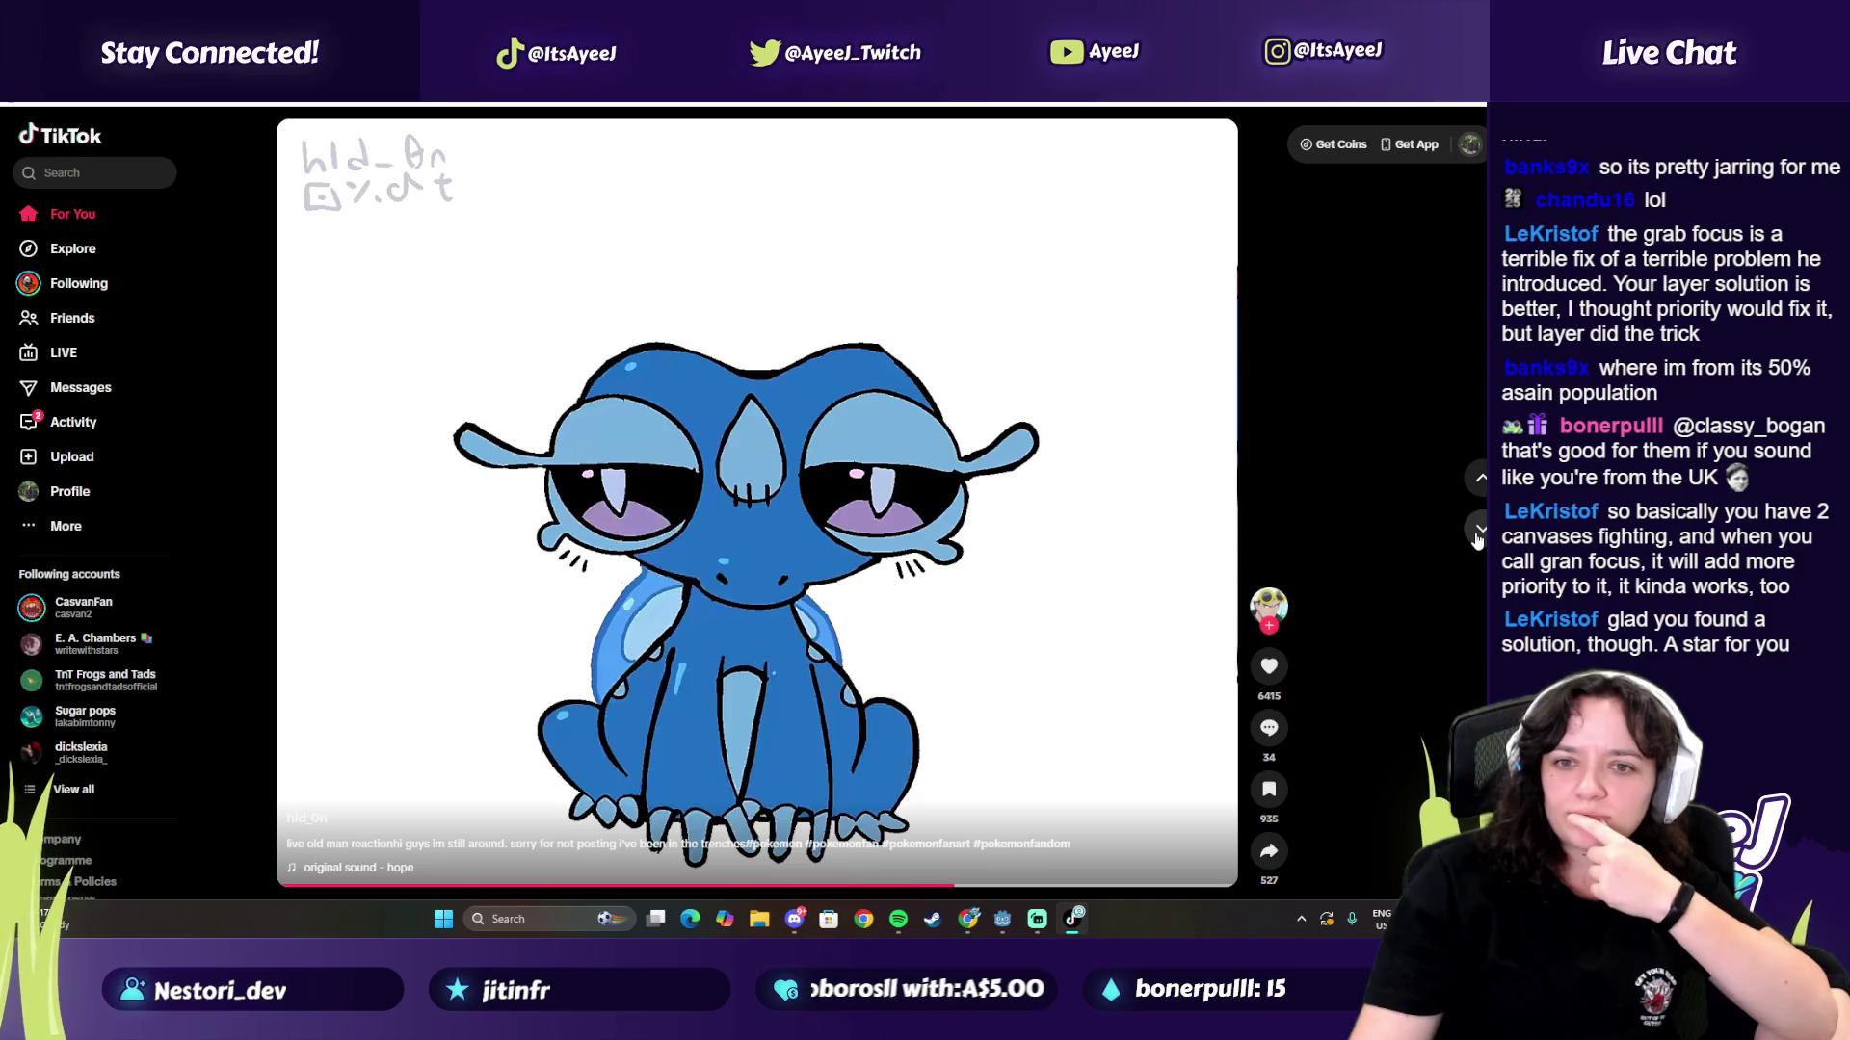
# Step: Skip through several feed videos, like the Butterfly anime edit and glance at its comments
pyautogui.click(1476, 537)
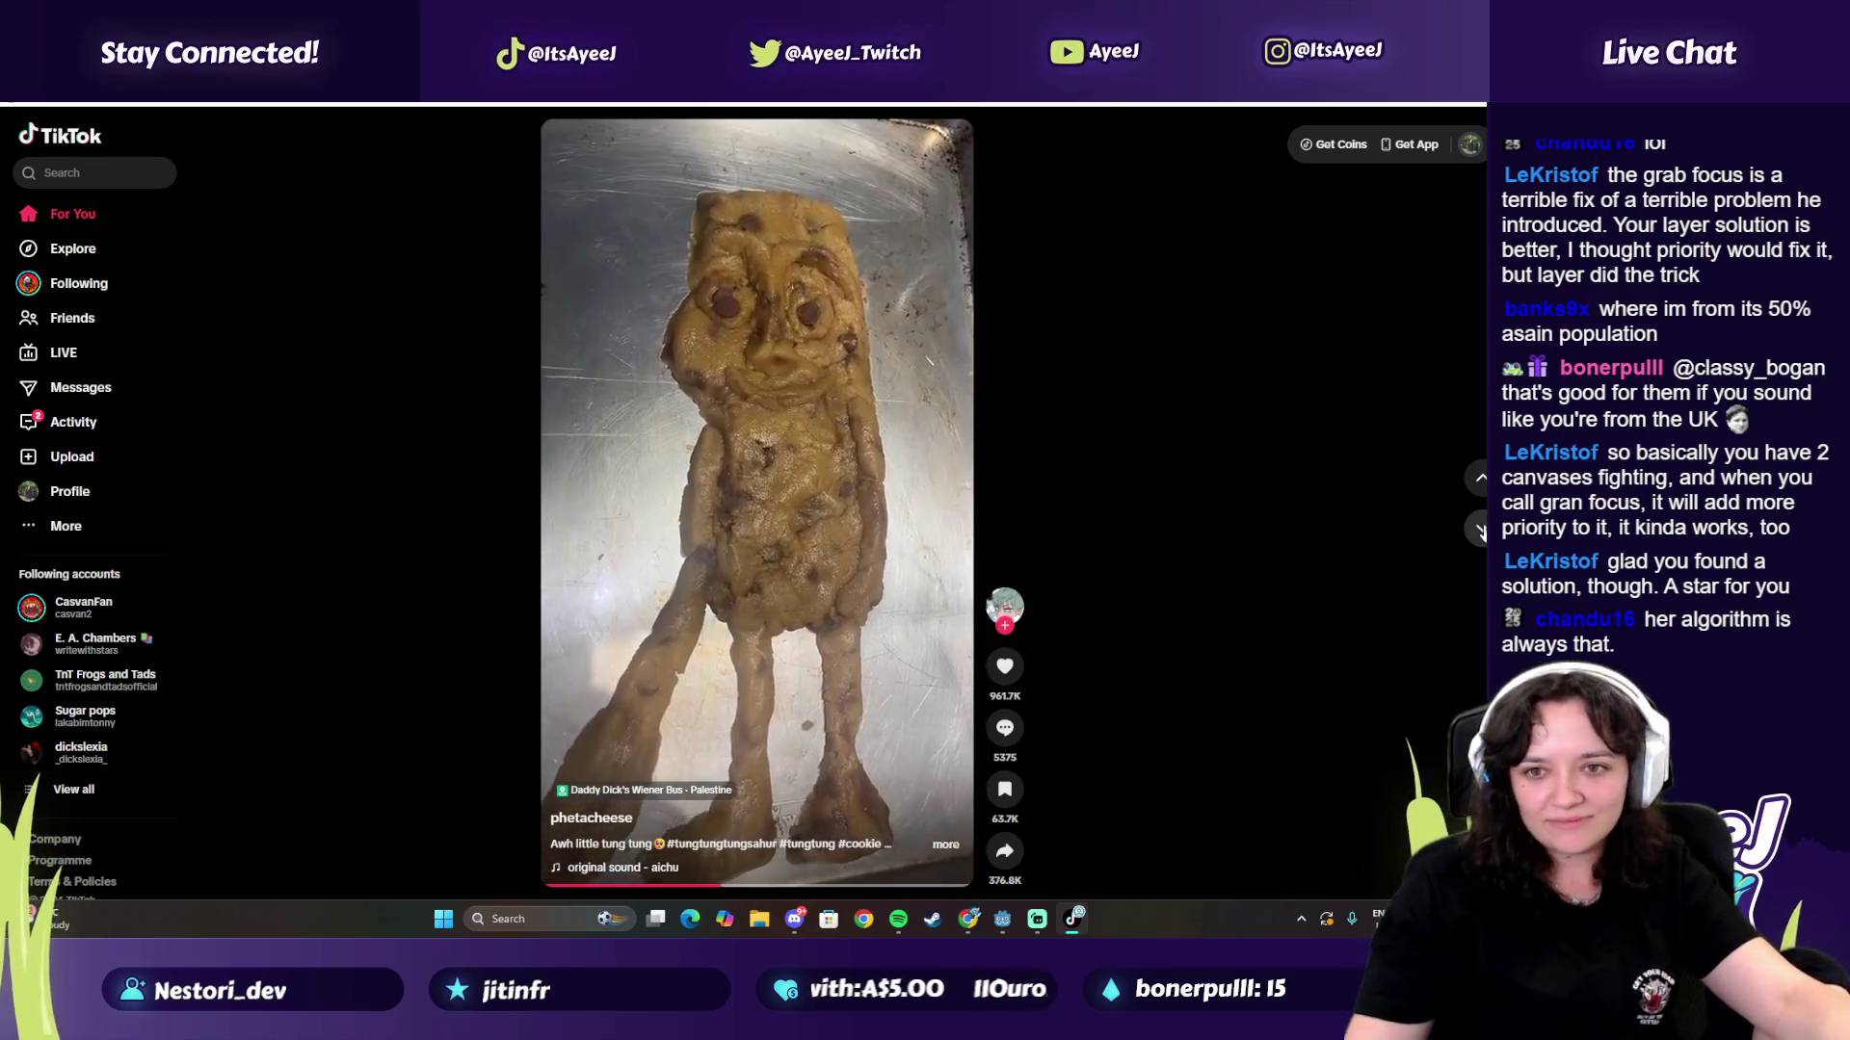
pyautogui.click(1480, 531)
pyautogui.click(1480, 531)
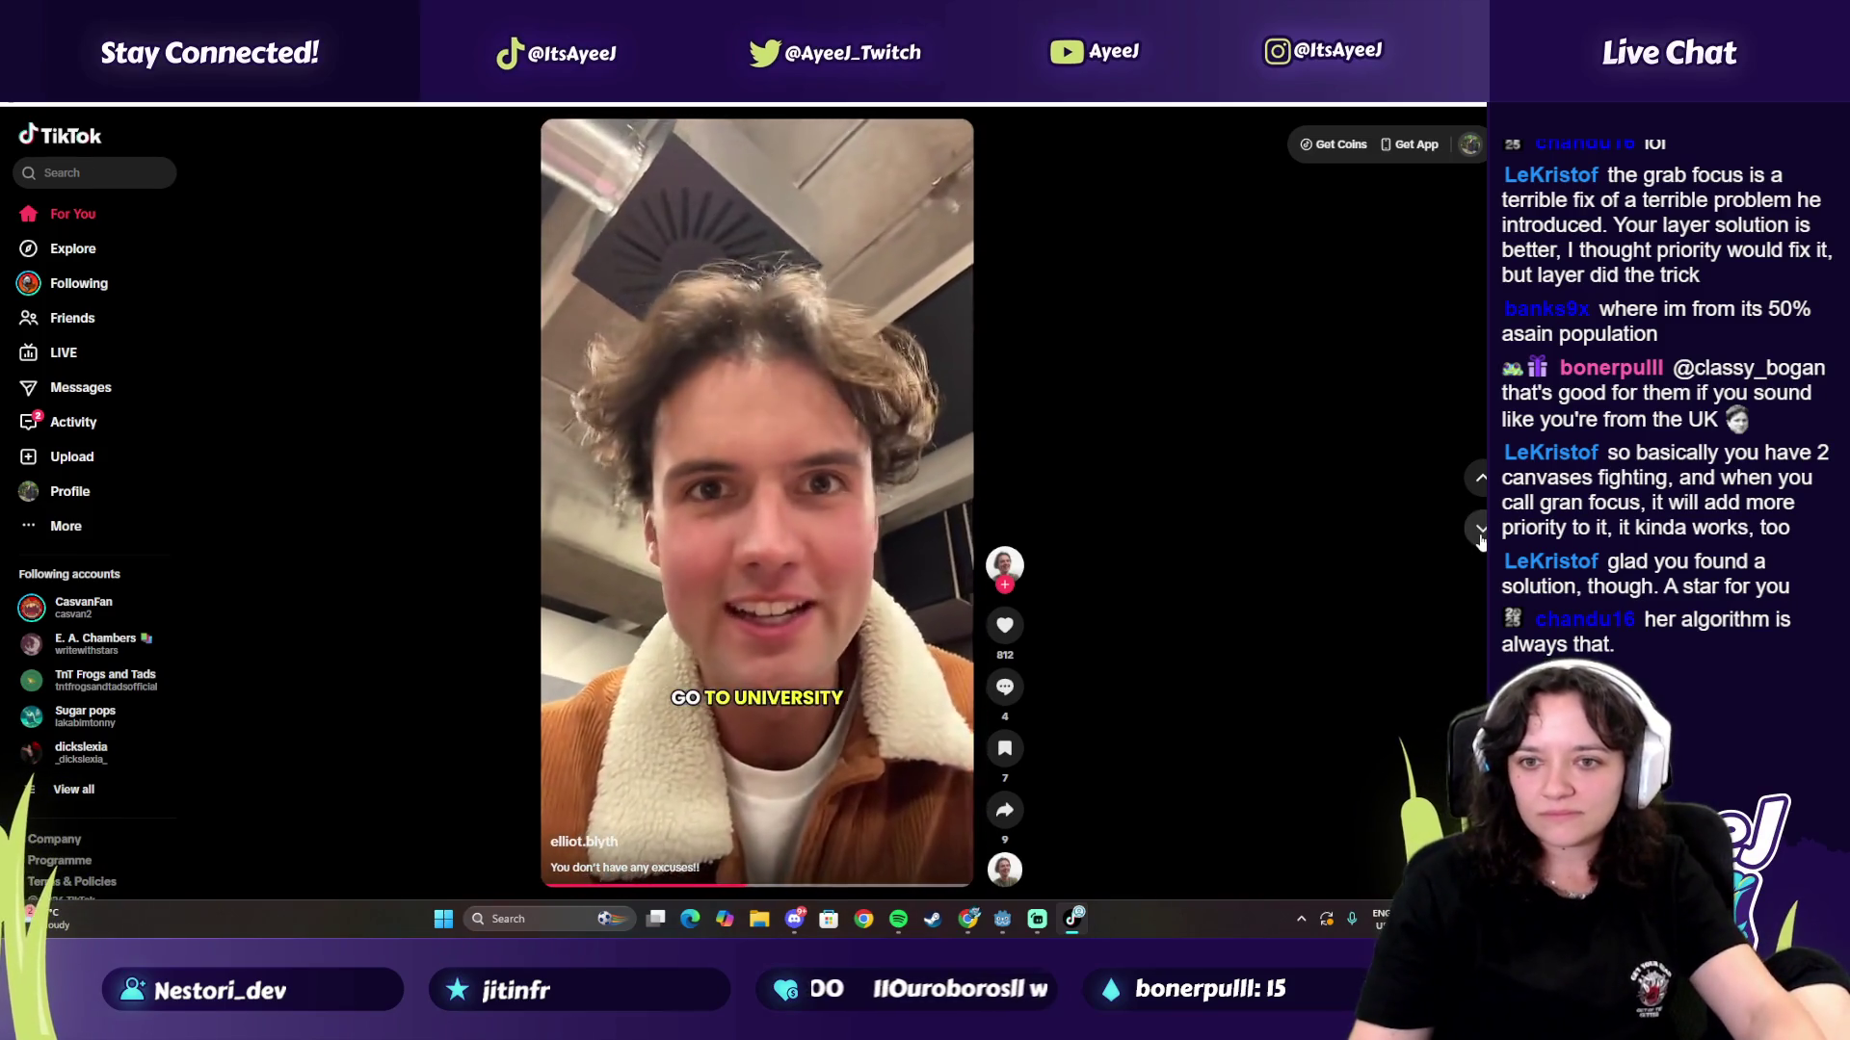
pyautogui.click(1480, 539)
pyautogui.click(1481, 540)
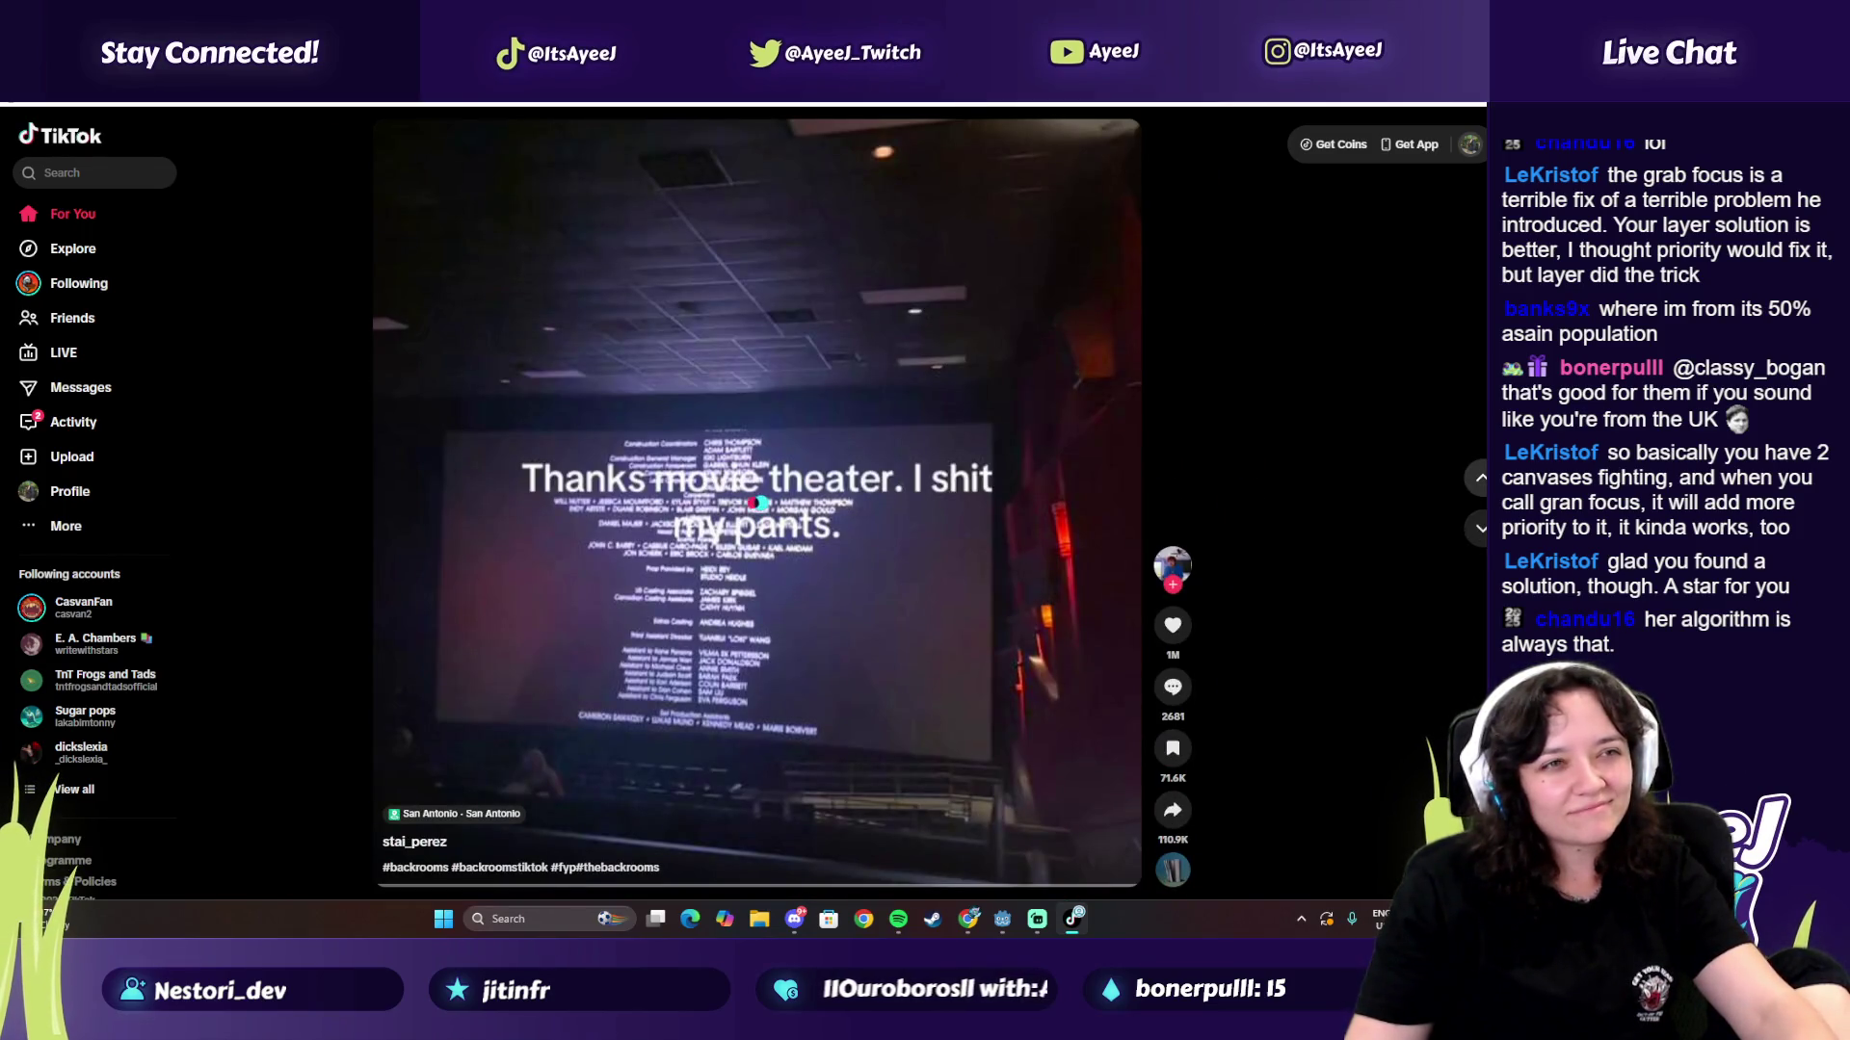
pyautogui.click(1481, 530)
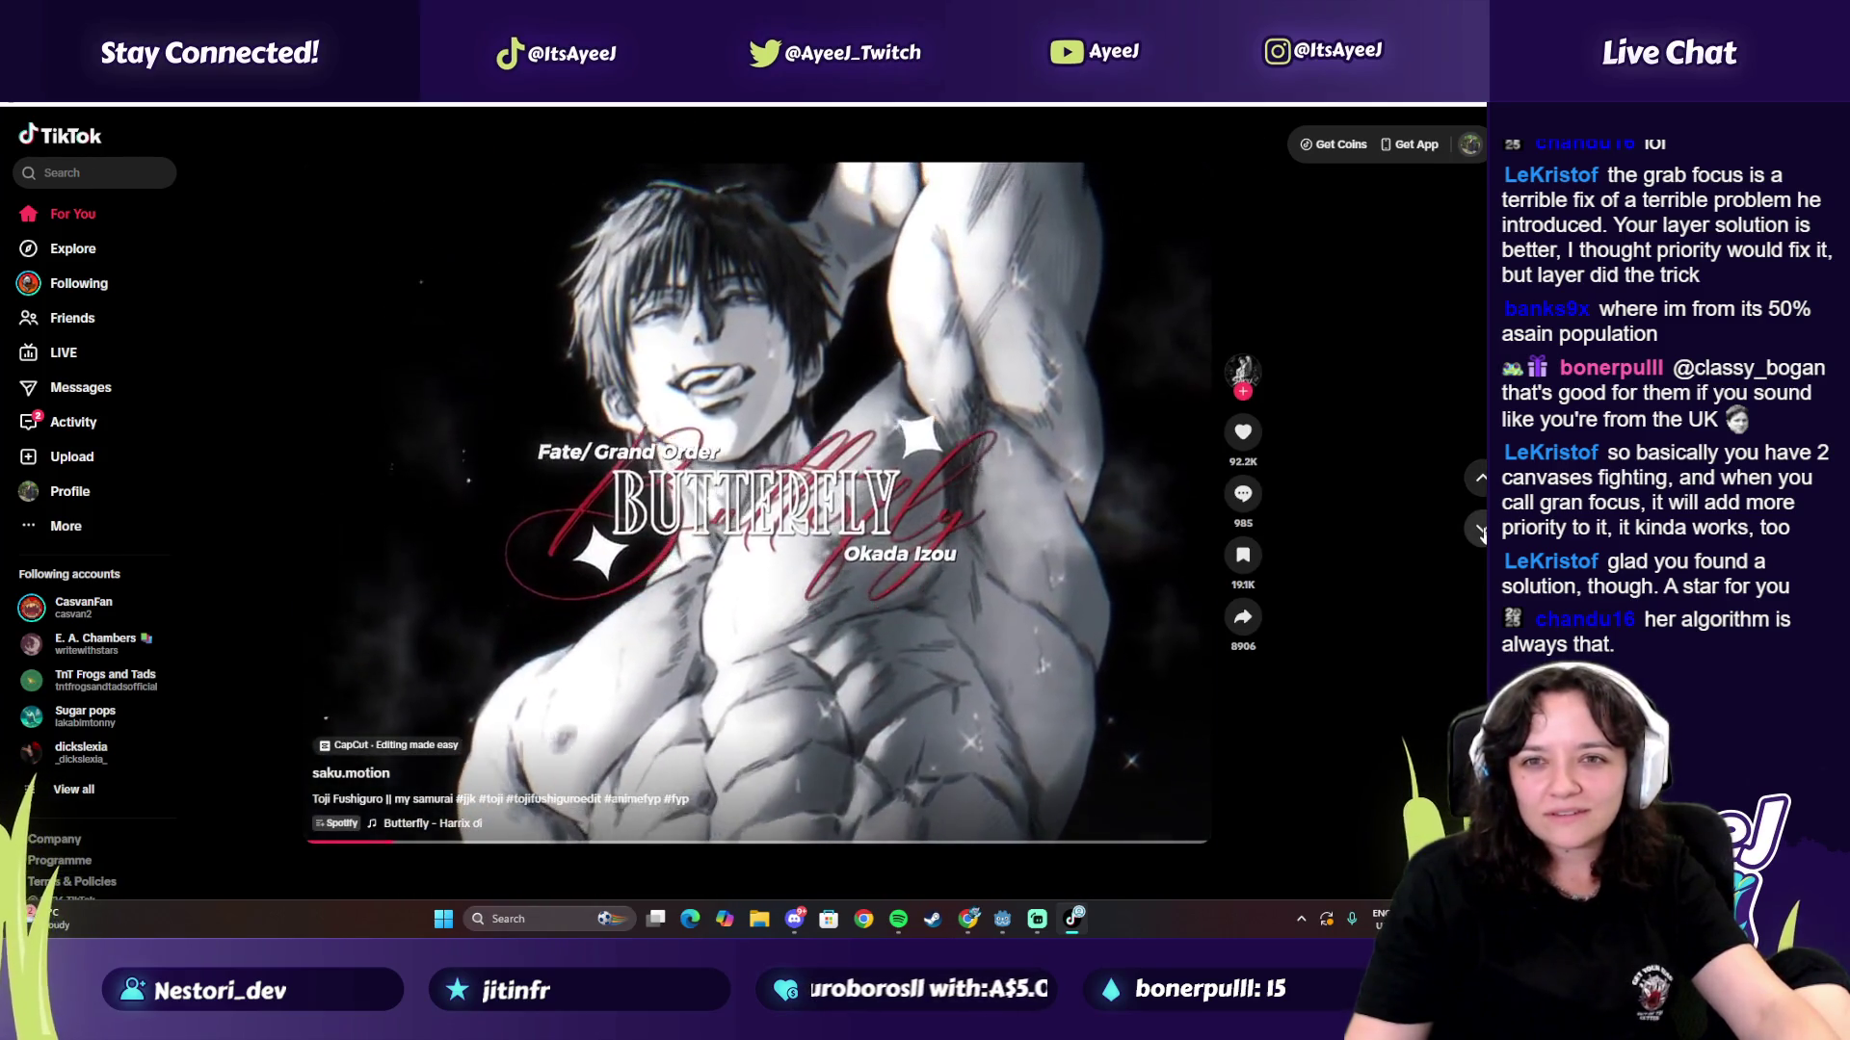
pyautogui.click(1242, 432)
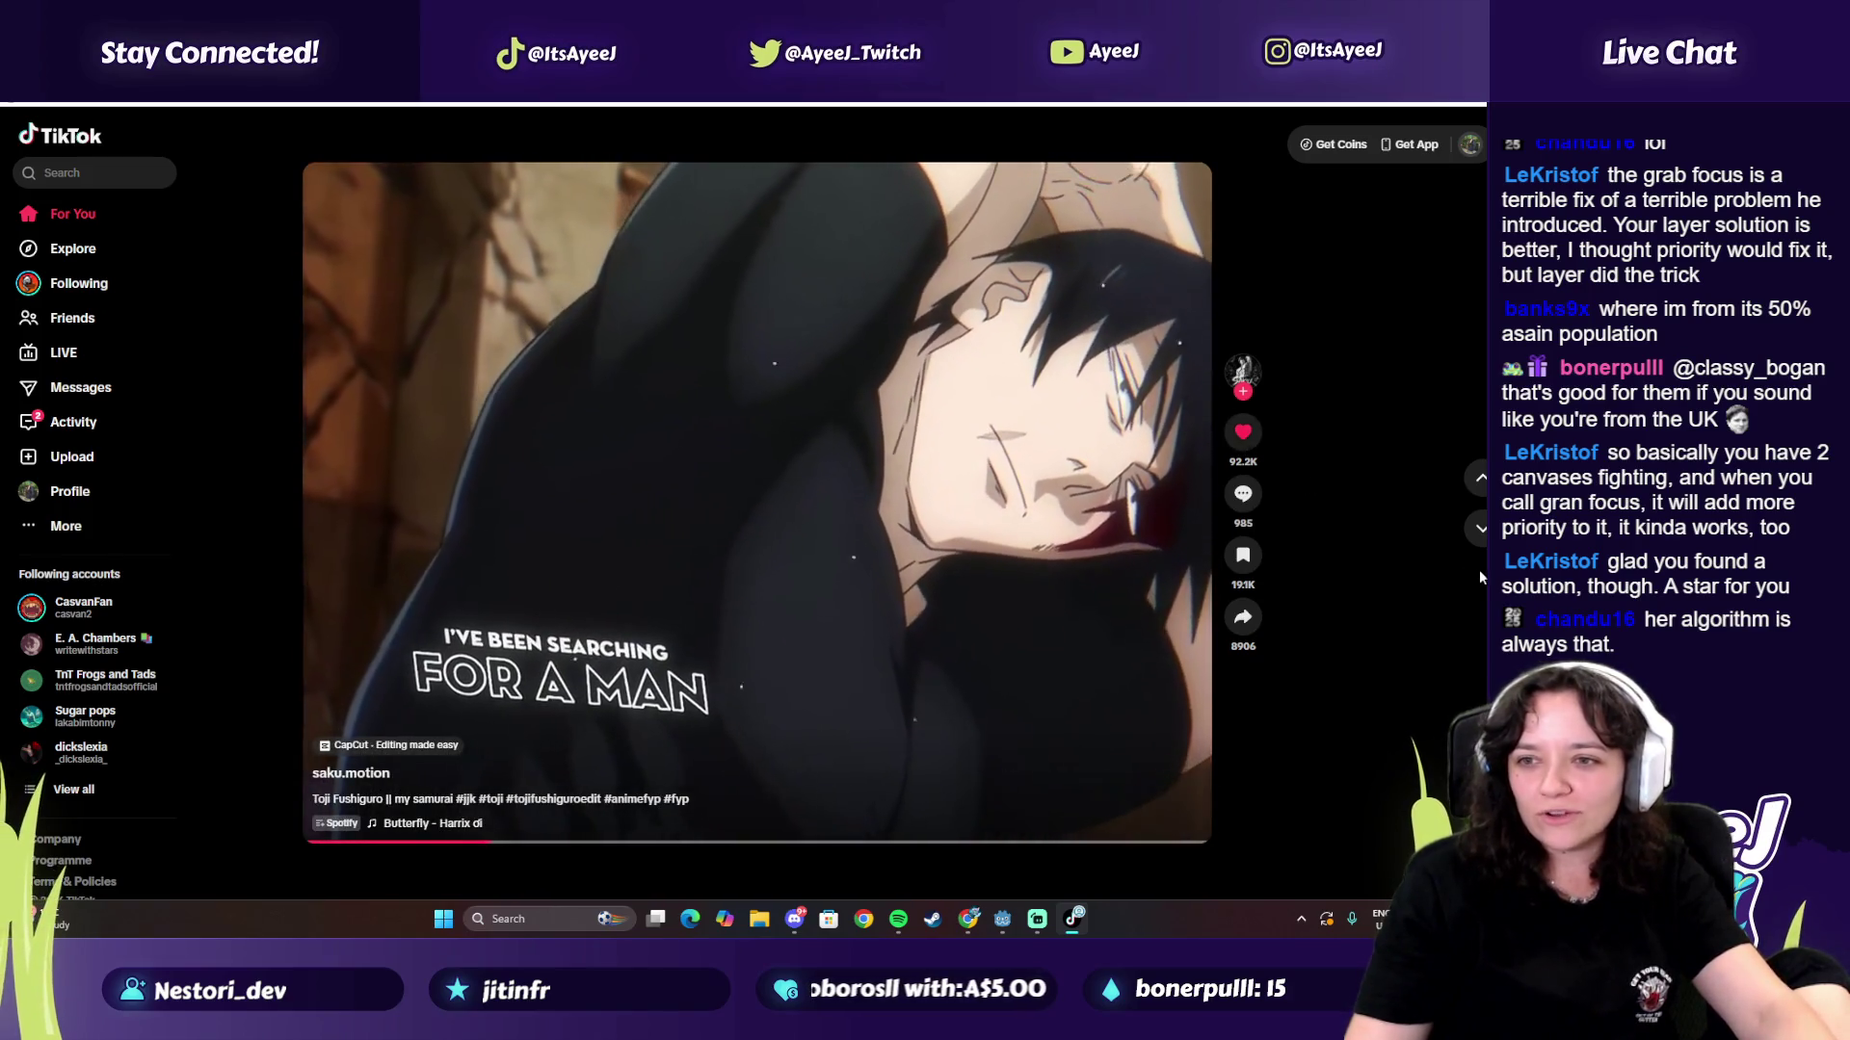
pyautogui.click(1241, 493)
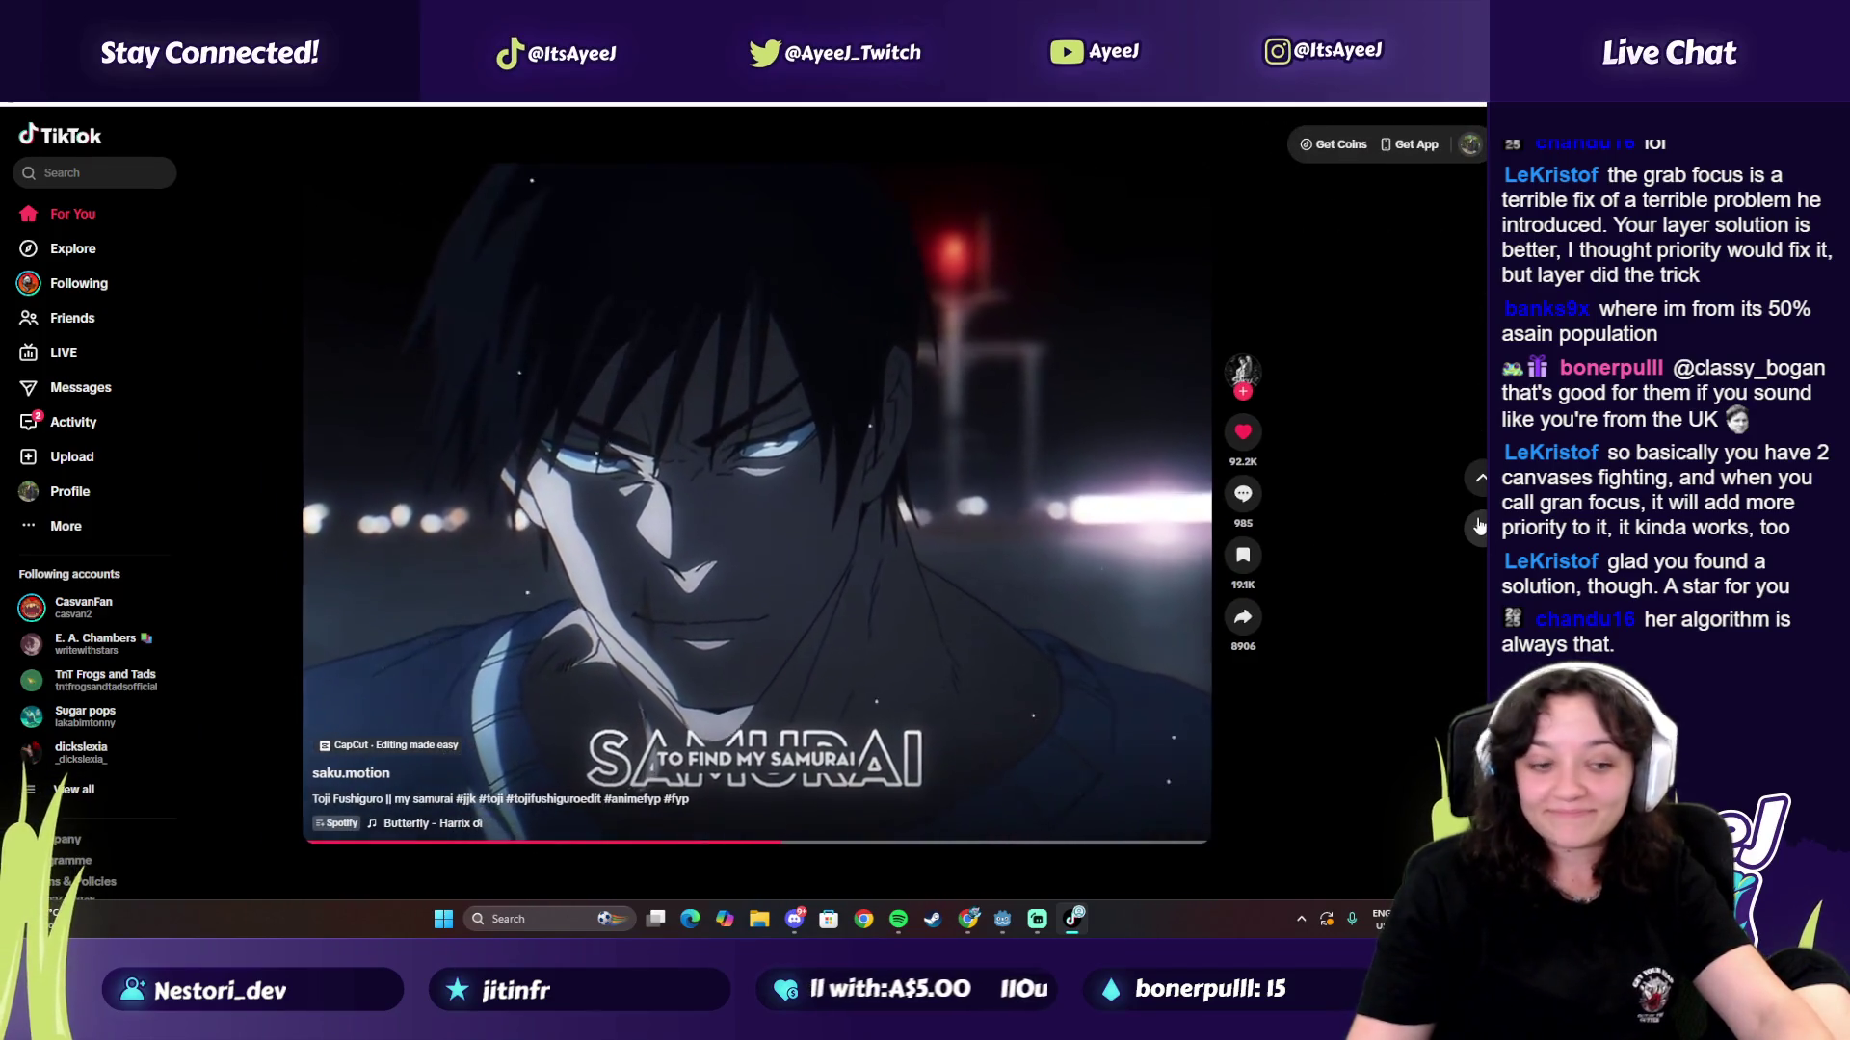
pyautogui.press('Down')
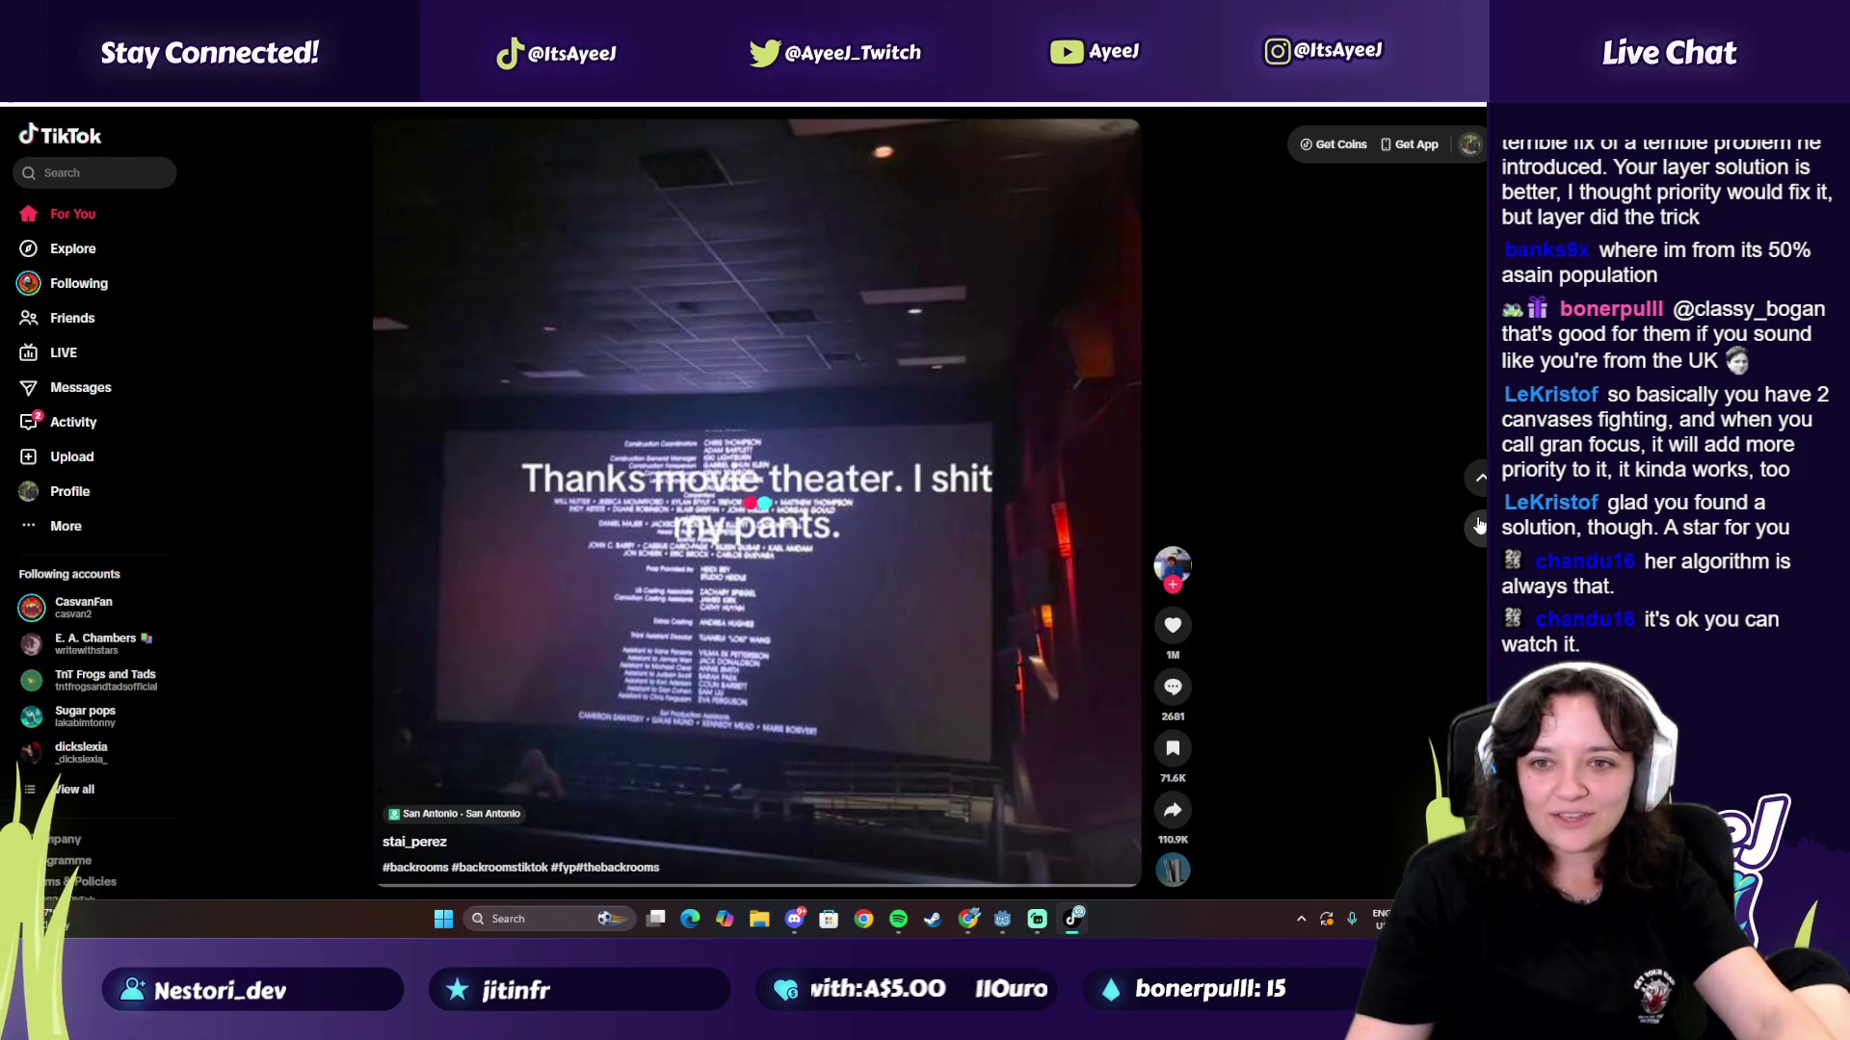
# Step: Skip past about a dozen more feed videos, including a sponsored ad
pyautogui.click(1477, 527)
pyautogui.click(1477, 527)
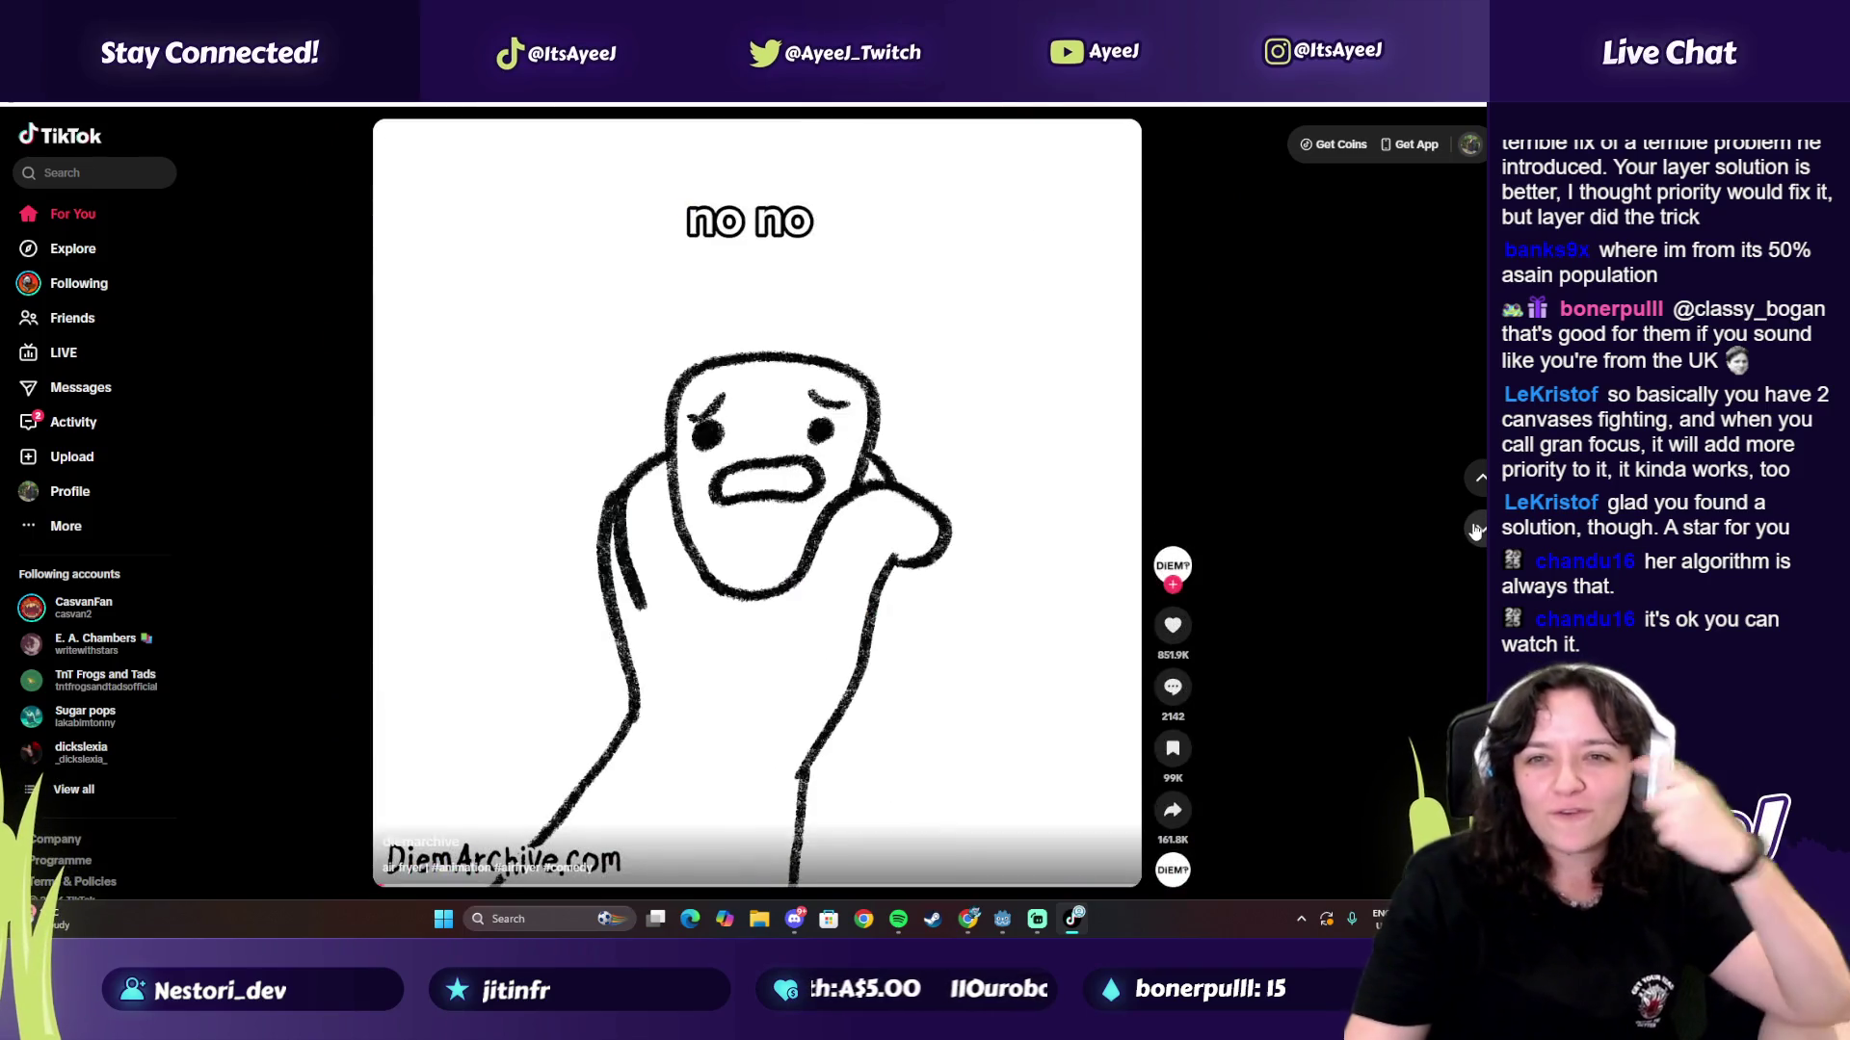
pyautogui.click(1476, 529)
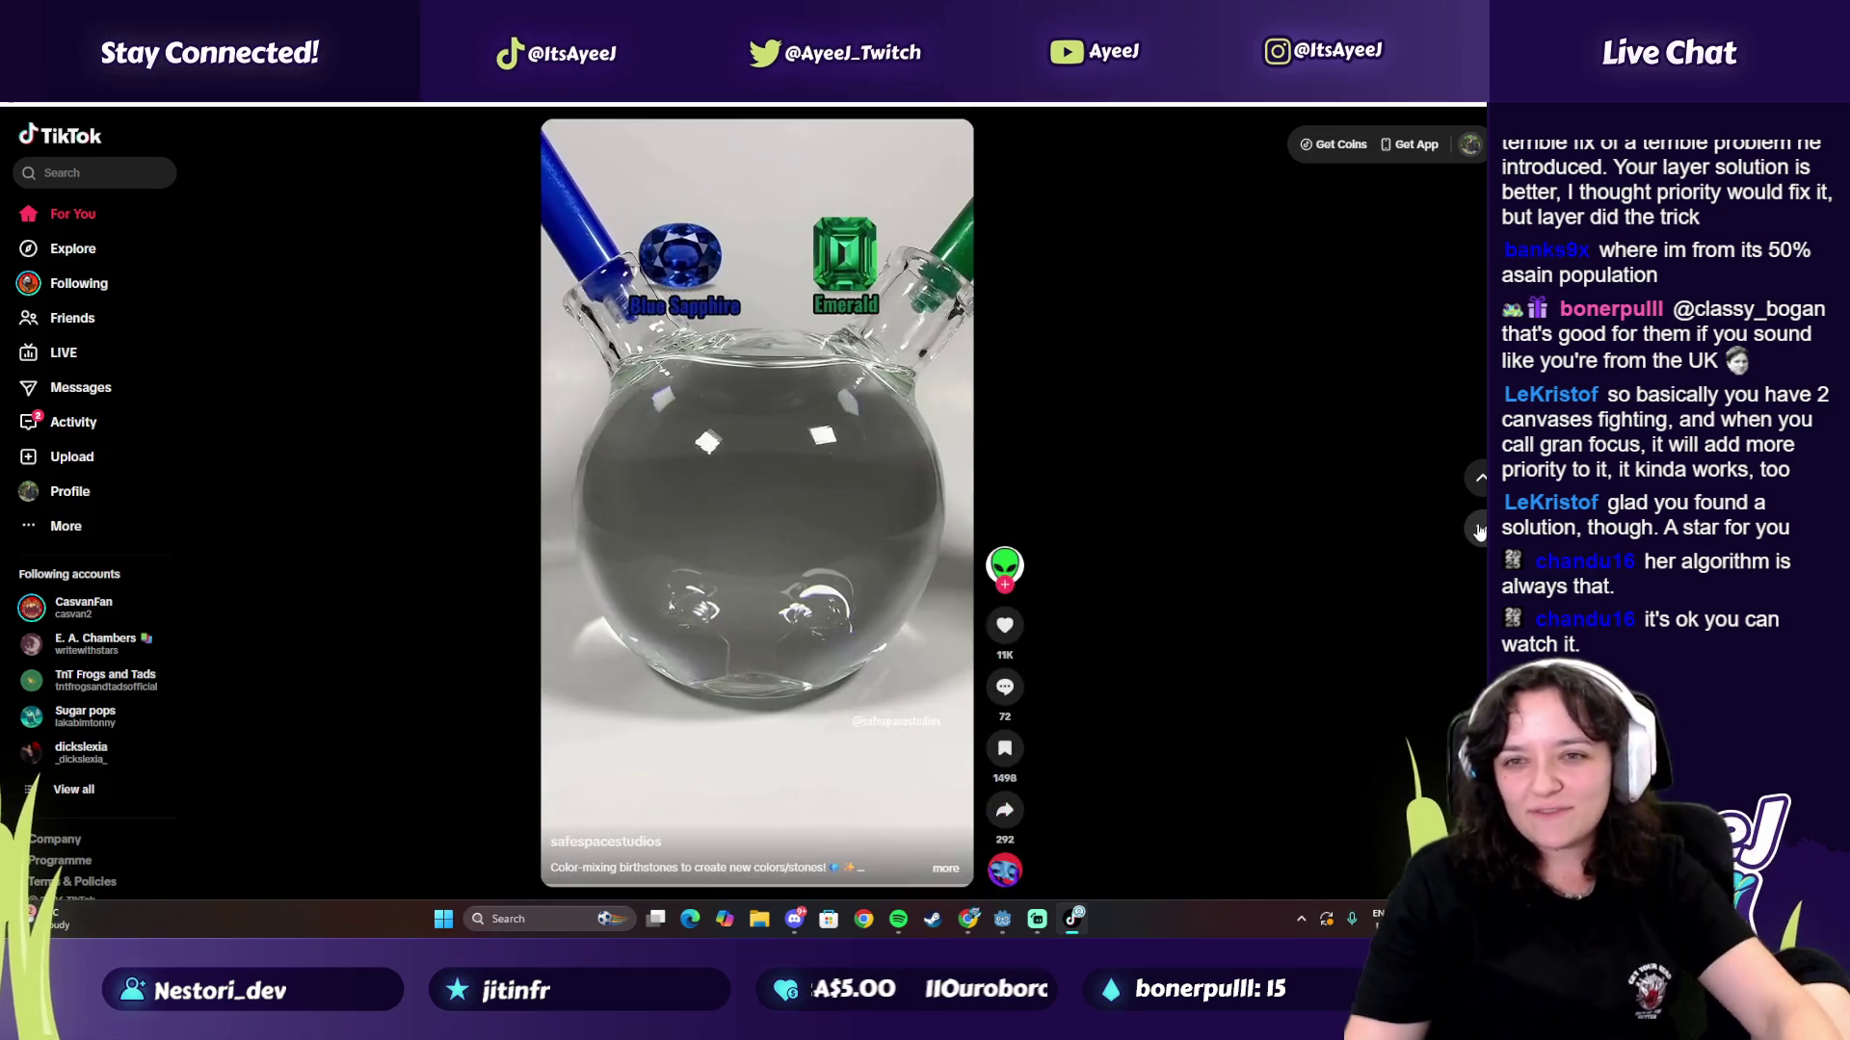
pyautogui.click(1477, 528)
pyautogui.click(1477, 529)
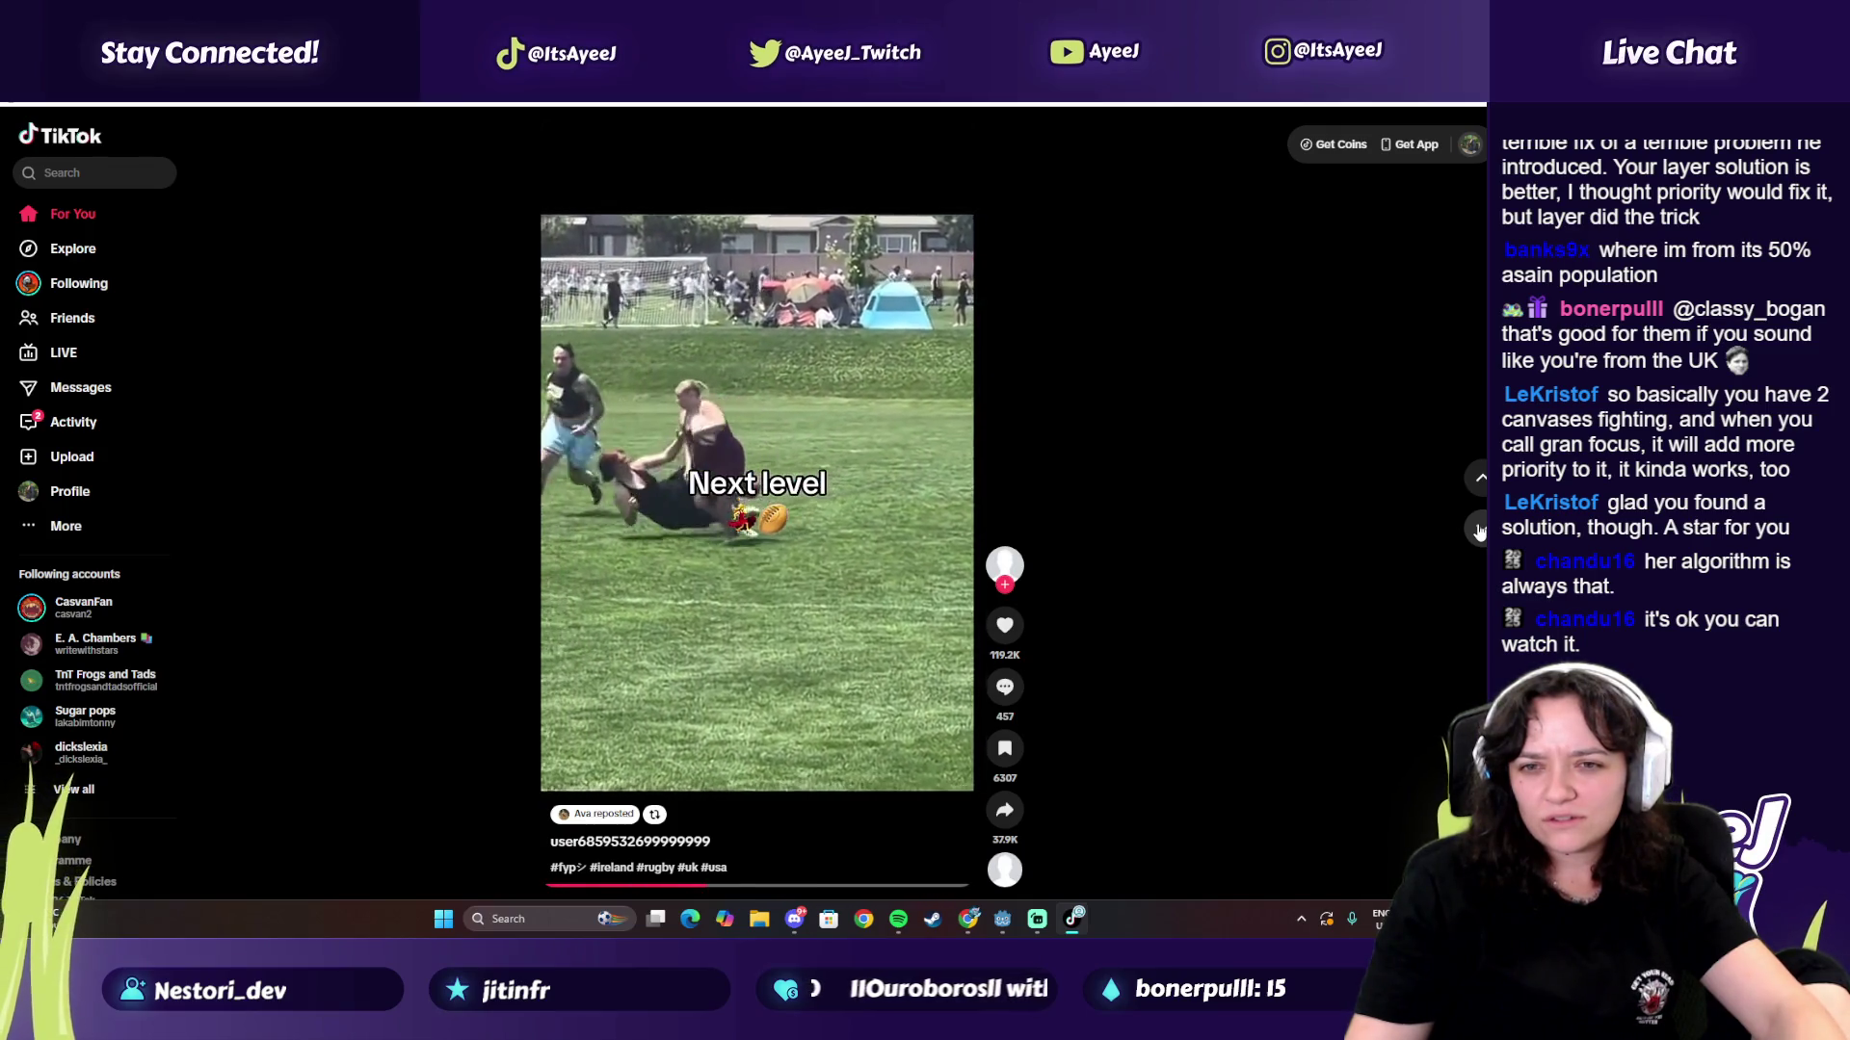
pyautogui.click(1477, 529)
pyautogui.click(1477, 529)
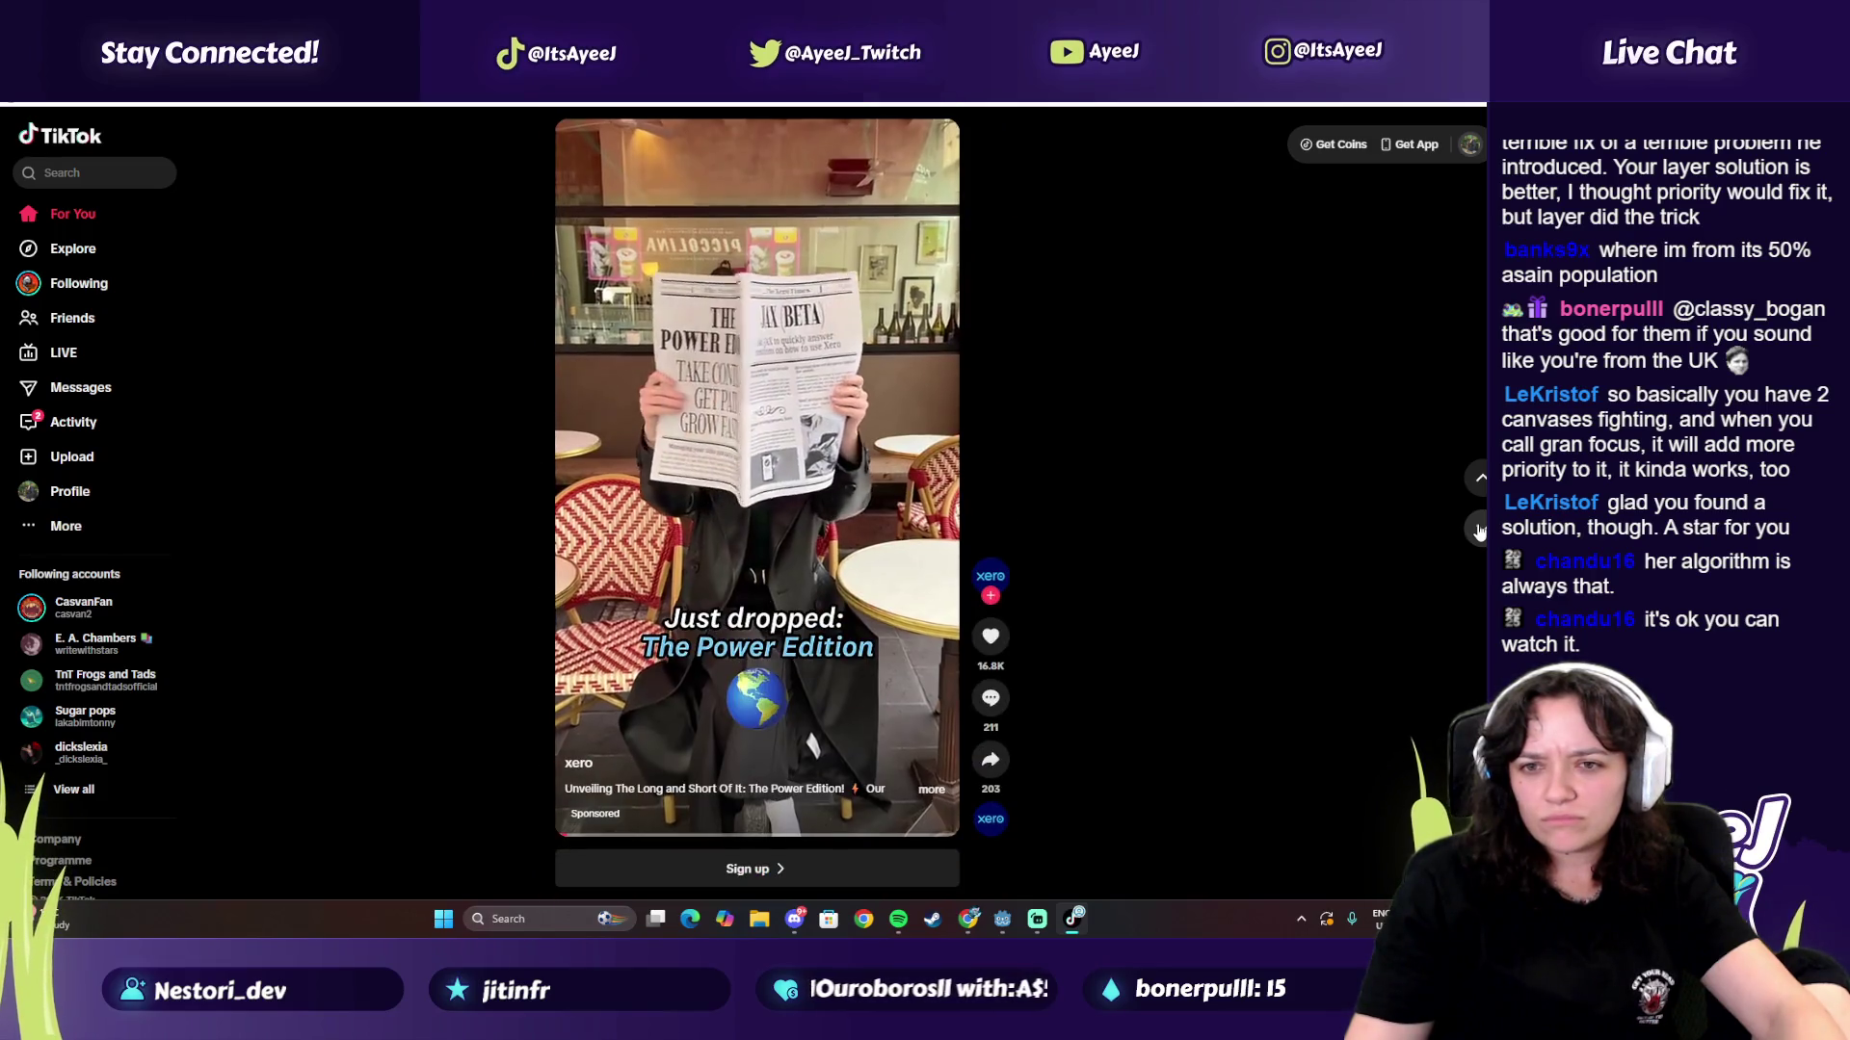
pyautogui.click(1477, 529)
pyautogui.click(1477, 529)
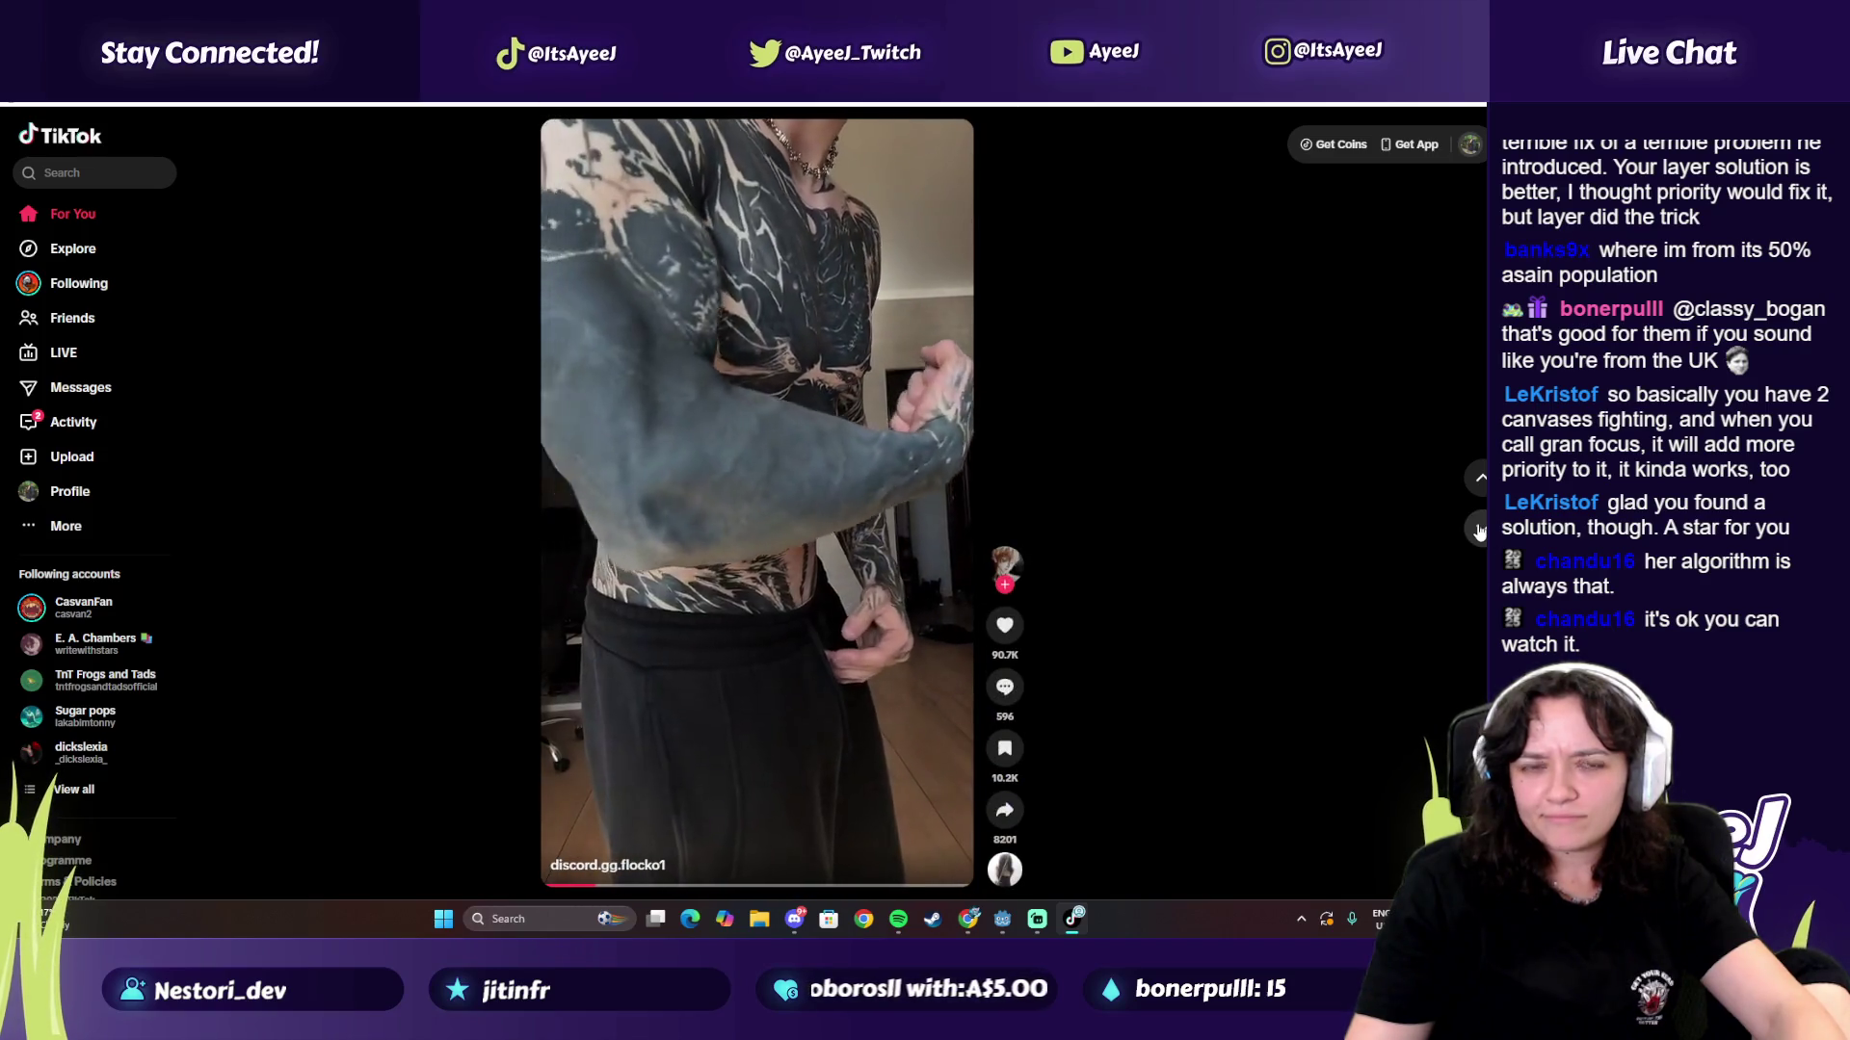
pyautogui.click(1477, 529)
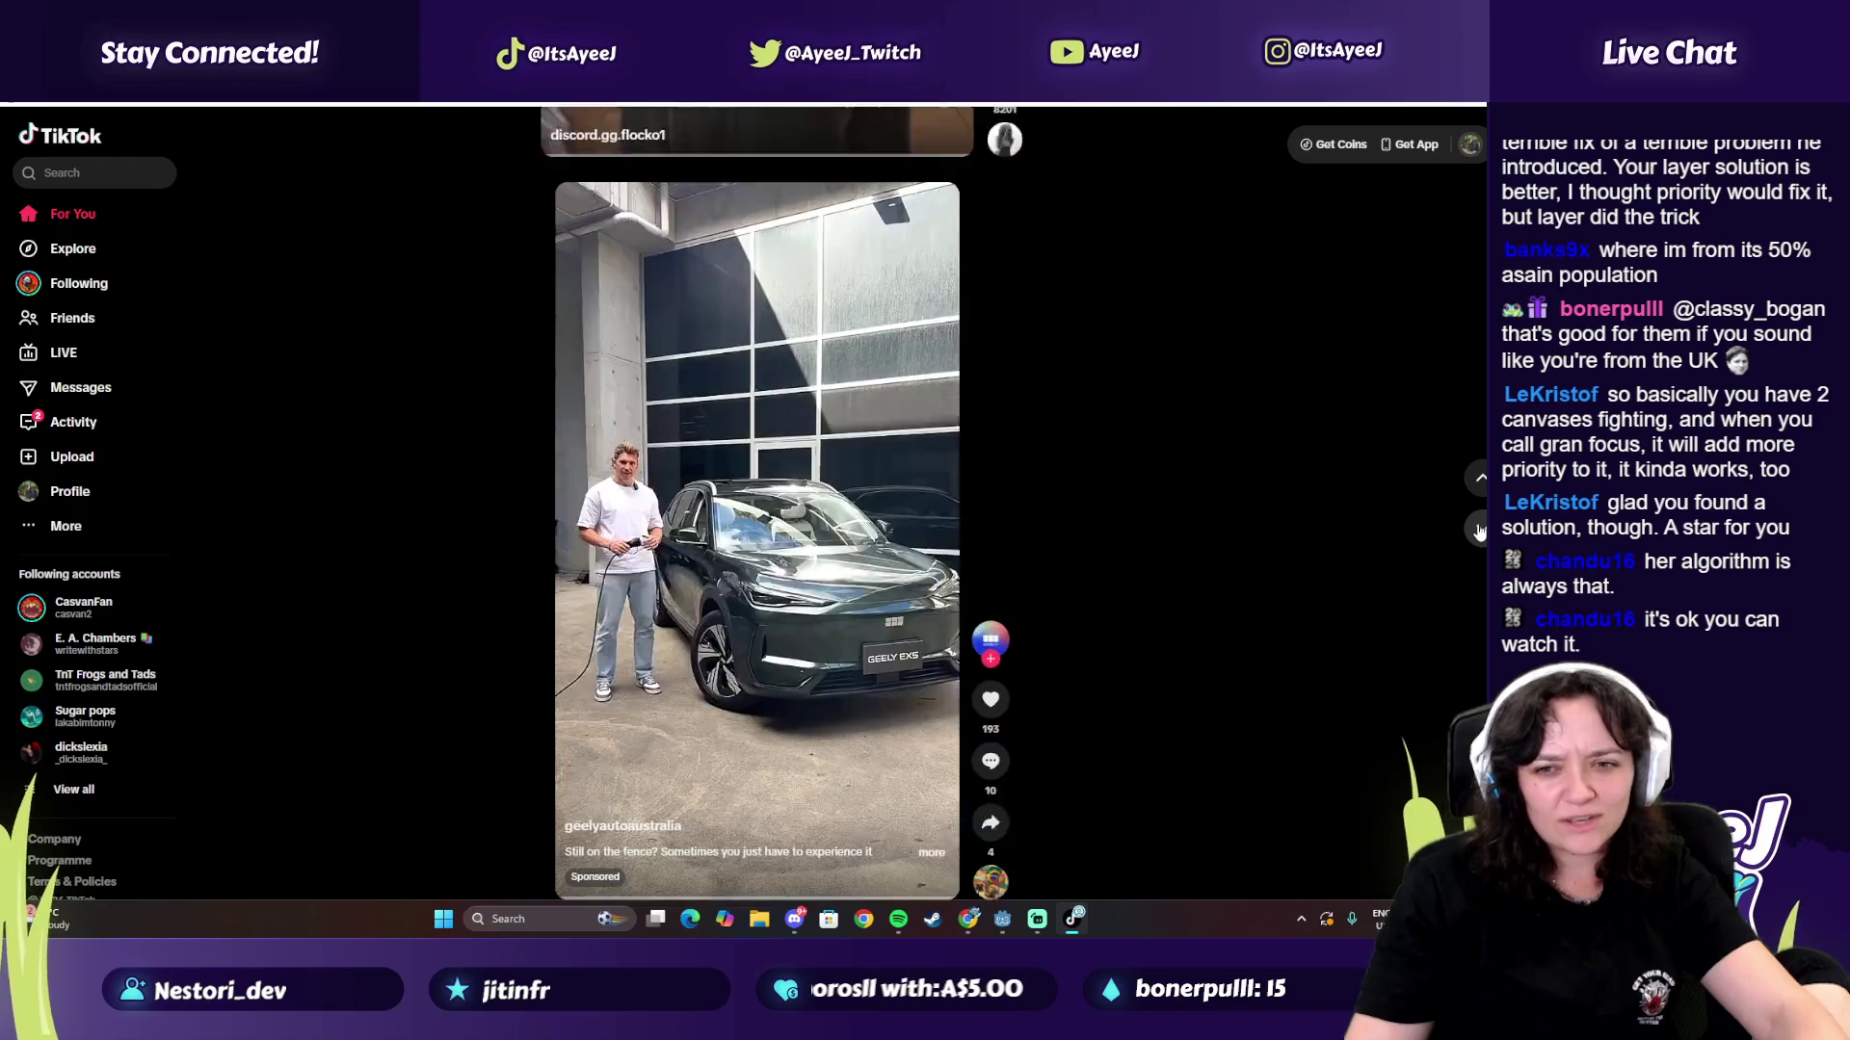
pyautogui.click(1477, 529)
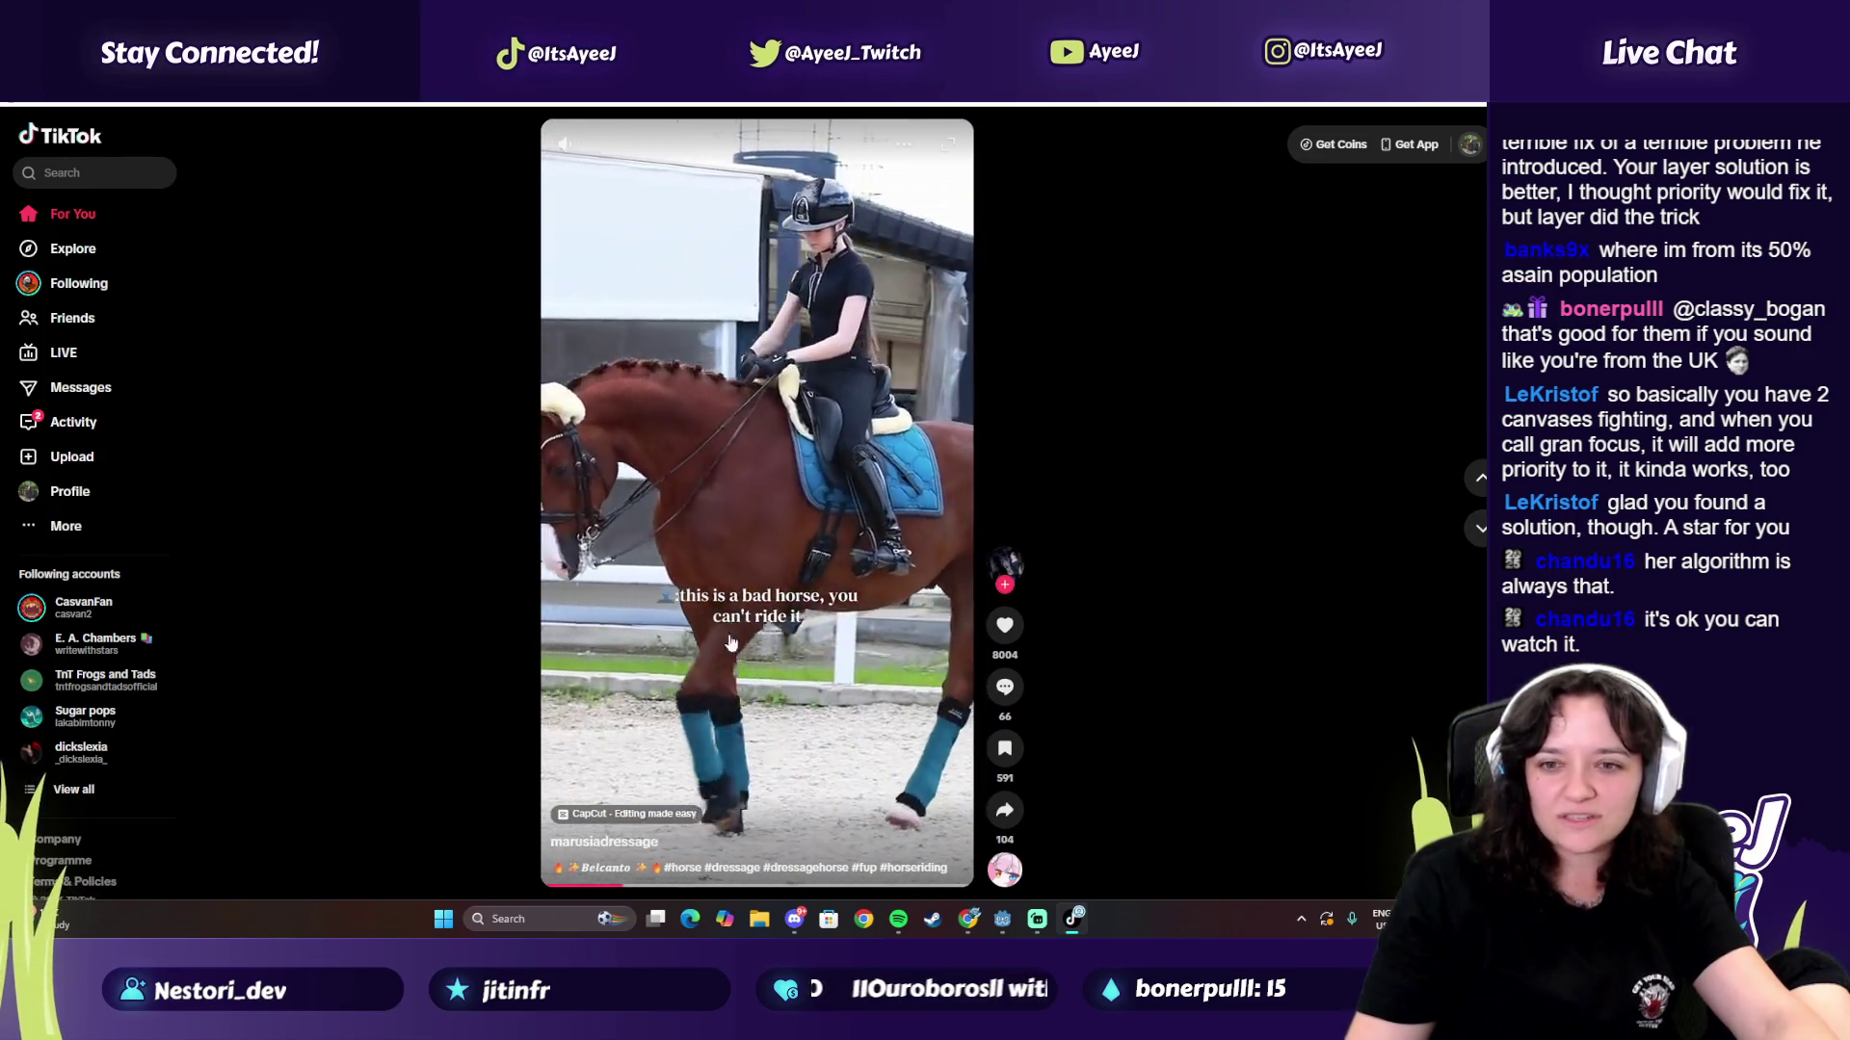
# Step: Skip a few more videos, then close TikTok with Alt+F4
pyautogui.click(1481, 527)
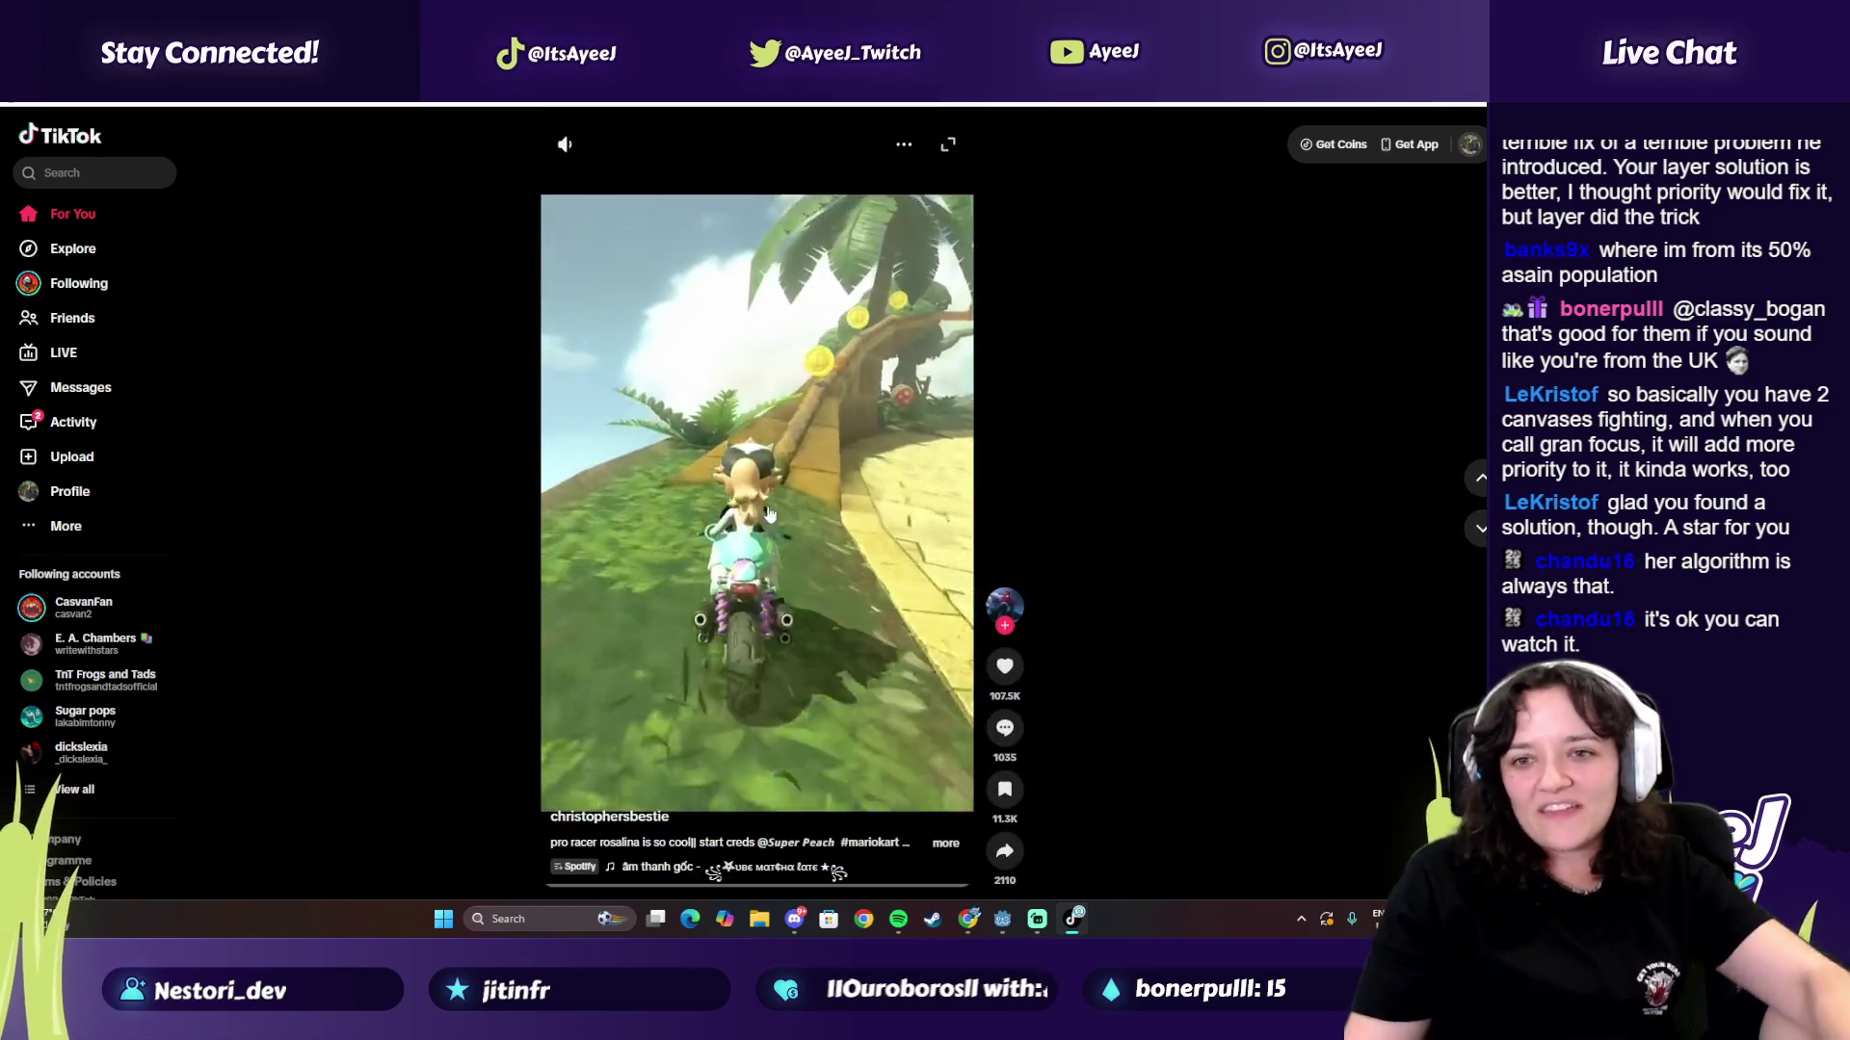
pyautogui.click(1479, 530)
pyautogui.click(1479, 530)
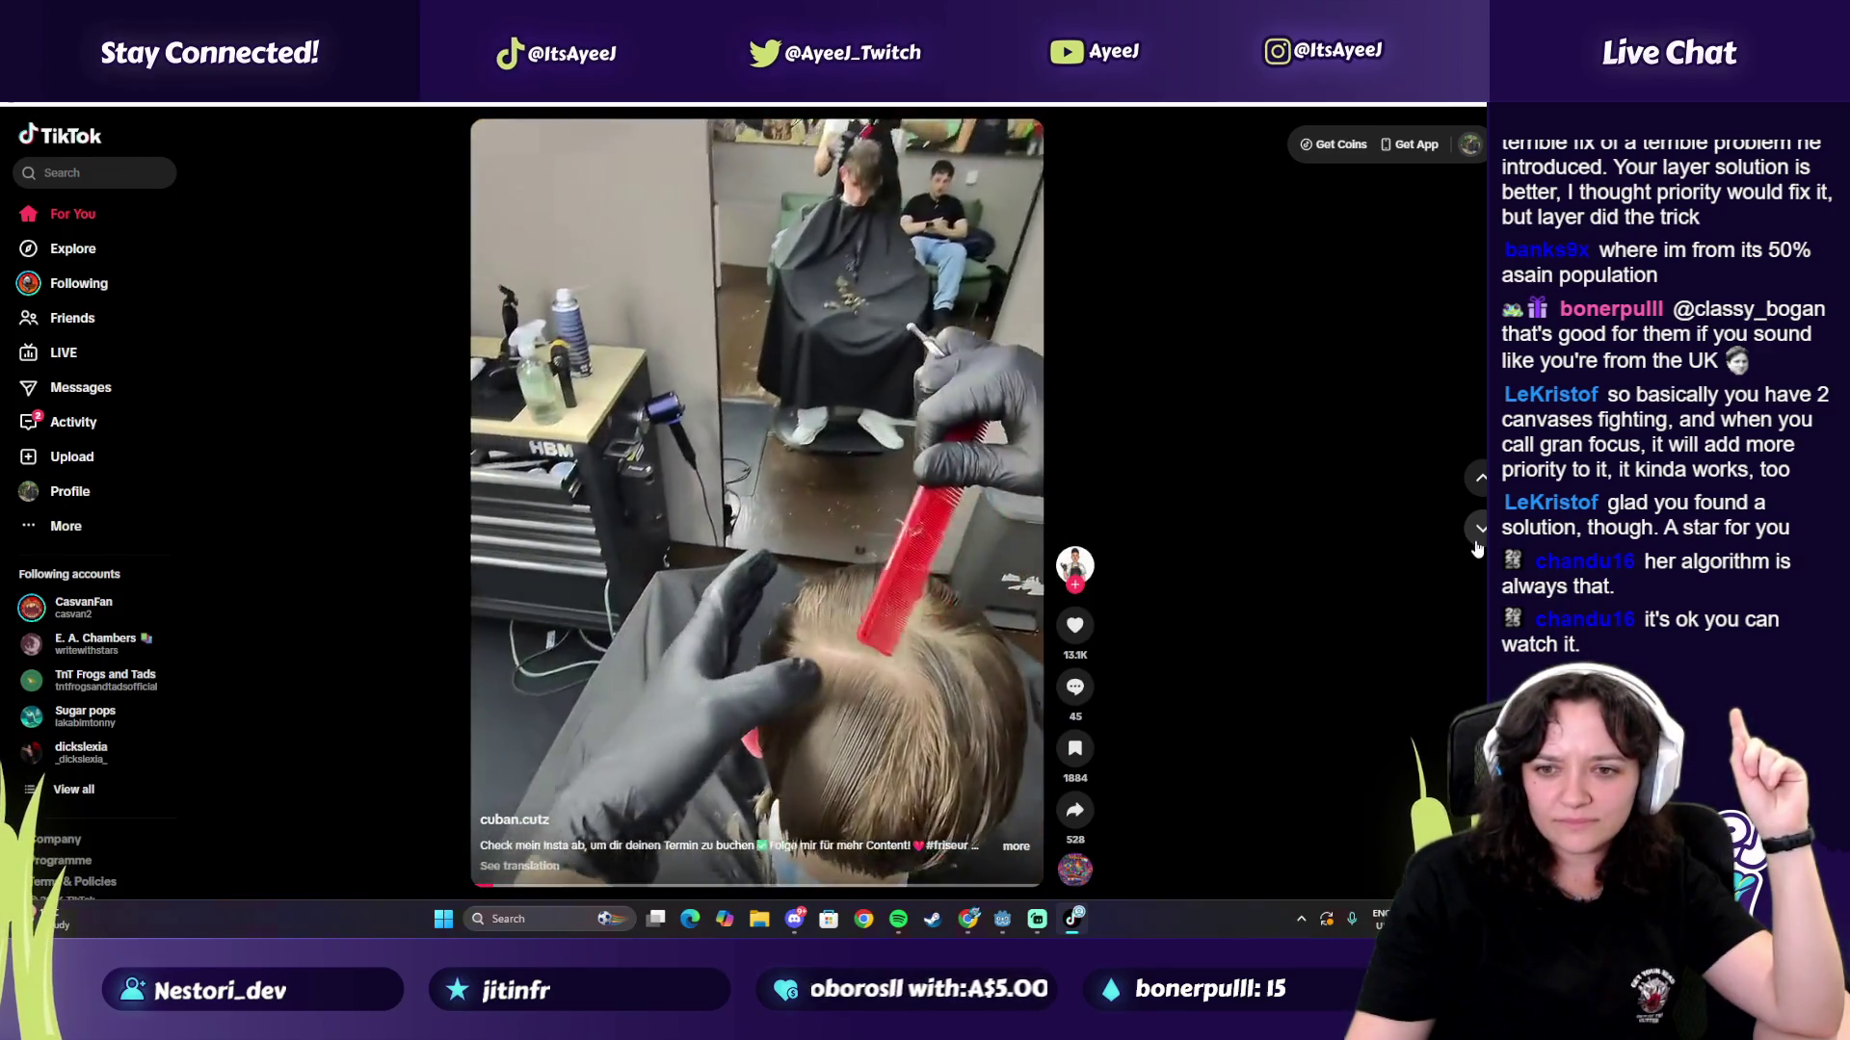
pyautogui.click(1477, 545)
pyautogui.click(1477, 546)
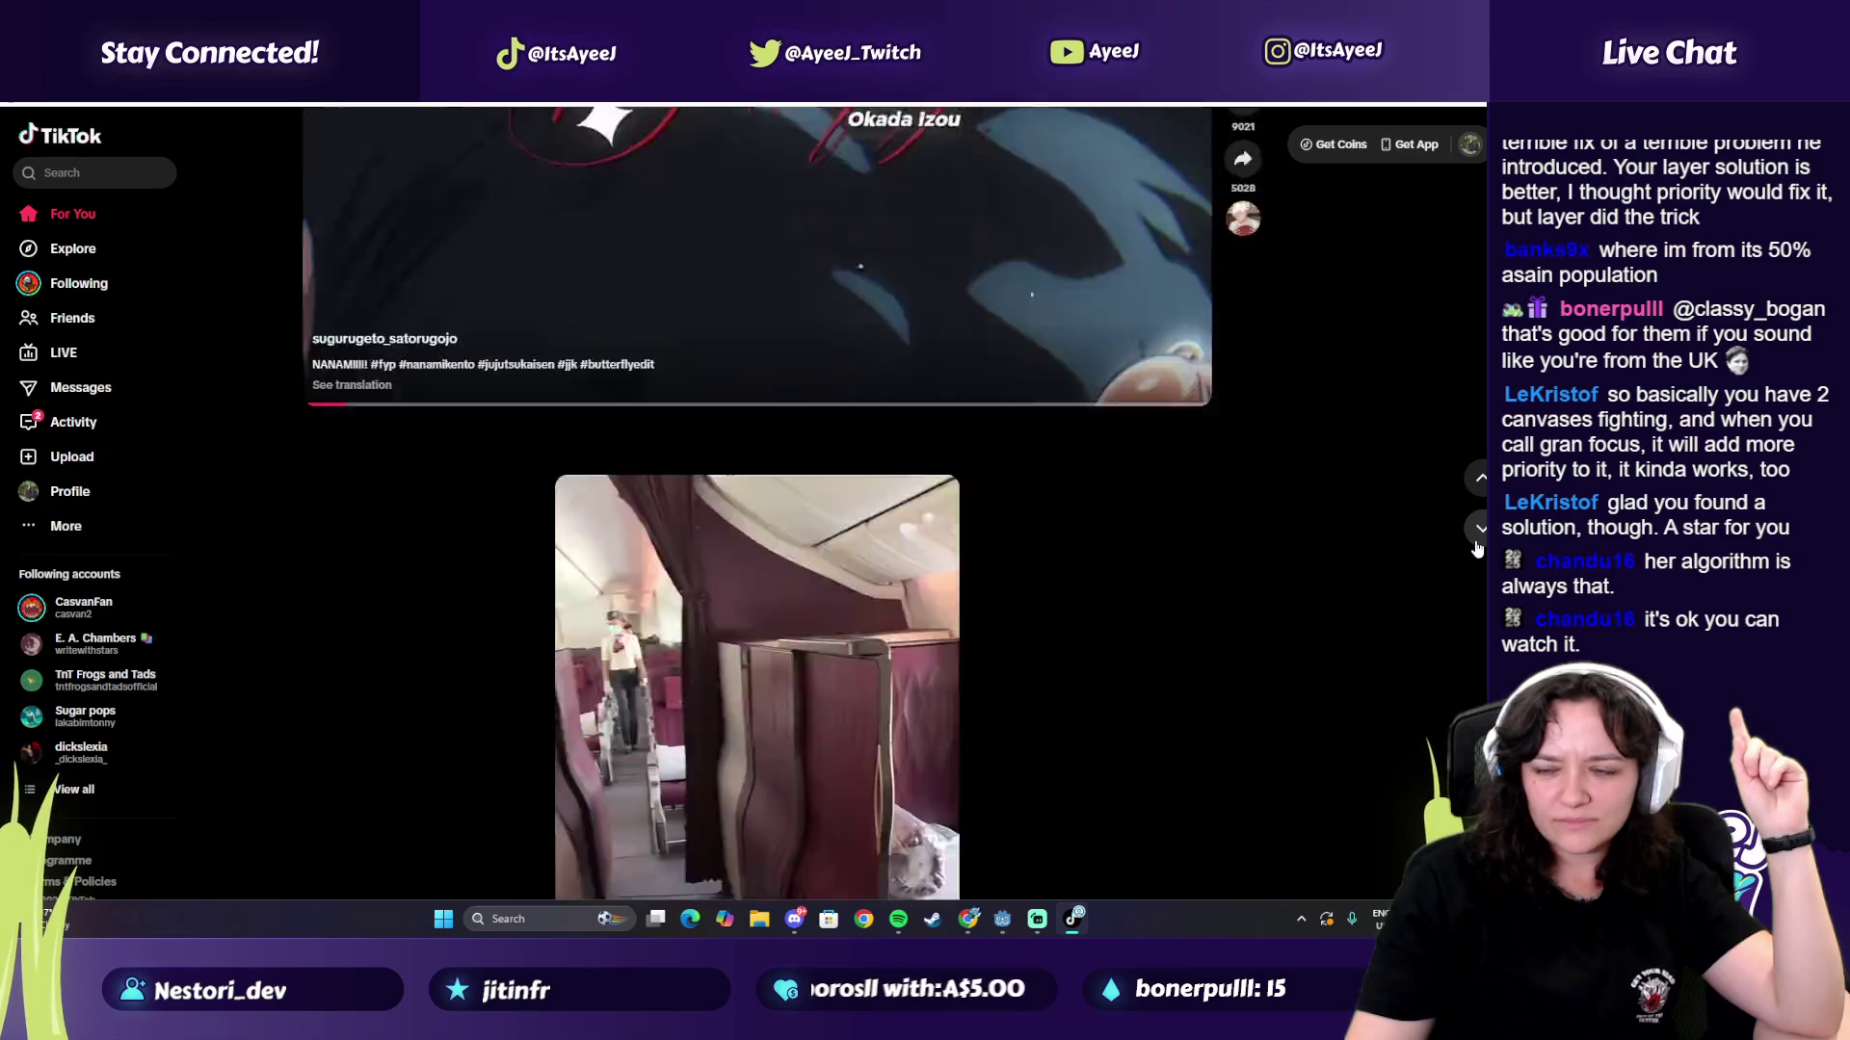
pyautogui.hotkey('alt', 'F4')
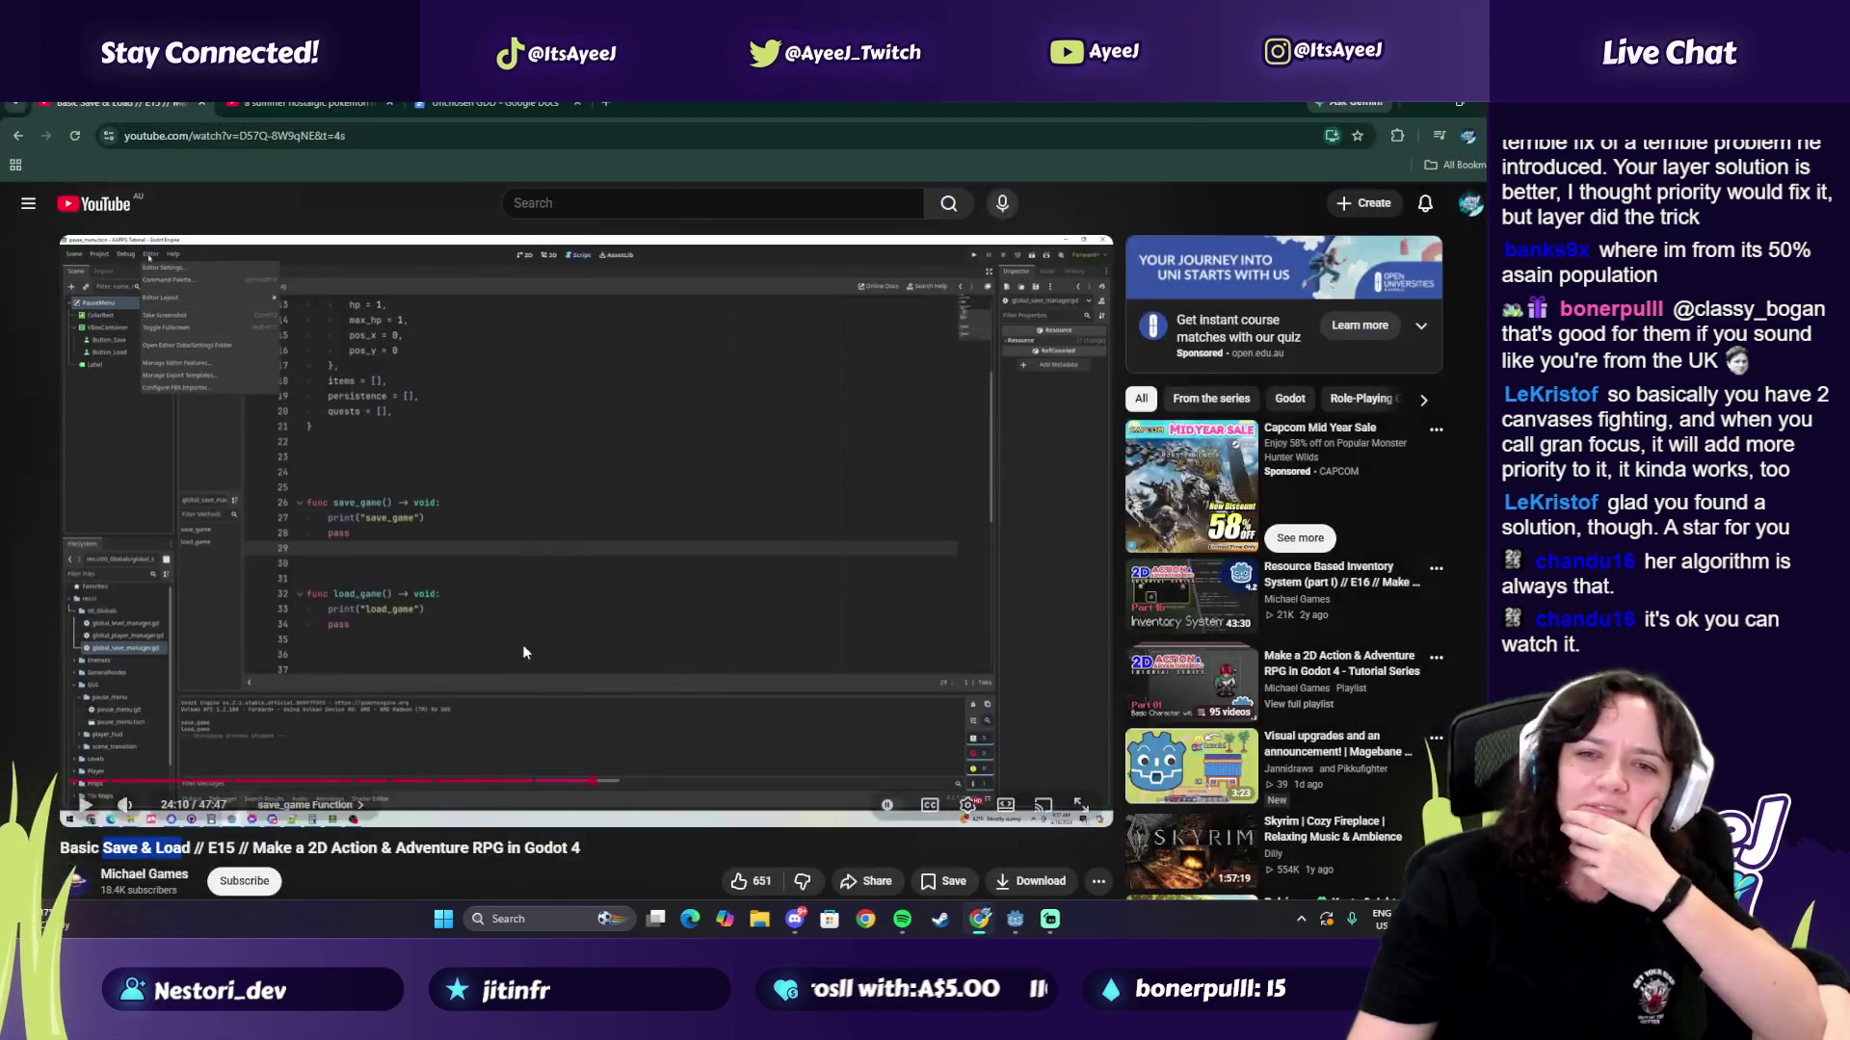
# Step: Play the Godot tutorial to the save manager's SAVE_PATH code, pause it, and open Windows search
pyautogui.click(602, 766)
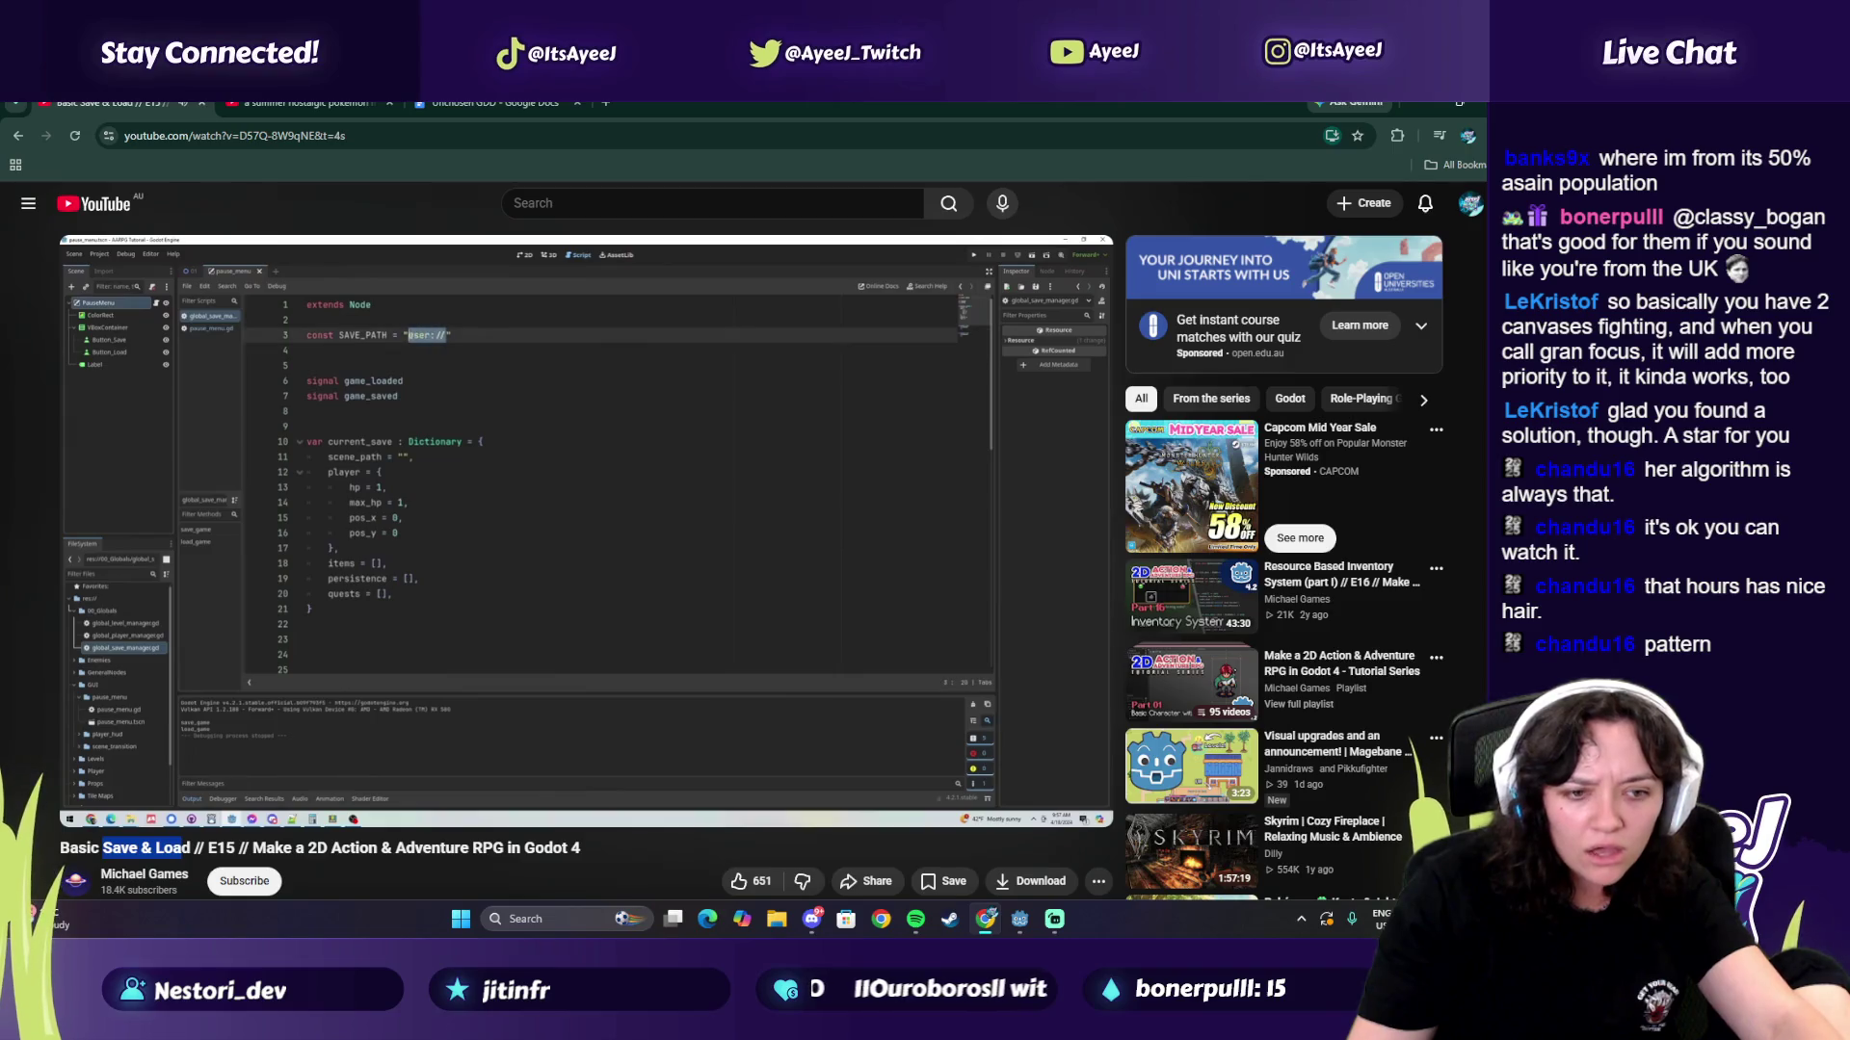
pyautogui.click(963, 715)
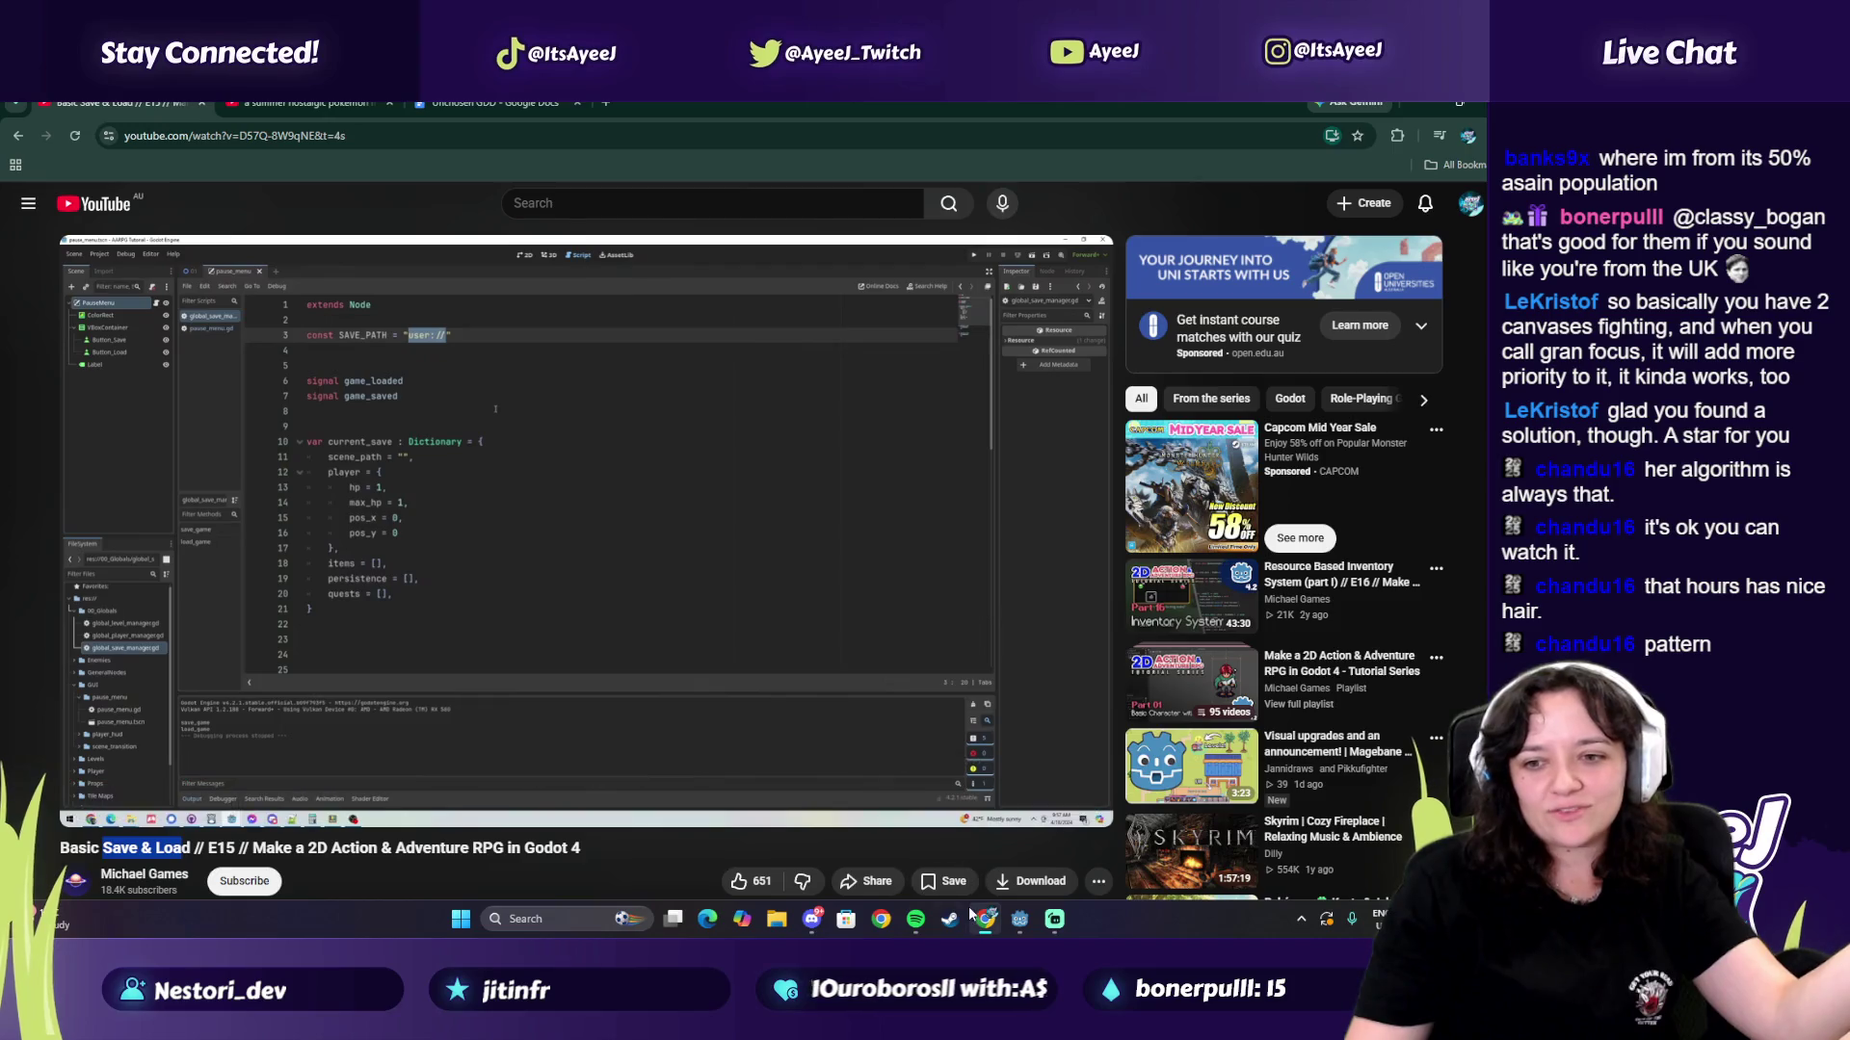
pyautogui.press('super')
# Step: Launch TikTok via search, go to the own profile, and watch then close a posted horse video
pyautogui.write('tiktok')
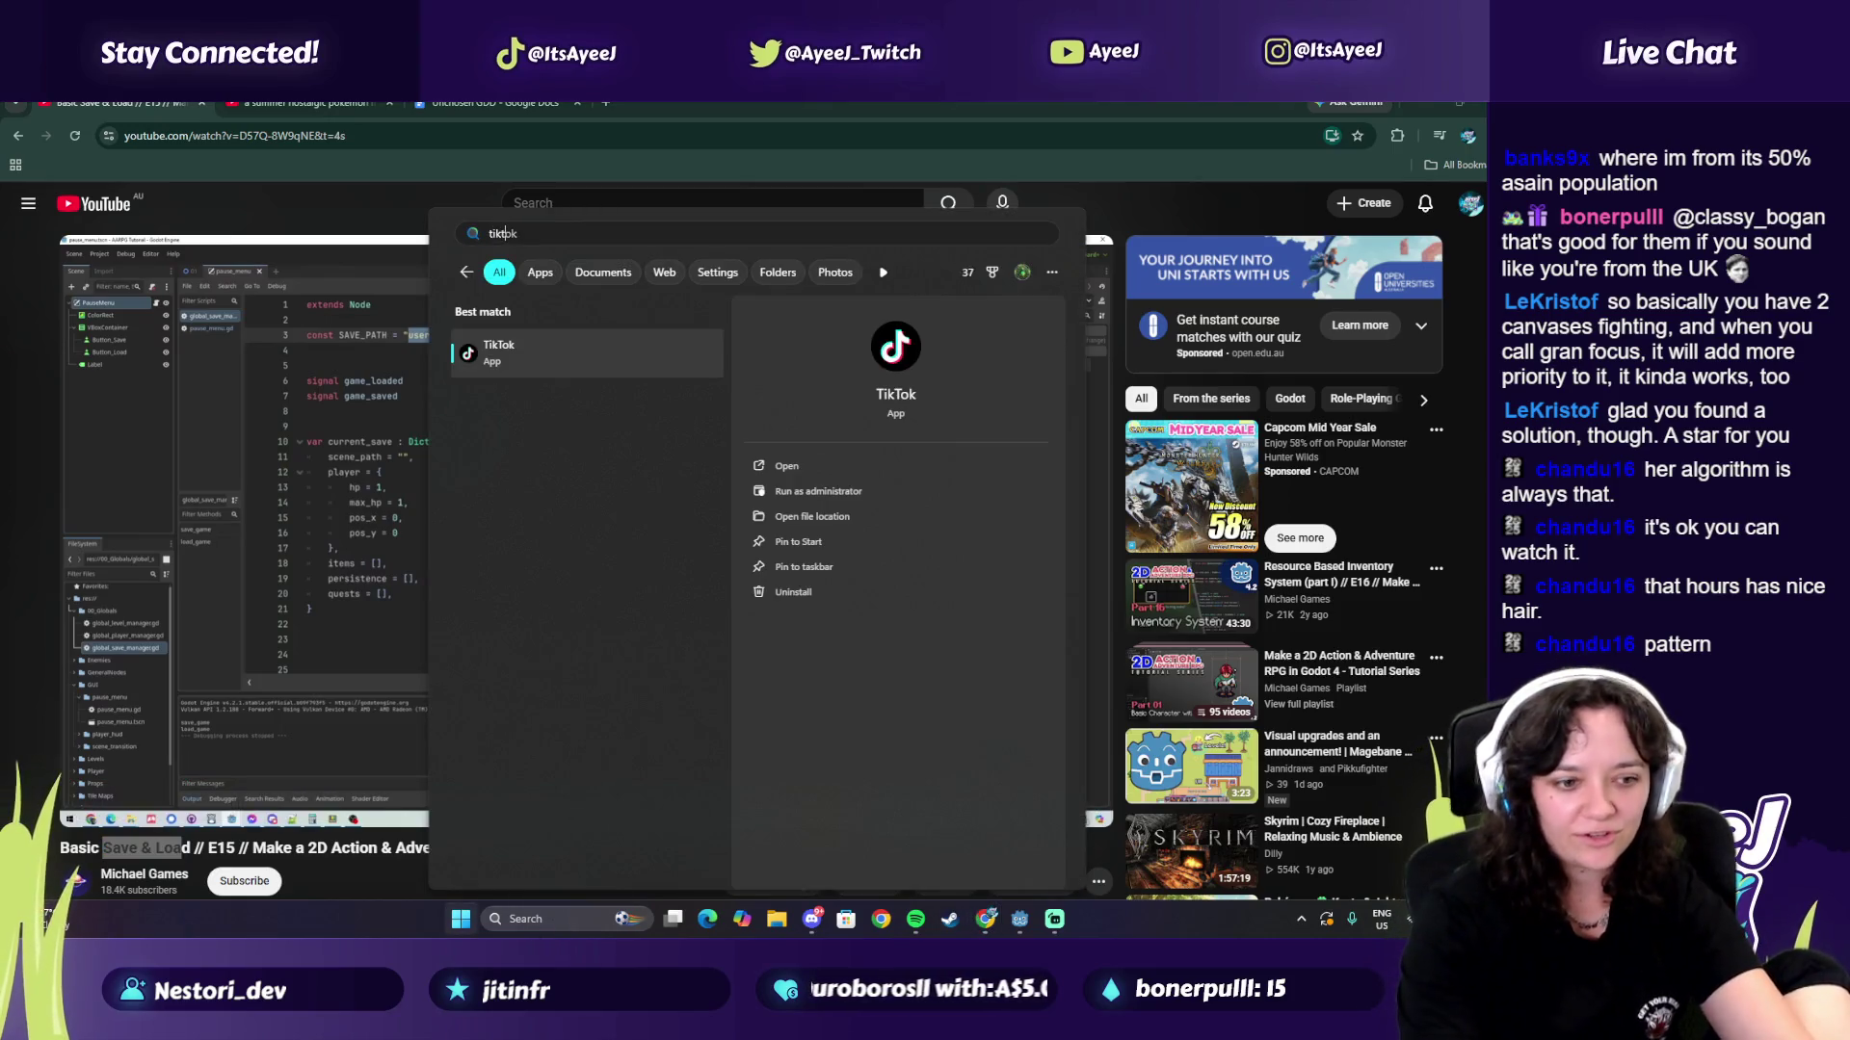
pyautogui.press('Return')
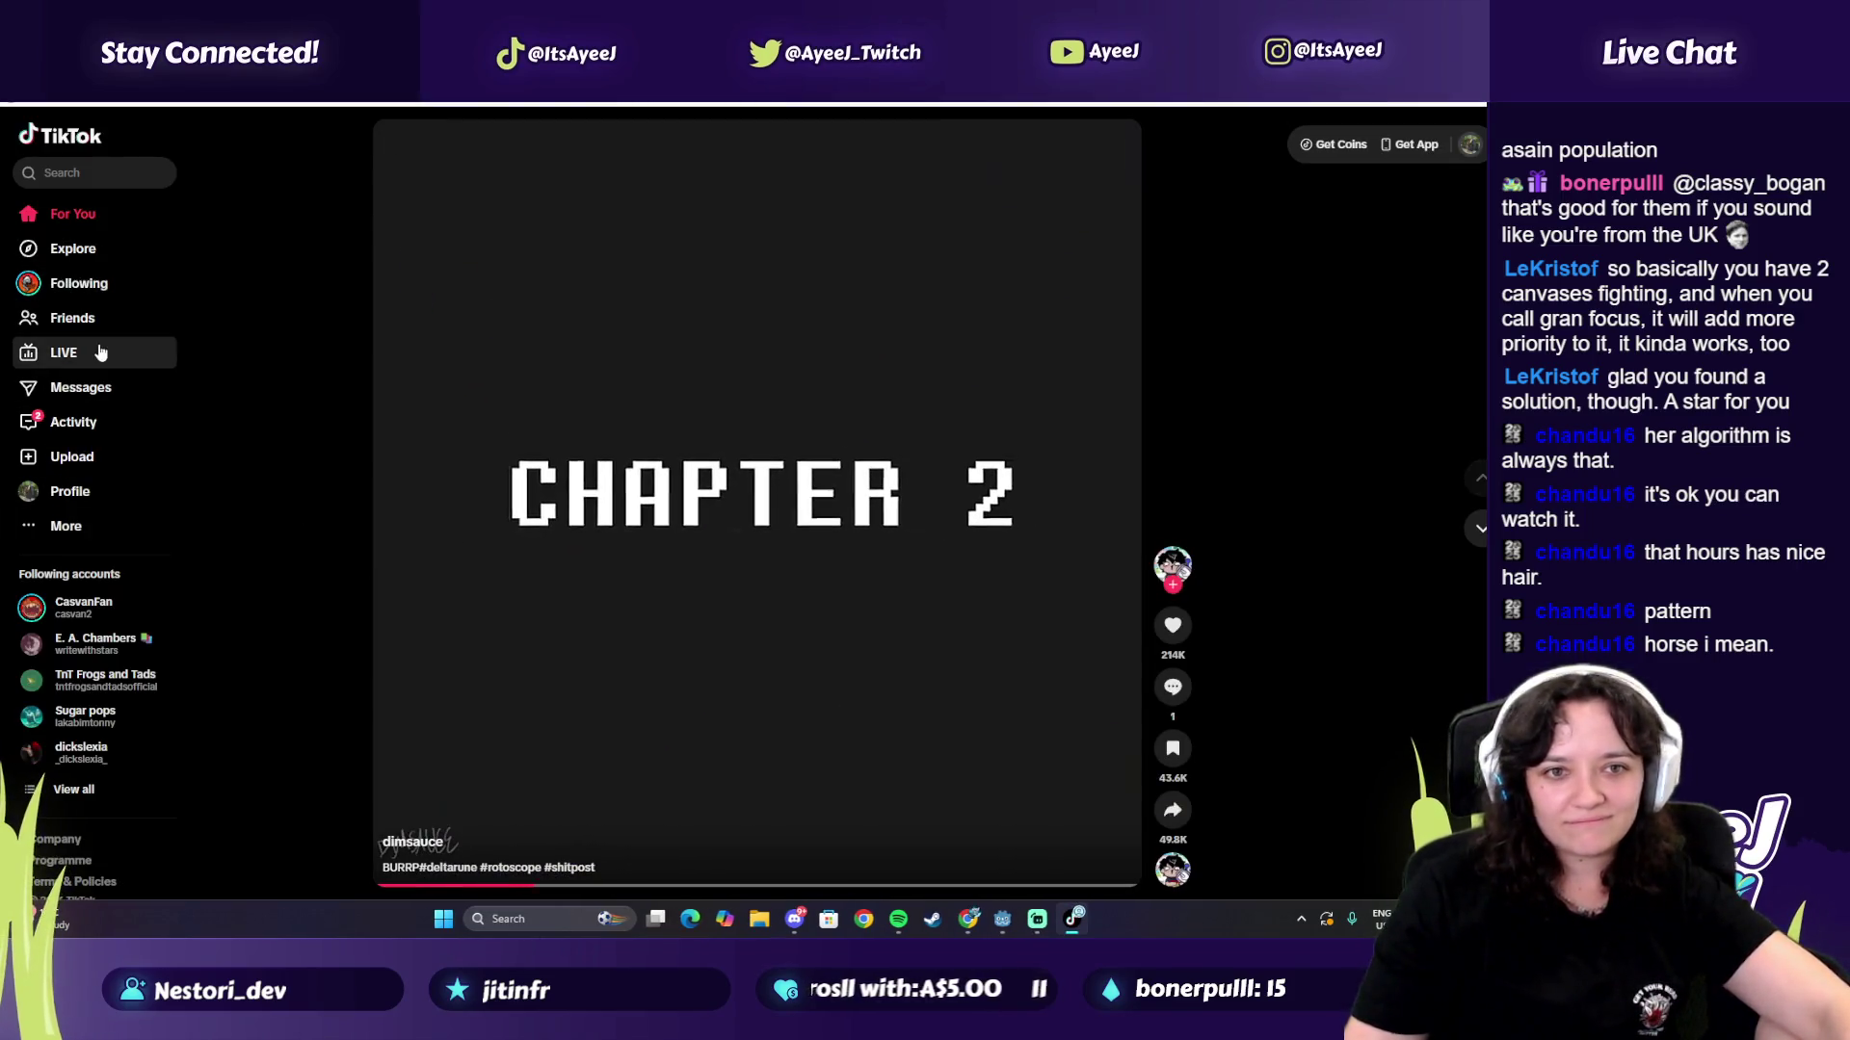
pyautogui.click(82, 493)
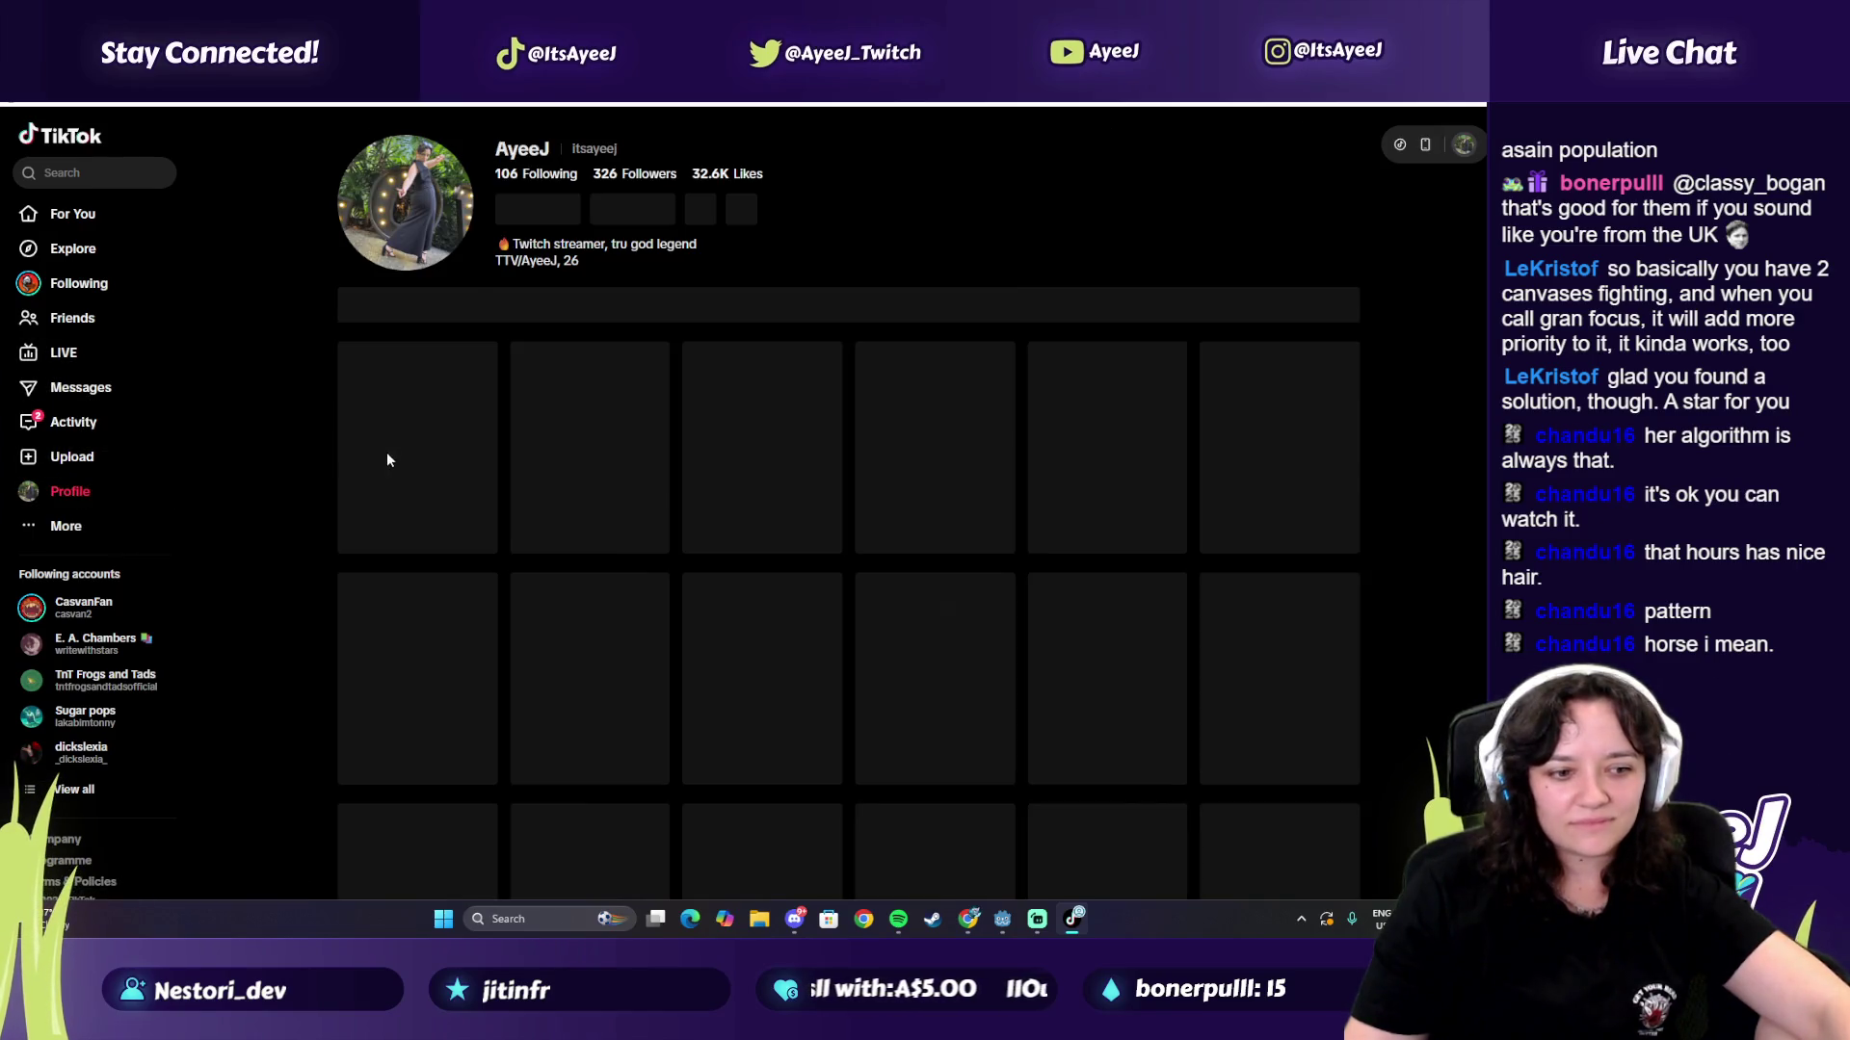
pyautogui.click(789, 453)
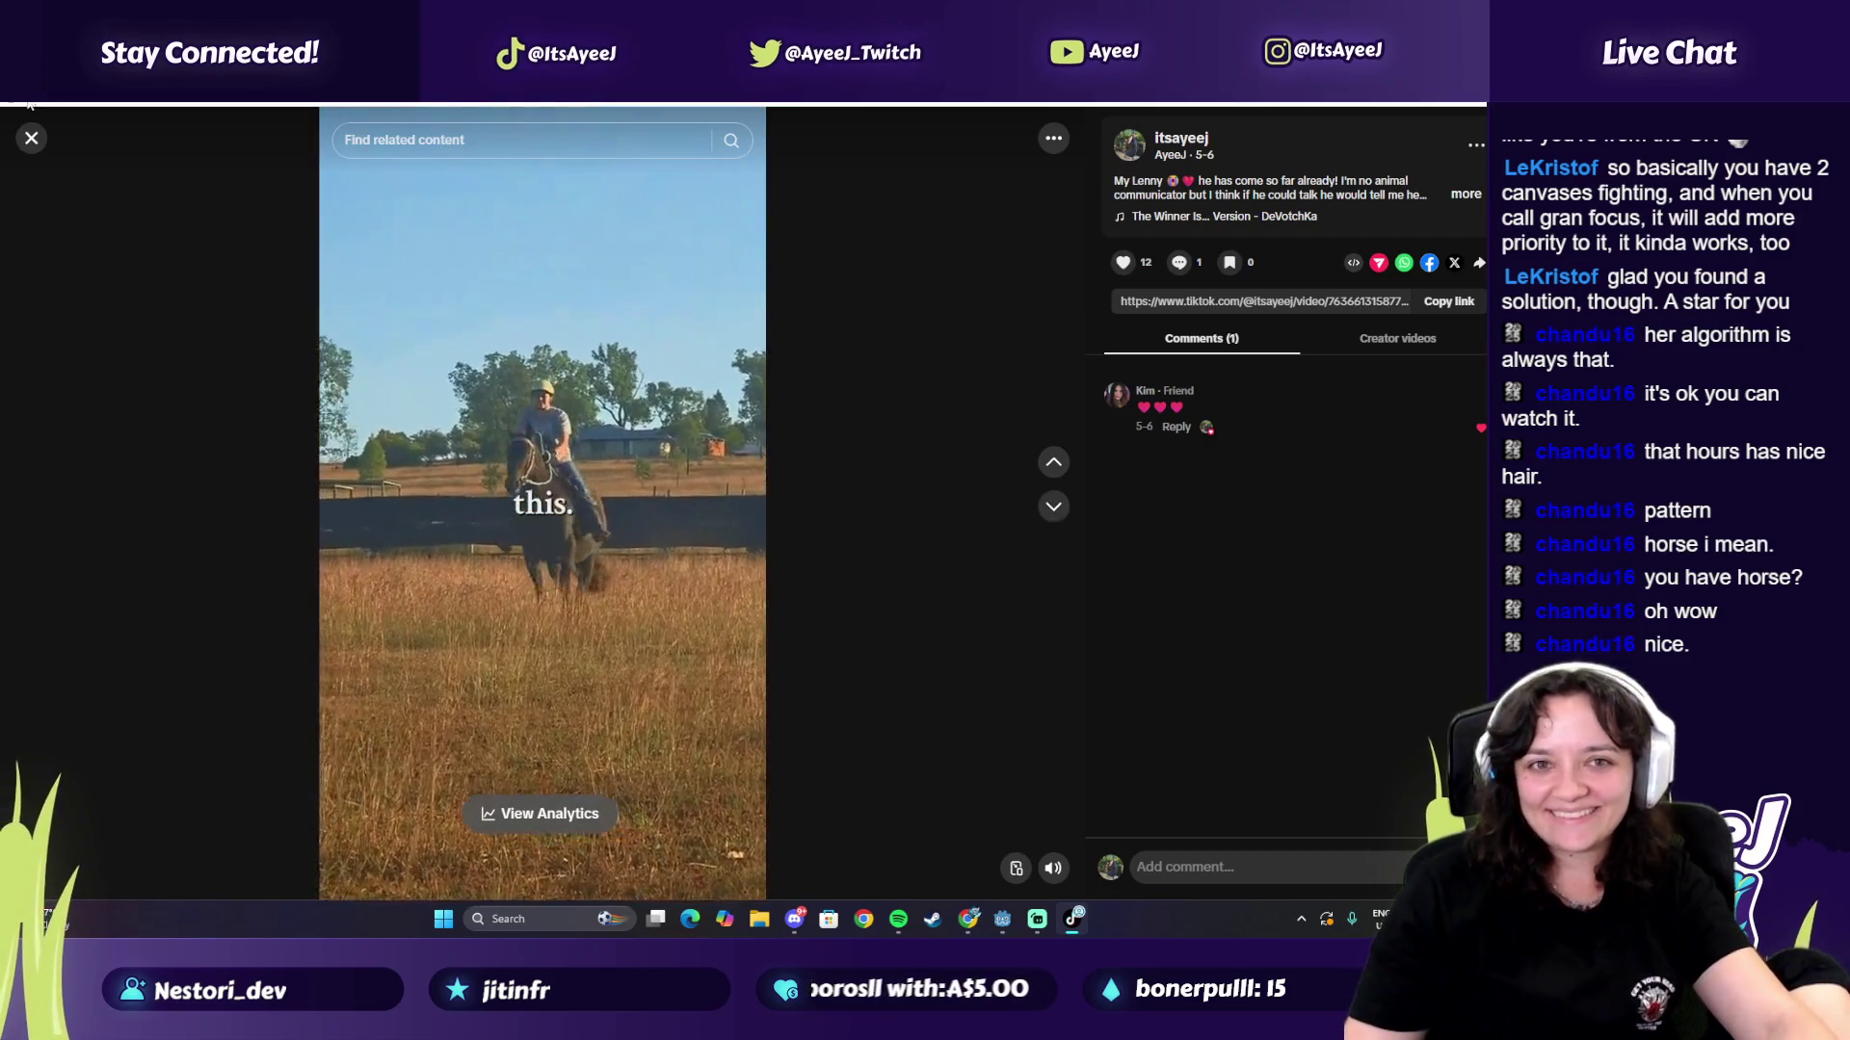
pyautogui.click(31, 138)
# Step: Scroll down the profile grid, watch a horse video, then close it
pyautogui.scroll(-3, 967, 586)
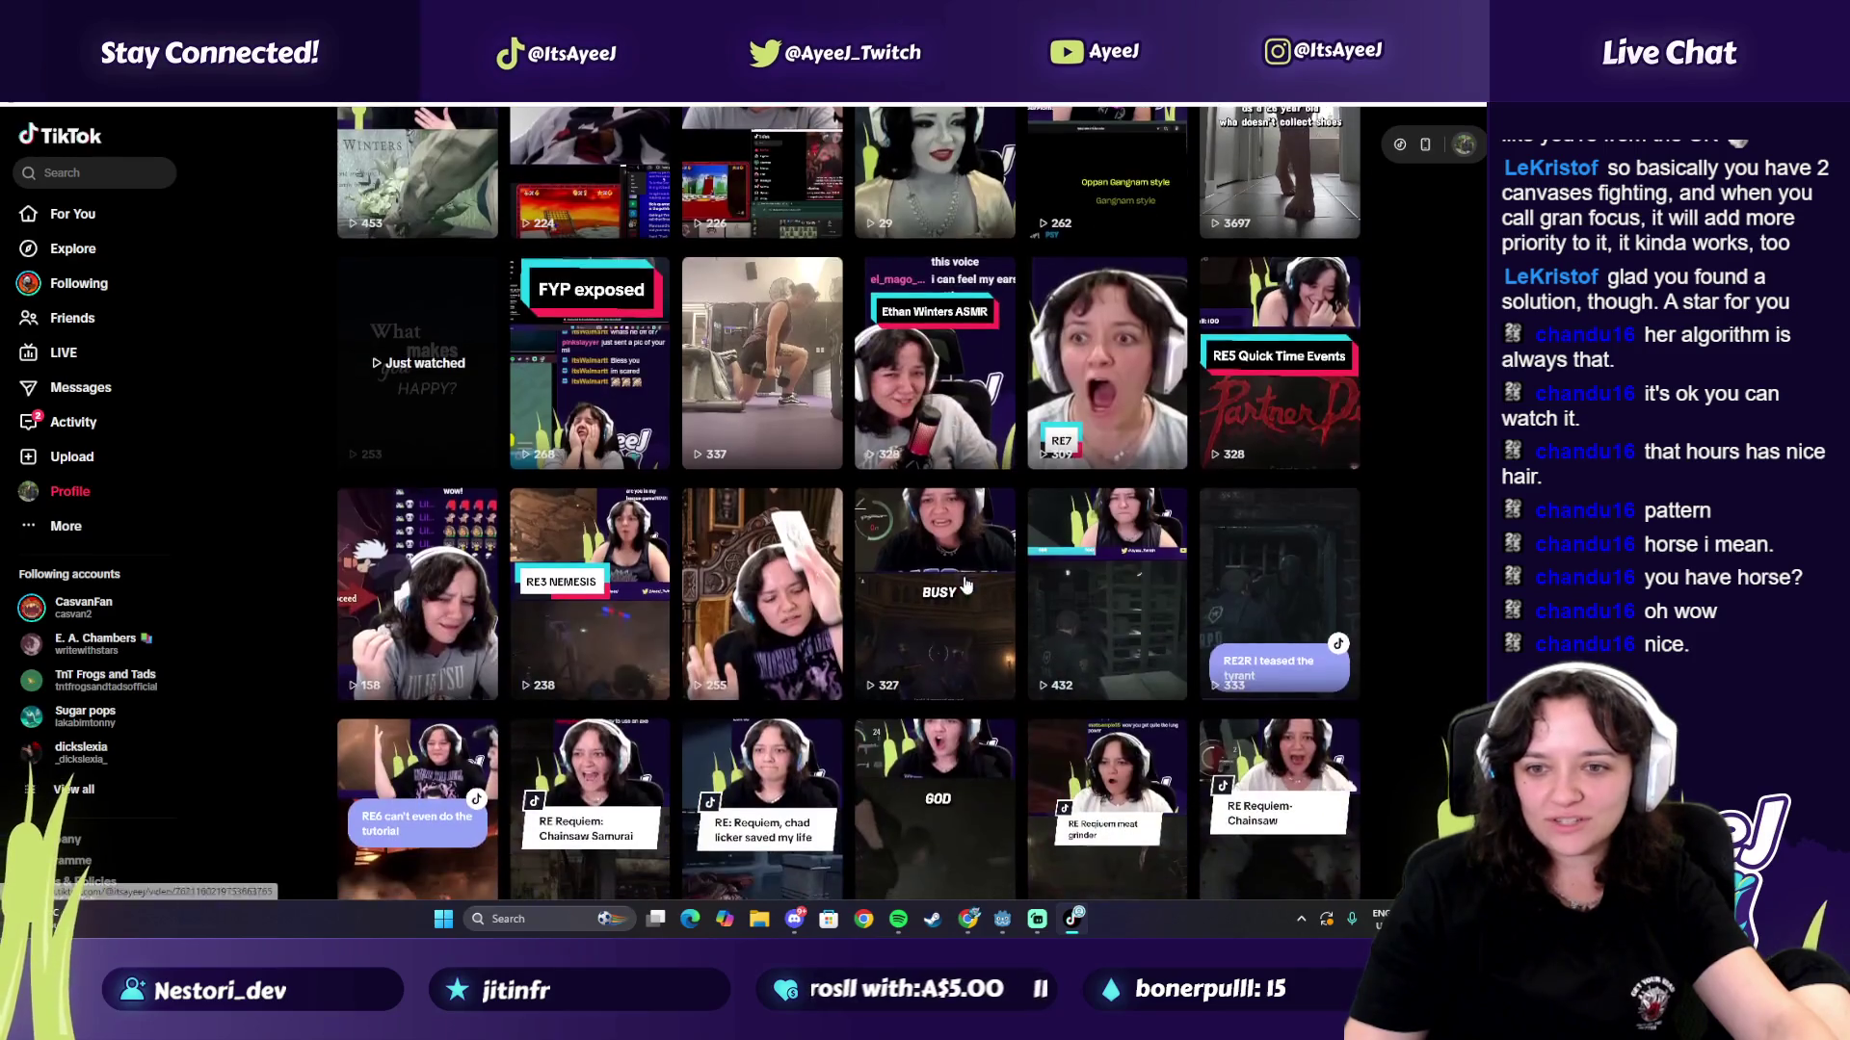
pyautogui.scroll(-5, 967, 585)
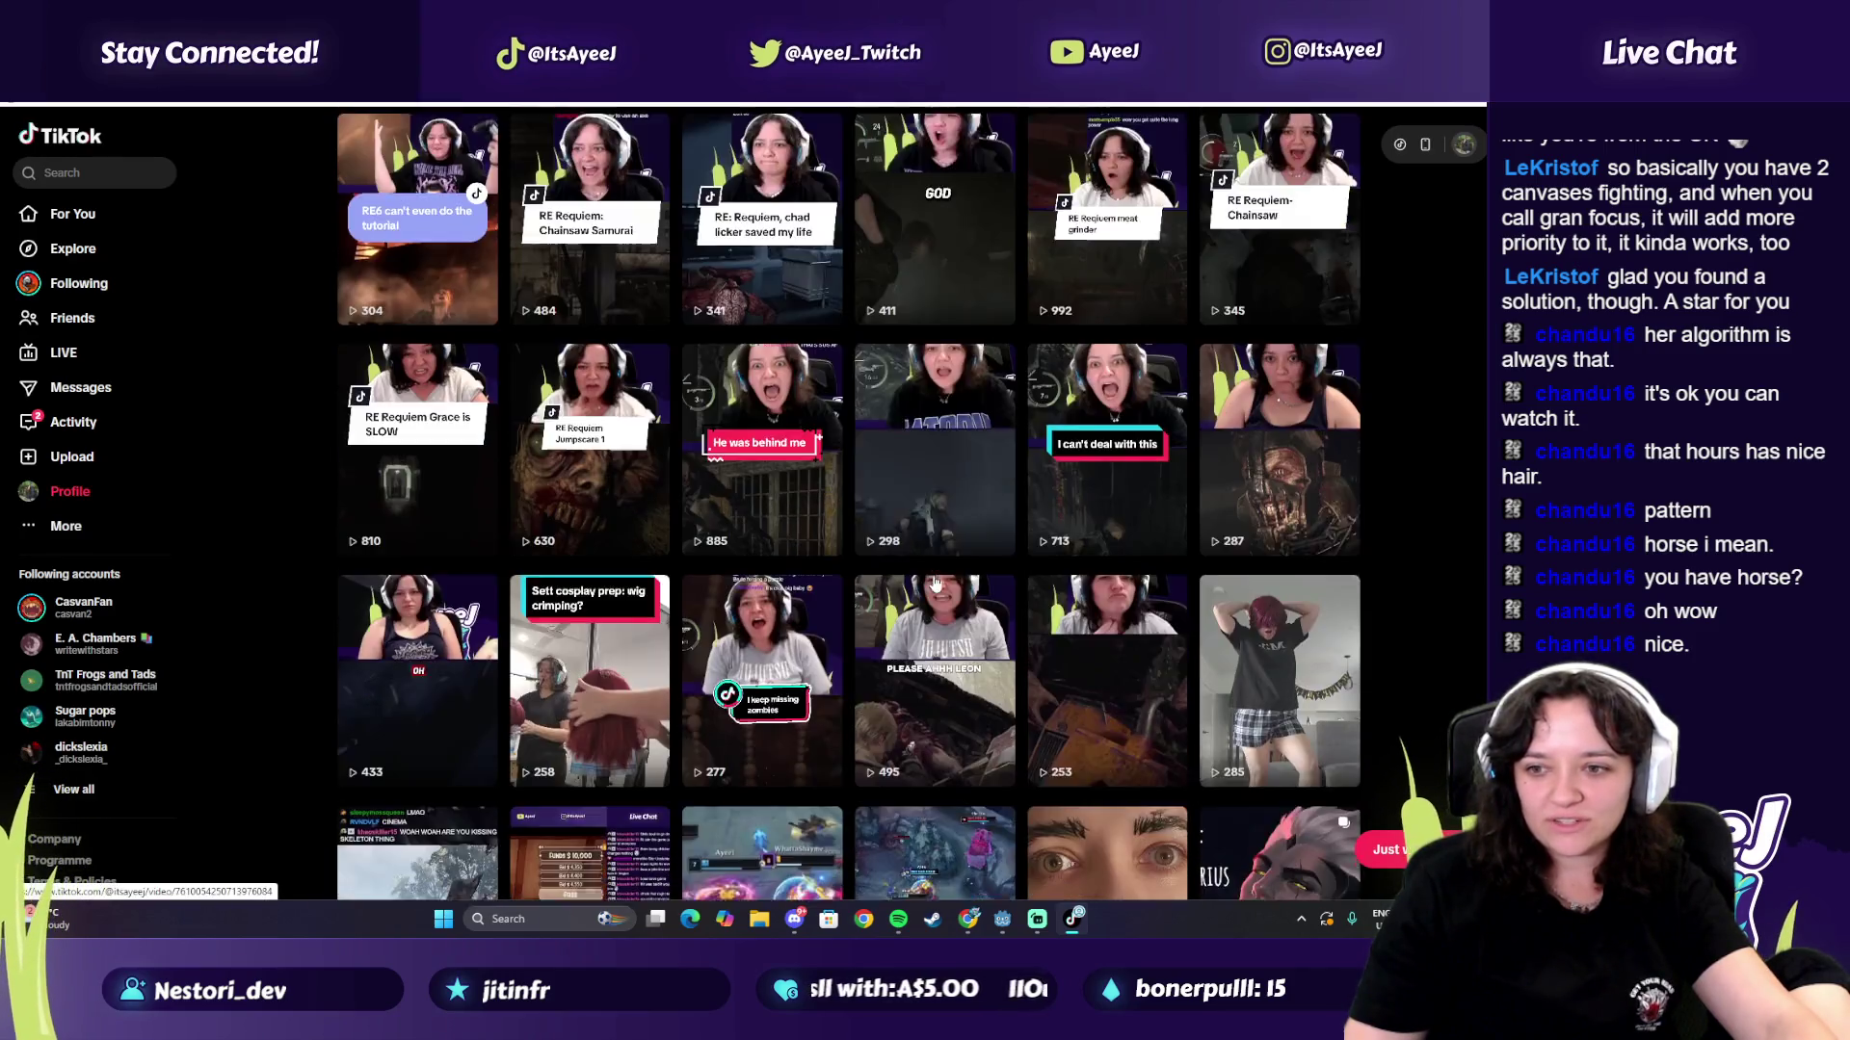
pyautogui.scroll(-5, 934, 583)
pyautogui.scroll(-5, 696, 512)
pyautogui.click(1279, 693)
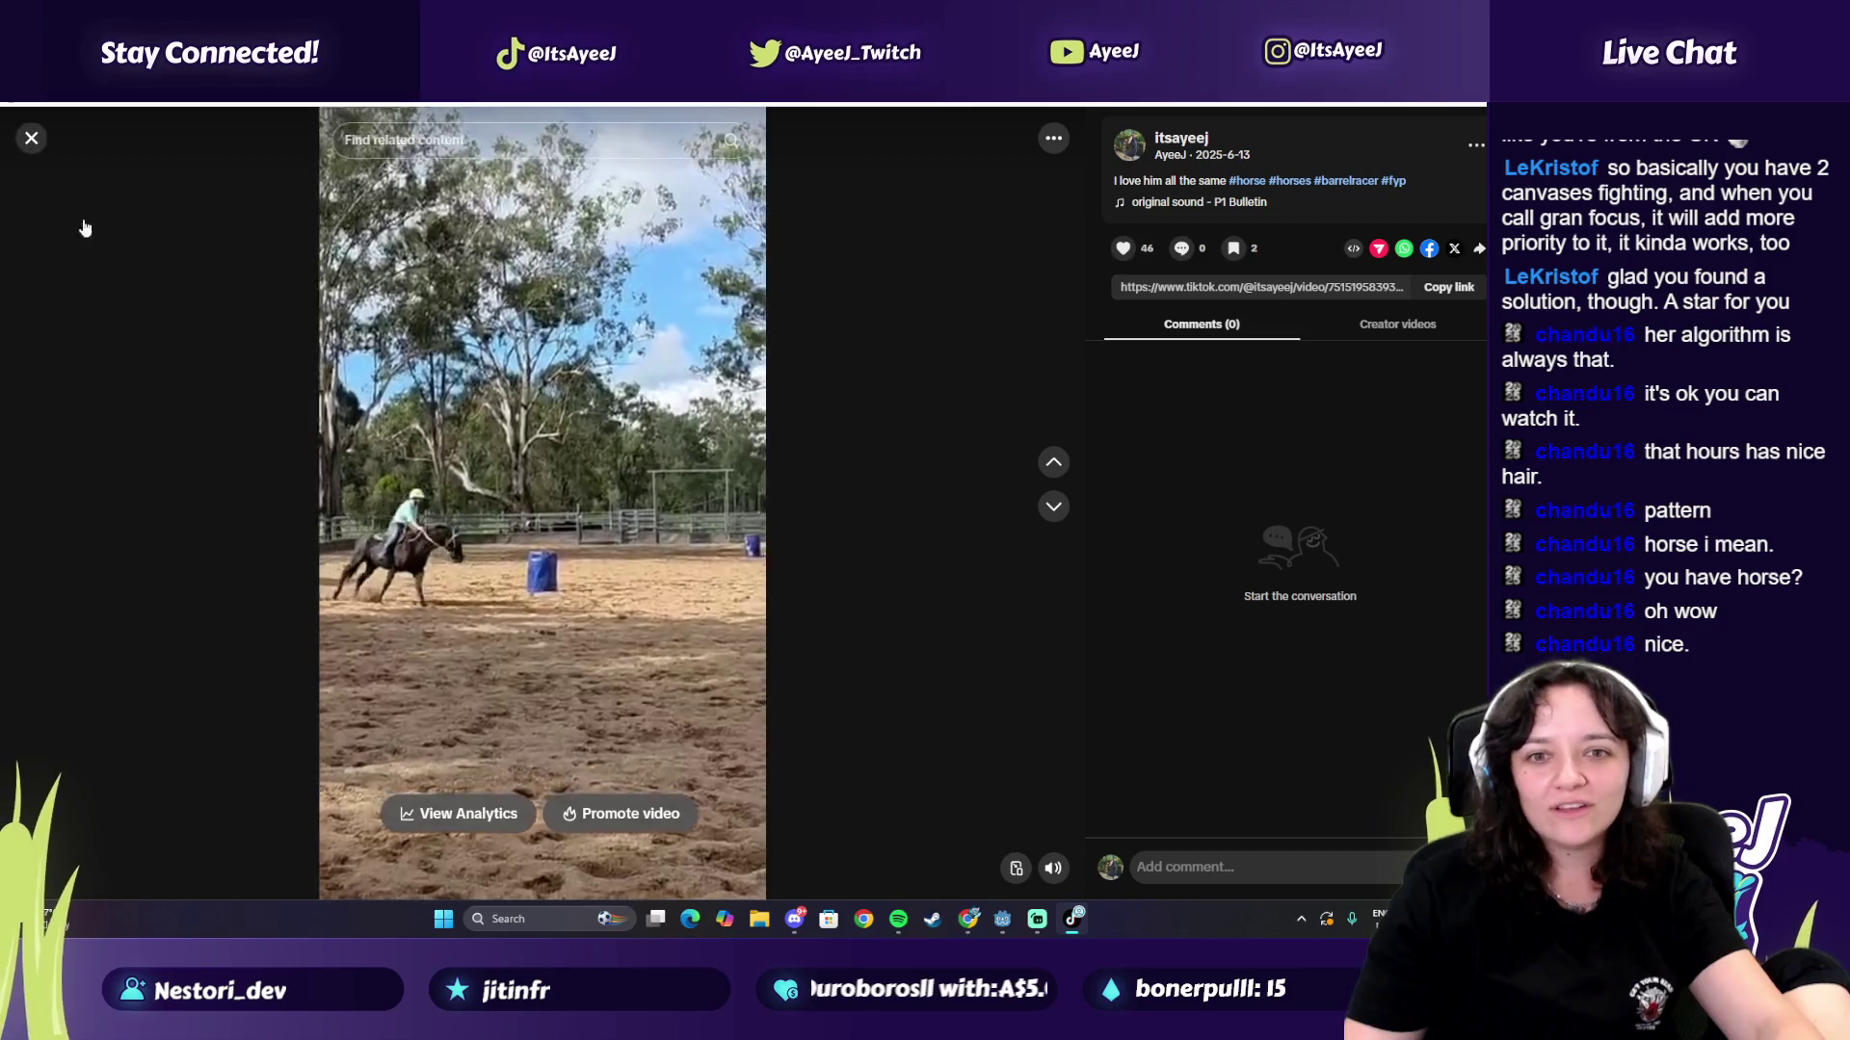
pyautogui.click(34, 145)
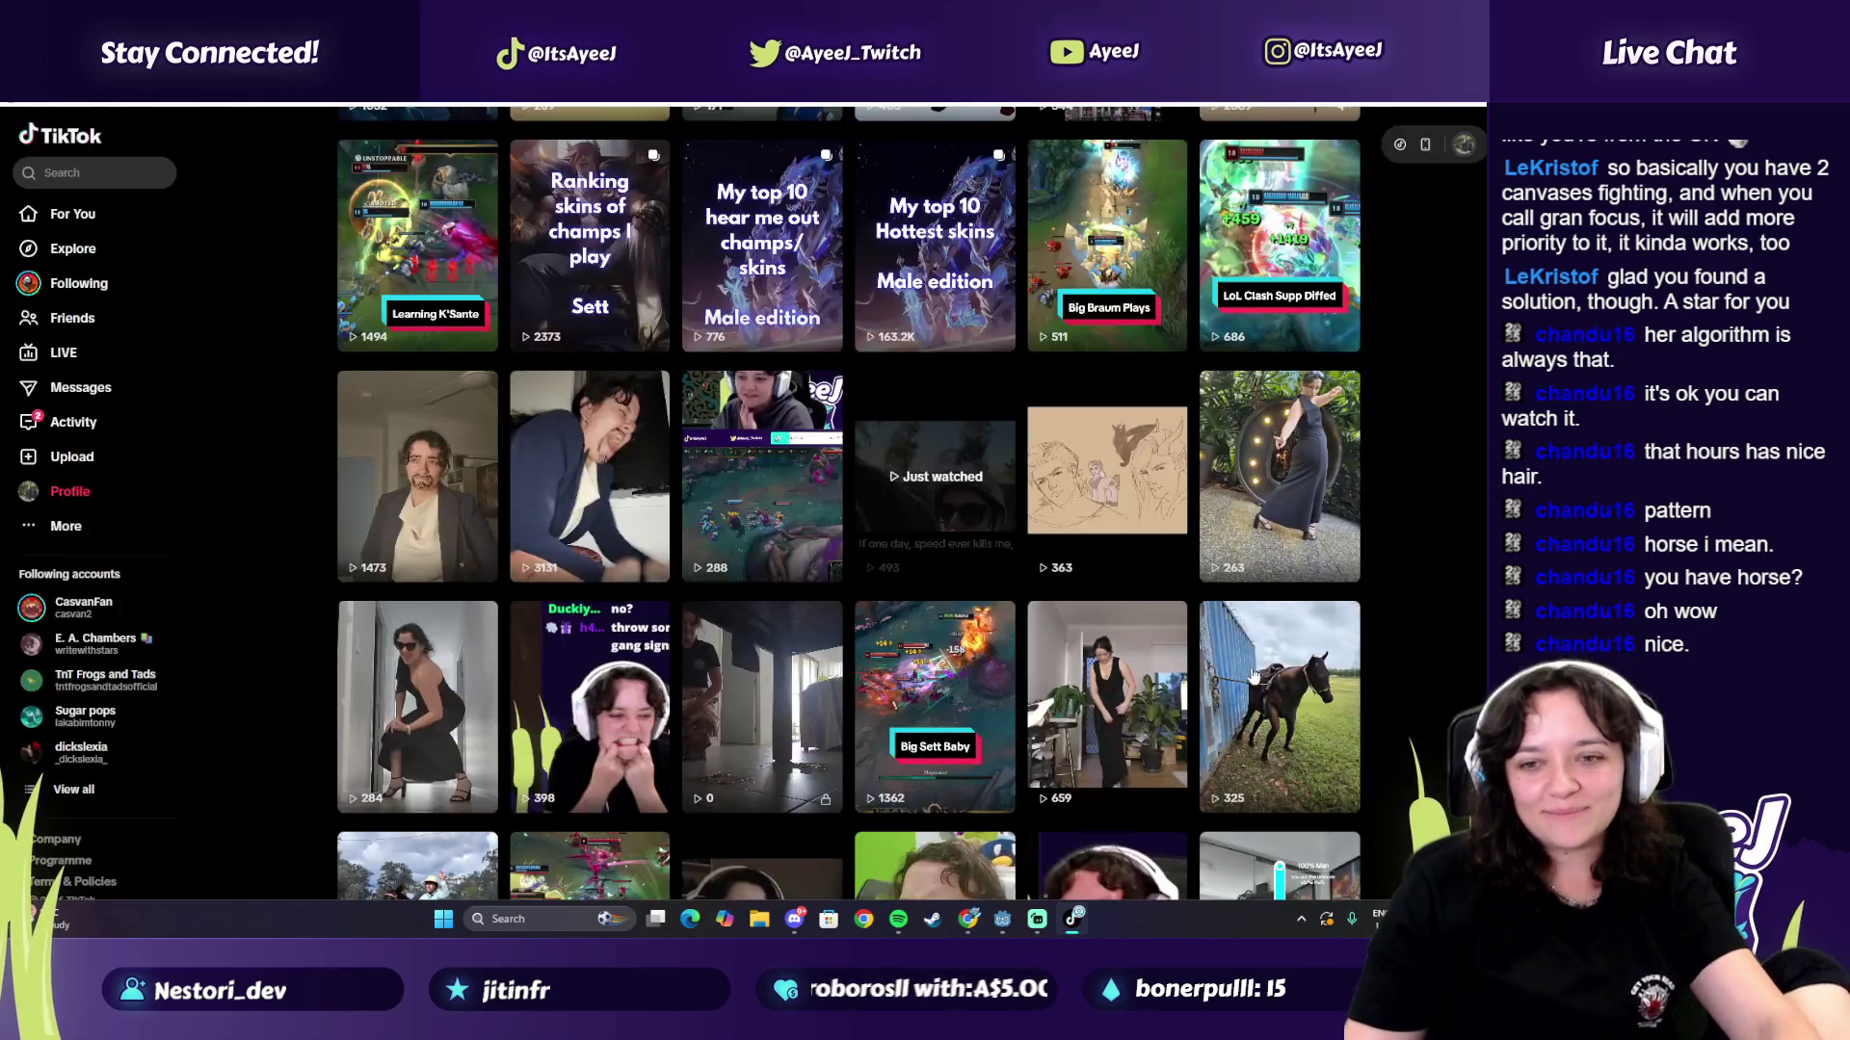
# Step: Scroll further and watch the horse-licking-while-rugged video, then close it
pyautogui.scroll(-4, 824, 566)
pyautogui.scroll(-2, 824, 567)
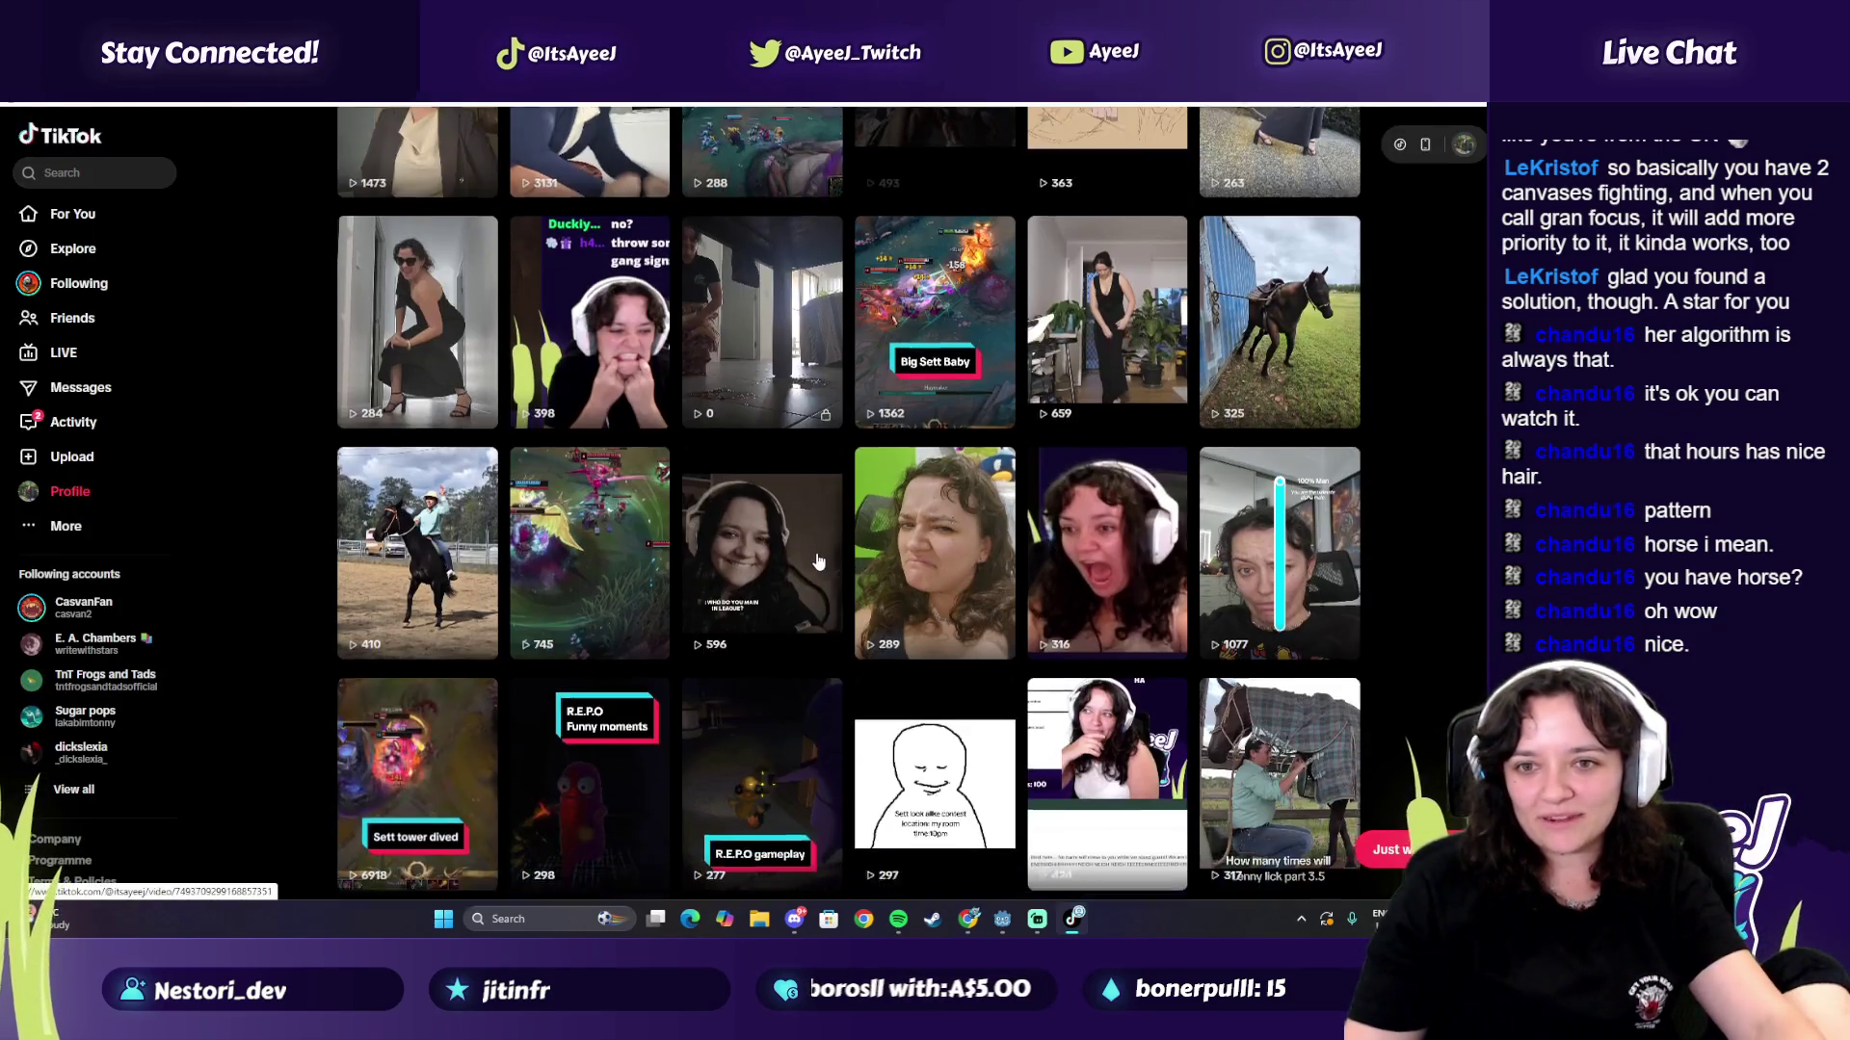
pyautogui.scroll(-5, 768, 536)
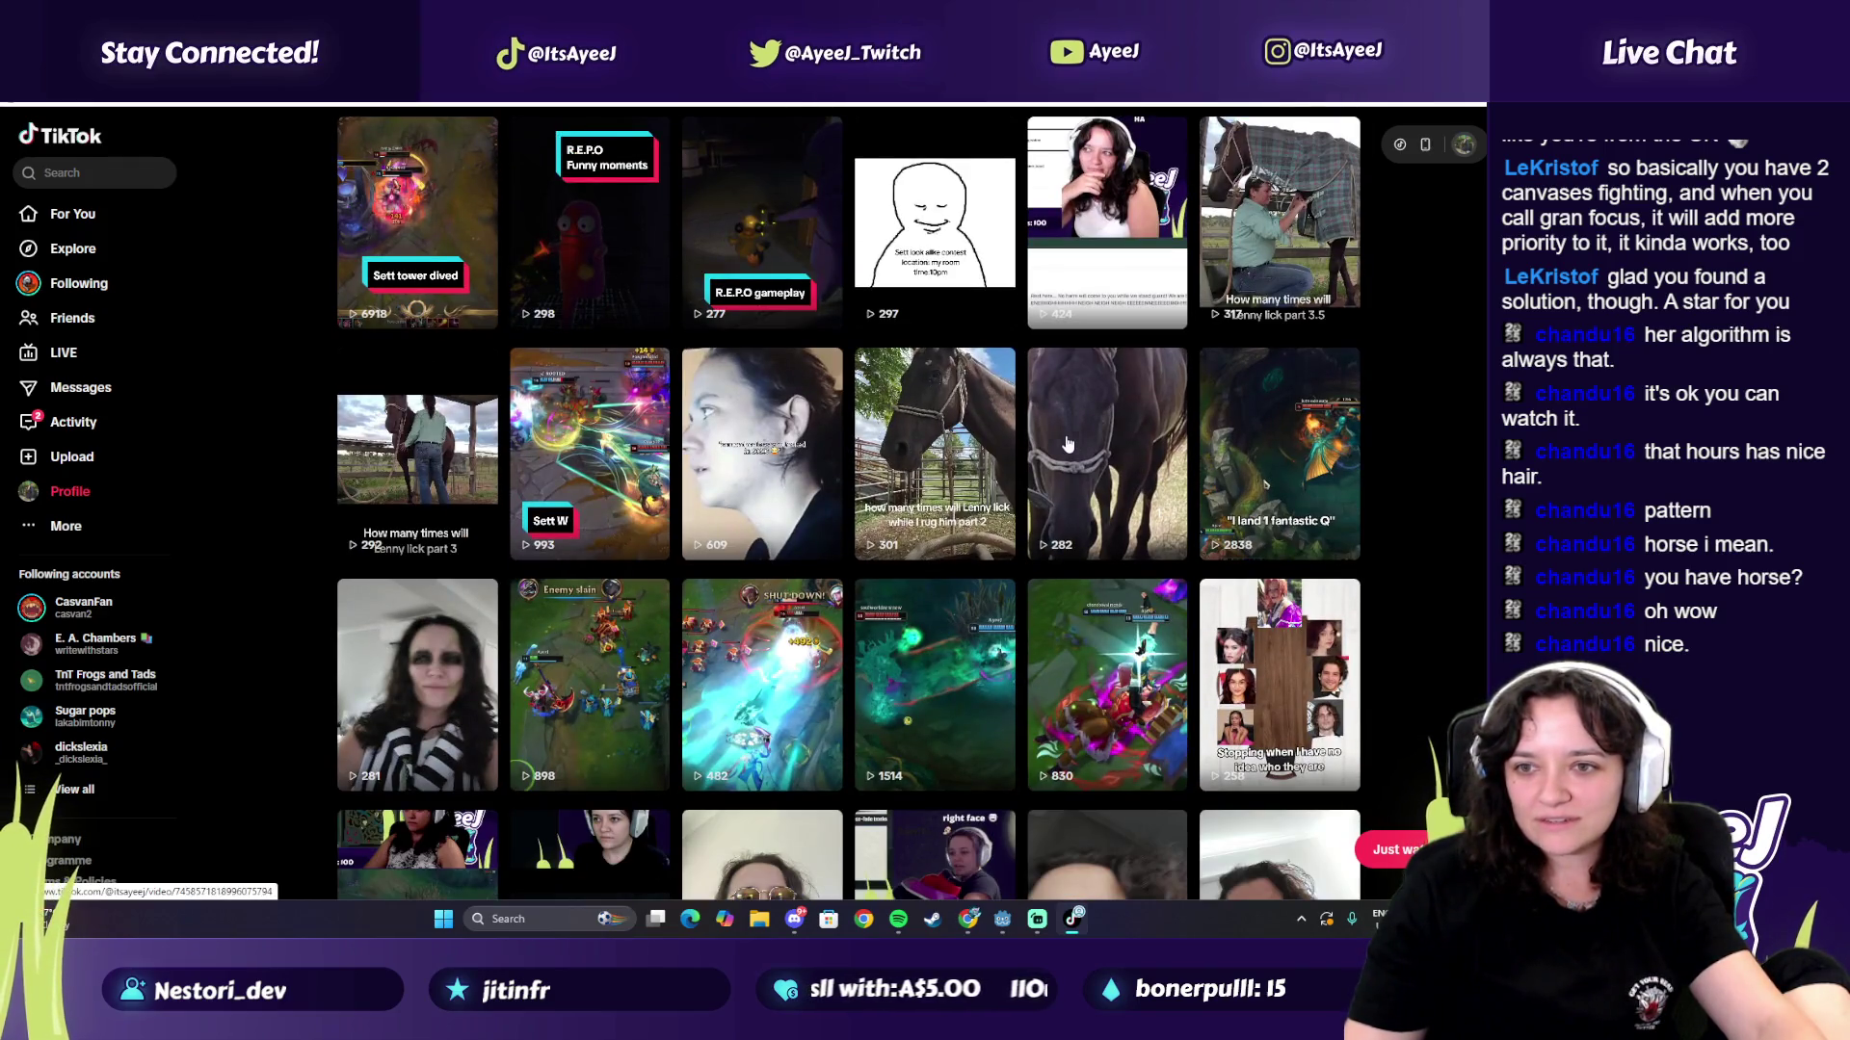
pyautogui.click(1074, 445)
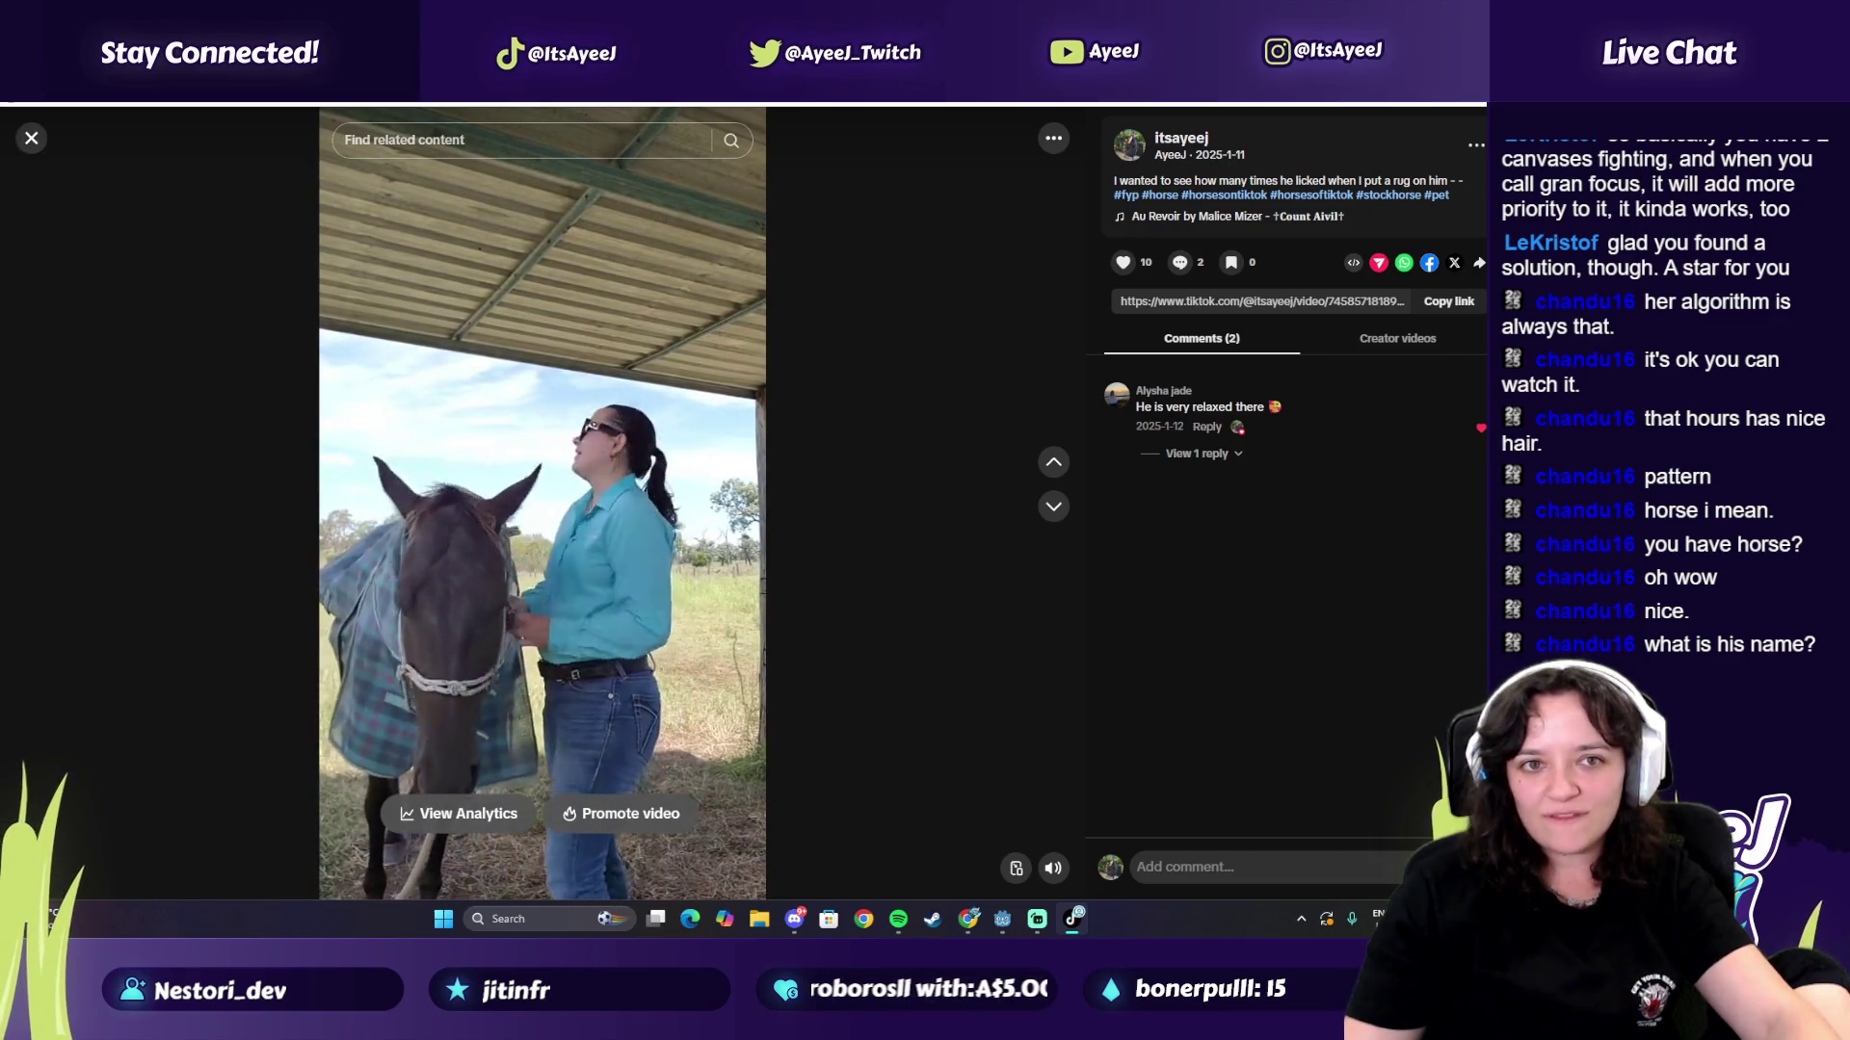
pyautogui.click(29, 140)
pyautogui.scroll(-5, 895, 568)
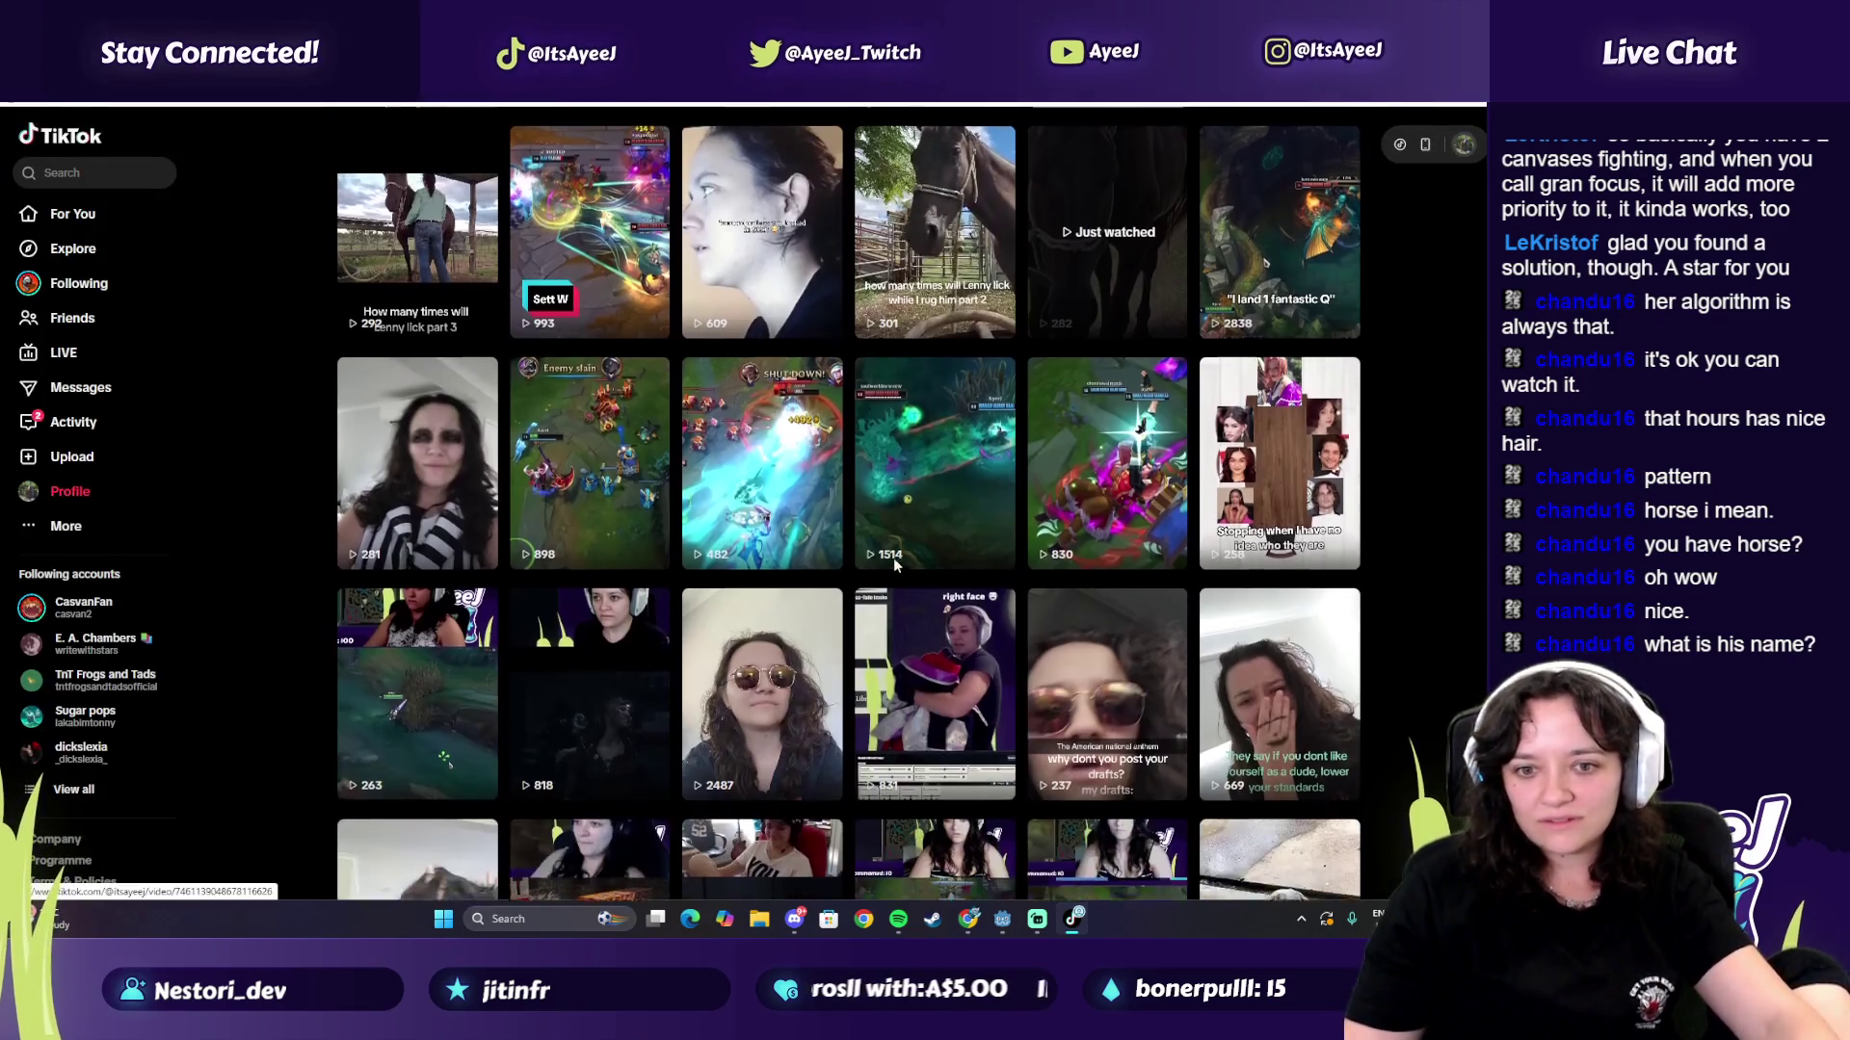
# Step: View and close the boy dog video and both photos of the '2 choppa' post
pyautogui.scroll(-2, 895, 569)
pyautogui.scroll(-4, 381, 244)
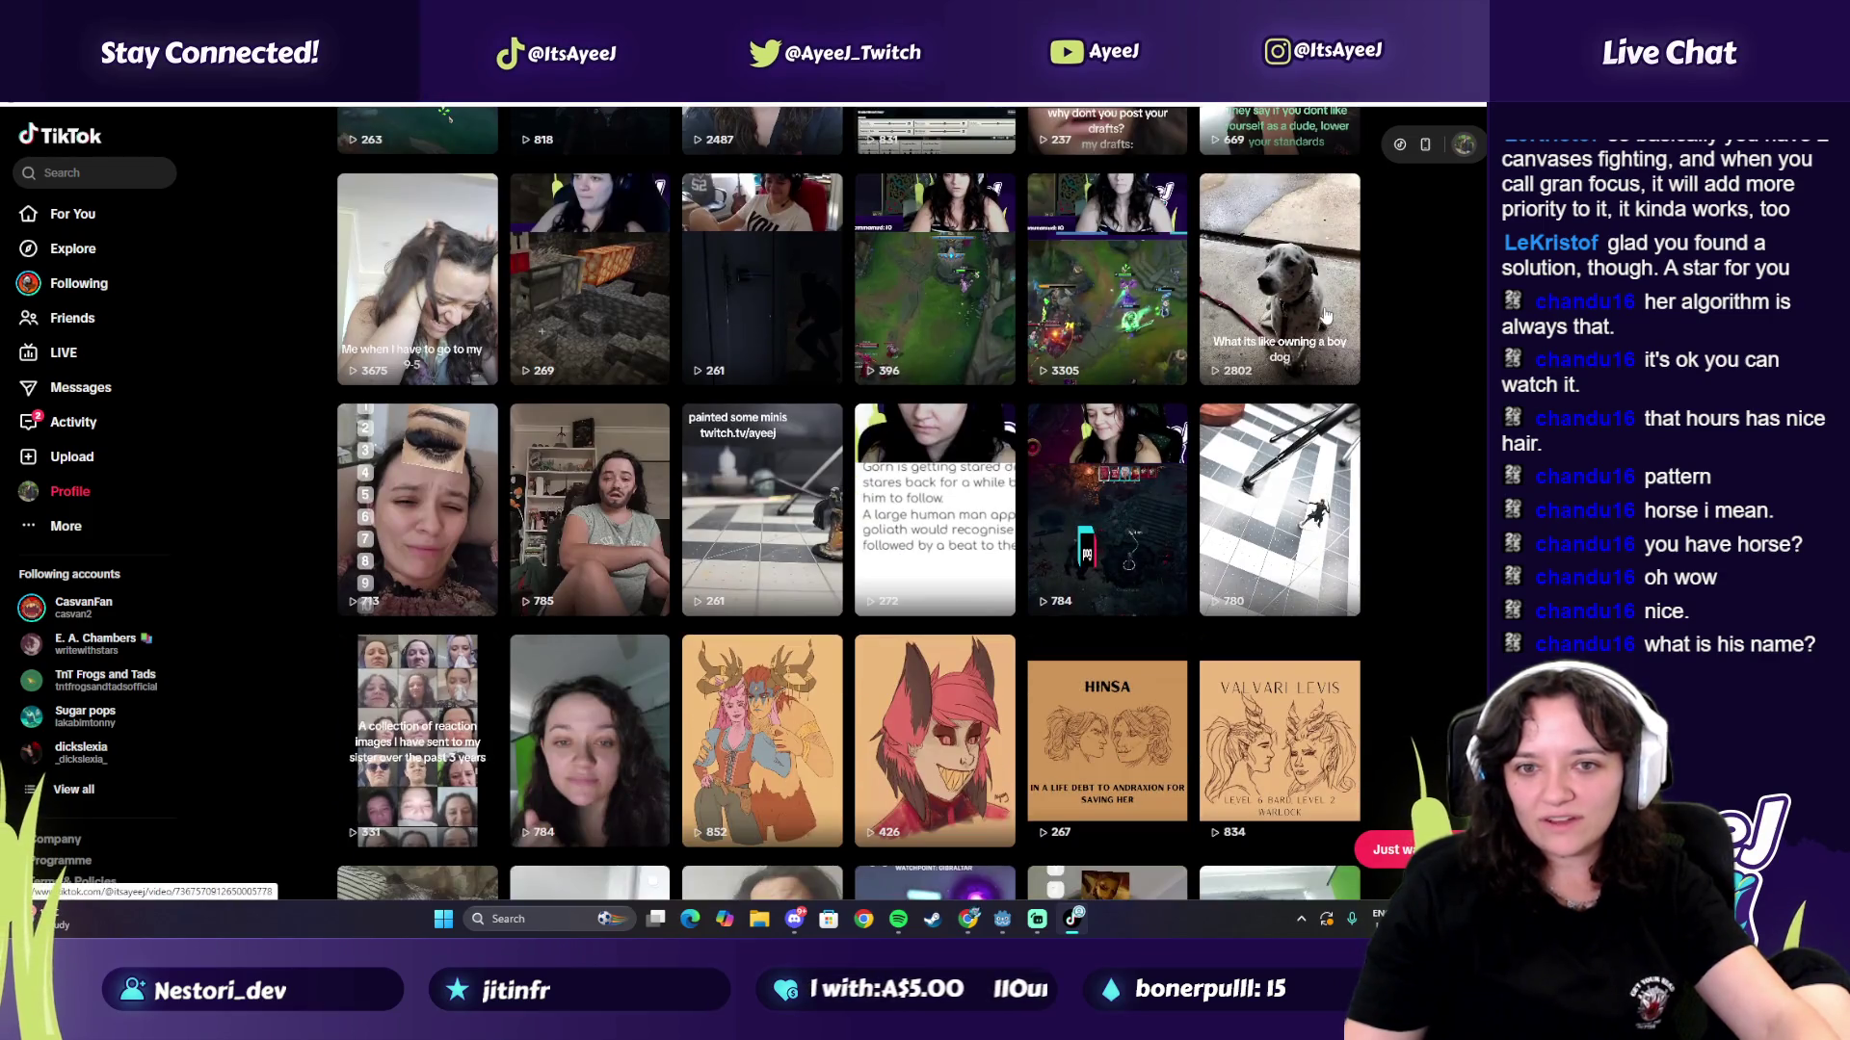
pyautogui.click(1326, 315)
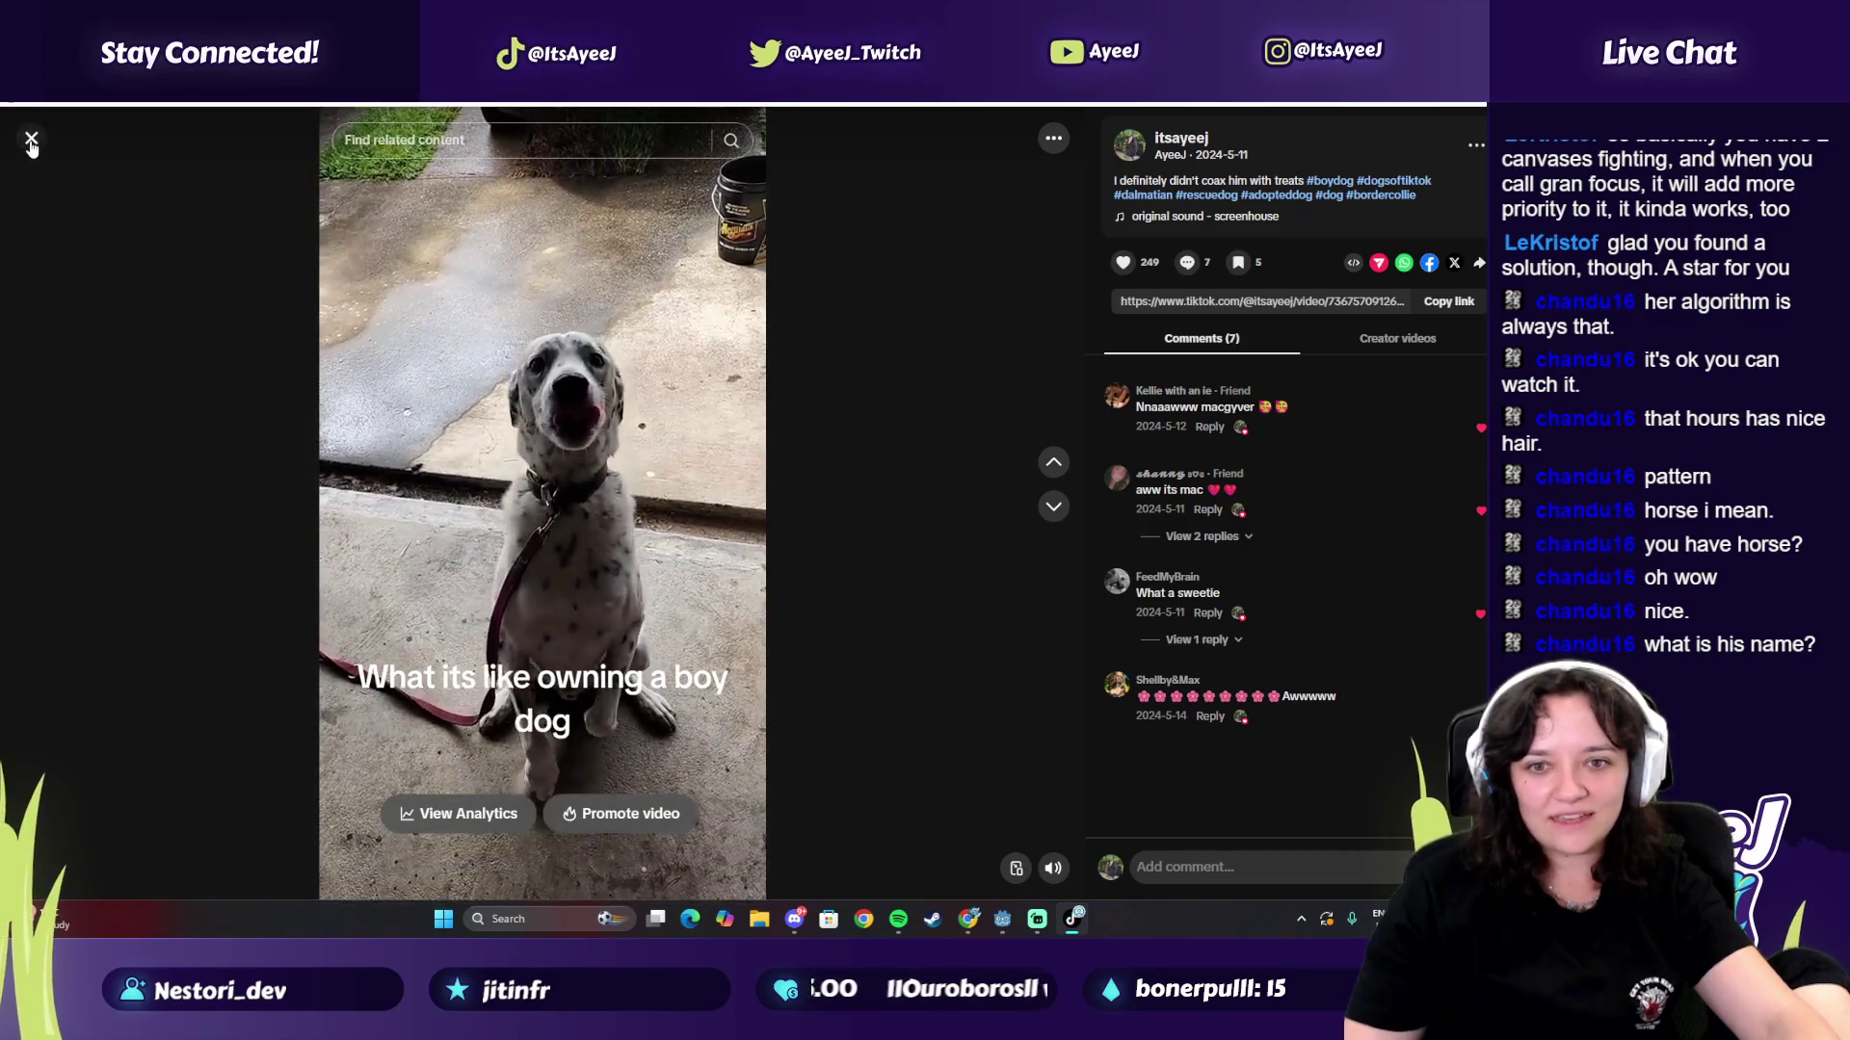
pyautogui.press('Escape')
pyautogui.scroll(-5, 713, 677)
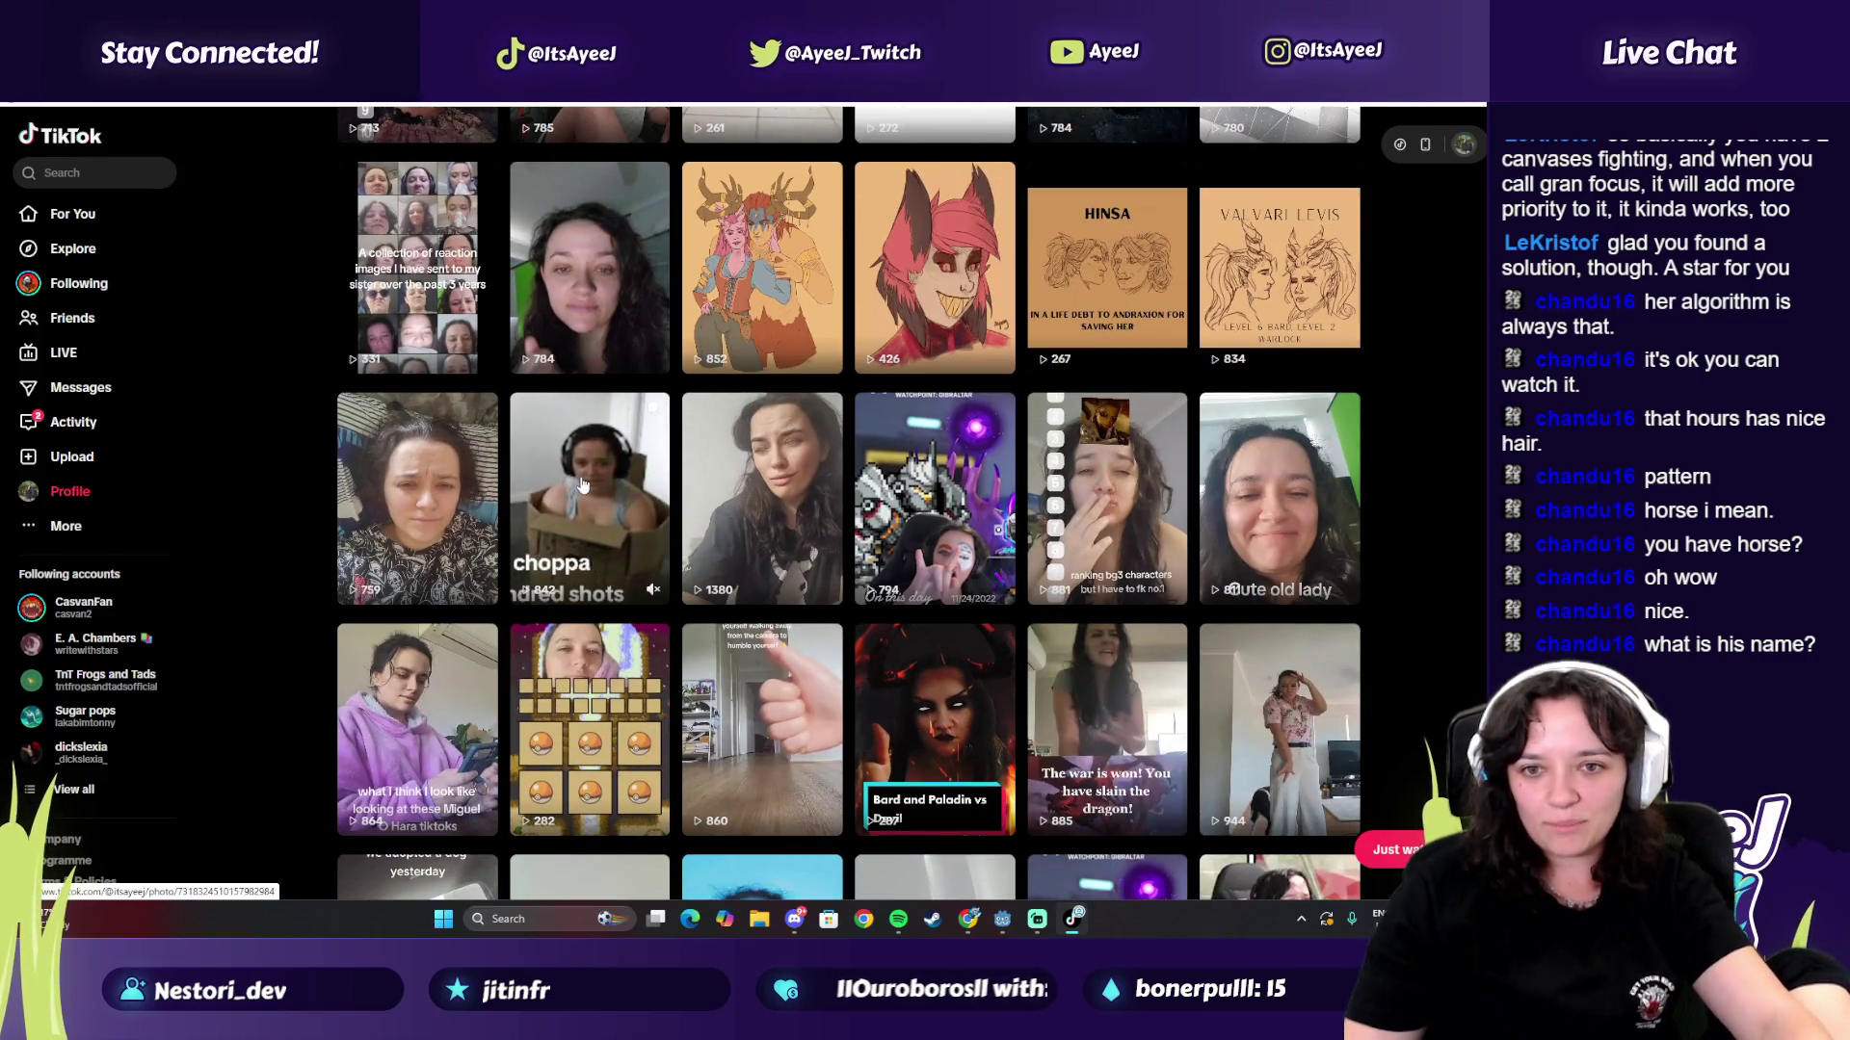
pyautogui.click(582, 485)
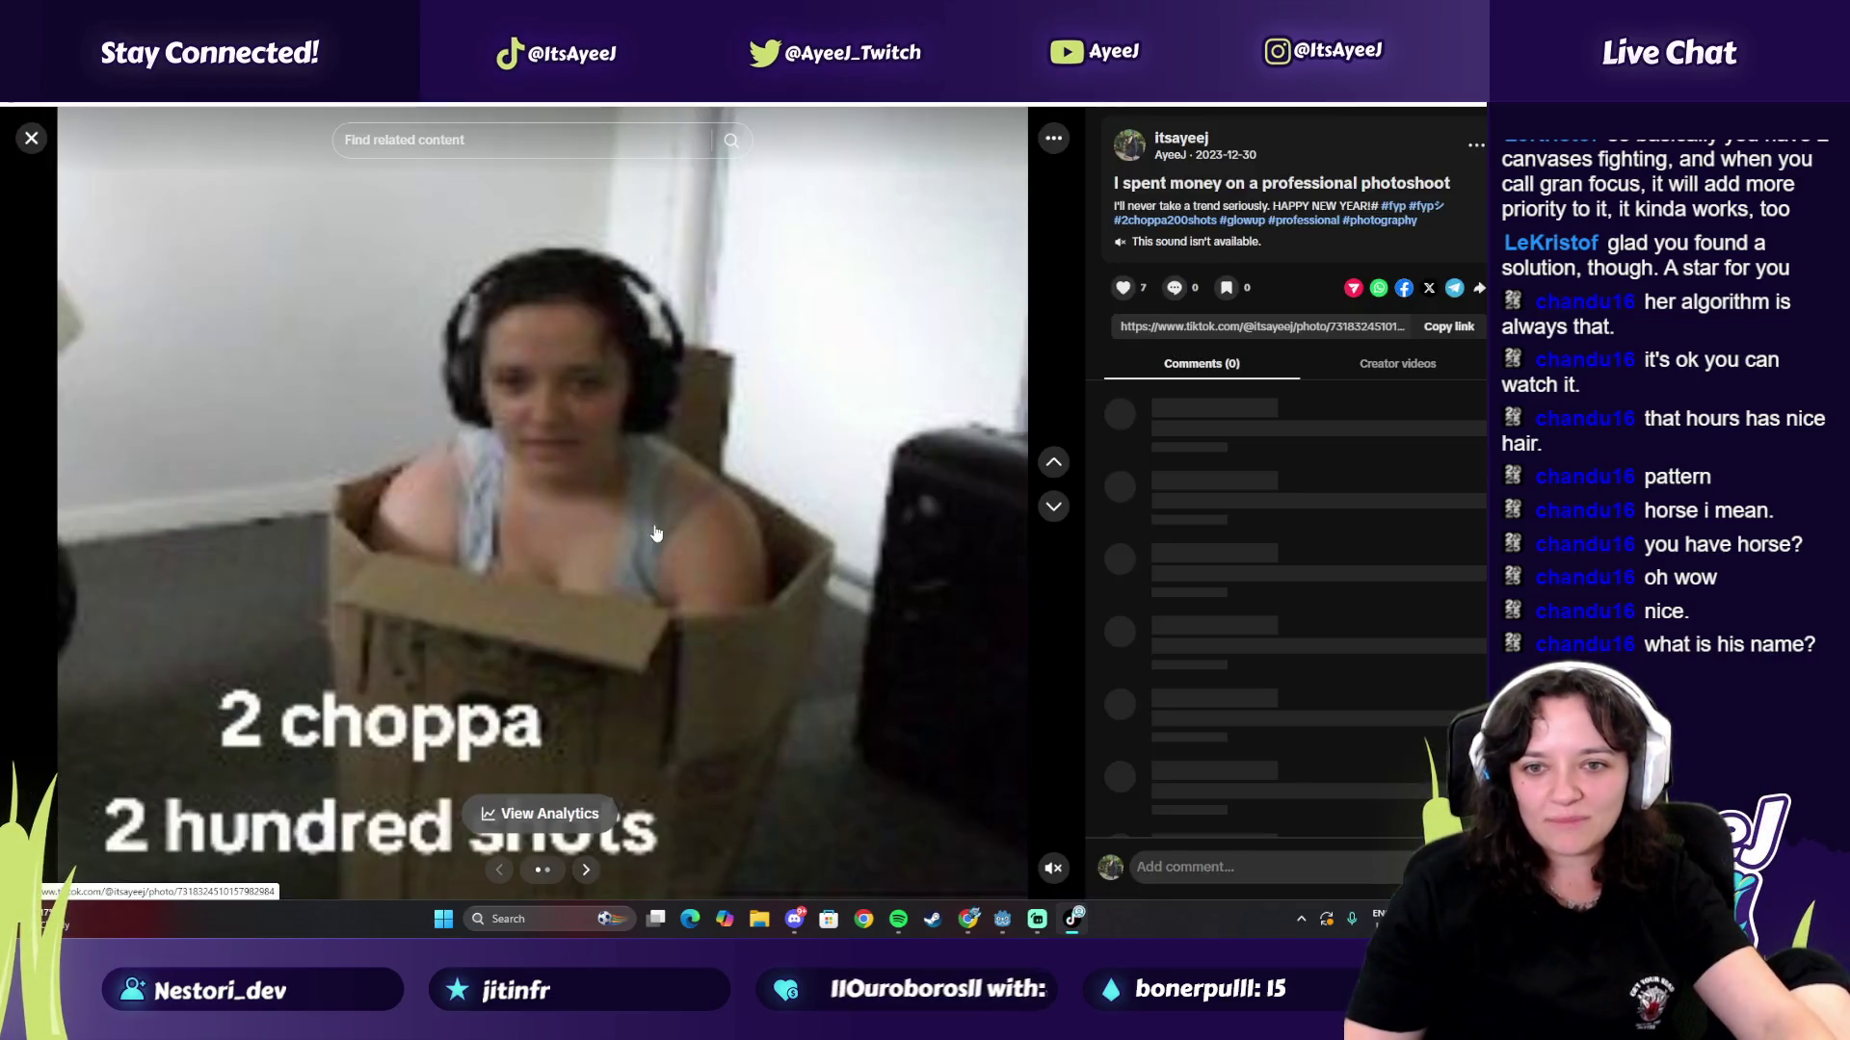
pyautogui.click(586, 871)
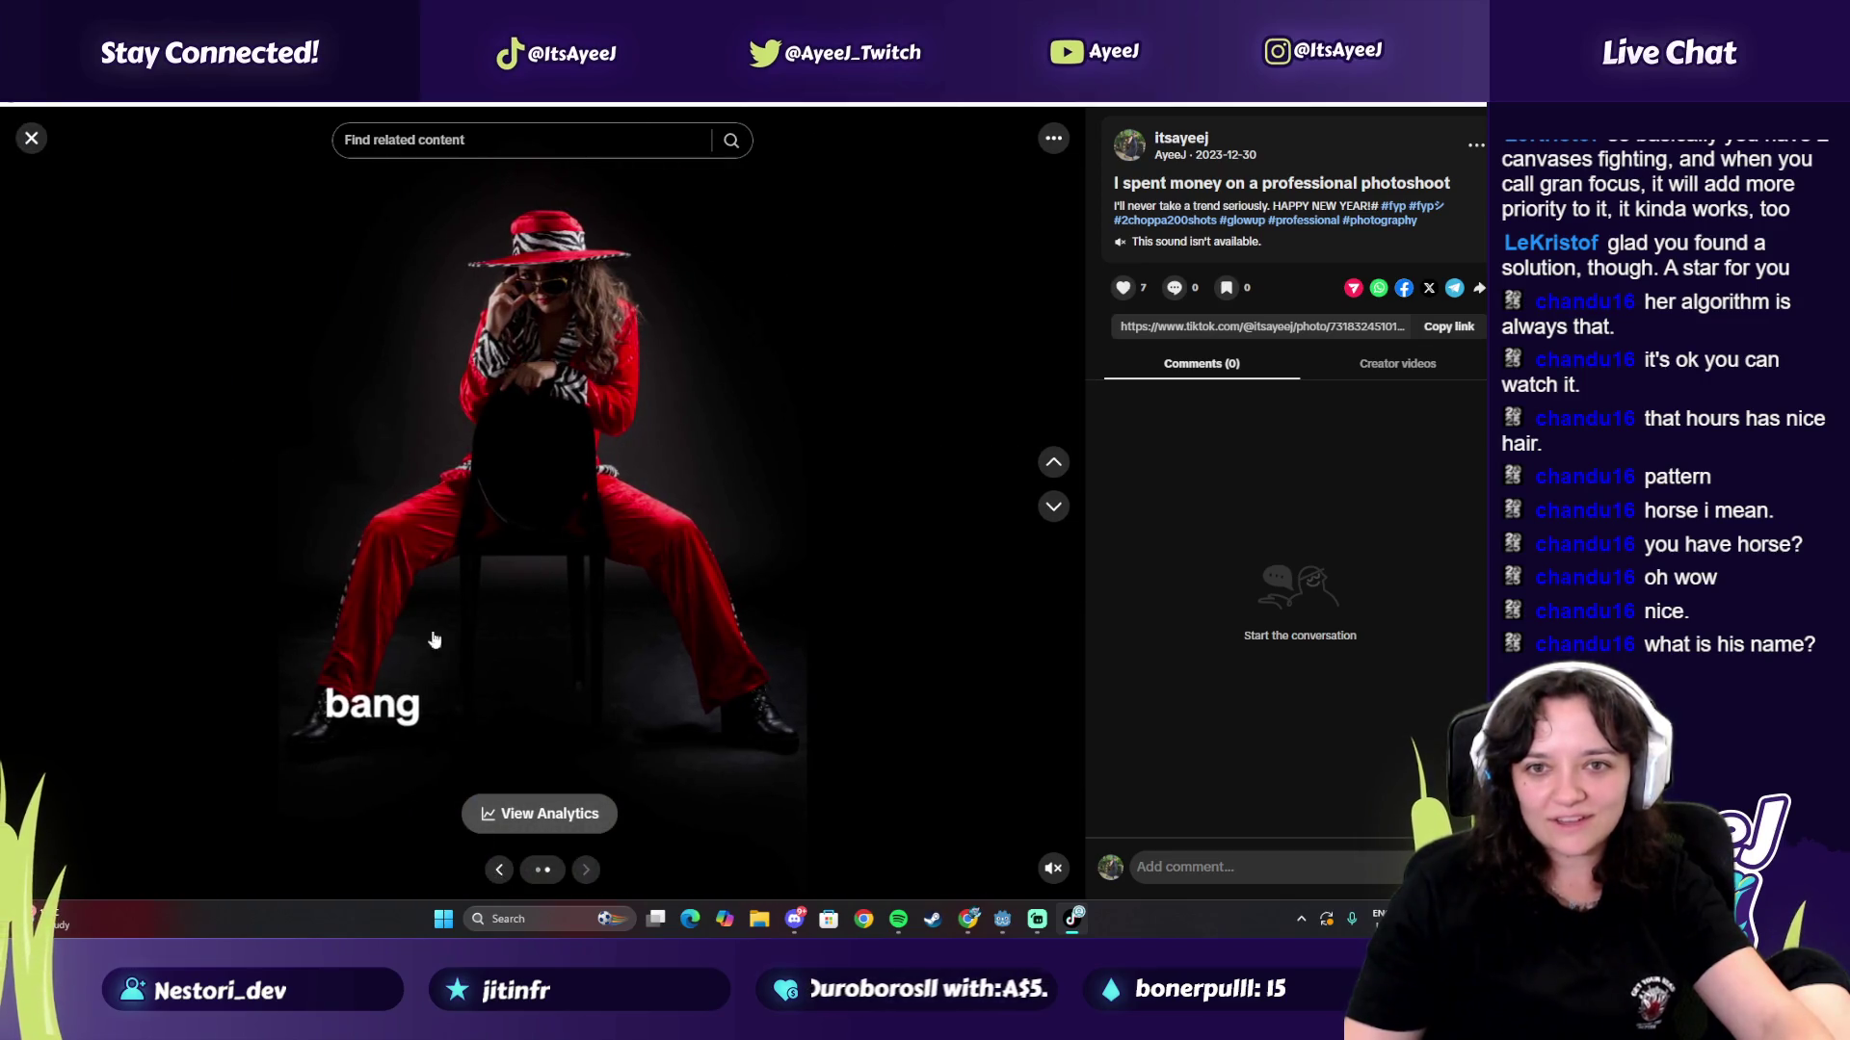
pyautogui.click(32, 138)
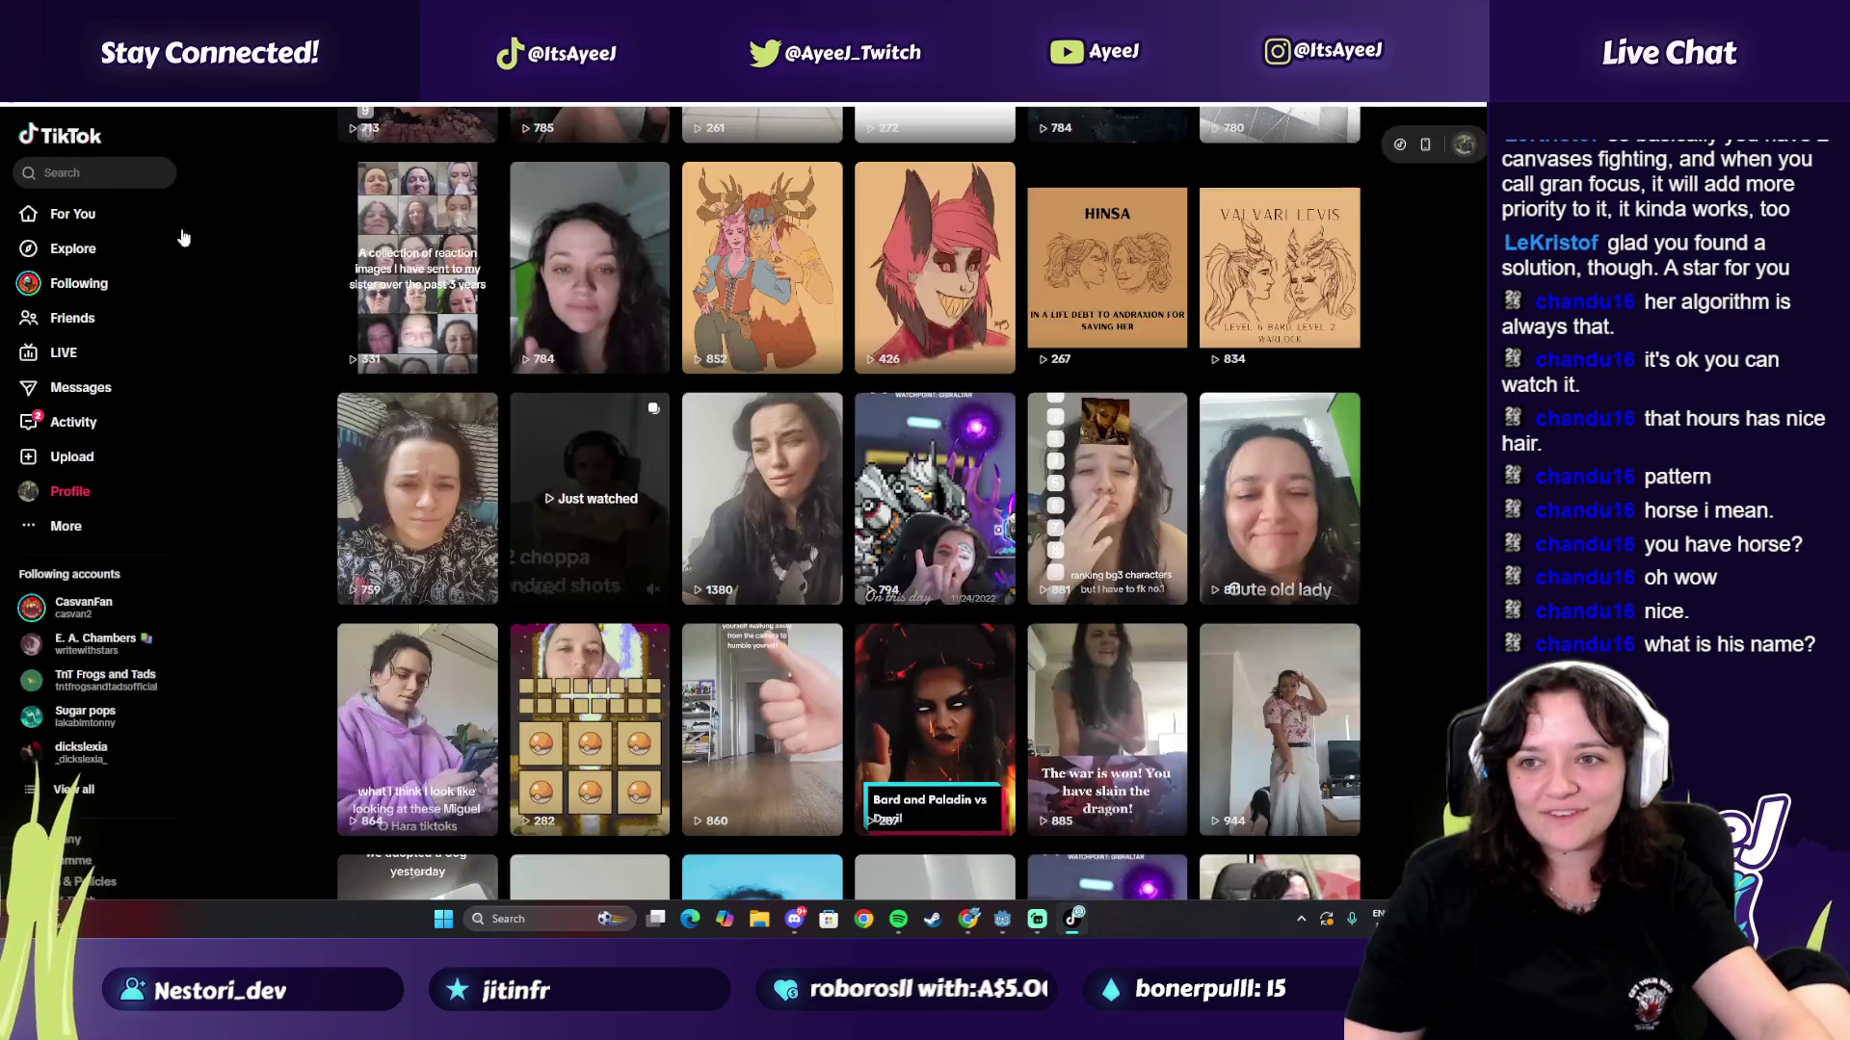
# Step: Watch the Sims cowboy-hat clip, then close TikTok with Alt+F4
pyautogui.scroll(-2, 975, 654)
pyautogui.scroll(-2, 975, 655)
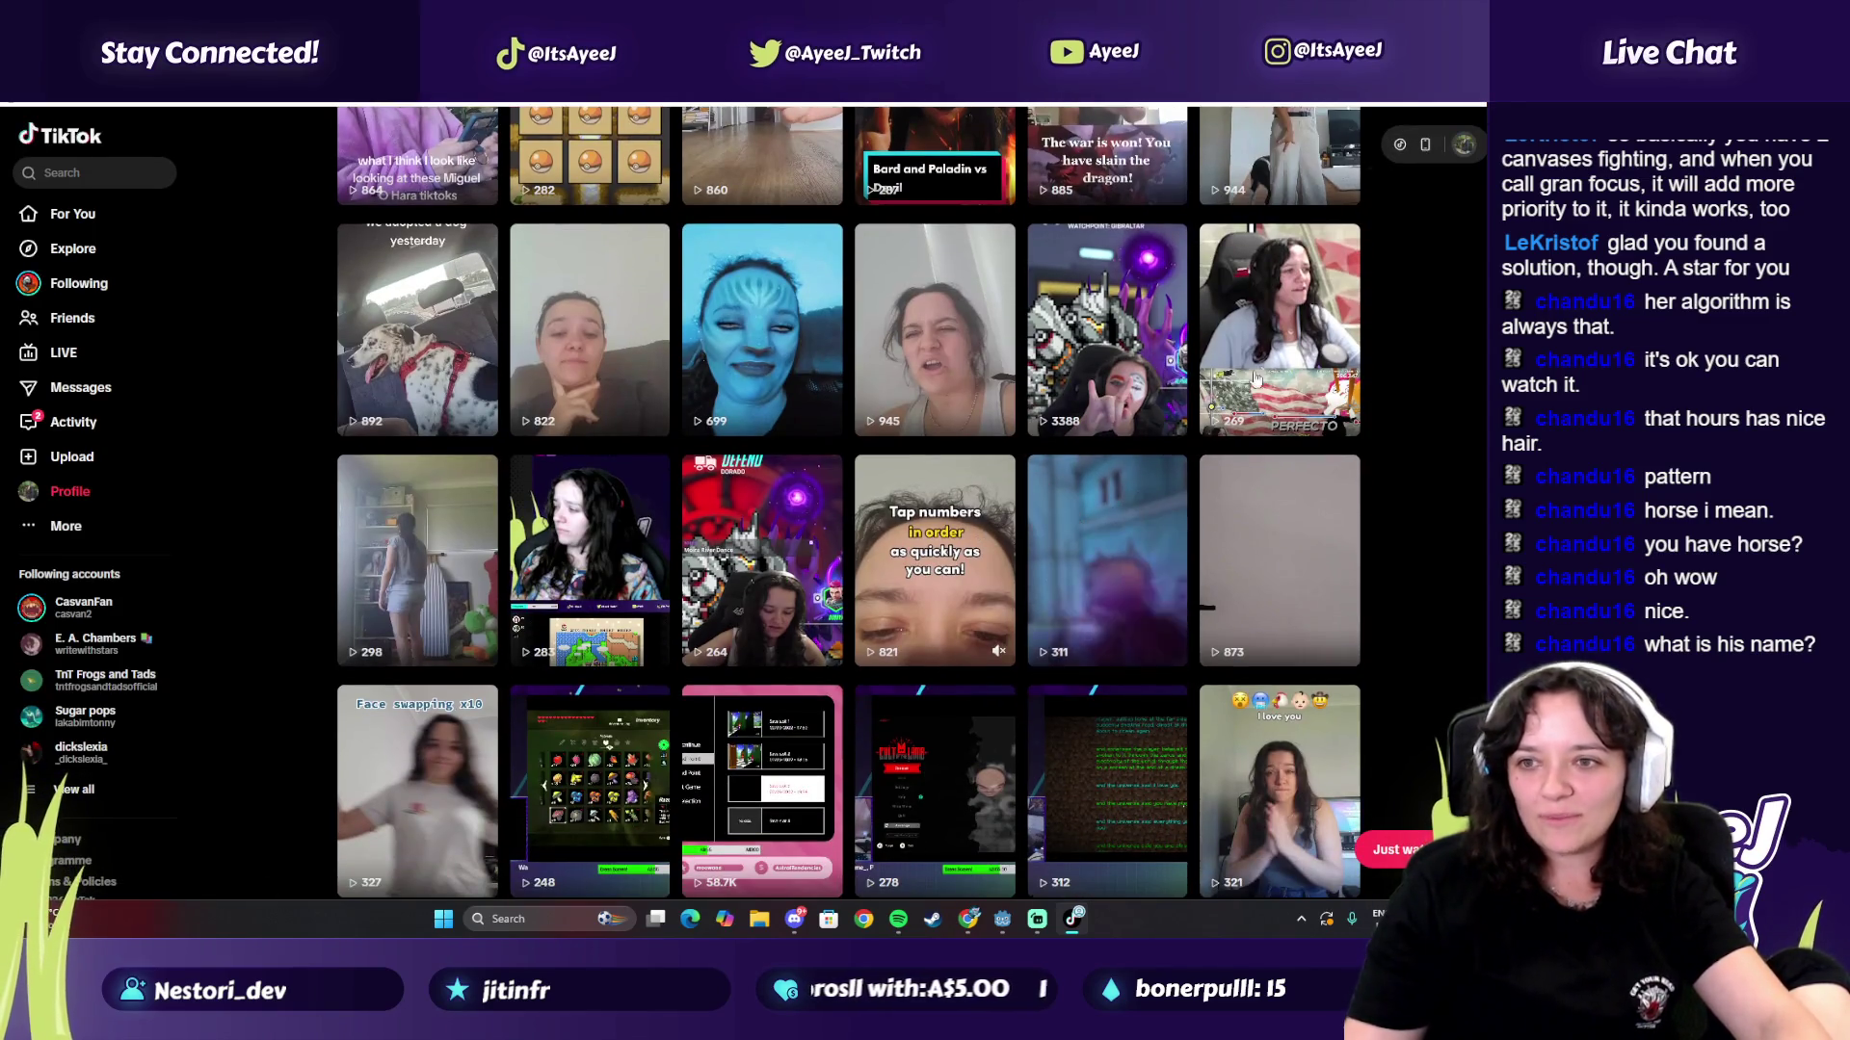
pyautogui.scroll(-5, 759, 584)
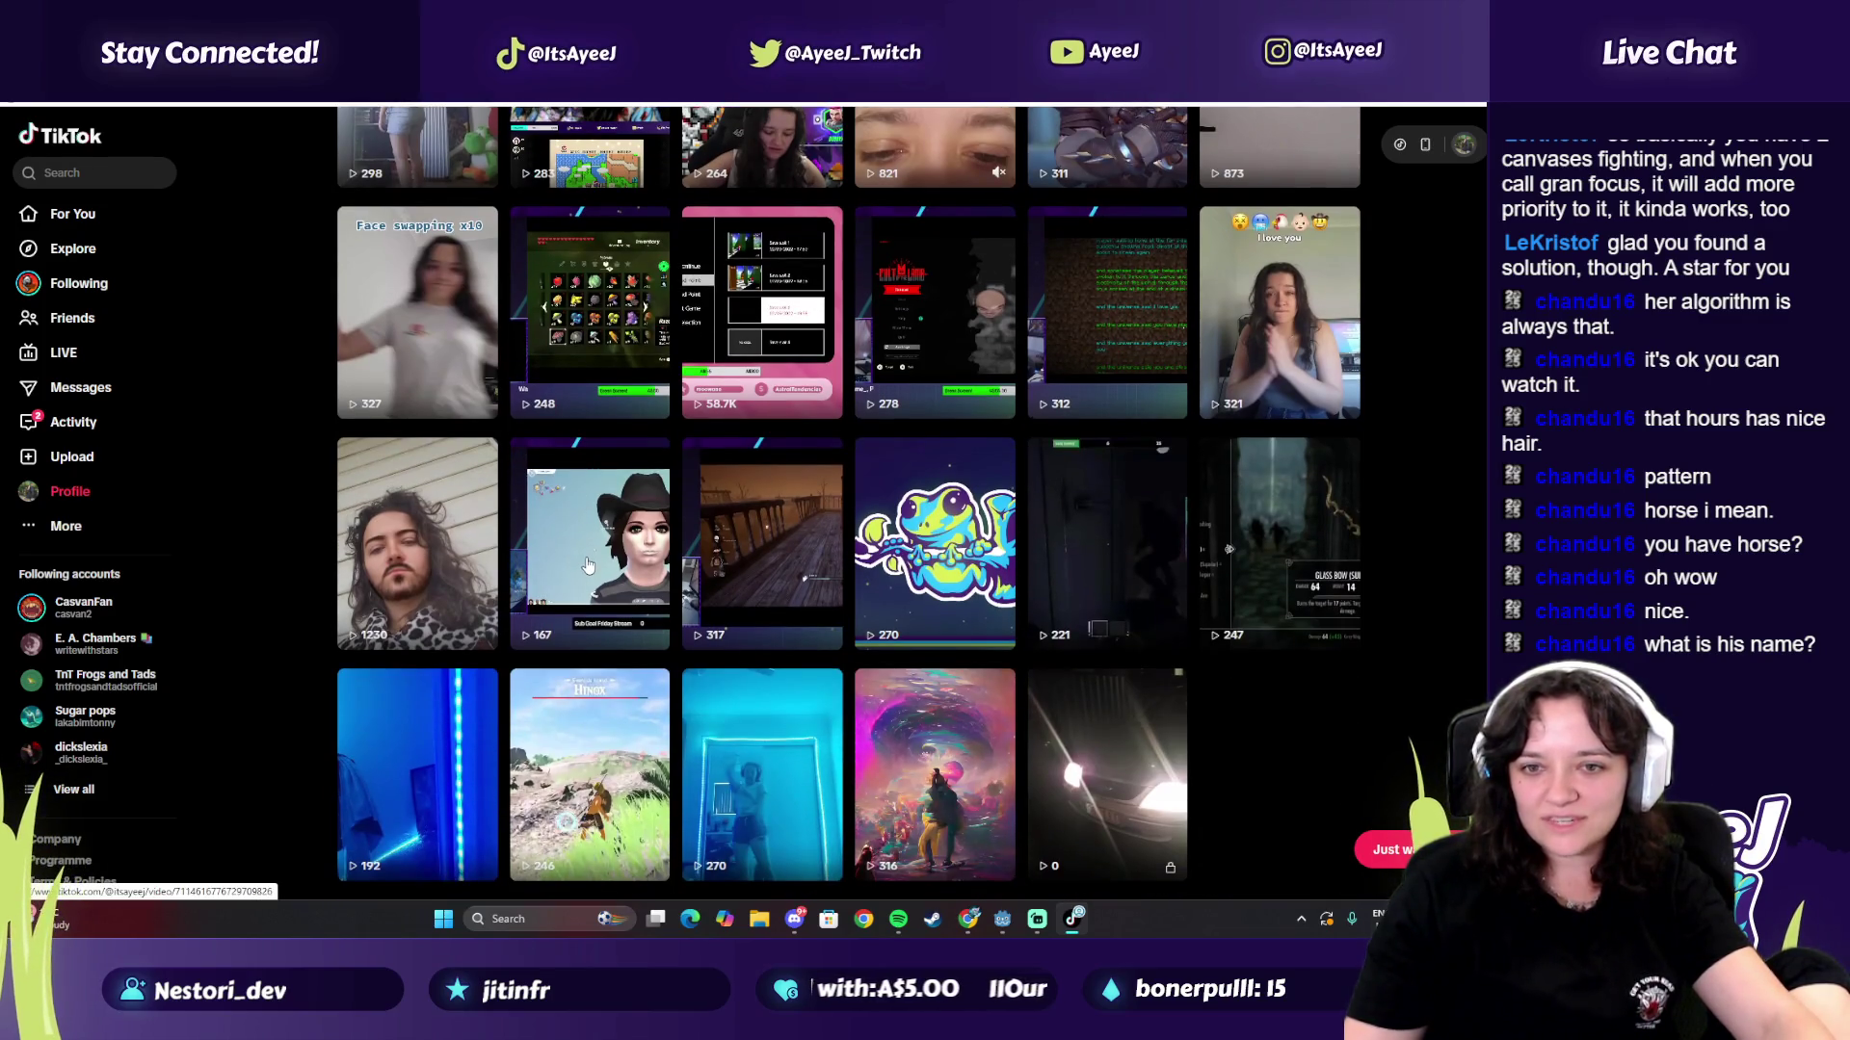
pyautogui.click(588, 564)
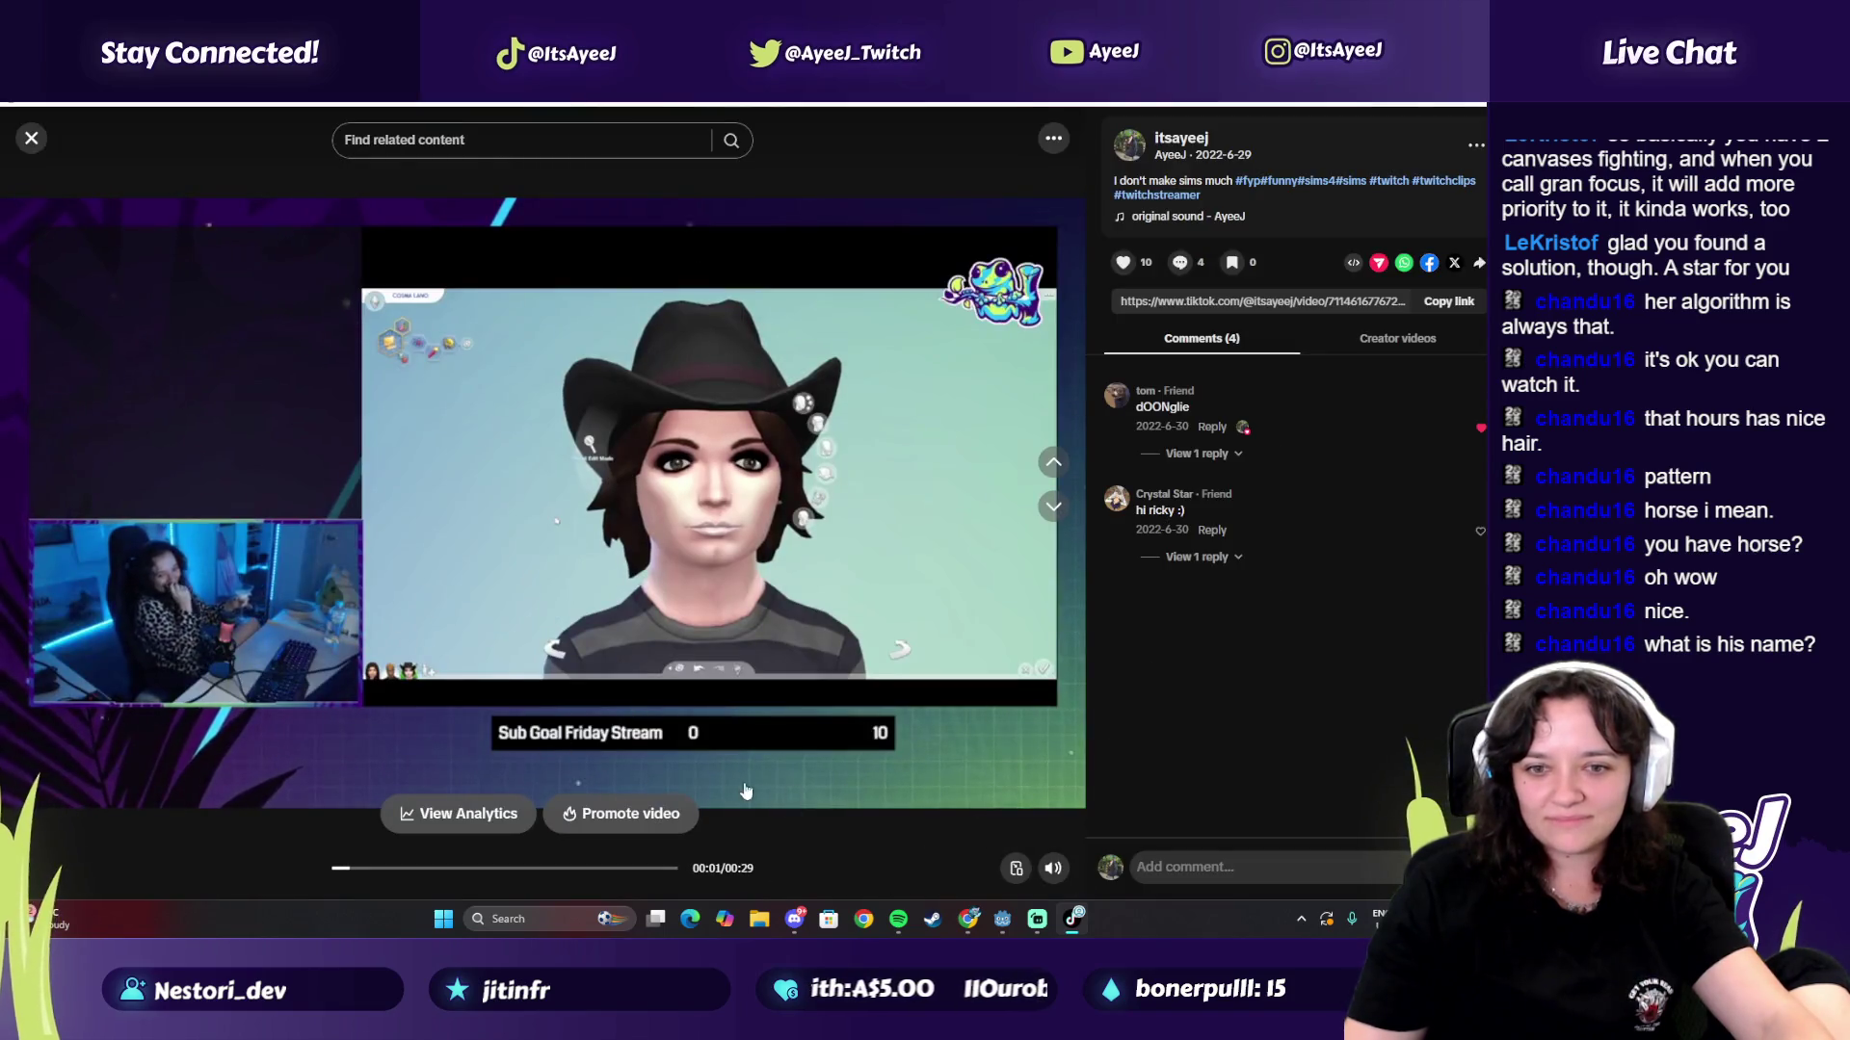
pyautogui.click(31, 141)
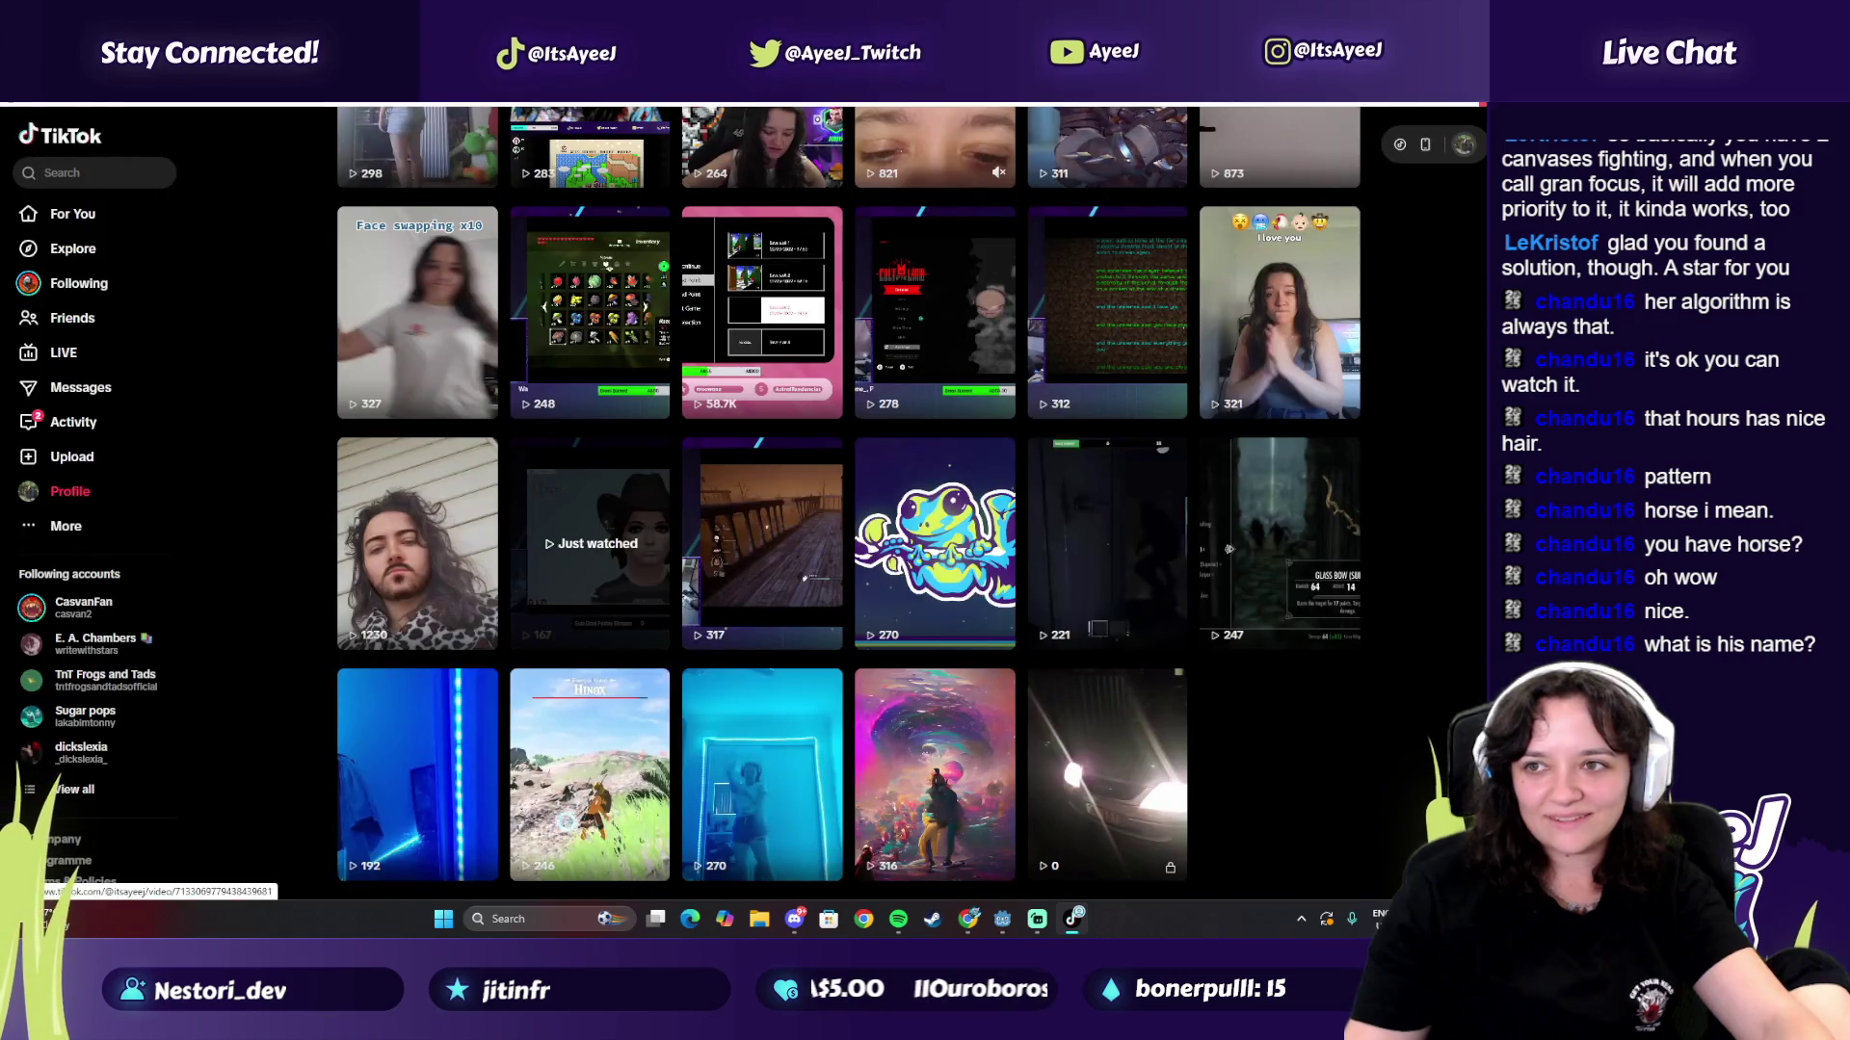
pyautogui.hotkey('alt', 'F4')
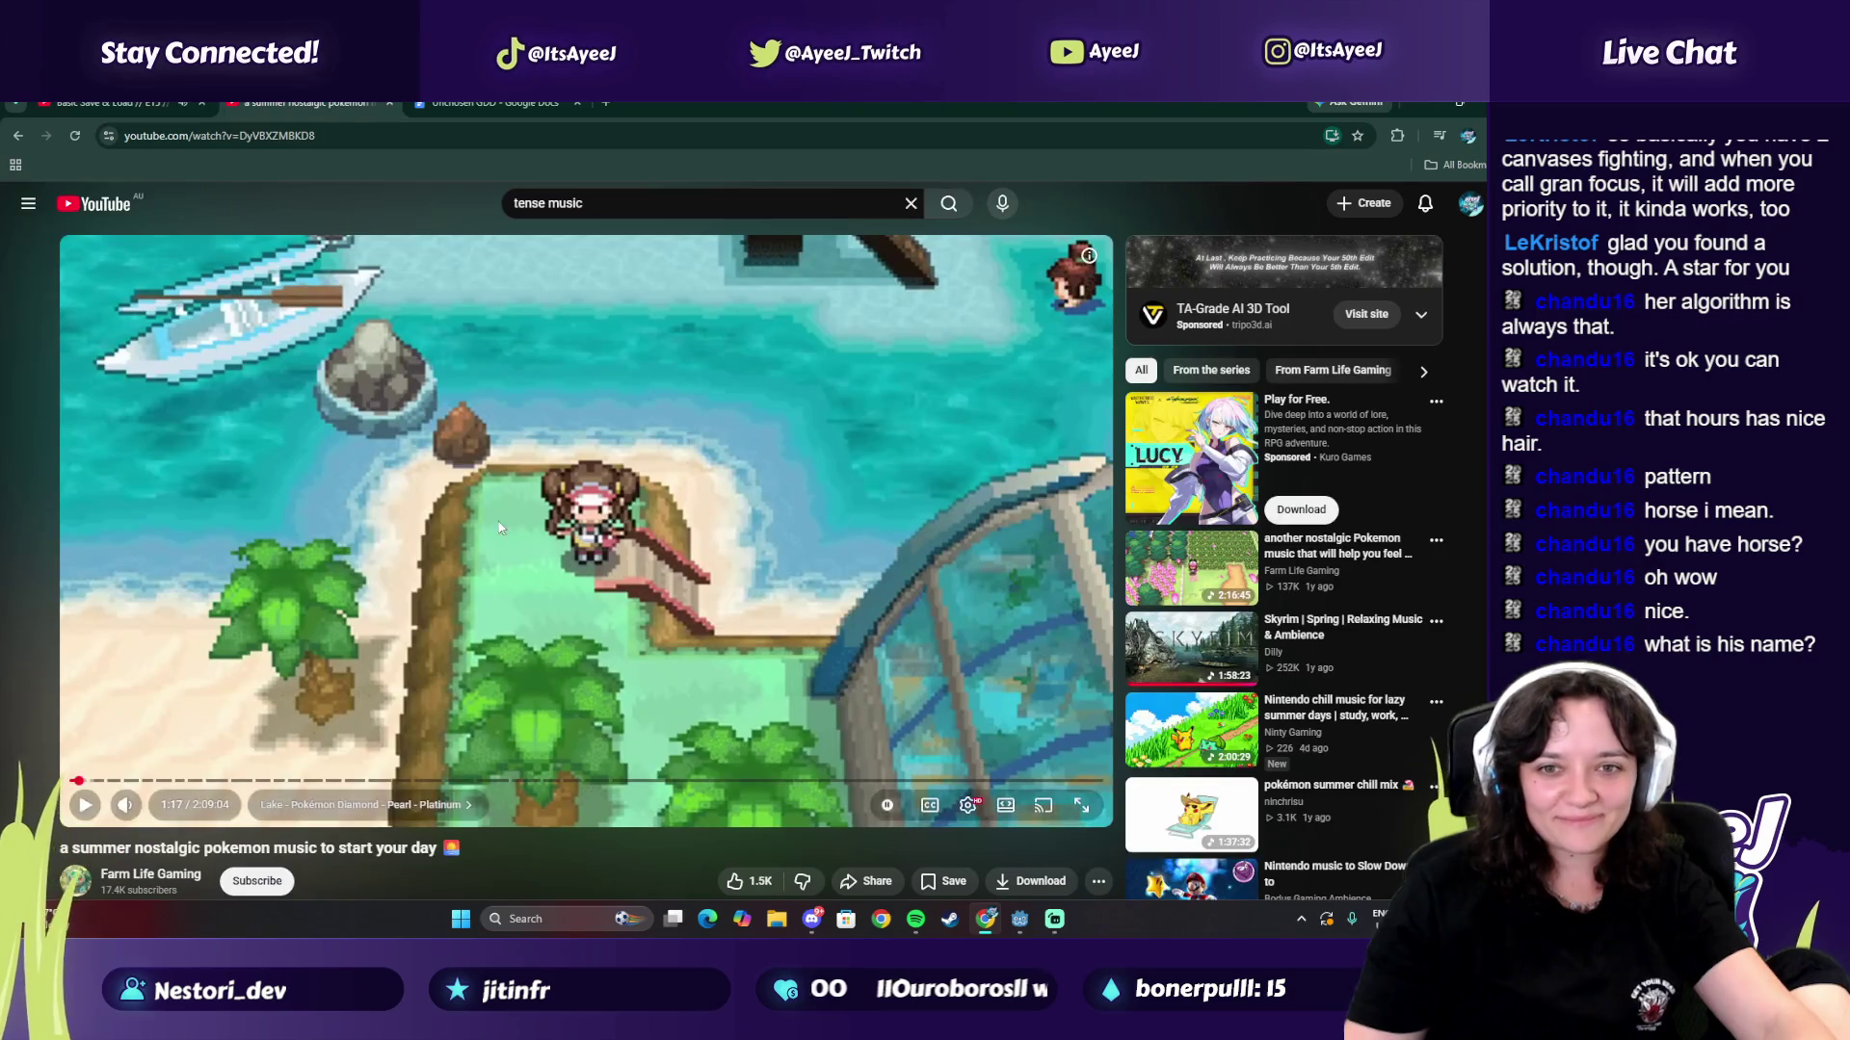
# Step: Pause the tutorial at its save_game code and dock Godot's Script workspace left of the browser
pyautogui.click(680, 688)
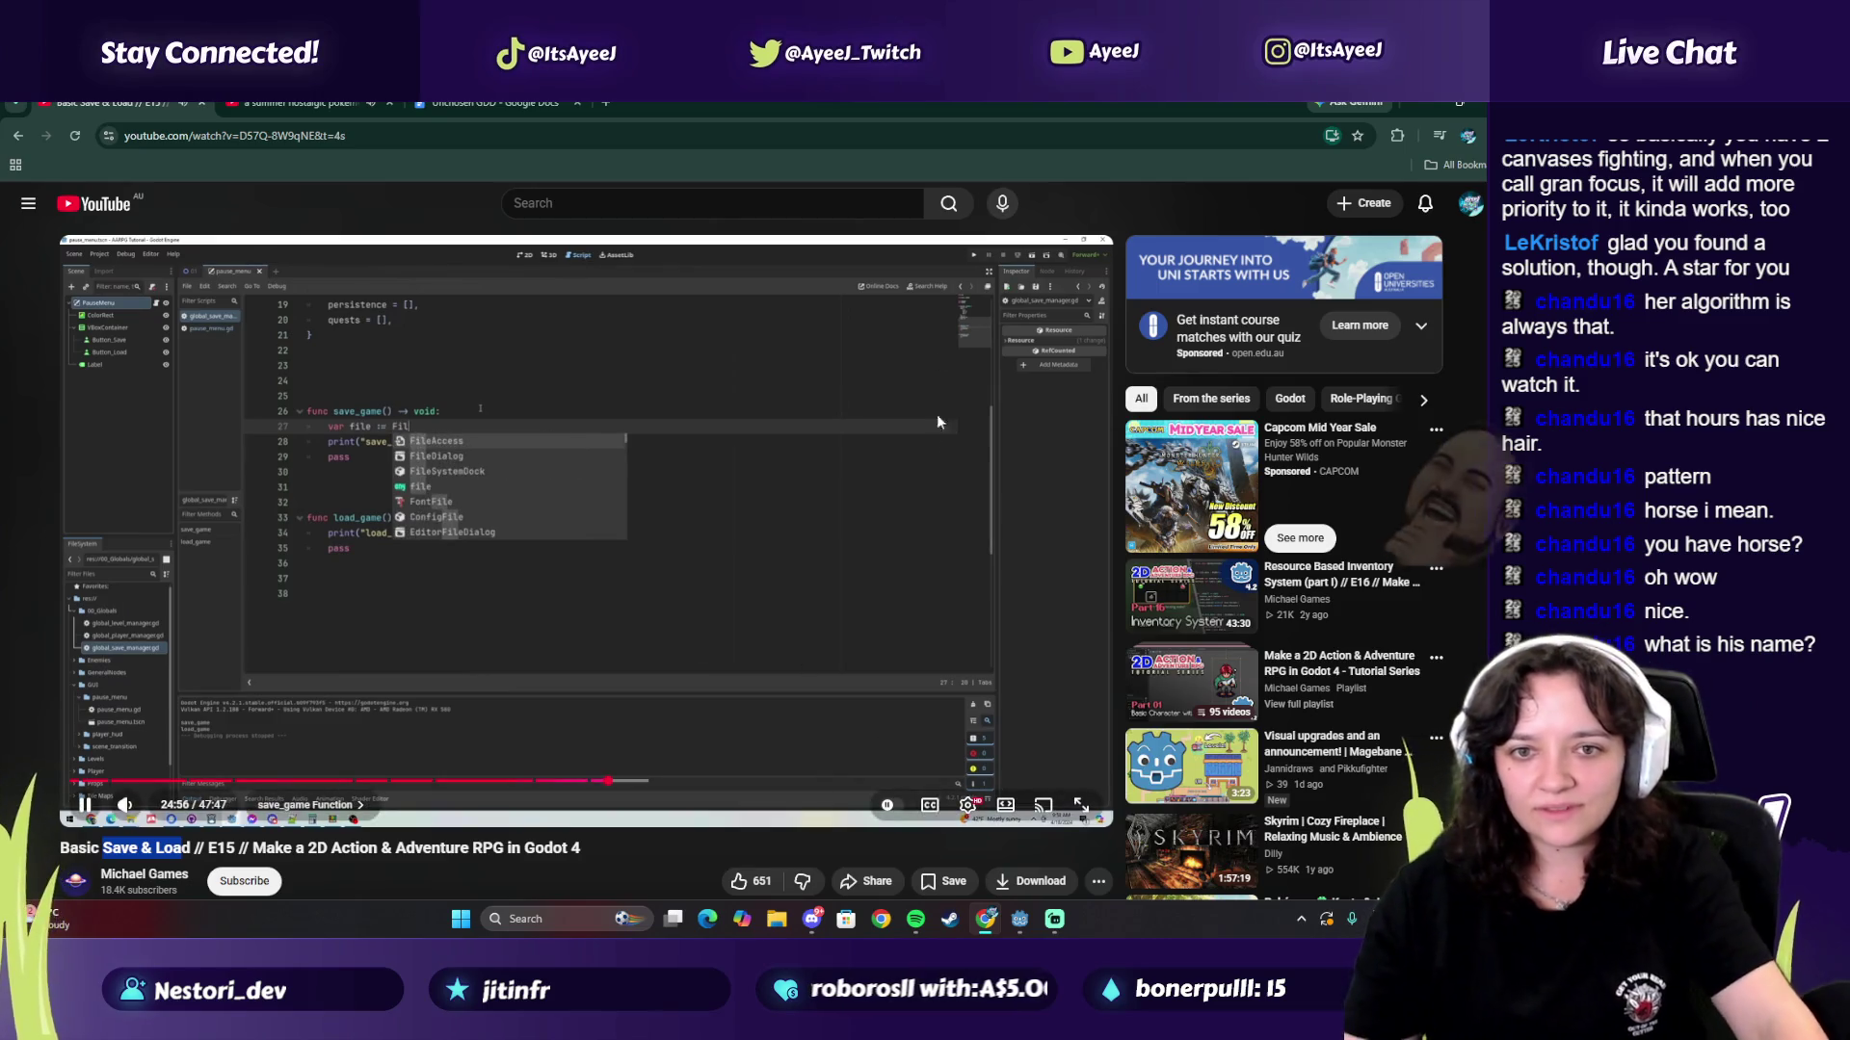
pyautogui.click(910, 497)
pyautogui.click(1459, 103)
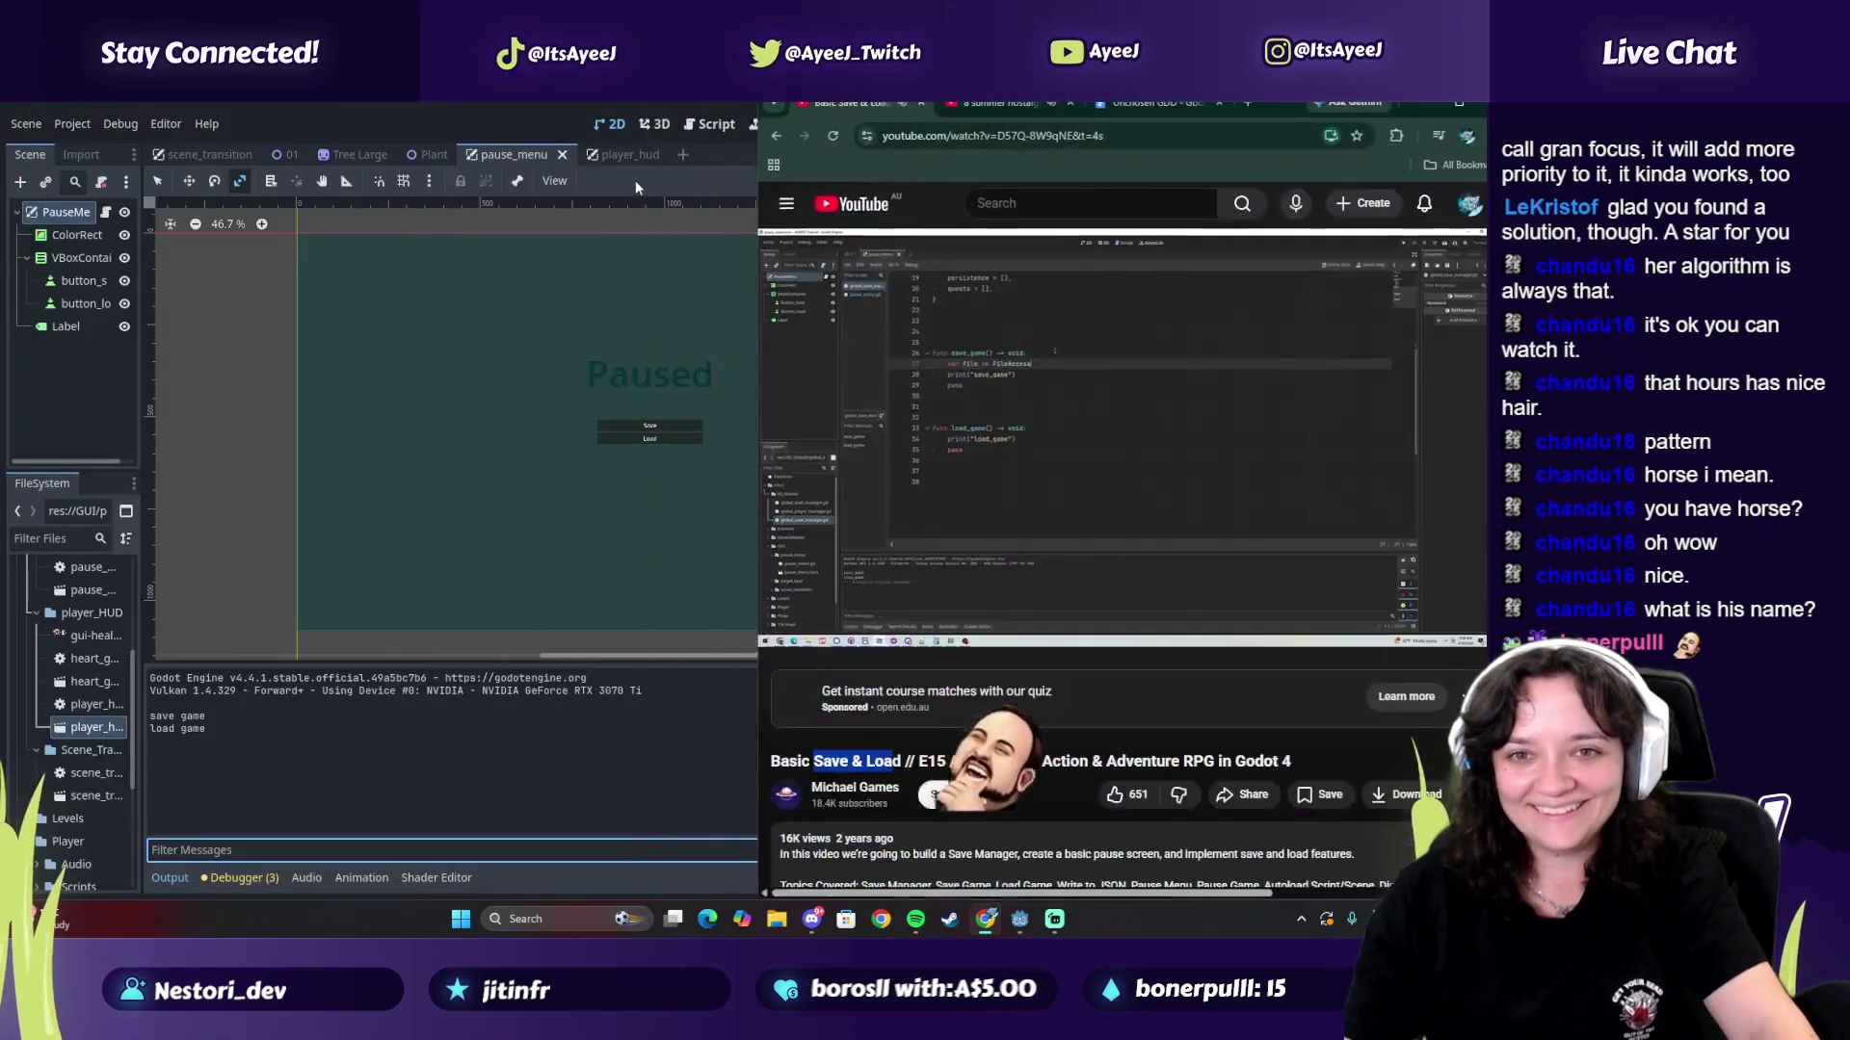
pyautogui.click(641, 102)
pyautogui.moveTo(641, 103)
pyautogui.mouseDown()
pyautogui.moveTo(696, 136)
pyautogui.moveTo(287, 98)
pyautogui.moveTo(333, 118)
pyautogui.moveTo(432, 85)
pyautogui.moveTo(342, 95)
pyautogui.mouseUp()
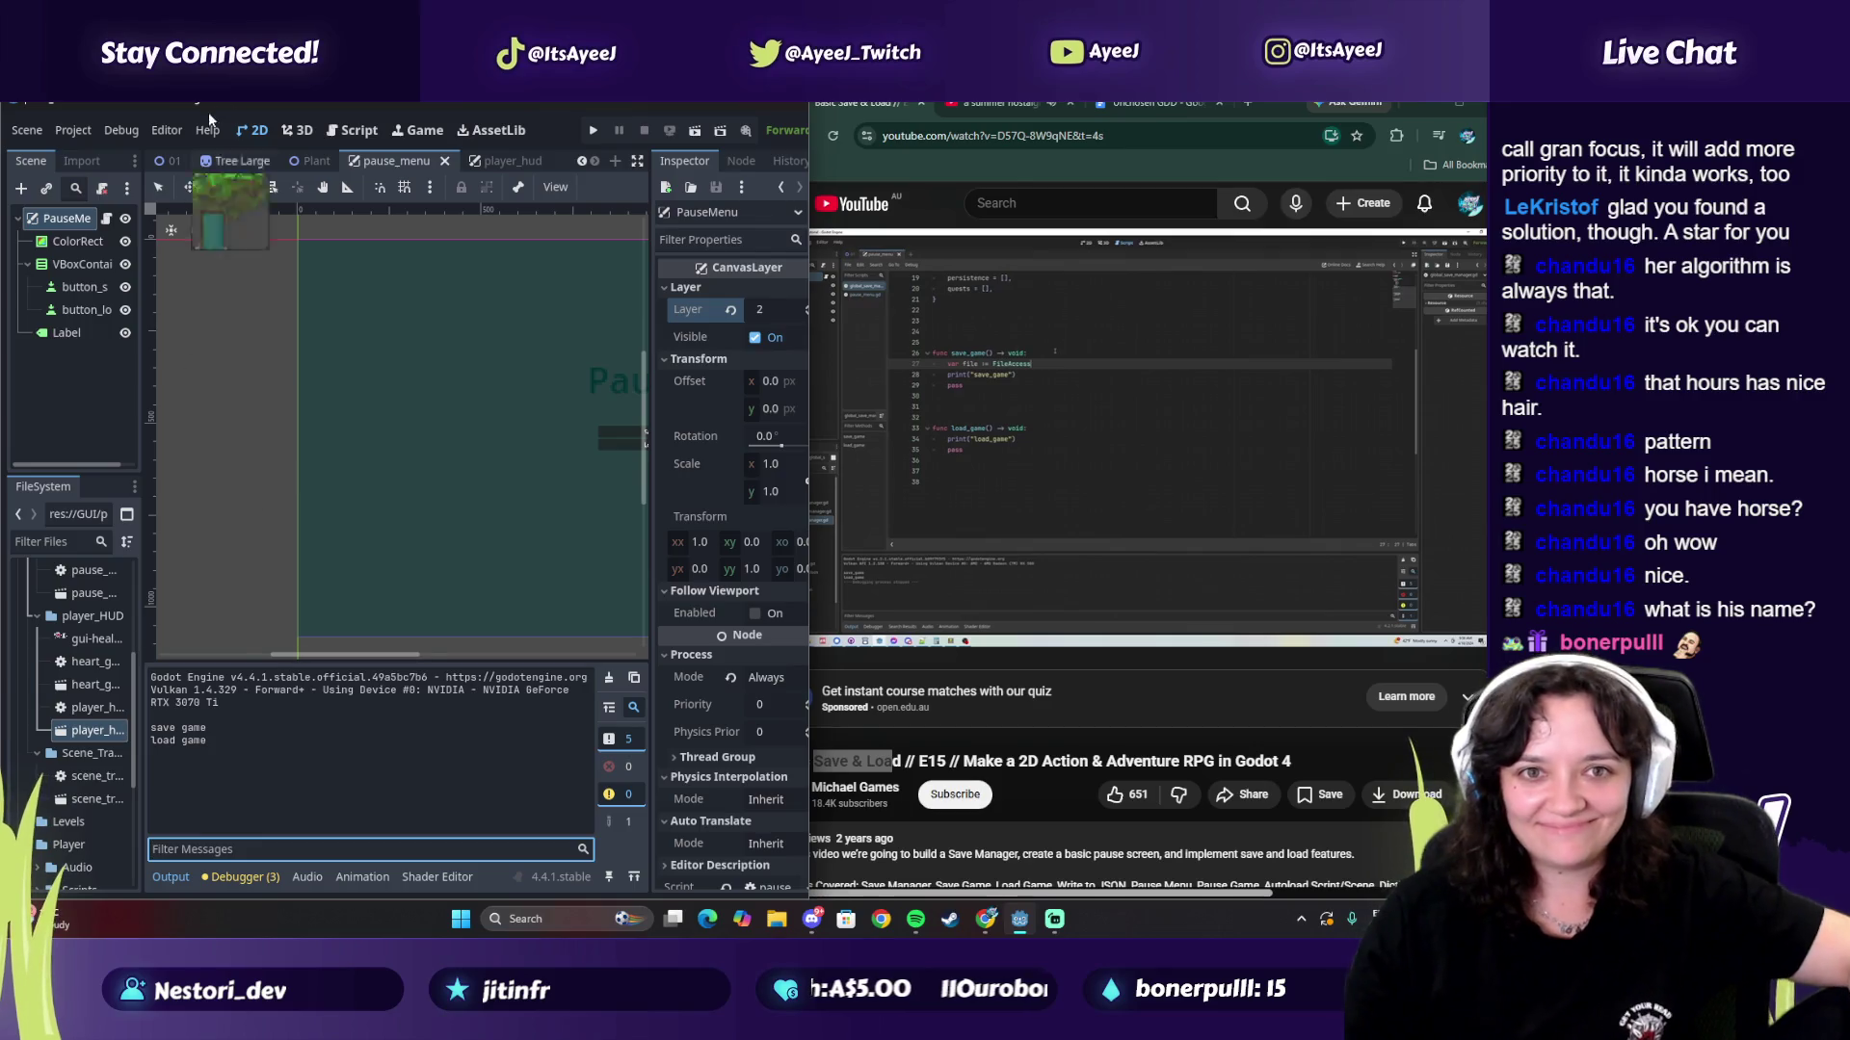
pyautogui.click(353, 130)
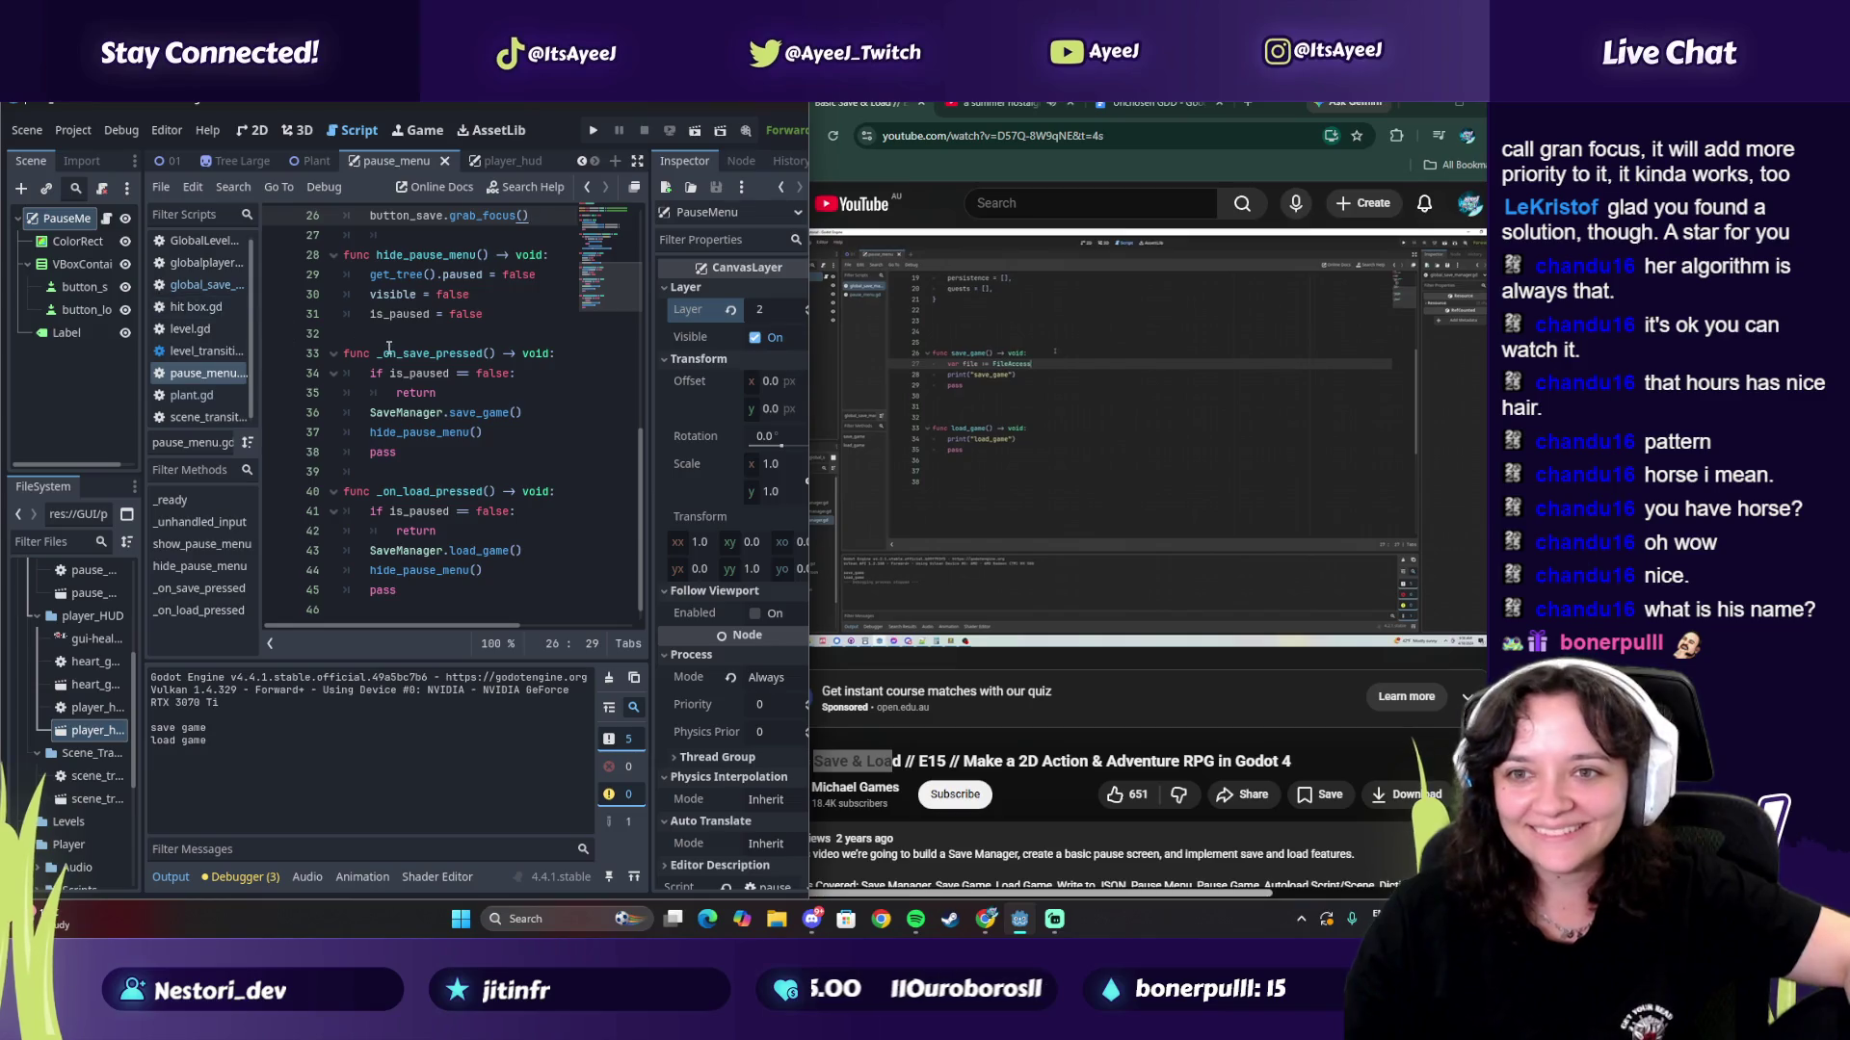
# Step: Open global_save_manager and add 'var file := FileAccess' at line 25 inside save_game
pyautogui.click(181, 262)
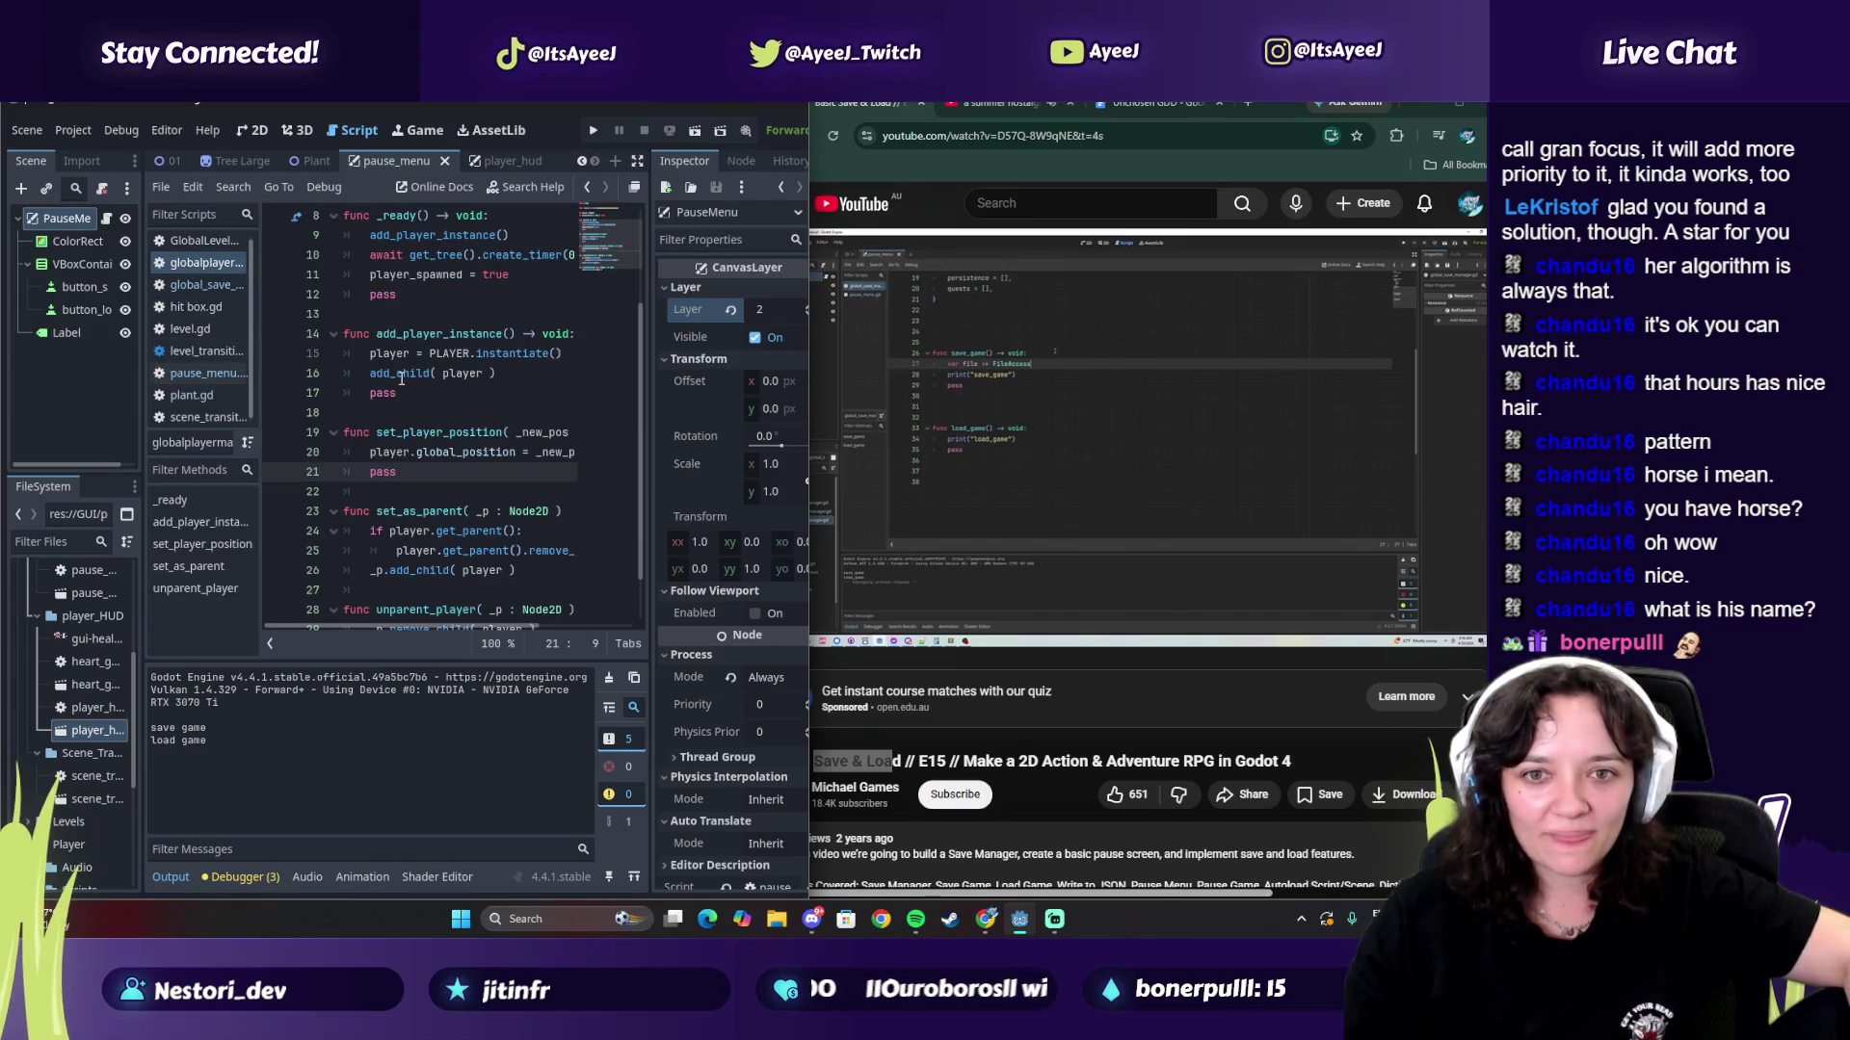
pyautogui.click(206, 285)
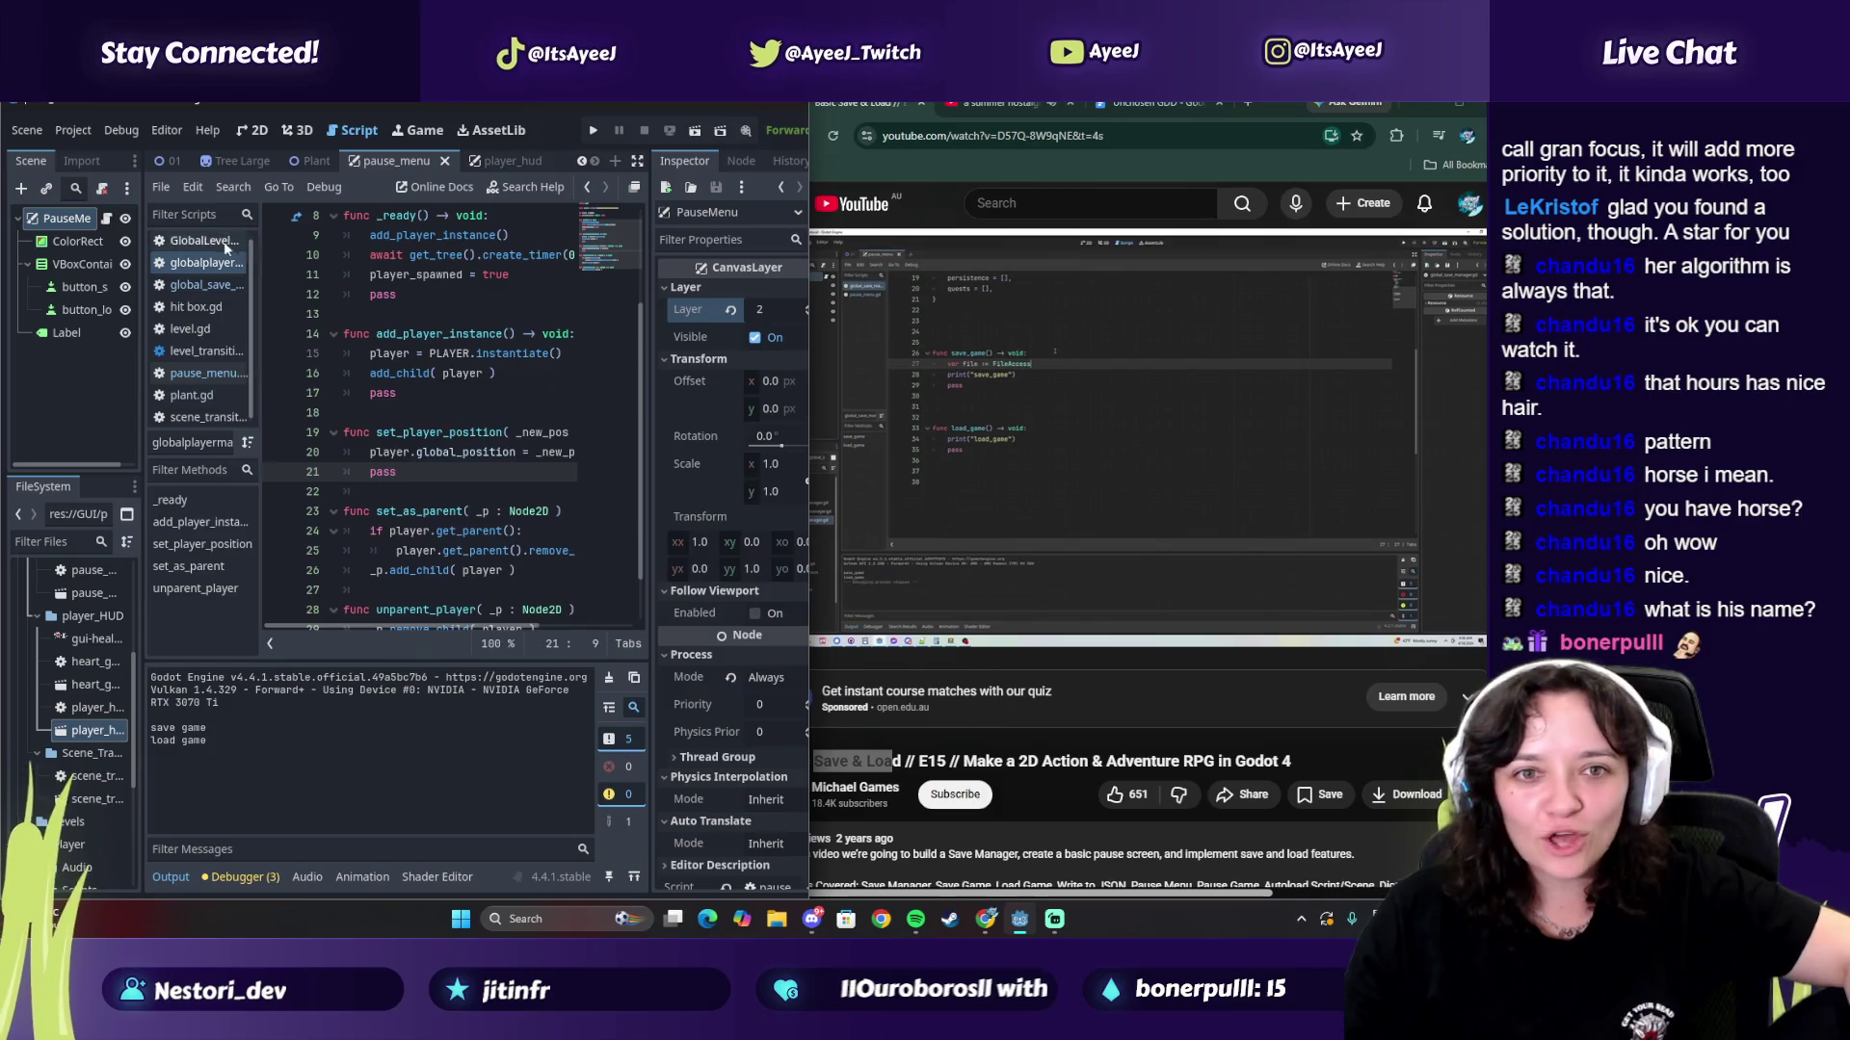
pyautogui.click(374, 511)
pyautogui.scroll(1, 424, 463)
pyautogui.scroll(-1, 449, 529)
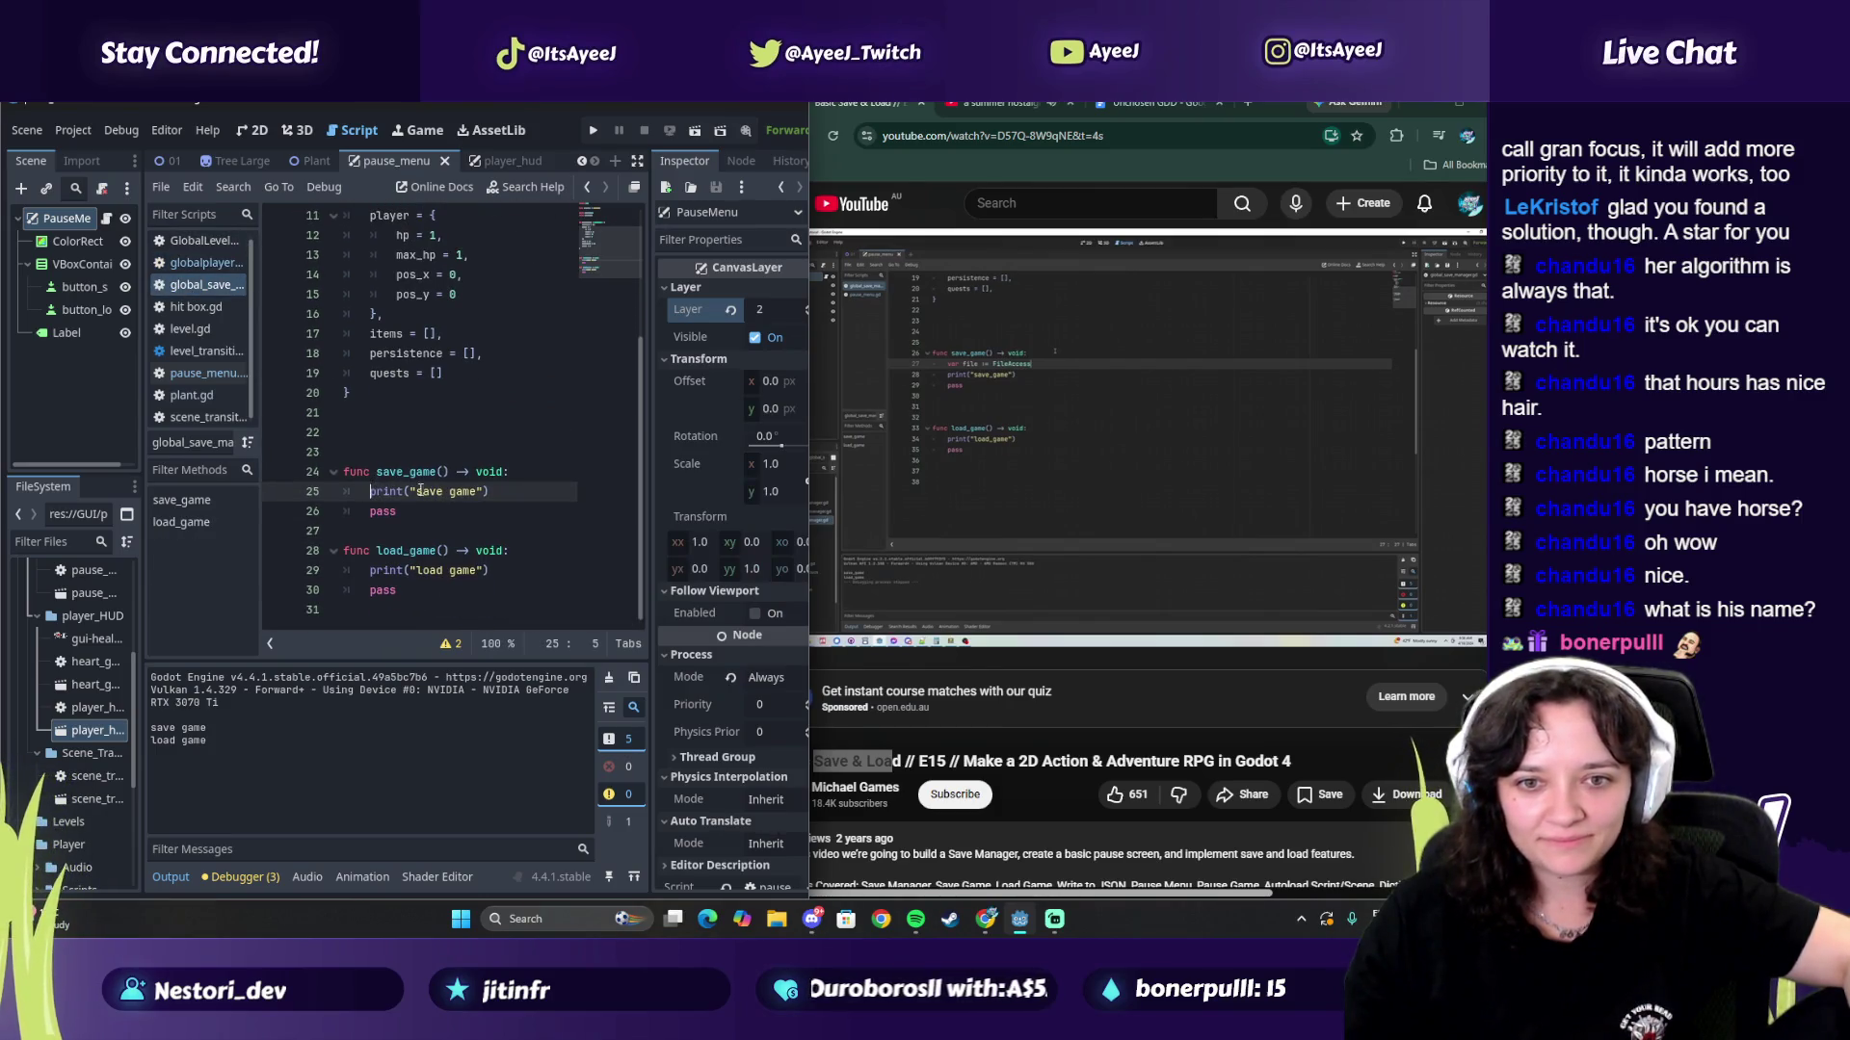
pyautogui.press('Return')
pyautogui.press('Up')
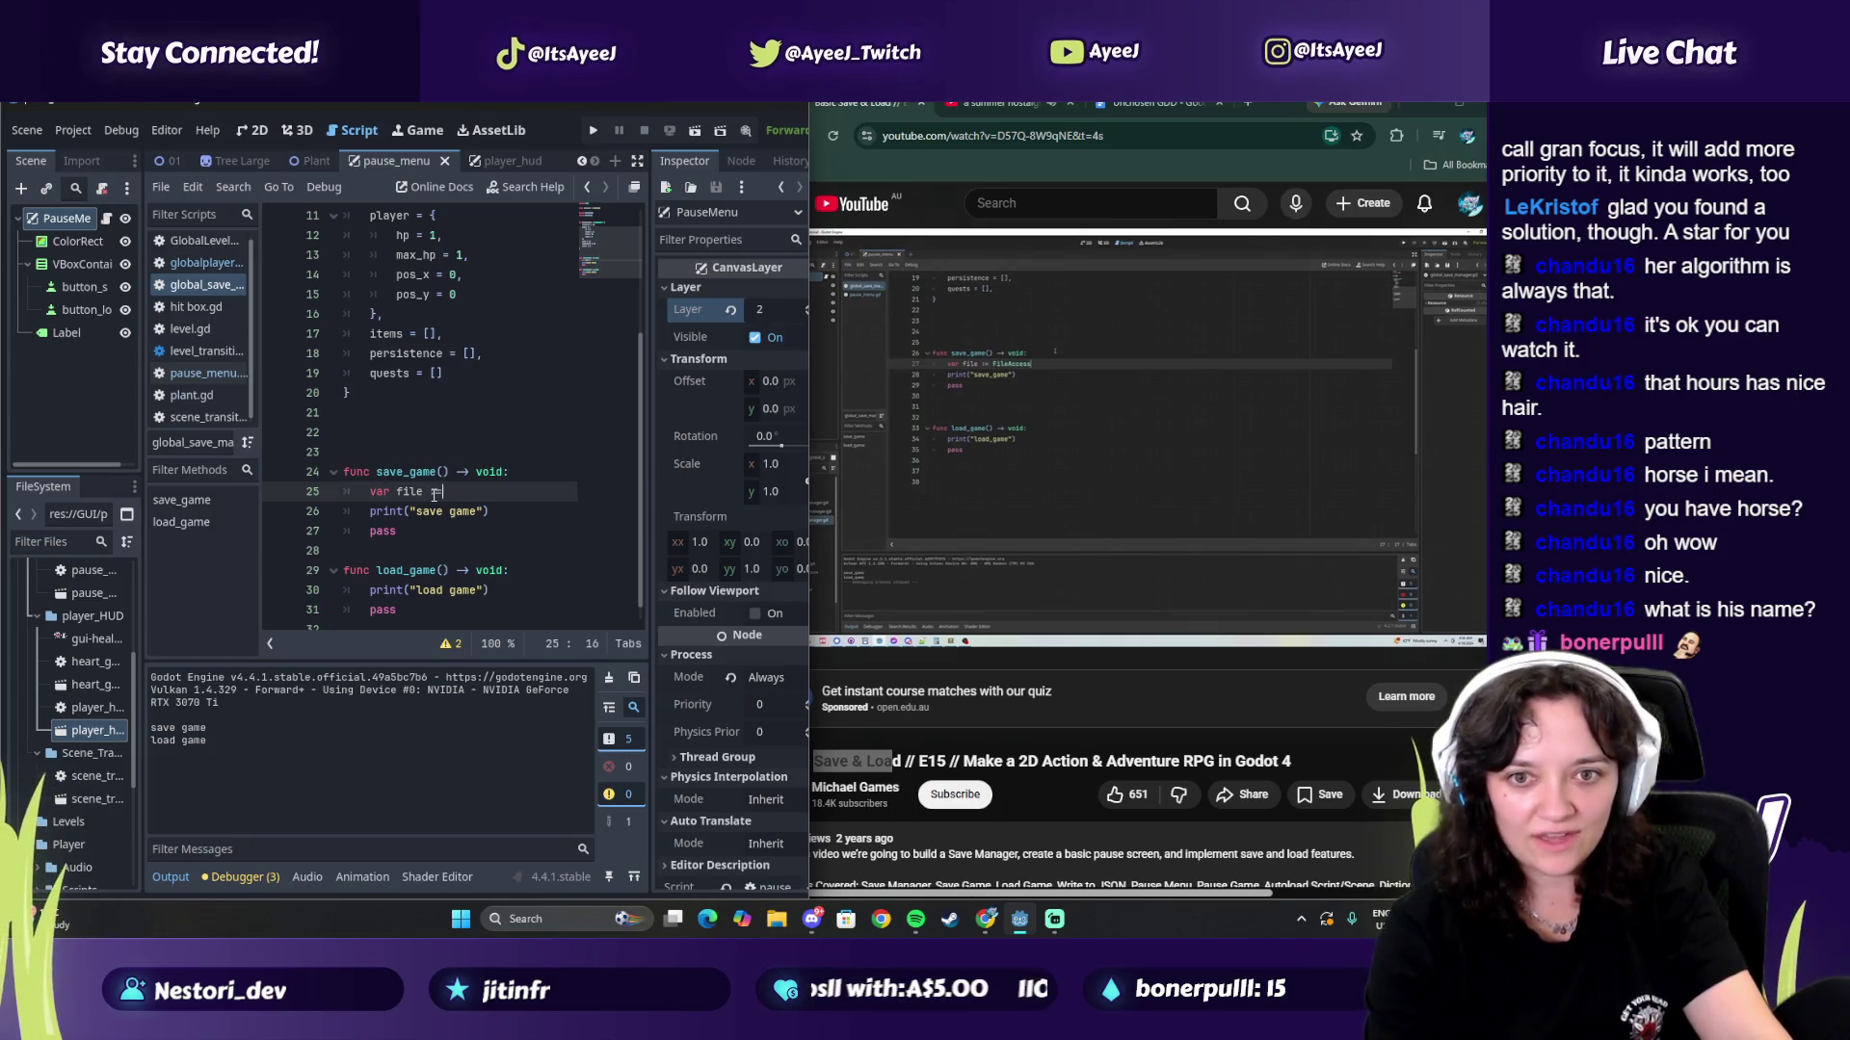
pyautogui.write('Flie')
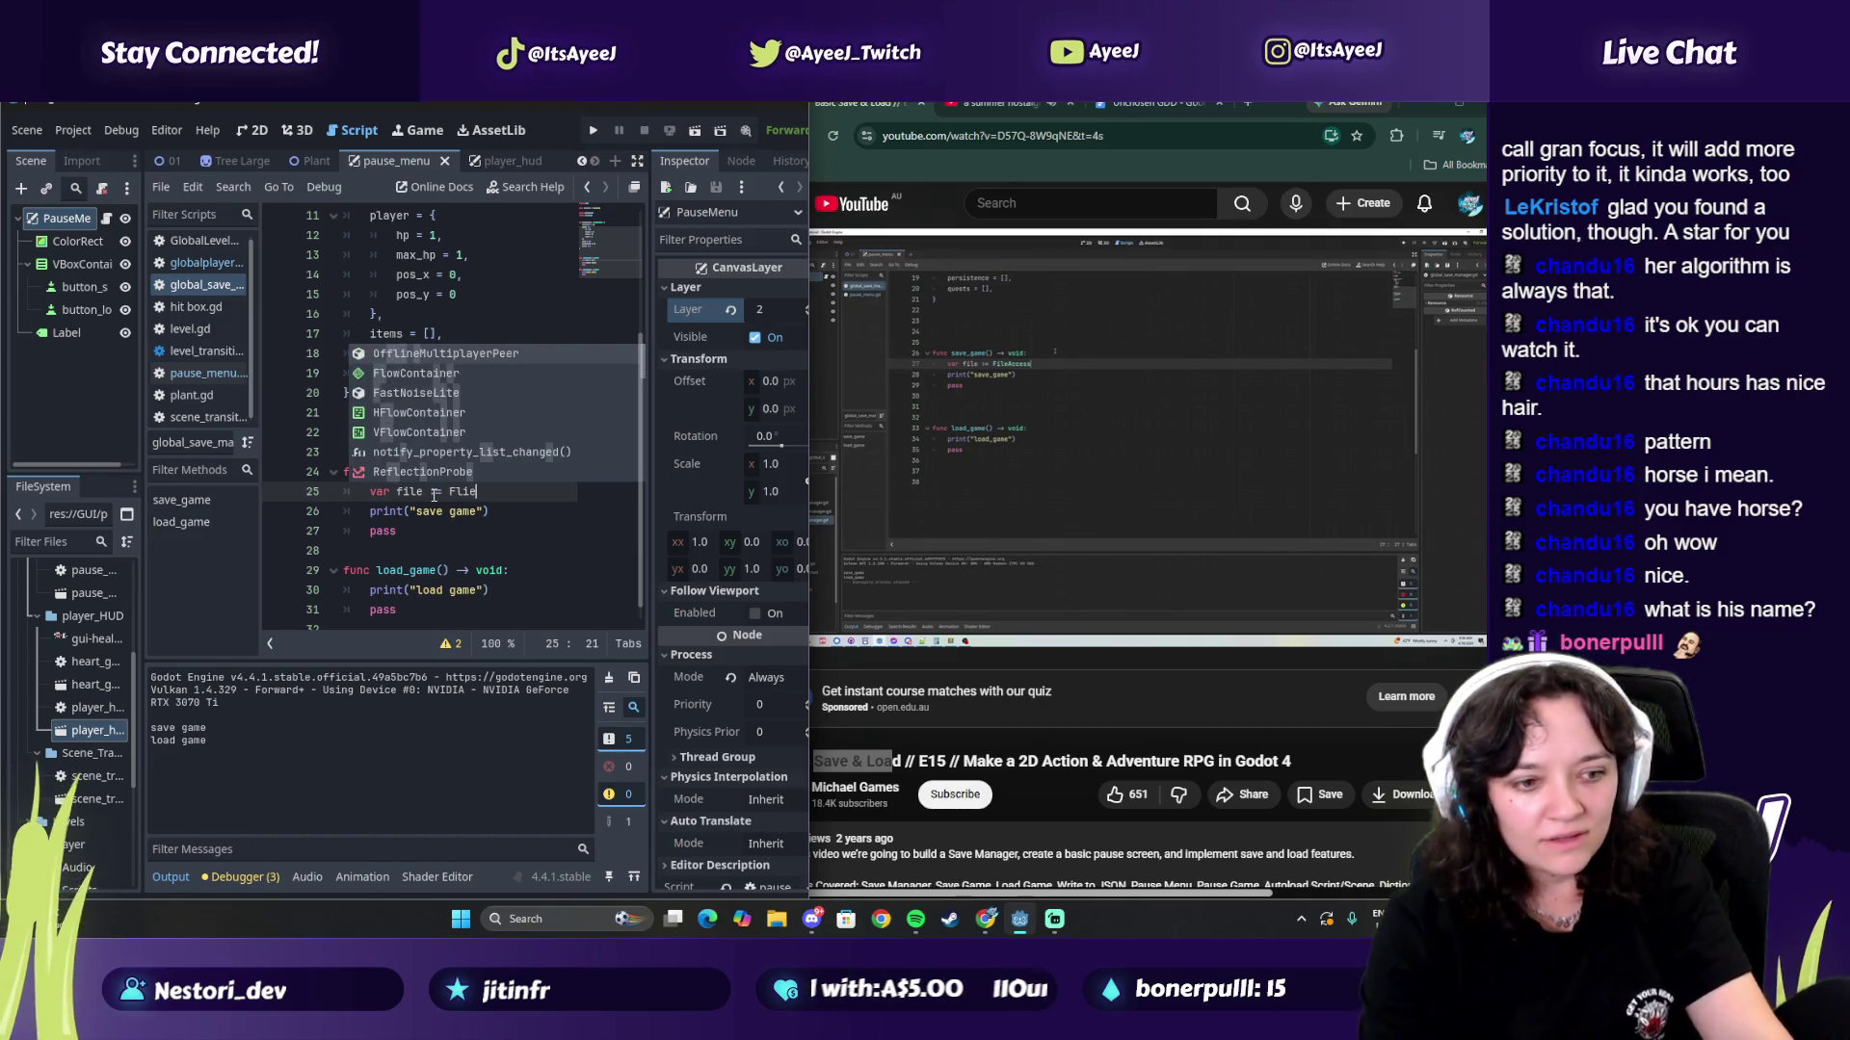
pyautogui.write('Ac')
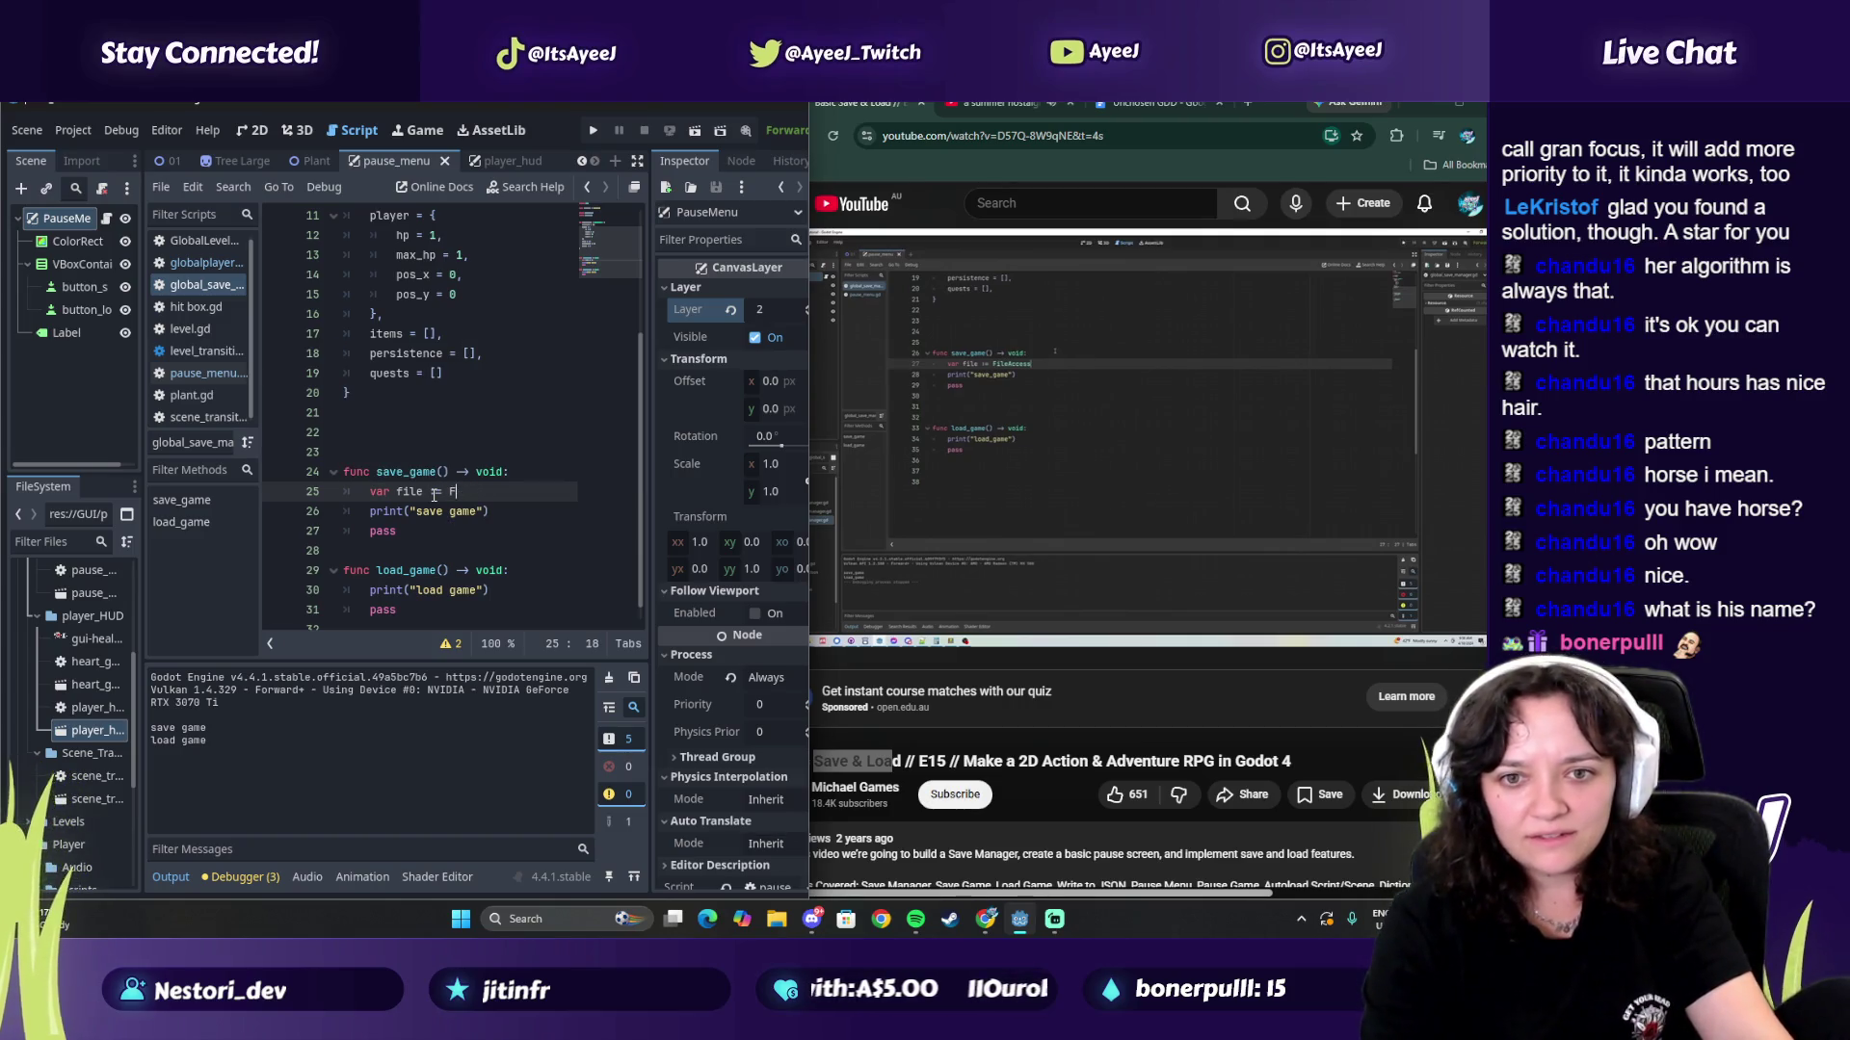
pyautogui.write('Ac')
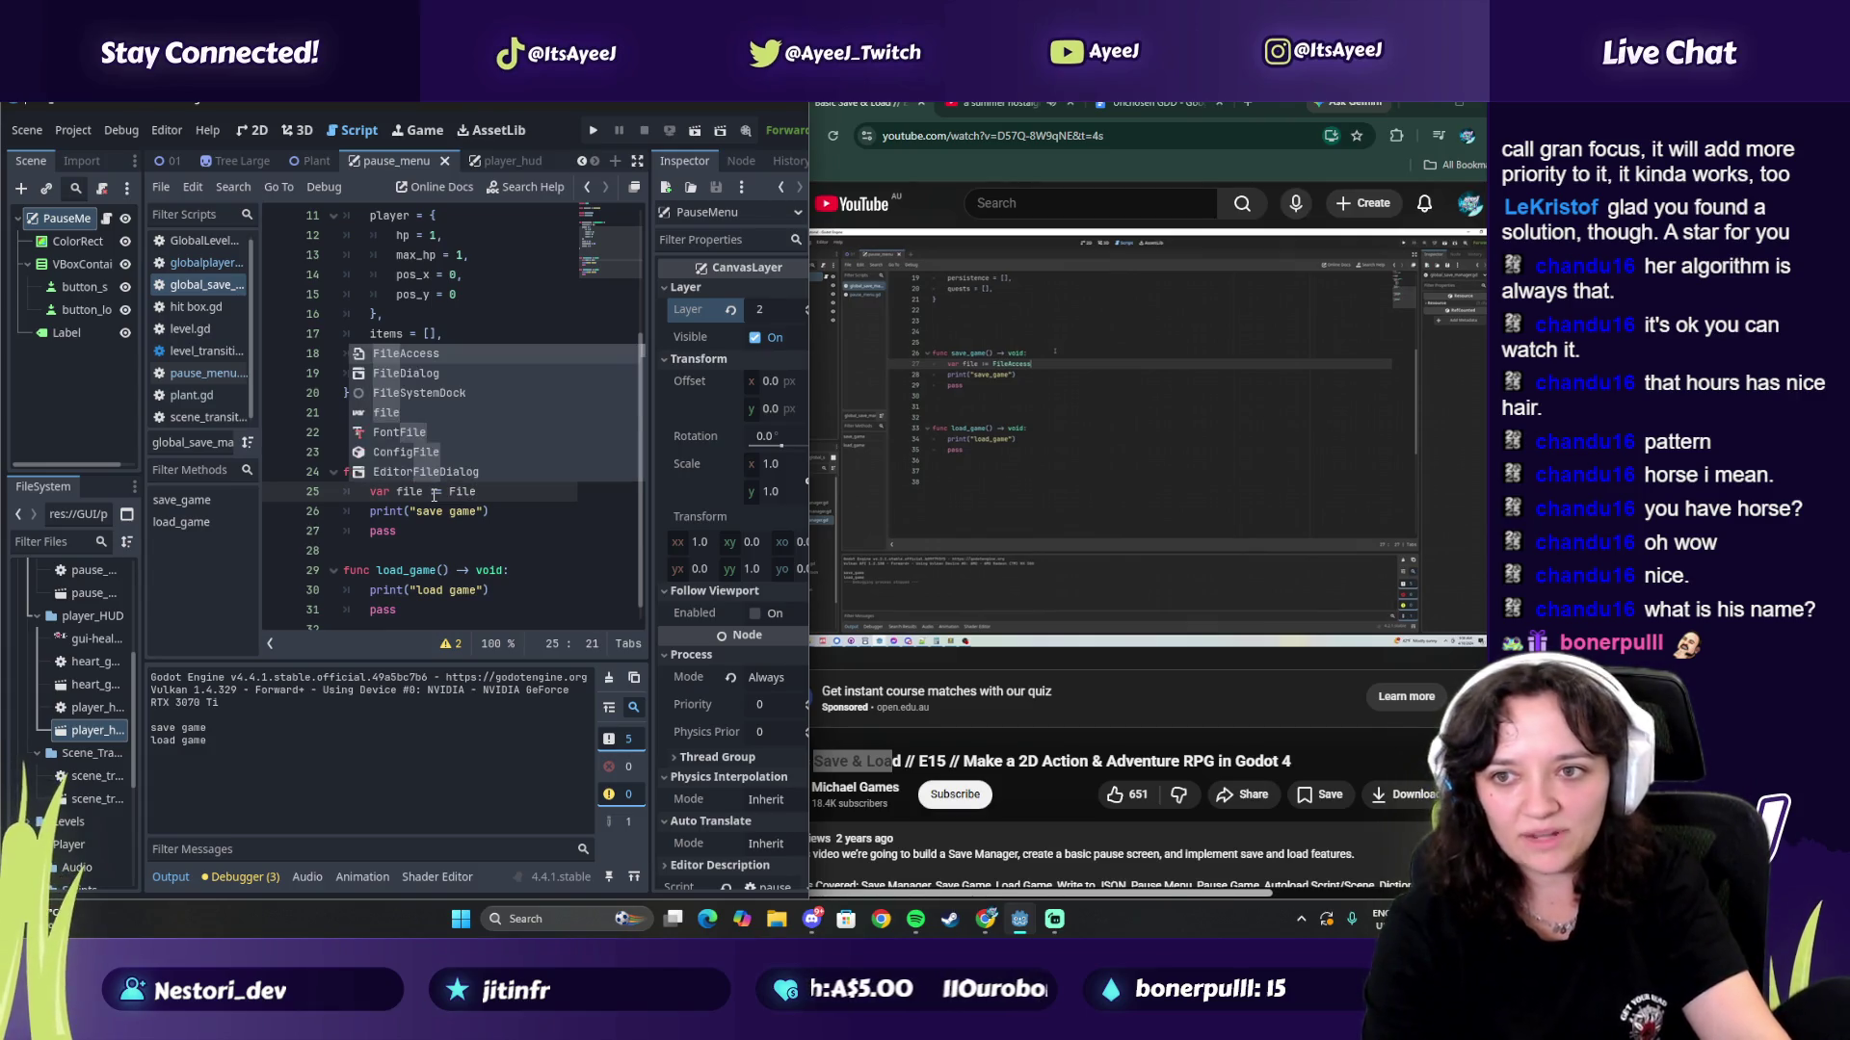
pyautogui.press('Return')
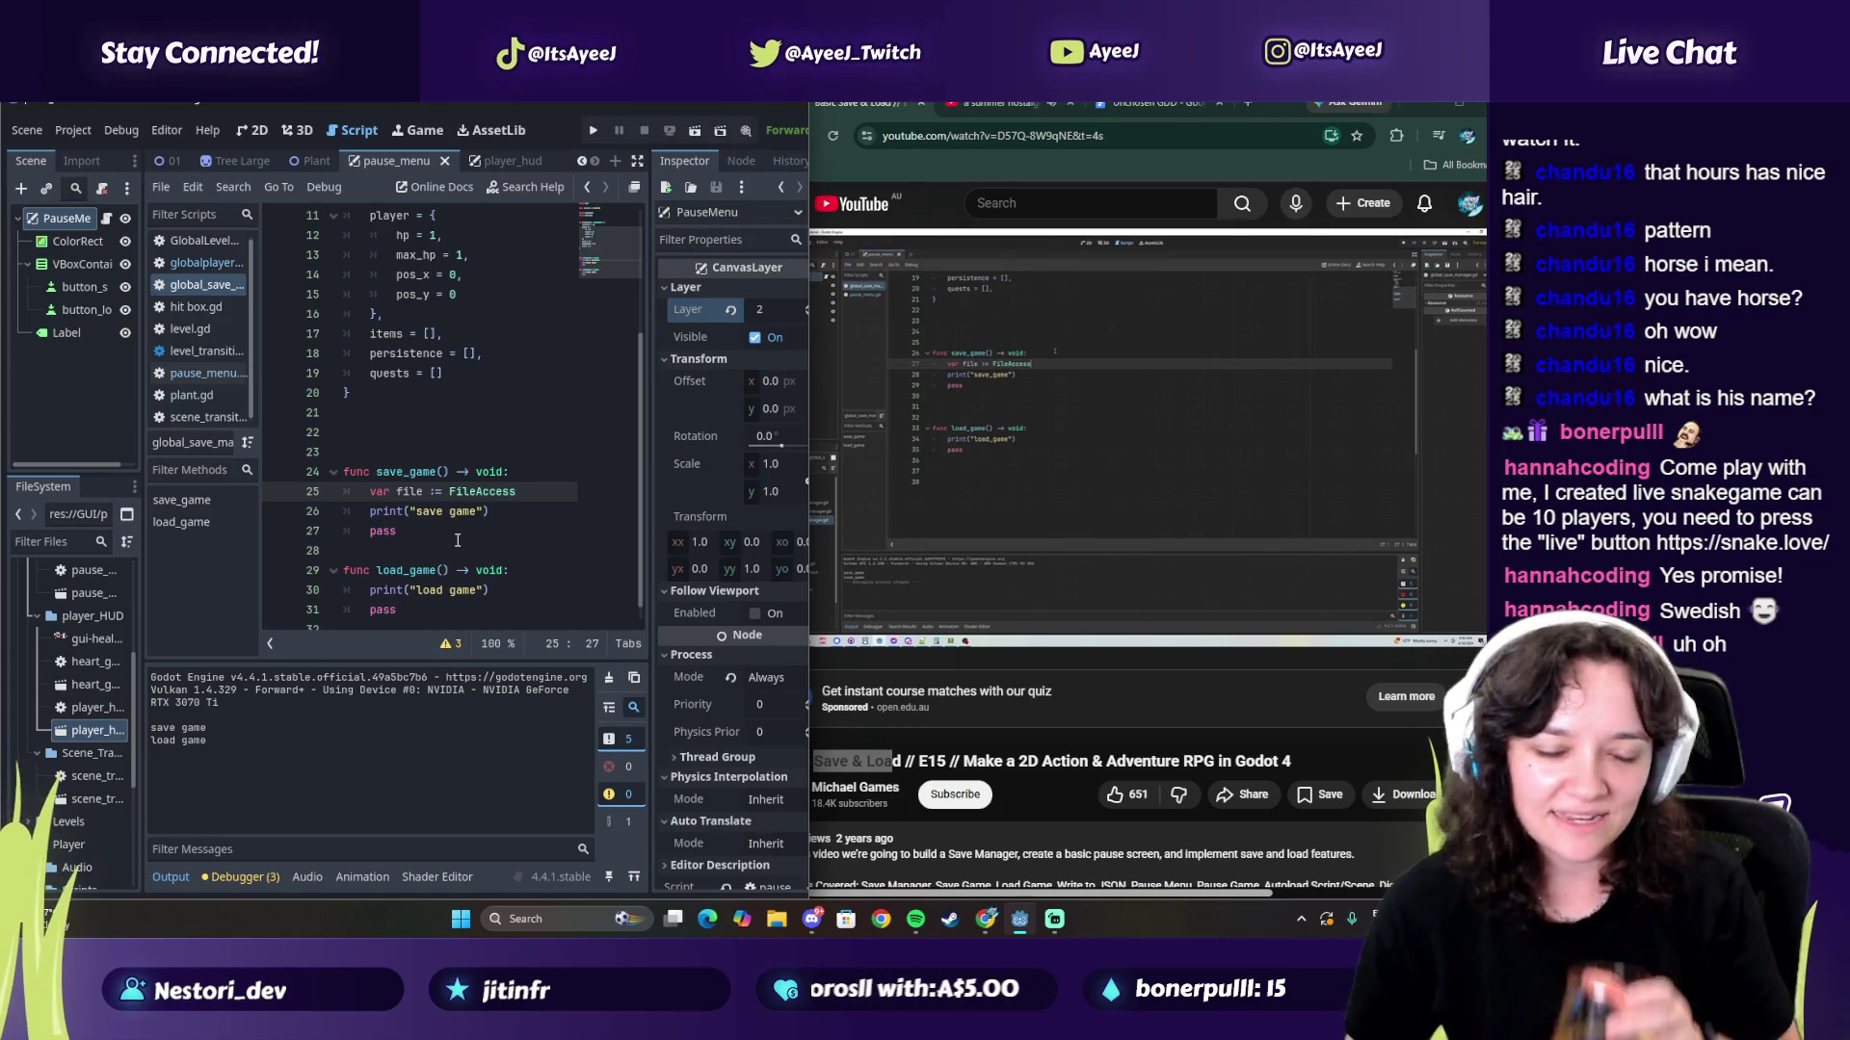
# Step: Check the tutorial's open() call and append .open() to the FileAccess line
pyautogui.moveTo(1054, 499)
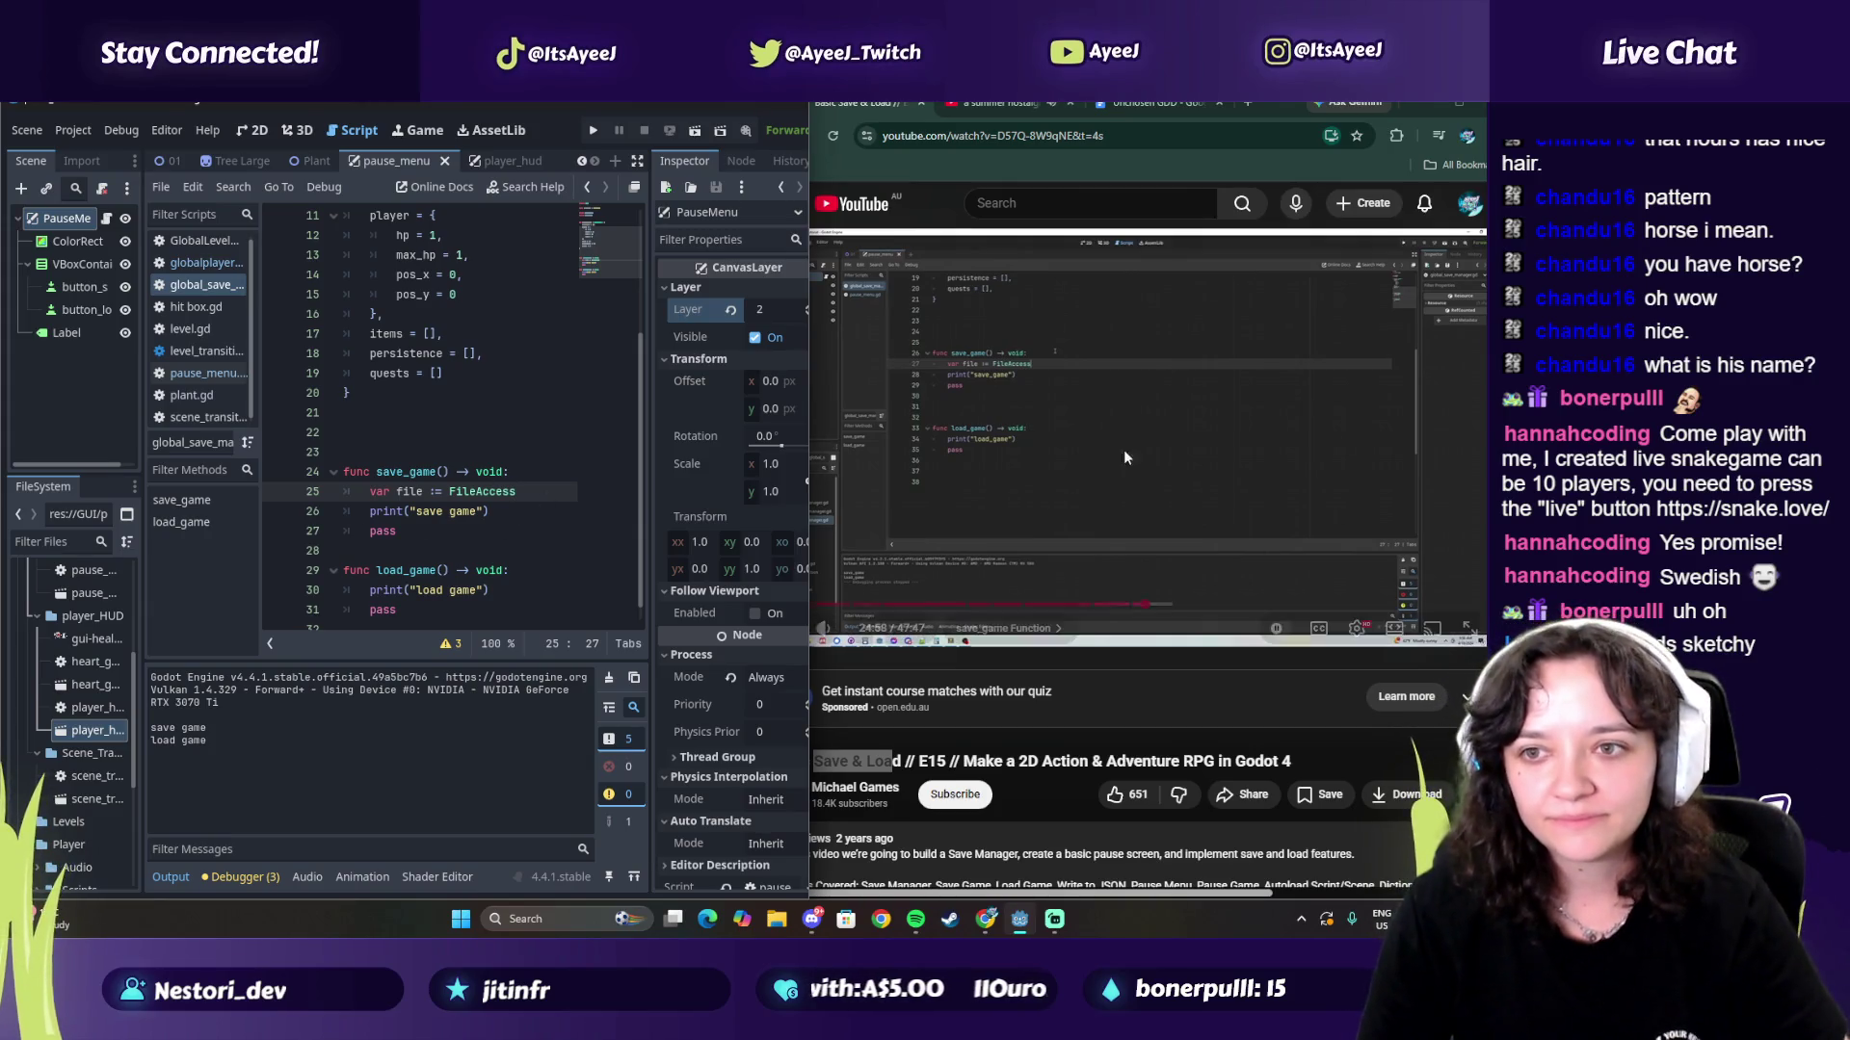
pyautogui.click(1091, 449)
pyautogui.click(1023, 496)
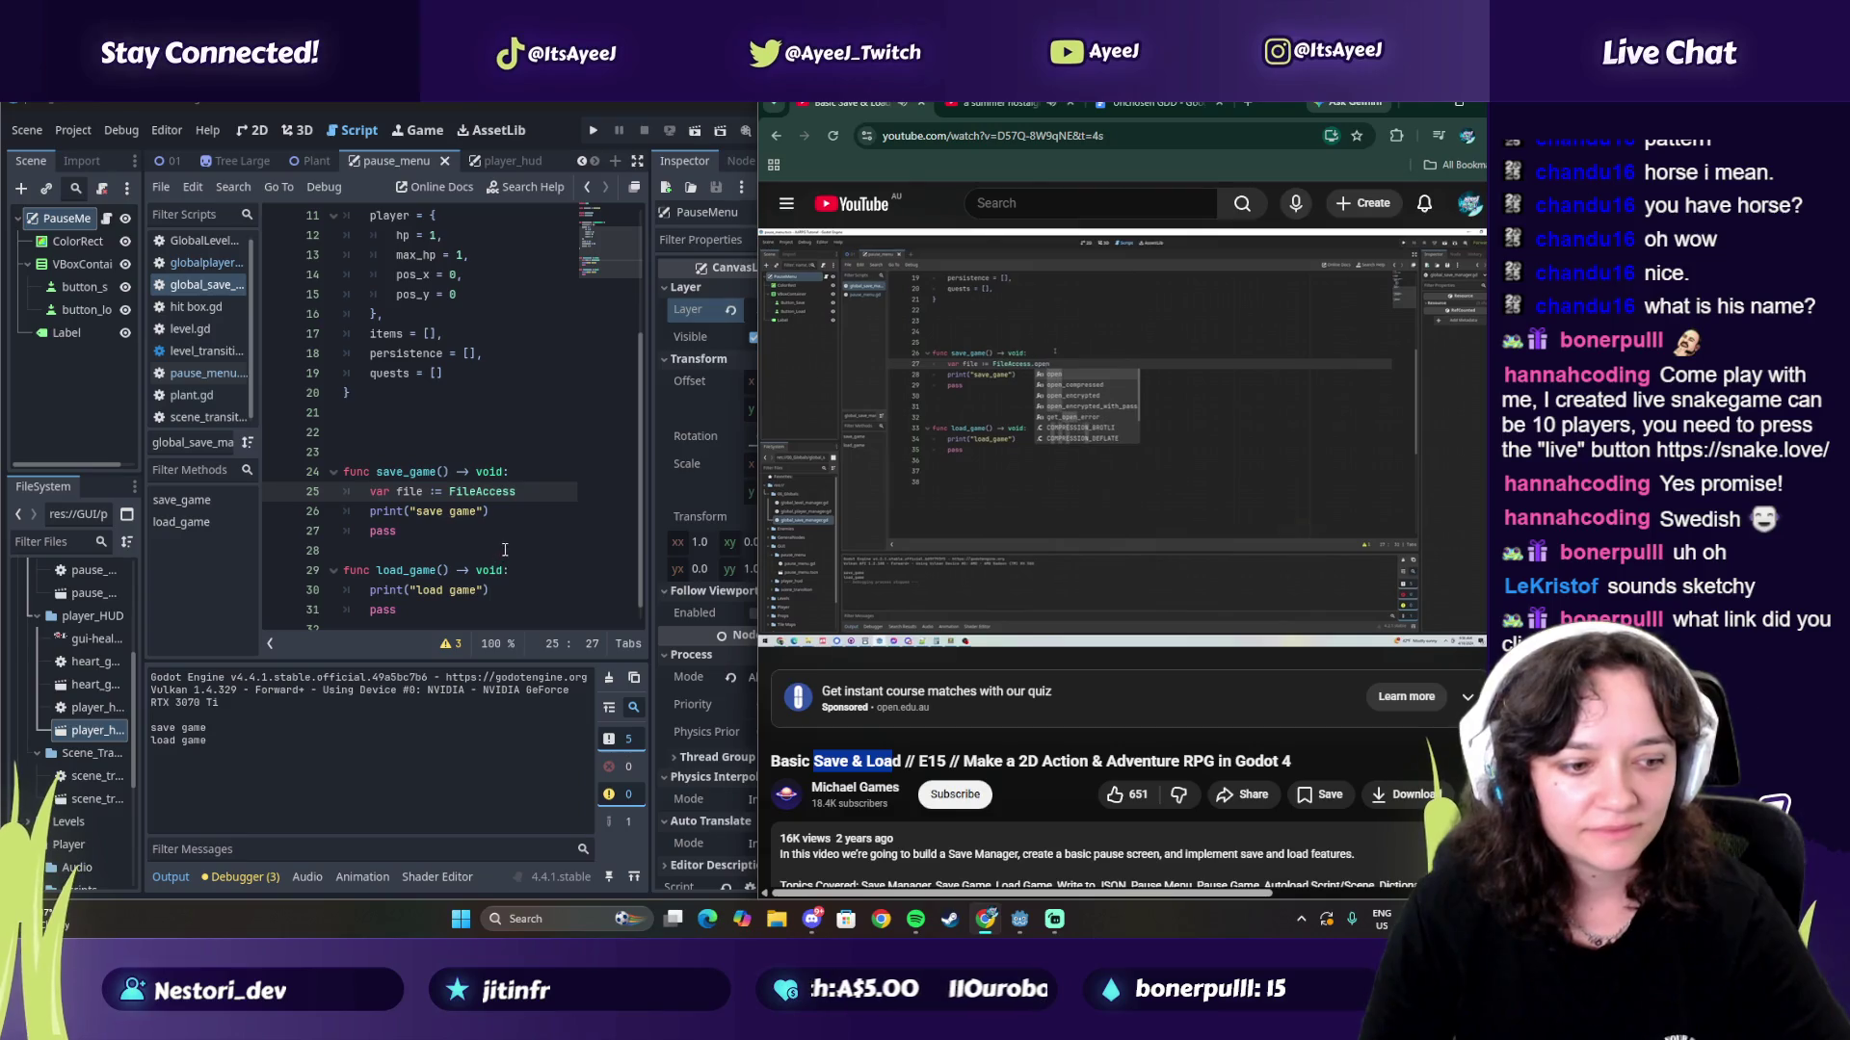
pyautogui.click(1023, 488)
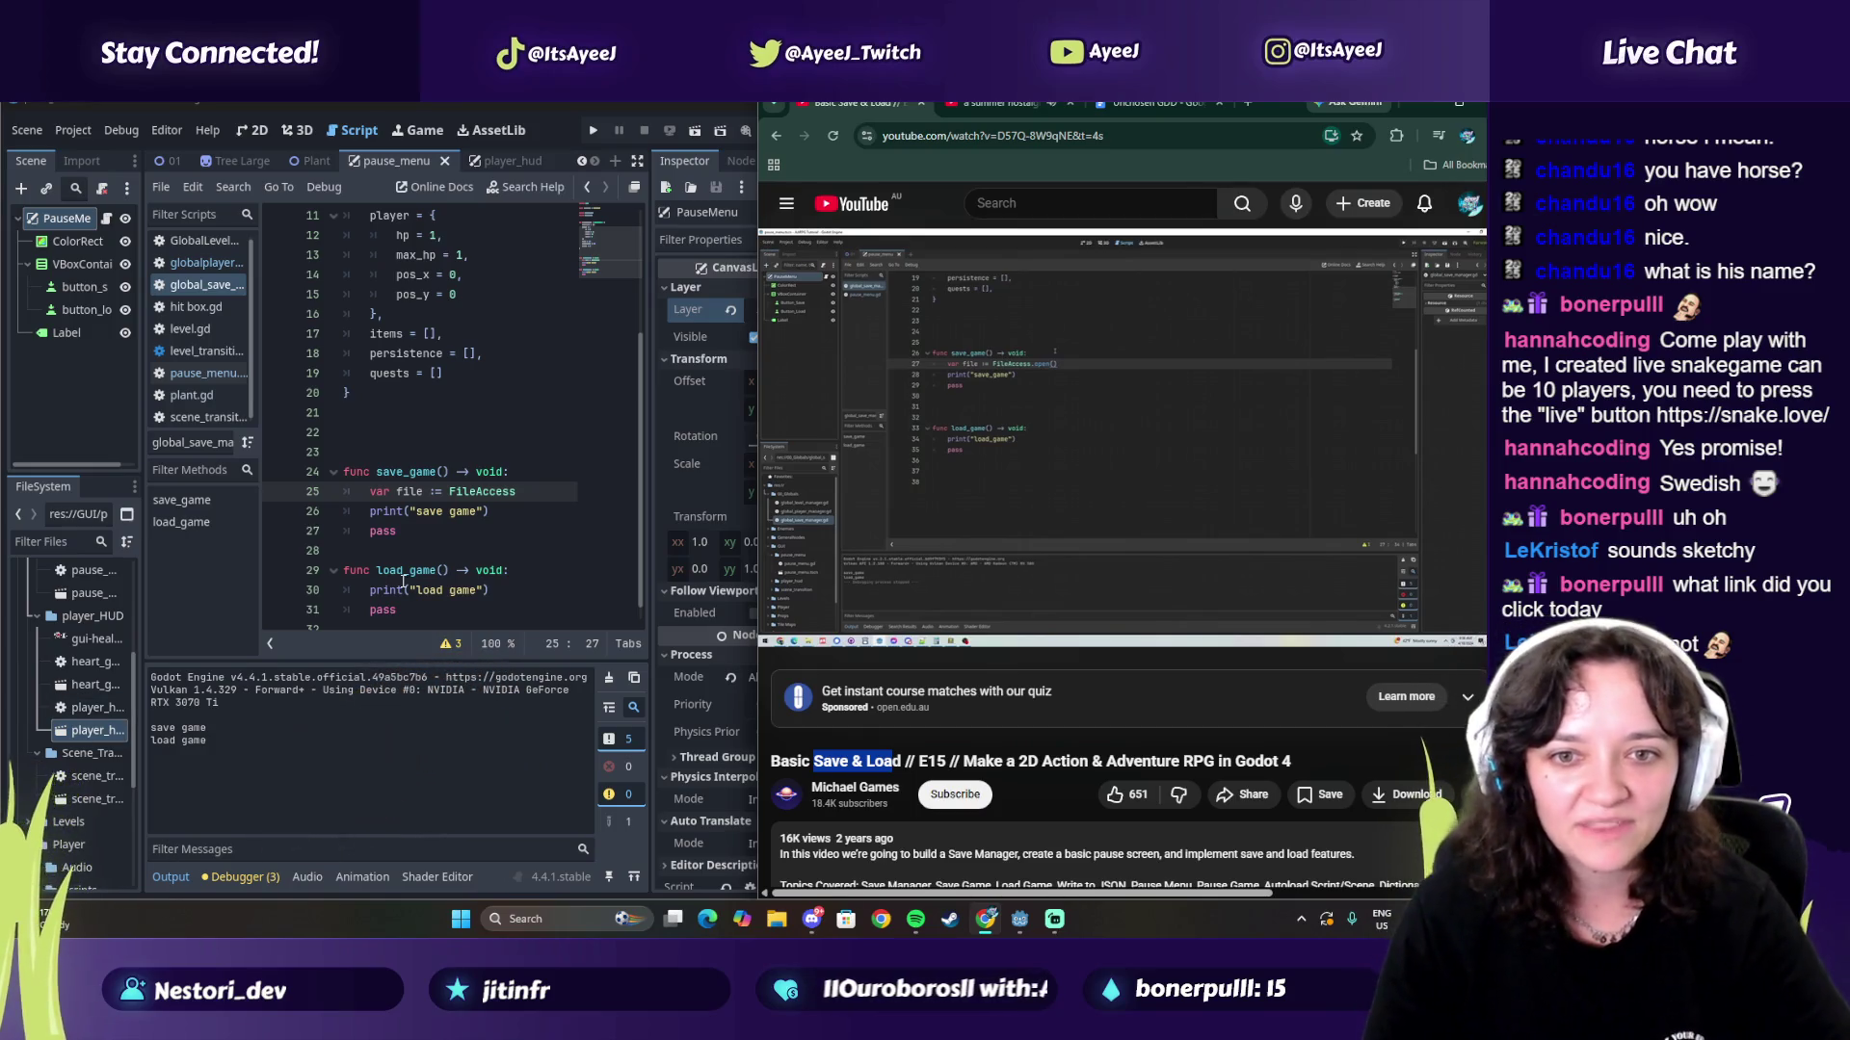
pyautogui.click(581, 501)
pyautogui.write('.')
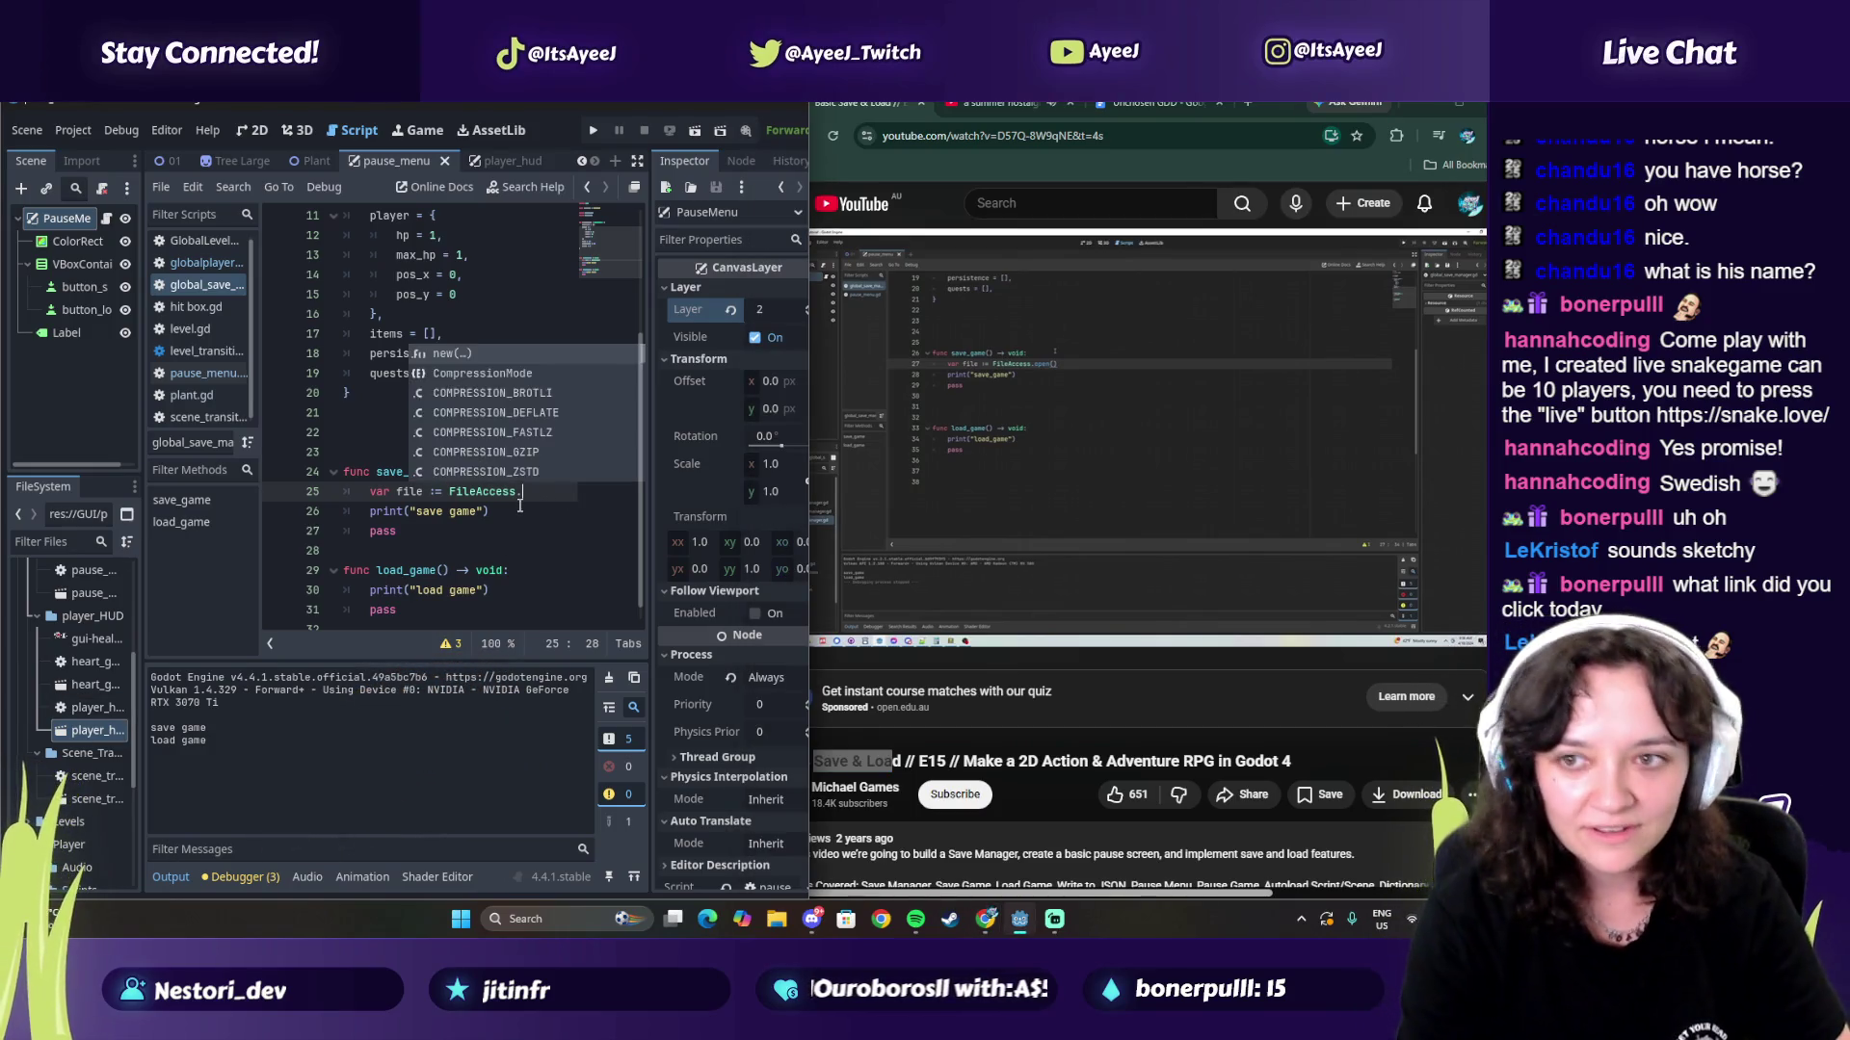
pyautogui.write('open()')
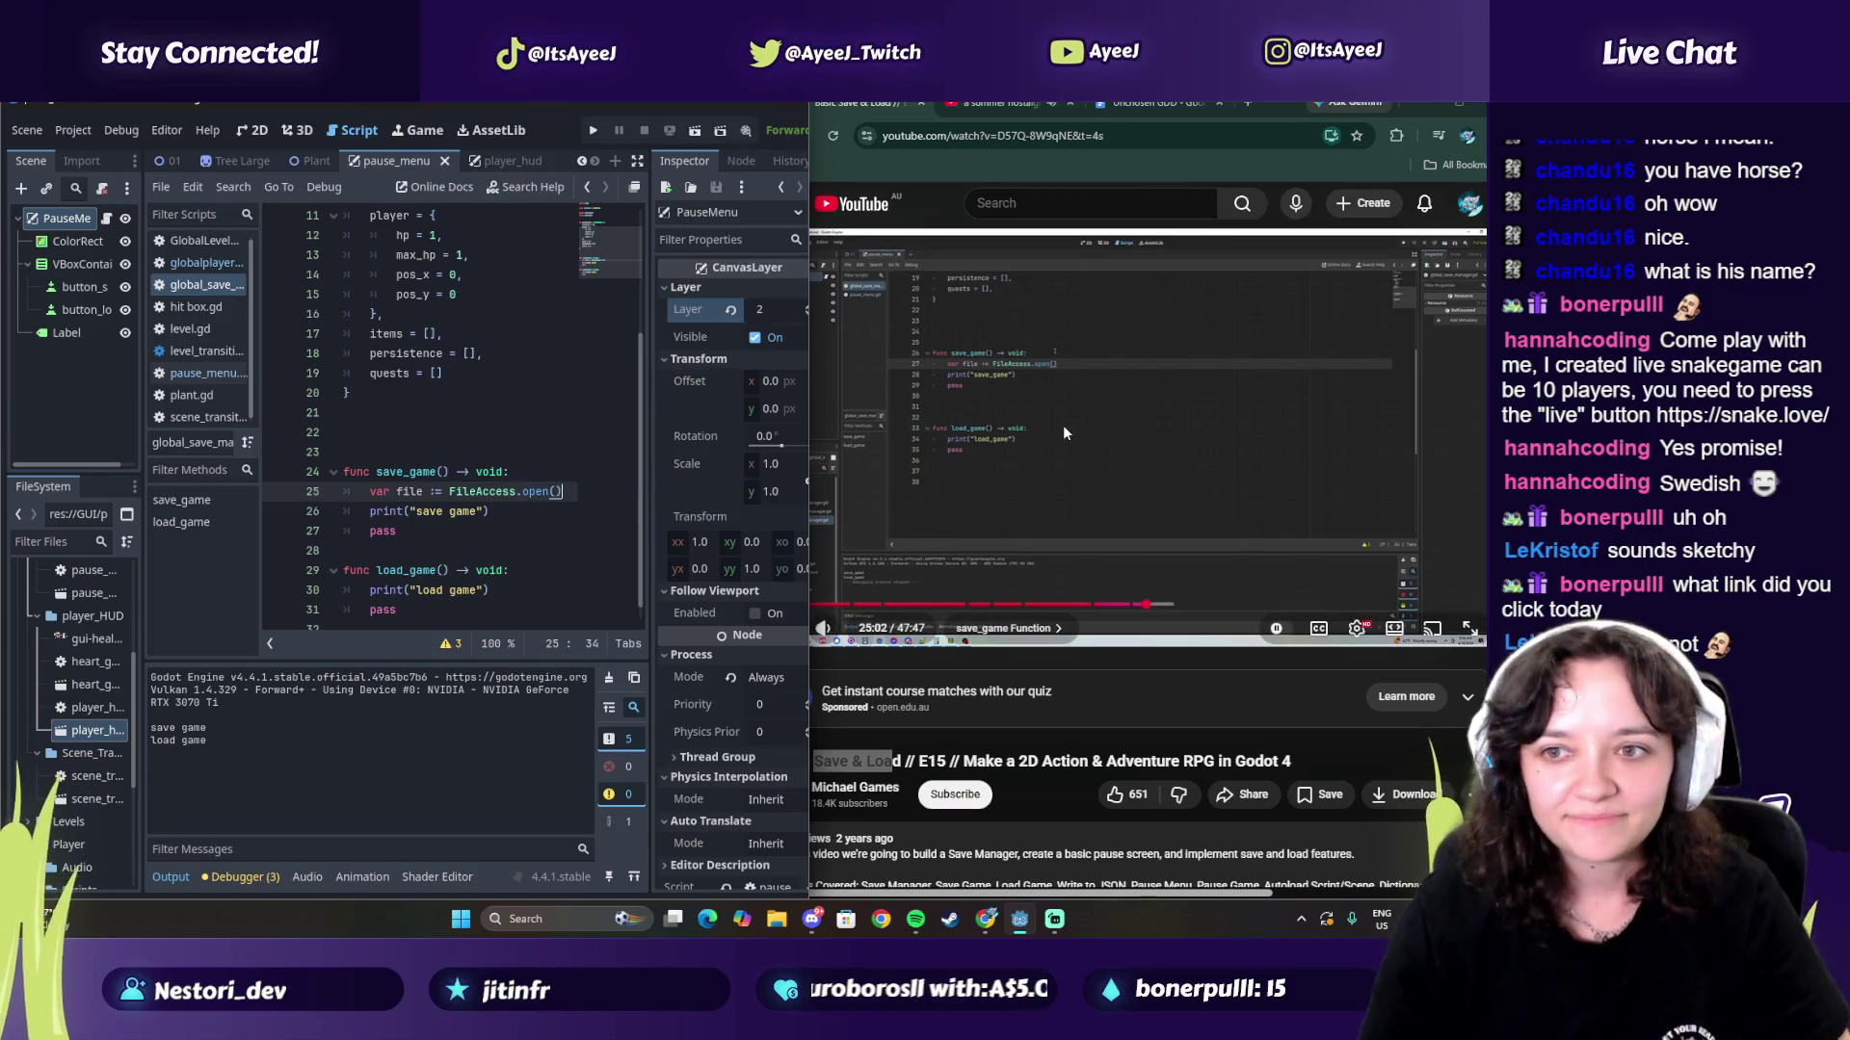
# Step: Play the tutorial a bit further and pause it to read its code
pyautogui.click(1062, 430)
pyautogui.click(1061, 430)
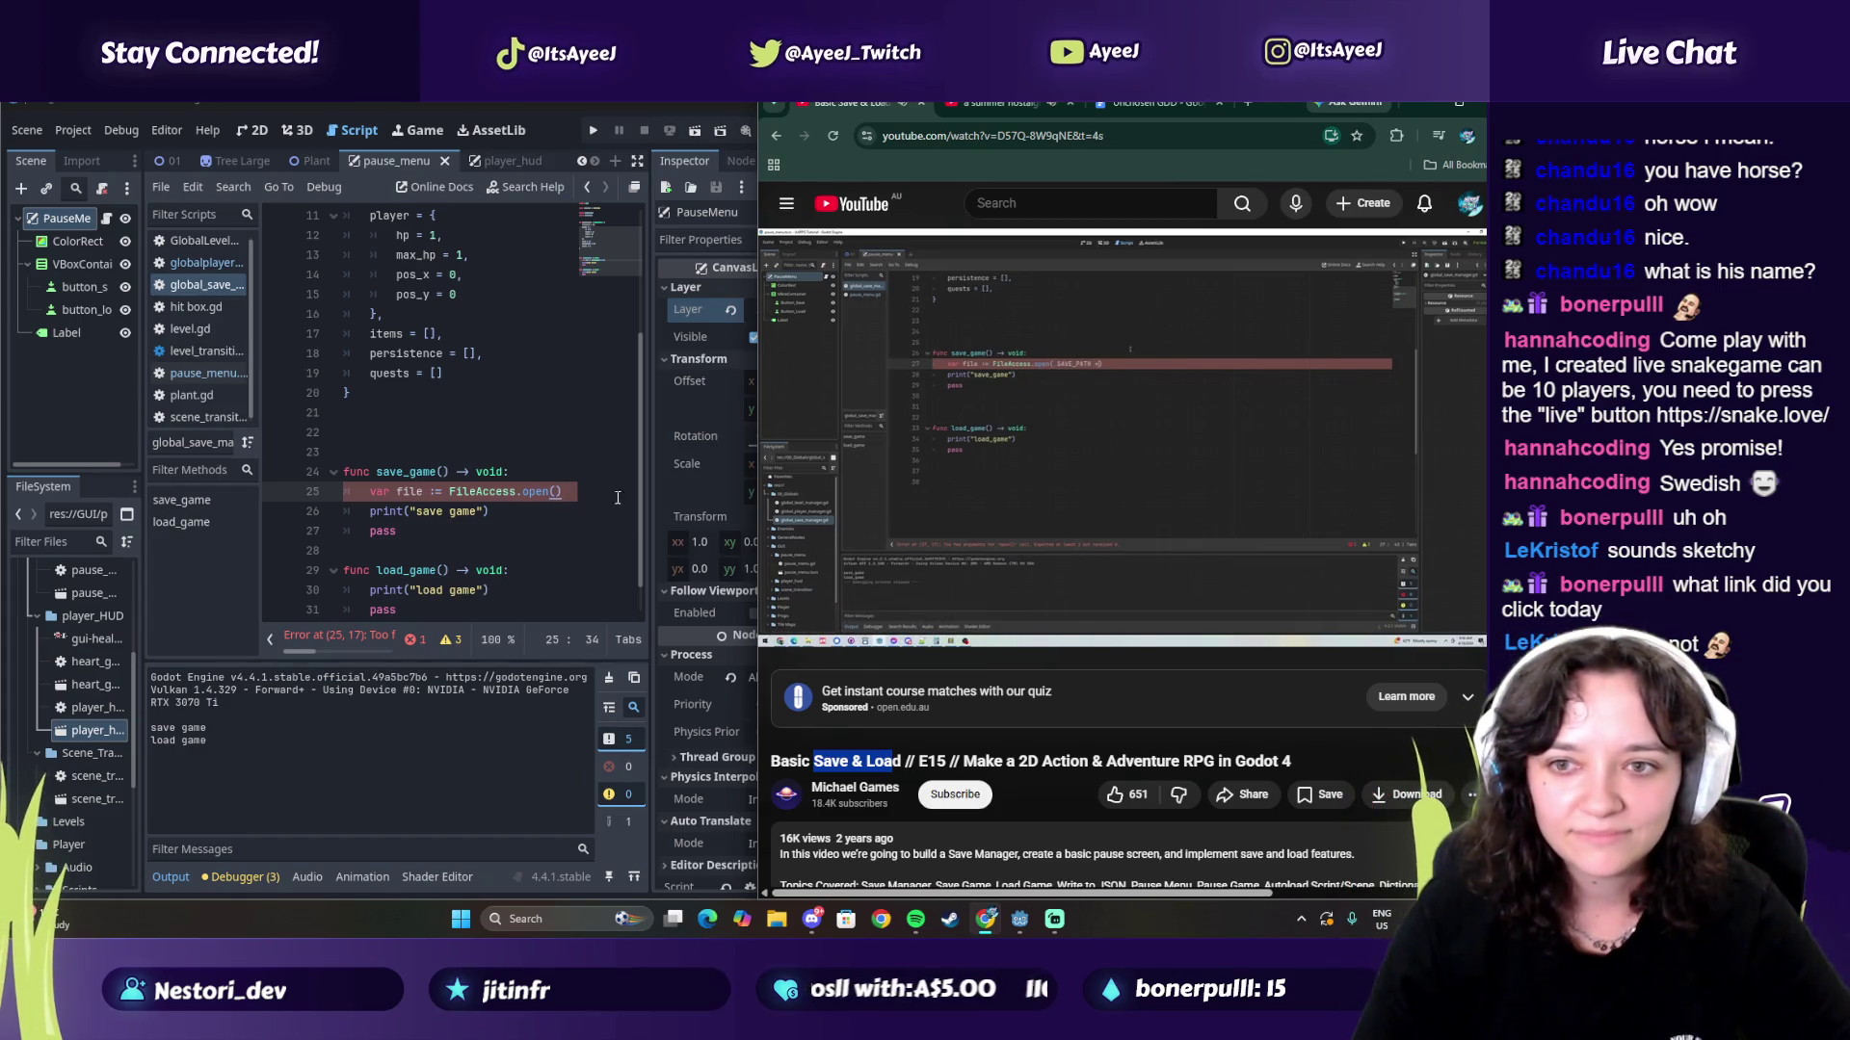
pyautogui.click(875, 487)
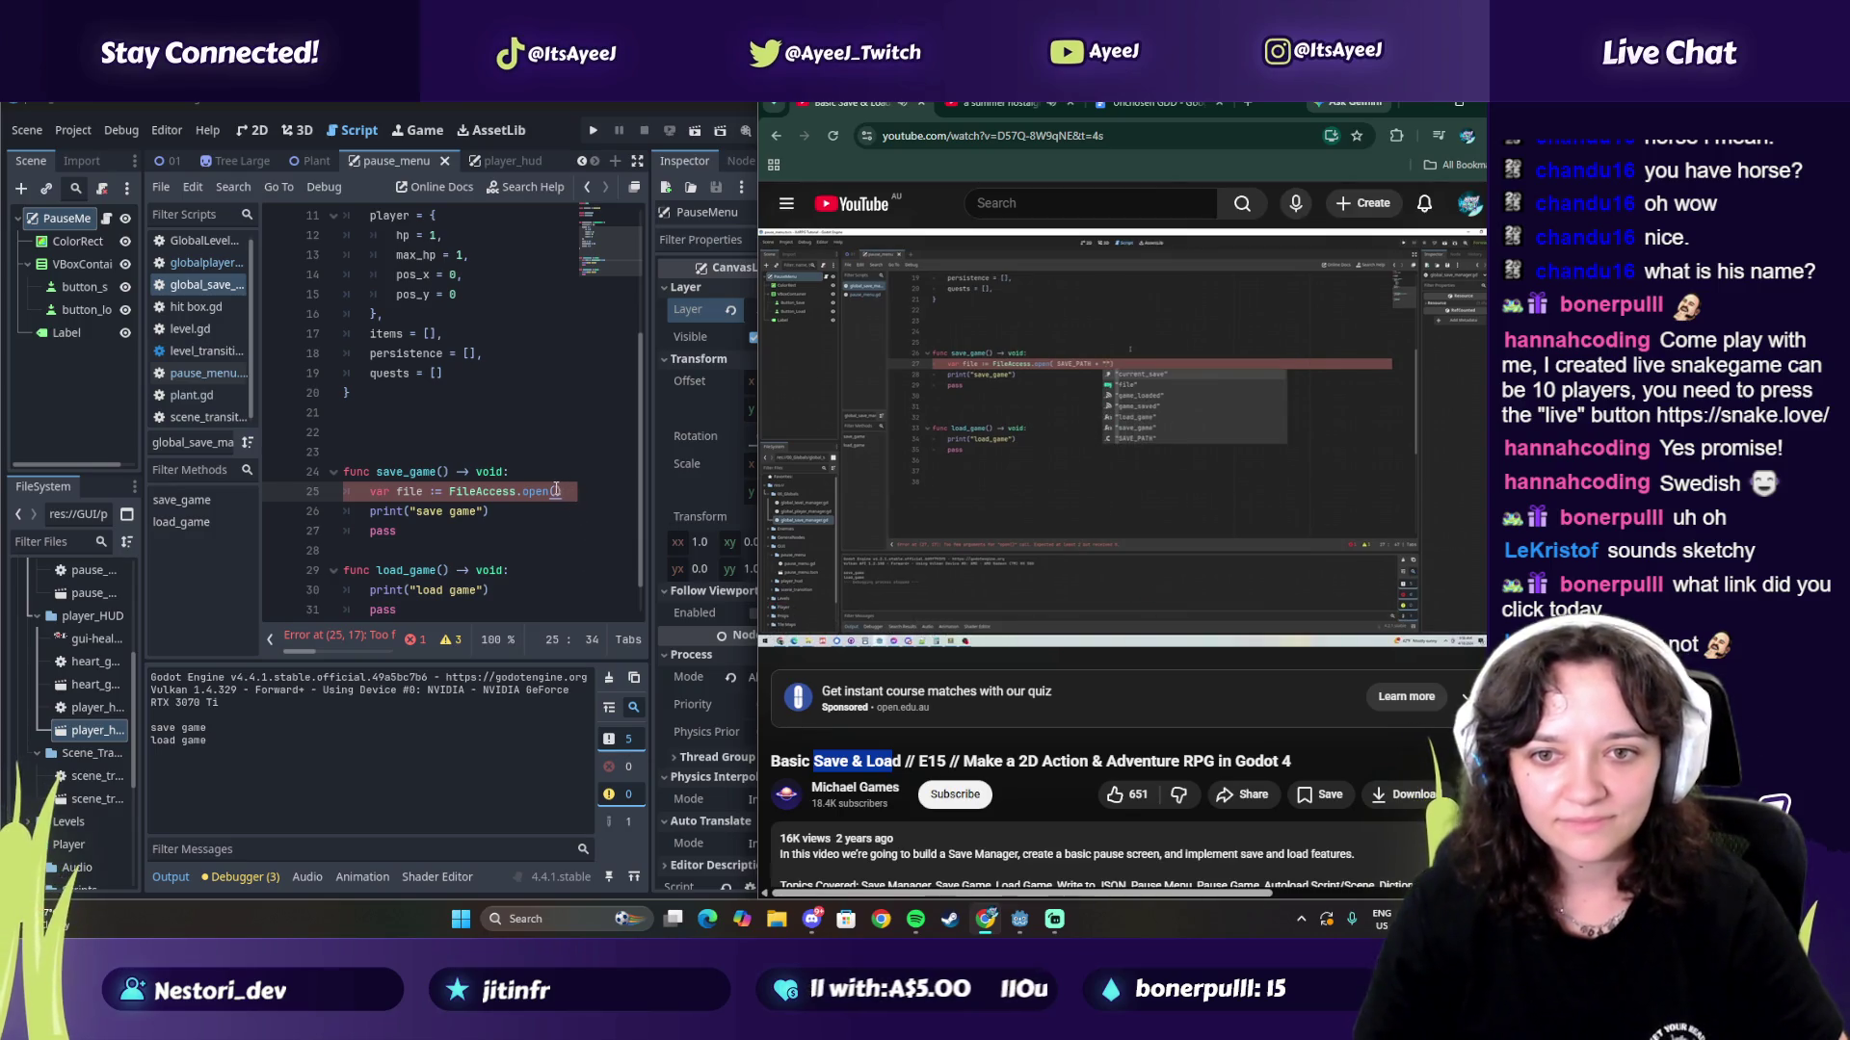
# Step: Pass SAVE_PATH + "save.sav" as the path argument of FileAccess.open()
pyautogui.click(557, 490)
pyautogui.write('SACV')
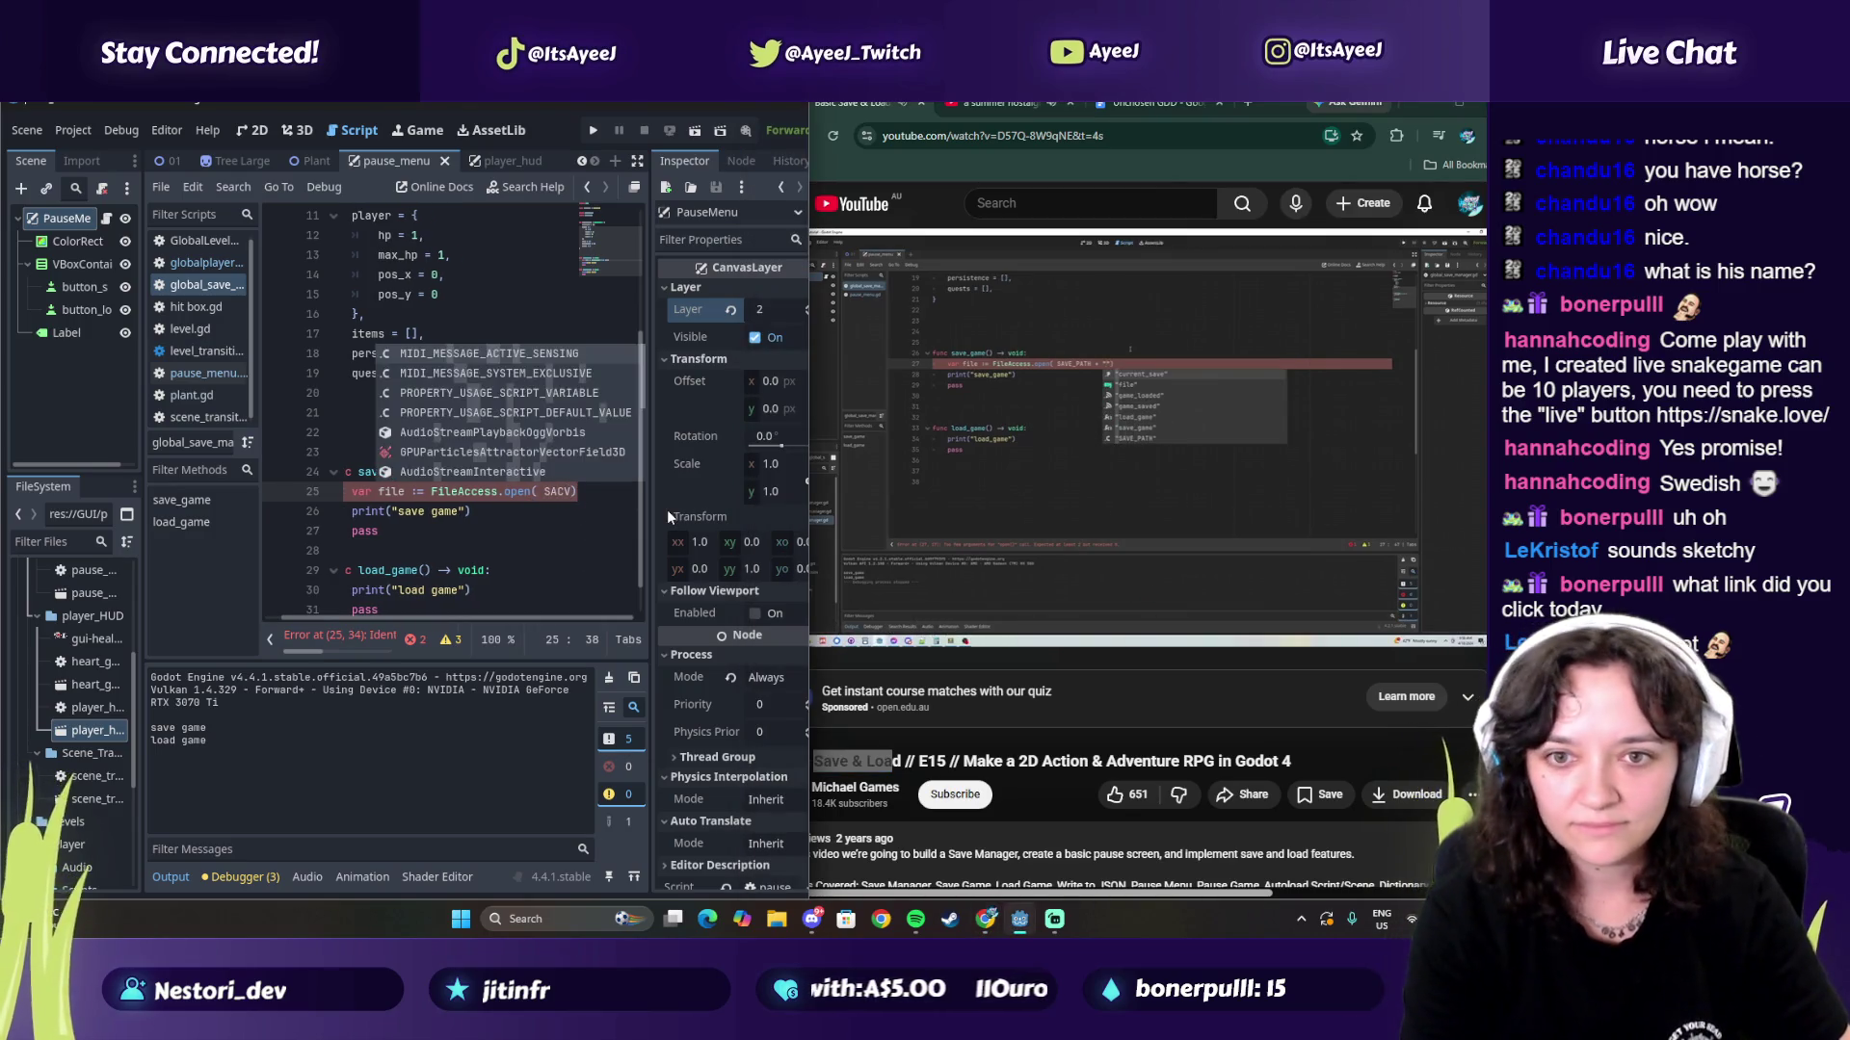
pyautogui.press('BackSpace')
pyautogui.press('BackSpace')
pyautogui.write('VE')
pyautogui.press('Return')
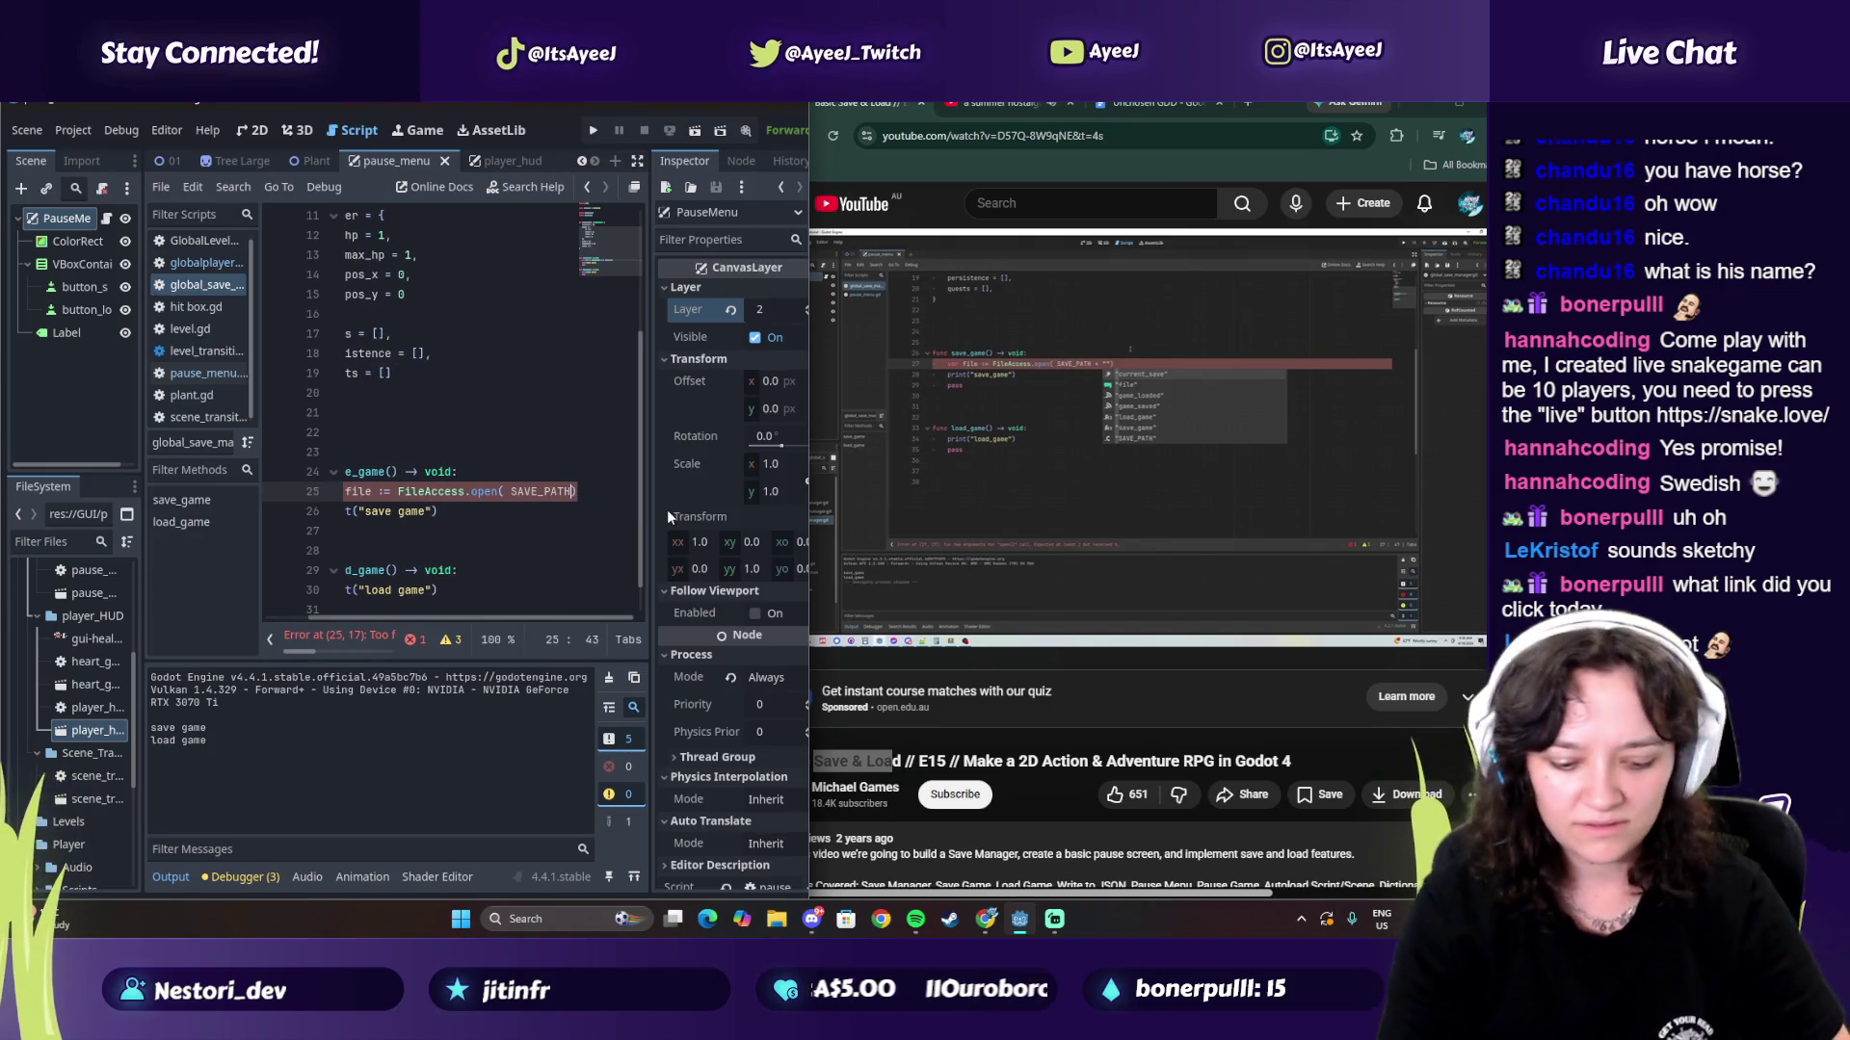
pyautogui.write('+ "')
pyautogui.click(933, 366)
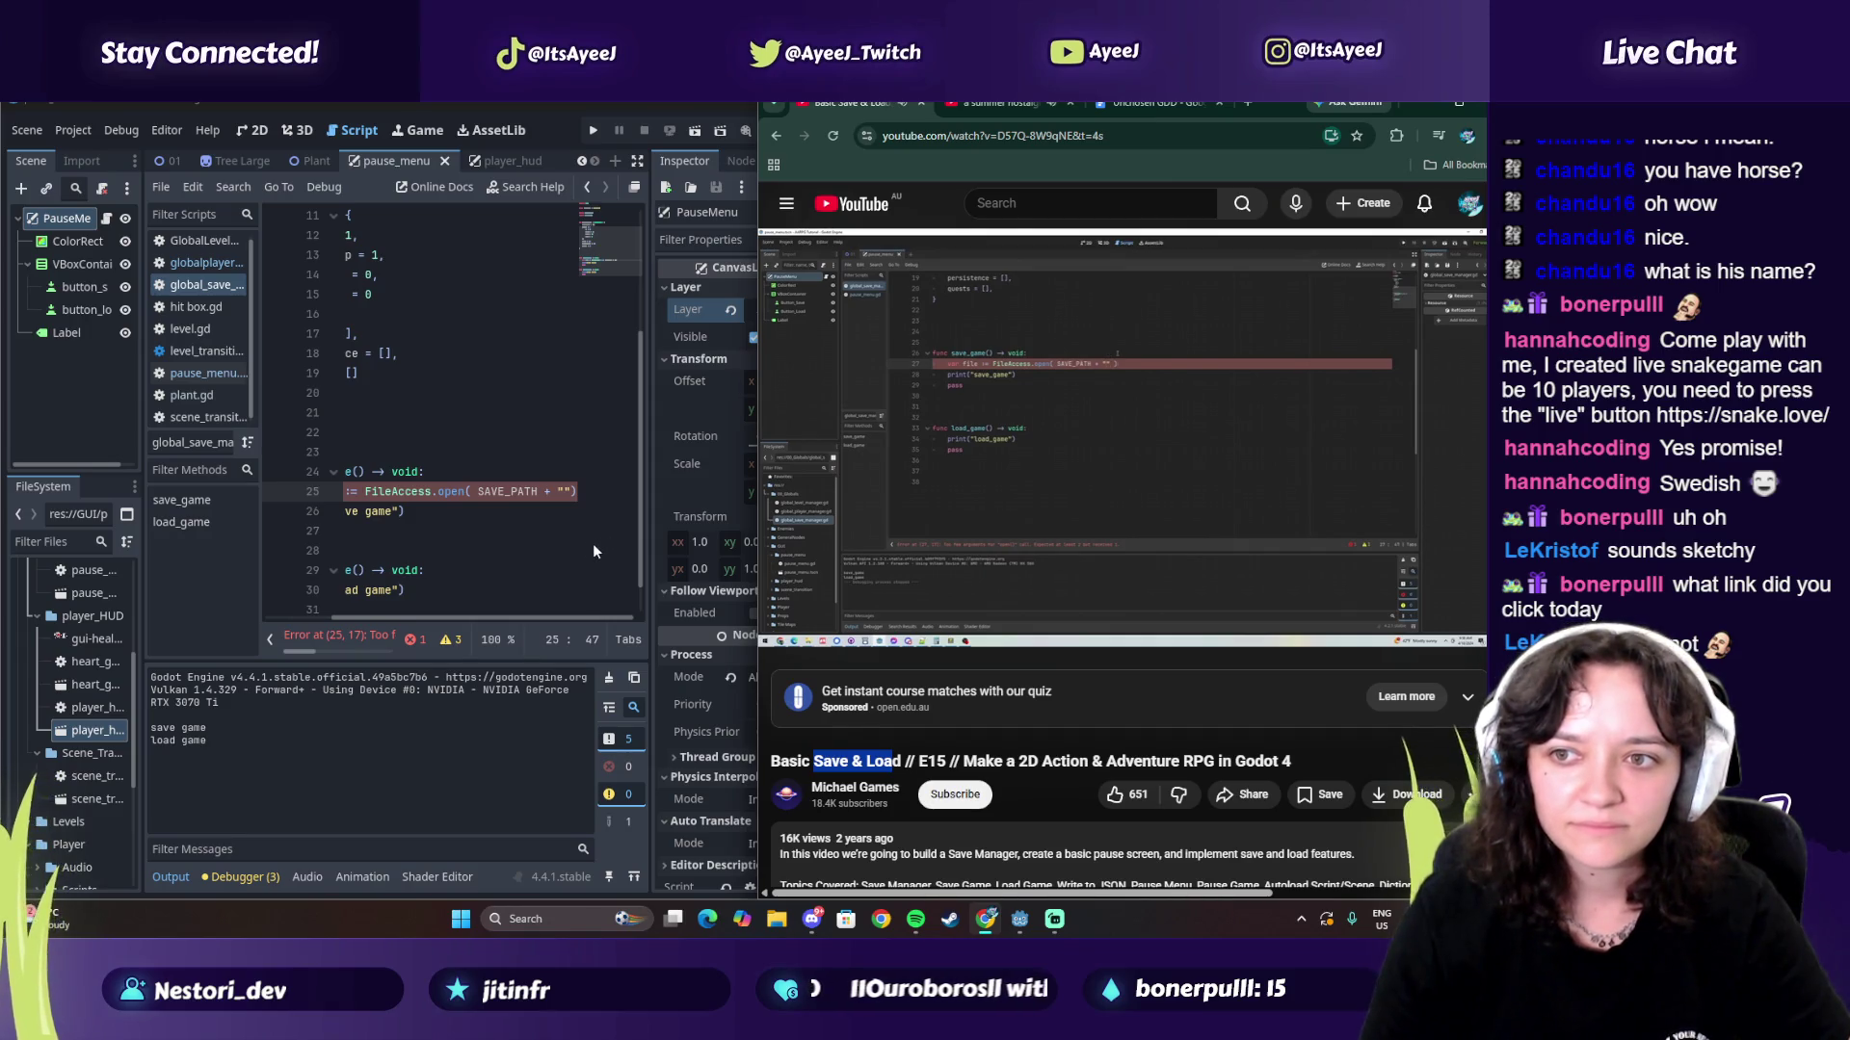
pyautogui.click(576, 492)
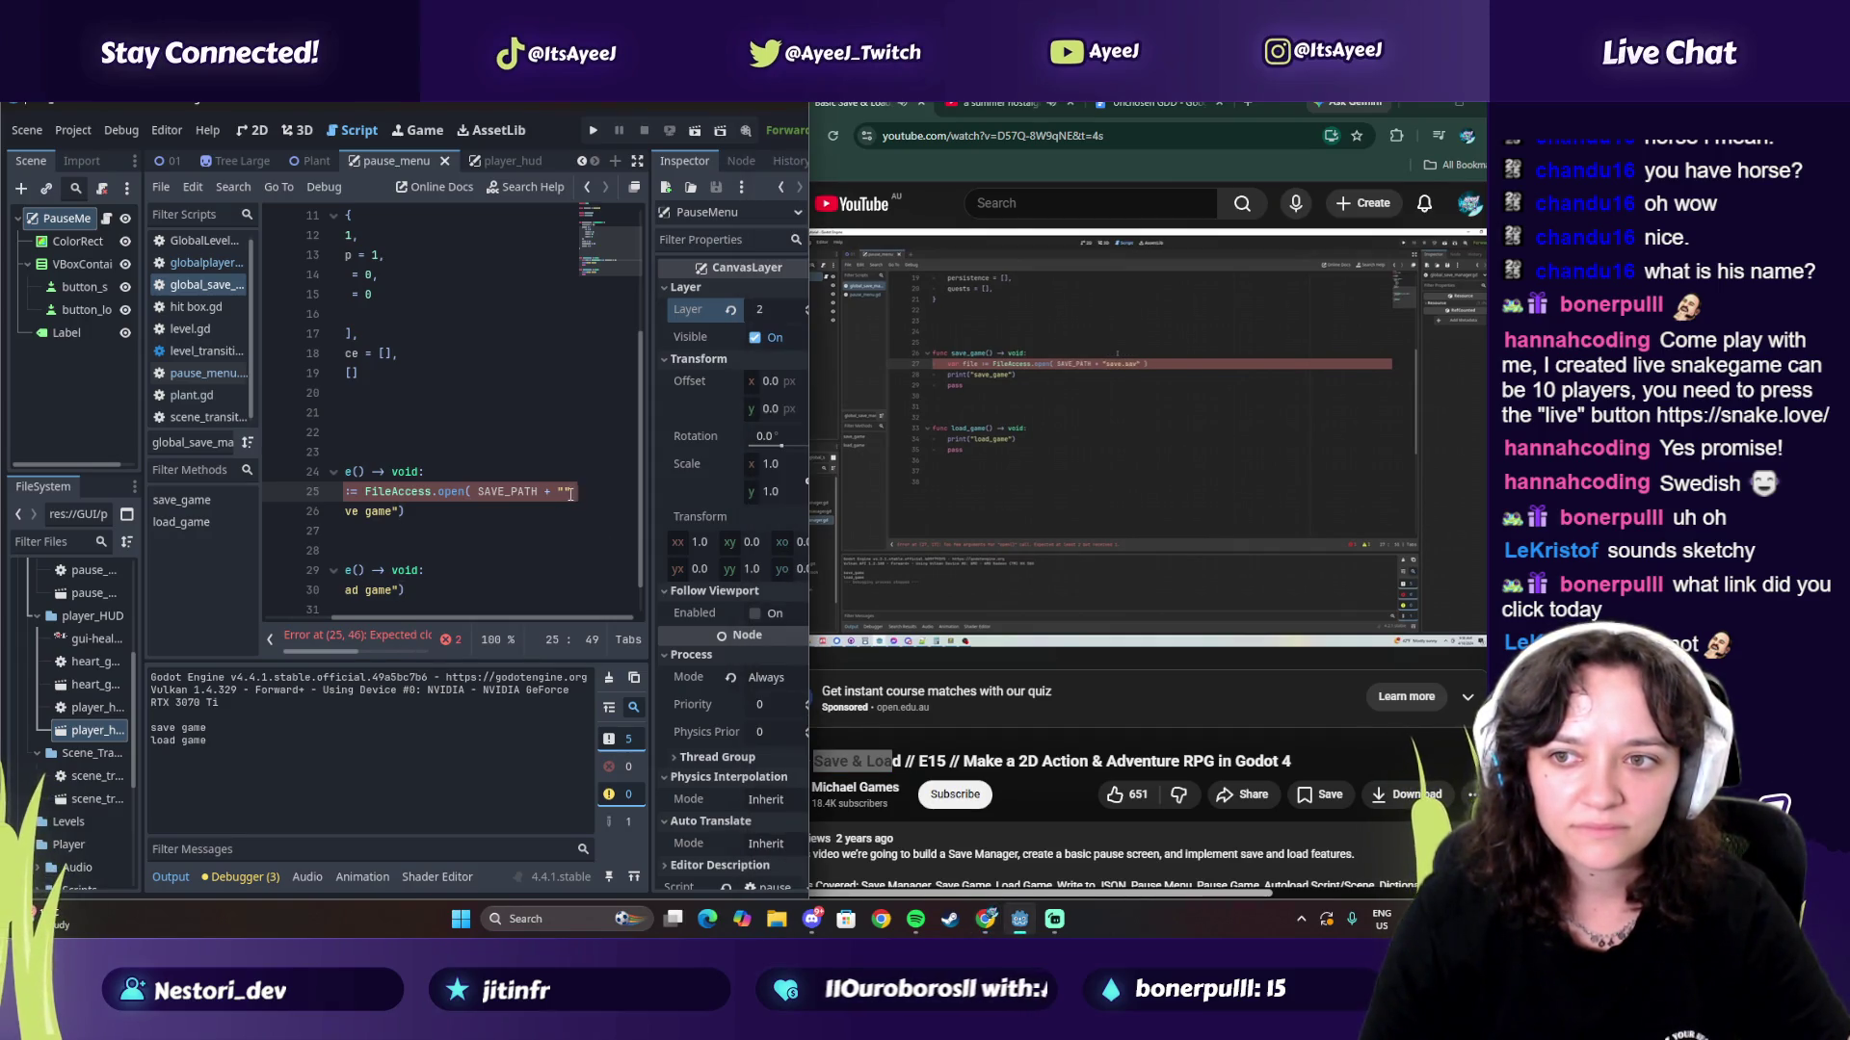
pyautogui.click(1008, 481)
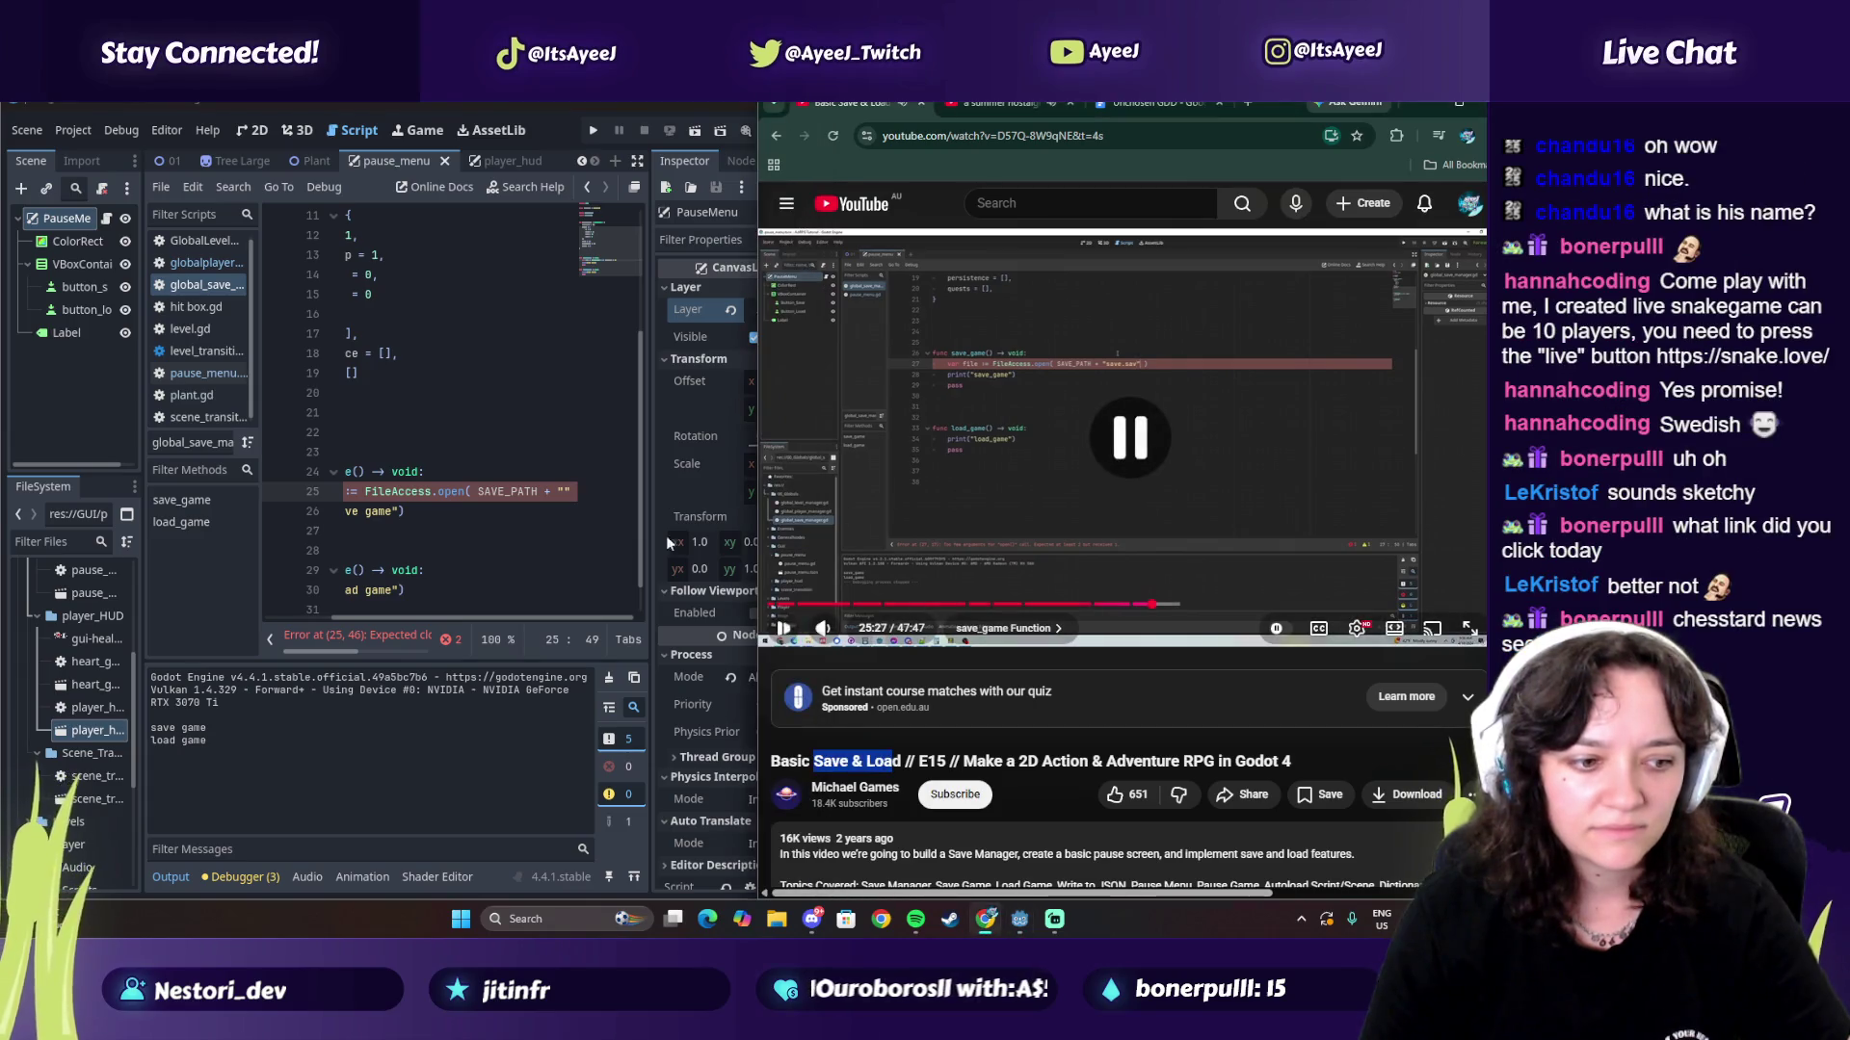
pyautogui.click(566, 492)
pyautogui.write('save.sav')
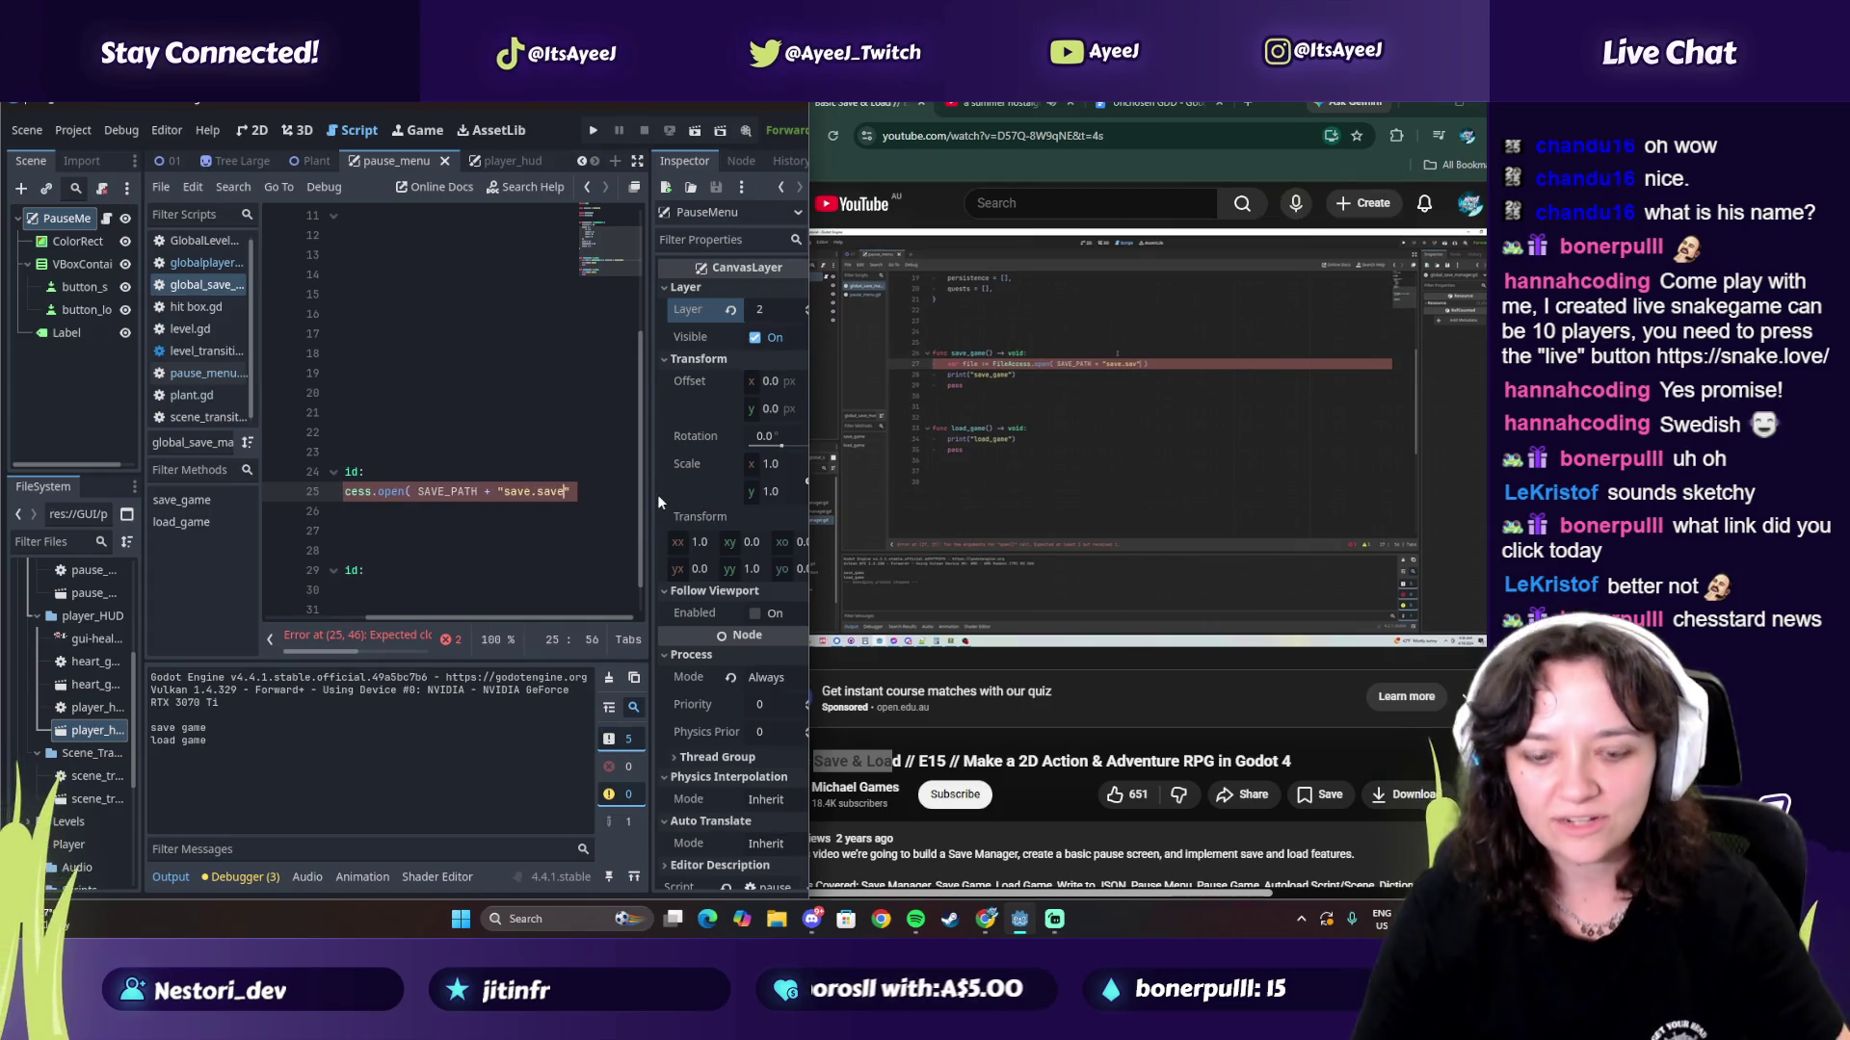
# Step: Add FileAccess.WRITE as the open mode argument
pyautogui.click(1065, 490)
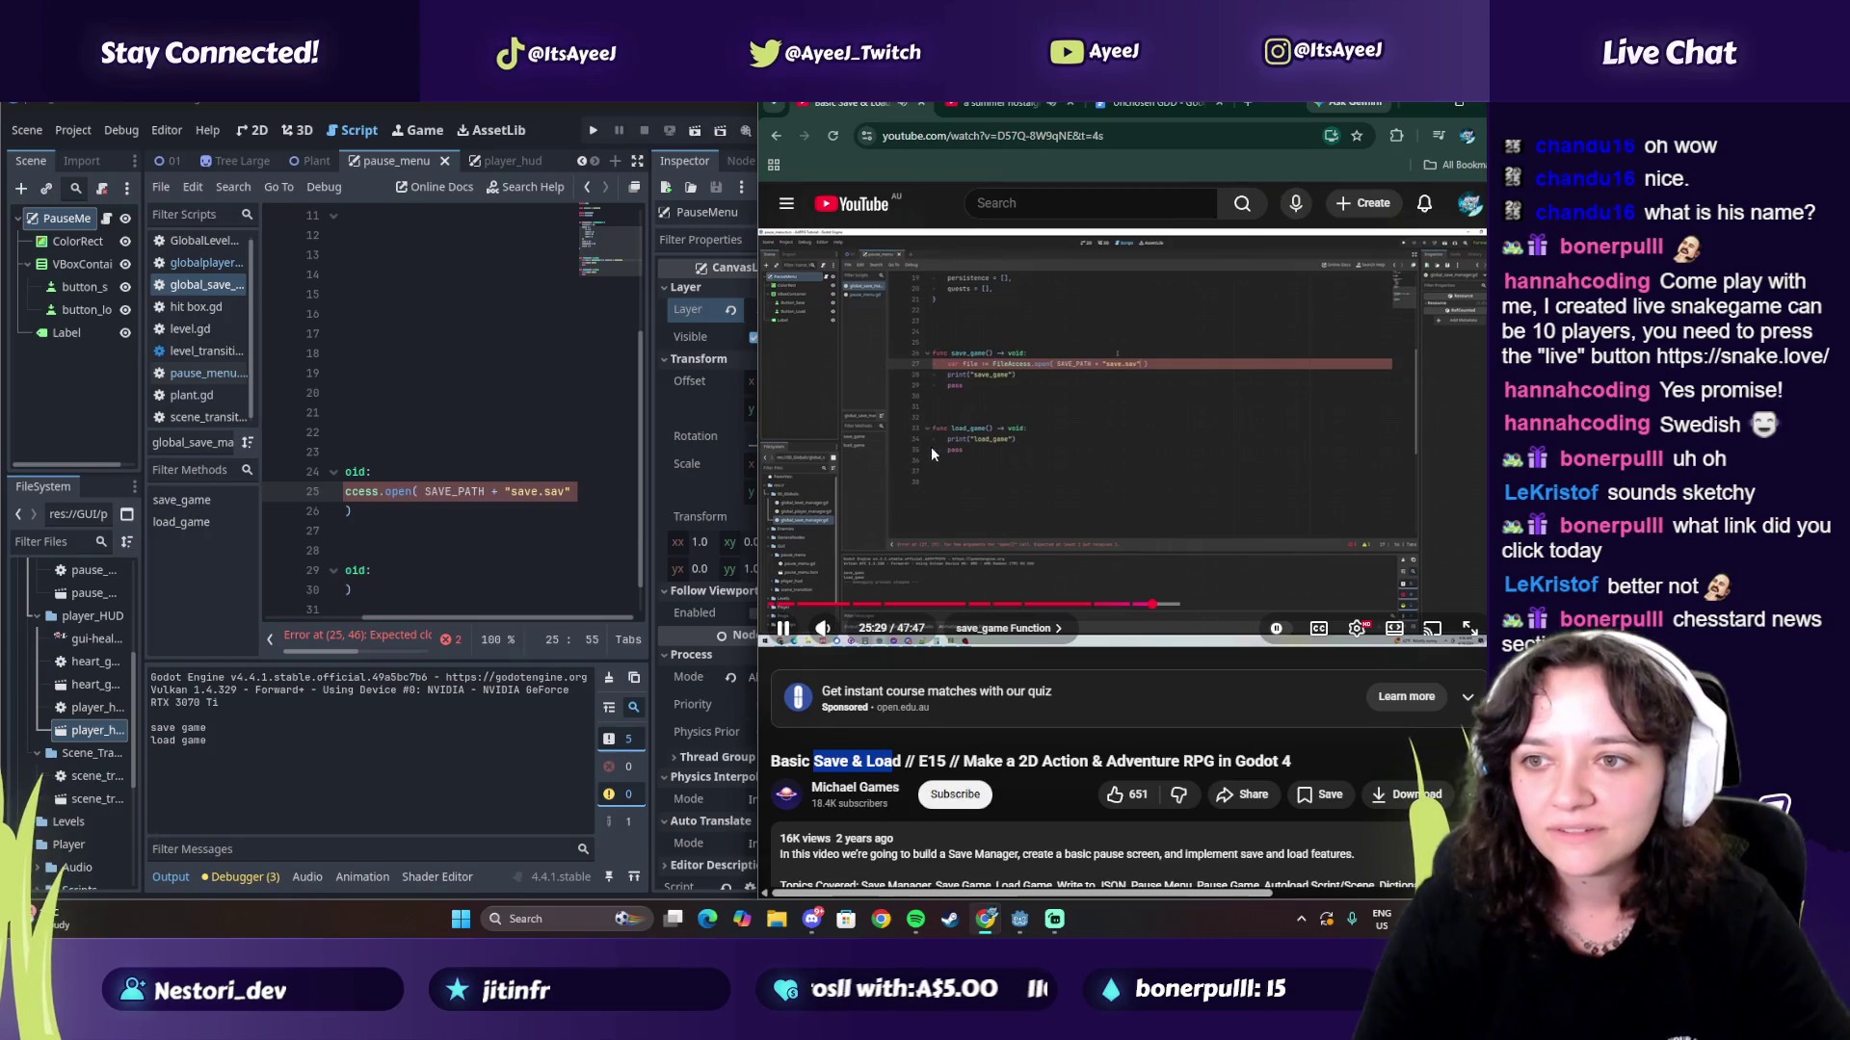
pyautogui.click(576, 488)
pyautogui.write(', ')
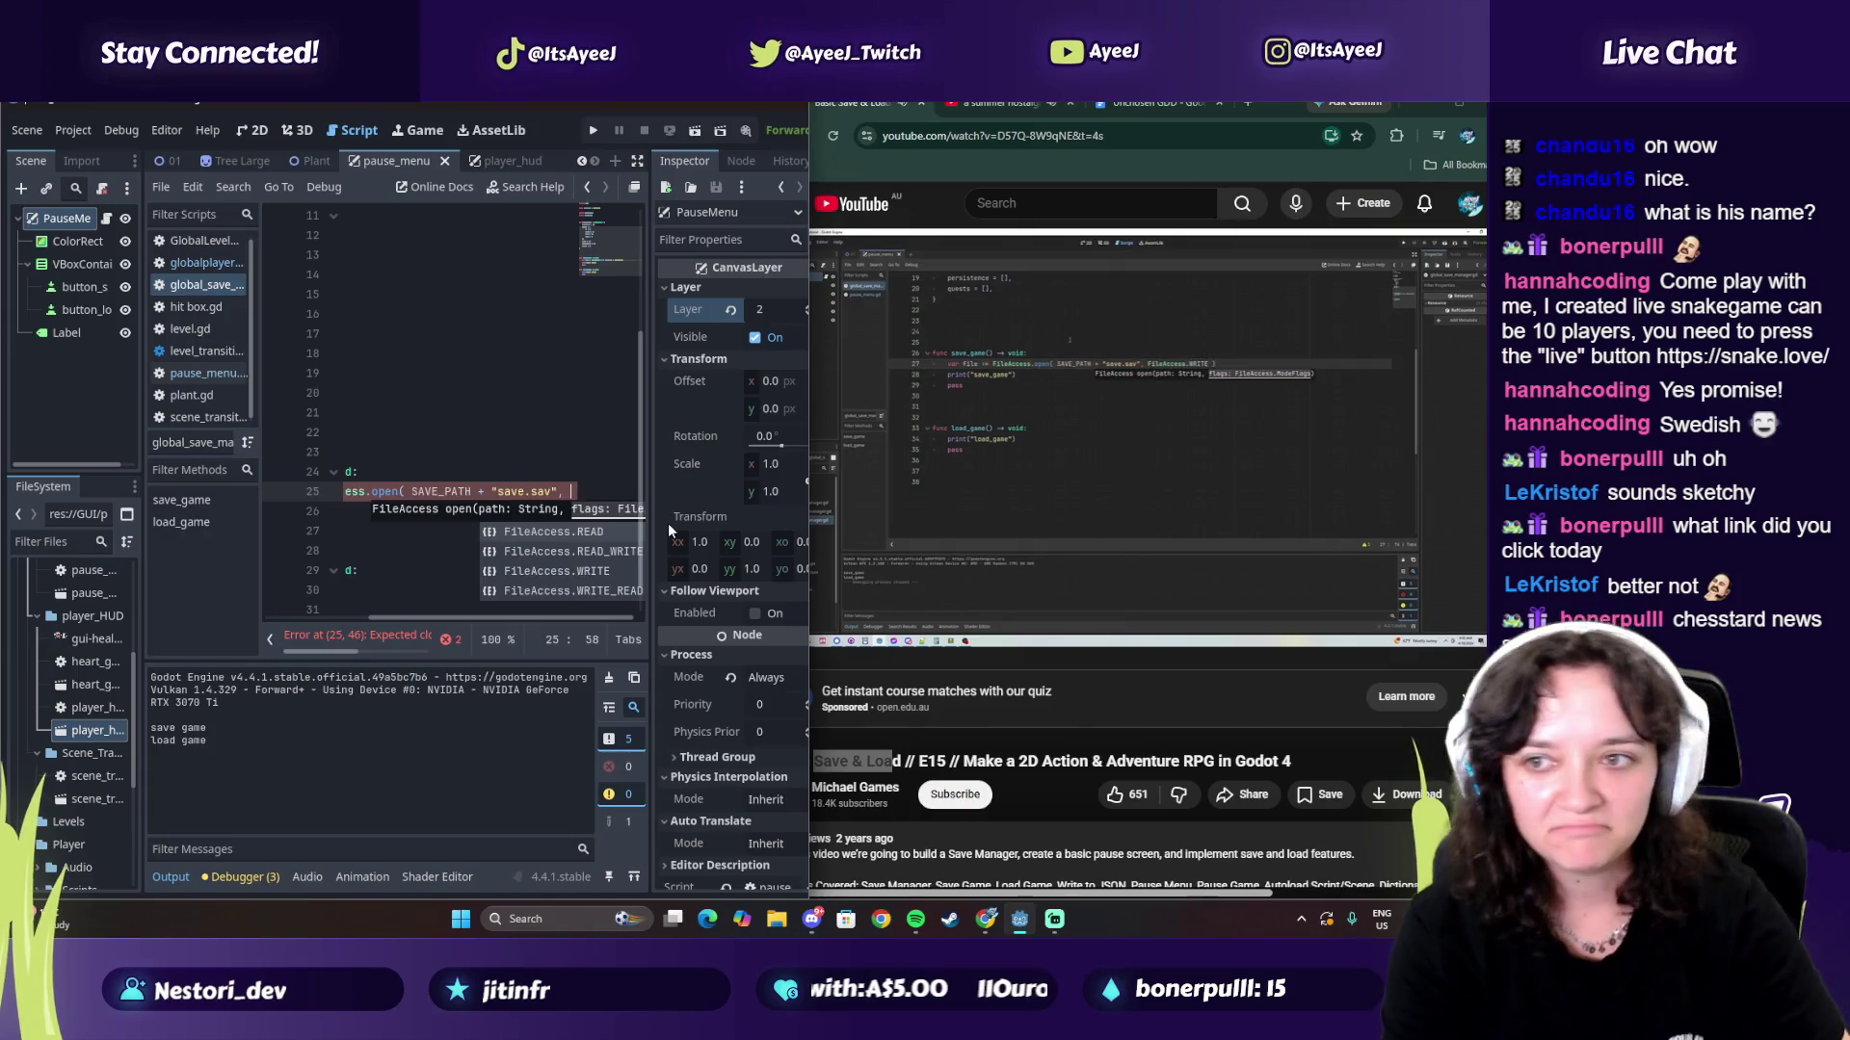
pyautogui.write('File')
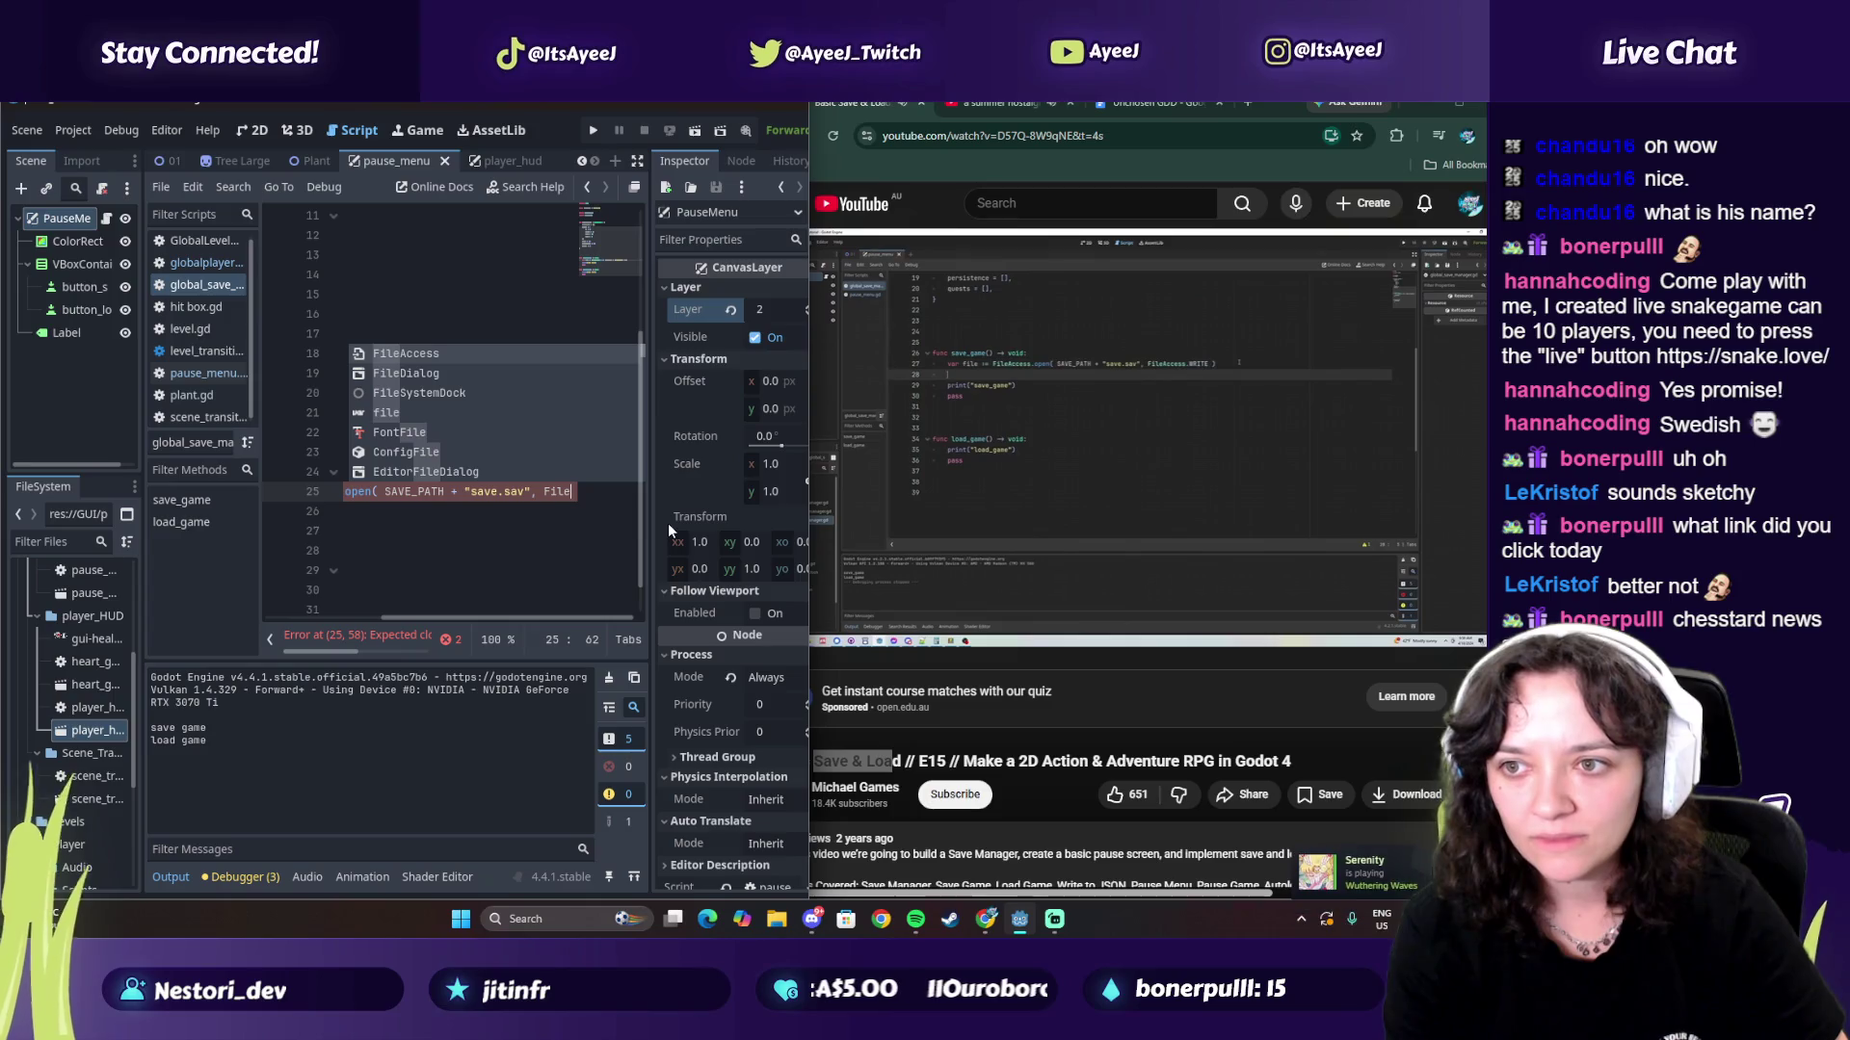
pyautogui.write('Access')
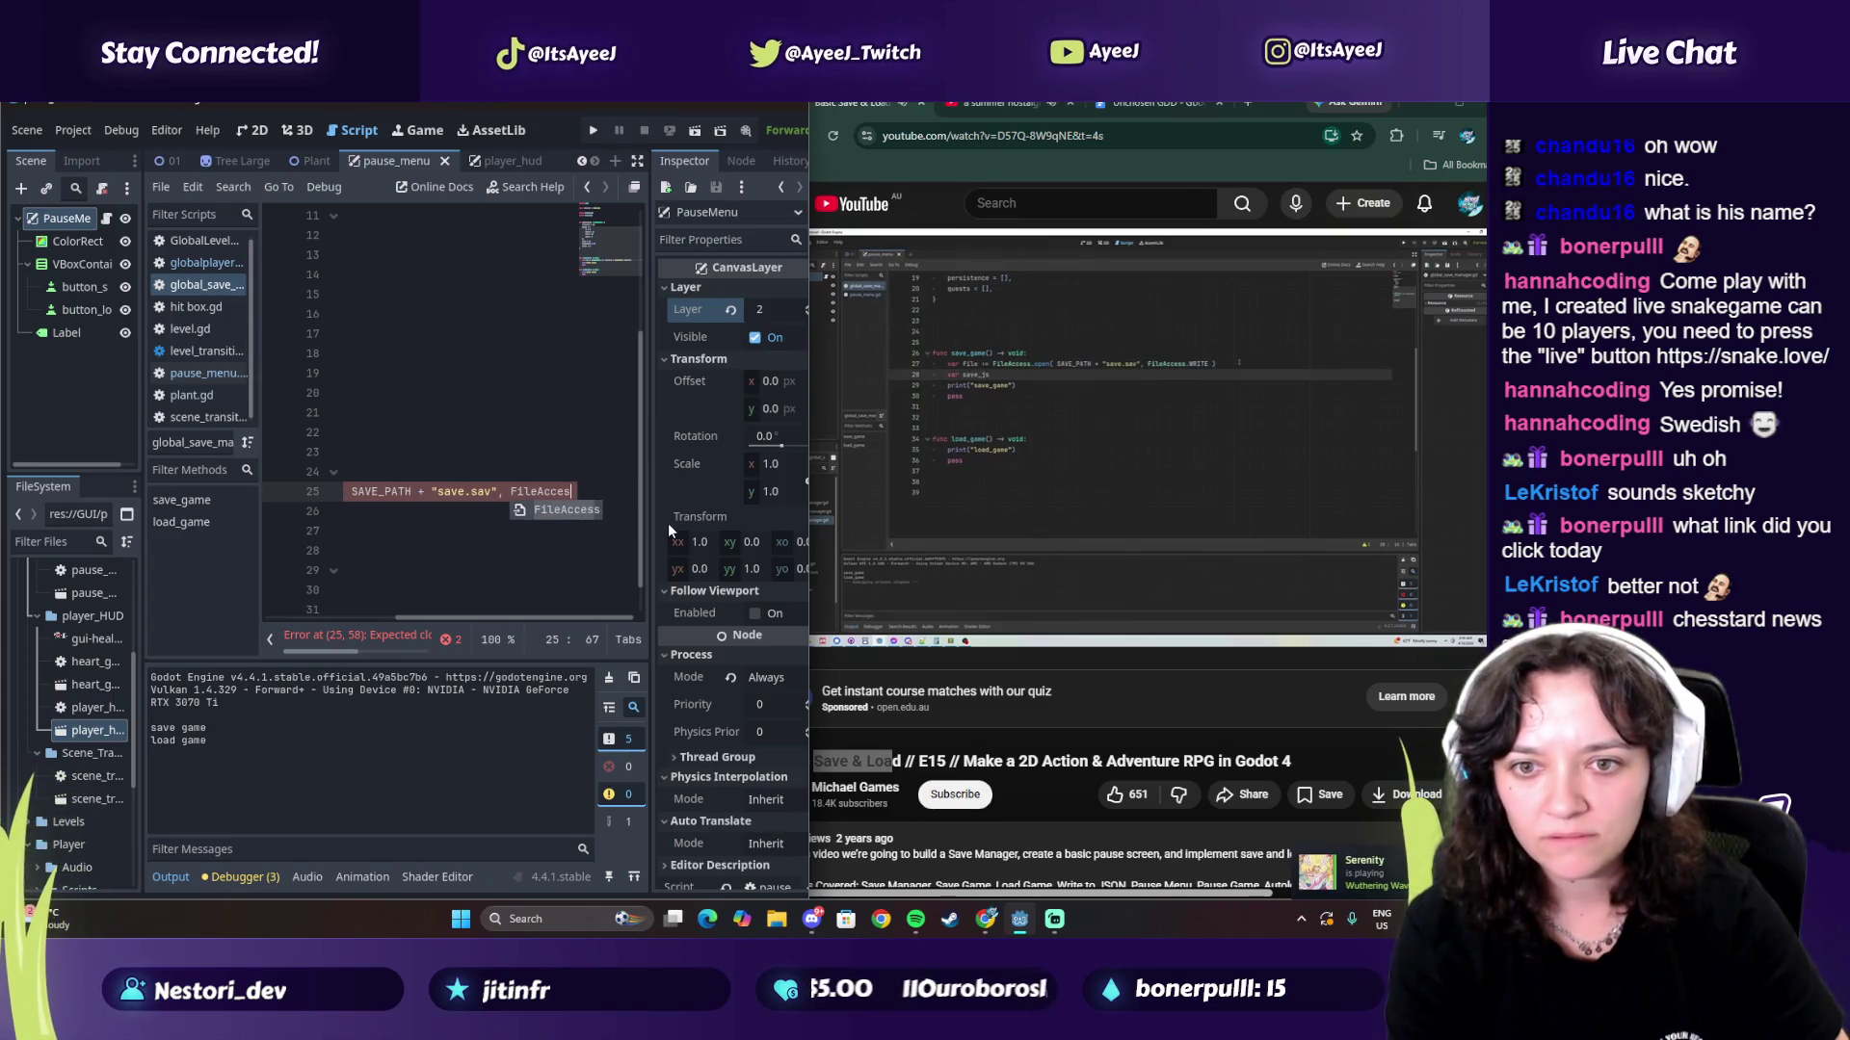
pyautogui.write('.WRITE')
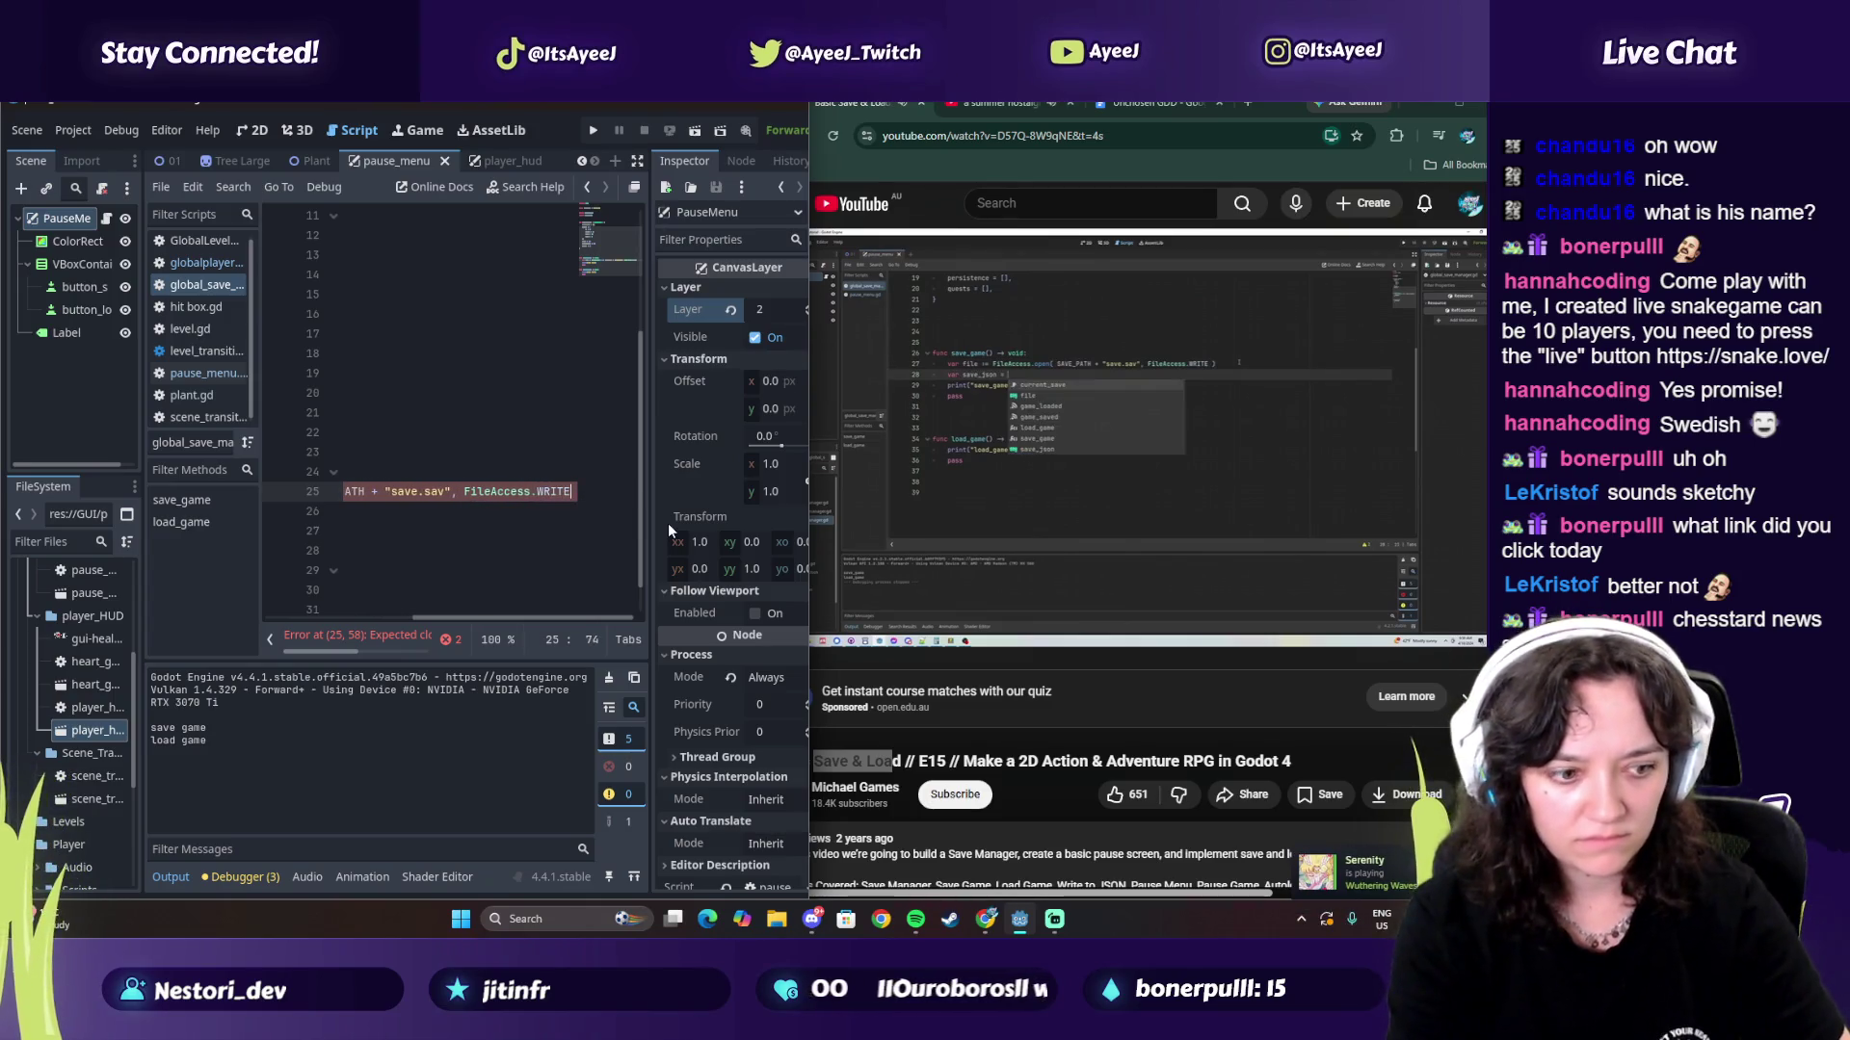
pyautogui.press('Escape')
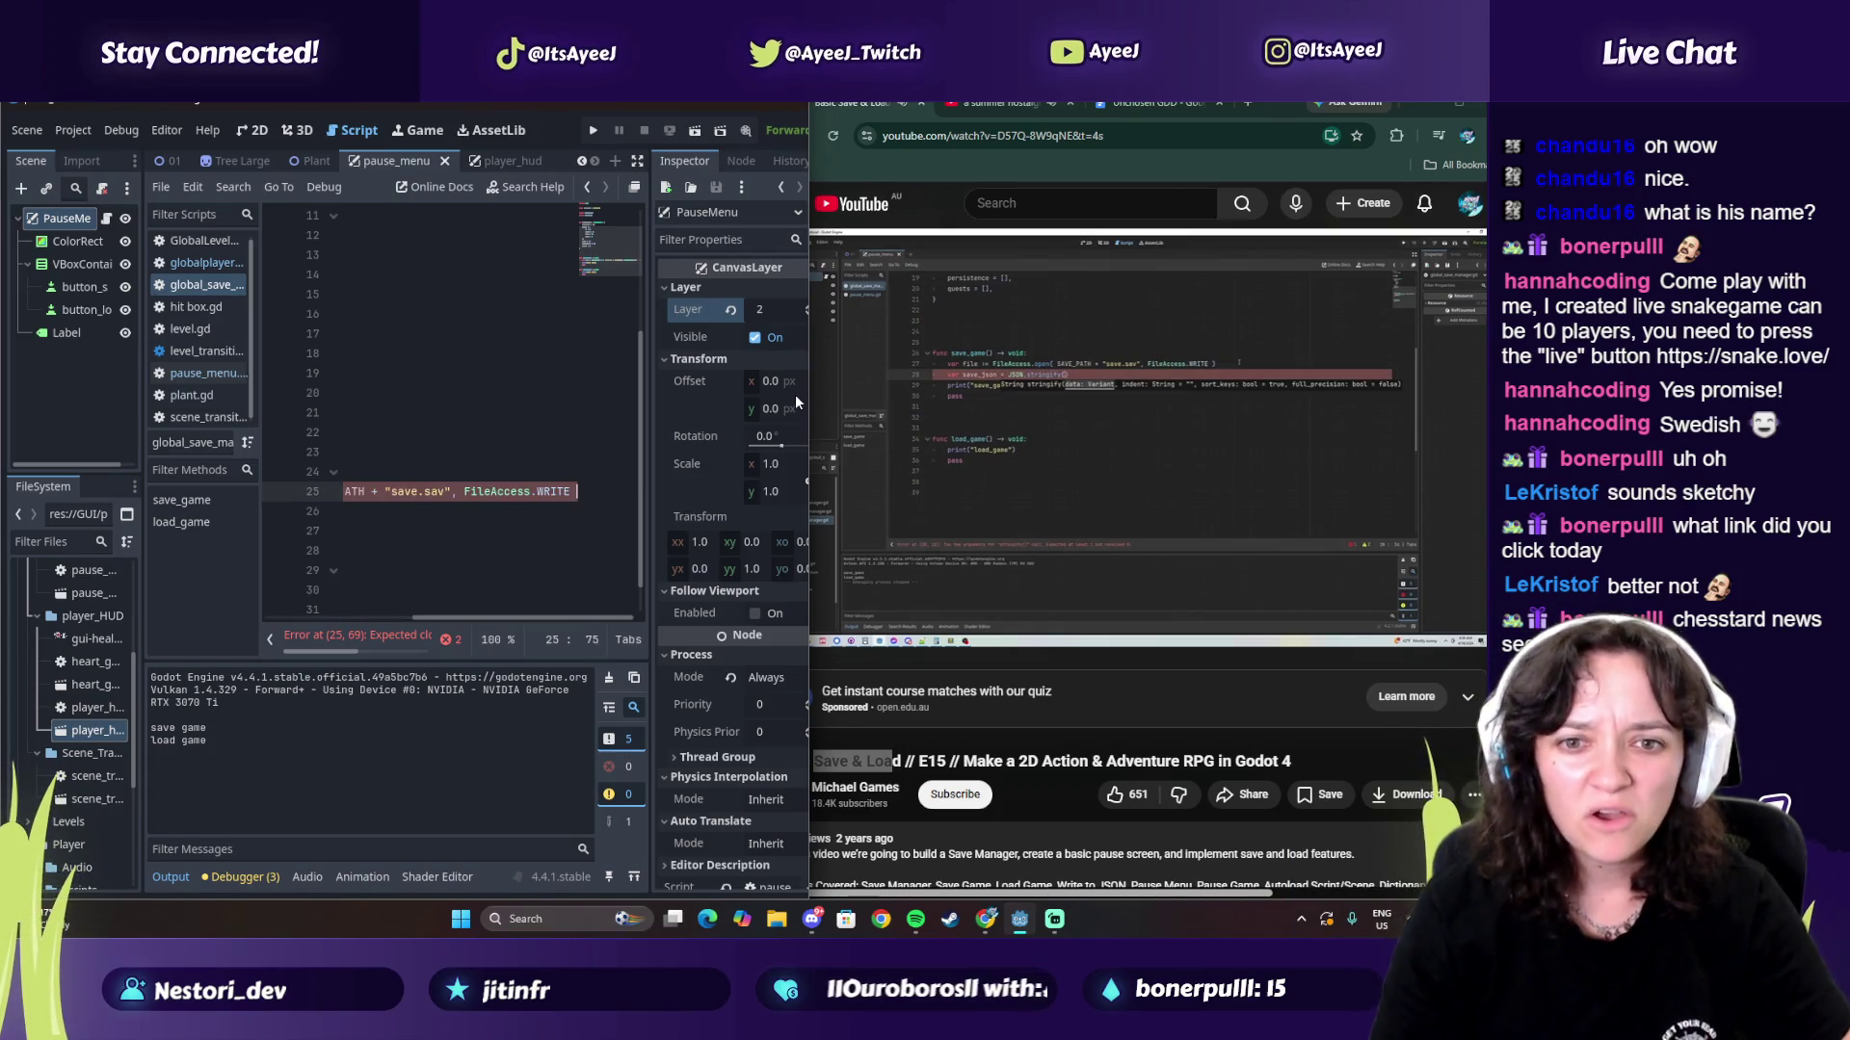
# Step: Close the open() call and add 'var save_json = JSON.stringify( current_save )' on line 26
pyautogui.write(')')
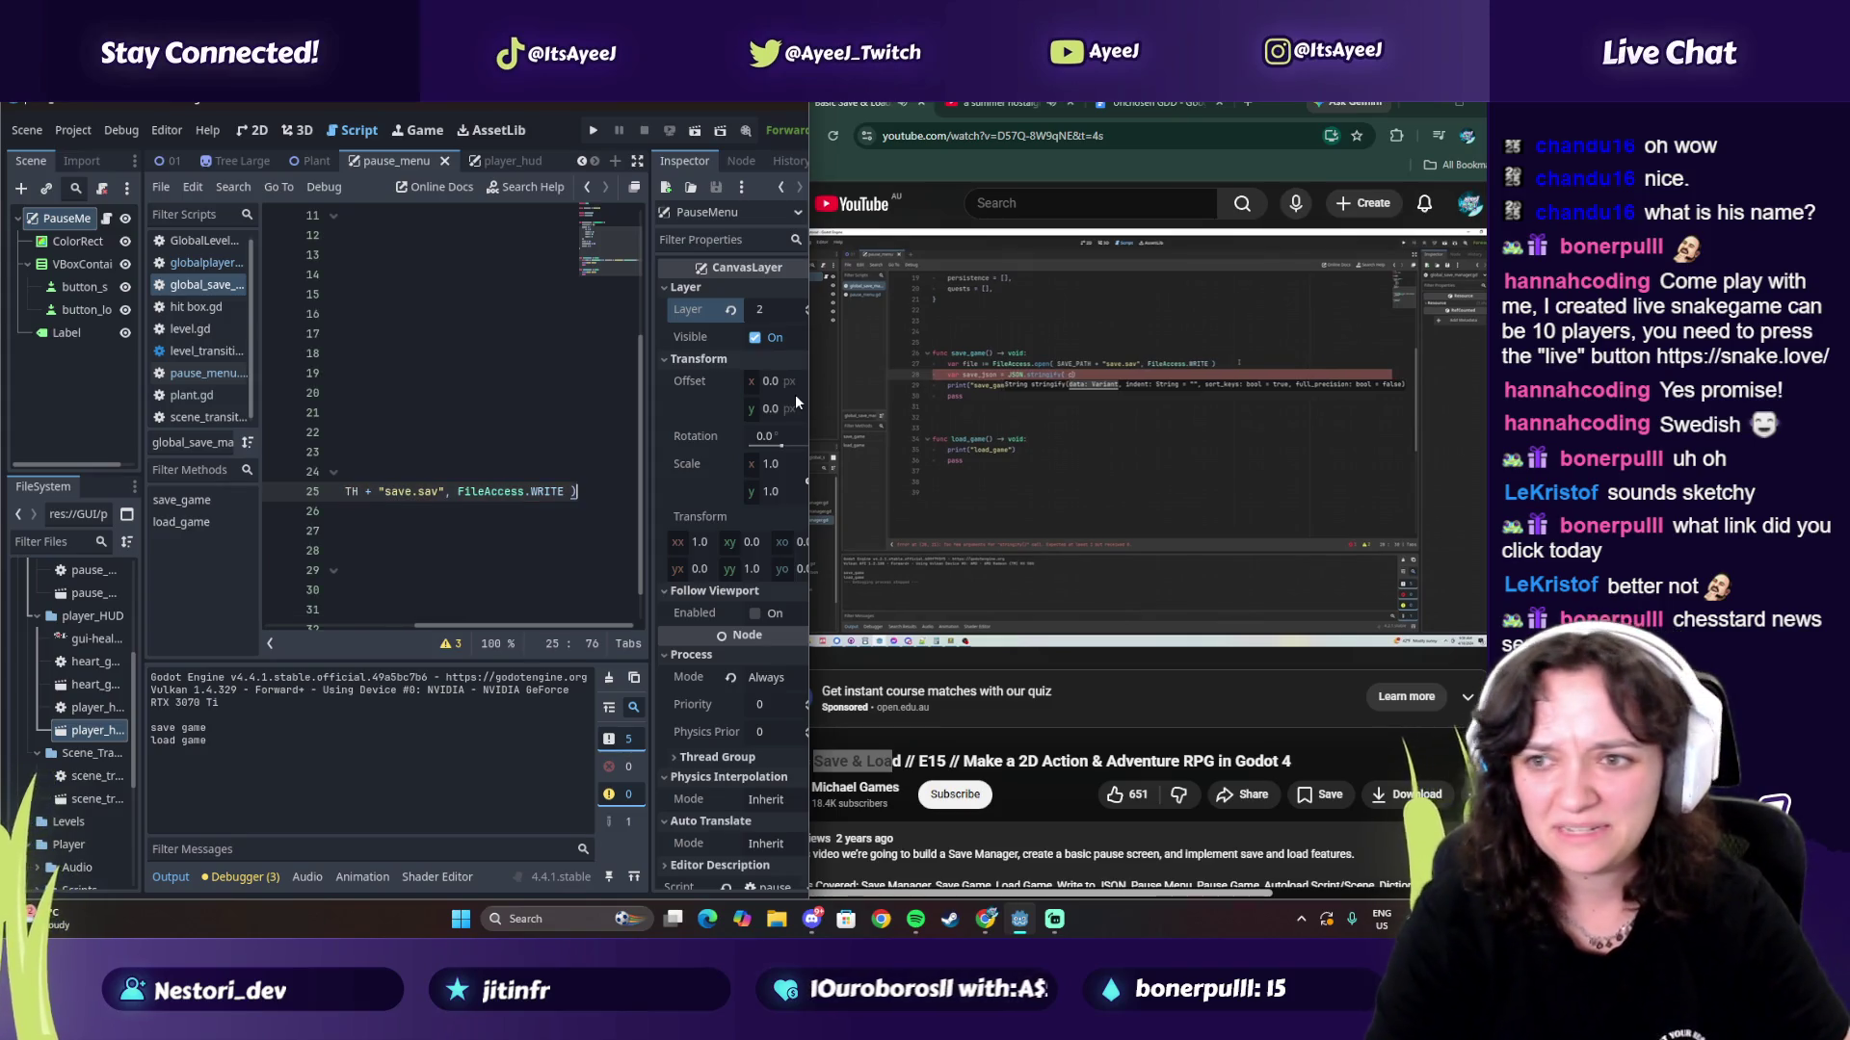
pyautogui.press('Return')
pyautogui.write('var sav')
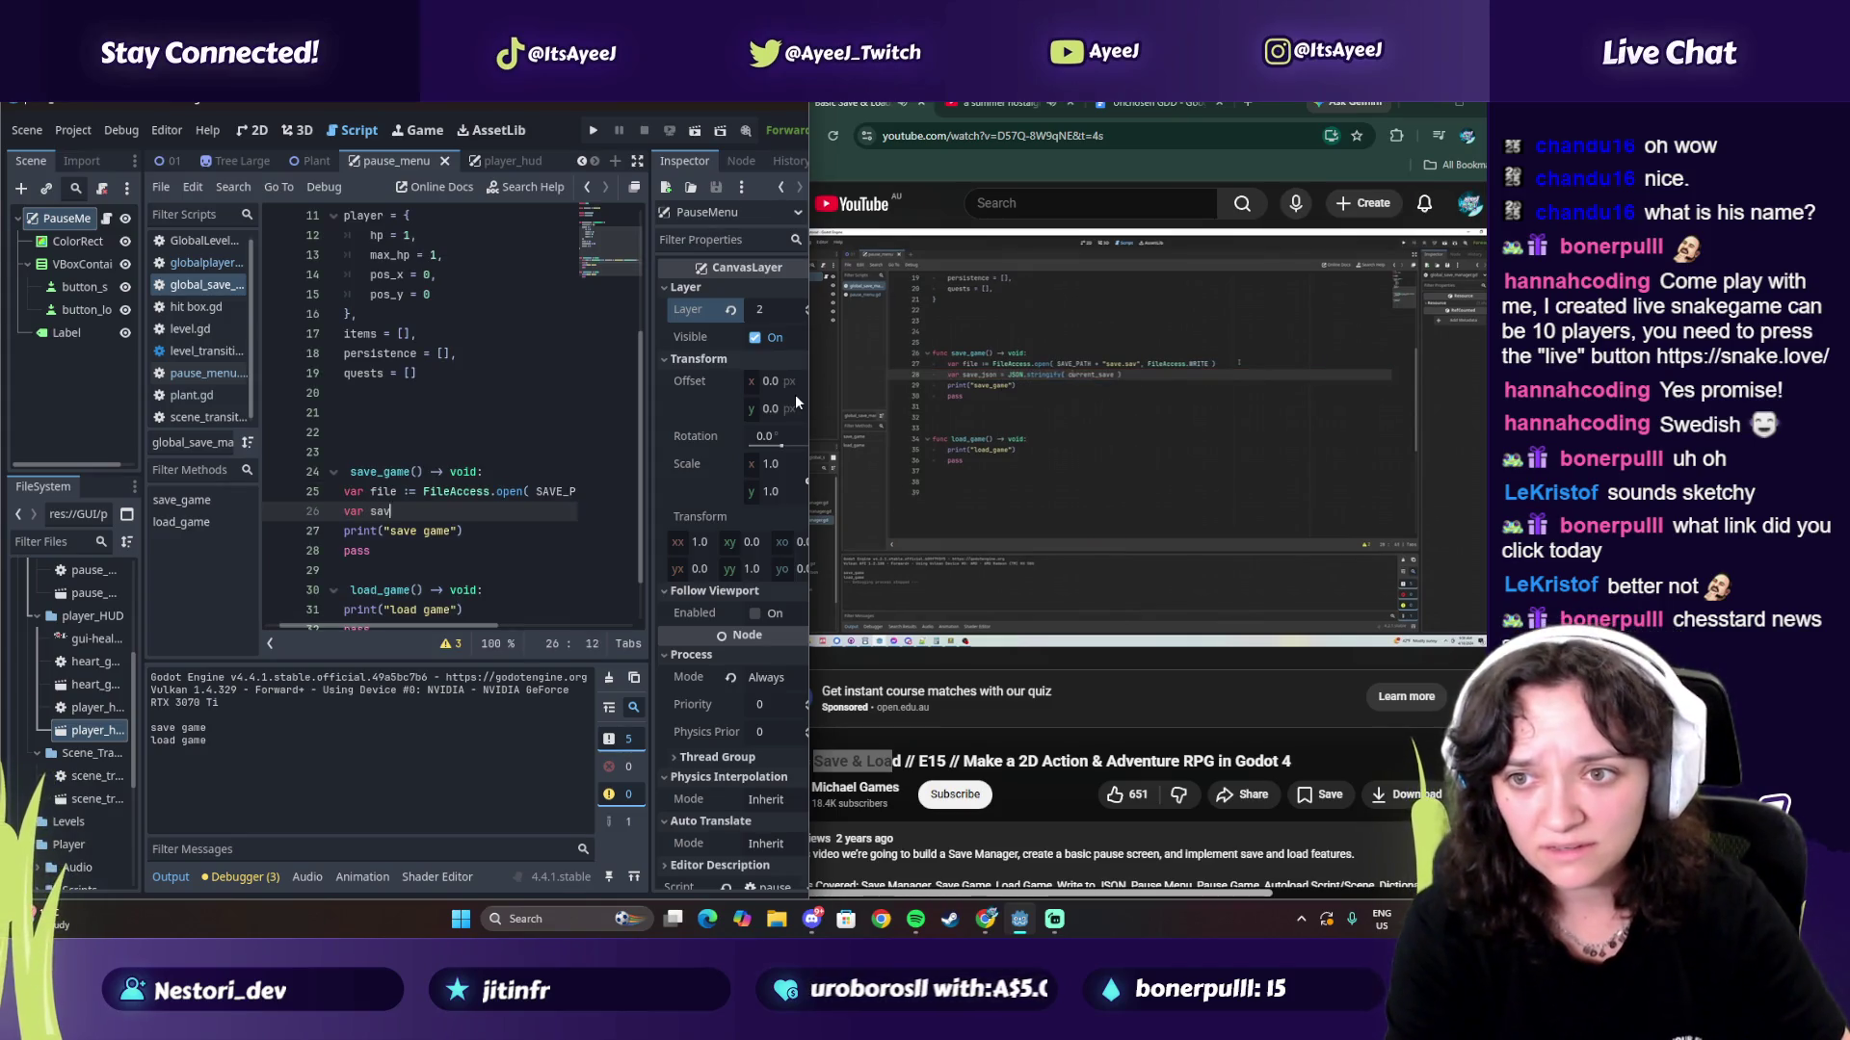
pyautogui.write('e_json ')
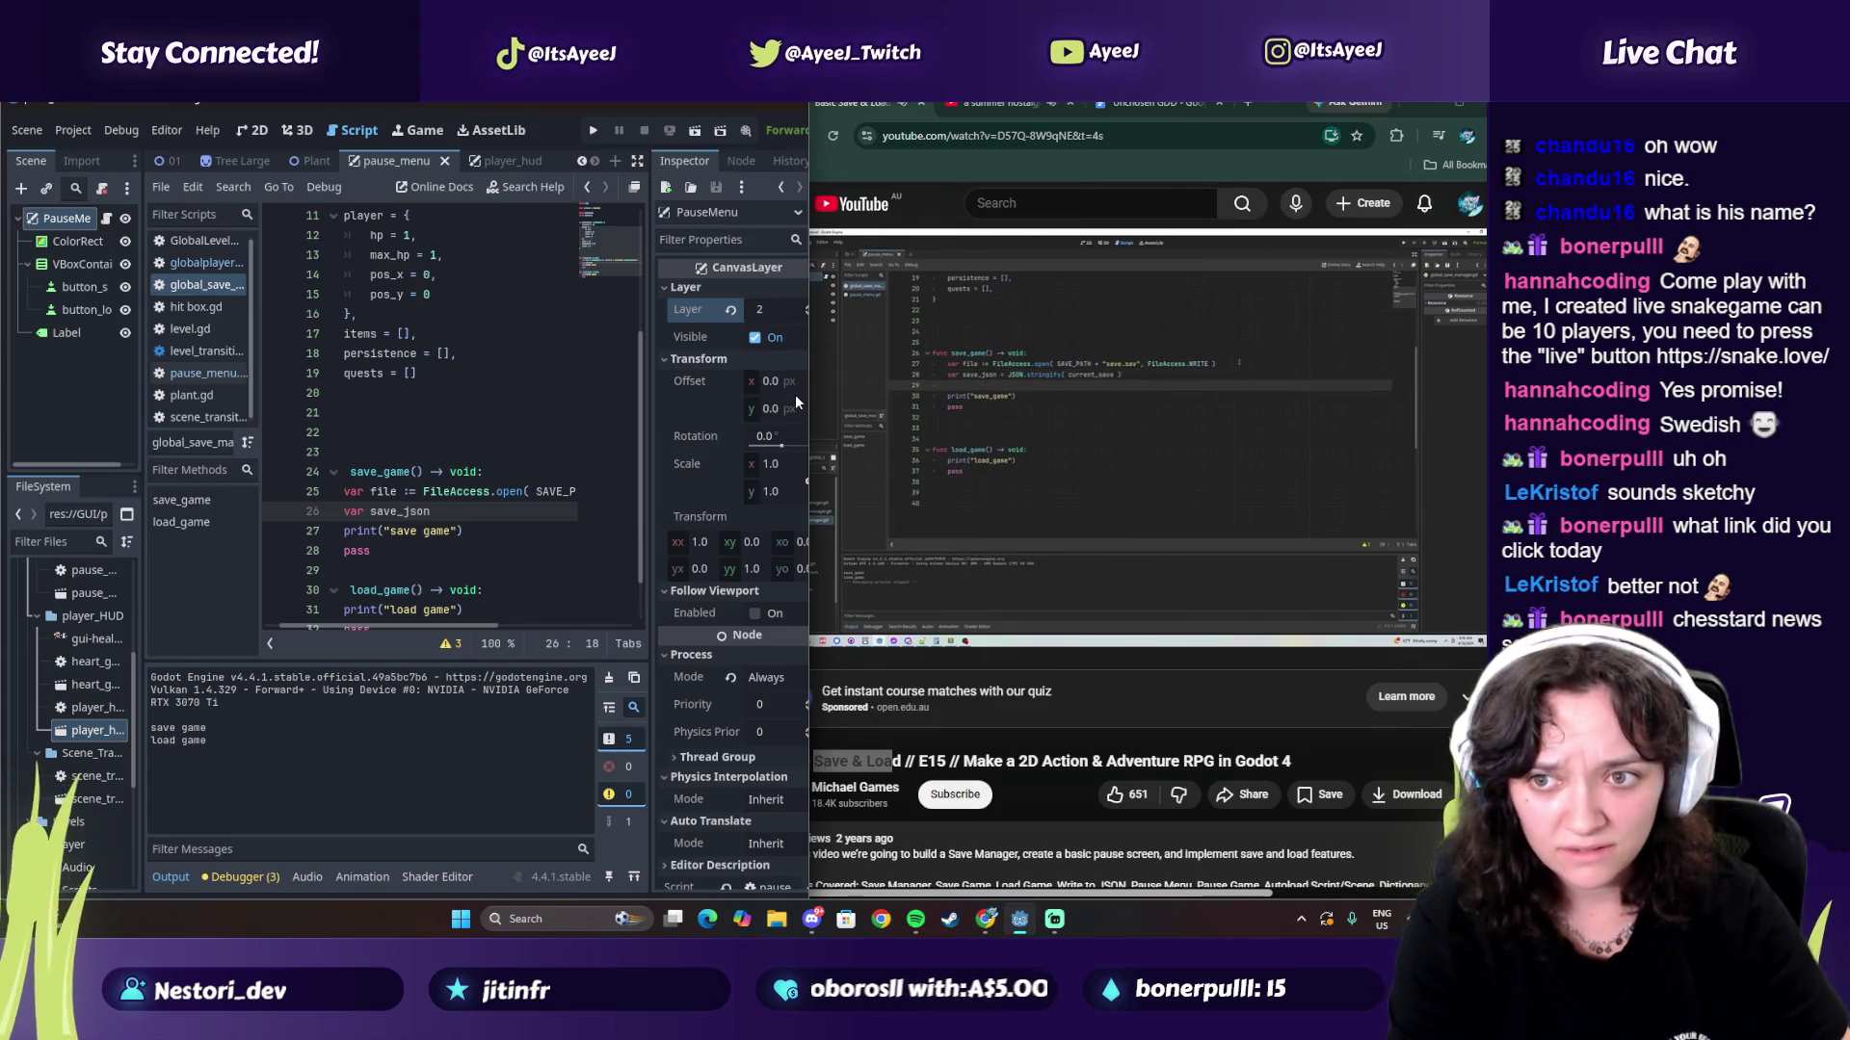
pyautogui.write('= JSON')
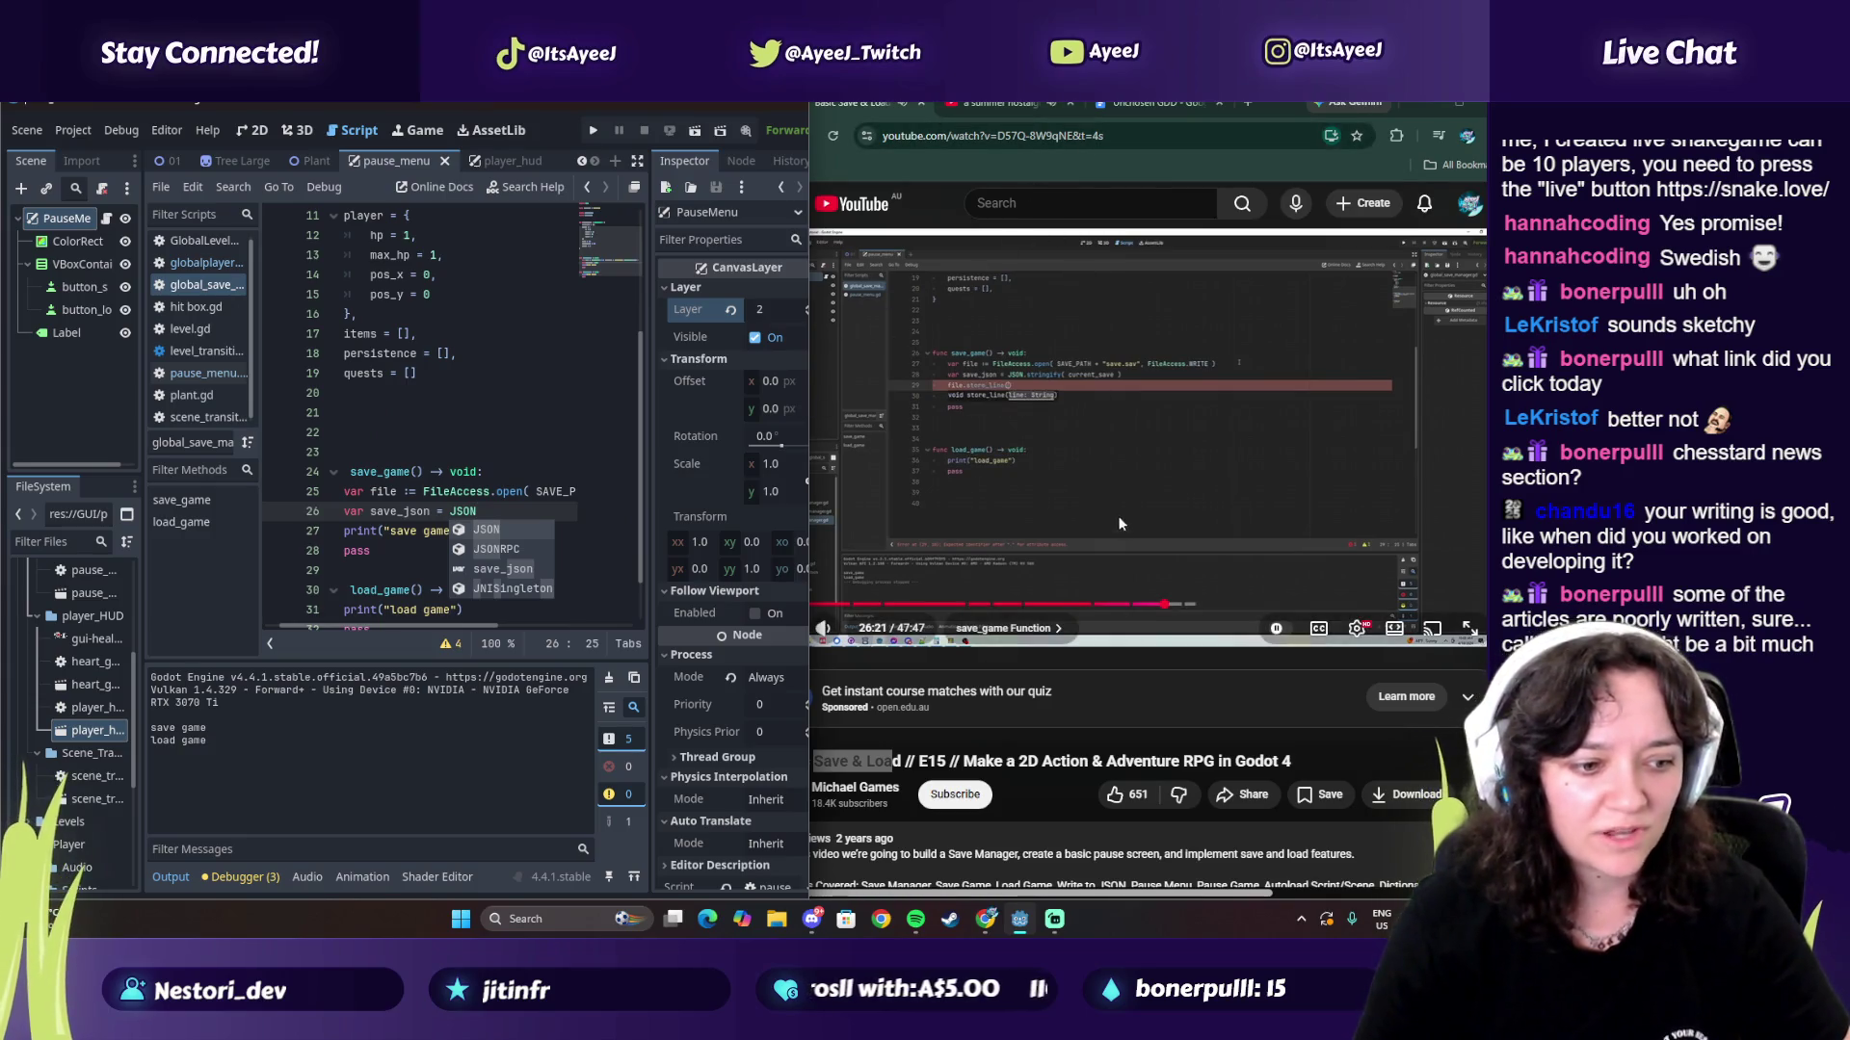
pyautogui.click(1071, 436)
pyautogui.click(490, 511)
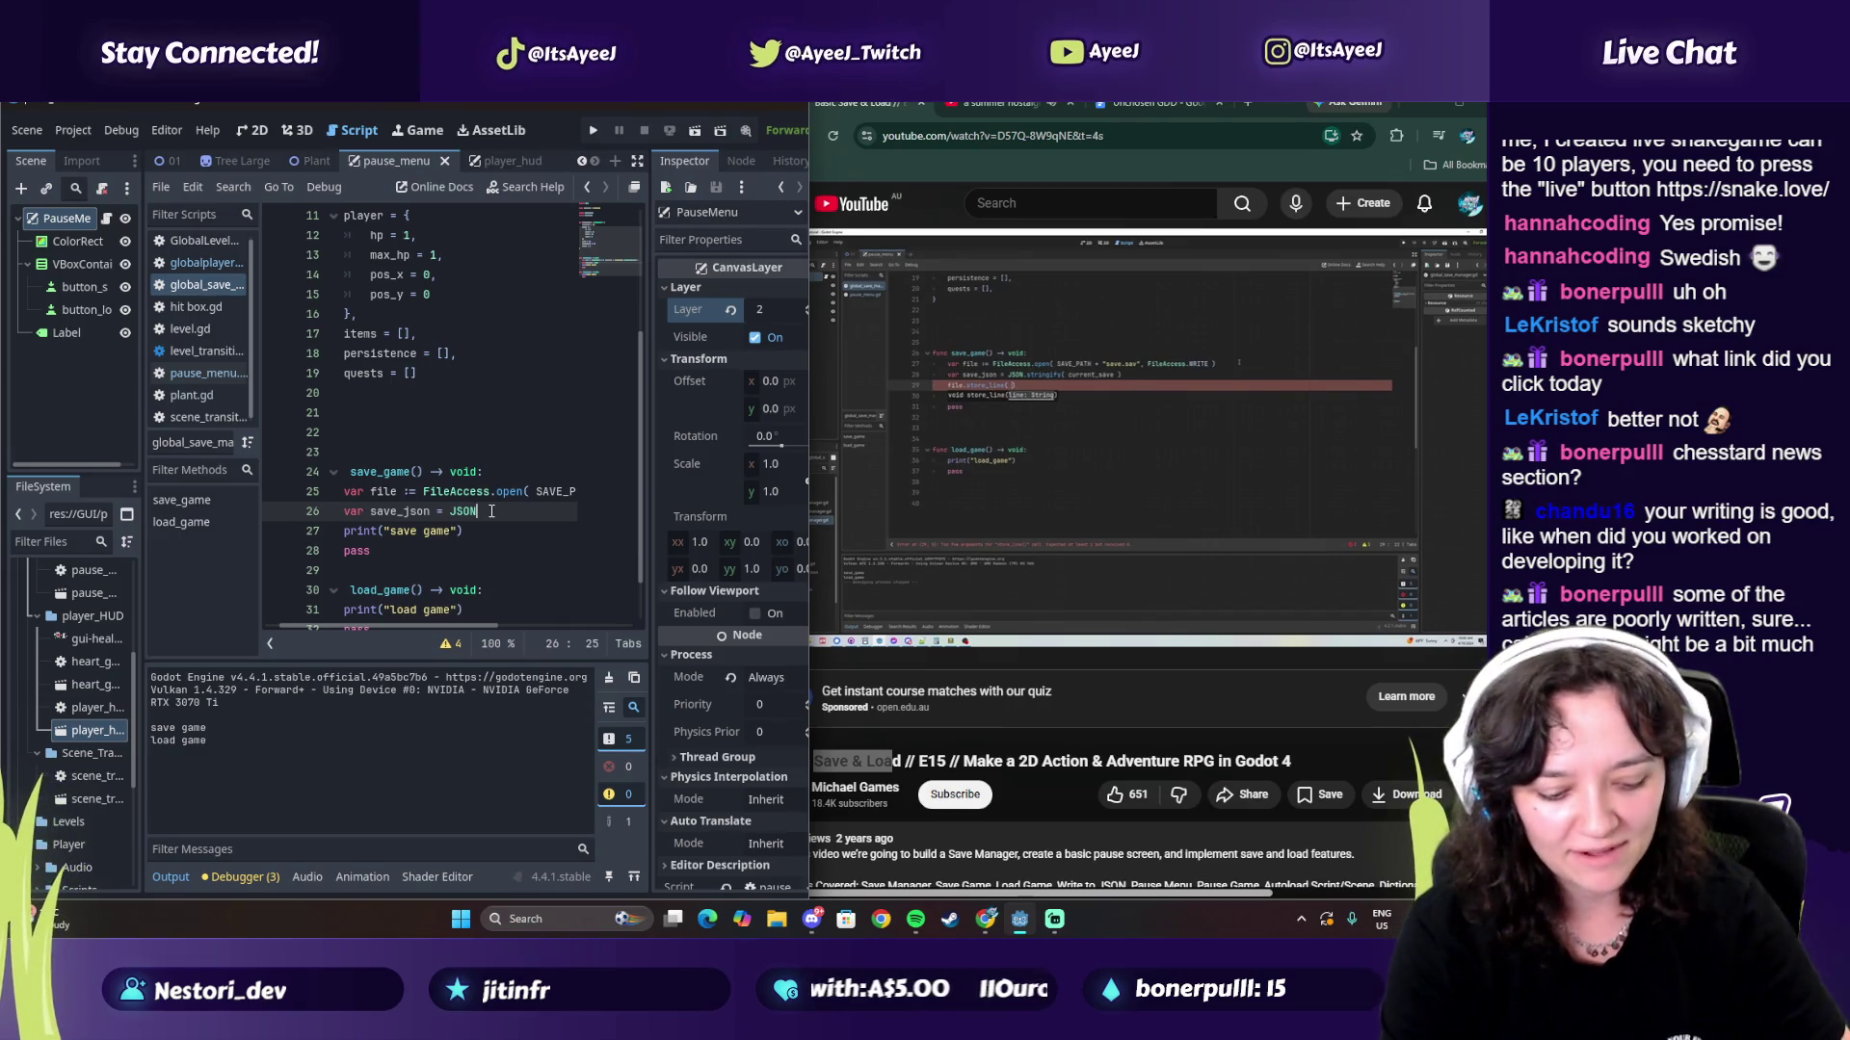
pyautogui.press('Return')
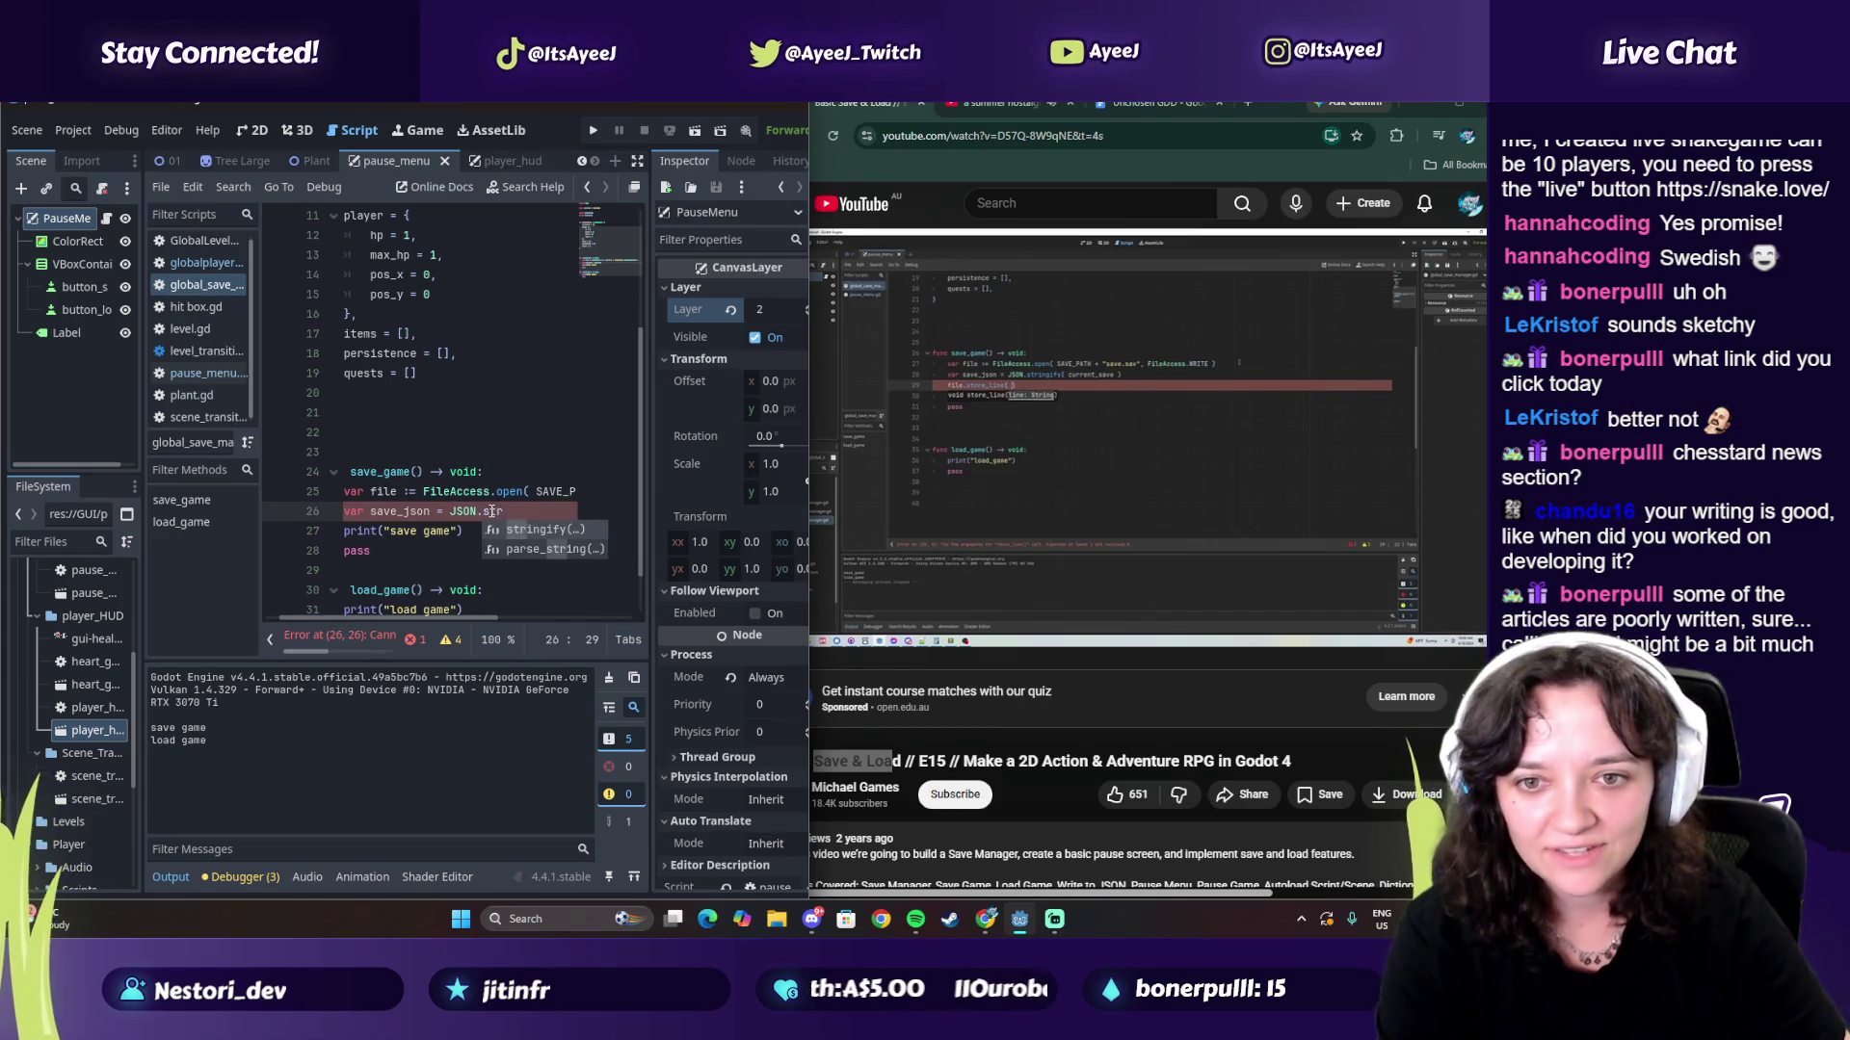
pyautogui.write('current_save )')
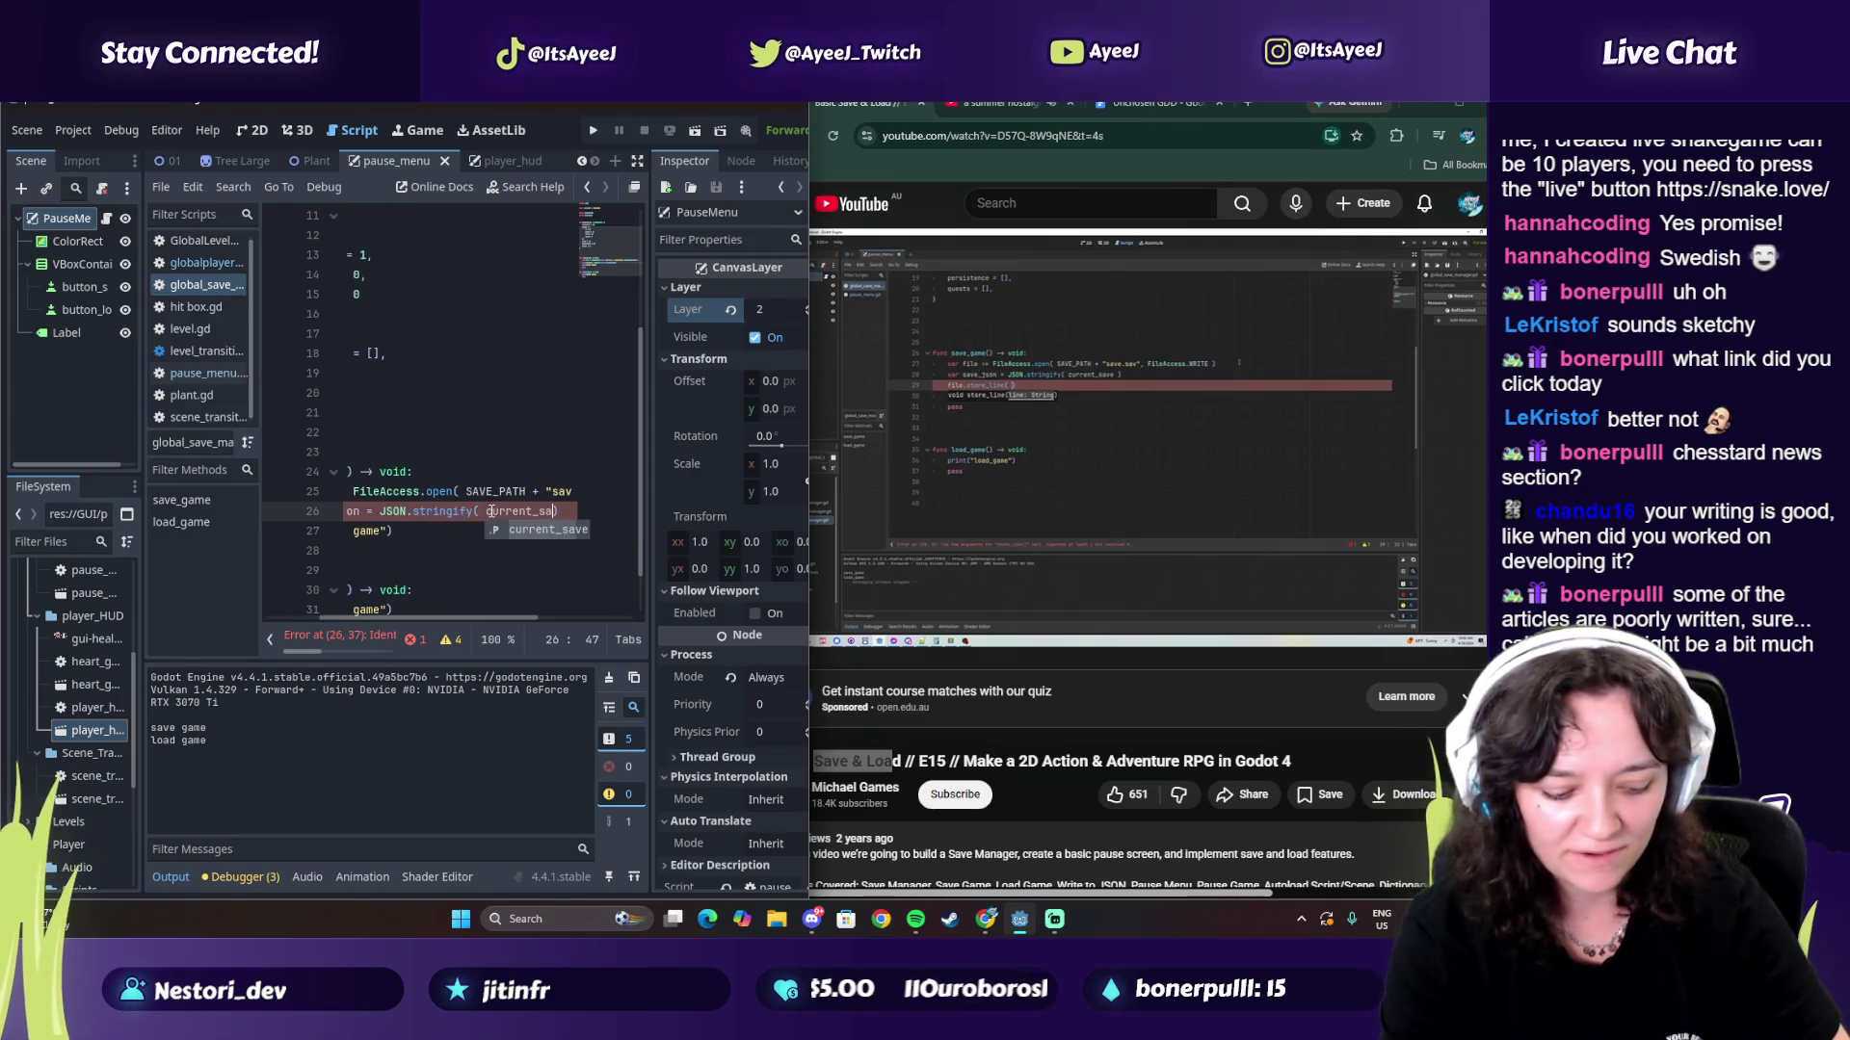
pyautogui.press('Return')
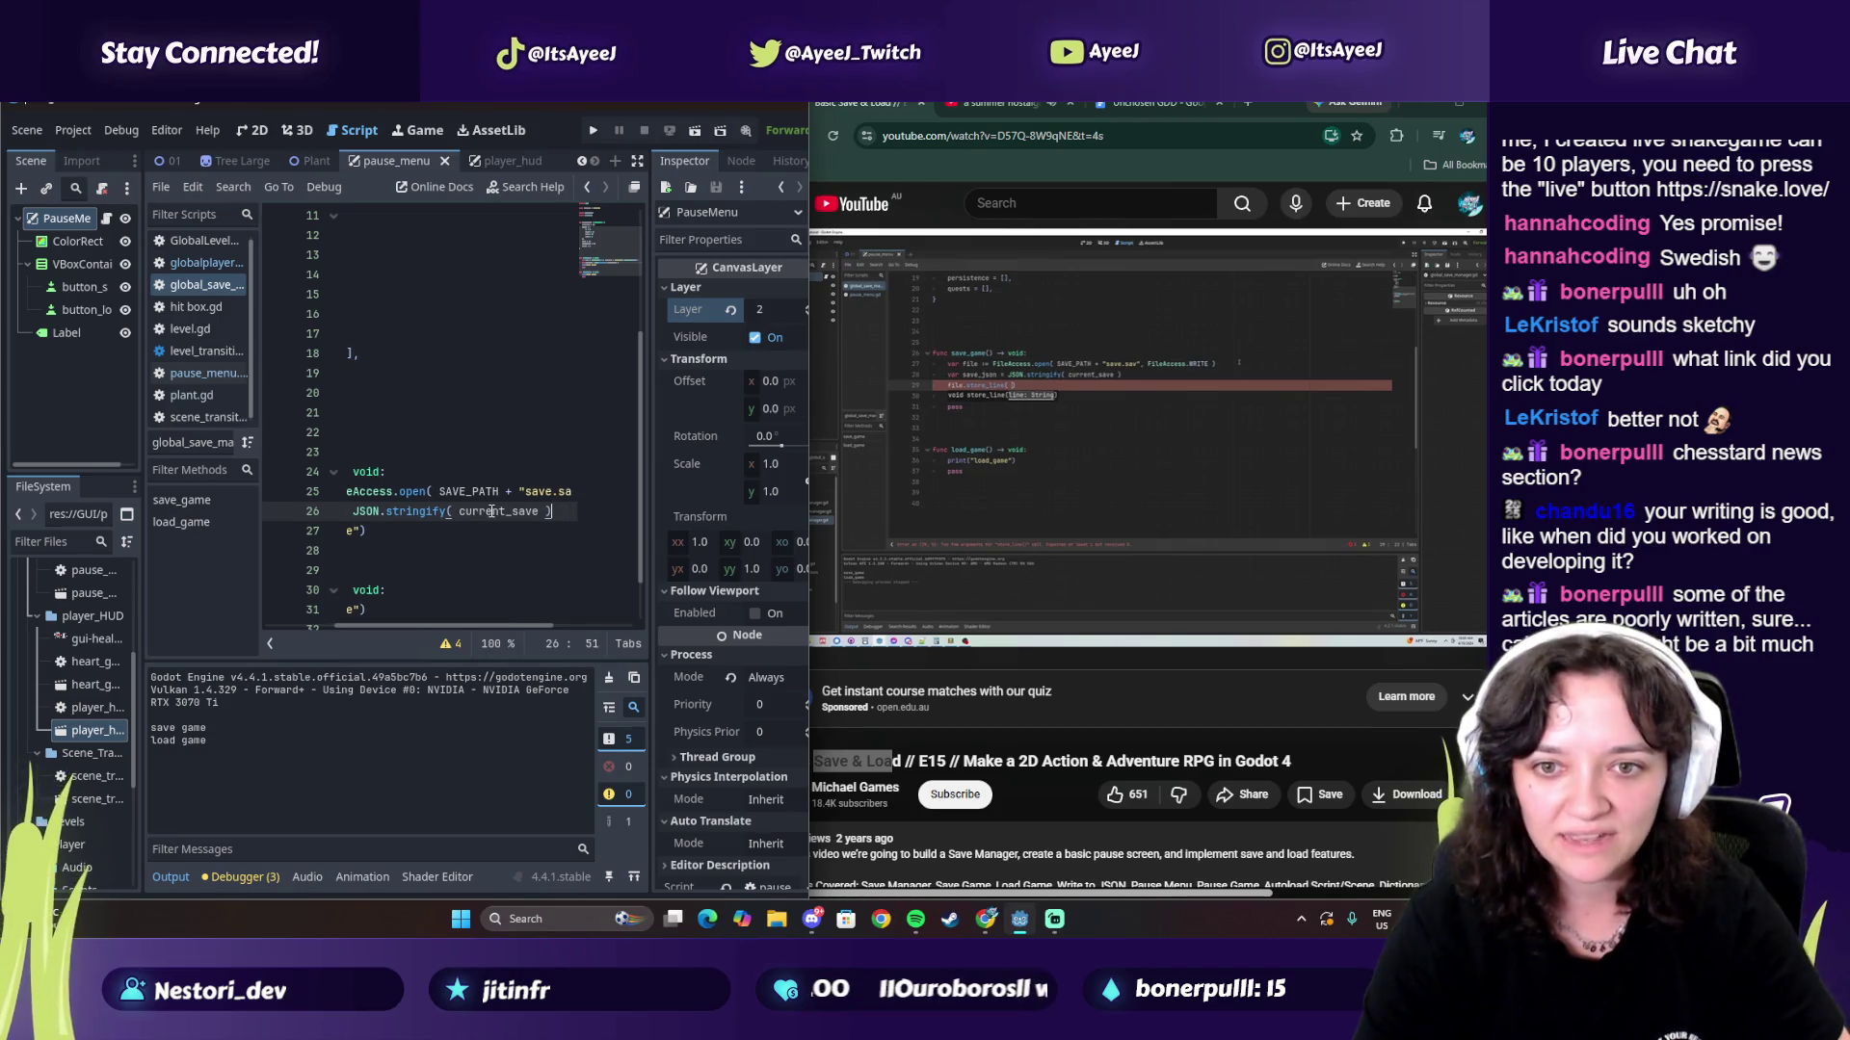
pyautogui.press('Return')
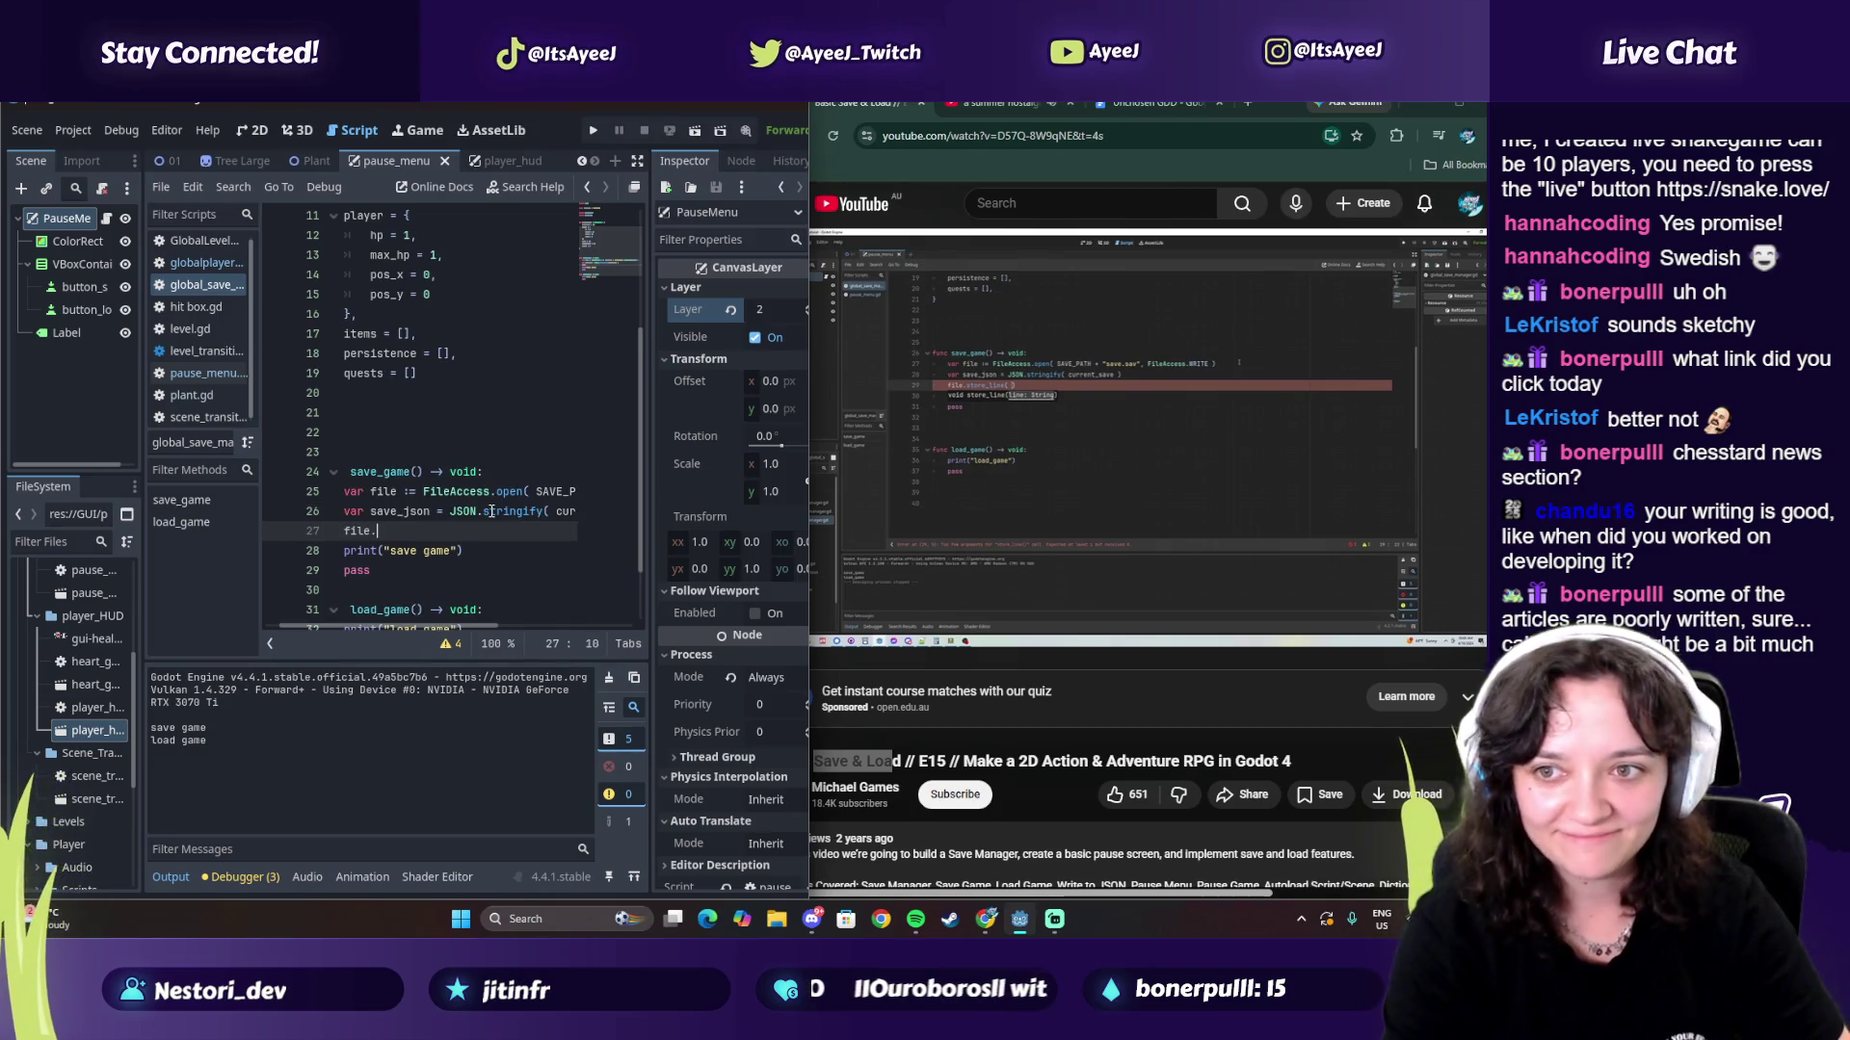
# Step: Add a file.store_line( call under the JSON.stringify line in save_game
pyautogui.write('store')
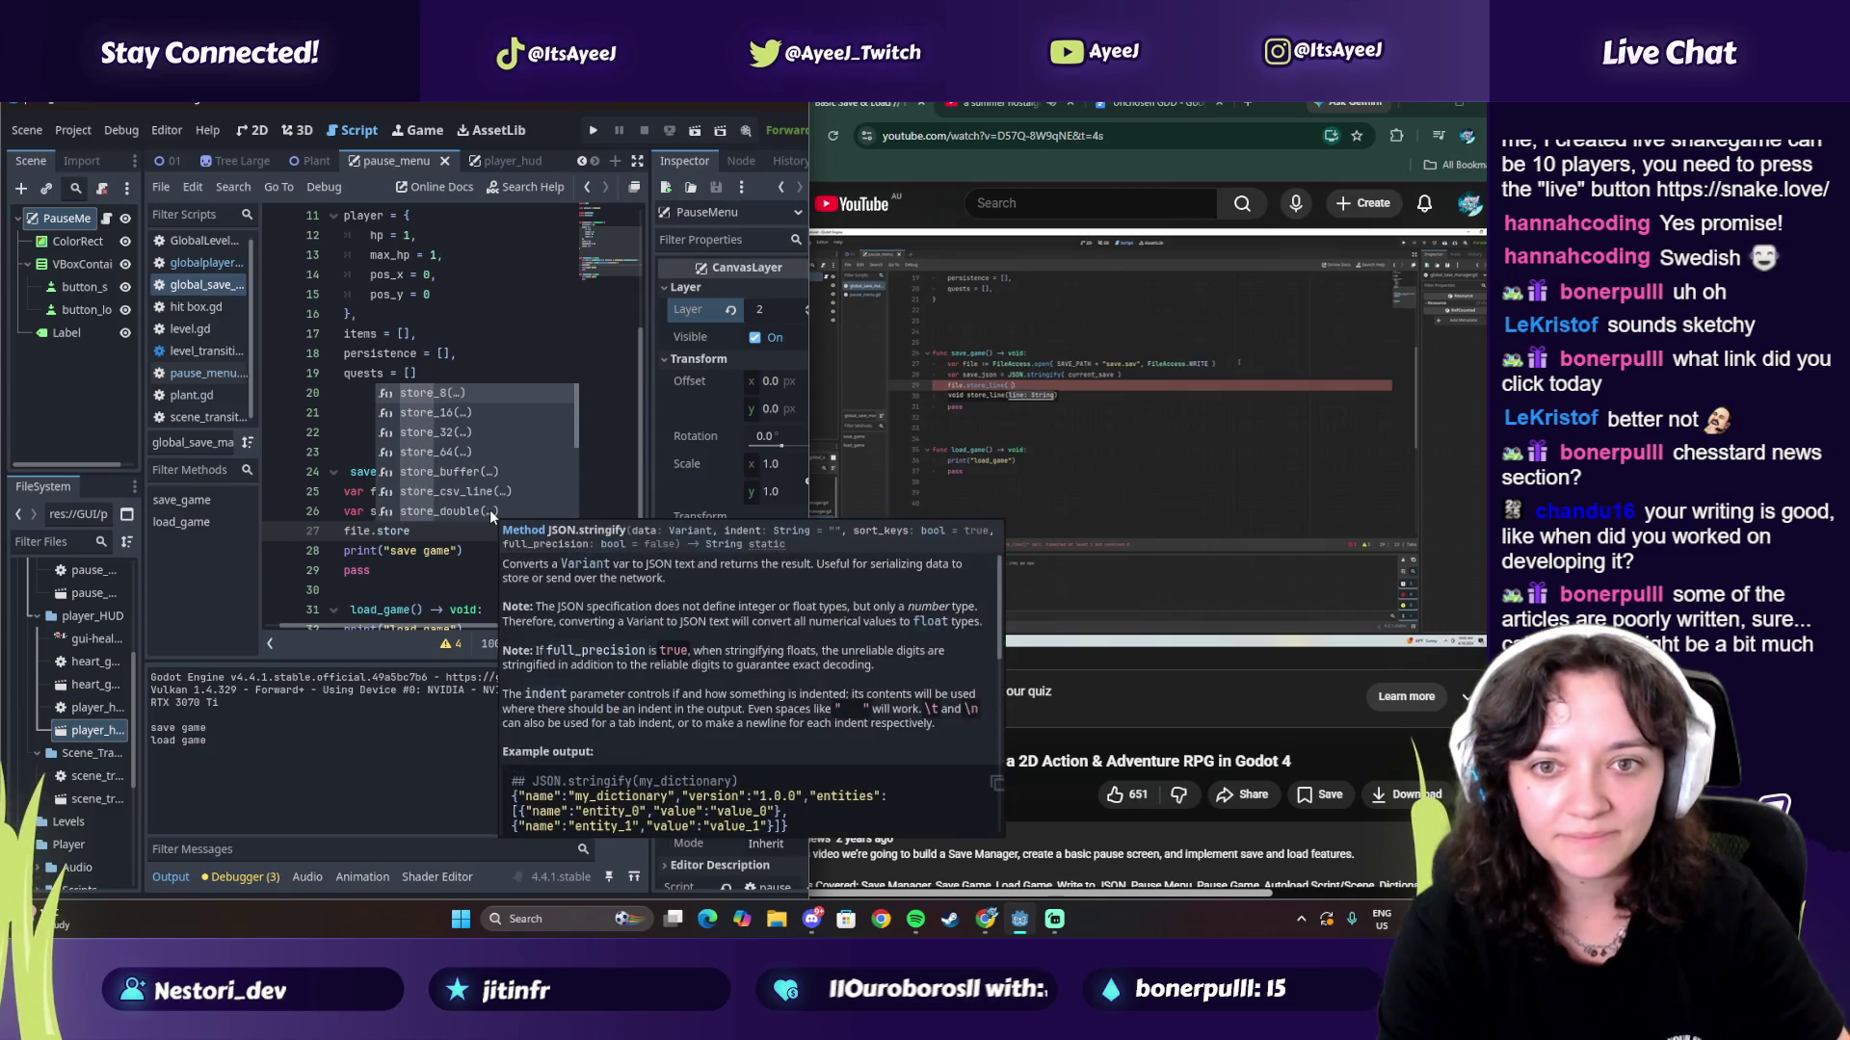
pyautogui.press('Escape')
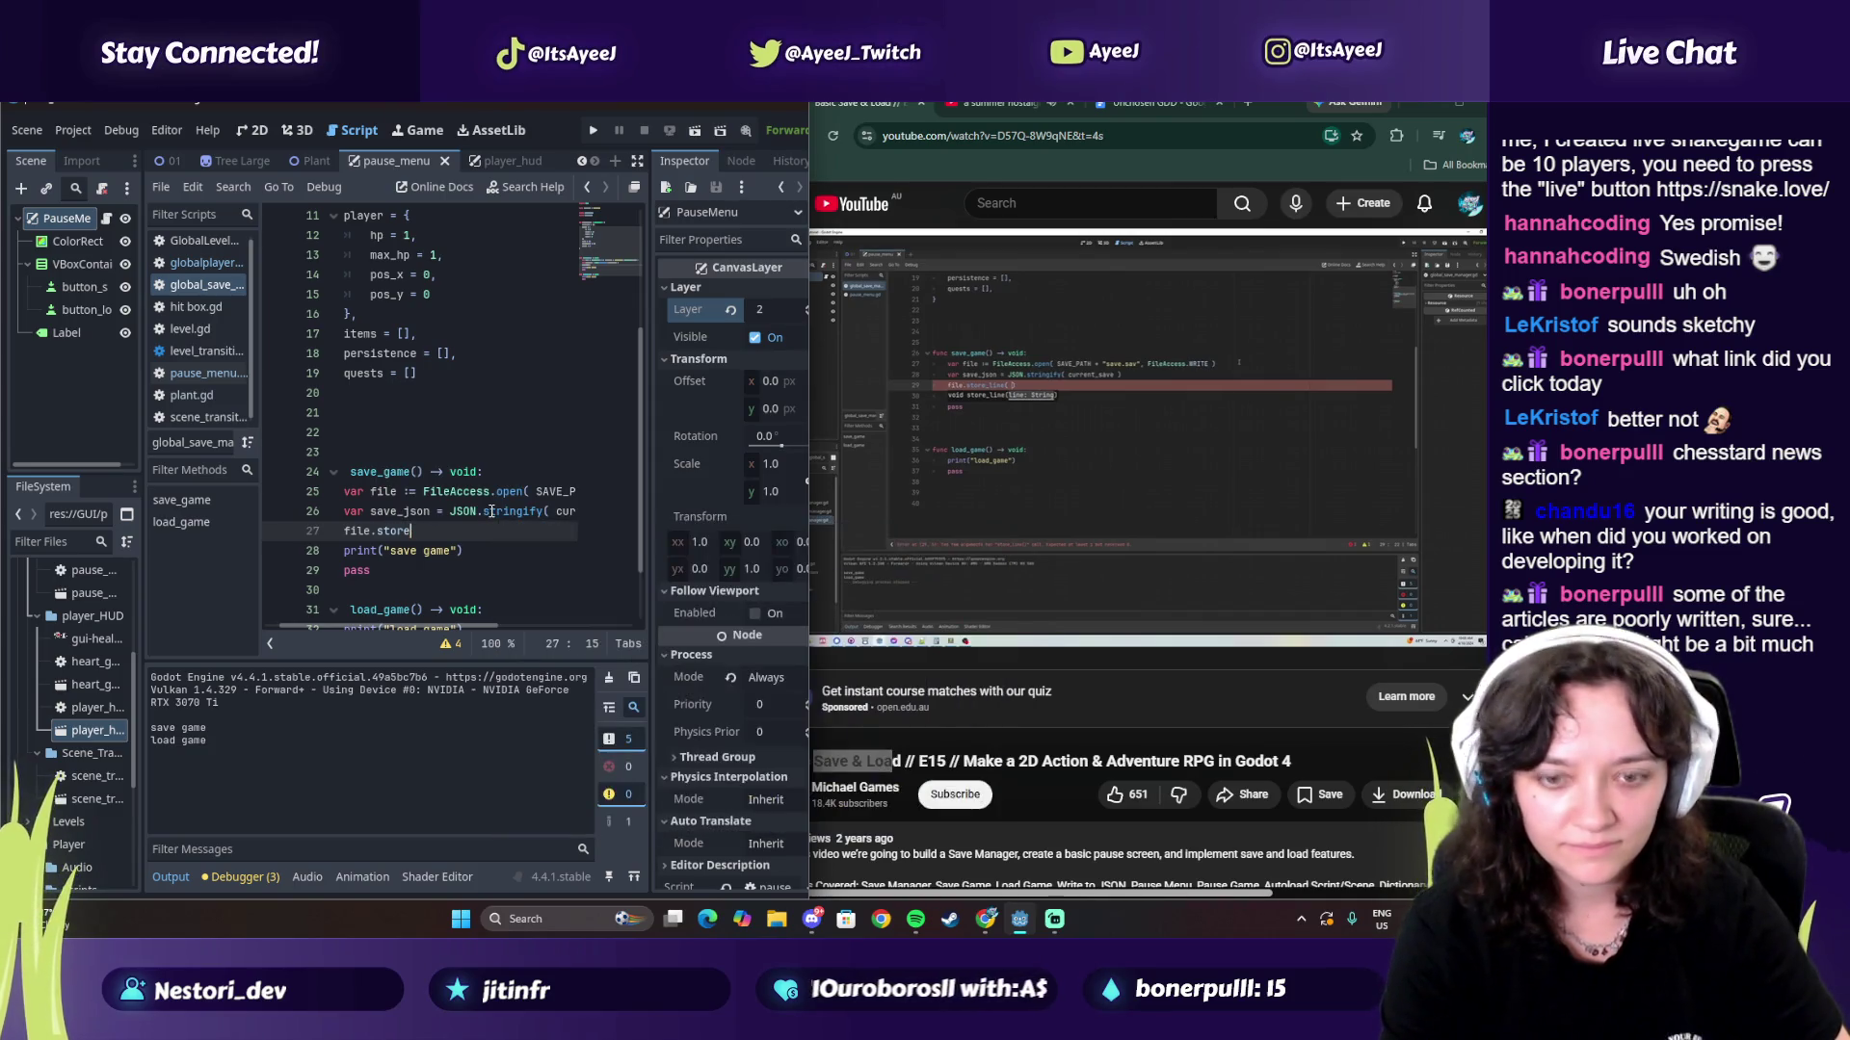
pyautogui.write('lin')
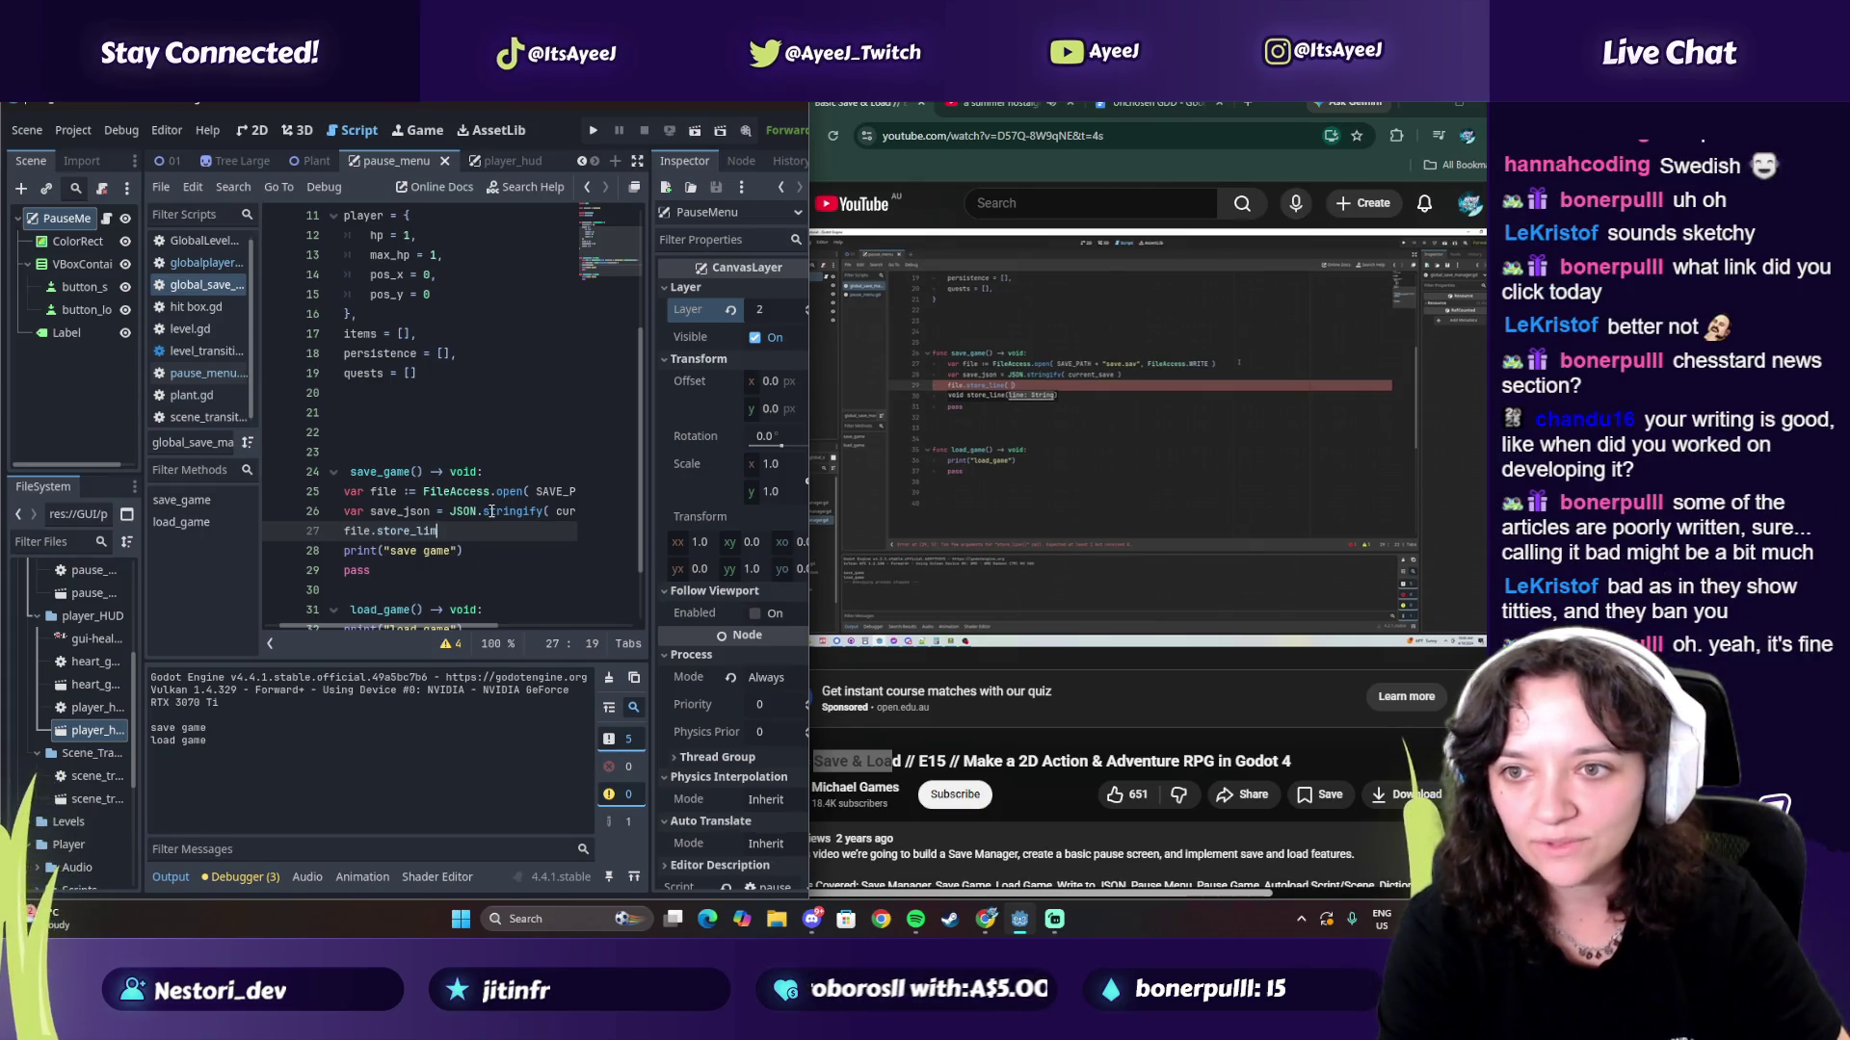
pyautogui.write('n')
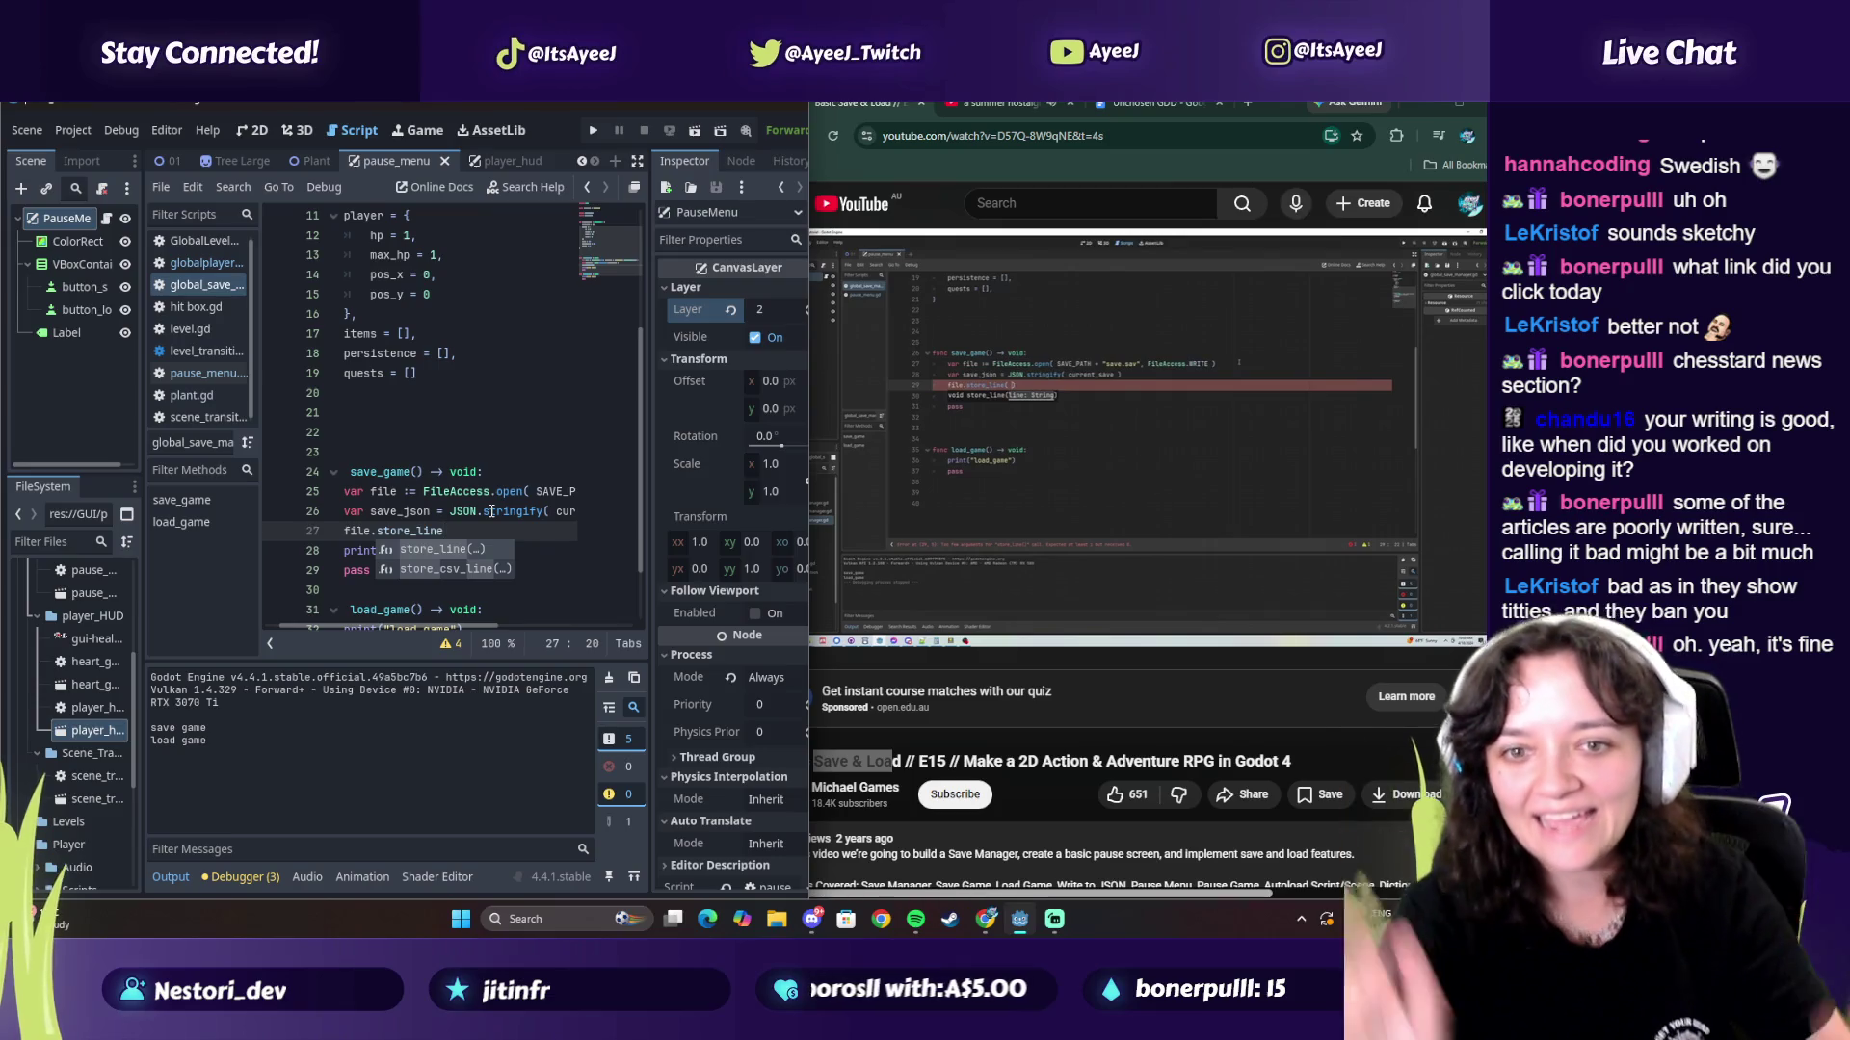
pyautogui.press('Return')
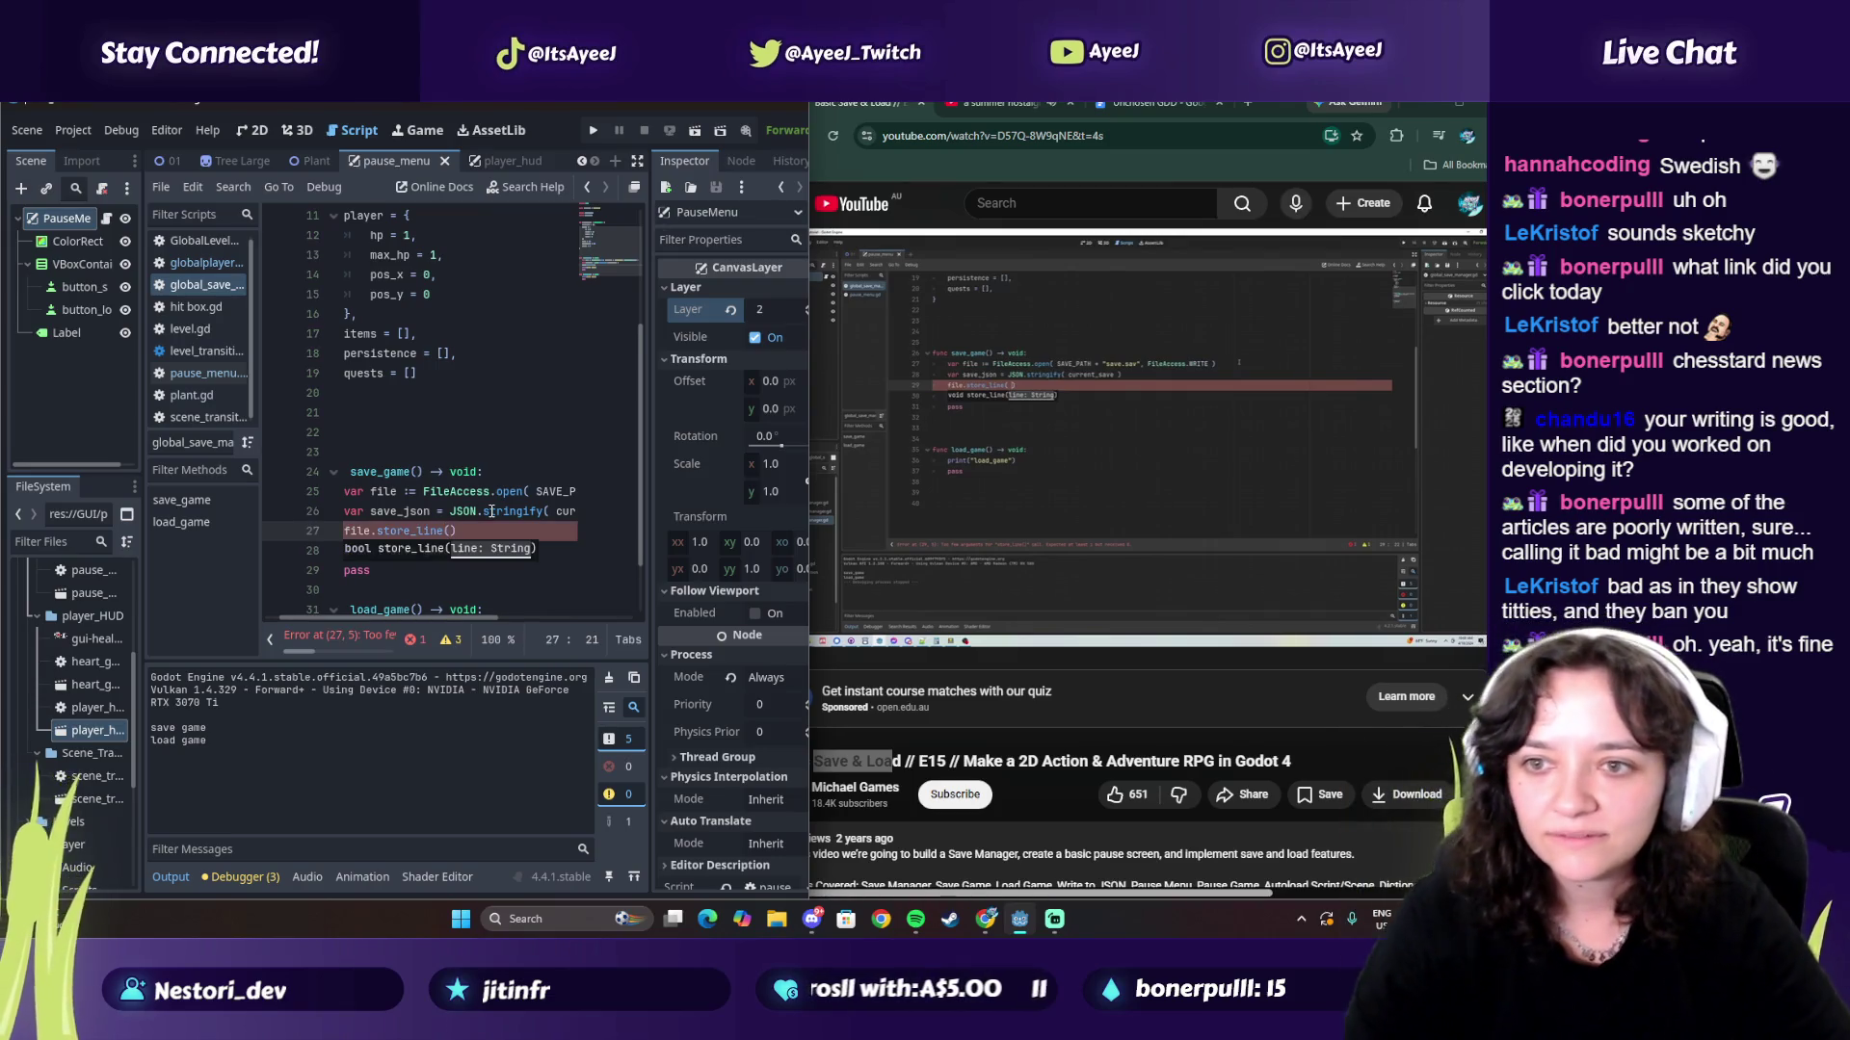
# Step: Fill in the store_line argument as save.json, checking it against the paused tutorial's code
pyautogui.click(1042, 471)
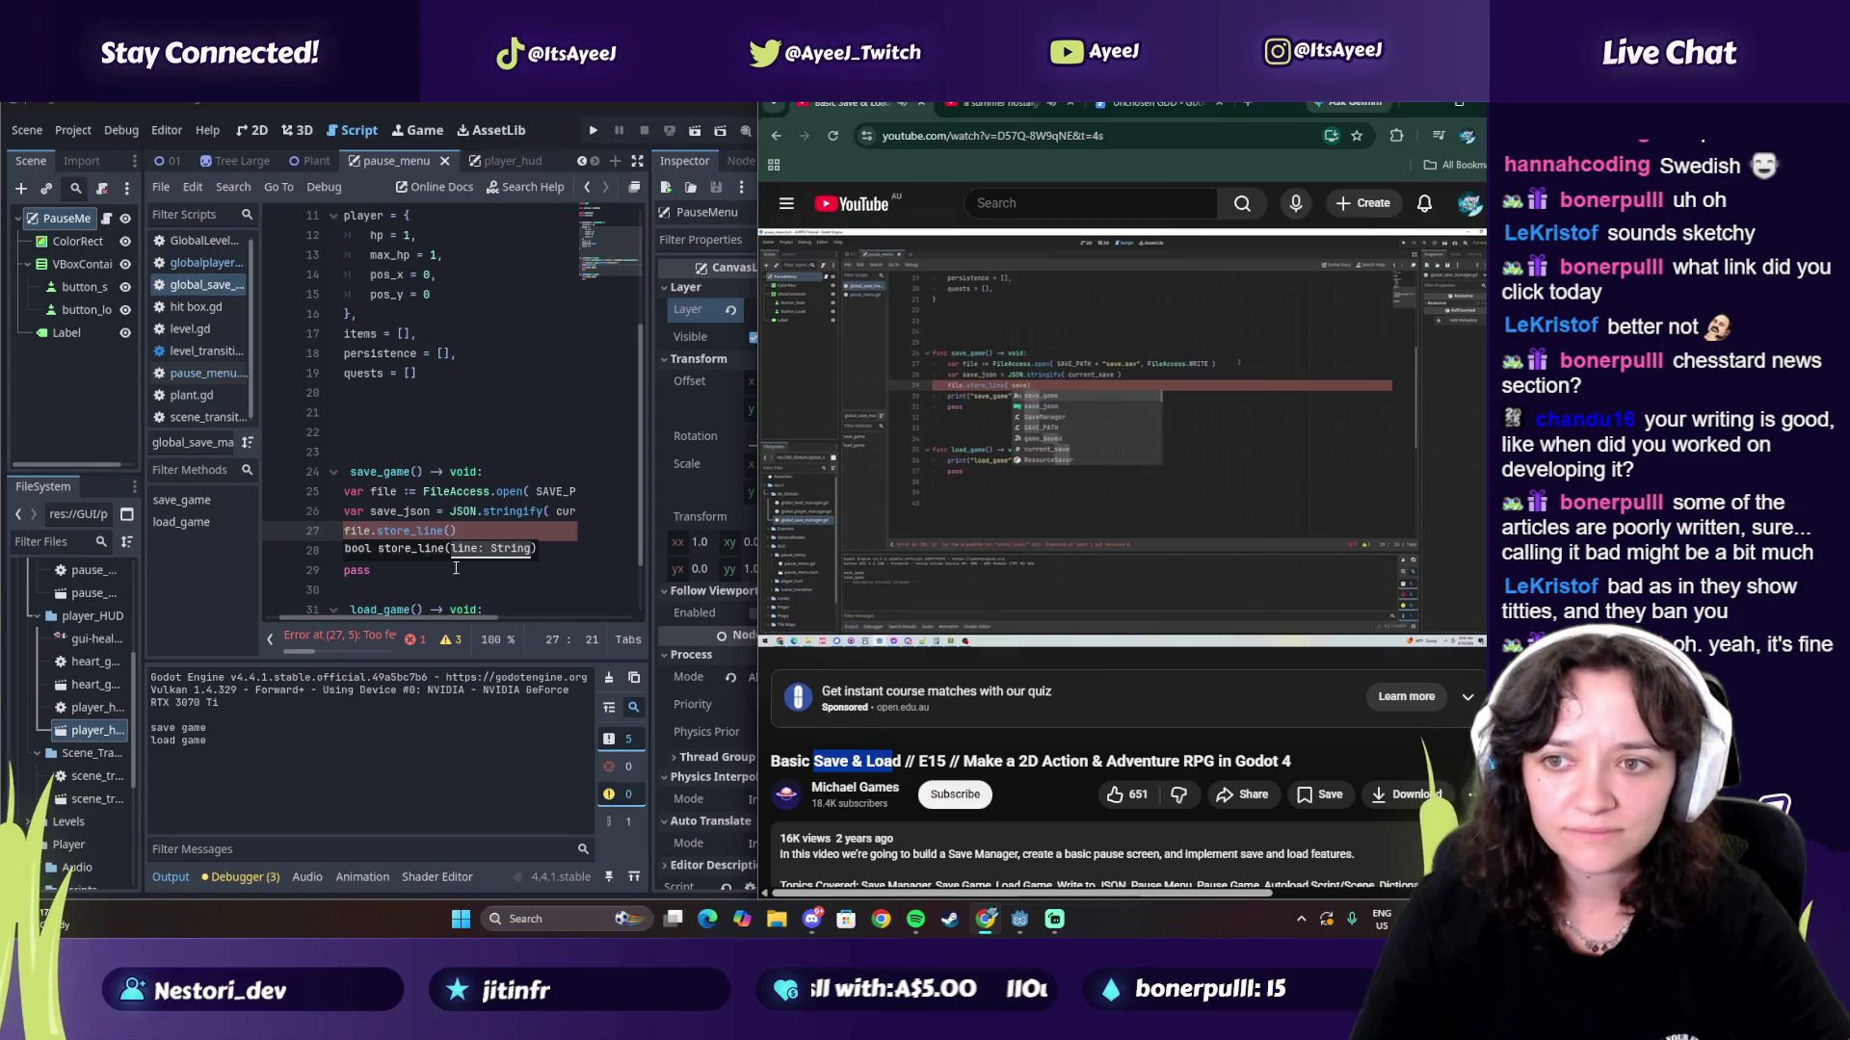
pyautogui.click(451, 531)
pyautogui.write('save')
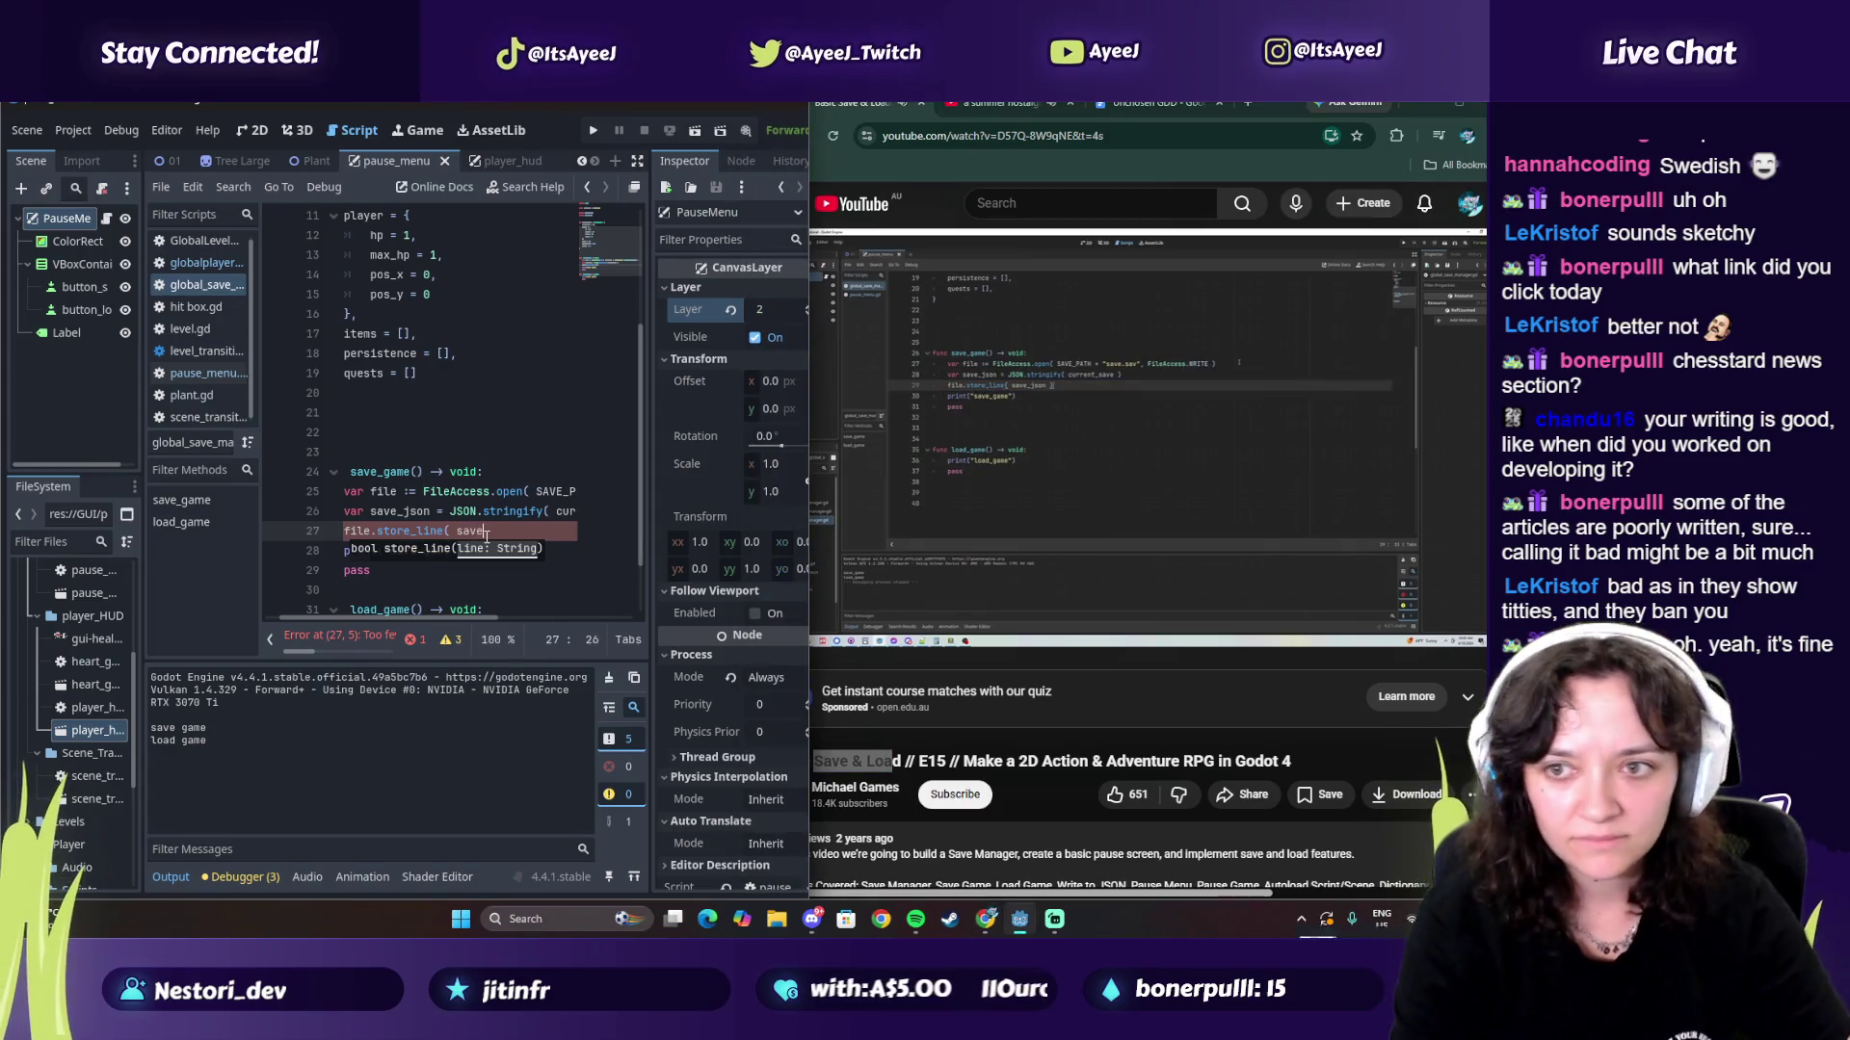
pyautogui.write('_j')
pyautogui.write('son')
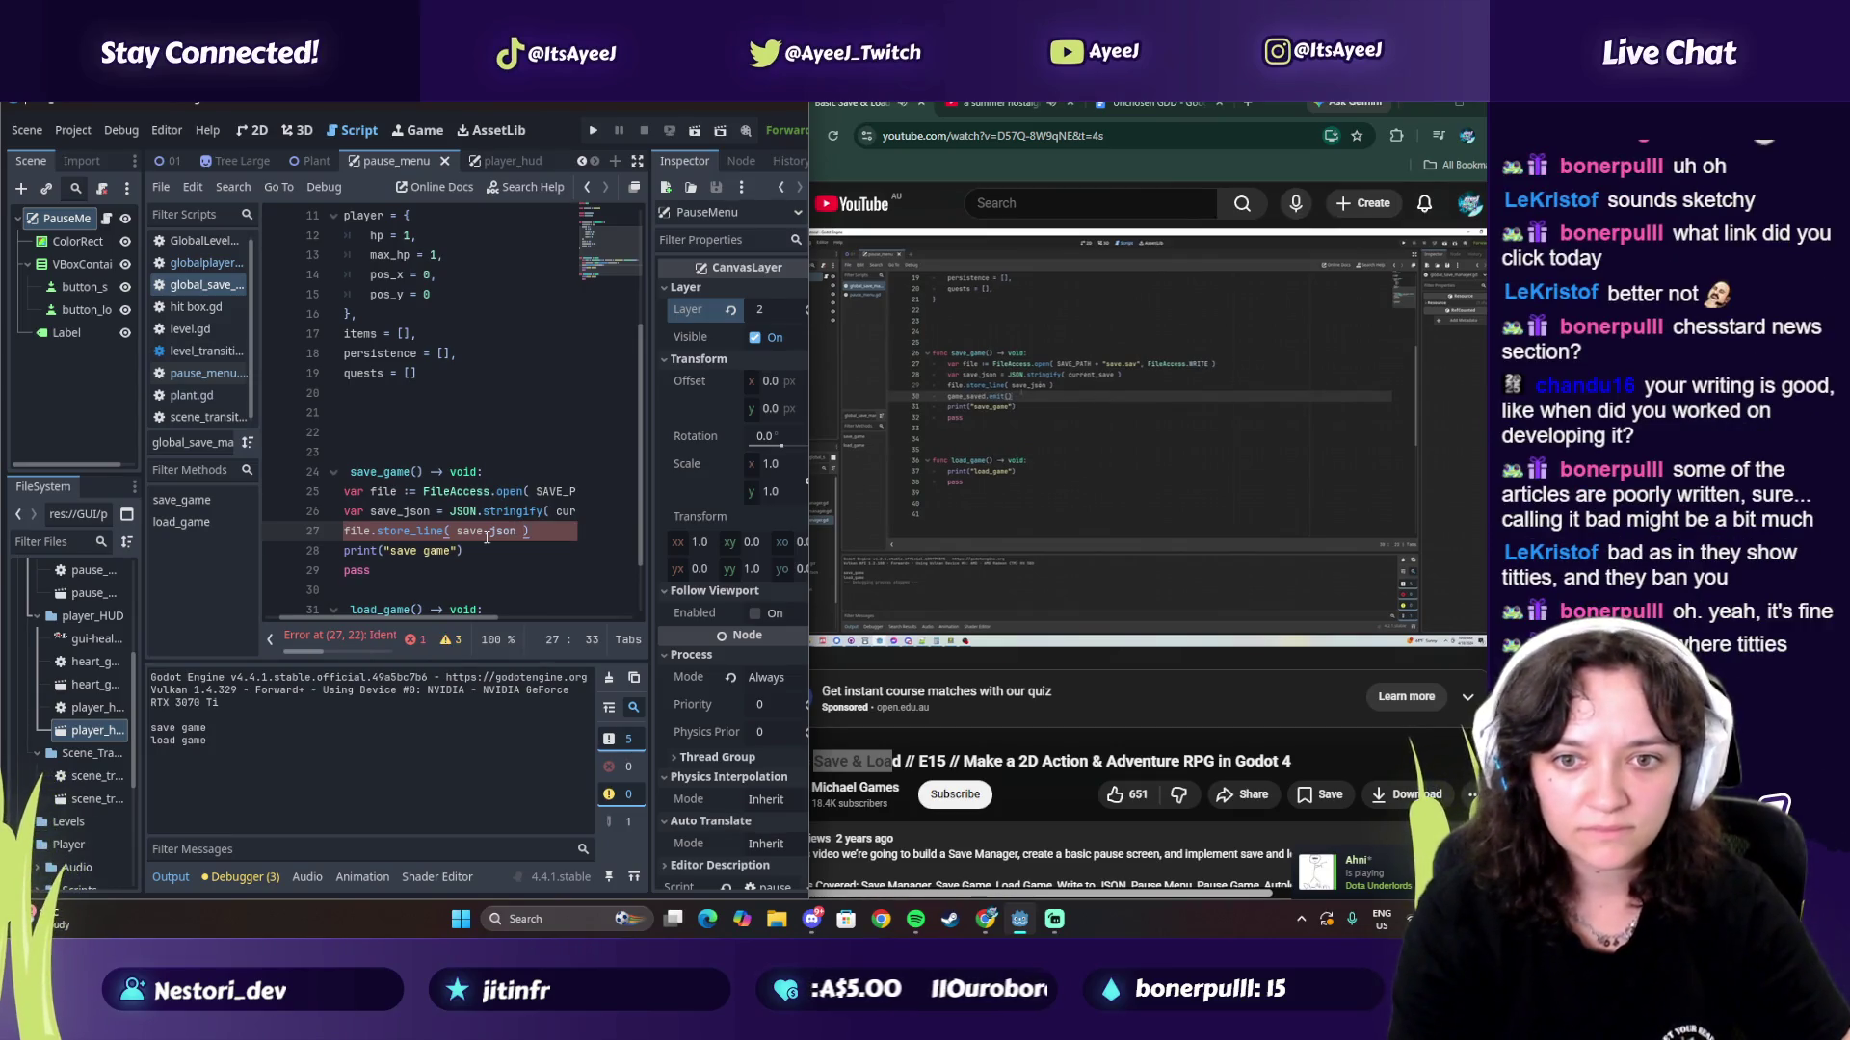
pyautogui.moveTo(980, 617)
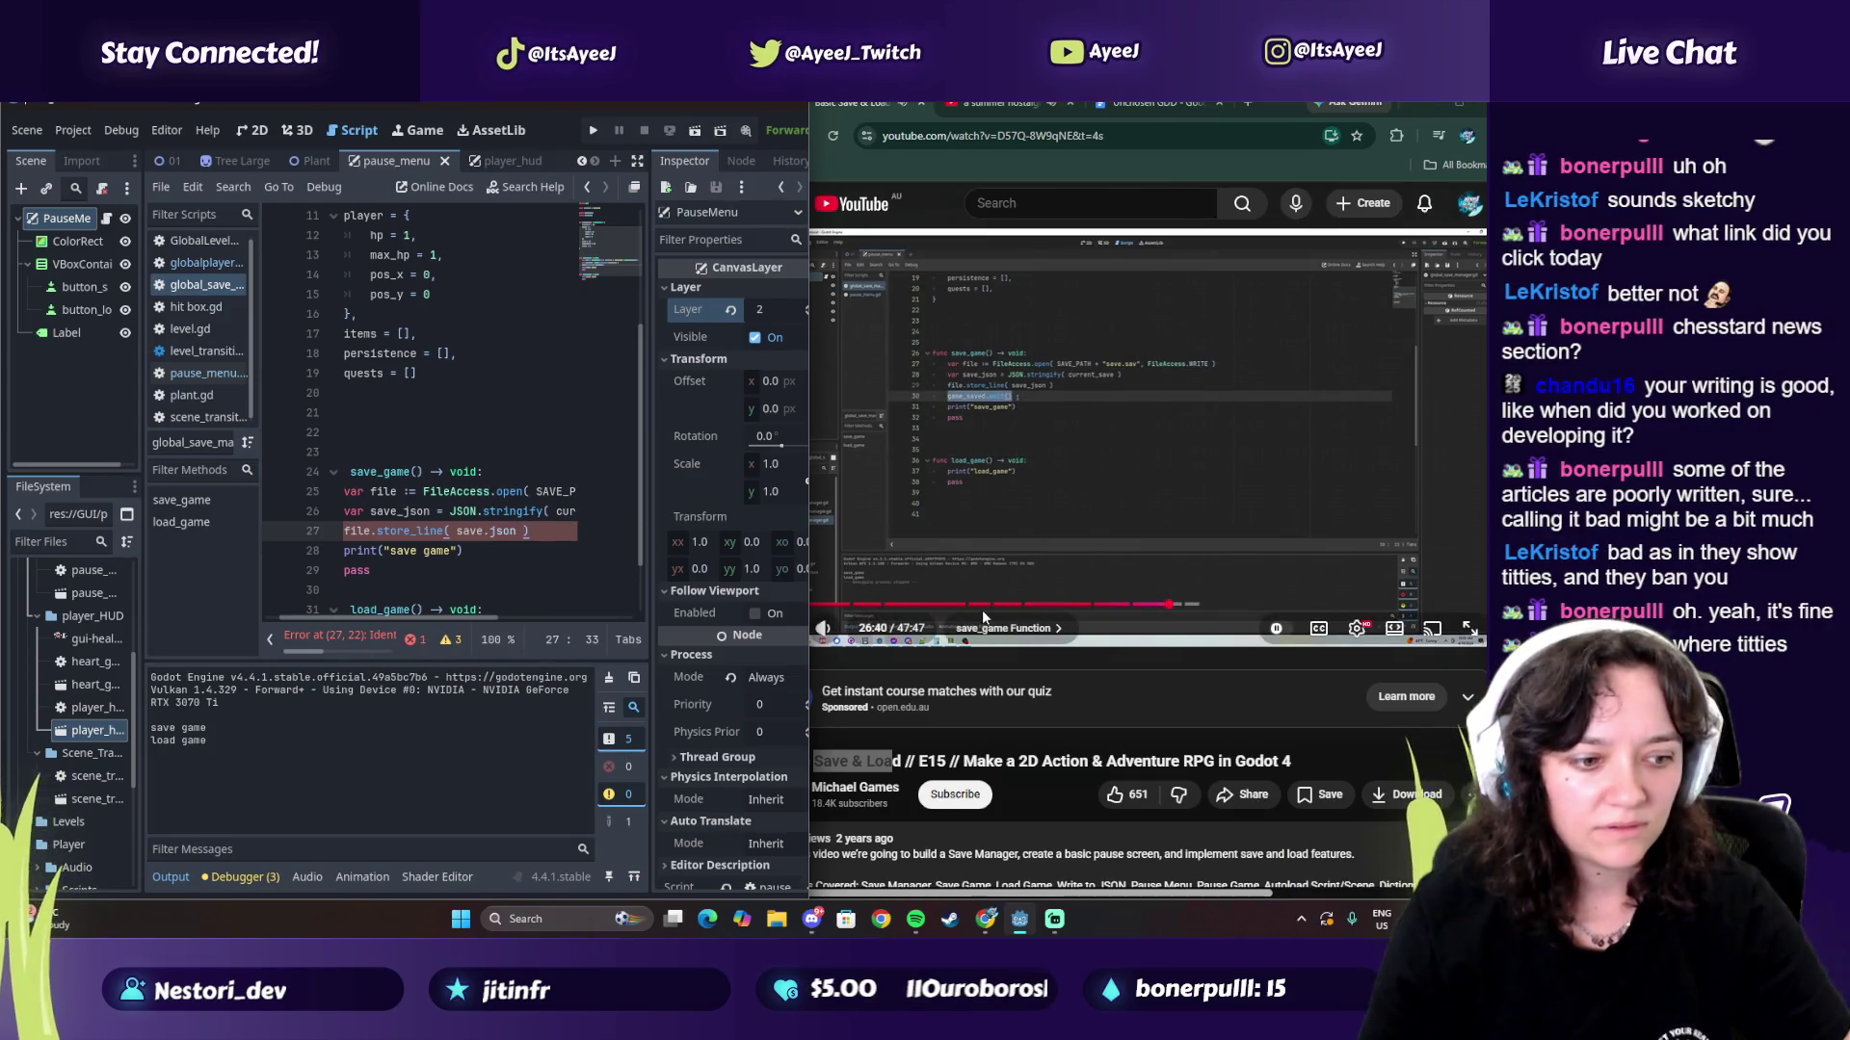
pyautogui.click(982, 501)
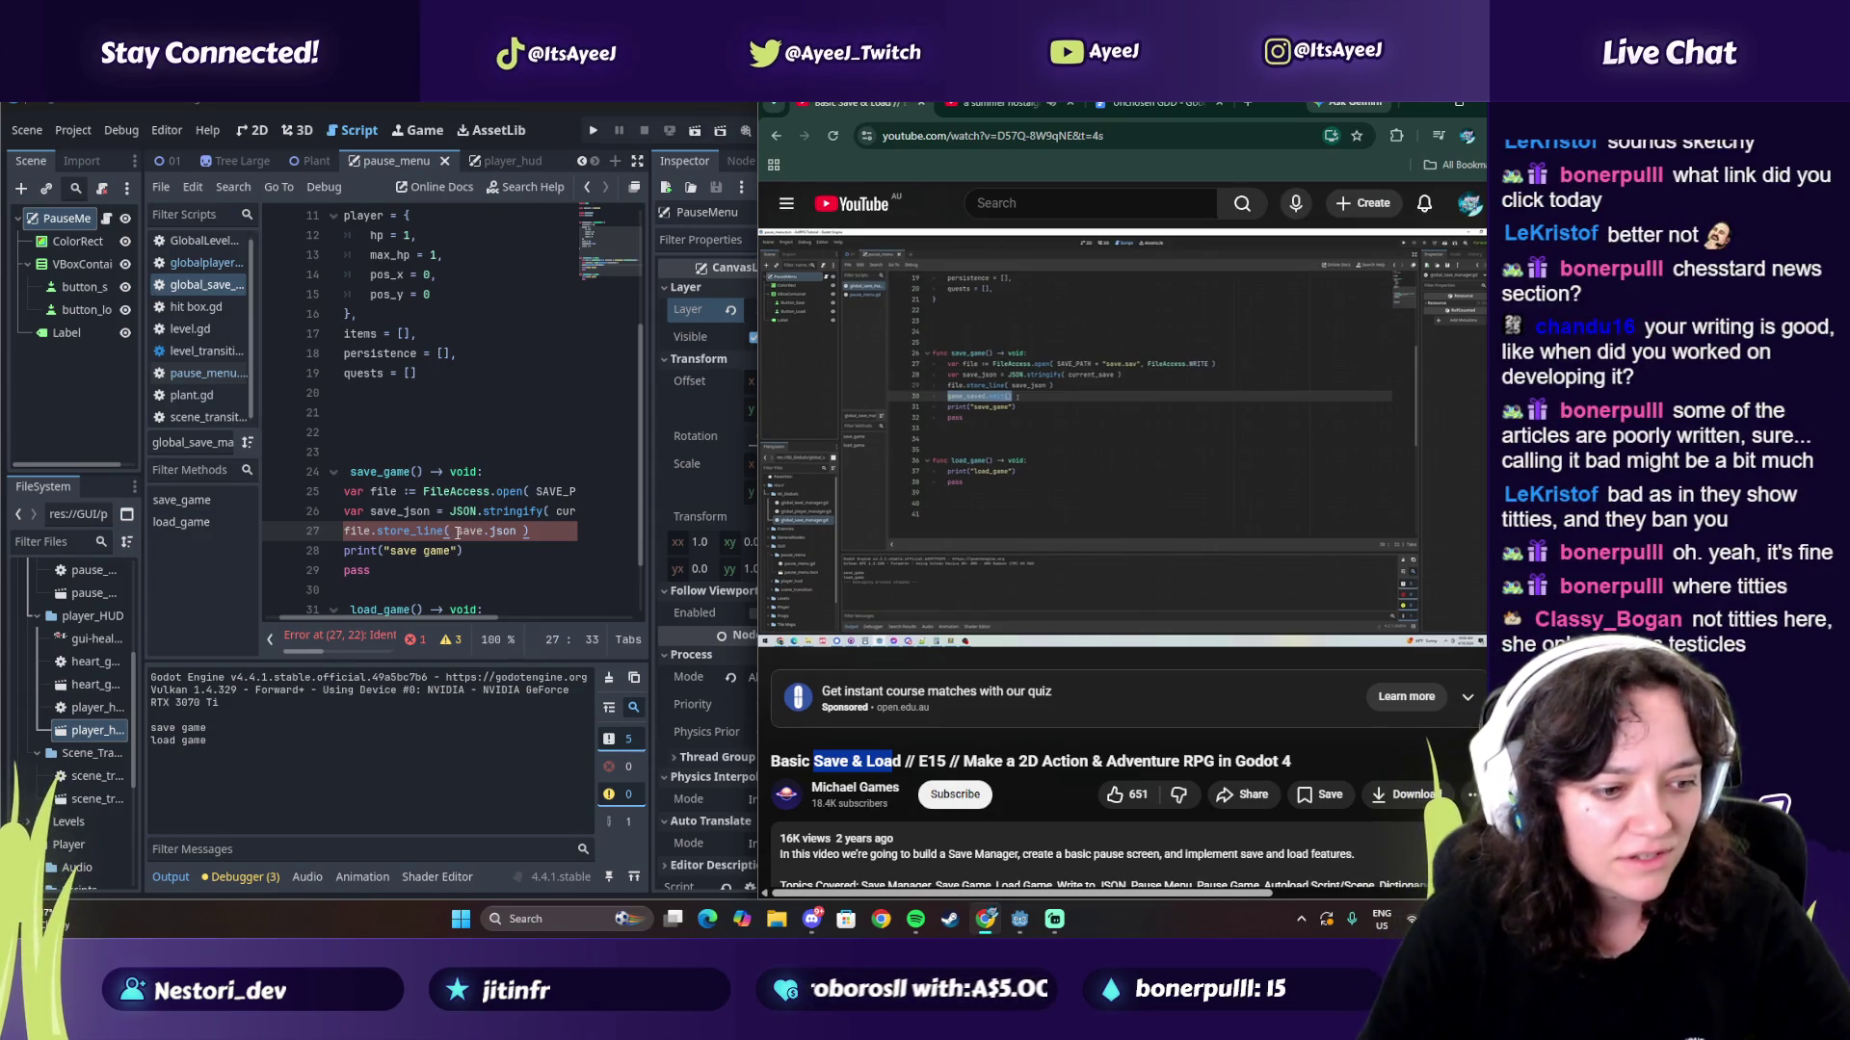
pyautogui.click(538, 539)
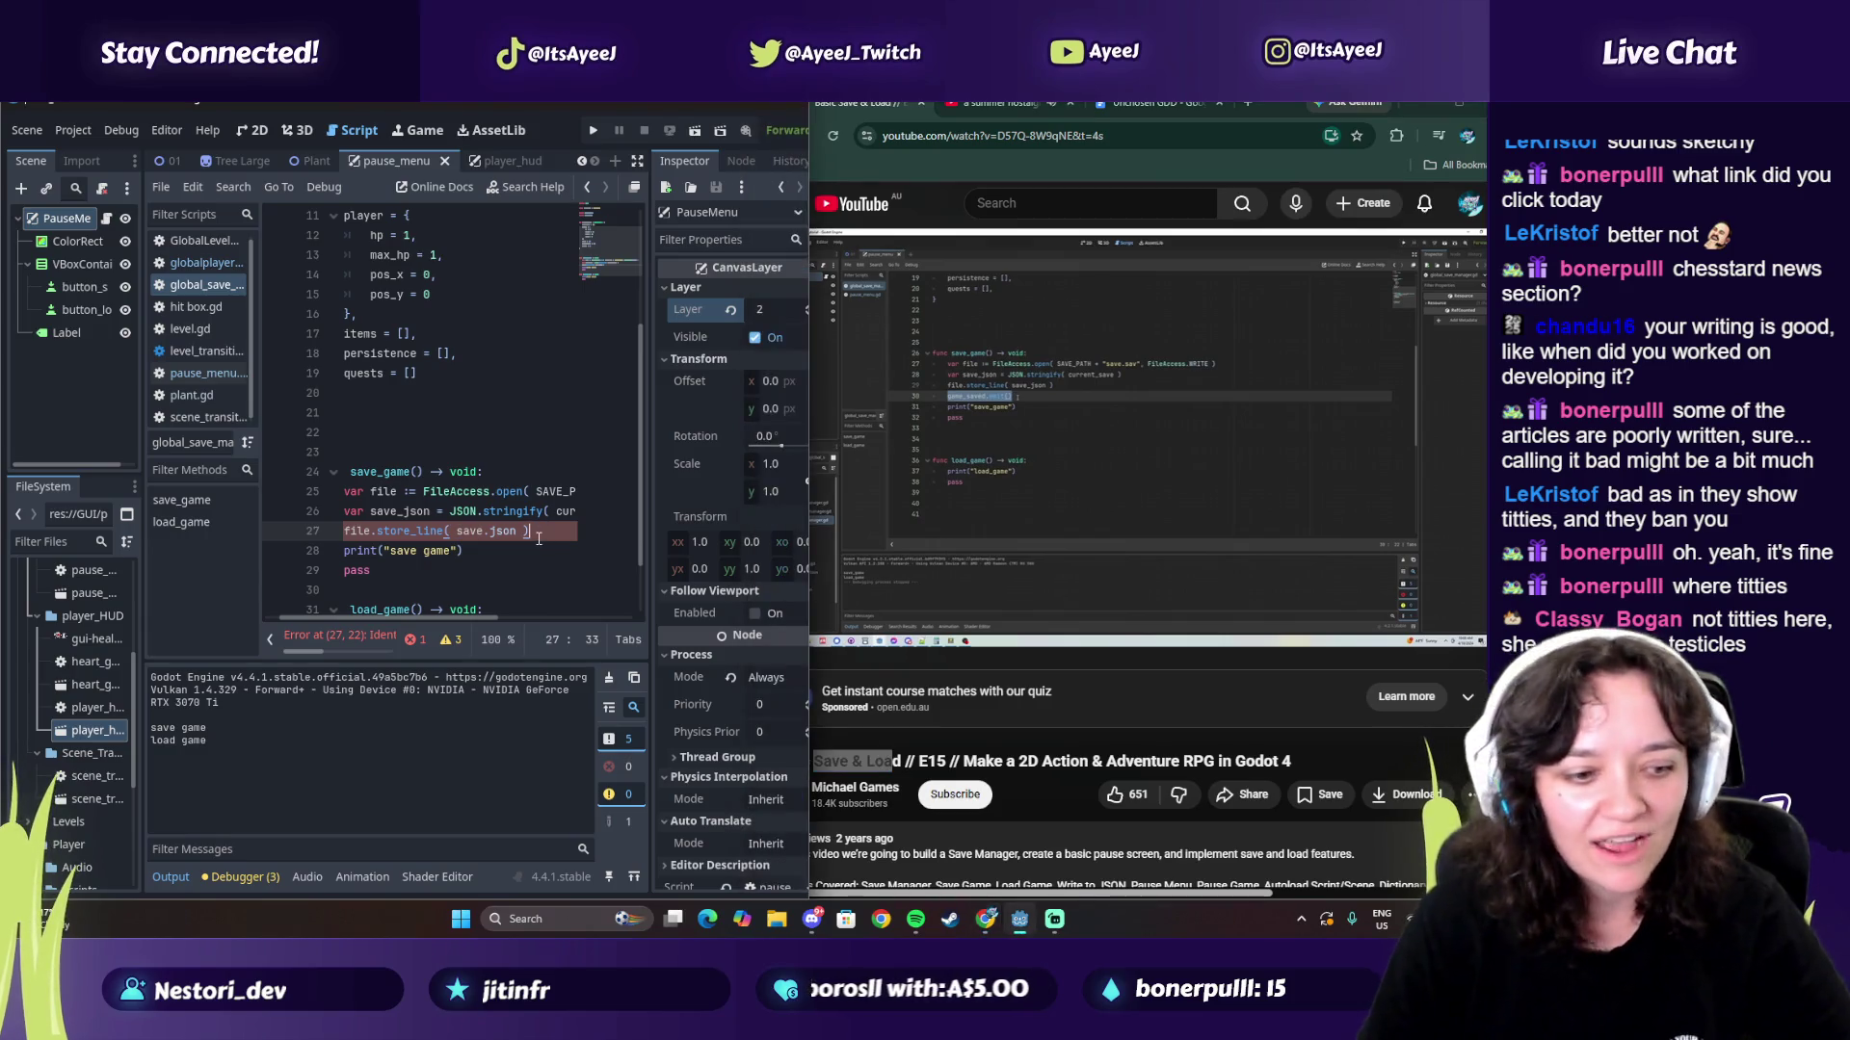
# Step: Add a game_saved.emit() line after store_line and correct save.json to save_json
pyautogui.press('Return')
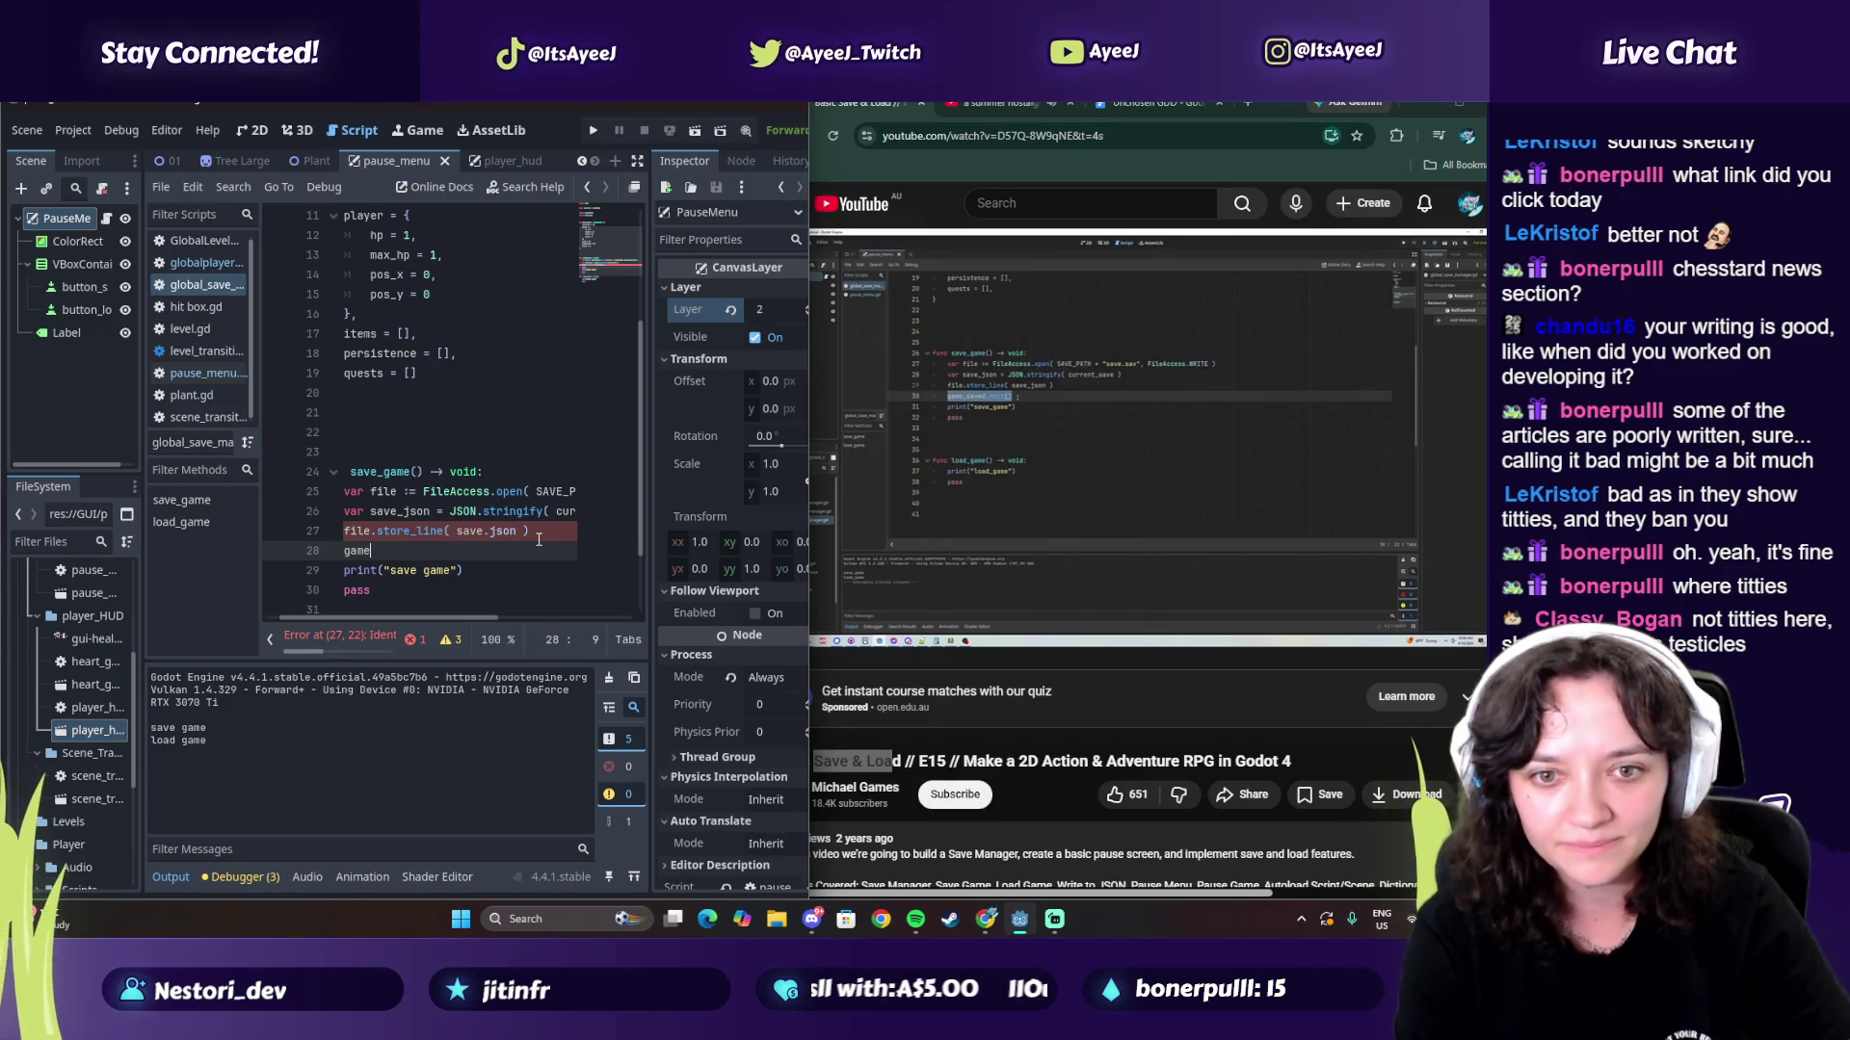
pyautogui.write('_saved.emi')
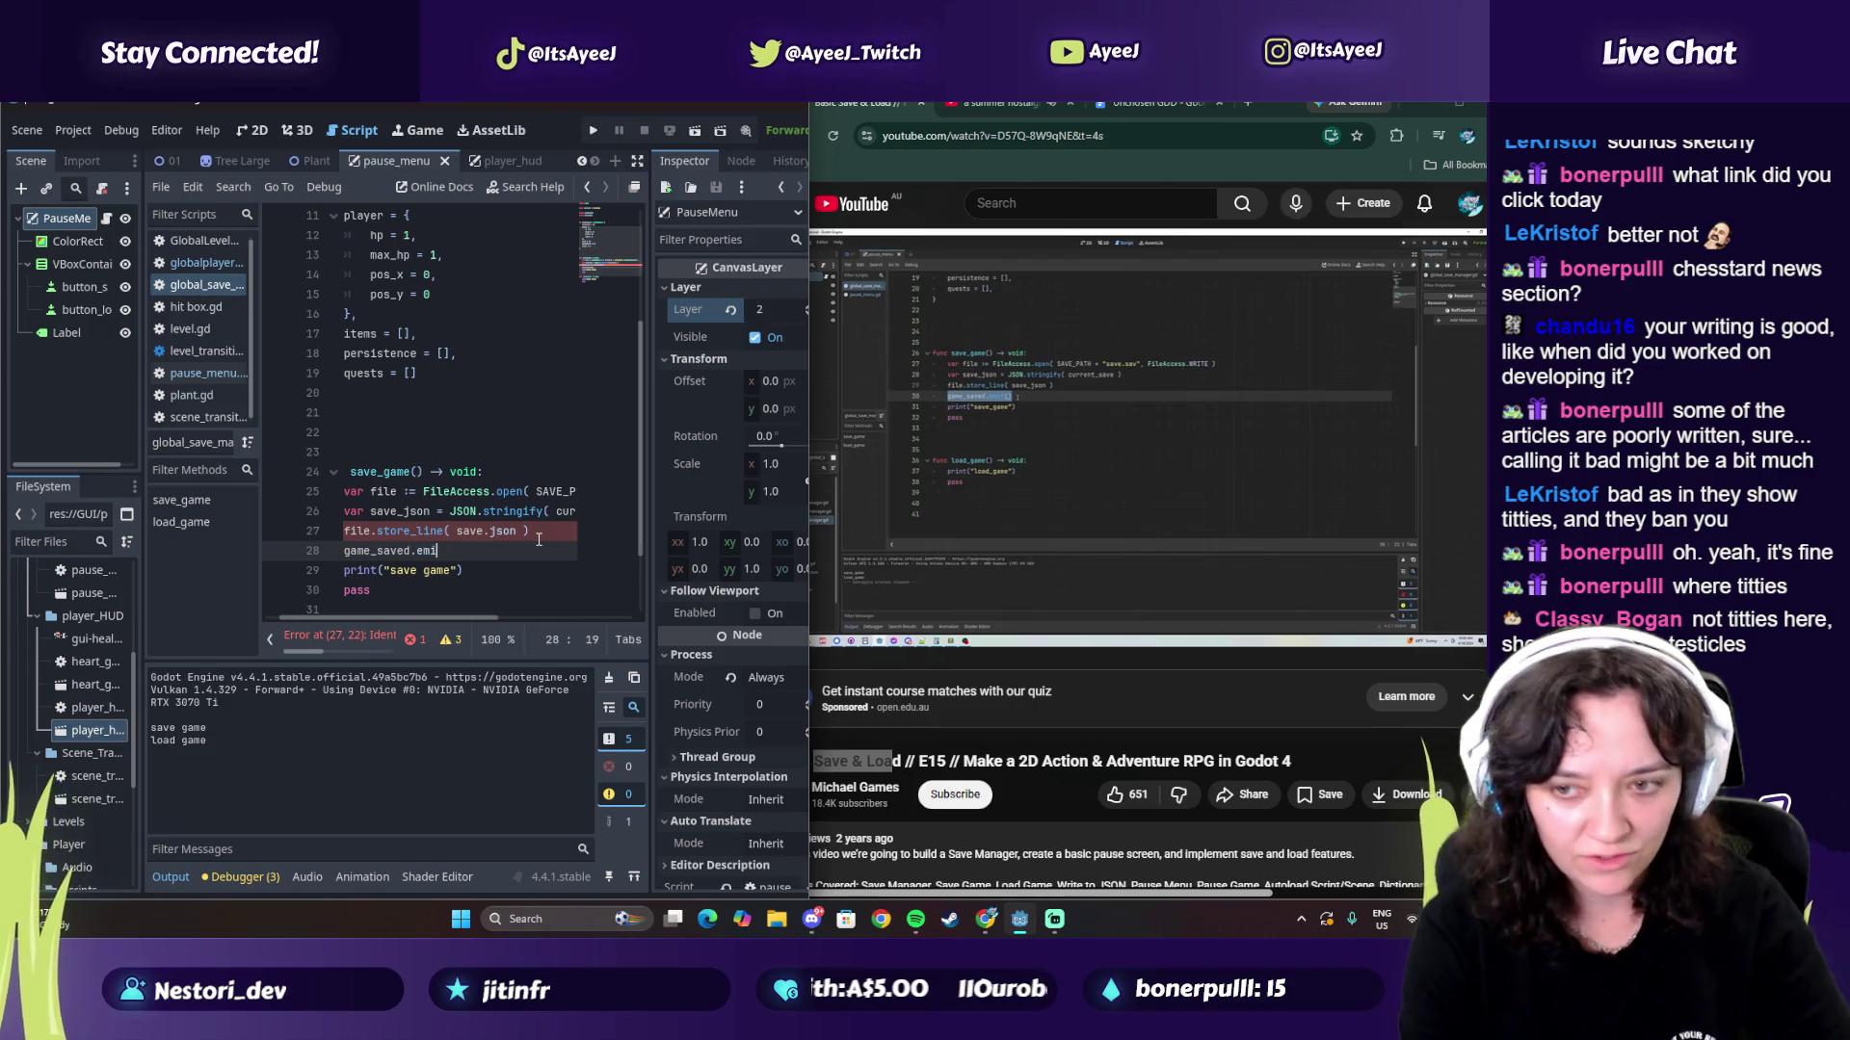
pyautogui.write('t()')
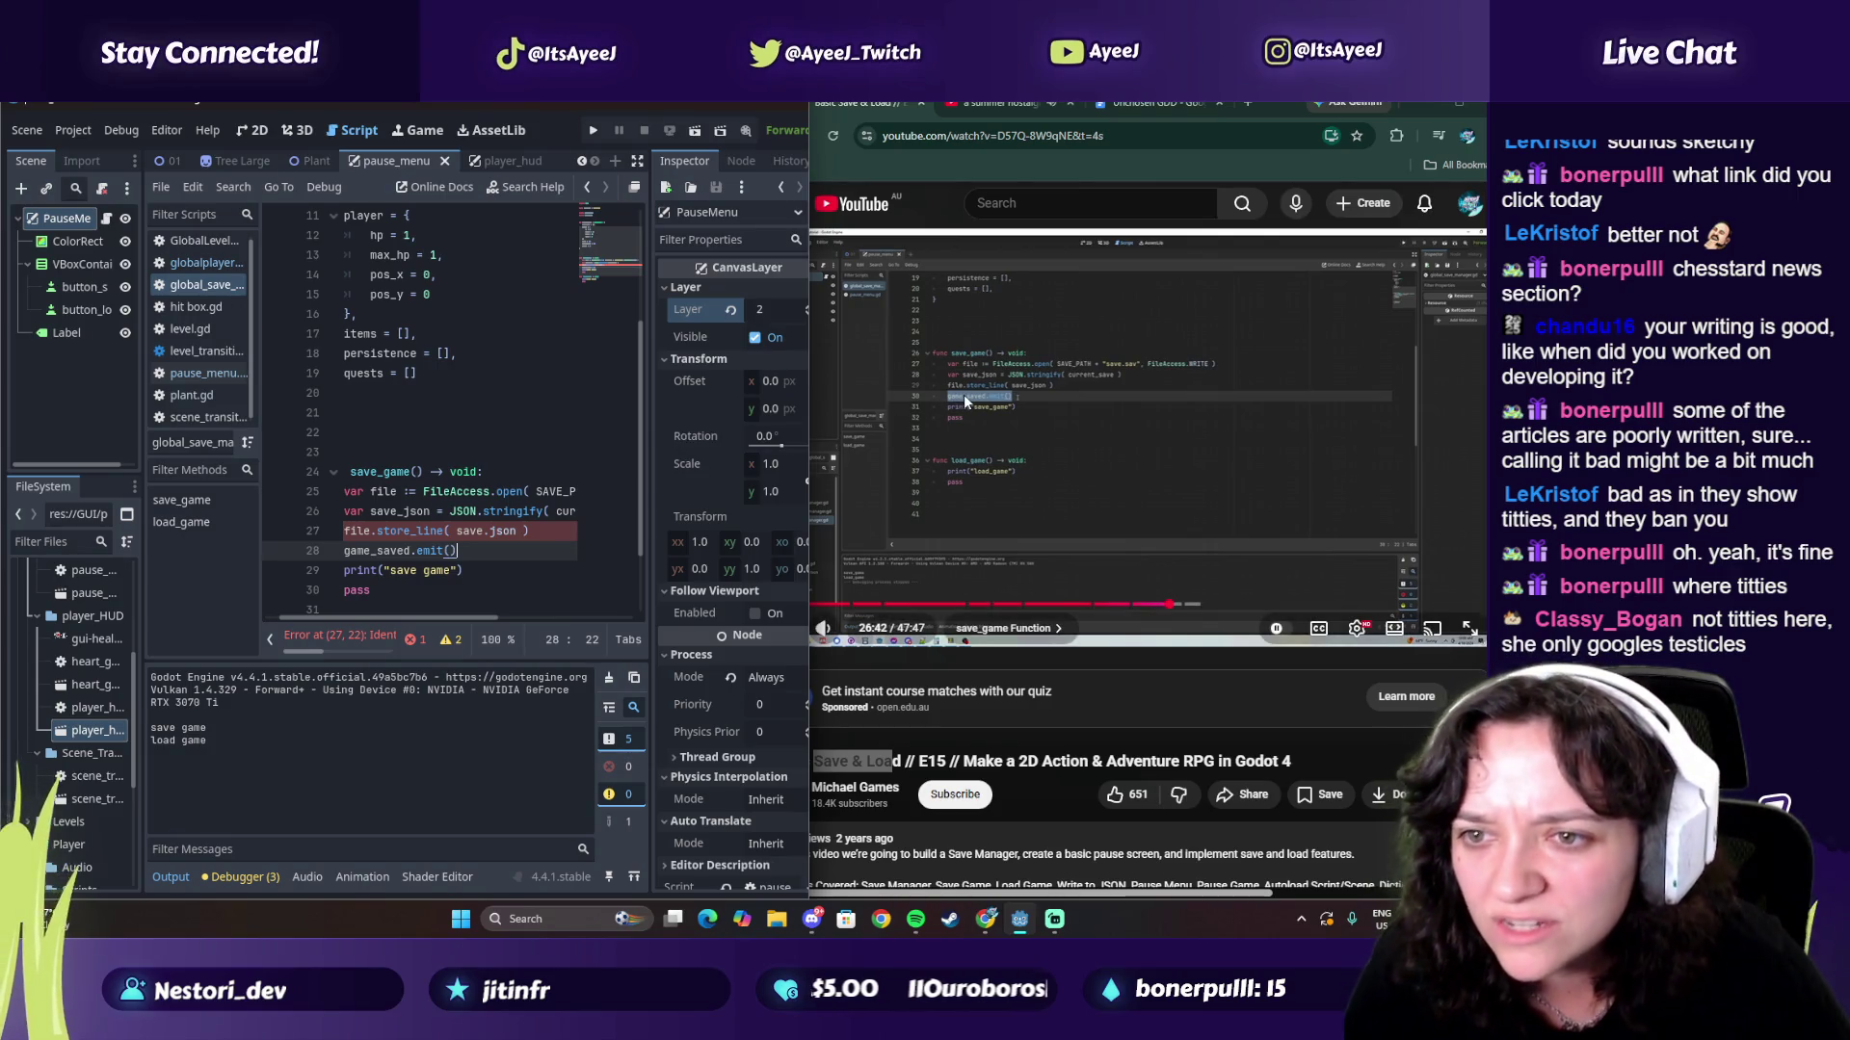
pyautogui.moveTo(540, 531)
pyautogui.mouseDown()
pyautogui.moveTo(358, 521)
pyautogui.moveTo(551, 537)
pyautogui.mouseUp()
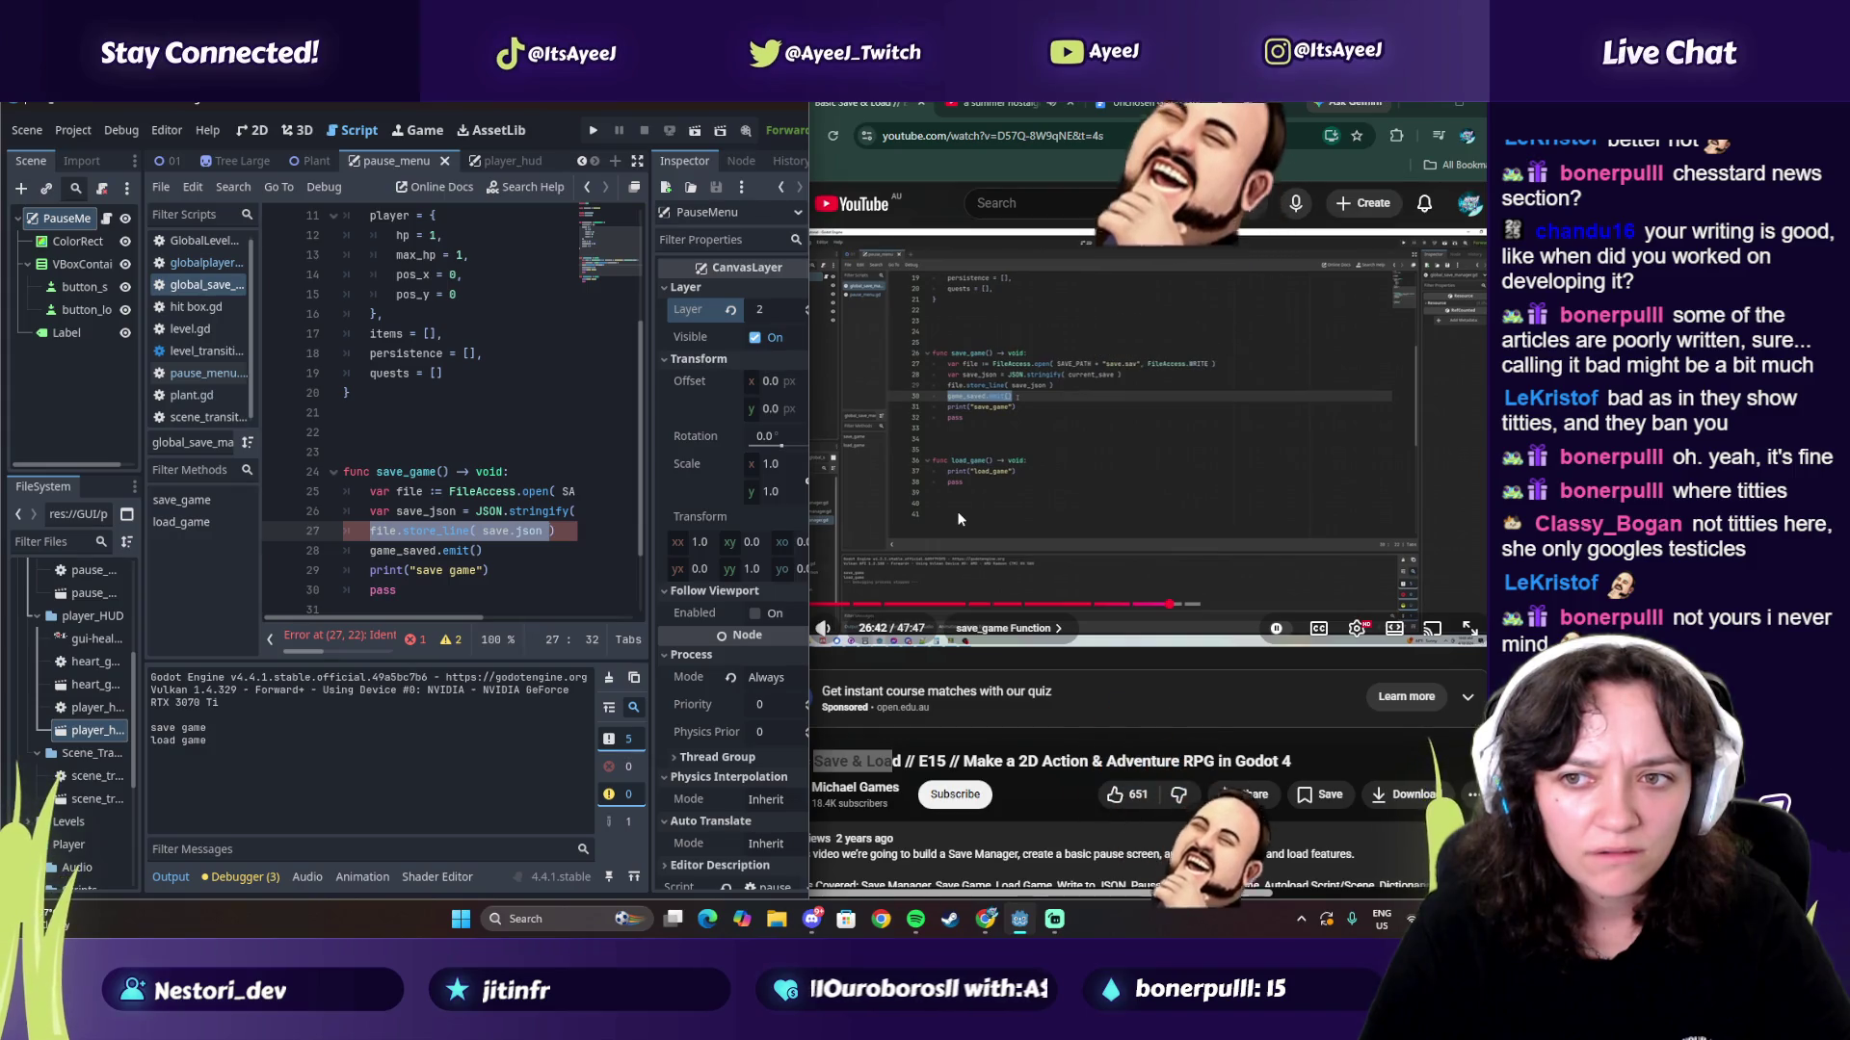
pyautogui.click(514, 531)
pyautogui.press('BackSpace')
pyautogui.write('_')
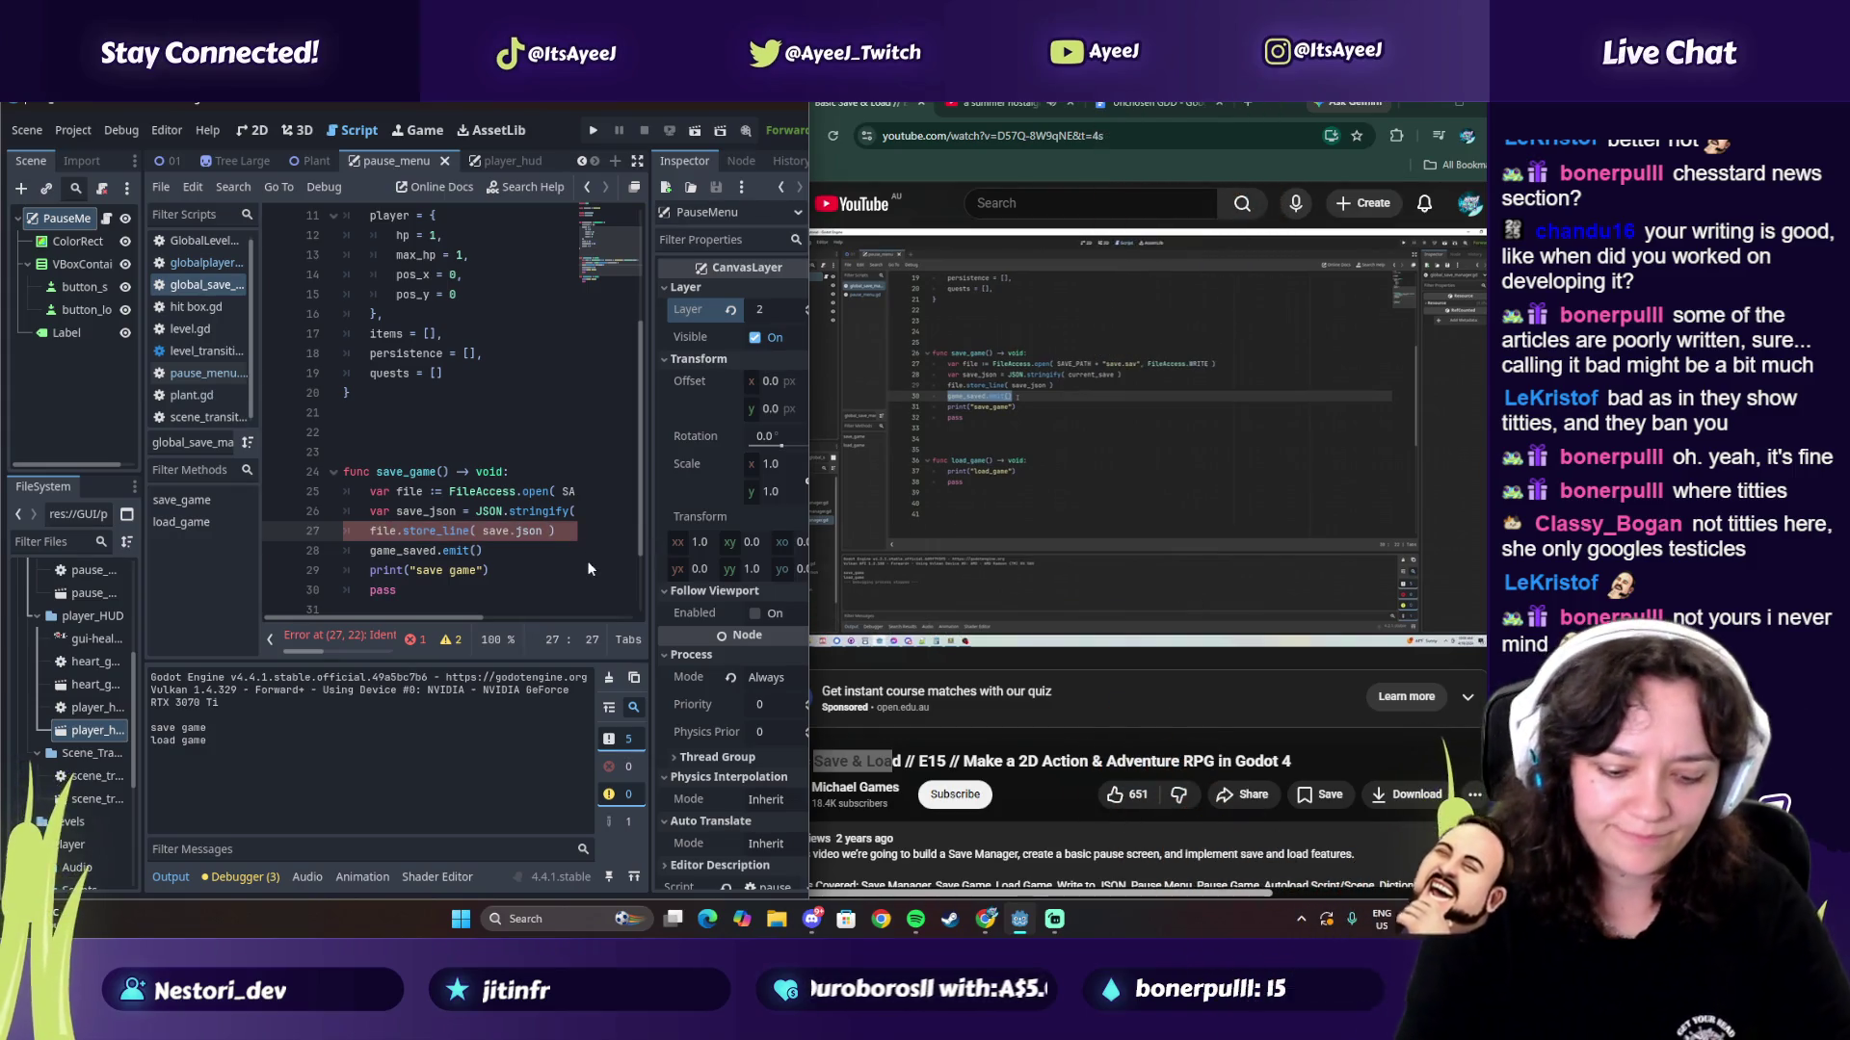
# Step: Compare the script with the paused tutorial, skipping its ad, and return to empty line 22
pyautogui.click(590, 570)
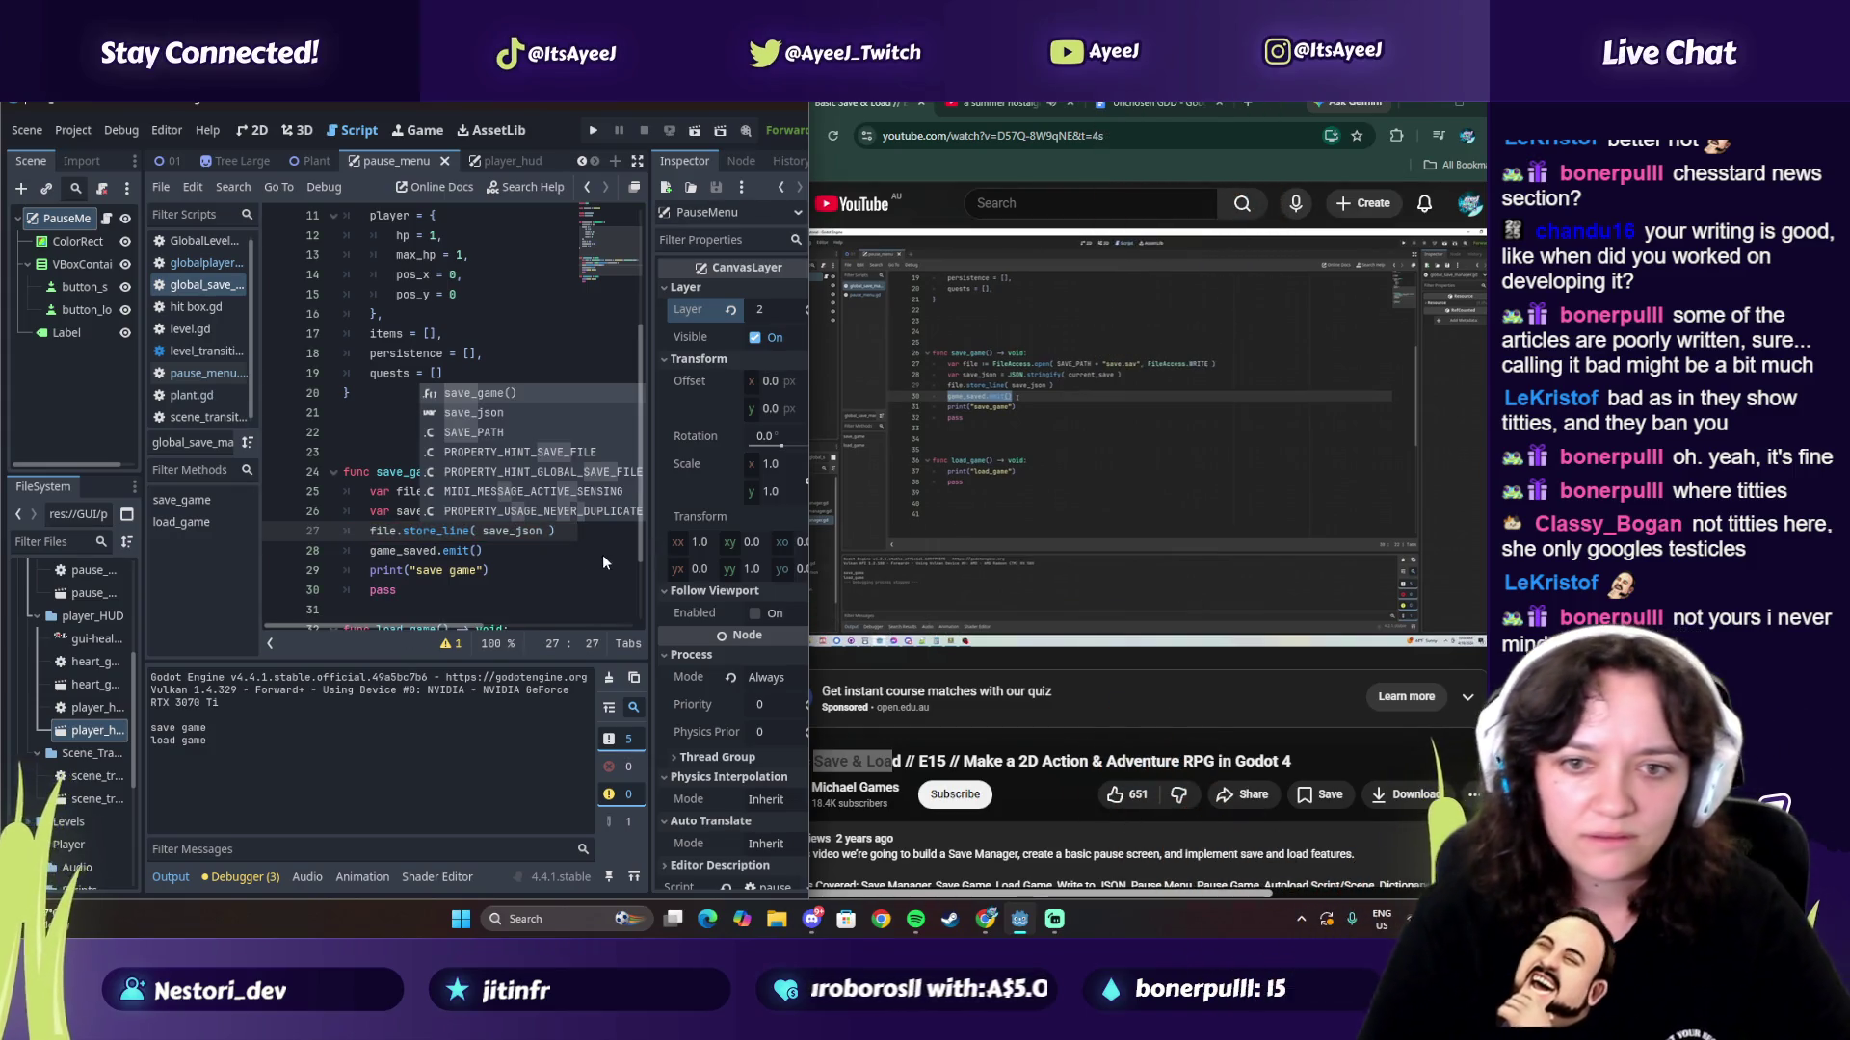
pyautogui.click(1072, 439)
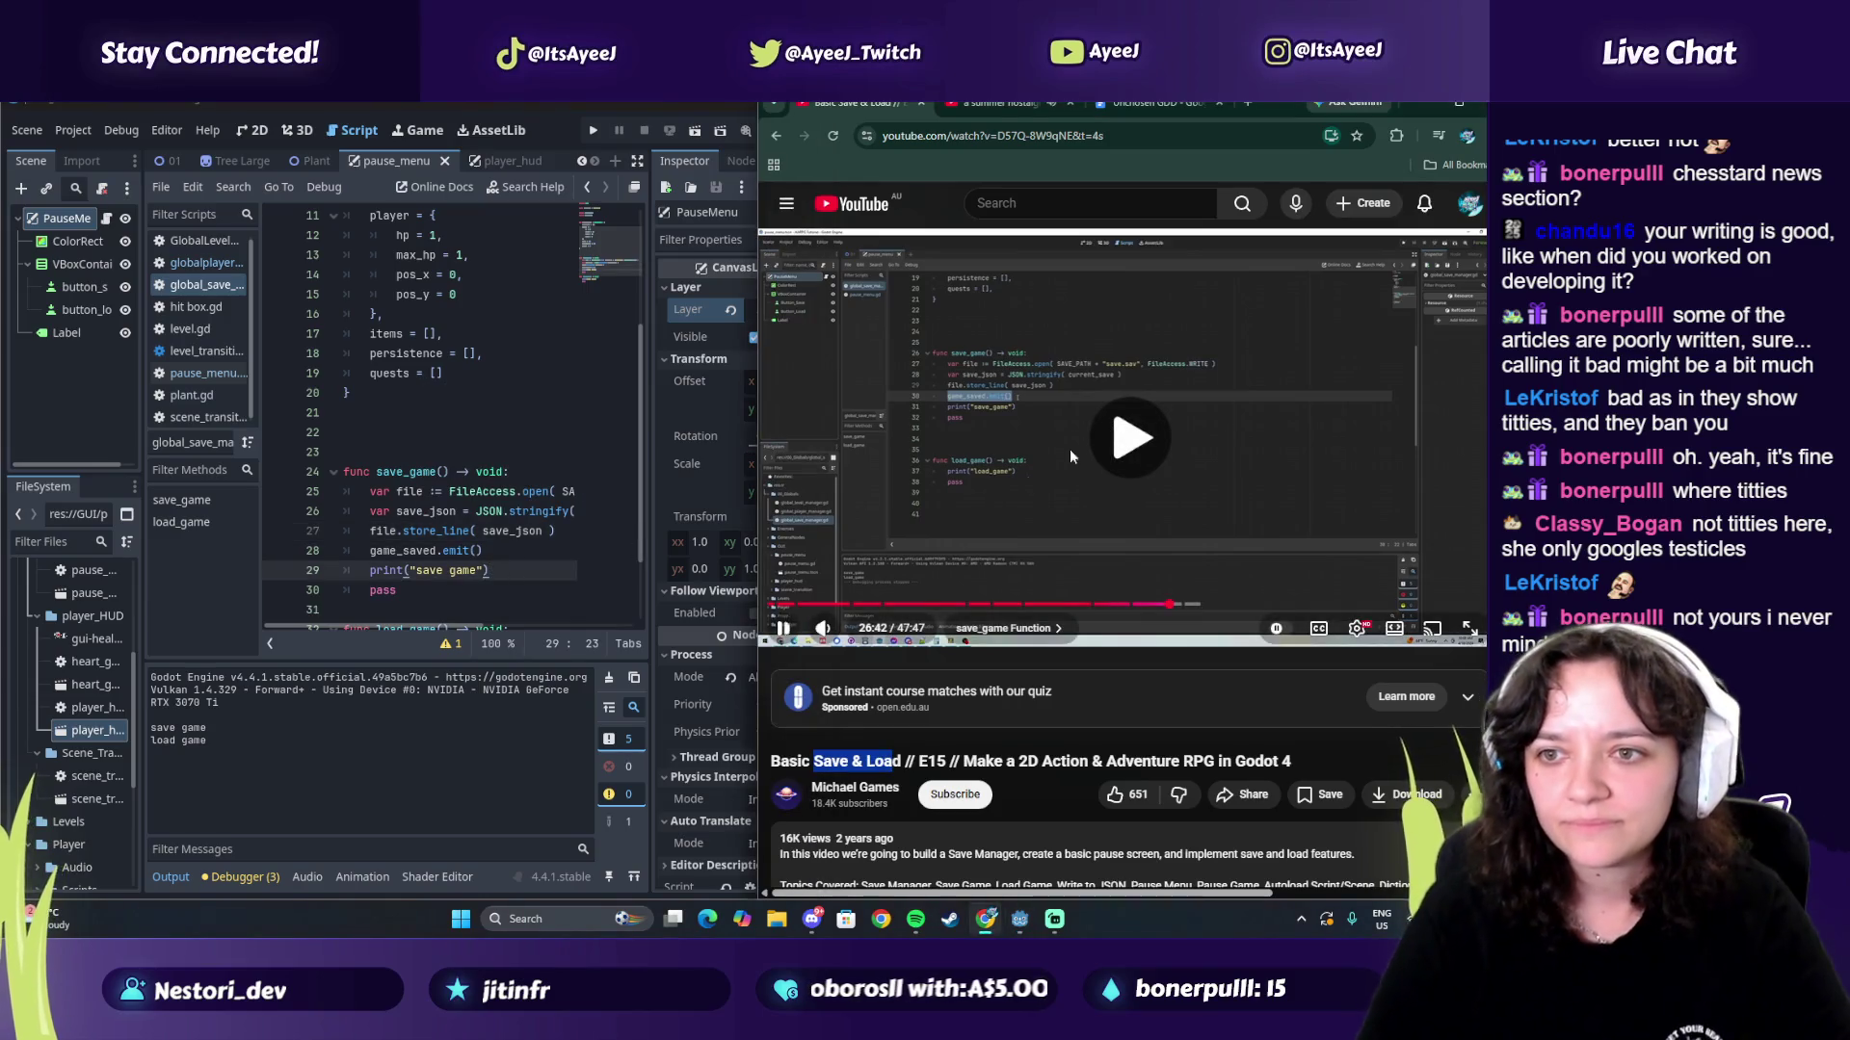
pyautogui.click(510, 551)
pyautogui.click(502, 514)
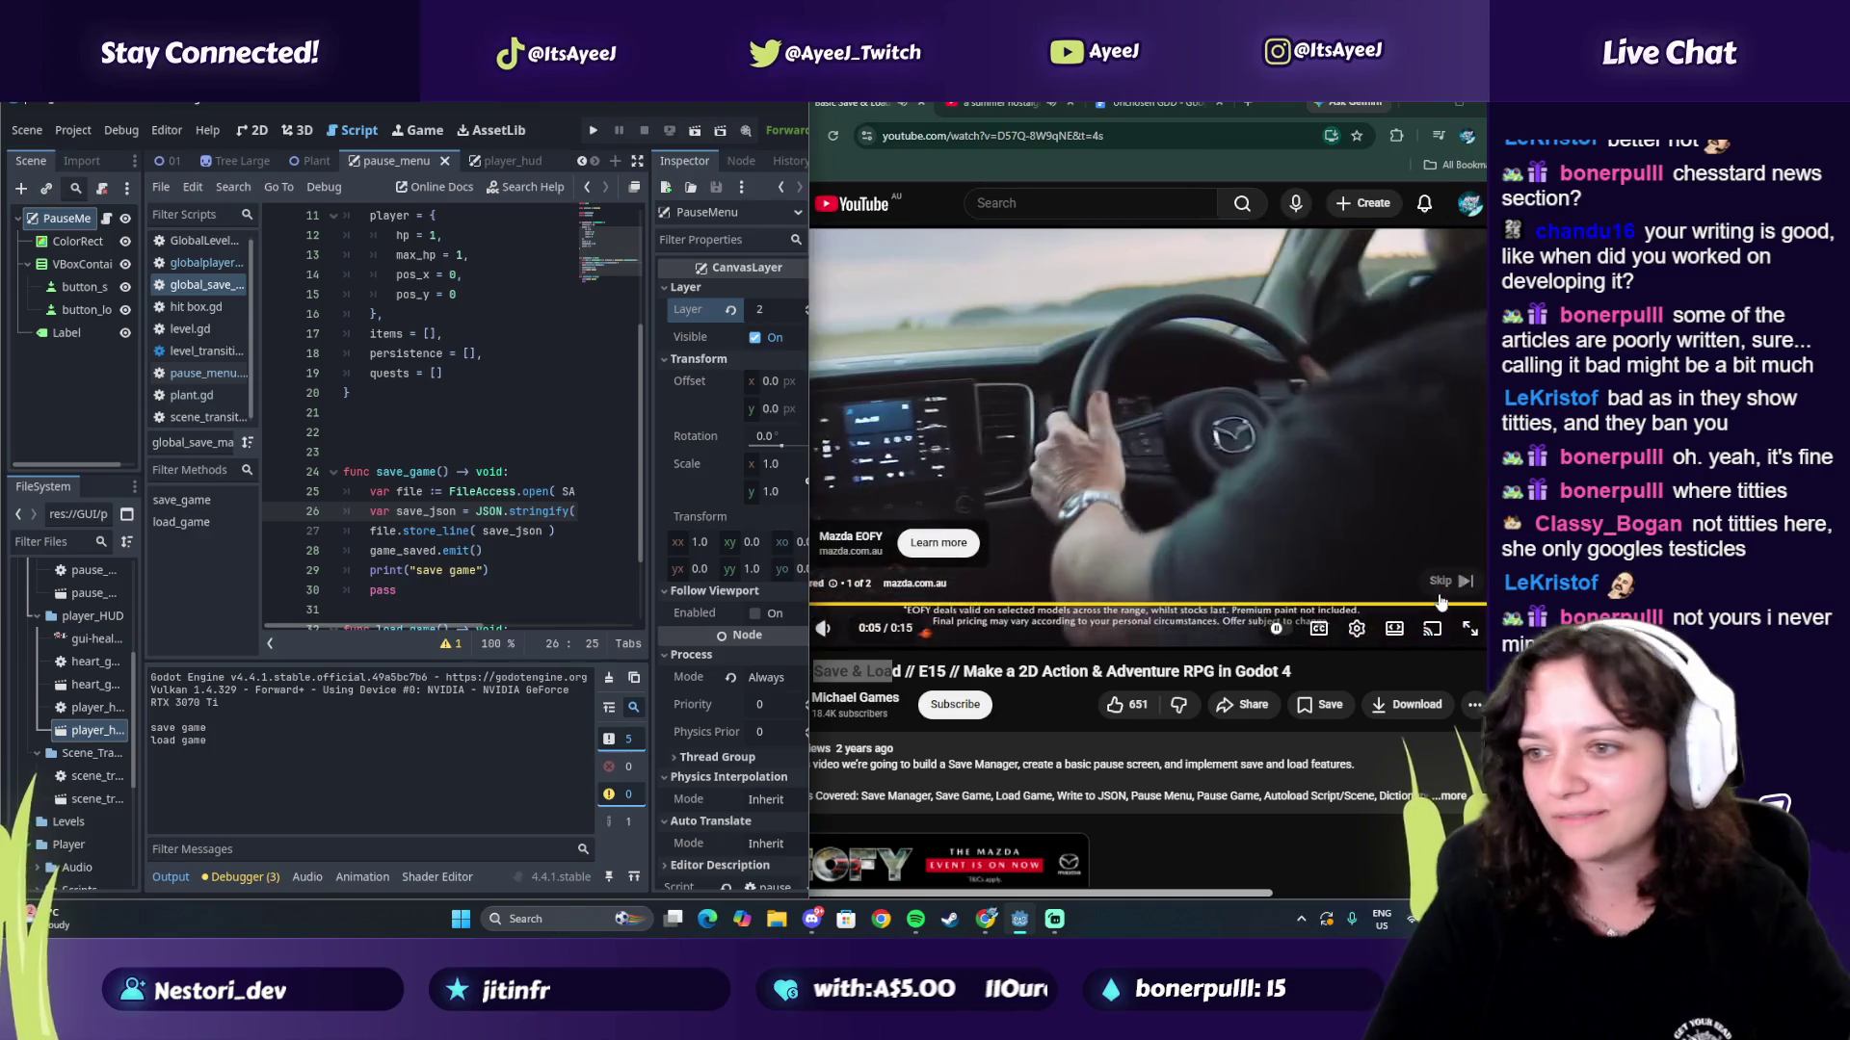
pyautogui.click(1443, 586)
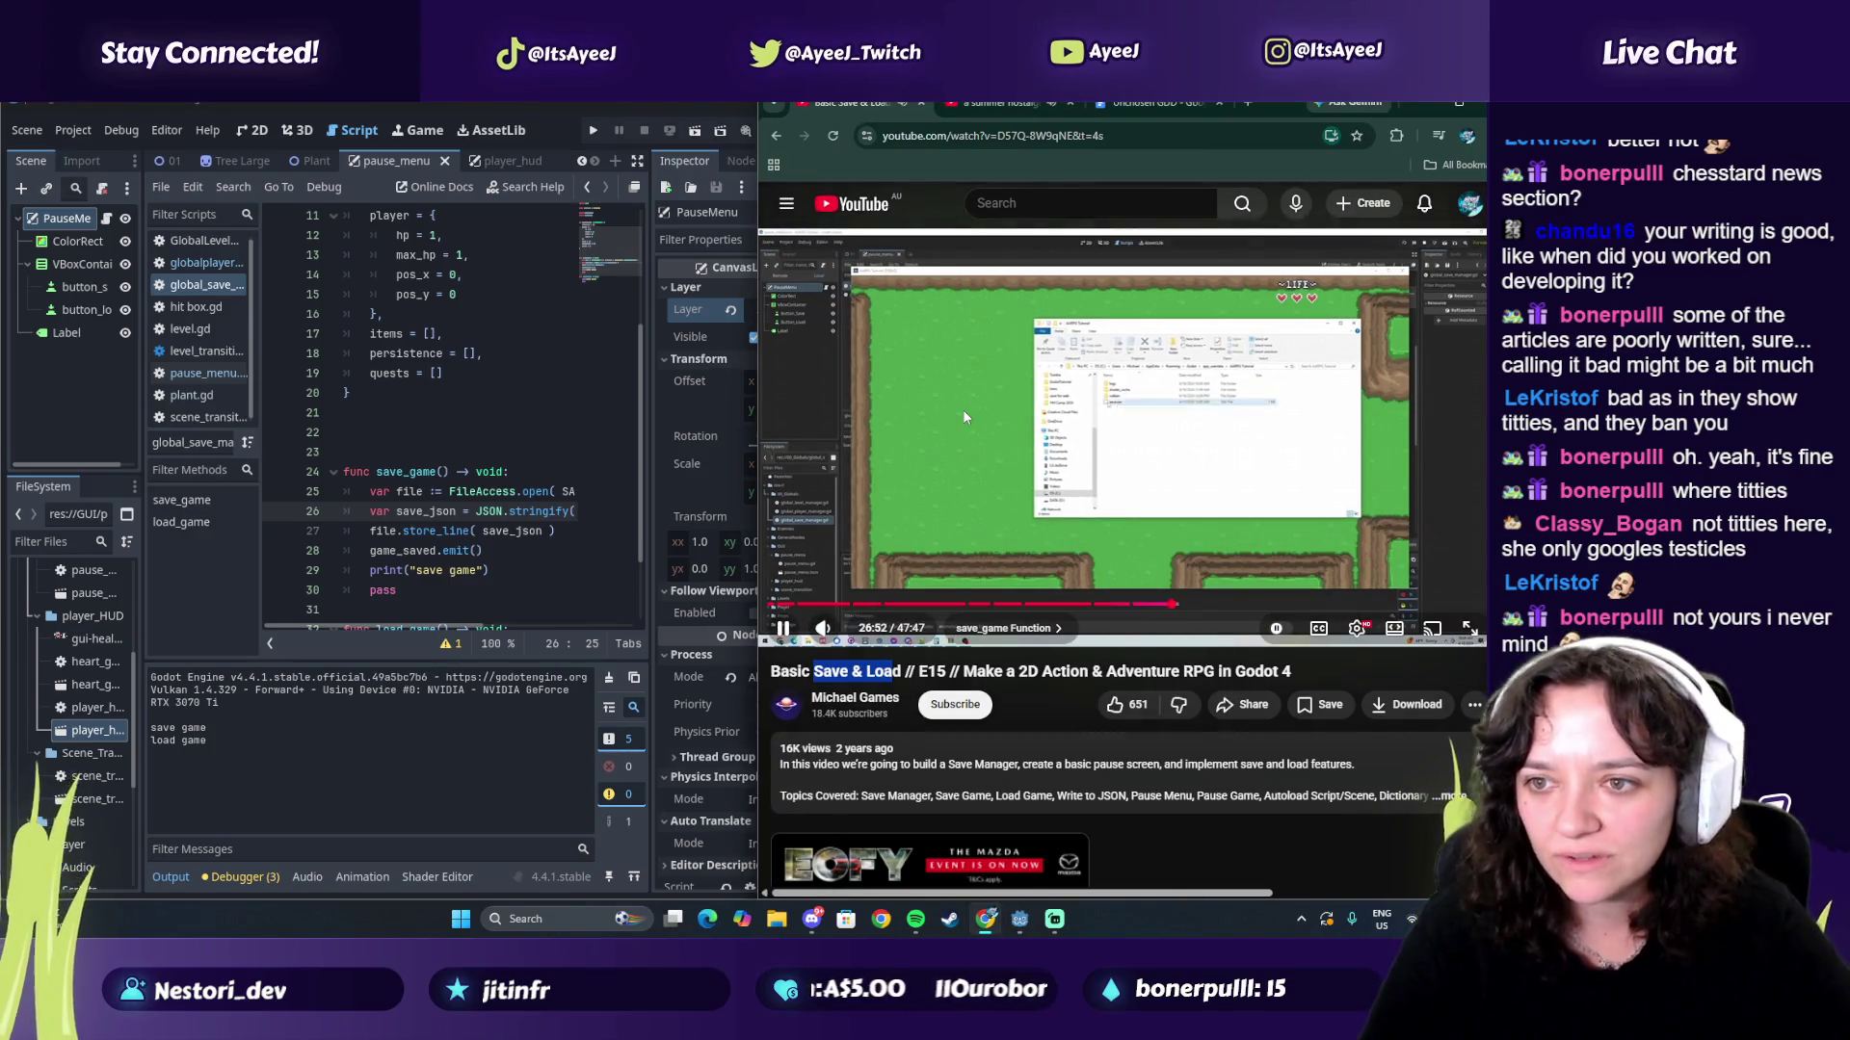
pyautogui.click(963, 408)
pyautogui.click(482, 431)
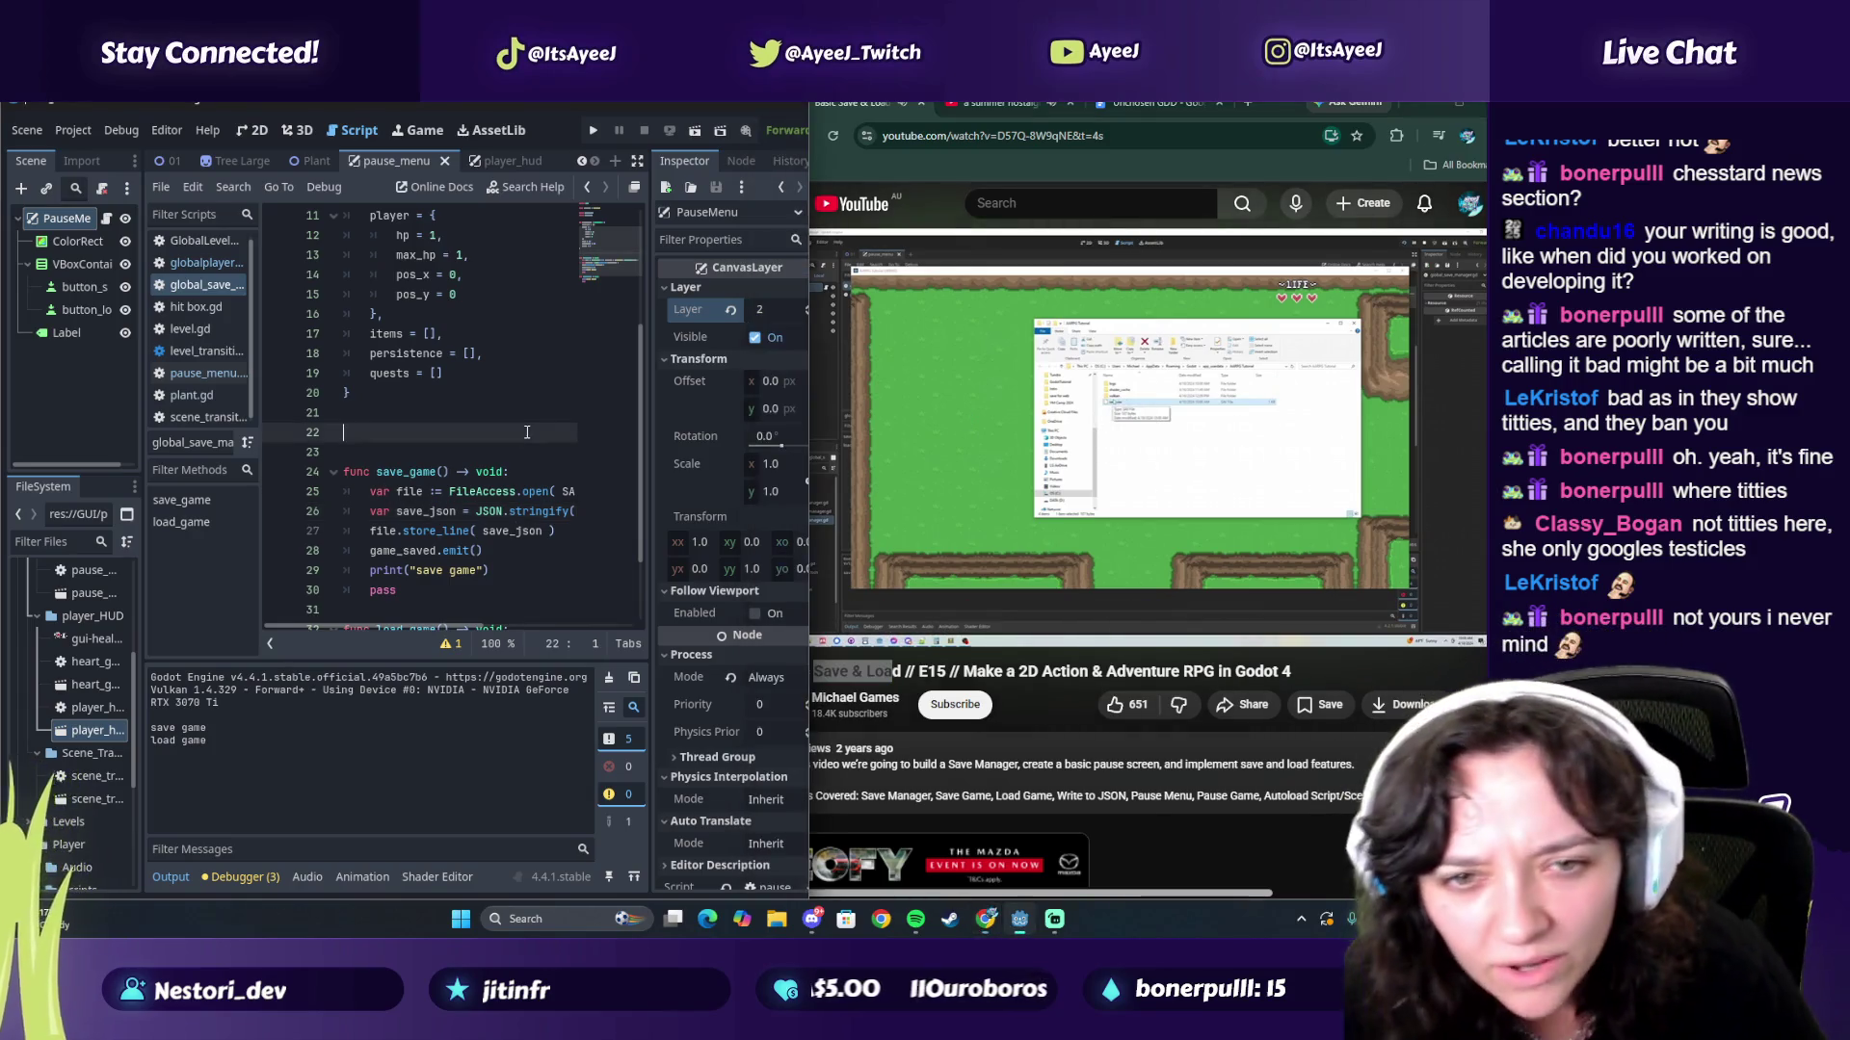
# Step: Run the project, save from the in-game pause menu, close the game and resume the tutorial
pyautogui.click(591, 131)
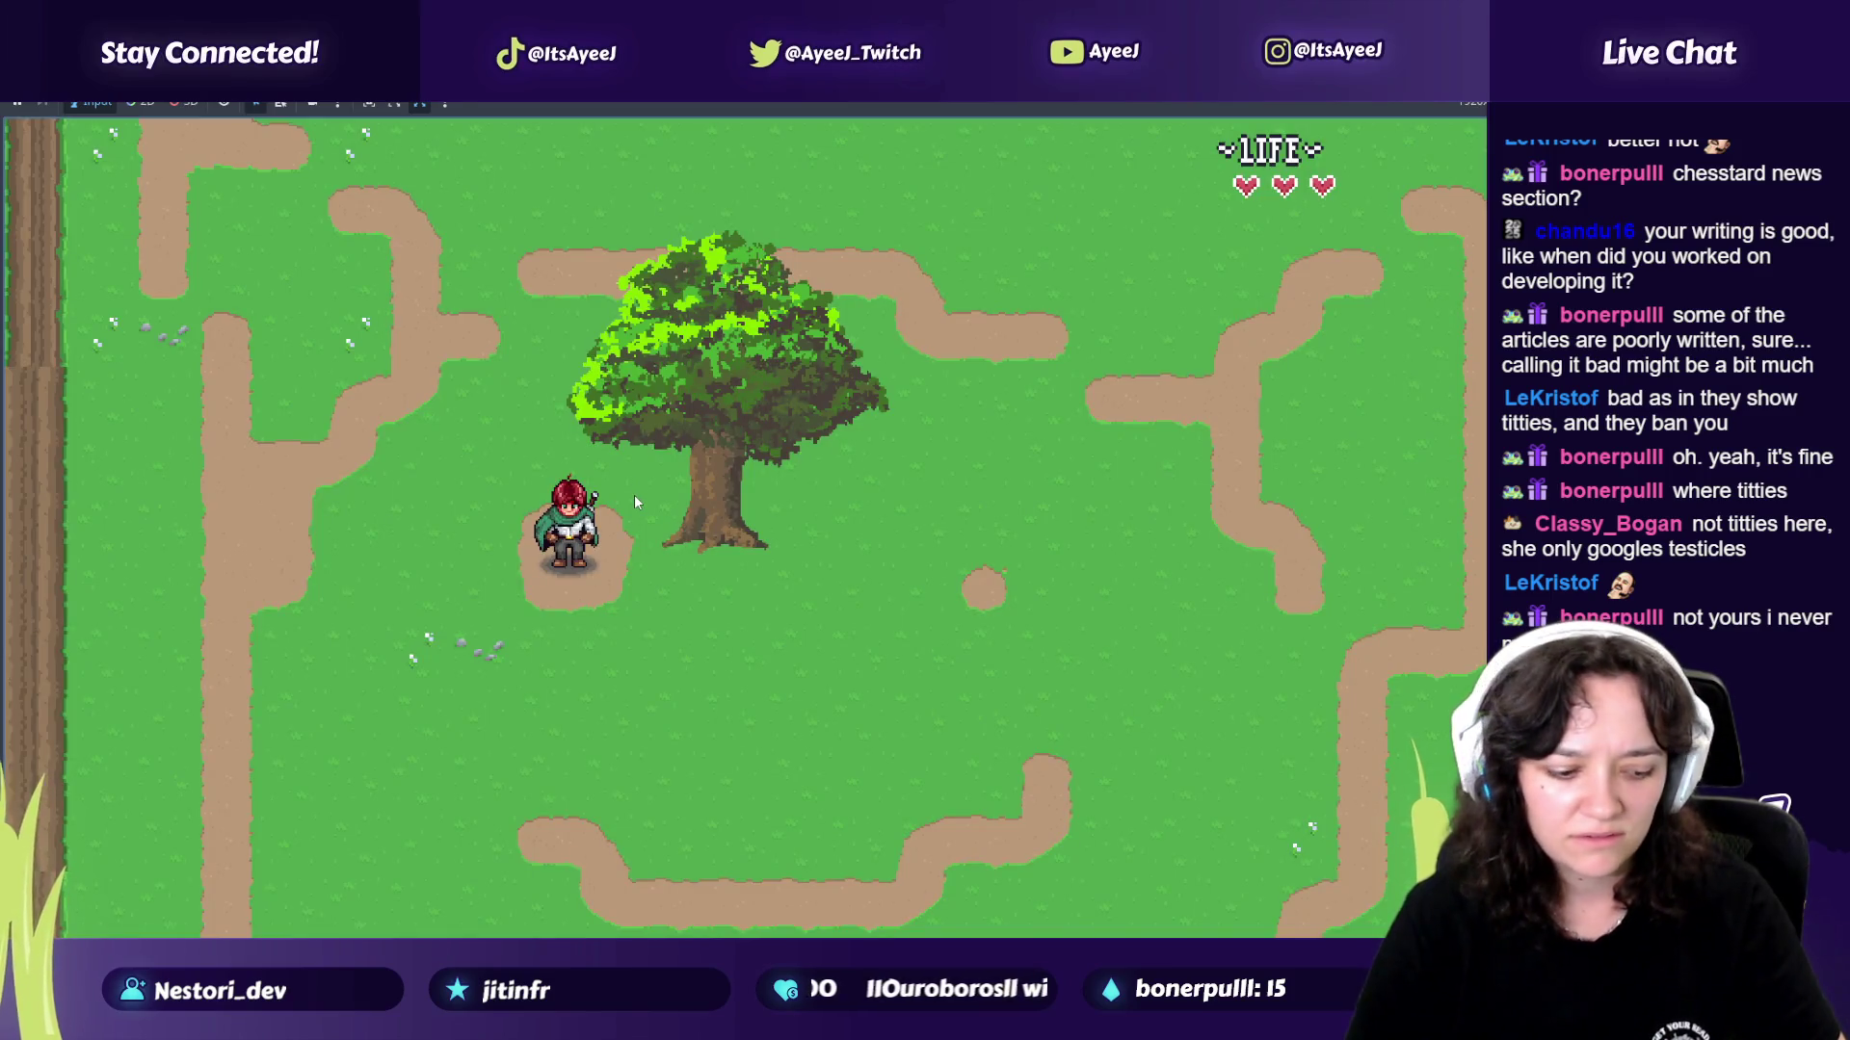
pyautogui.press('Escape')
pyautogui.click(686, 518)
pyautogui.hotkey('alt', 'Tab')
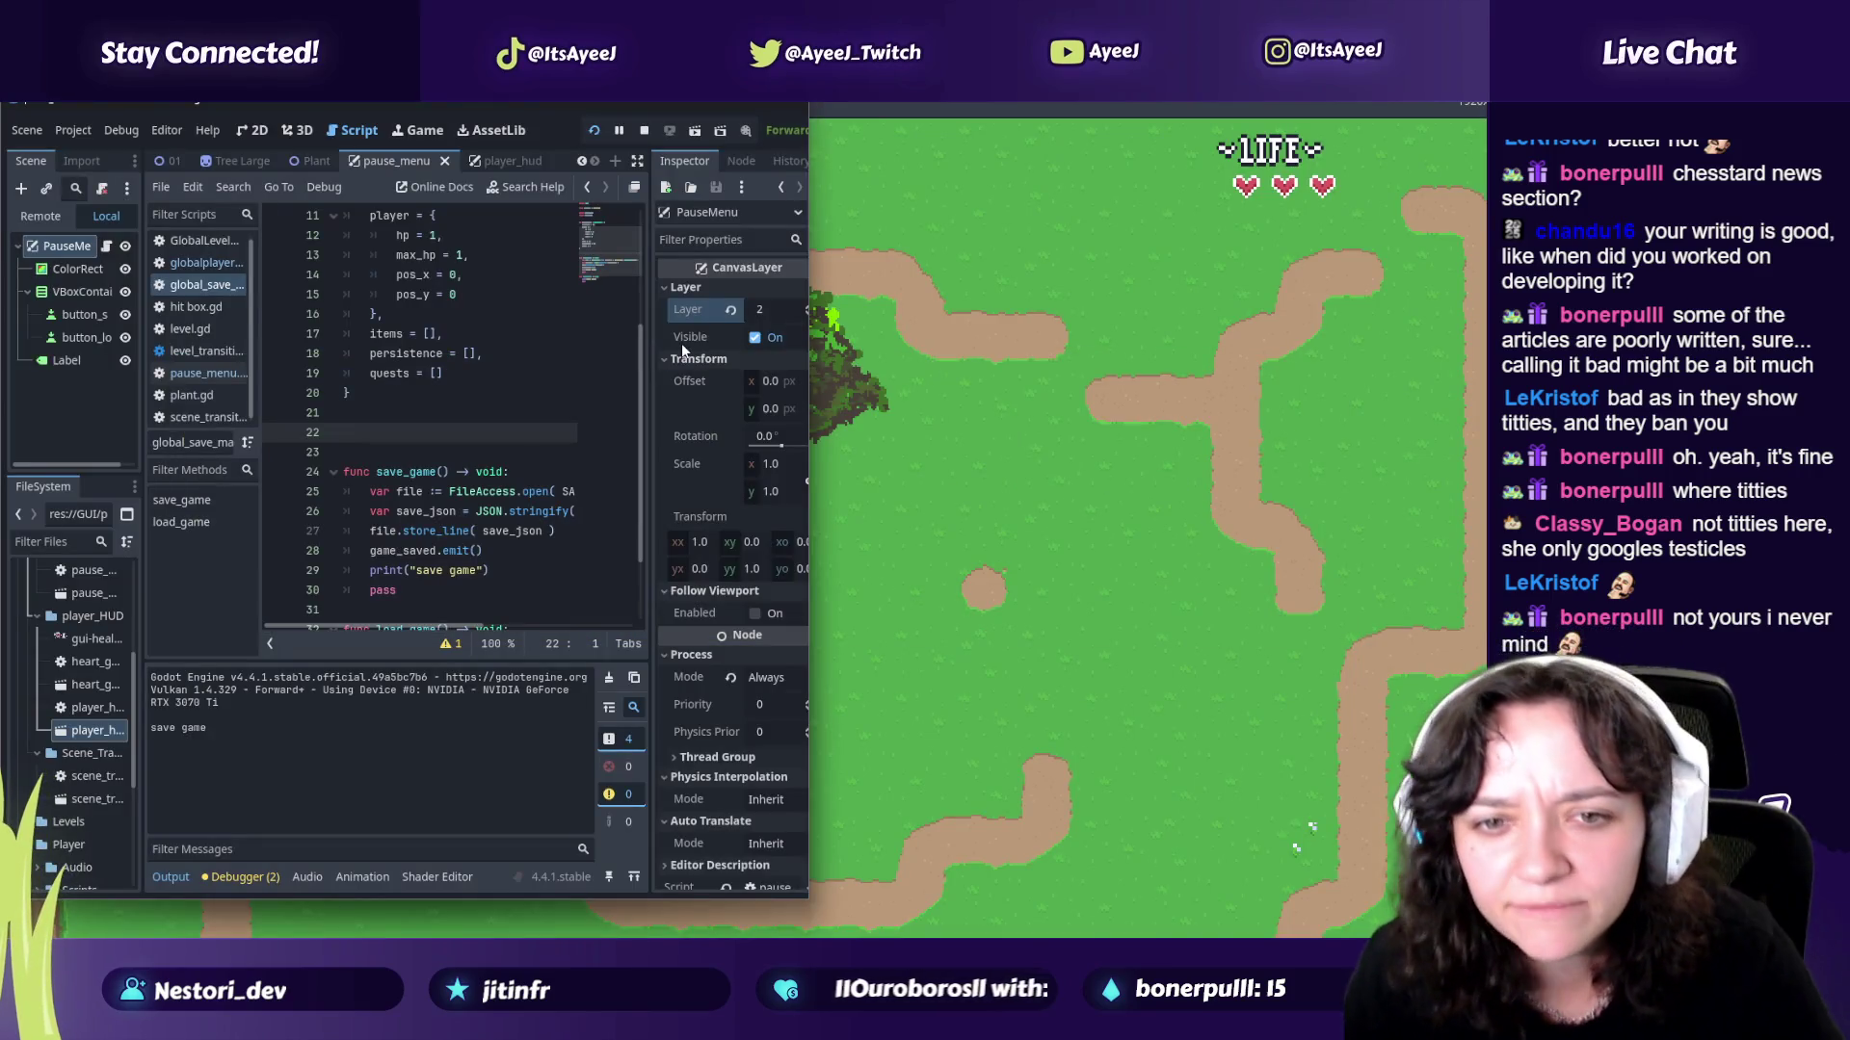
pyautogui.hotkey('alt', 'Tab')
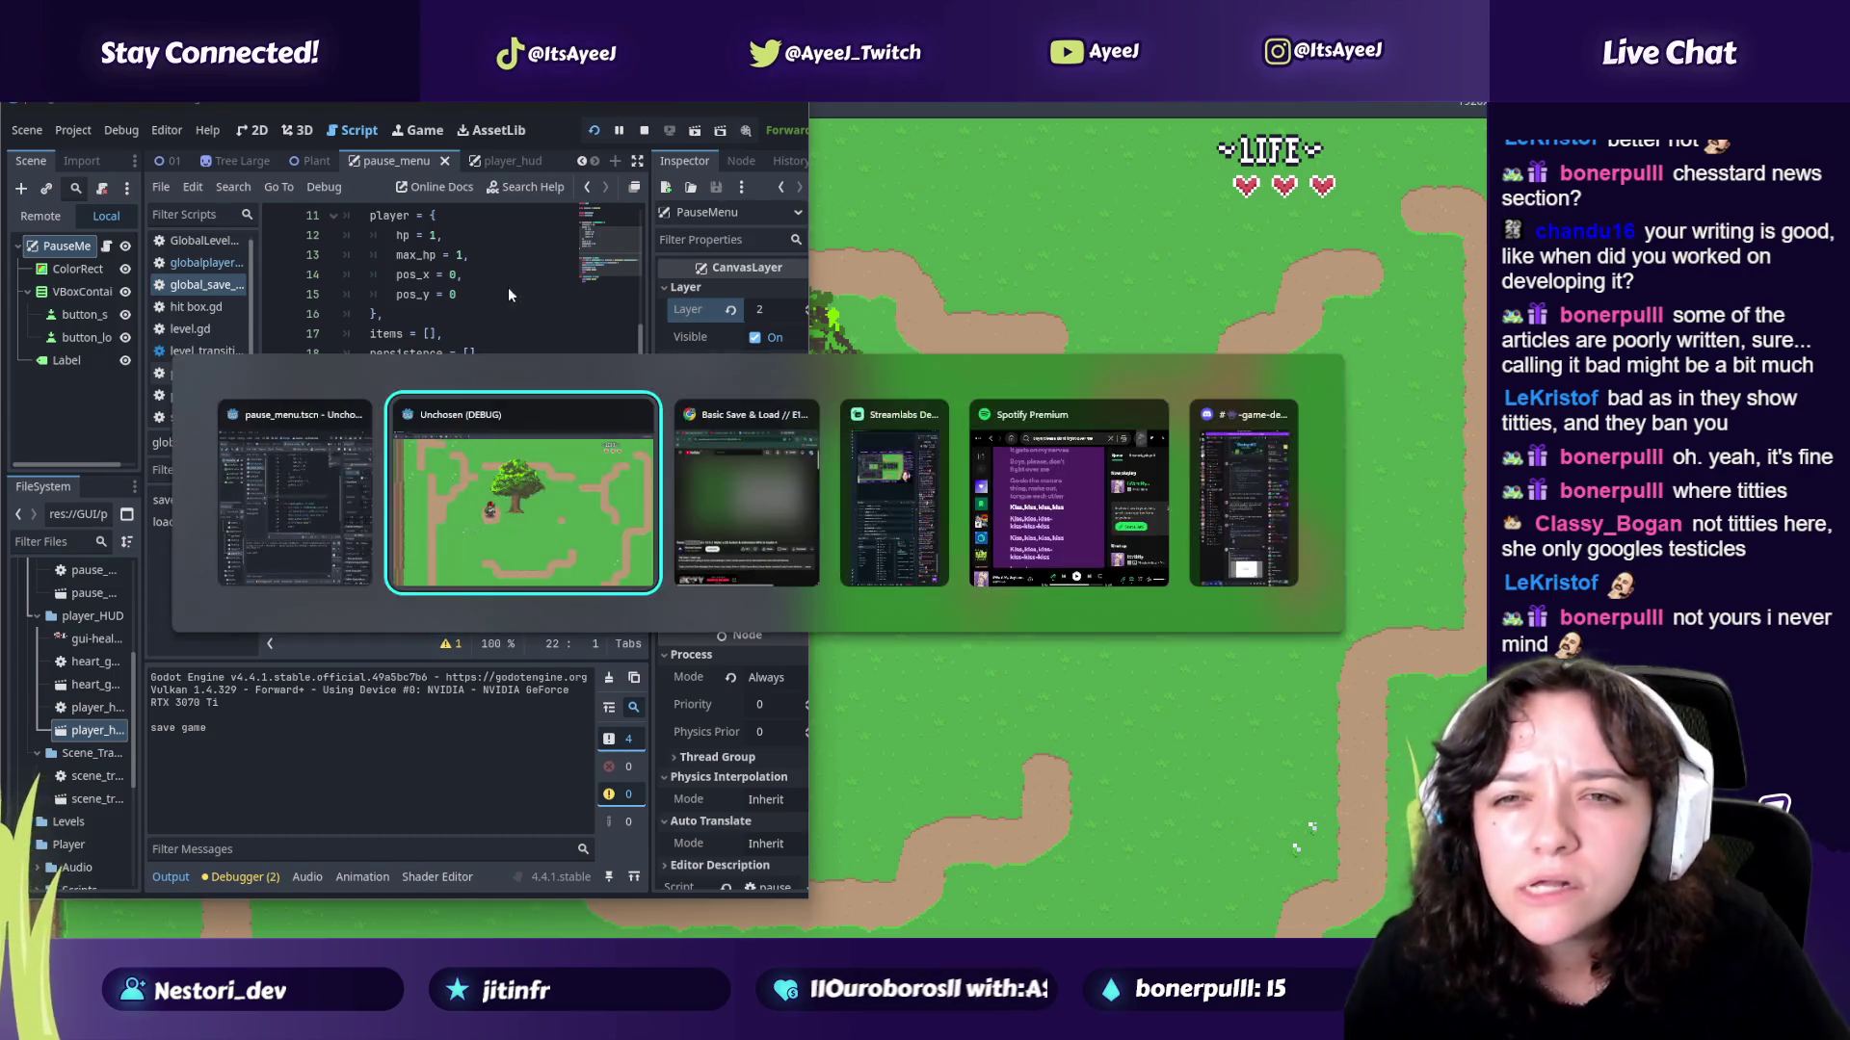
pyautogui.click(643, 414)
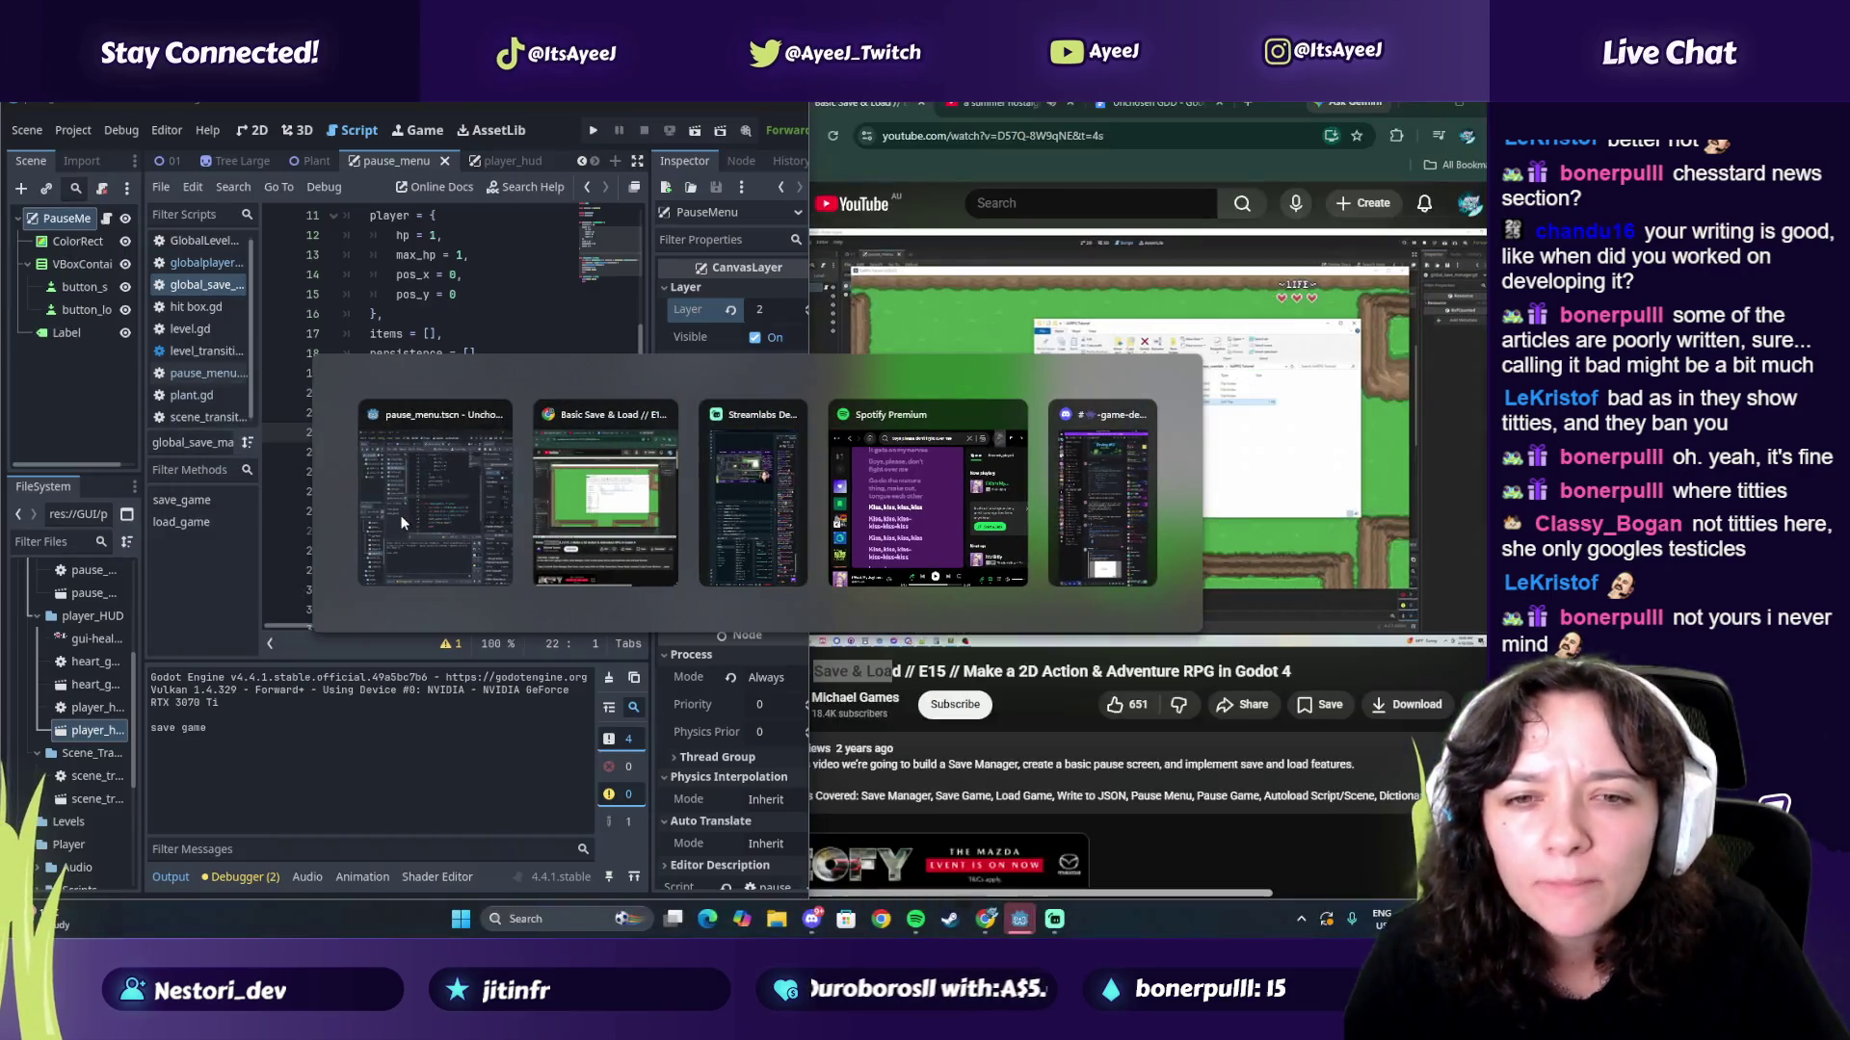
pyautogui.click(545, 477)
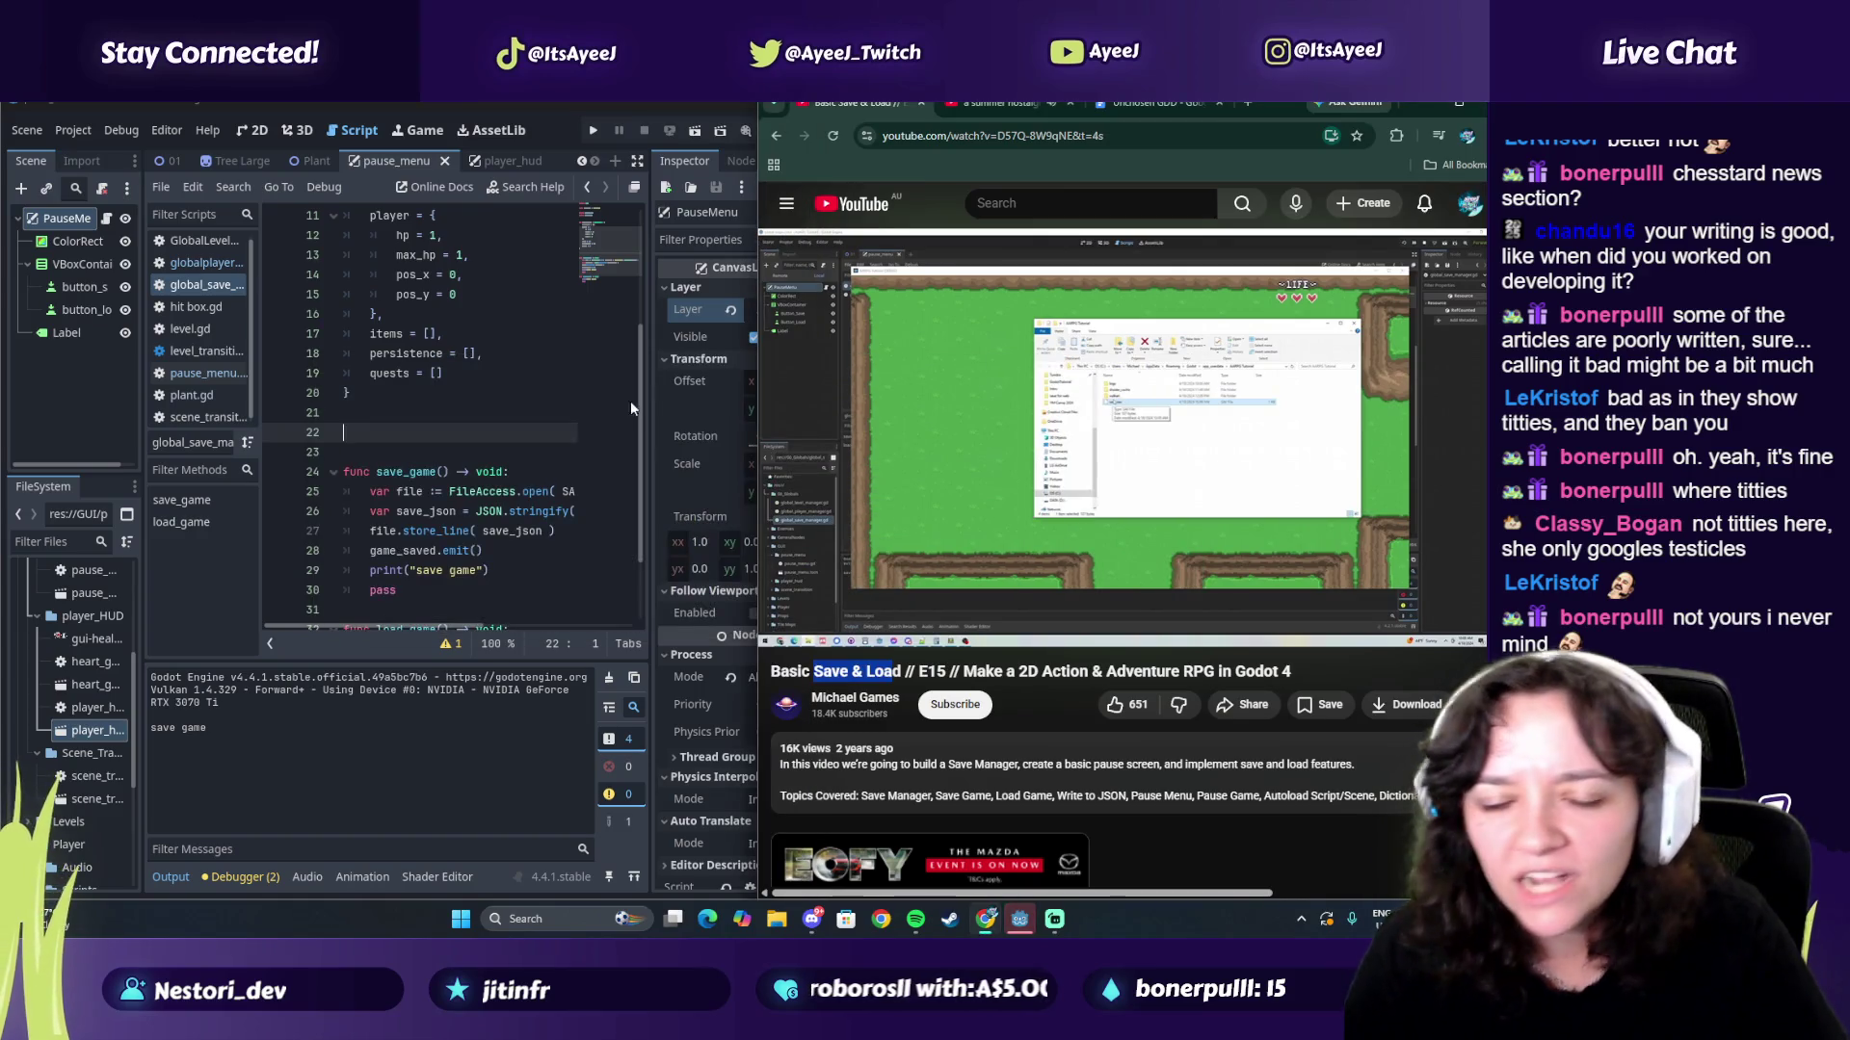
pyautogui.click(913, 419)
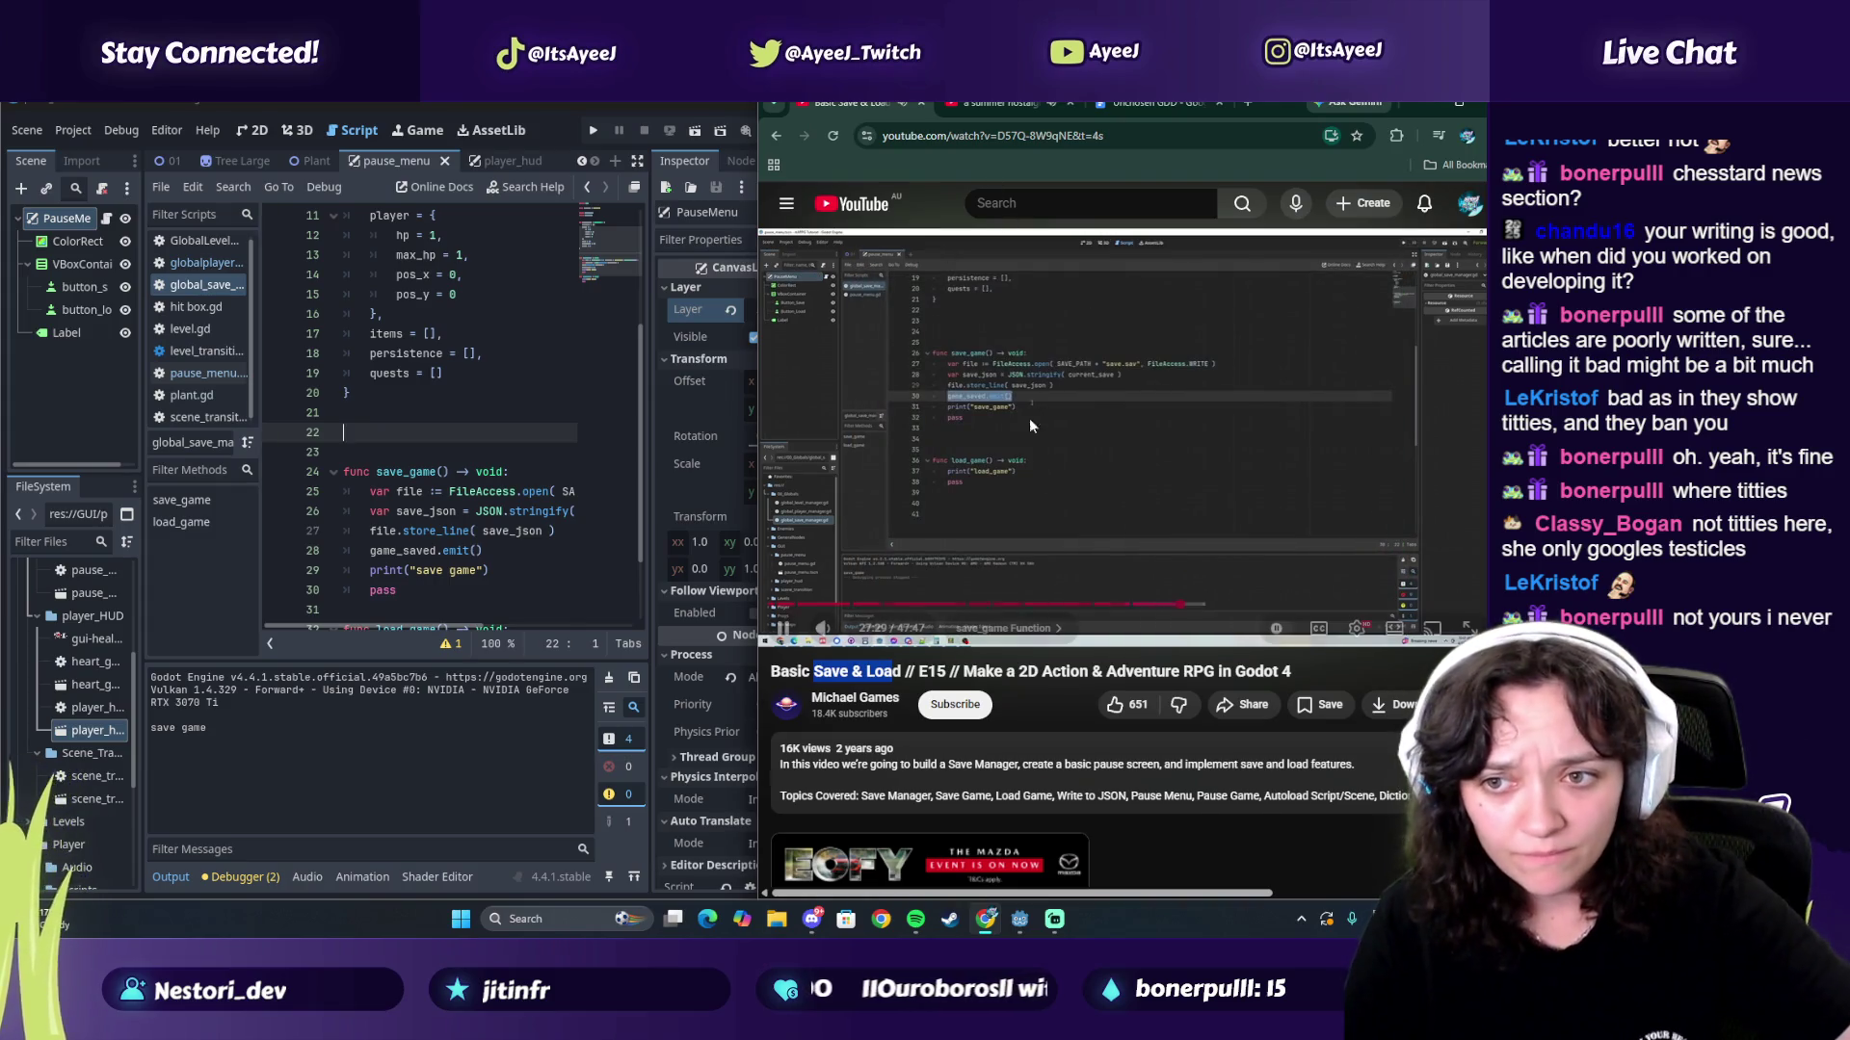
# Step: Pause the tutorial, switch to the Pokémon music tab, and launch TikTok from system search
pyautogui.click(1133, 477)
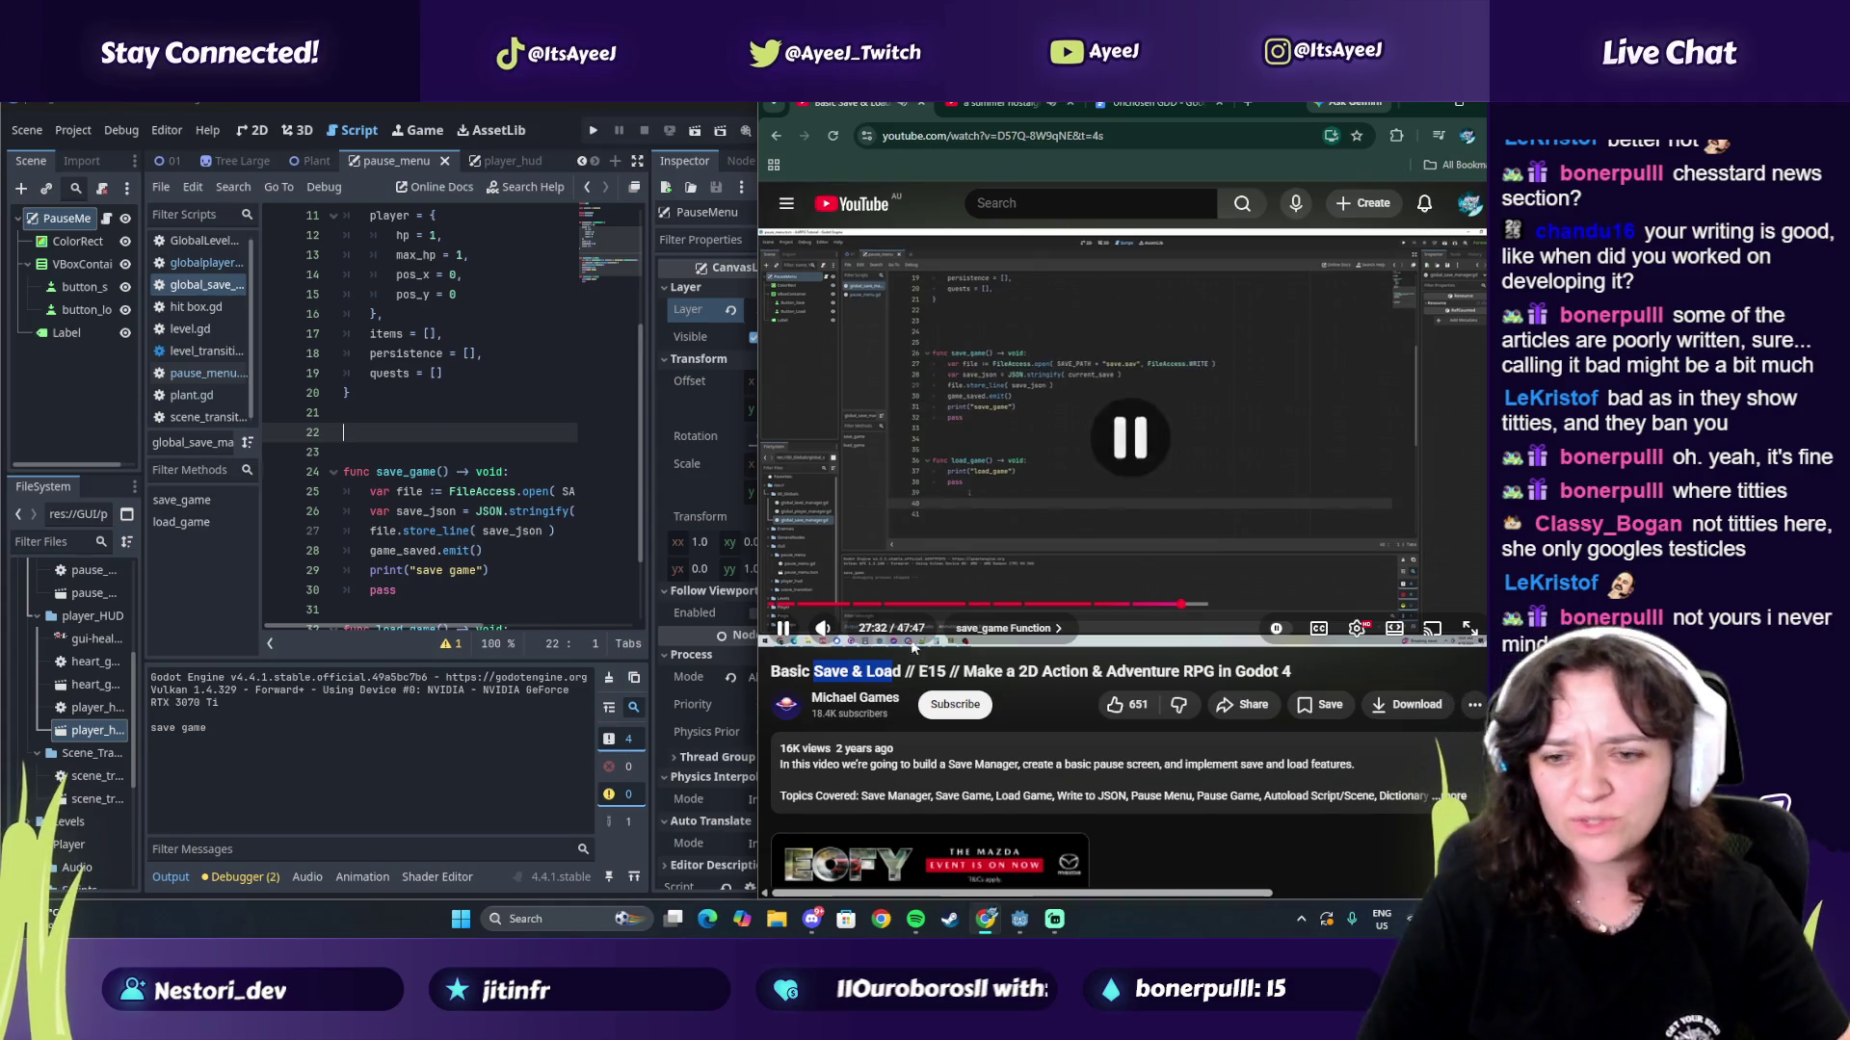
pyautogui.hotkey('ctrl', 'Tab')
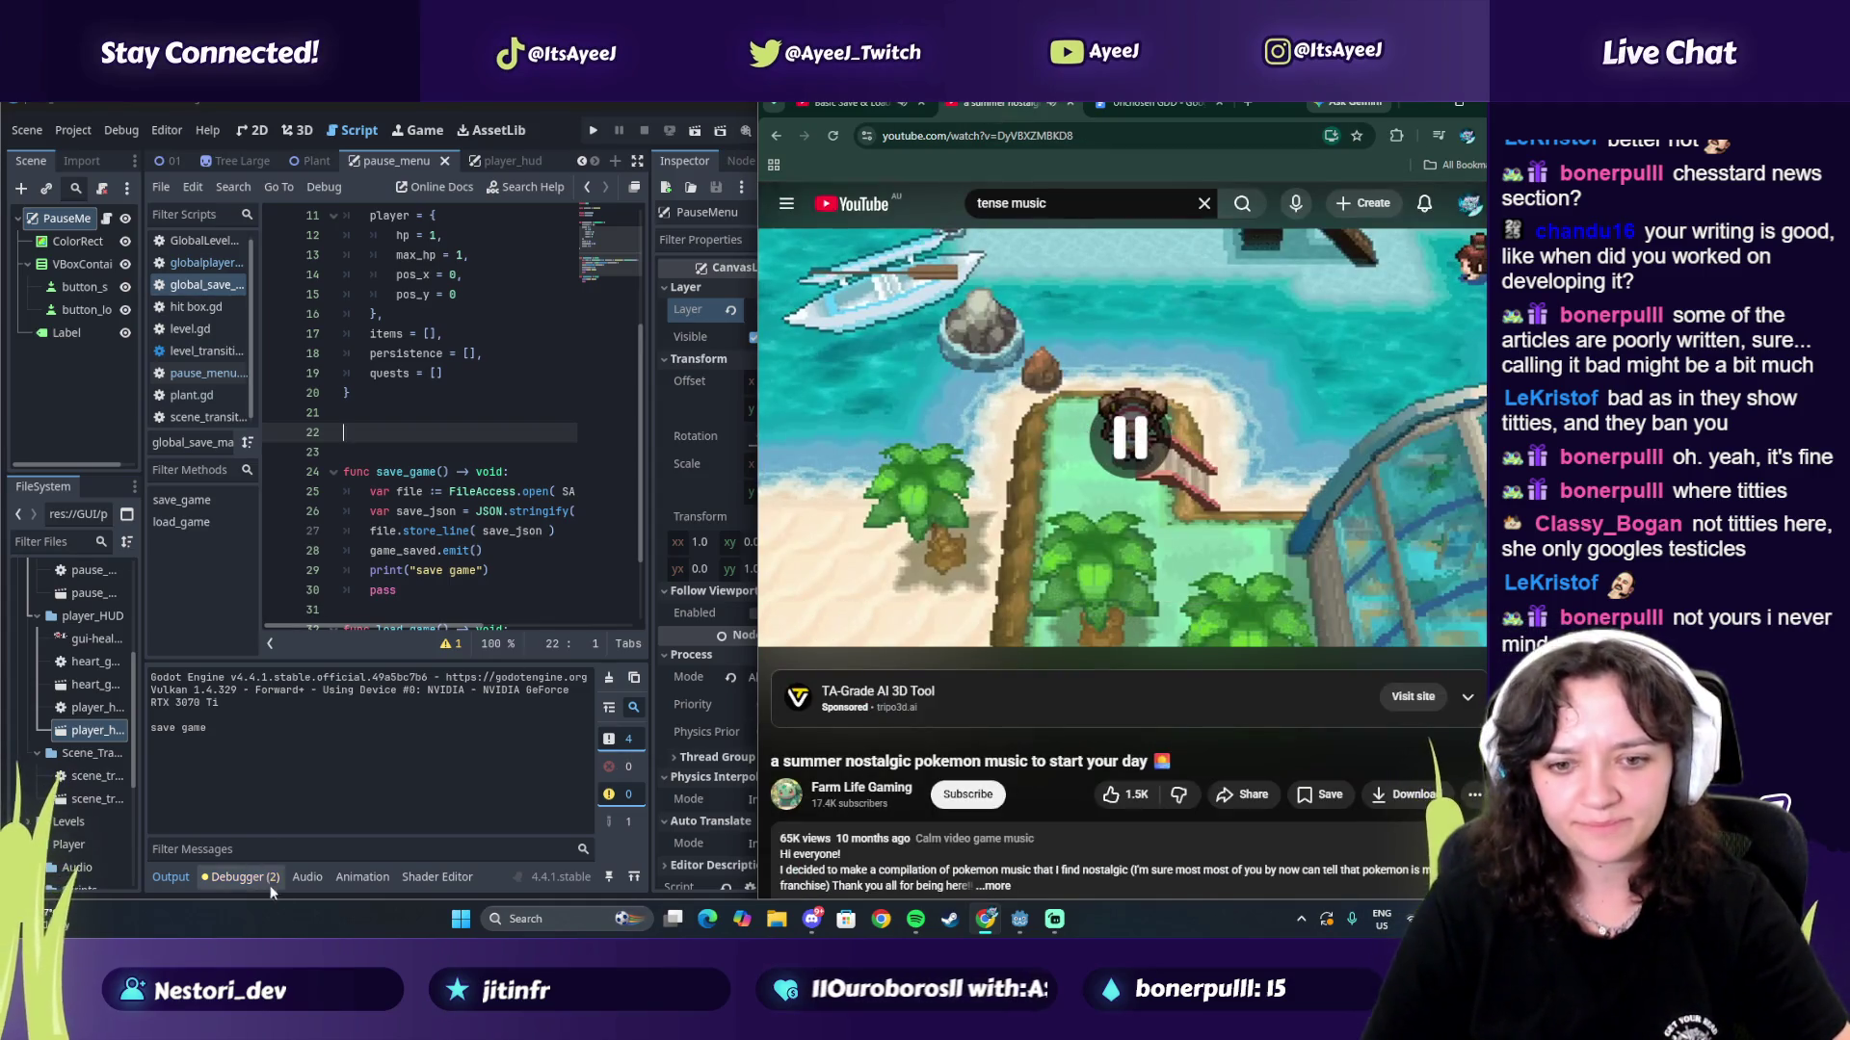
pyautogui.press('super')
pyautogui.write('tiktok')
pyautogui.press('Return')
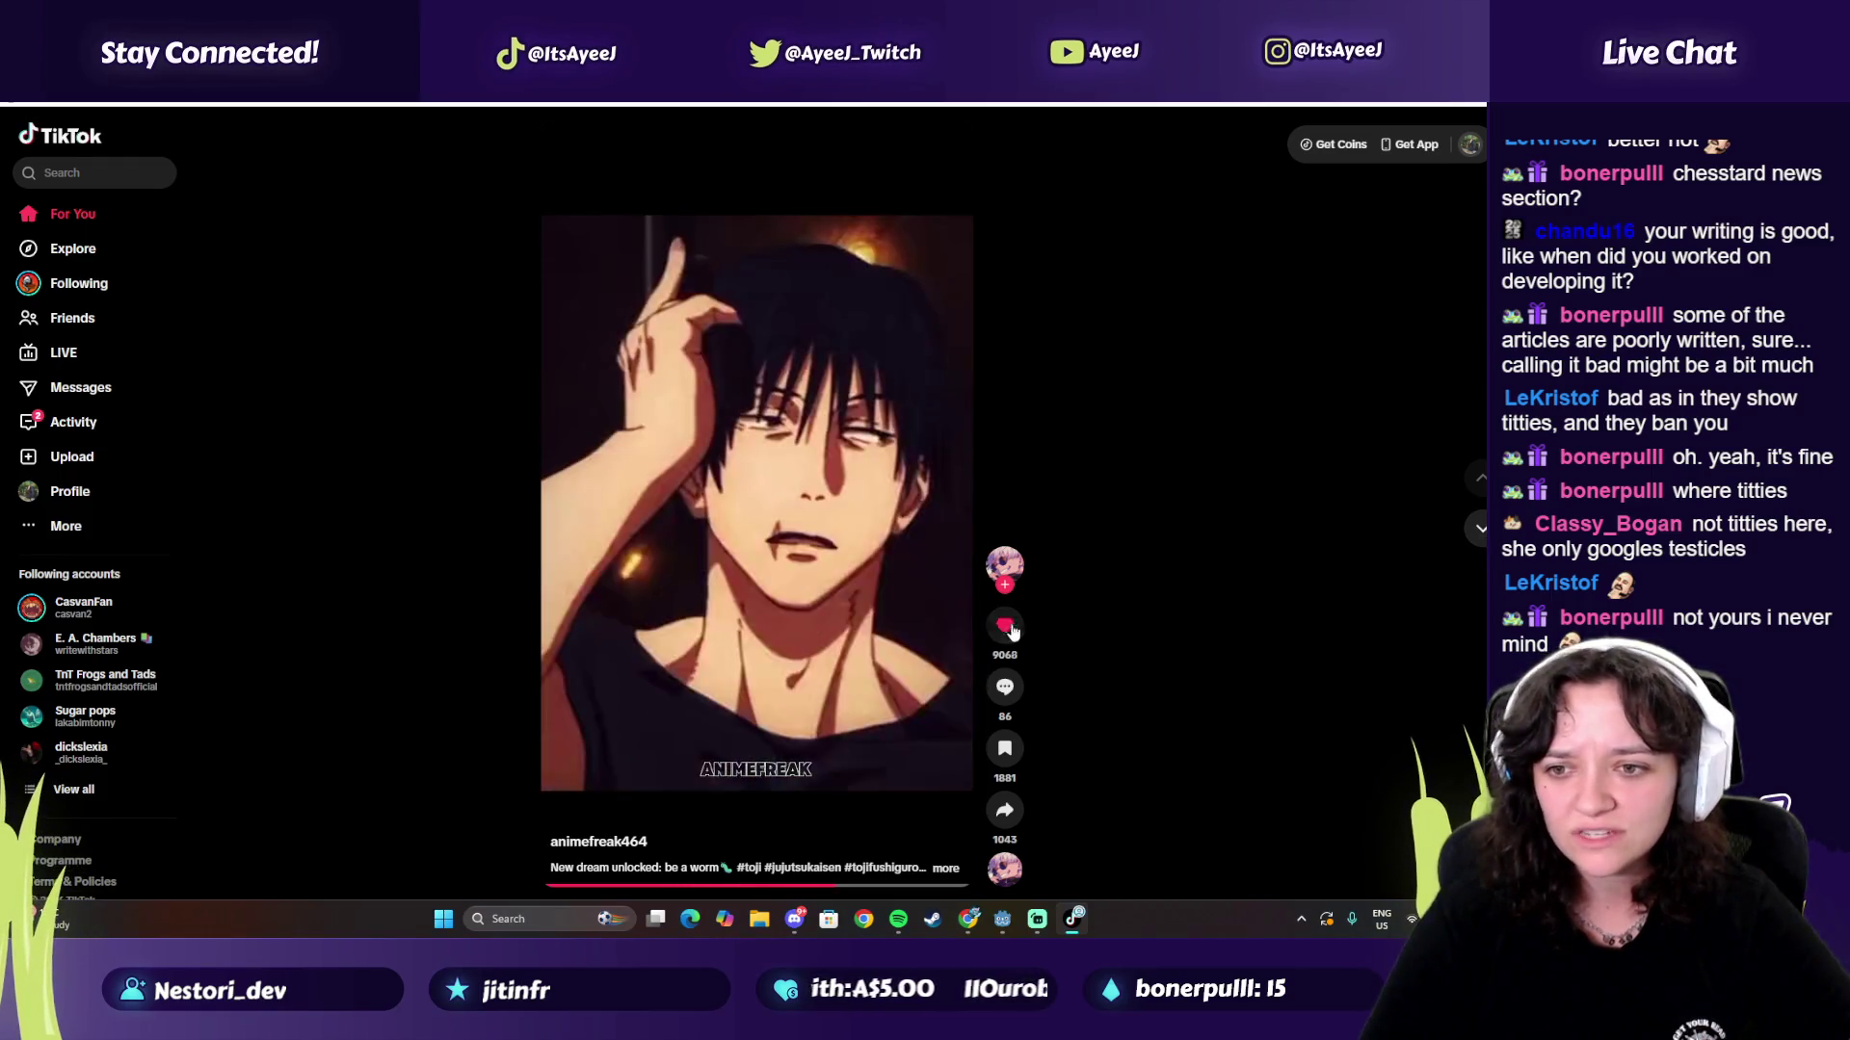
# Step: Scroll through the For You feed, skipping past many videos and sponsored ads
pyautogui.click(1471, 532)
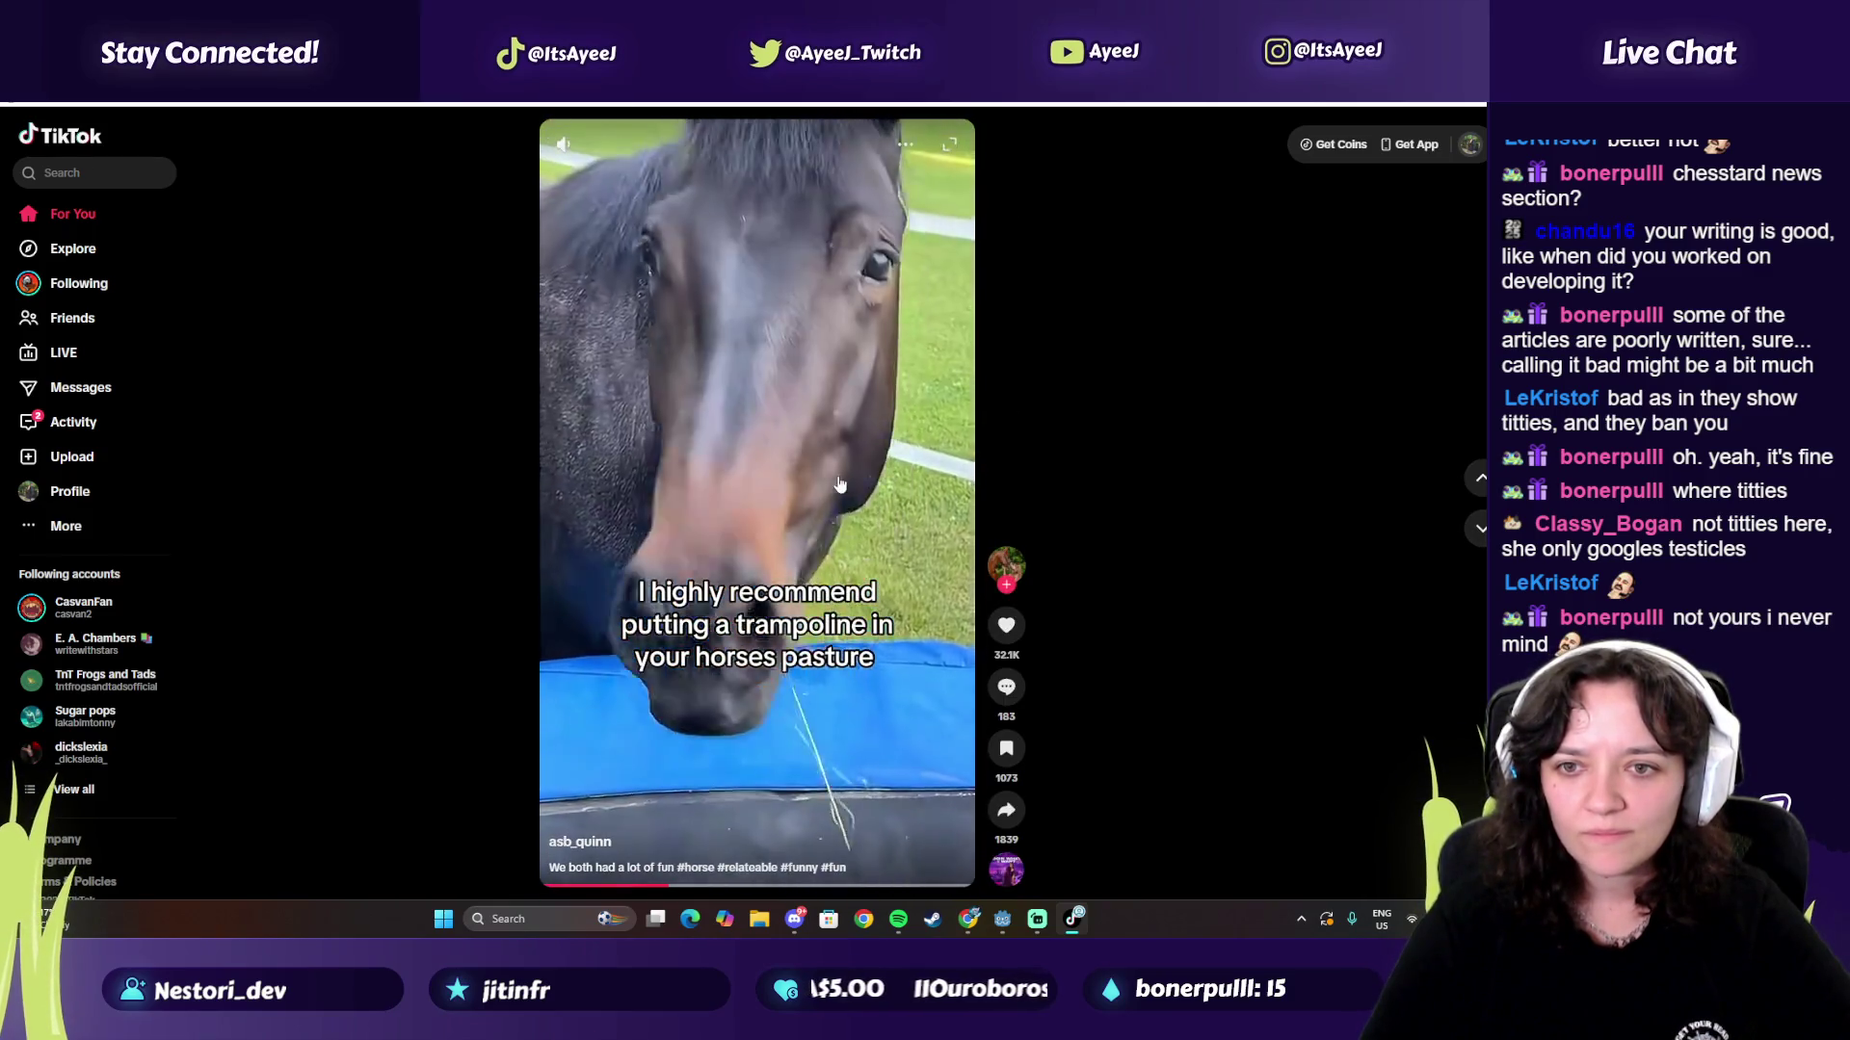
pyautogui.click(1479, 530)
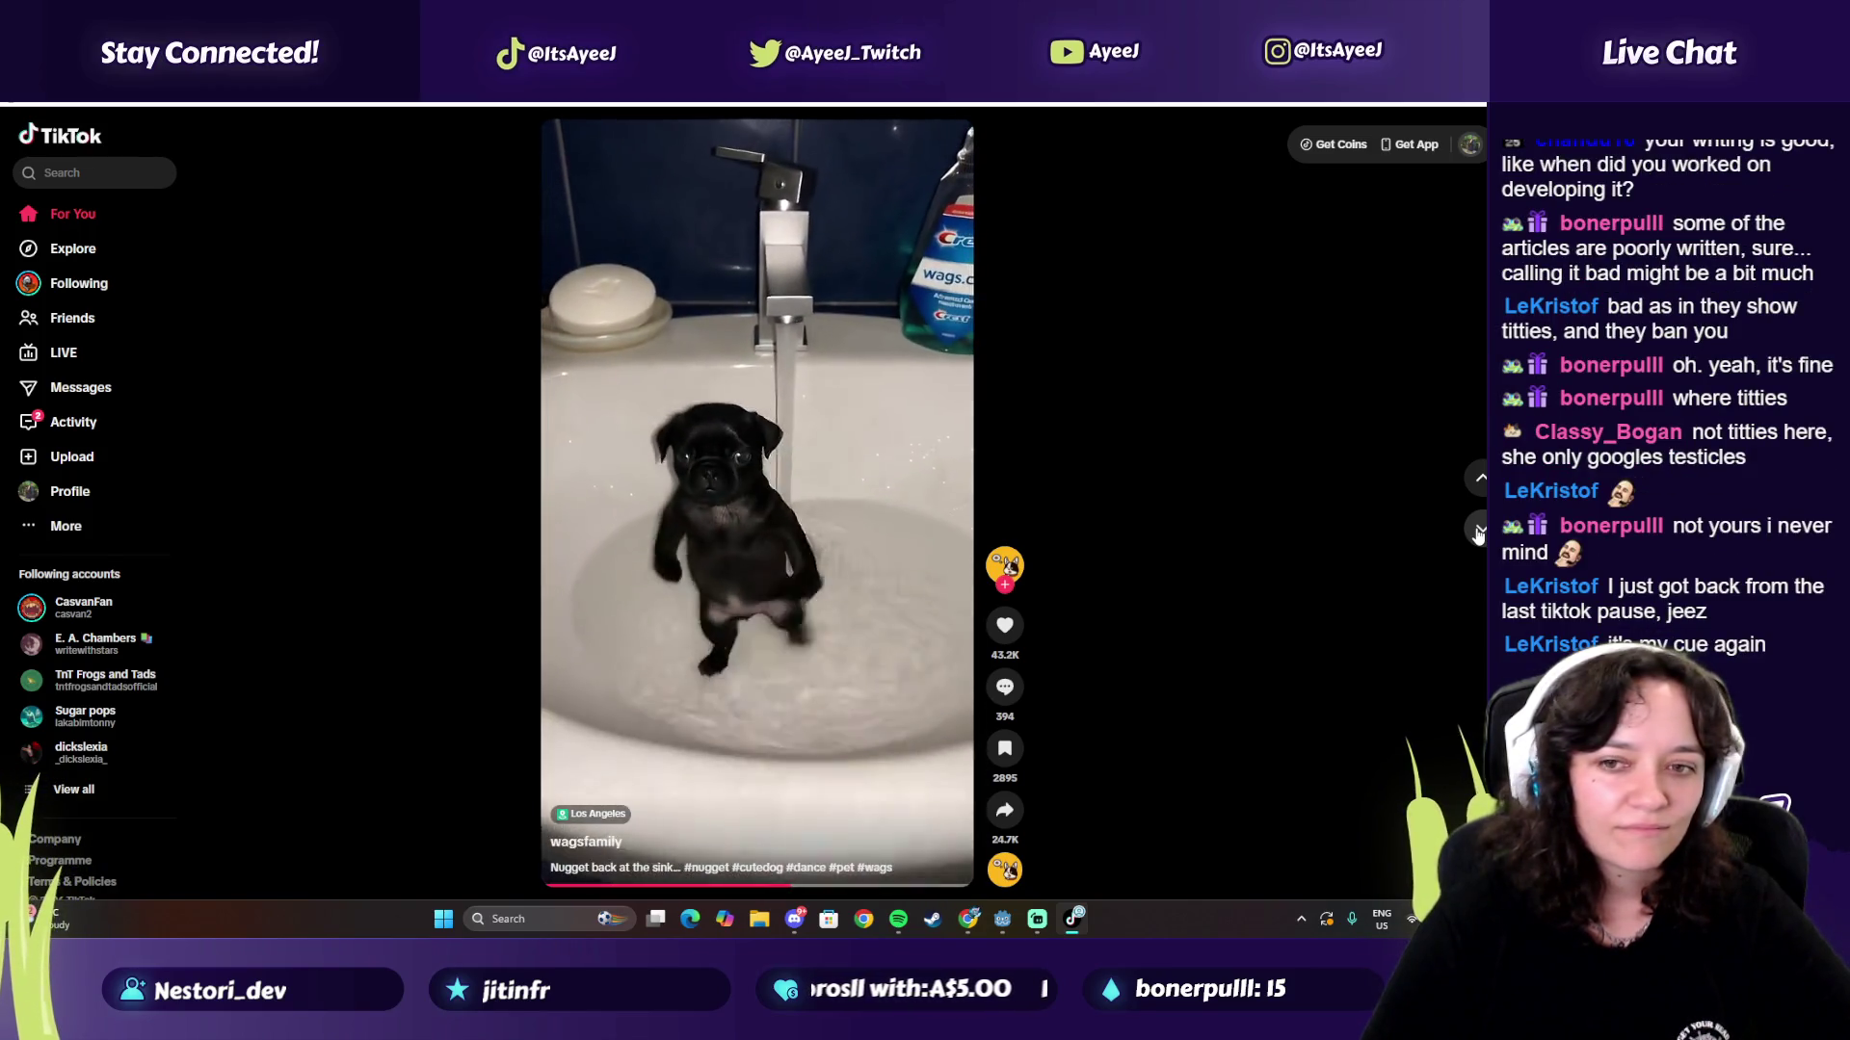
pyautogui.click(1479, 532)
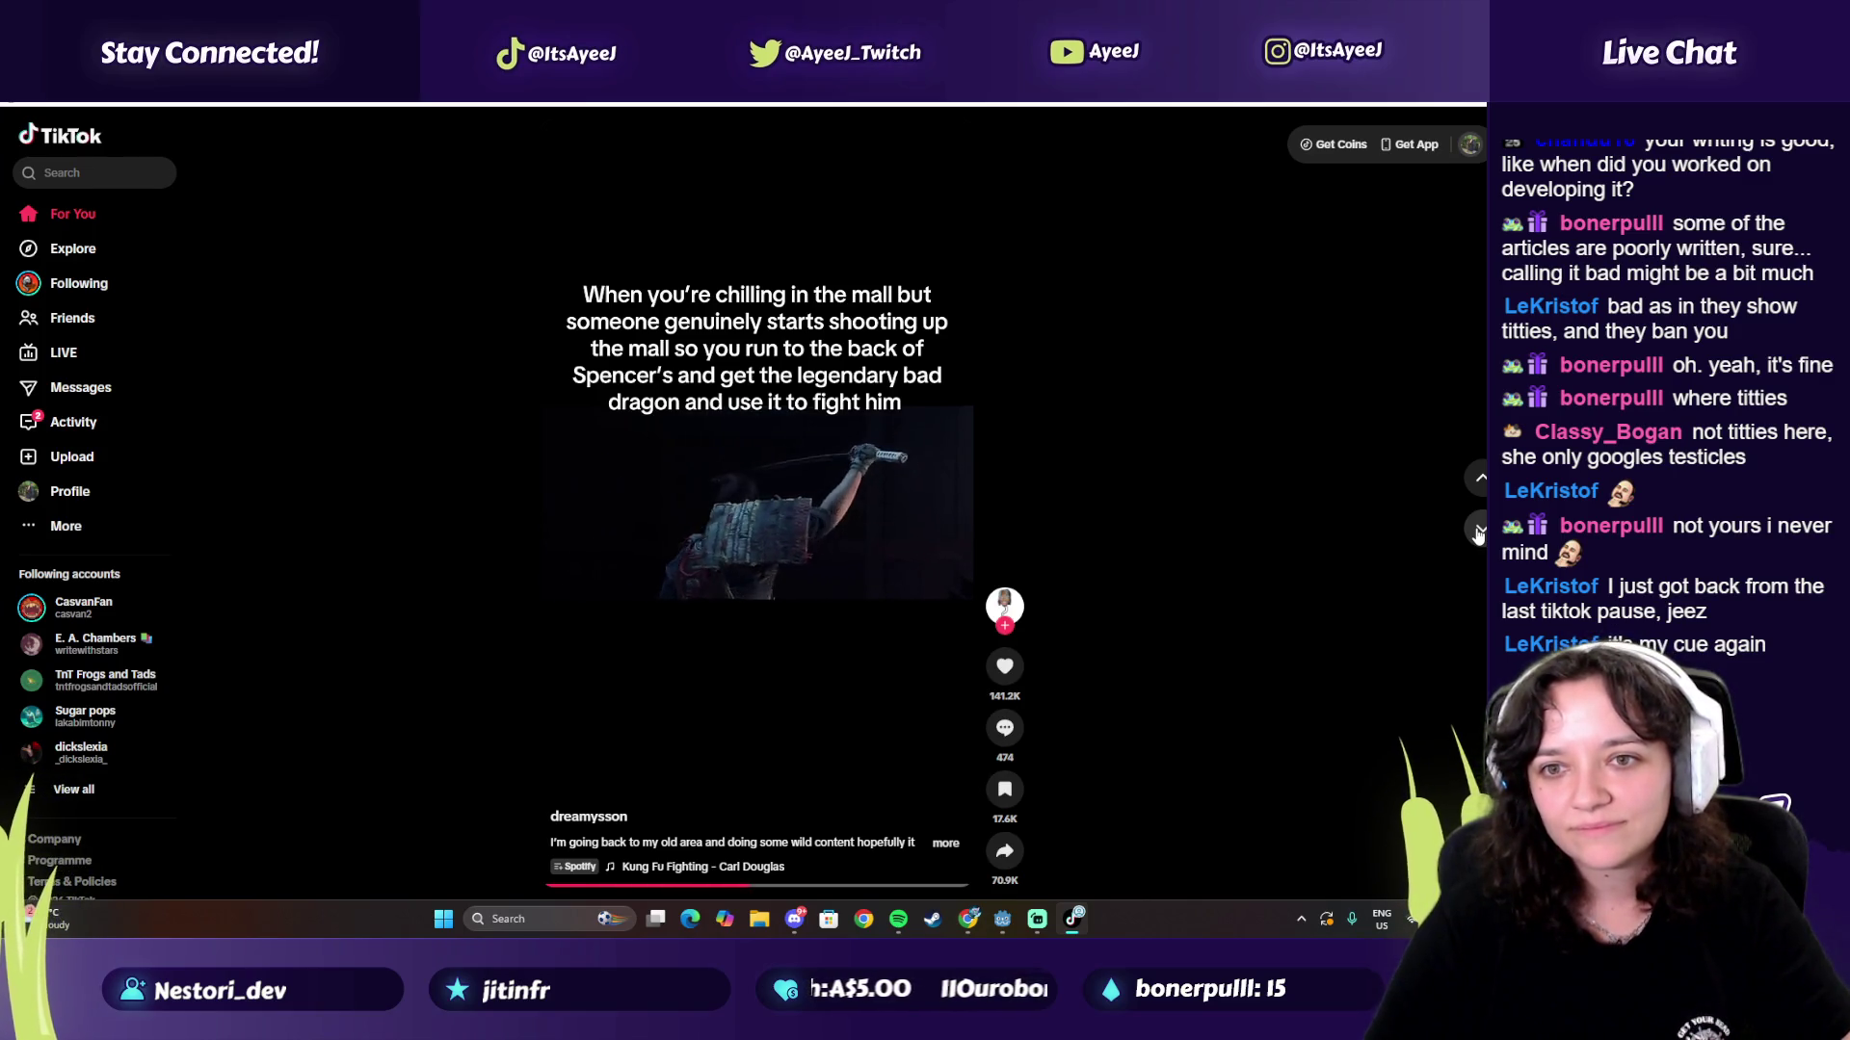
pyautogui.click(1479, 532)
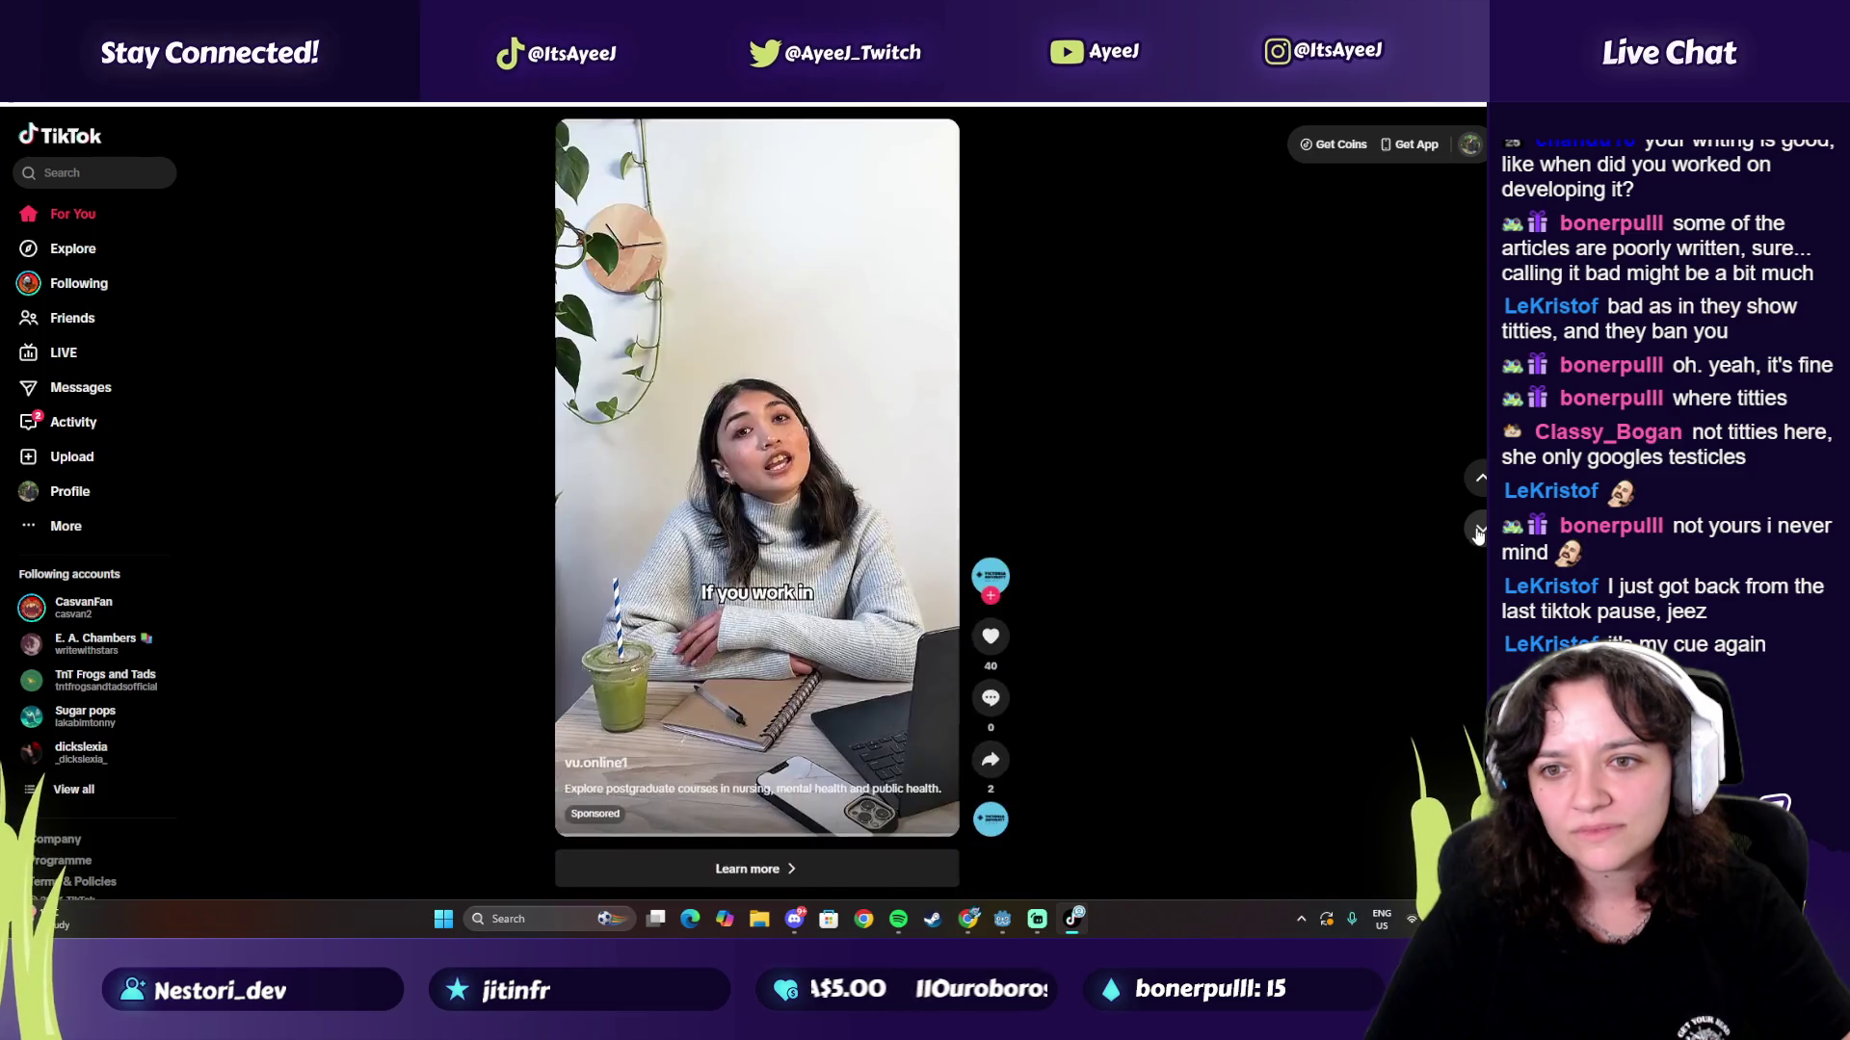
pyautogui.click(1479, 532)
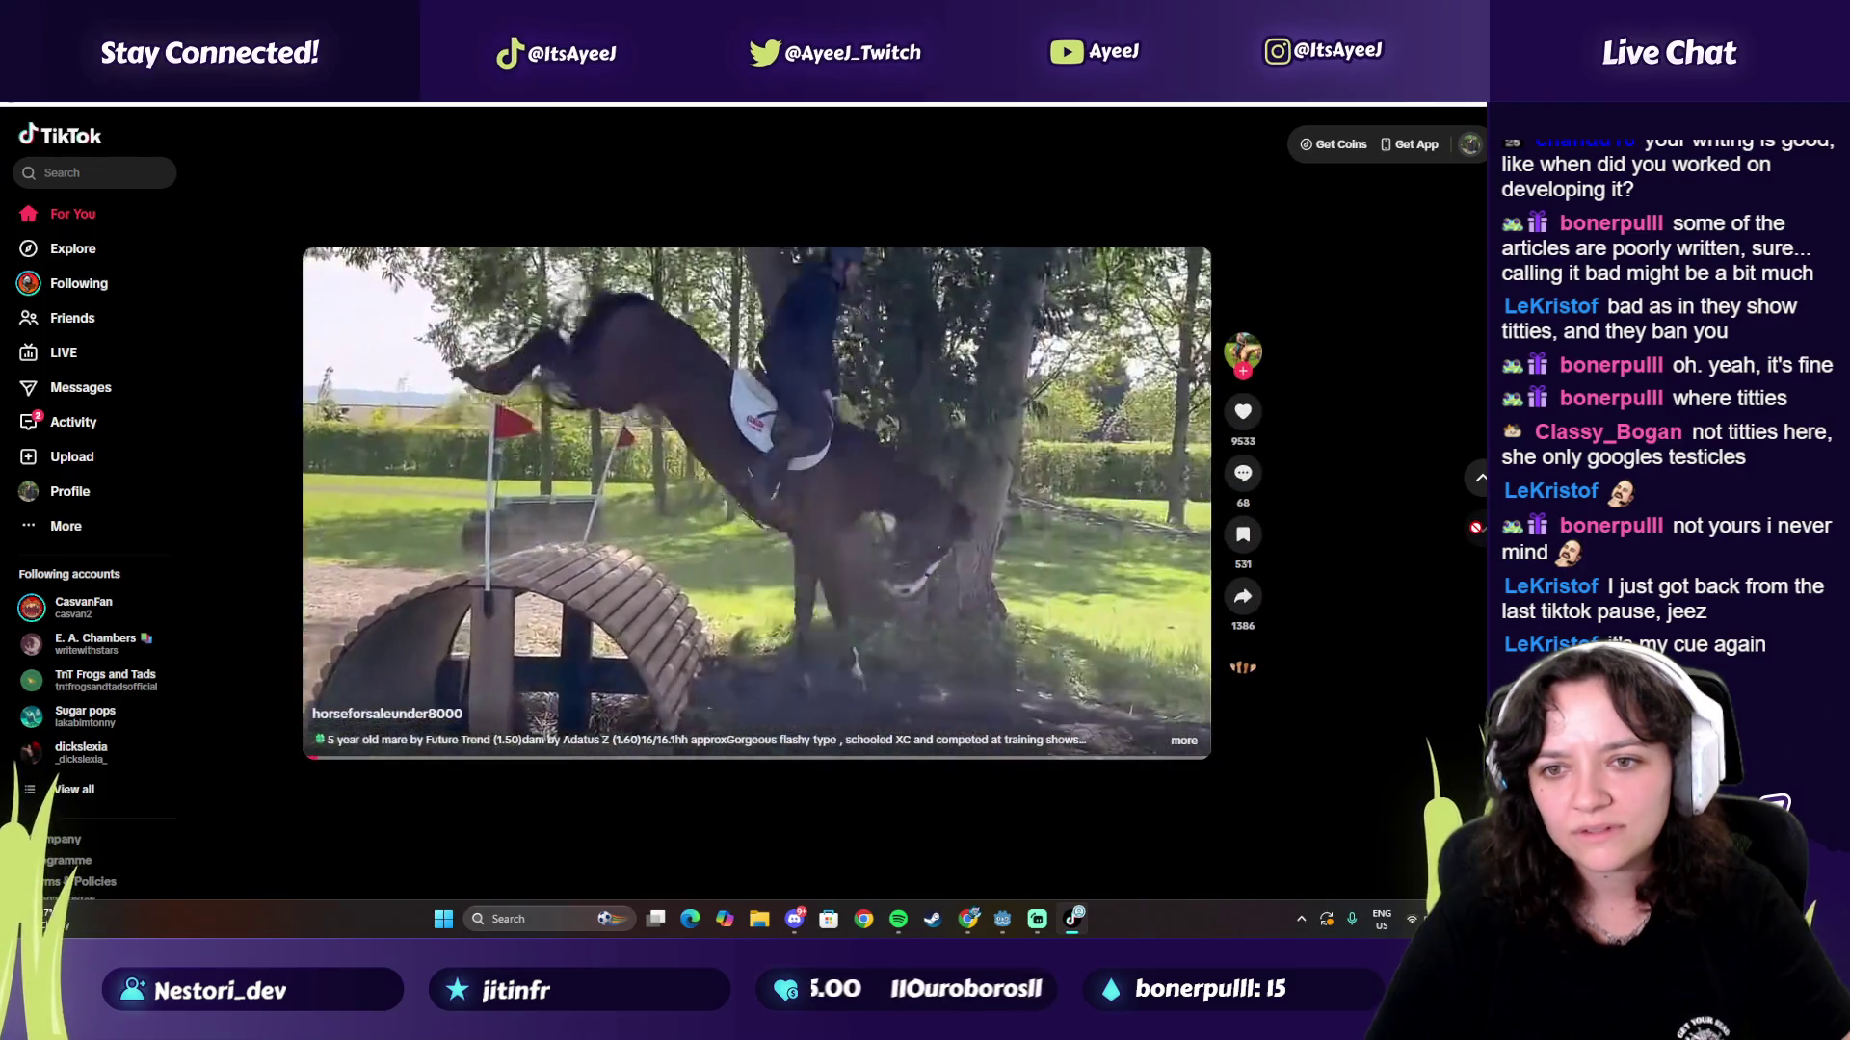
pyautogui.click(1478, 532)
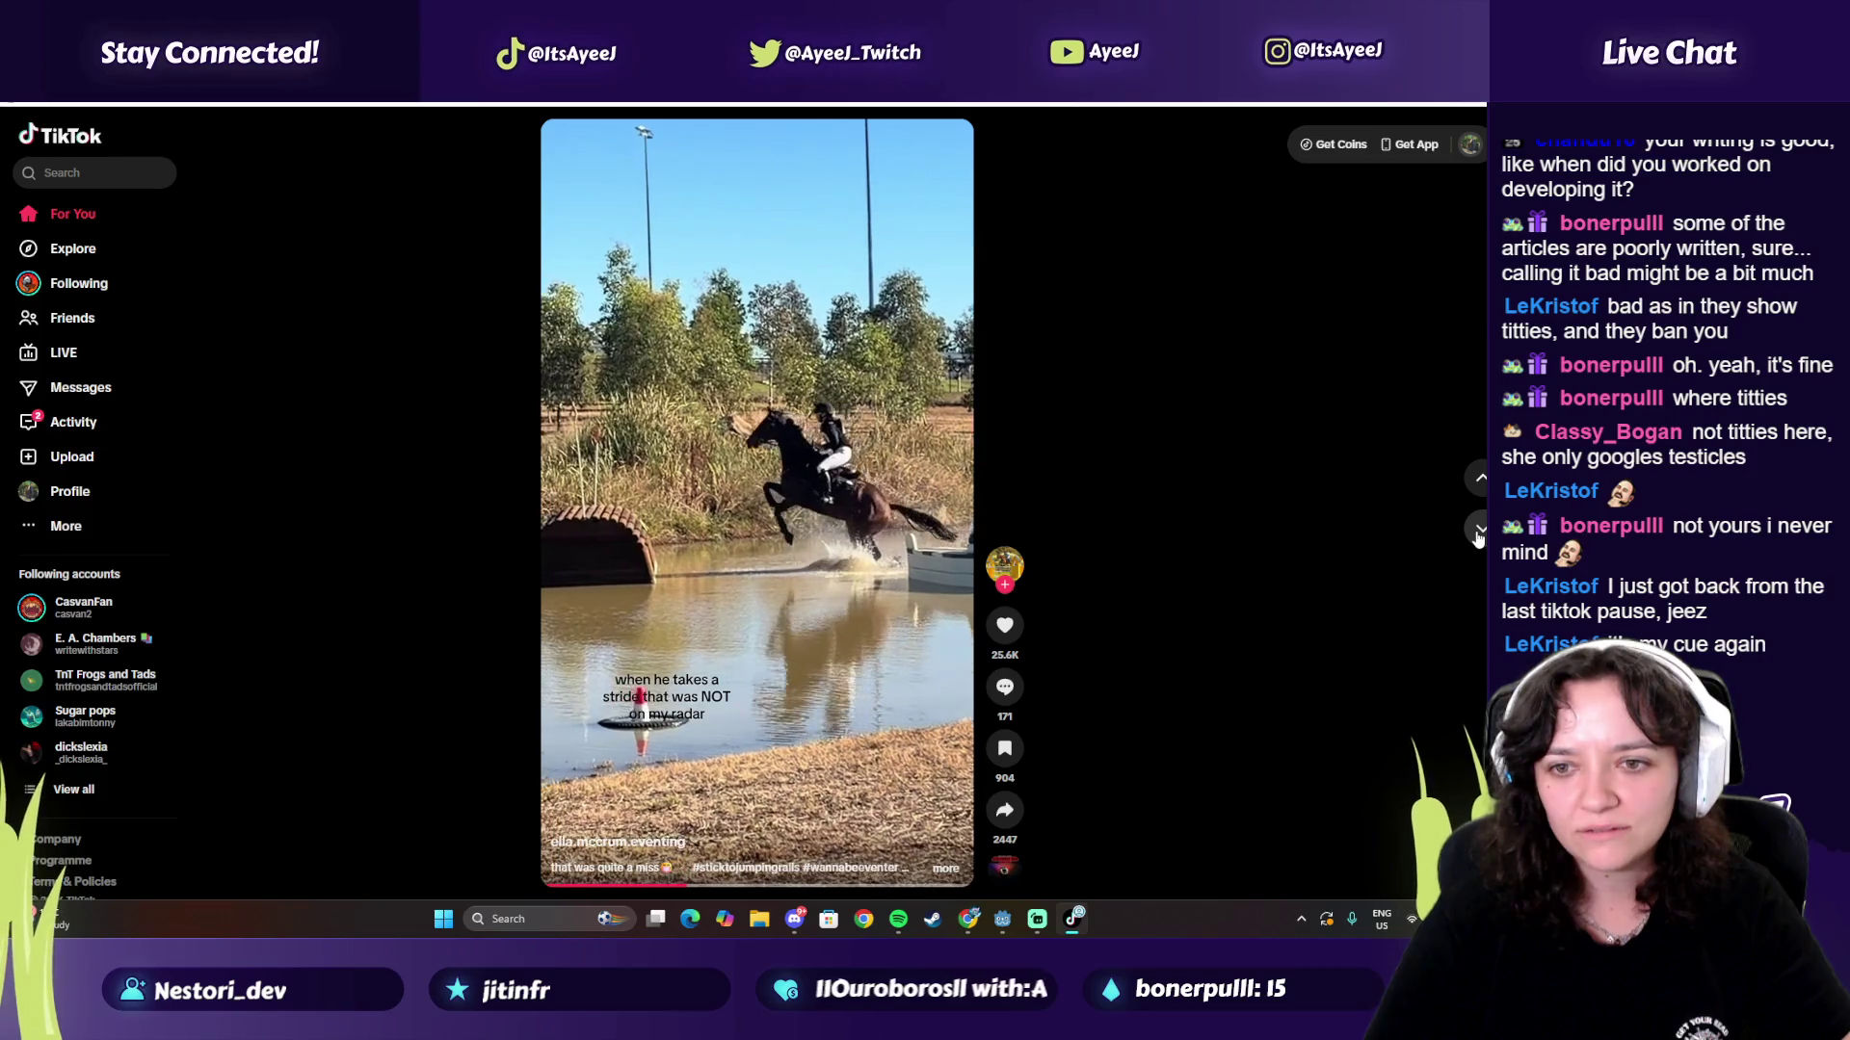
pyautogui.click(1476, 530)
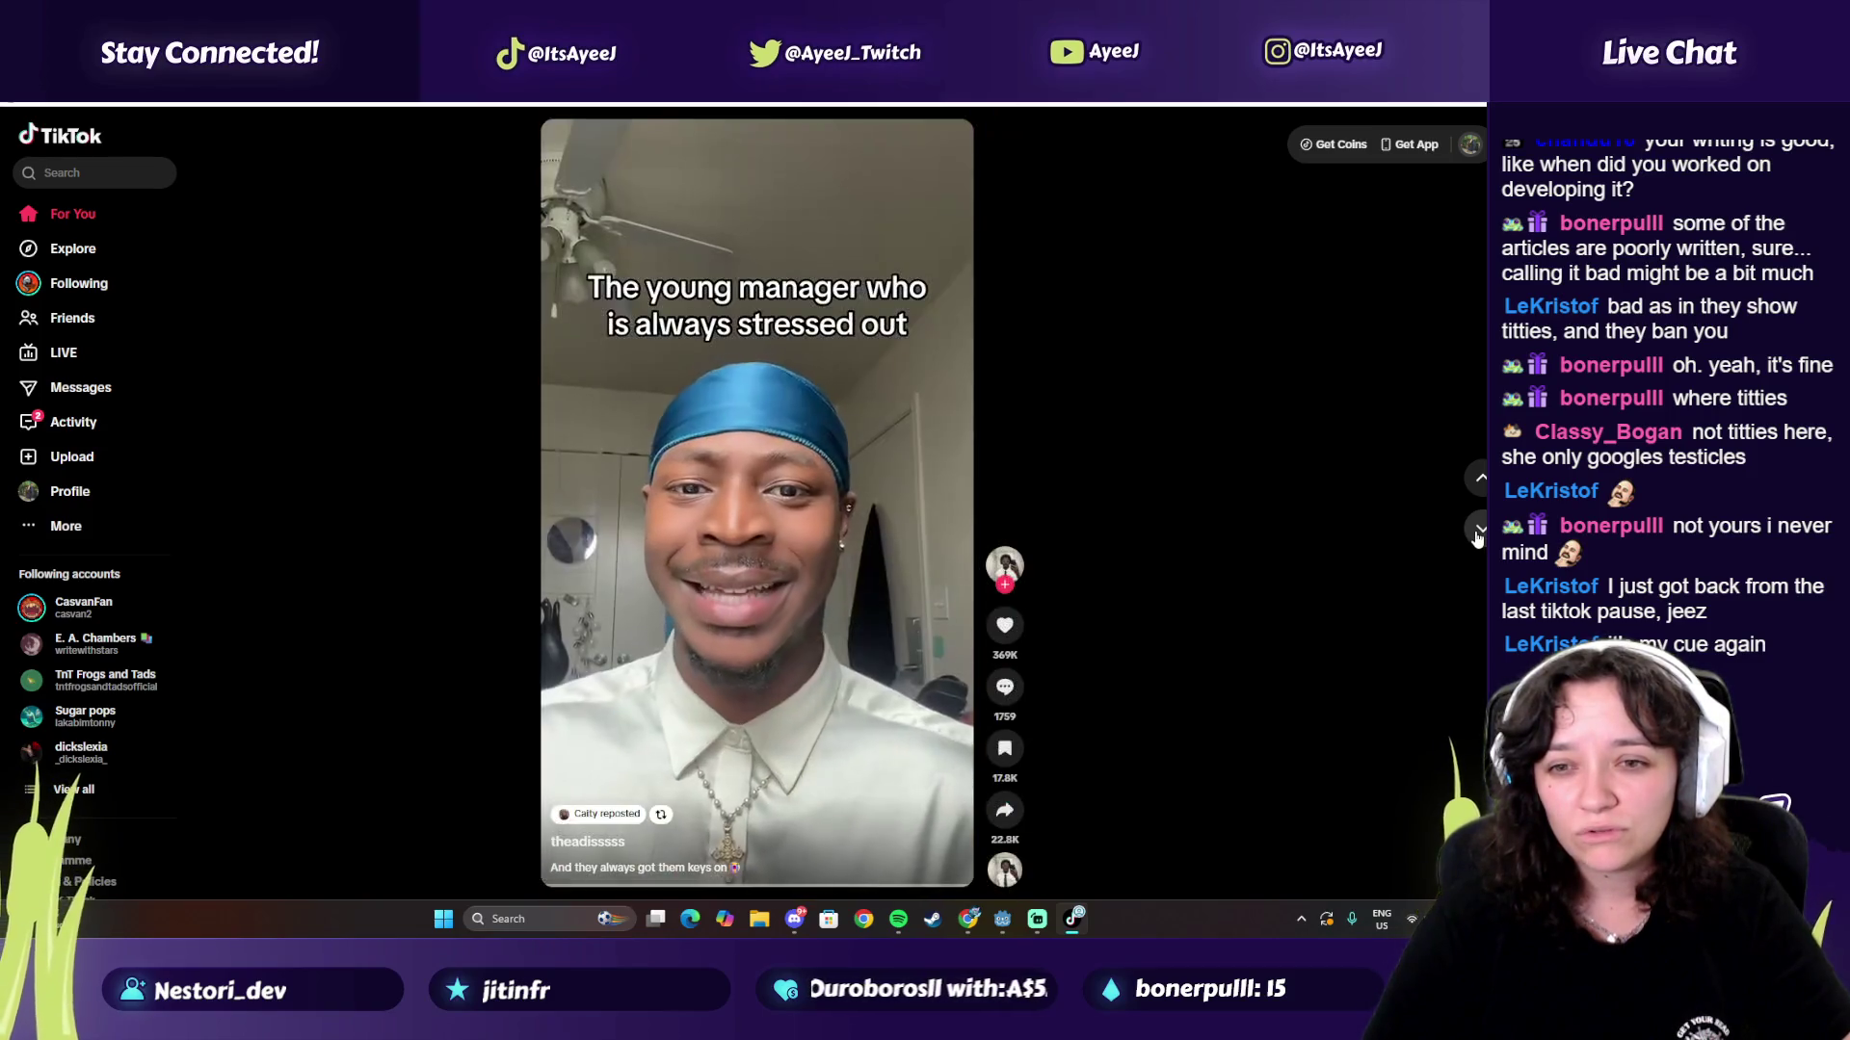
pyautogui.click(1477, 530)
pyautogui.click(1477, 530)
pyautogui.click(1477, 530)
pyautogui.click(1477, 532)
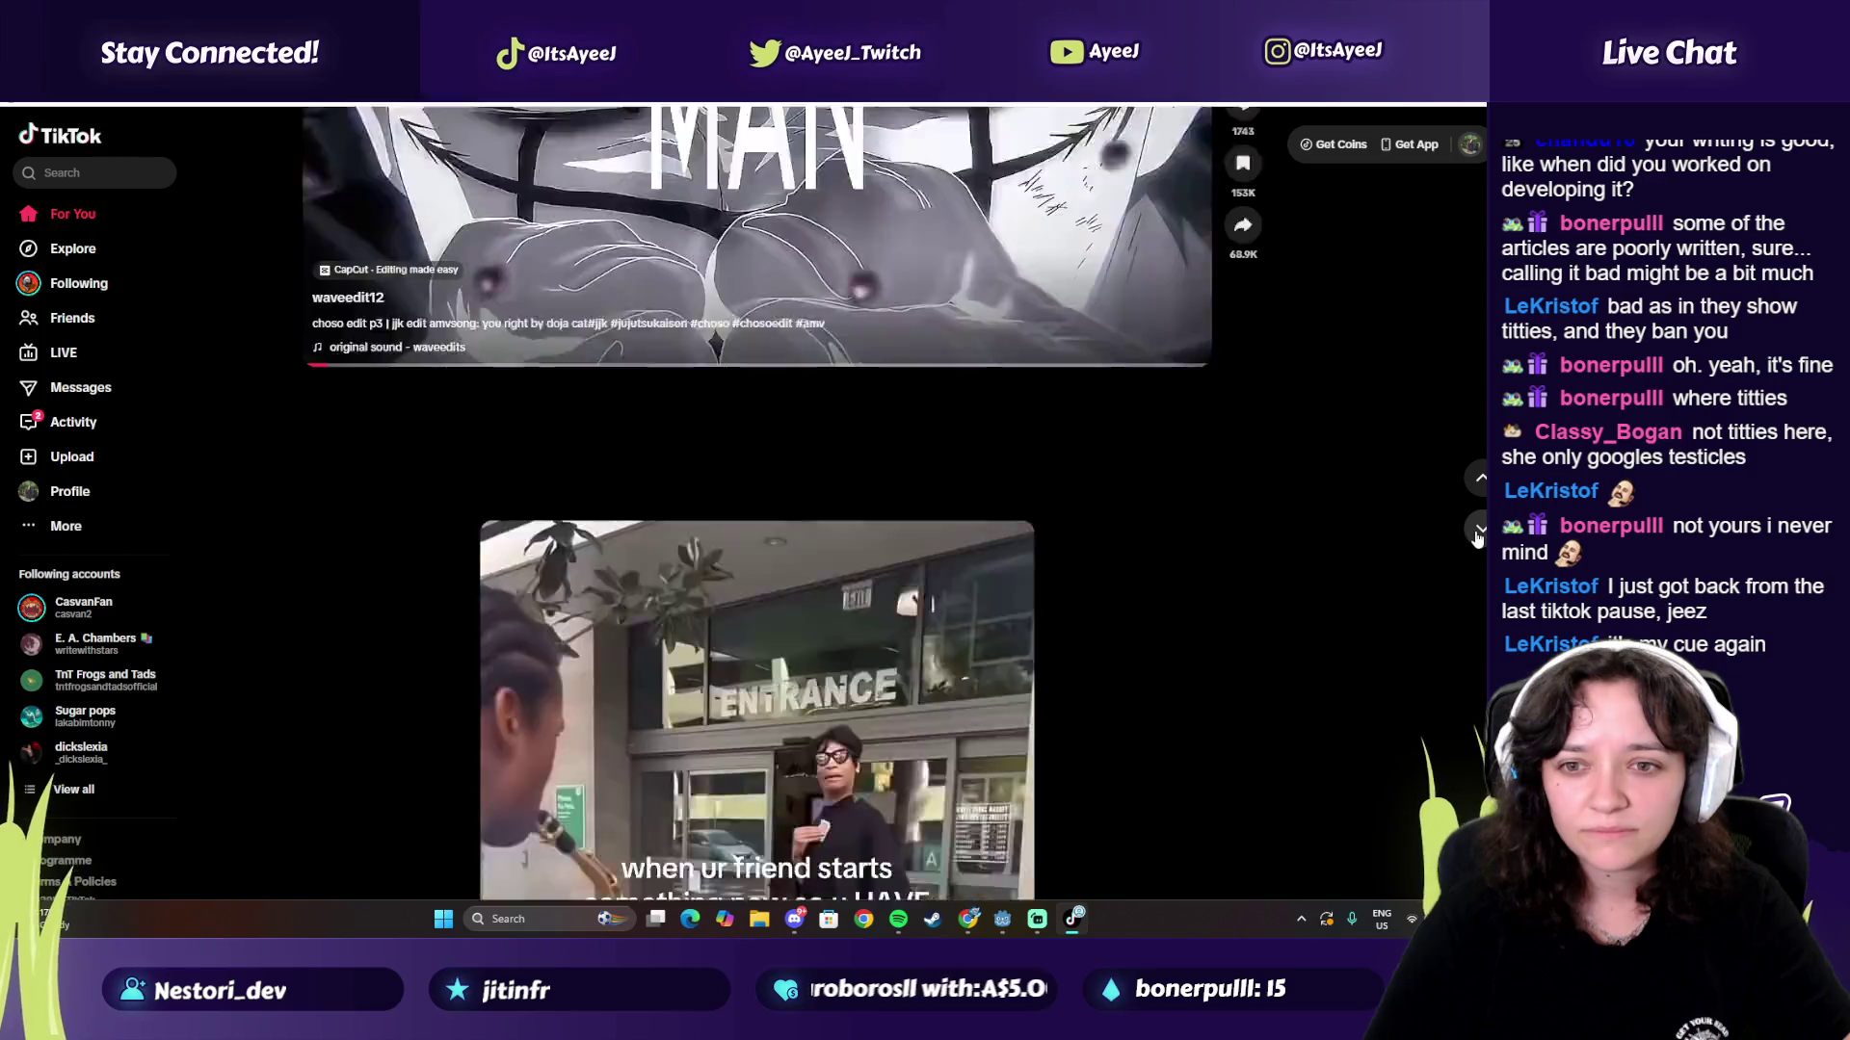
pyautogui.click(1477, 531)
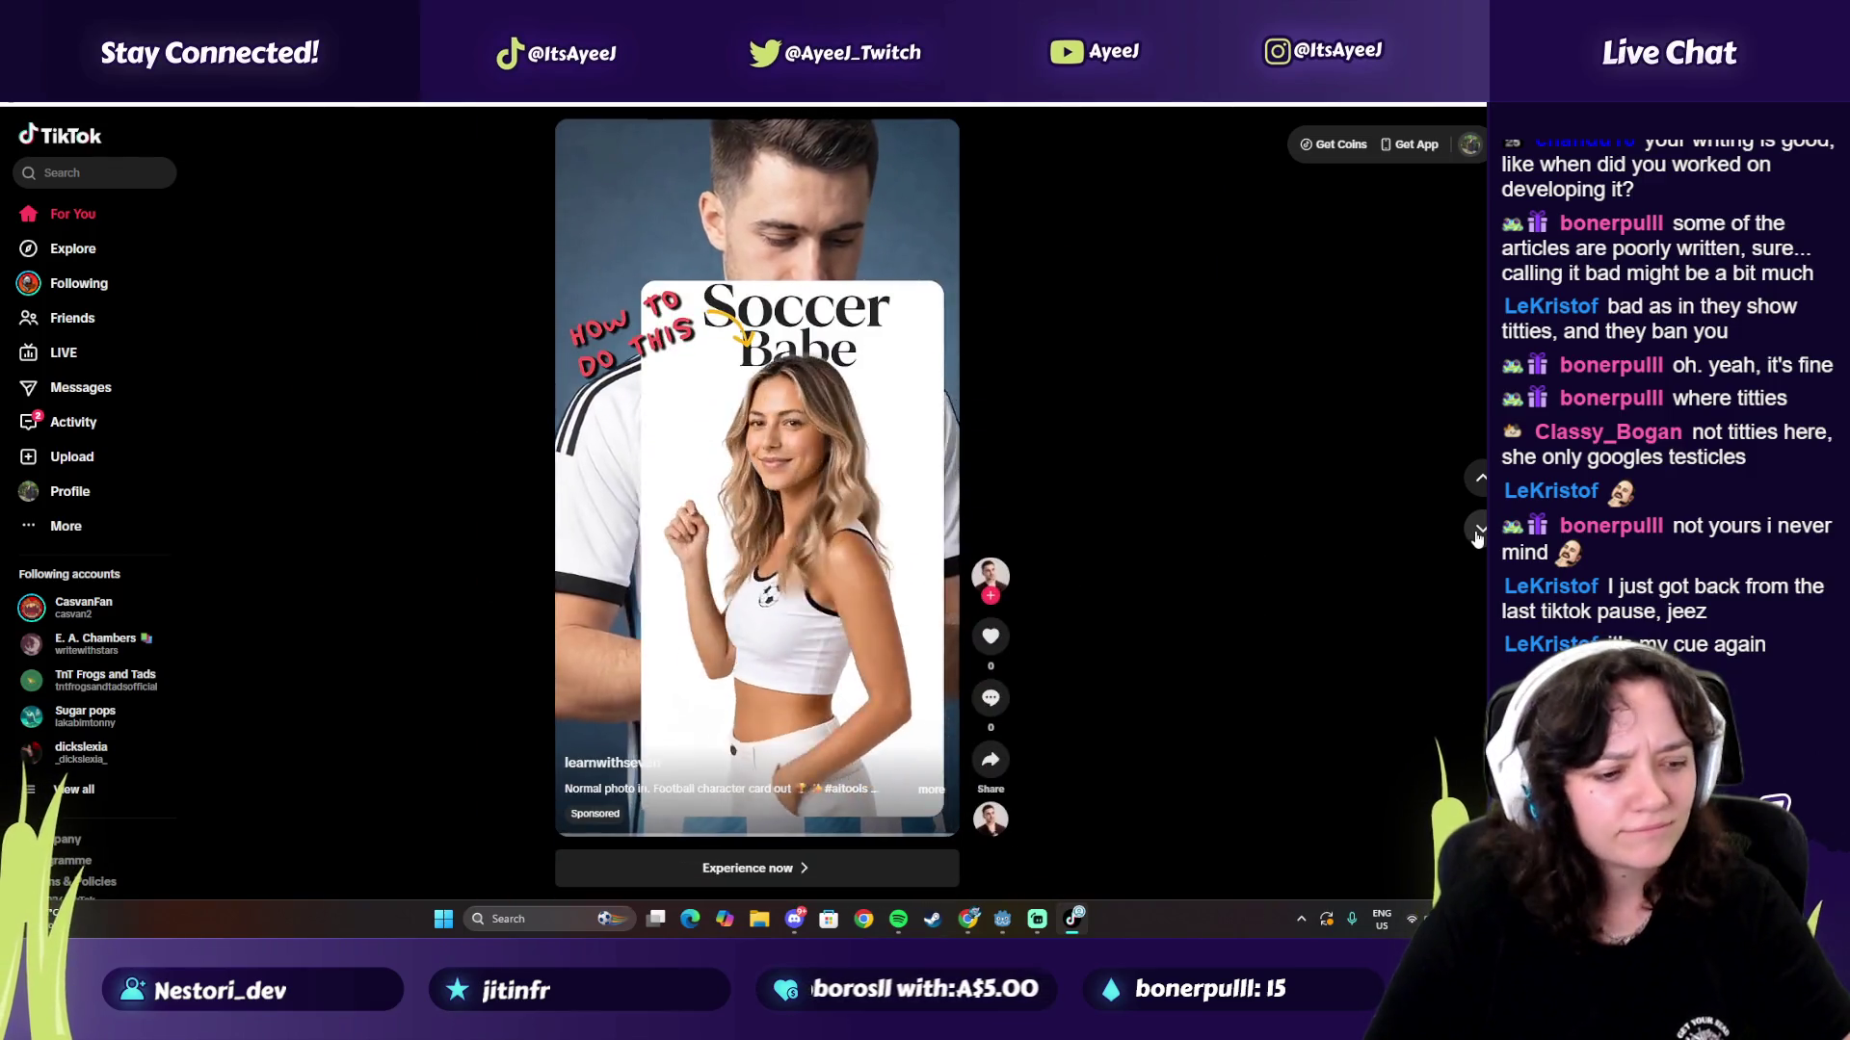
pyautogui.click(1477, 530)
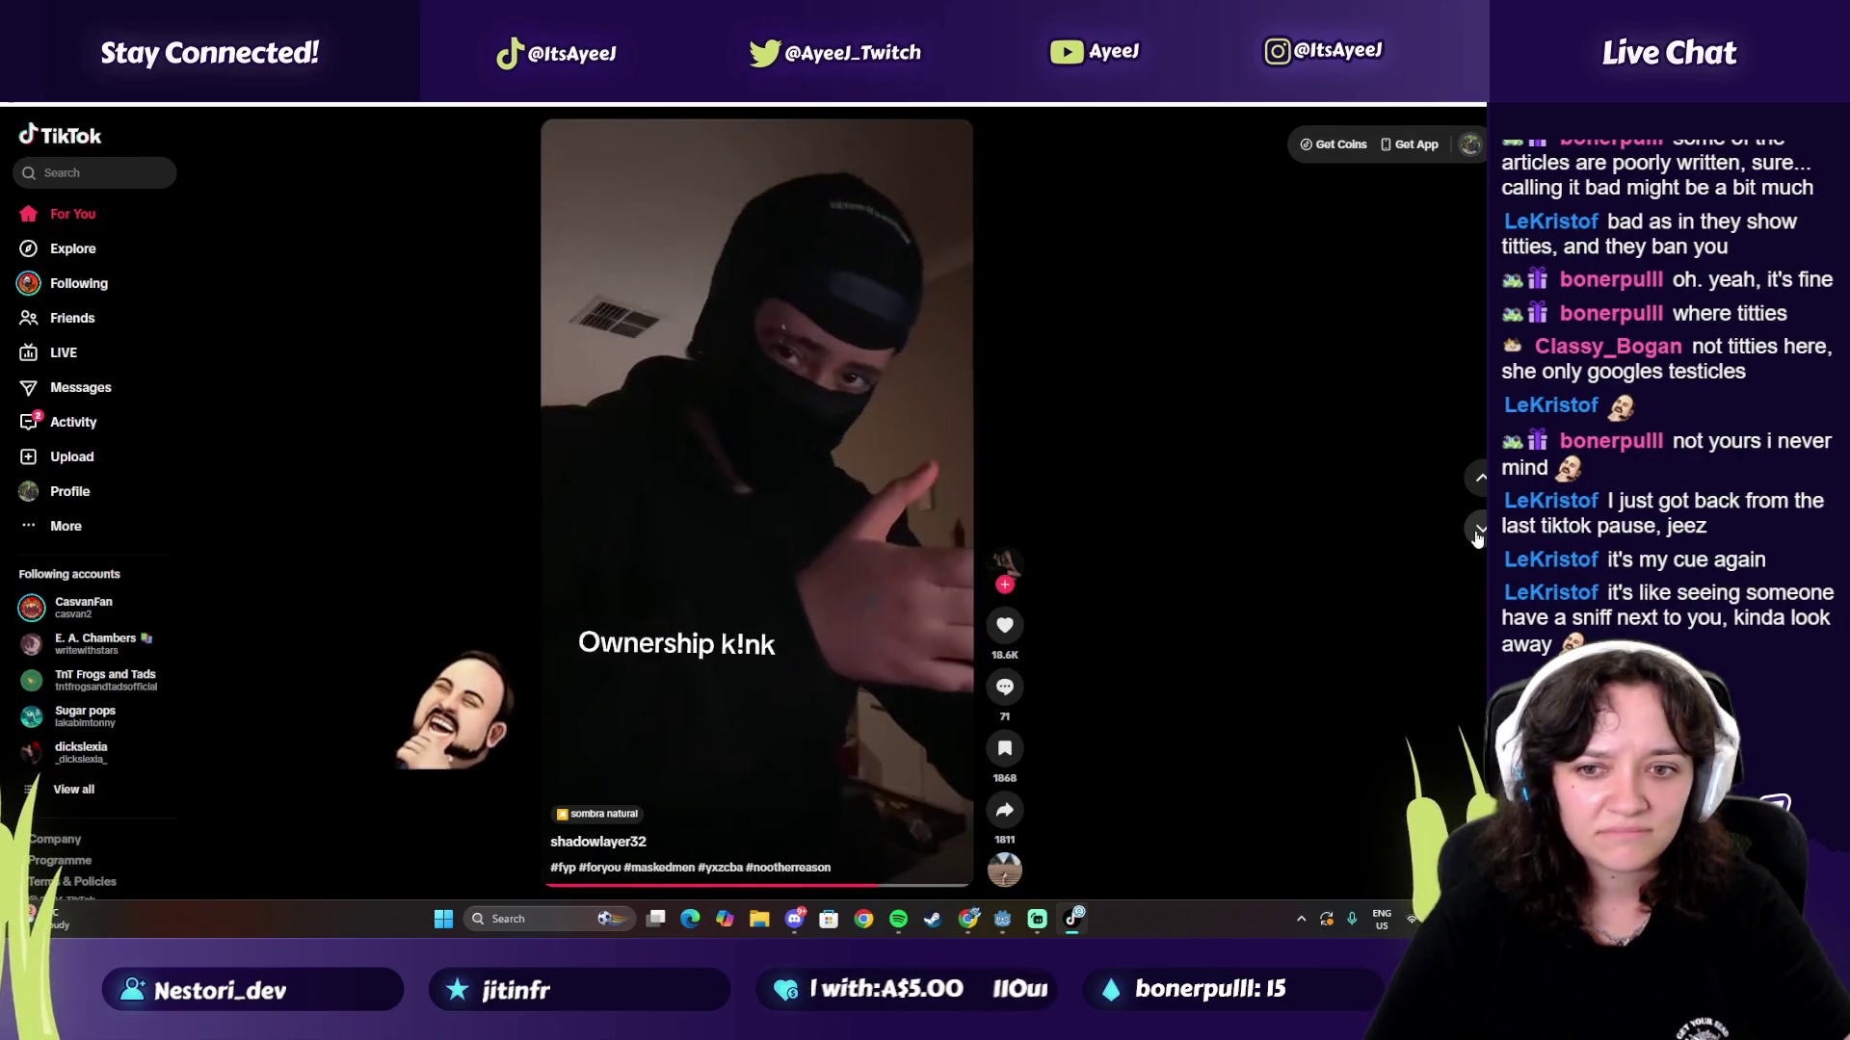
pyautogui.click(1477, 530)
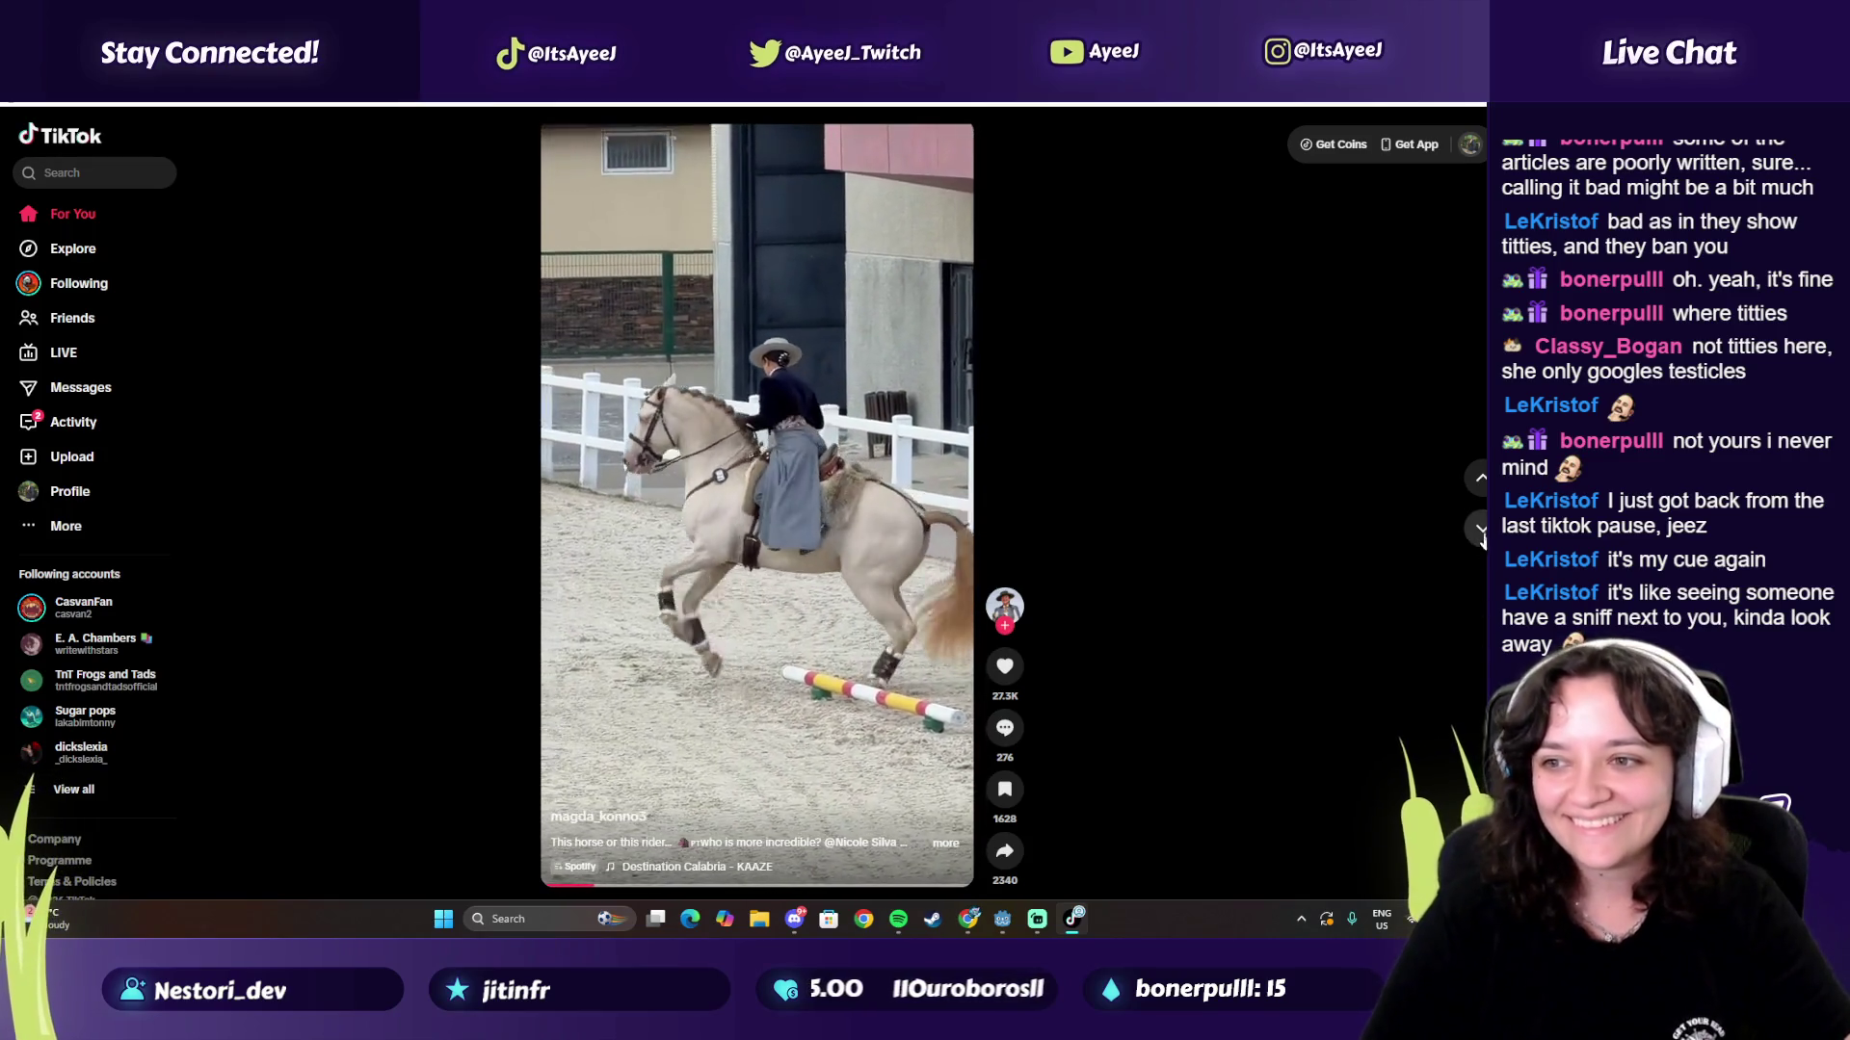
pyautogui.click(1480, 536)
pyautogui.click(1480, 536)
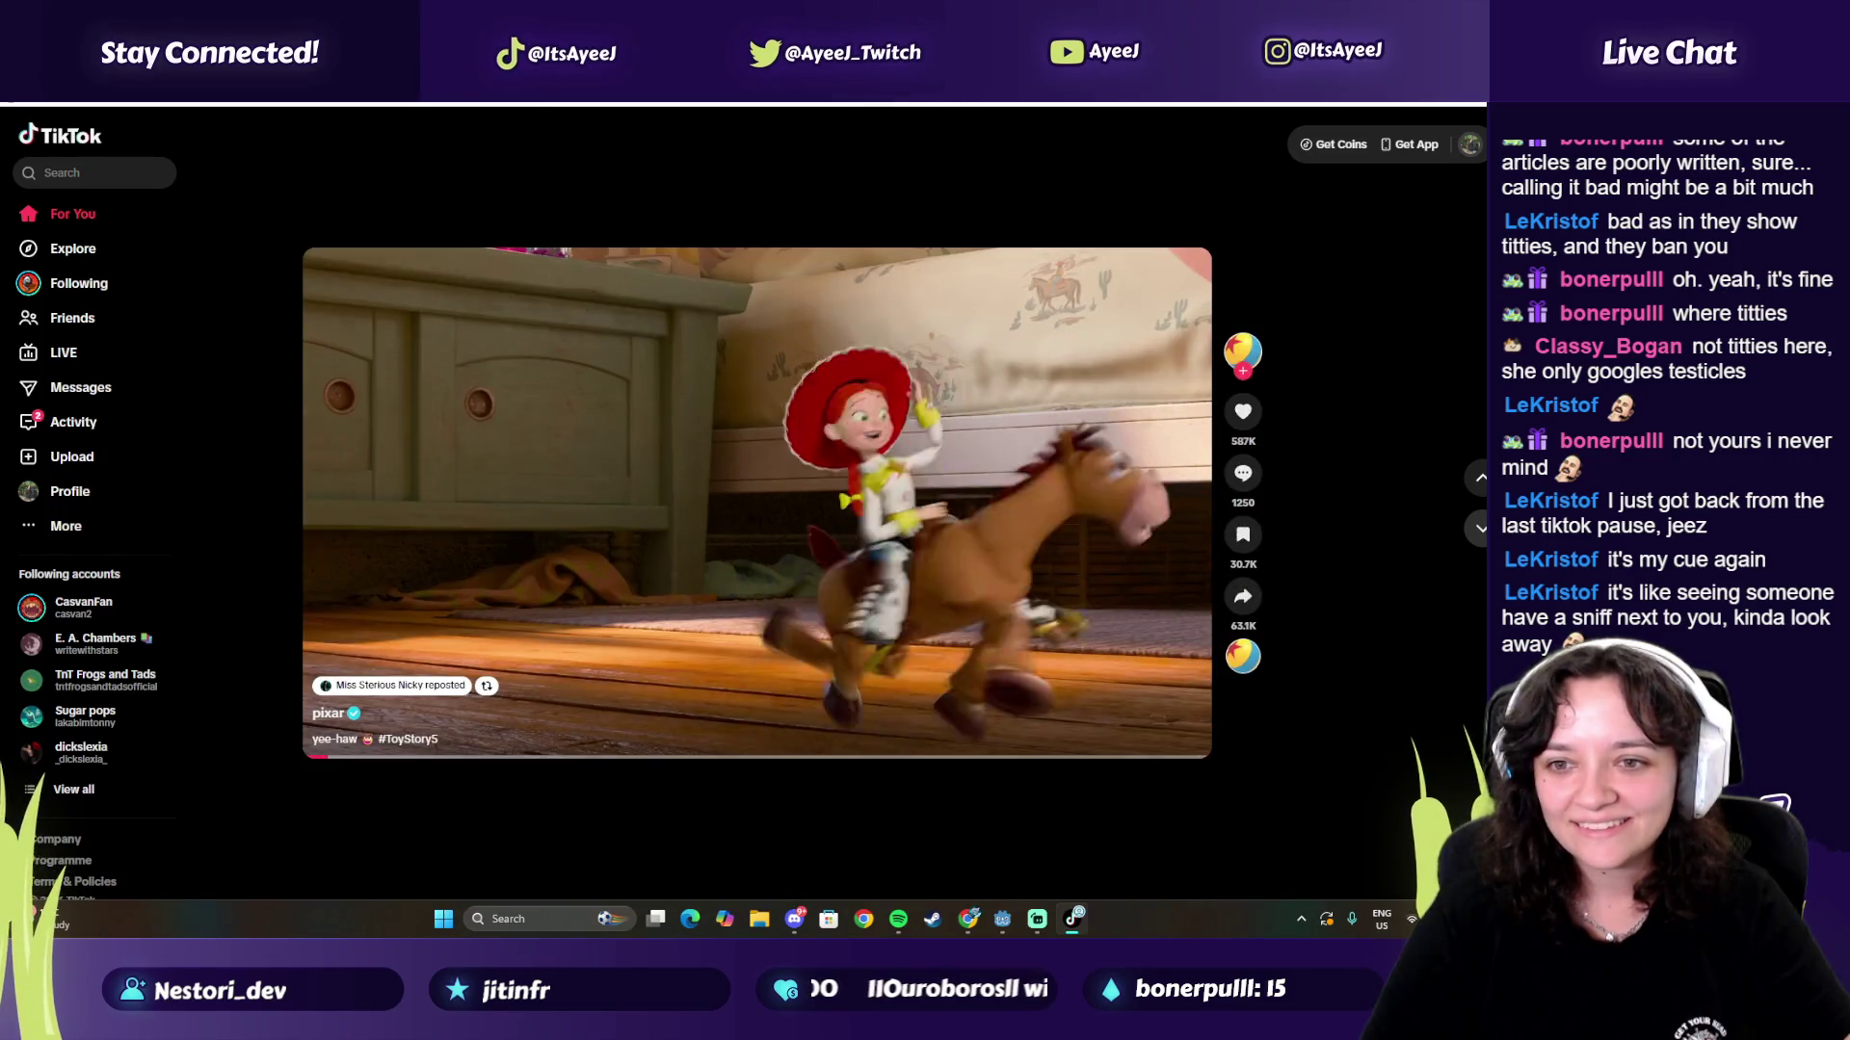
pyautogui.click(1480, 530)
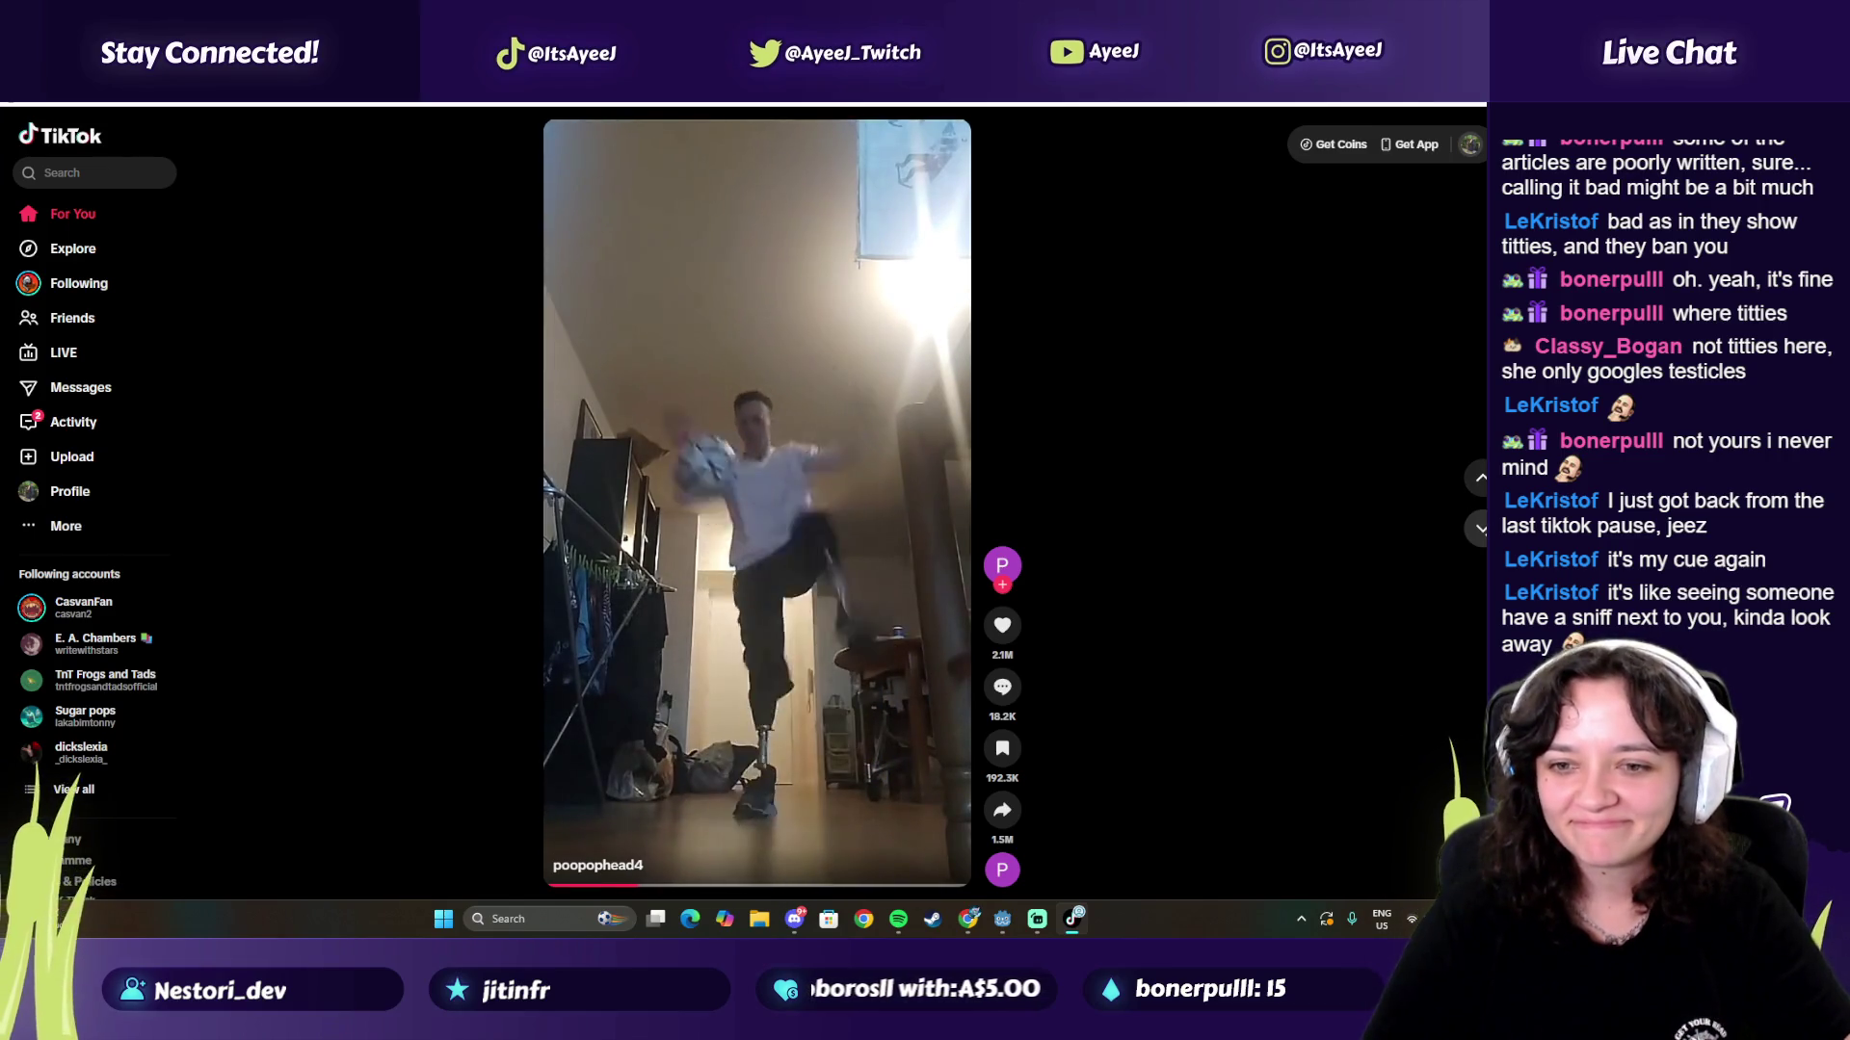
# Step: Like the current video with L and keep advancing through the feed
pyautogui.press('l')
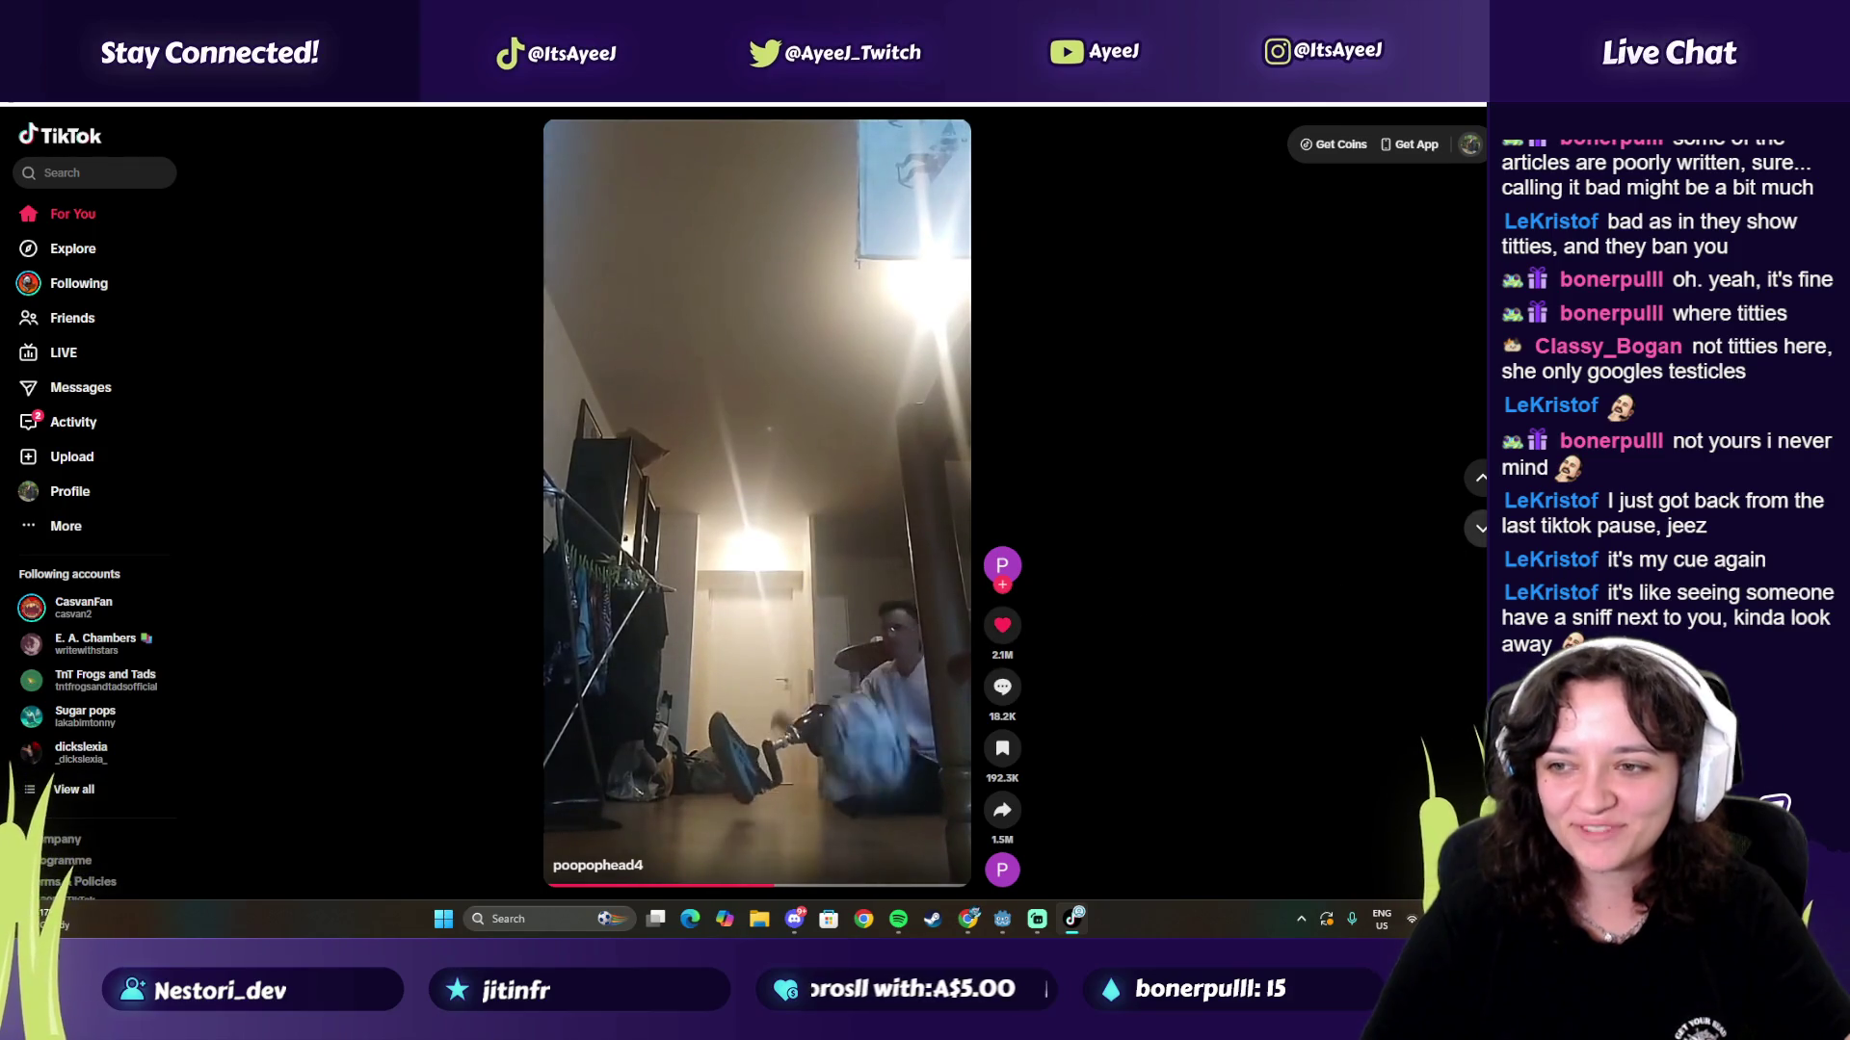
pyautogui.press('Down')
pyautogui.press('Down')
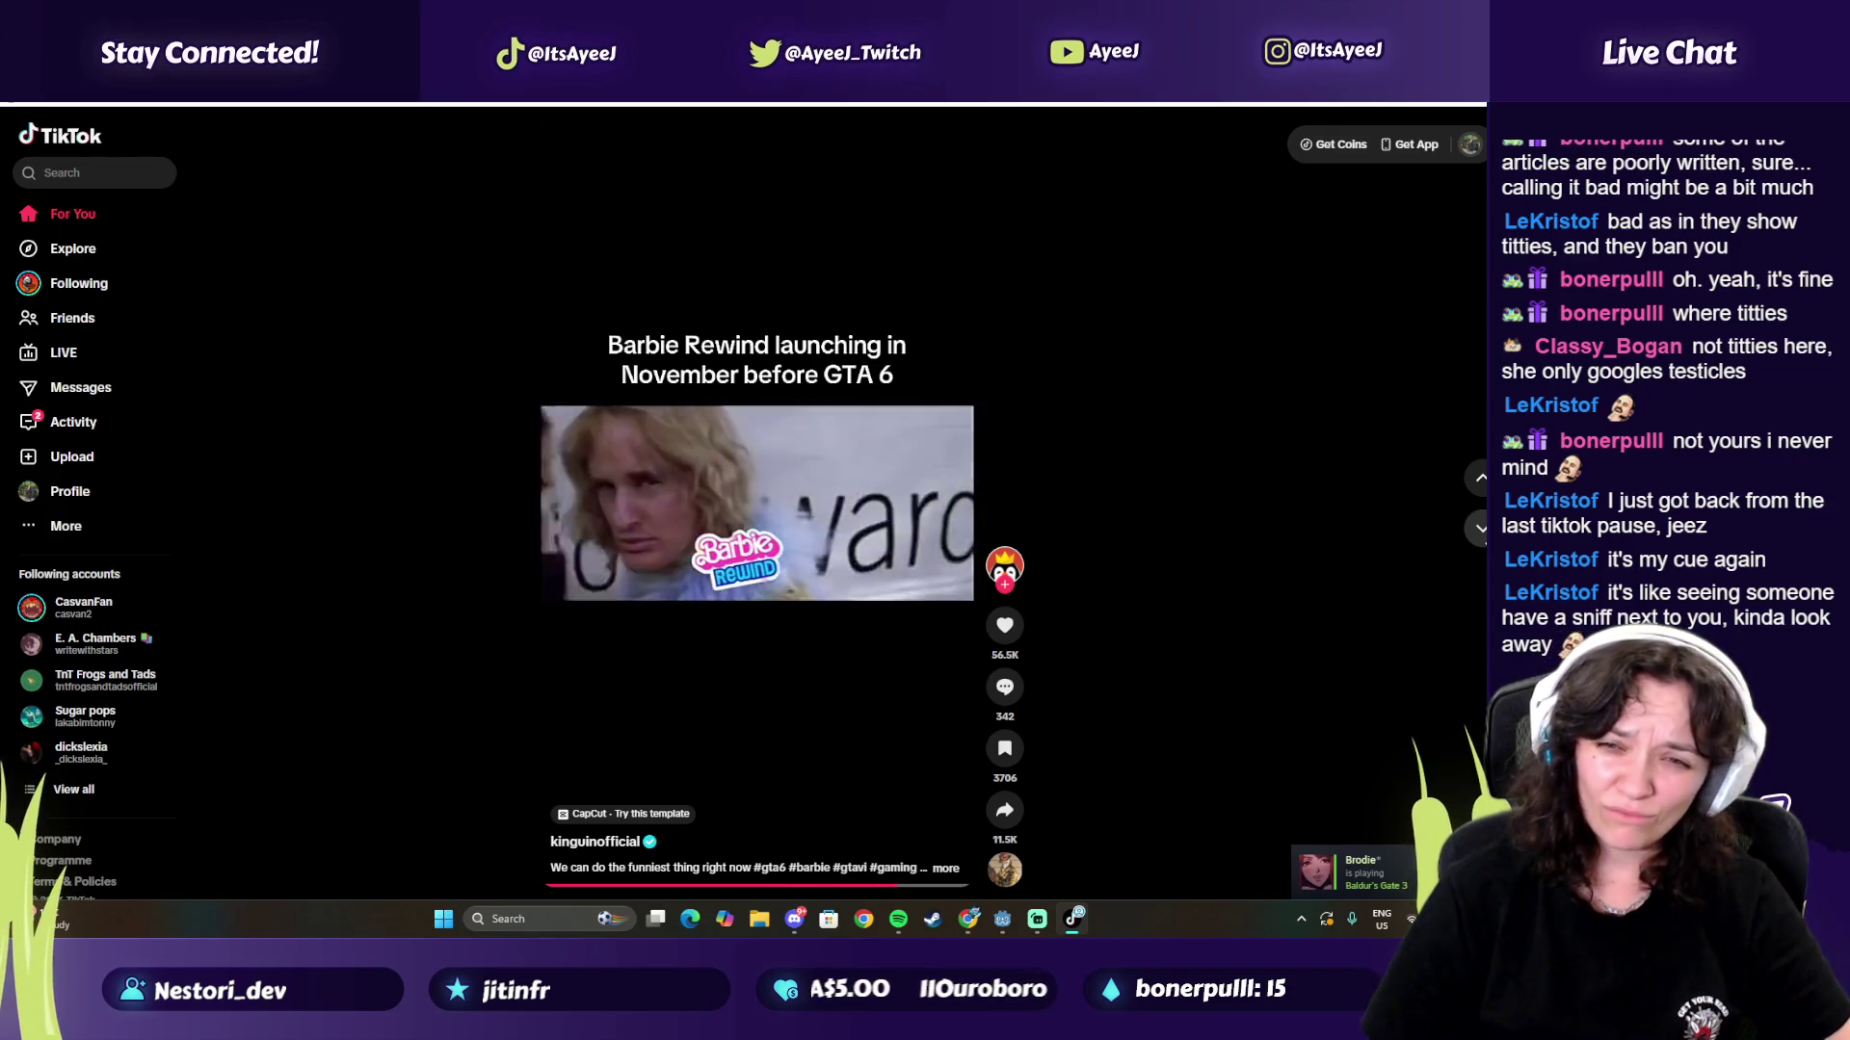
pyautogui.press('Down')
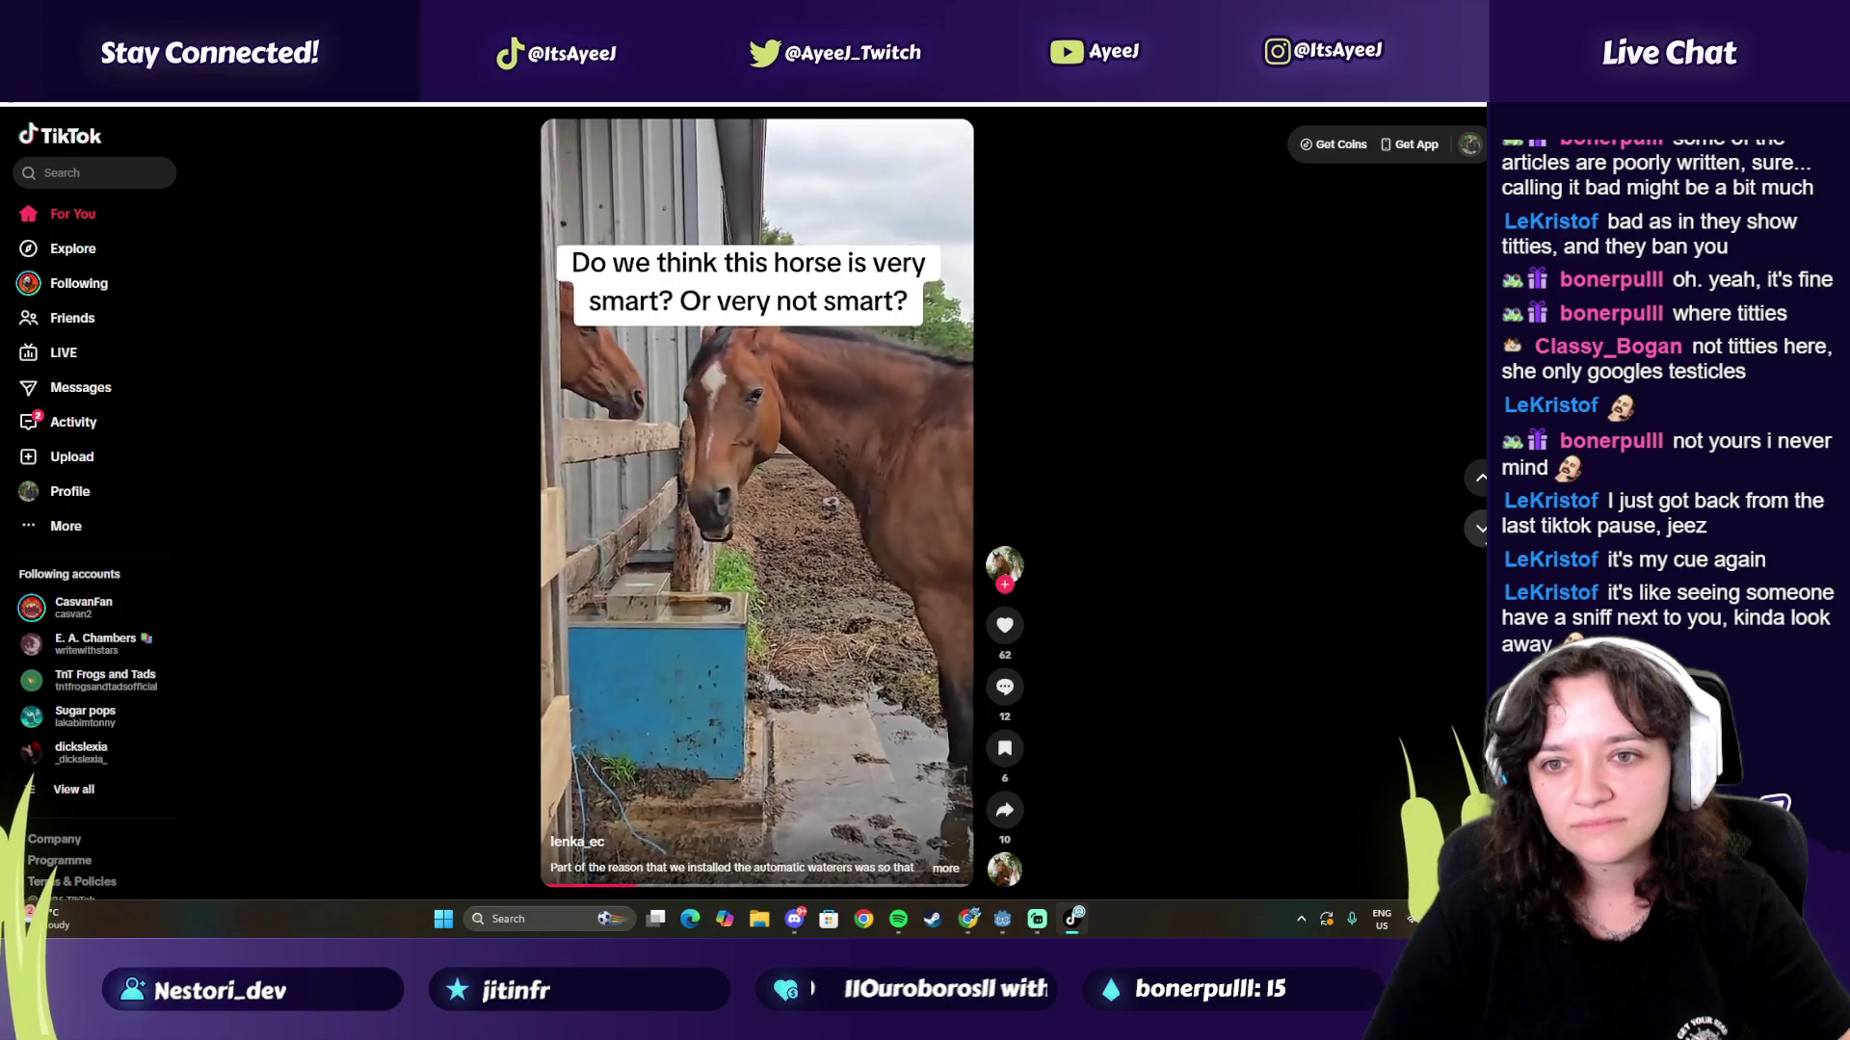
pyautogui.press('Down')
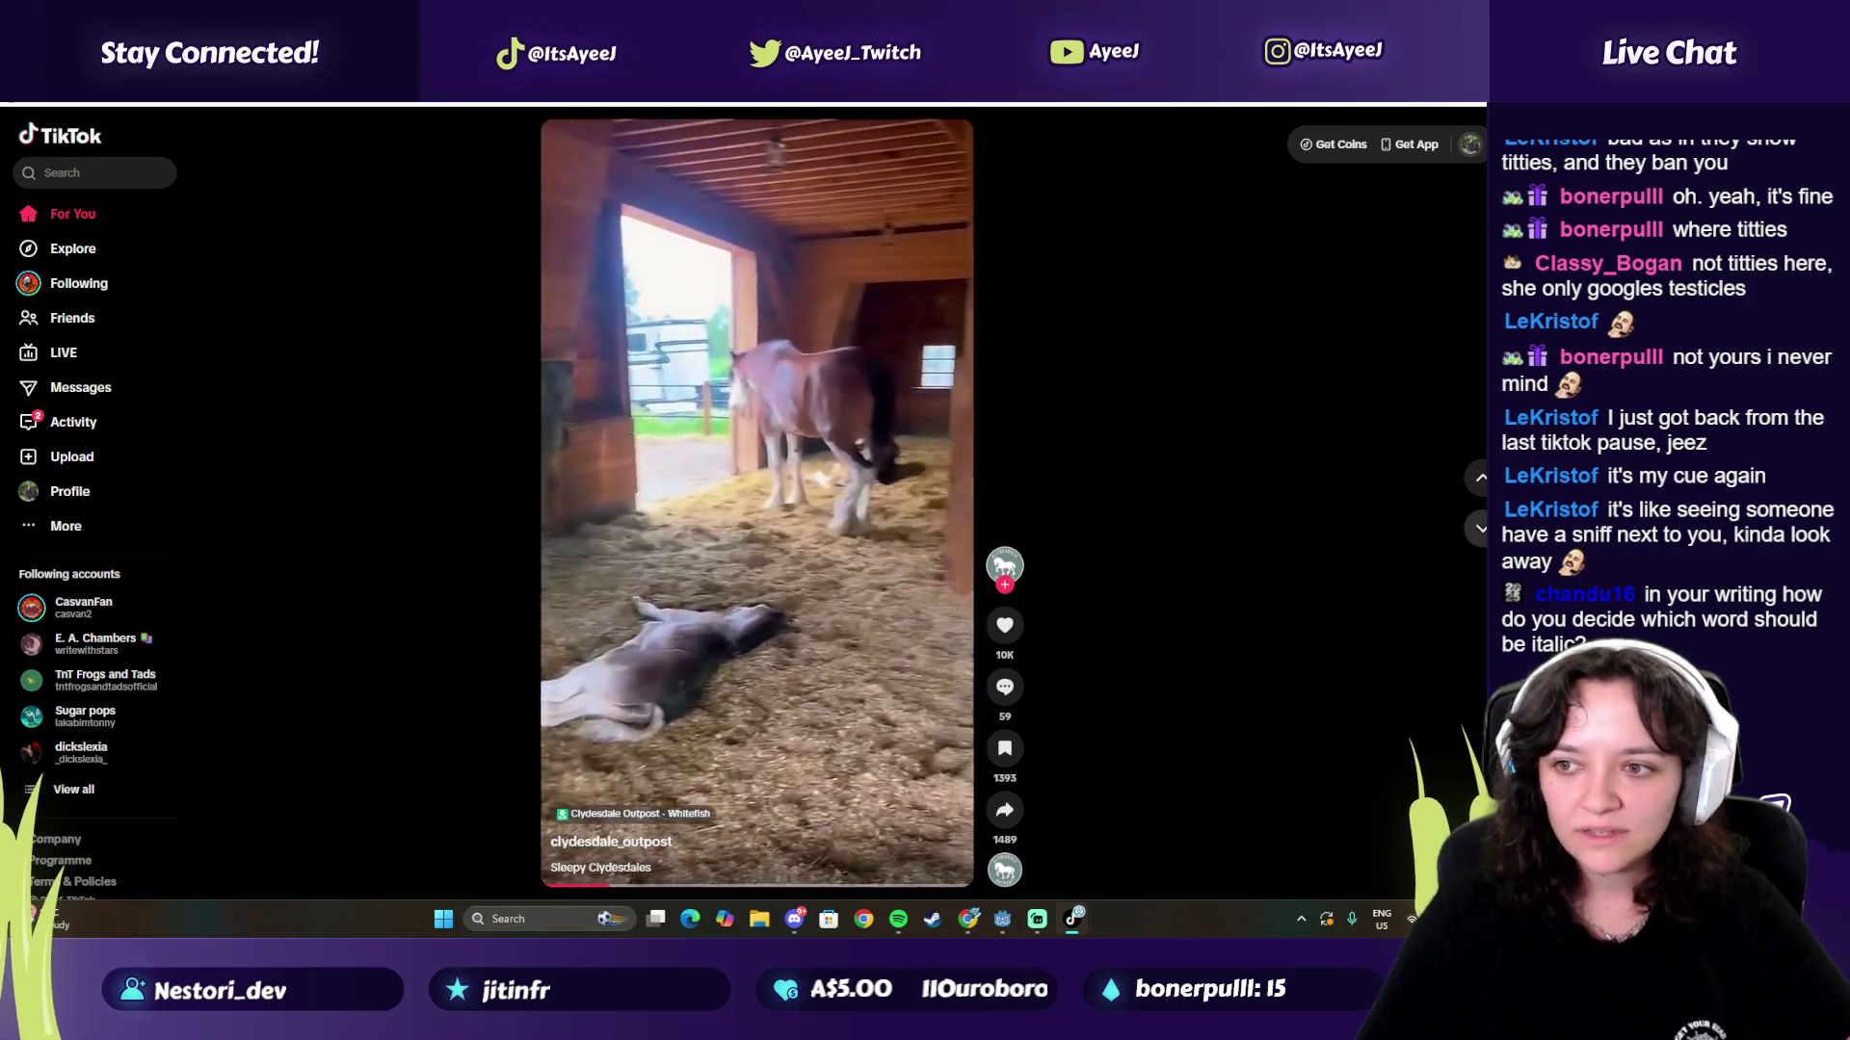
pyautogui.click(1481, 529)
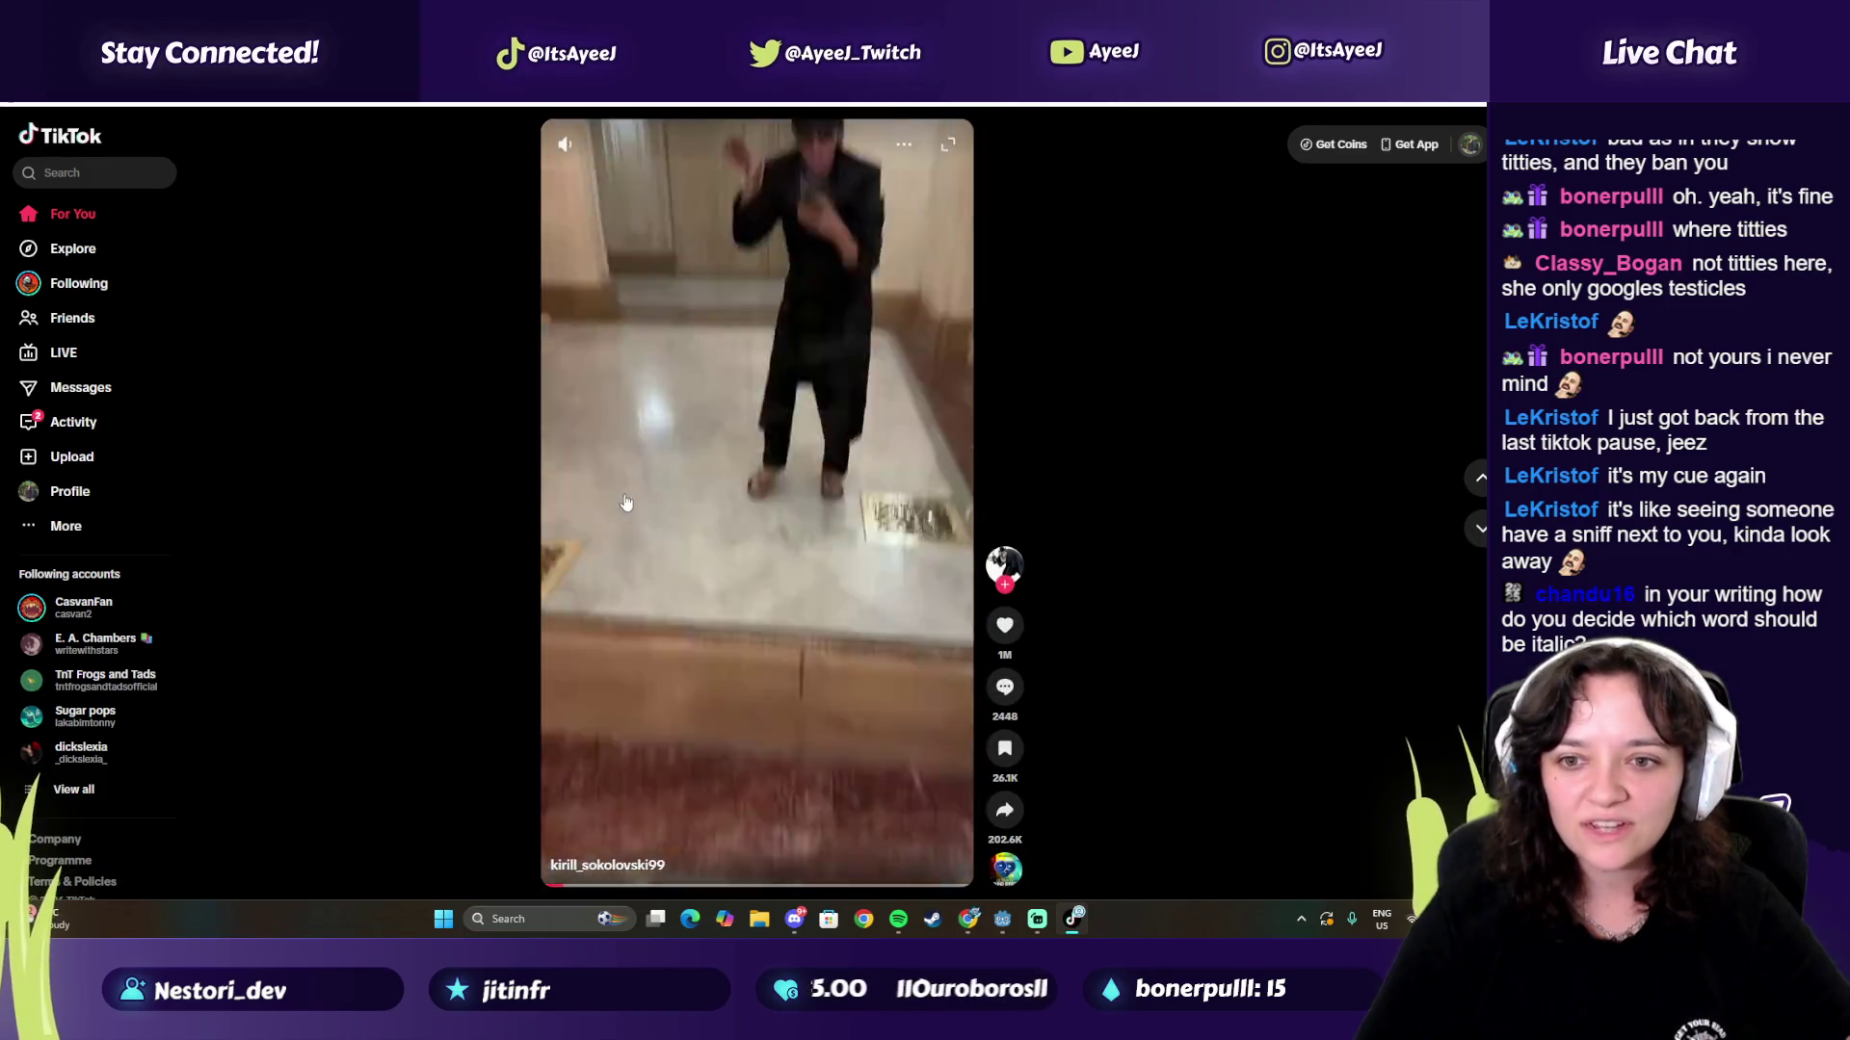
pyautogui.click(1482, 523)
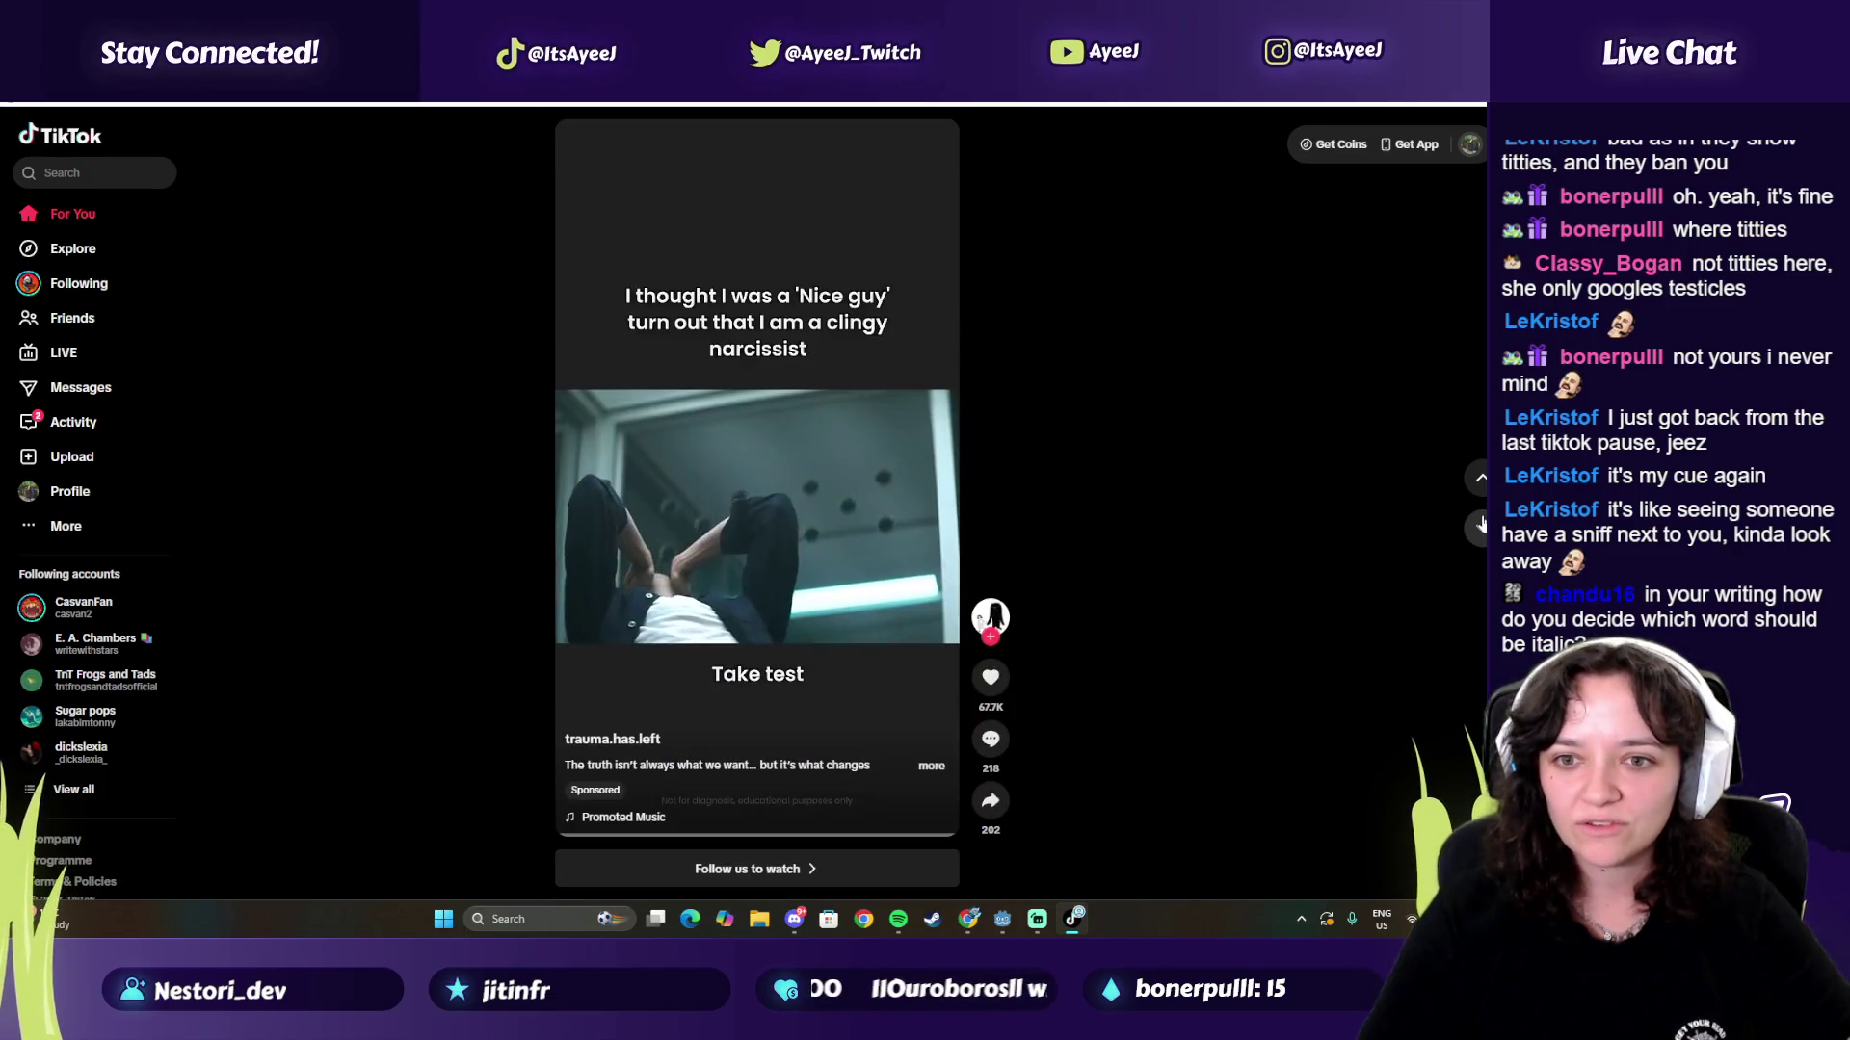
pyautogui.click(1482, 523)
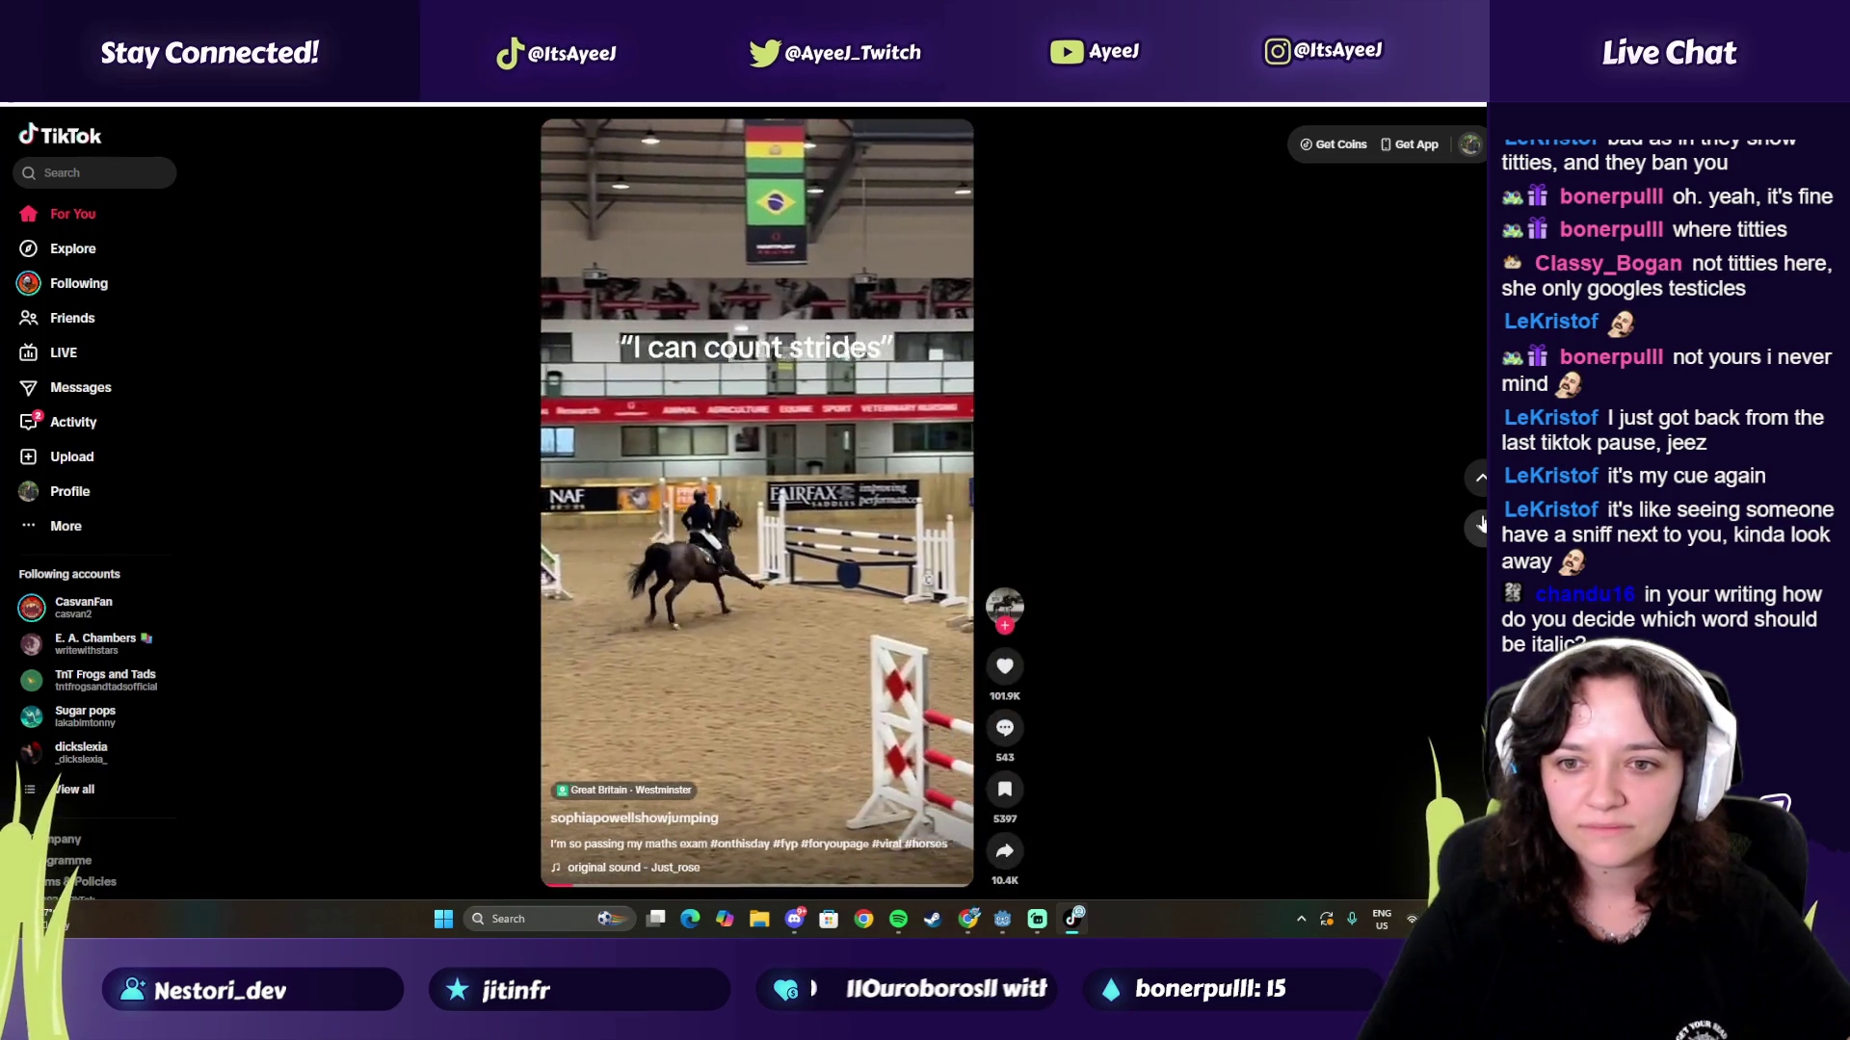
pyautogui.click(1482, 523)
pyautogui.click(1482, 523)
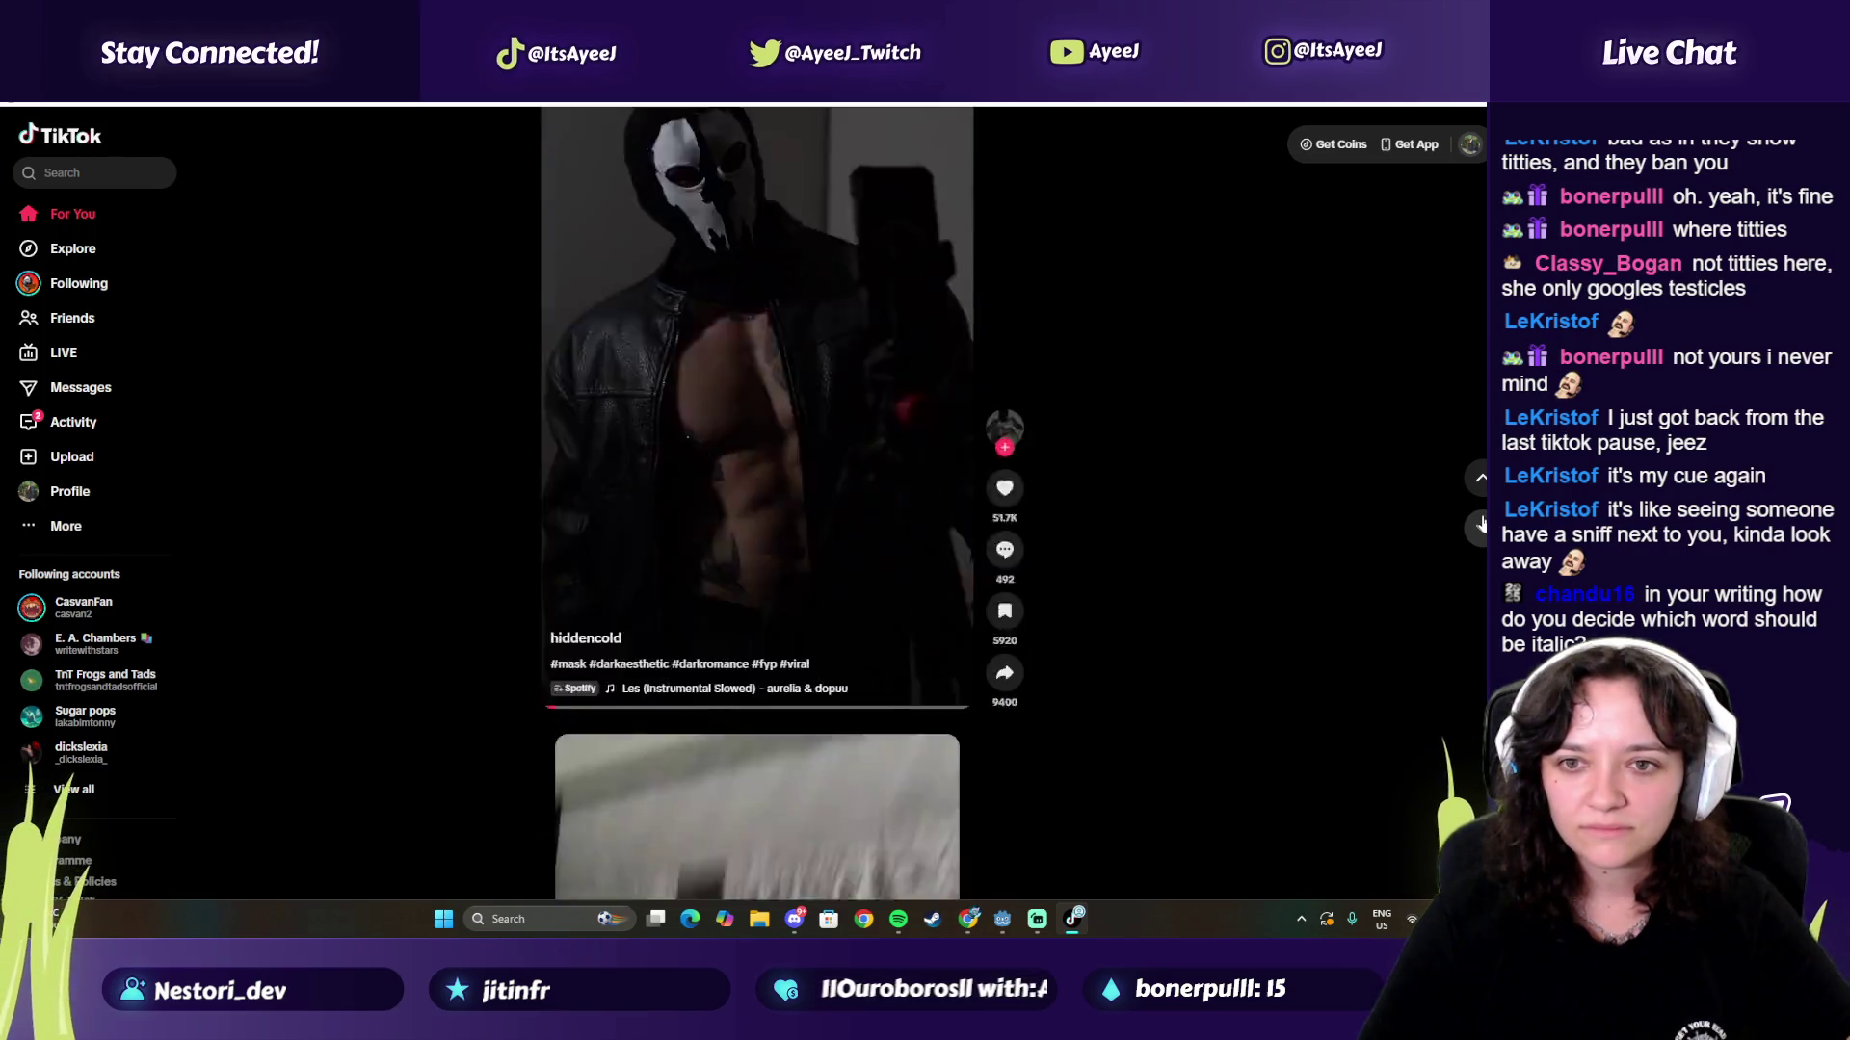
# Step: Go back to the hiddencold video, like it, and close TikTok
pyautogui.click(1481, 477)
pyautogui.click(1014, 655)
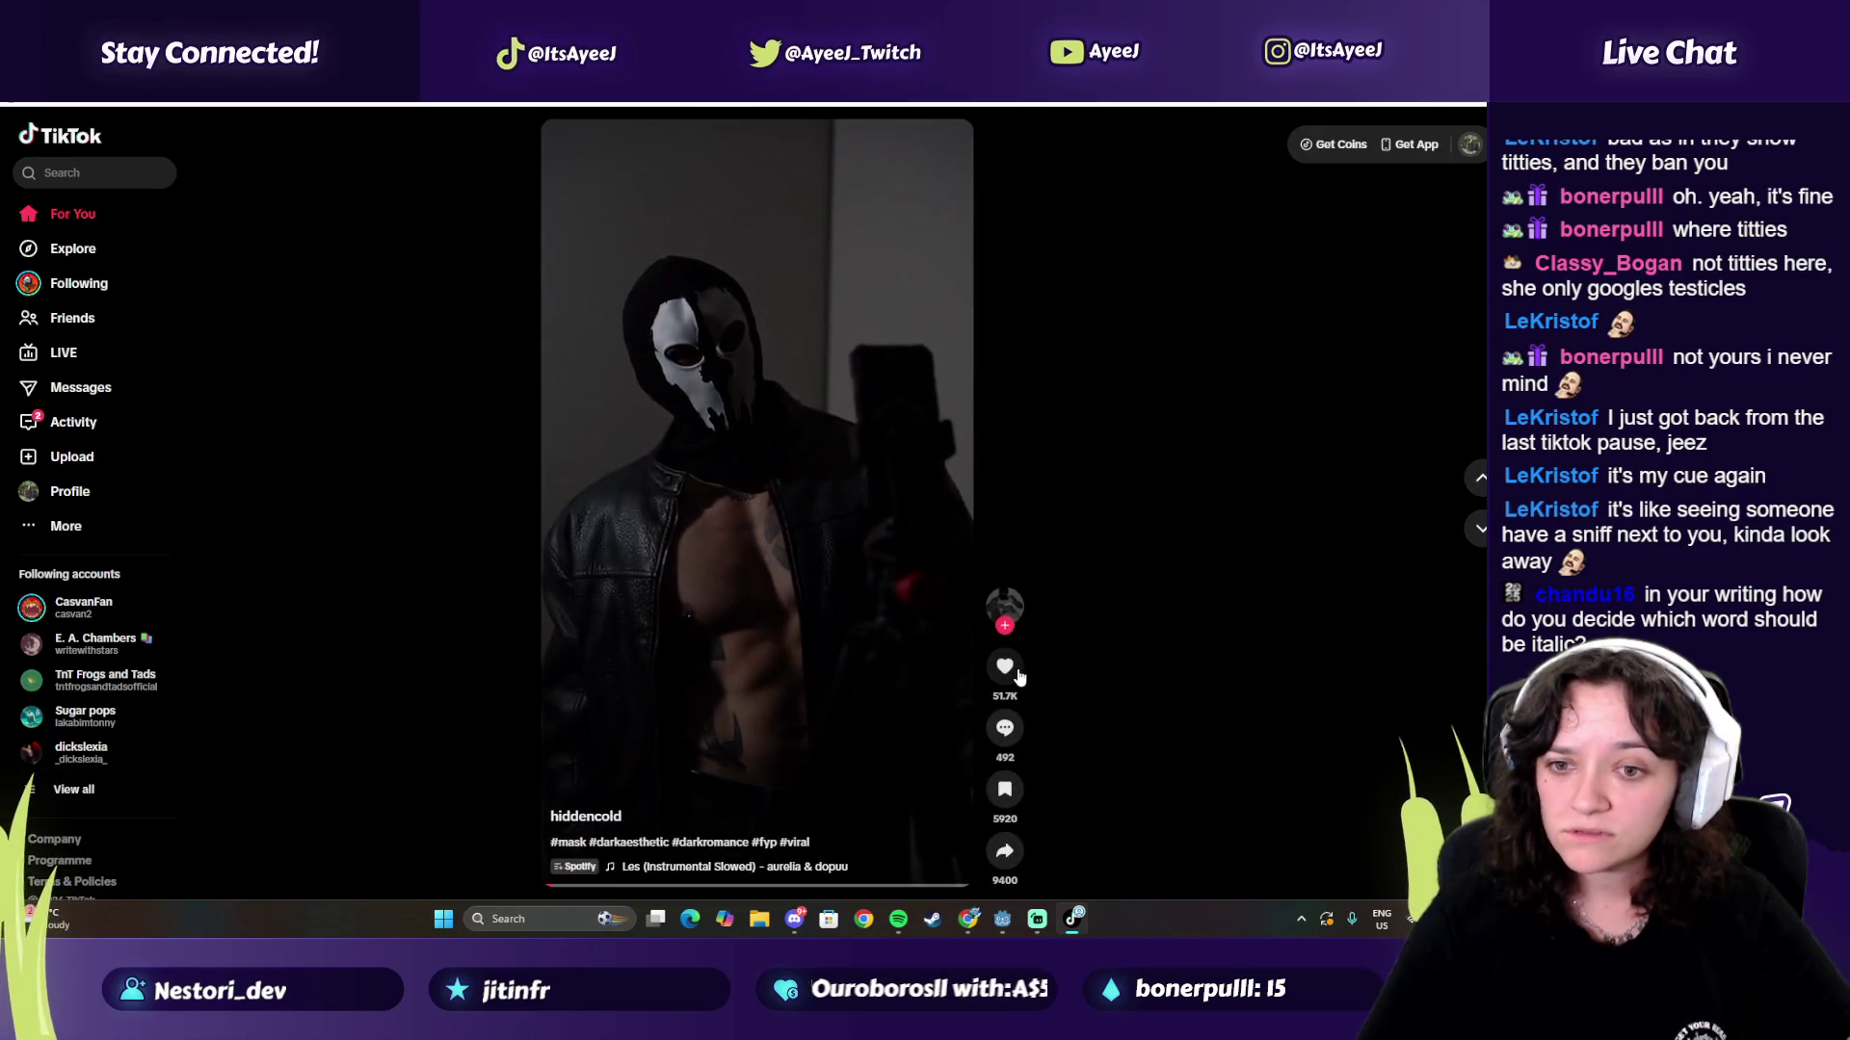
pyautogui.hotkey('alt', 'F4')
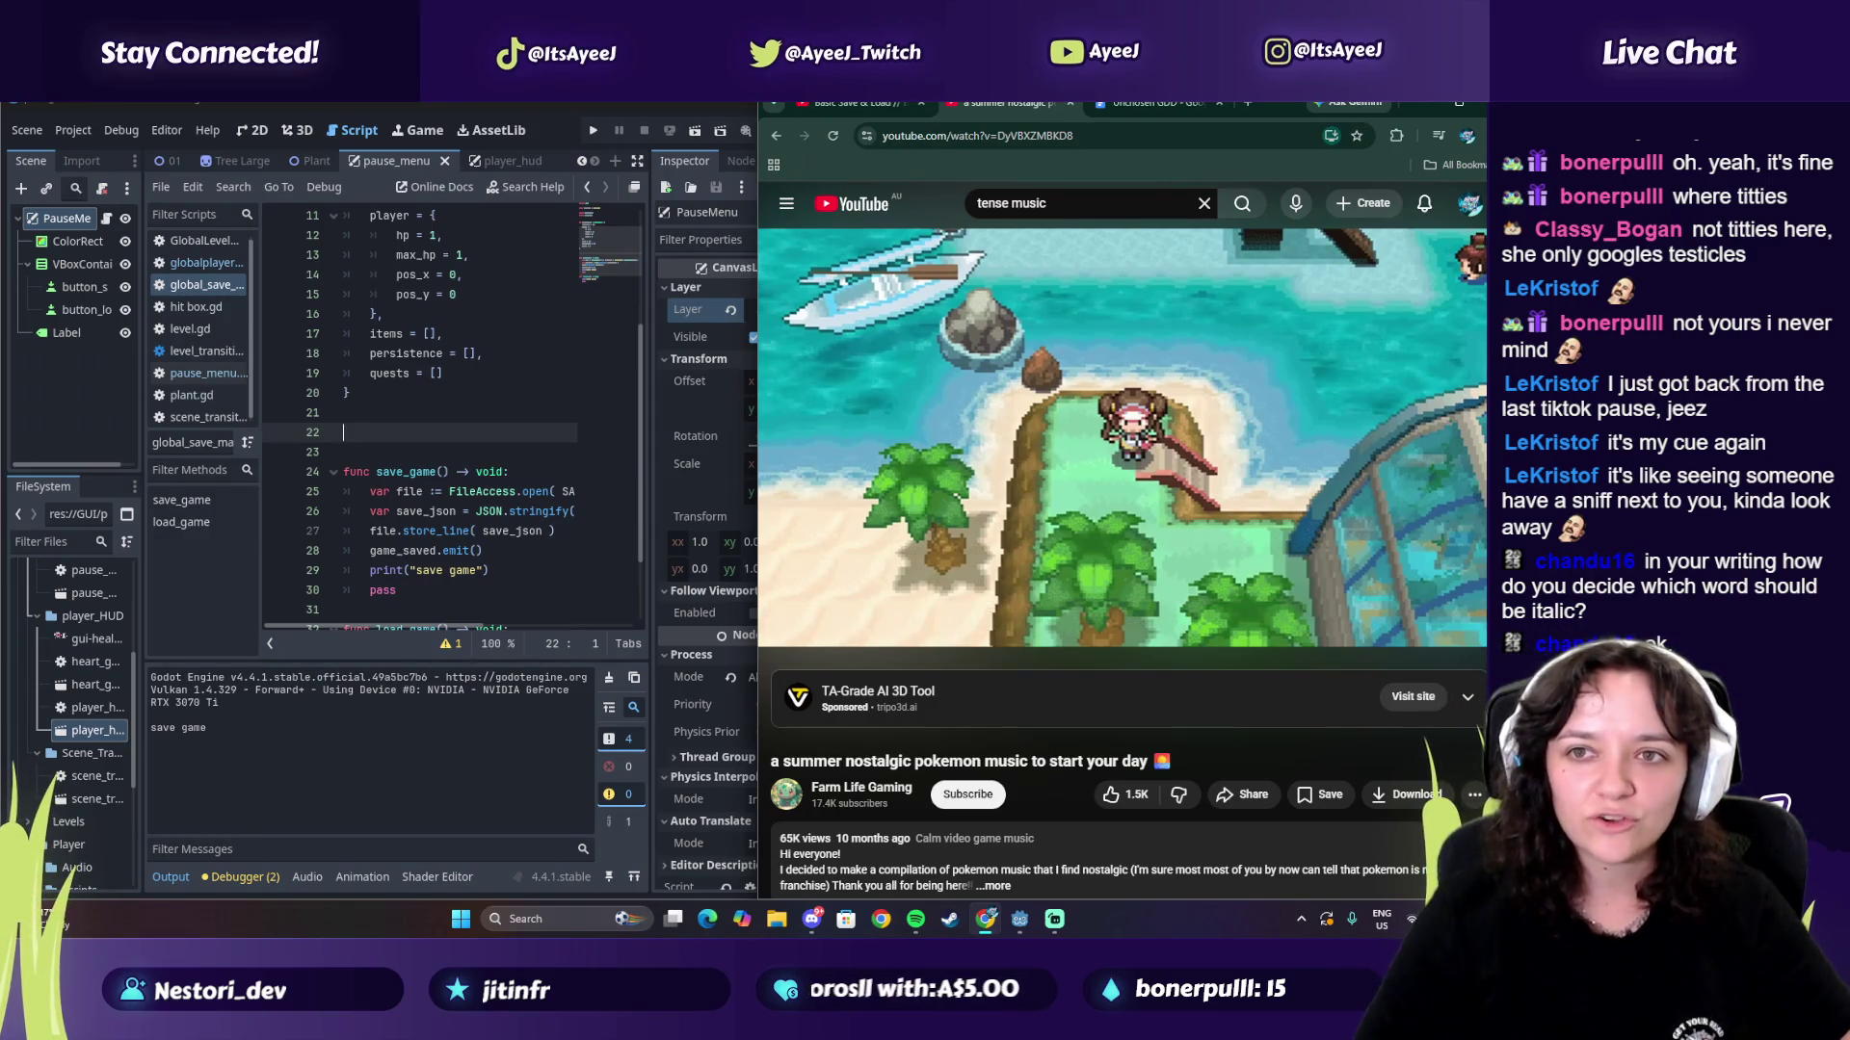
# Step: Open ayeej.com in a new browser tab beside the tutorial
pyautogui.click(846, 106)
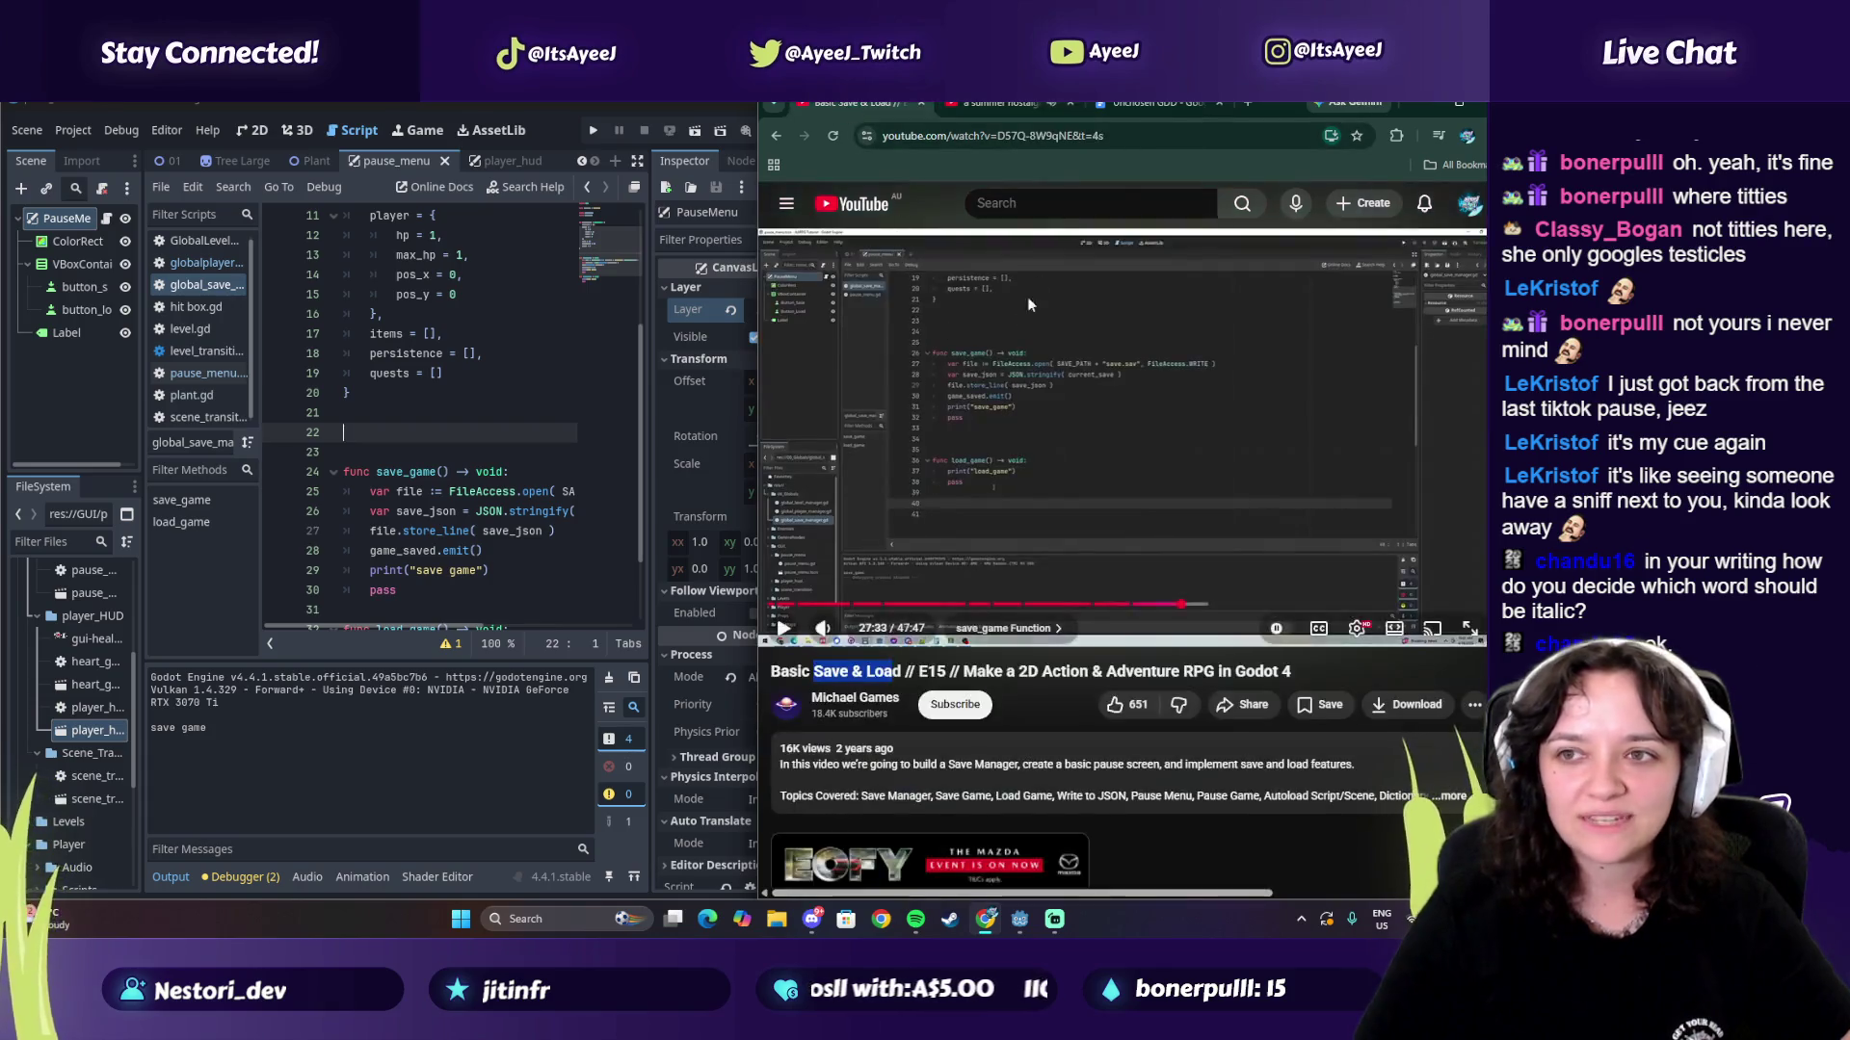
pyautogui.click(1252, 102)
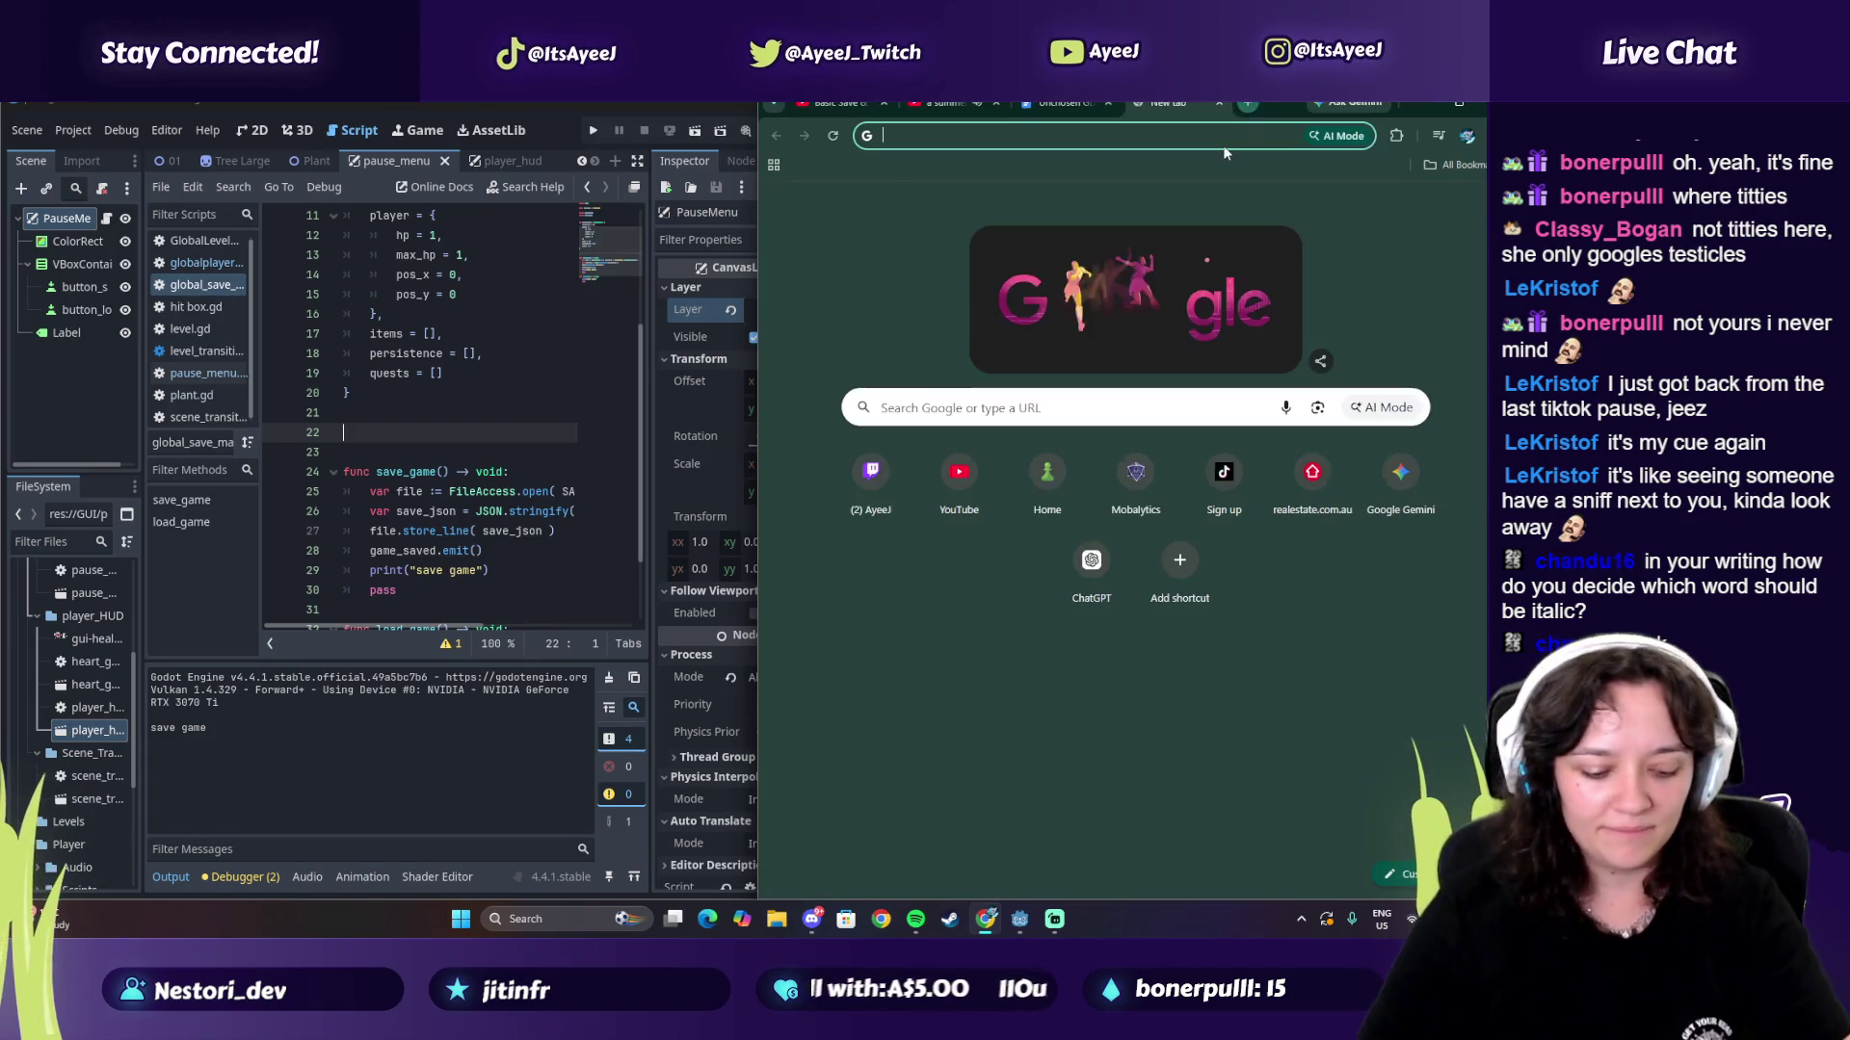
pyautogui.write('ayeej.com')
pyautogui.press('Return')
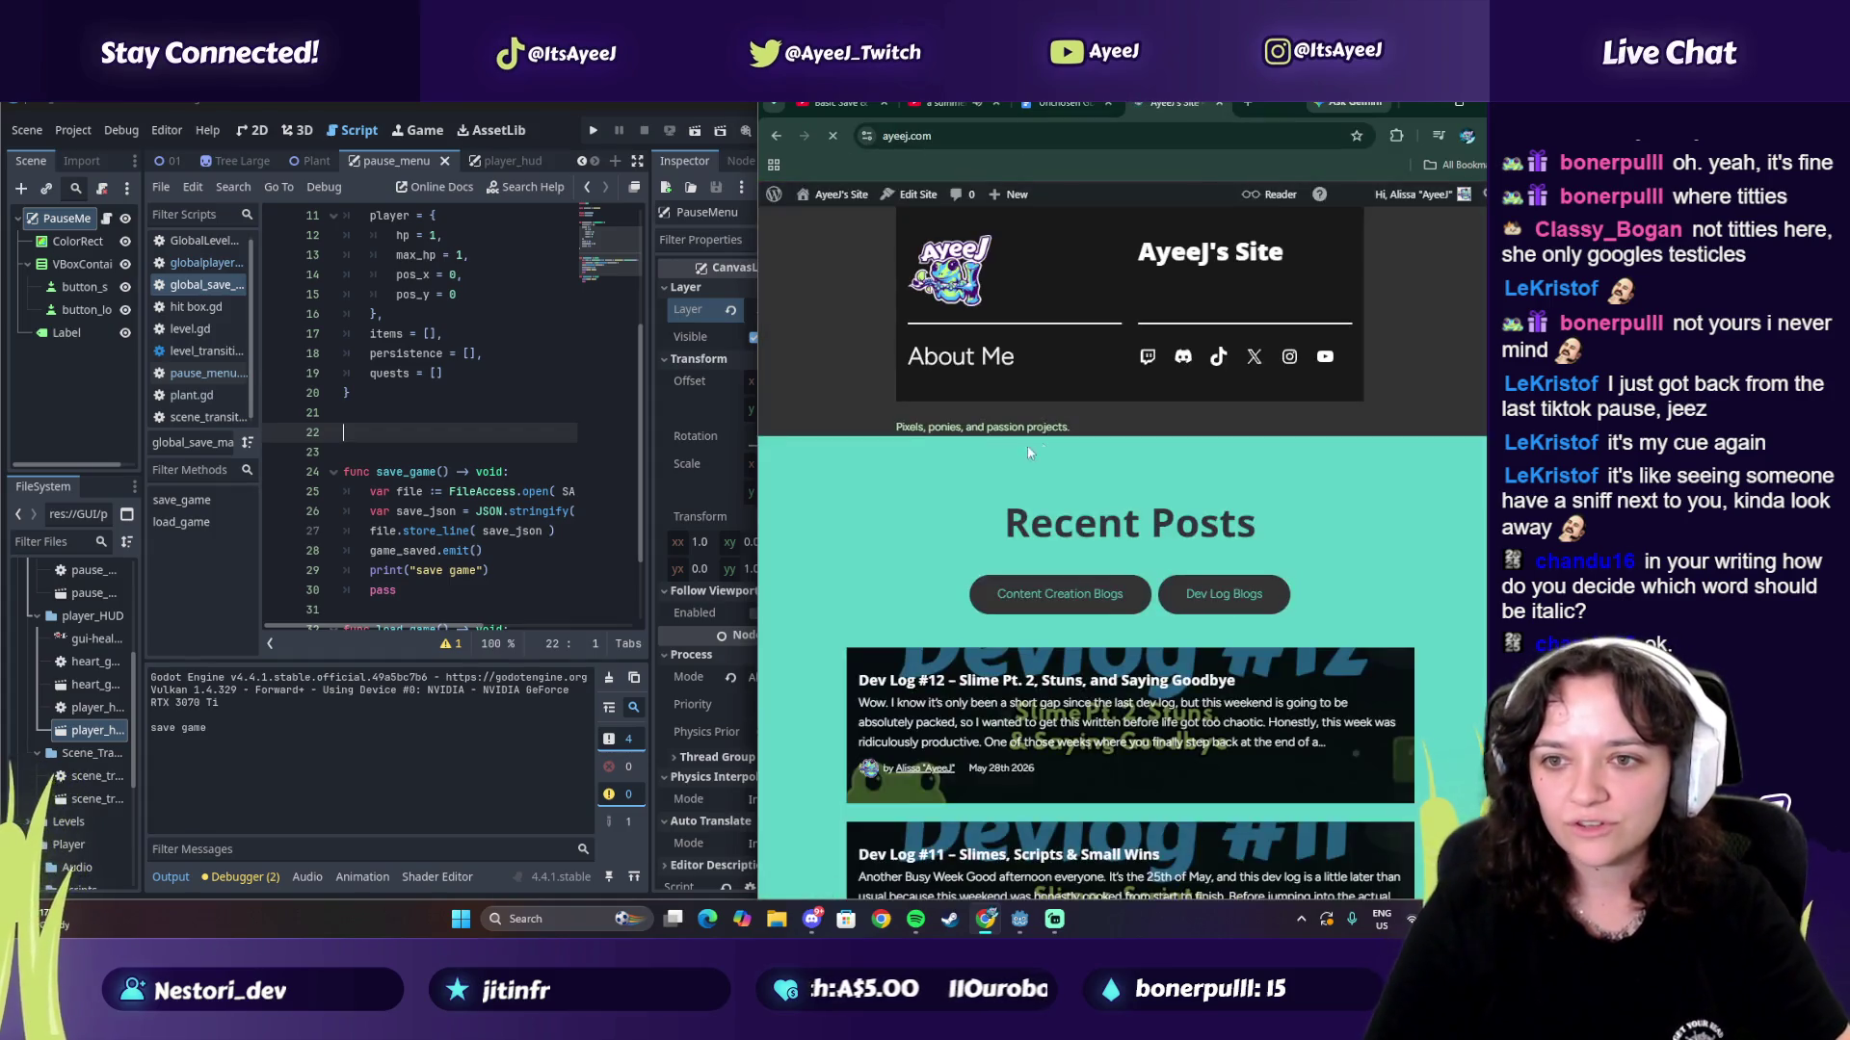
# Step: Open the Dev Log #12 post from Recent Posts, read down to the Share buttons, then return to the top
pyautogui.scroll(-5, 982, 424)
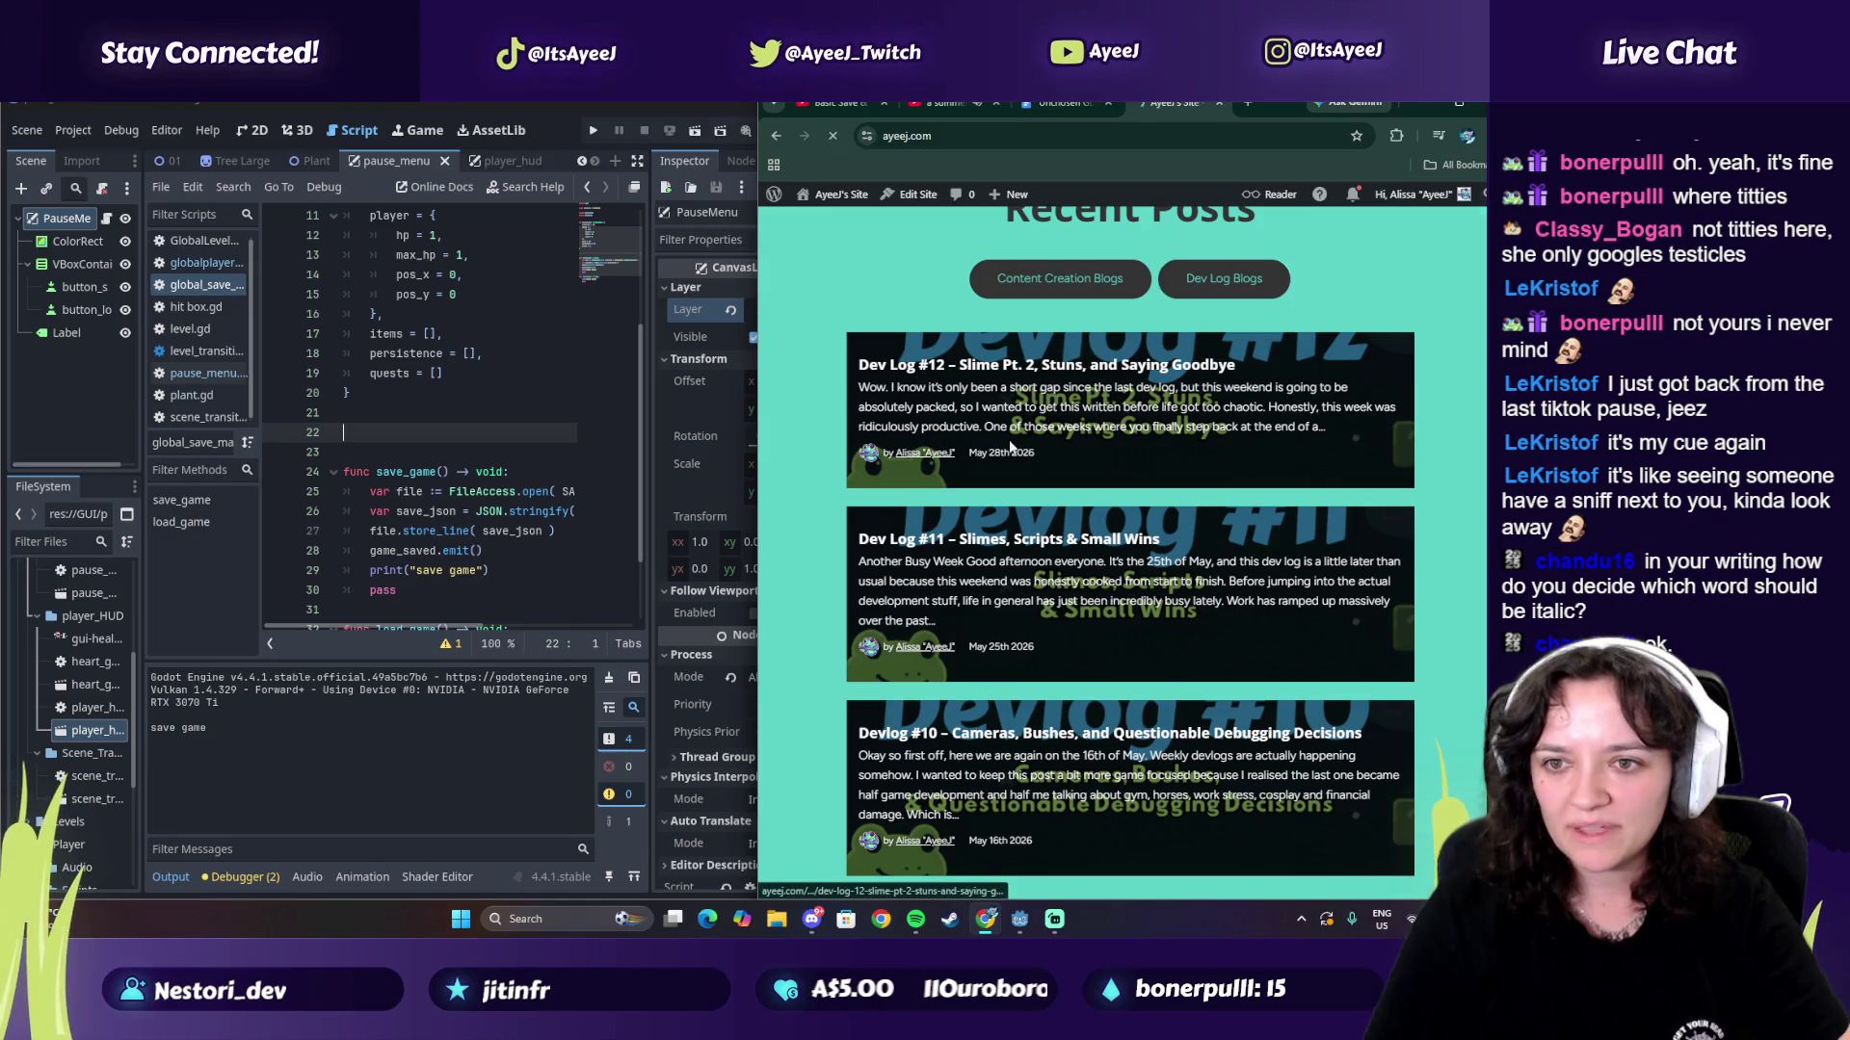
pyautogui.click(928, 465)
pyautogui.scroll(-3, 1117, 559)
pyautogui.scroll(-8, 1118, 559)
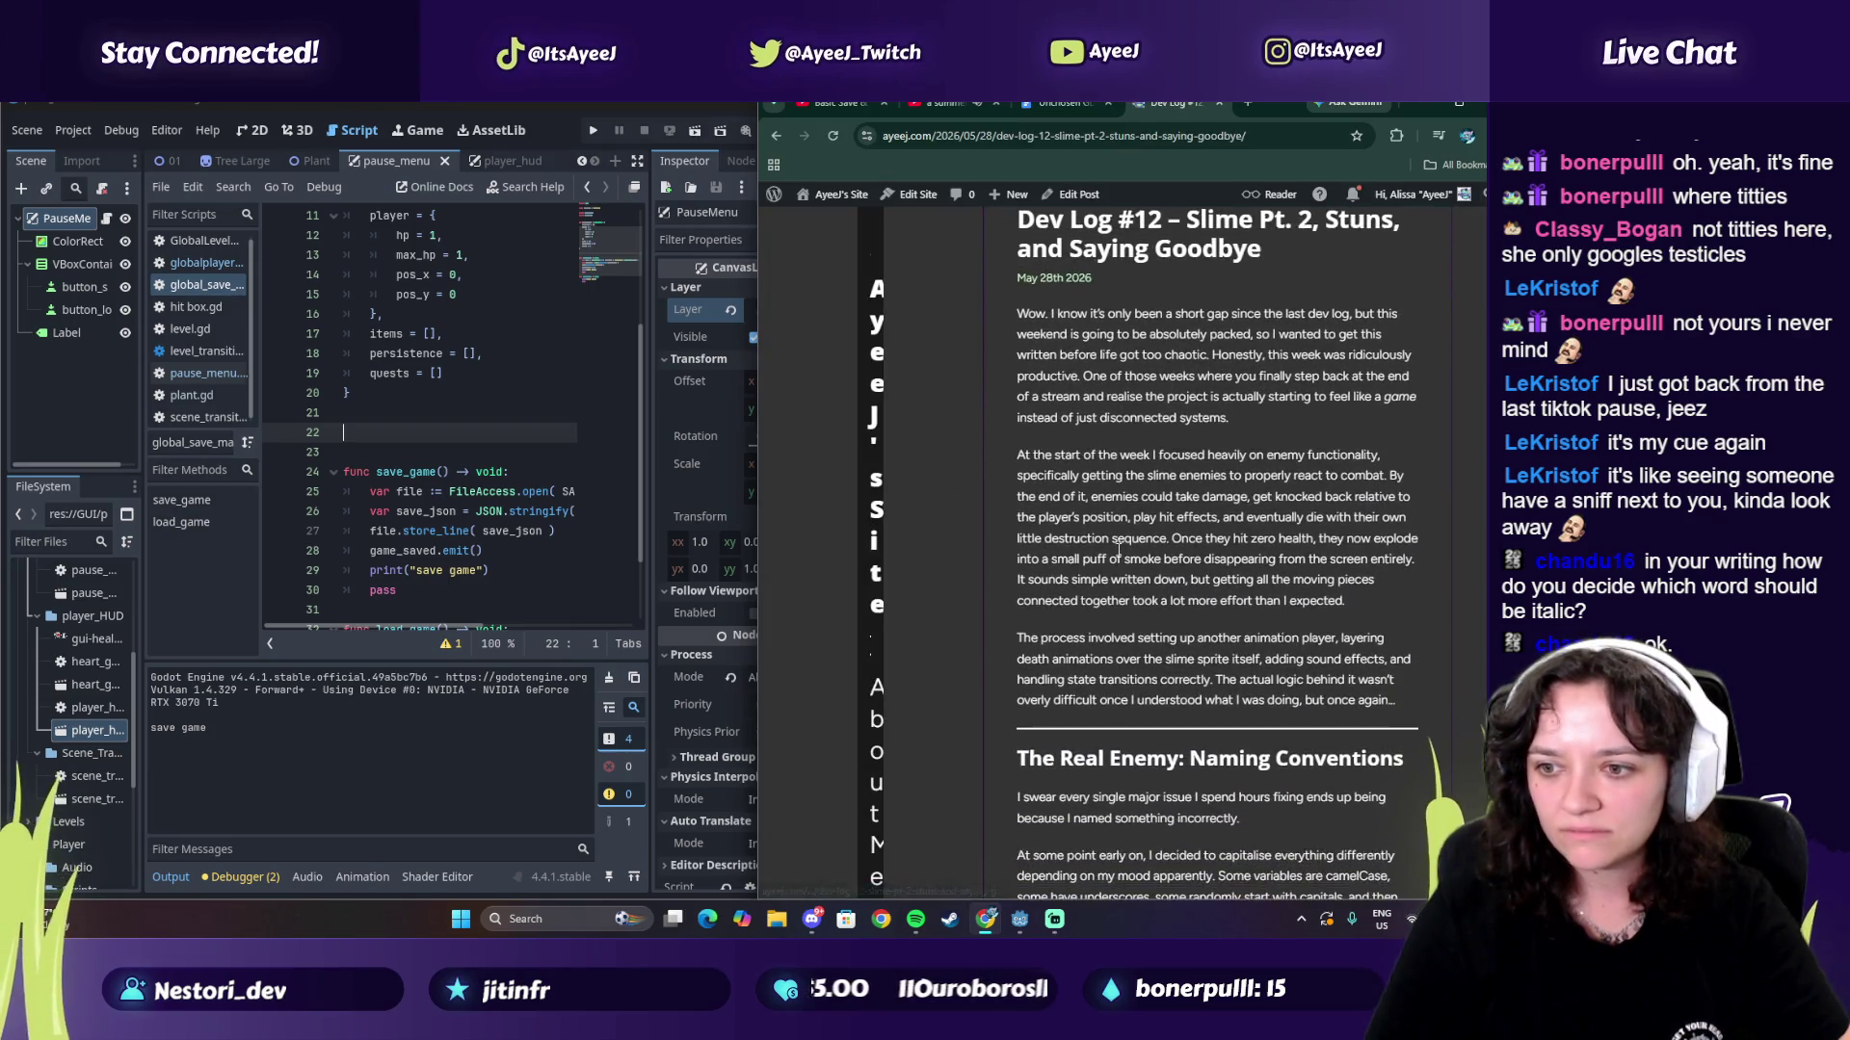
pyautogui.scroll(-6, 1118, 550)
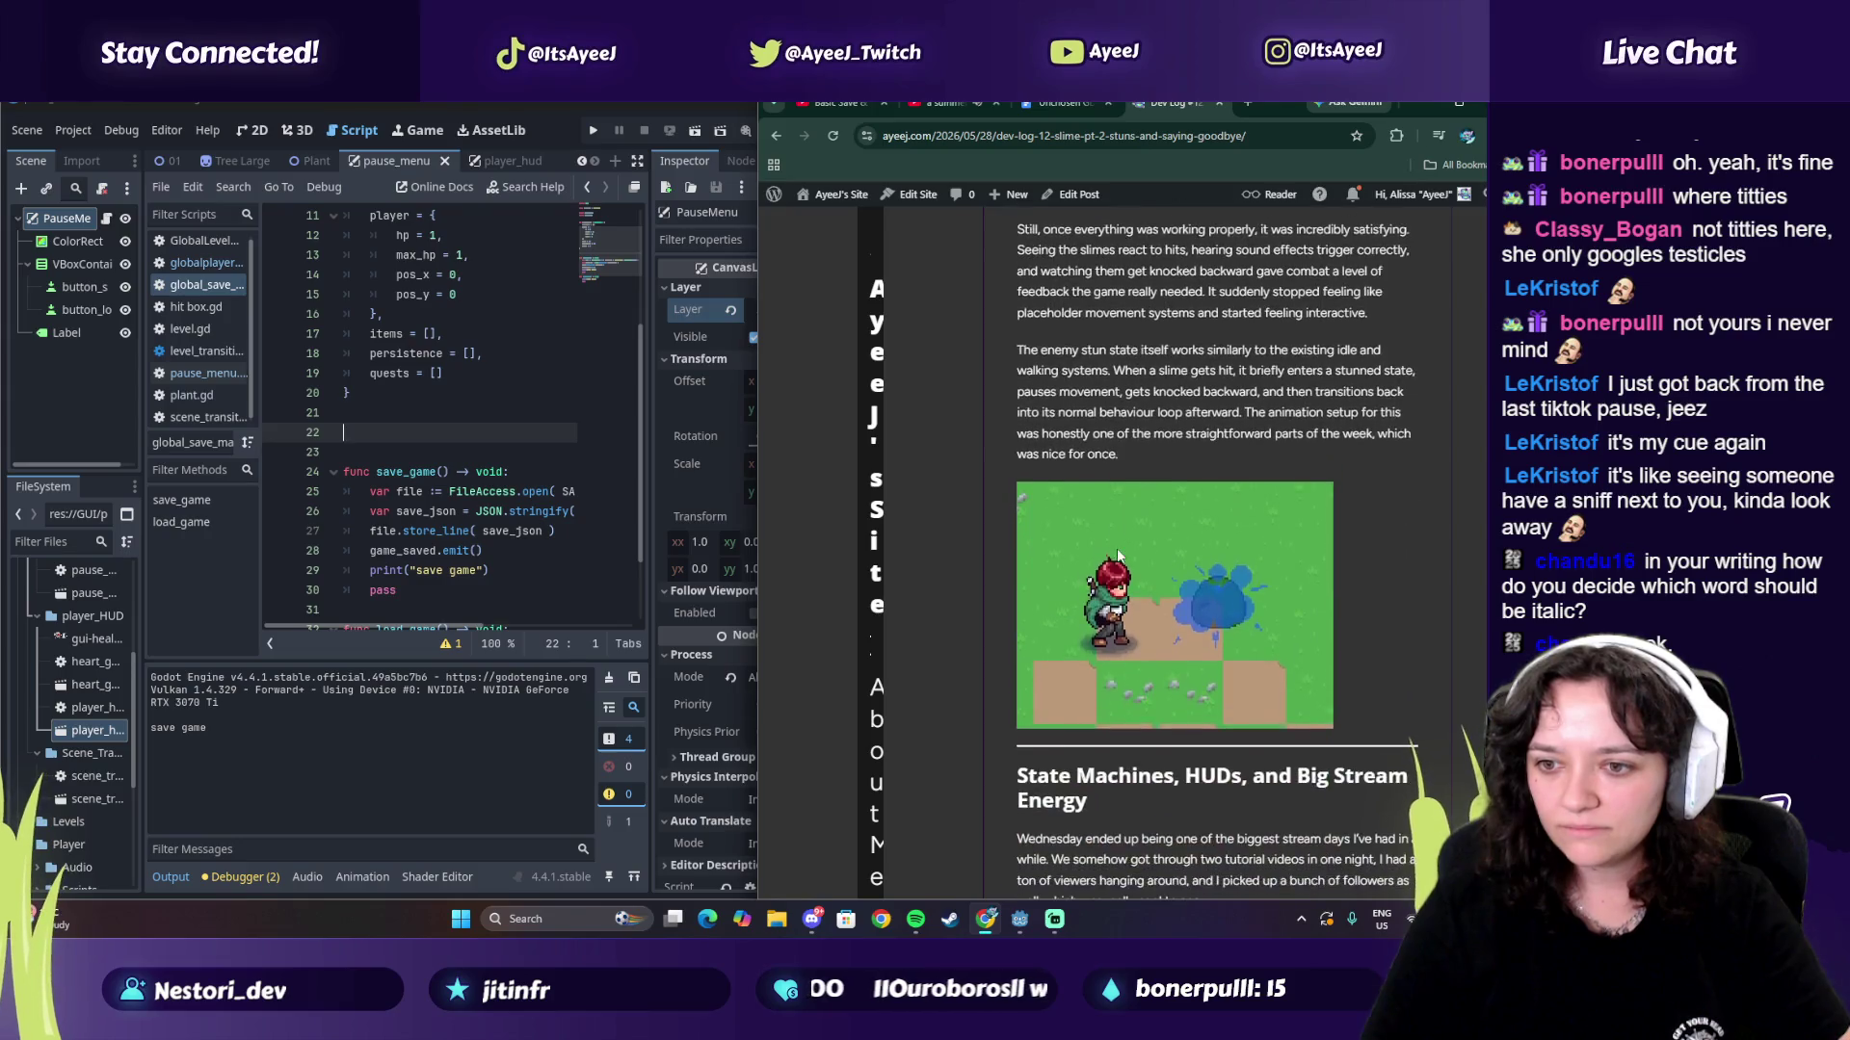
pyautogui.scroll(-6, 1117, 550)
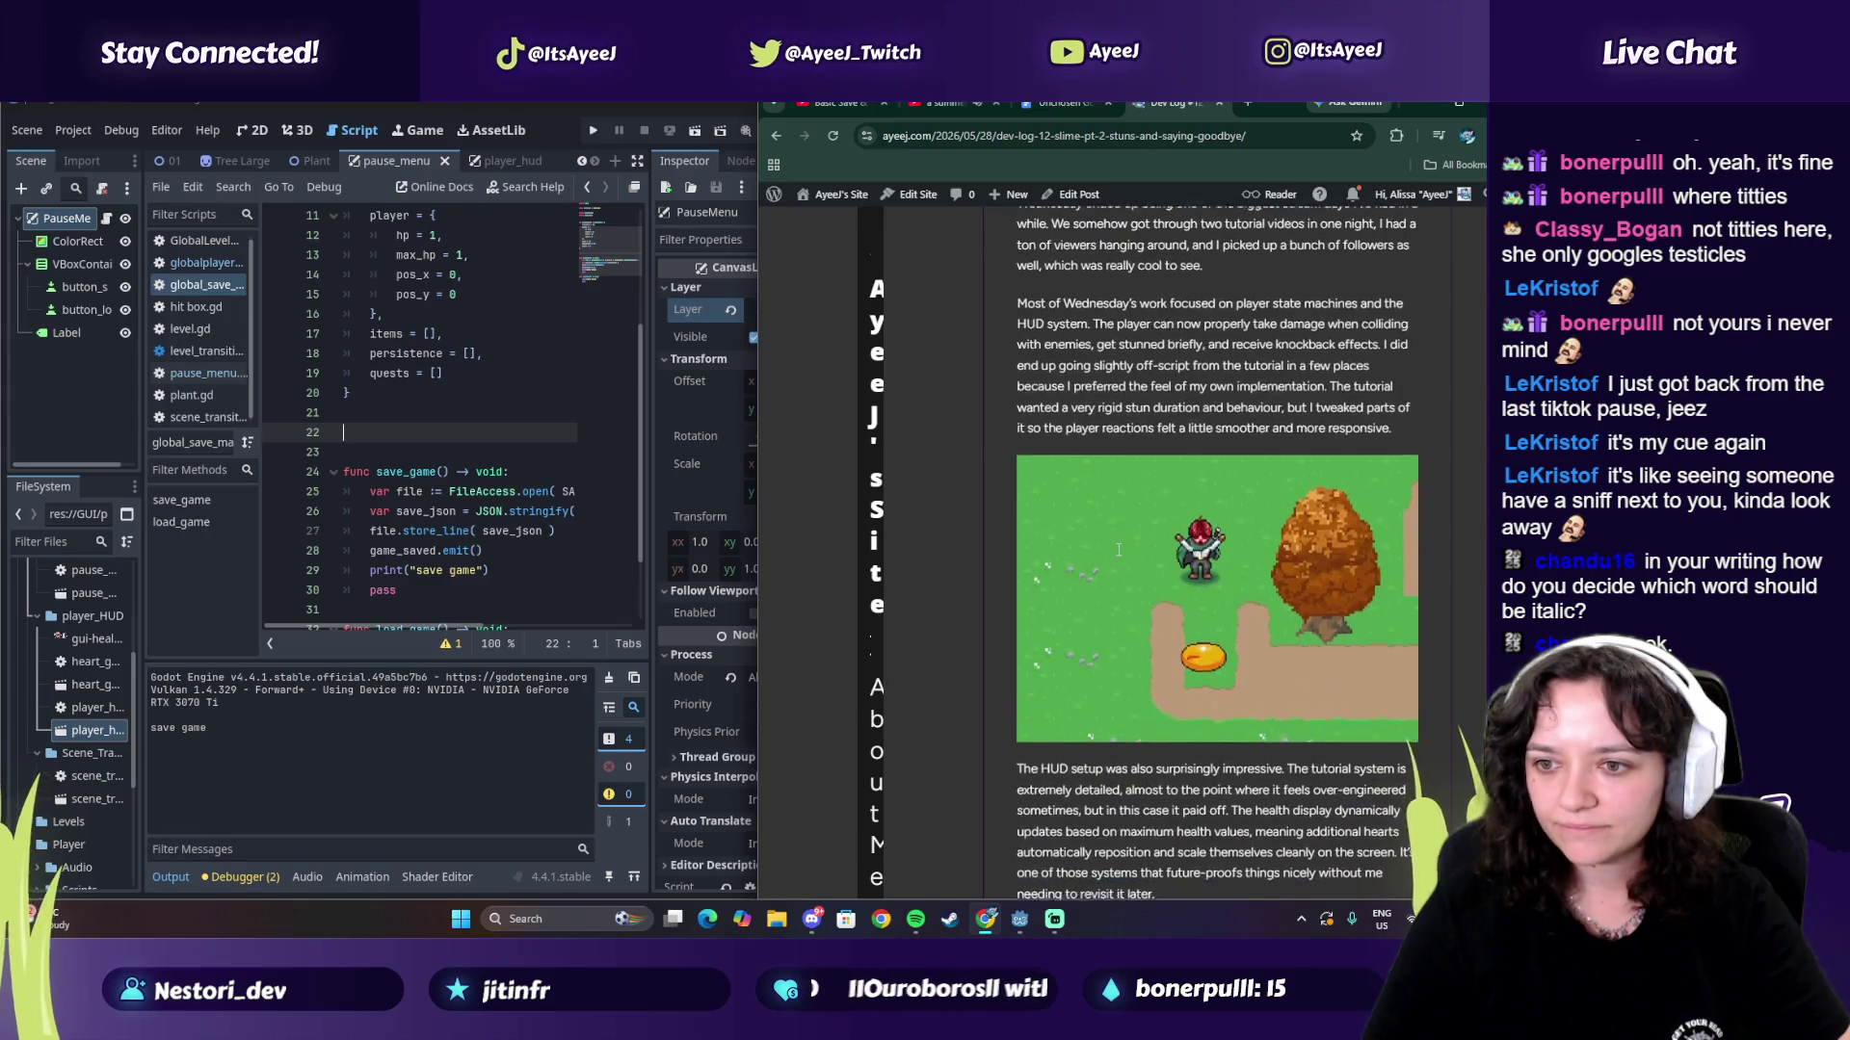
pyautogui.scroll(-4, 1069, 318)
pyautogui.scroll(4, 1098, 289)
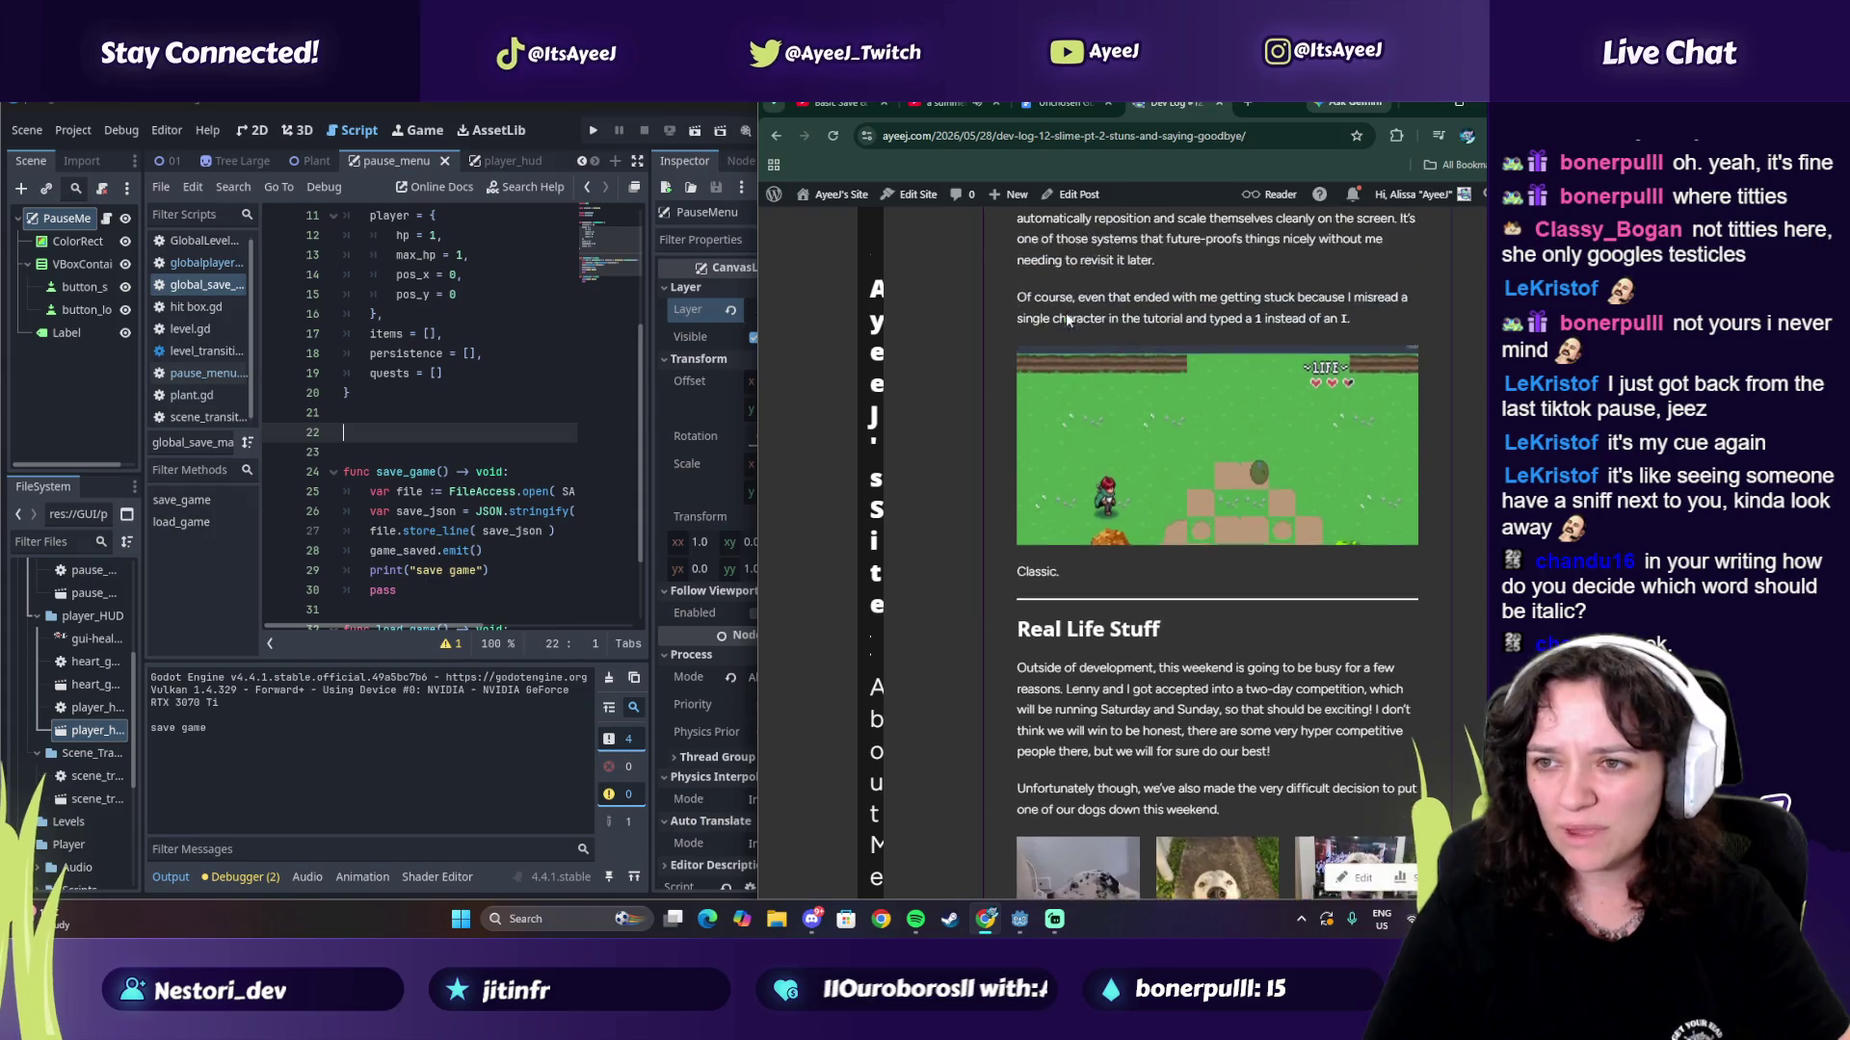
pyautogui.scroll(-1, 1125, 261)
pyautogui.scroll(-3, 1098, 414)
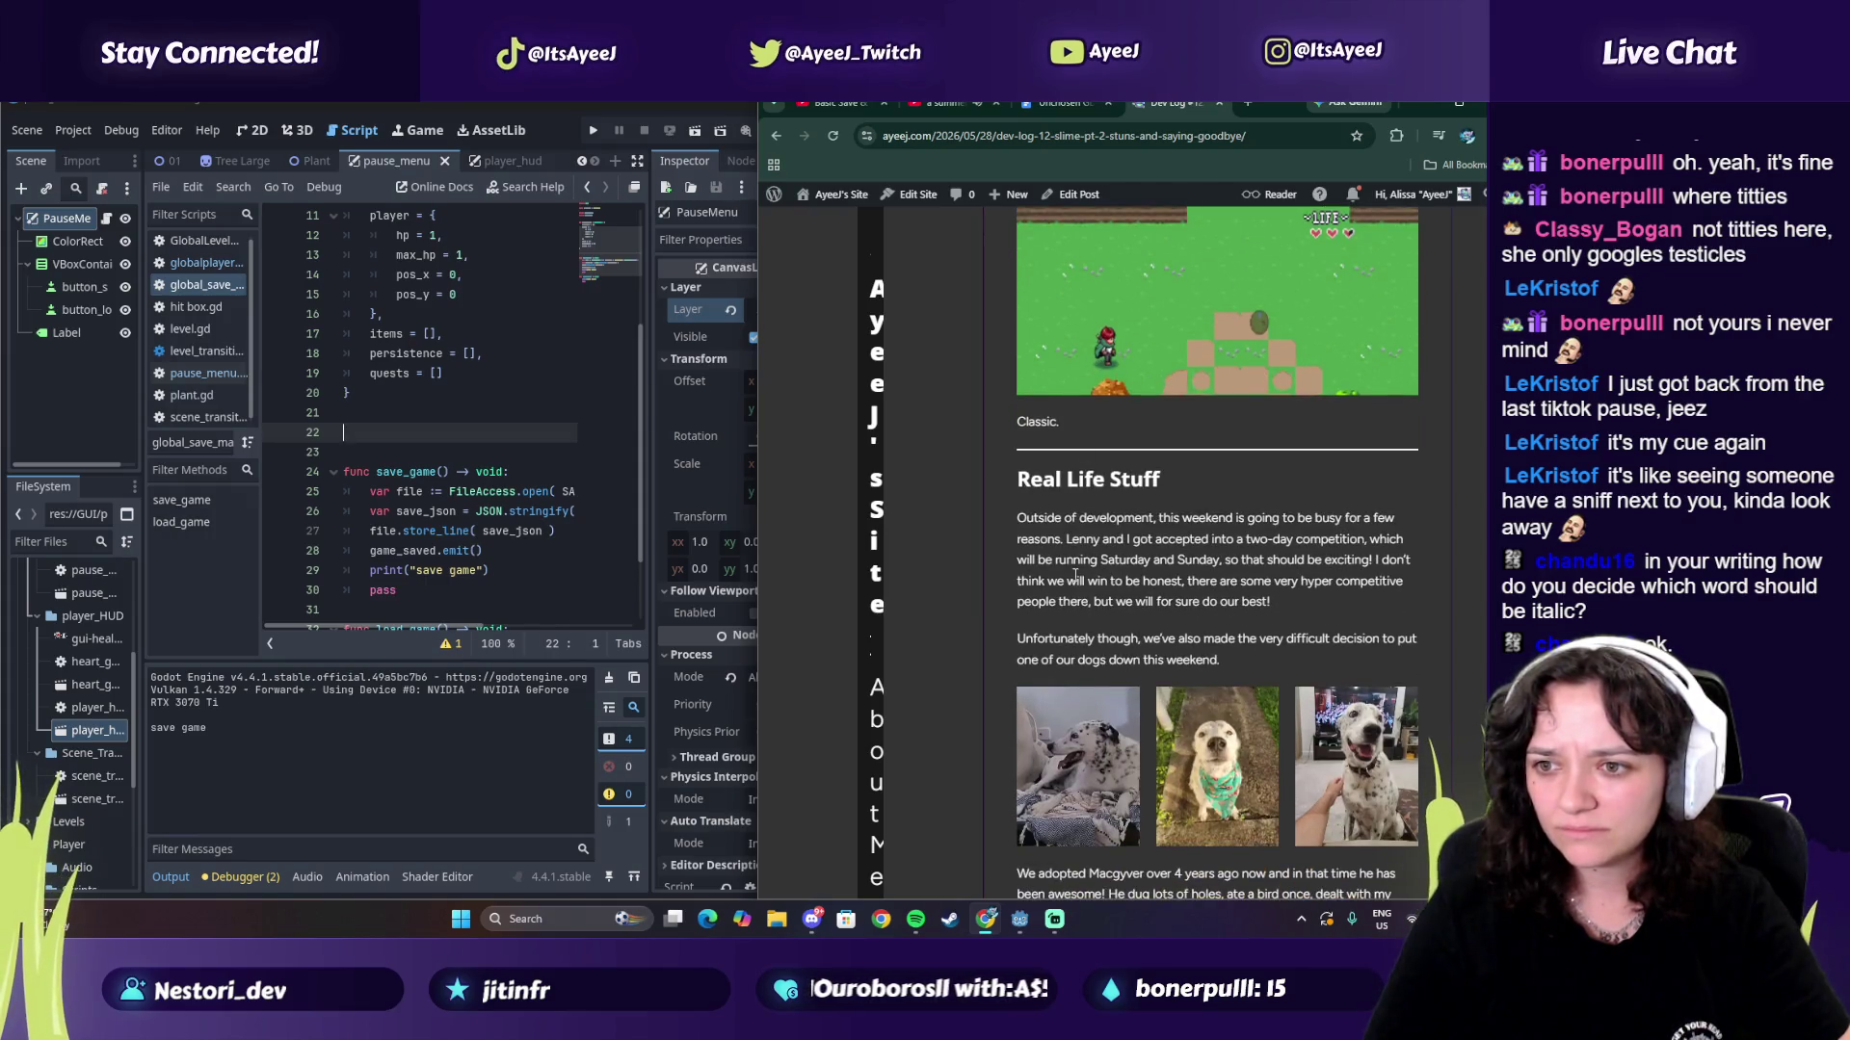
pyautogui.scroll(-6, 1058, 546)
pyautogui.scroll(-4, 1058, 543)
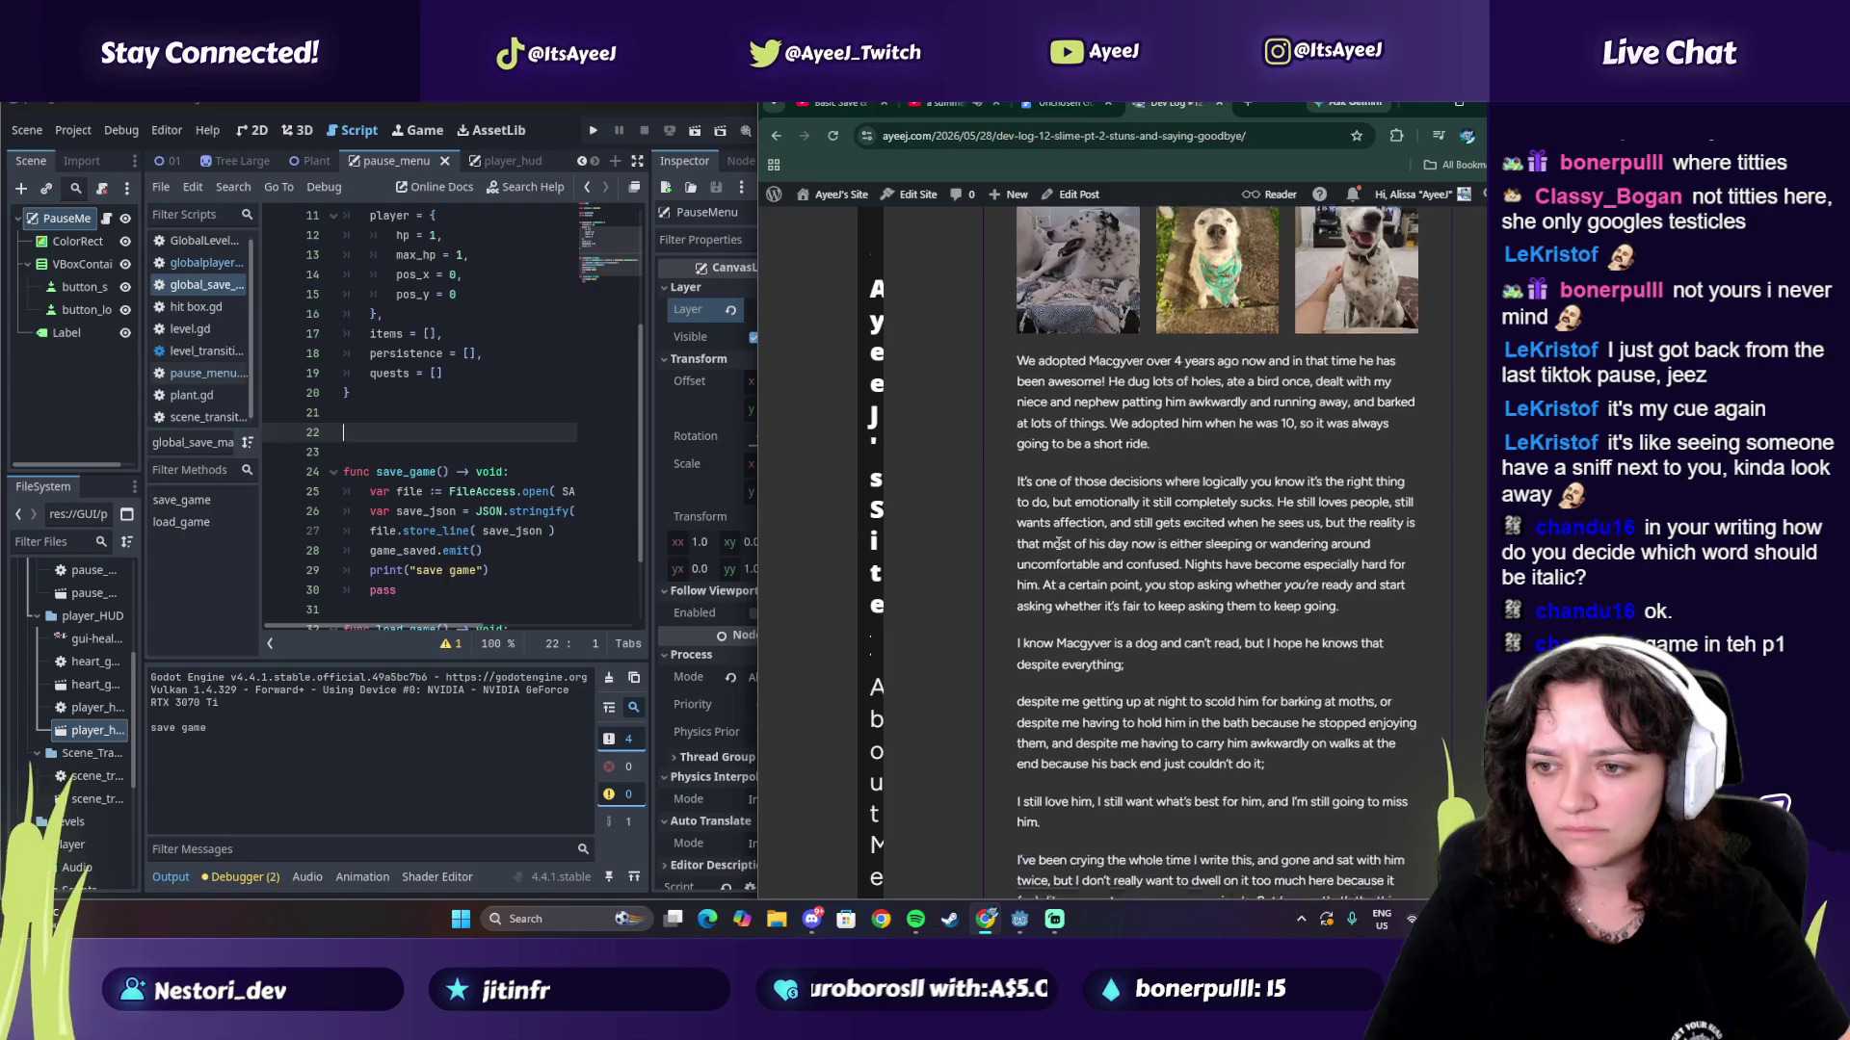
pyautogui.scroll(-1, 1057, 548)
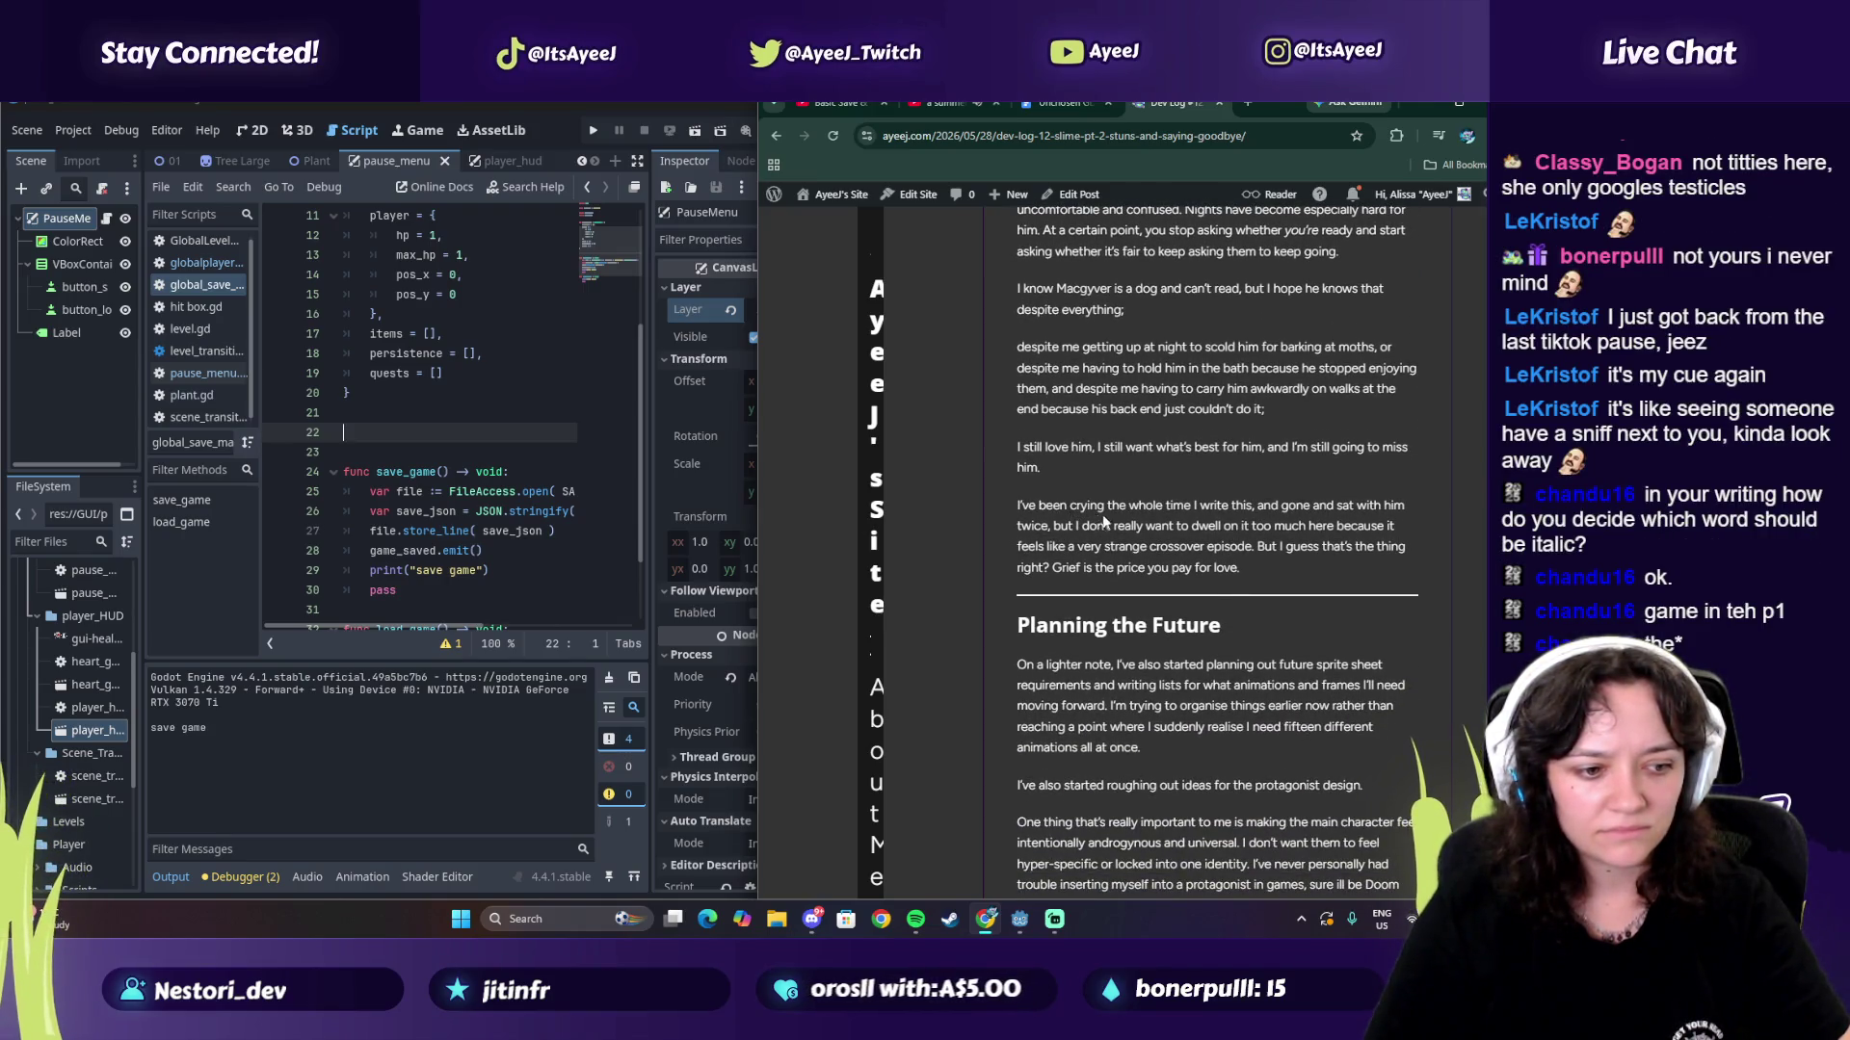
pyautogui.scroll(-6, 1098, 605)
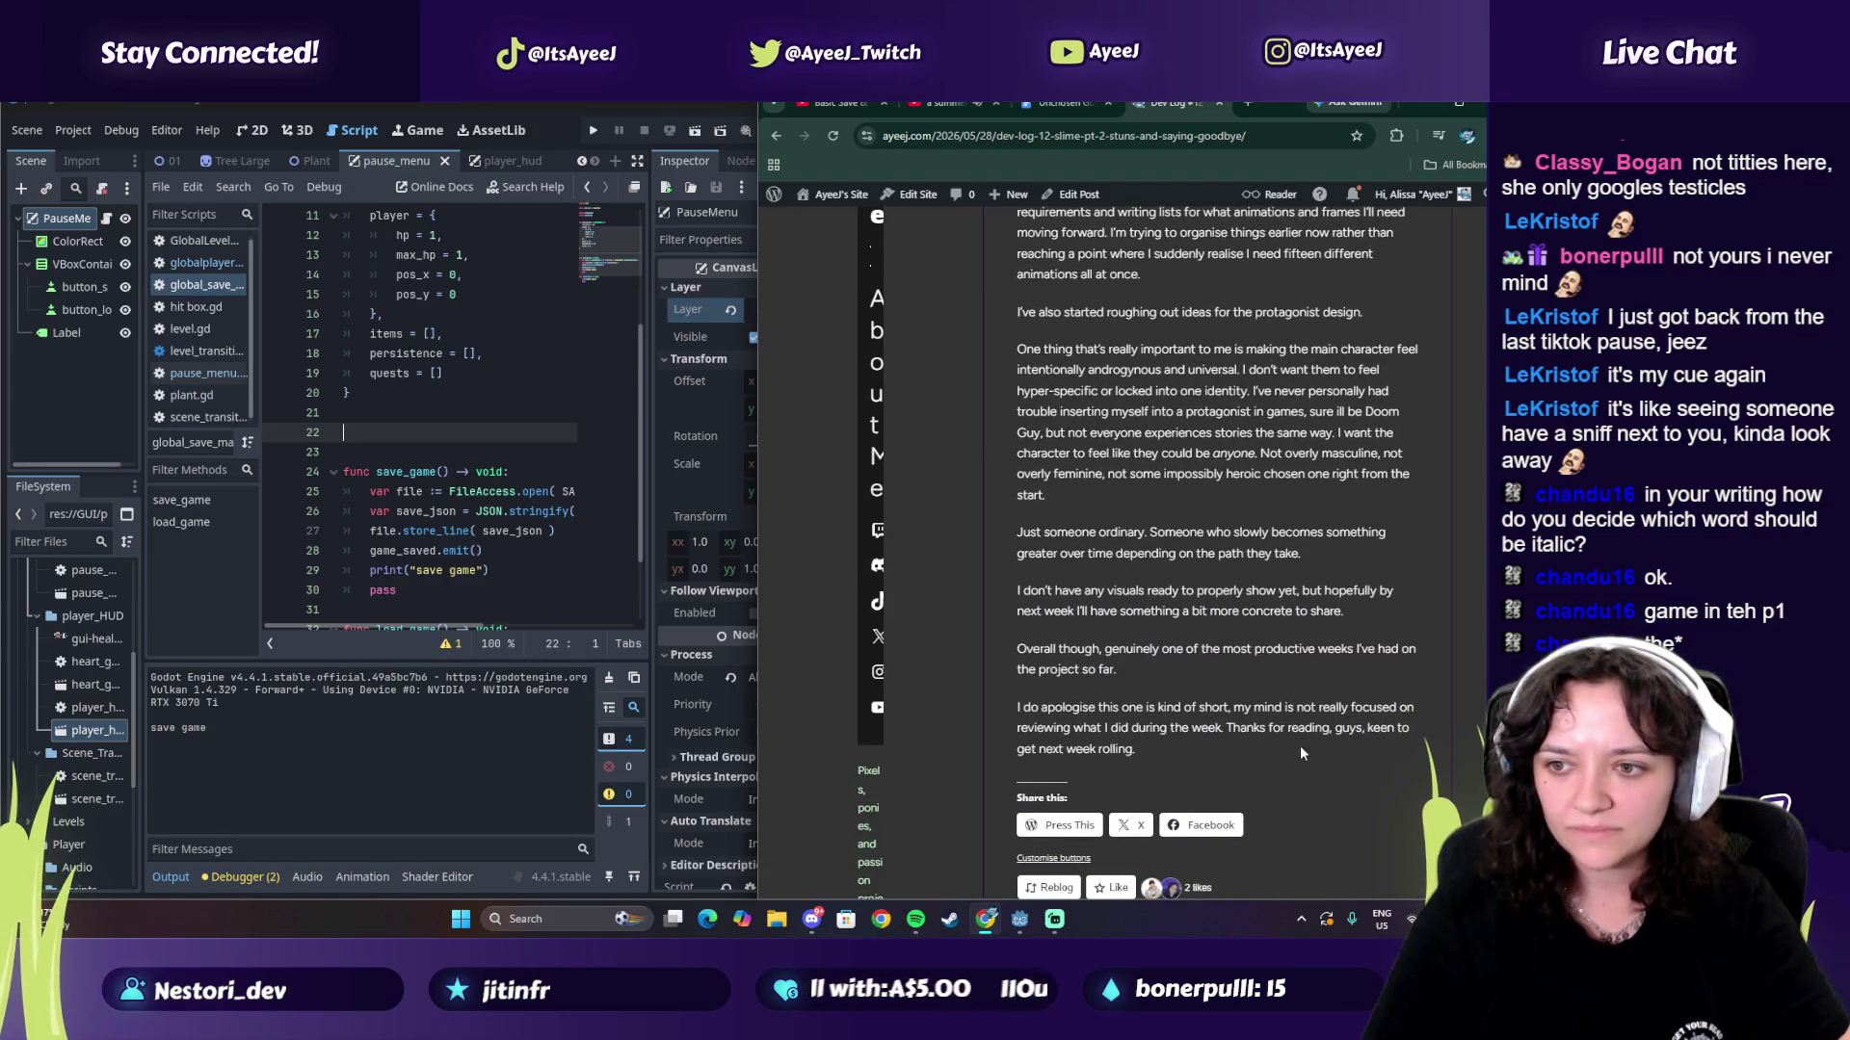
pyautogui.press('Home')
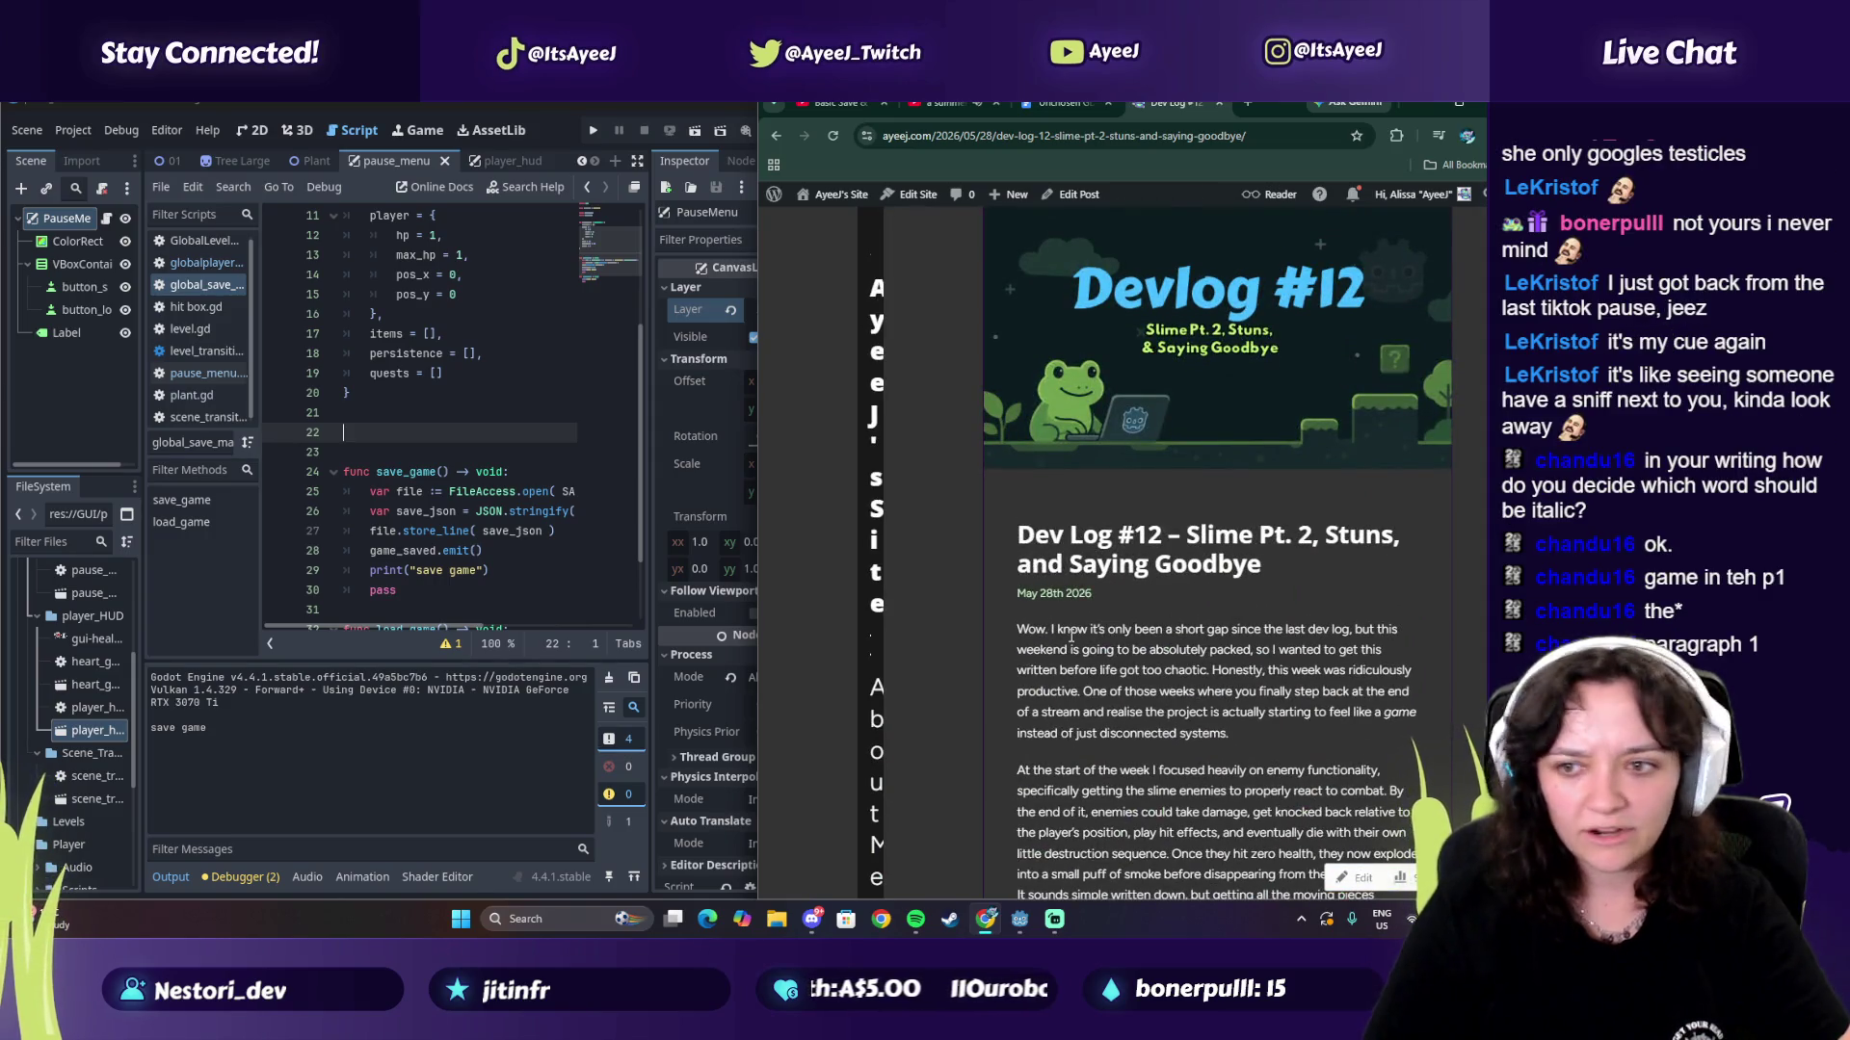
# Step: Read through the body of the Dev Log #12 post
pyautogui.scroll(-1, 1071, 578)
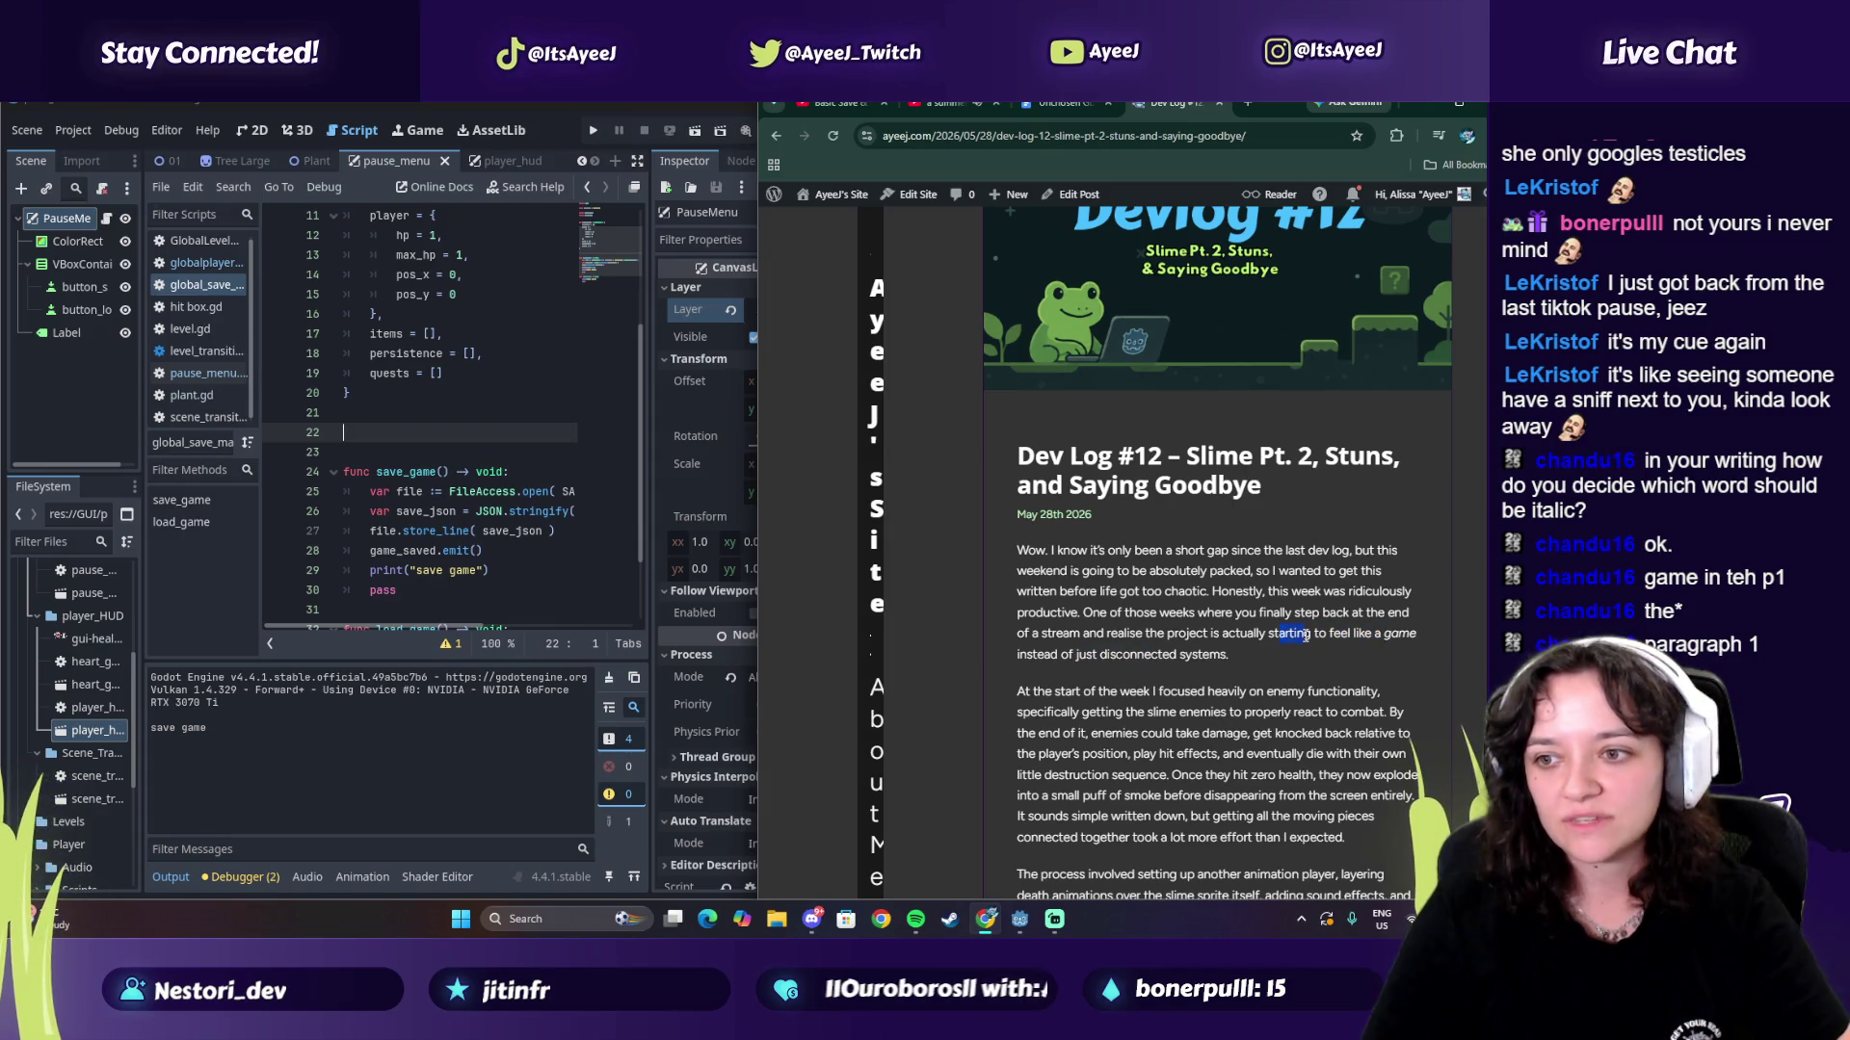
pyautogui.scroll(-1, 1089, 573)
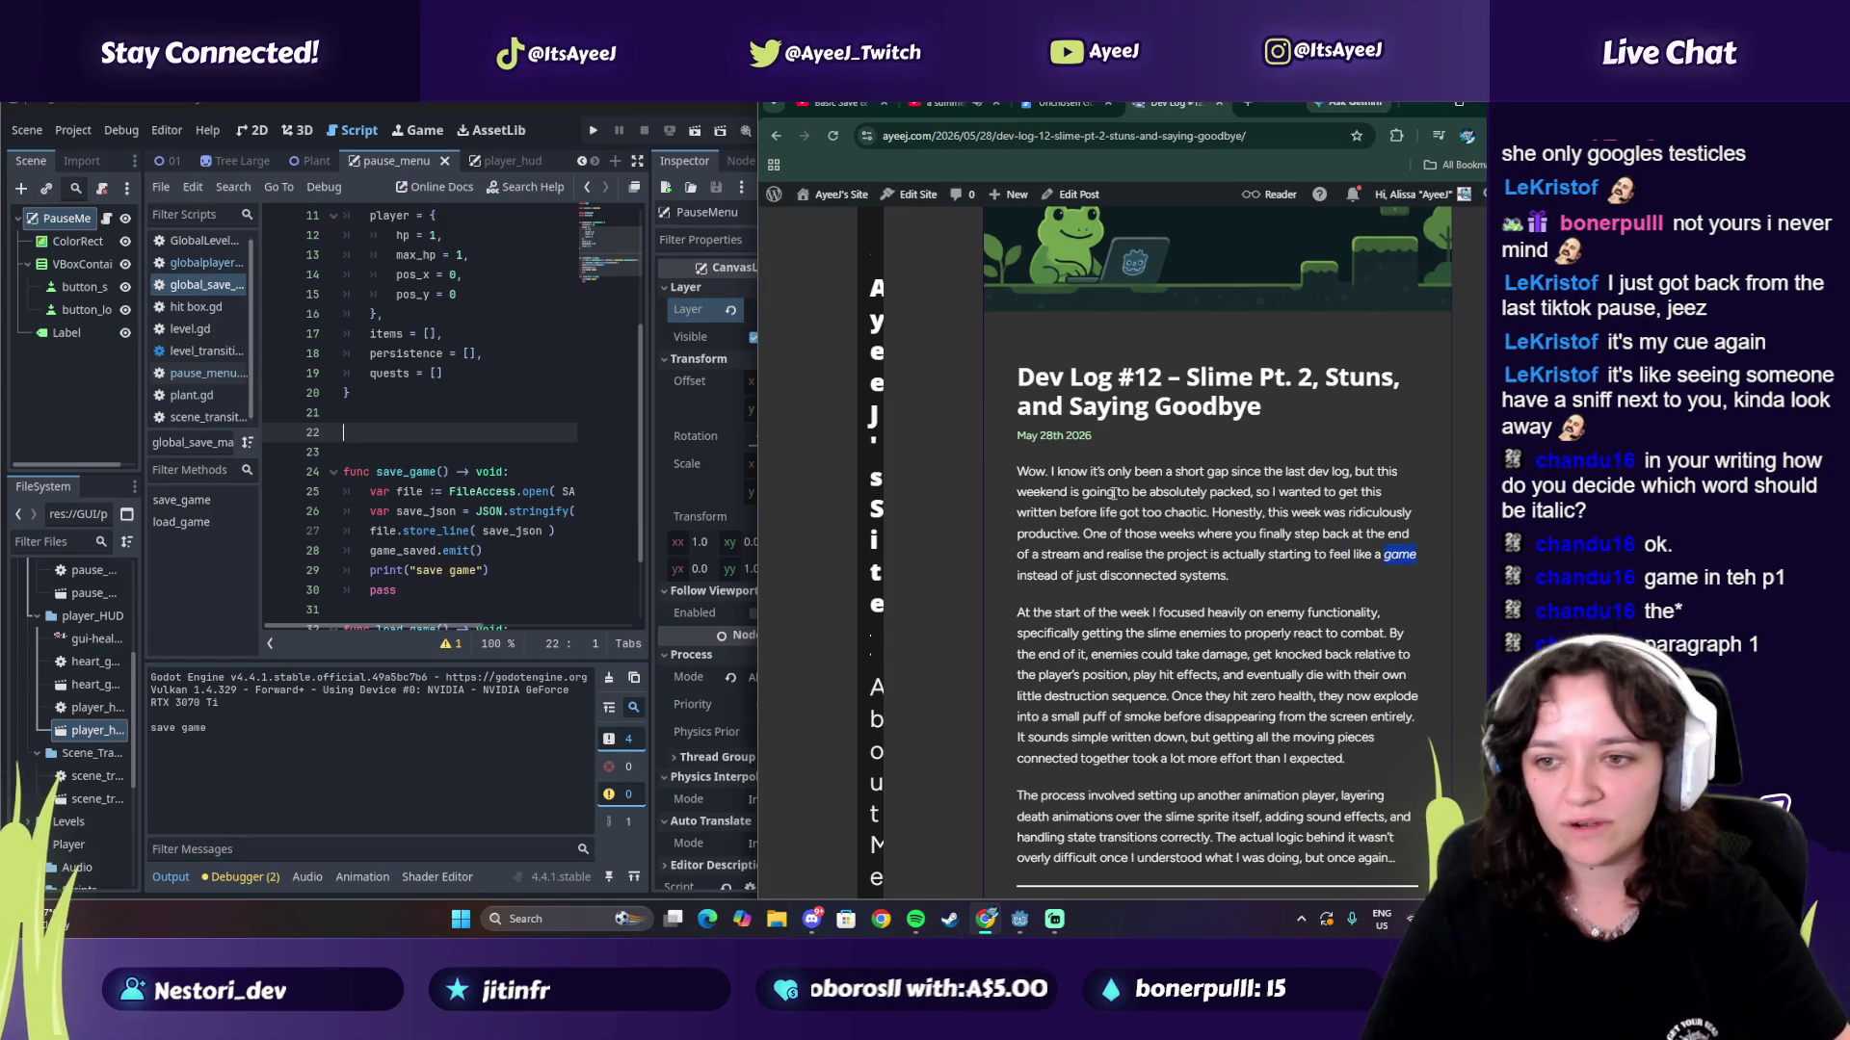
pyautogui.scroll(-1, 1129, 646)
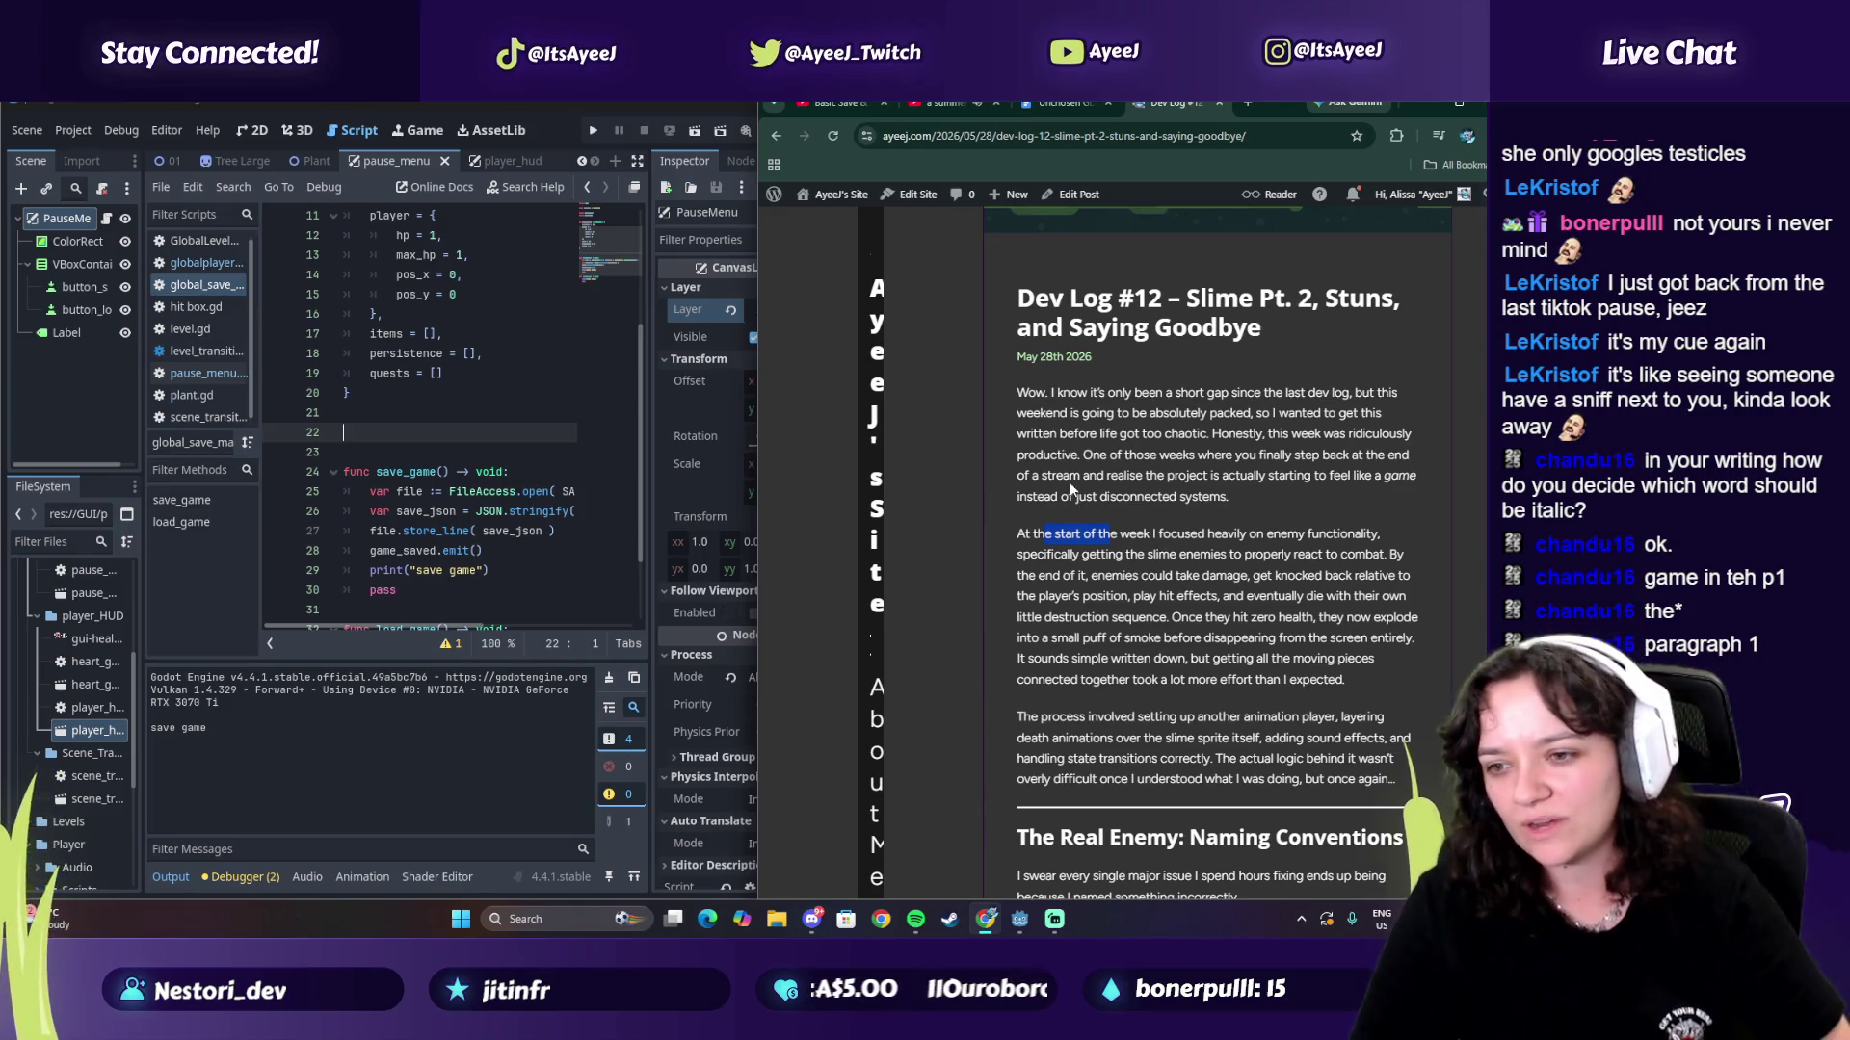
pyautogui.scroll(-3, 1115, 614)
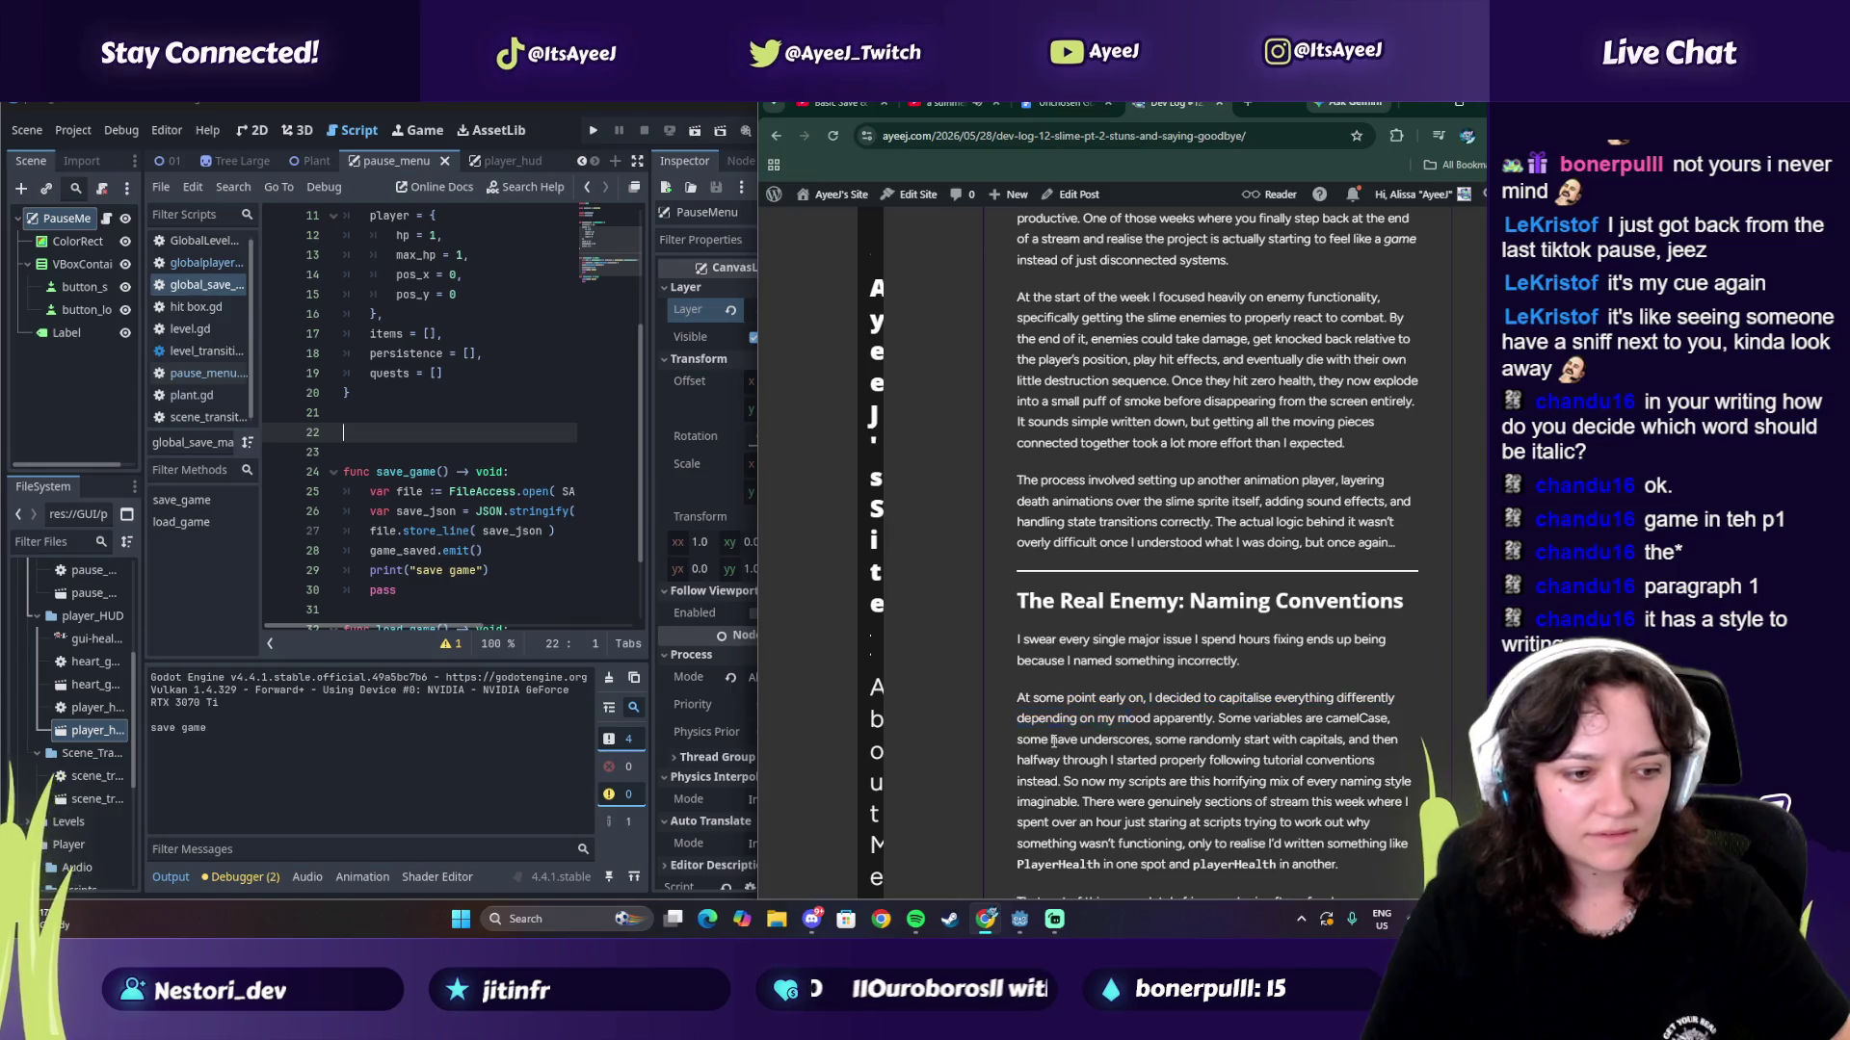
pyautogui.scroll(-1, 1119, 747)
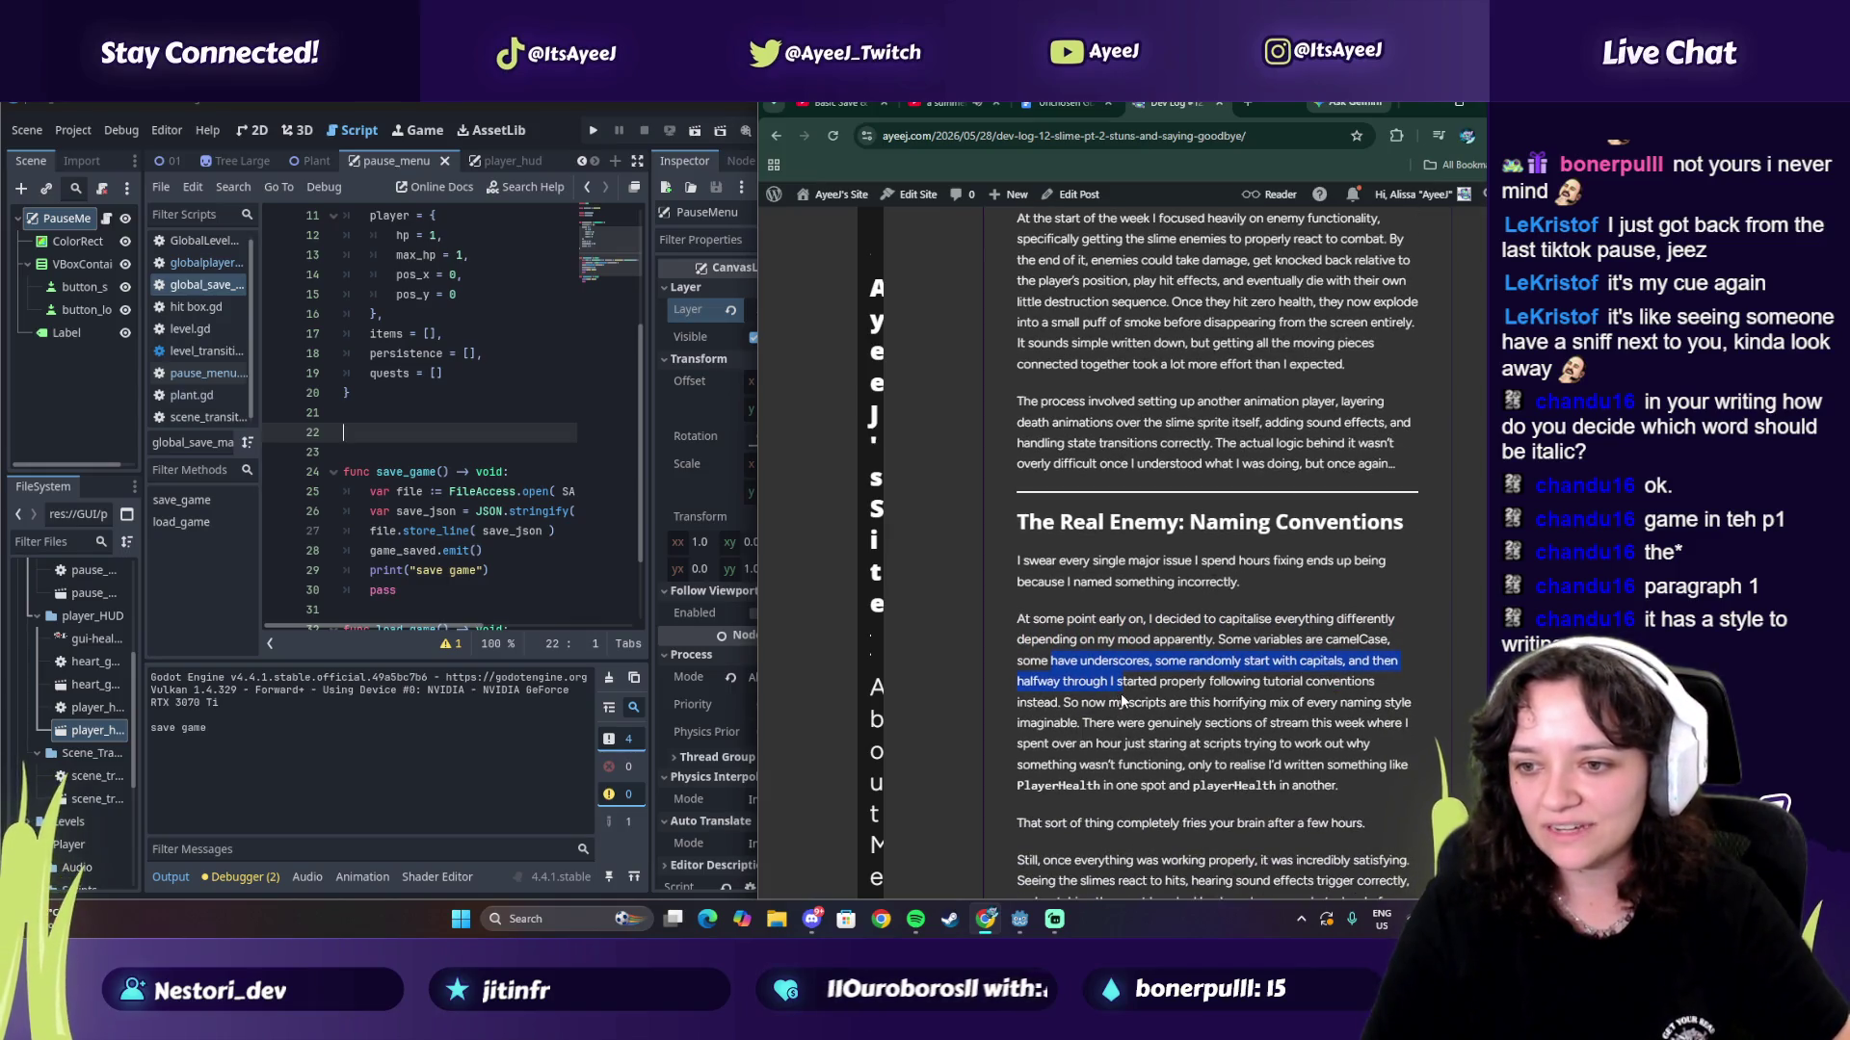
pyautogui.scroll(-1, 1121, 701)
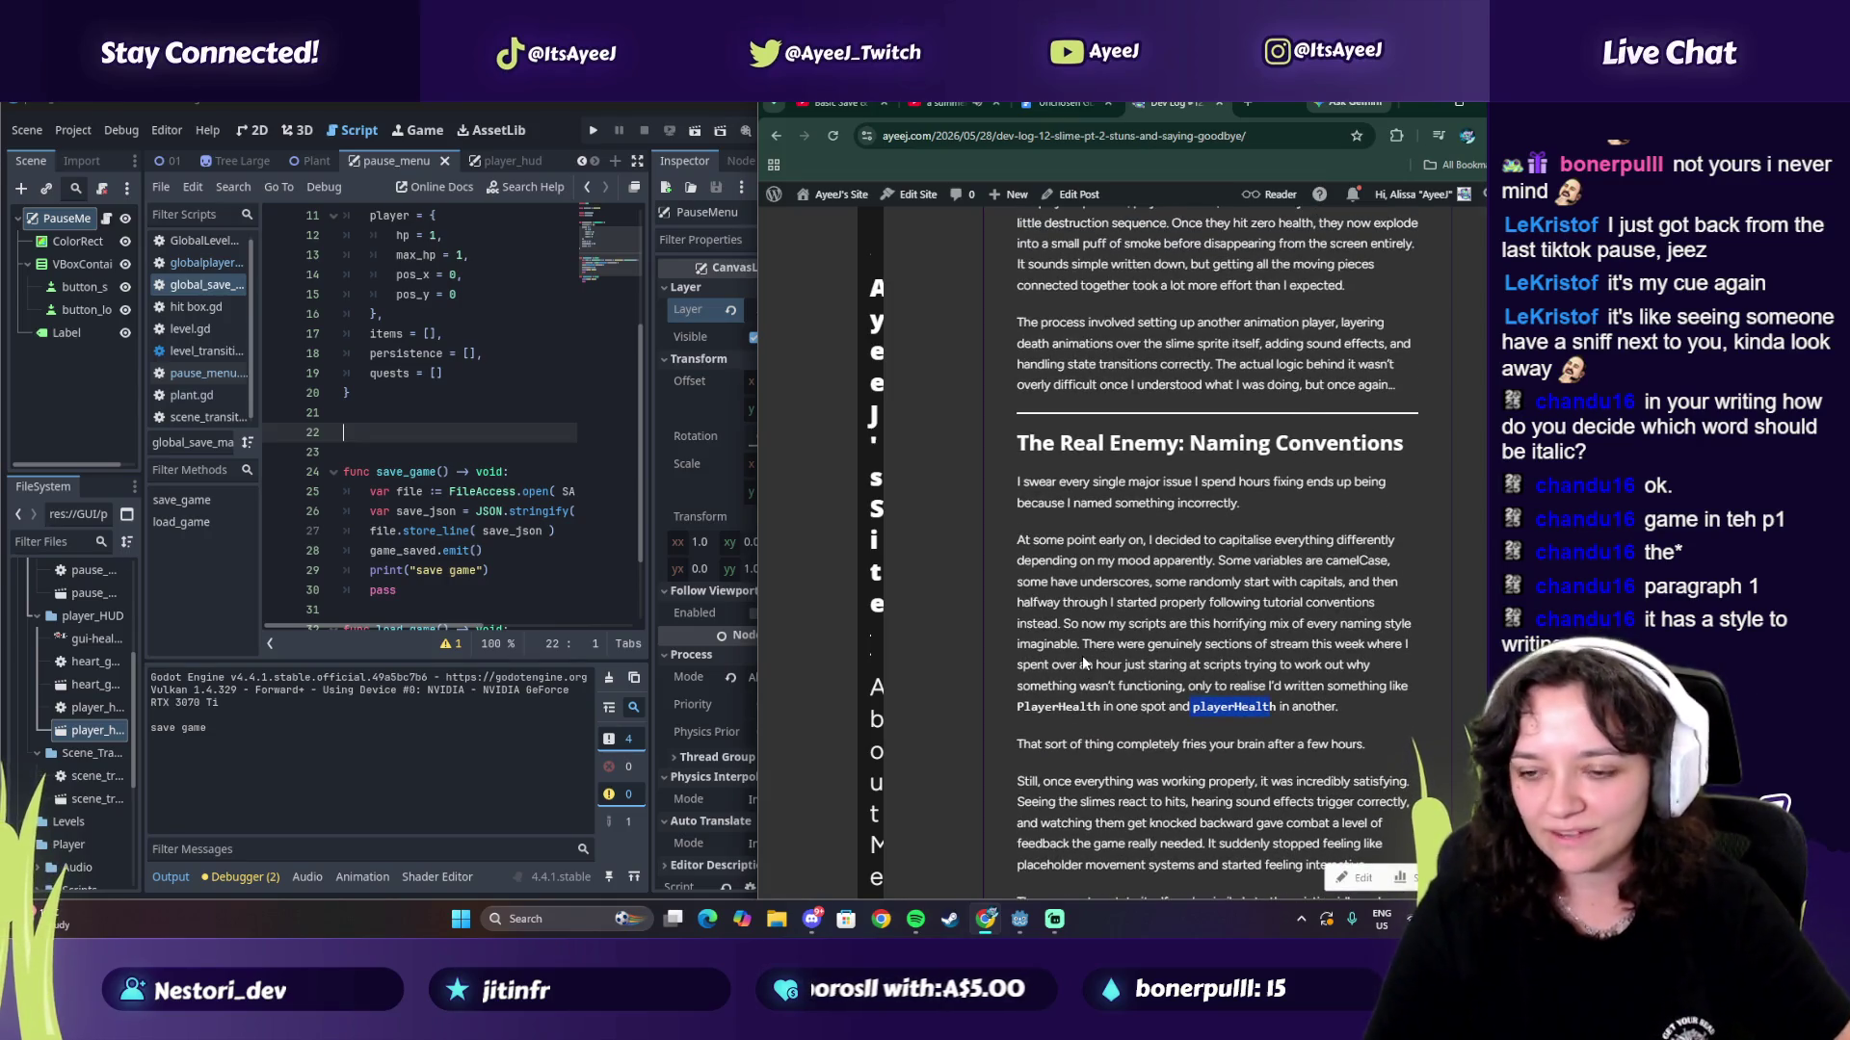
pyautogui.scroll(-1, 1085, 663)
pyautogui.scroll(-2, 1054, 686)
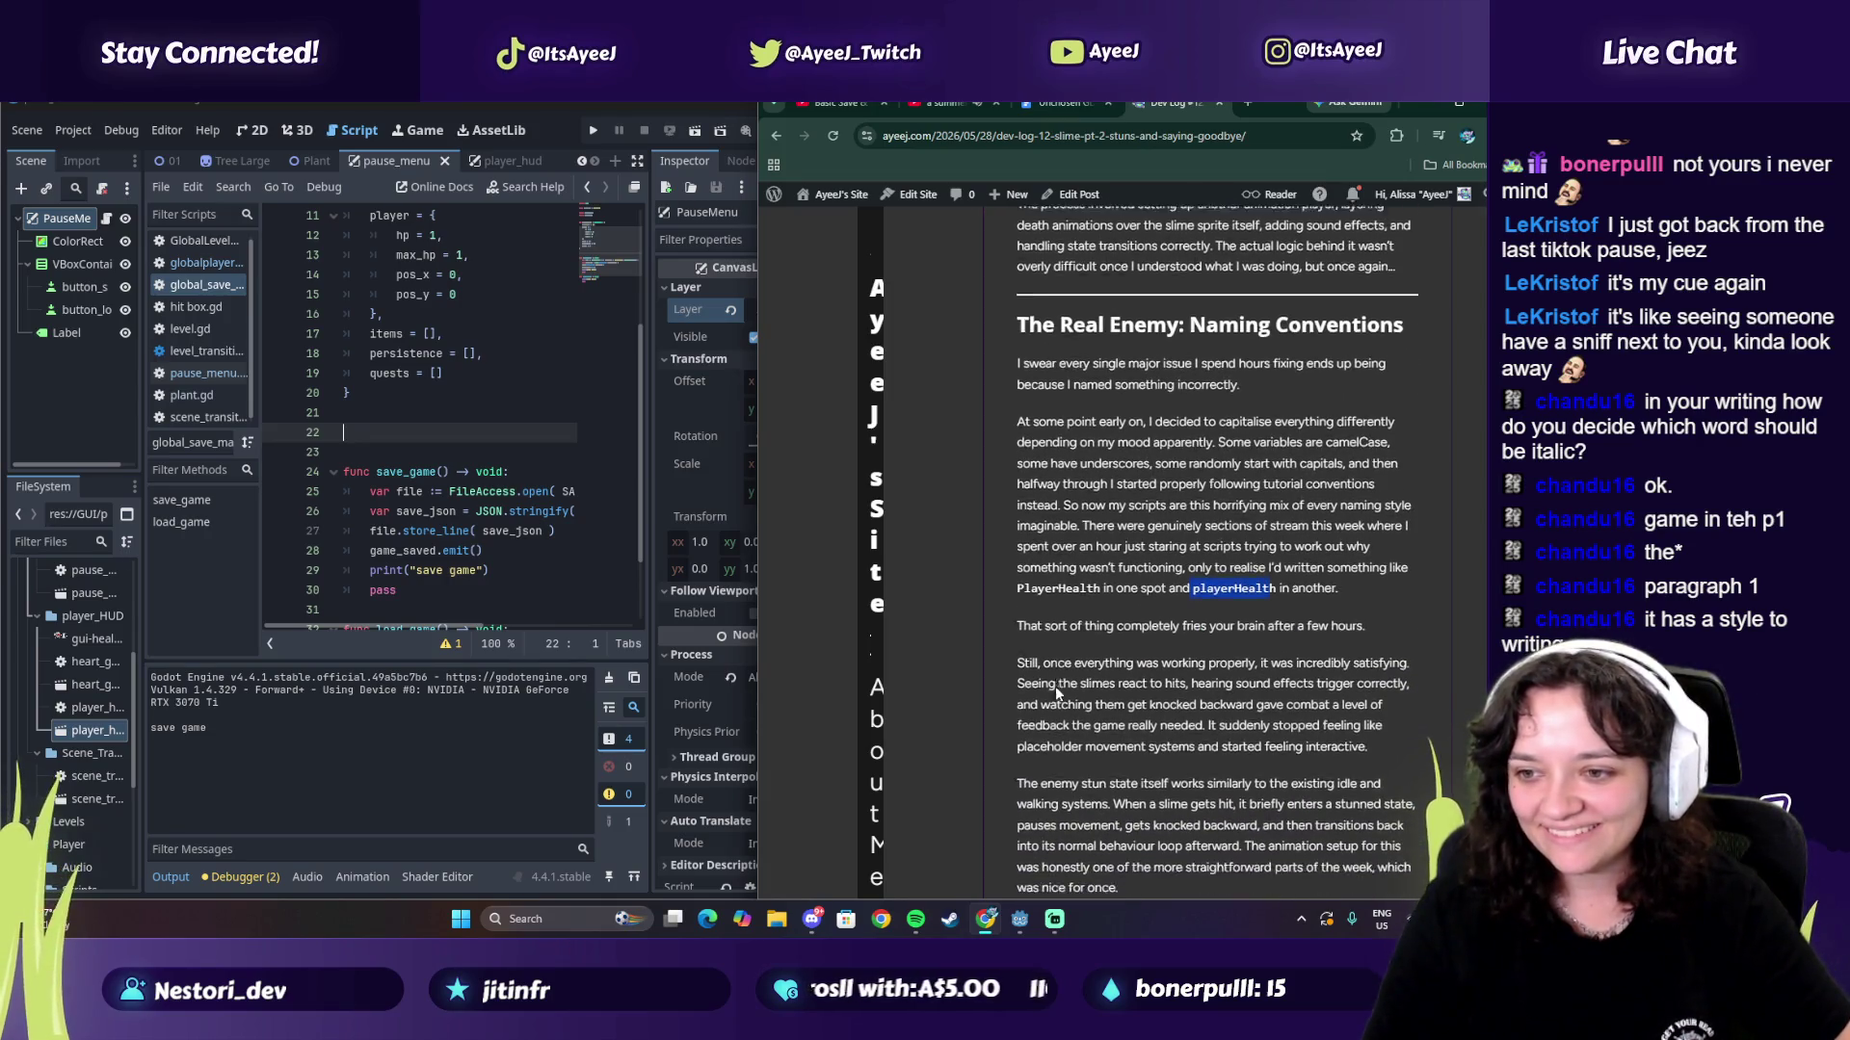
pyautogui.scroll(-7, 1191, 658)
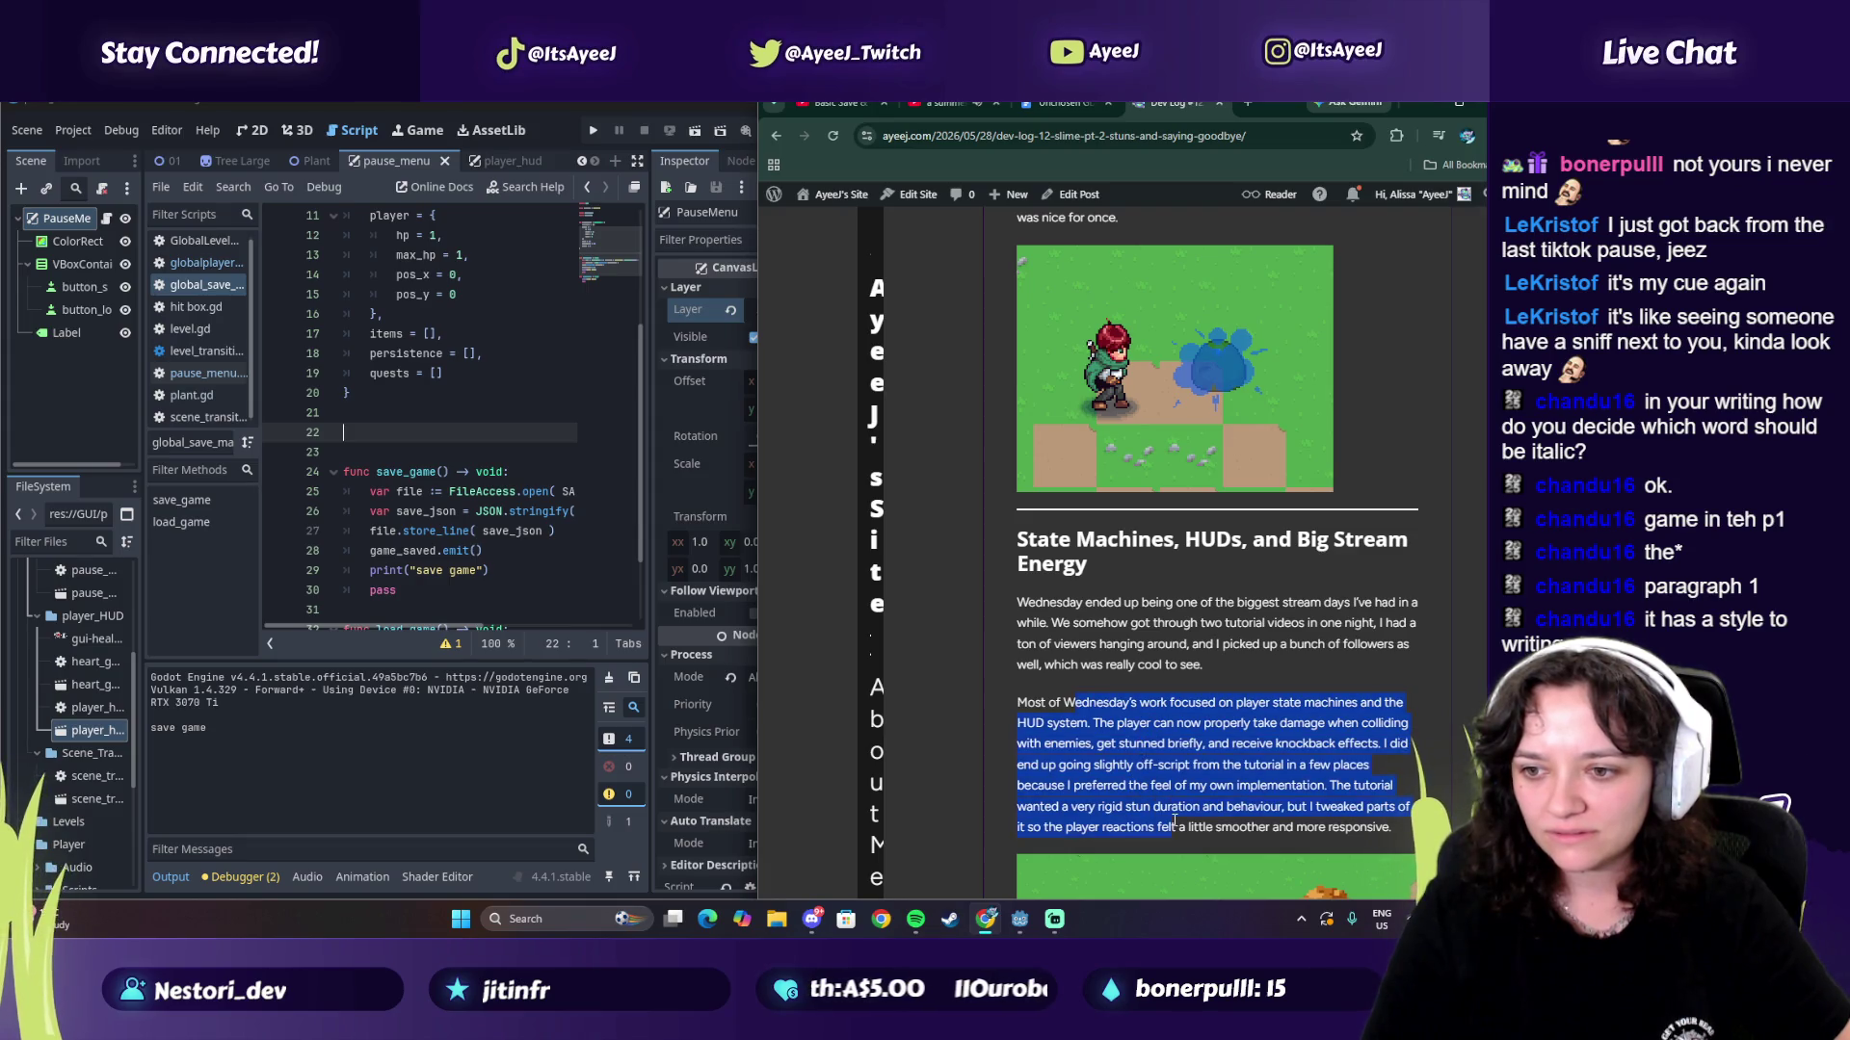
pyautogui.scroll(-7, 1060, 761)
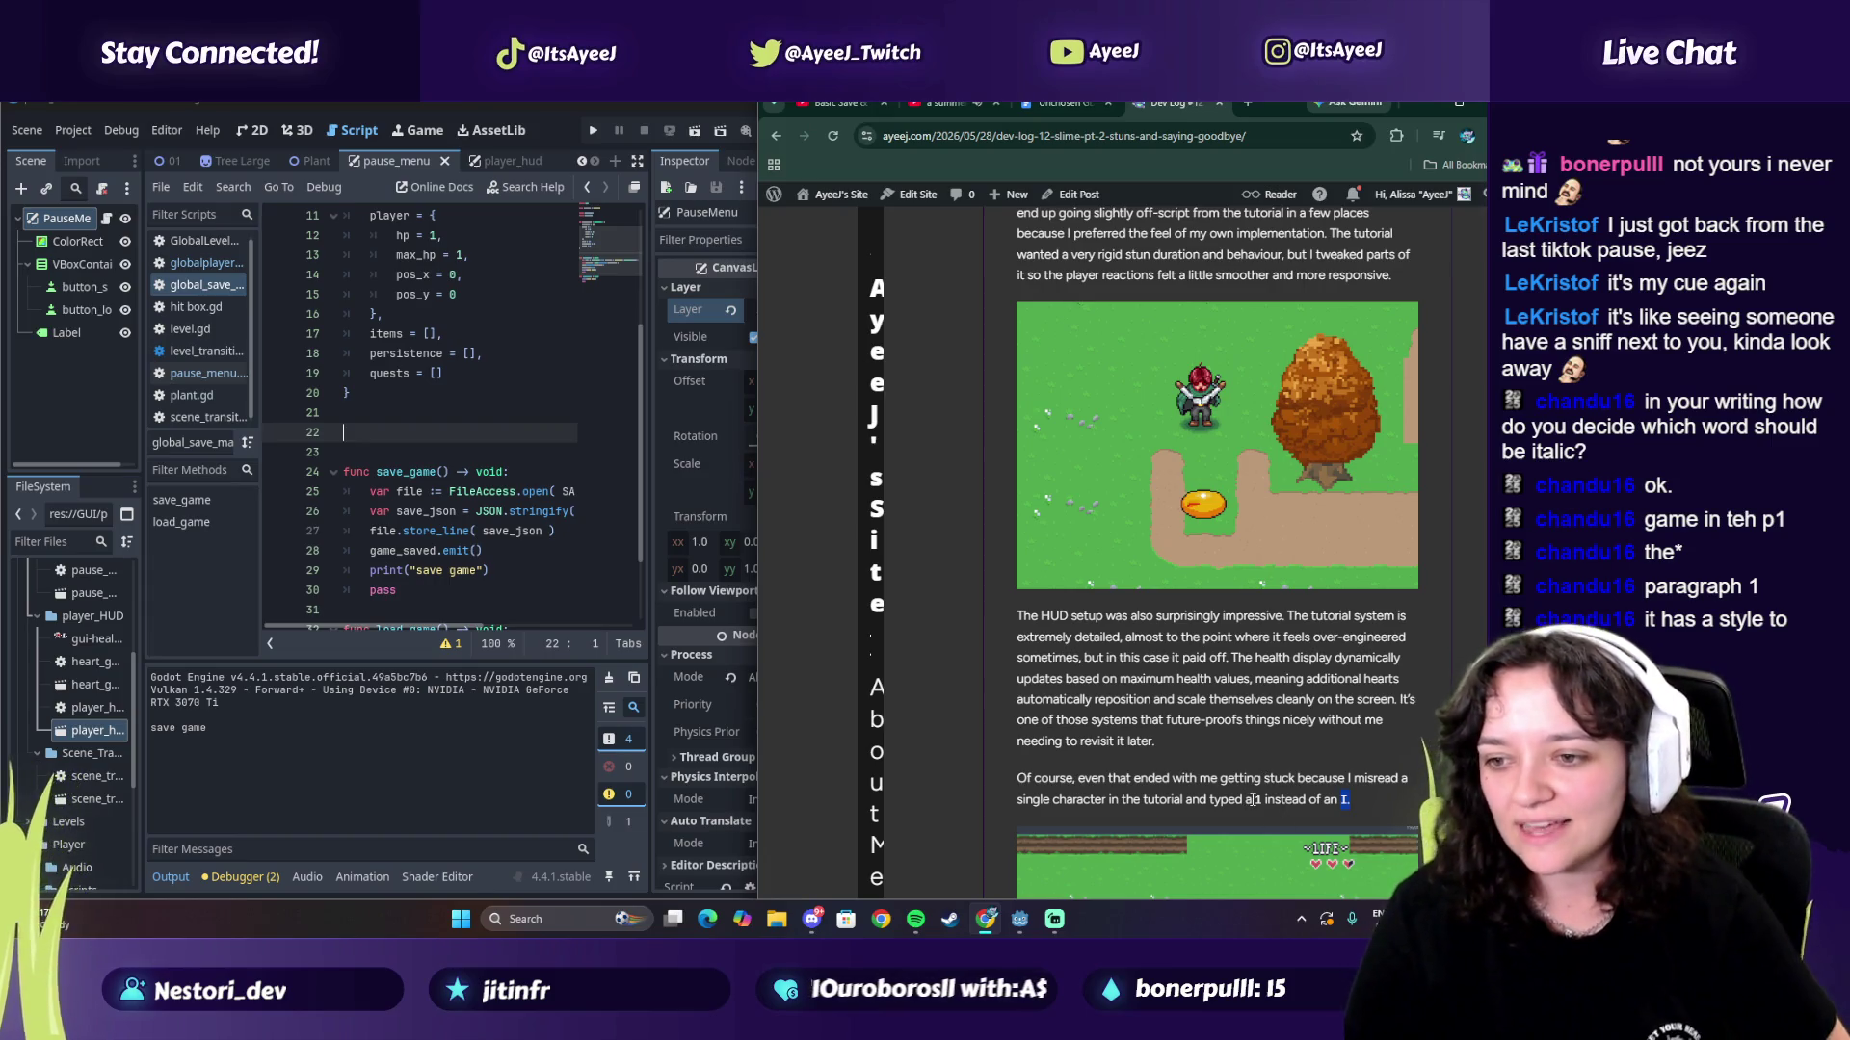
pyautogui.scroll(-6, 1243, 626)
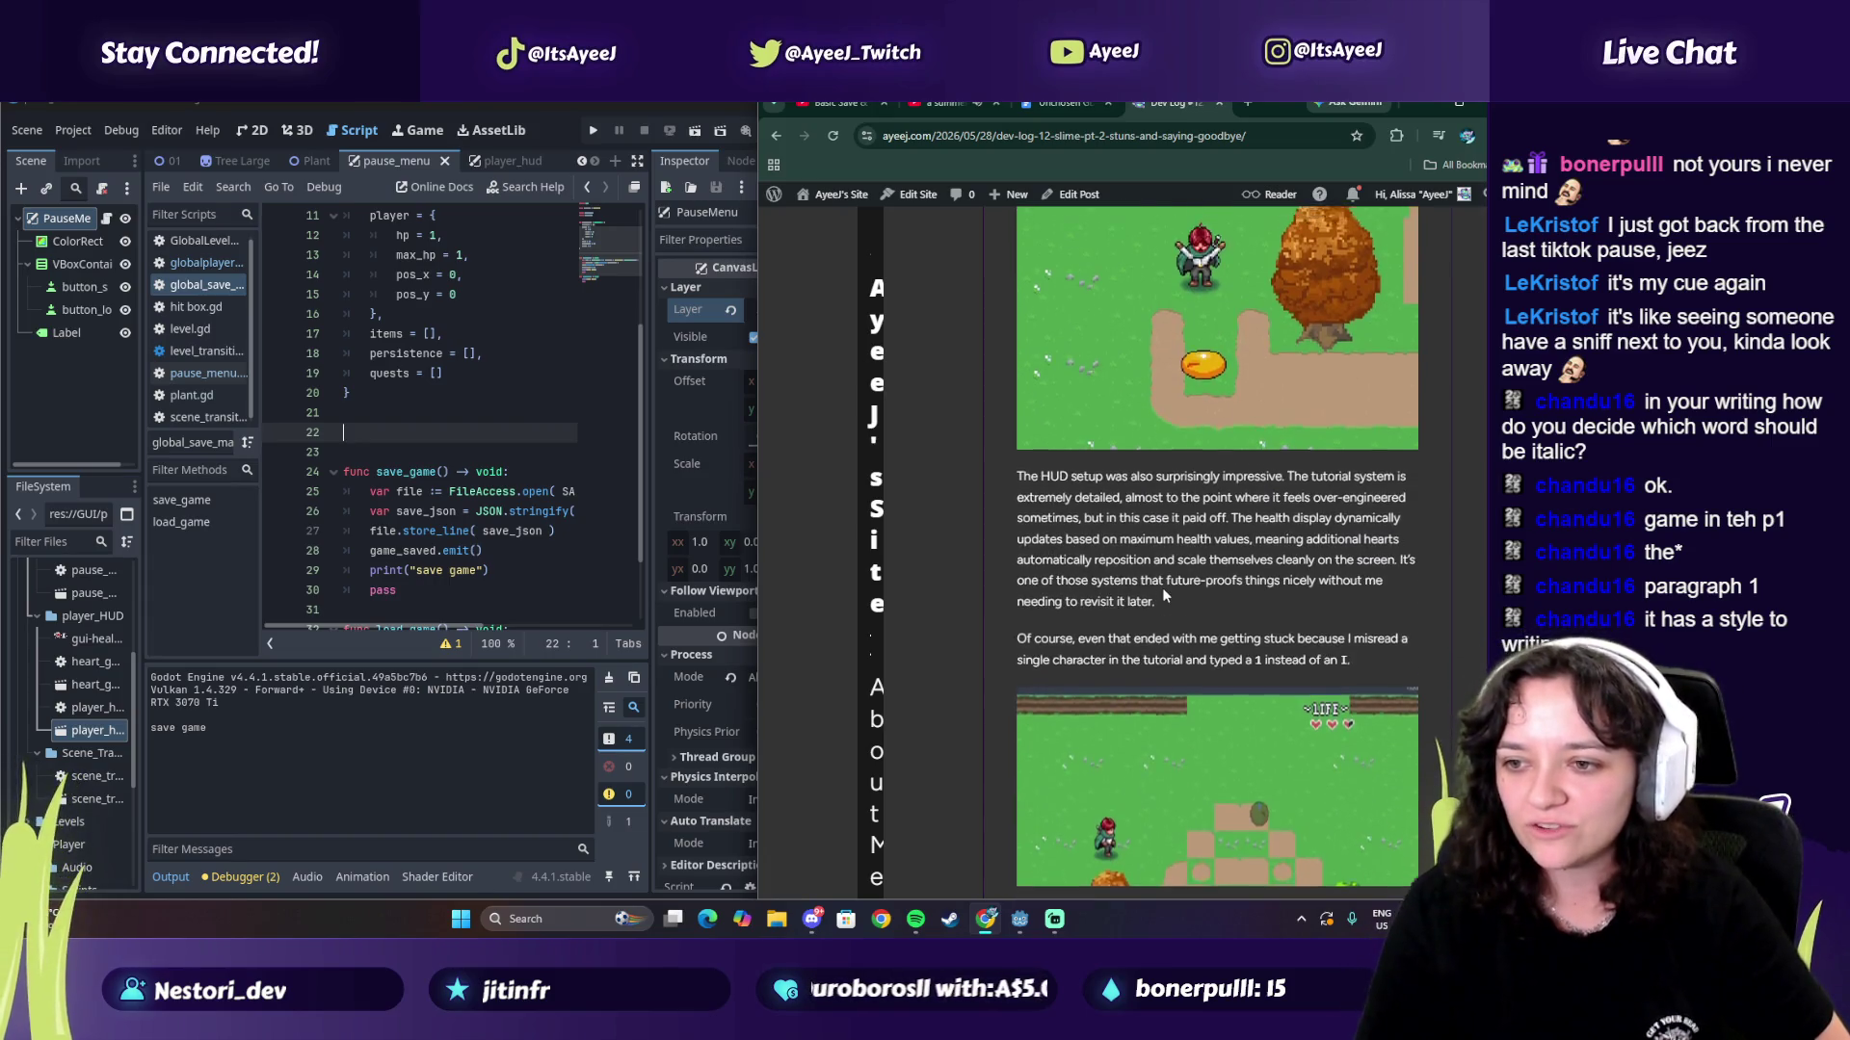
pyautogui.scroll(10, 1220, 452)
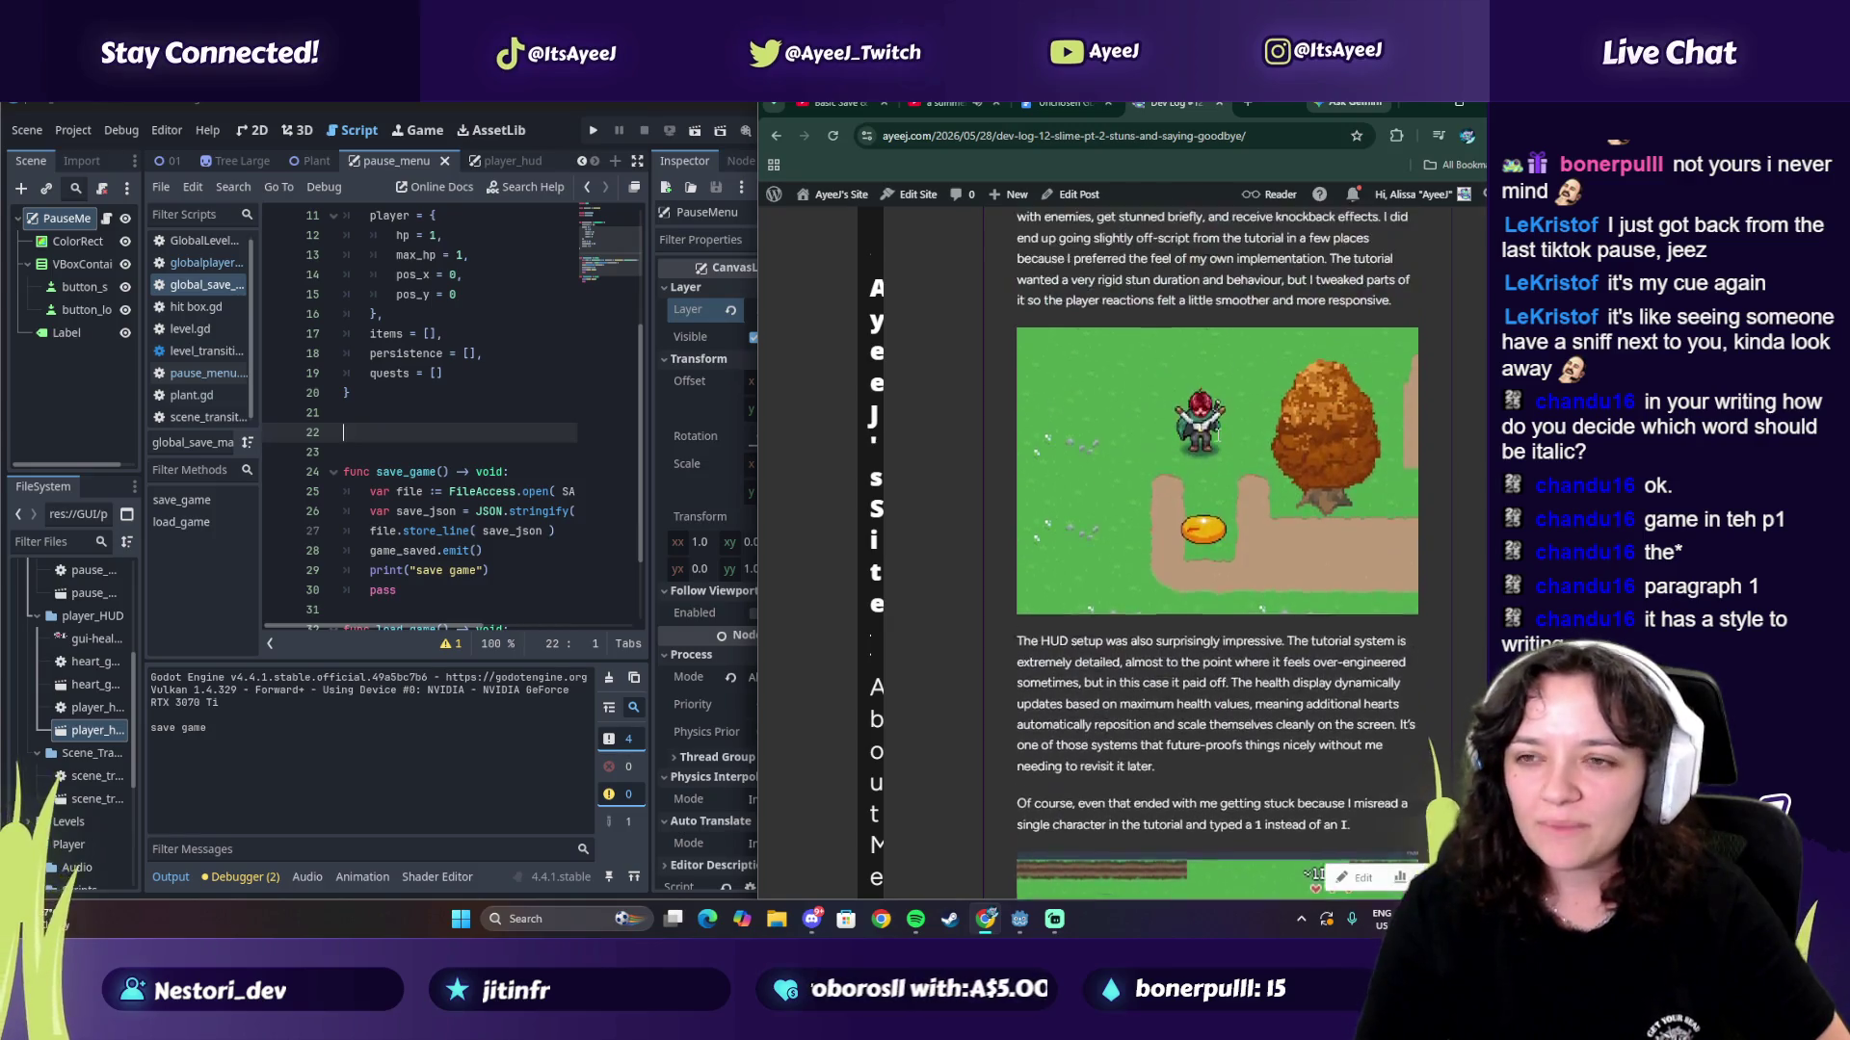
pyautogui.scroll(10, 1216, 436)
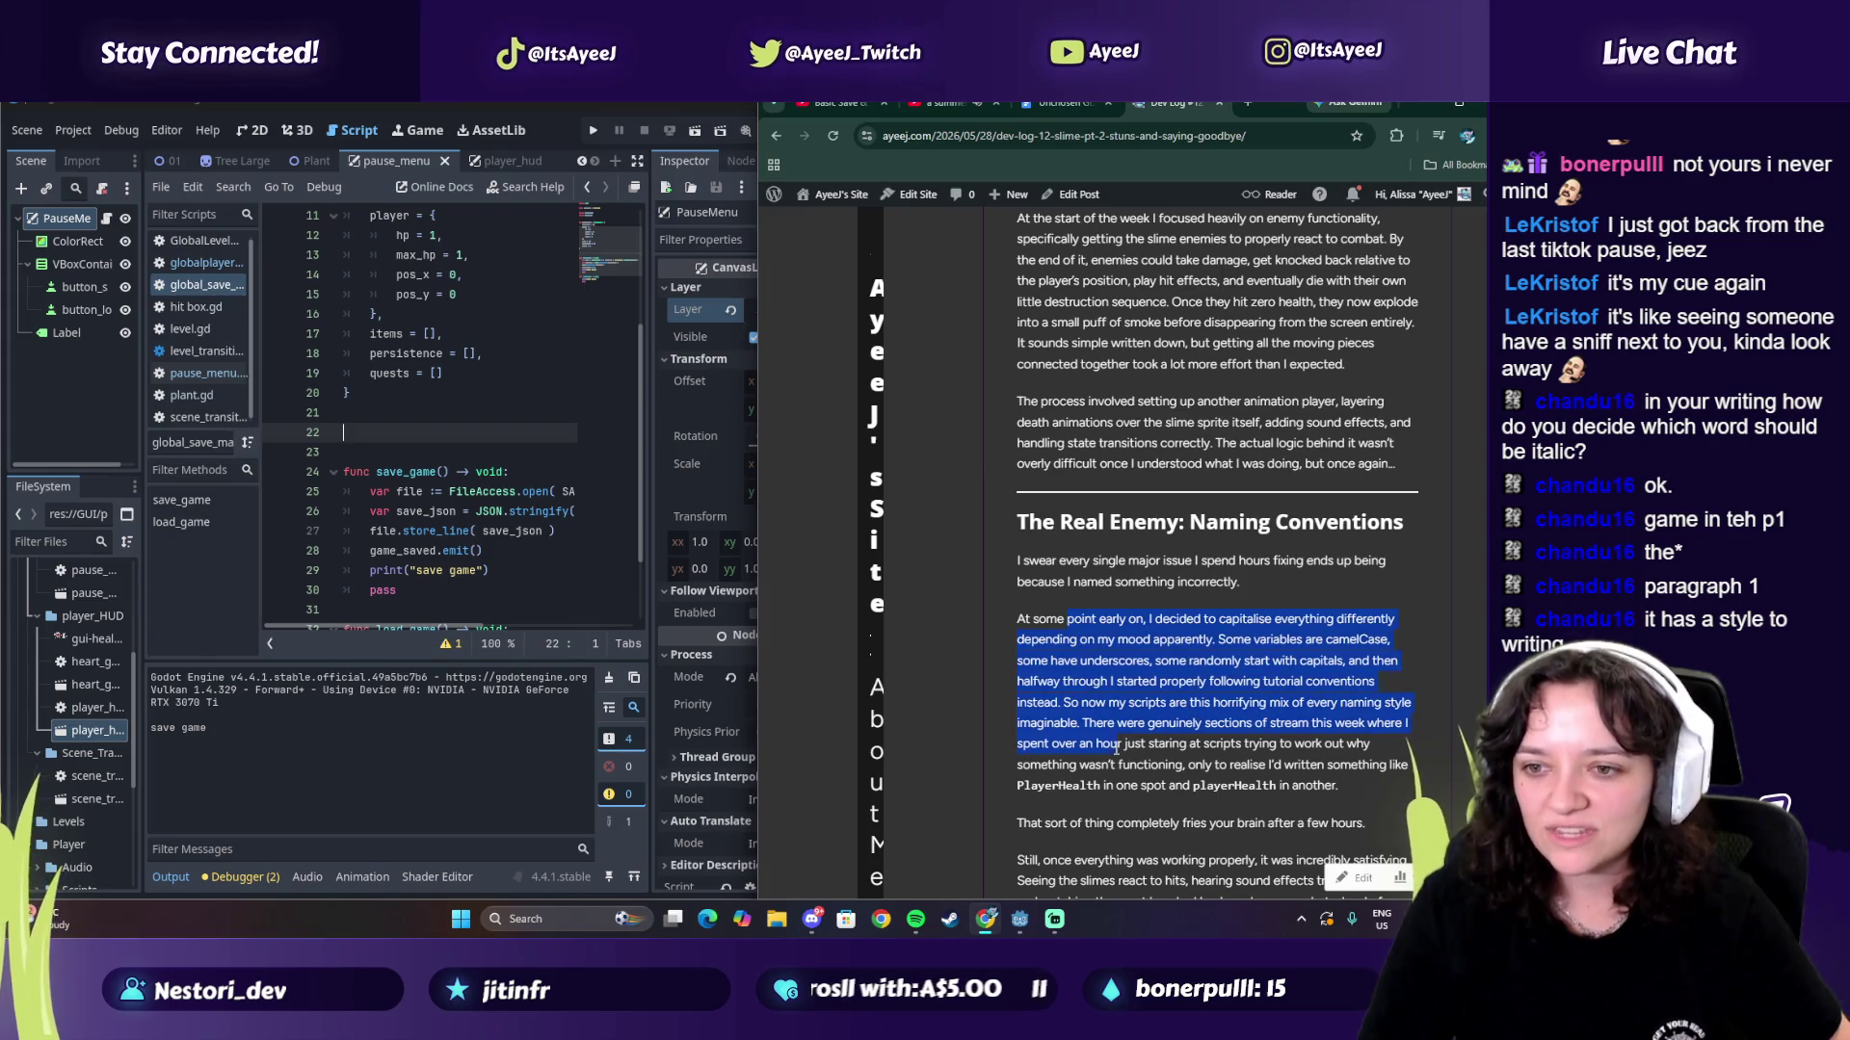
pyautogui.scroll(-2, 1157, 605)
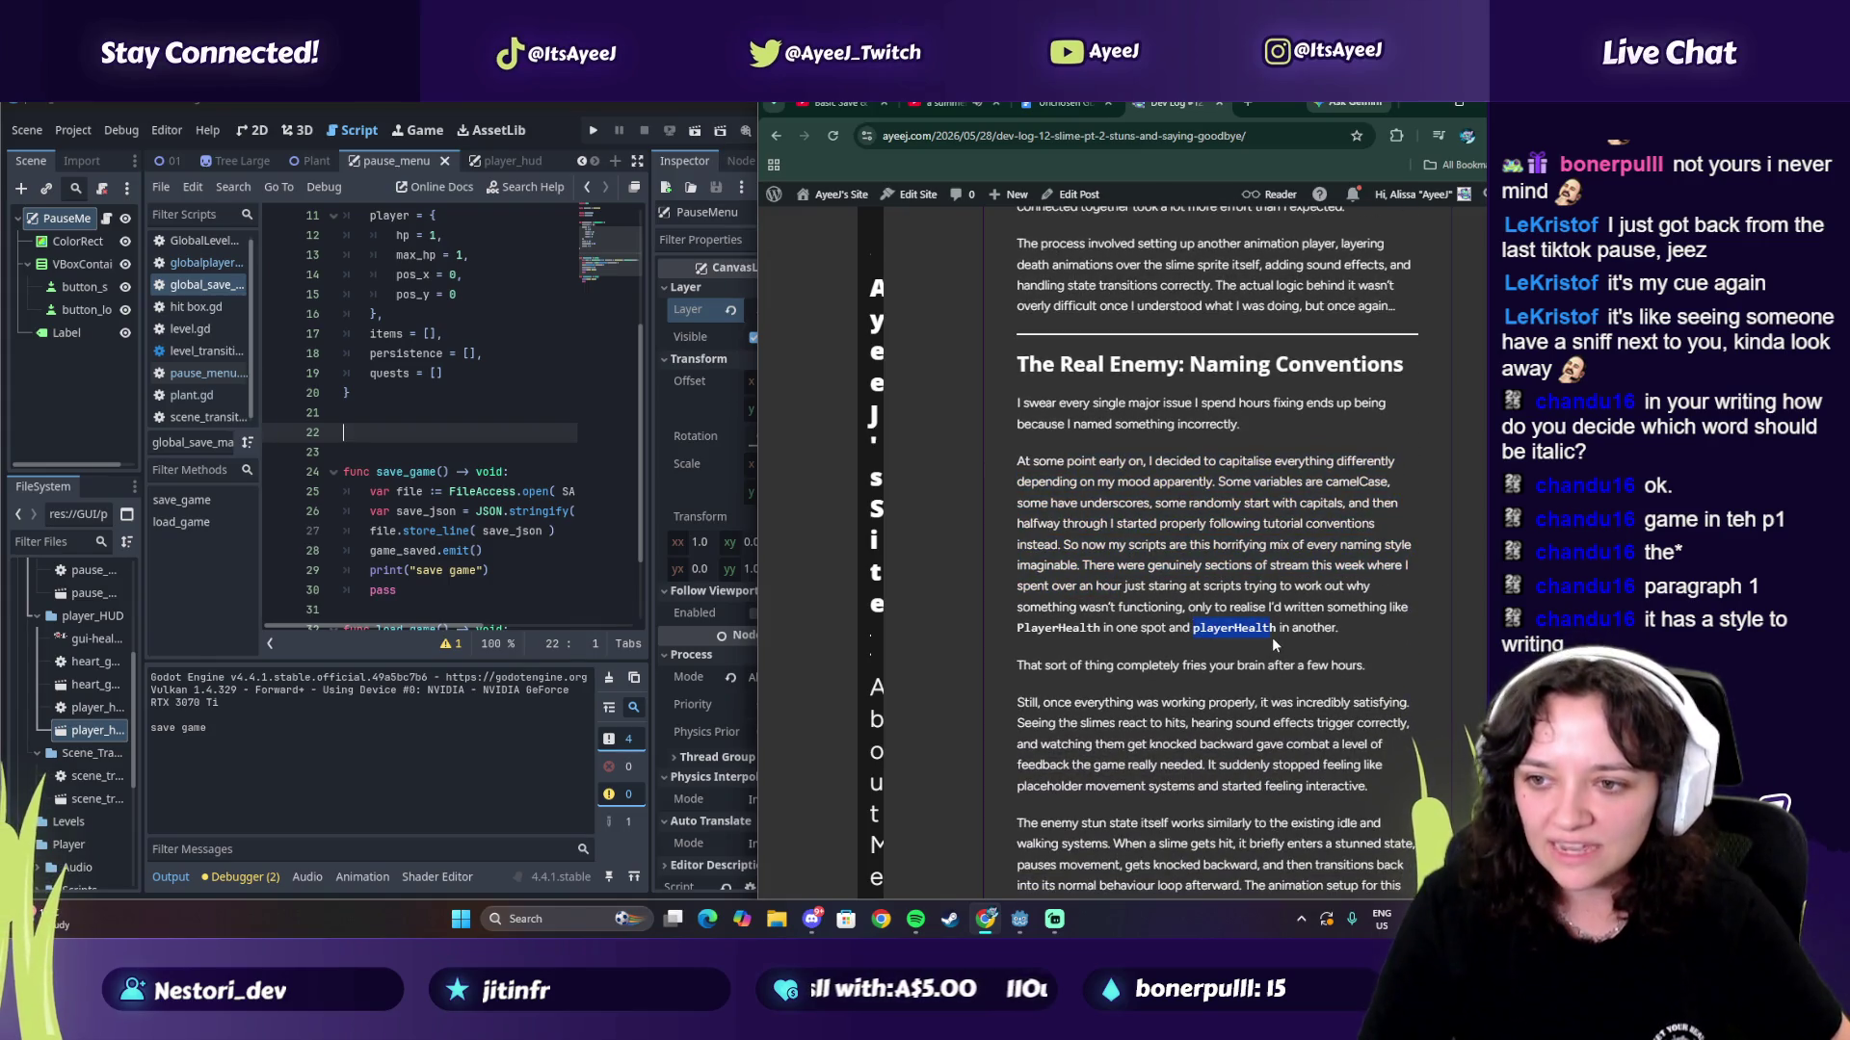
pyautogui.scroll(-4, 1081, 636)
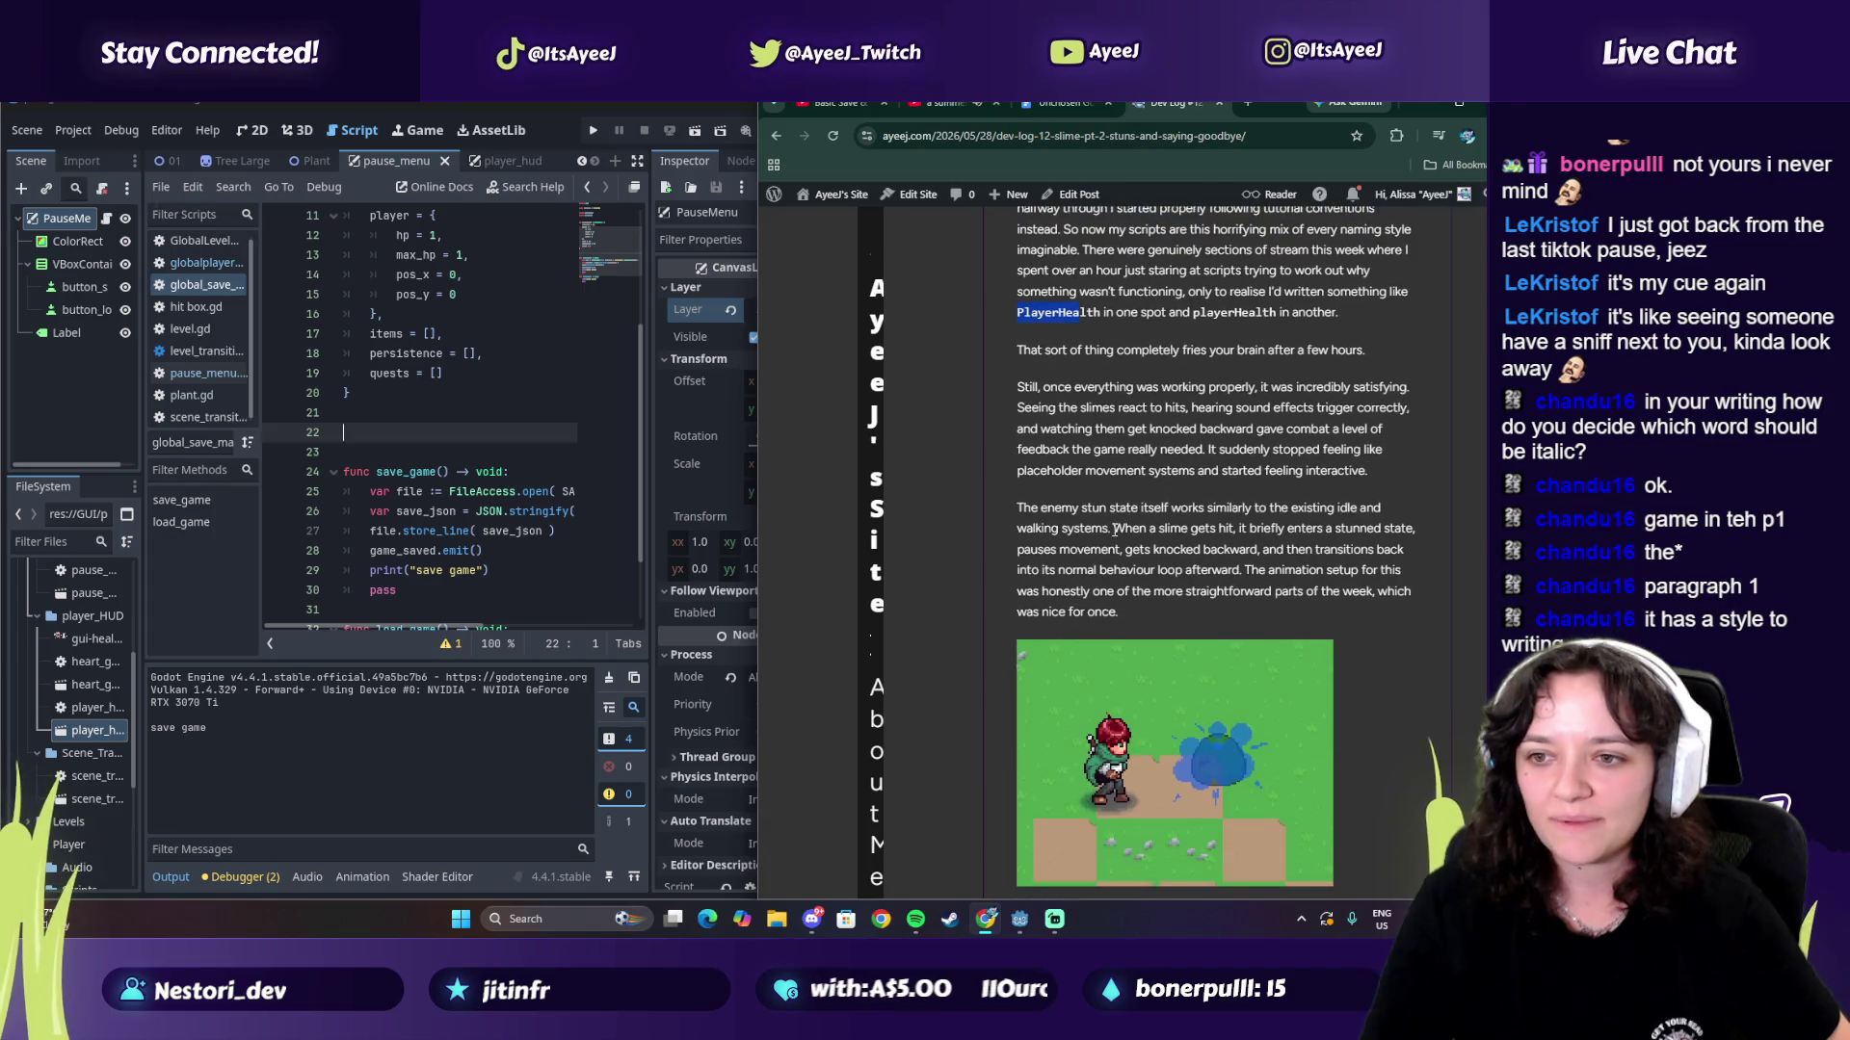
pyautogui.scroll(-5, 1171, 586)
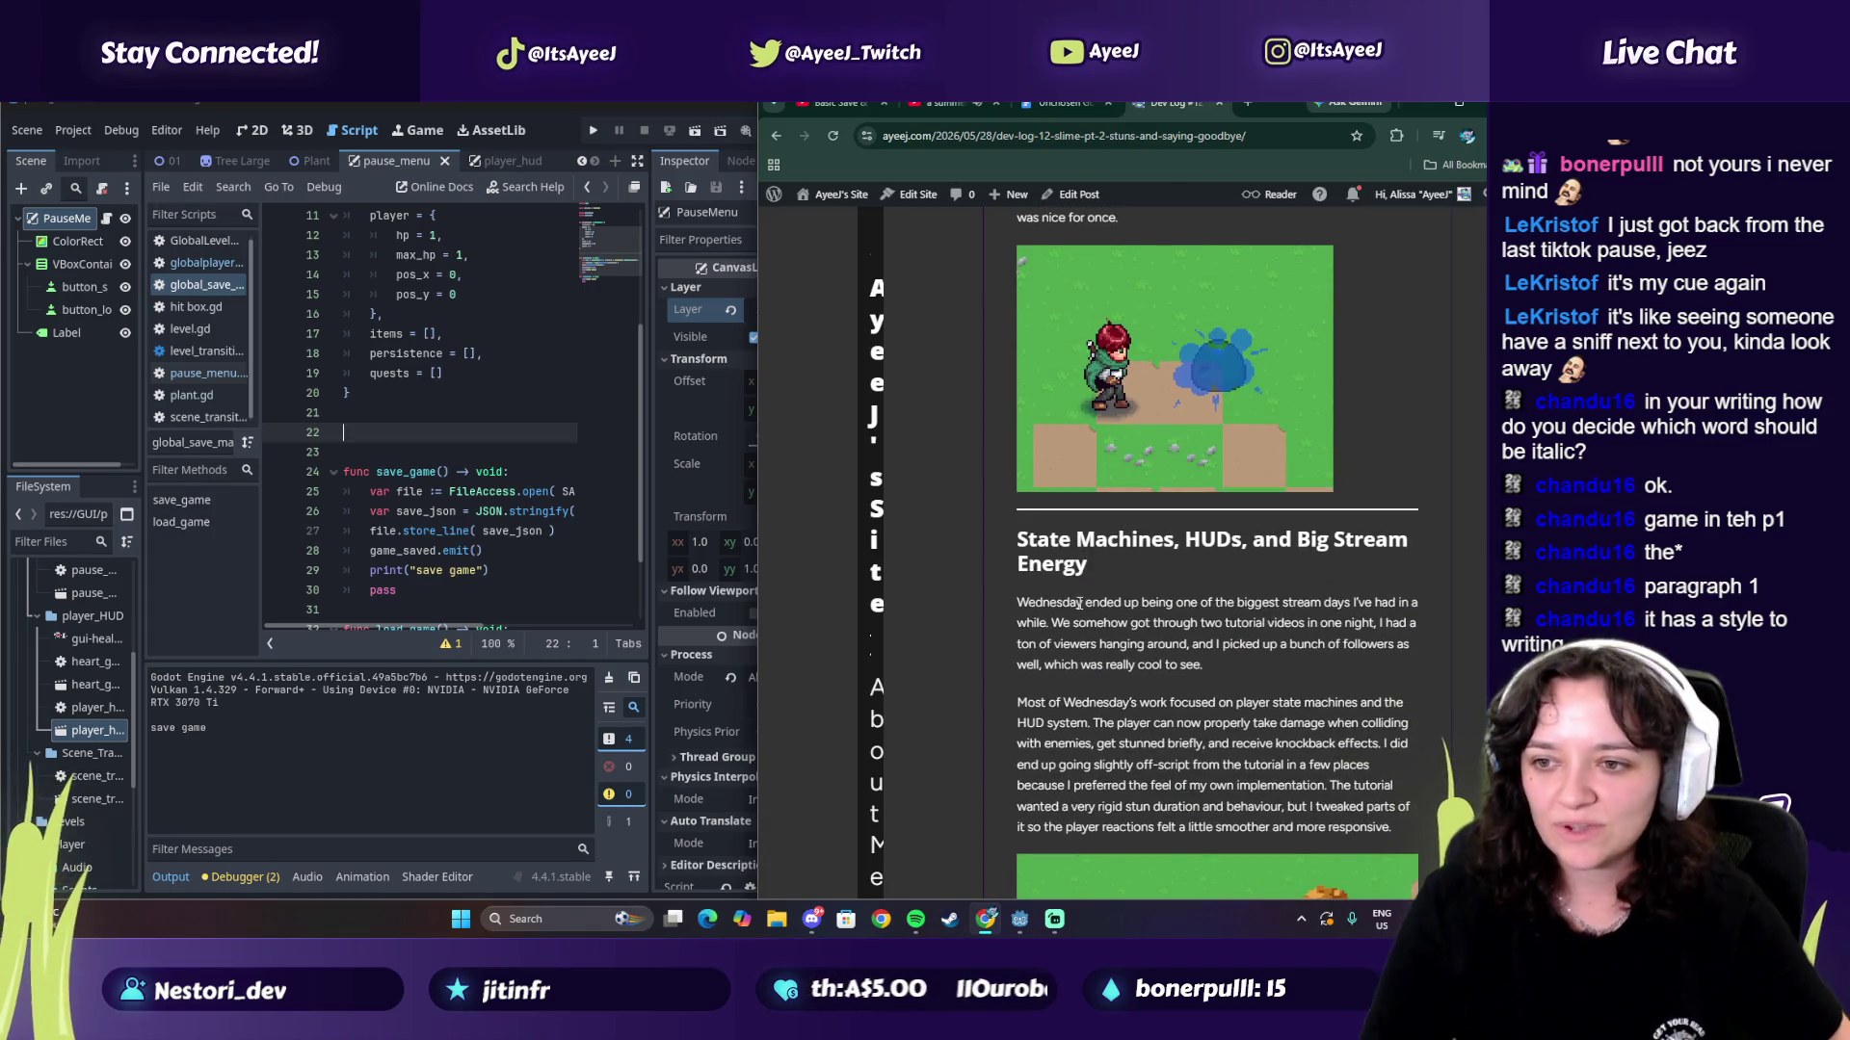
pyautogui.scroll(-3, 1131, 640)
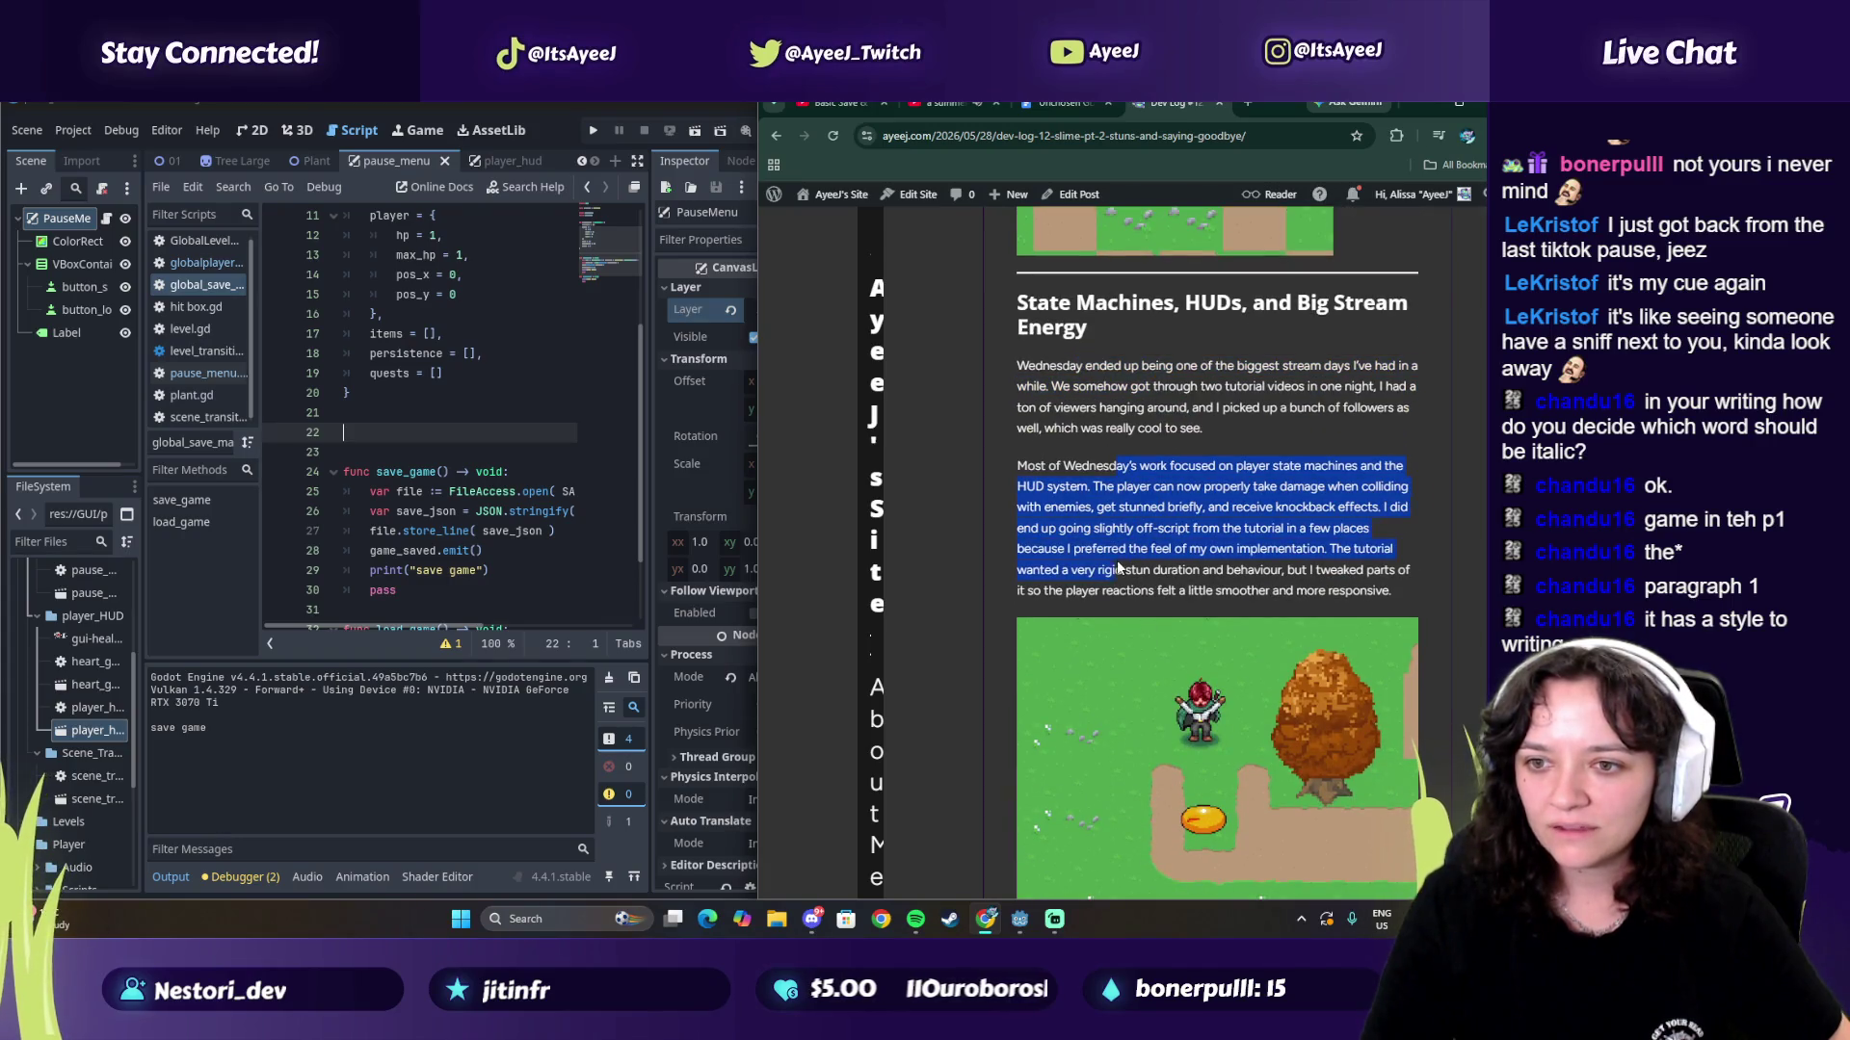
pyautogui.scroll(-4, 1108, 563)
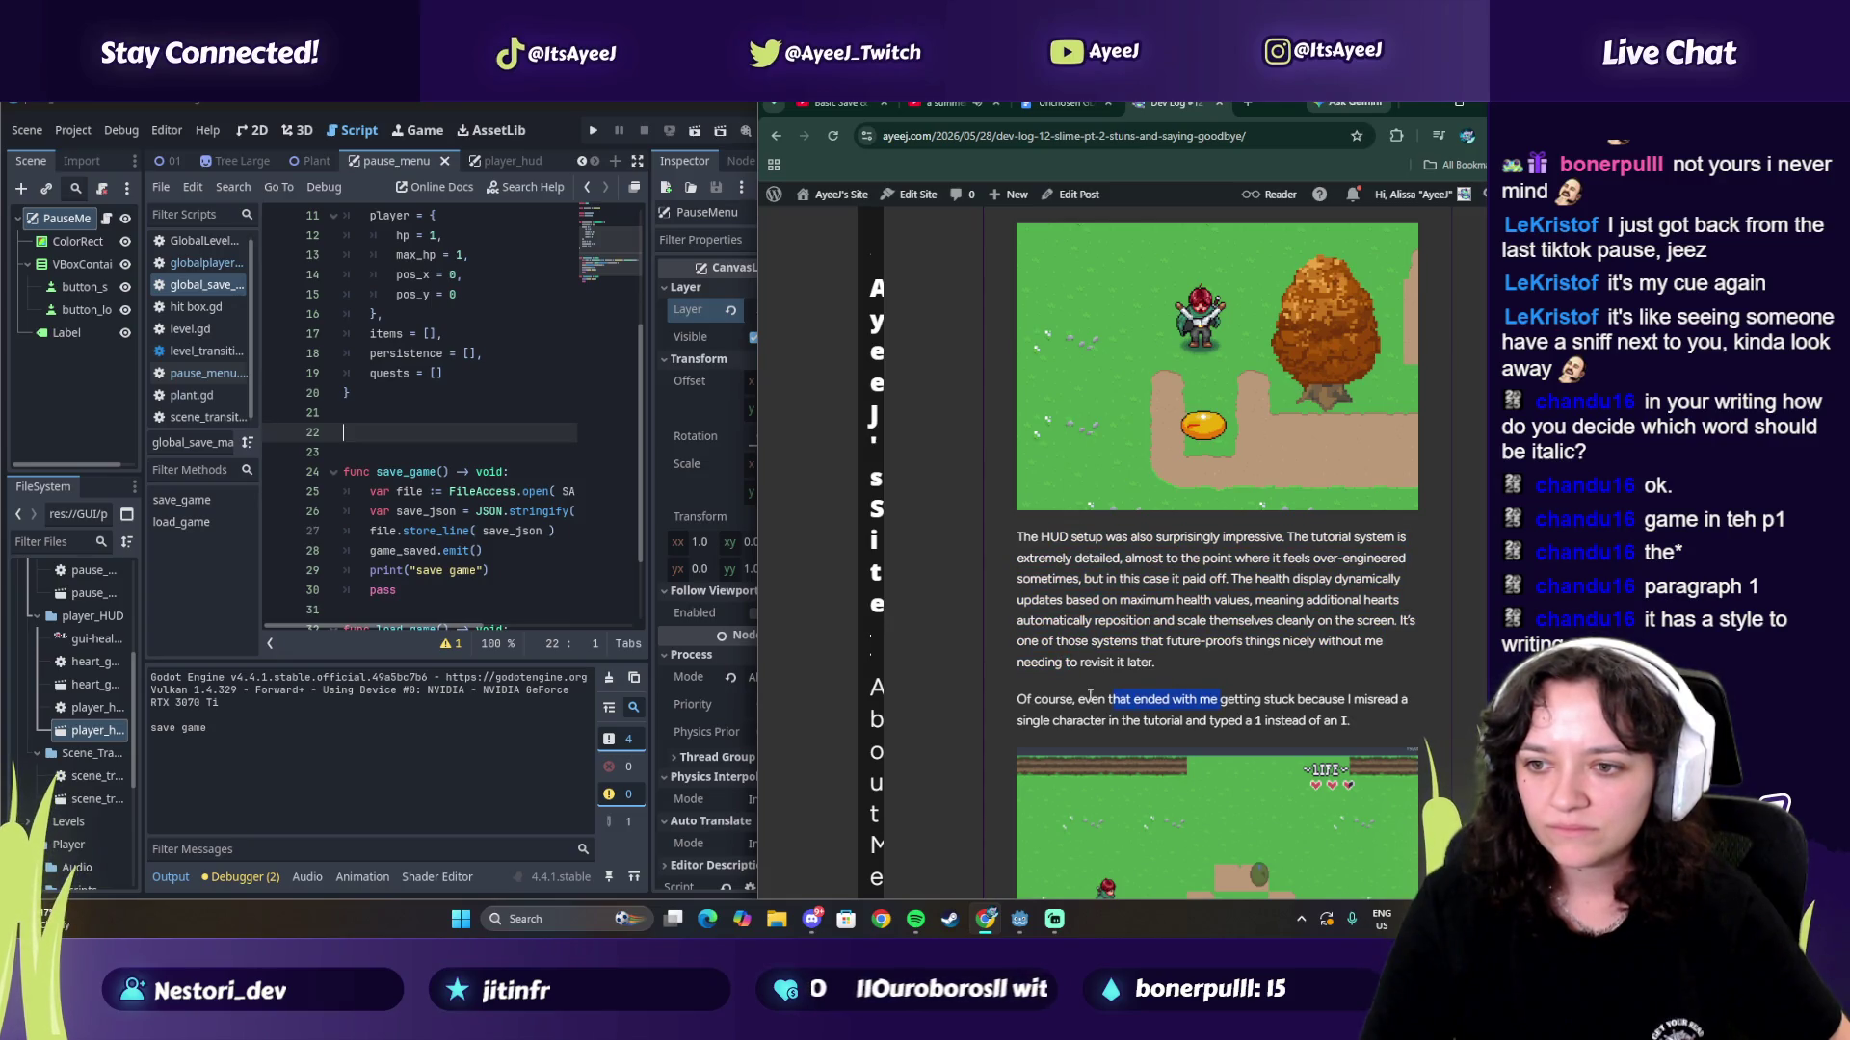
pyautogui.scroll(-4, 1091, 696)
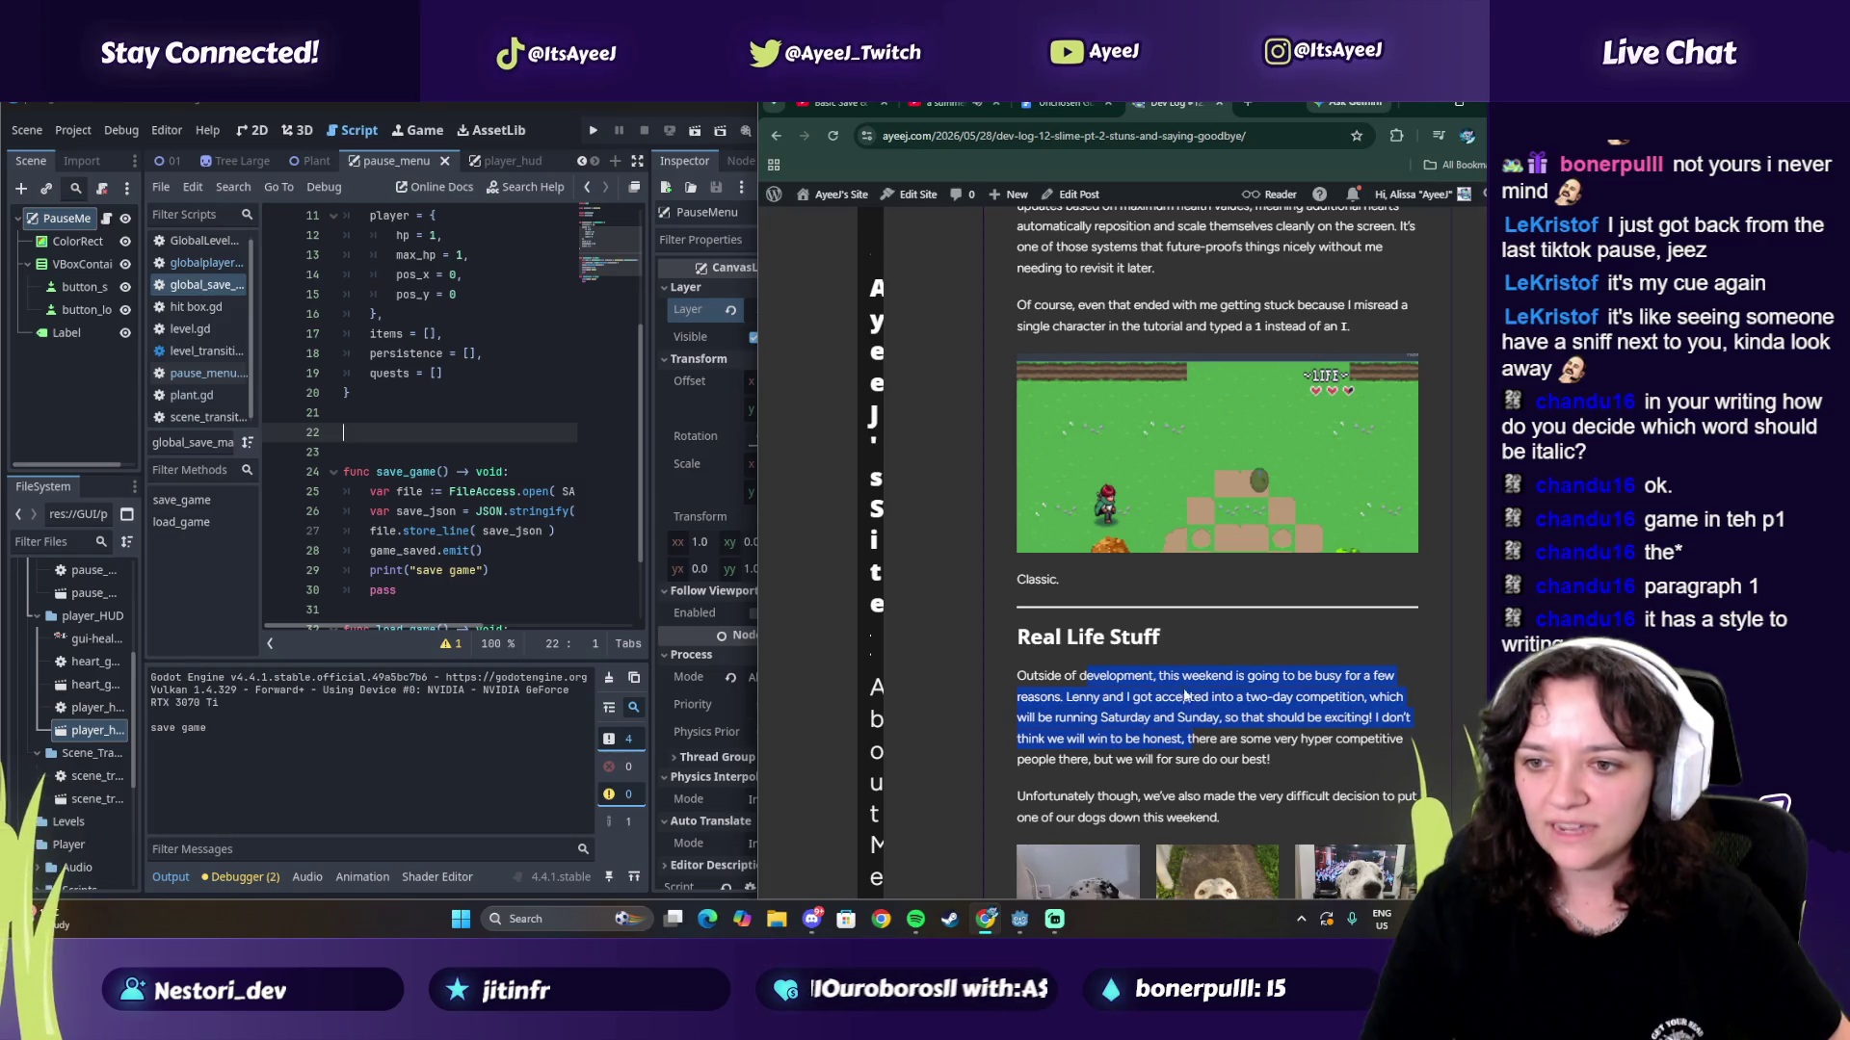
# Step: Finish the last part of the post and close its tab to return to the tutorial
pyautogui.click(1252, 699)
pyautogui.moveTo(1346, 704); pyautogui.dragTo(1380, 697)
pyautogui.scroll(-2, 1079, 571)
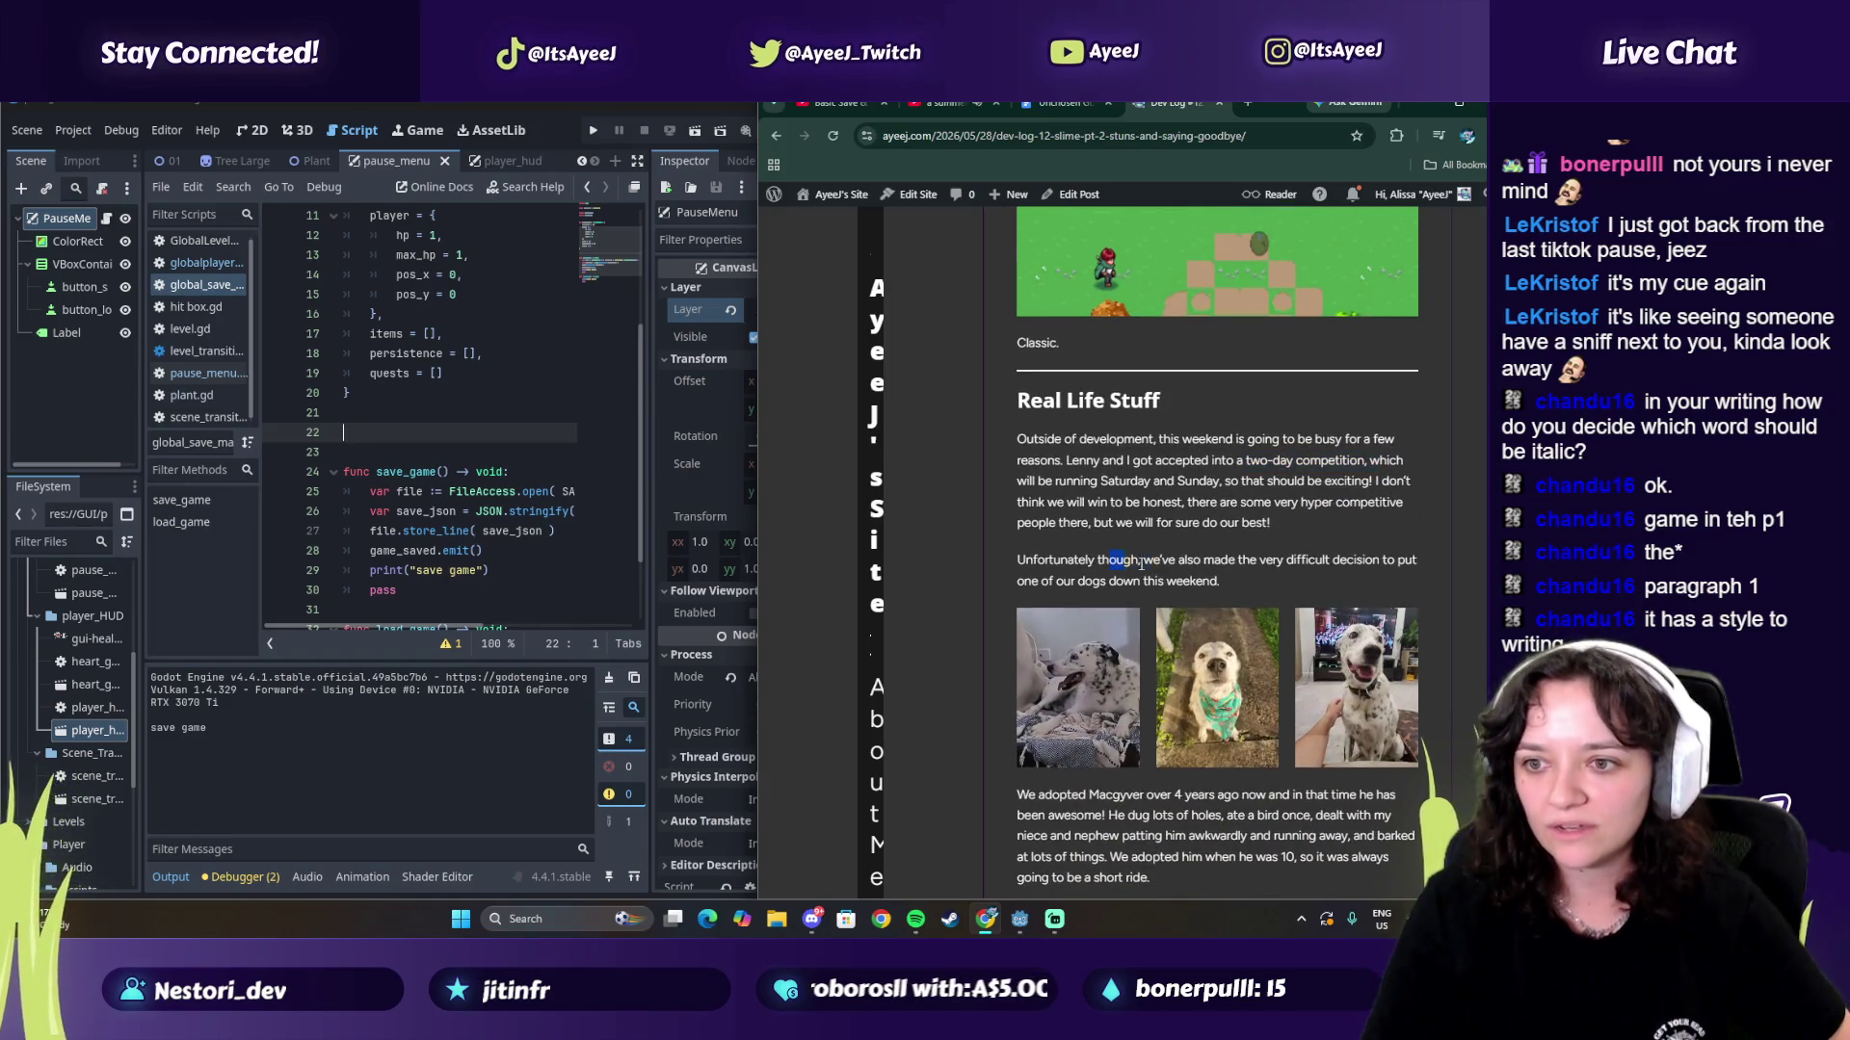
pyautogui.scroll(-3, 1050, 560)
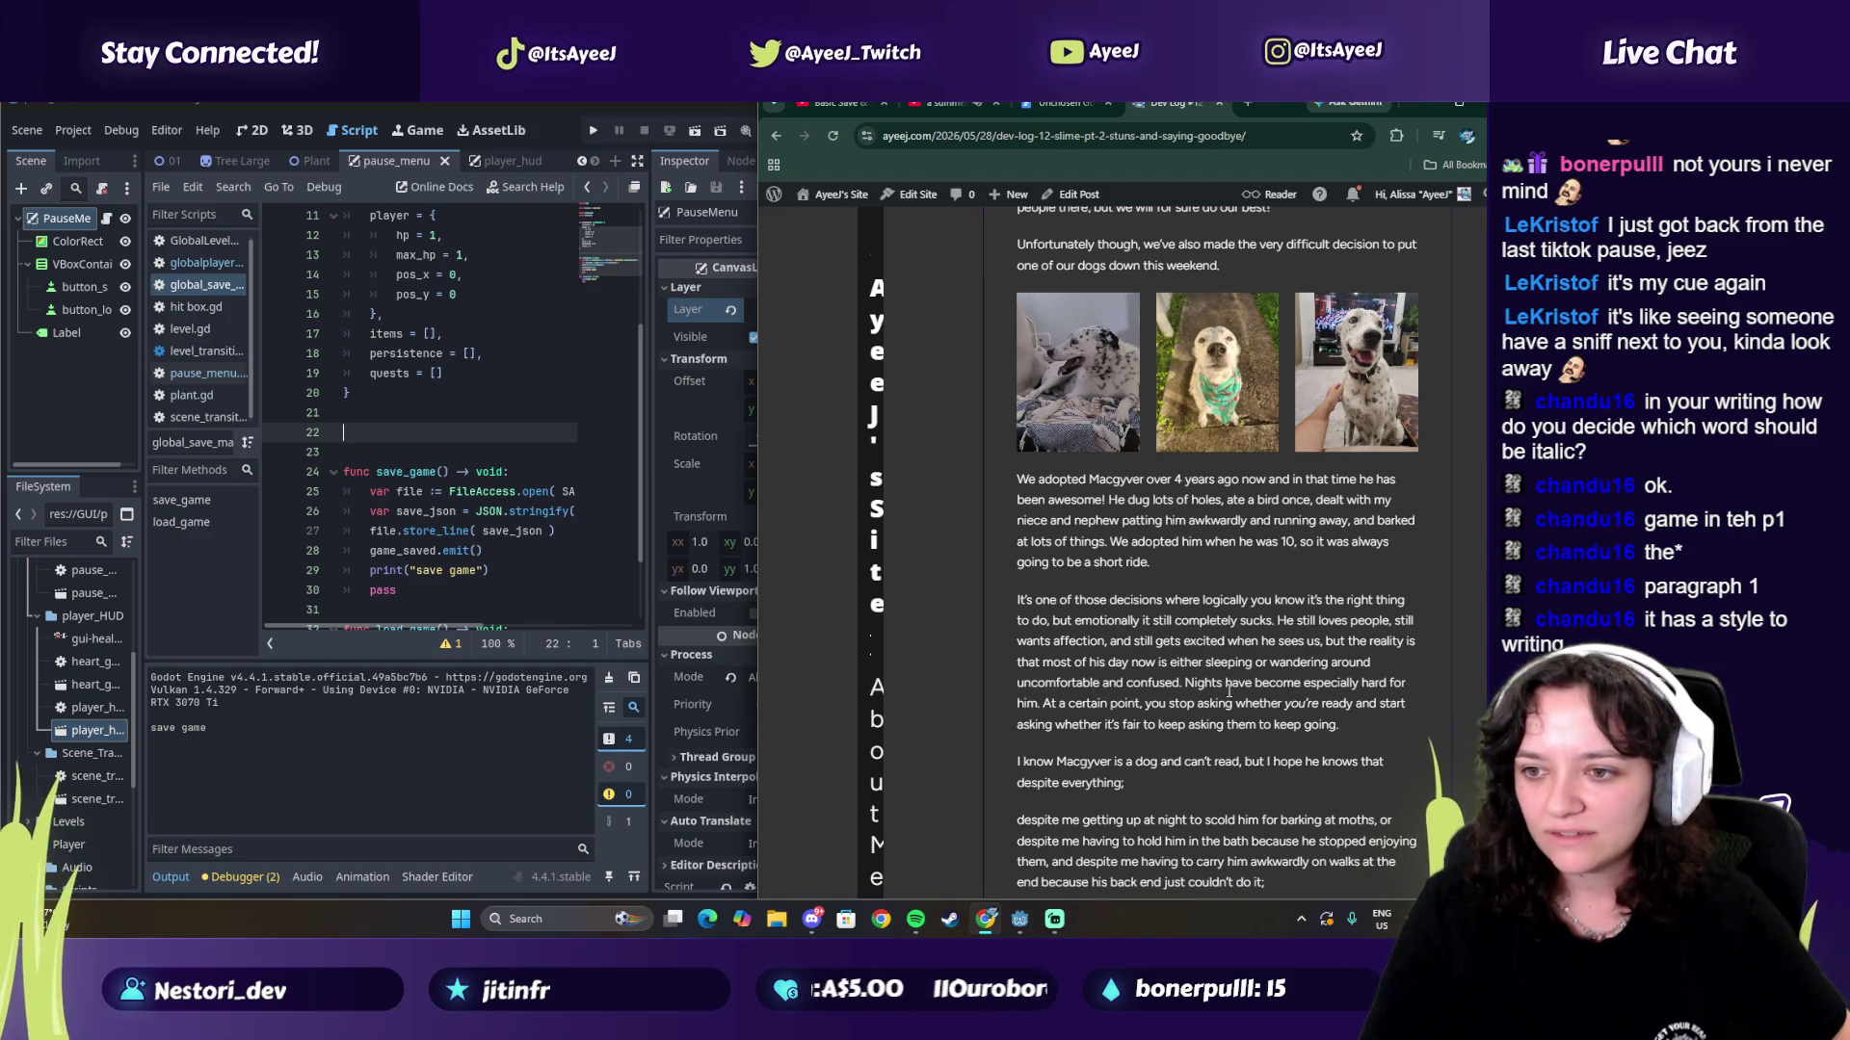
pyautogui.scroll(-2, 1177, 706)
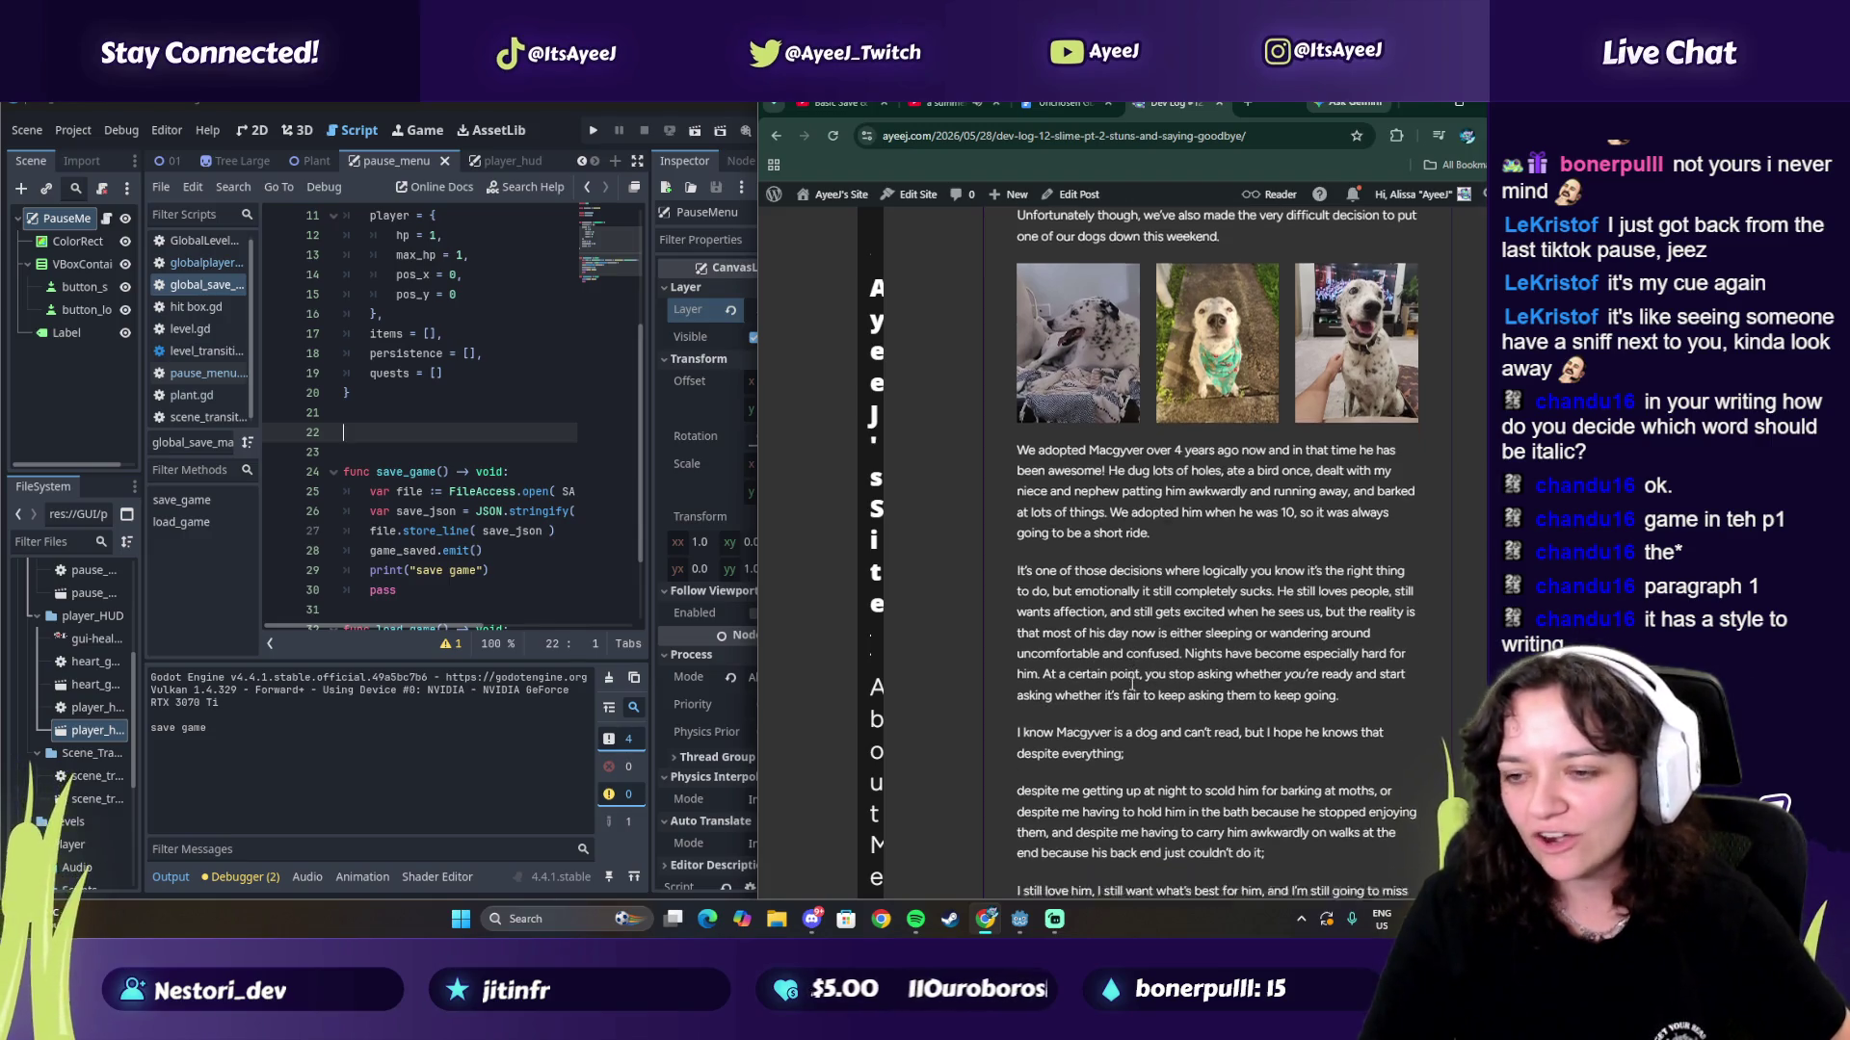
pyautogui.click(1218, 102)
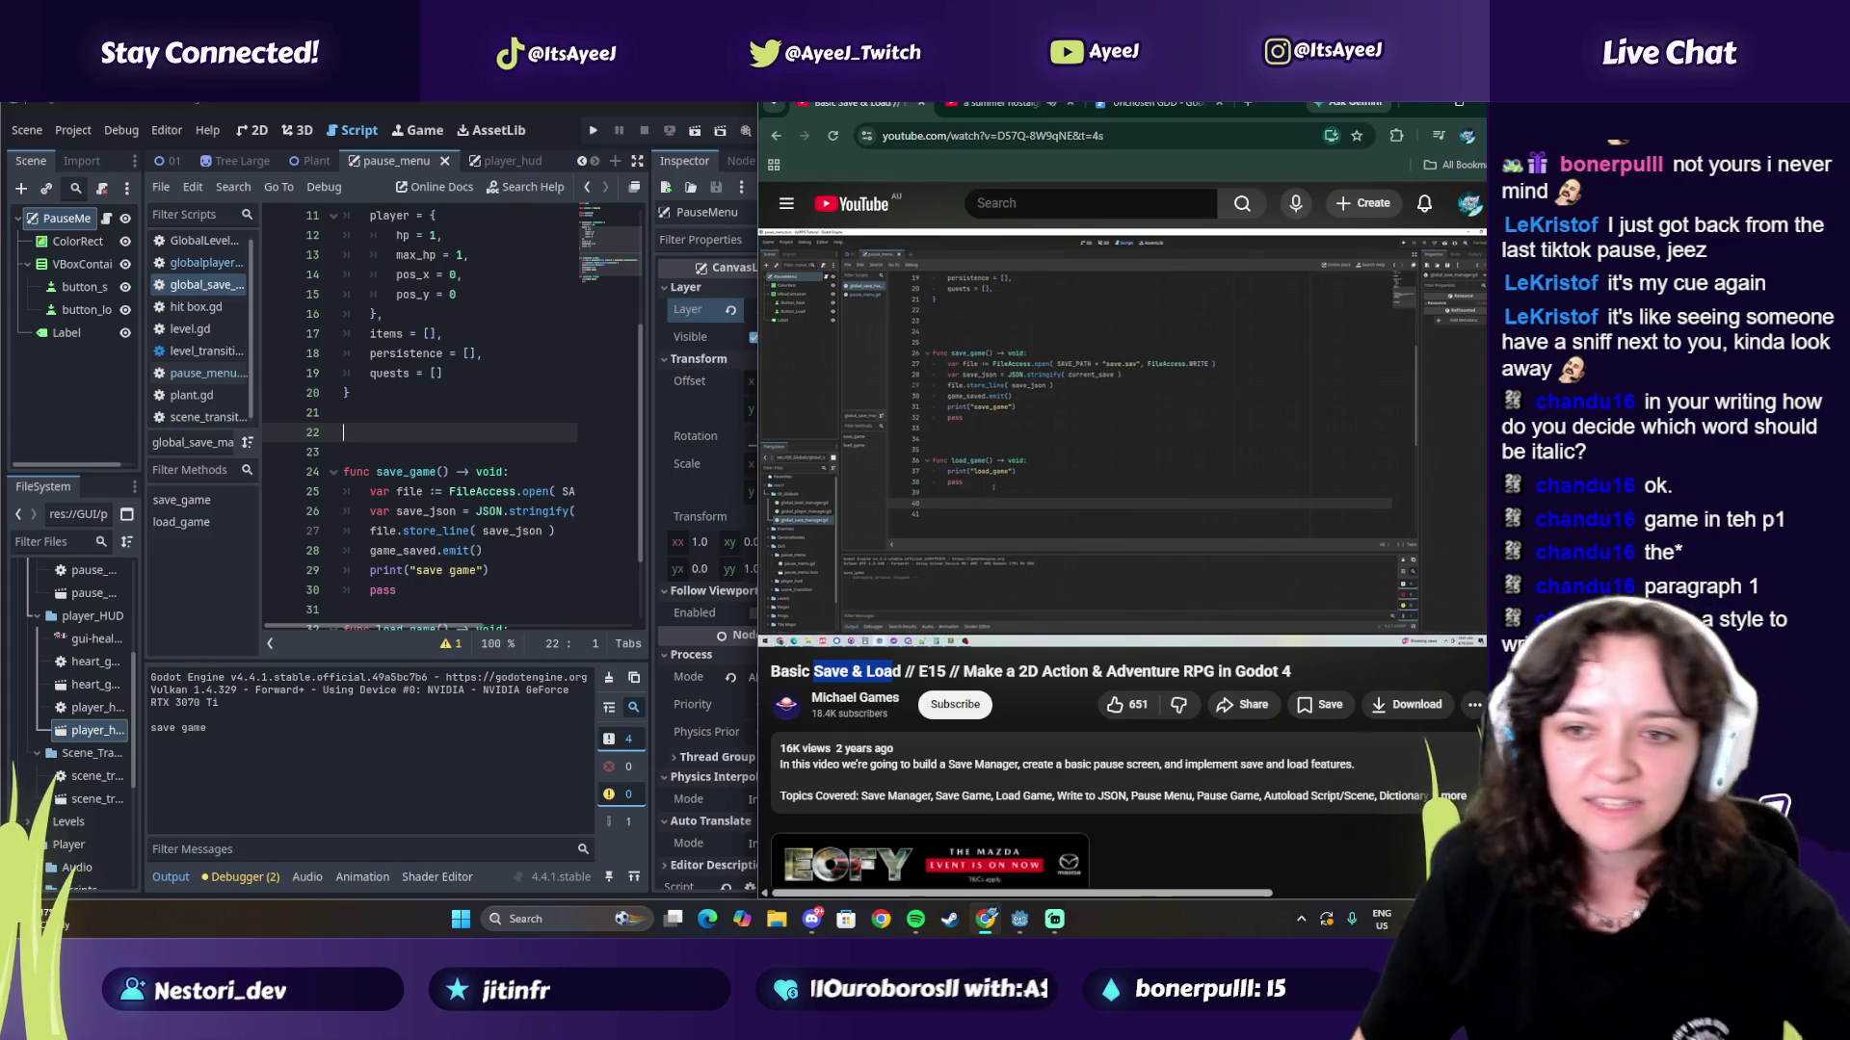
# Step: Delete the extra blank line above save_game after checking the tutorial
pyautogui.click(1020, 562)
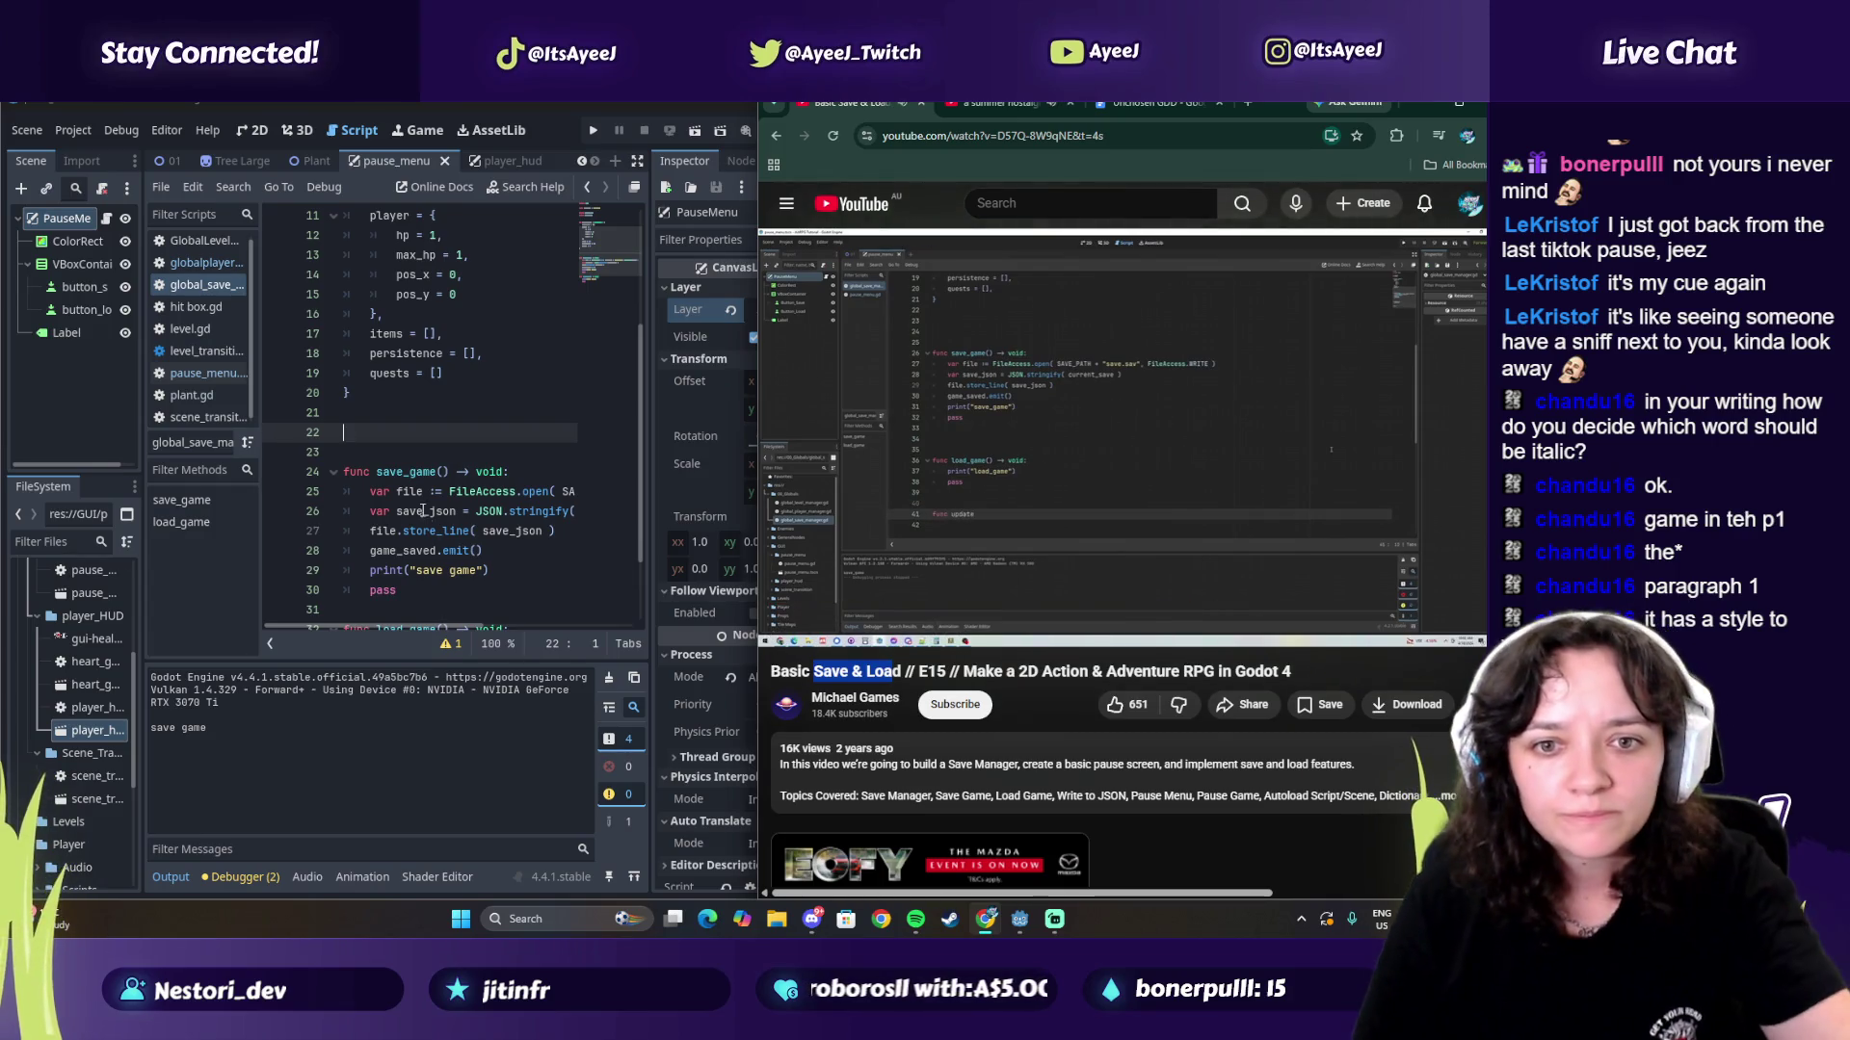
pyautogui.click(1009, 518)
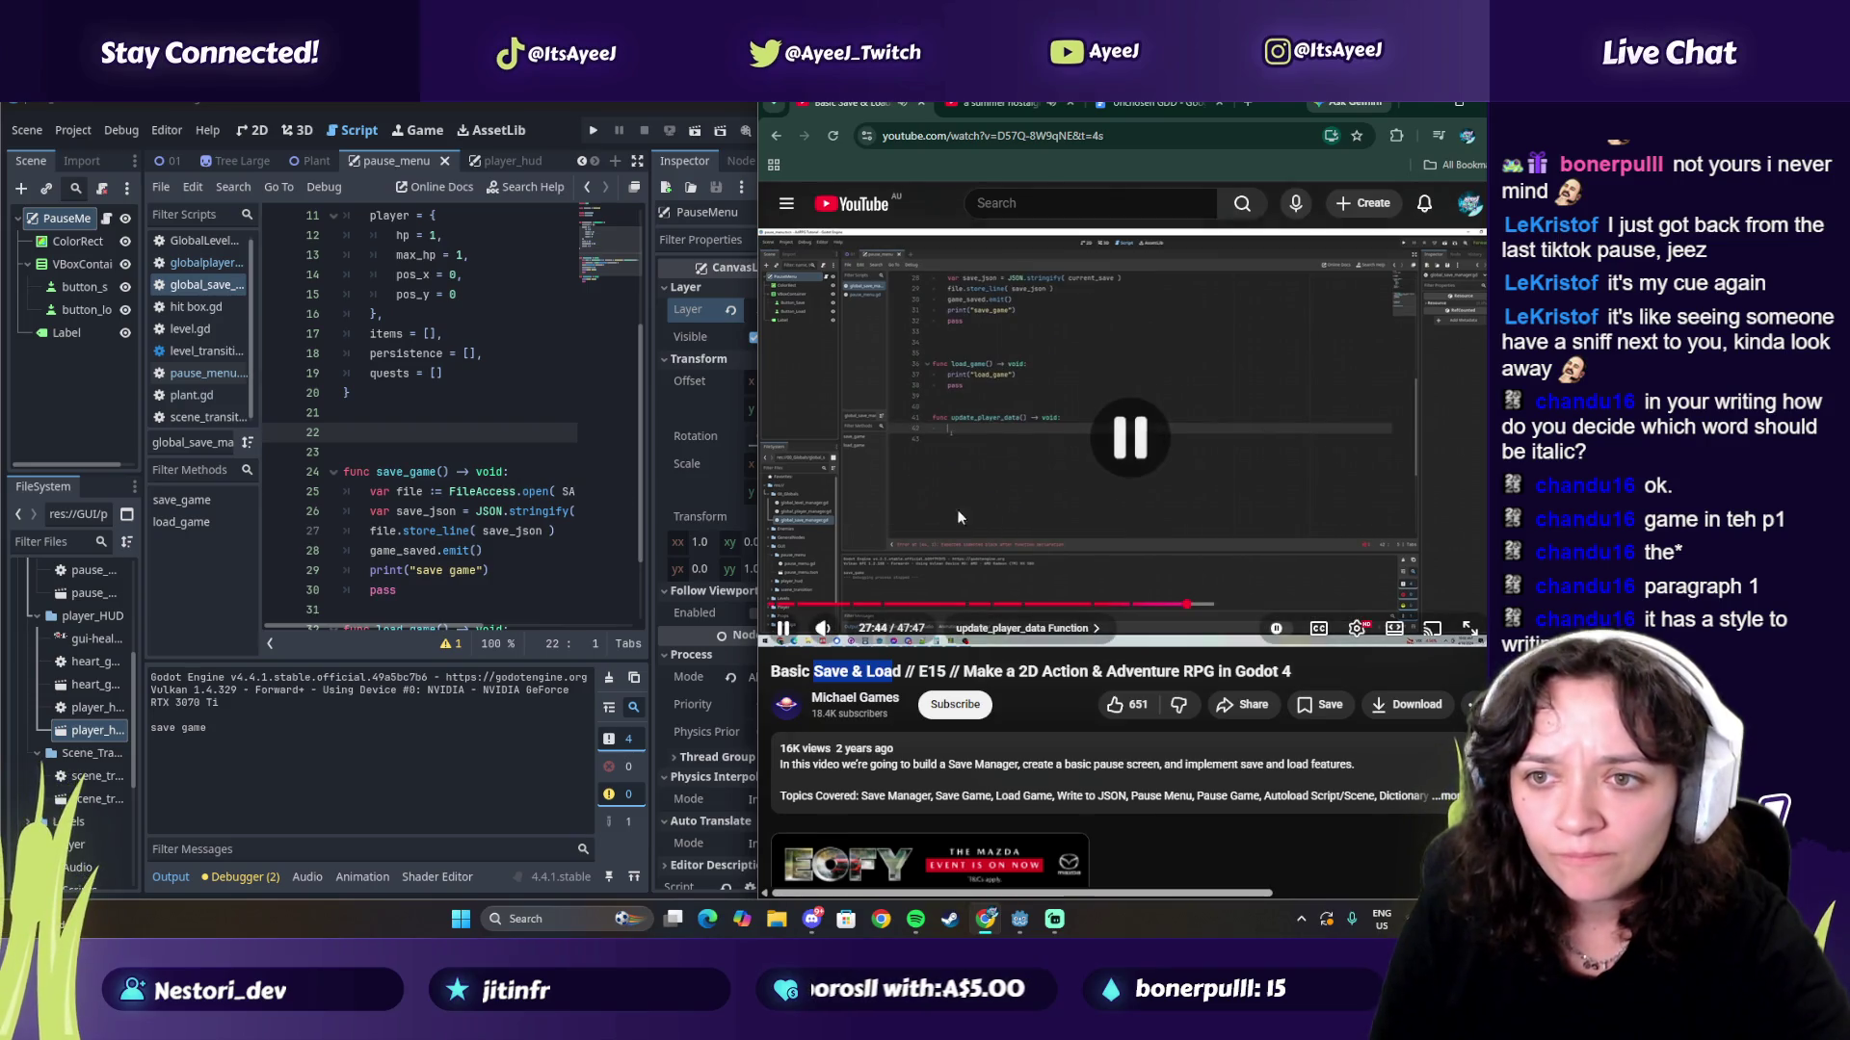
pyautogui.click(379, 440)
pyautogui.press('BackSpace')
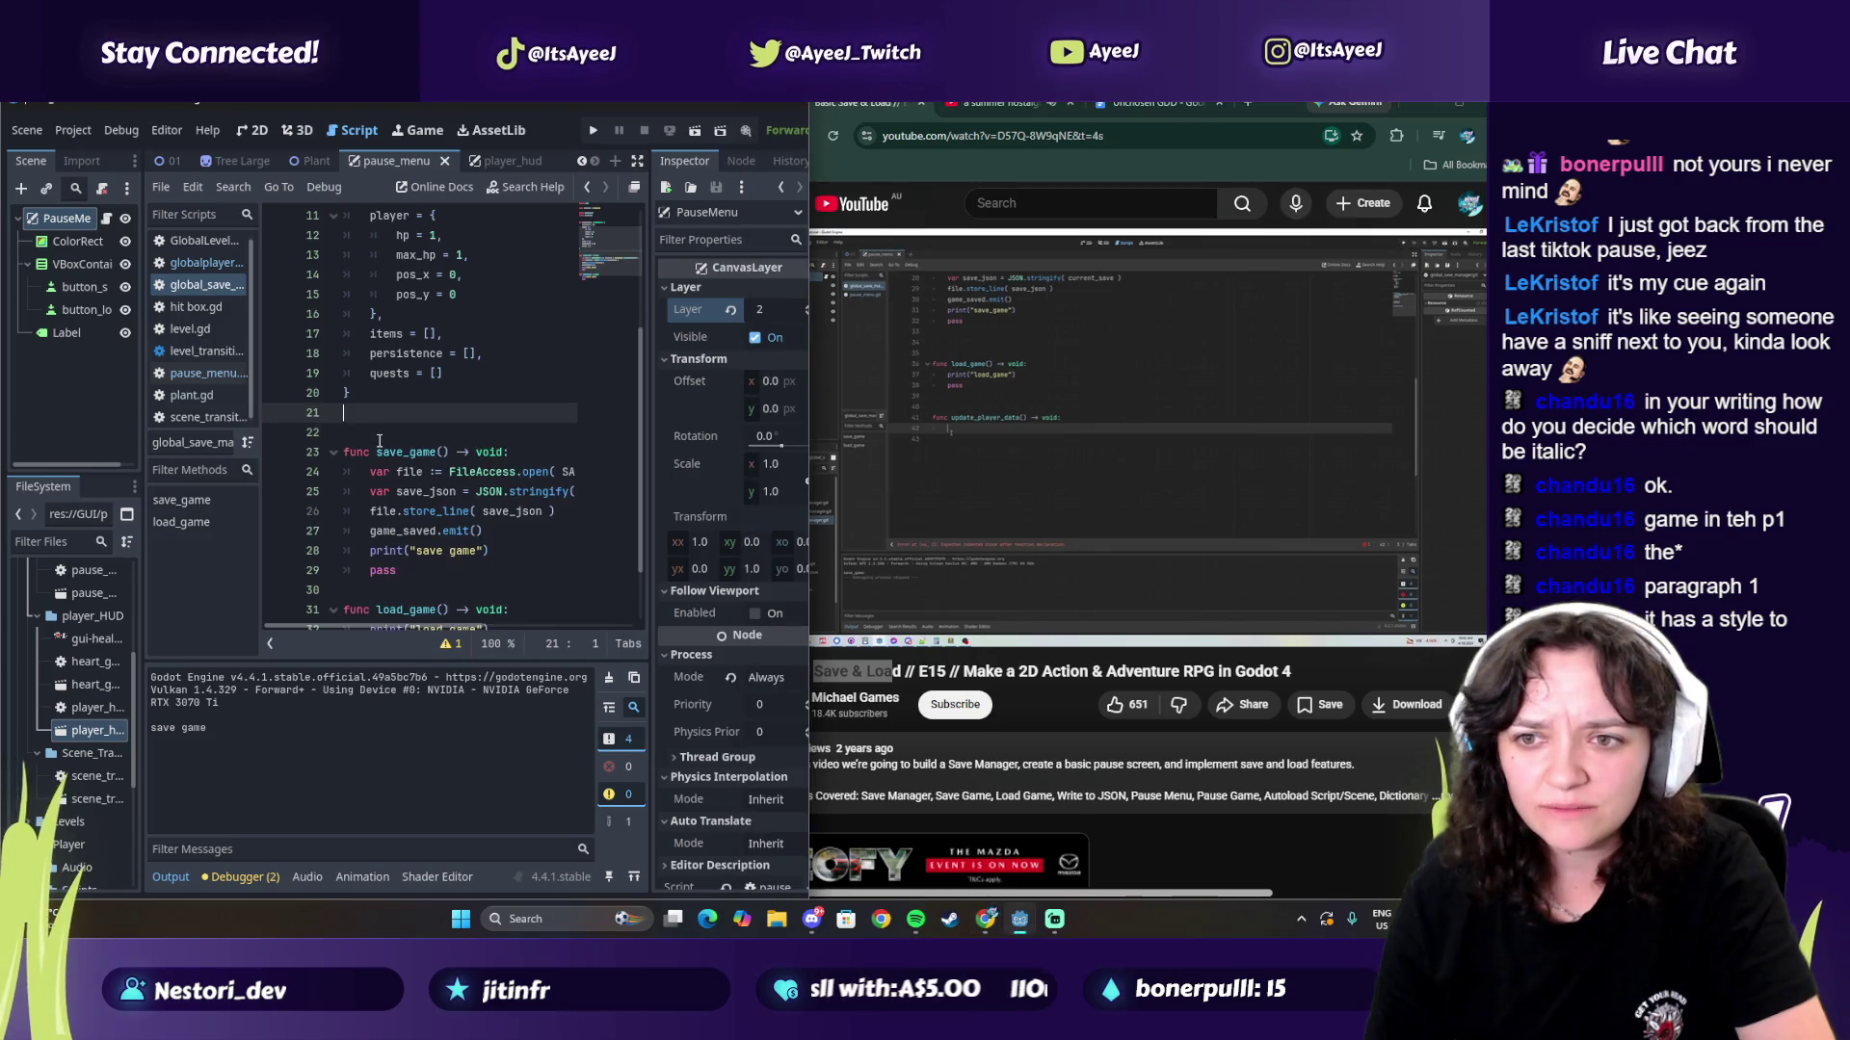
# Step: Play the tutorial into its update_player_data chapter and place the caret at the end of load_game
pyautogui.click(998, 510)
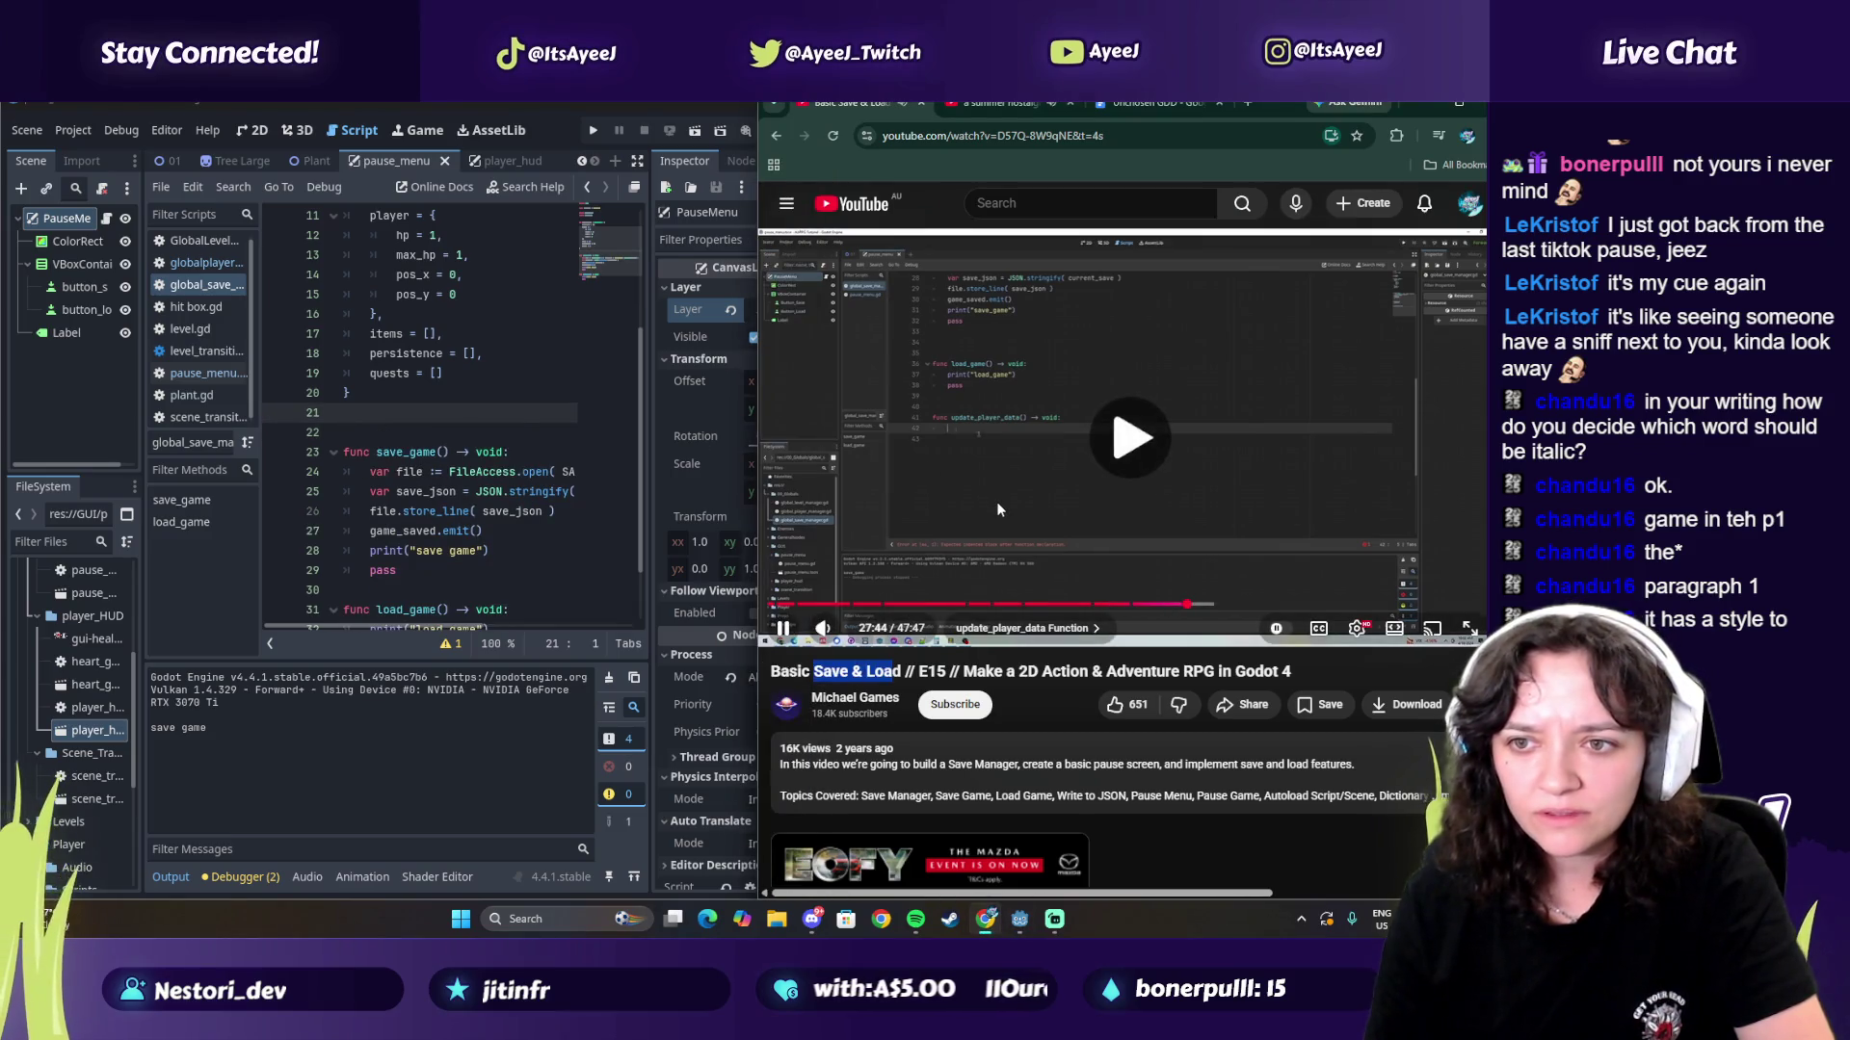
pyautogui.click(998, 509)
pyautogui.click(998, 508)
pyautogui.scroll(-1, 422, 507)
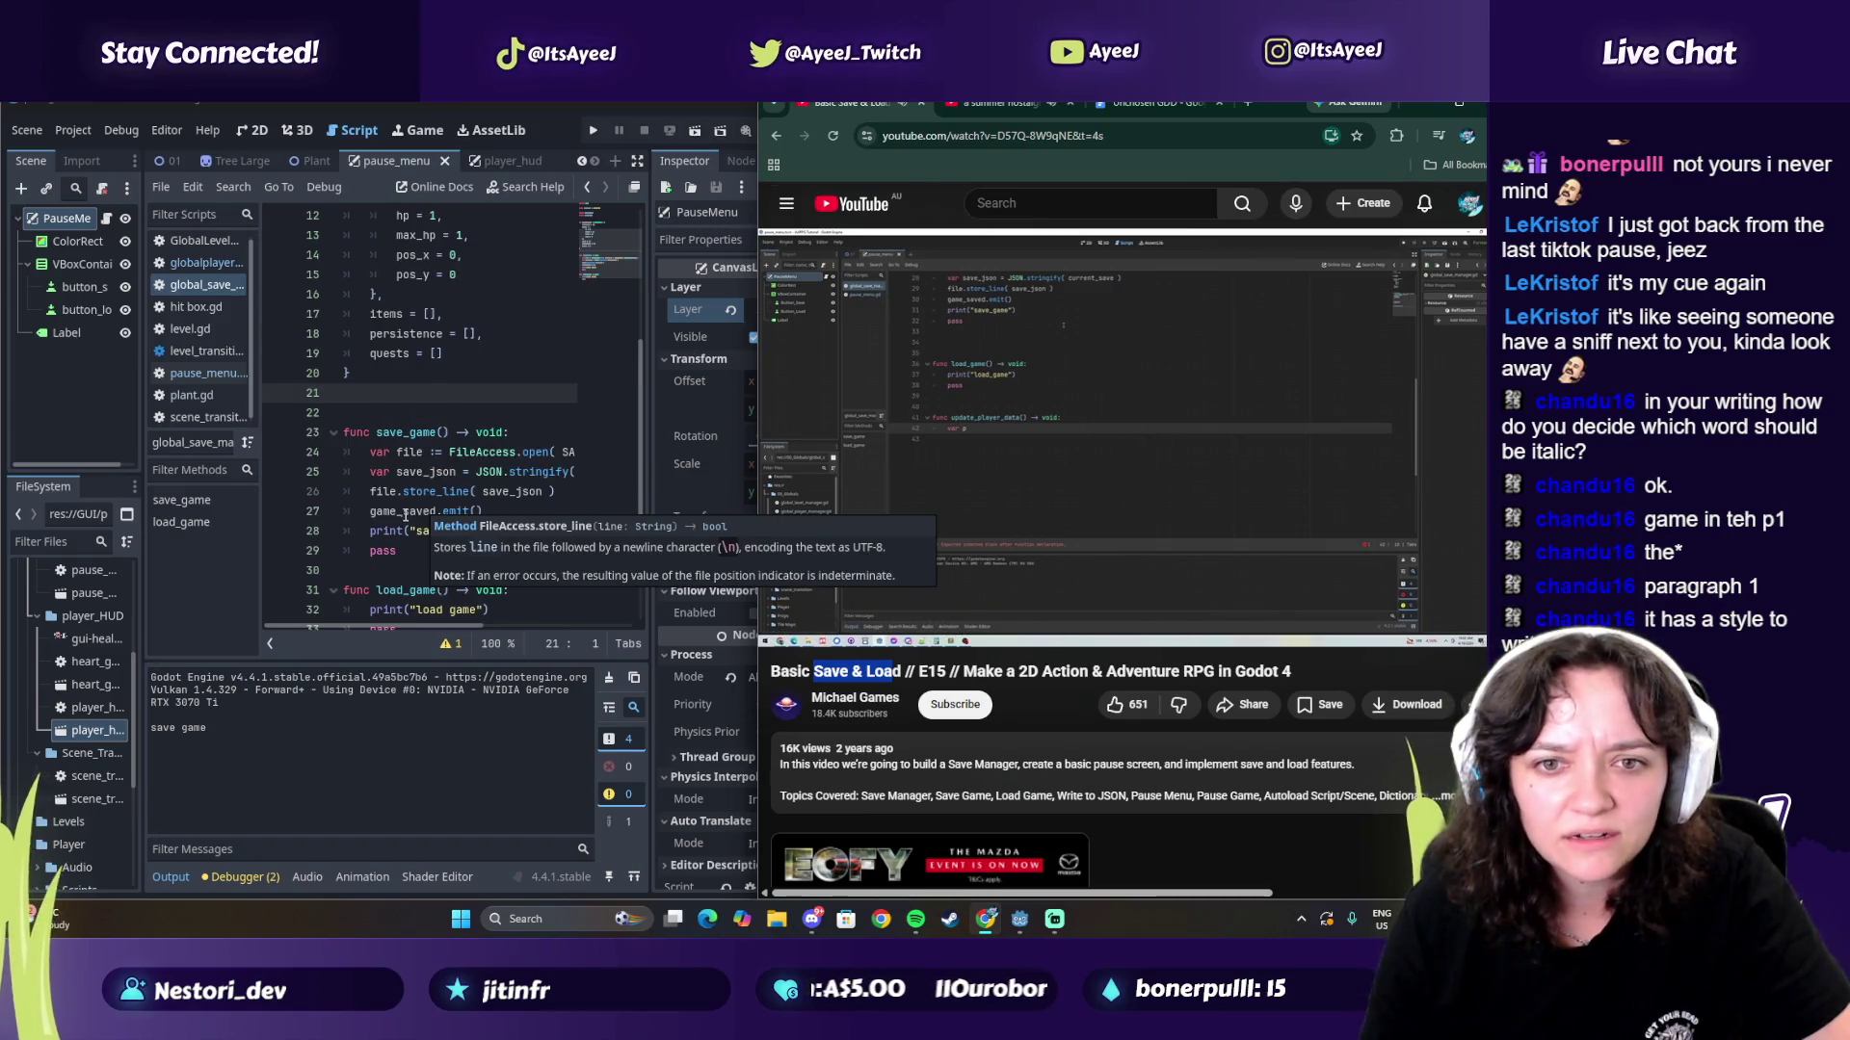
pyautogui.scroll(-3, 405, 518)
pyautogui.click(423, 581)
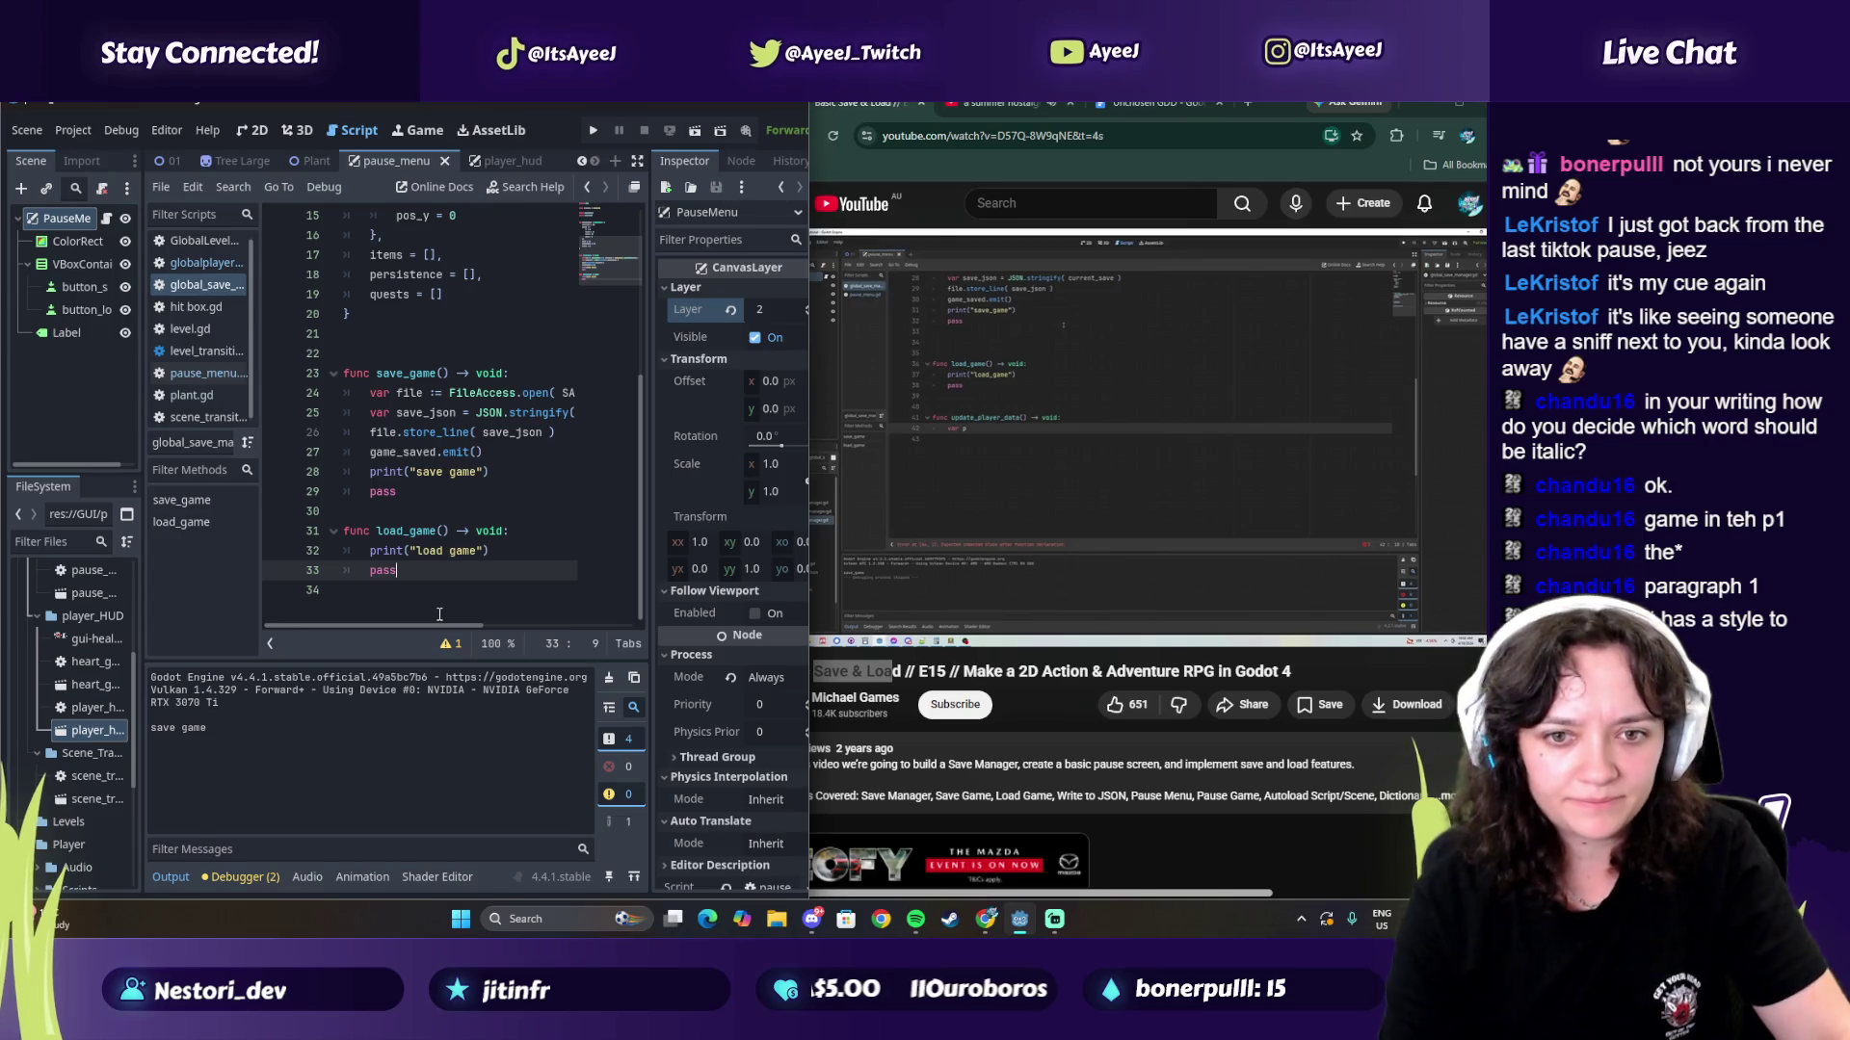
# Step: Declare func update_player_data() -> void: below load_game and start its indented body
pyautogui.press('Return')
pyautogui.press('Return')
pyautogui.write('GG! www.twitch.tv/ayeej :)')
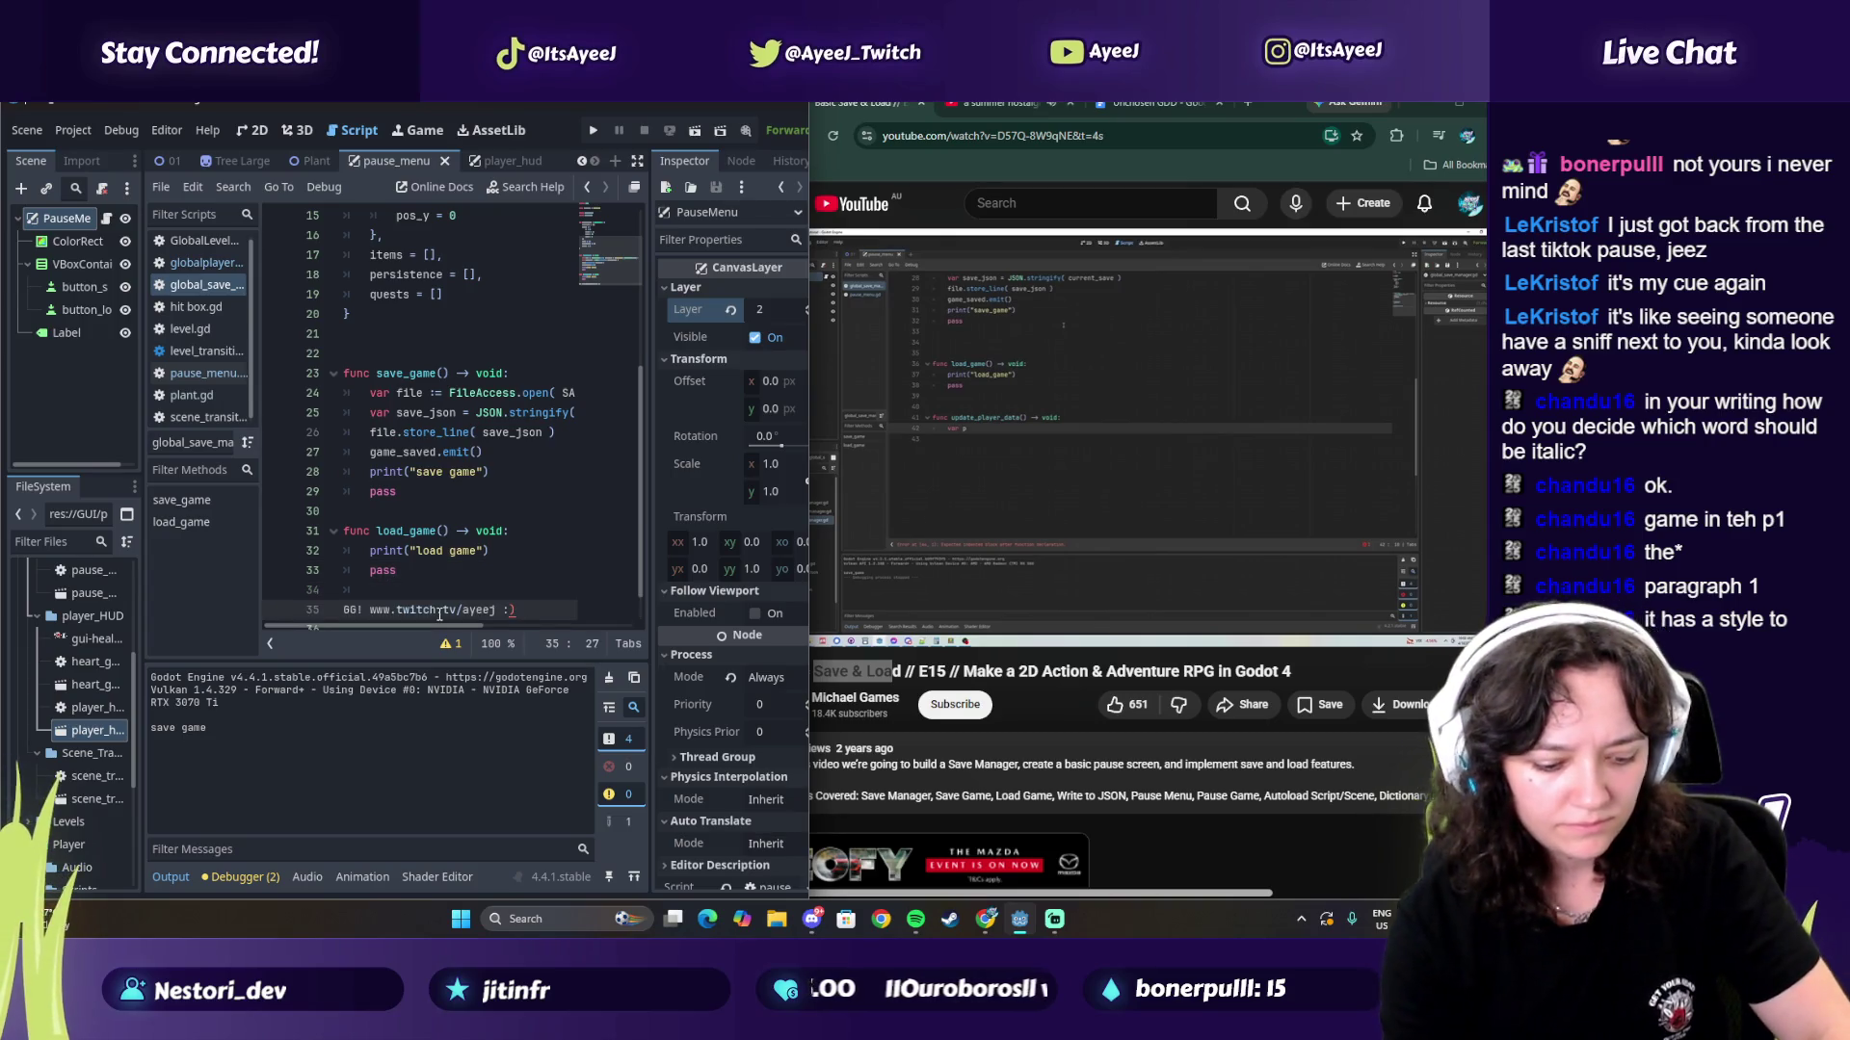
pyautogui.hotkey('ctrl', 'a')
pyautogui.press('BackSpace')
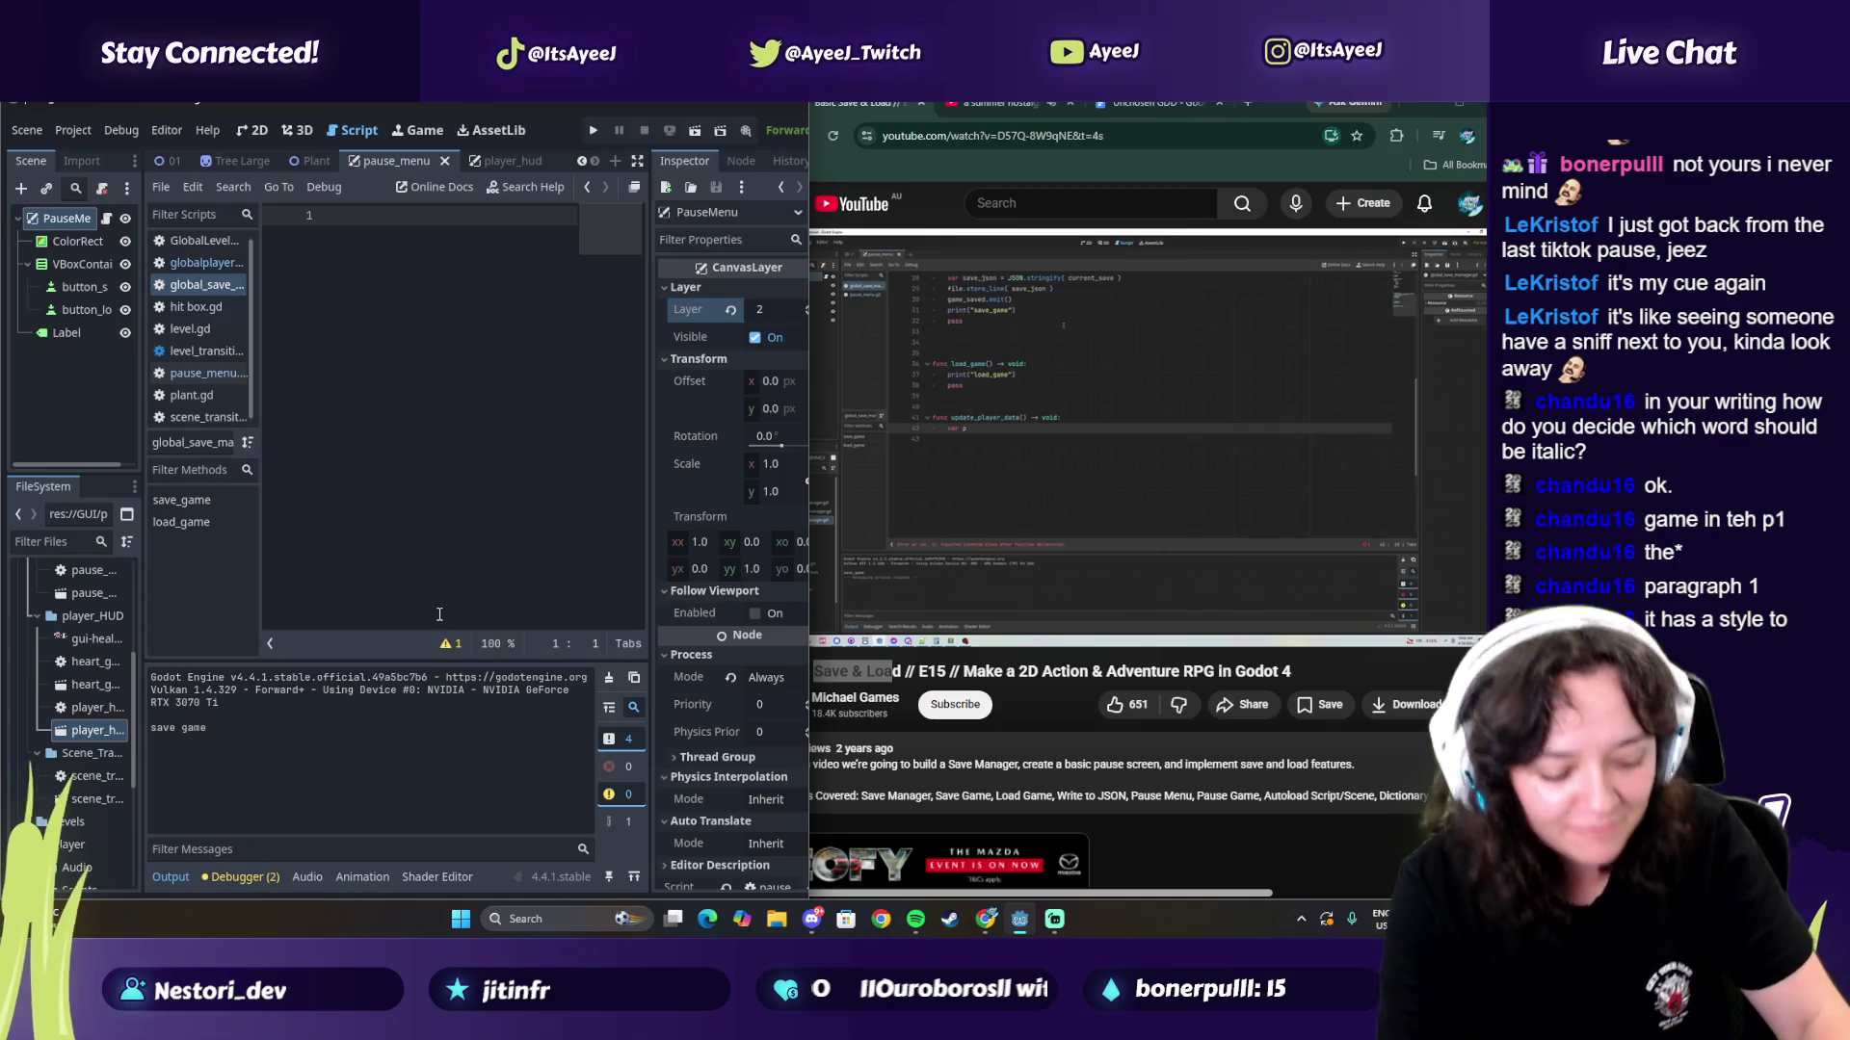
pyautogui.hotkey('ctrl', 'z')
pyautogui.hotkey('ctrl', 'z')
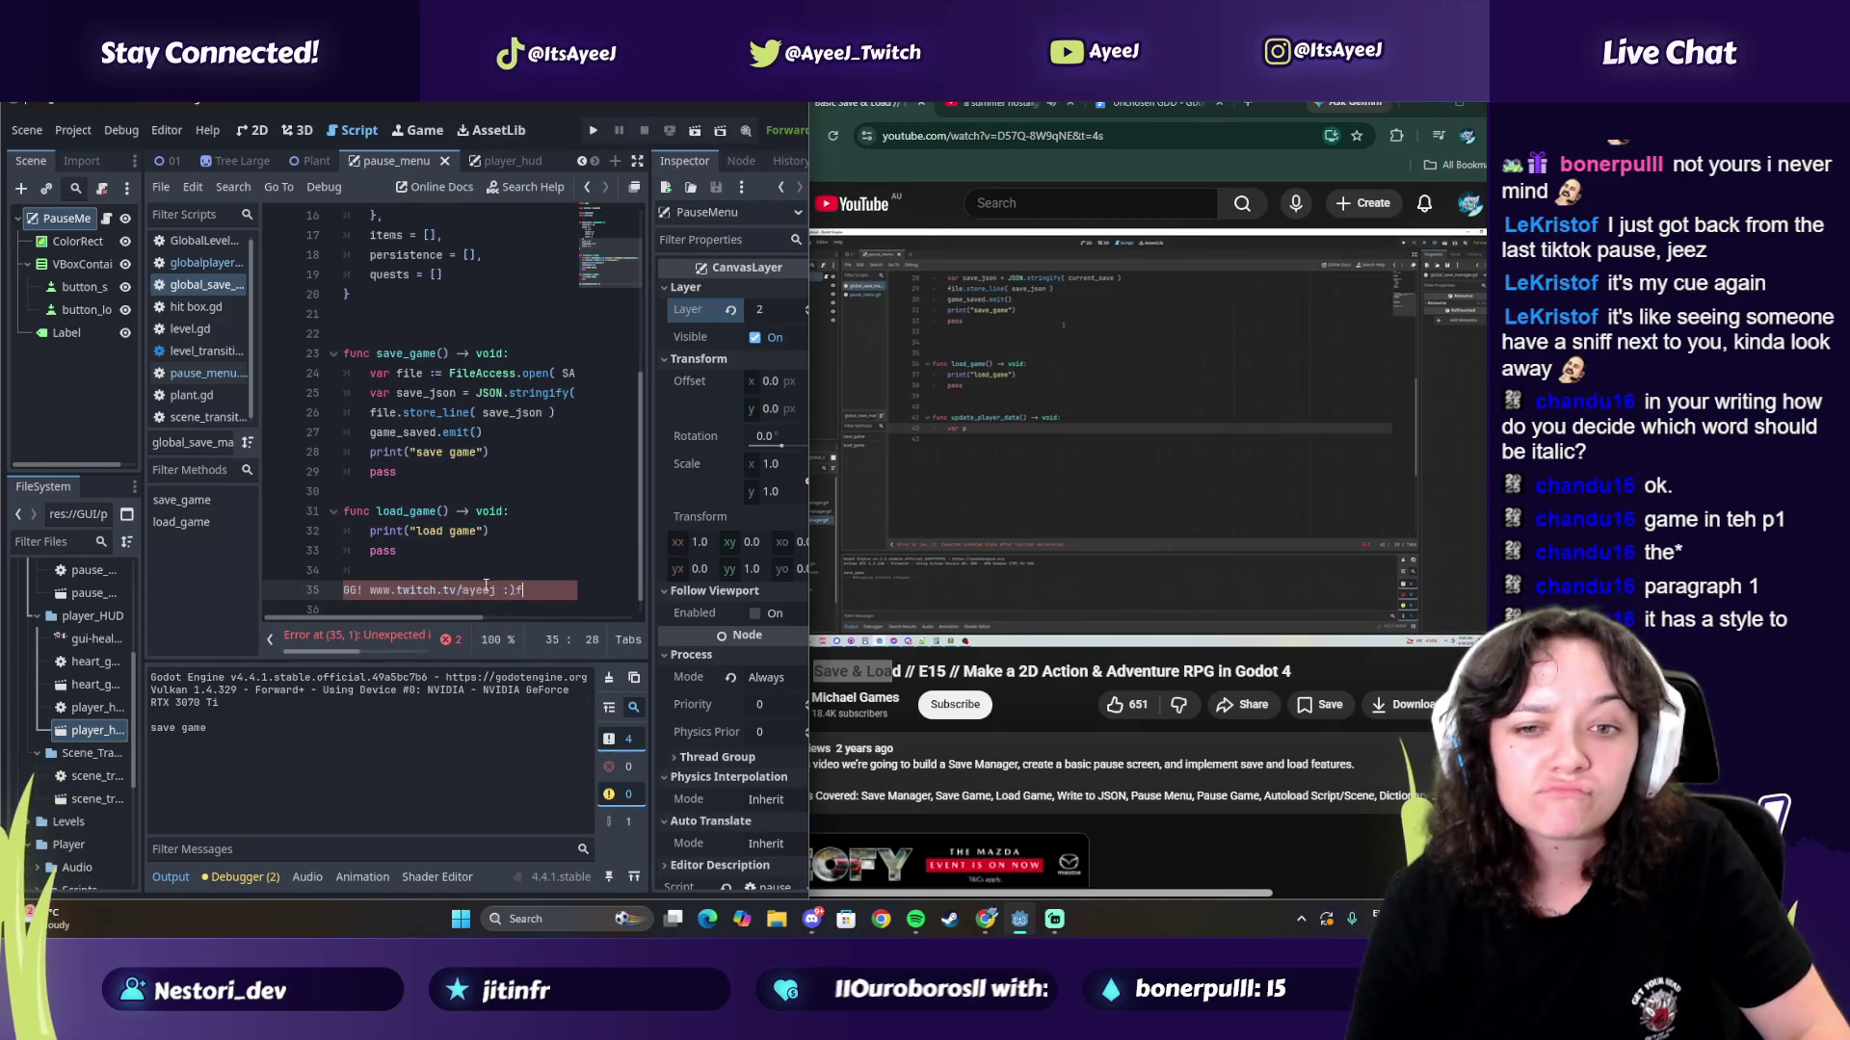
pyautogui.write('func ')
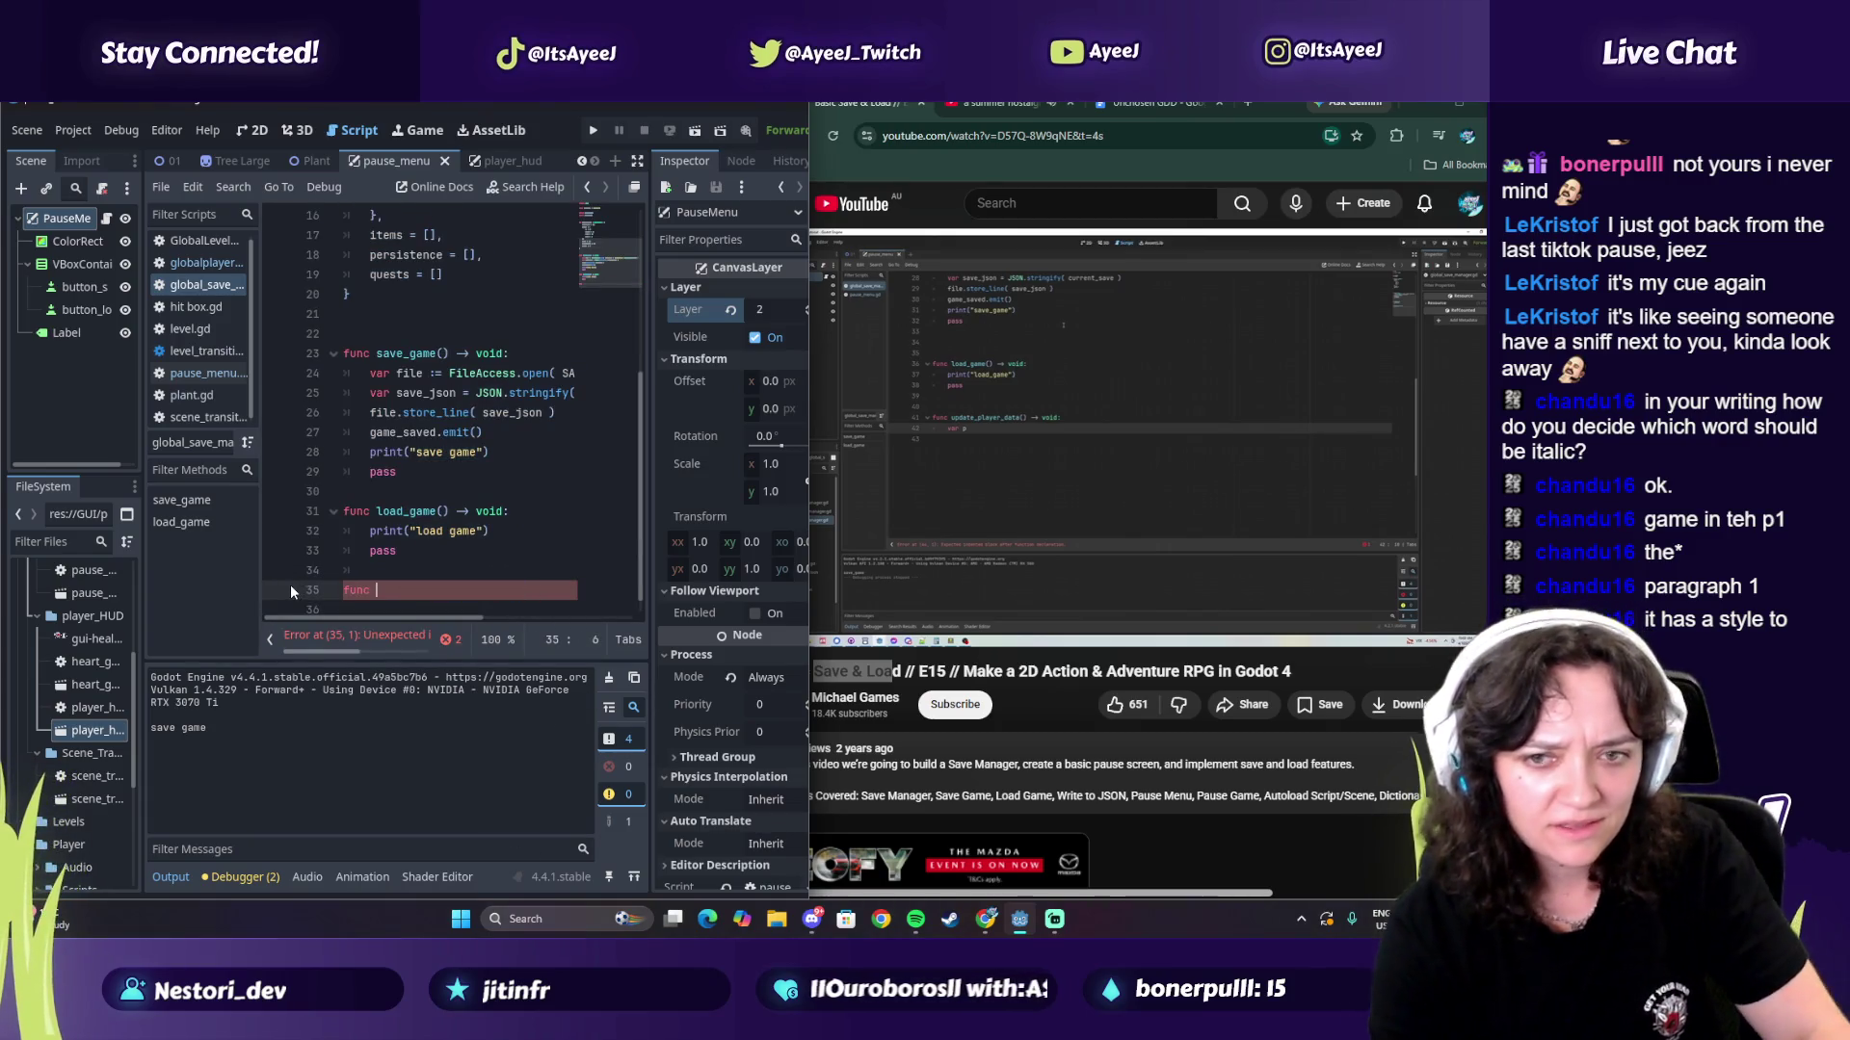
pyautogui.write('update_[;au')
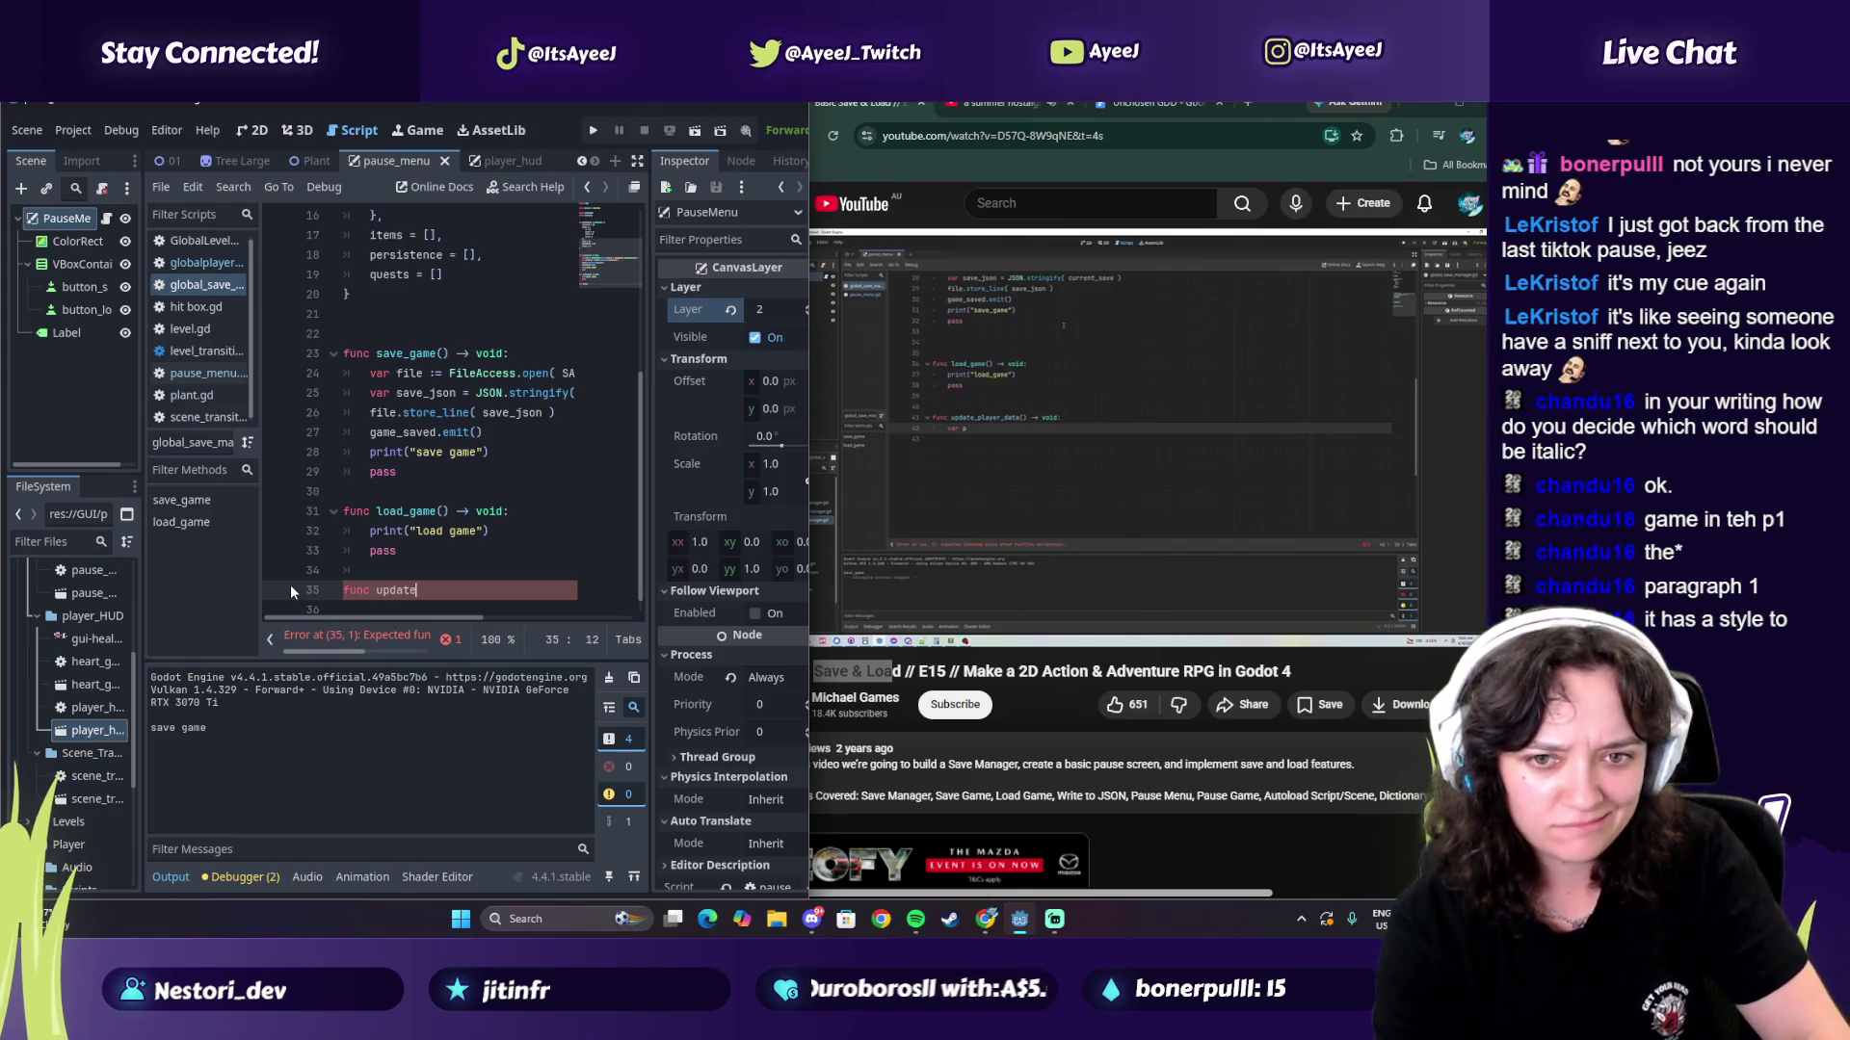
pyautogui.press('BackSpace')
pyautogui.press('BackSpace')
pyautogui.press('BackSpace')
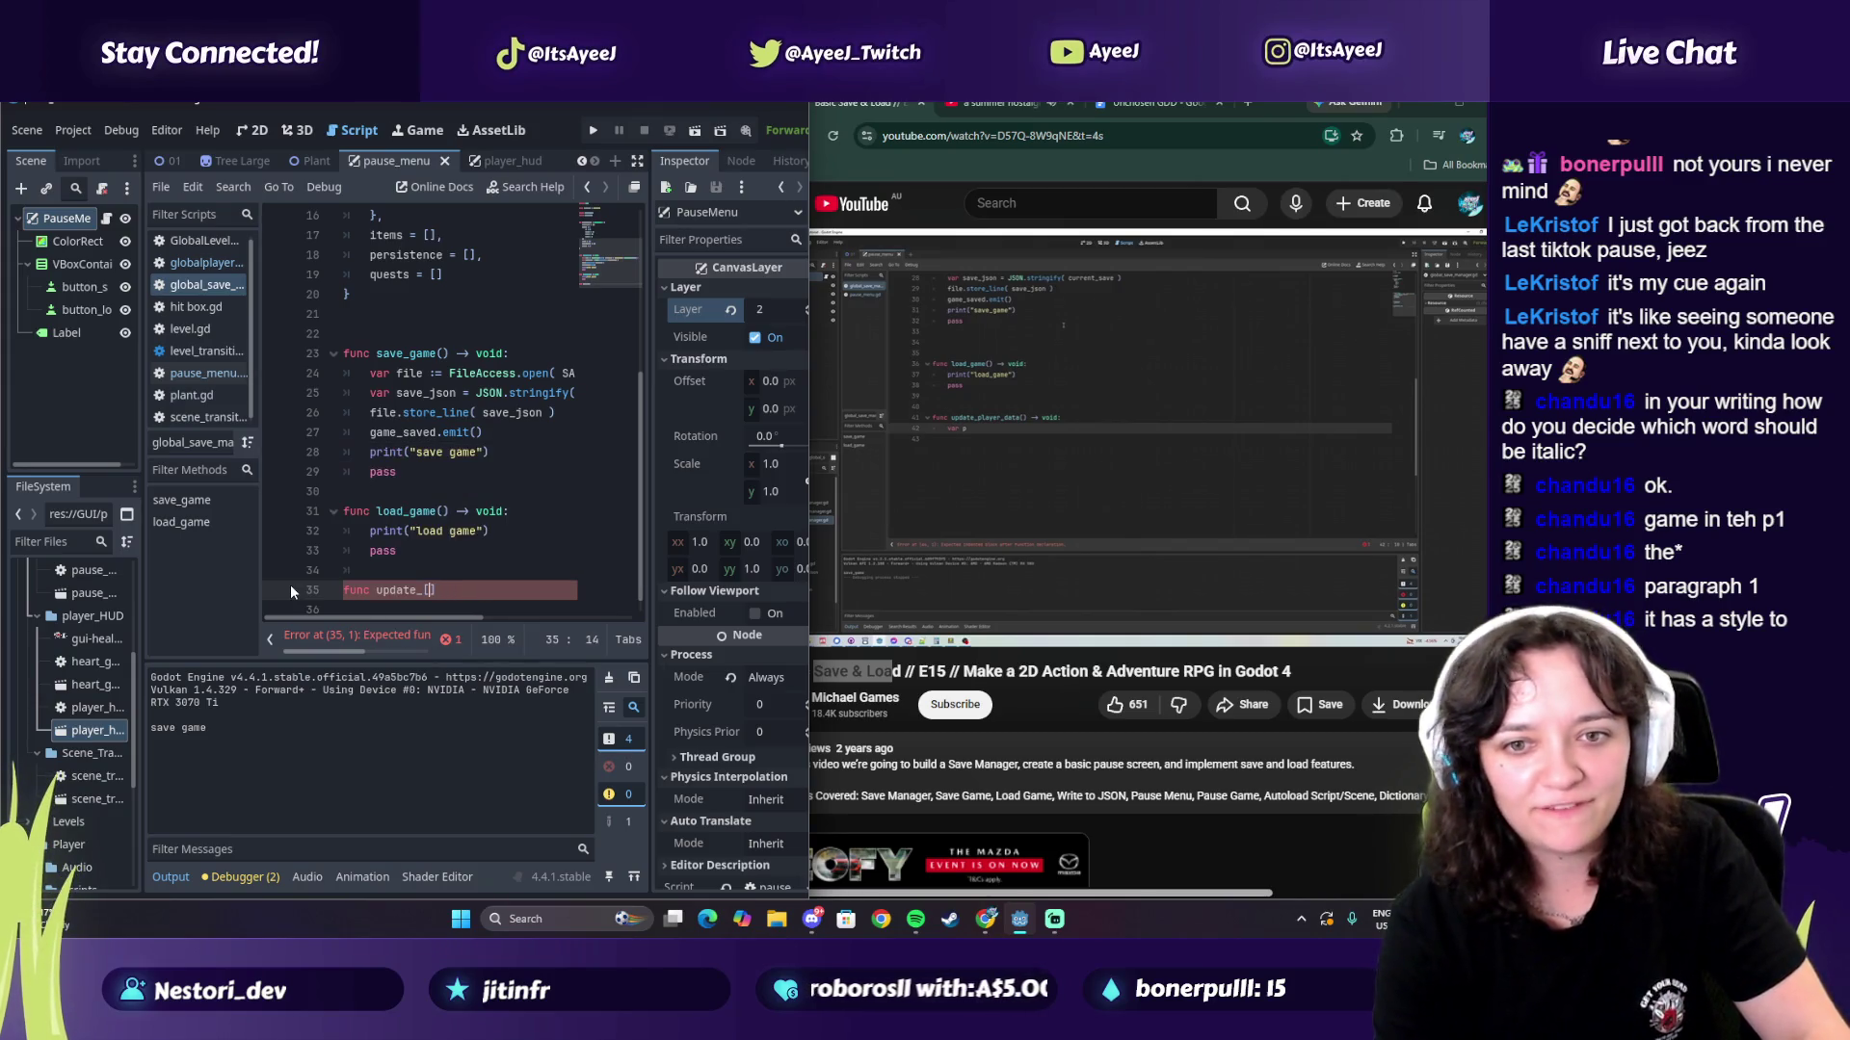
pyautogui.write('player')
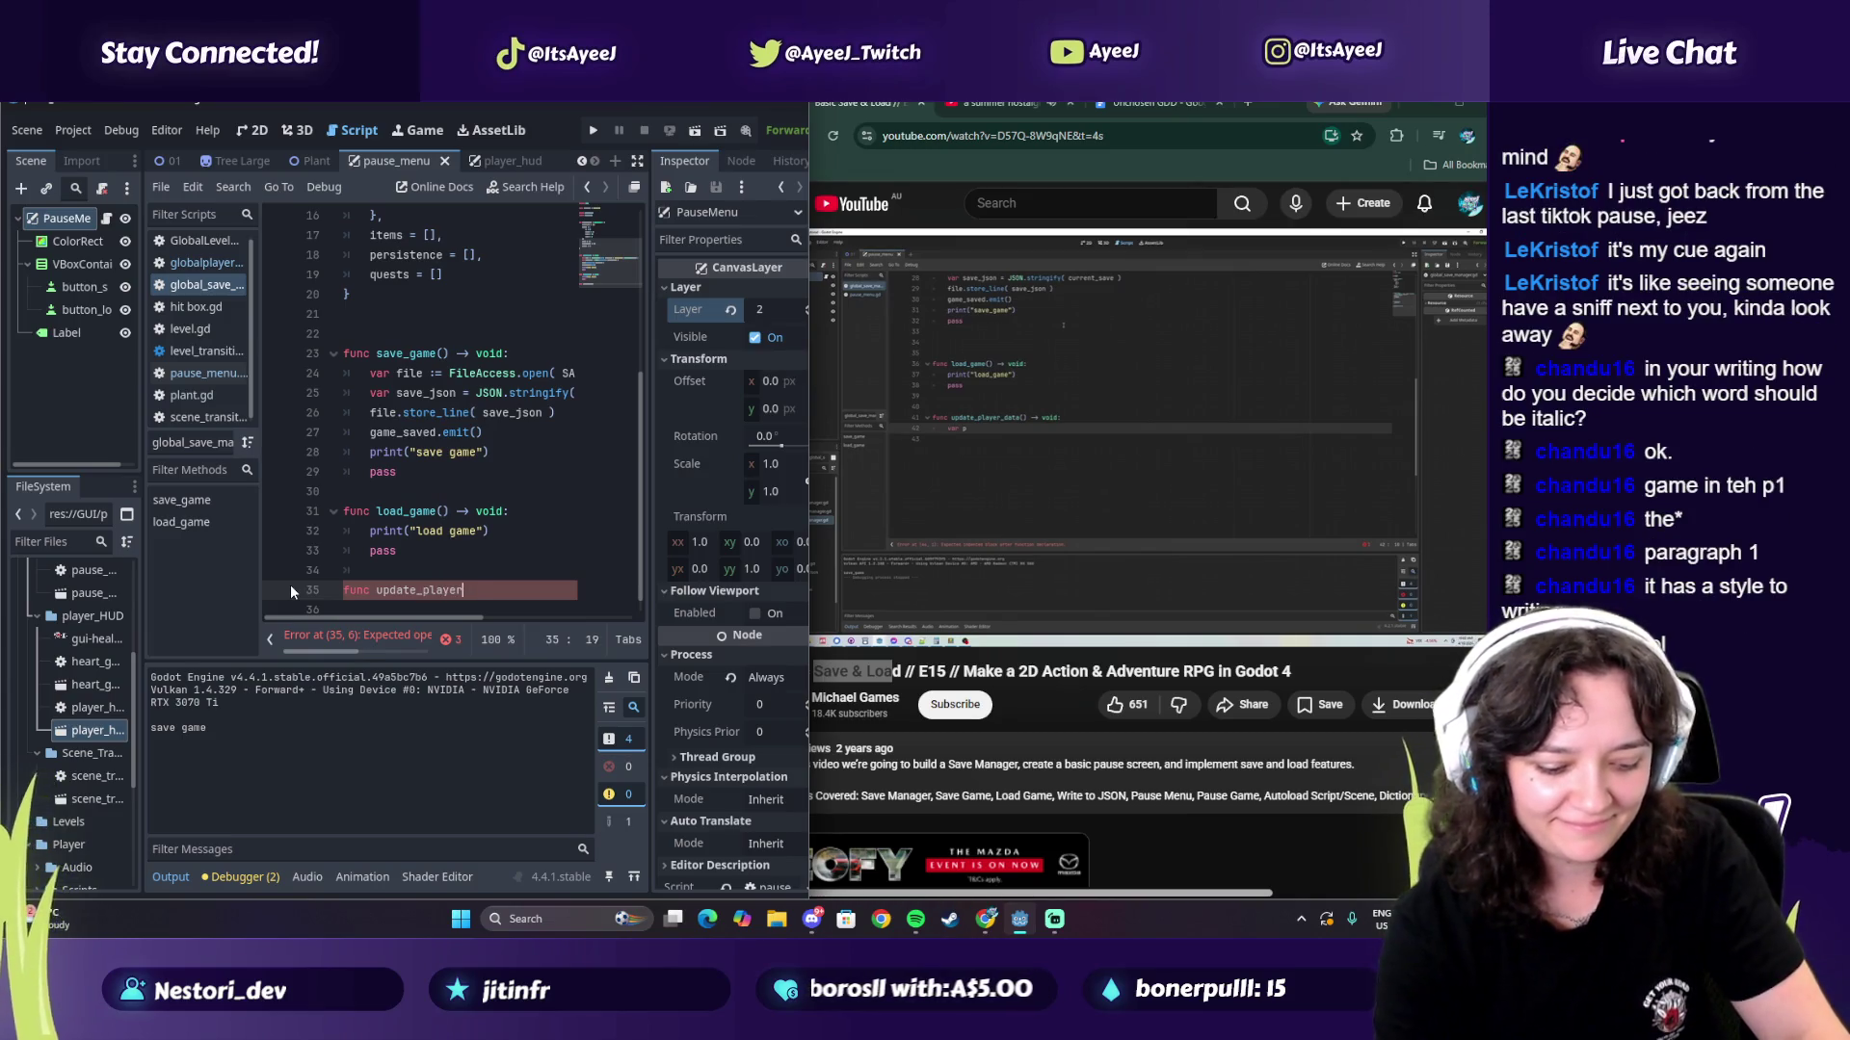
pyautogui.write('_data() ->')
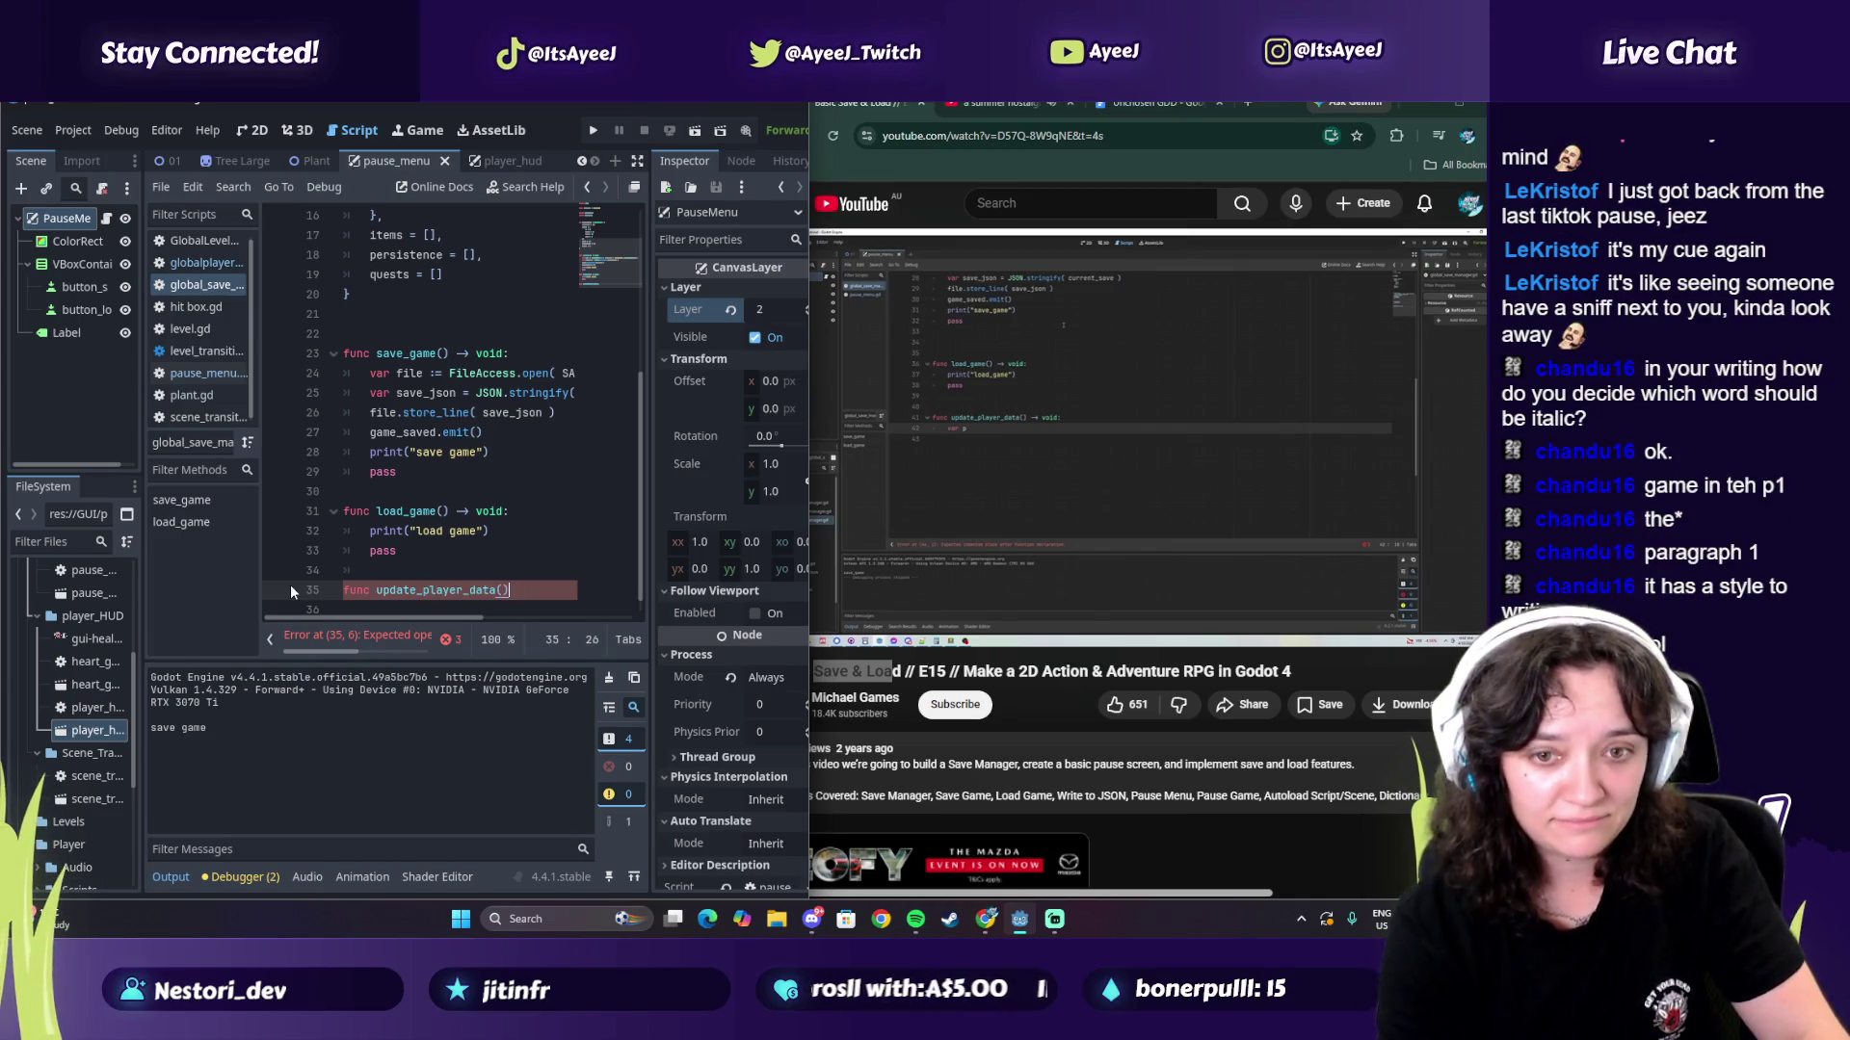
pyautogui.write(' void:')
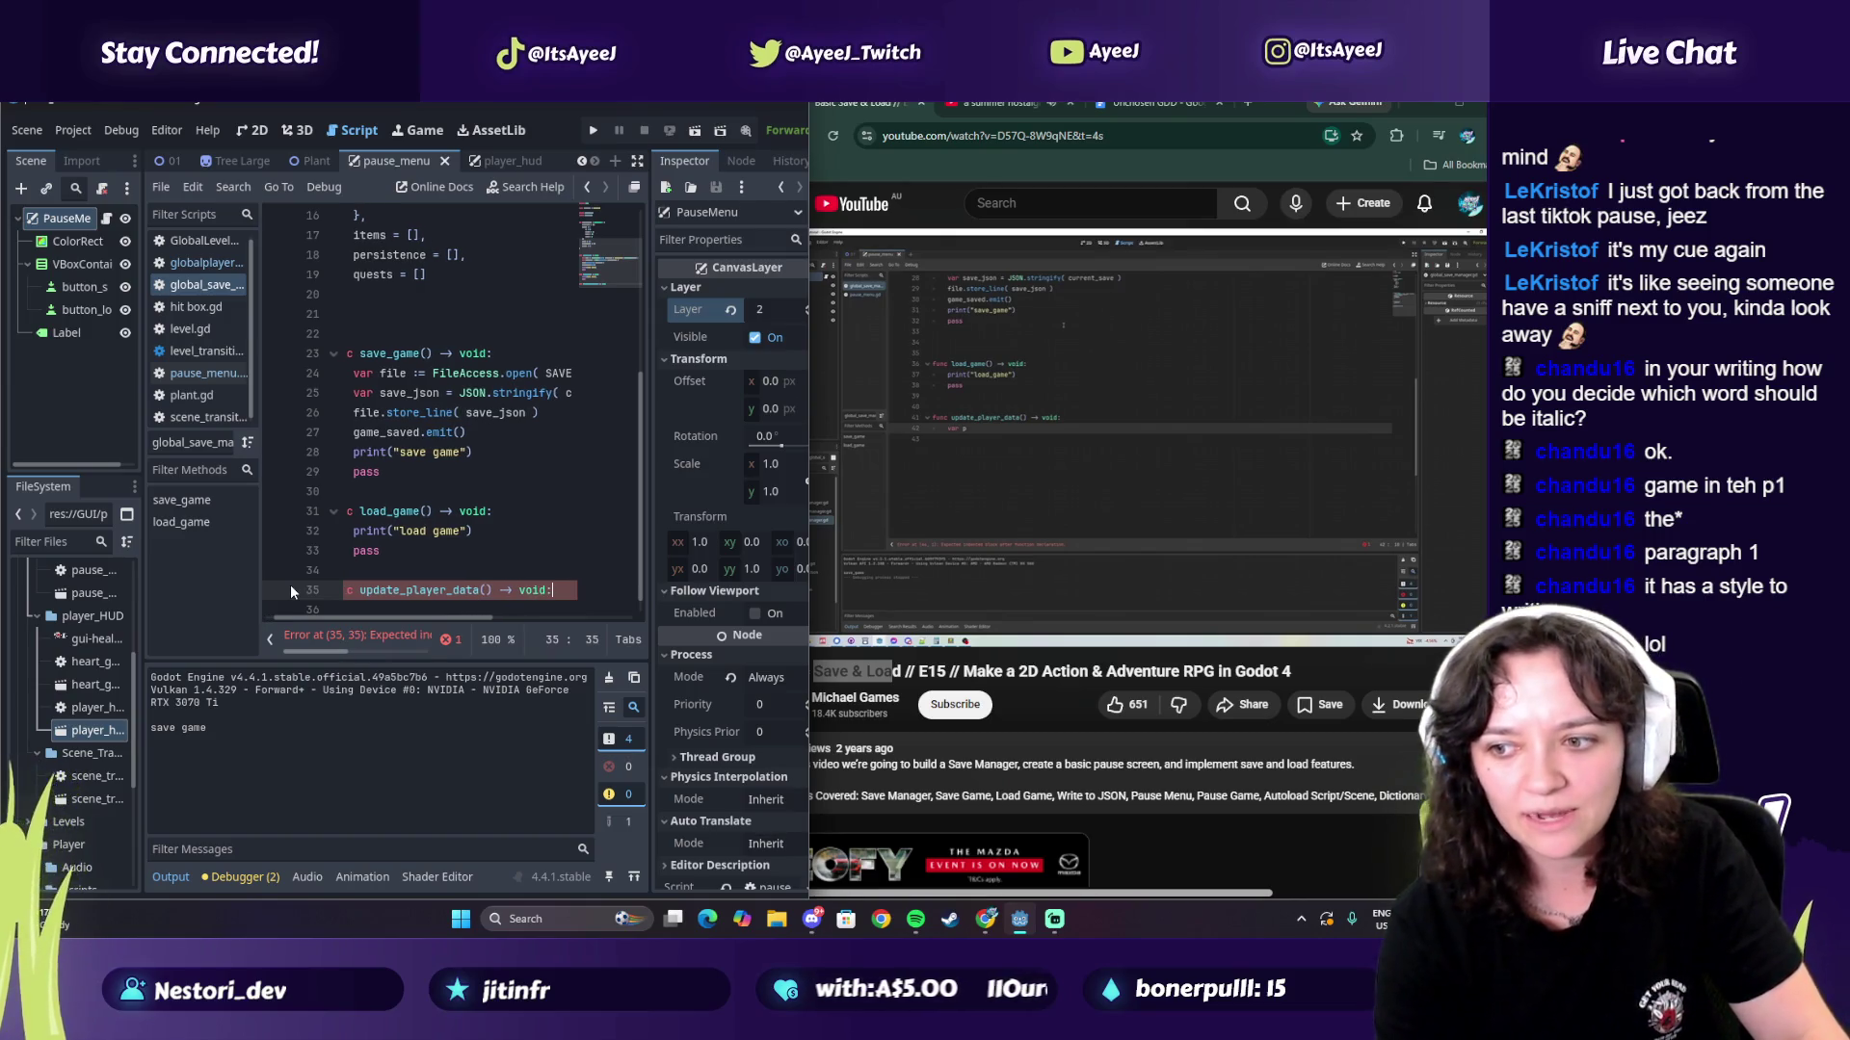
pyautogui.press('Return')
# Step: Write line 36 as 'var p : Player = PlayerManger.player', checking it against the tutorial video
pyautogui.write('var')
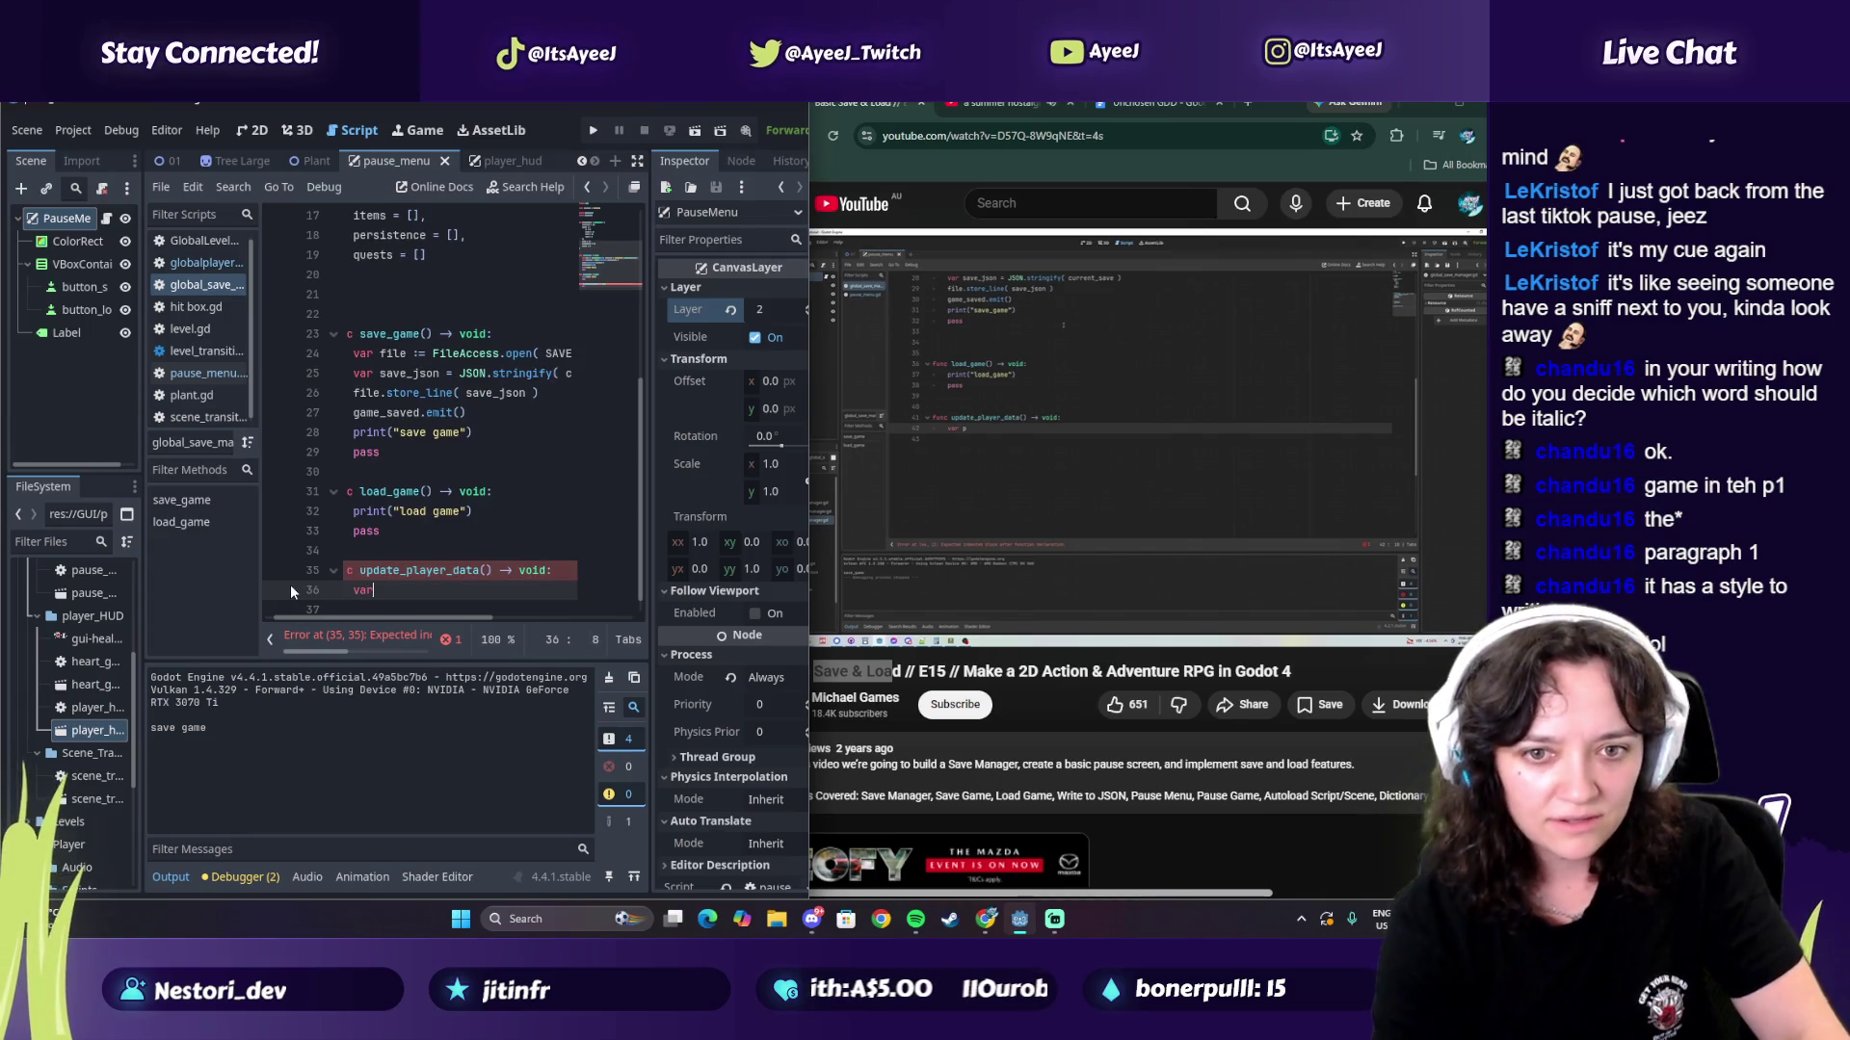
pyautogui.click(1060, 467)
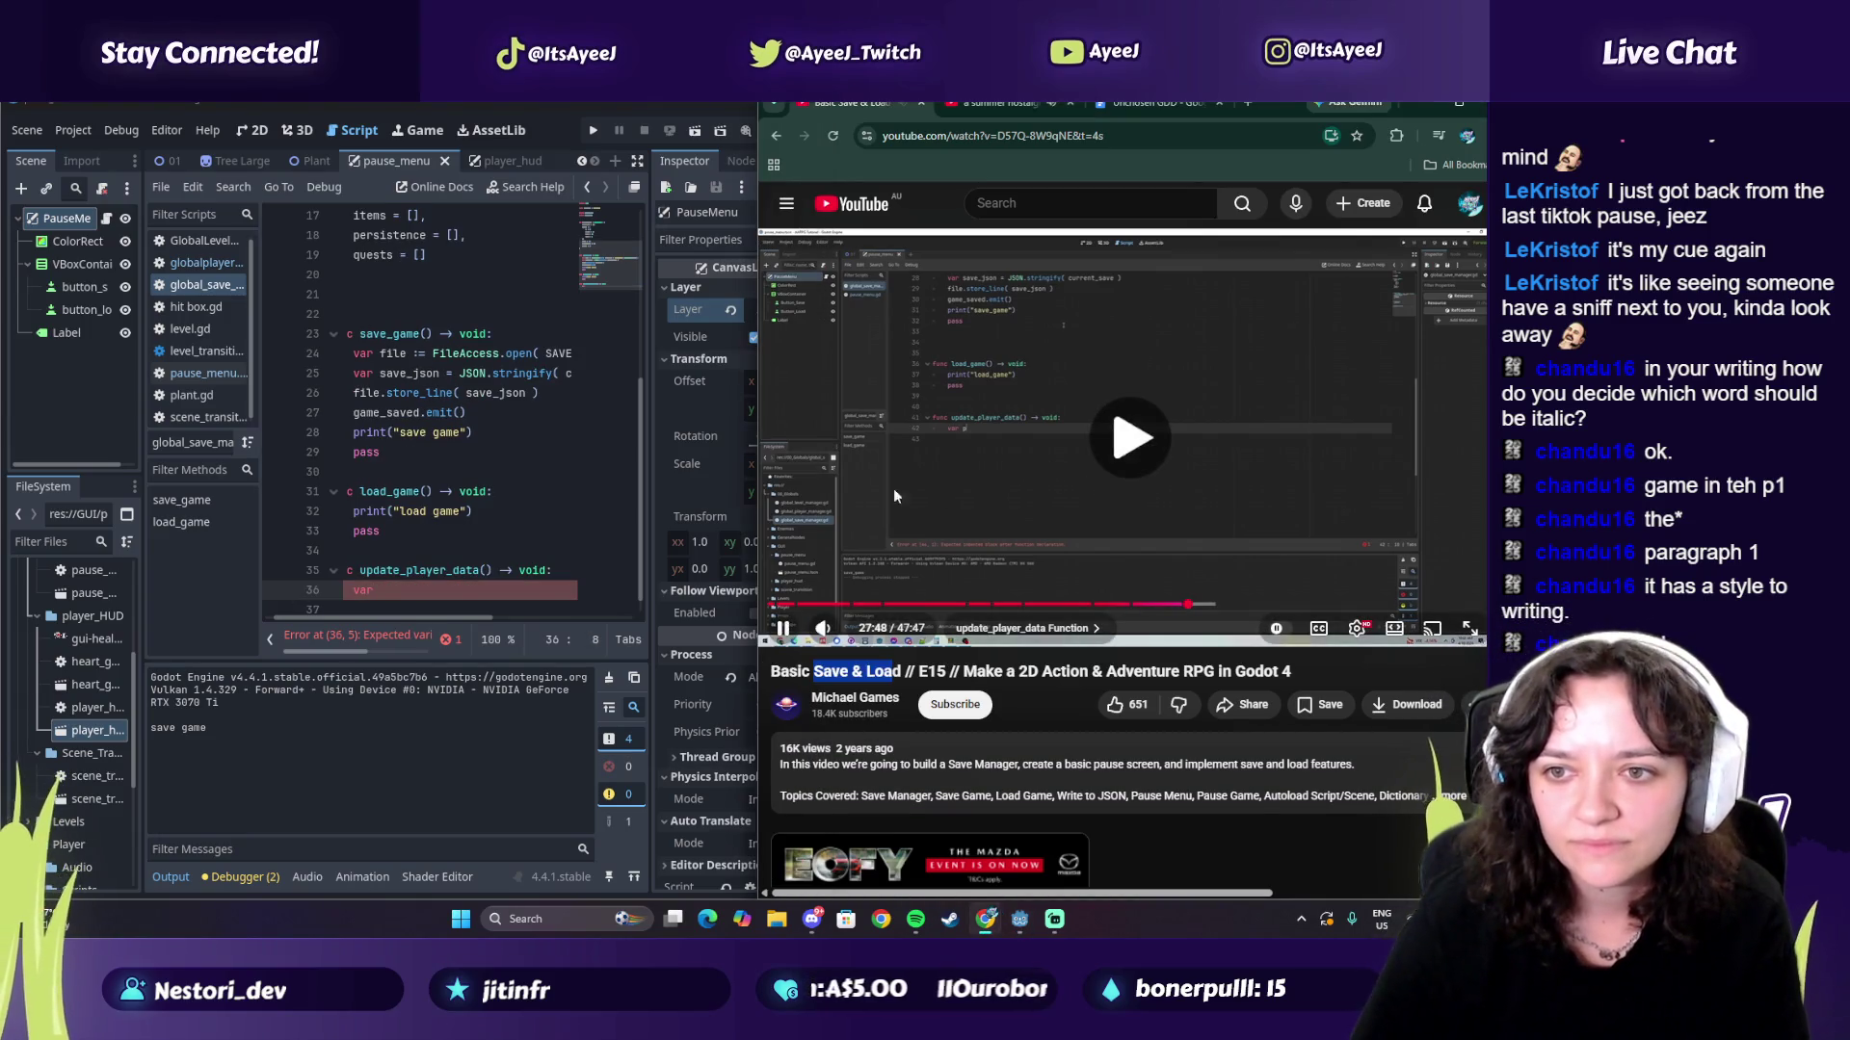
pyautogui.click(422, 599)
pyautogui.write('p : Pla')
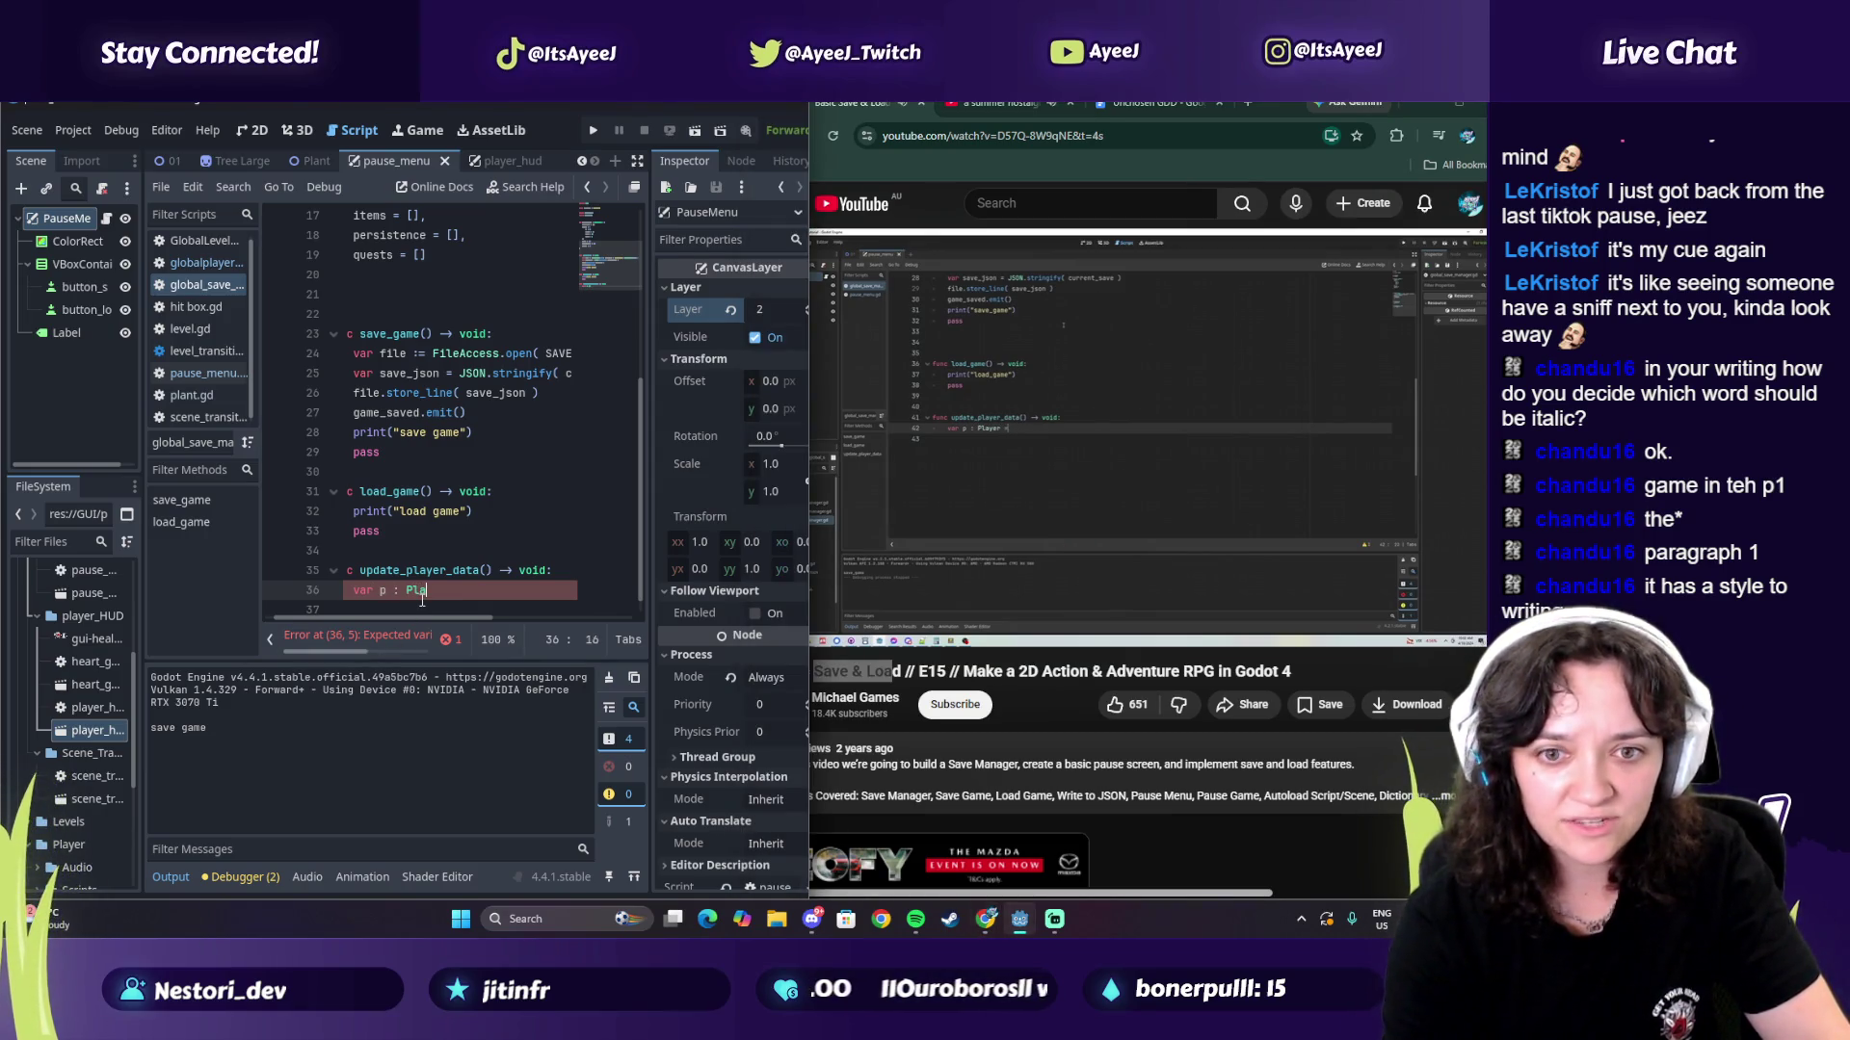
pyautogui.write('yer')
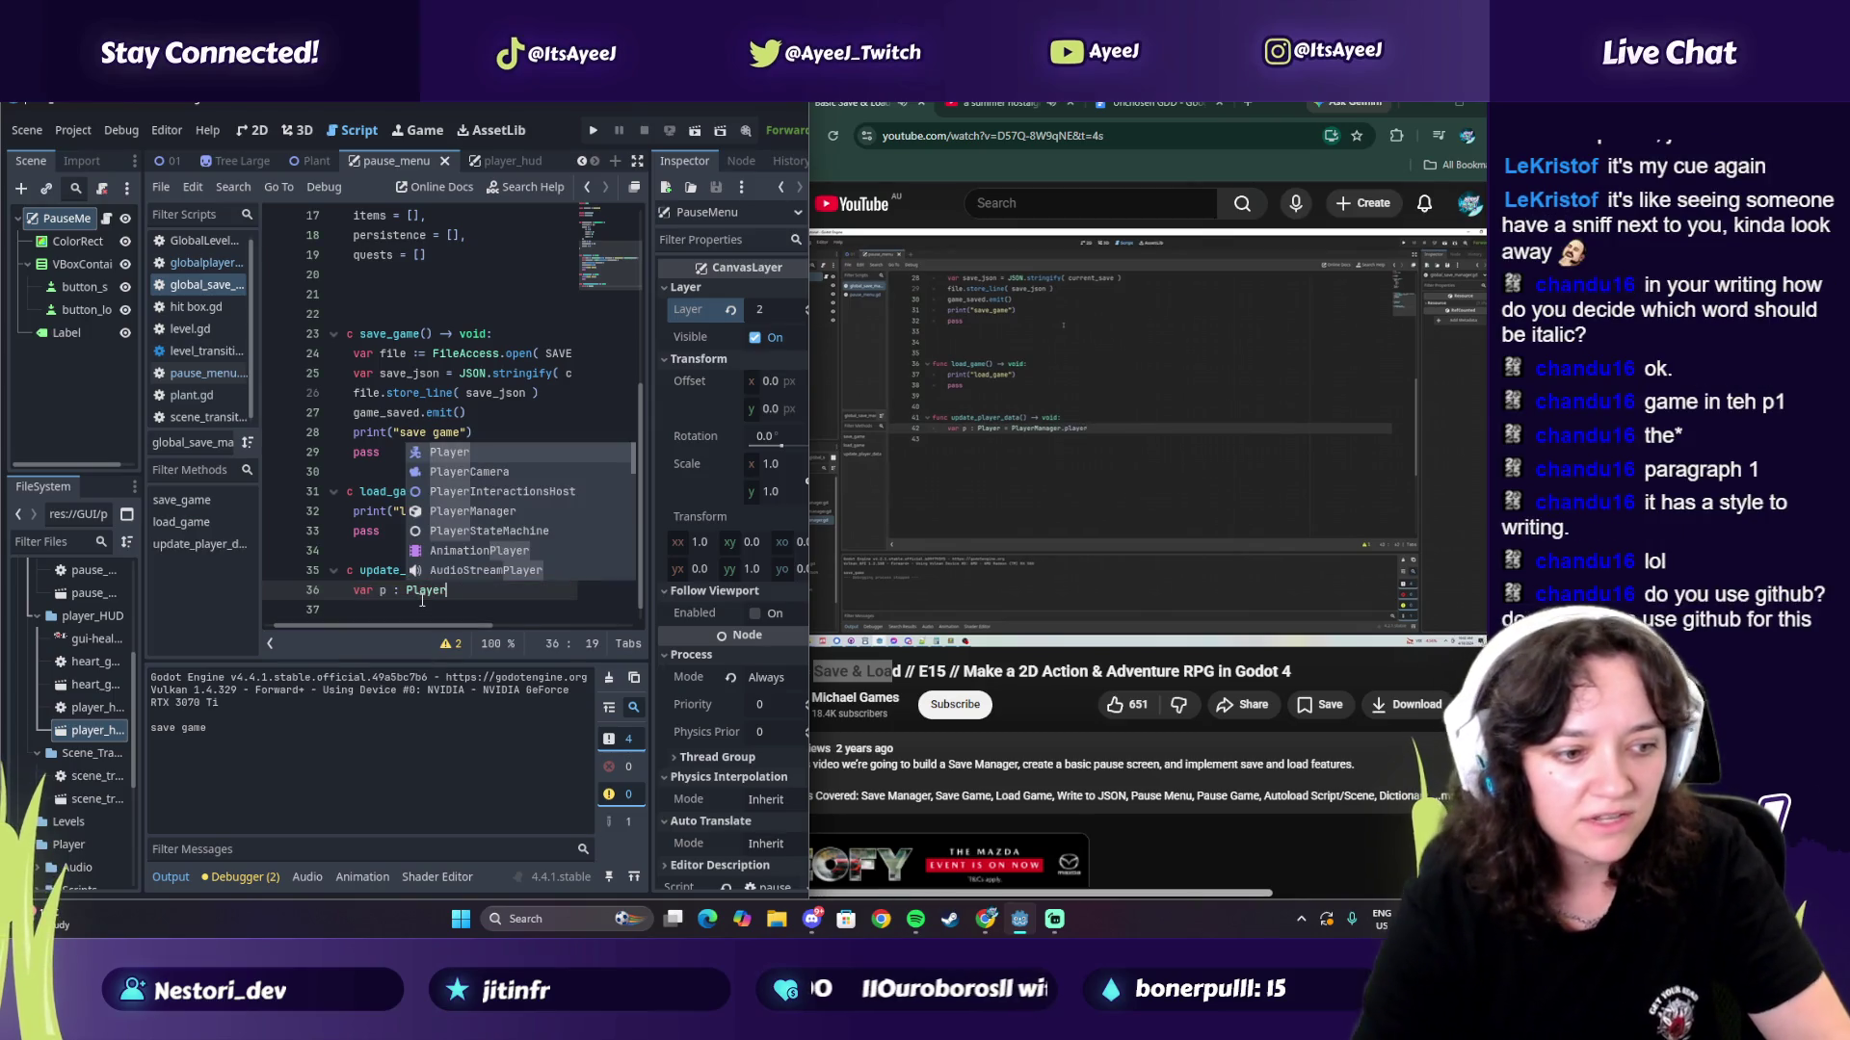
pyautogui.click(1216, 403)
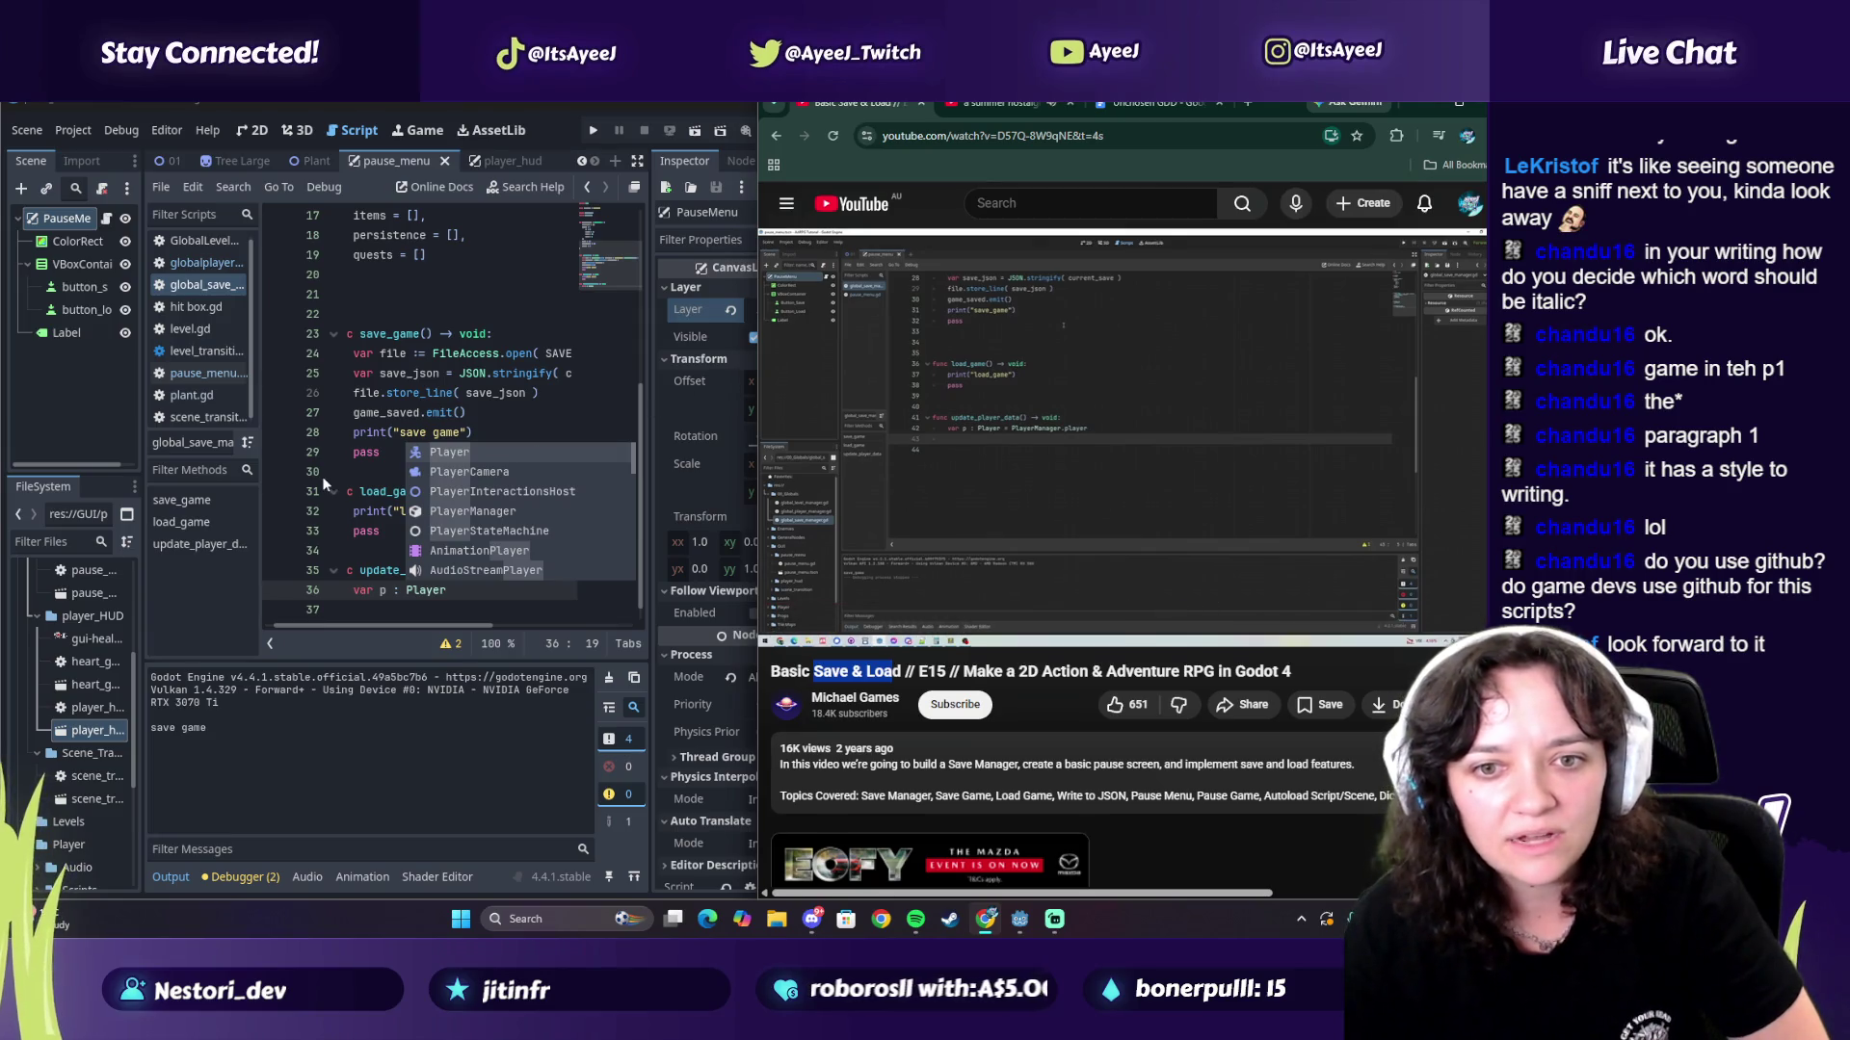
pyautogui.click(458, 591)
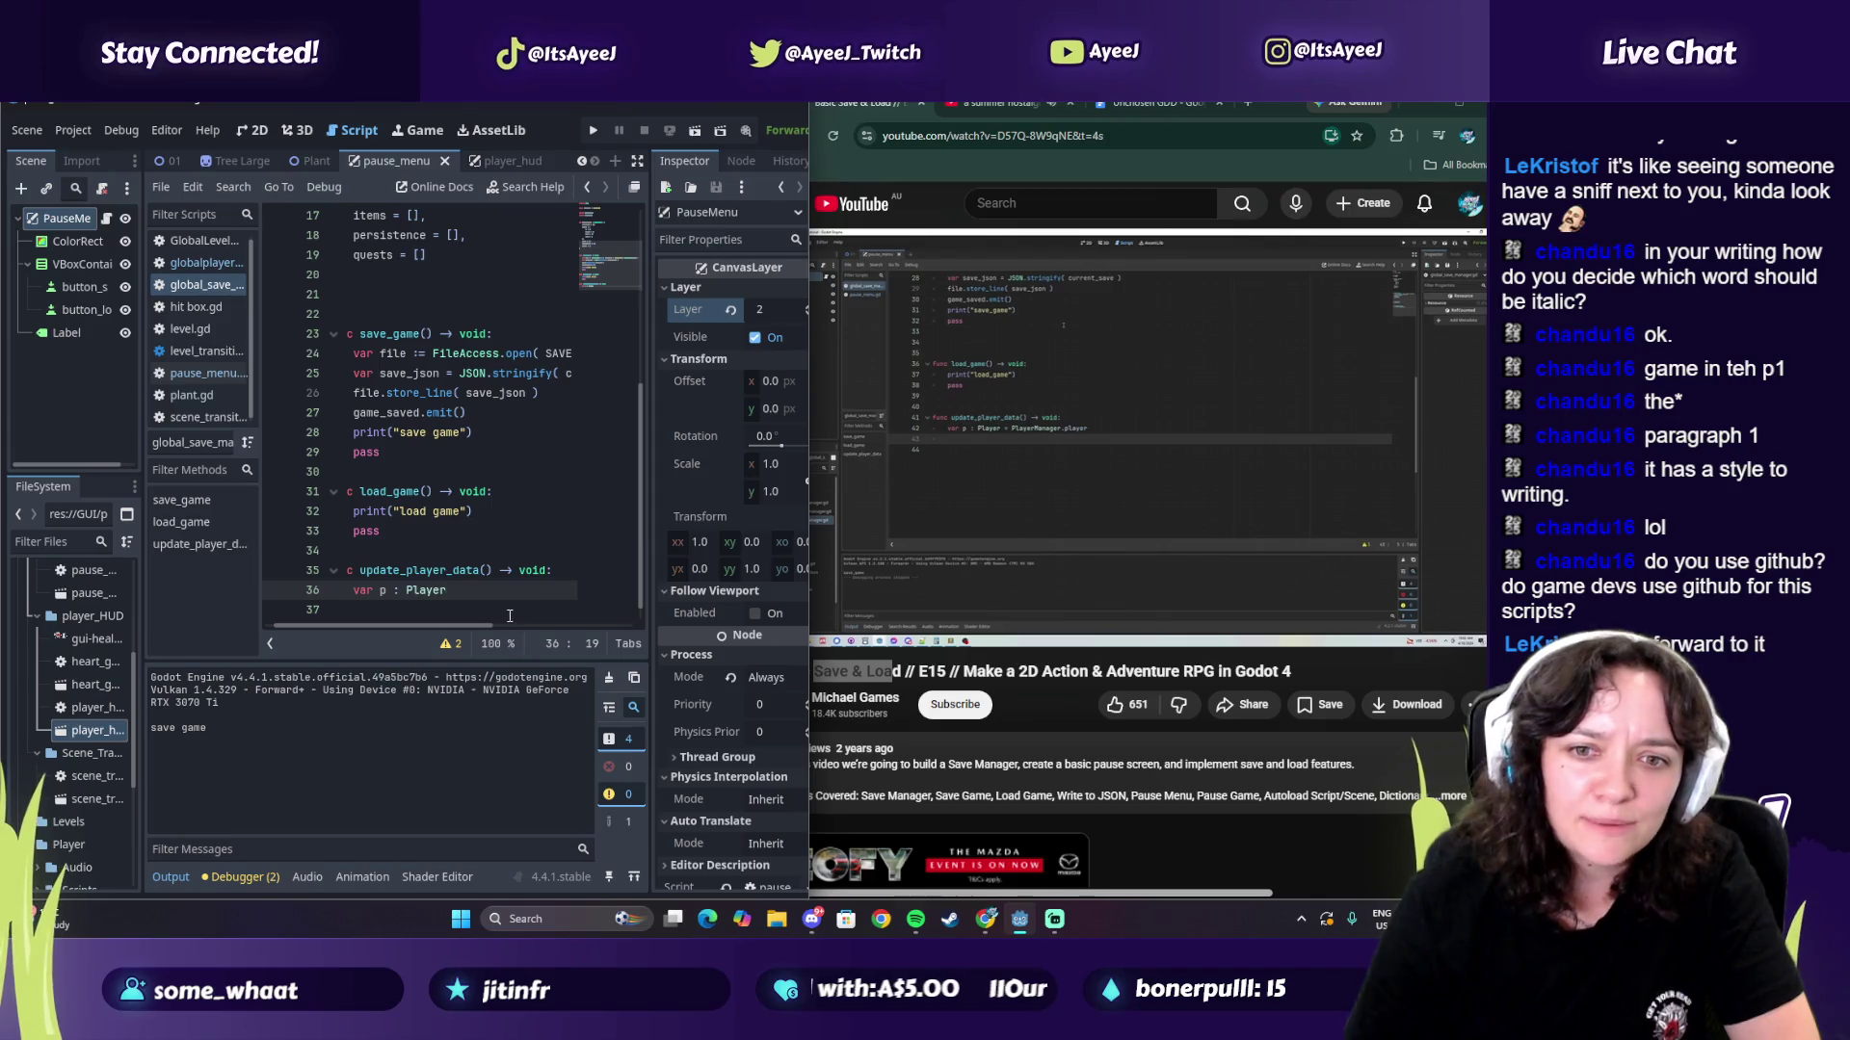
pyautogui.write(' = ')
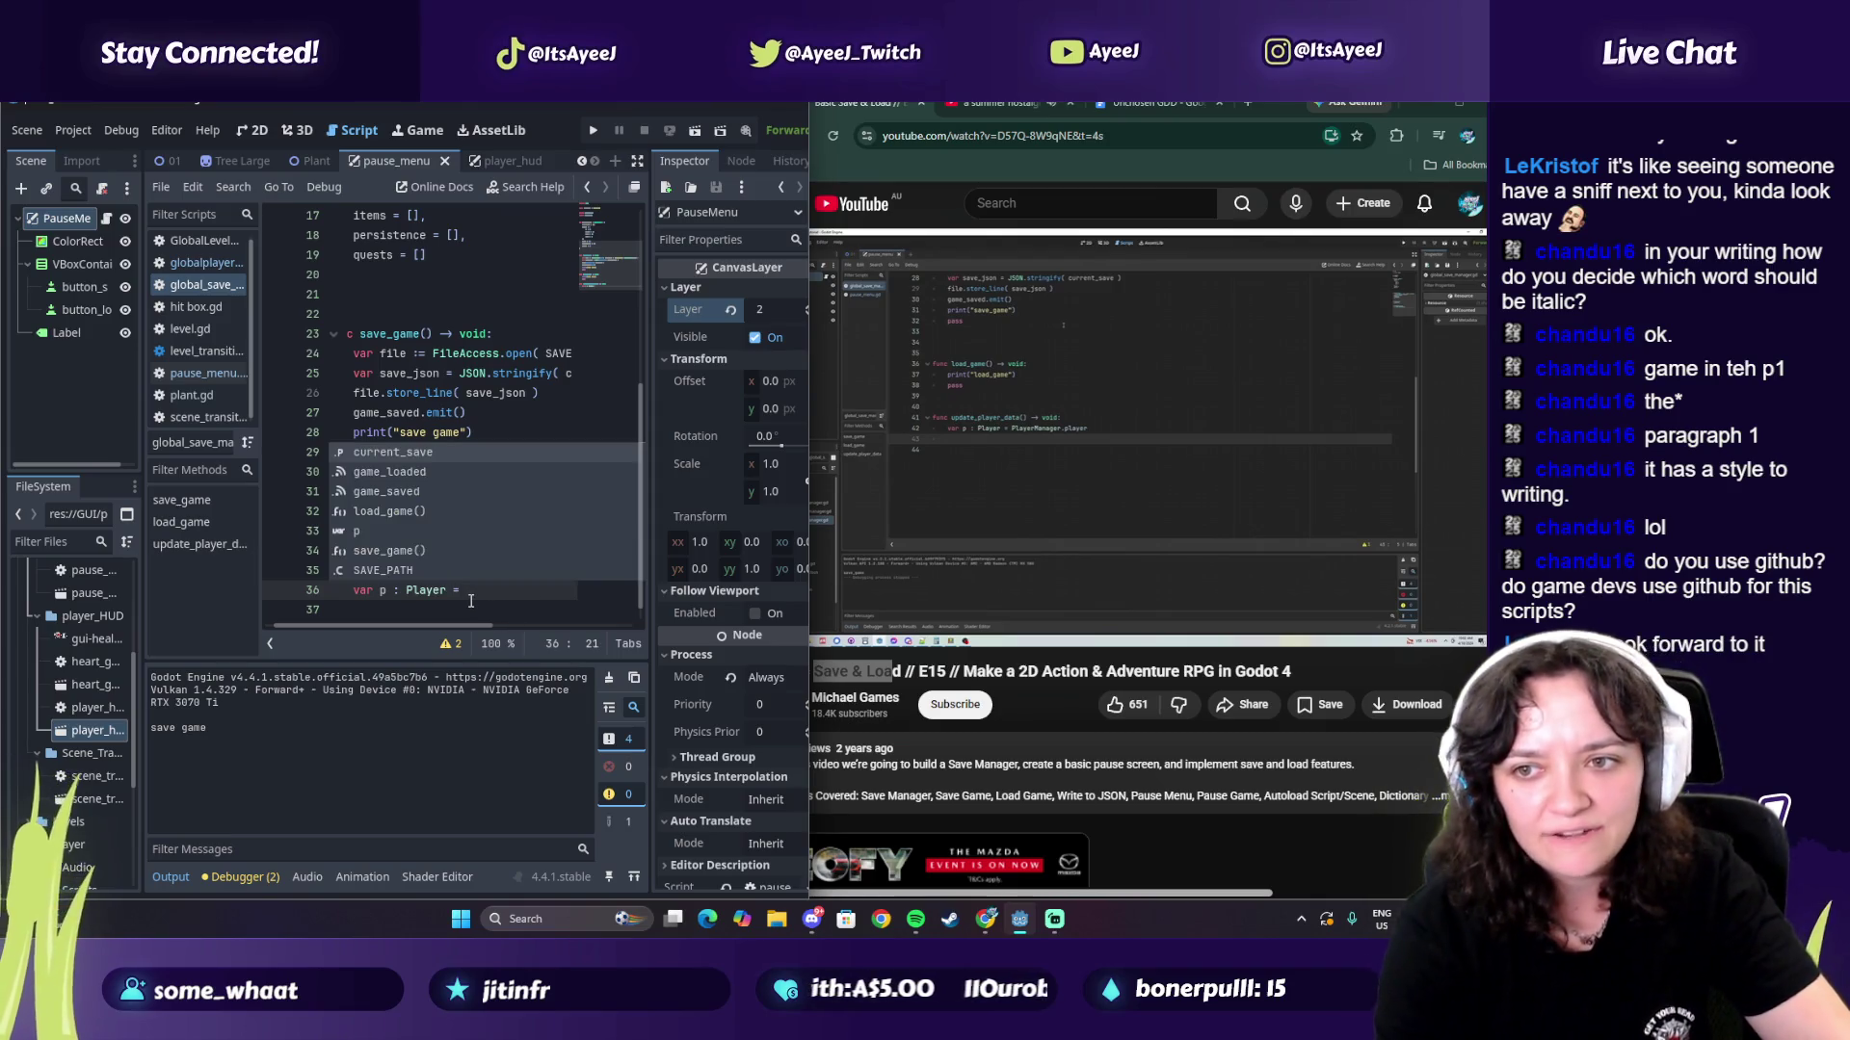
pyautogui.write('Player')
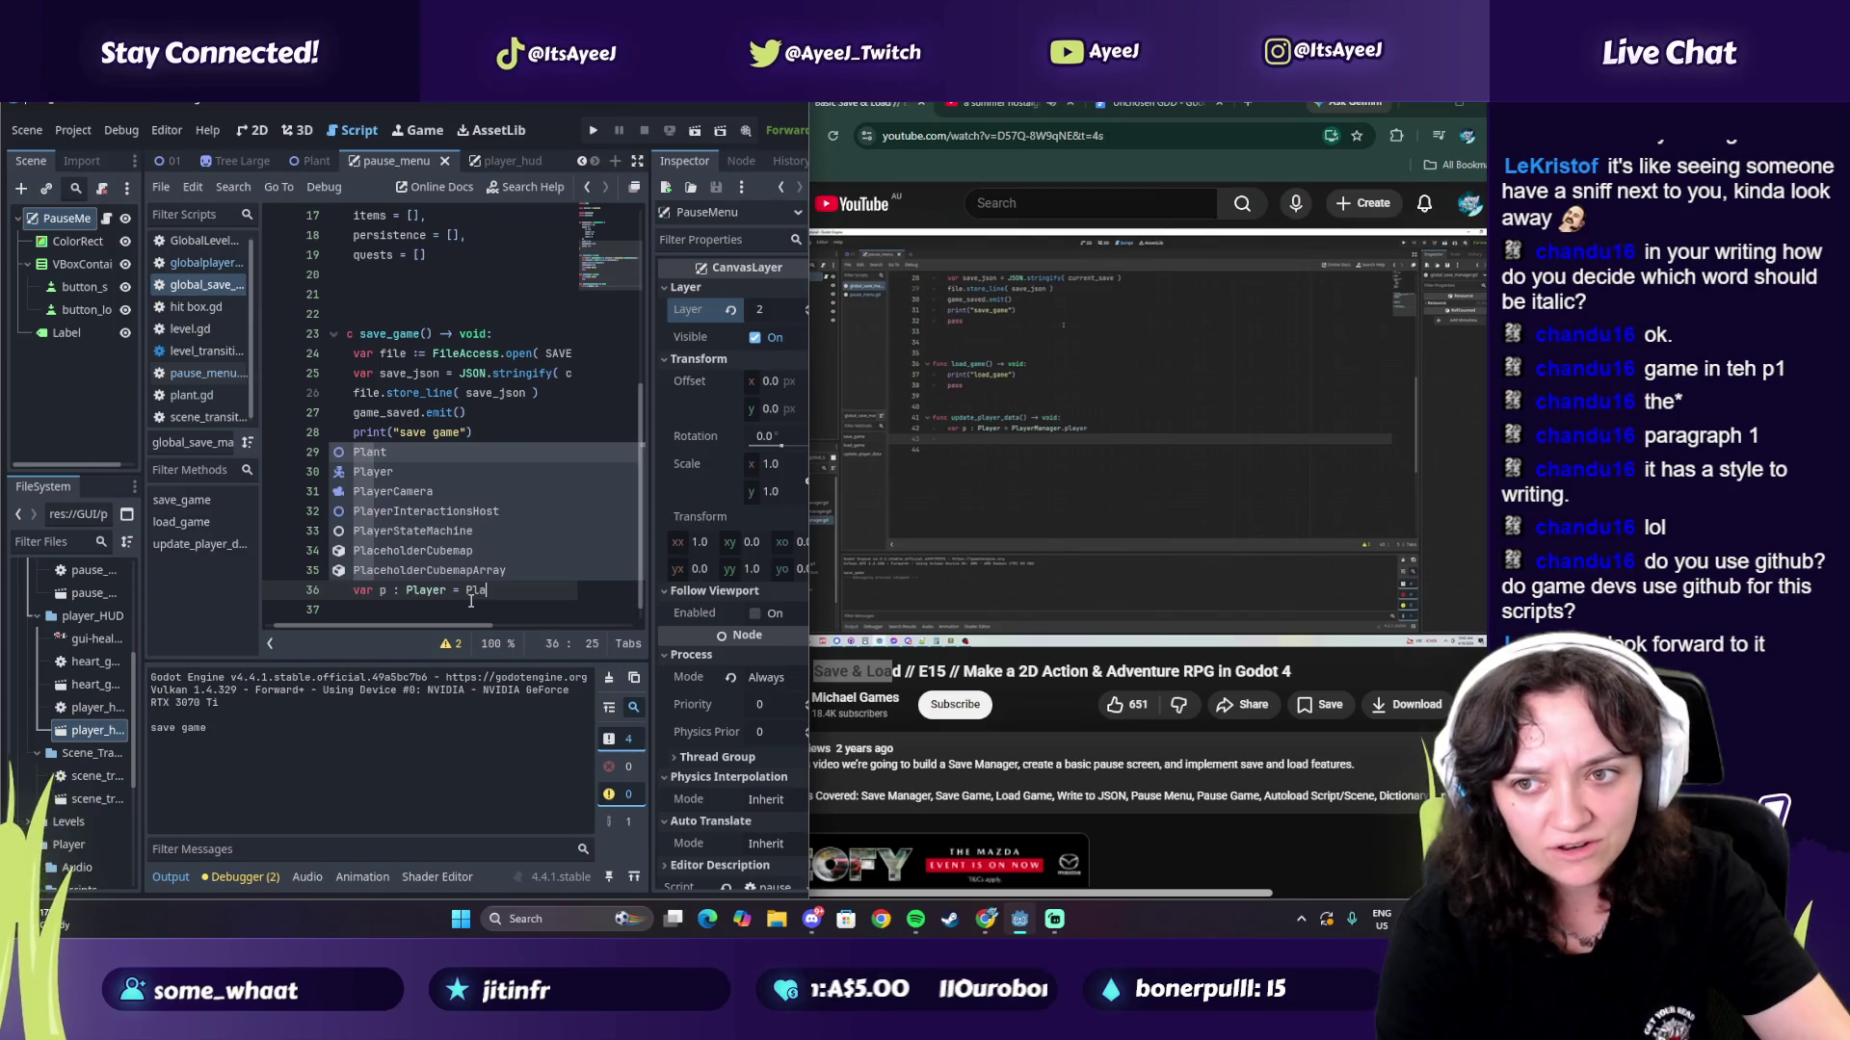
pyautogui.write('Mange')
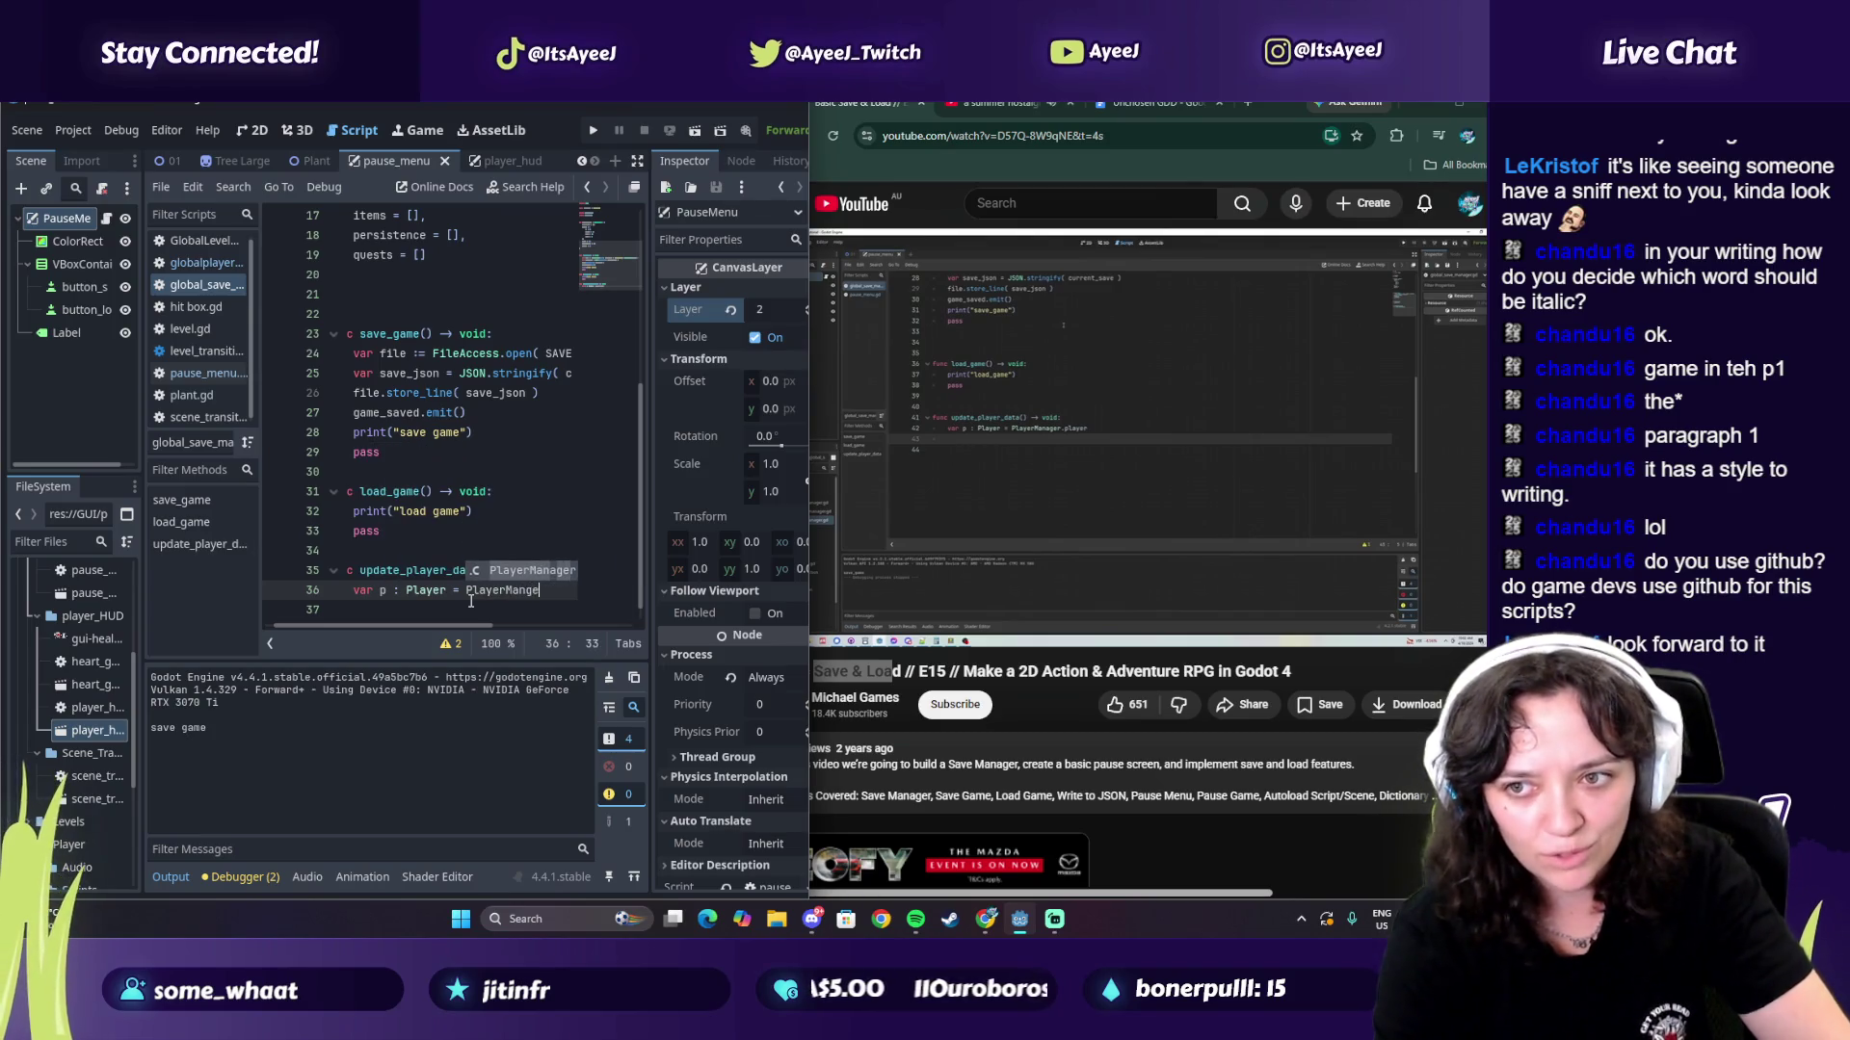
pyautogui.write('r.player')
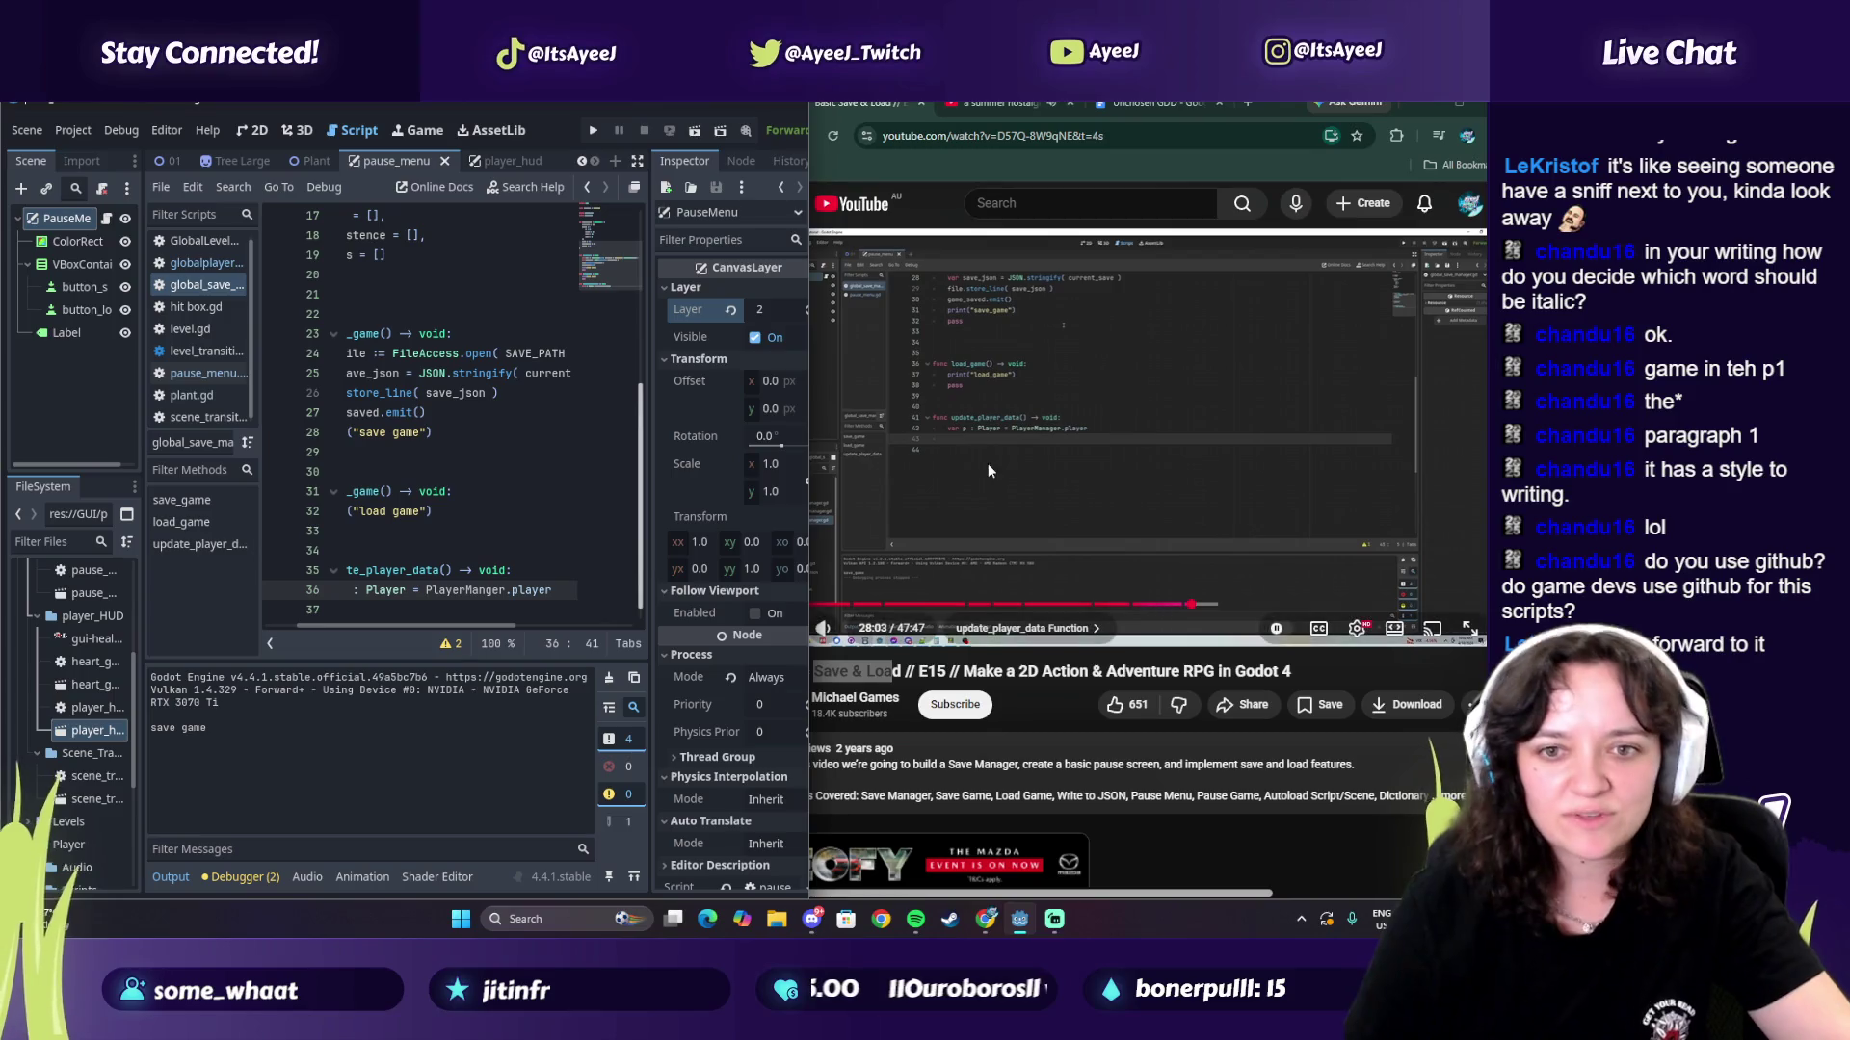
pyautogui.click(986, 464)
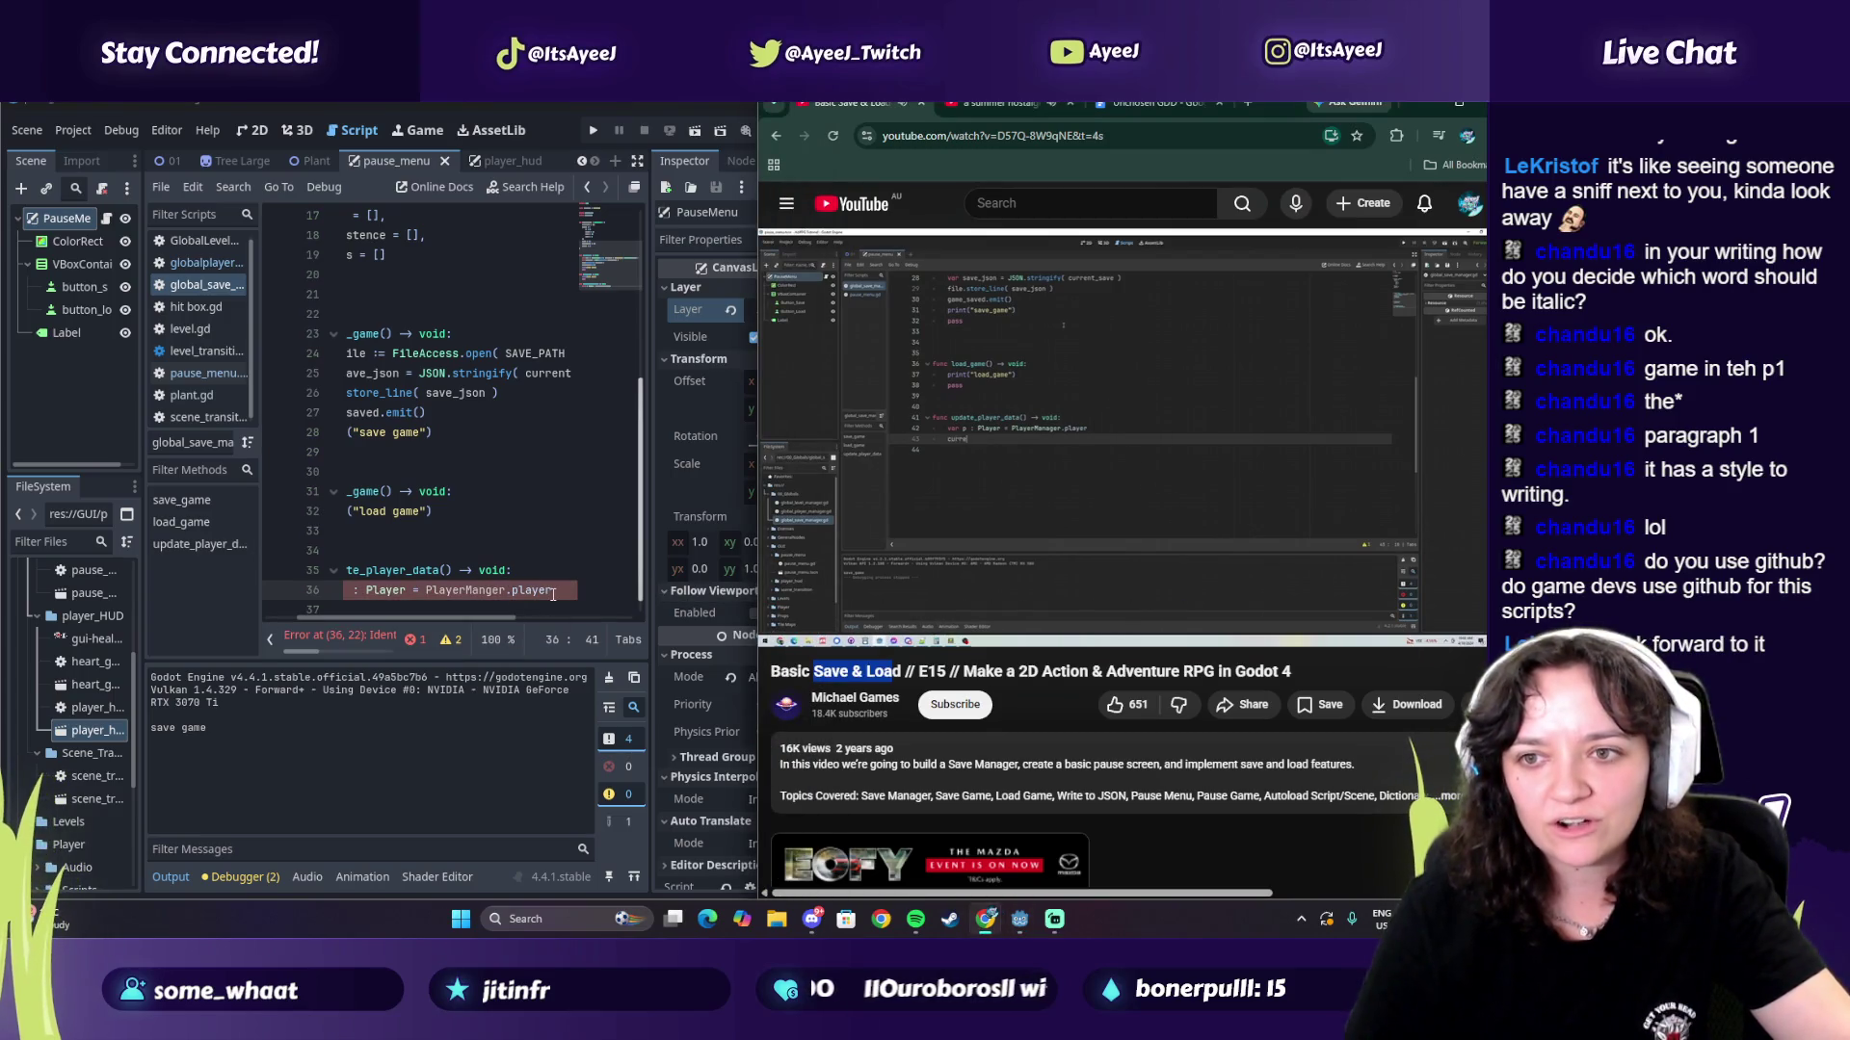
pyautogui.click(765, 528)
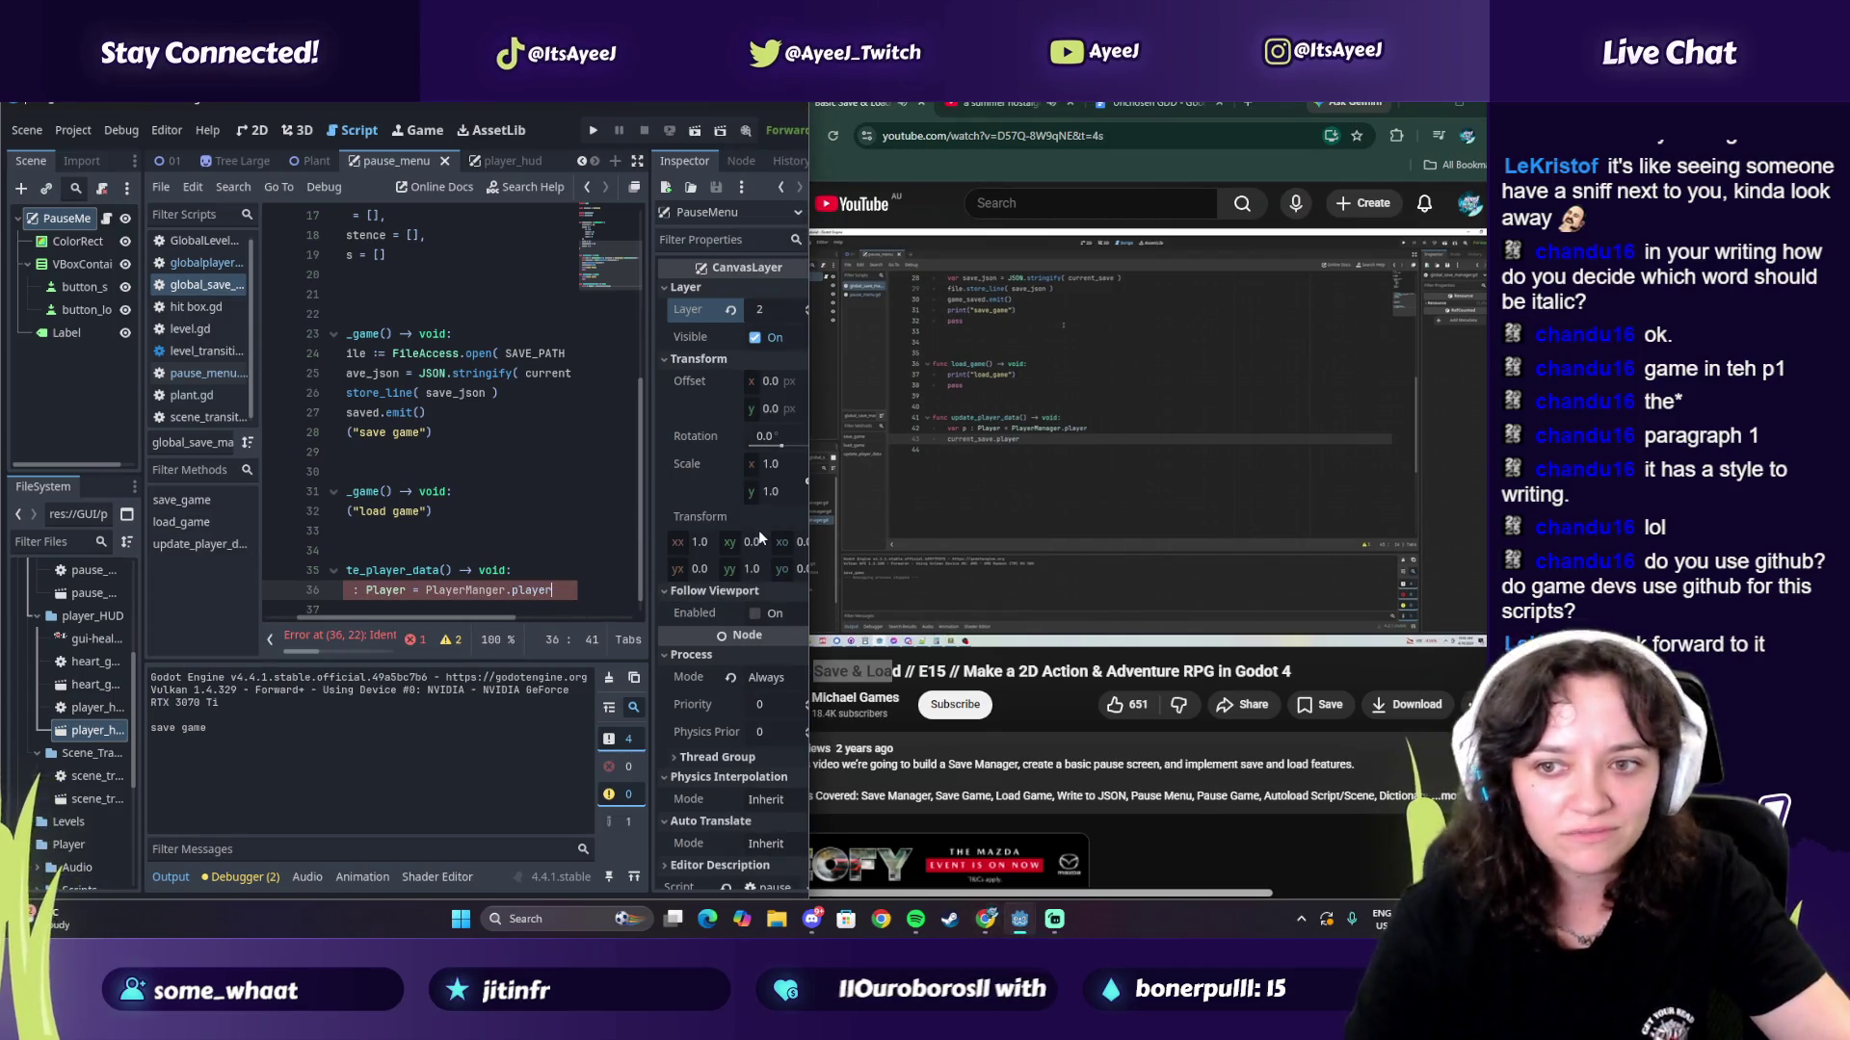
# Step: Add line 37 'current_save.player.hp = p.hp' below the player variable
pyautogui.press('Return')
pyautogui.write('current')
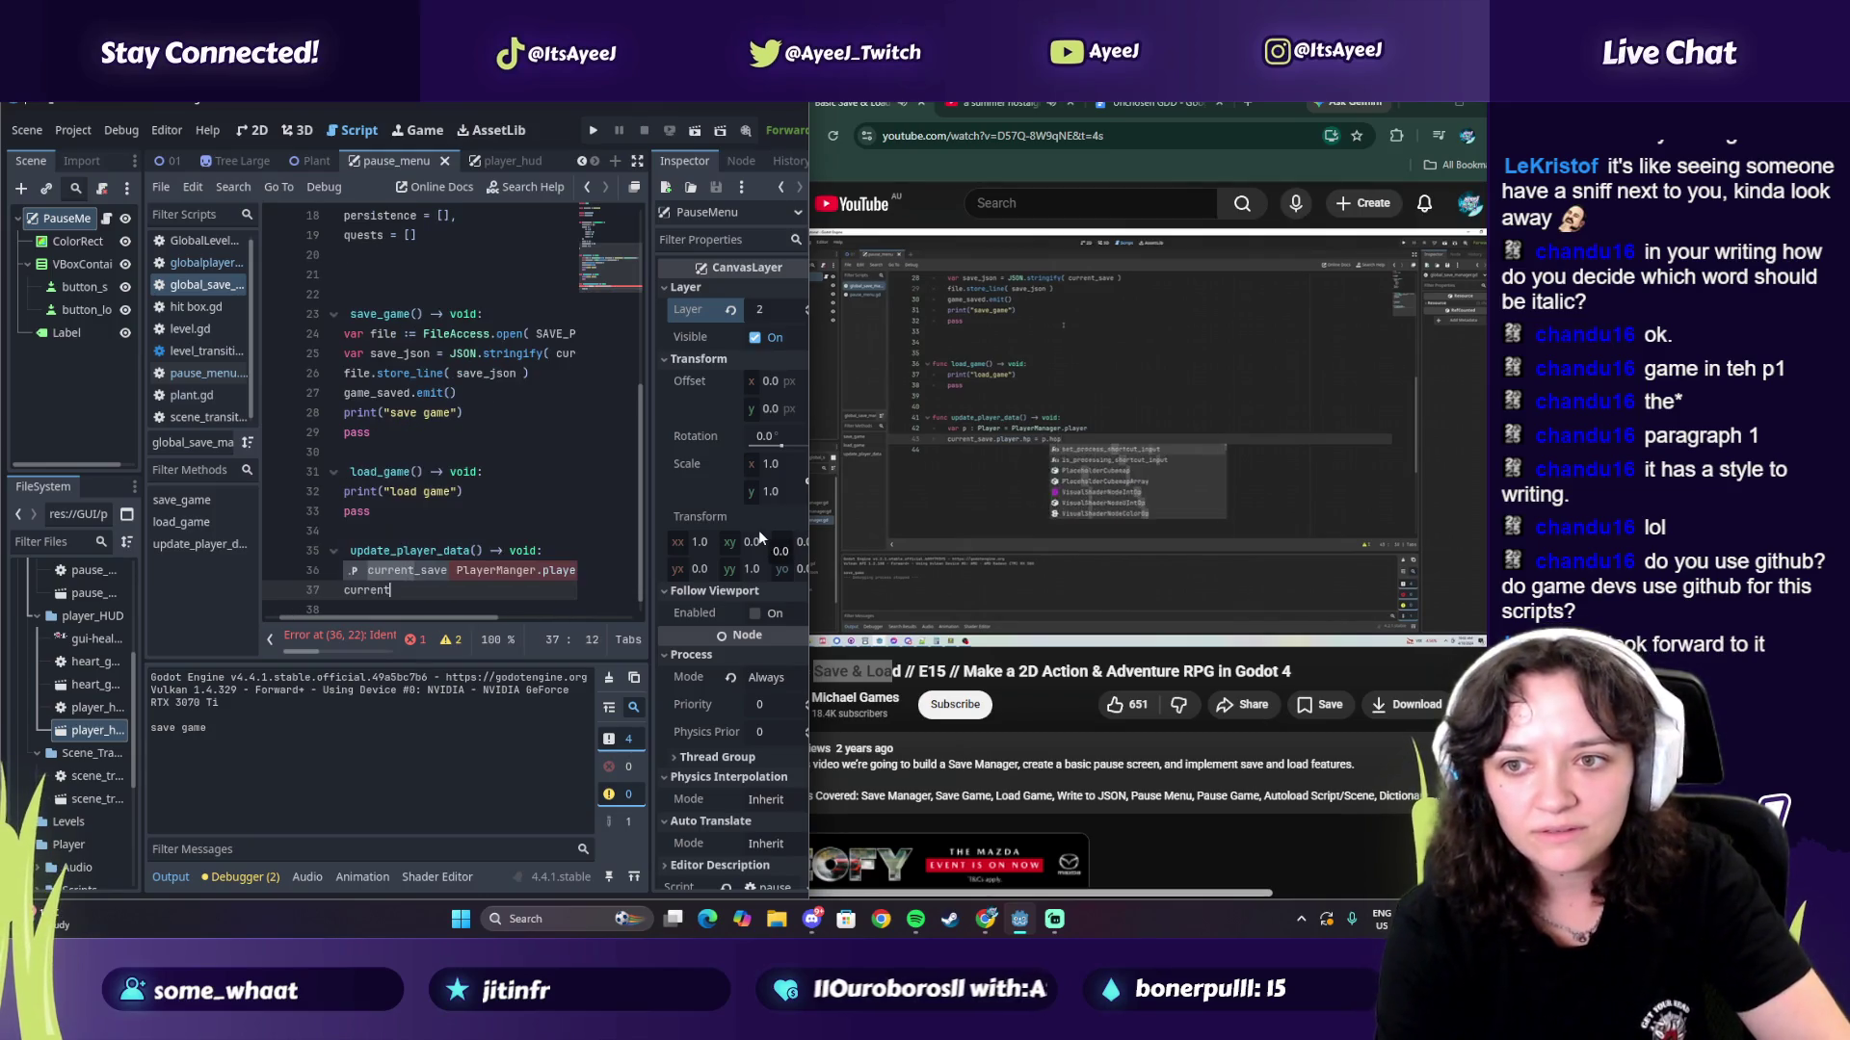
pyautogui.write('_save')
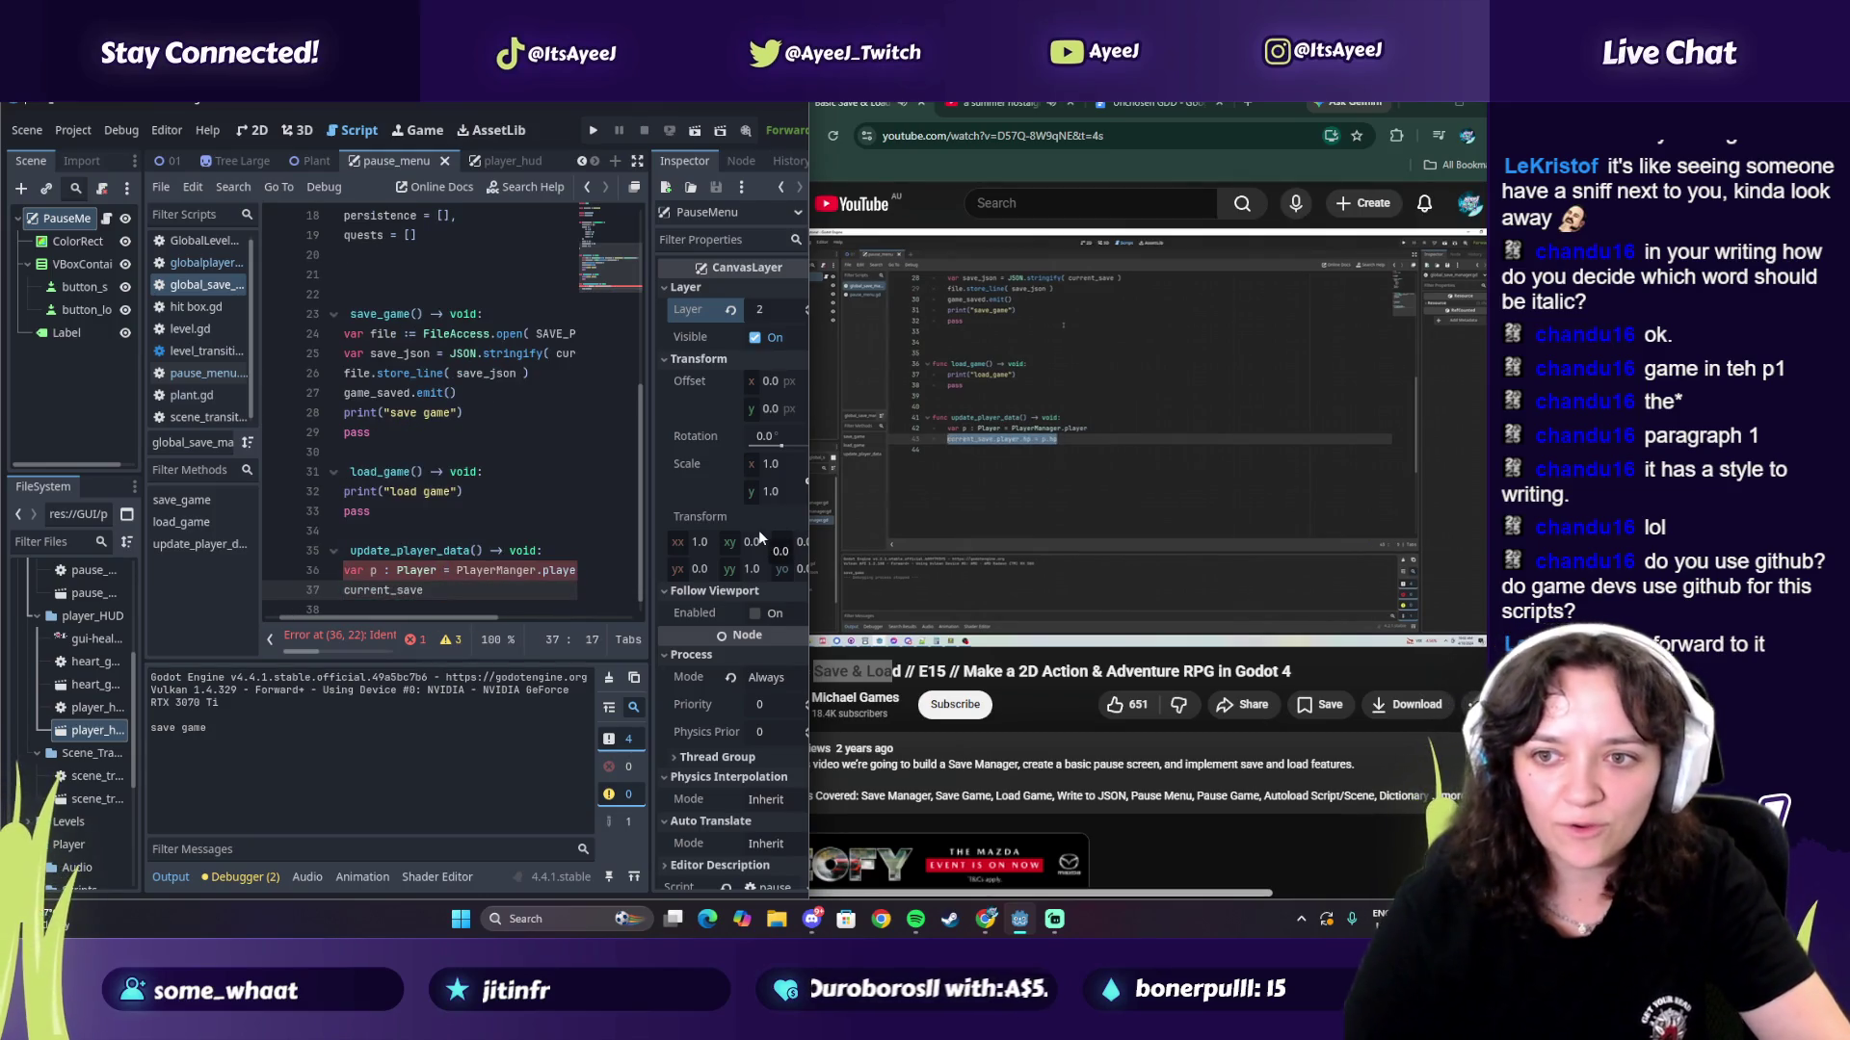
pyautogui.click(1276, 367)
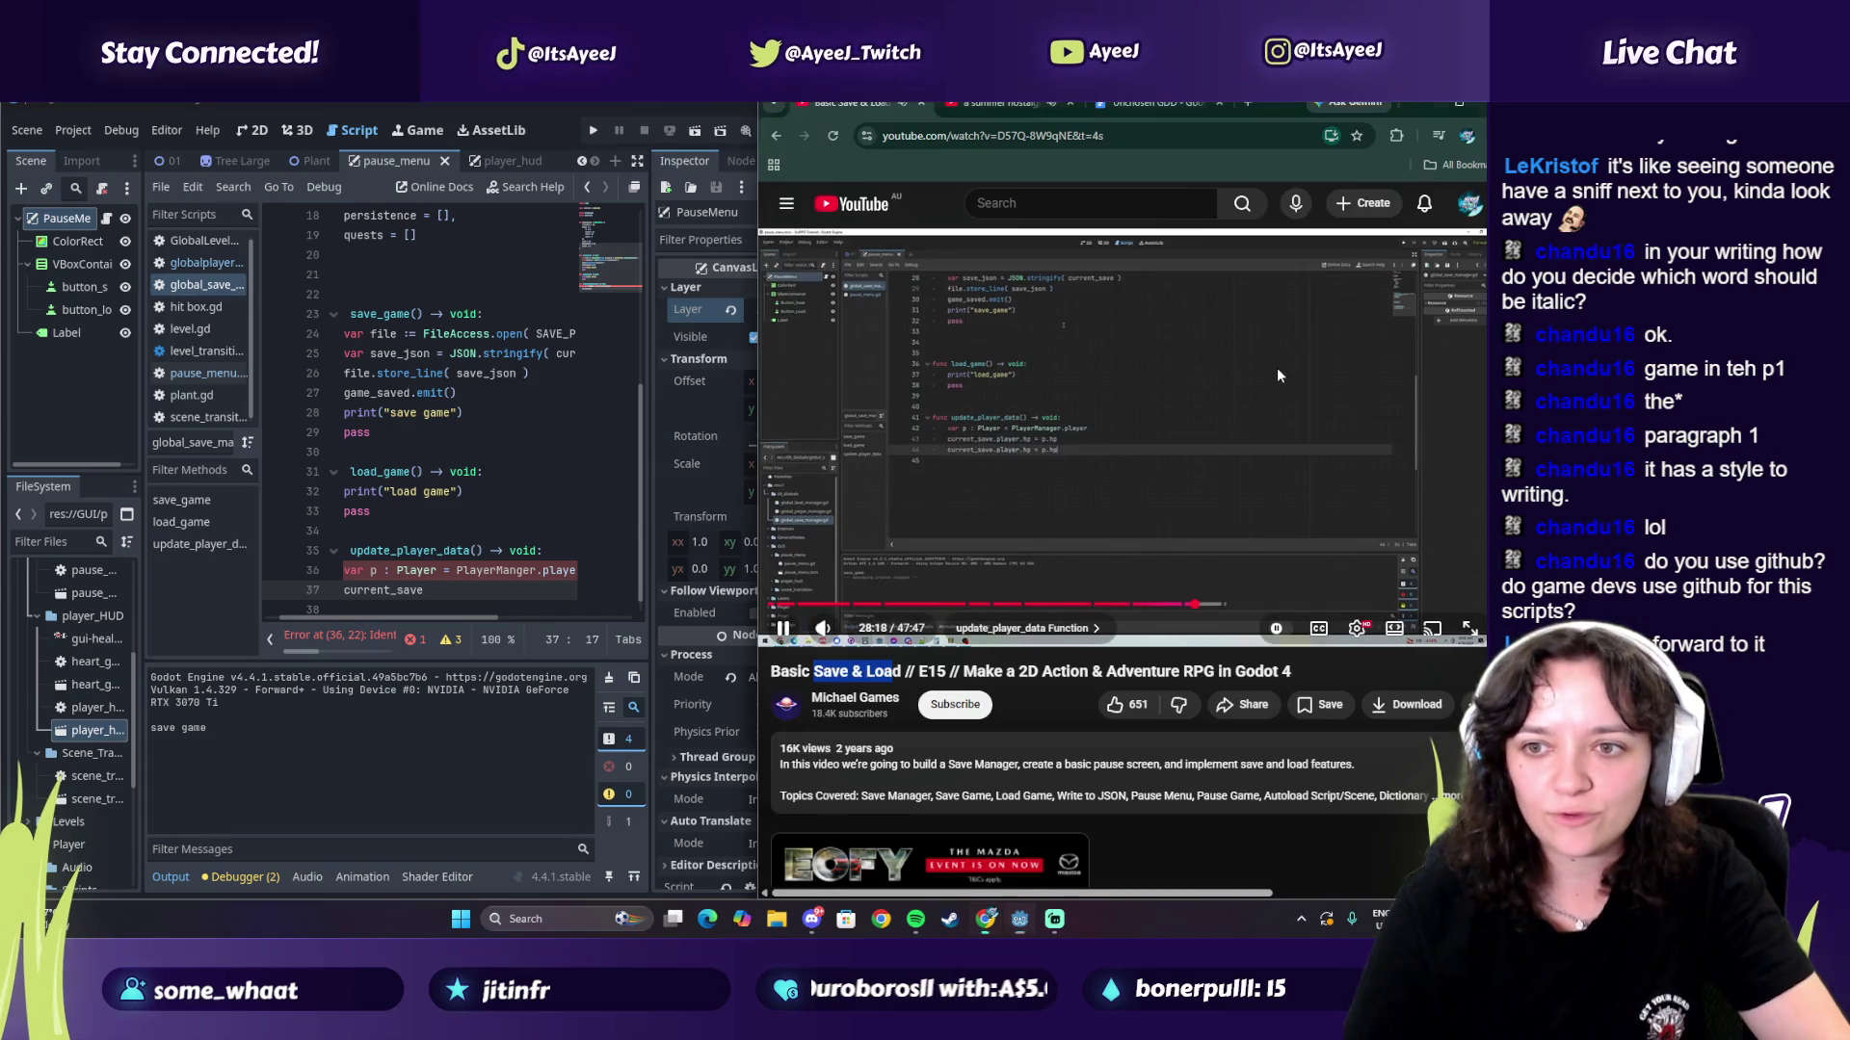
pyautogui.click(439, 589)
pyautogui.write('.player')
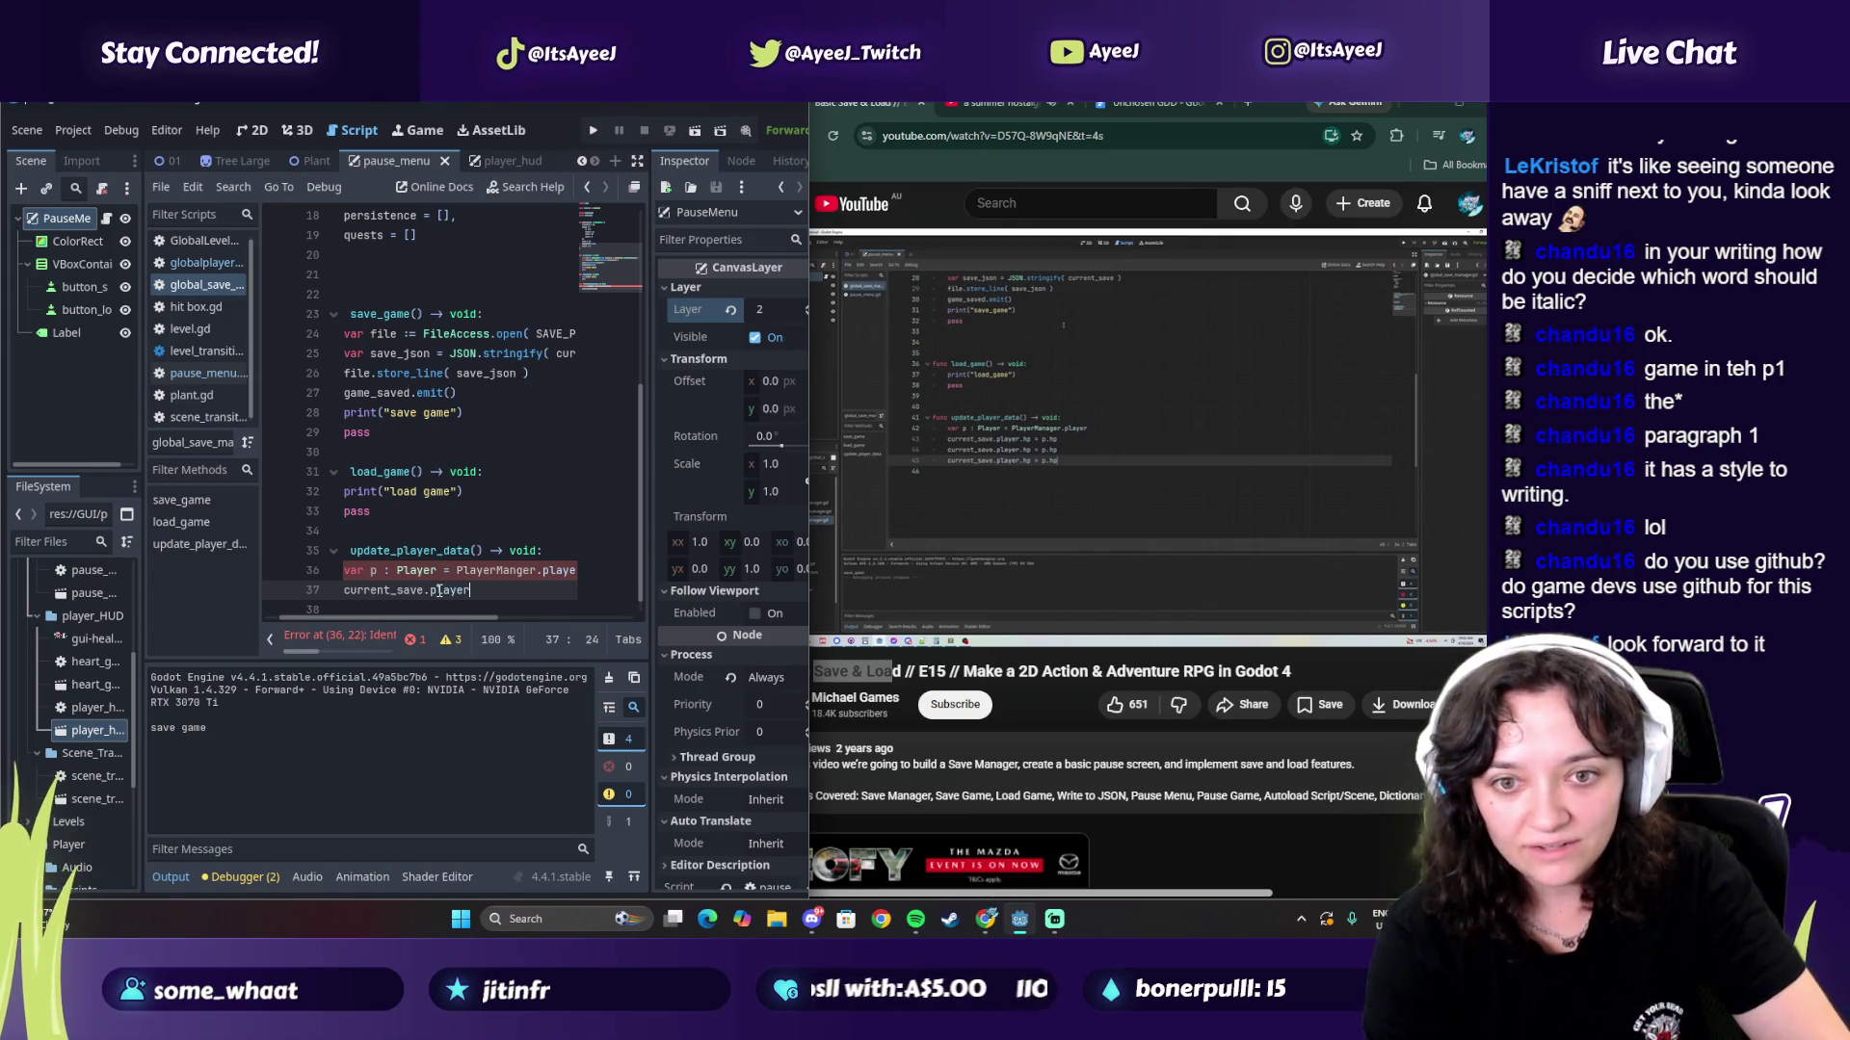
pyautogui.write('.hp')
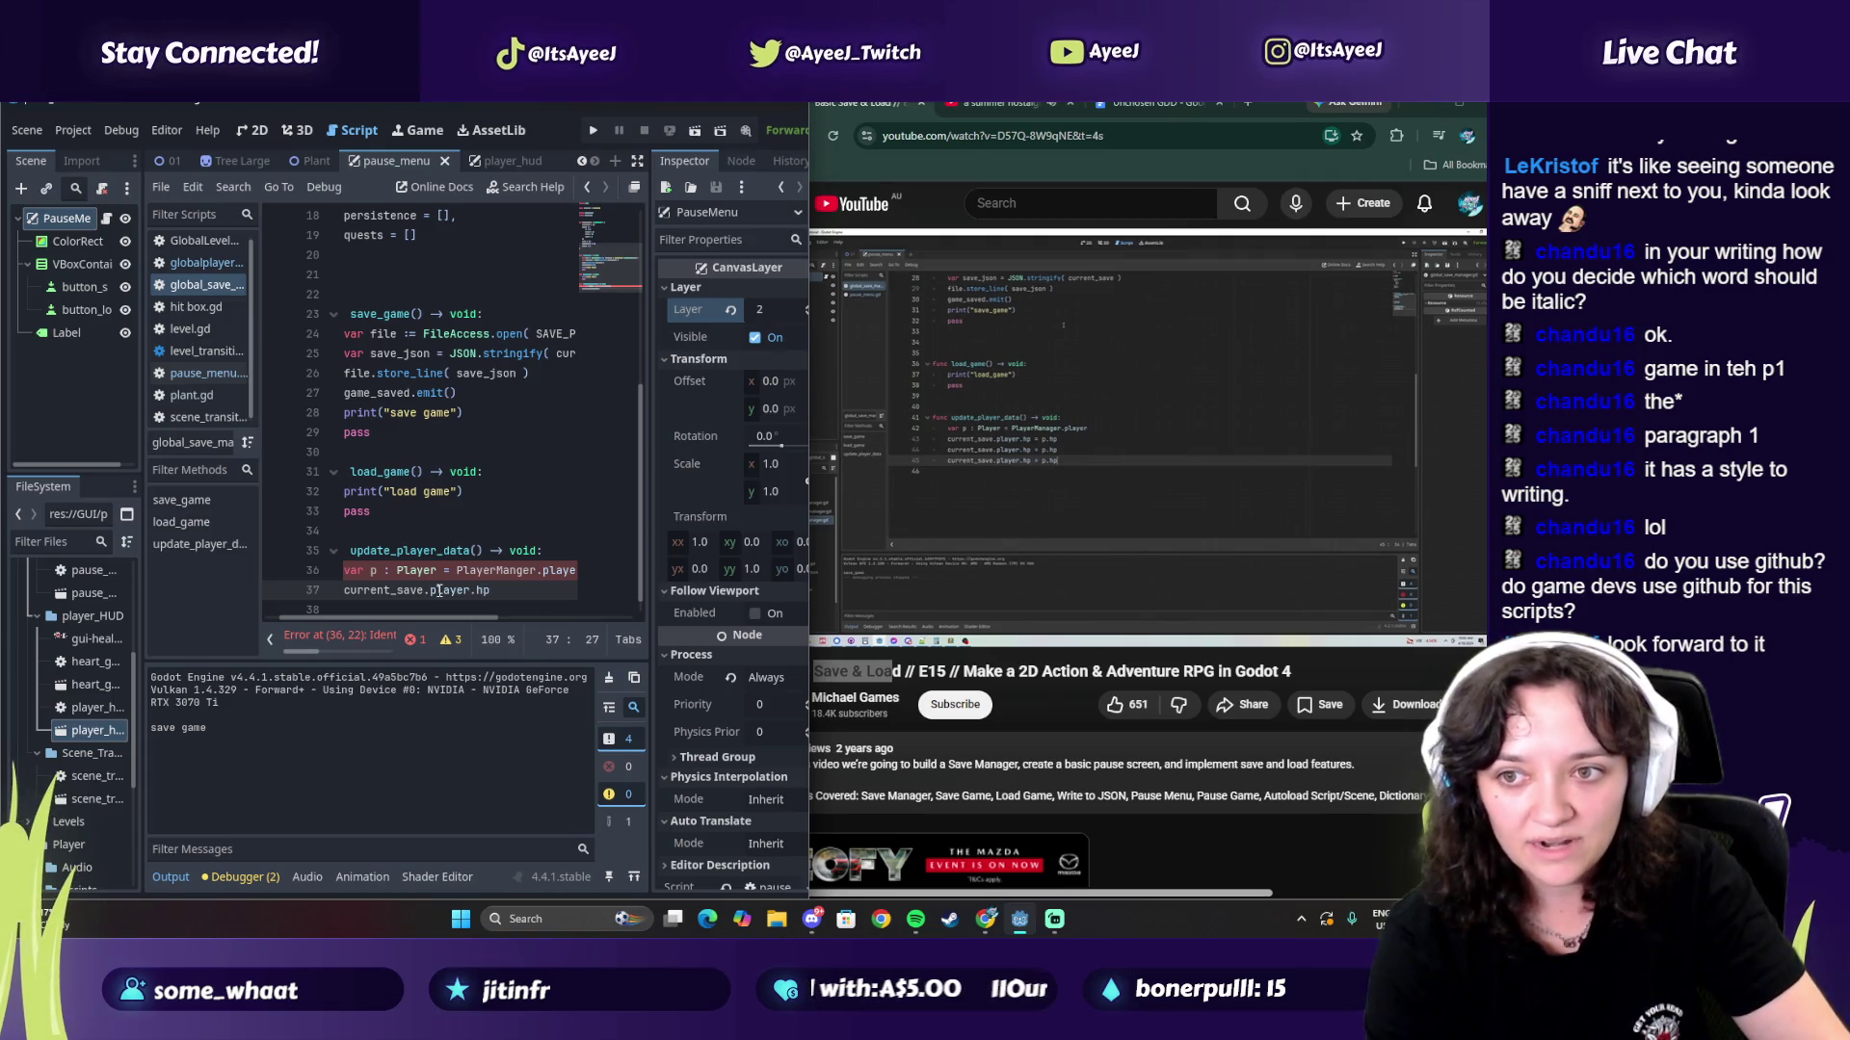
pyautogui.write(' = ')
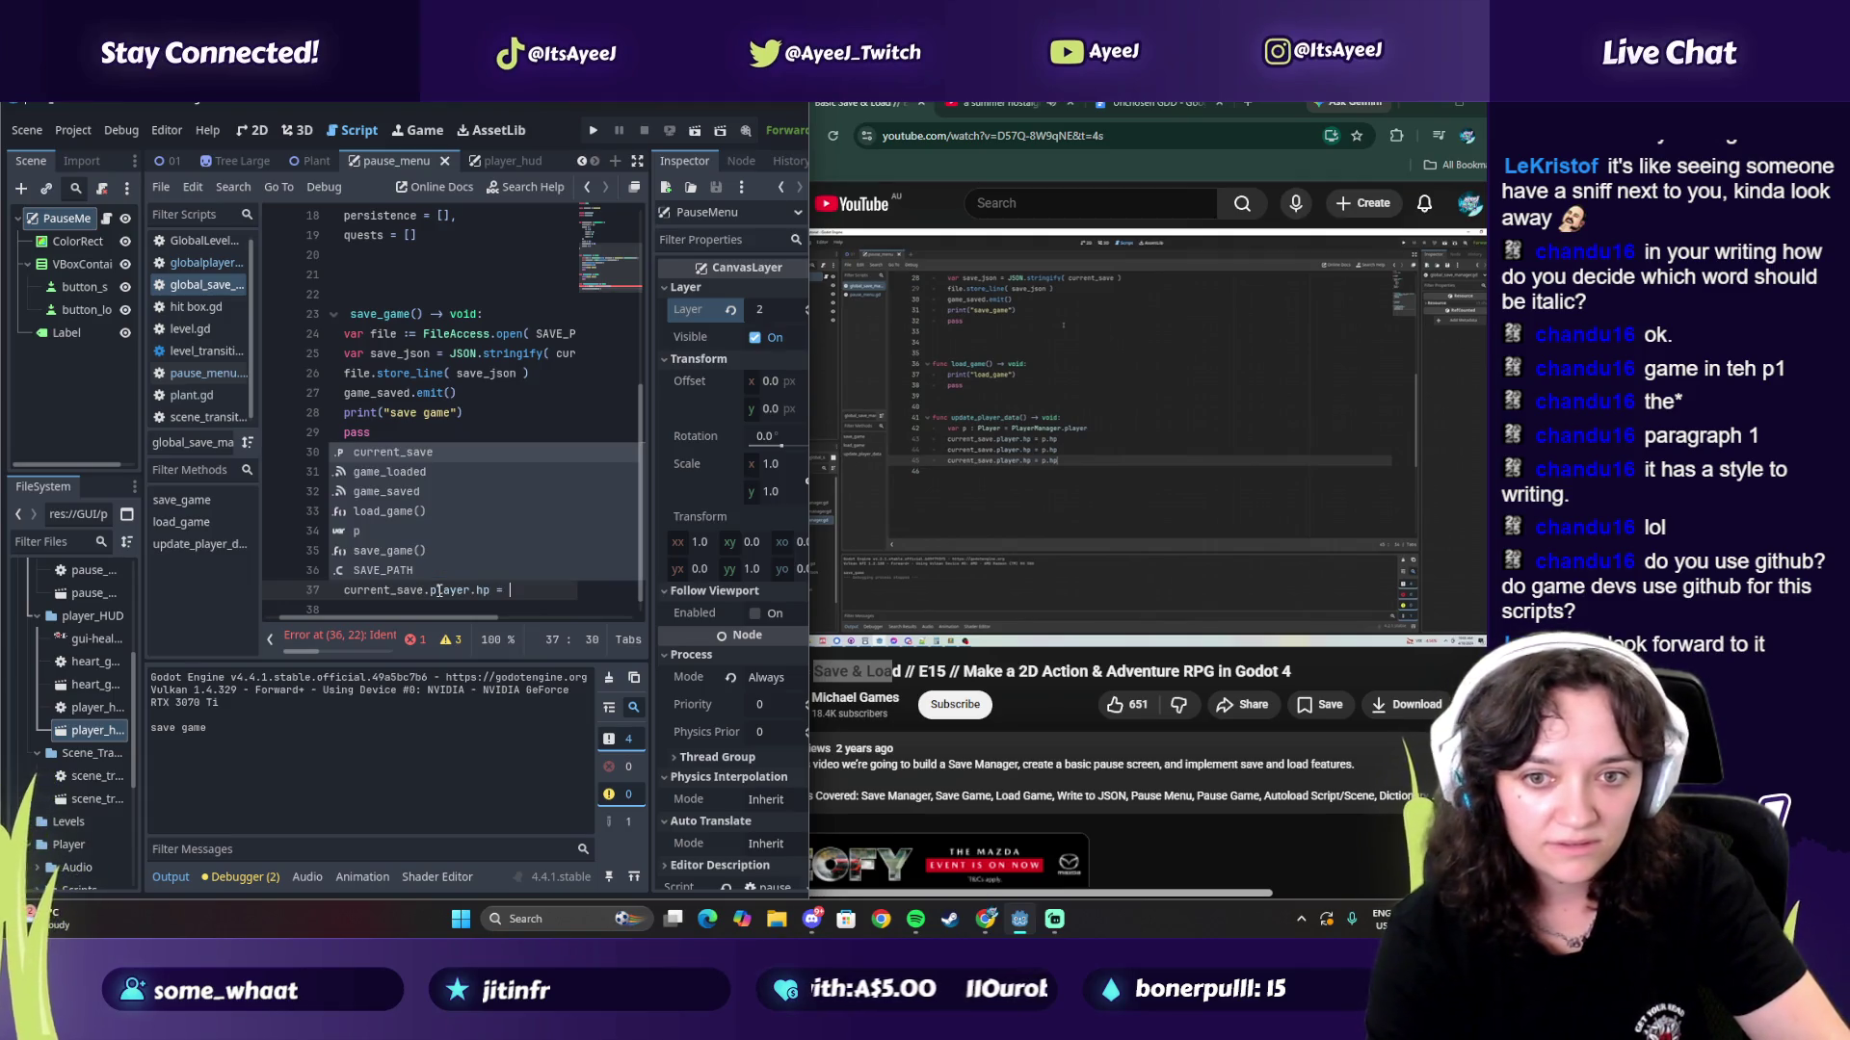
pyautogui.write('p.hp')
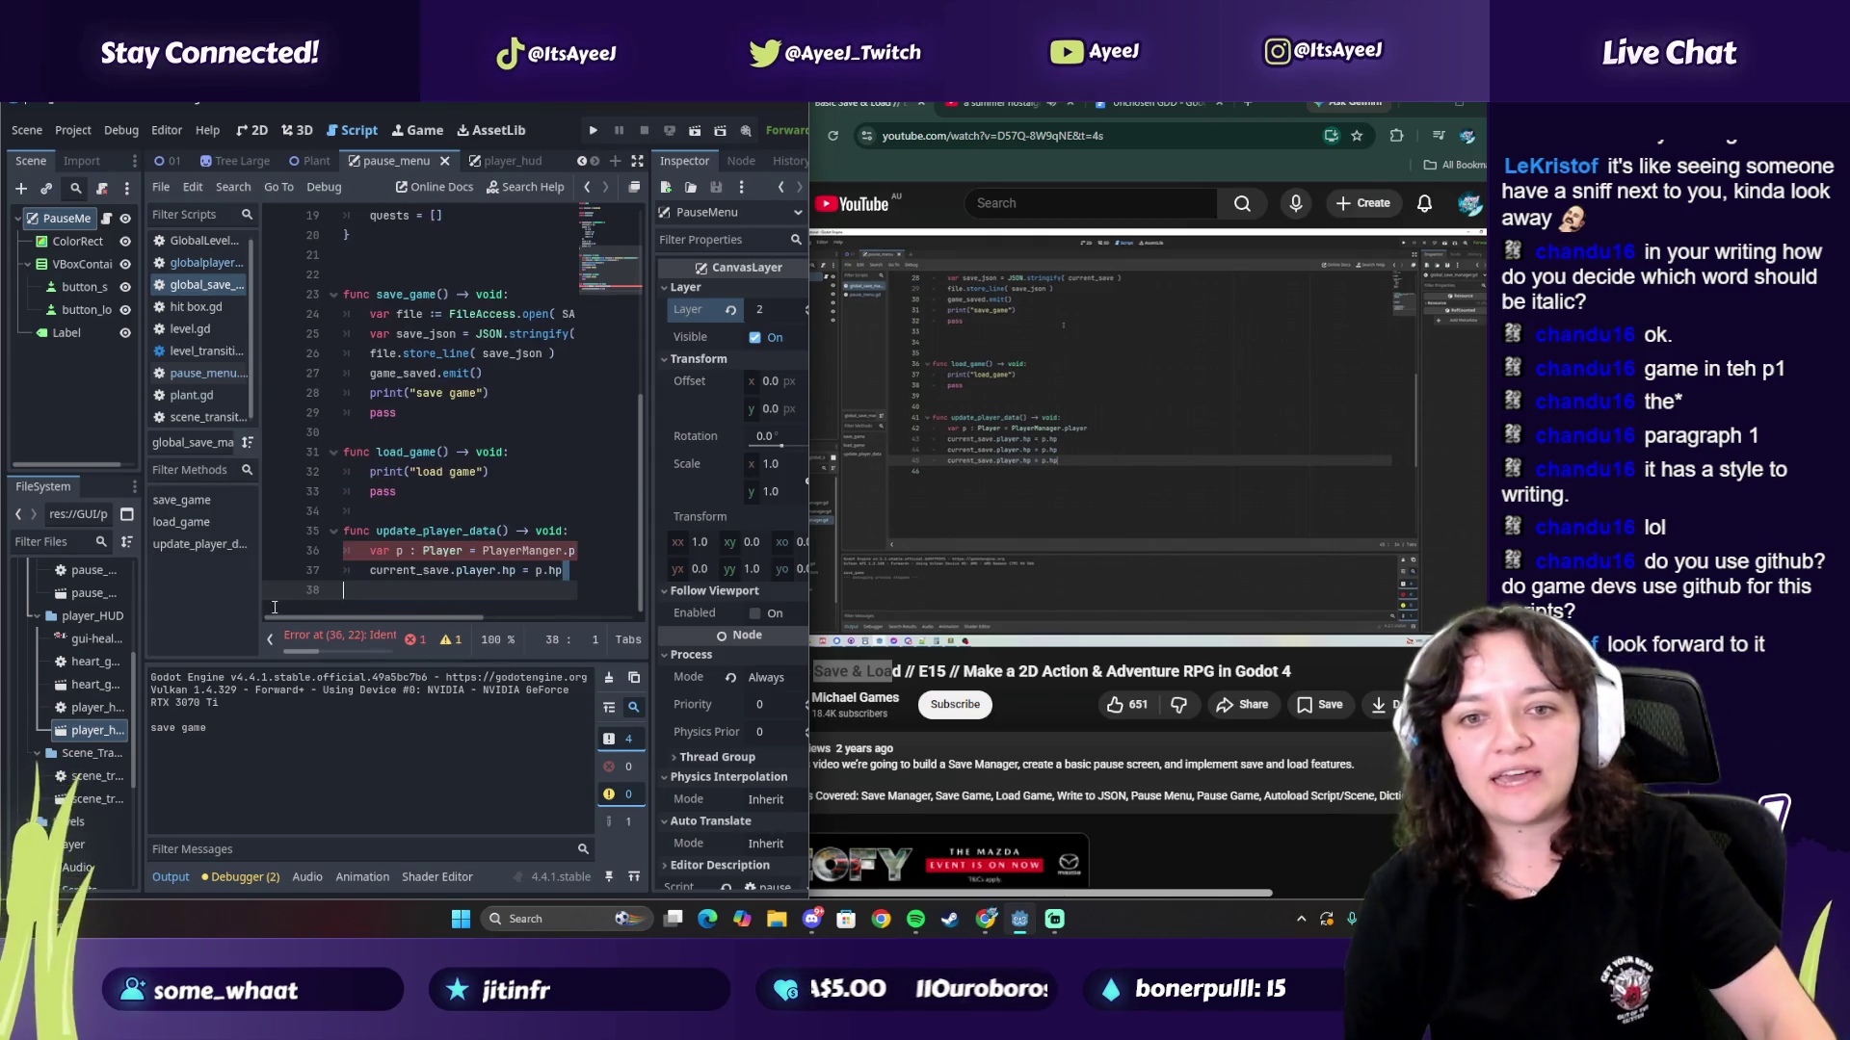
# Step: Re-indent line 37 and copy the whole hp assignment line
pyautogui.moveTo(566, 572); pyautogui.dragTo(372, 574)
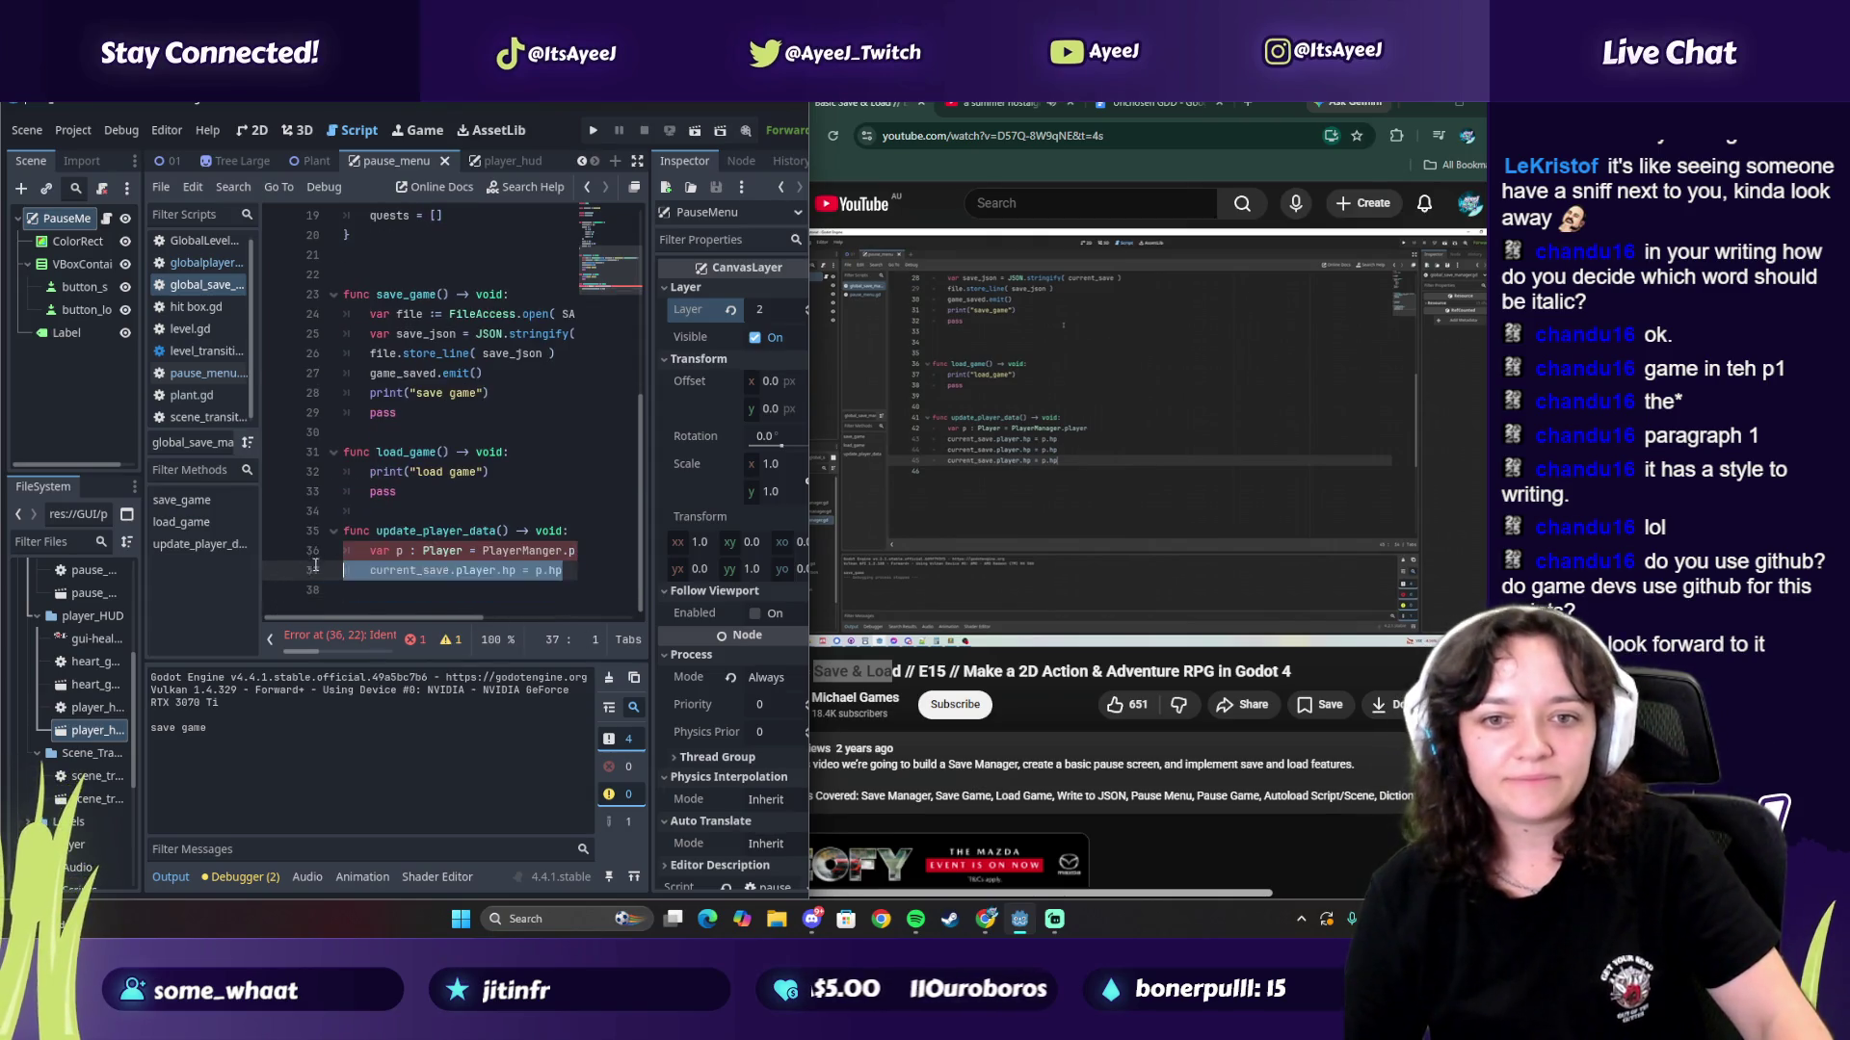
pyautogui.click(372, 574)
pyautogui.press('BackSpace')
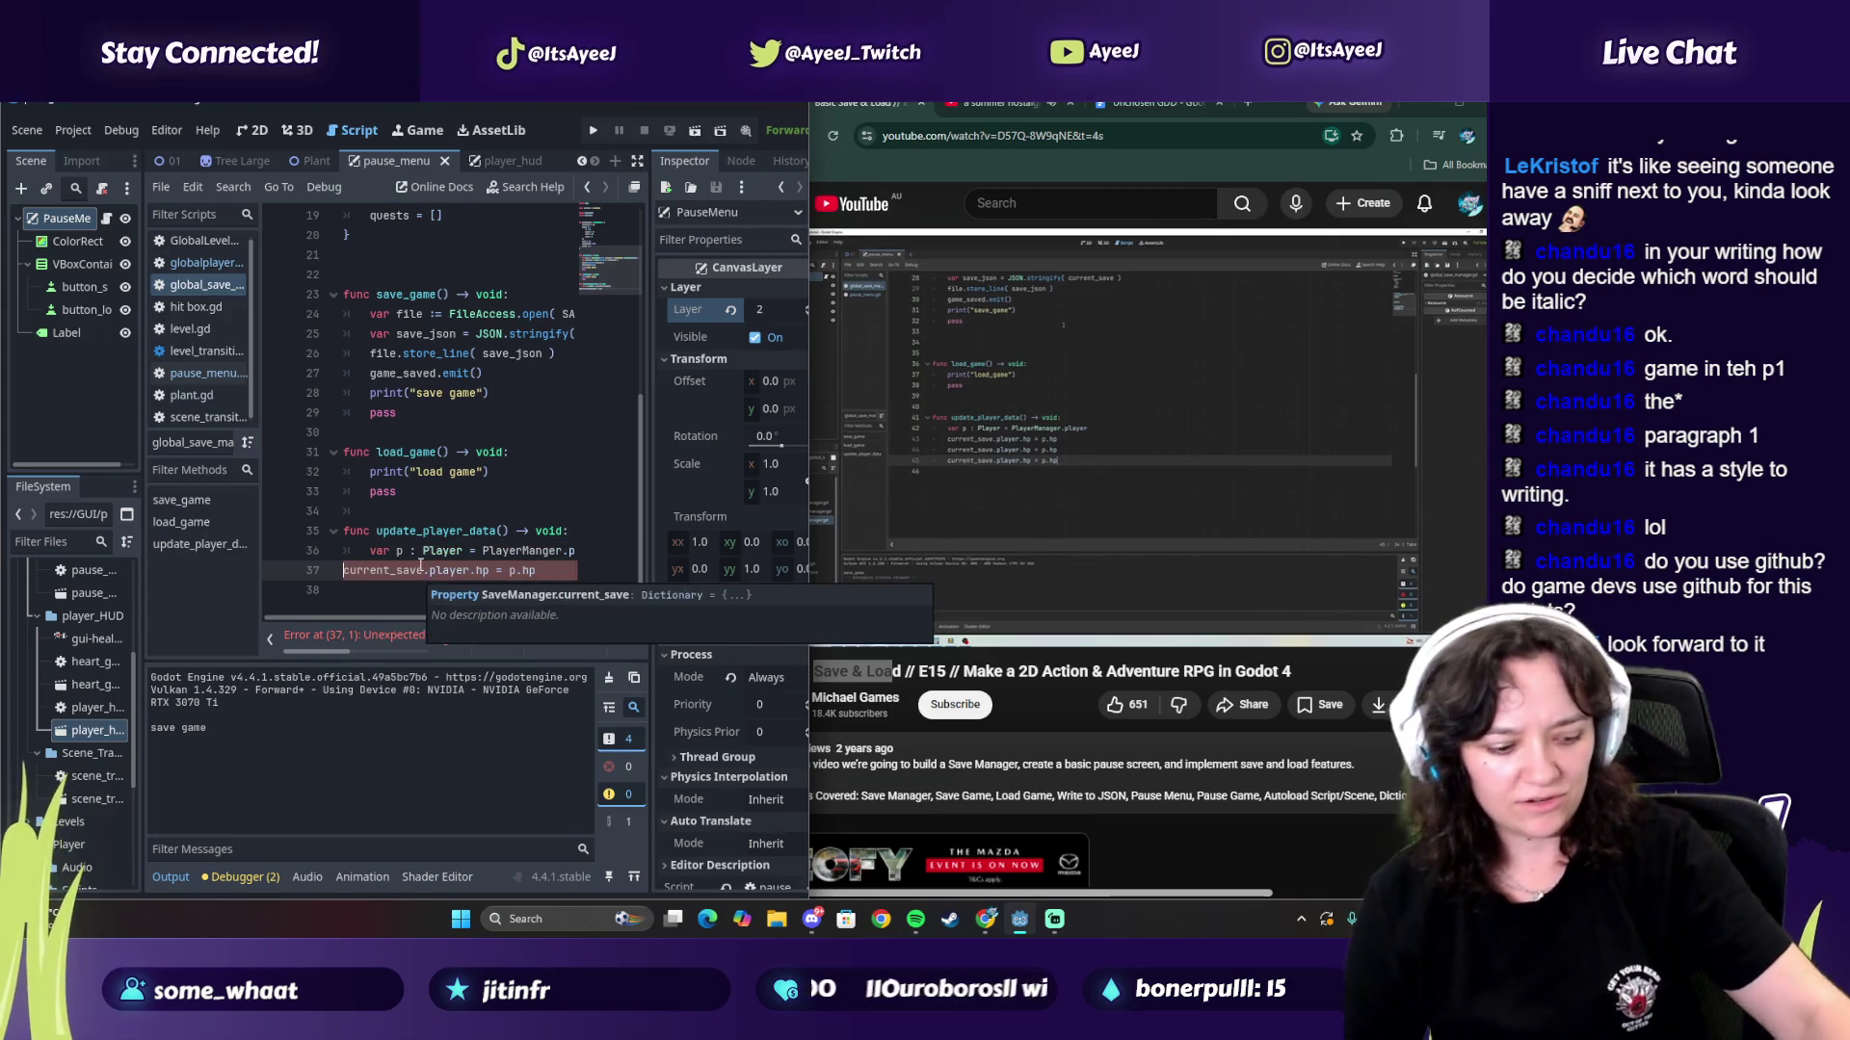
pyautogui.press('Tab')
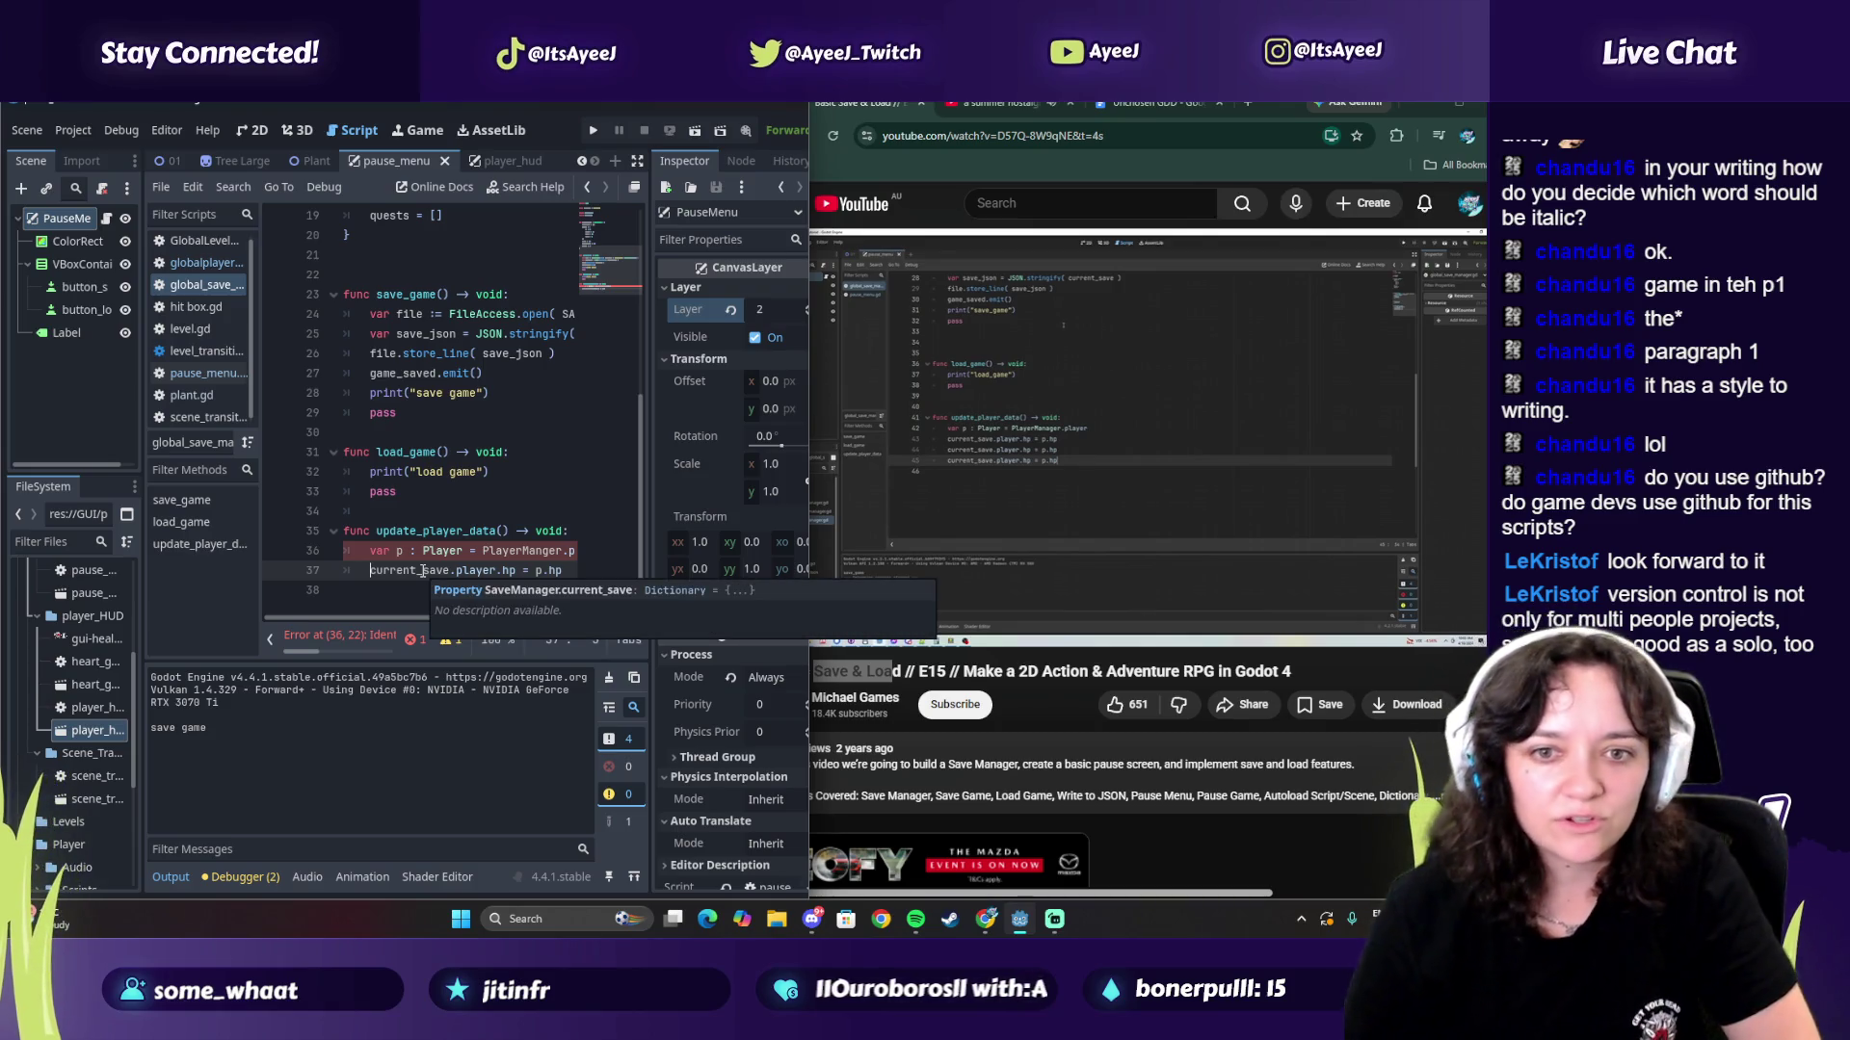
pyautogui.hscroll(3, 421, 623)
pyautogui.moveTo(421, 624)
pyautogui.mouseDown()
pyautogui.moveTo(353, 627)
pyautogui.moveTo(428, 621)
pyautogui.moveTo(347, 644)
pyautogui.moveTo(385, 639)
pyautogui.mouseUp()
pyautogui.moveTo(515, 570); pyautogui.dragTo(298, 578)
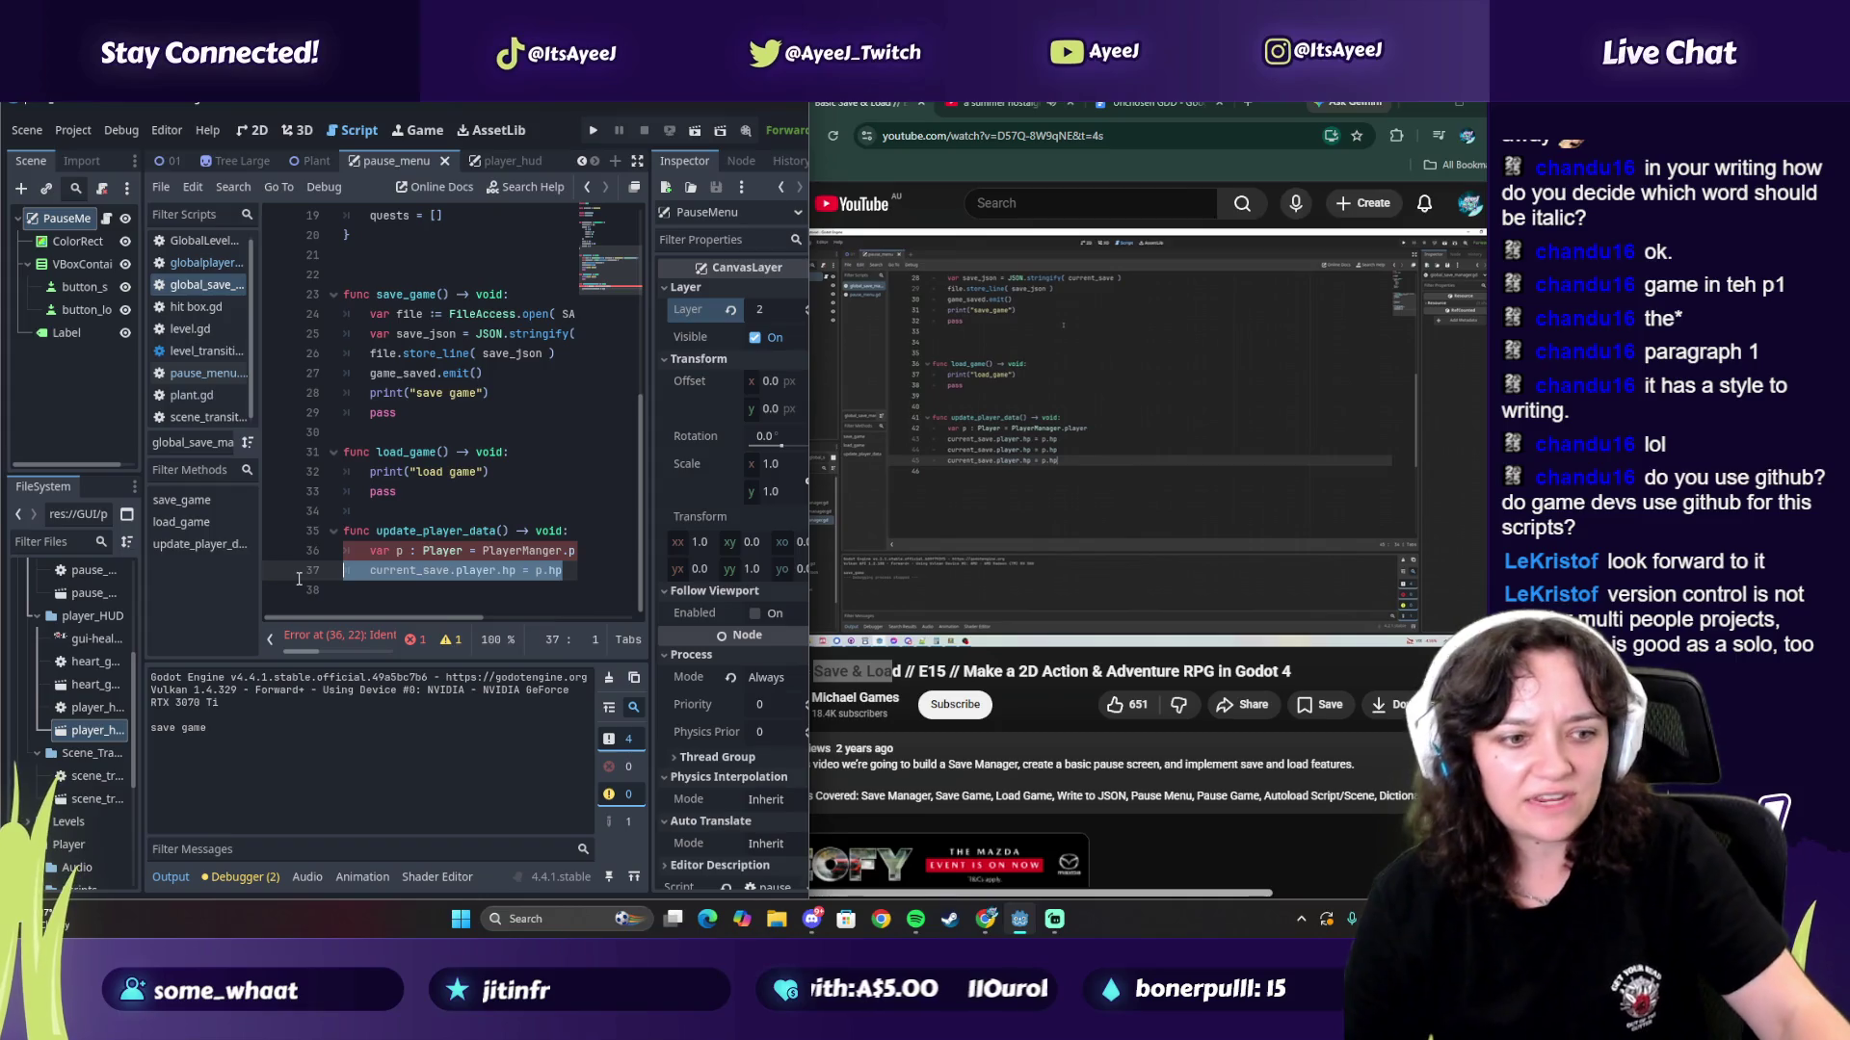
pyautogui.hotkey('ctrl', 'c')
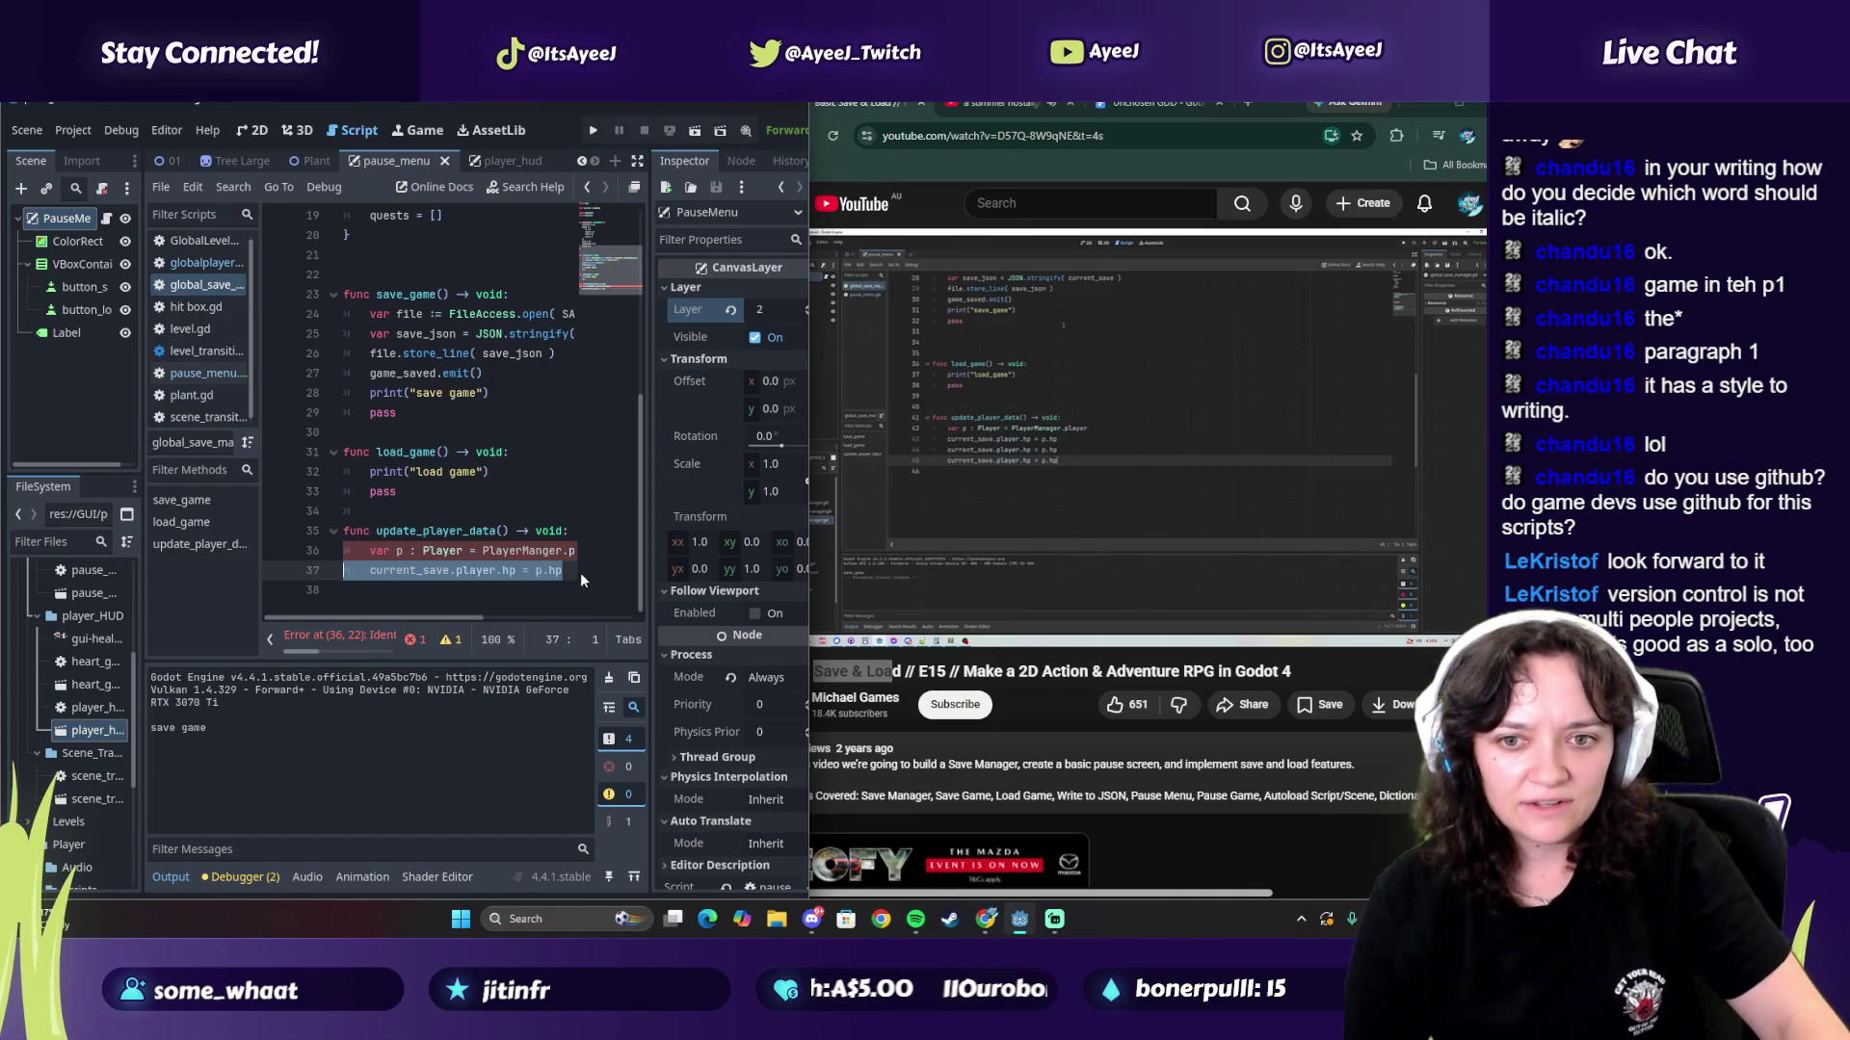
# Step: Paste three copies of the hp assignment below line 37, filling lines 38–40
pyautogui.click(583, 576)
pyautogui.press('Return')
pyautogui.hotkey('ctrl', 'v')
pyautogui.press('Return')
pyautogui.hotkey('ctrl', 'v')
pyautogui.press('Return')
pyautogui.hotkey('ctrl', 'v')
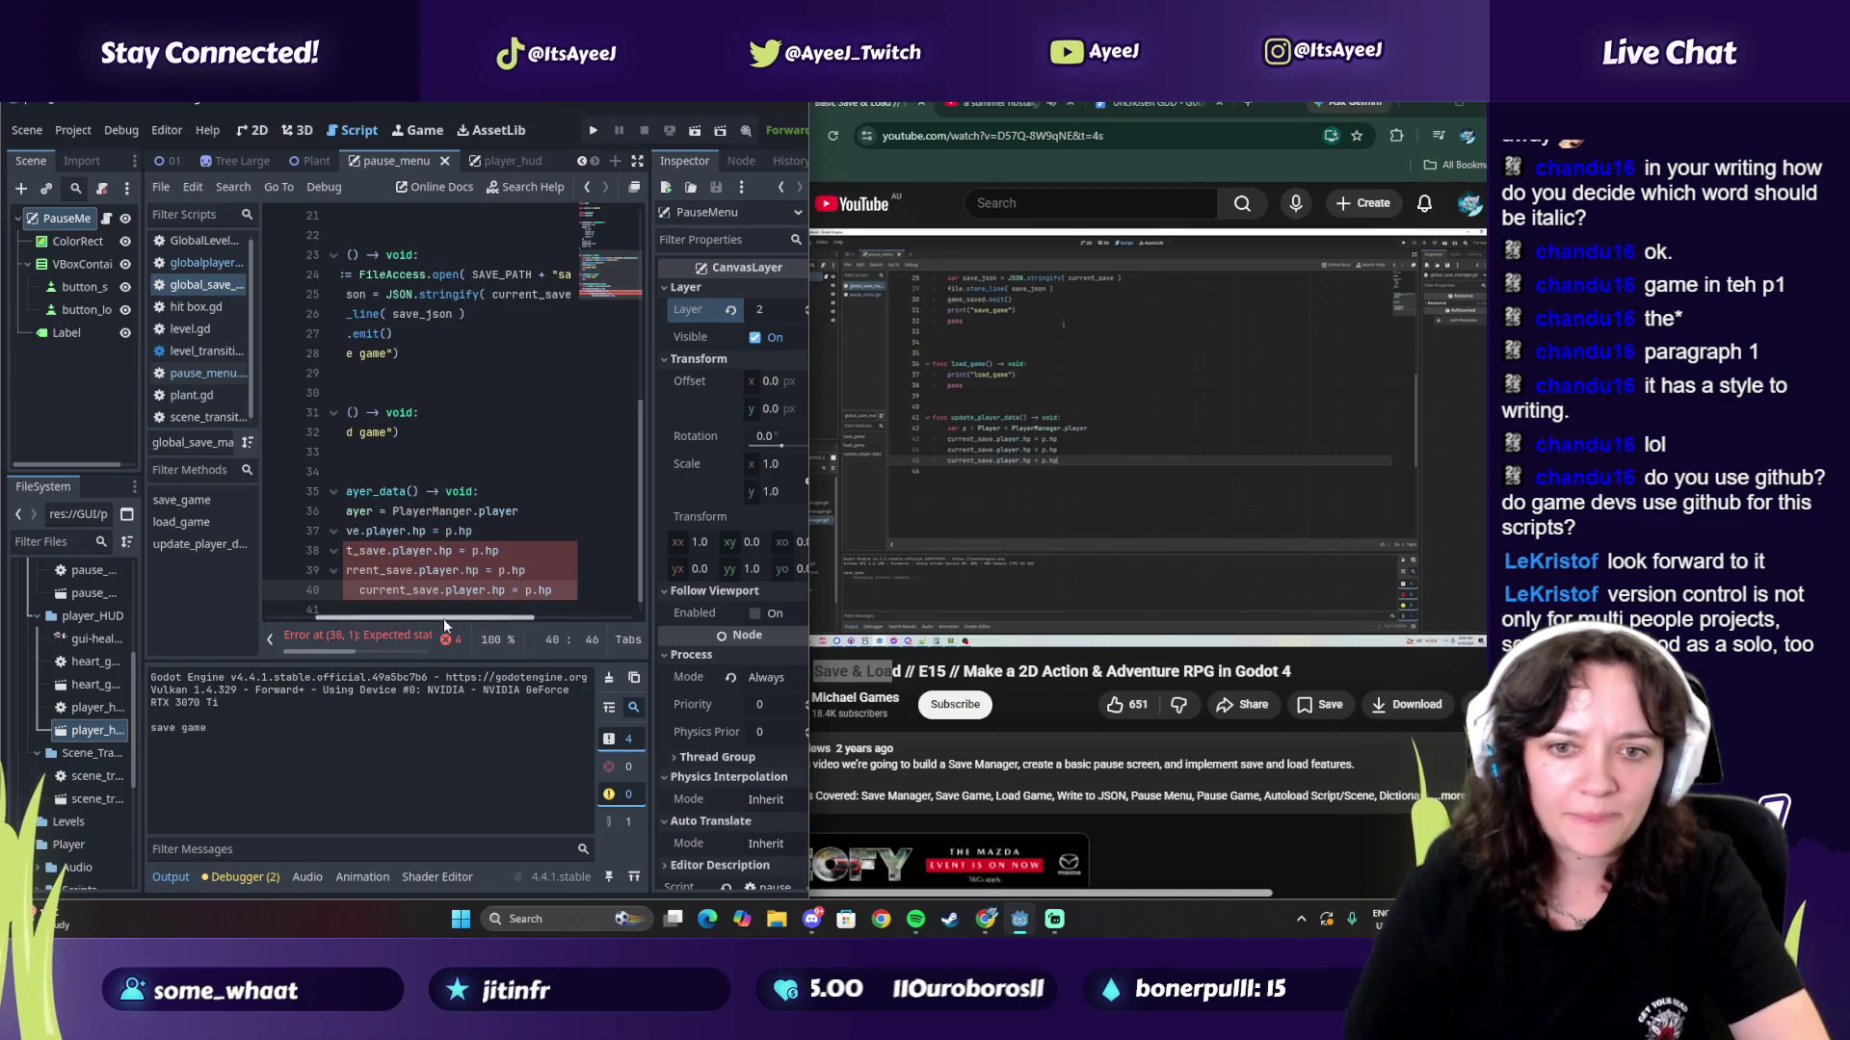
# Step: Remove the extra indentation from lines 38–40 so they align with line 37
pyautogui.press('Down')
pyautogui.click(447, 575)
pyautogui.press('BackSpace')
pyautogui.press('BackSpace')
pyautogui.press('BackSpace')
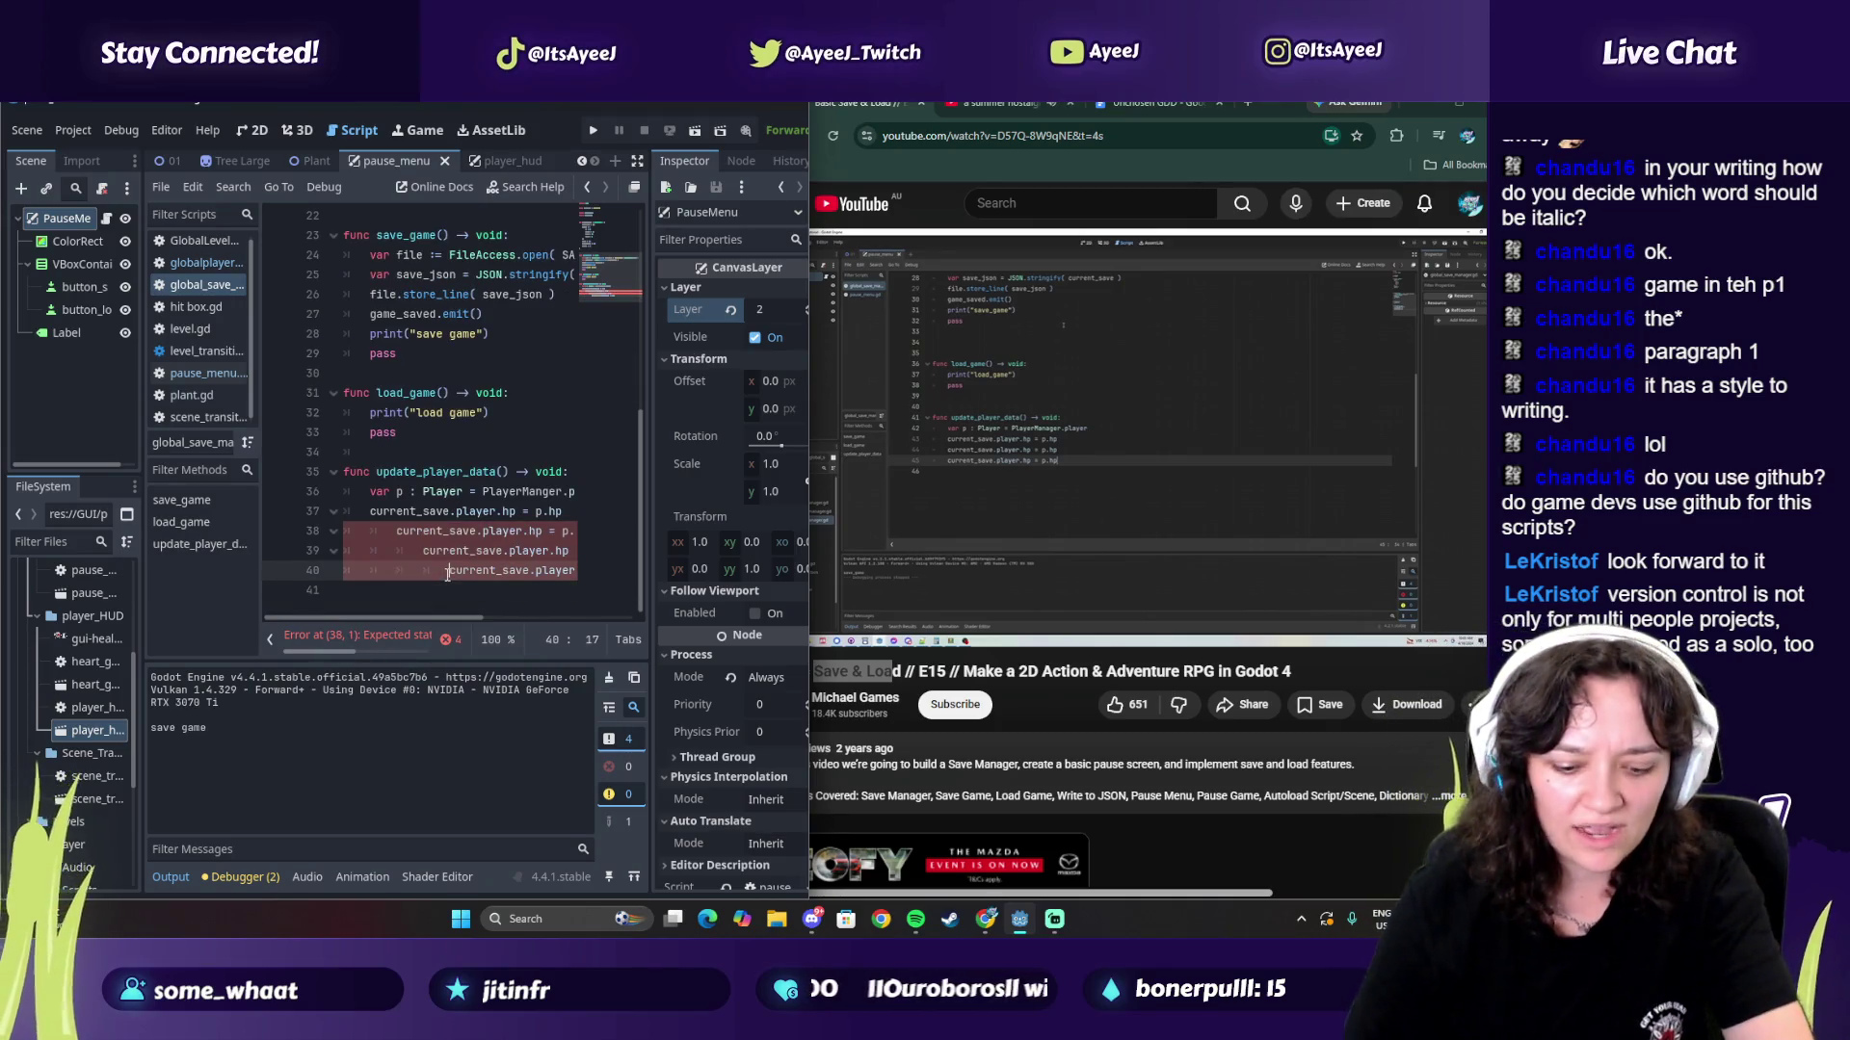
pyautogui.click(390, 545)
pyautogui.press('BackSpace')
pyautogui.press('BackSpace')
pyautogui.press('Up')
pyautogui.press('Delete')
pyautogui.press('Down')
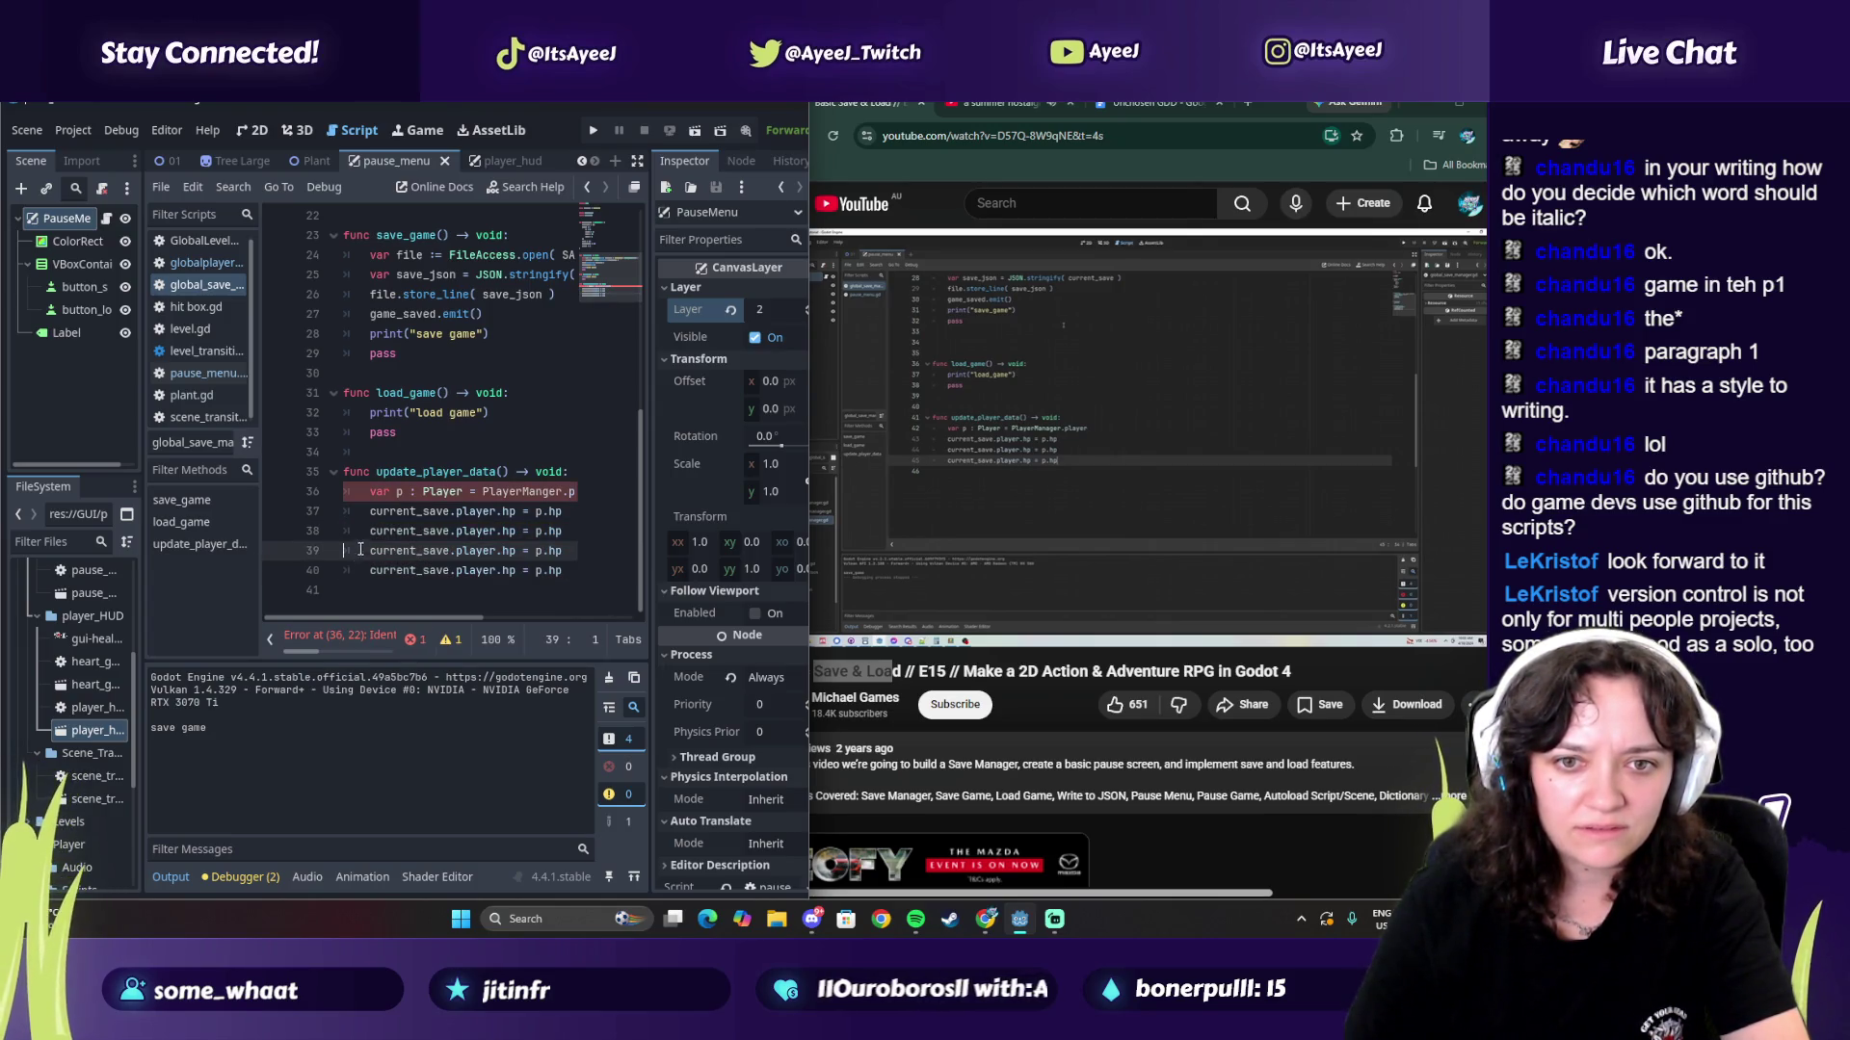
pyautogui.click(364, 494)
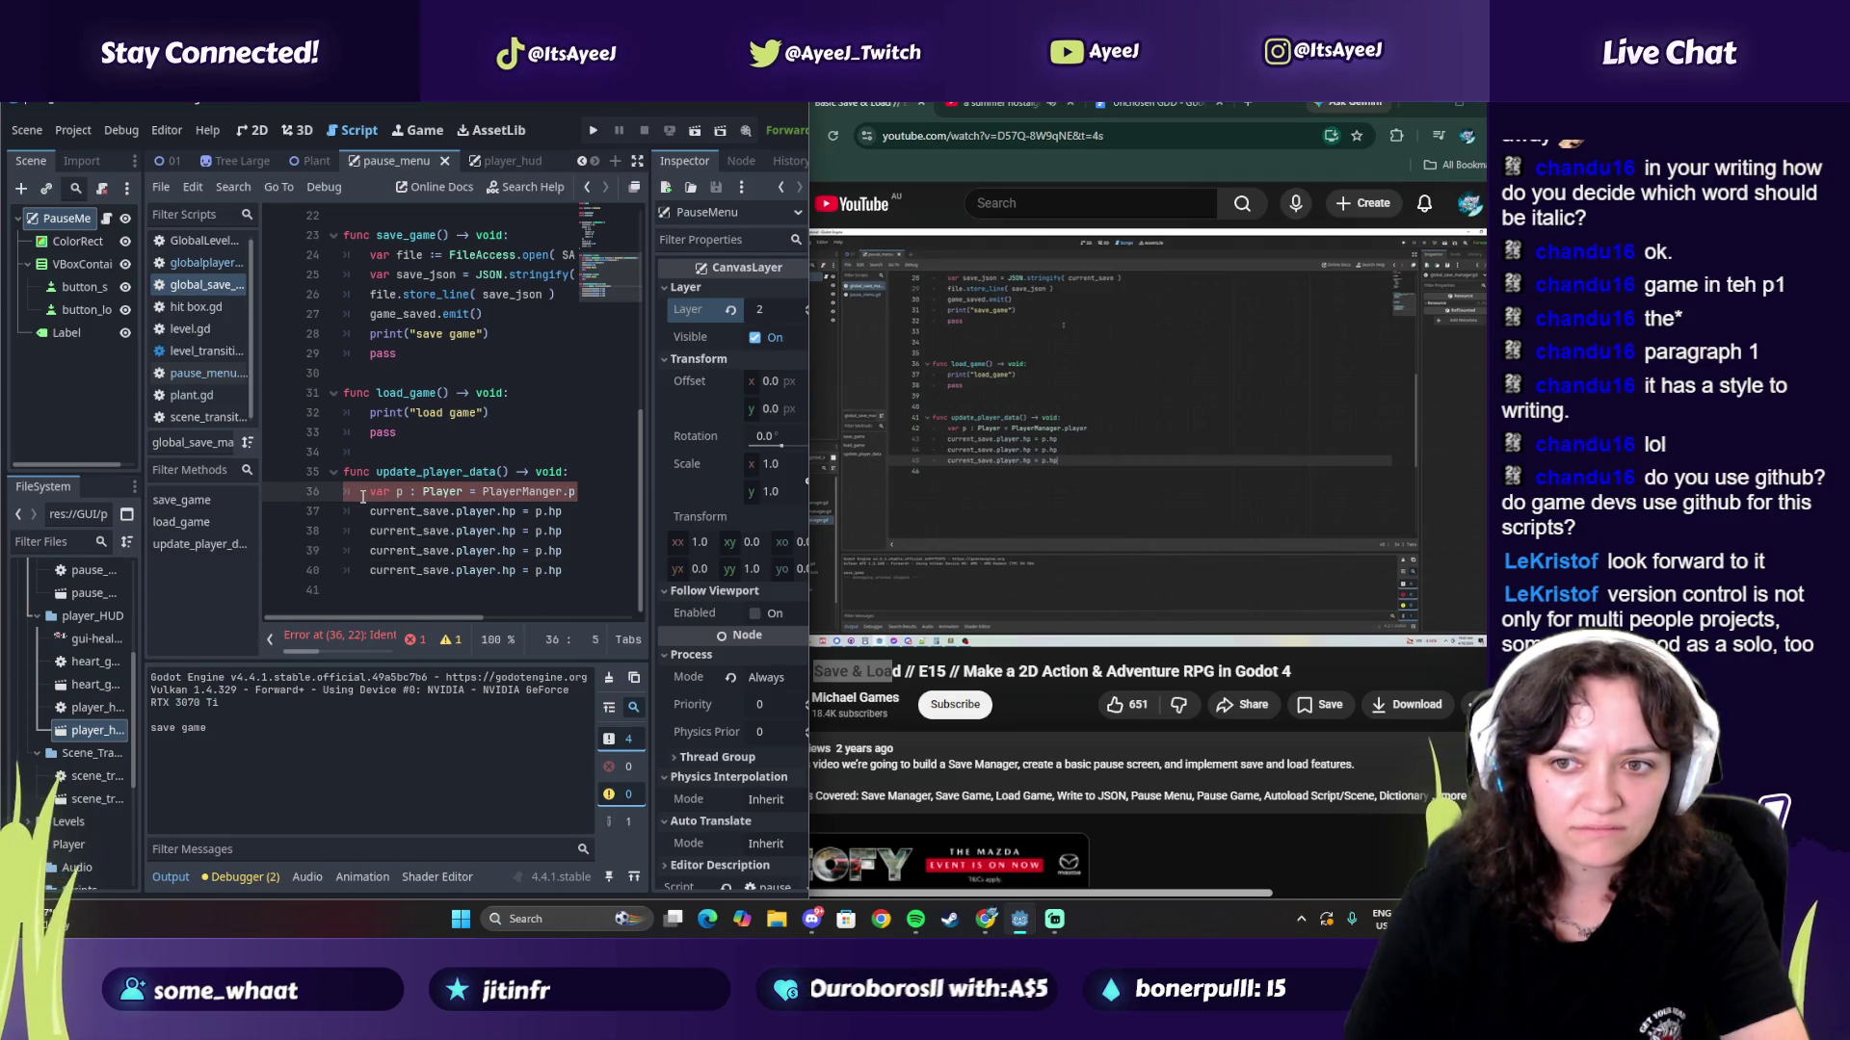
pyautogui.moveTo(355, 616)
pyautogui.mouseDown()
pyautogui.moveTo(418, 617)
pyautogui.moveTo(355, 615)
pyautogui.mouseUp()
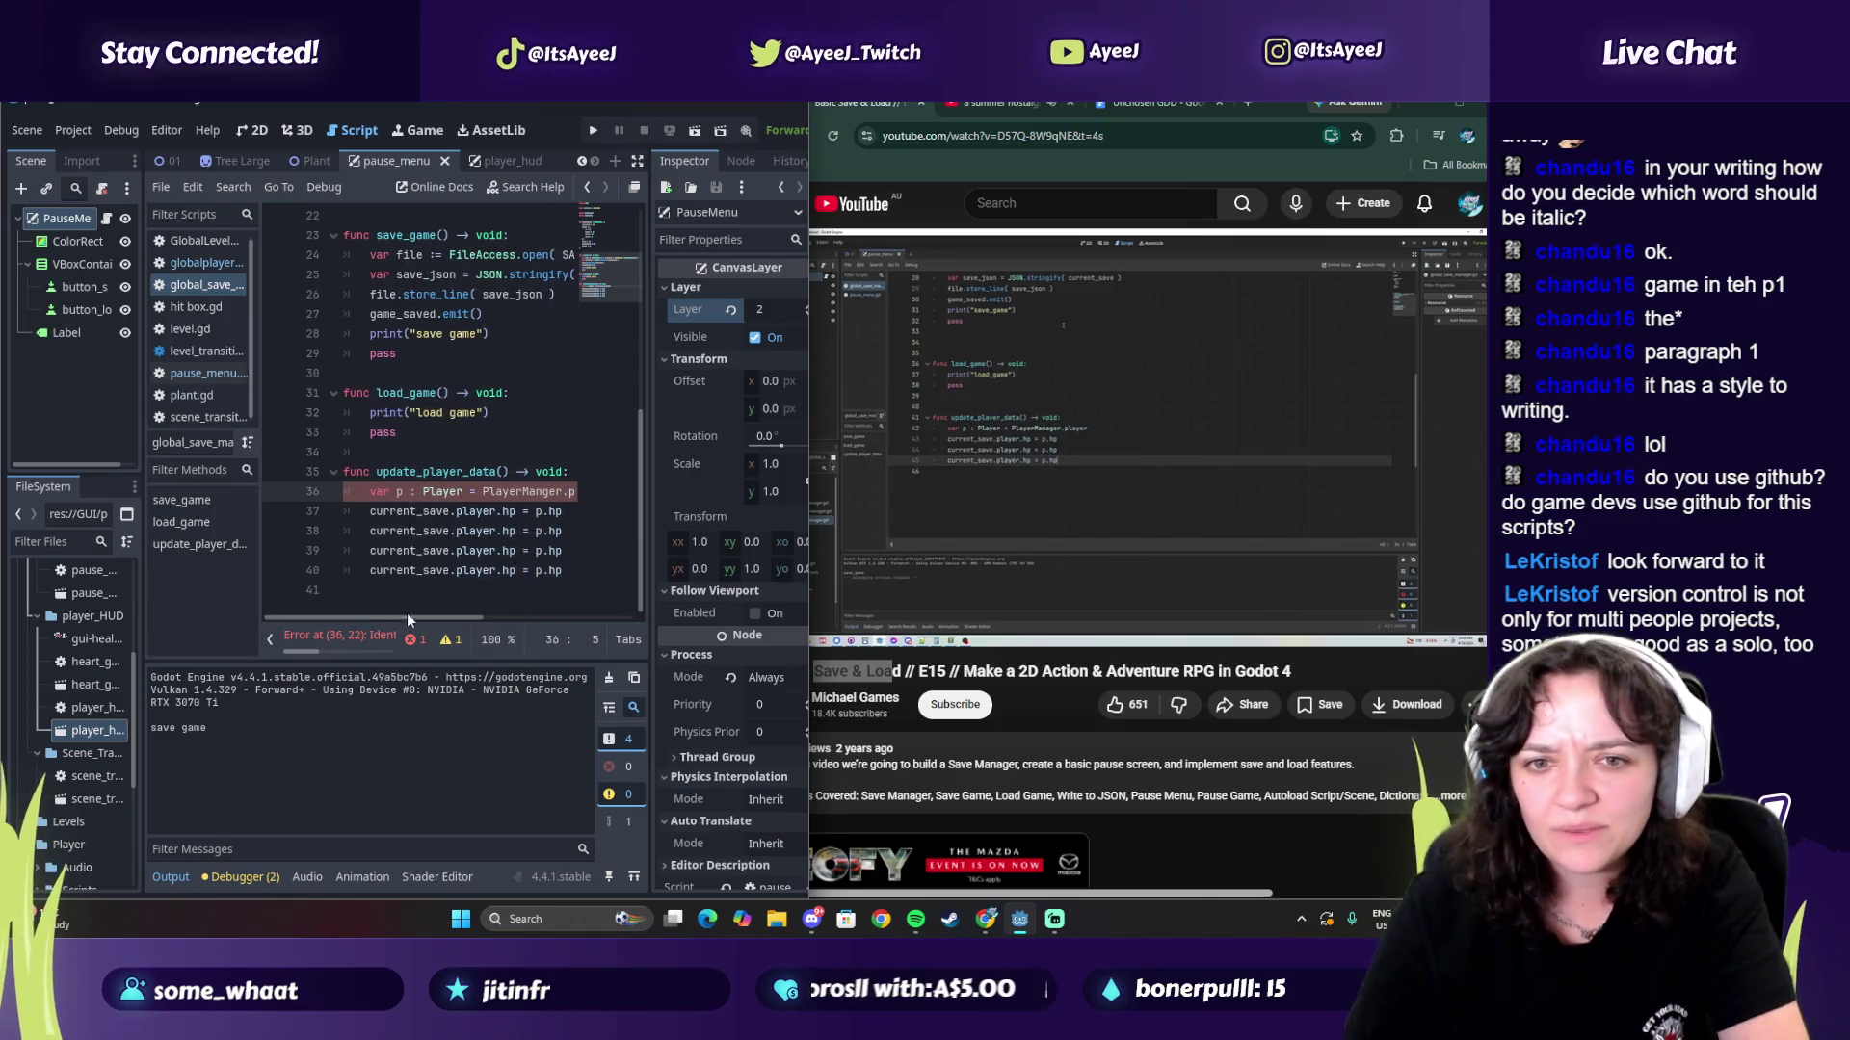
pyautogui.scroll(7, 391, 417)
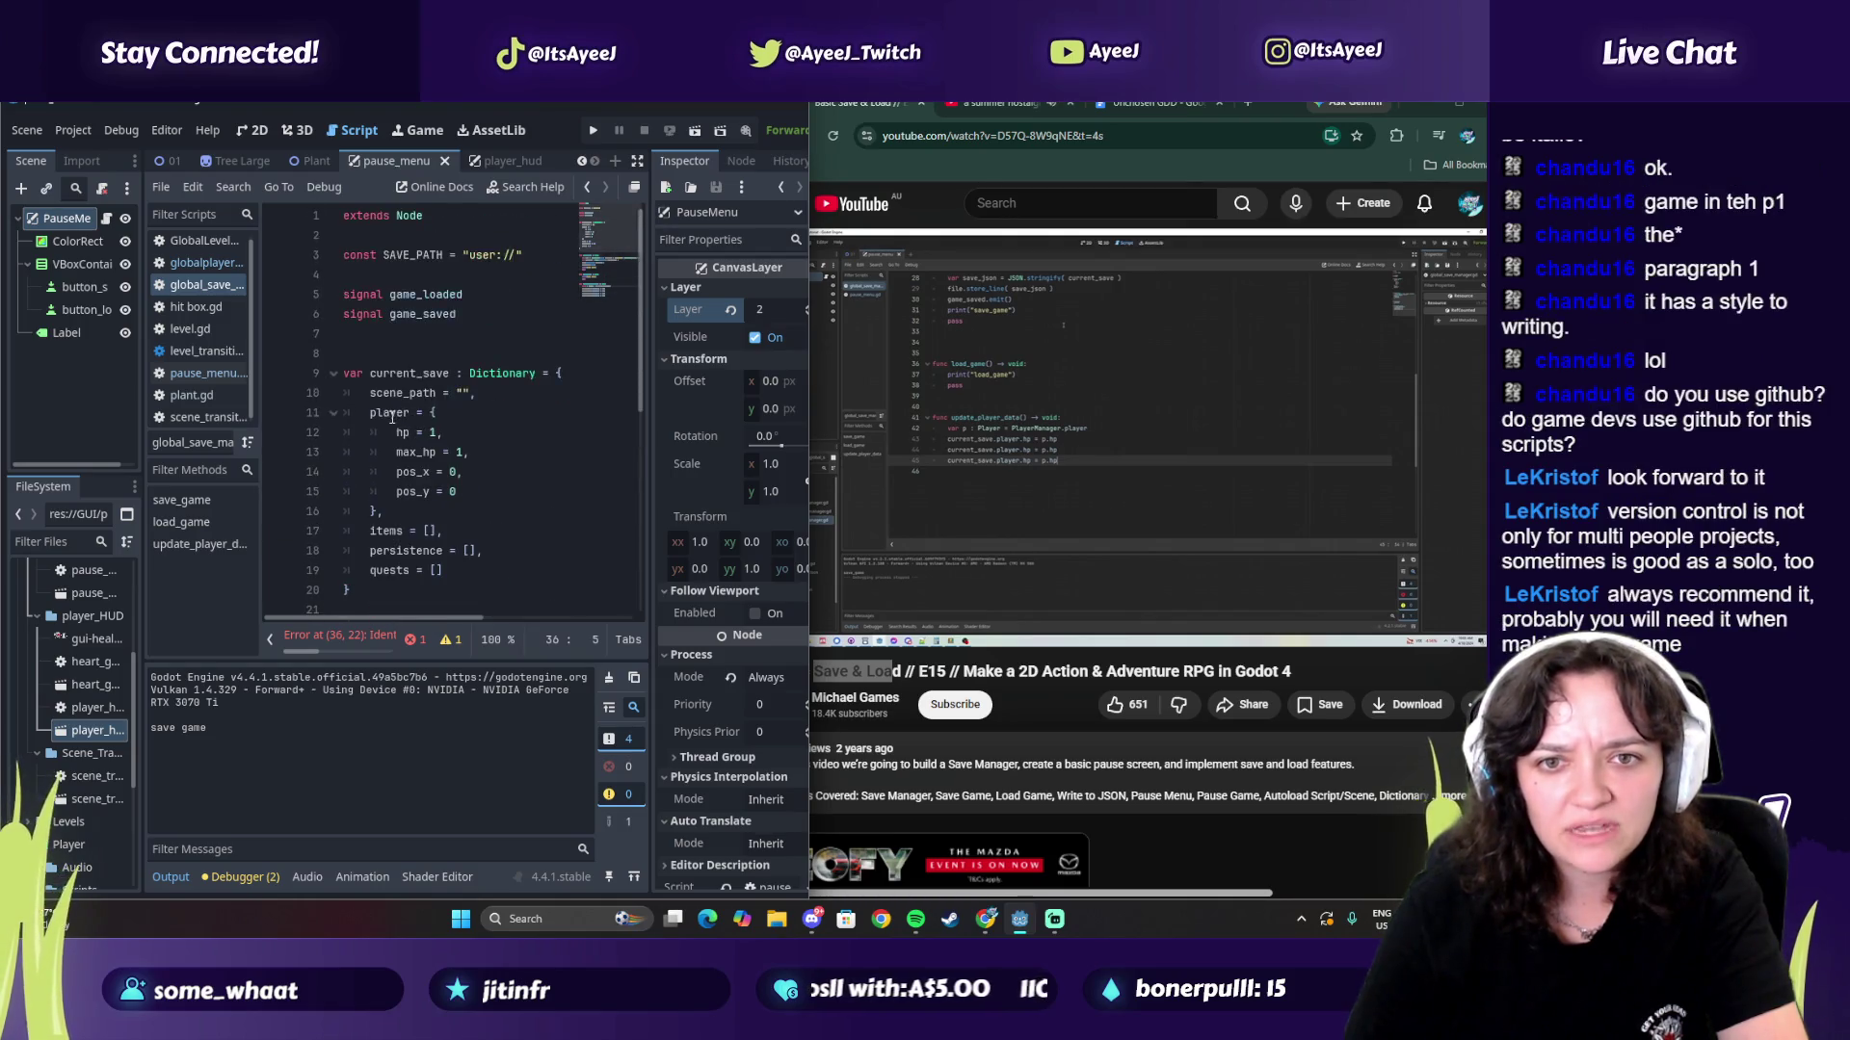
# Step: Play the tutorial until its next update_player_data line, pause it, and return to line 38
pyautogui.scroll(-6, 391, 414)
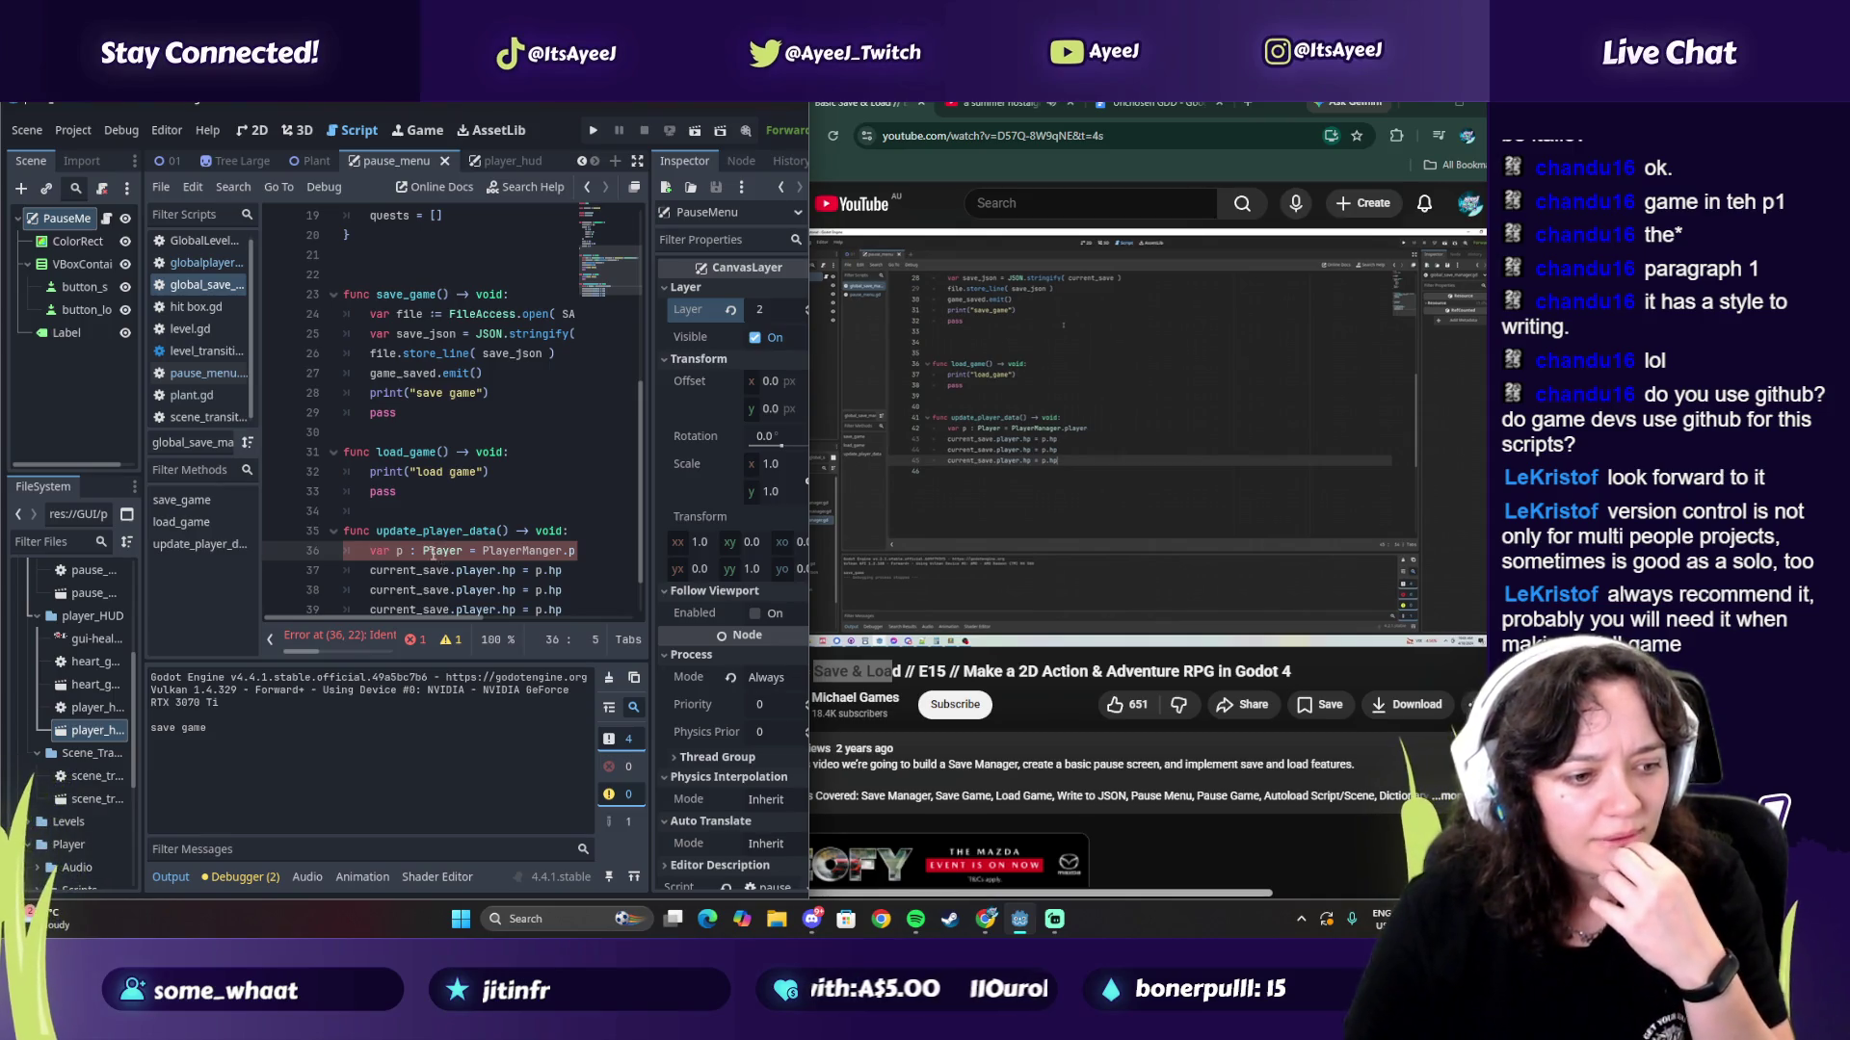
pyautogui.click(1060, 437)
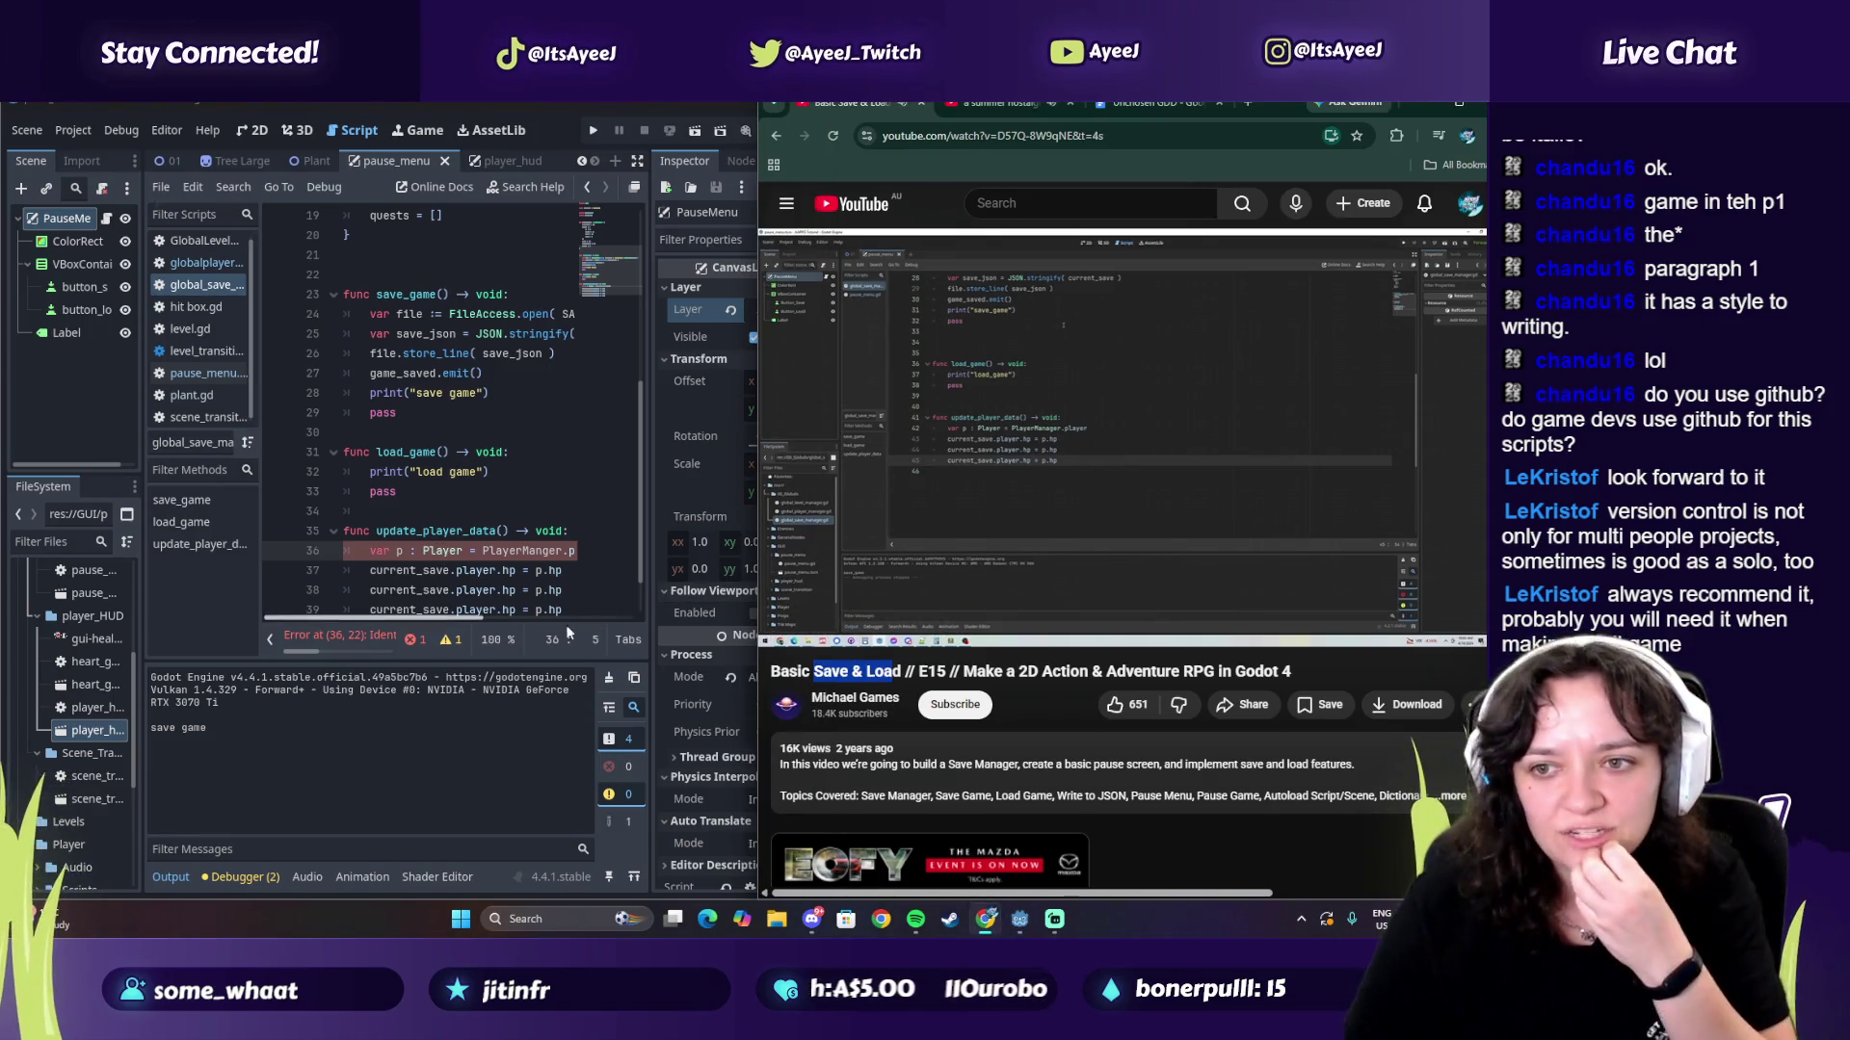
pyautogui.scroll(-1, 466, 545)
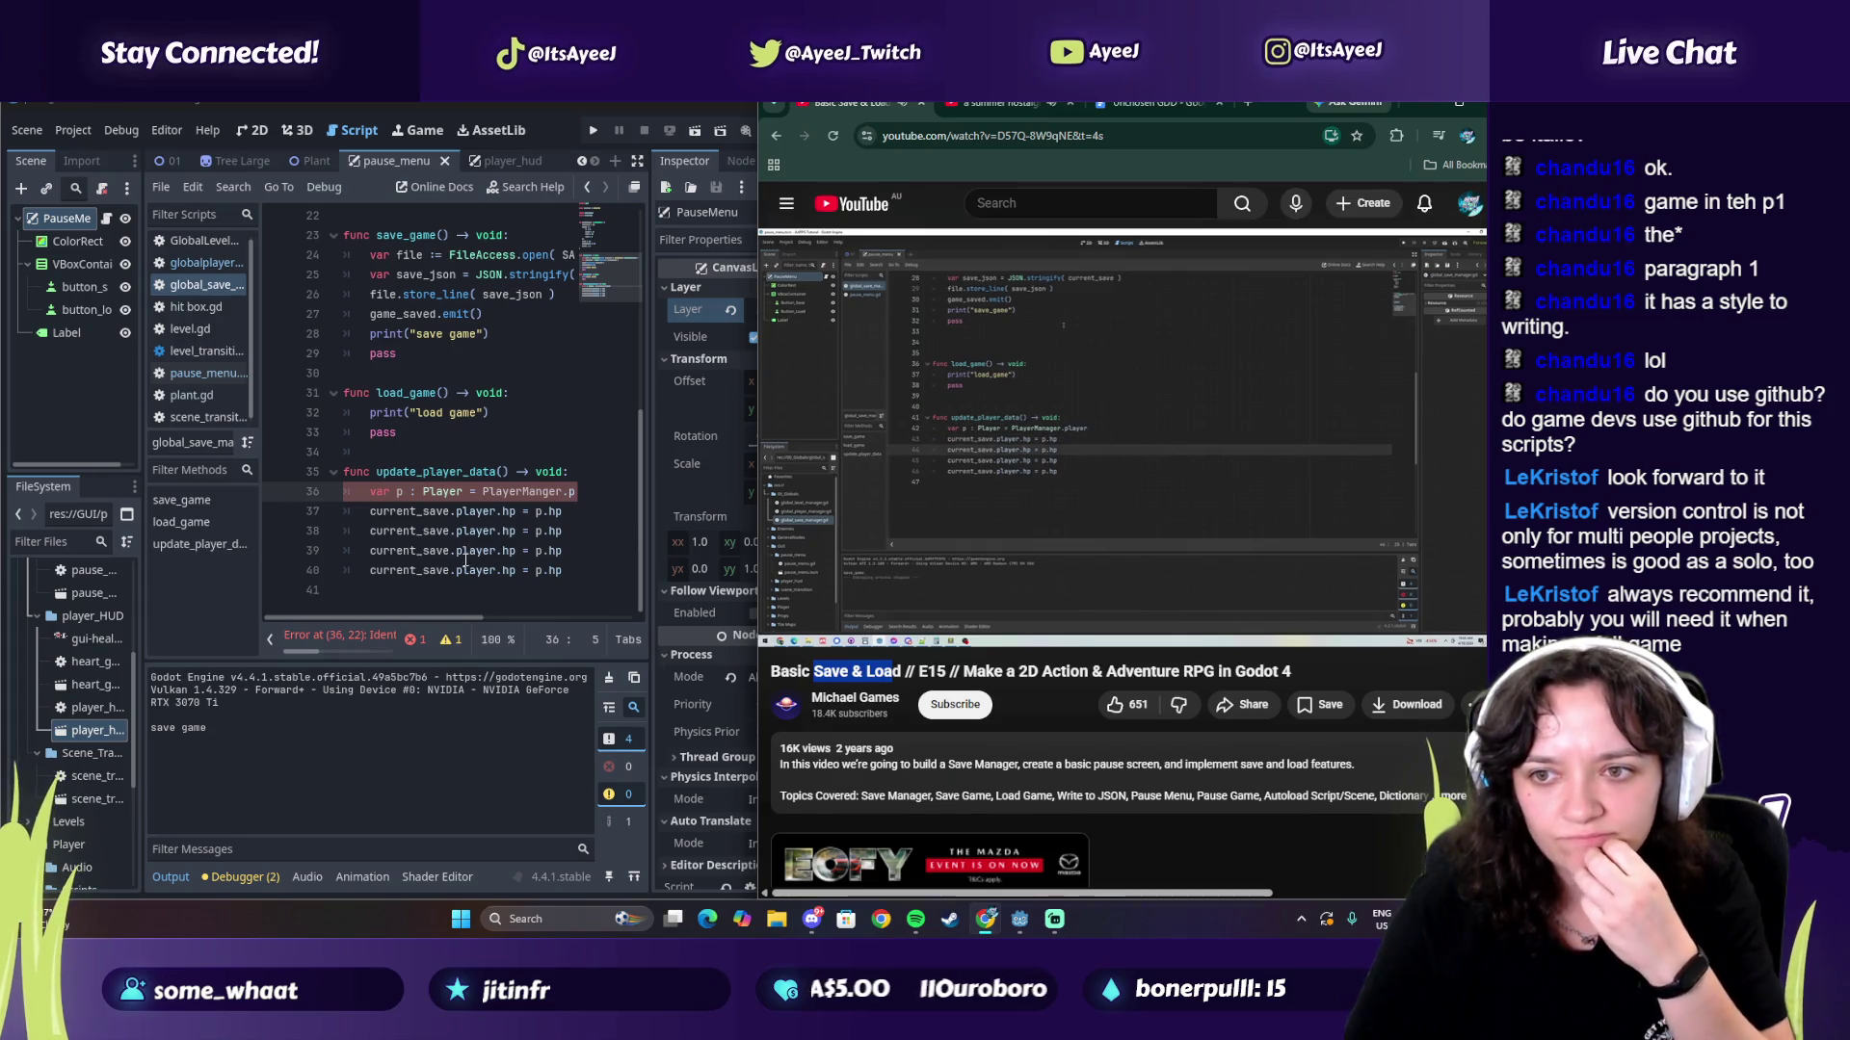
pyautogui.press('space')
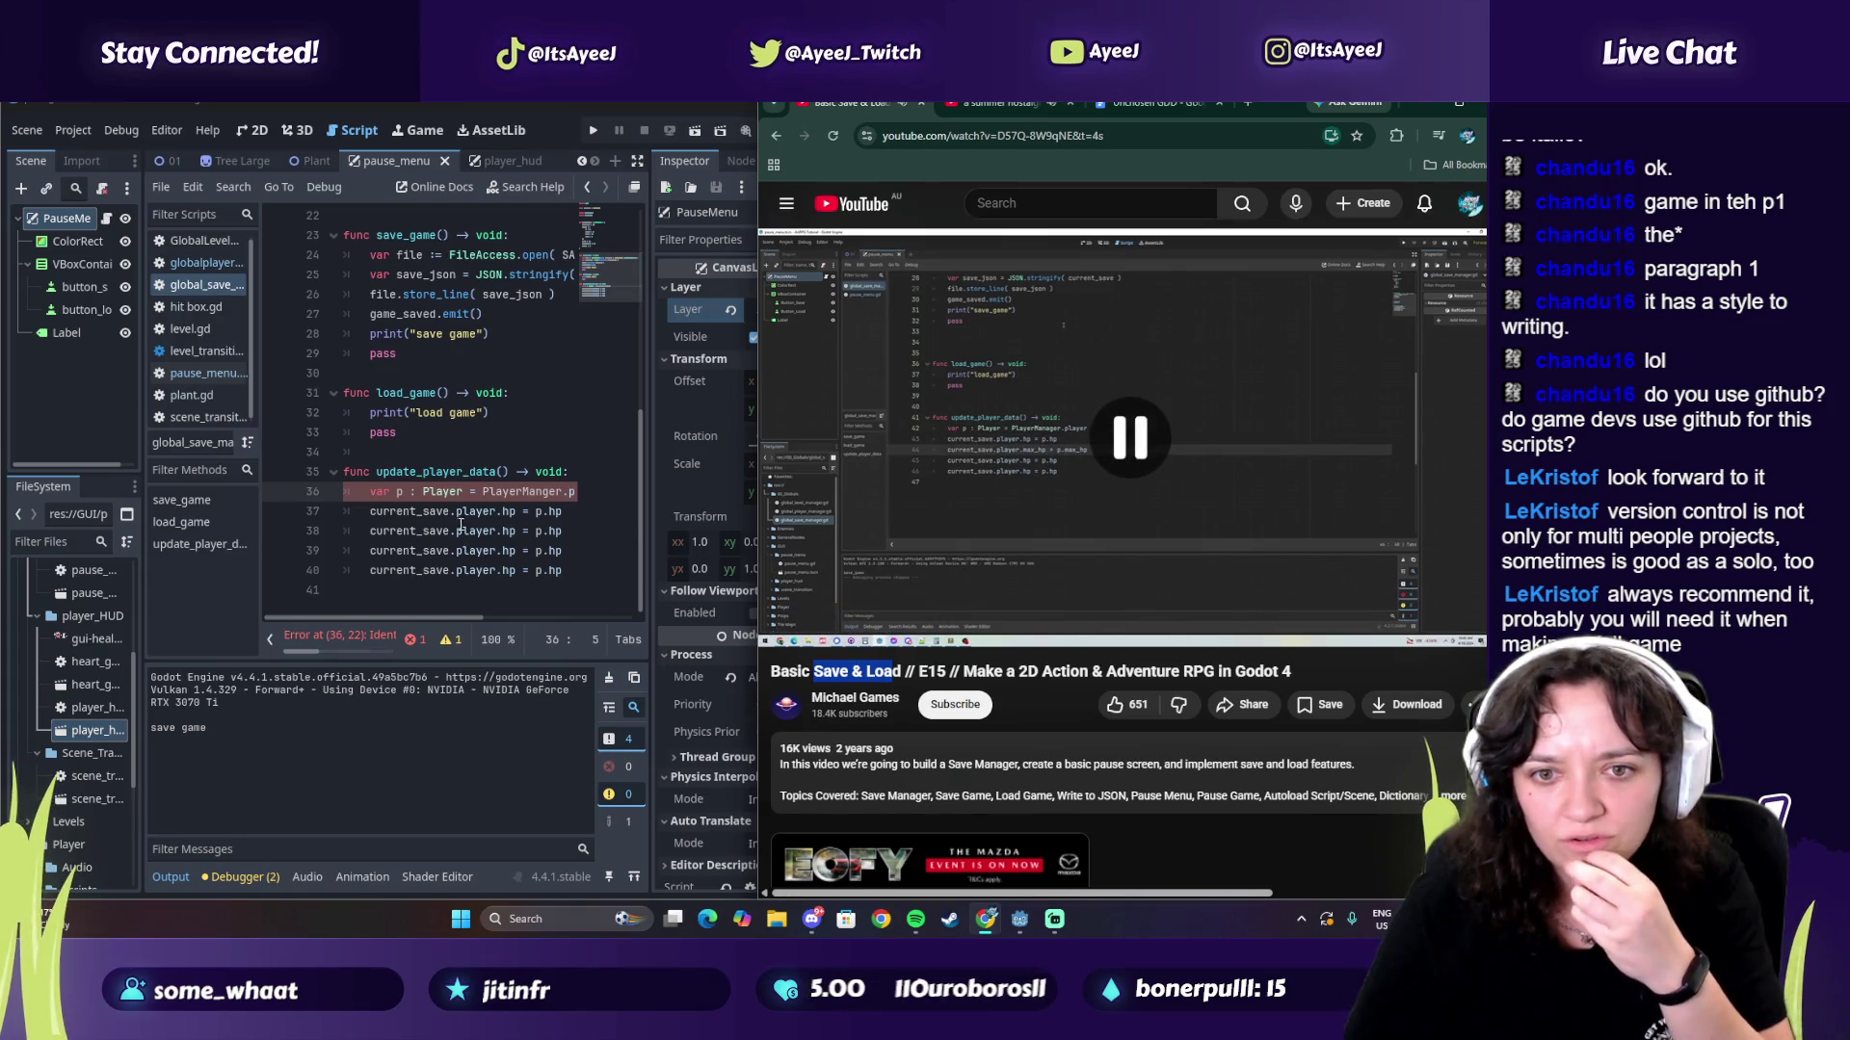
pyautogui.click(524, 530)
# Step: Change line 38 to 'current_save.player.max_hp = p.max_hp'
pyautogui.write('max')
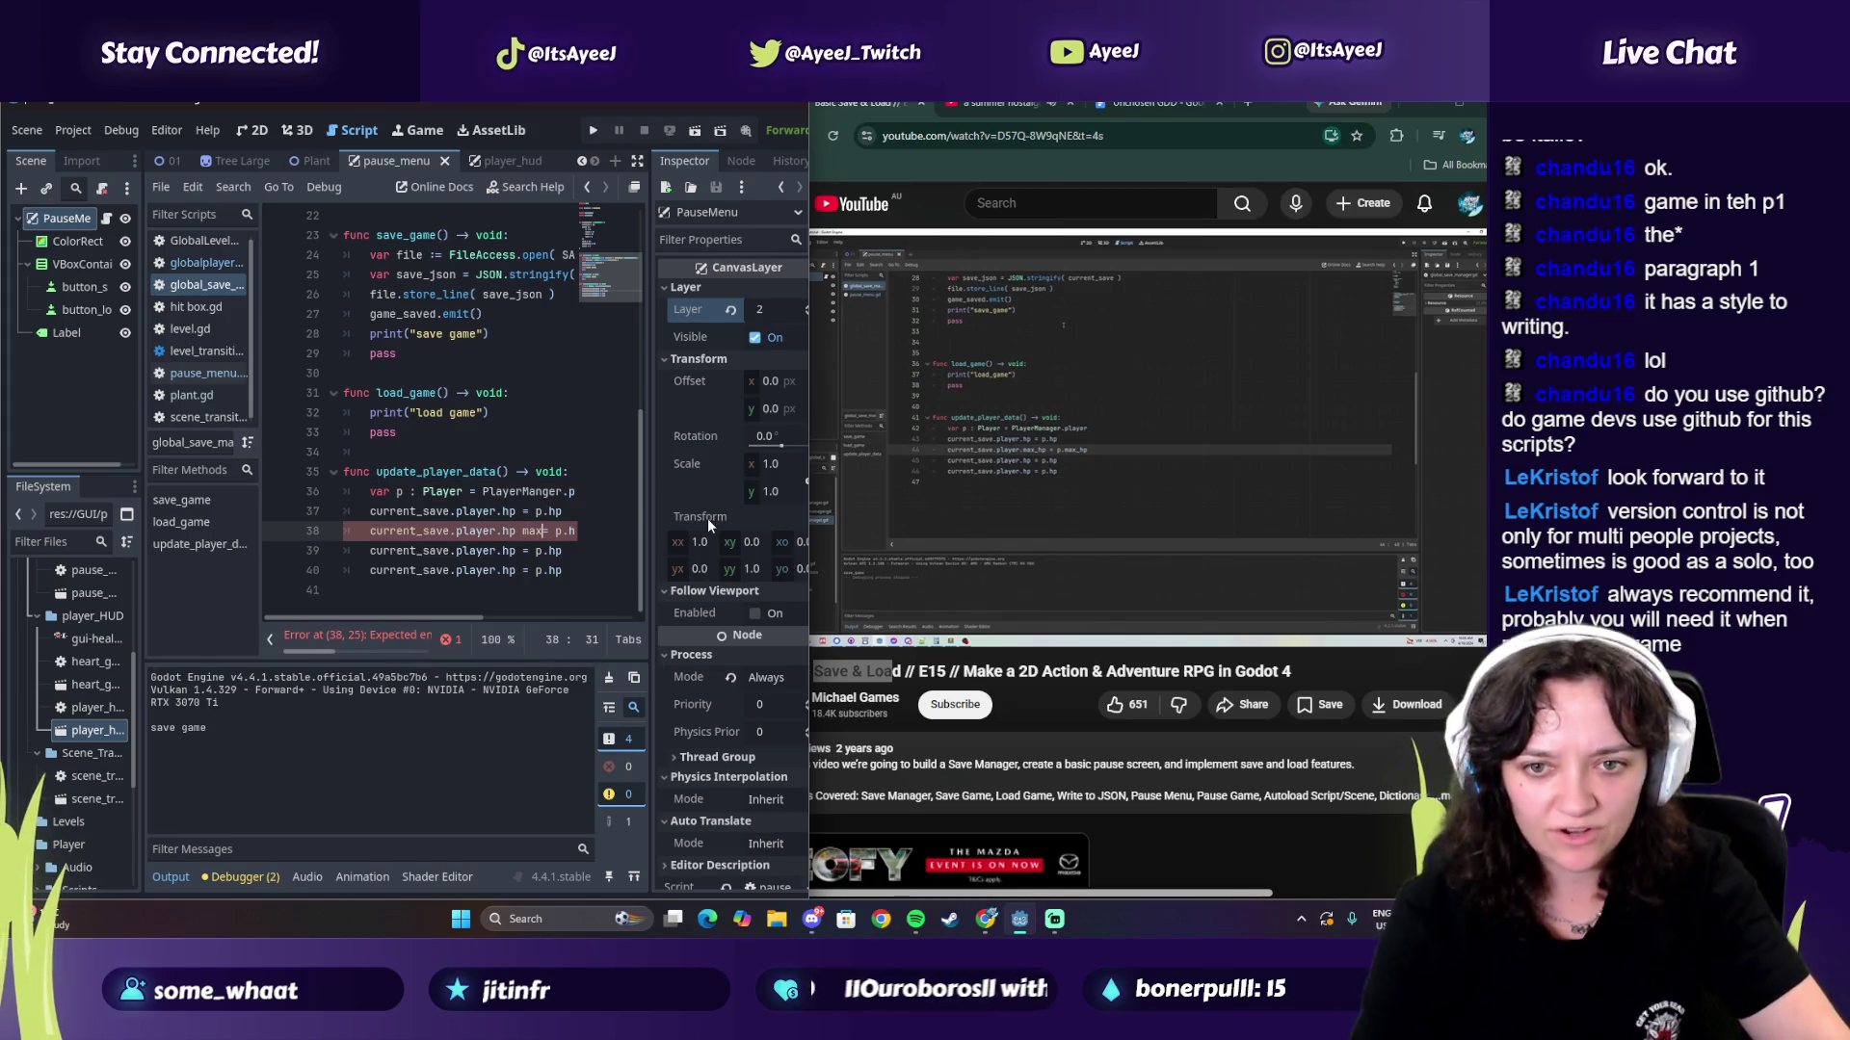
pyautogui.press('BackSpace')
pyautogui.press('BackSpace')
pyautogui.press('BackSpace')
pyautogui.write('+')
pyautogui.write('maxhp')
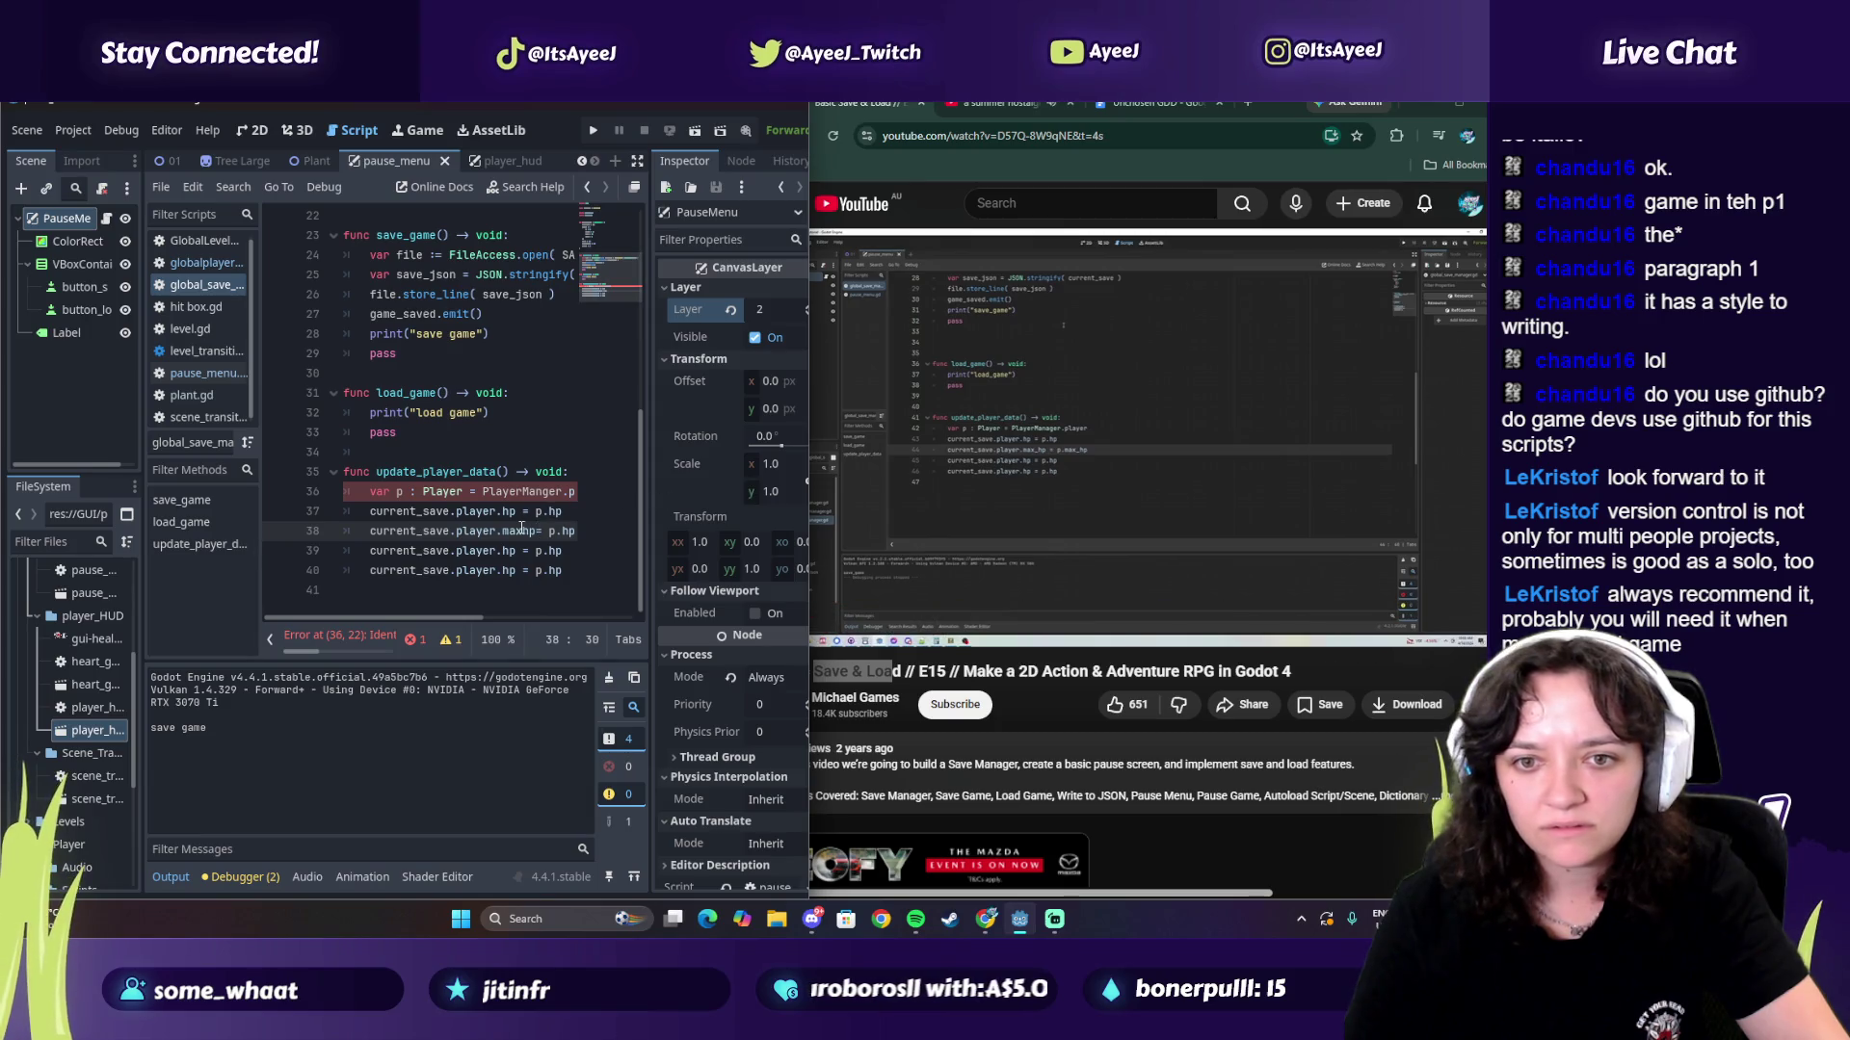
pyautogui.write('_')
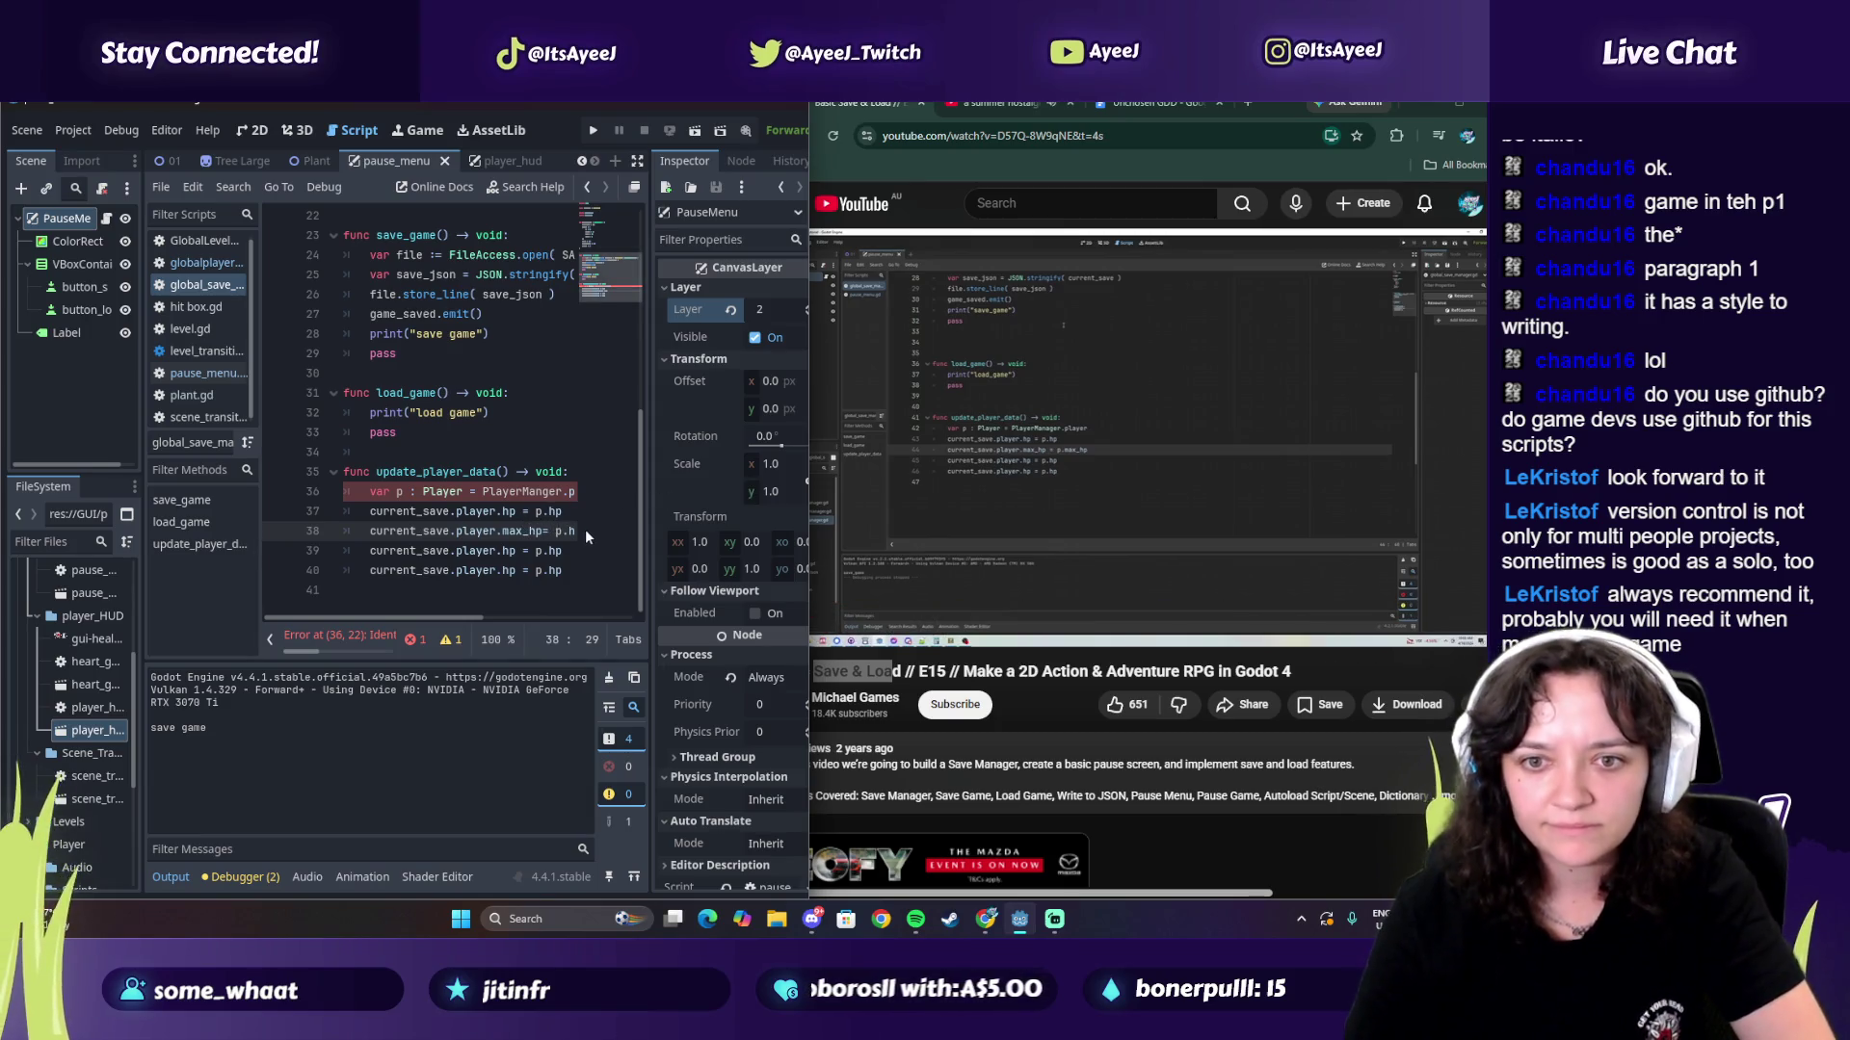
pyautogui.moveTo(441, 624); pyautogui.dragTo(470, 622)
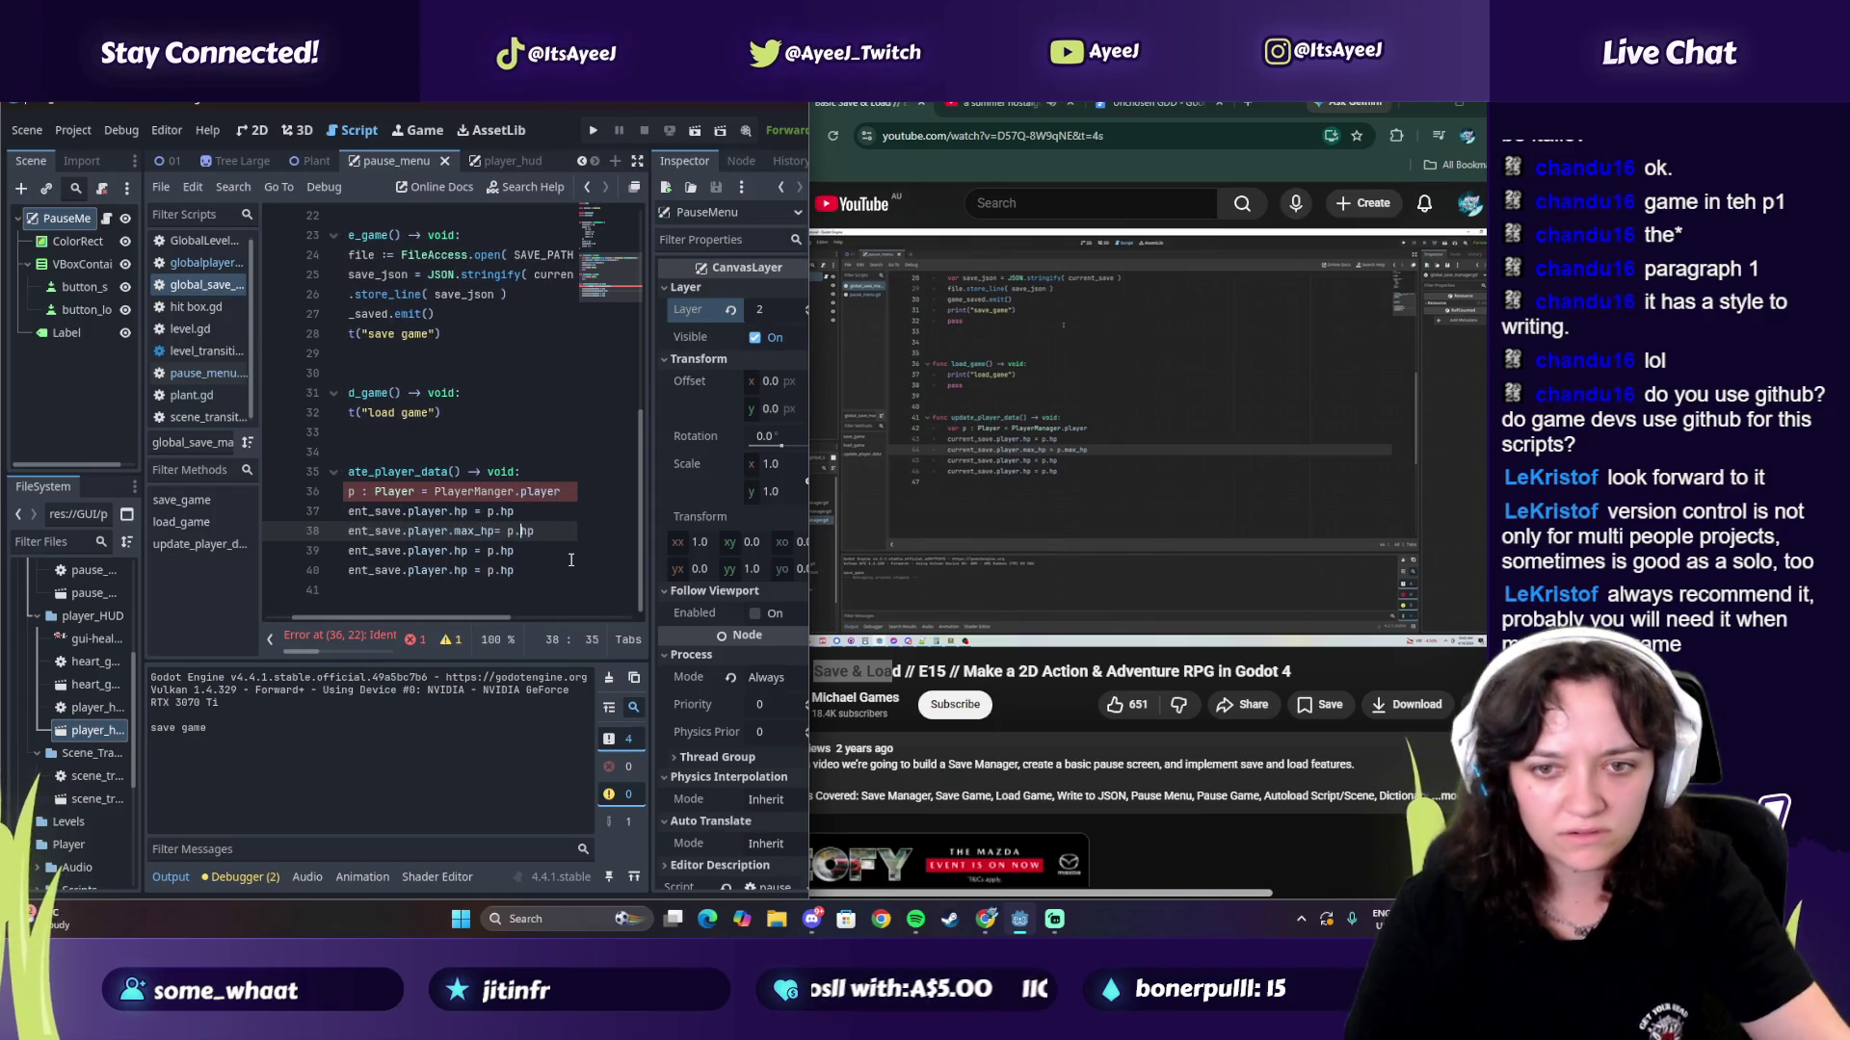
pyautogui.write('max_')
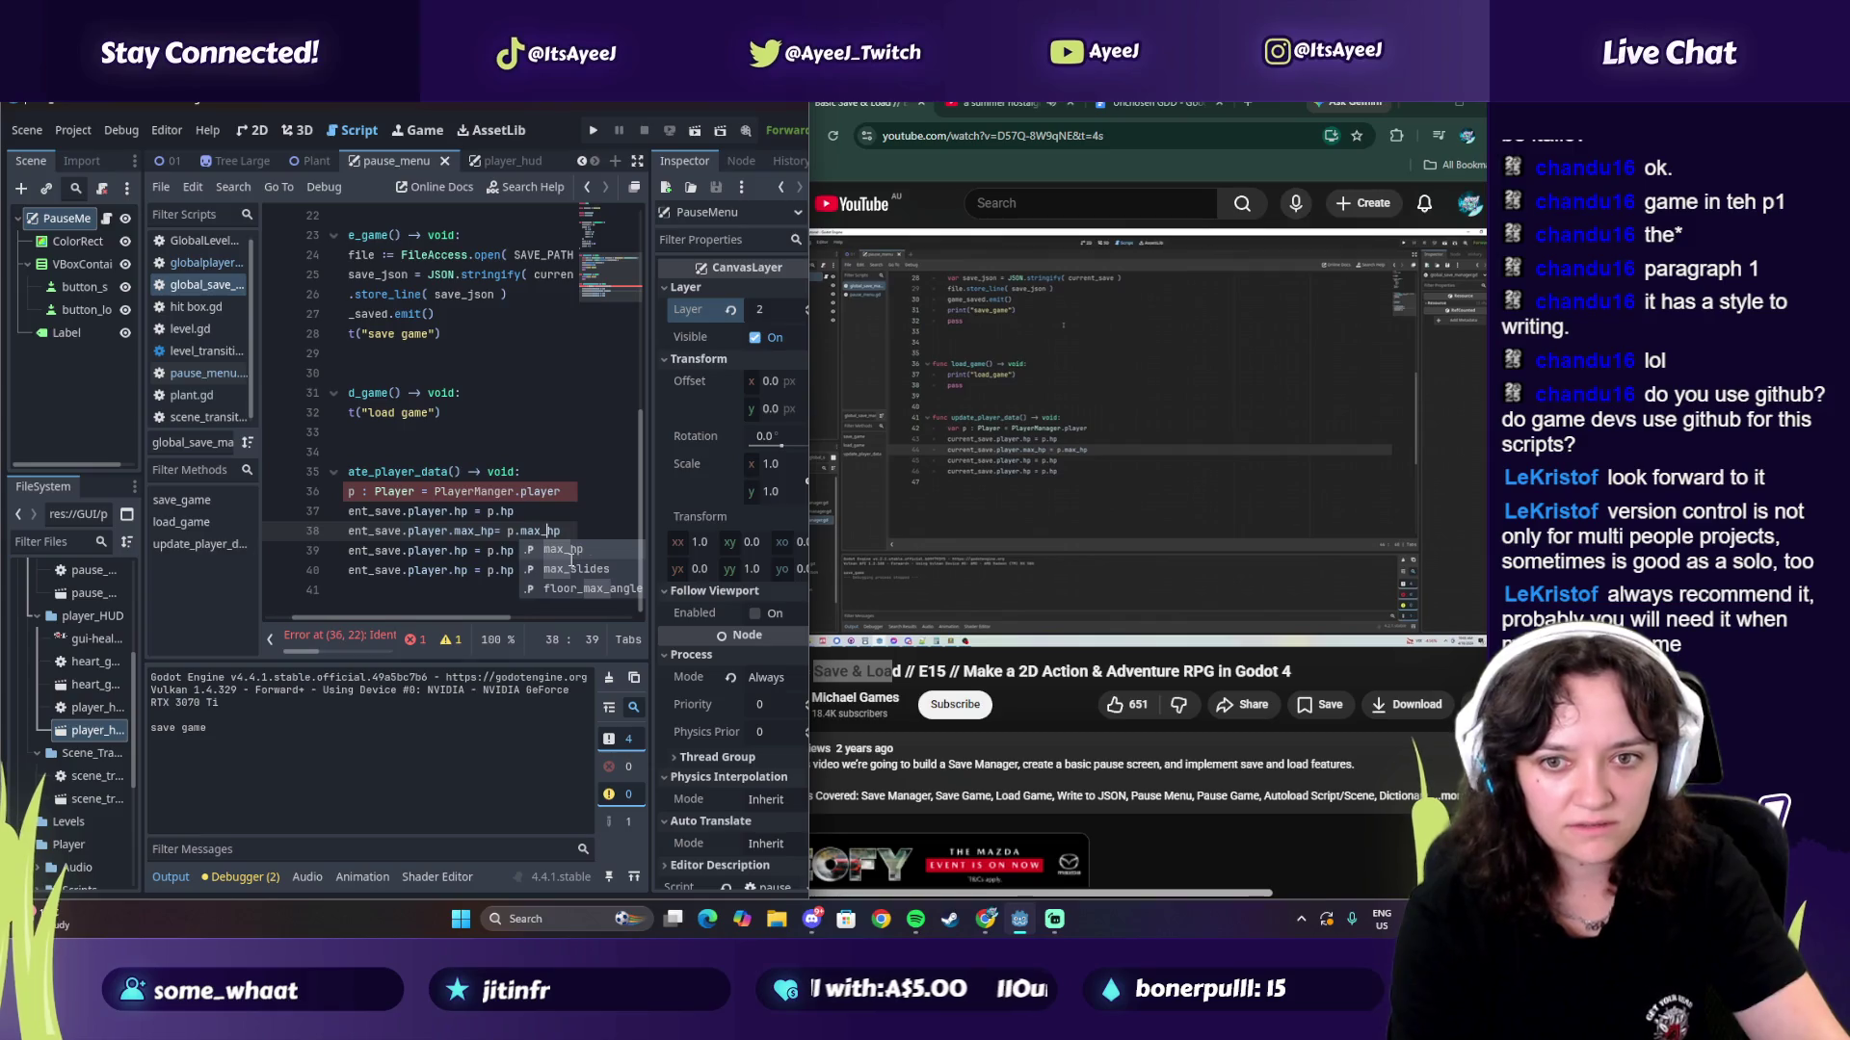
# Step: Change the values on lines 39 and 40 to p.pos_x and p.pos_y, checking the tutorial
pyautogui.click(1050, 422)
pyautogui.click(1050, 422)
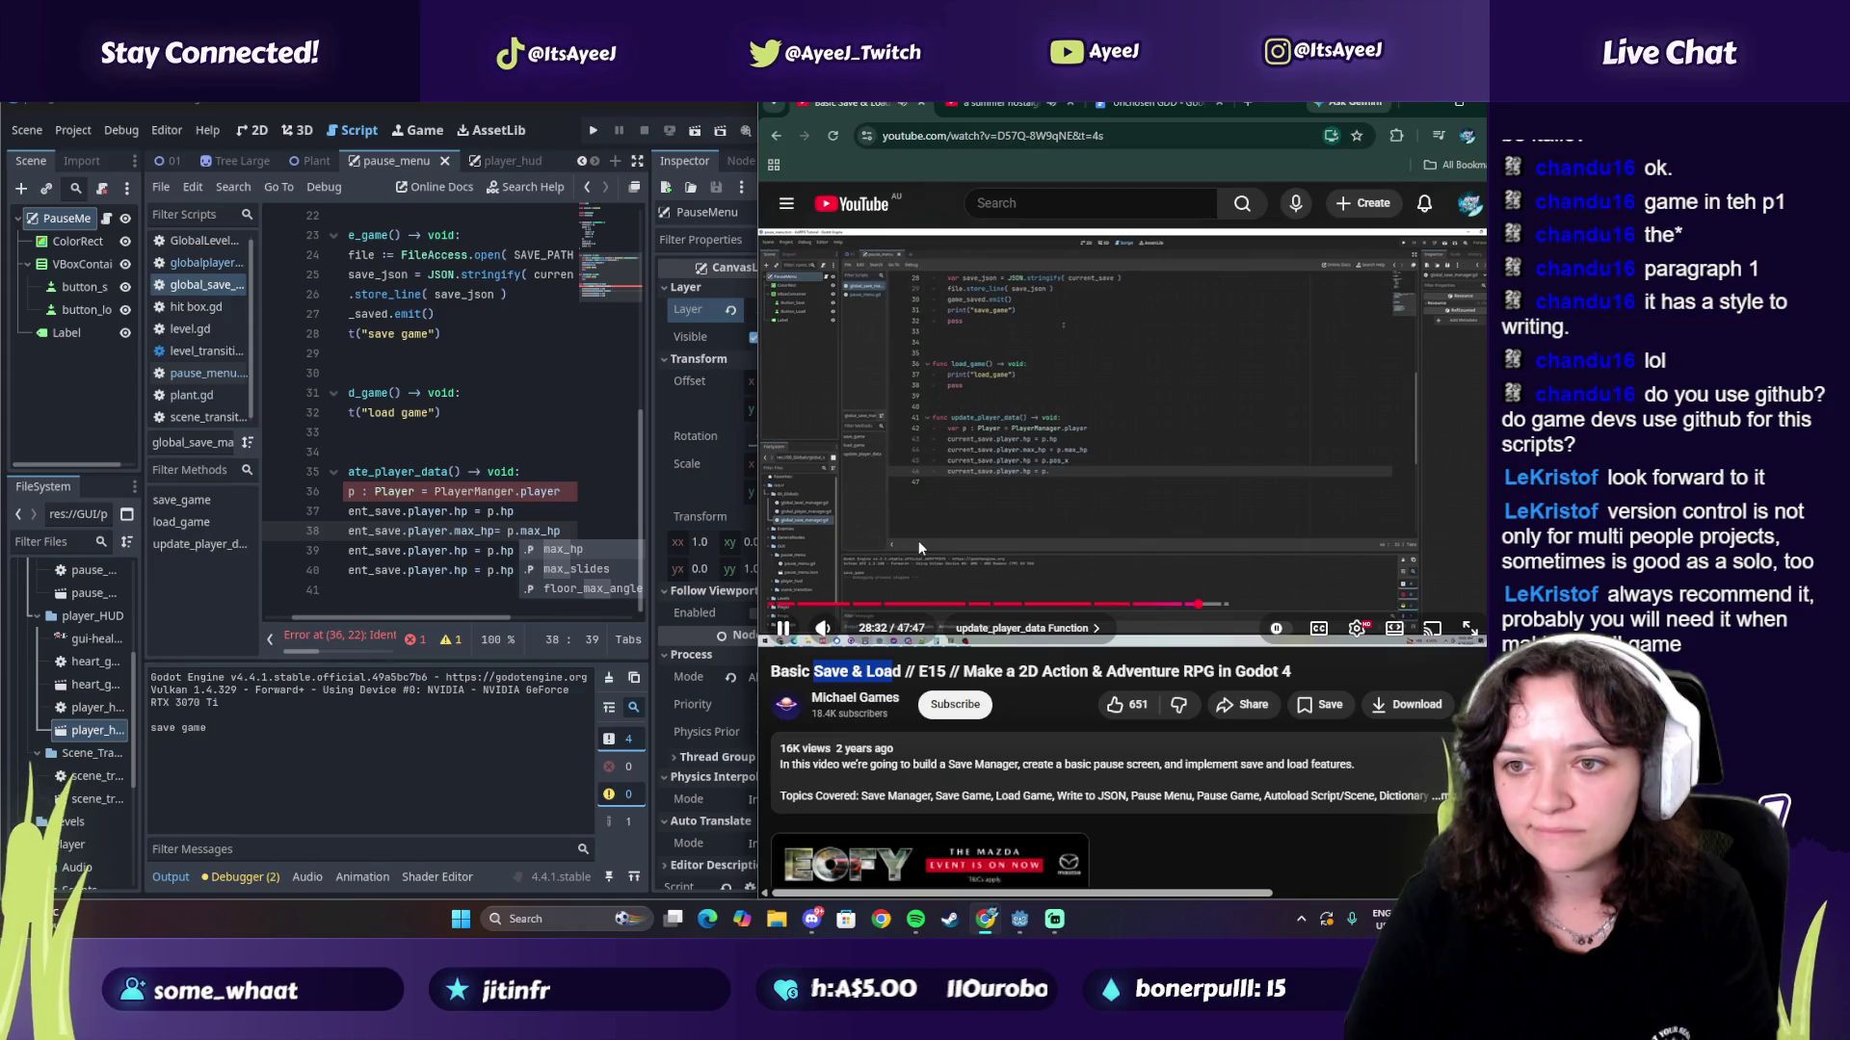
pyautogui.click(917, 541)
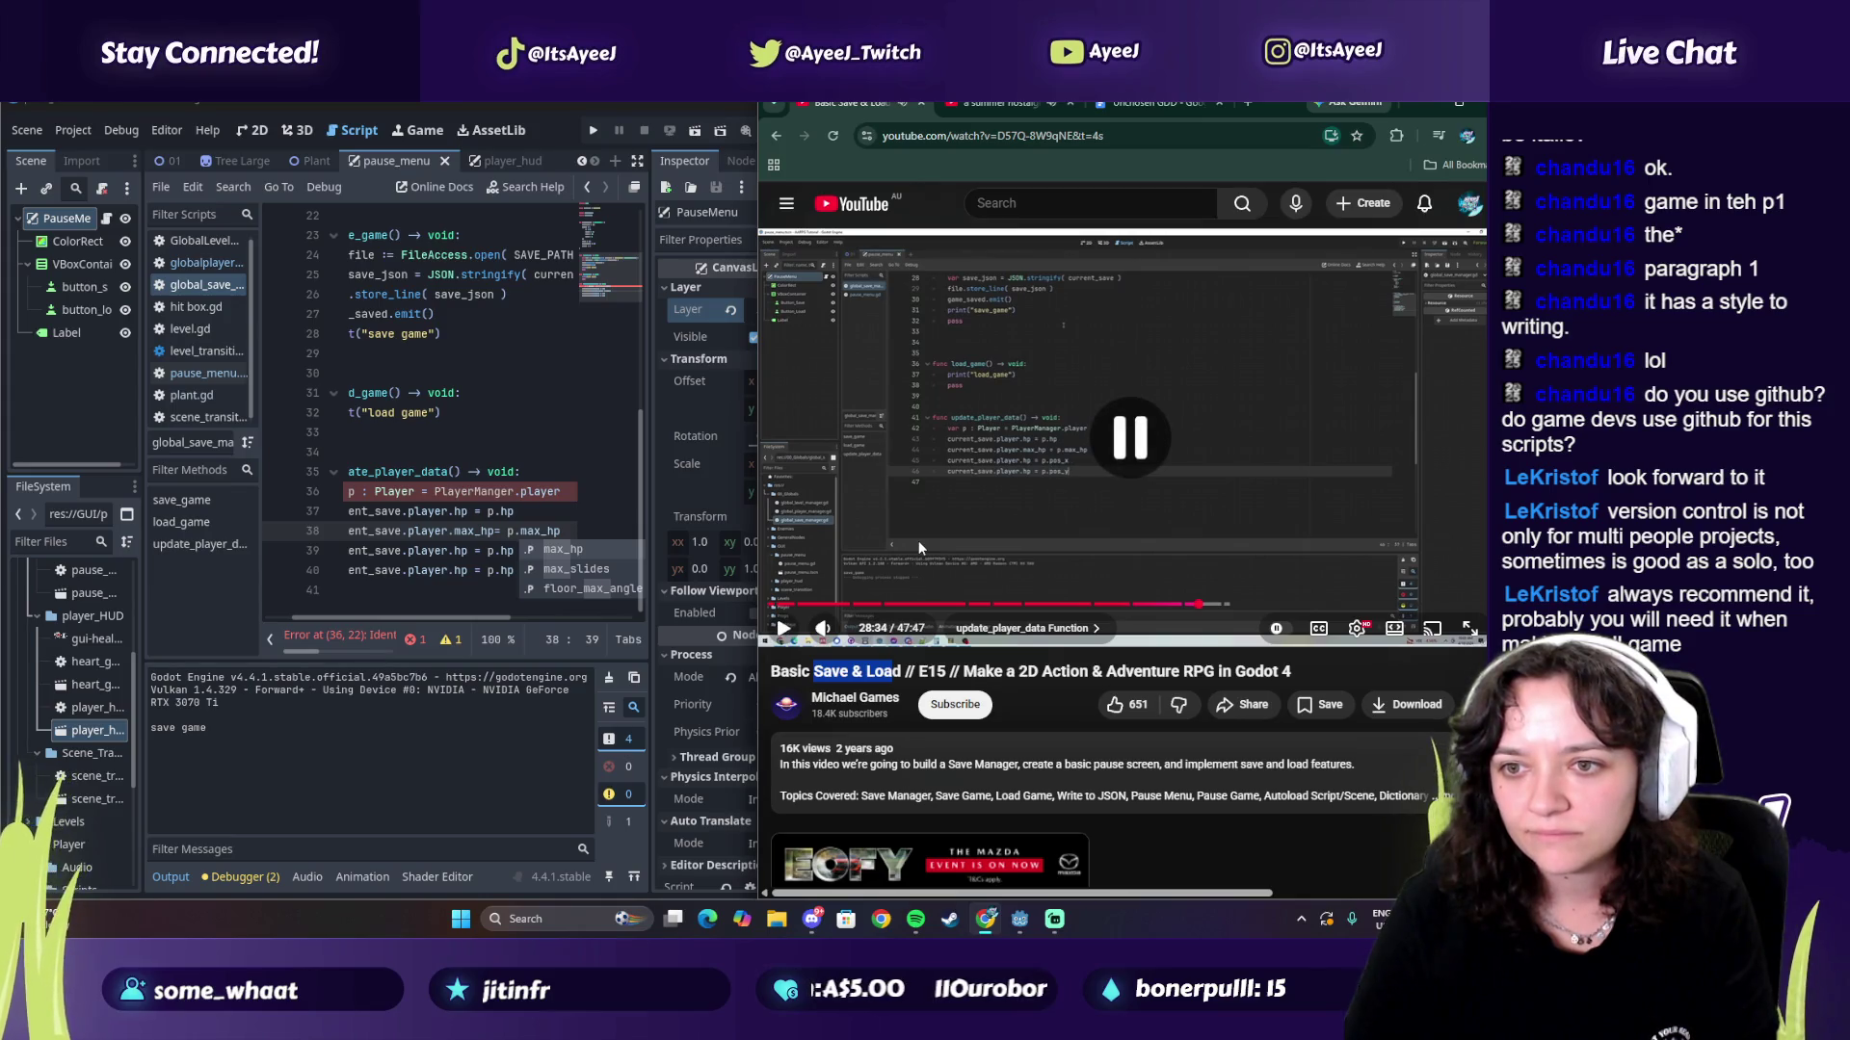
pyautogui.click(490, 552)
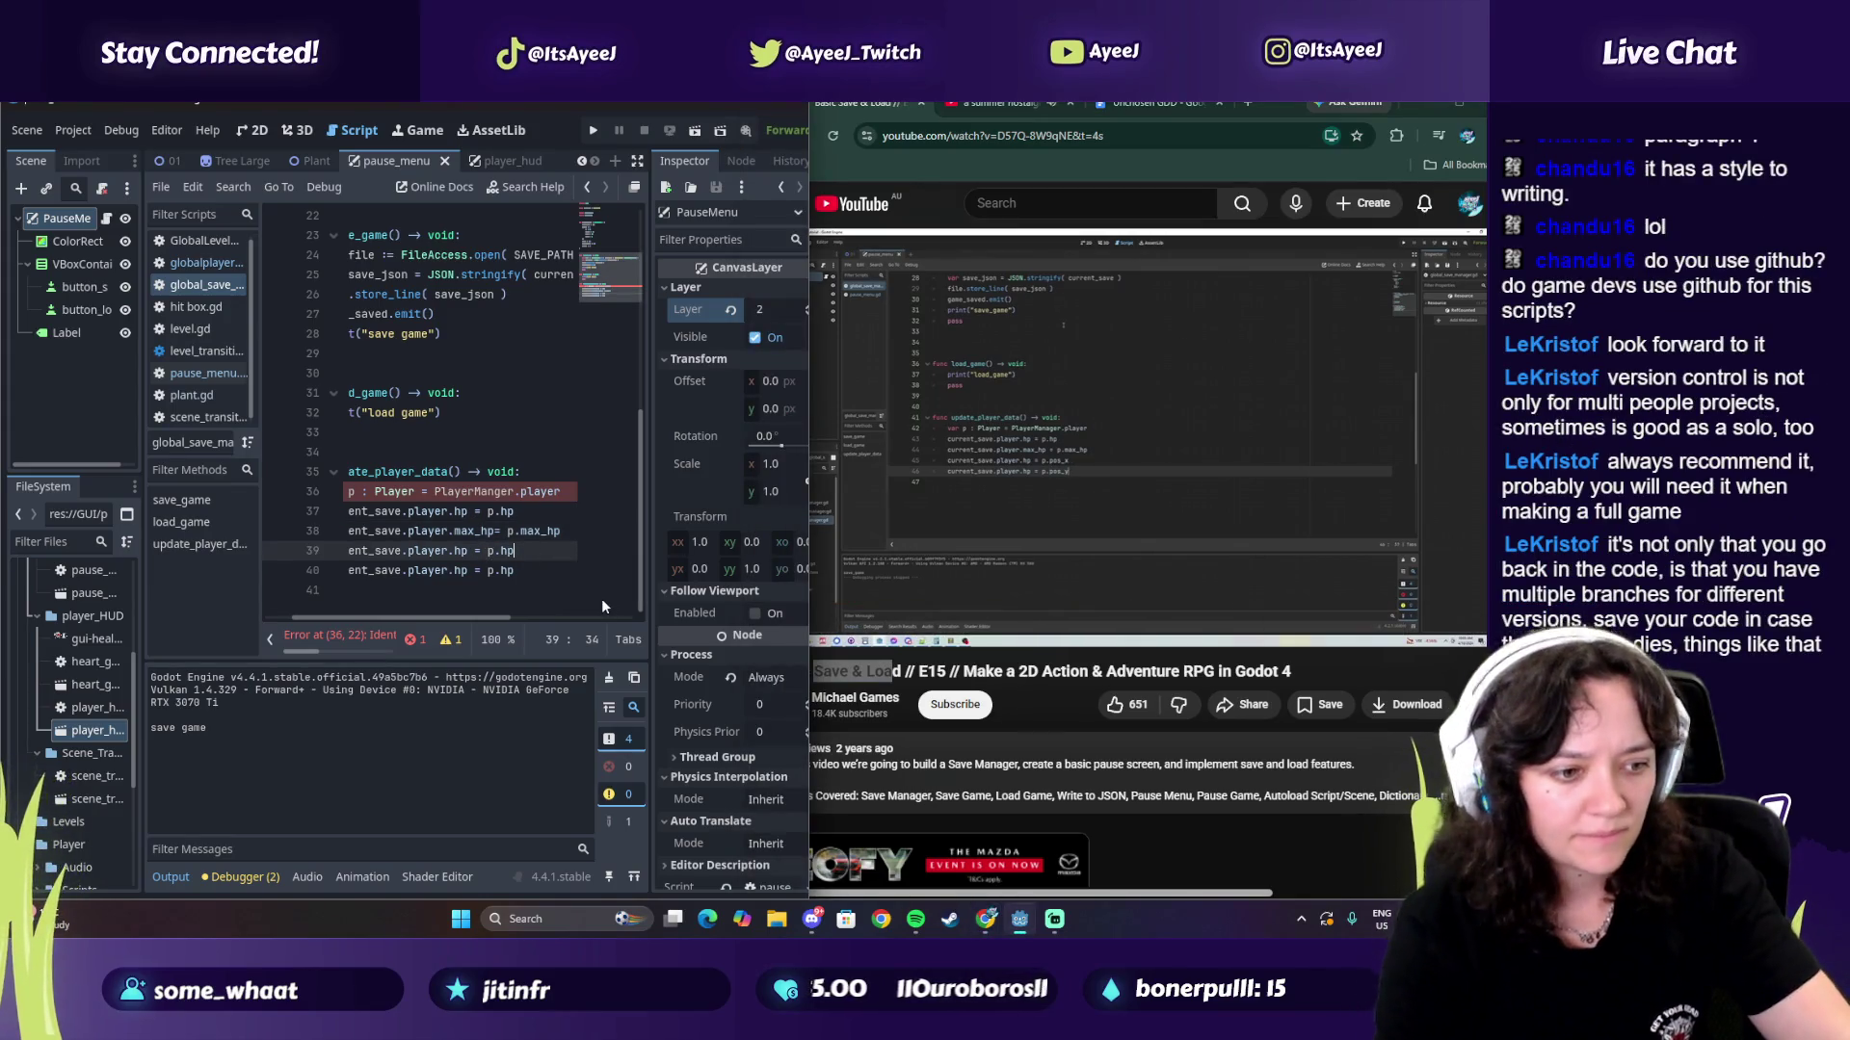
pyautogui.press('BackSpace')
pyautogui.press('BackSpace')
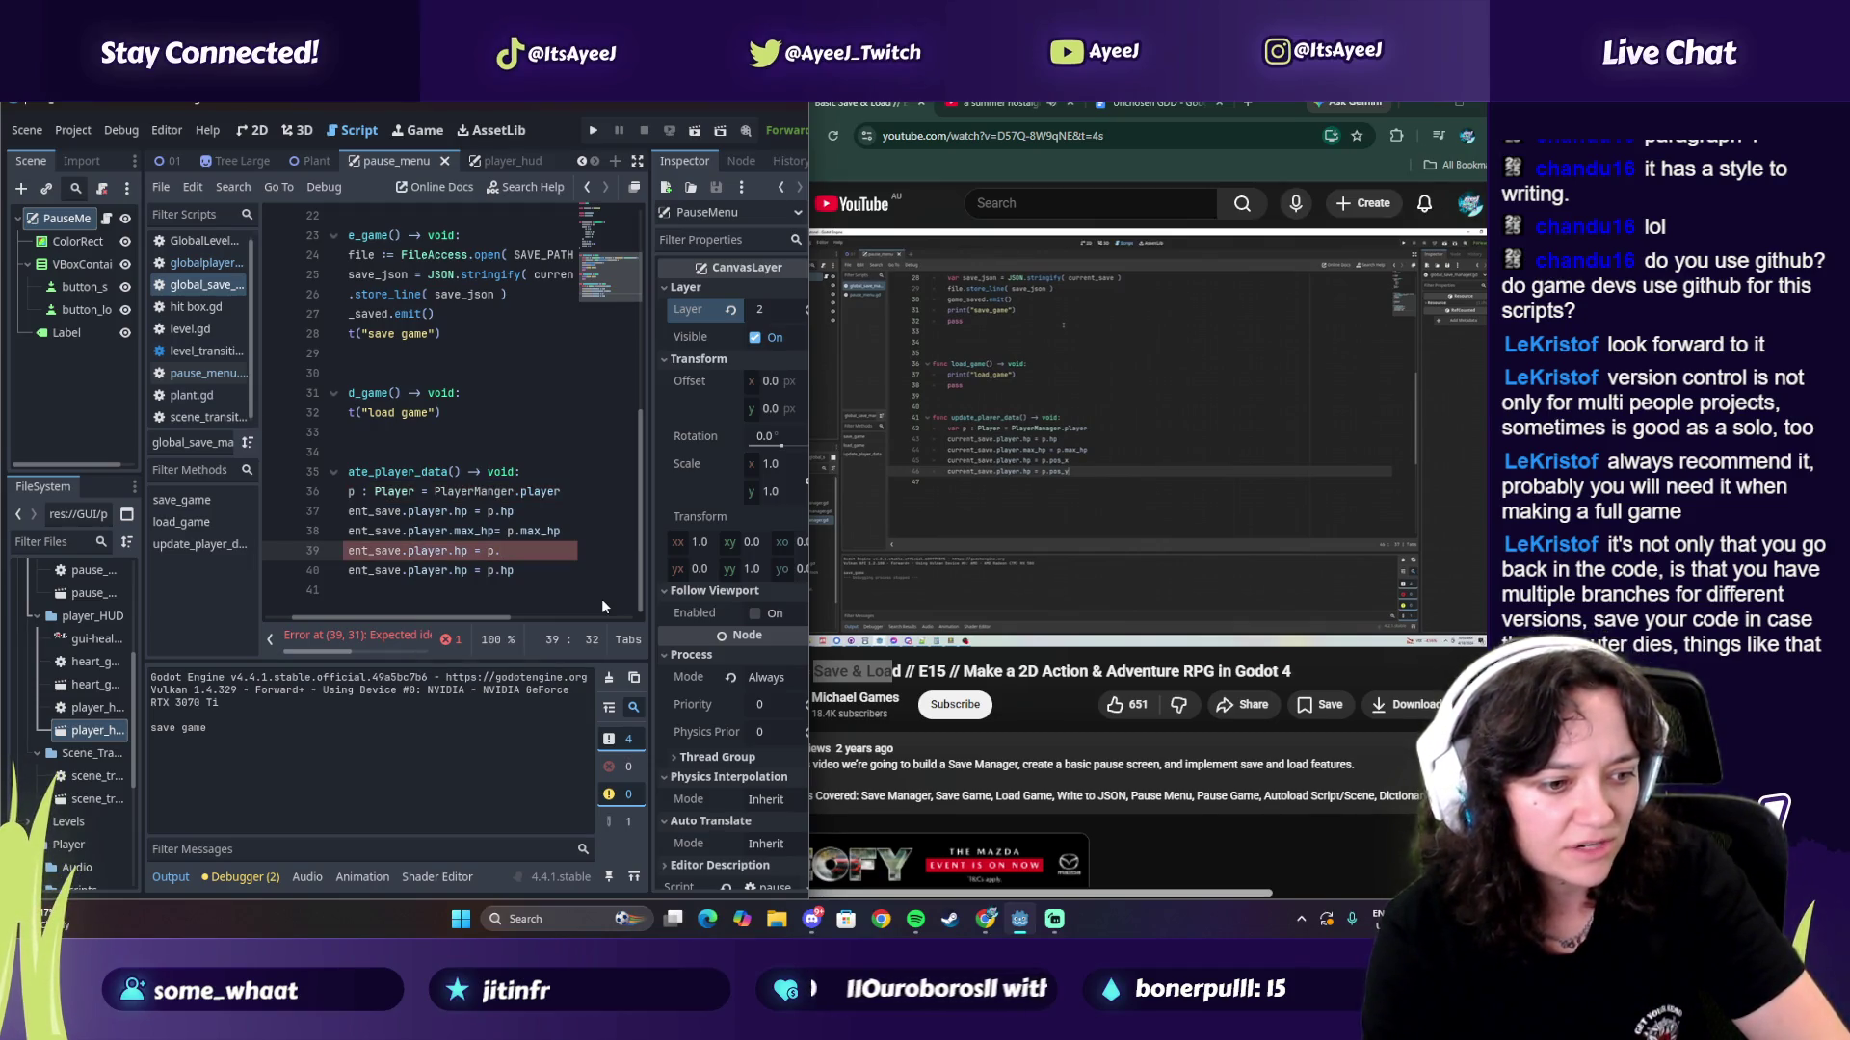
pyautogui.write('pos_x')
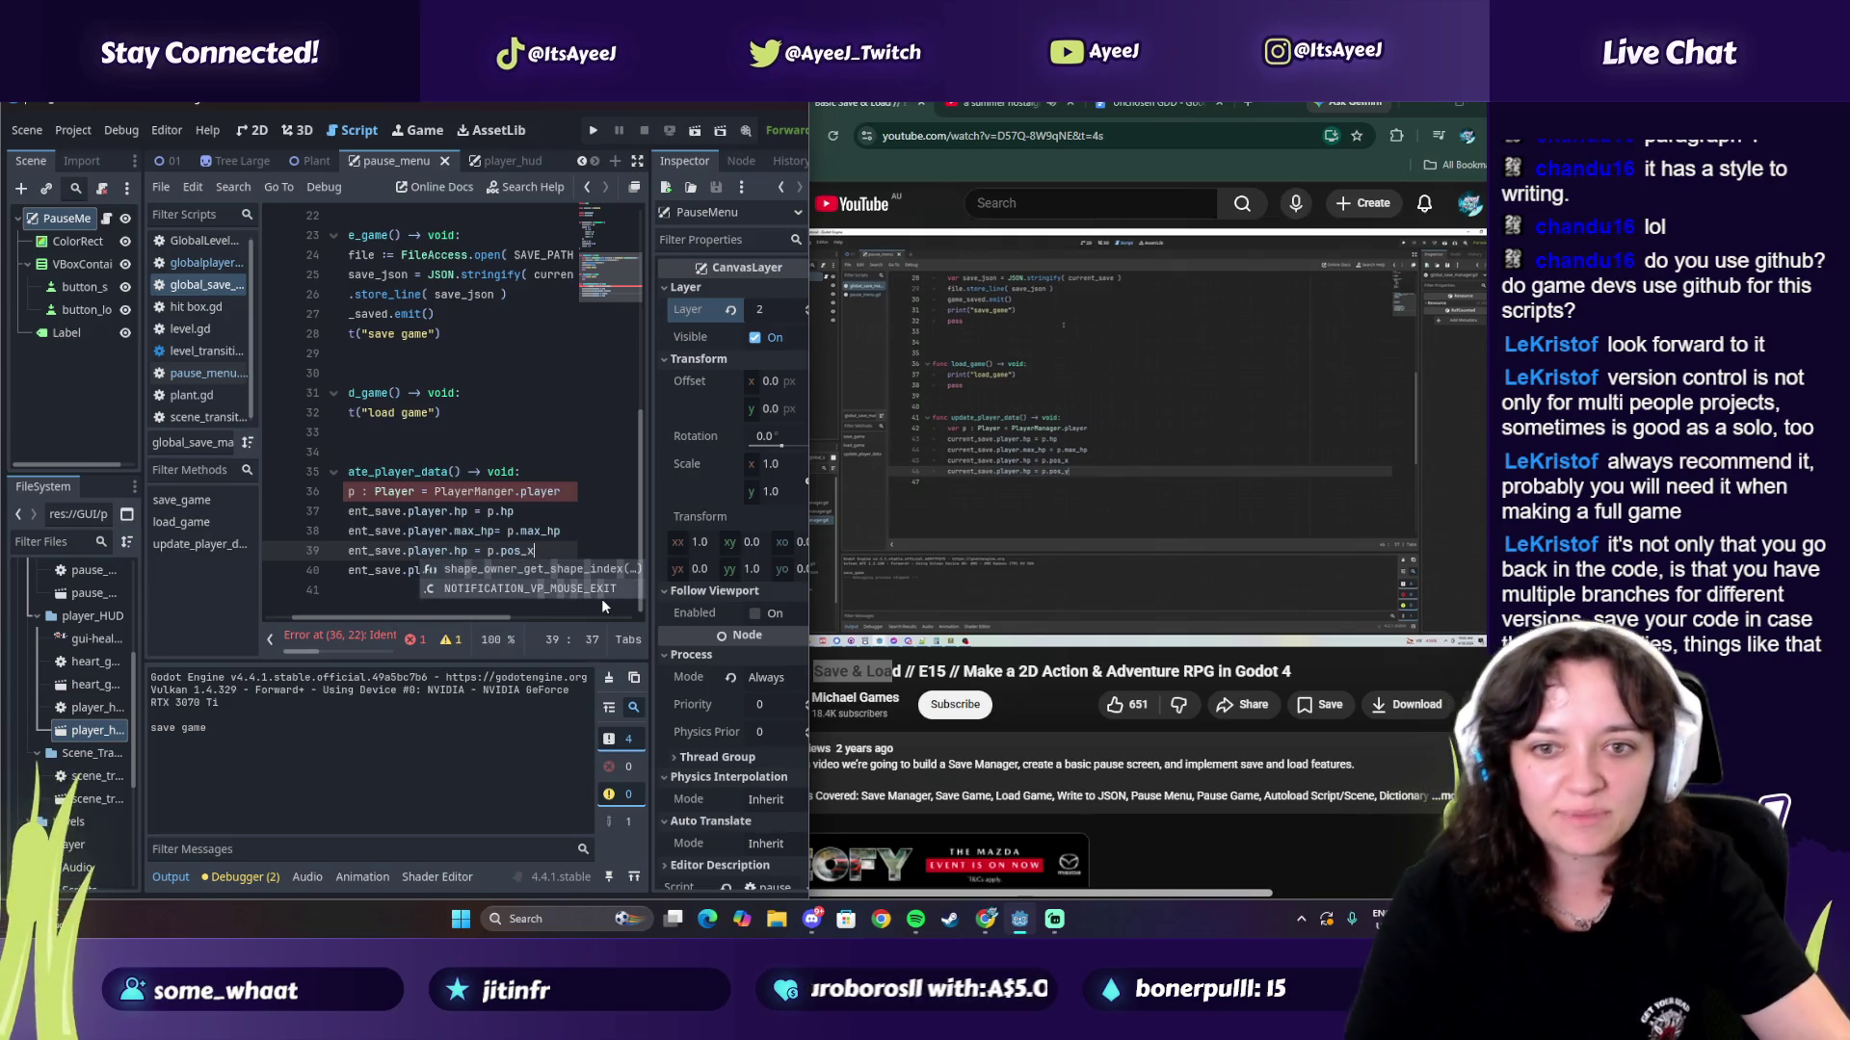
pyautogui.click(528, 571)
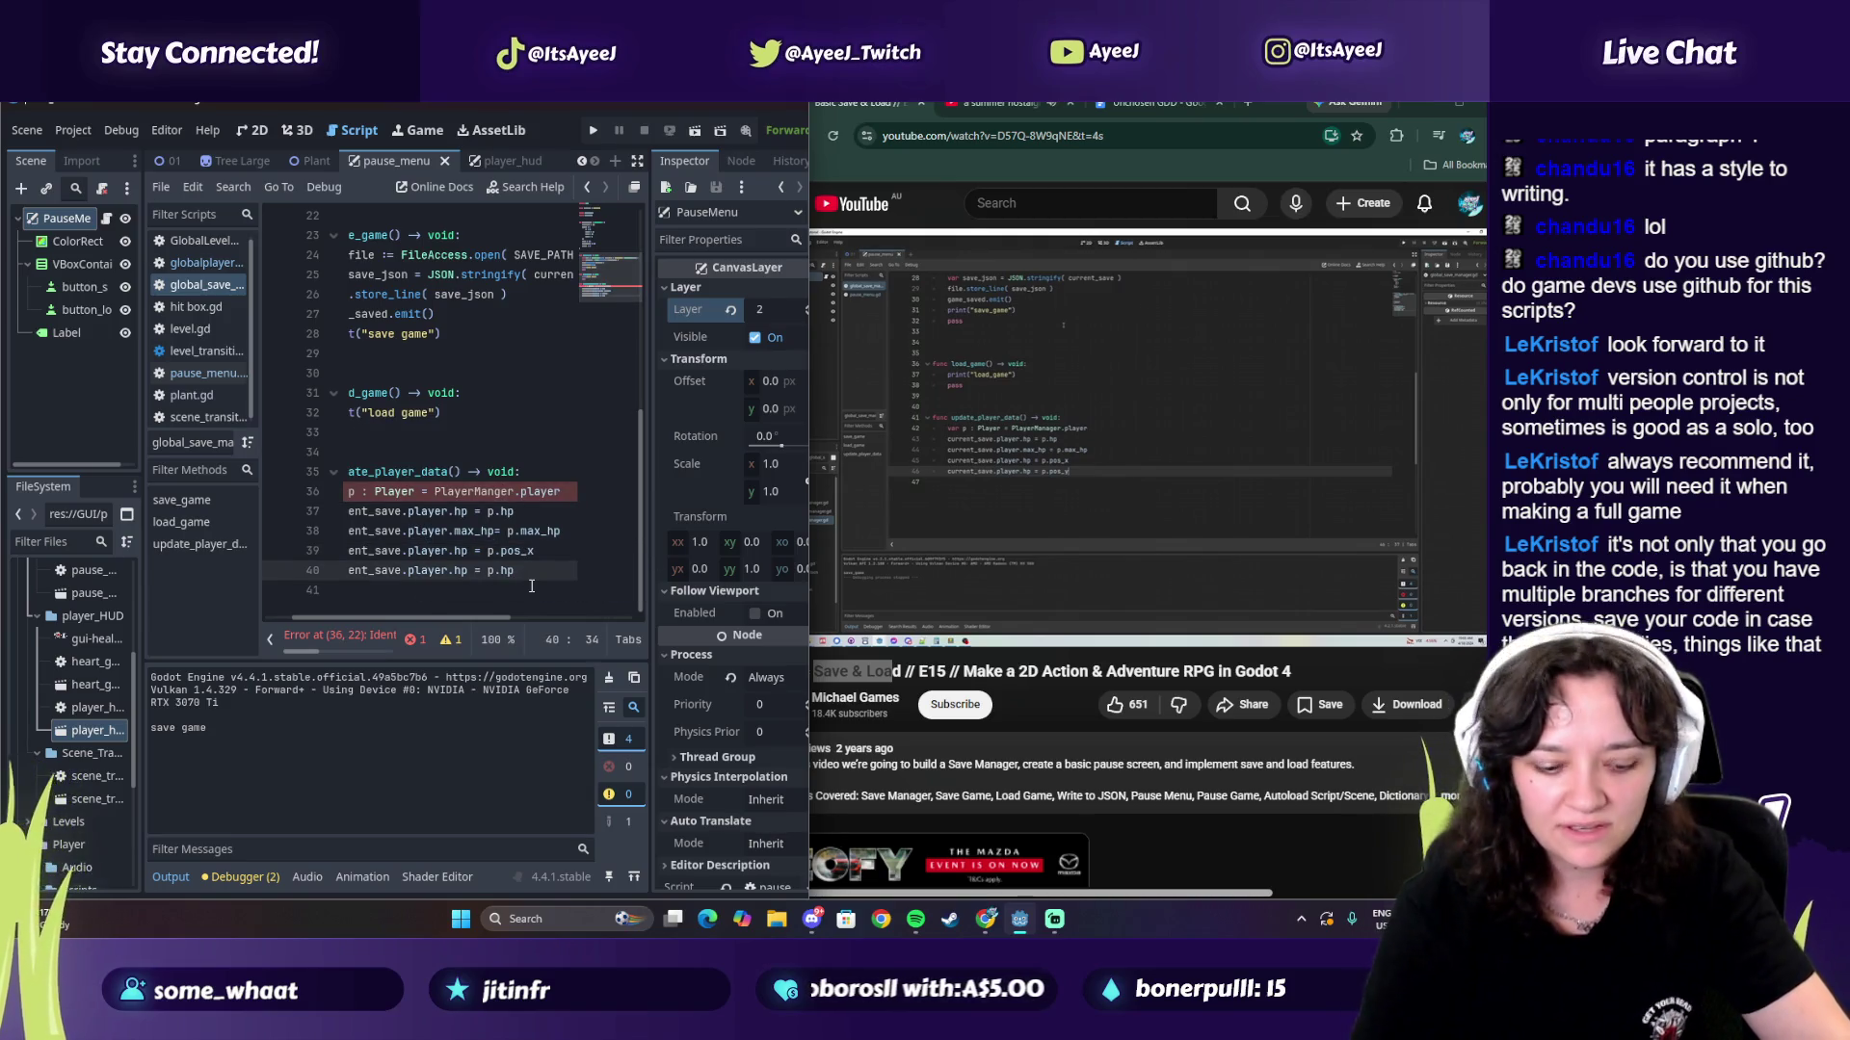
pyautogui.write('_')
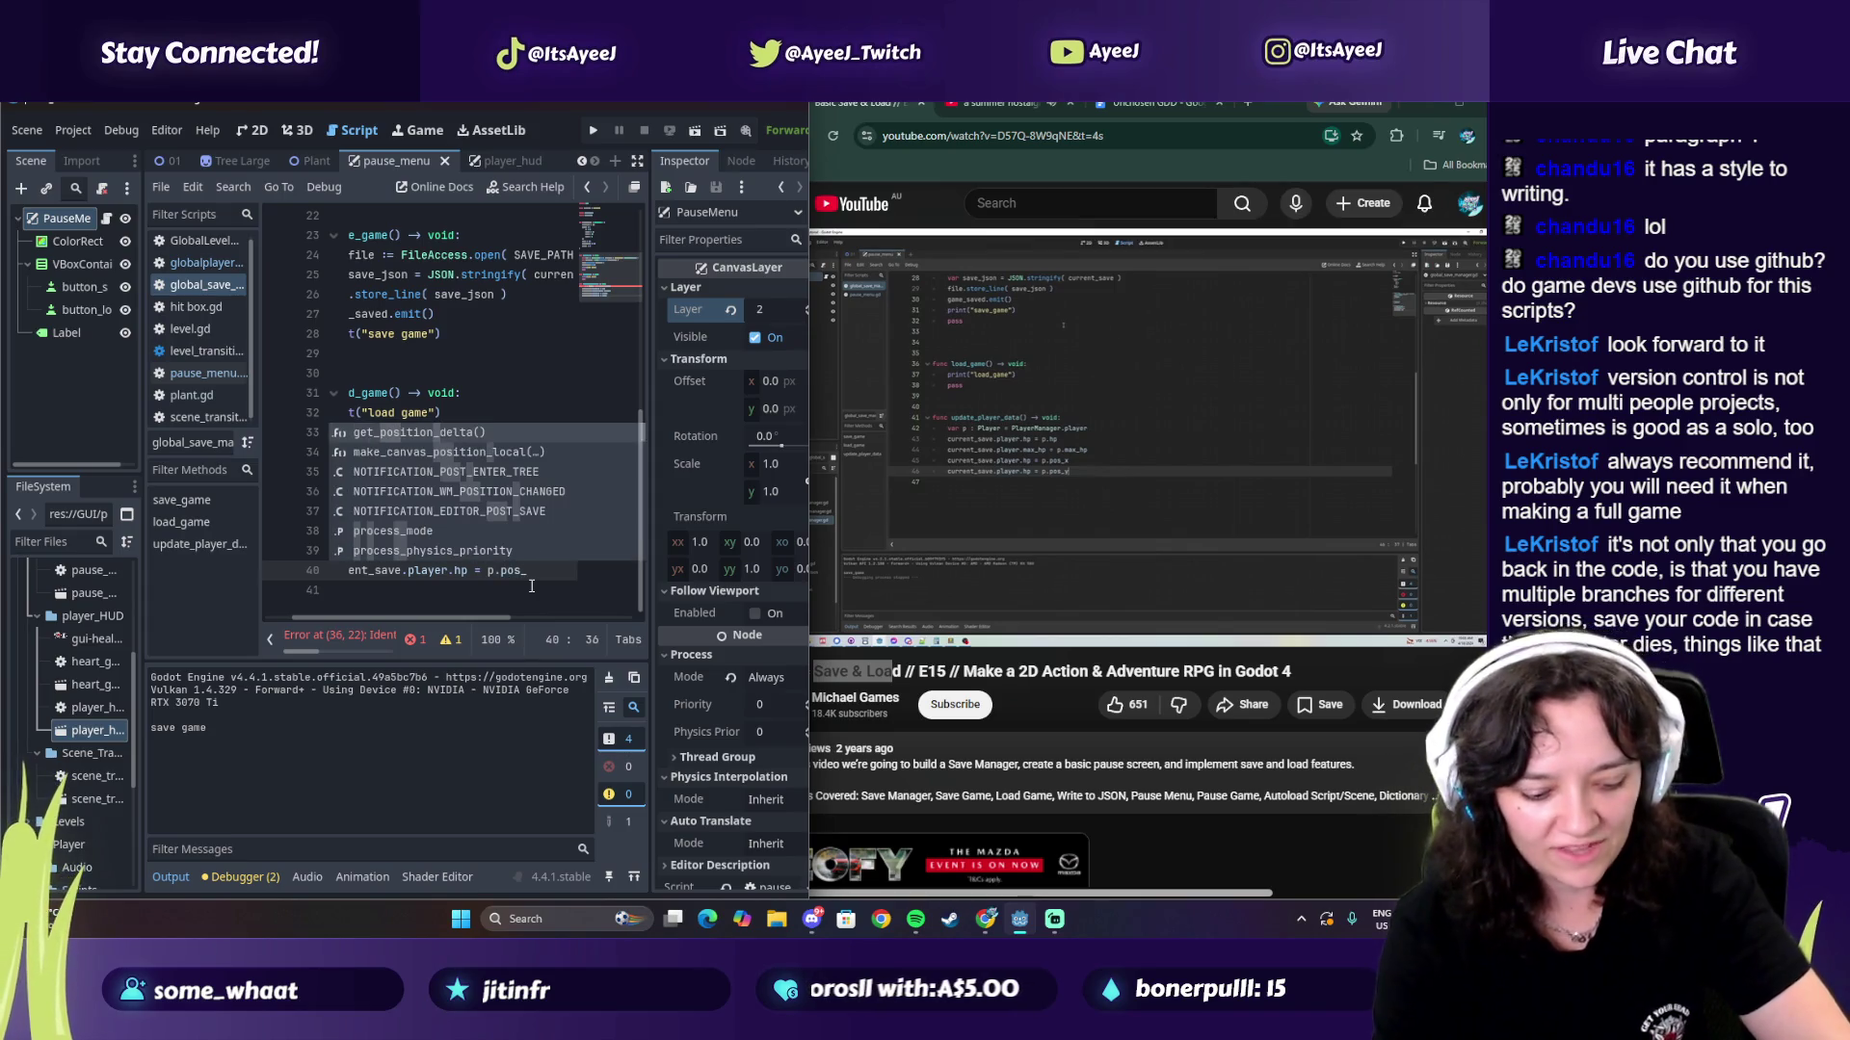
pyautogui.write('y')
pyautogui.click(429, 603)
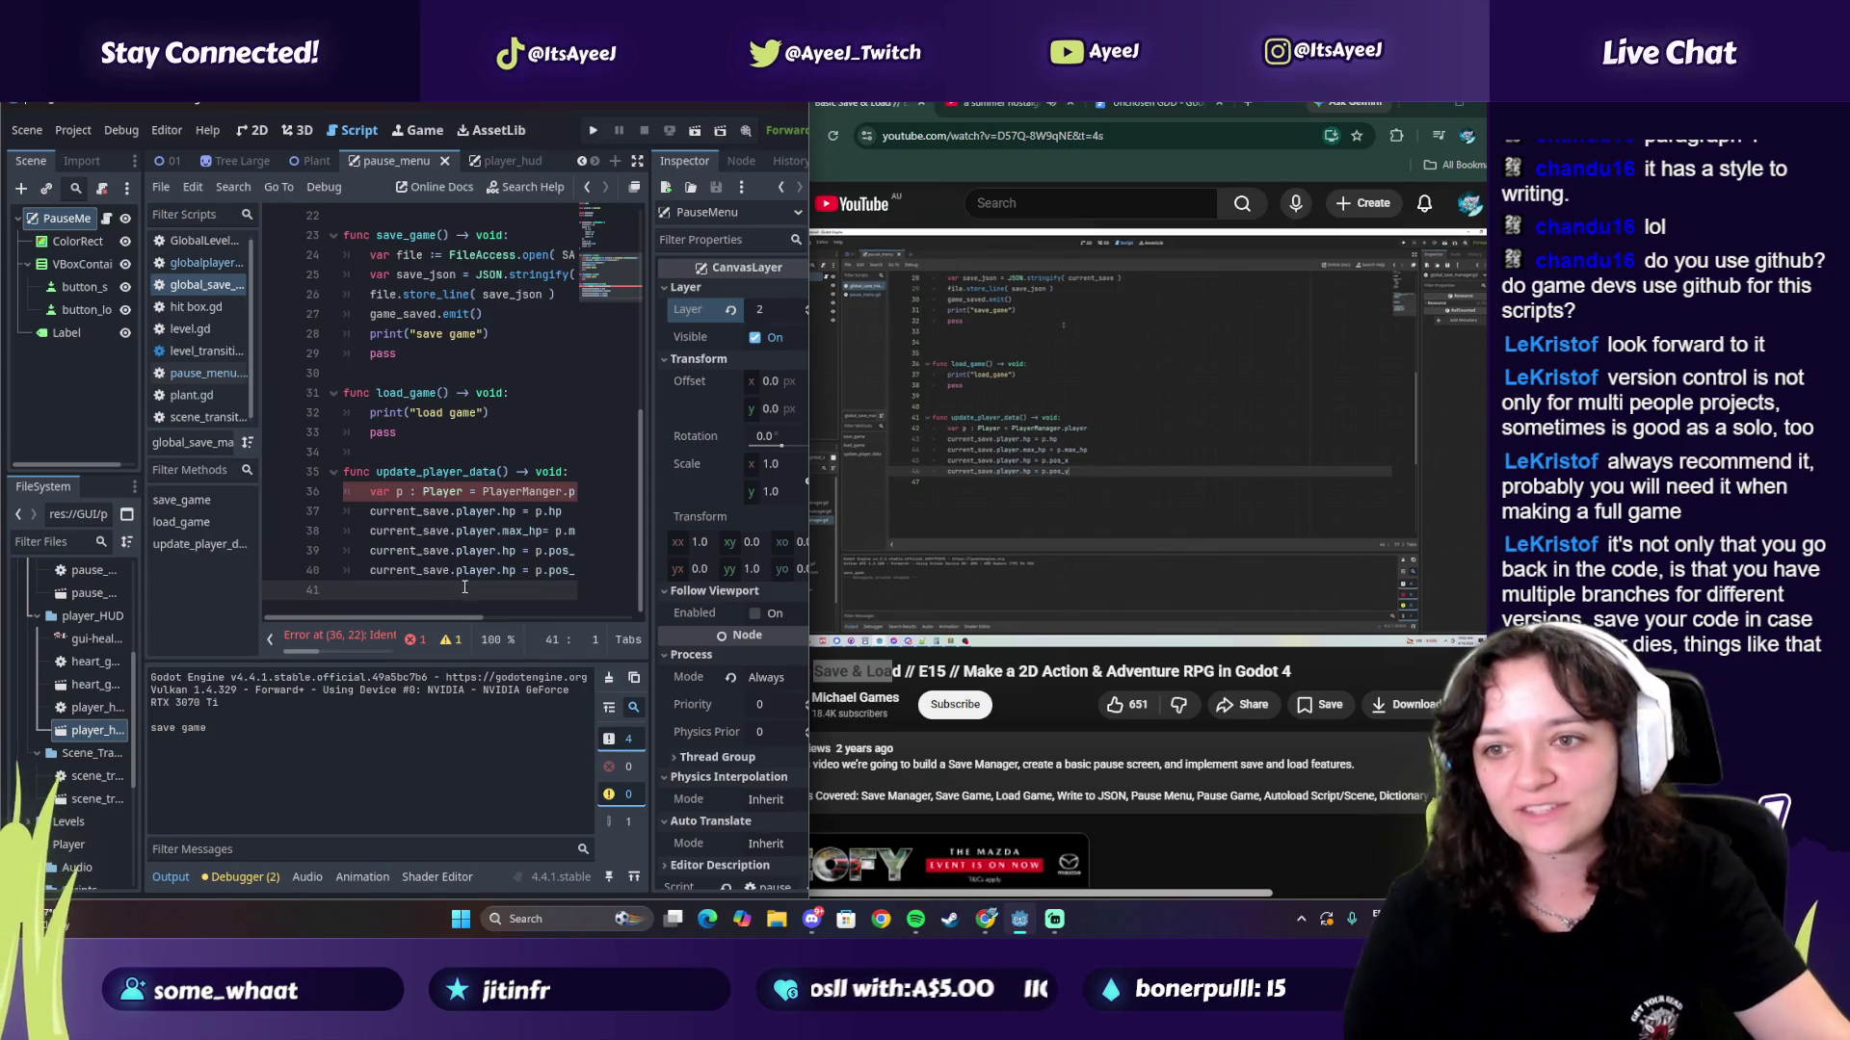
pyautogui.click(1010, 571)
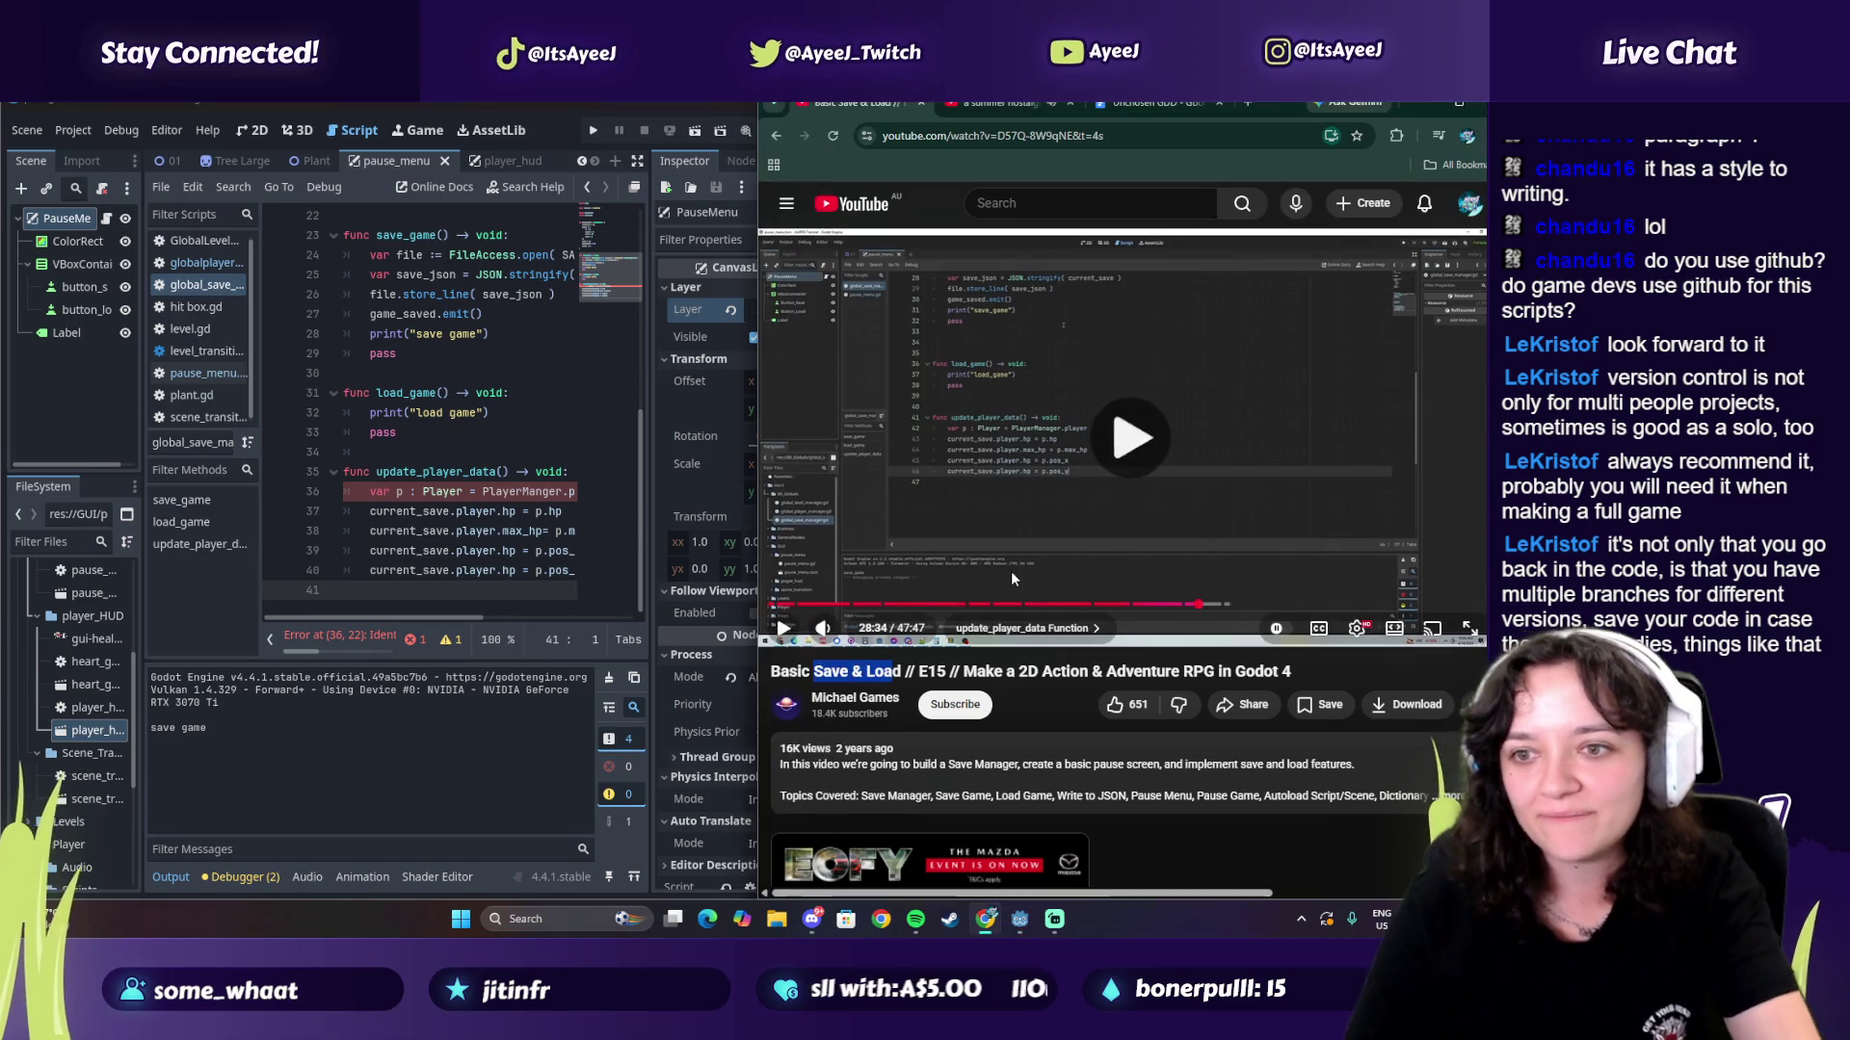
# Step: Rename the player fields on lines 39 and 40 to pos_x and pos_y
pyautogui.click(950, 541)
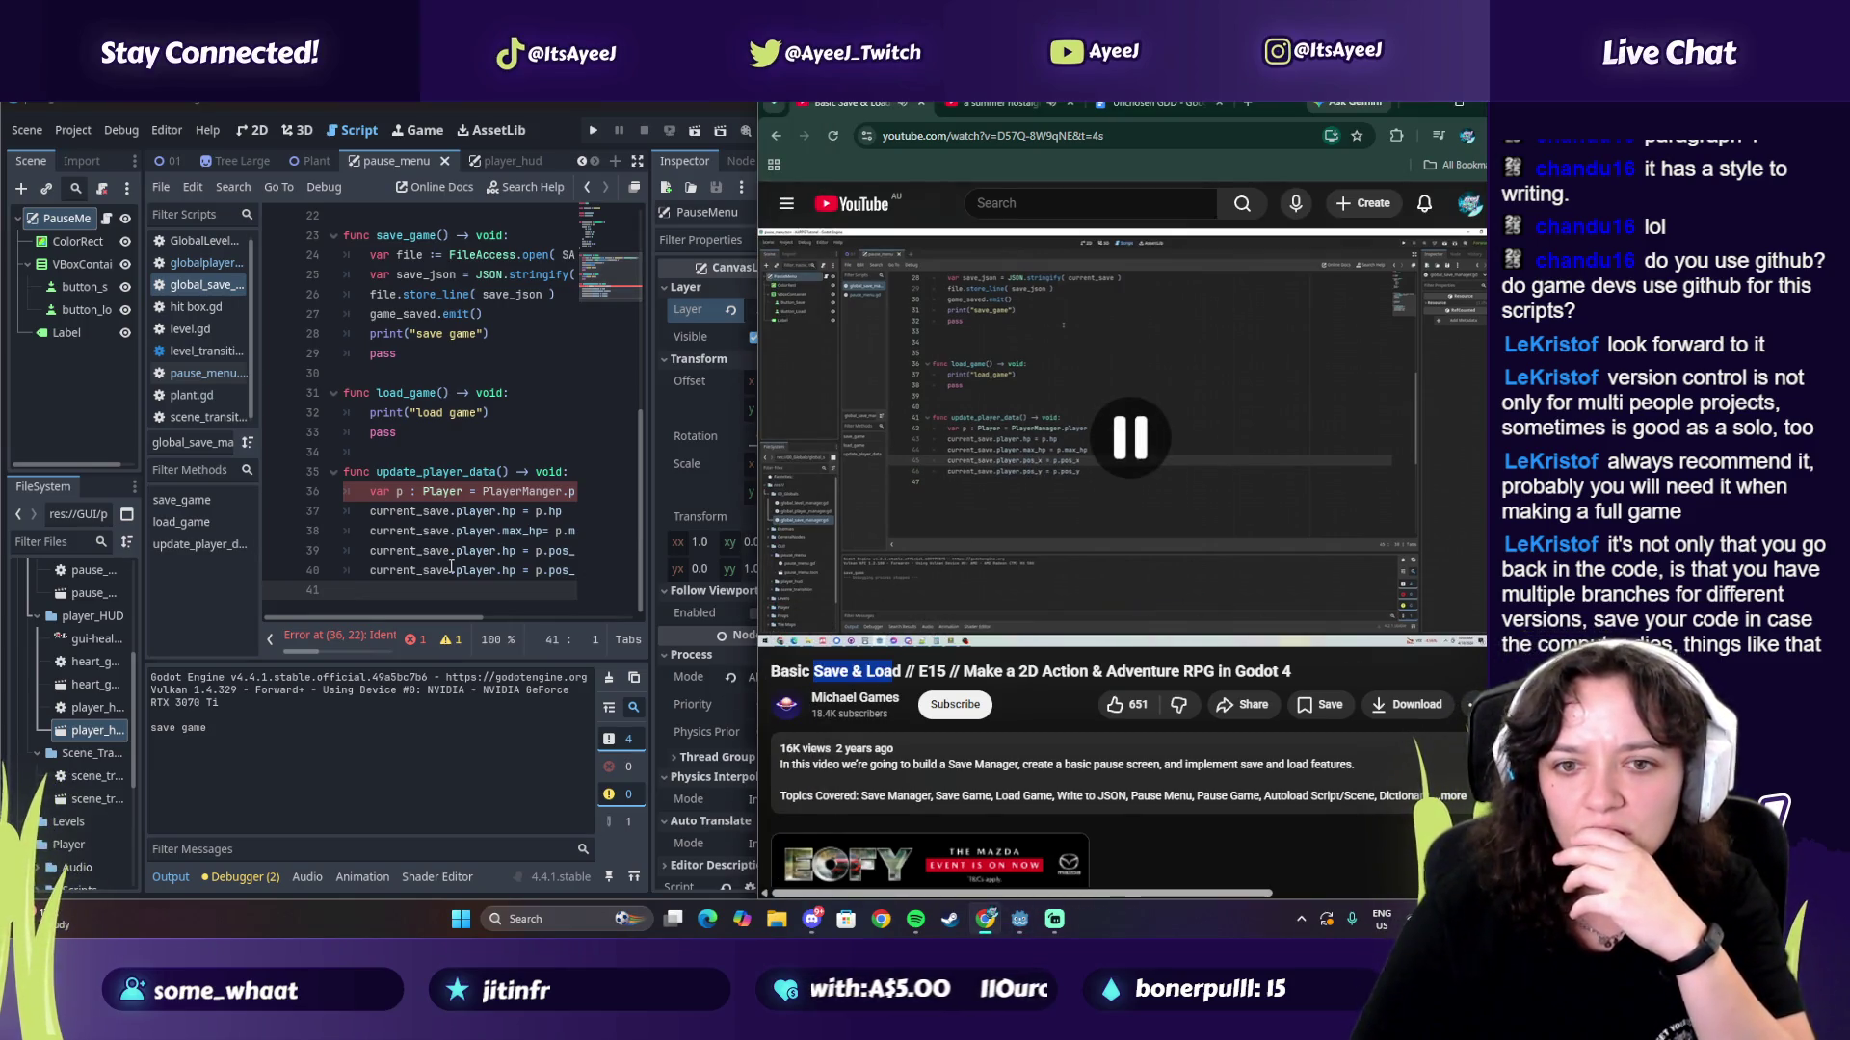
pyautogui.click(536, 550)
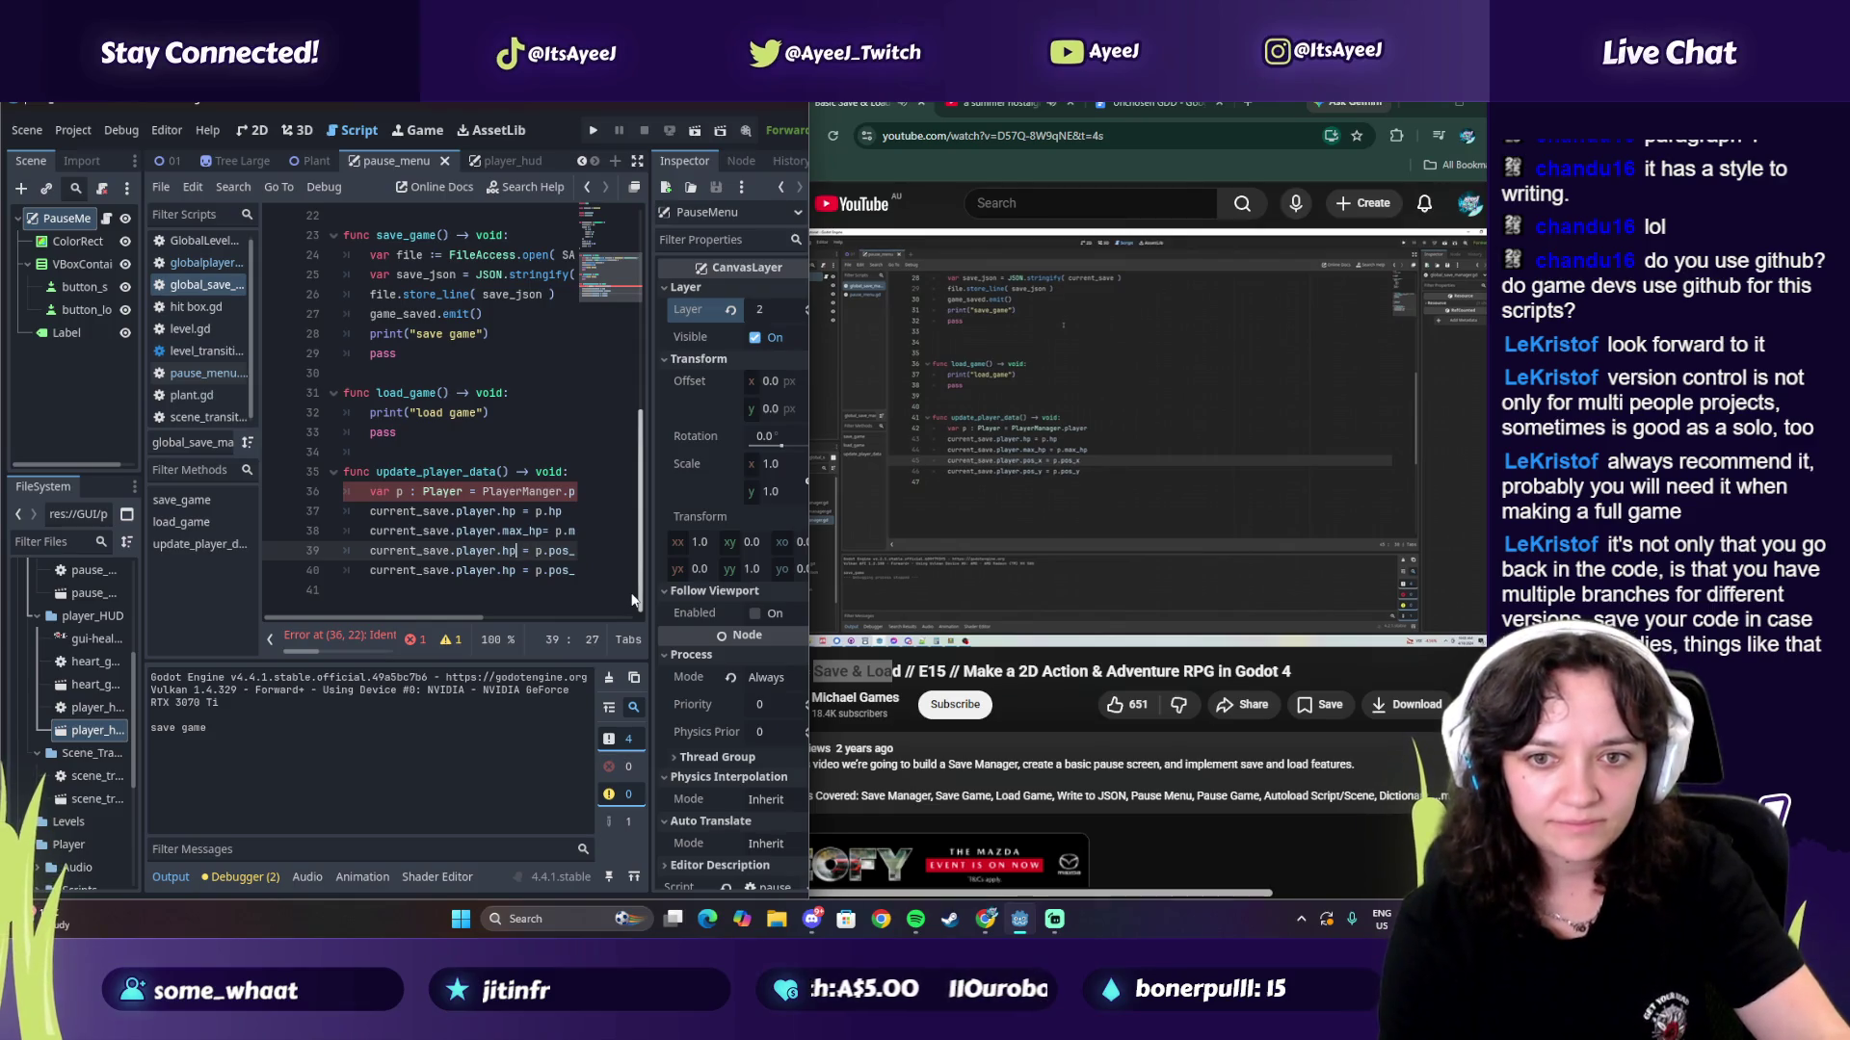
pyautogui.write('pos')
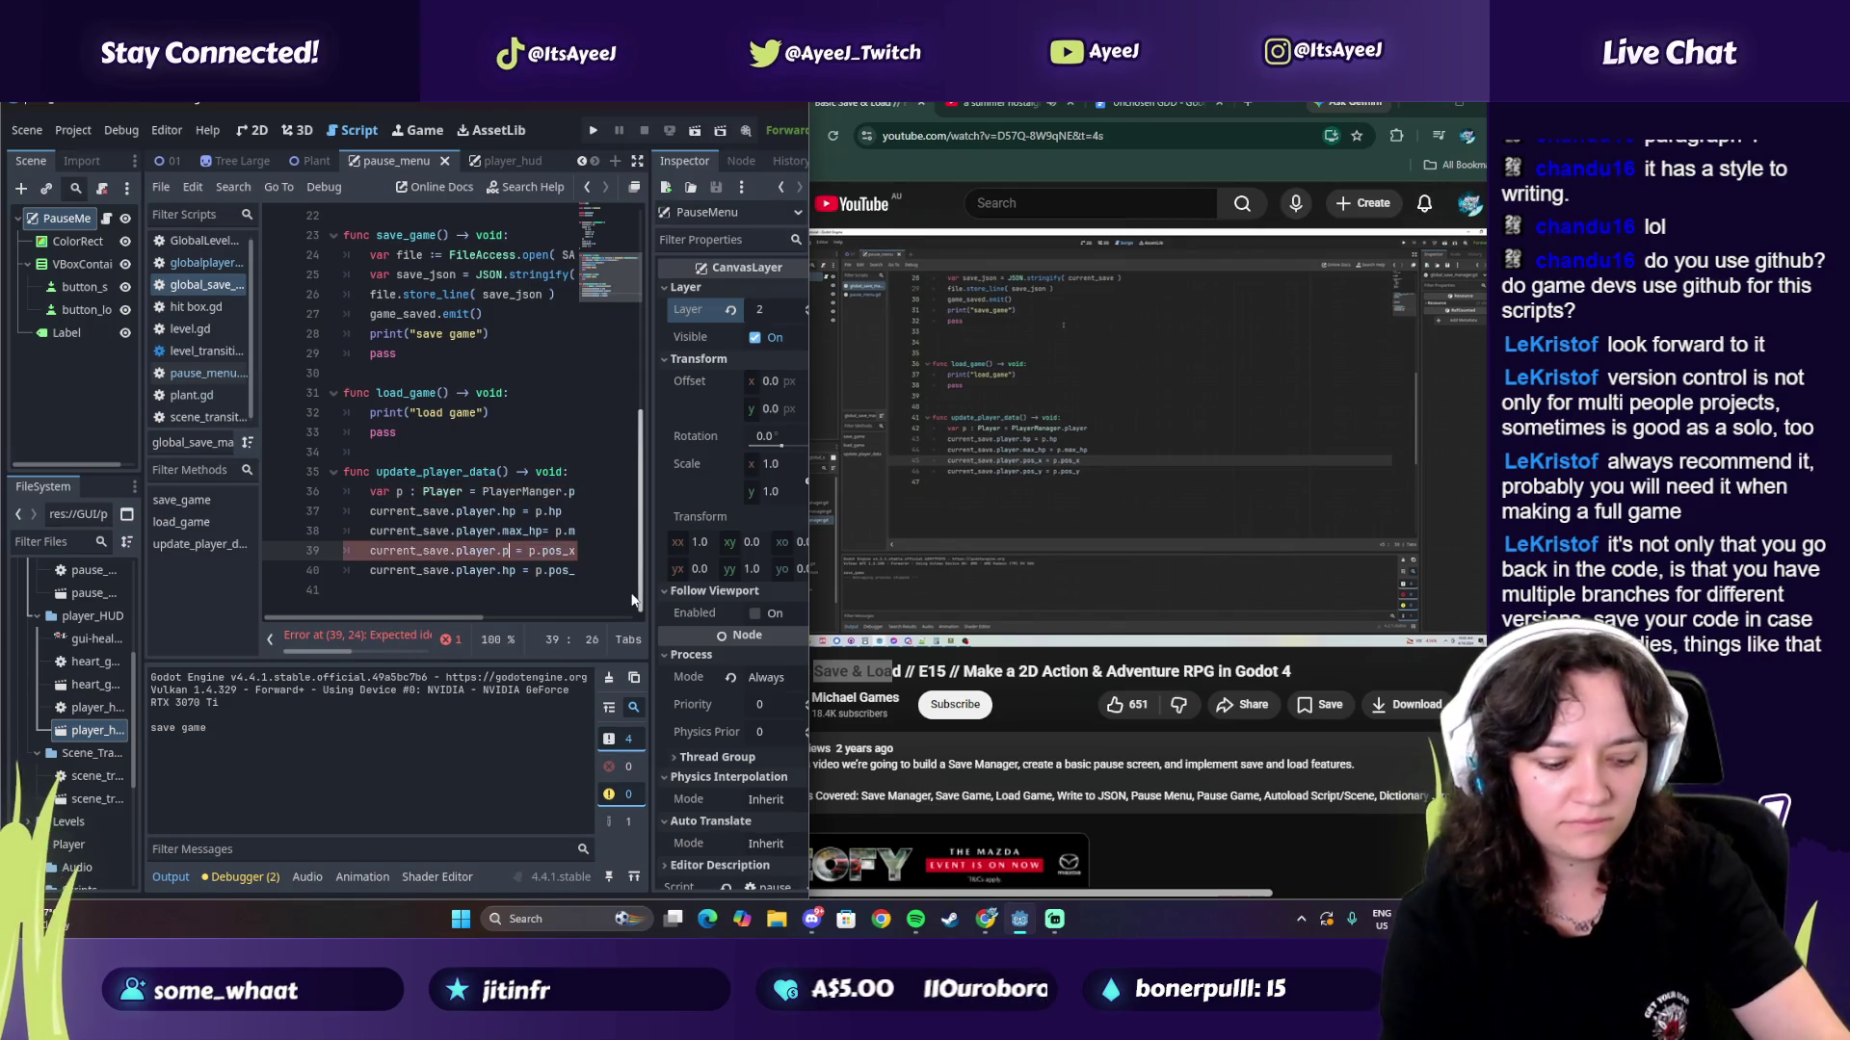
pyautogui.write('_x')
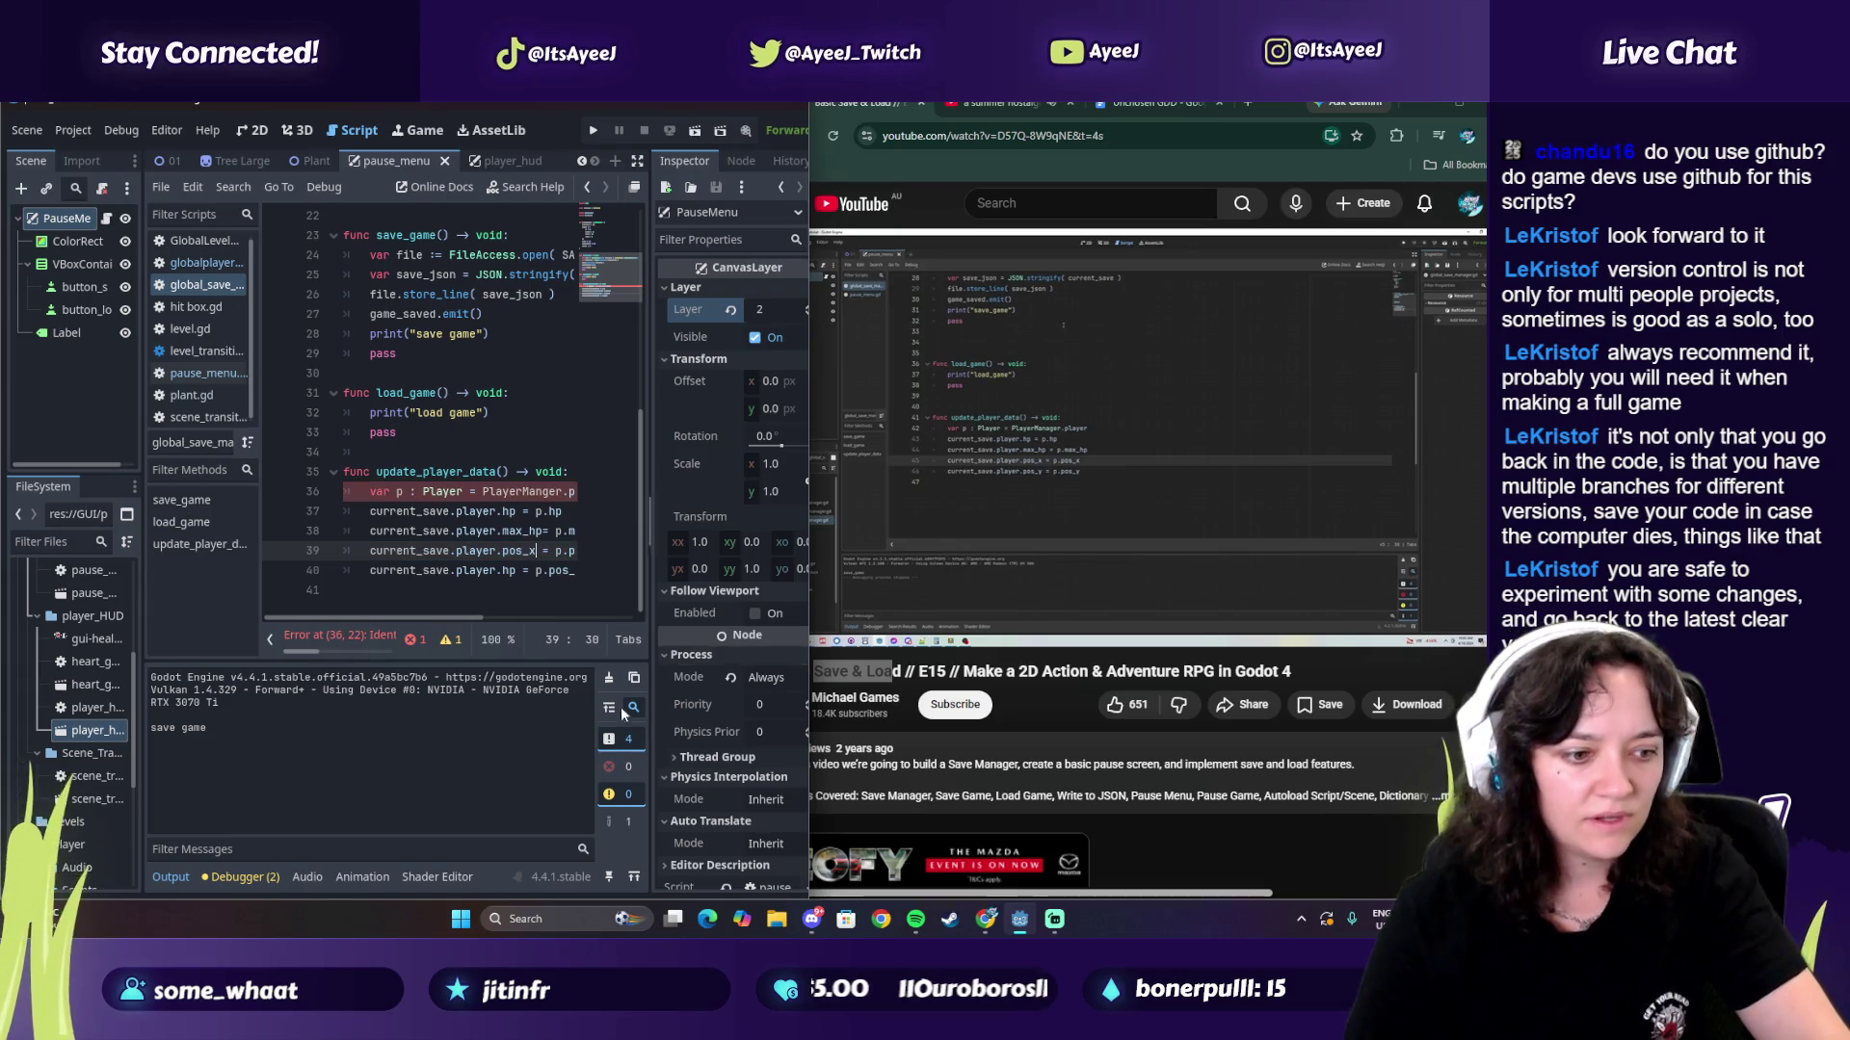
pyautogui.hscroll(3, 385, 617)
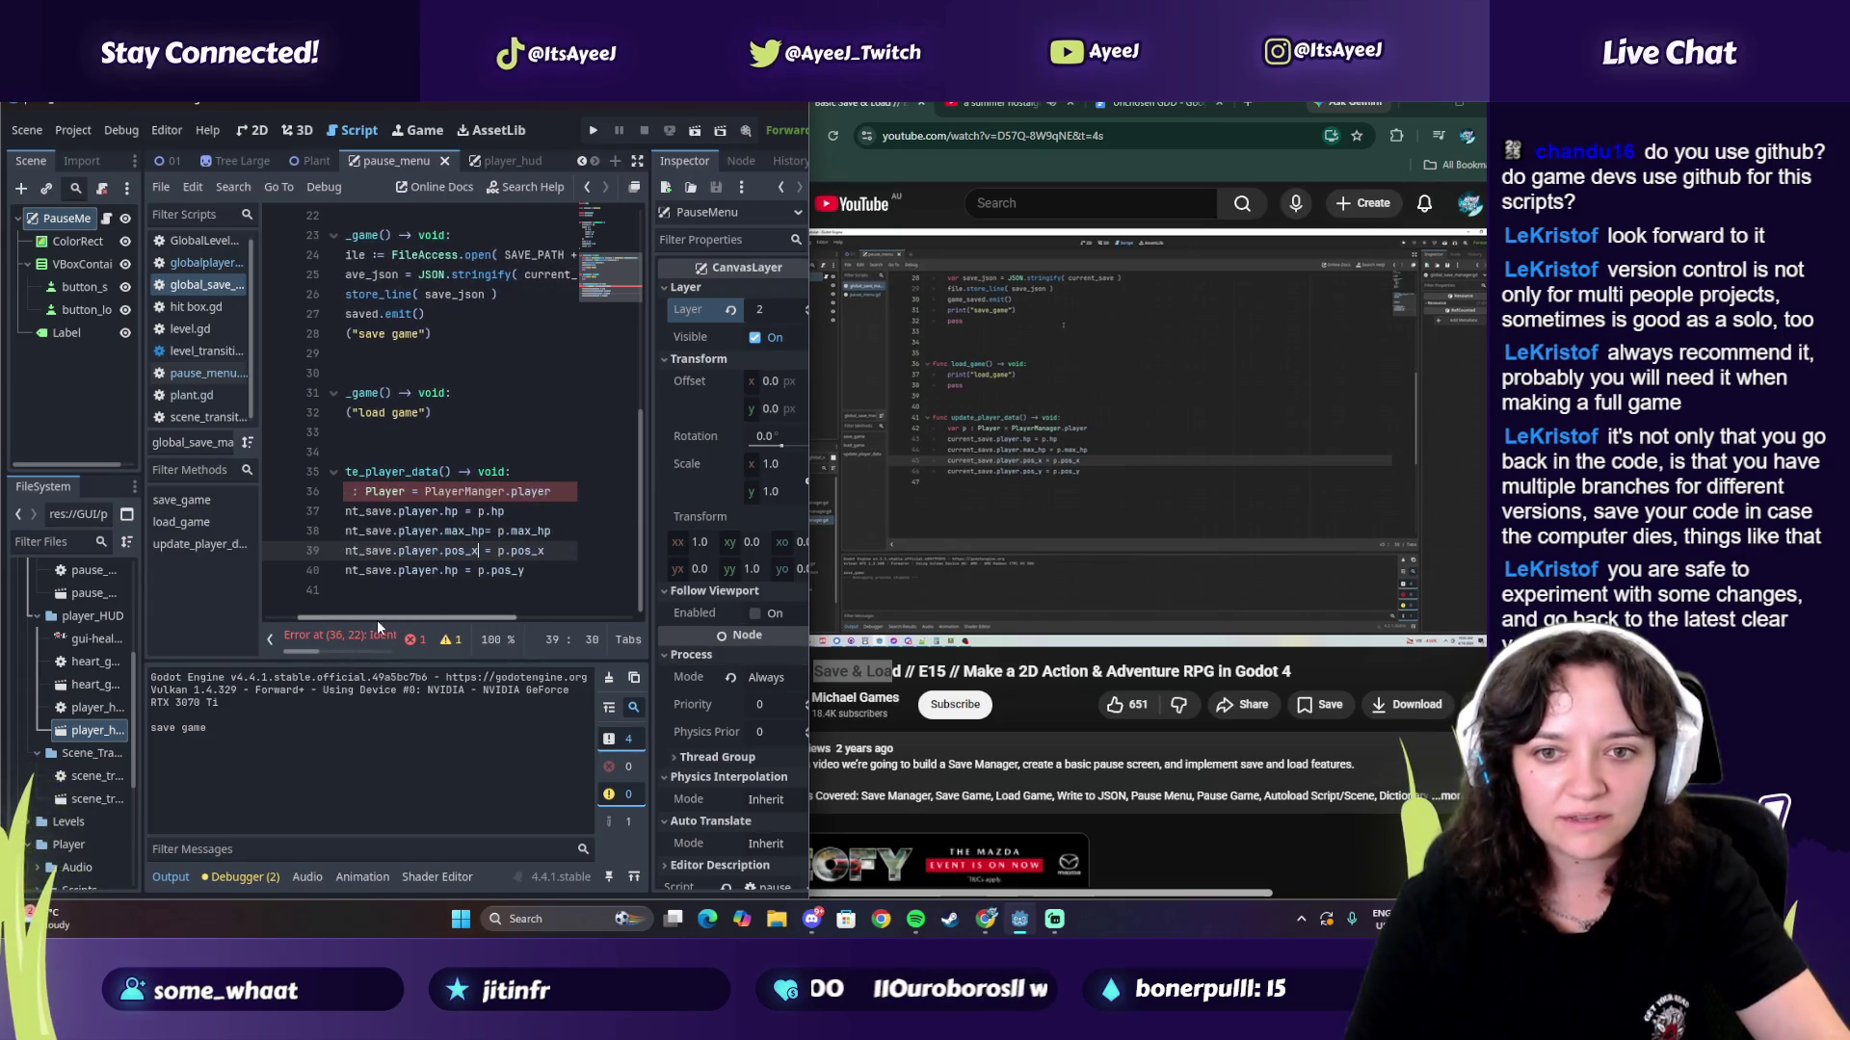
pyautogui.doubleClick(453, 571)
pyautogui.write('pos')
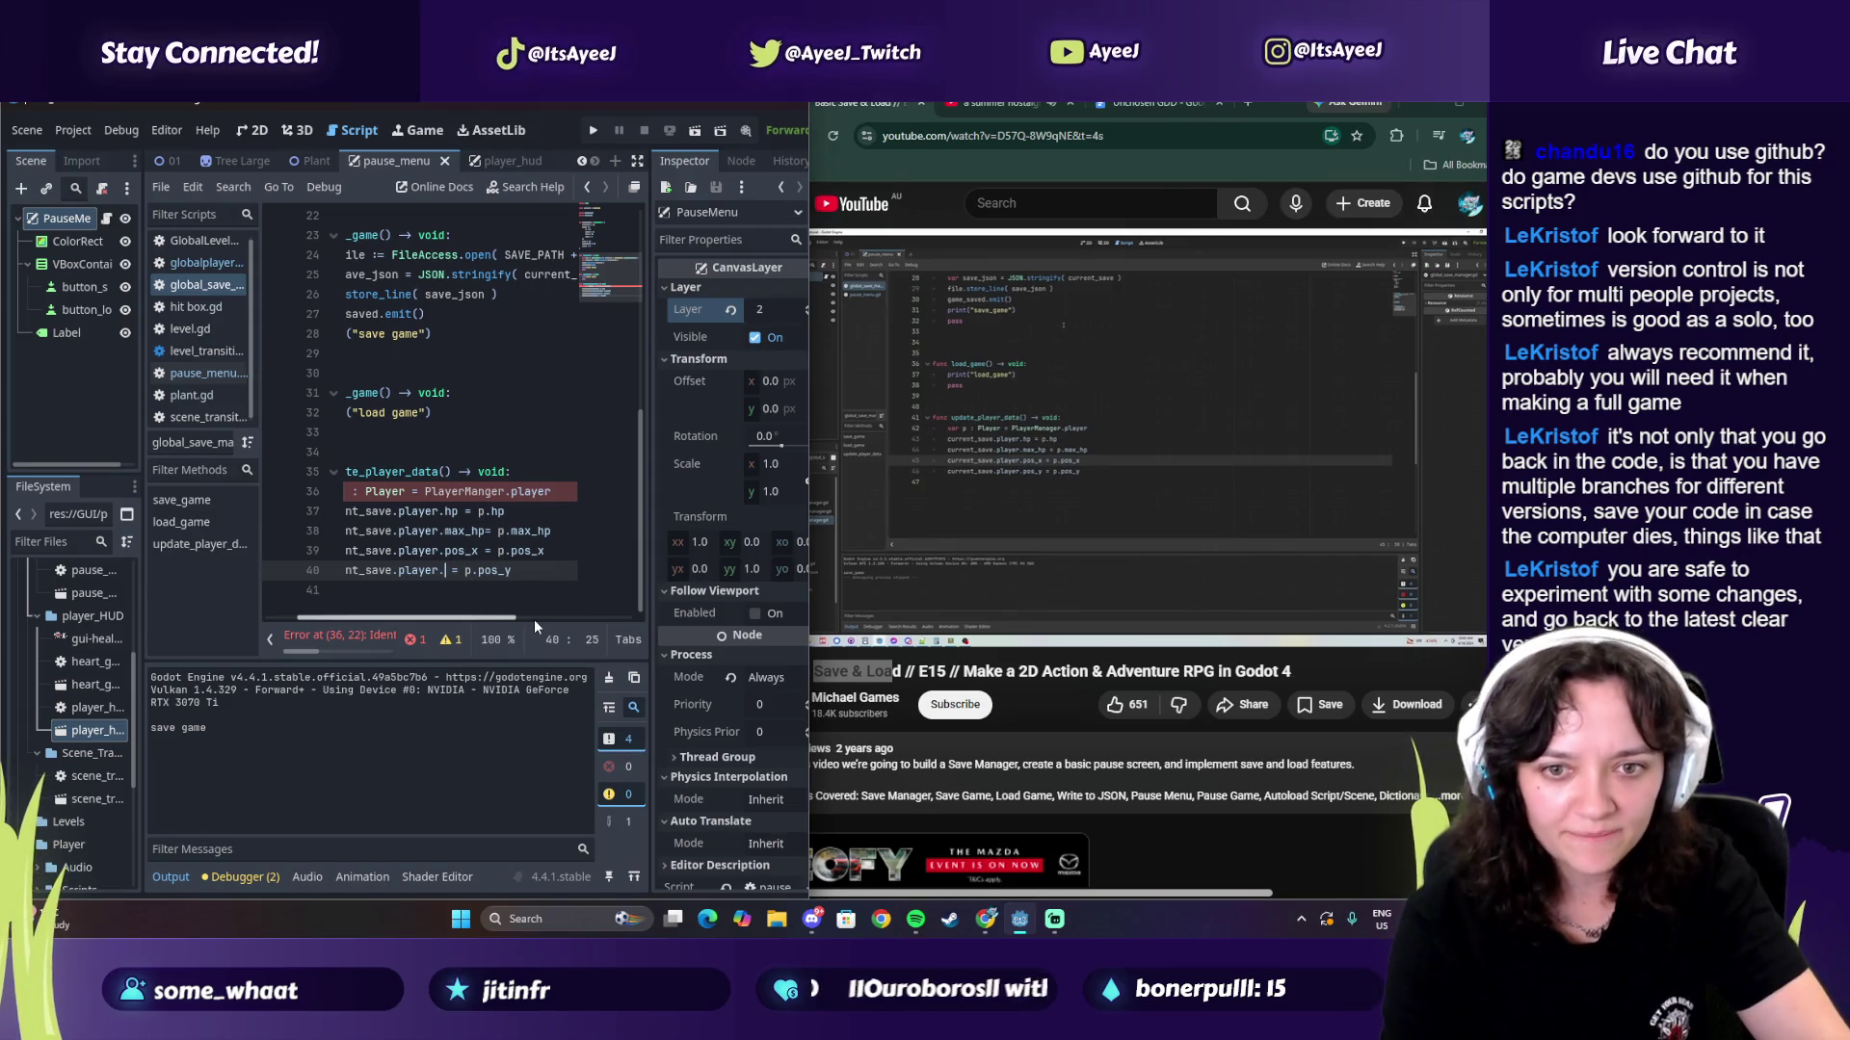
pyautogui.write('_')
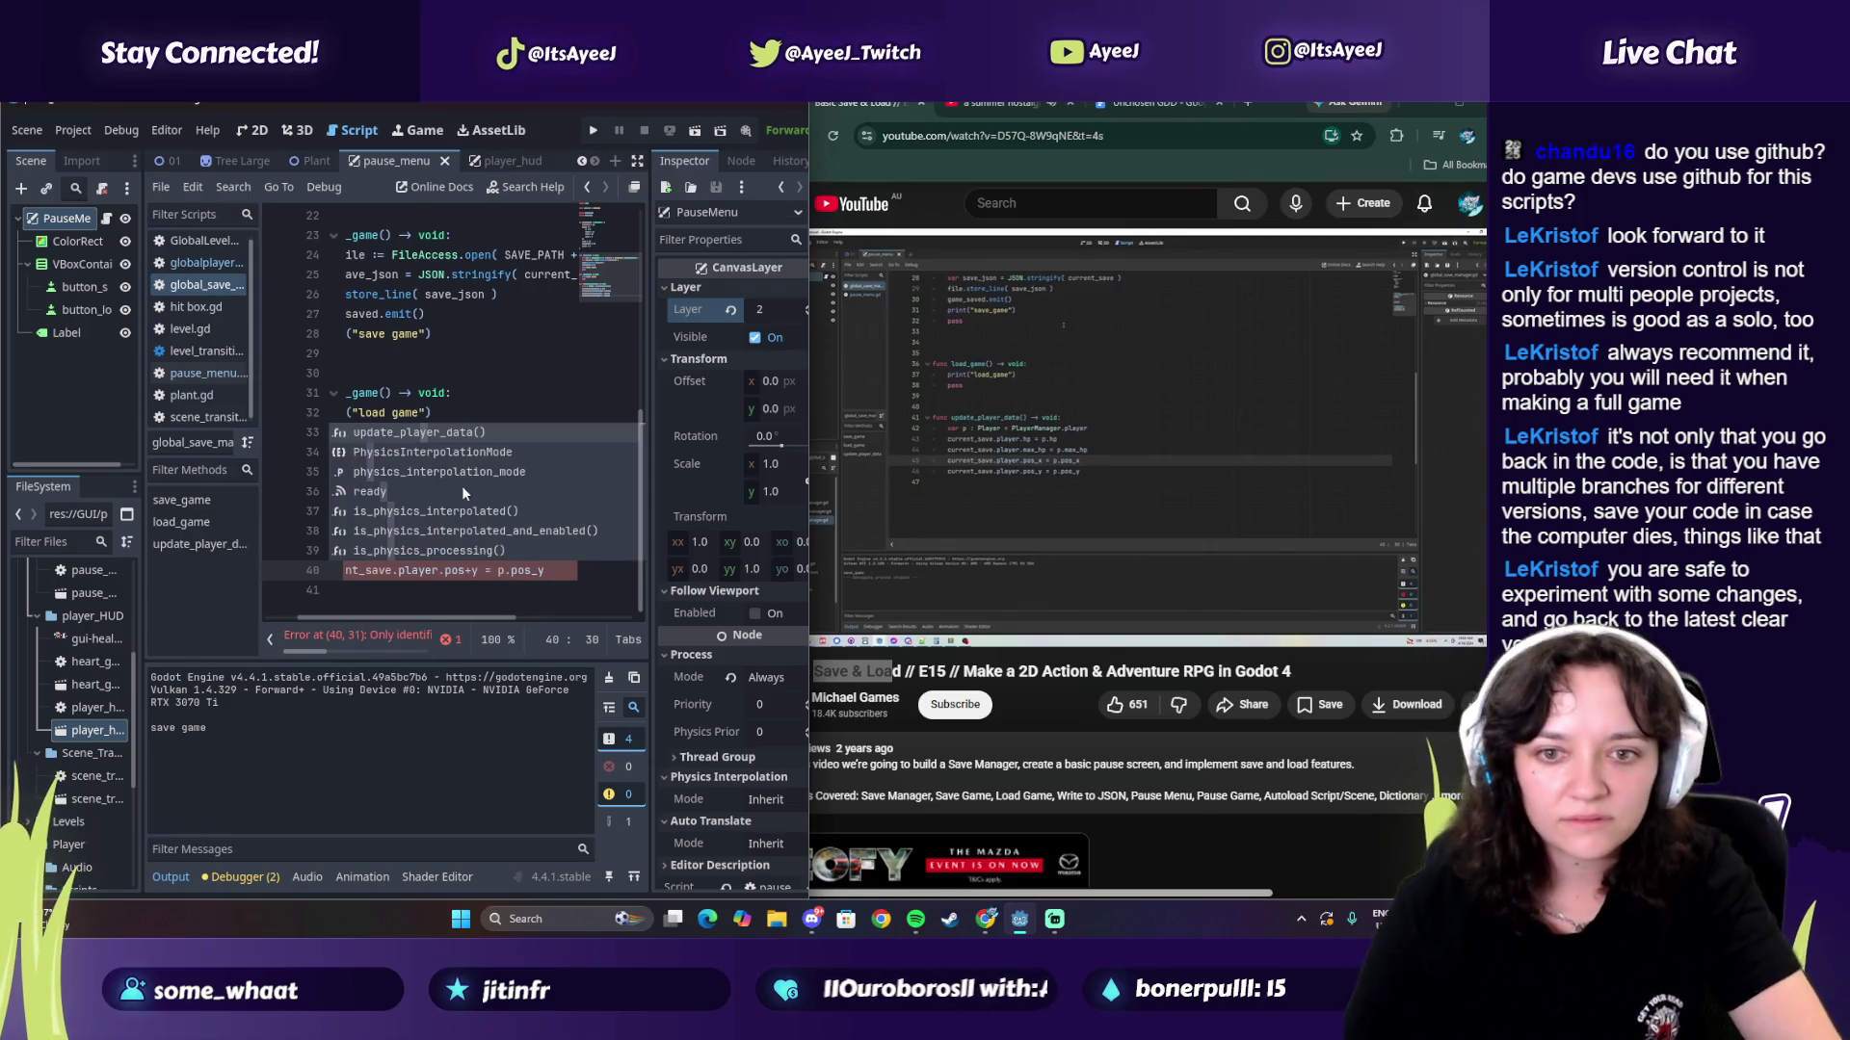
pyautogui.click(468, 579)
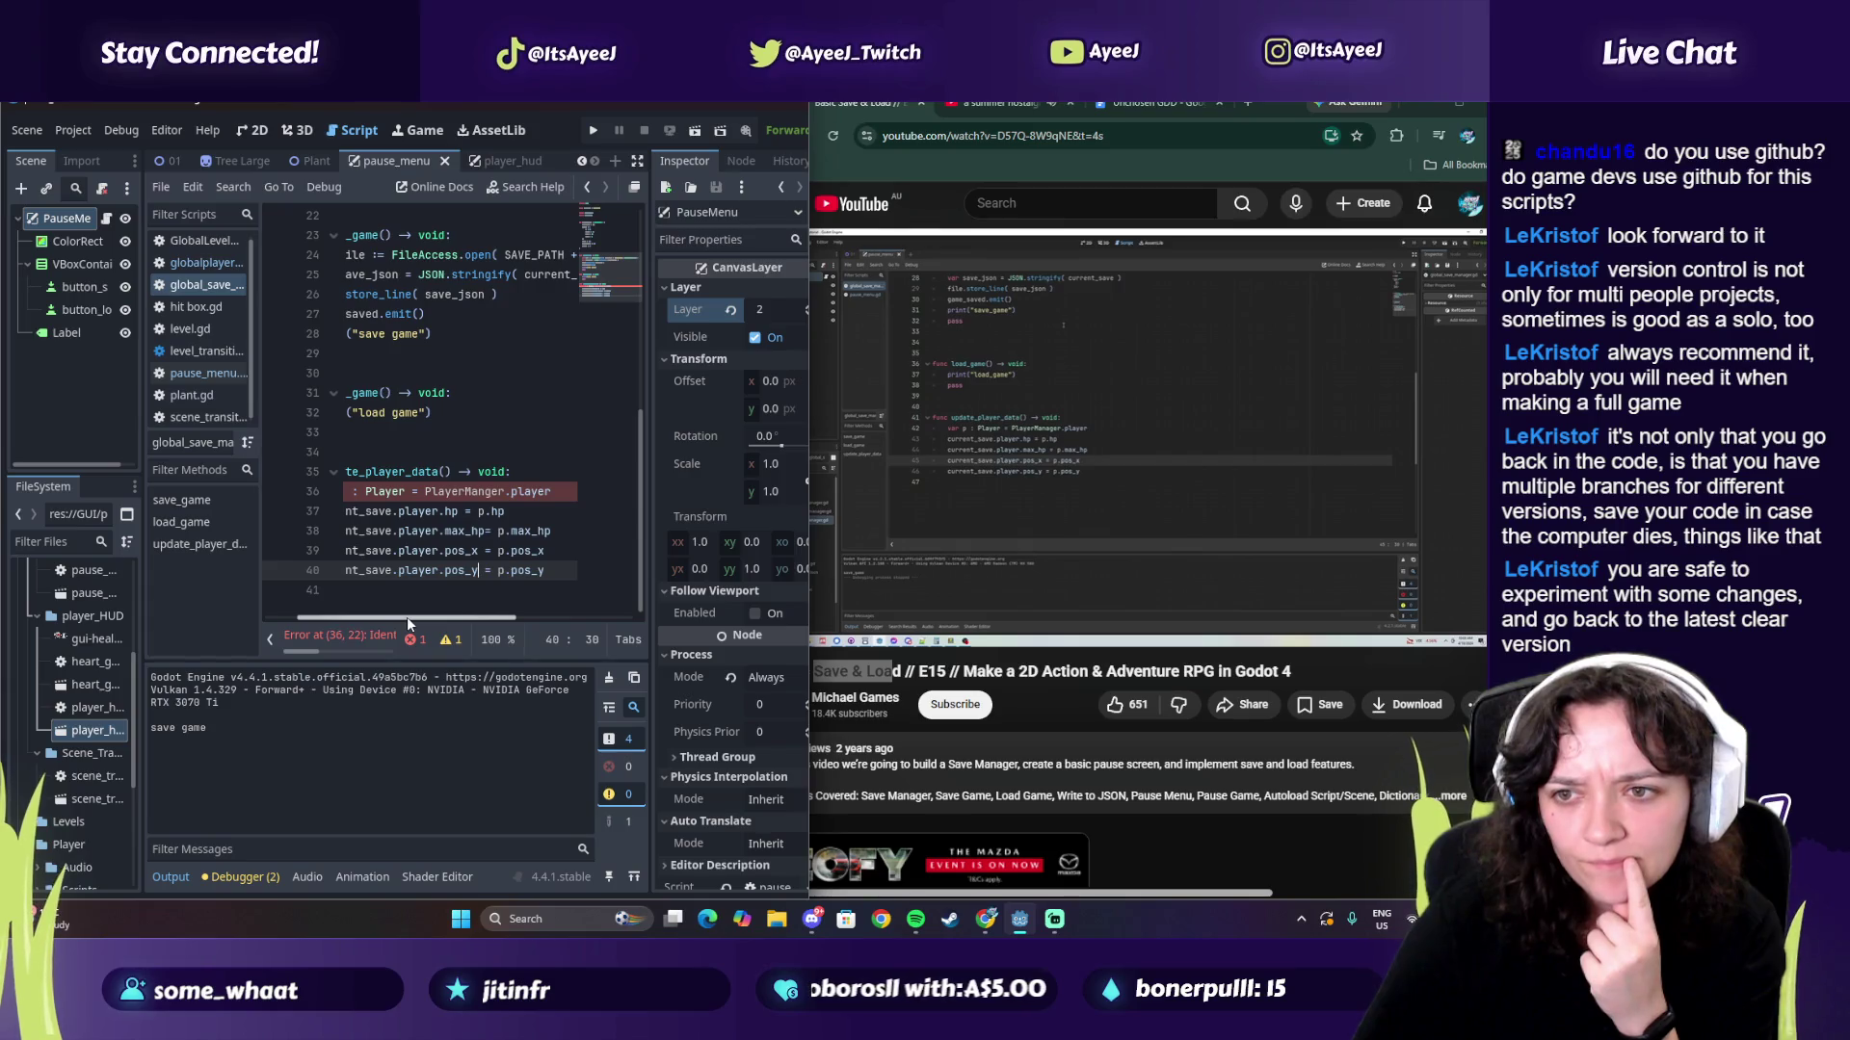
# Step: Correct 'PlayerManger' to 'PlayerManager' on line 36, then check the tutorial's code
pyautogui.click(470, 493)
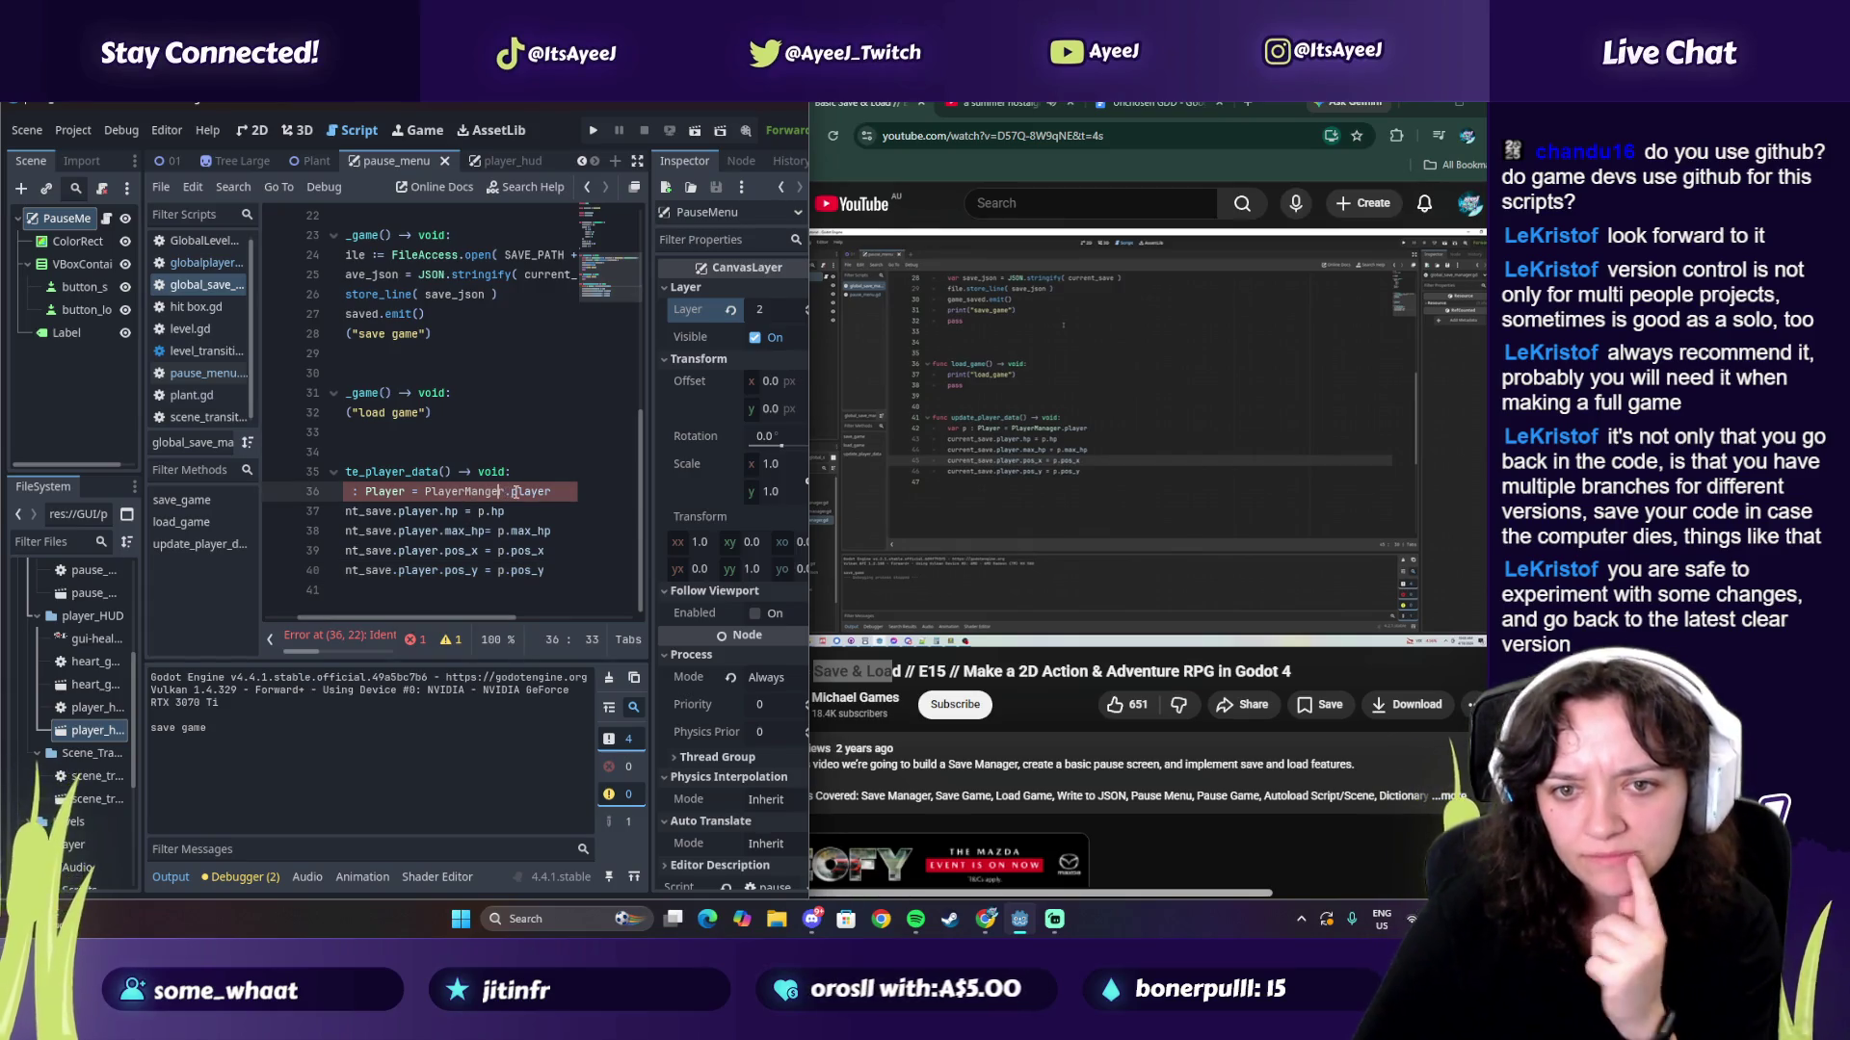
pyautogui.write('rMa')
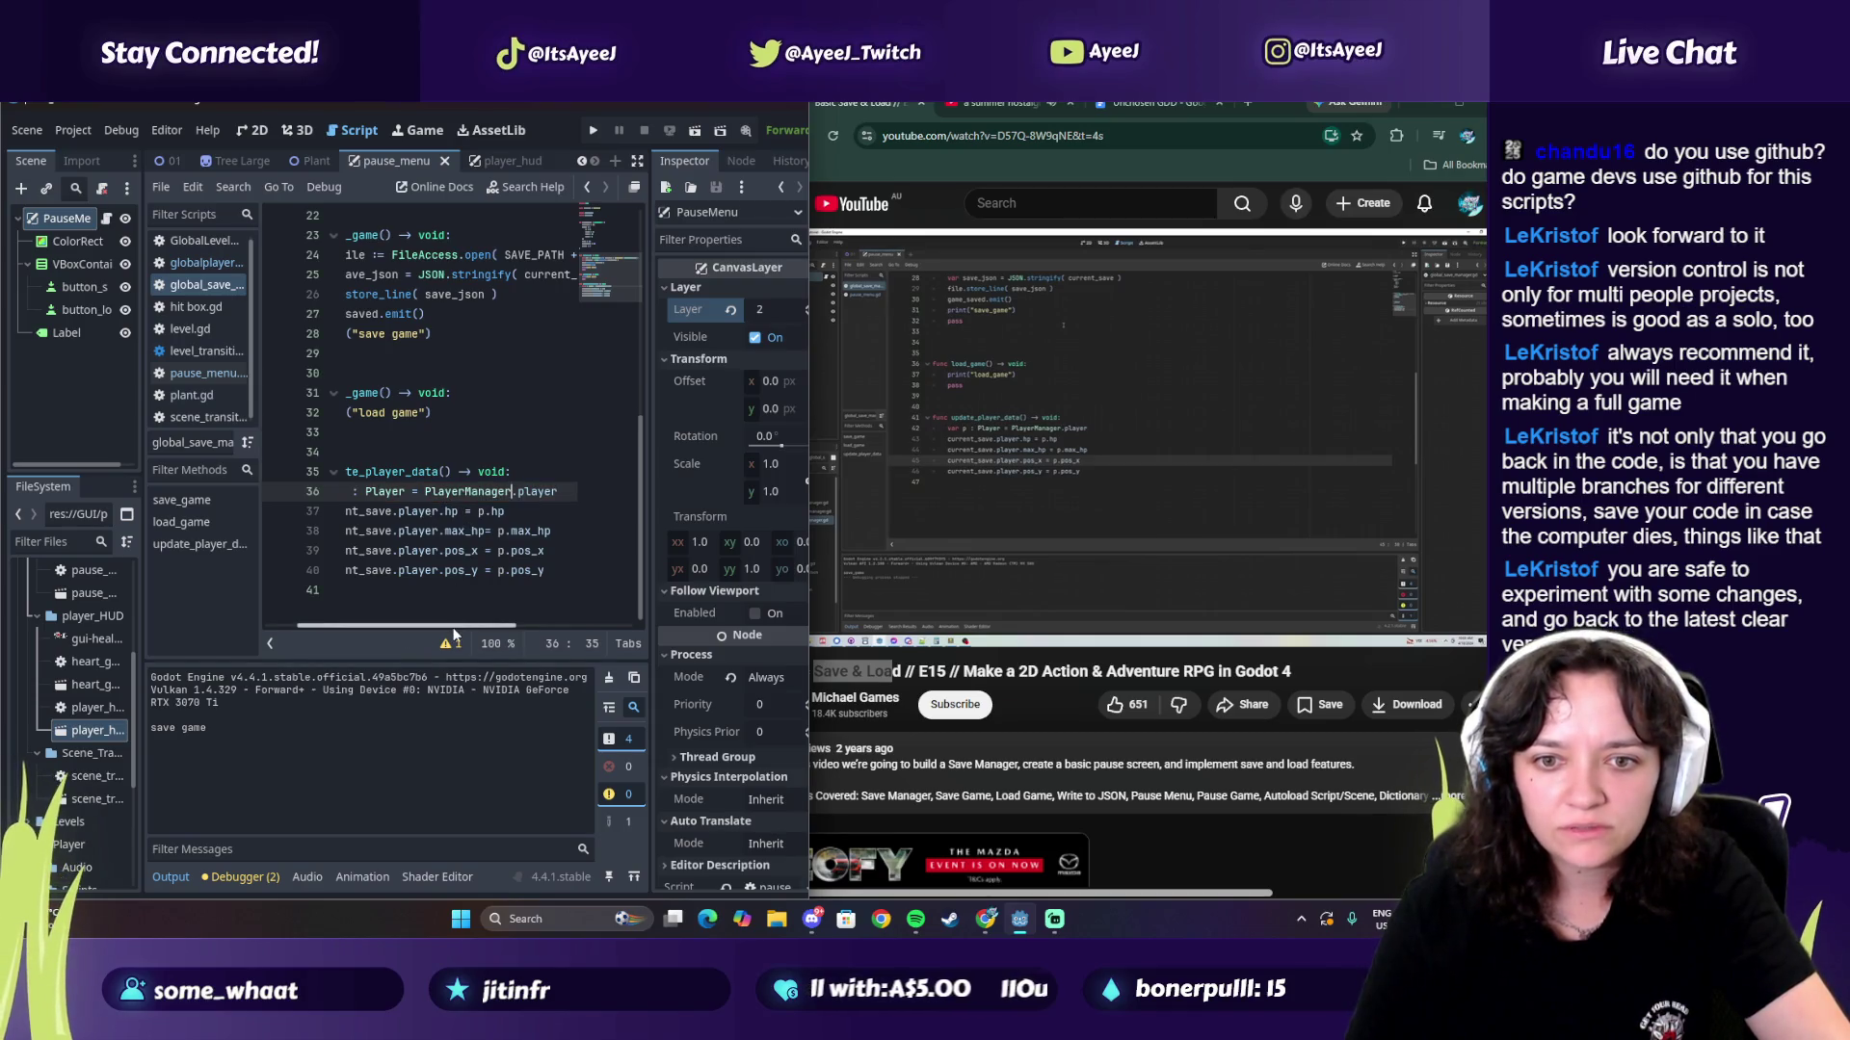
pyautogui.moveTo(453, 628); pyautogui.dragTo(406, 625)
pyautogui.click(1062, 464)
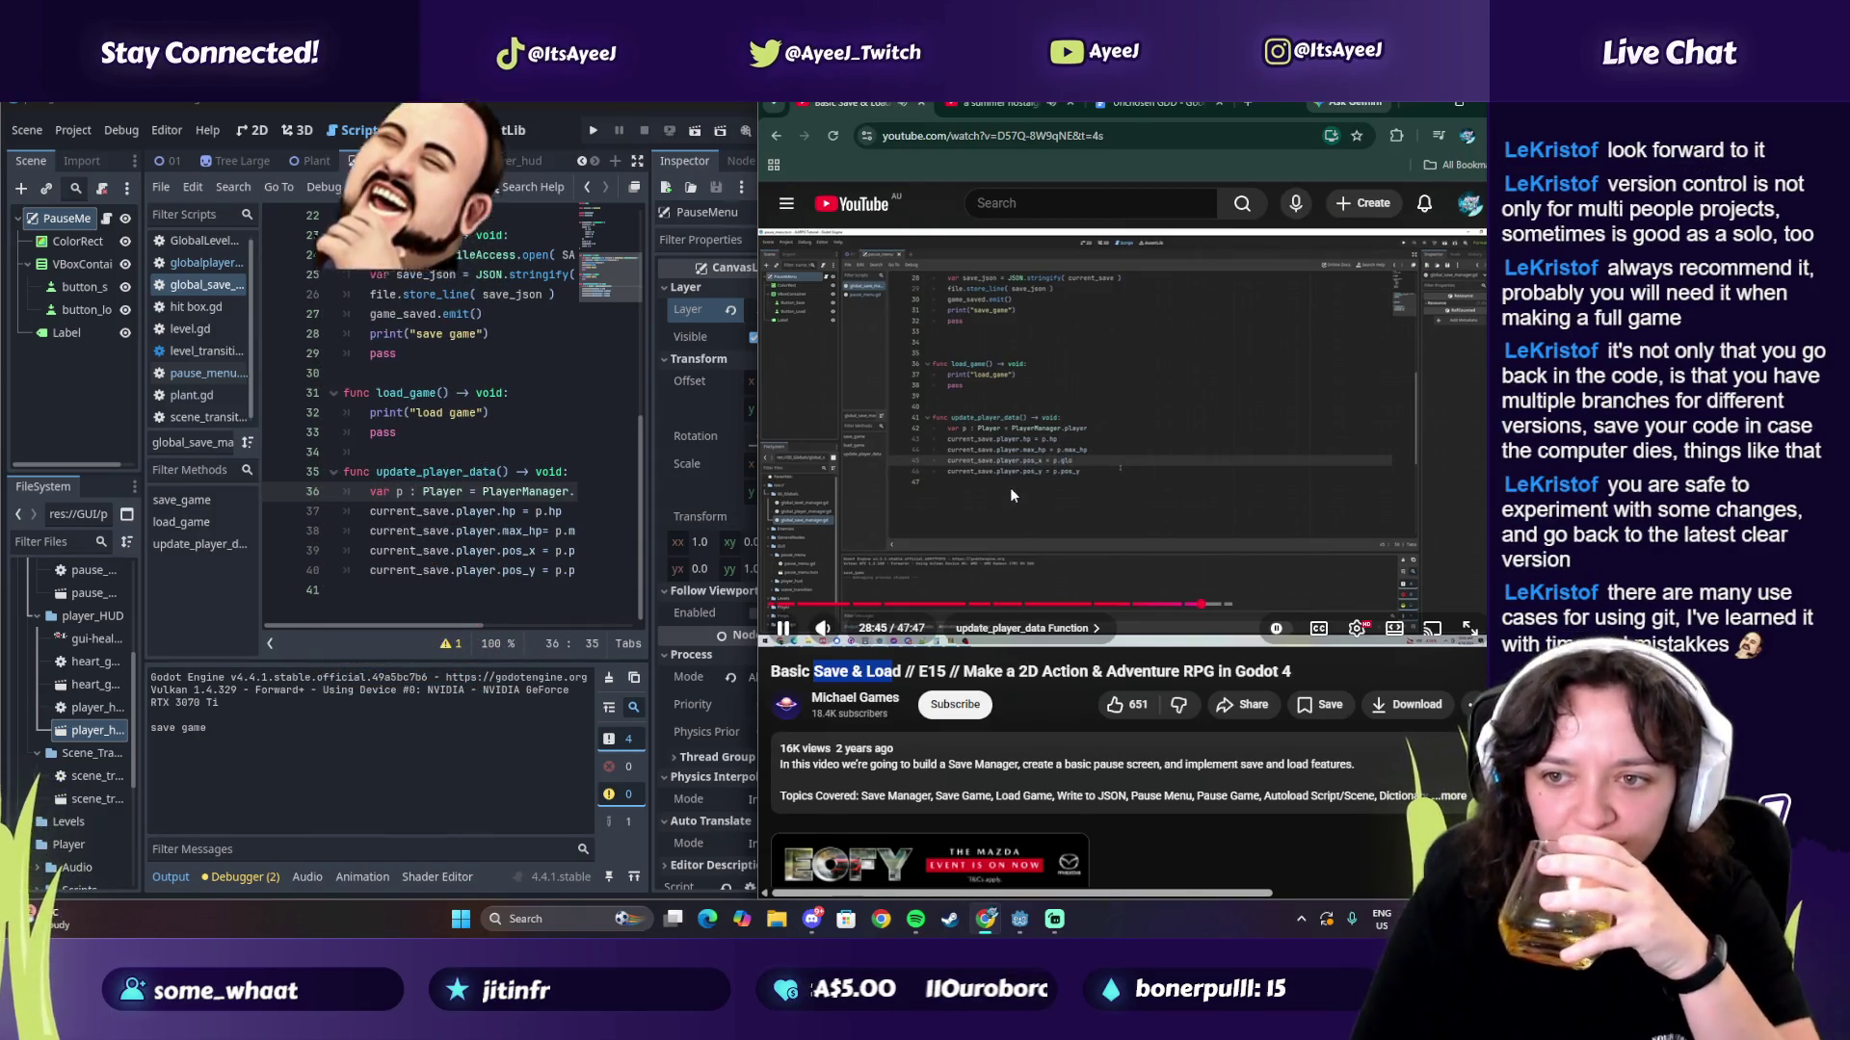
pyautogui.click(1009, 488)
# Step: Make line 39 assign p.global_position.x to current_save.player.pos_x
pyautogui.moveTo(473, 624); pyautogui.dragTo(516, 624)
pyautogui.click(1069, 488)
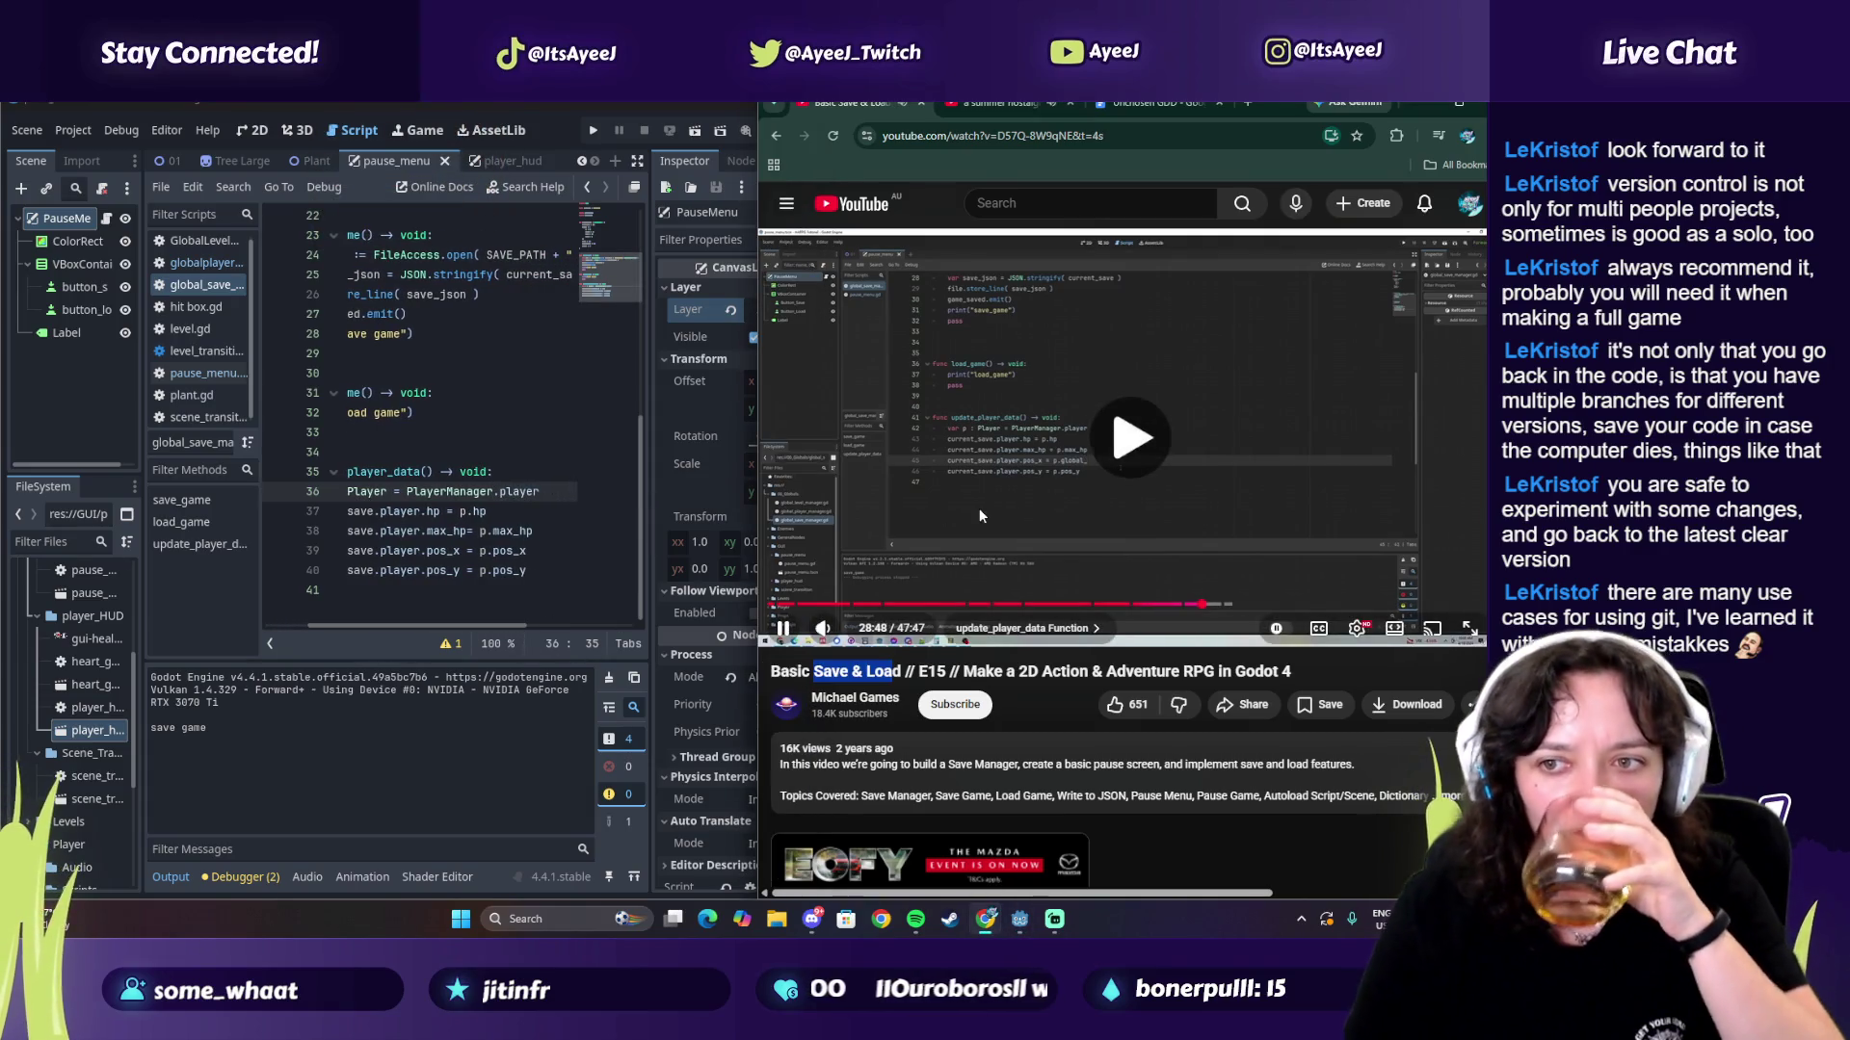
pyautogui.click(1029, 493)
pyautogui.click(524, 550)
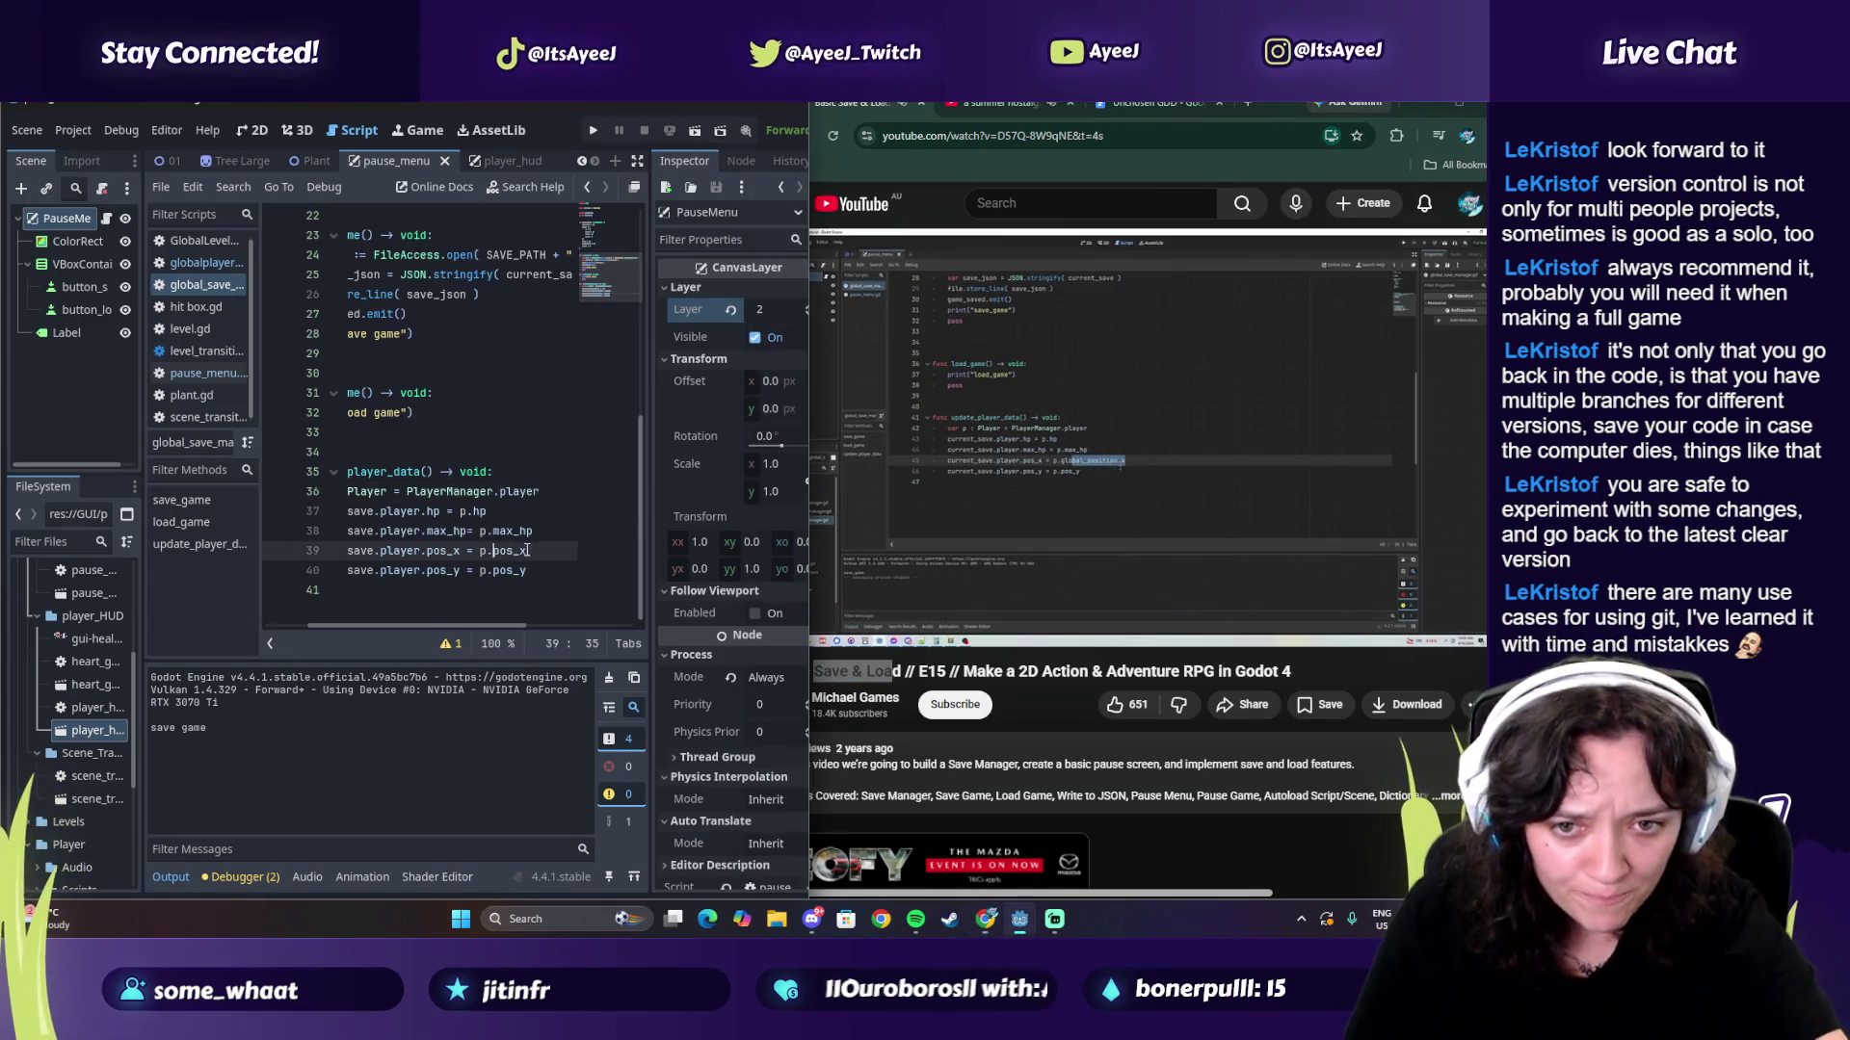
pyautogui.write('global_')
pyautogui.press('Right')
pyautogui.press('Right')
pyautogui.press('Right')
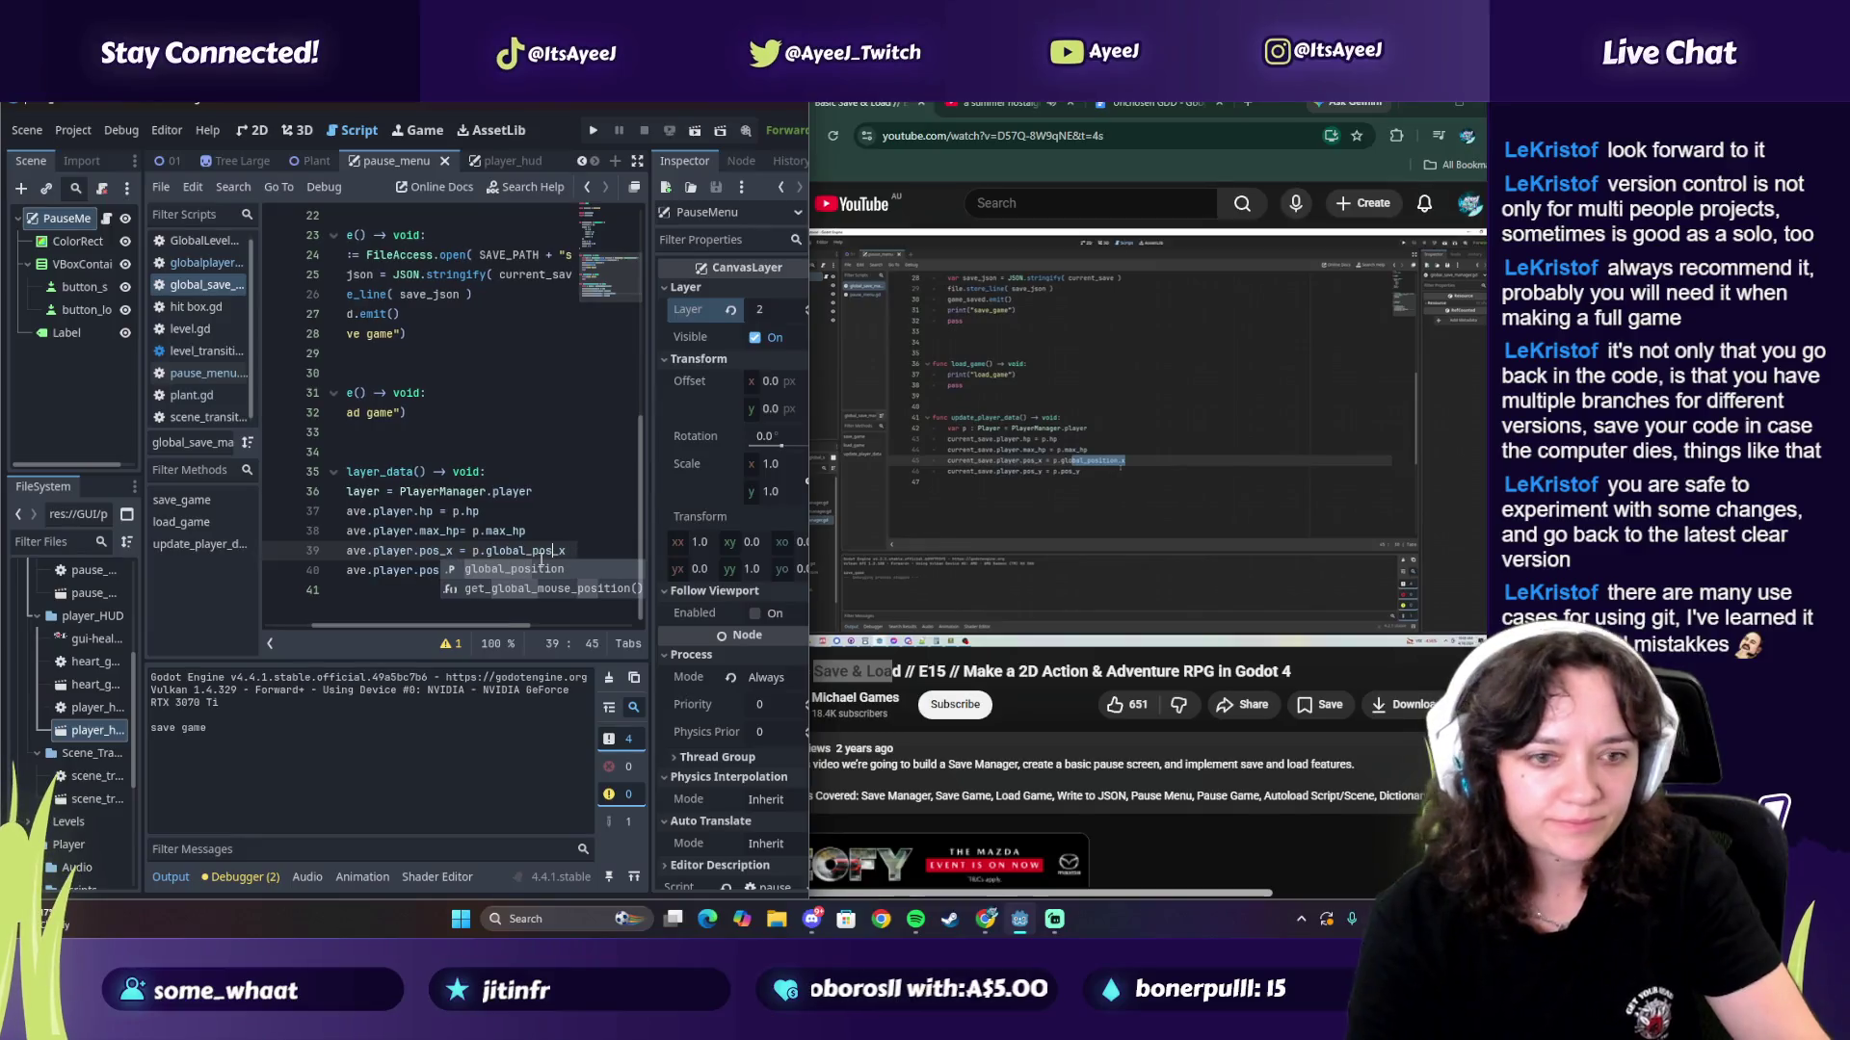
pyautogui.write('ition')
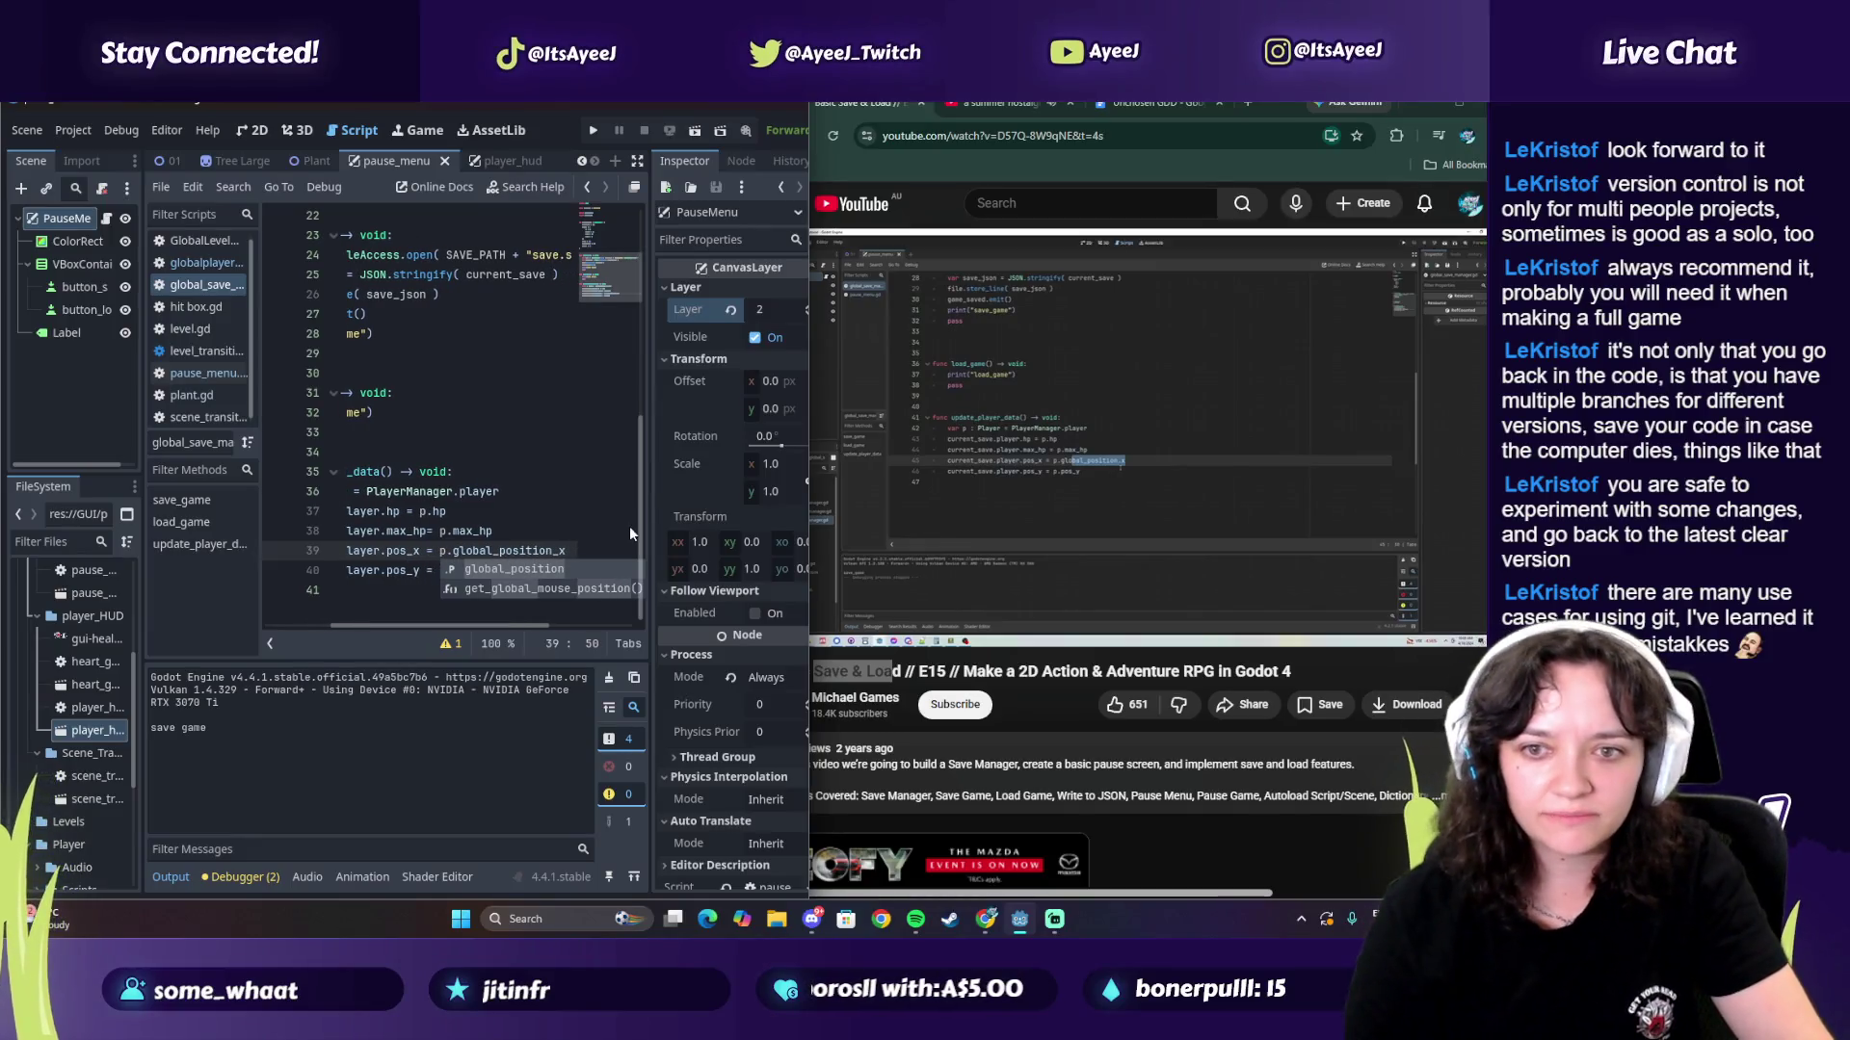
pyautogui.click(1008, 511)
pyautogui.click(569, 548)
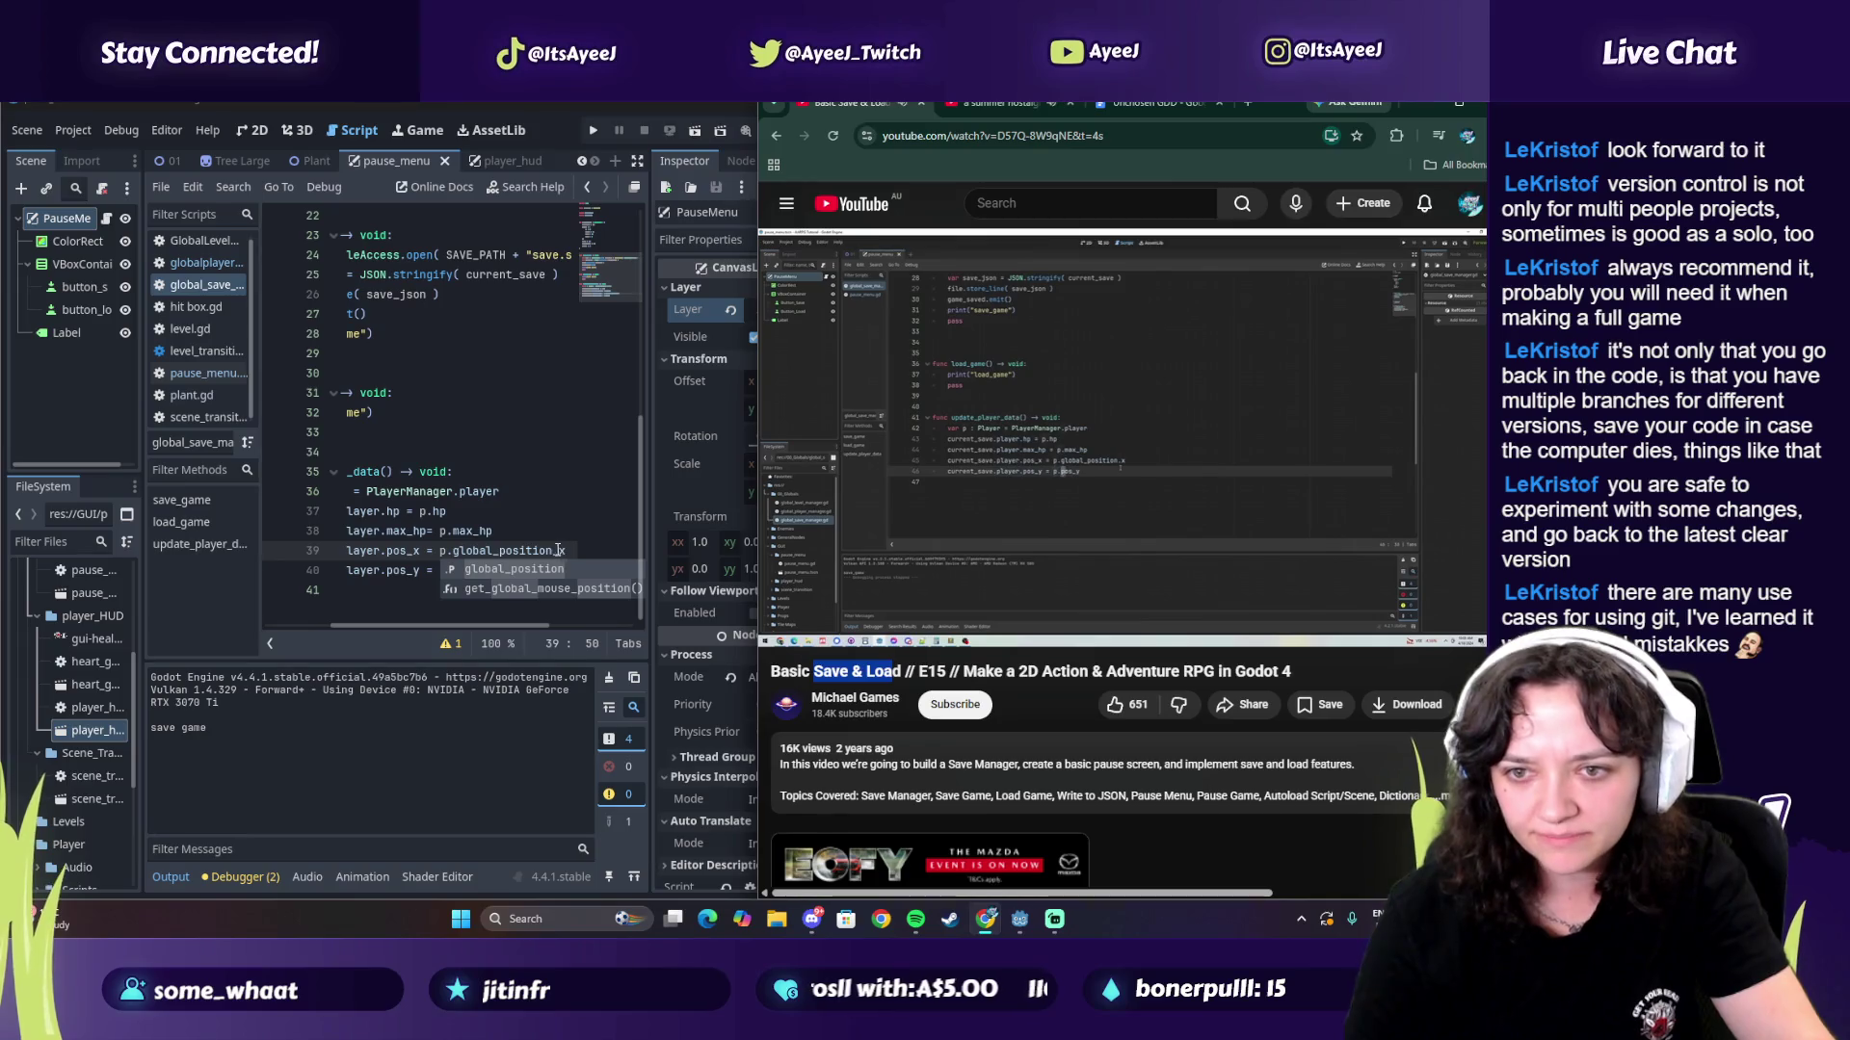
pyautogui.press('BackSpace')
pyautogui.press('BackSpace')
pyautogui.write('.x')
# Step: Make line 40 assign p.global_position.y to current_save.player.pos_y
pyautogui.moveTo(809, 524); pyautogui.dragTo(758, 524)
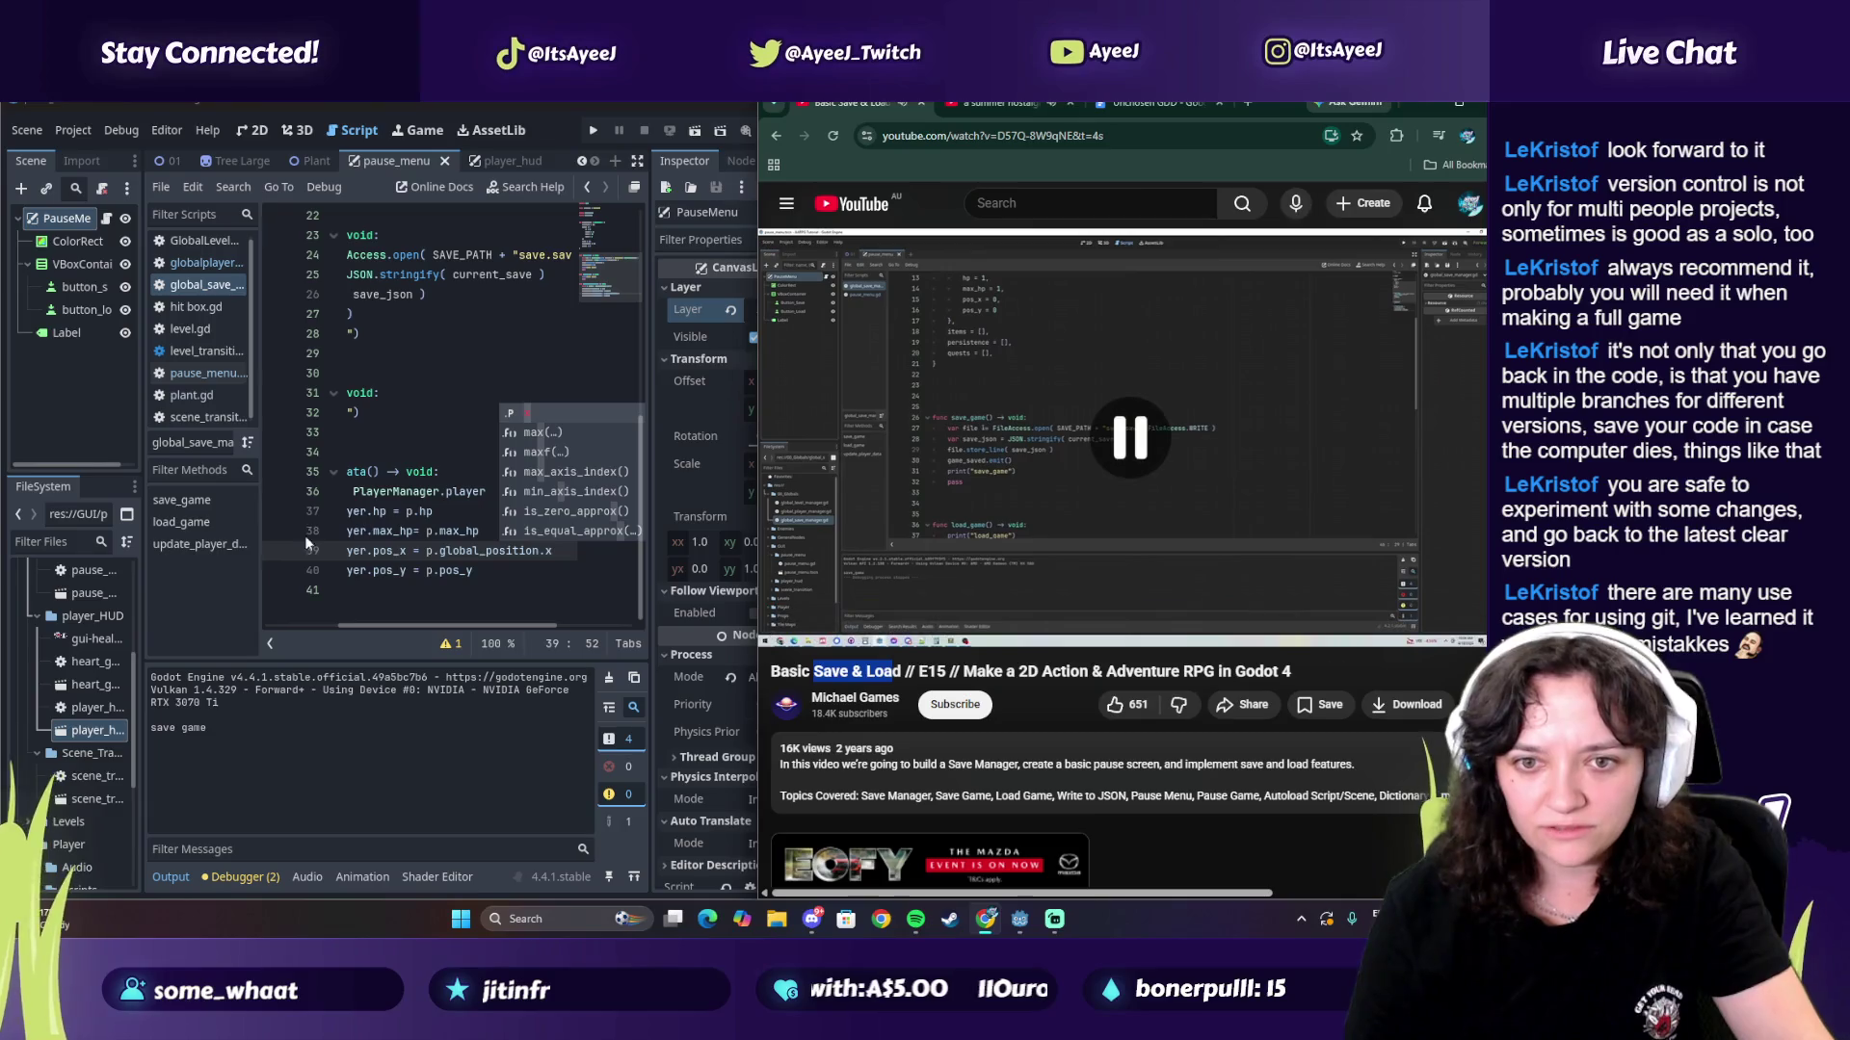
pyautogui.doubleClick(367, 550)
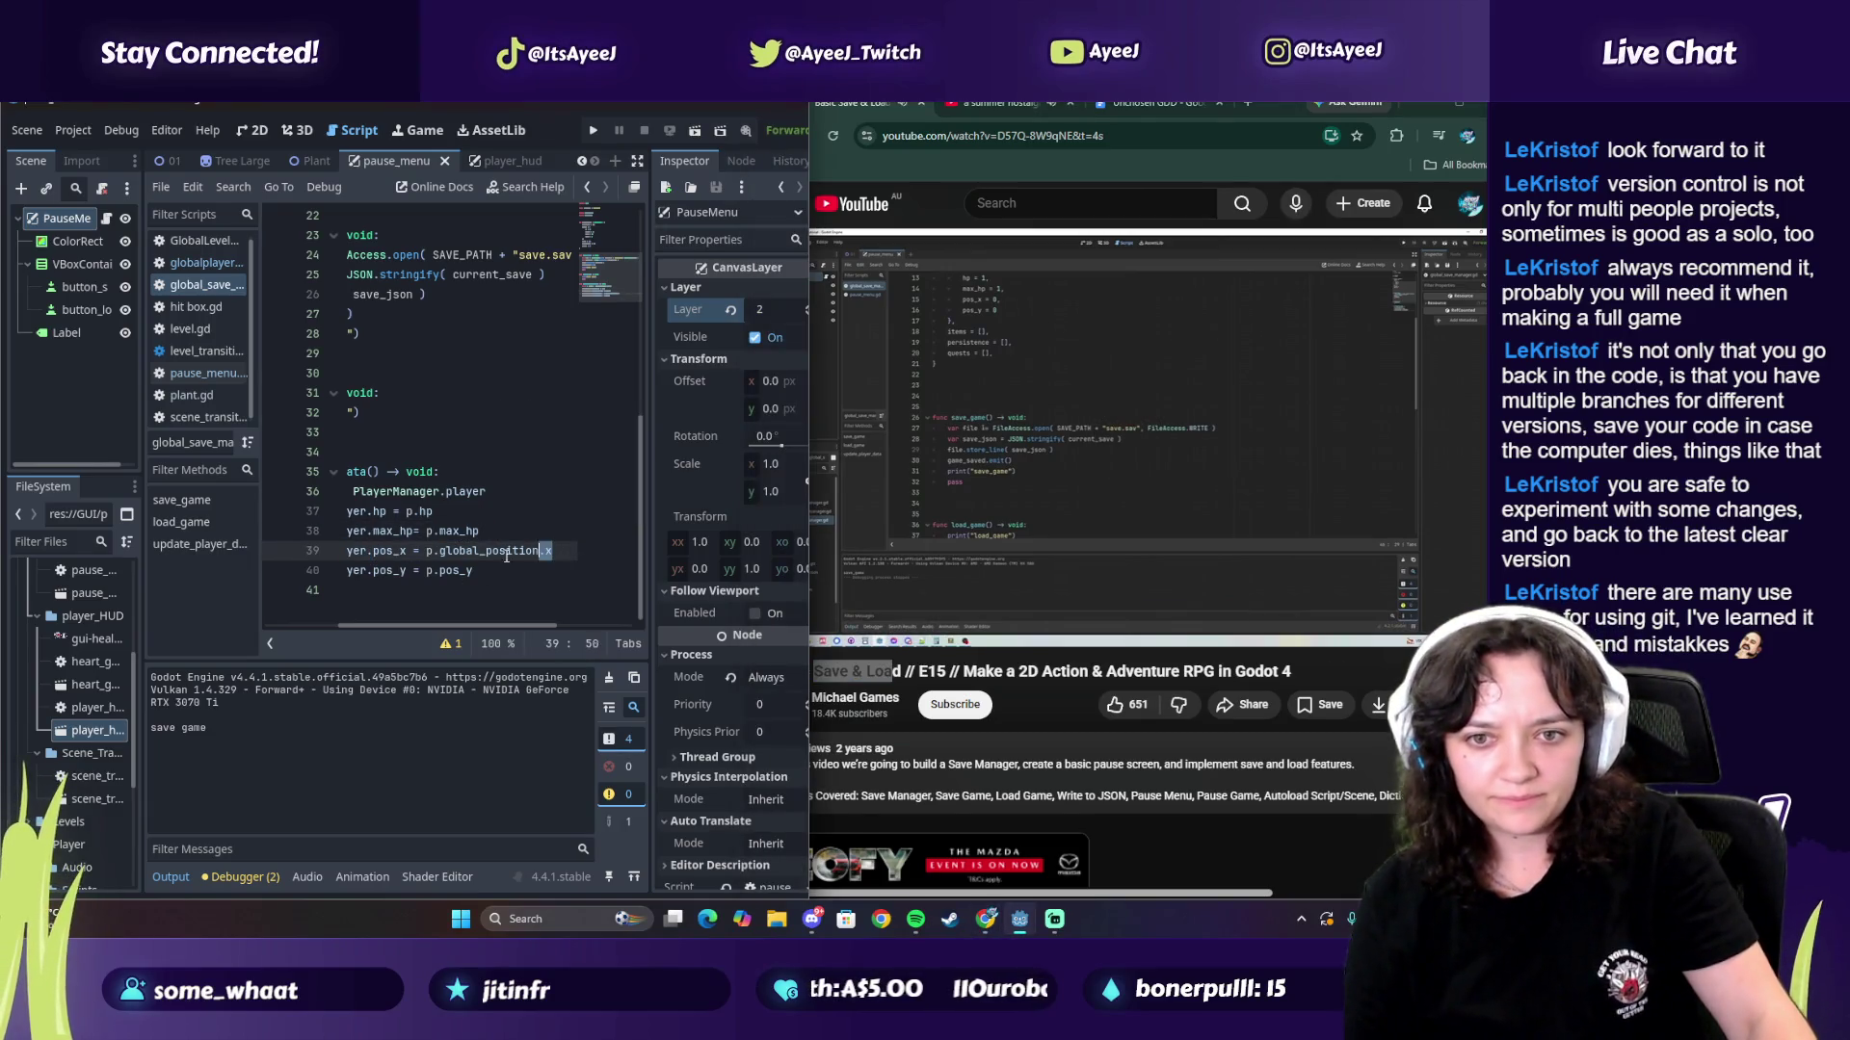
pyautogui.click(498, 572)
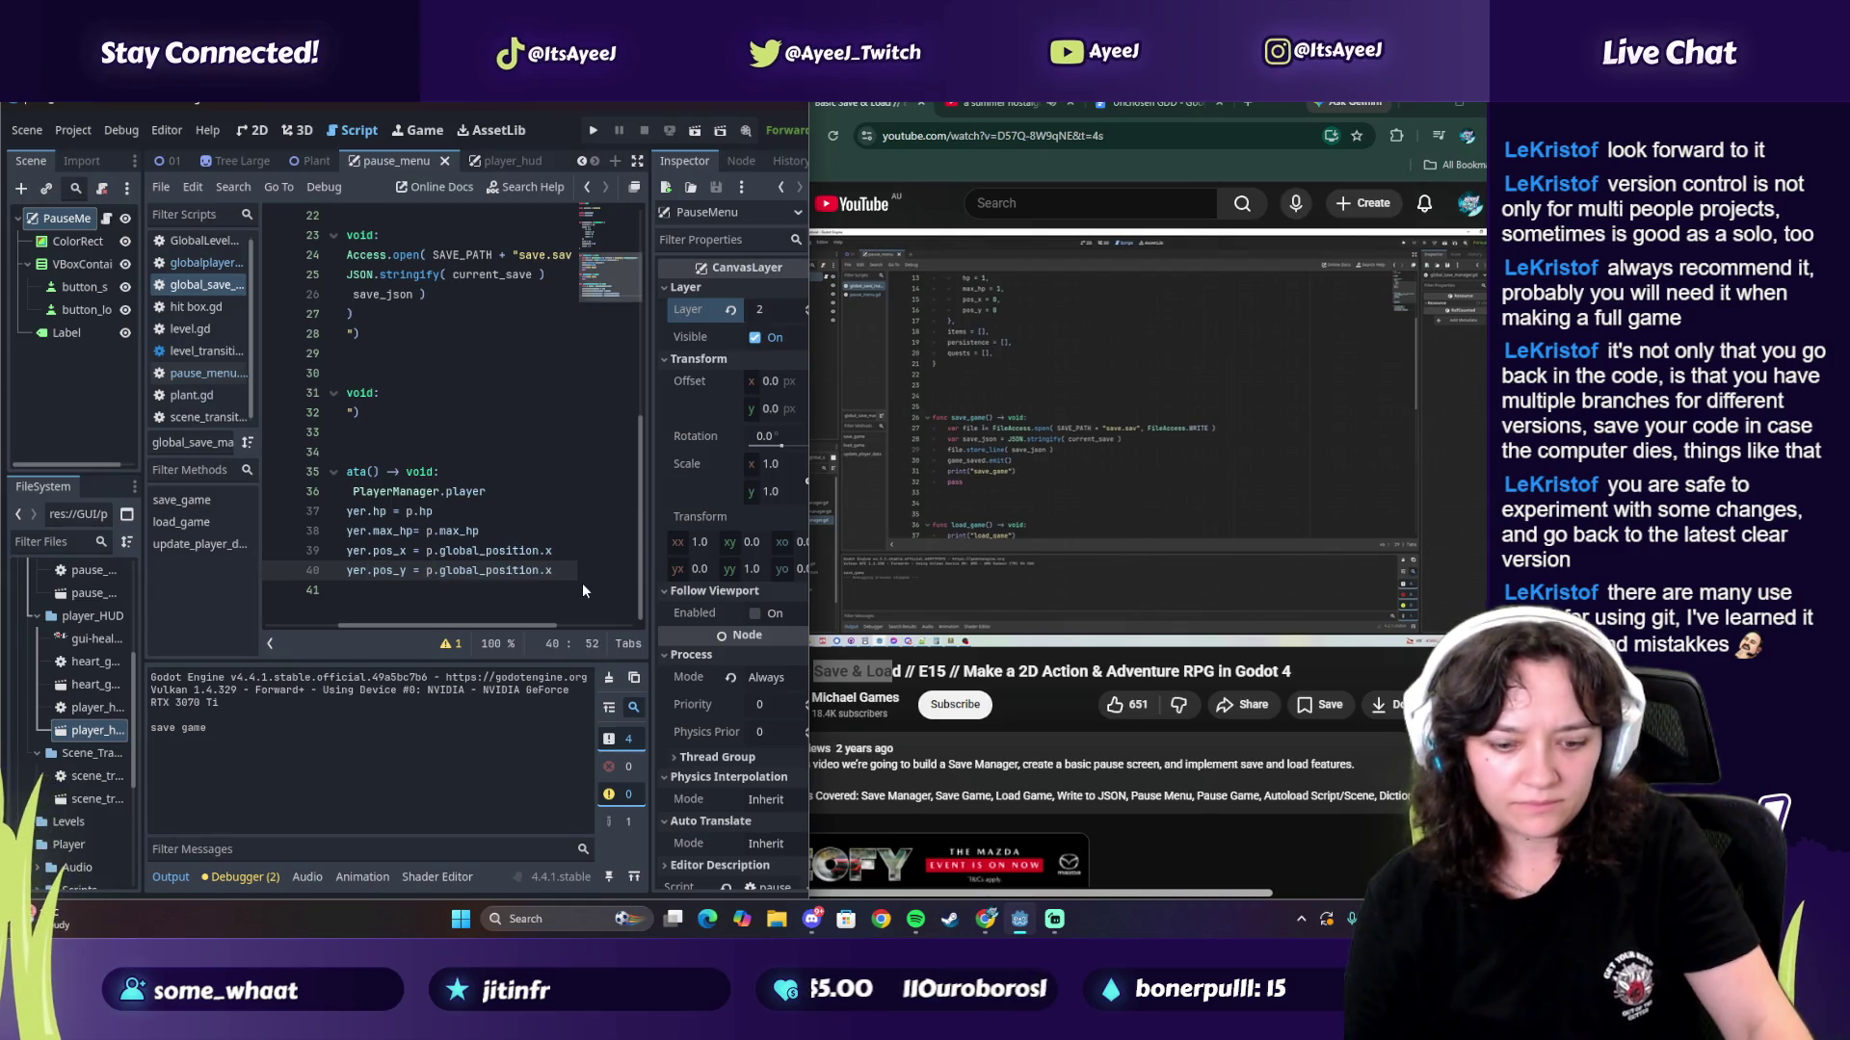
pyautogui.press('BackSpace')
pyautogui.write('y')
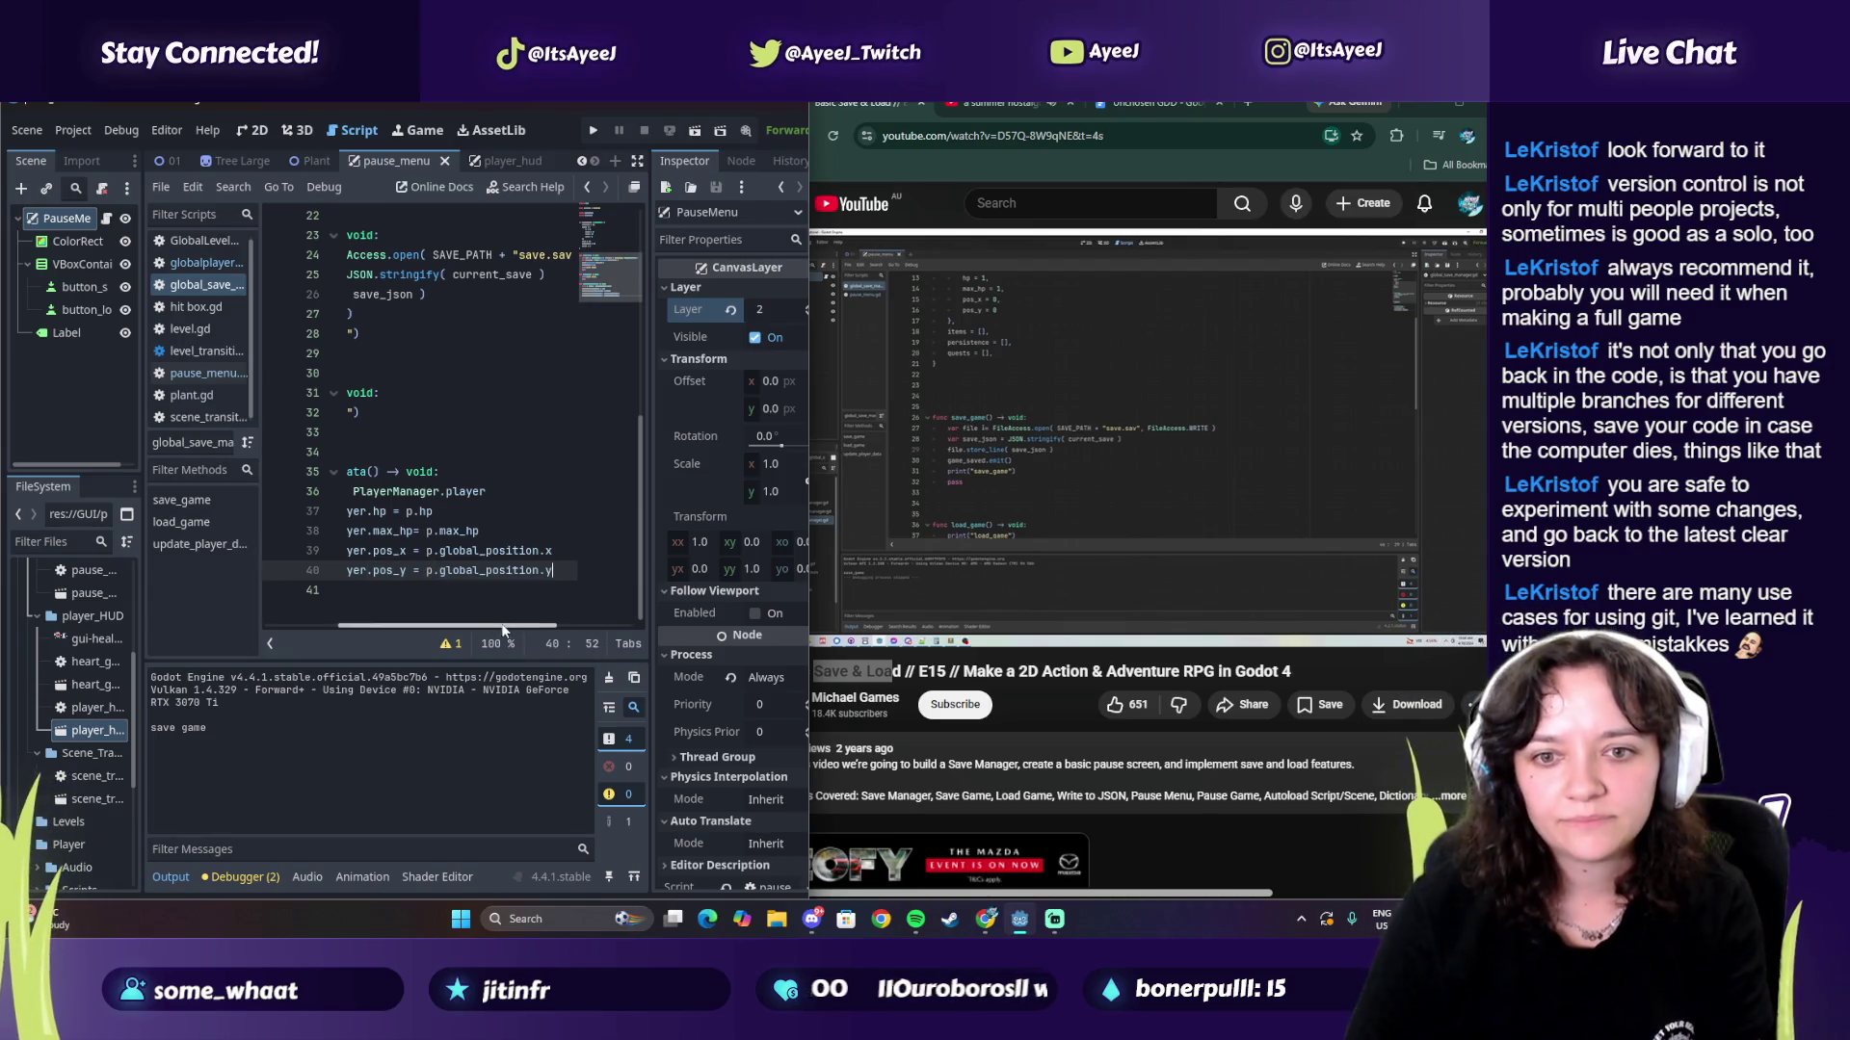
pyautogui.moveTo(499, 624); pyautogui.dragTo(403, 624)
pyautogui.click(1137, 505)
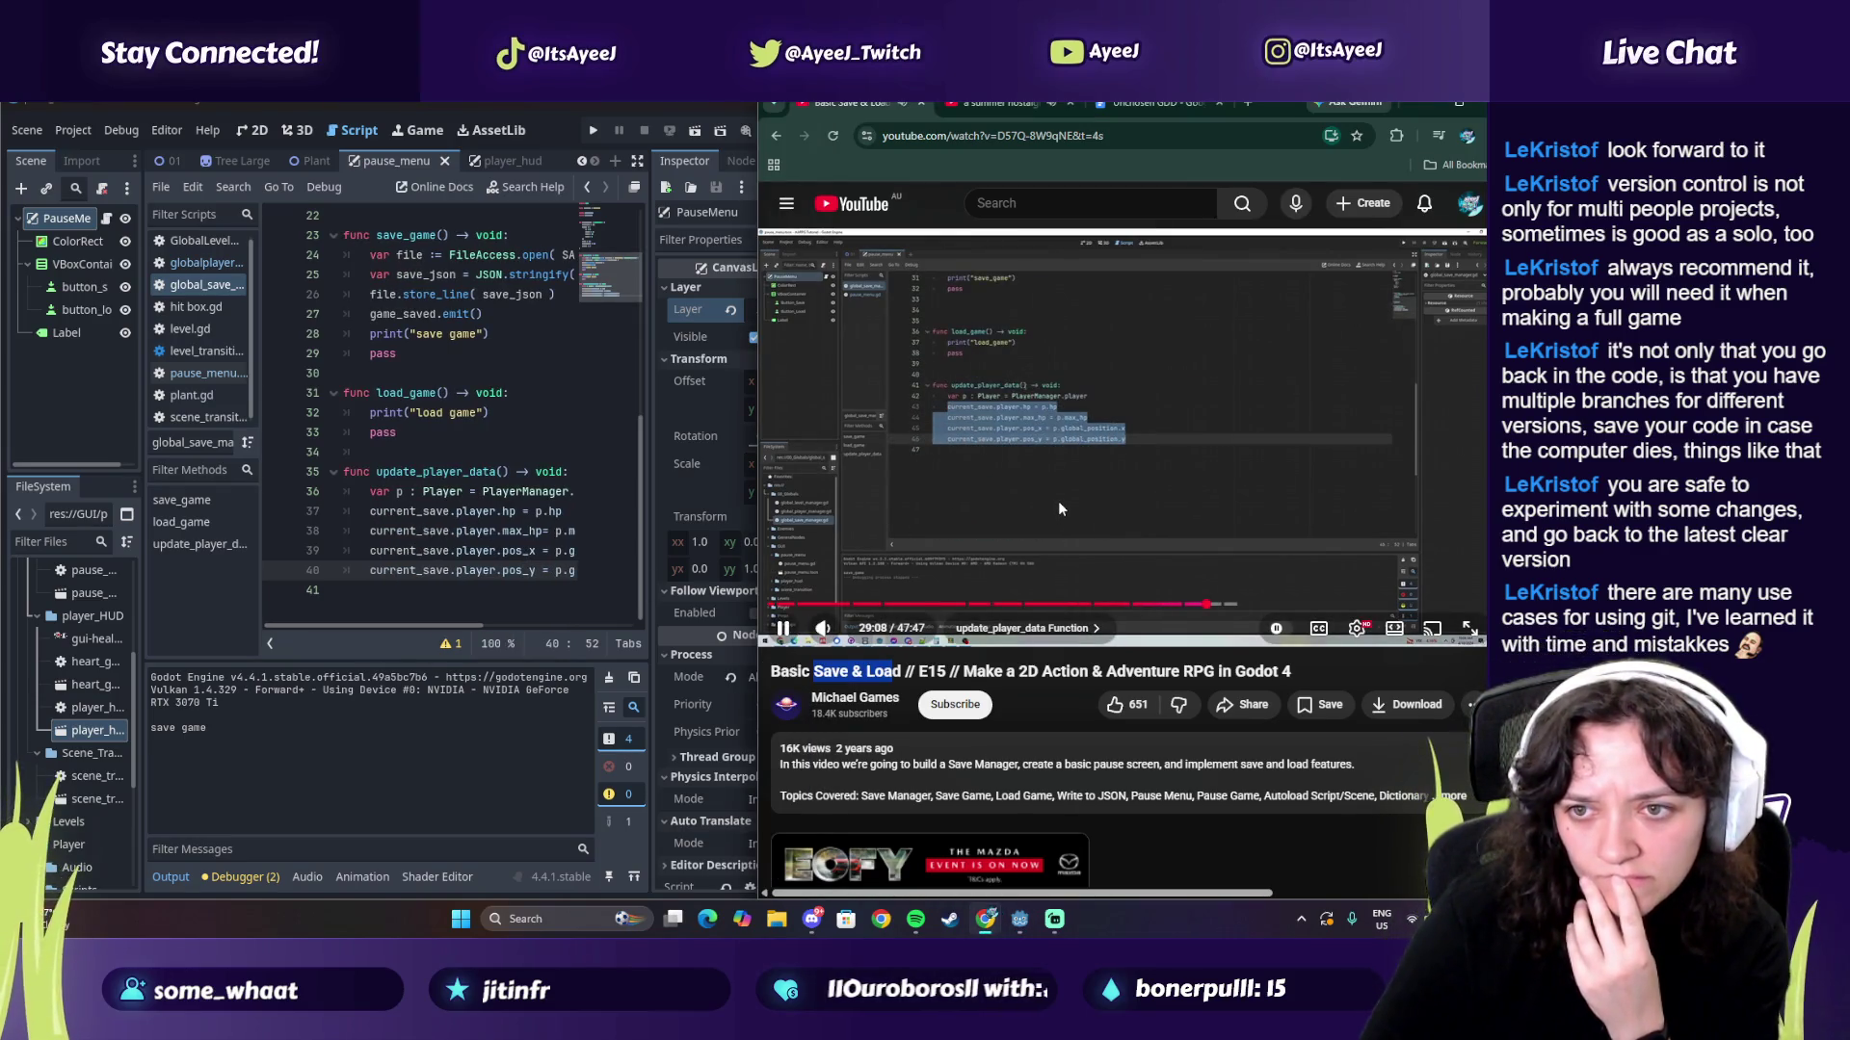
# Step: Insert 'update_player_data()' as the first line of save_game, on line 24
pyautogui.click(498, 471)
pyautogui.moveTo(430, 478); pyautogui.dragTo(376, 472)
pyautogui.hotkey('ctrl', 'c')
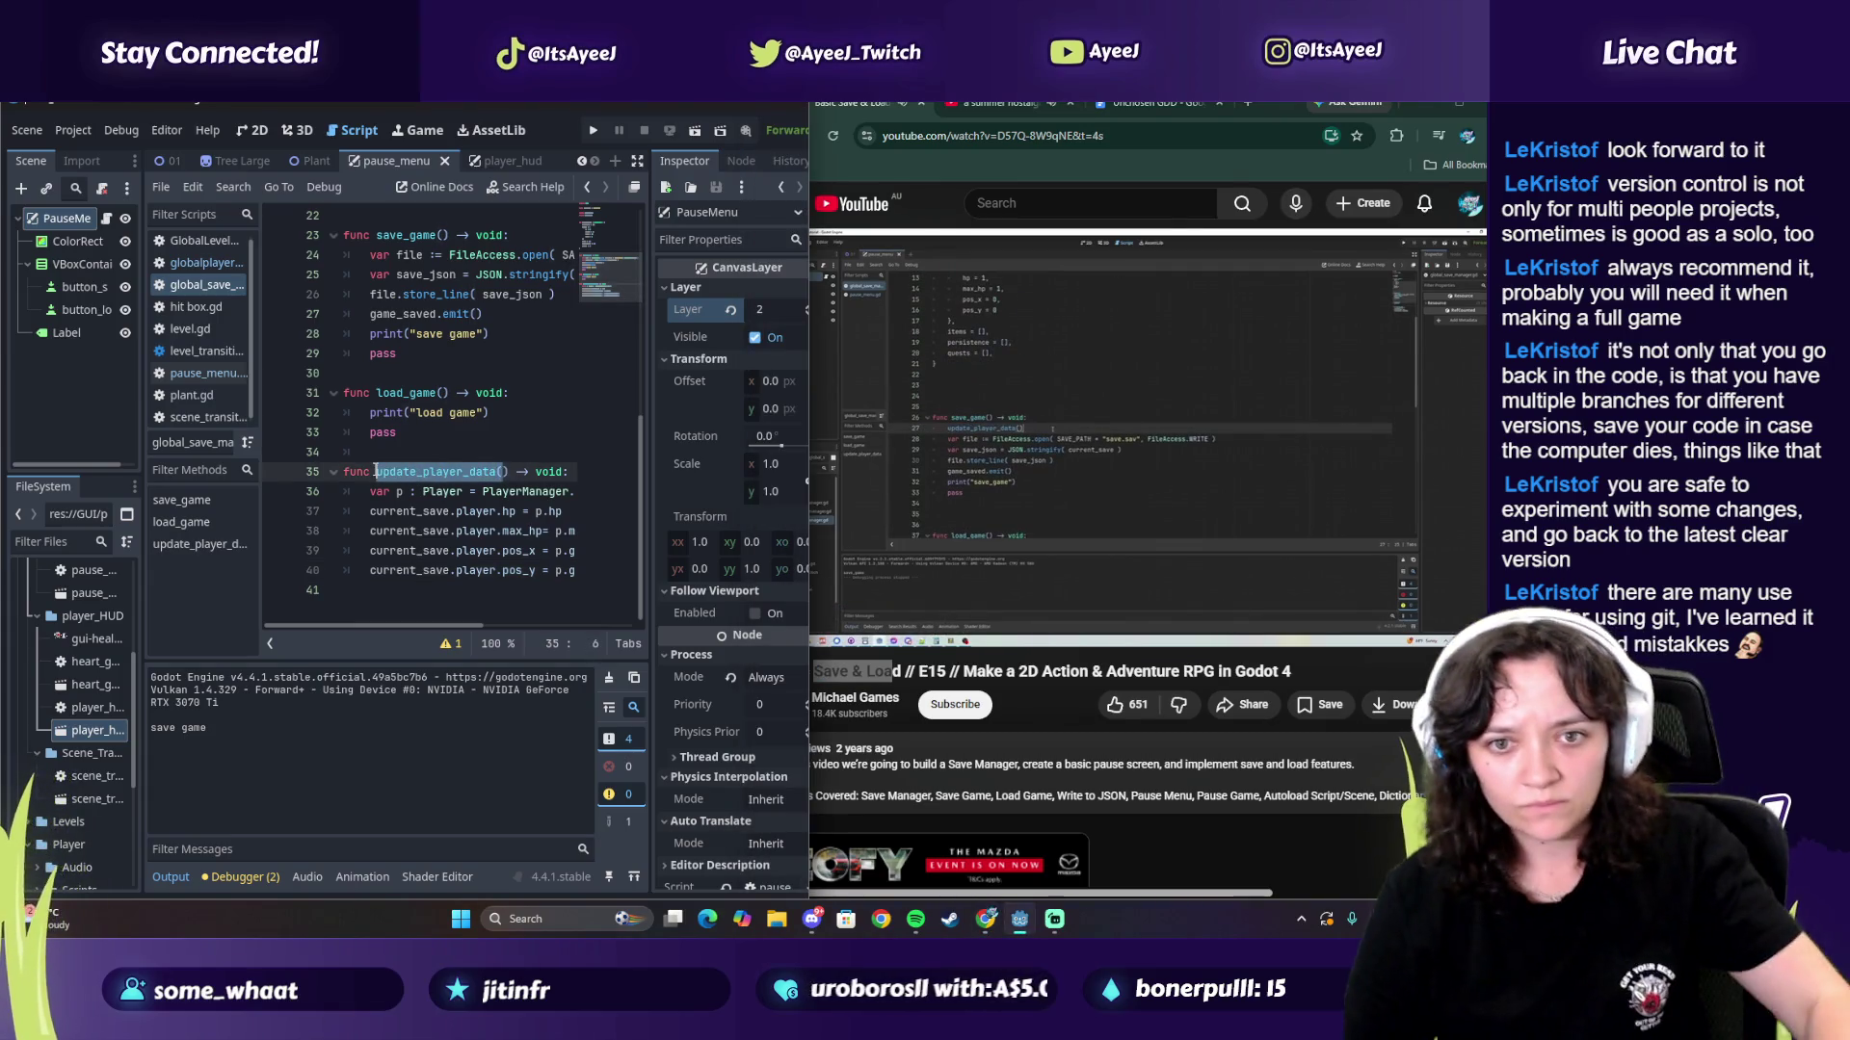
pyautogui.click(1115, 463)
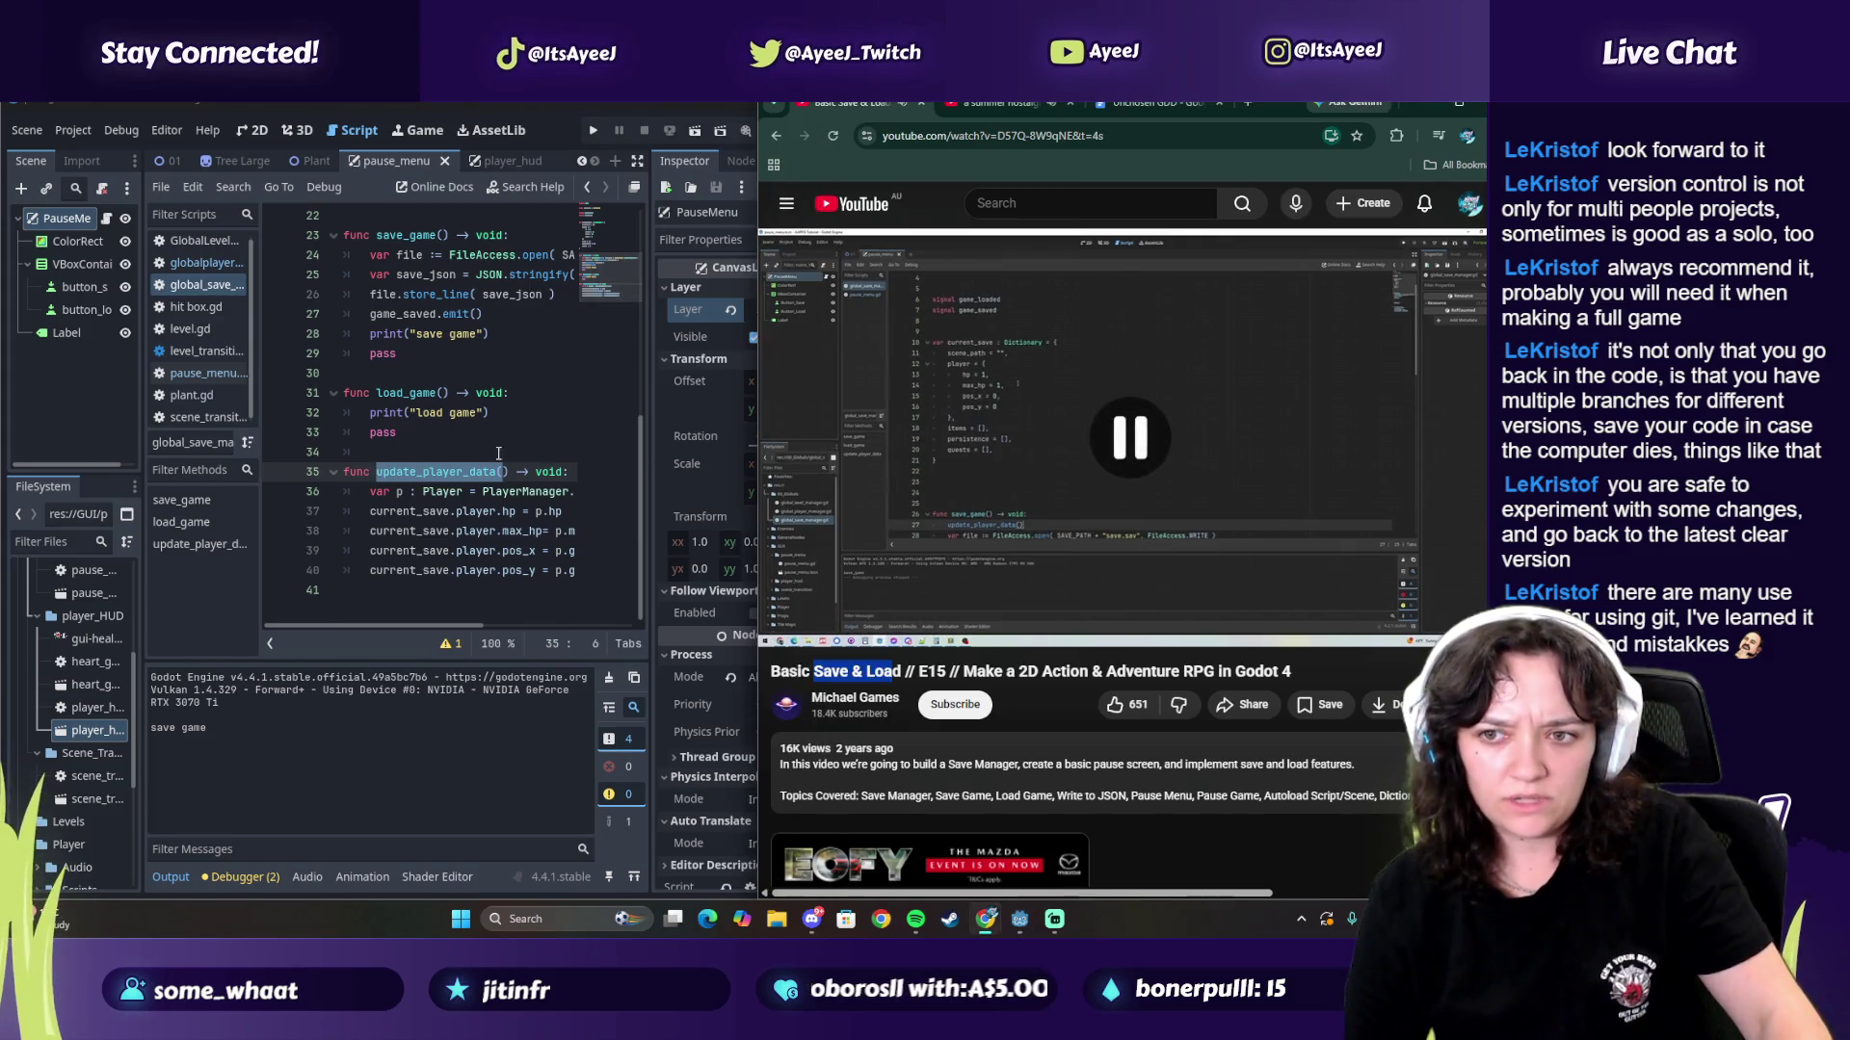
pyautogui.scroll(2, 411, 395)
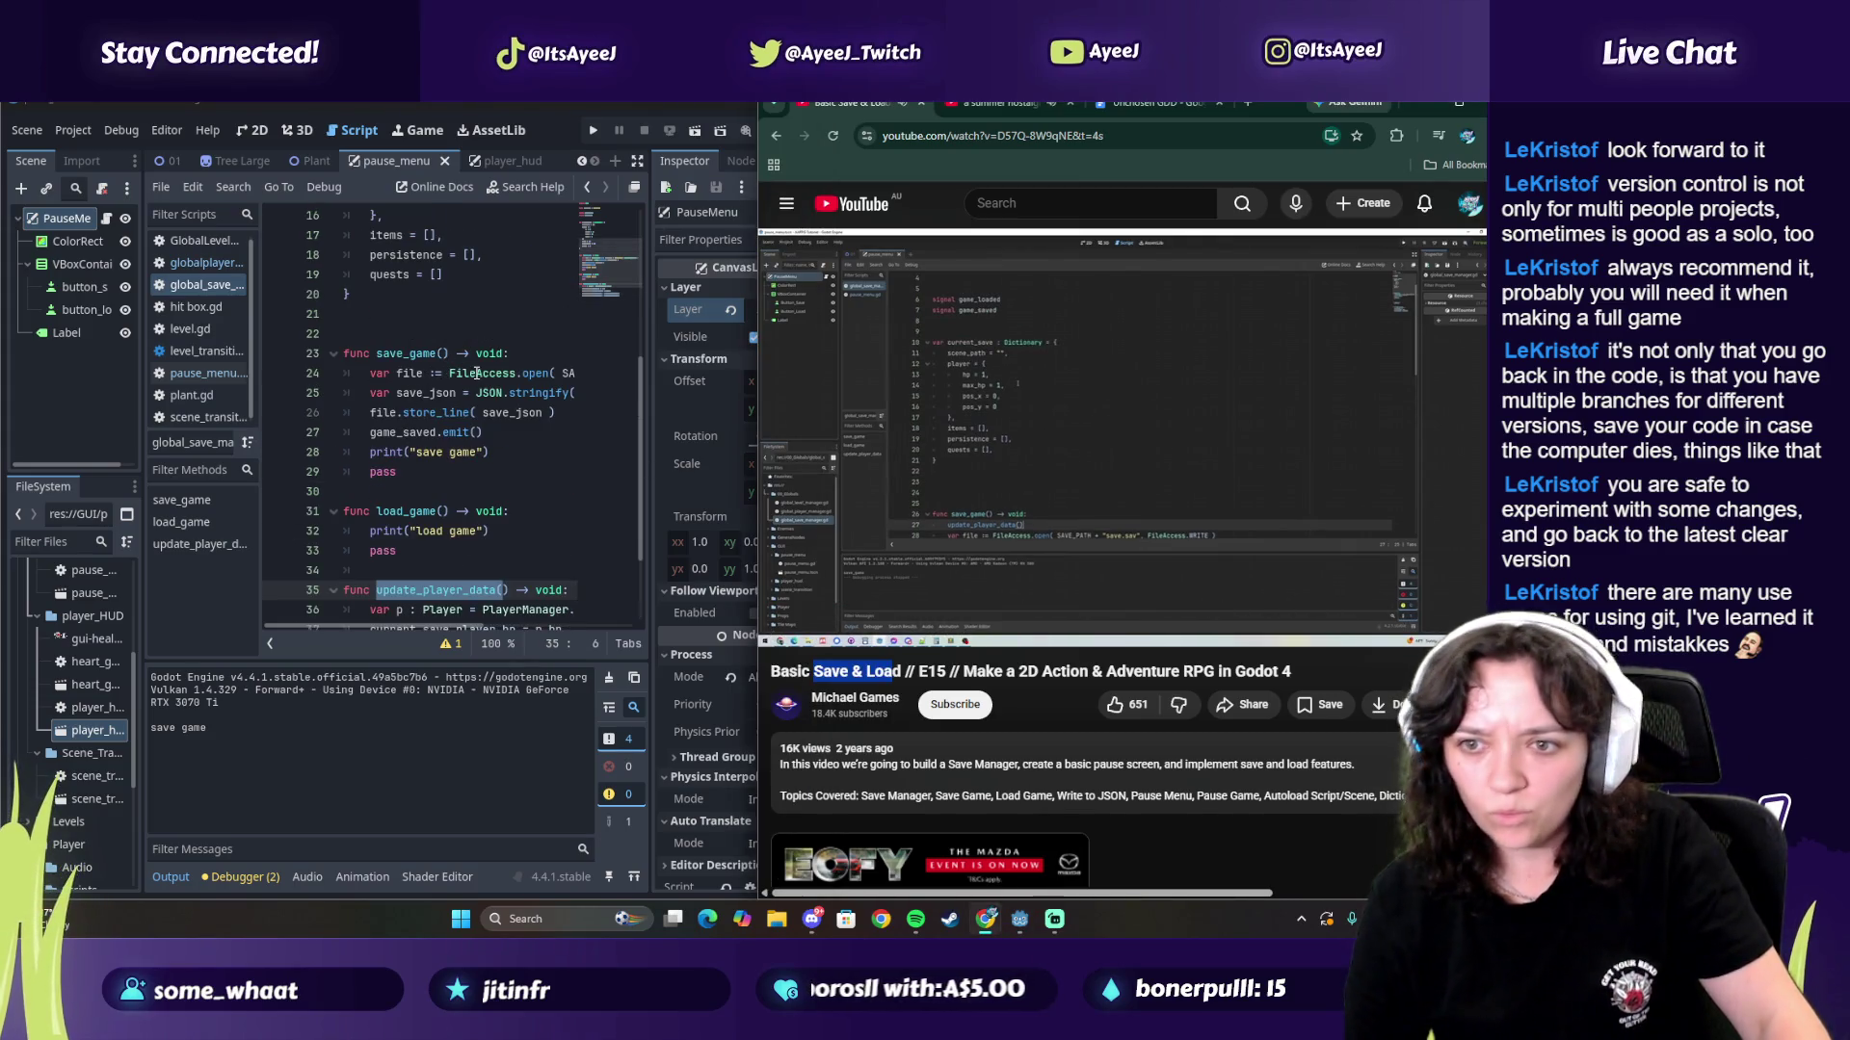
pyautogui.click(536, 353)
pyautogui.press('Return')
pyautogui.hotkey('ctrl', 'v')
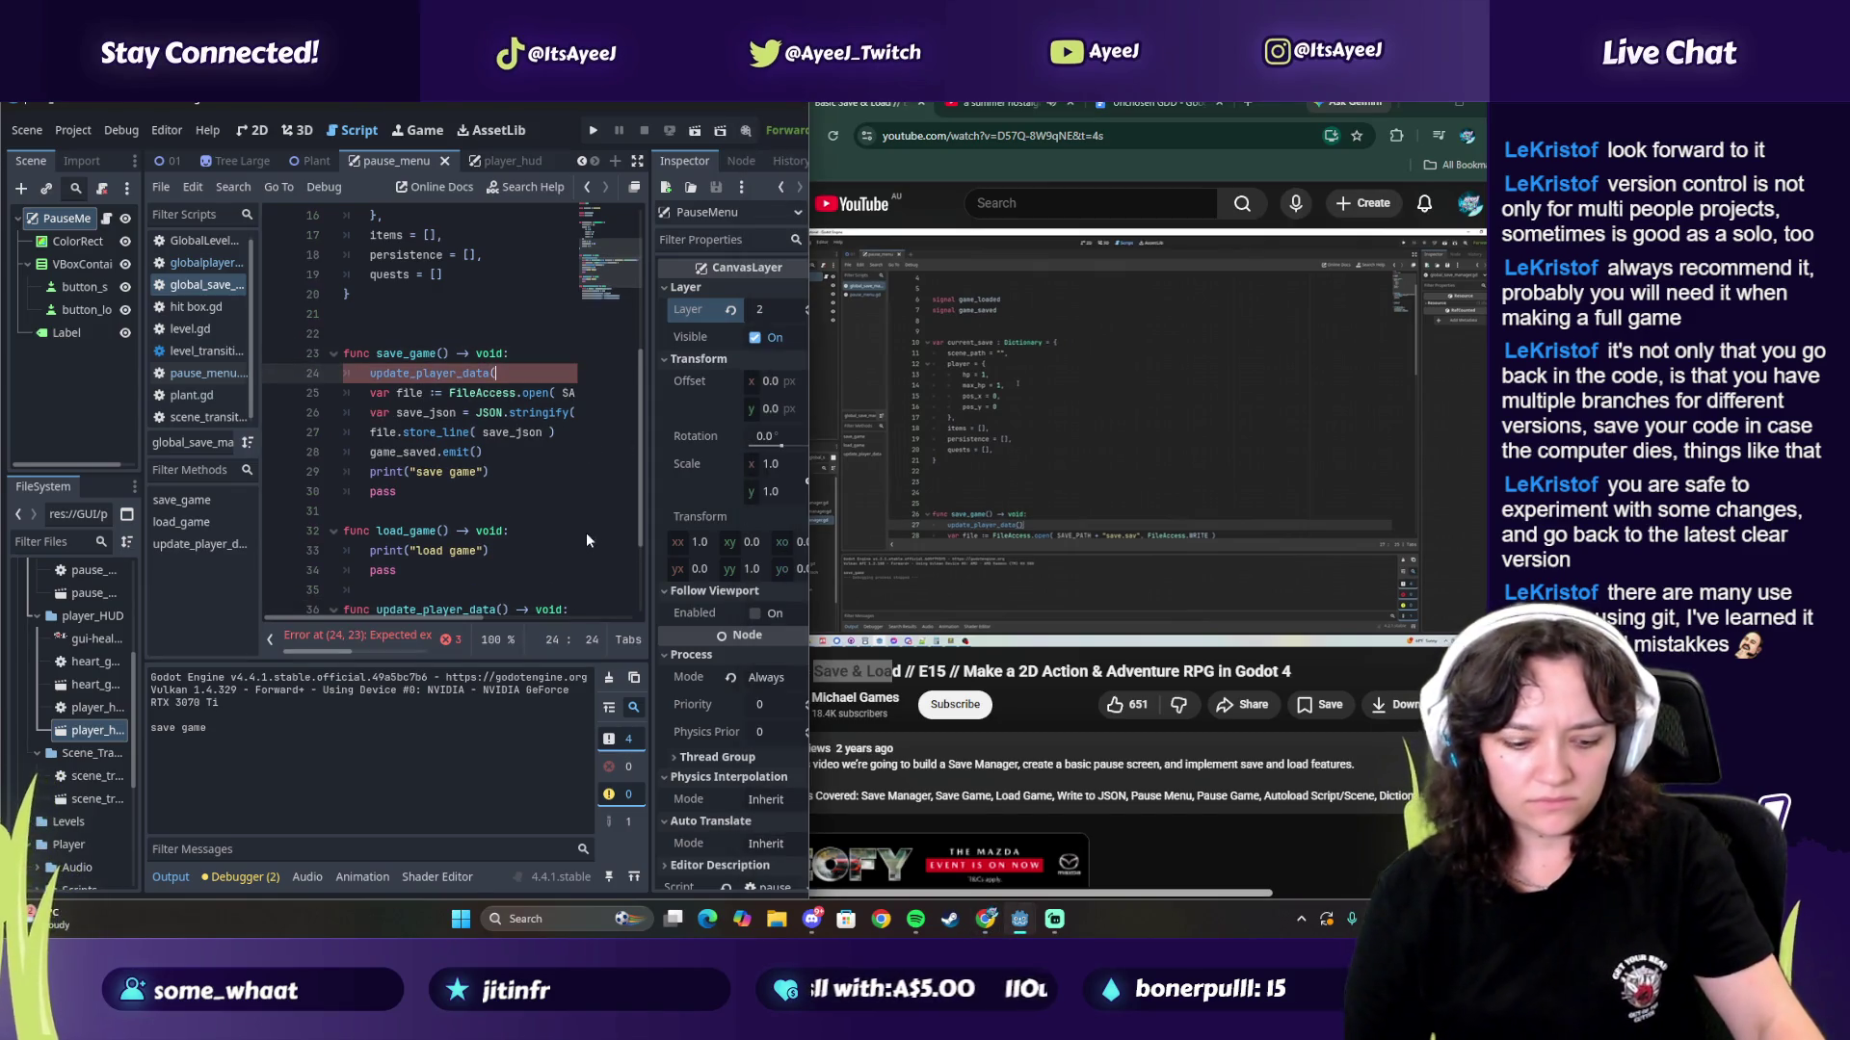
pyautogui.write(')')
# Step: Resume the tutorial video and skip its ad
pyautogui.moveTo(870, 476)
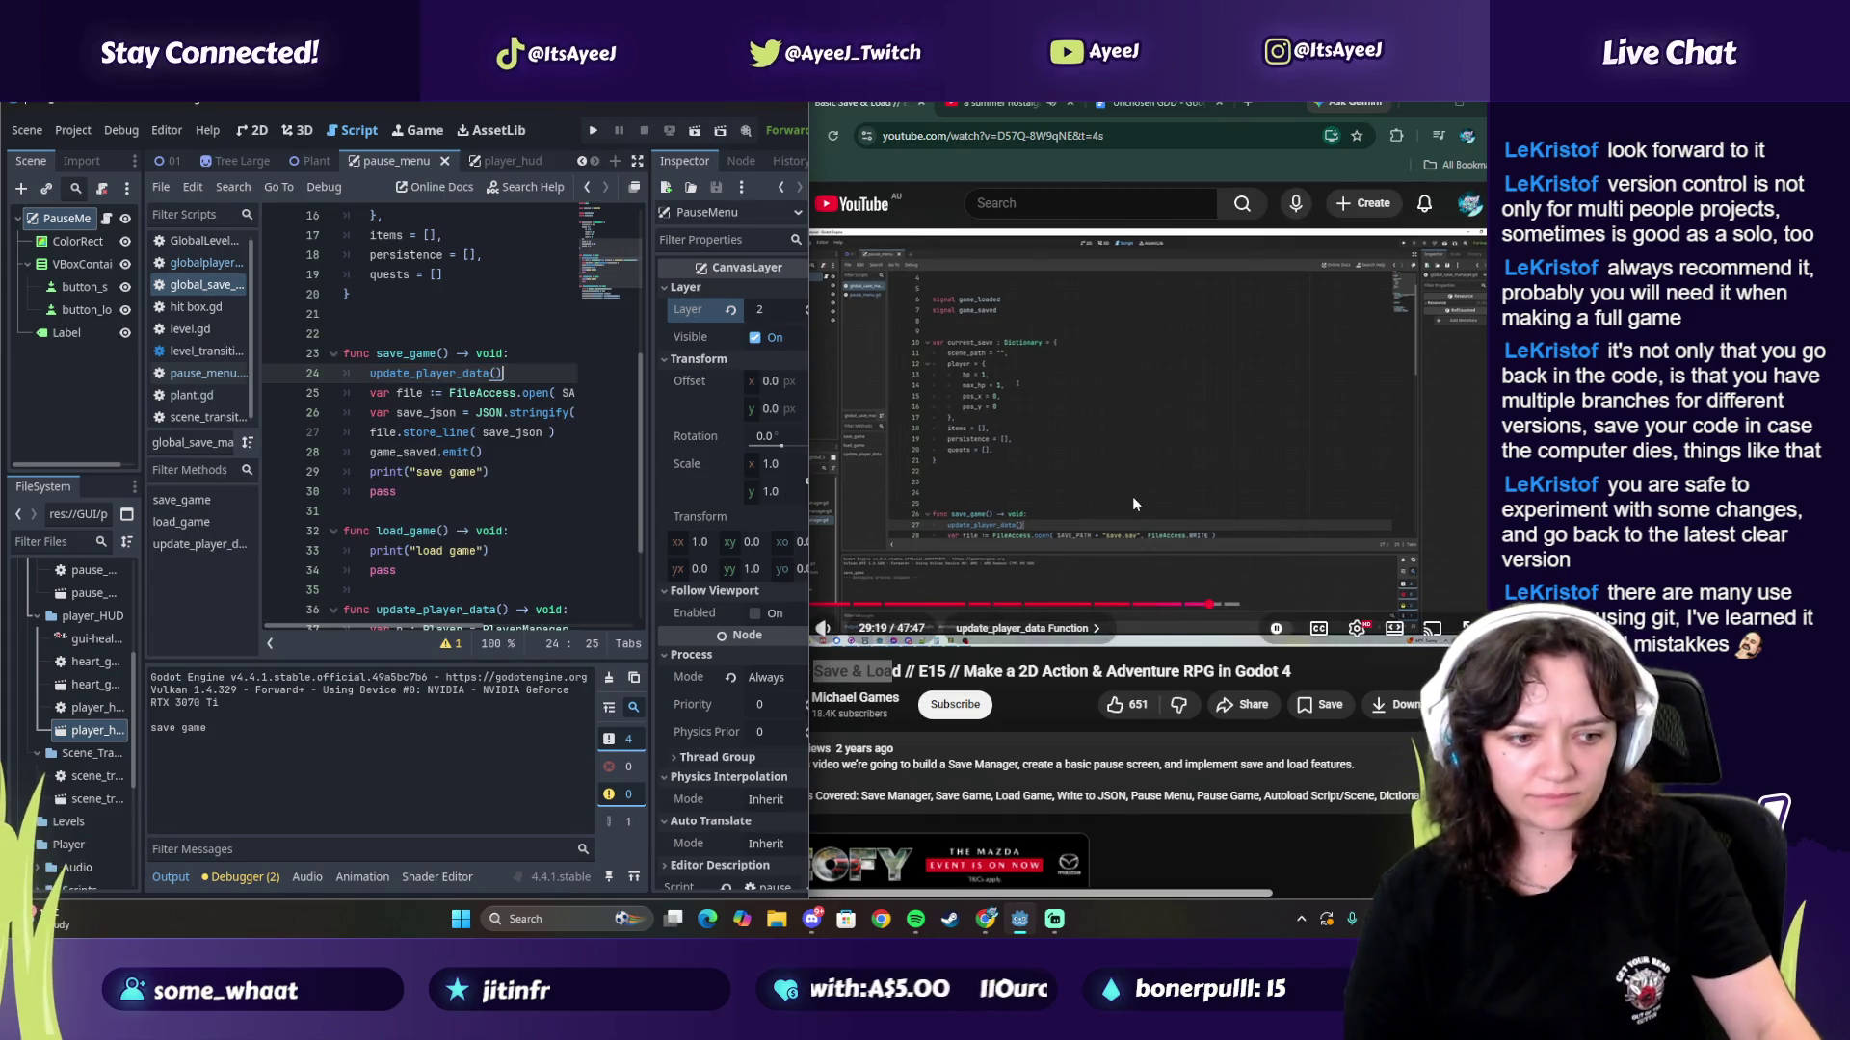
pyautogui.click(1131, 497)
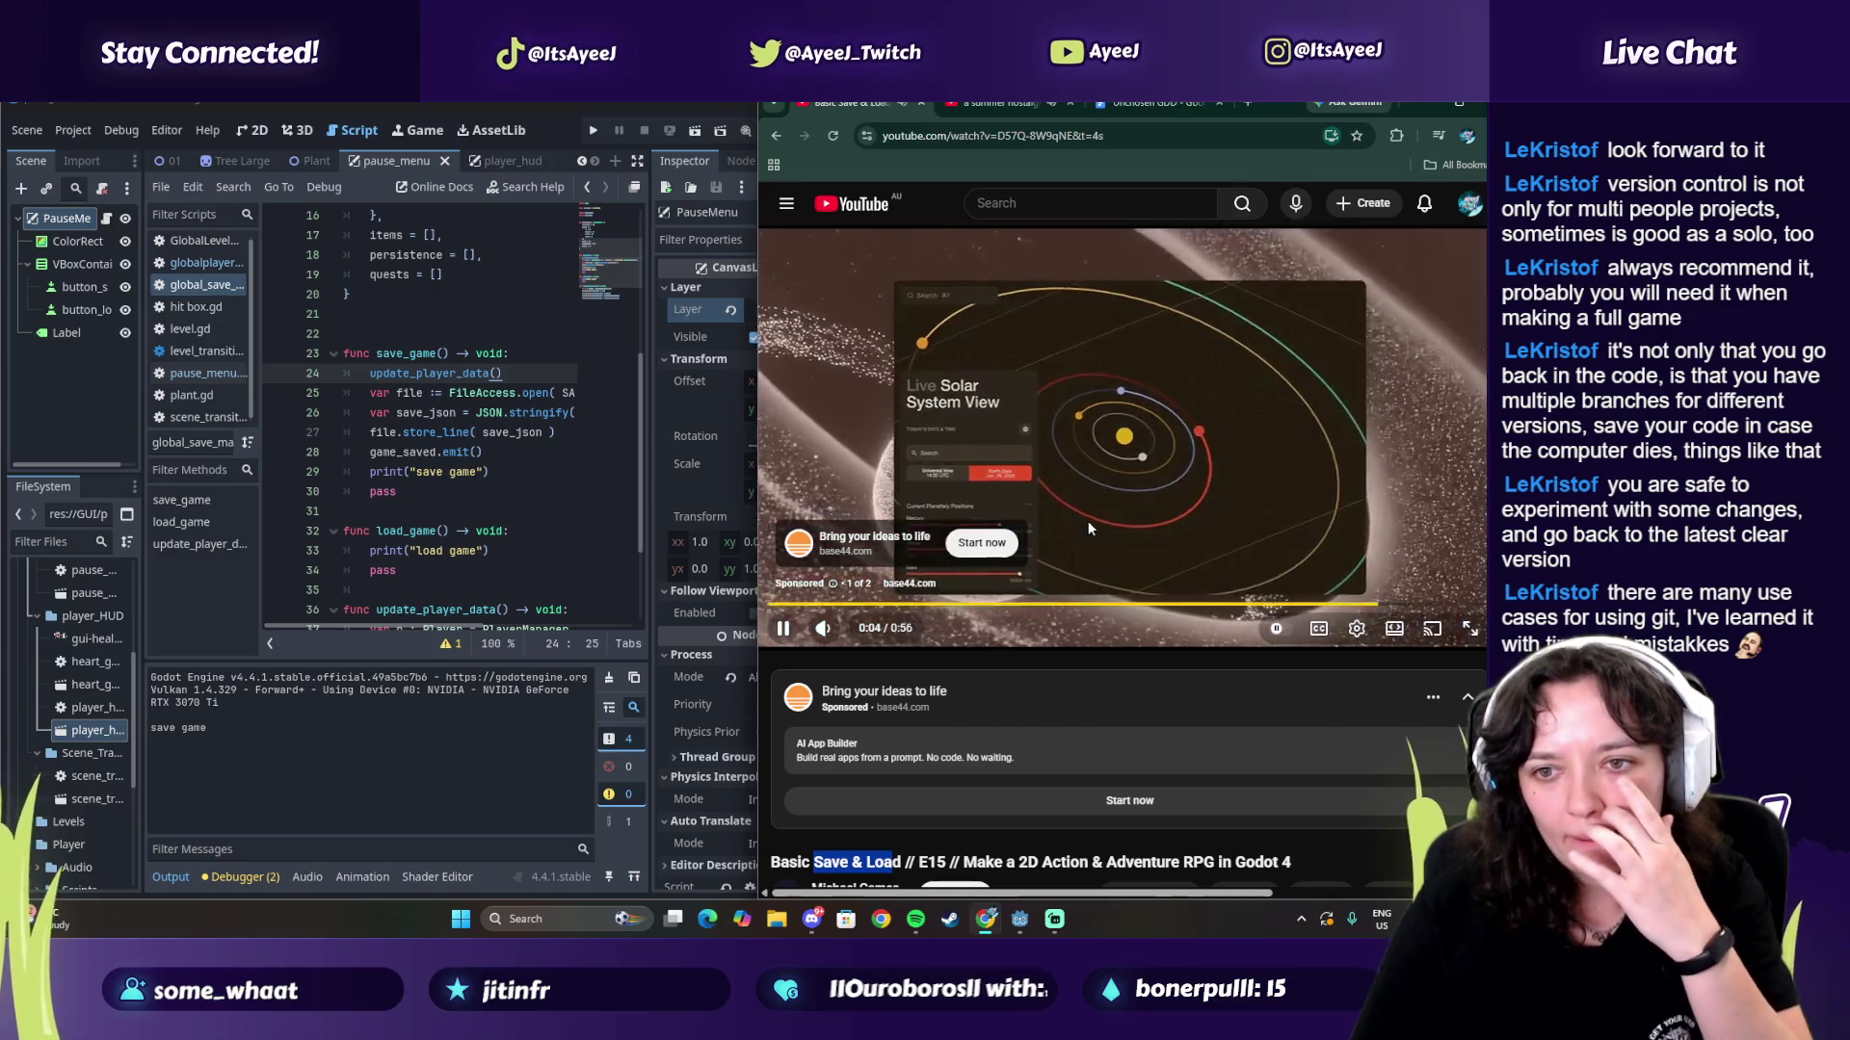
pyautogui.click(1441, 578)
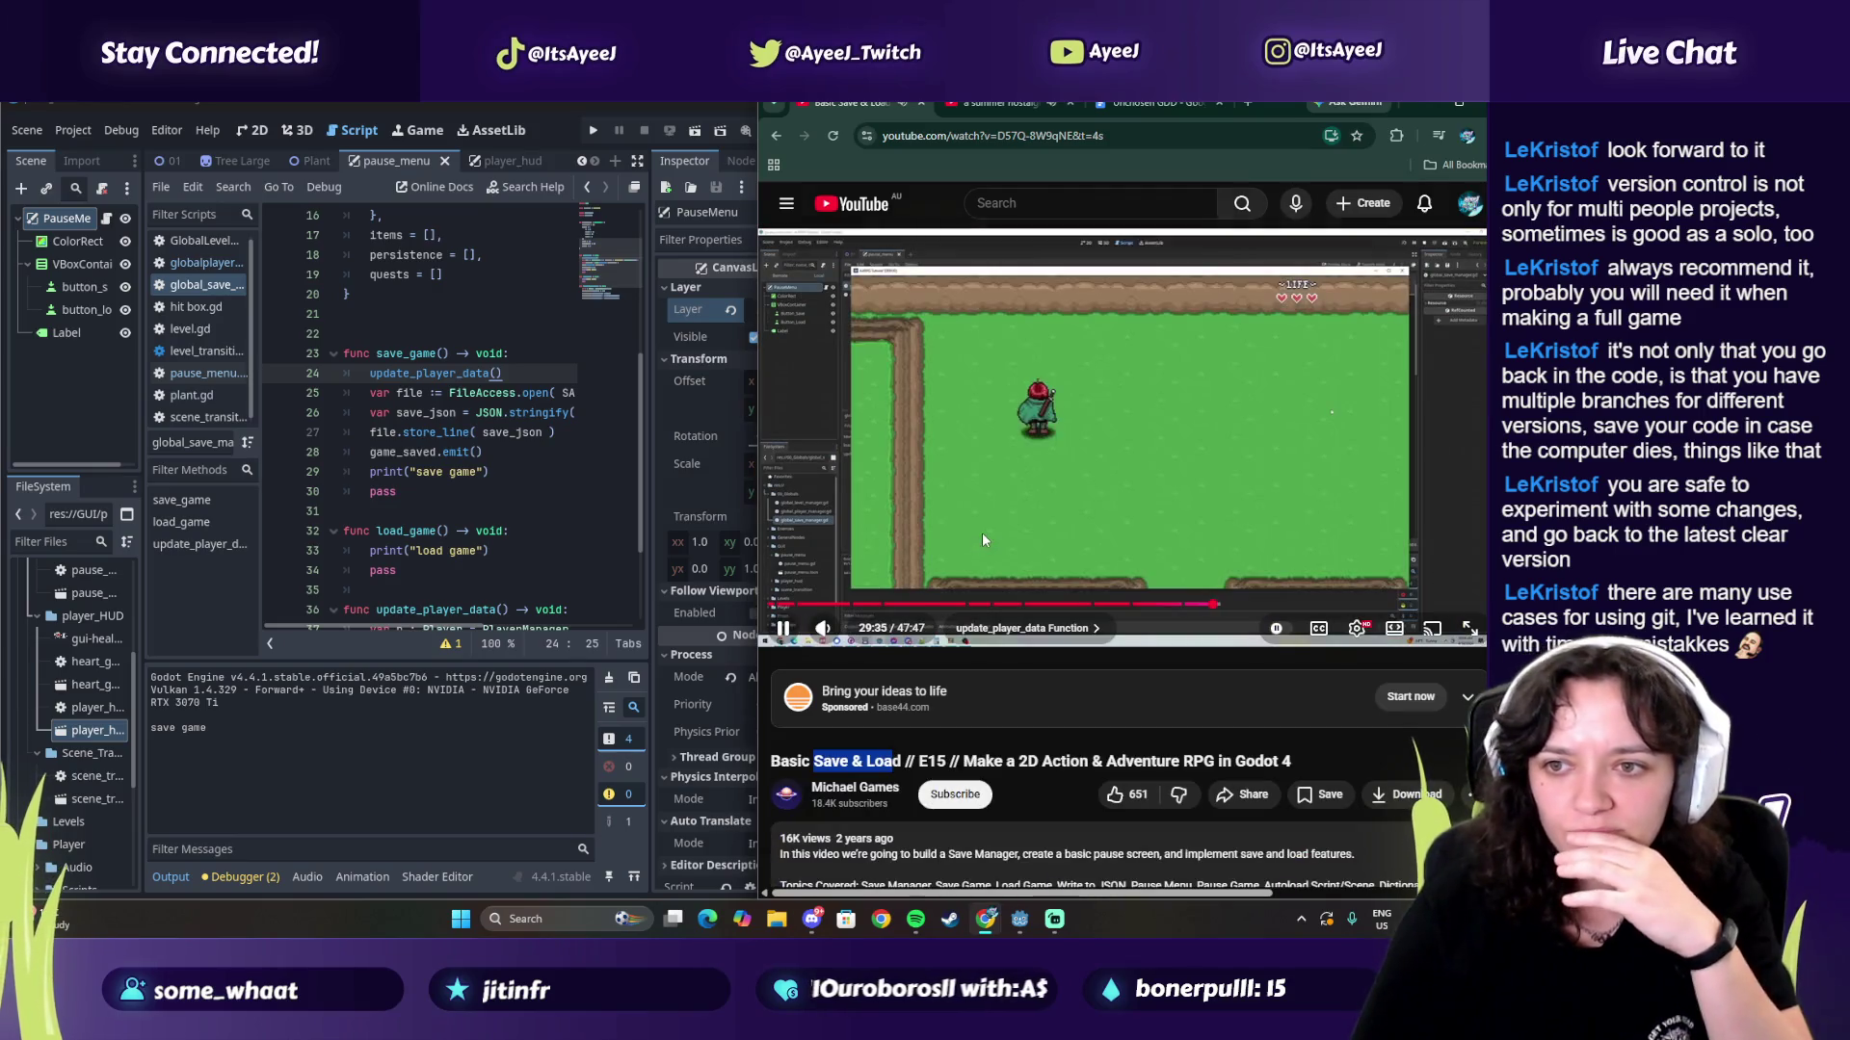
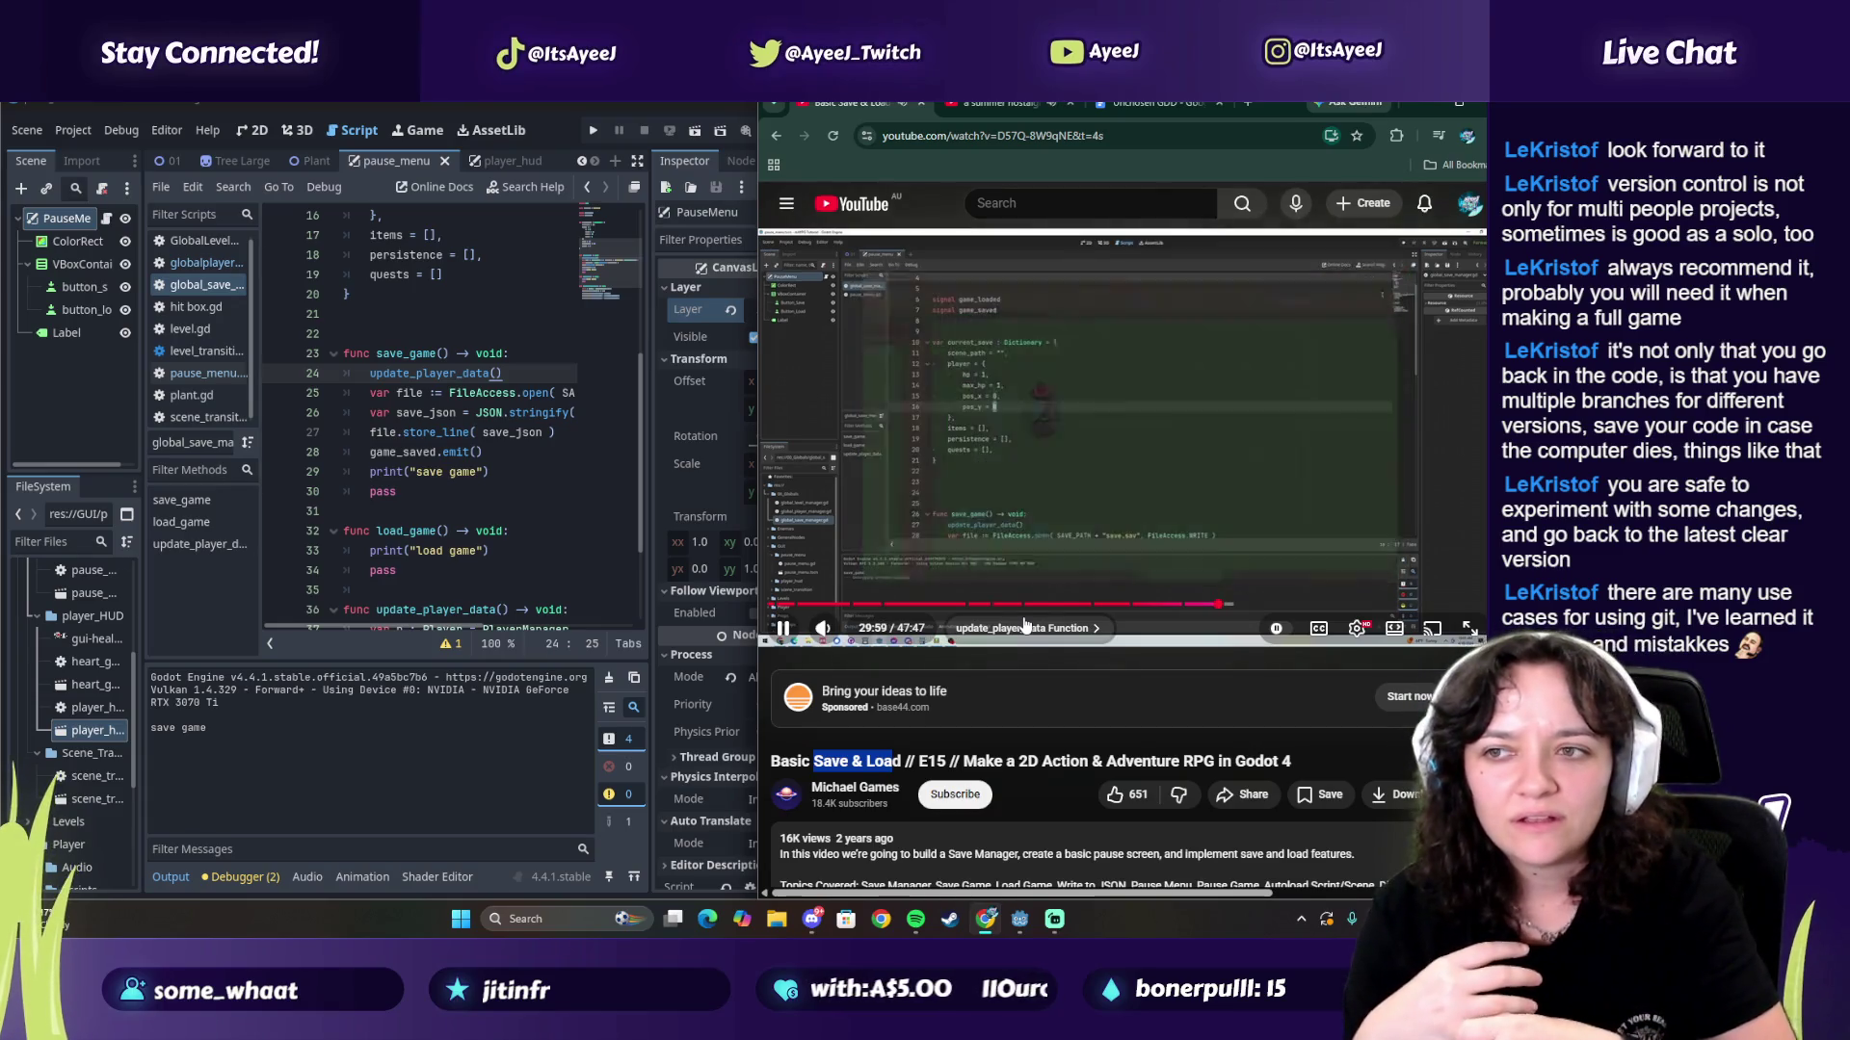
# Step: Pause the tutorial and music videos, then open a new tab on the streamer's Twitch channel
pyautogui.click(1112, 478)
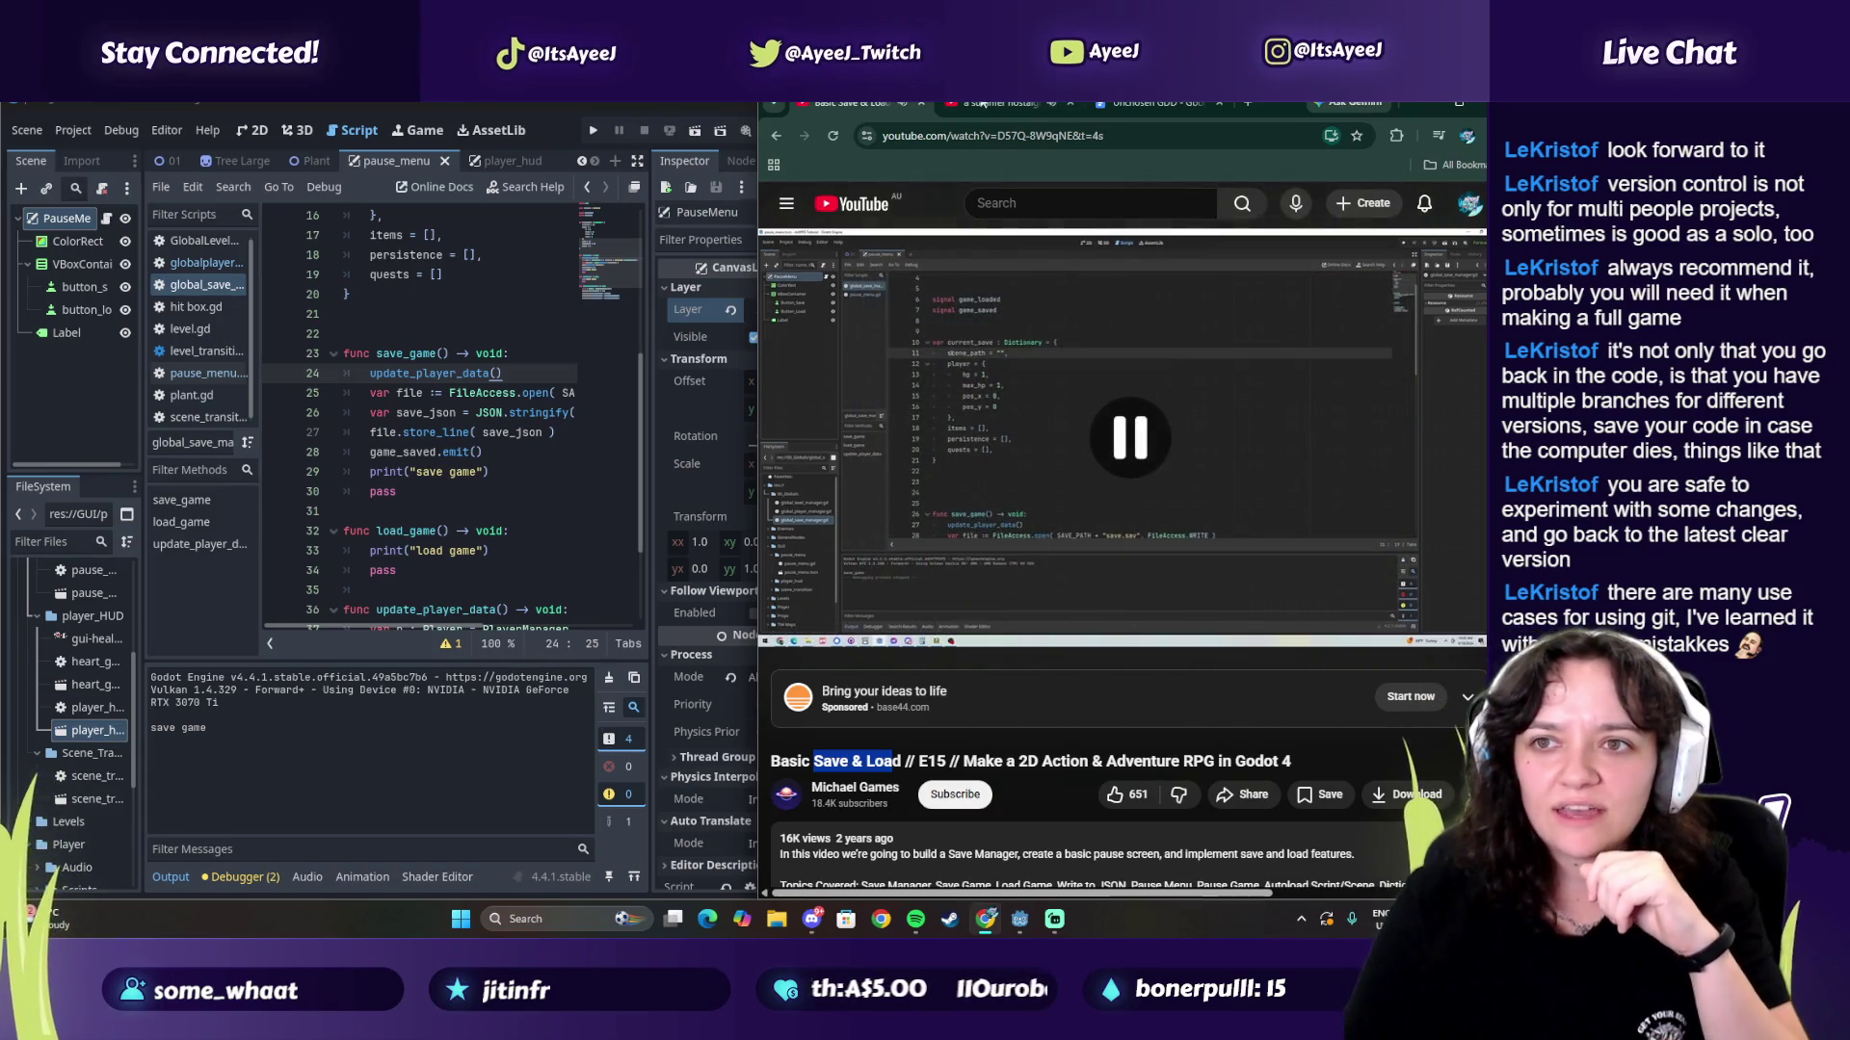
pyautogui.hotkey('ctrl', 'Tab')
pyautogui.click(1103, 510)
pyautogui.hotkey('ctrl', 't')
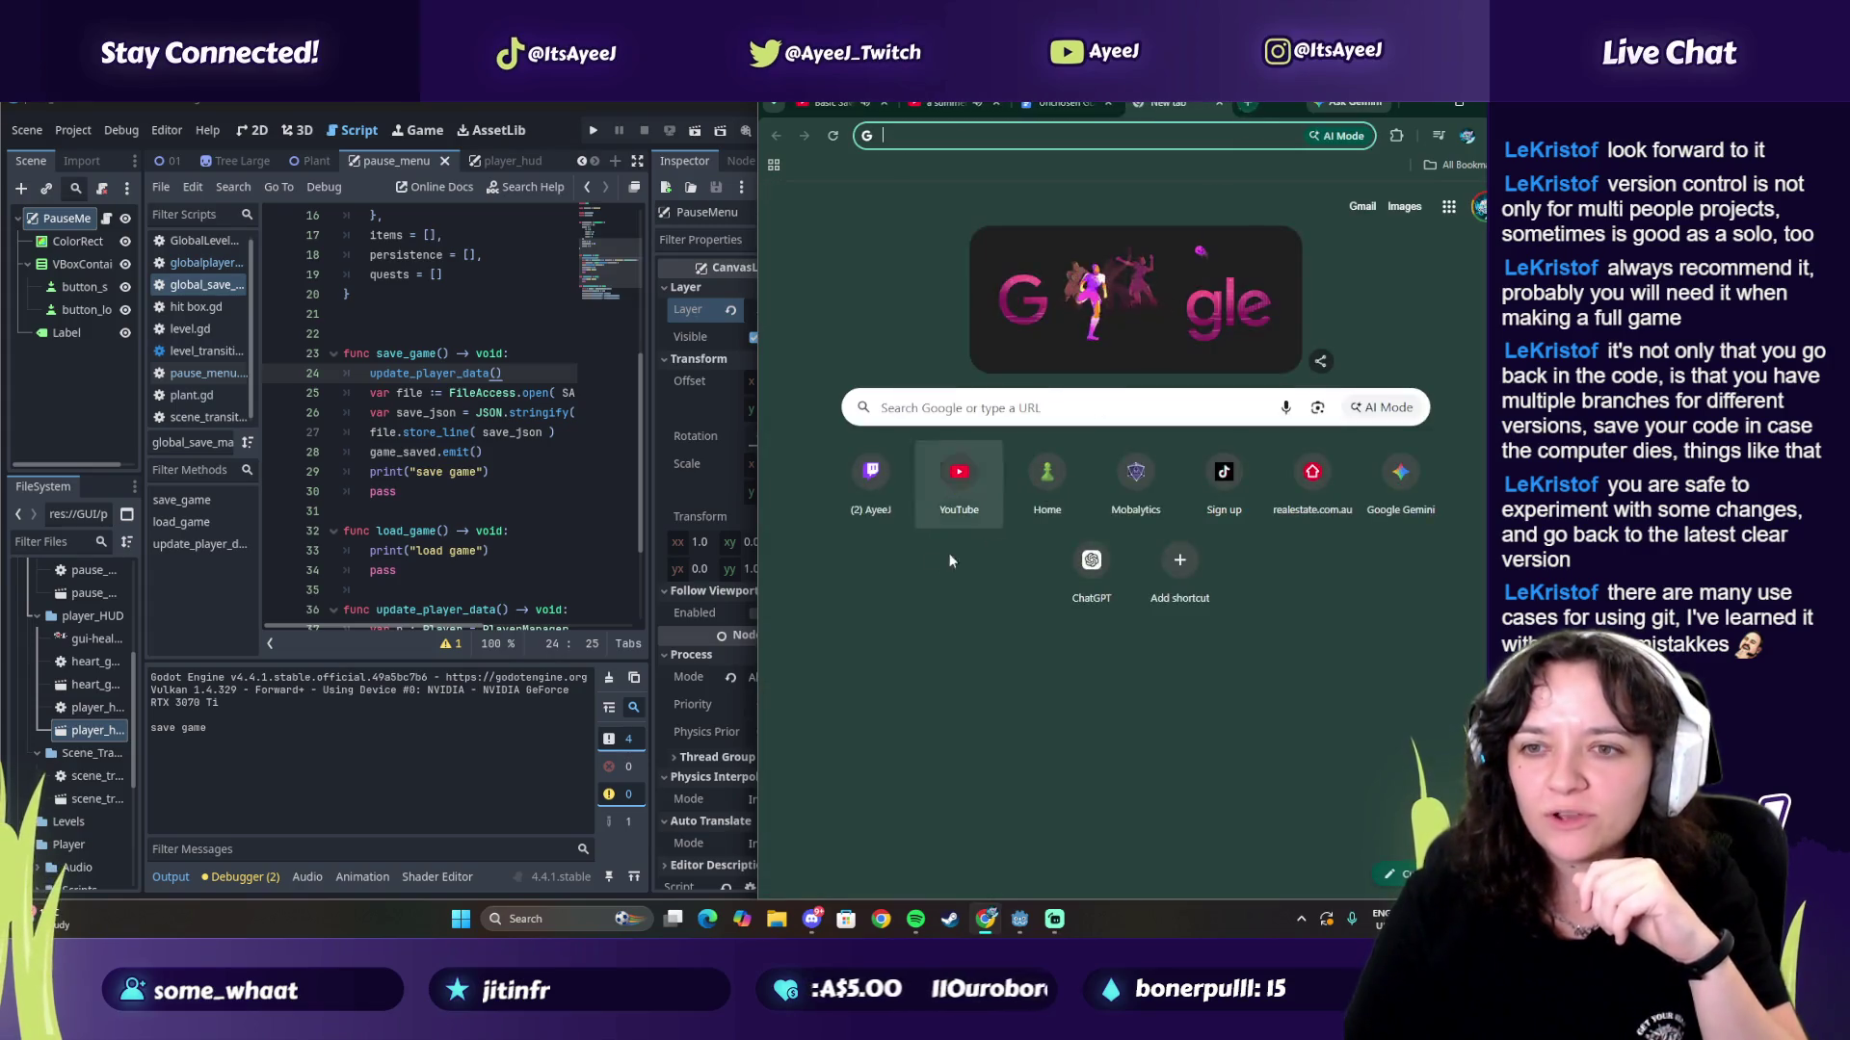
pyautogui.click(870, 477)
# Step: Maximize the browser, pause the live stream, and open 'Tackling the scene manager' from the channel's Videos
pyautogui.click(1460, 102)
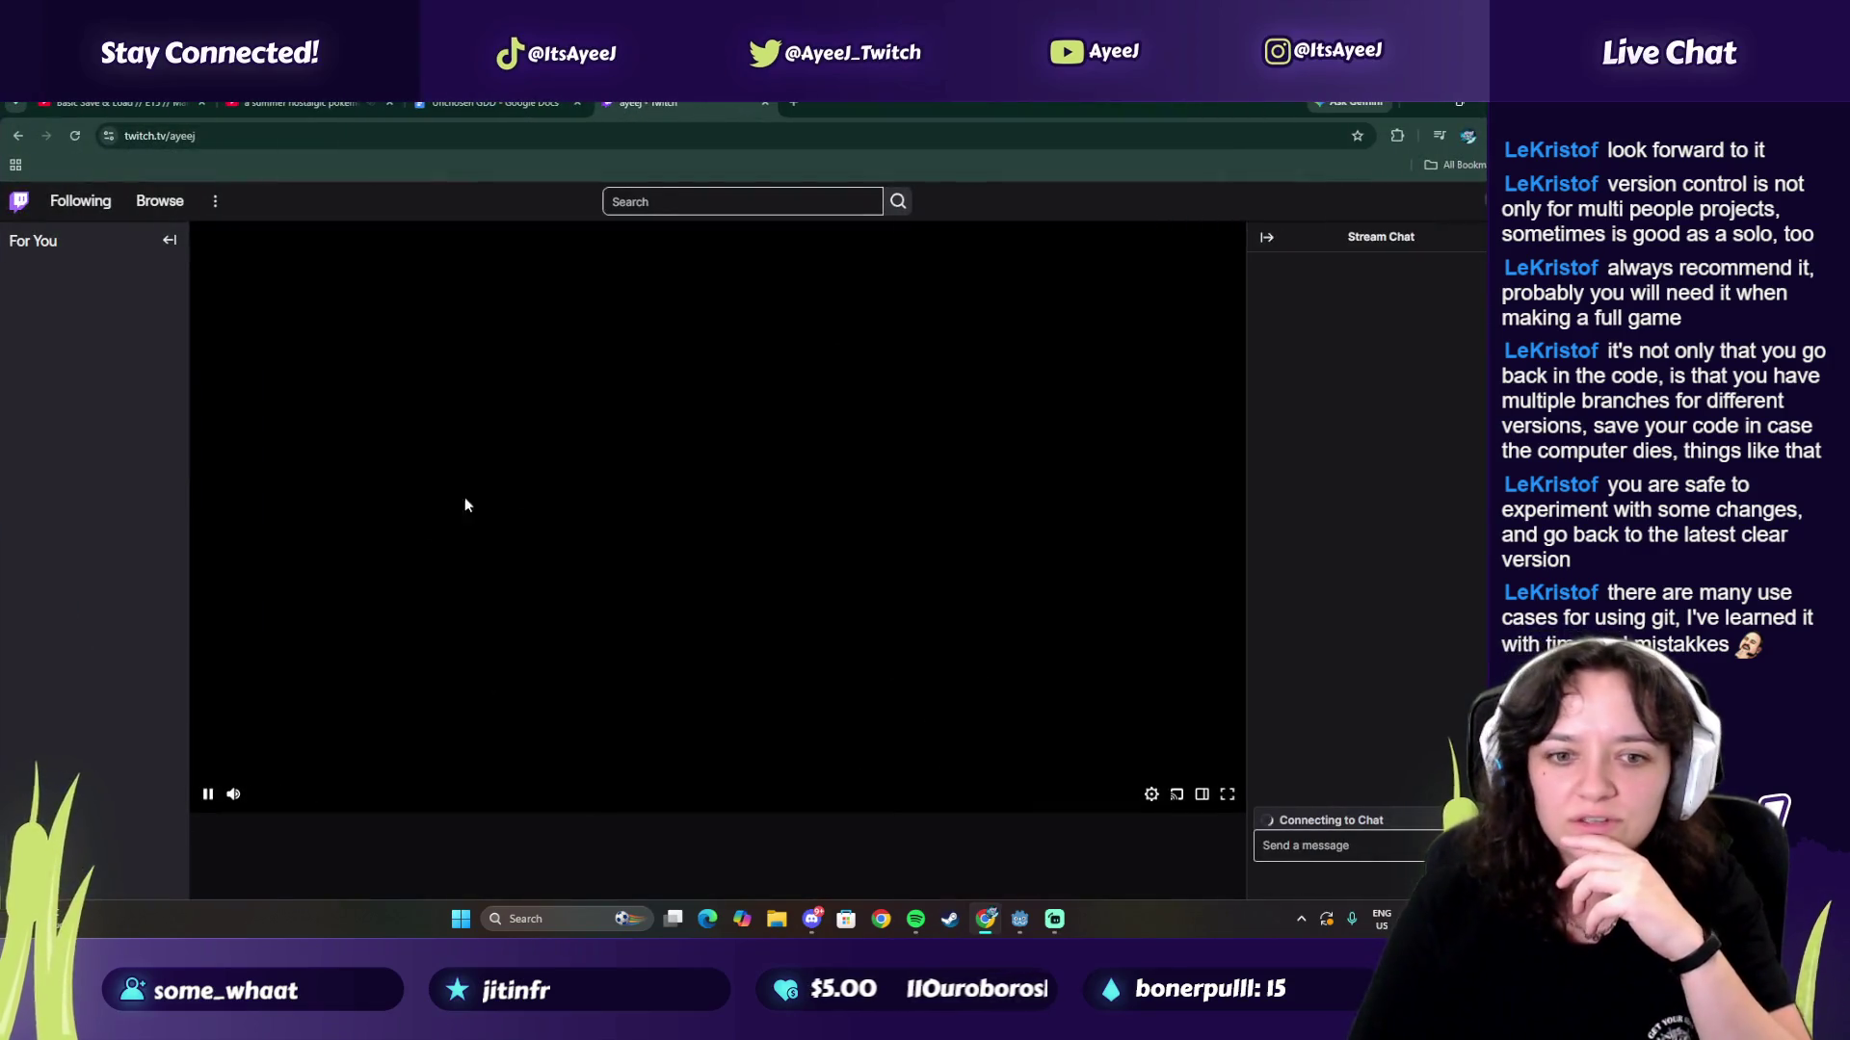
pyautogui.click(540, 601)
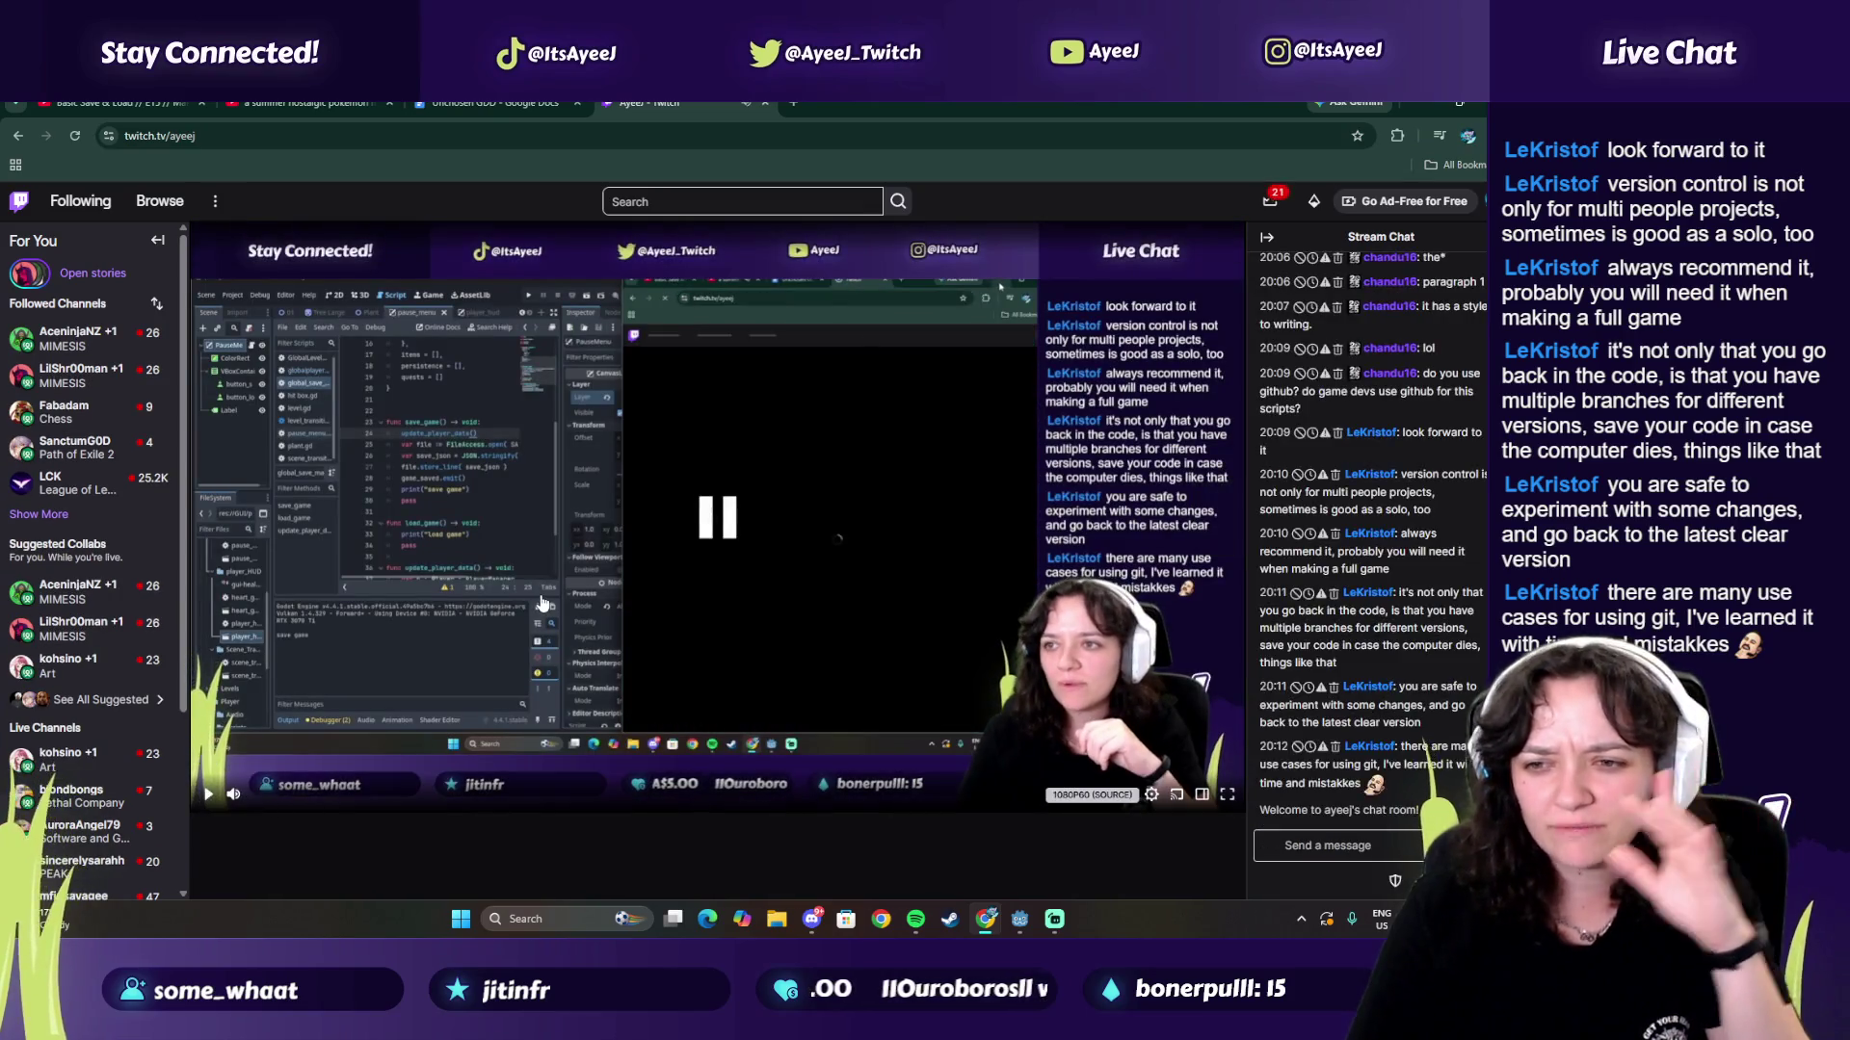
pyautogui.scroll(-2, 540, 601)
pyautogui.scroll(-2, 540, 601)
pyautogui.click(286, 615)
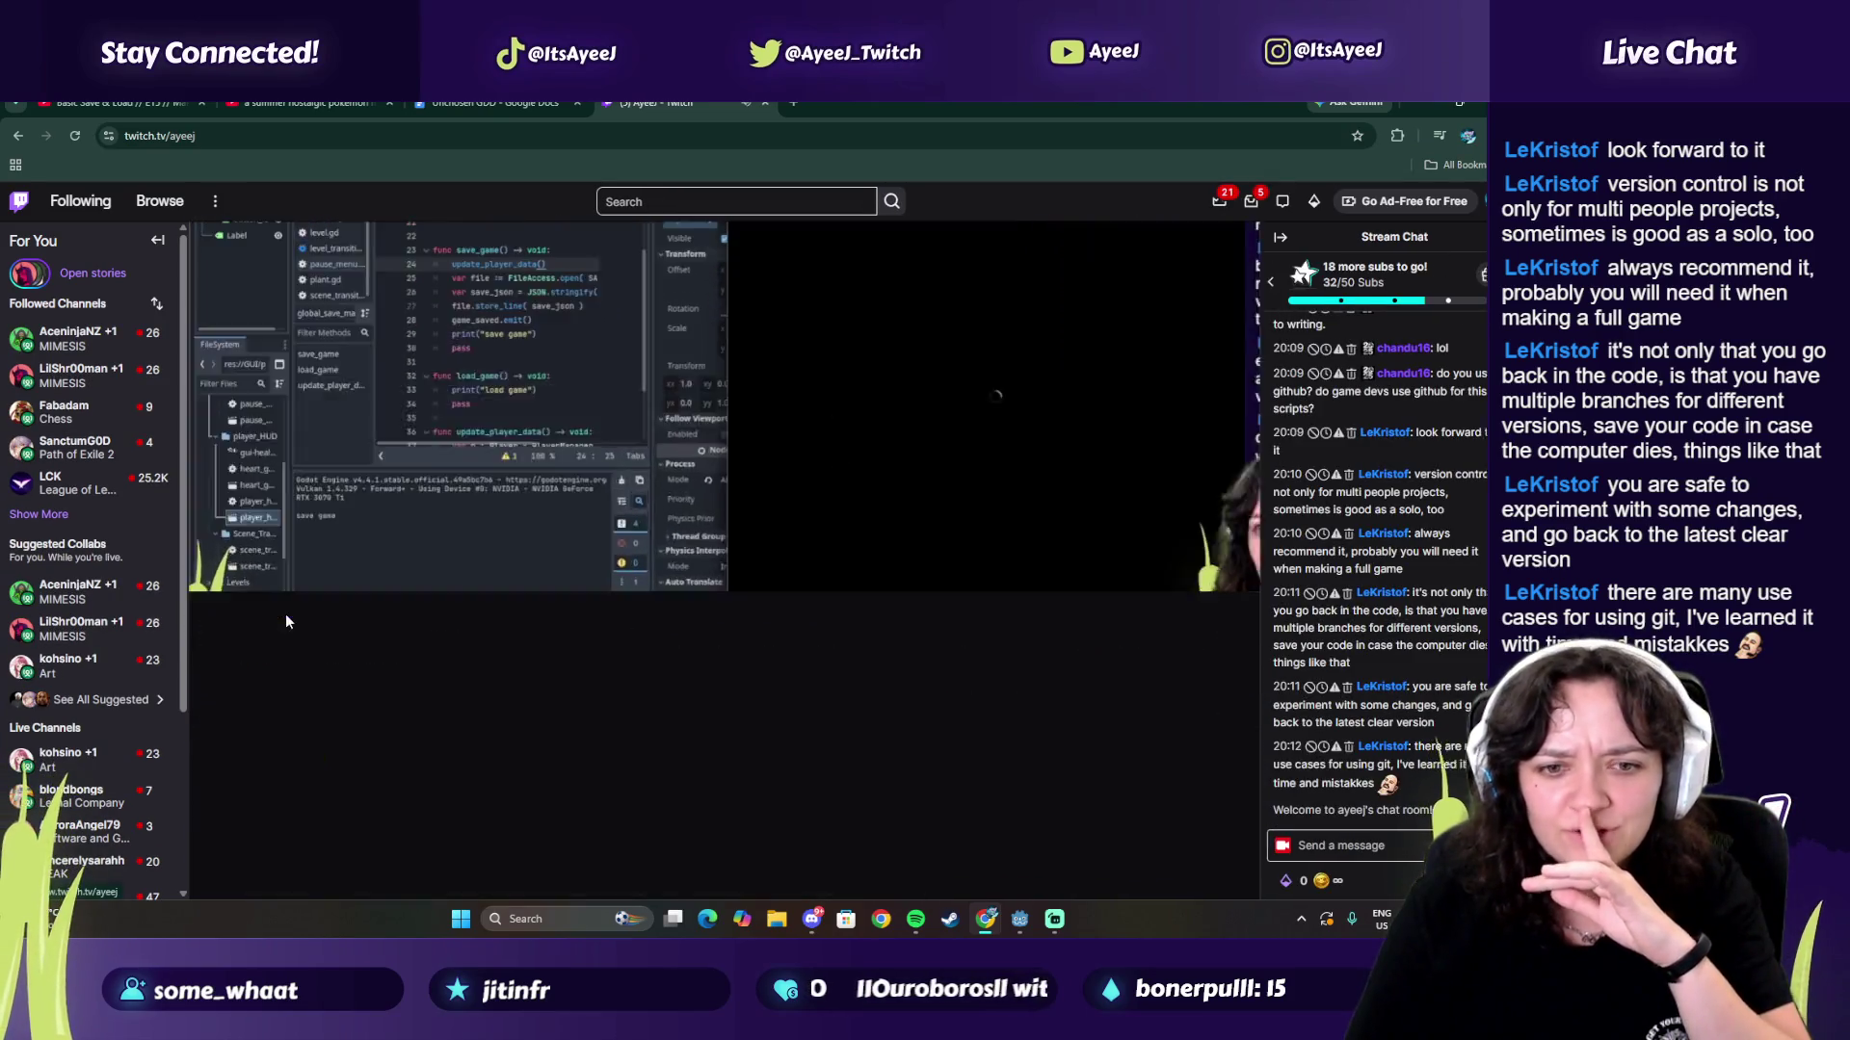
pyautogui.scroll(-3, 724, 632)
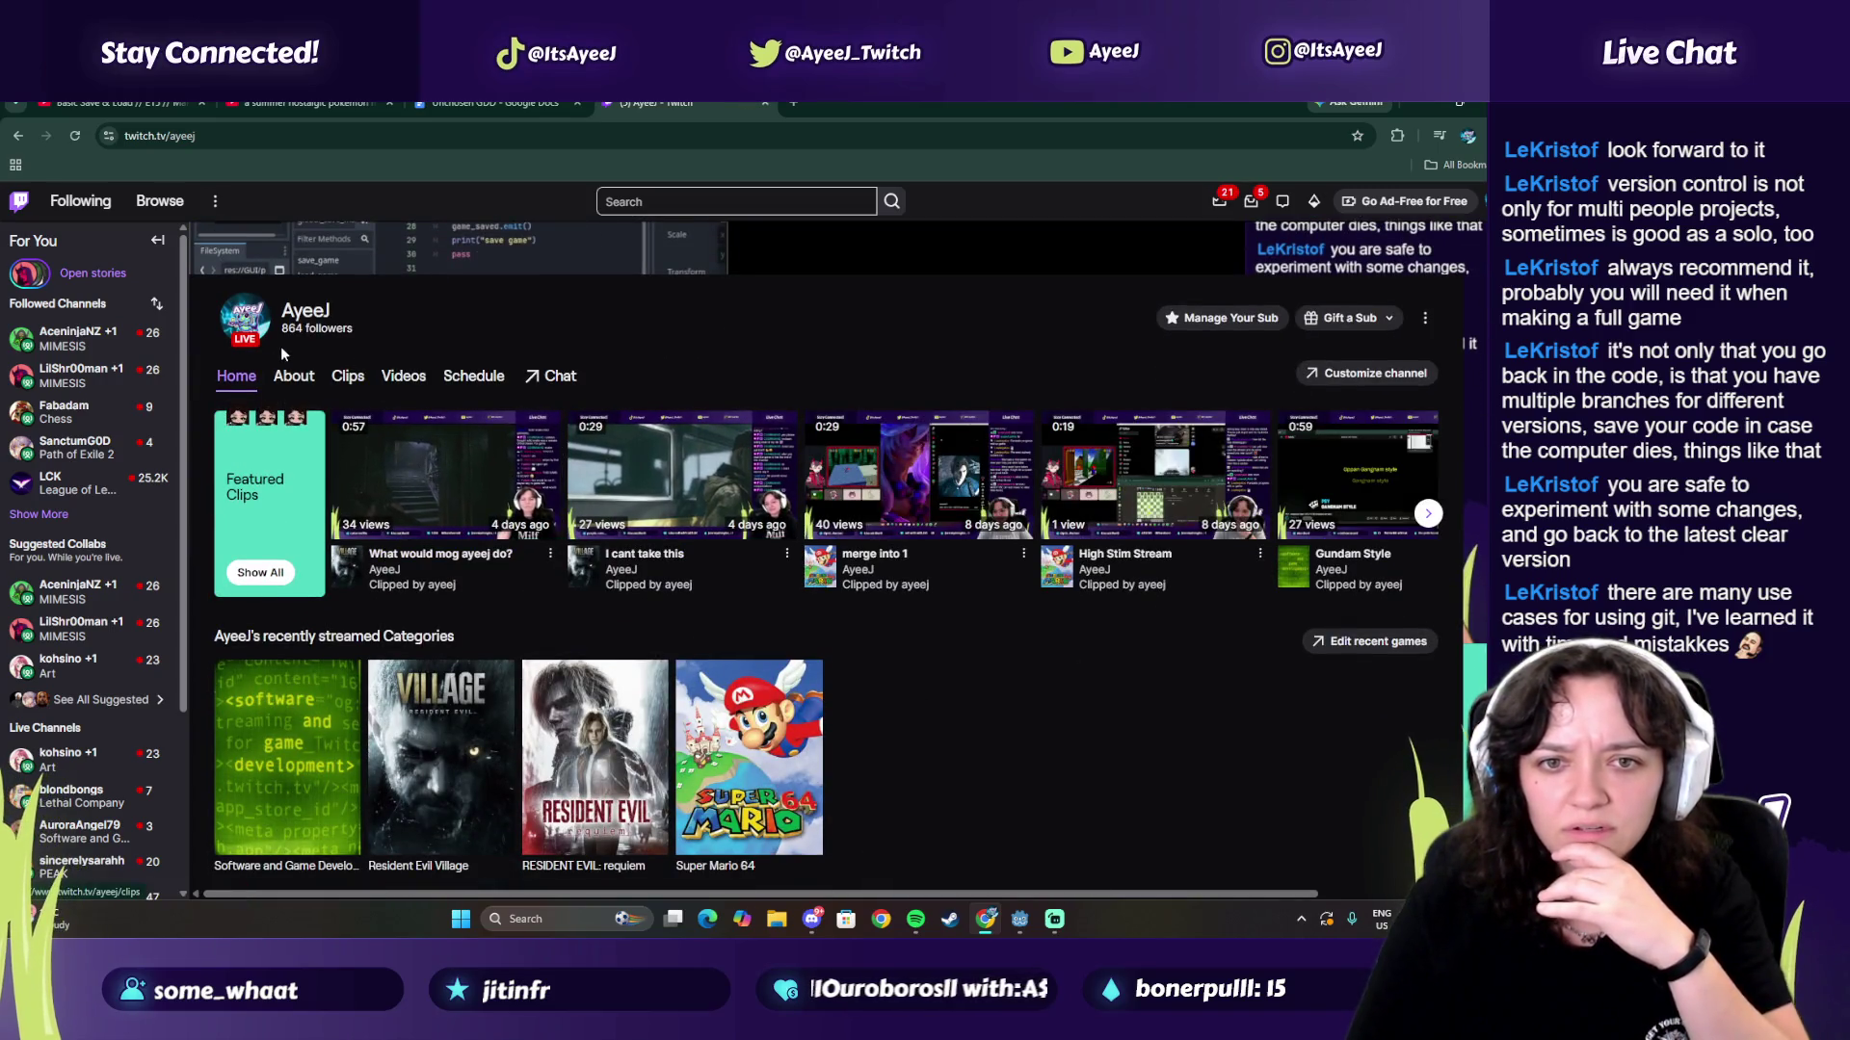
pyautogui.click(405, 377)
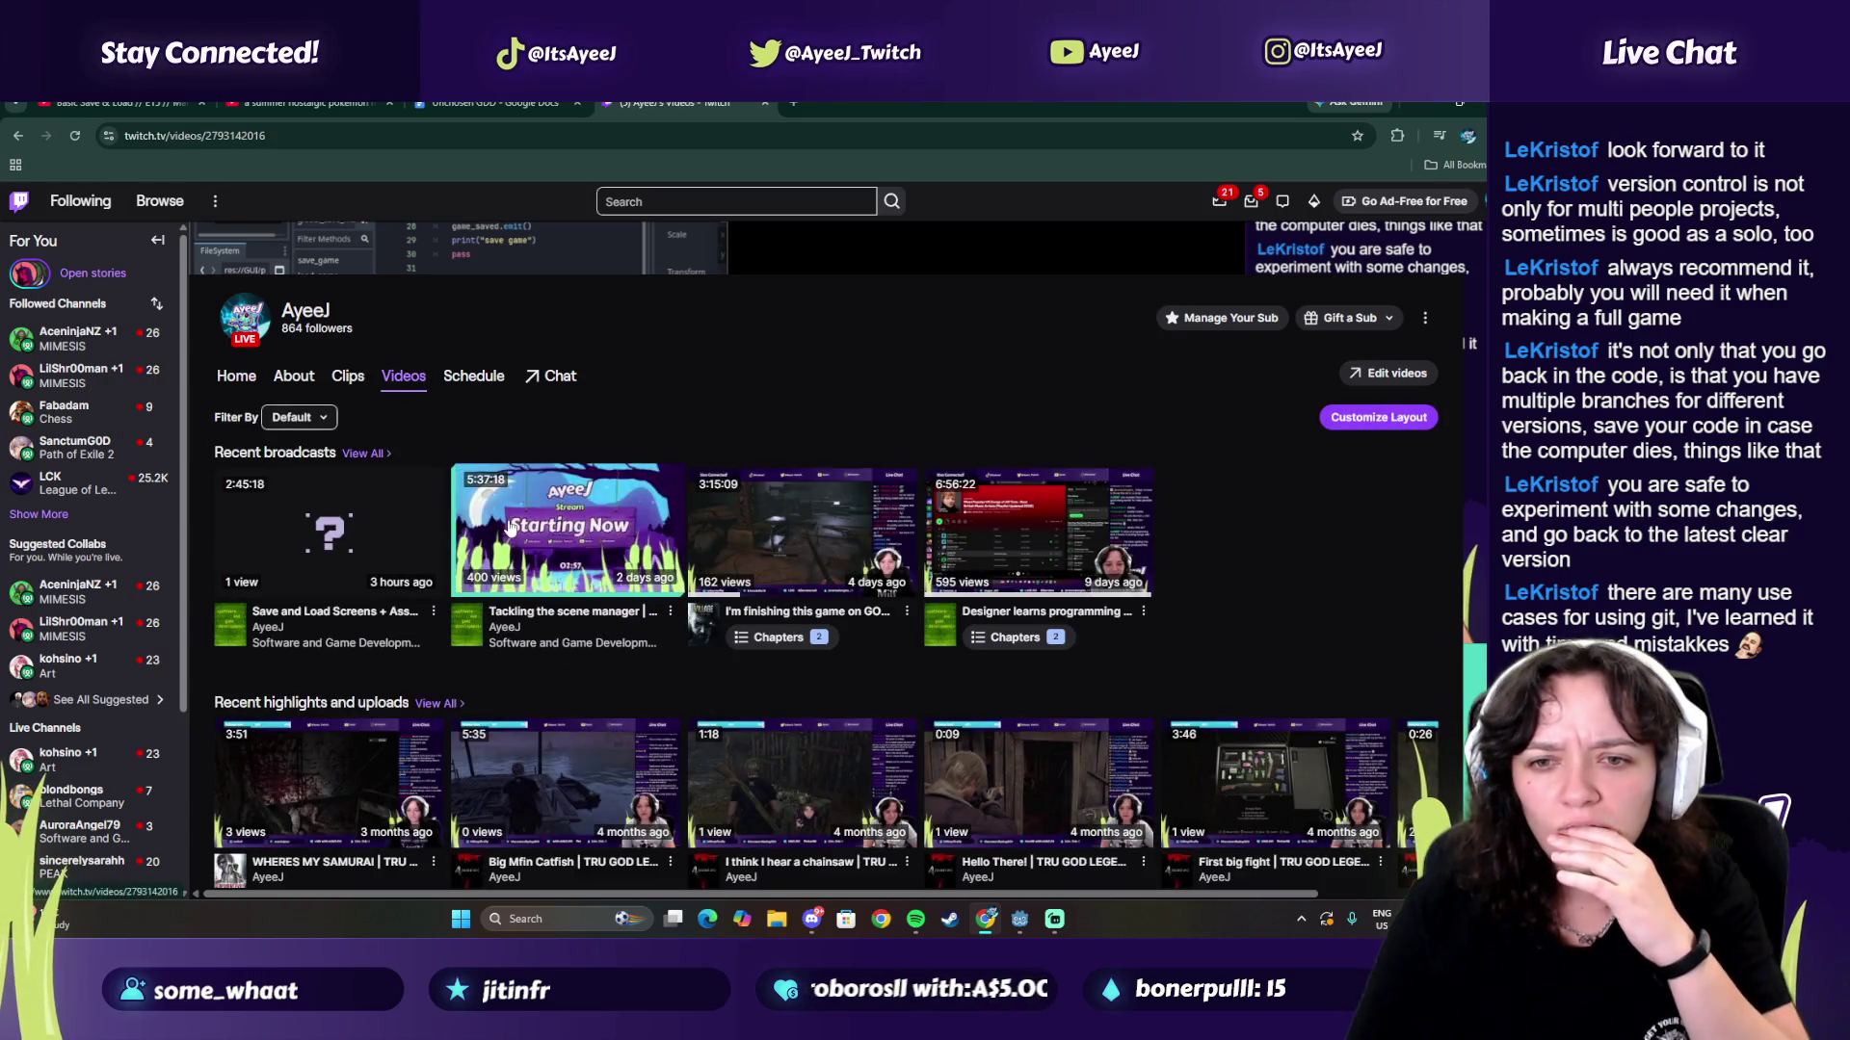
pyautogui.click(616, 540)
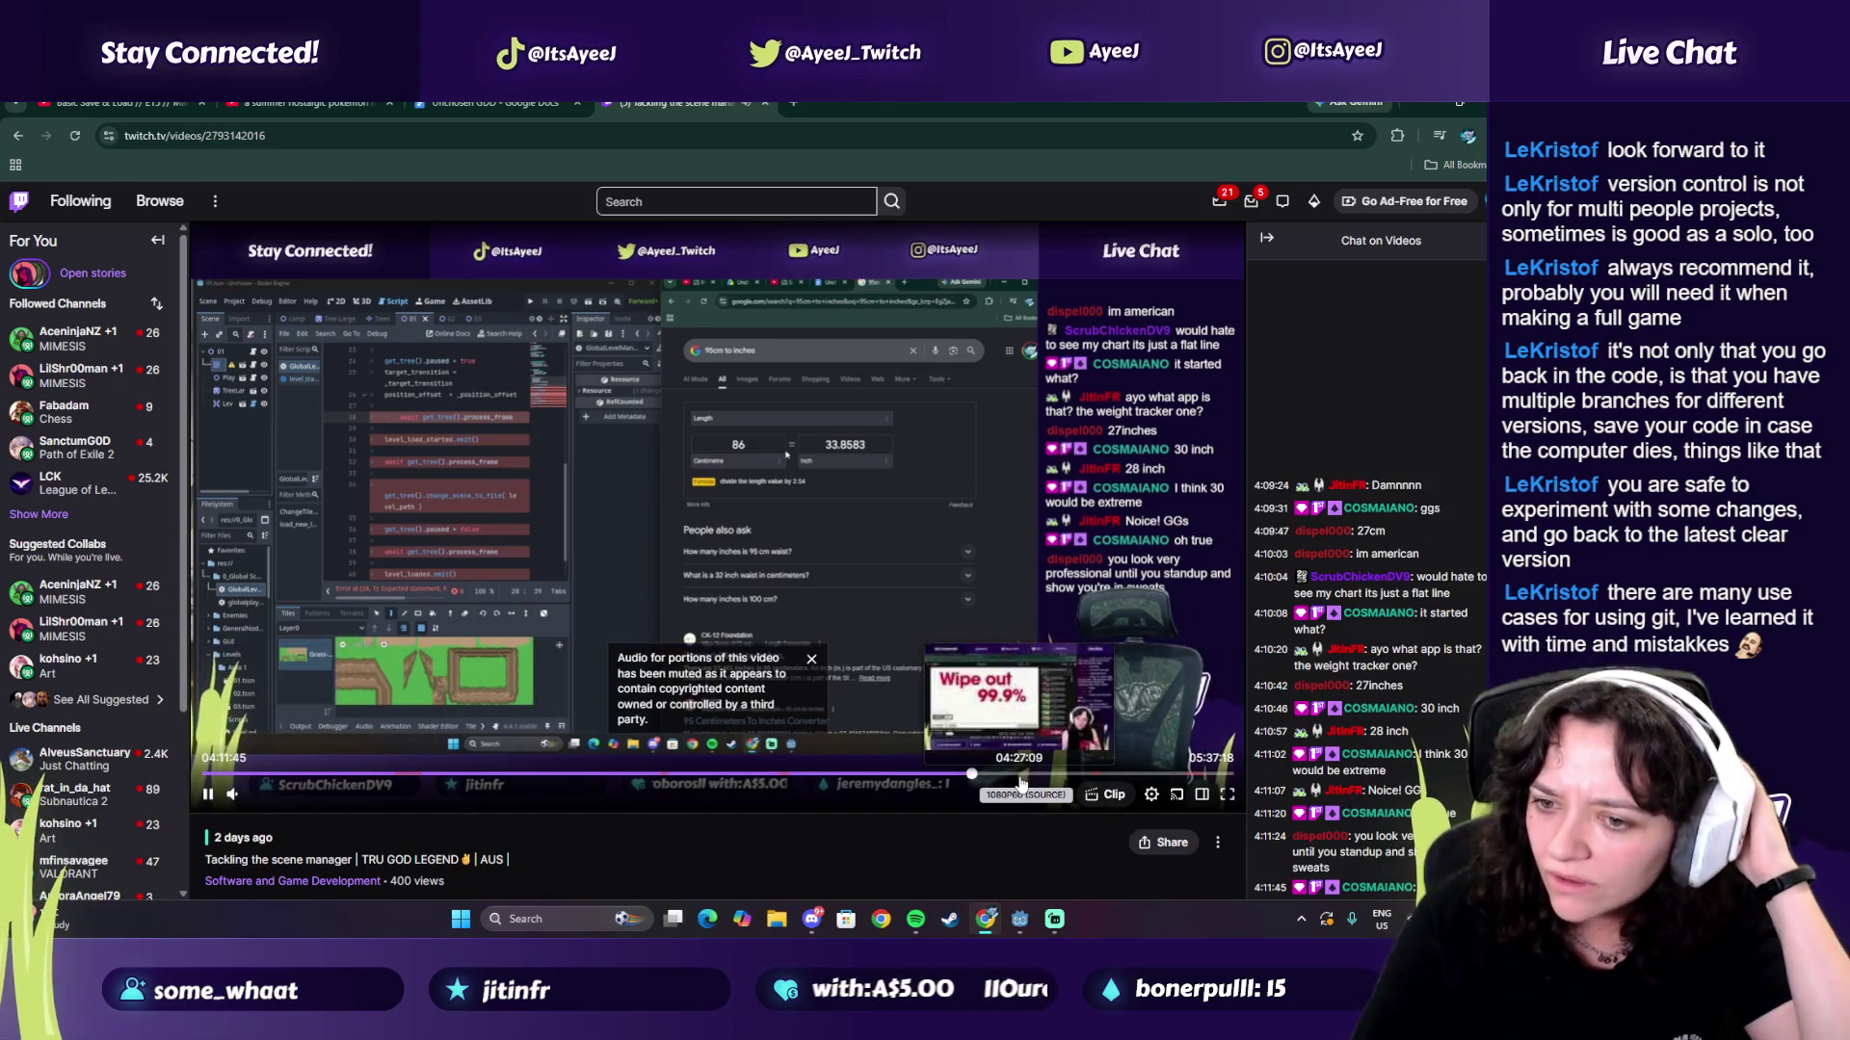
# Step: Skim the replay between 04:56:33 and 03:55:41 looking for the earlier code
pyautogui.click(1019, 773)
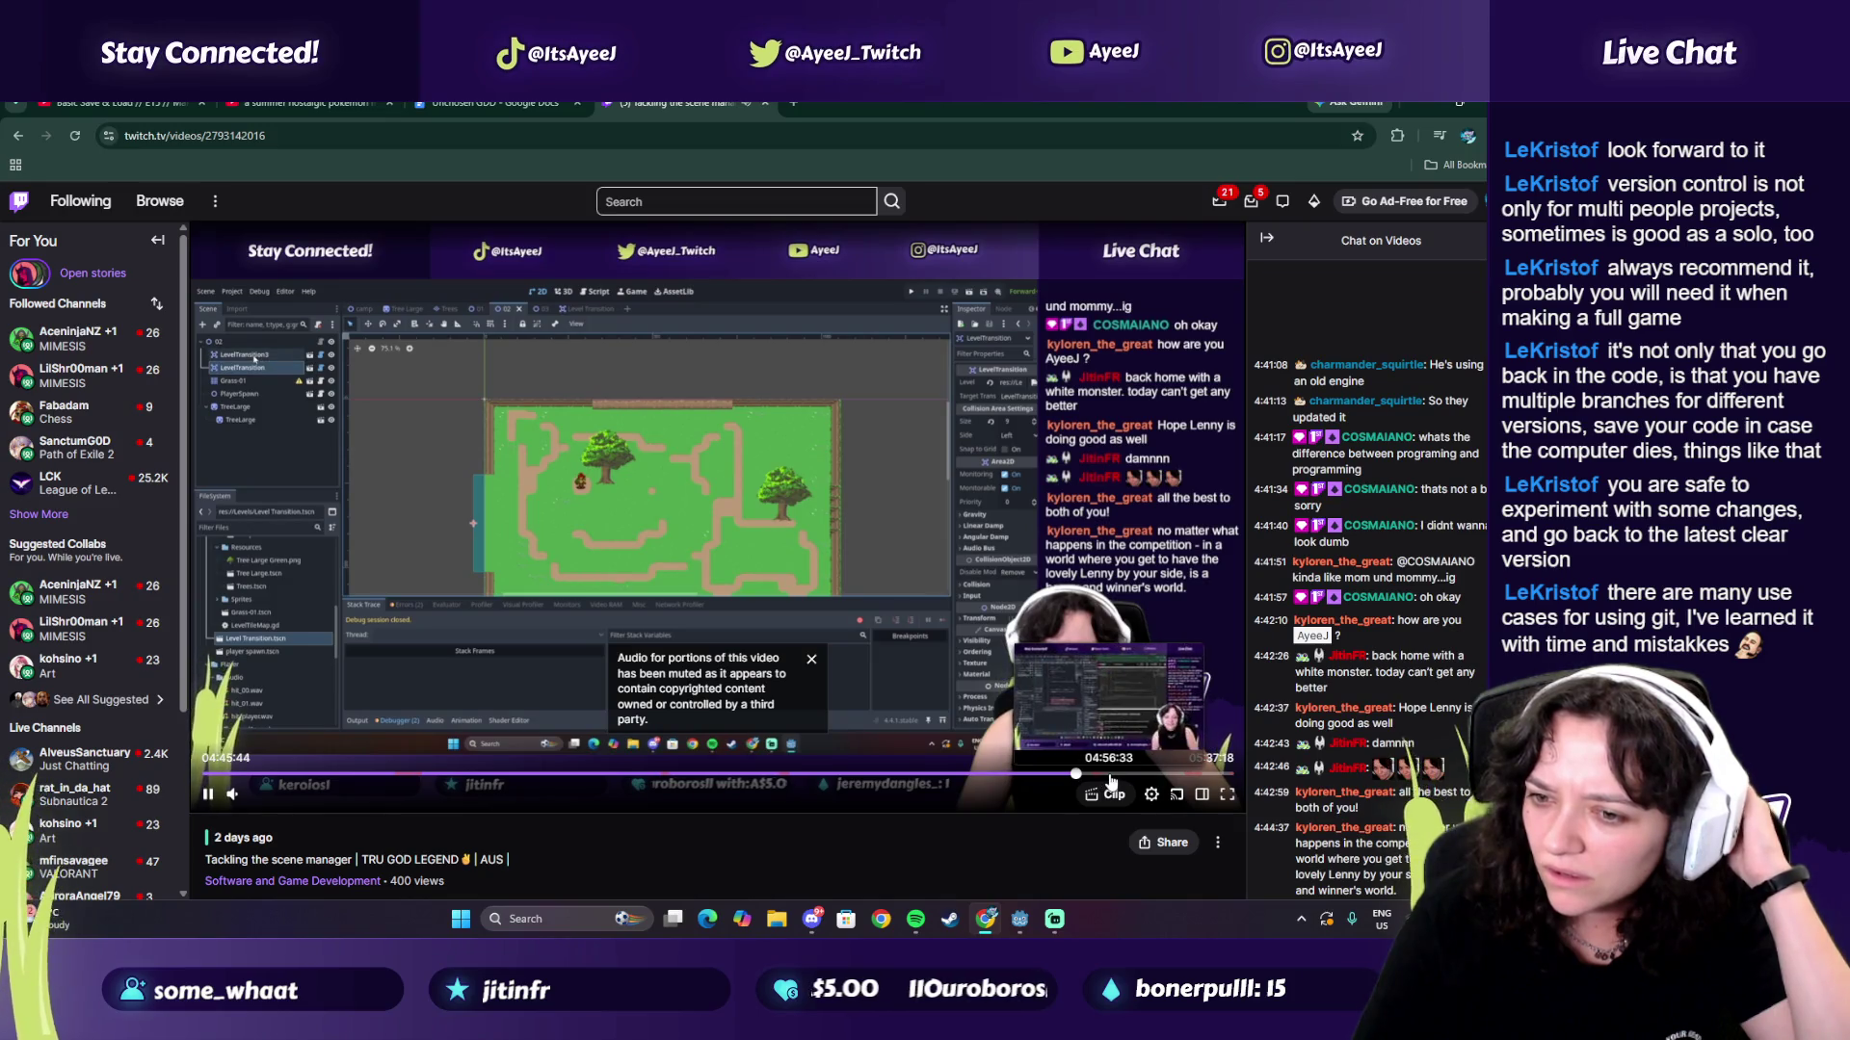
pyautogui.click(1110, 777)
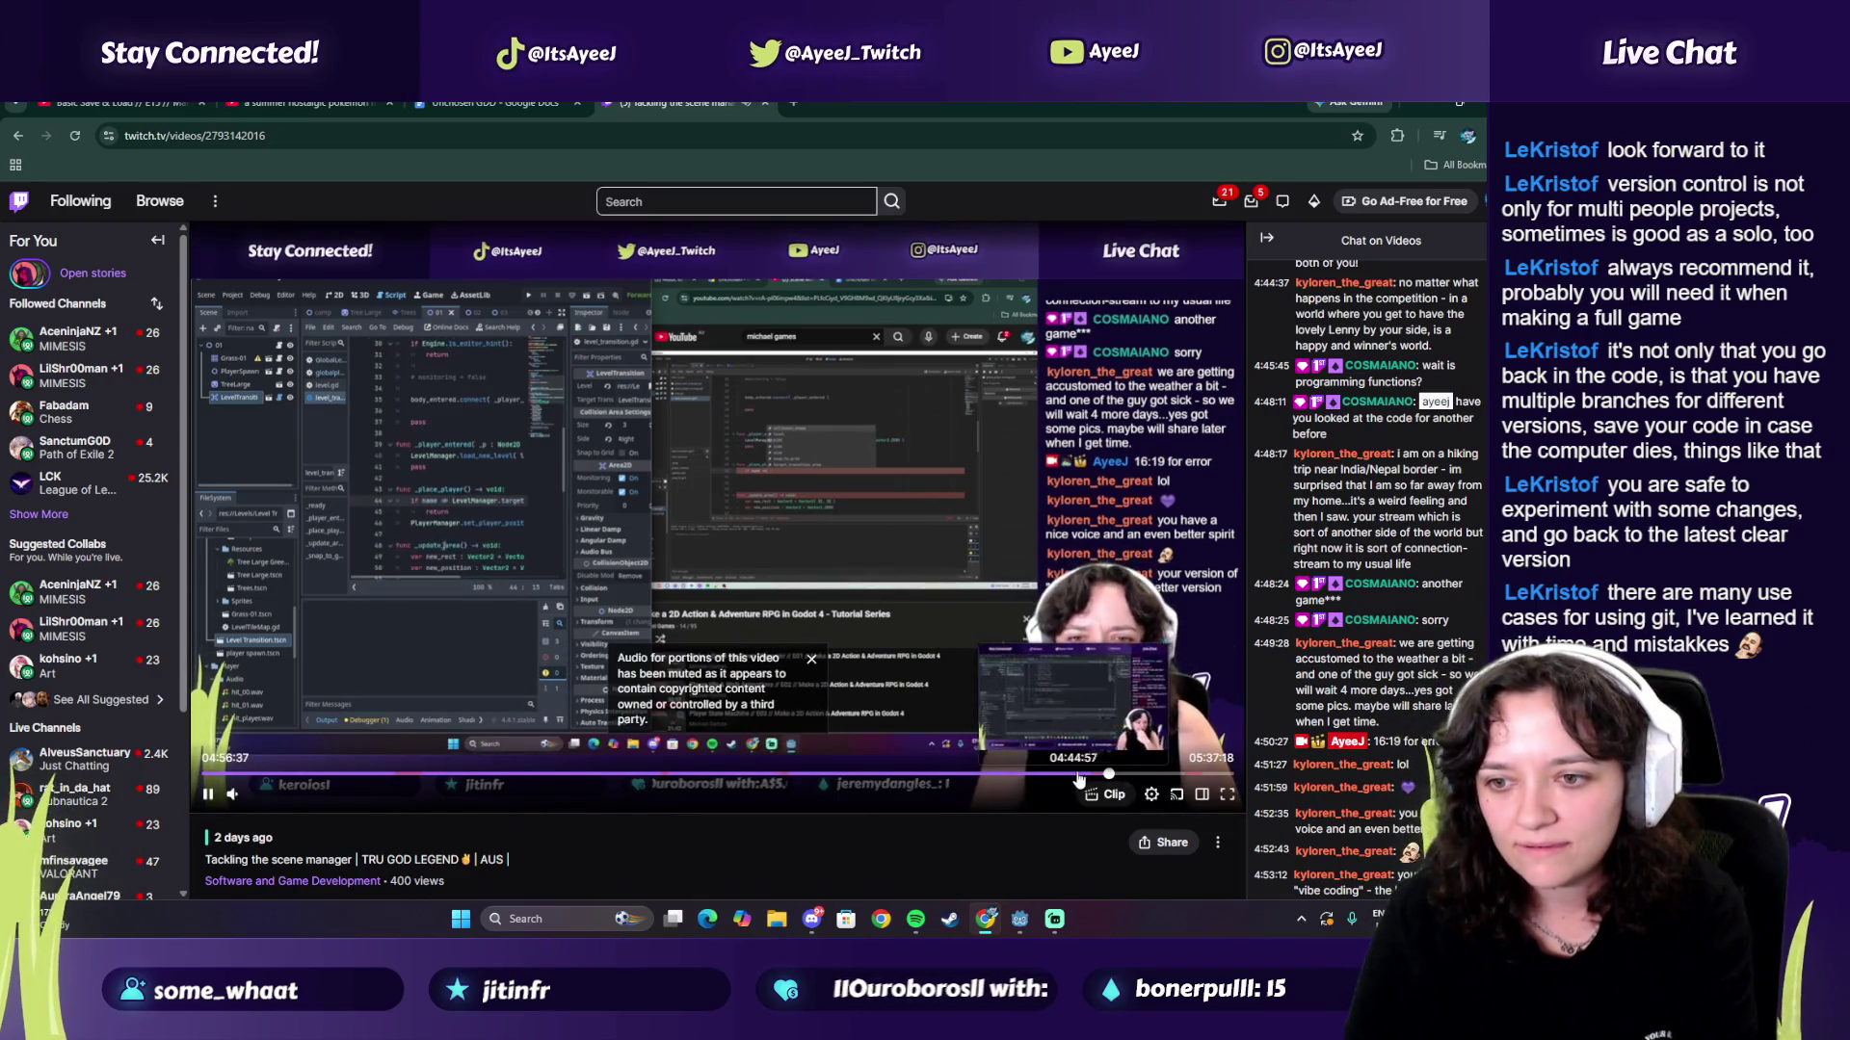
pyautogui.click(1073, 776)
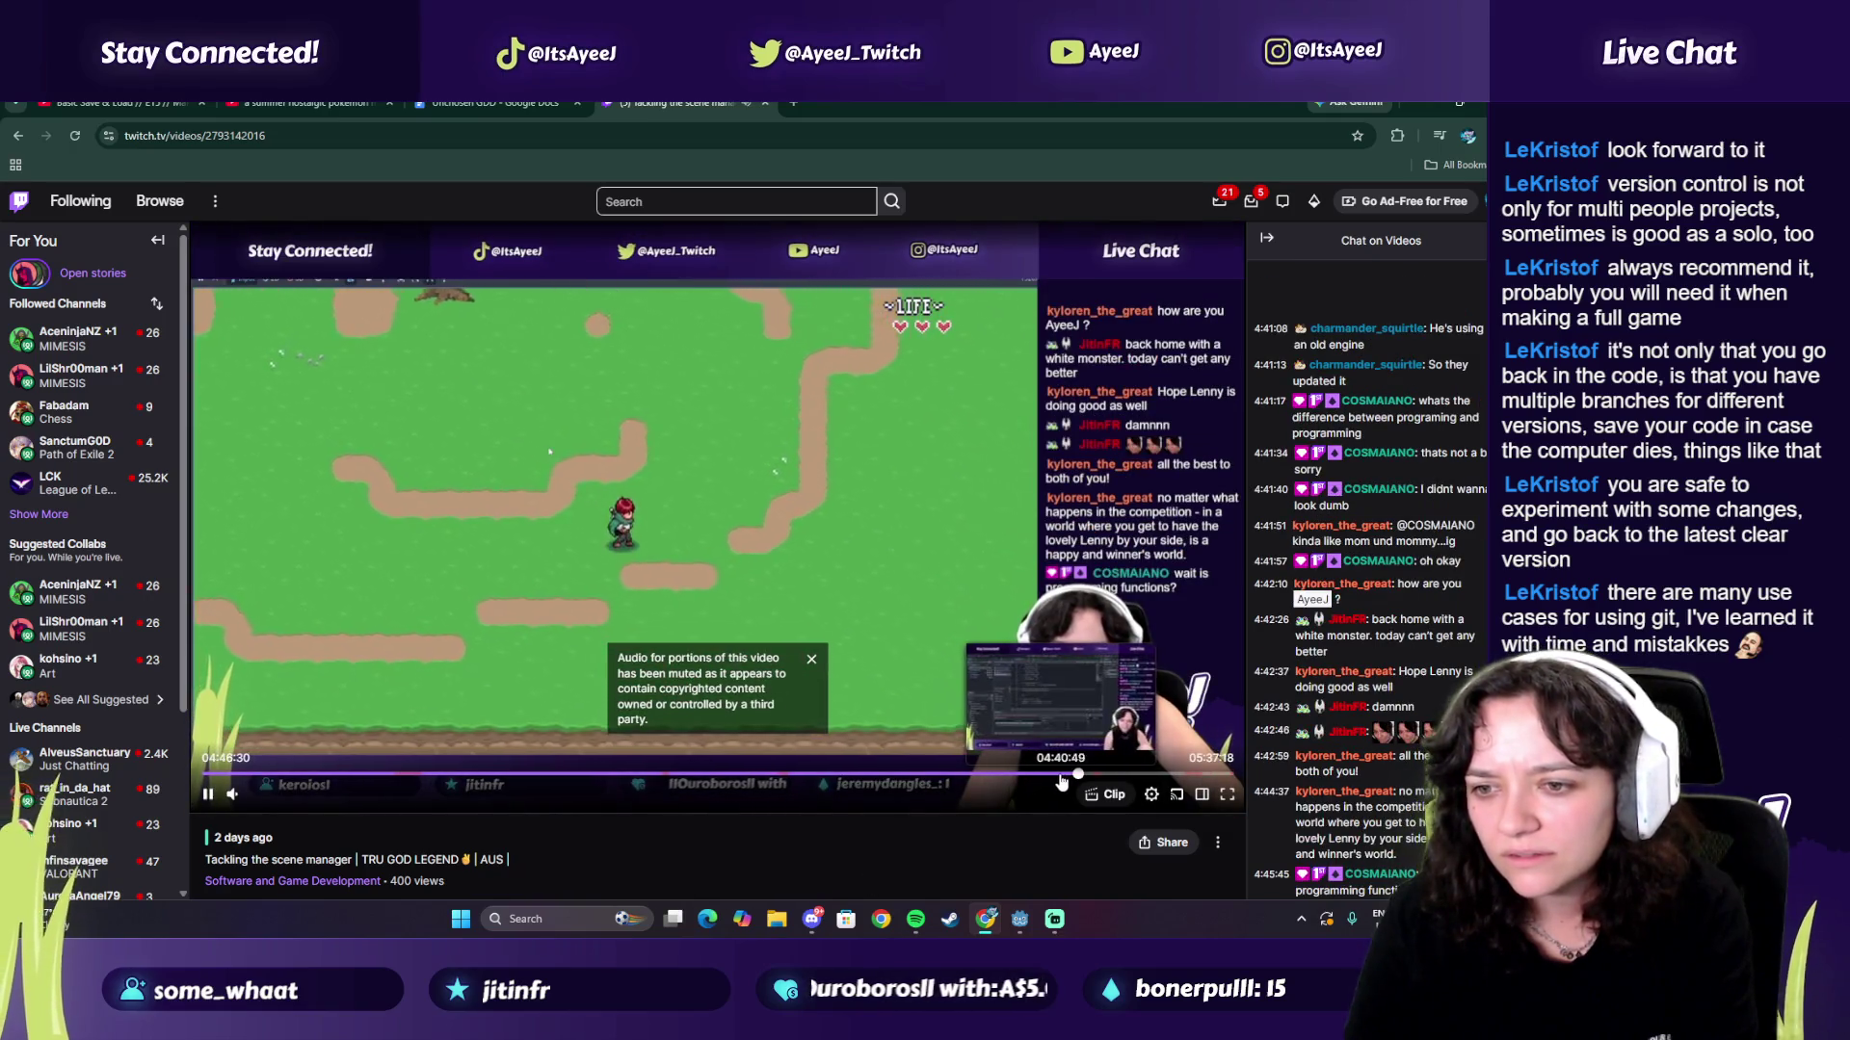
pyautogui.click(1053, 776)
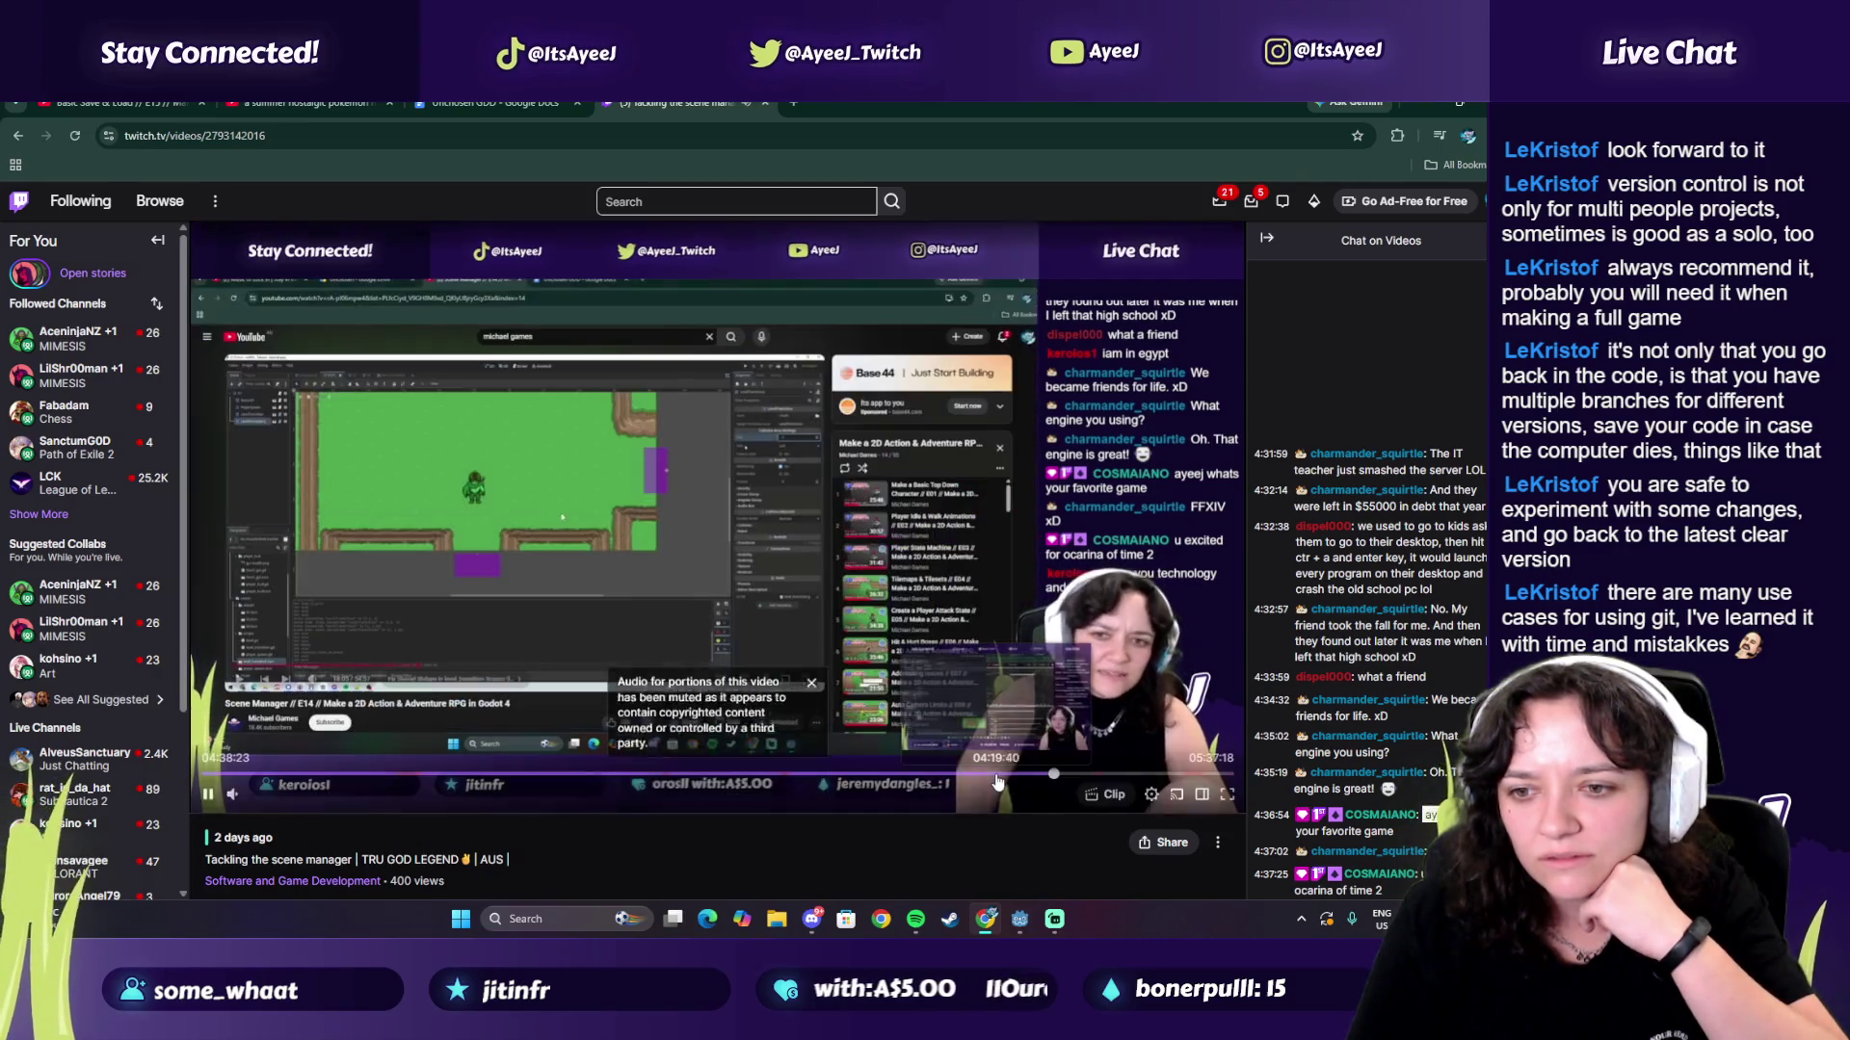
pyautogui.click(980, 777)
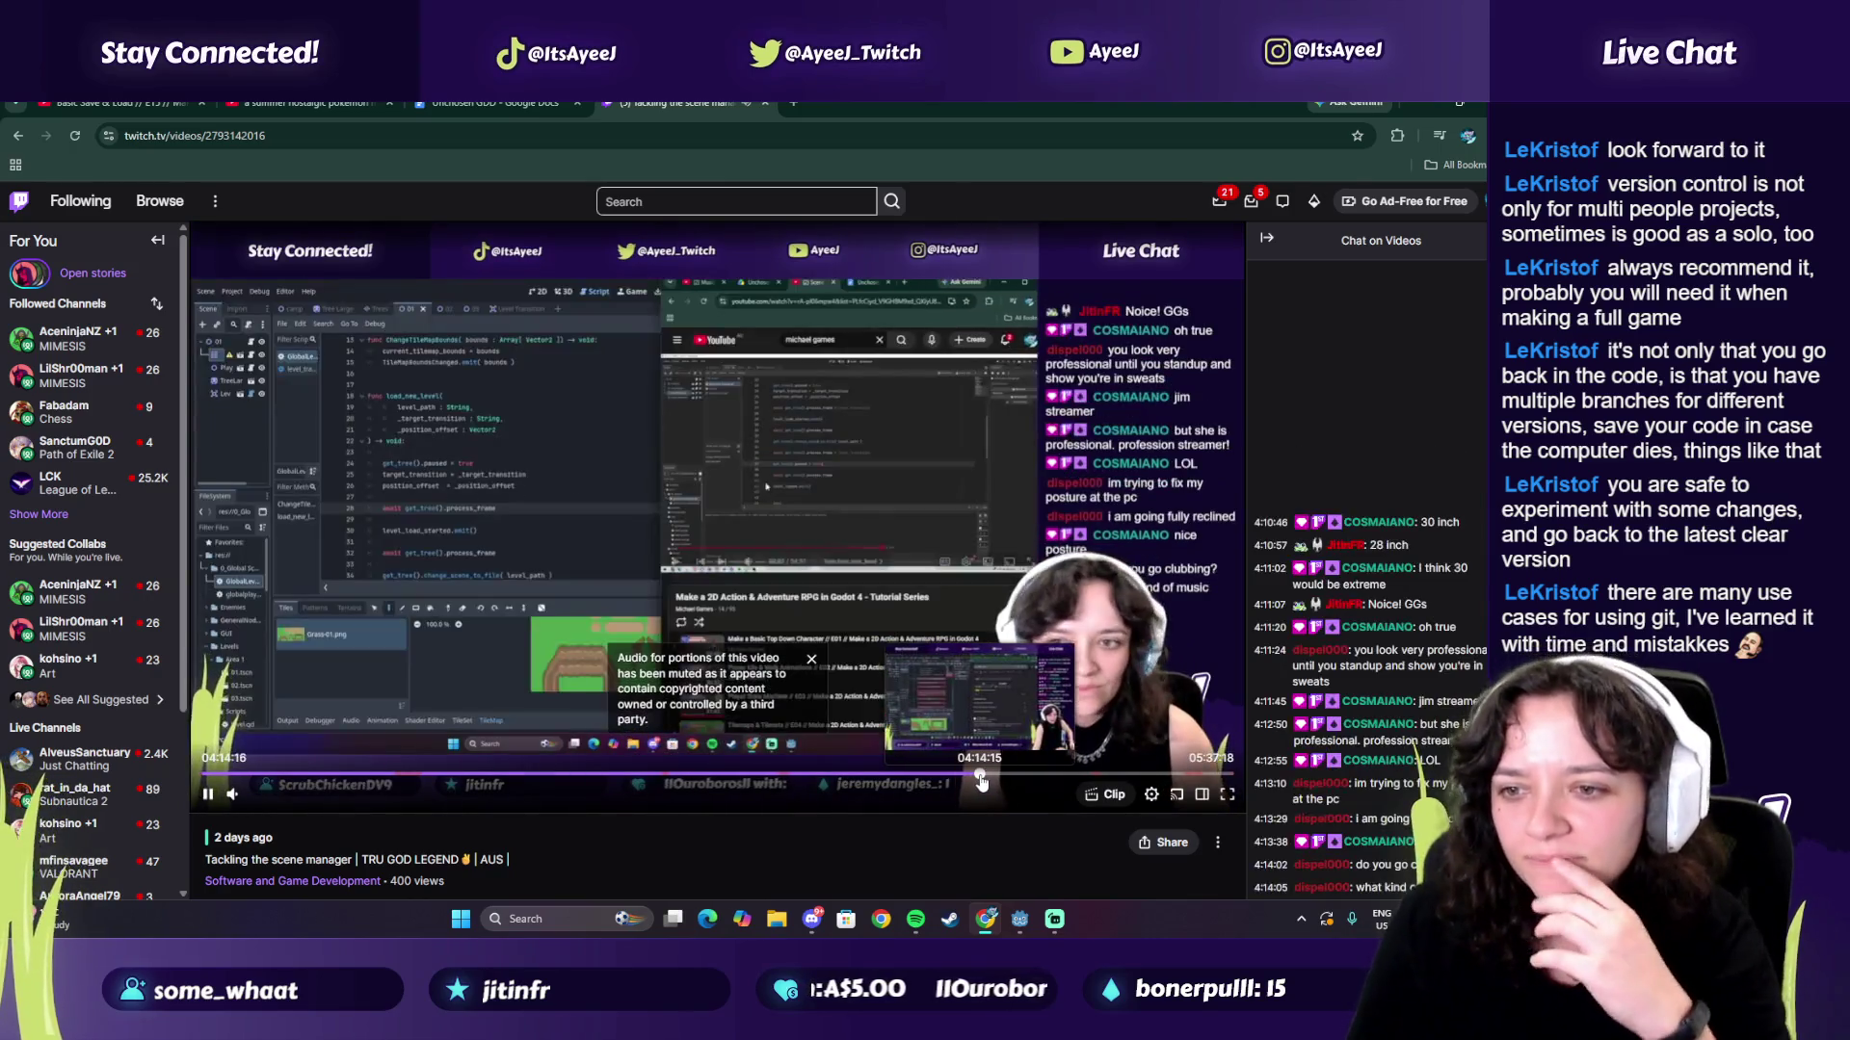
pyautogui.click(974, 777)
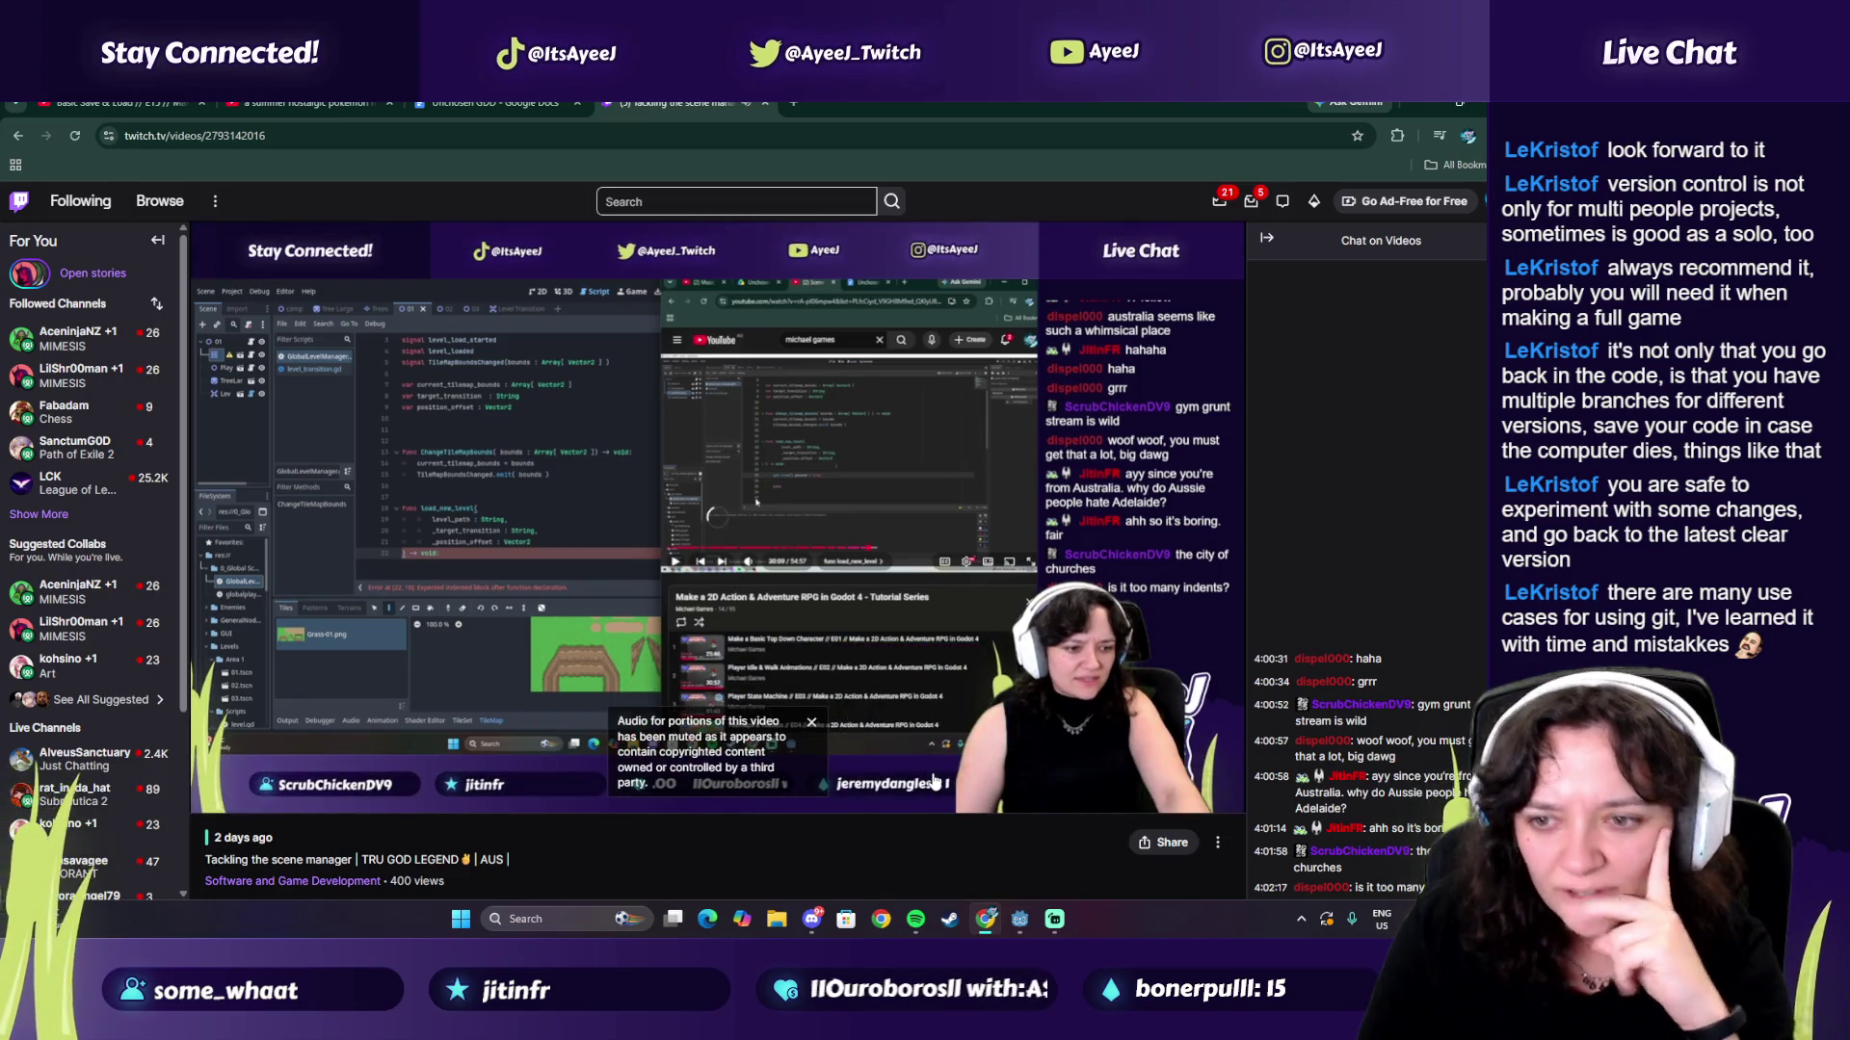
pyautogui.click(932, 775)
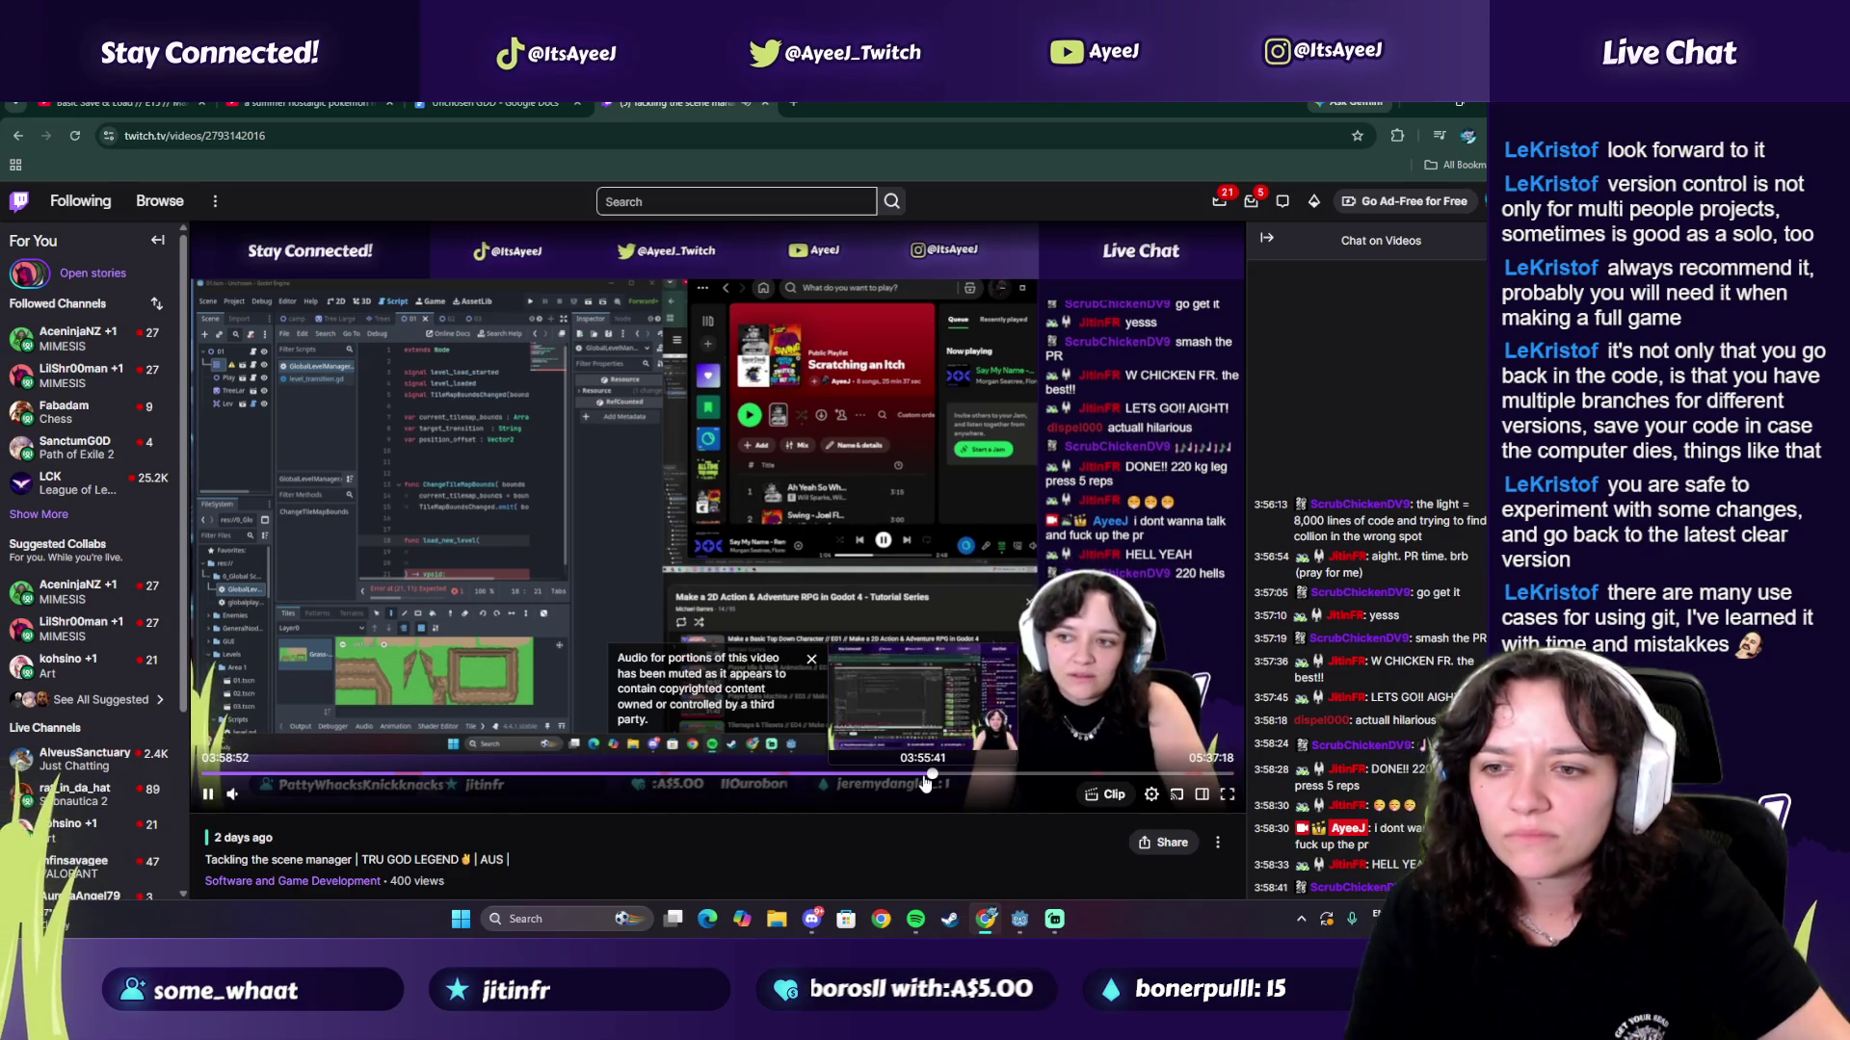
pyautogui.click(924, 777)
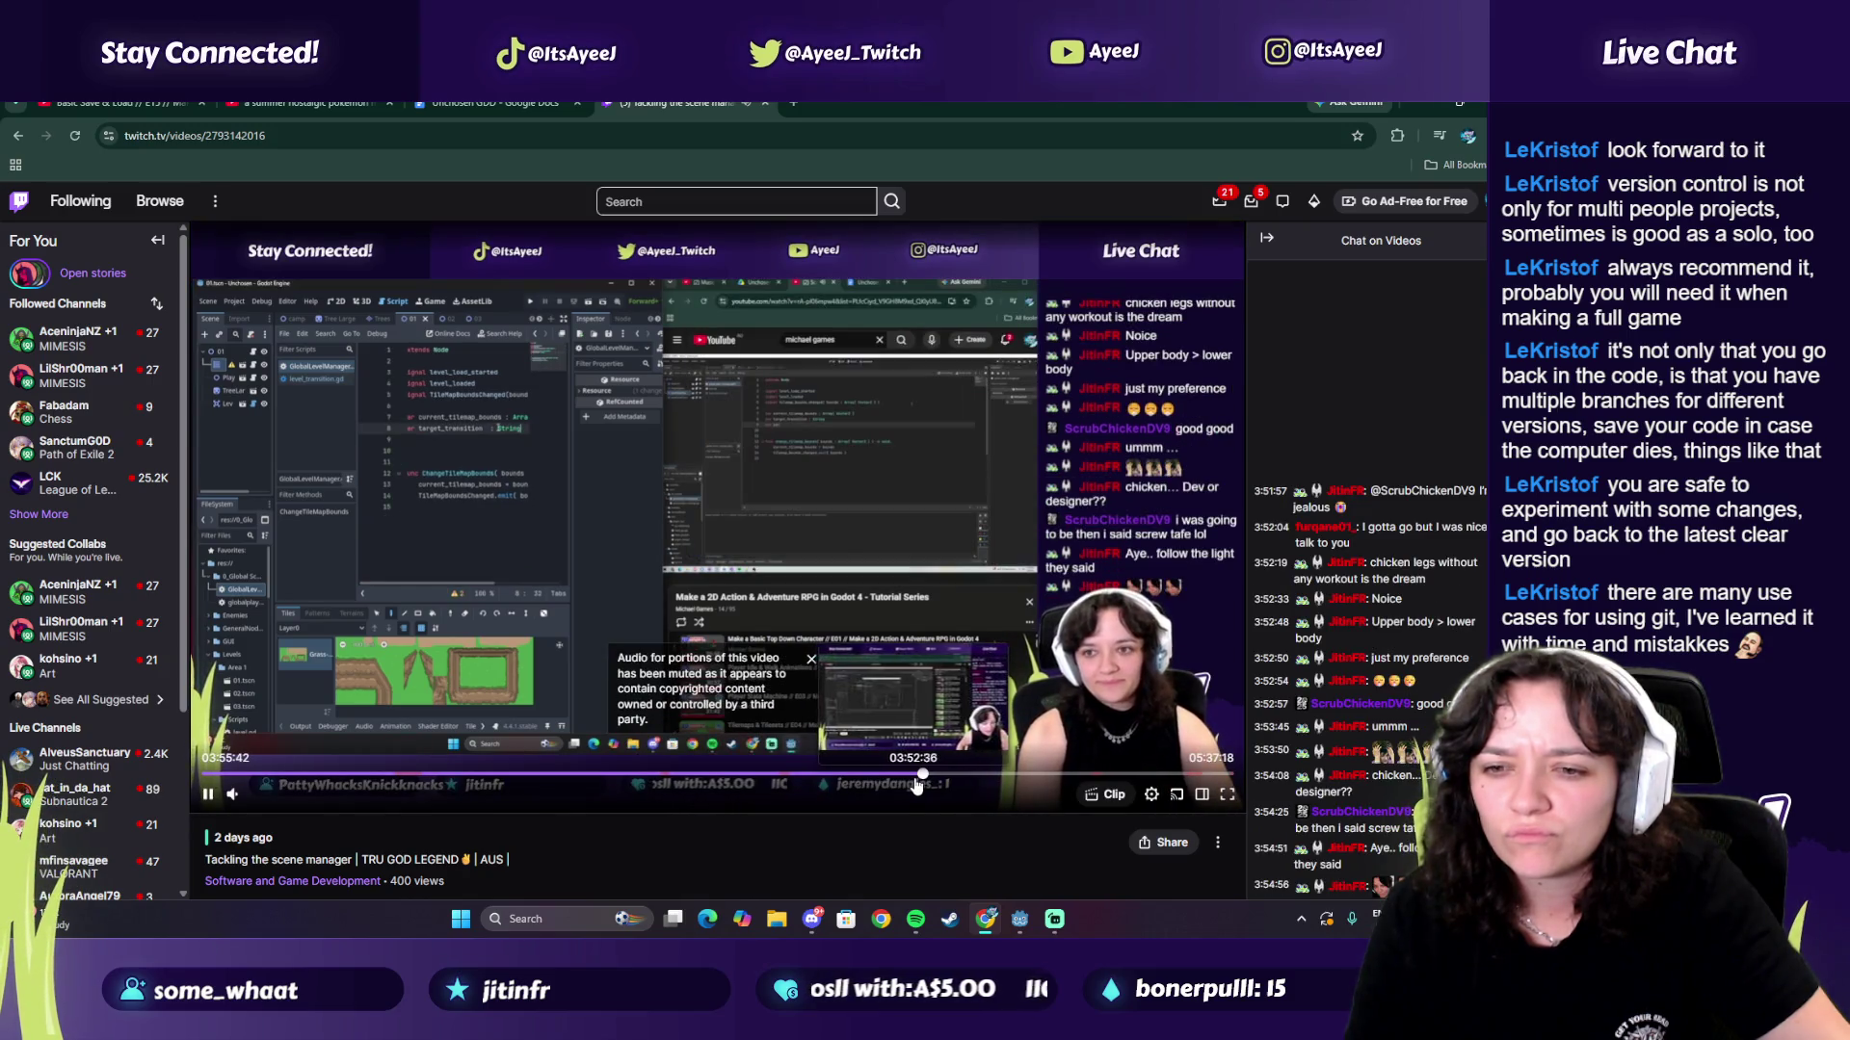
# Step: Skim back to 03:27:50, then forward to 05:20:17, and close the replay tab
pyautogui.click(916, 779)
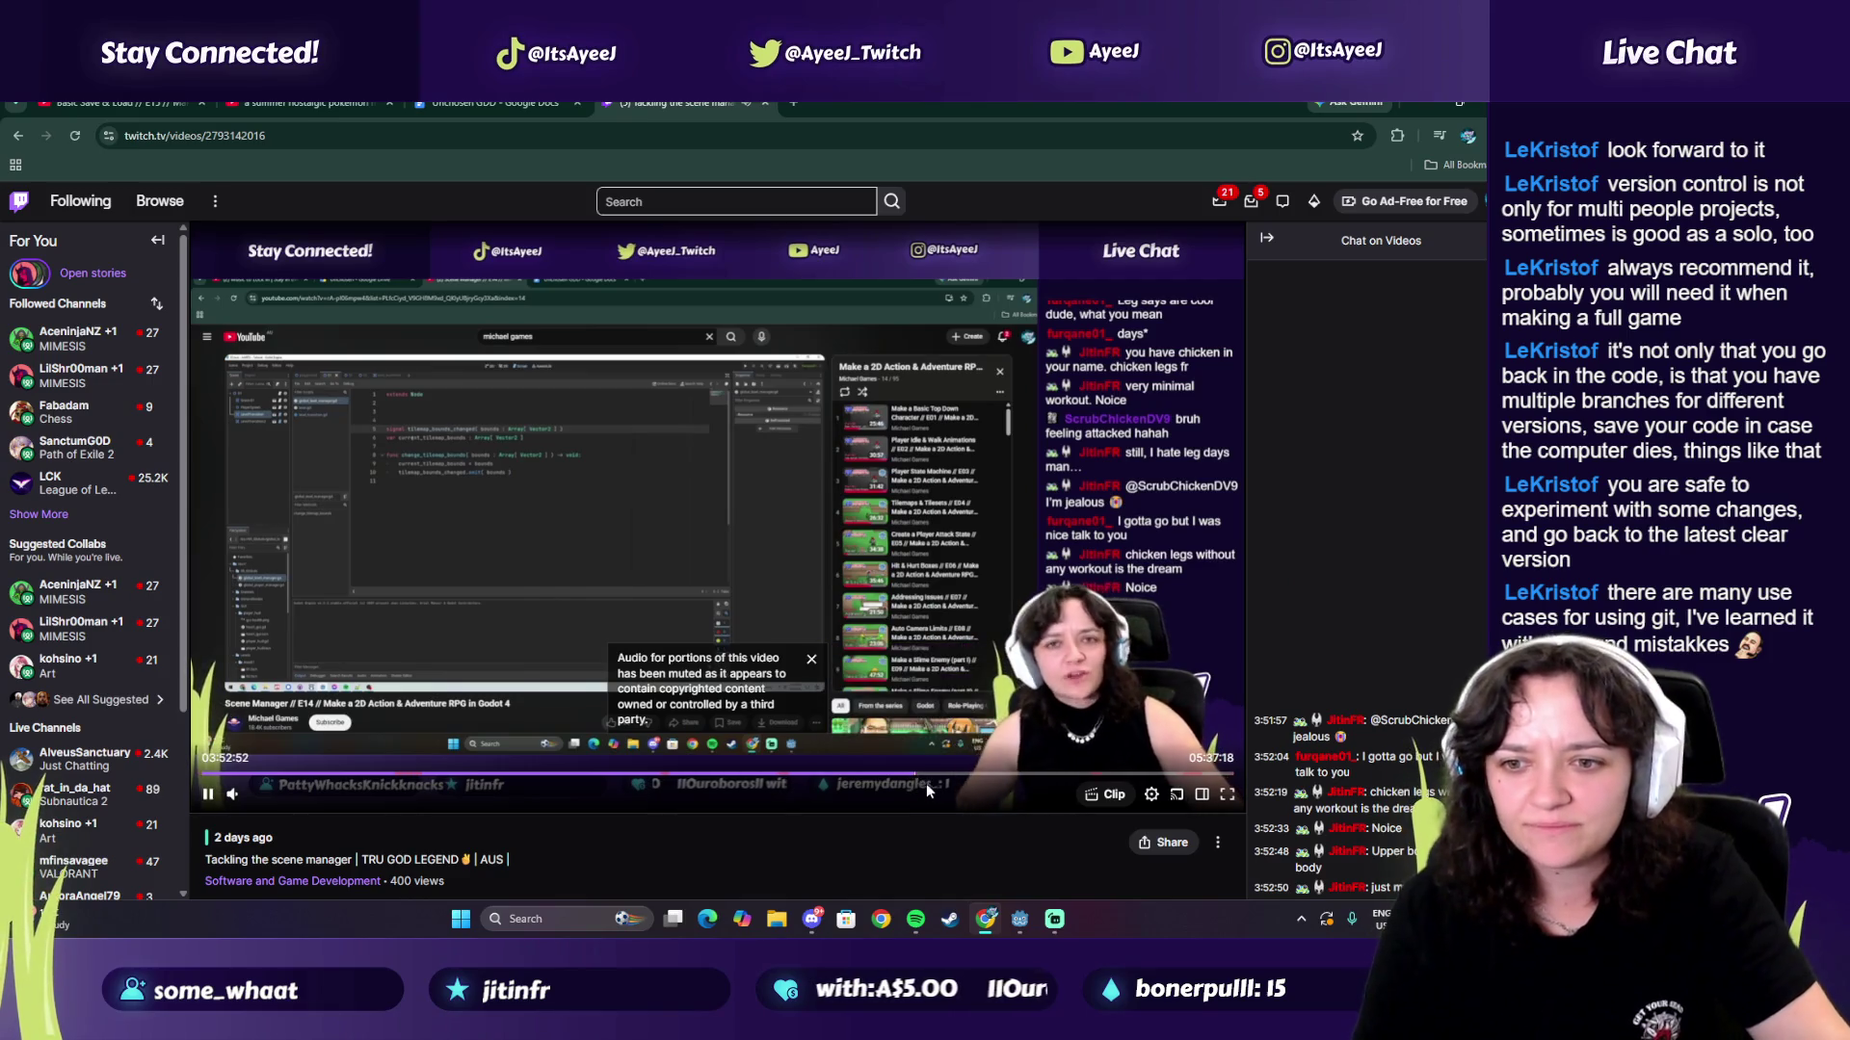
pyautogui.click(891, 777)
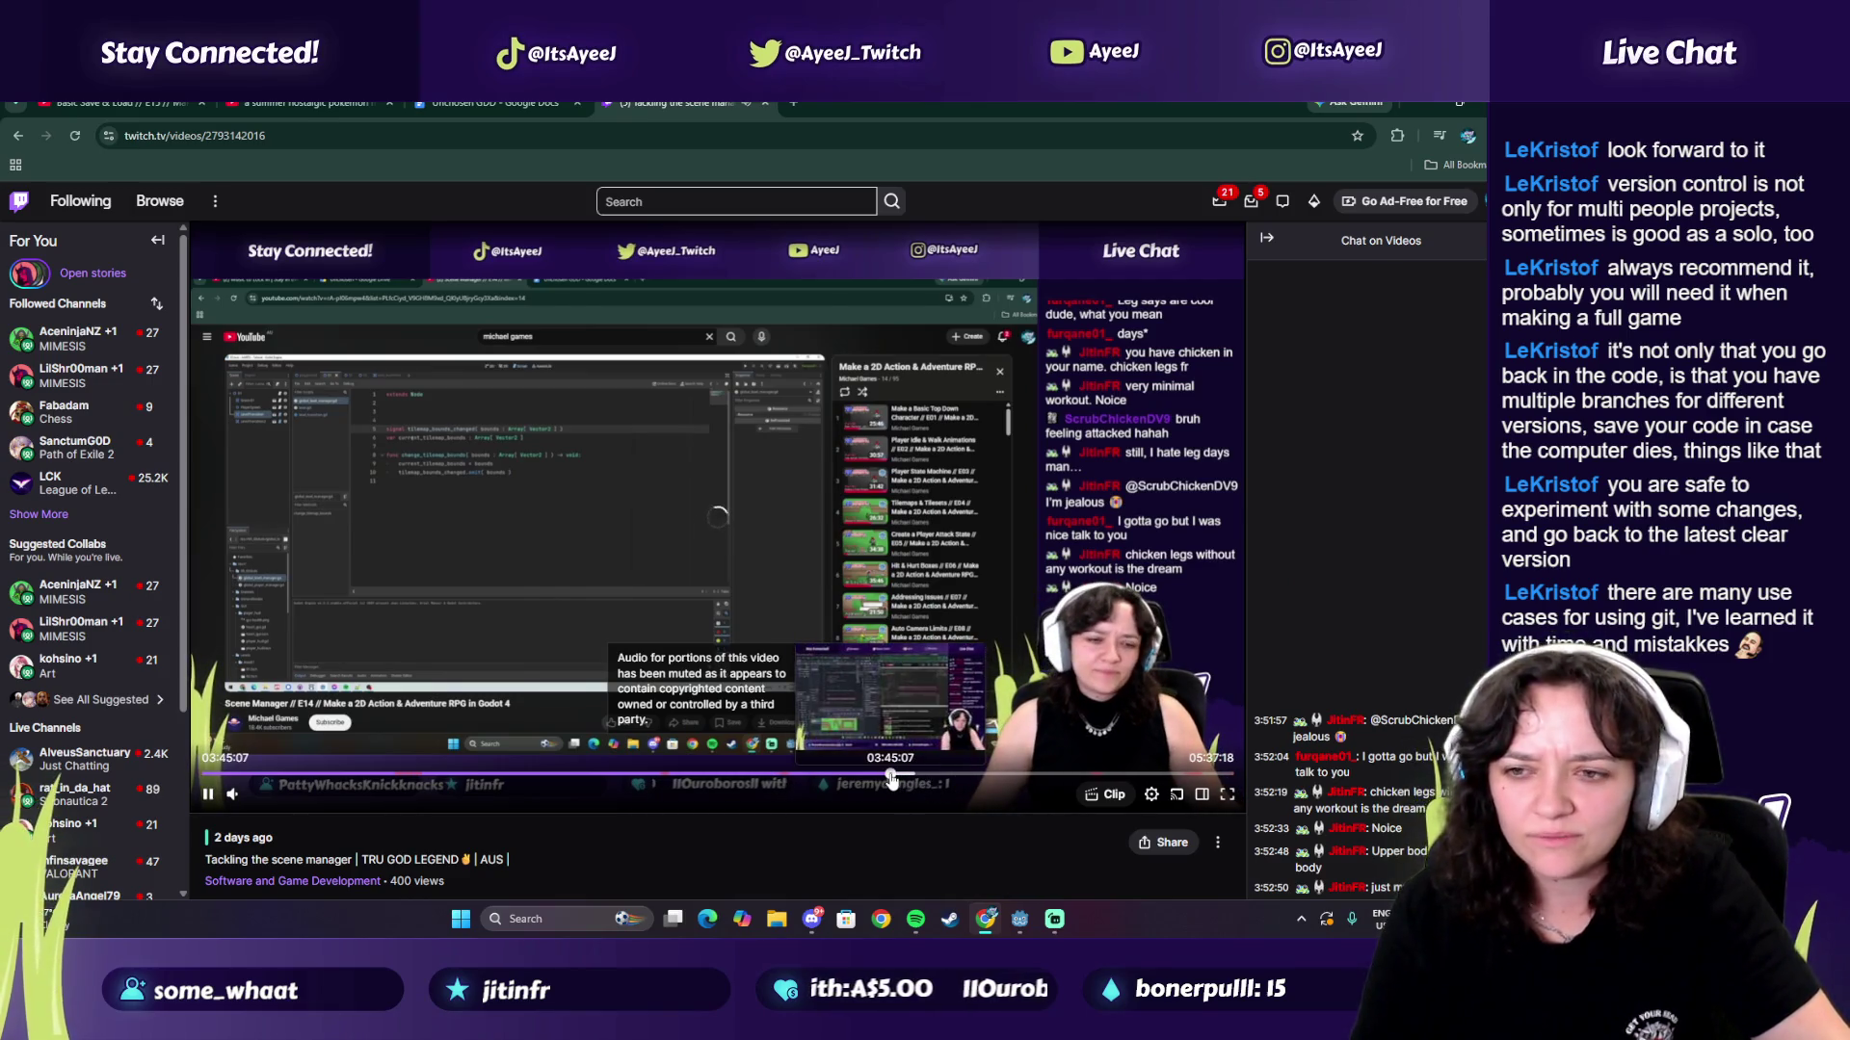
pyautogui.click(841, 777)
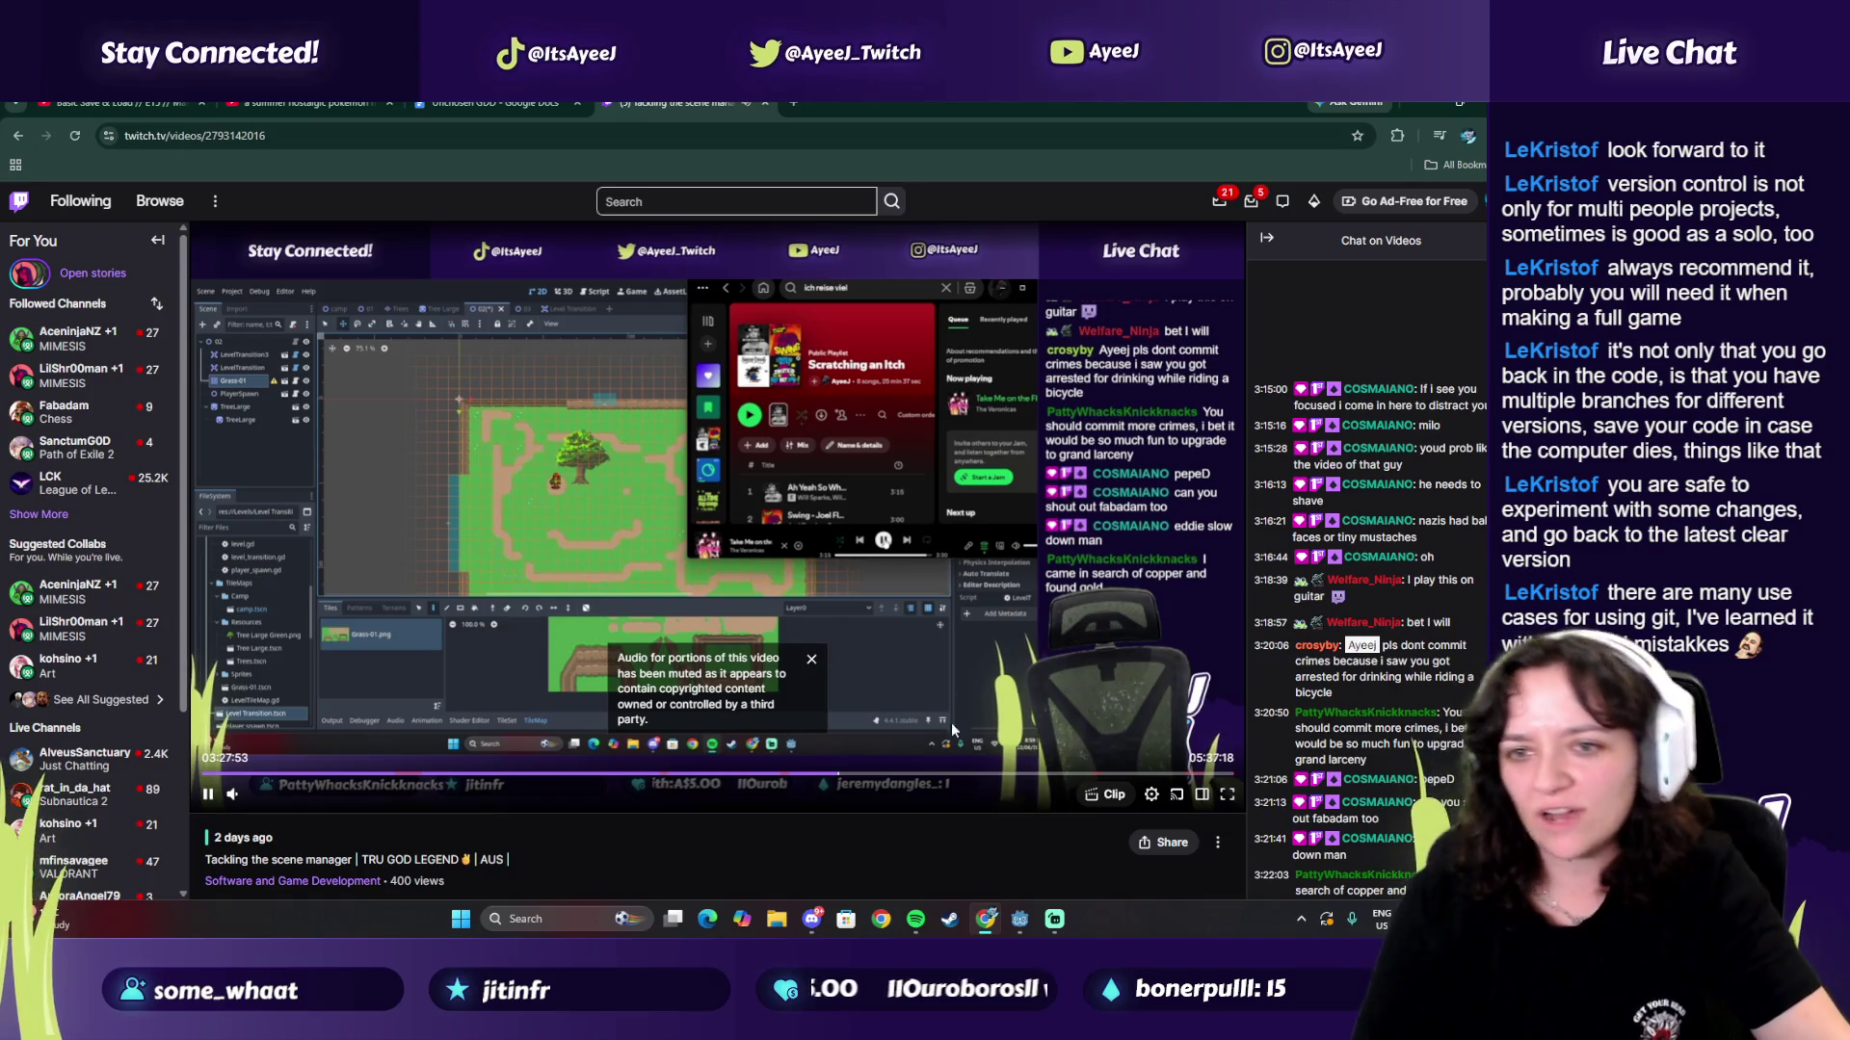
pyautogui.click(844, 776)
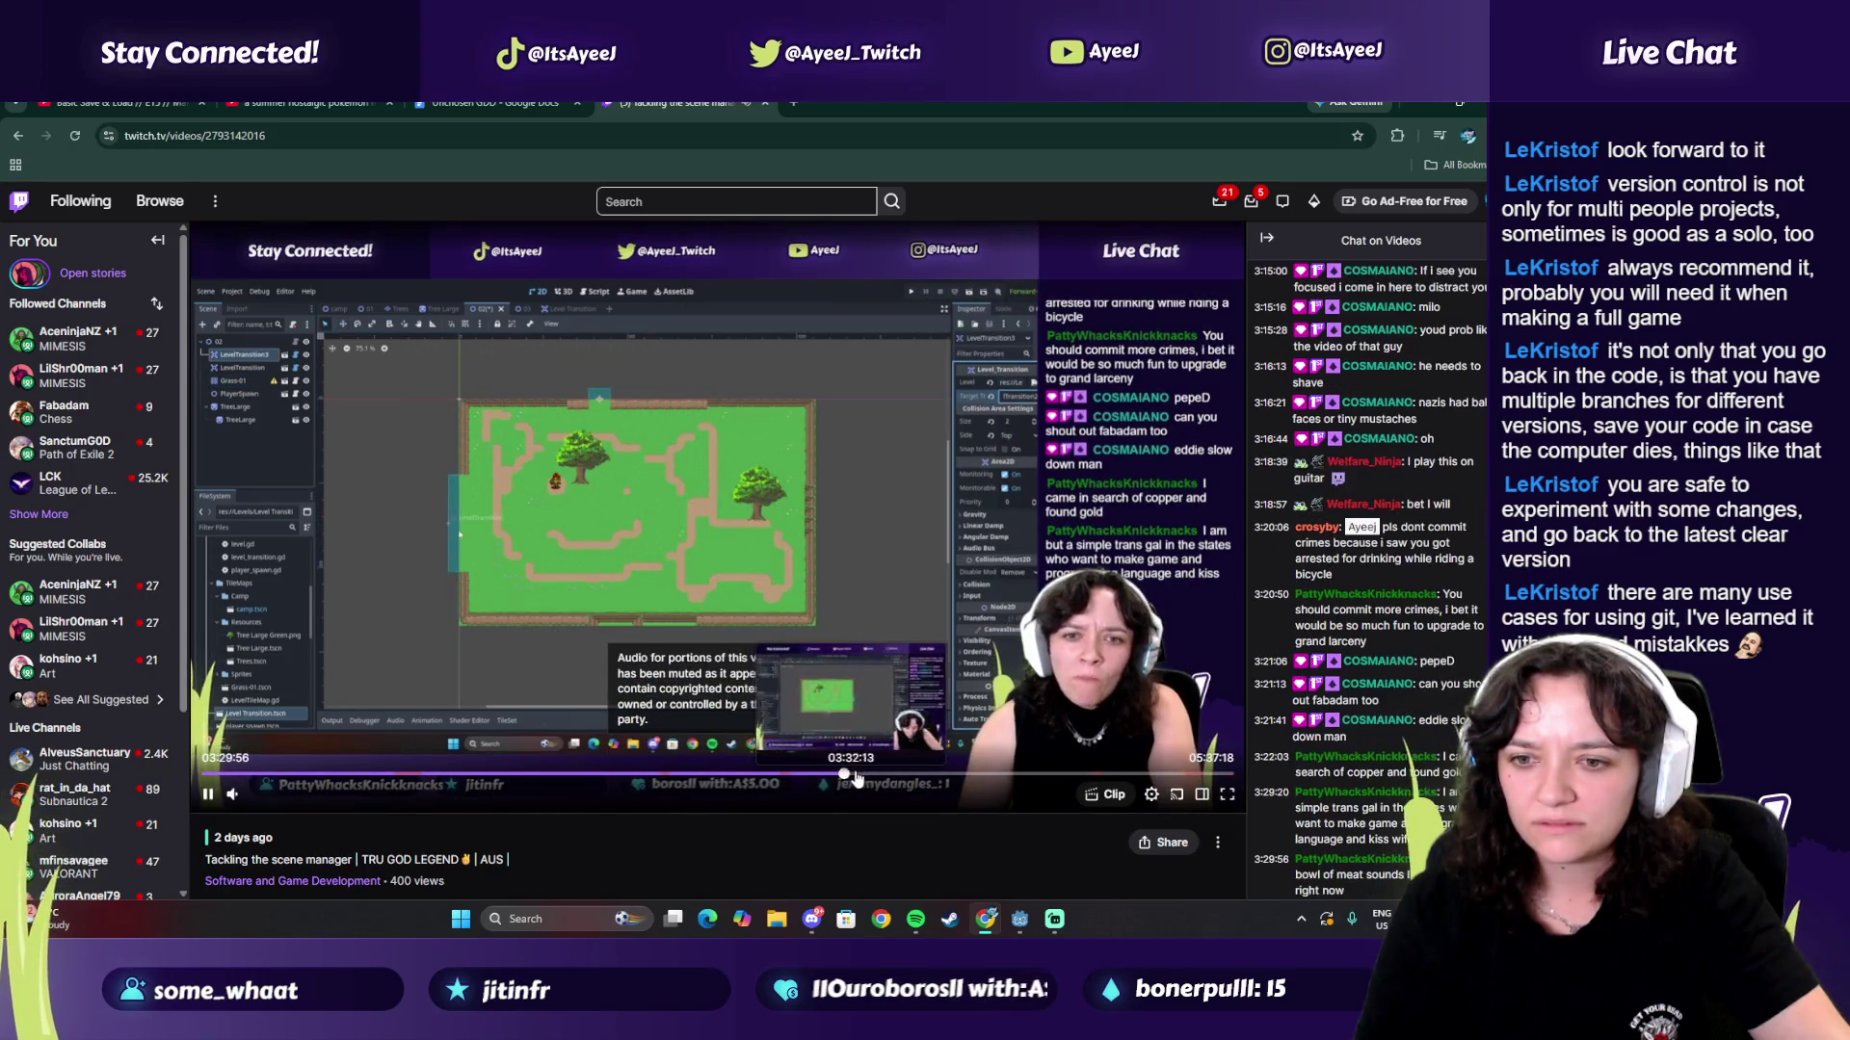
pyautogui.click(1158, 776)
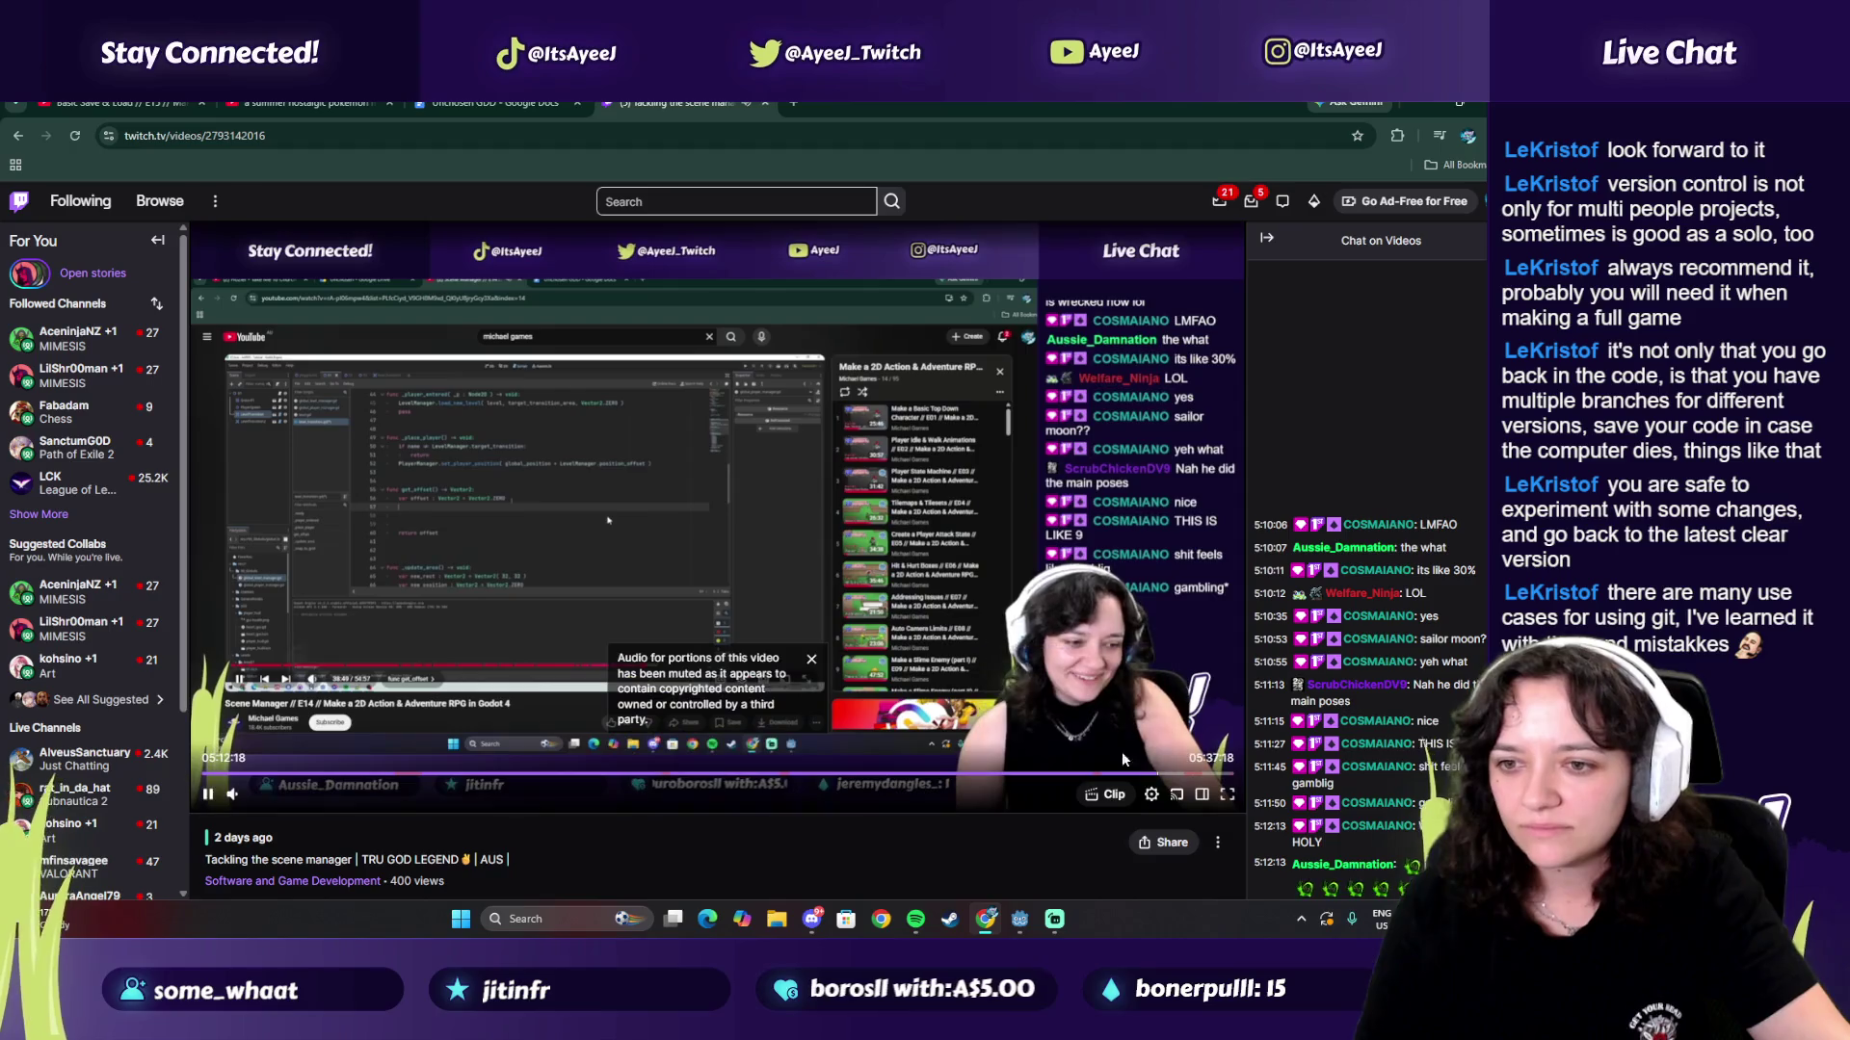
pyautogui.click(1181, 776)
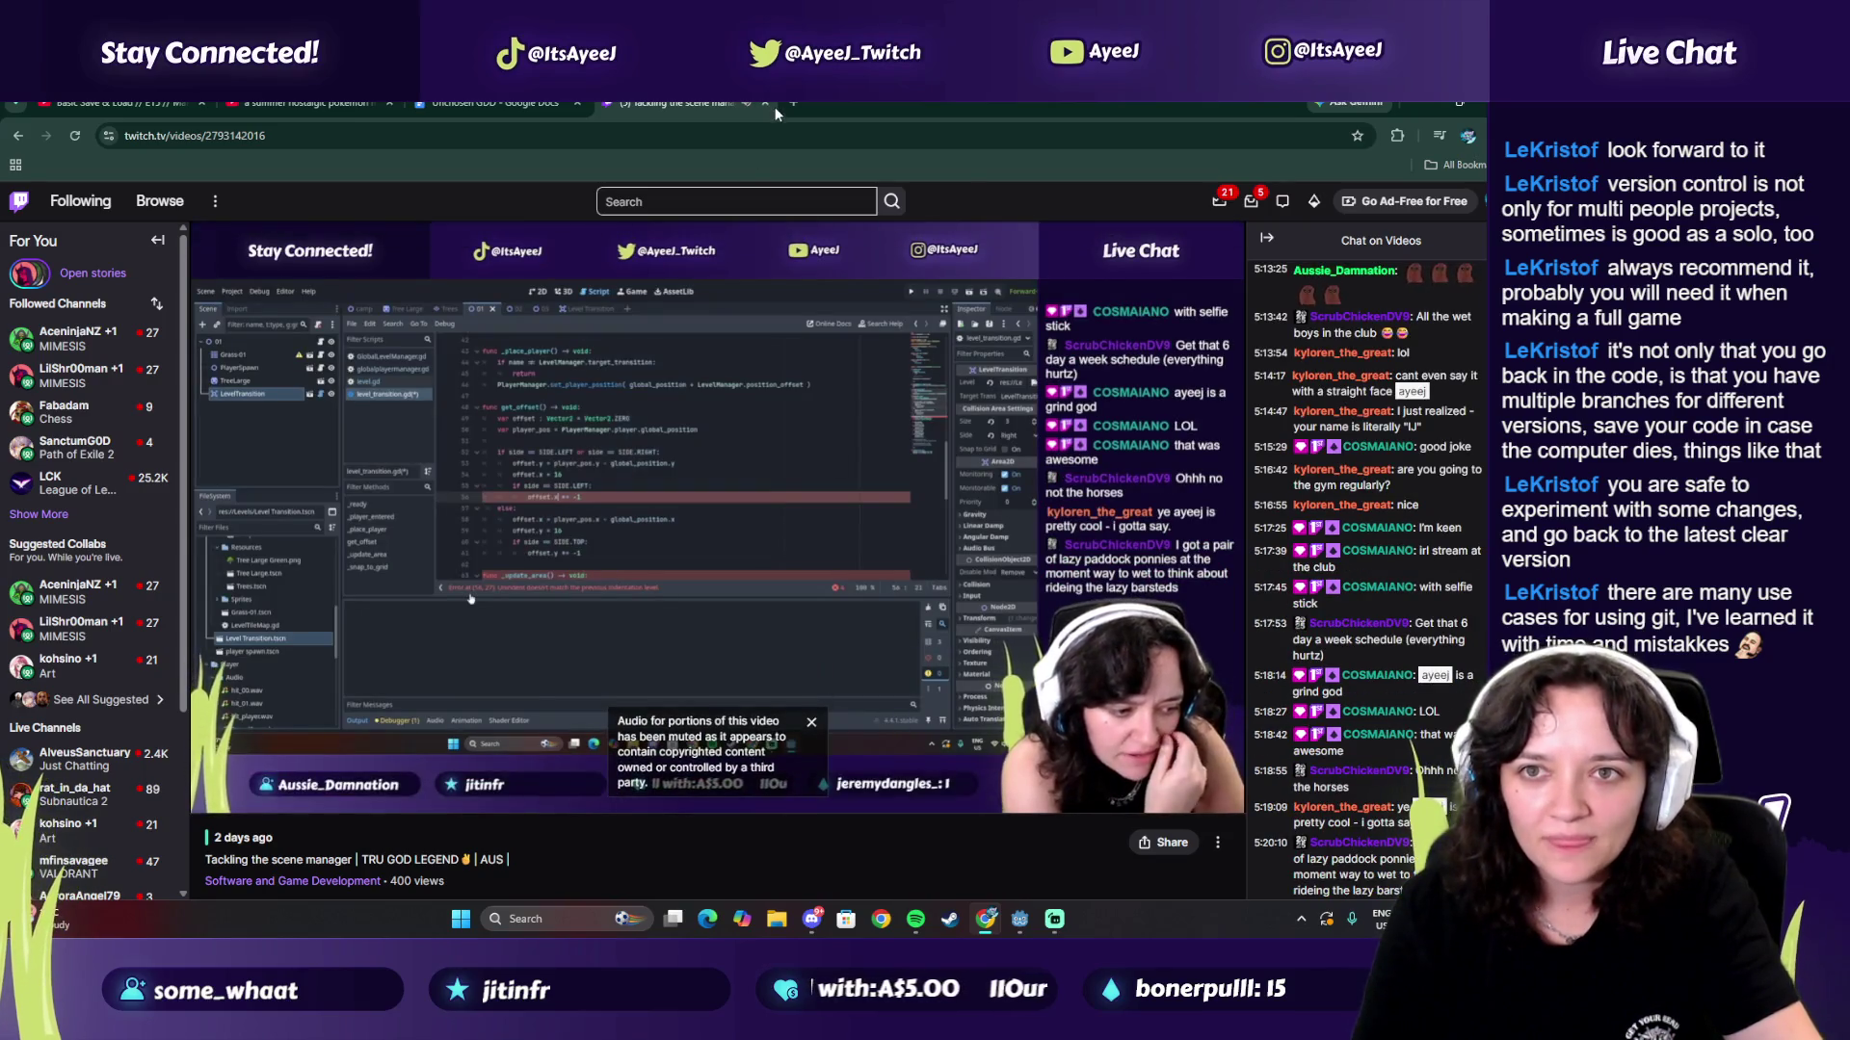
pyautogui.click(765, 102)
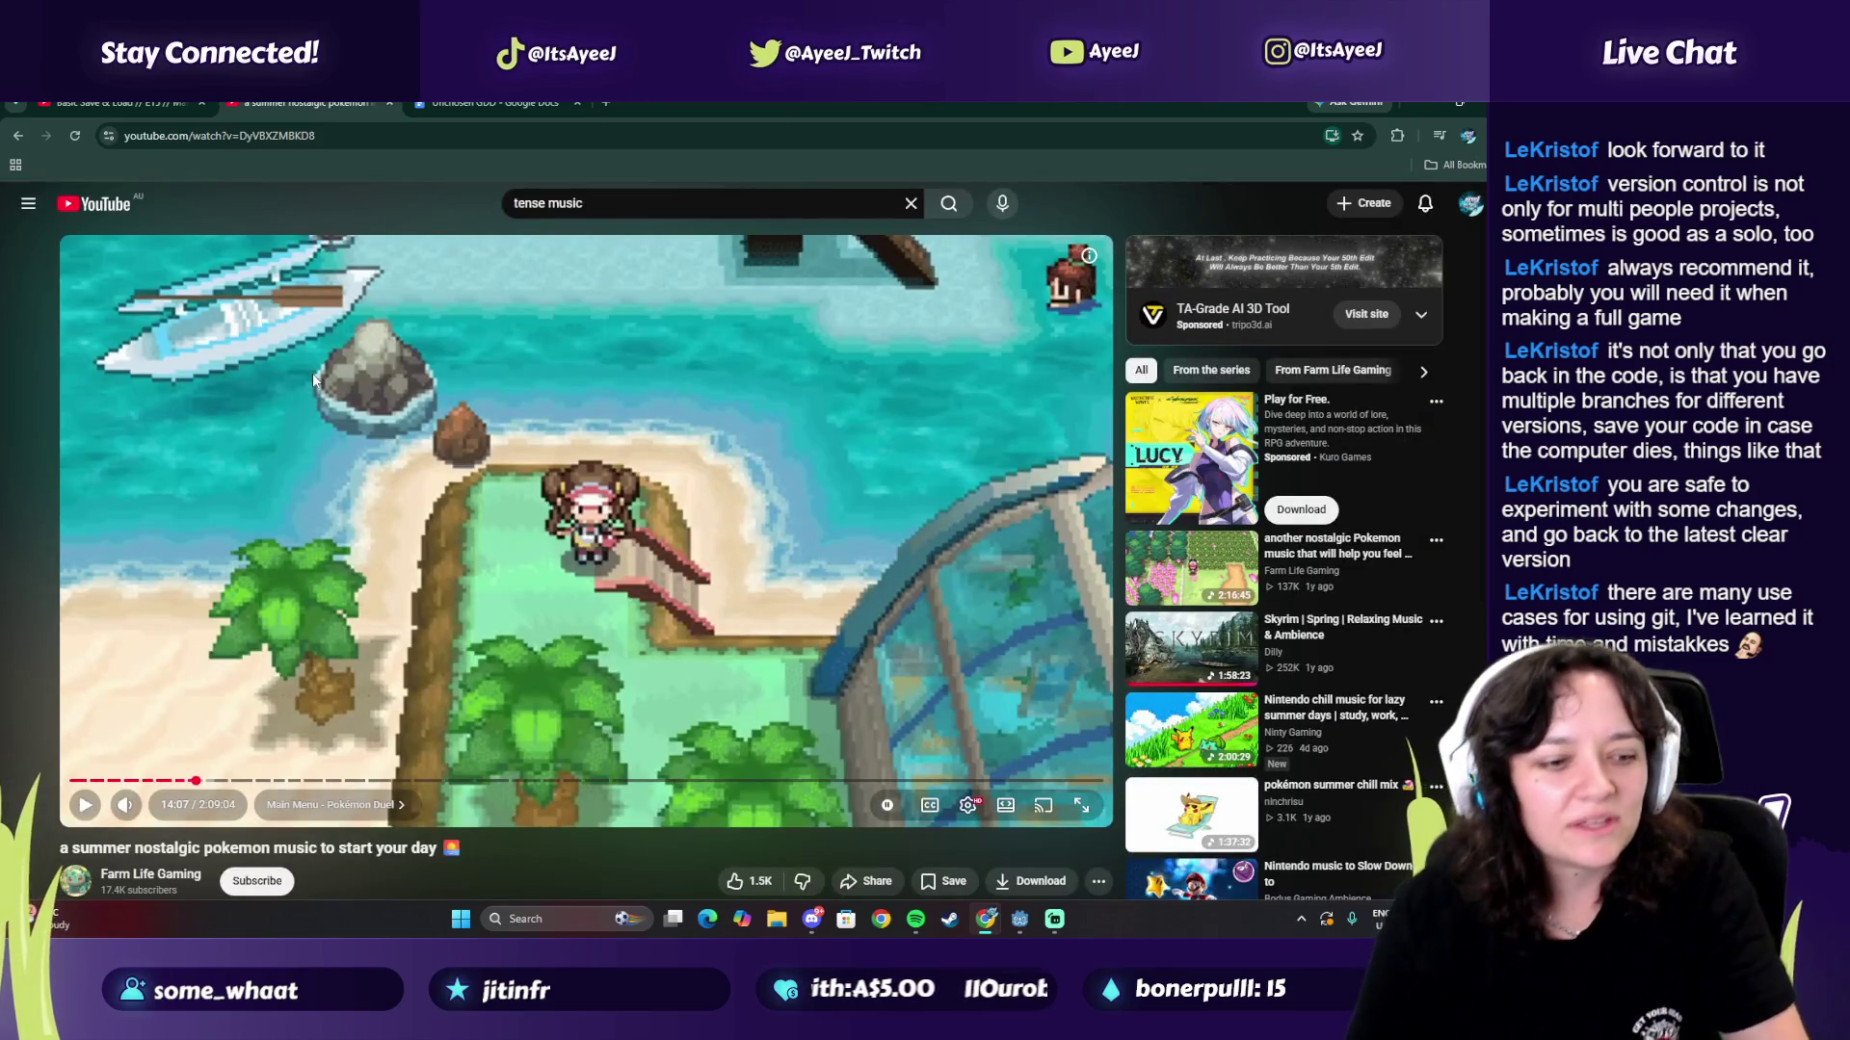
# Step: Resume the Pokémon music and start playing the Basic Save & Load tutorial
pyautogui.click(672, 729)
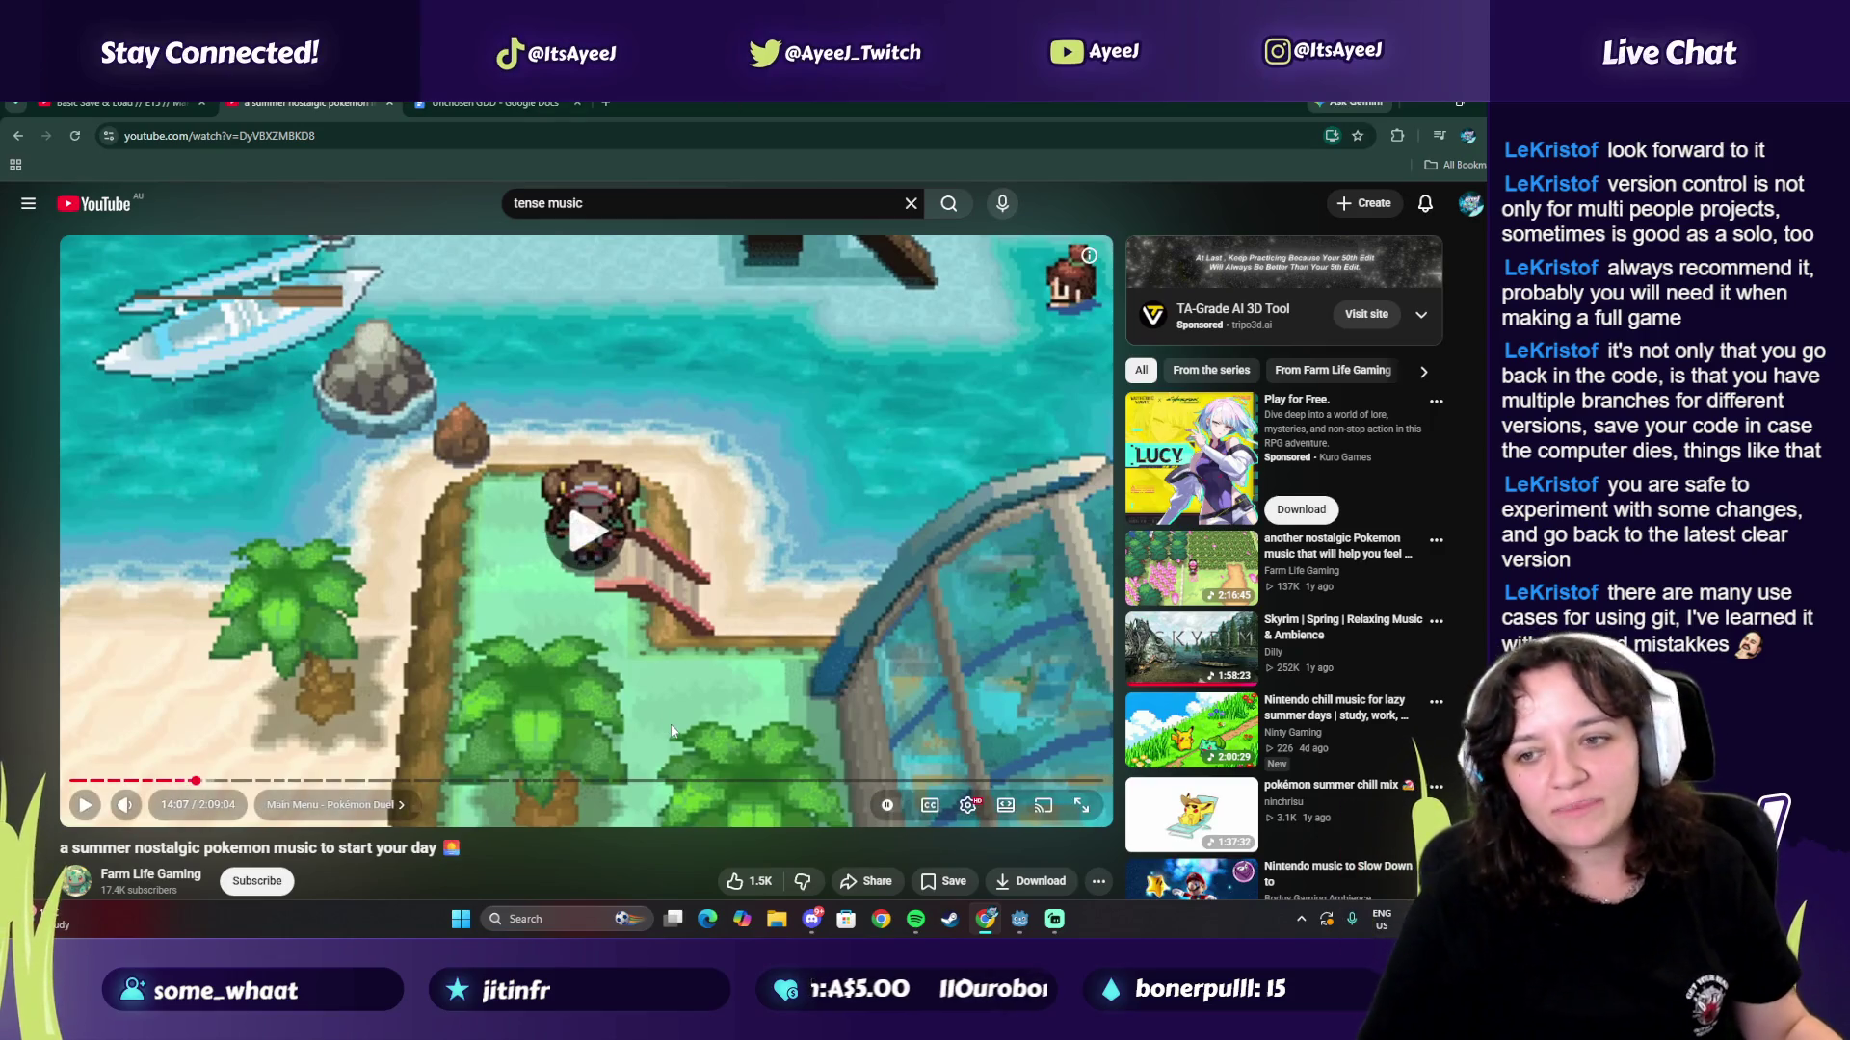
pyautogui.hotkey('ctrl', 'l')
pyautogui.hotkey('ctrl', 'v')
pyautogui.press('Return')
pyautogui.click(715, 587)
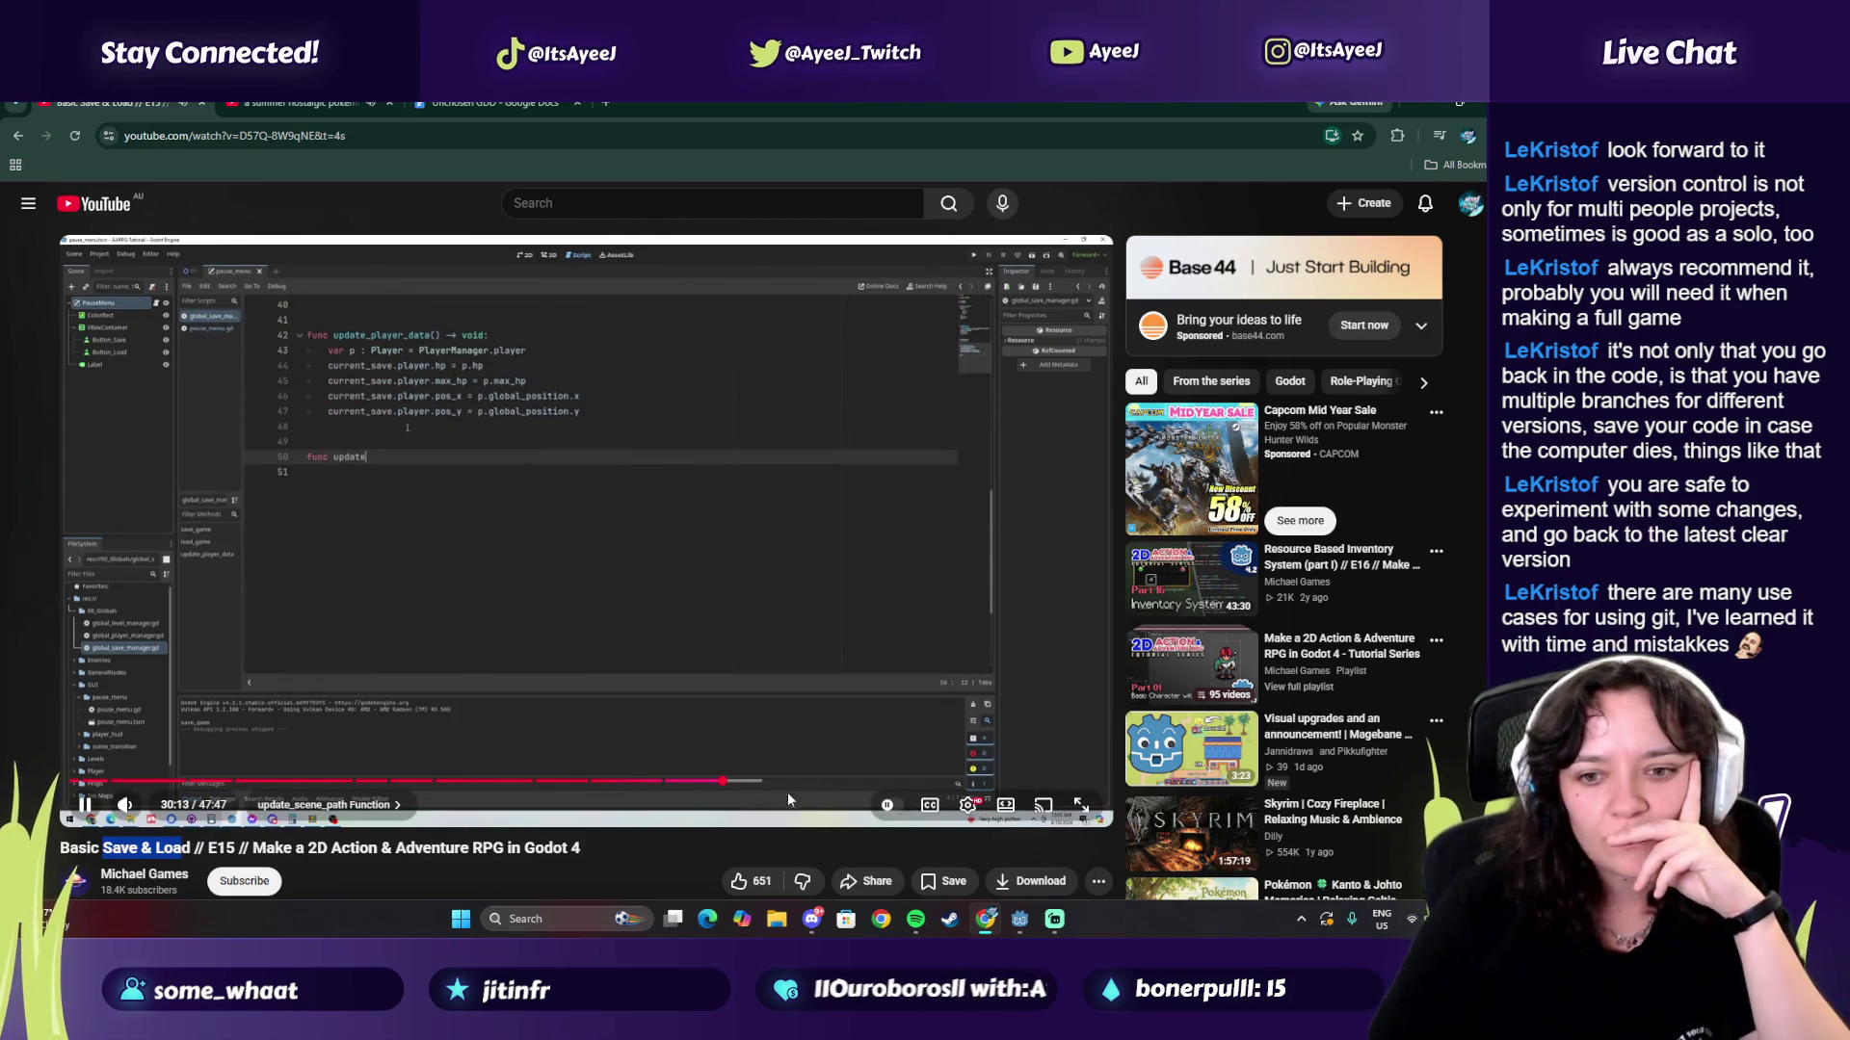
# Step: Rewind the tutorial to 29:49 and snap the browser beside the Godot editor
pyautogui.press('Left')
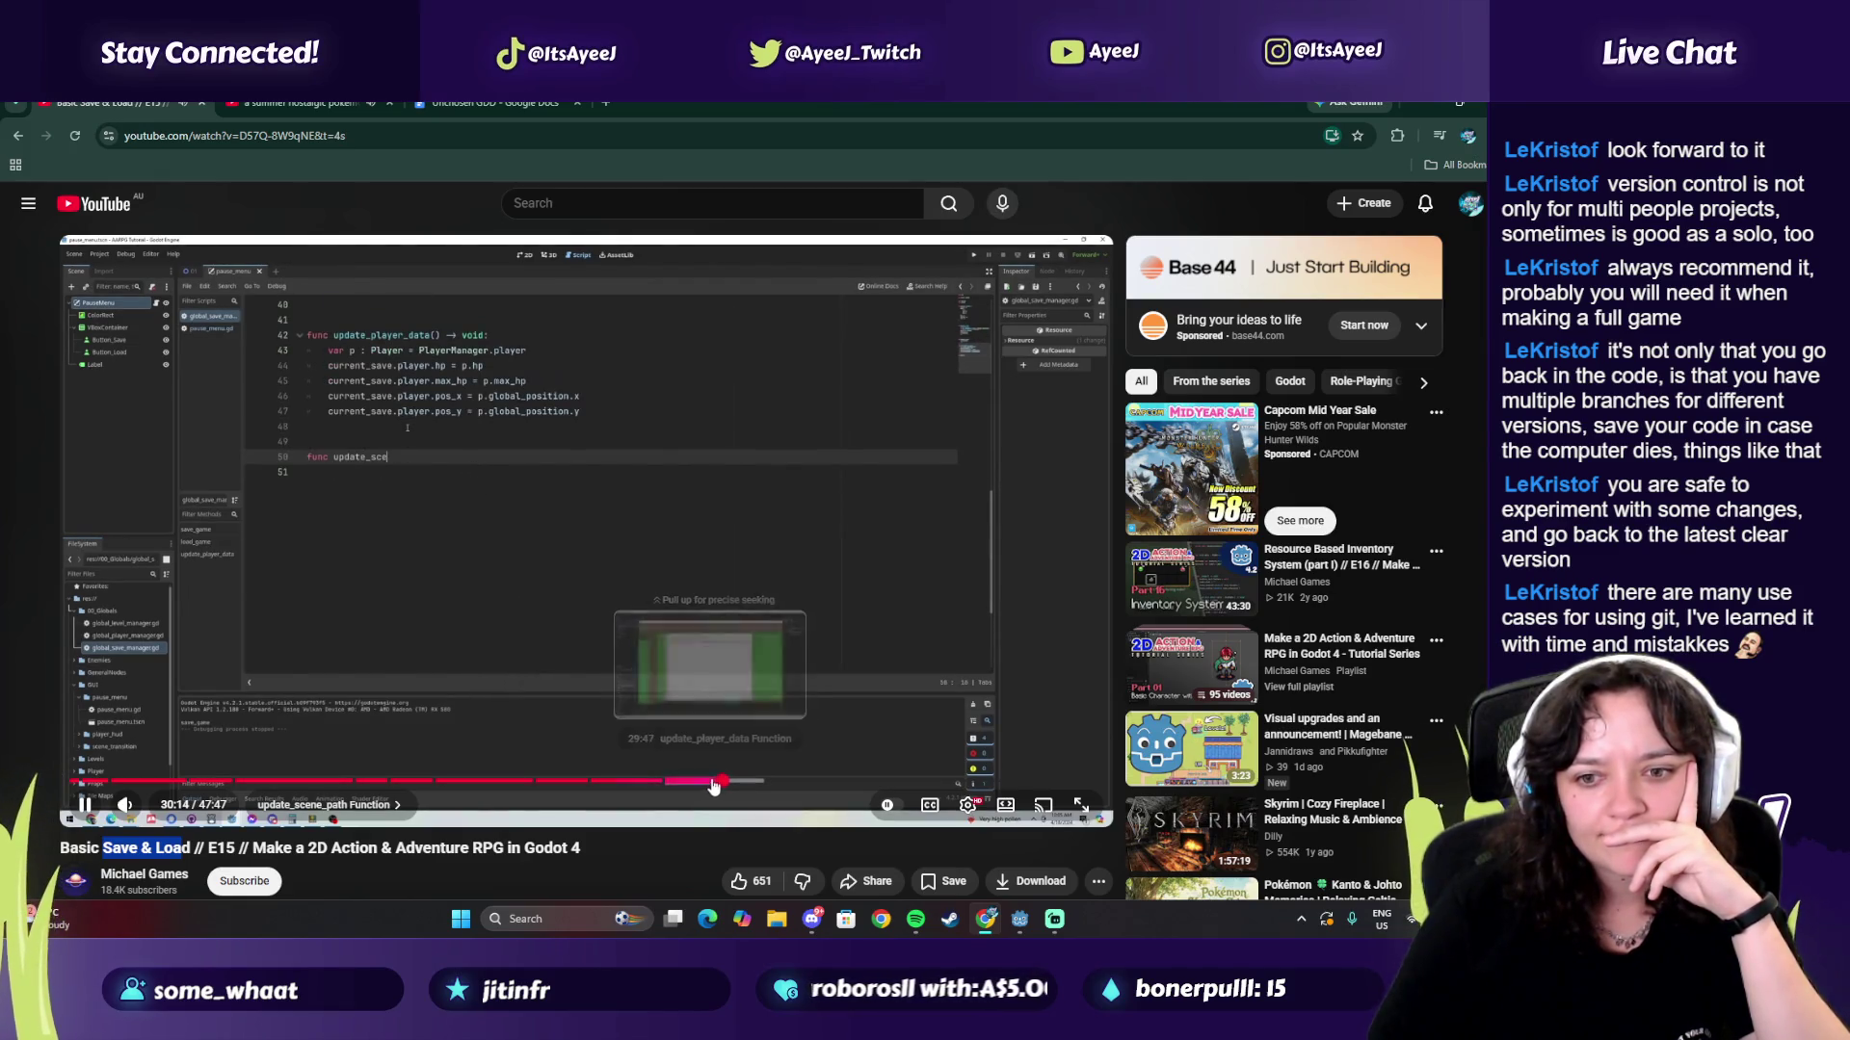
pyautogui.press('Left')
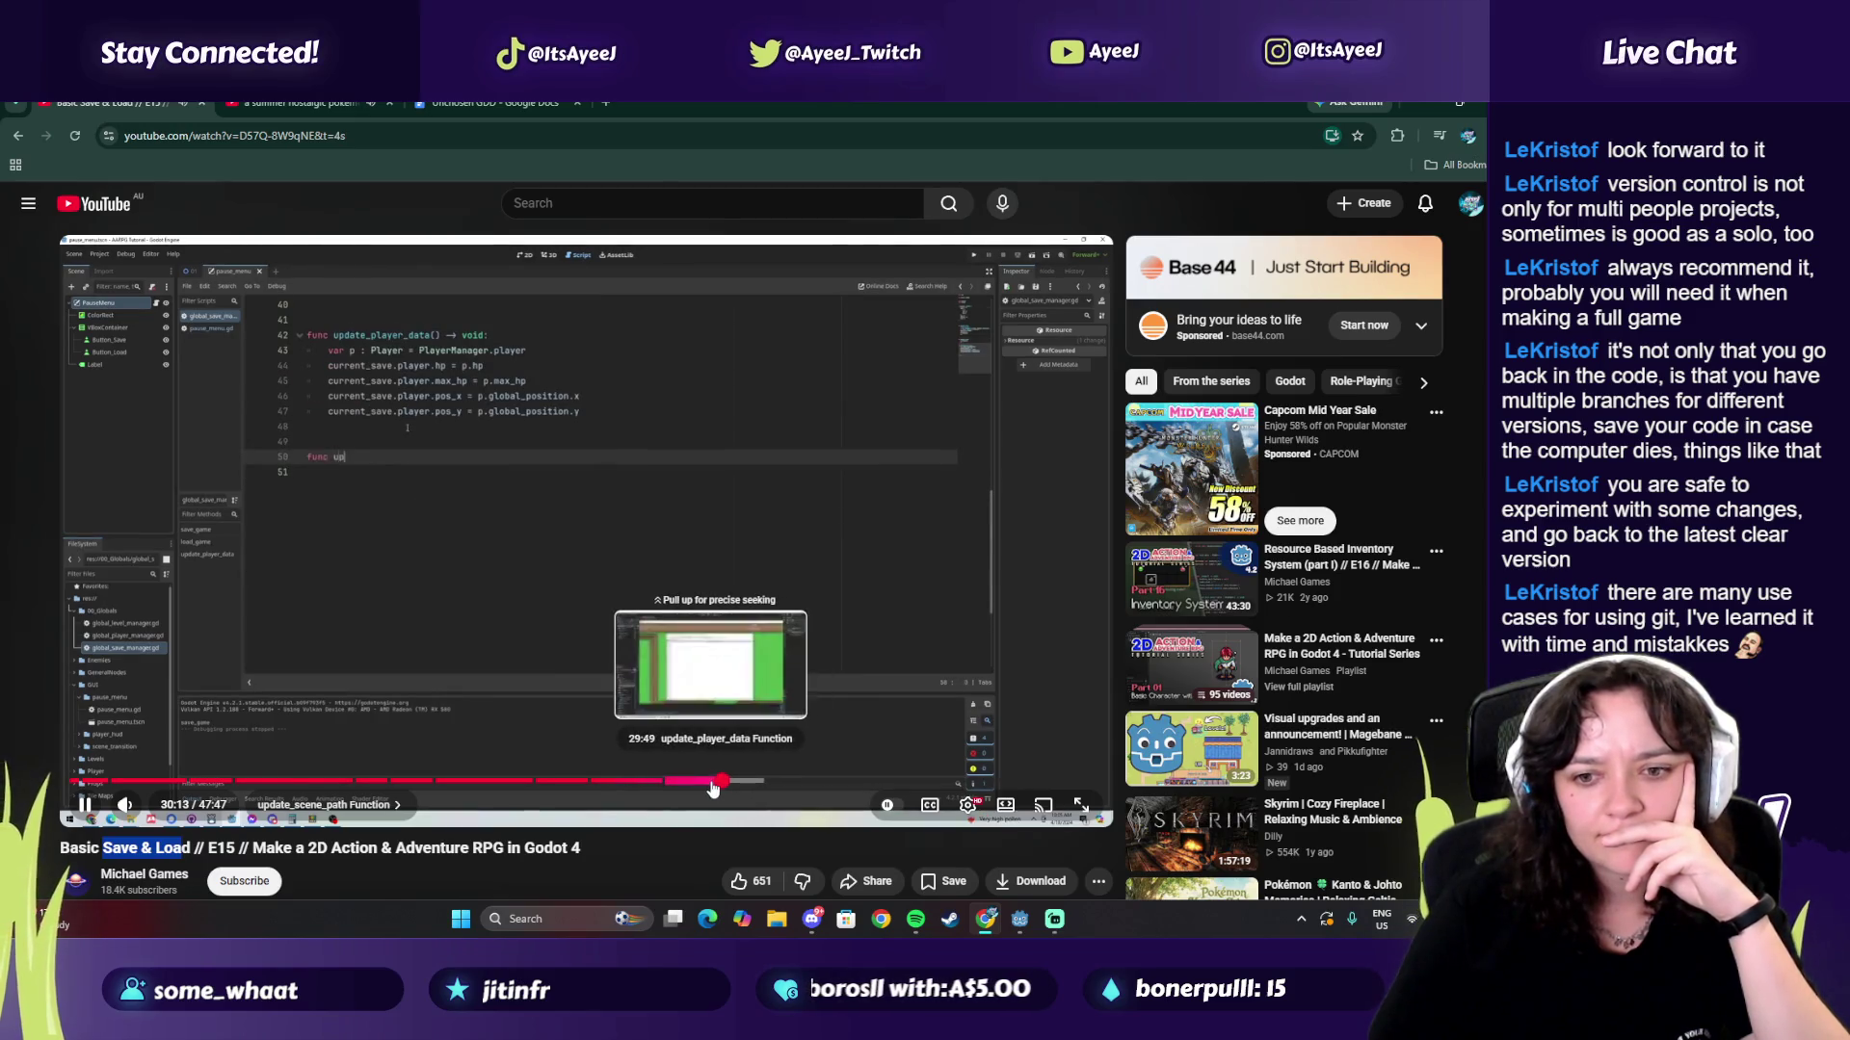
pyautogui.click(713, 783)
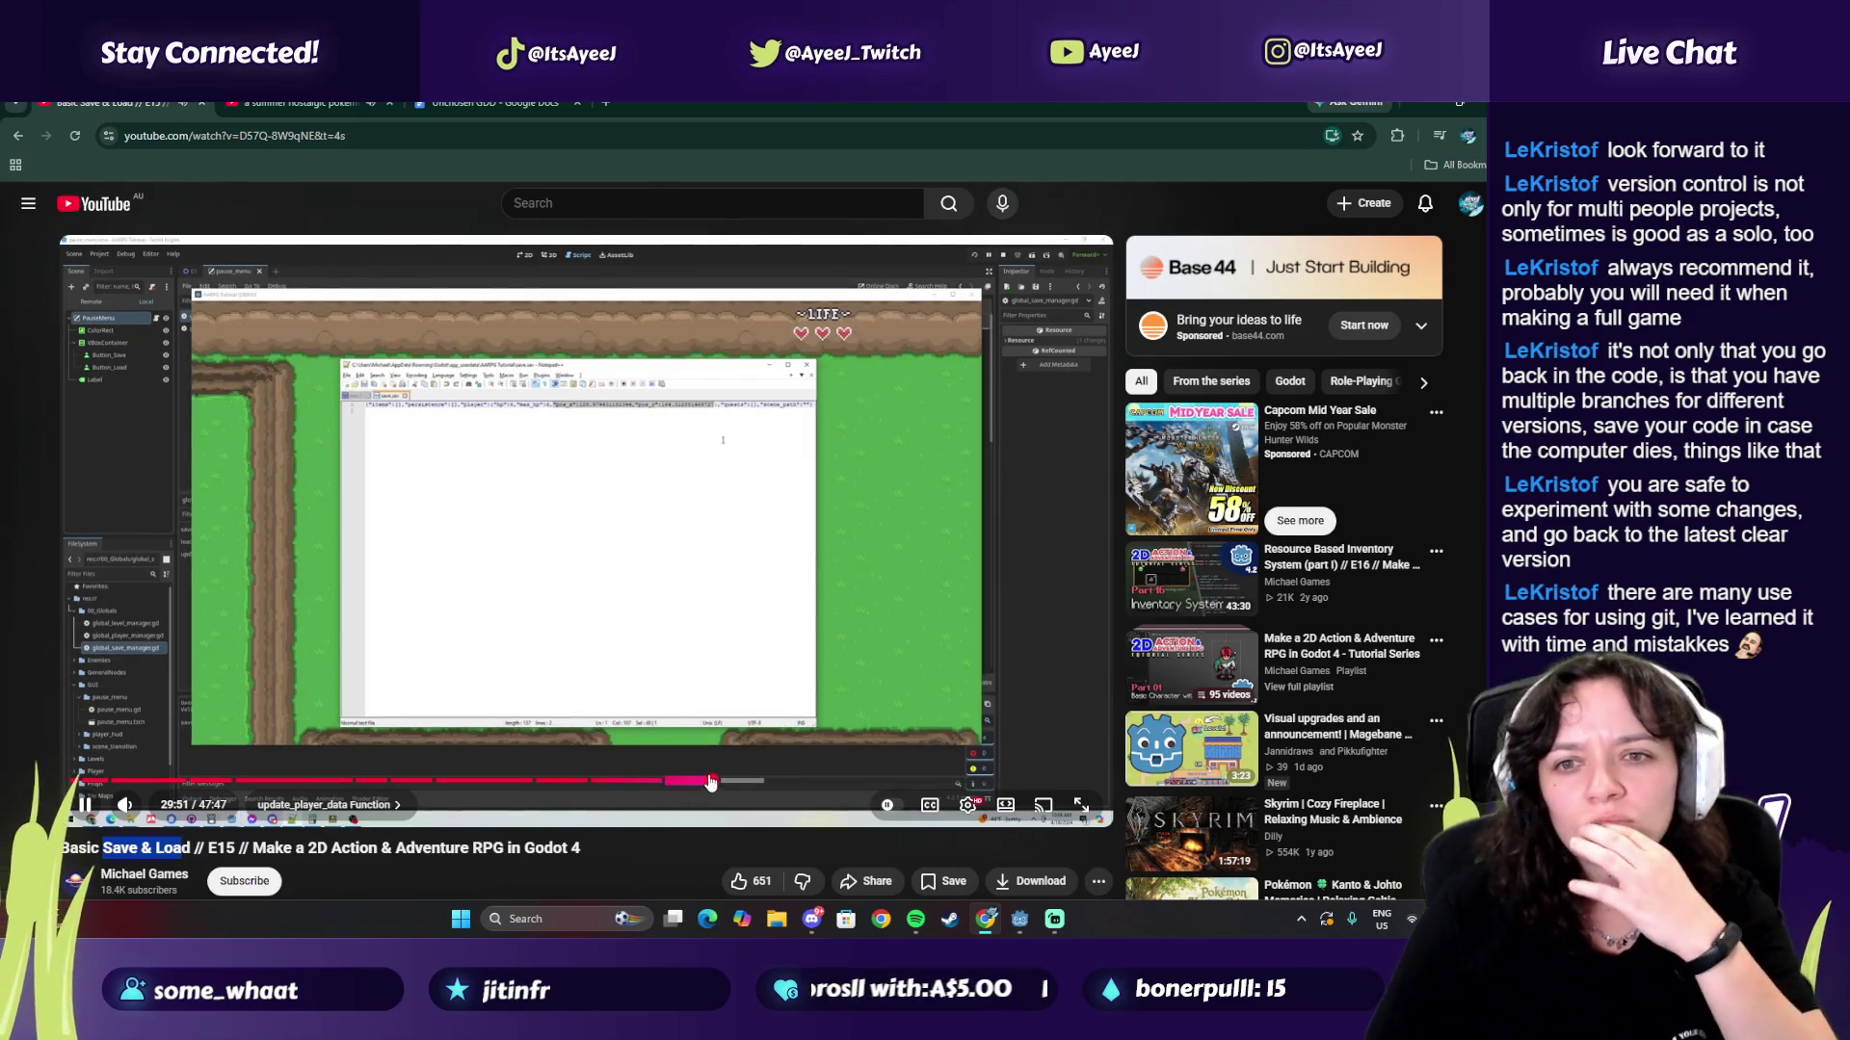
pyautogui.click(1465, 108)
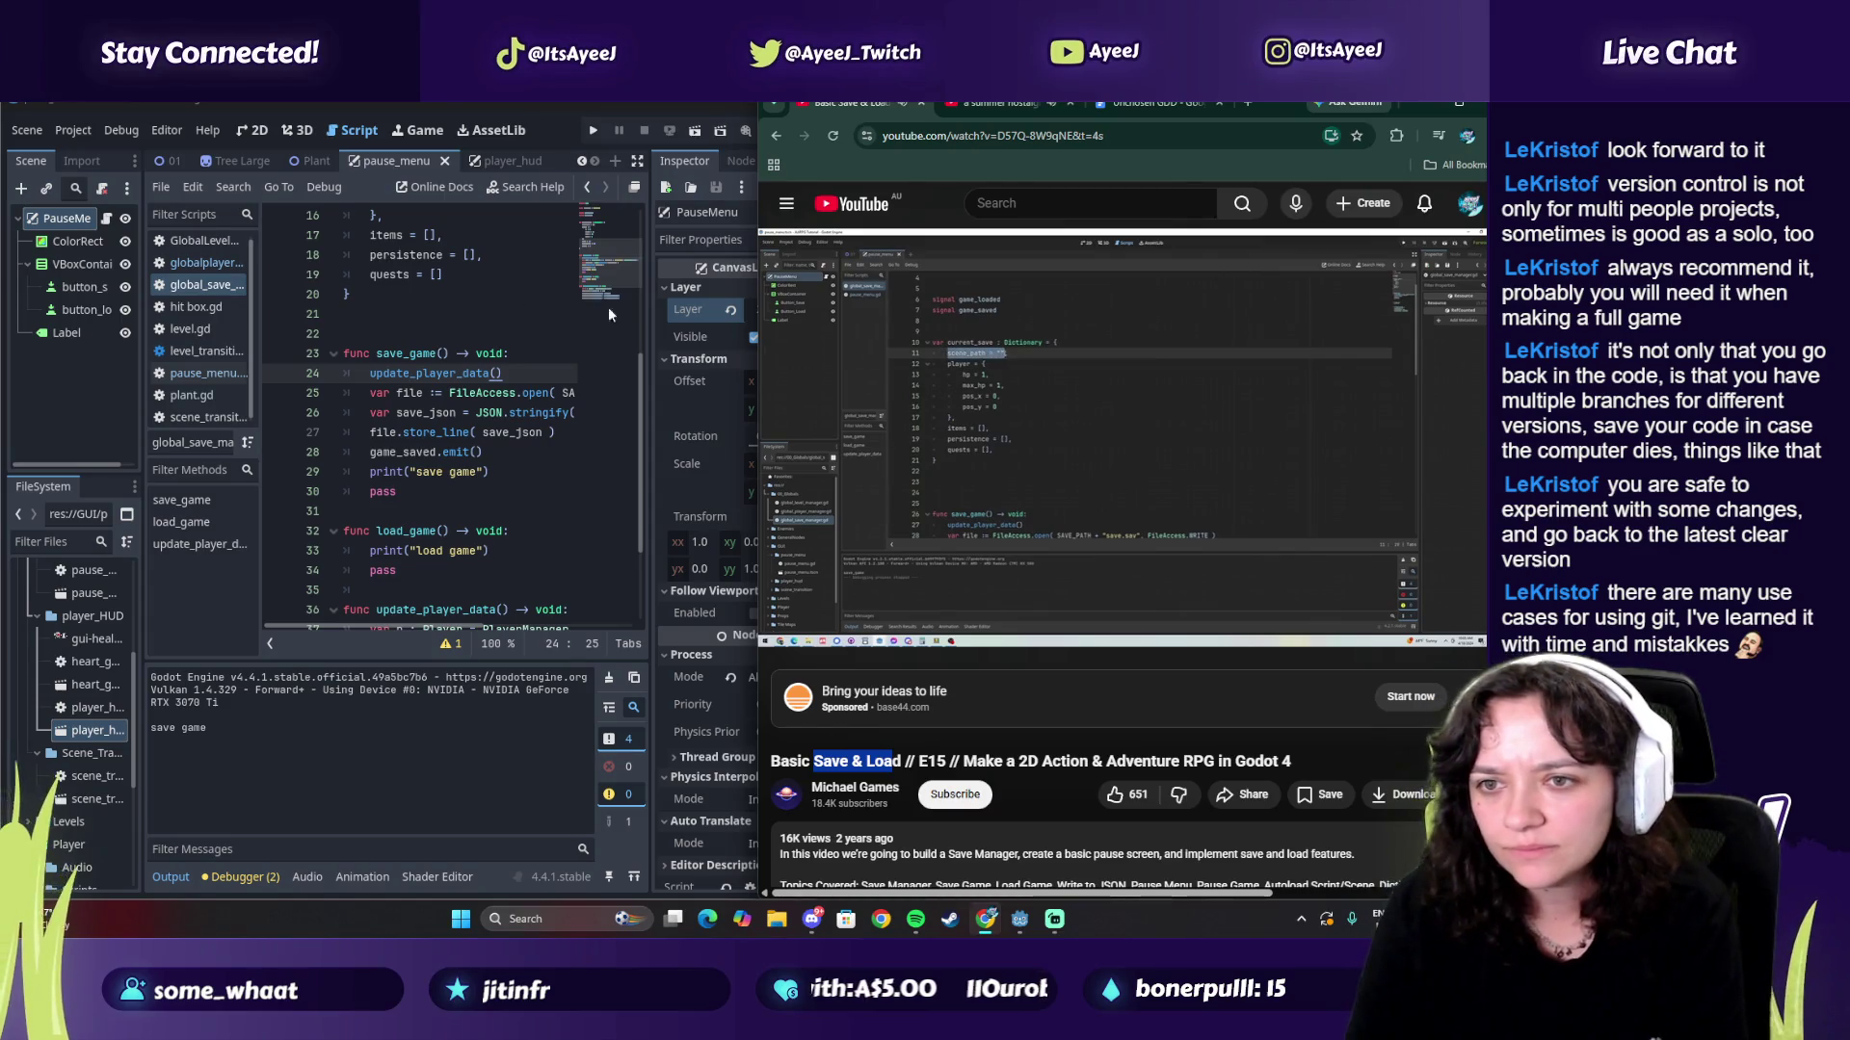
# Step: Start a new update_scene_path() function header below update_player_data
pyautogui.scroll(4, 425, 432)
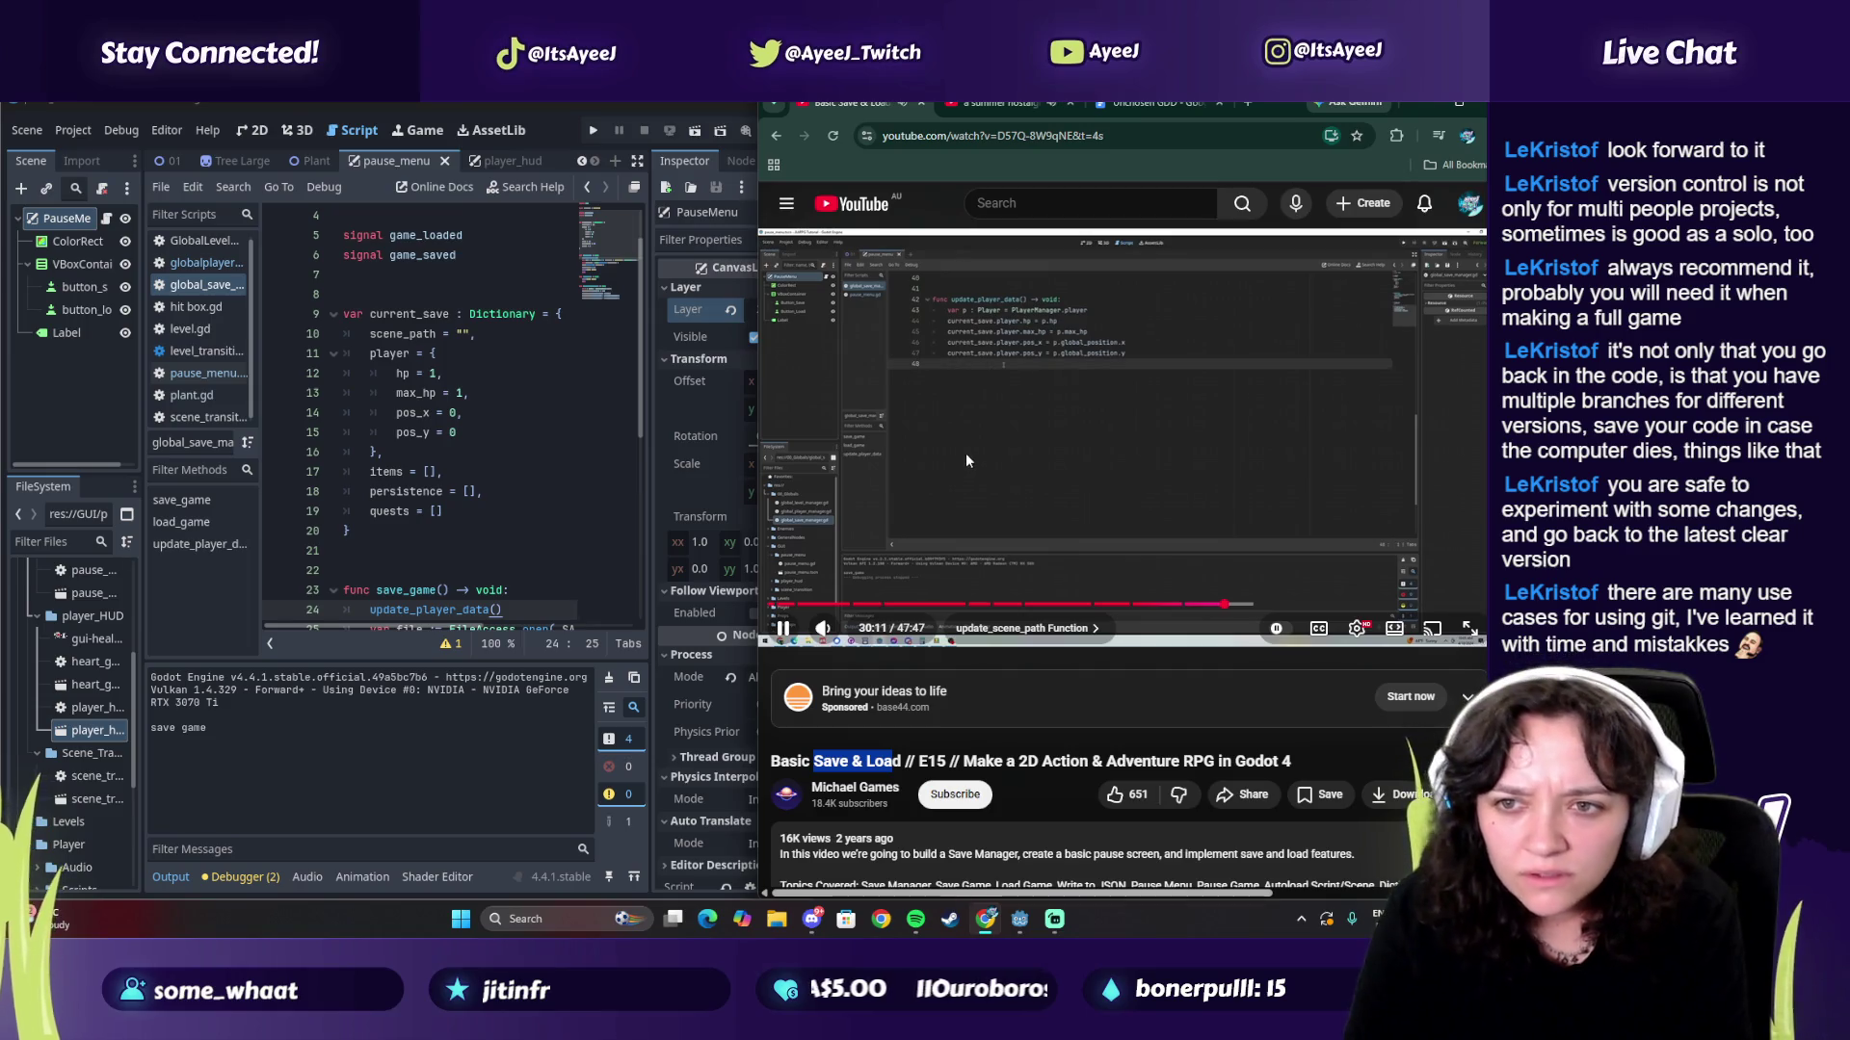
pyautogui.click(966, 453)
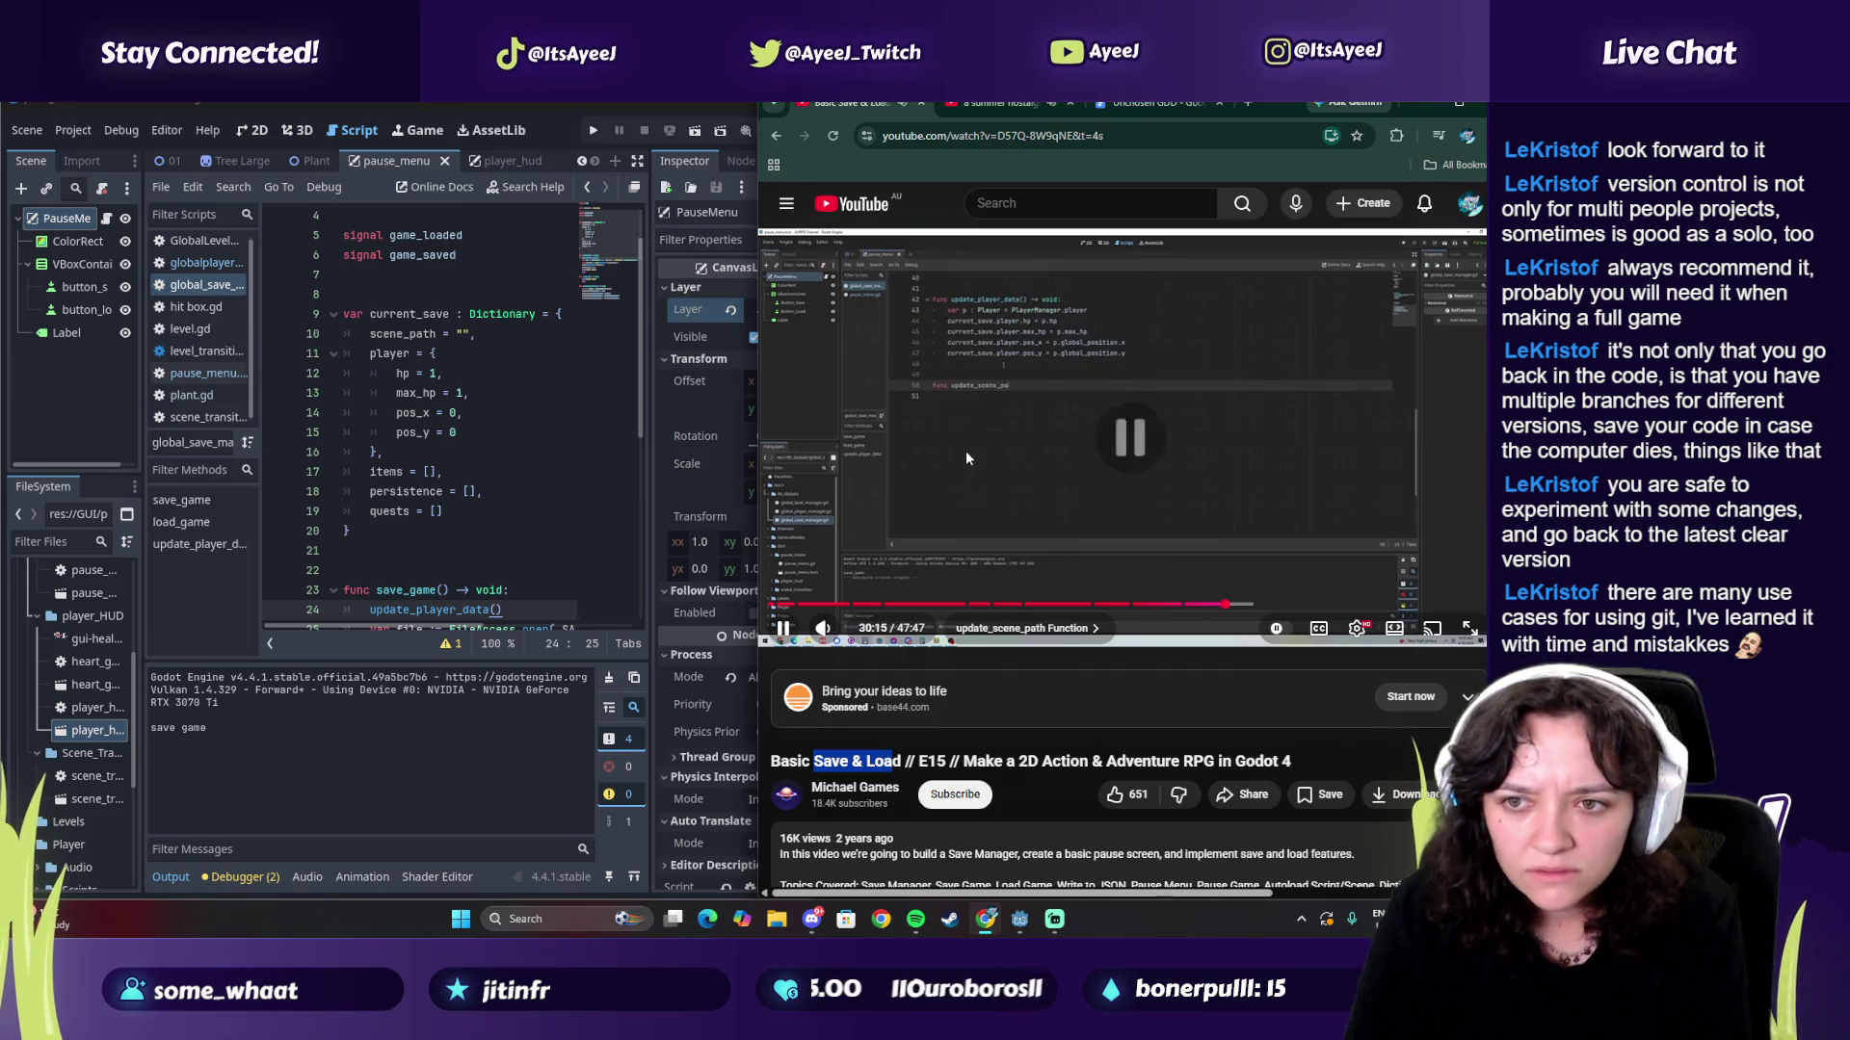
pyautogui.scroll(-6, 451, 500)
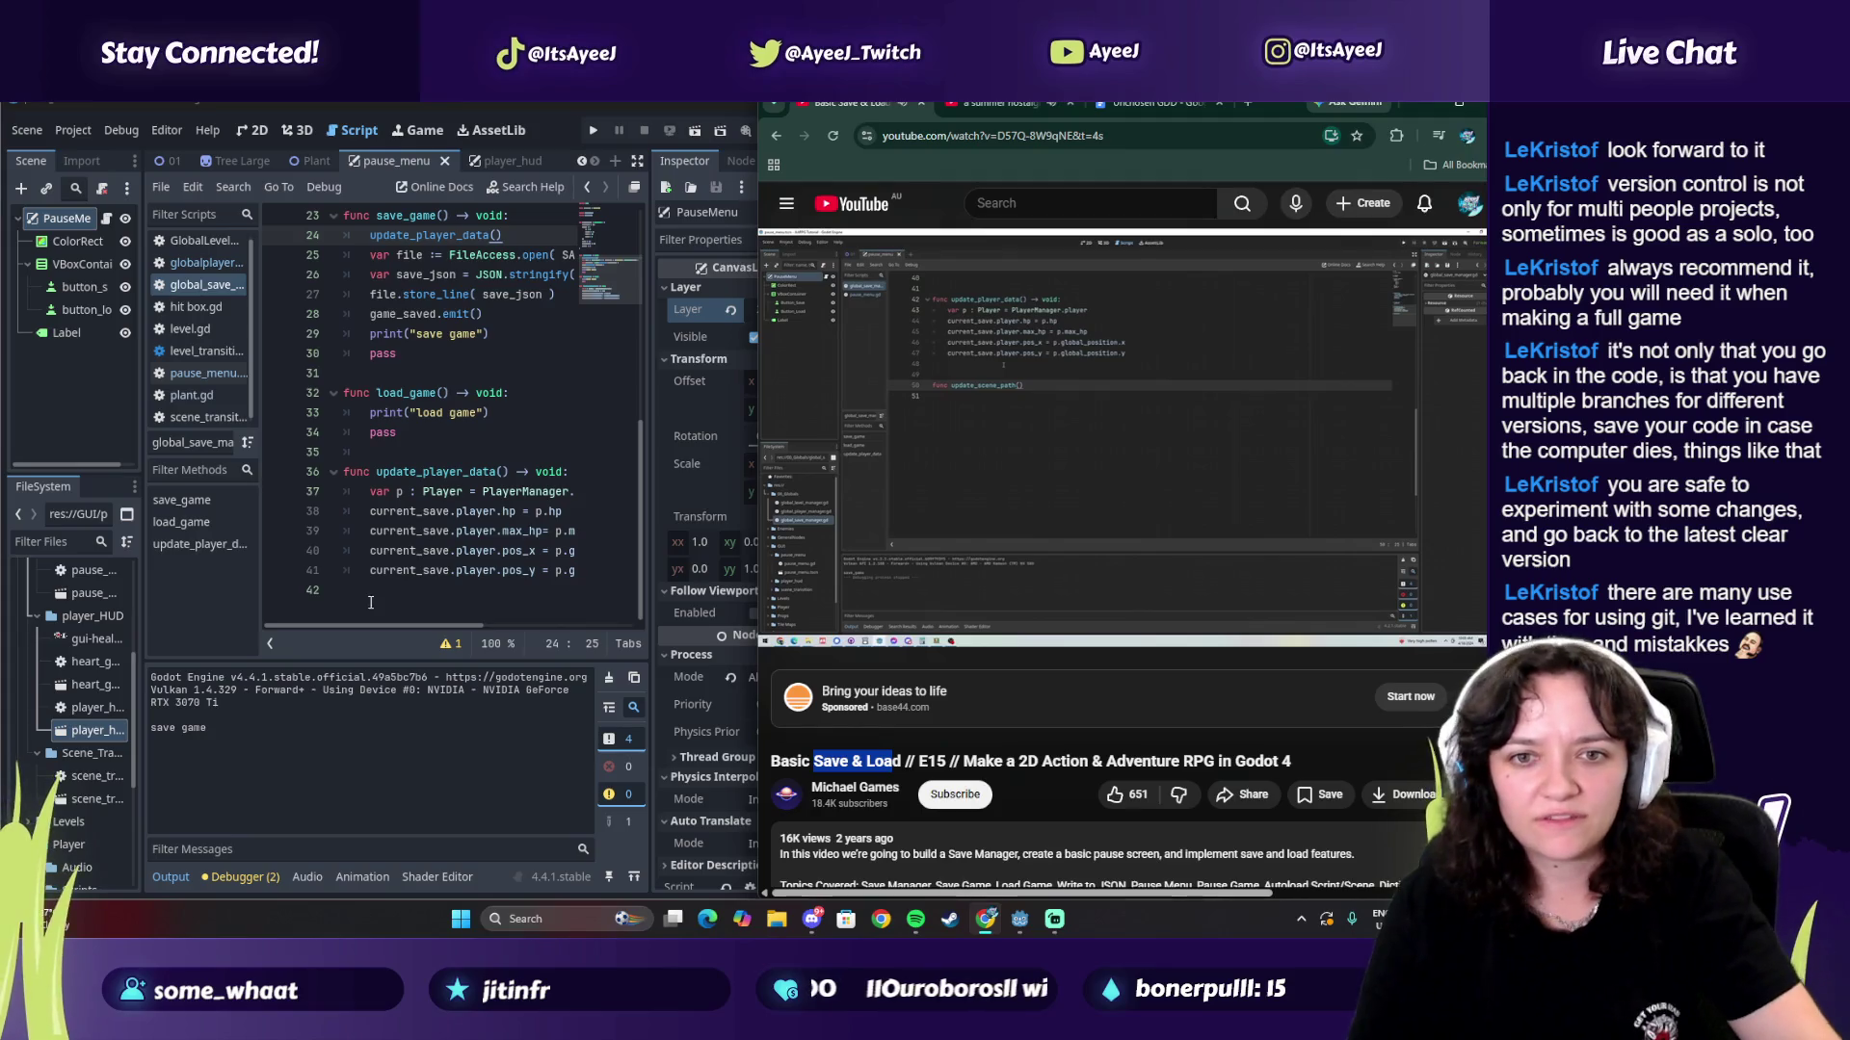
pyautogui.click(371, 588)
pyautogui.press('Return')
pyautogui.write('func update_scene_path')
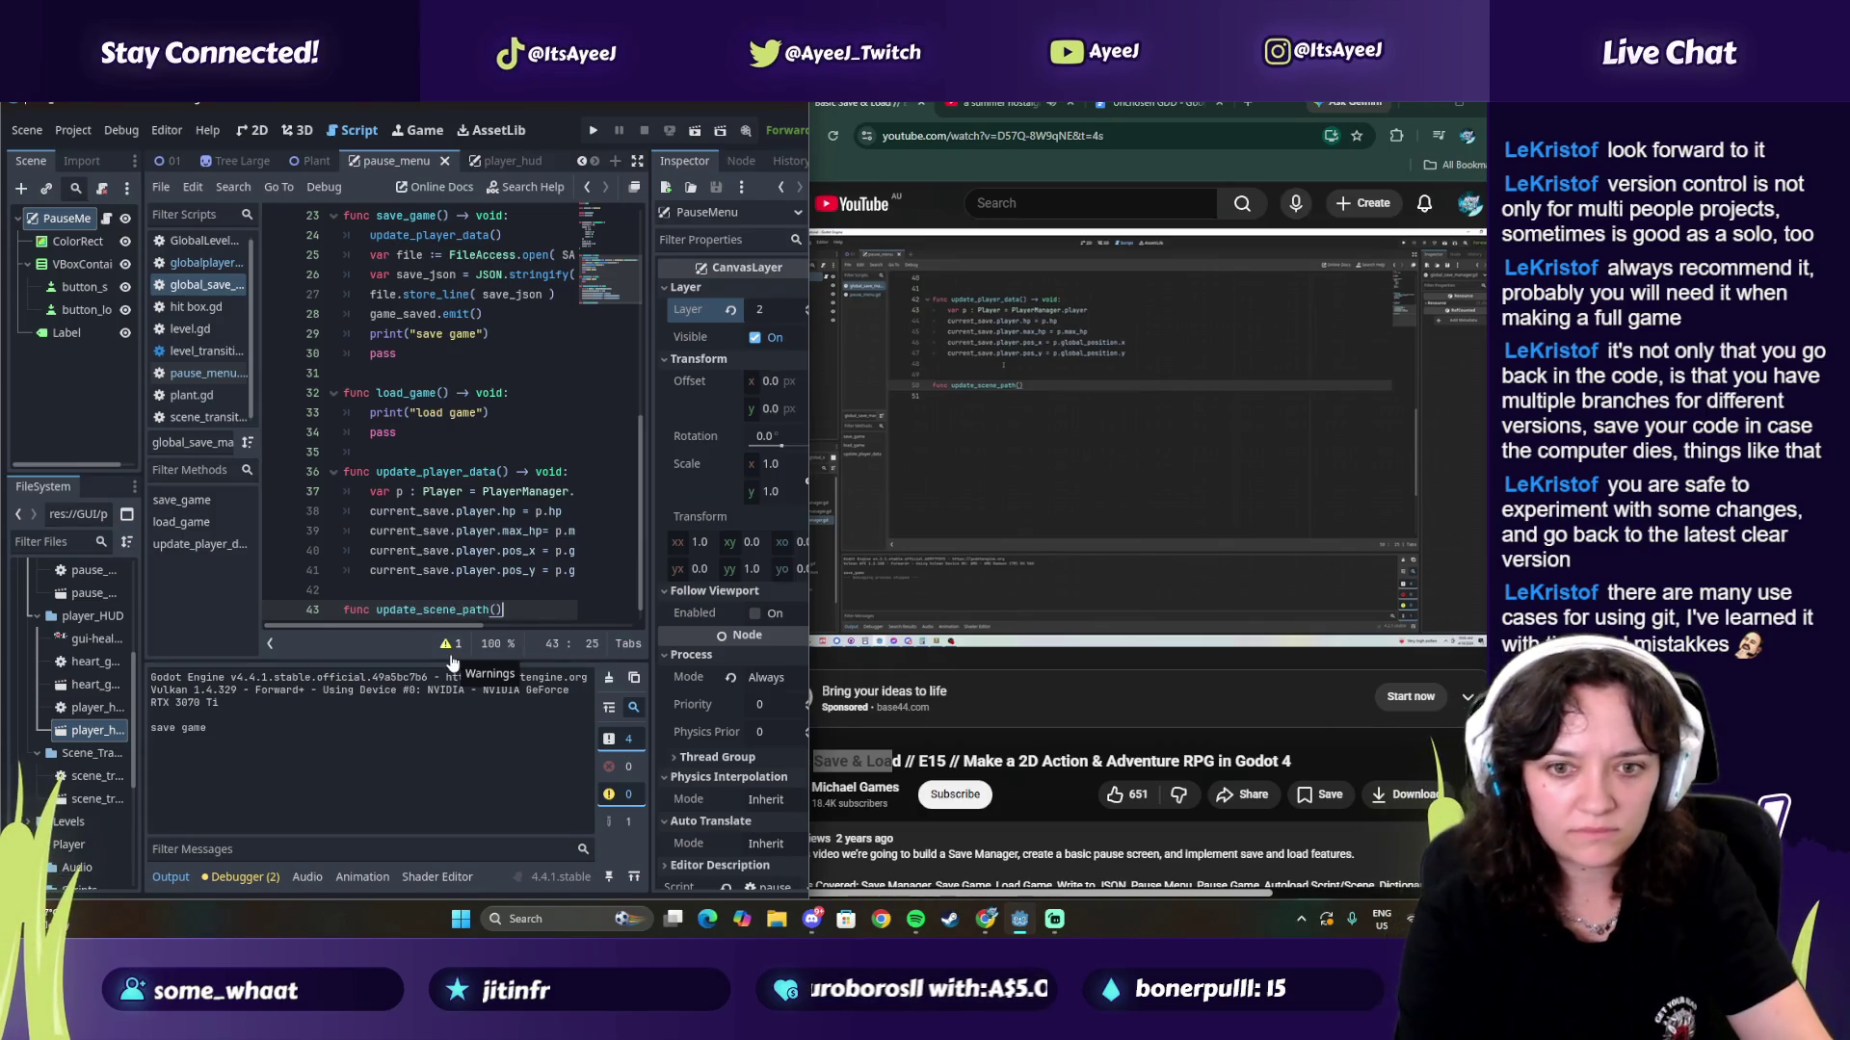
pyautogui.write('()')
pyautogui.press('Return')
pyautogui.press('Return')
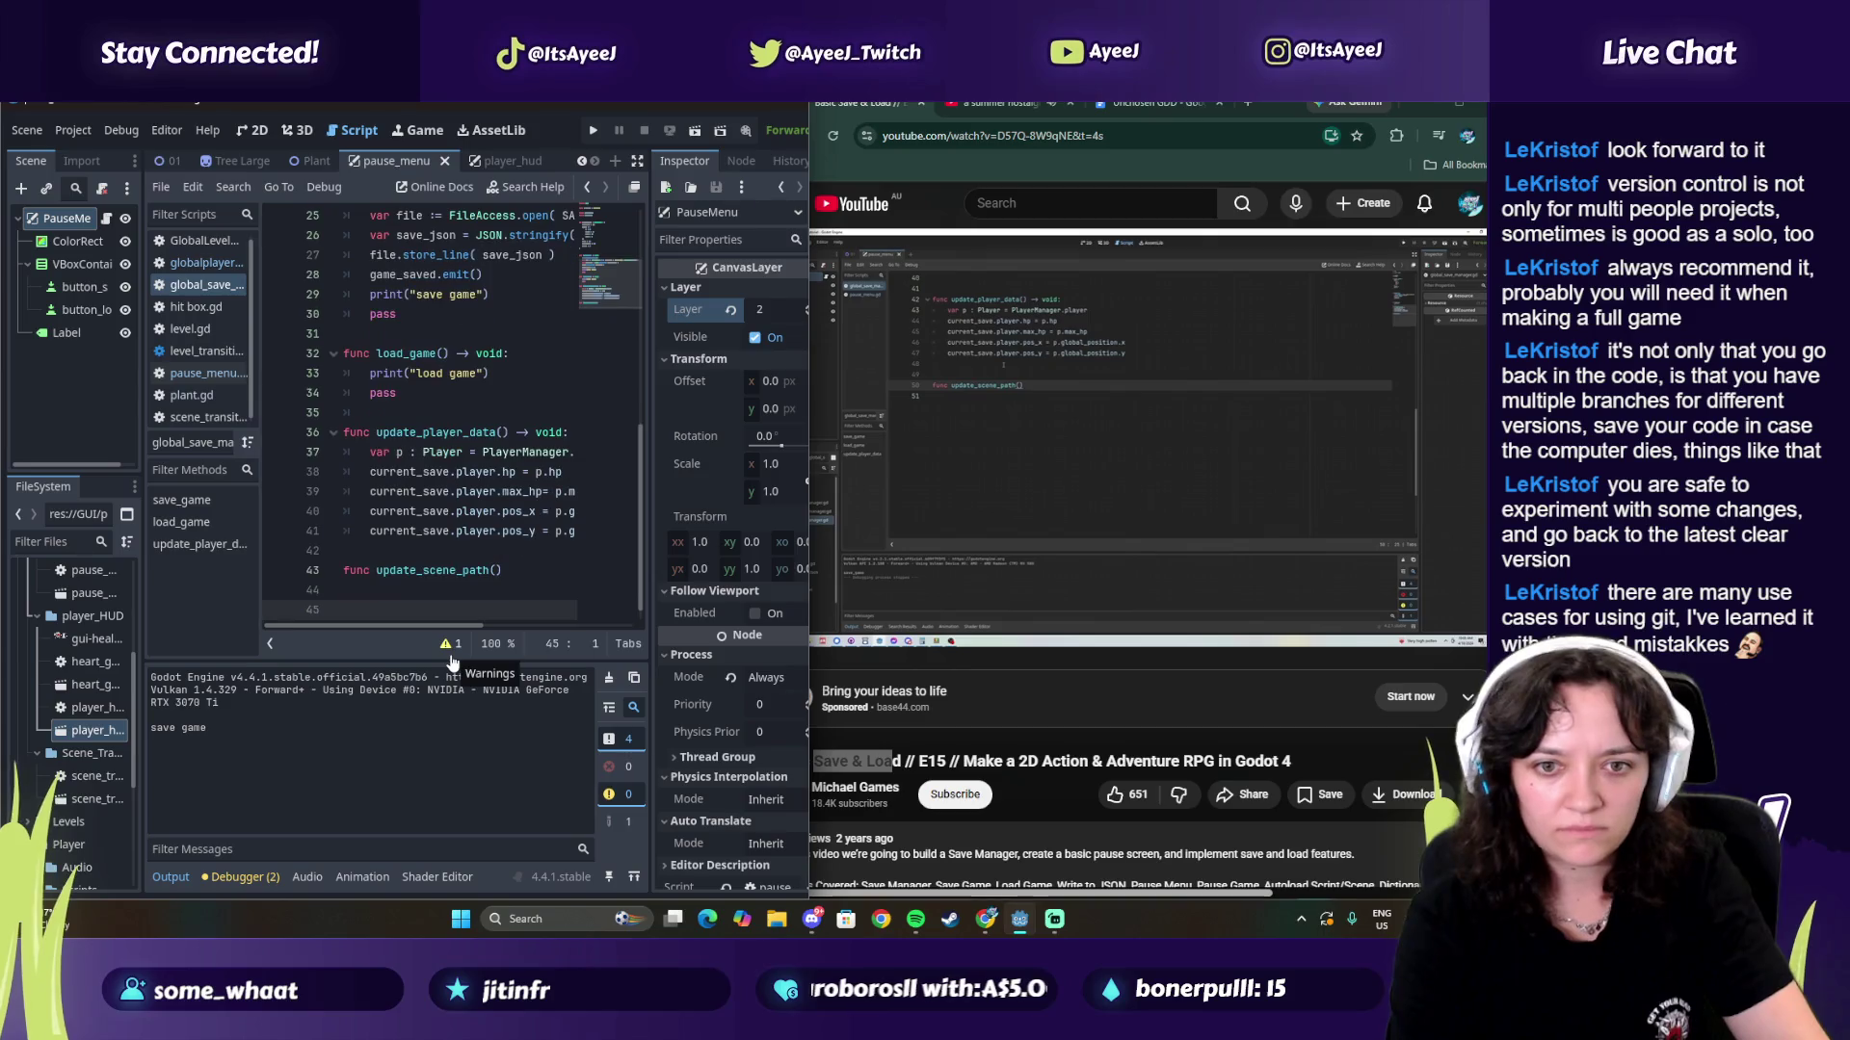
pyautogui.write('pass')
# Step: Complete the header with '-> void:' and indent pass into the function body
pyautogui.click(1065, 441)
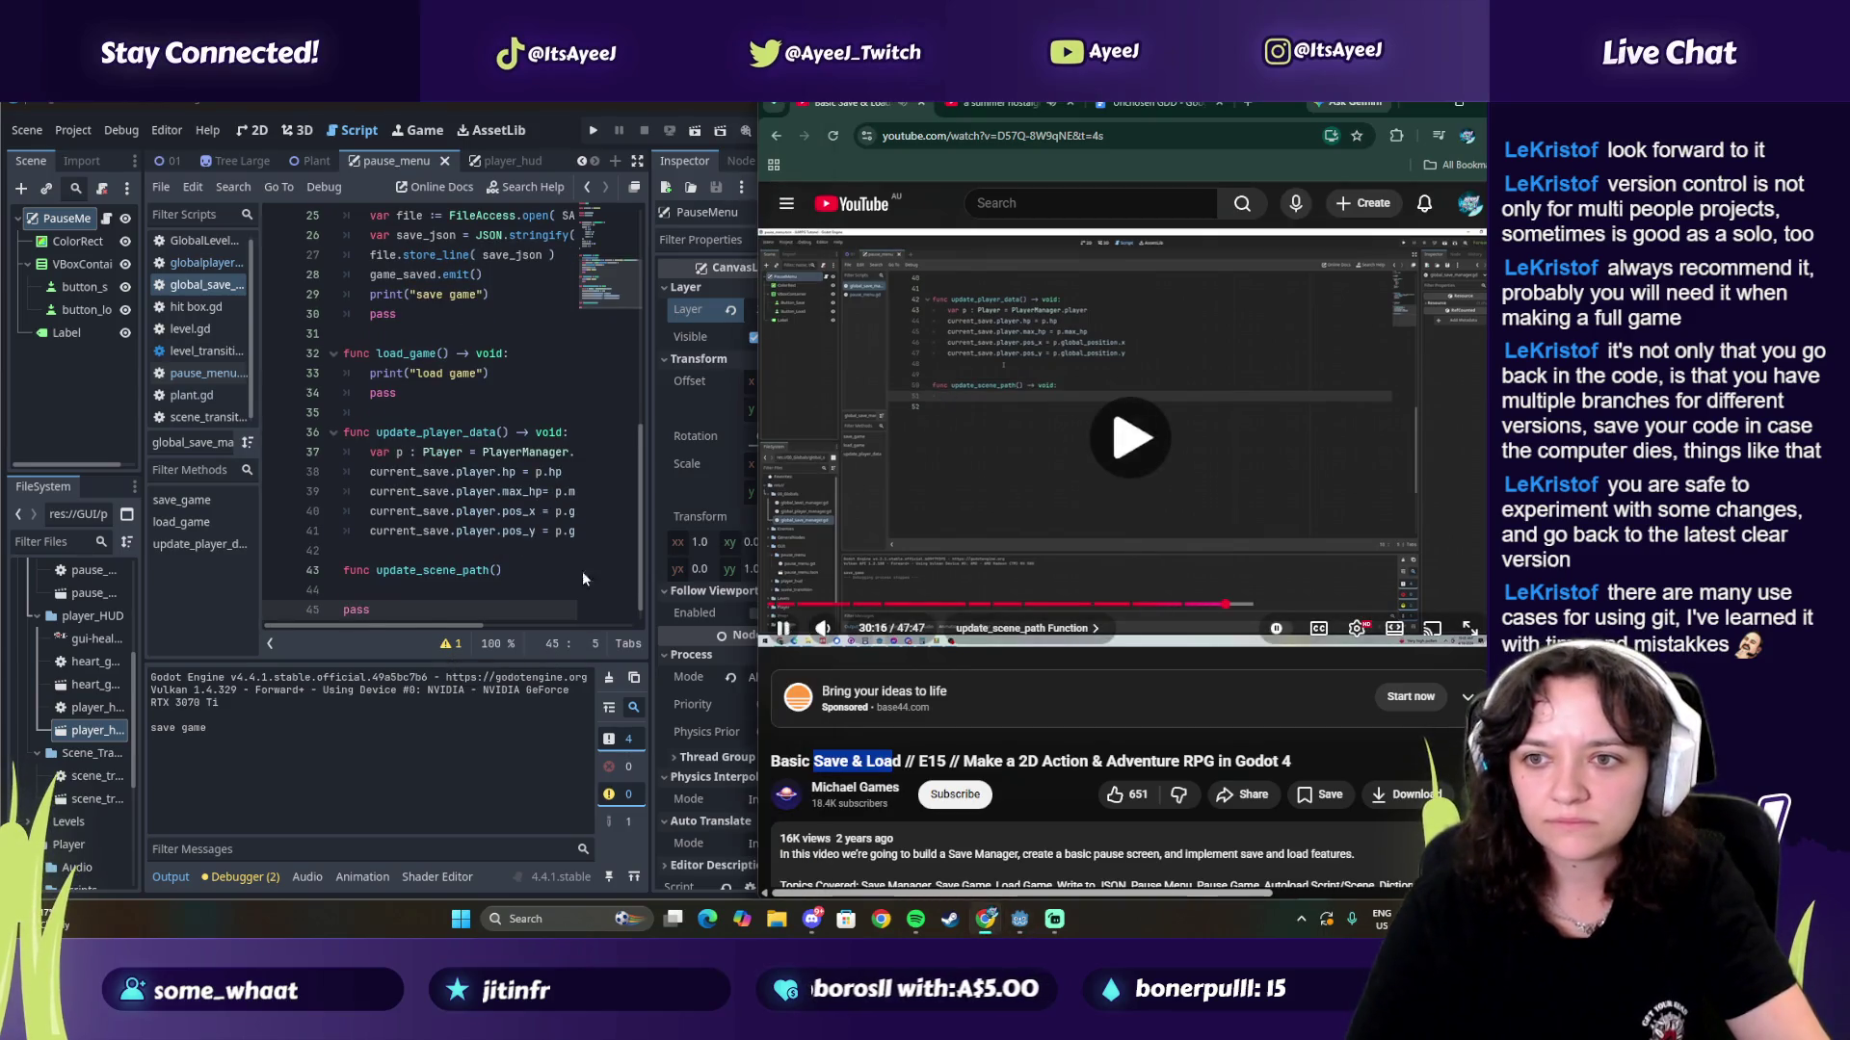
pyautogui.click(934, 505)
pyautogui.click(535, 575)
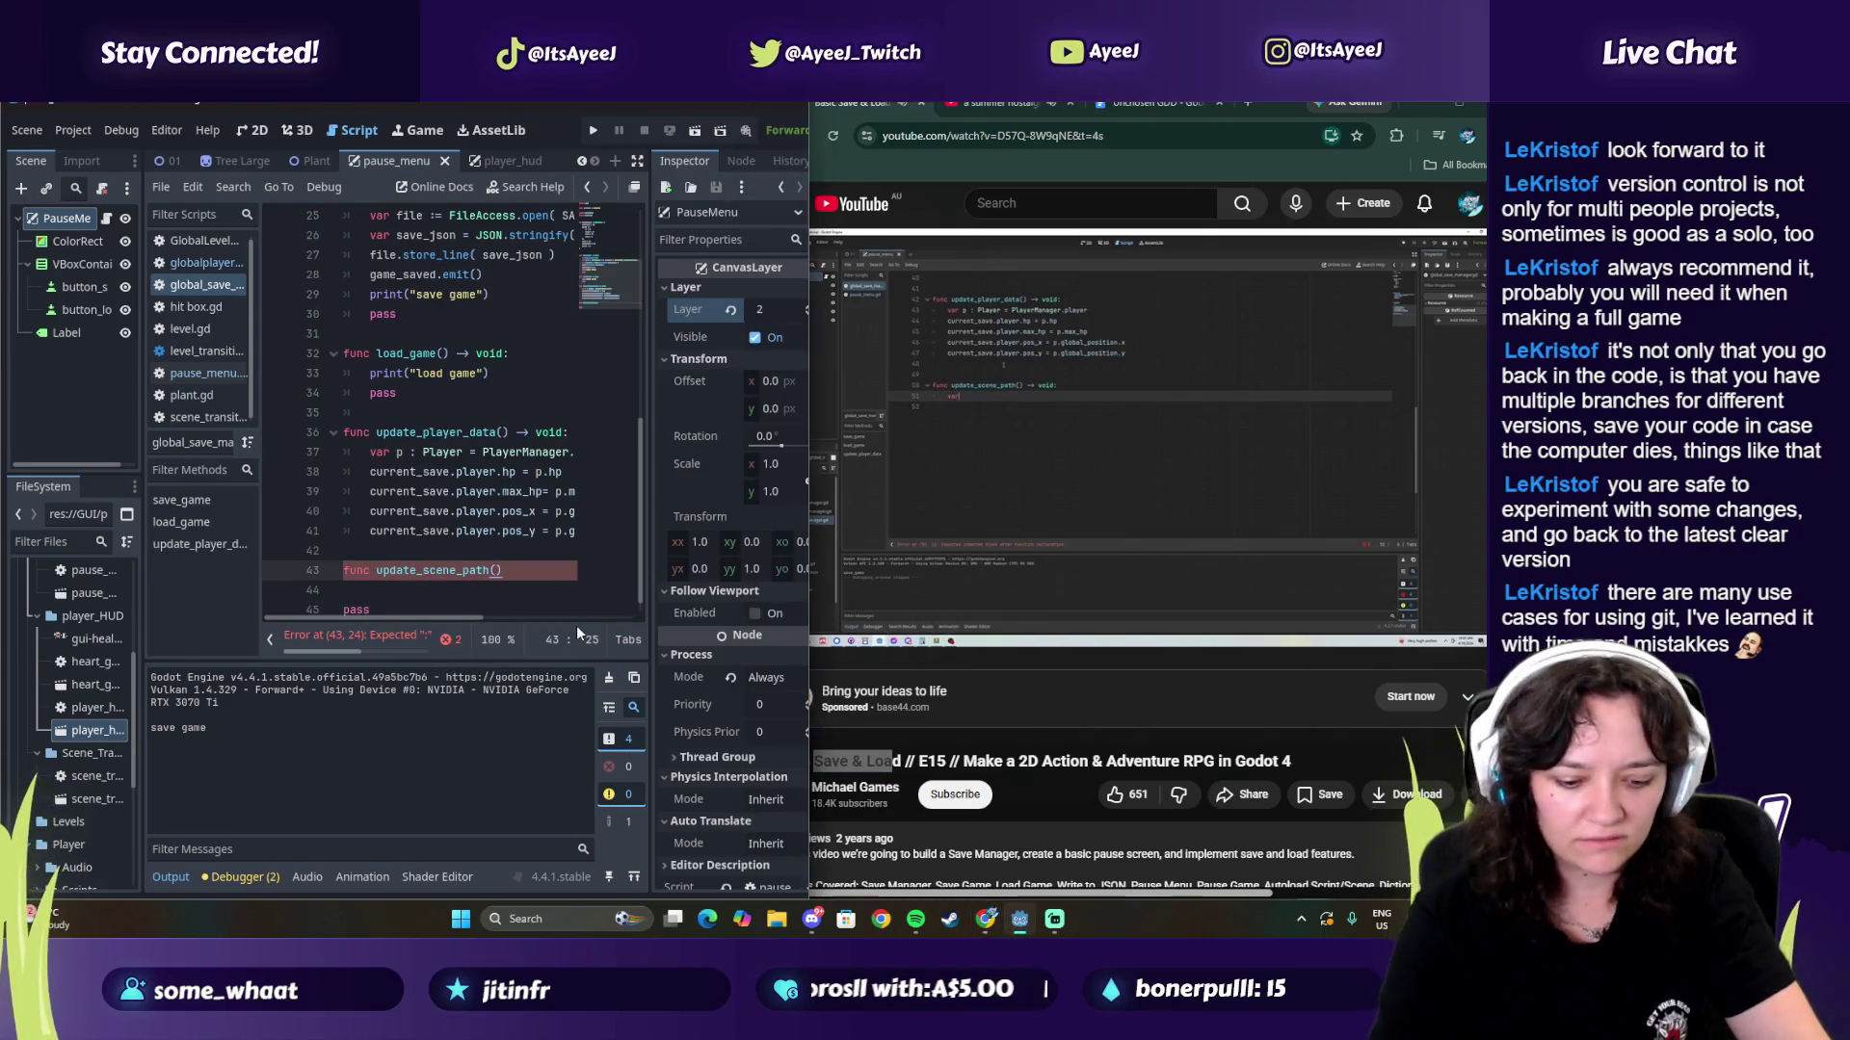
pyautogui.write('-> void:')
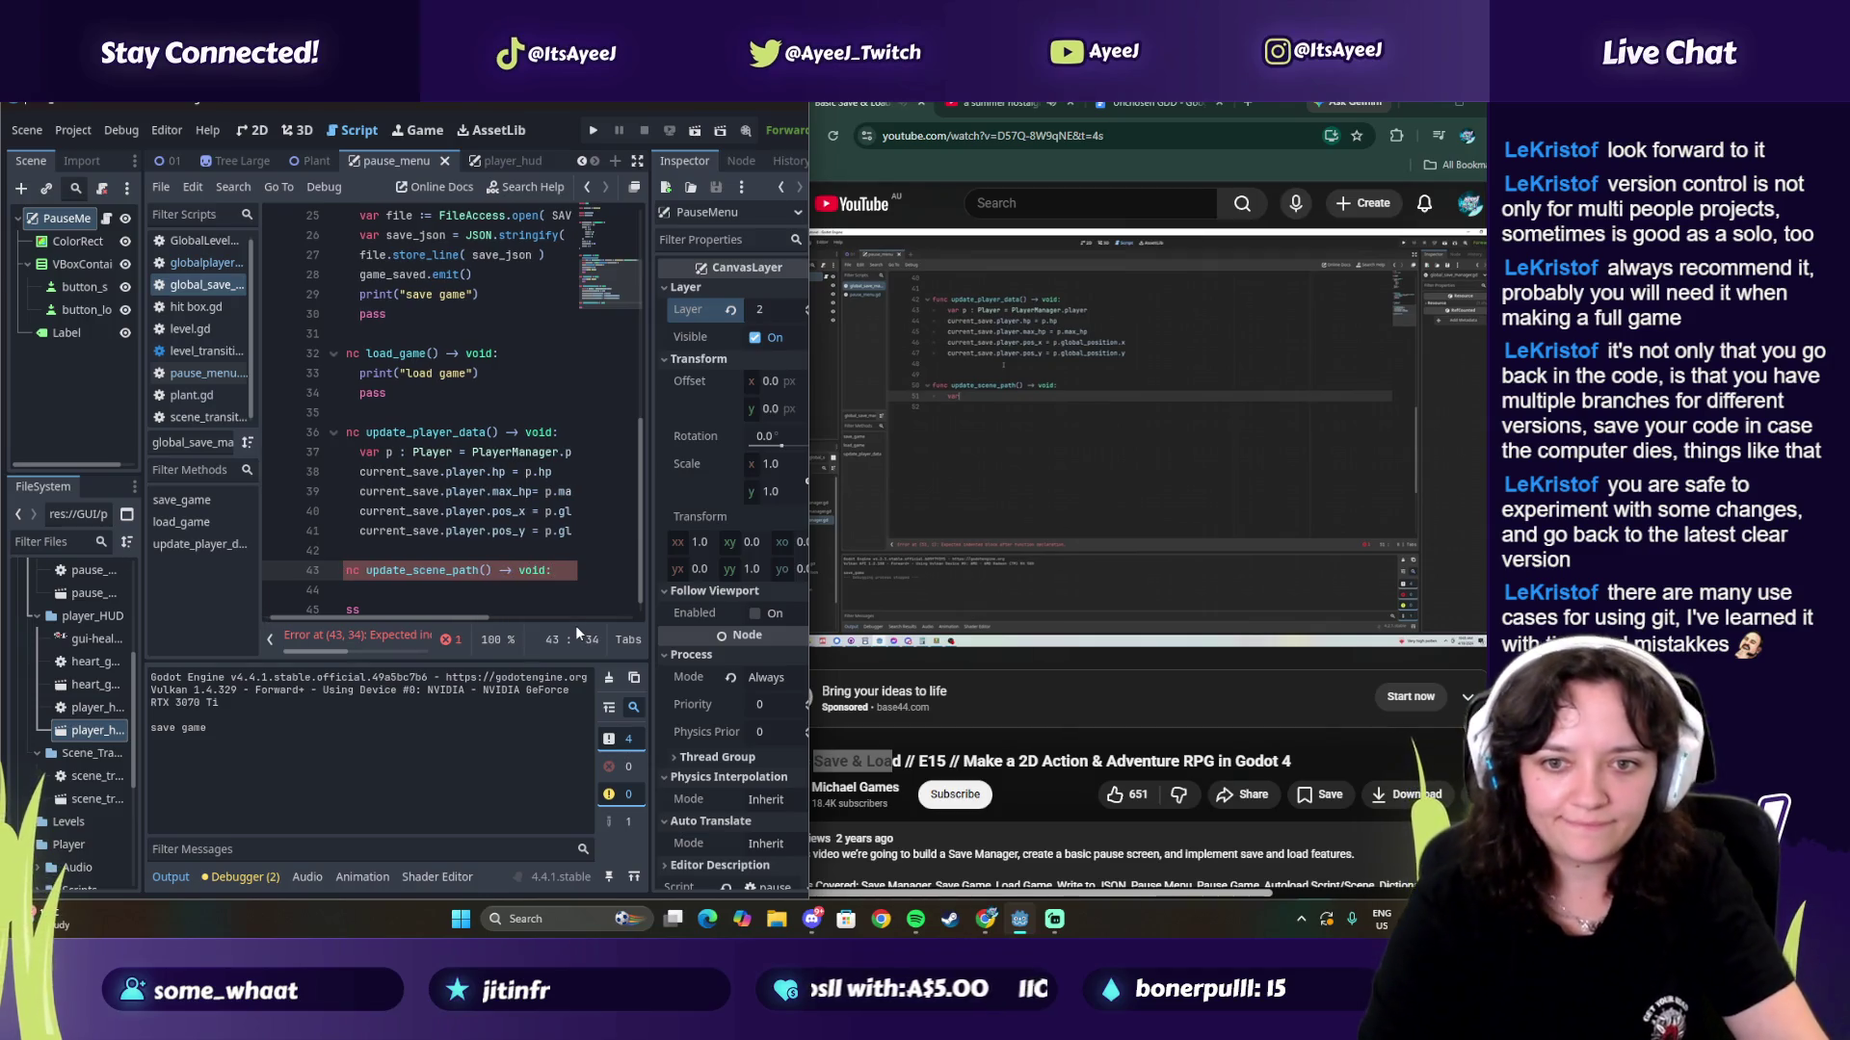
pyautogui.moveTo(332, 618); pyautogui.dragTo(321, 619)
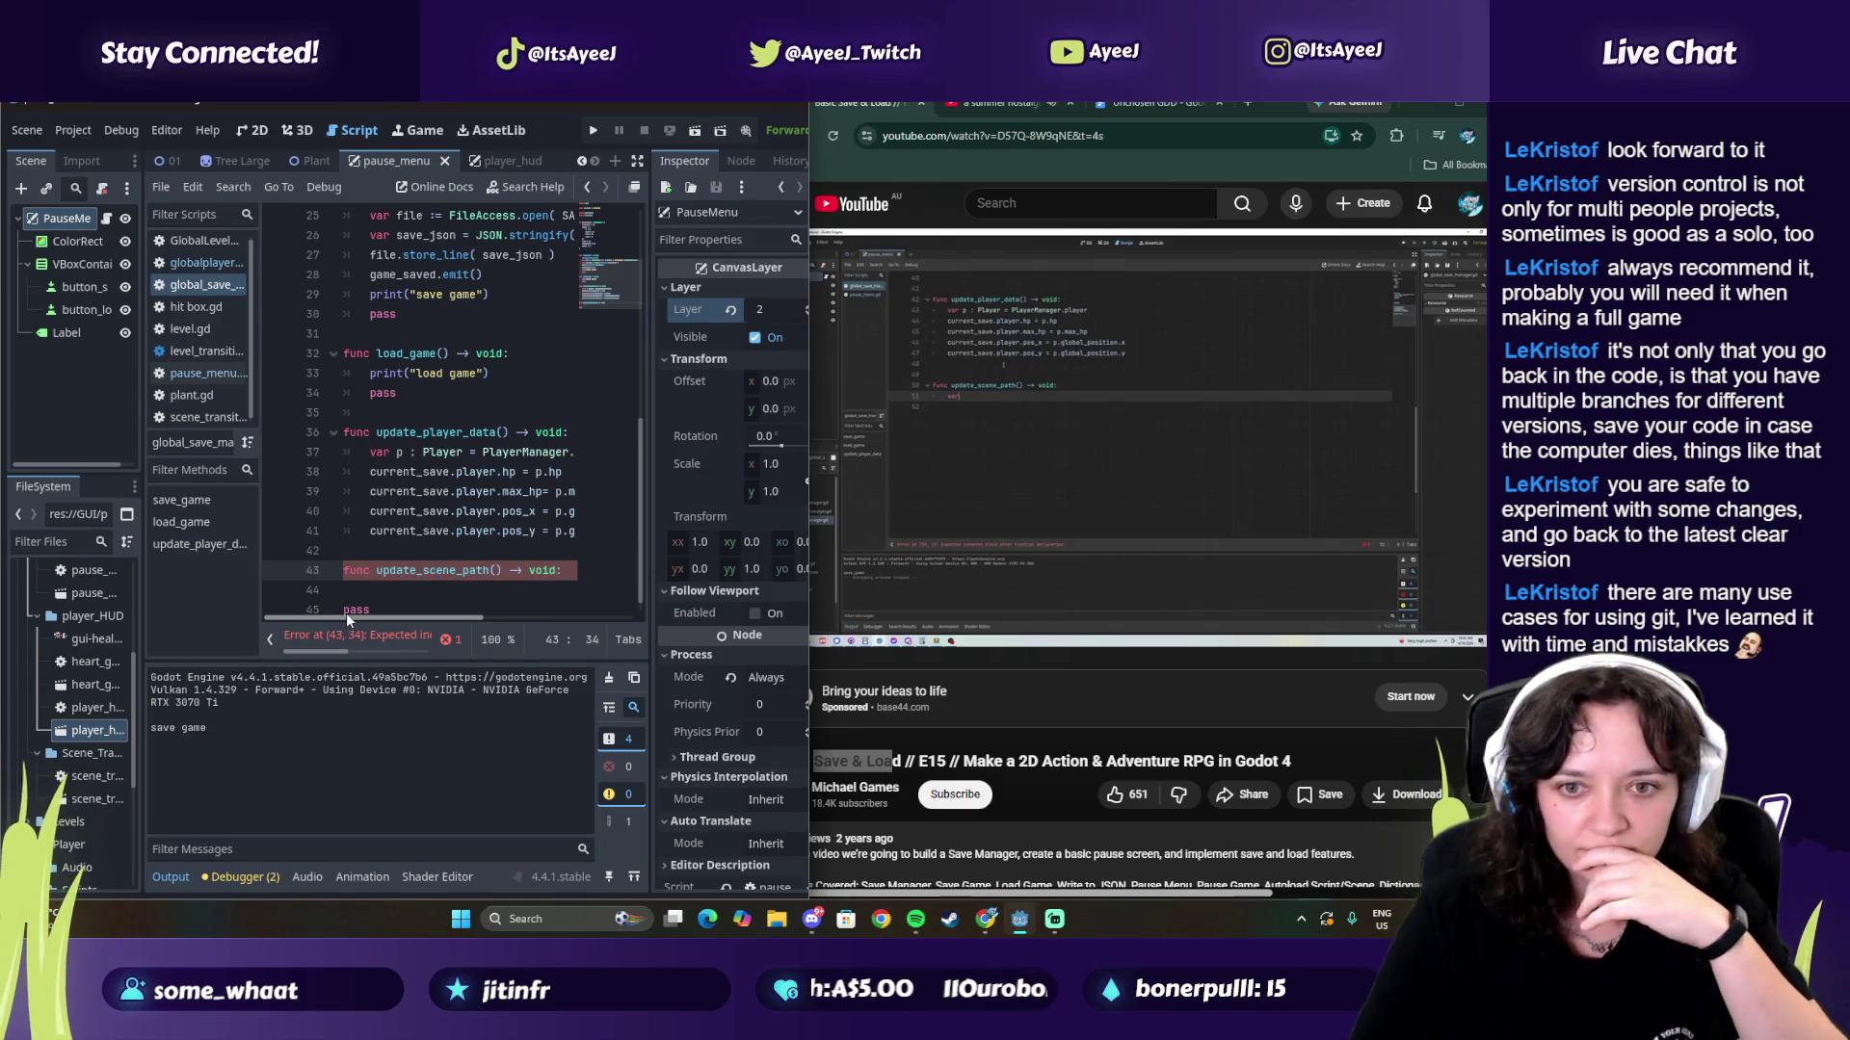
pyautogui.click(373, 591)
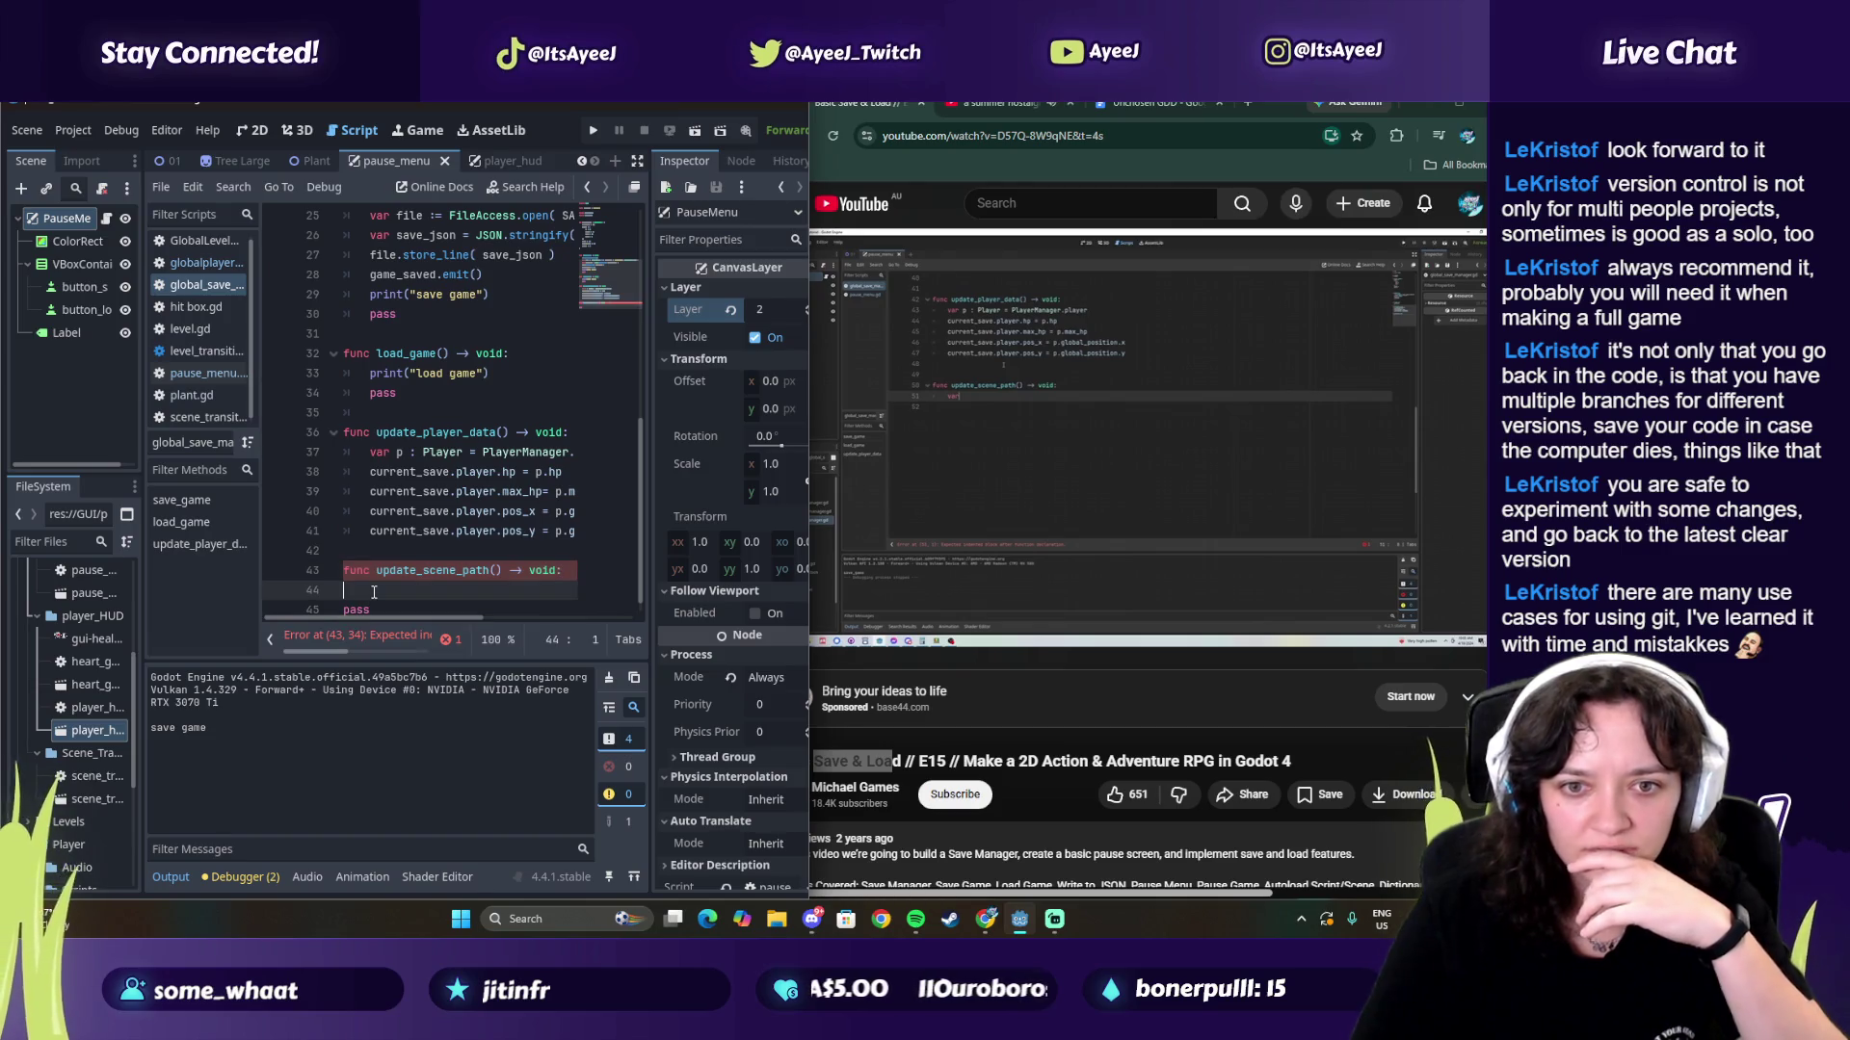
pyautogui.doubleClick(348, 610)
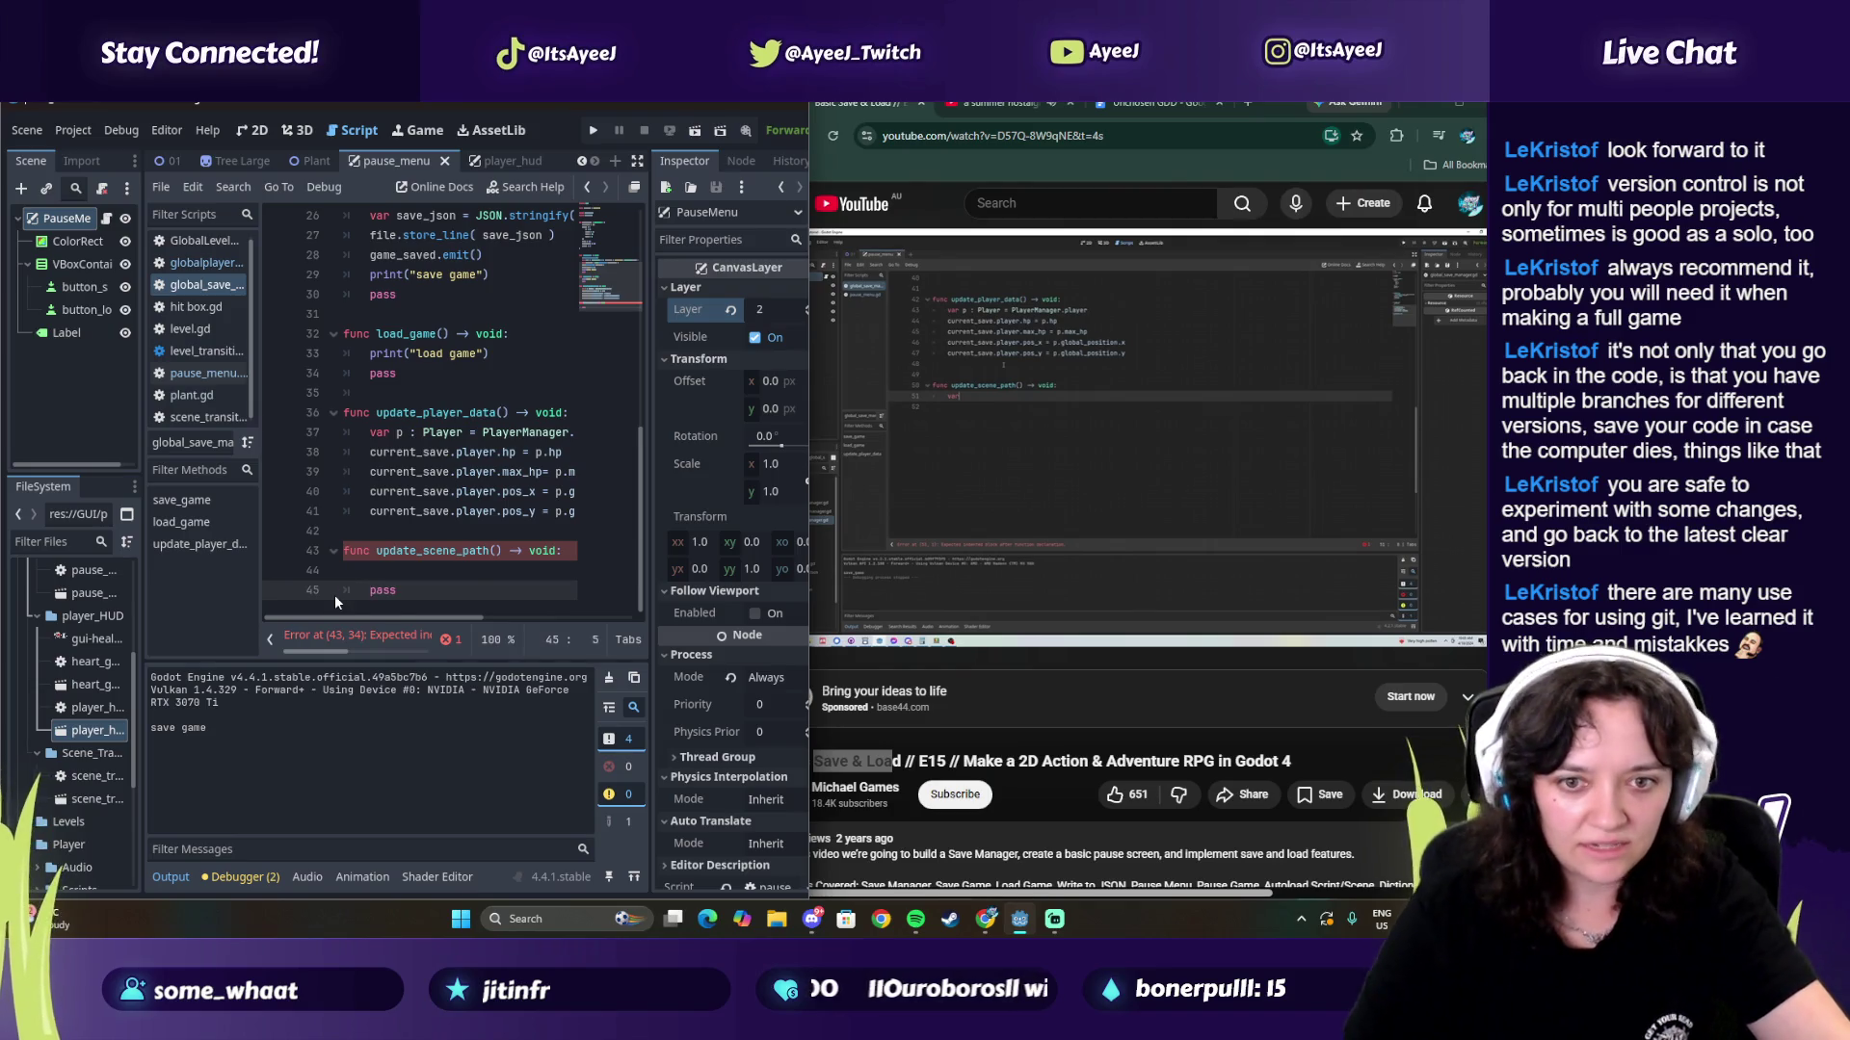
pyautogui.press('Tab')
pyautogui.moveTo(562, 550); pyautogui.dragTo(456, 550)
# Step: Declare var p : String = "" and begin a 'for c in get_tree()' loop
pyautogui.click(1079, 403)
pyautogui.click(1065, 407)
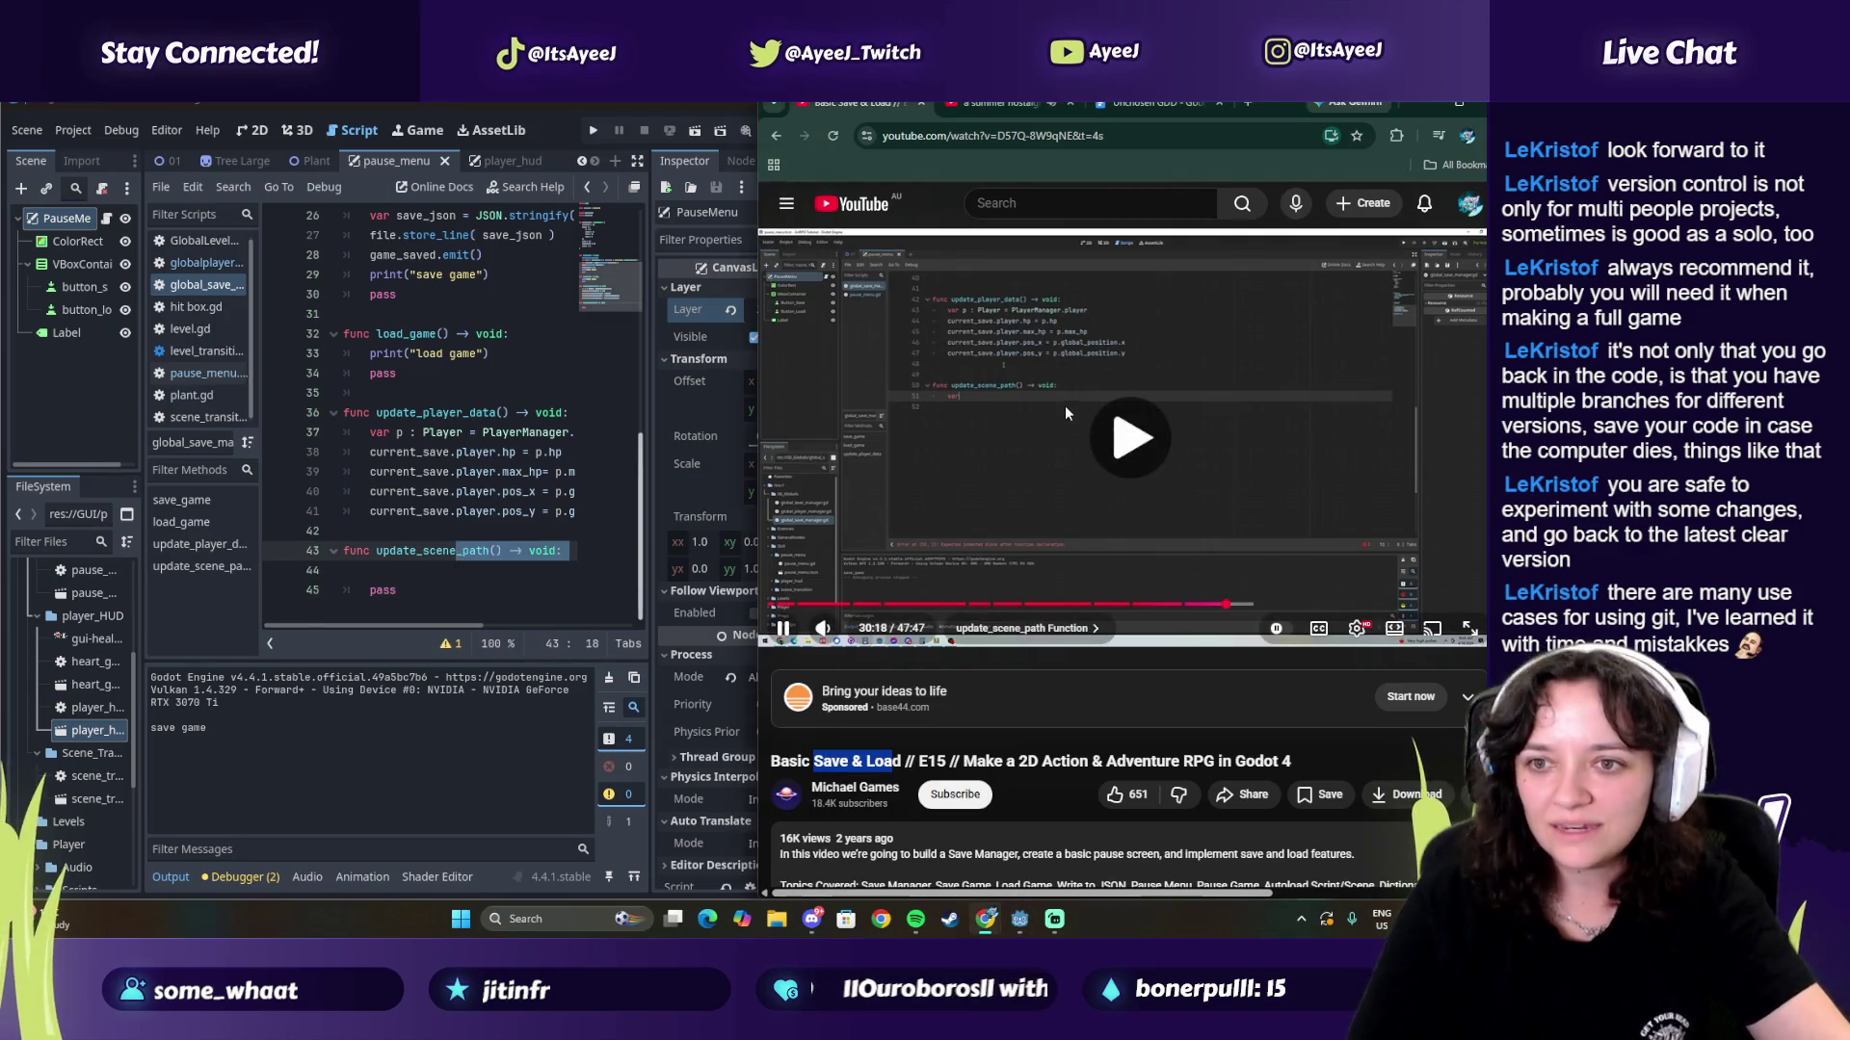
pyautogui.click(444, 576)
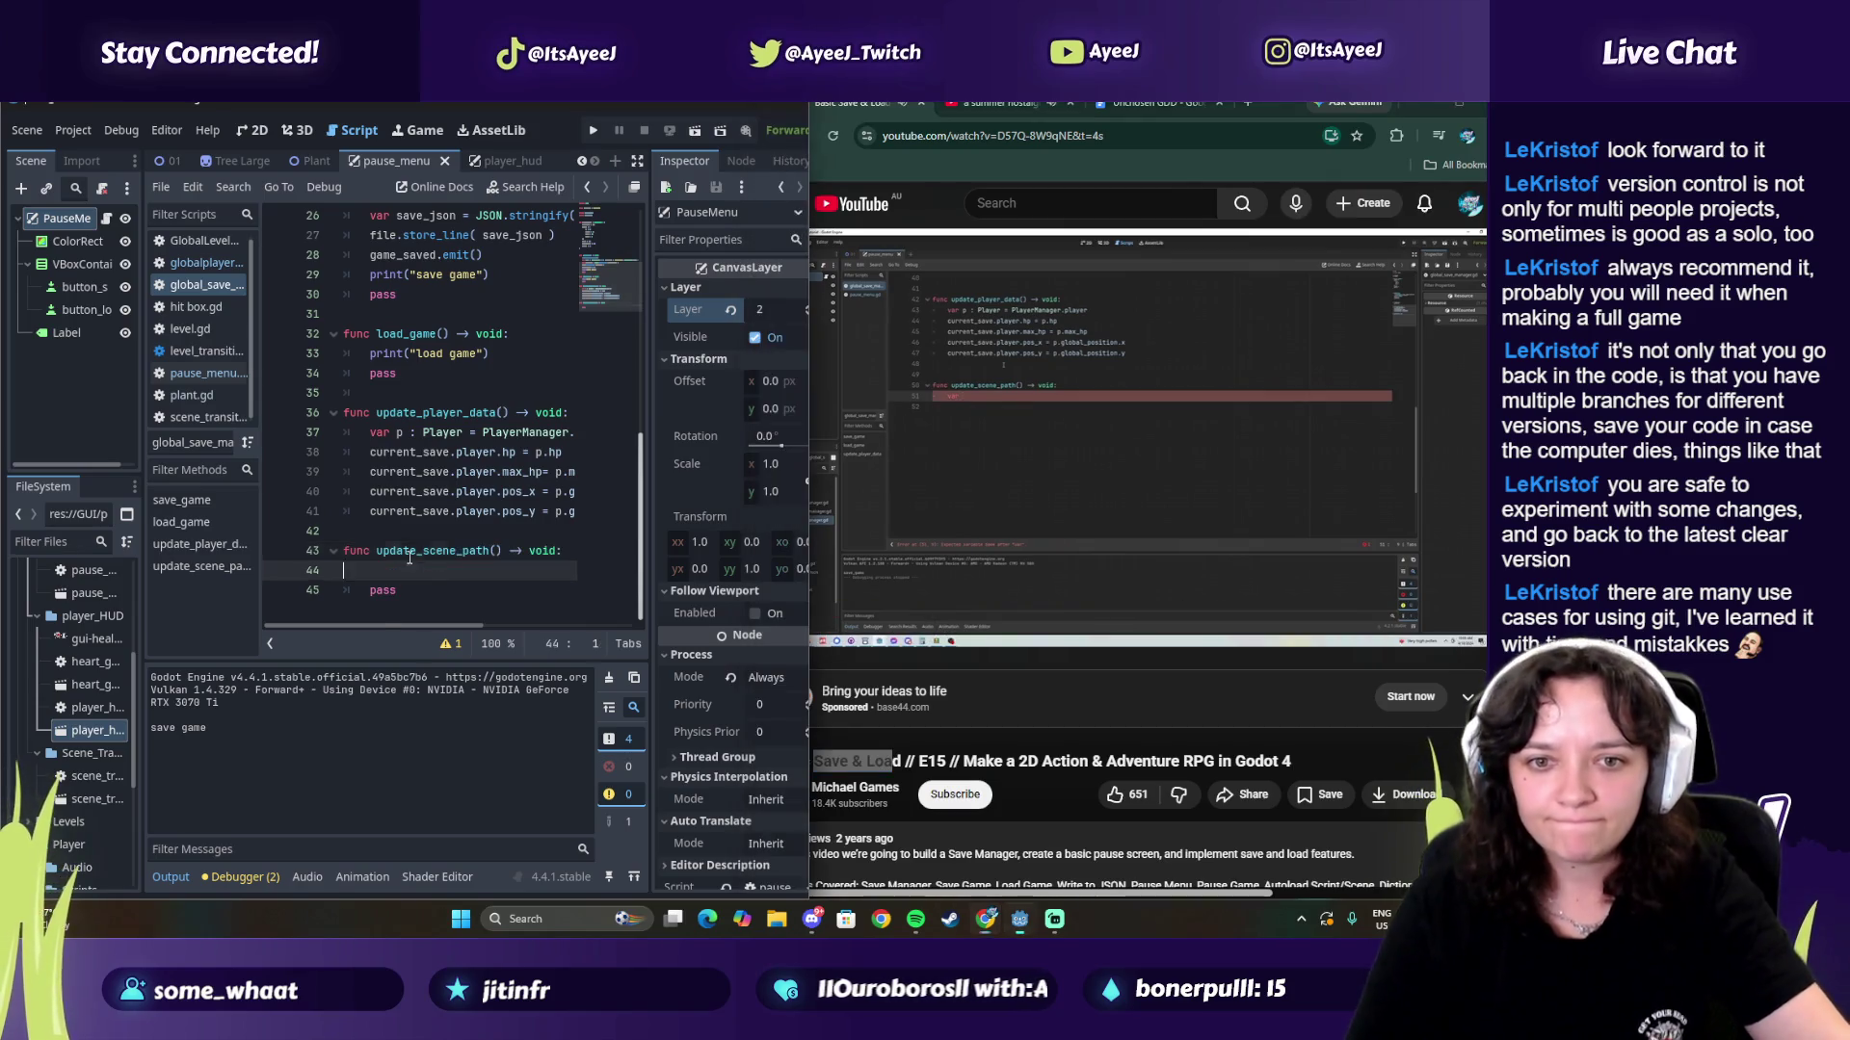
pyautogui.press('Tab')
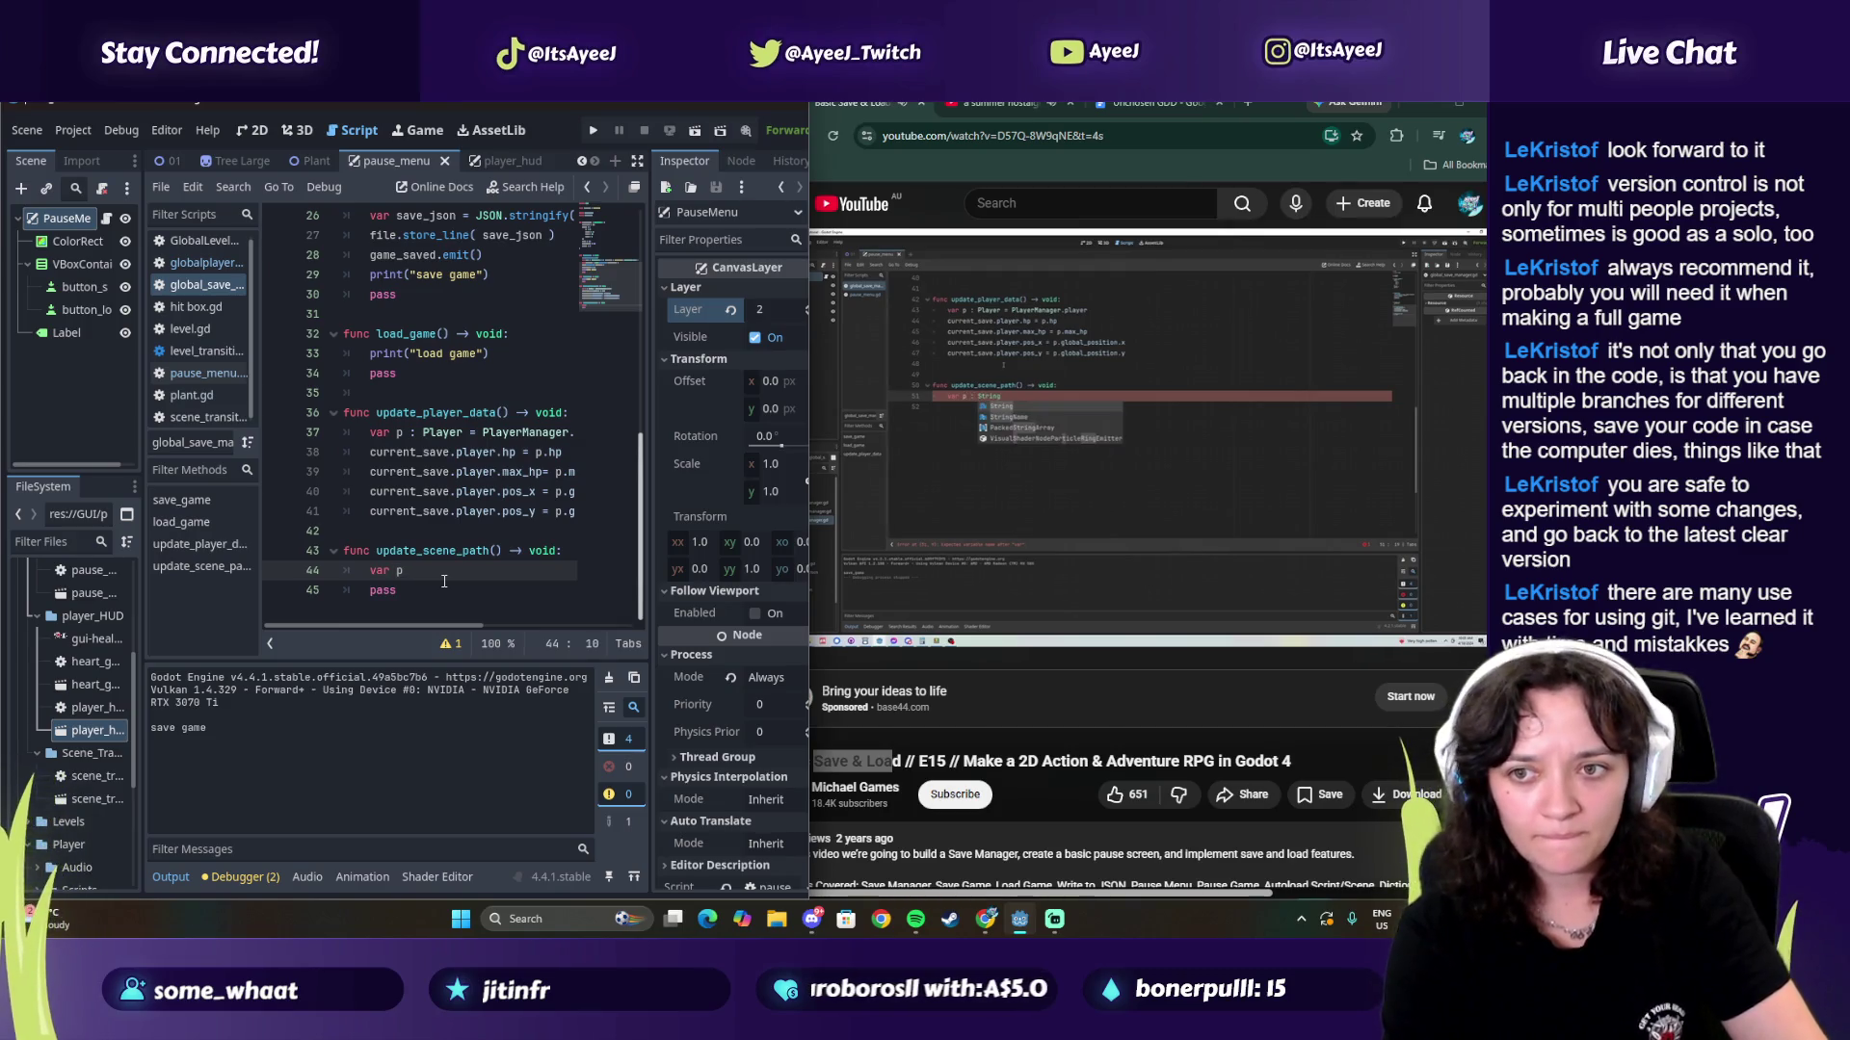
pyautogui.write(' : String')
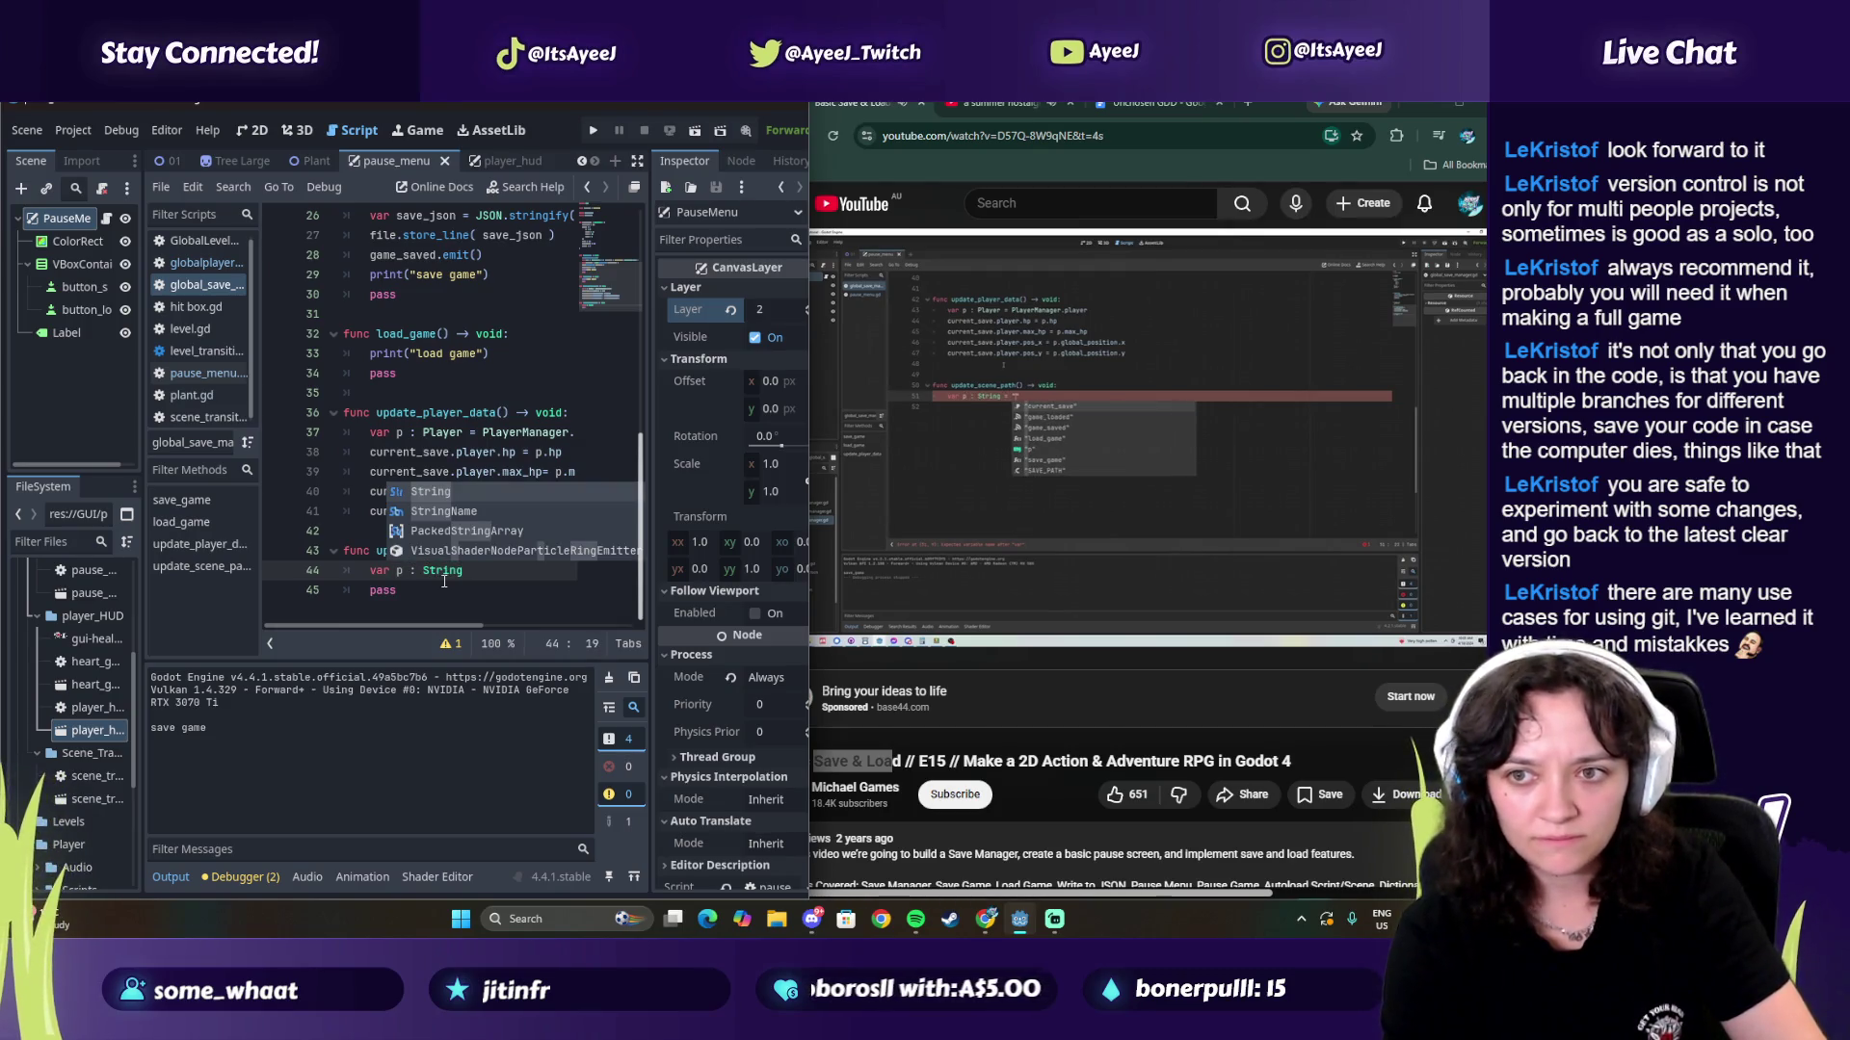
pyautogui.write(' = ')
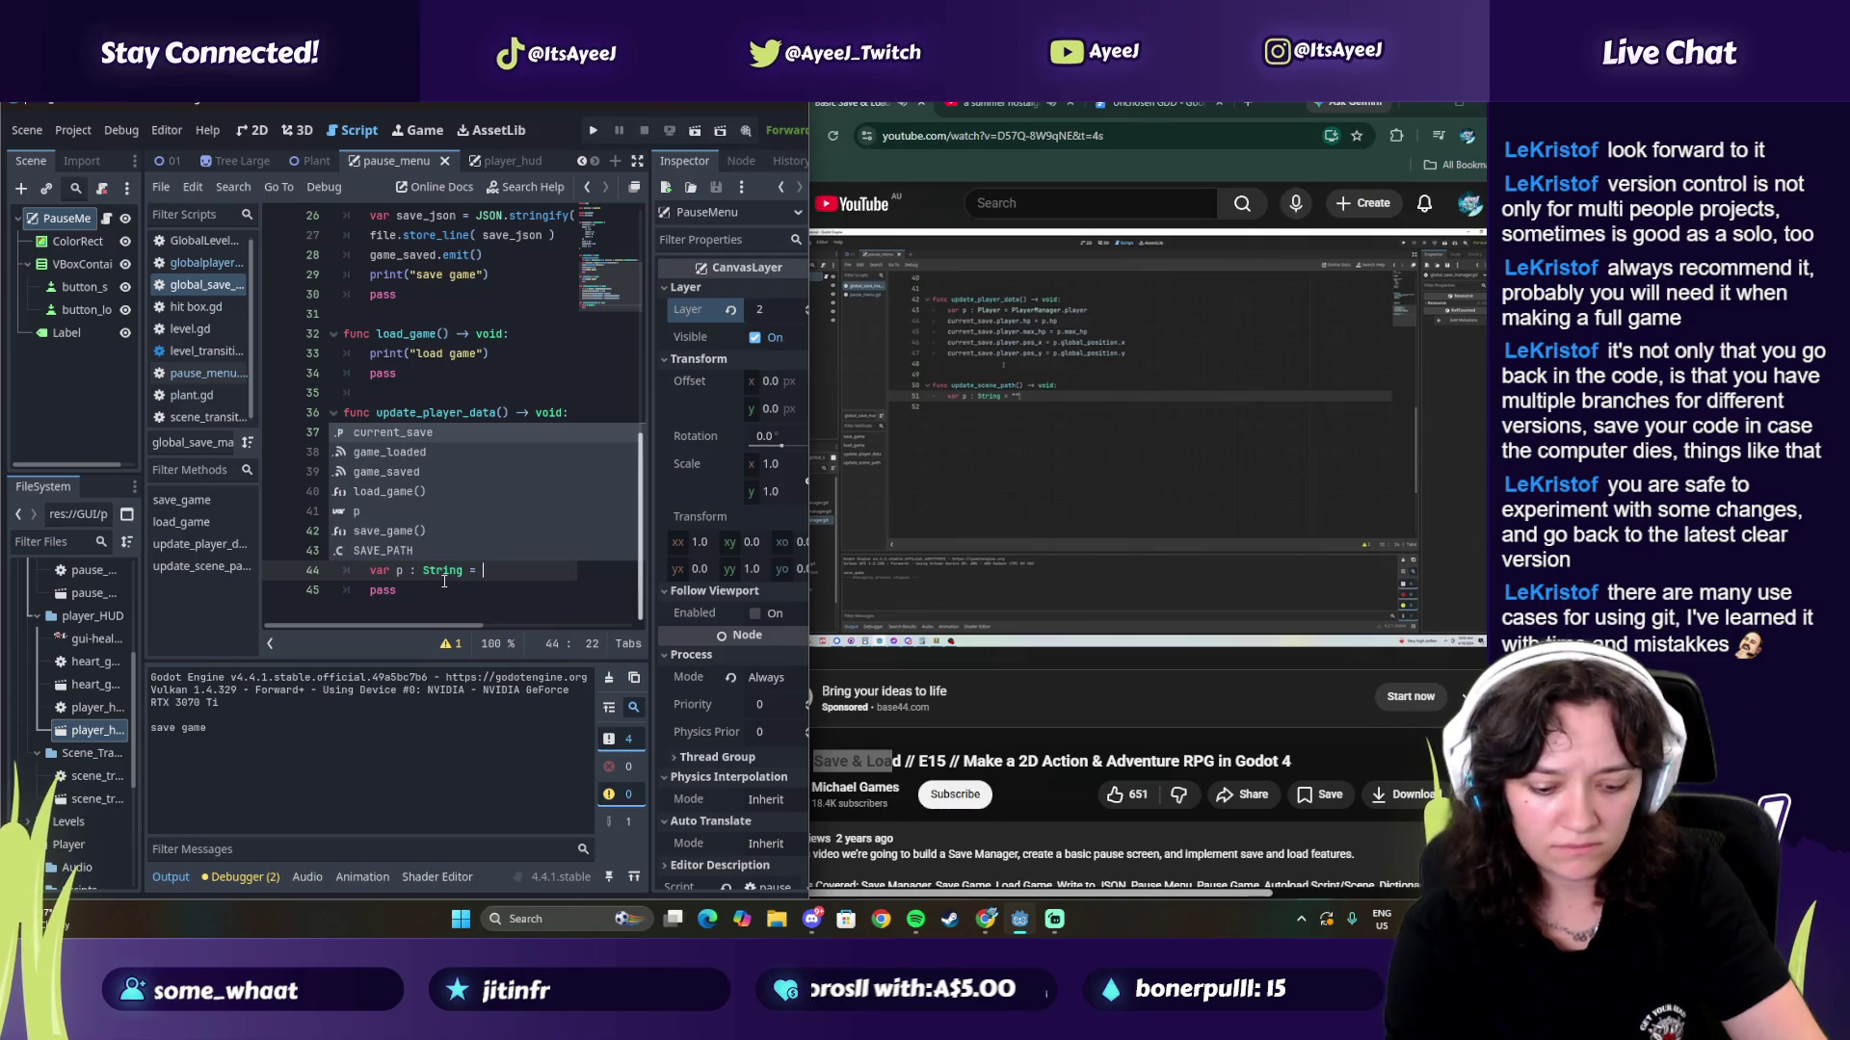
pyautogui.write('"')
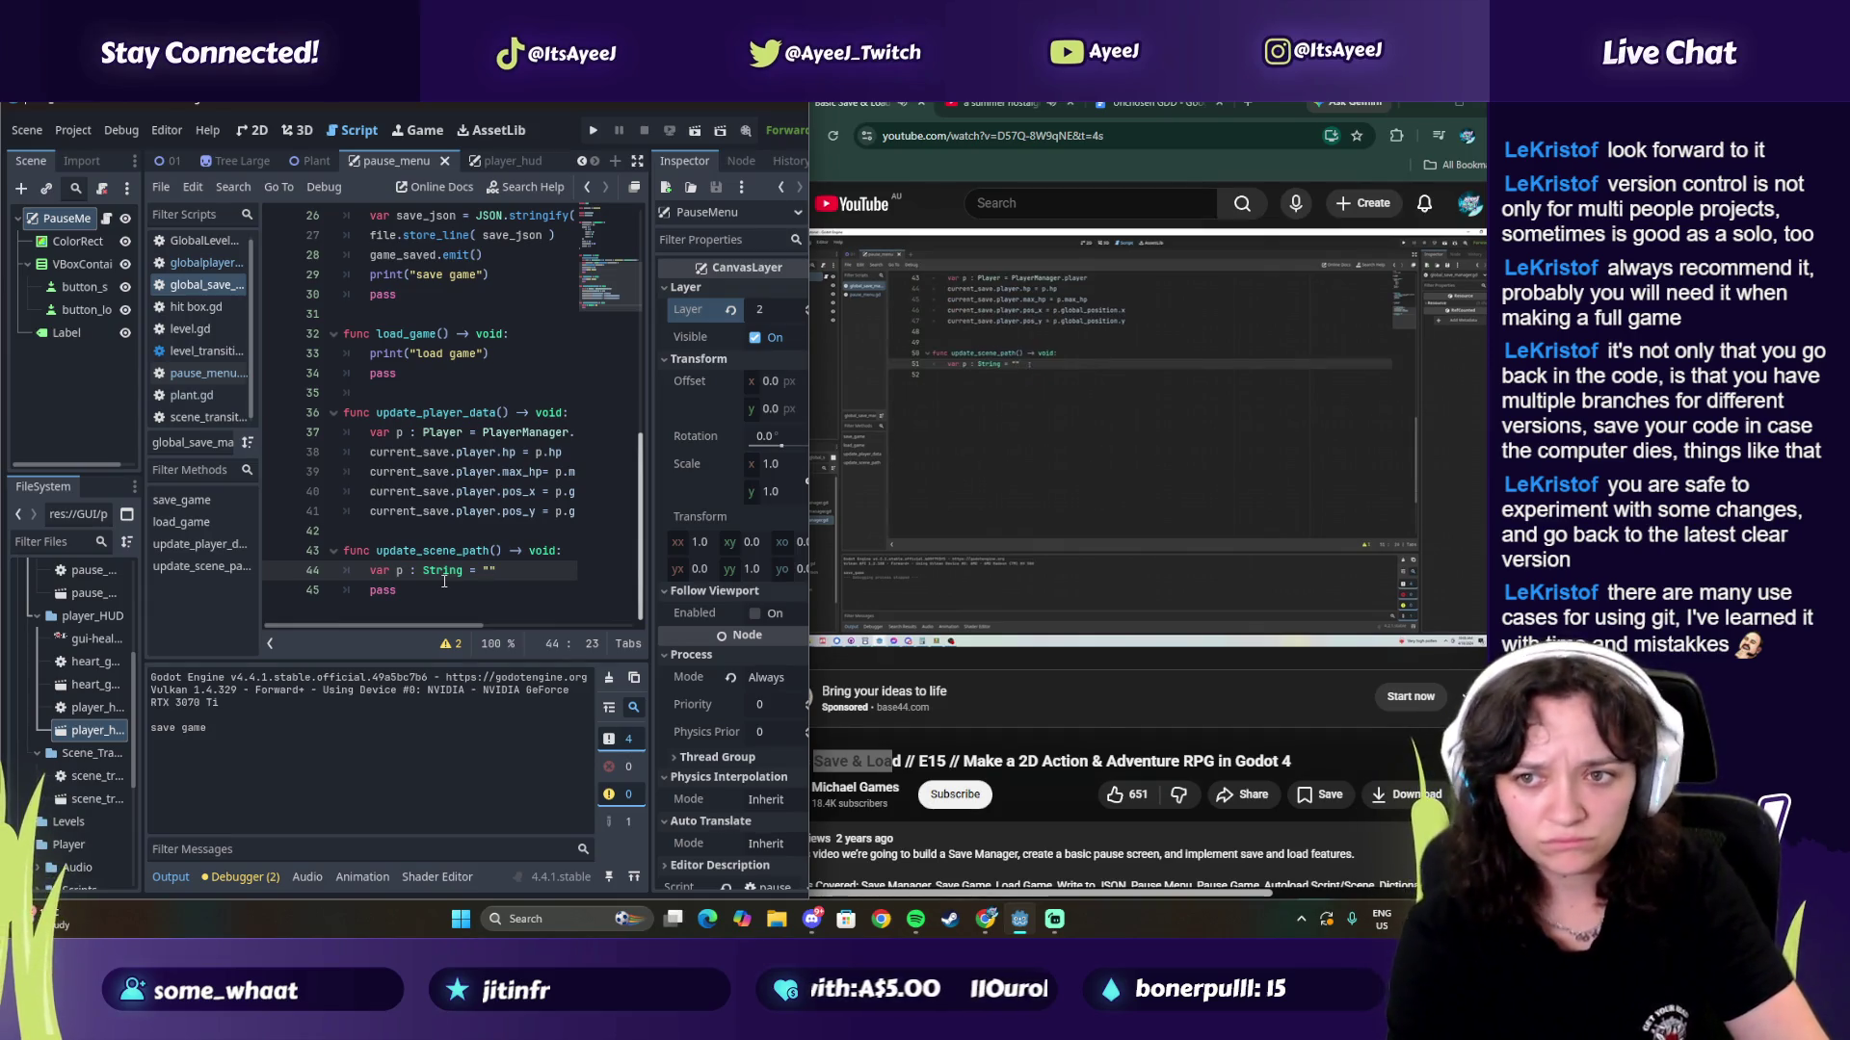
pyautogui.press('Return')
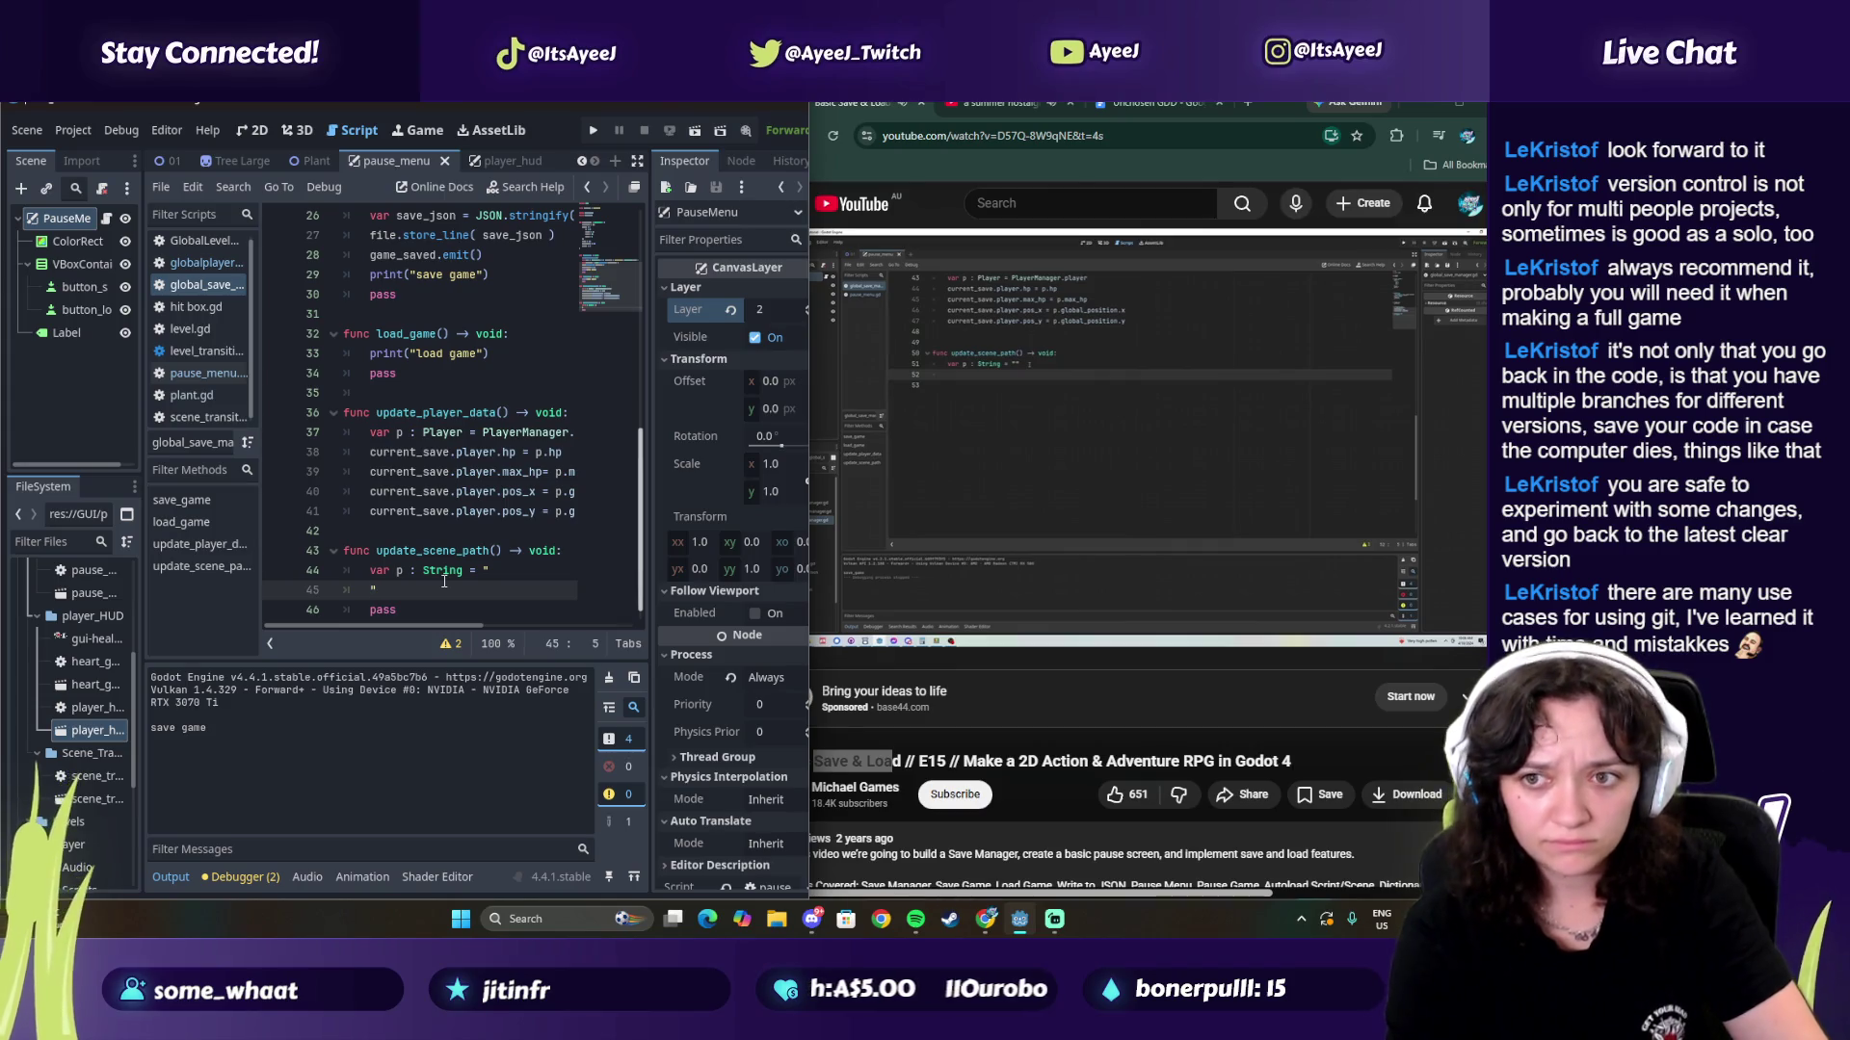
pyautogui.press('Return')
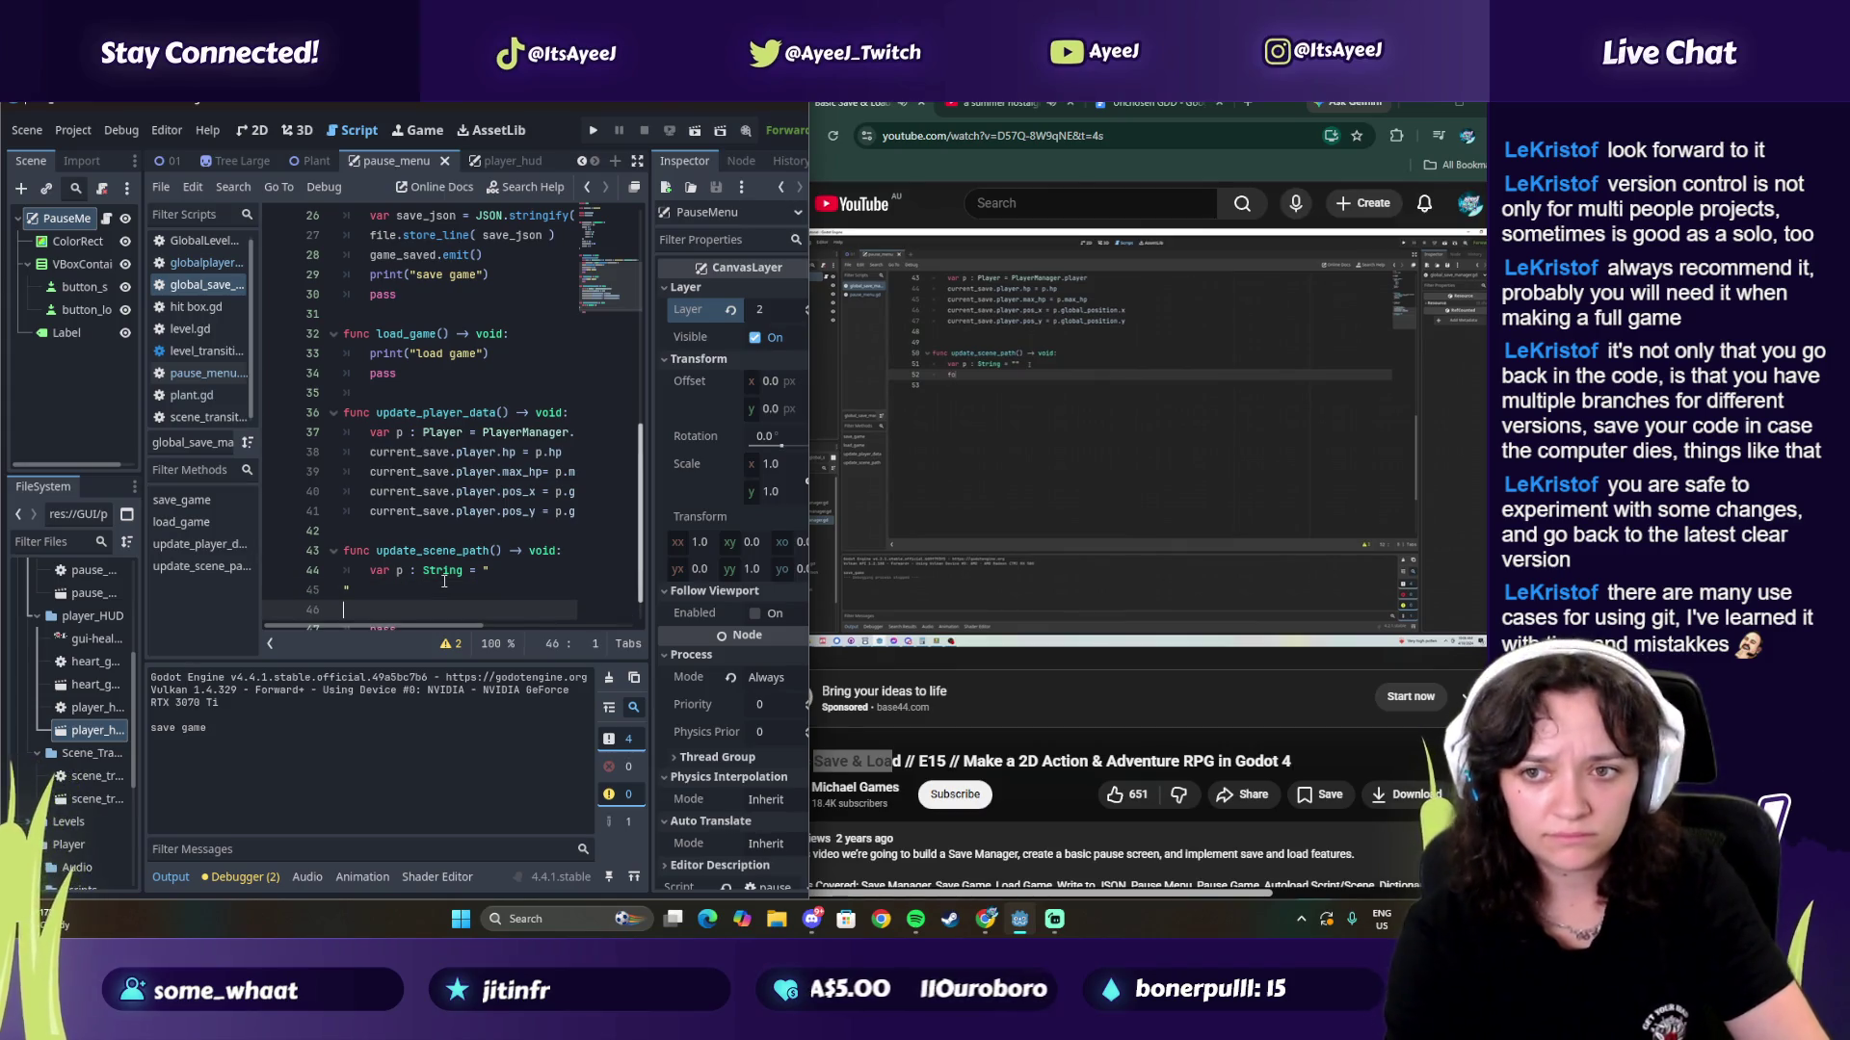
pyautogui.write('for c ')
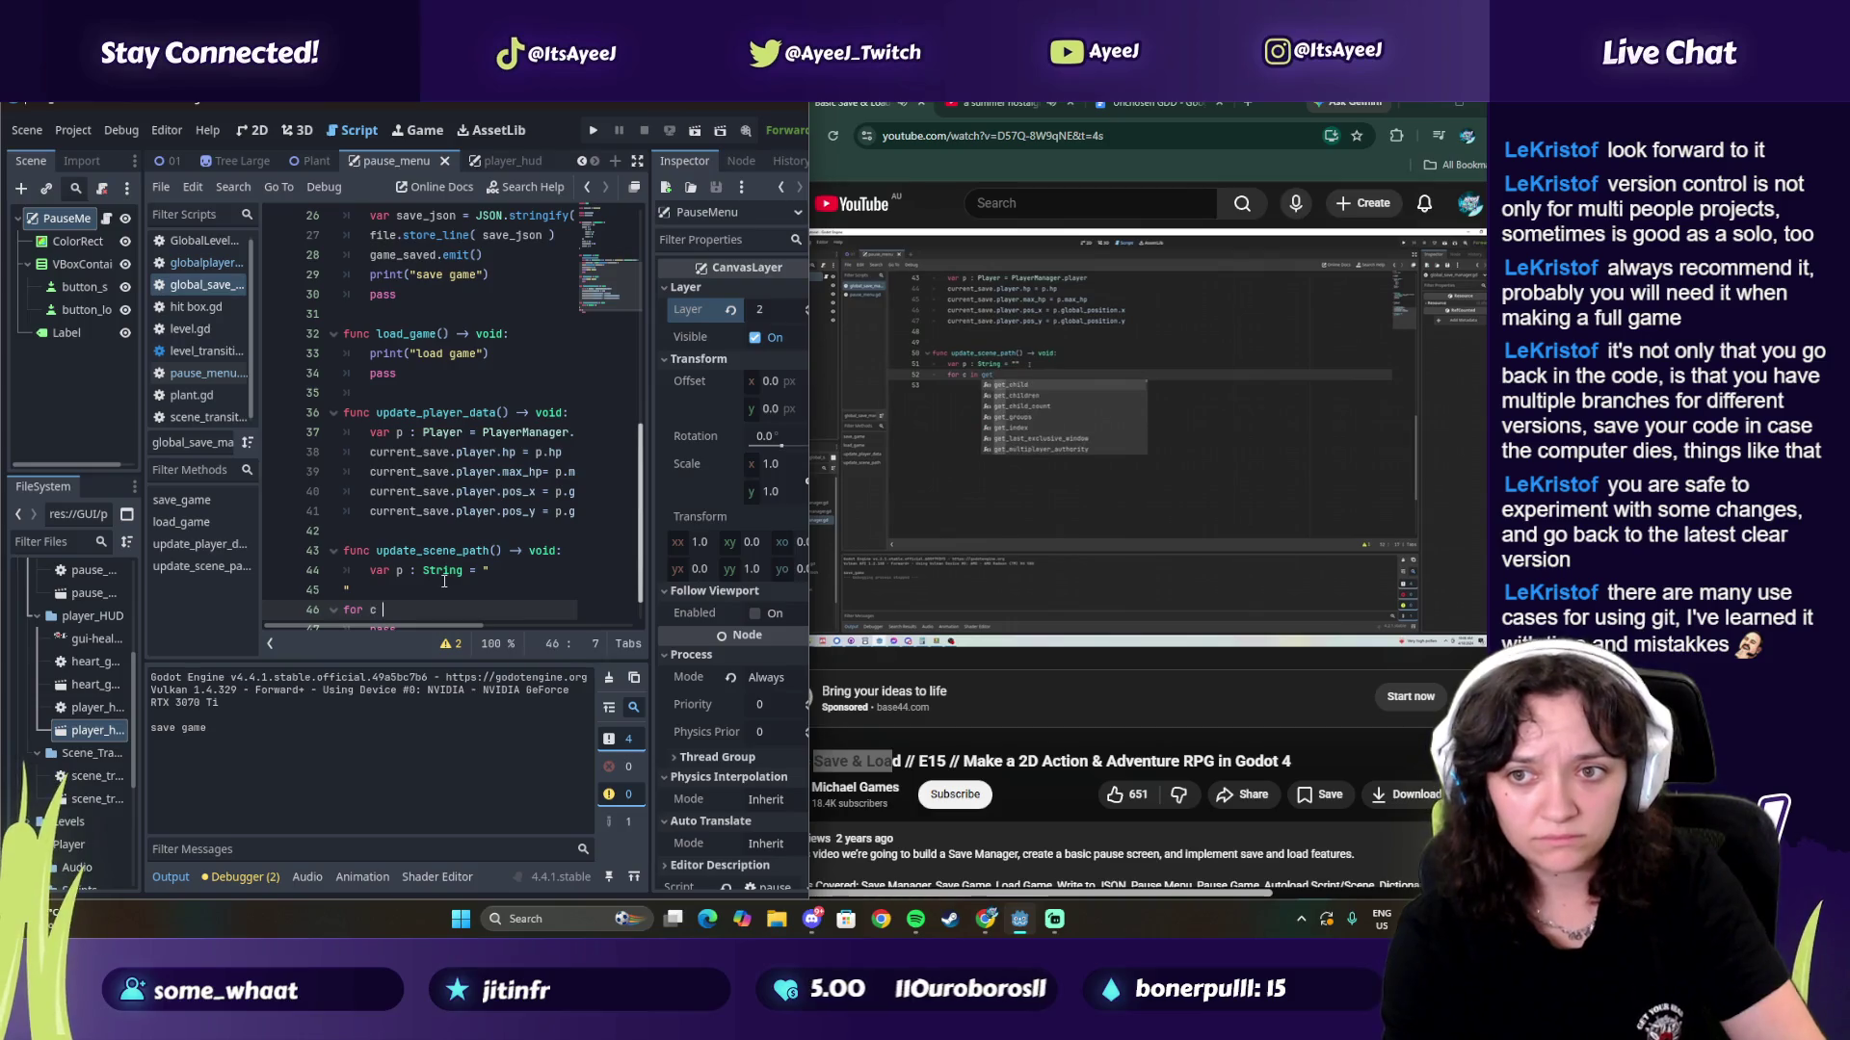
pyautogui.write('in get')
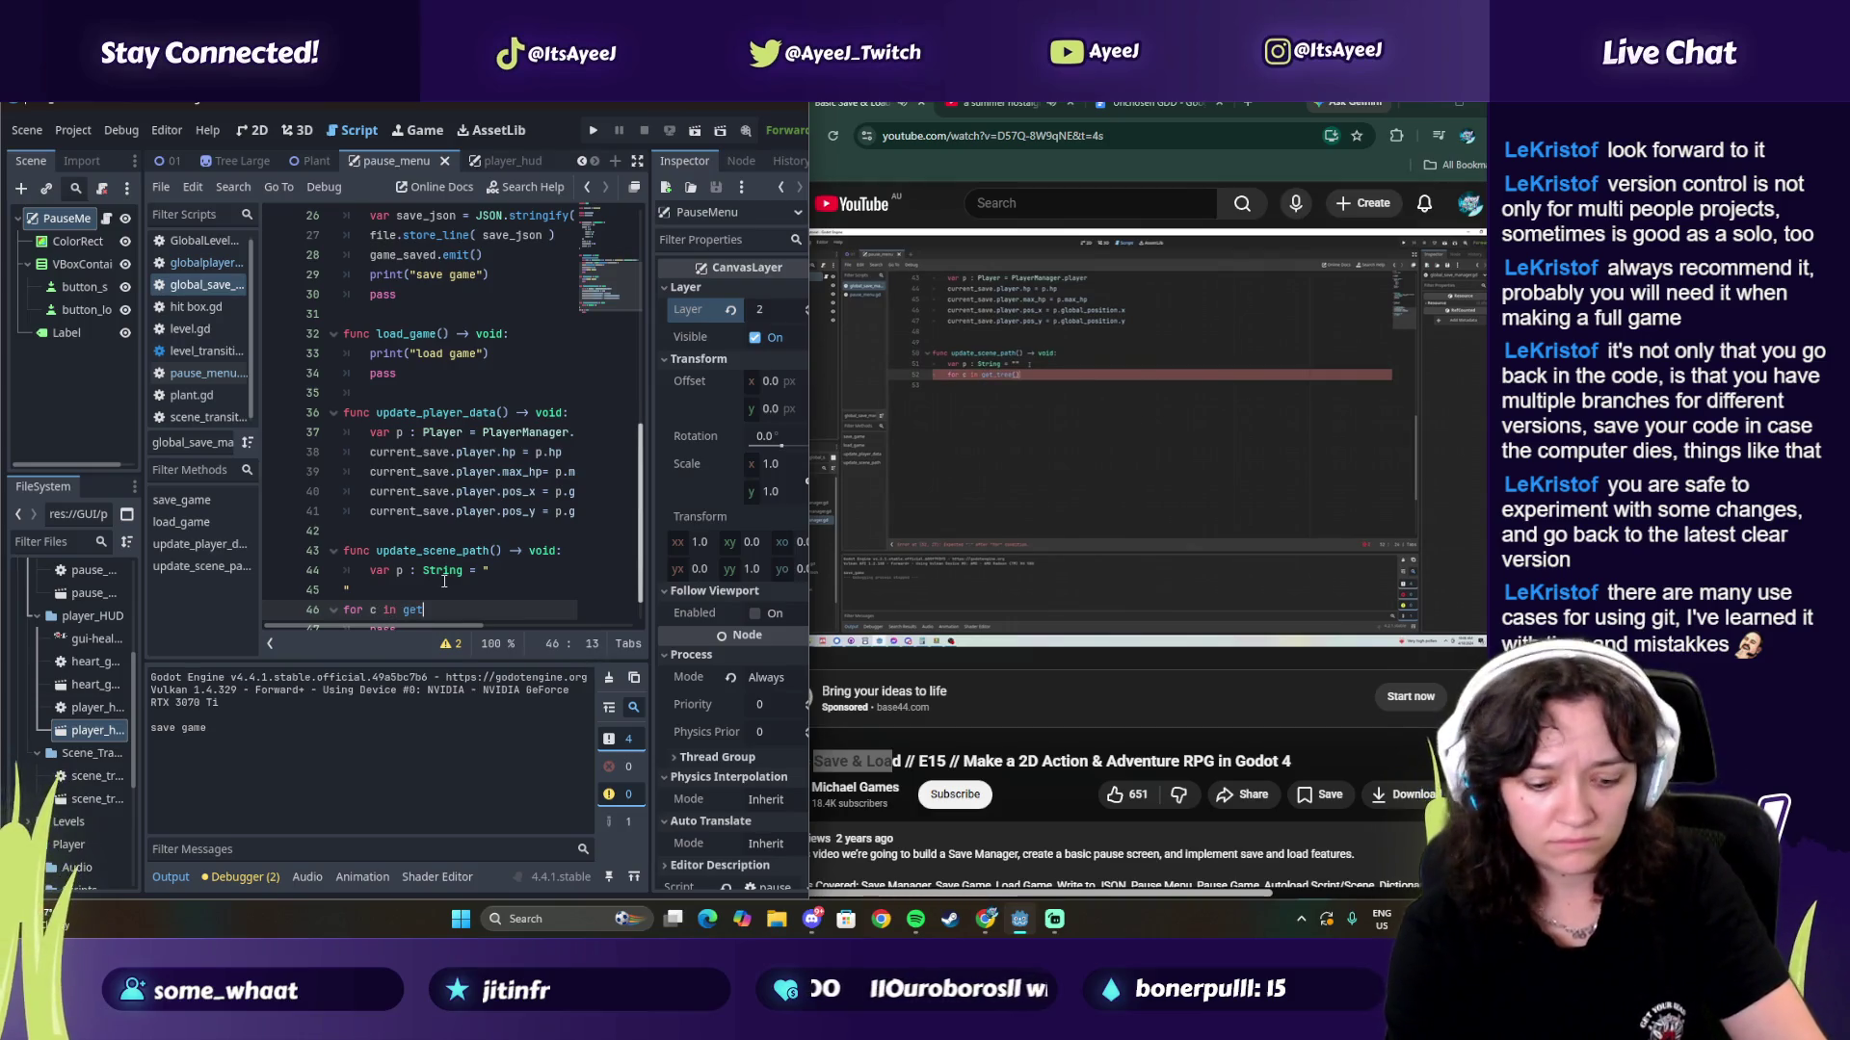
pyautogui.write('_tree()')
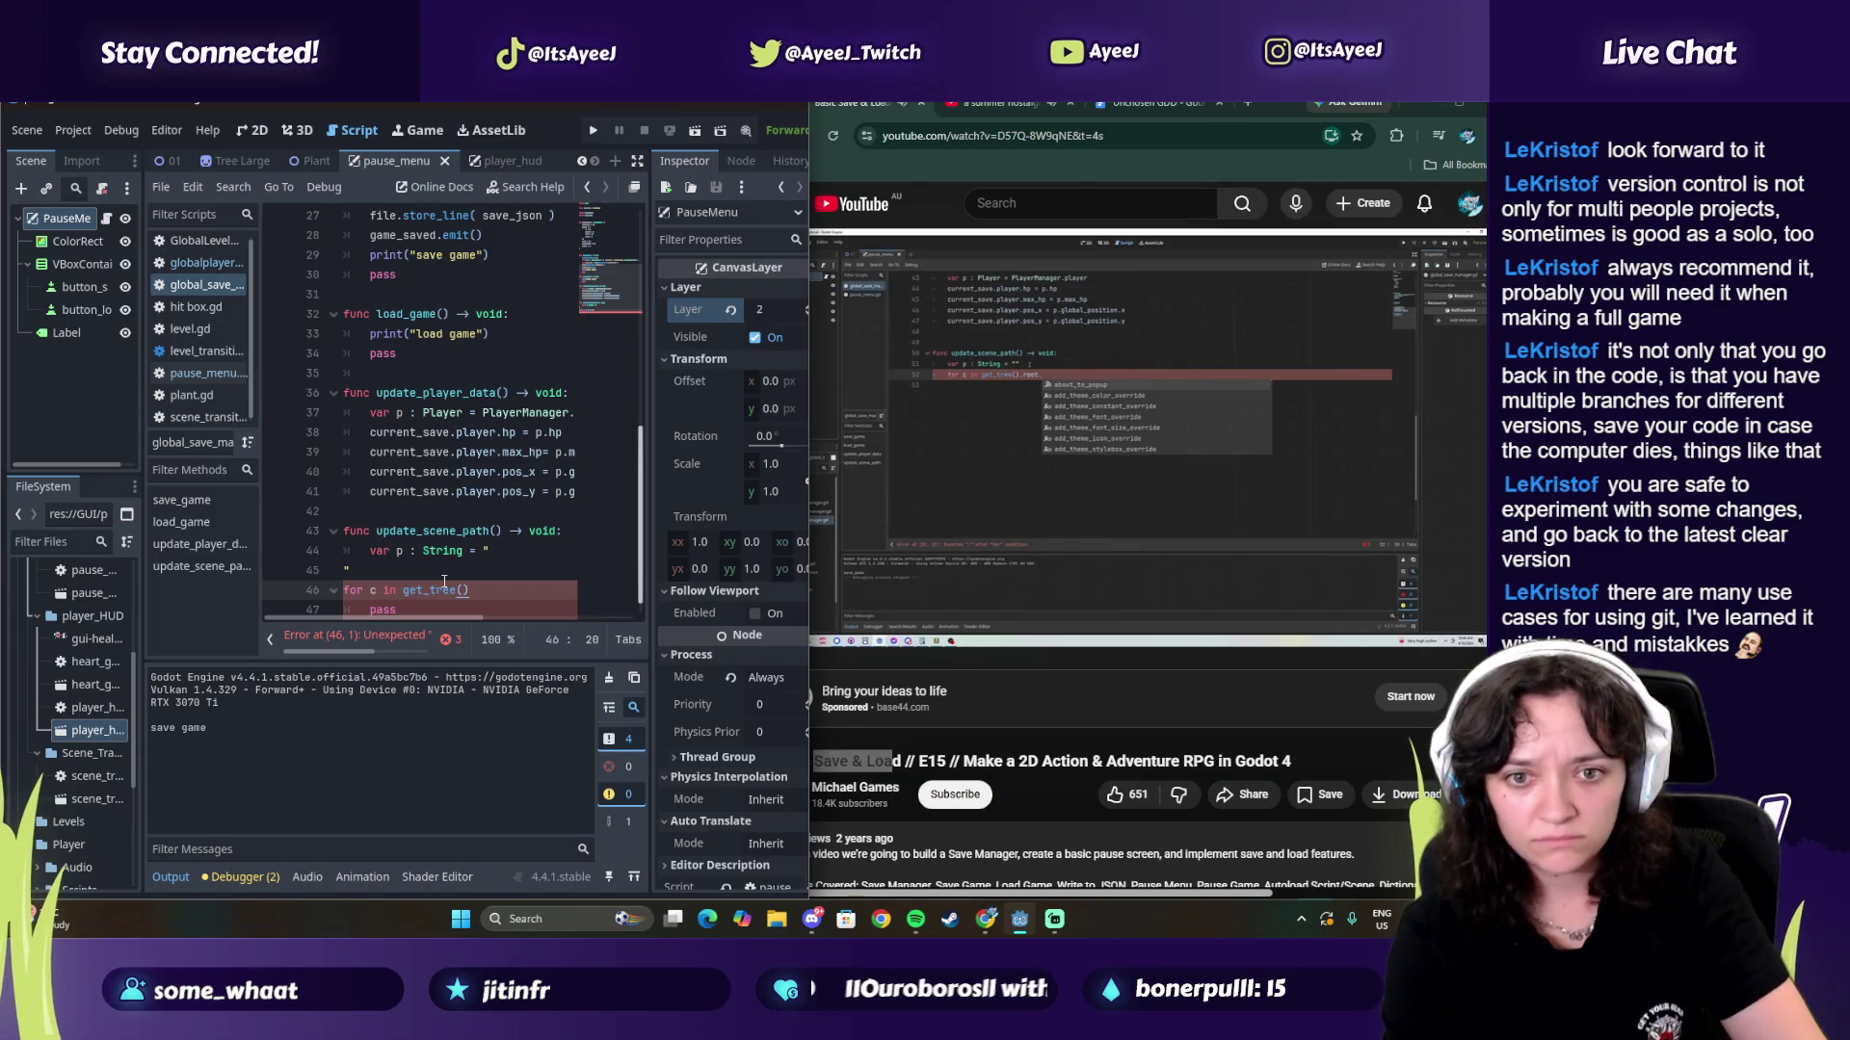
pyautogui.click(993, 493)
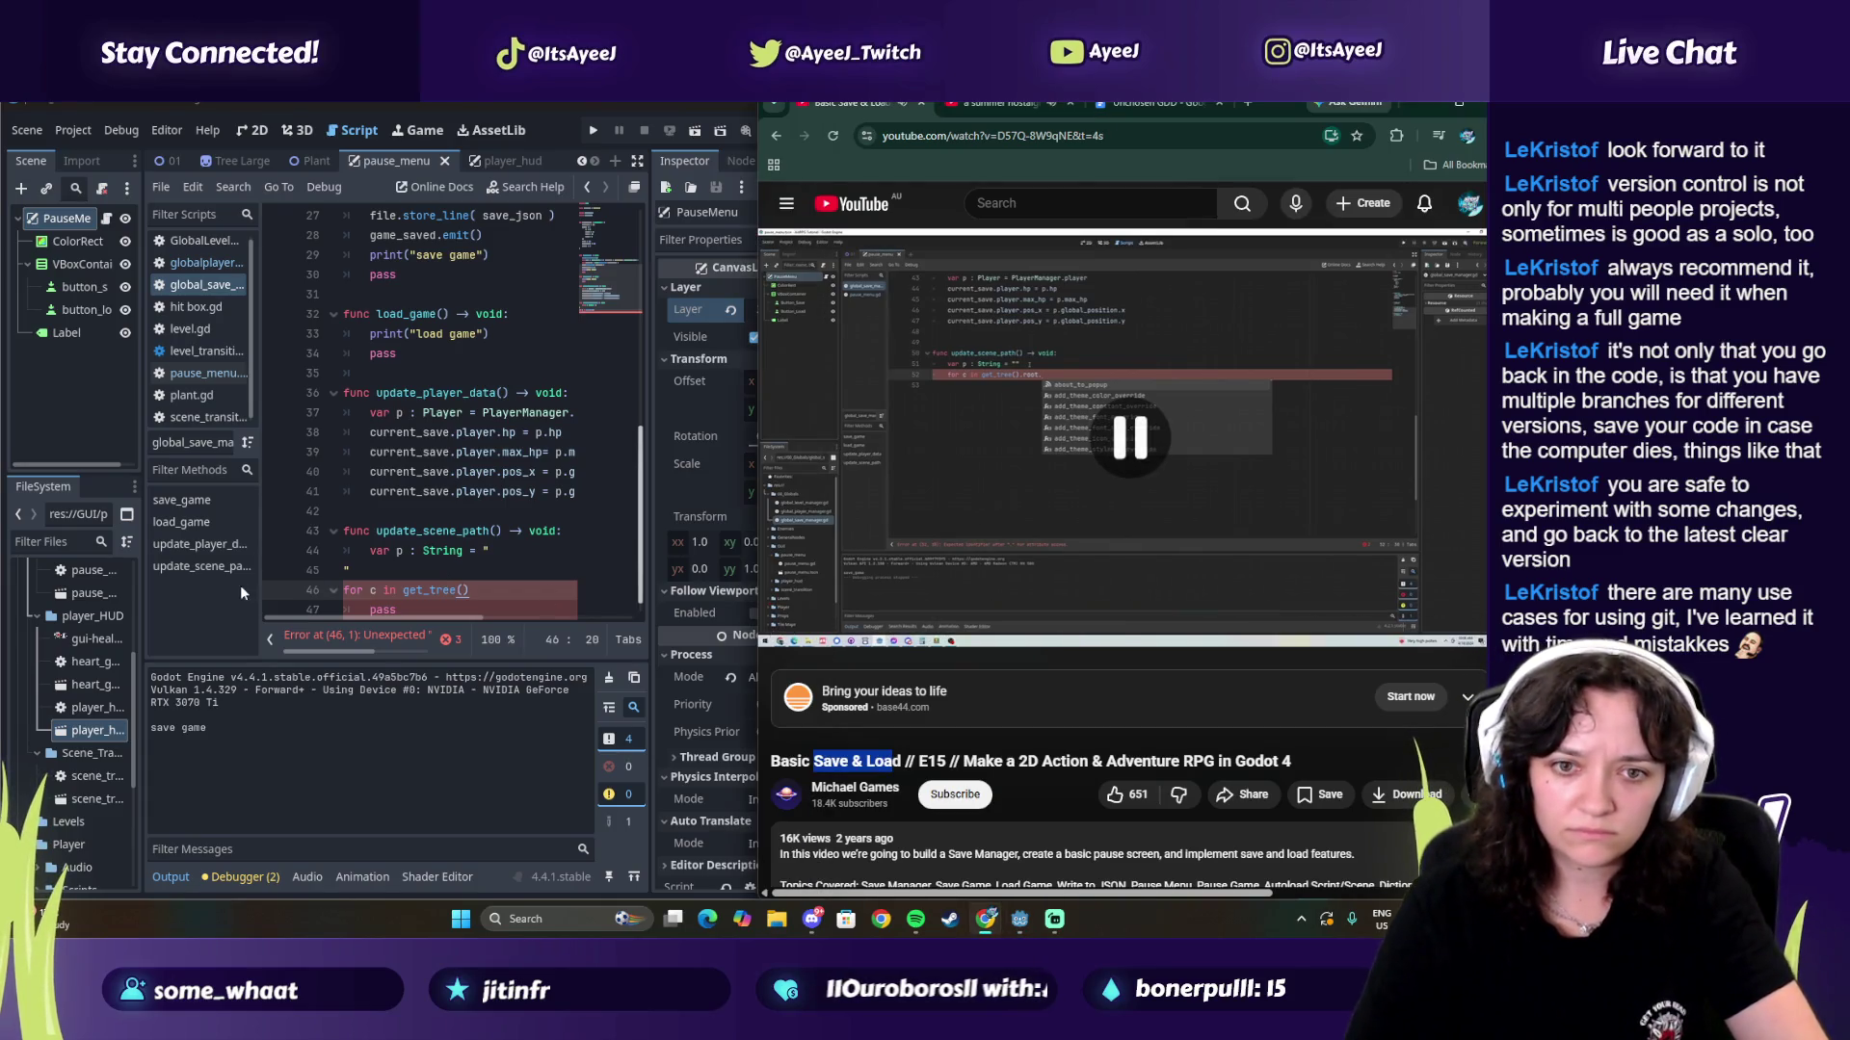
# Step: Make the loop iterate over get_tree().root.get_children()
pyautogui.click(343, 566)
pyautogui.press('BackSpace')
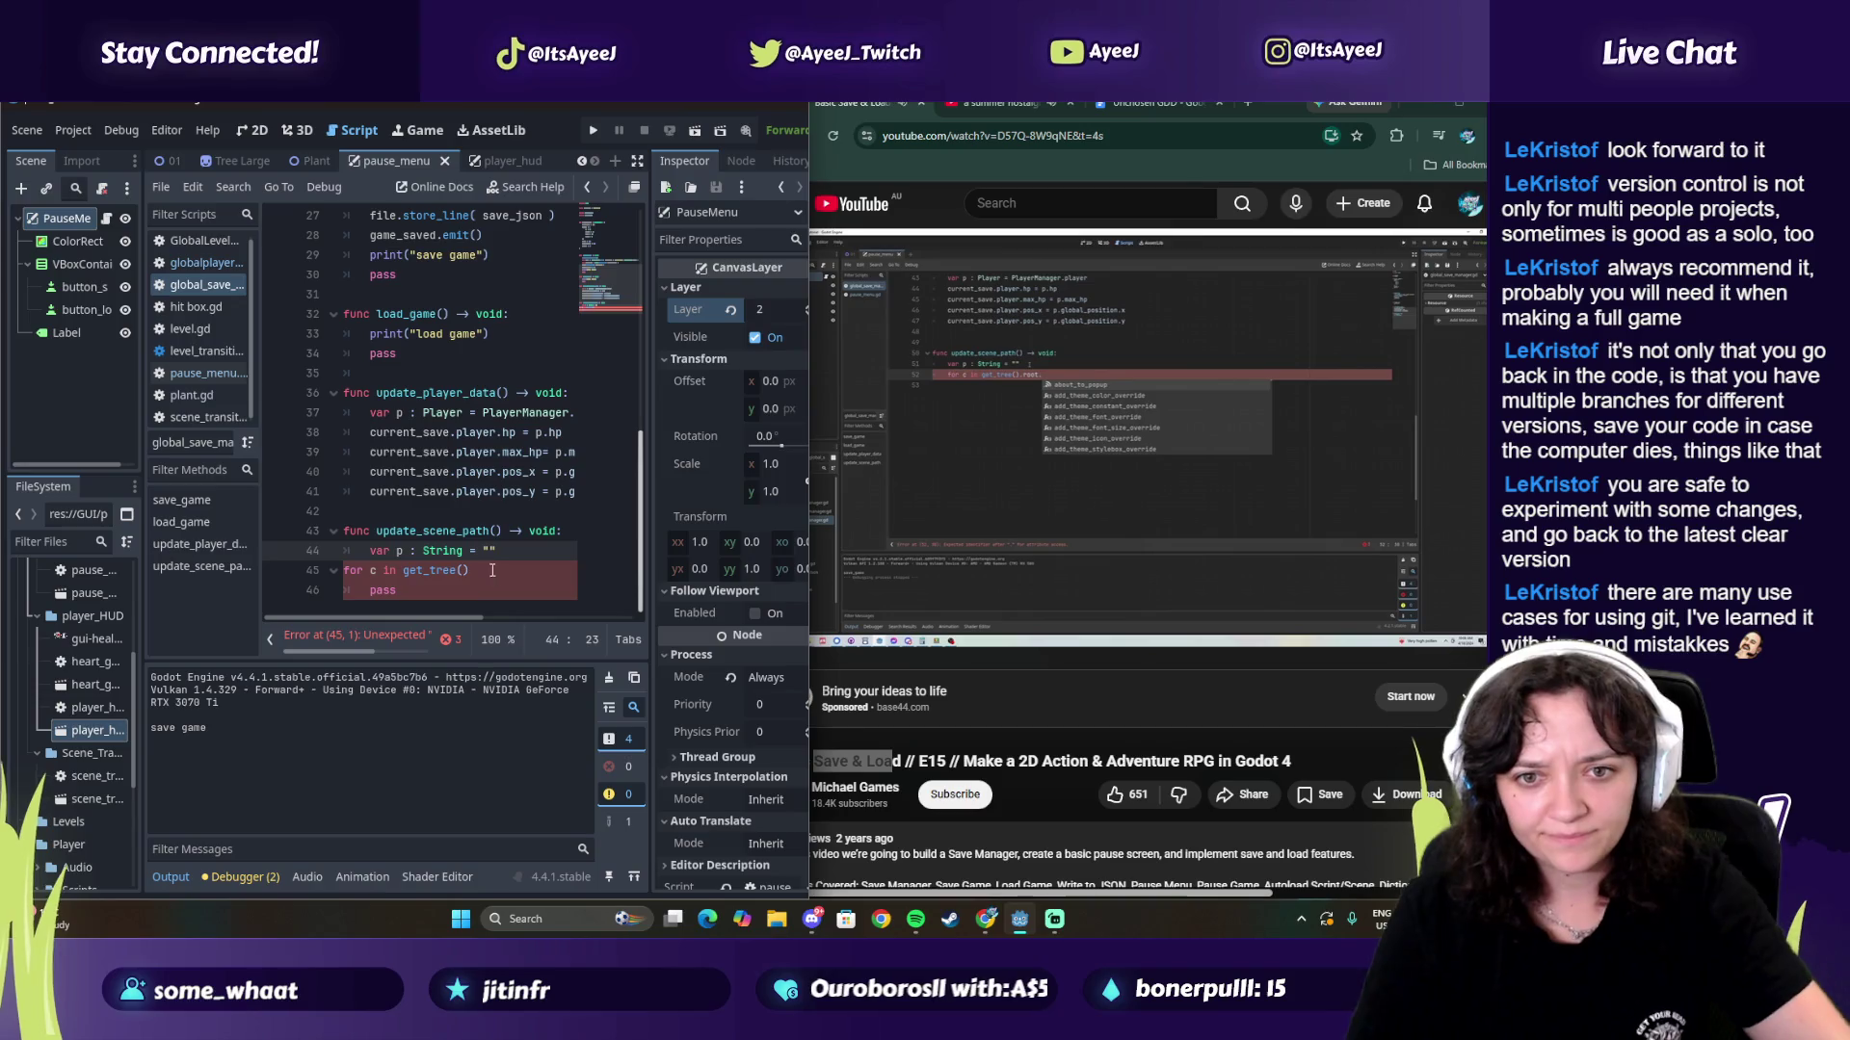
pyautogui.click(490, 568)
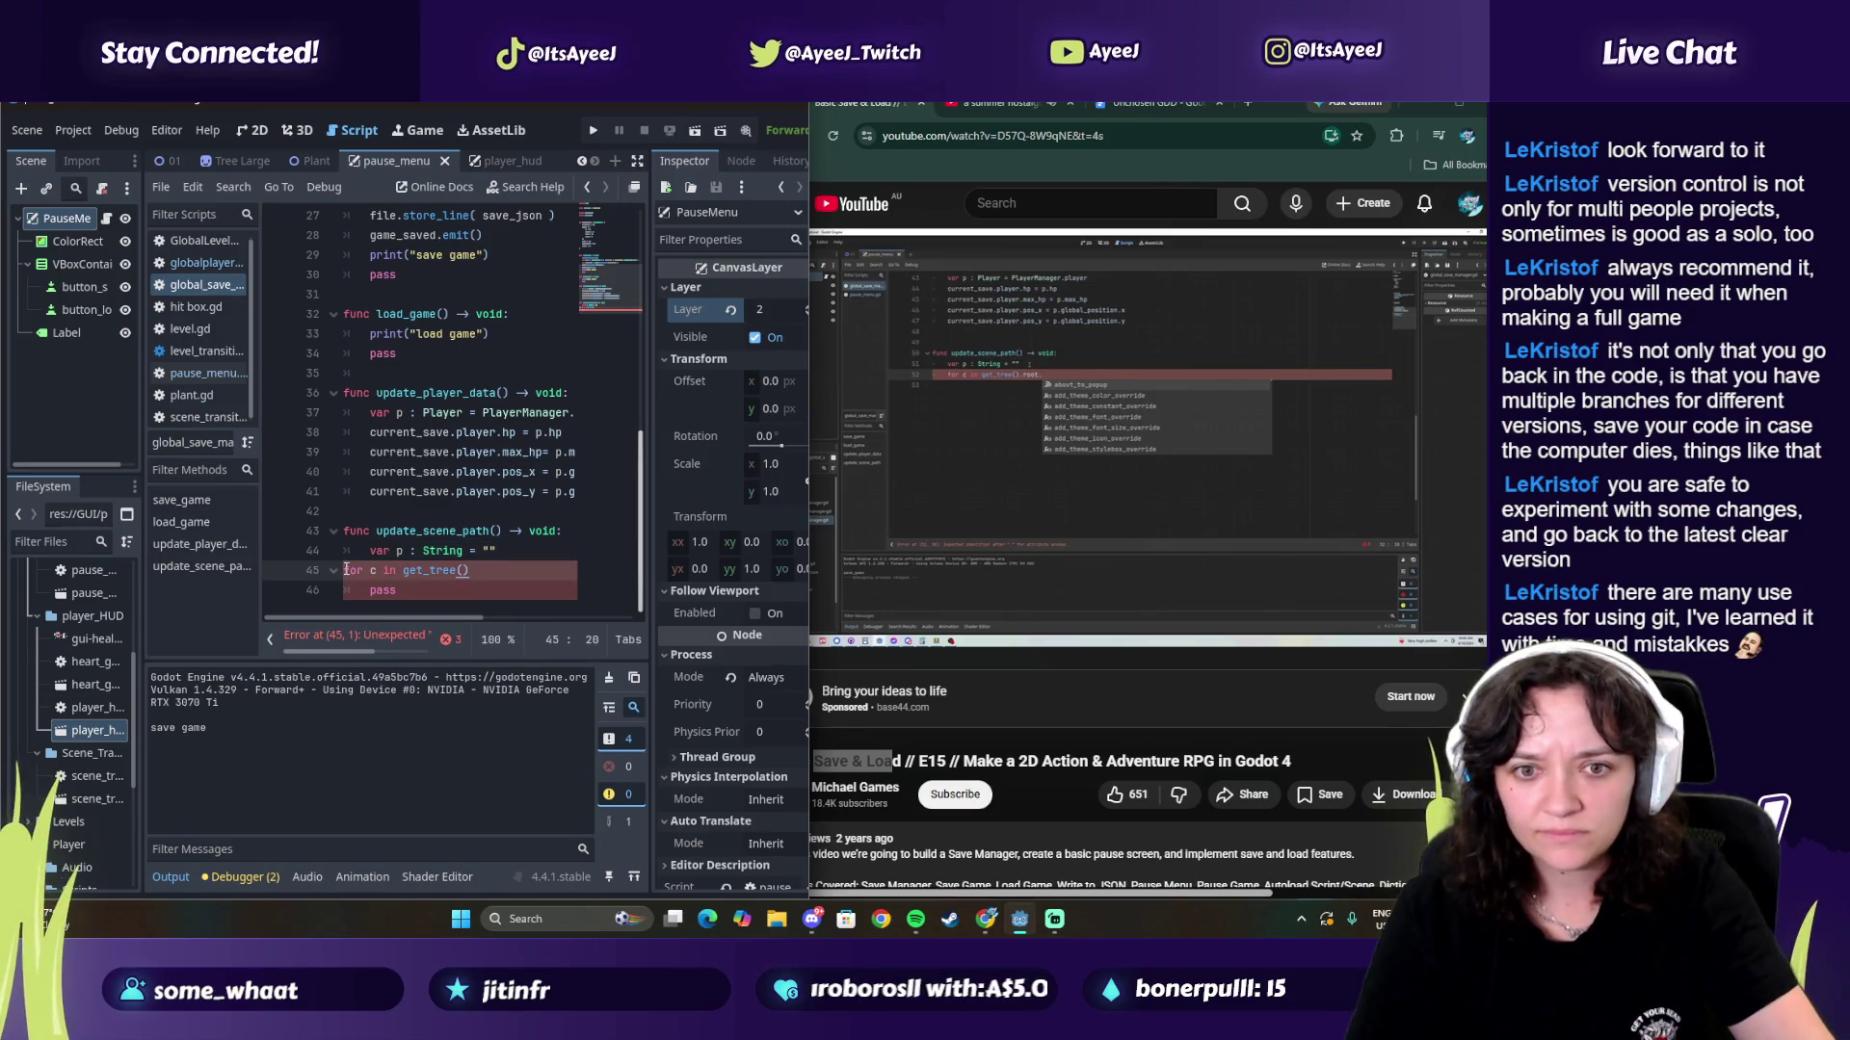
pyautogui.click(530, 566)
pyautogui.click(1023, 449)
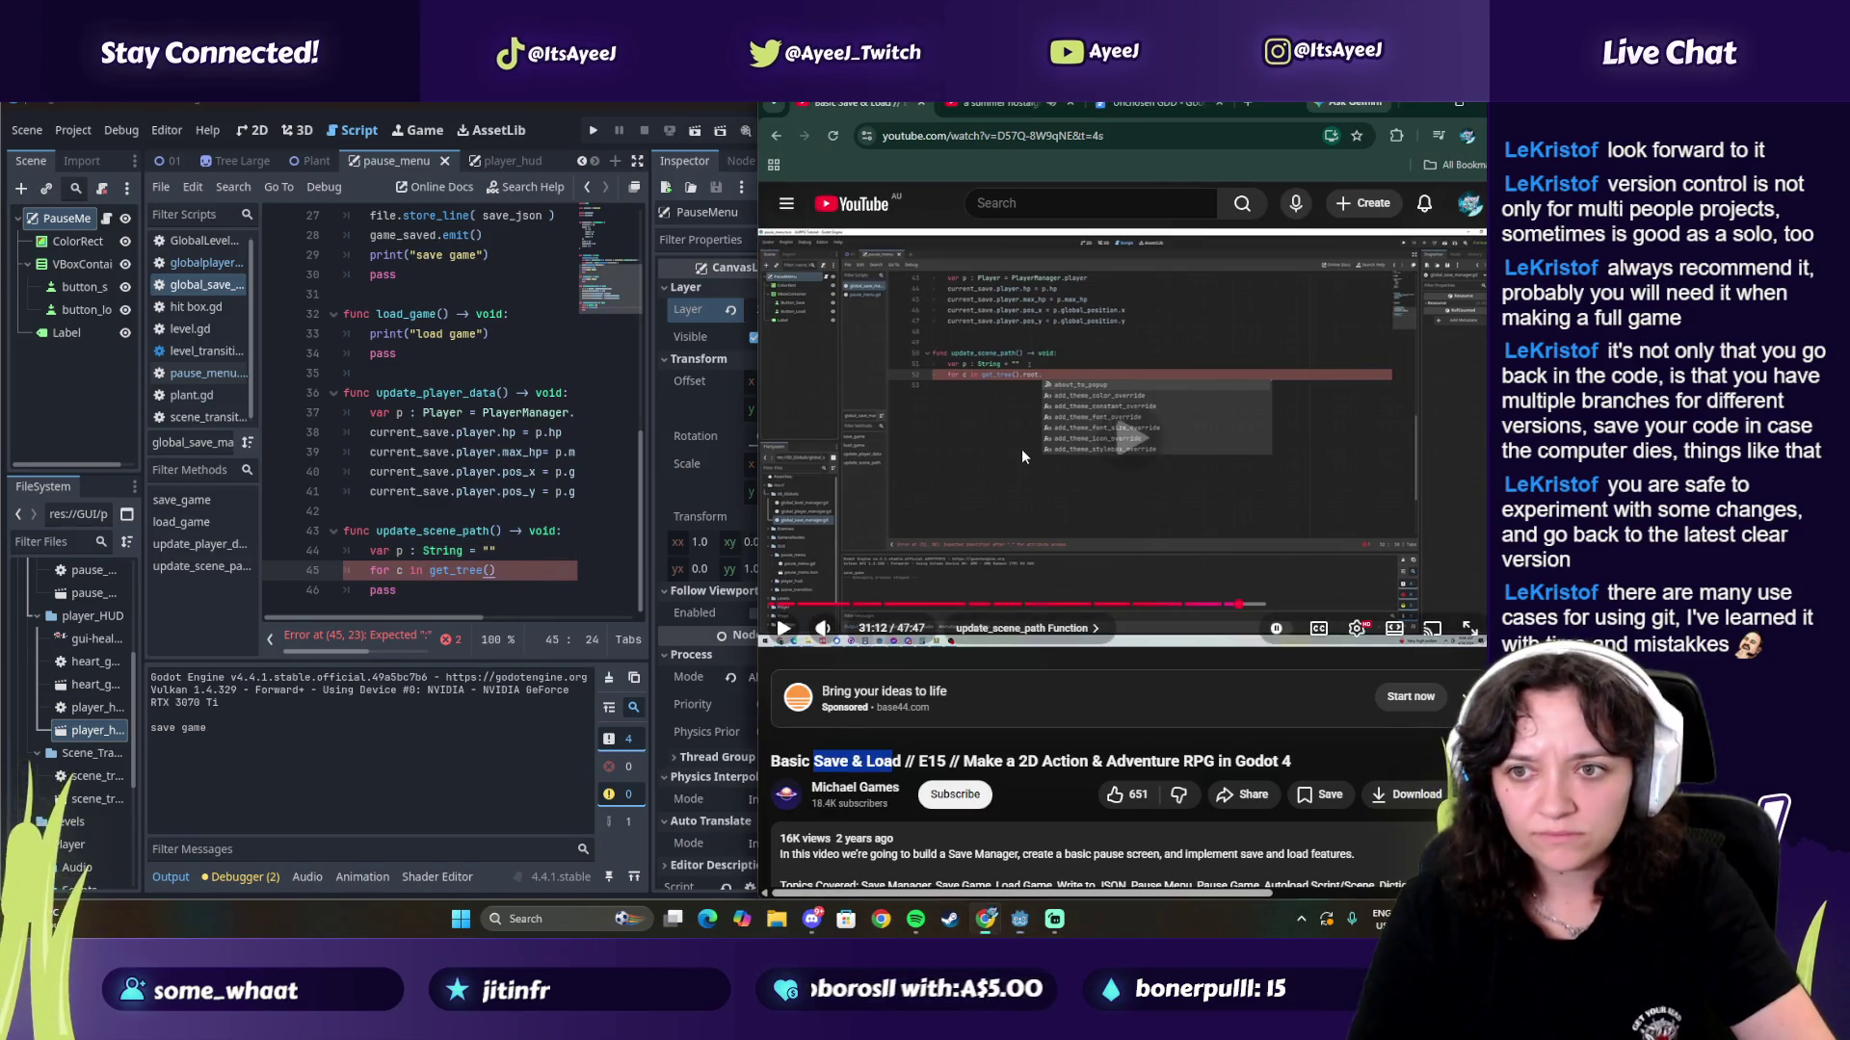
pyautogui.click(564, 626)
pyautogui.write('.')
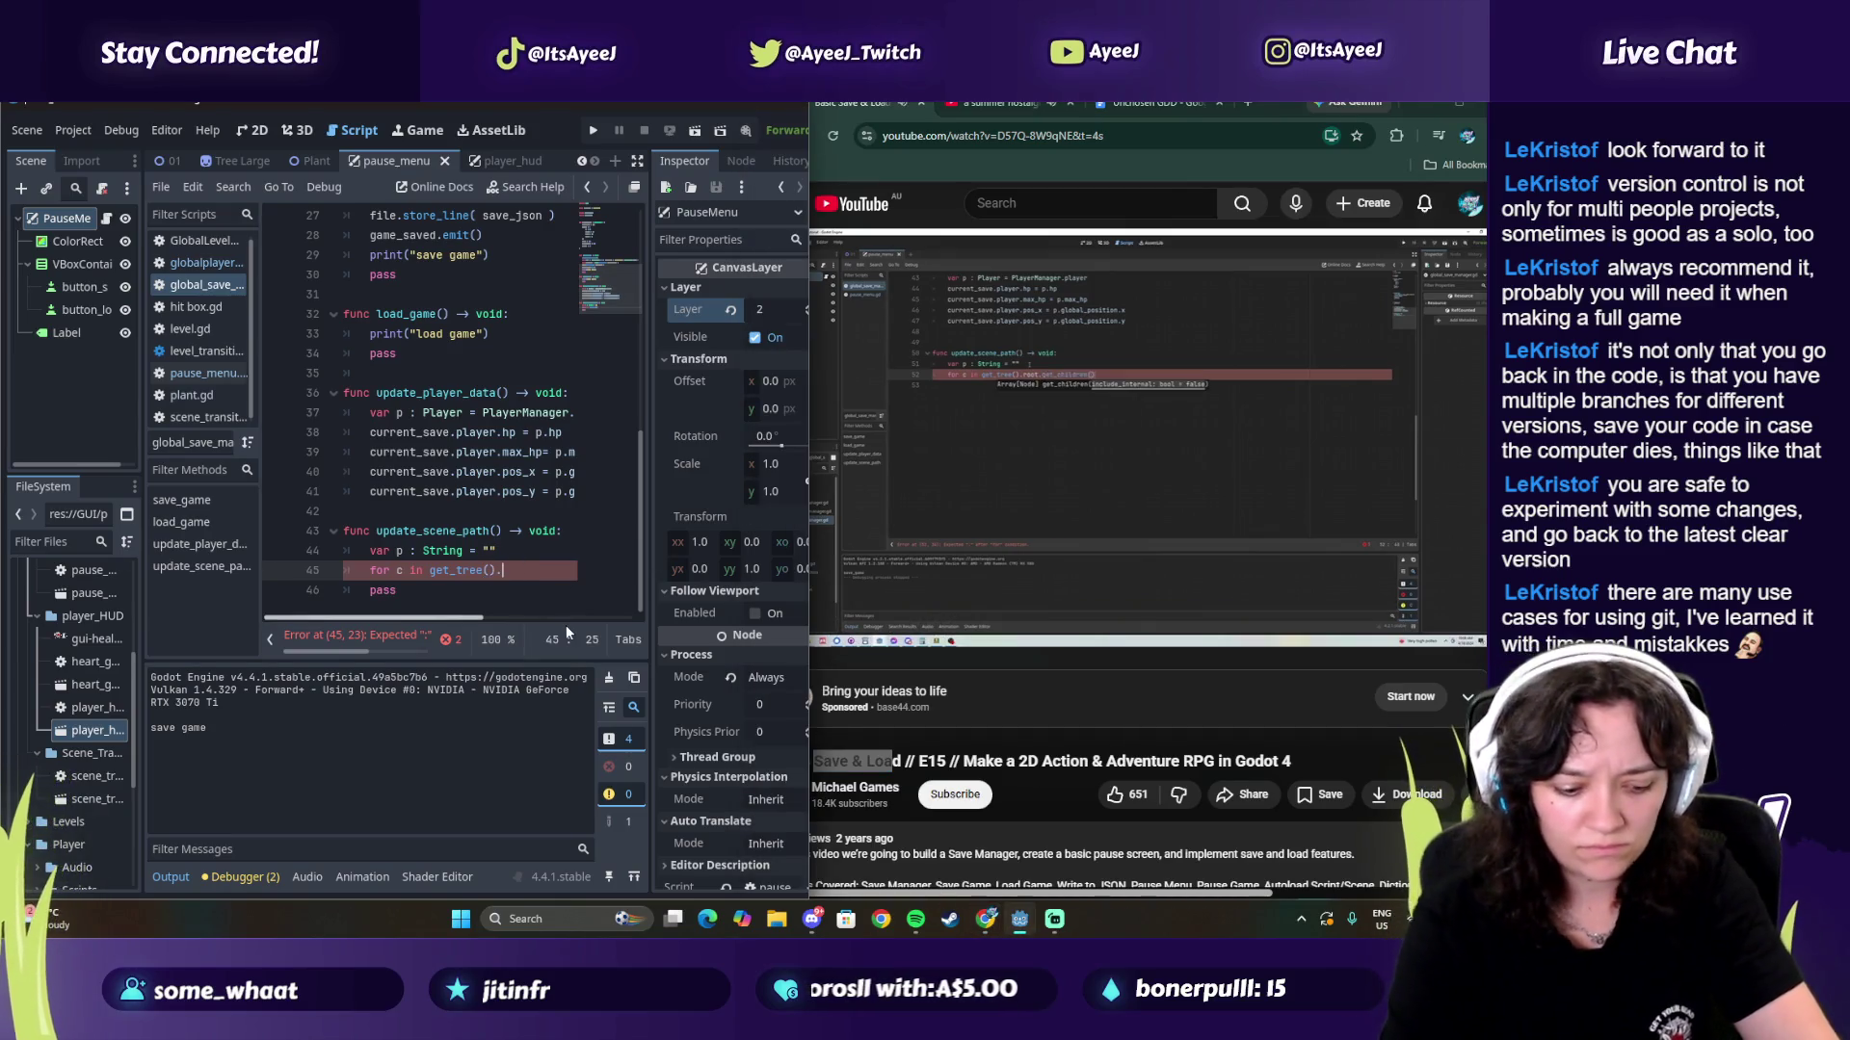
pyautogui.write('root.get')
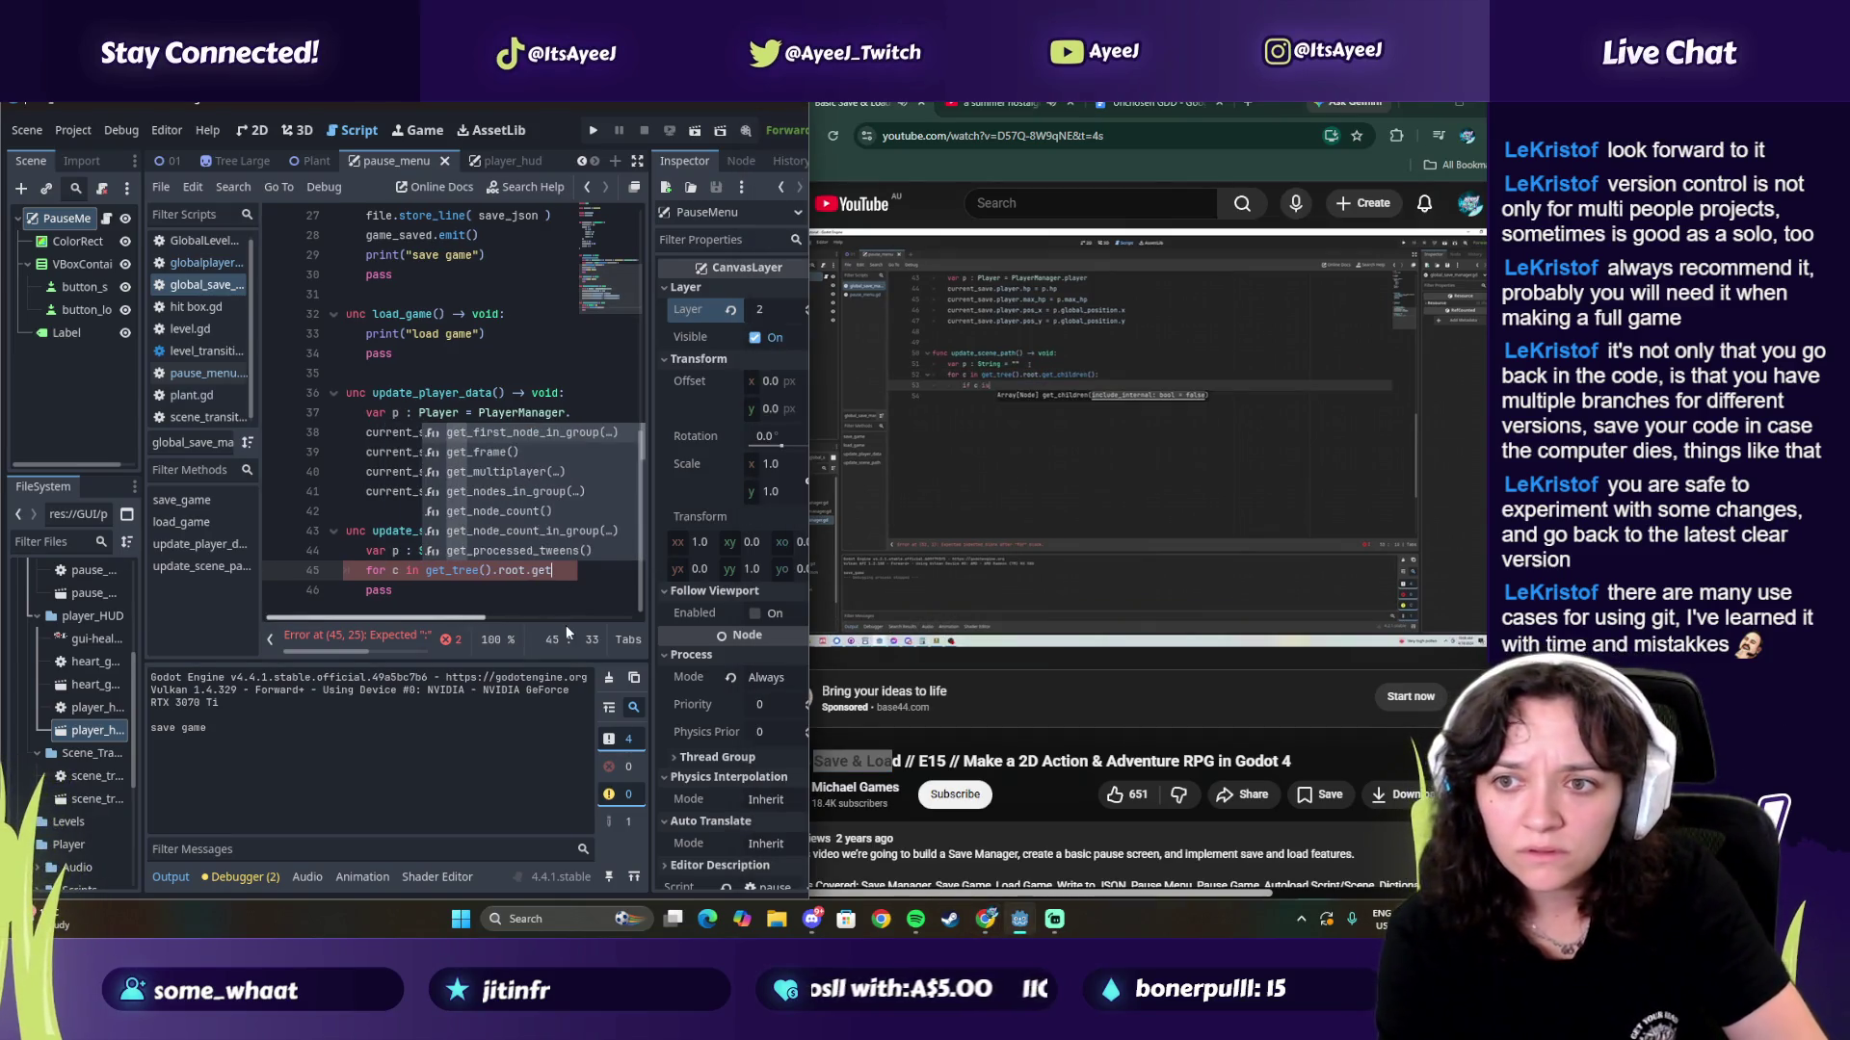
pyautogui.write('_cl')
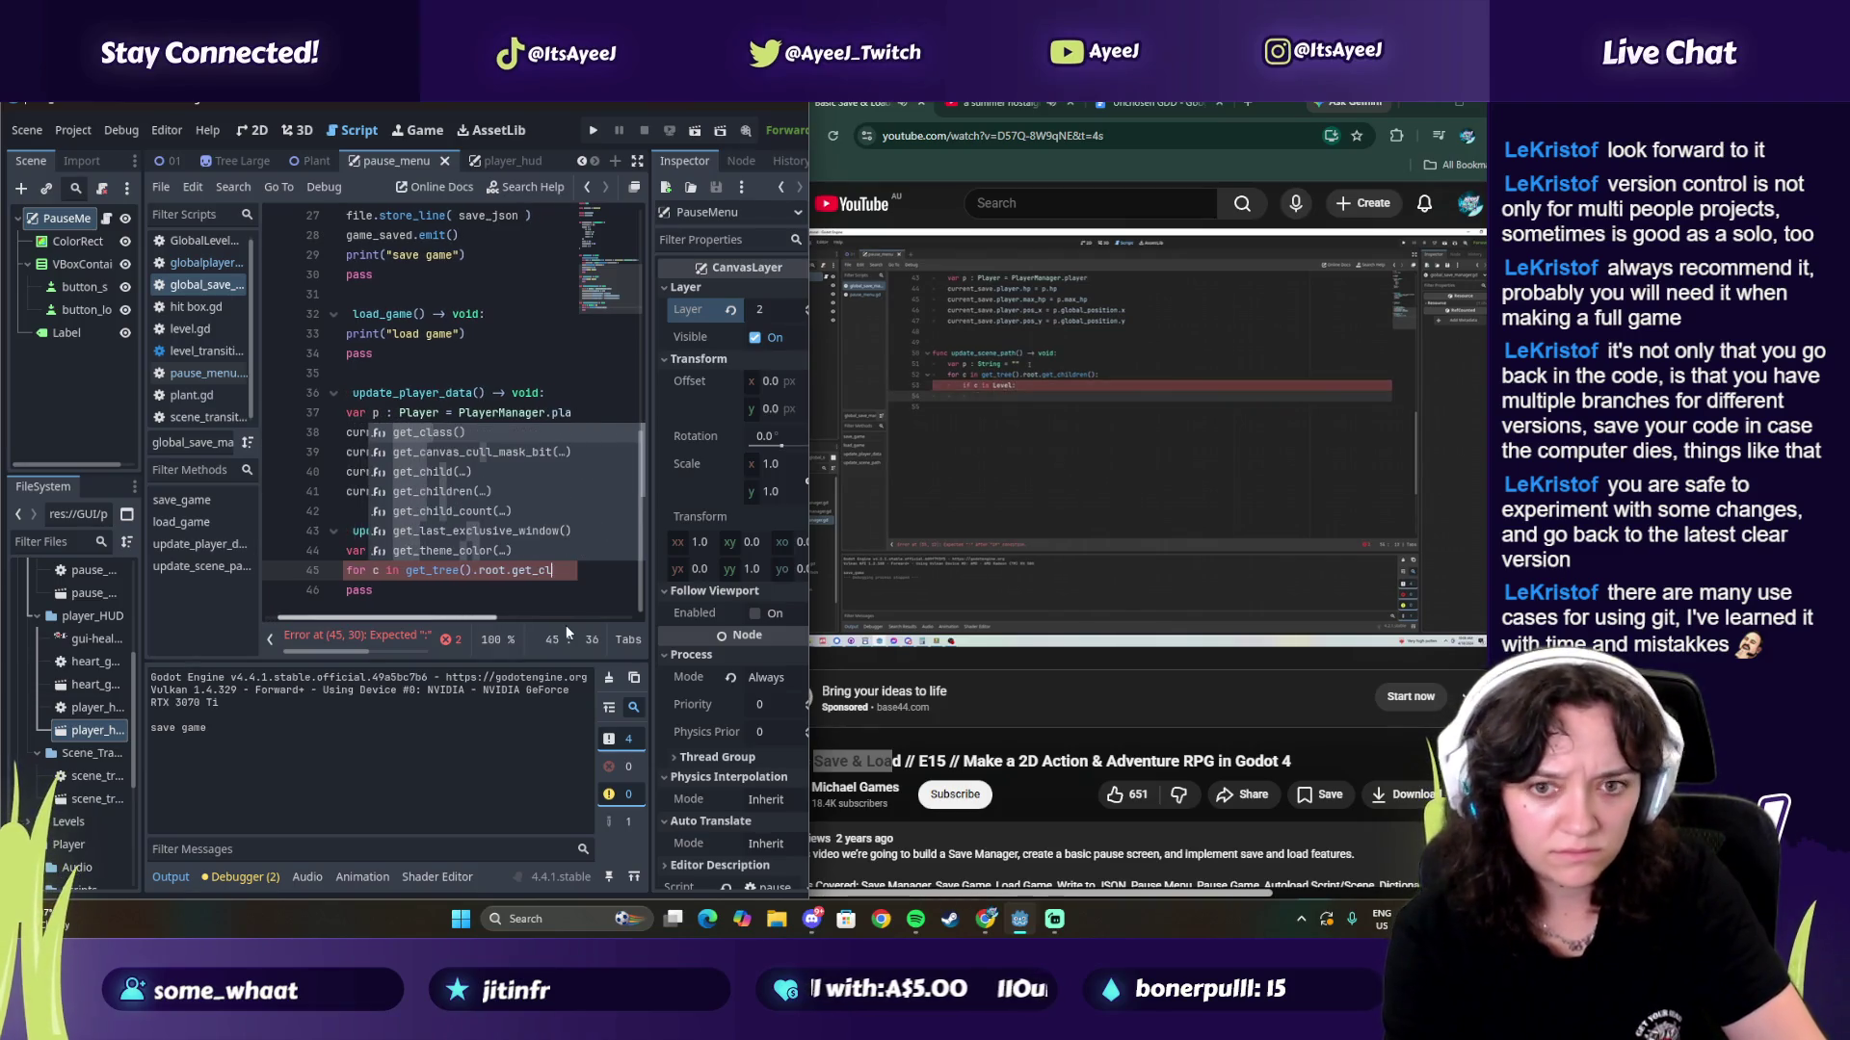
pyautogui.press('Down')
pyautogui.press('Down')
pyautogui.press('Down')
pyautogui.press('Return')
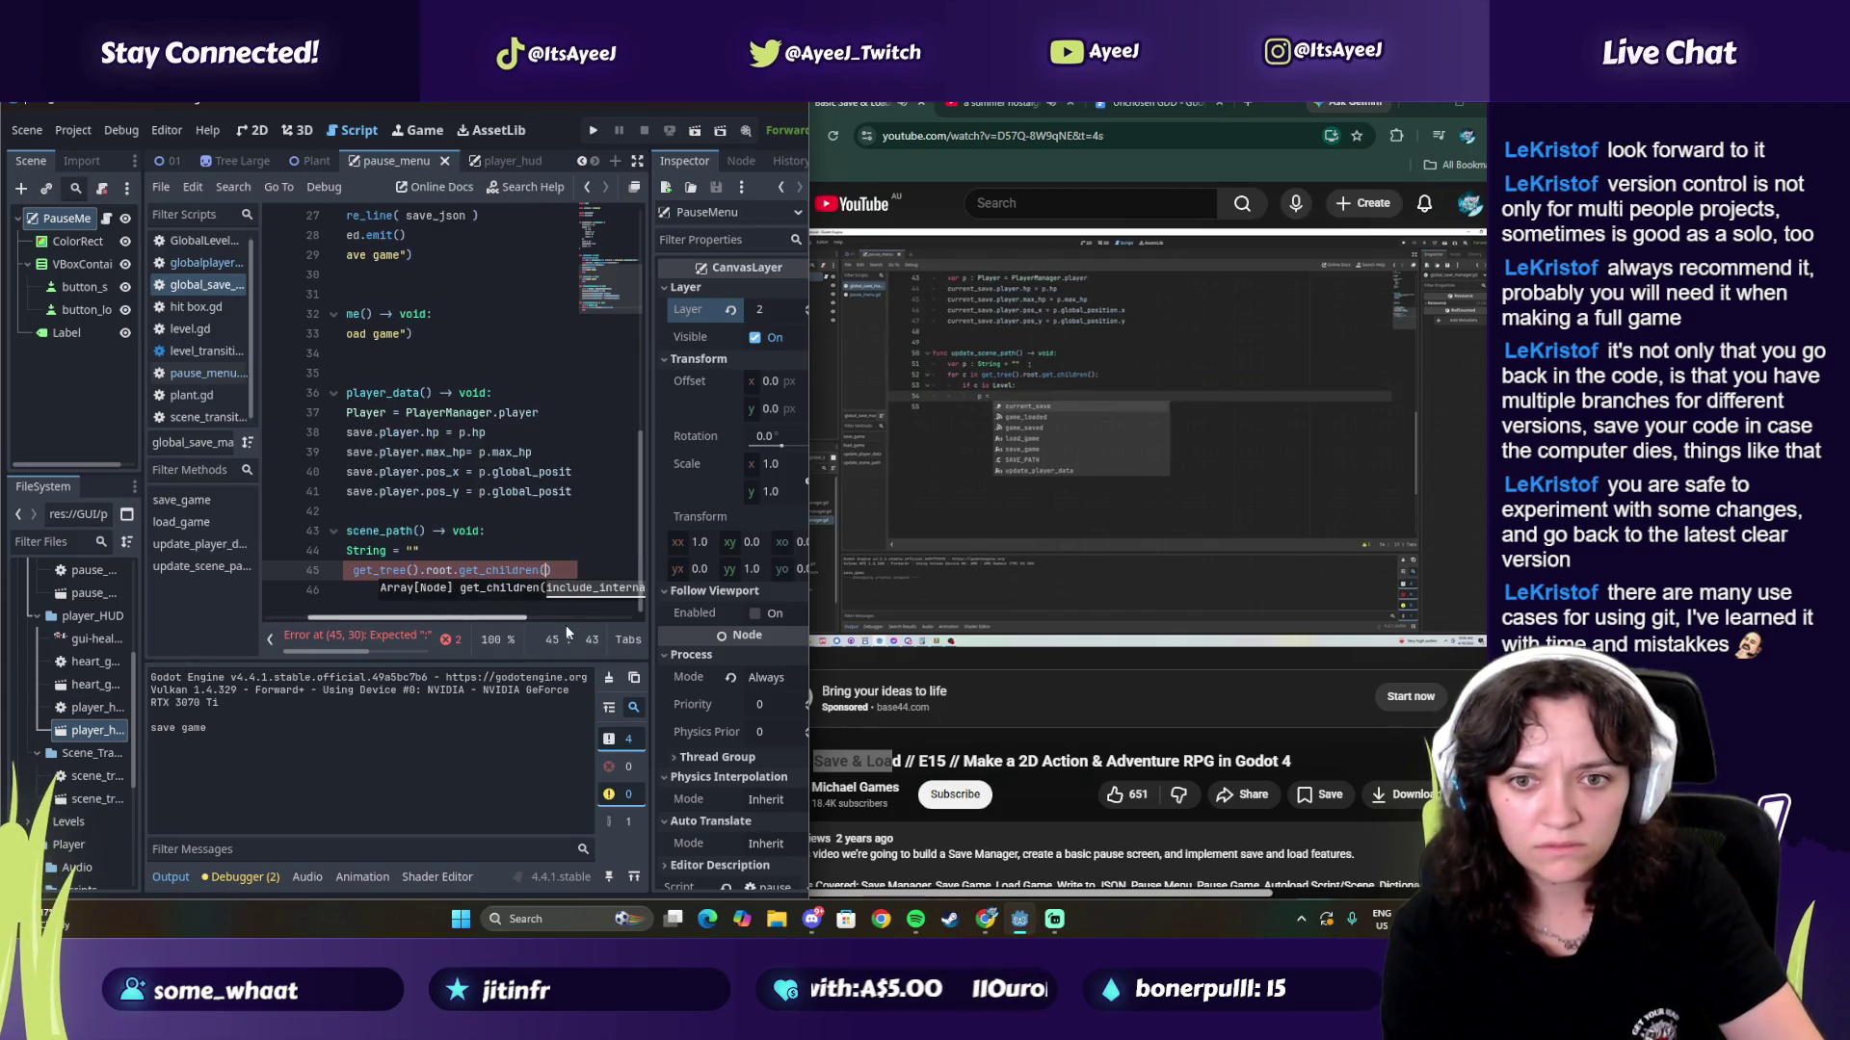
pyautogui.write(':')
pyautogui.press('Return')
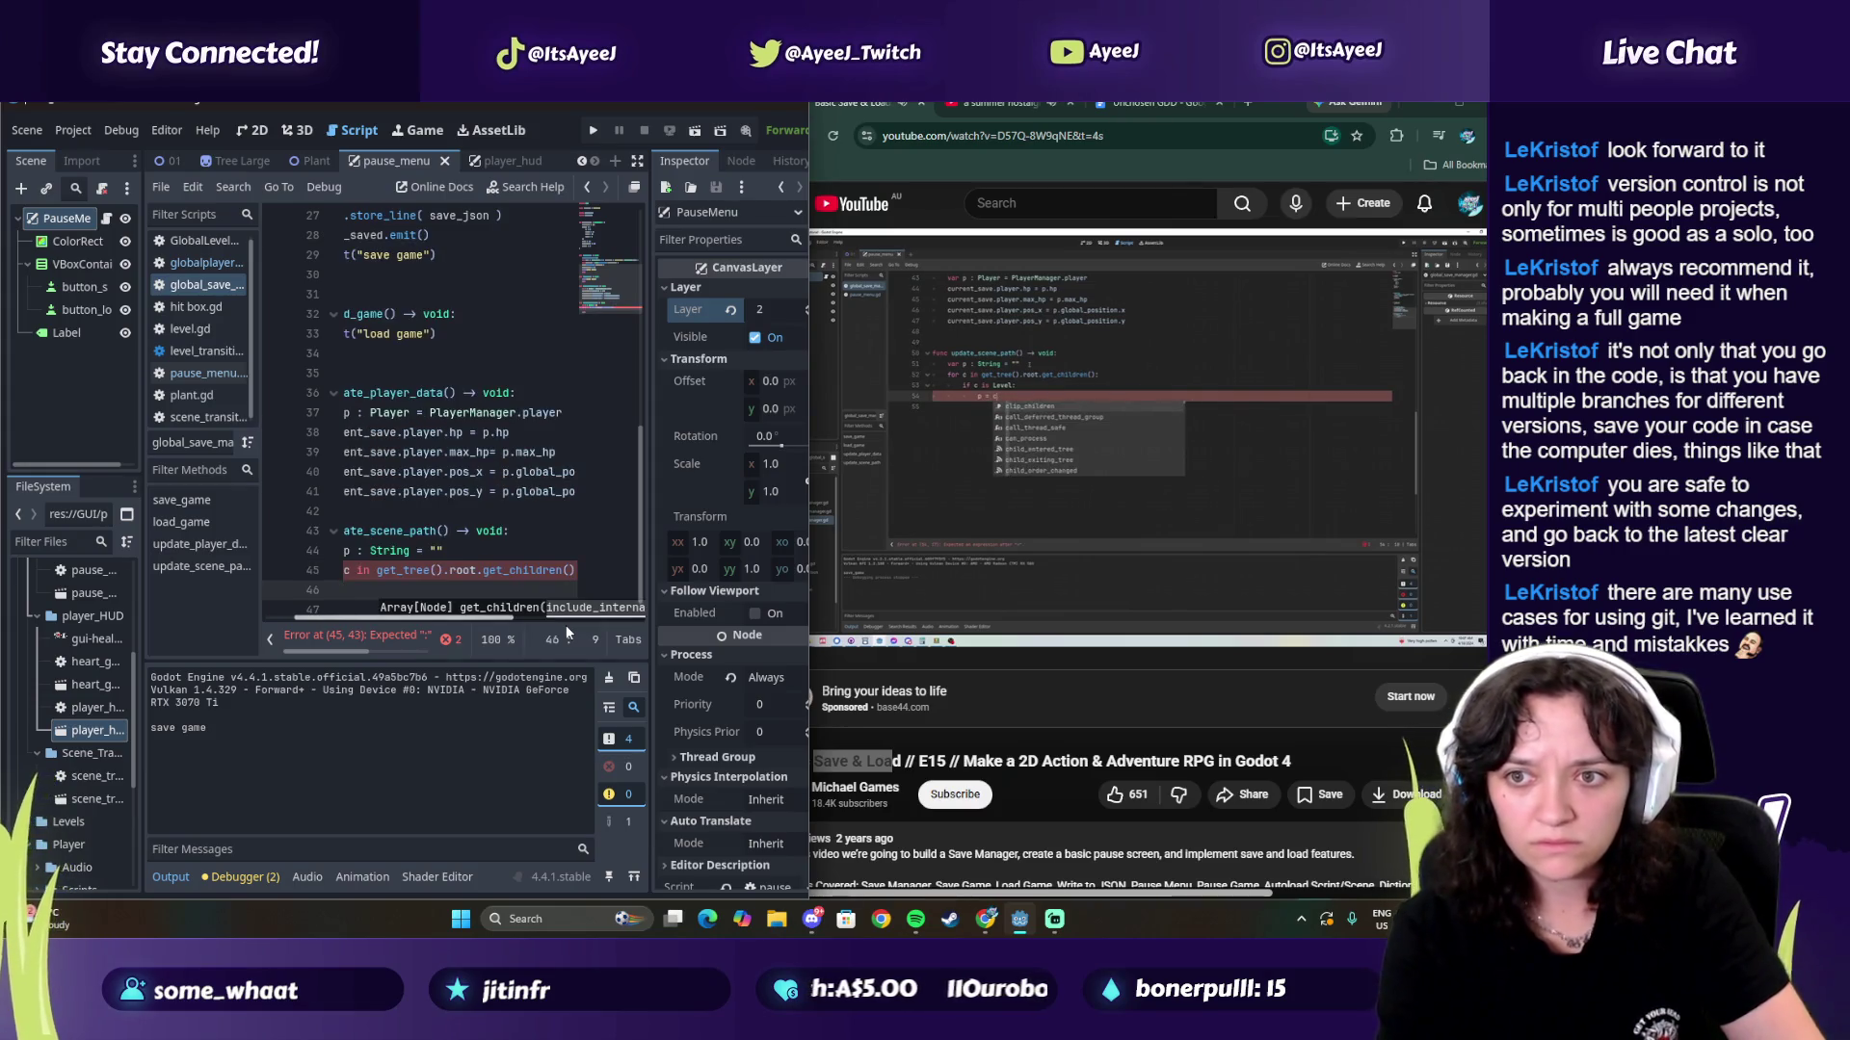
# Step: Inside the loop, set p = c.scene_file_path when c is Level
pyautogui.press('Tab')
pyautogui.write('if')
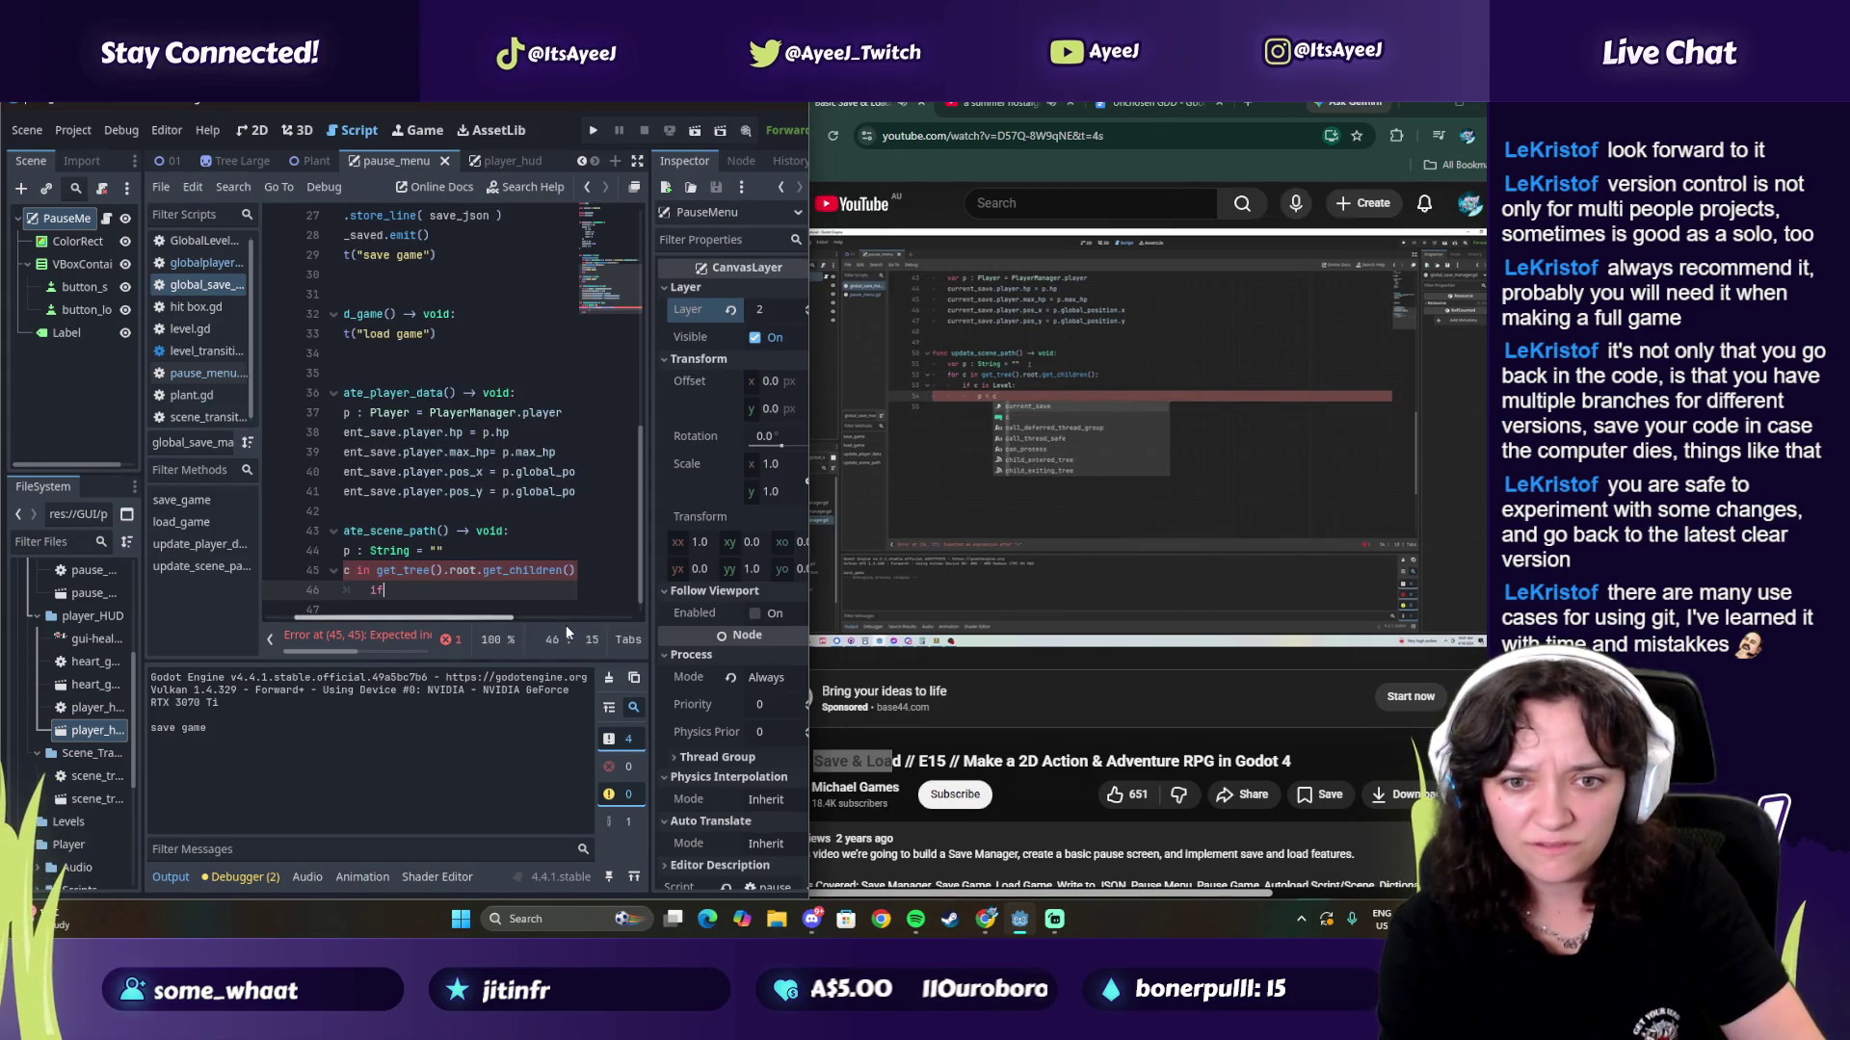
pyautogui.write(' c is Level:')
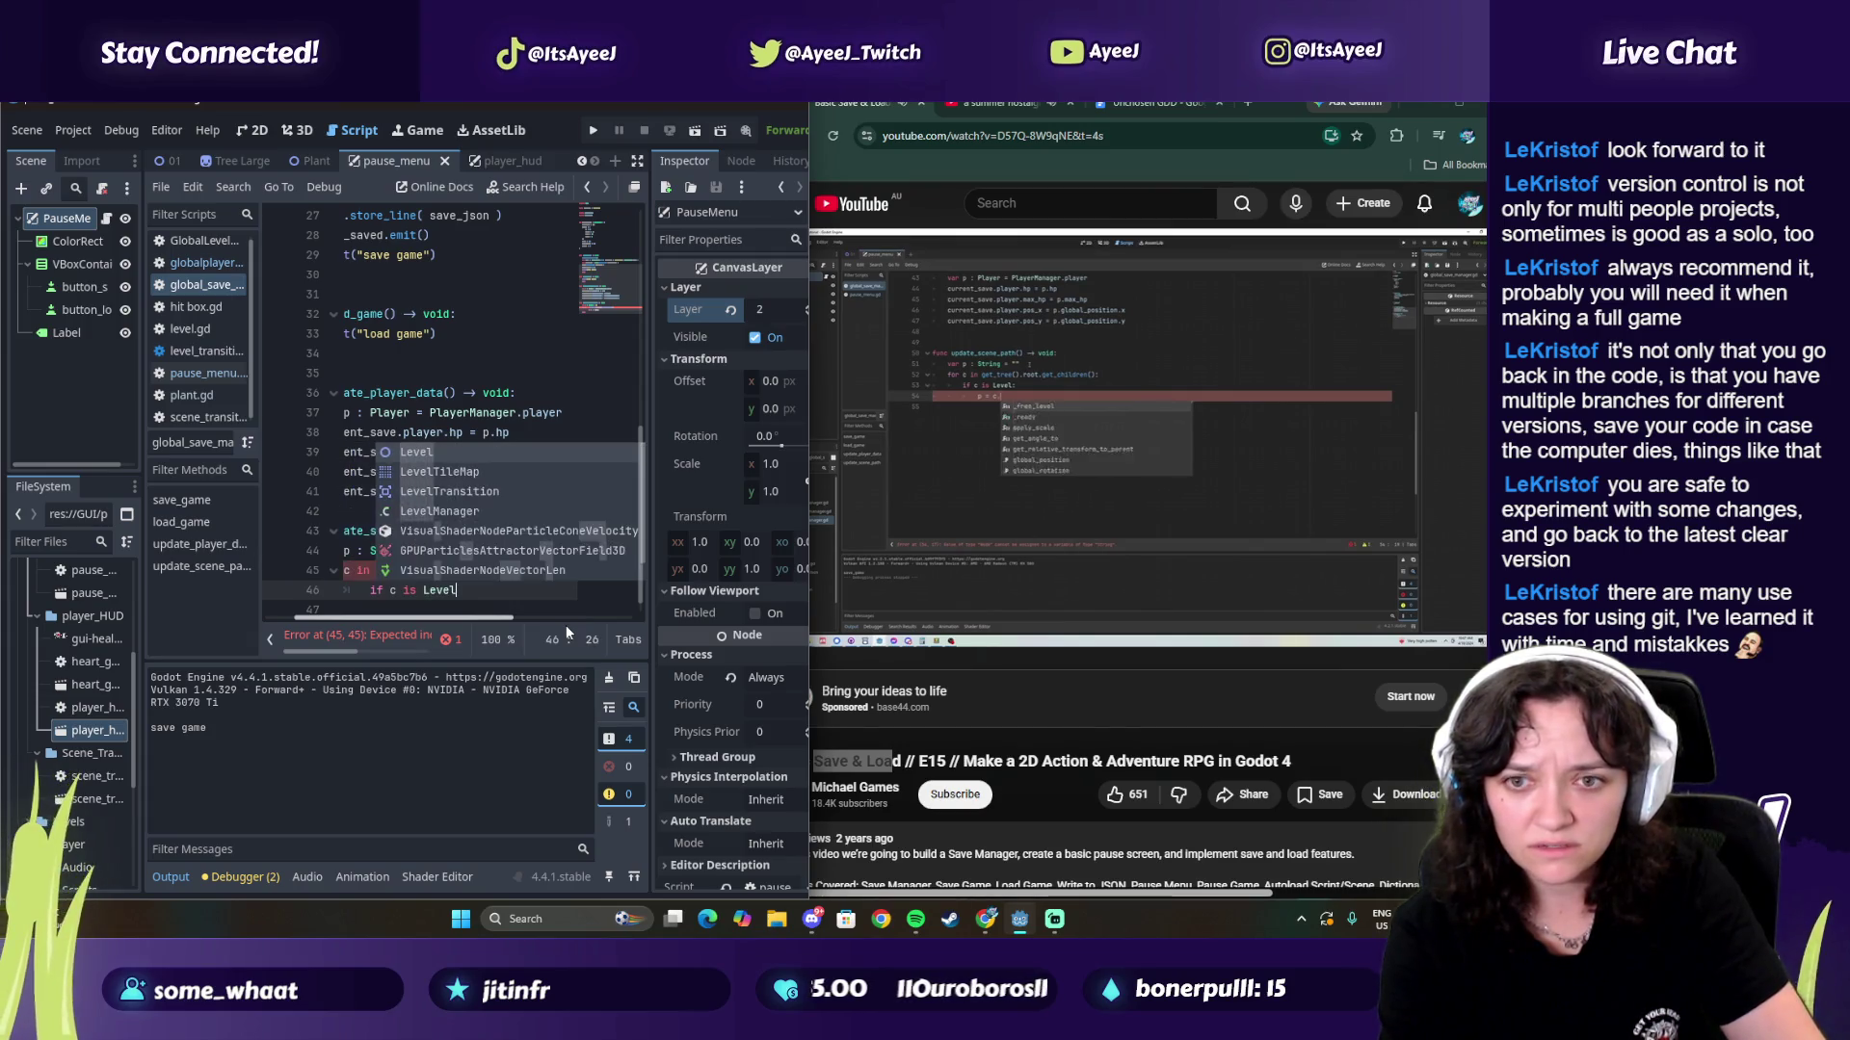
pyautogui.press('Return')
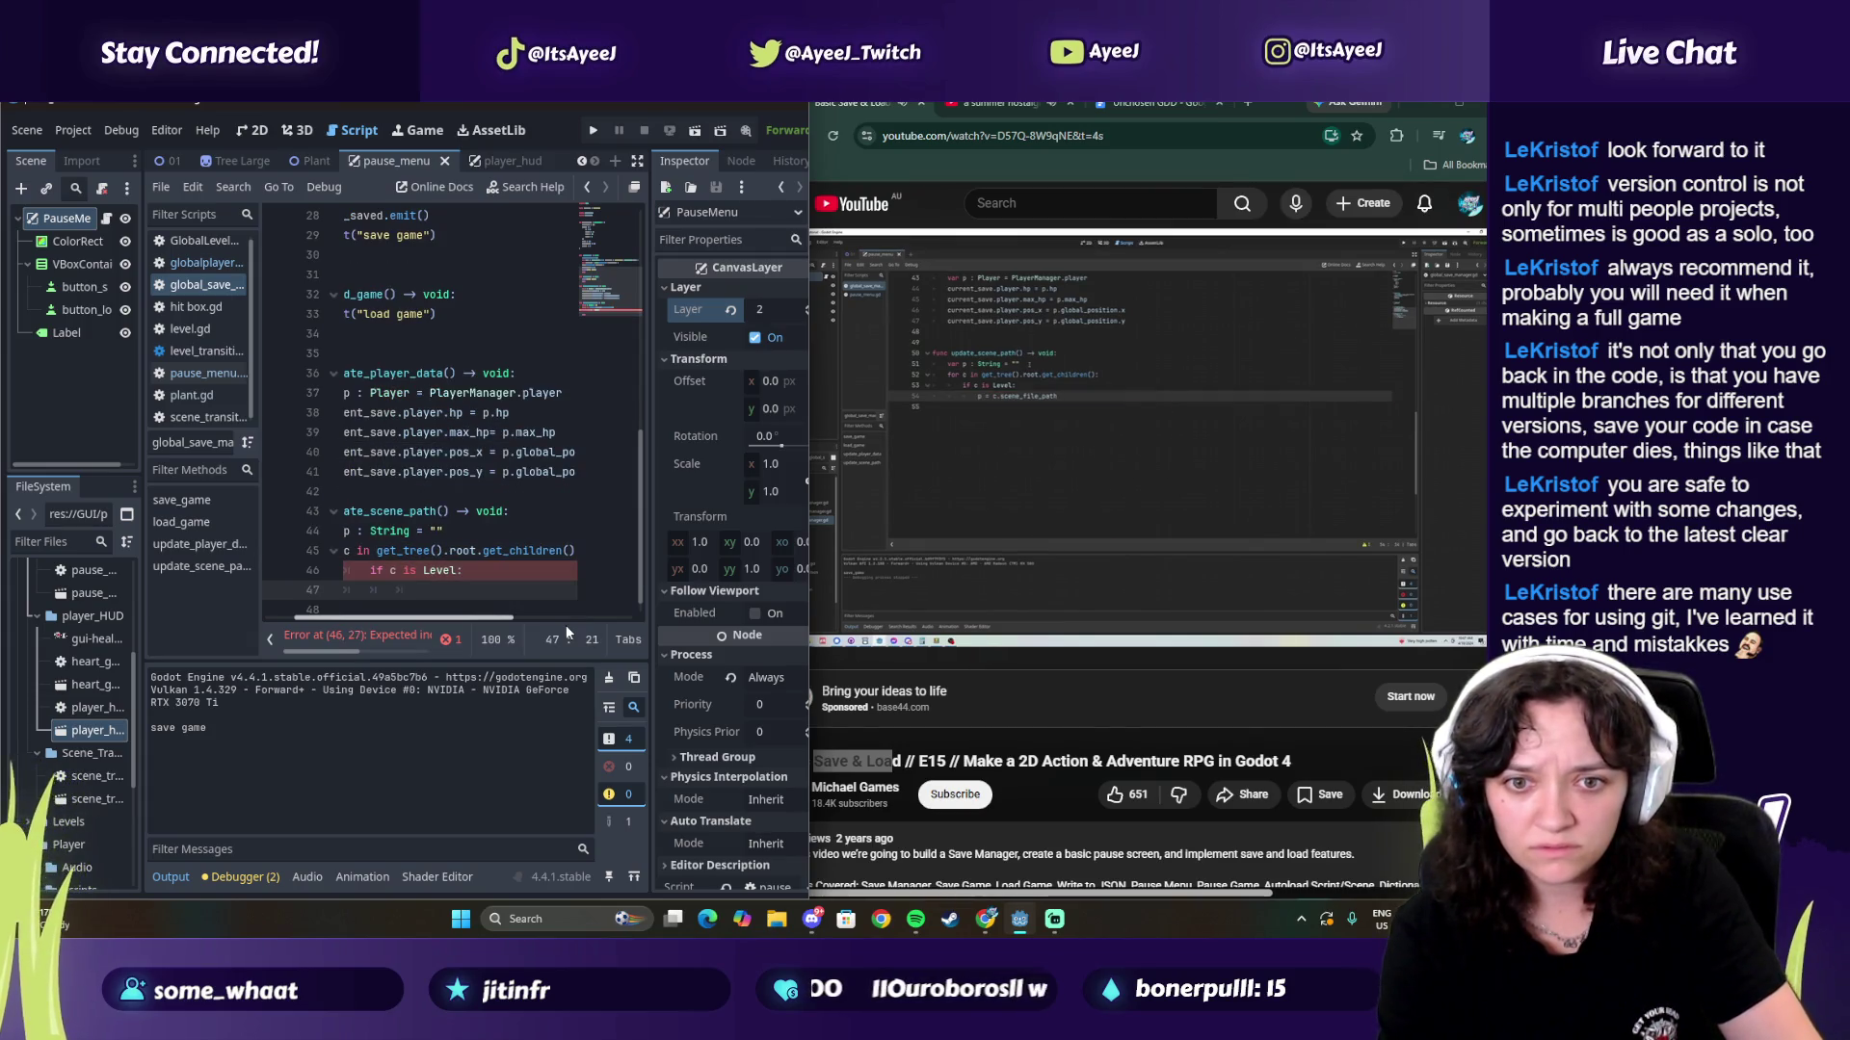
pyautogui.write('p')
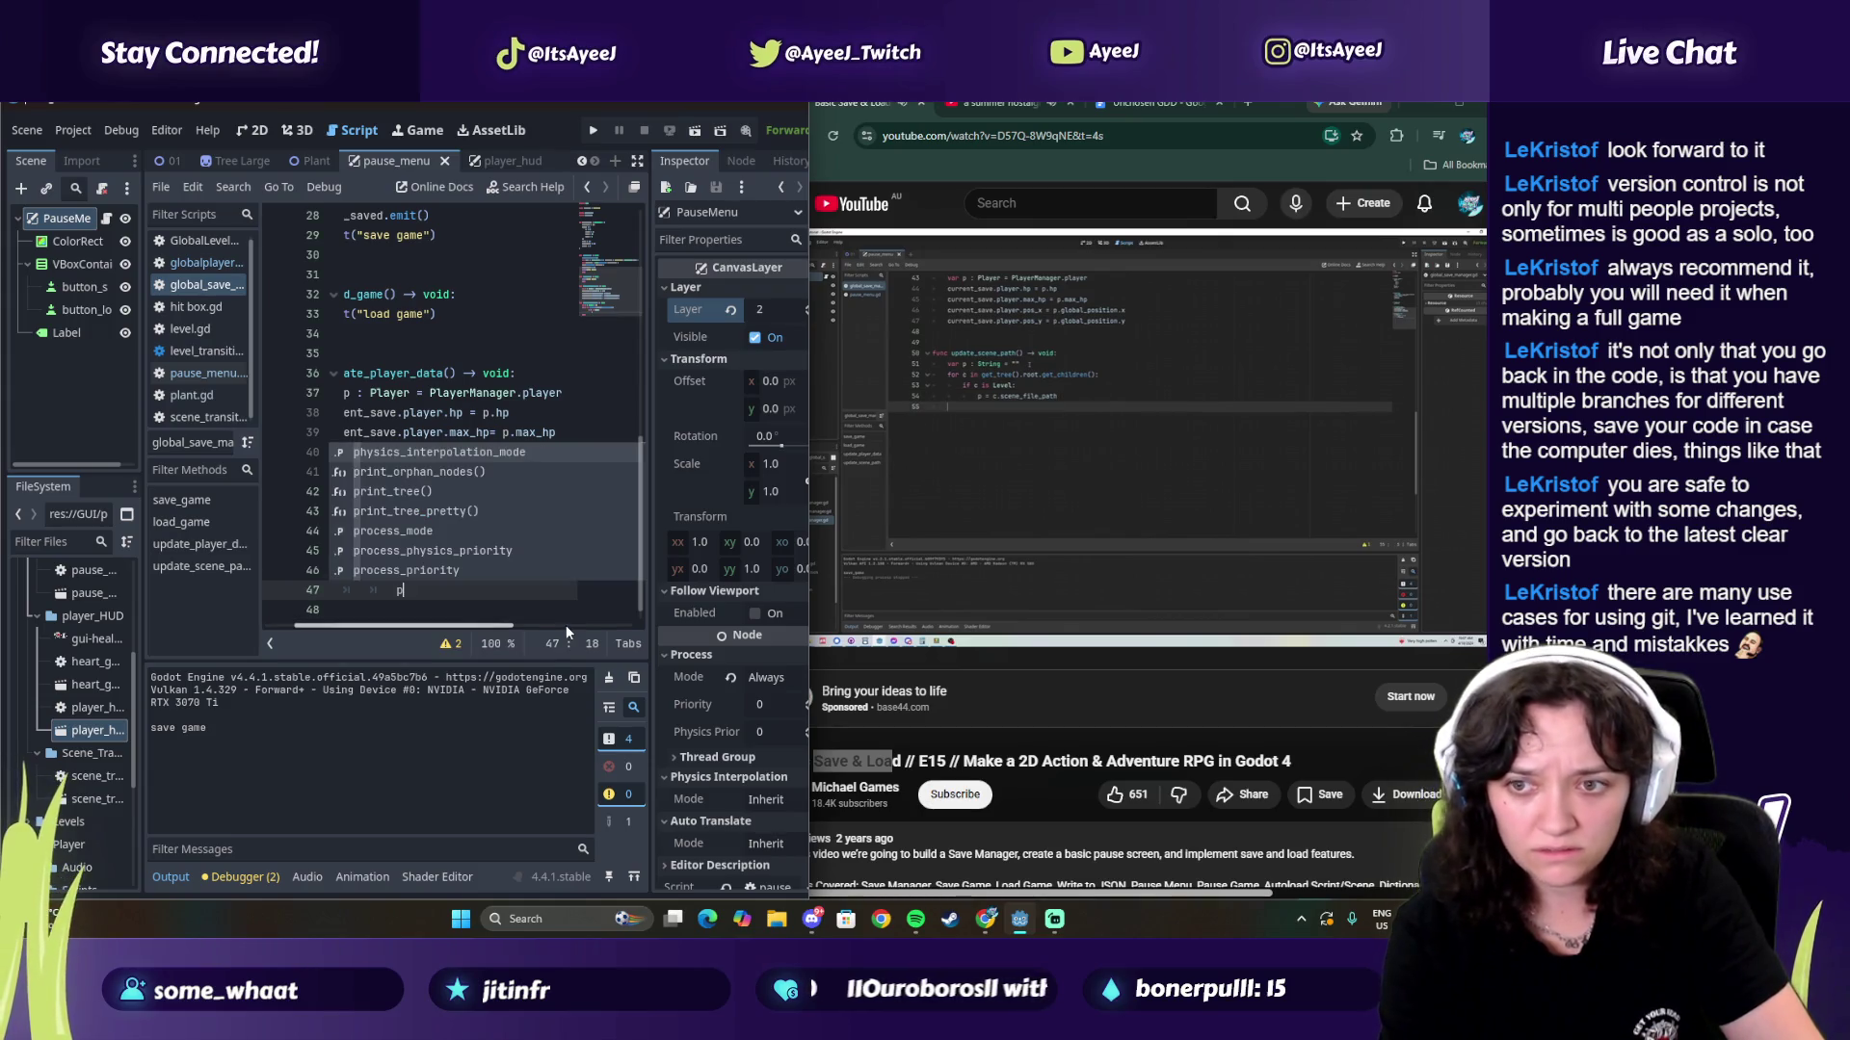
pyautogui.write(' = c.scene')
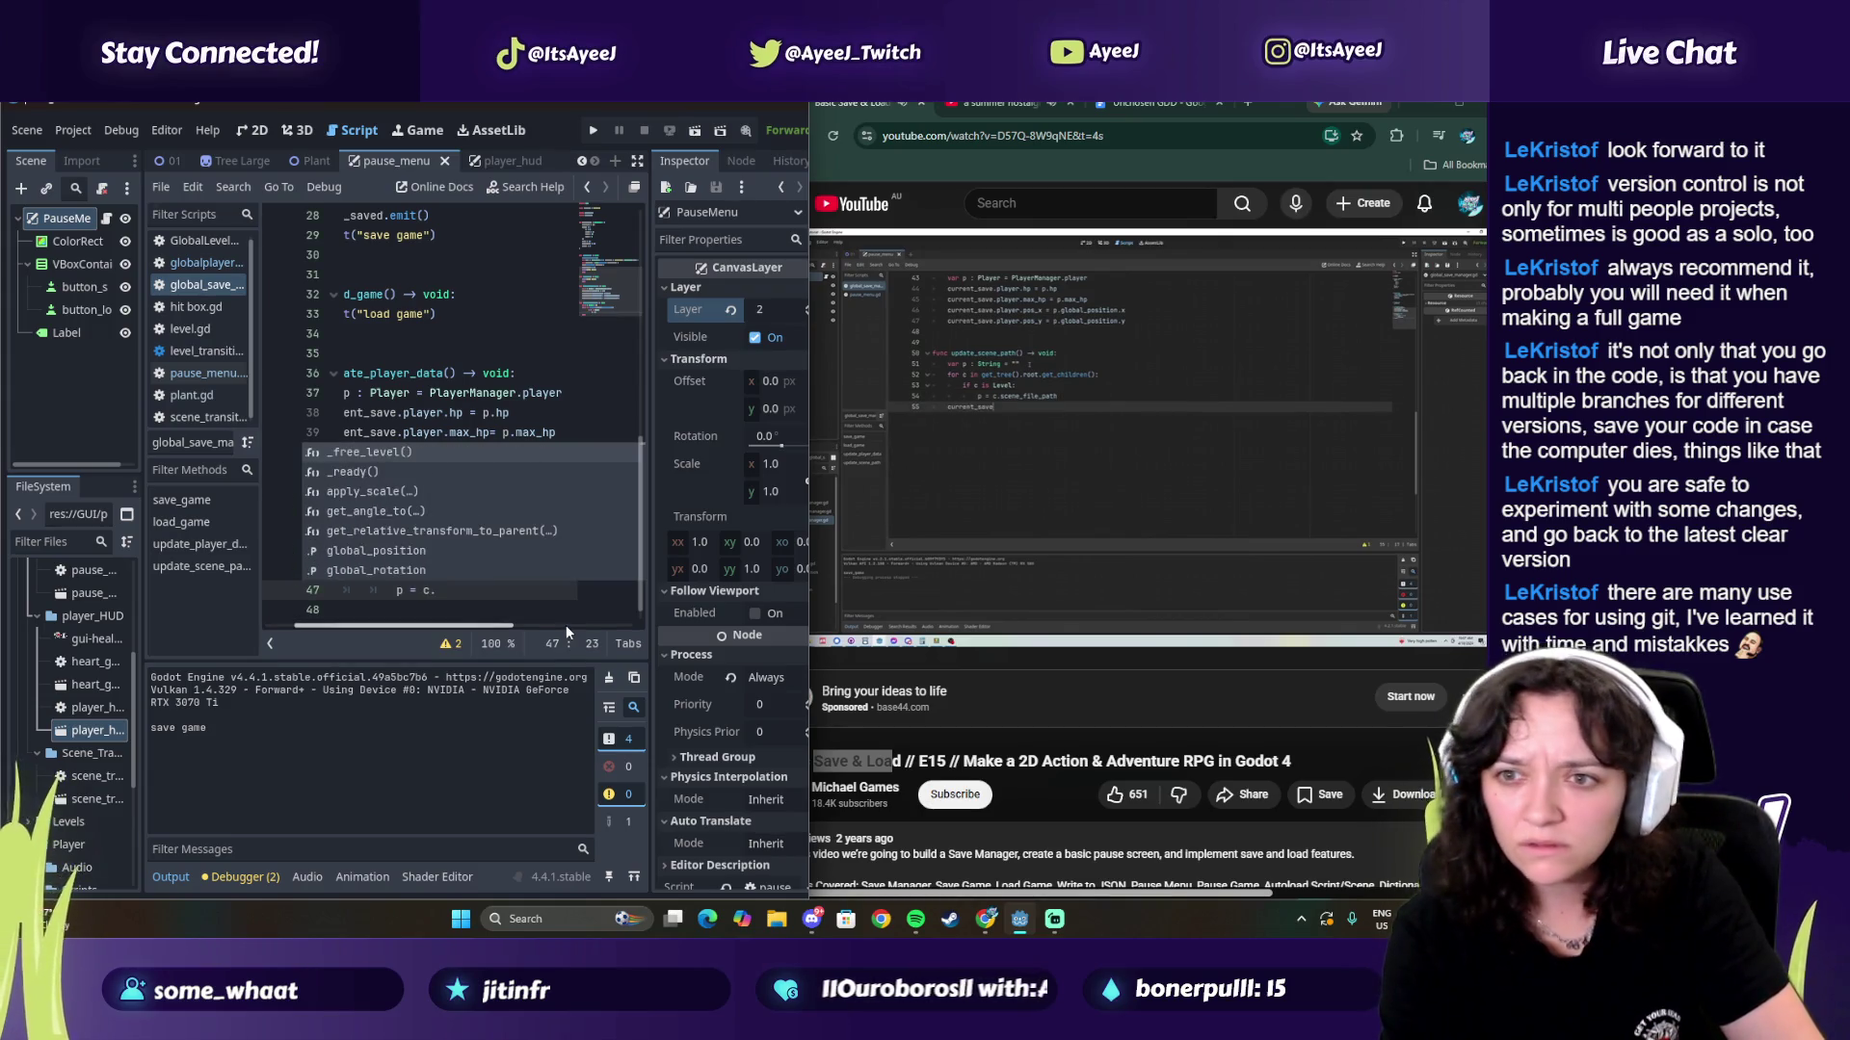
pyautogui.press('Return')
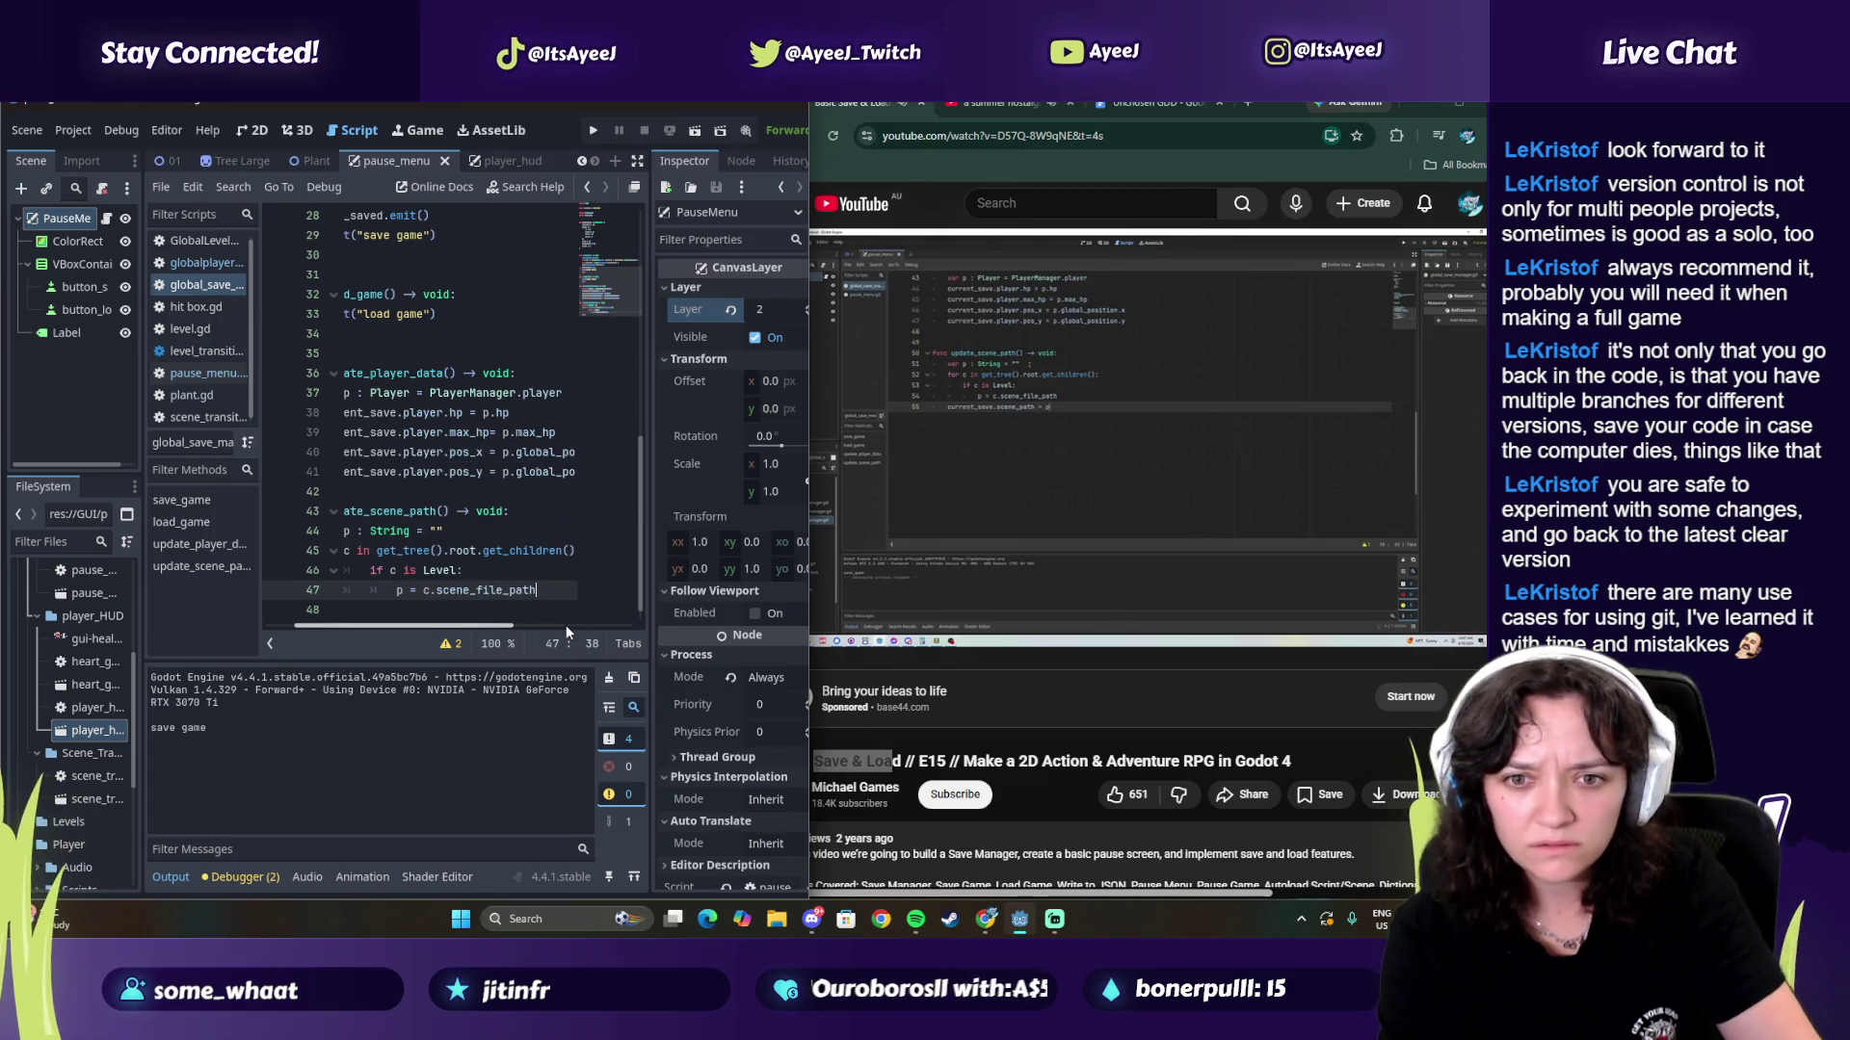
pyautogui.click(1199, 536)
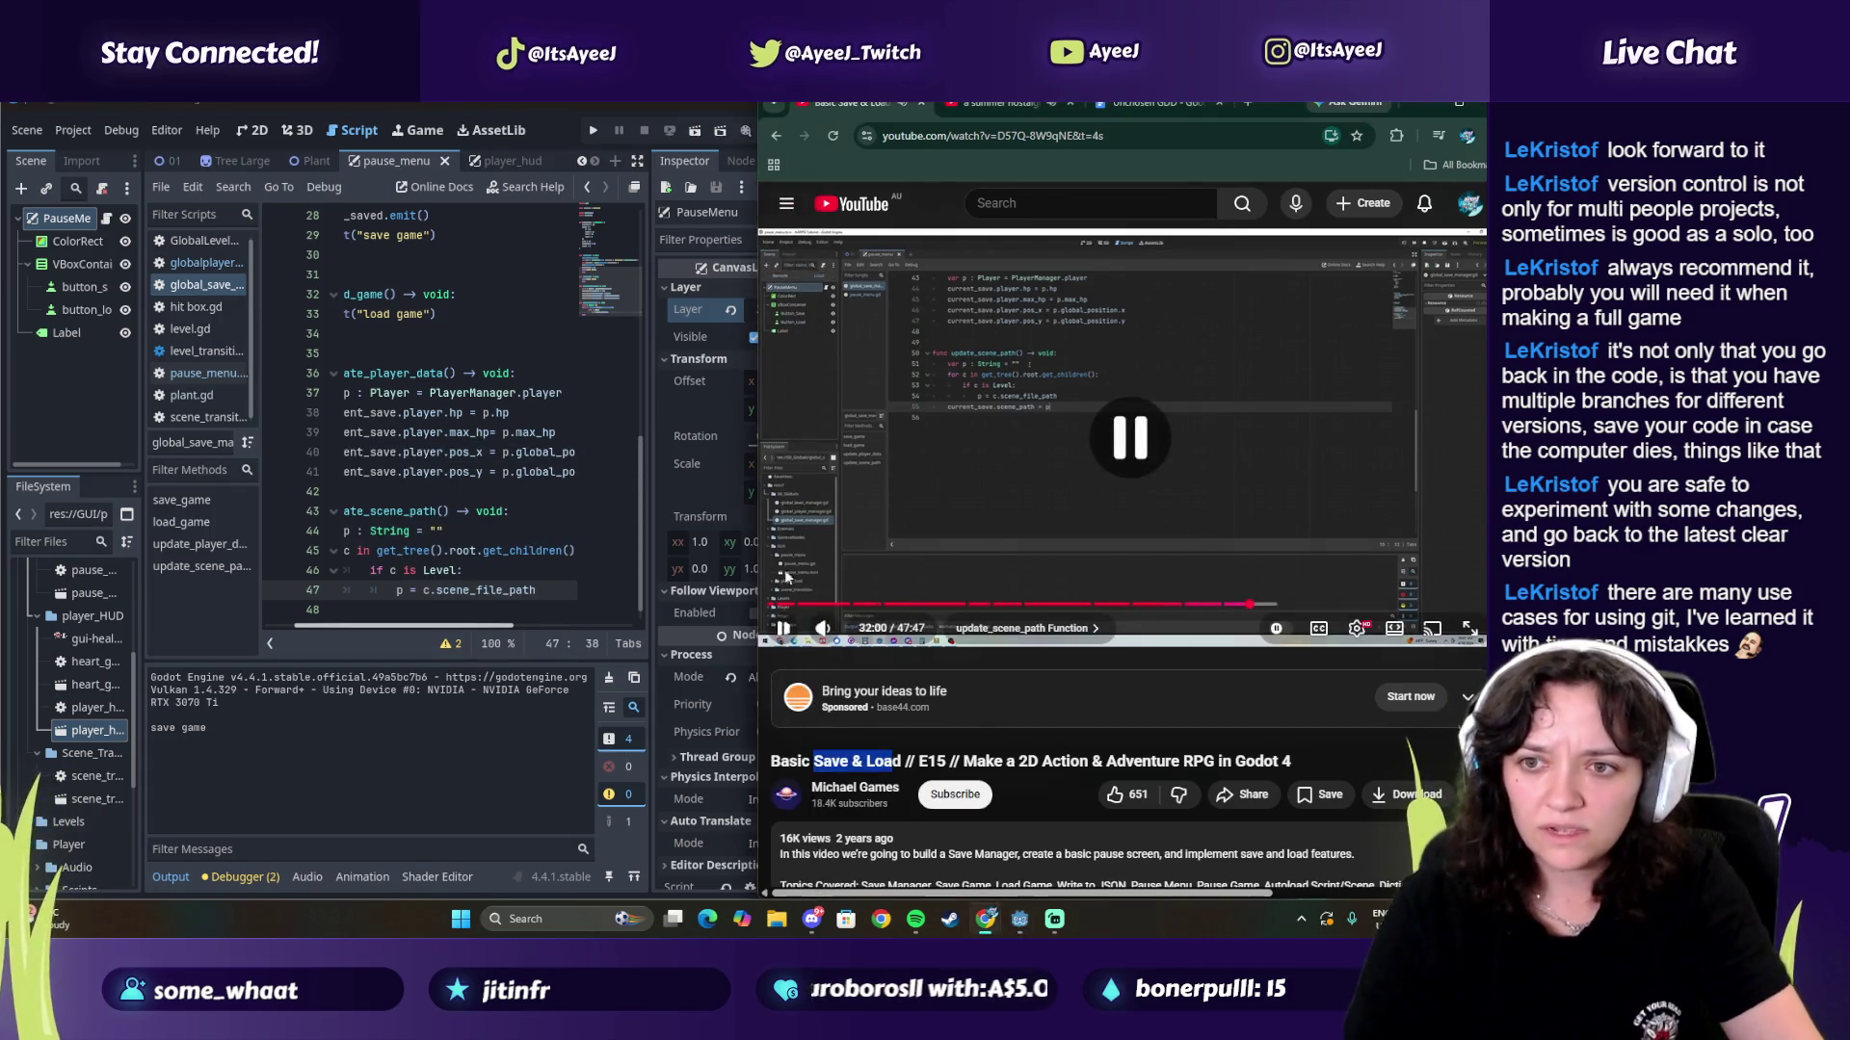
# Step: Add 'current_save.scene_path = p' after the loop, ending update_scene_path
pyautogui.moveTo(426, 627); pyautogui.dragTo(376, 629)
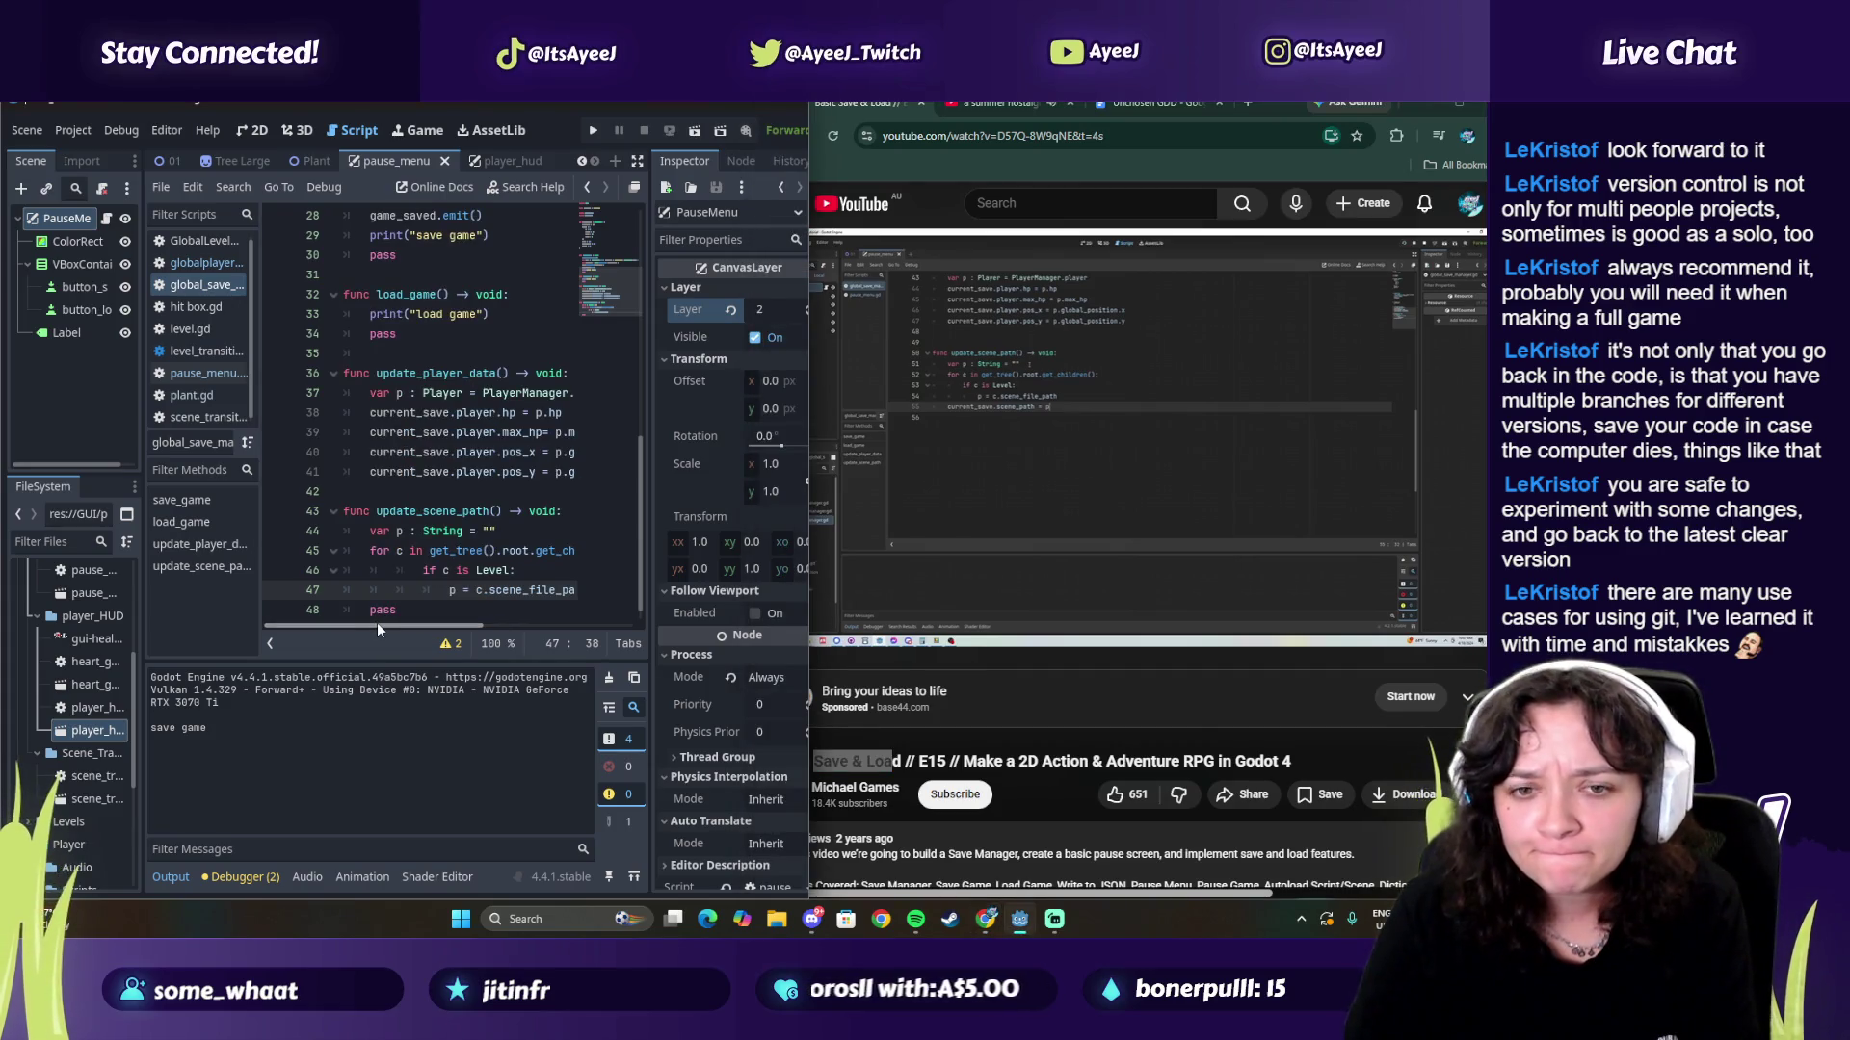
pyautogui.moveTo(396, 570); pyautogui.dragTo(420, 569)
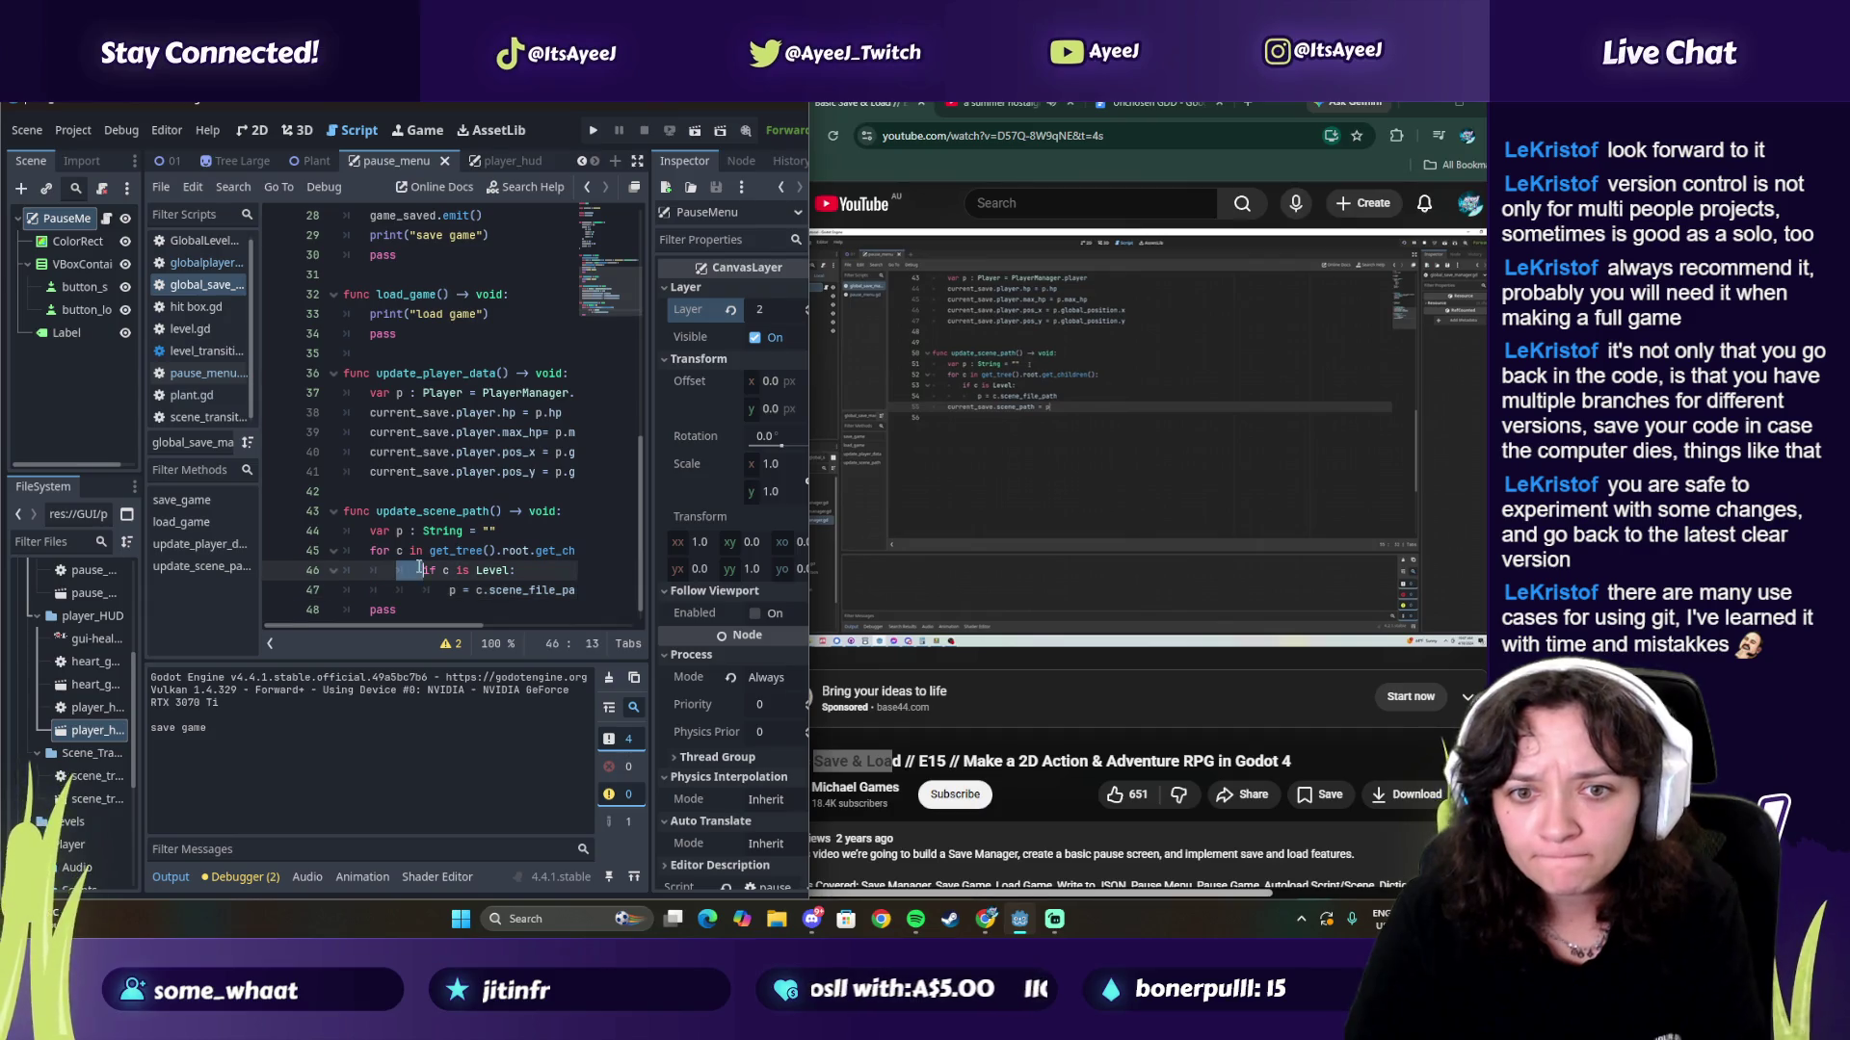
pyautogui.click(435, 590)
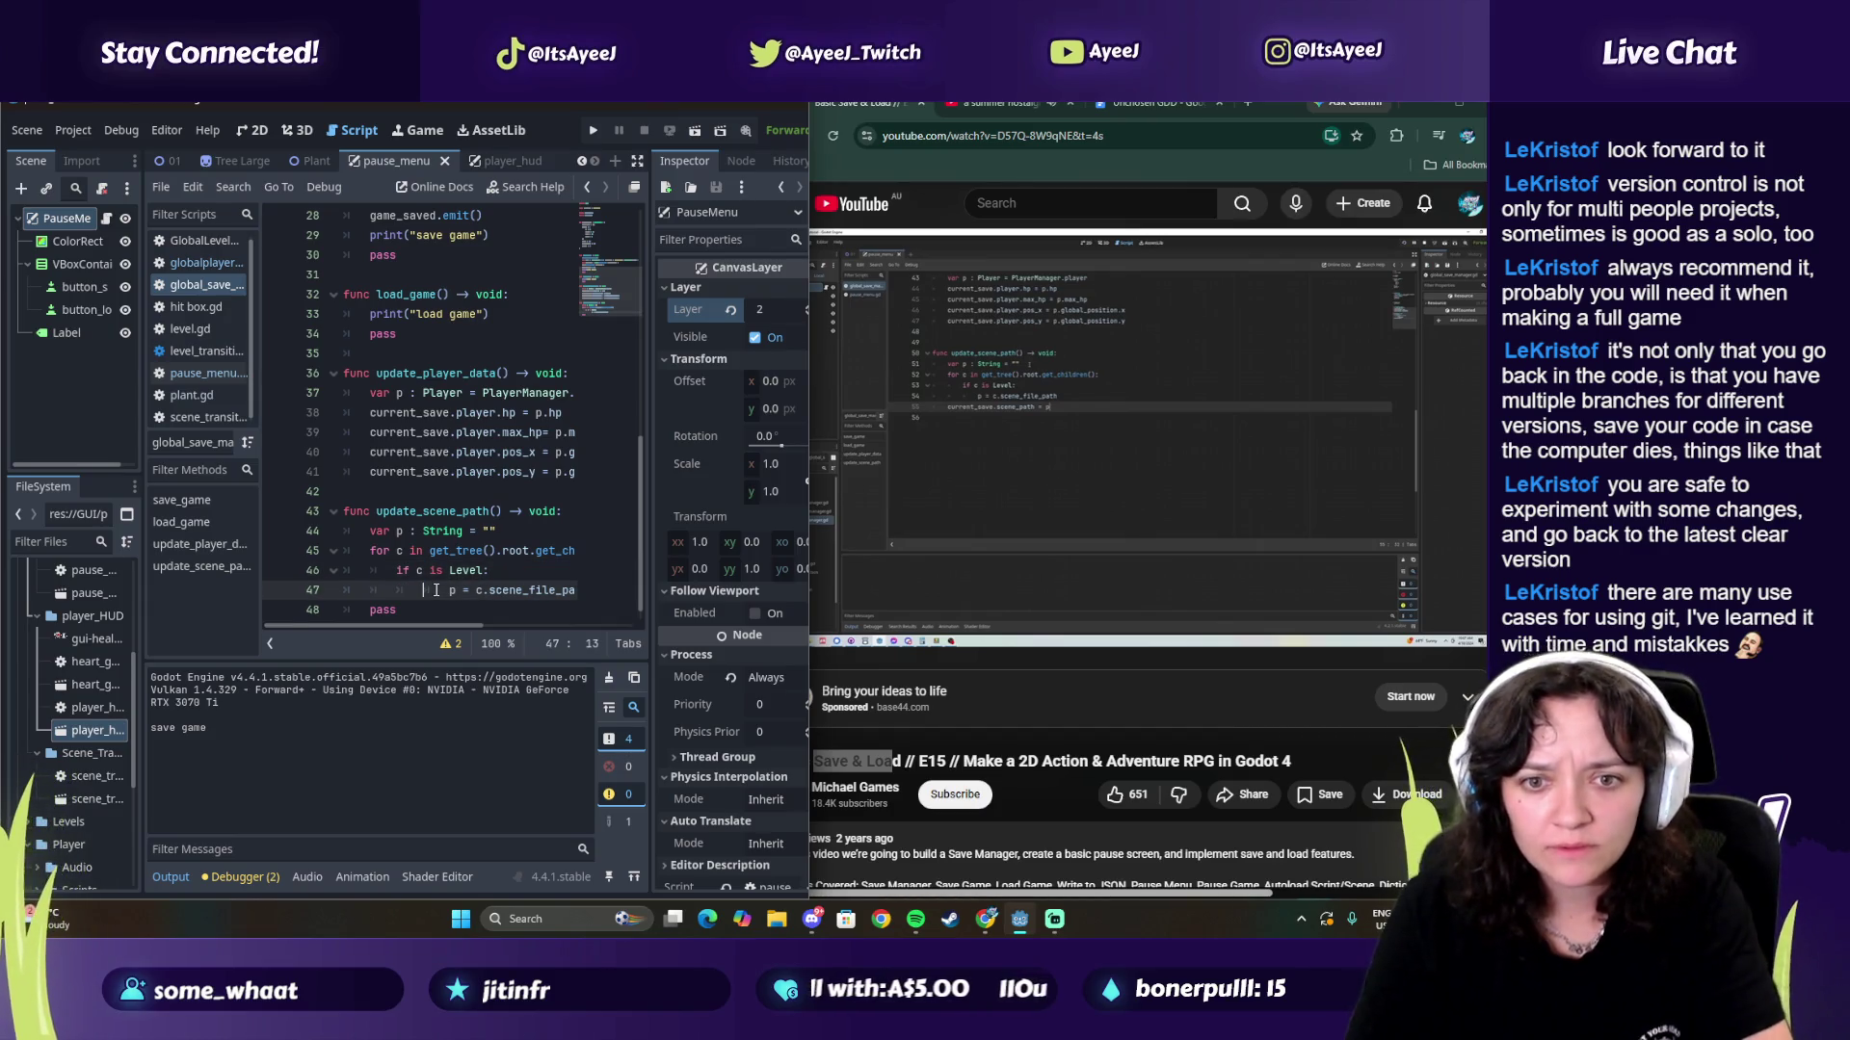
pyautogui.click(585, 597)
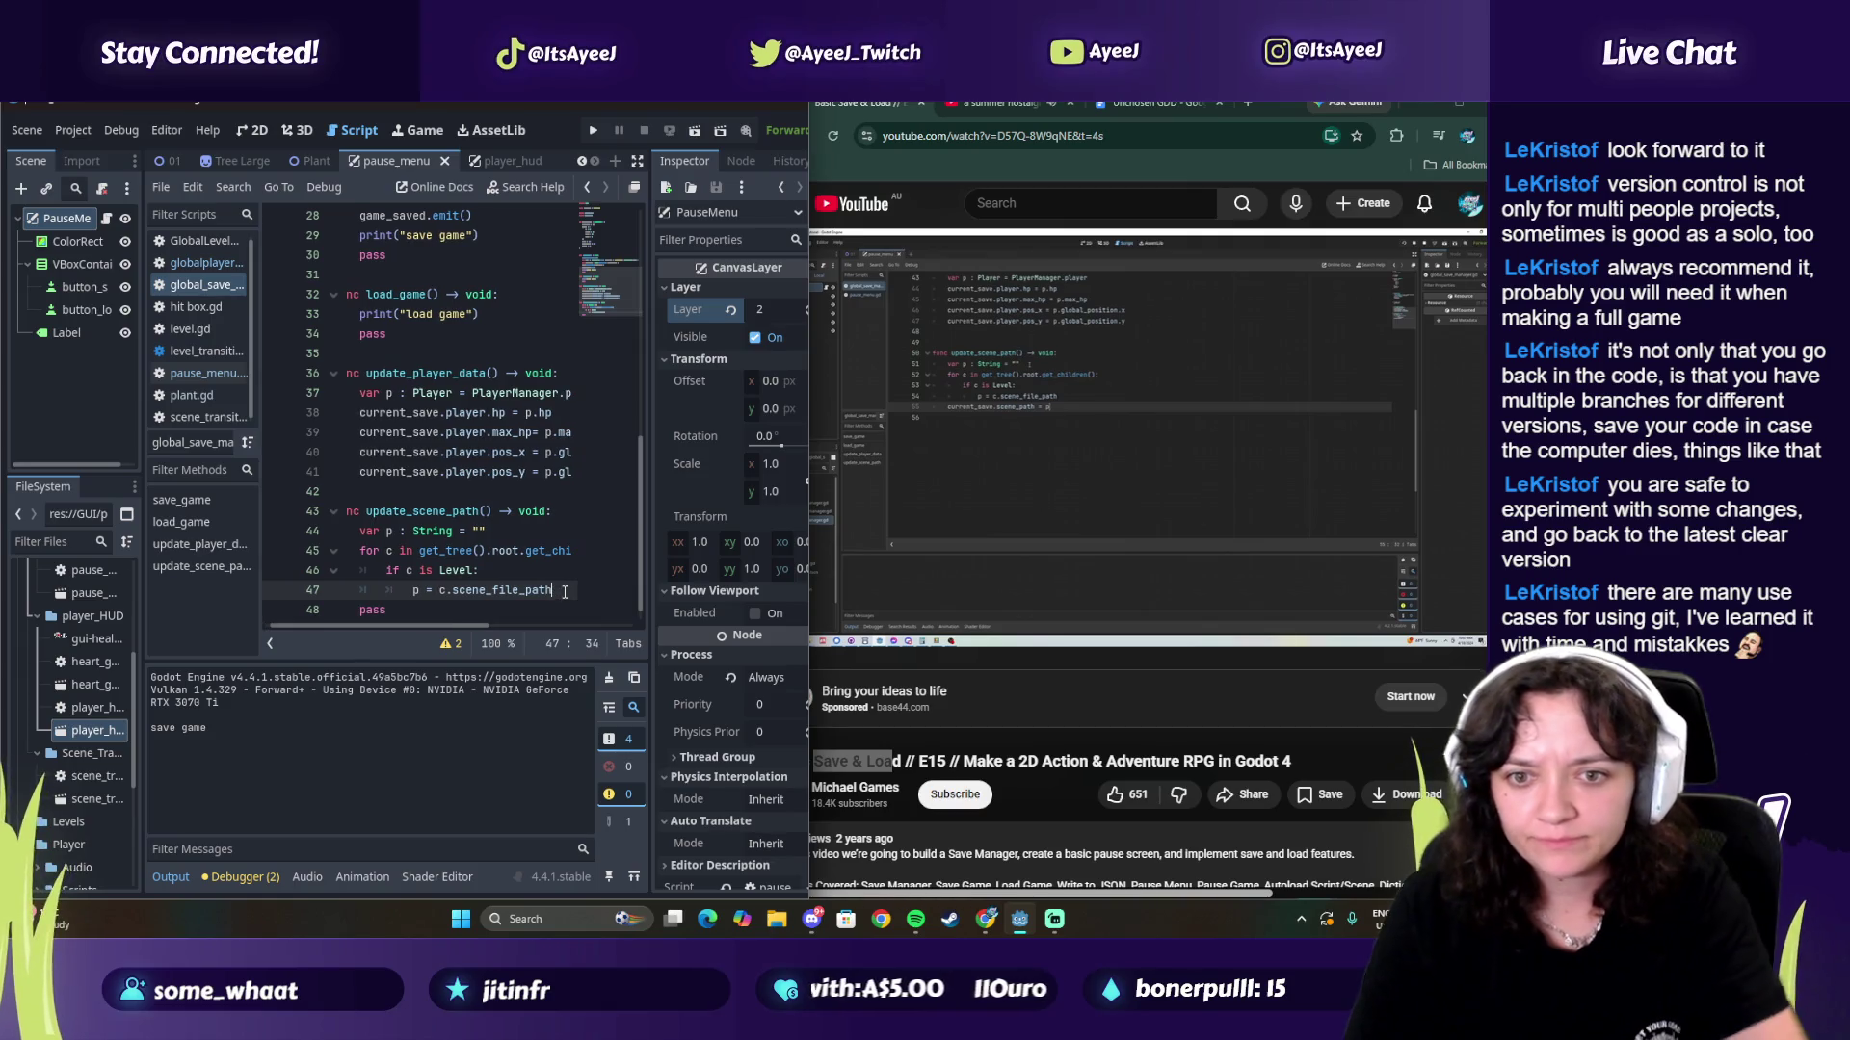
pyautogui.press('Return')
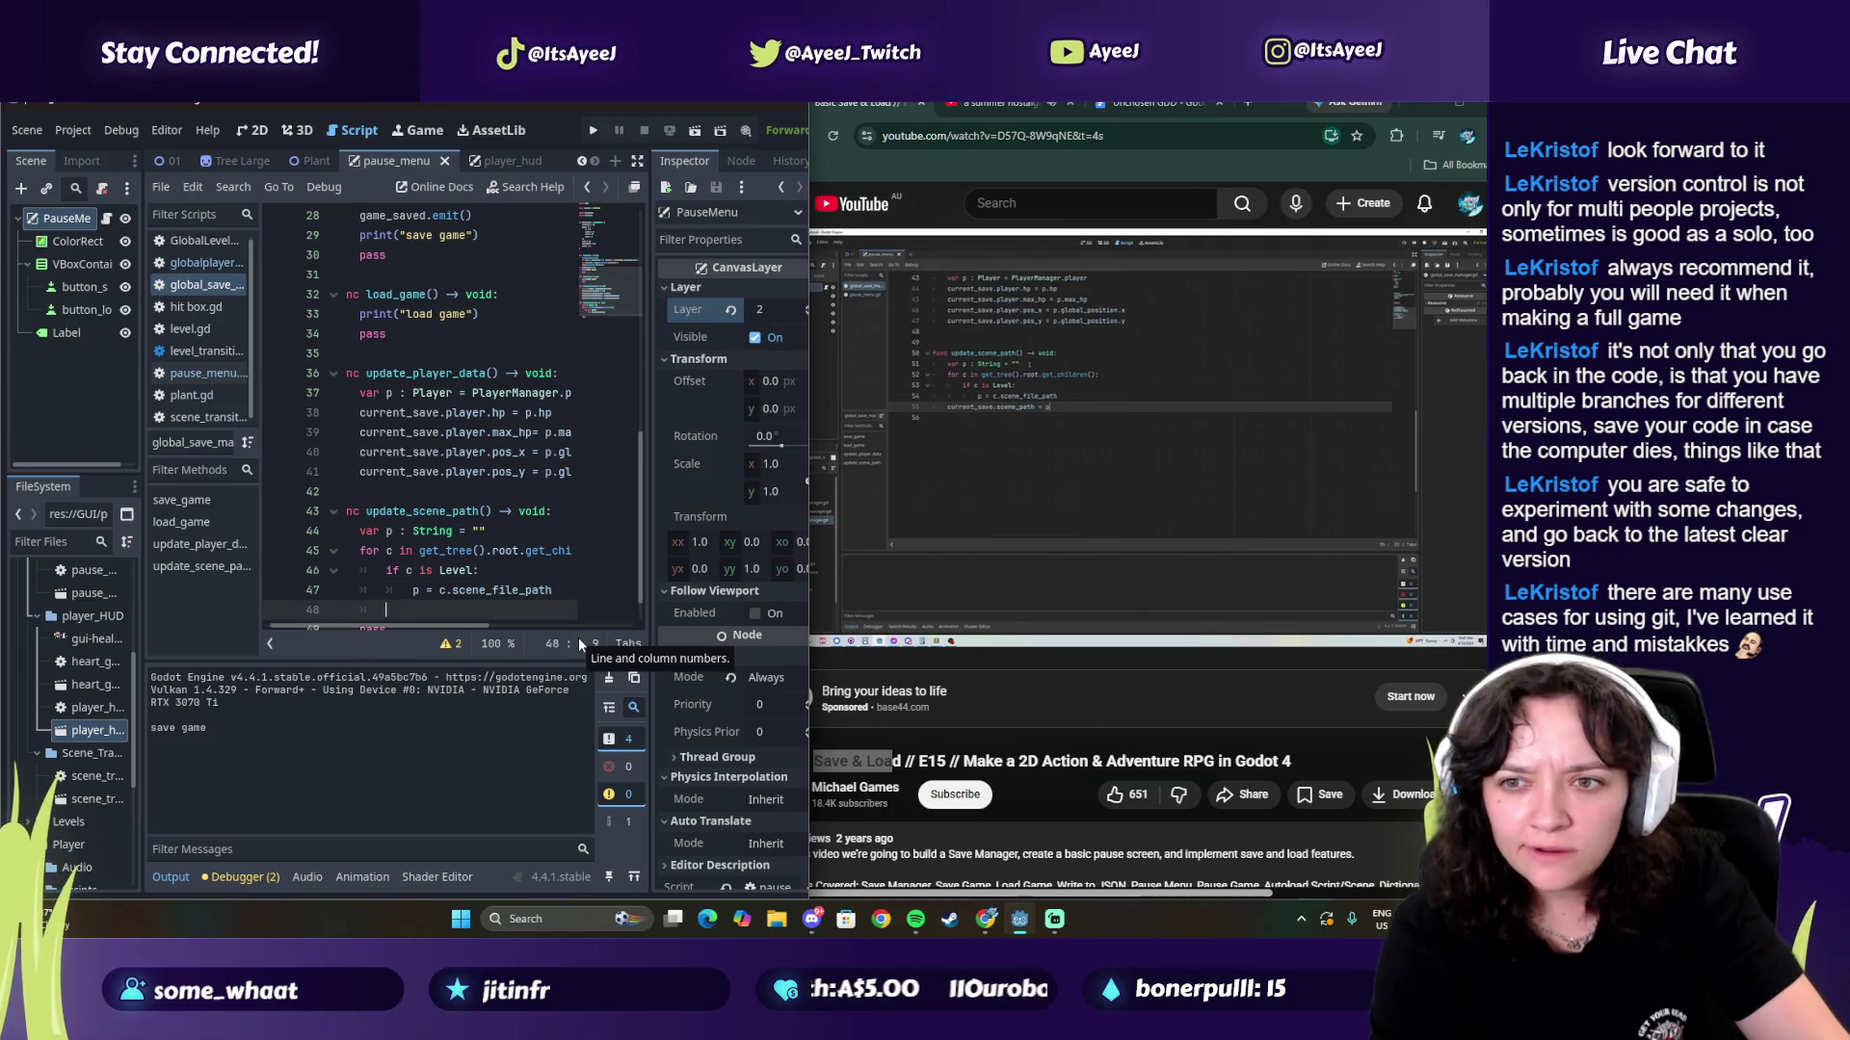
pyautogui.write('current_scasne')
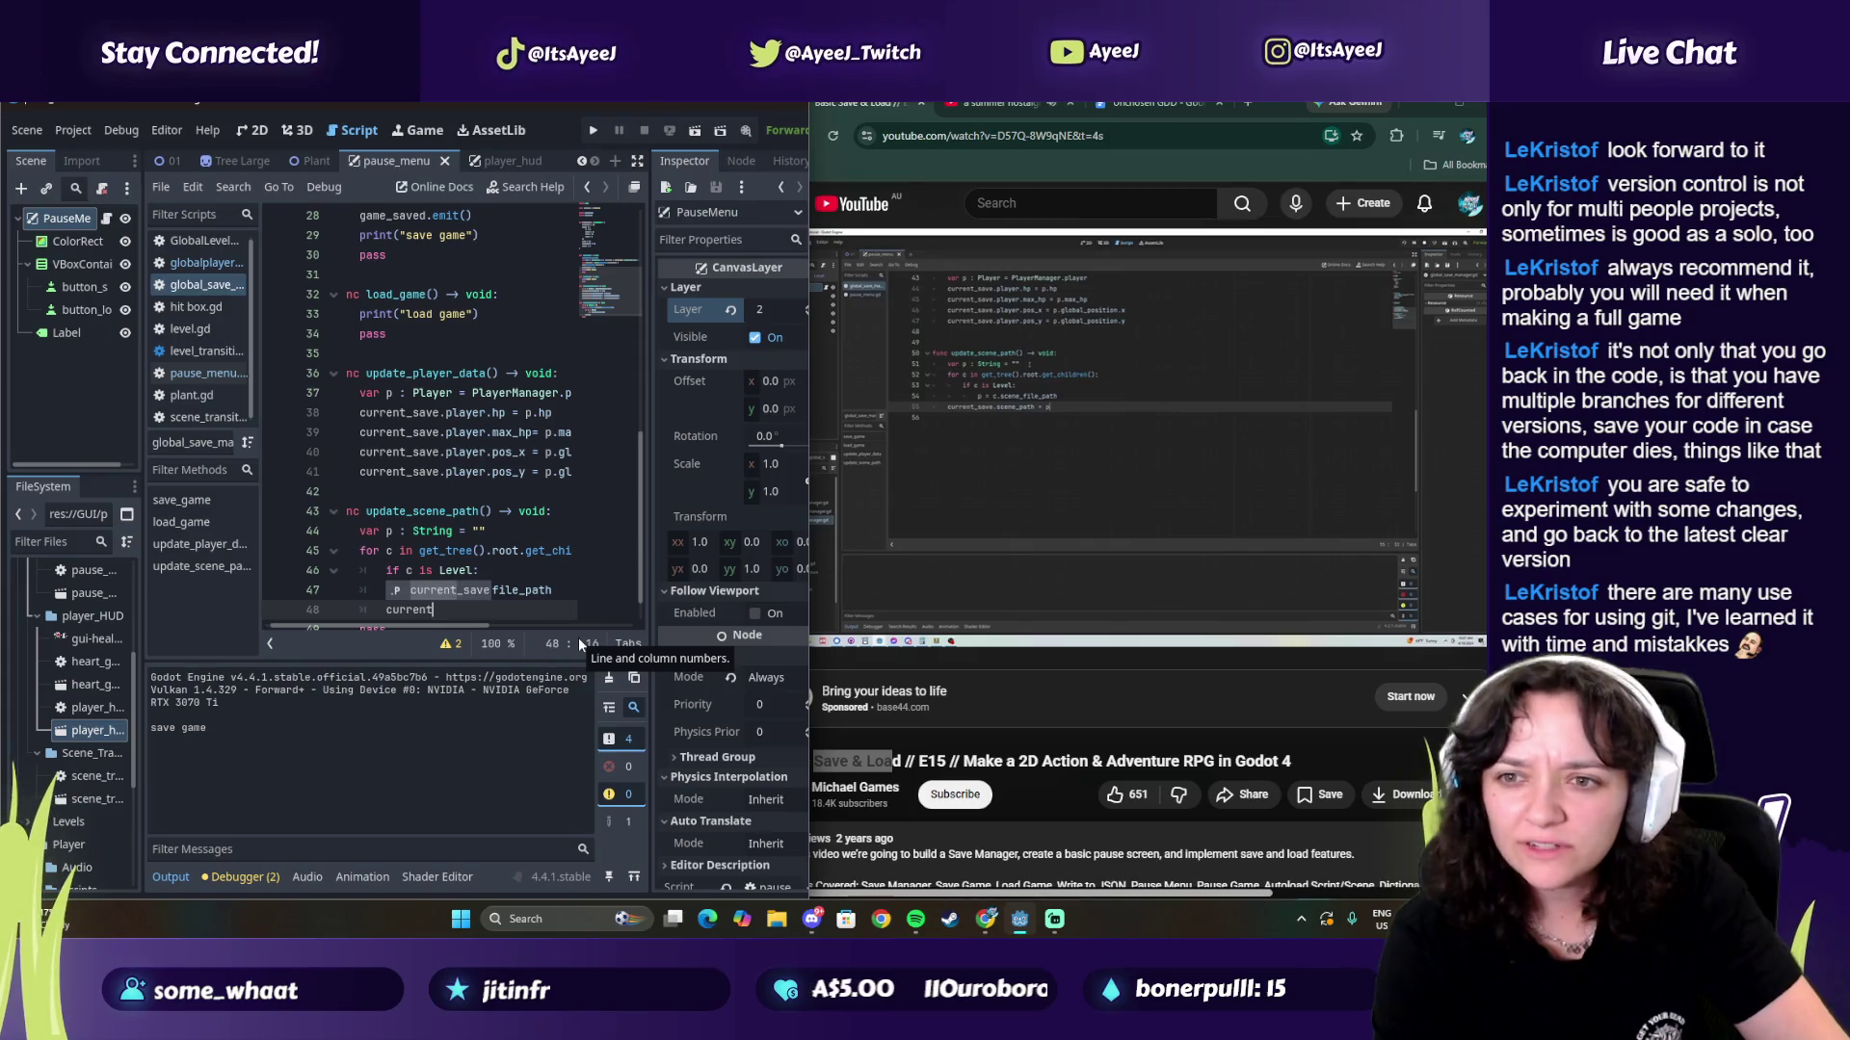
pyautogui.press('BackSpace')
pyautogui.press('BackSpace')
pyautogui.press('BackSpace')
pyautogui.write('avce')
pyautogui.press('BackSpace')
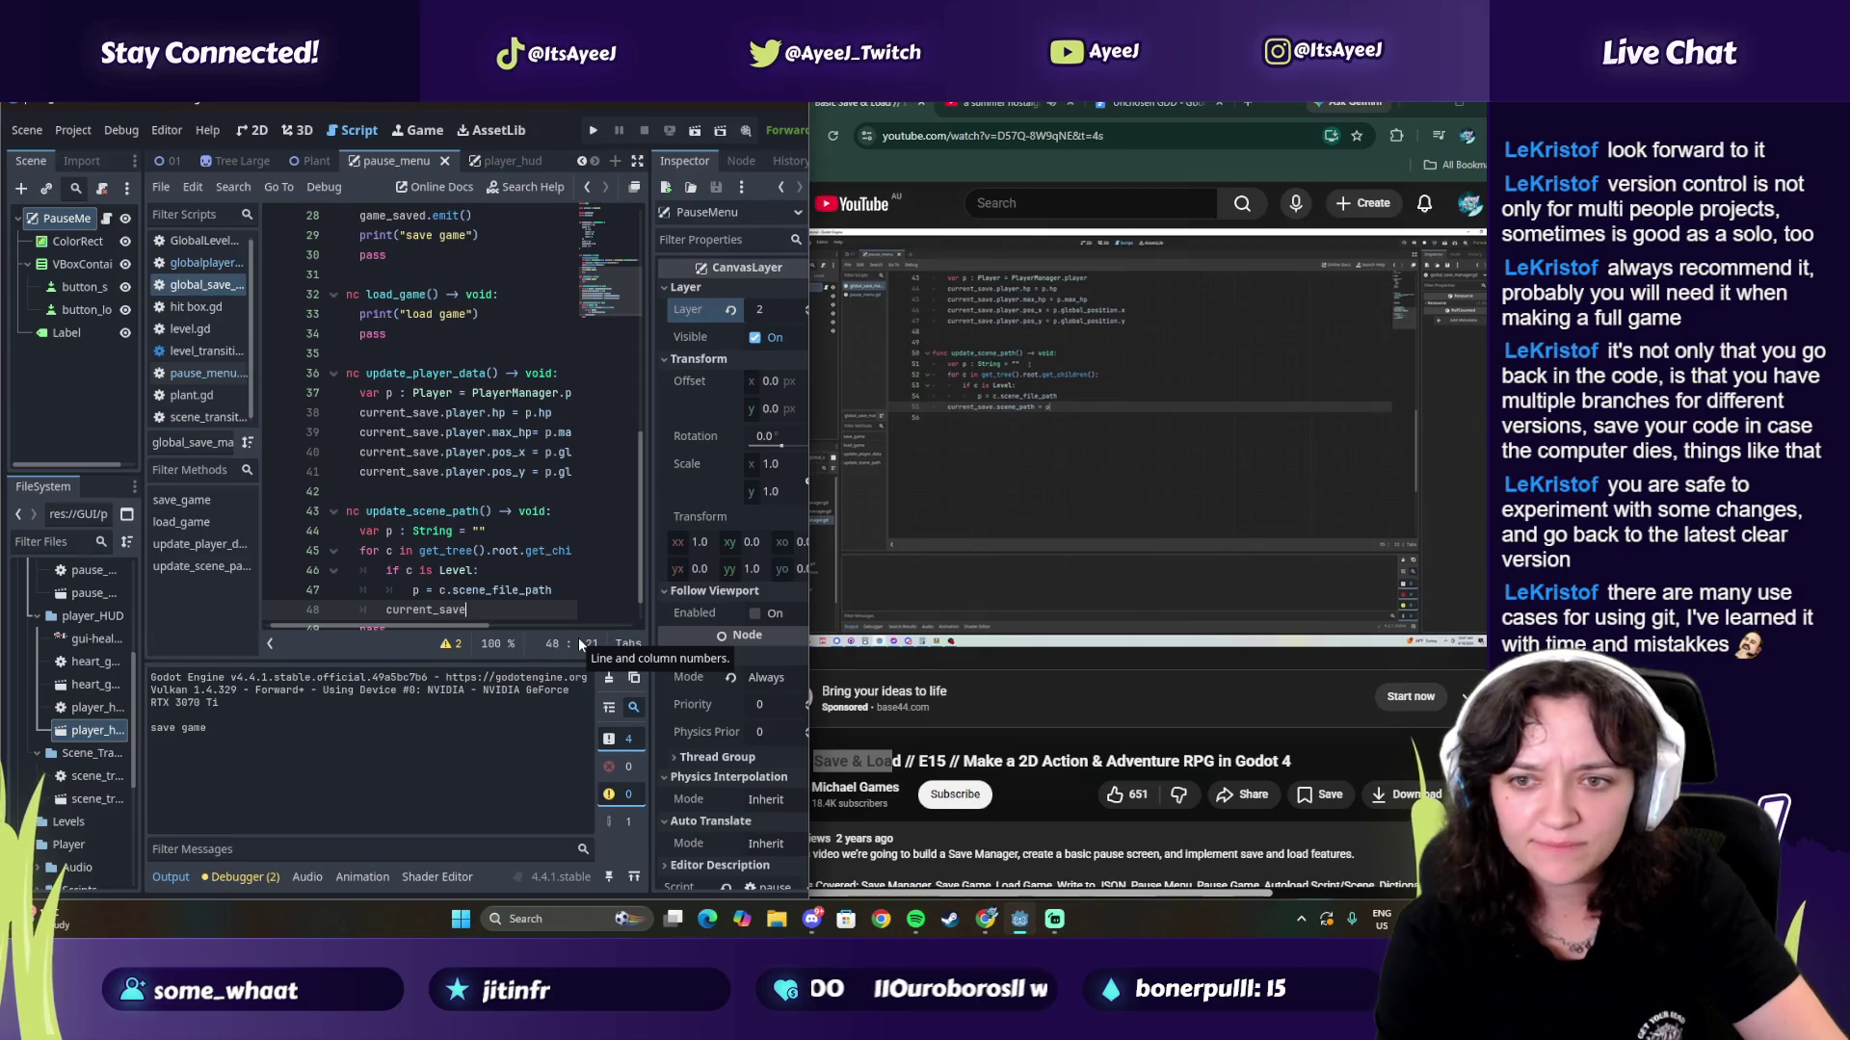
pyautogui.write('.scene_path ')
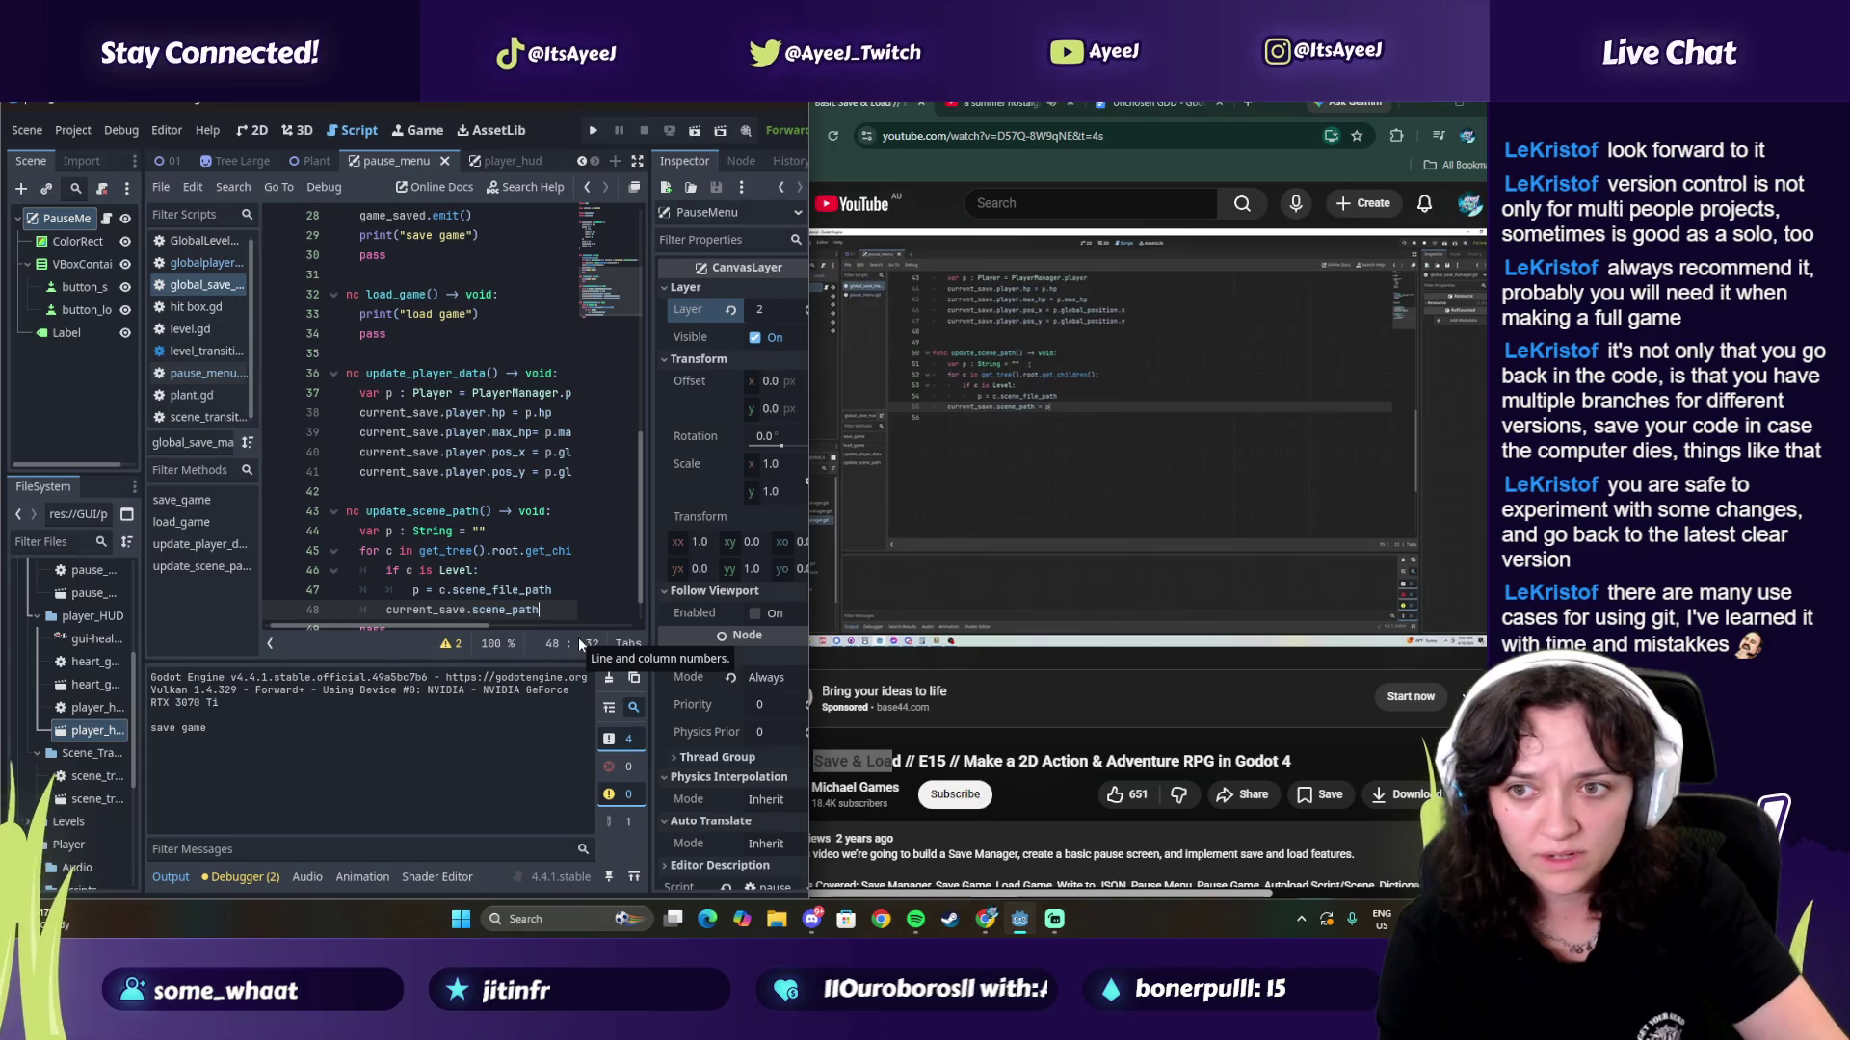
pyautogui.write('= p')
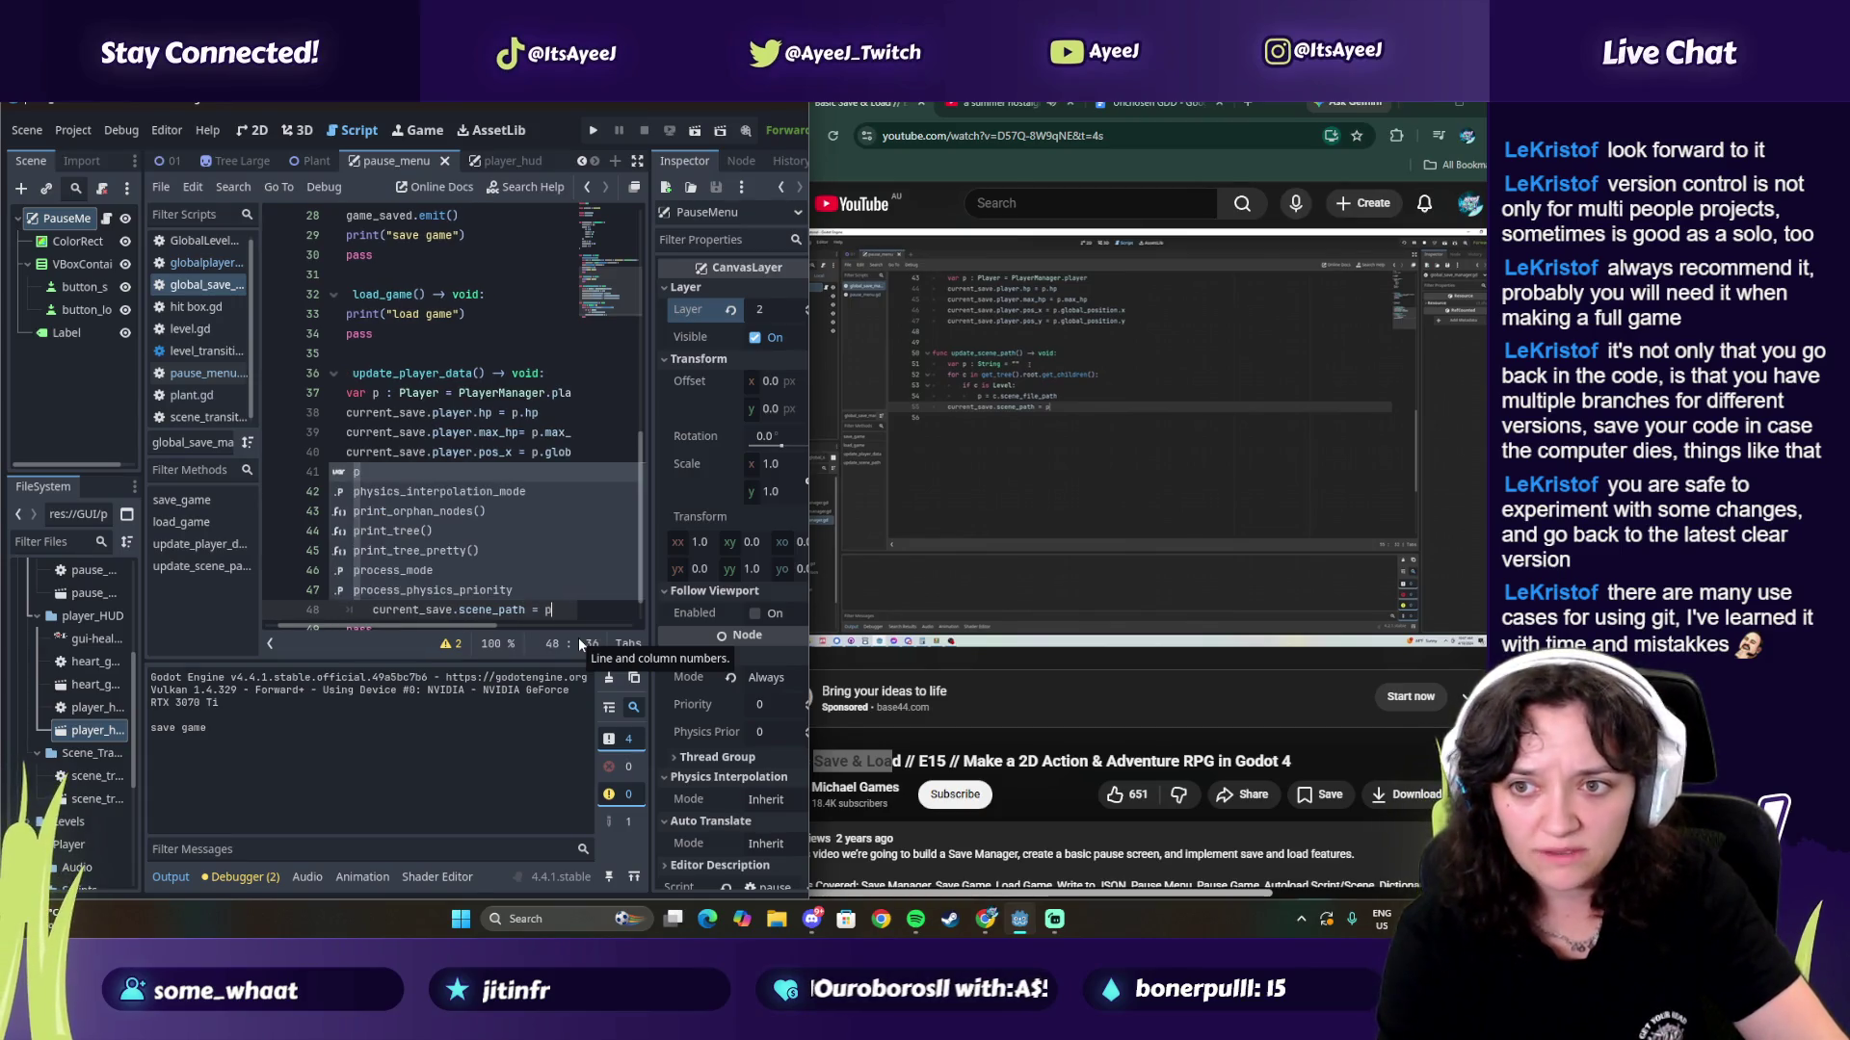
pyautogui.click(1106, 437)
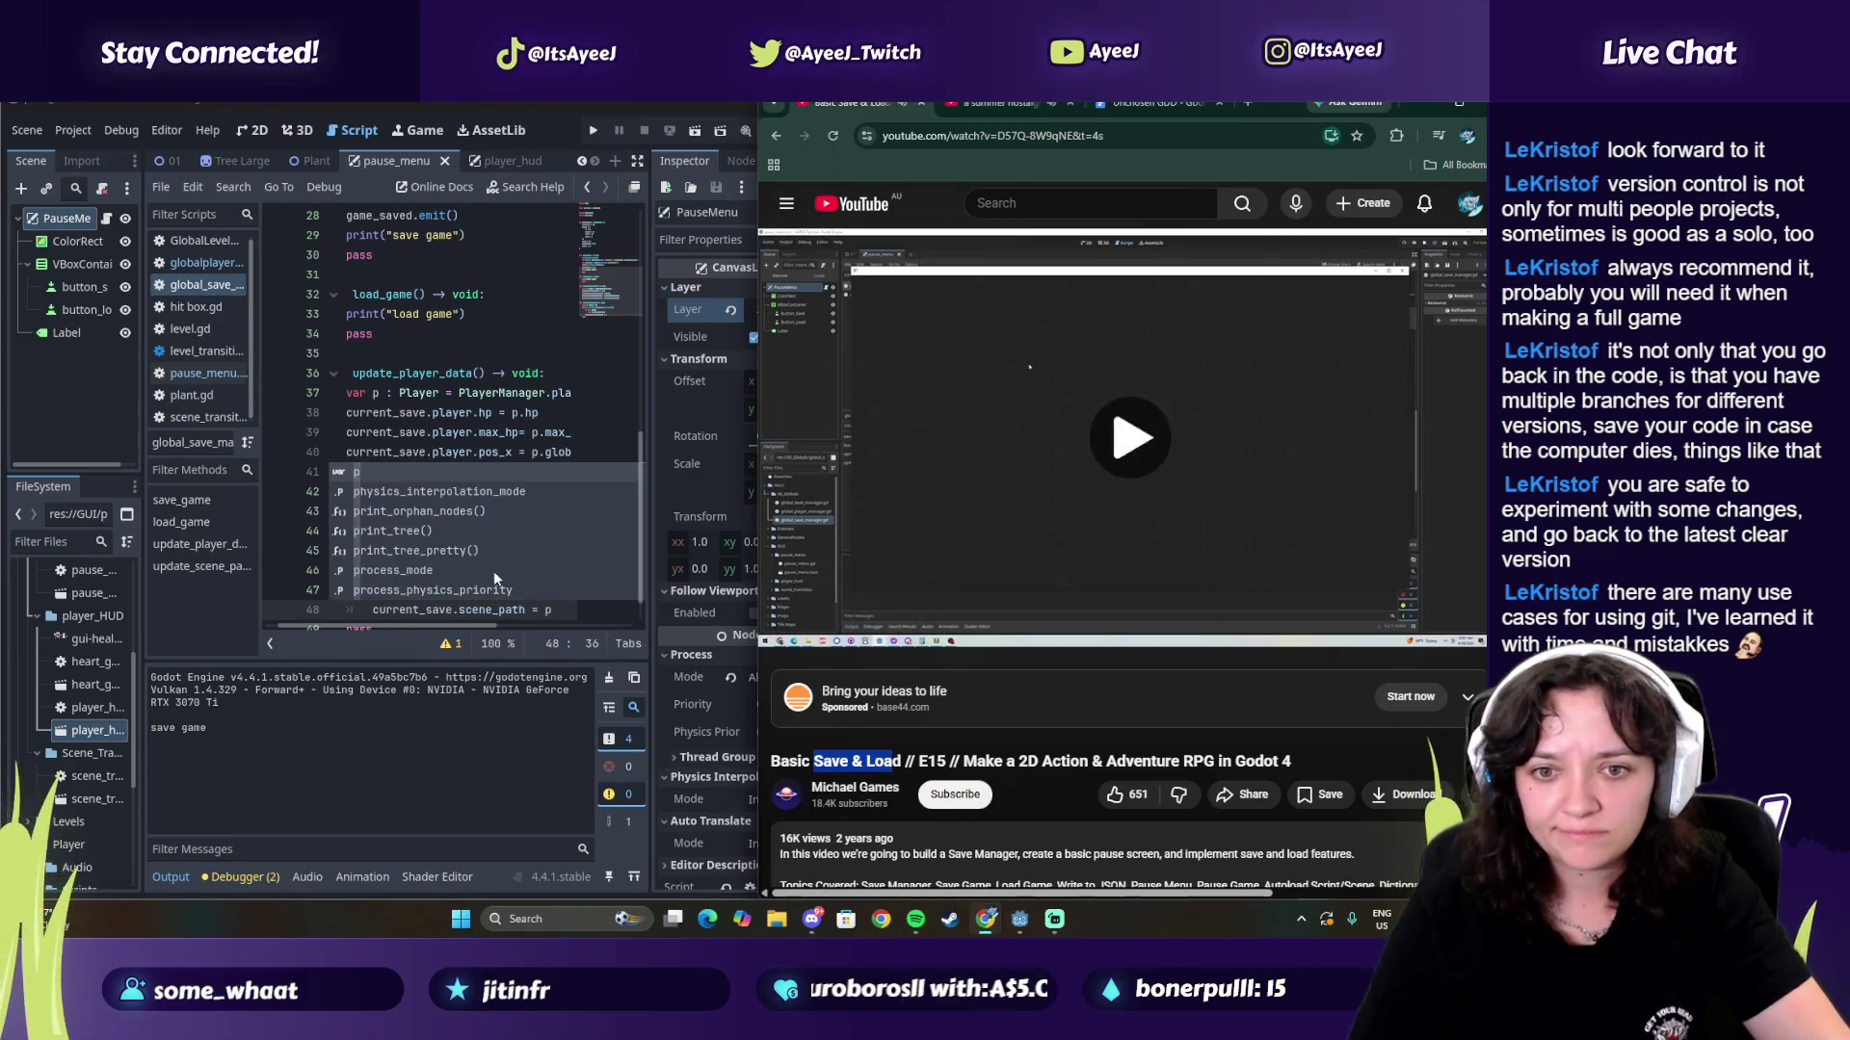
pyautogui.click(581, 610)
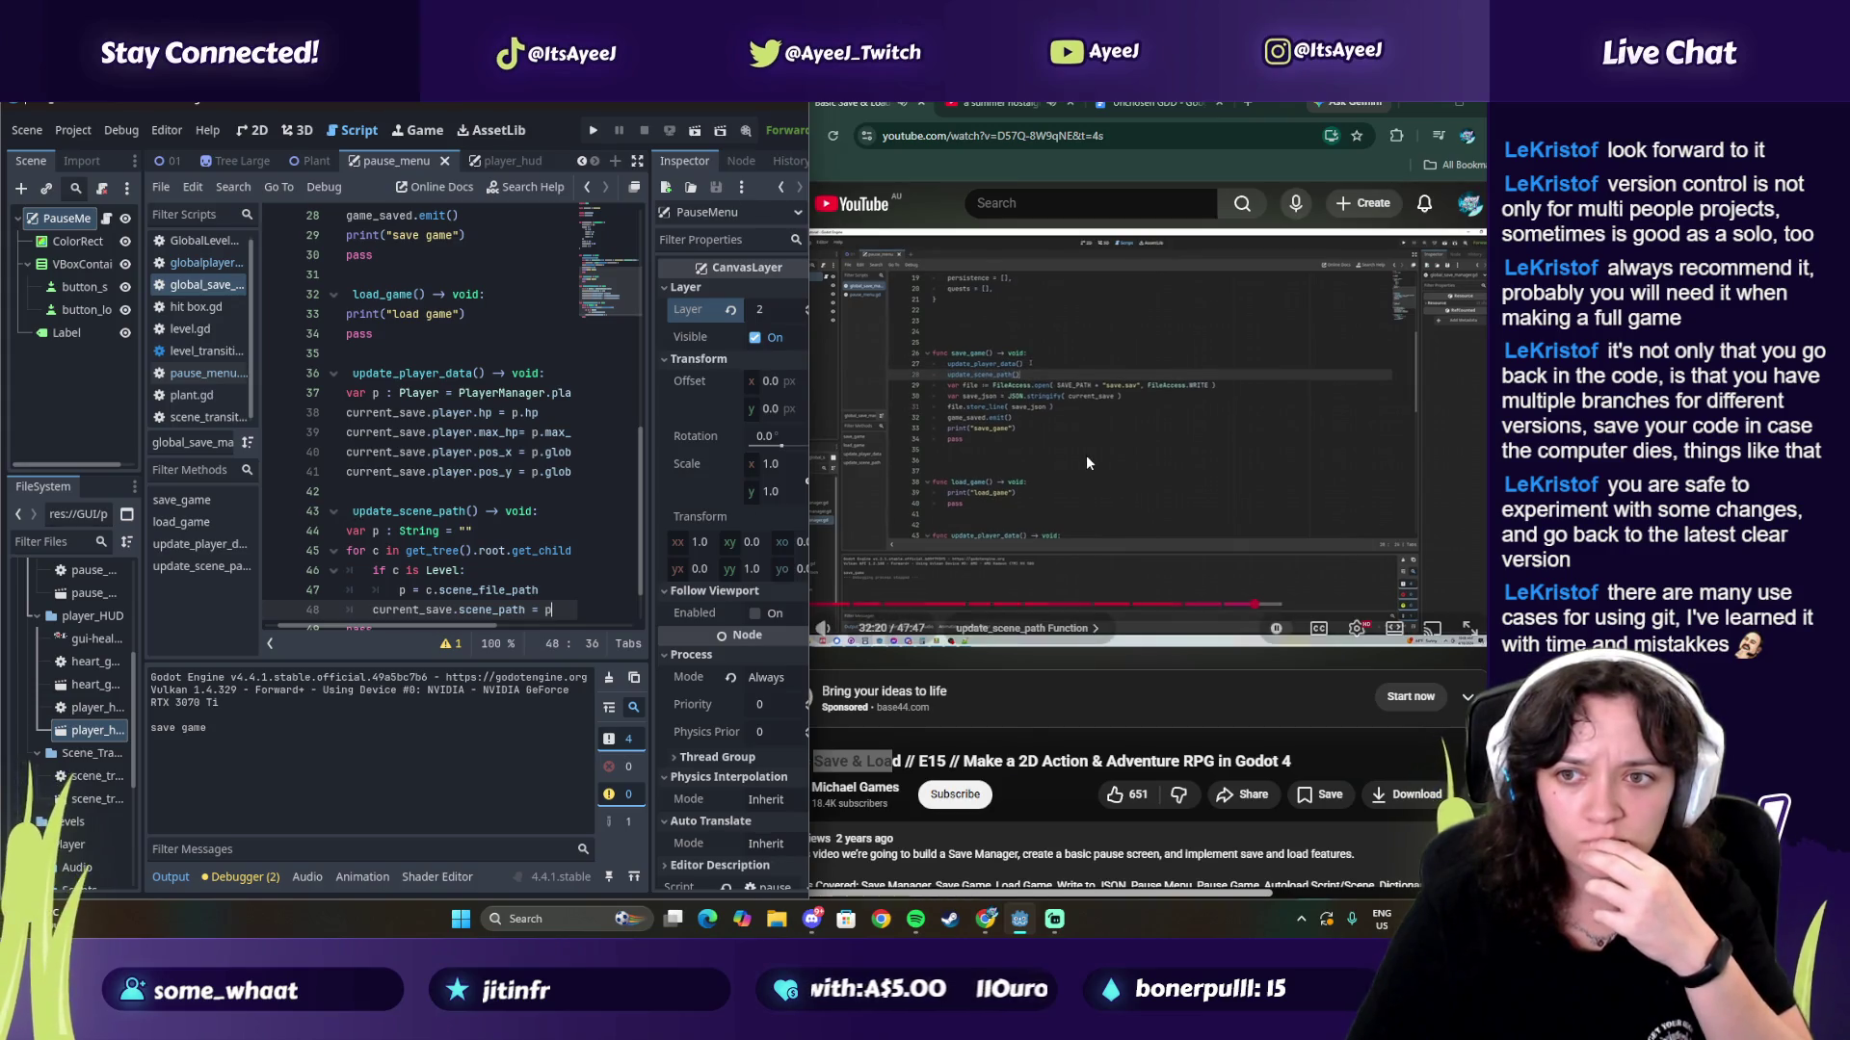
# Step: Insert an update_scene_path() call on the line after update_player_data() in save_game
pyautogui.click(1085, 455)
pyautogui.click(474, 509)
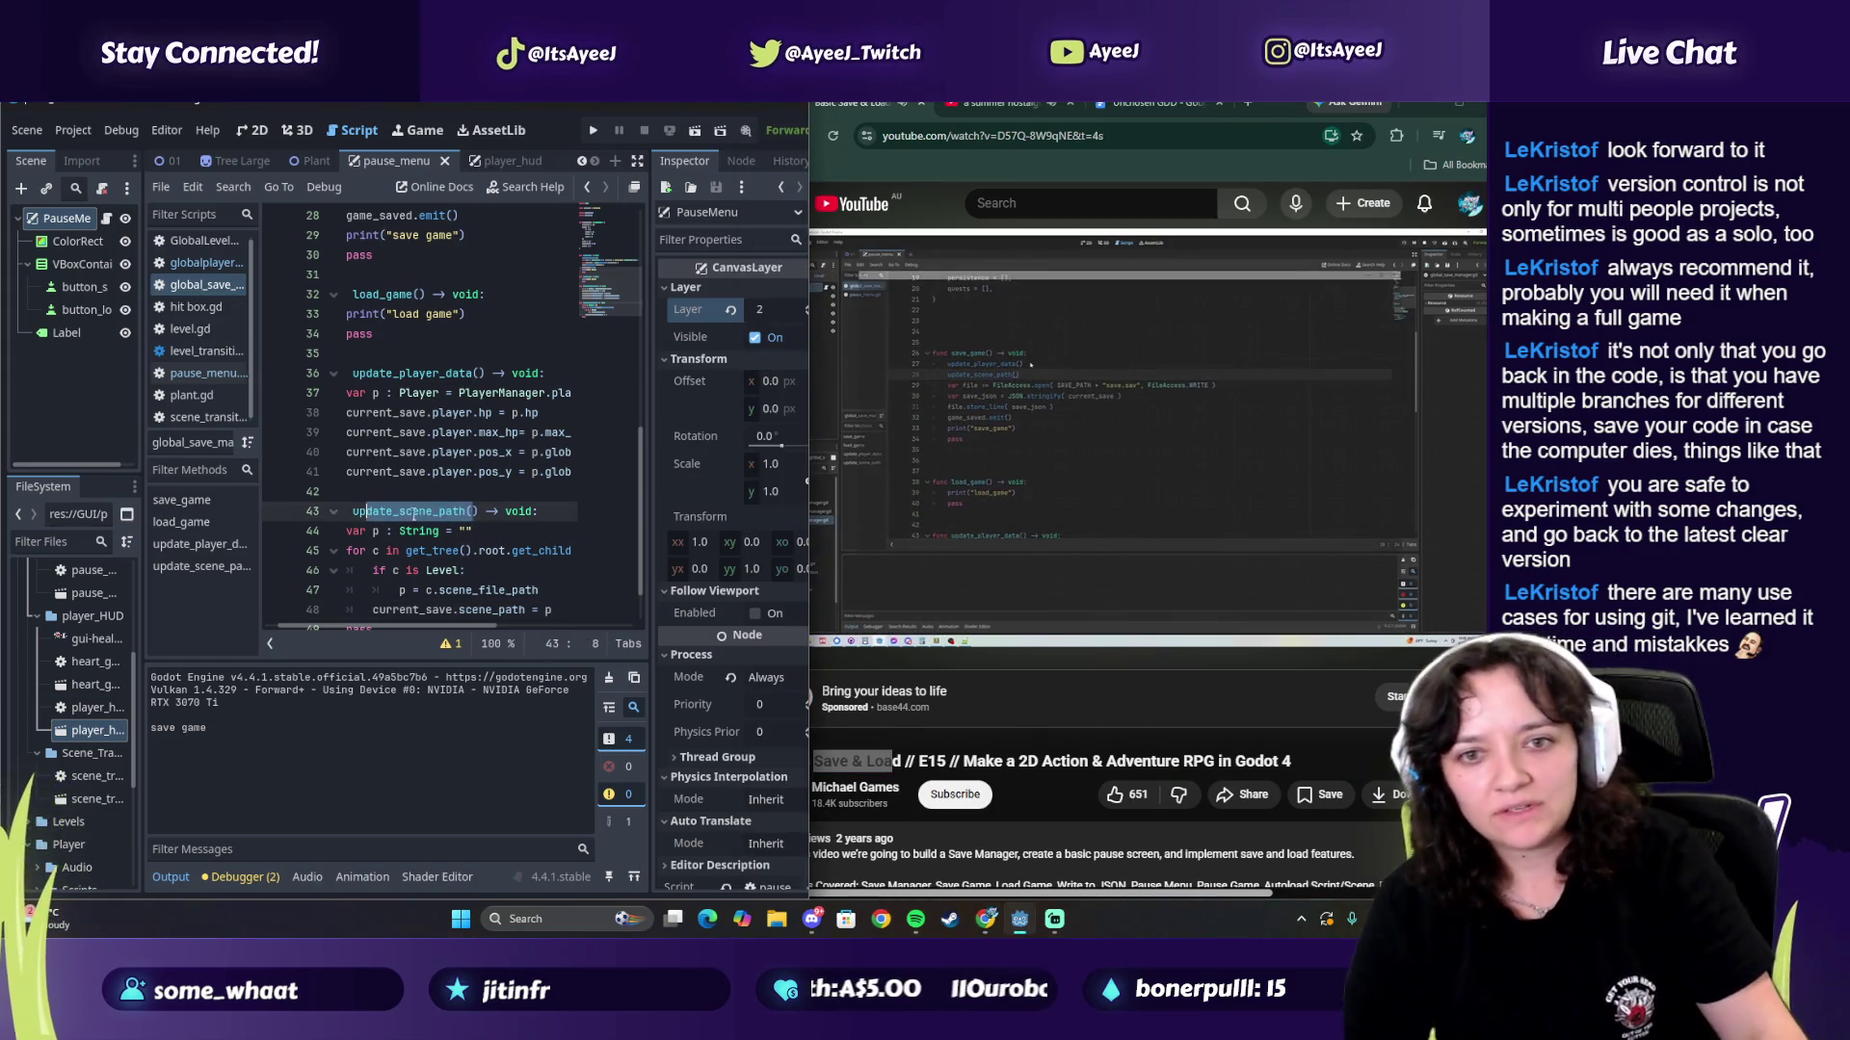
pyautogui.moveTo(479, 511); pyautogui.dragTo(354, 515)
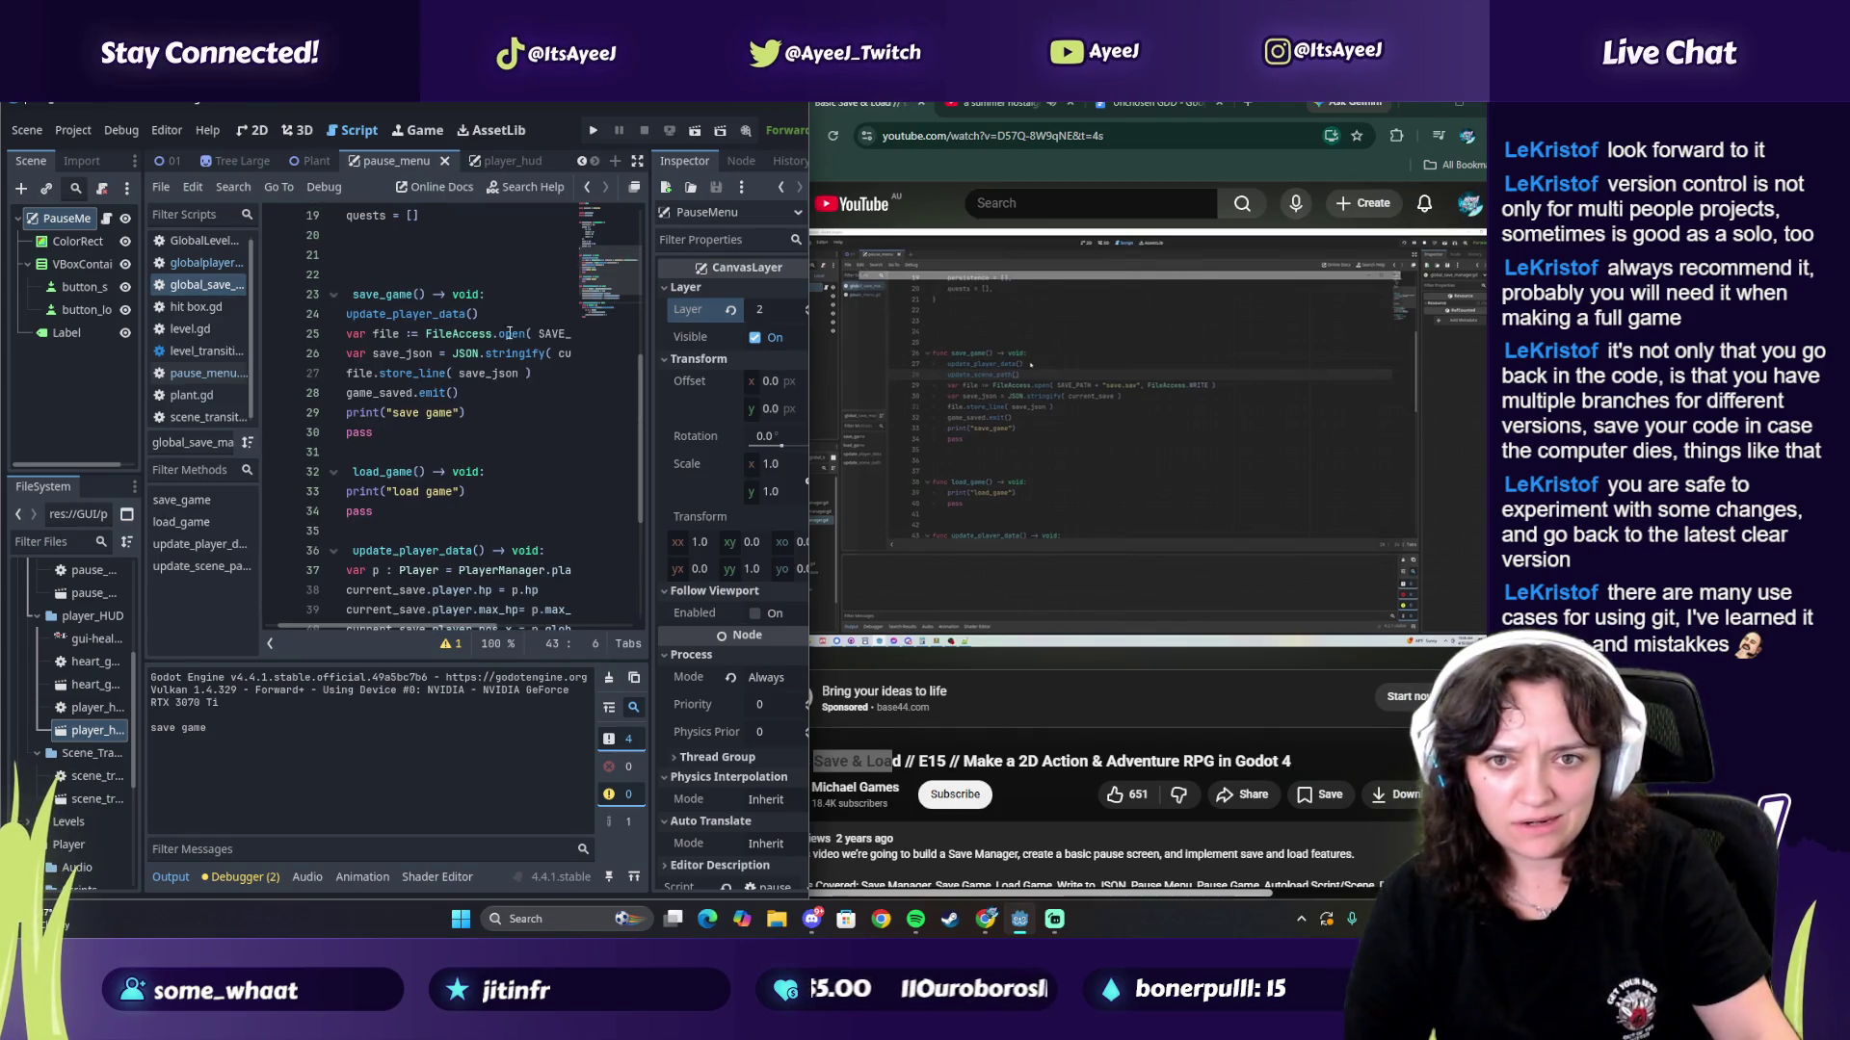
pyautogui.click(499, 313)
pyautogui.press('Return')
pyautogui.write('update_scene_path()')
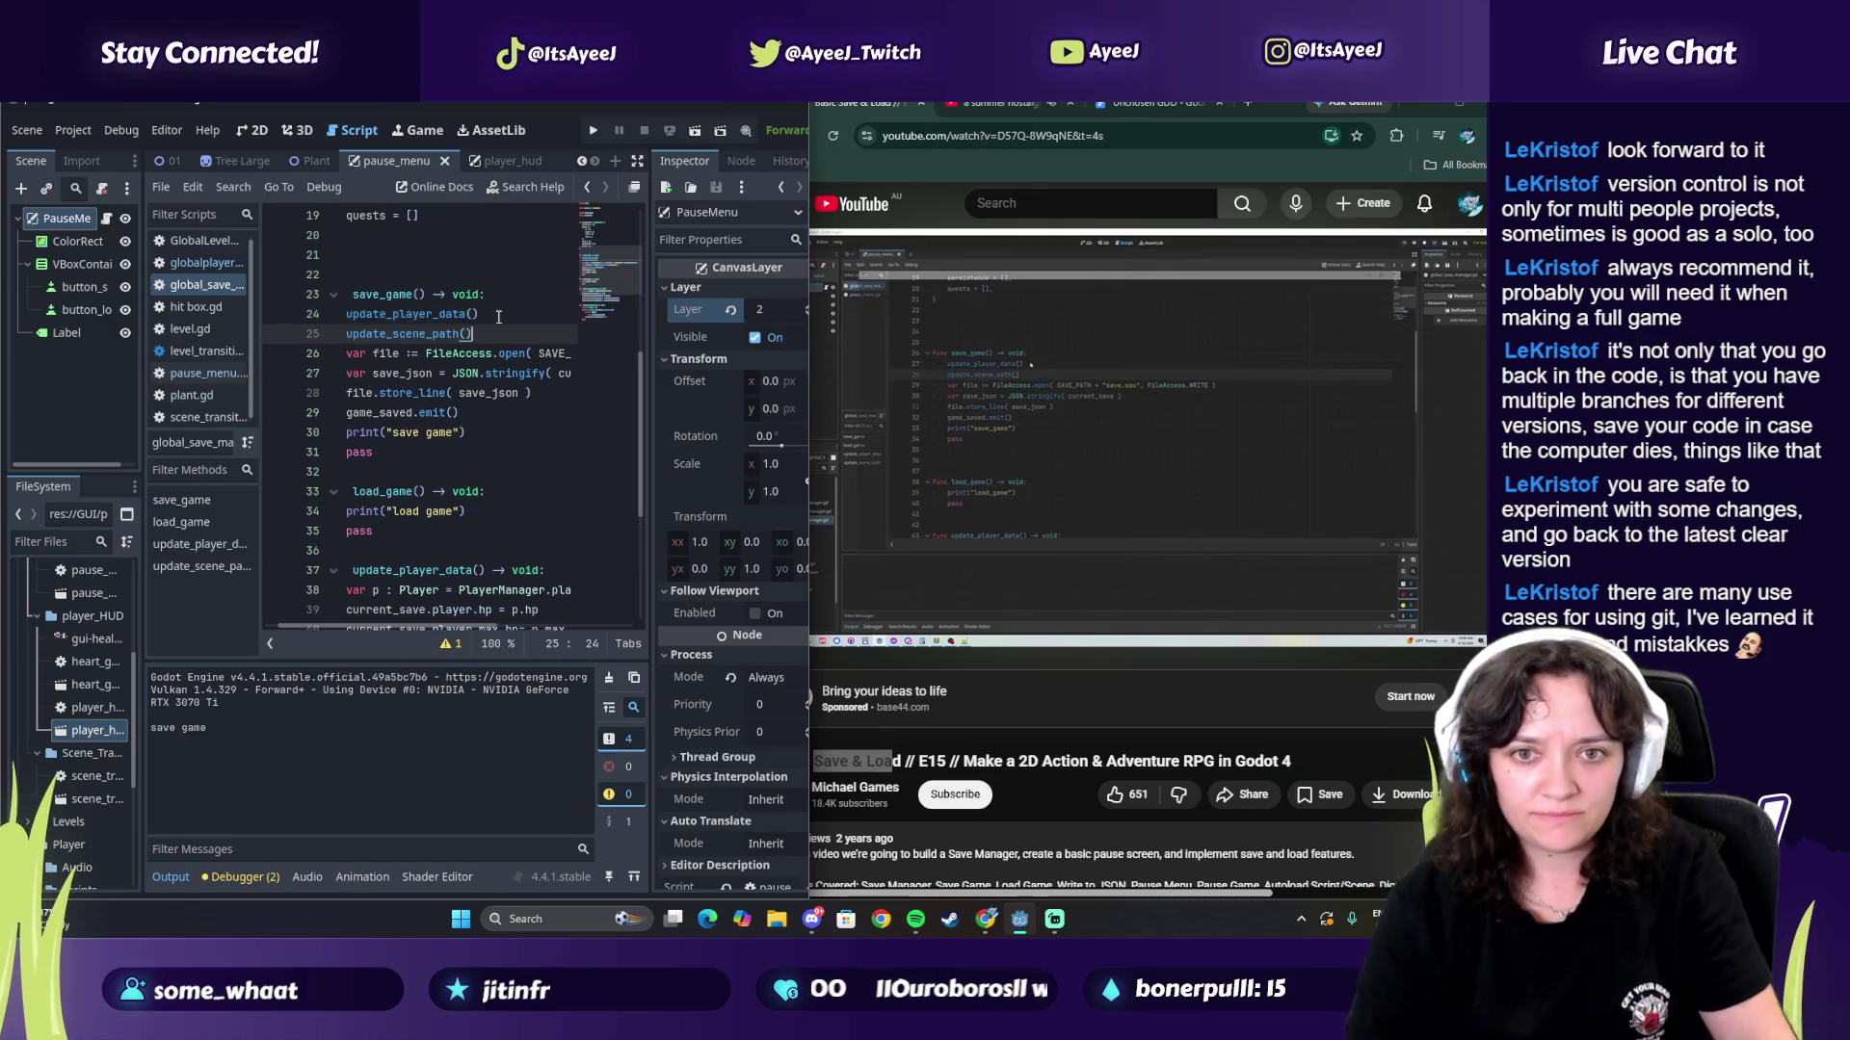
pyautogui.click(921, 390)
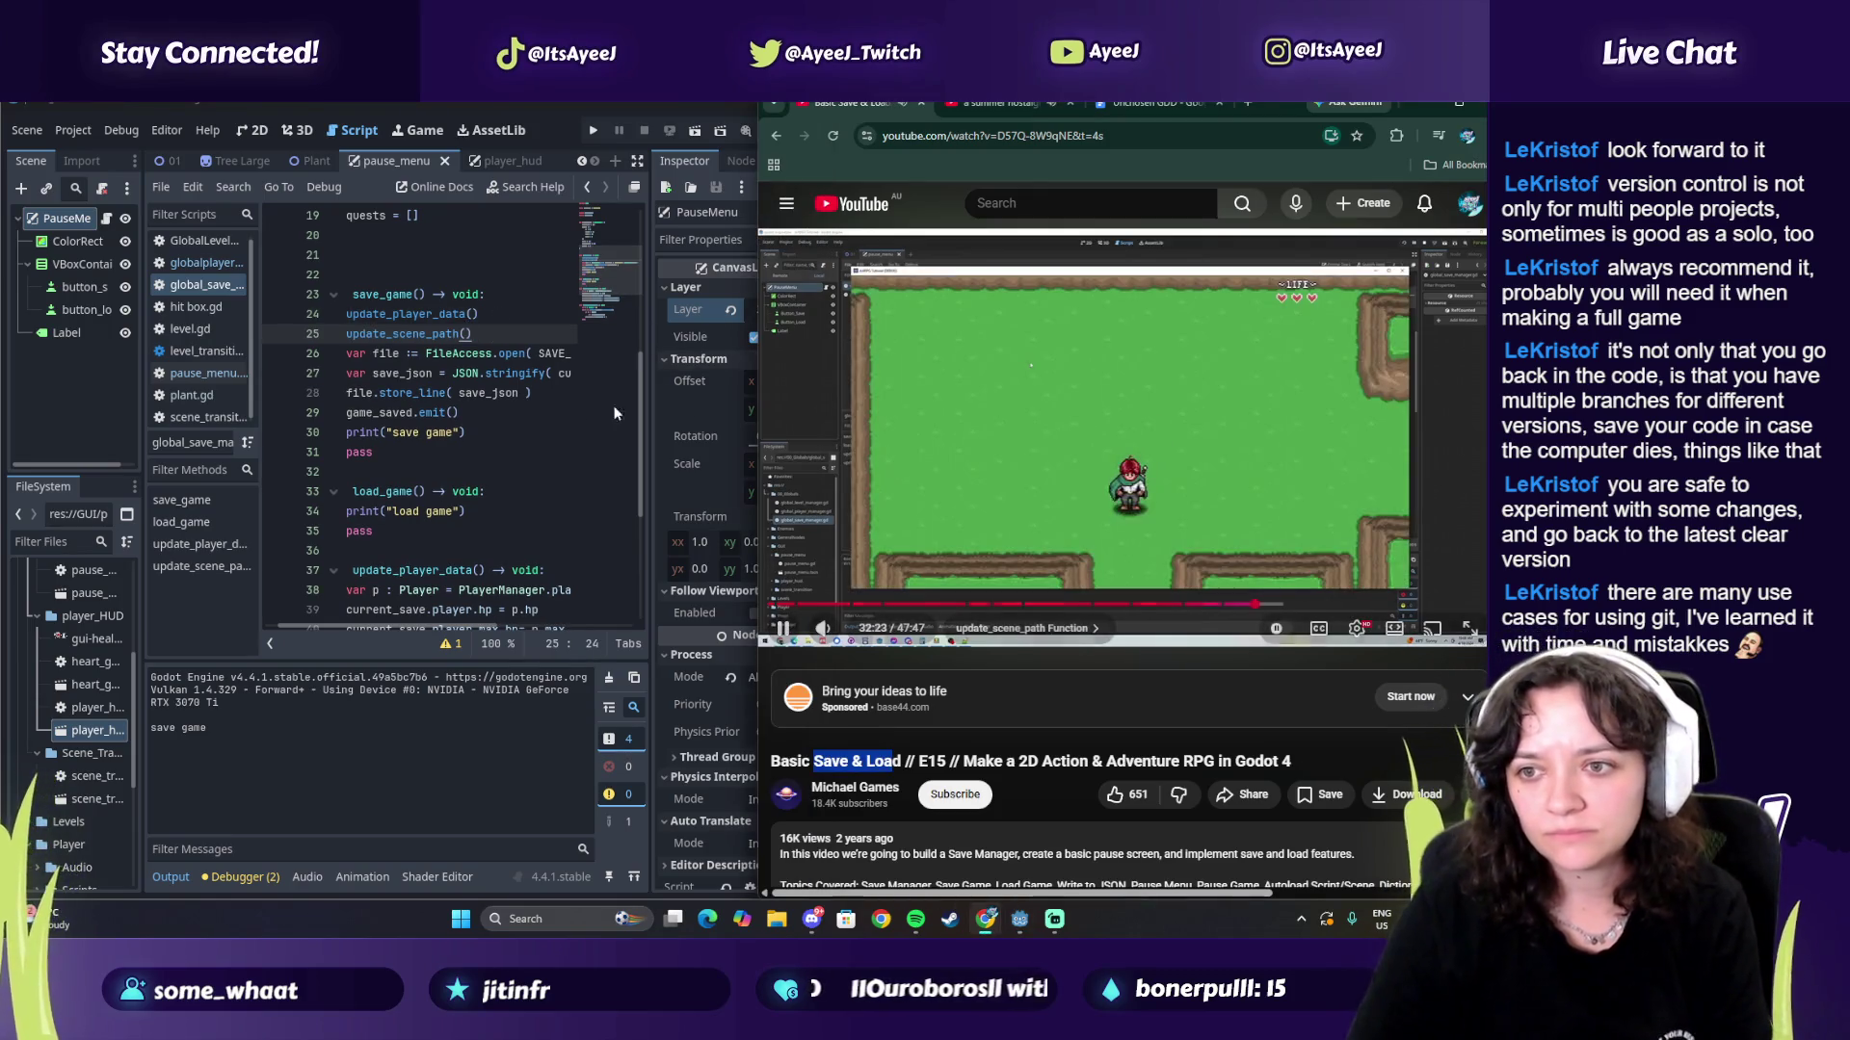
pyautogui.click(501, 411)
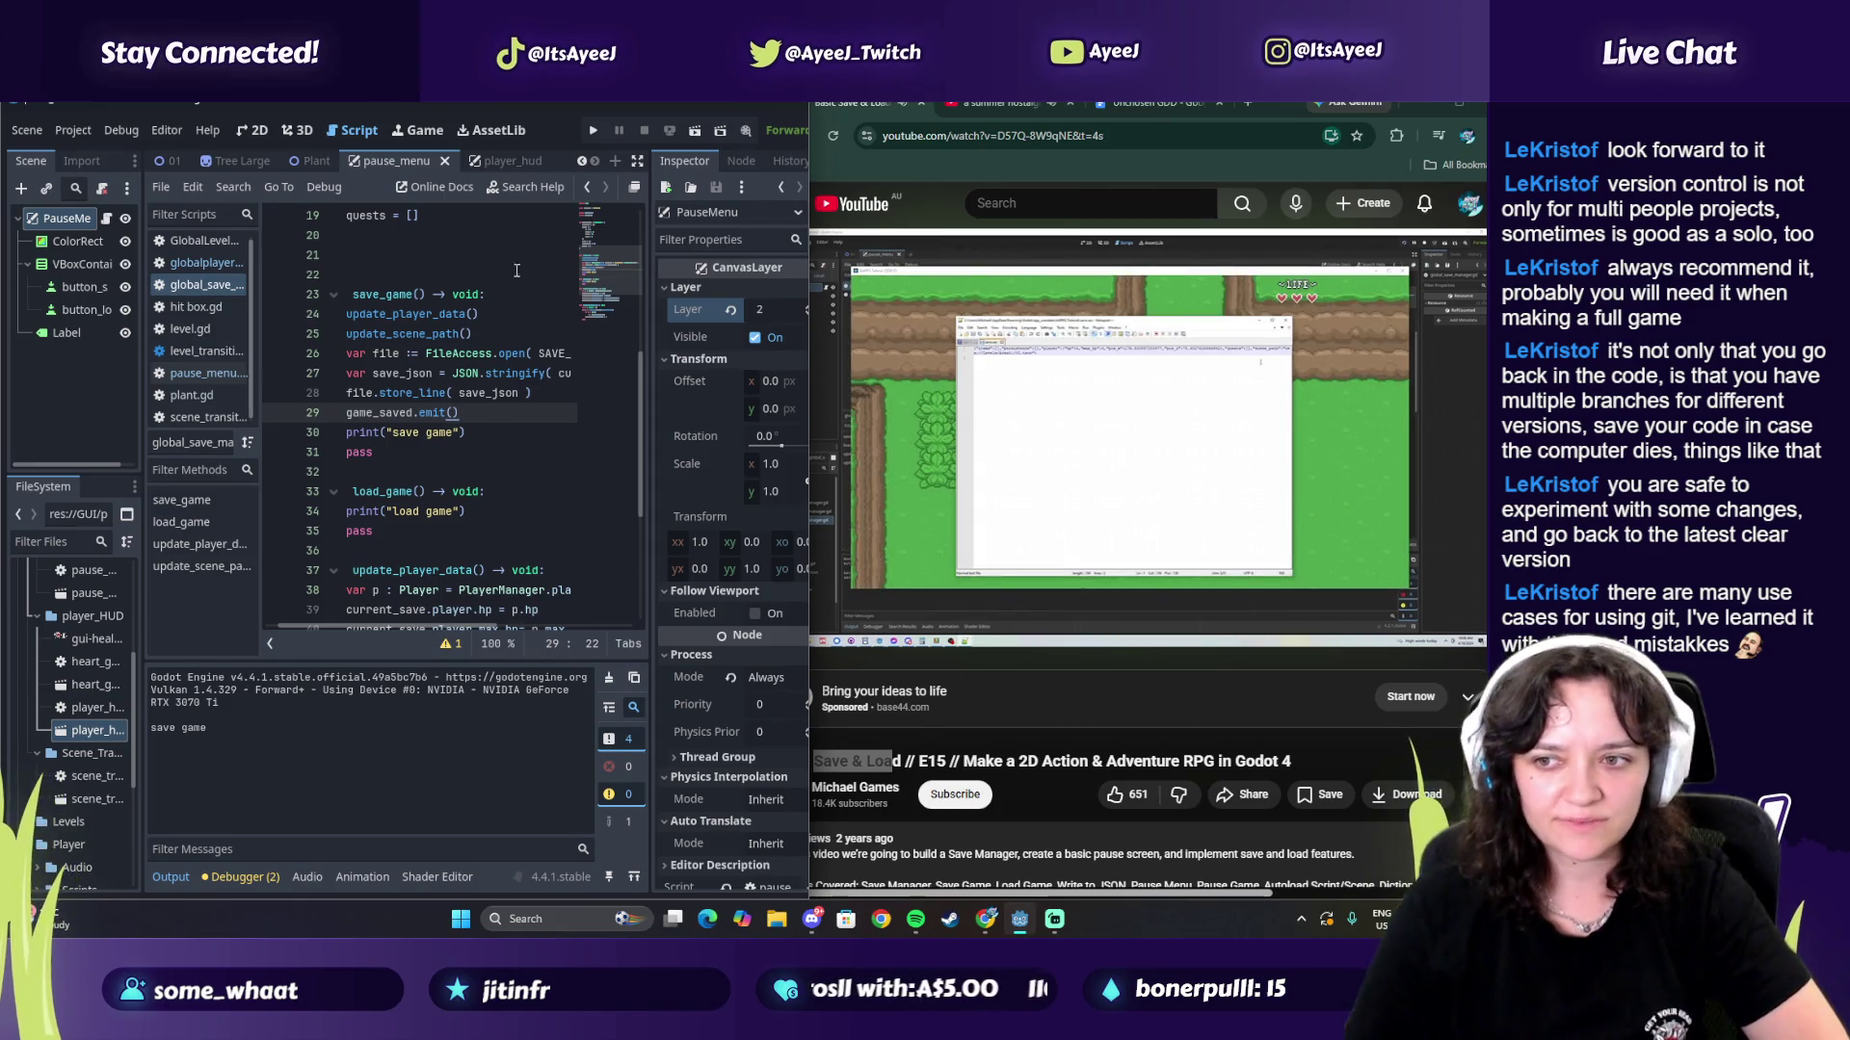
pyautogui.moveTo(1339, 546)
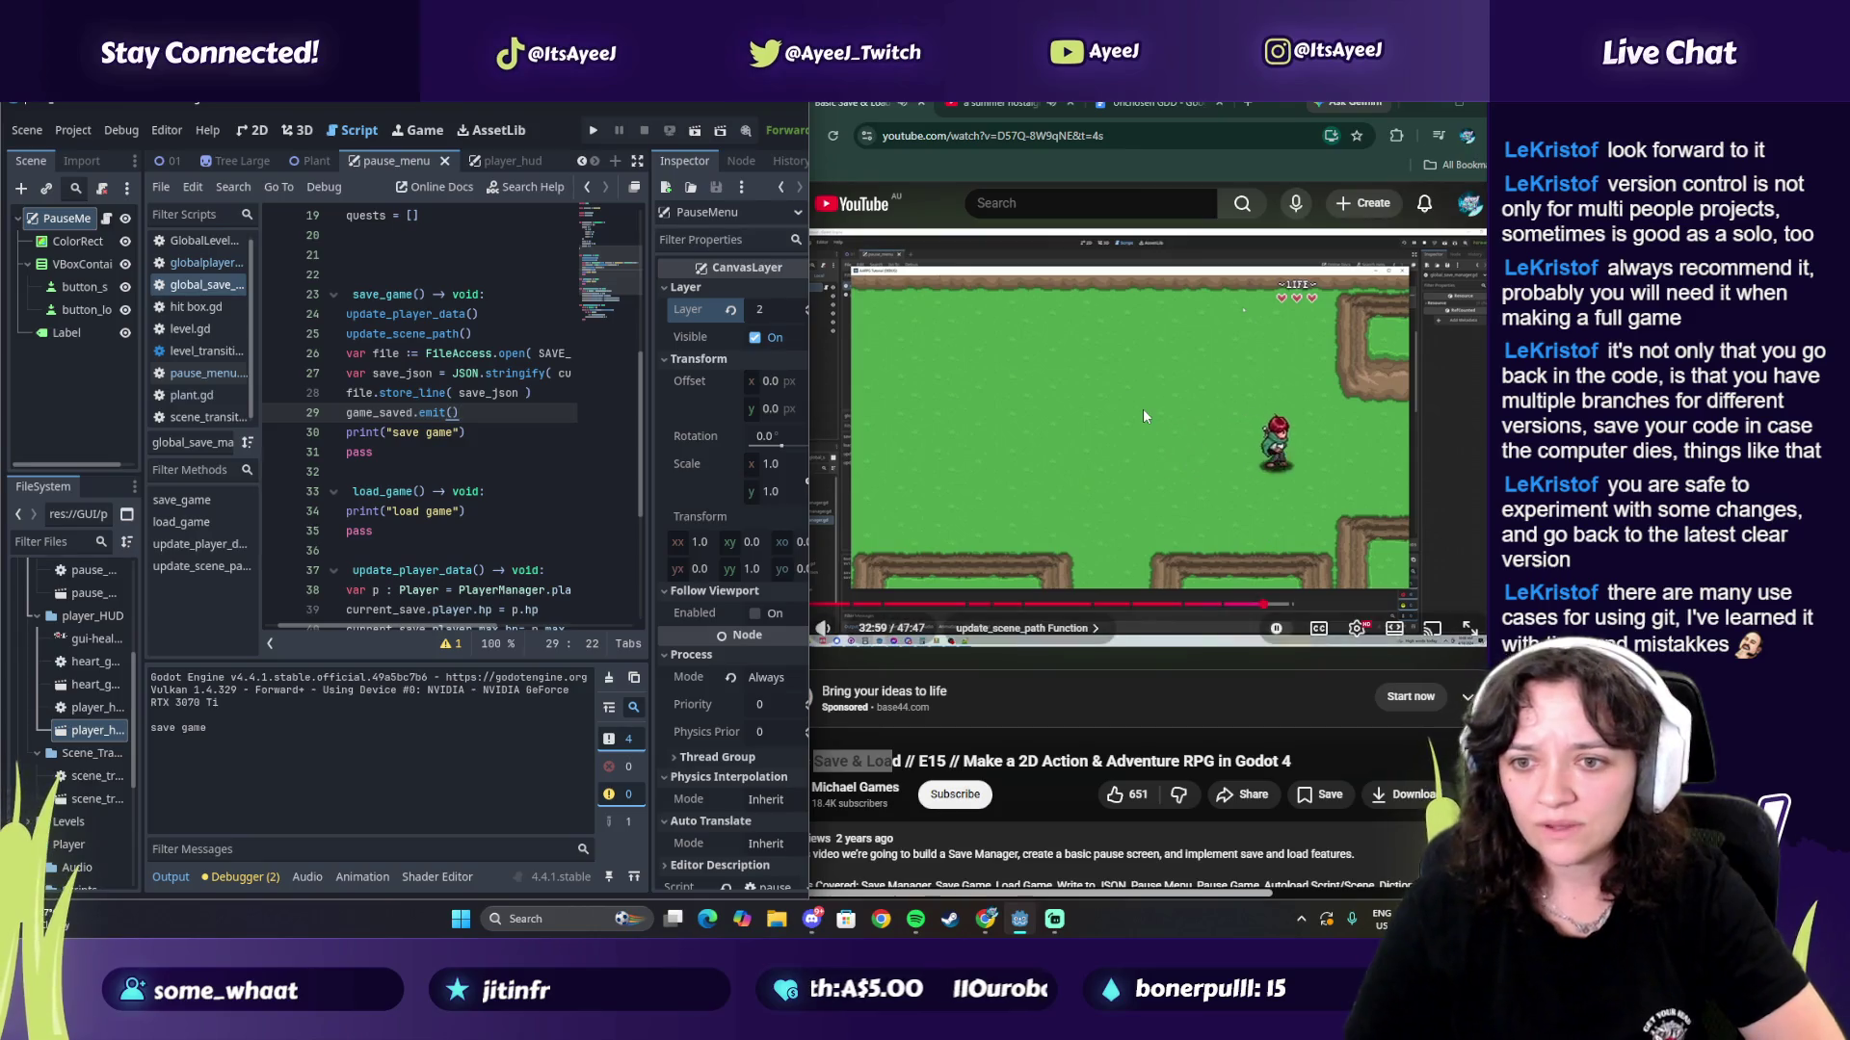
pyautogui.click(1144, 412)
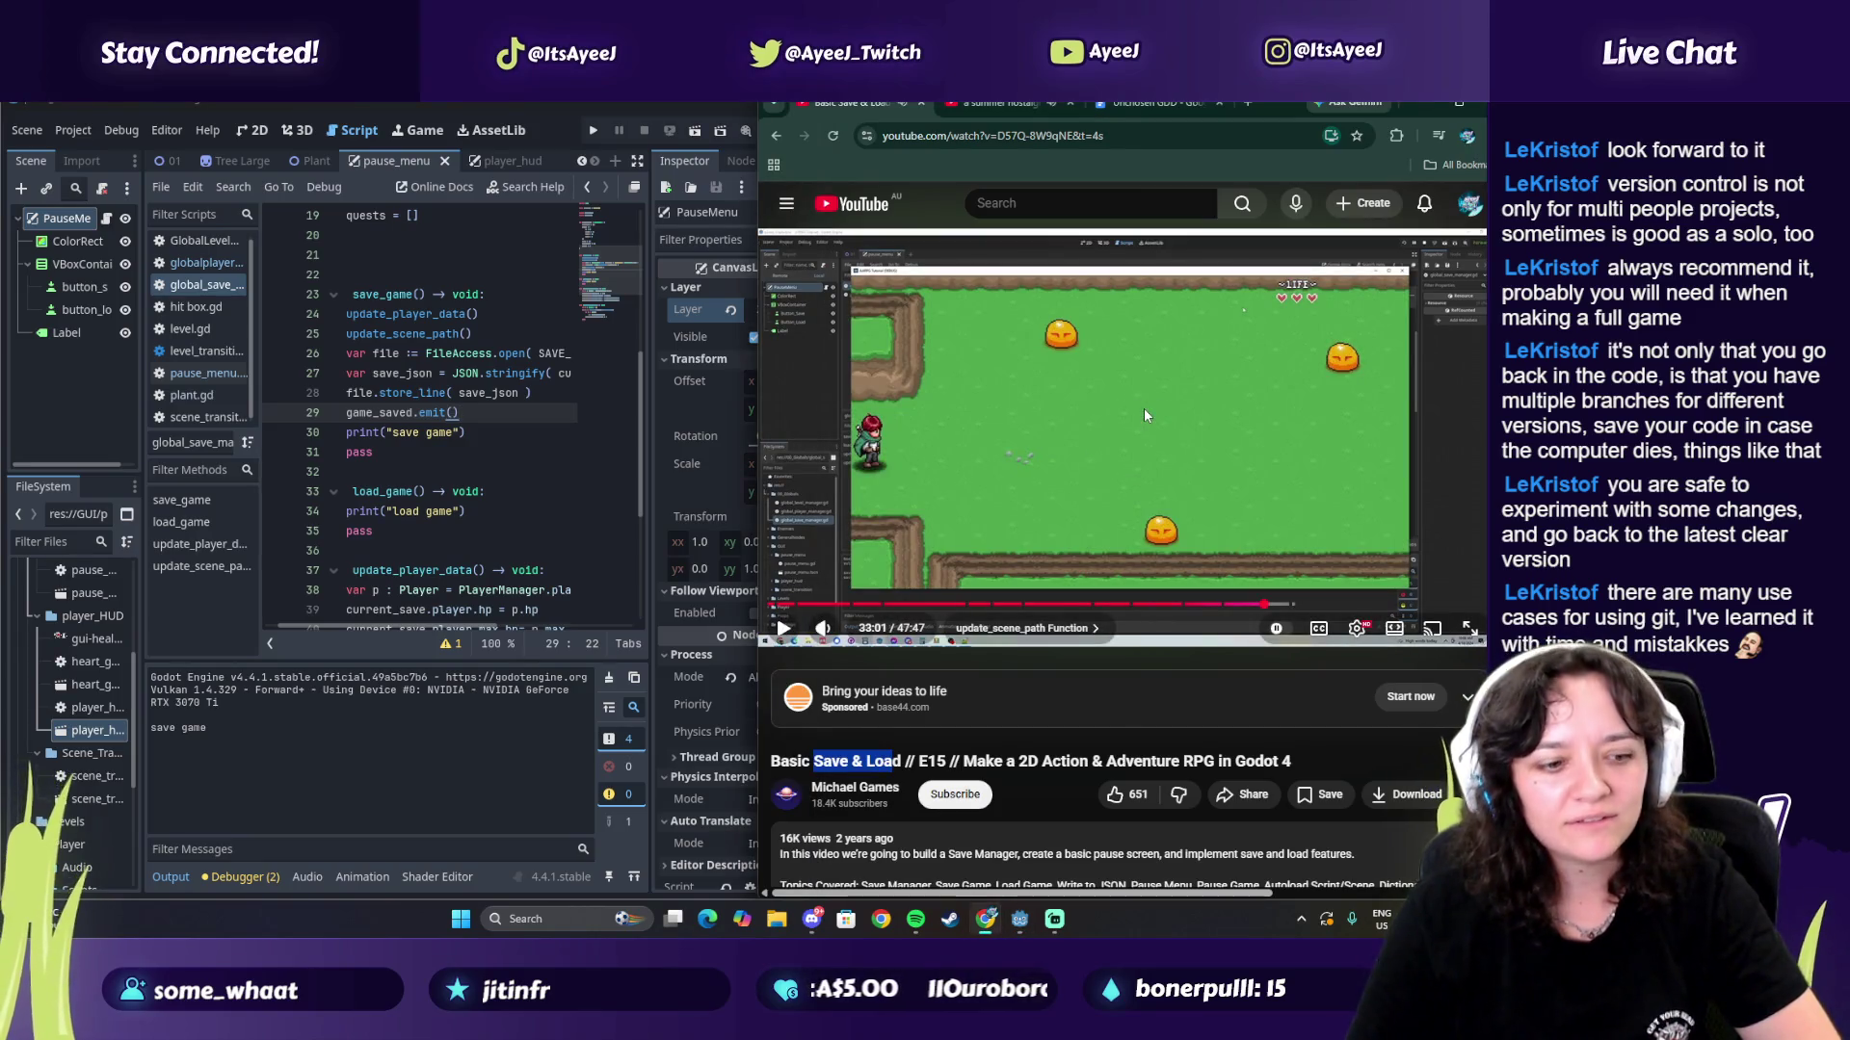
pyautogui.click(1142, 408)
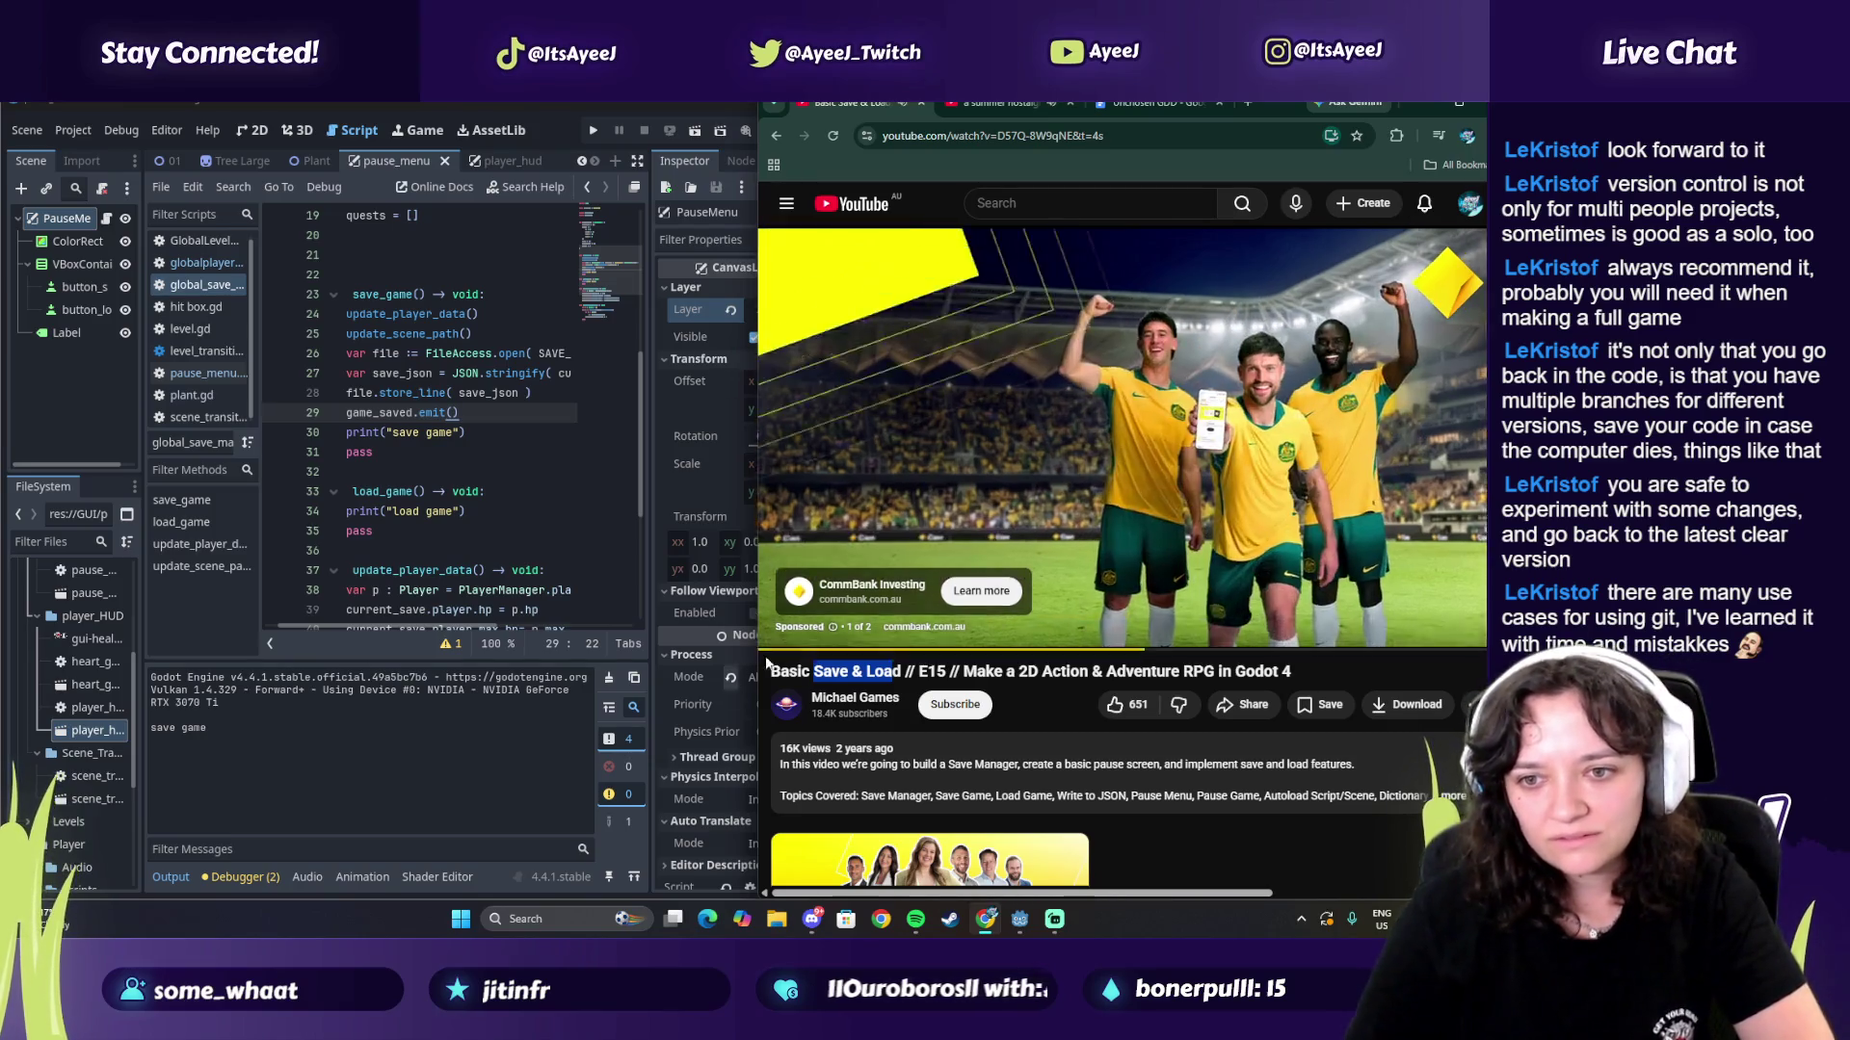
pyautogui.click(827, 632)
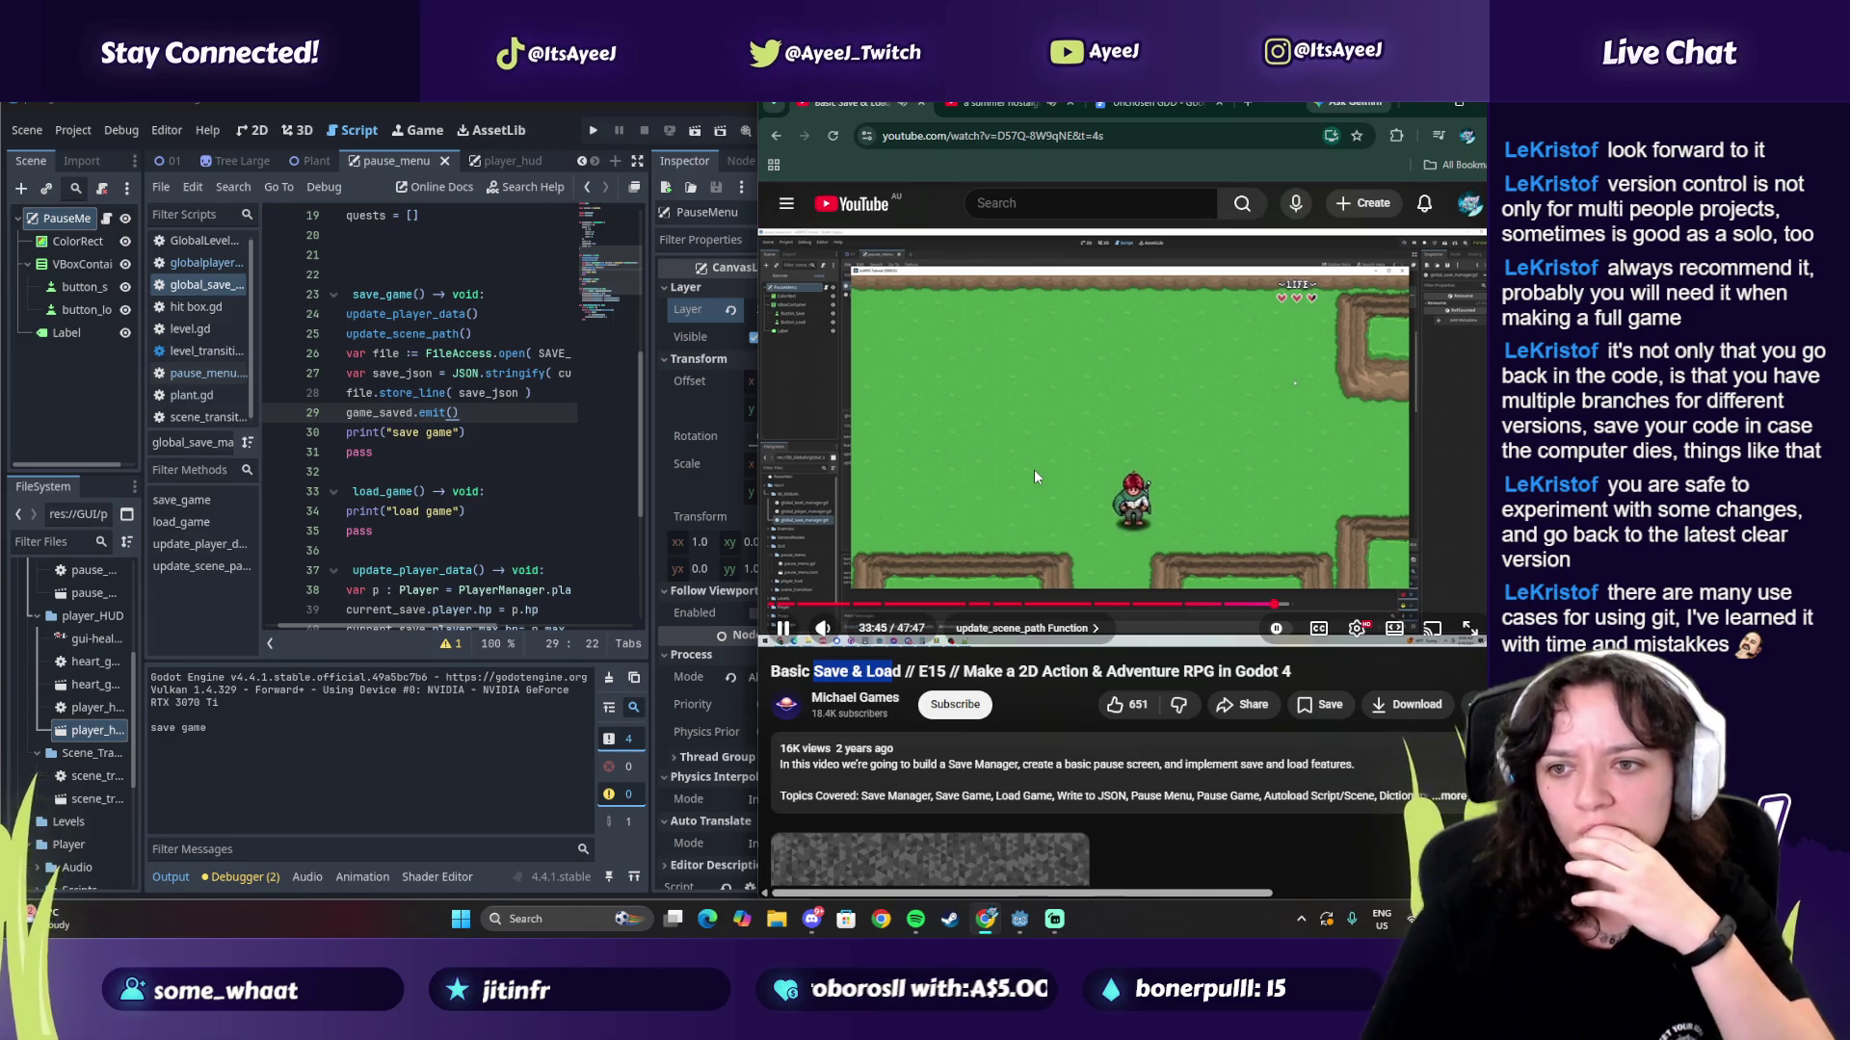
pyautogui.click(1105, 453)
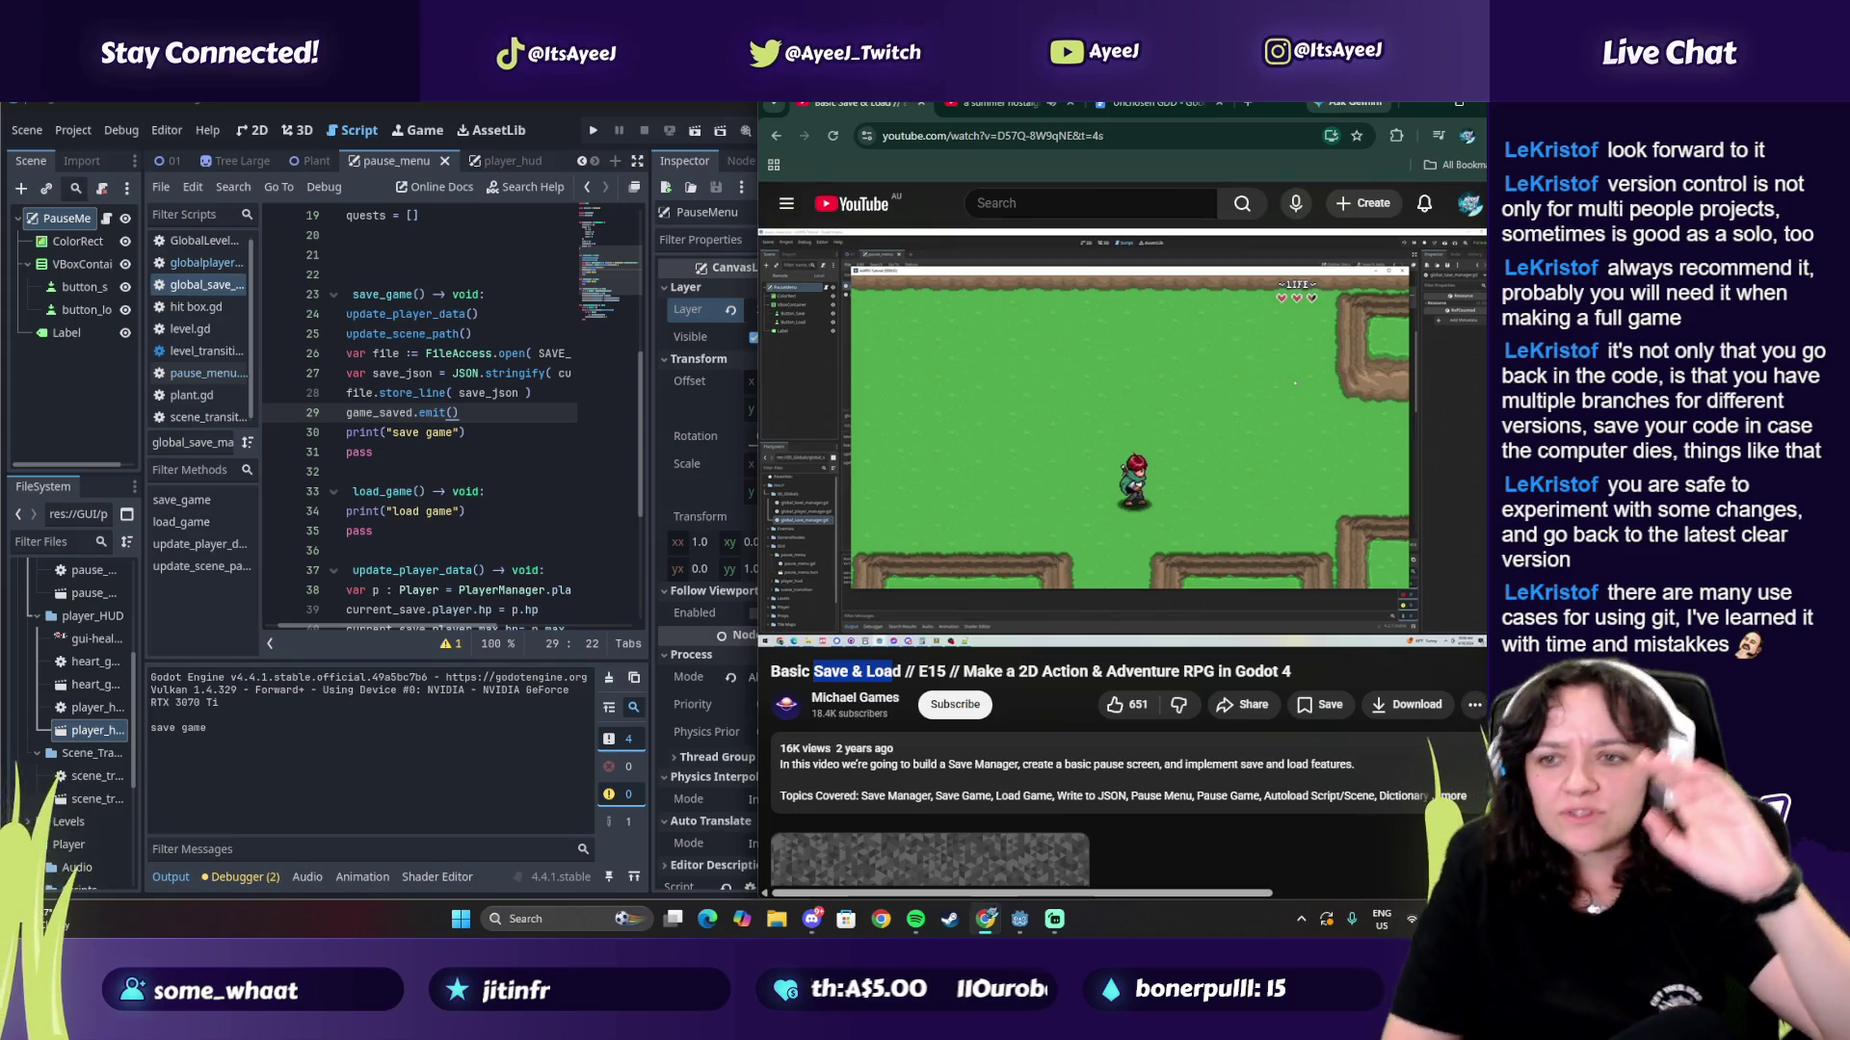
pyautogui.moveTo(1254, 429)
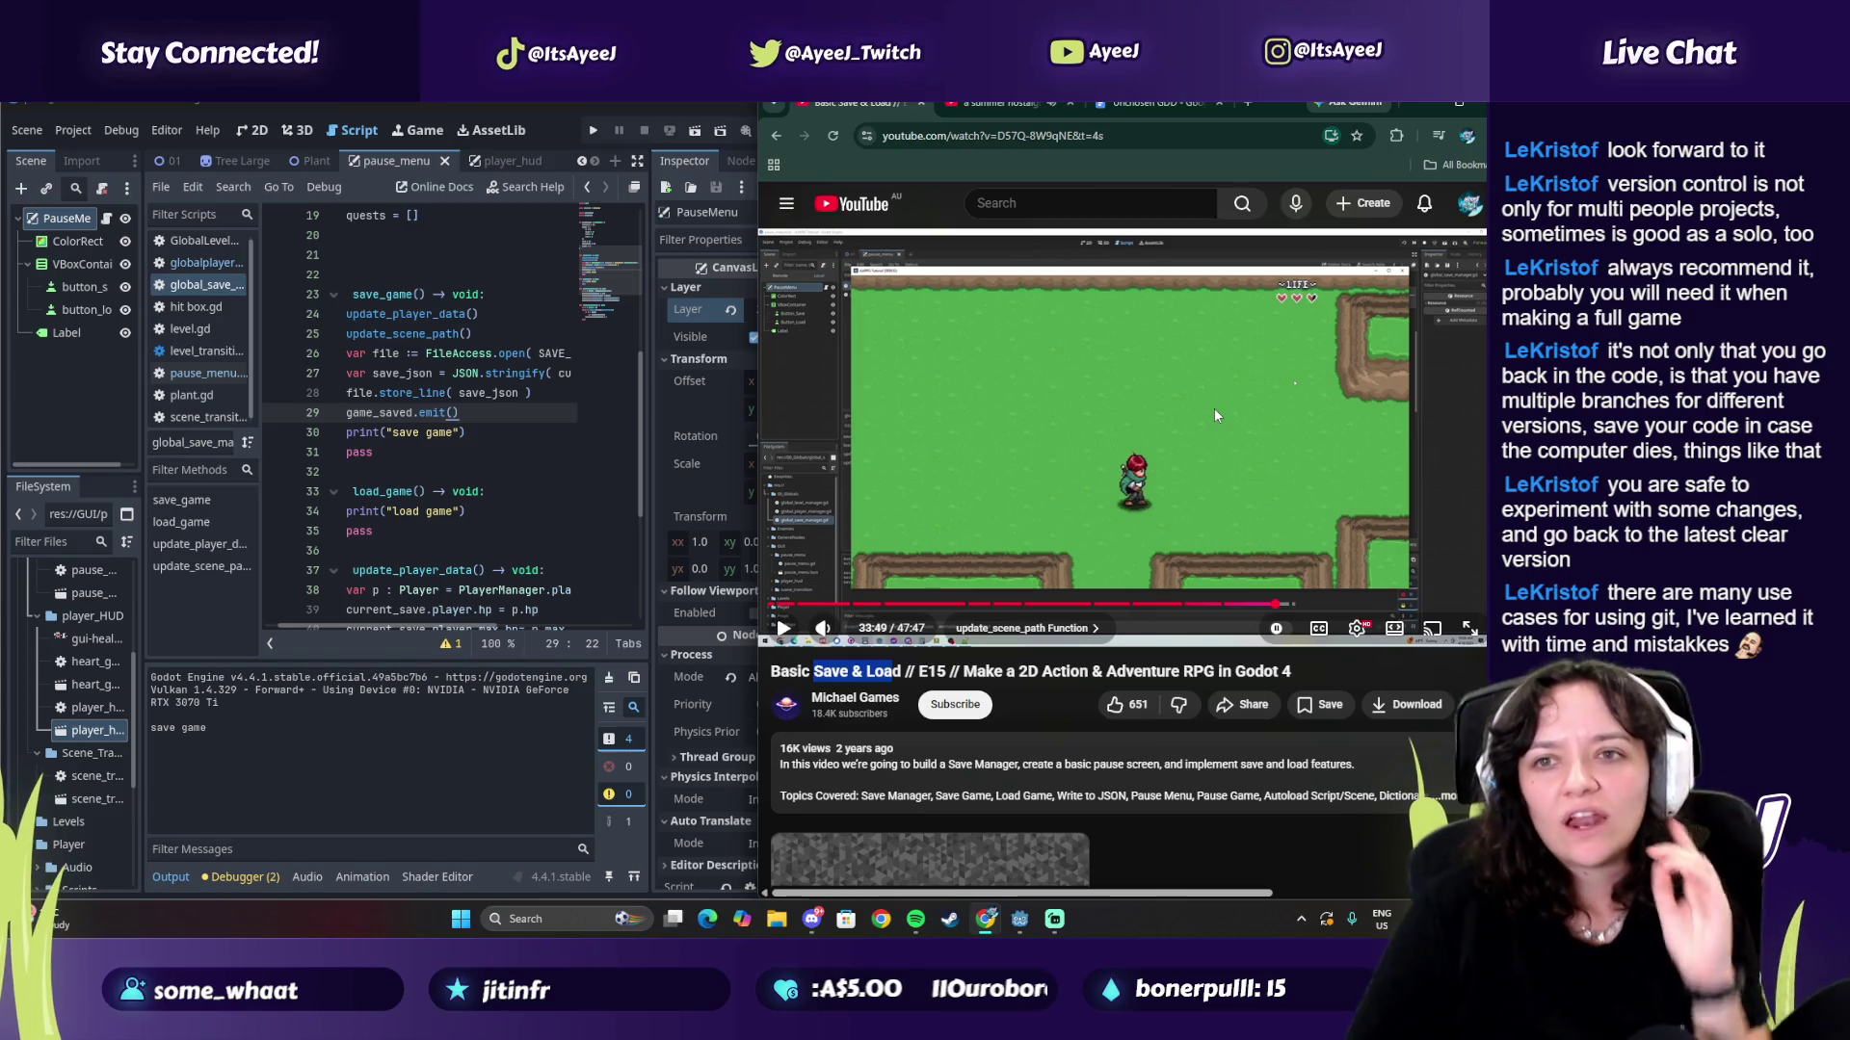
pyautogui.click(1214, 408)
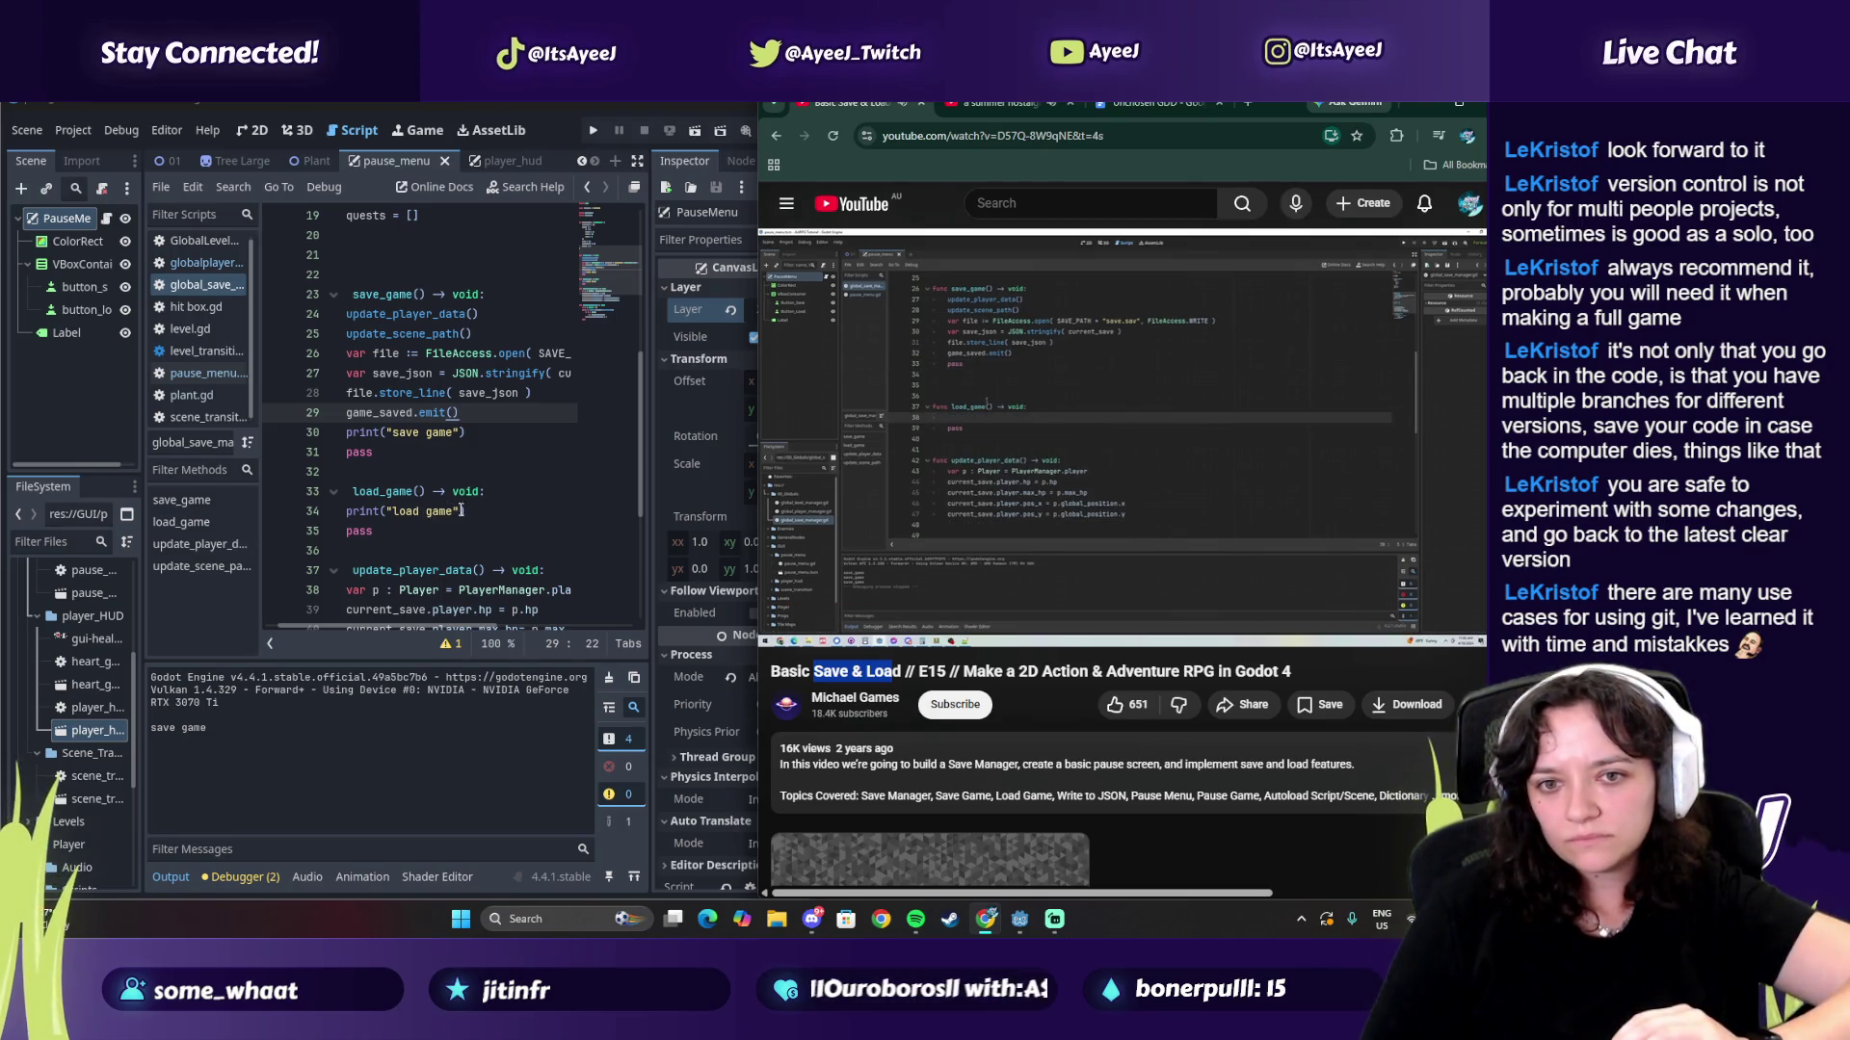
pyautogui.click(465, 432)
# Step: Delete the print("save game") and print("load game") placeholder lines, leaving an empty line in load_game
pyautogui.moveTo(465, 432); pyautogui.dragTo(326, 432)
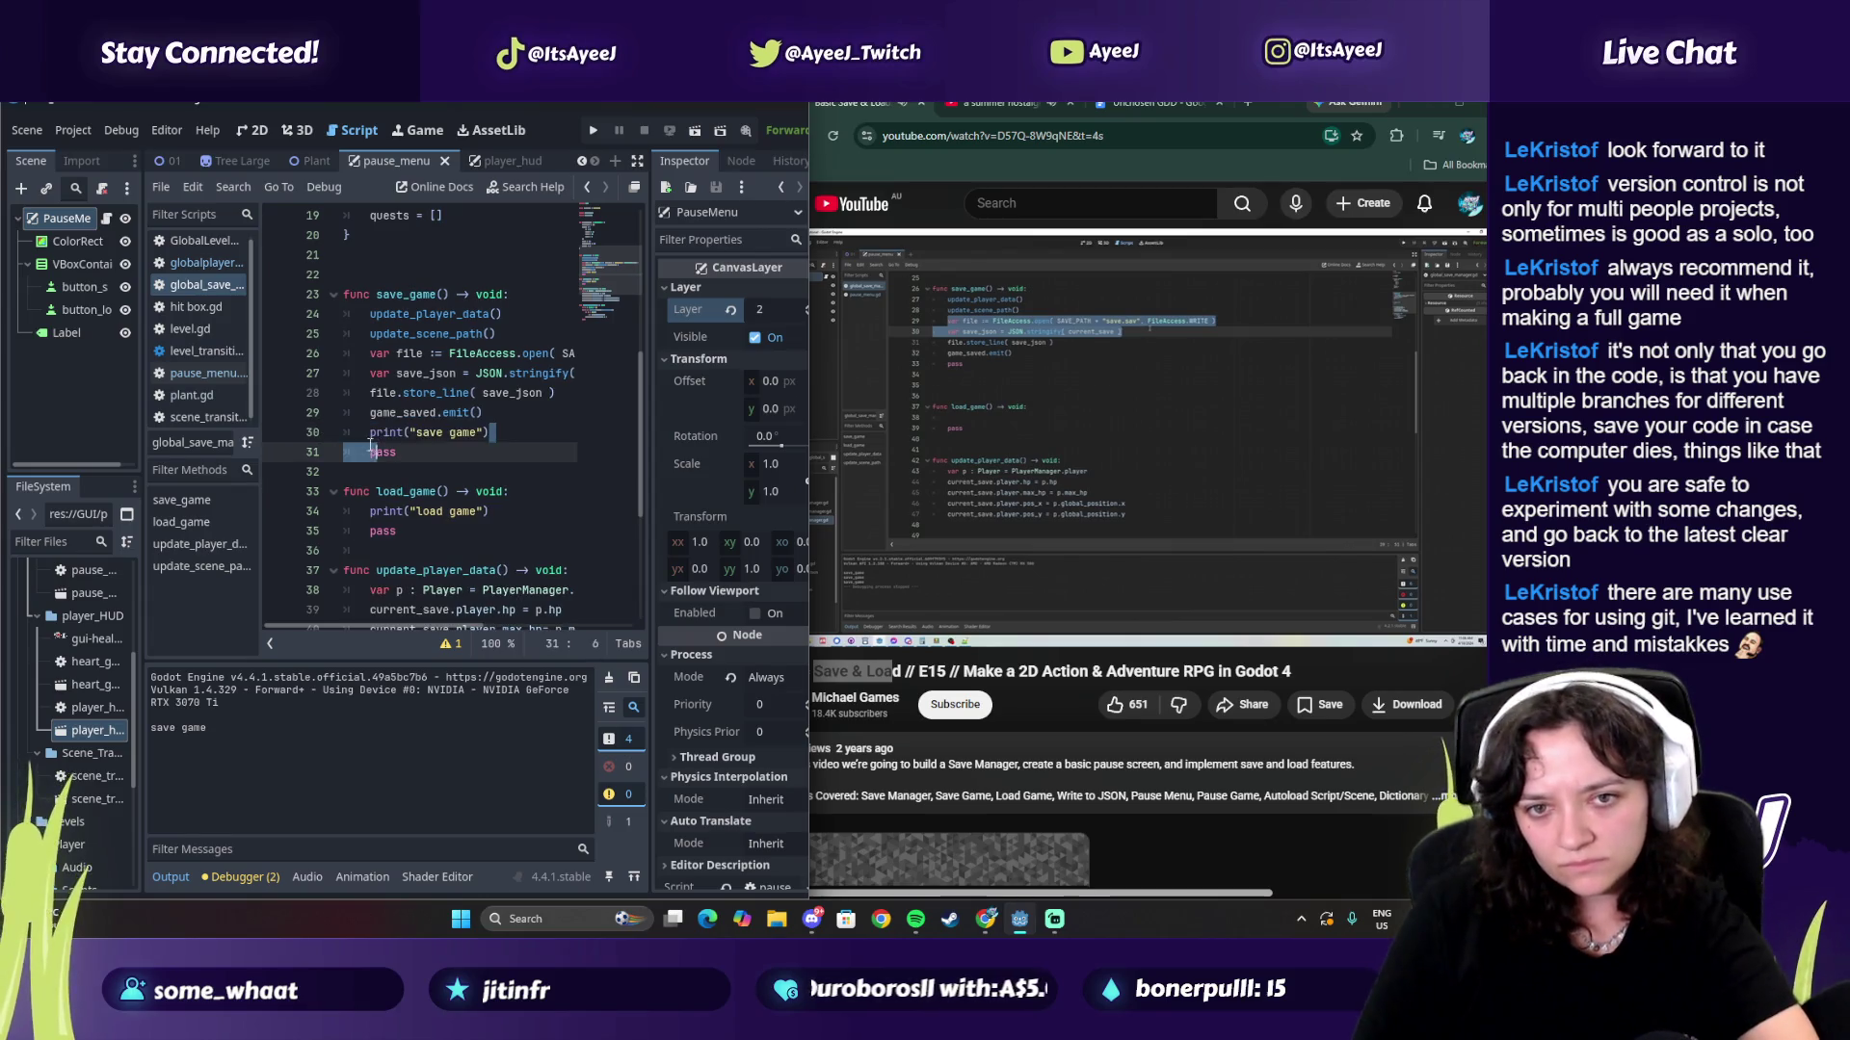
pyautogui.press('BackSpace')
pyautogui.press('BackSpace')
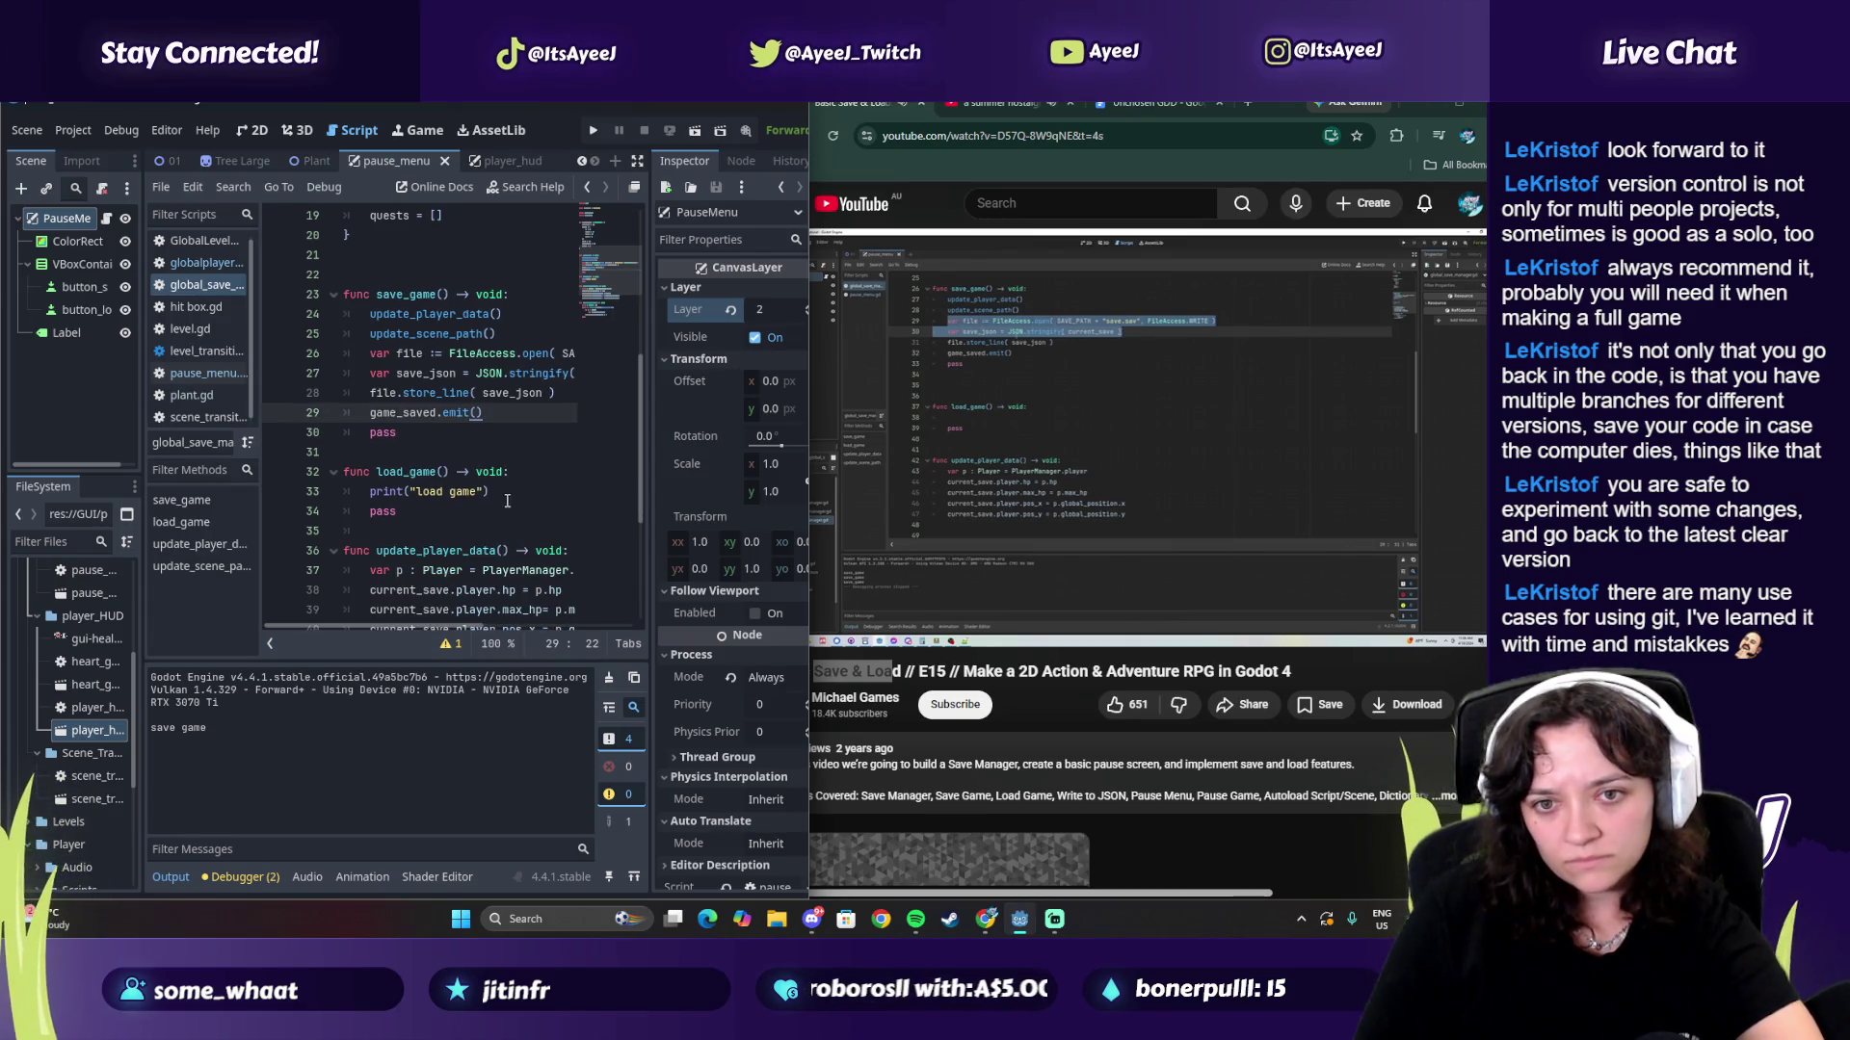
pyautogui.moveTo(508, 494); pyautogui.dragTo(318, 491)
pyautogui.press('BackSpace')
pyautogui.press('BackSpace')
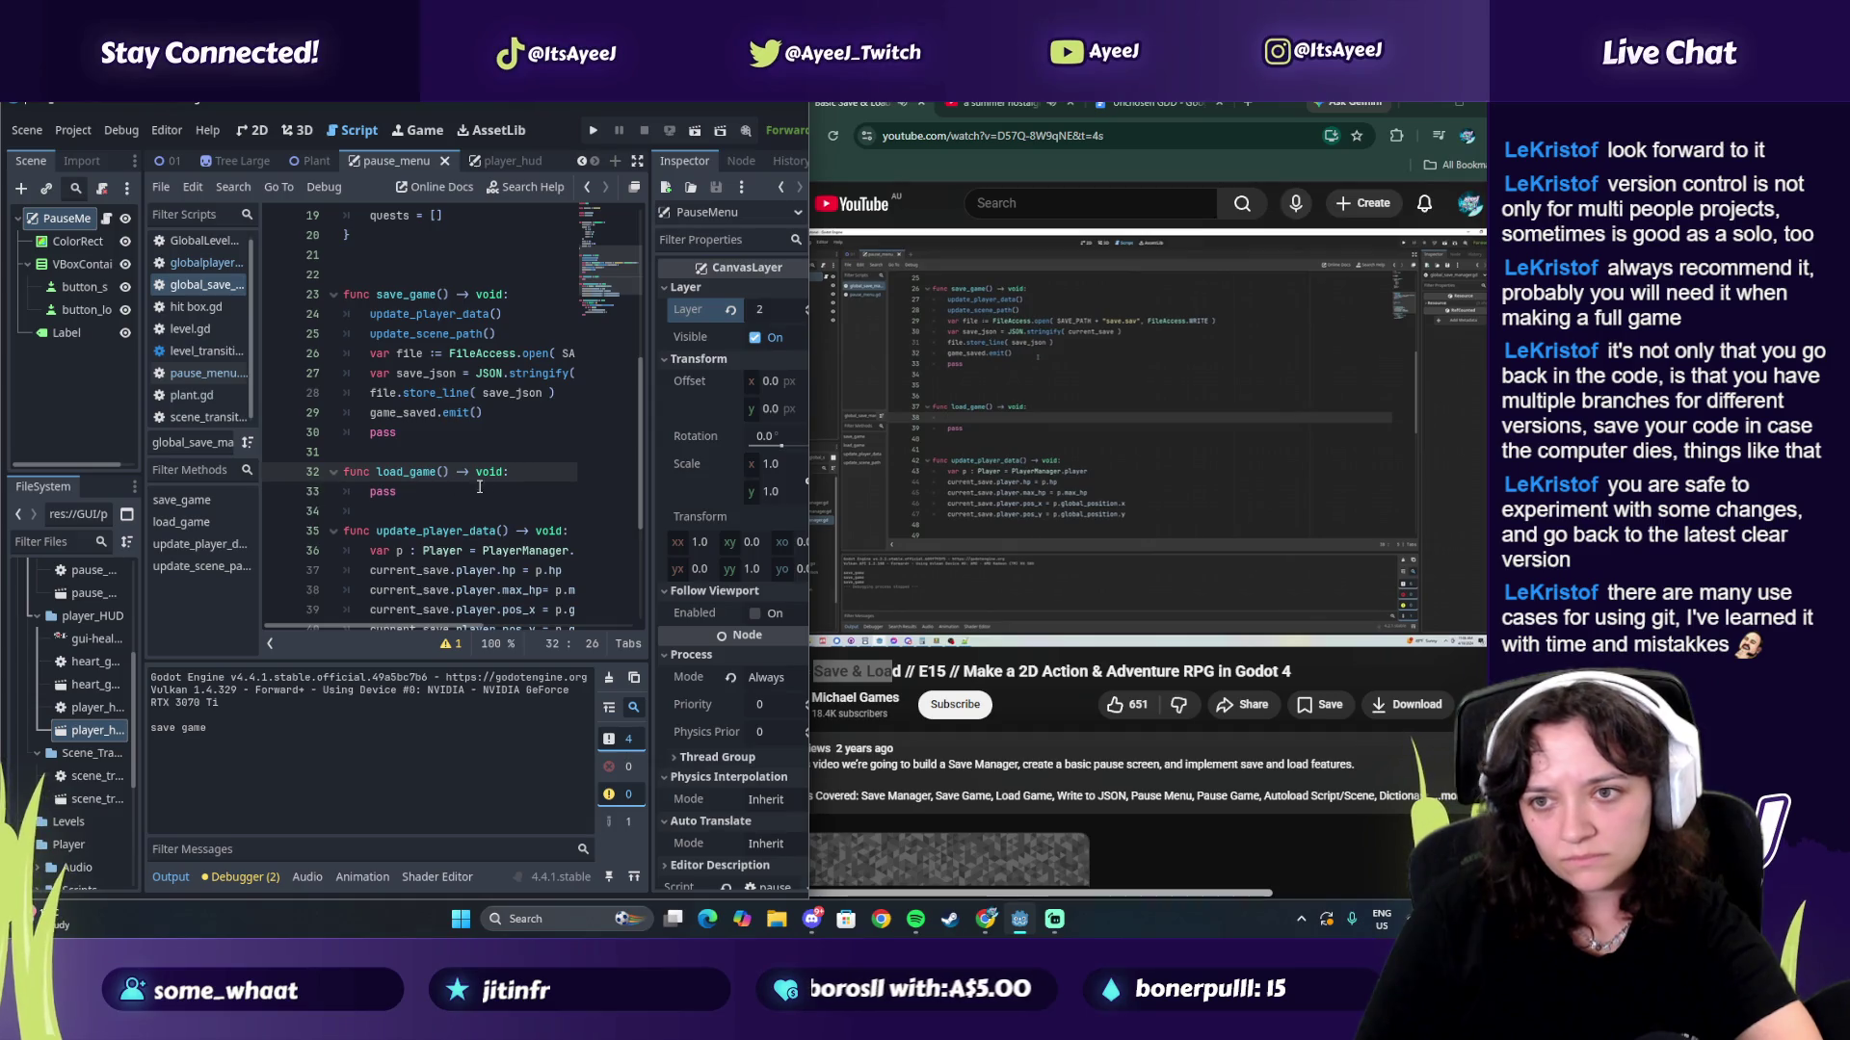
pyautogui.press('Return')
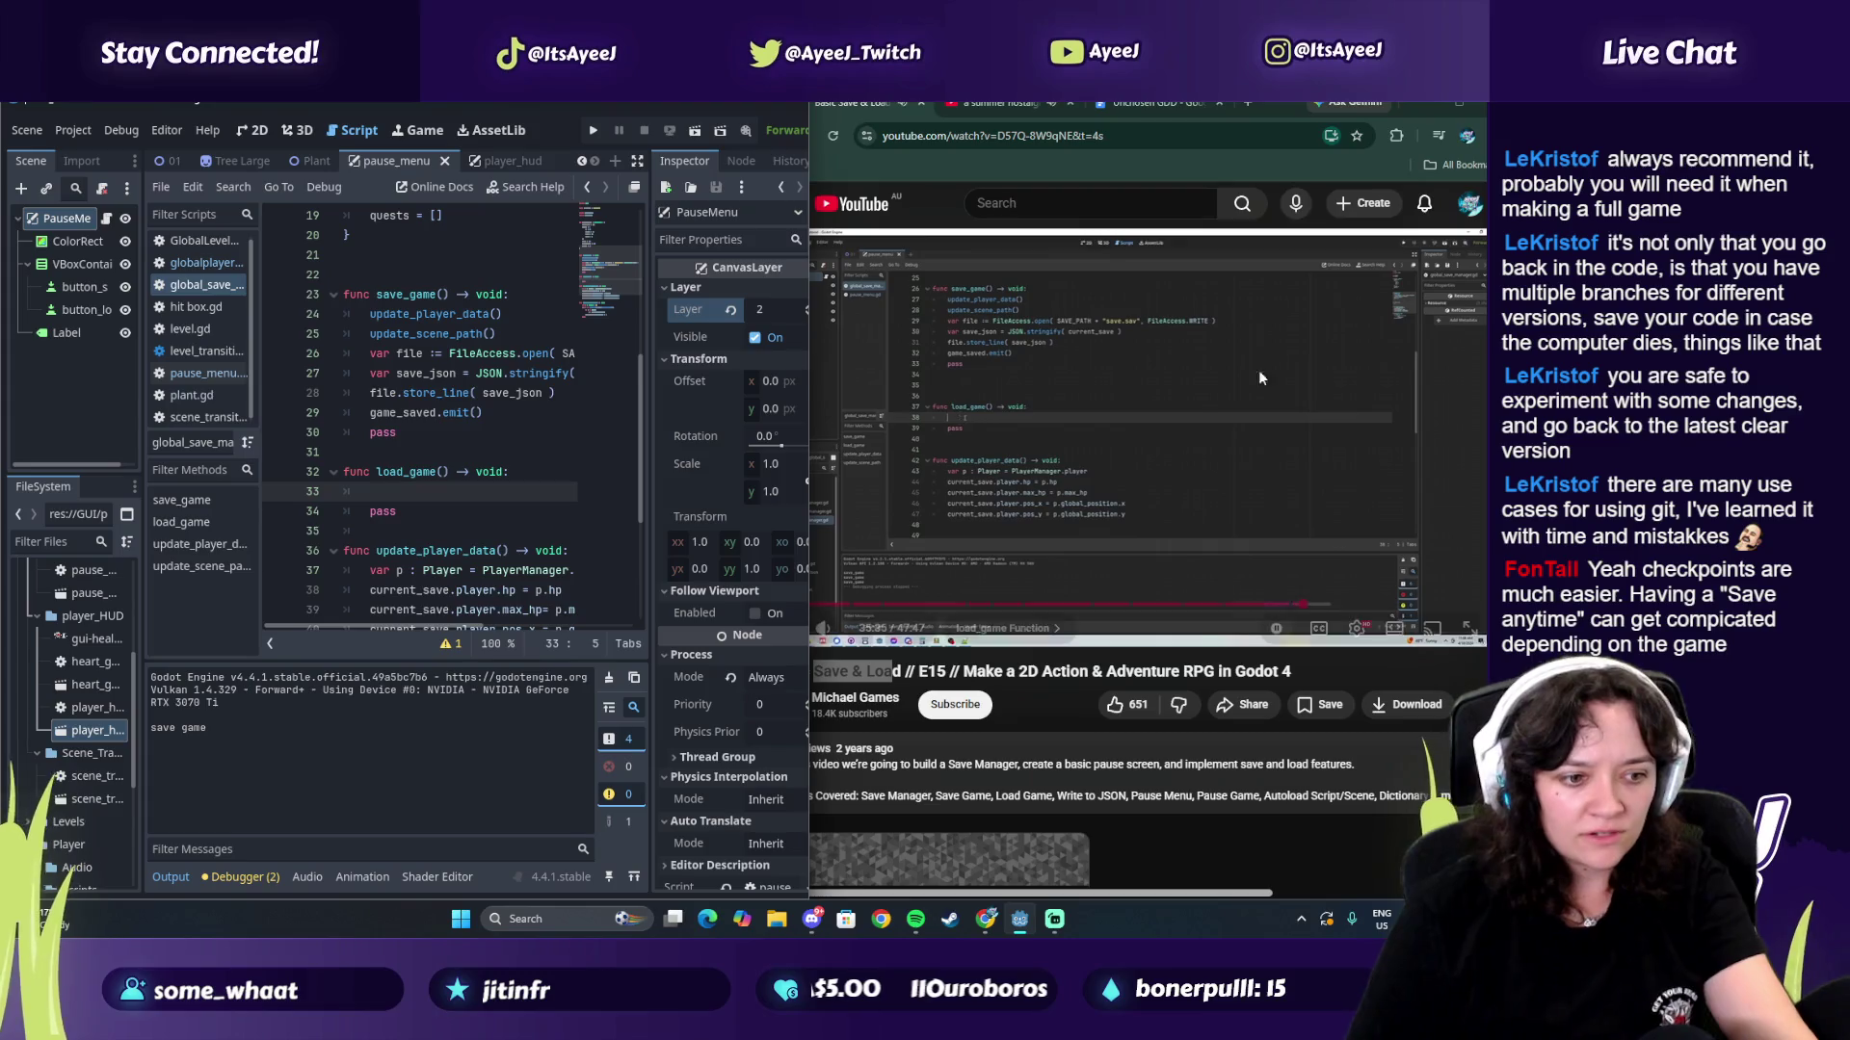
pyautogui.click(1355, 457)
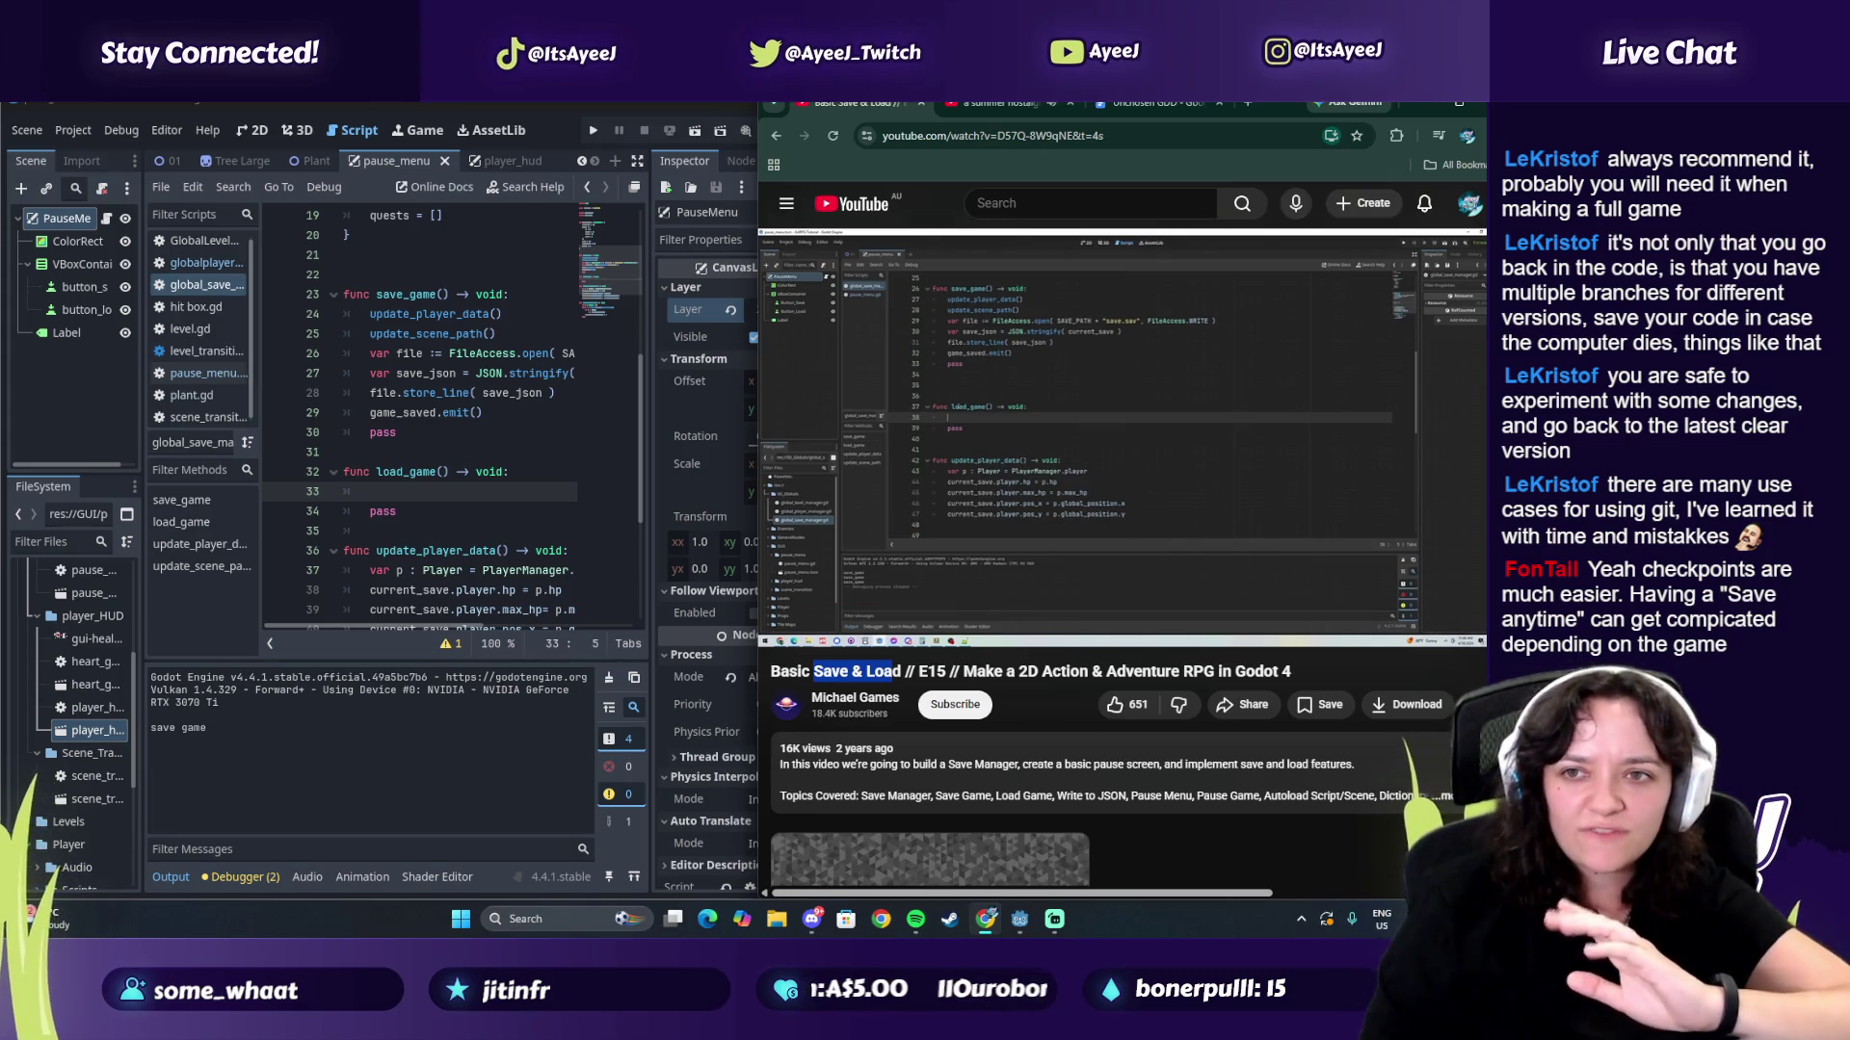
# Step: Mute and unmute the music video, then return to the Save & Load tutorial
pyautogui.hotkey('ctrl', 'Tab')
pyautogui.click(826, 627)
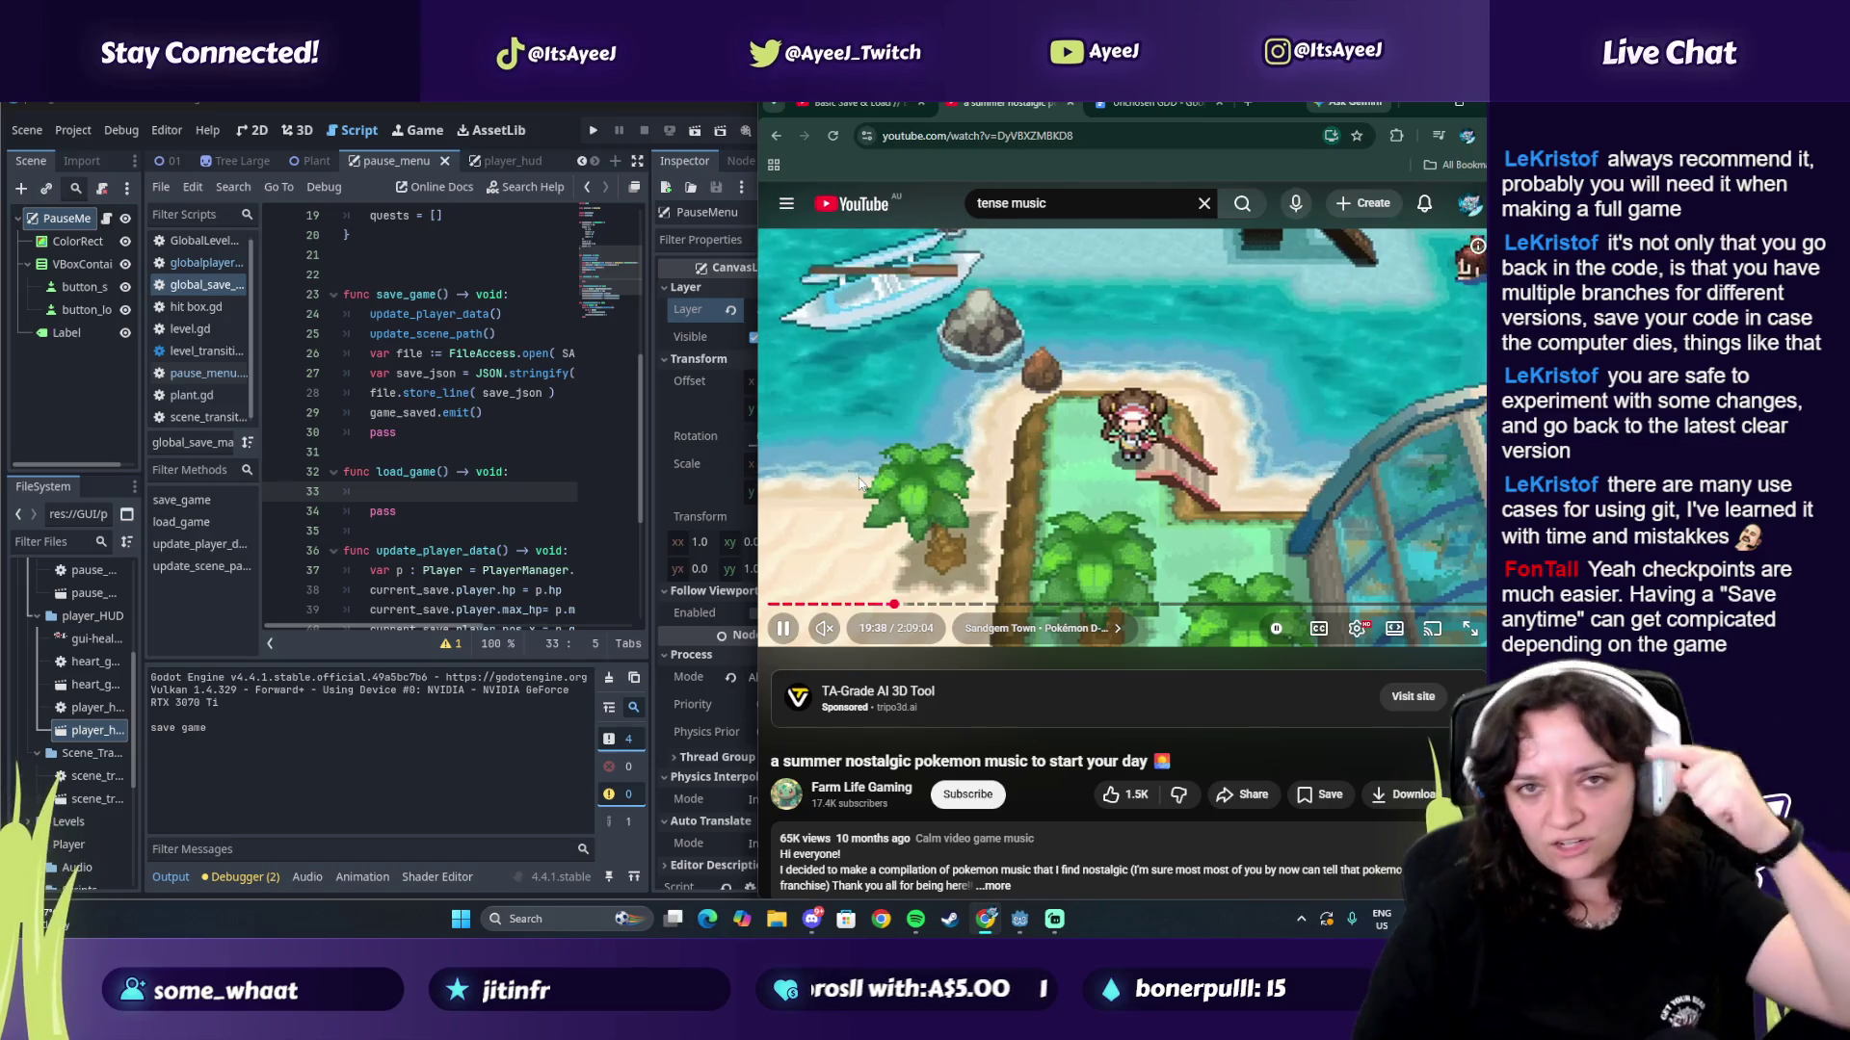
pyautogui.click(824, 628)
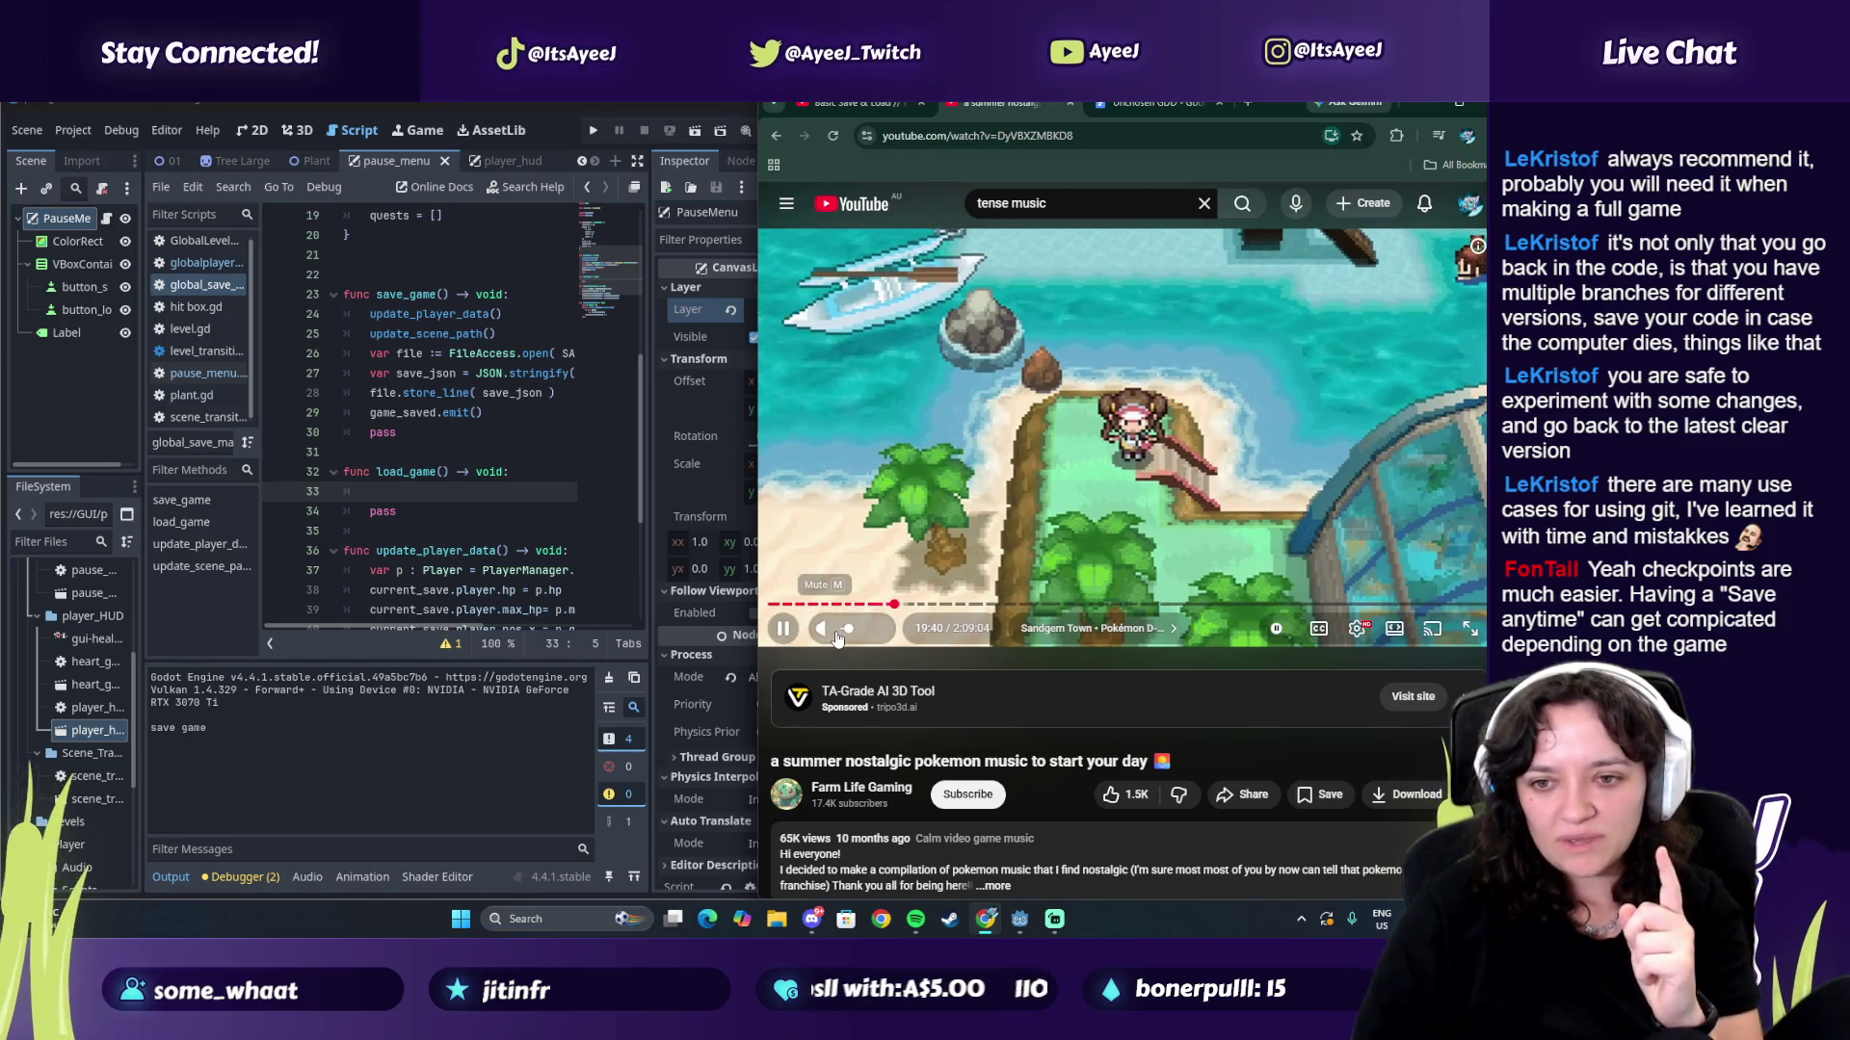
pyautogui.click(828, 102)
pyautogui.click(1060, 546)
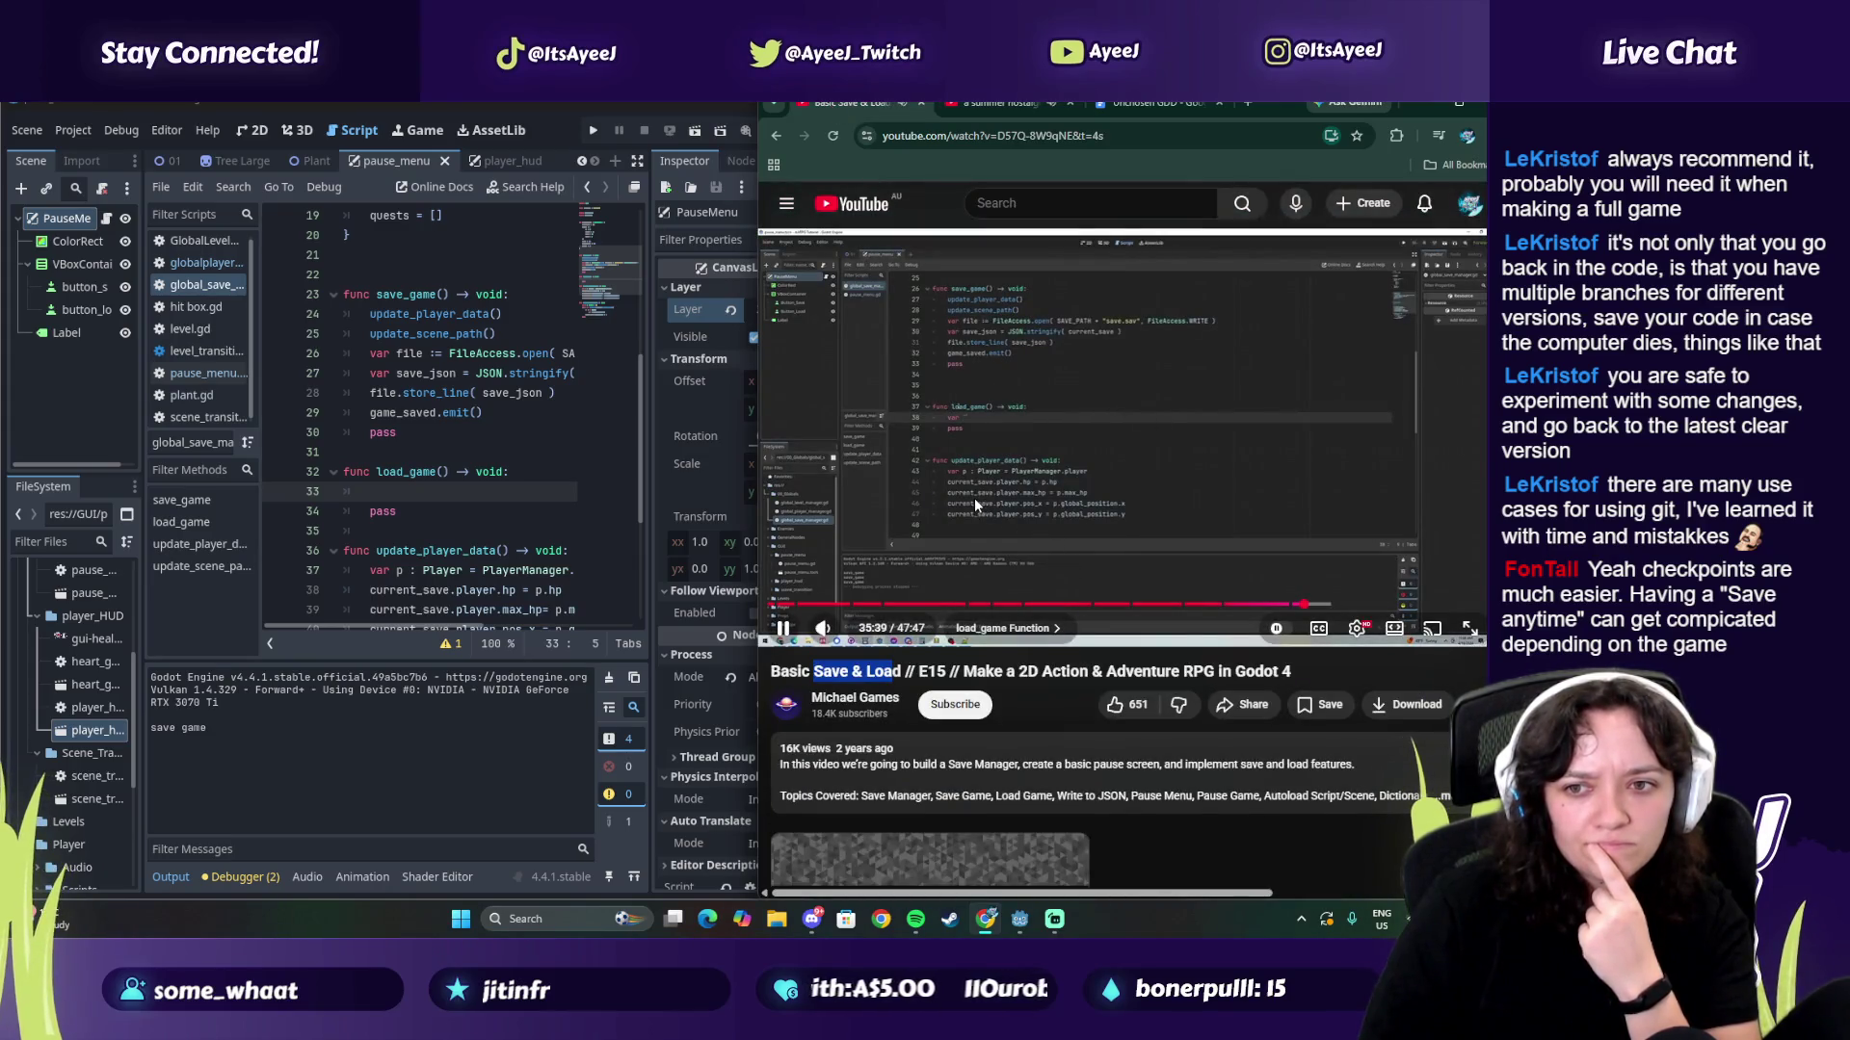
# Step: Type 'file is FileAccess.open()' on line 33 and paste the SAVE_PATH + "save.sav" arguments from line 26
pyautogui.click(375, 491)
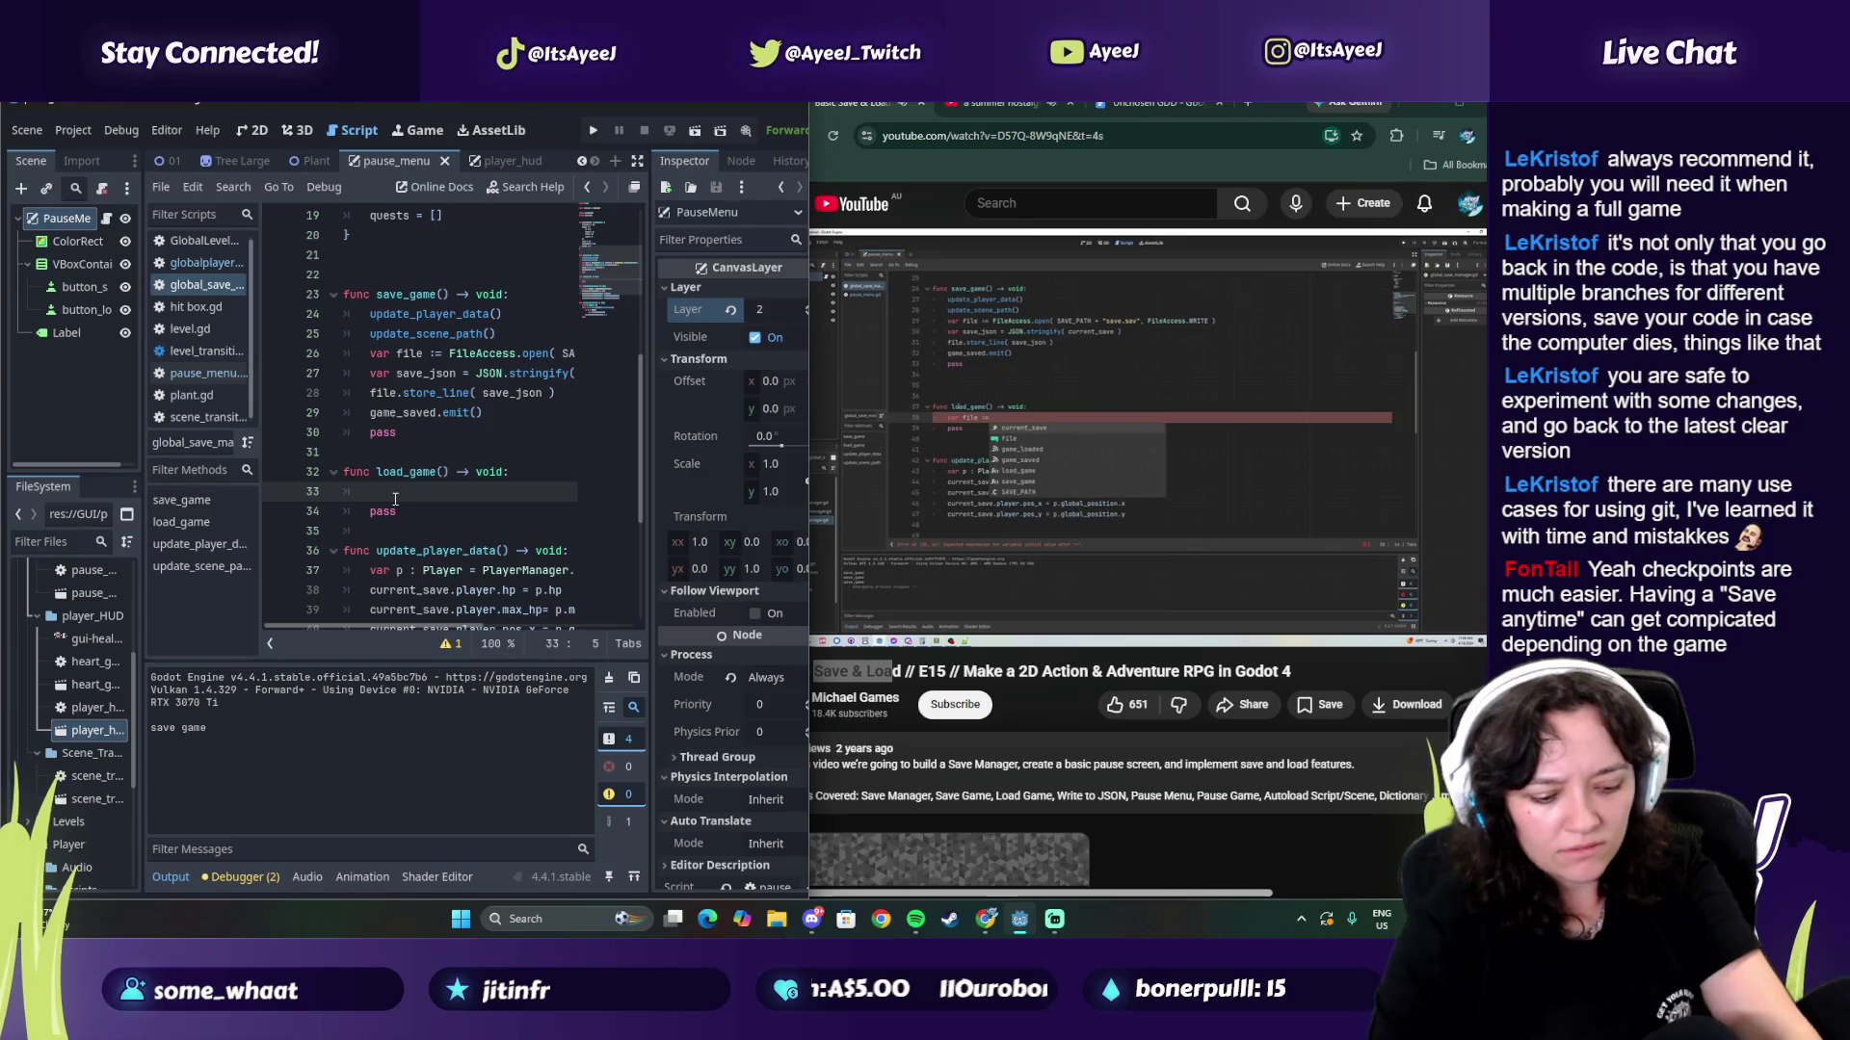
pyautogui.write('var file is FileAccess.open')
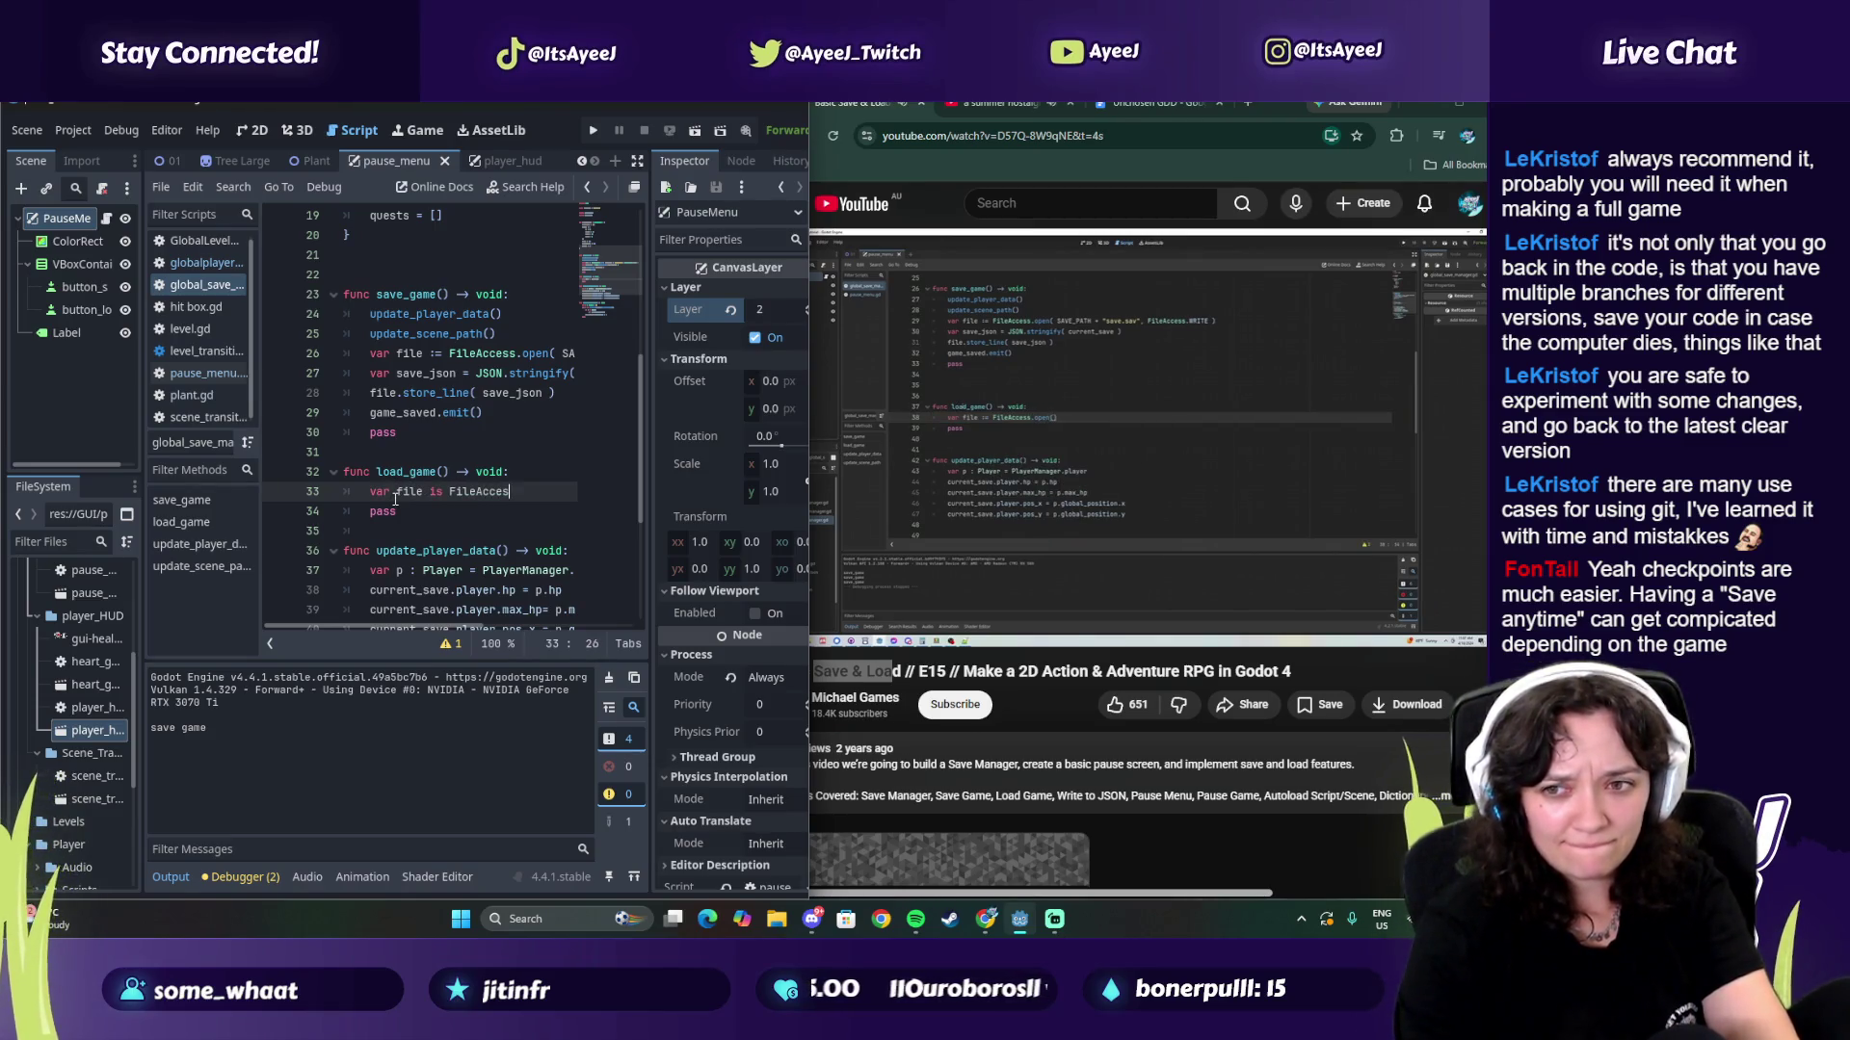
pyautogui.write('()')
pyautogui.click(1036, 283)
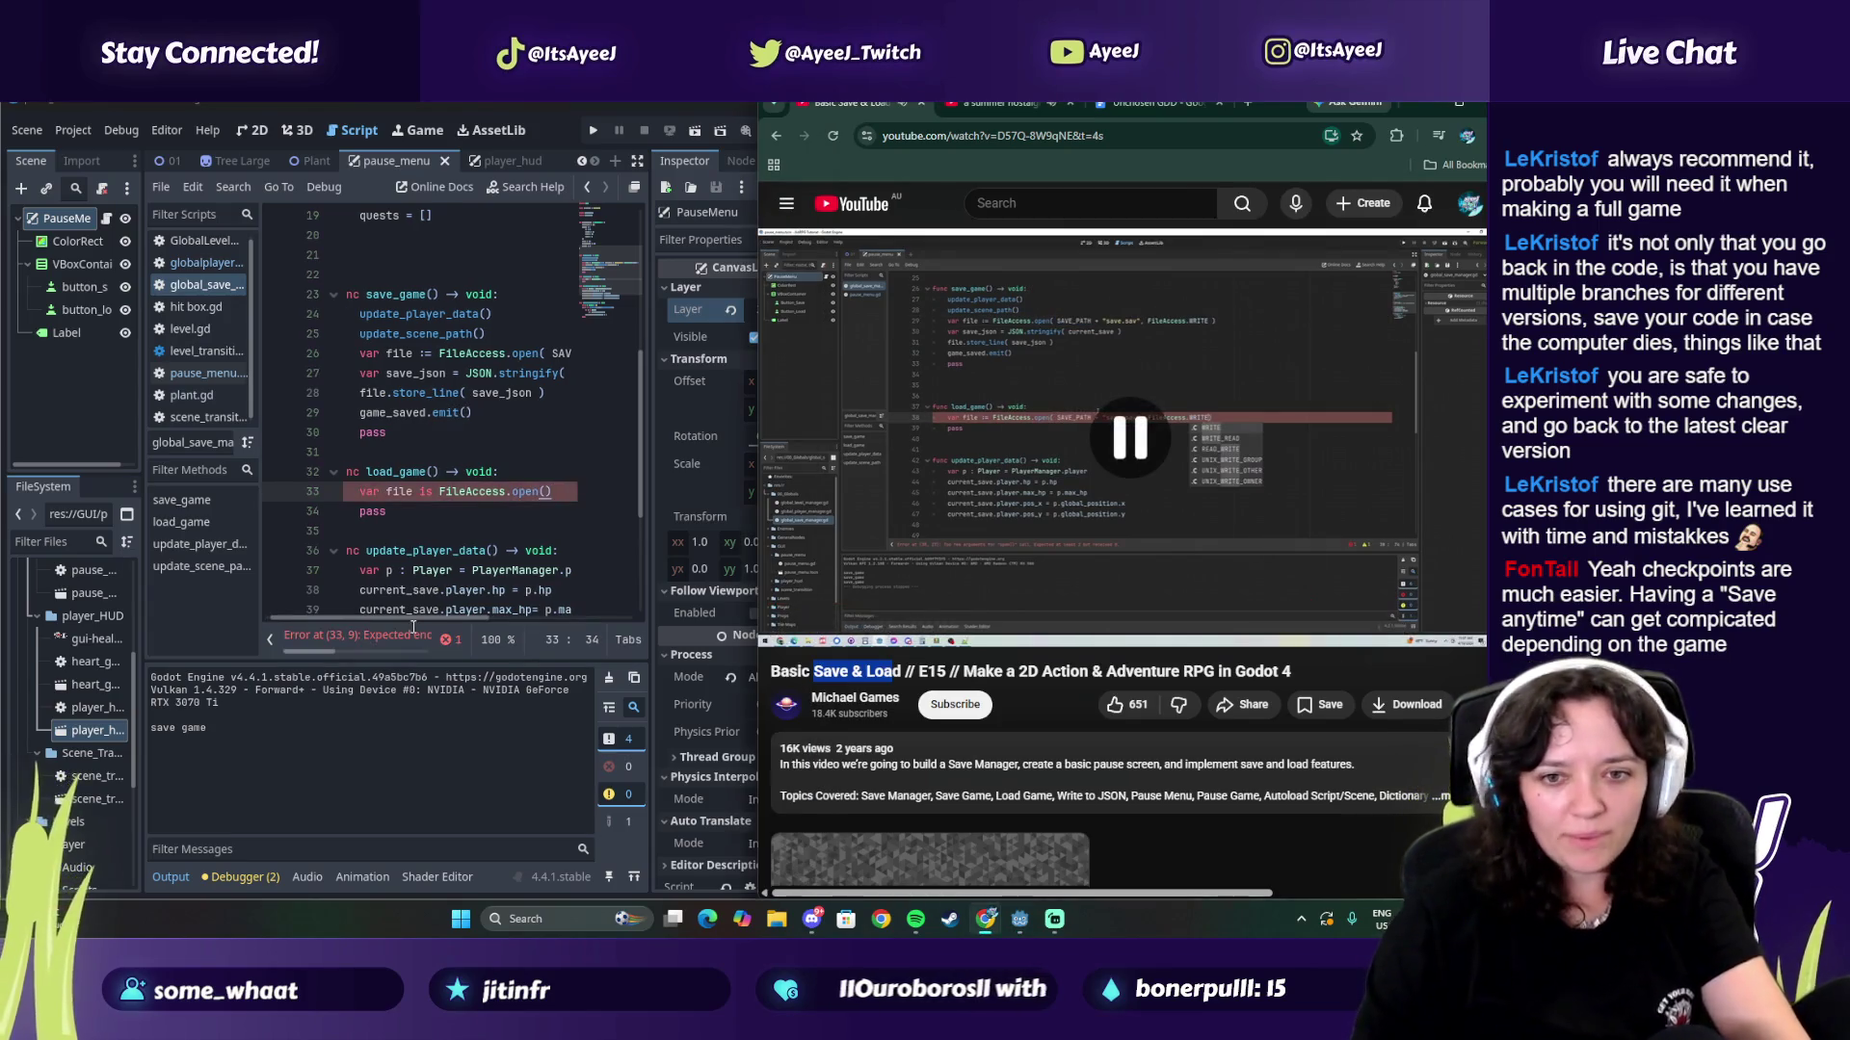
pyautogui.click(413, 620)
pyautogui.hscroll(3, 432, 353)
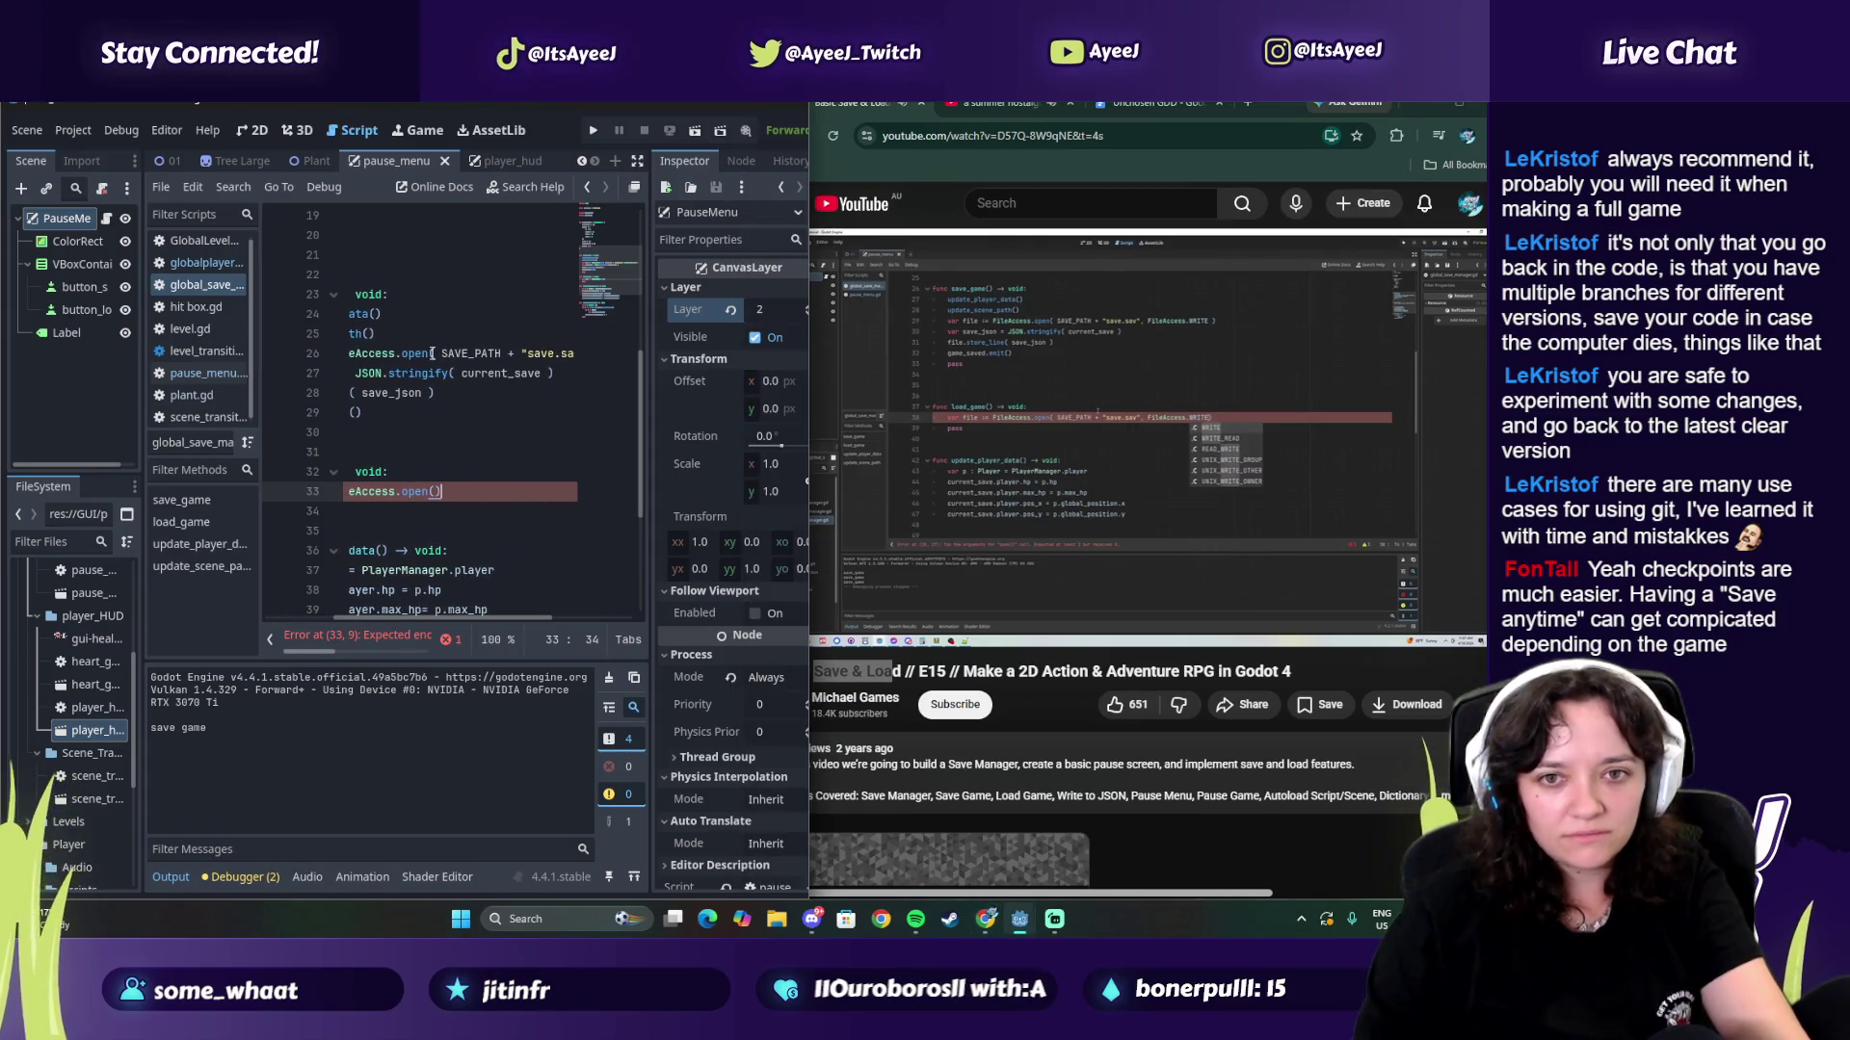
pyautogui.moveTo(446, 351)
pyautogui.mouseDown()
pyautogui.moveTo(579, 354)
pyautogui.moveTo(545, 358)
pyautogui.mouseUp()
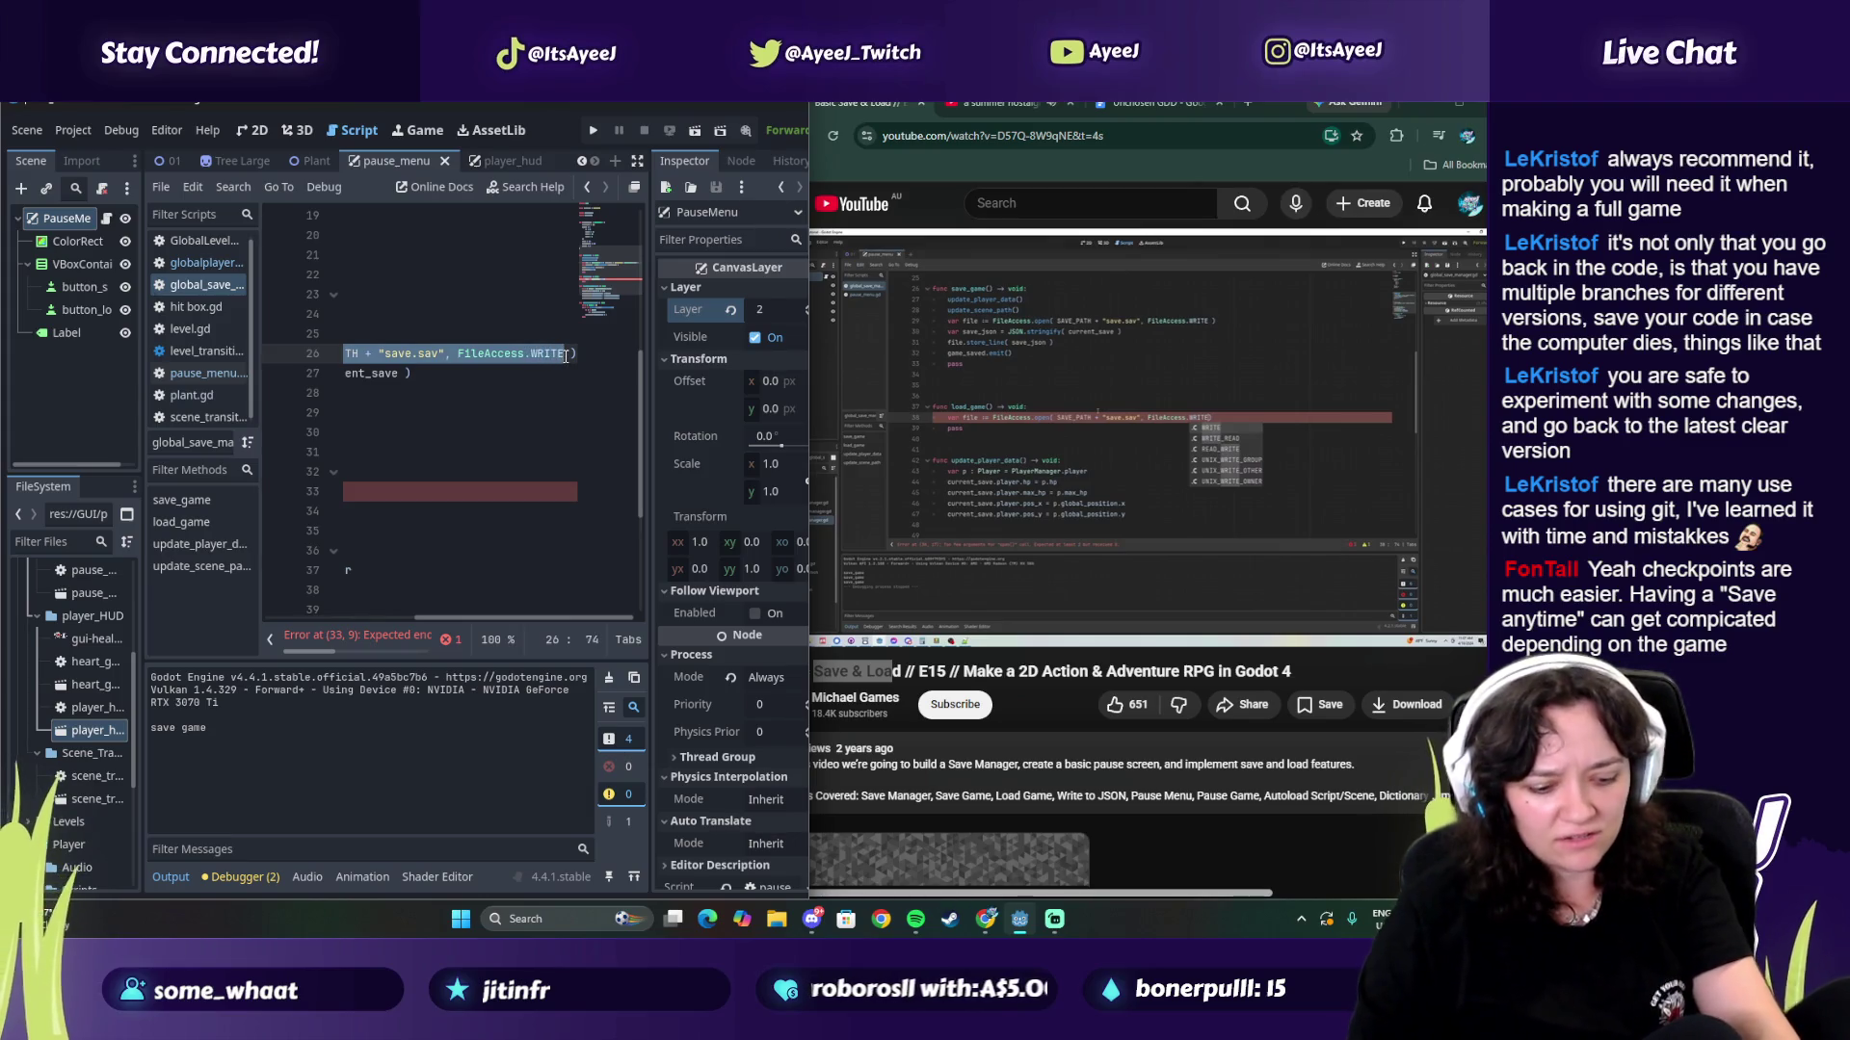
pyautogui.moveTo(495, 618); pyautogui.dragTo(349, 593)
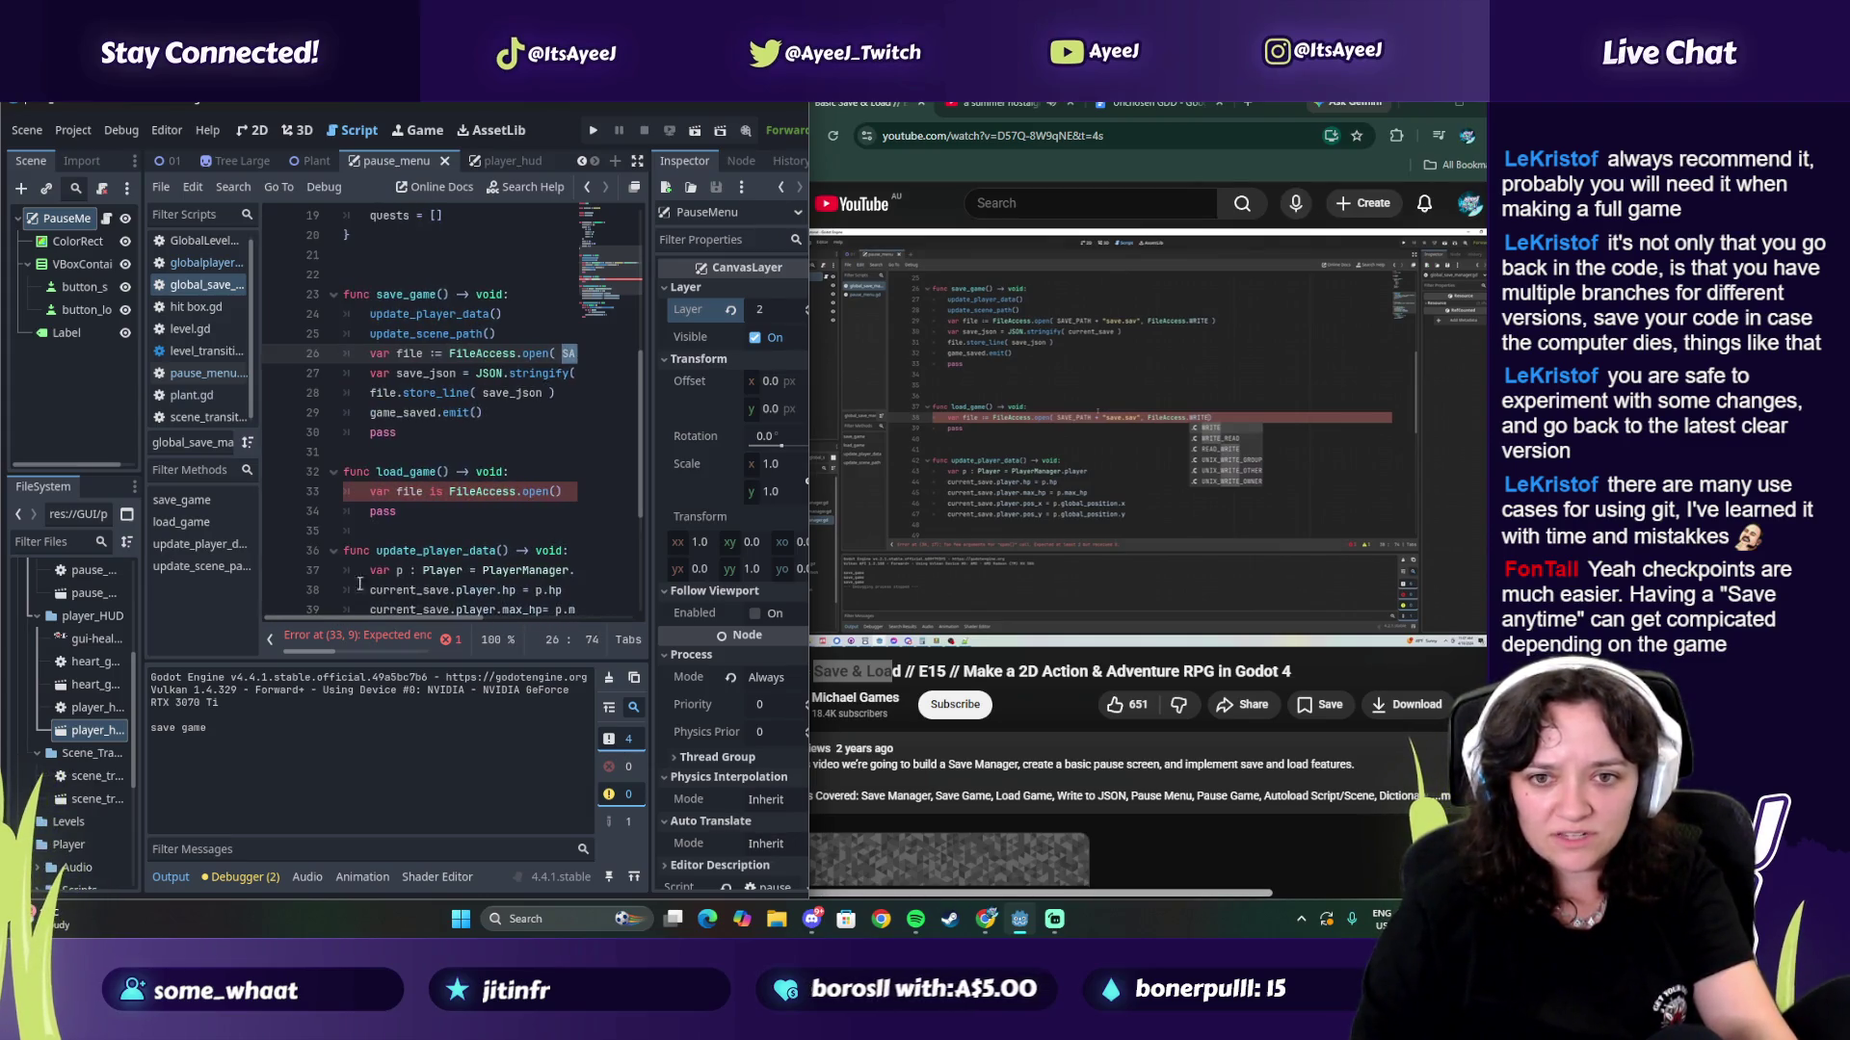
pyautogui.click(554, 492)
pyautogui.hotkey('ctrl', 'v')
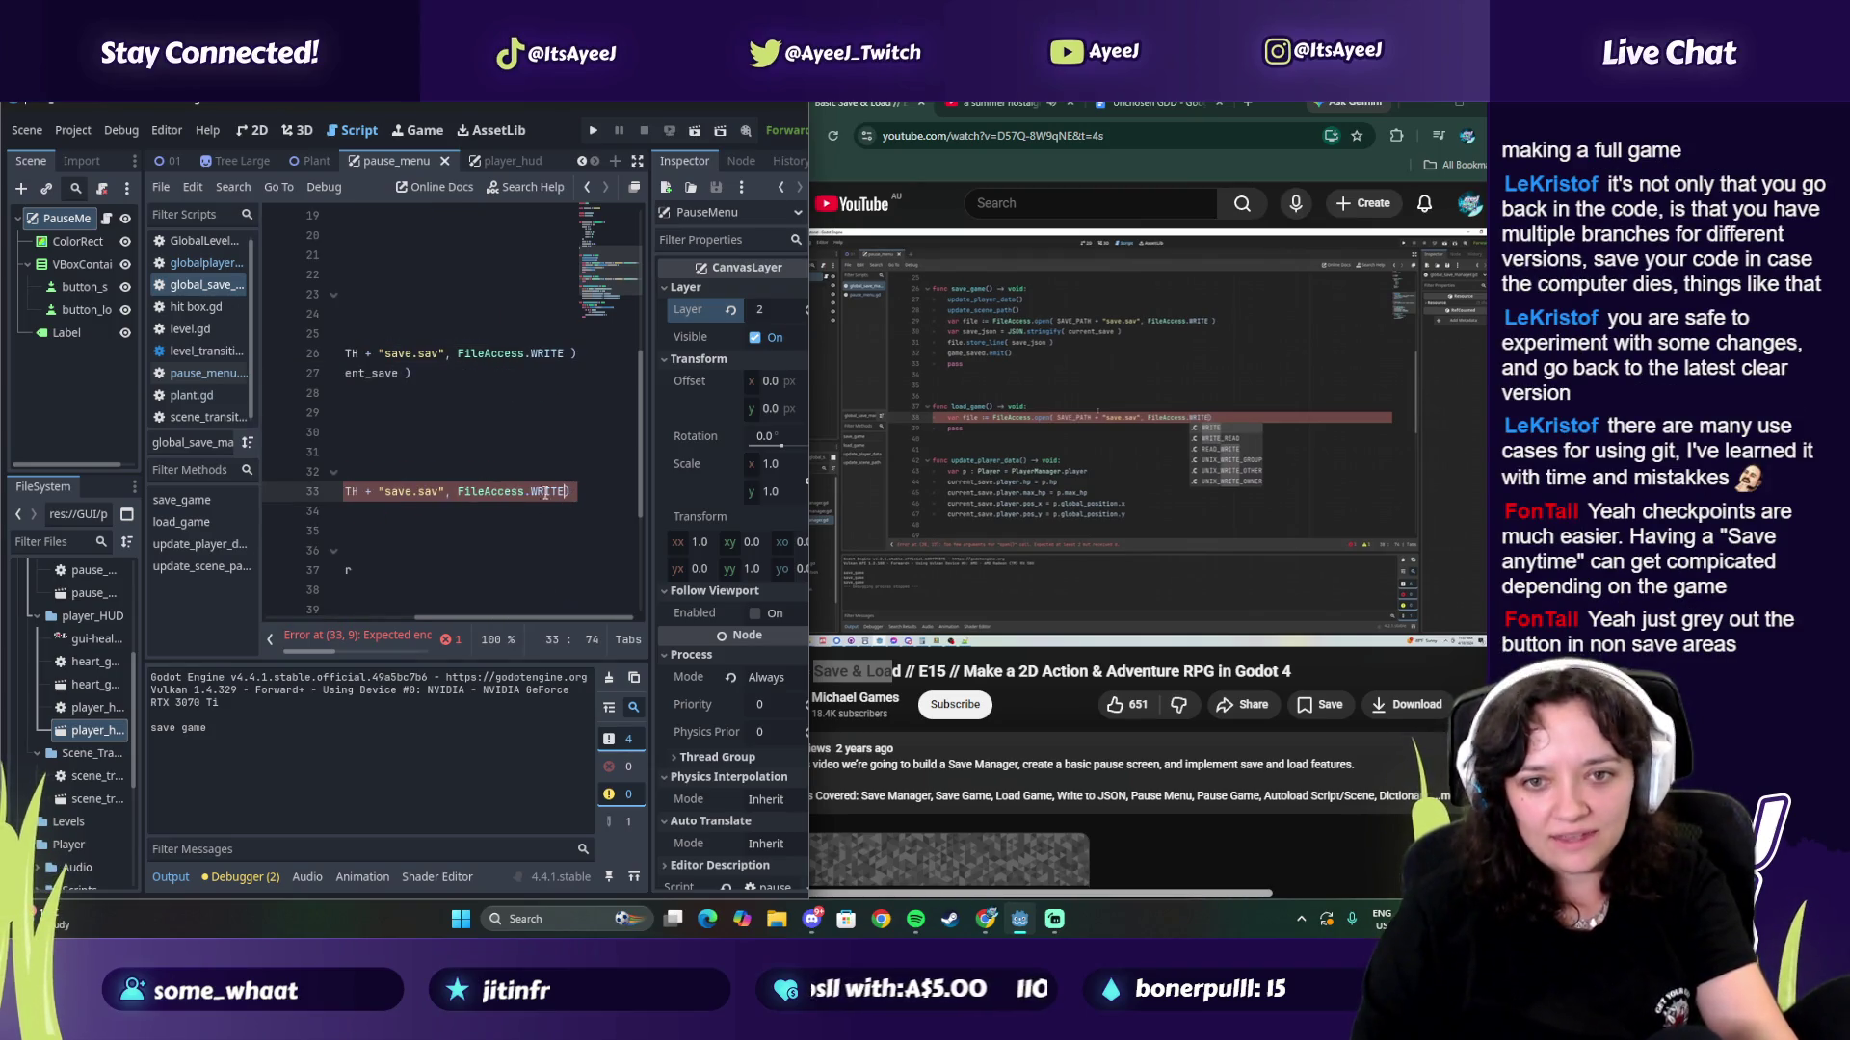
# Step: Change the file open mode from WRITE to READ
pyautogui.click(938, 544)
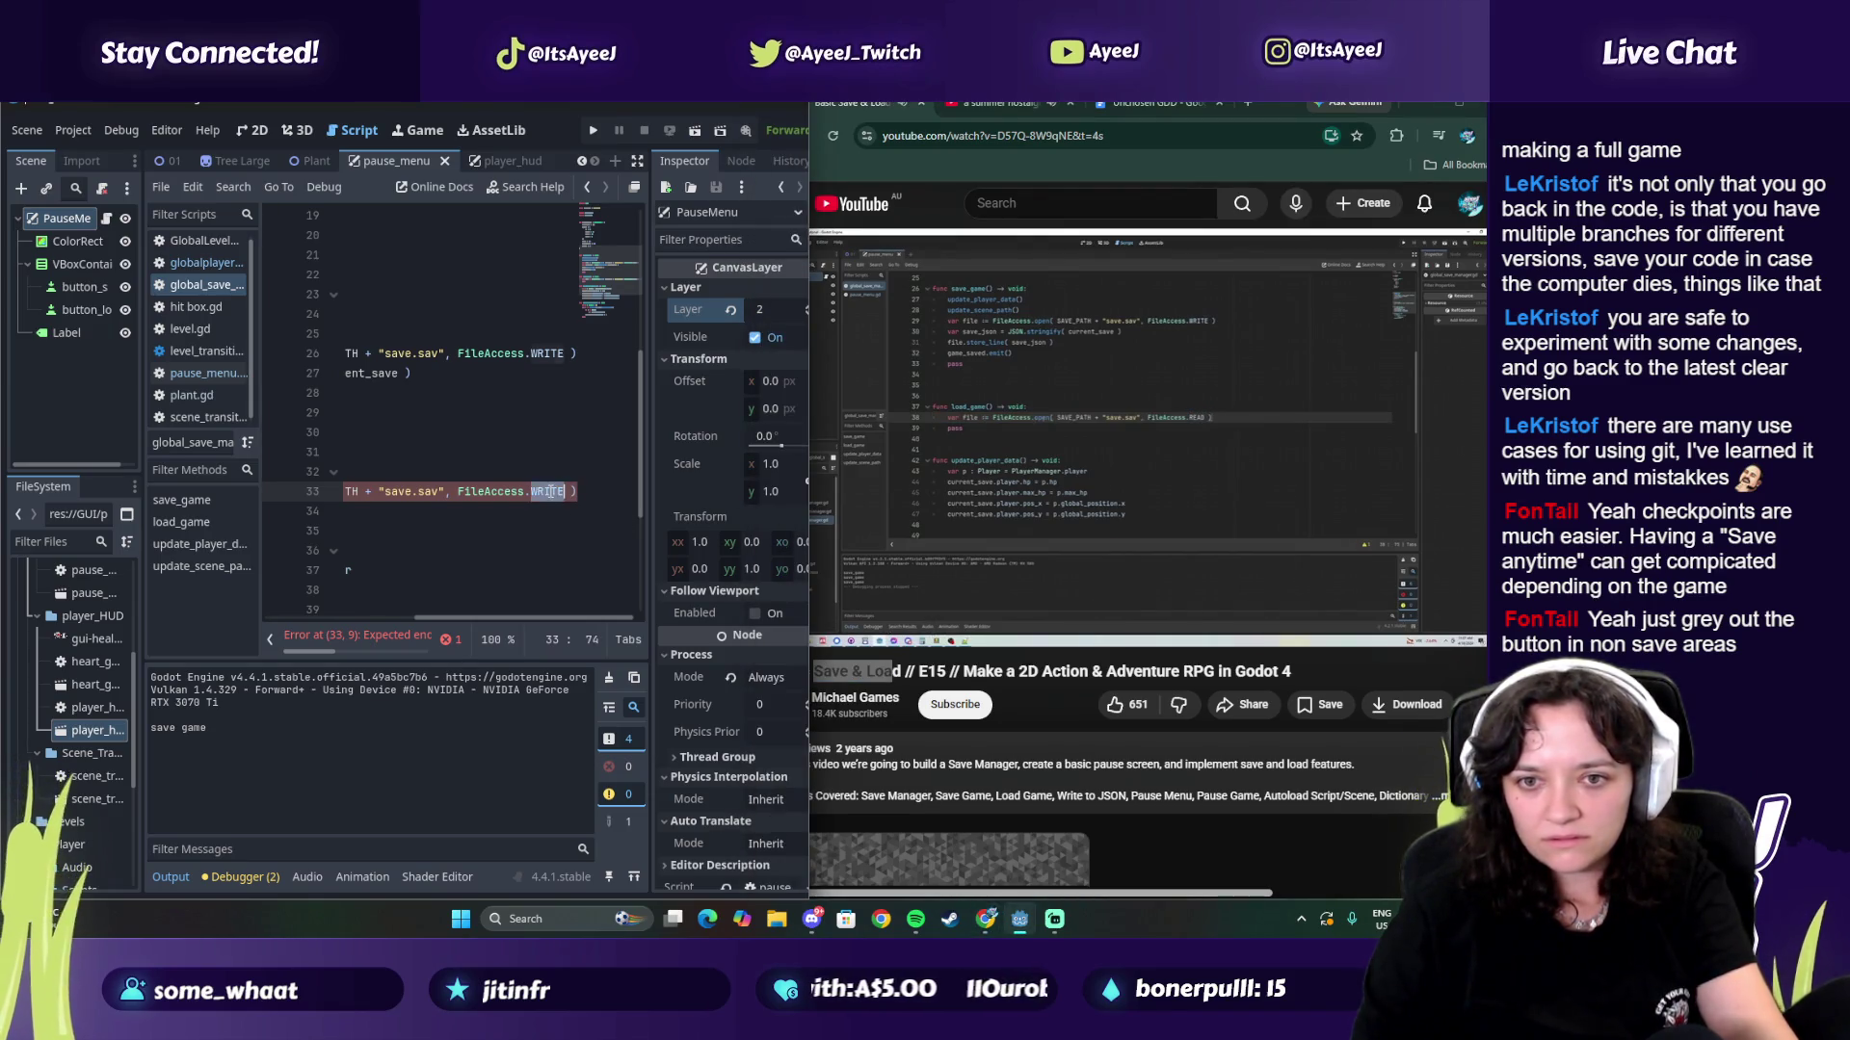
pyautogui.press('BackSpace')
pyautogui.press('BackSpace')
pyautogui.press('BackSpace')
pyautogui.write('READ')
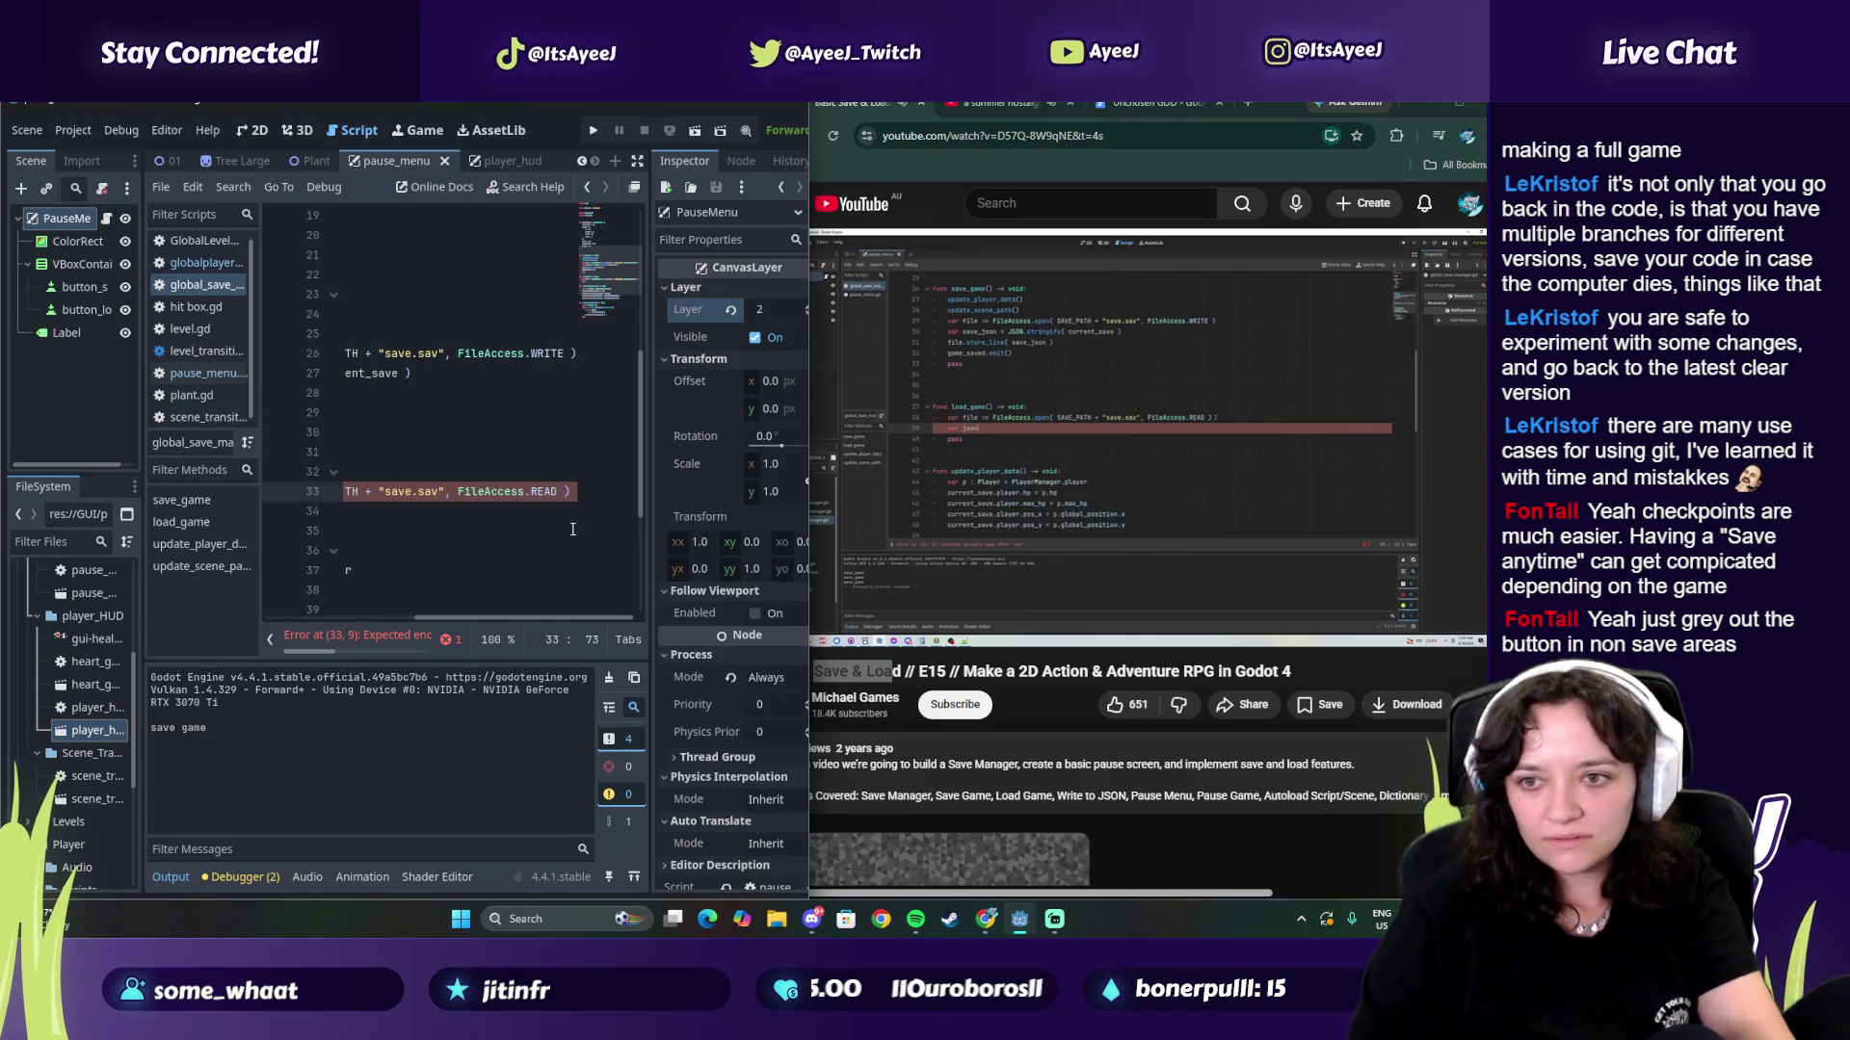
pyautogui.click(877, 465)
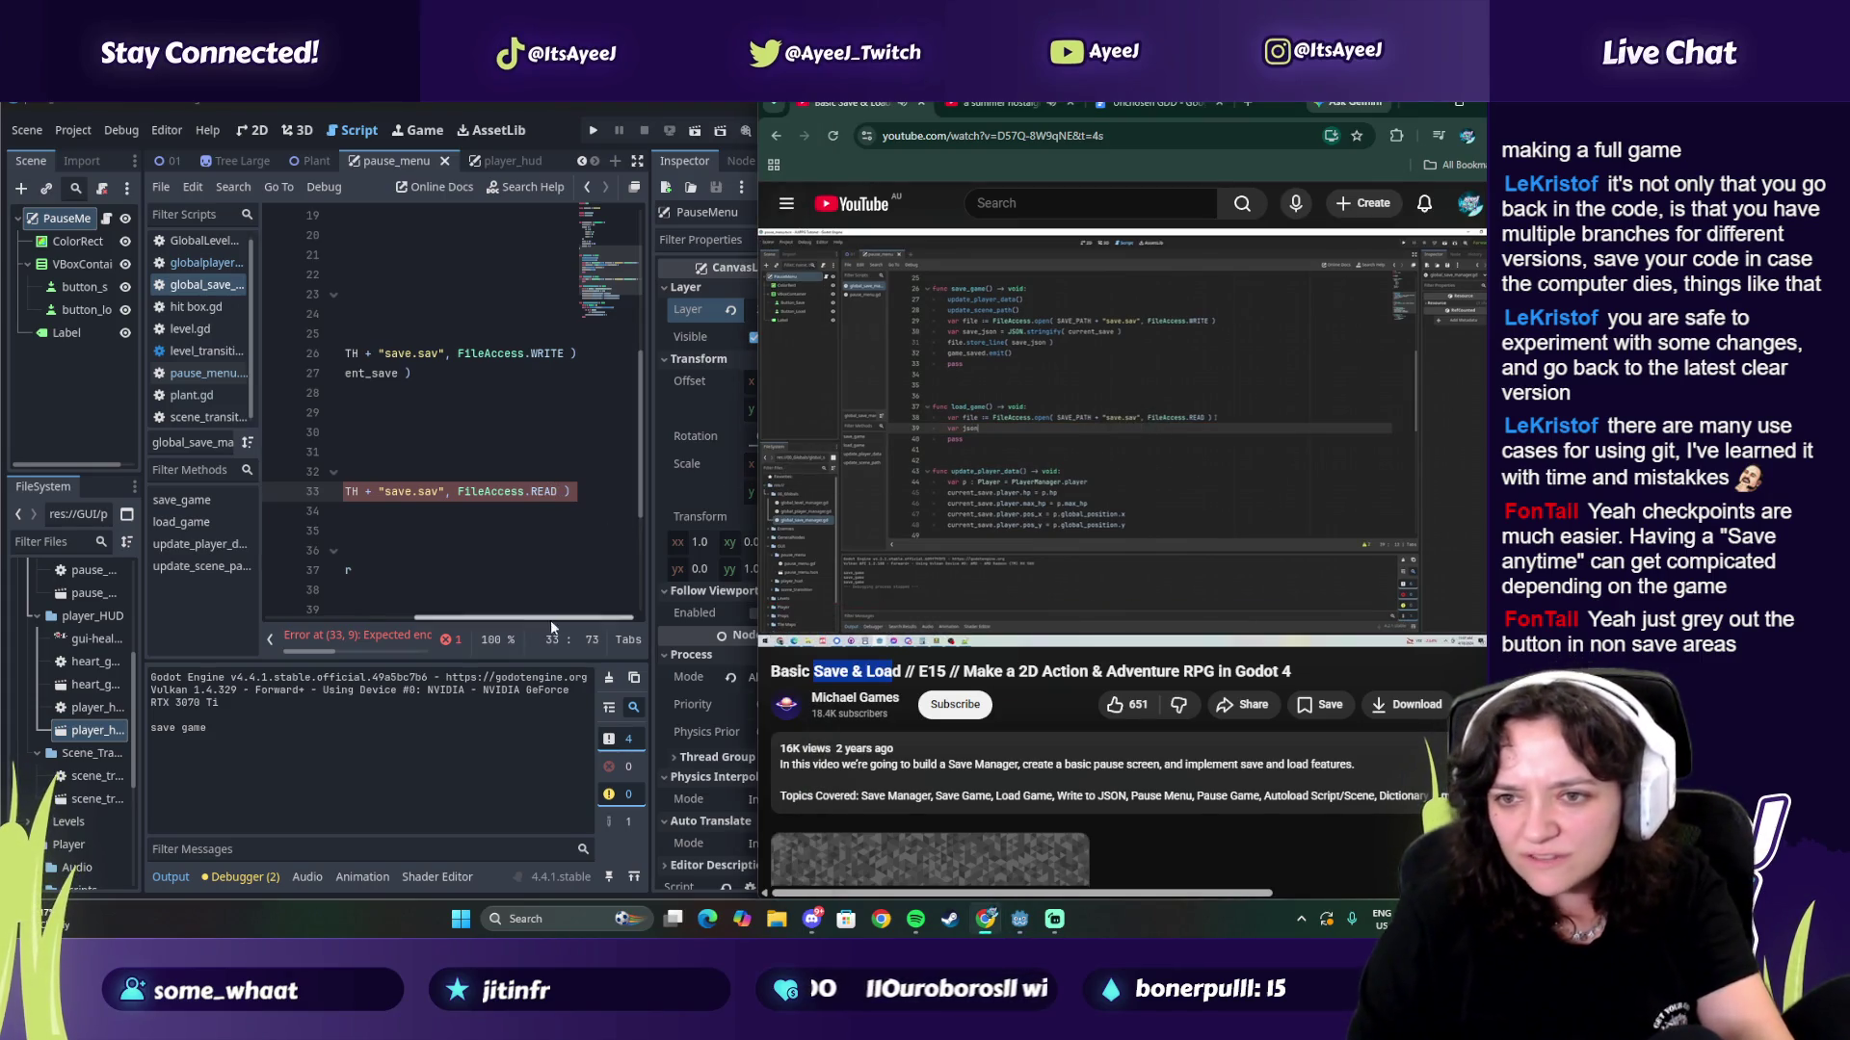
pyautogui.moveTo(522, 618); pyautogui.dragTo(318, 623)
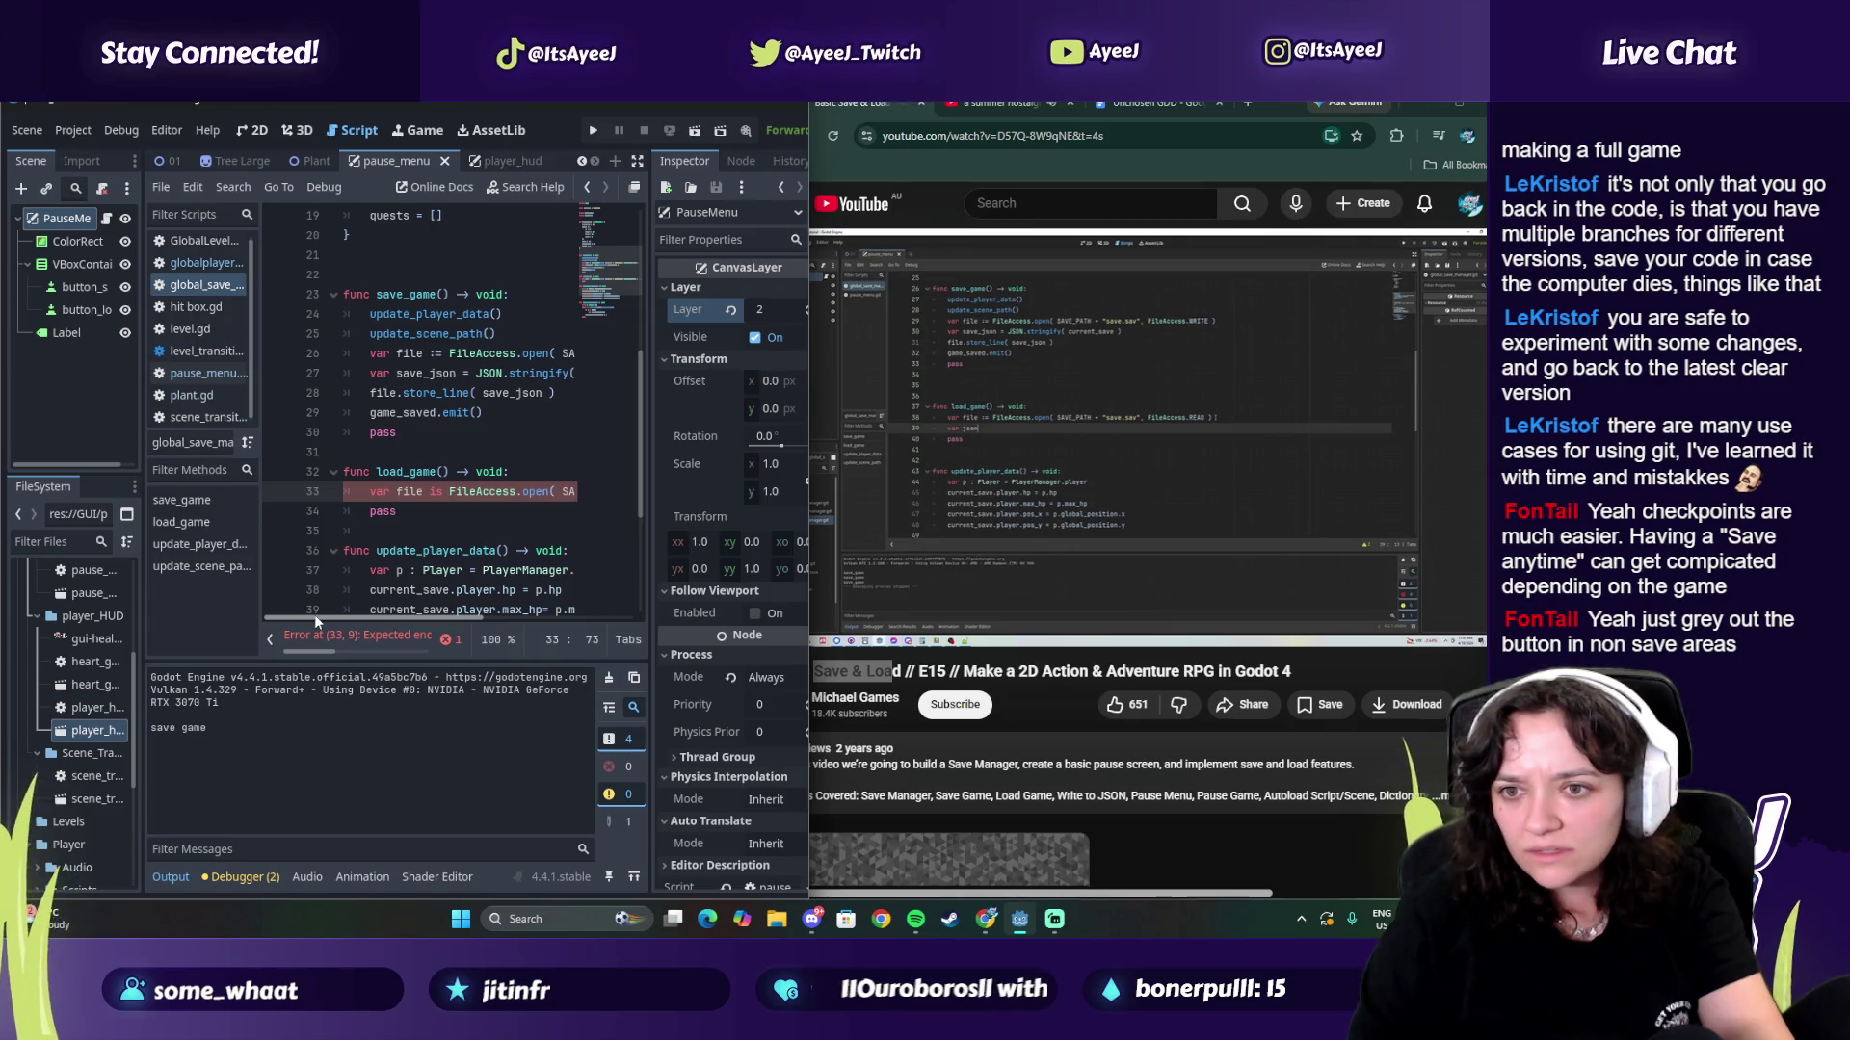
# Step: Replace 'is' with ':=' so line 33 reads var file := FileAccess.open(...)
pyautogui.click(1479, 639)
pyautogui.click(1474, 633)
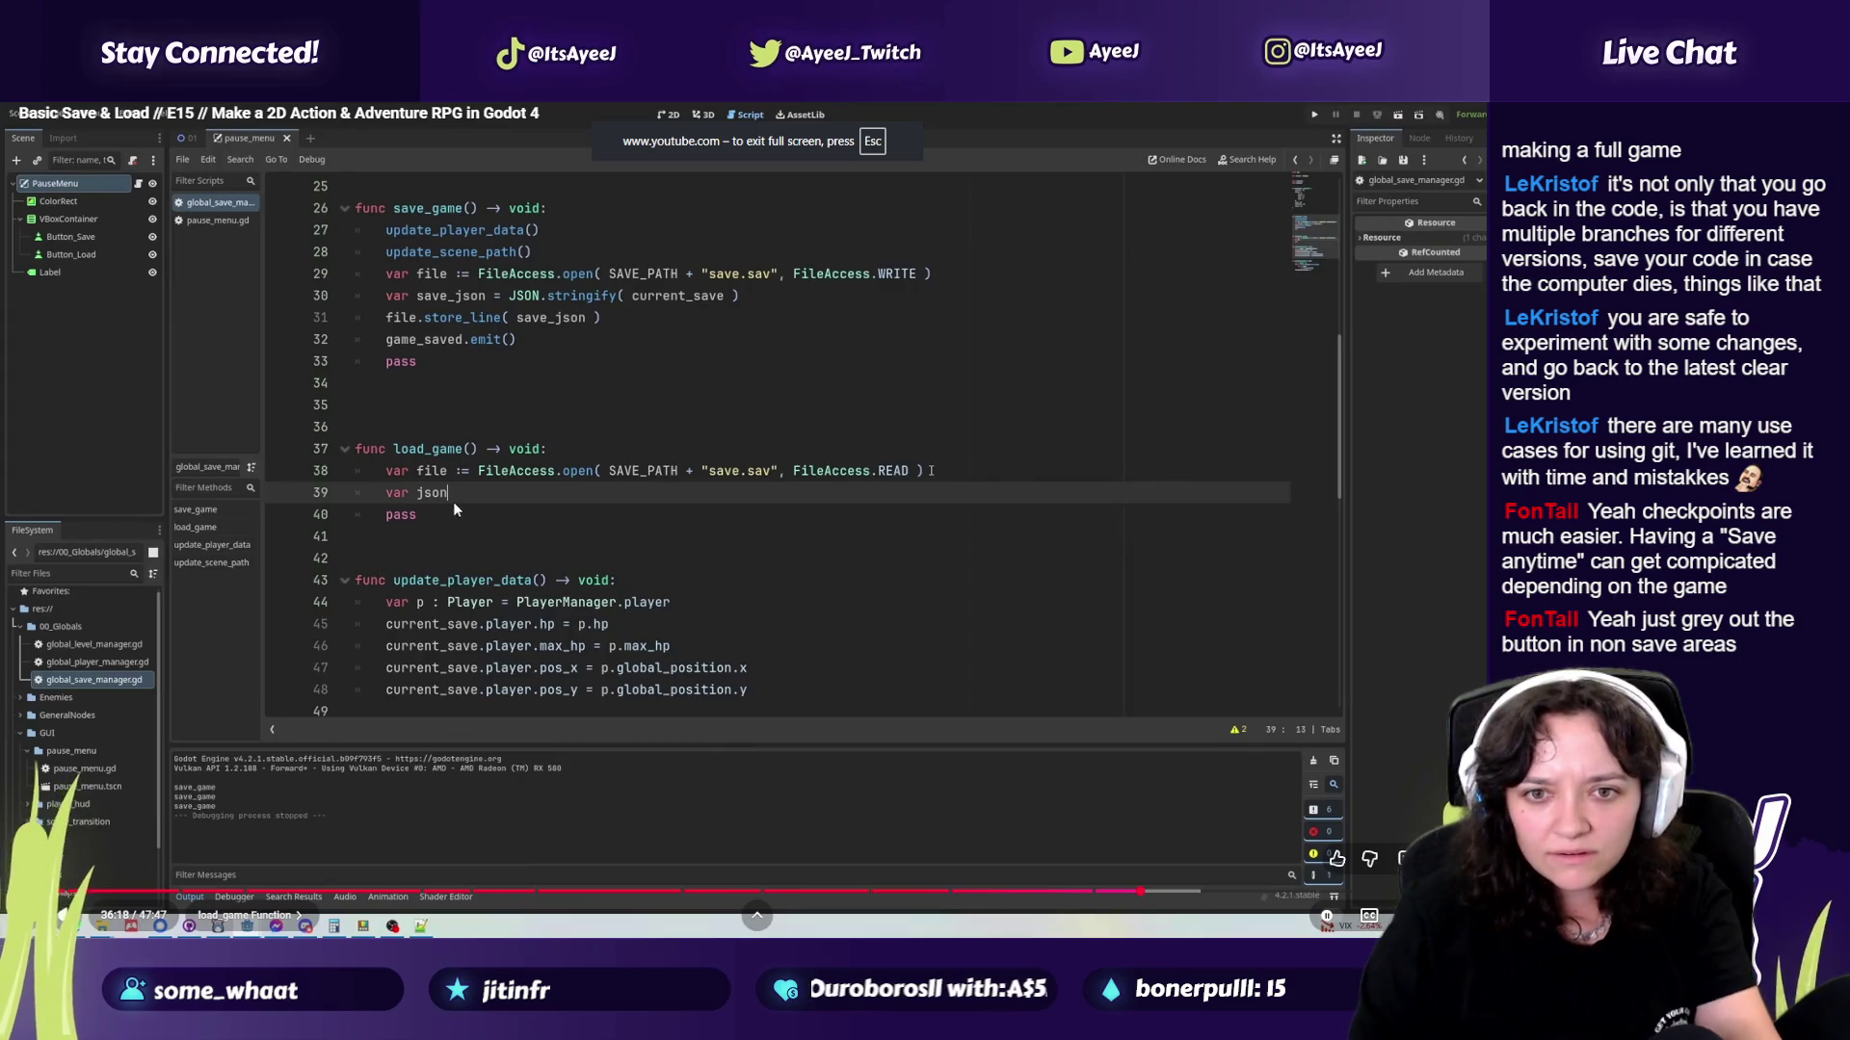
pyautogui.hotkey('alt', 'Tab')
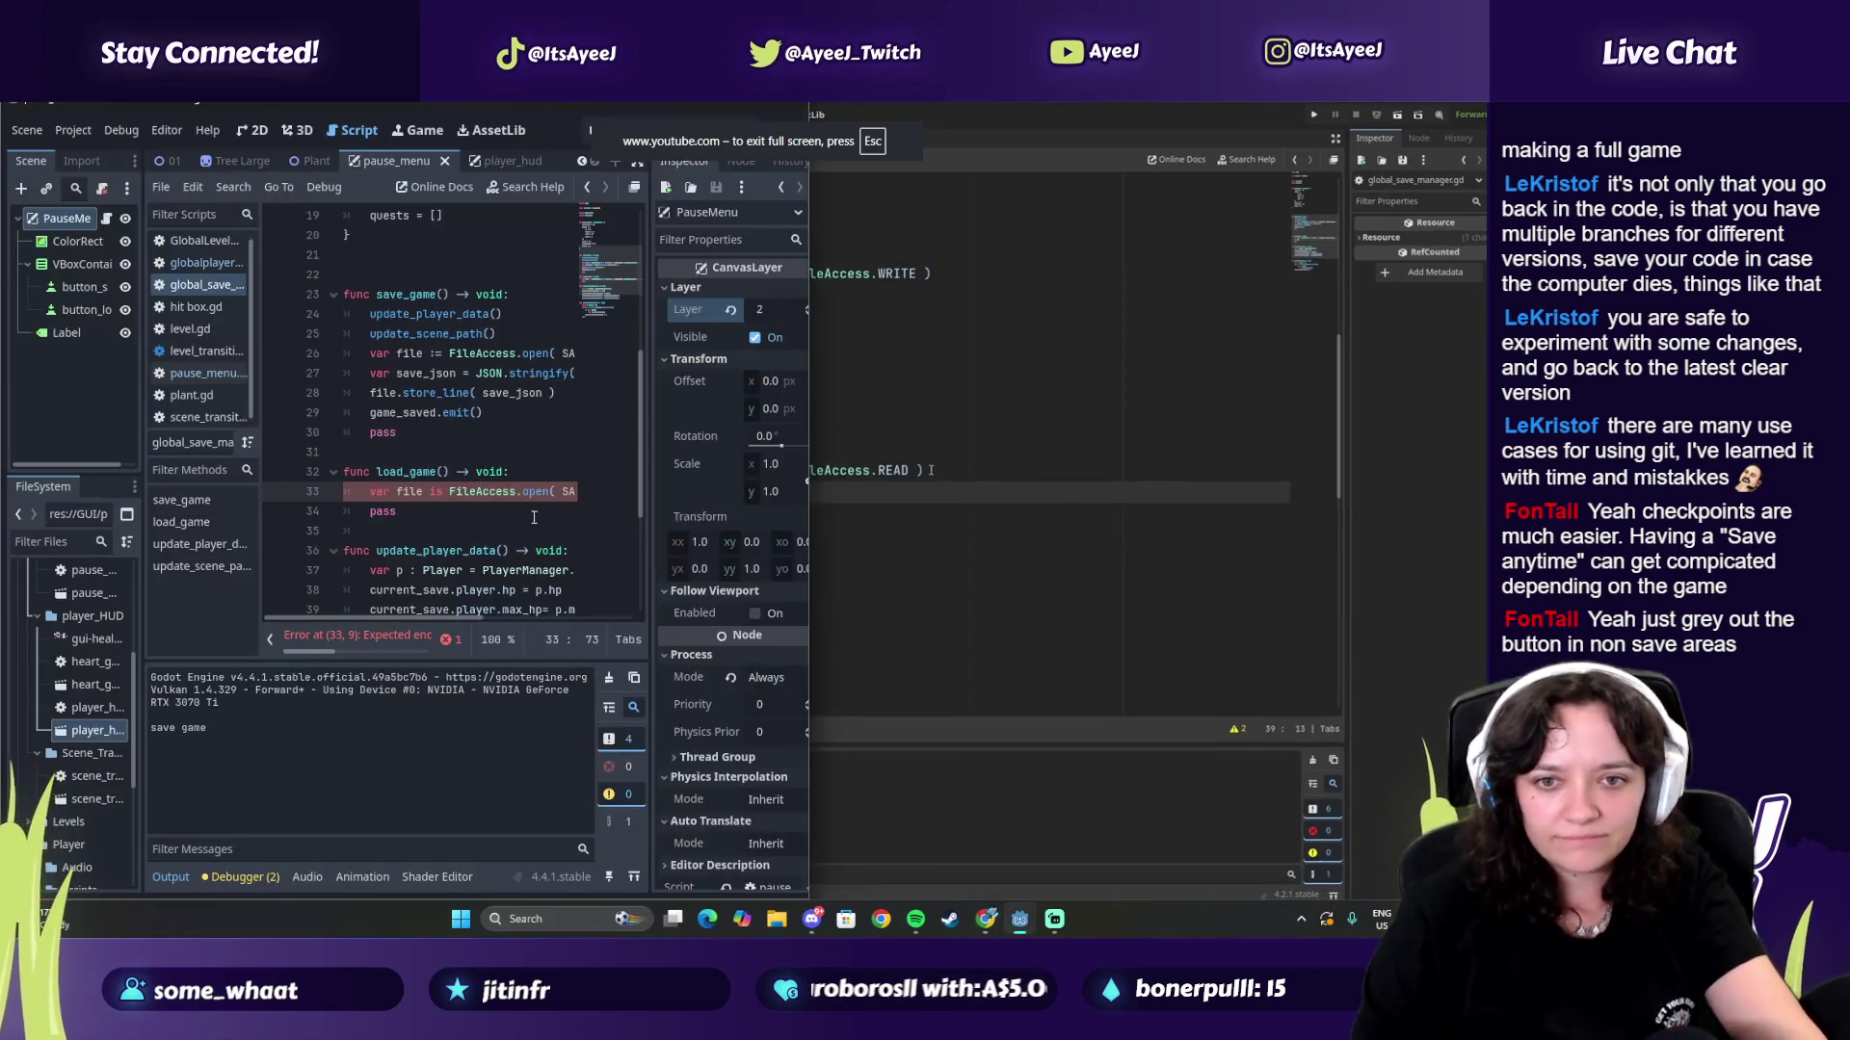
pyautogui.click(442, 491)
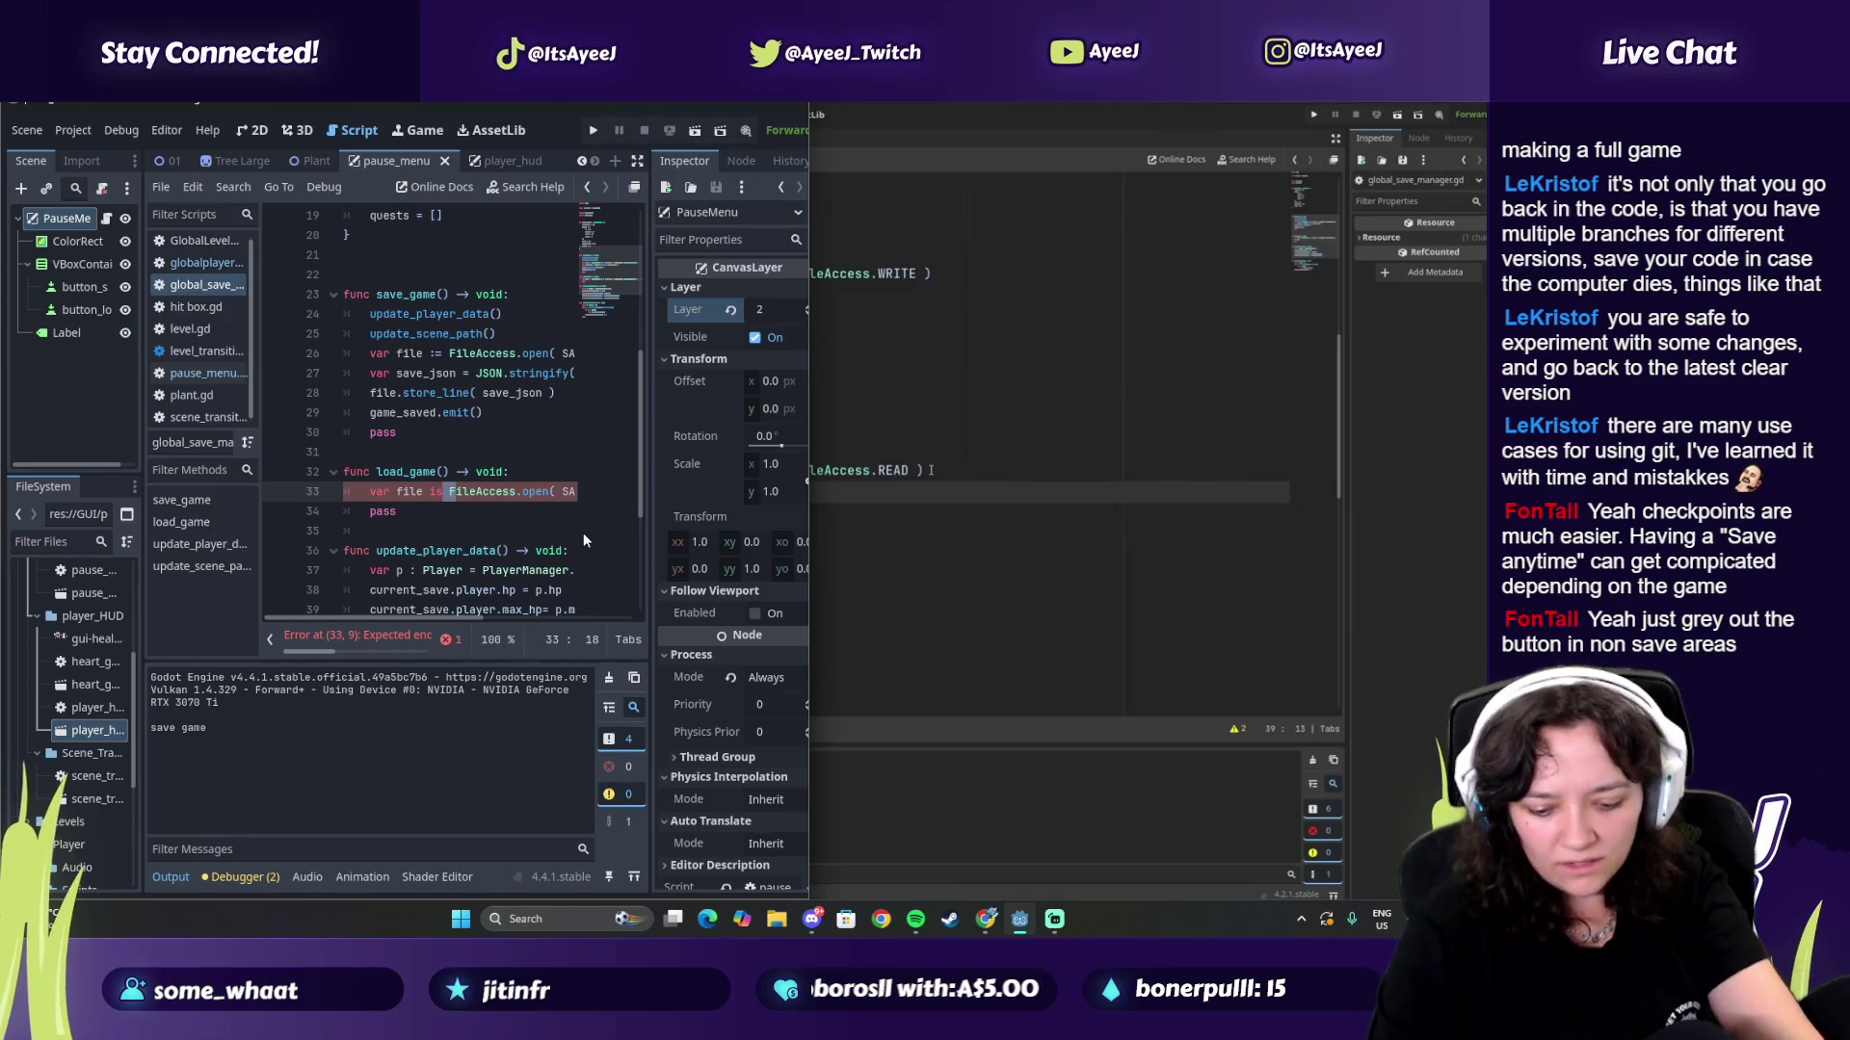
pyautogui.press('BackSpace')
pyautogui.press('BackSpace')
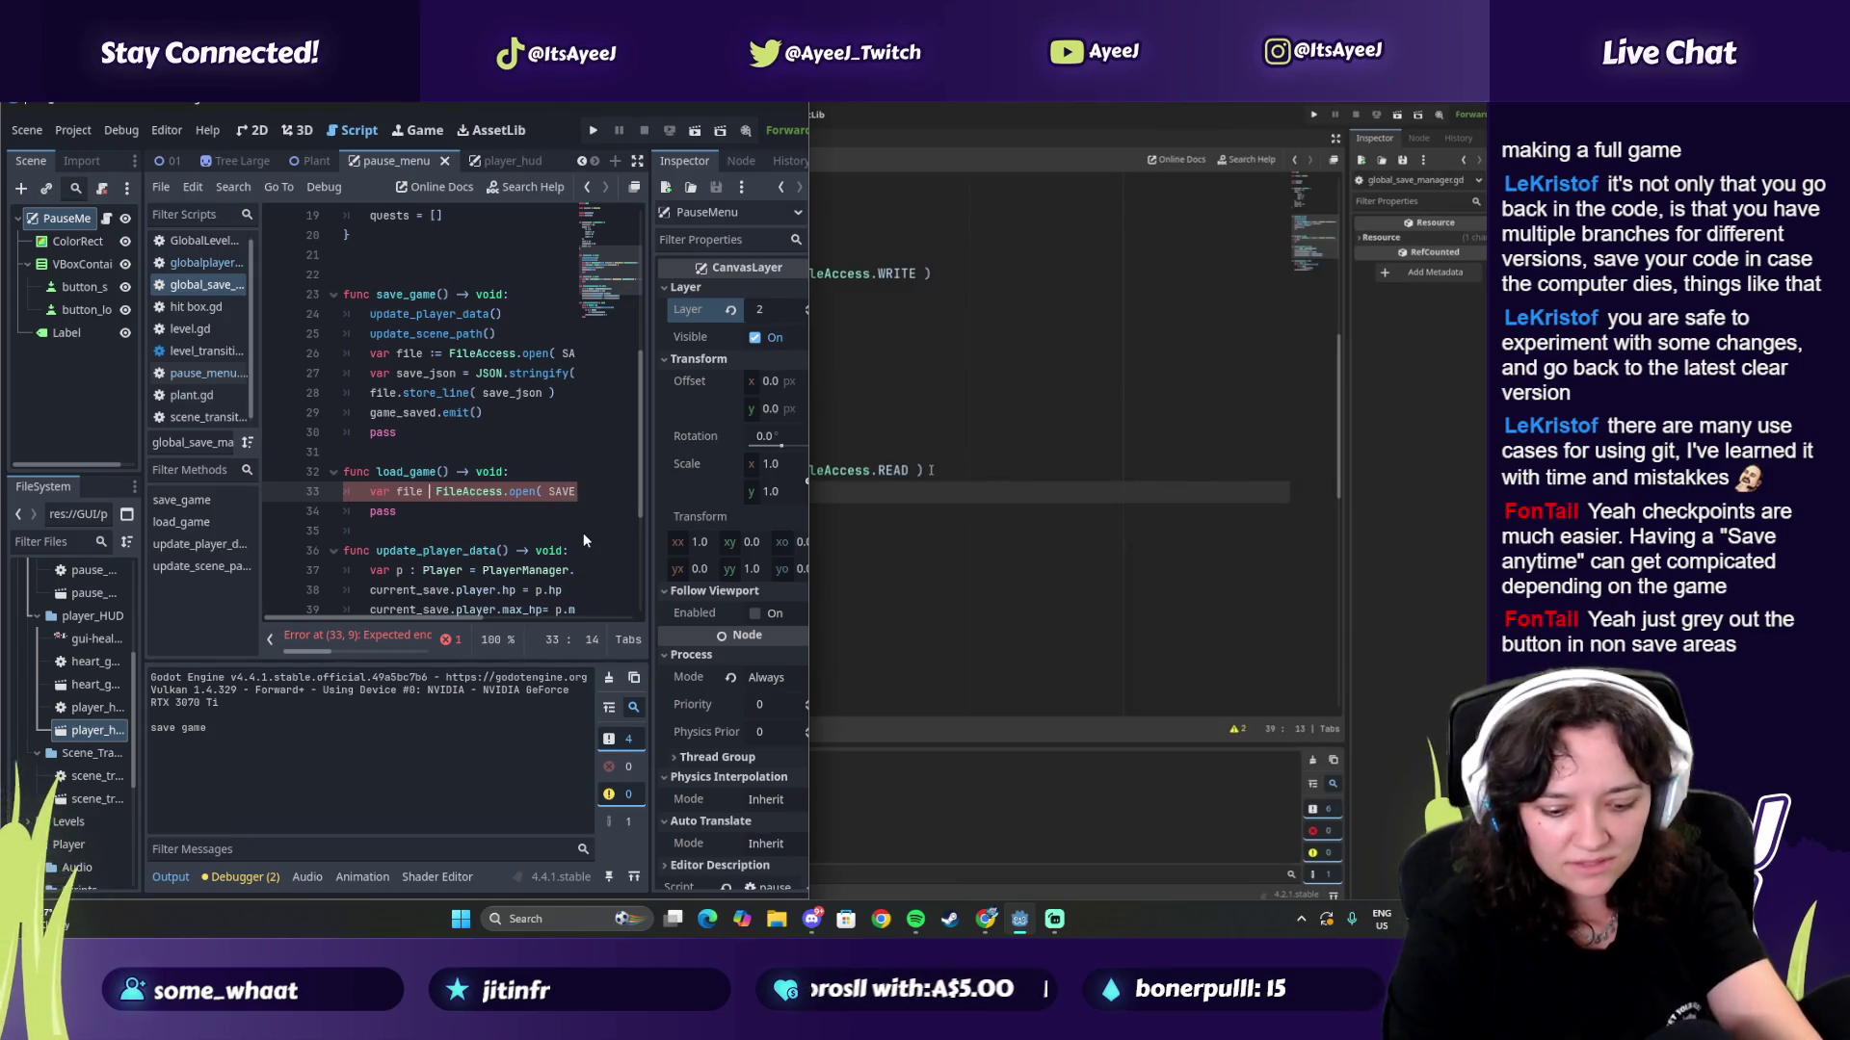
pyautogui.write(':=')
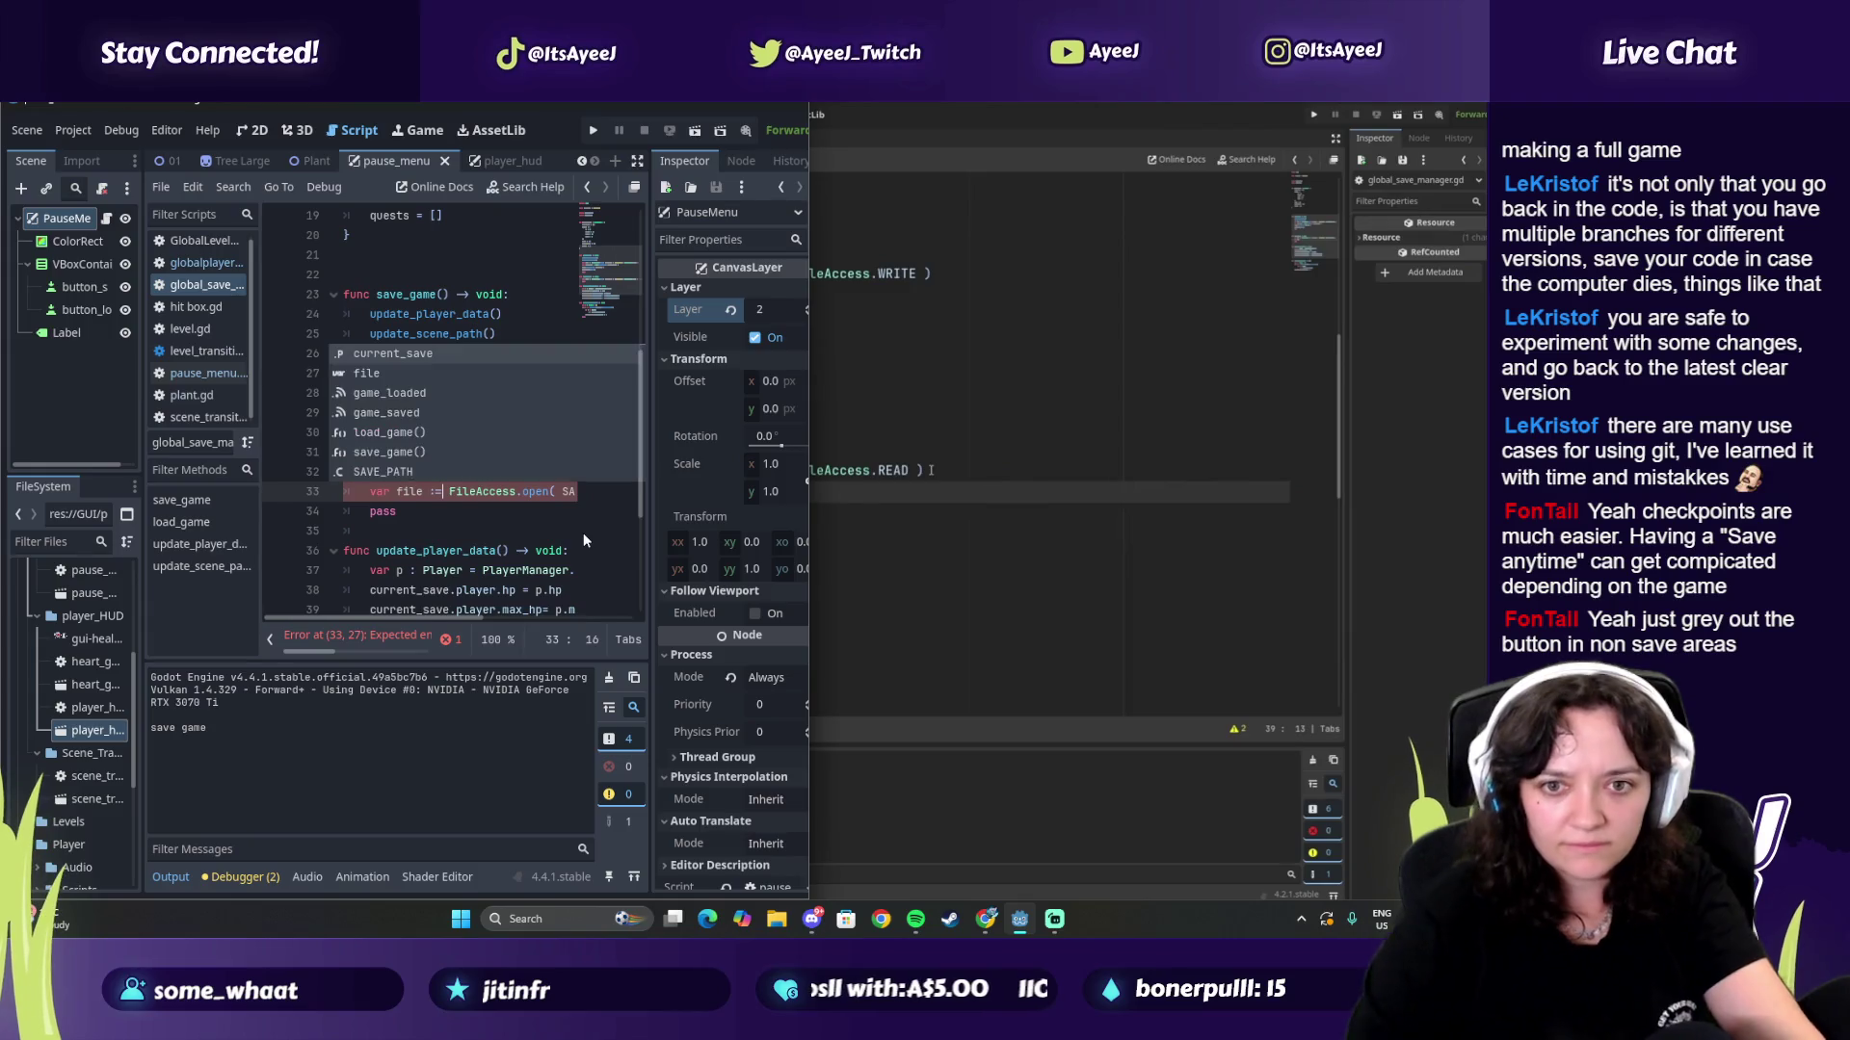
pyautogui.hotkey('alt', 'Tab')
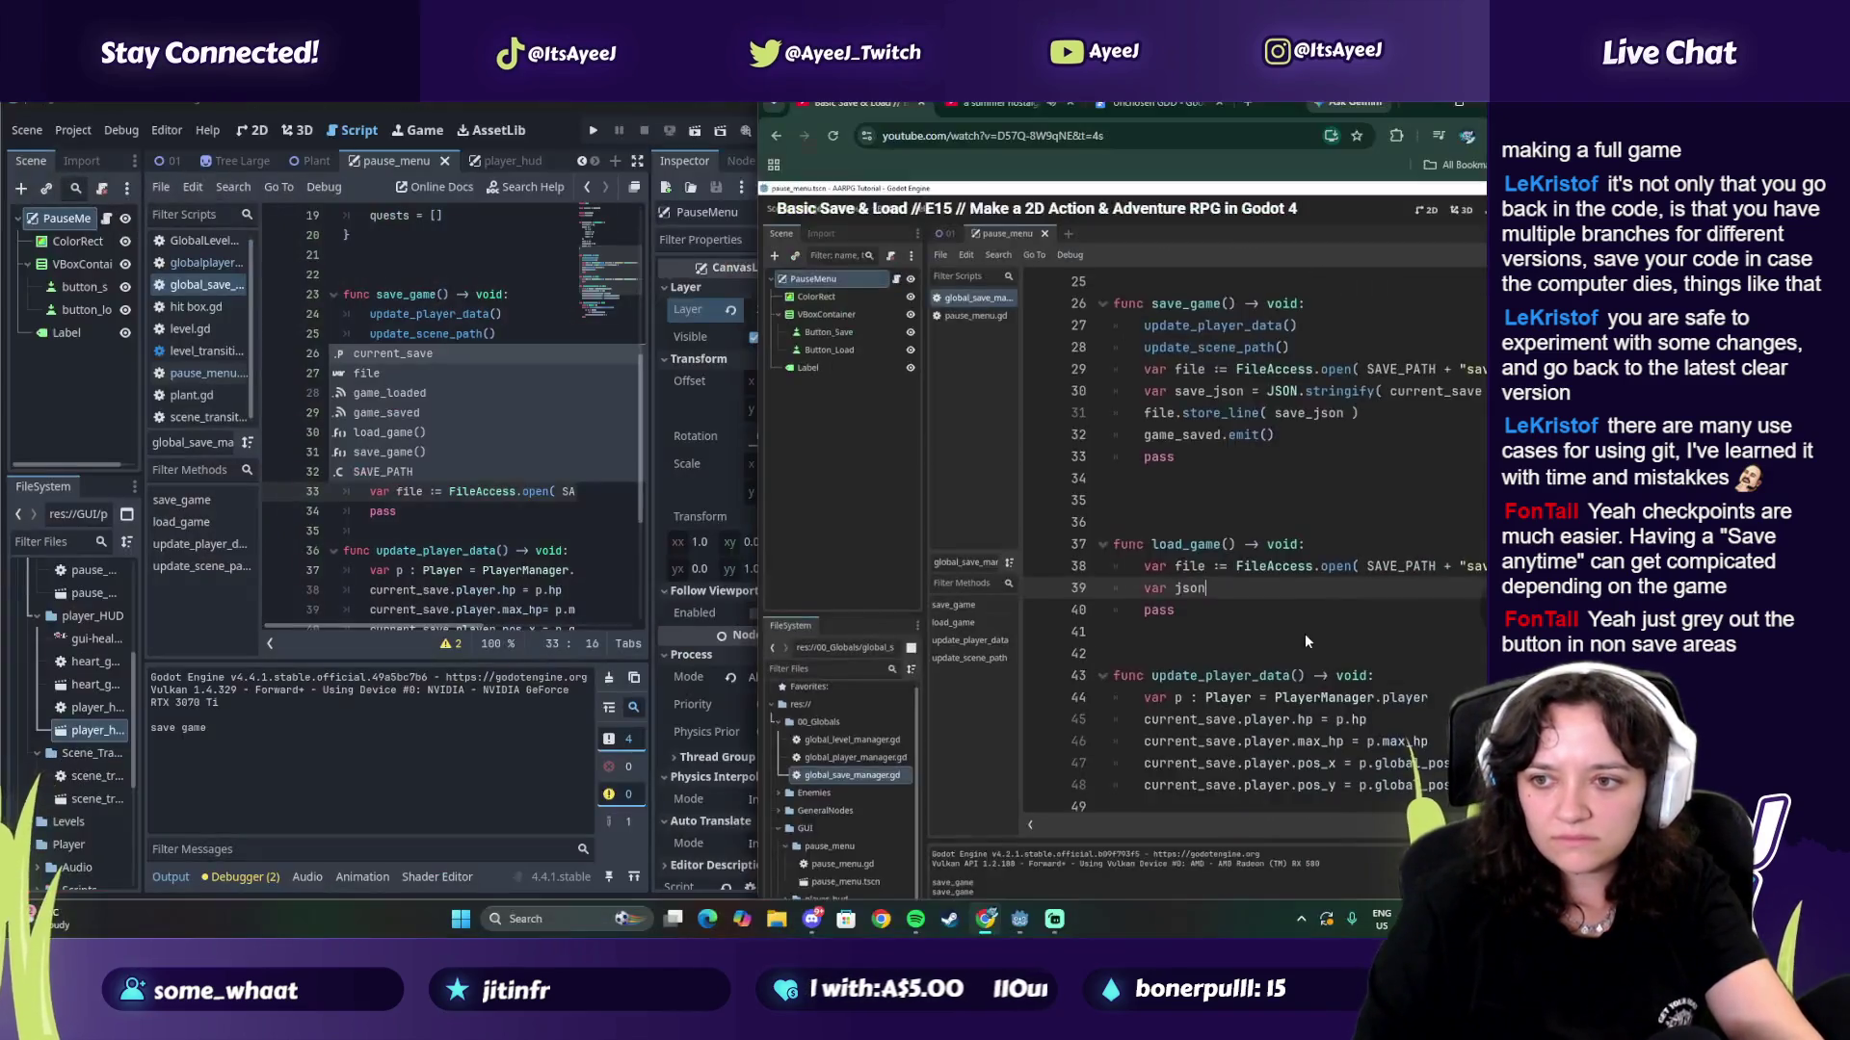
pyautogui.click(950, 512)
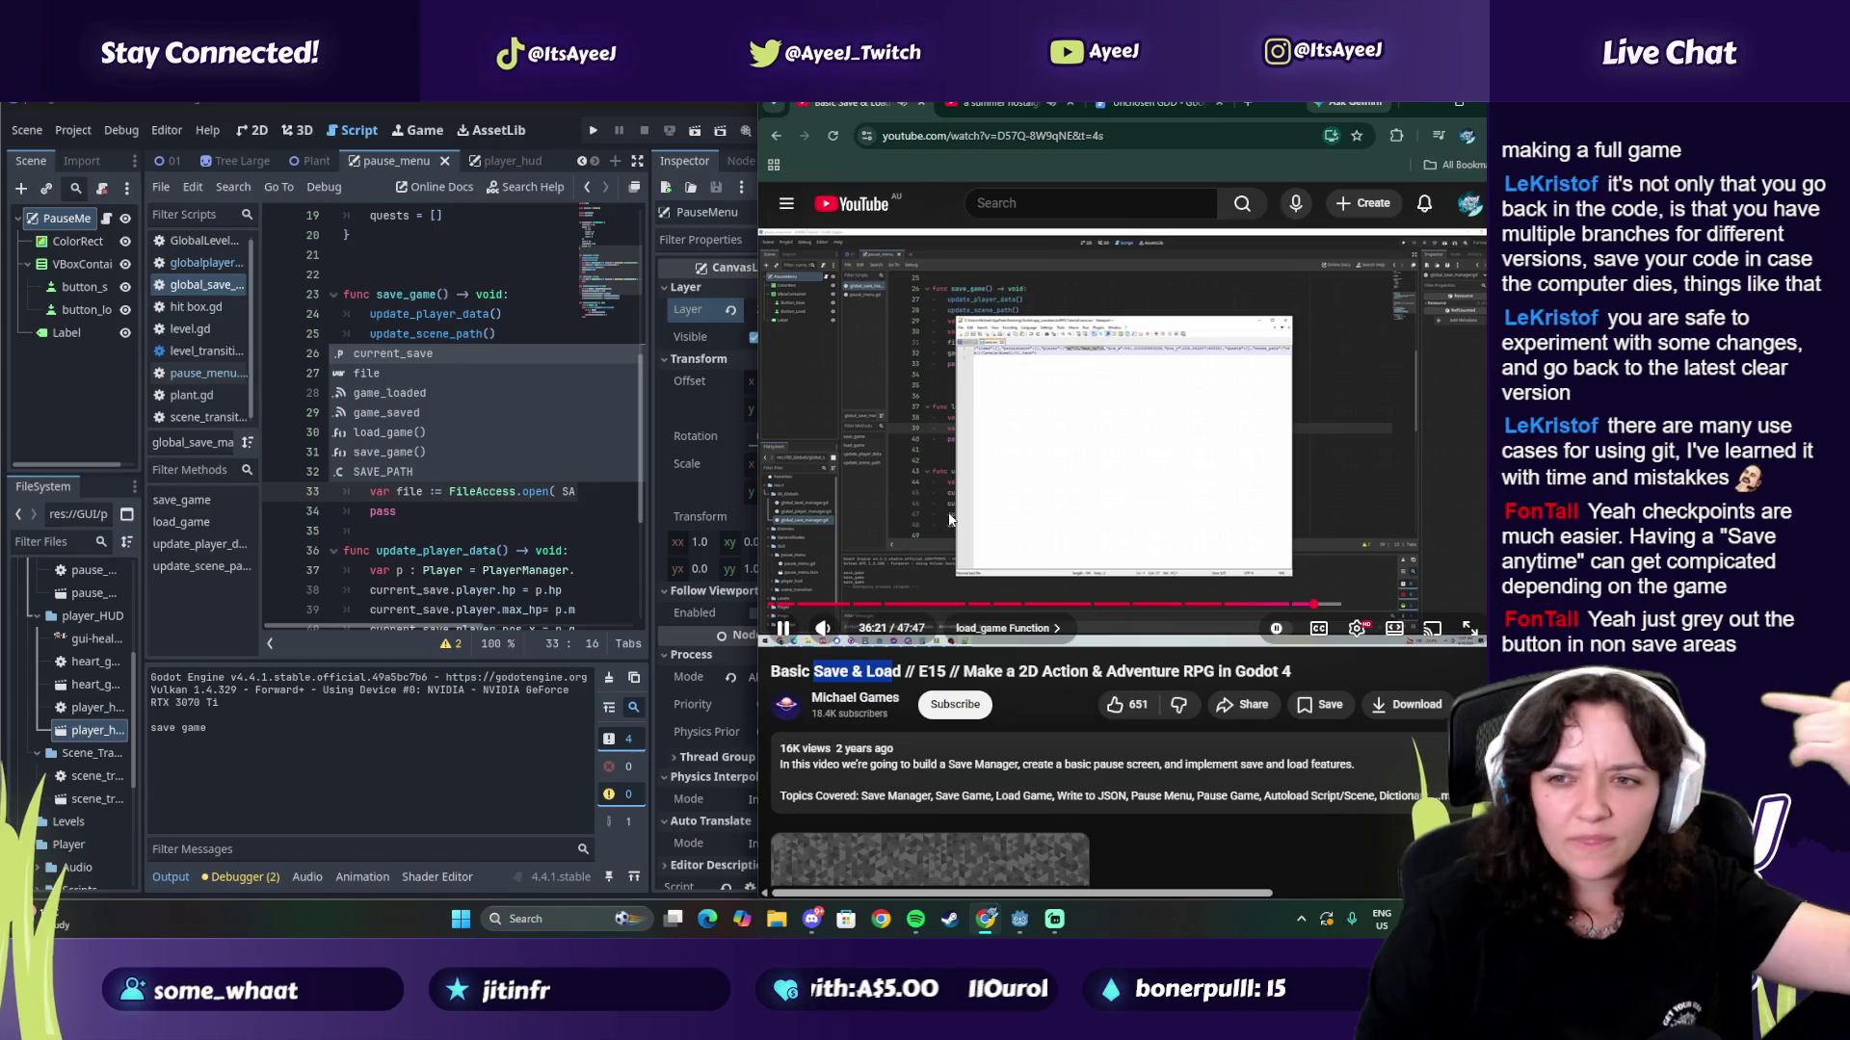
pyautogui.click(456, 513)
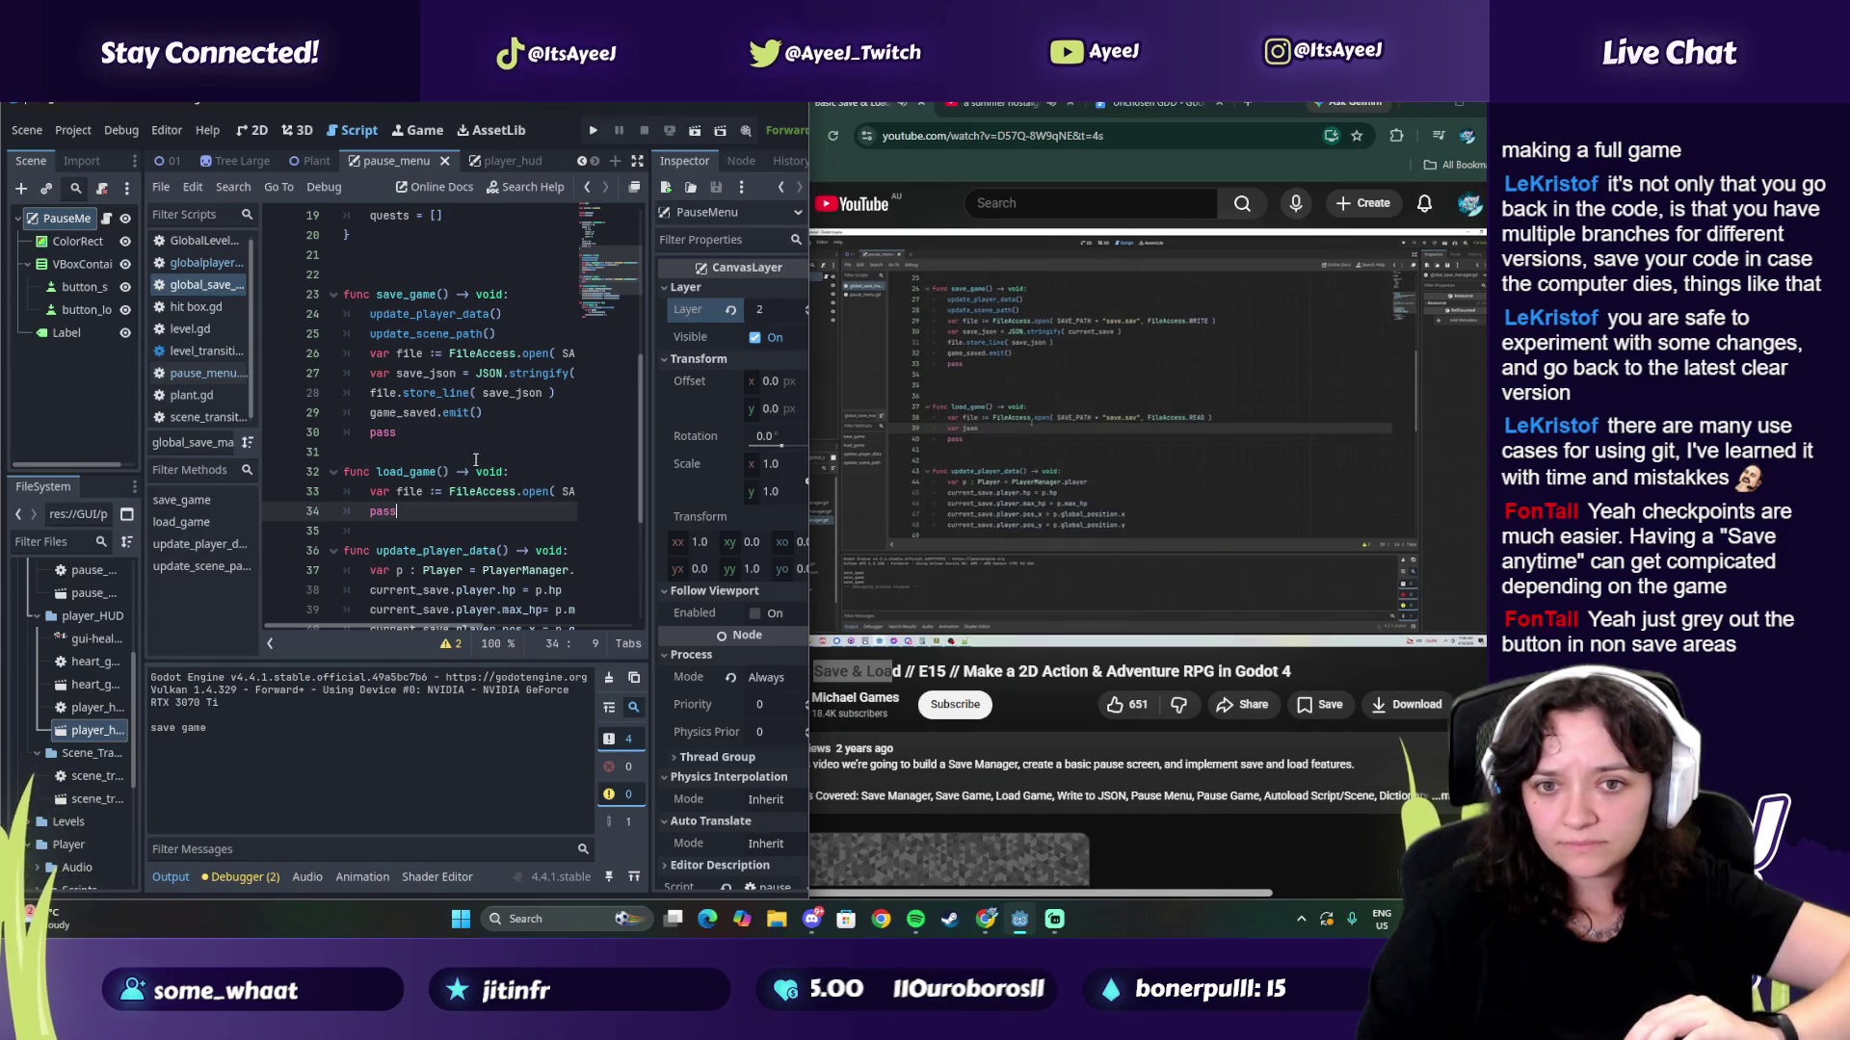
# Step: In load_game, add var json := JSON.new() and begin a json.parse( call with false
pyautogui.press('Up')
pyautogui.press('End')
pyautogui.press('Return')
pyautogui.write('var')
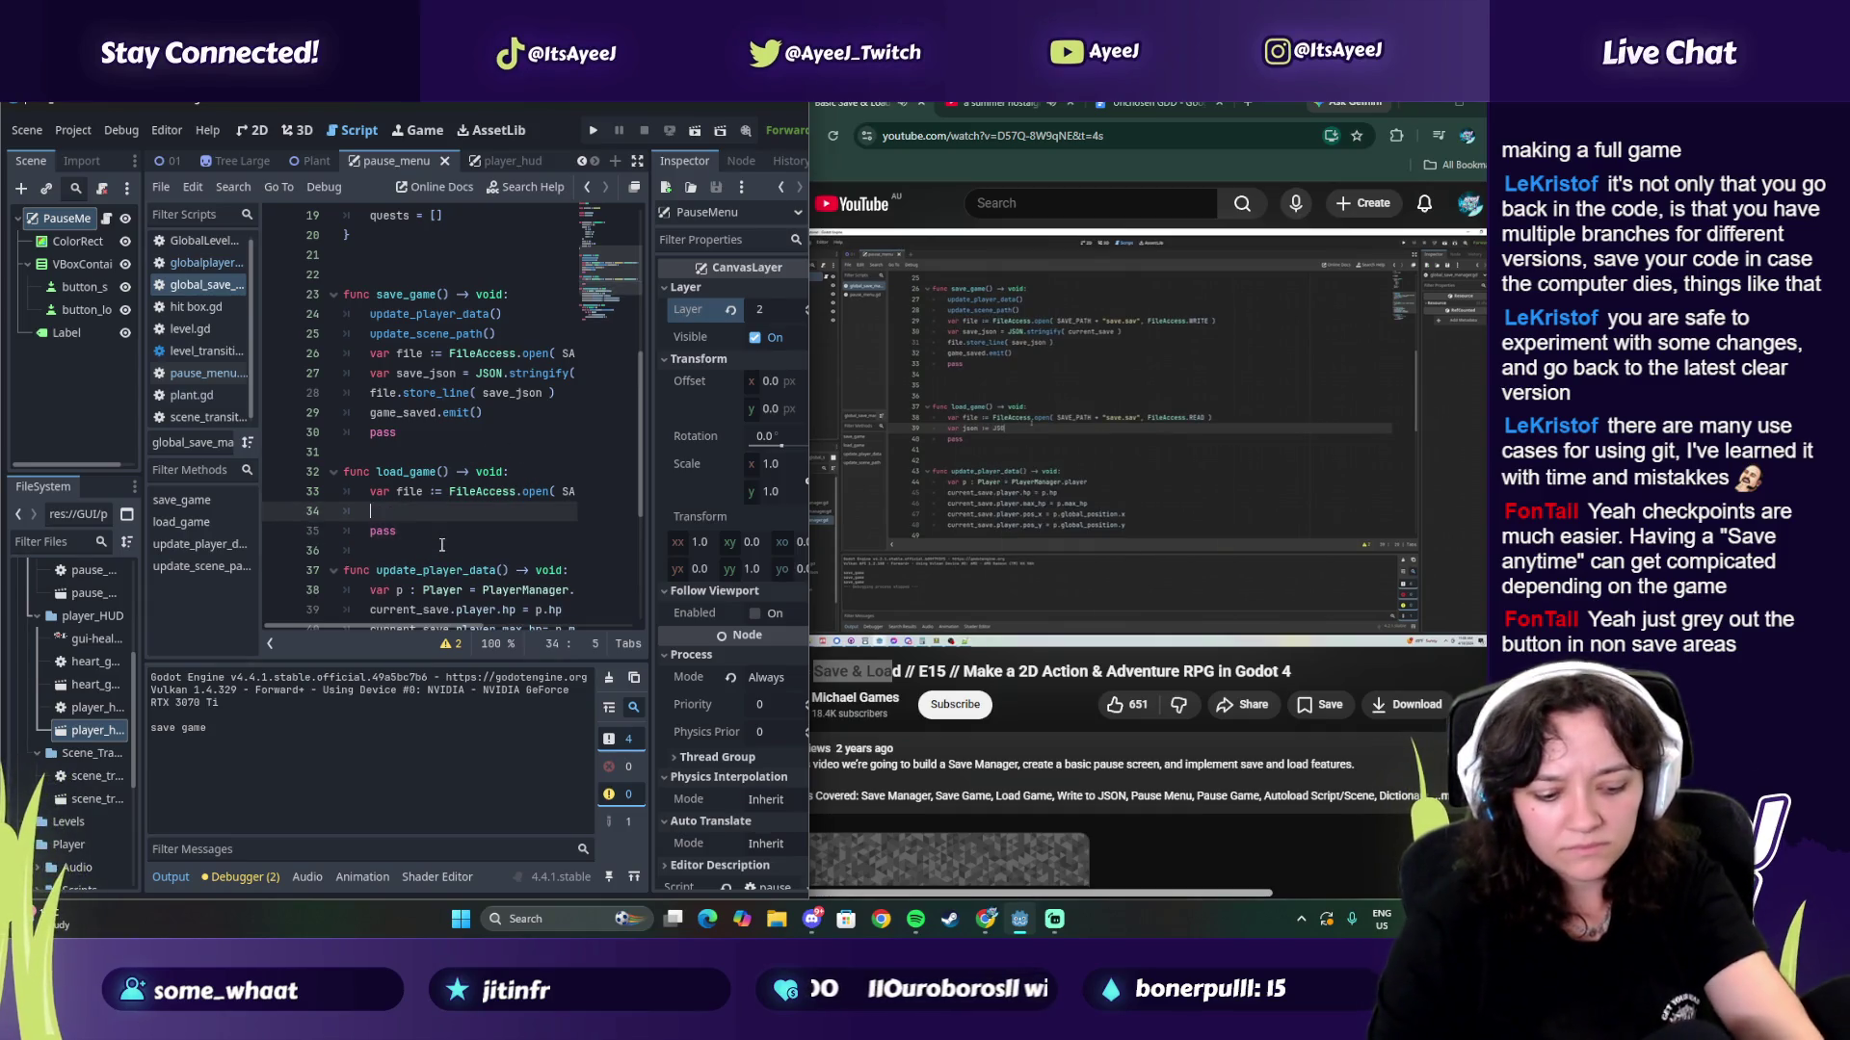
pyautogui.write(' json ')
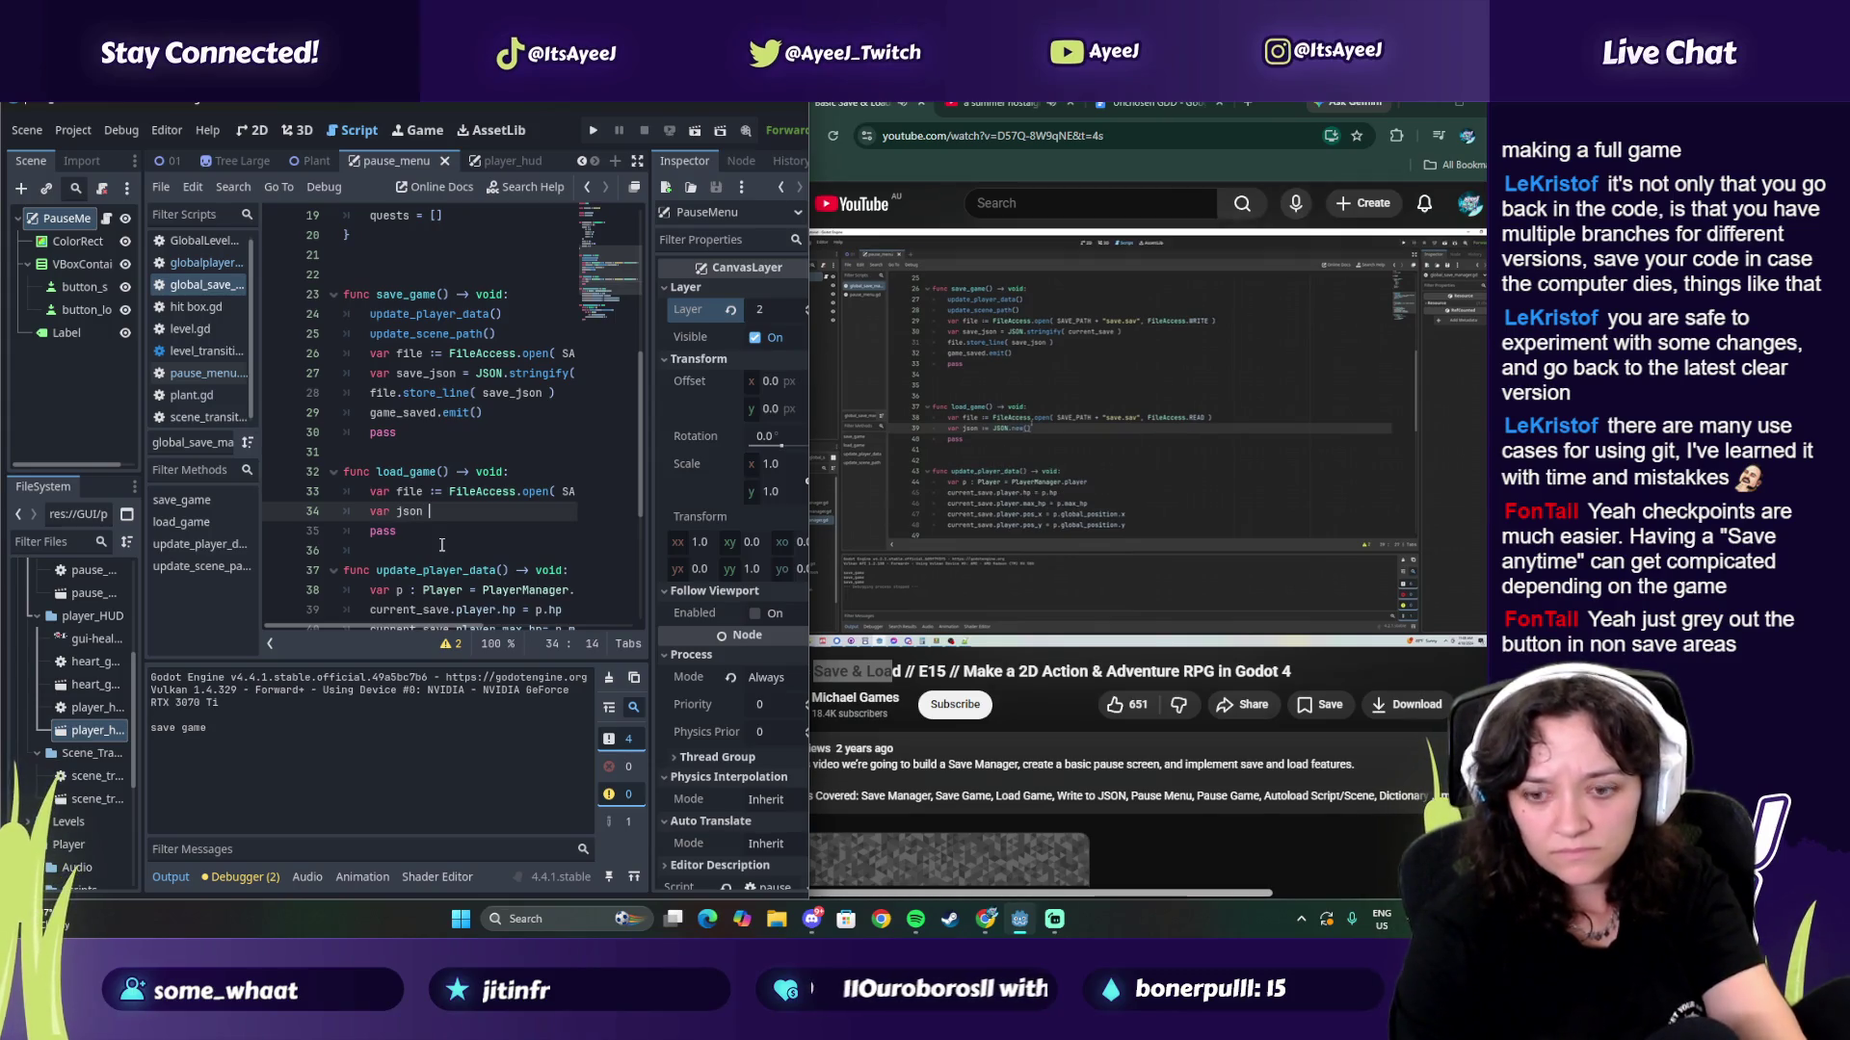
pyautogui.write(':=')
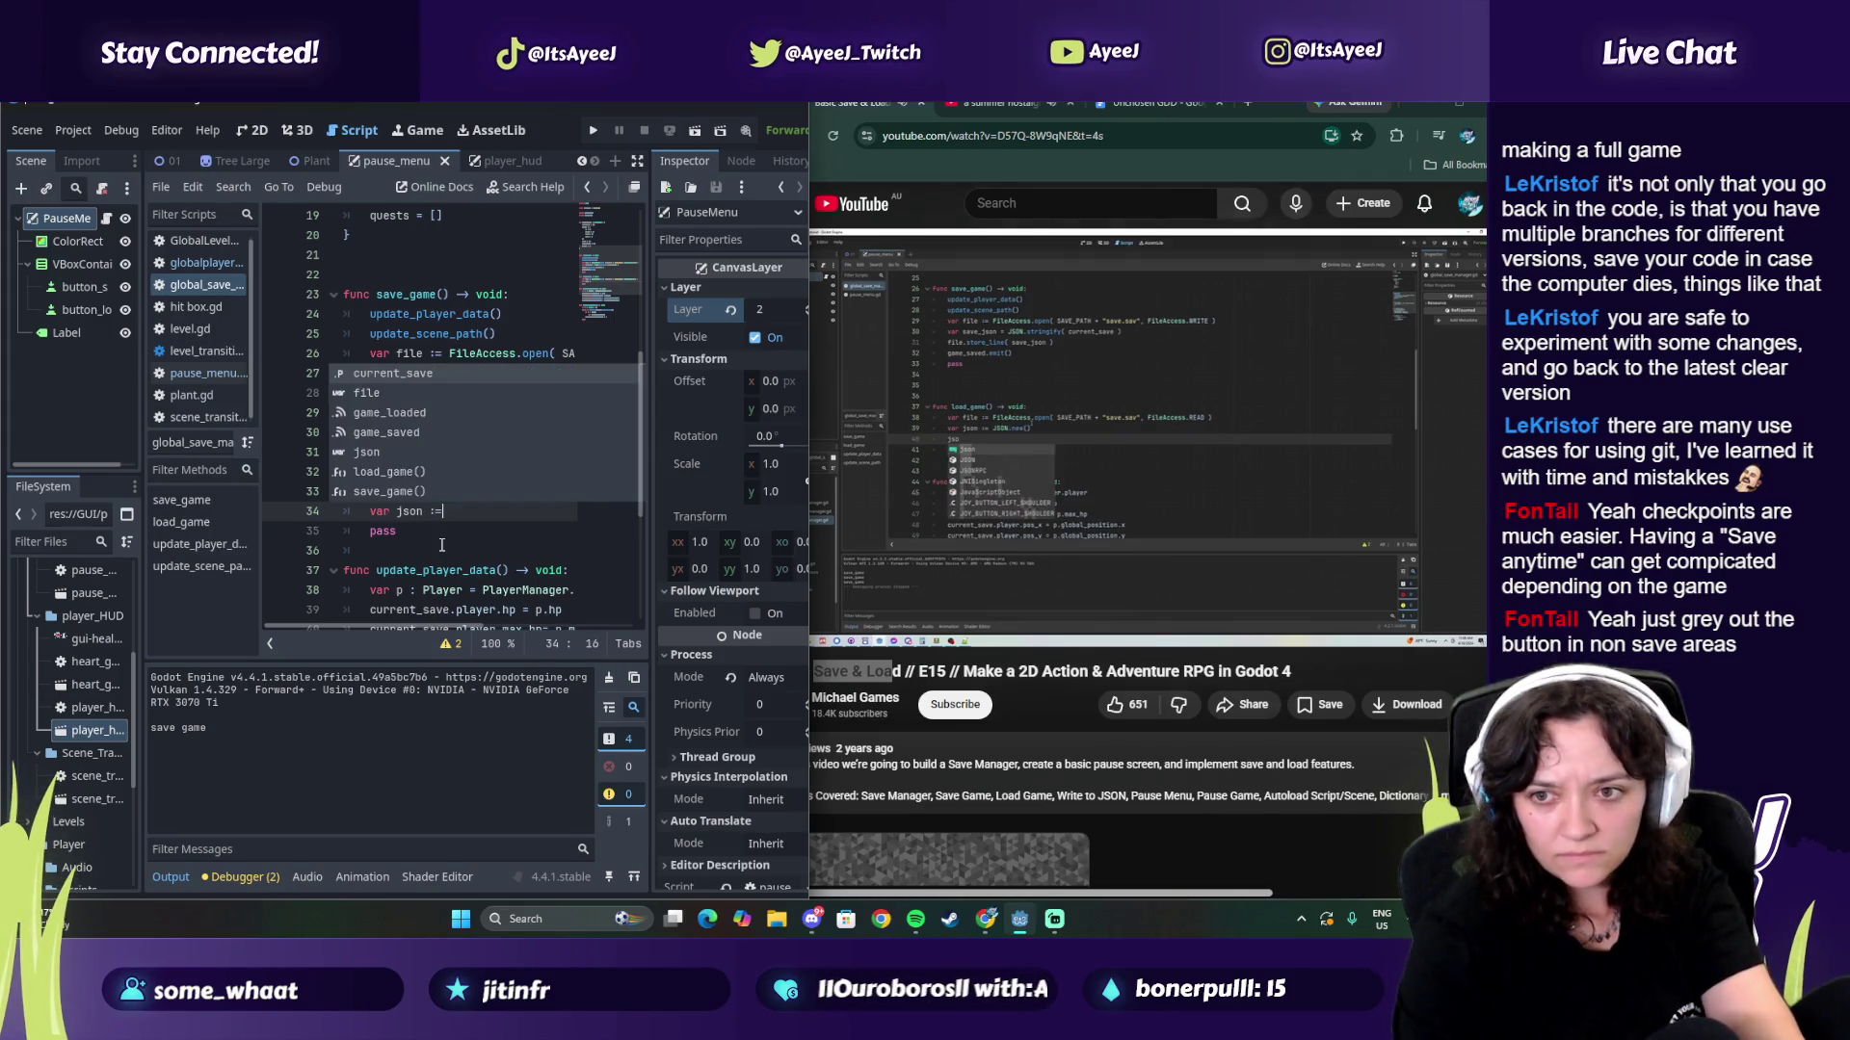
pyautogui.write(' JSON')
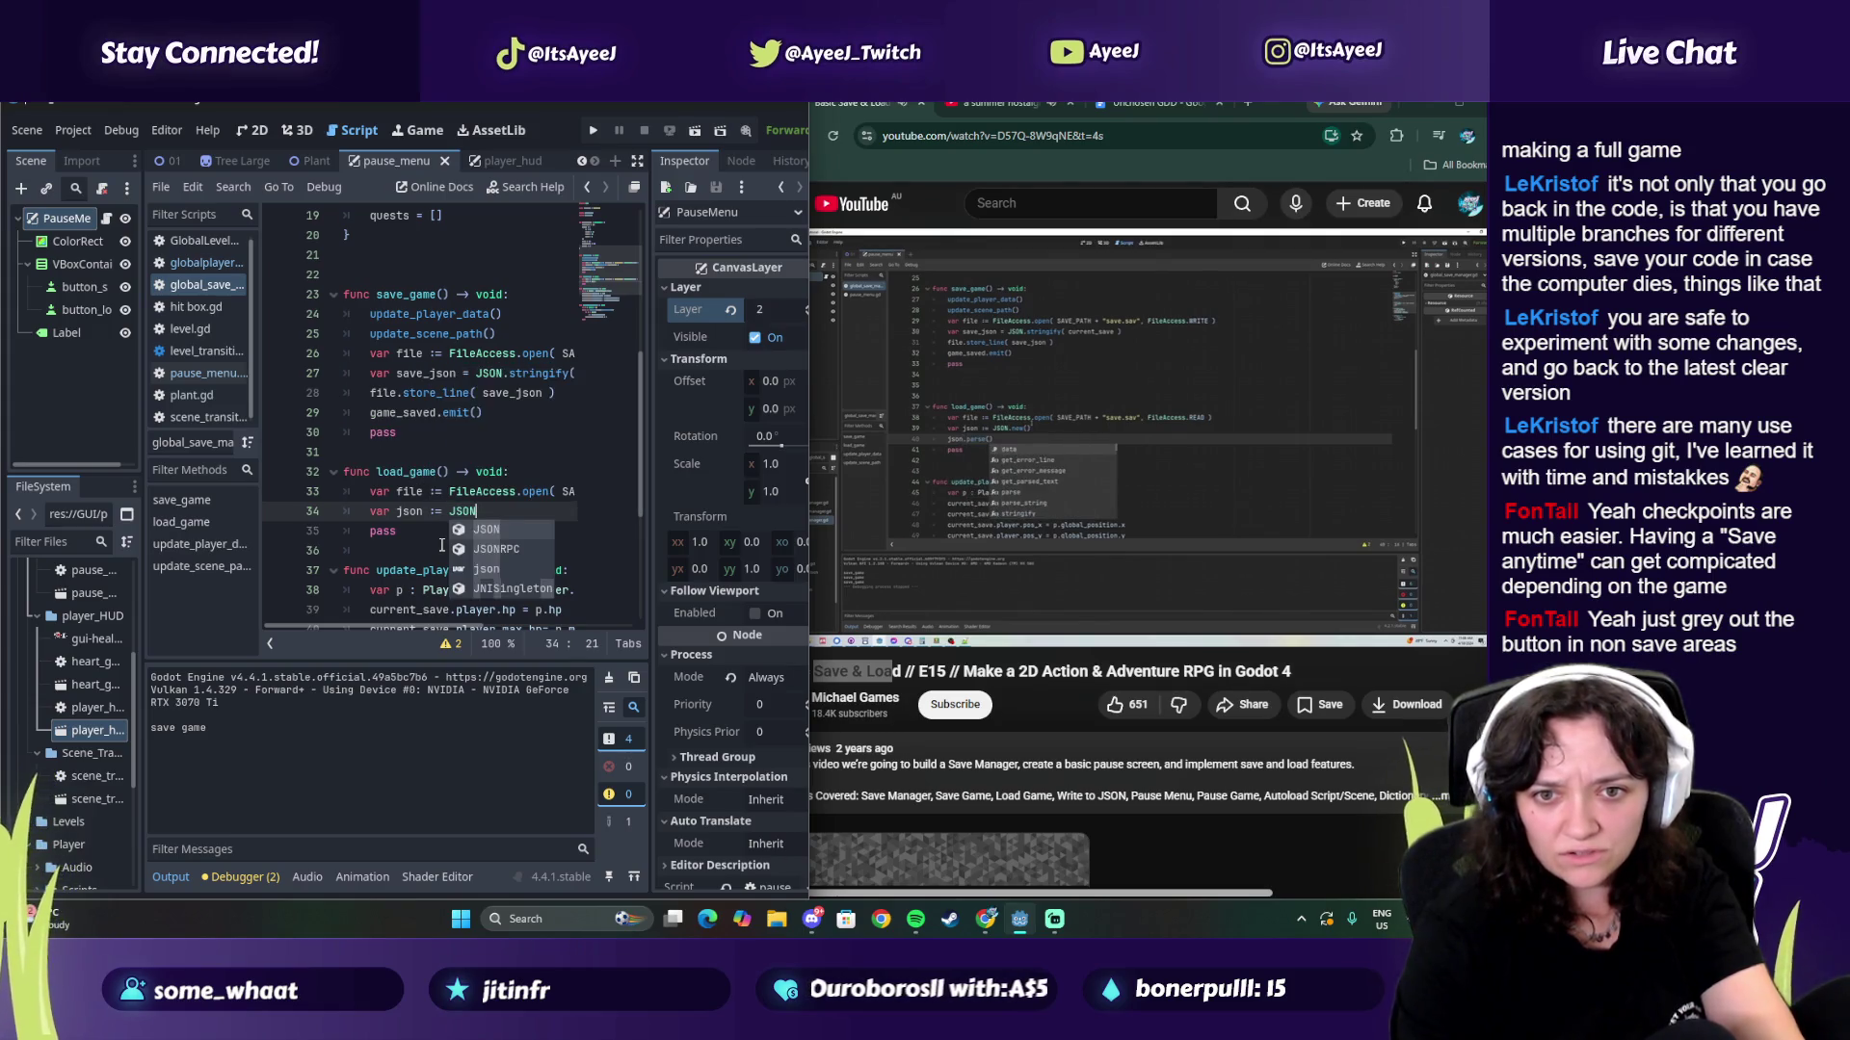
pyautogui.write('.new(')
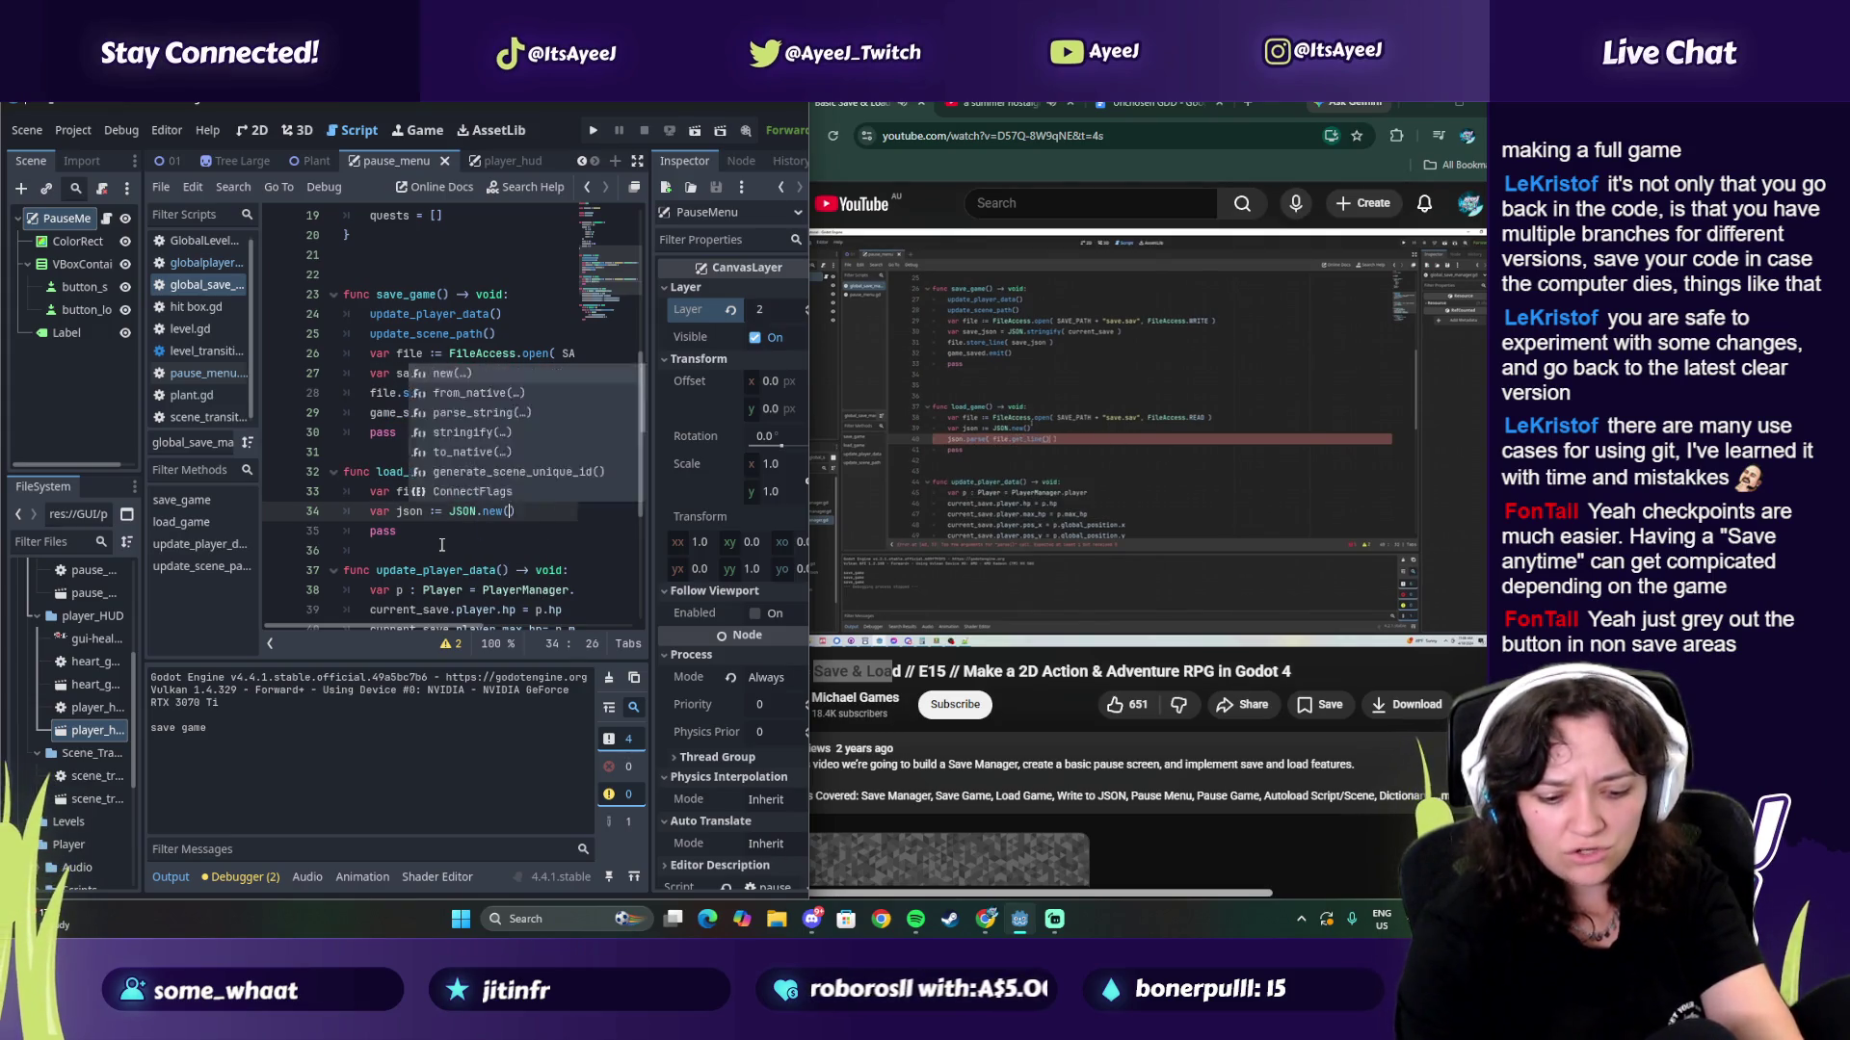
pyautogui.press('Return')
pyautogui.press('Return')
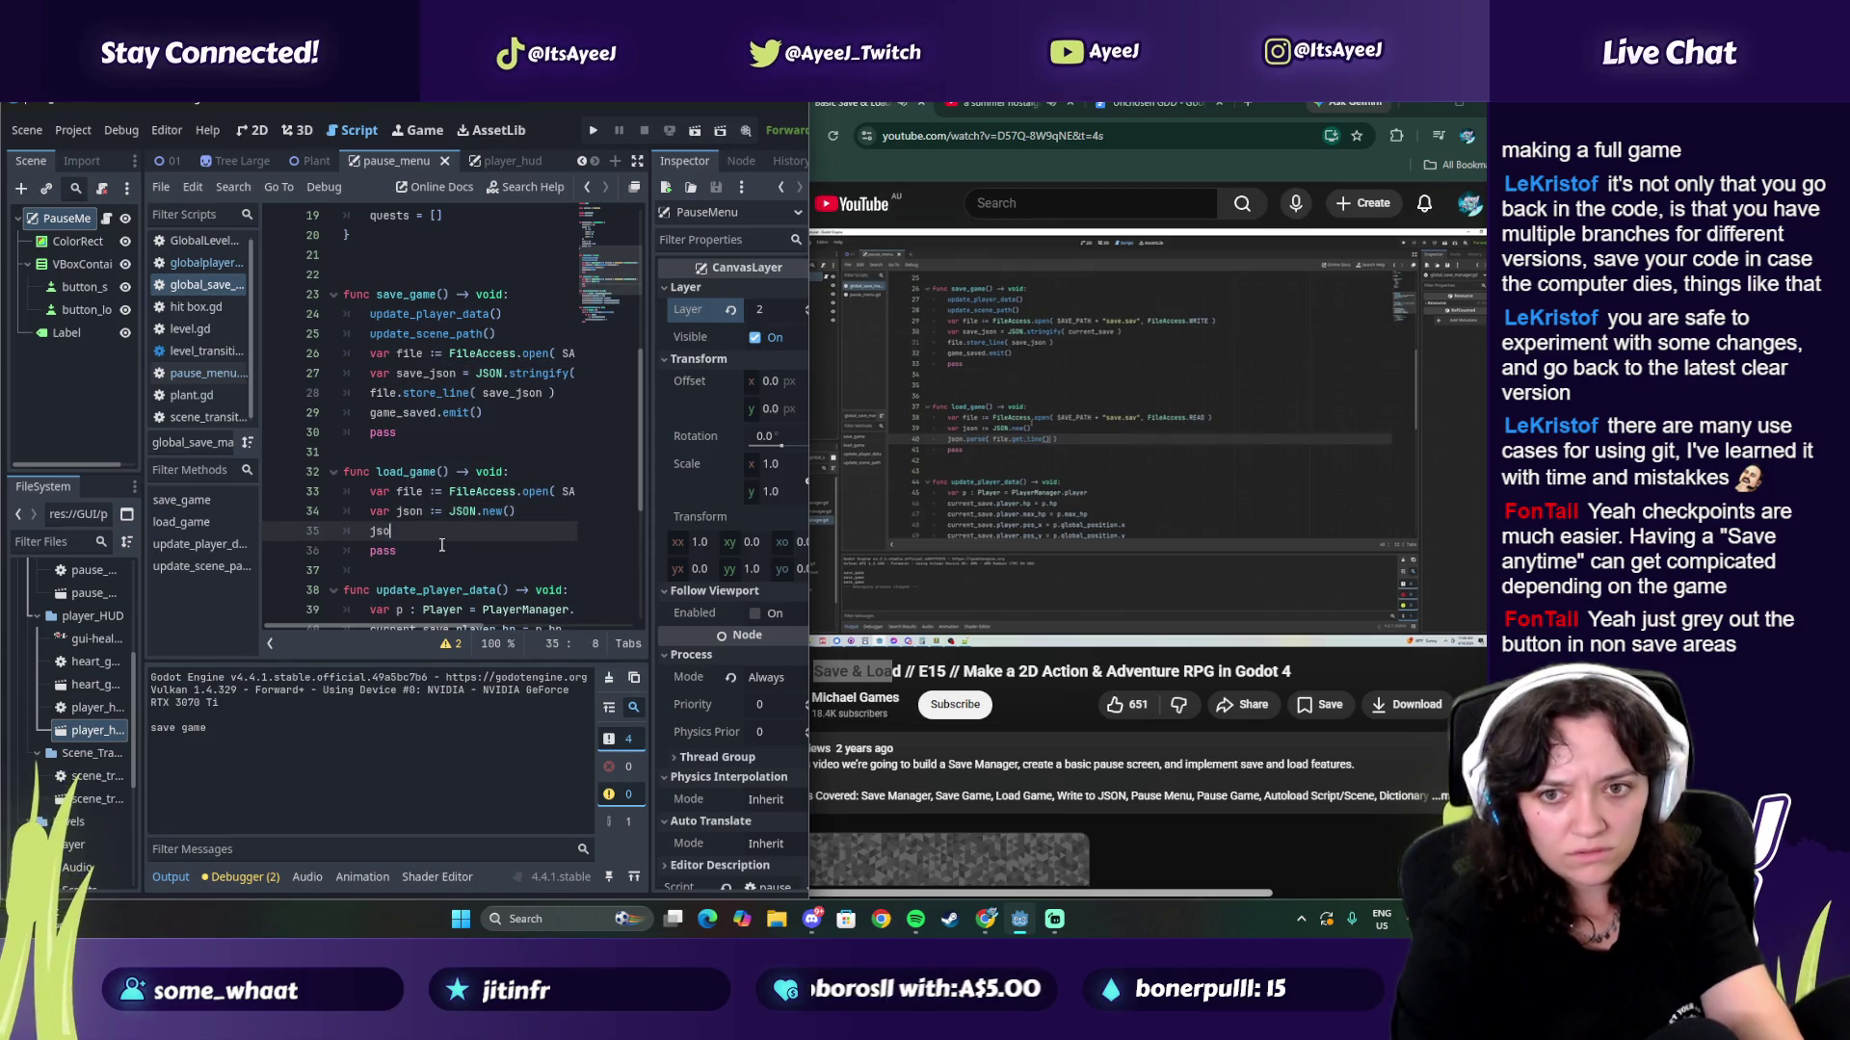
pyautogui.write('n.parse')
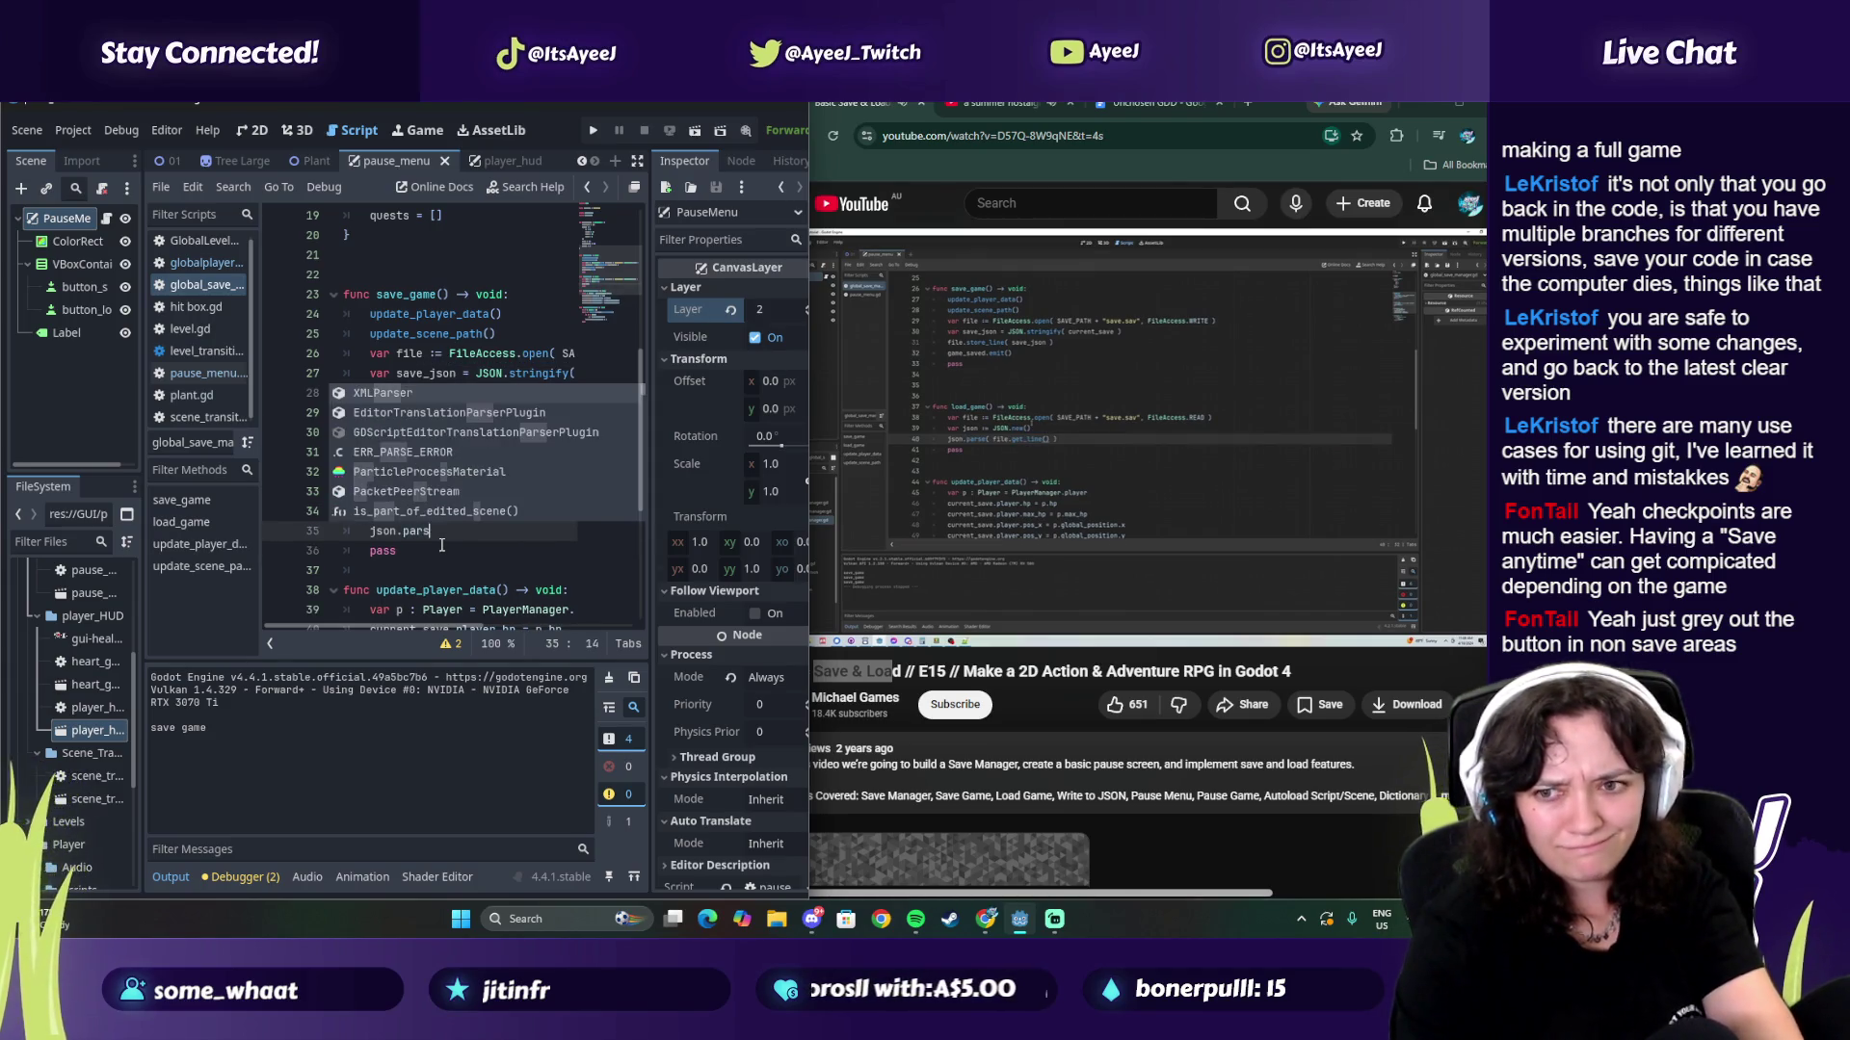
pyautogui.write('( fale')
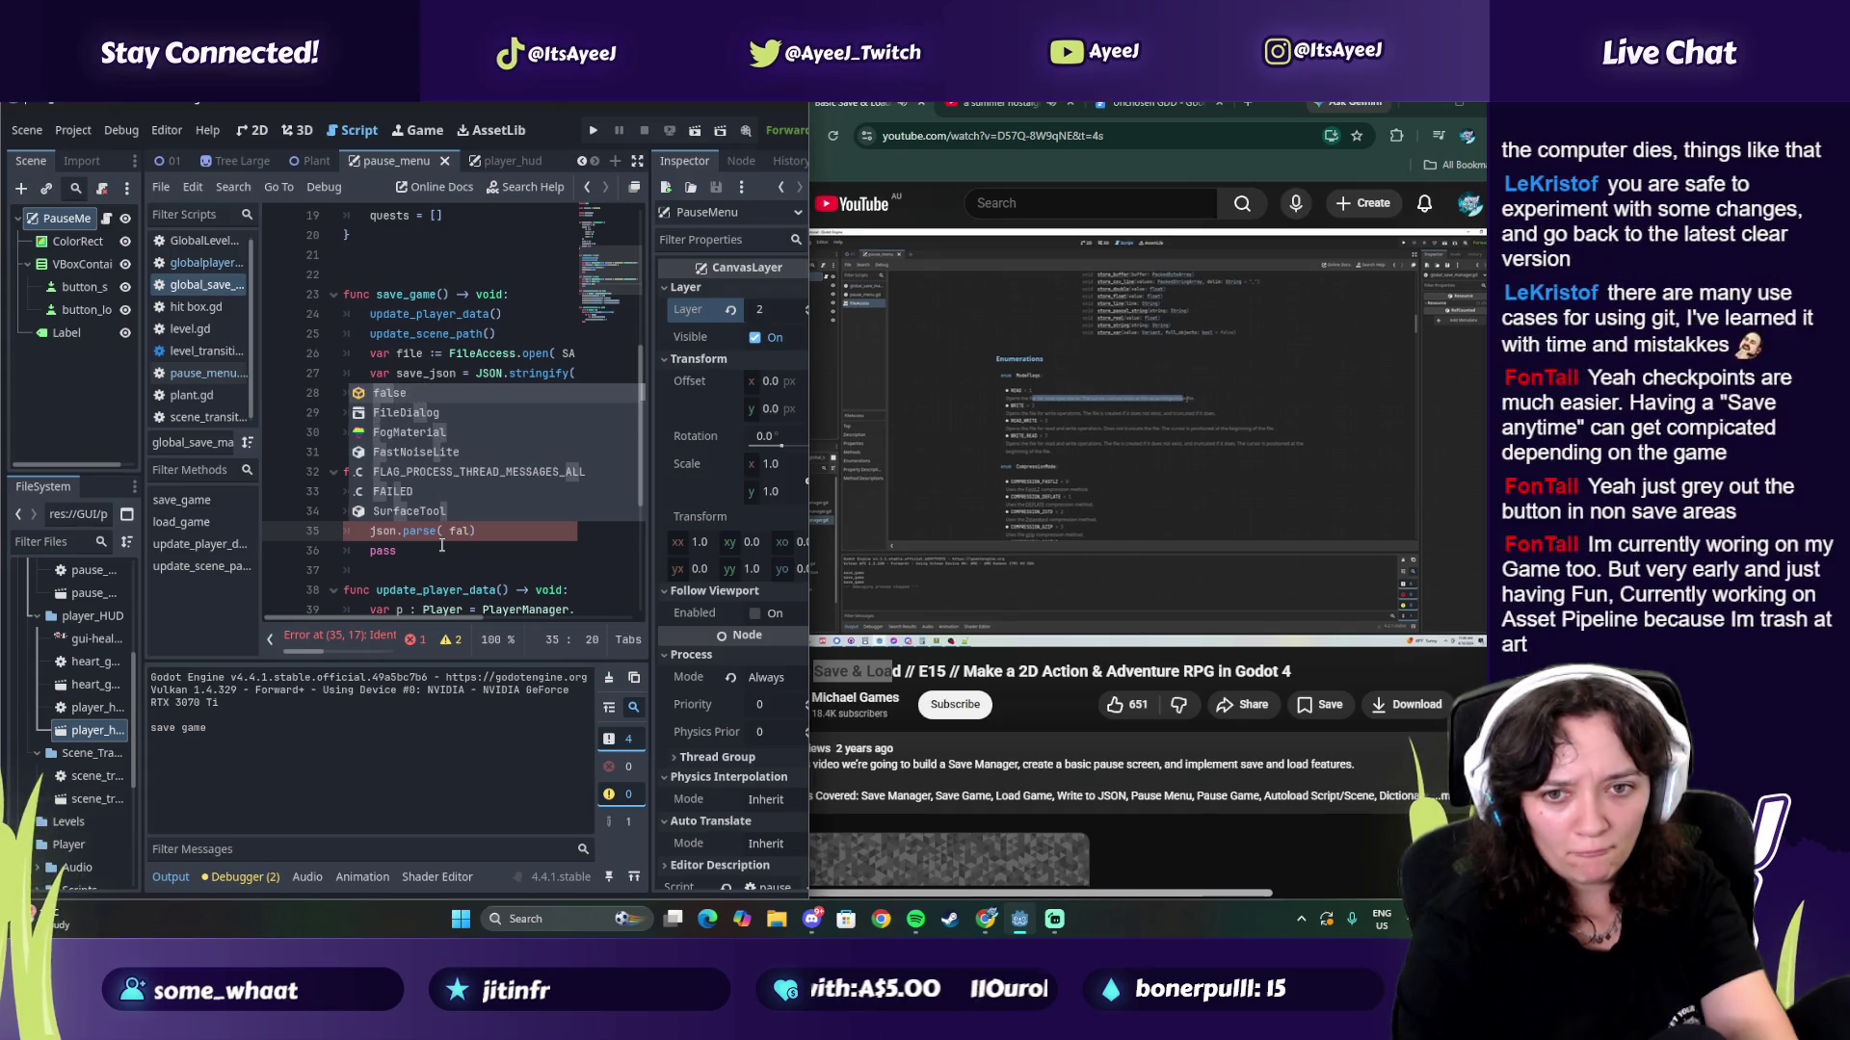
pyautogui.press('Return')
# Step: Pause the tutorial, minimize the browser, and bring the Save & Load video into view
pyautogui.click(1332, 526)
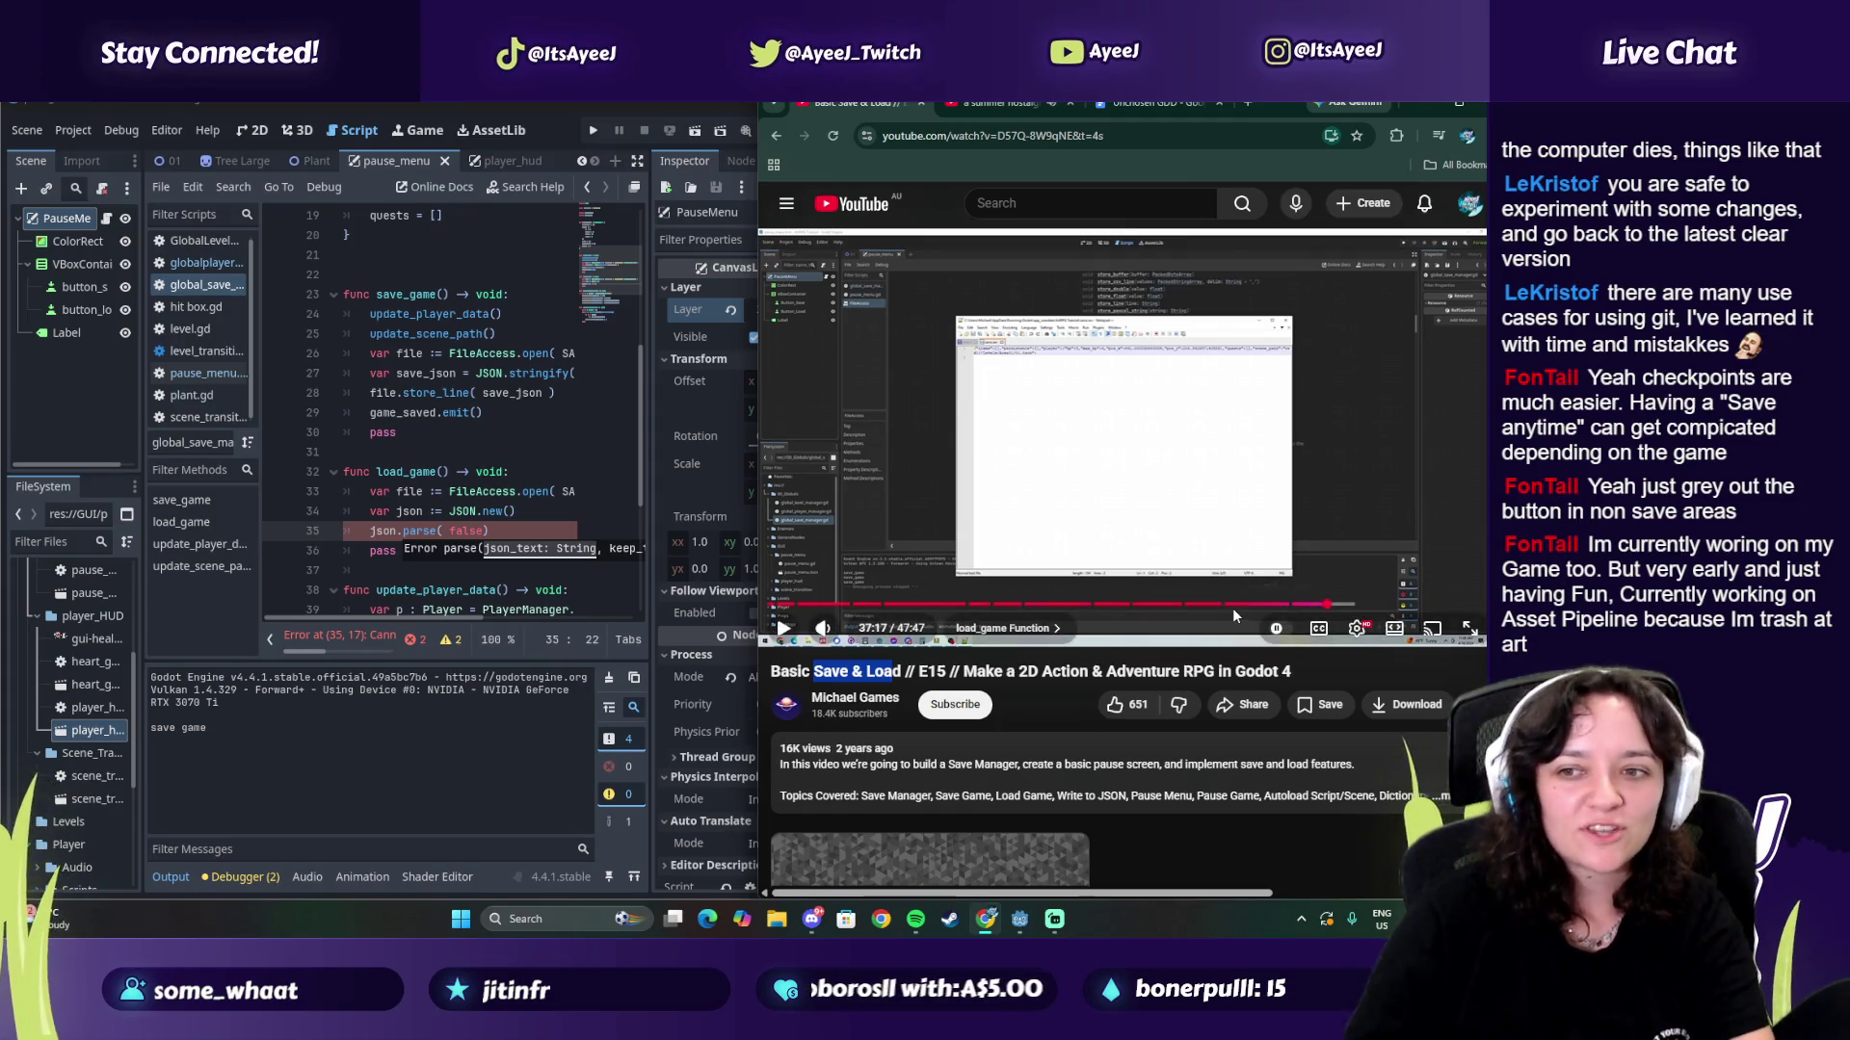
pyautogui.click(1458, 104)
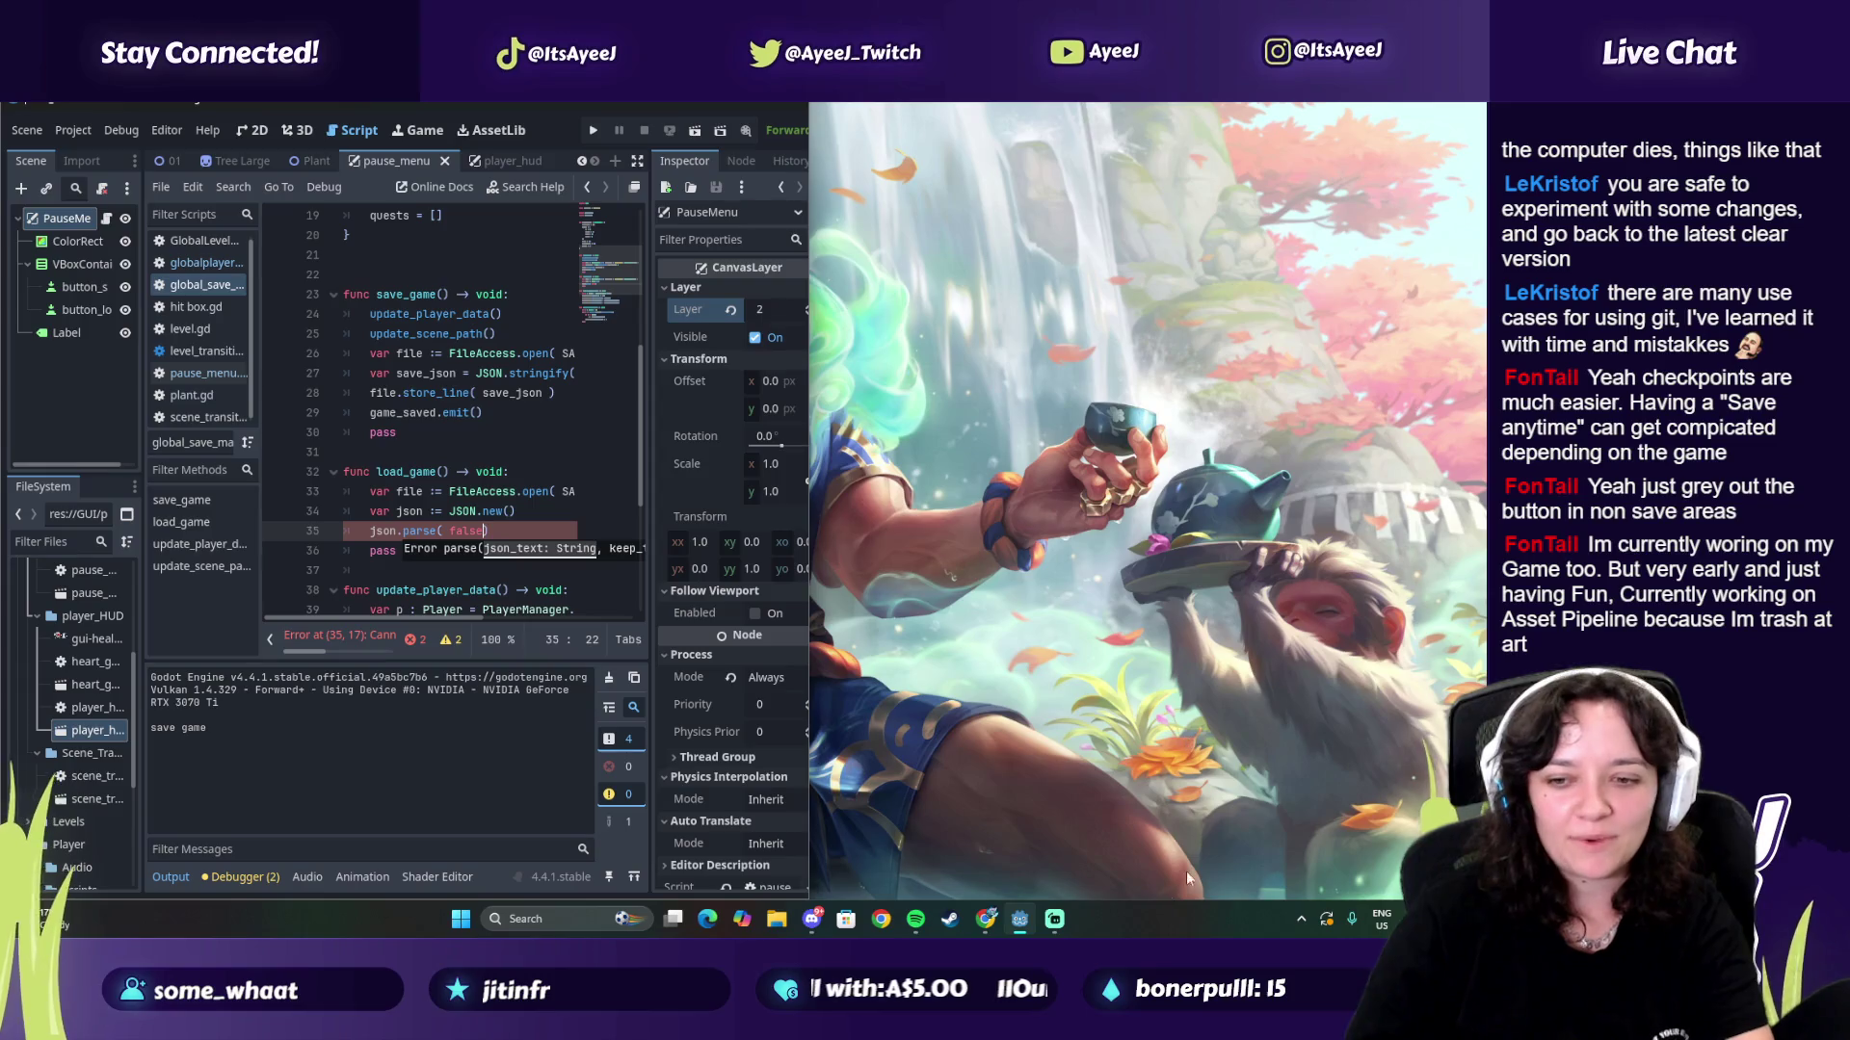
pyautogui.moveTo(987, 923)
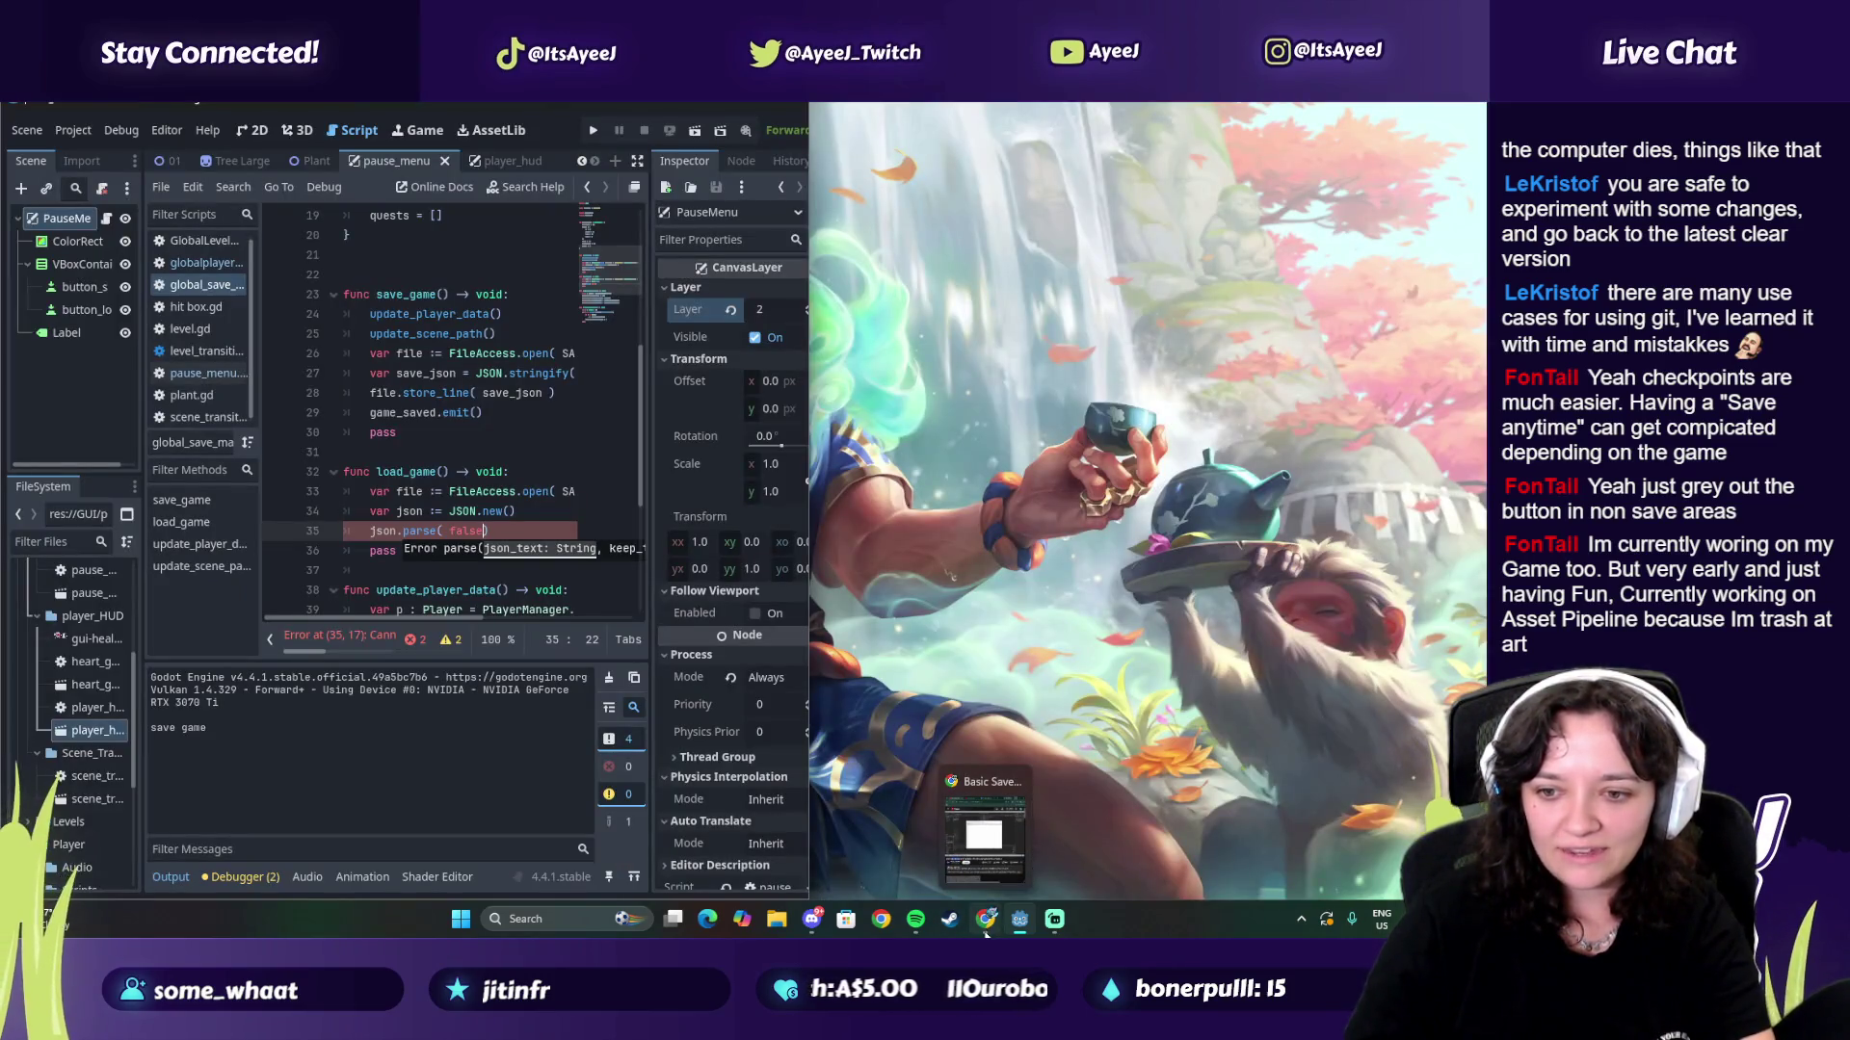
pyautogui.click(985, 927)
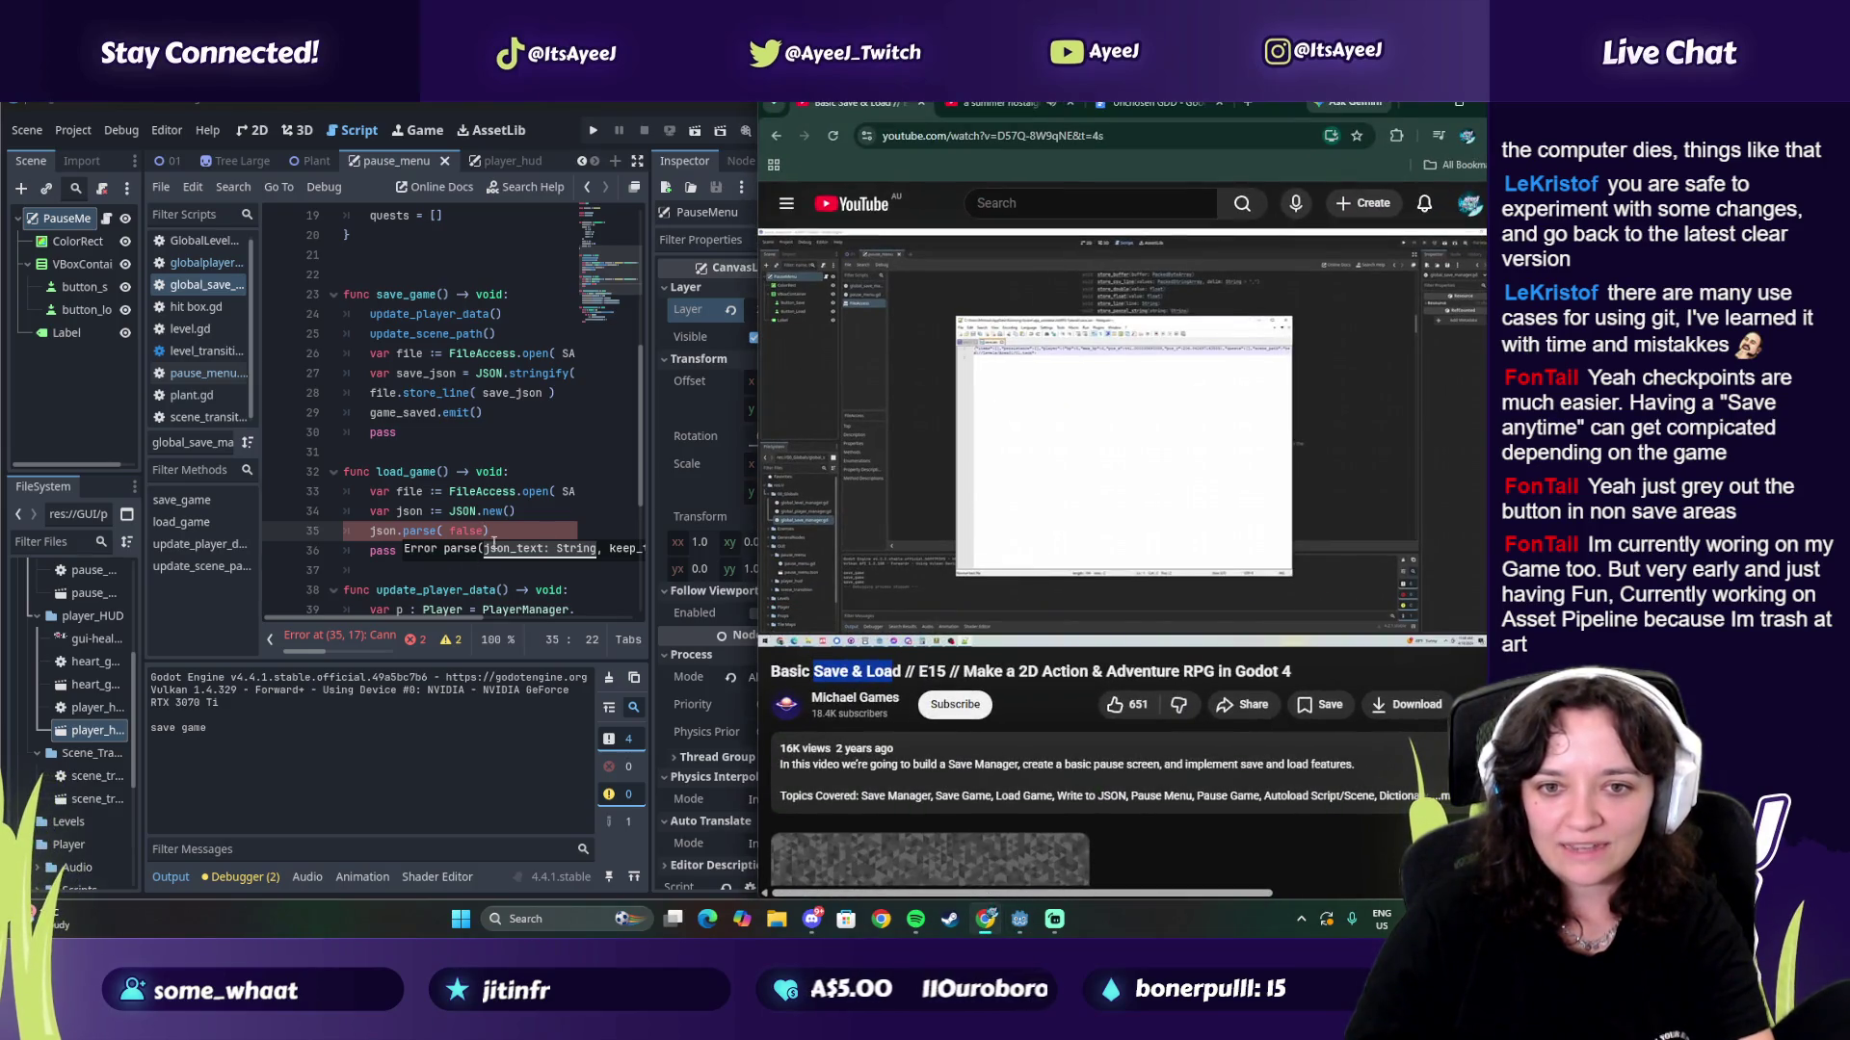
pyautogui.hotkey('ctrl', '3')
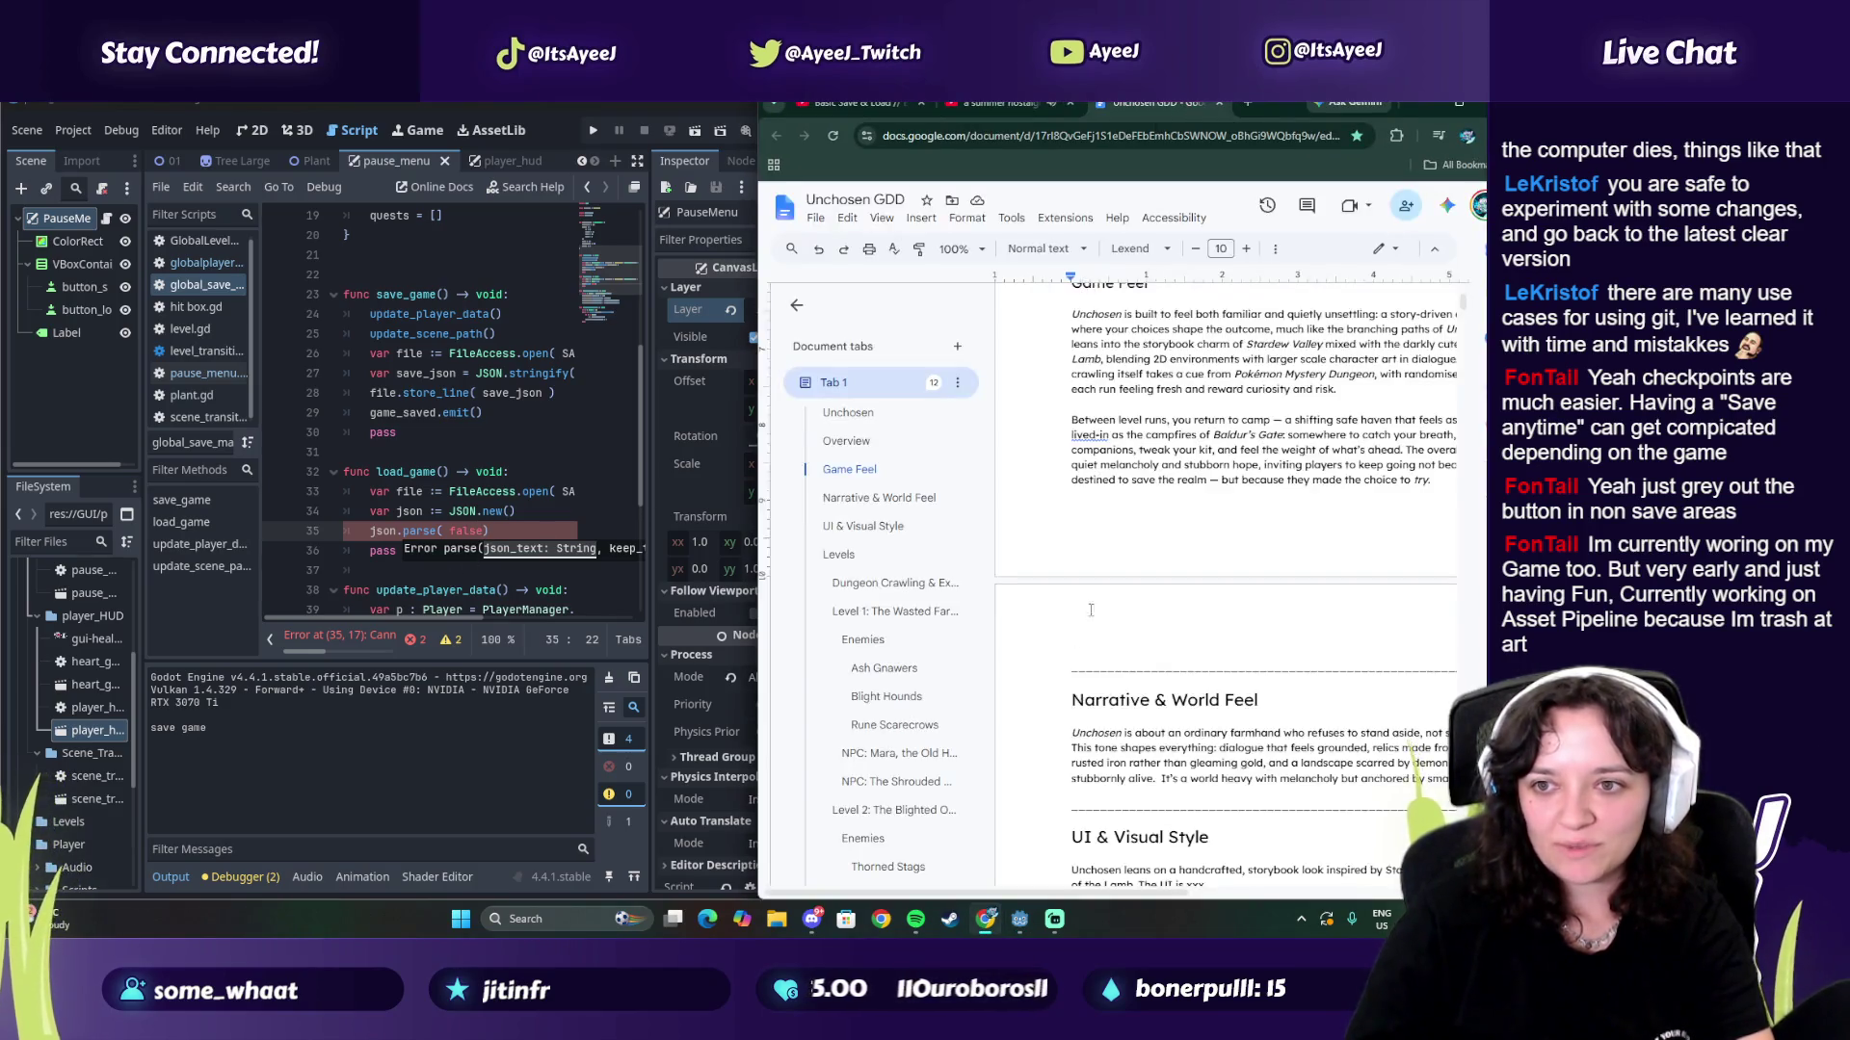
pyautogui.scroll(-7, 1085, 621)
pyautogui.scroll(12, 1466, 282)
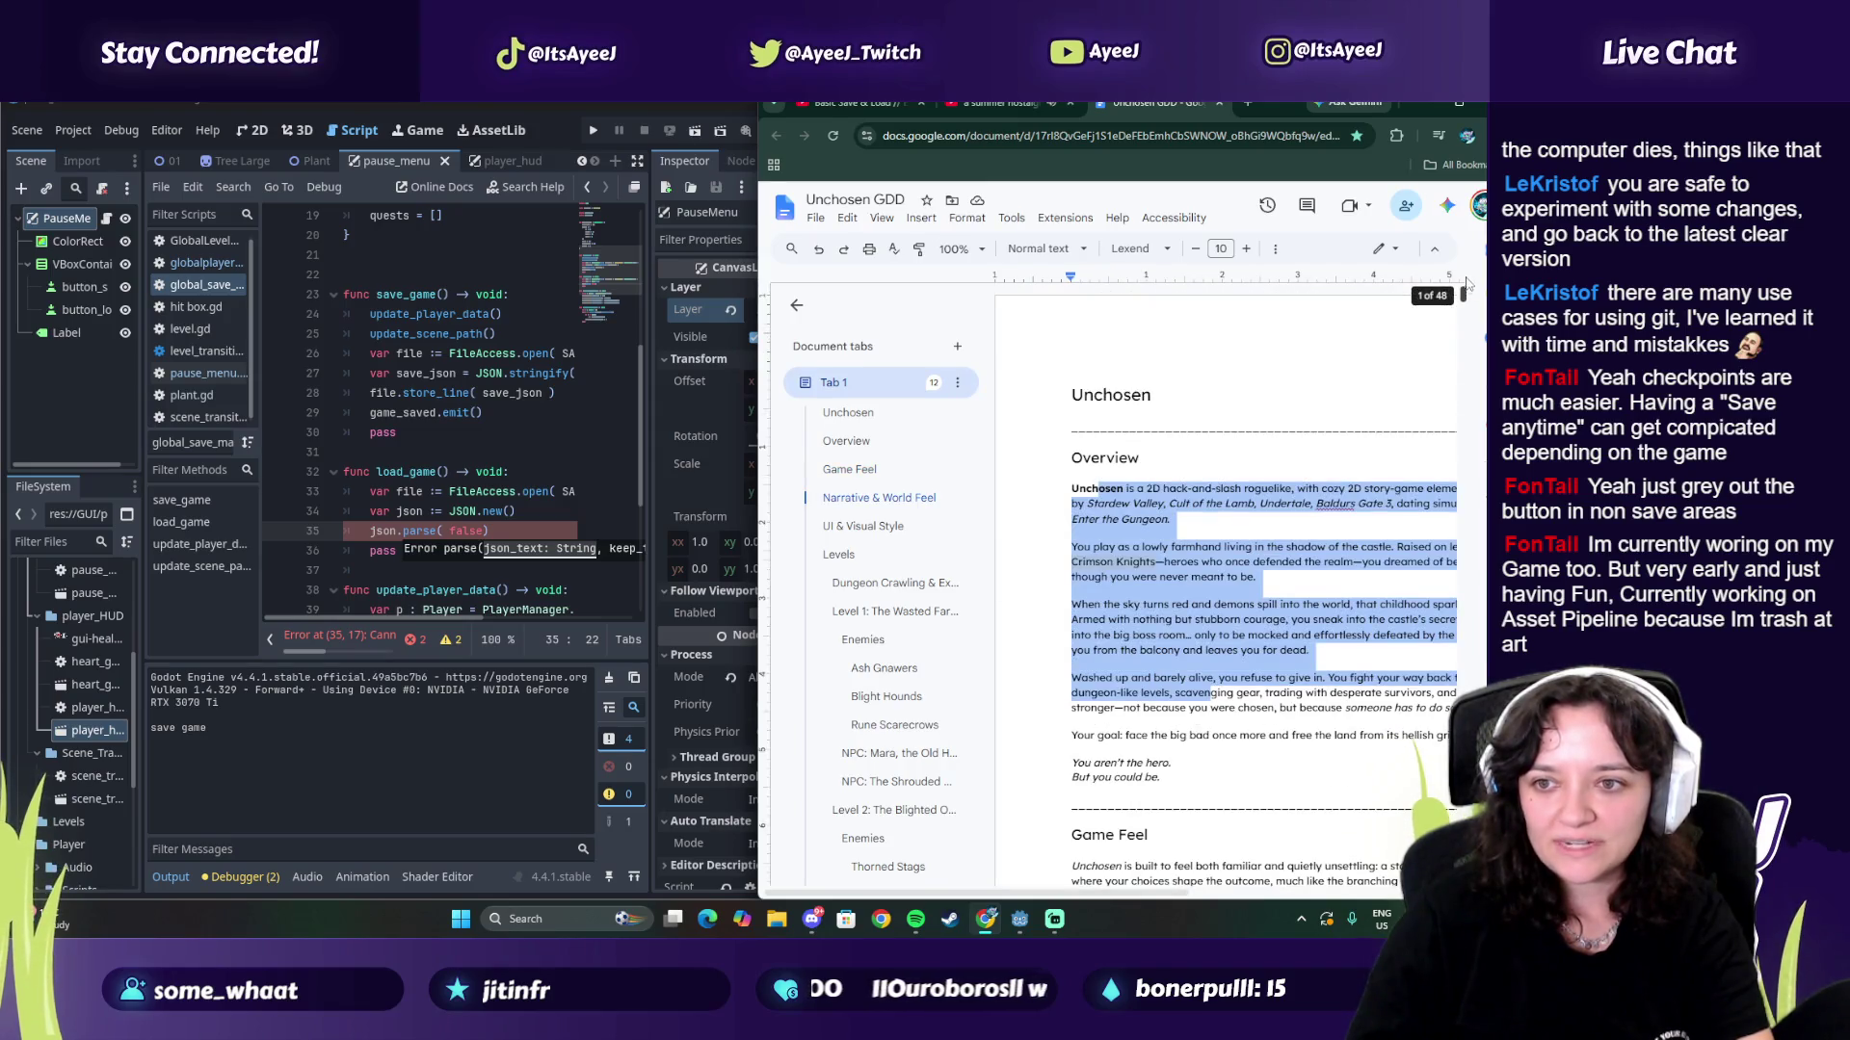
pyautogui.scroll(-20, 1467, 282)
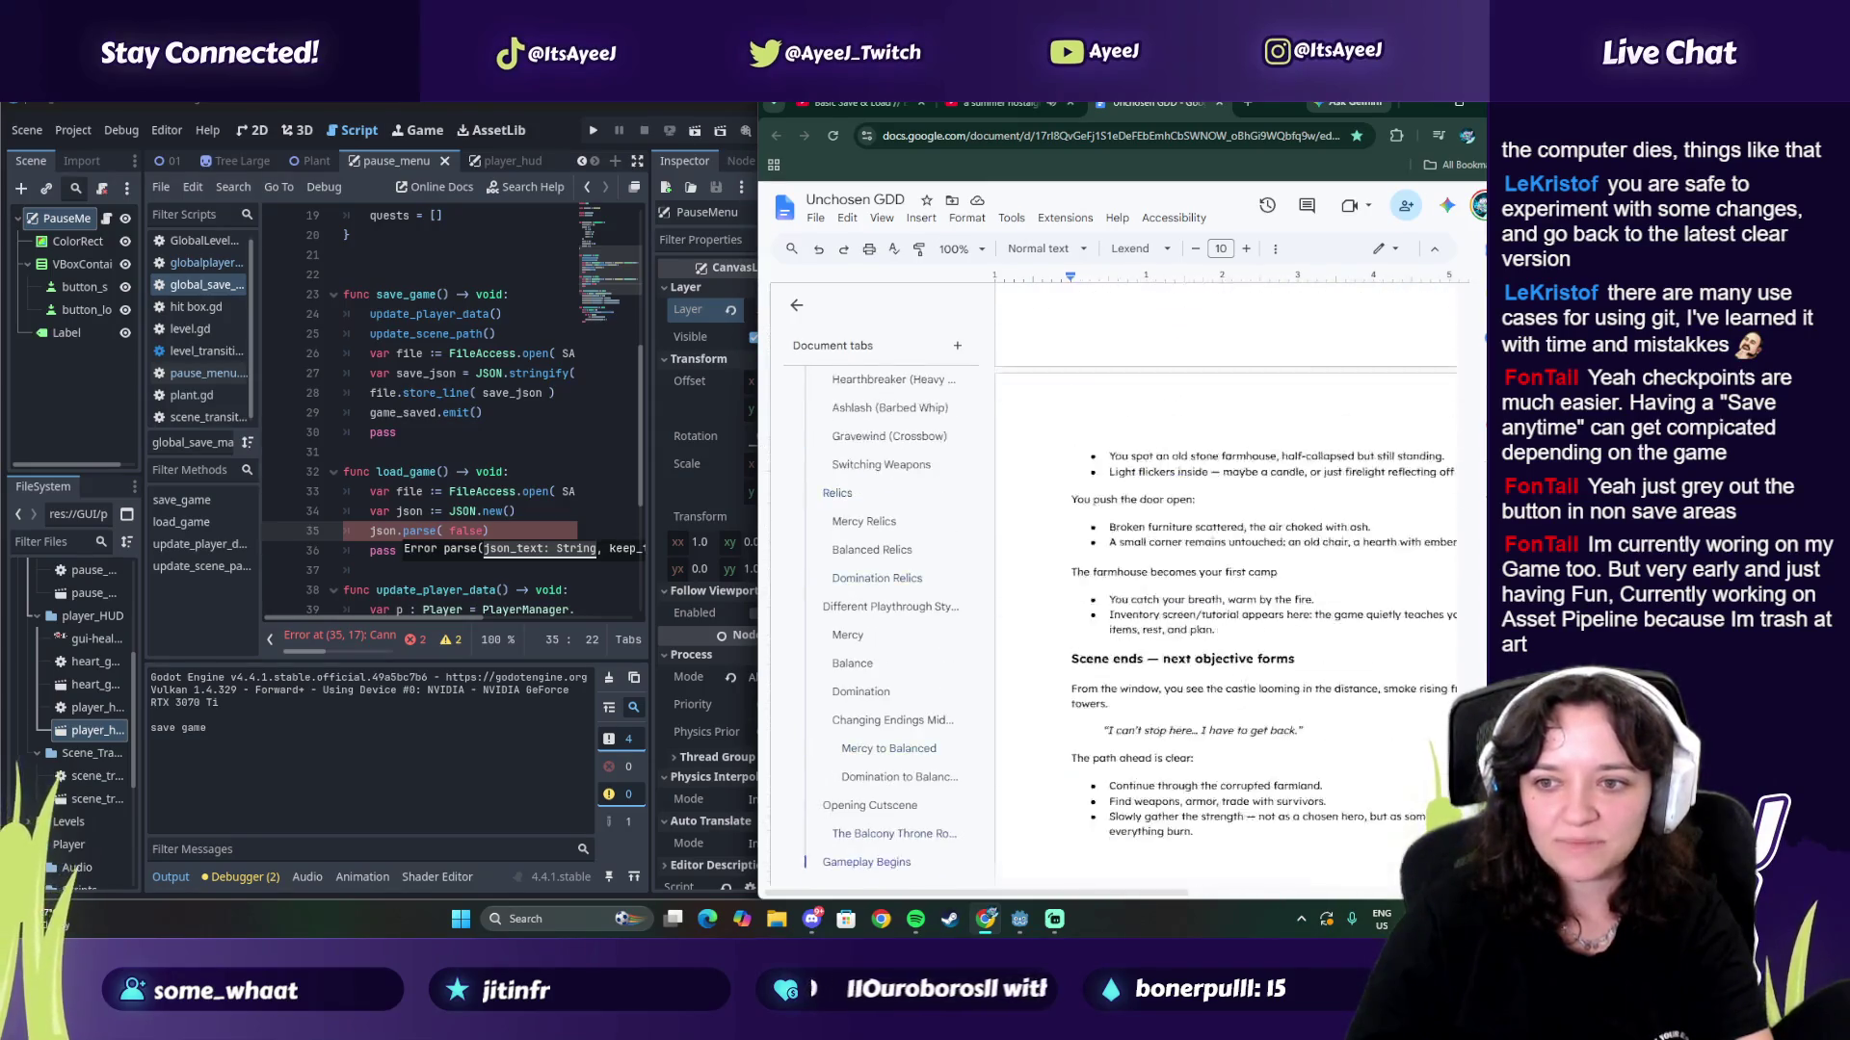
pyautogui.scroll(20, 1225, 578)
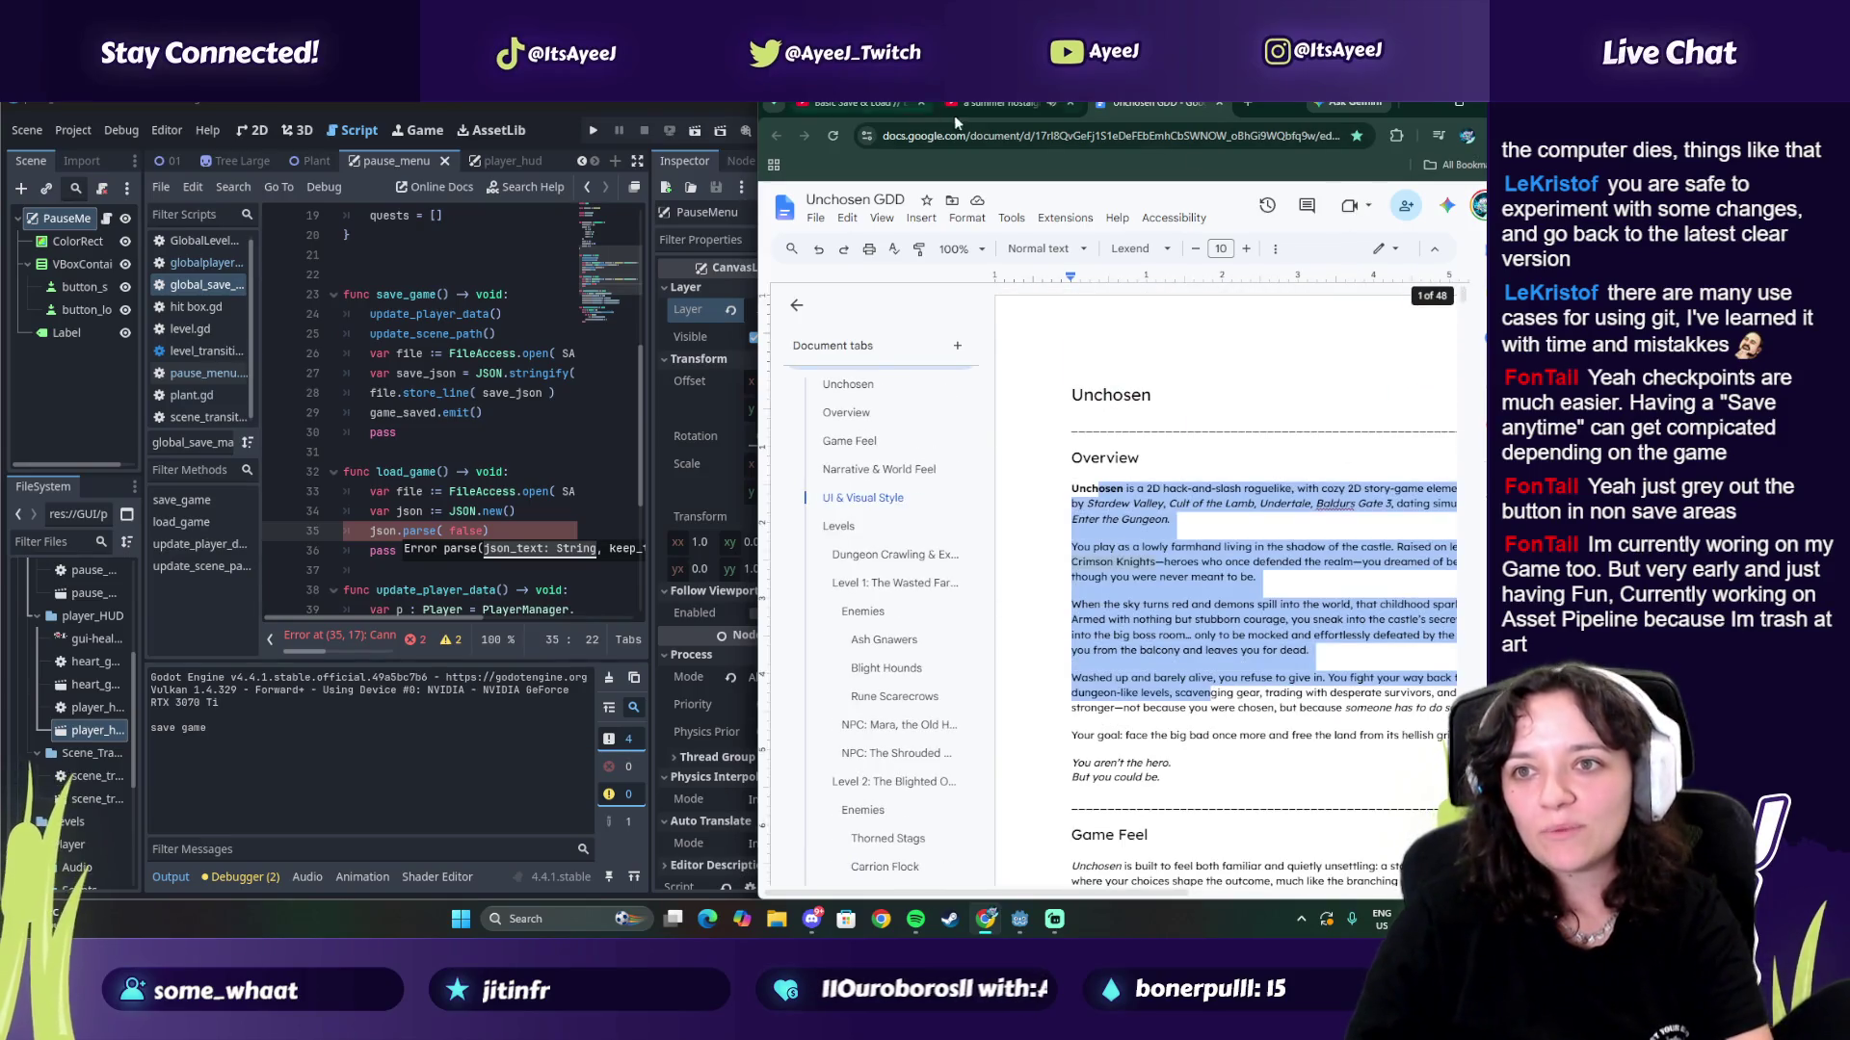
pyautogui.click(973, 108)
pyautogui.click(875, 103)
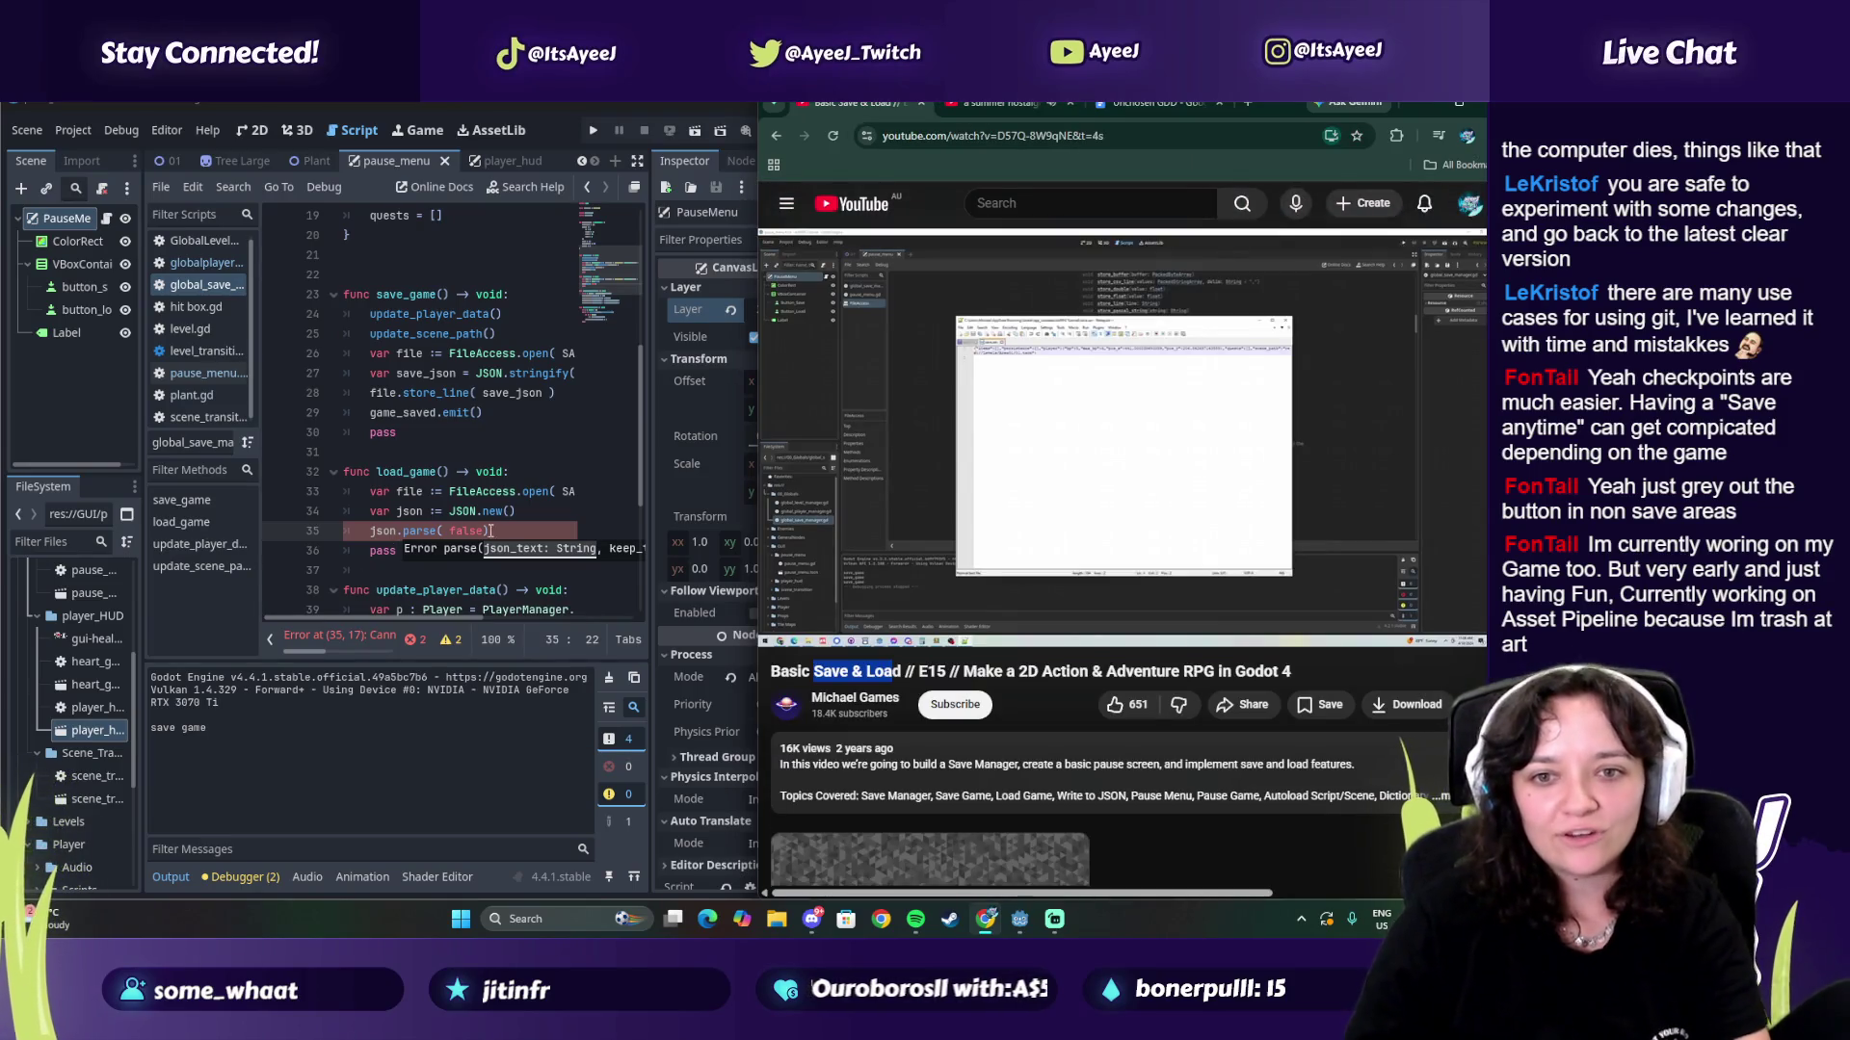
# Step: Pause the tutorial at about 37:23 on its load_game code, then refocus the Godot editor
pyautogui.click(911, 431)
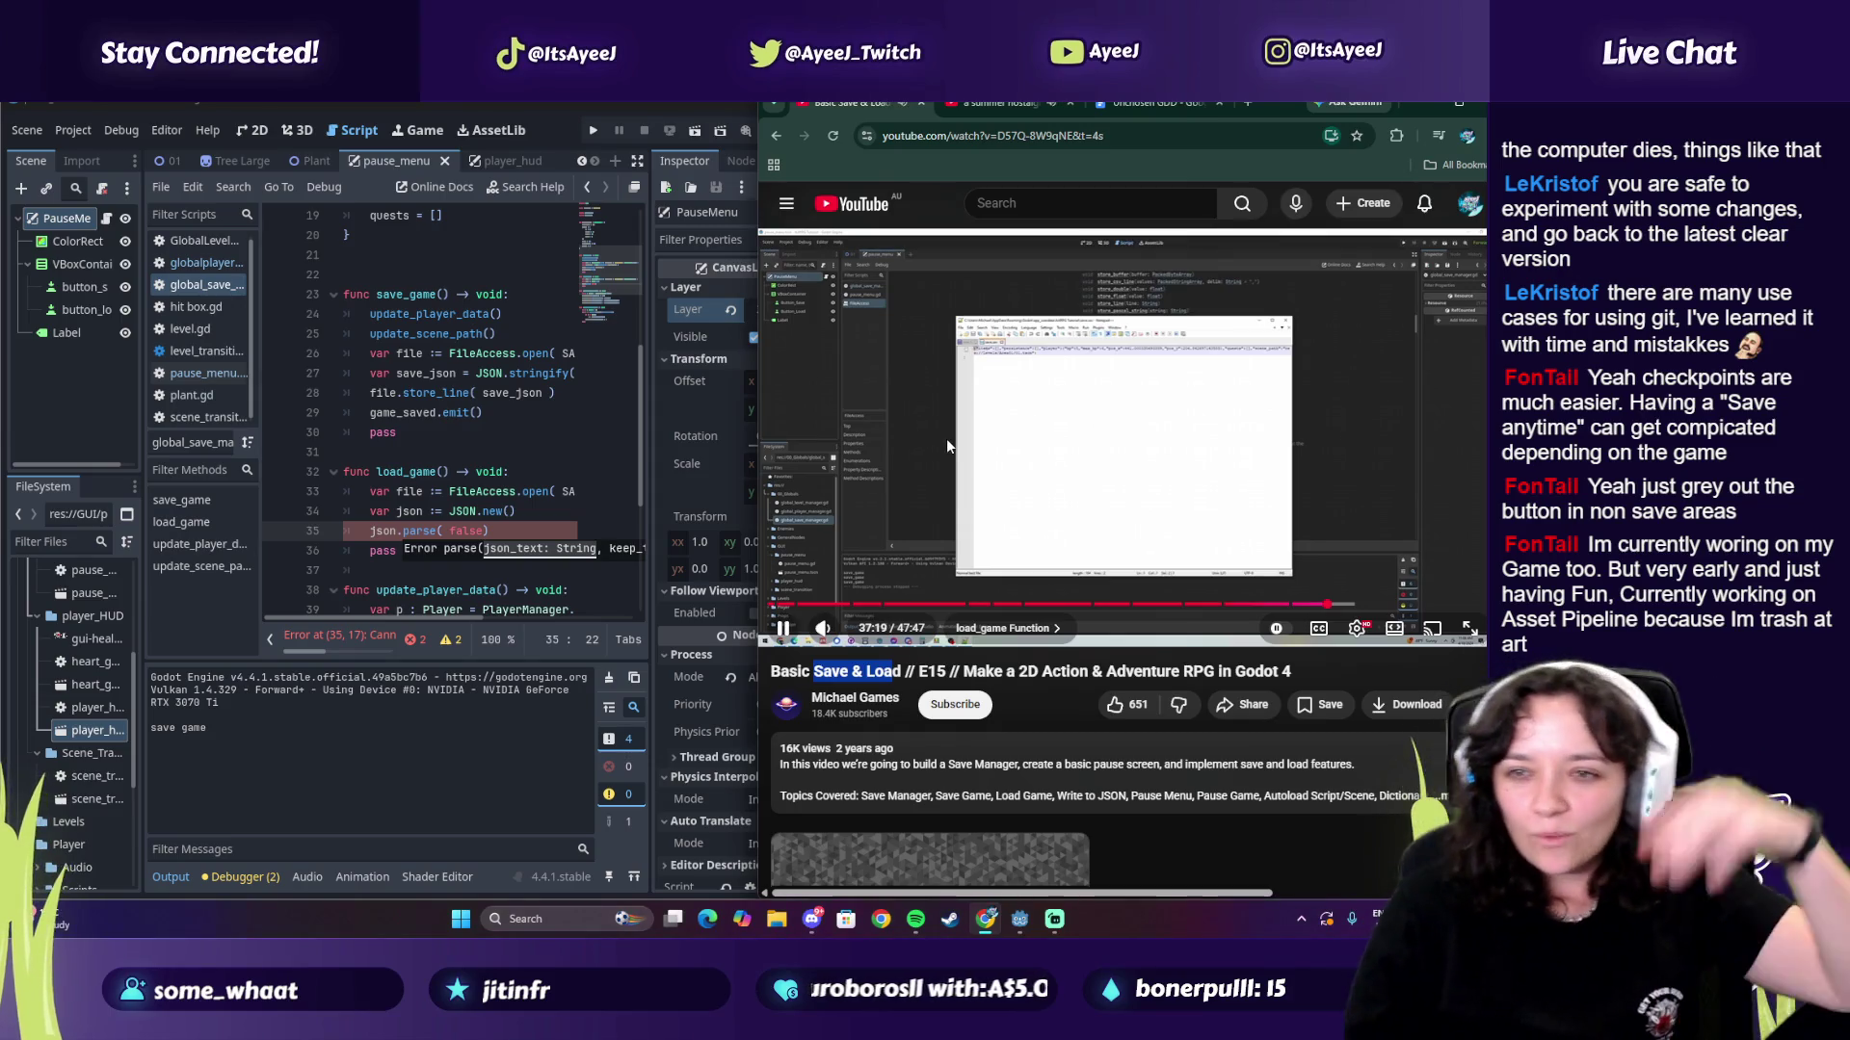
pyautogui.click(945, 443)
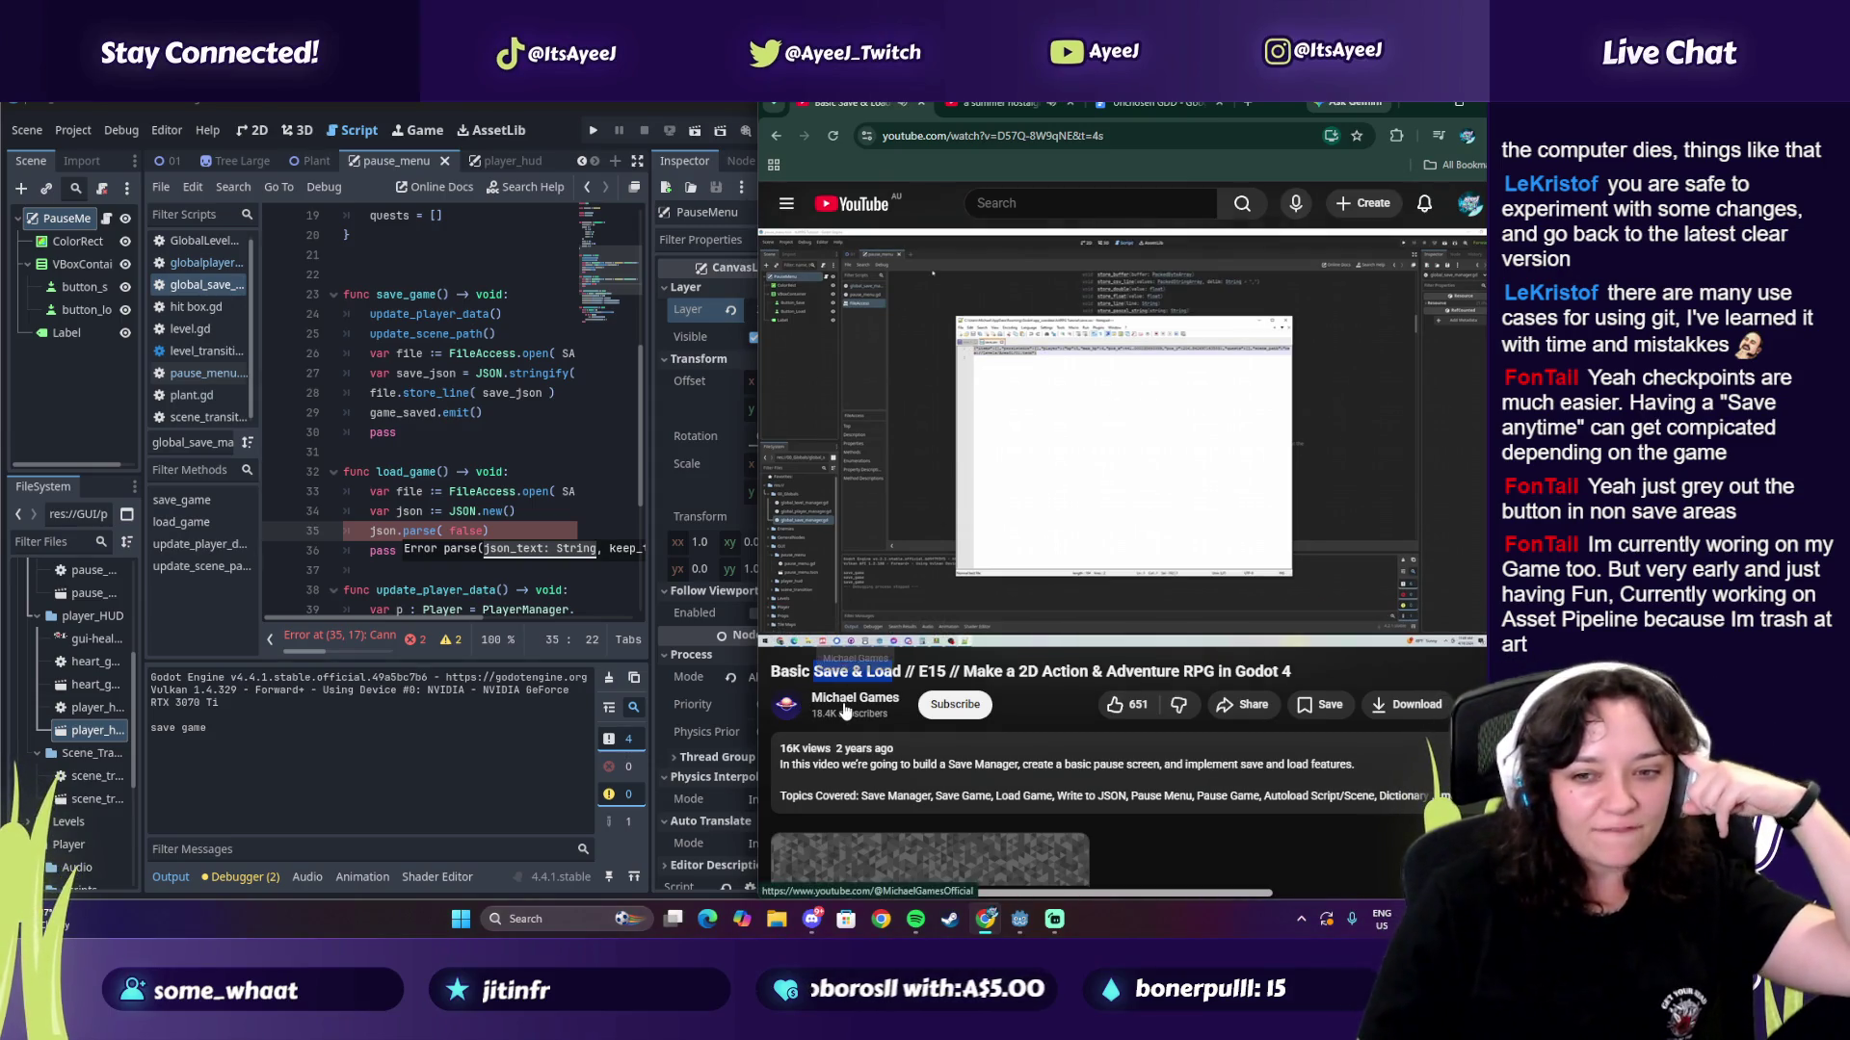
pyautogui.click(941, 424)
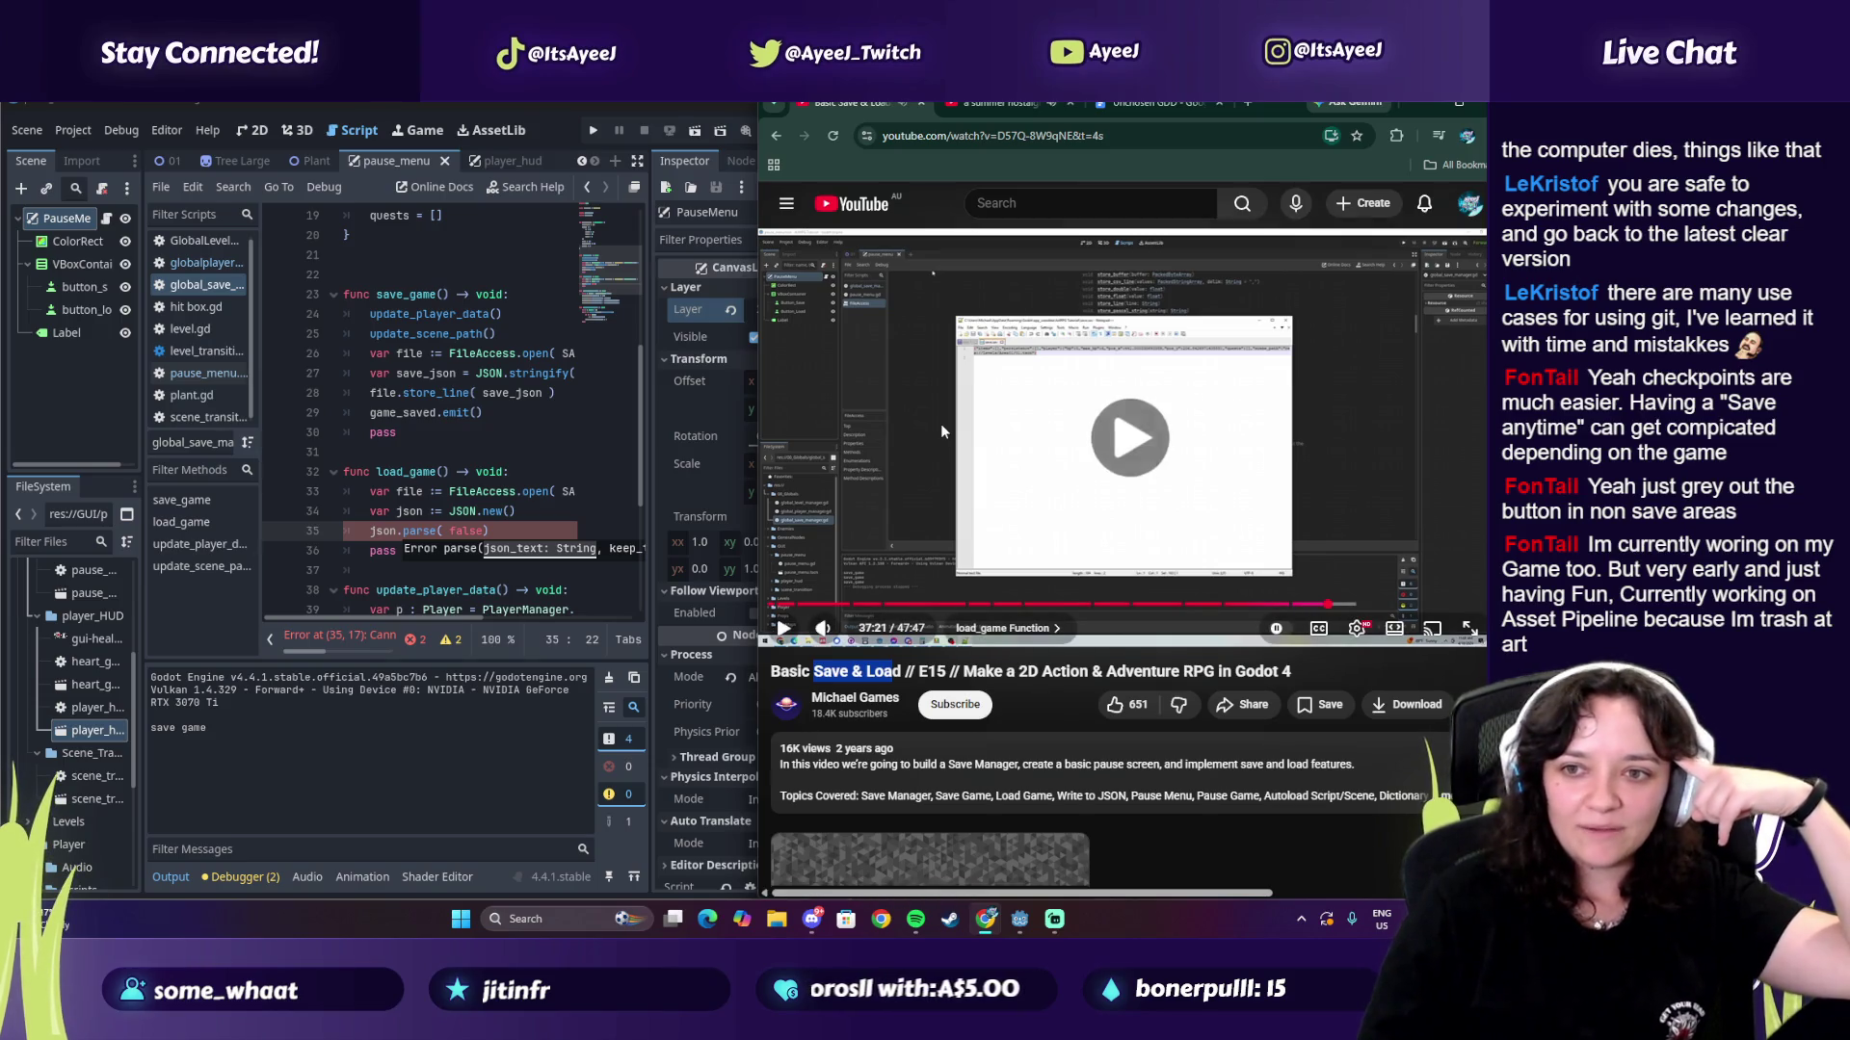
pyautogui.click(921, 436)
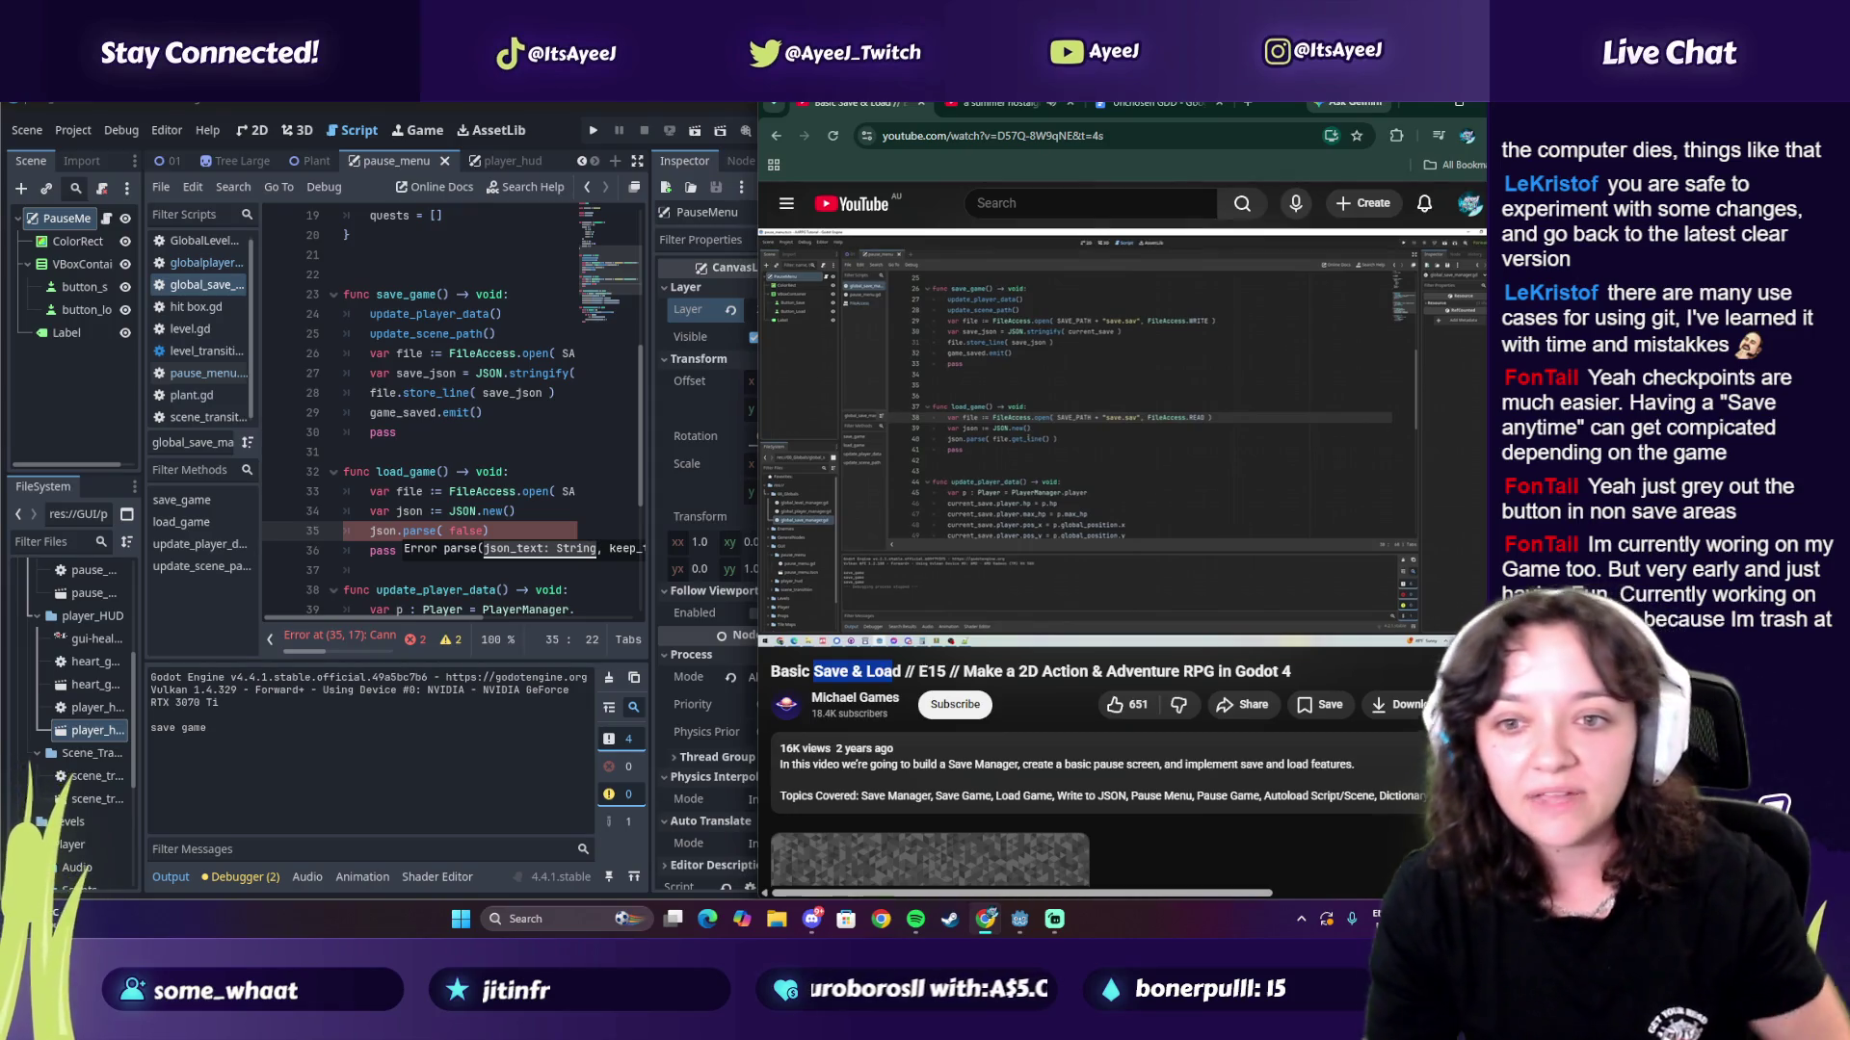
pyautogui.click(1063, 455)
pyautogui.click(1068, 453)
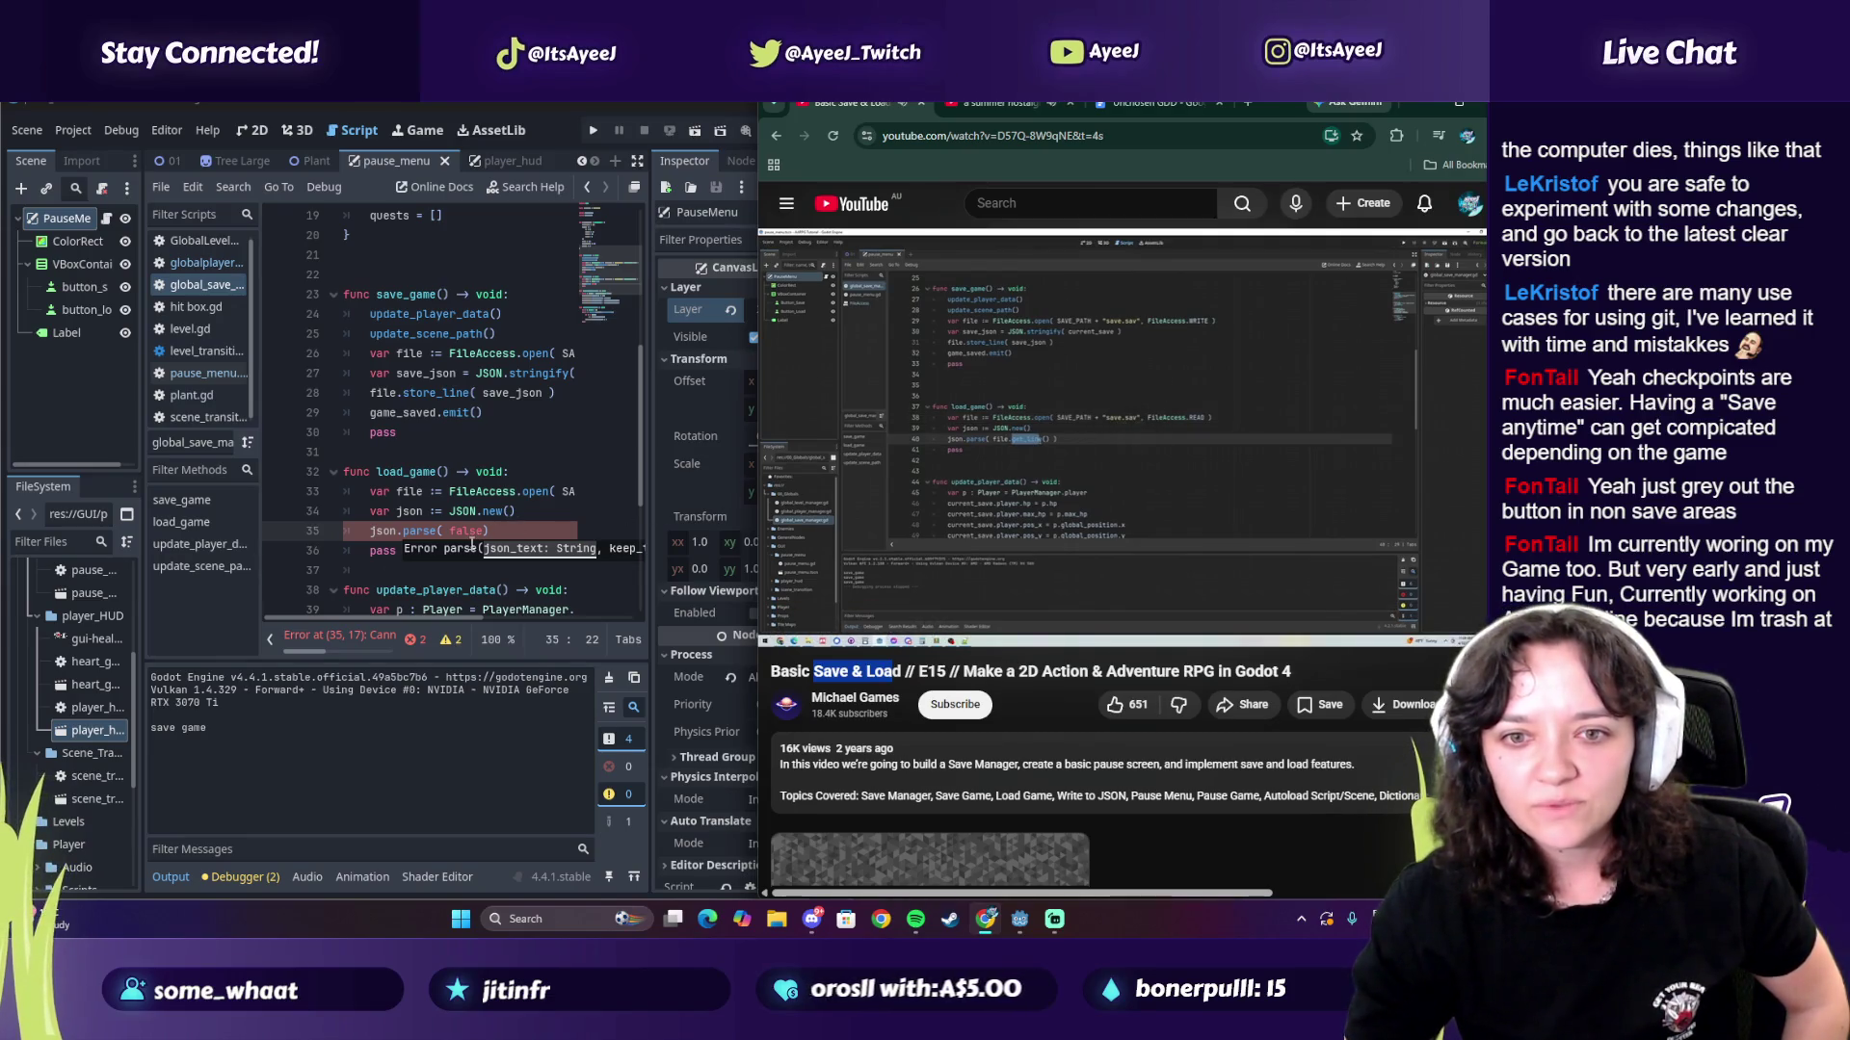
pyautogui.click(483, 531)
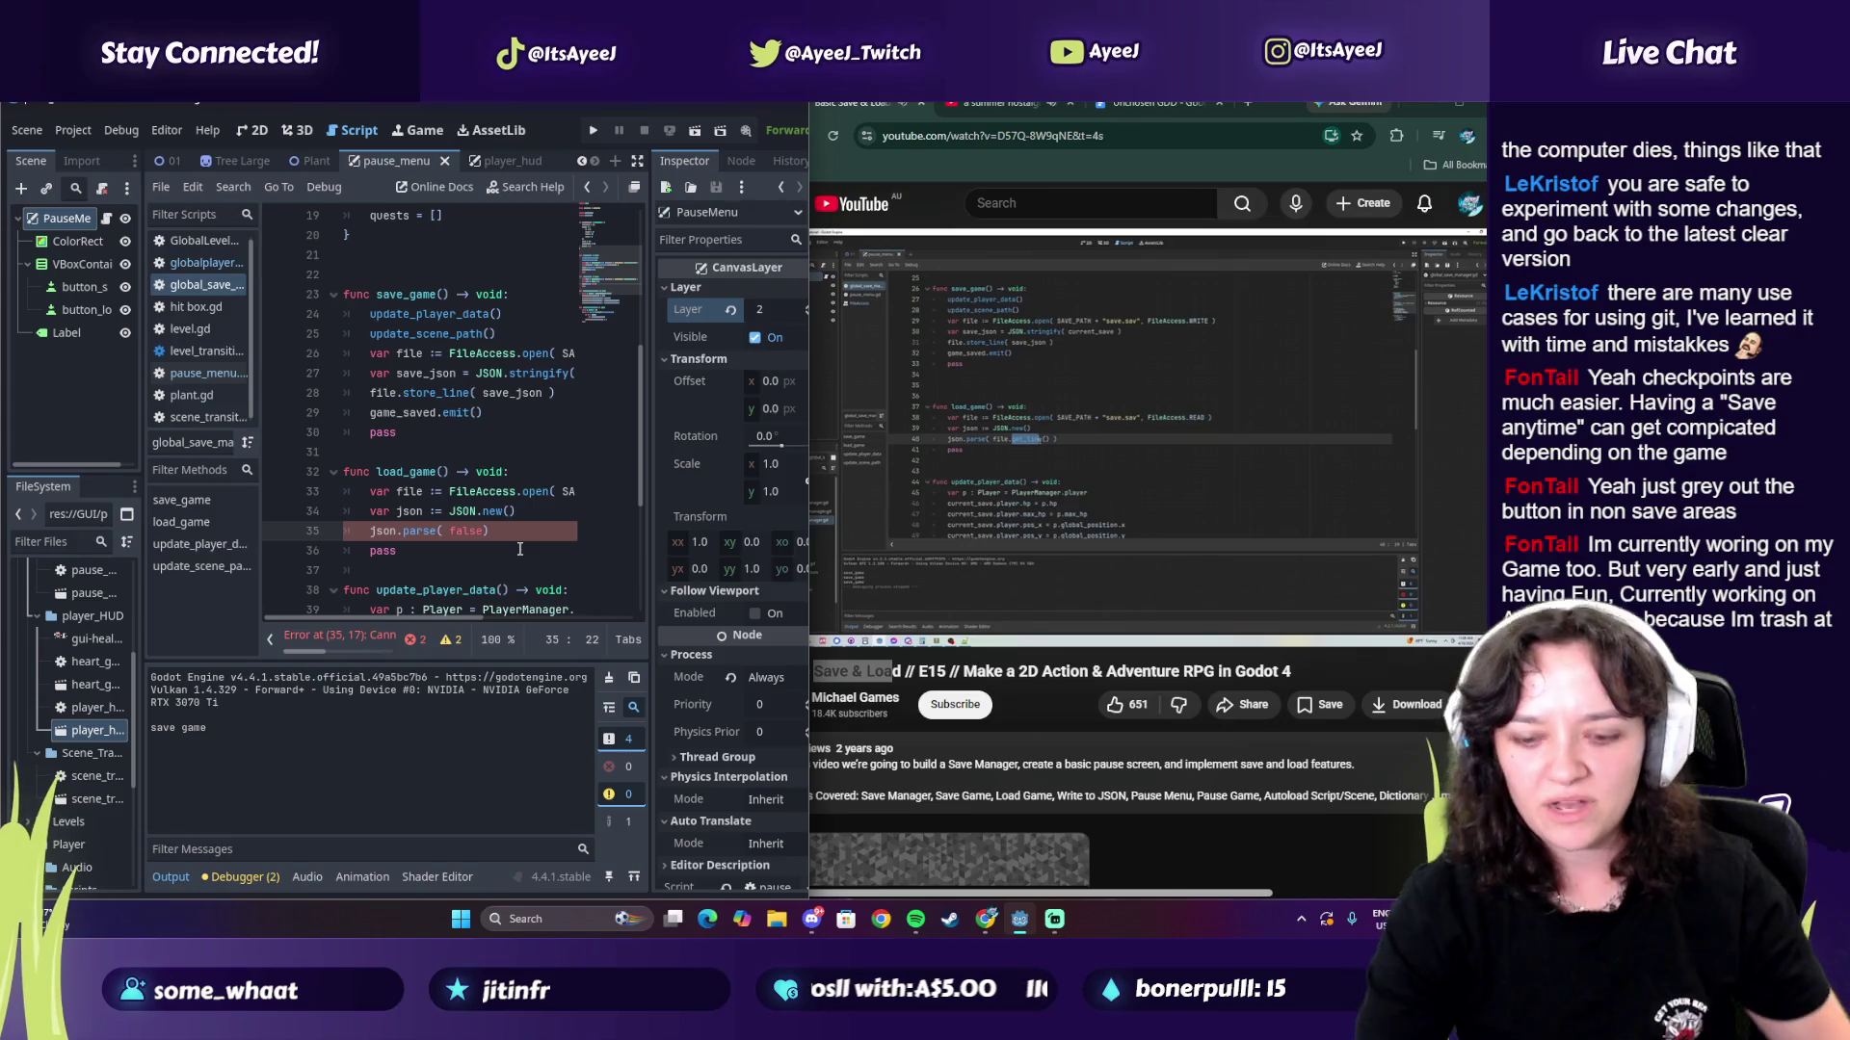
# Step: Replace false with file.get_line() so line 35 reads json.parse( file.get_line() ), then open a new line
pyautogui.press('BackSpace')
pyautogui.write('le.')
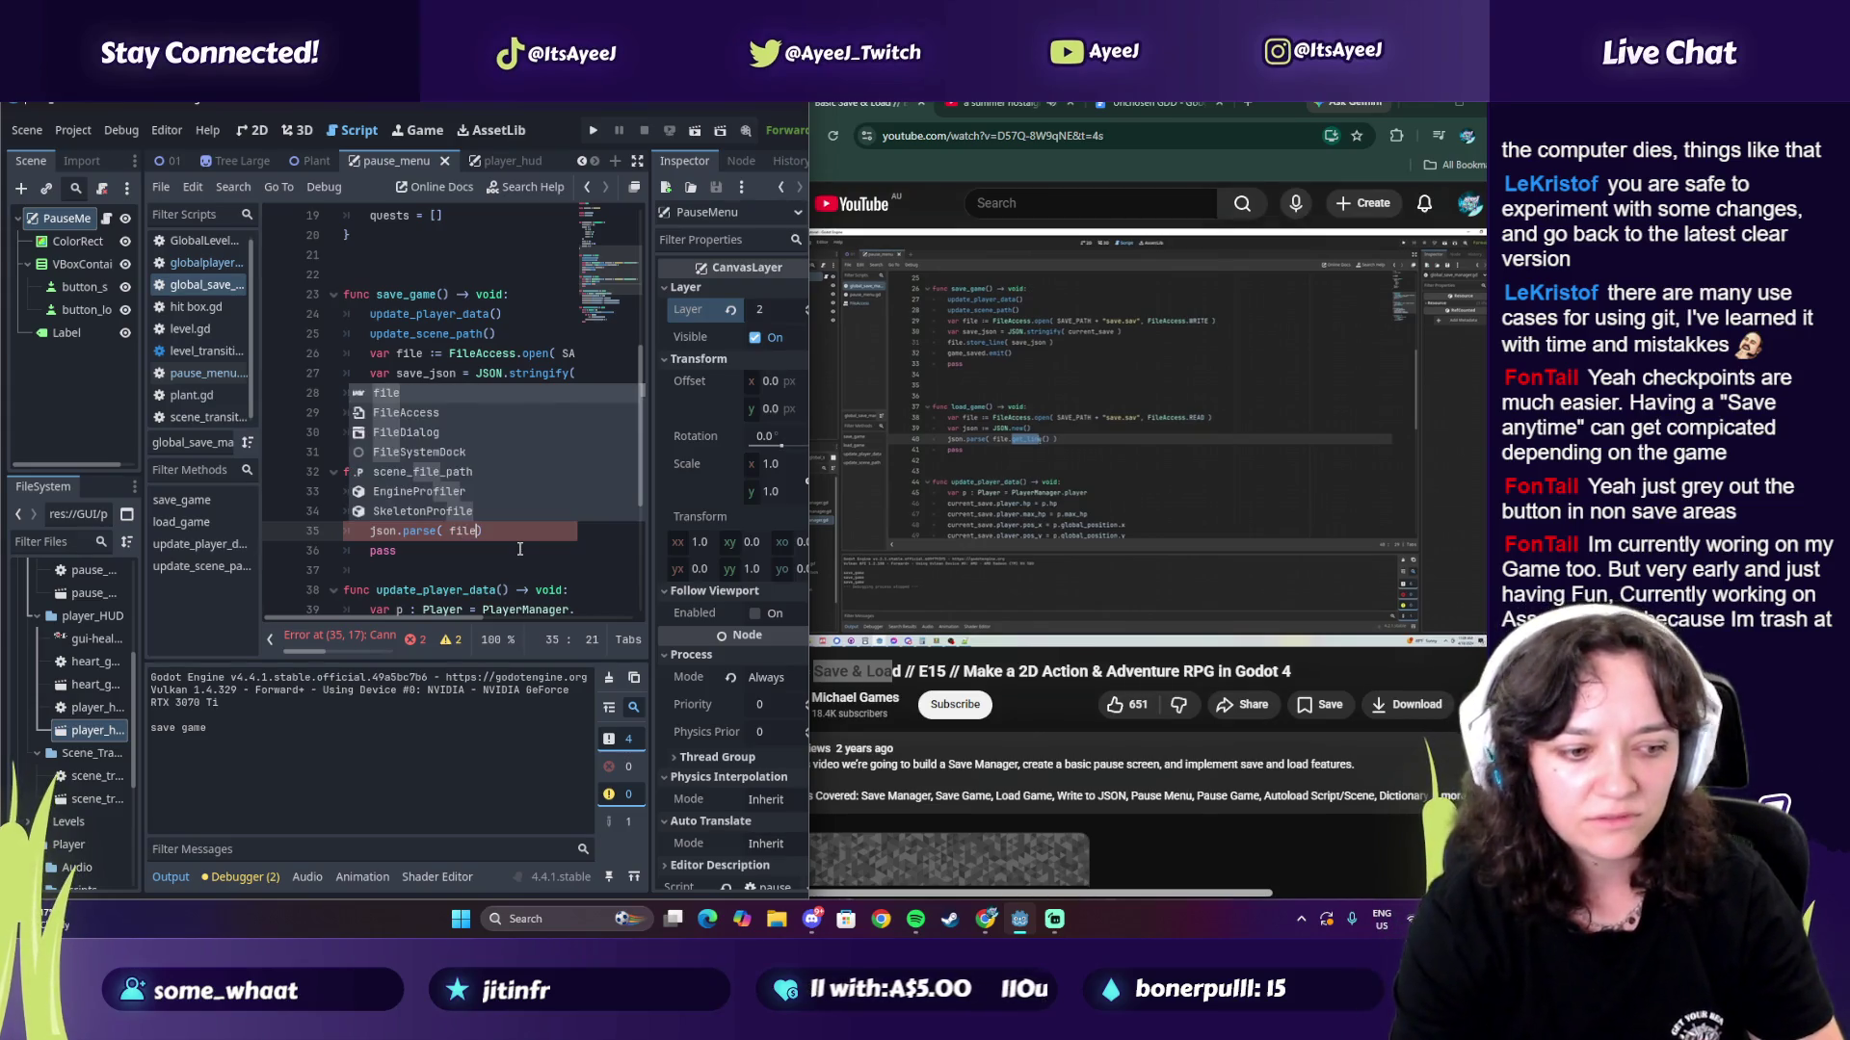
pyautogui.write('get_')
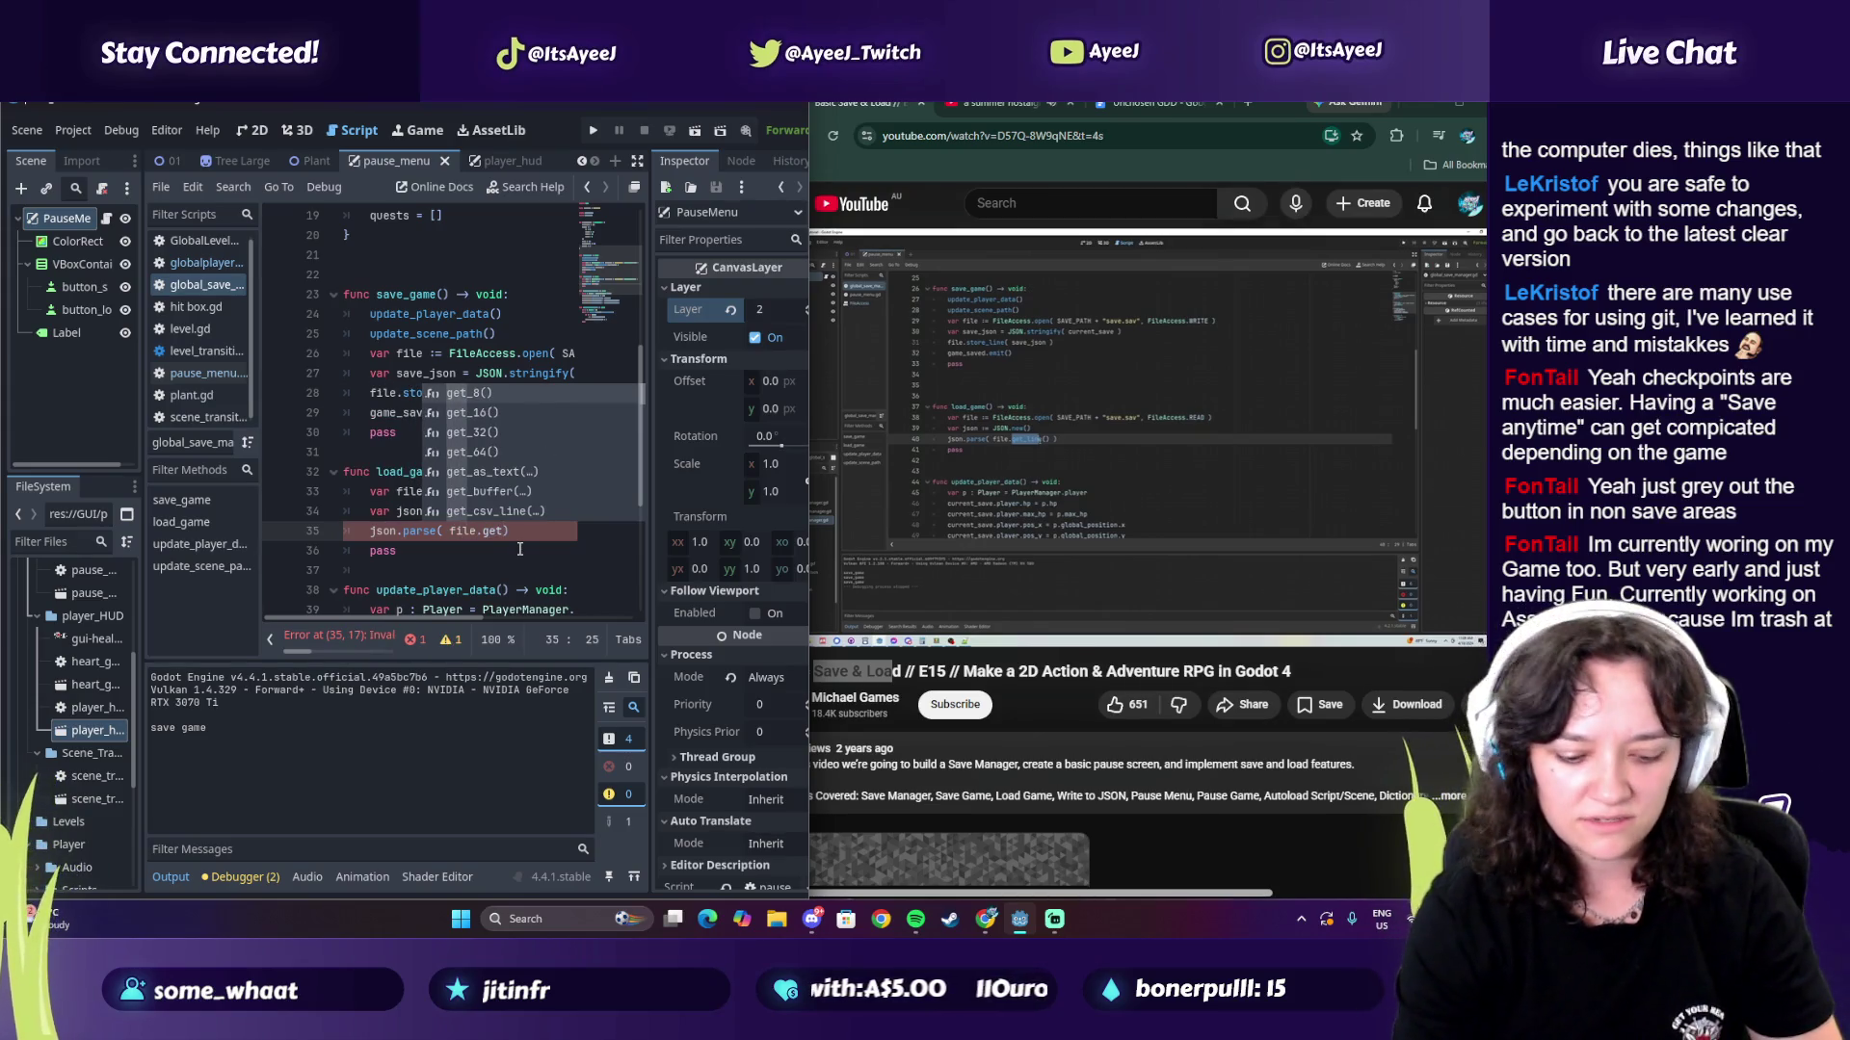
pyautogui.write('line')
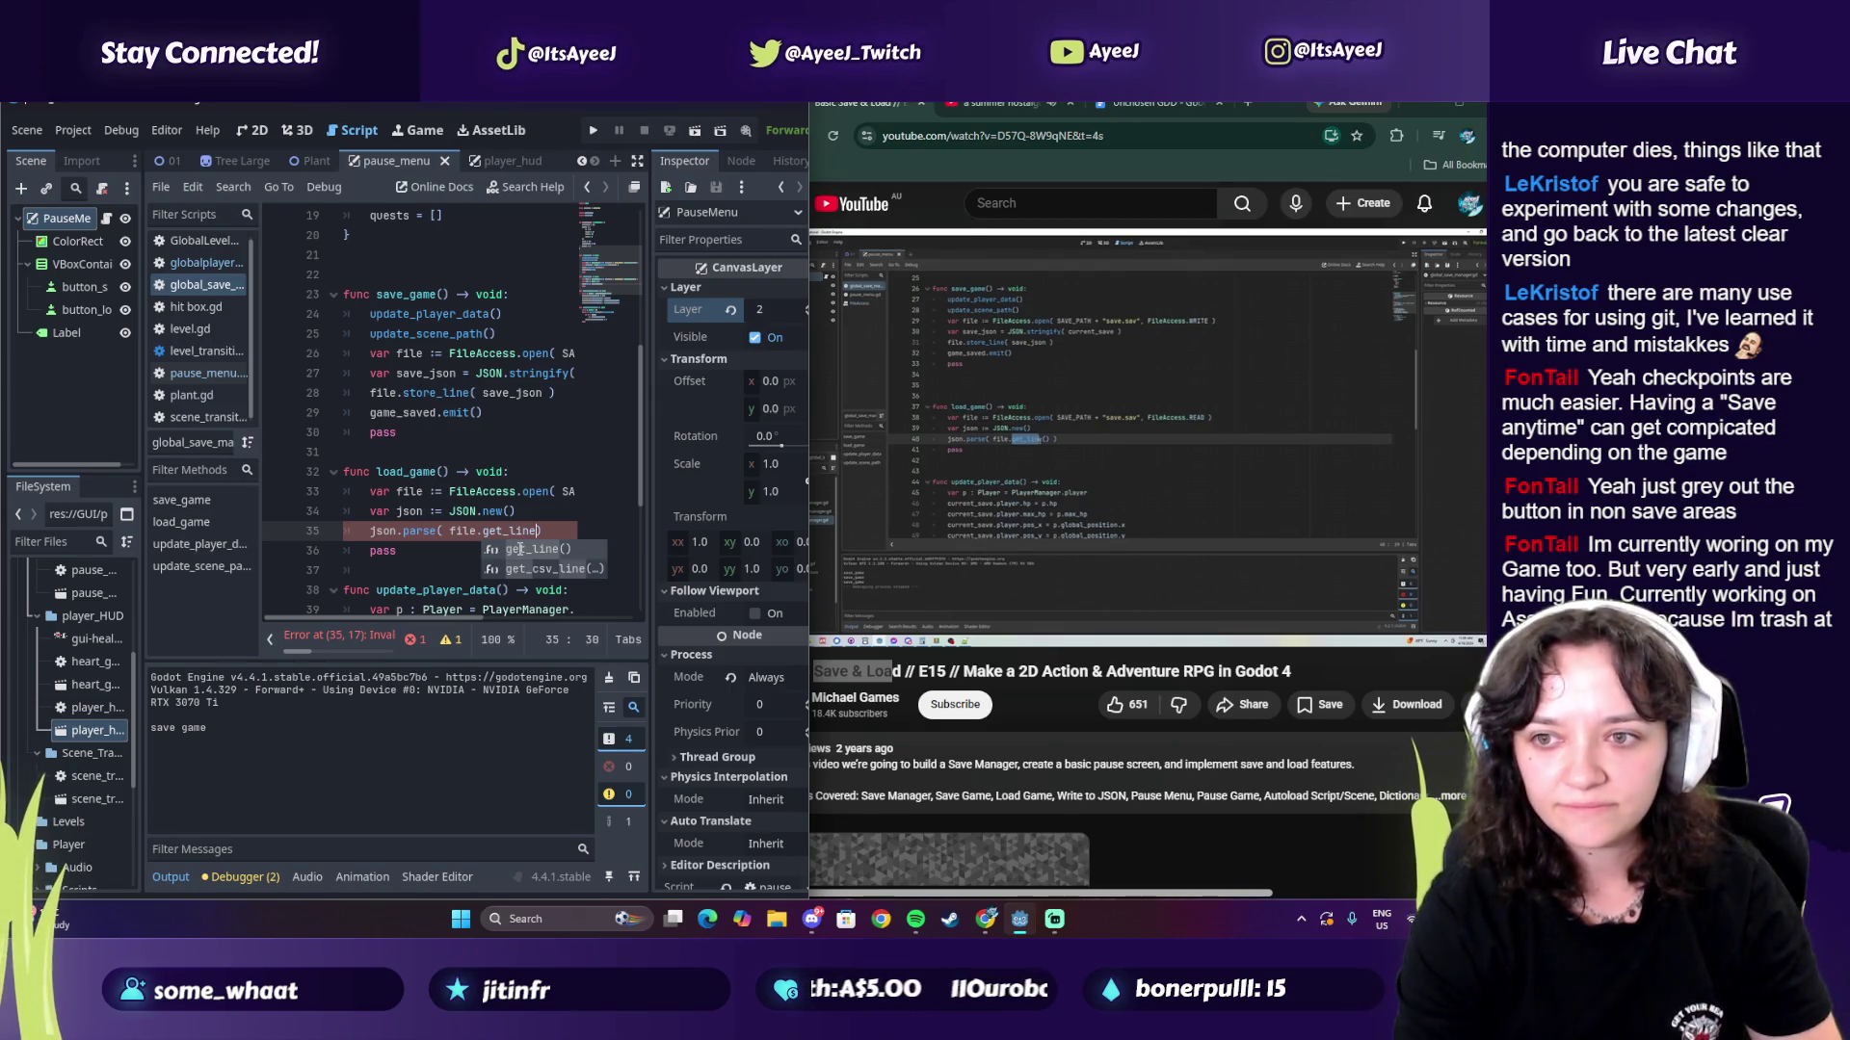
pyautogui.press('Return')
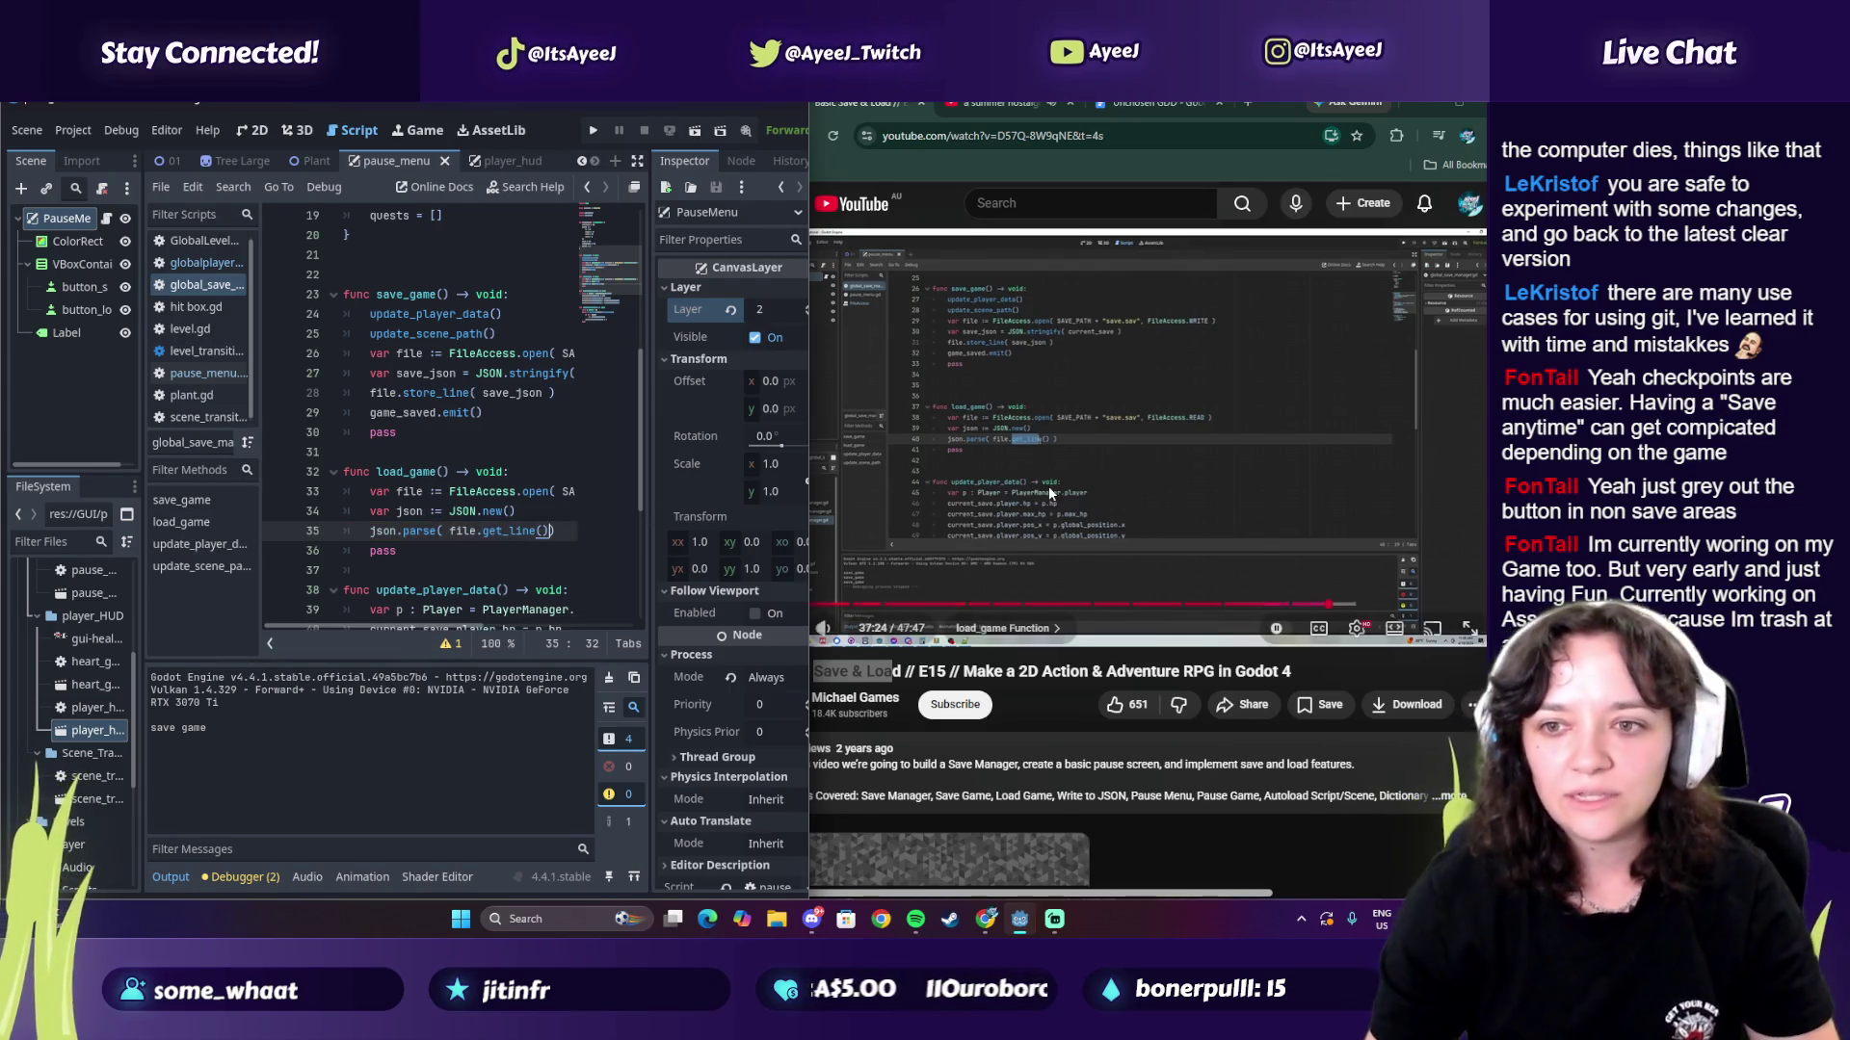
pyautogui.moveTo(810, 531); pyautogui.dragTo(681, 531)
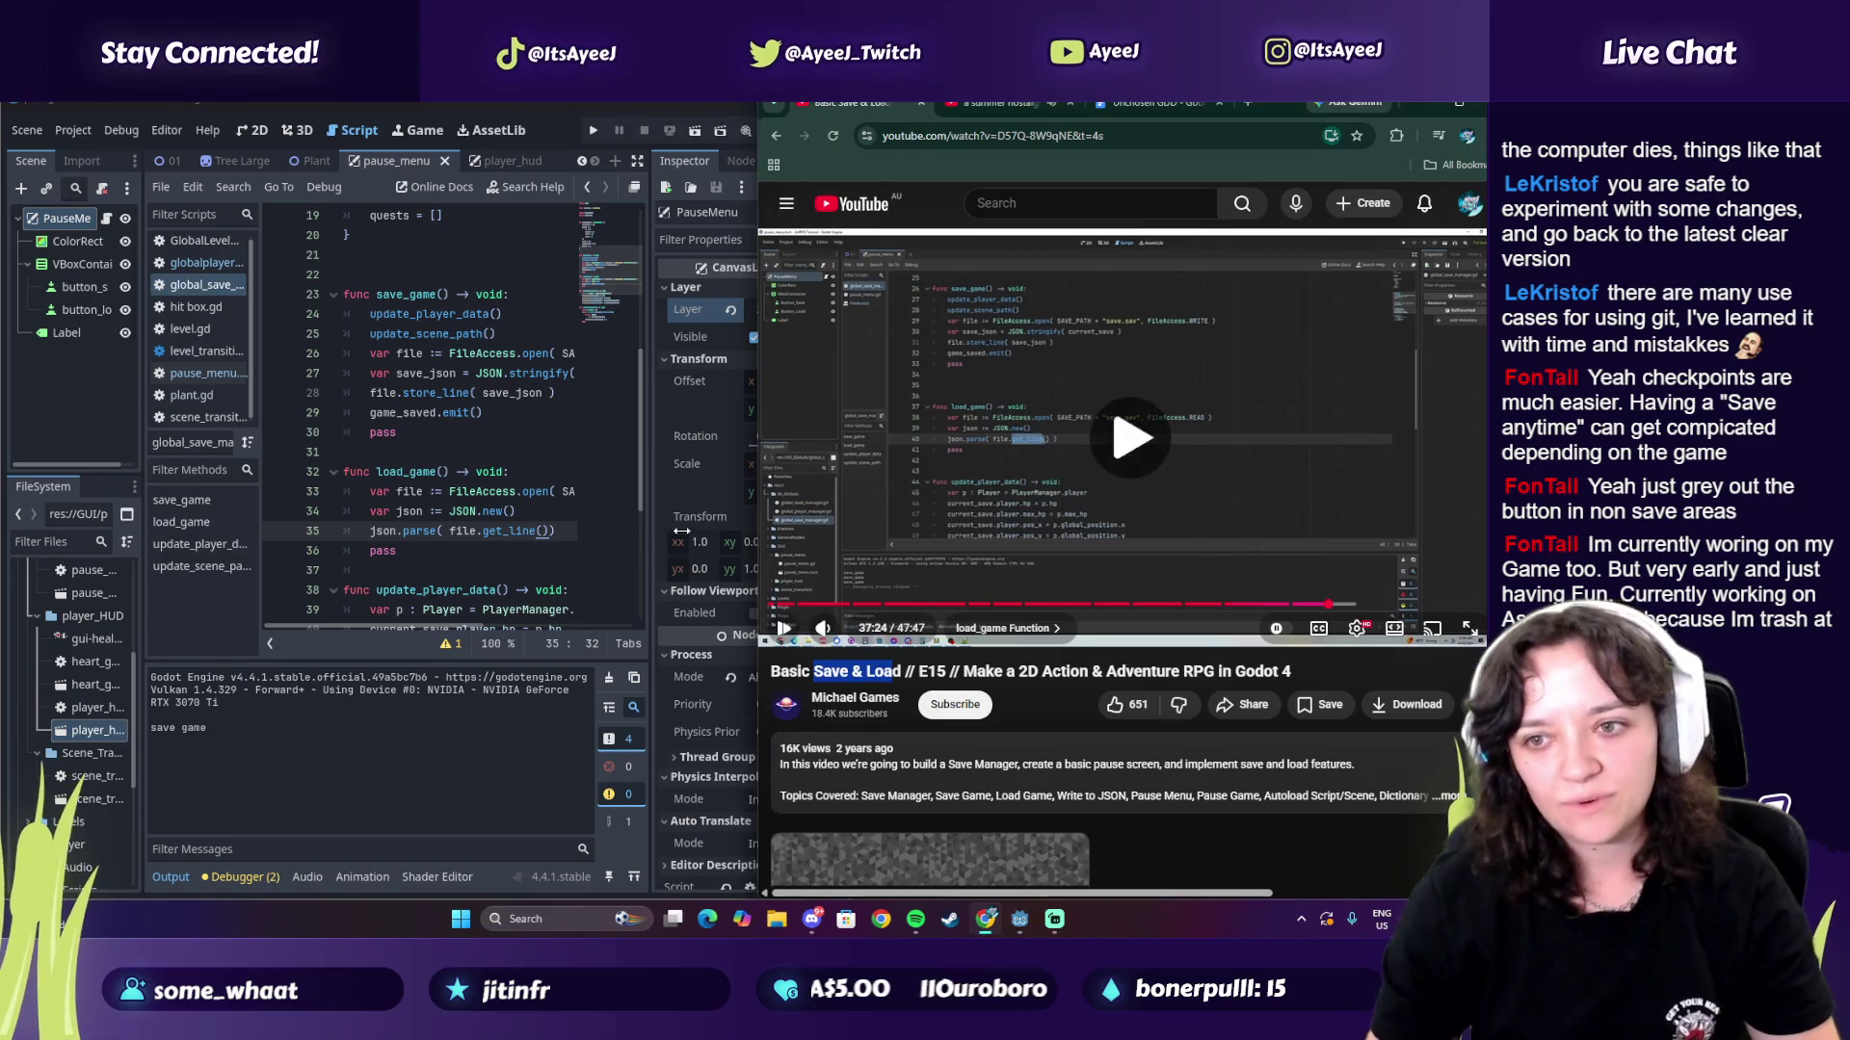
pyautogui.click(548, 532)
pyautogui.write(')')
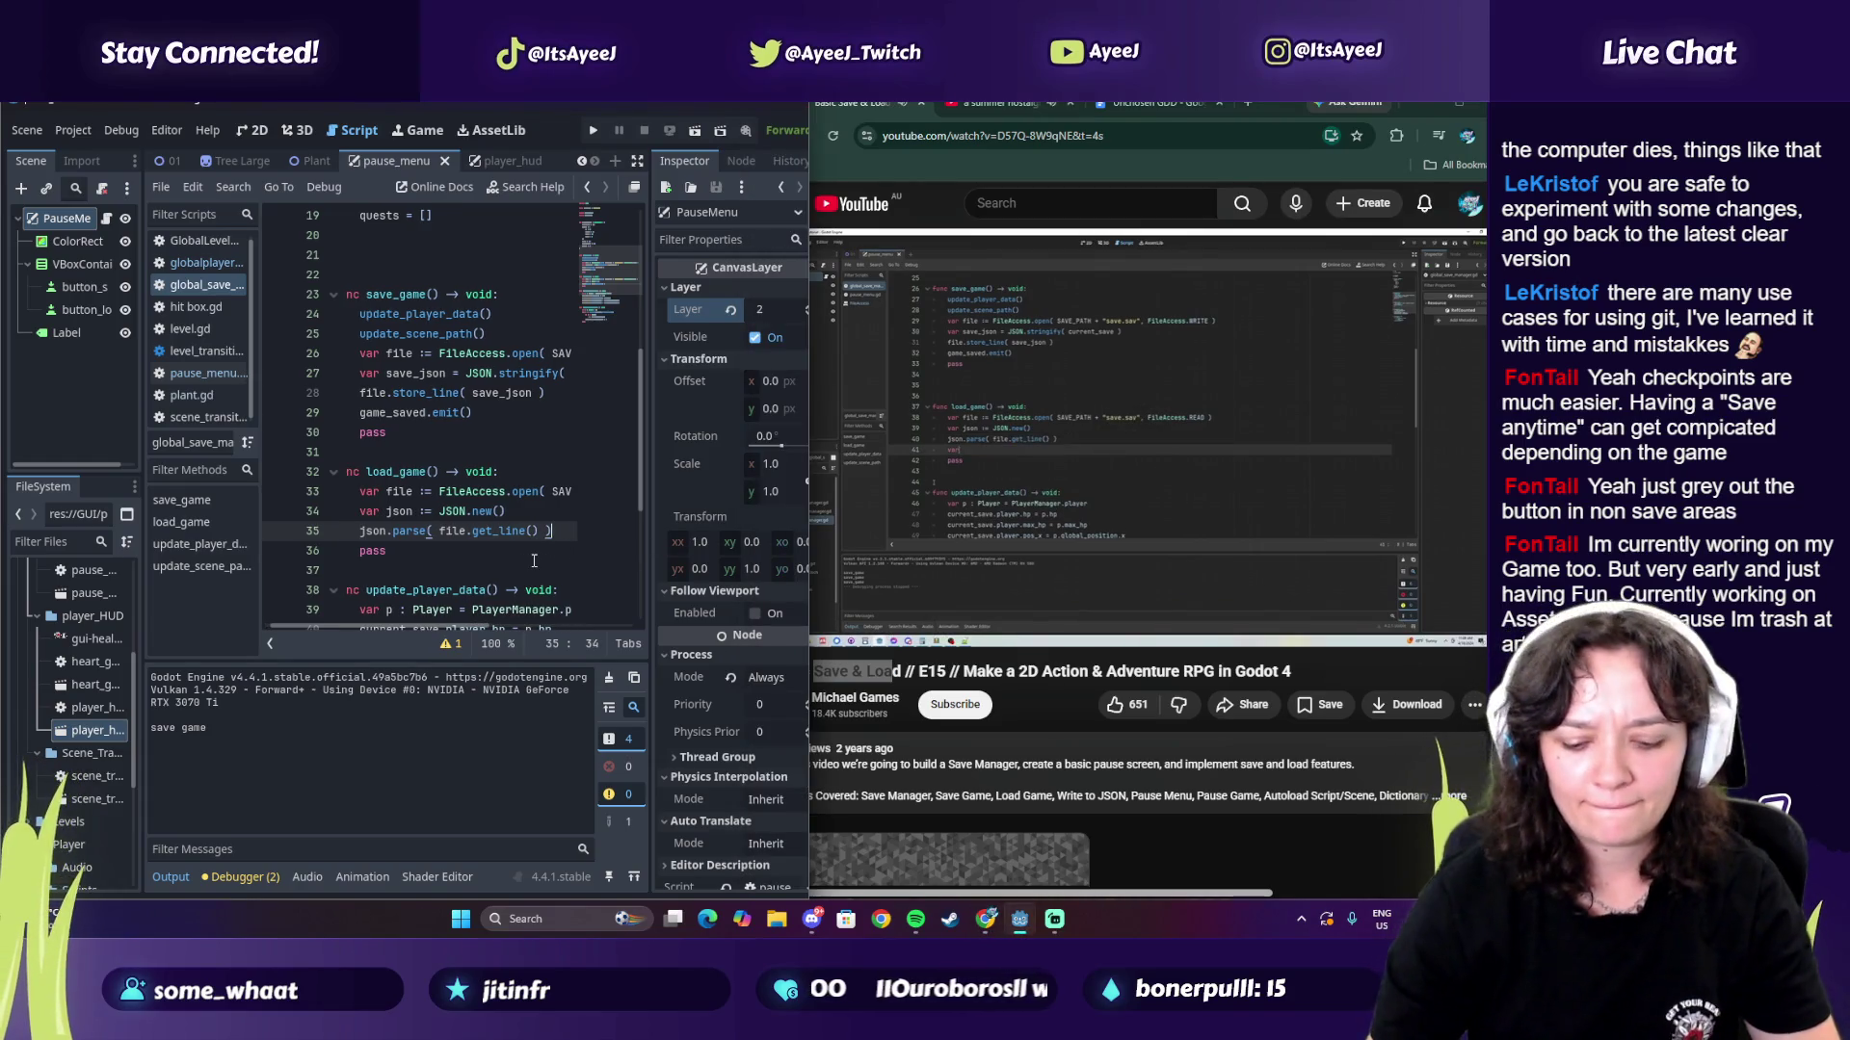
pyautogui.press('Return')
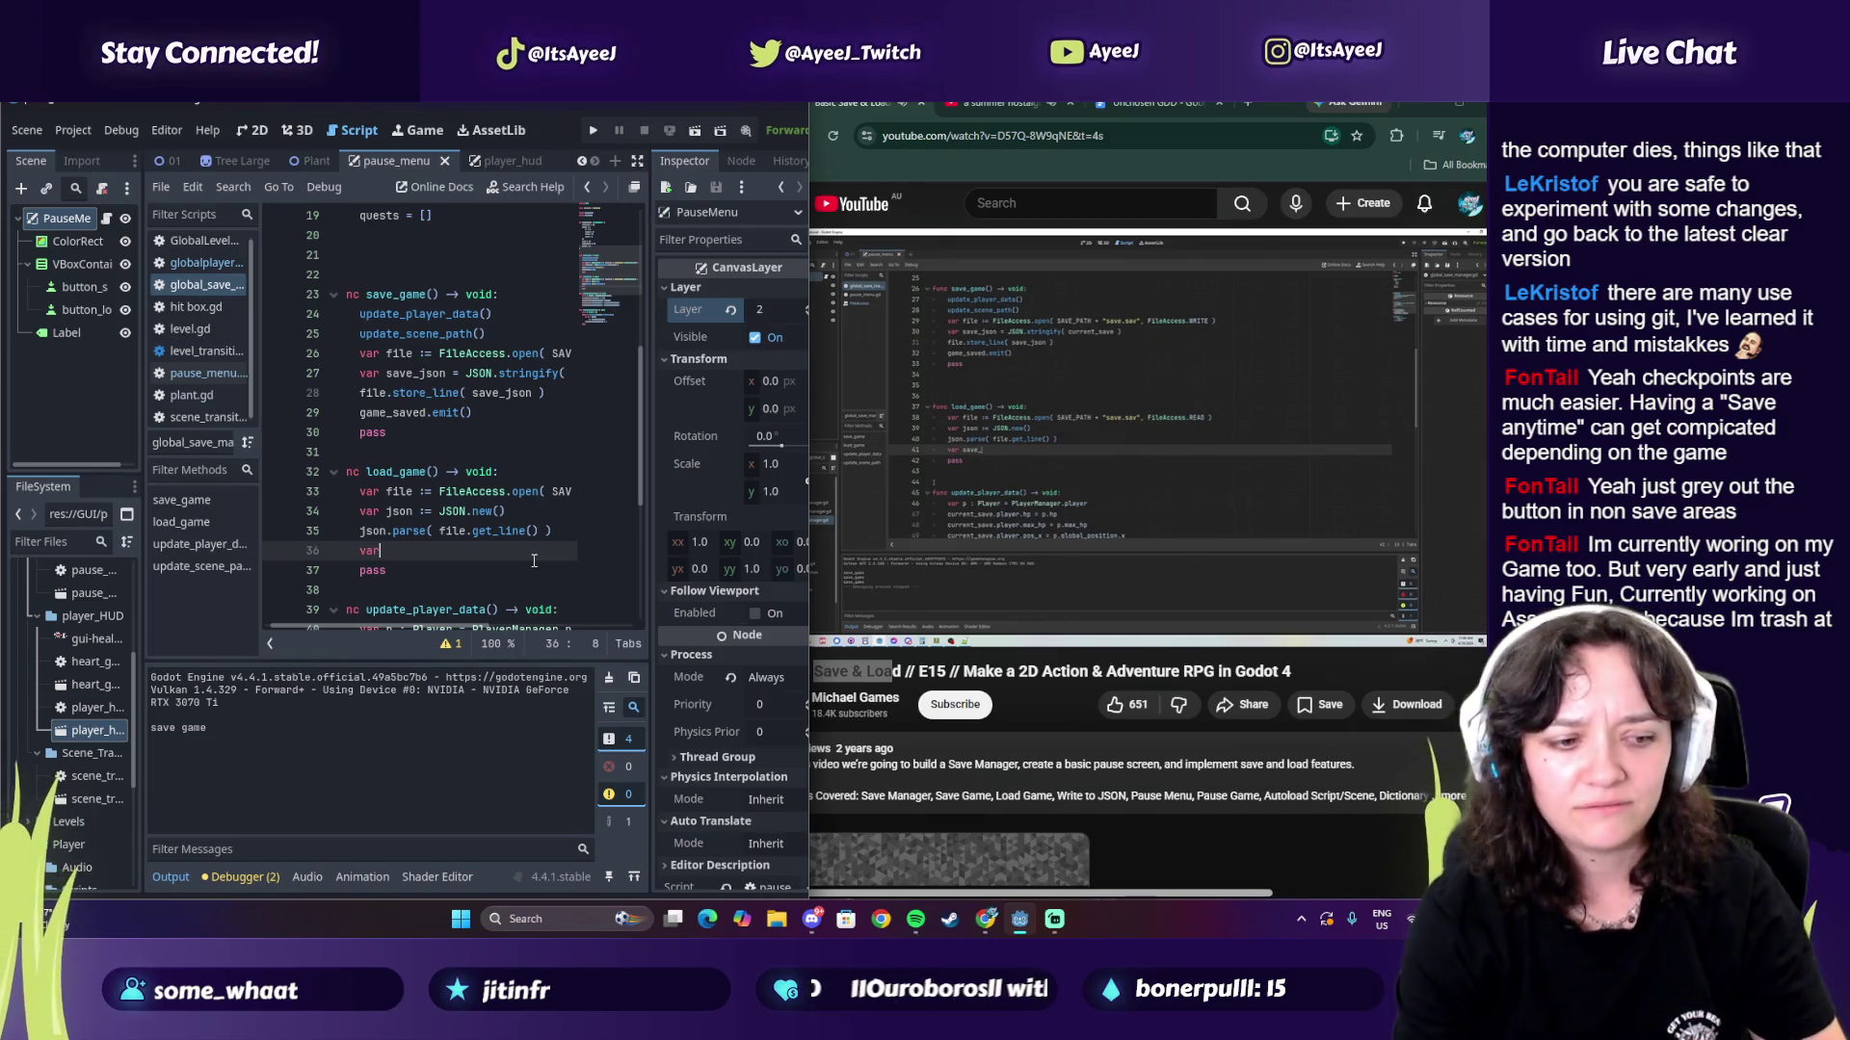
pyautogui.write('var save')
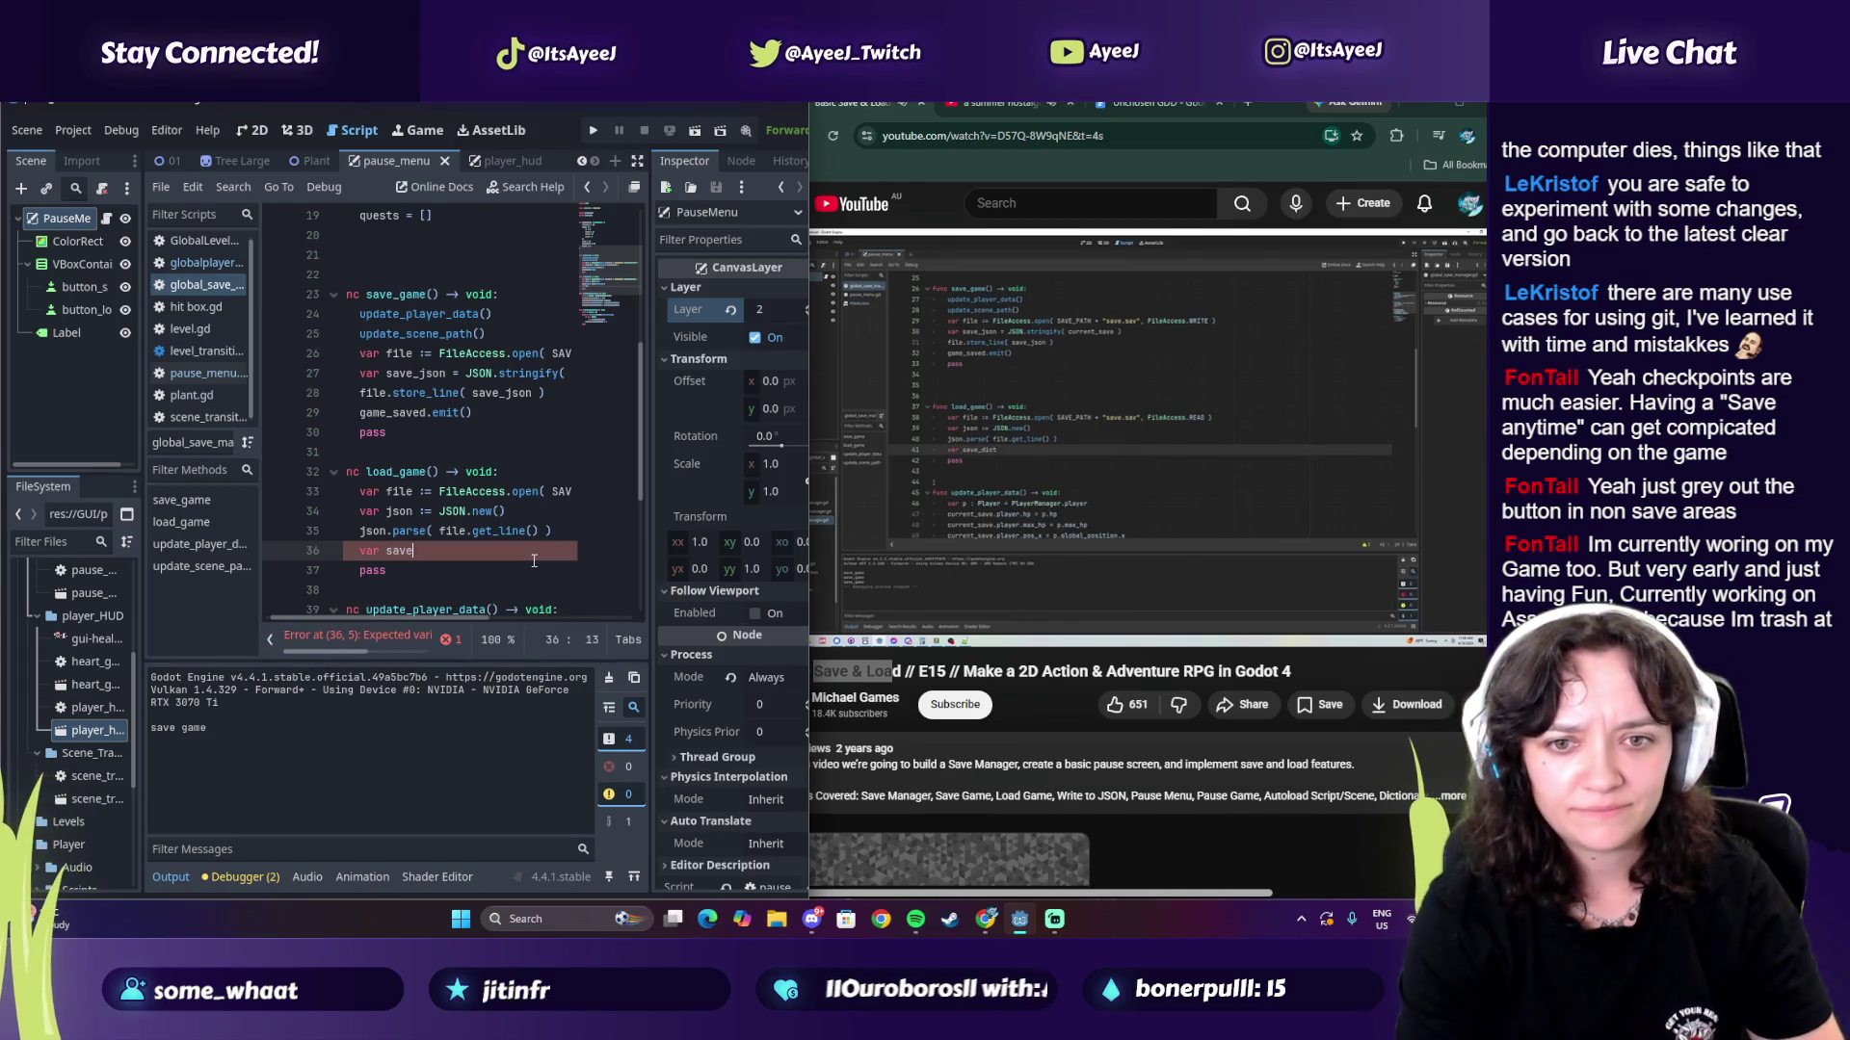
# Step: Declare a Dictionary-typed save_dict set to json.get_data() as Dictionary, then open a new line
pyautogui.write('_d')
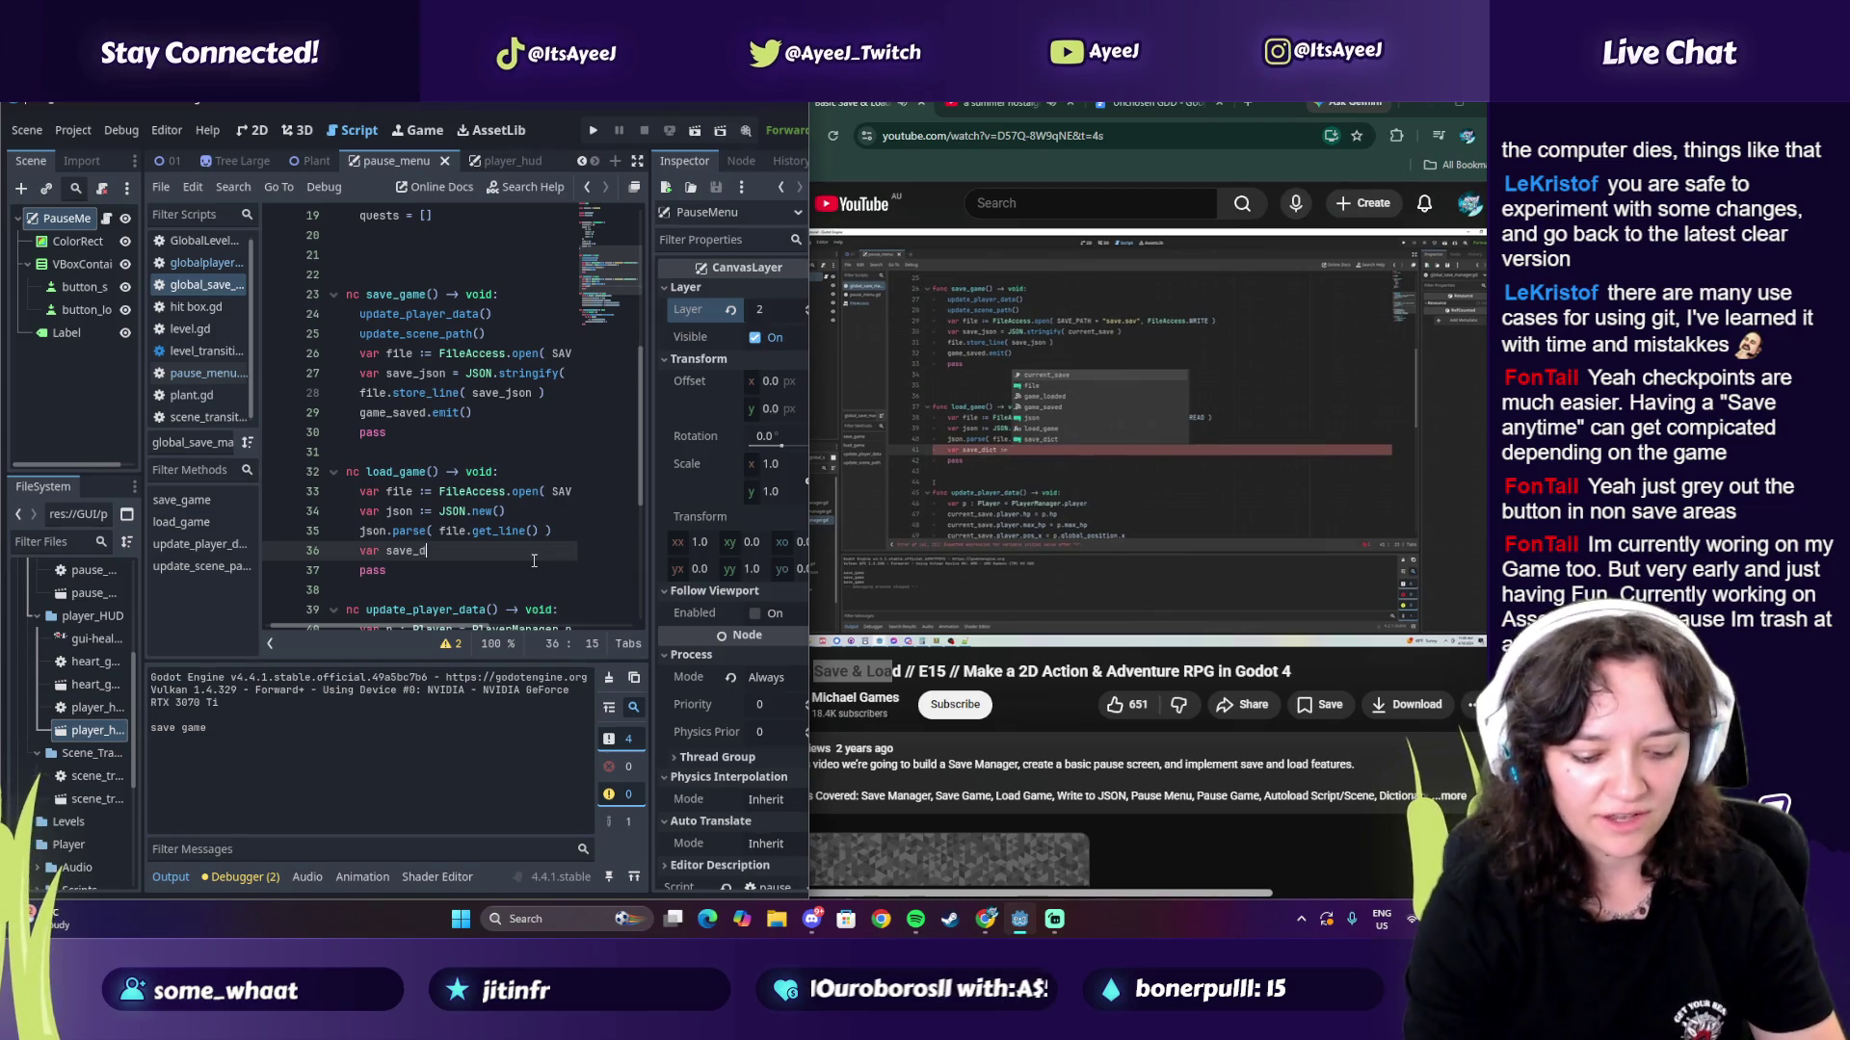
pyautogui.write('ict :=')
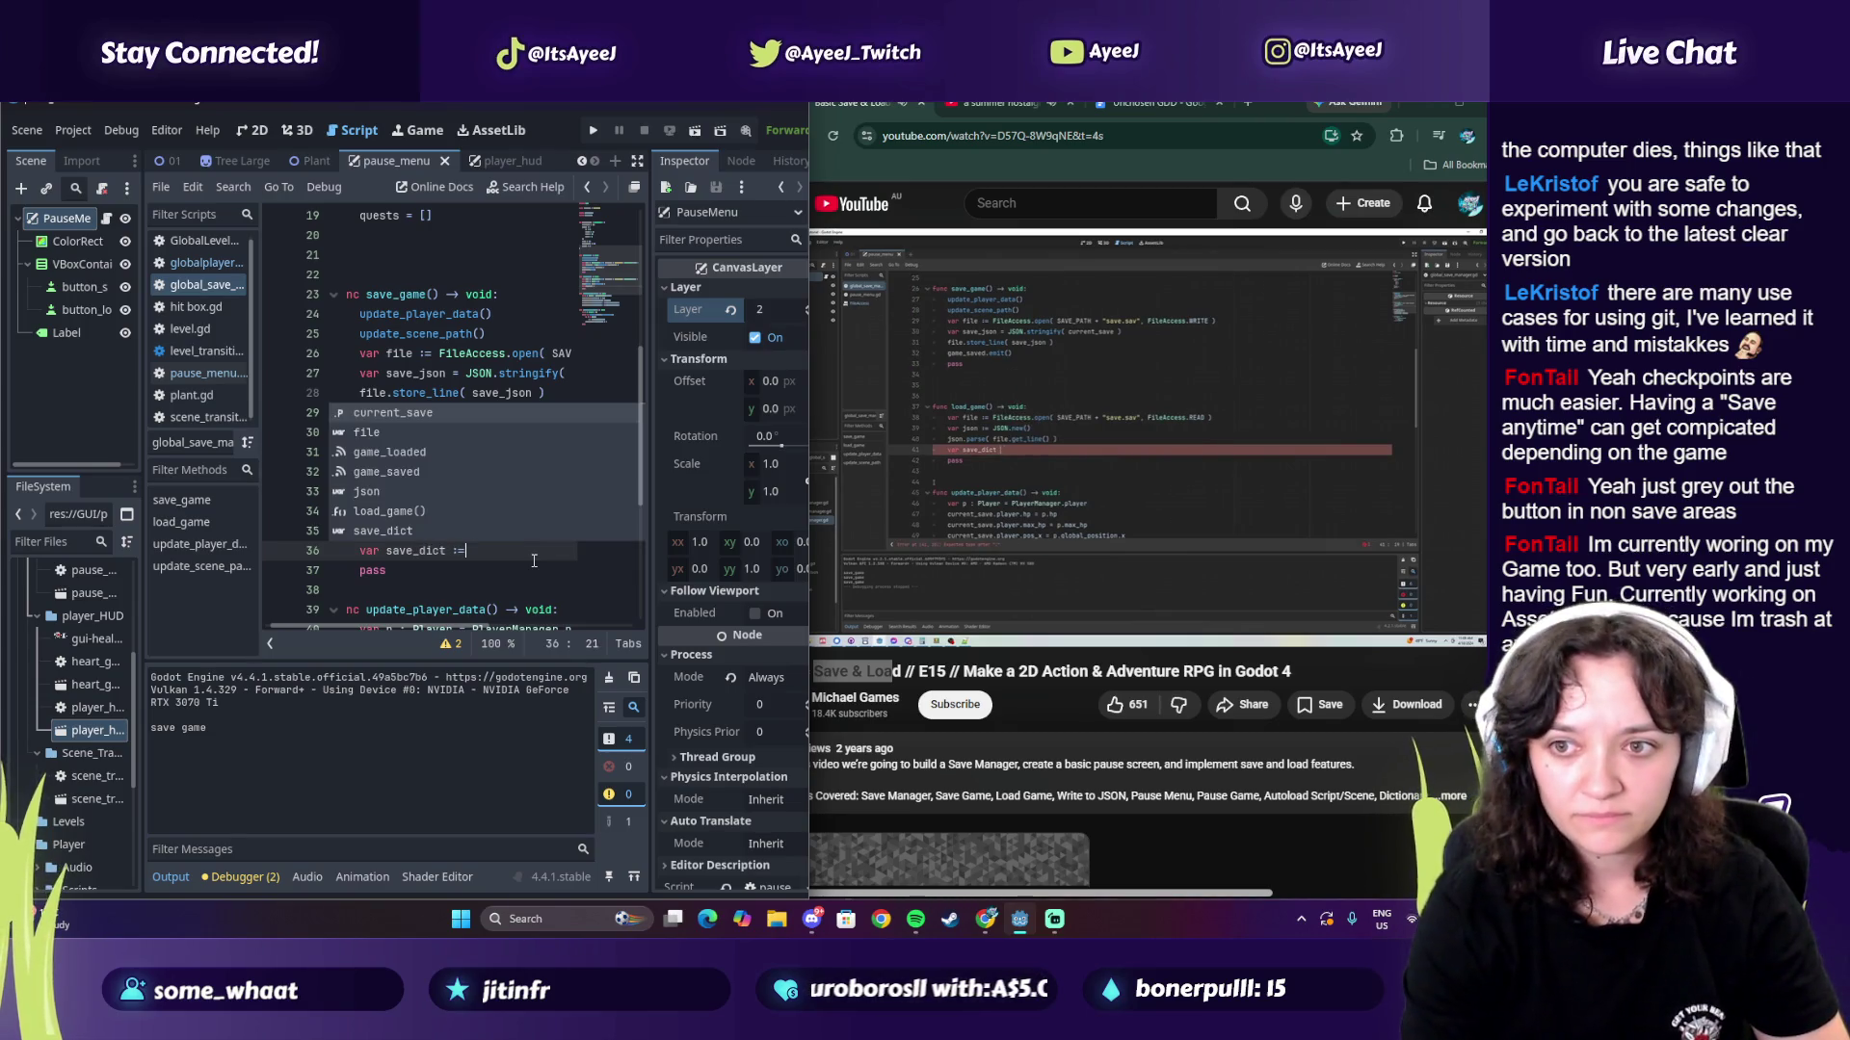
pyautogui.press('BackSpace')
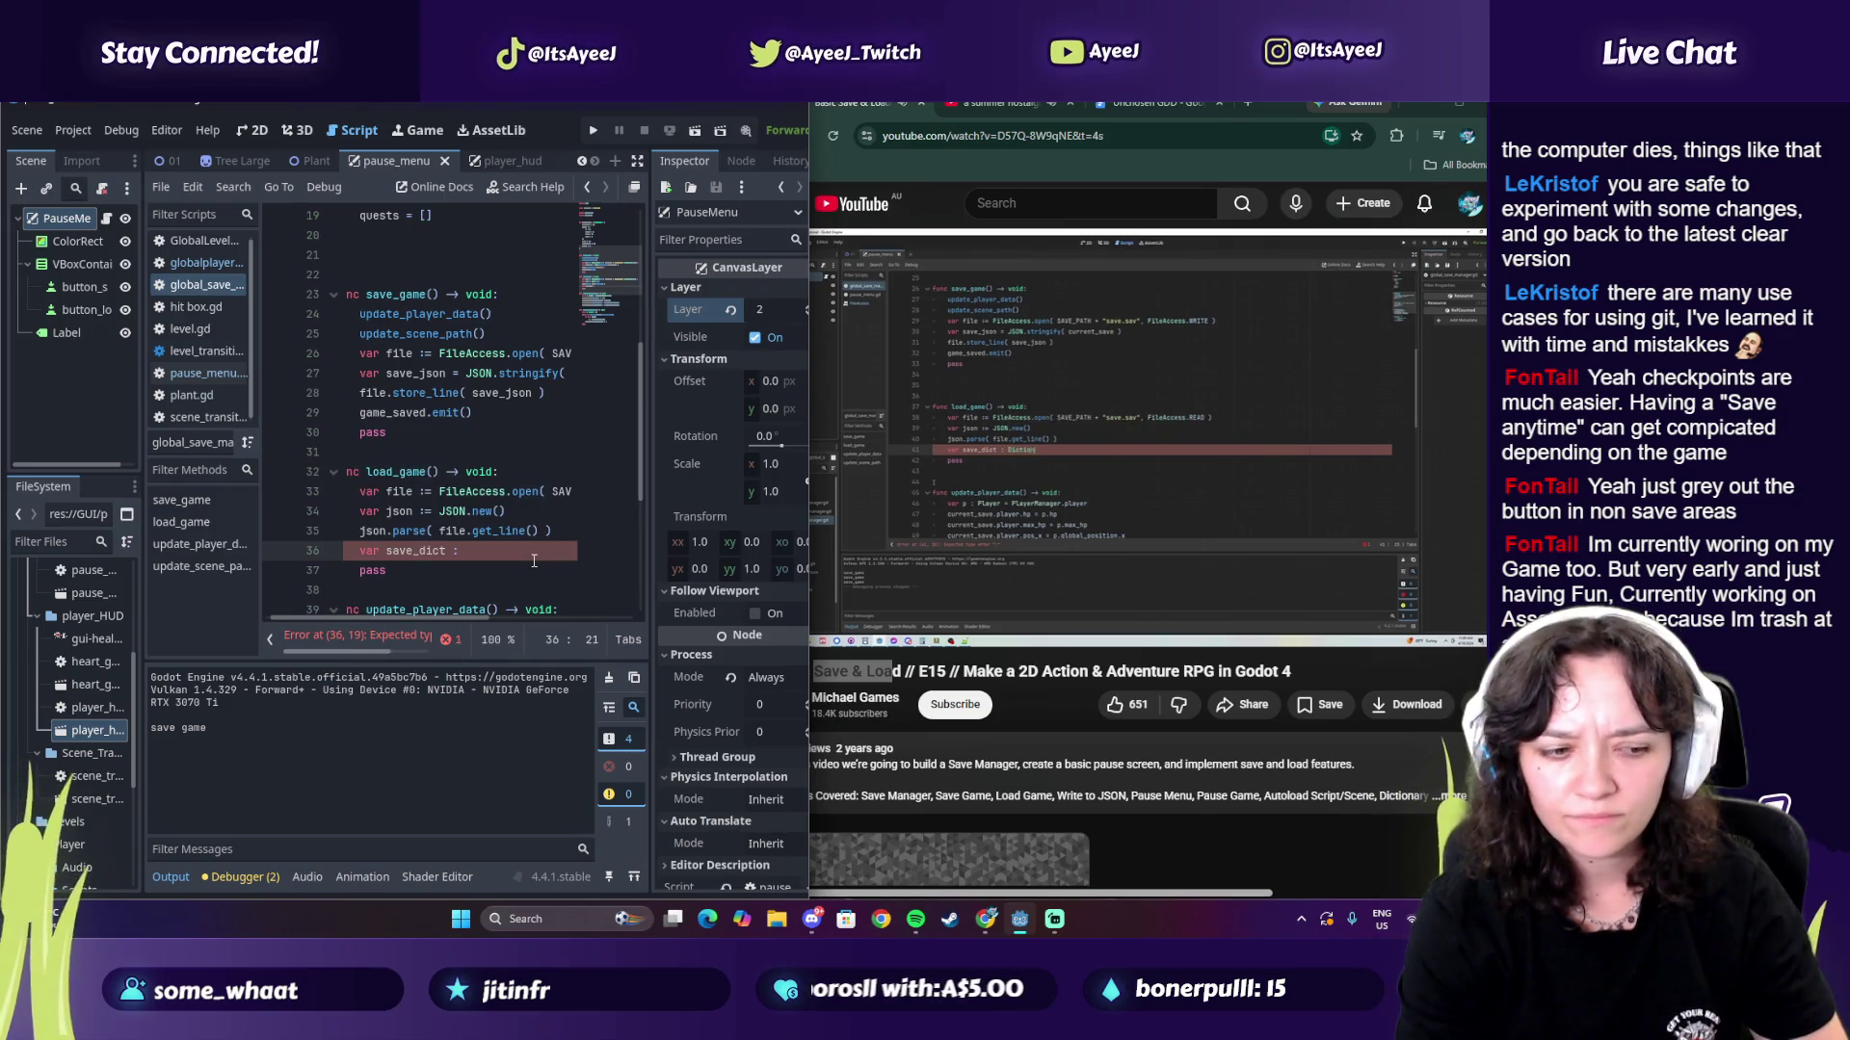
pyautogui.write('D')
pyautogui.press('BackSpace')
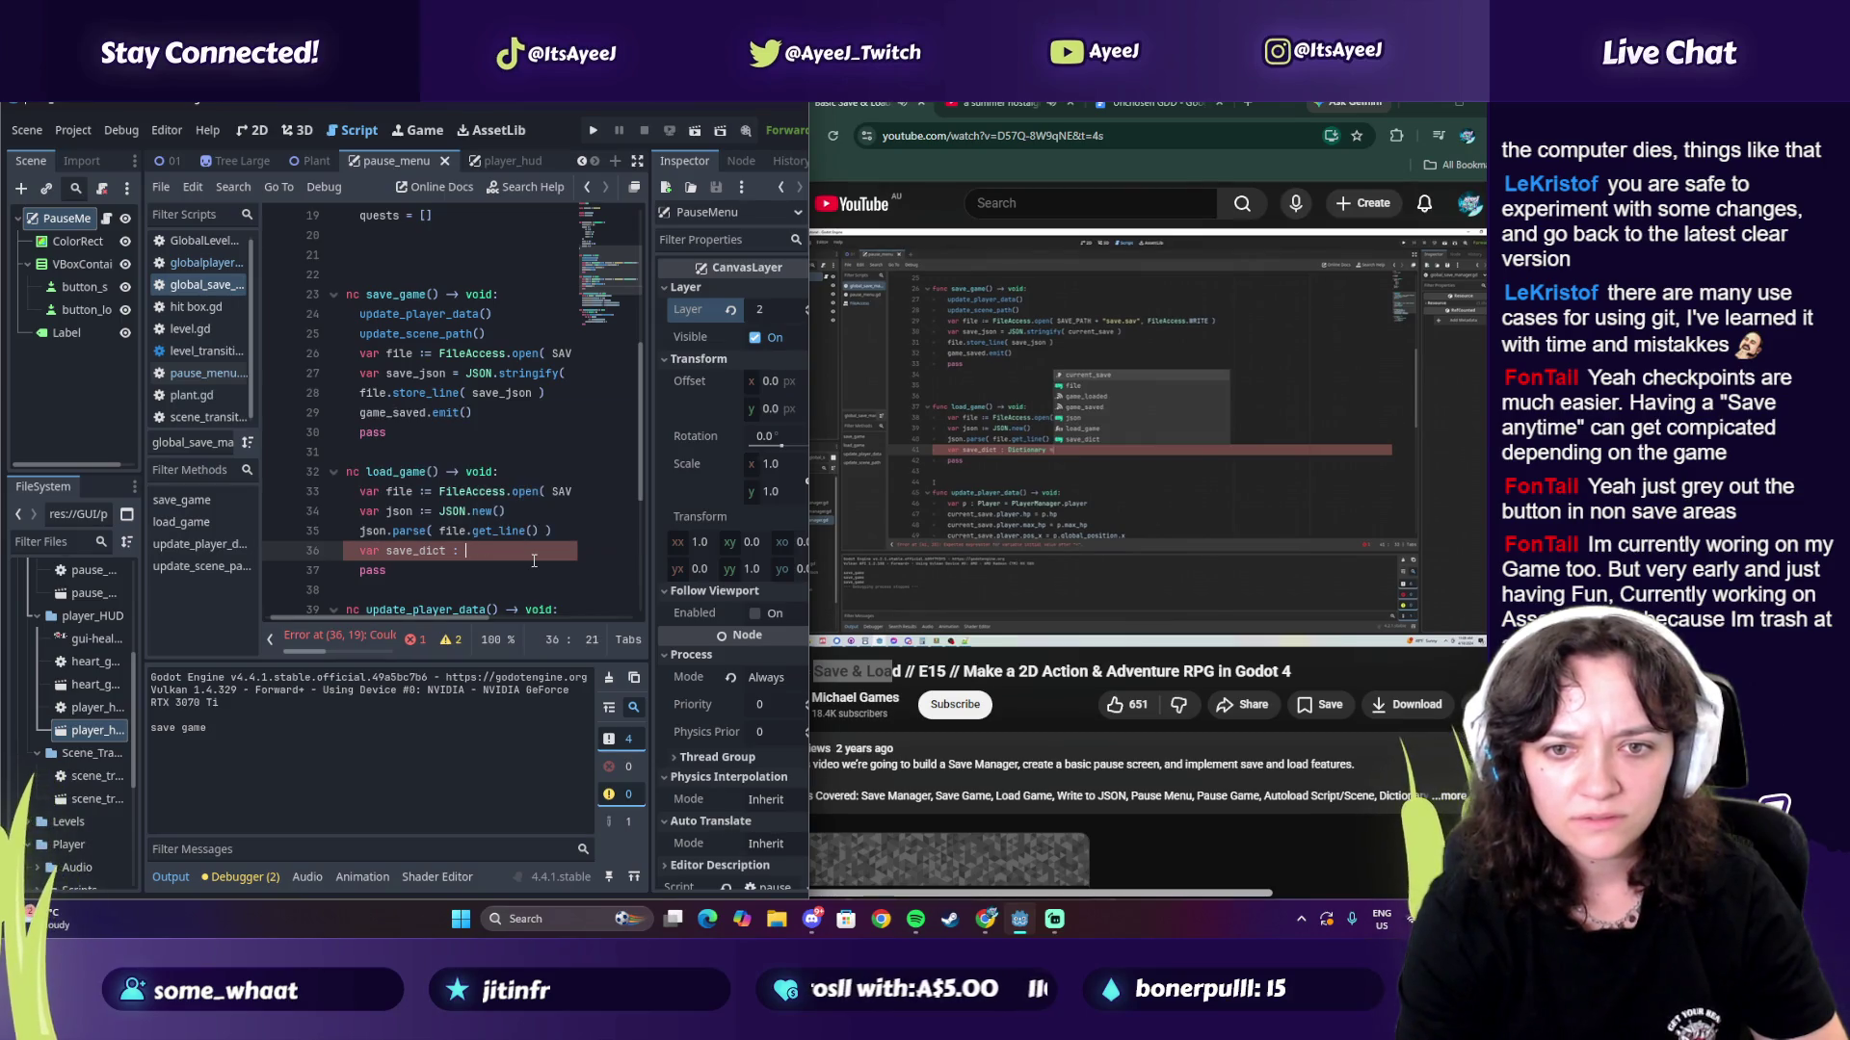
pyautogui.write('Dictiona')
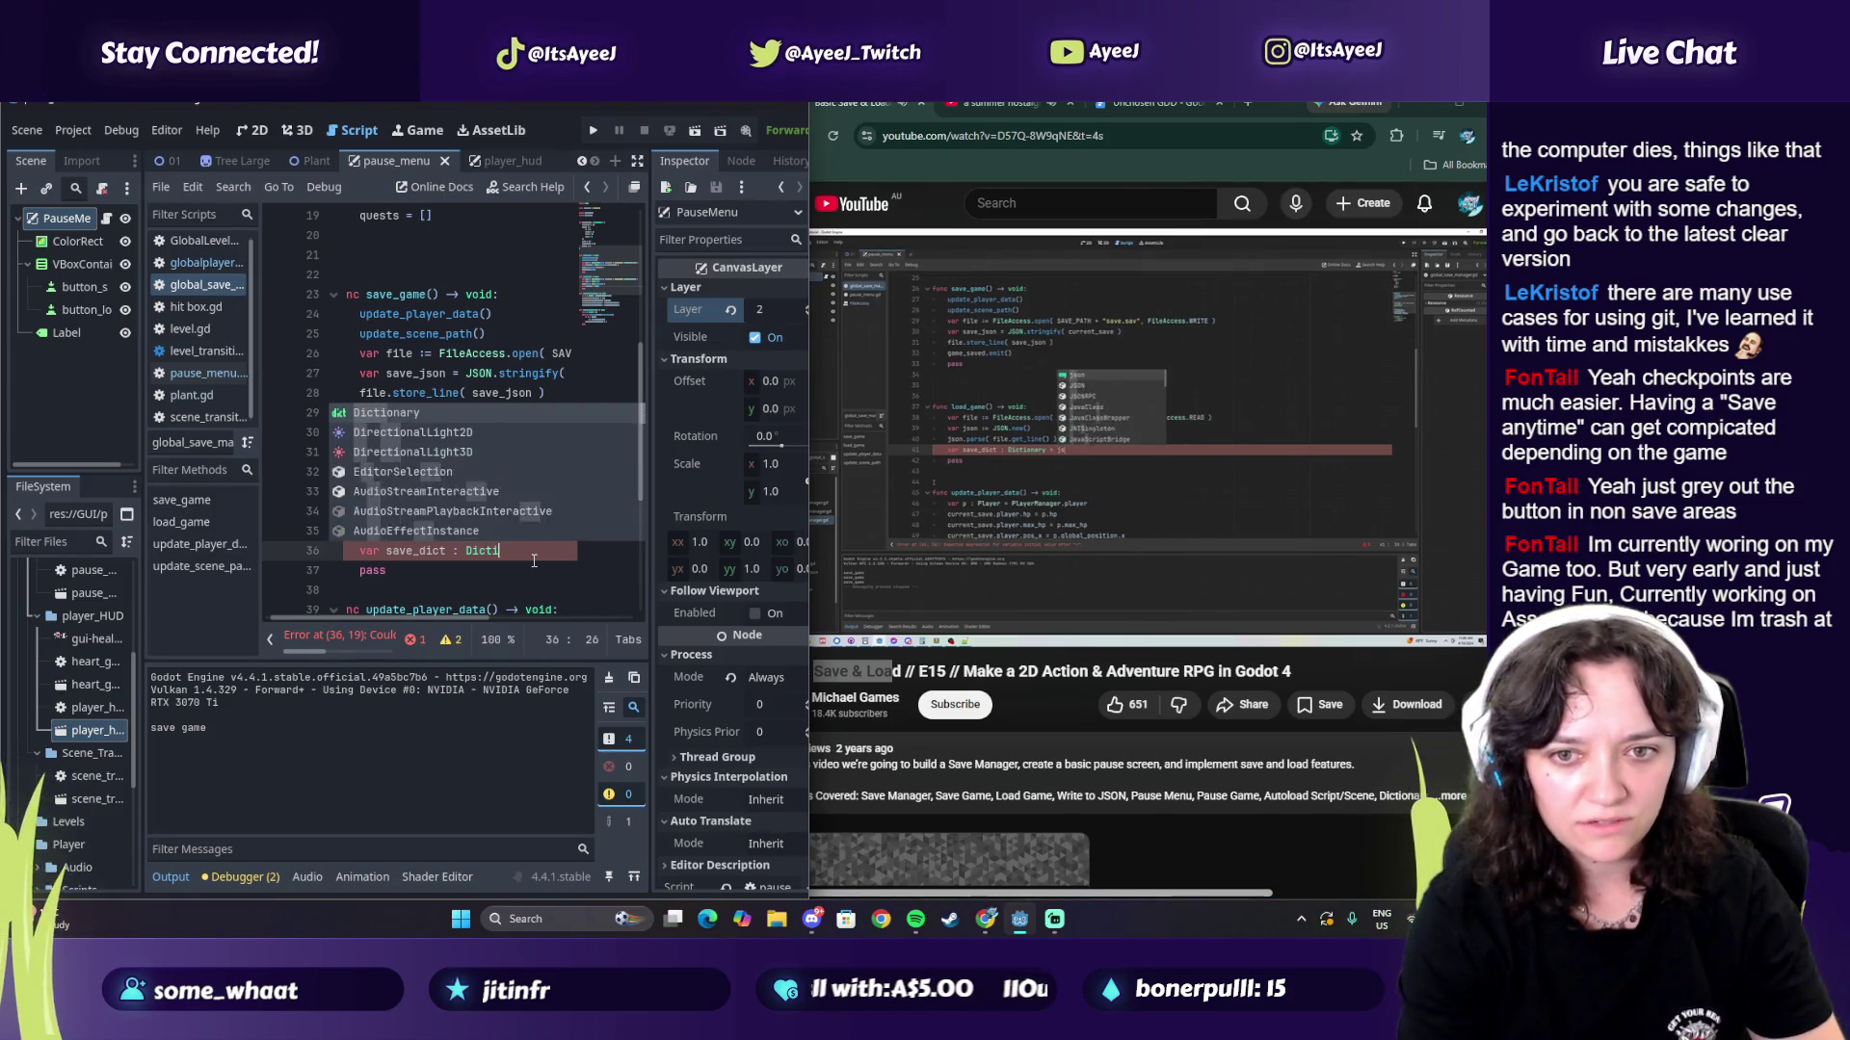
pyautogui.press('Return')
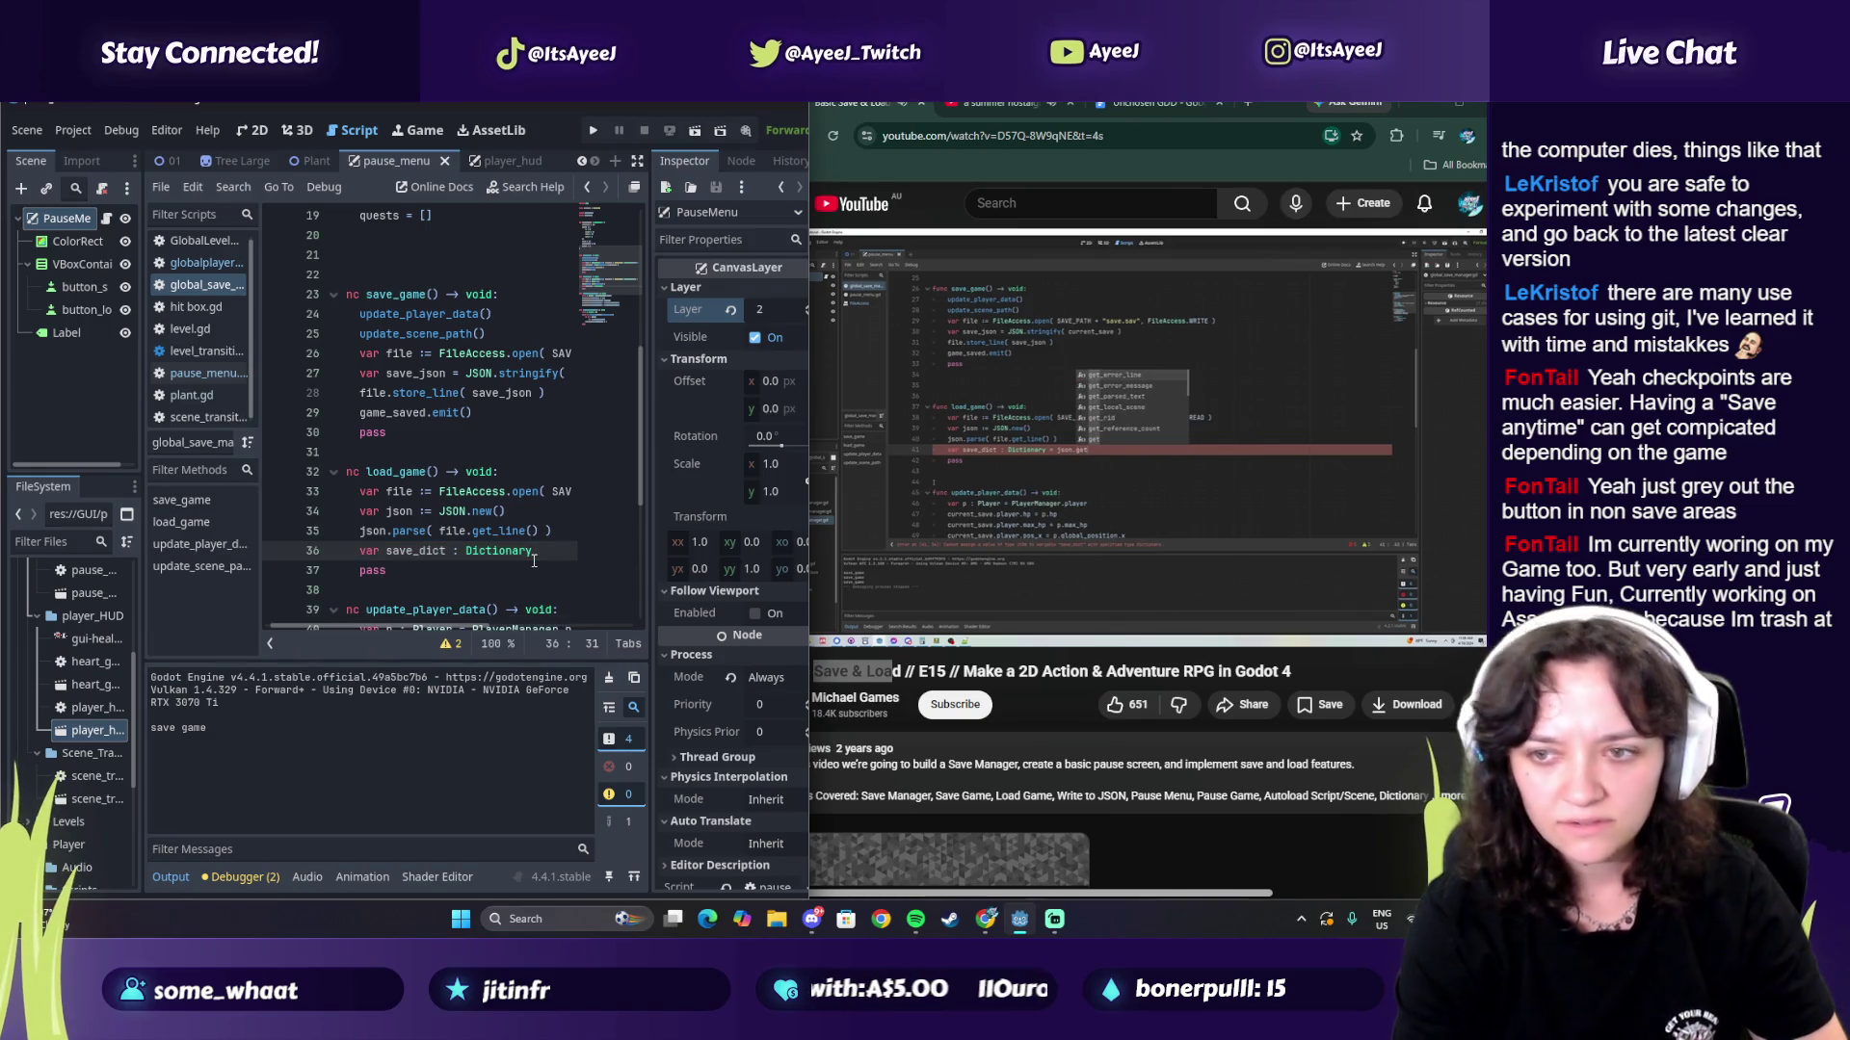
pyautogui.write('= json')
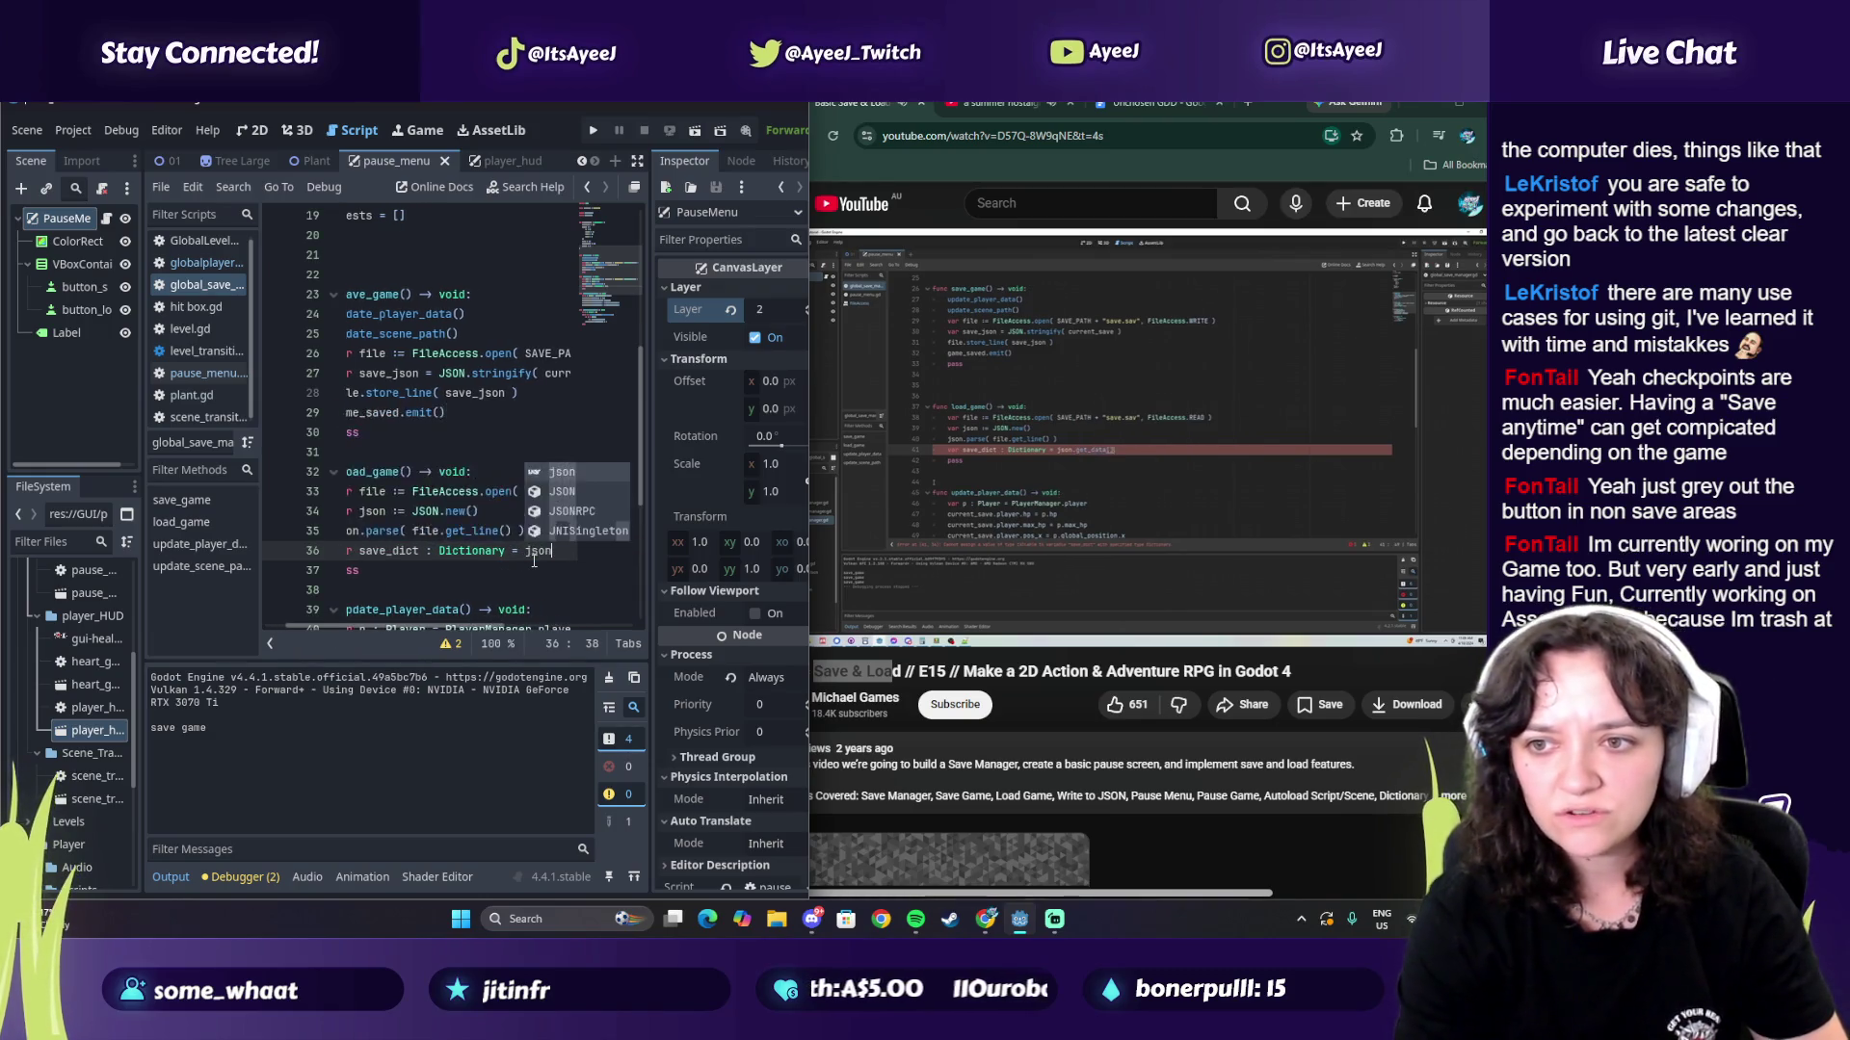
pyautogui.write('.get_d')
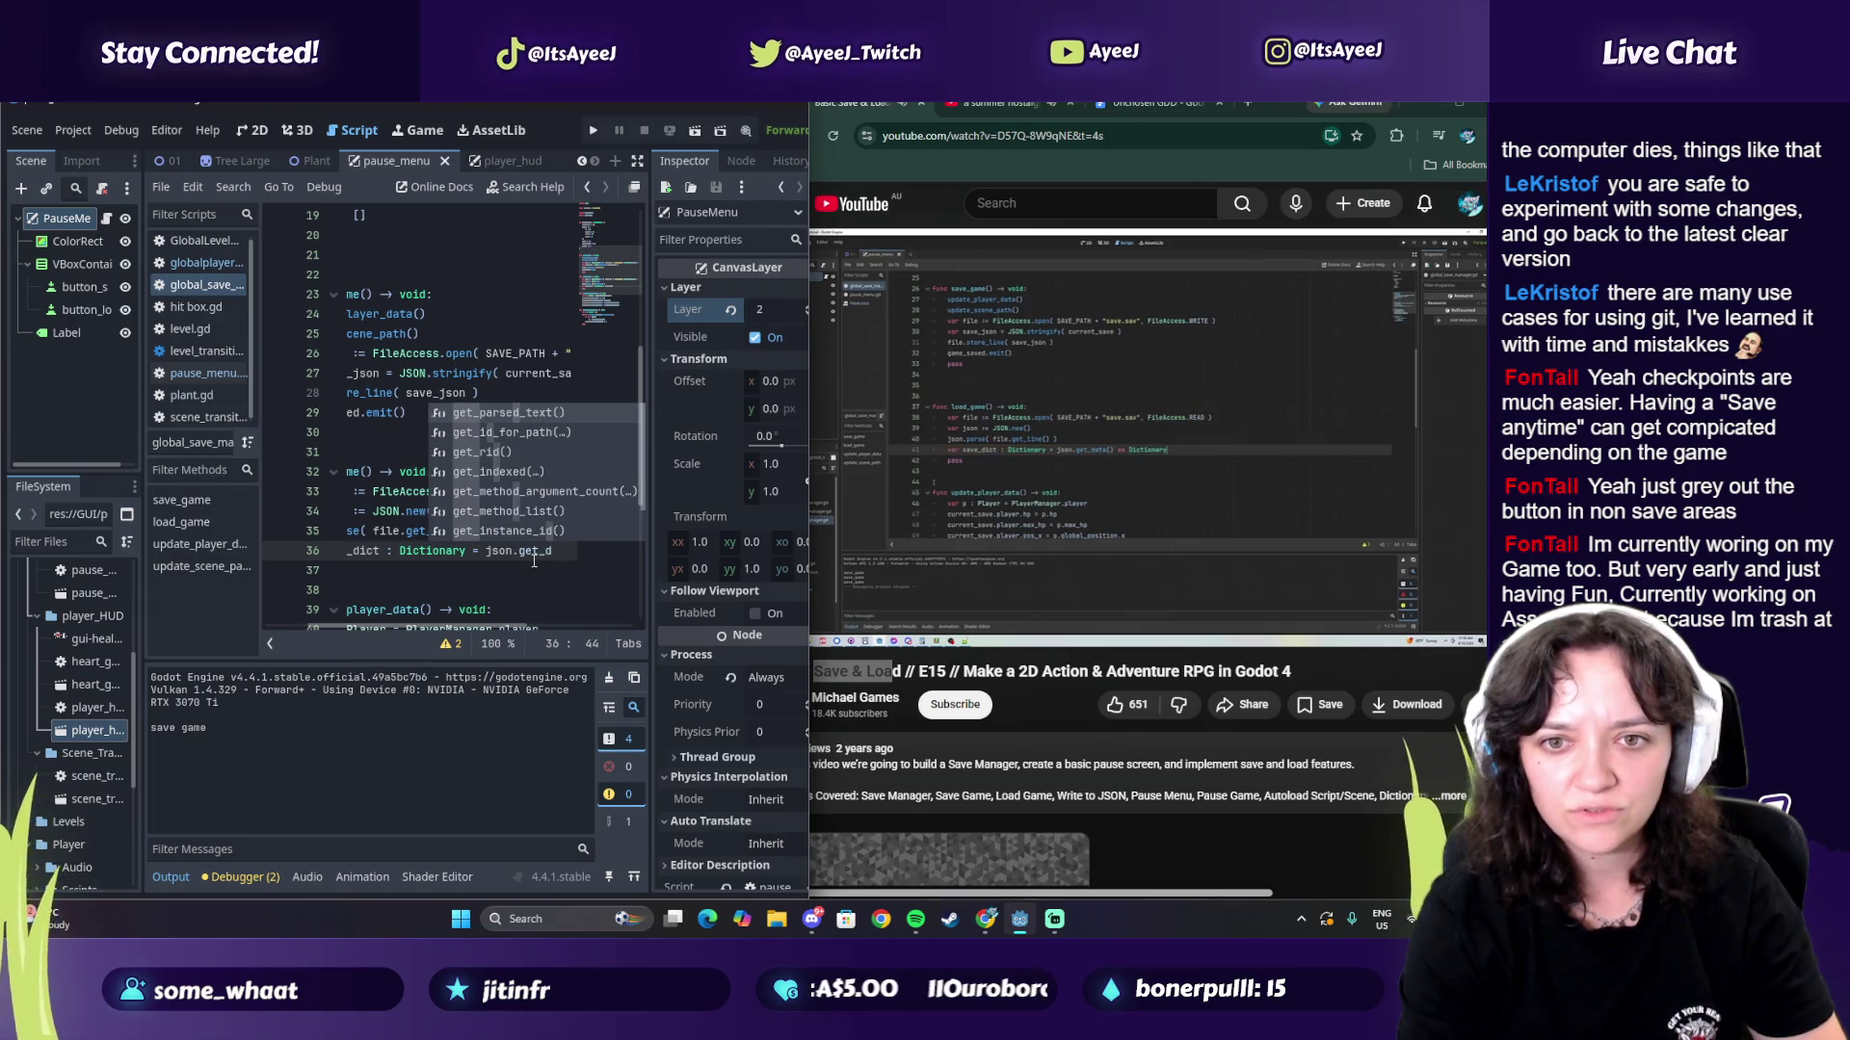
pyautogui.write('at')
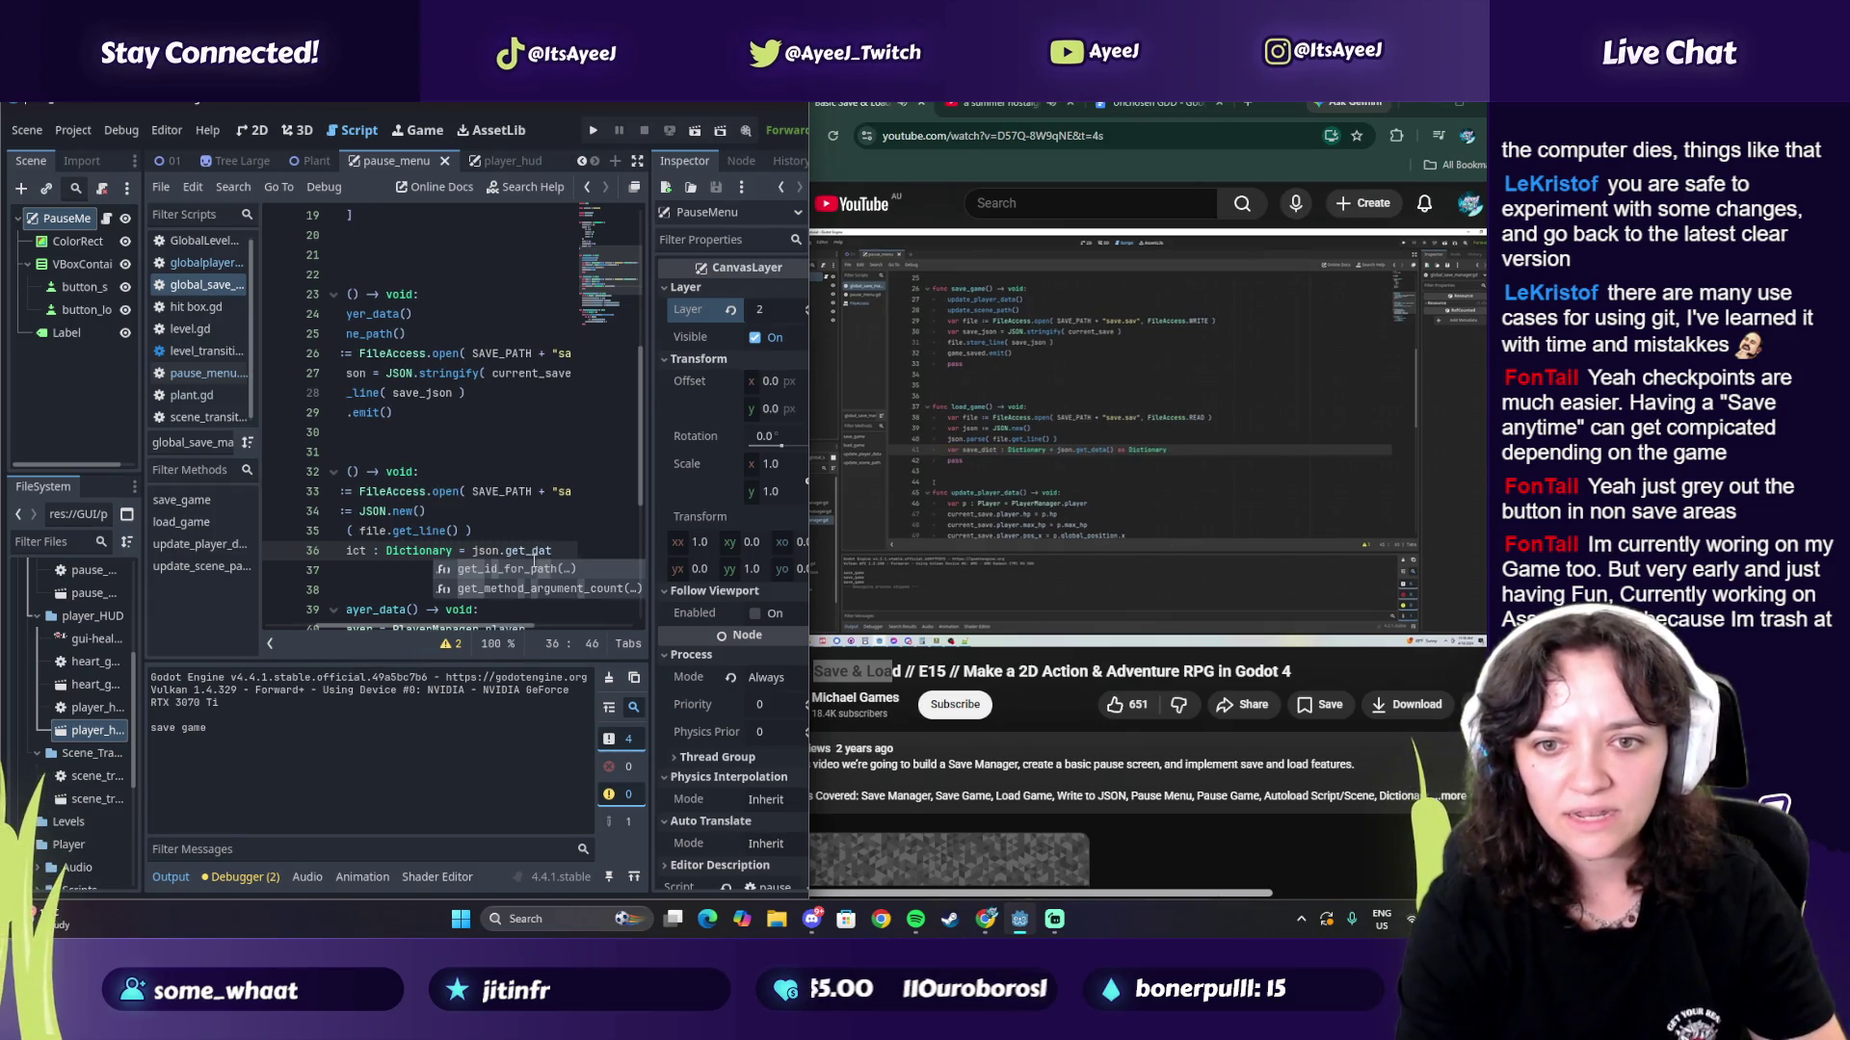
pyautogui.write('a')
pyautogui.write('() as Di')
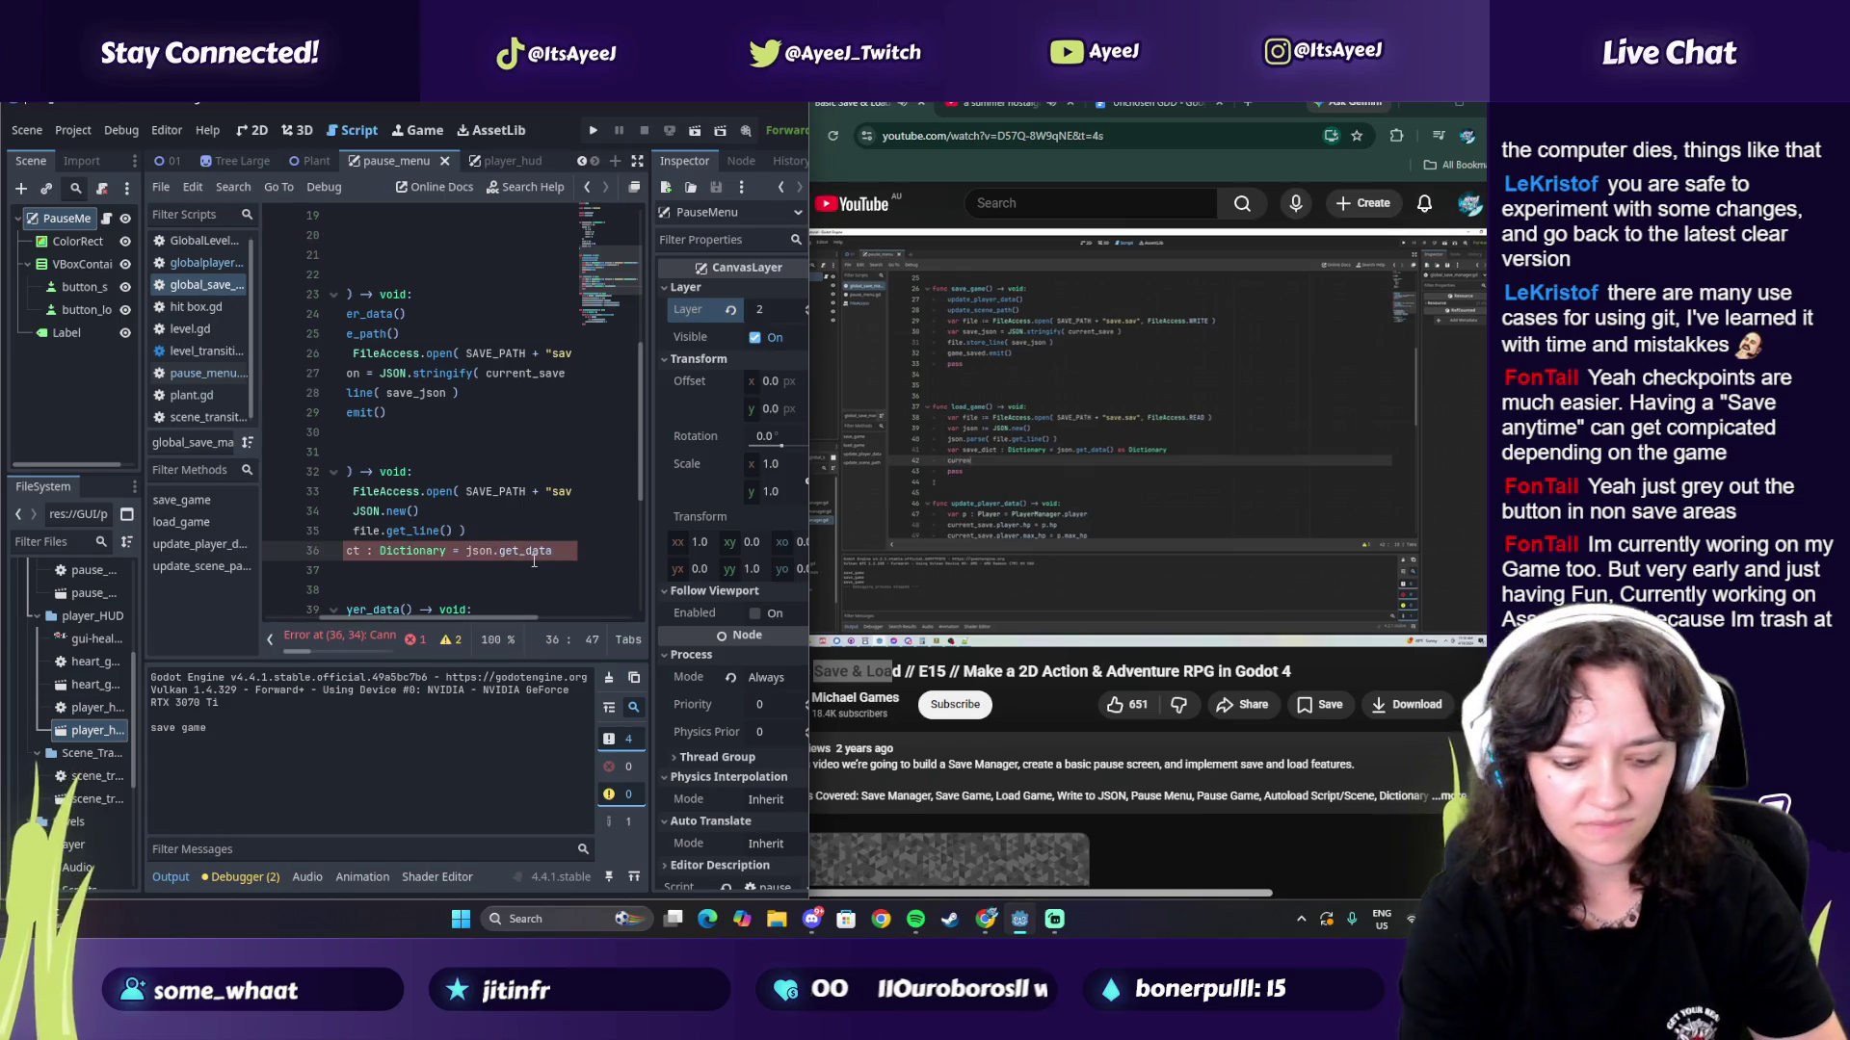
pyautogui.write('c')
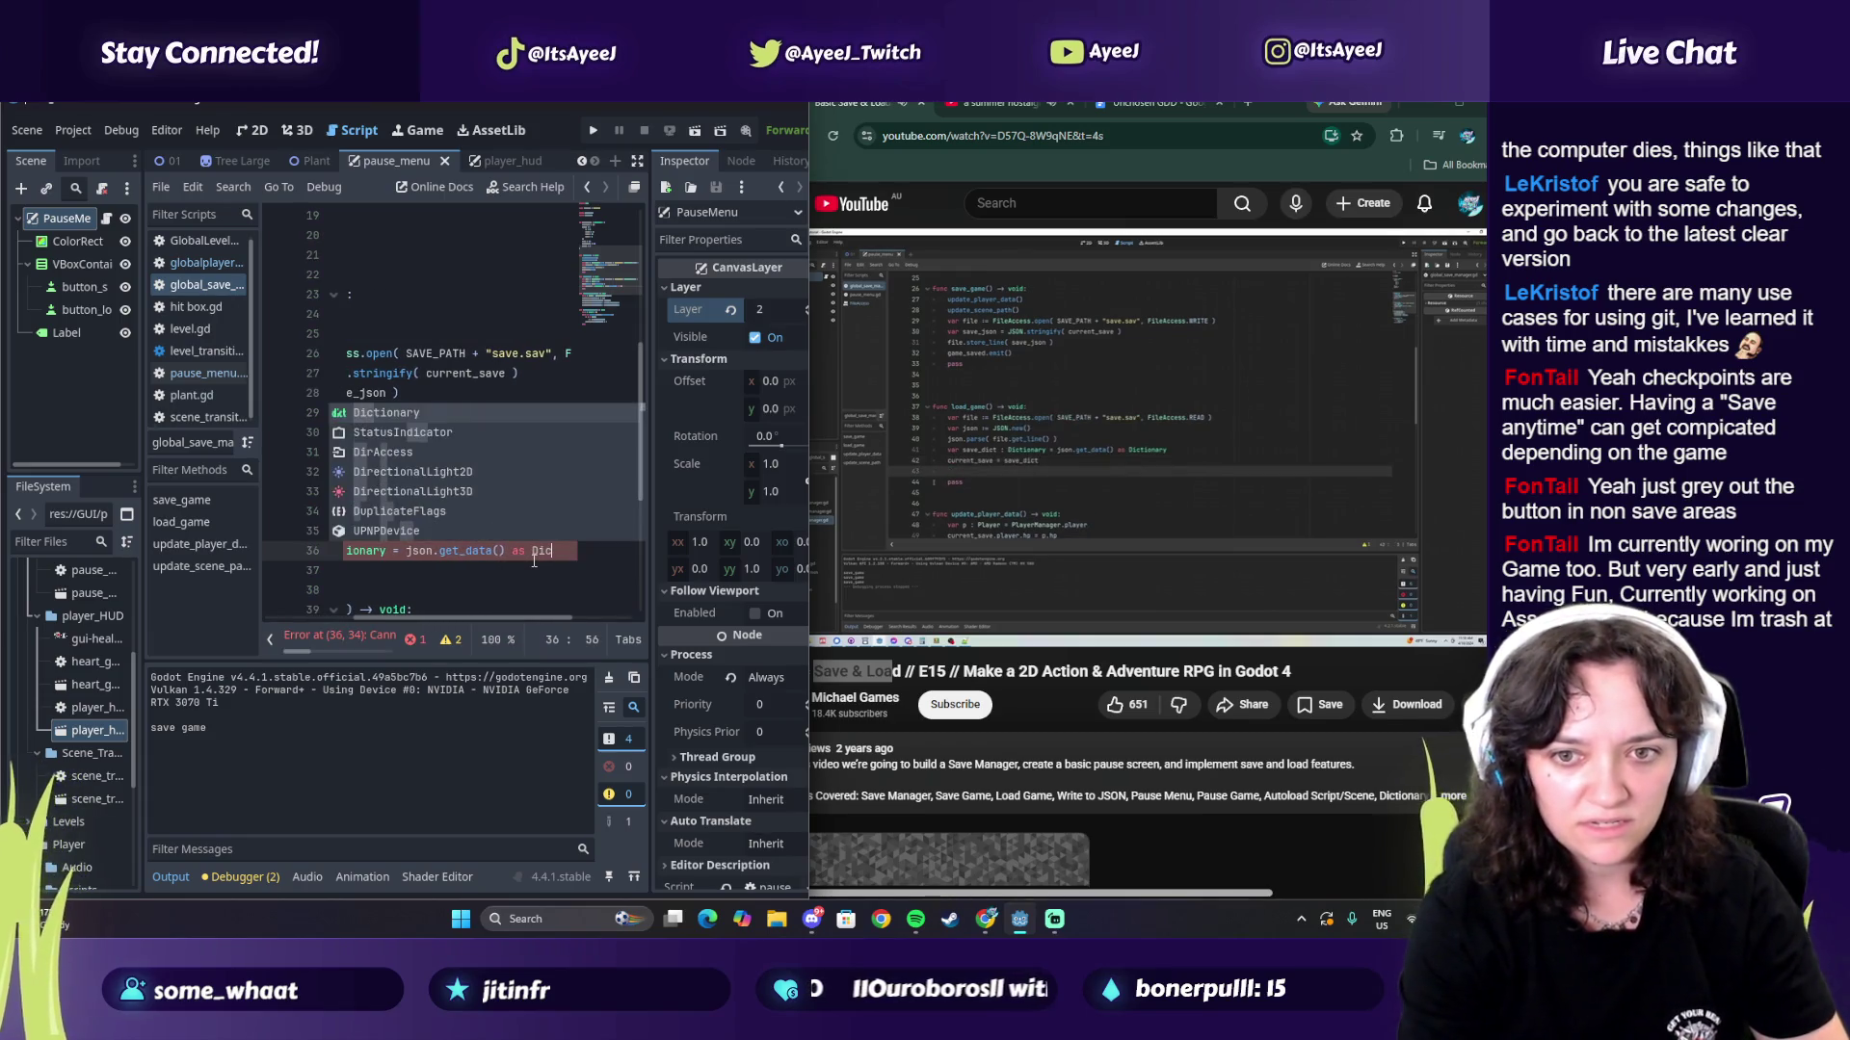
pyautogui.press('Return')
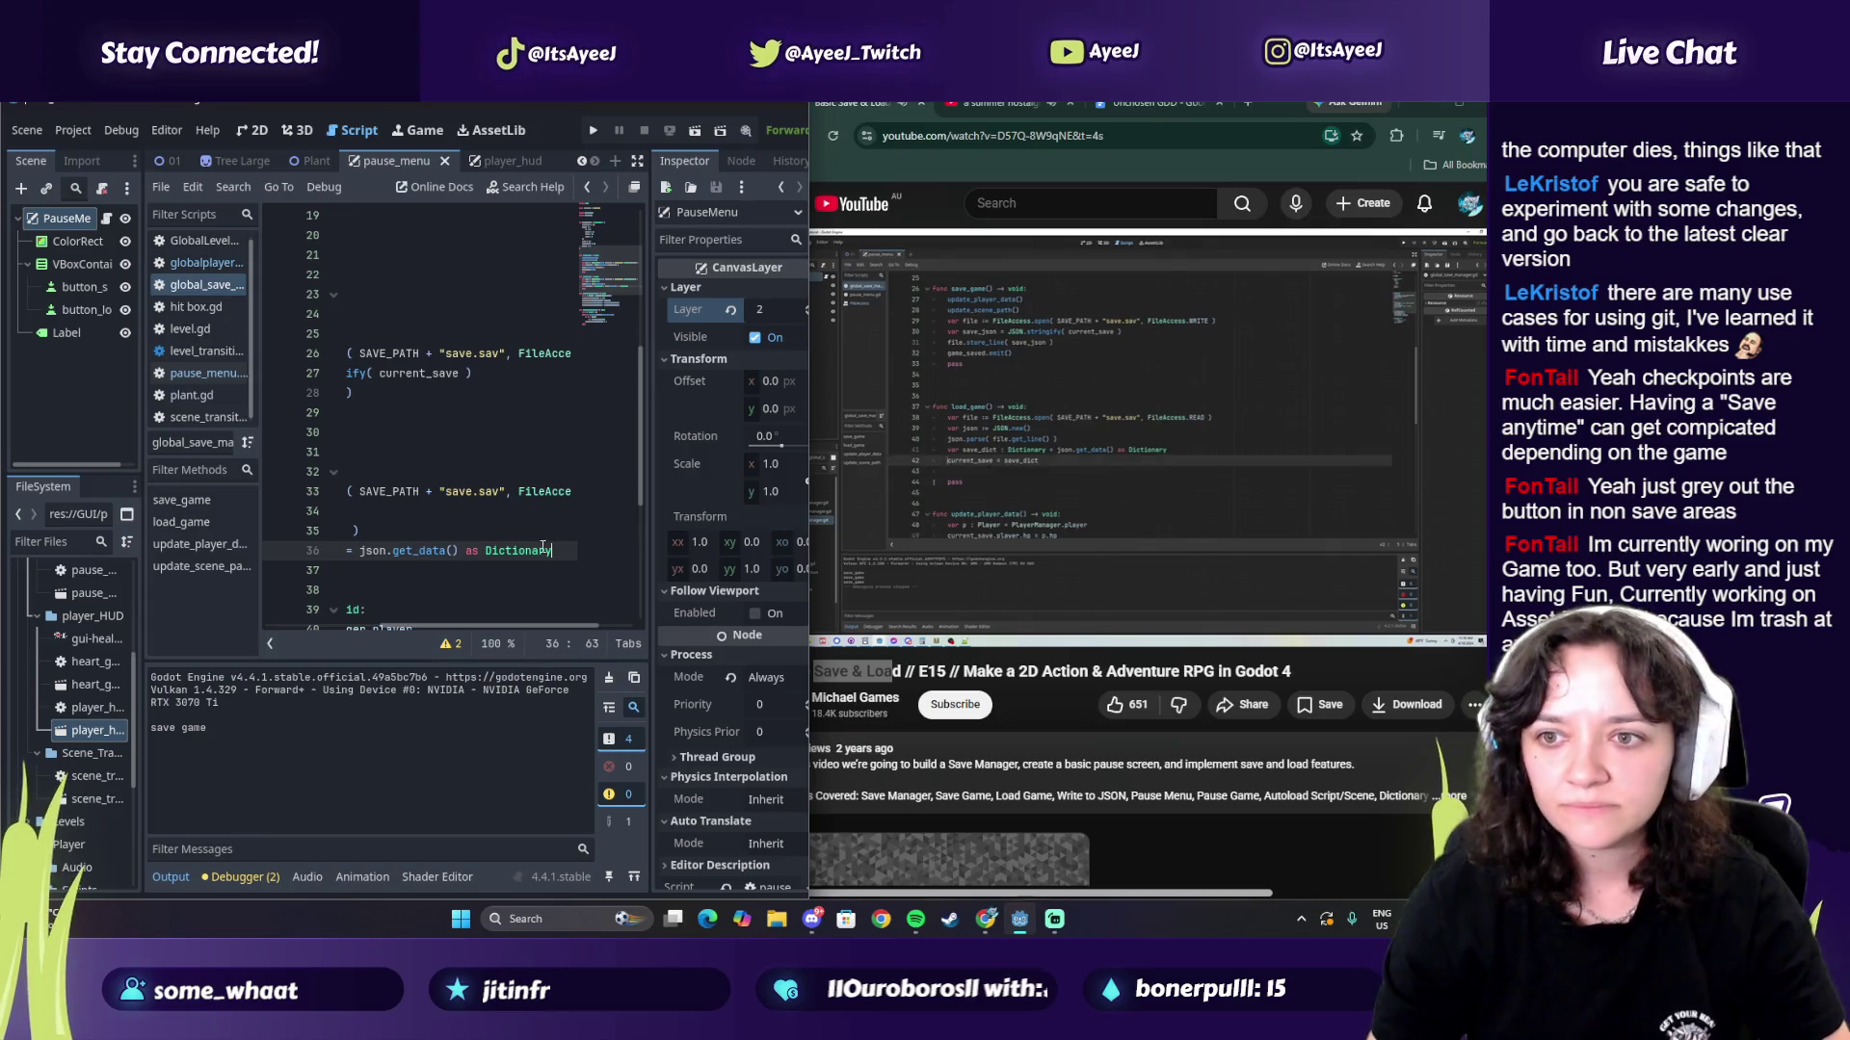
pyautogui.click(1013, 500)
pyautogui.click(899, 524)
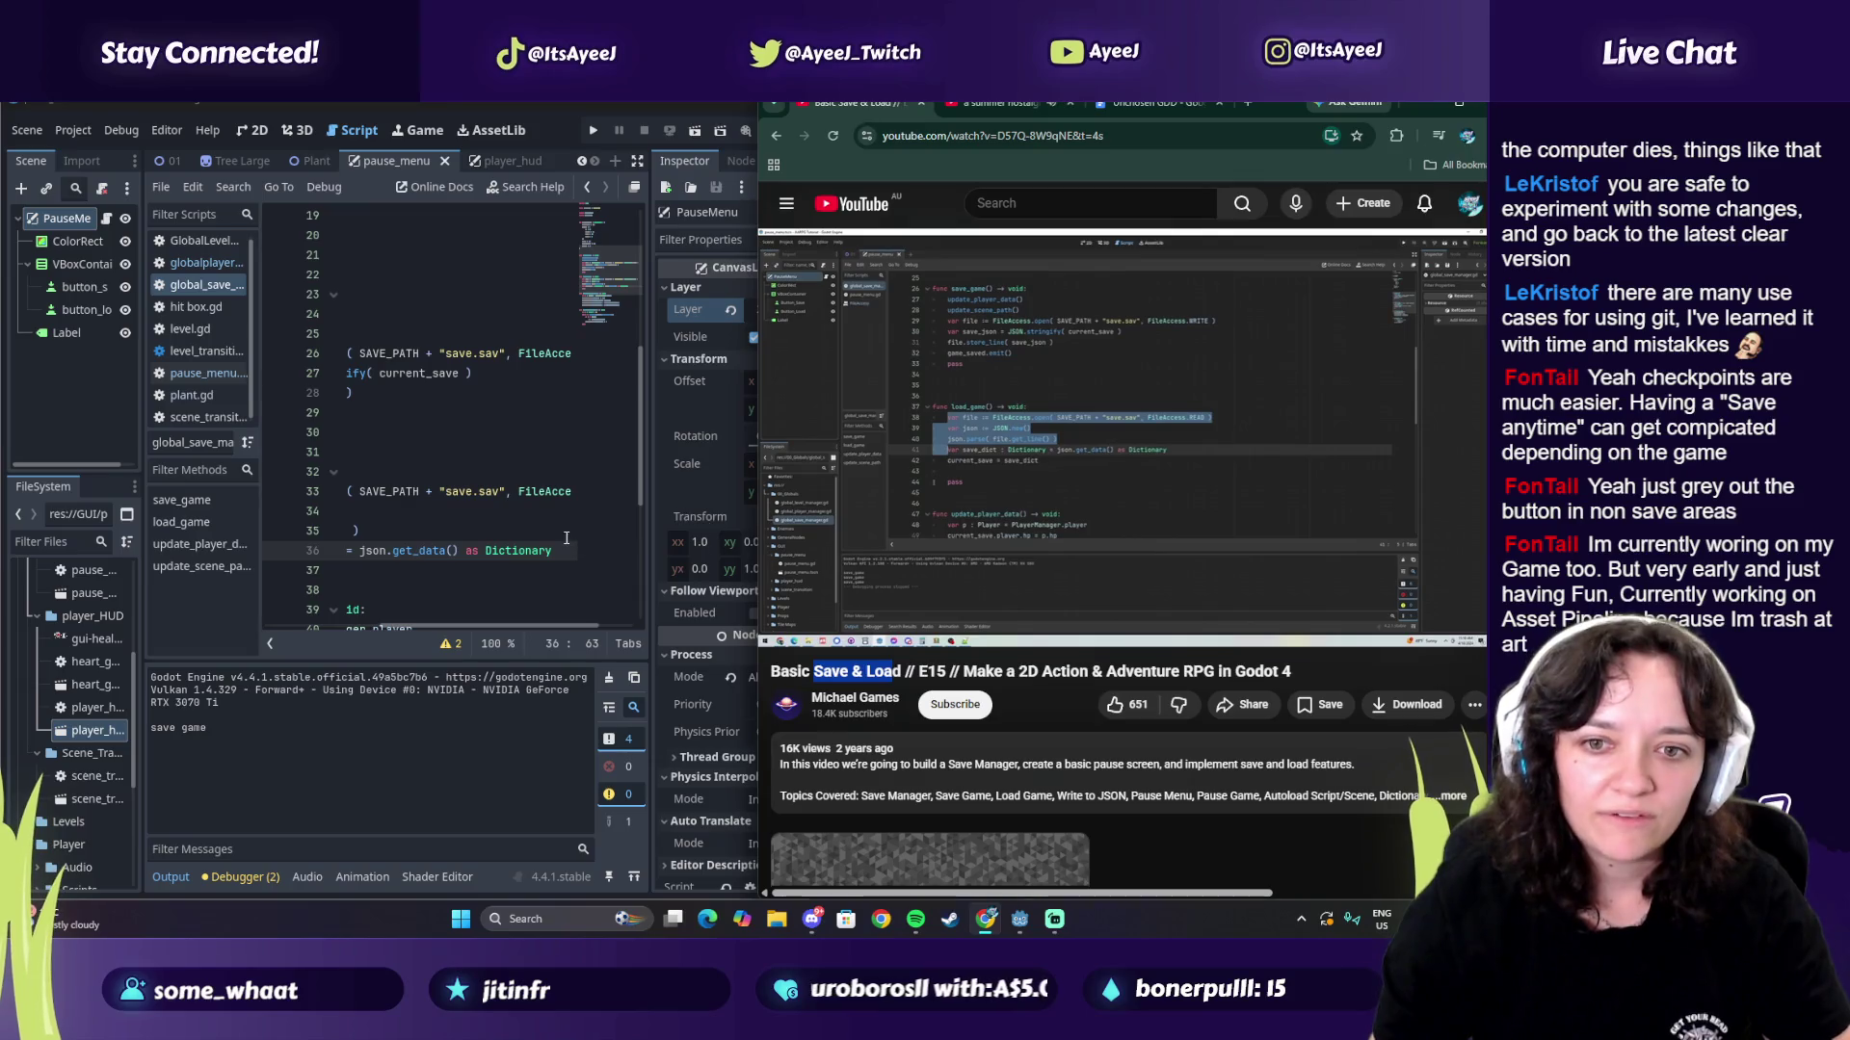
pyautogui.click(605, 553)
pyautogui.press('Return')
# Step: Write current_save = save_dict on line 37 and add a blank line below
pyautogui.write('current')
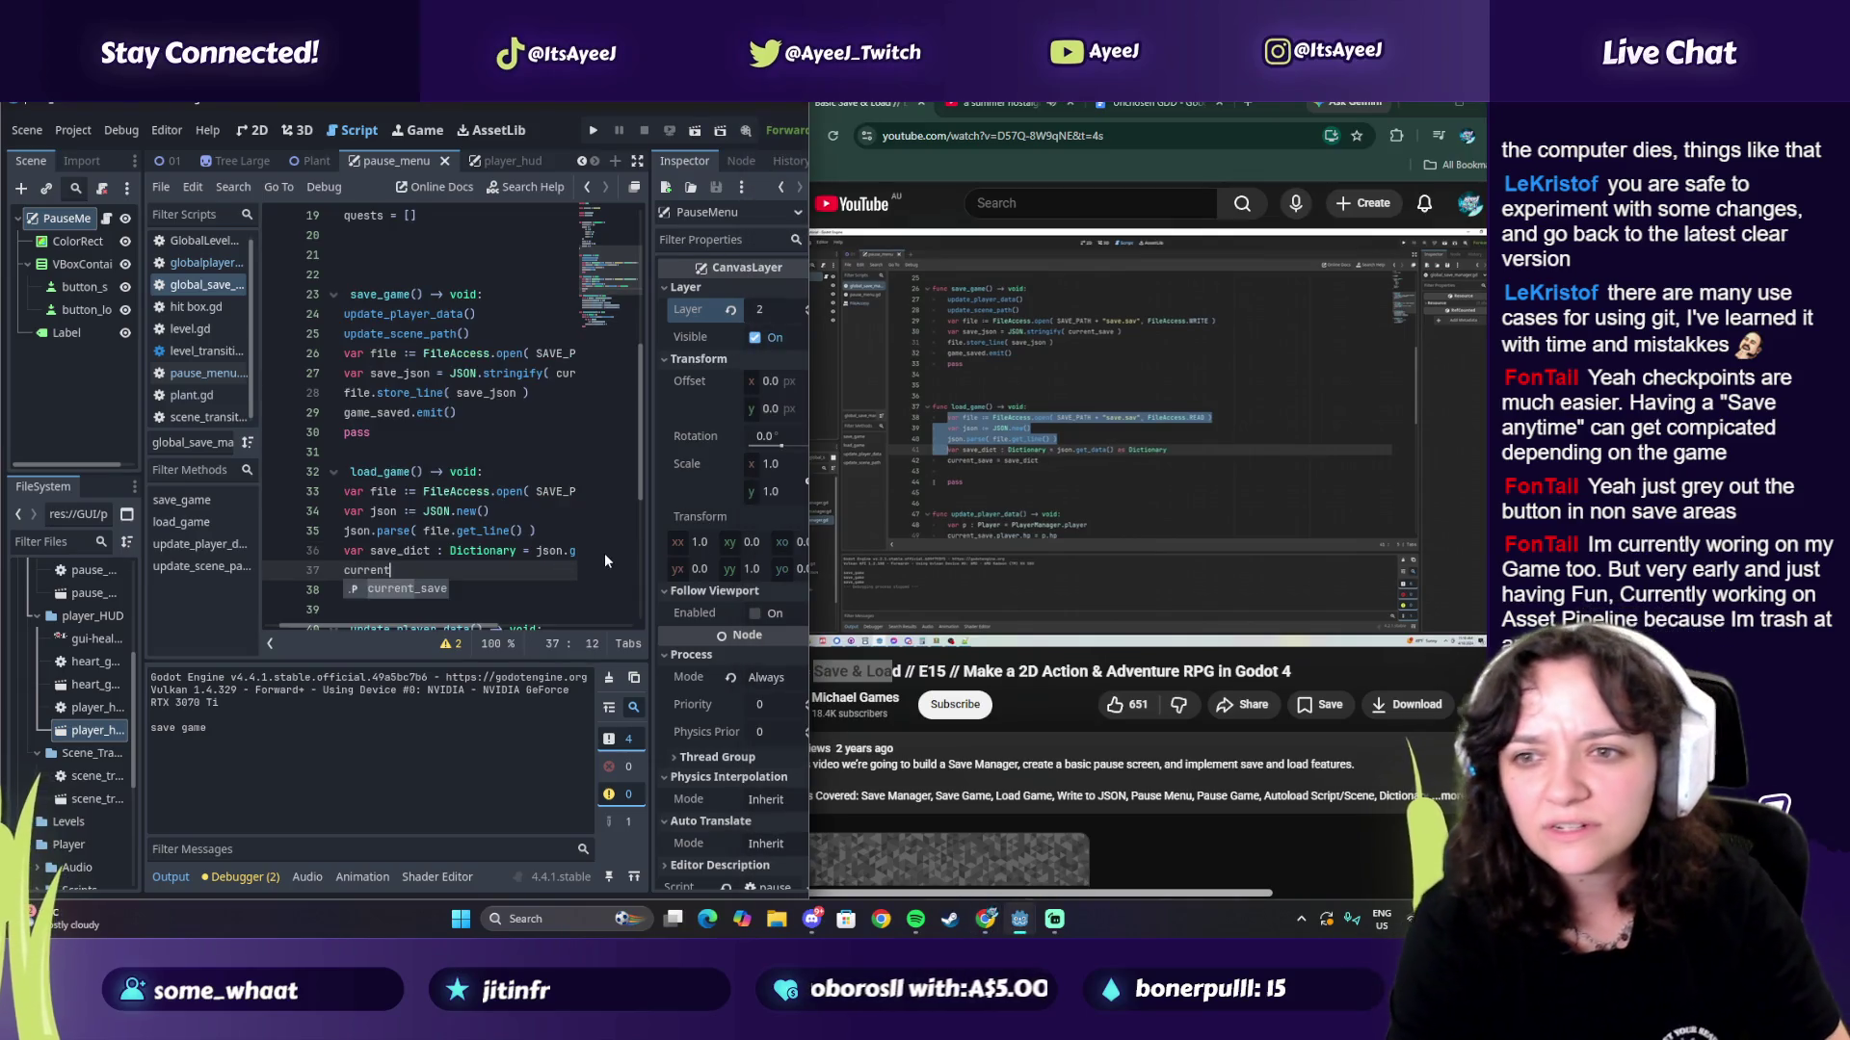
pyautogui.write('_')
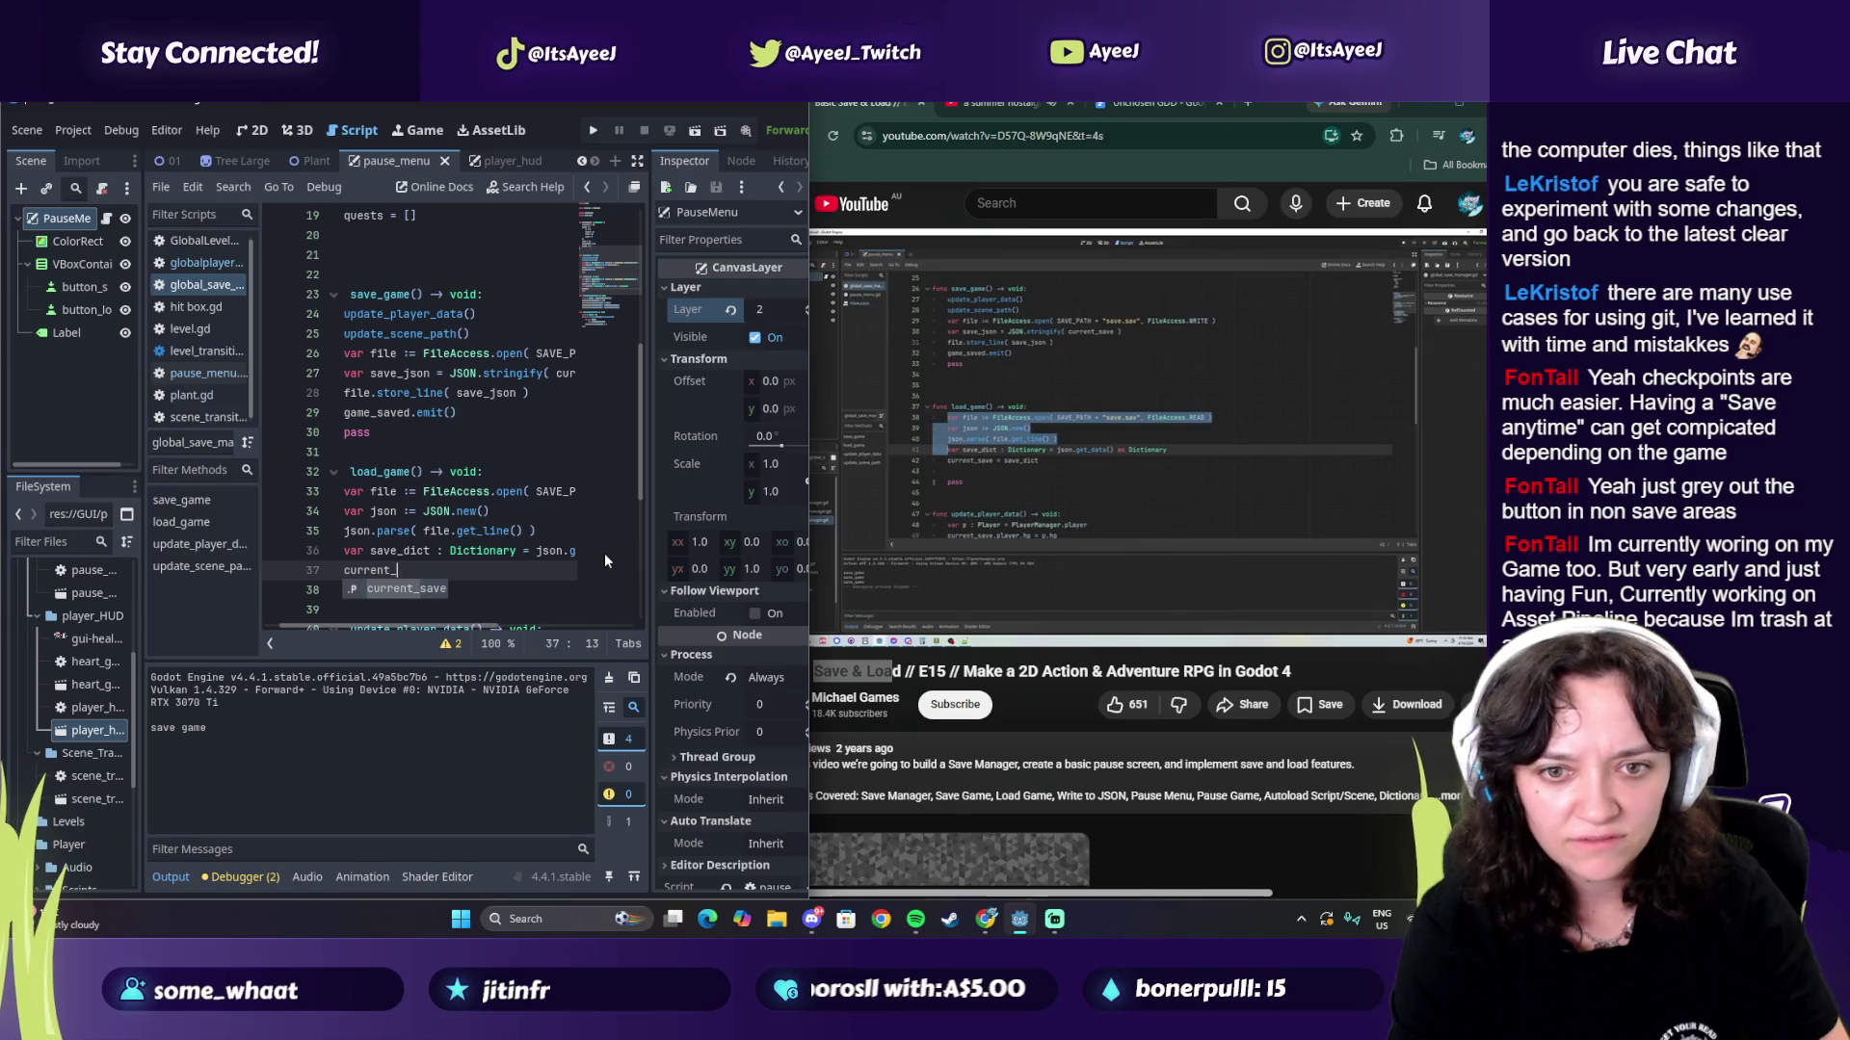
pyautogui.write('save = save_dict')
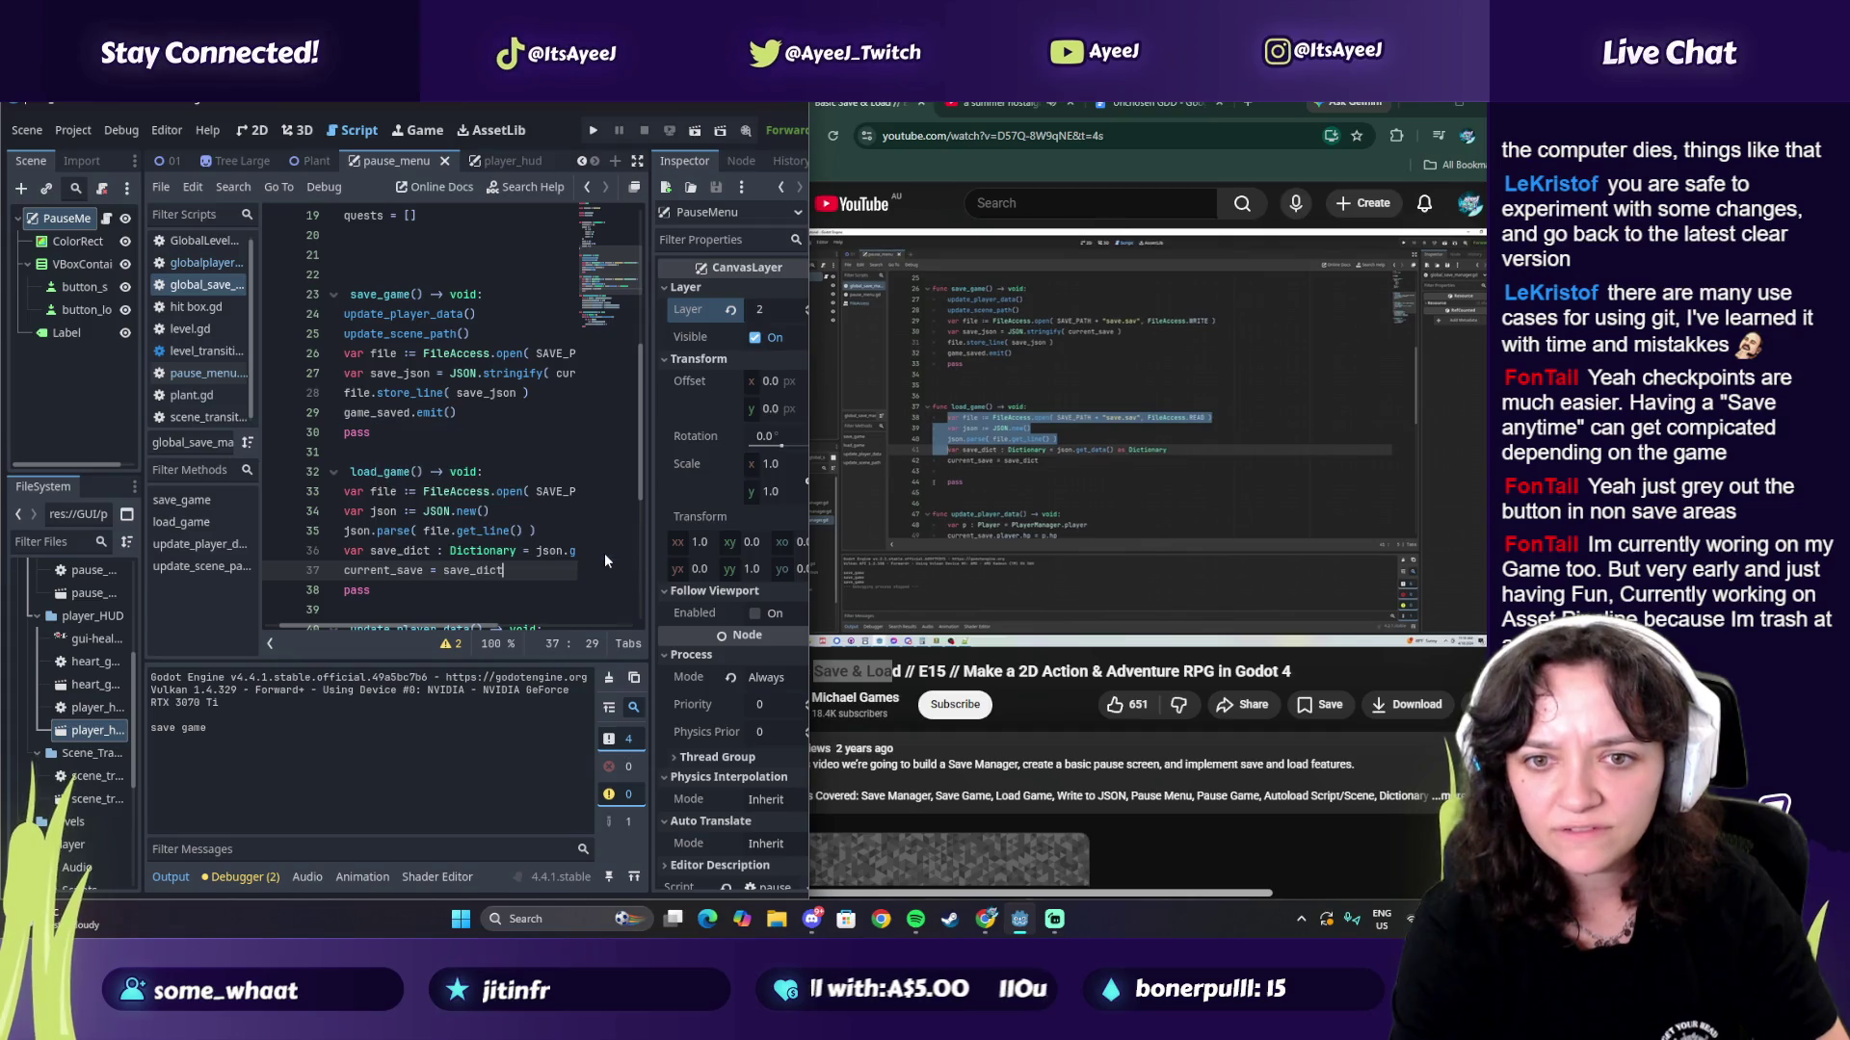
pyautogui.press('Return')
pyautogui.click(979, 493)
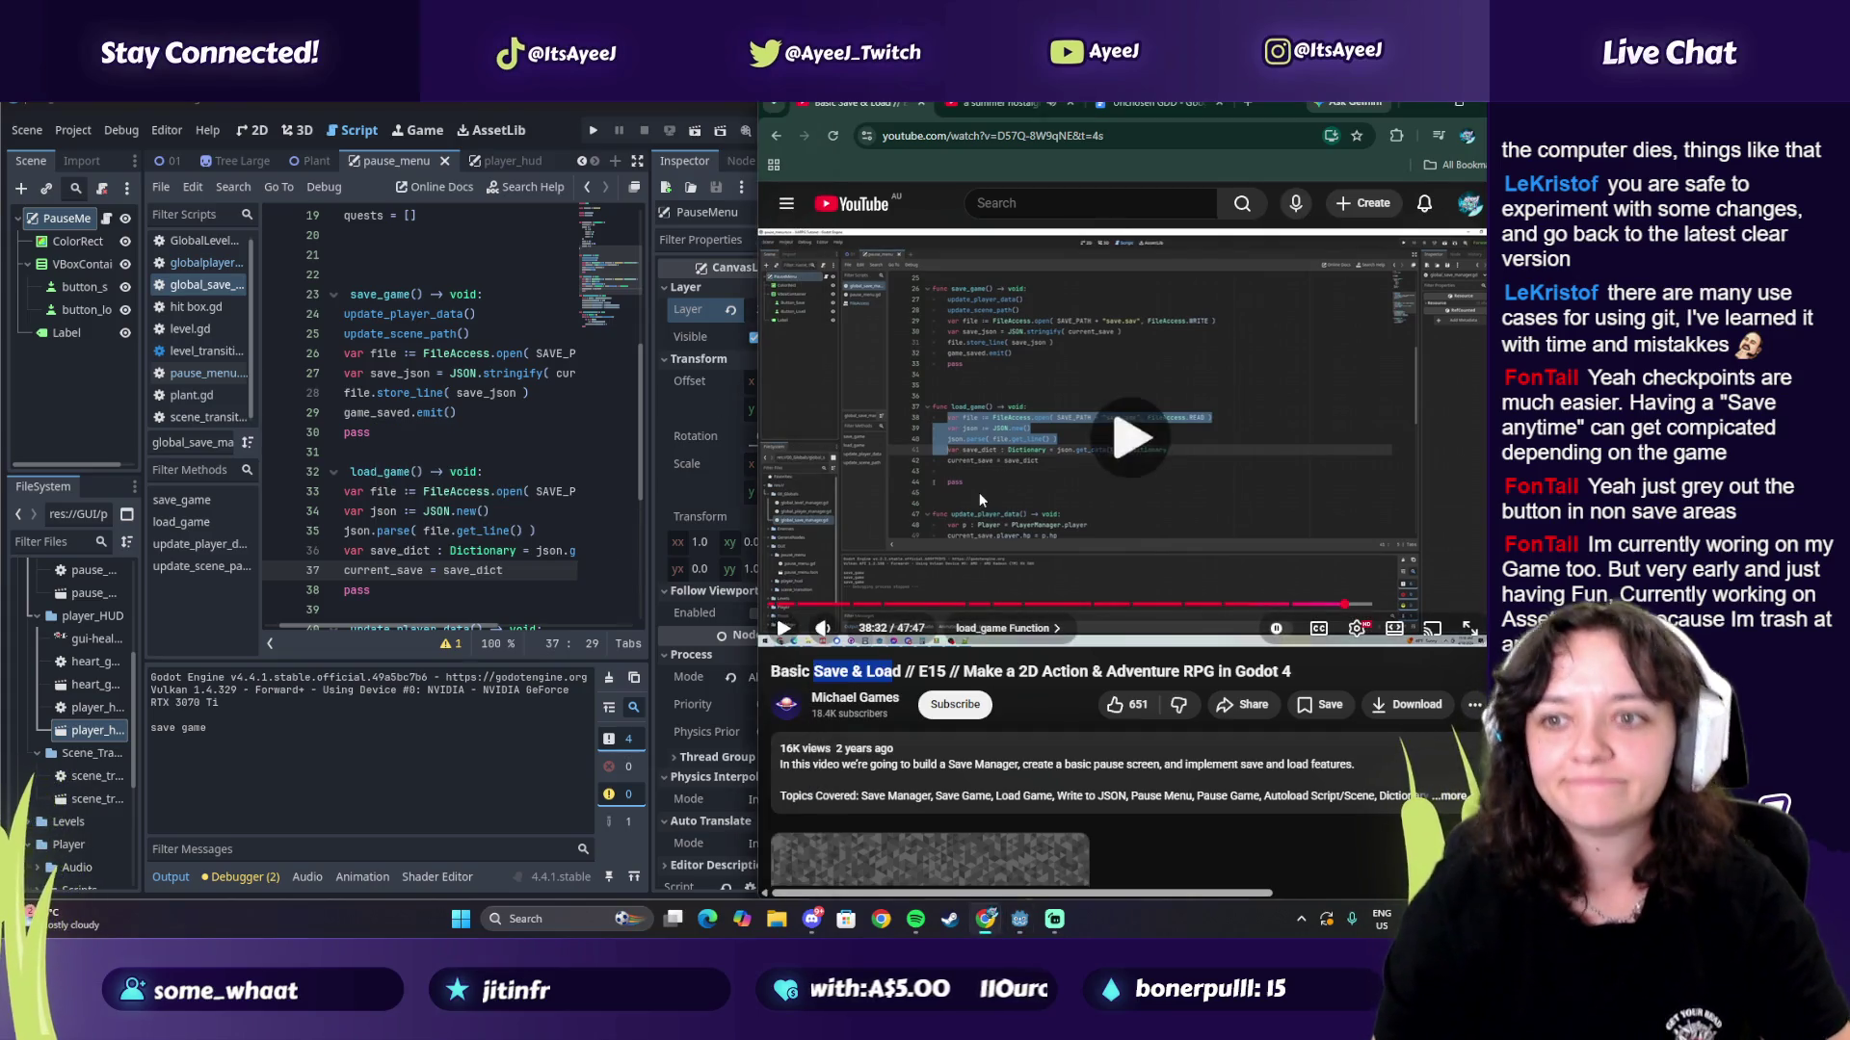
pyautogui.click(502, 571)
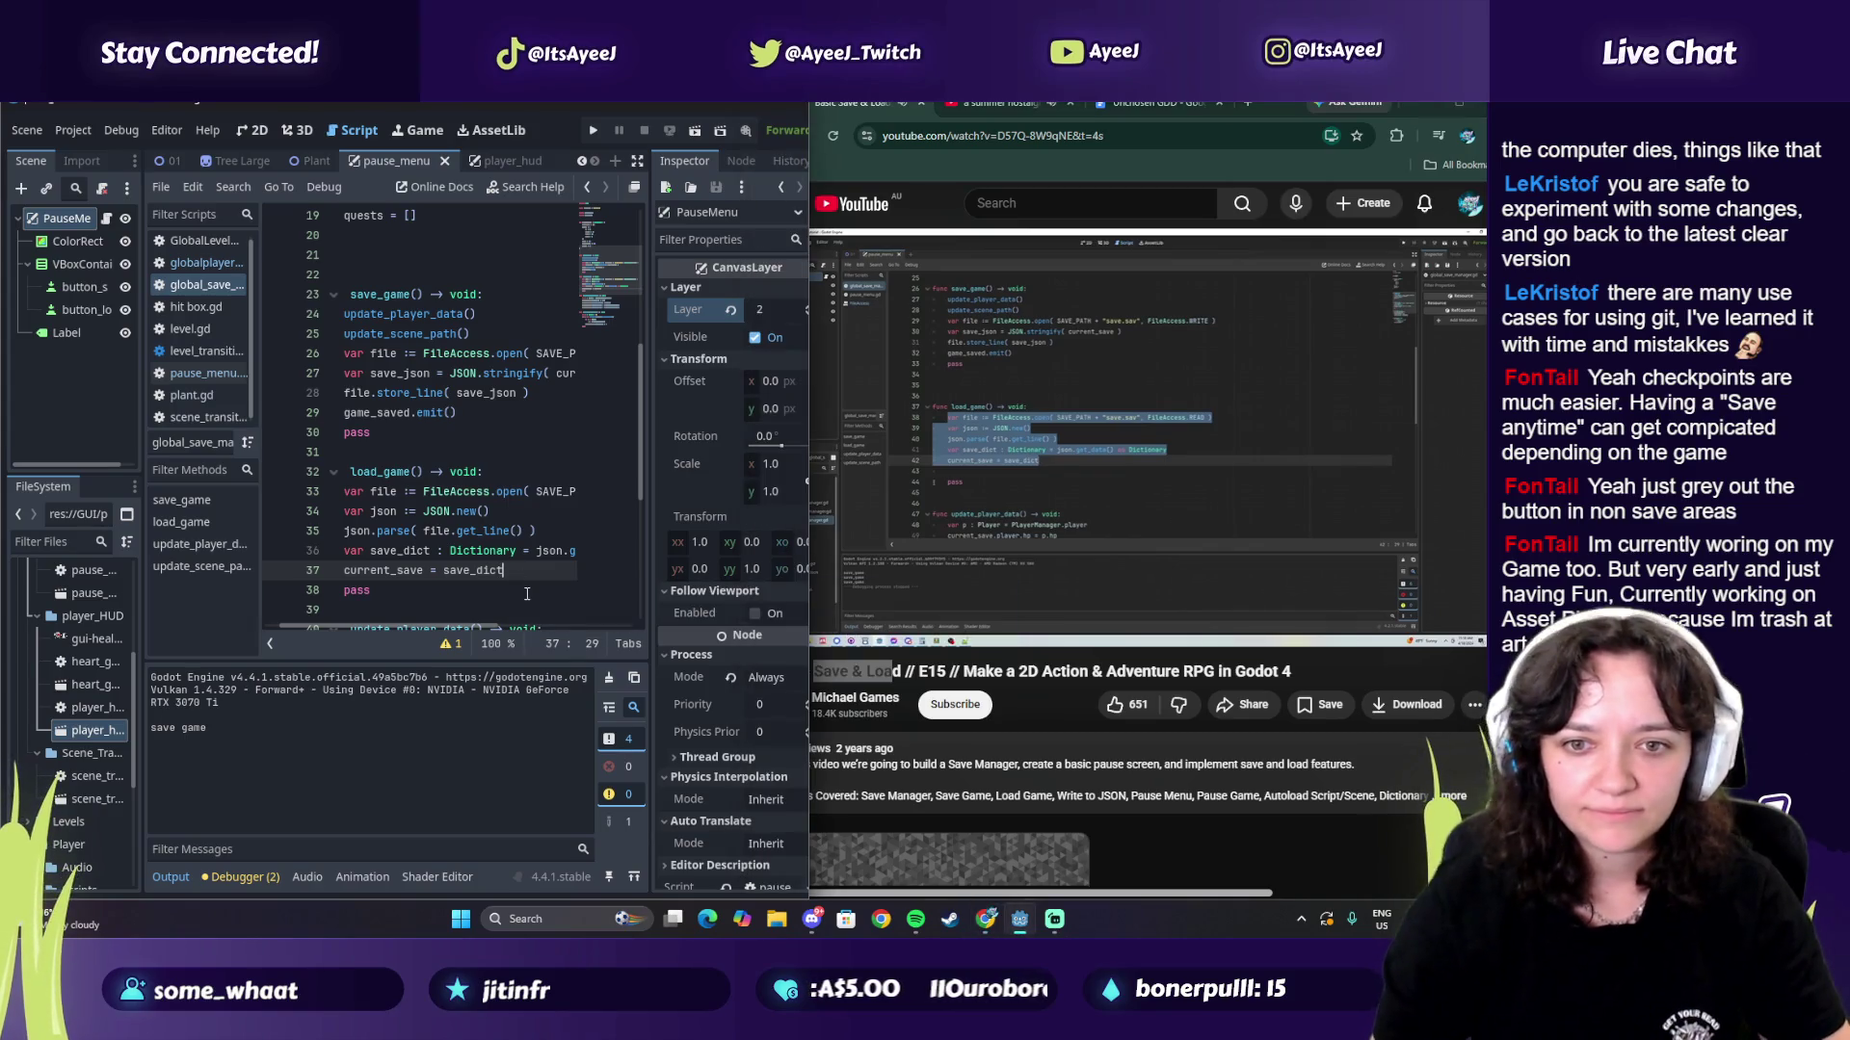
pyautogui.press('Return')
# Step: Play and pause the tutorial video to read its next load_game code
pyautogui.moveTo(1114, 531)
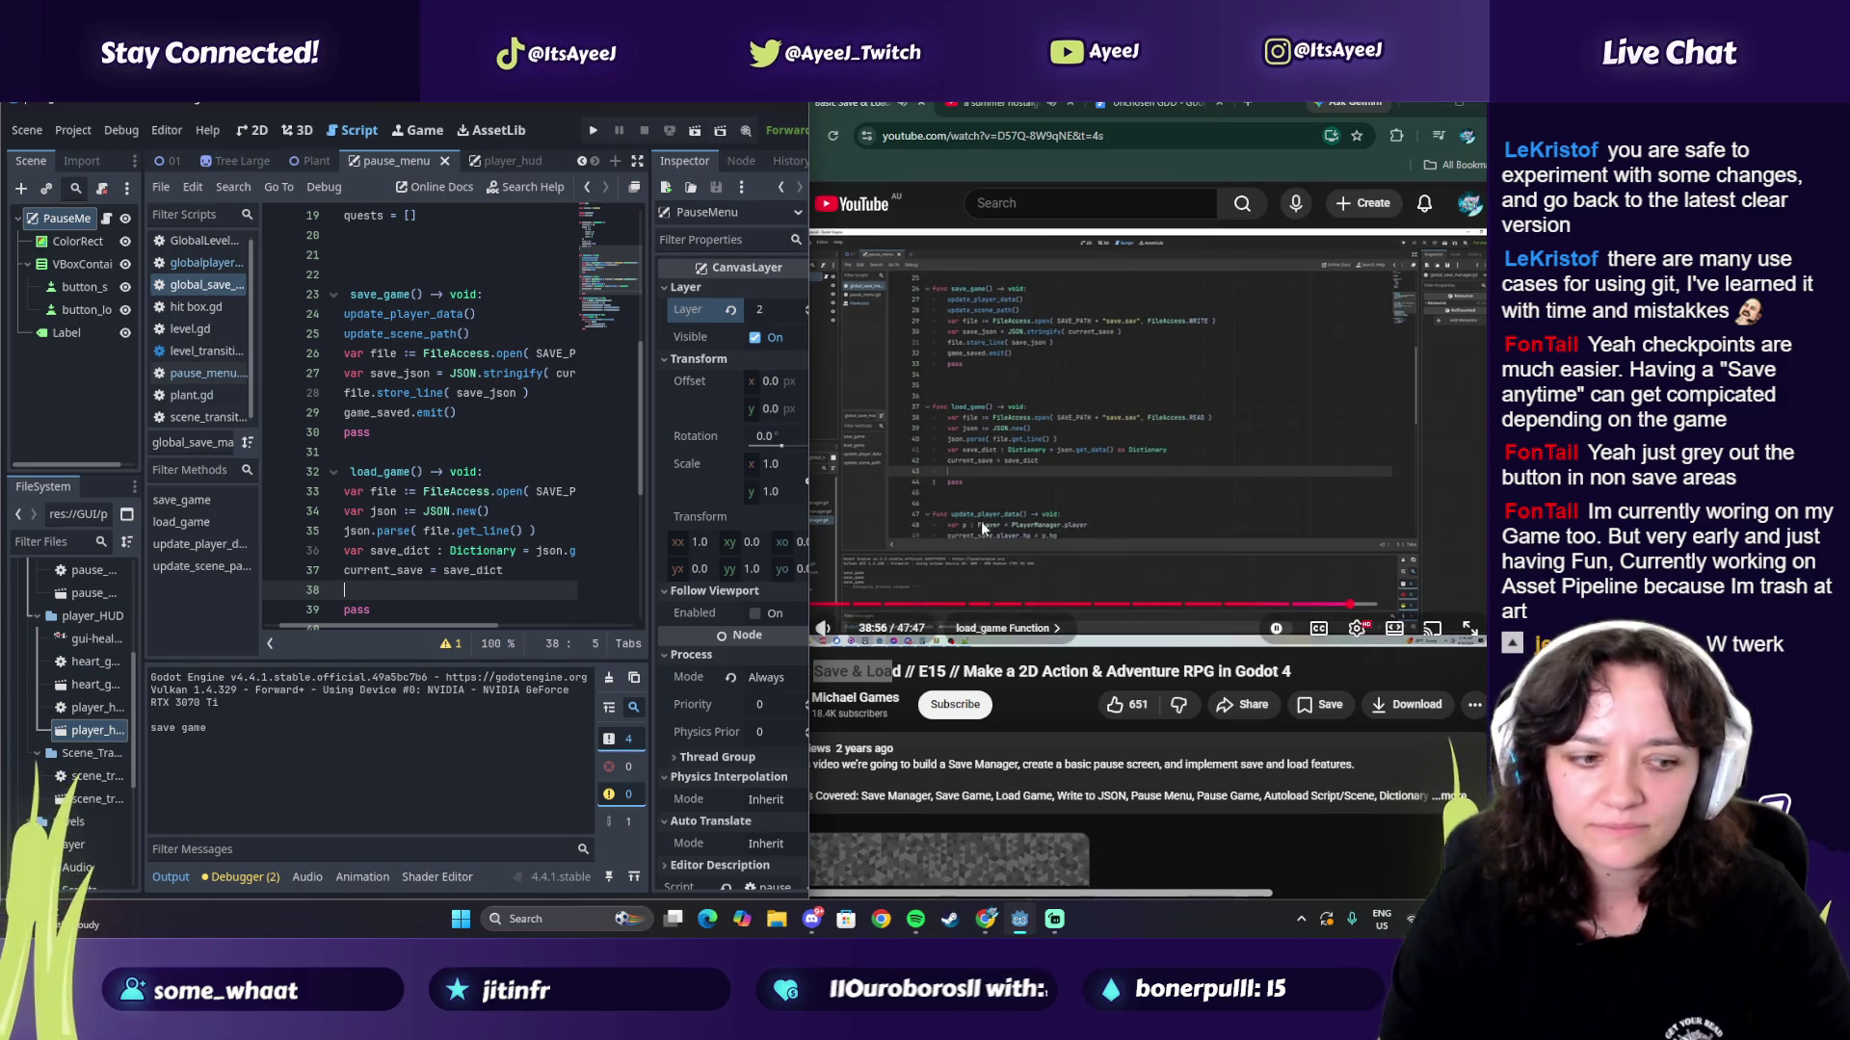
pyautogui.click(1114, 557)
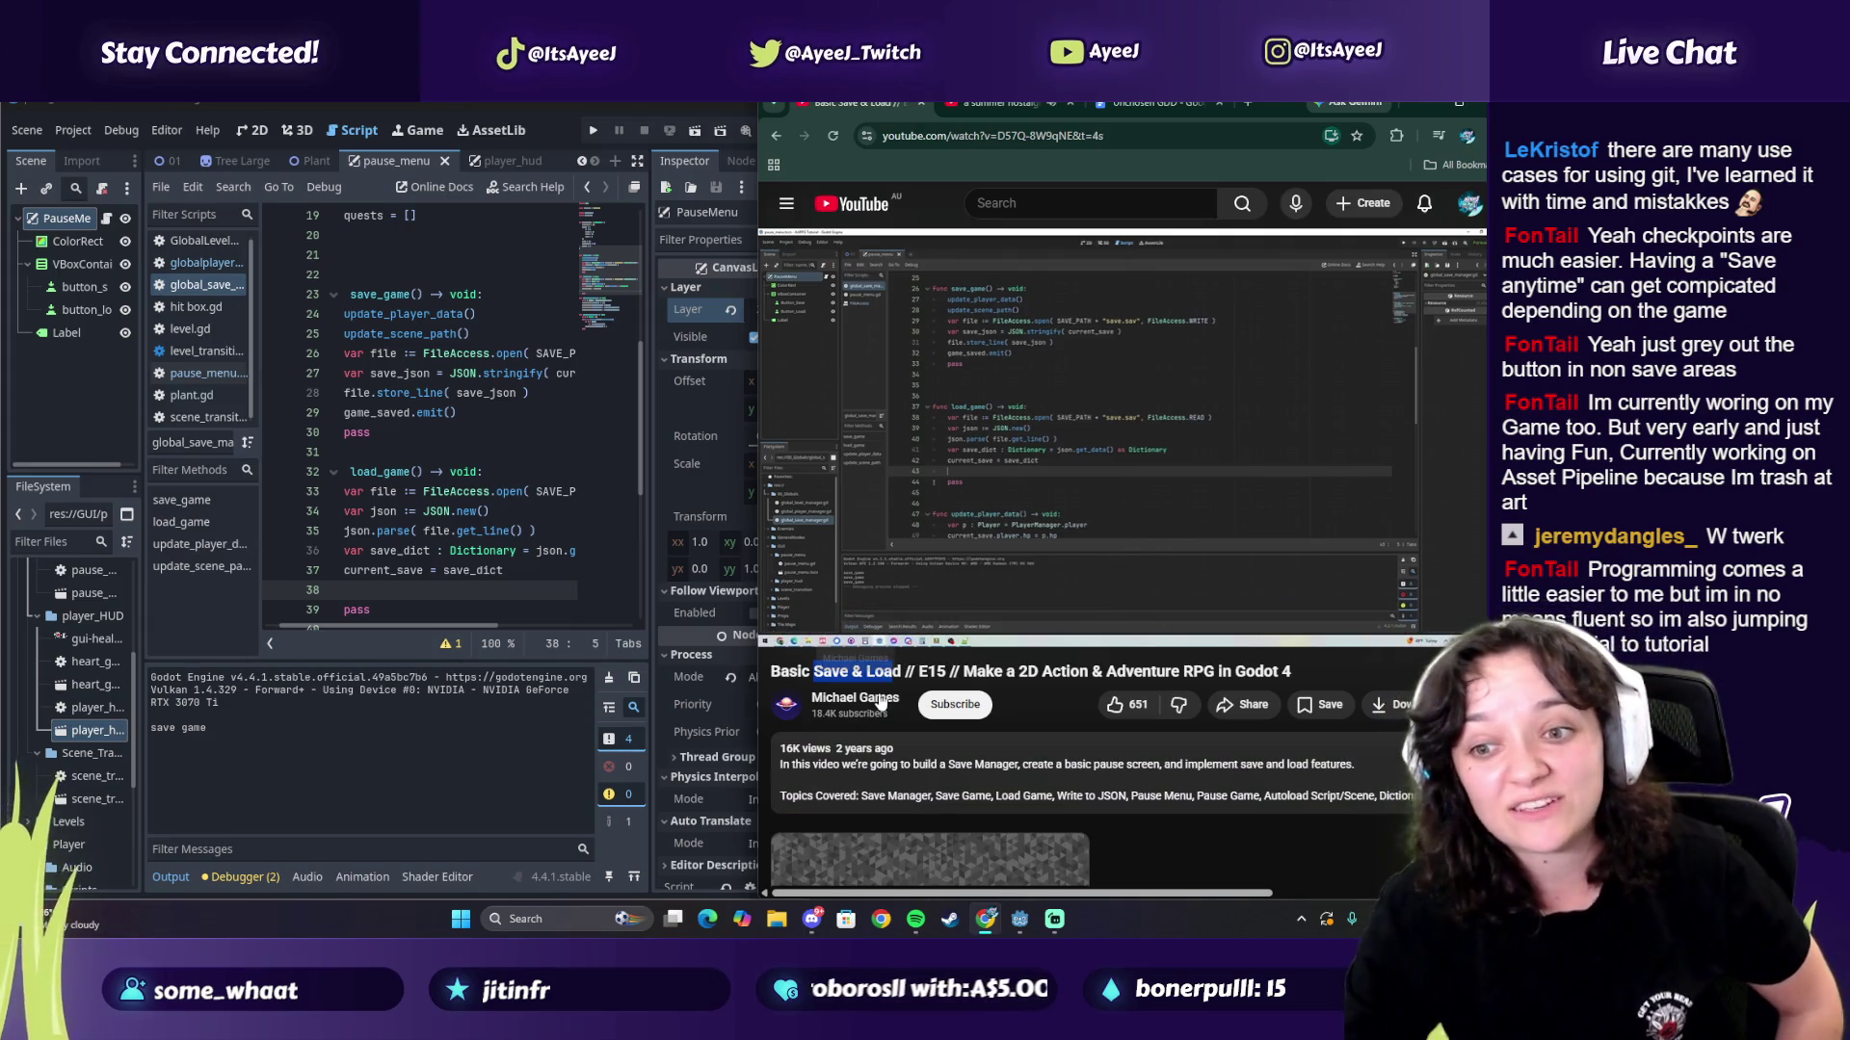
pyautogui.click(1020, 510)
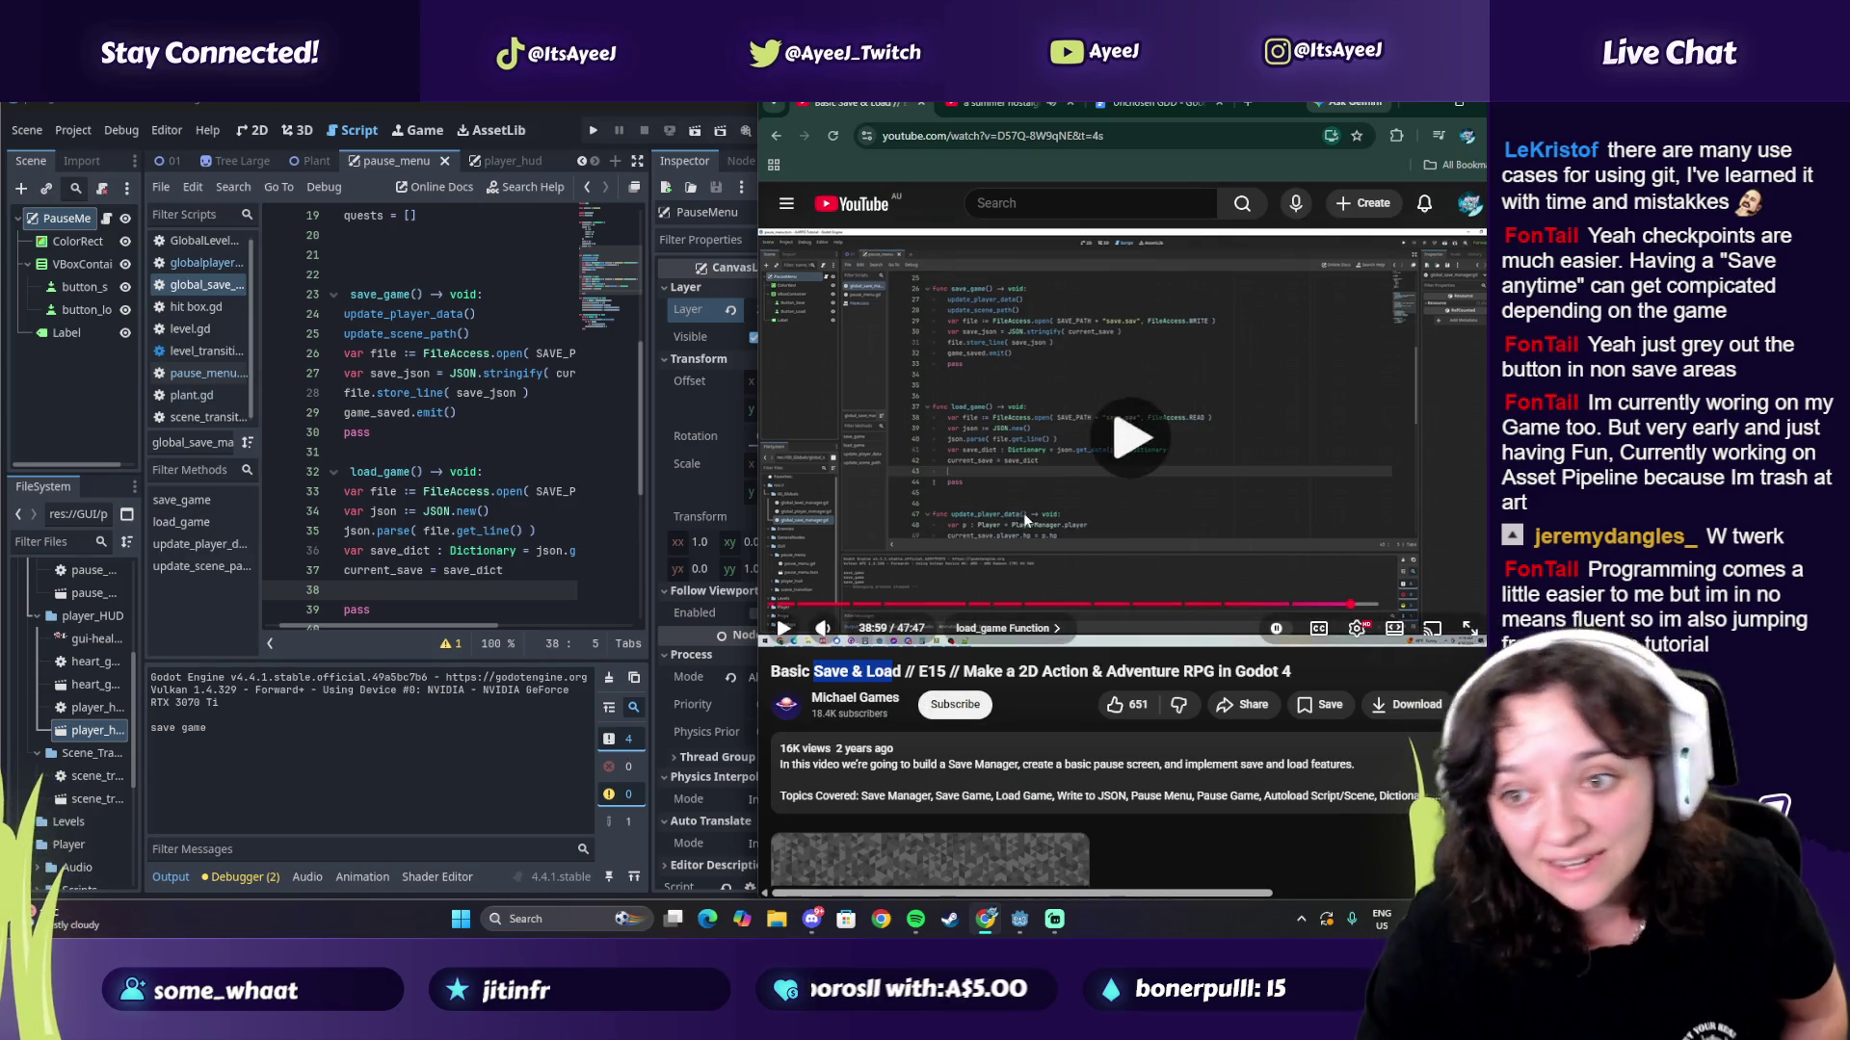
pyautogui.click(1027, 514)
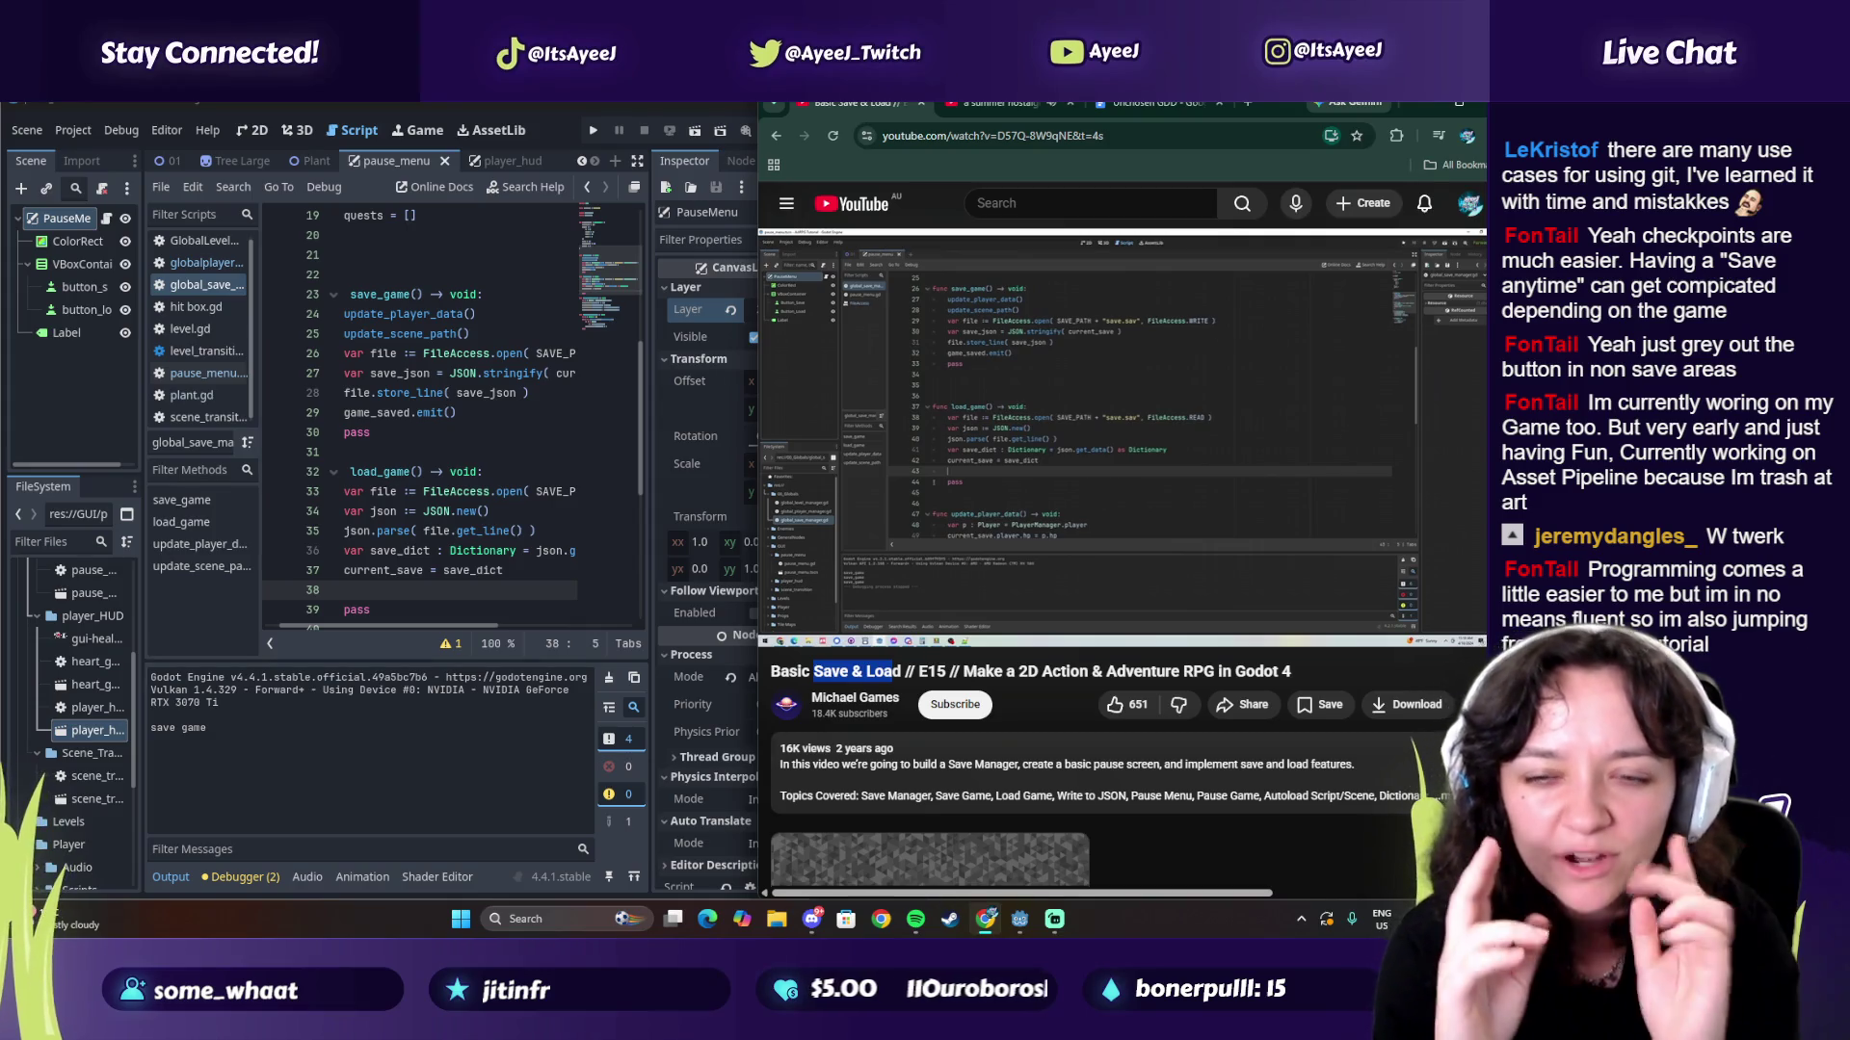
pyautogui.click(1187, 482)
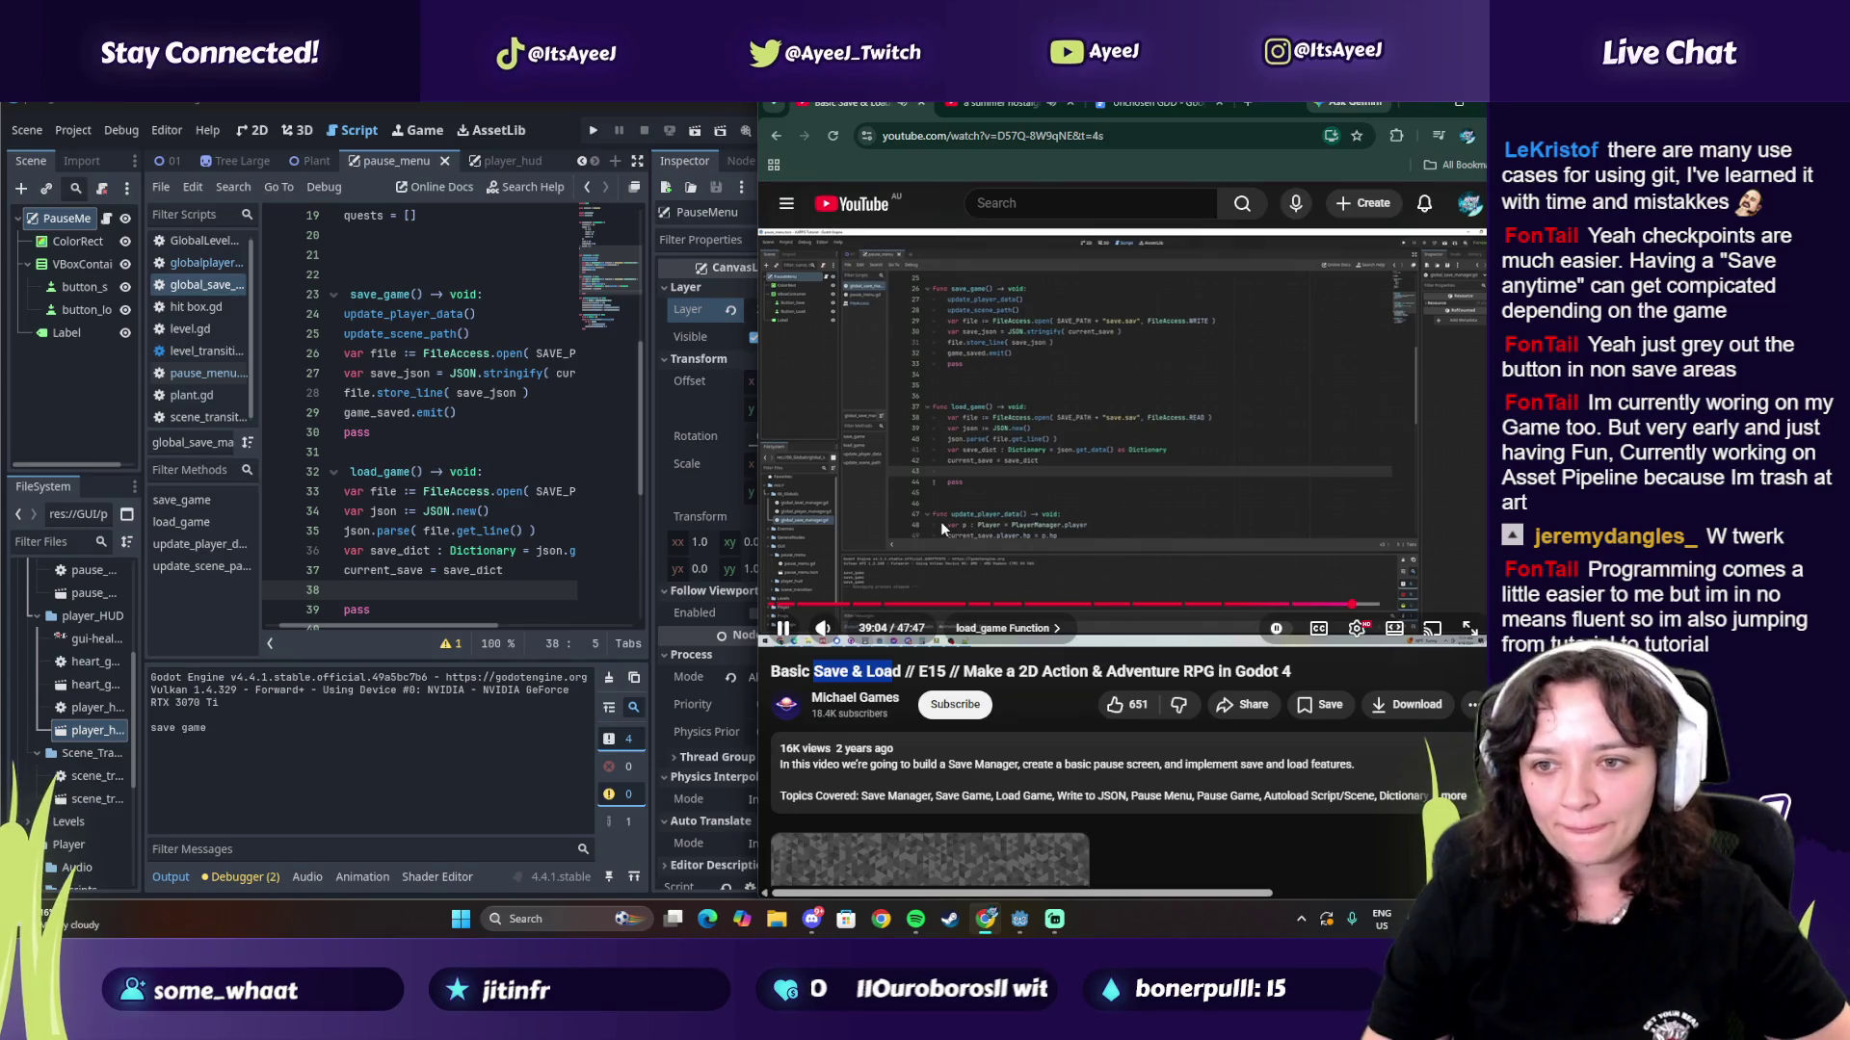
pyautogui.click(784, 628)
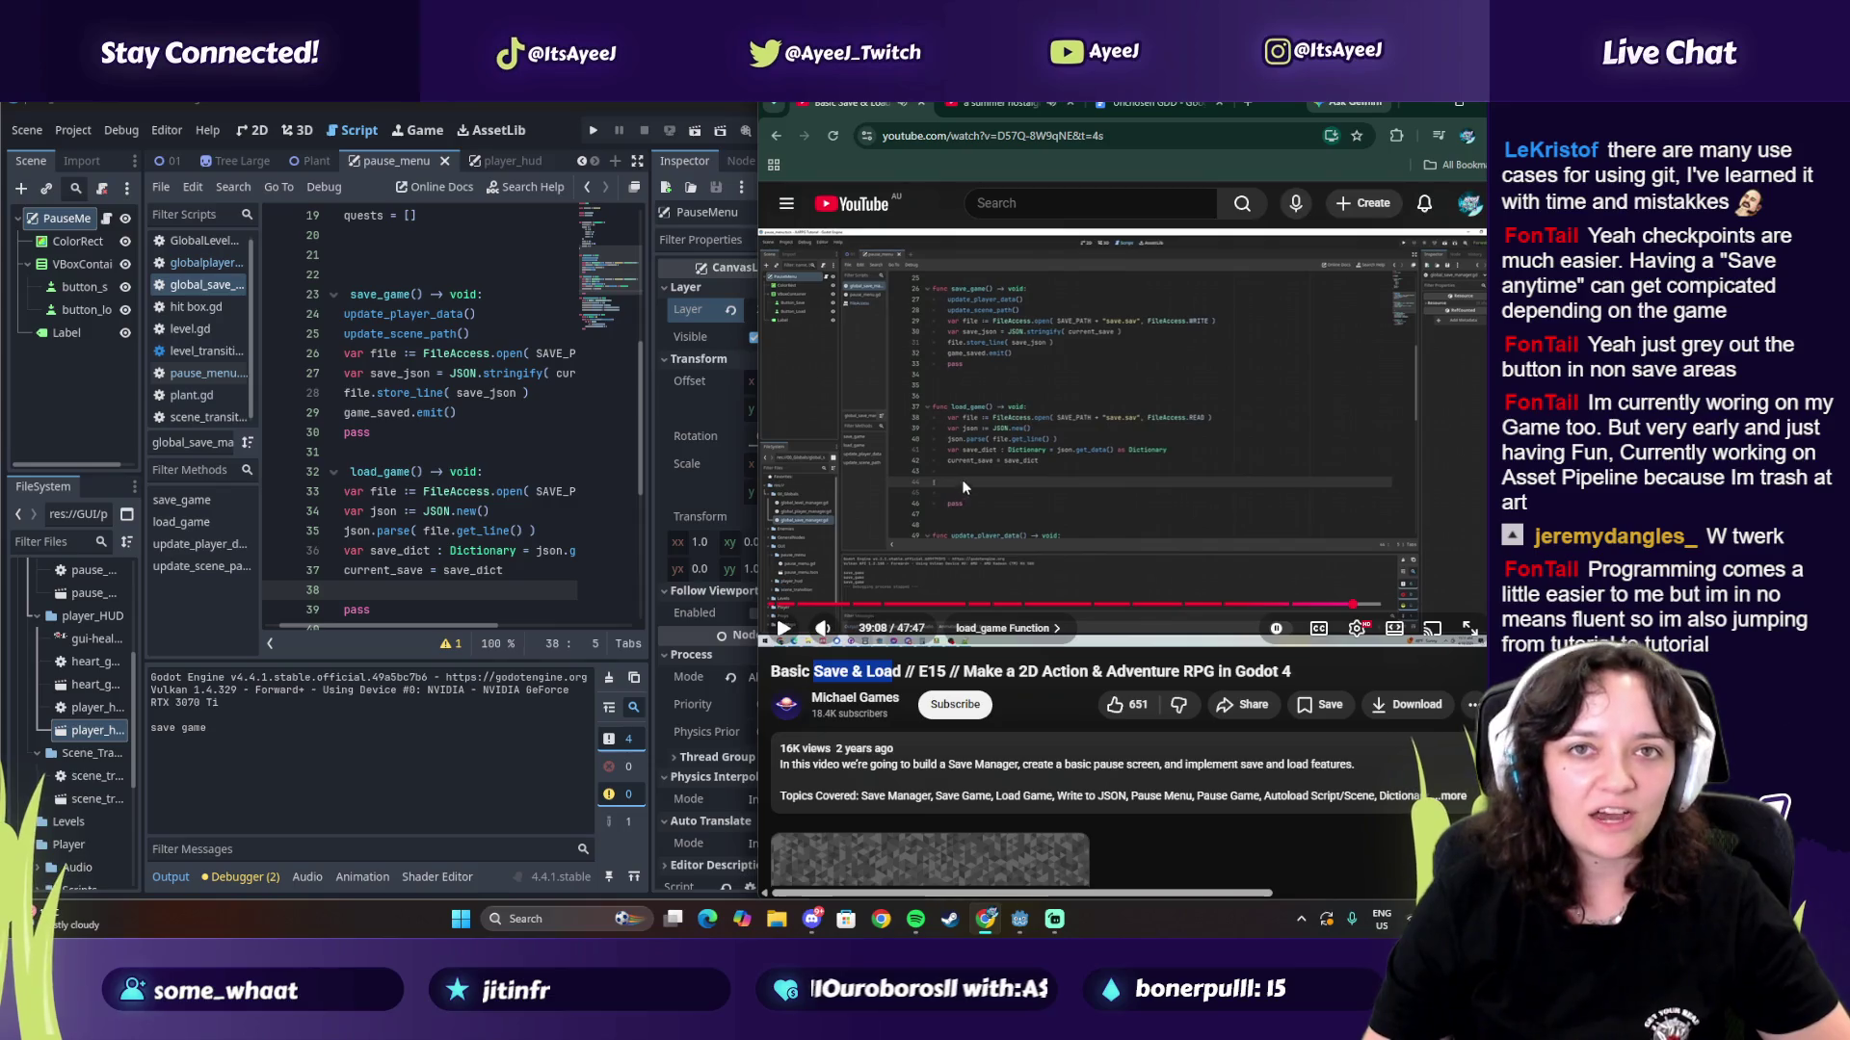
pyautogui.click(999, 453)
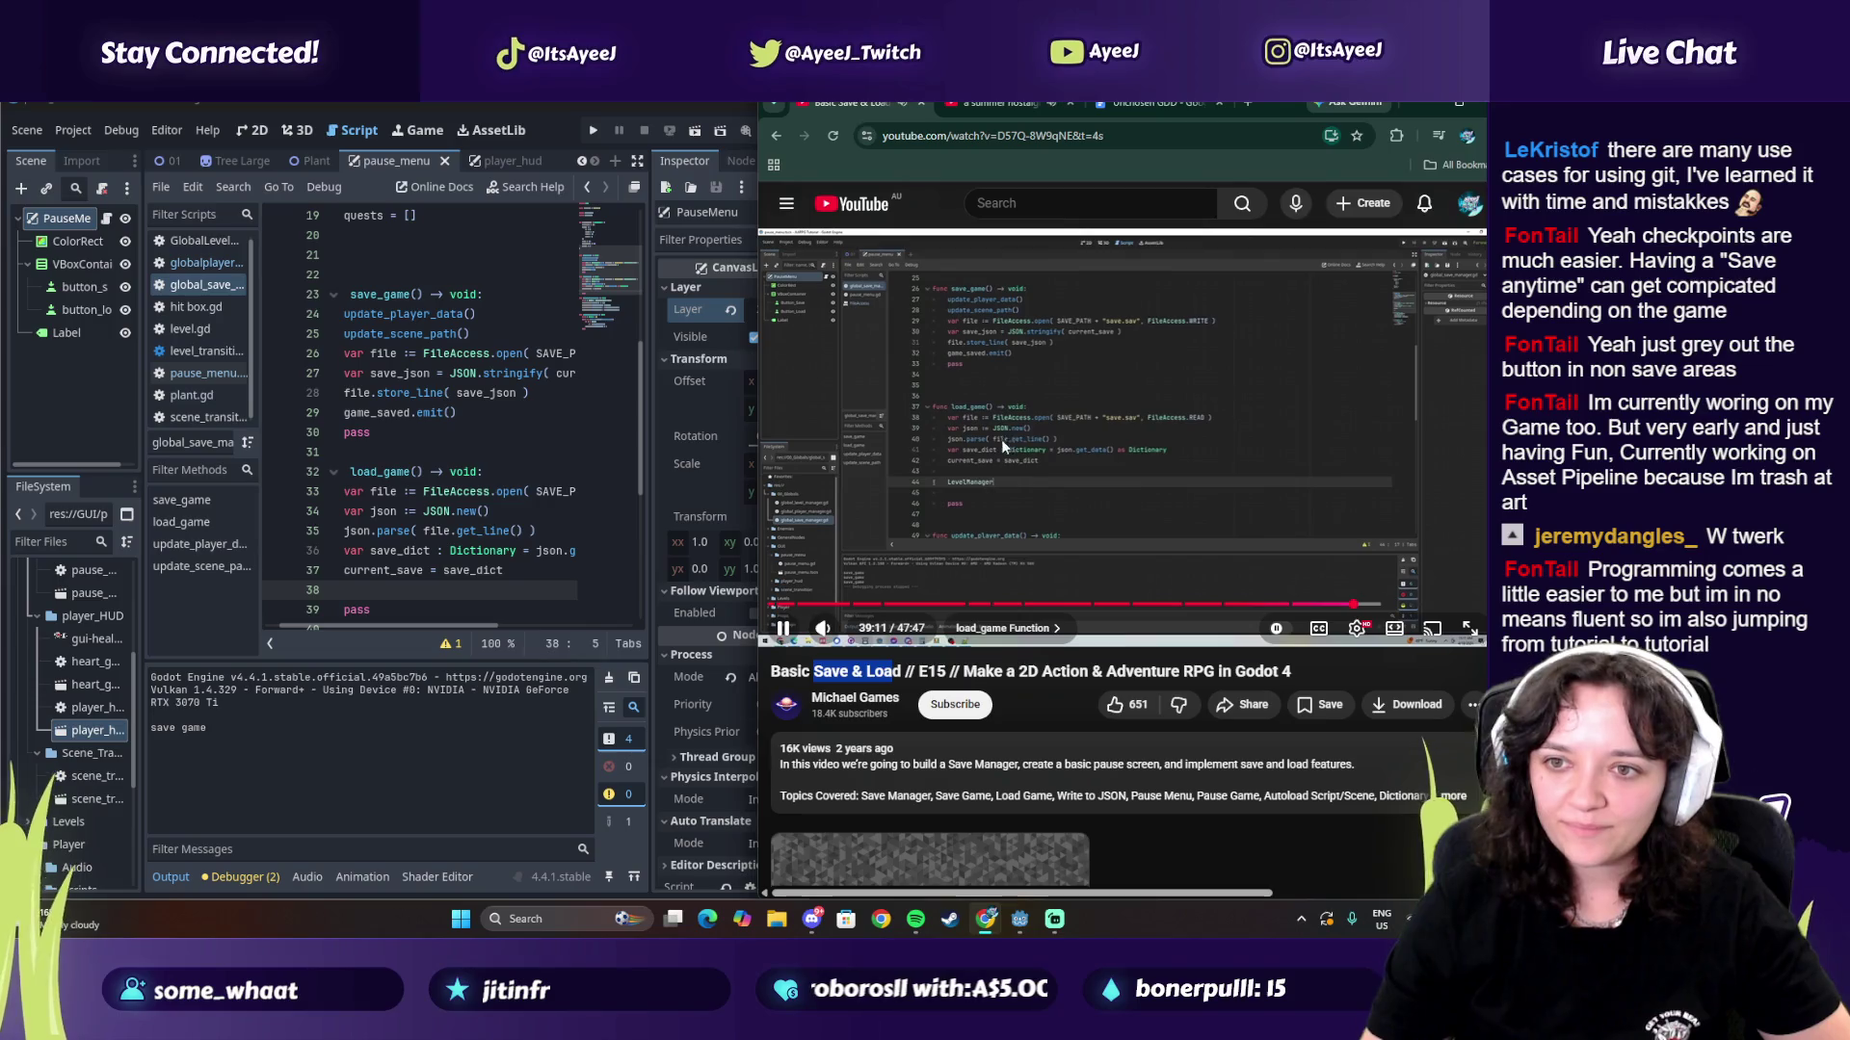
pyautogui.click(1048, 488)
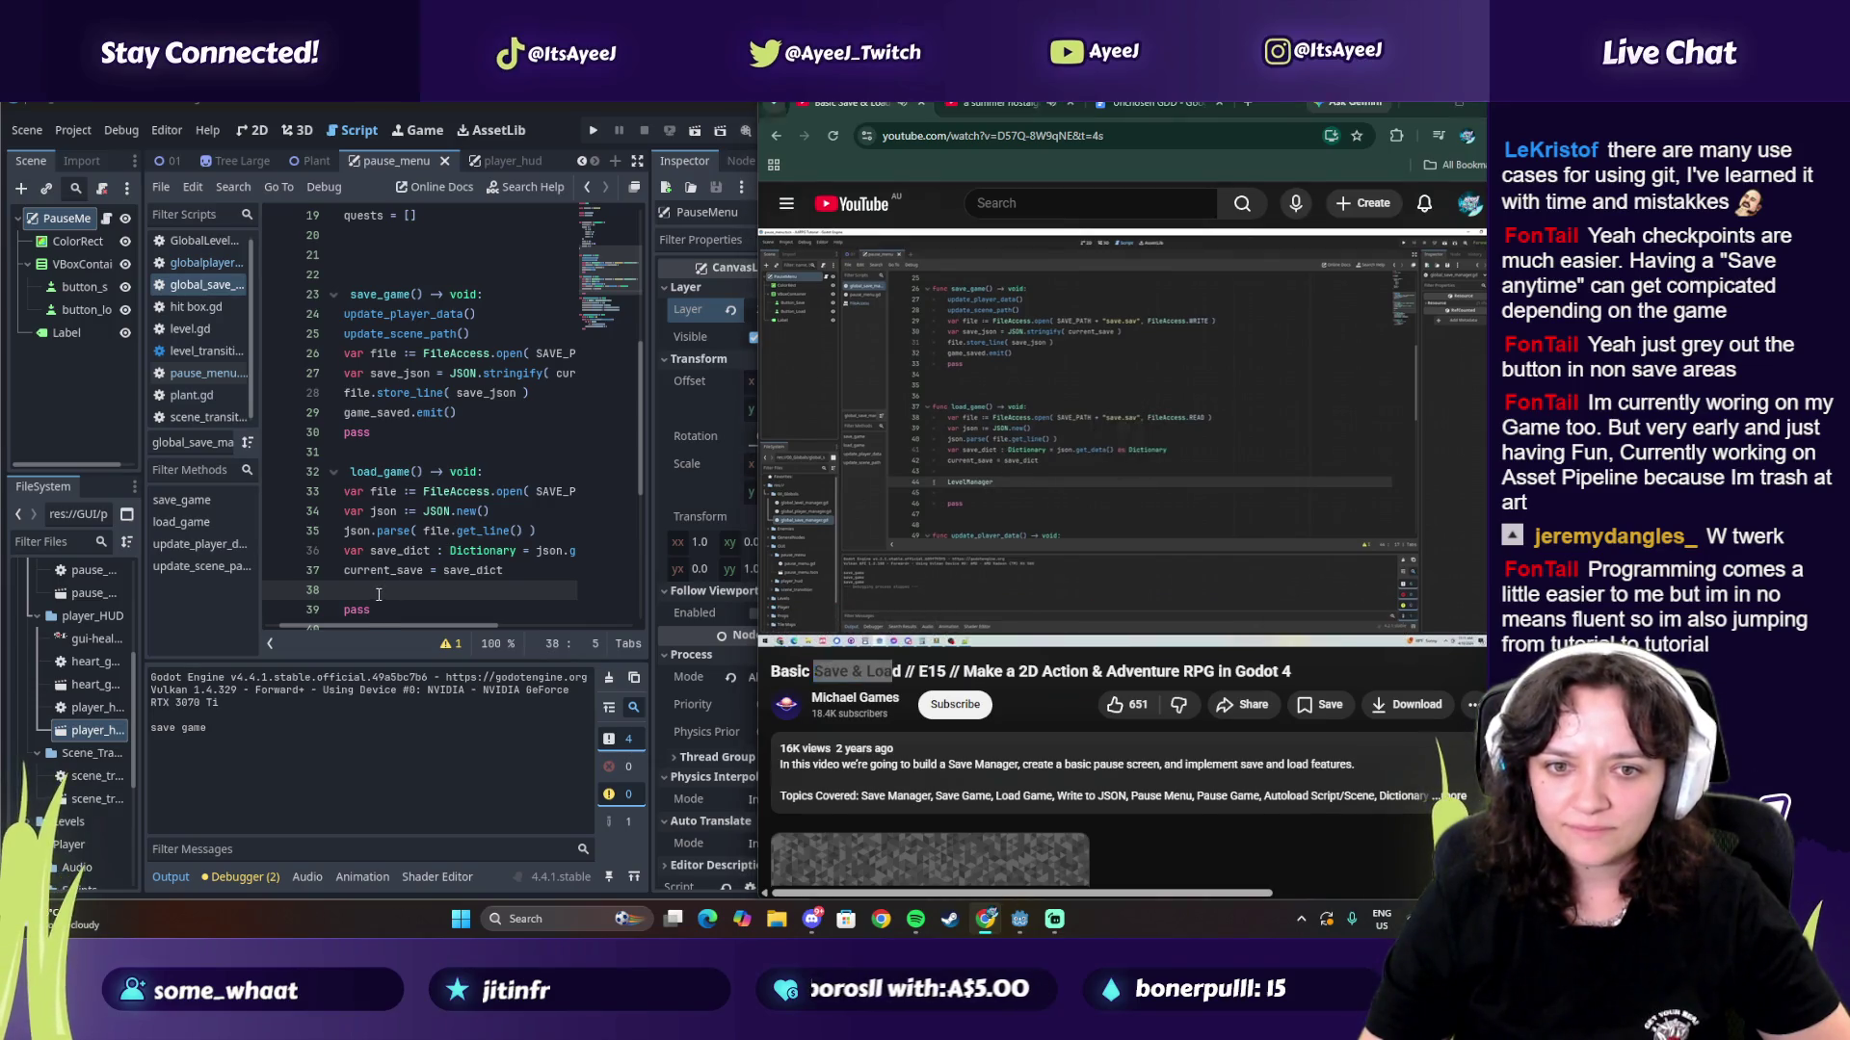
# Step: Start LevelManager.load_new_level( on line 39 with current_save.scene_path as the first argument
pyautogui.click(373, 638)
pyautogui.press('Return')
pyautogui.write('Level')
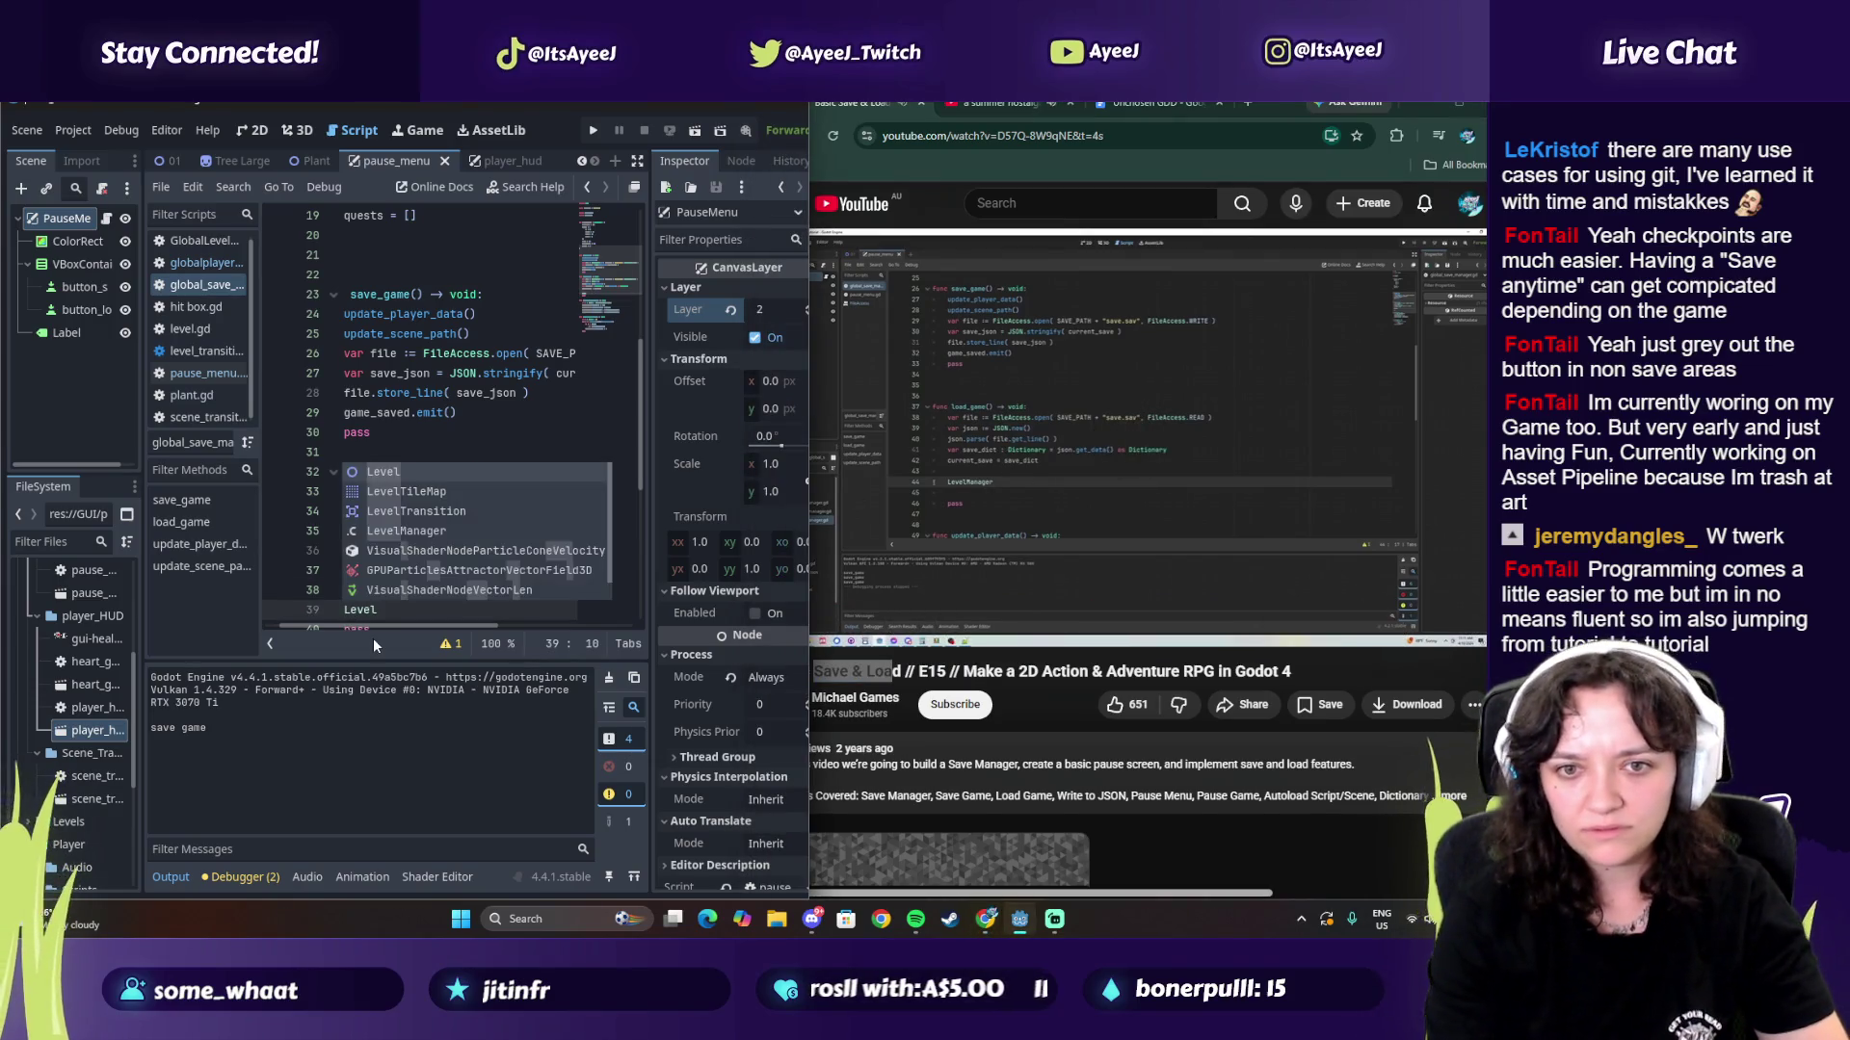
pyautogui.press('Down')
pyautogui.press('Down')
pyautogui.press('Down')
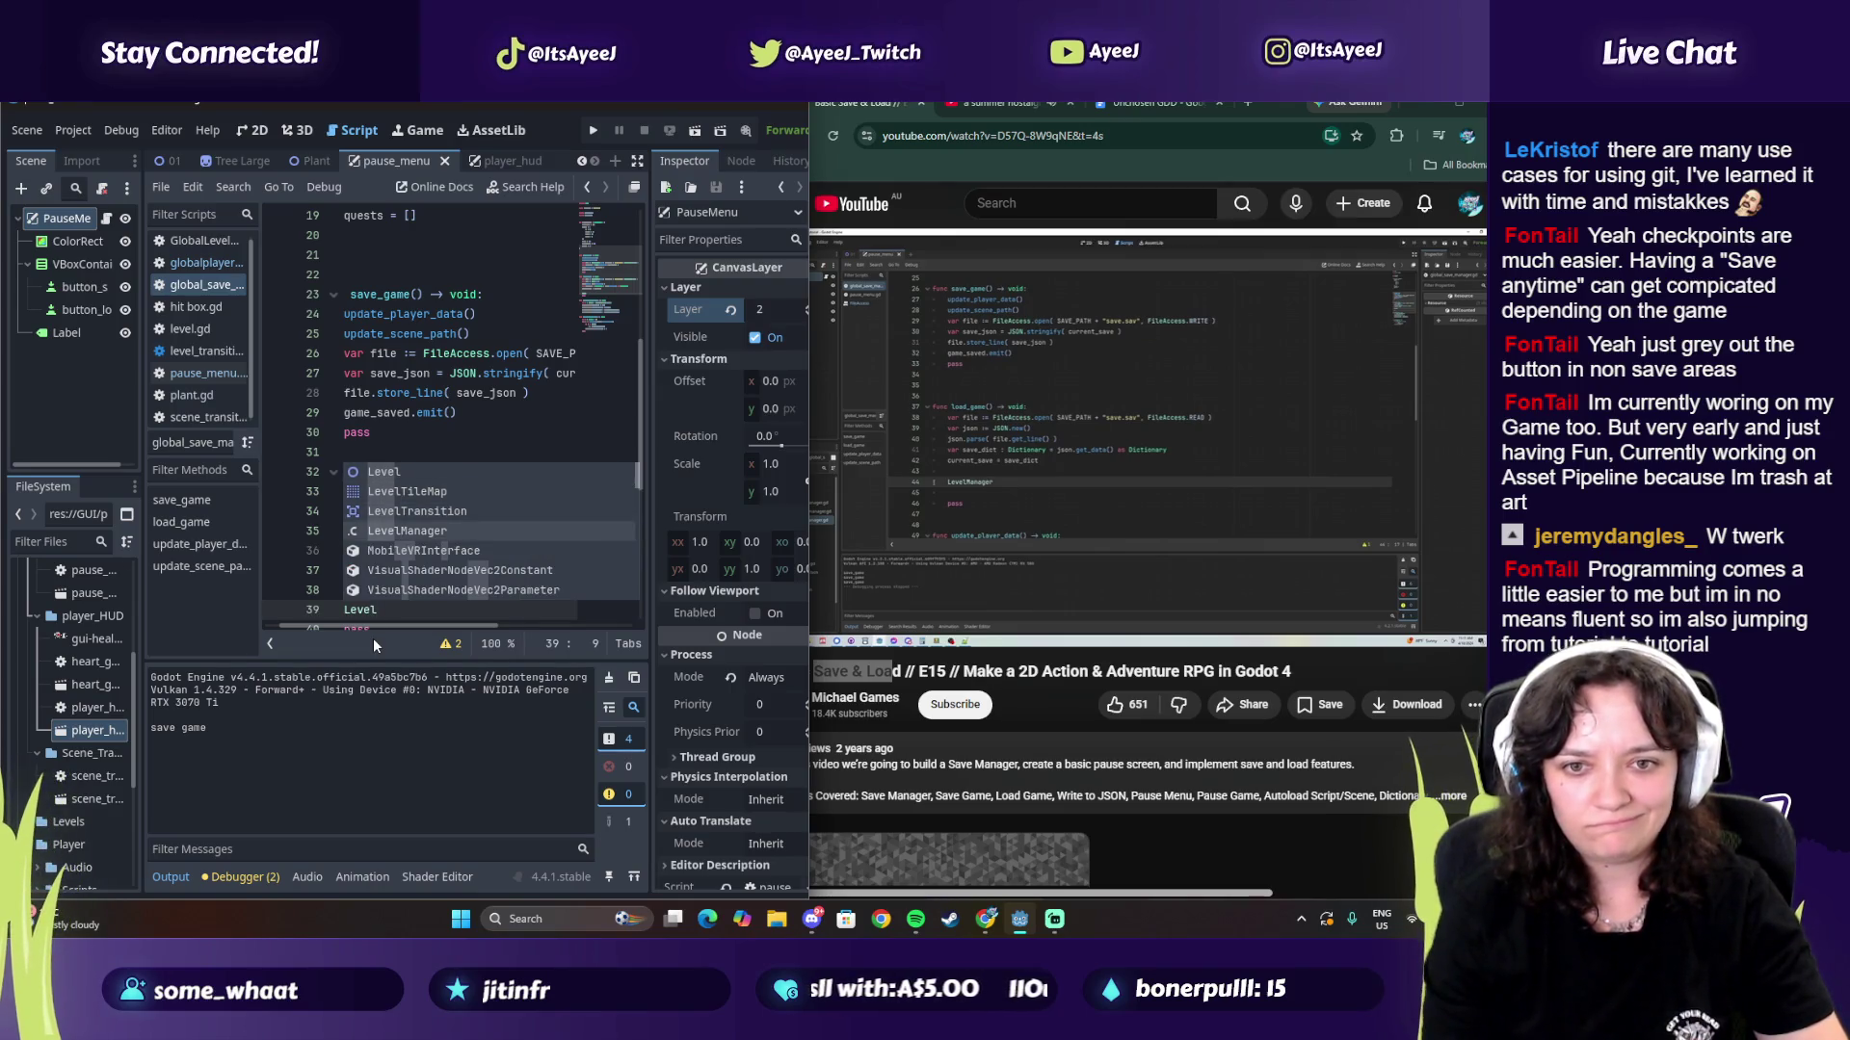
pyautogui.press('Return')
pyautogui.click(1189, 524)
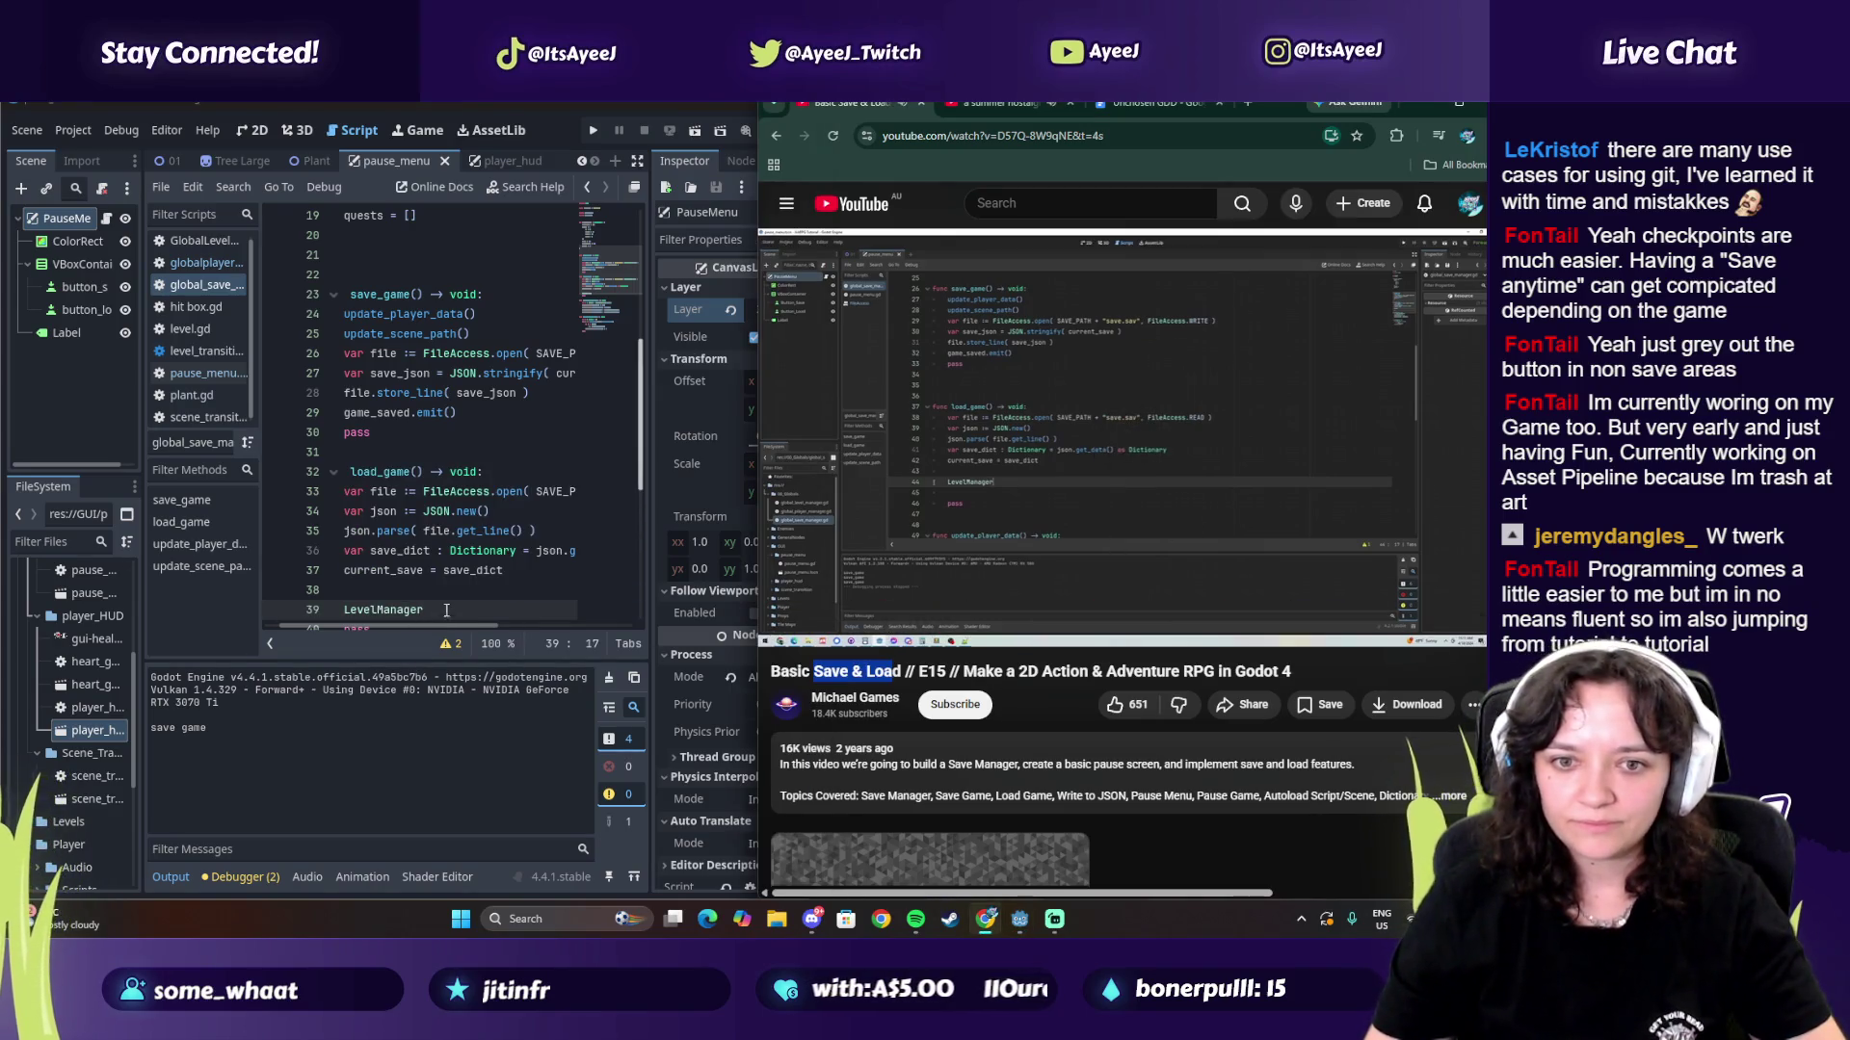
pyautogui.click(574, 609)
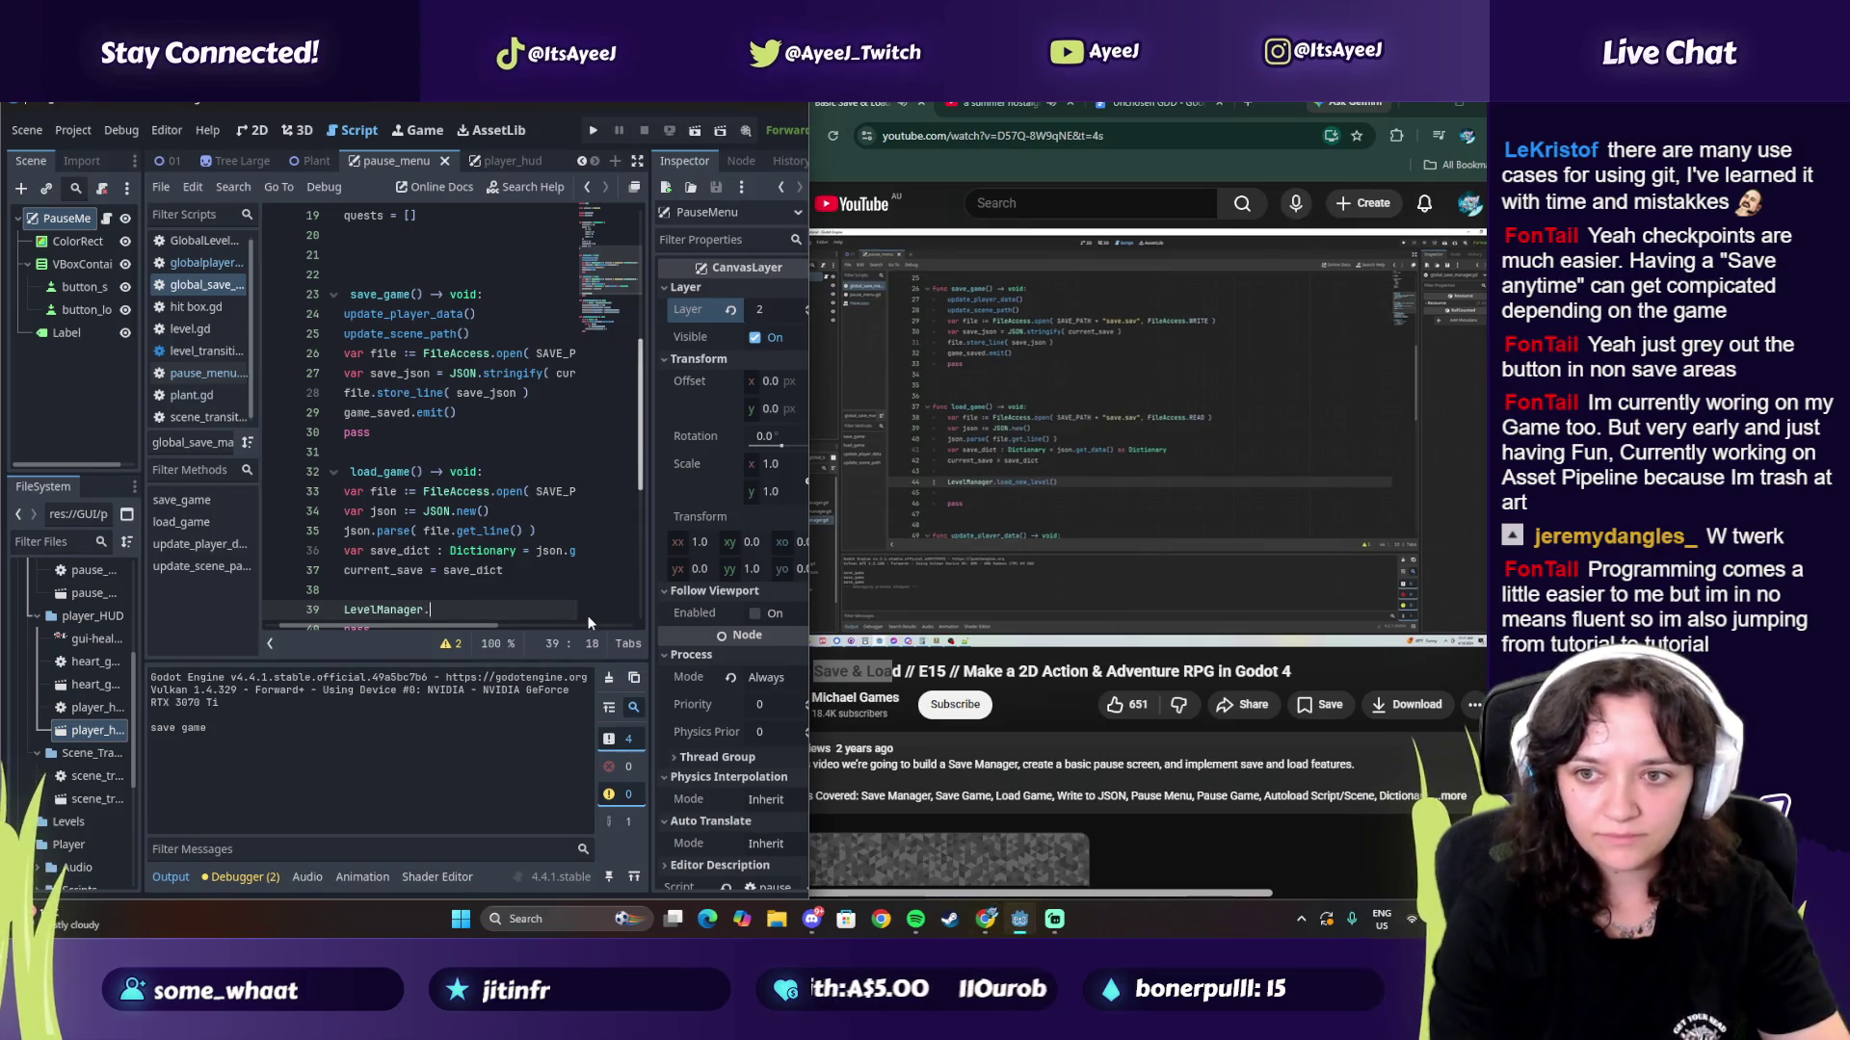
pyautogui.write('.load')
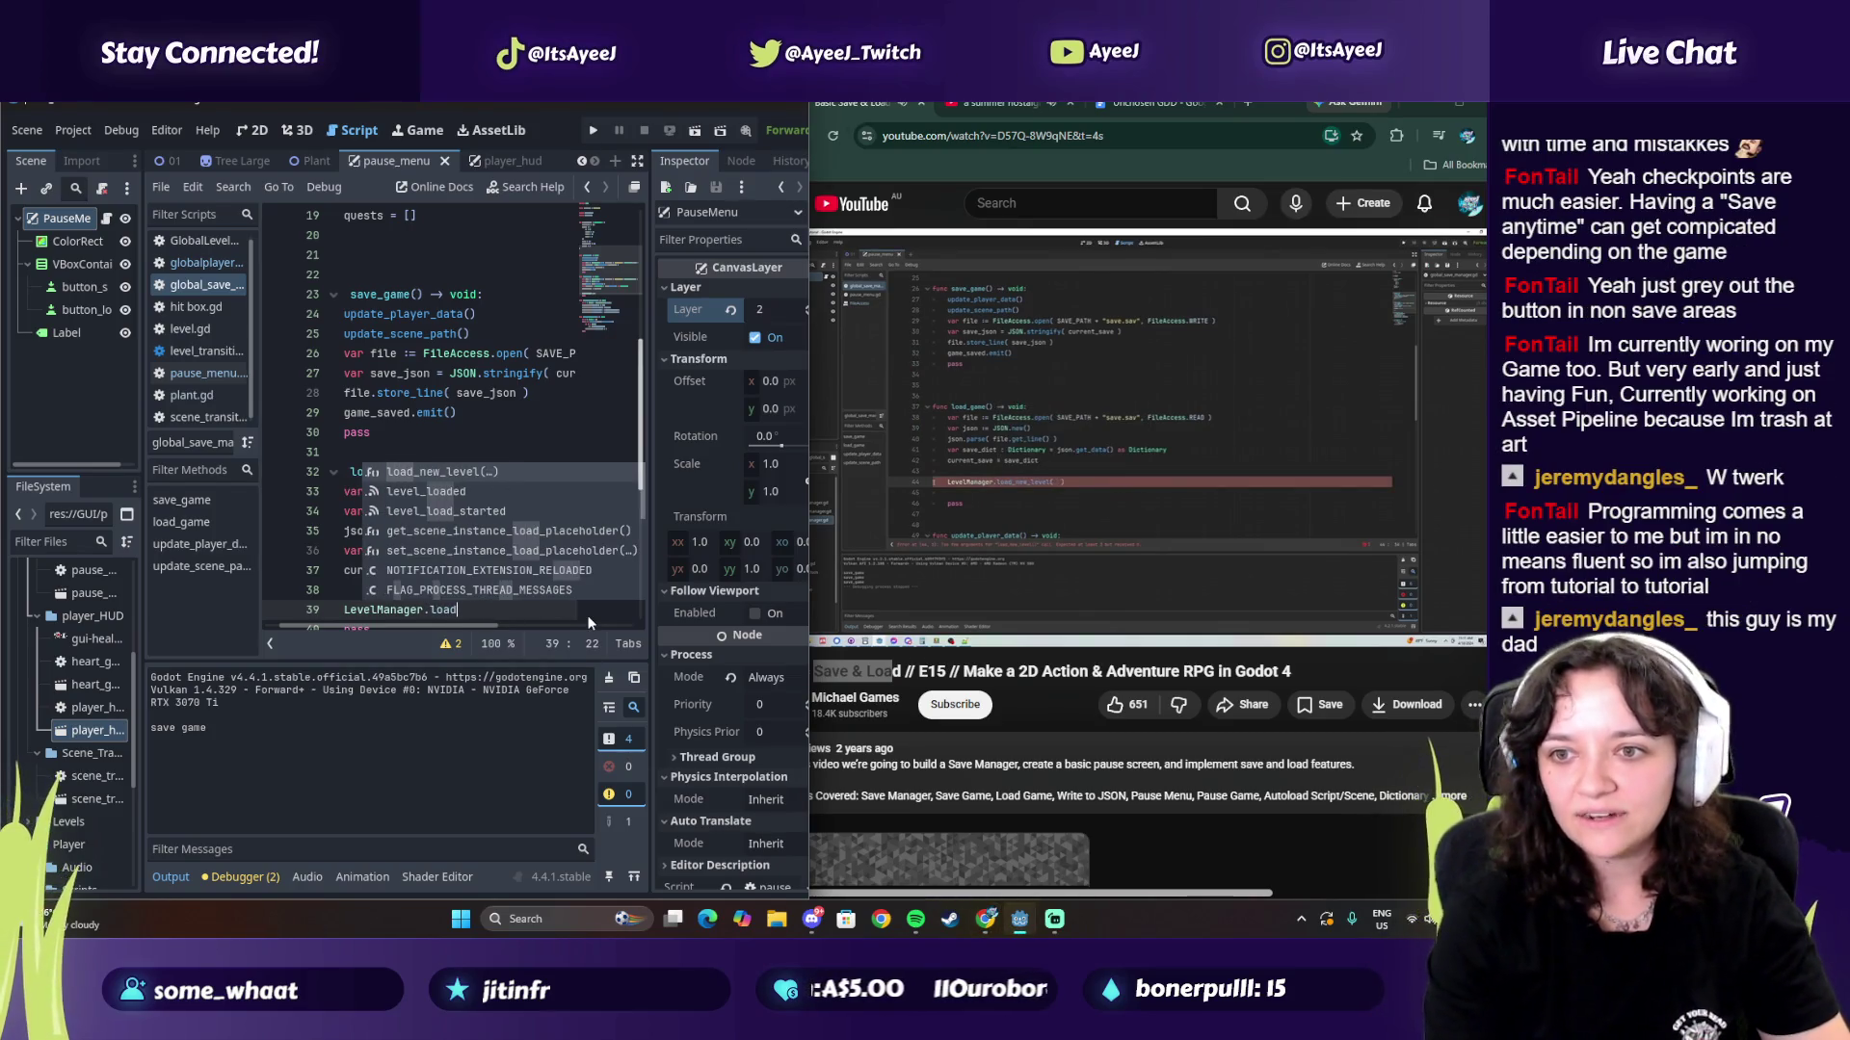
pyautogui.press('Return')
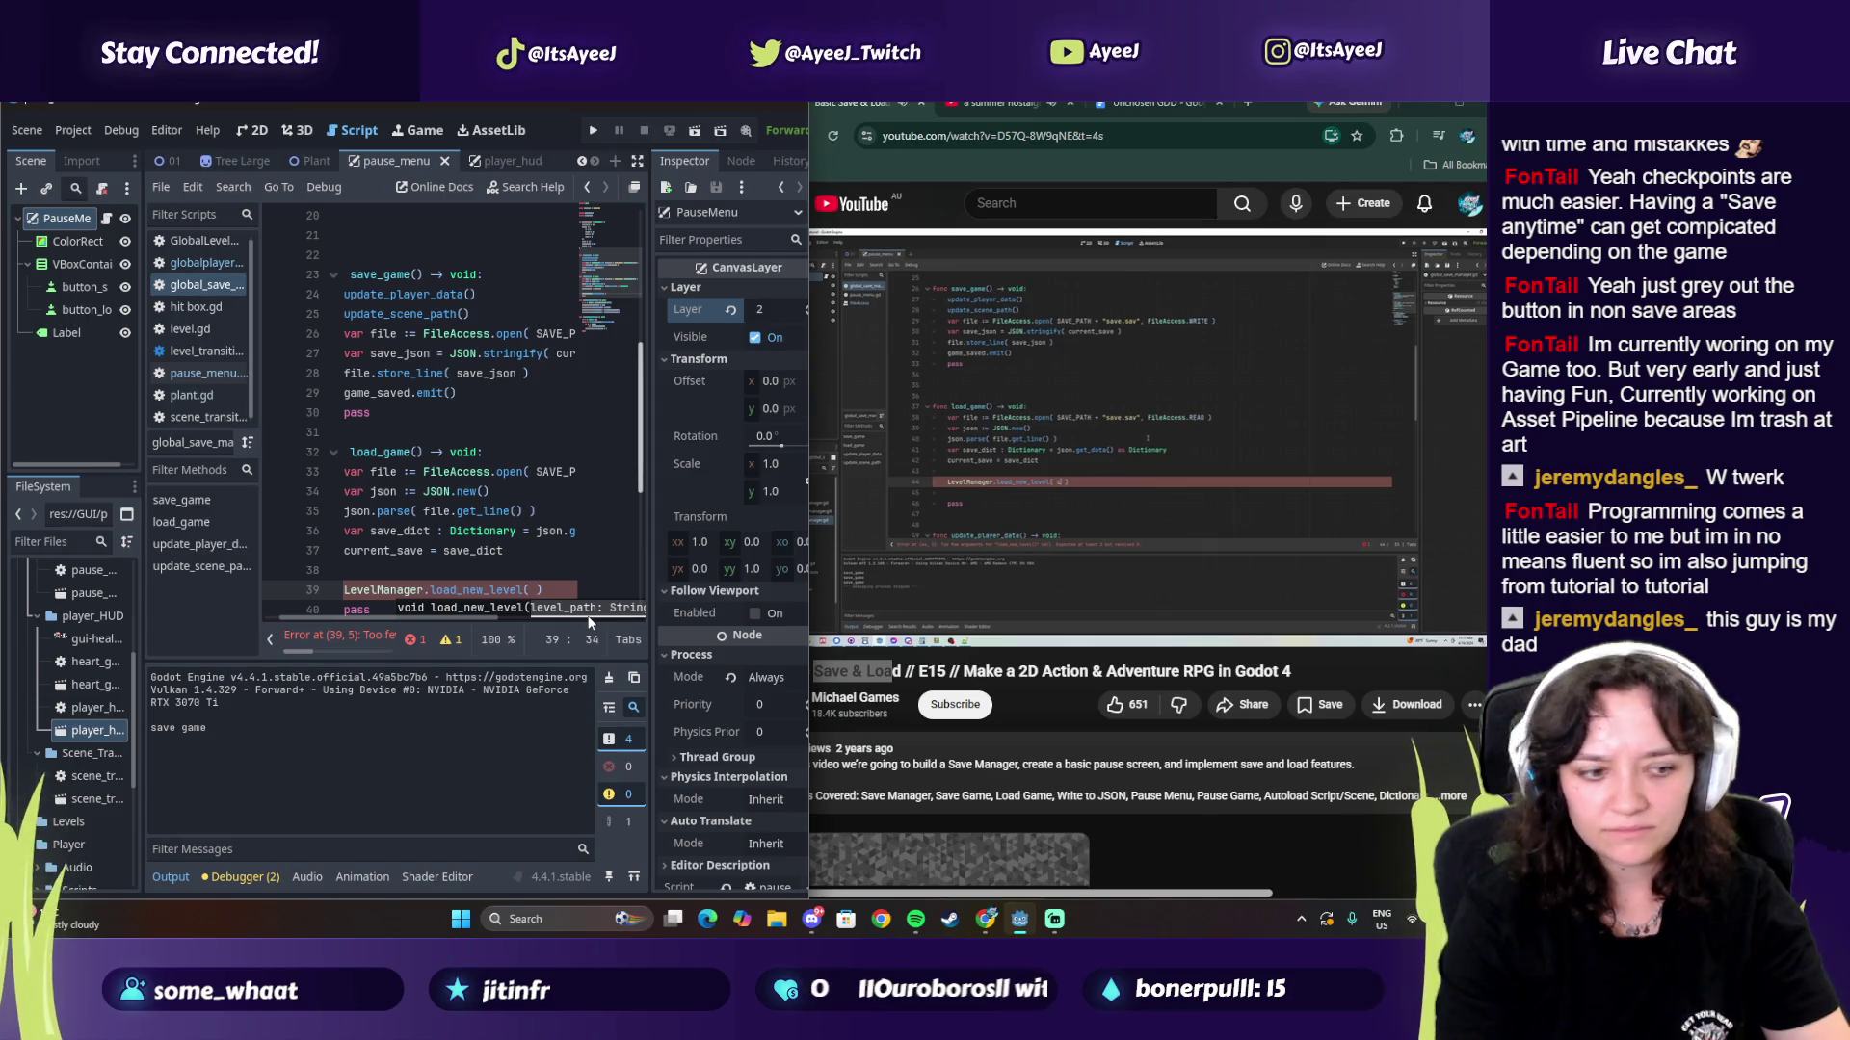
pyautogui.write('curre')
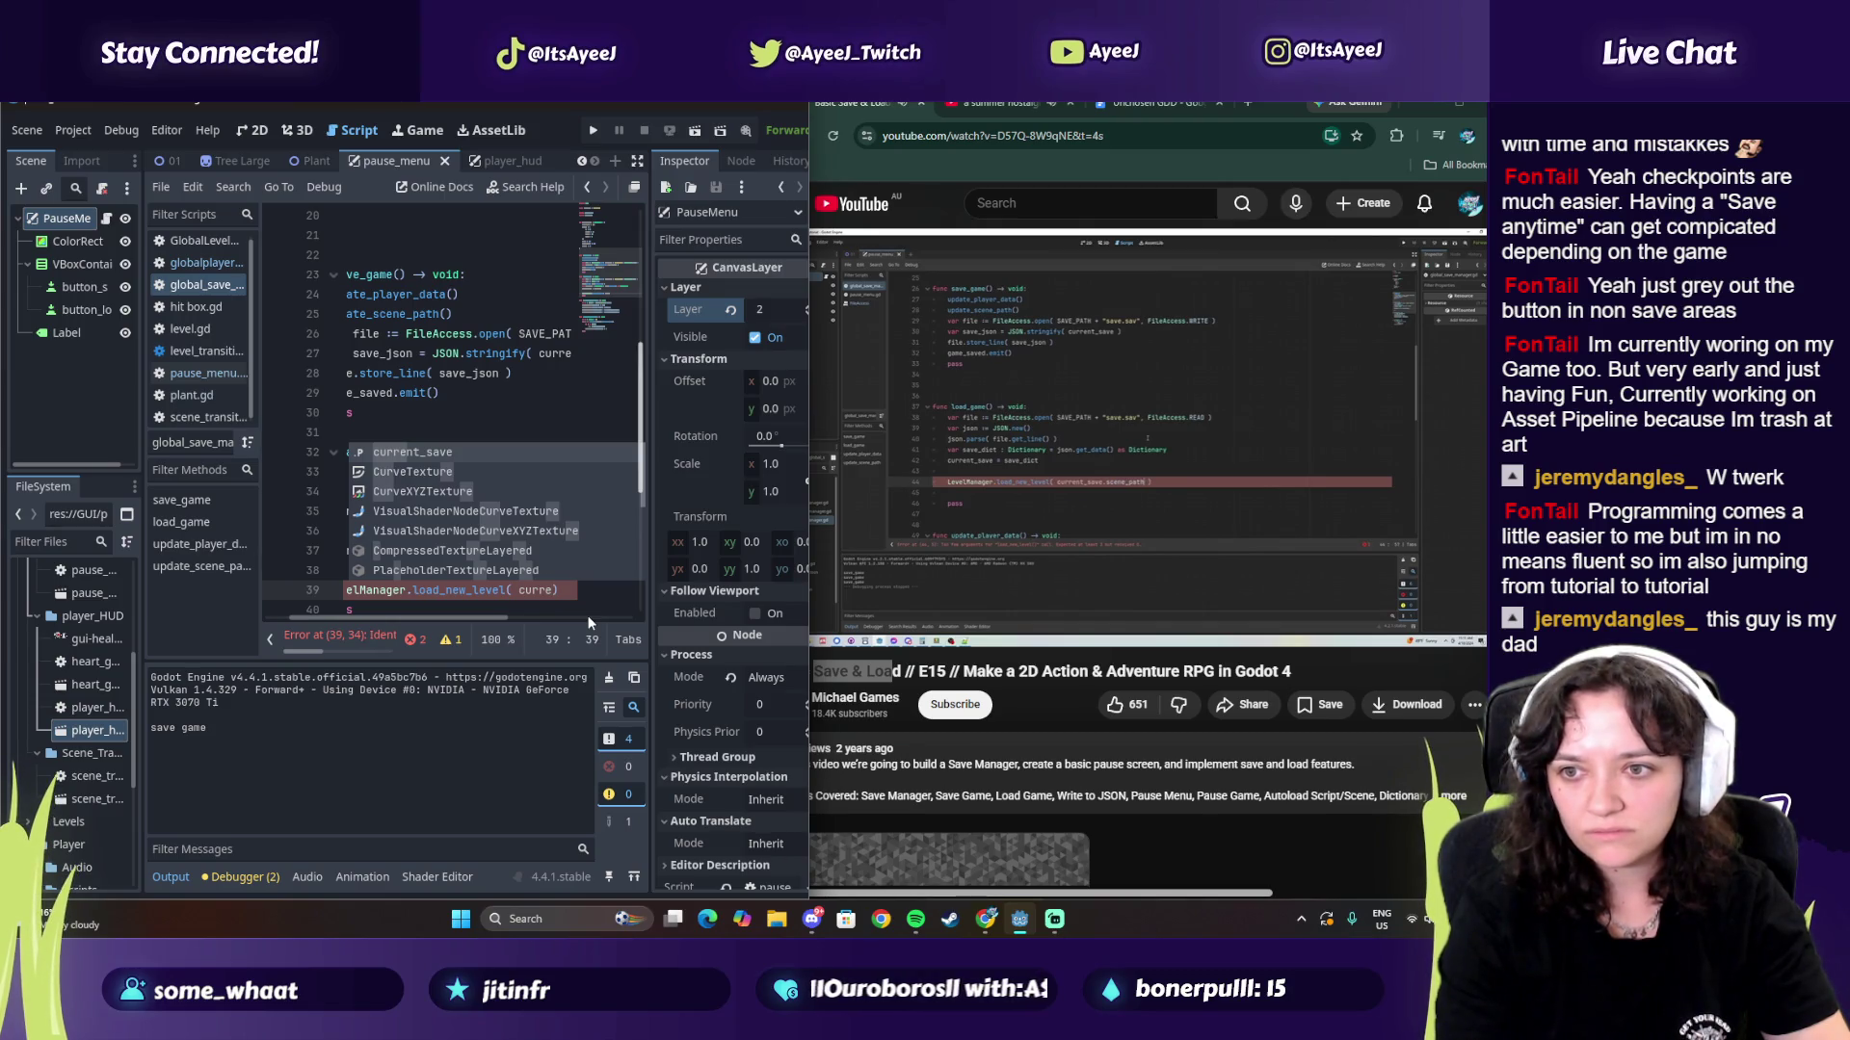
pyautogui.write('nt_save.scene')
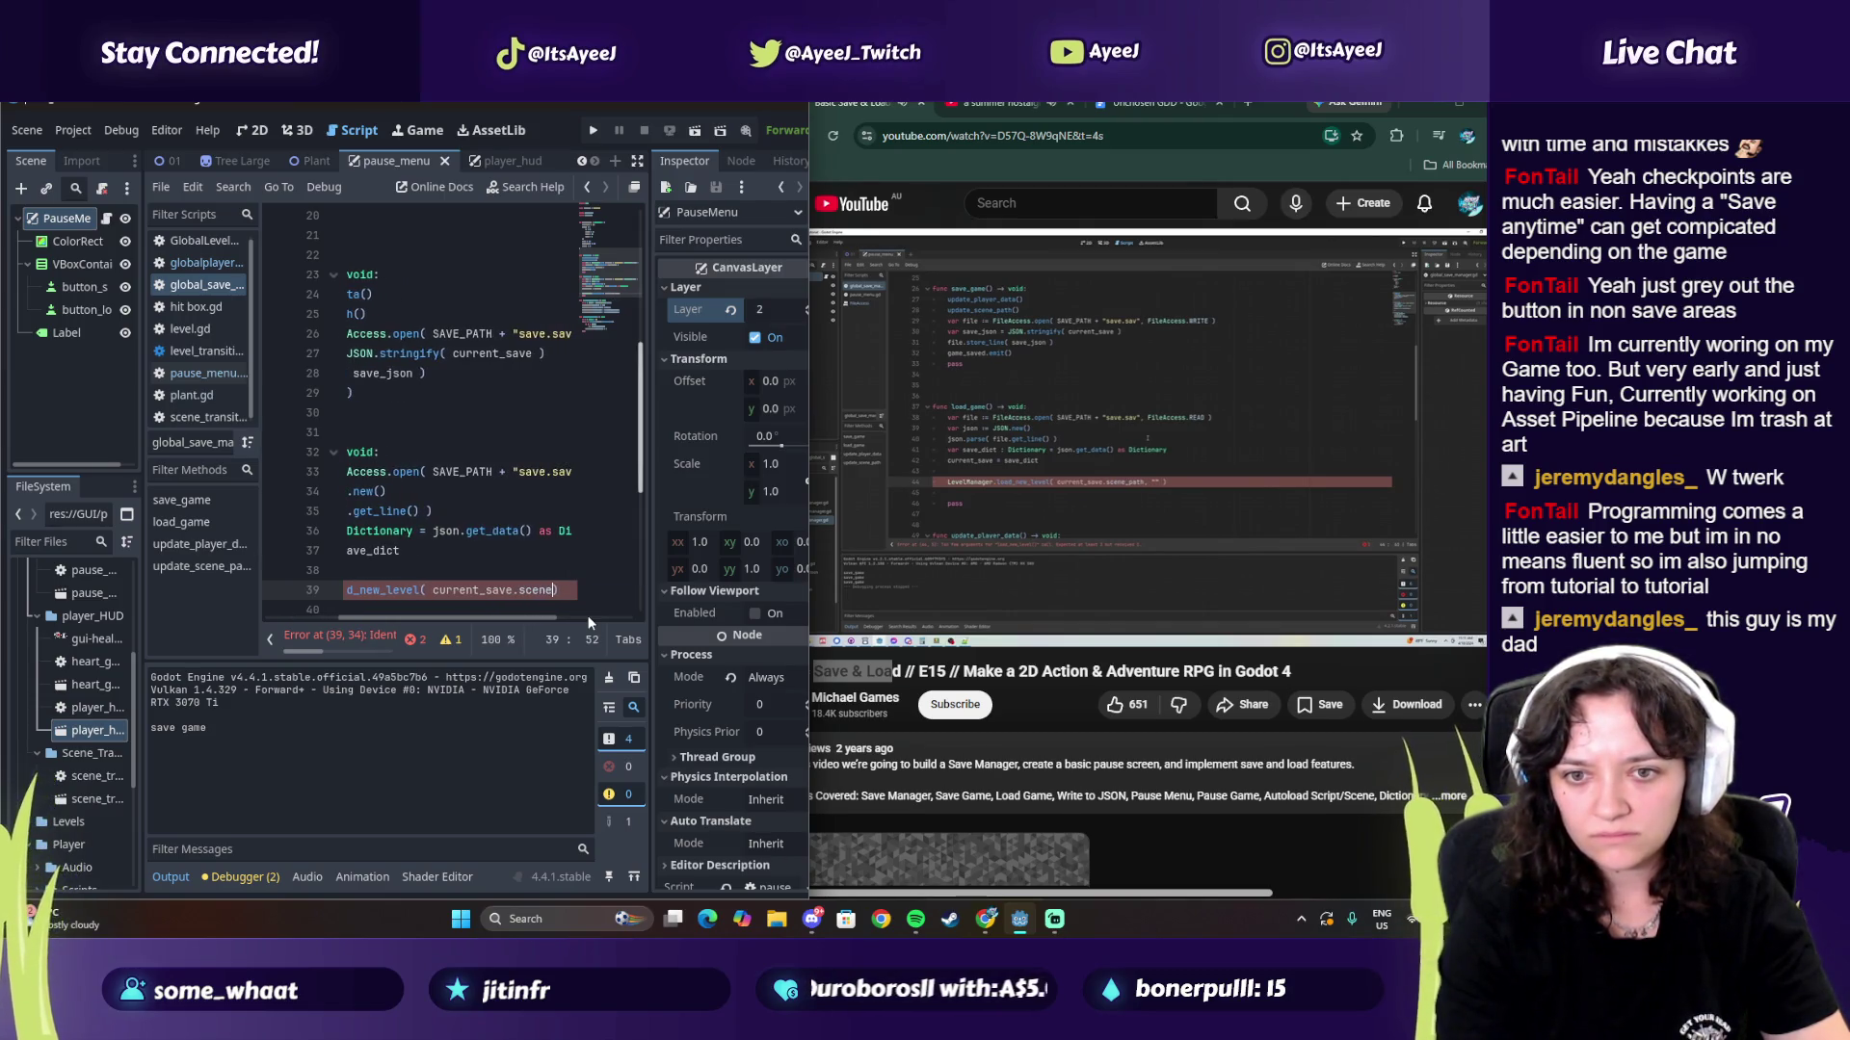
pyautogui.write('_path')
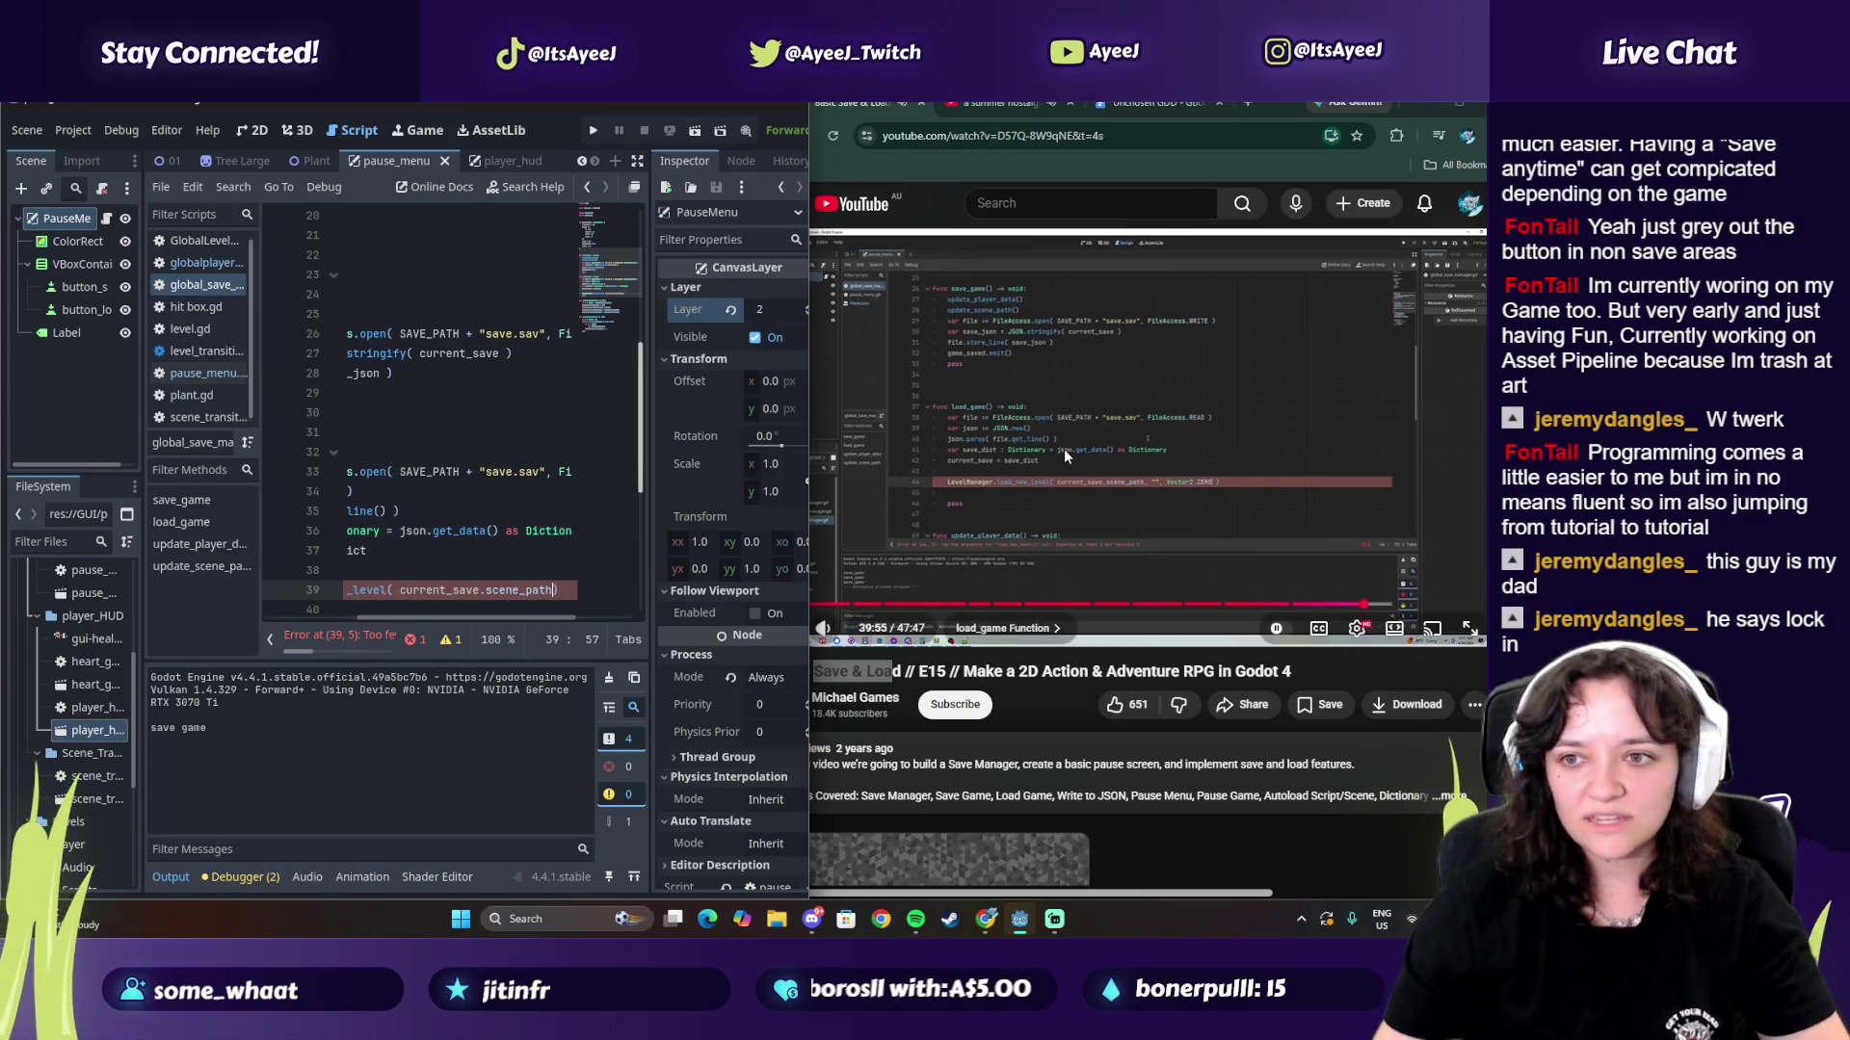
# Step: Finish the load_new_level call with an empty string and Vector2.ZERO arguments
pyautogui.click(1050, 451)
pyautogui.click(552, 592)
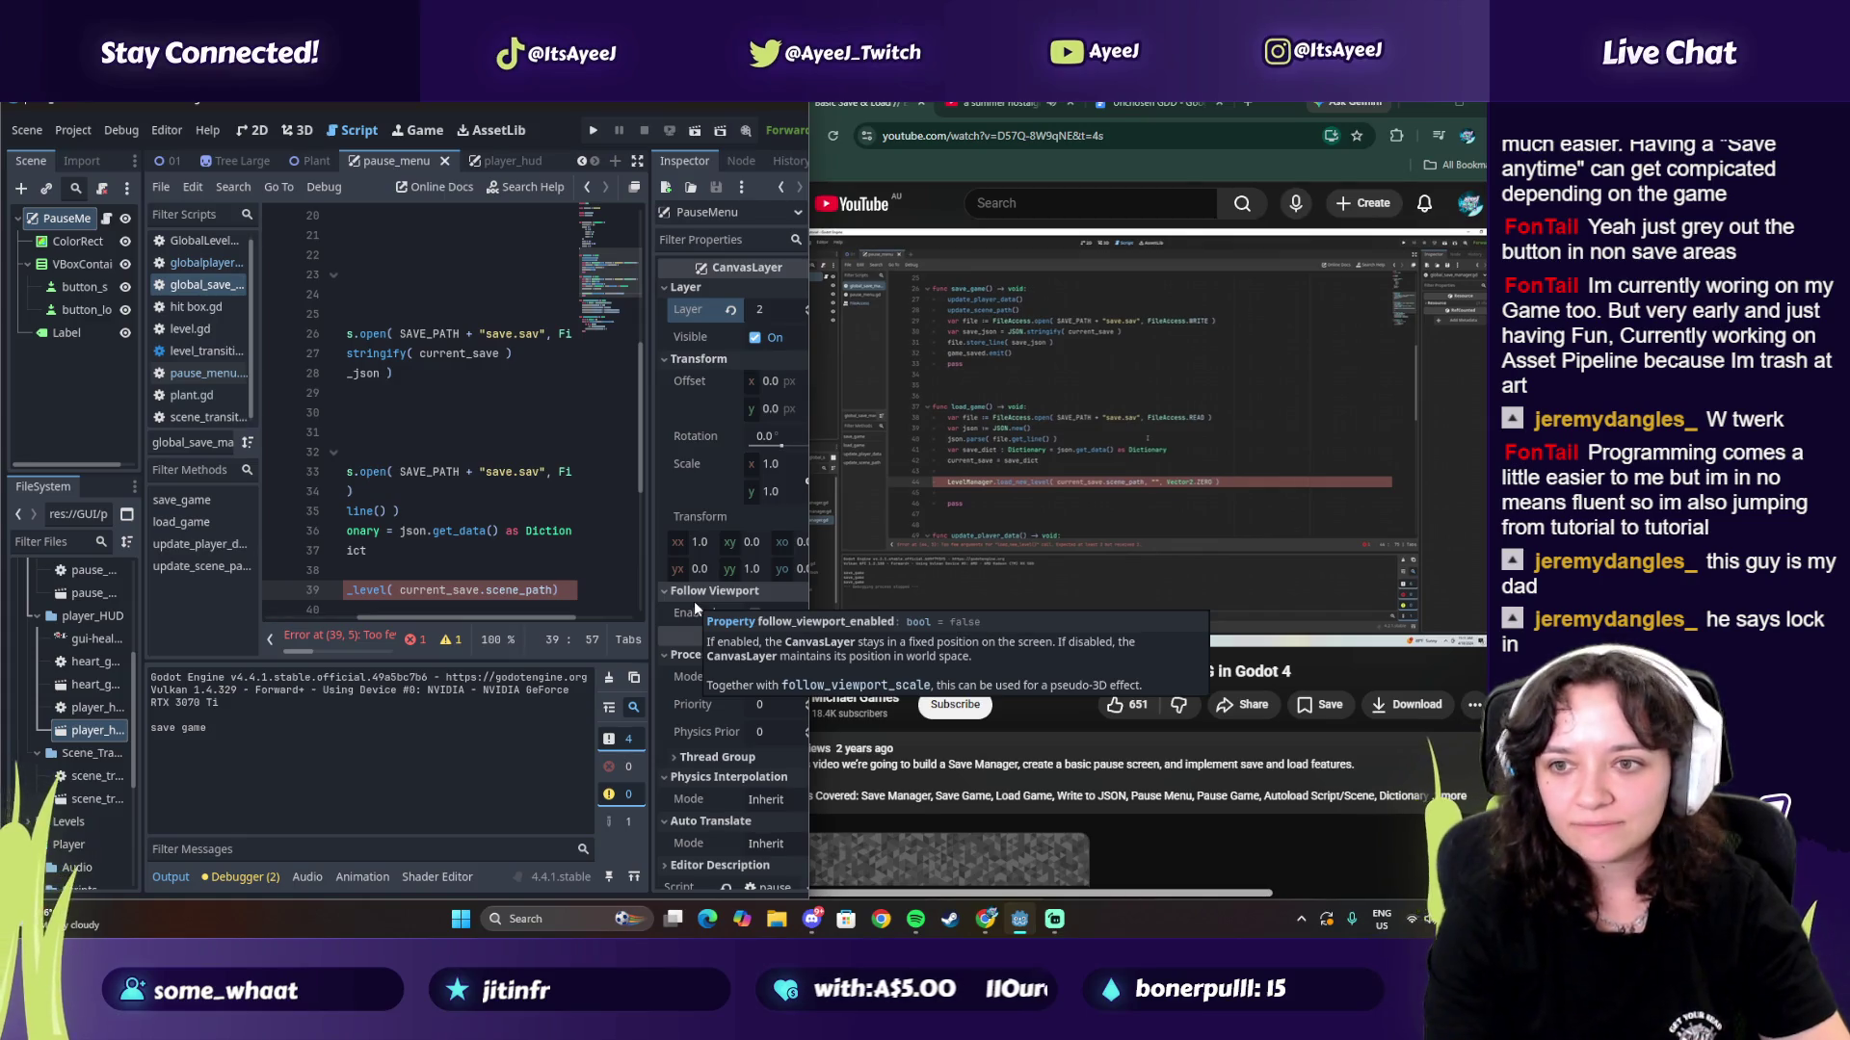
pyautogui.write(', ""')
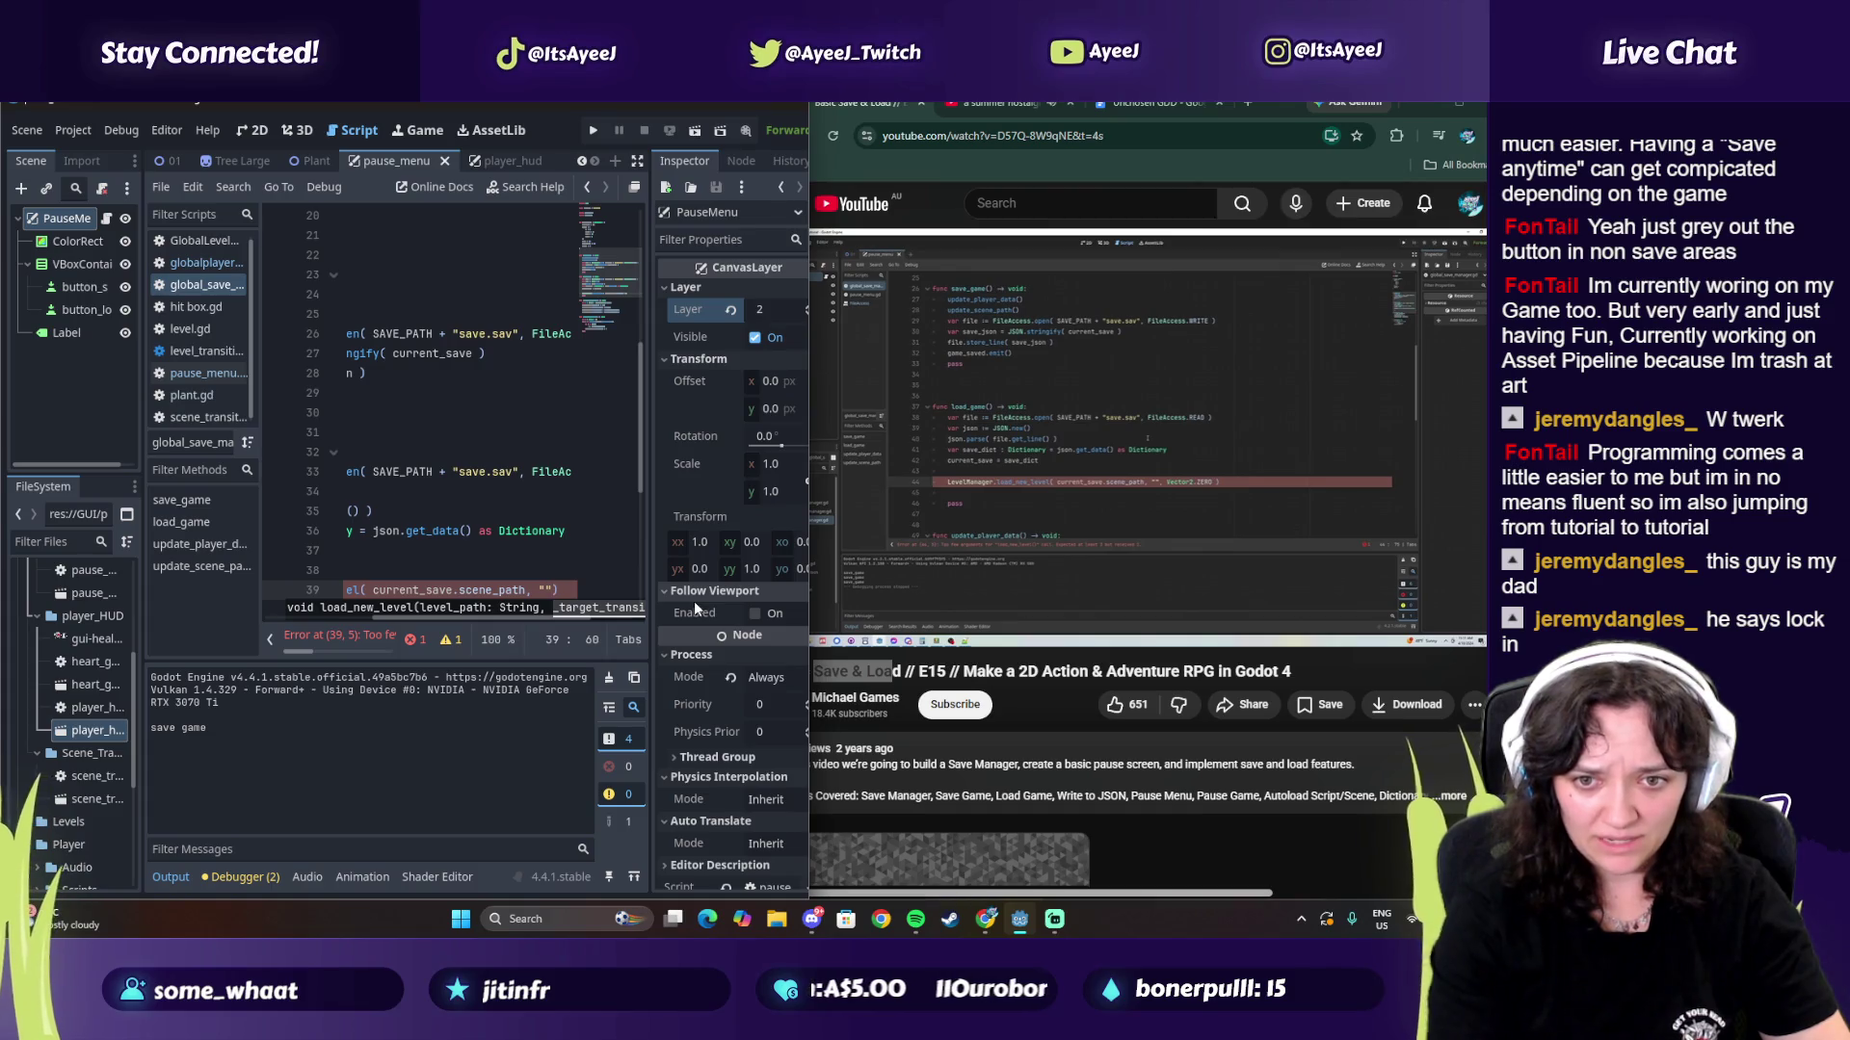
pyautogui.write(', Vect')
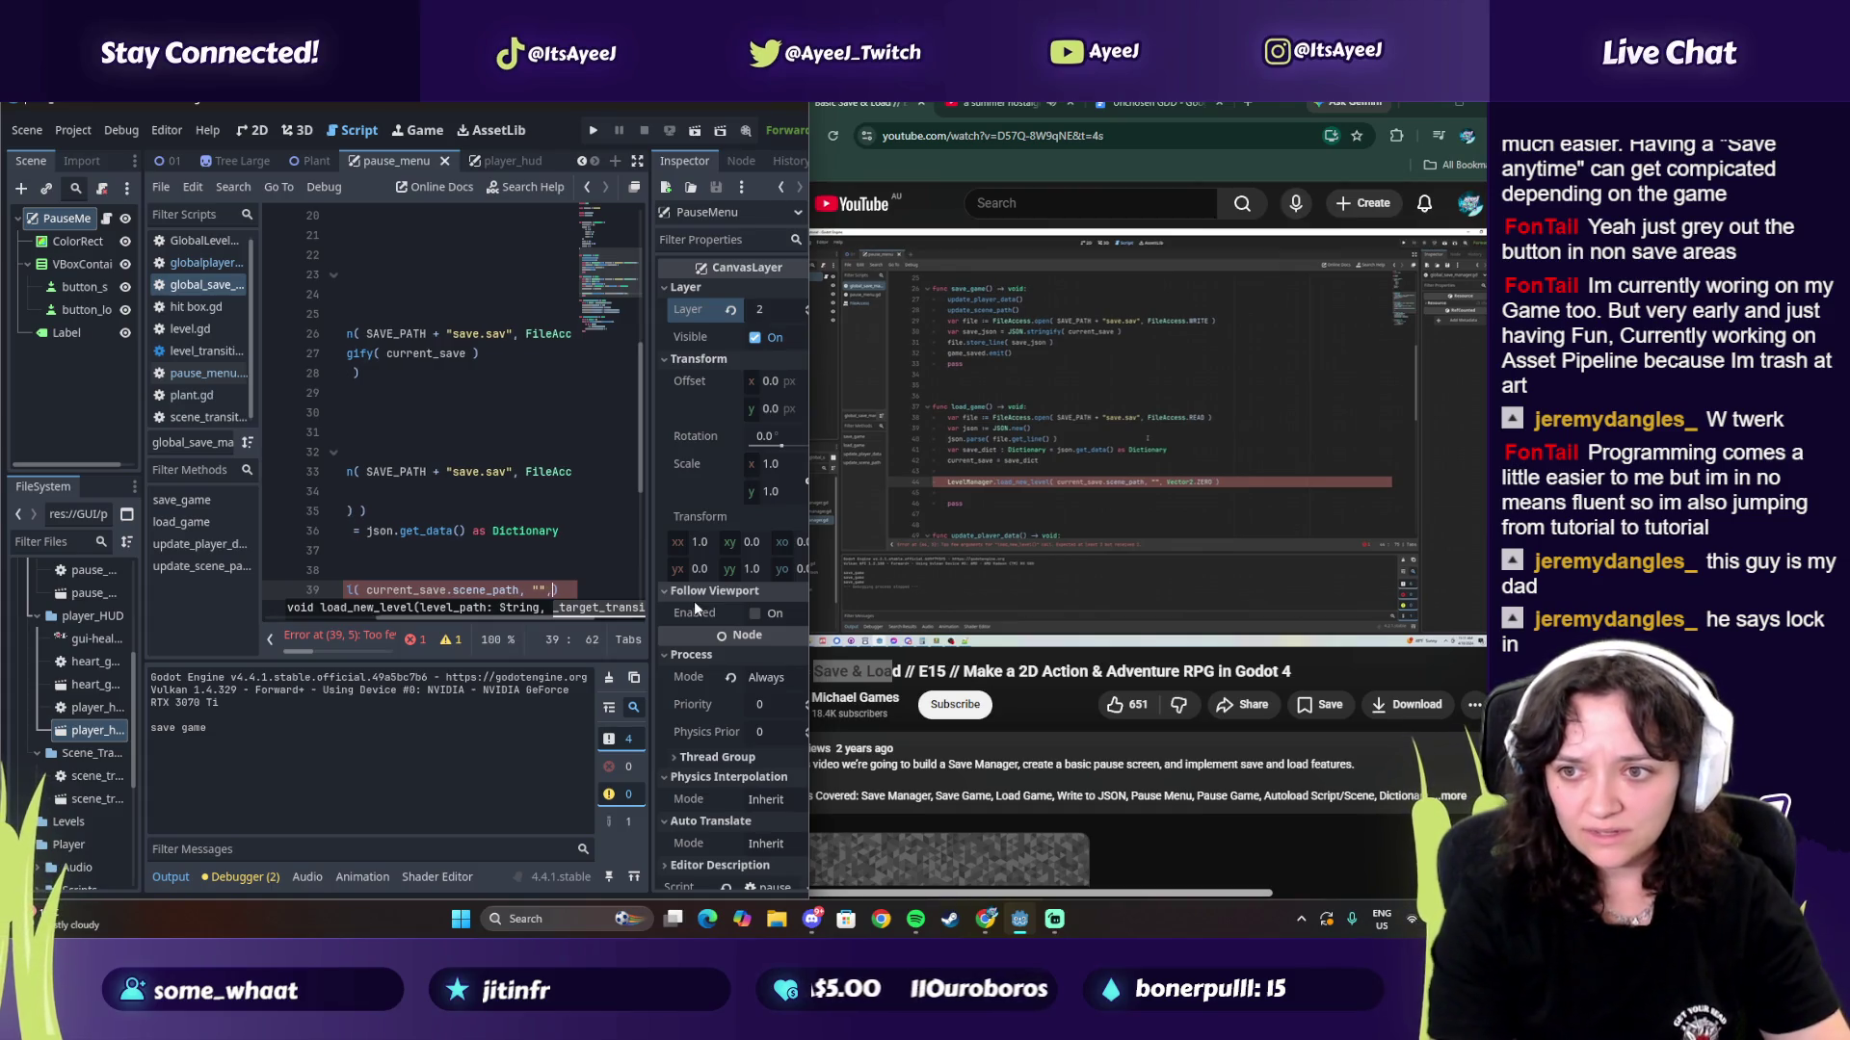
pyautogui.write('or2.Z')
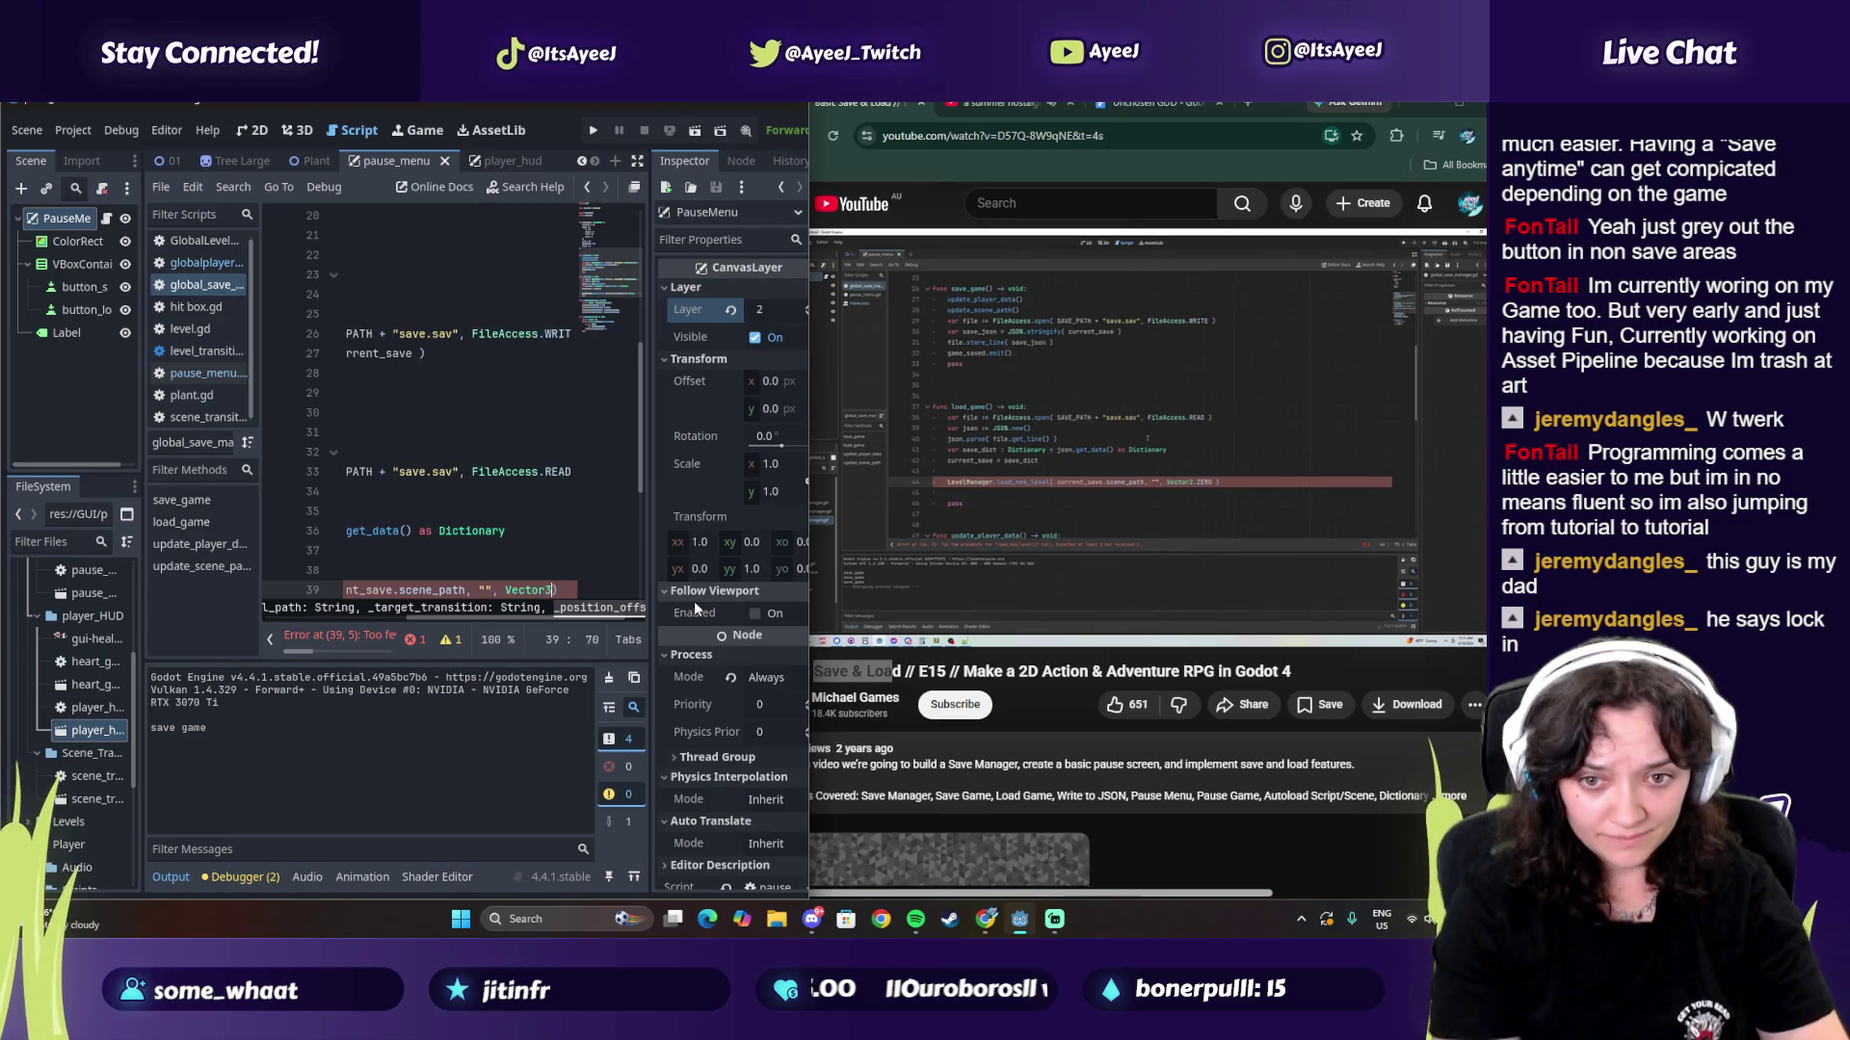
pyautogui.write('ERO')
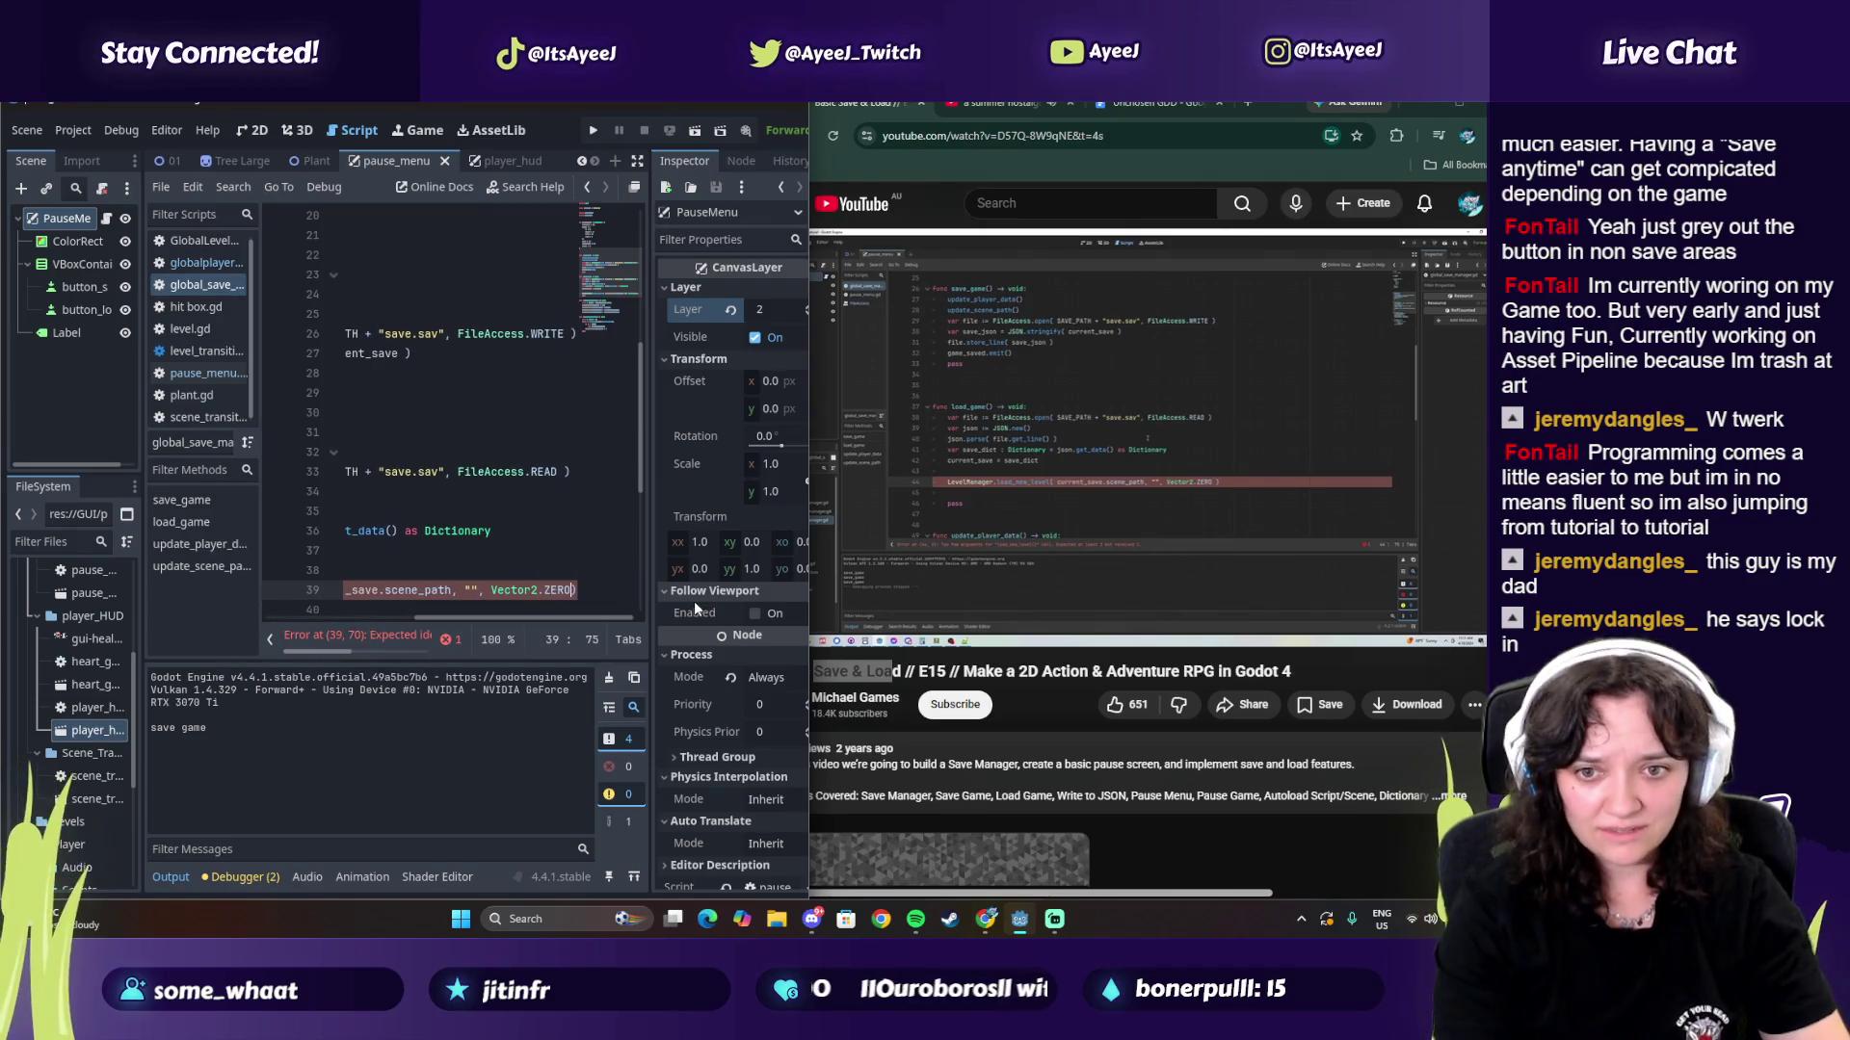
pyautogui.write(')')
pyautogui.click(1008, 521)
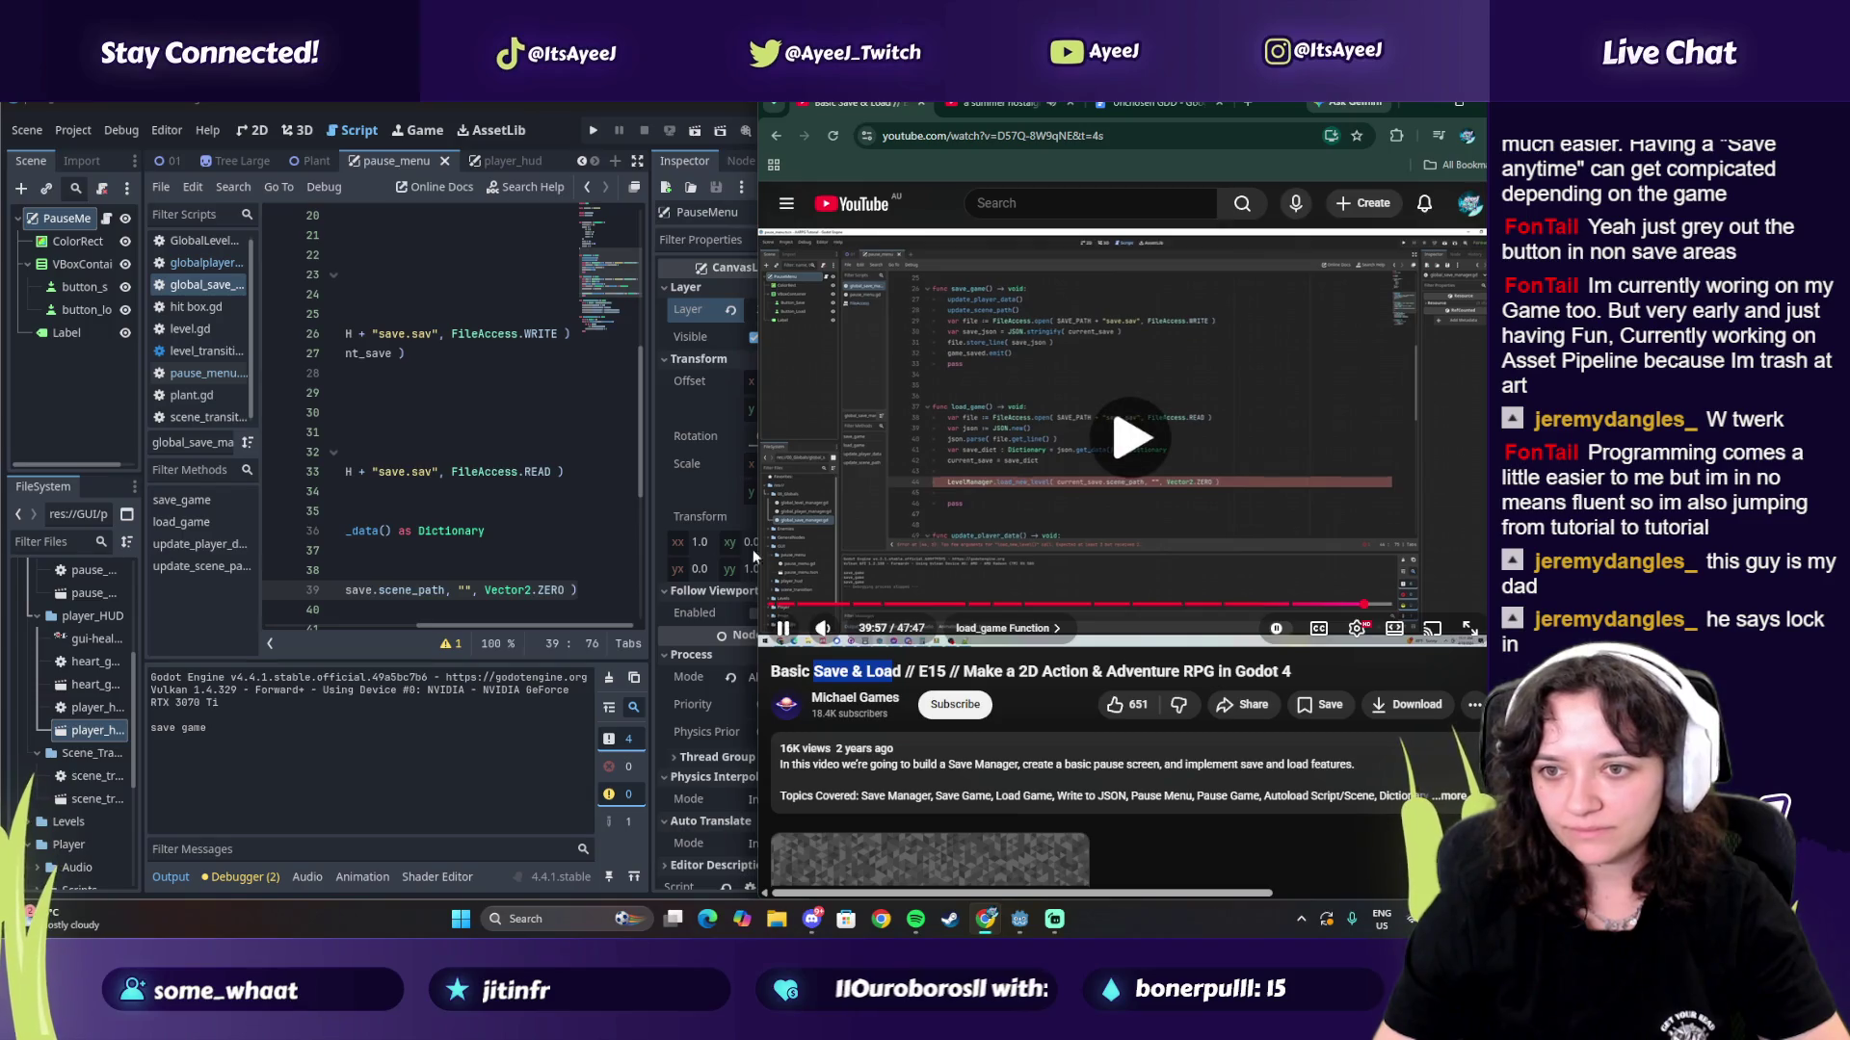
# Step: Add await LevelManager.level_load_started on line 41 and begin a PlayerManager line below it
pyautogui.click(576, 591)
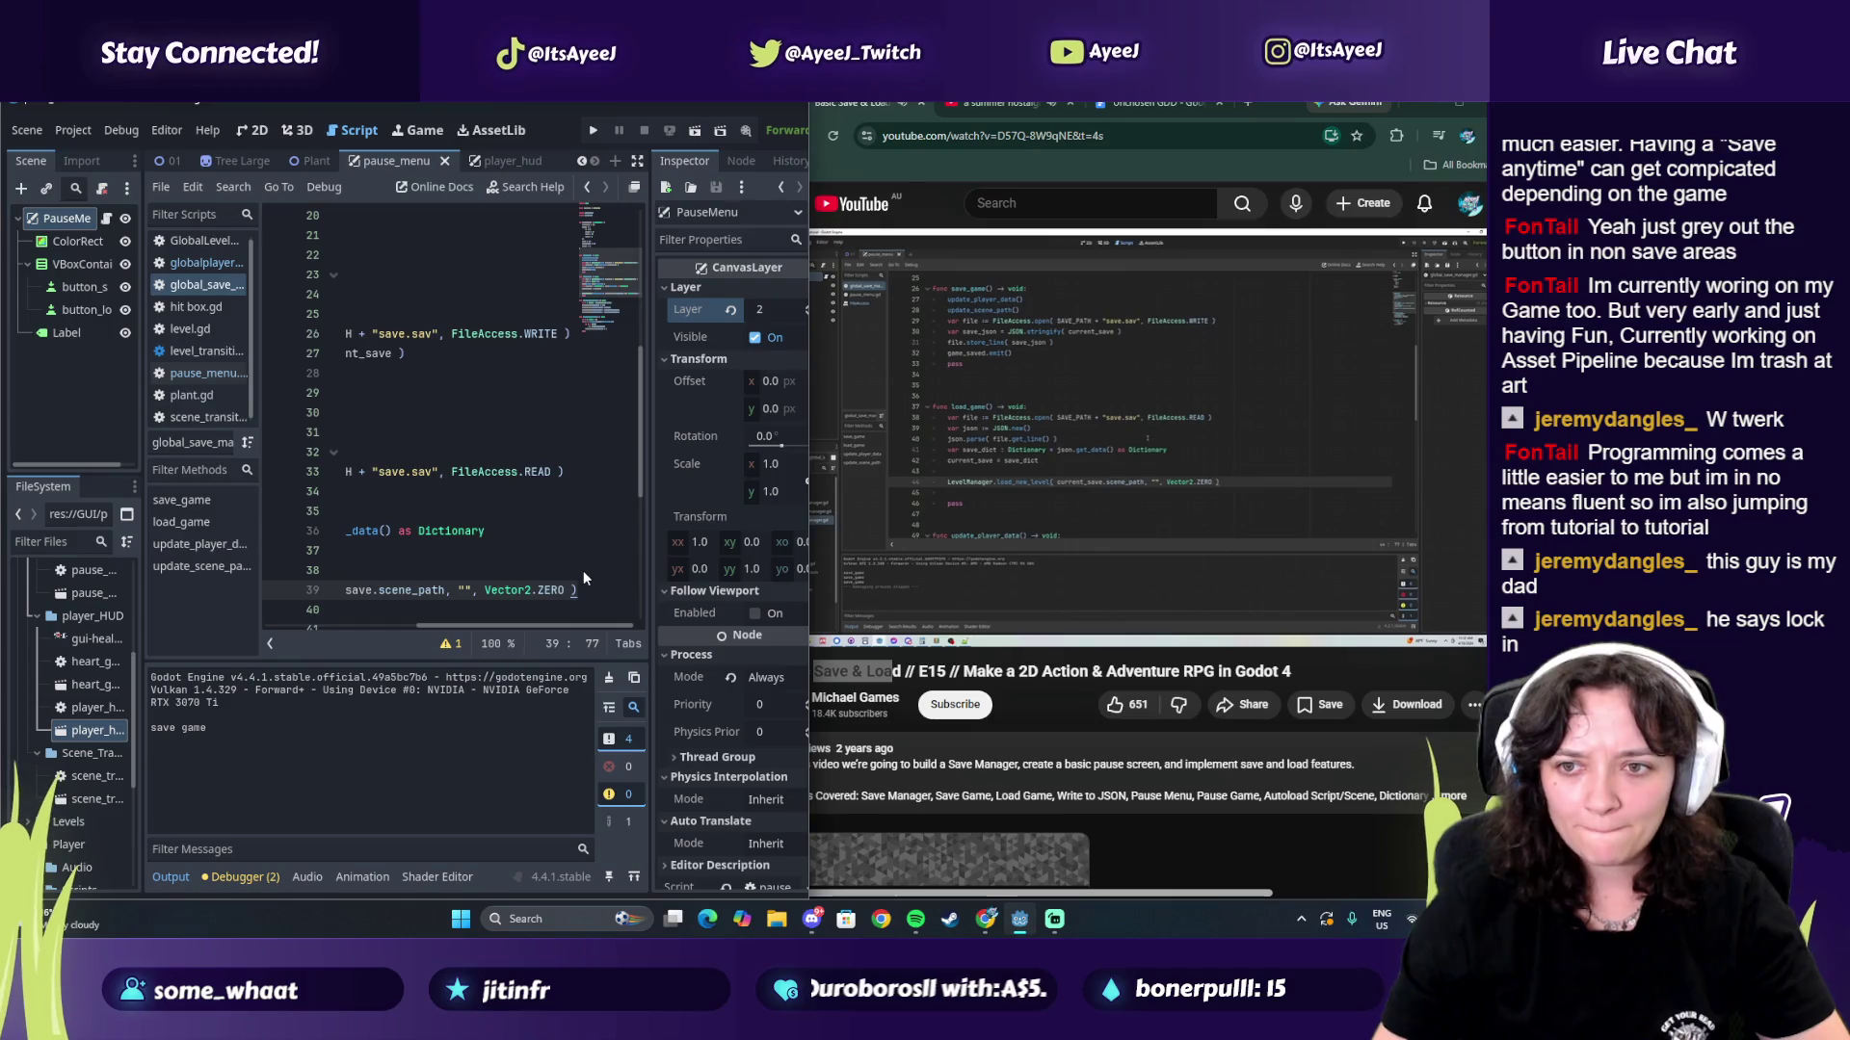
pyautogui.press('Return')
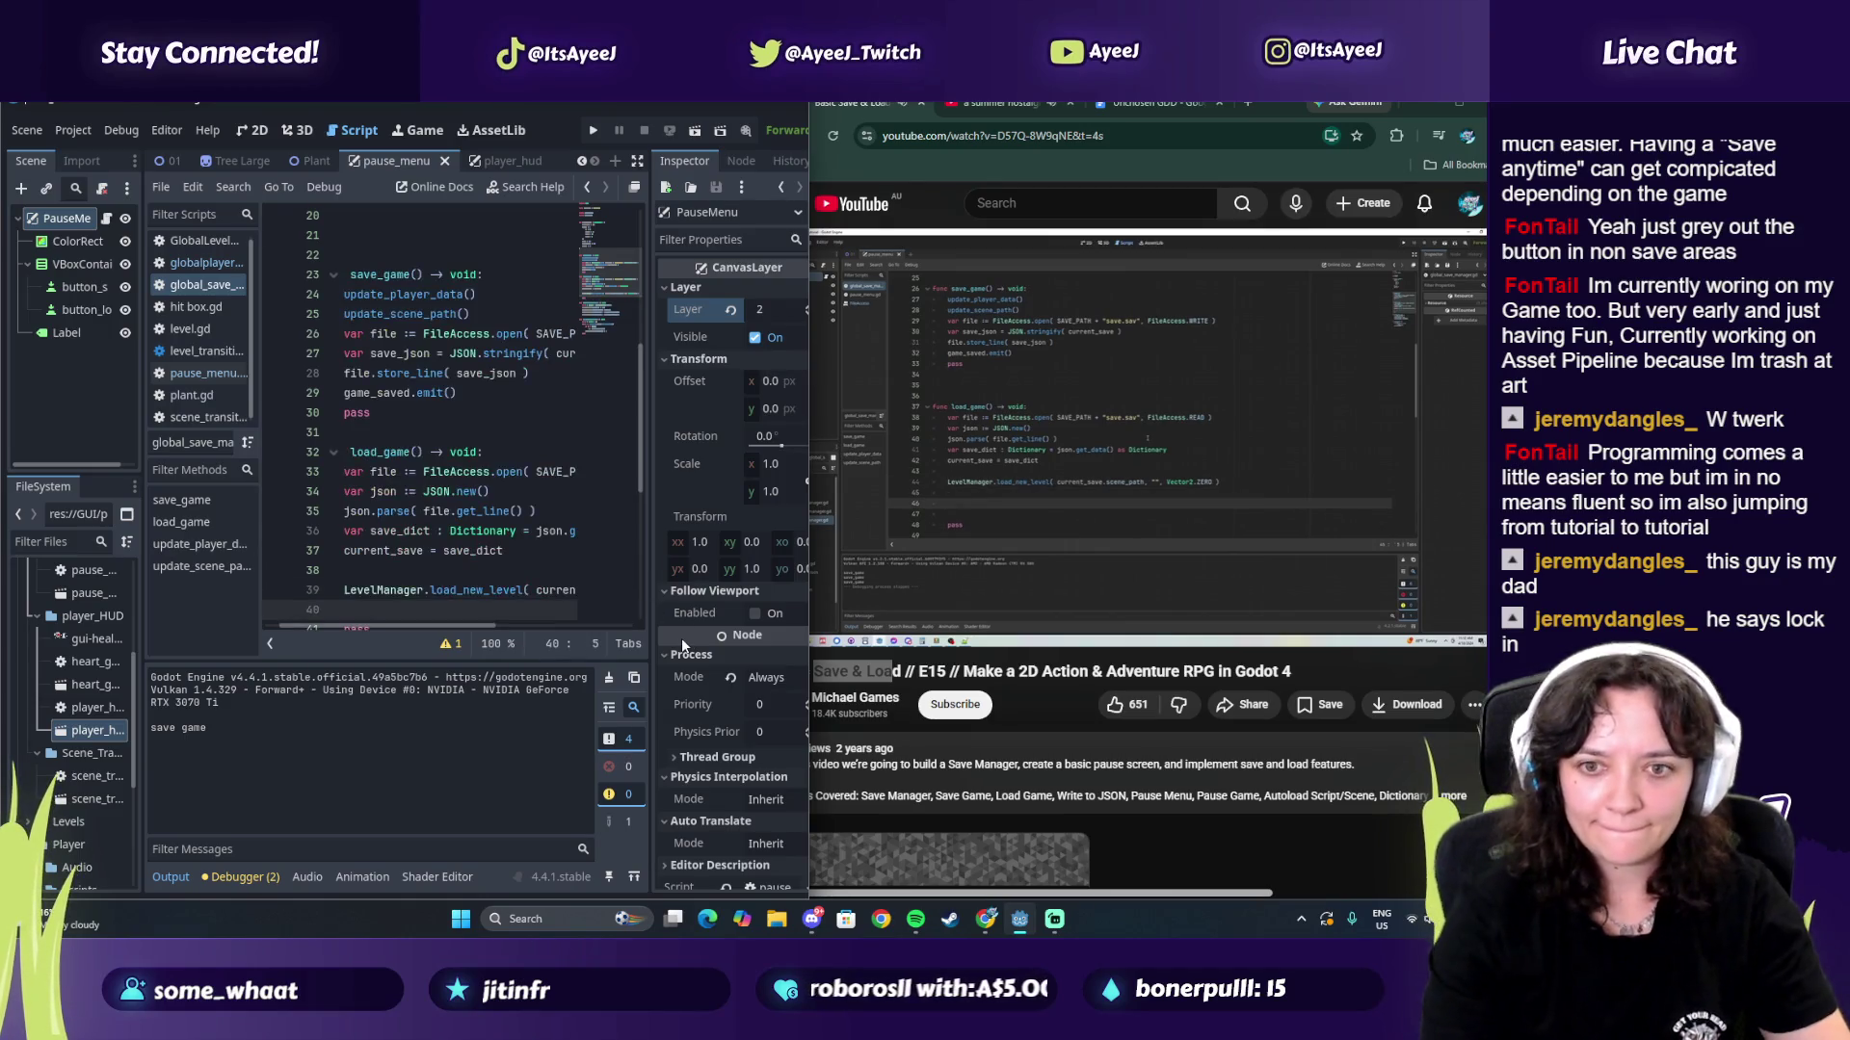
pyautogui.press('Return')
pyautogui.write('a')
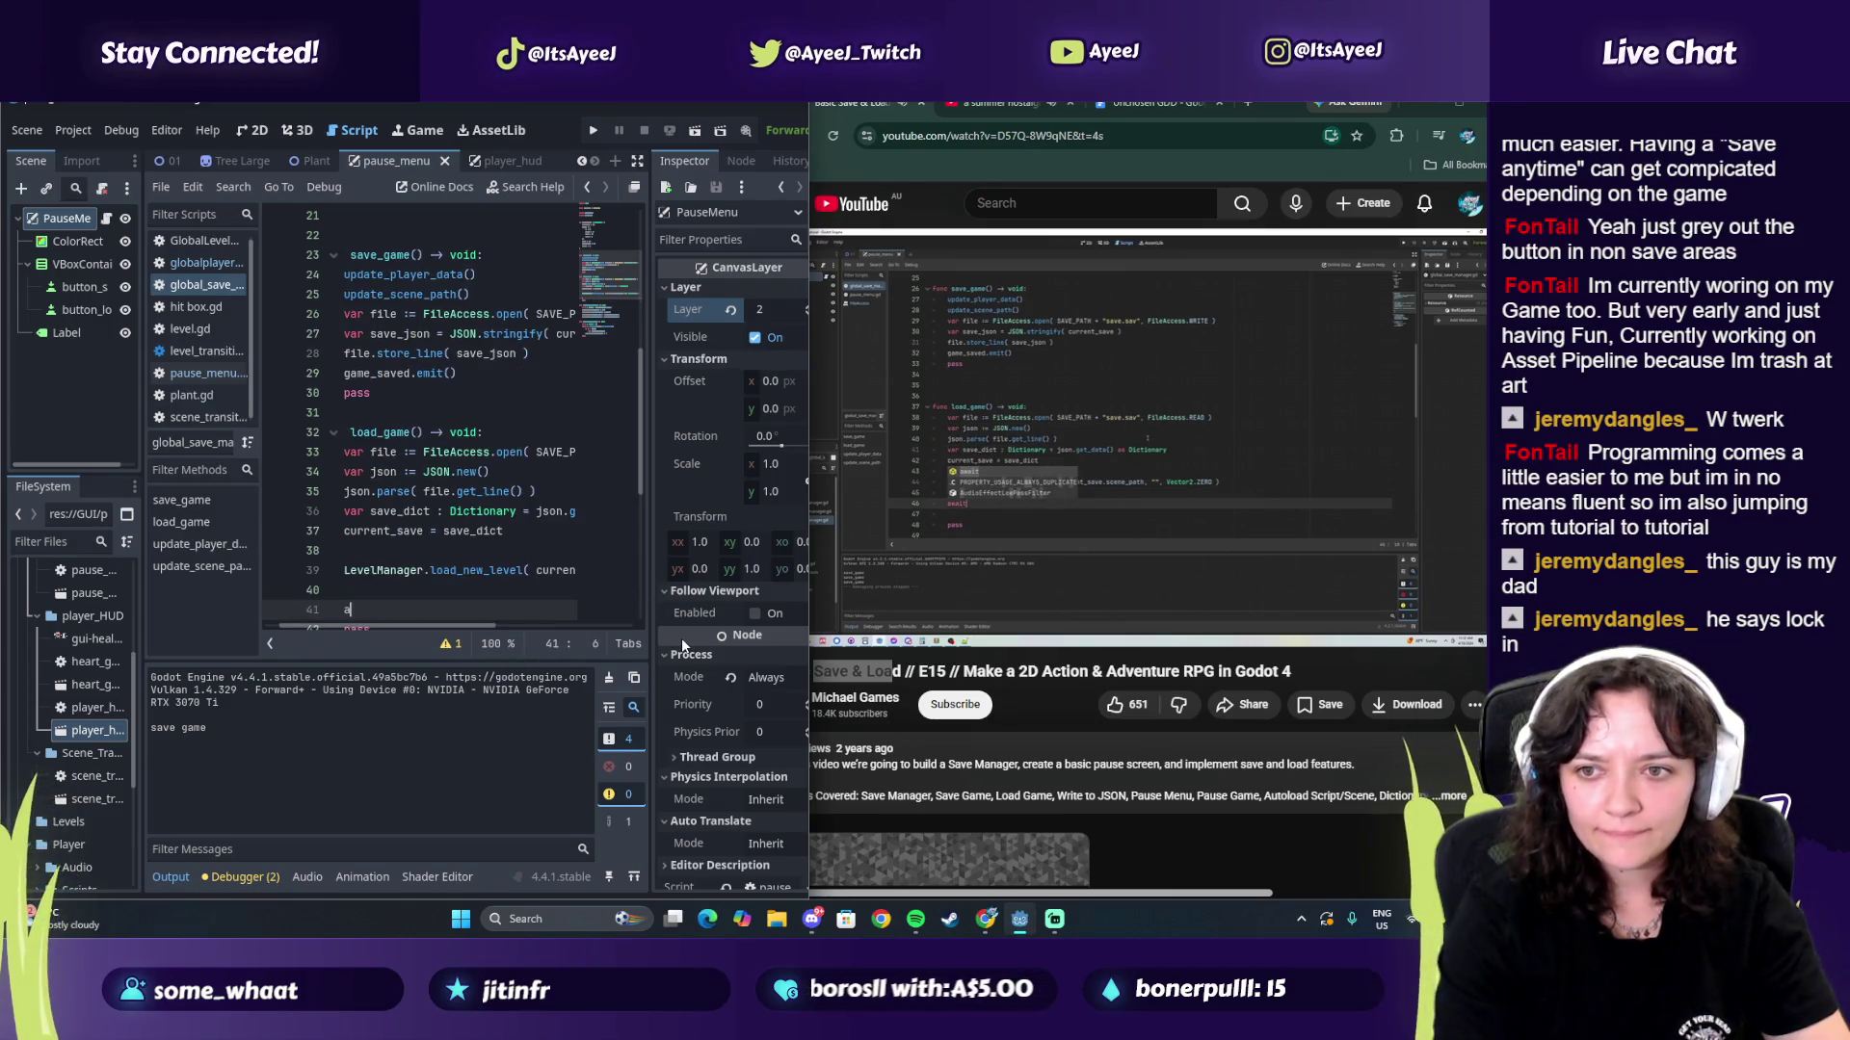
pyautogui.write('wait Level')
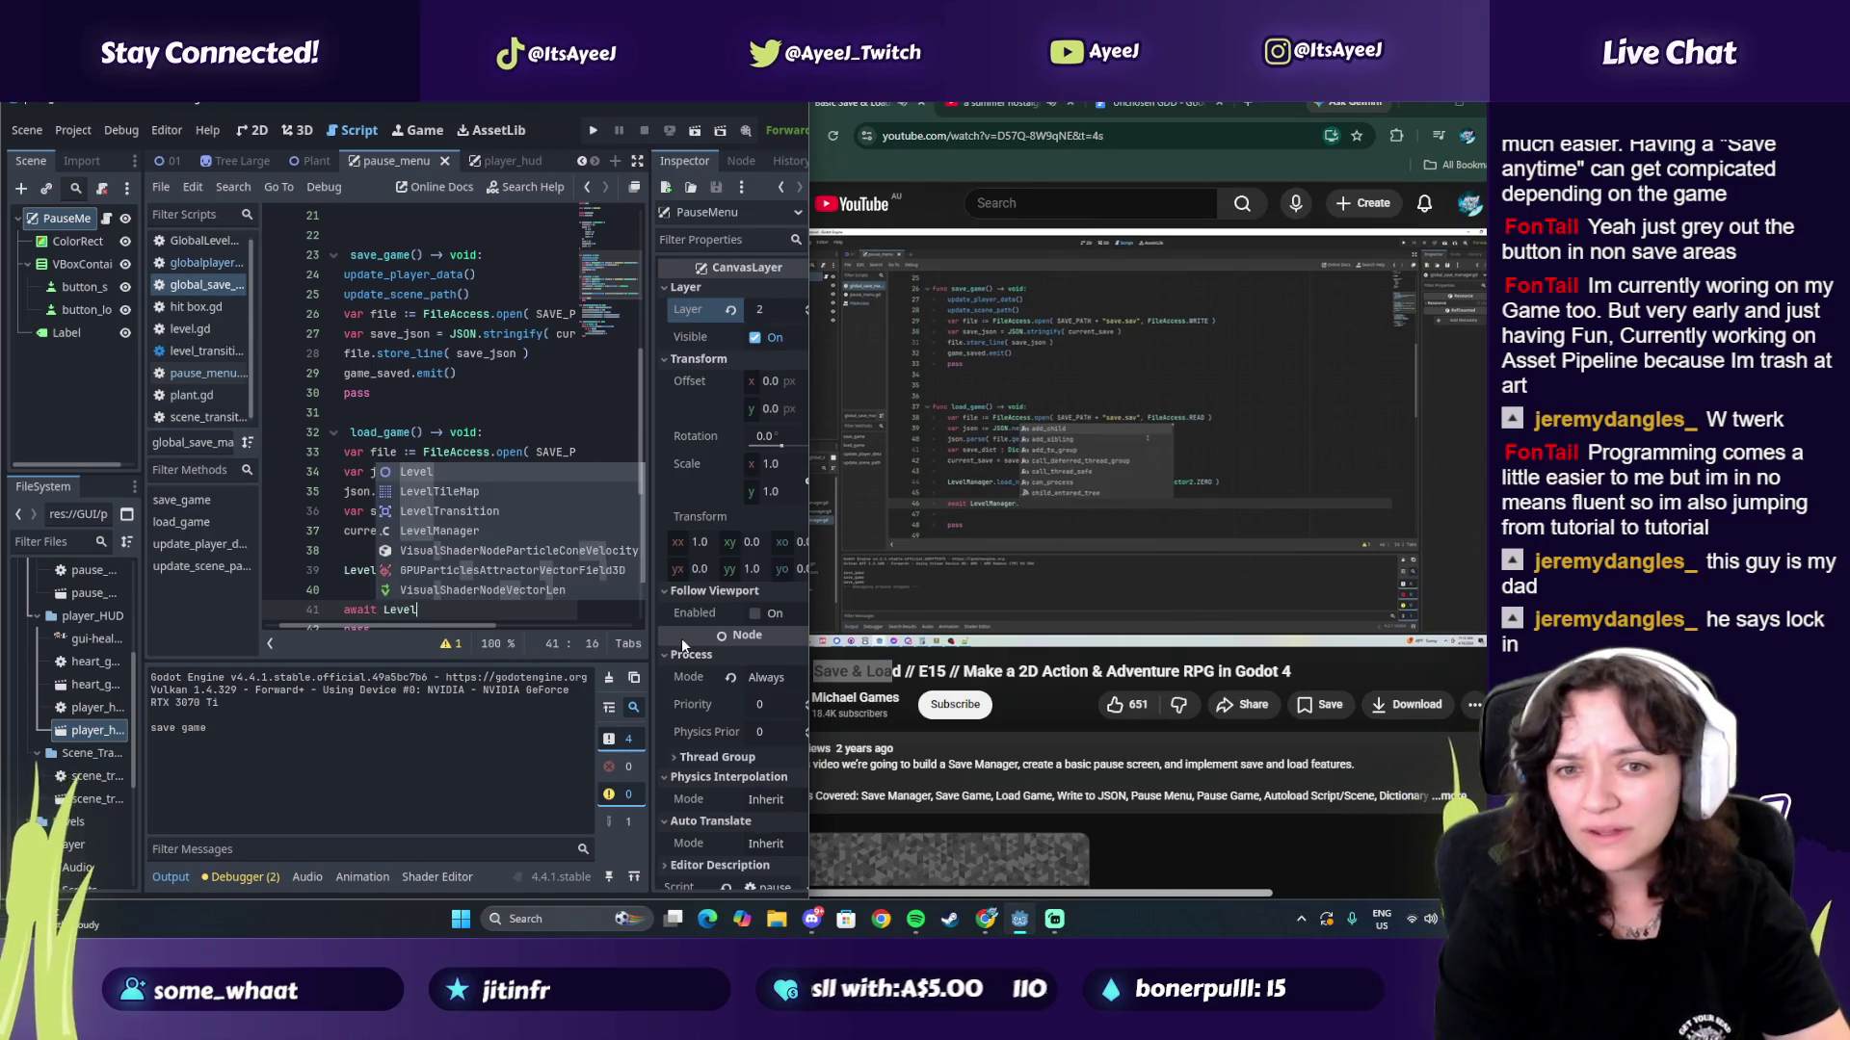
pyautogui.press('Down')
pyautogui.press('Down')
pyautogui.press('Down')
pyautogui.press('Return')
pyautogui.write('.level')
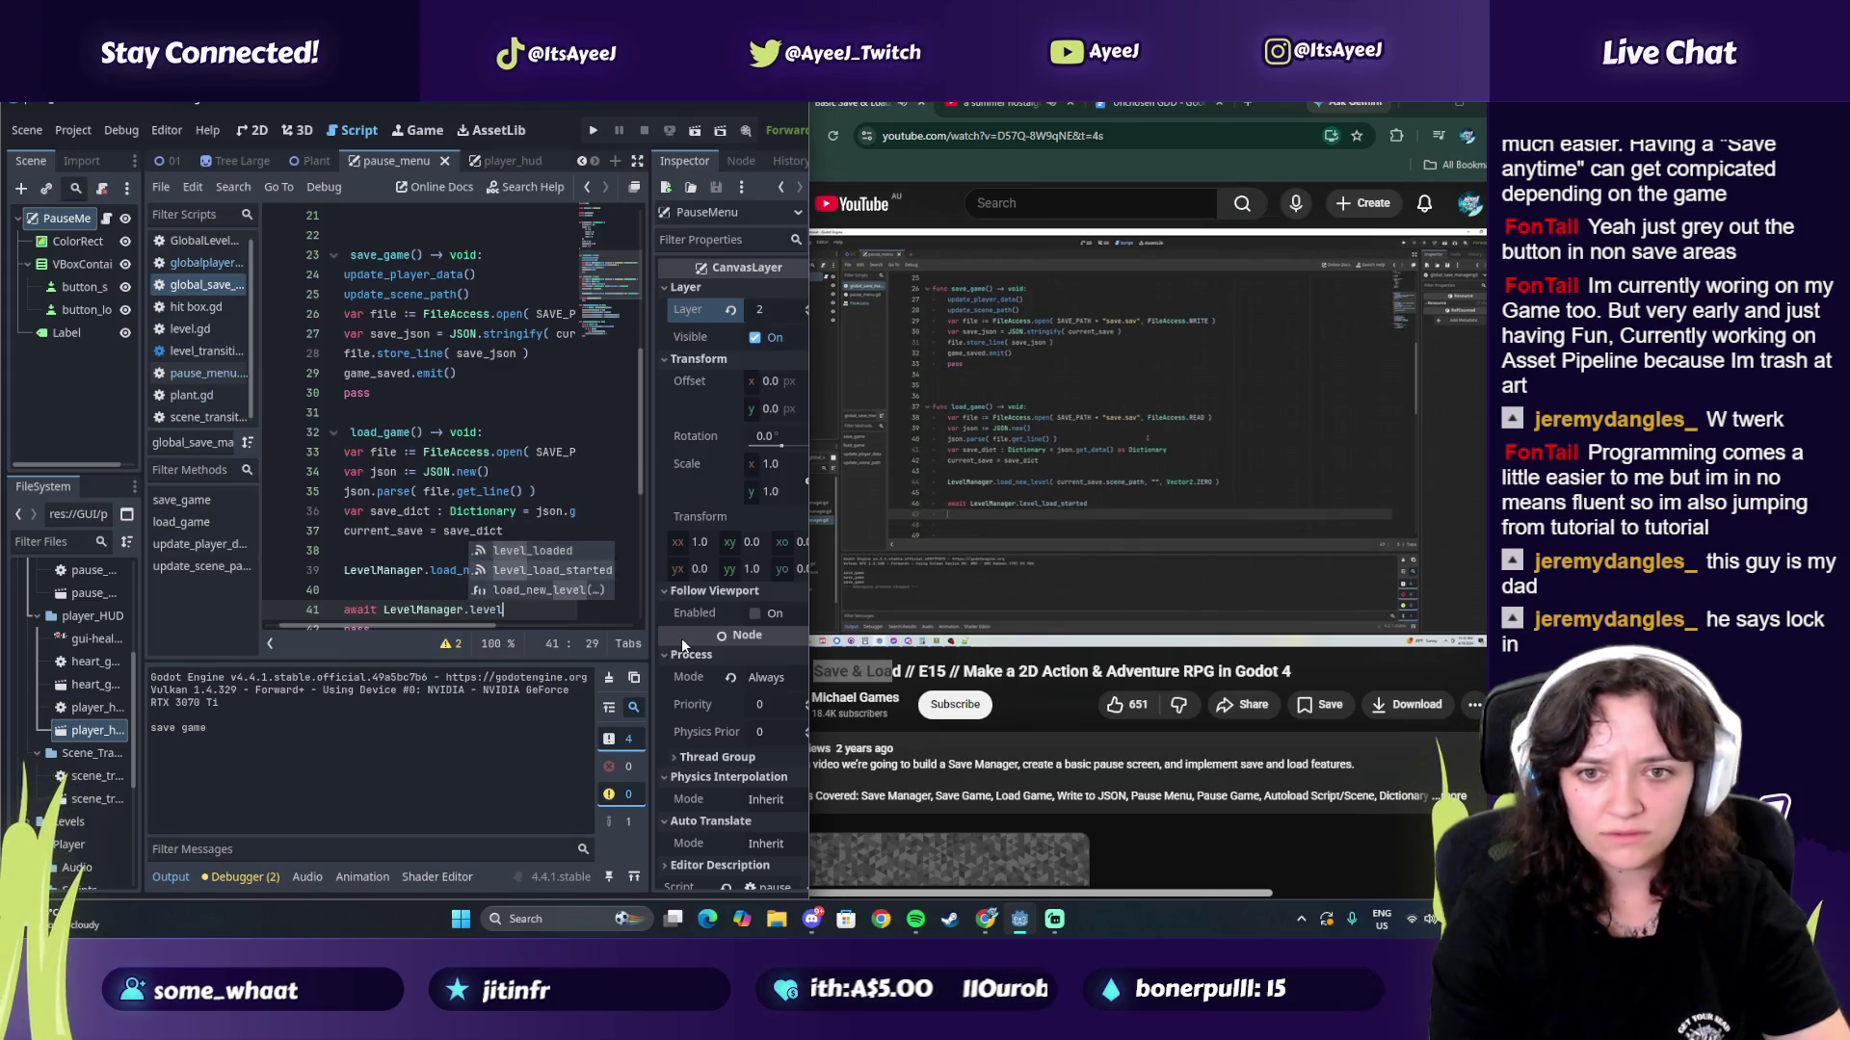
pyautogui.press('Down')
pyautogui.press('Return')
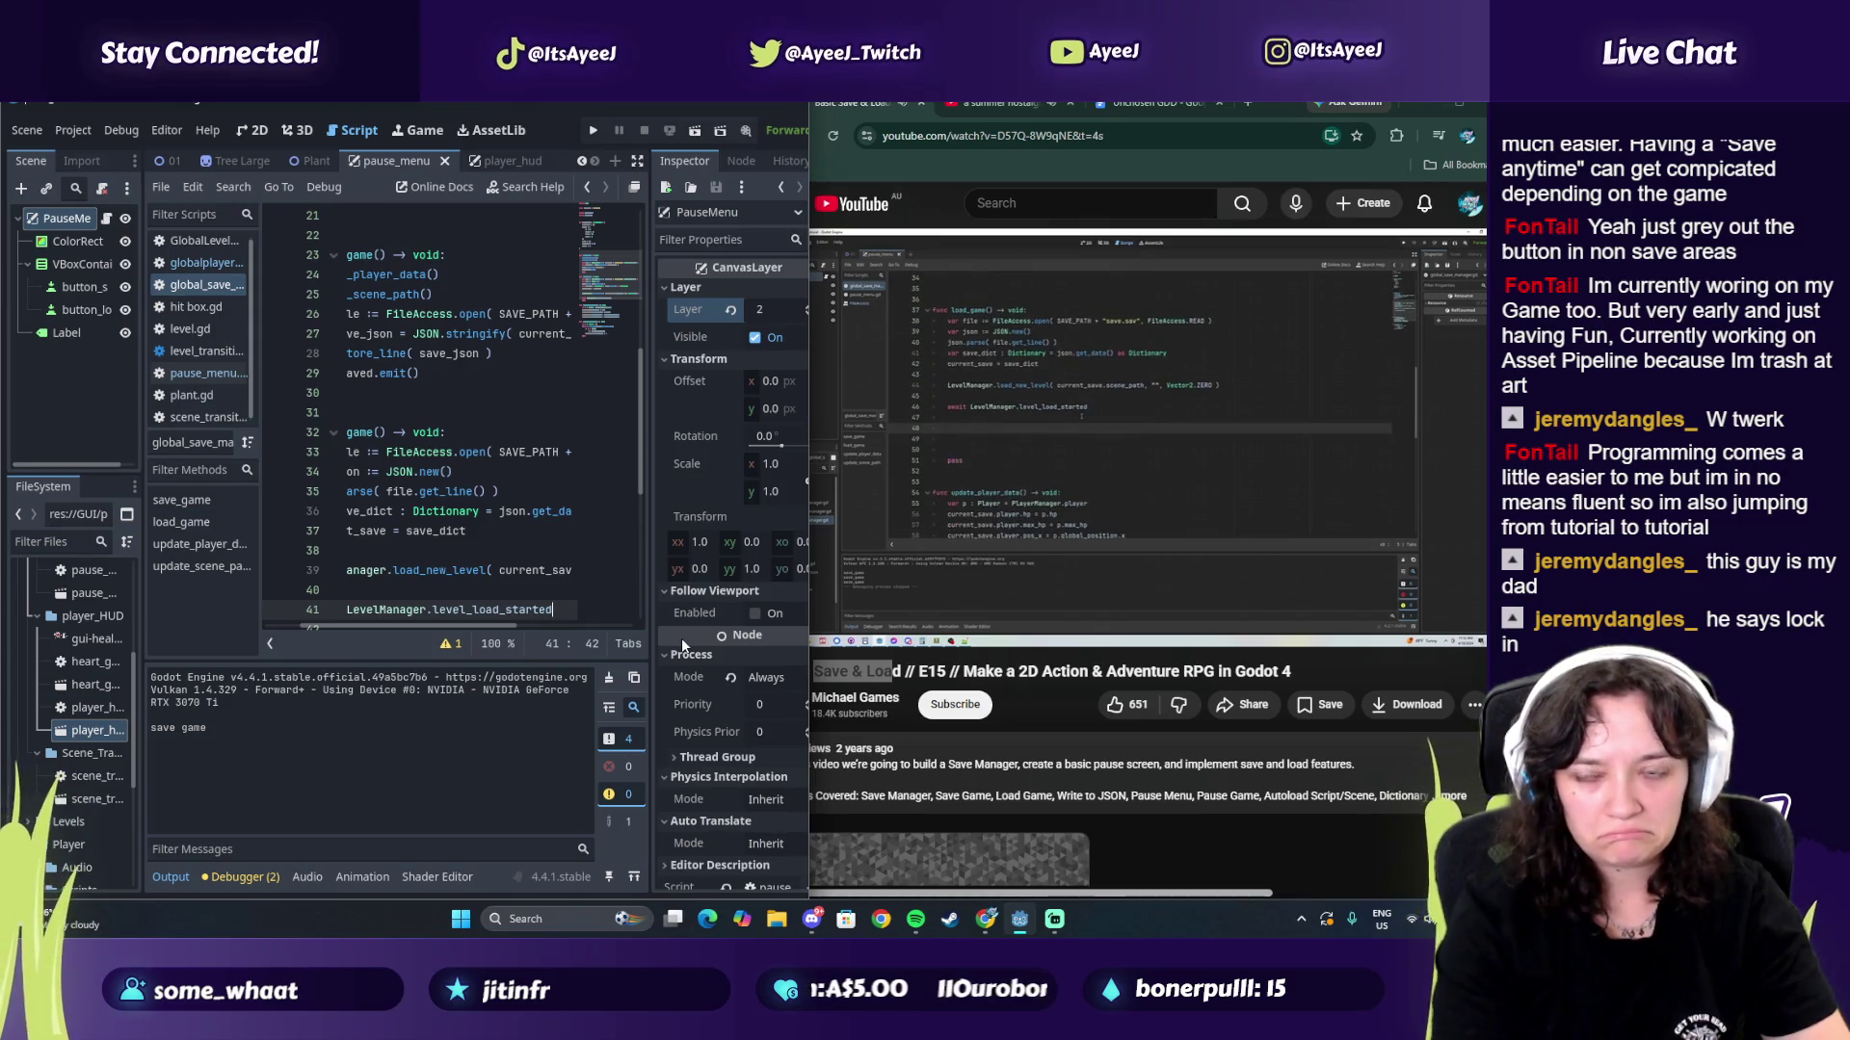
pyautogui.press('Return')
pyautogui.press('Return')
pyautogui.write('Pla')
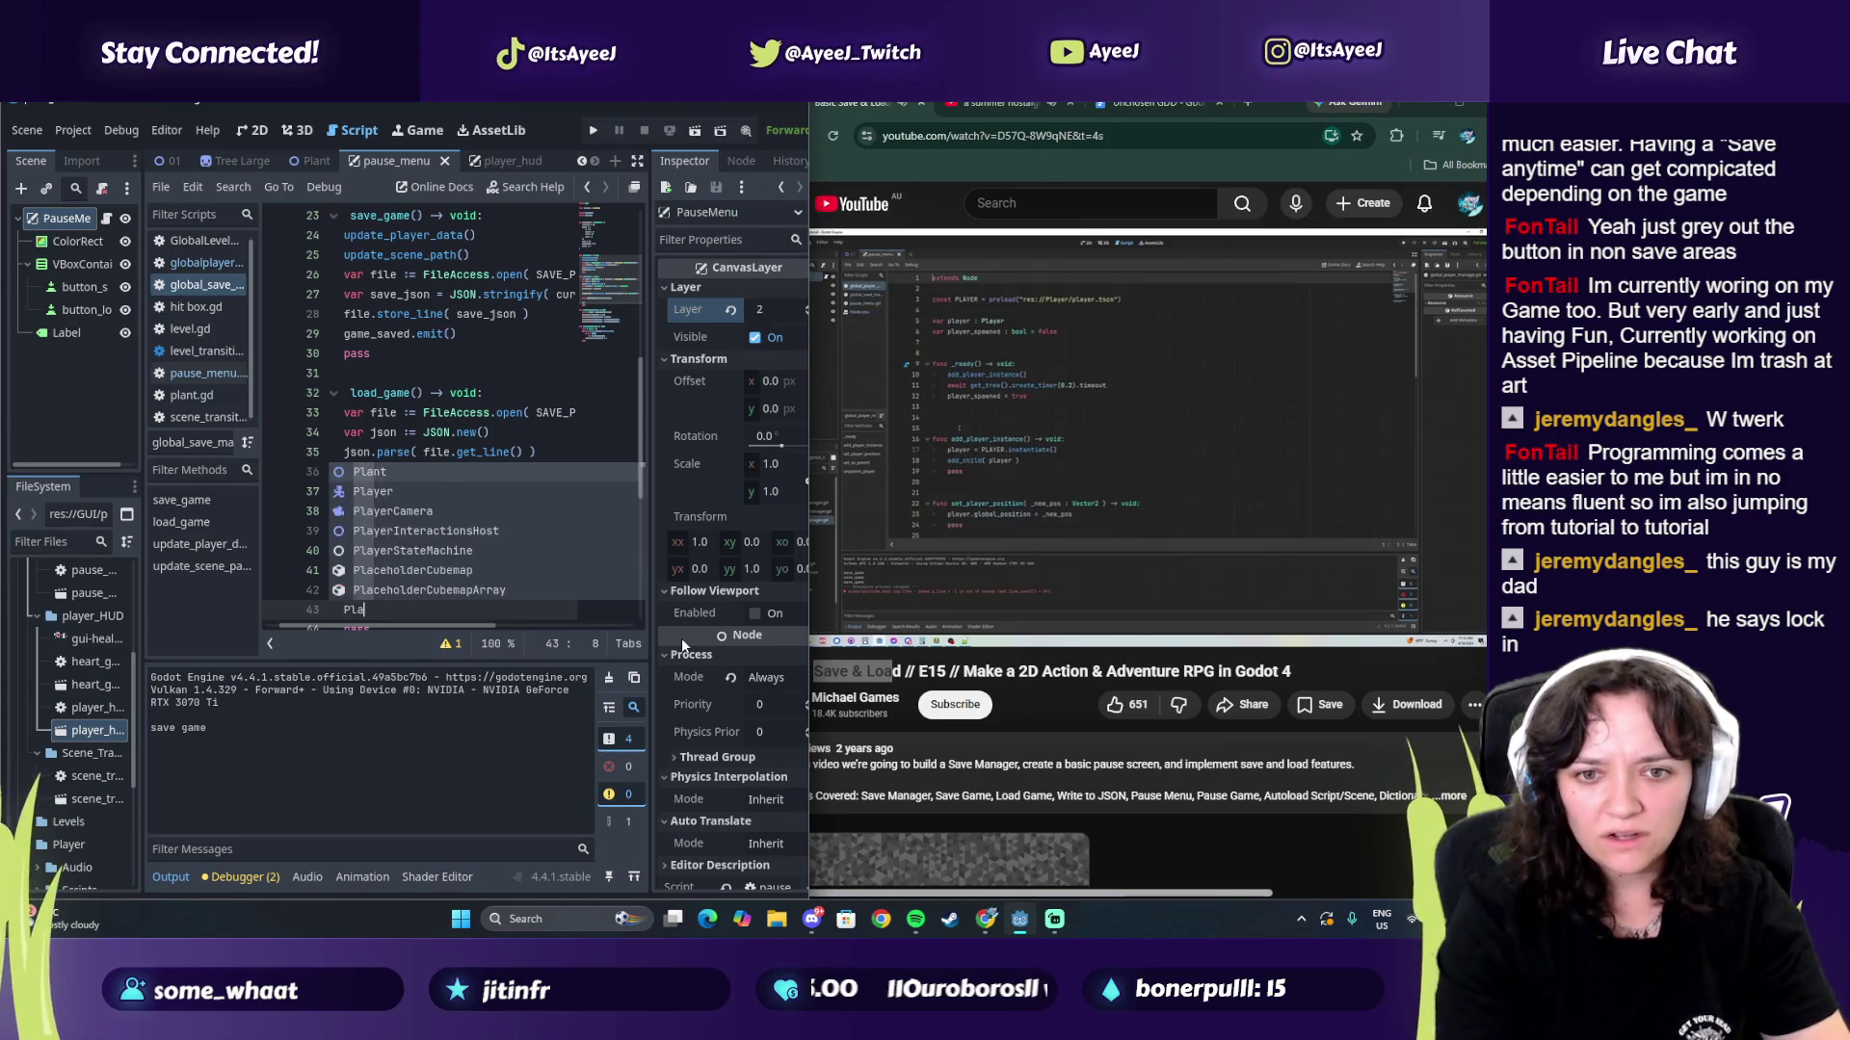
pyautogui.write('yerMa')
# Step: Complete PlayerManager.set_player_position on line 43 and open a Vector2( argument
pyautogui.press('Return')
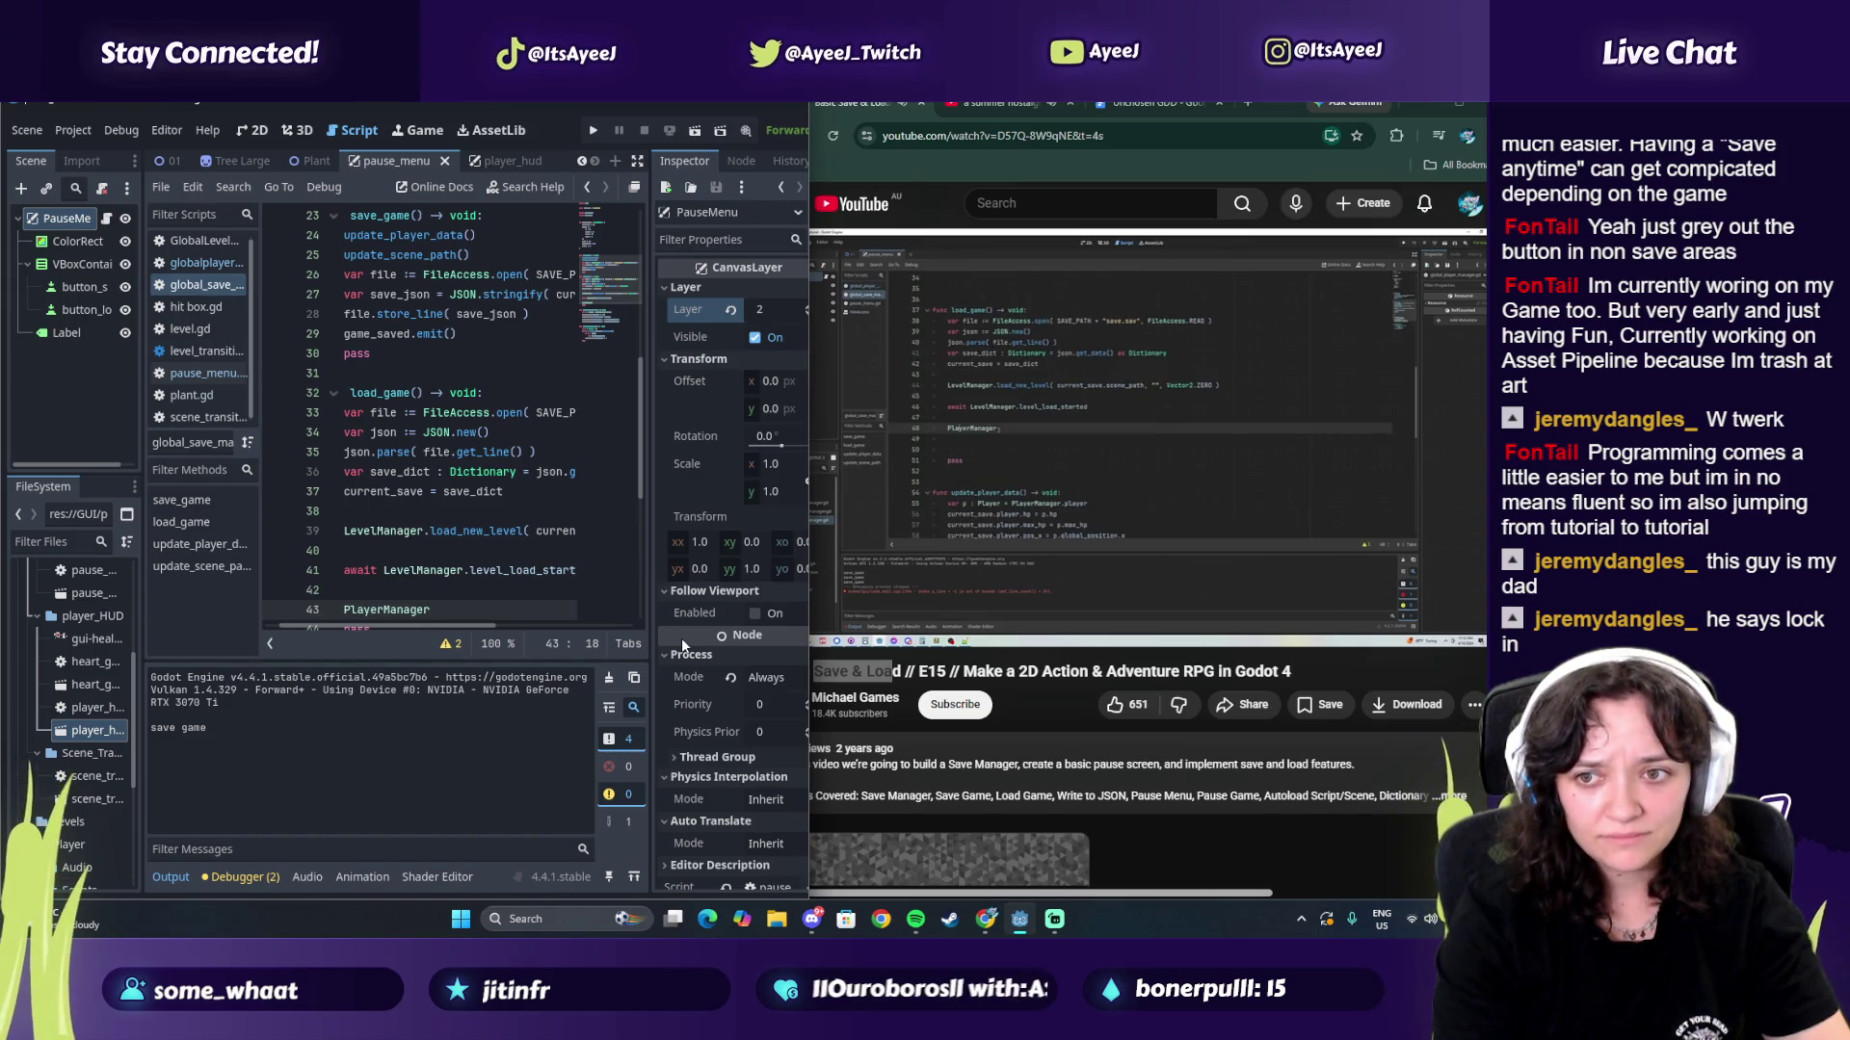
pyautogui.write('.s')
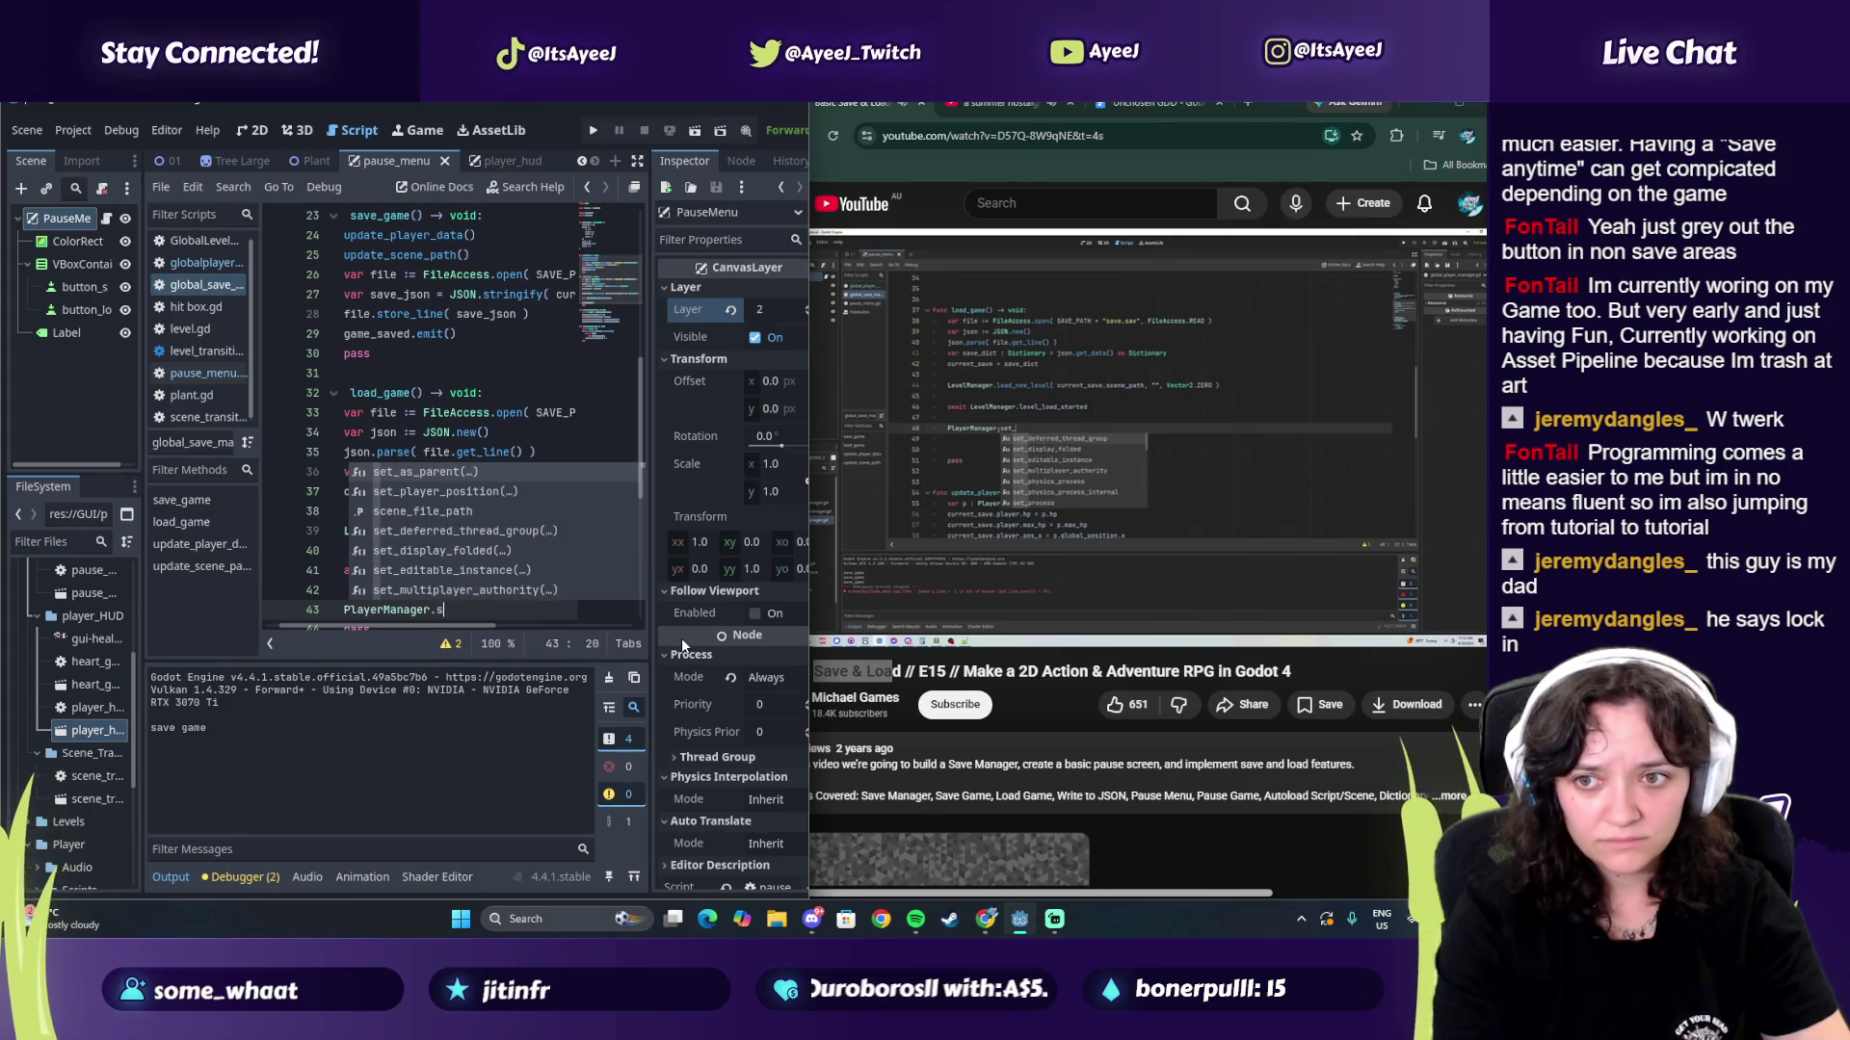
pyautogui.write('et_pla')
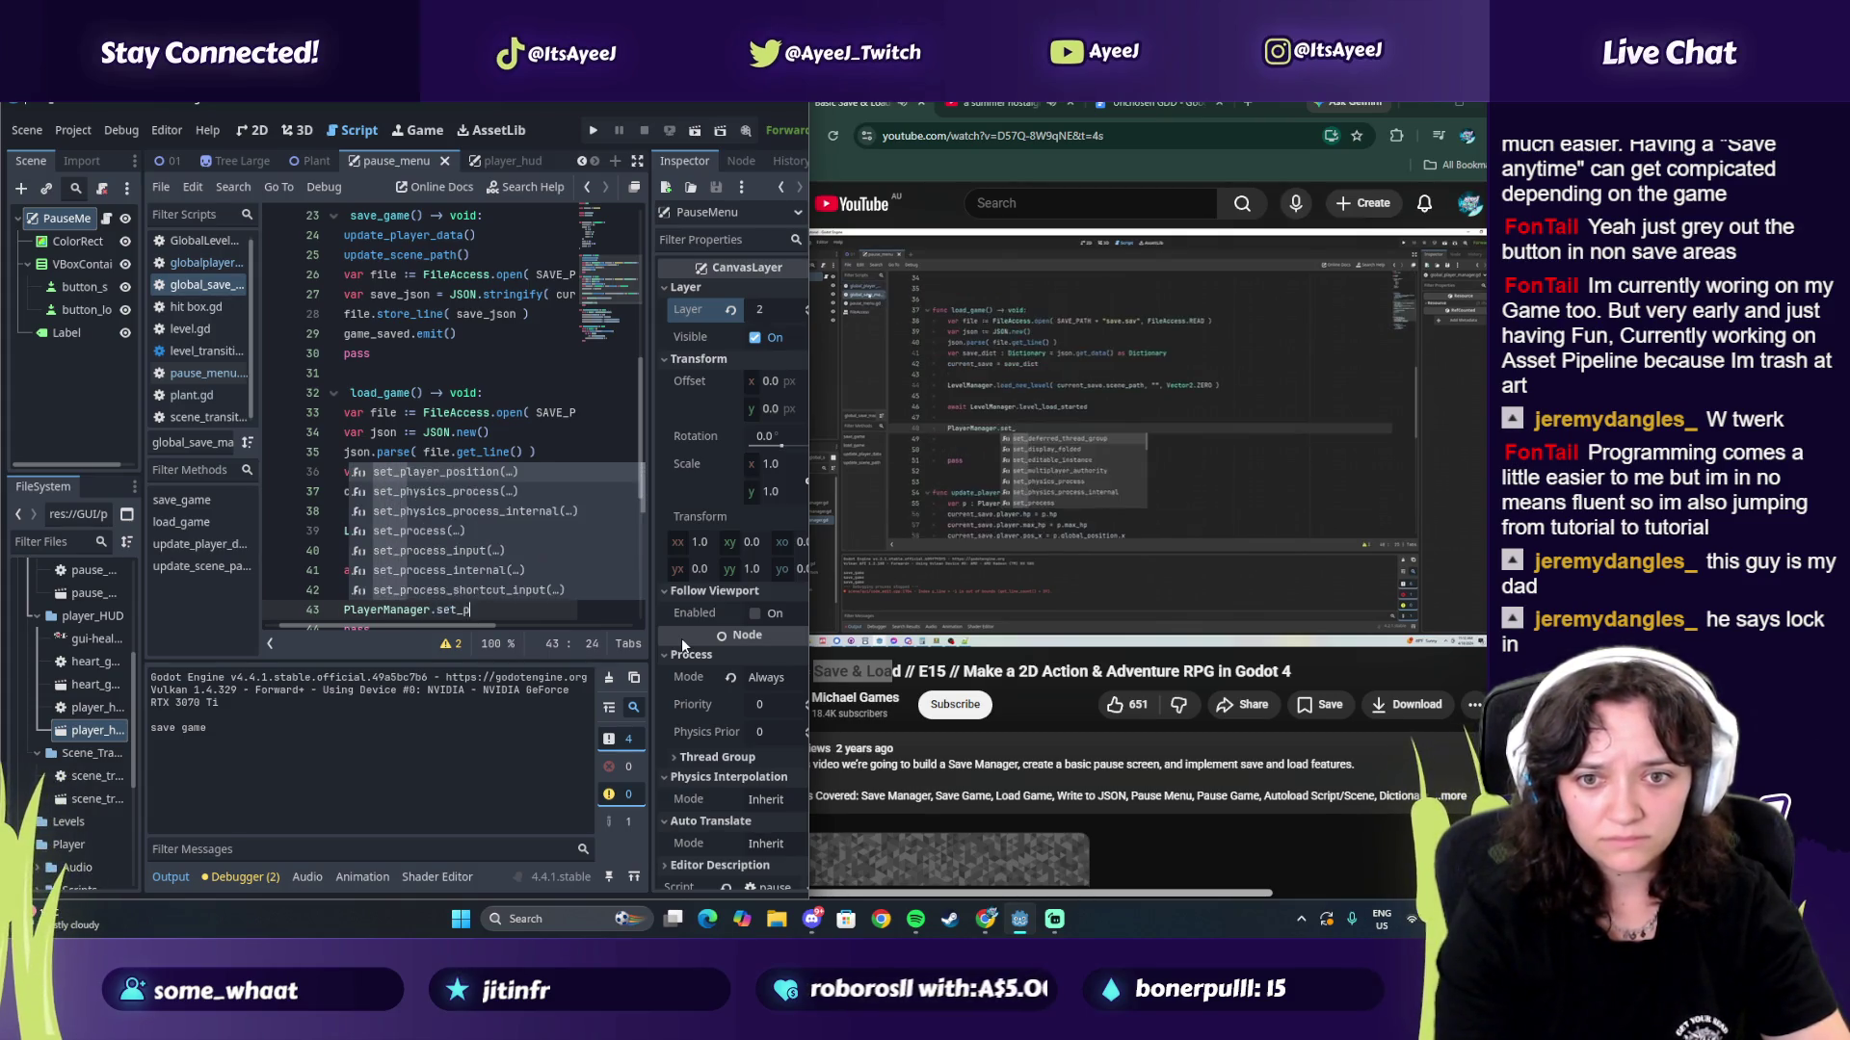
pyautogui.press('Return')
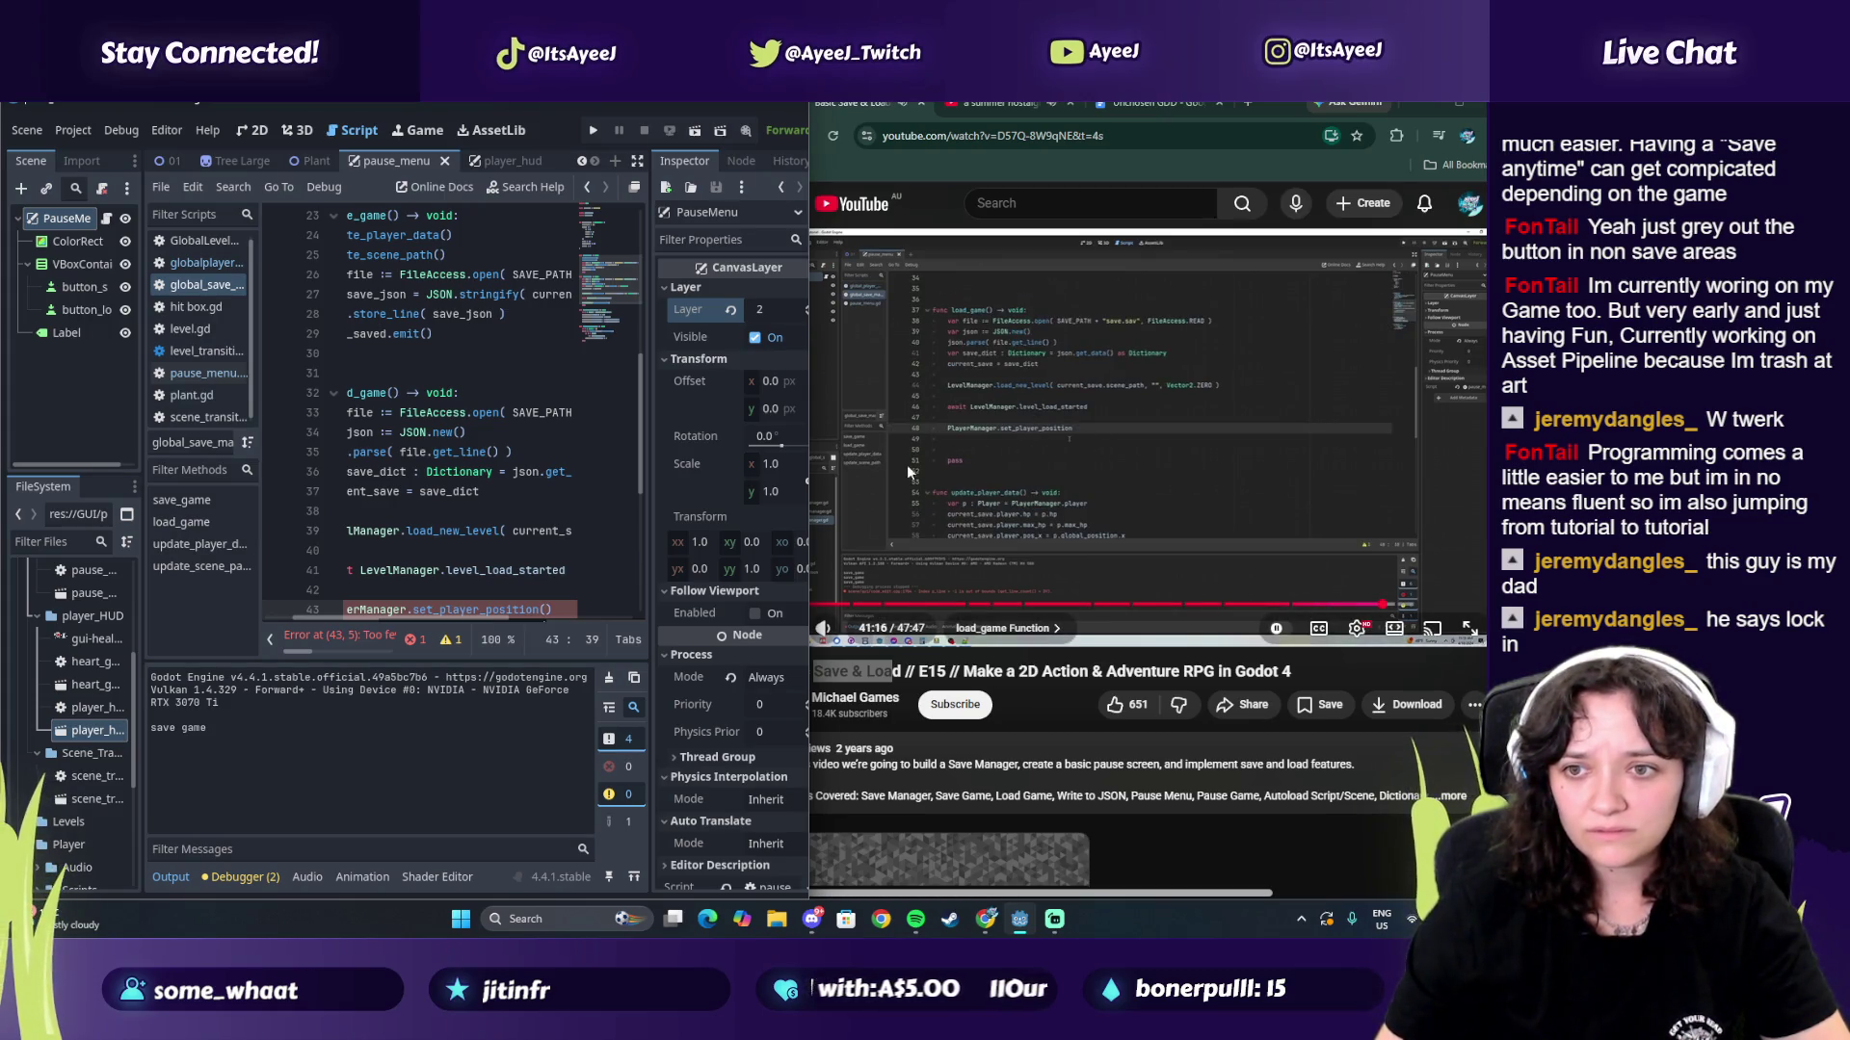
pyautogui.click(548, 611)
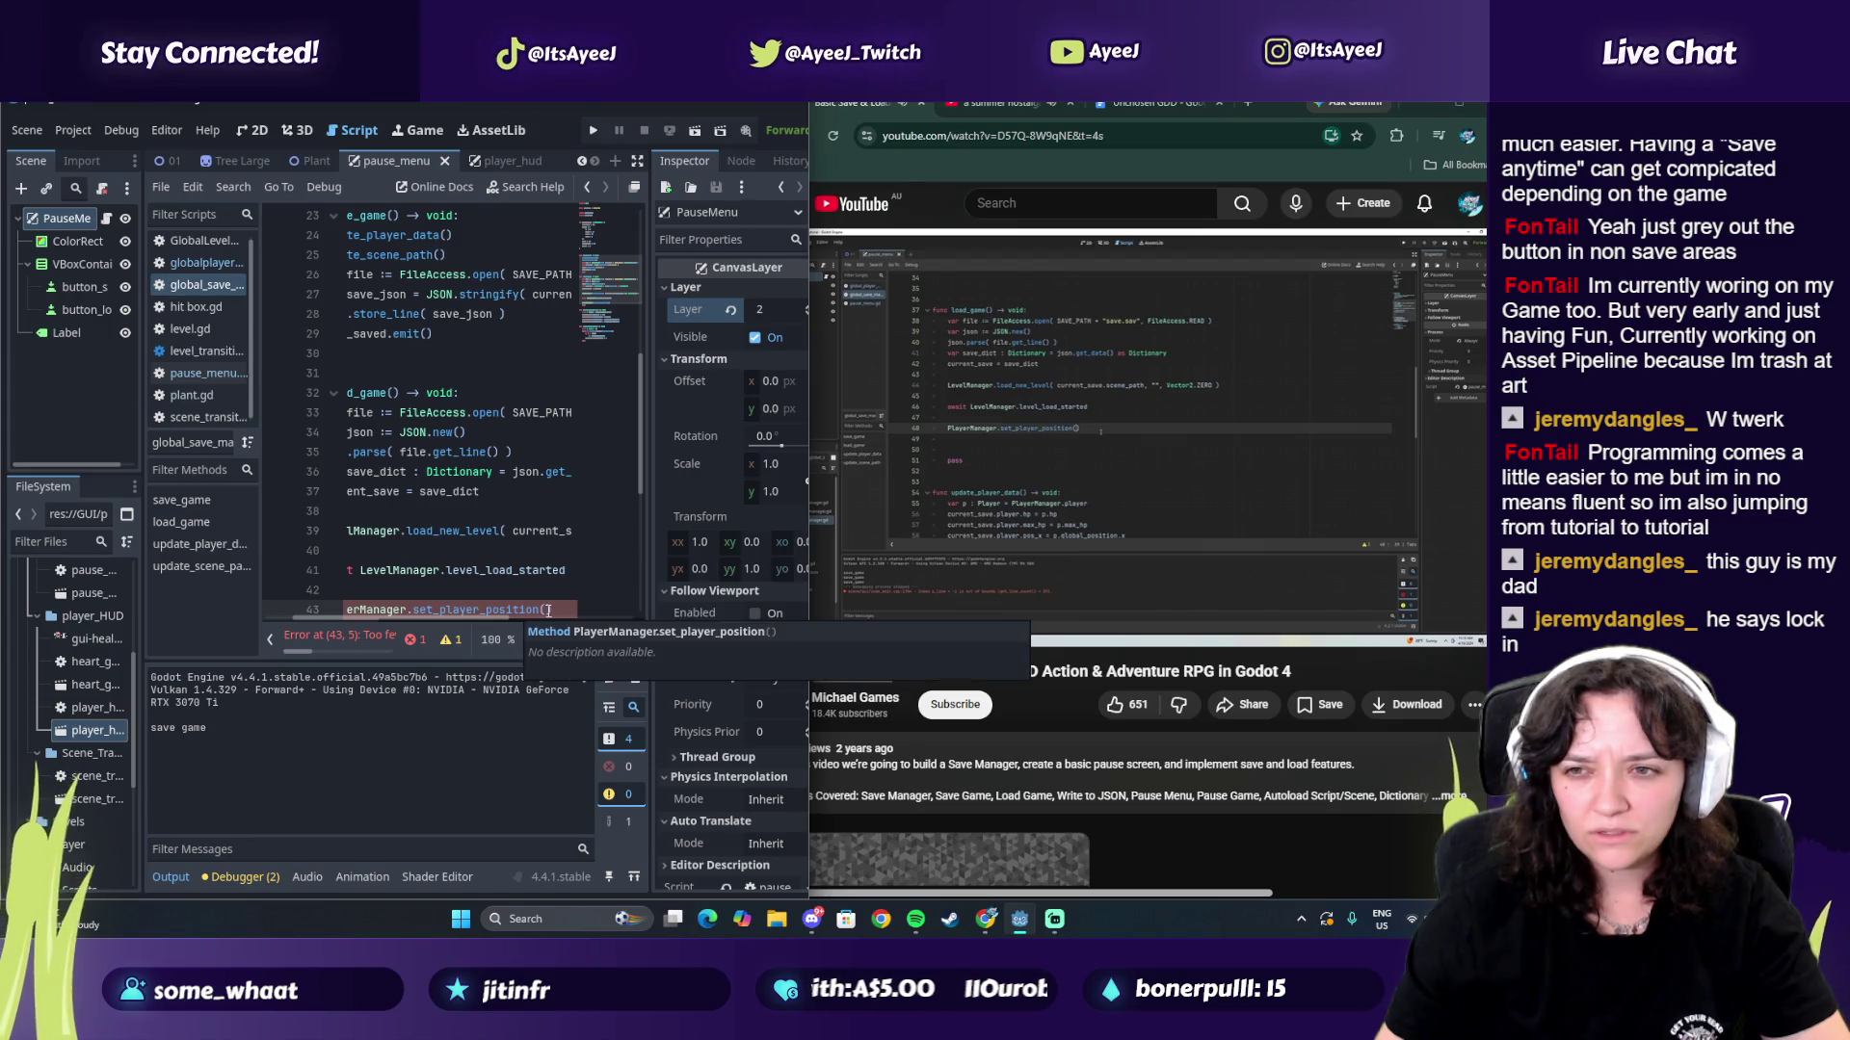
pyautogui.write('Vector')
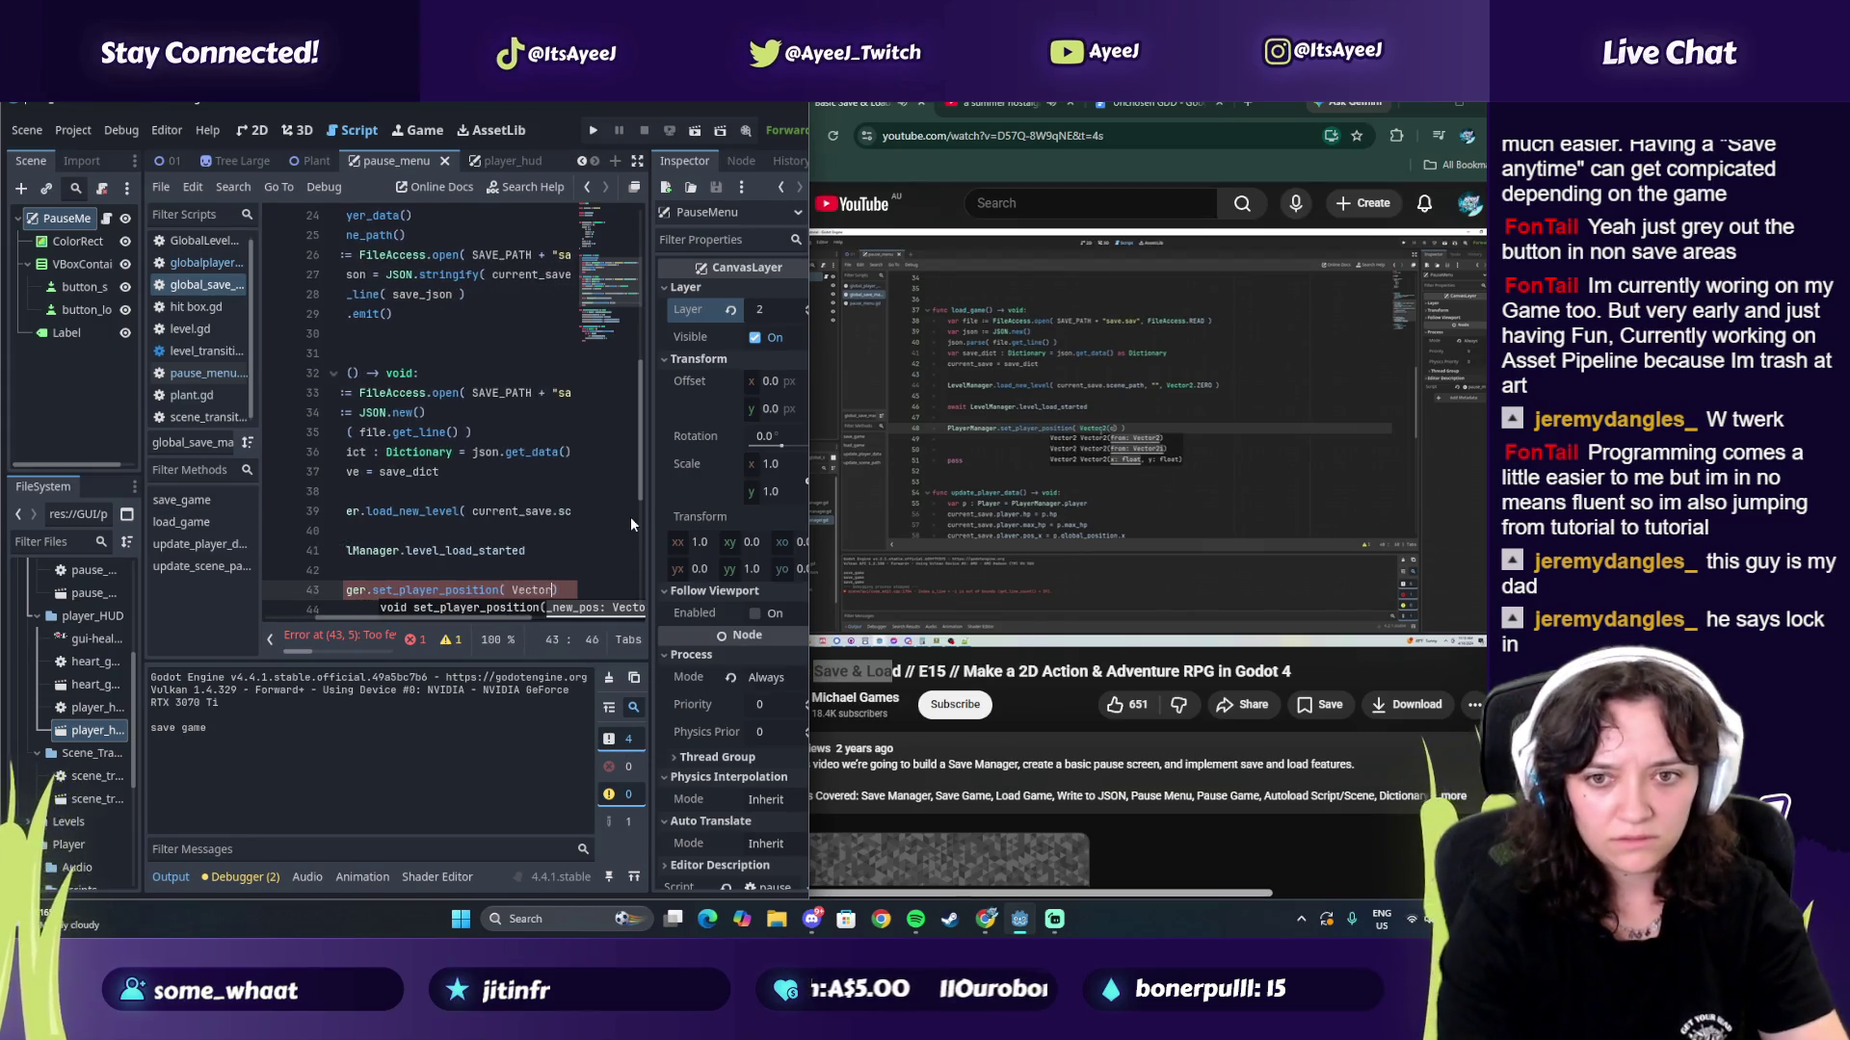
pyautogui.write('2')
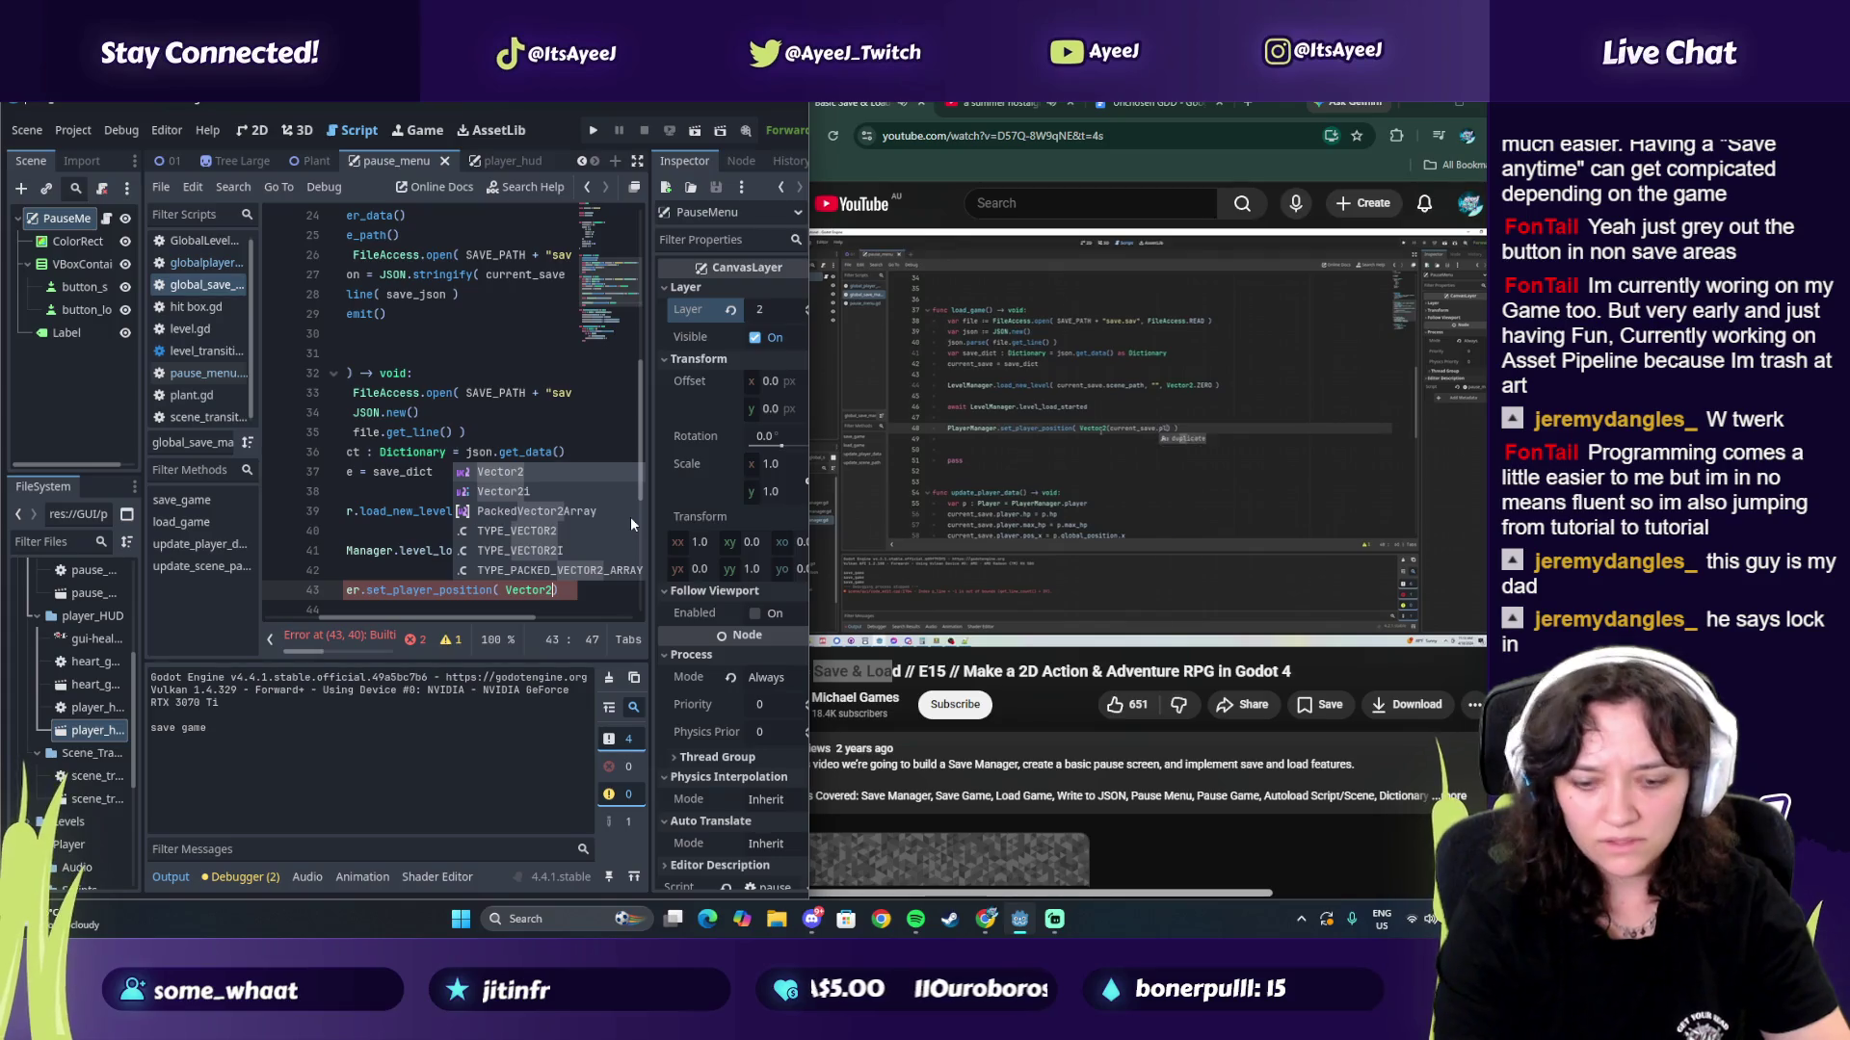
pyautogui.write('(cr')
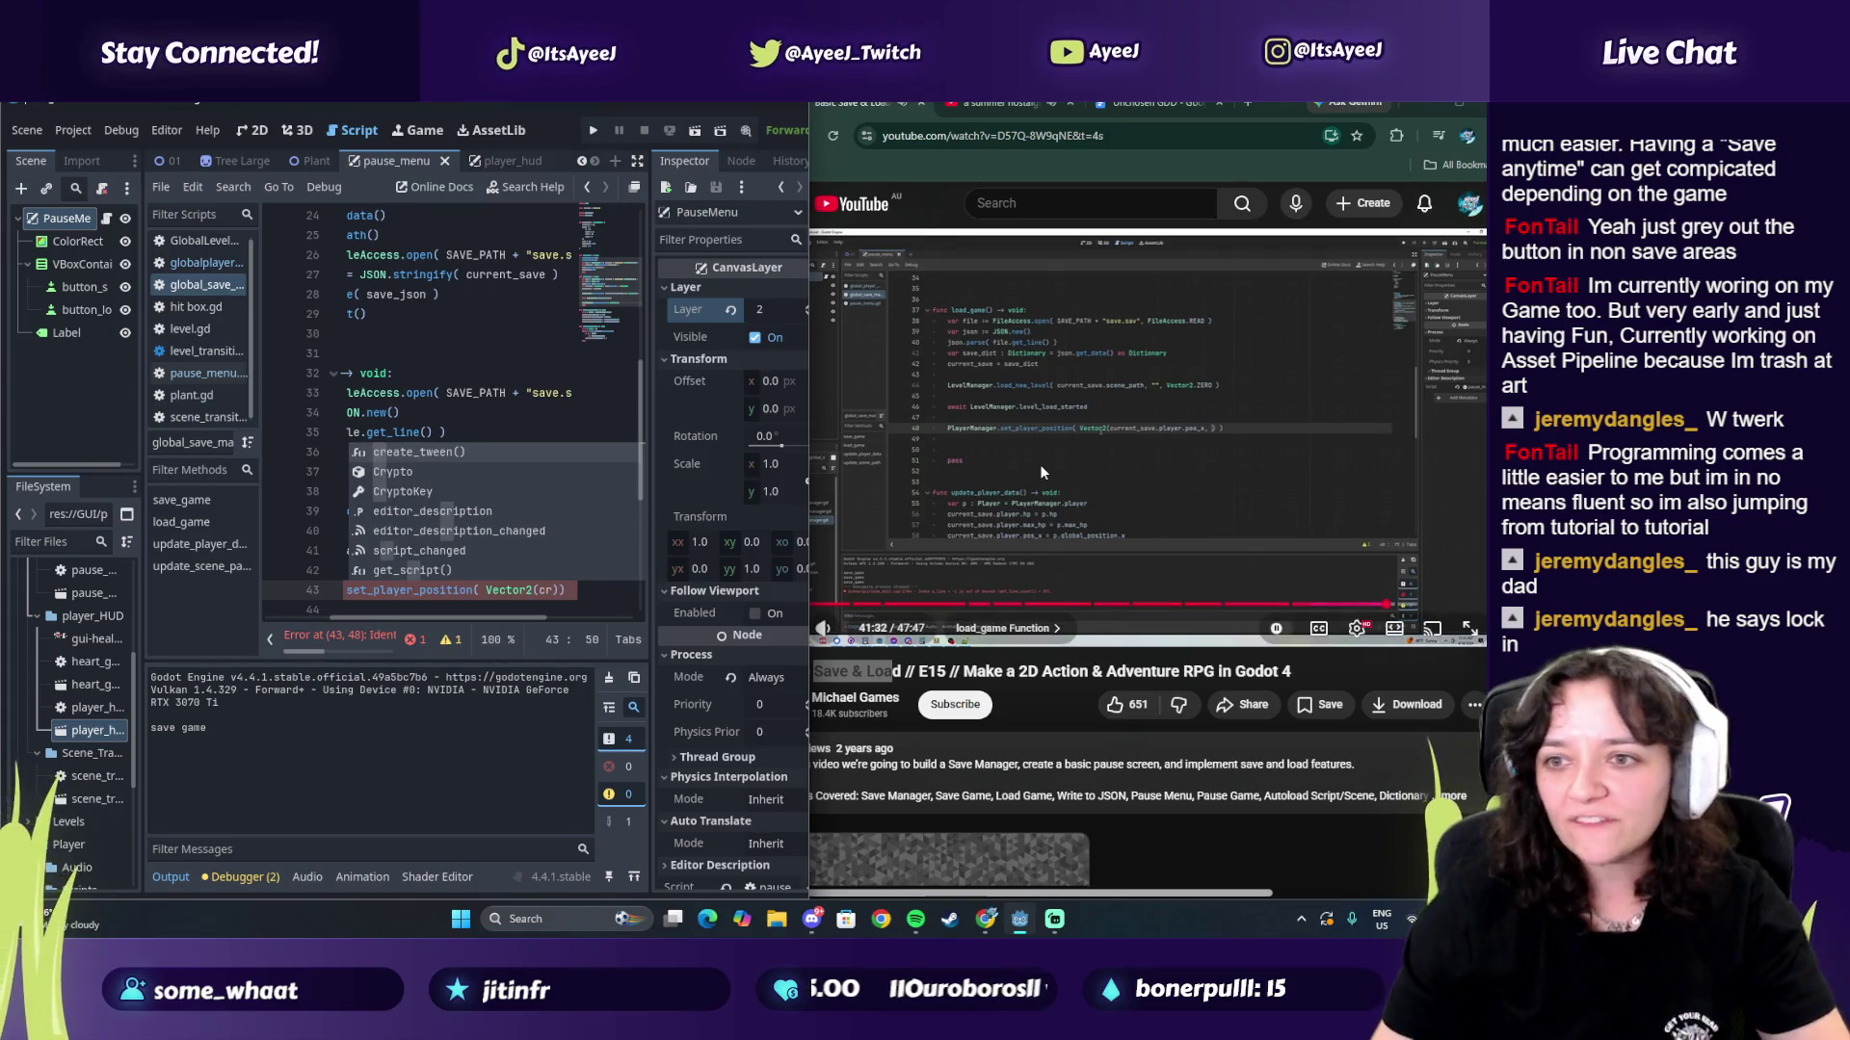
# Step: Enter current_save.player.pos_x as the Vector2's first component, checking the tutorial's code
pyautogui.click(1038, 465)
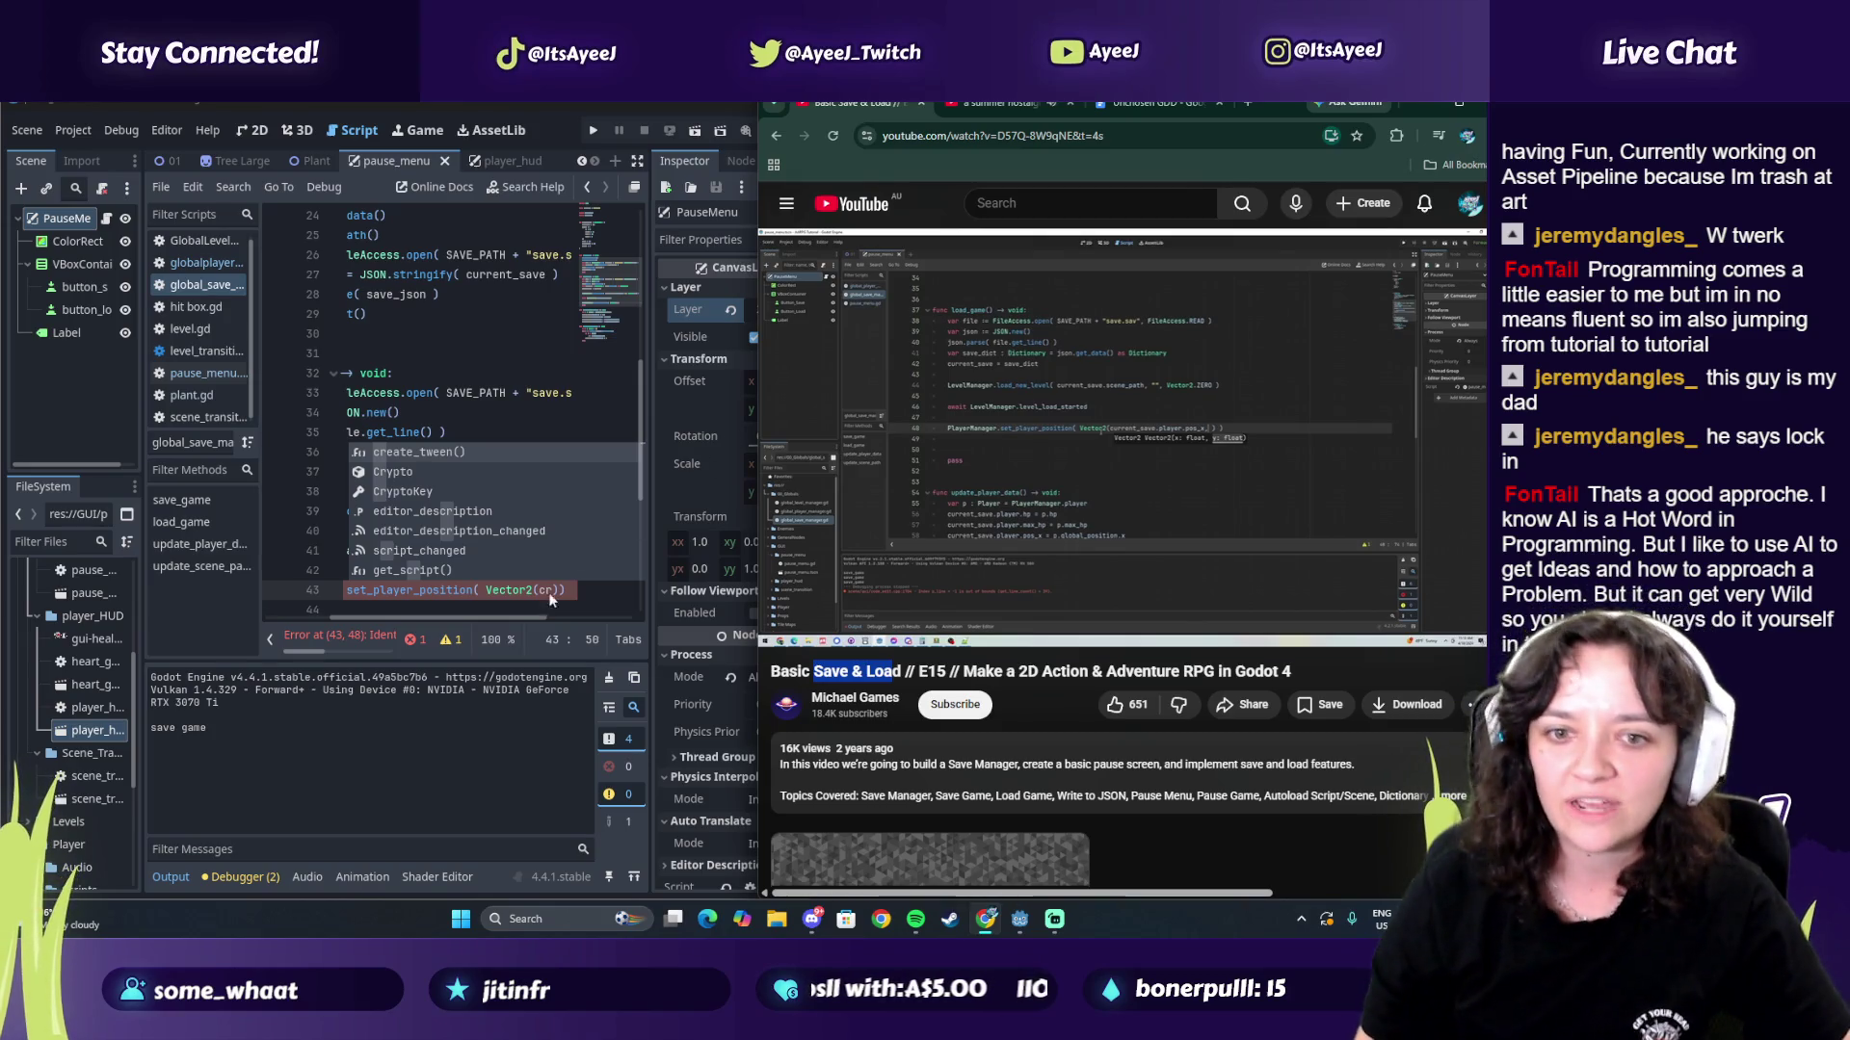
pyautogui.click(608, 621)
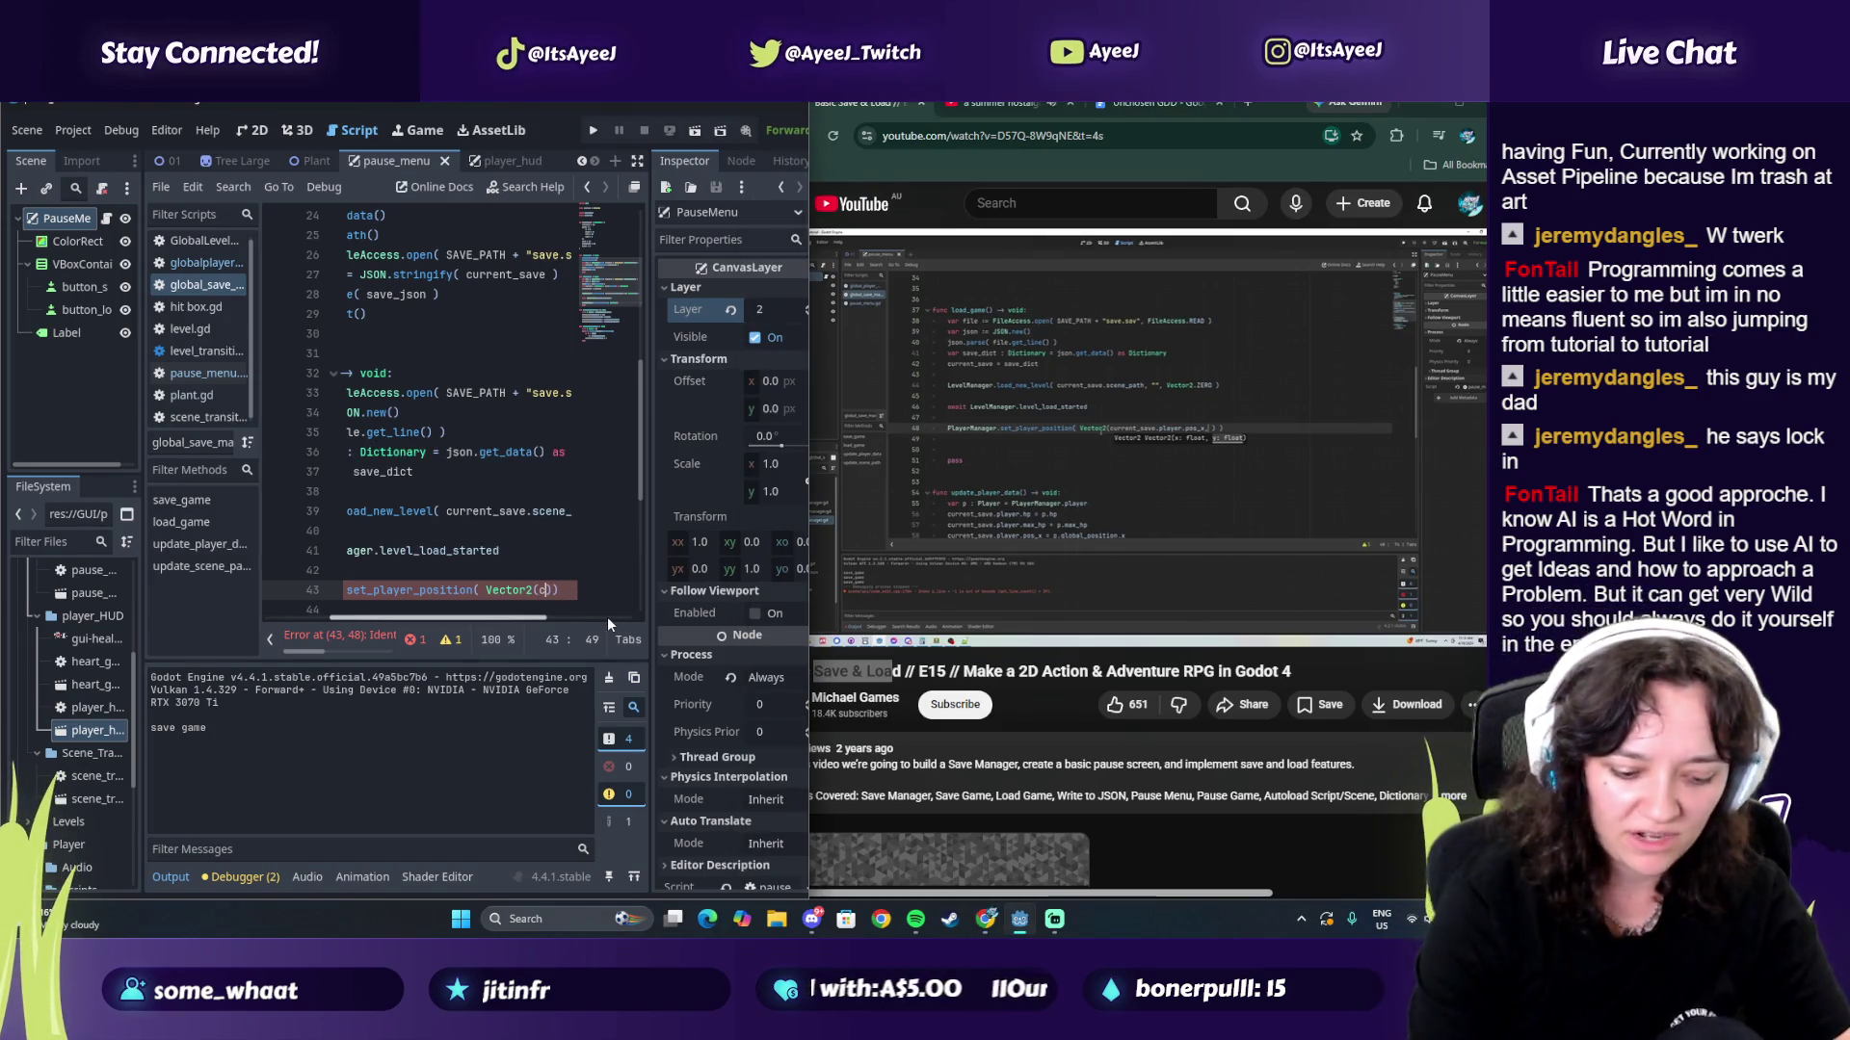
pyautogui.write('urrent_save')
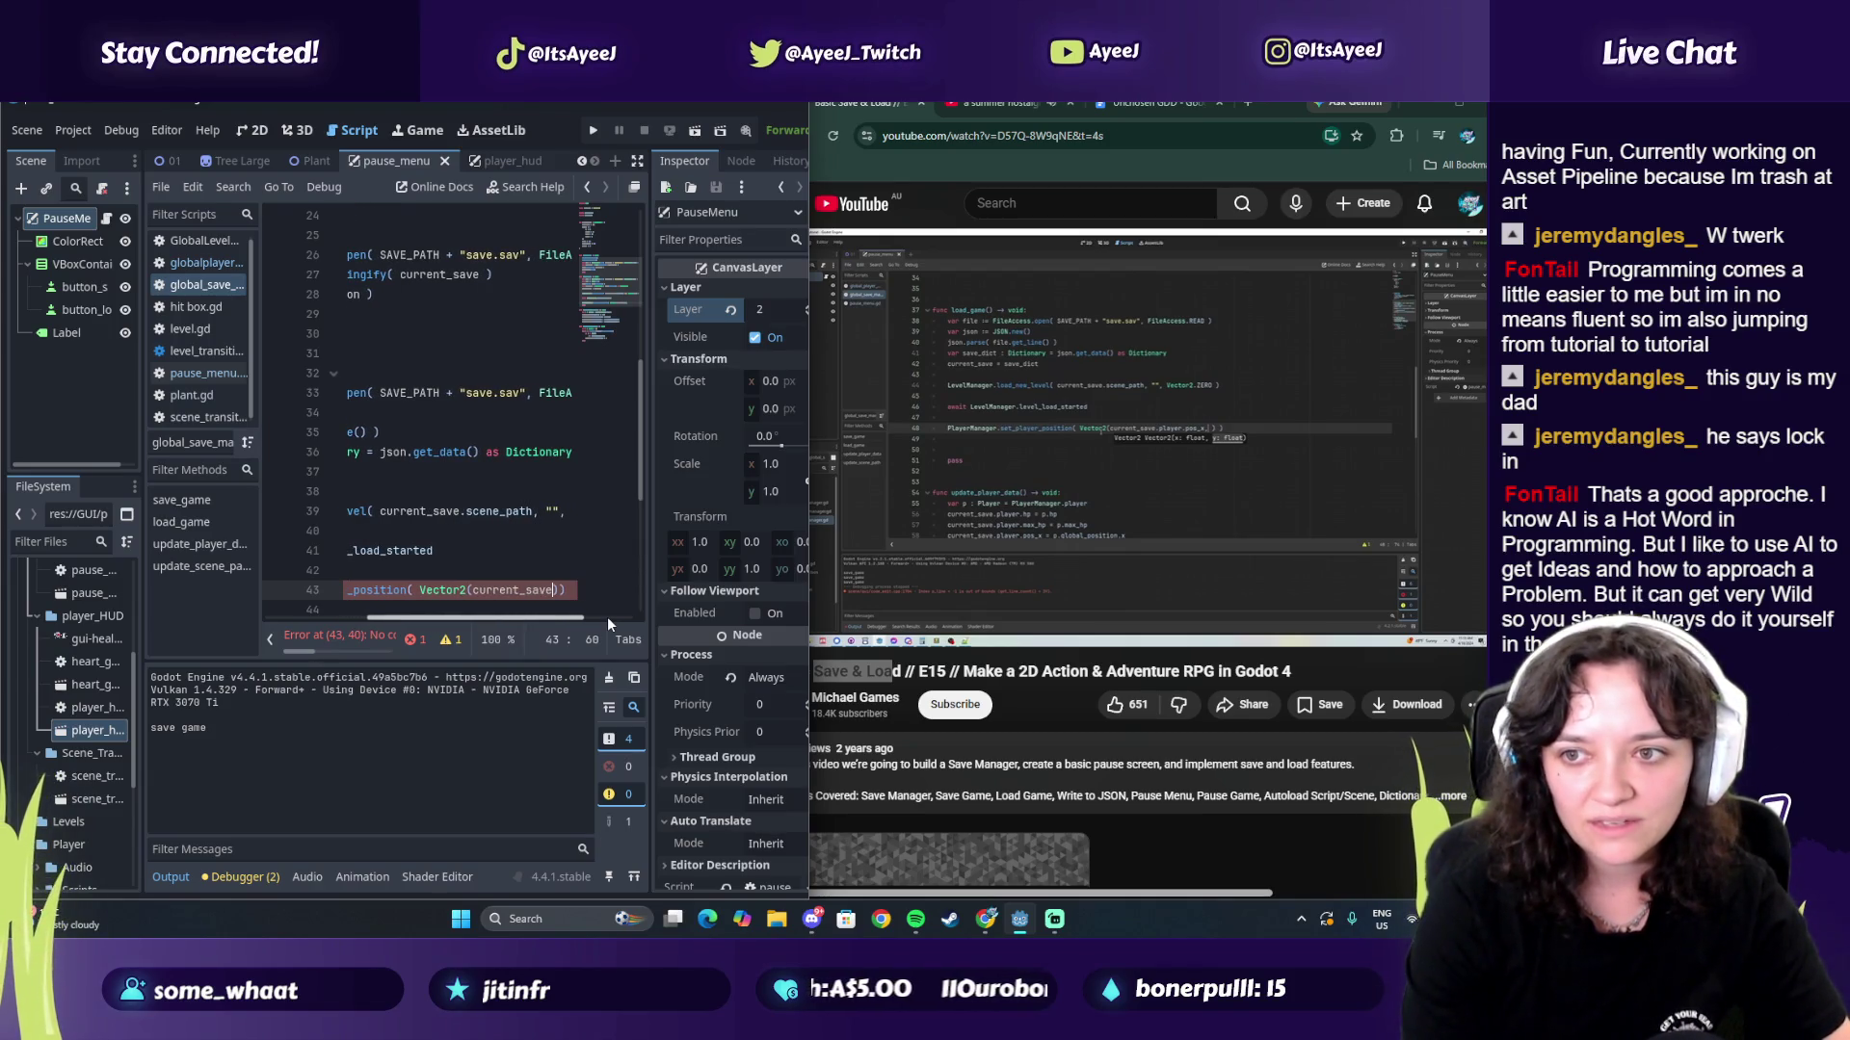
pyautogui.write('.player')
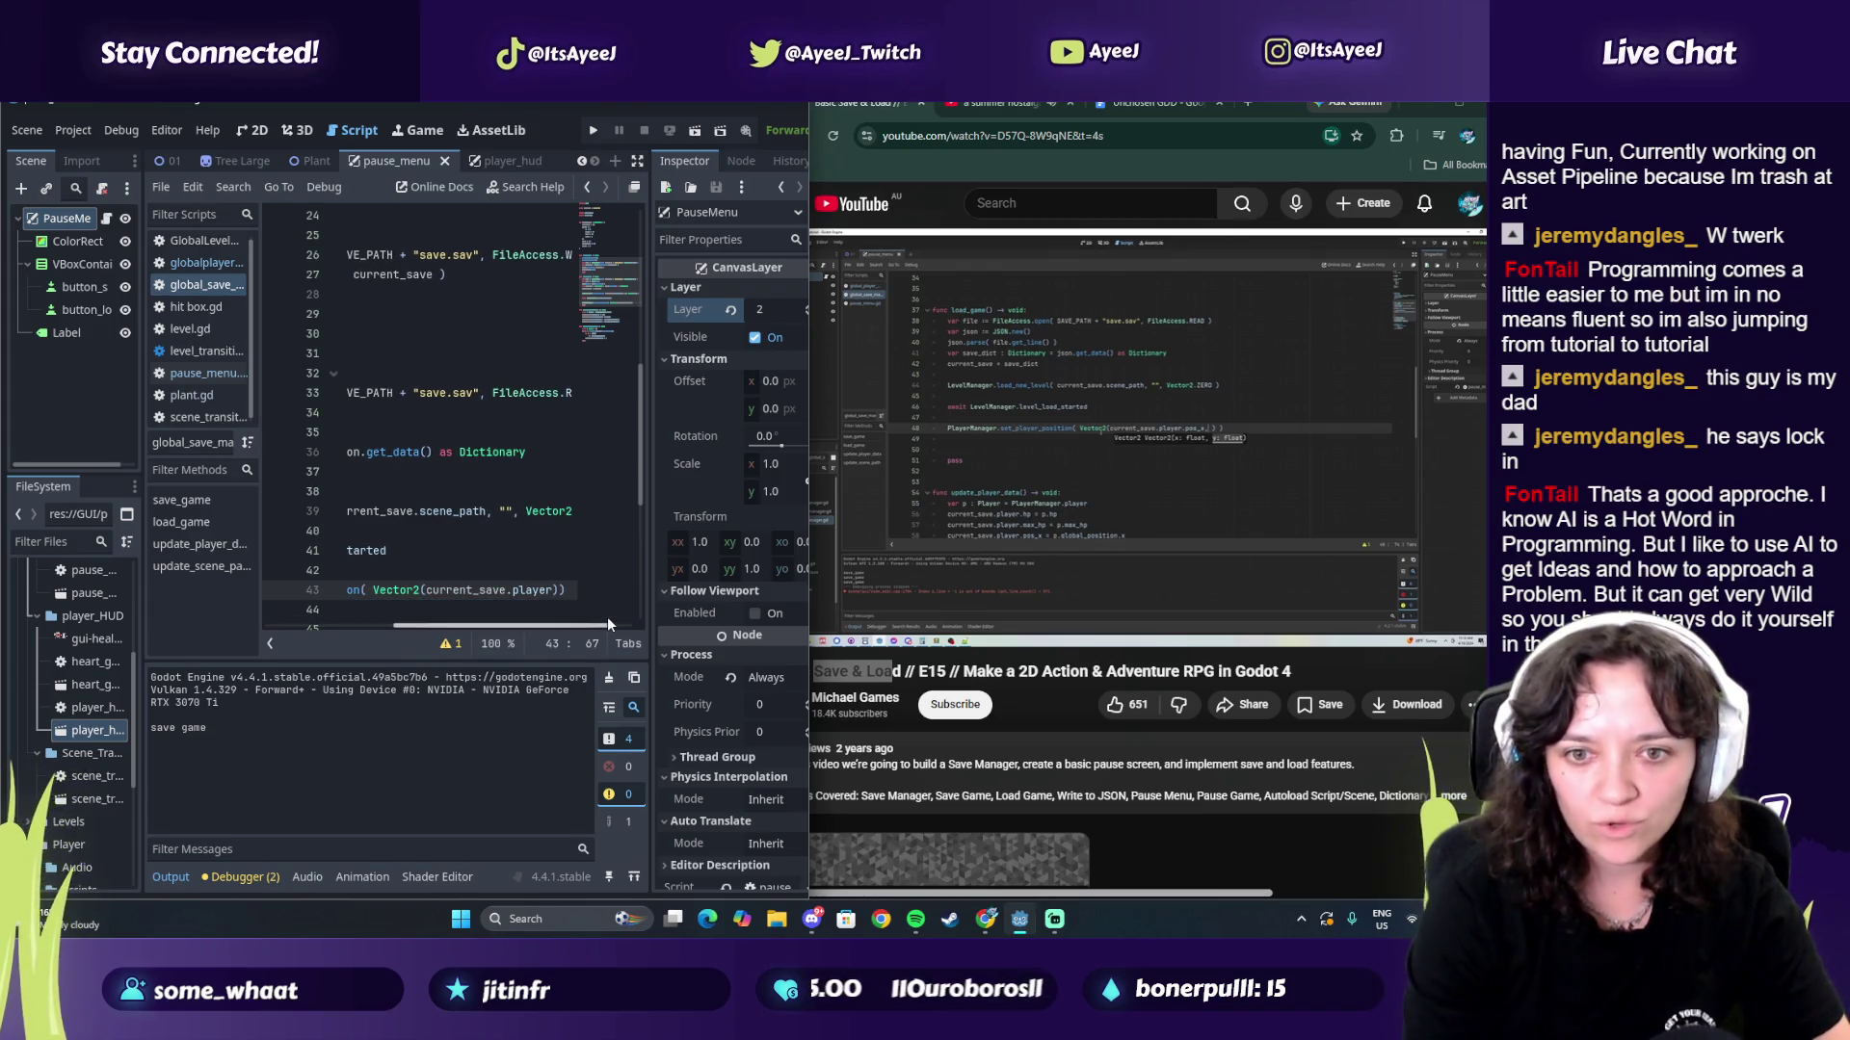
pyautogui.write('.')
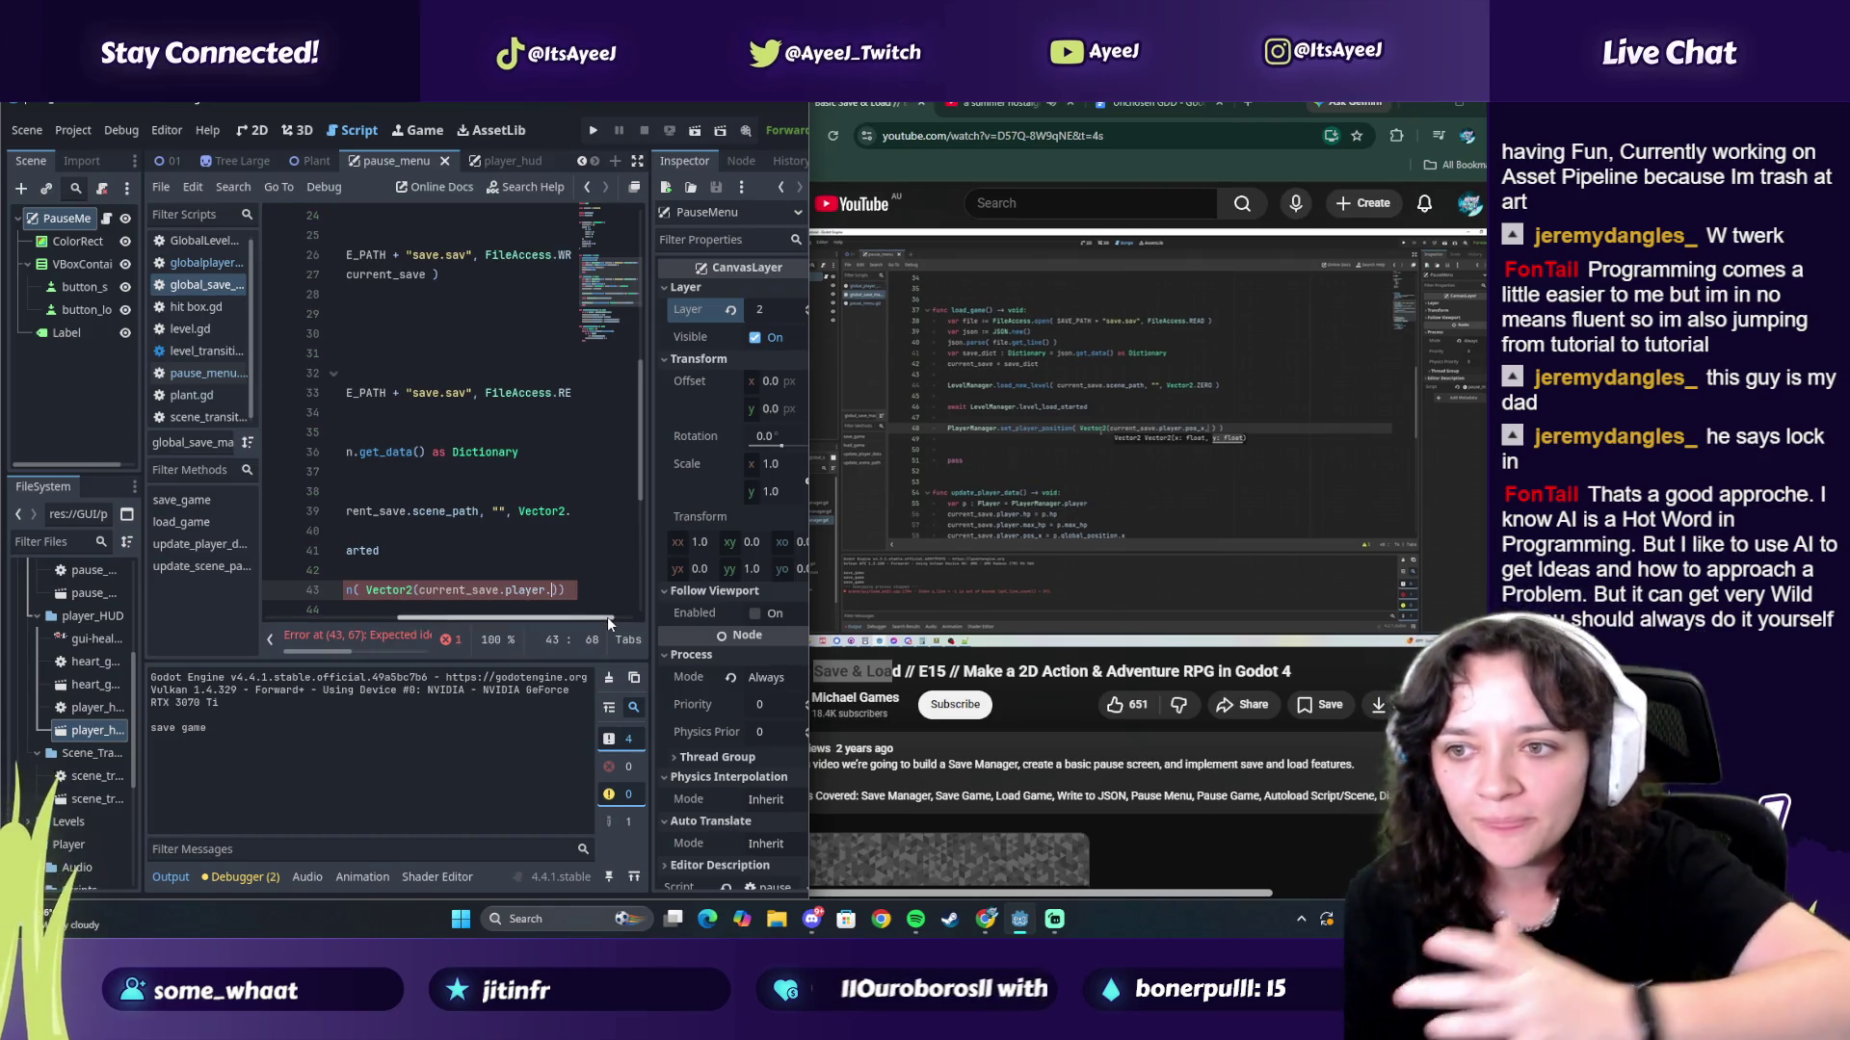
pyautogui.write('pos_')
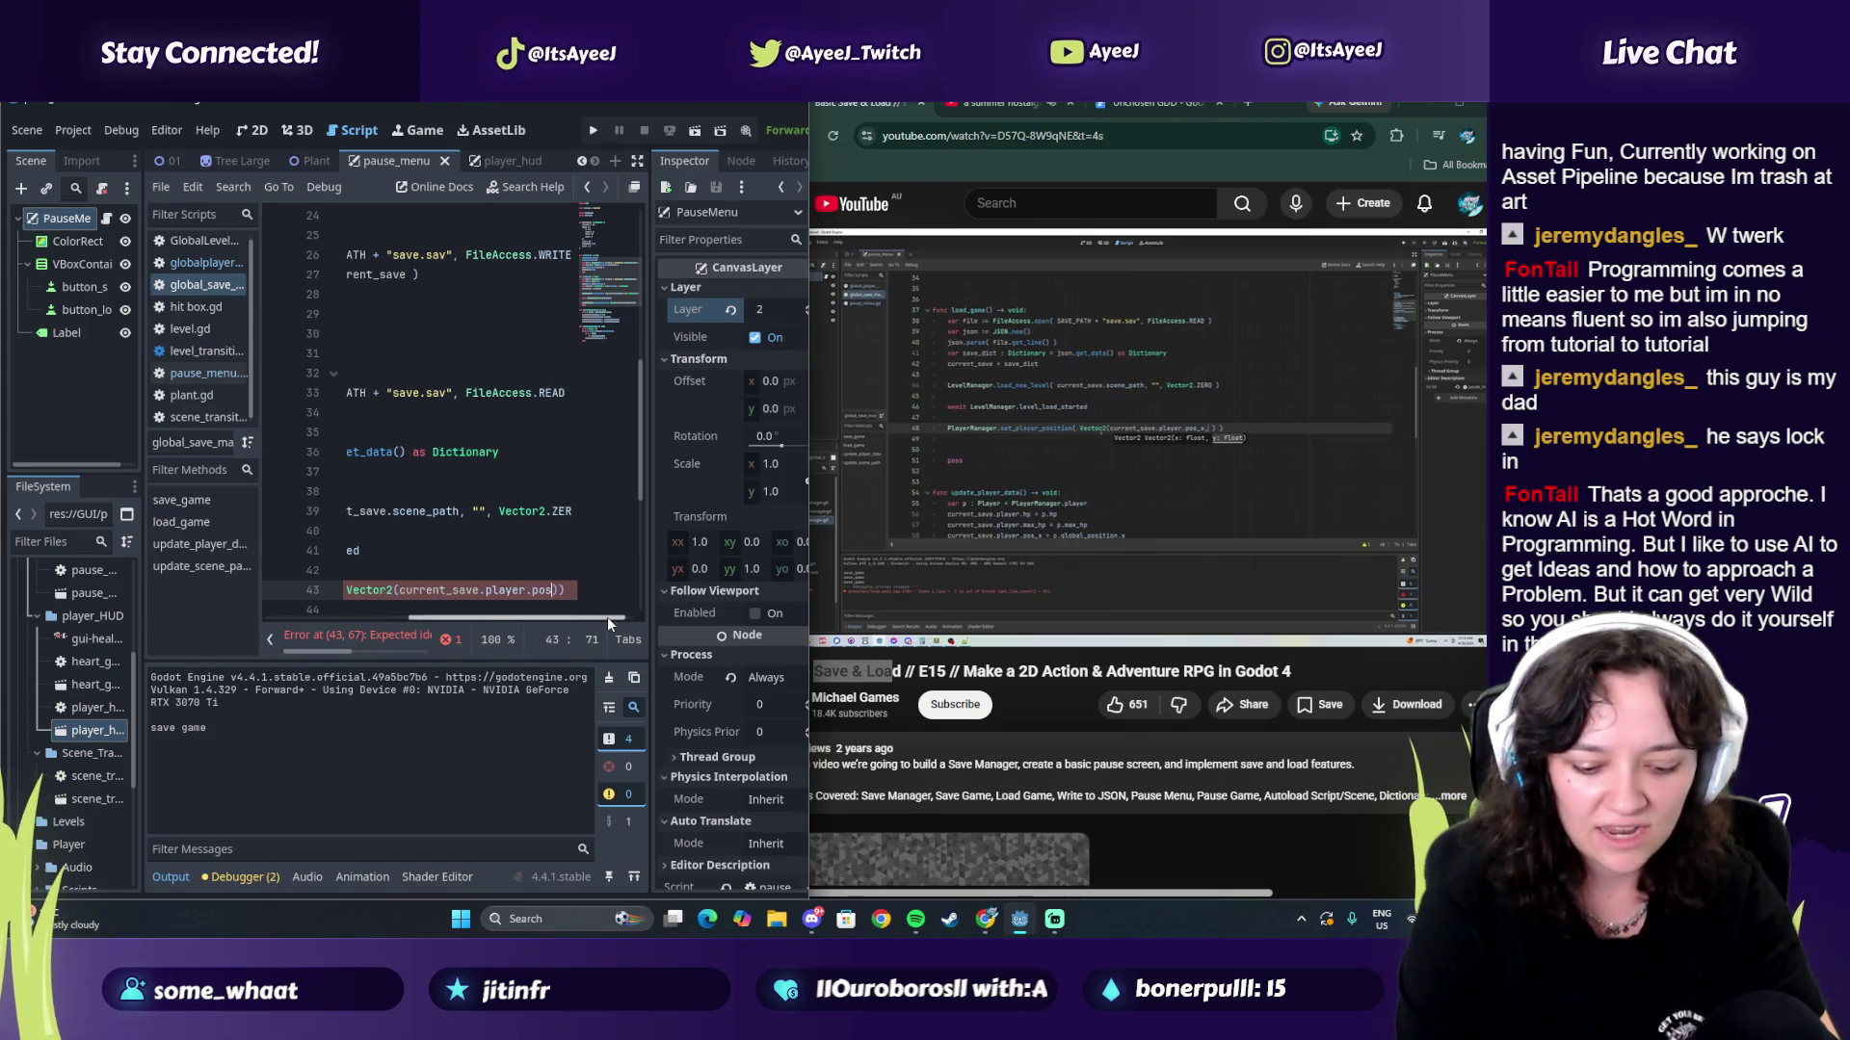
pyautogui.write('x,')
pyautogui.click(1004, 502)
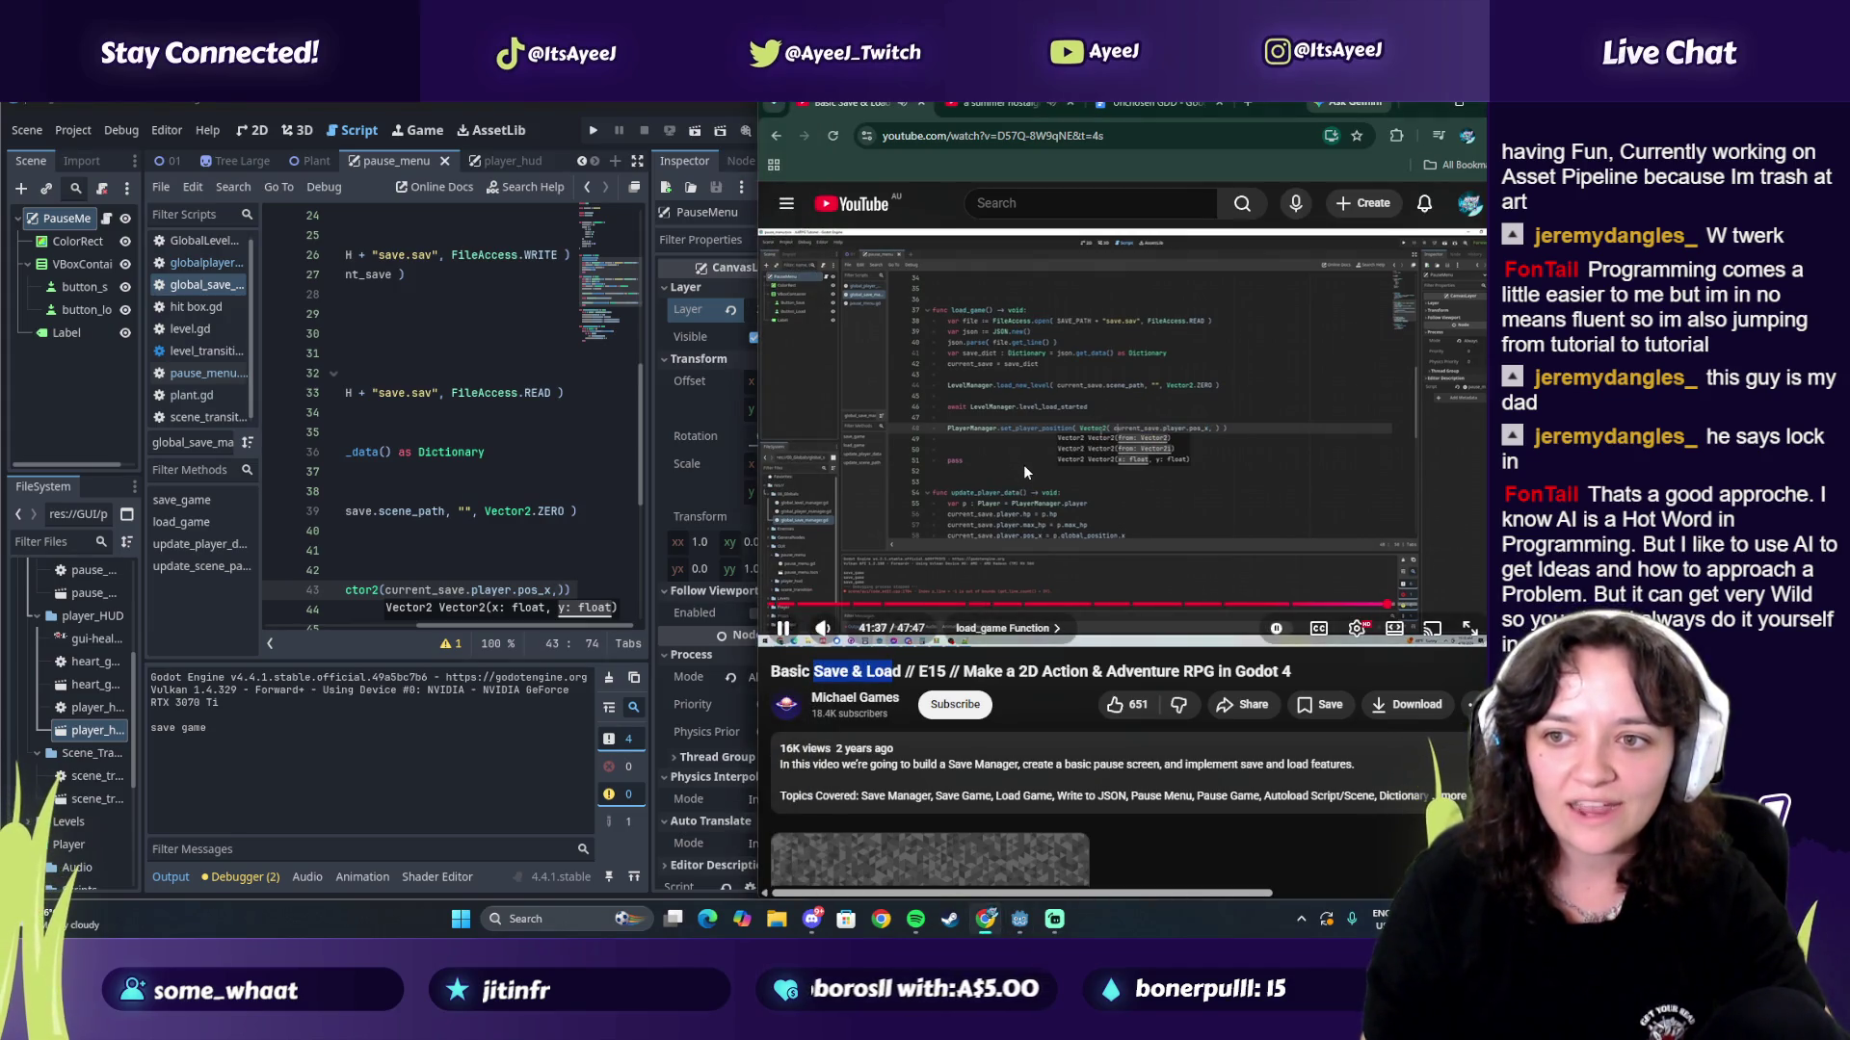
pyautogui.click(1024, 464)
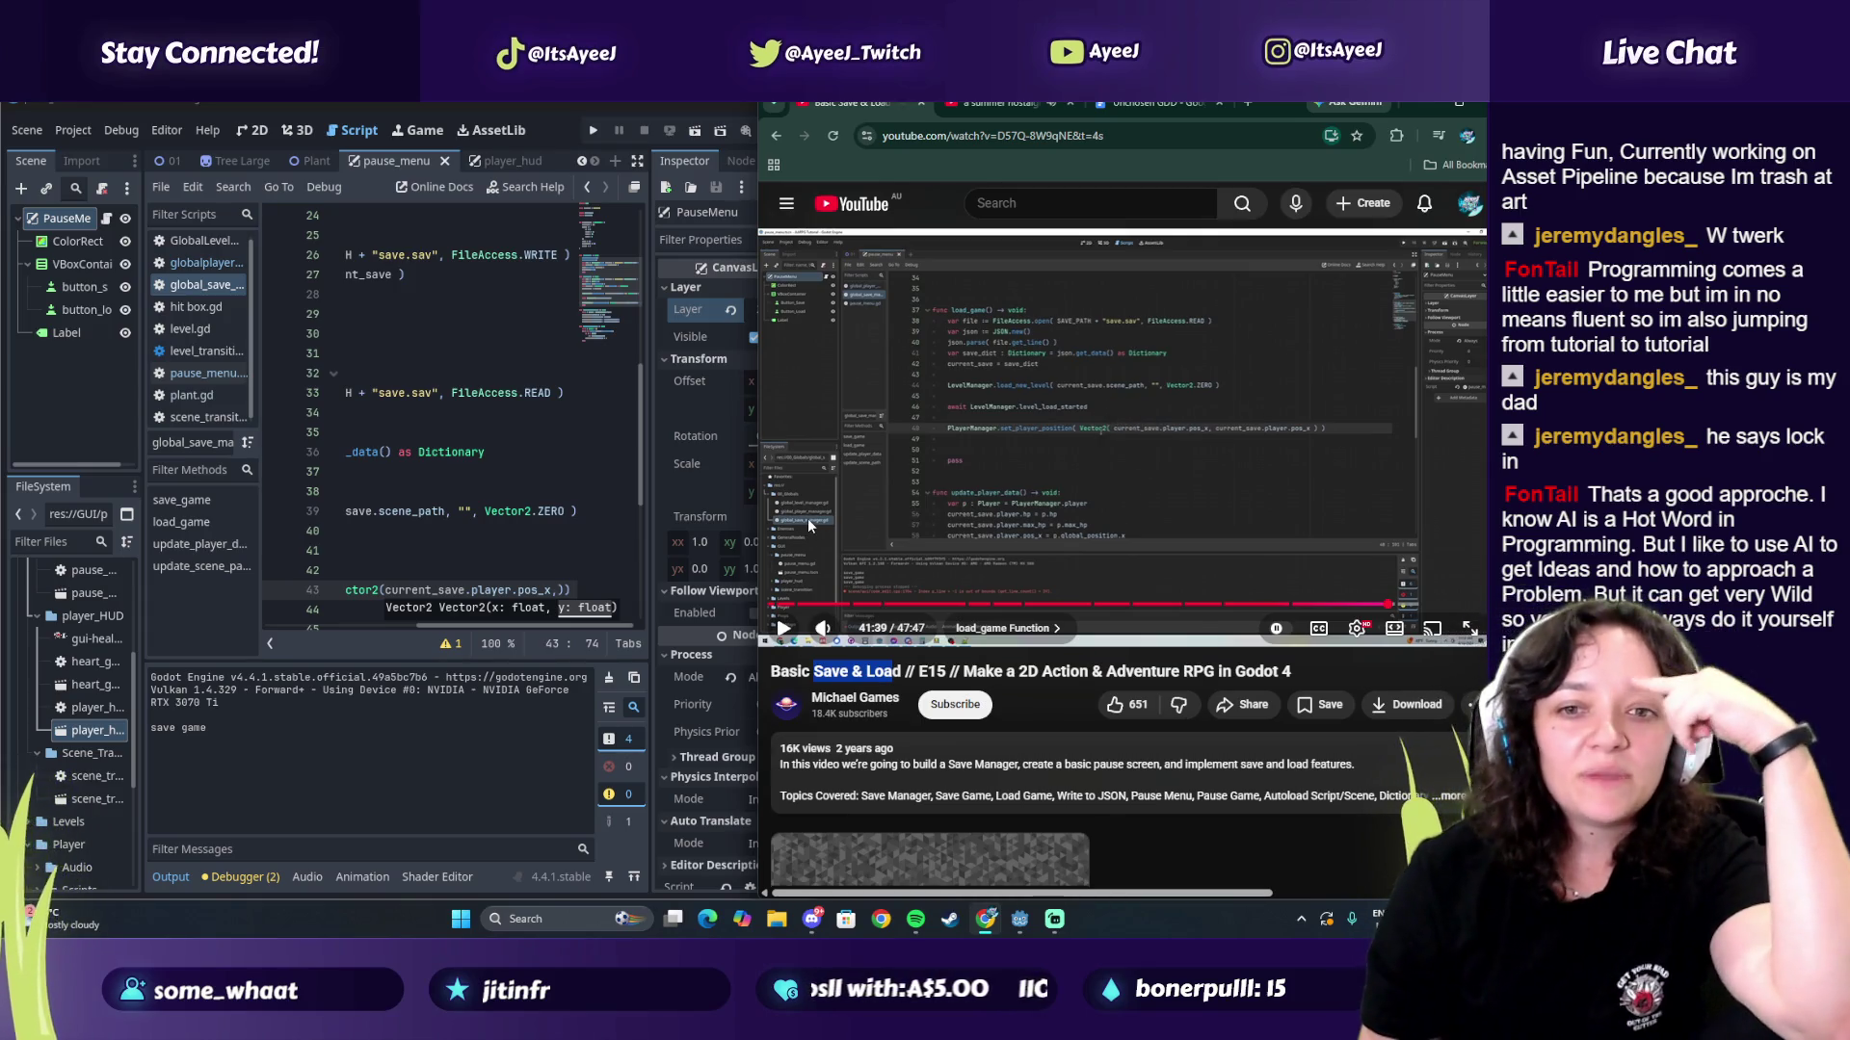
pyautogui.moveTo(453, 585)
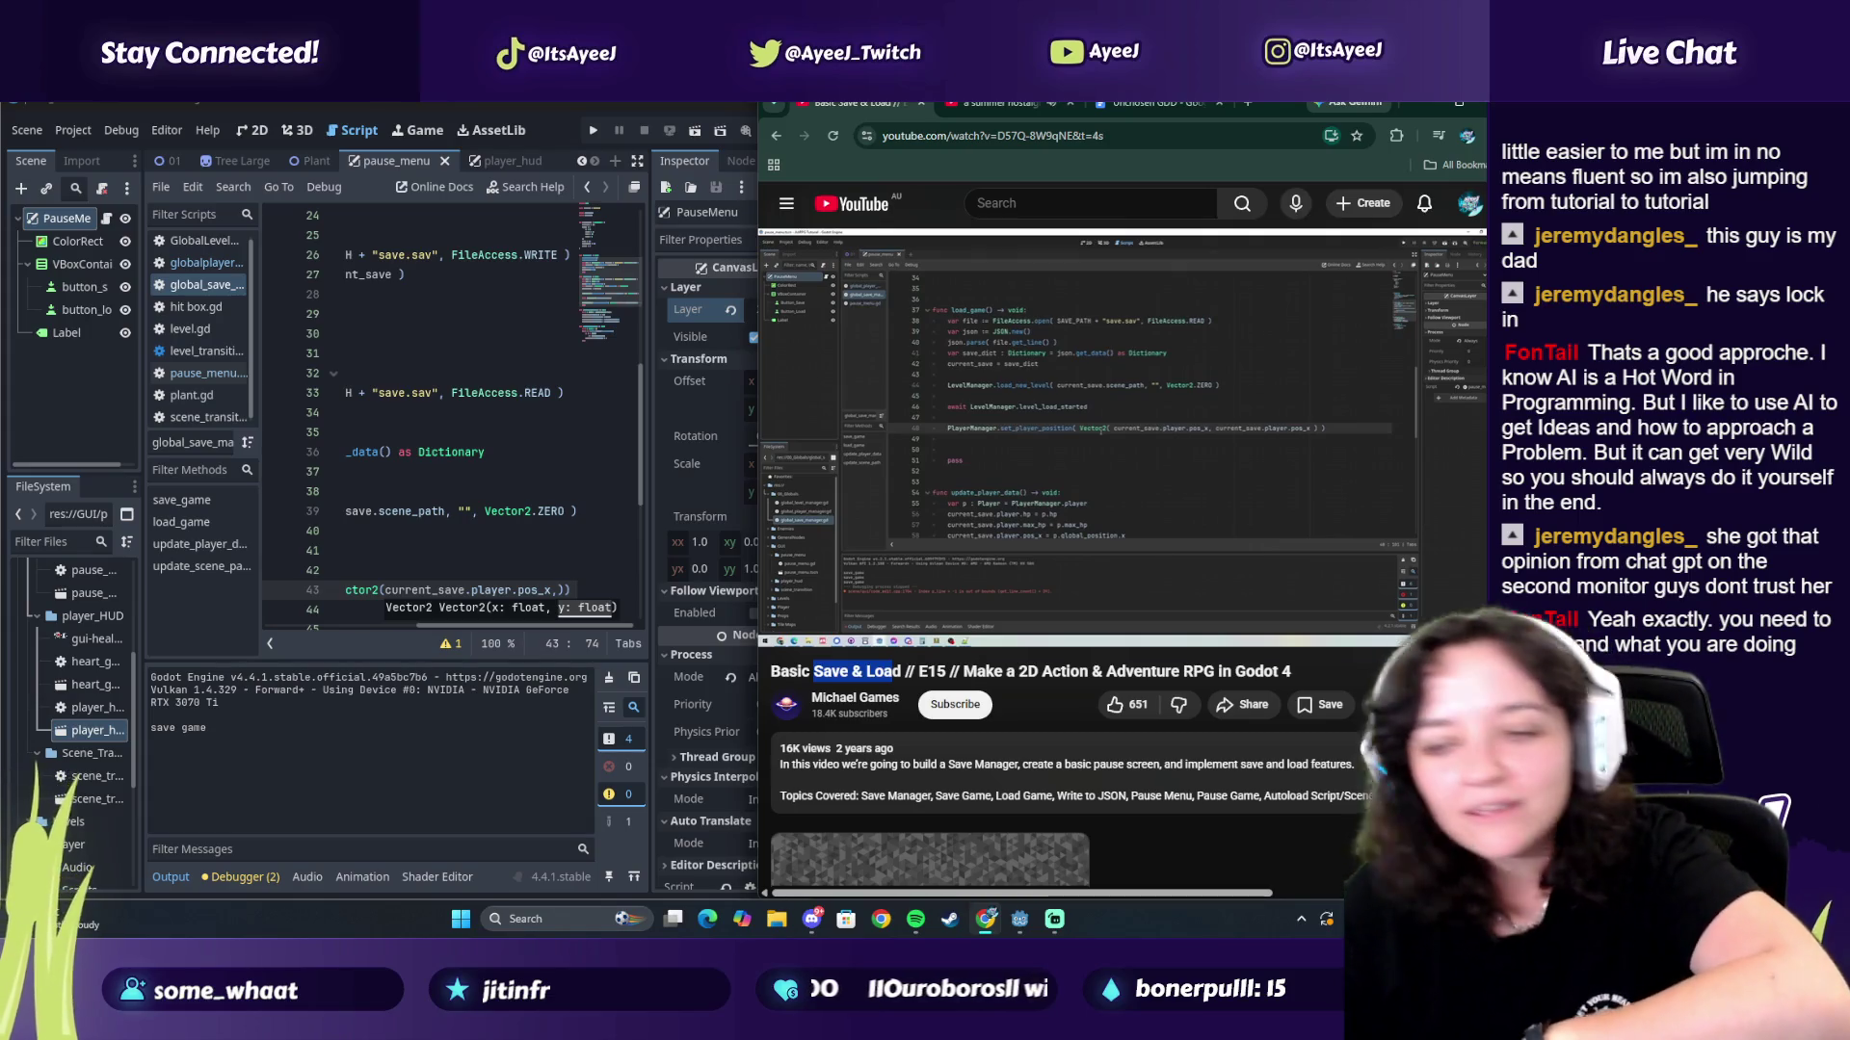
pyautogui.click(423, 631)
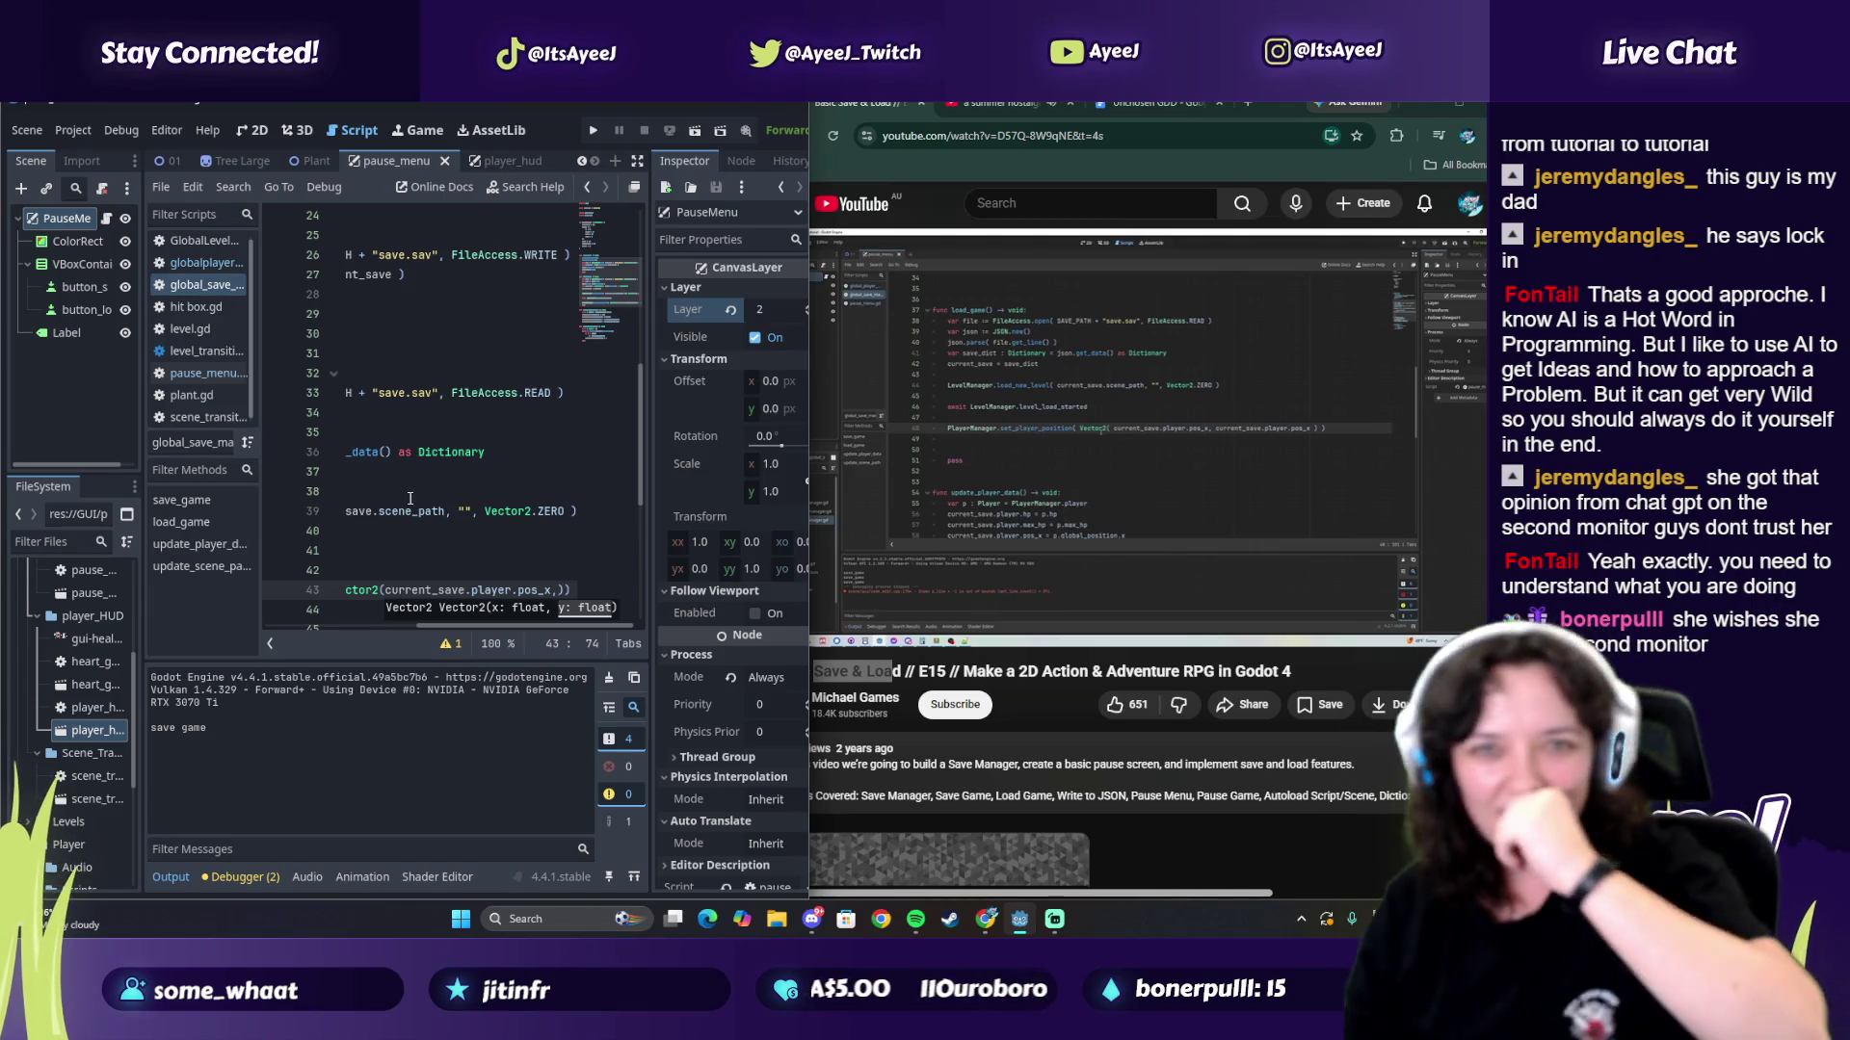
# Step: Add current_save.player.pos_x as the Vector2's second component
pyautogui.moveTo(1104, 361)
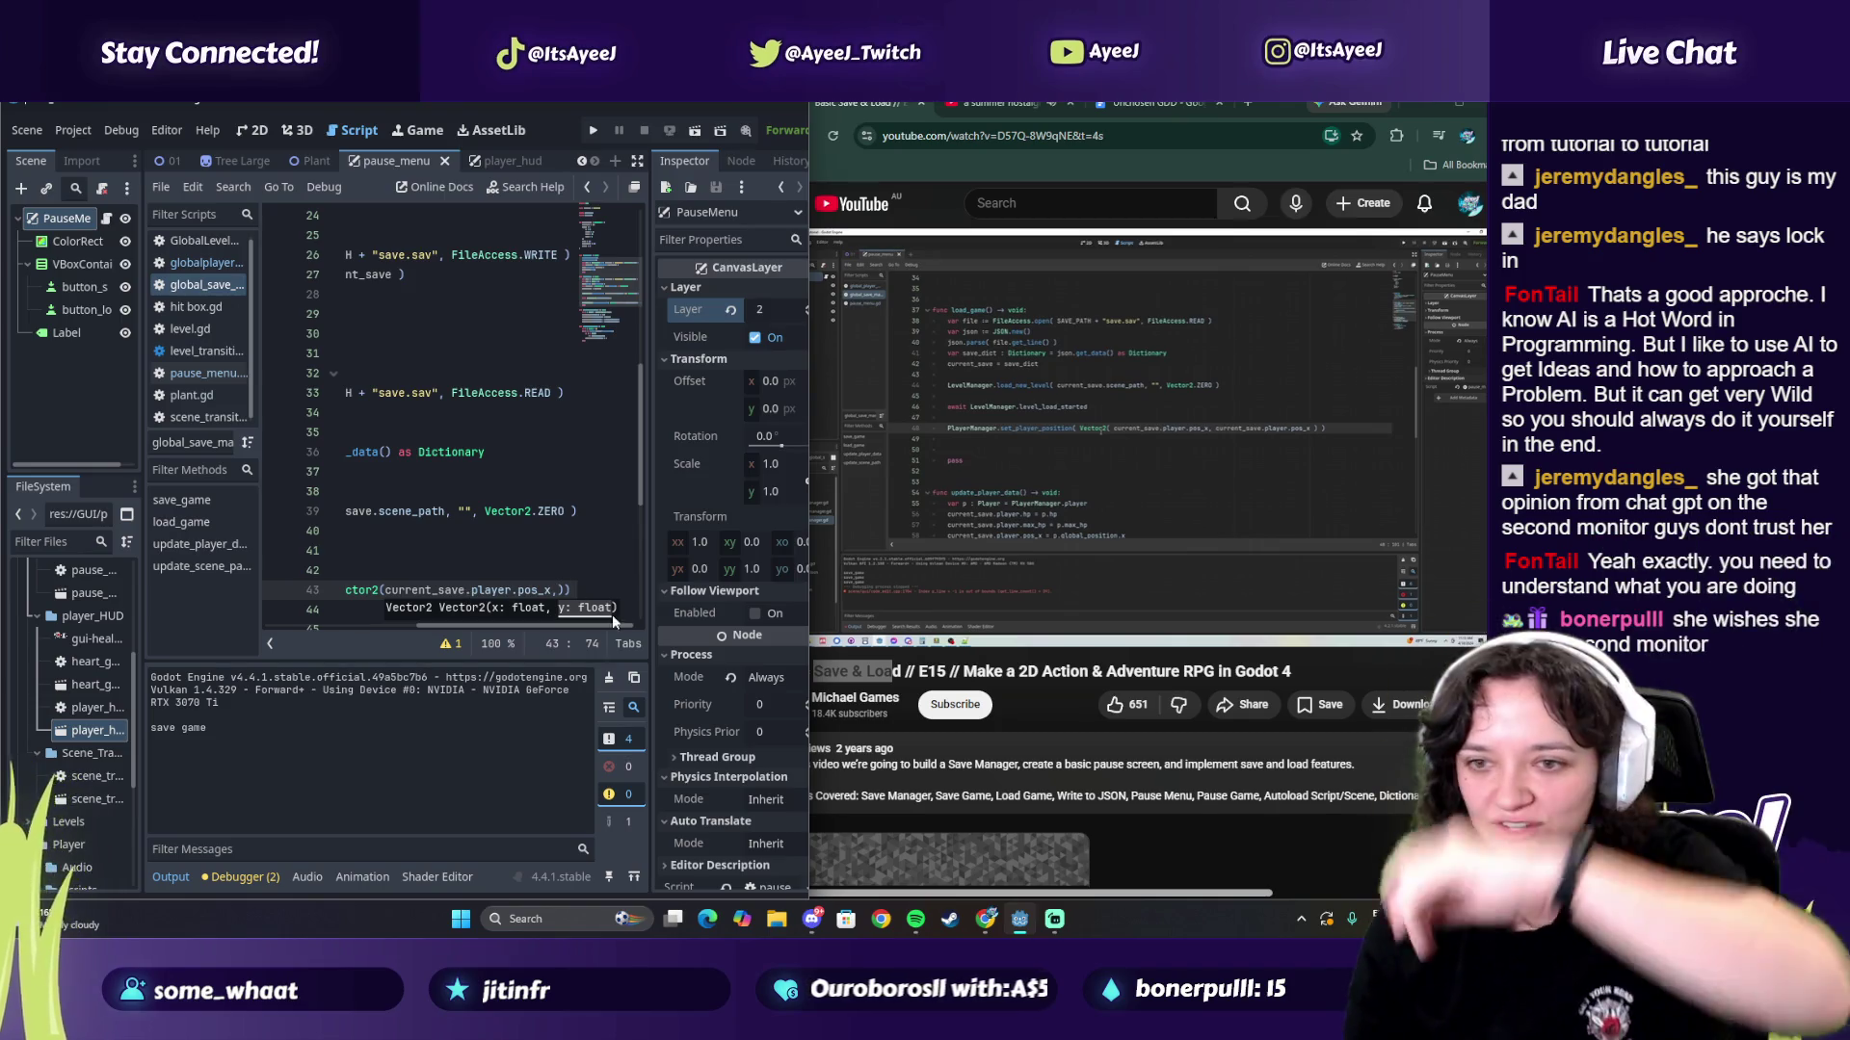
pyautogui.click(560, 592)
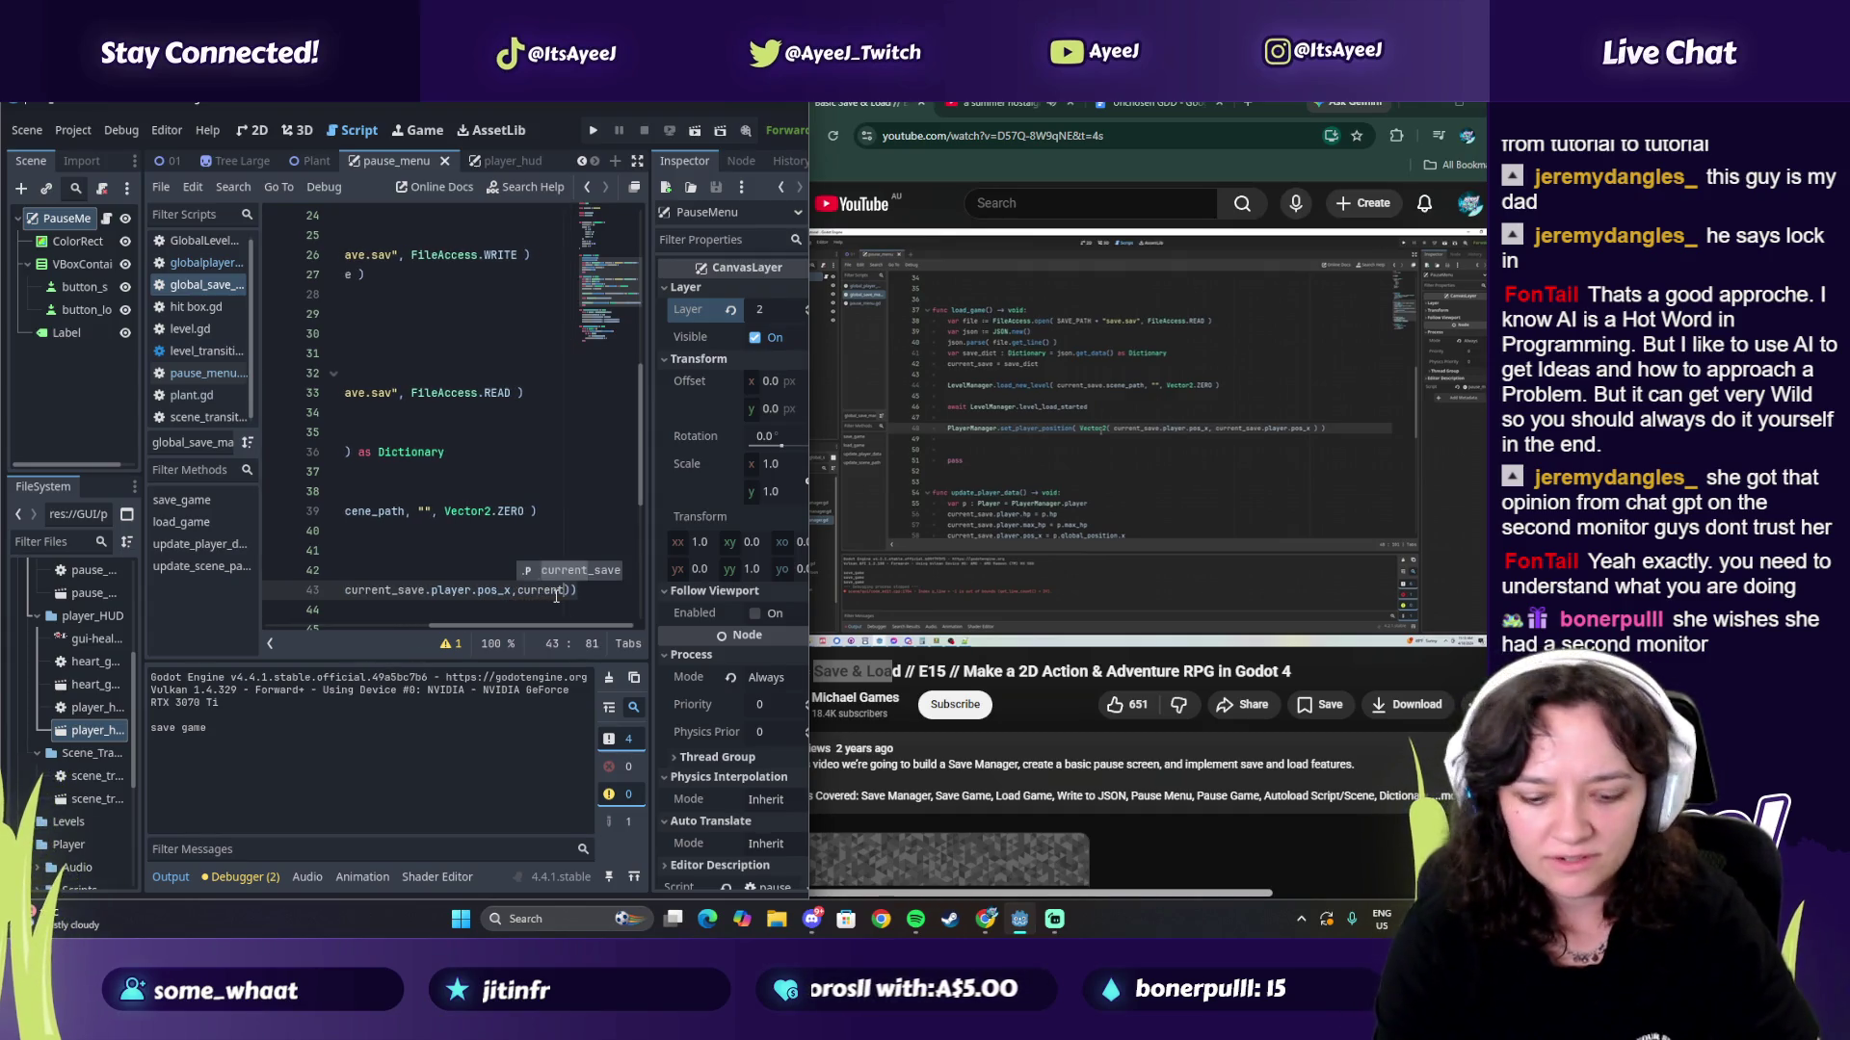
pyautogui.write('u')
pyautogui.press('BackSpace')
pyautogui.press('BackSpace')
pyautogui.write('current')
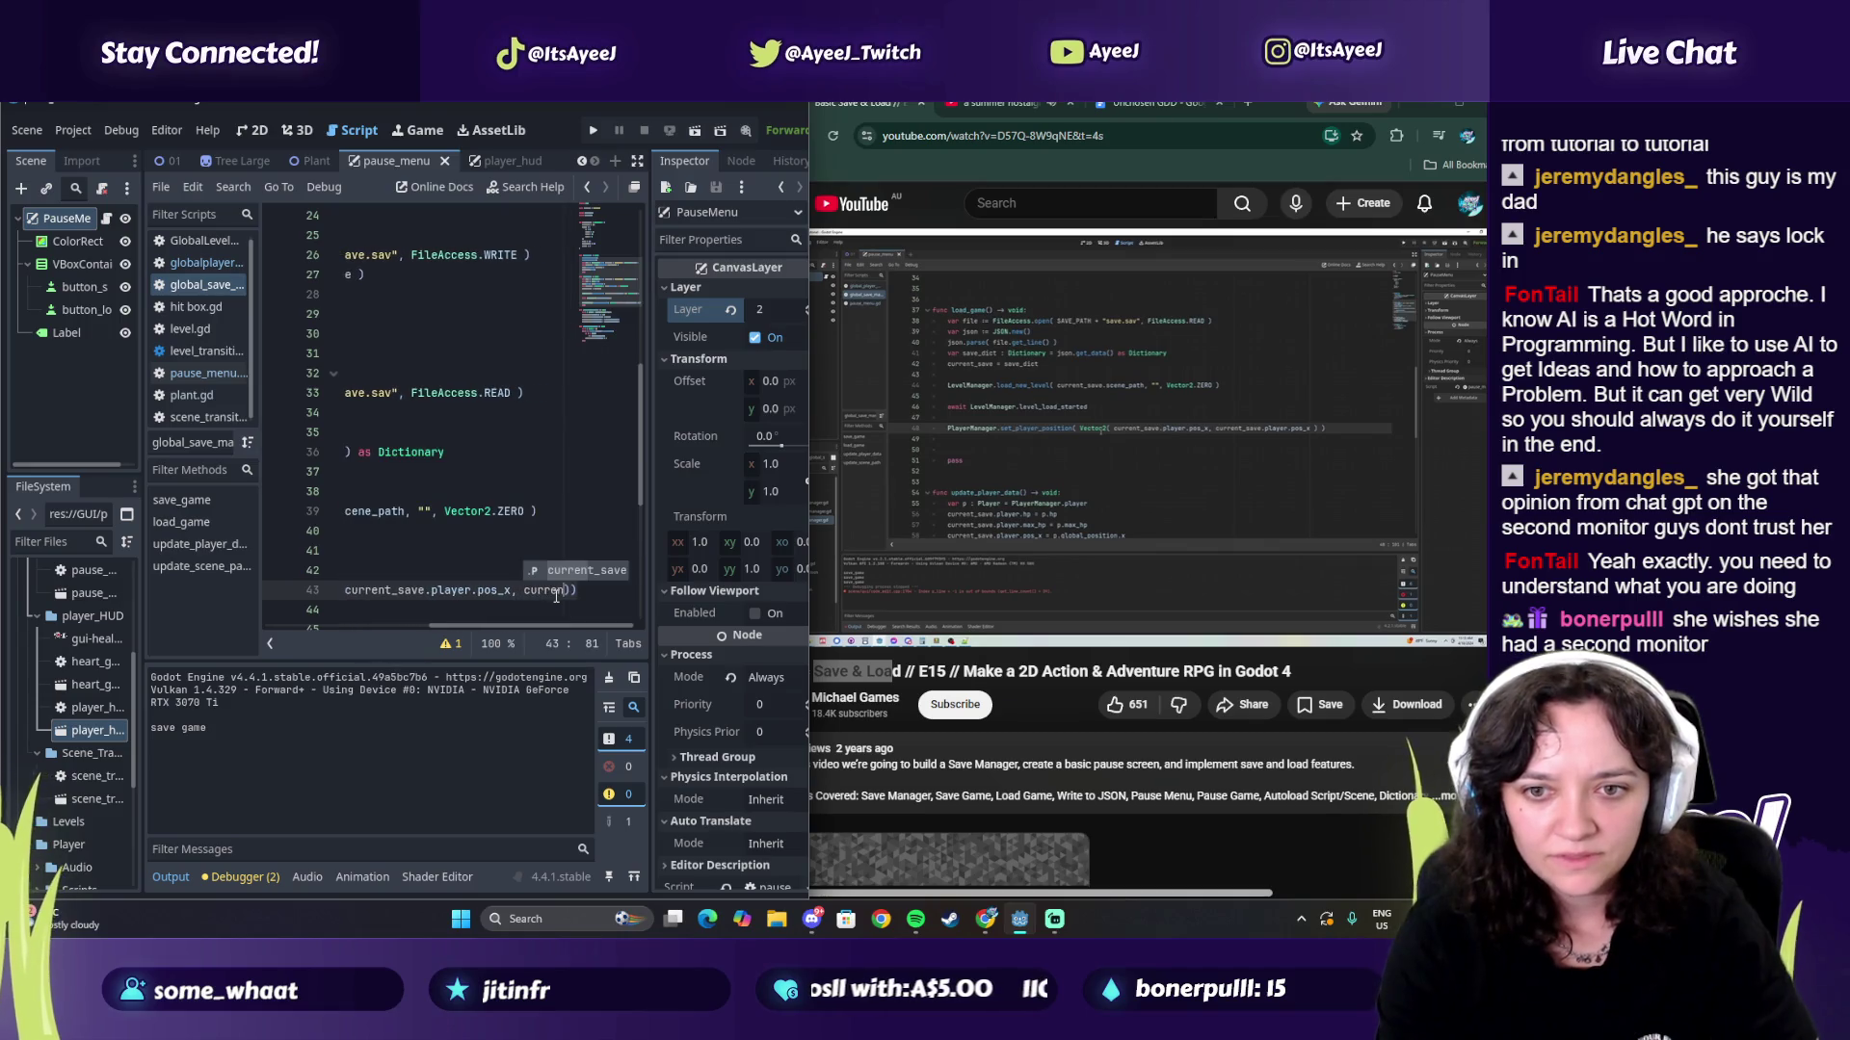
pyautogui.press('Return')
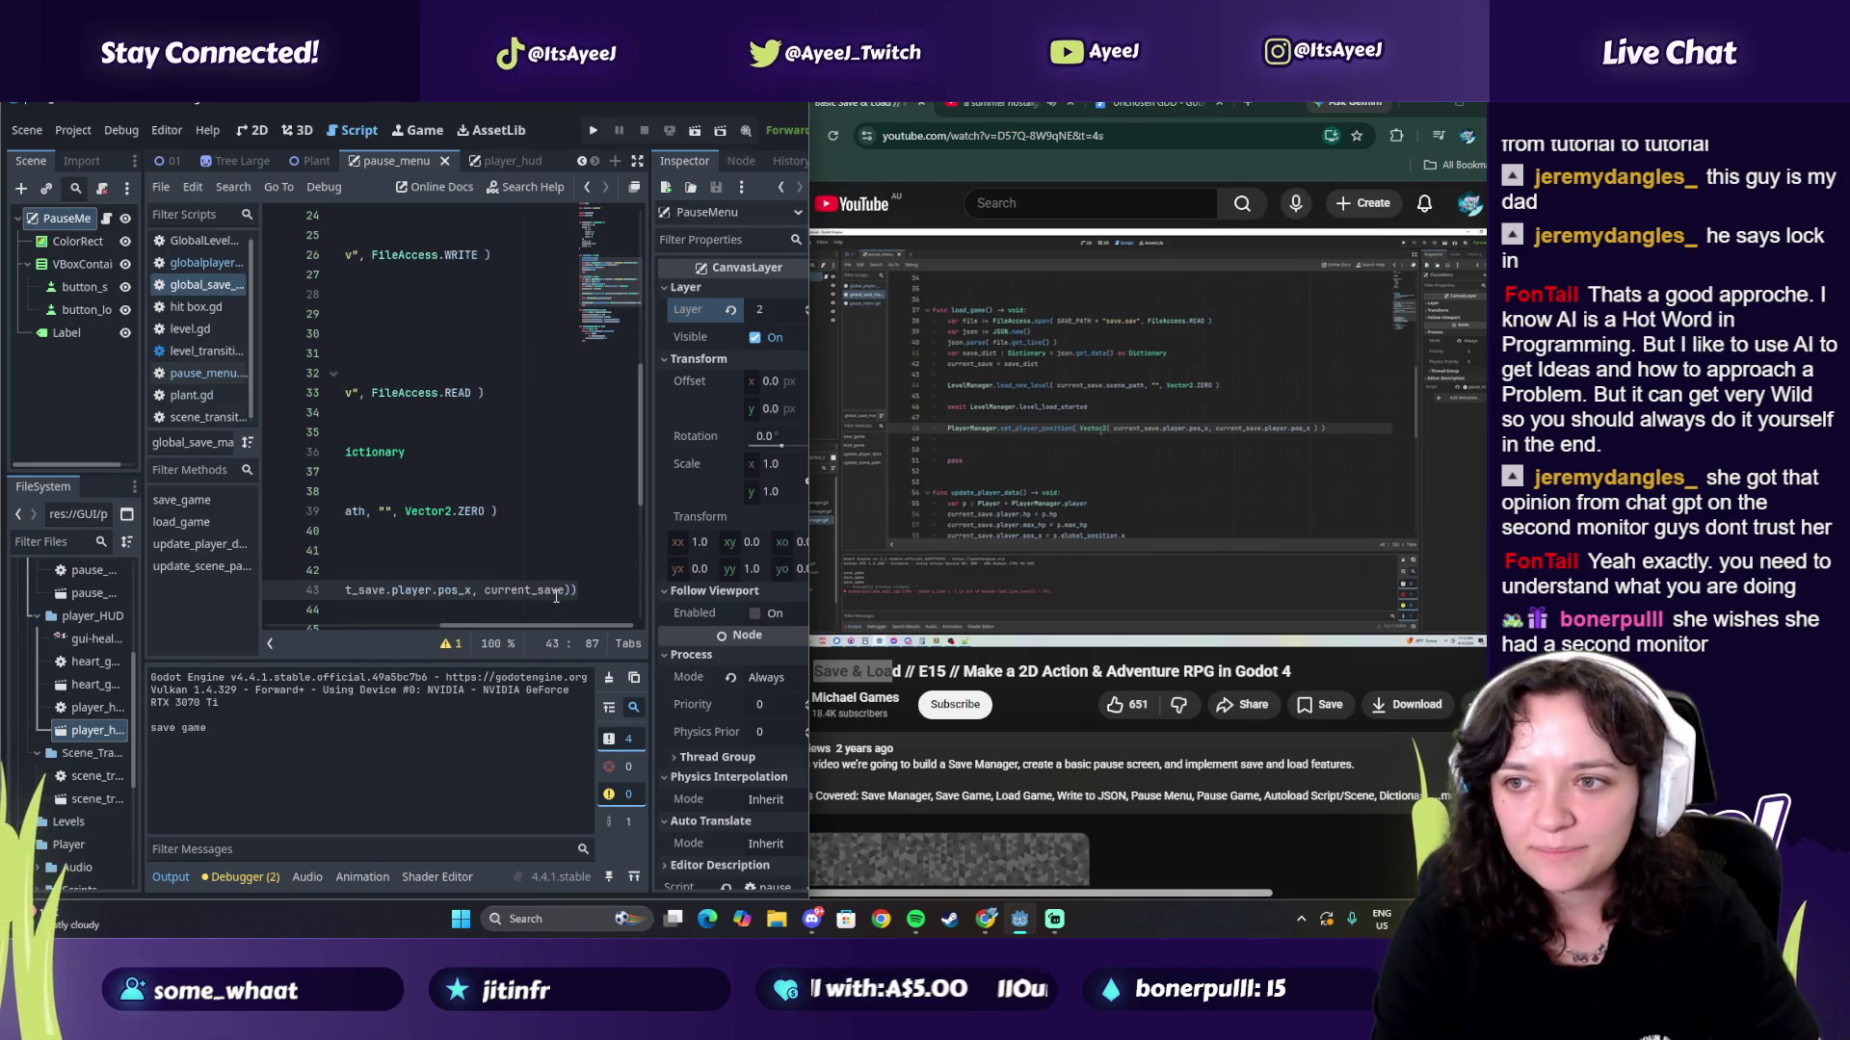
pyautogui.write('.')
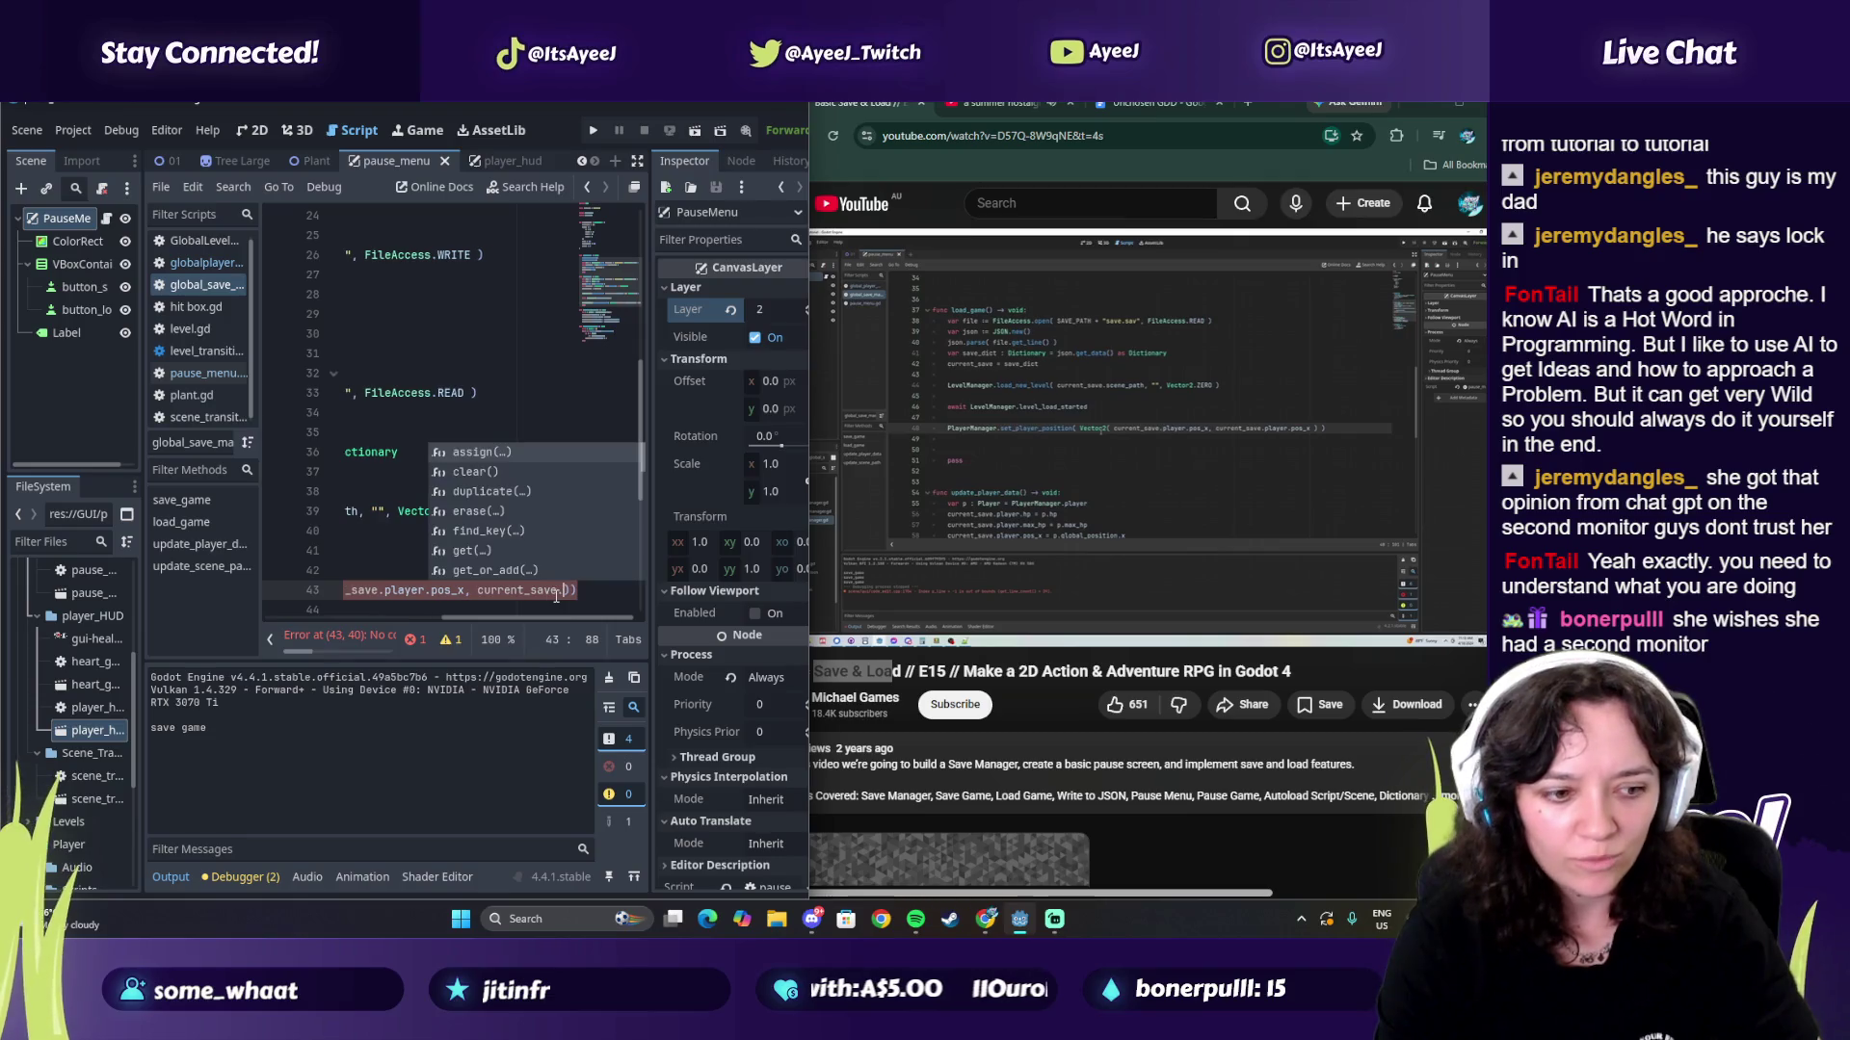
pyautogui.write('player')
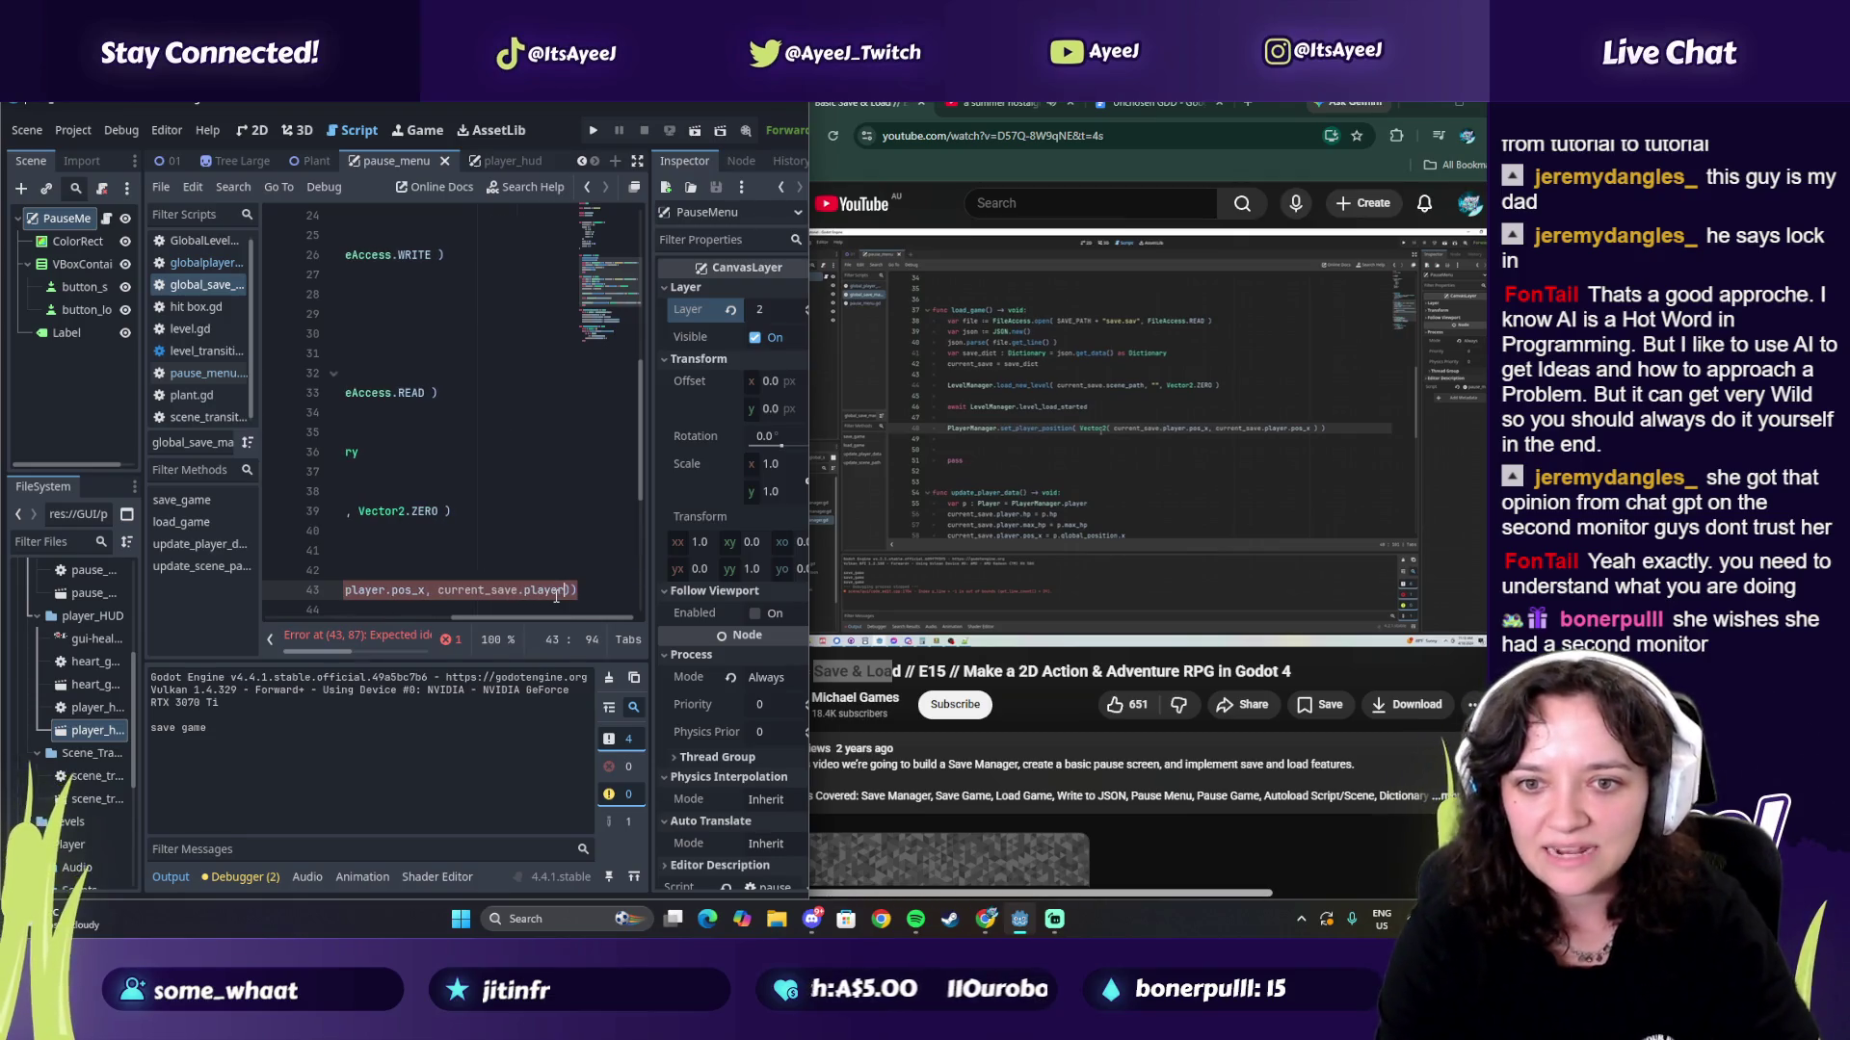
pyautogui.write('.pos')
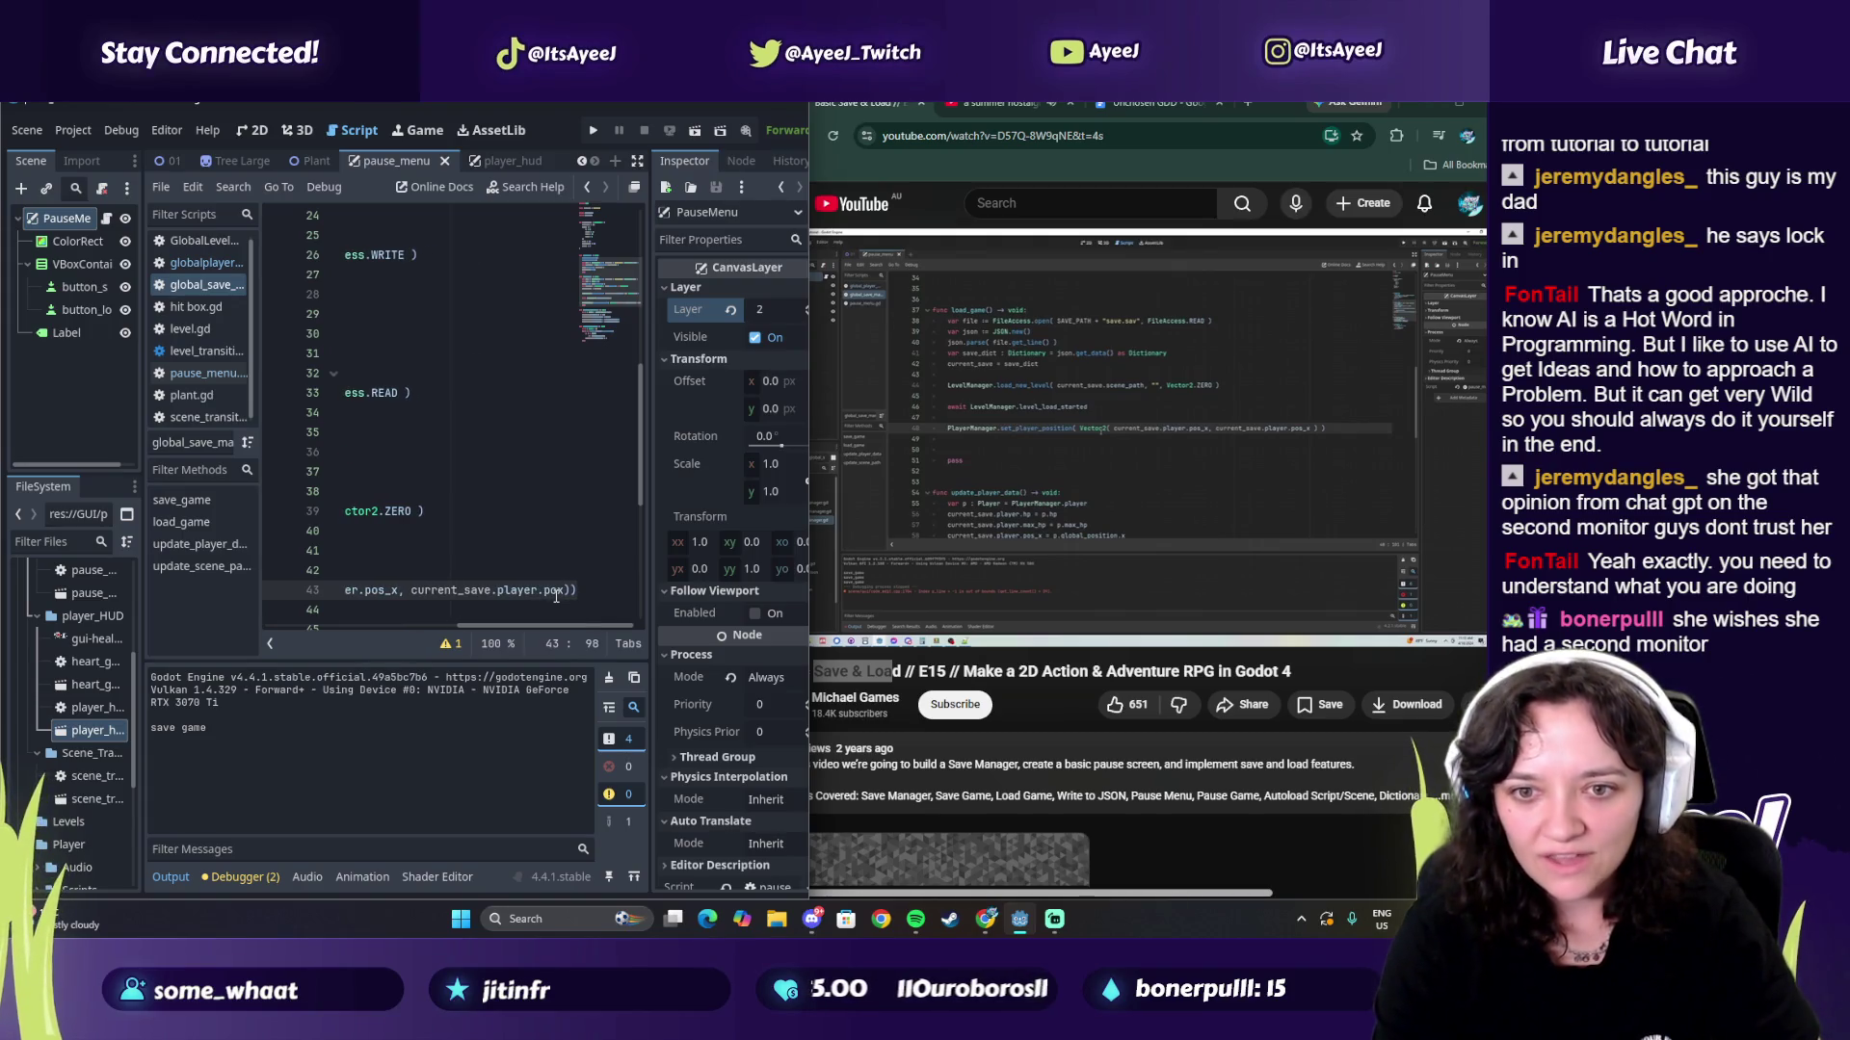
pyautogui.write('_x')
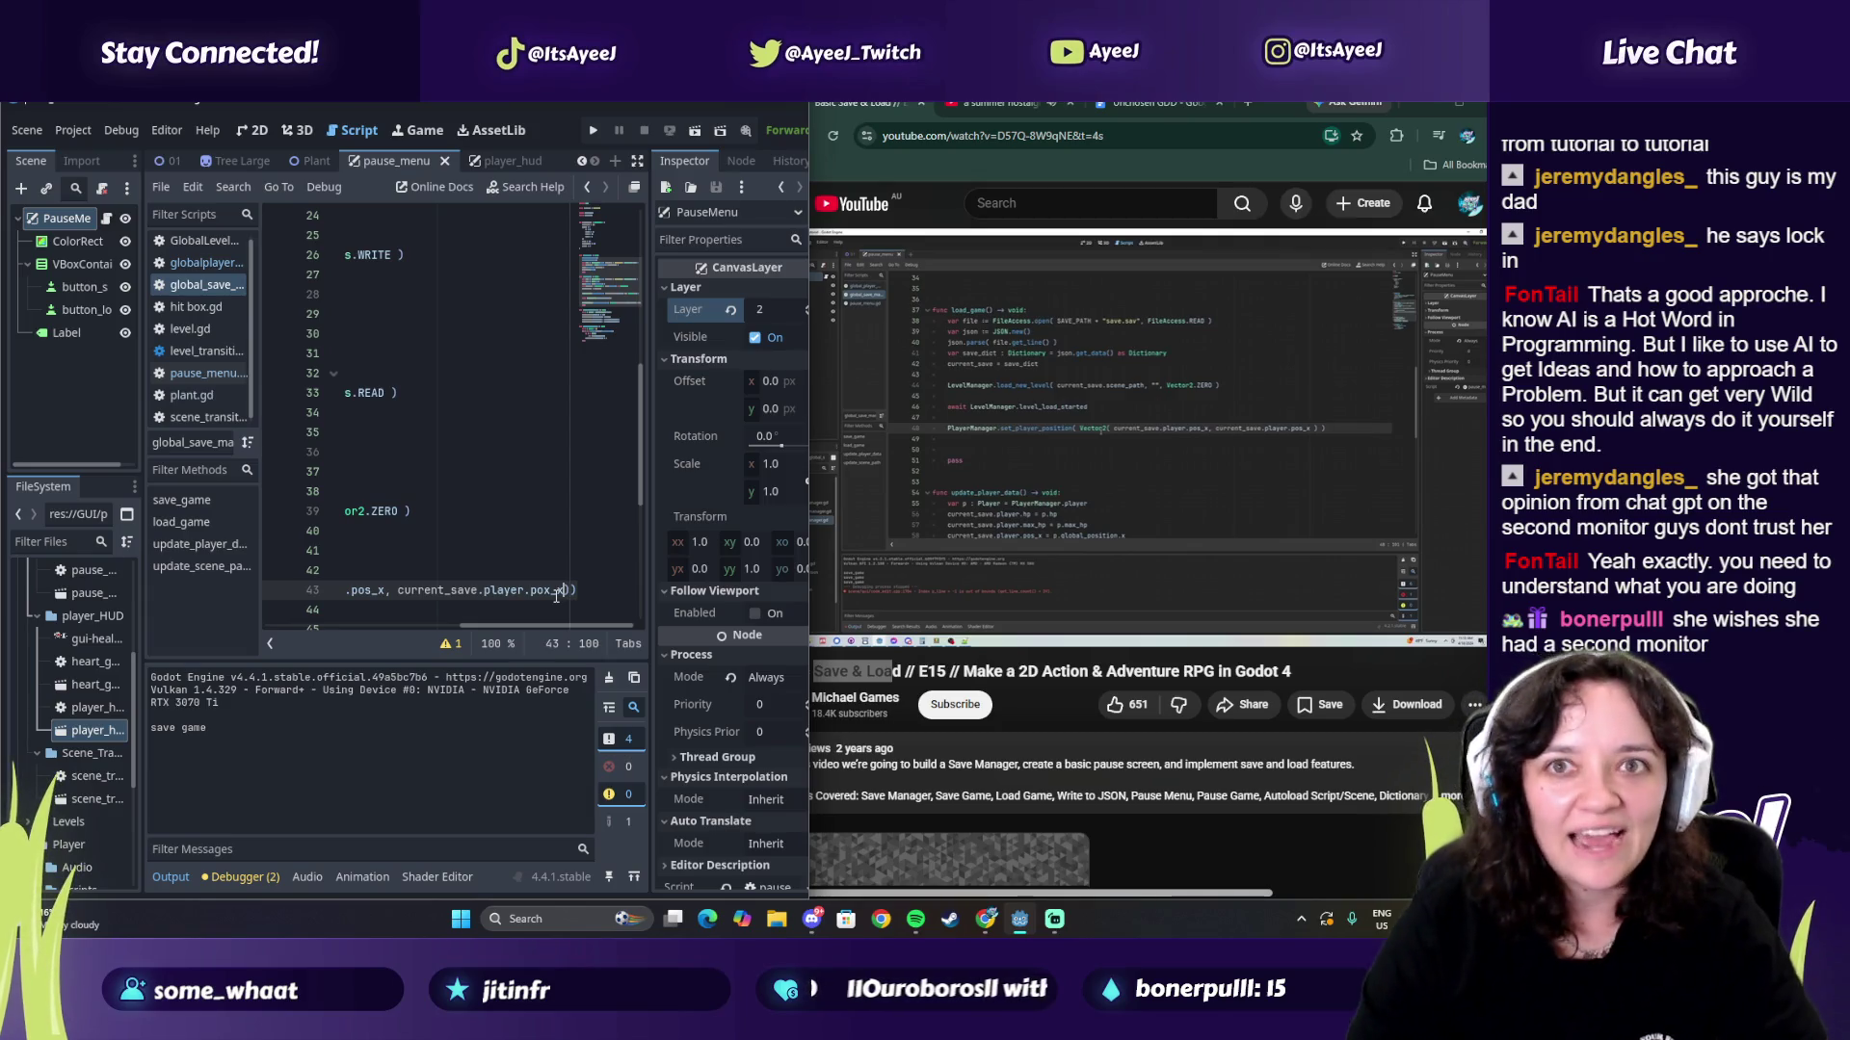
# Step: Compare line 43 against the tutorial video, playing and pausing it
pyautogui.click(1122, 481)
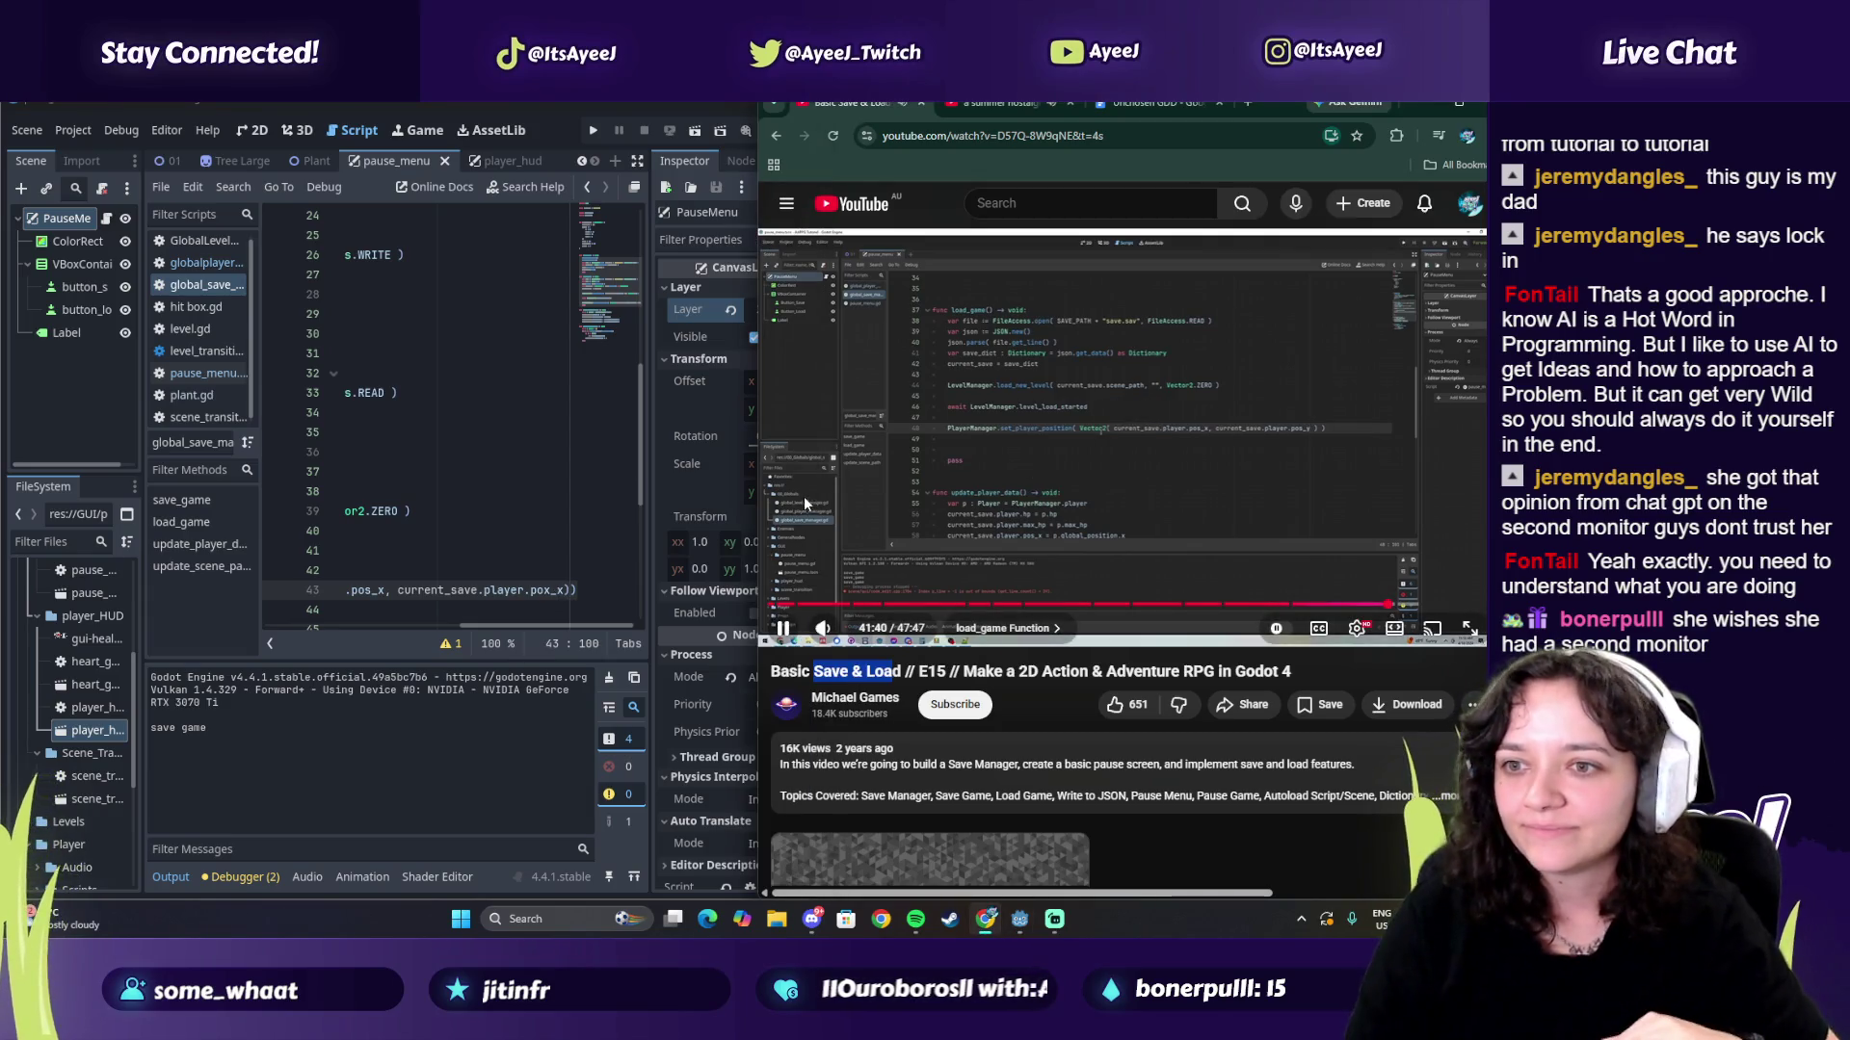
pyautogui.click(917, 494)
pyautogui.click(601, 593)
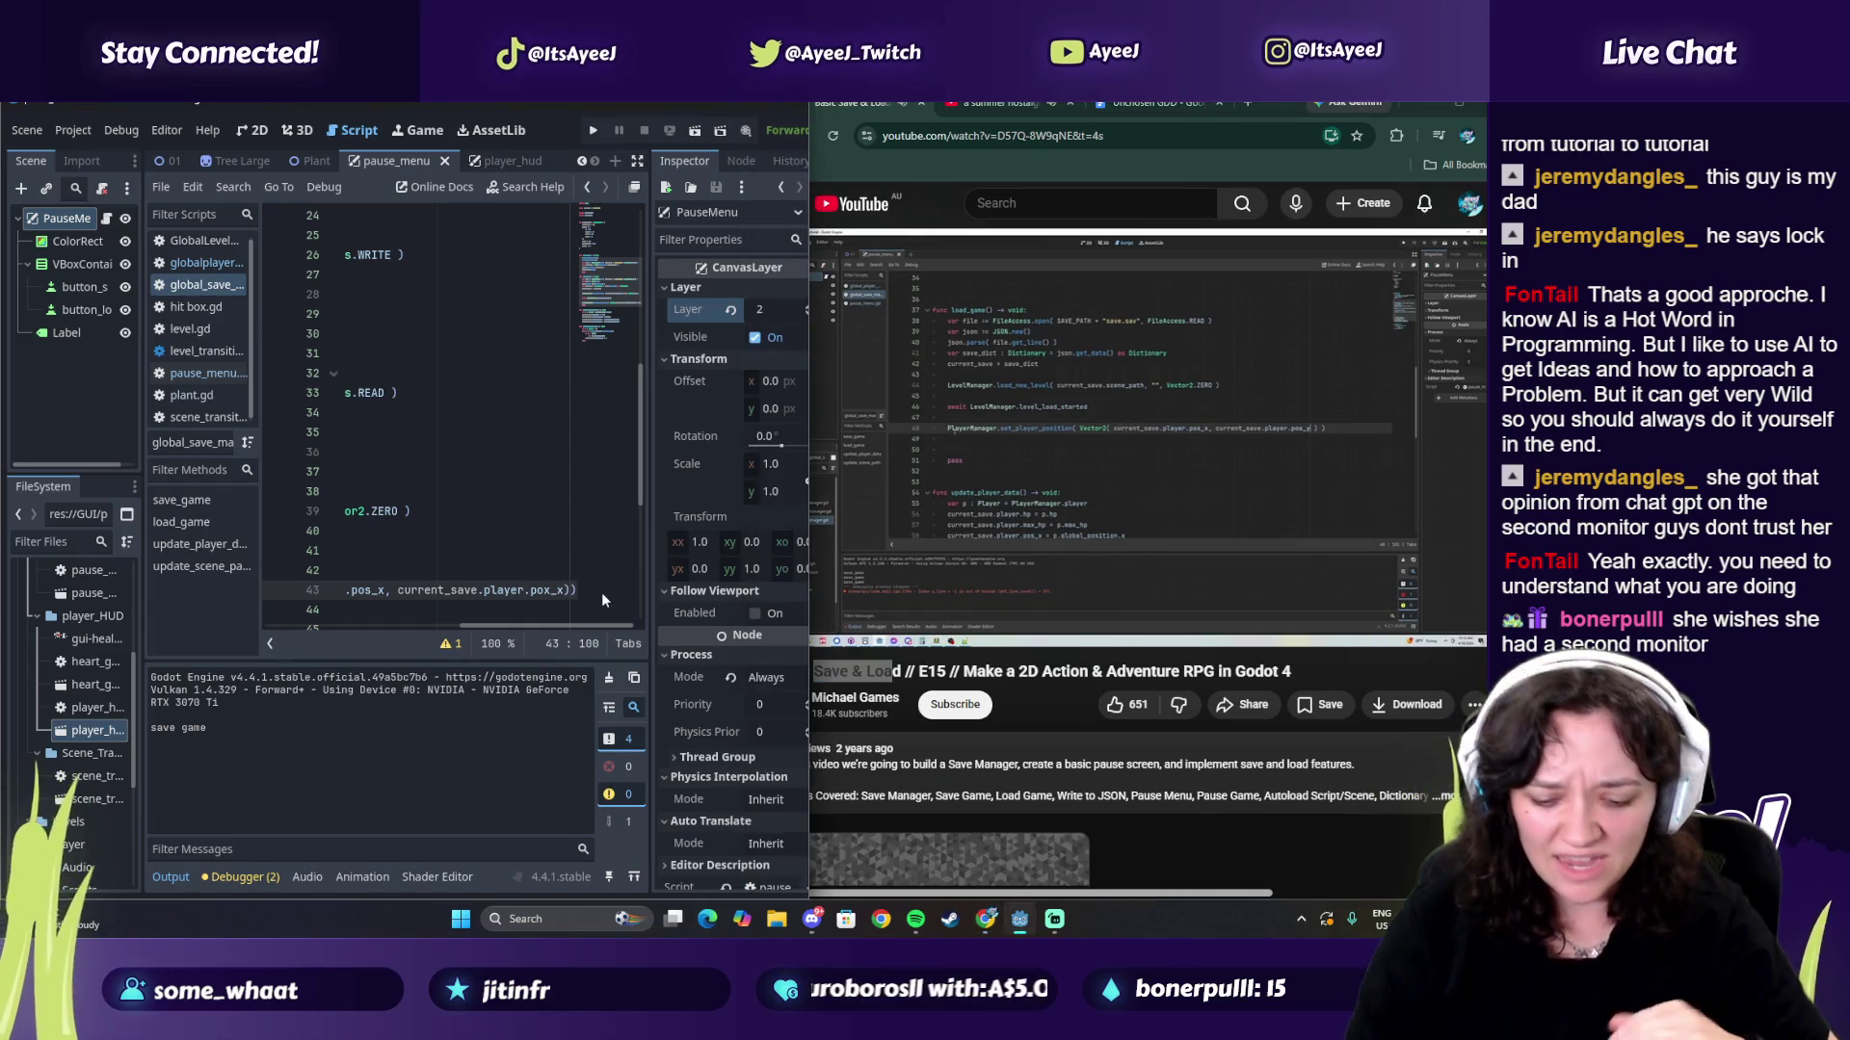
pyautogui.moveTo(544, 626)
pyautogui.mouseDown()
pyautogui.moveTo(339, 634)
pyautogui.moveTo(570, 628)
pyautogui.mouseUp()
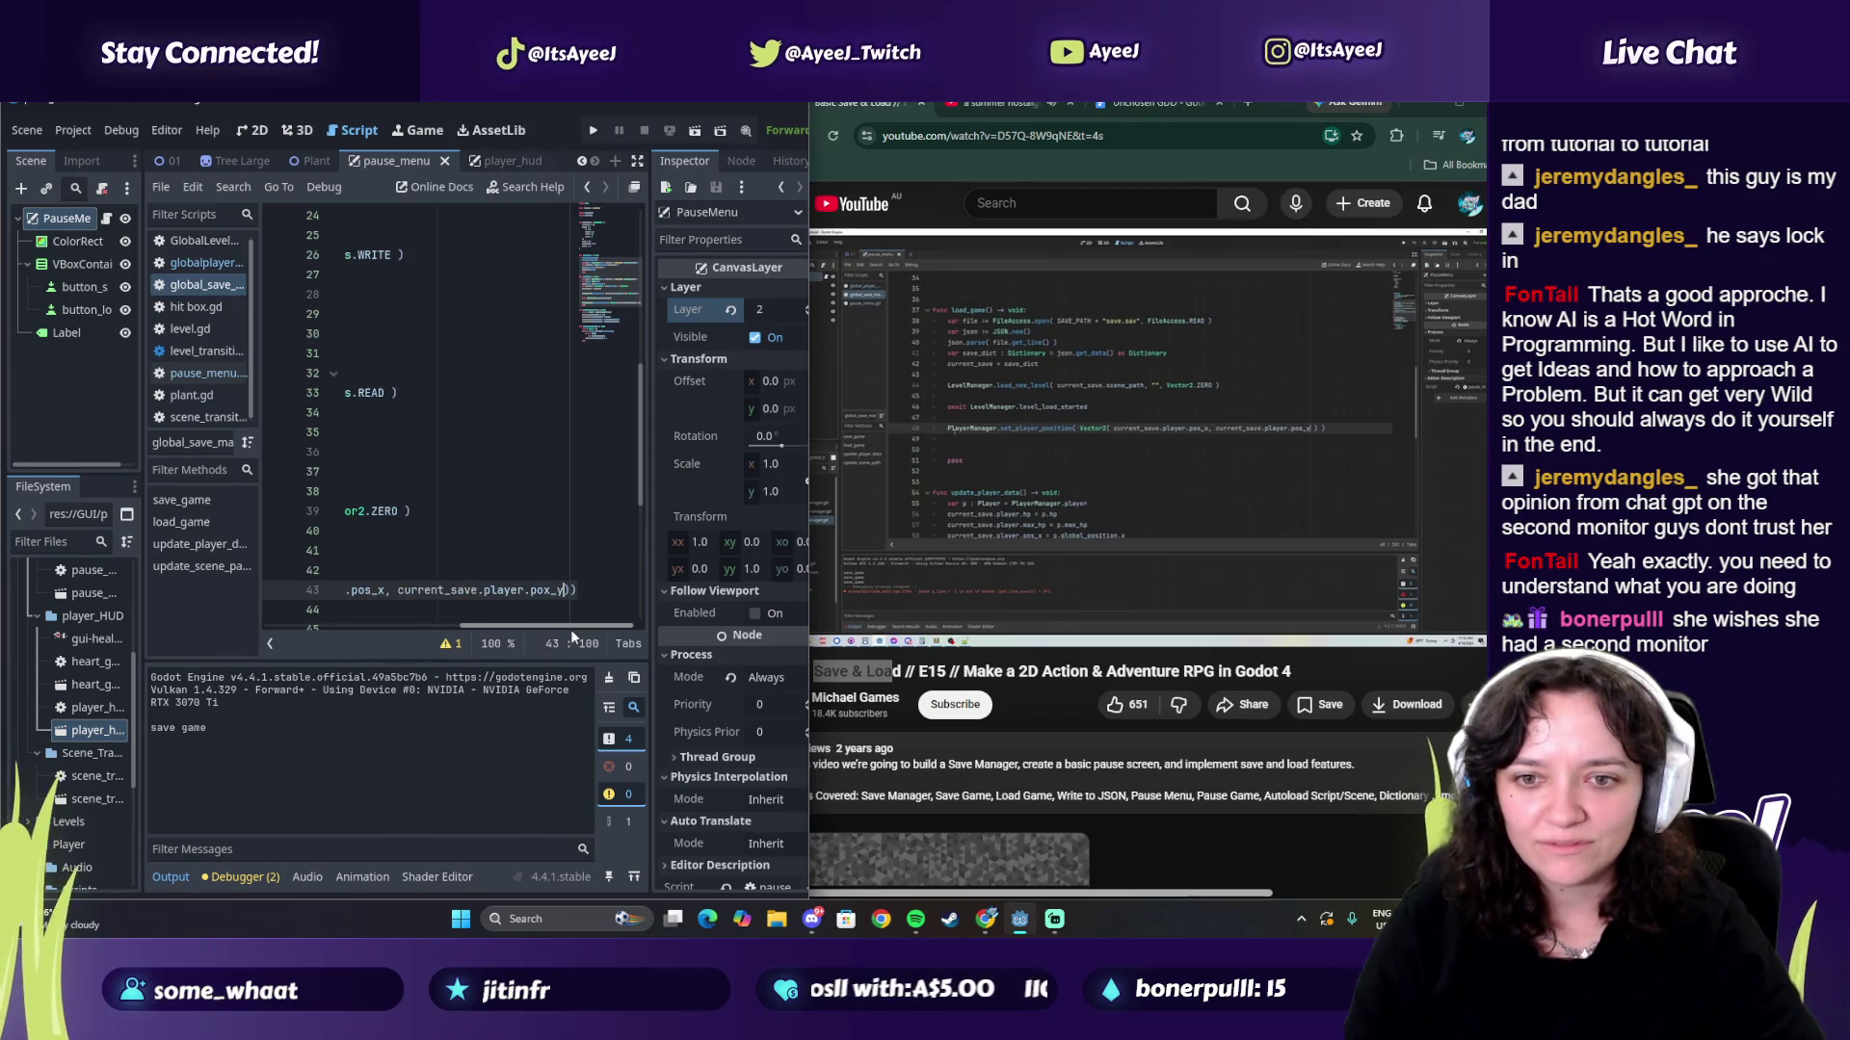
pyautogui.click(1000, 480)
pyautogui.click(1002, 477)
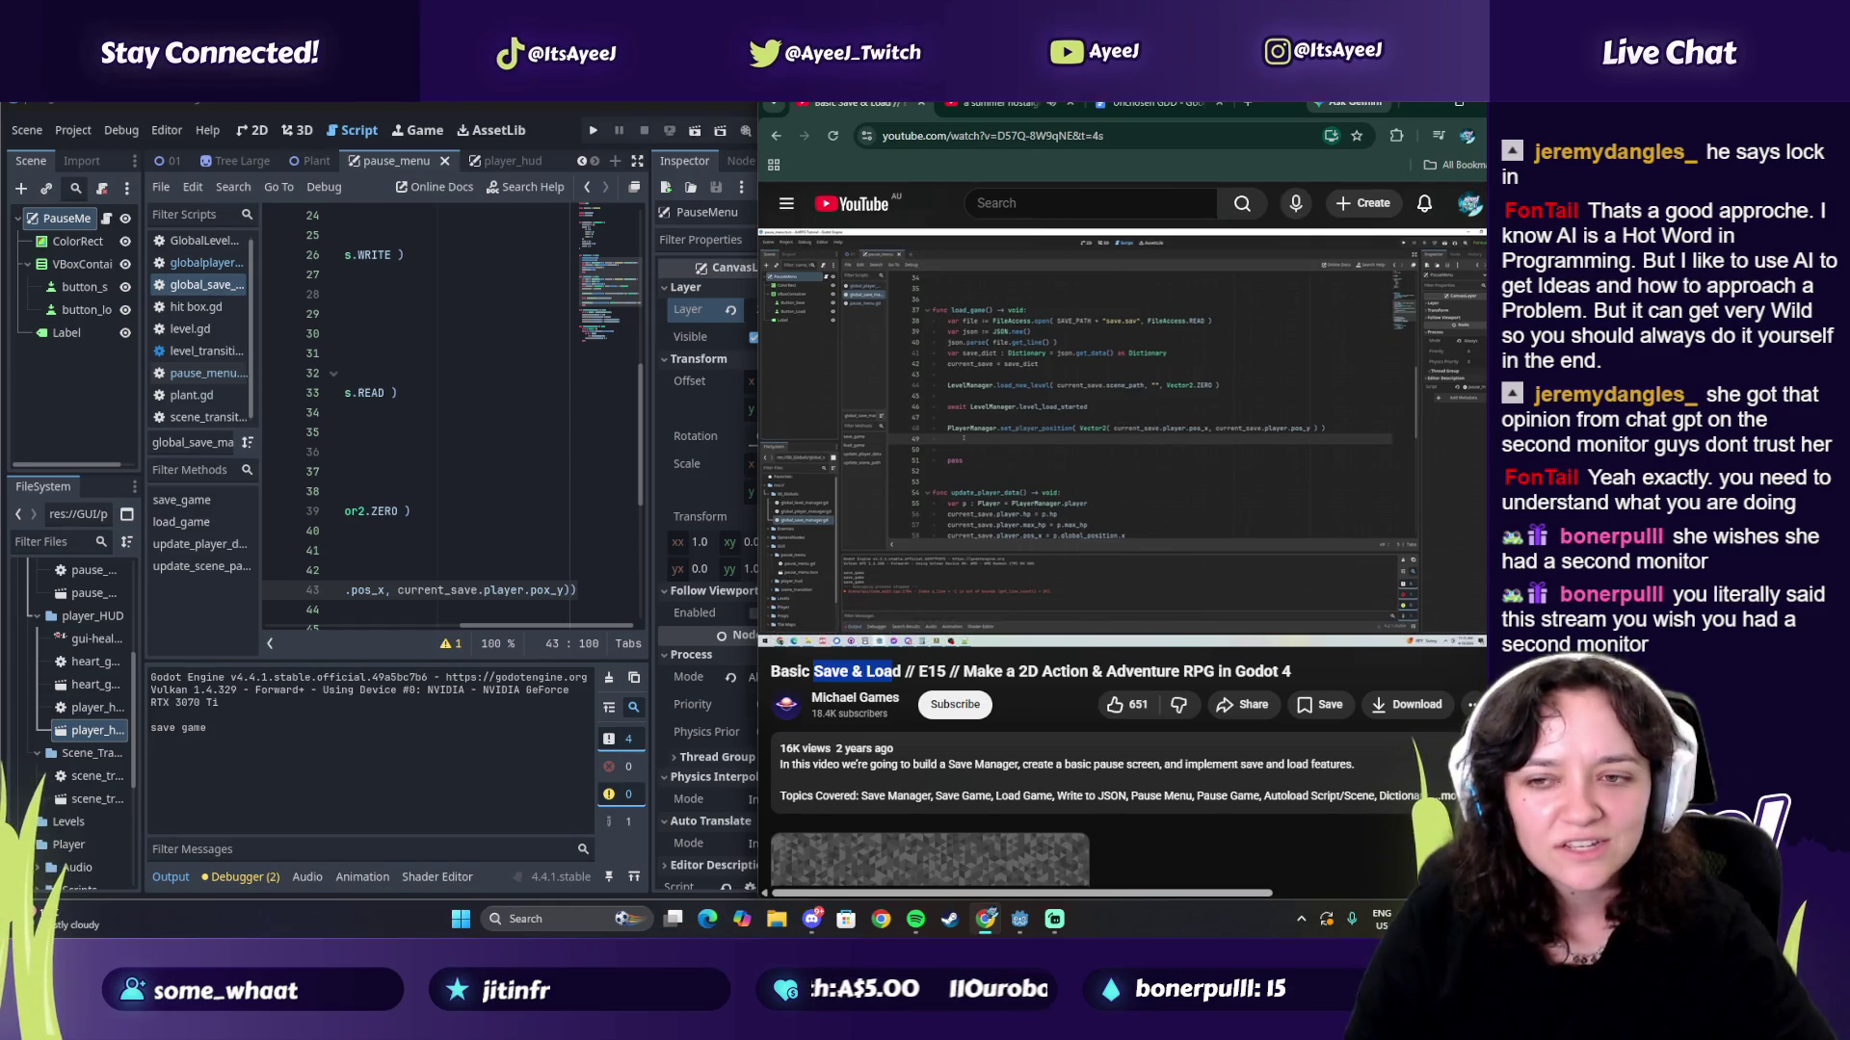
pyautogui.click(1002, 477)
pyautogui.click(1002, 477)
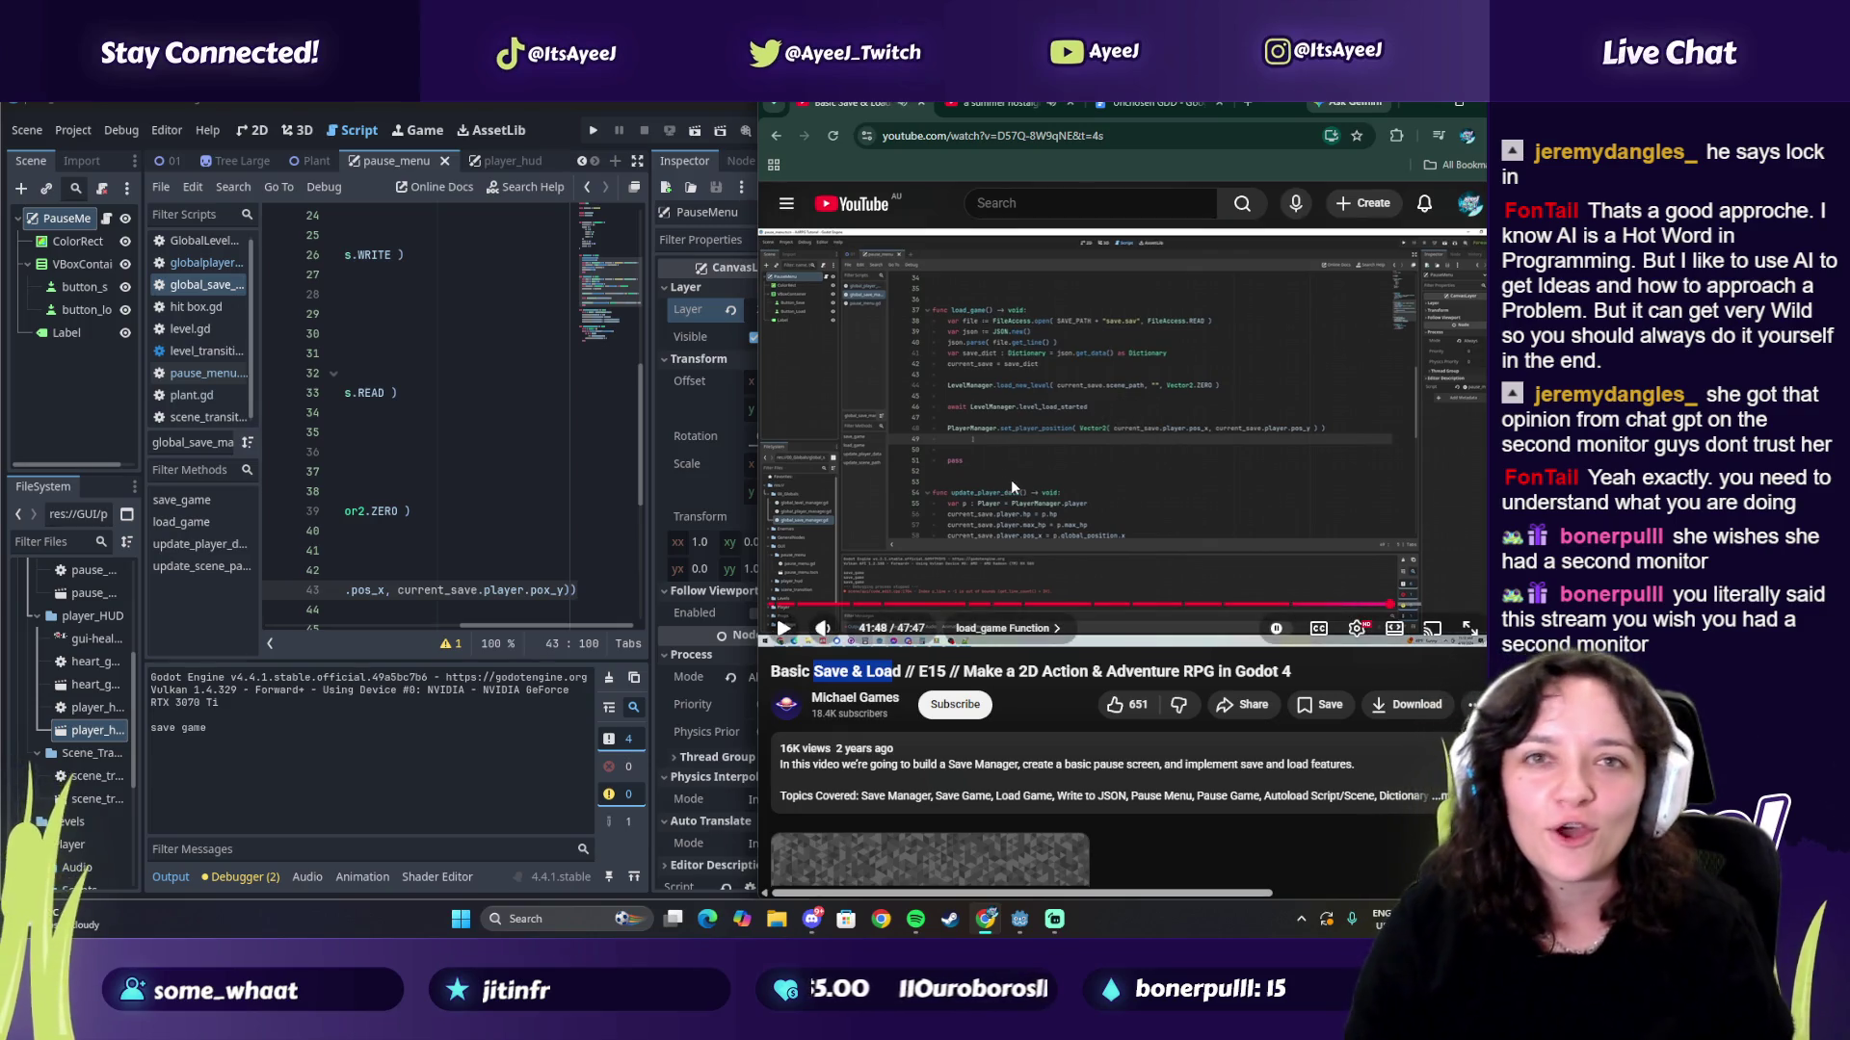
# Step: Change line 43's second component to pos_y while the tutorial reaches its 42:14 set_health chapter
pyautogui.click(1010, 478)
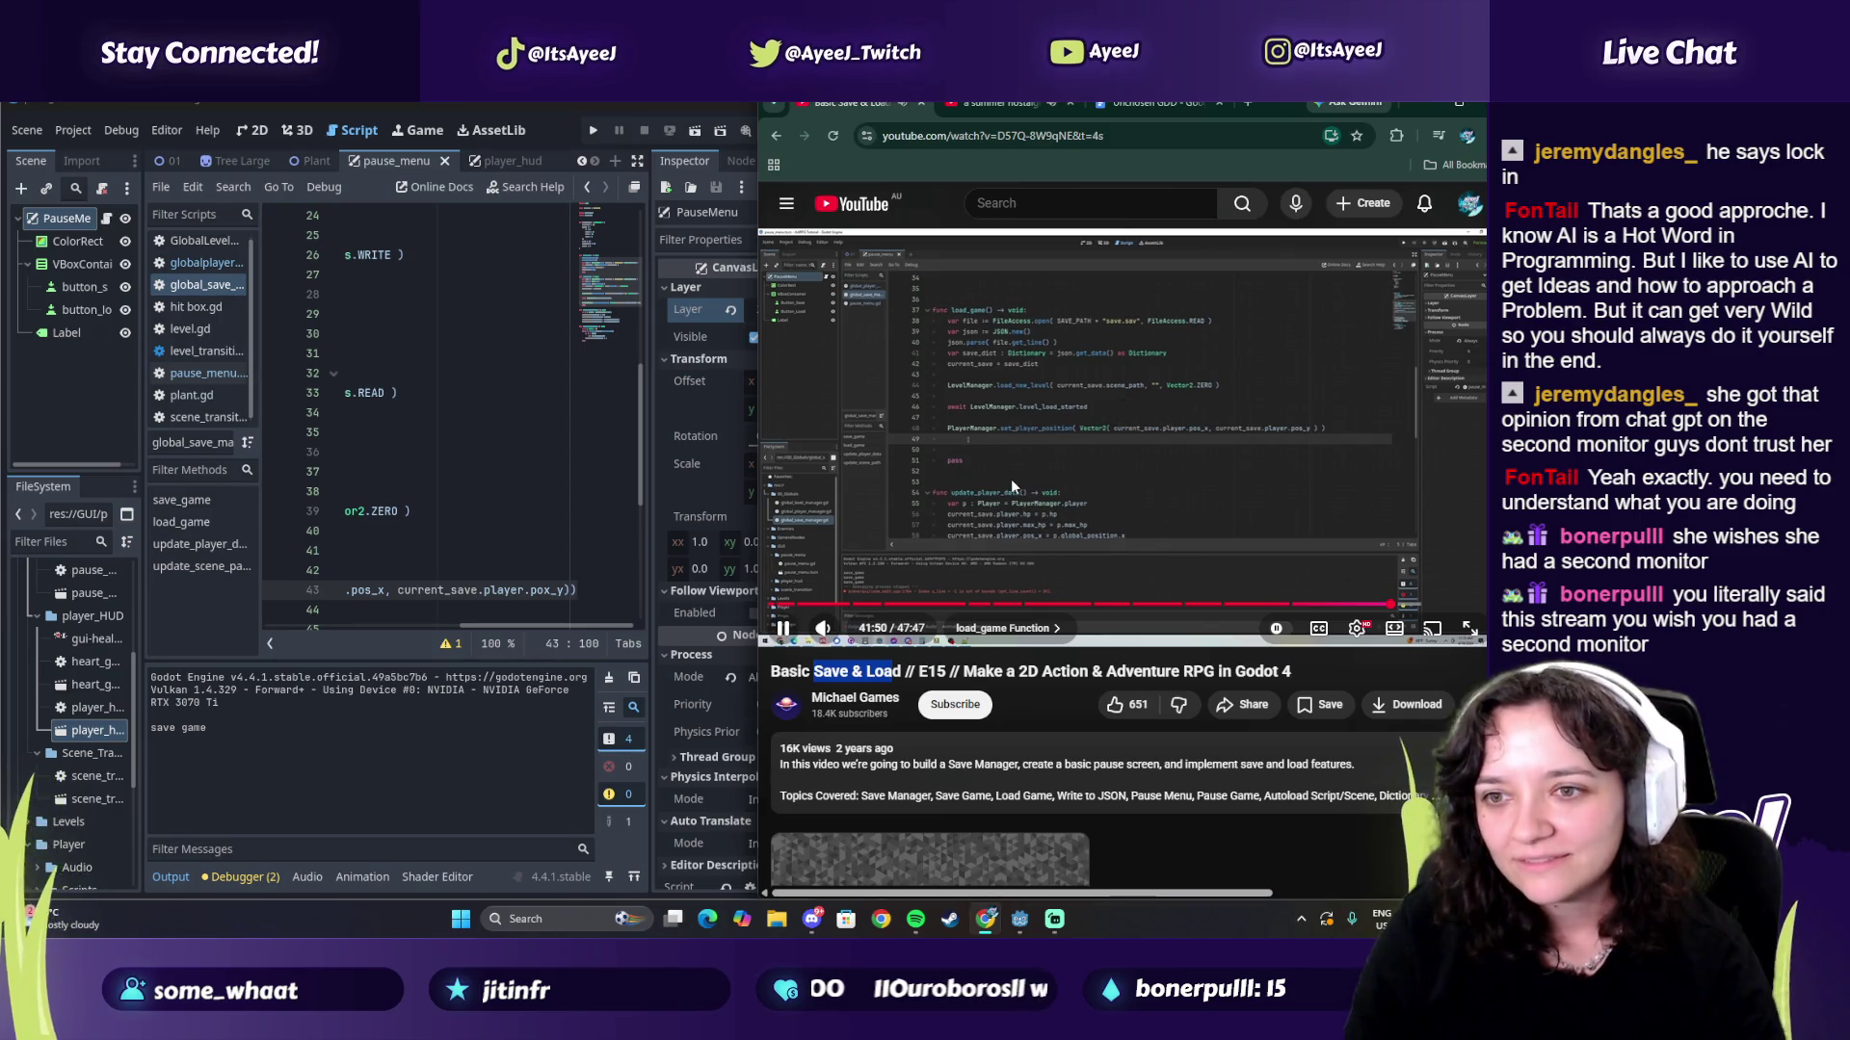
pyautogui.click(954, 512)
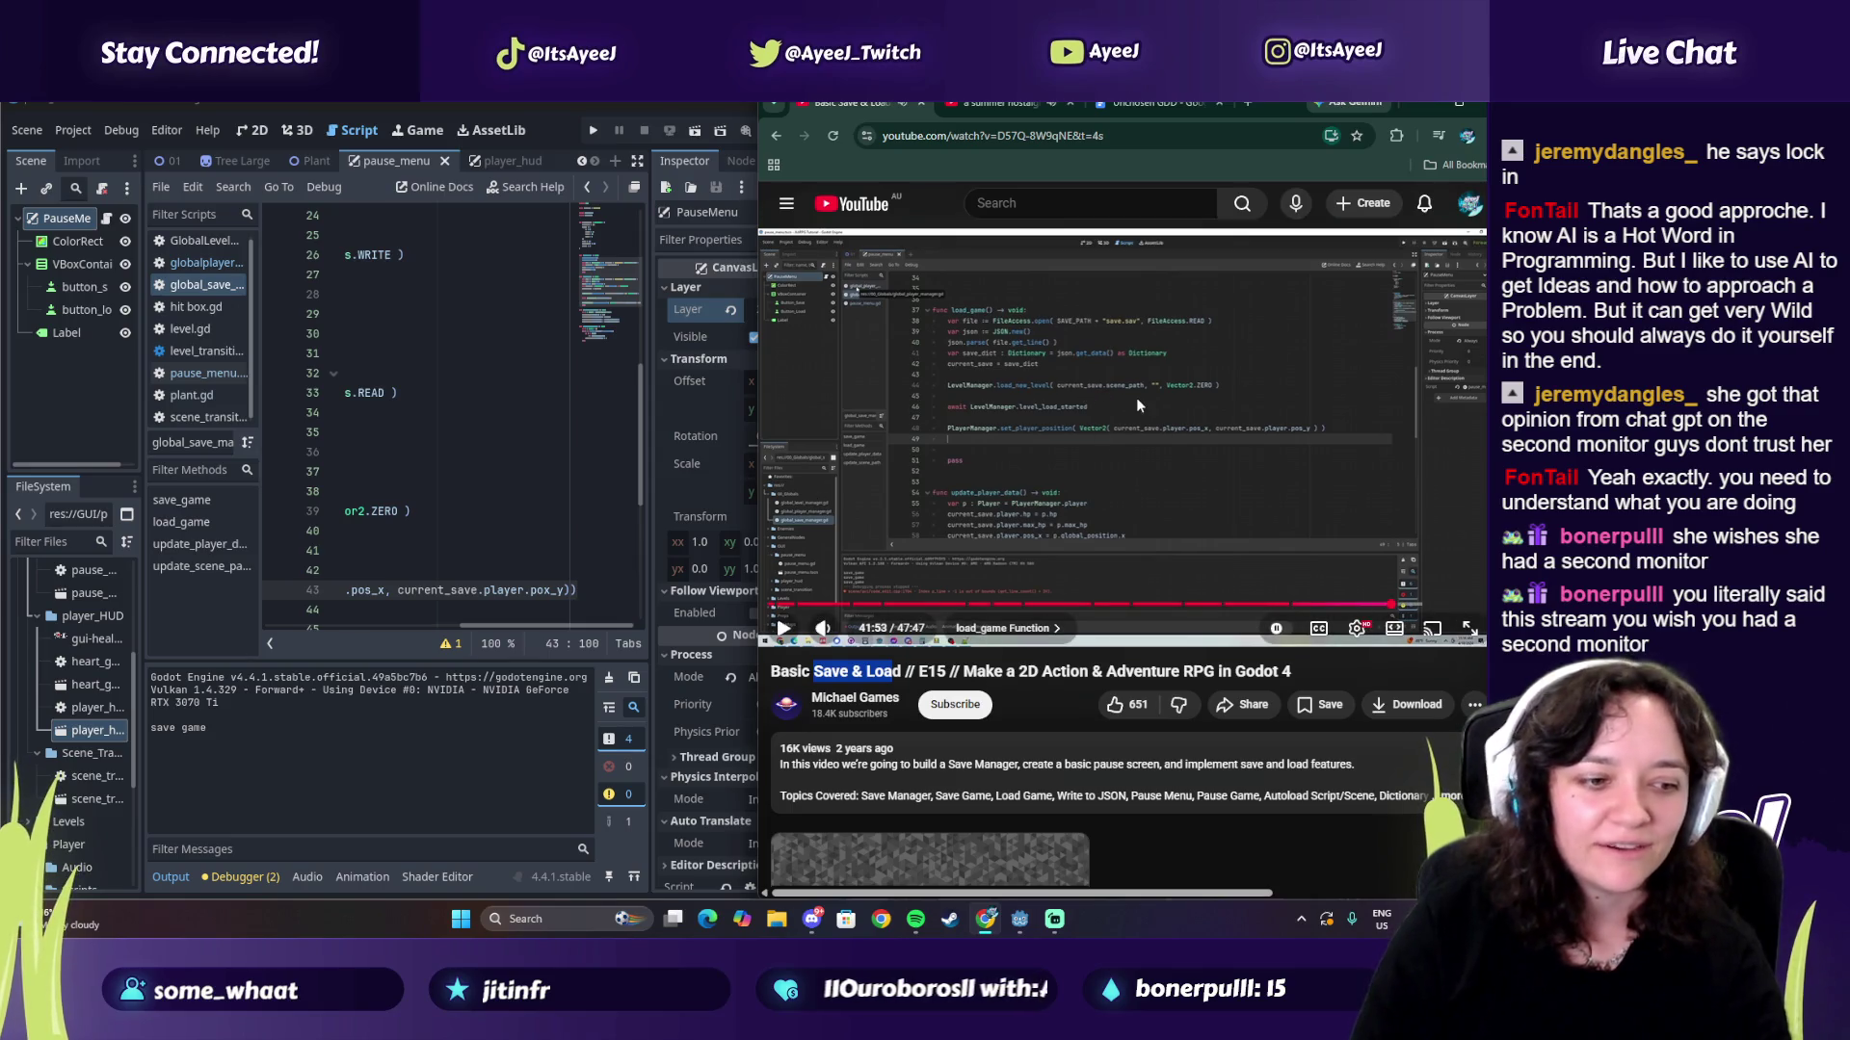
pyautogui.click(1157, 403)
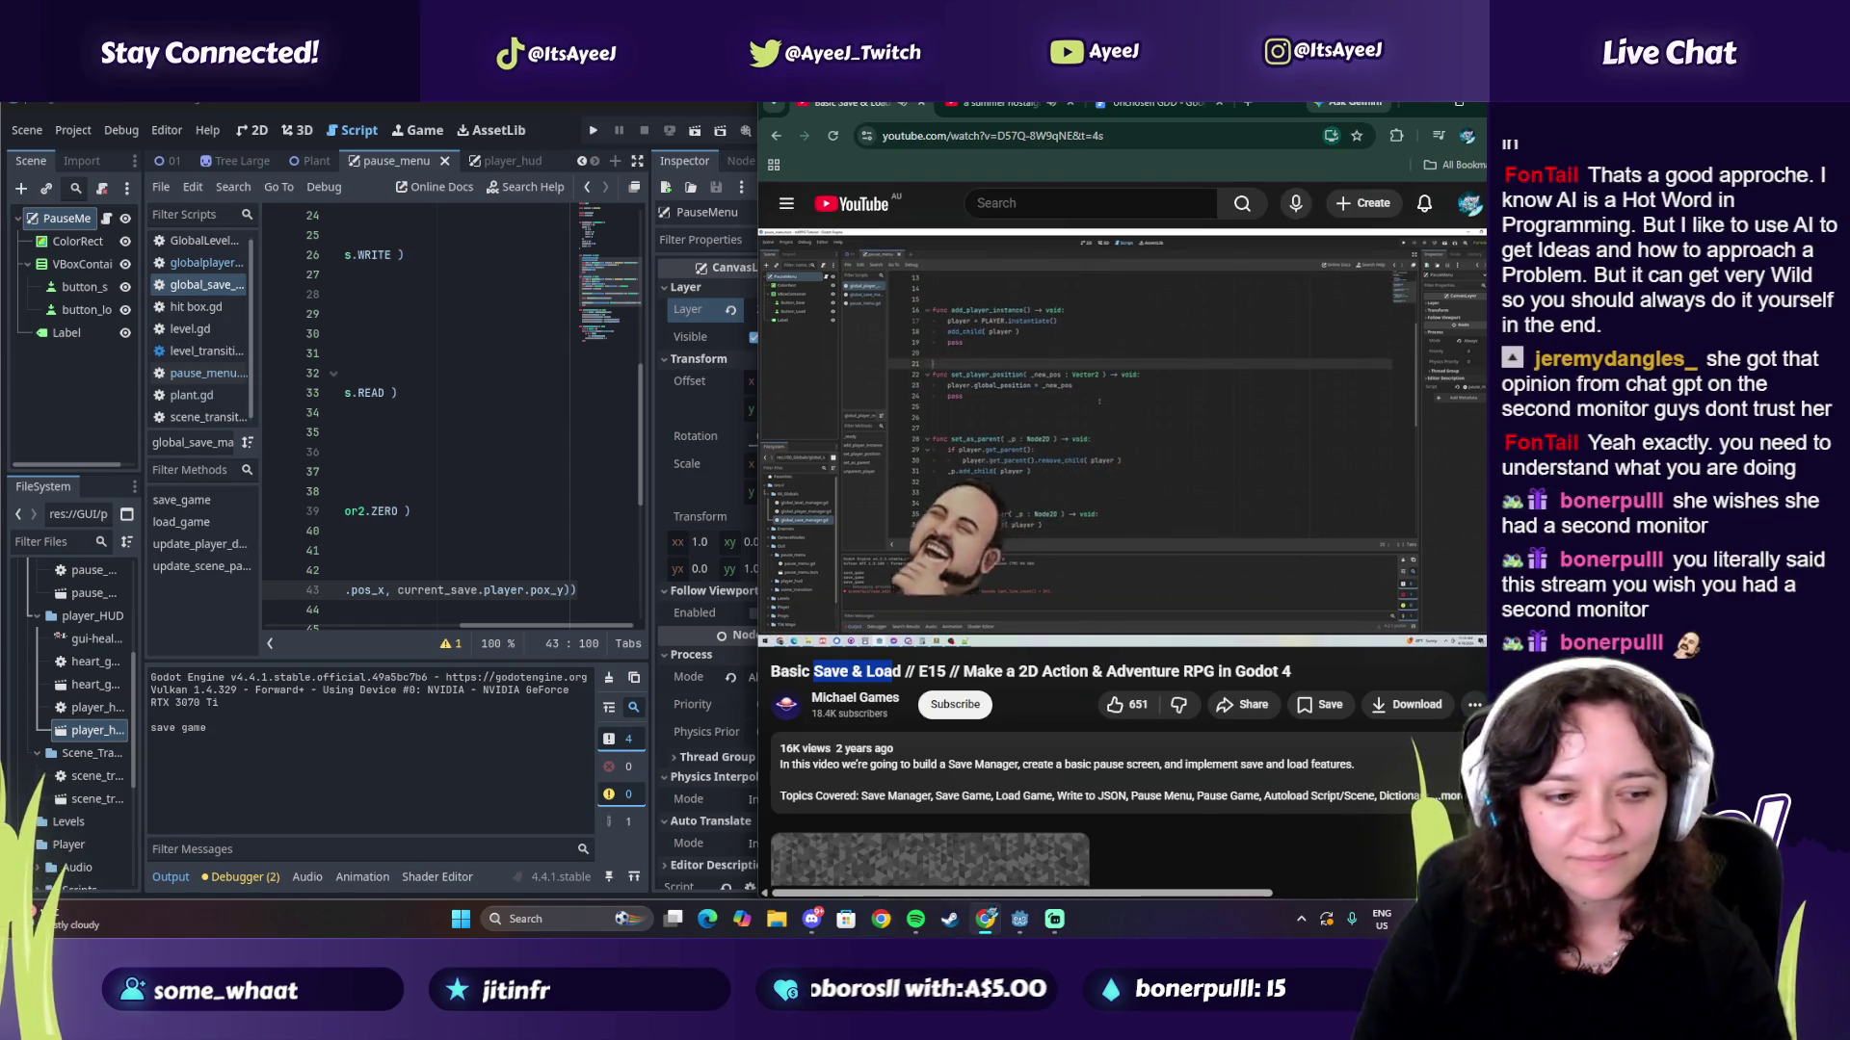
pyautogui.click(544, 588)
pyautogui.press('BackSpace')
pyautogui.press('BackSpace')
pyautogui.write('_')
pyautogui.click(952, 447)
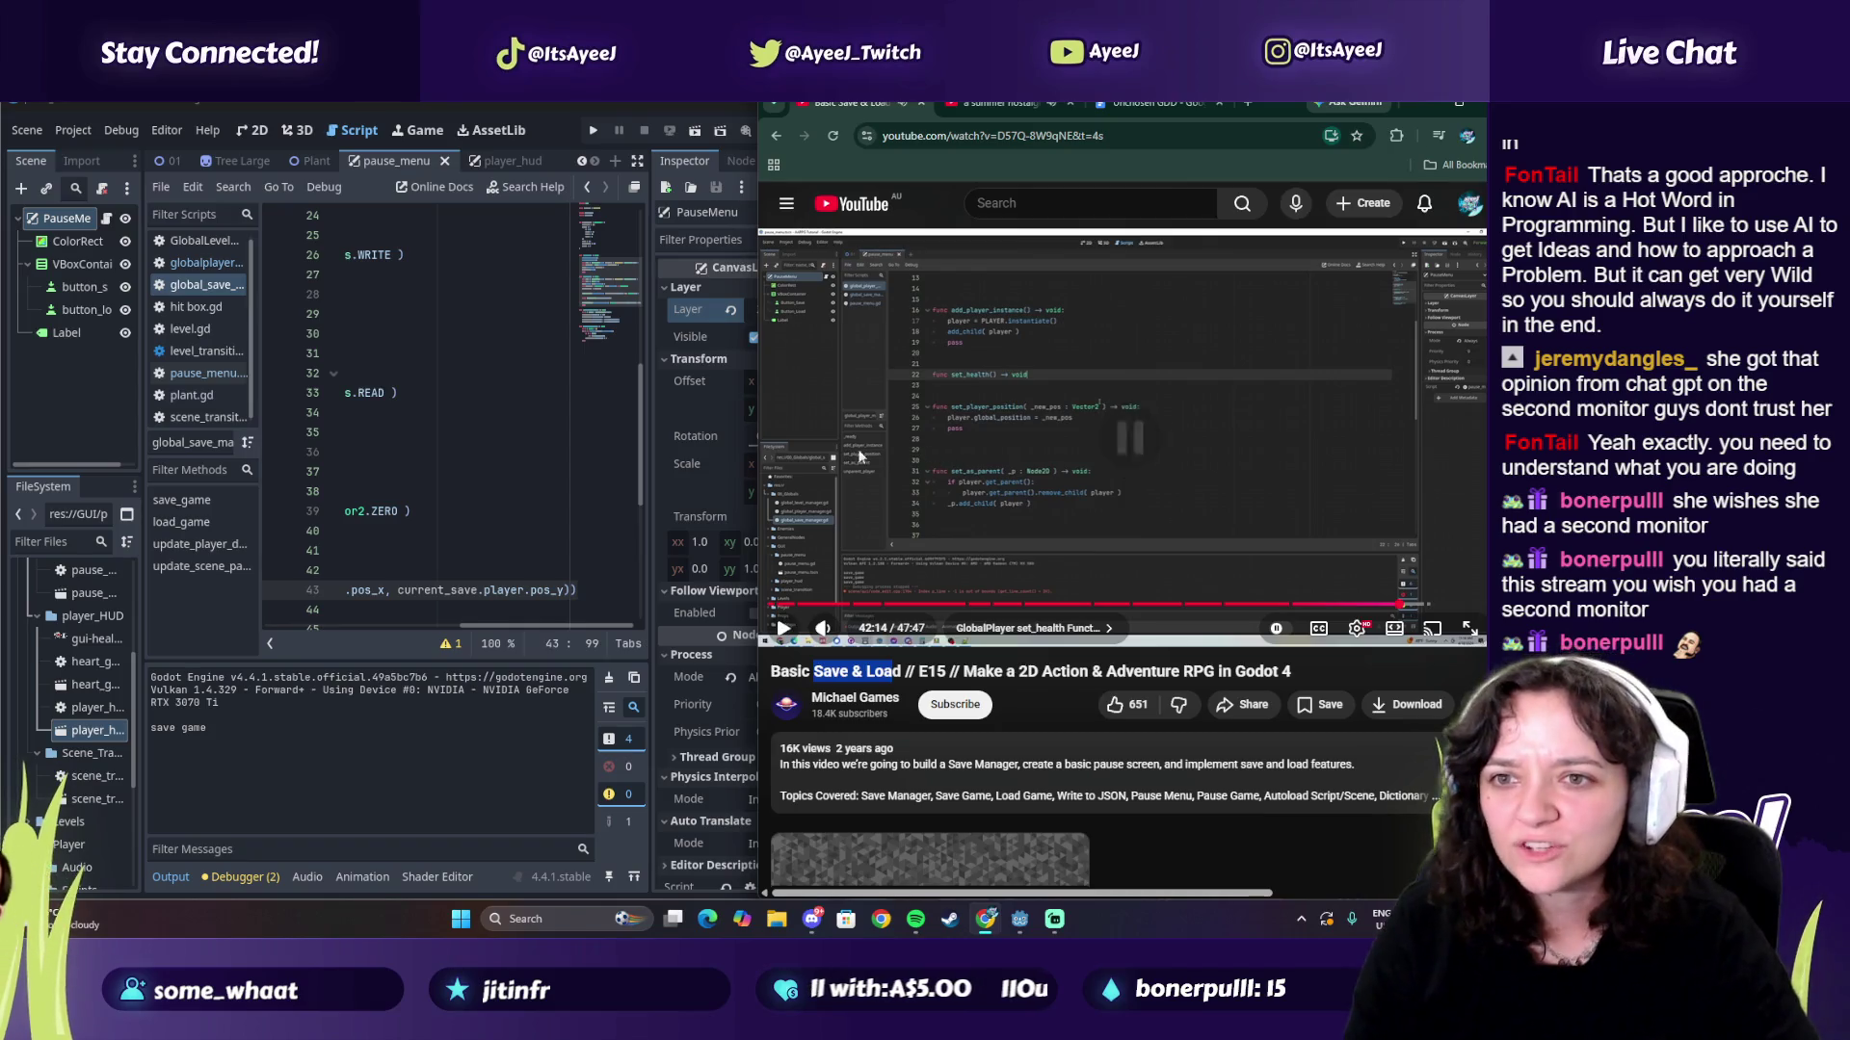
pyautogui.click(445, 425)
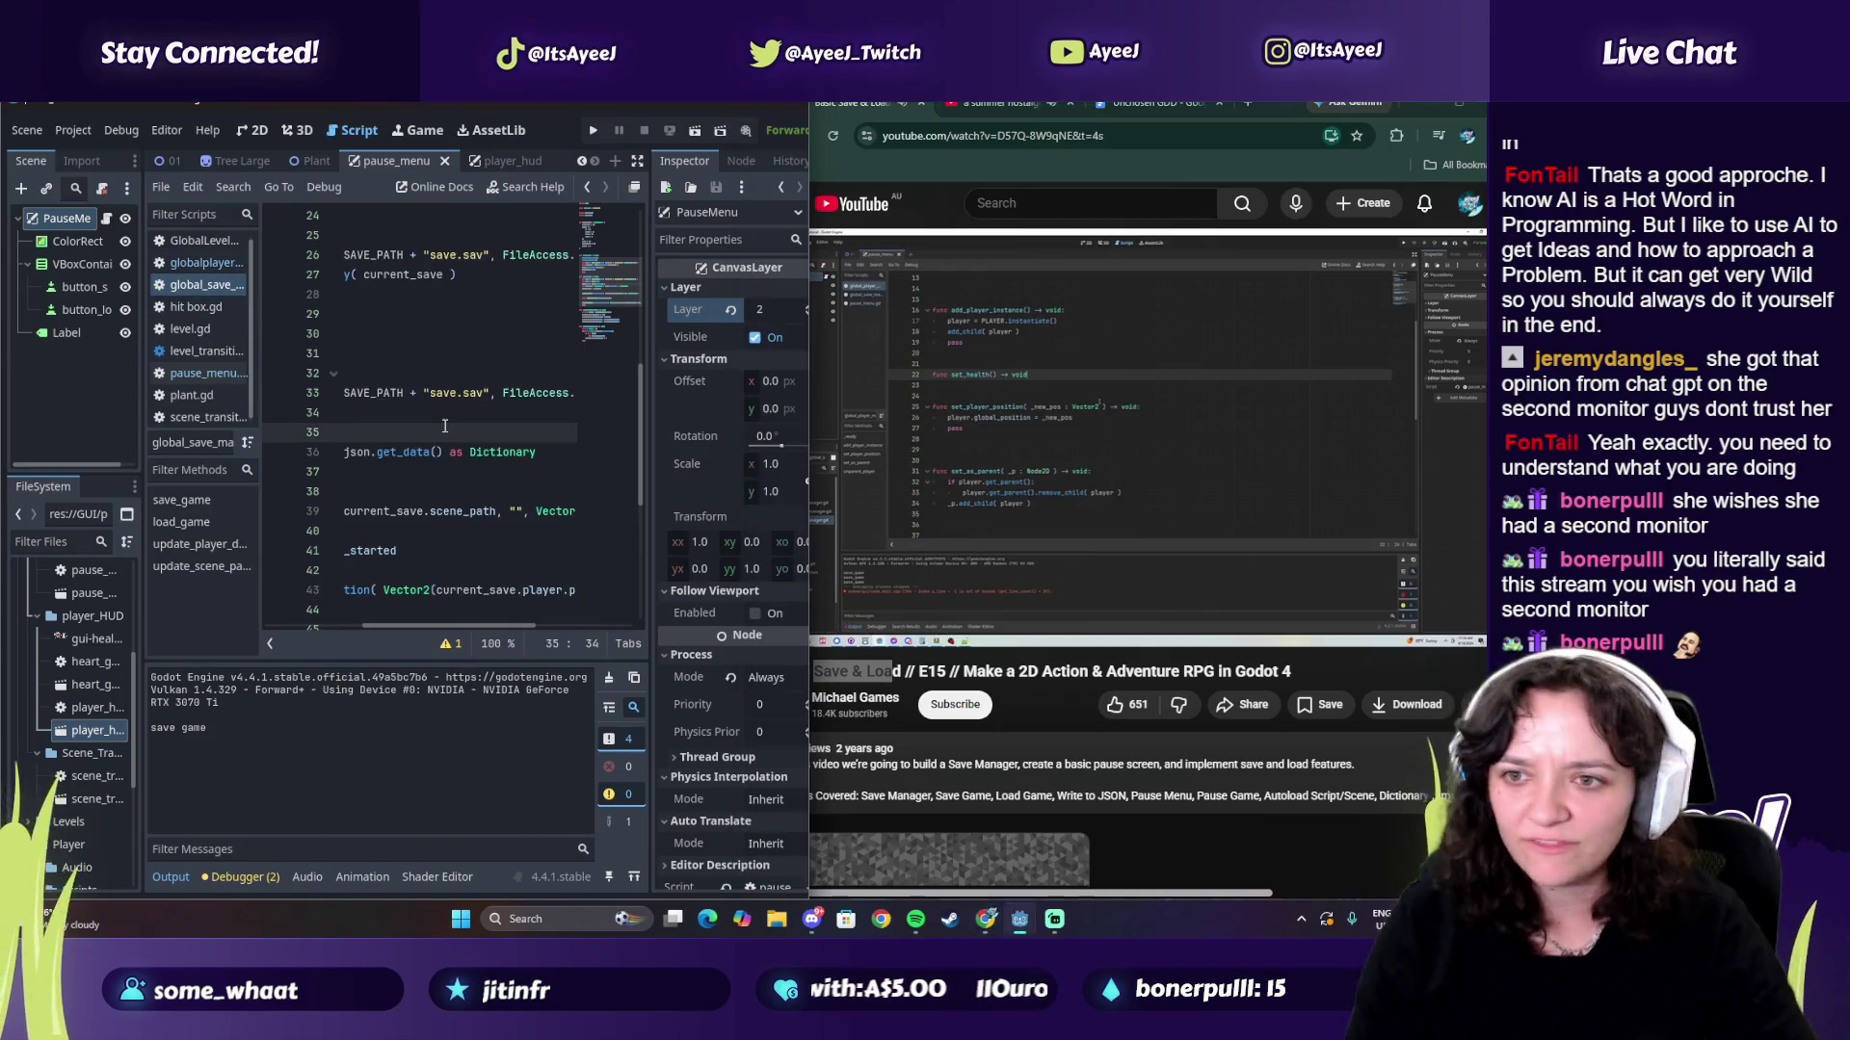
# Step: Open globalplayer.gd and type func set_health on a new line below add_player_instance
pyautogui.click(198, 263)
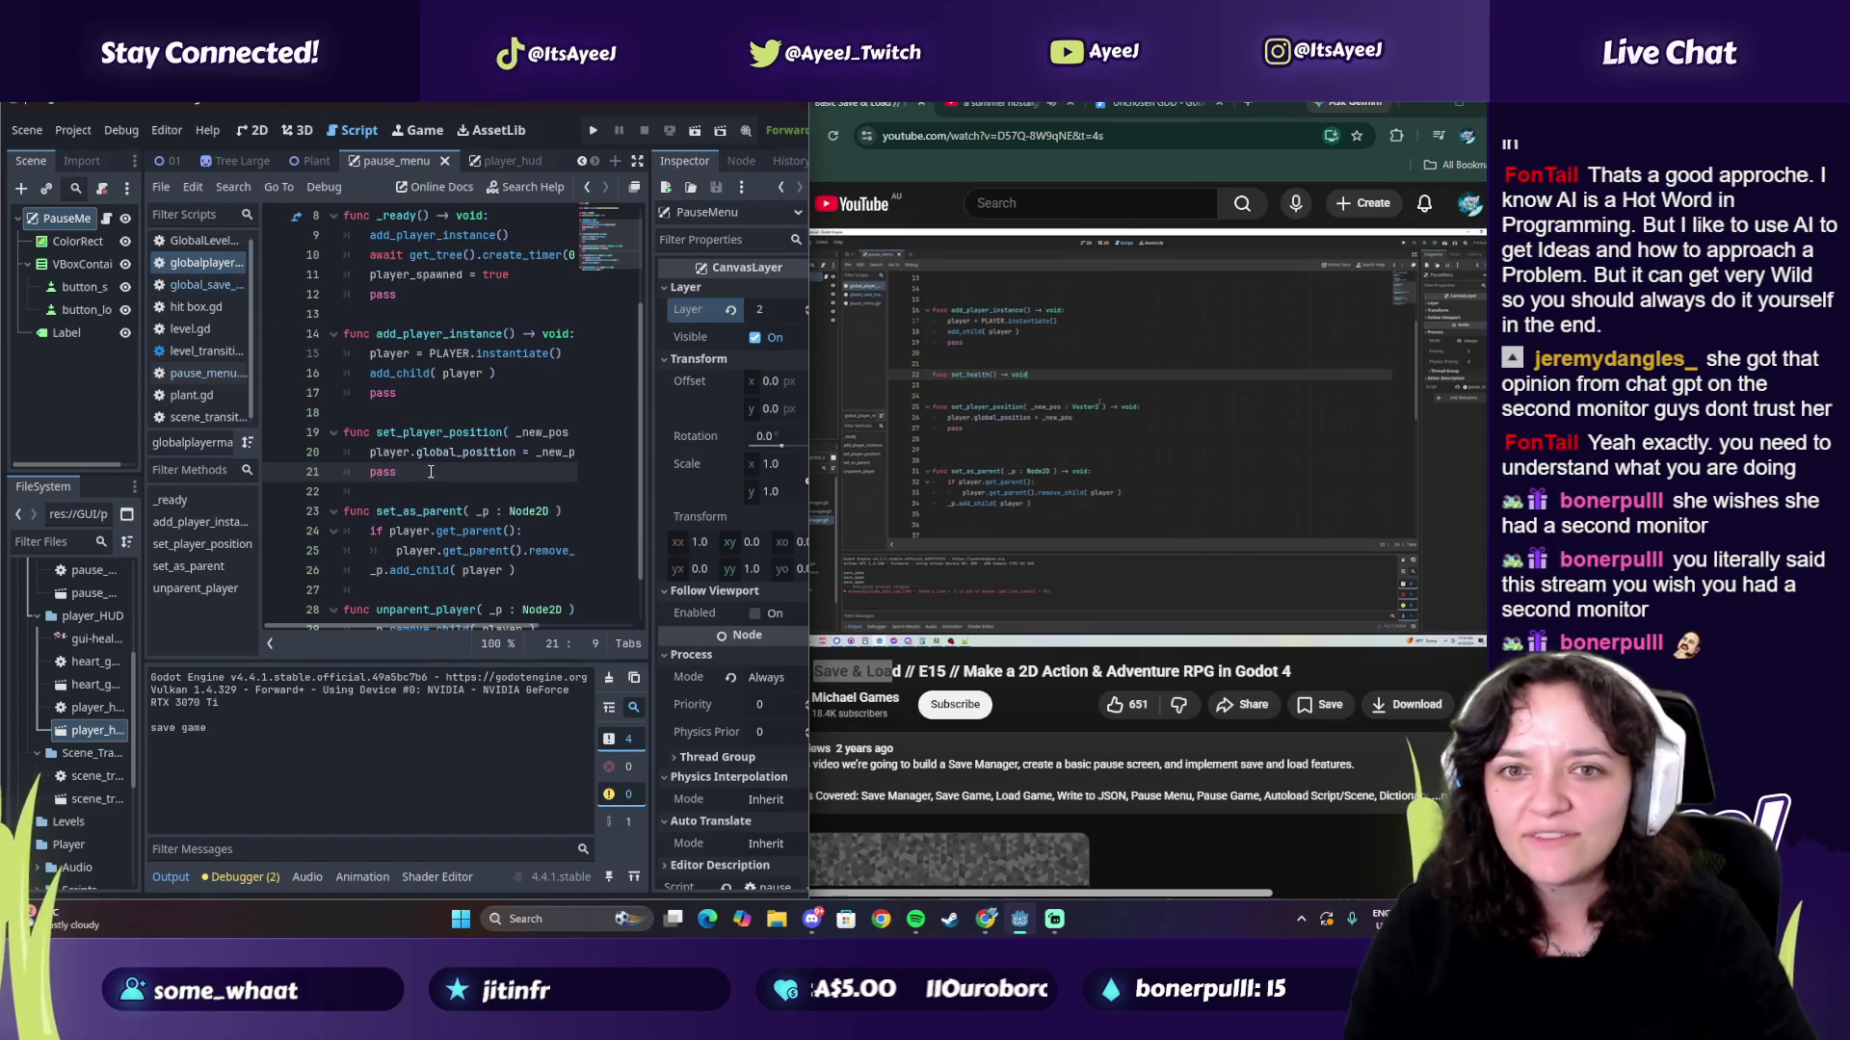
pyautogui.click(370, 413)
pyautogui.press('Return')
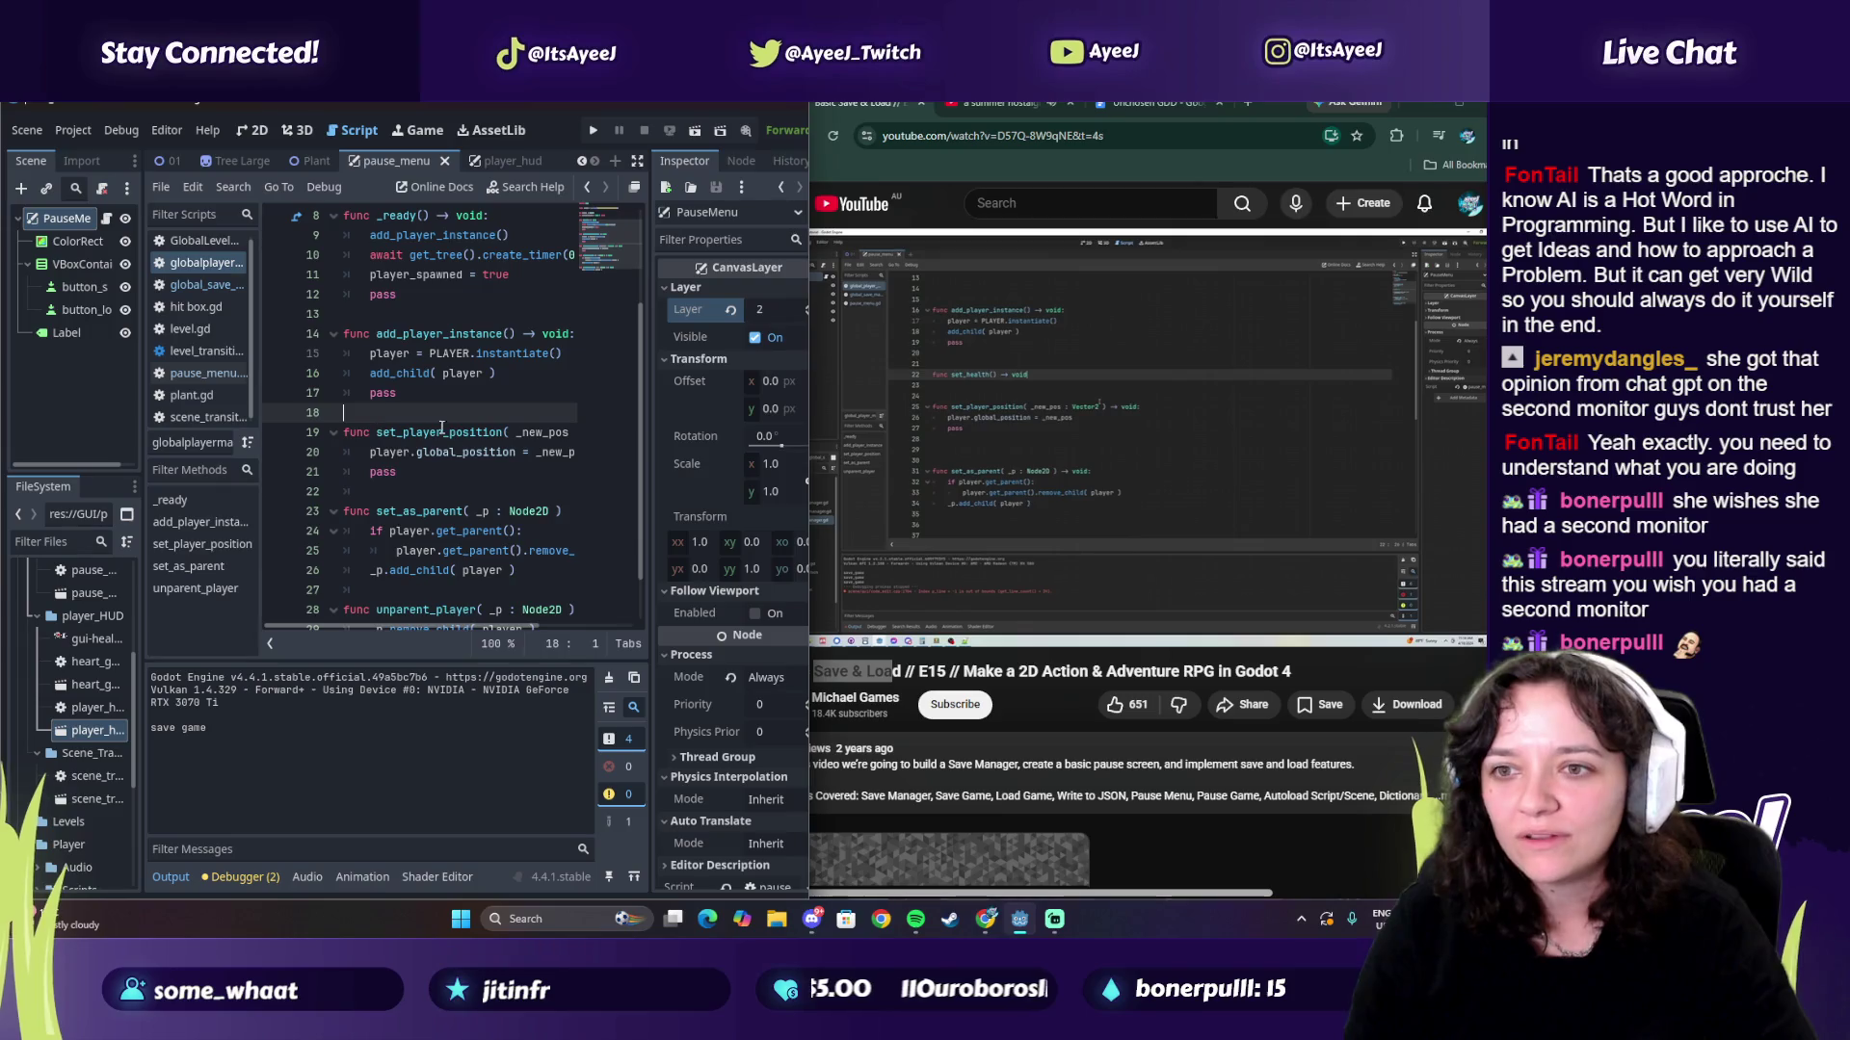
pyautogui.press('Return')
pyautogui.press('Up')
pyautogui.write('func set_health')
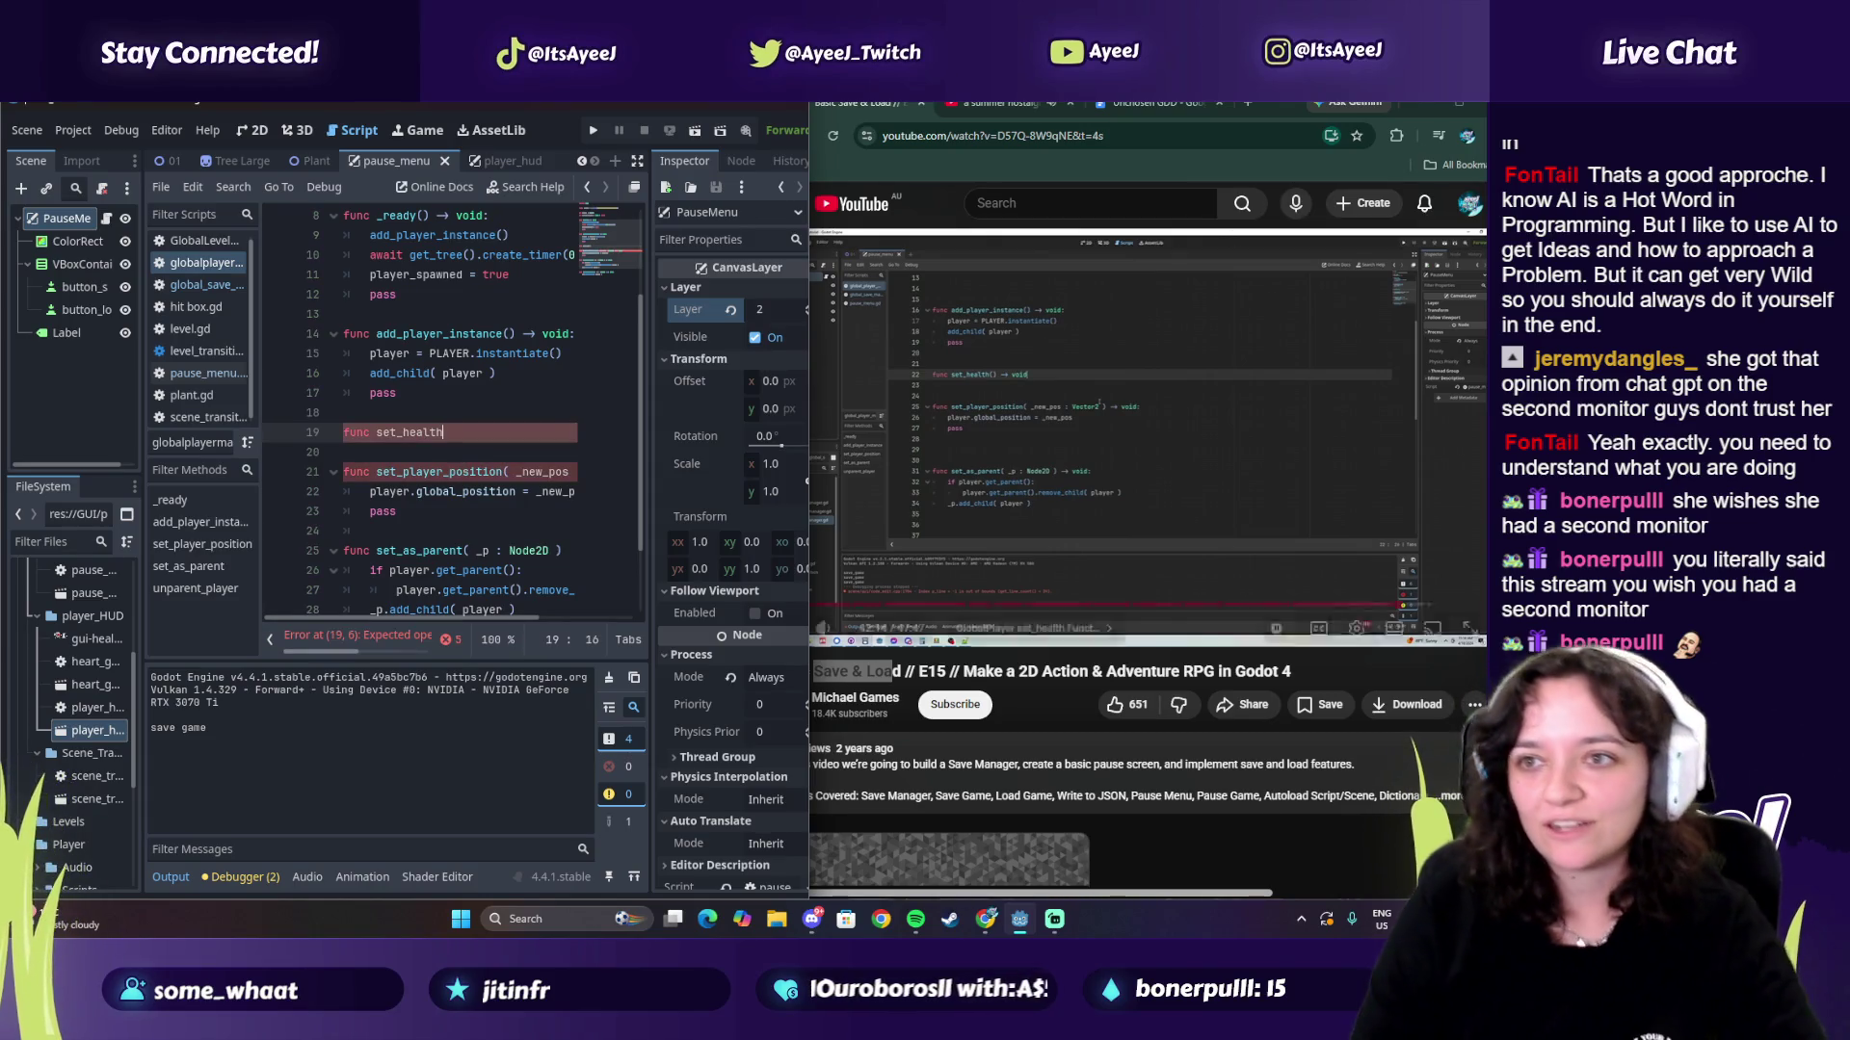
pyautogui.click(1245, 104)
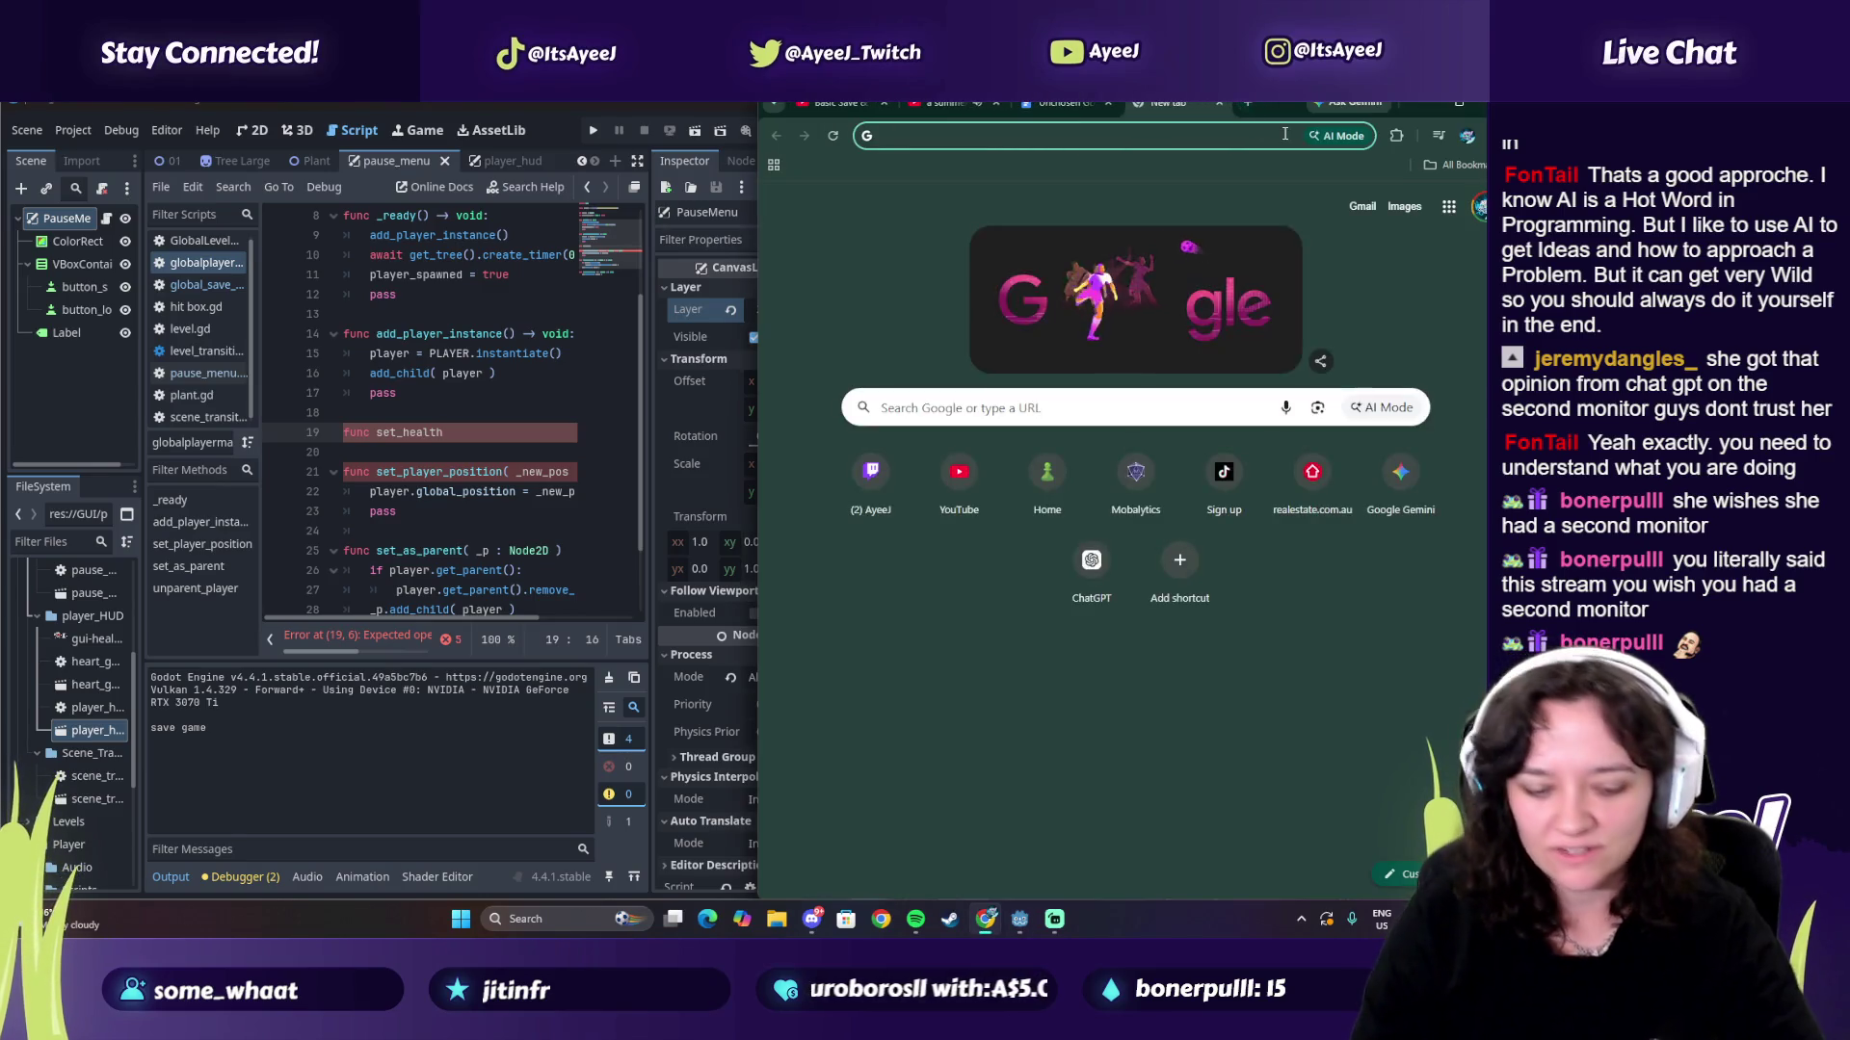
# Step: Search Google Images for 'the last of us side smirk', preview an Ellie result, then close the tab
pyautogui.write('the last of us side smirk')
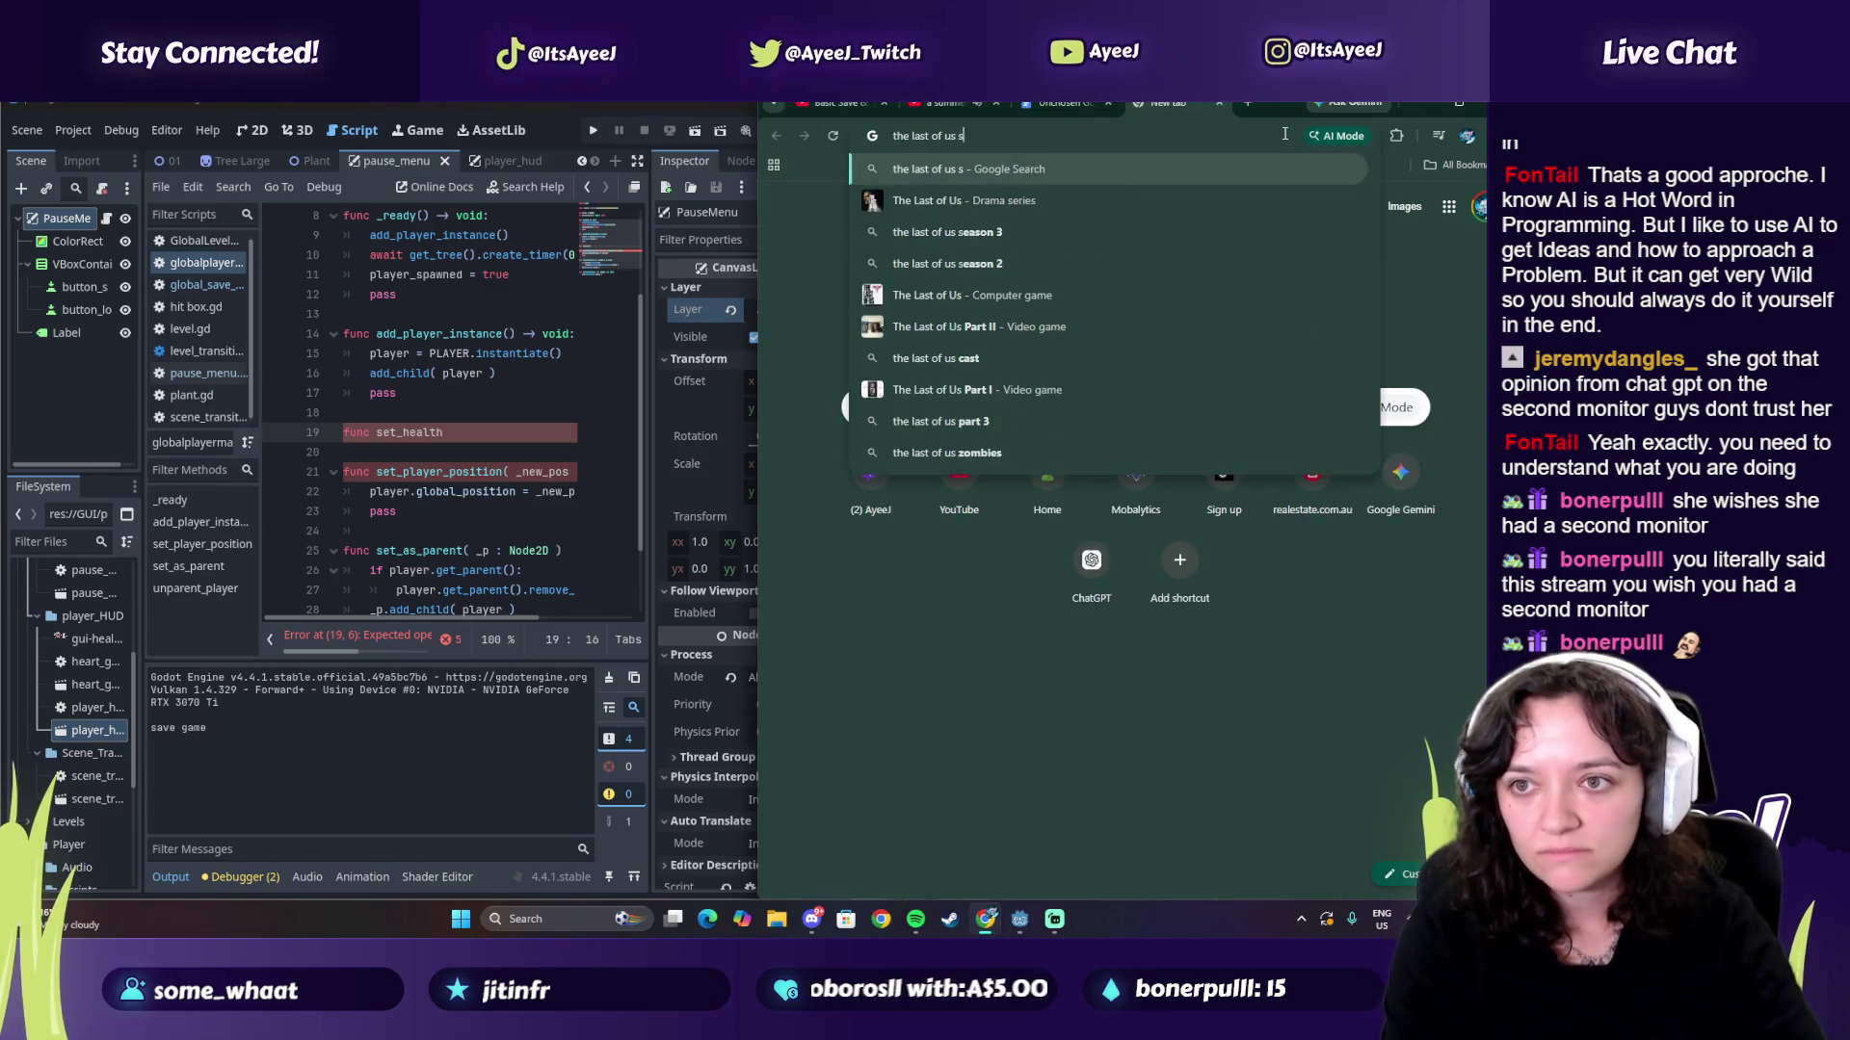
pyautogui.press('Return')
pyautogui.click(894, 275)
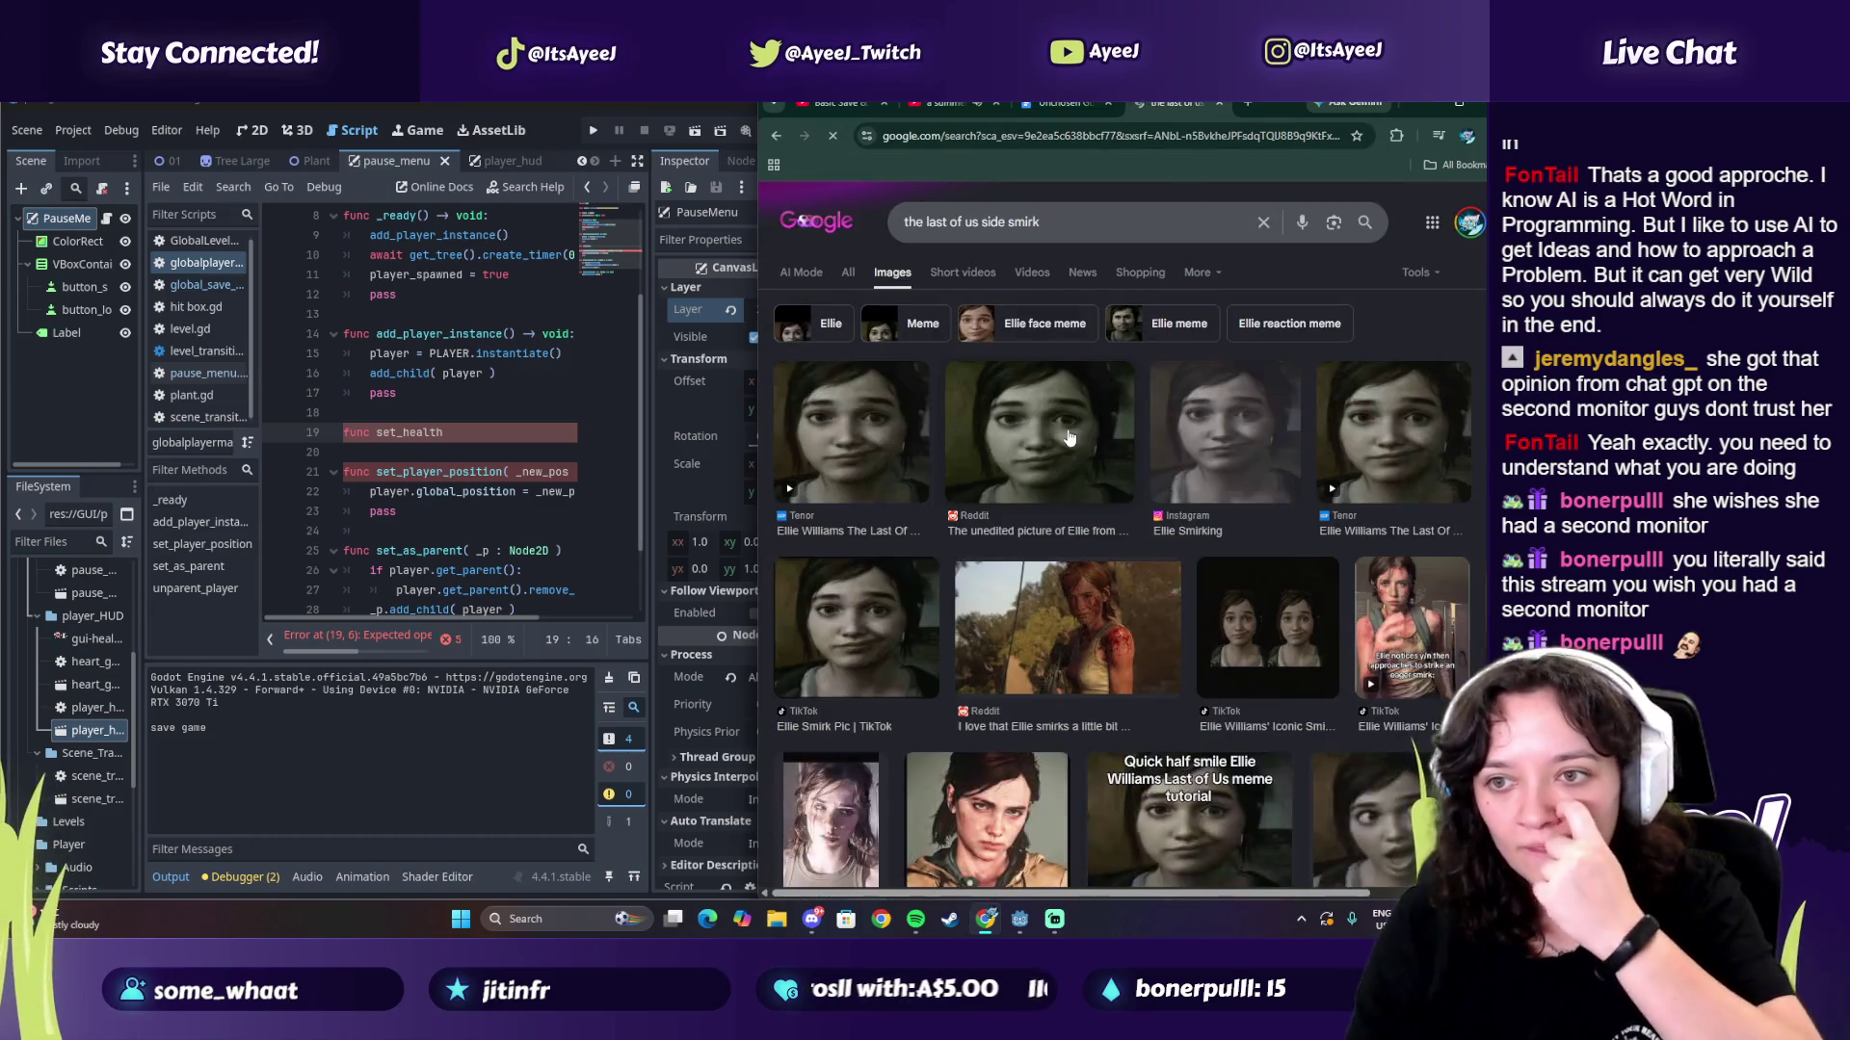
pyautogui.click(1081, 386)
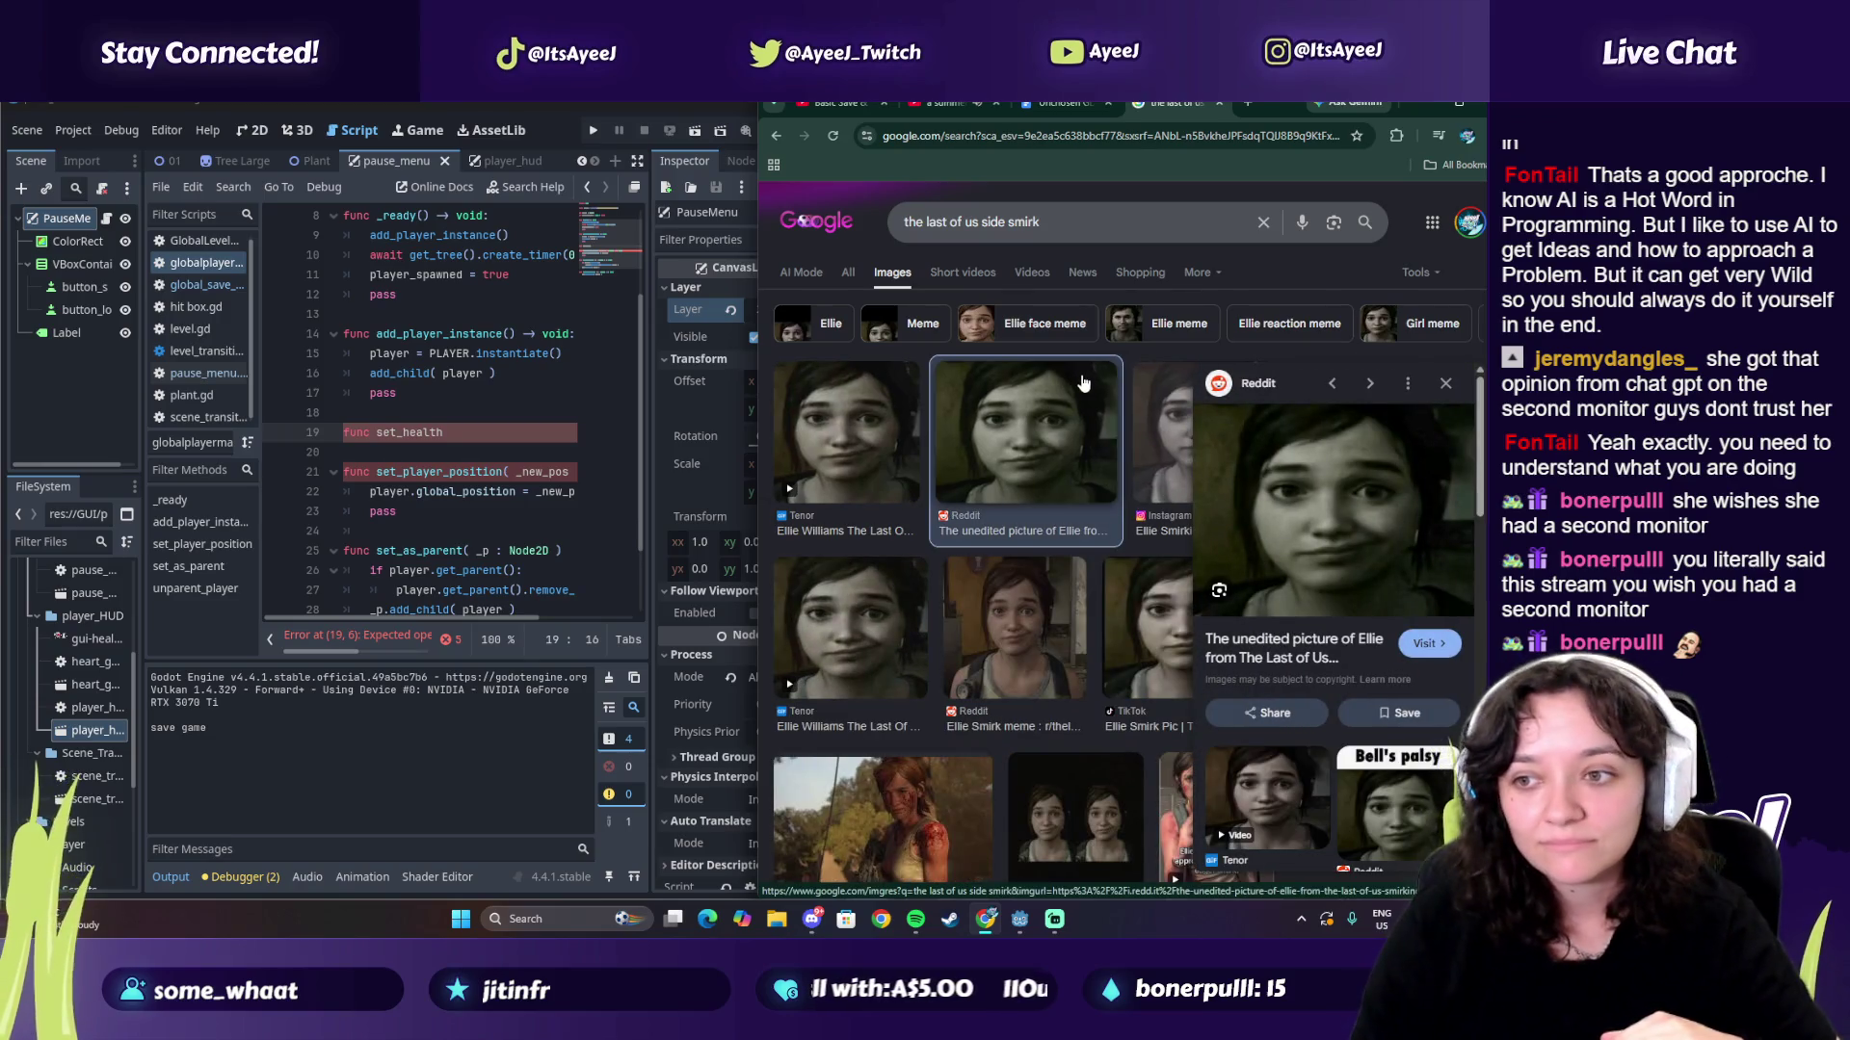
pyautogui.click(1221, 103)
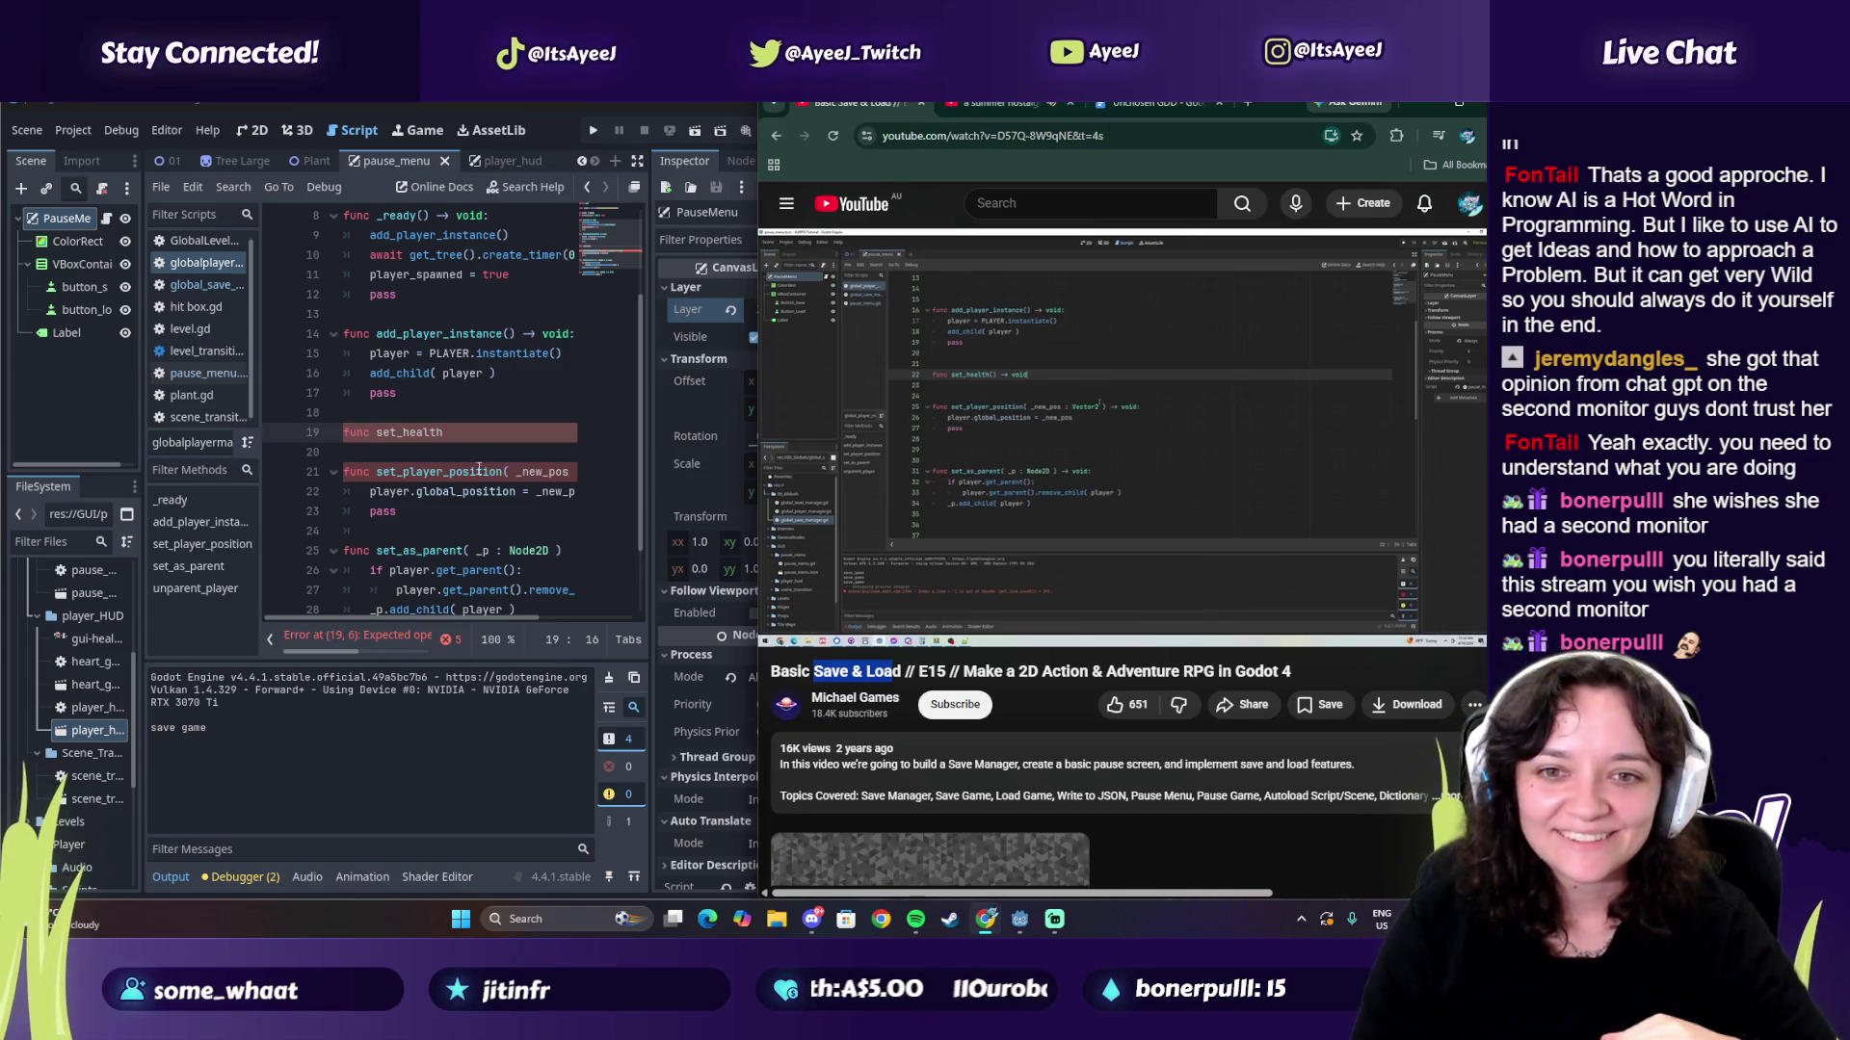
# Step: Start an indented body line under set_health in globalplayer.gd and resume the tutorial video
pyautogui.click(462, 439)
pyautogui.write('() -> void:')
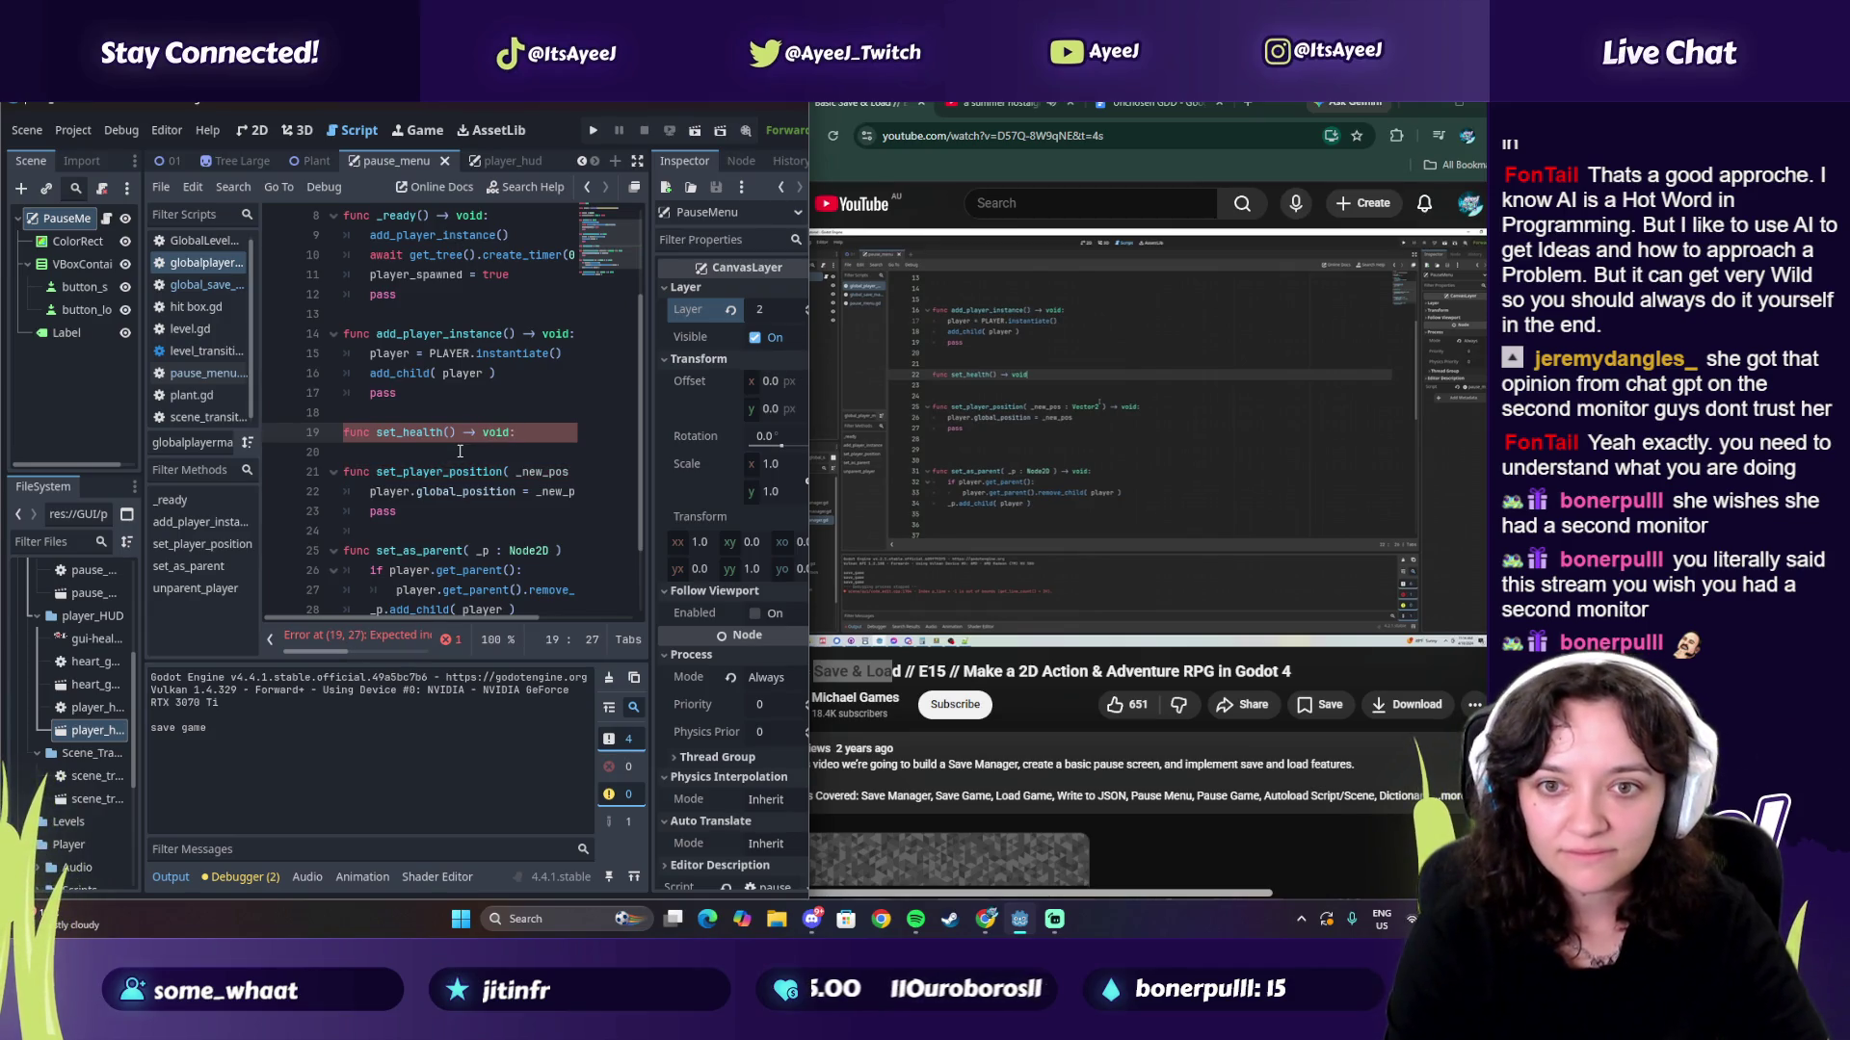
pyautogui.press('Return')
pyautogui.press('Return')
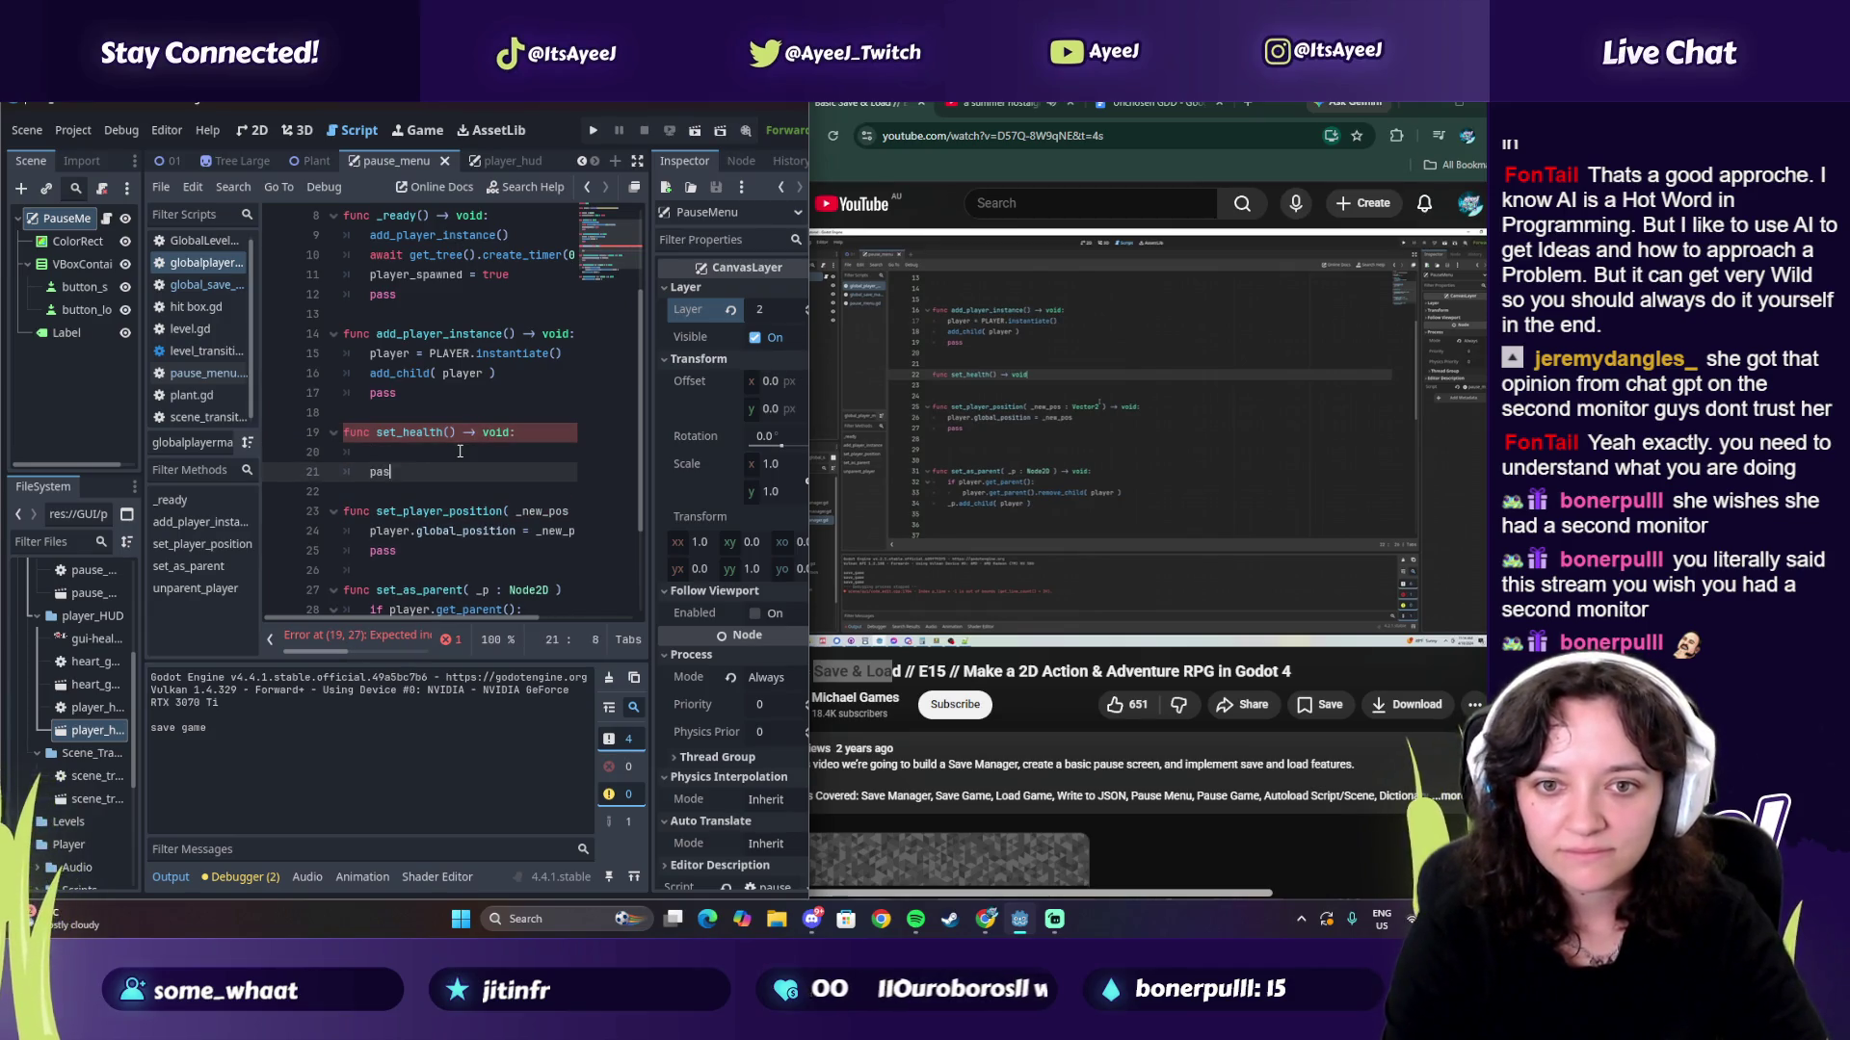
pyautogui.write('s')
pyautogui.click(460, 451)
pyautogui.click(1127, 379)
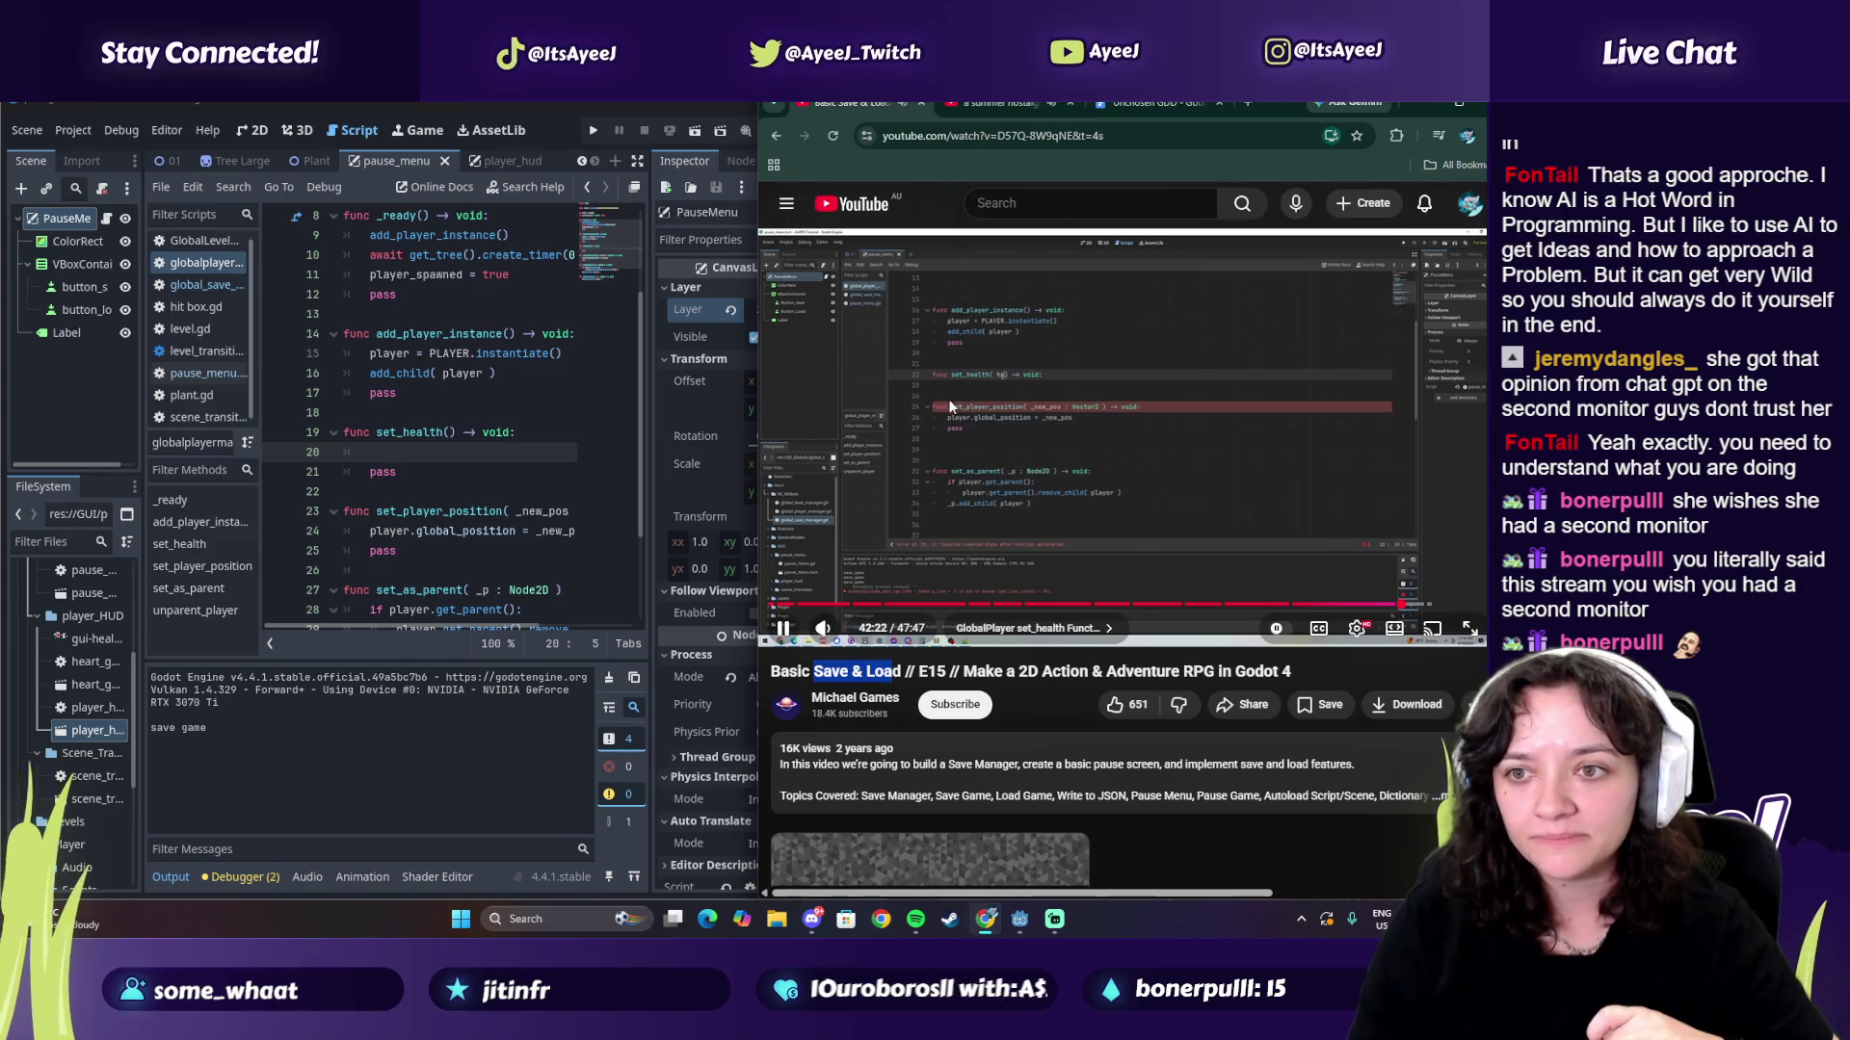
# Step: Fill set_health's parameter list with 'hp : int' and ', max_hp : int'
pyautogui.click(457, 432)
pyautogui.write('hp')
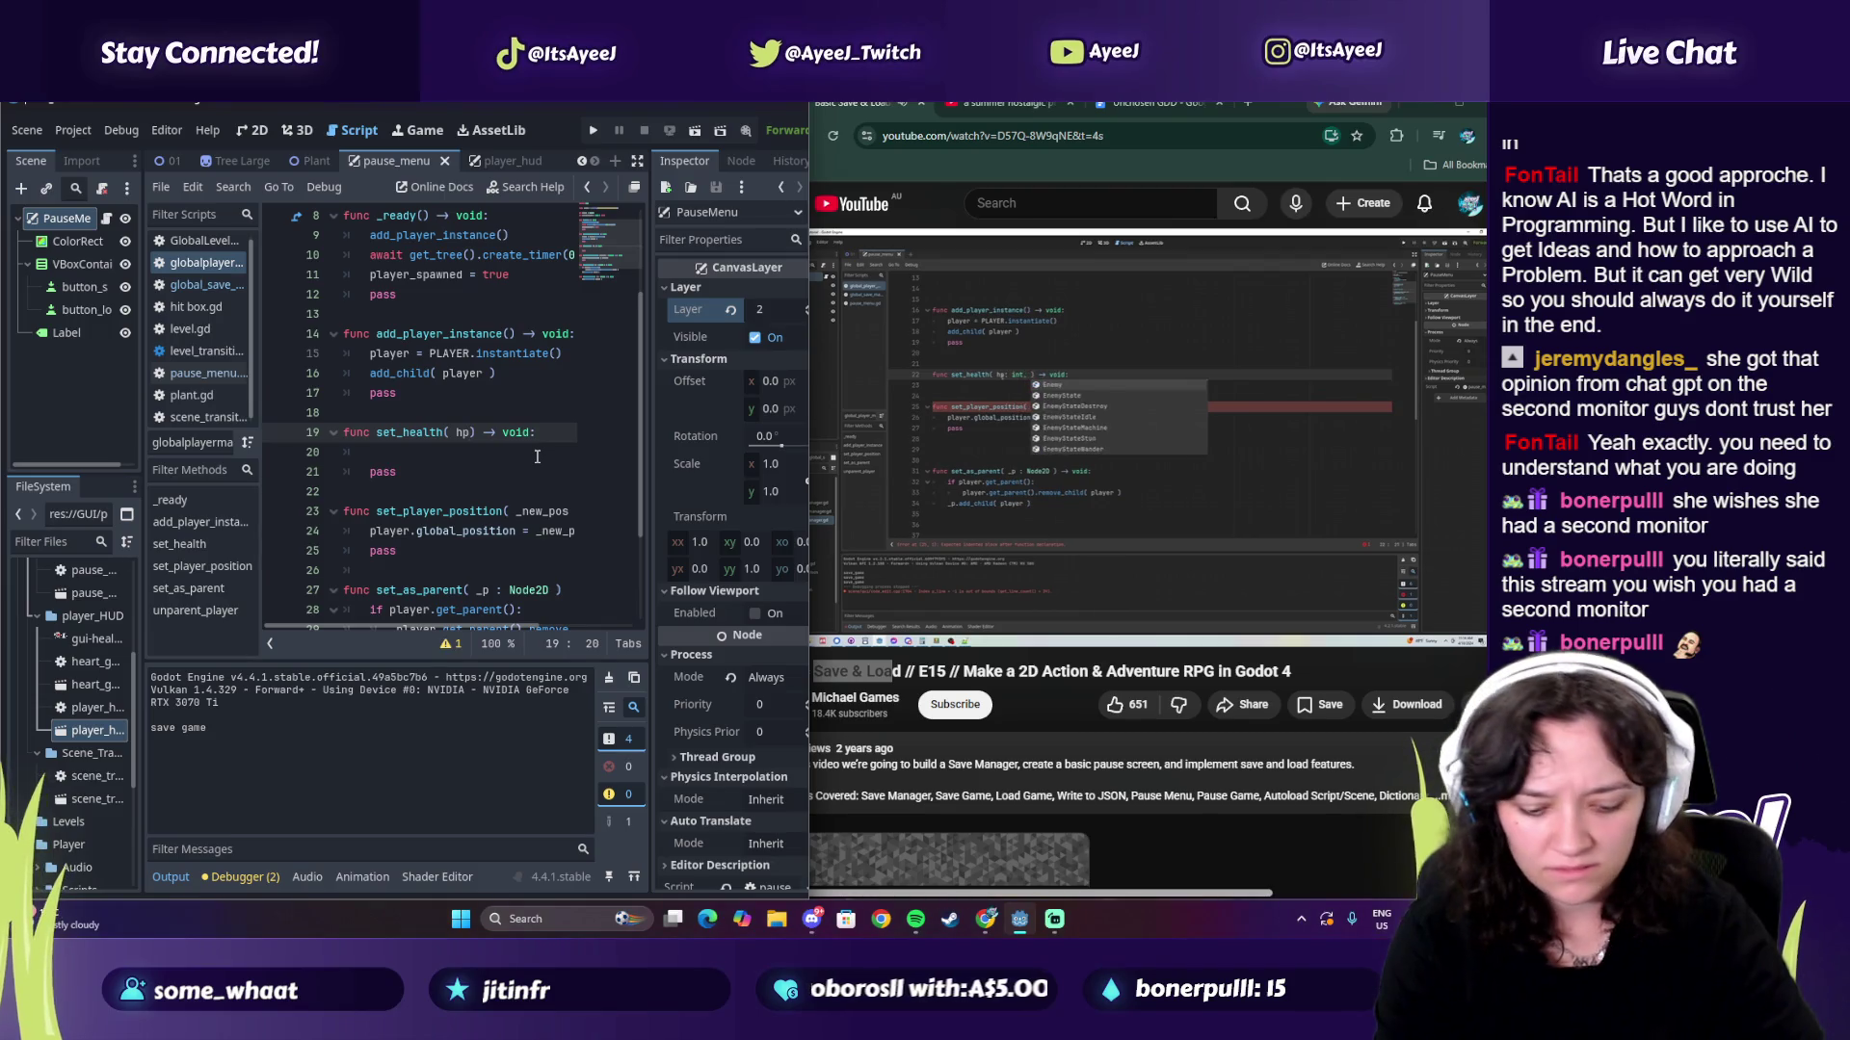
pyautogui.write(':: int')
pyautogui.click(1058, 484)
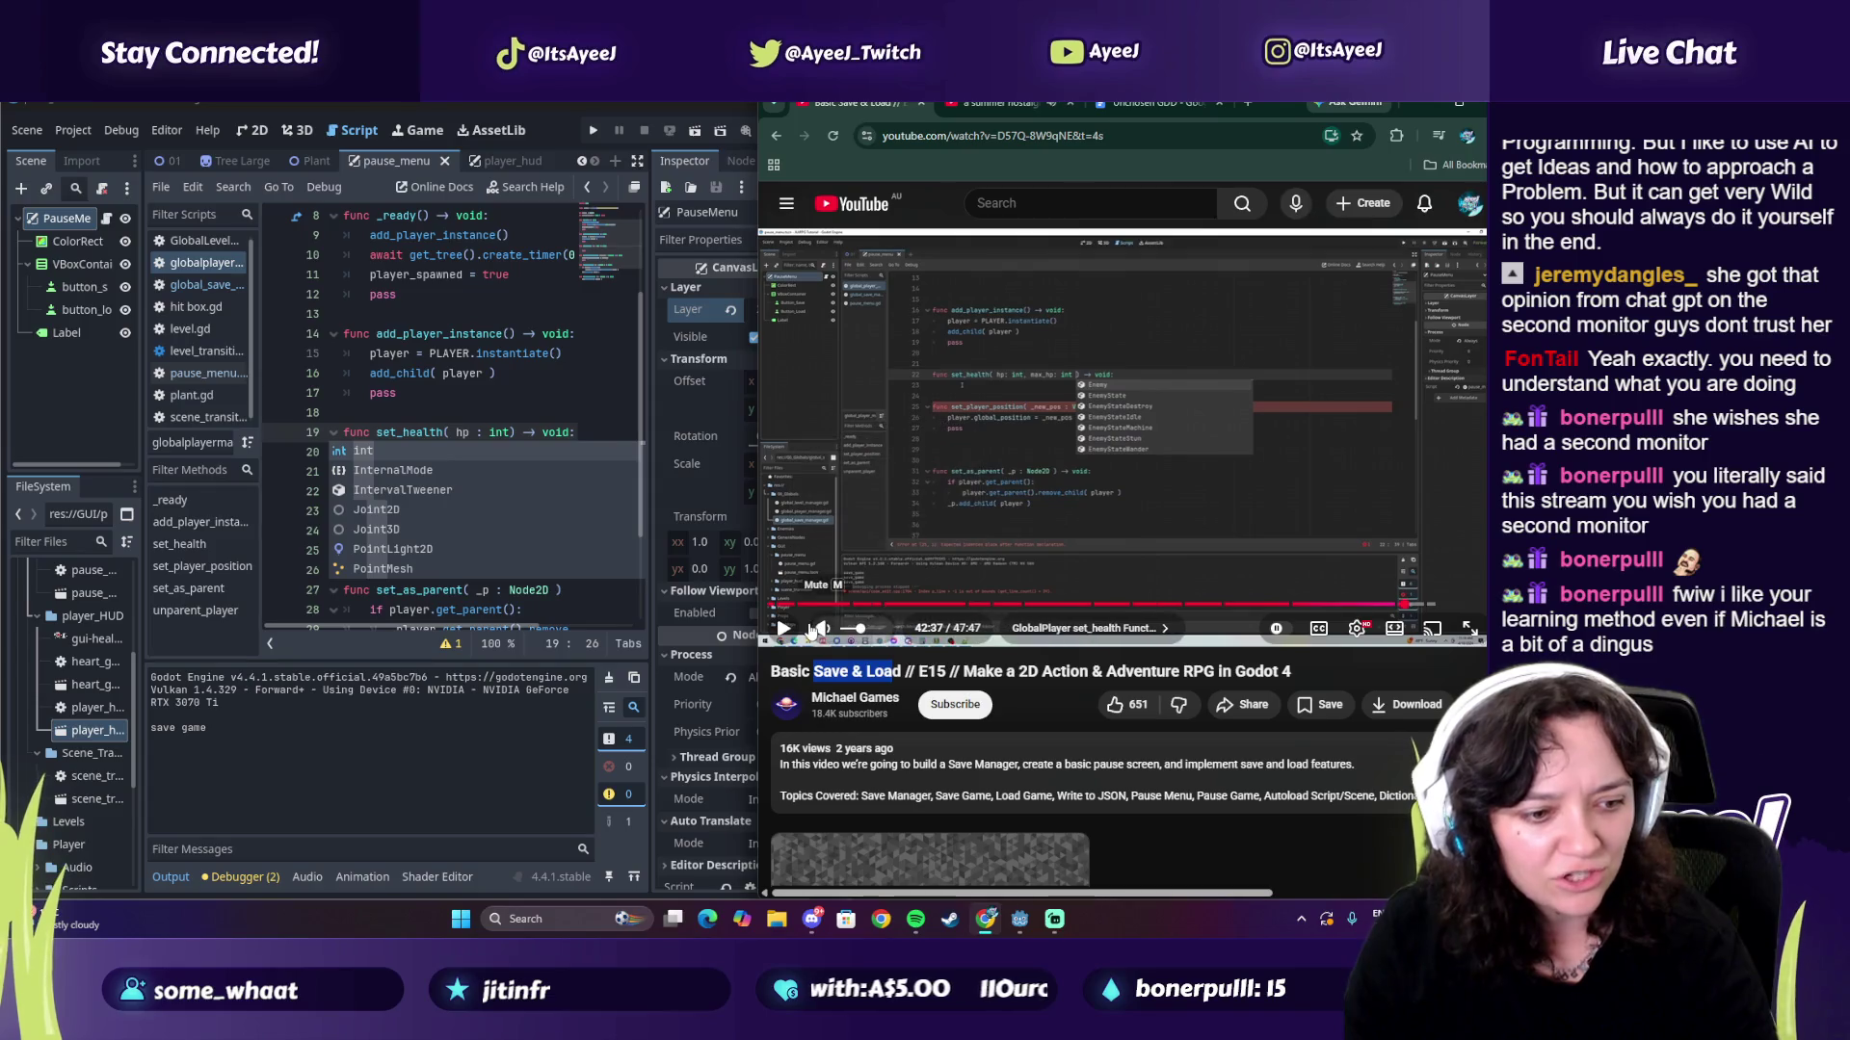
pyautogui.click(508, 435)
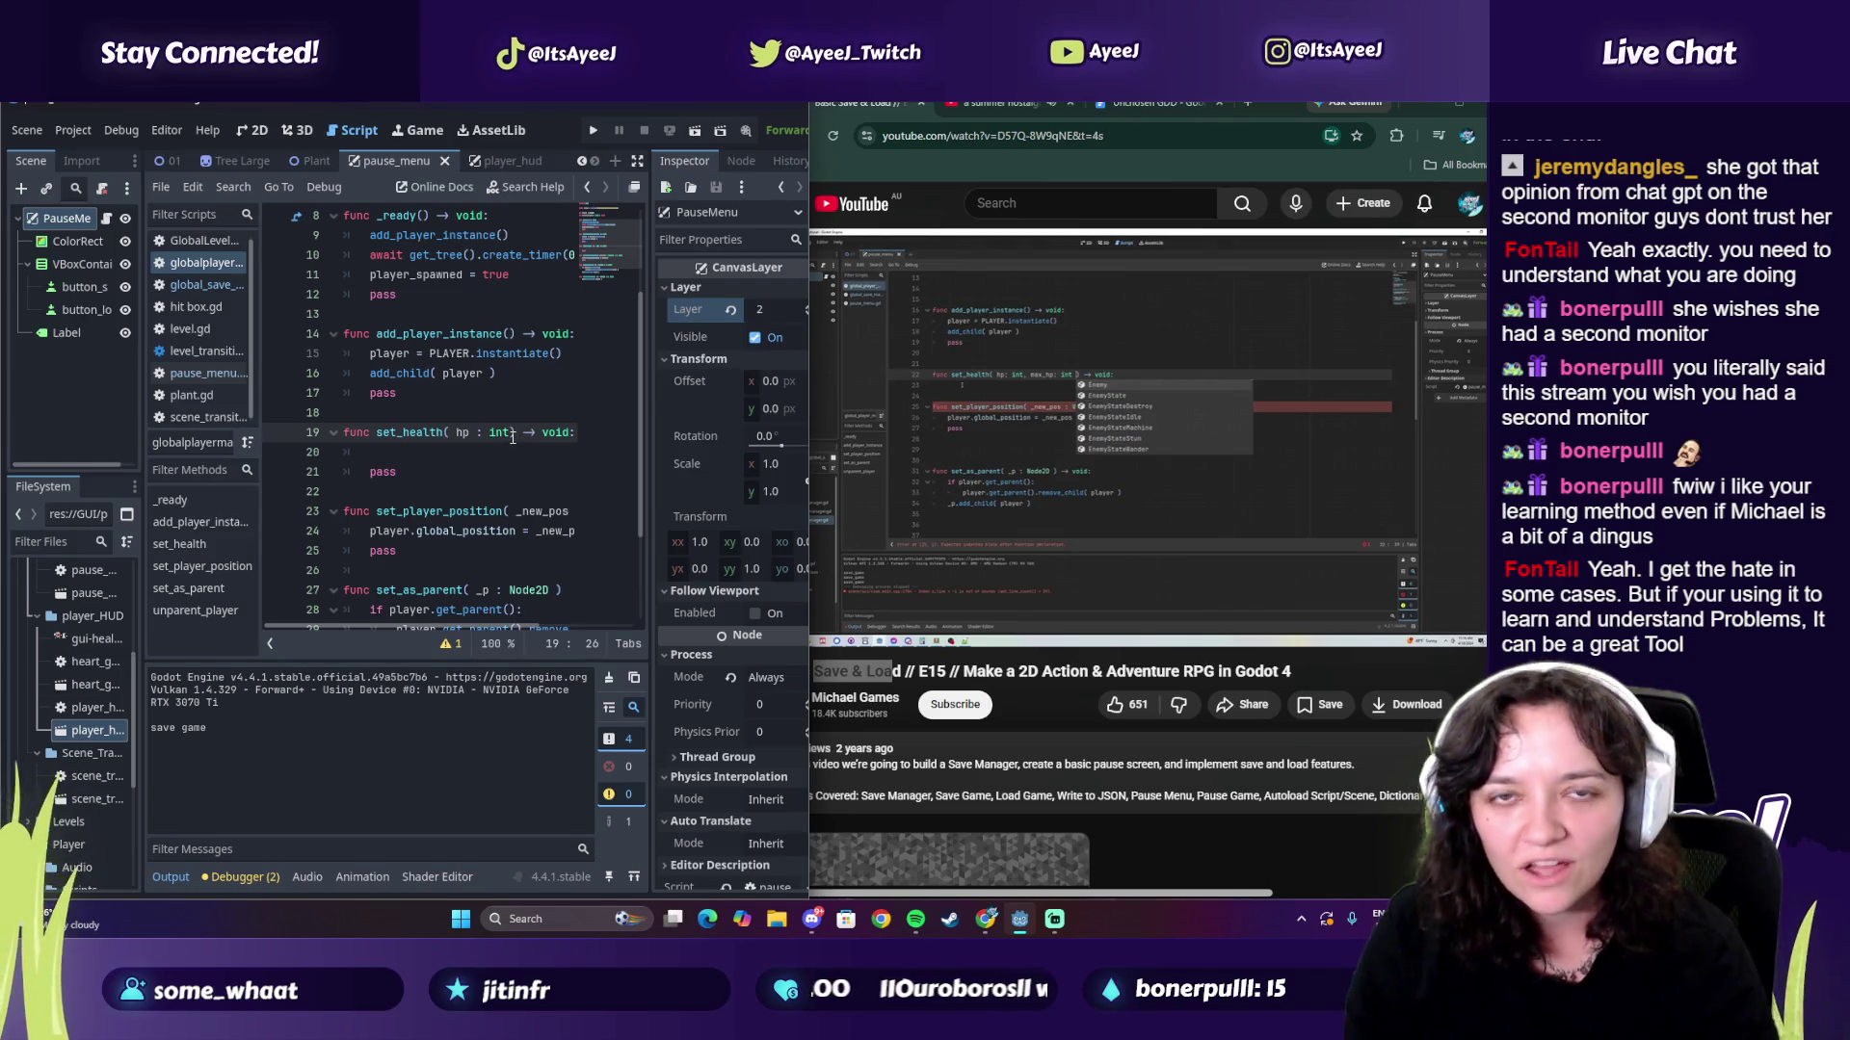
pyautogui.write(', max_')
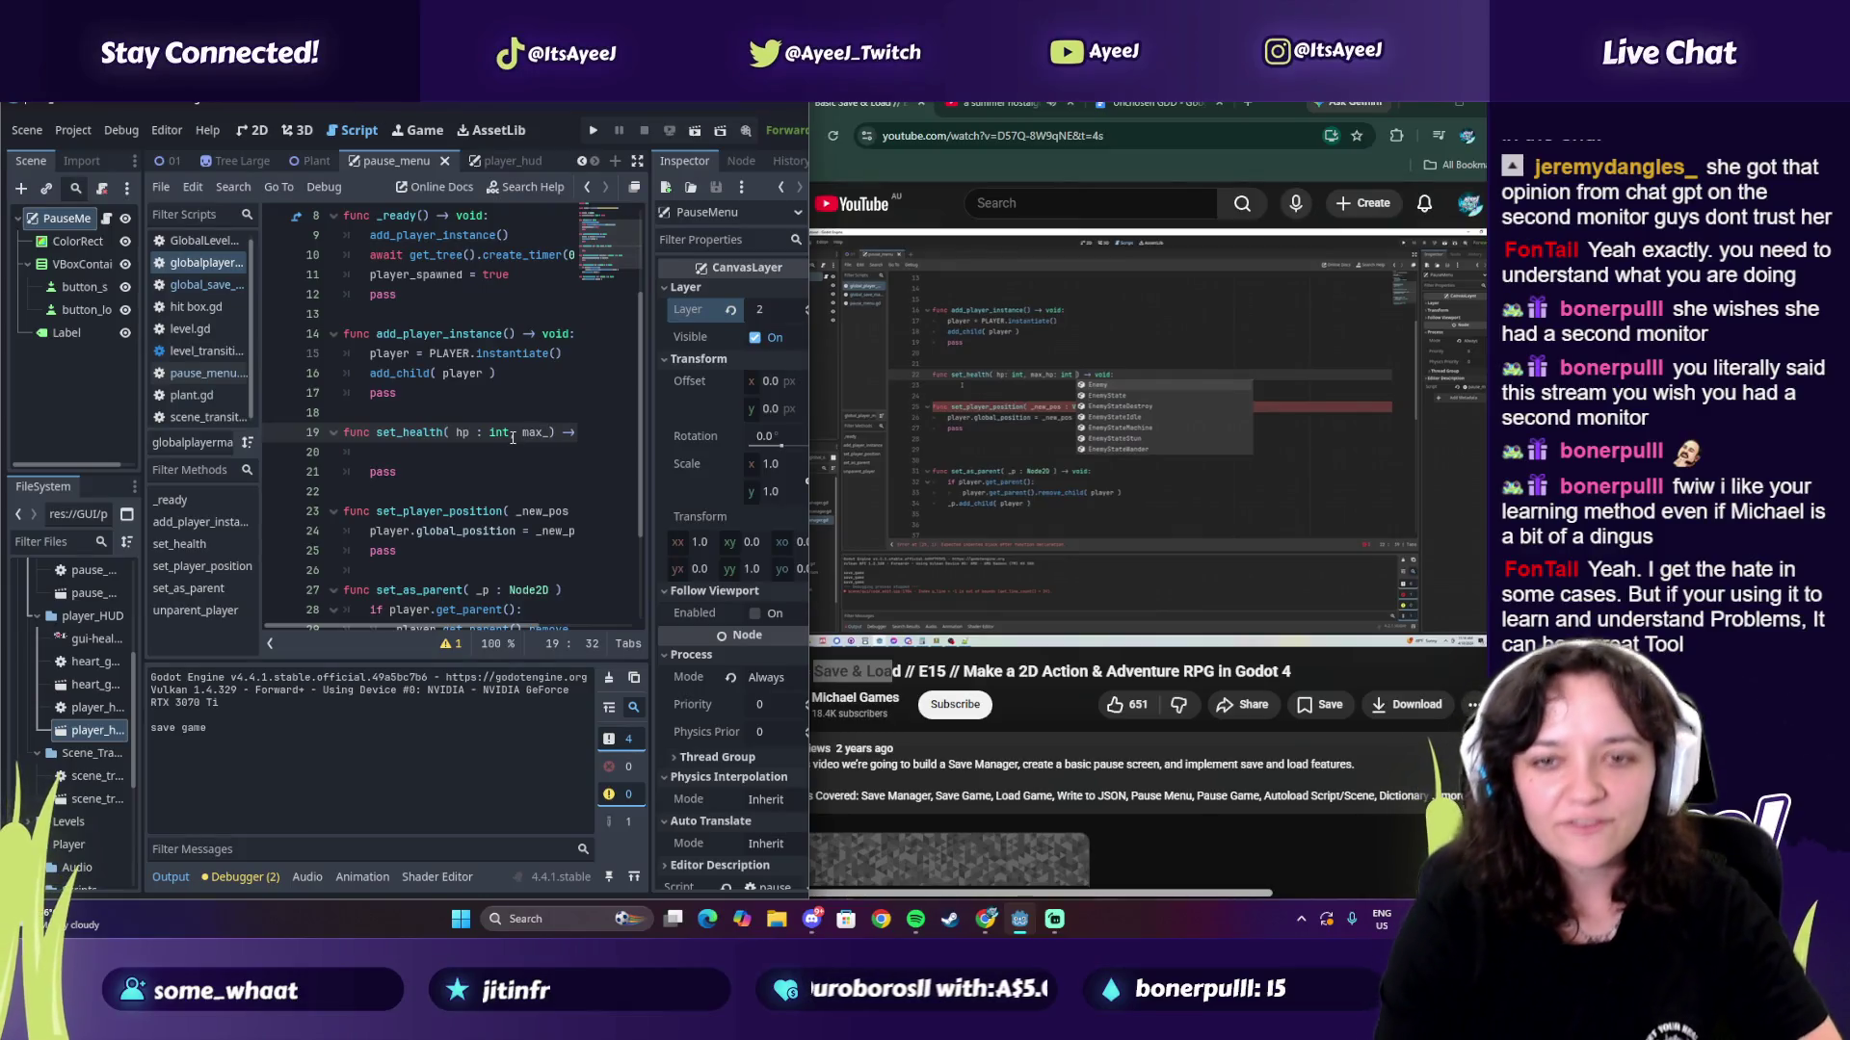
pyautogui.write('hp')
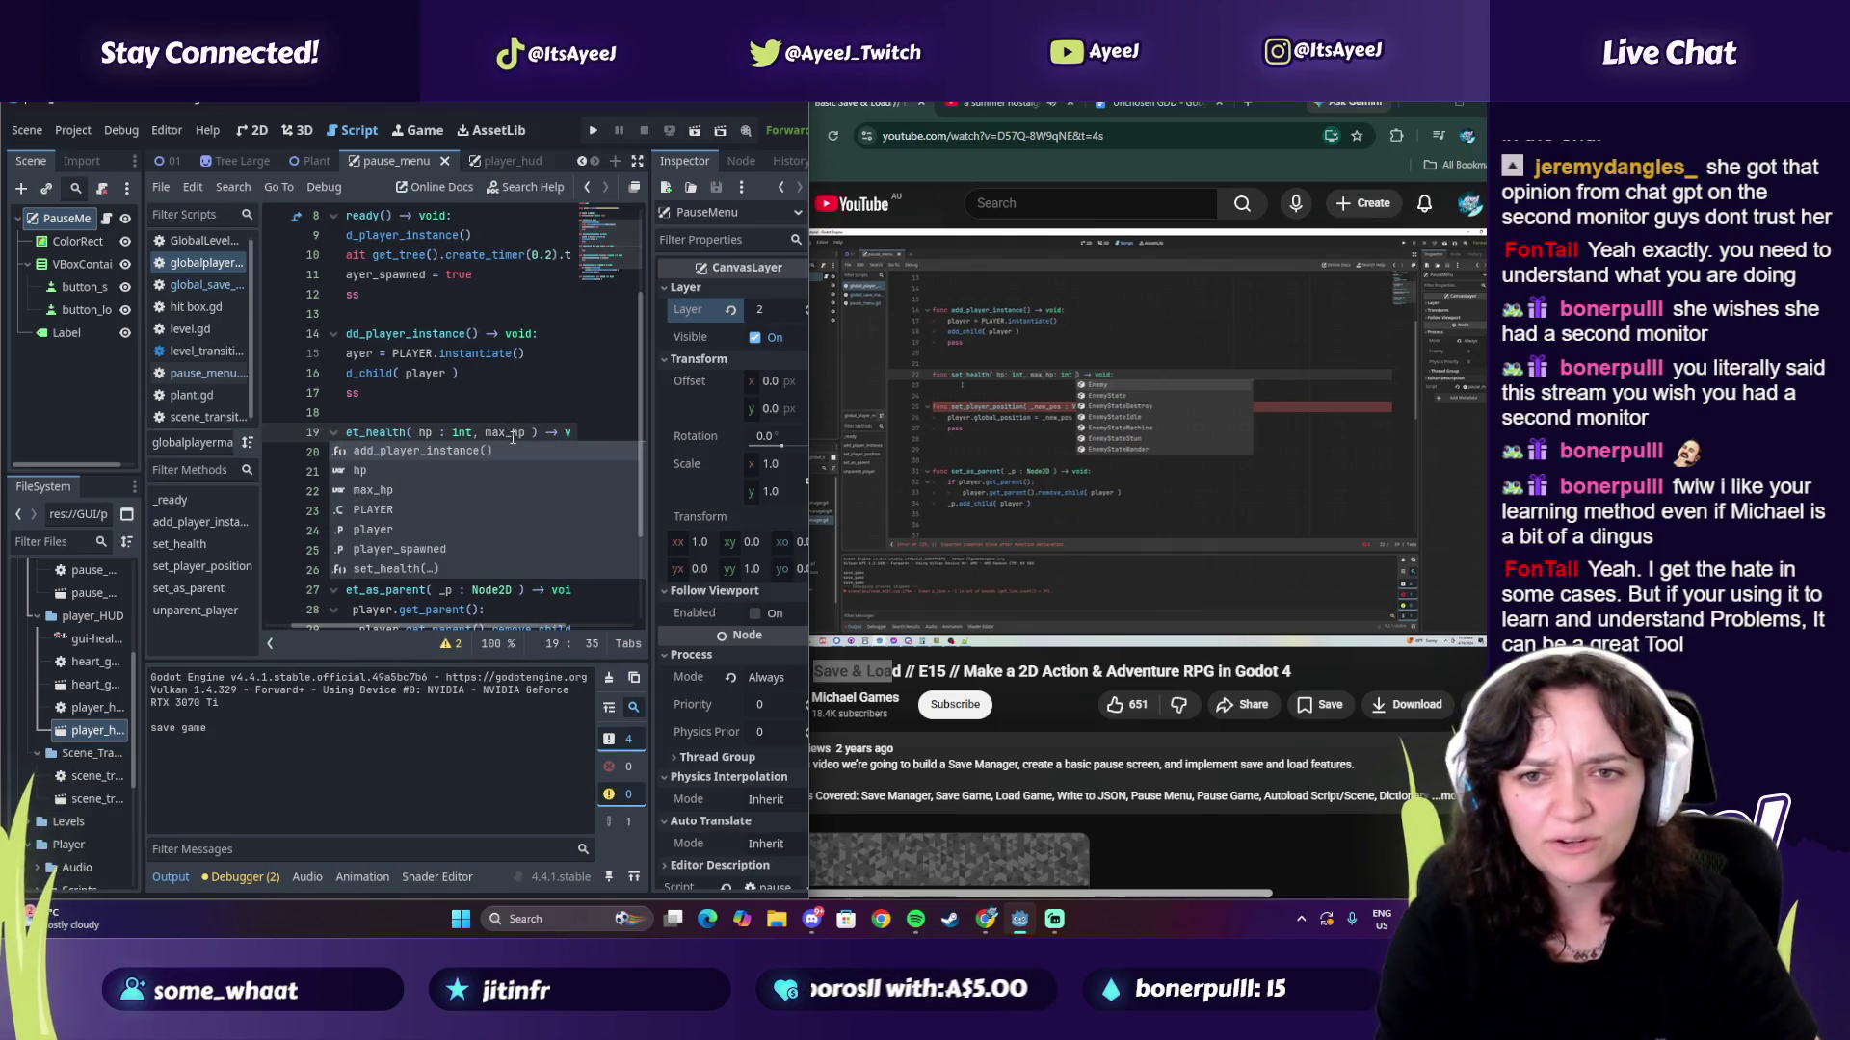
pyautogui.write(' : int')
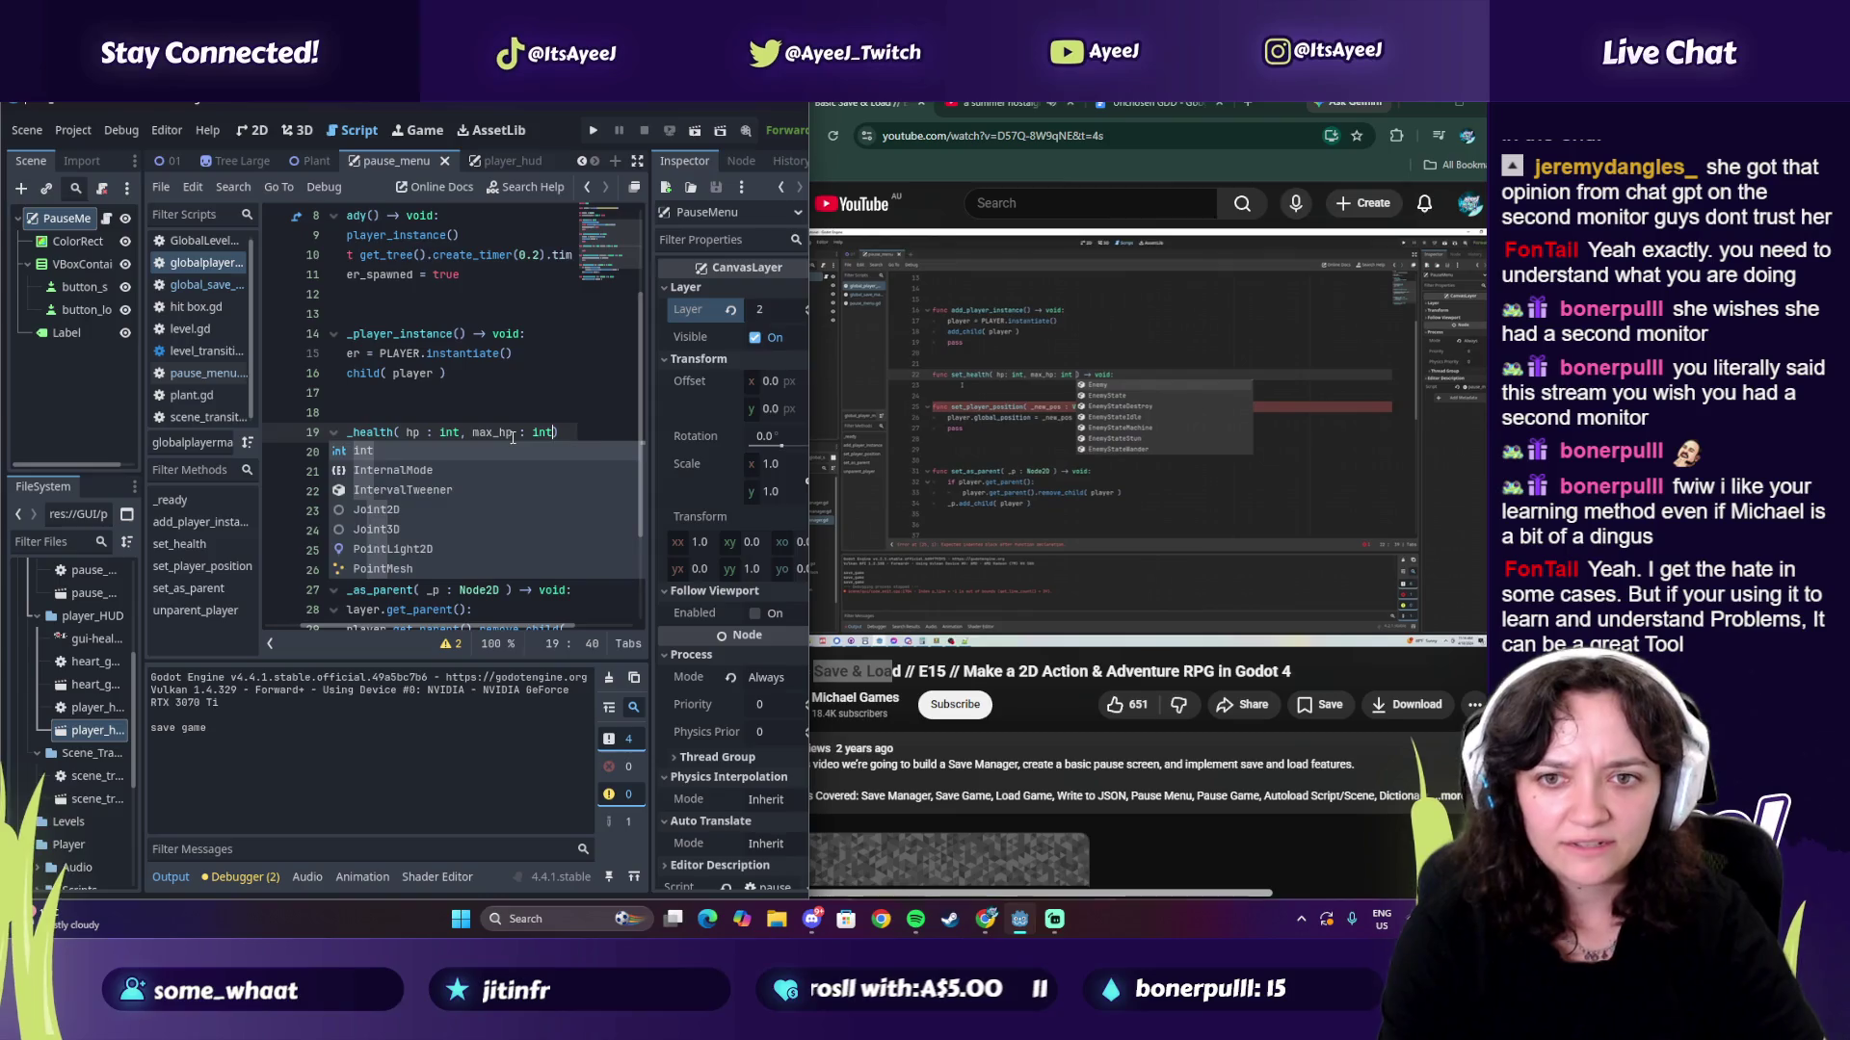
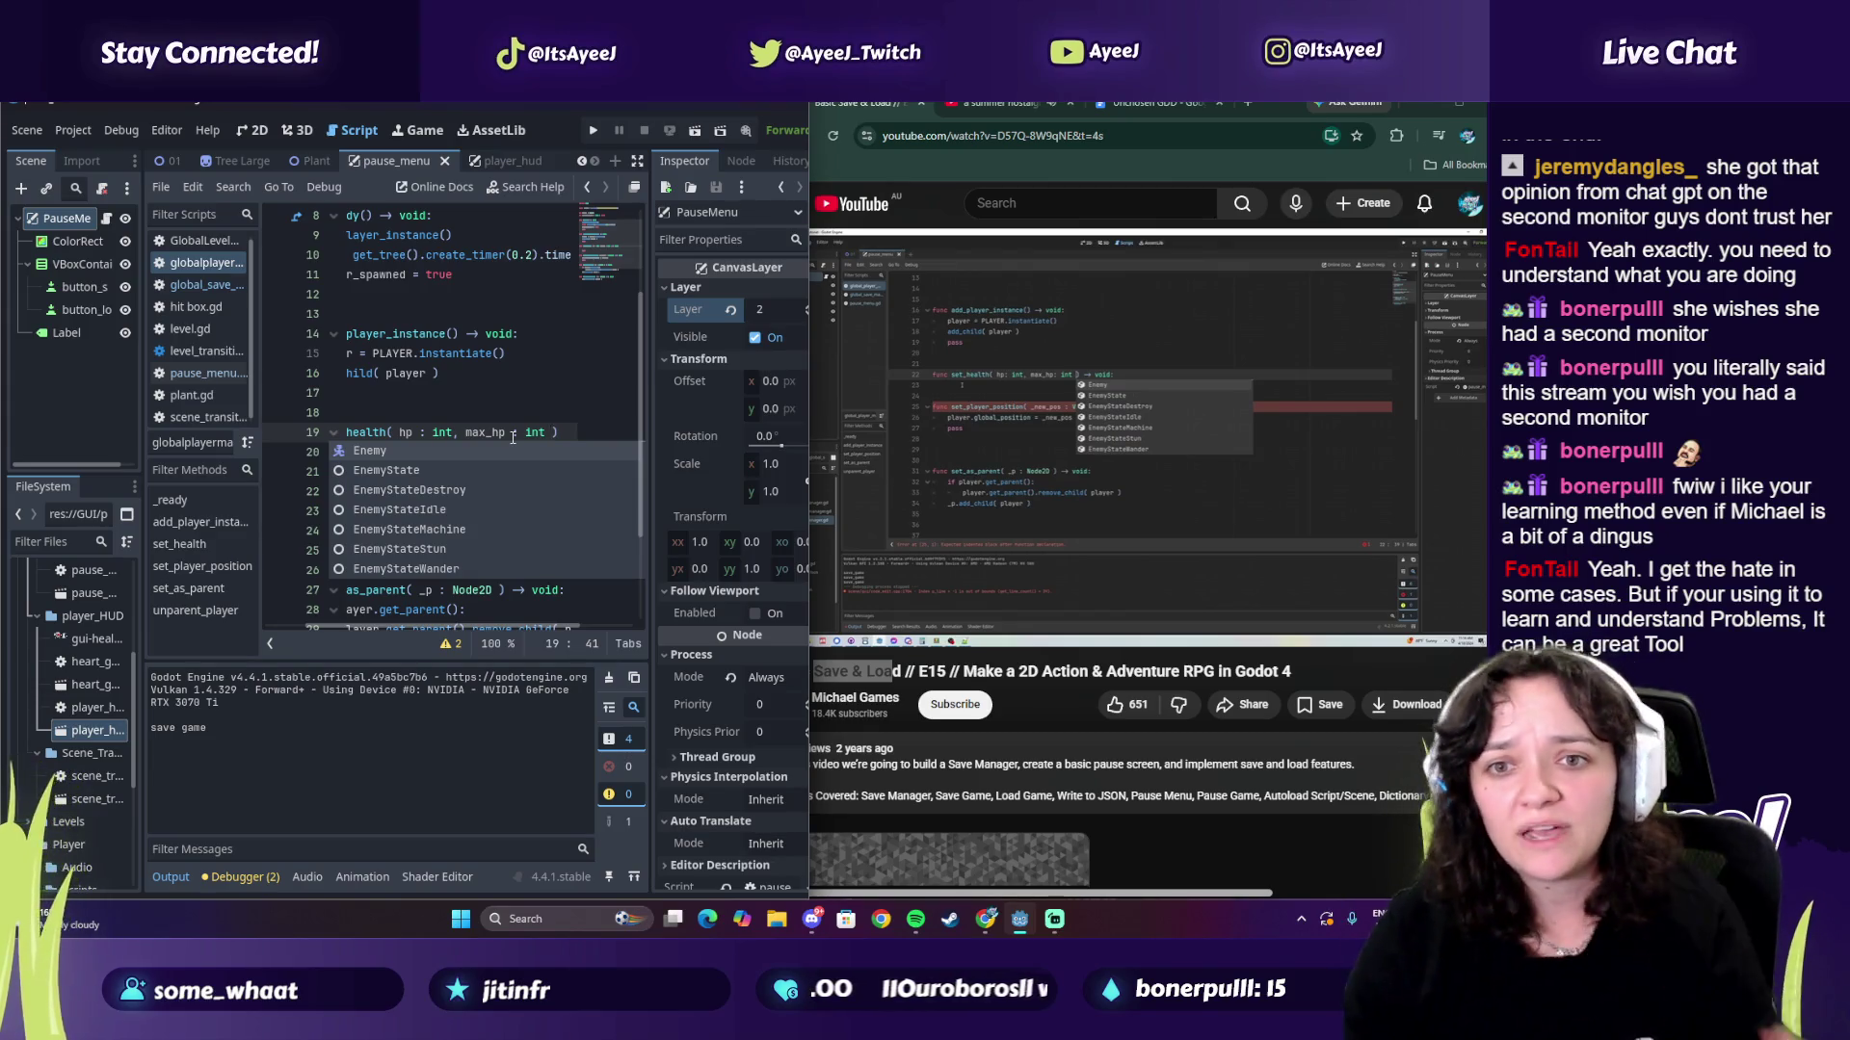
# Step: Add '-> void:' to set_health and start its body lines
pyautogui.click(991, 420)
pyautogui.click(973, 420)
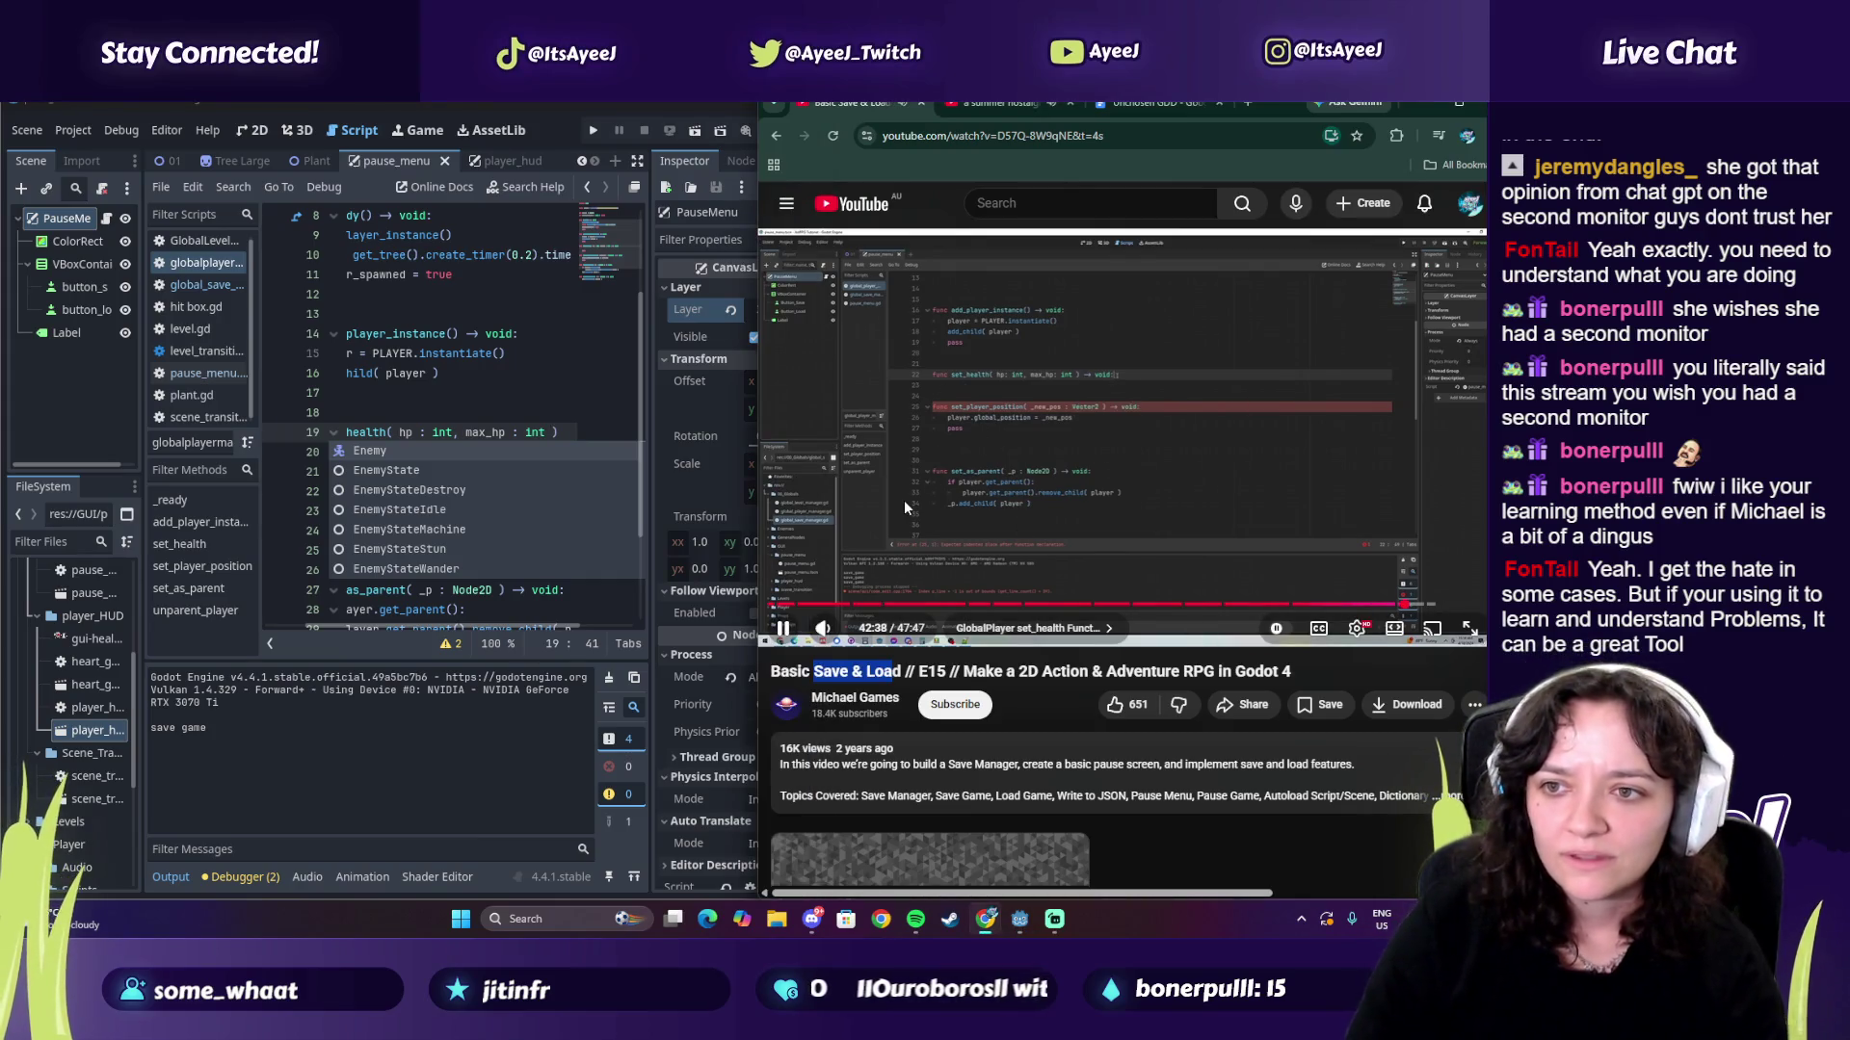
pyautogui.click(889, 464)
pyautogui.click(599, 433)
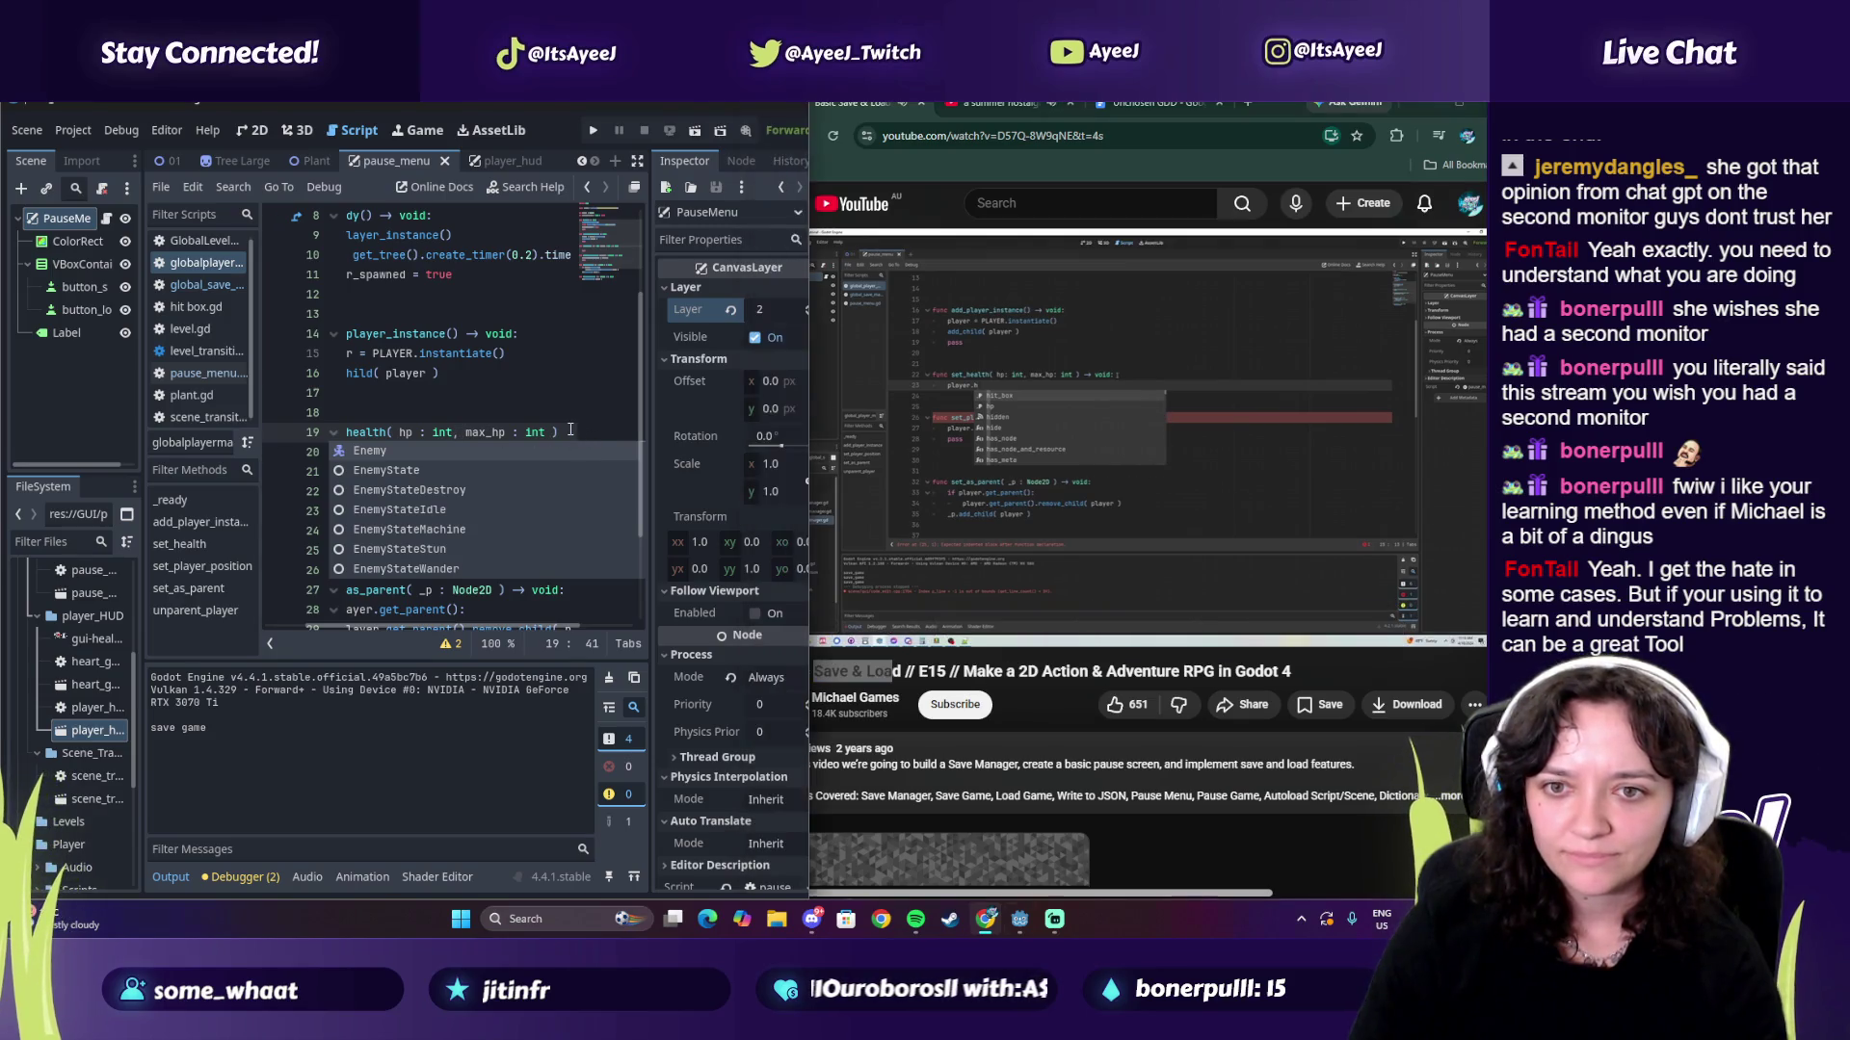
pyautogui.write('-> void:')
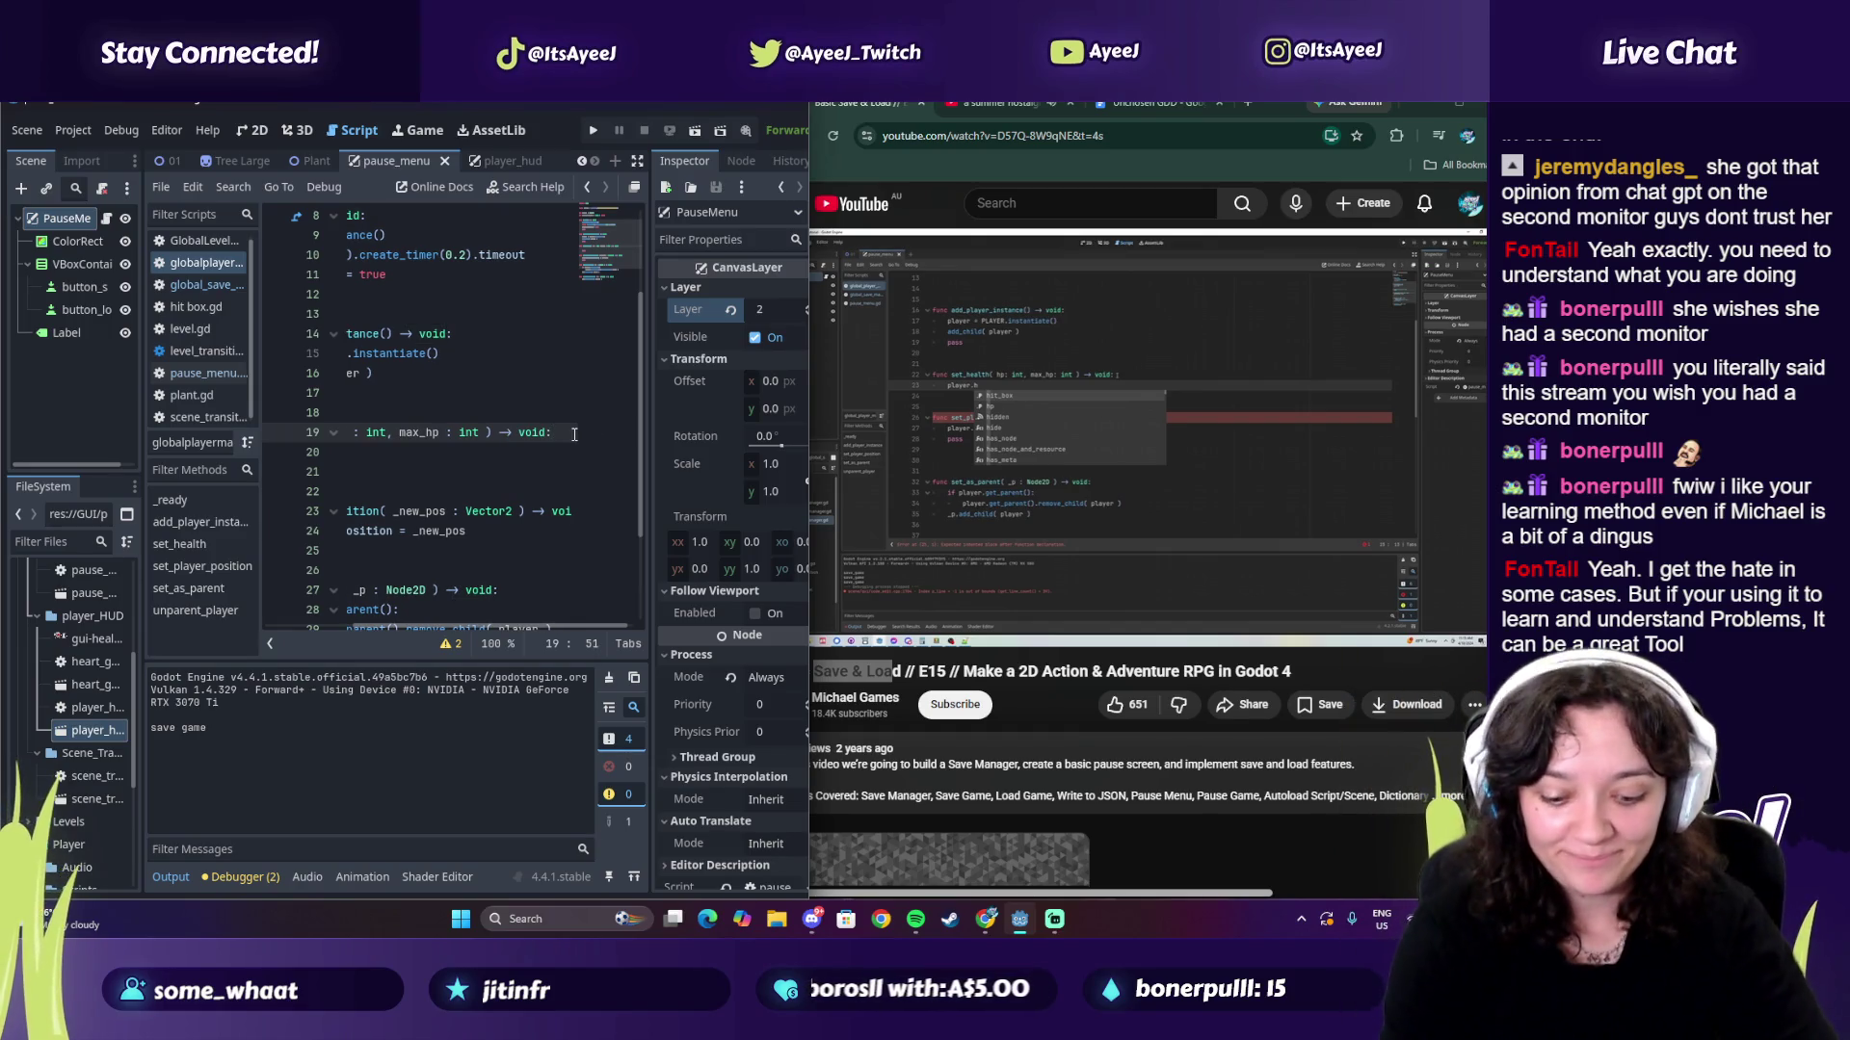
pyautogui.press('Return')
pyautogui.write('player')
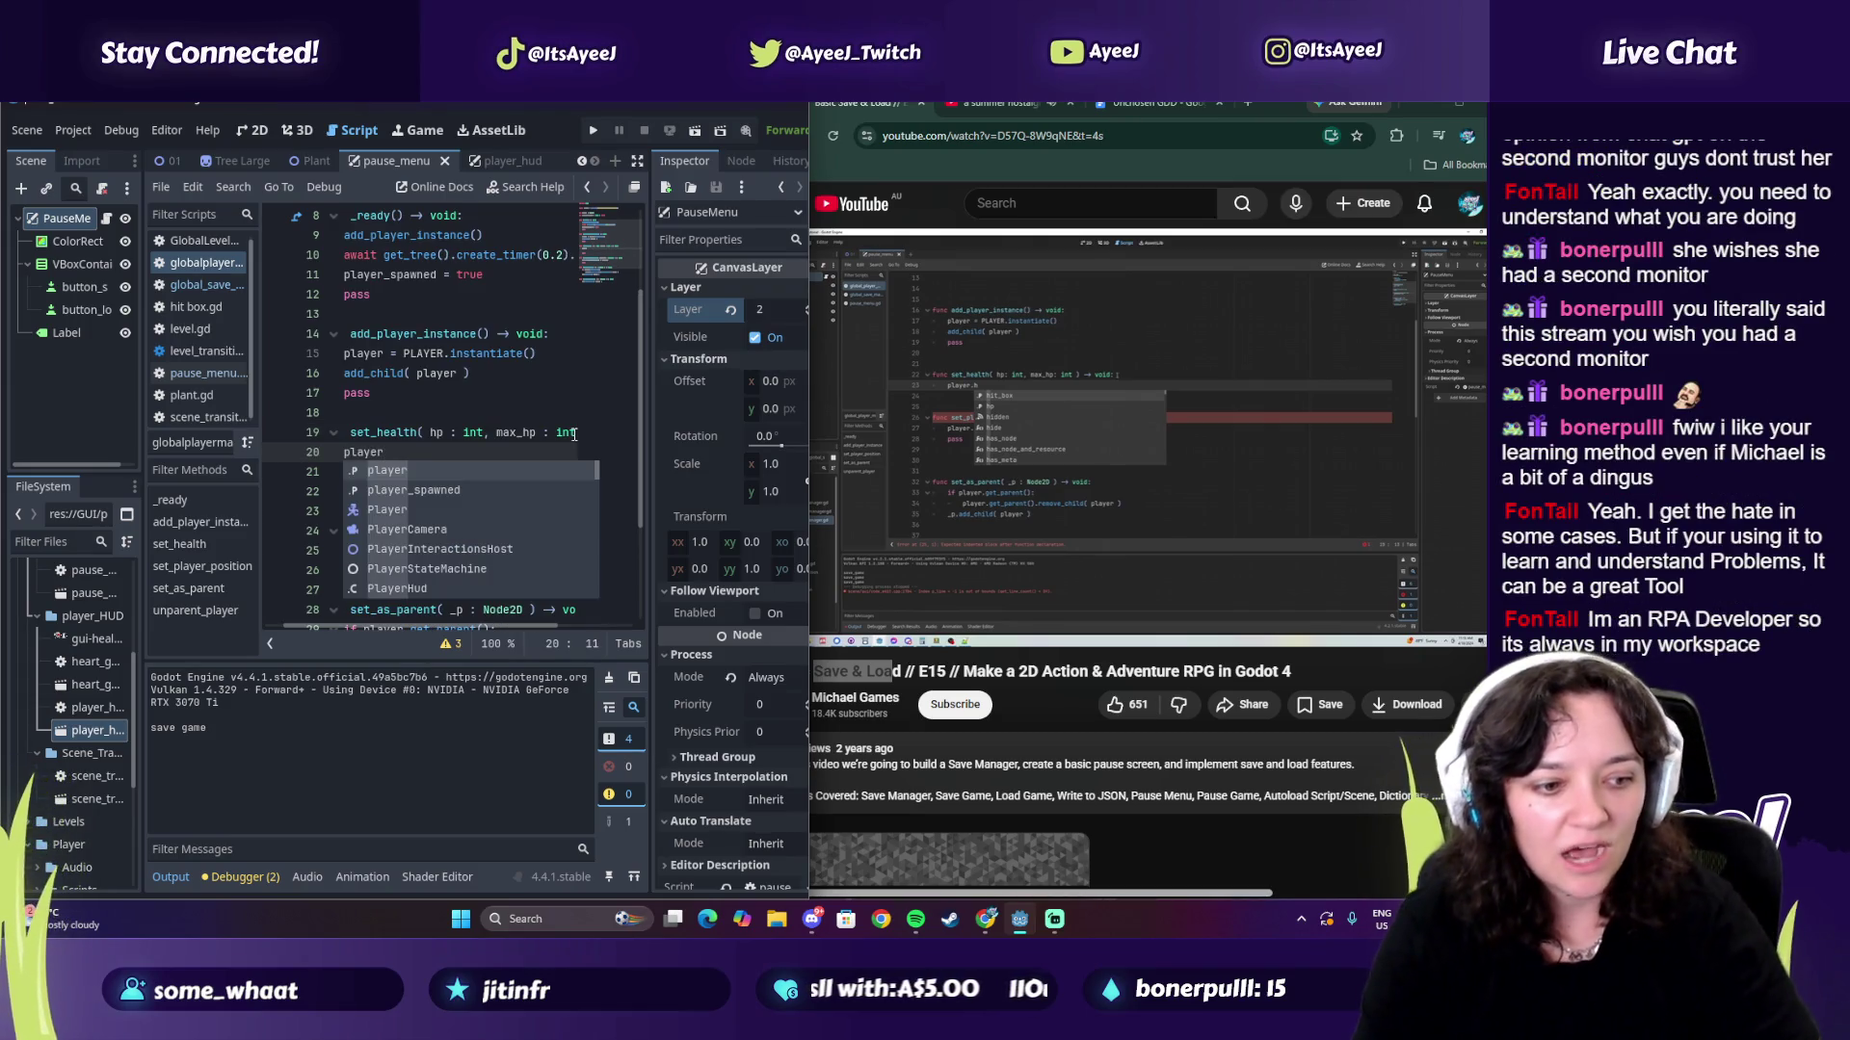
pyautogui.press('Return')
pyautogui.press('Return')
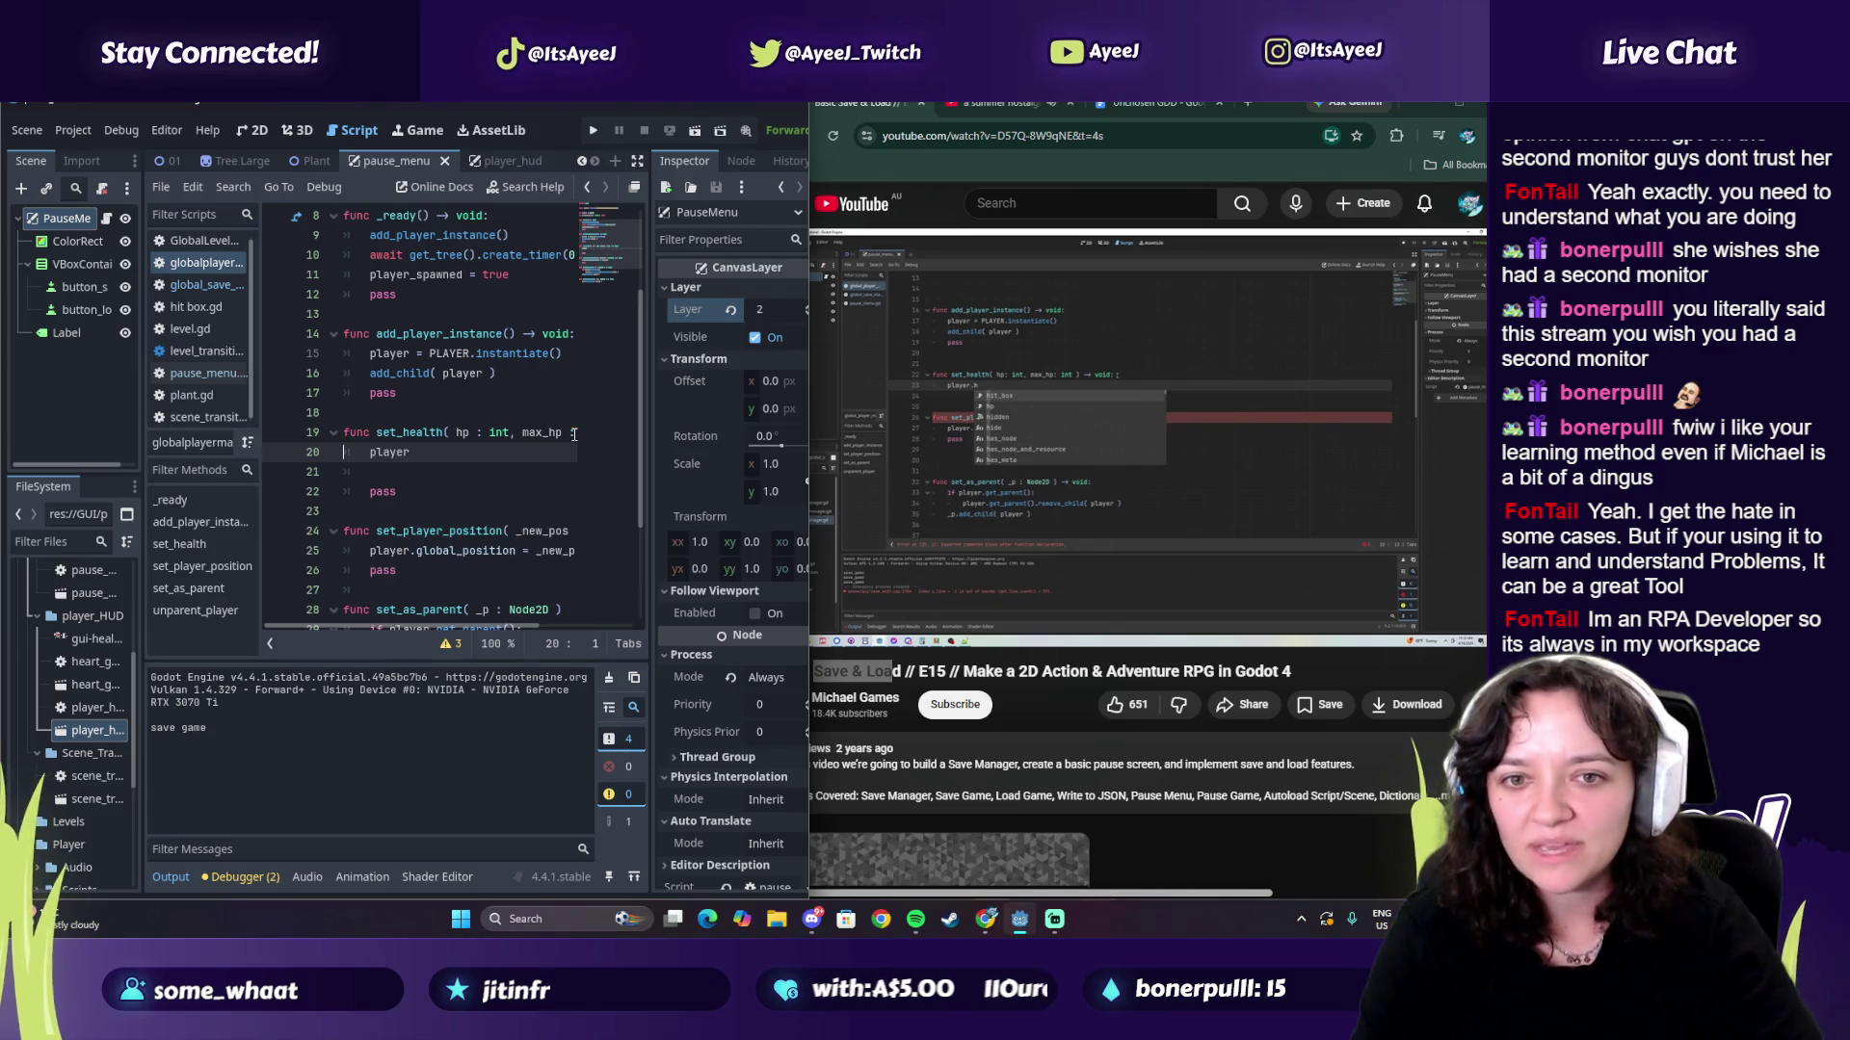
pyautogui.press('Up')
pyautogui.press('Home')
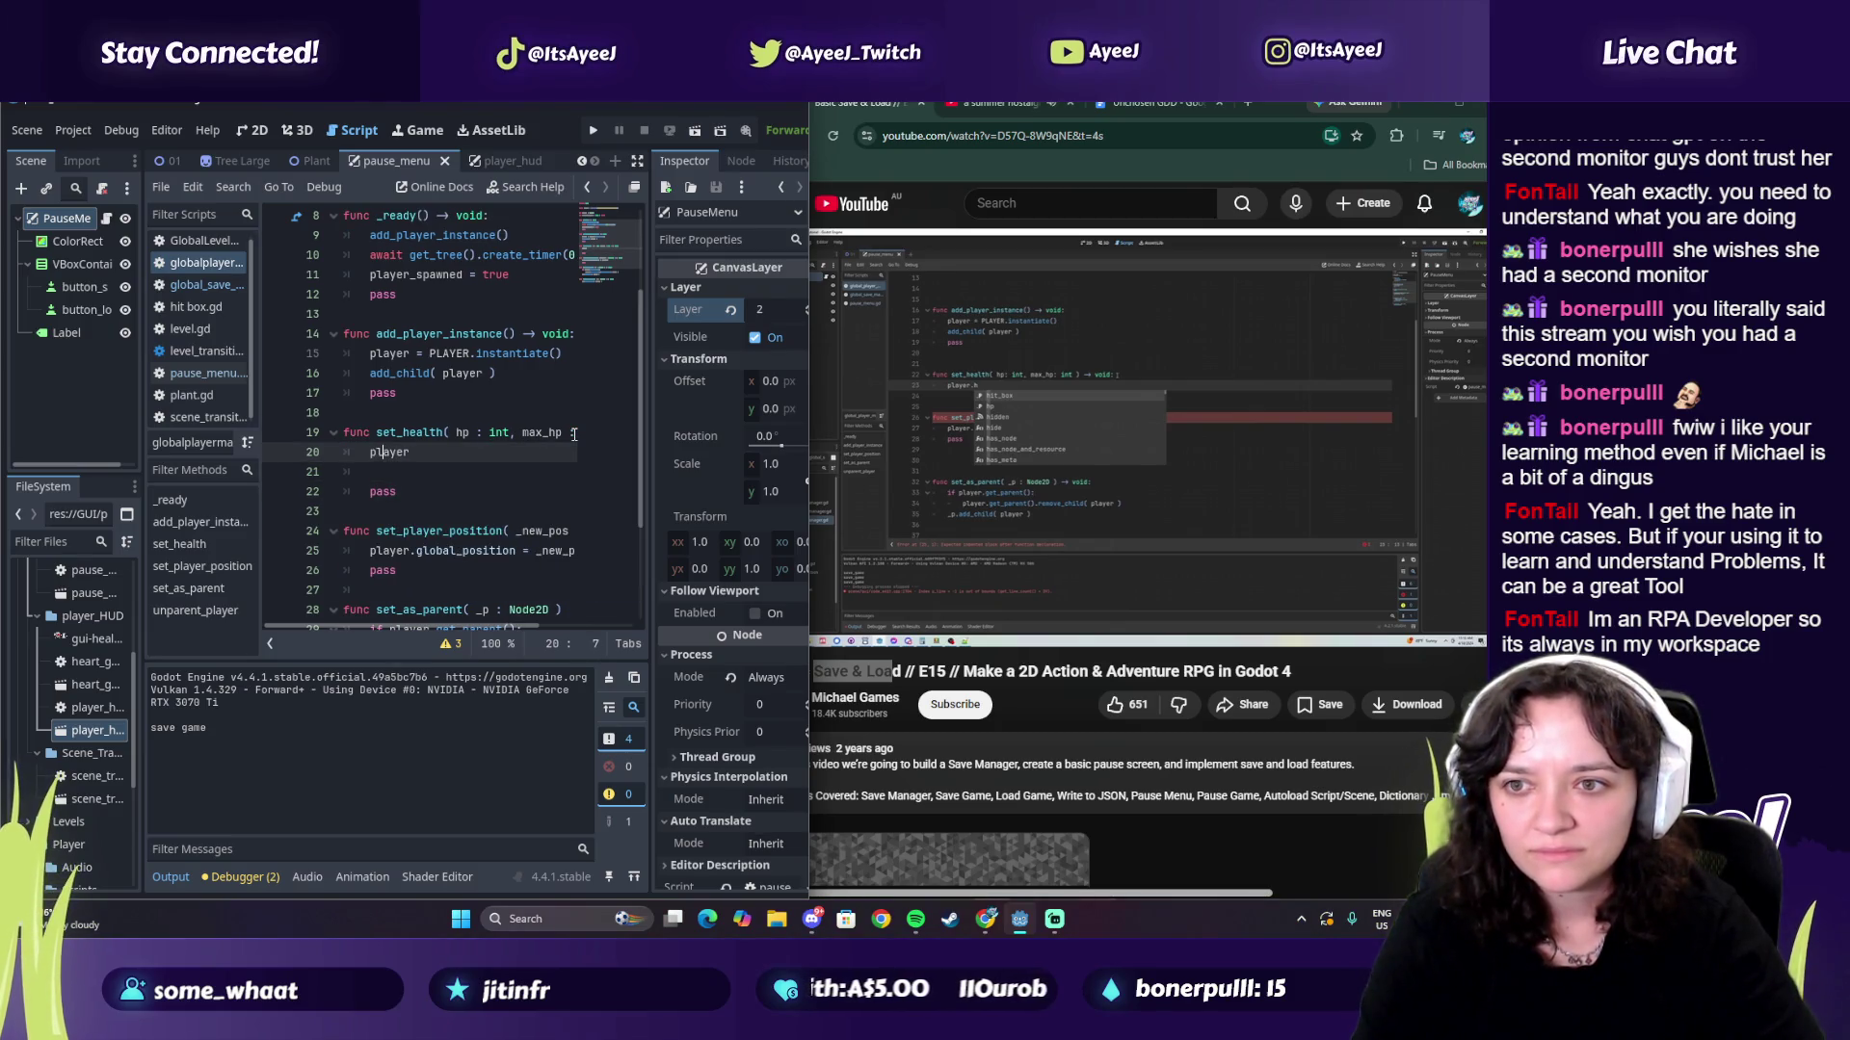
pyautogui.write('.hp')
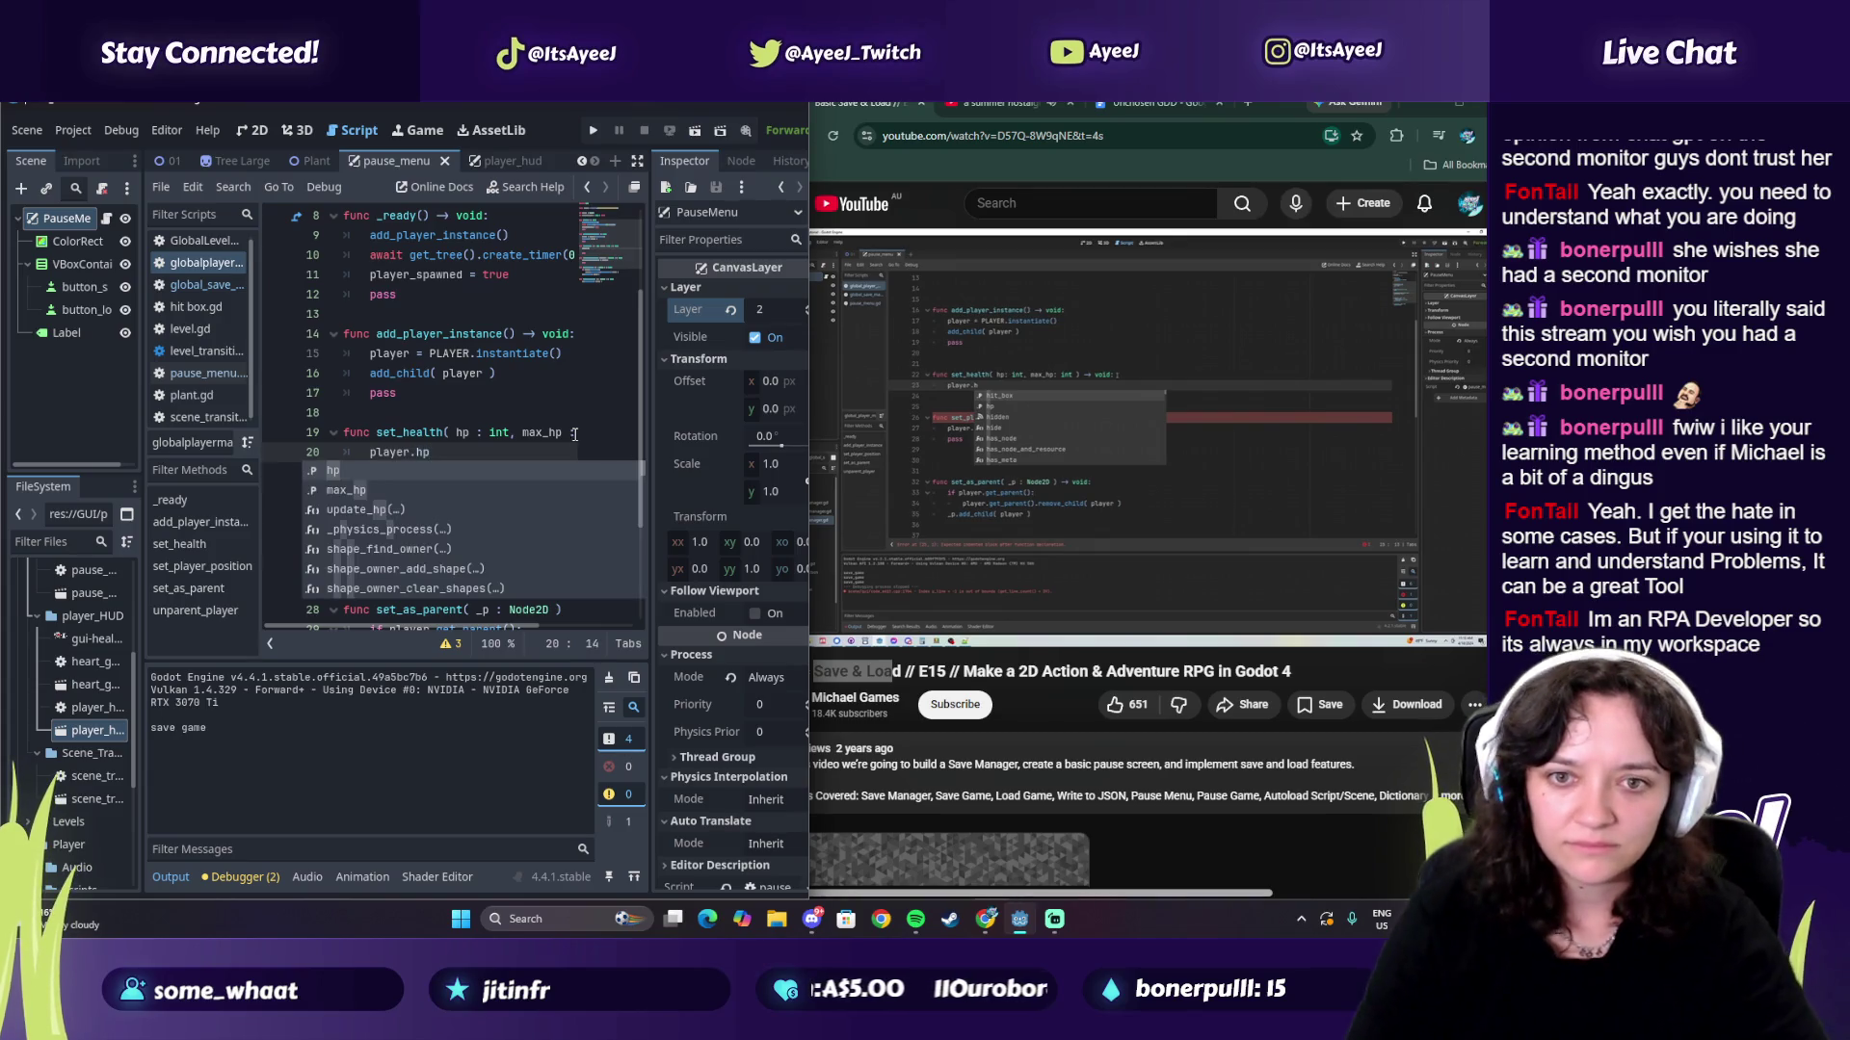
# Step: Write 'player.max_hp = max_hp' and duplicate it for the hp assignment
pyautogui.click(1054, 397)
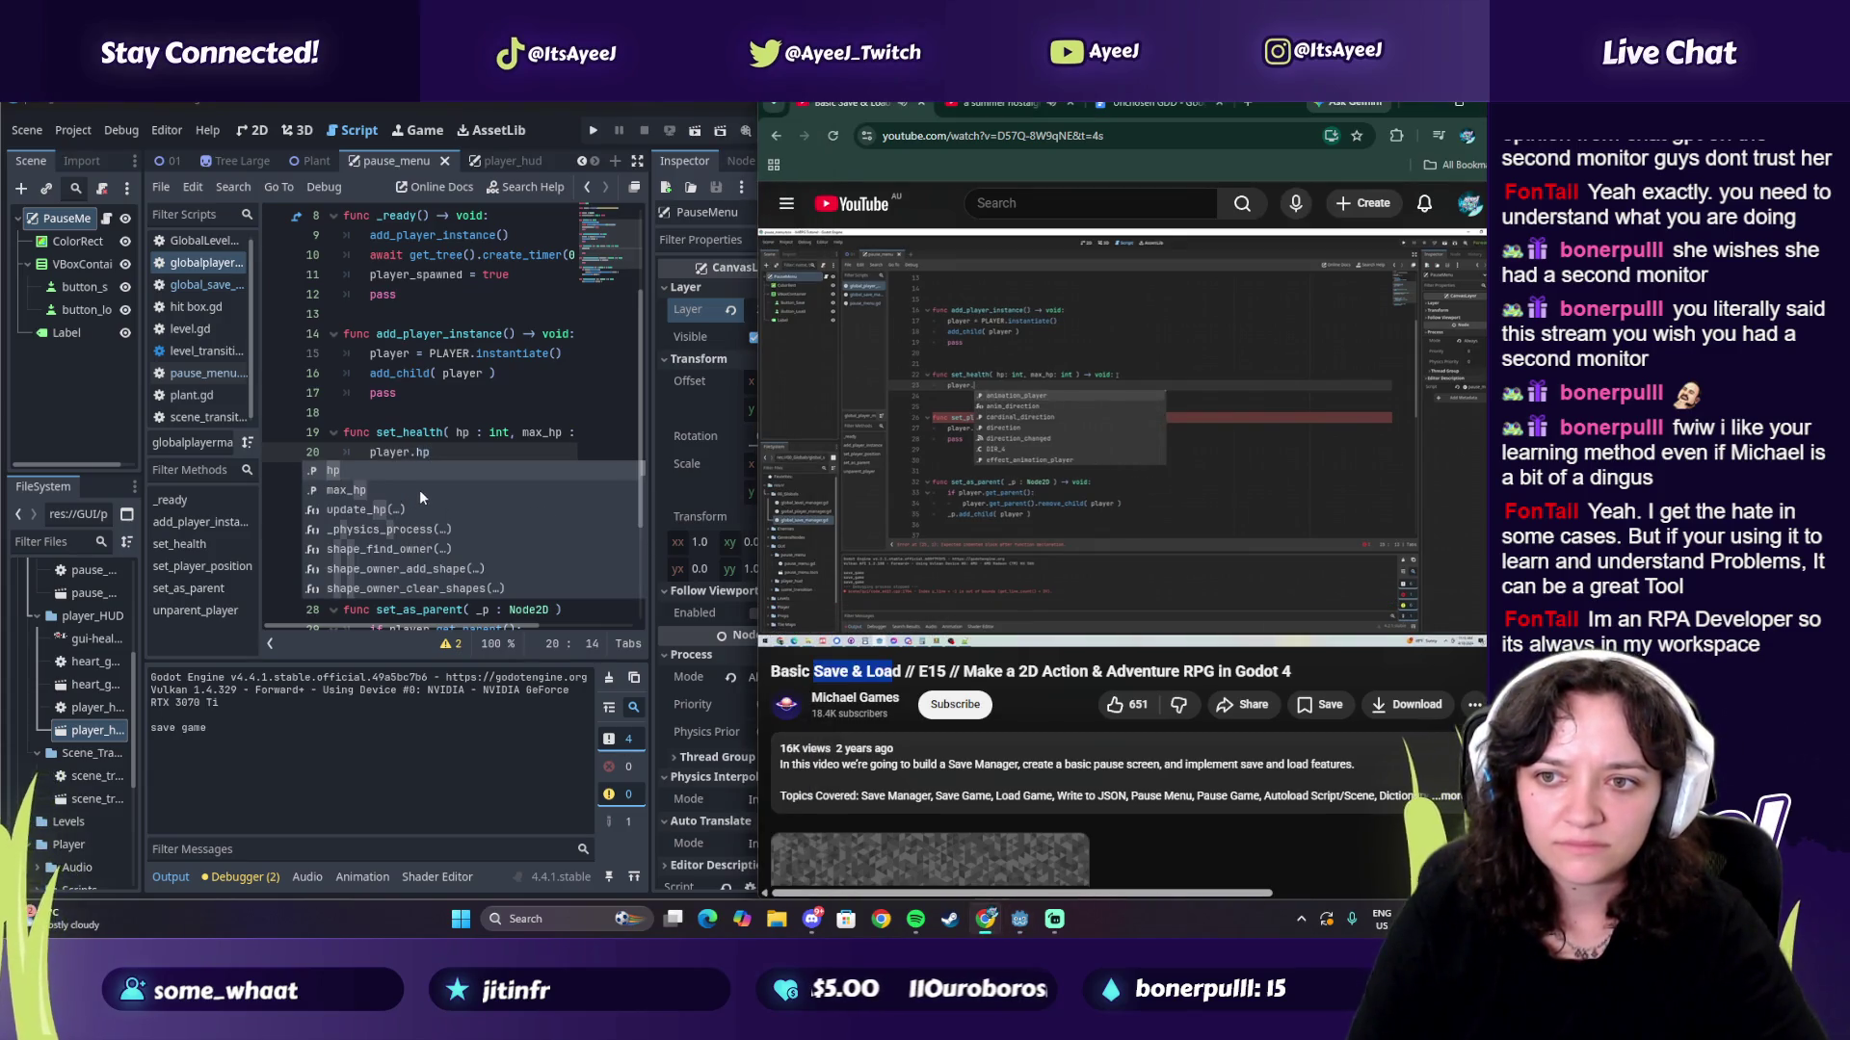
pyautogui.click(442, 450)
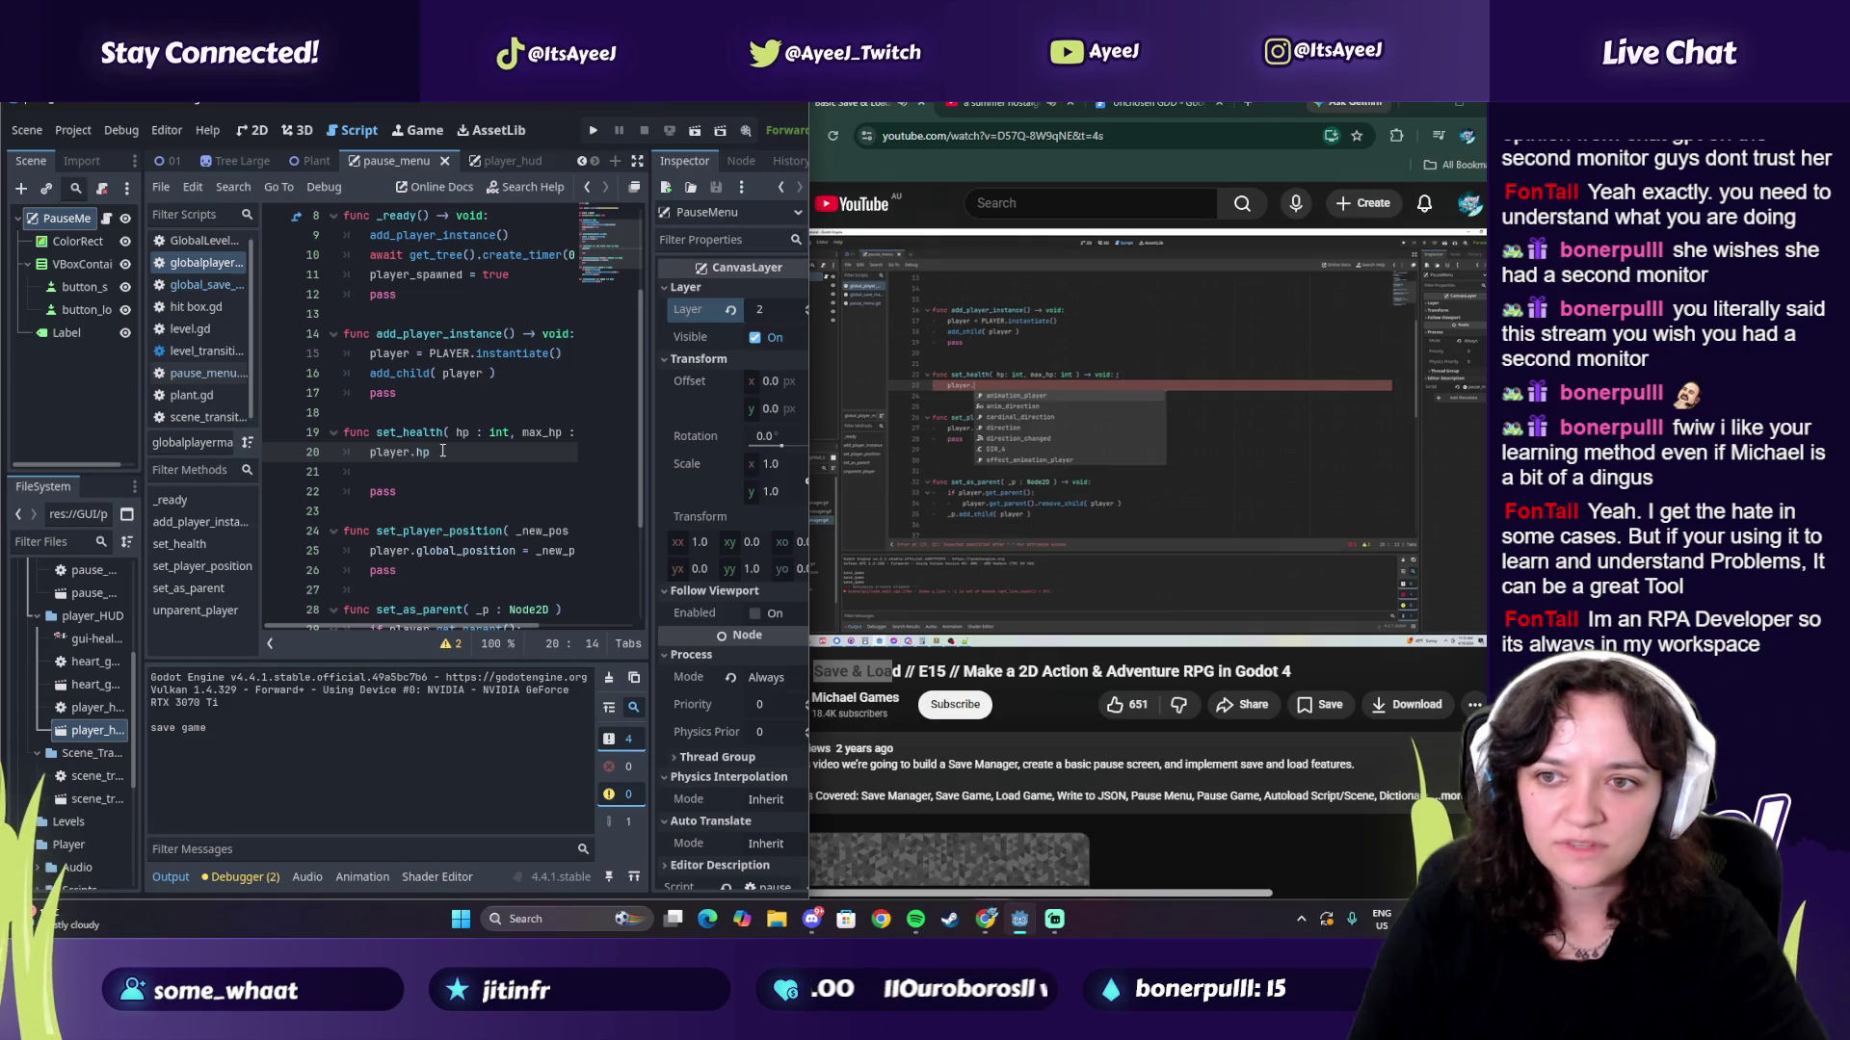
pyautogui.press('BackSpace')
pyautogui.press('BackSpace')
pyautogui.write('mac')
pyautogui.press('BackSpace')
pyautogui.write('x_')
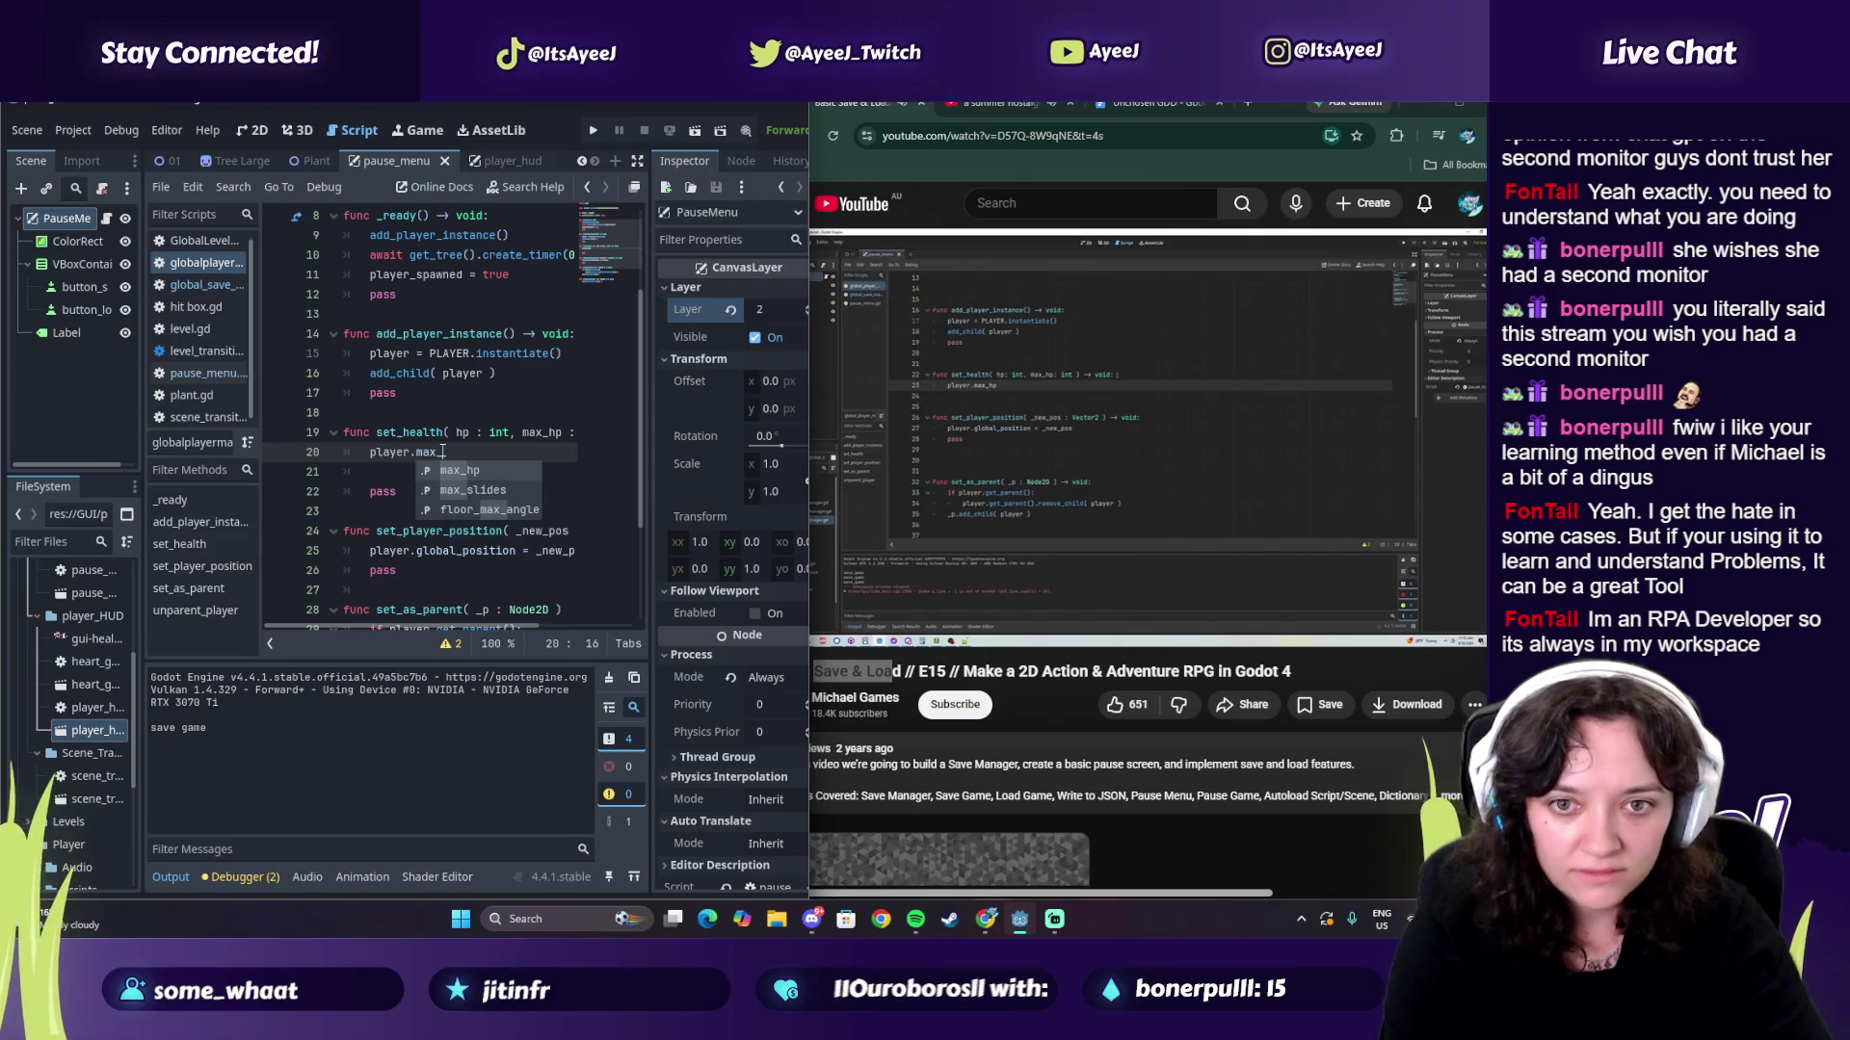
pyautogui.write('hp = max_hp')
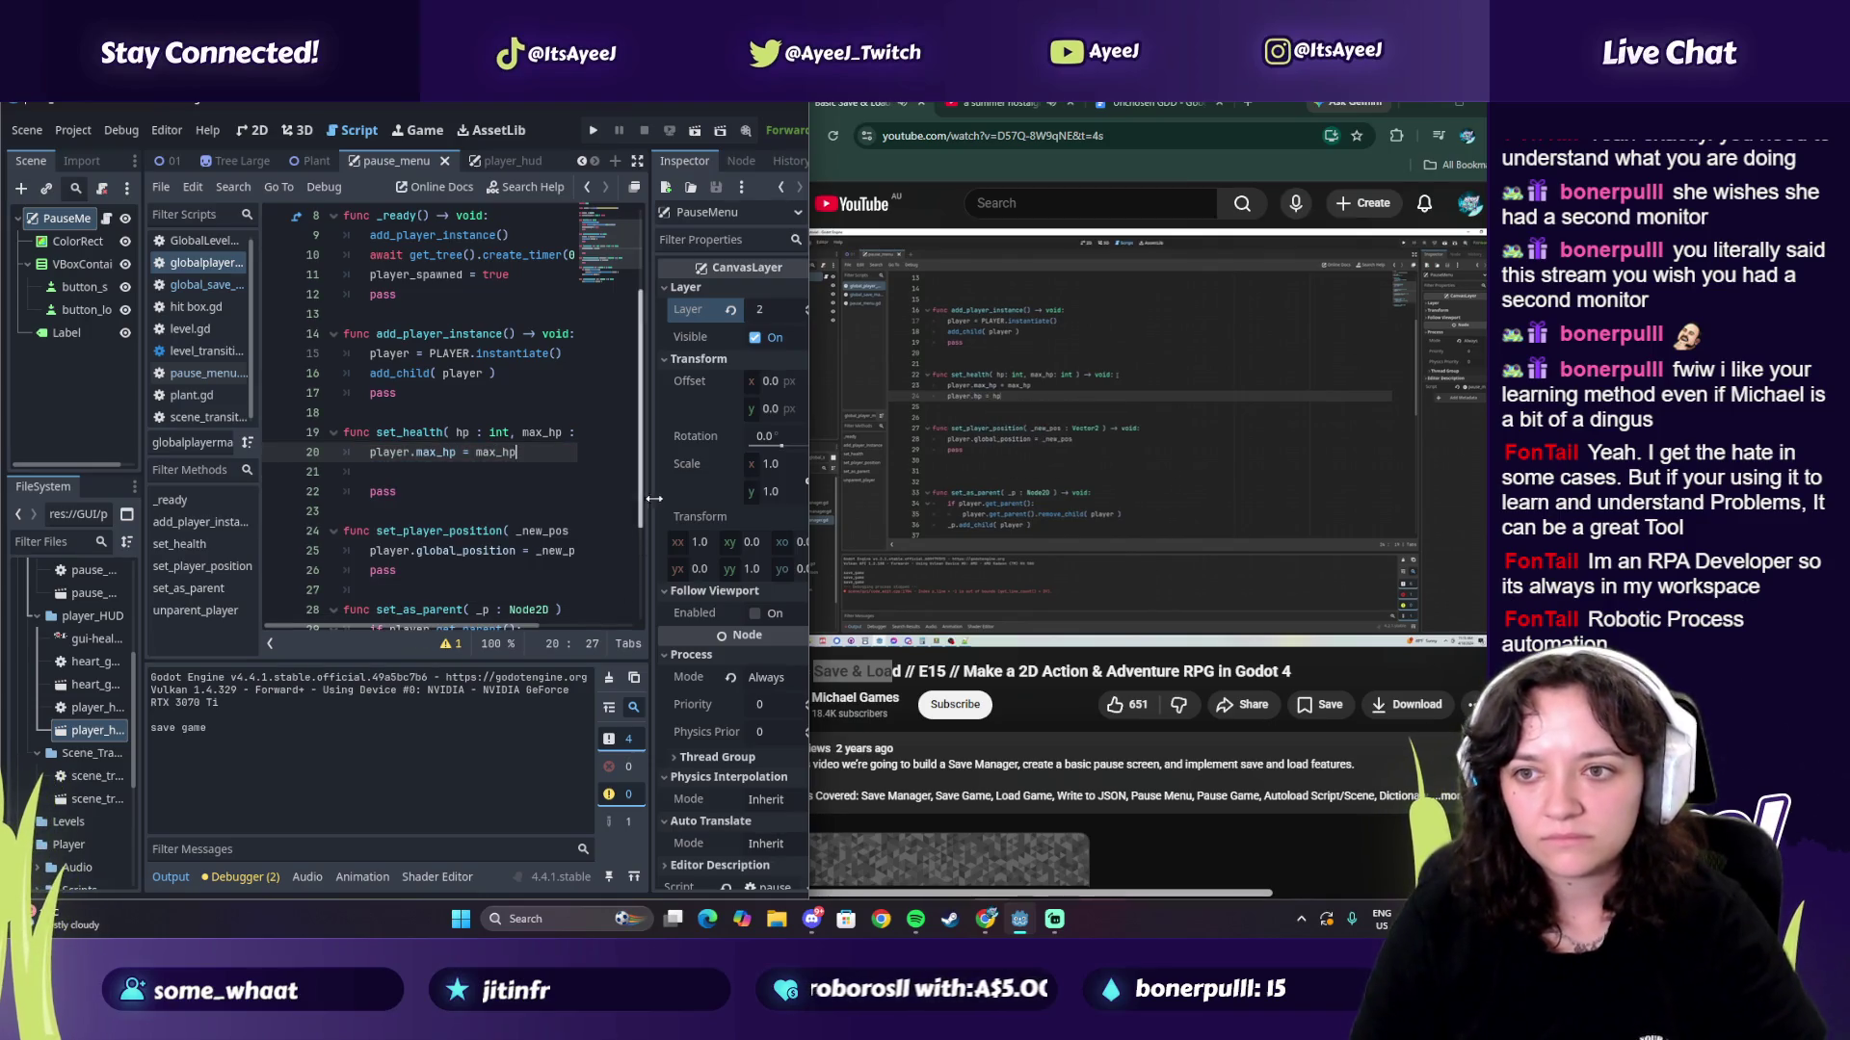
pyautogui.click(848, 462)
pyautogui.moveTo(530, 452); pyautogui.dragTo(368, 467)
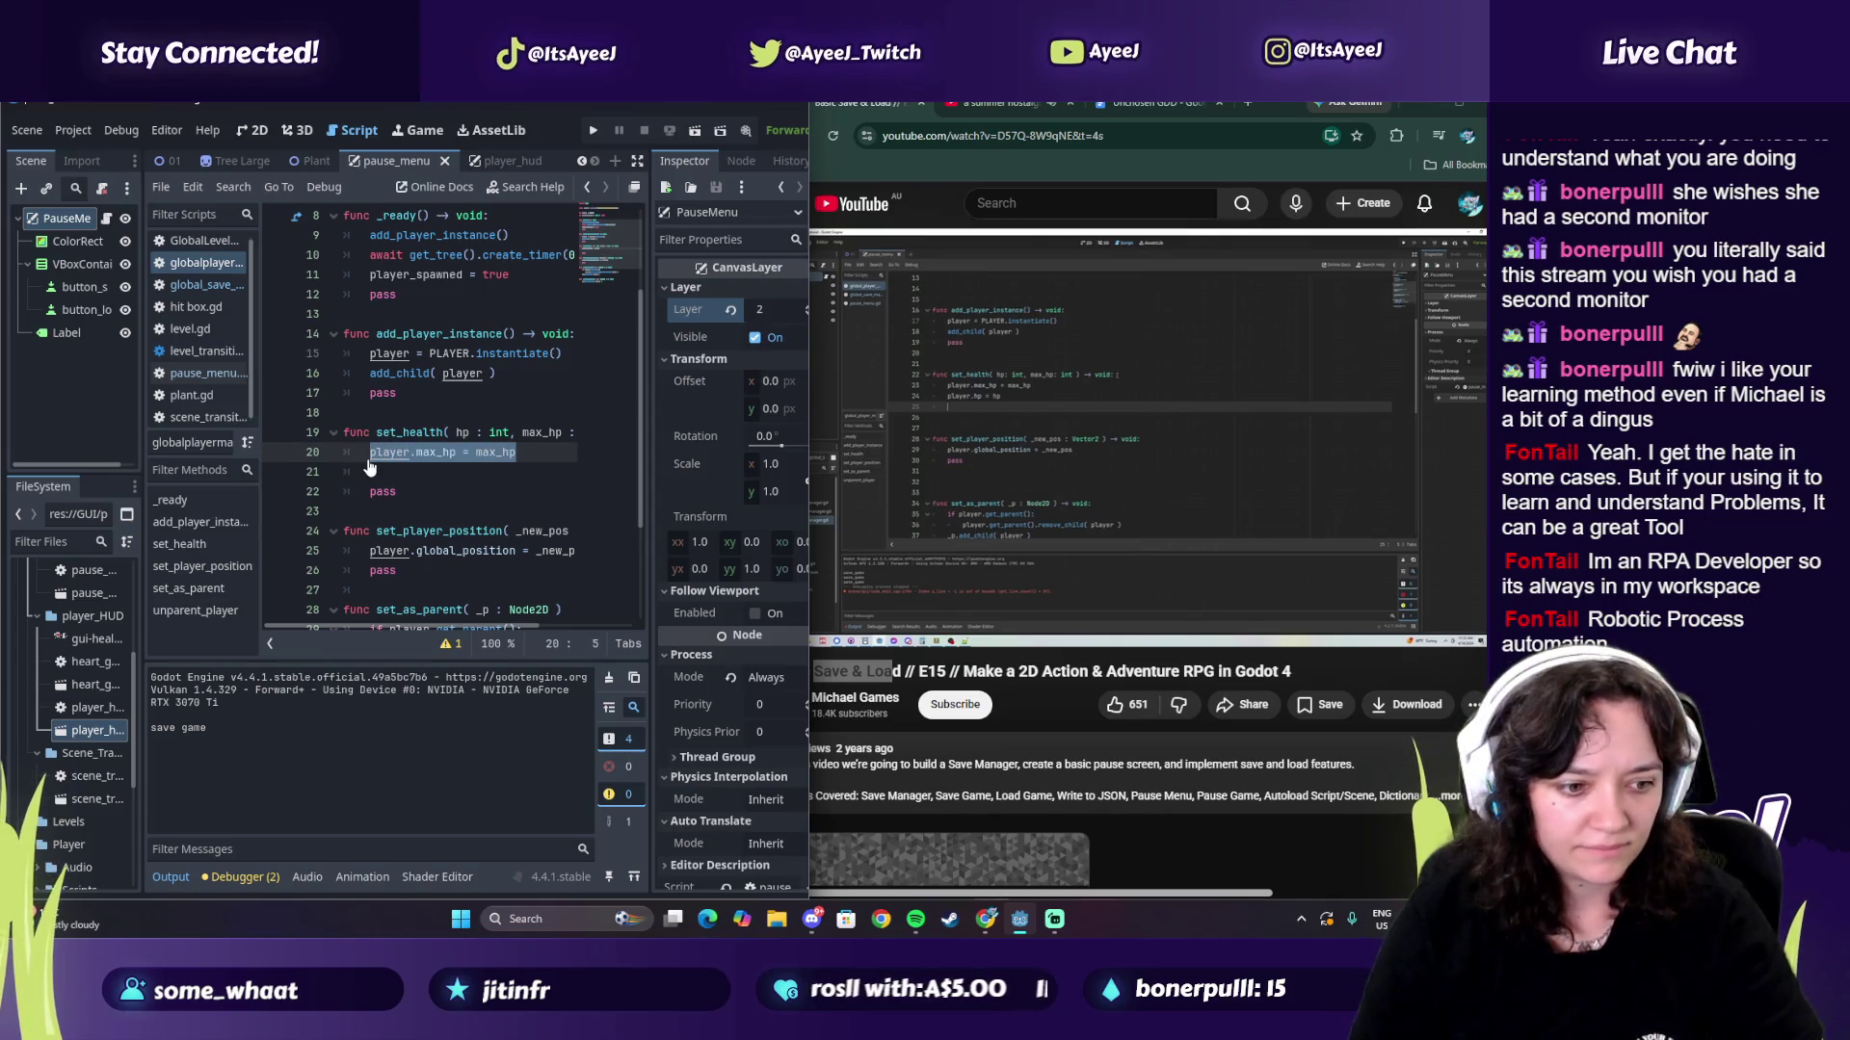
pyautogui.hotkey('ctrl', 'c')
pyautogui.click(525, 452)
pyautogui.press('Return')
pyautogui.hotkey('ctrl', 'v')
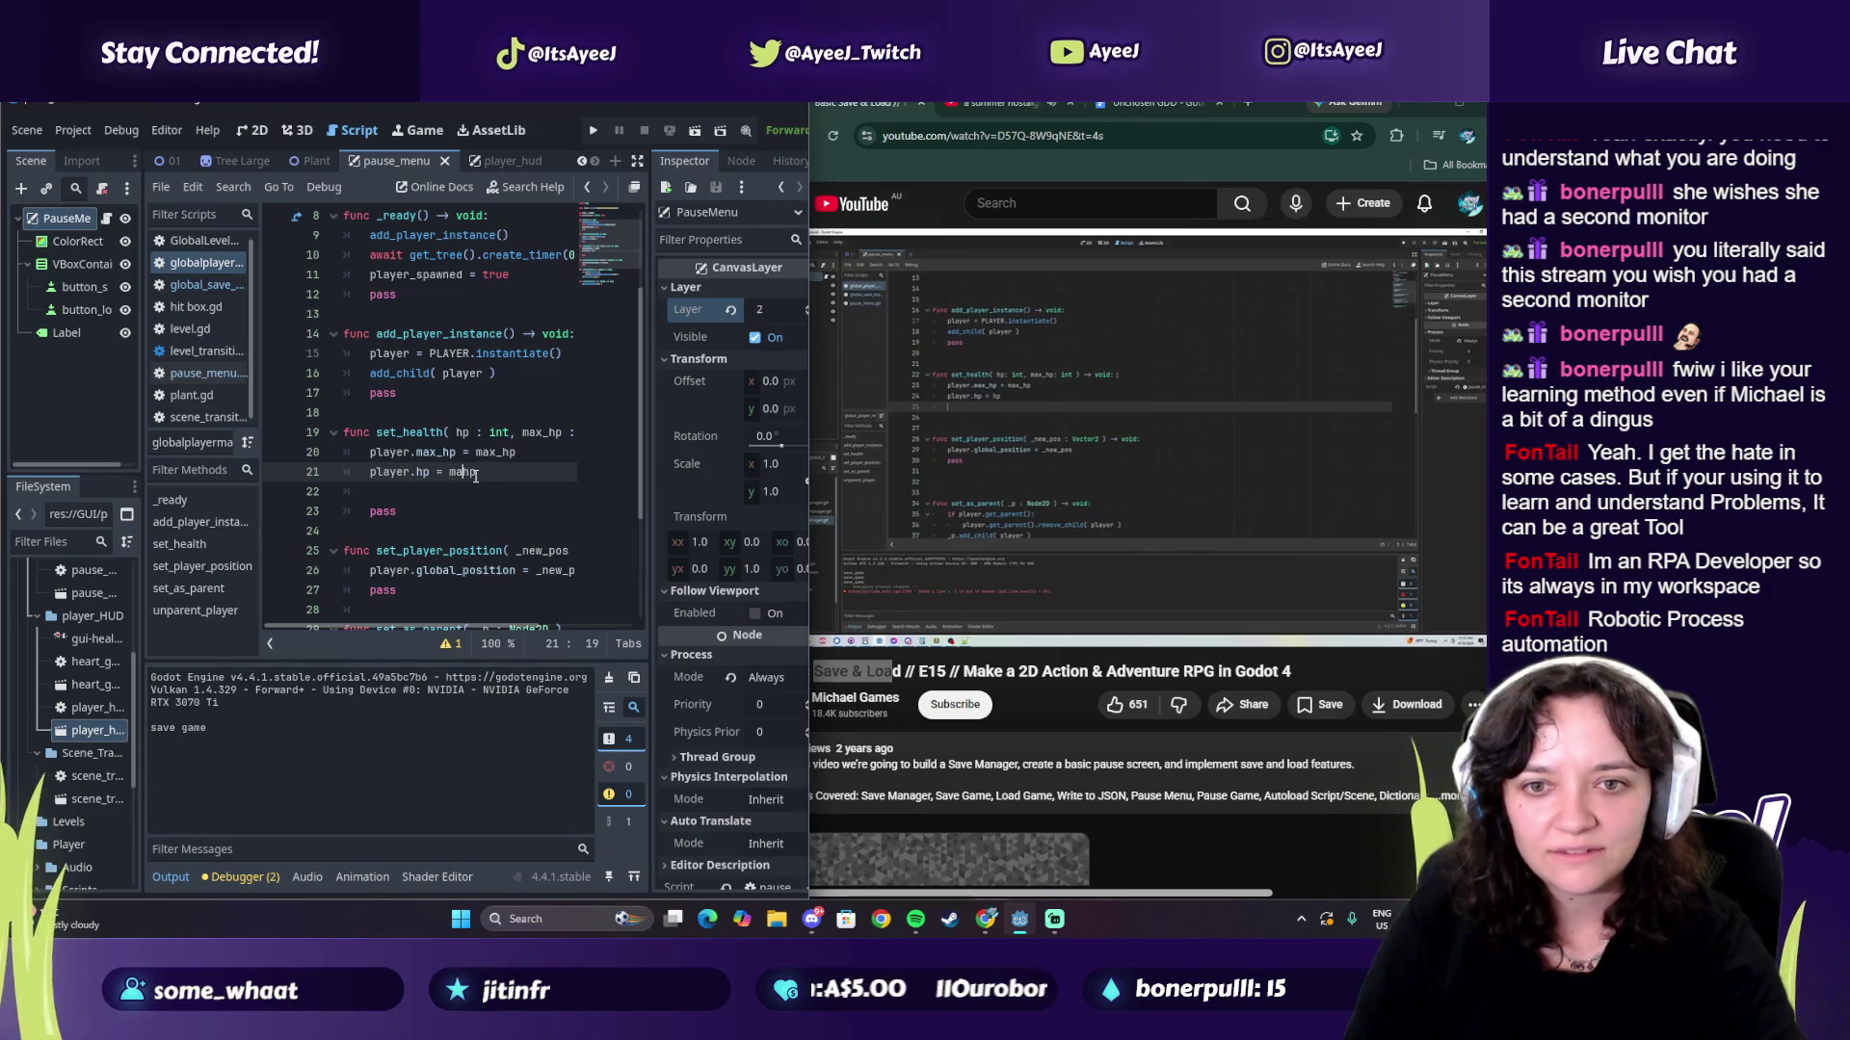
pyautogui.write('hp')
# Step: Add a 'player.update_hp( 0 )' call after the hp assignment
pyautogui.click(848, 453)
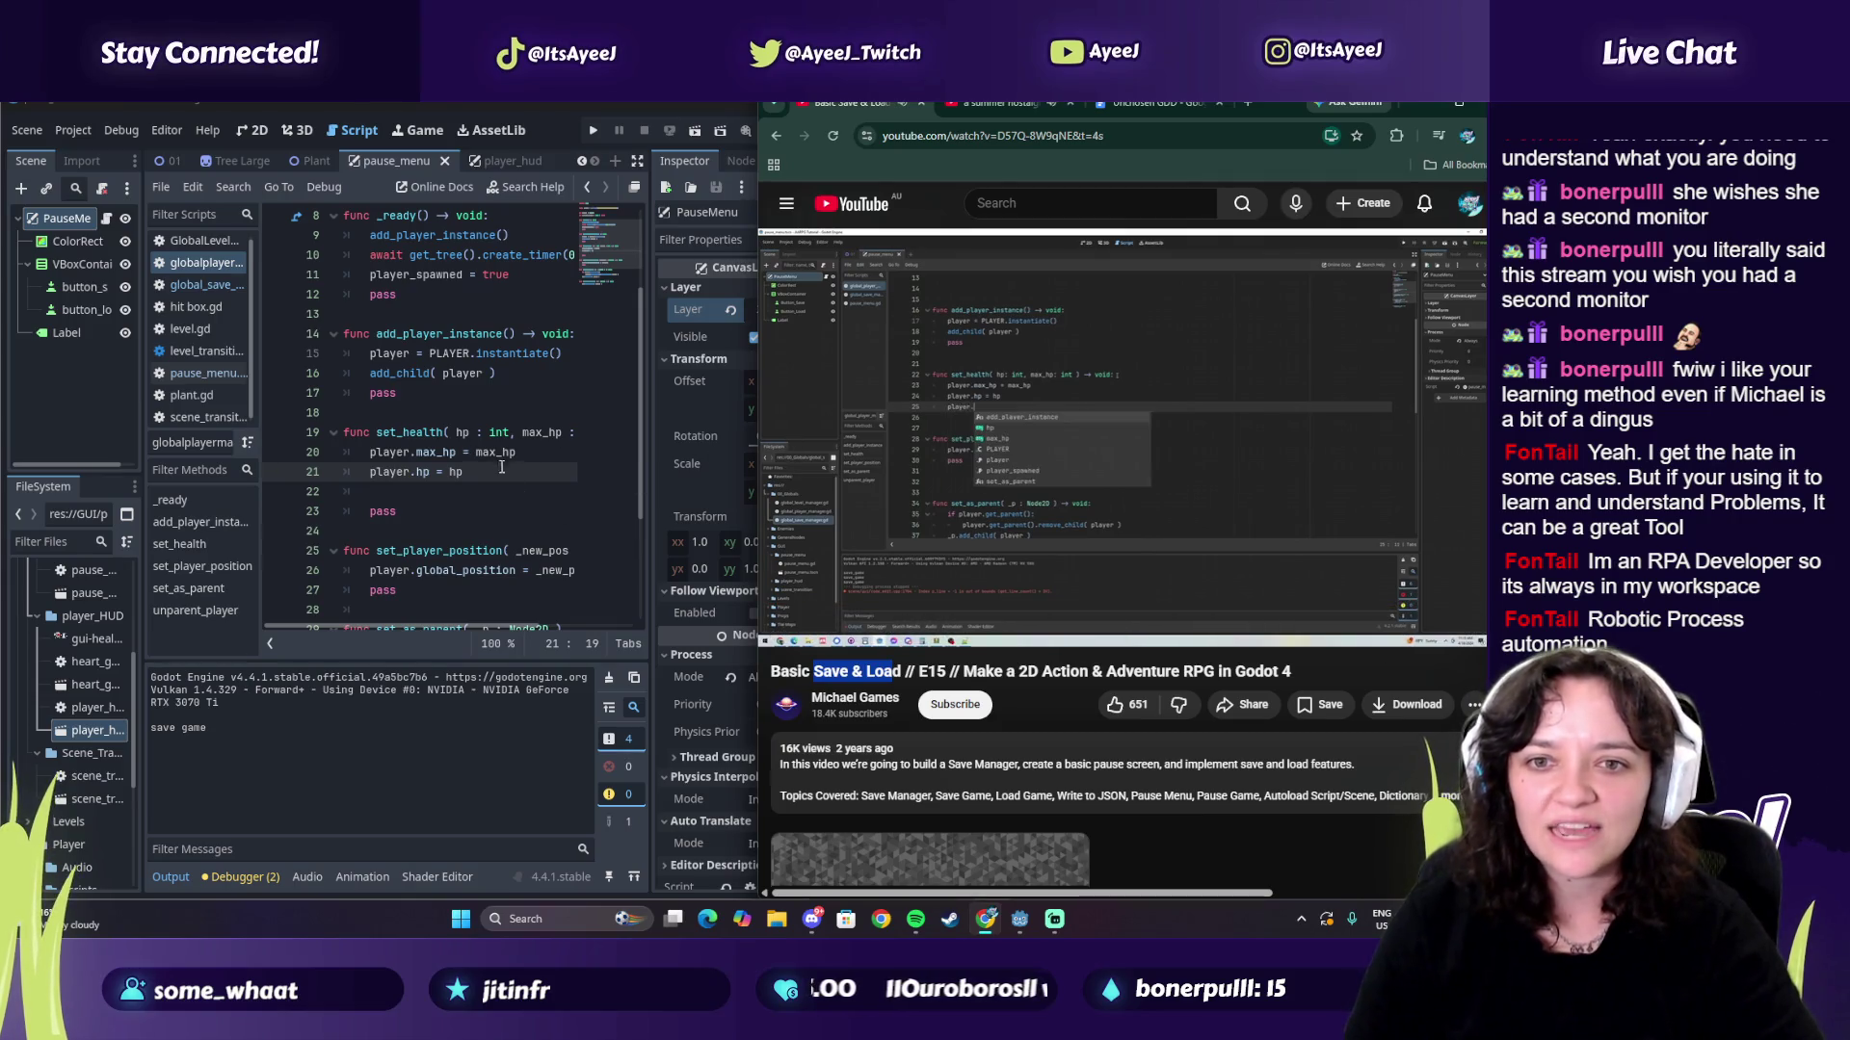
pyautogui.click(621, 511)
pyautogui.press('Return')
pyautogui.write('player,u')
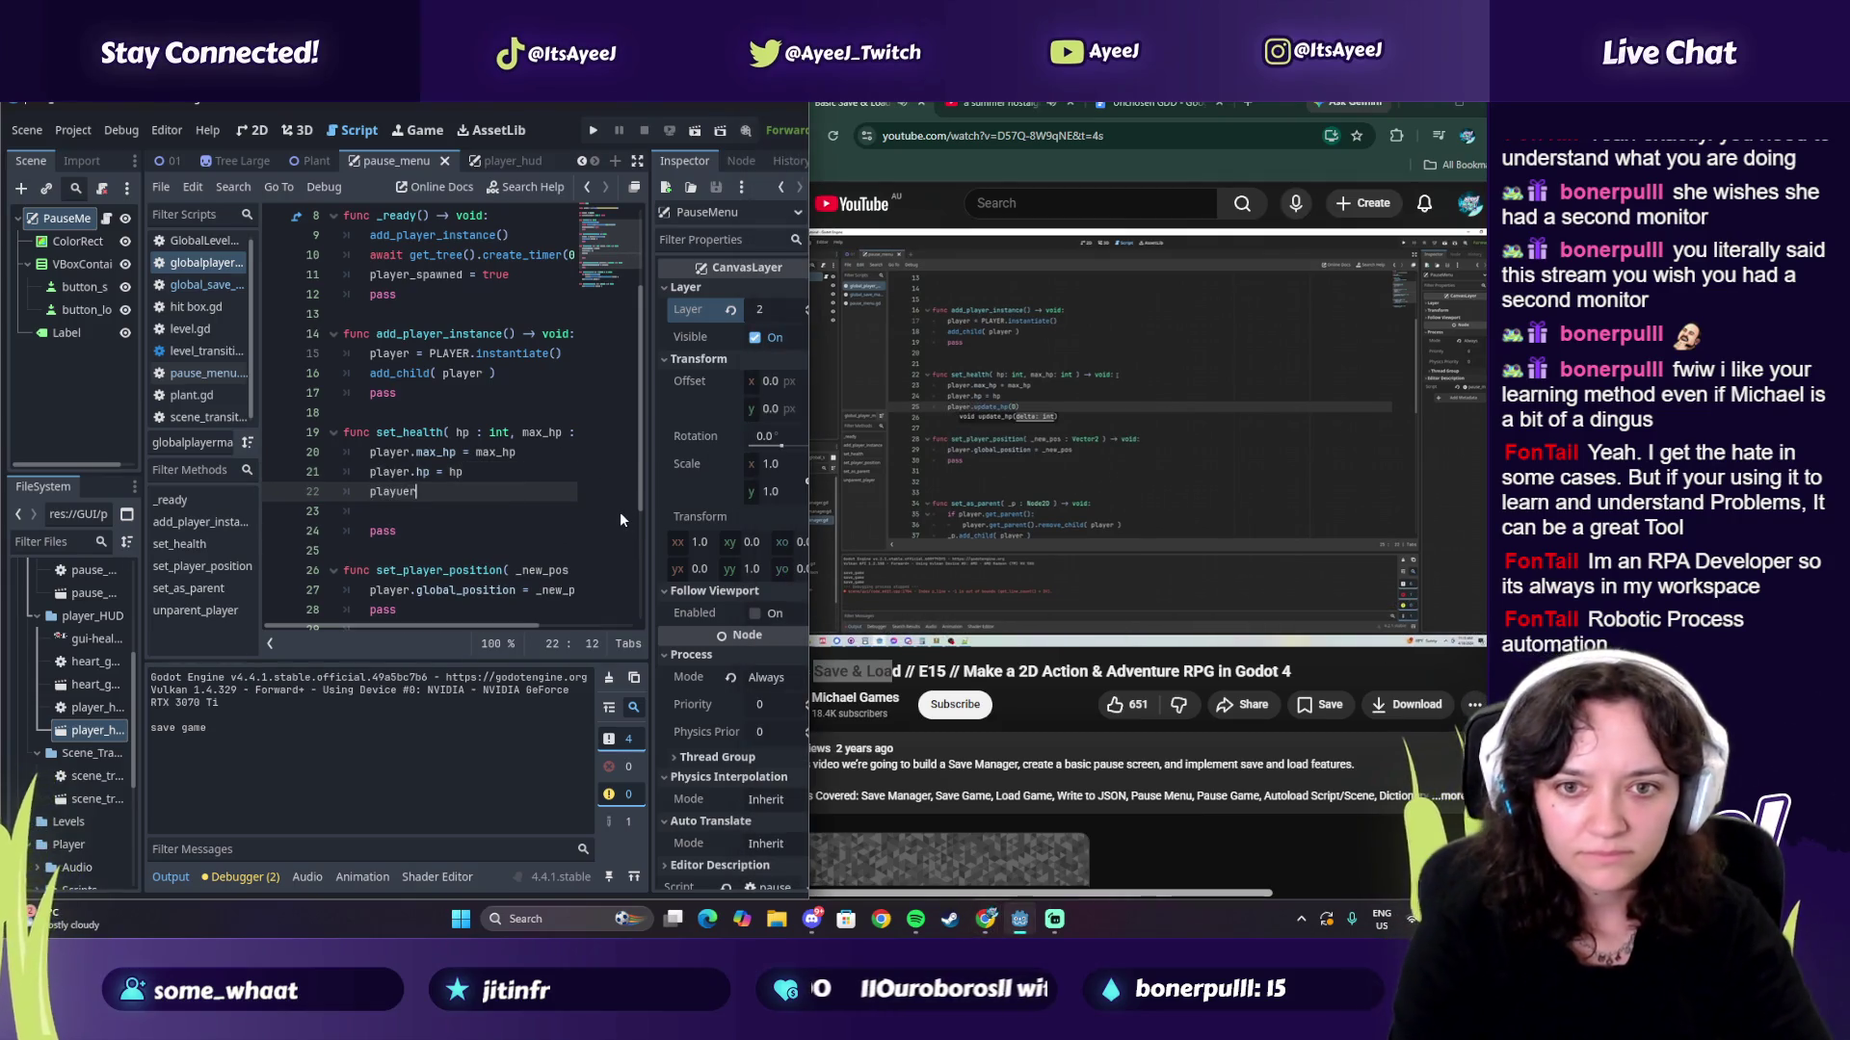
pyautogui.press('BackSpace')
pyautogui.press('BackSpace')
pyautogui.write('.update.')
pyautogui.press('BackSpace')
pyautogui.write('_hp')
pyautogui.press('Return')
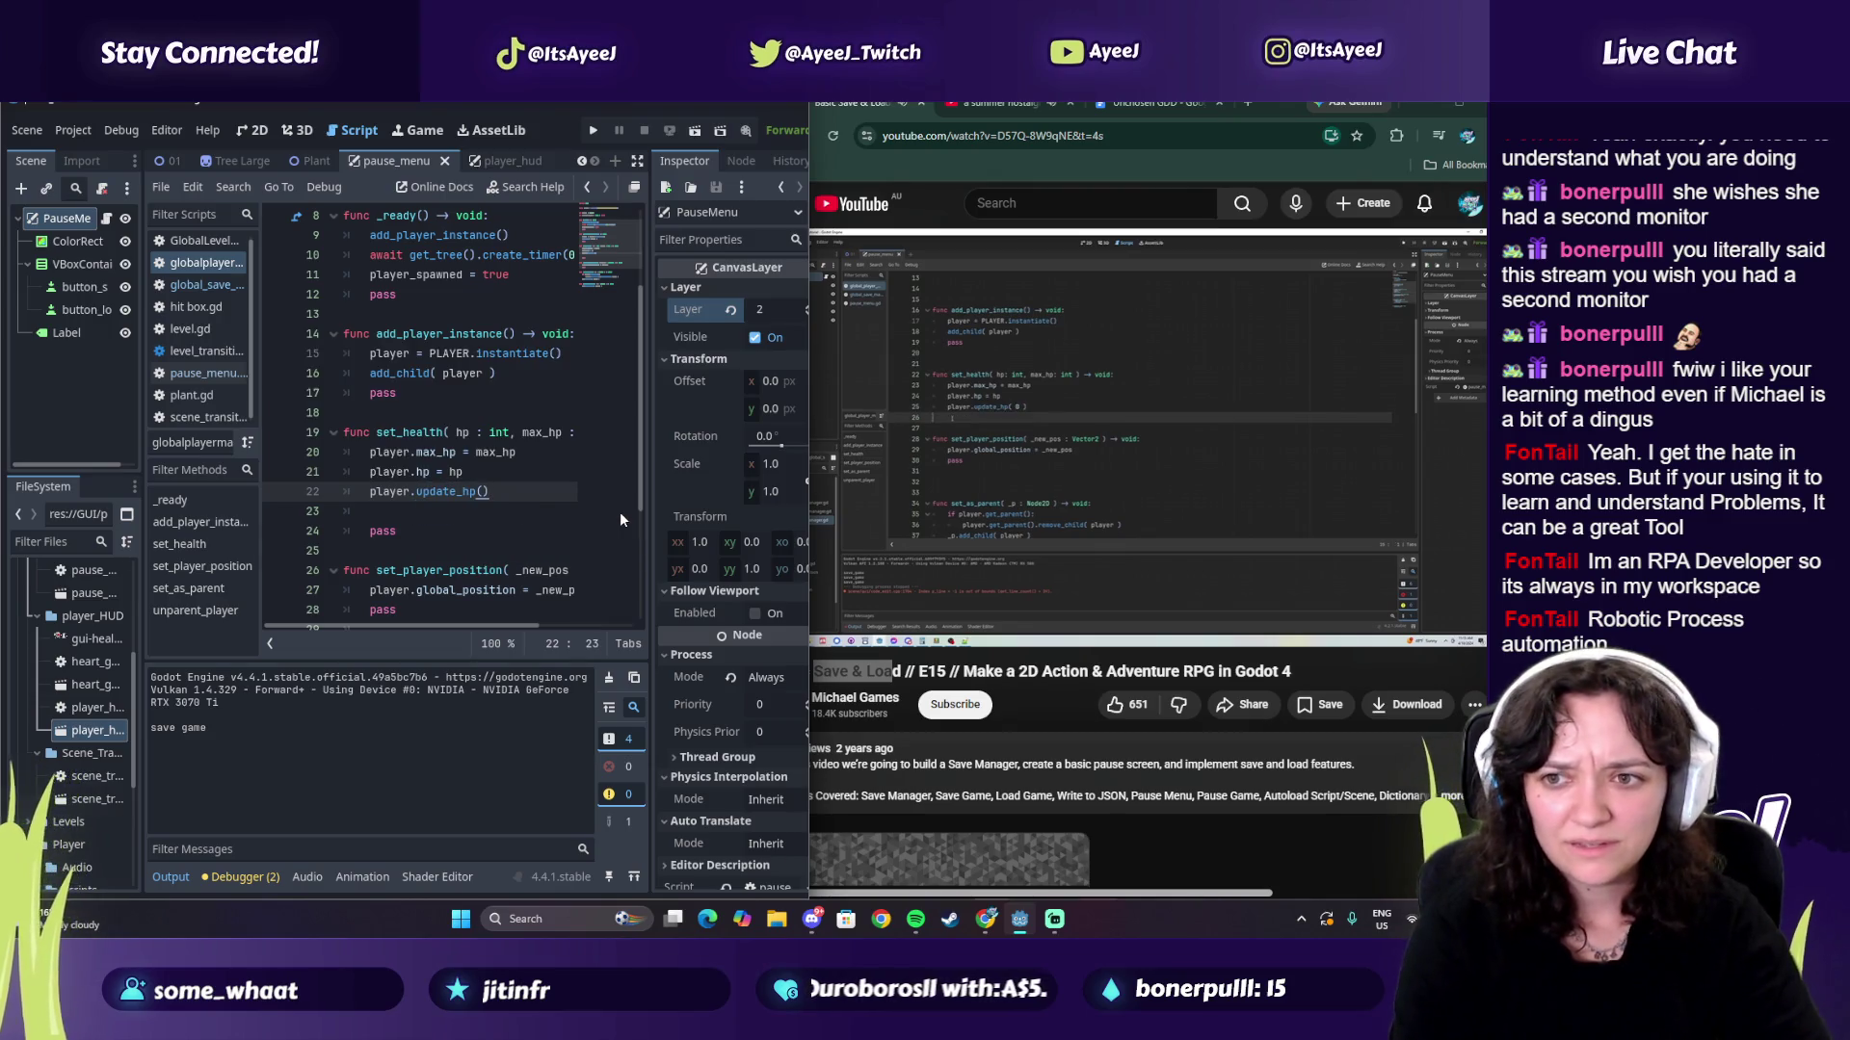
pyautogui.press('Left')
pyautogui.write('0')
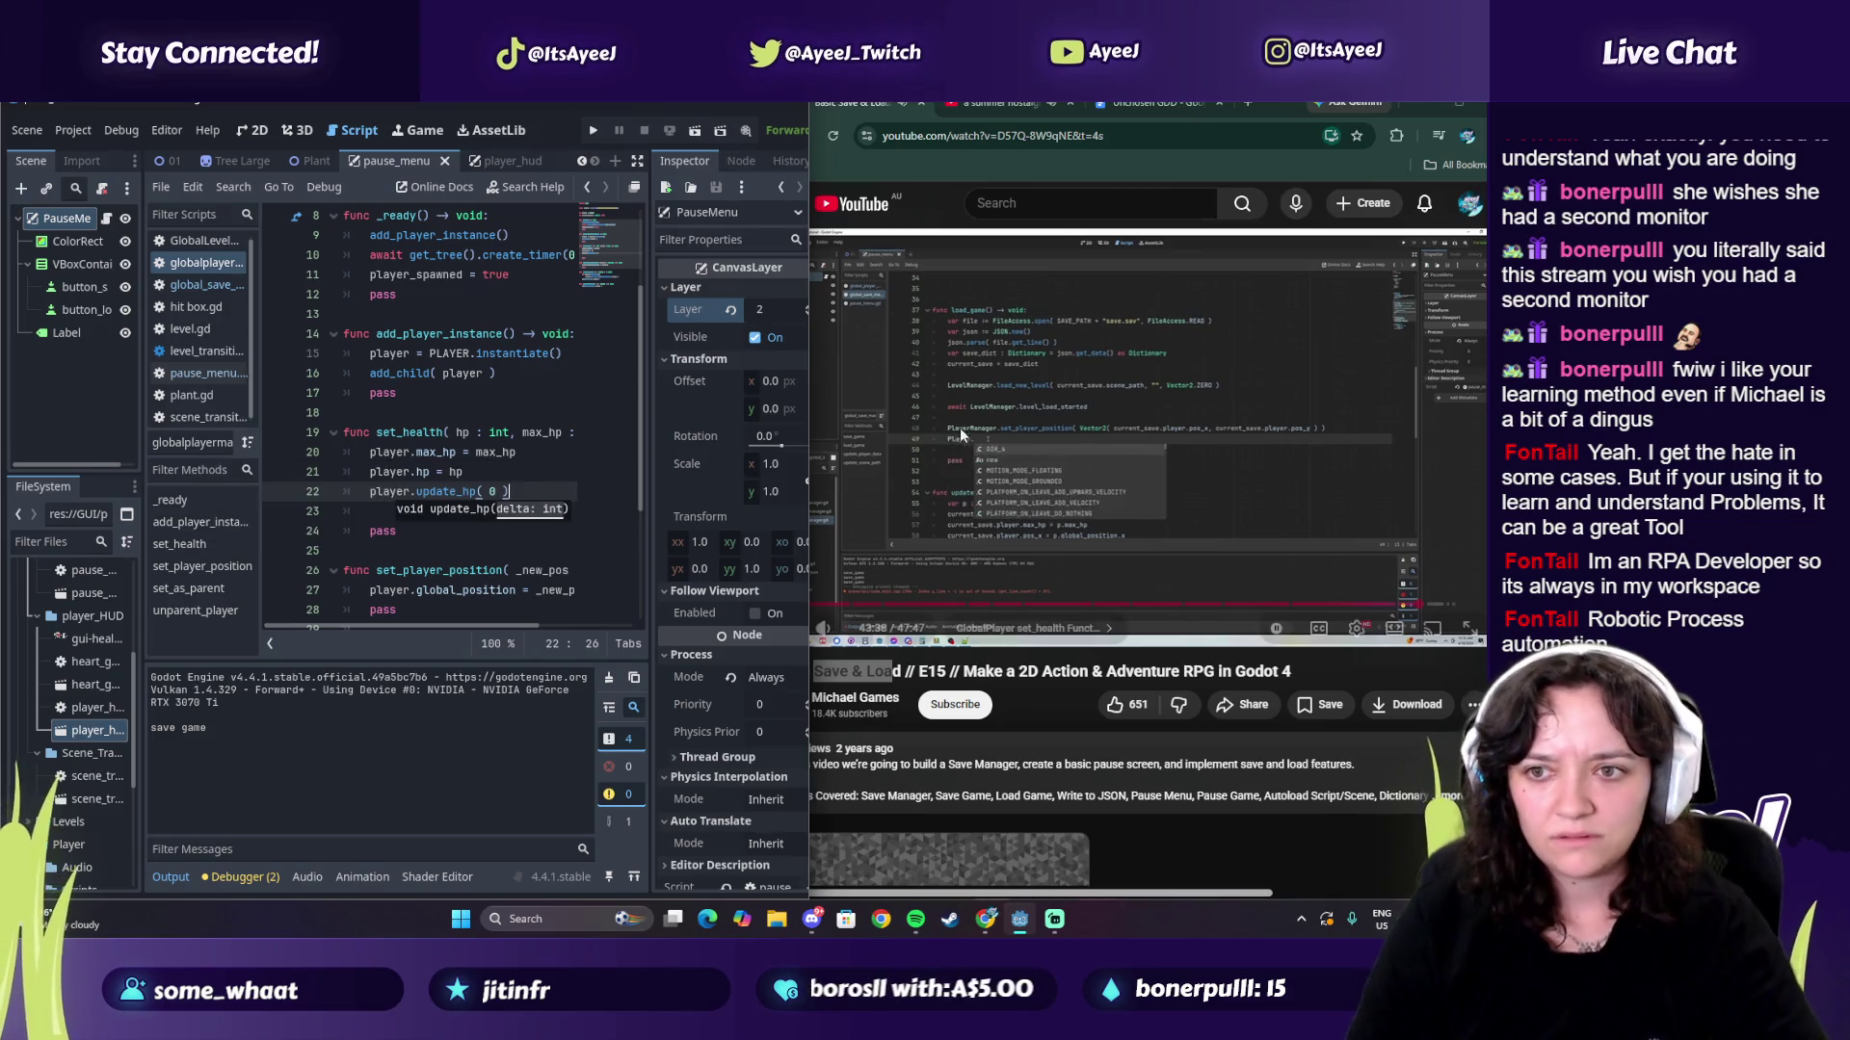
pyautogui.click(957, 465)
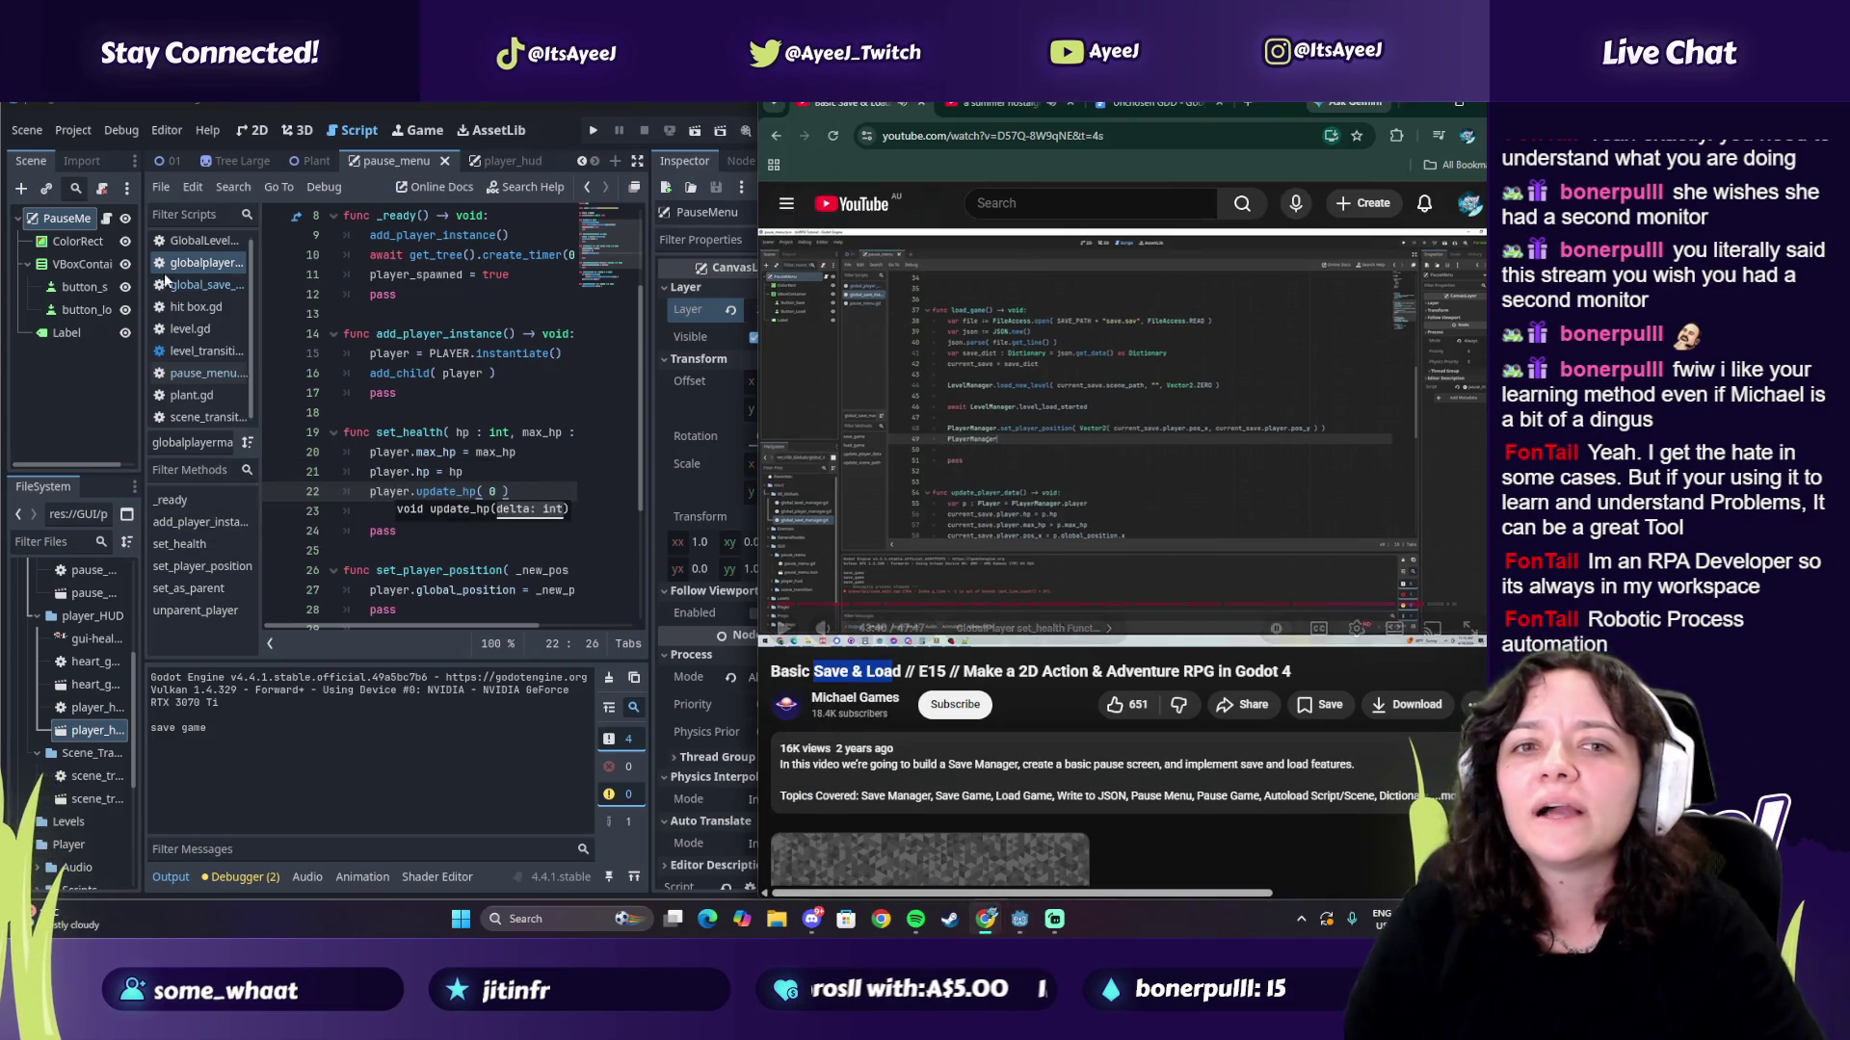
# Step: In the save manager script, insert a blank line above pass in load_game
pyautogui.click(199, 287)
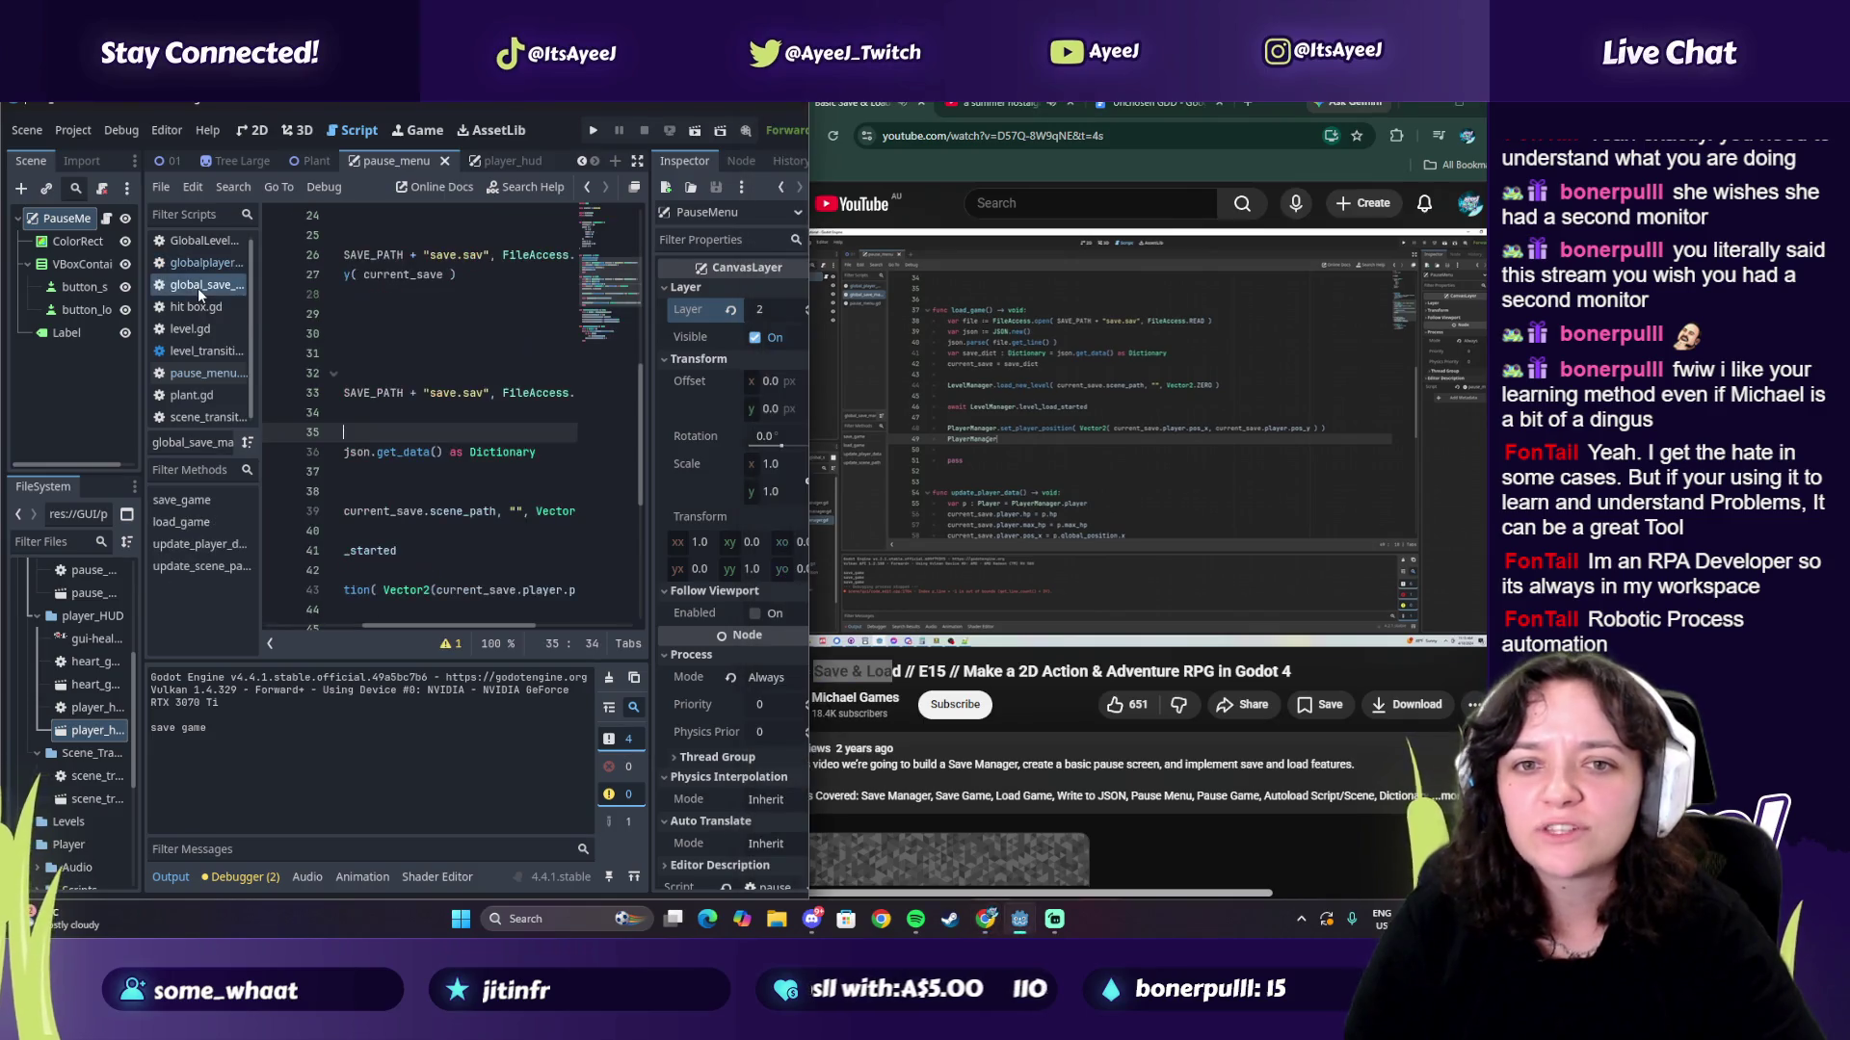
pyautogui.scroll(-1, 429, 426)
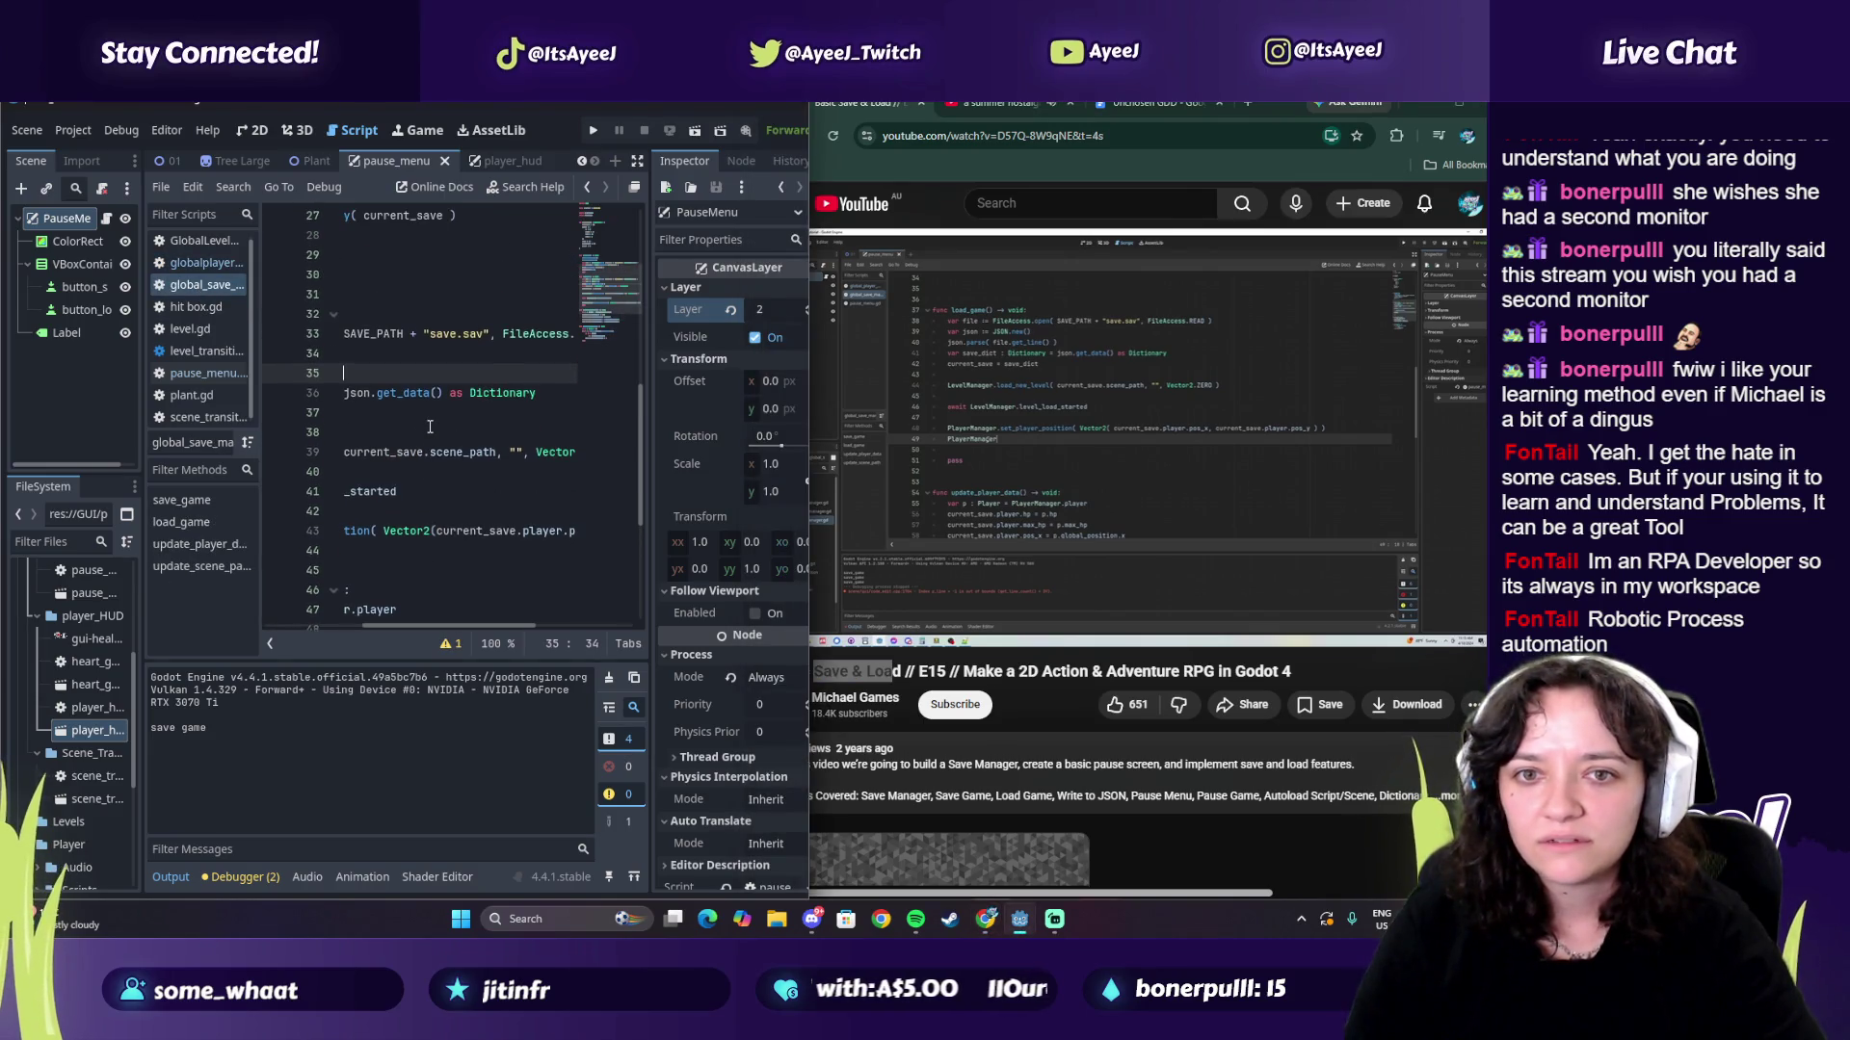
pyautogui.moveTo(482, 626); pyautogui.dragTo(349, 624)
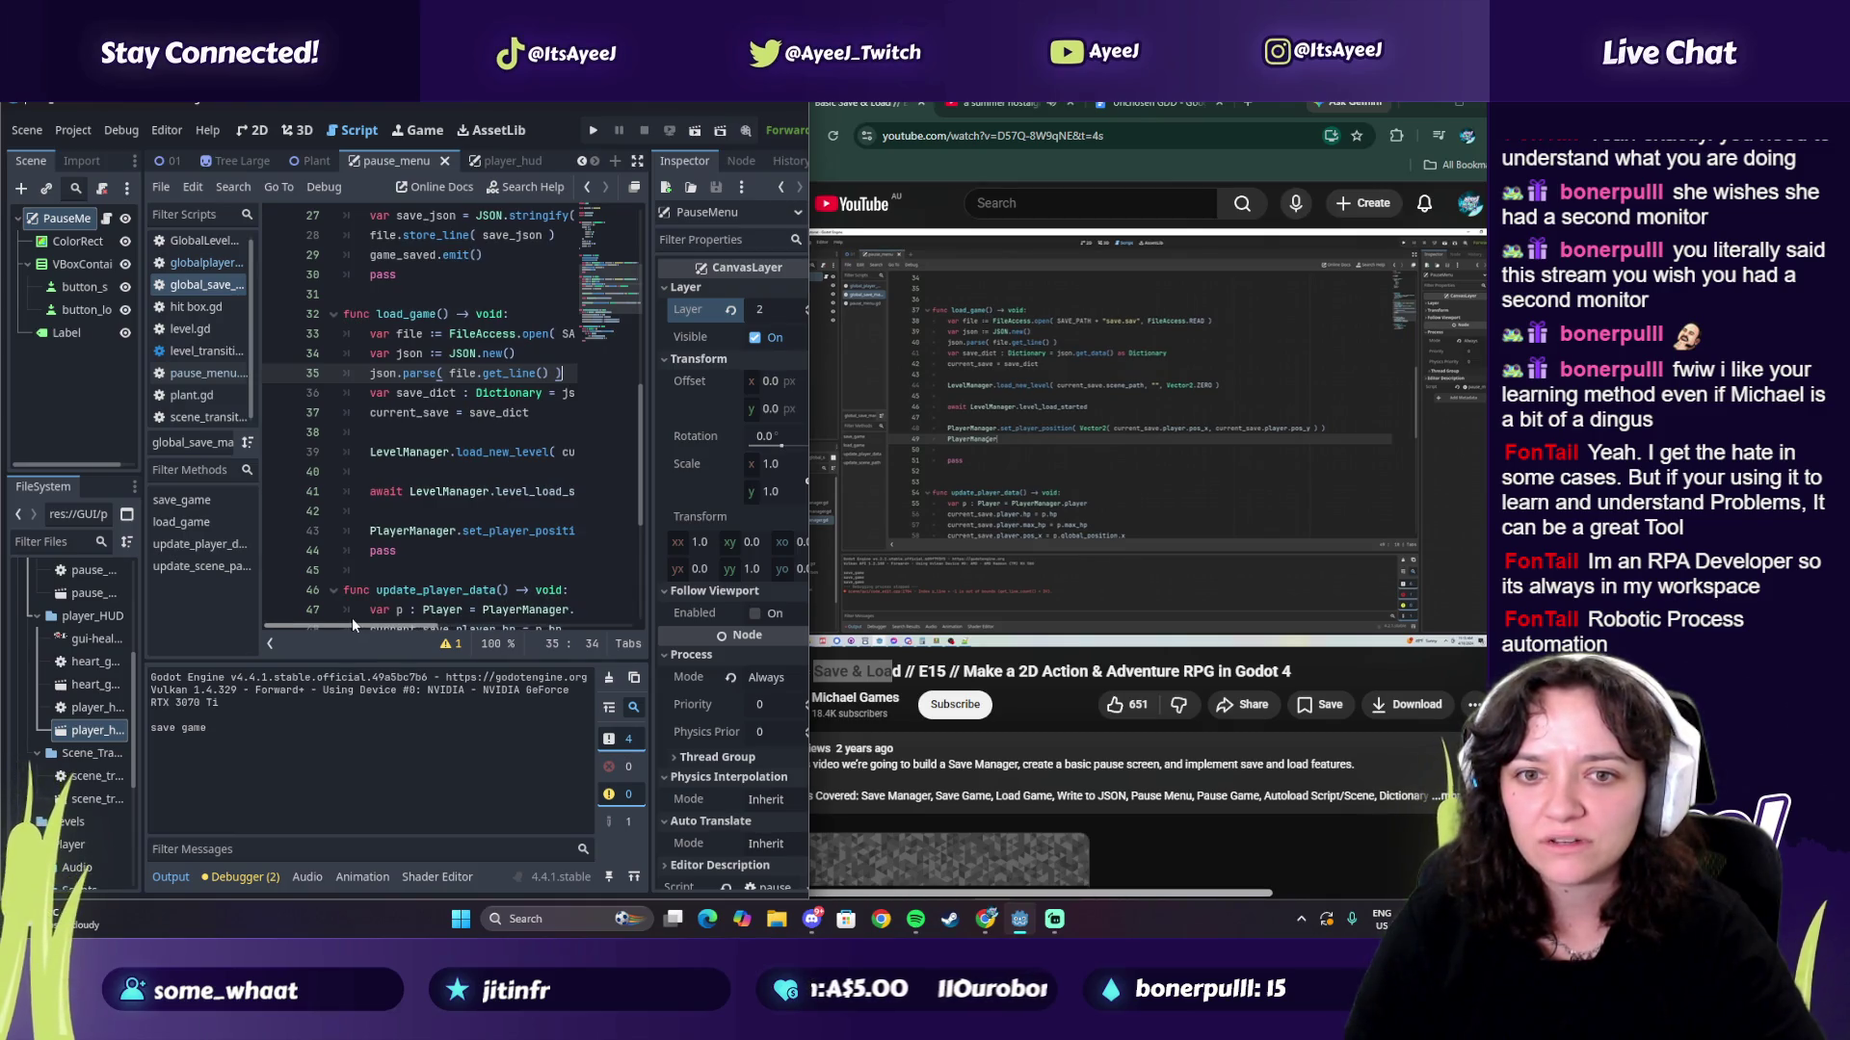
pyautogui.moveTo(353, 624)
pyautogui.mouseDown()
pyautogui.moveTo(586, 592)
pyautogui.moveTo(477, 589)
pyautogui.moveTo(588, 577)
pyautogui.moveTo(578, 528)
pyautogui.mouseUp()
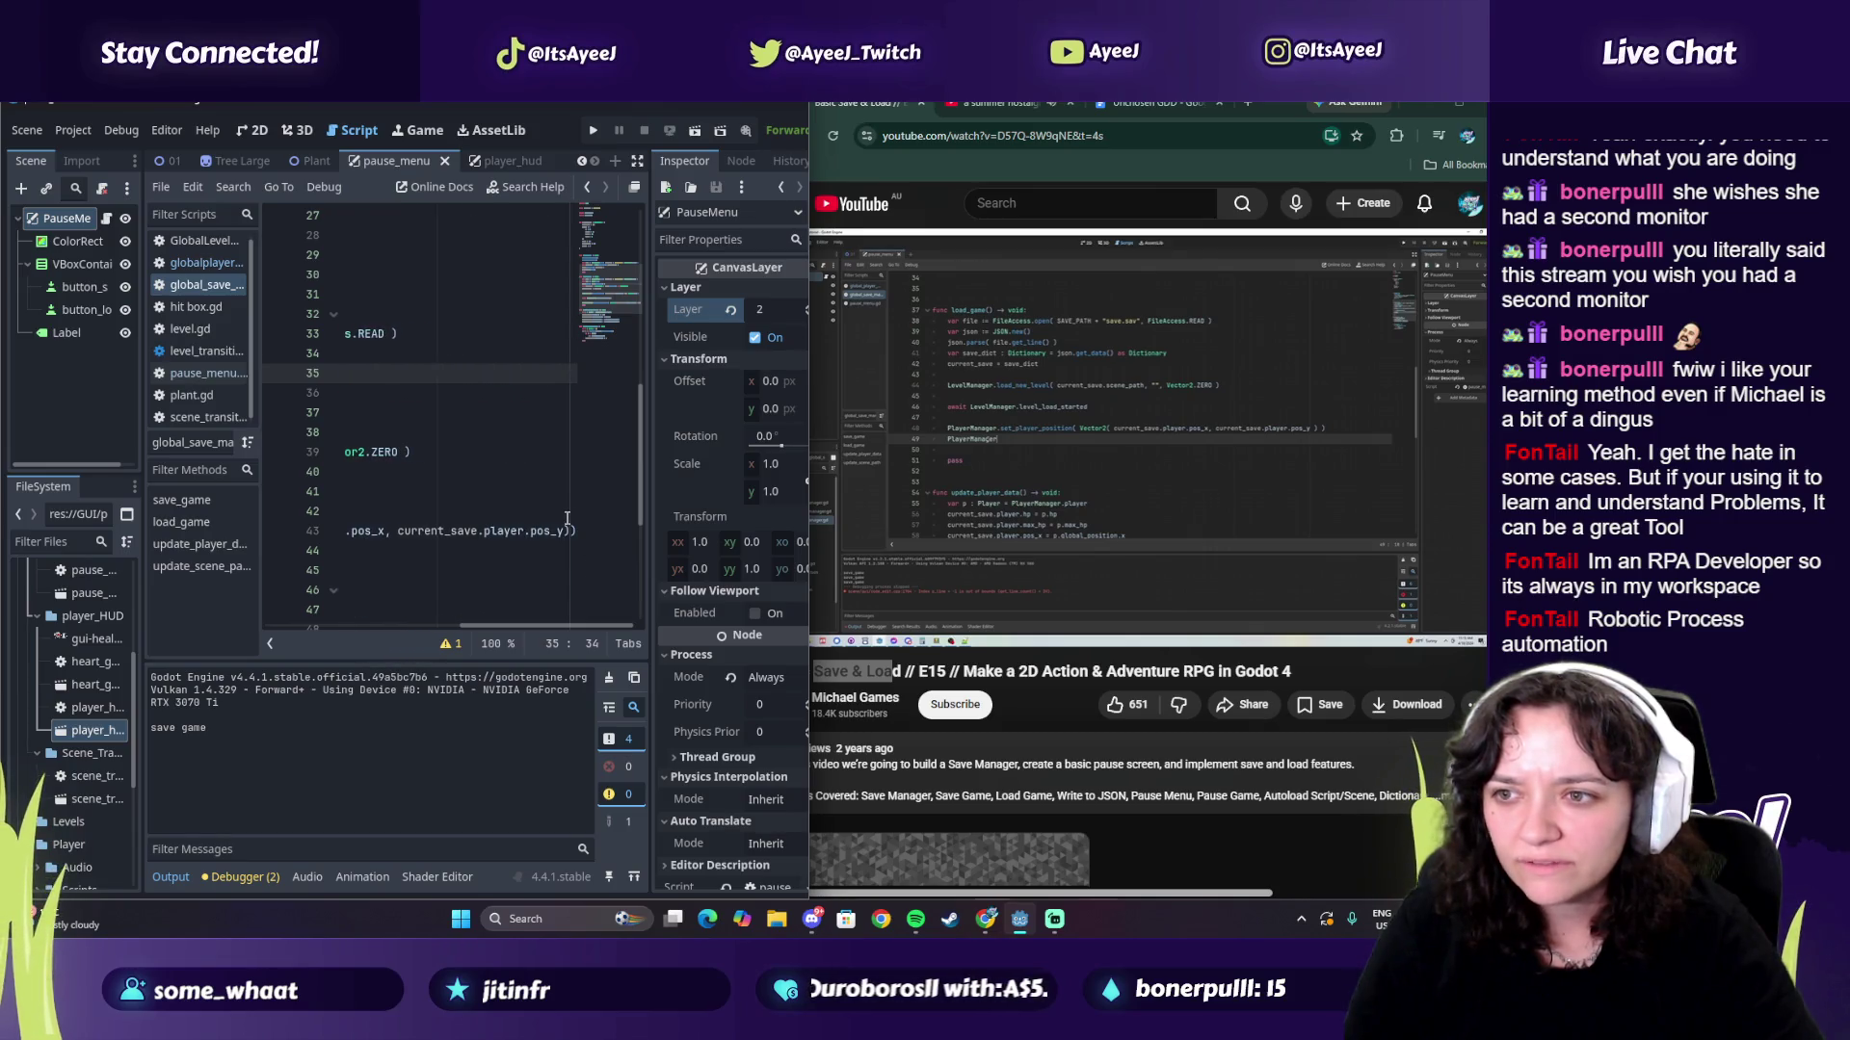
pyautogui.click(568, 517)
pyautogui.click(346, 552)
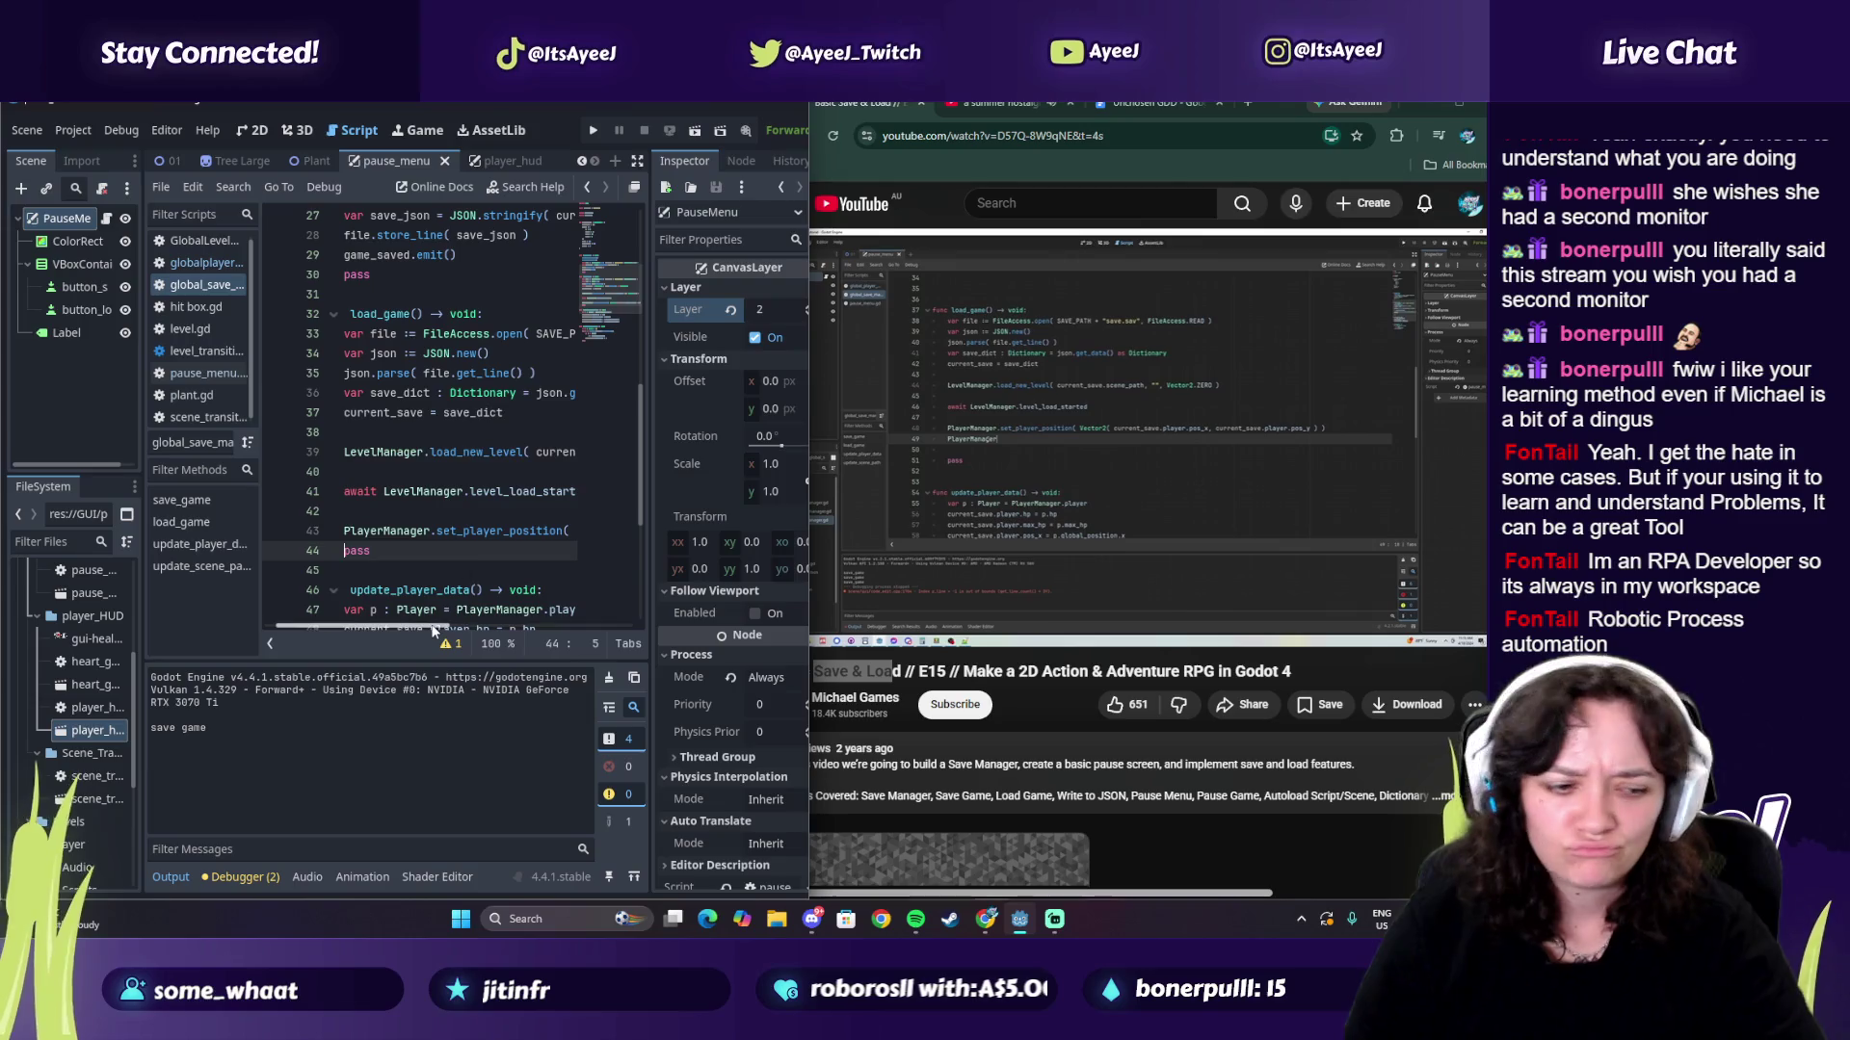
pyautogui.press('Return')
pyautogui.press('Up')
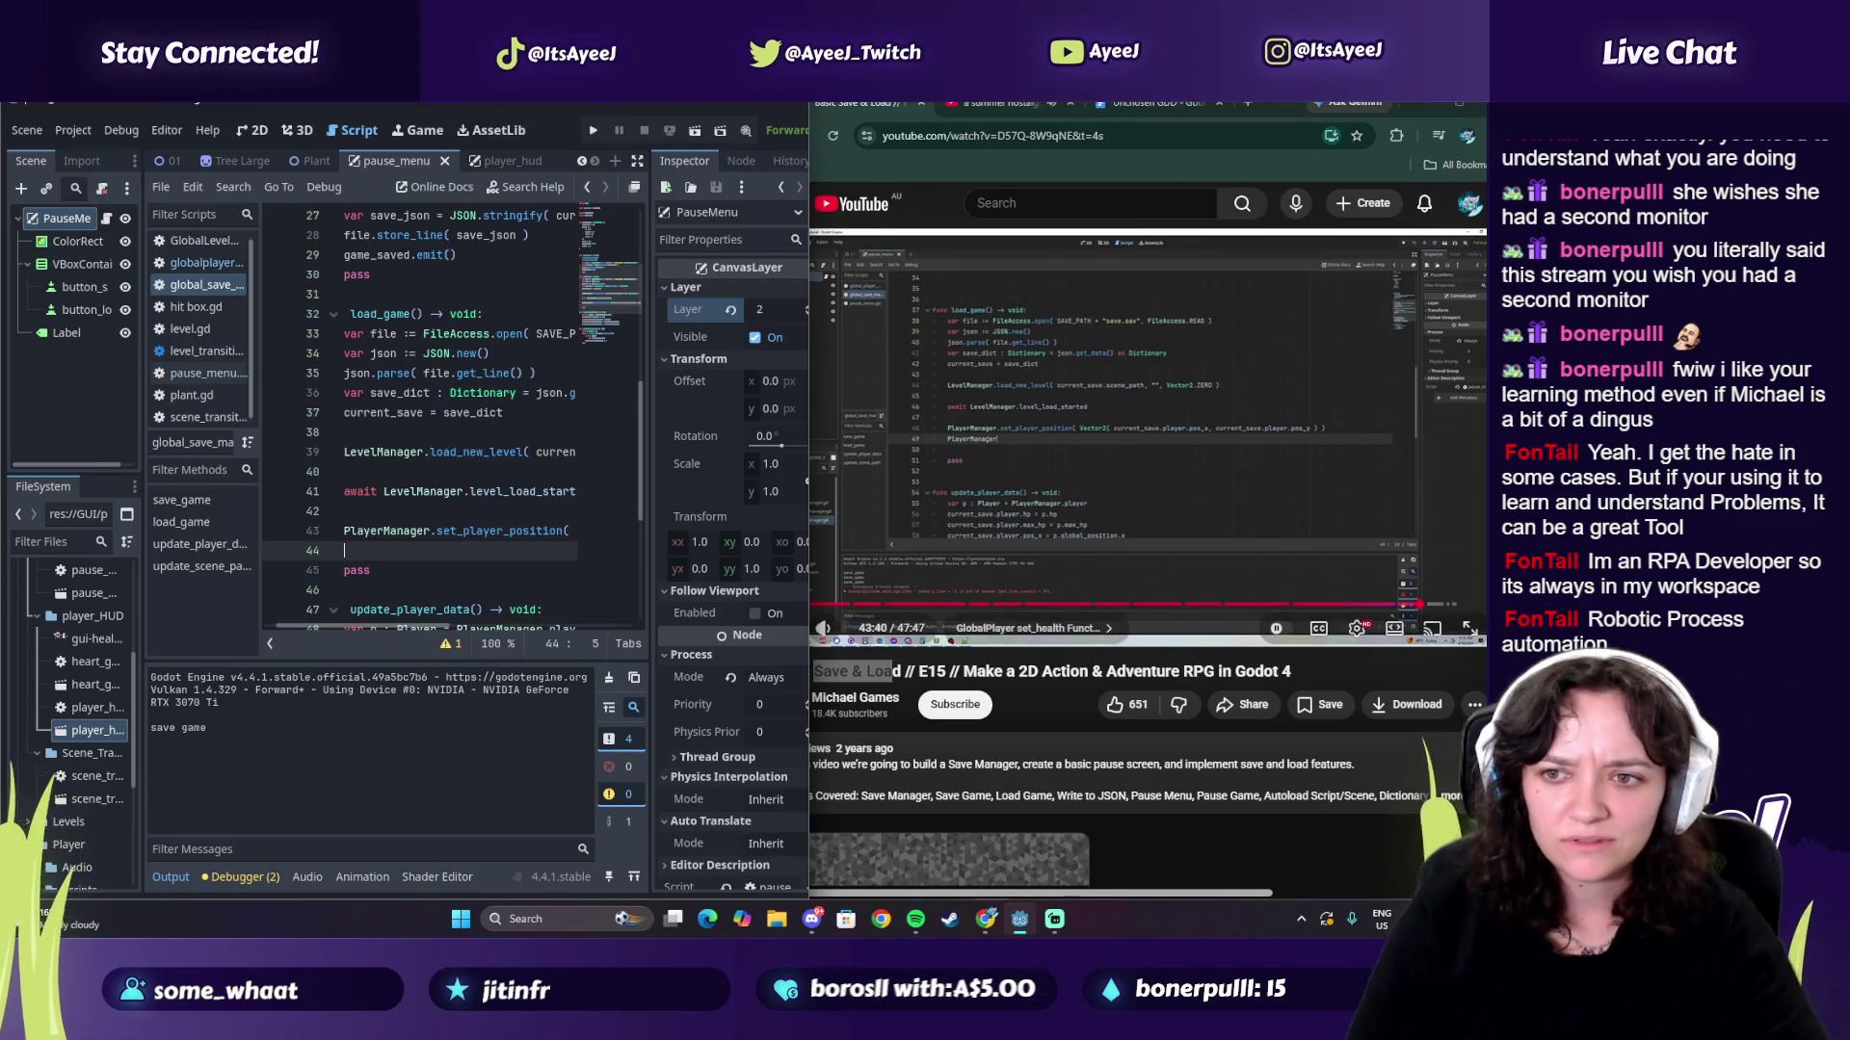
# Step: Call PlayerManager.set_health(current_save.player.hp, current_save.player.max_hp) in load_game
pyautogui.click(818, 526)
pyautogui.click(390, 552)
pyautogui.write('Play')
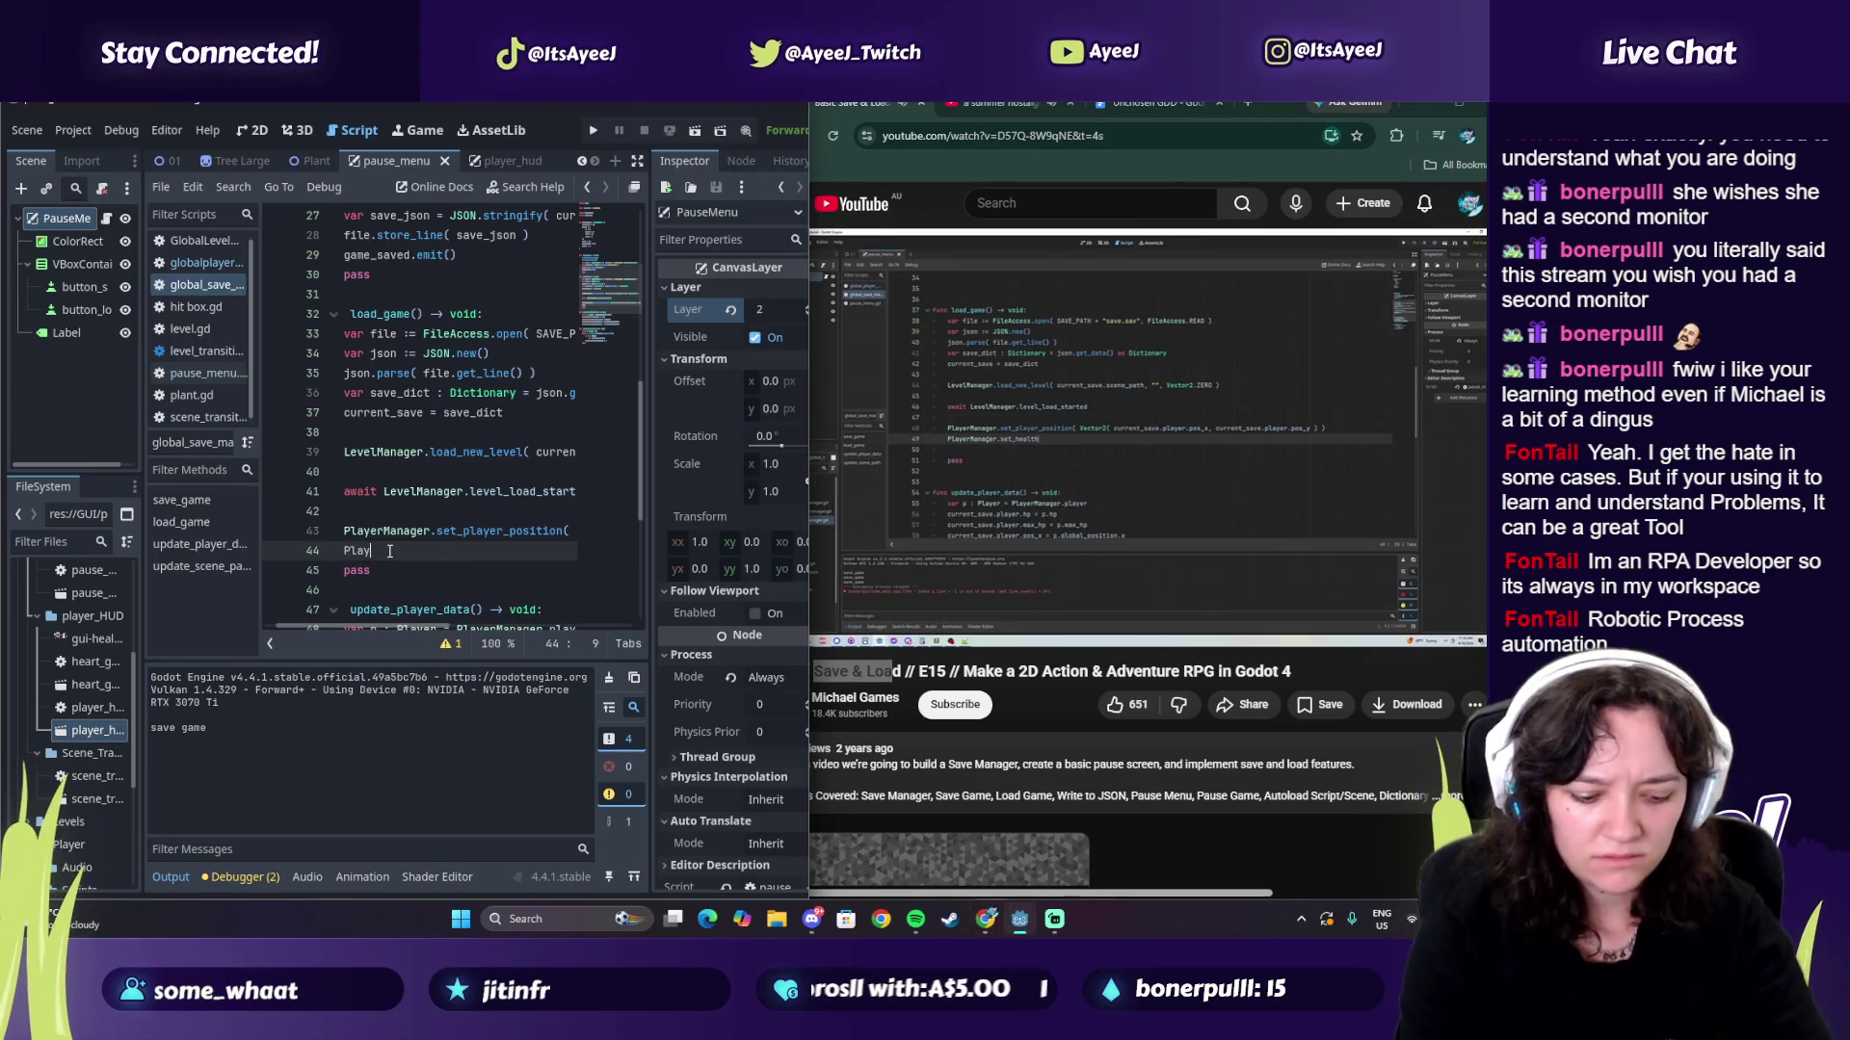
pyautogui.write('erManager')
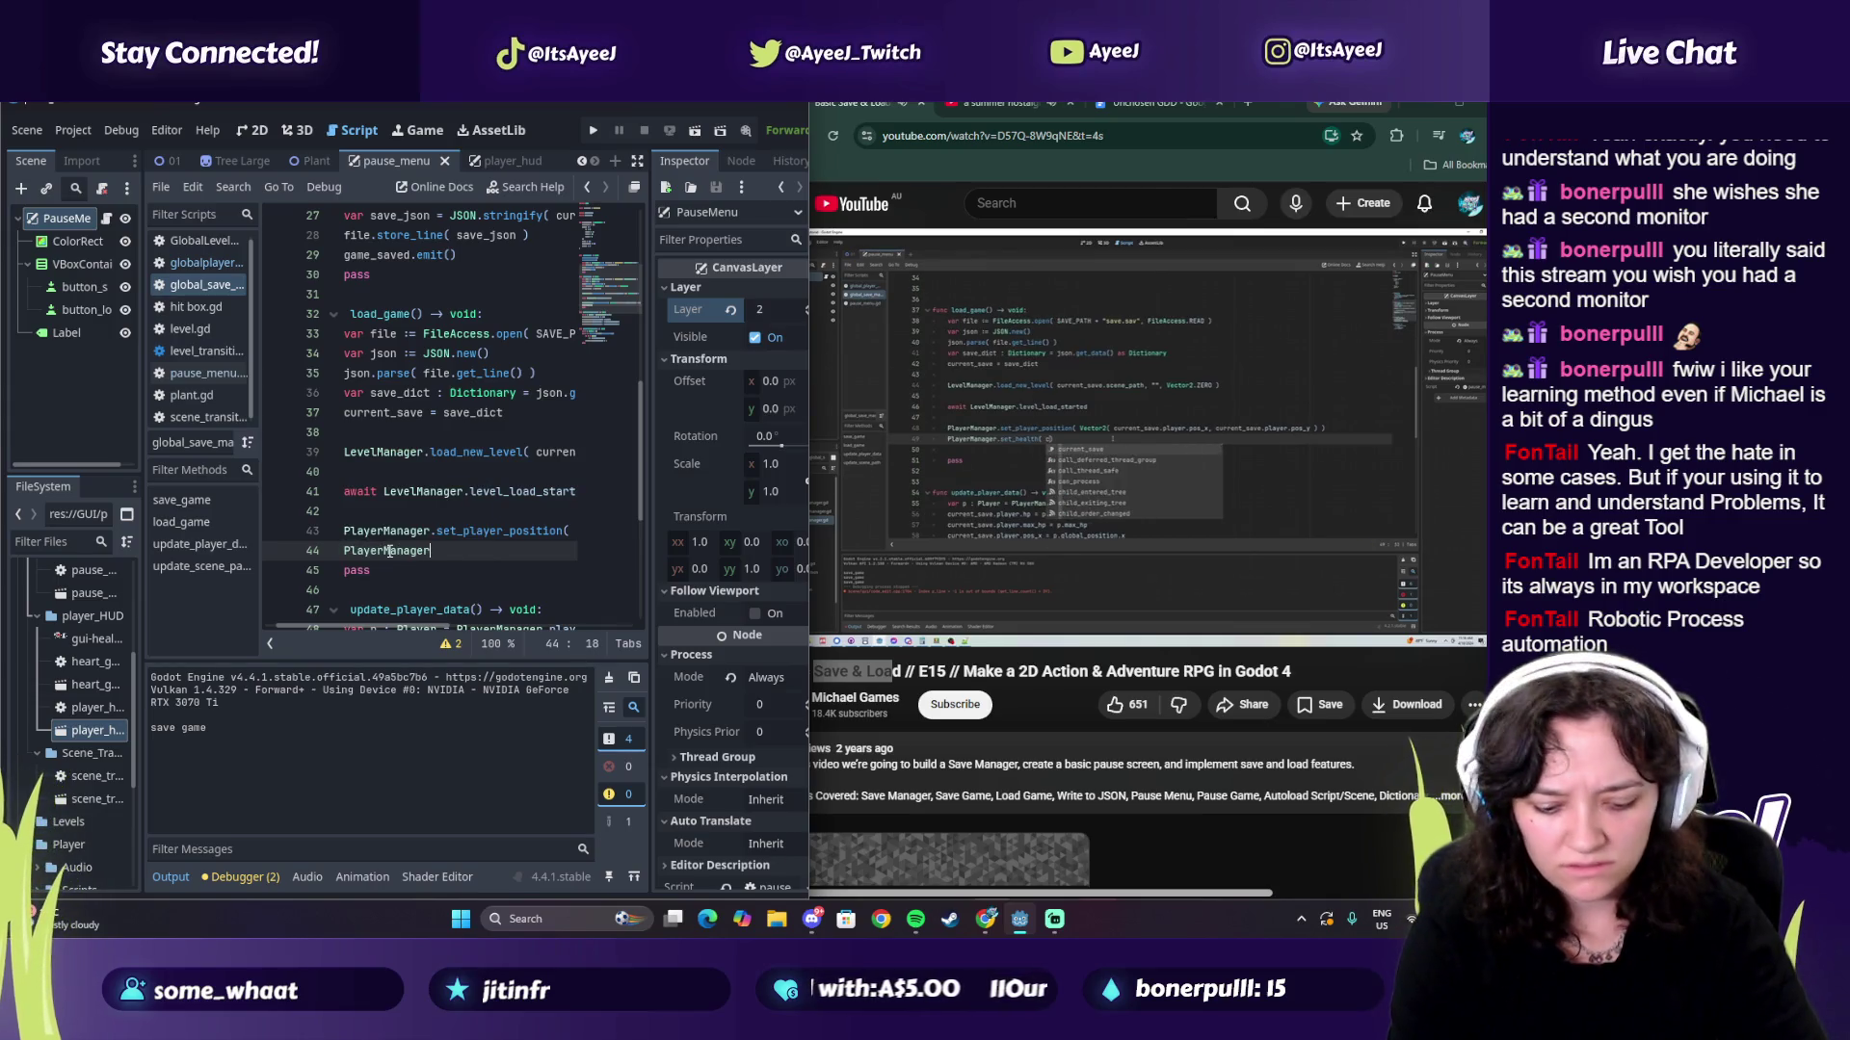
pyautogui.write('.set')
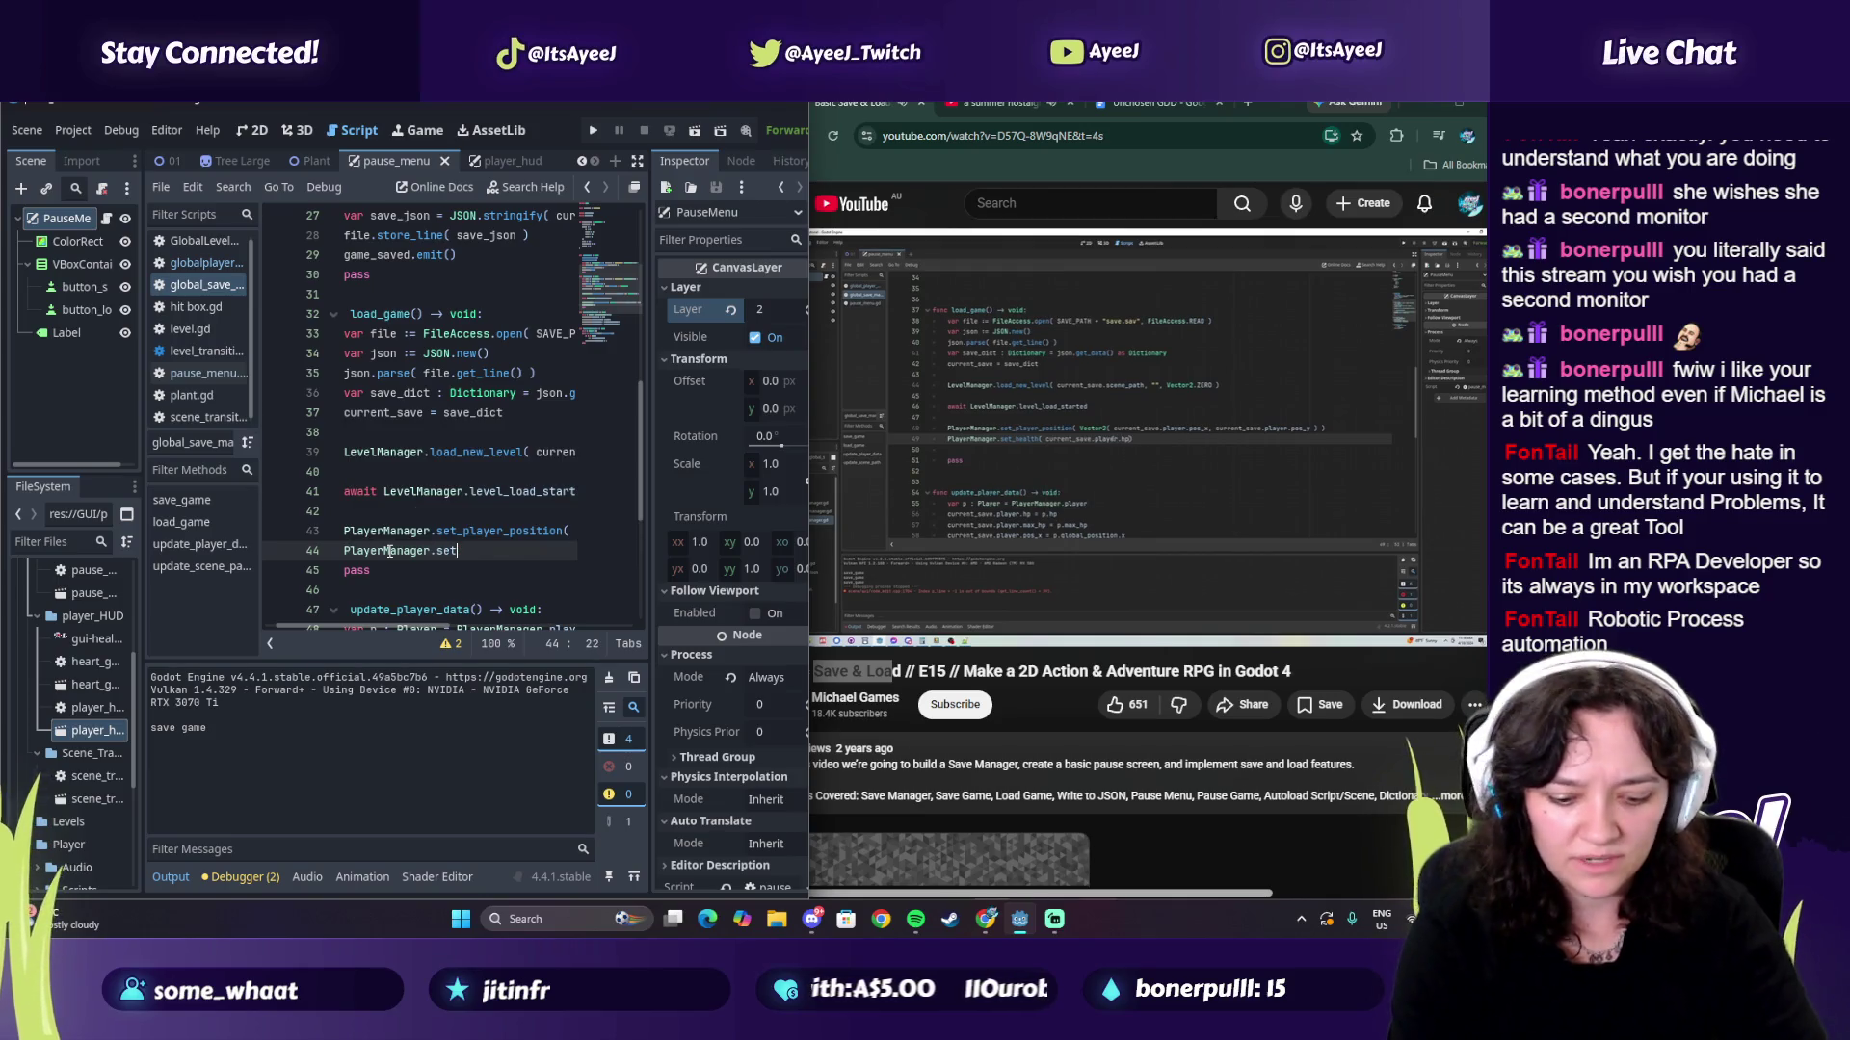
pyautogui.write('_hea')
pyautogui.press('Return')
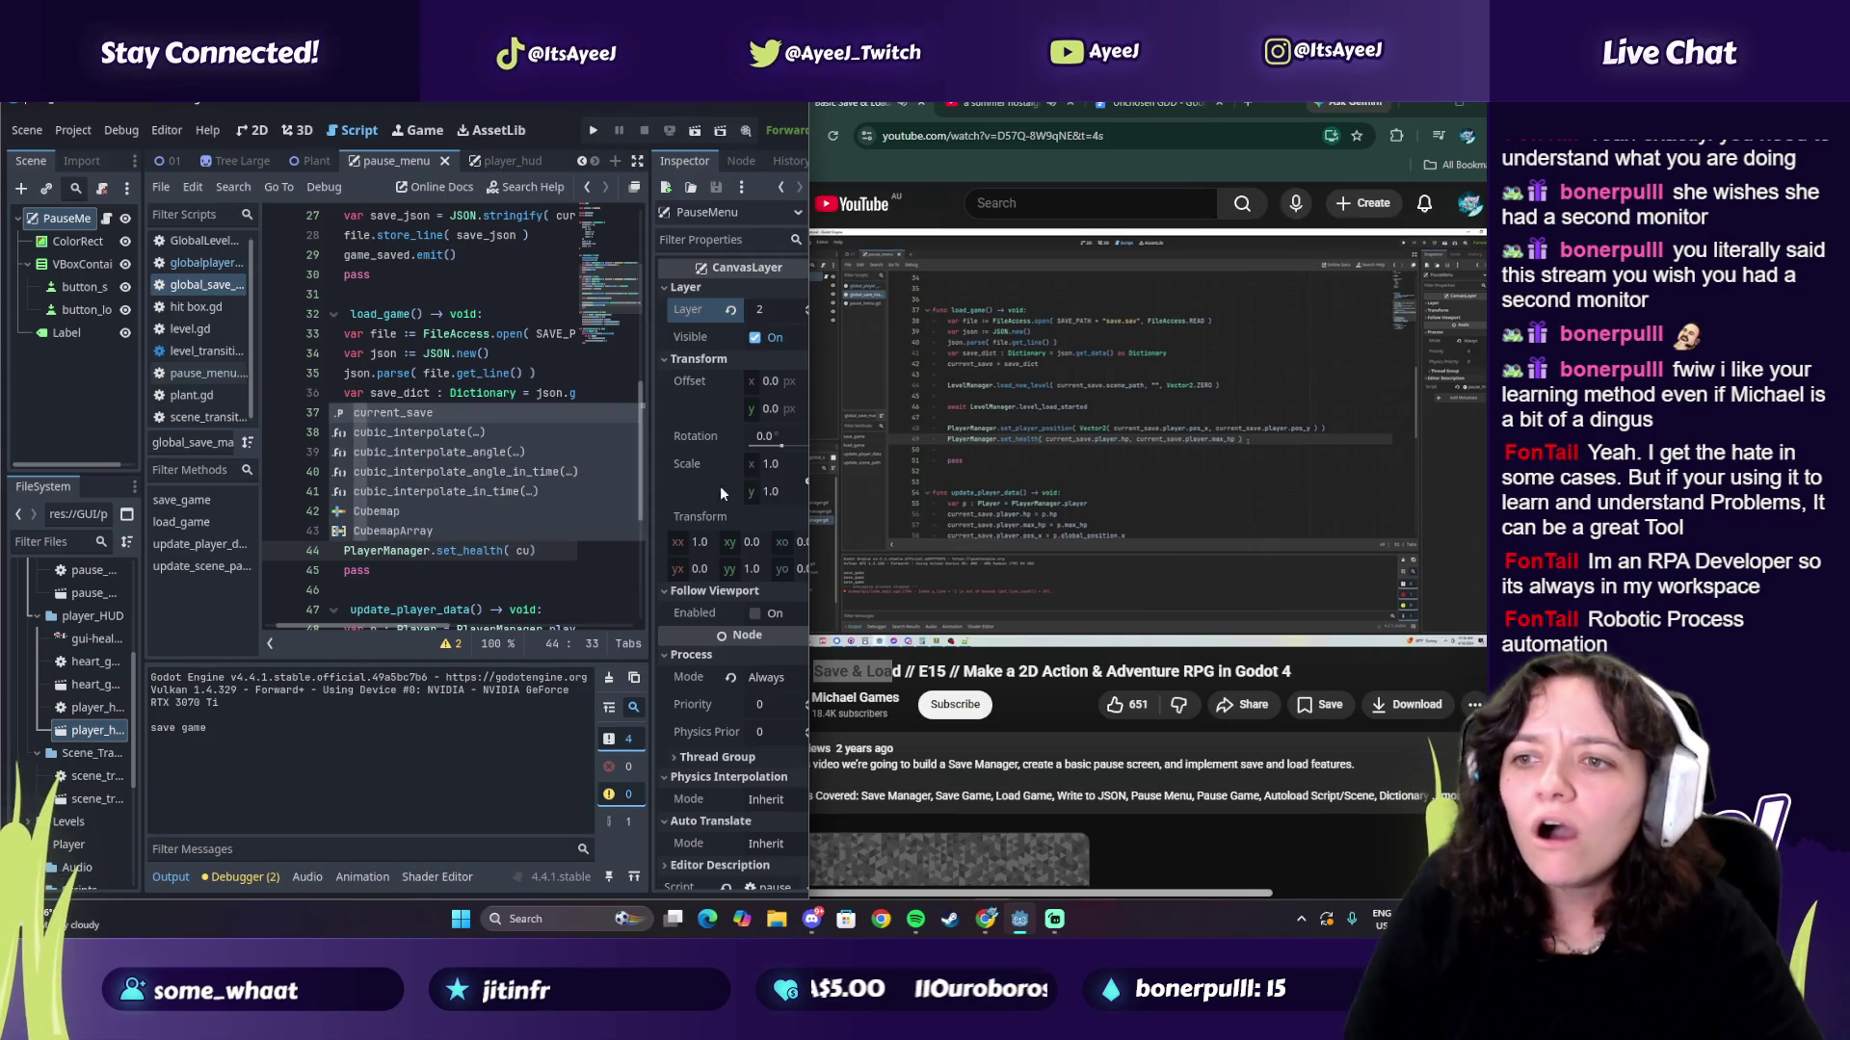
pyautogui.click(533, 552)
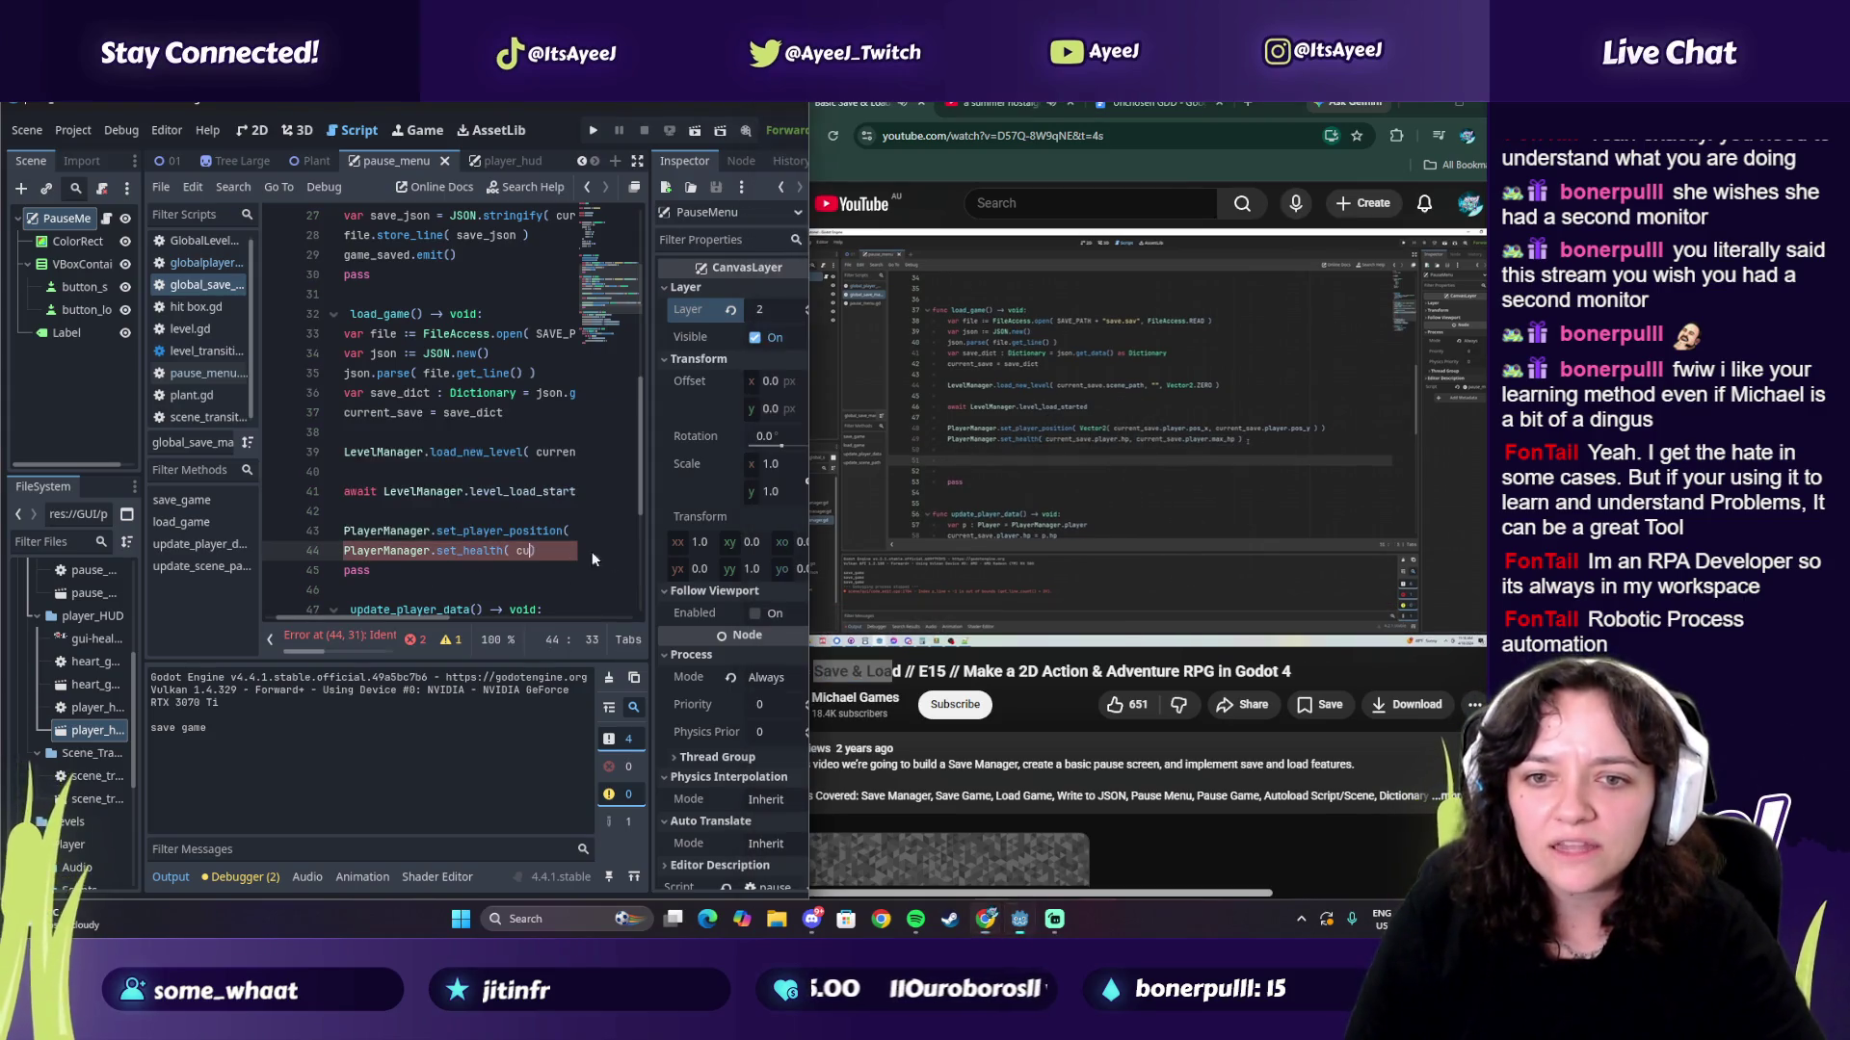
pyautogui.write('rr')
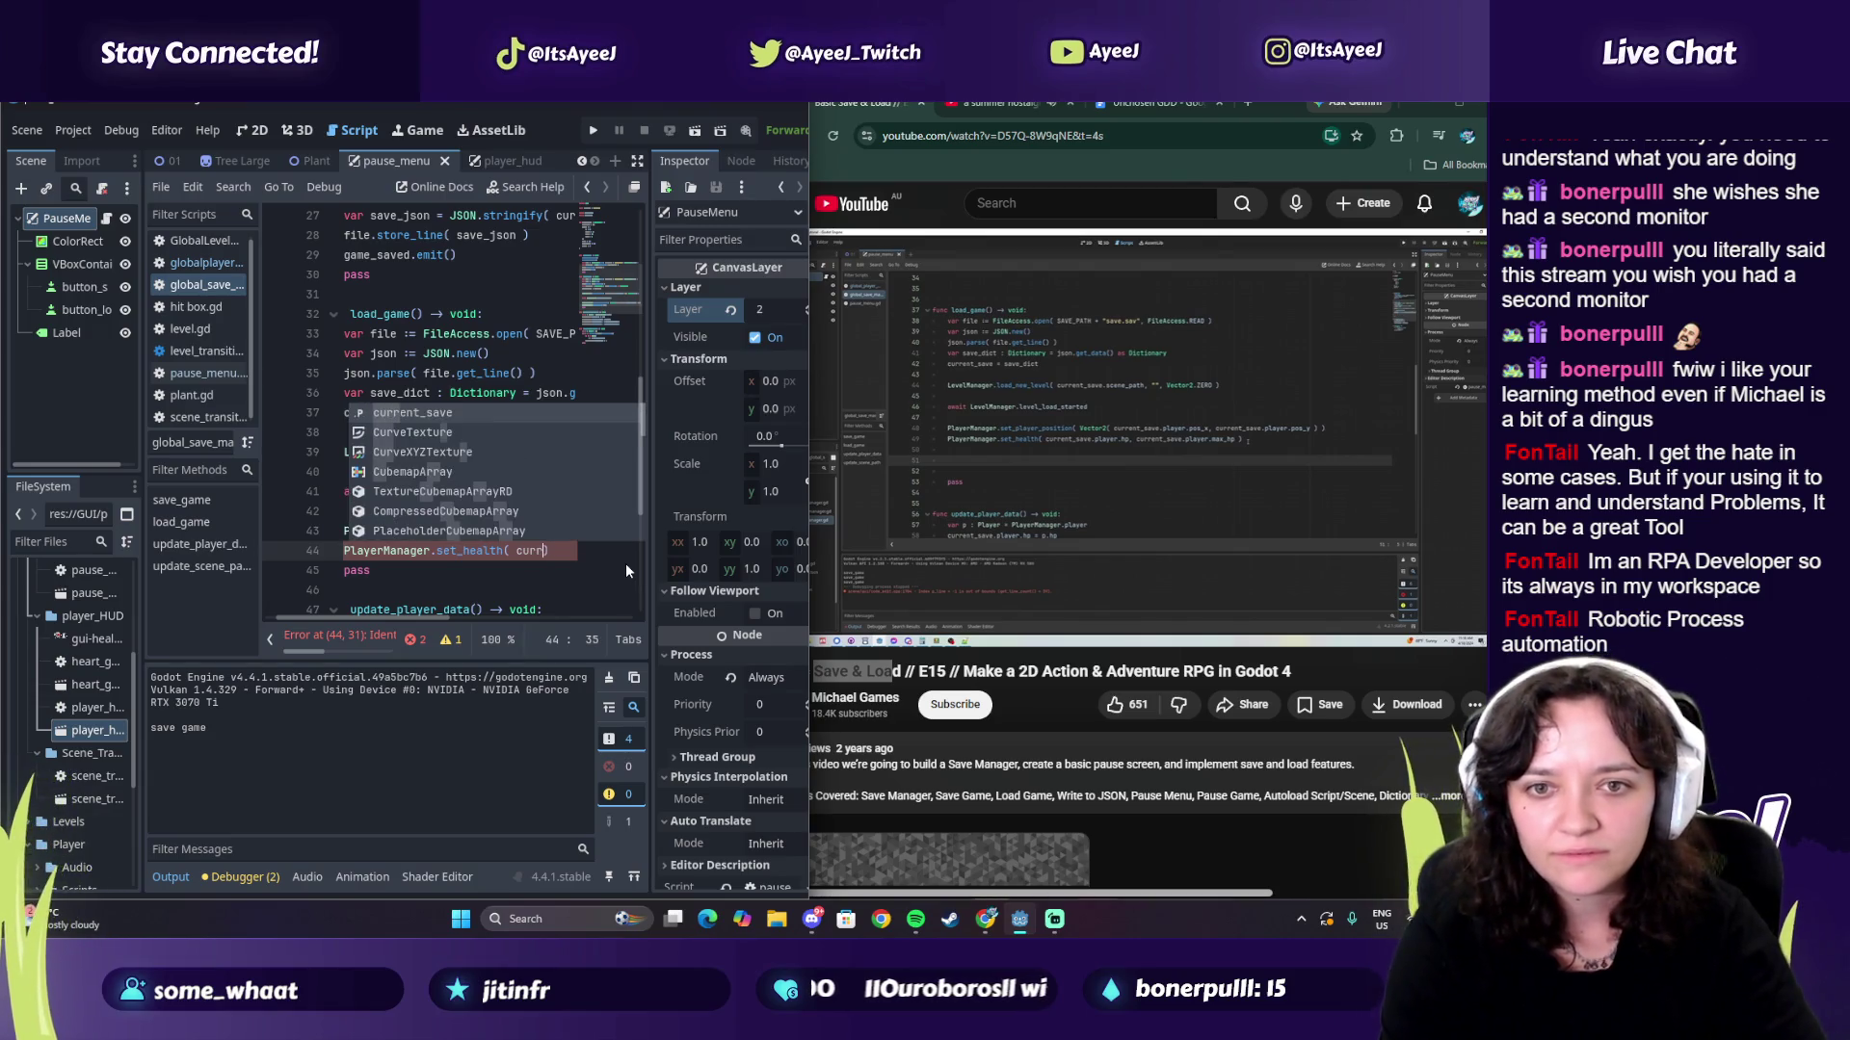
pyautogui.press('Return')
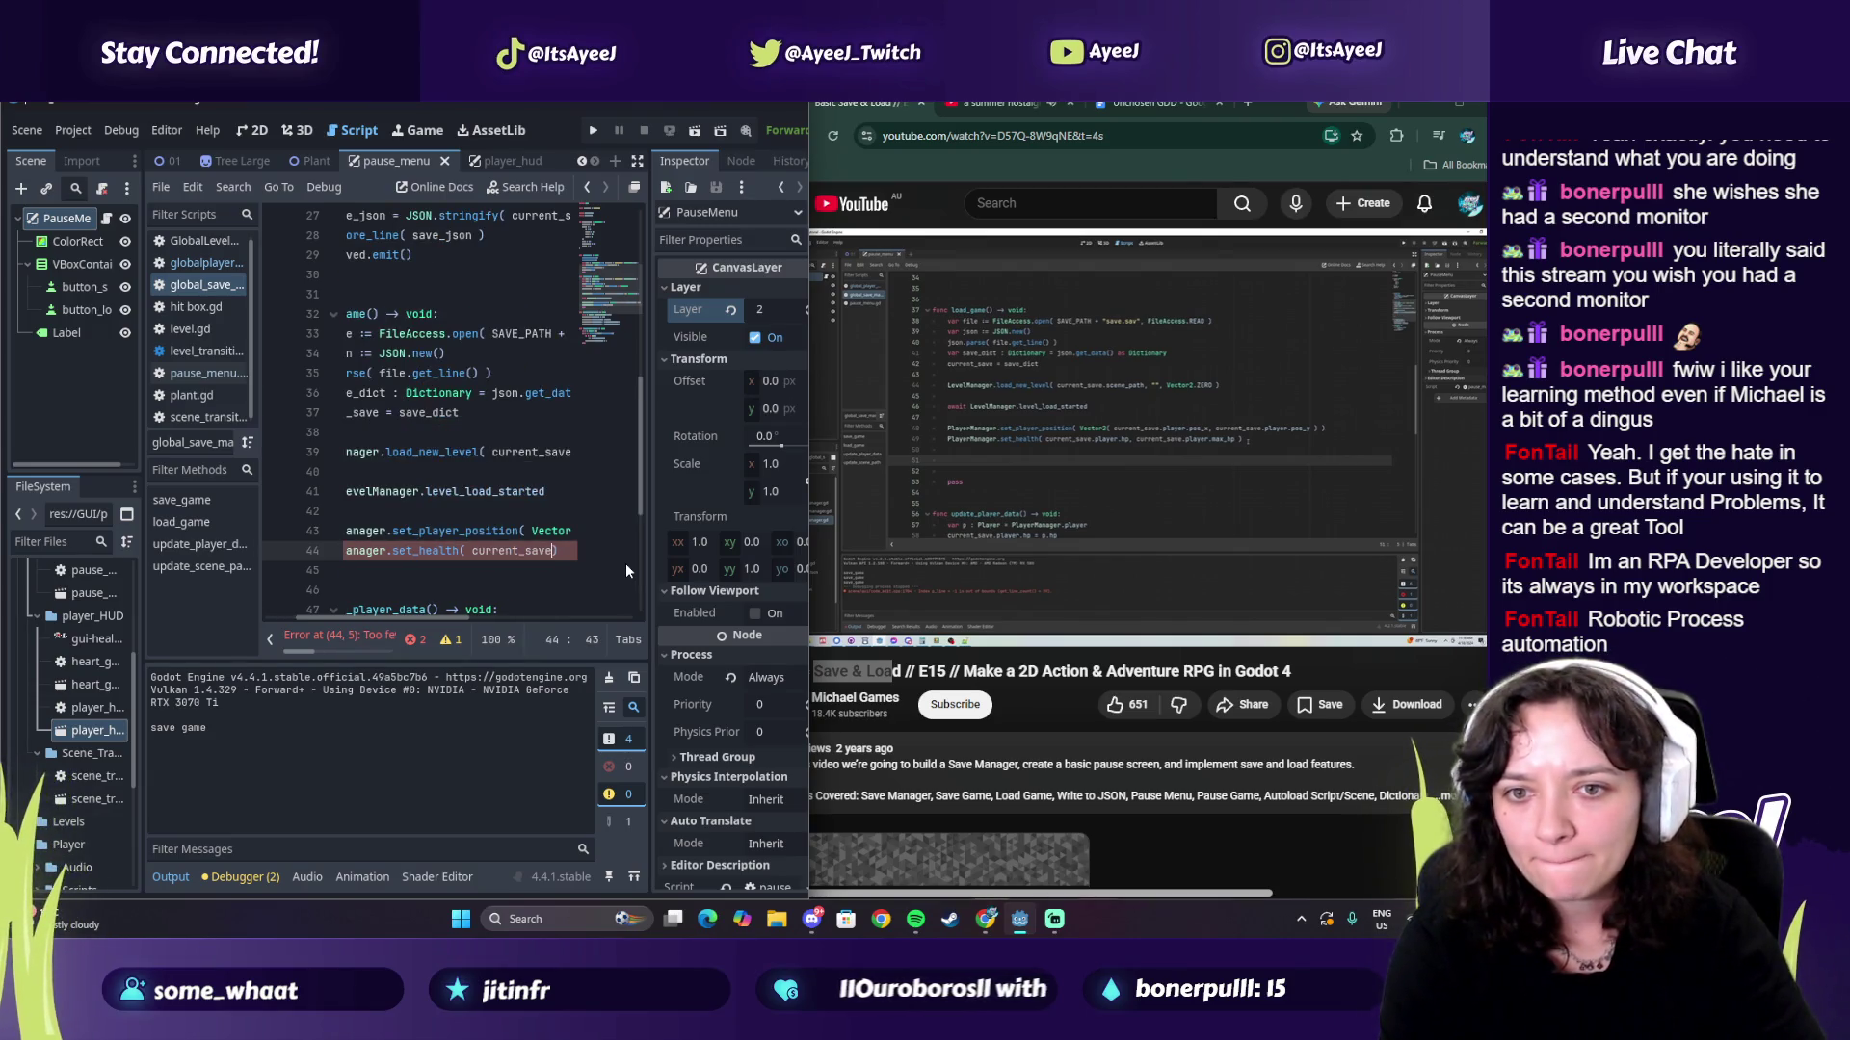
pyautogui.write('.play')
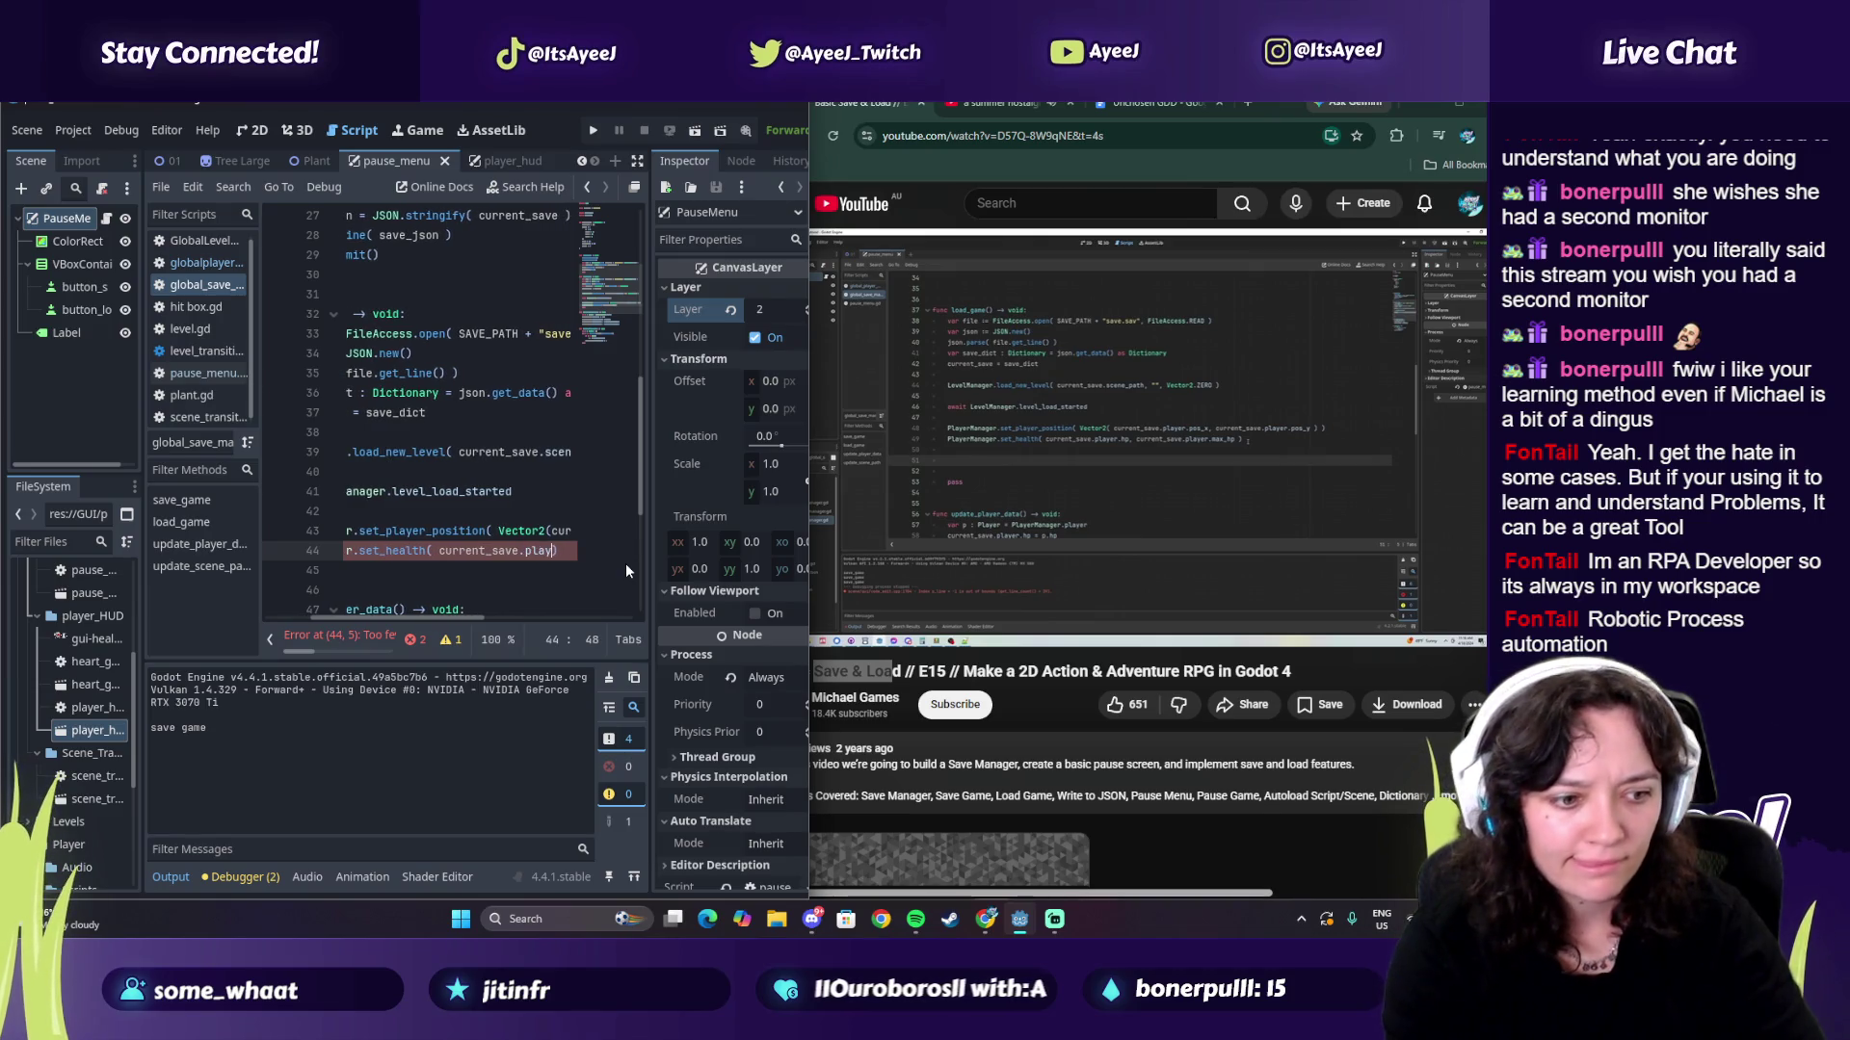
pyautogui.write('er')
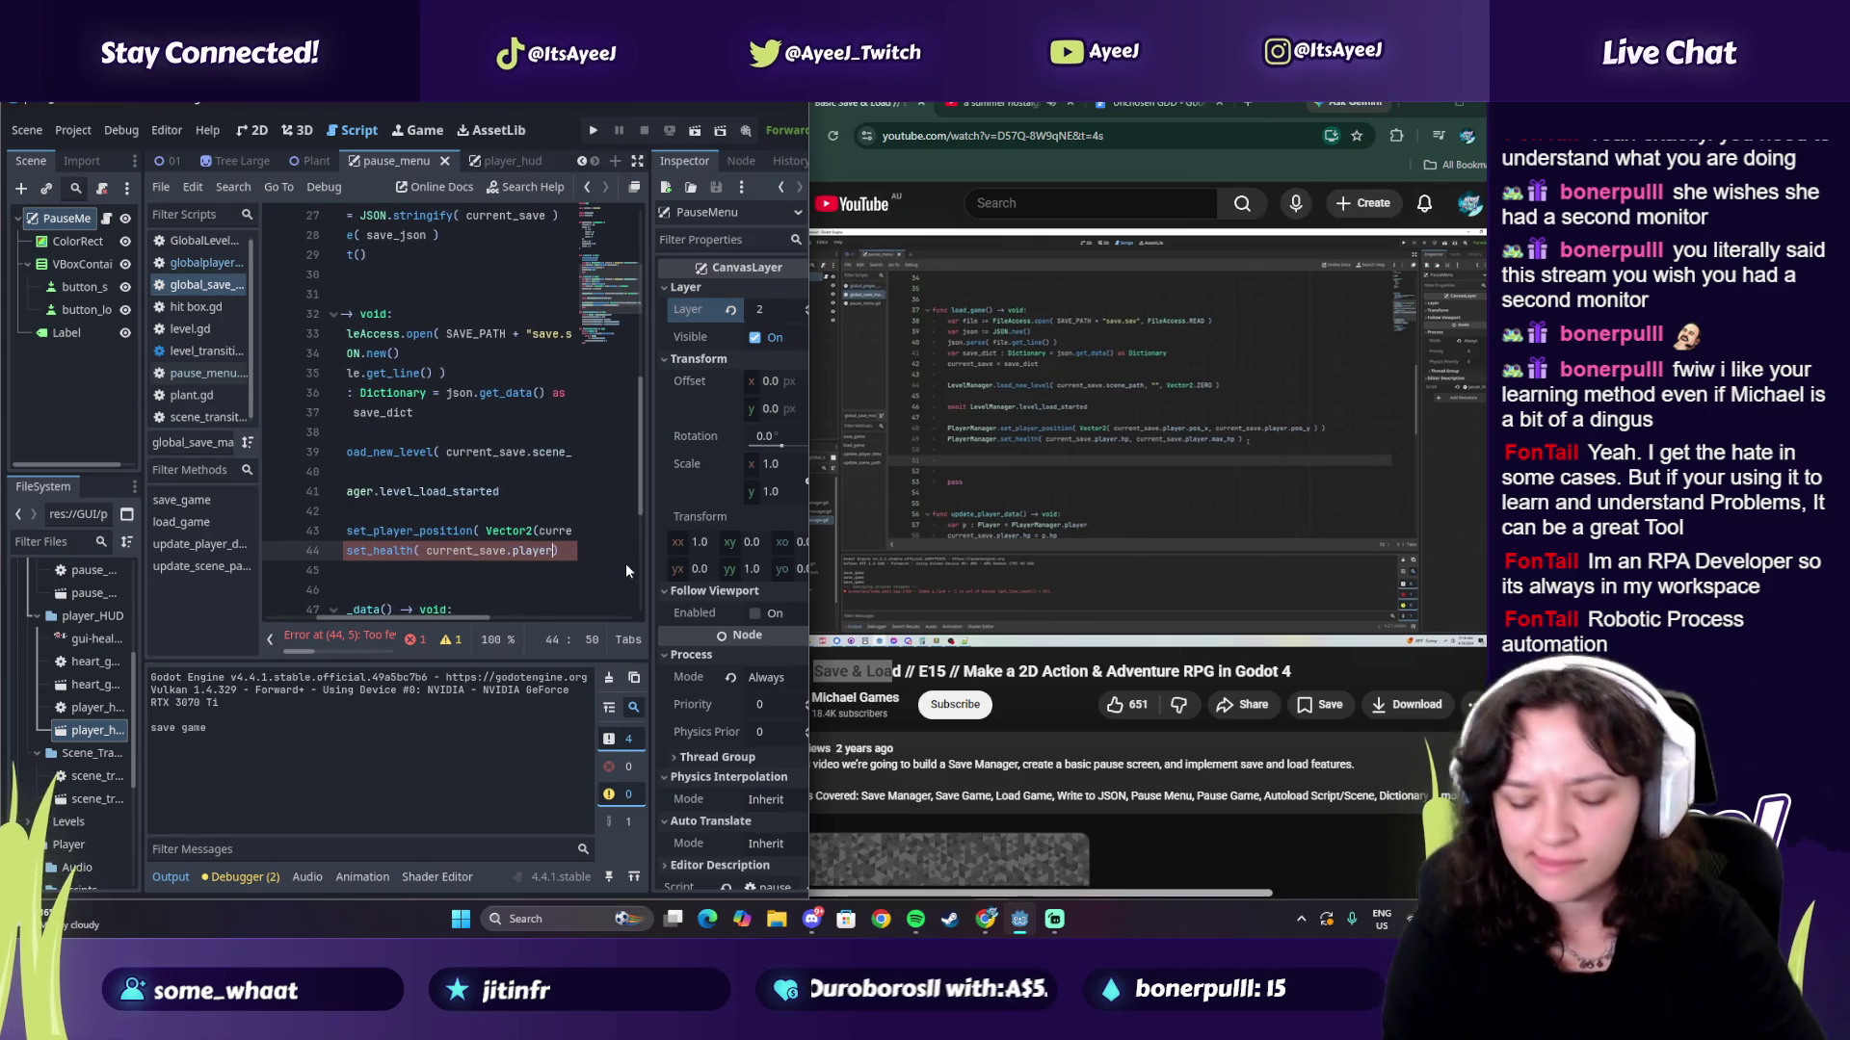
pyautogui.write('.hp, current_save')
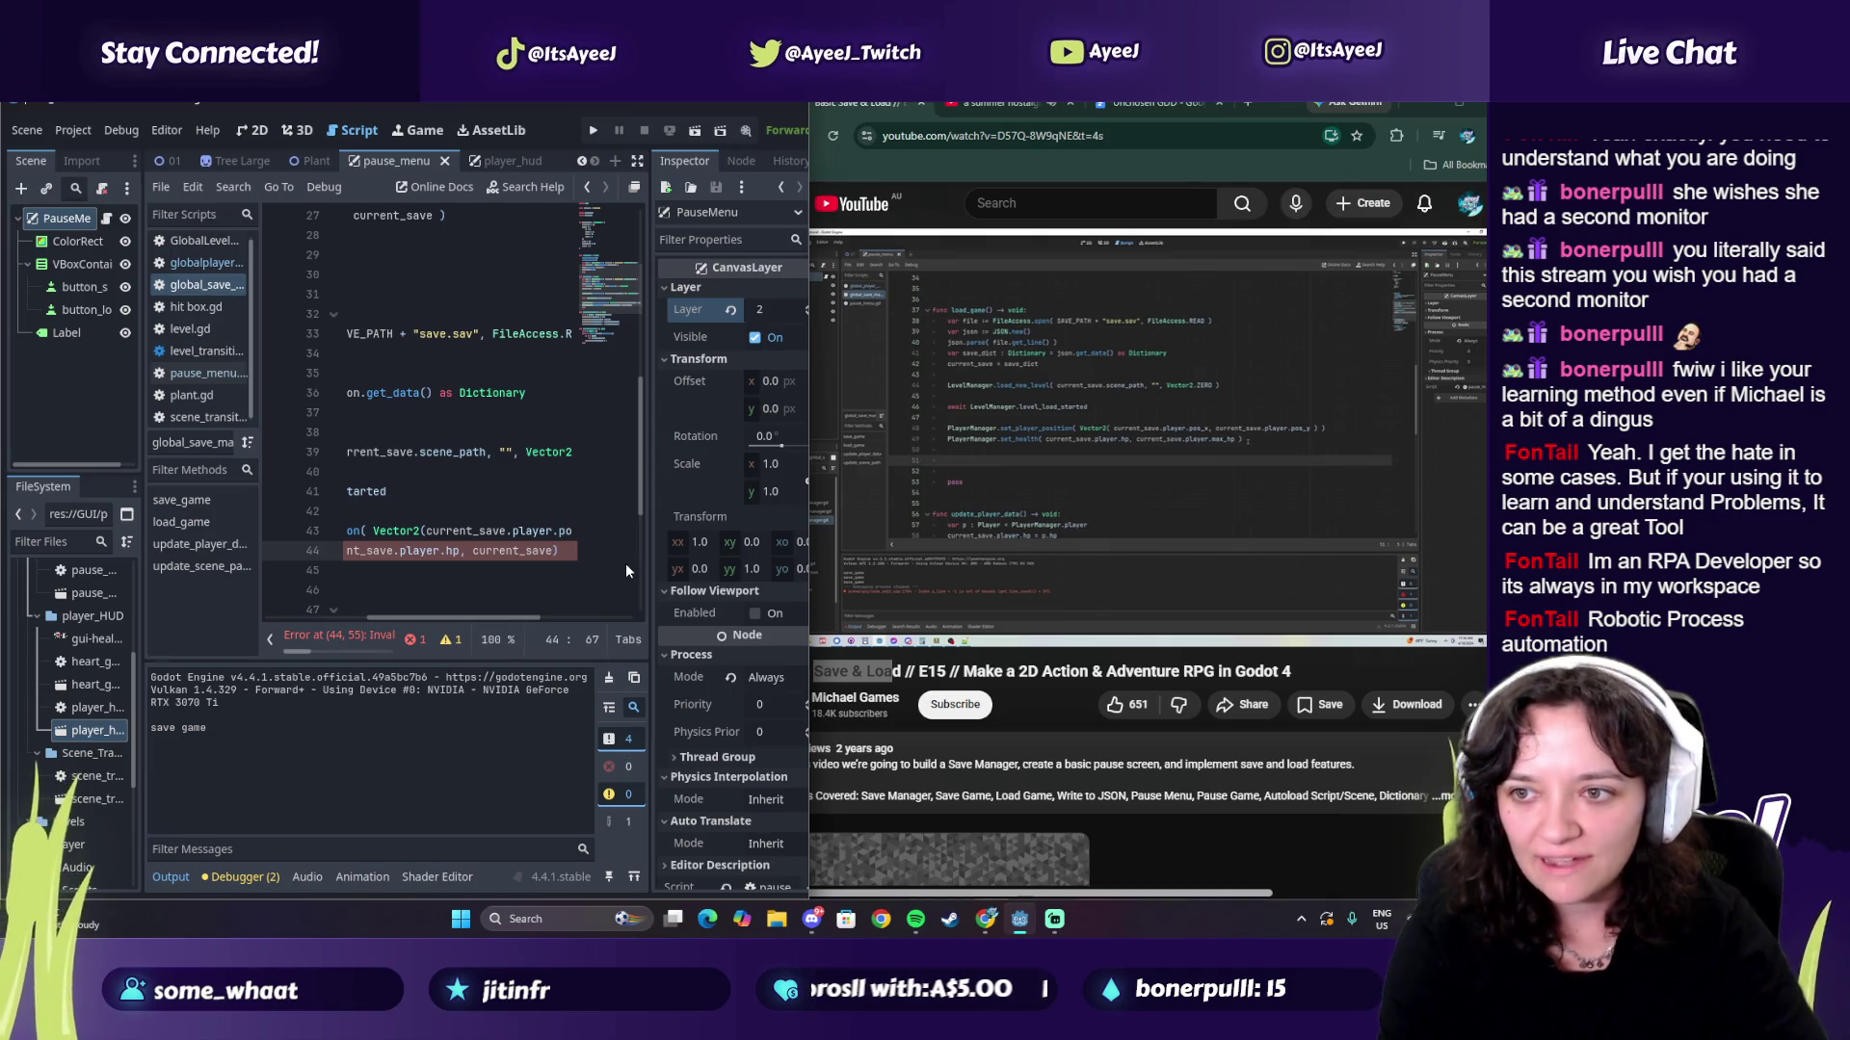
pyautogui.write('.')
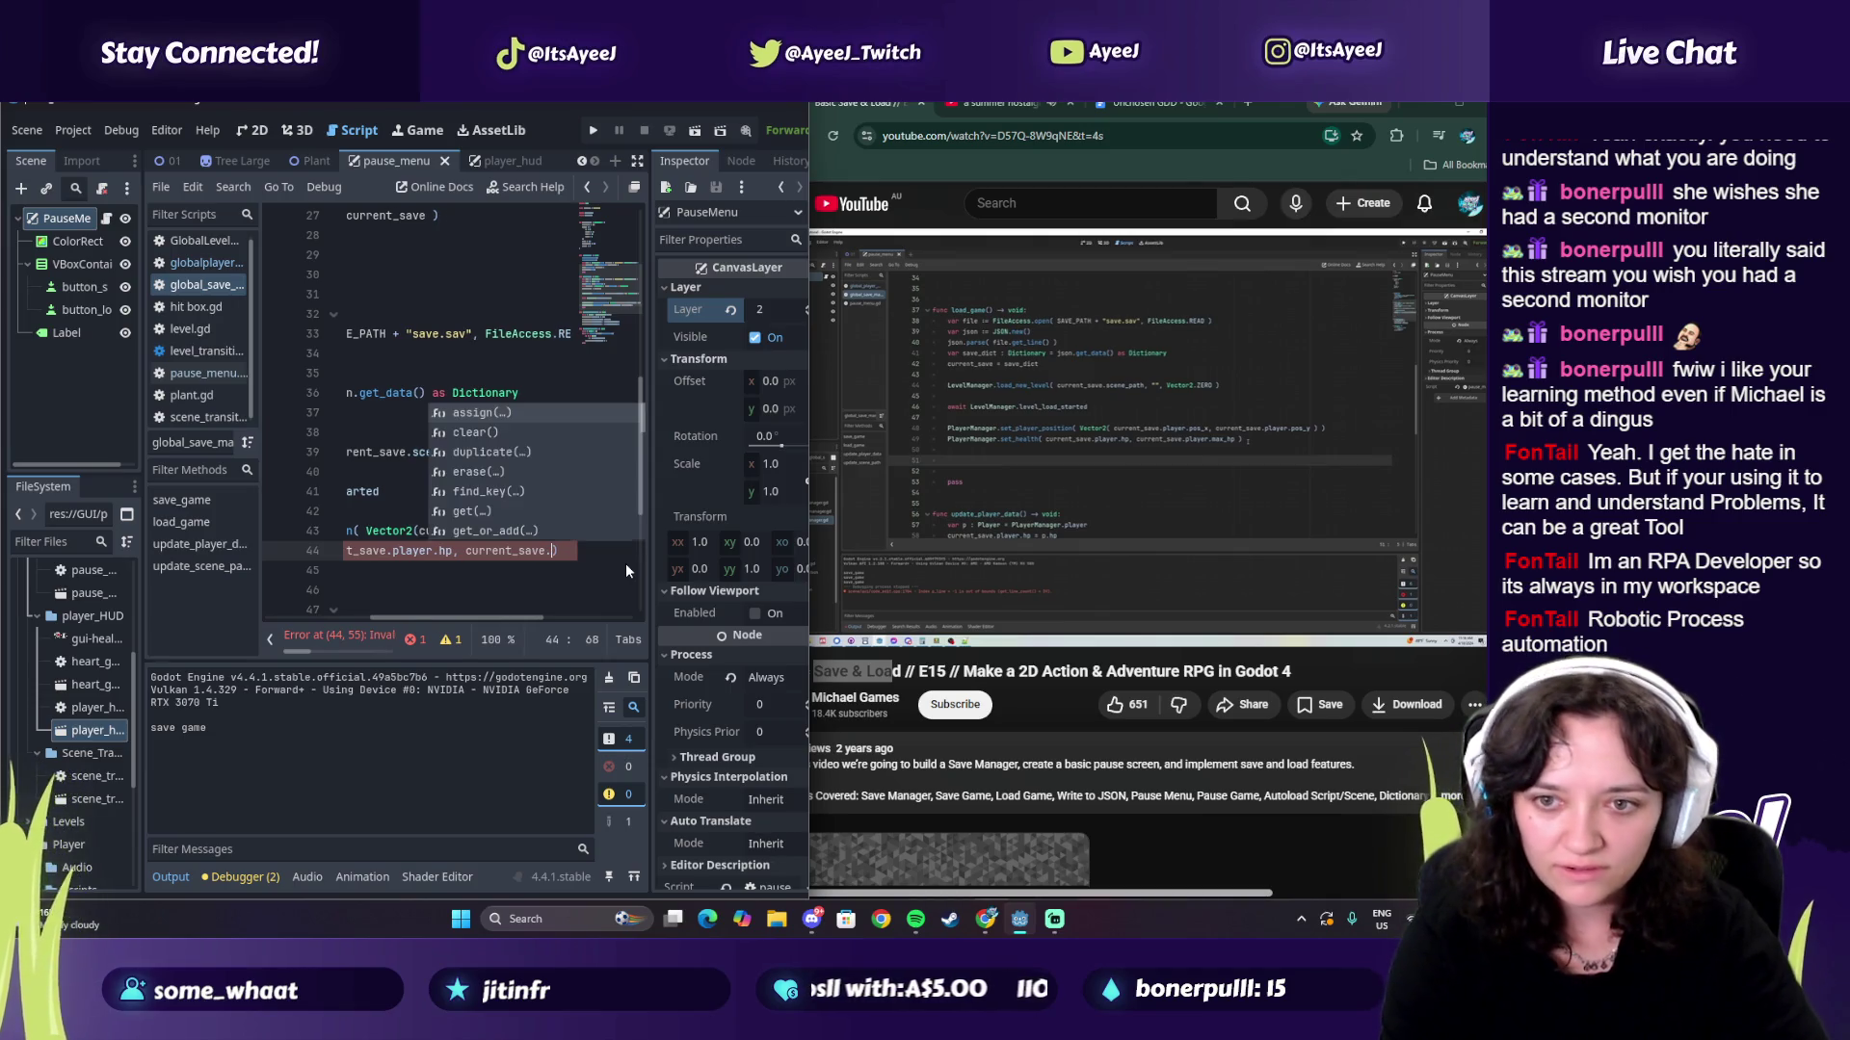
pyautogui.write('player.')
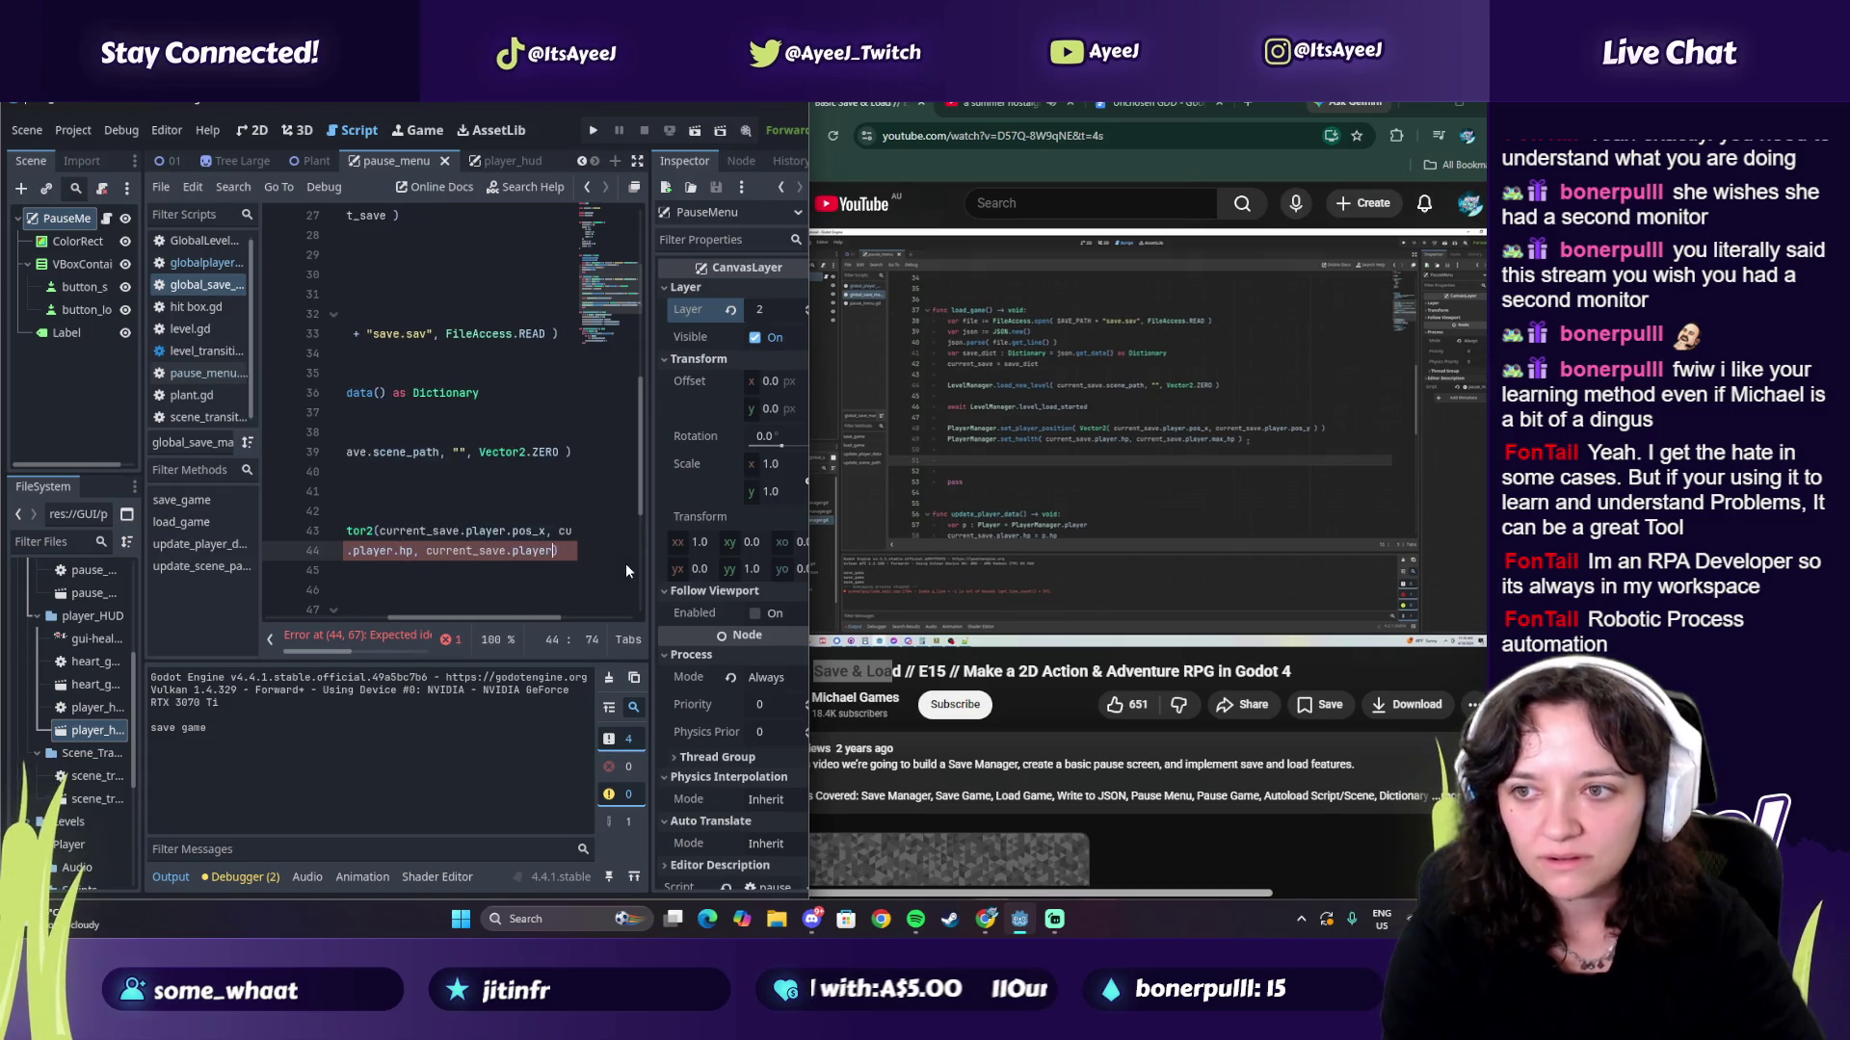
pyautogui.write('ma')
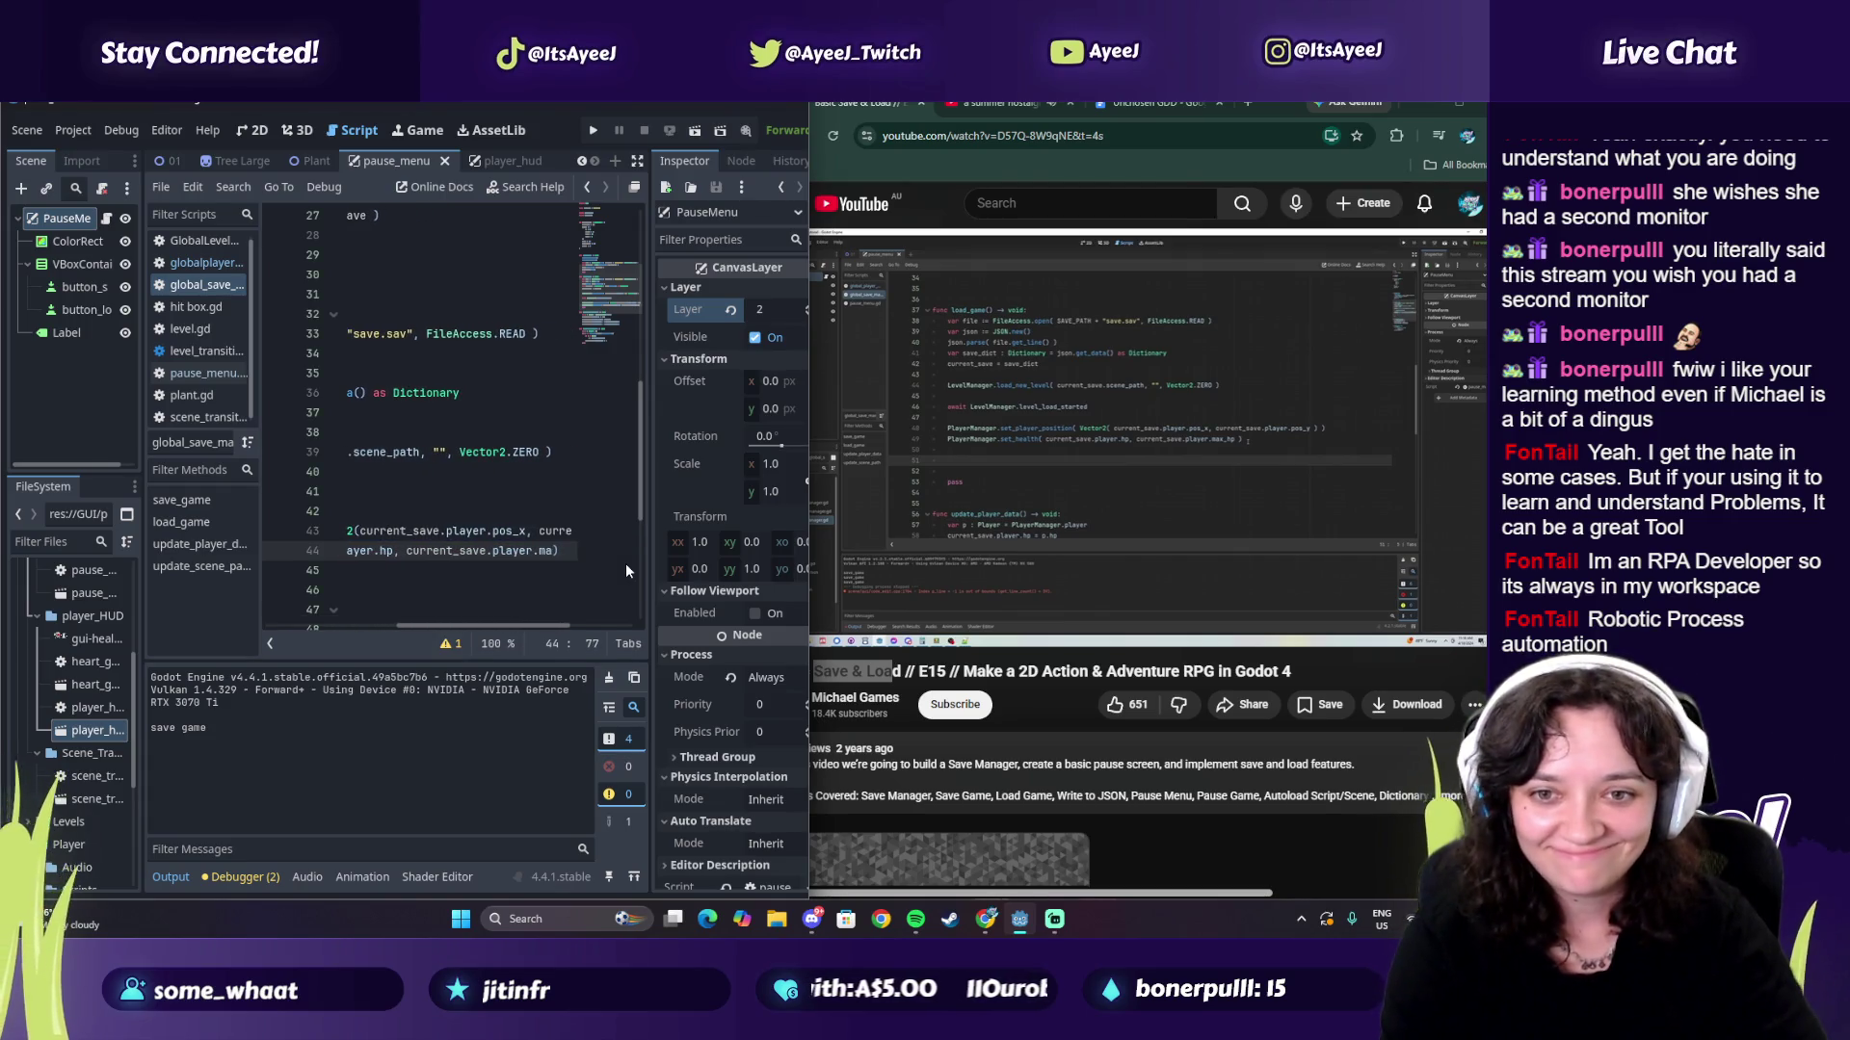
pyautogui.write('x_hp')
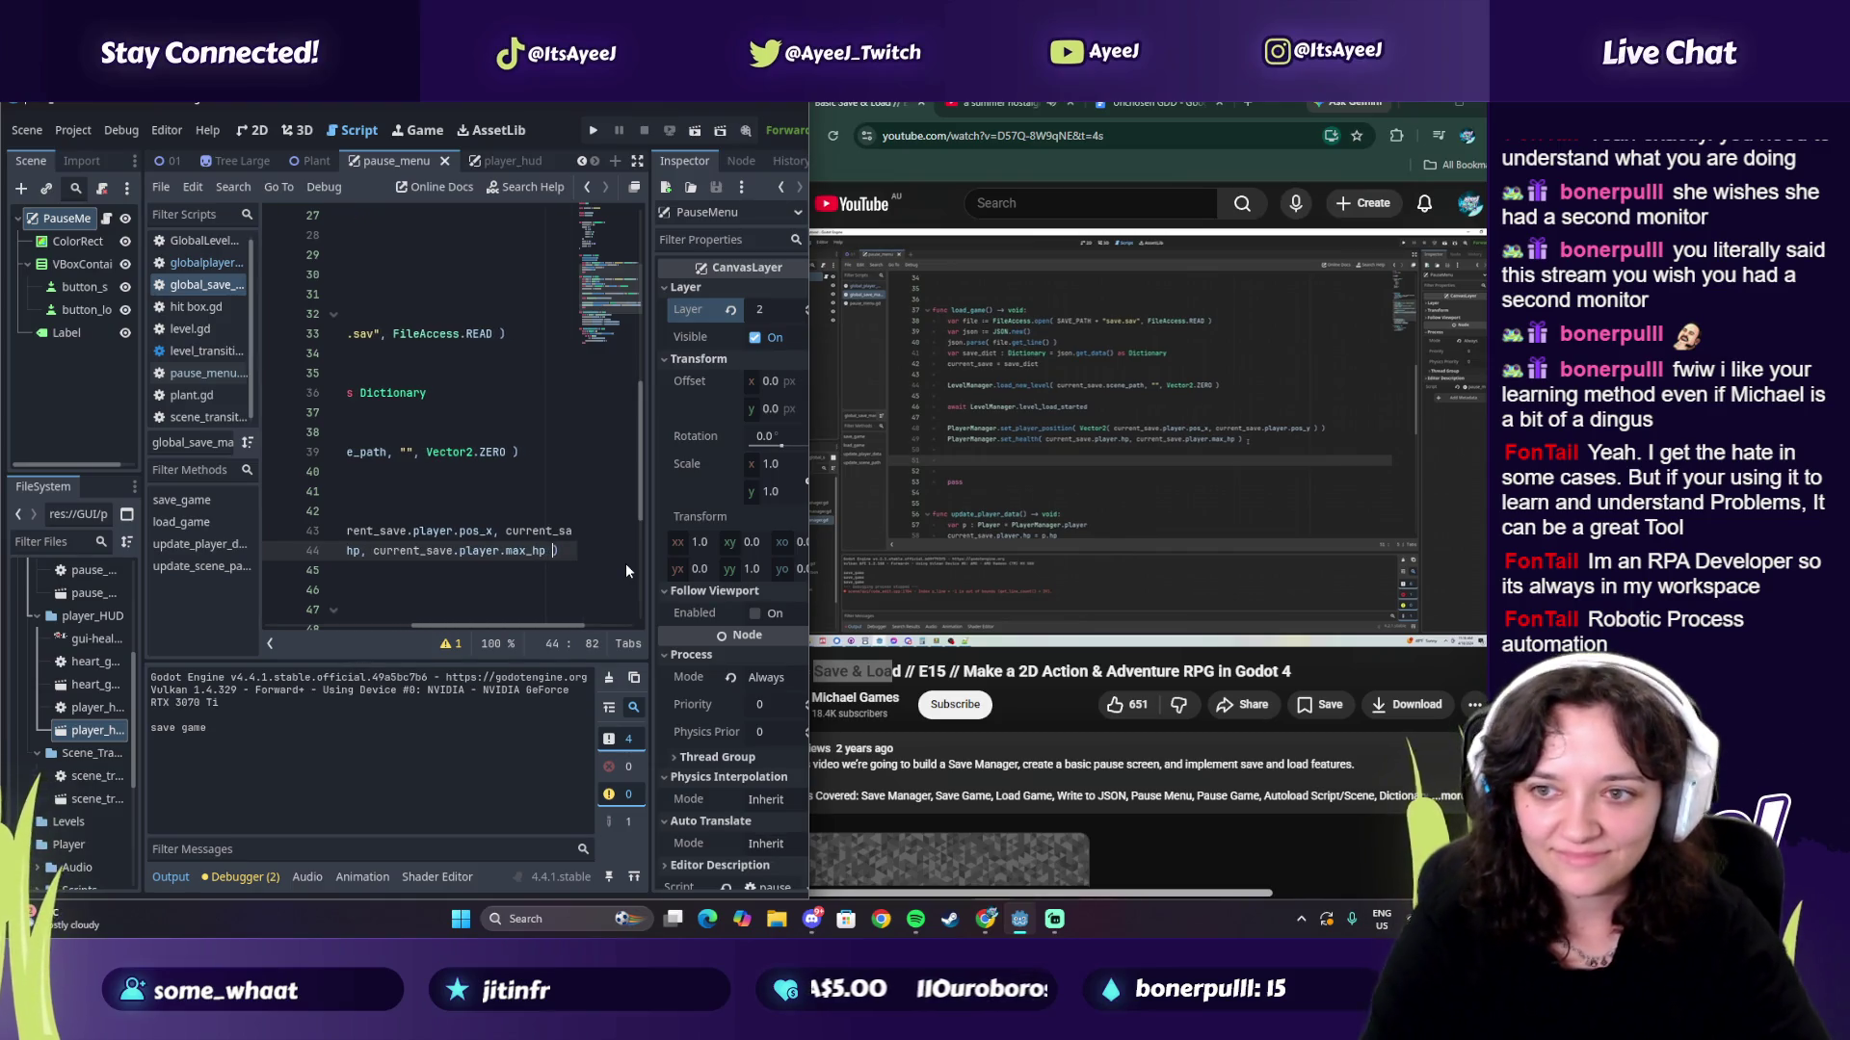
# Step: Check the tutorial's load_game code and insert another blank line above pass
pyautogui.click(1131, 470)
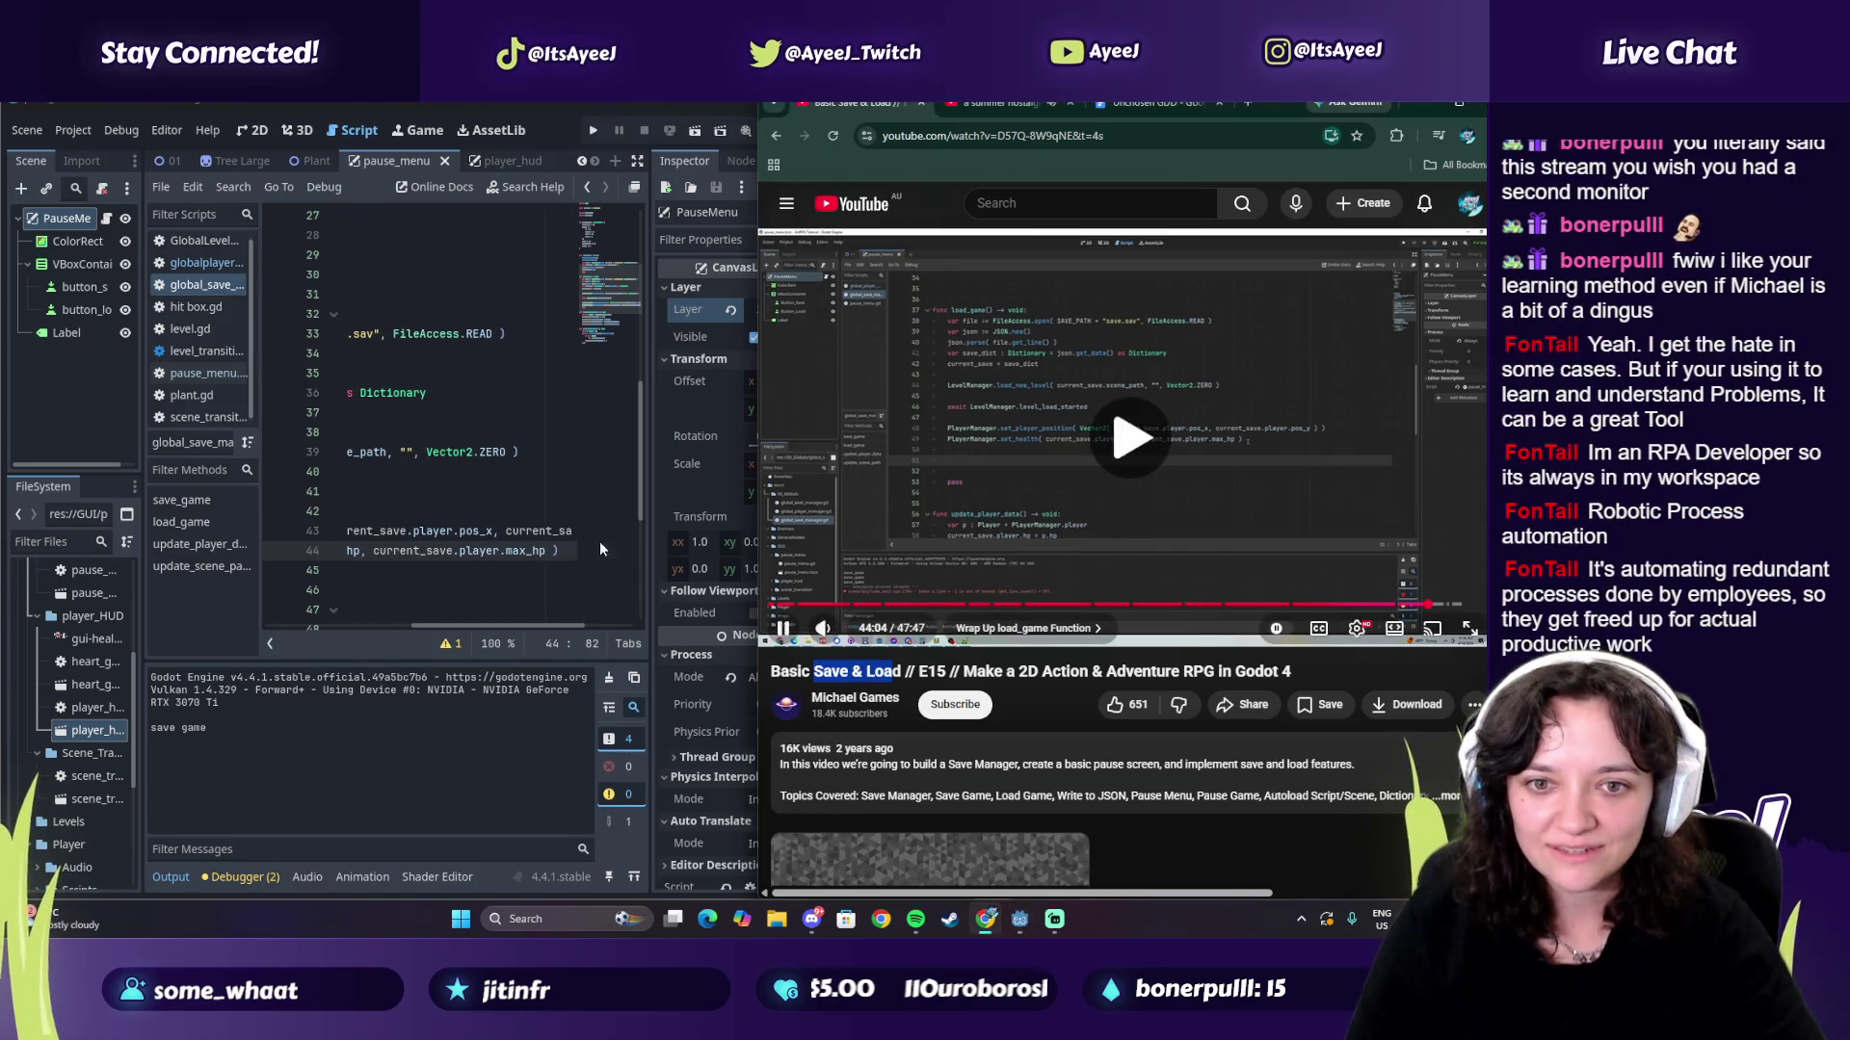
pyautogui.click(1108, 360)
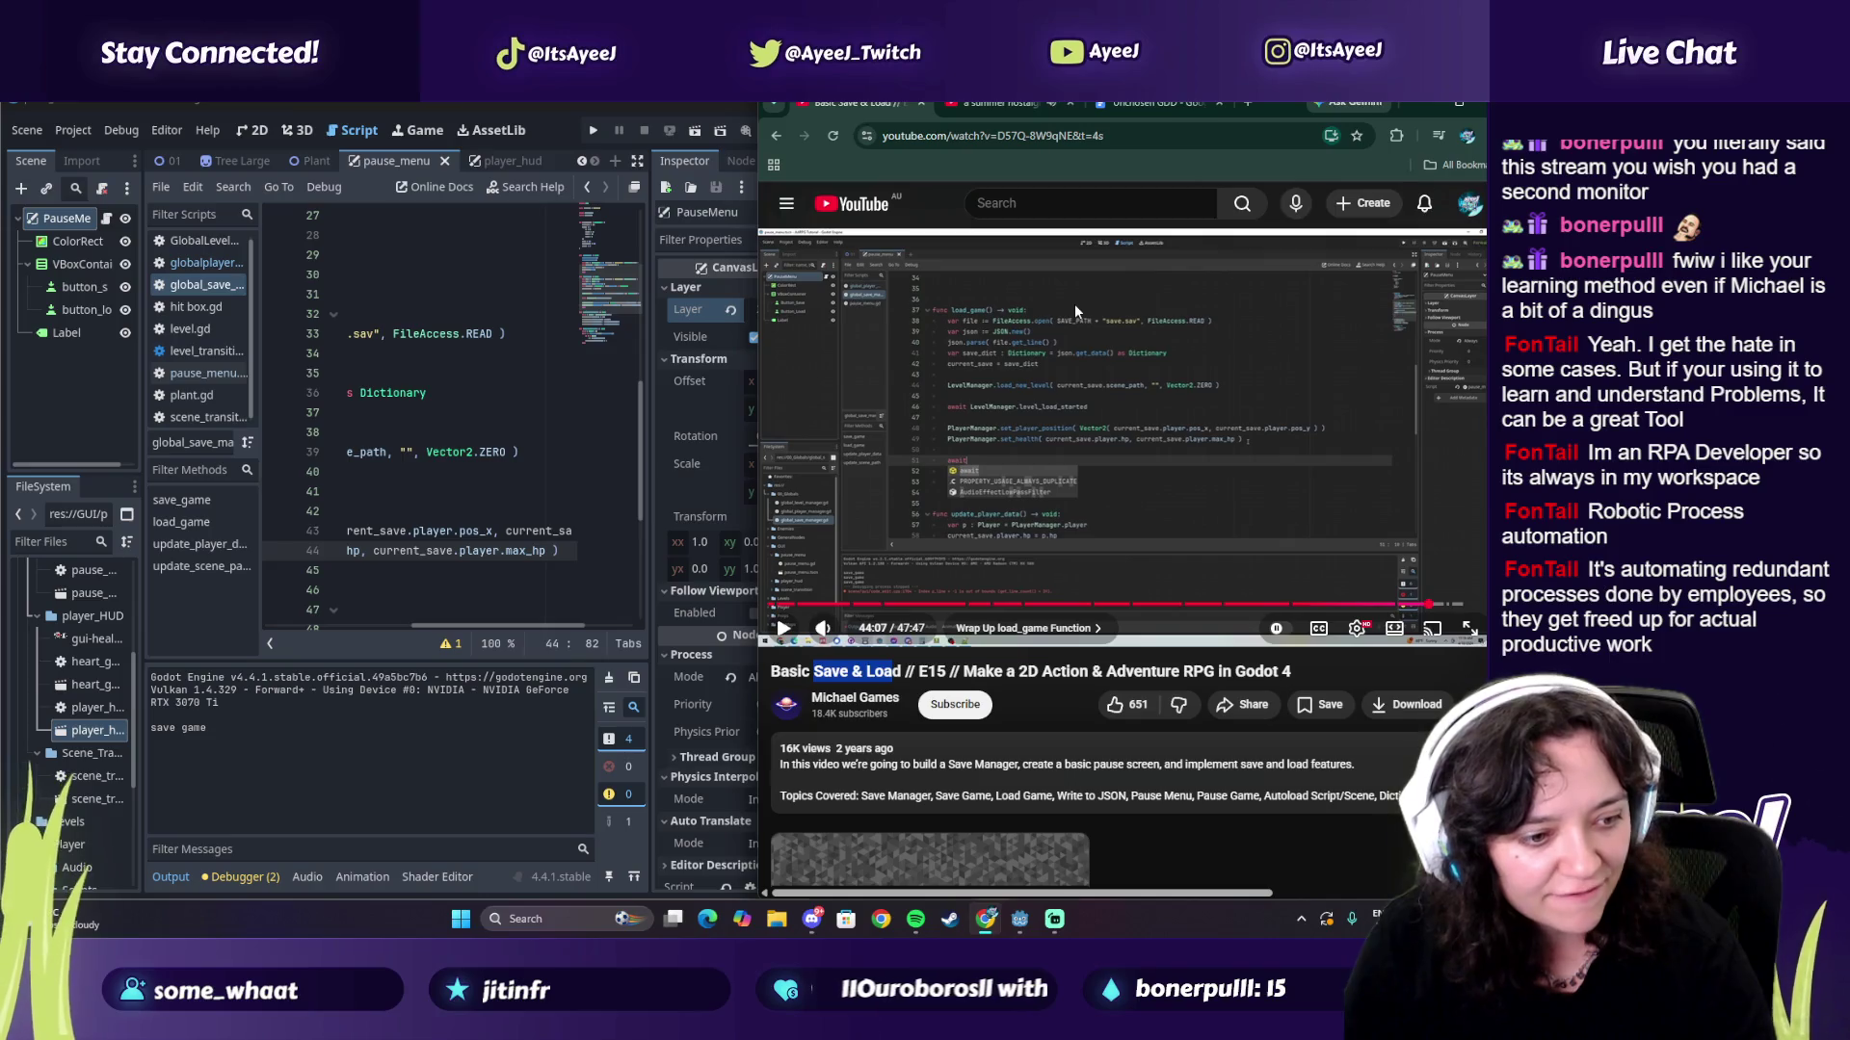
pyautogui.click(1074, 303)
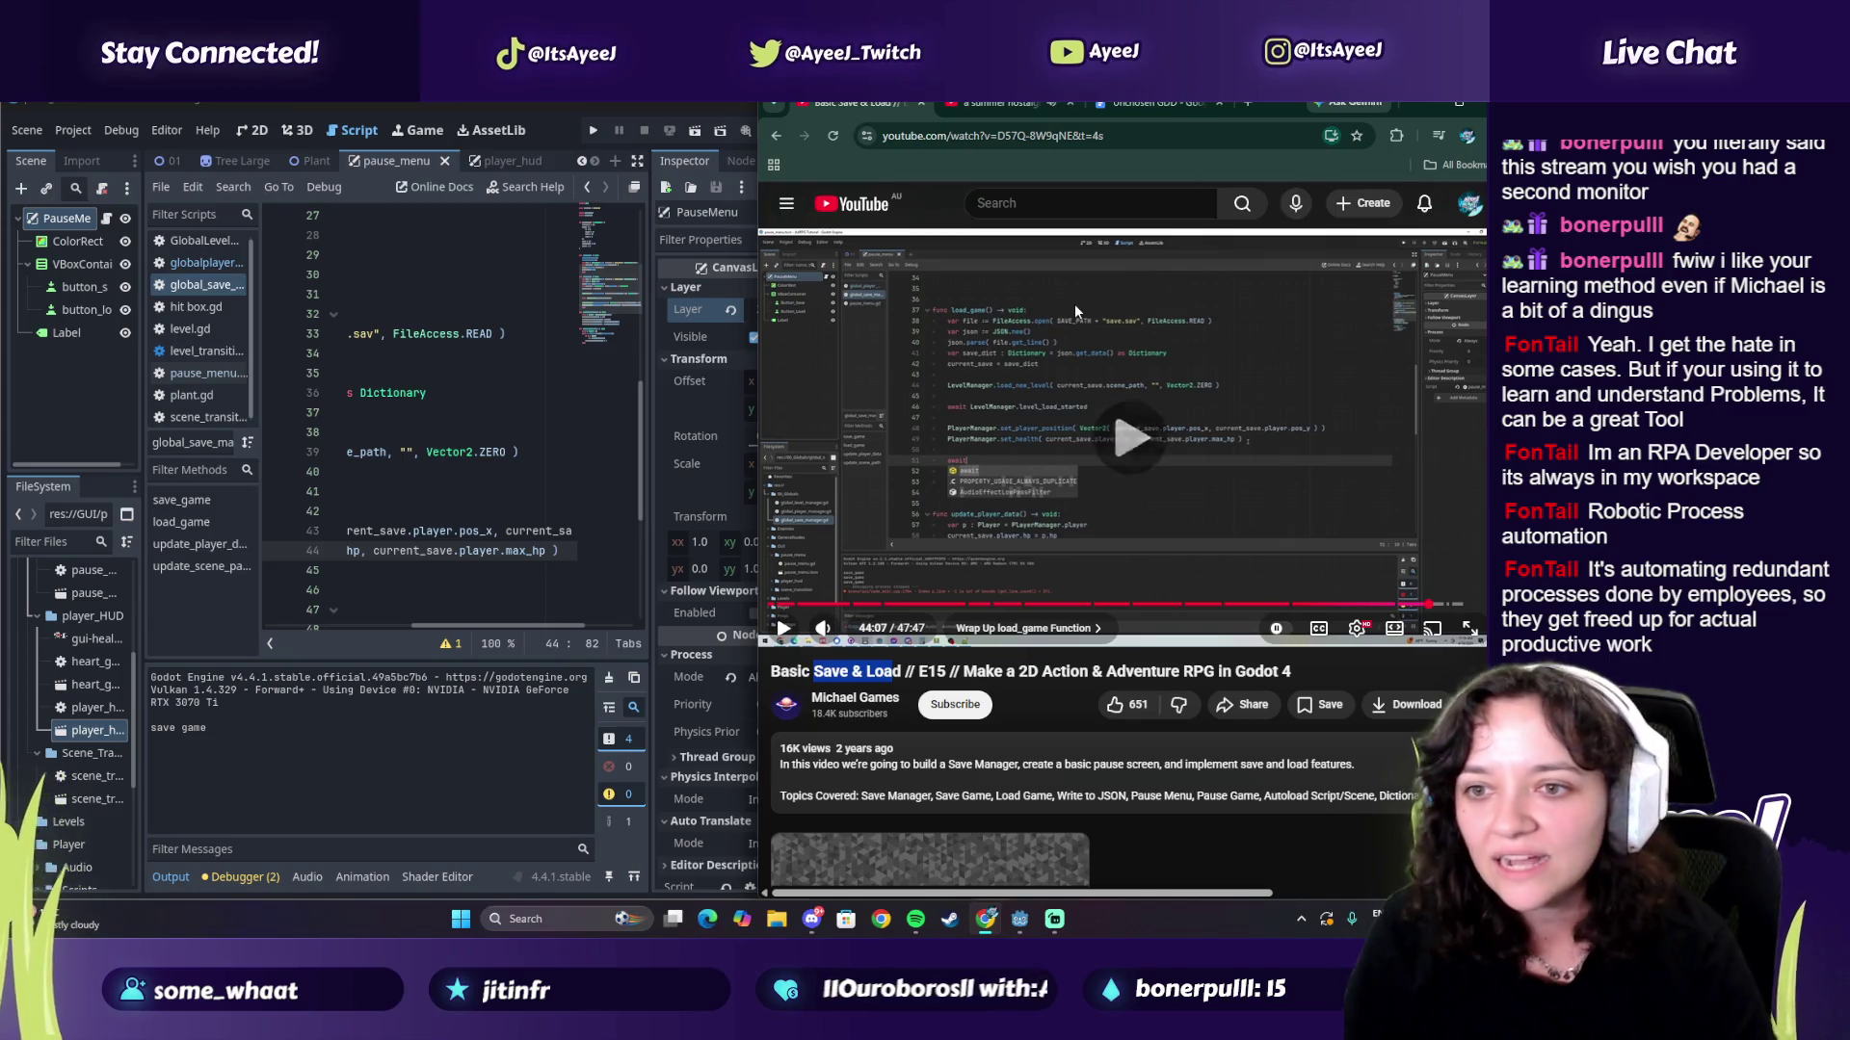
pyautogui.click(962, 441)
pyautogui.moveTo(560, 557)
pyautogui.mouseDown()
pyautogui.moveTo(325, 559)
pyautogui.moveTo(367, 559)
pyautogui.mouseUp()
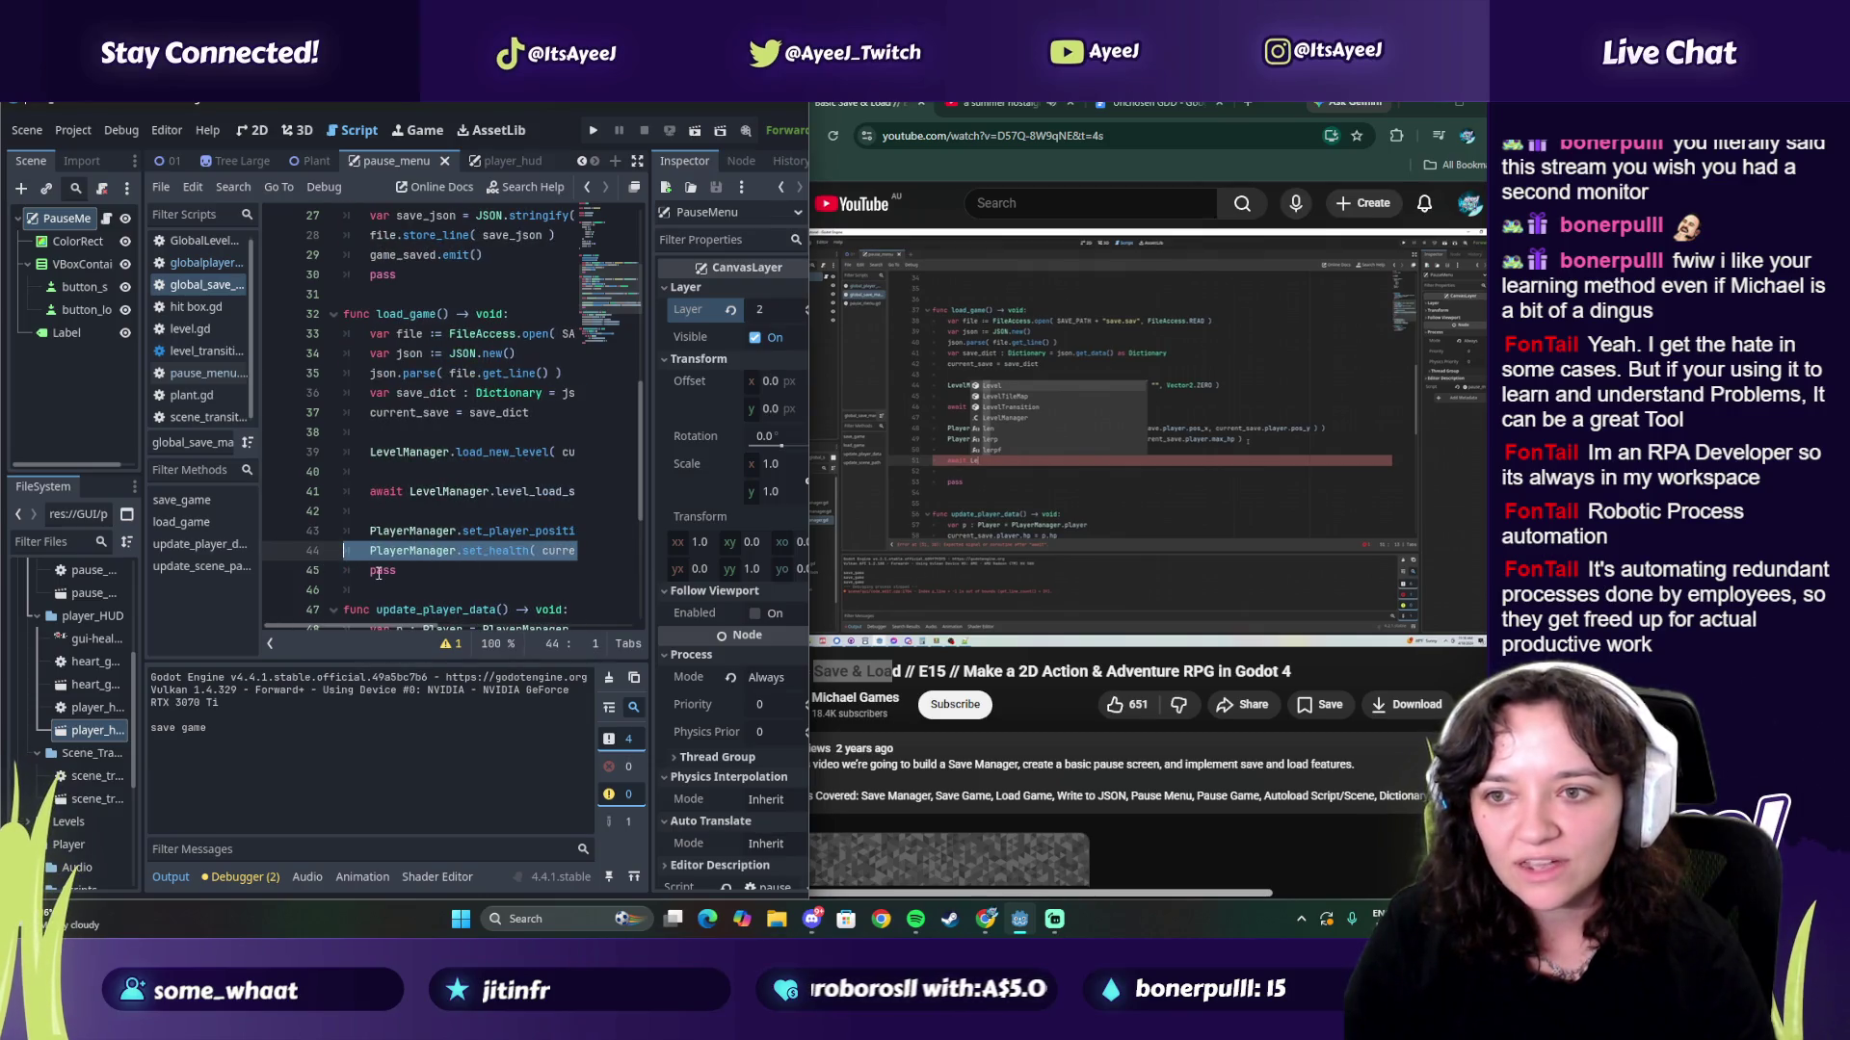
pyautogui.click(376, 570)
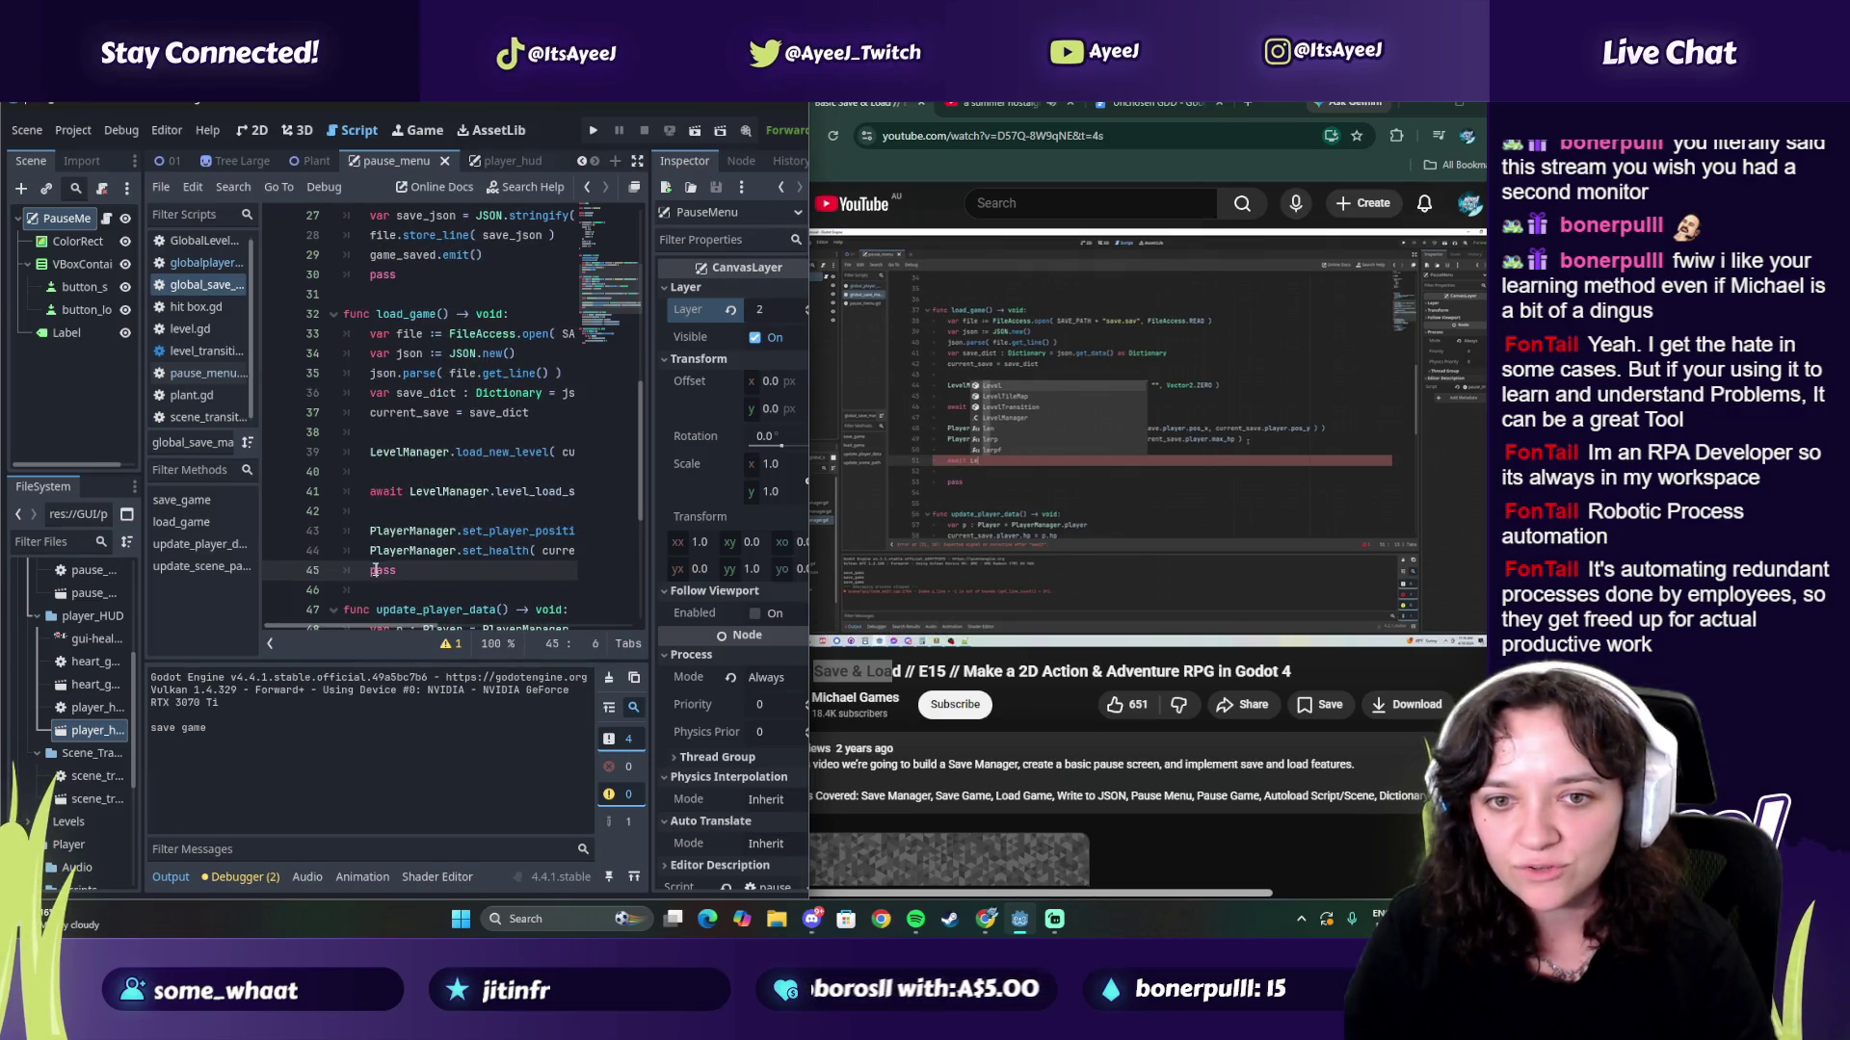
pyautogui.press('Return')
pyautogui.press('Up')
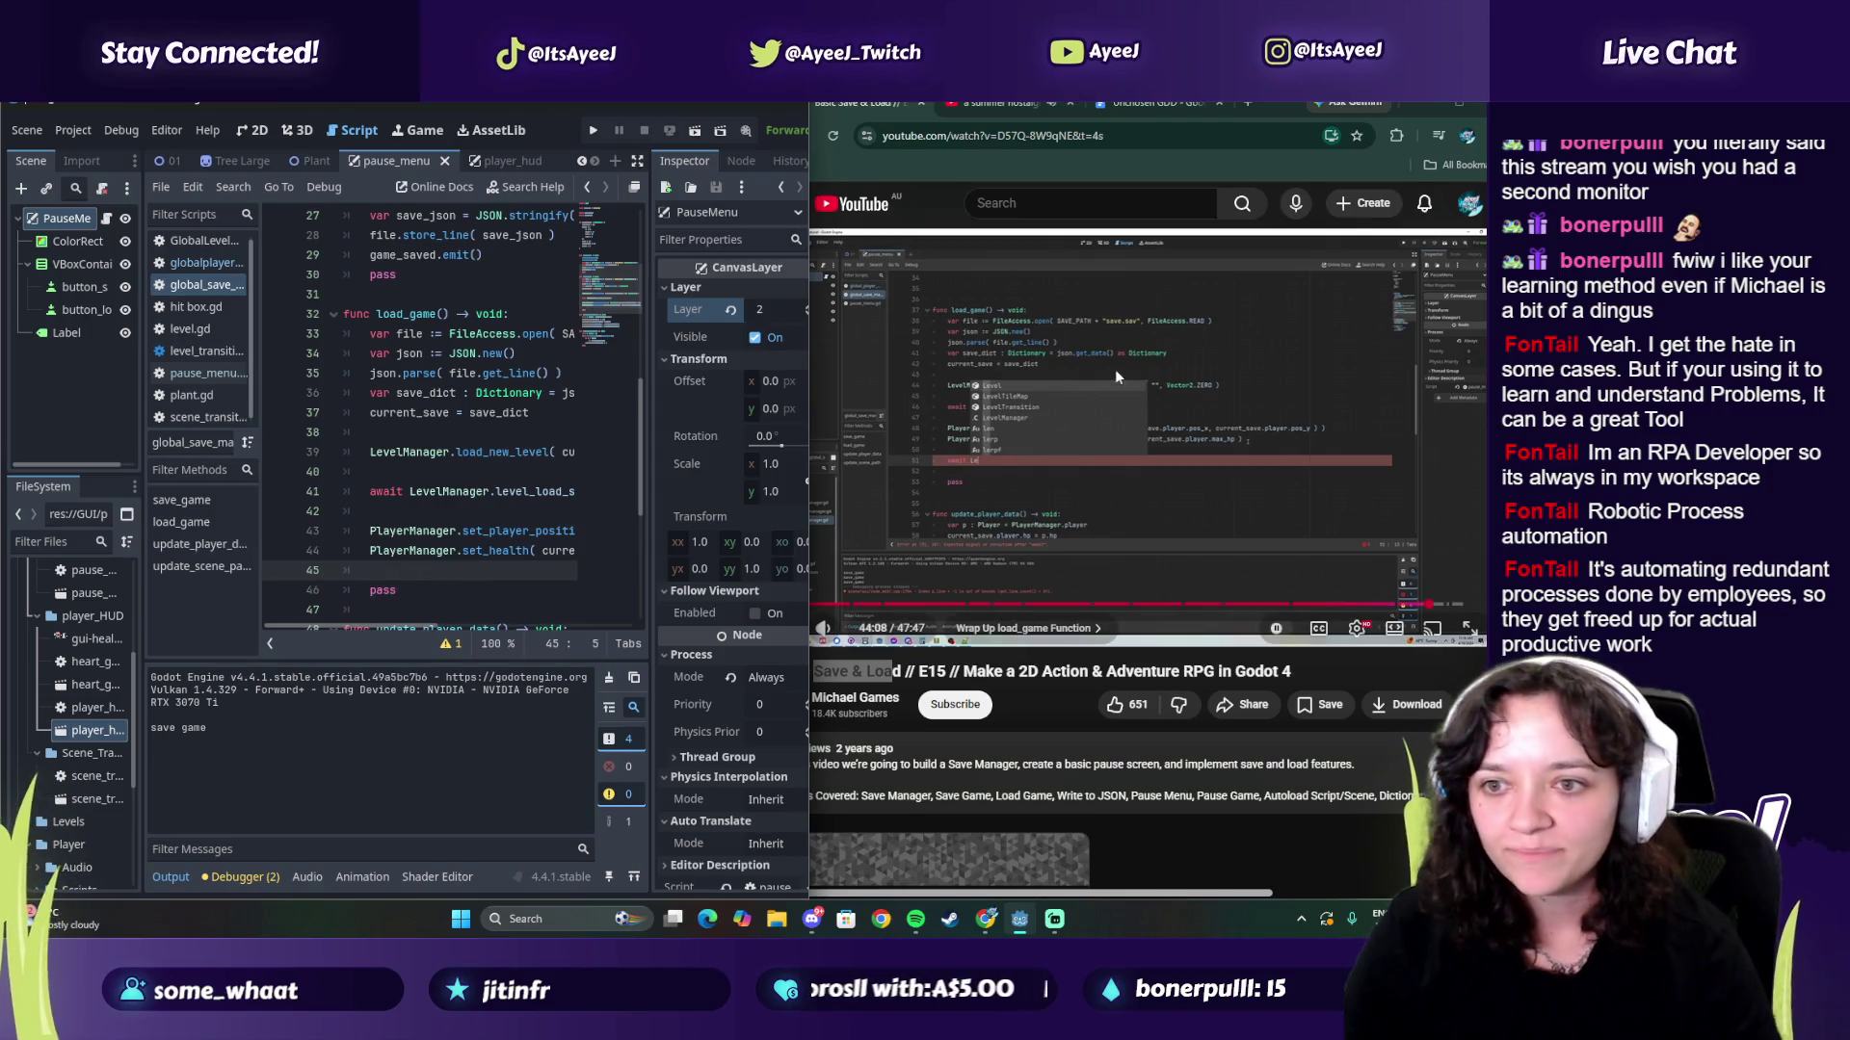
# Step: Add 'await LevelManager.level_loaded' after the set_health call
pyautogui.click(1113, 368)
pyautogui.click(1019, 501)
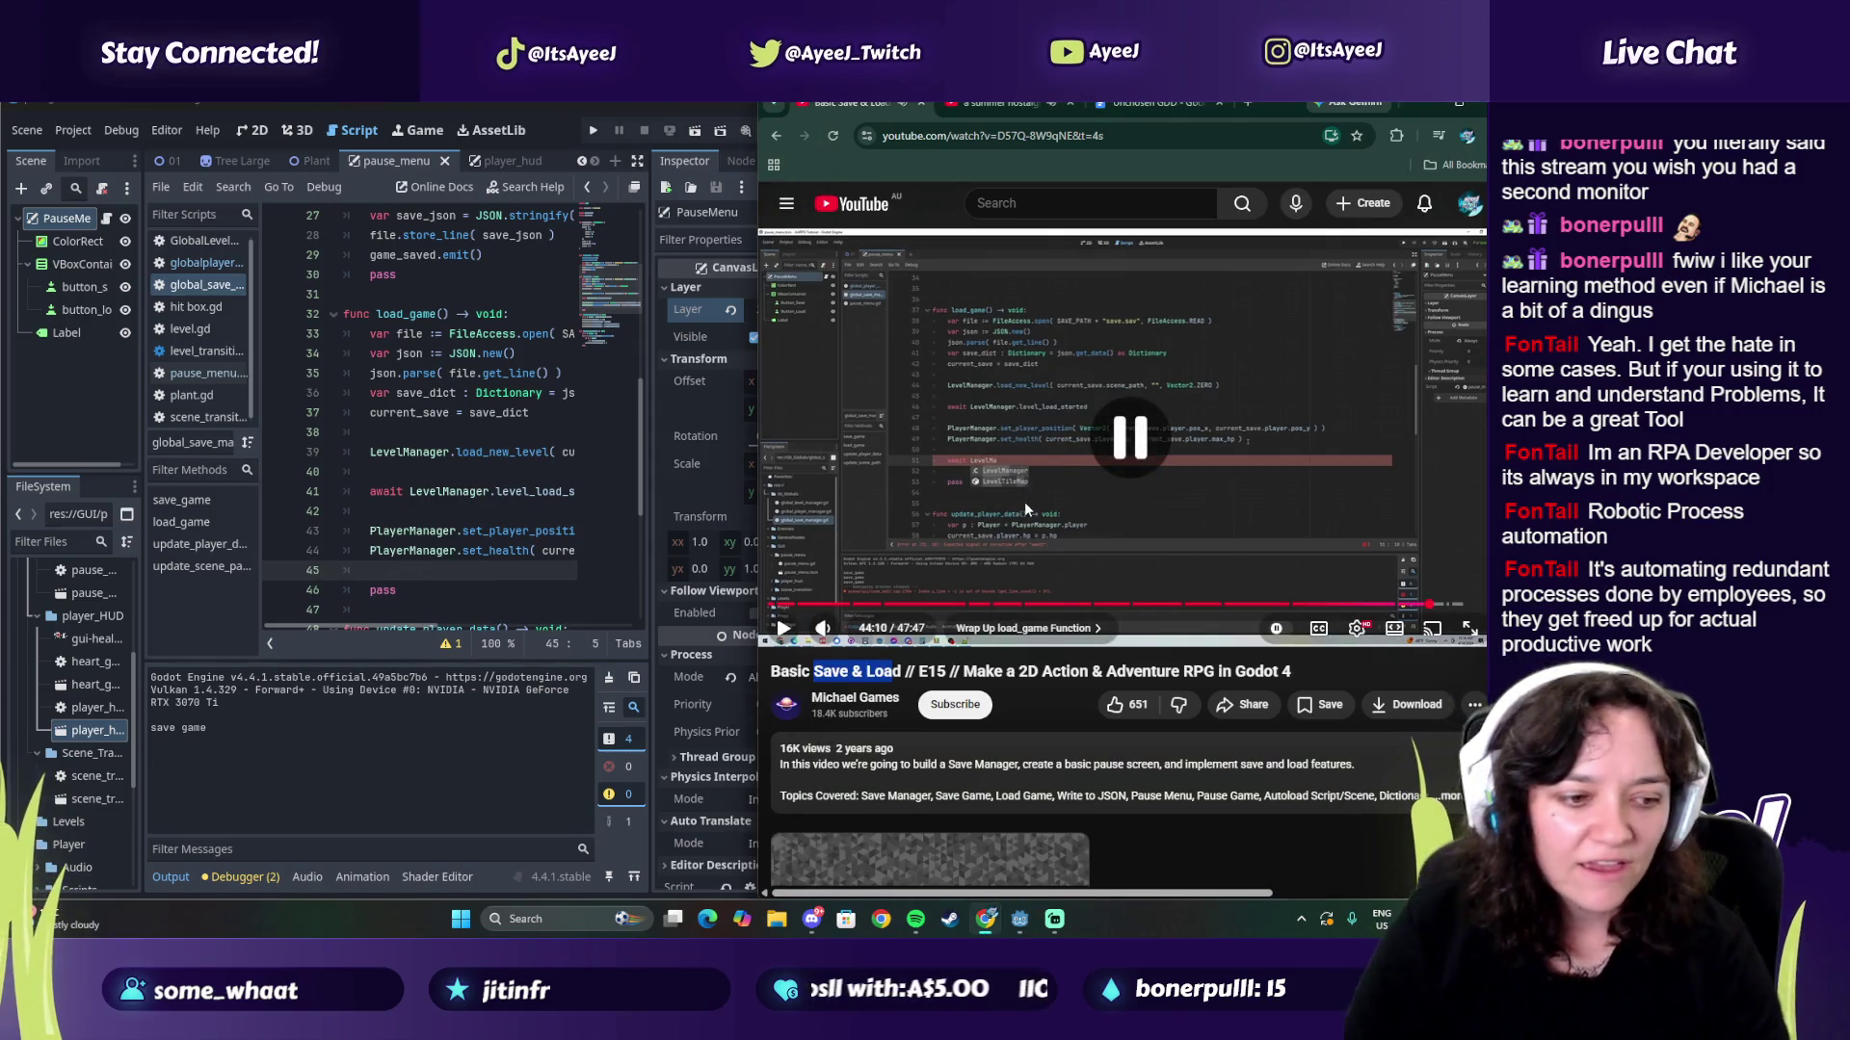
pyautogui.click(884, 557)
pyautogui.scroll(-1, 447, 529)
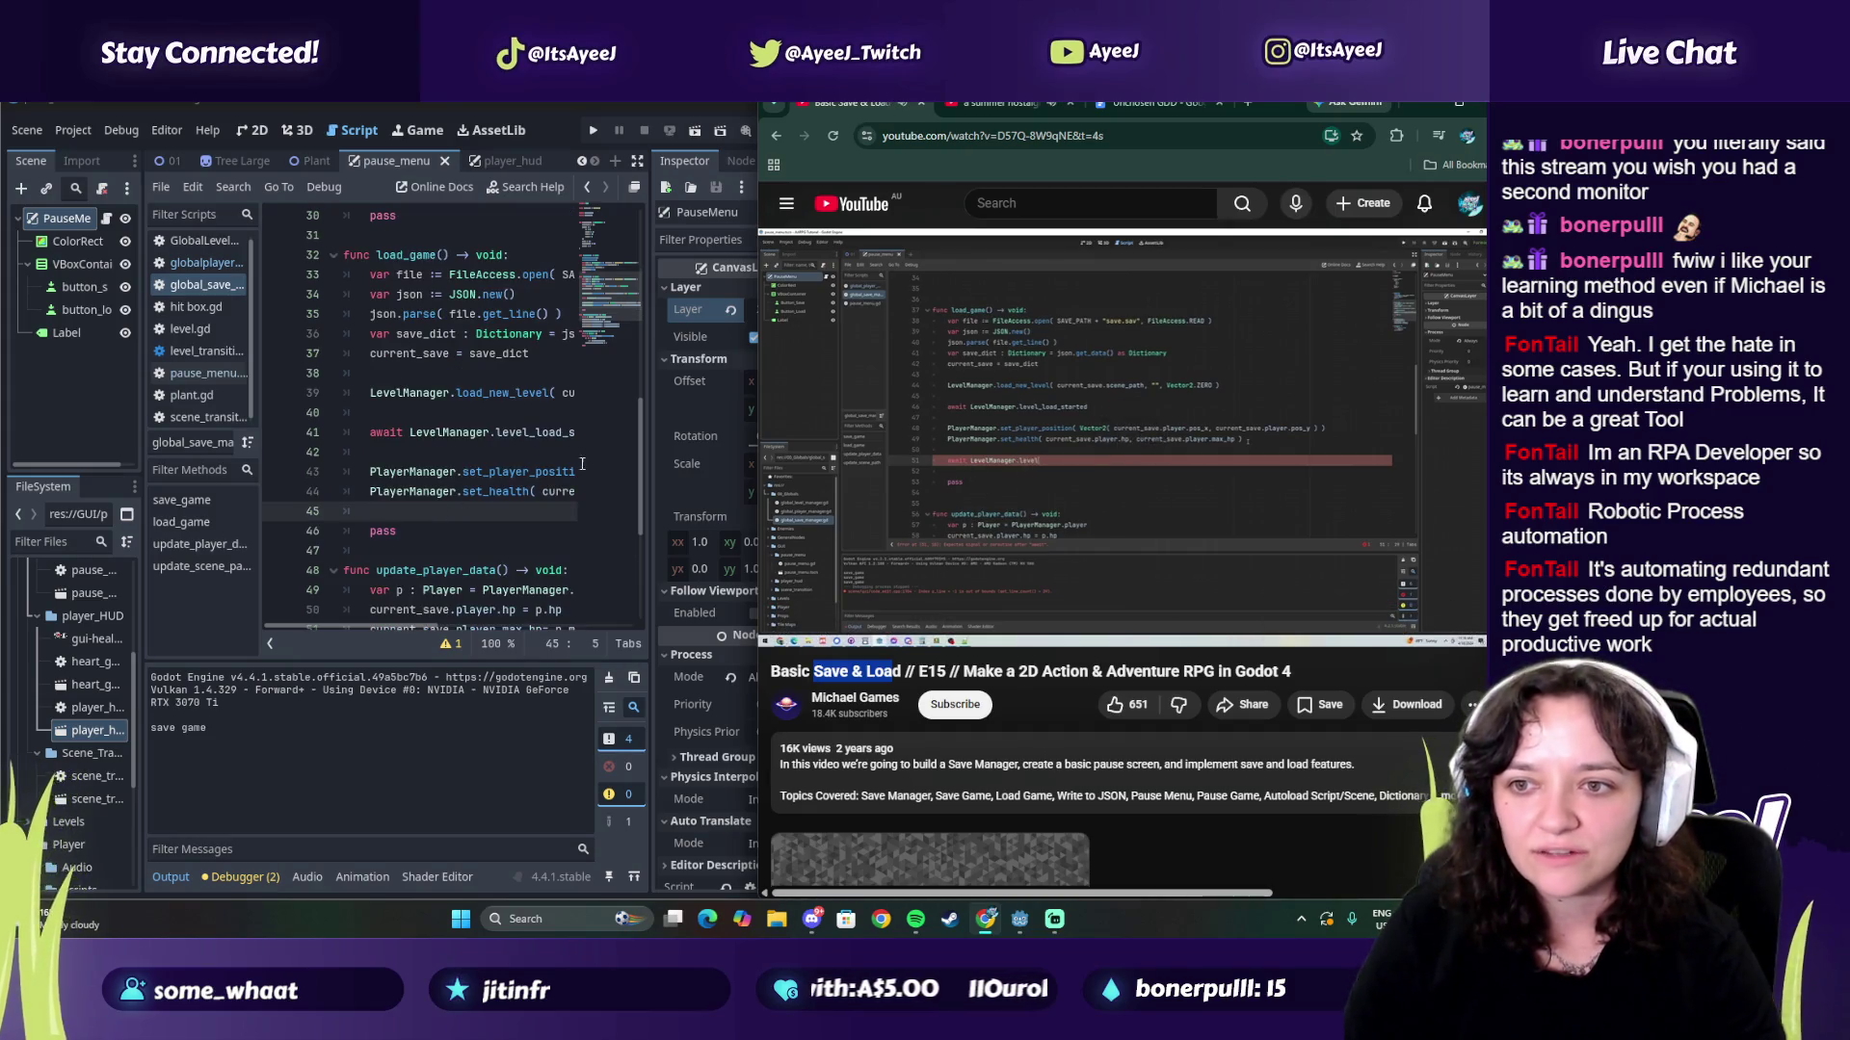
pyautogui.click(952, 489)
pyautogui.click(383, 509)
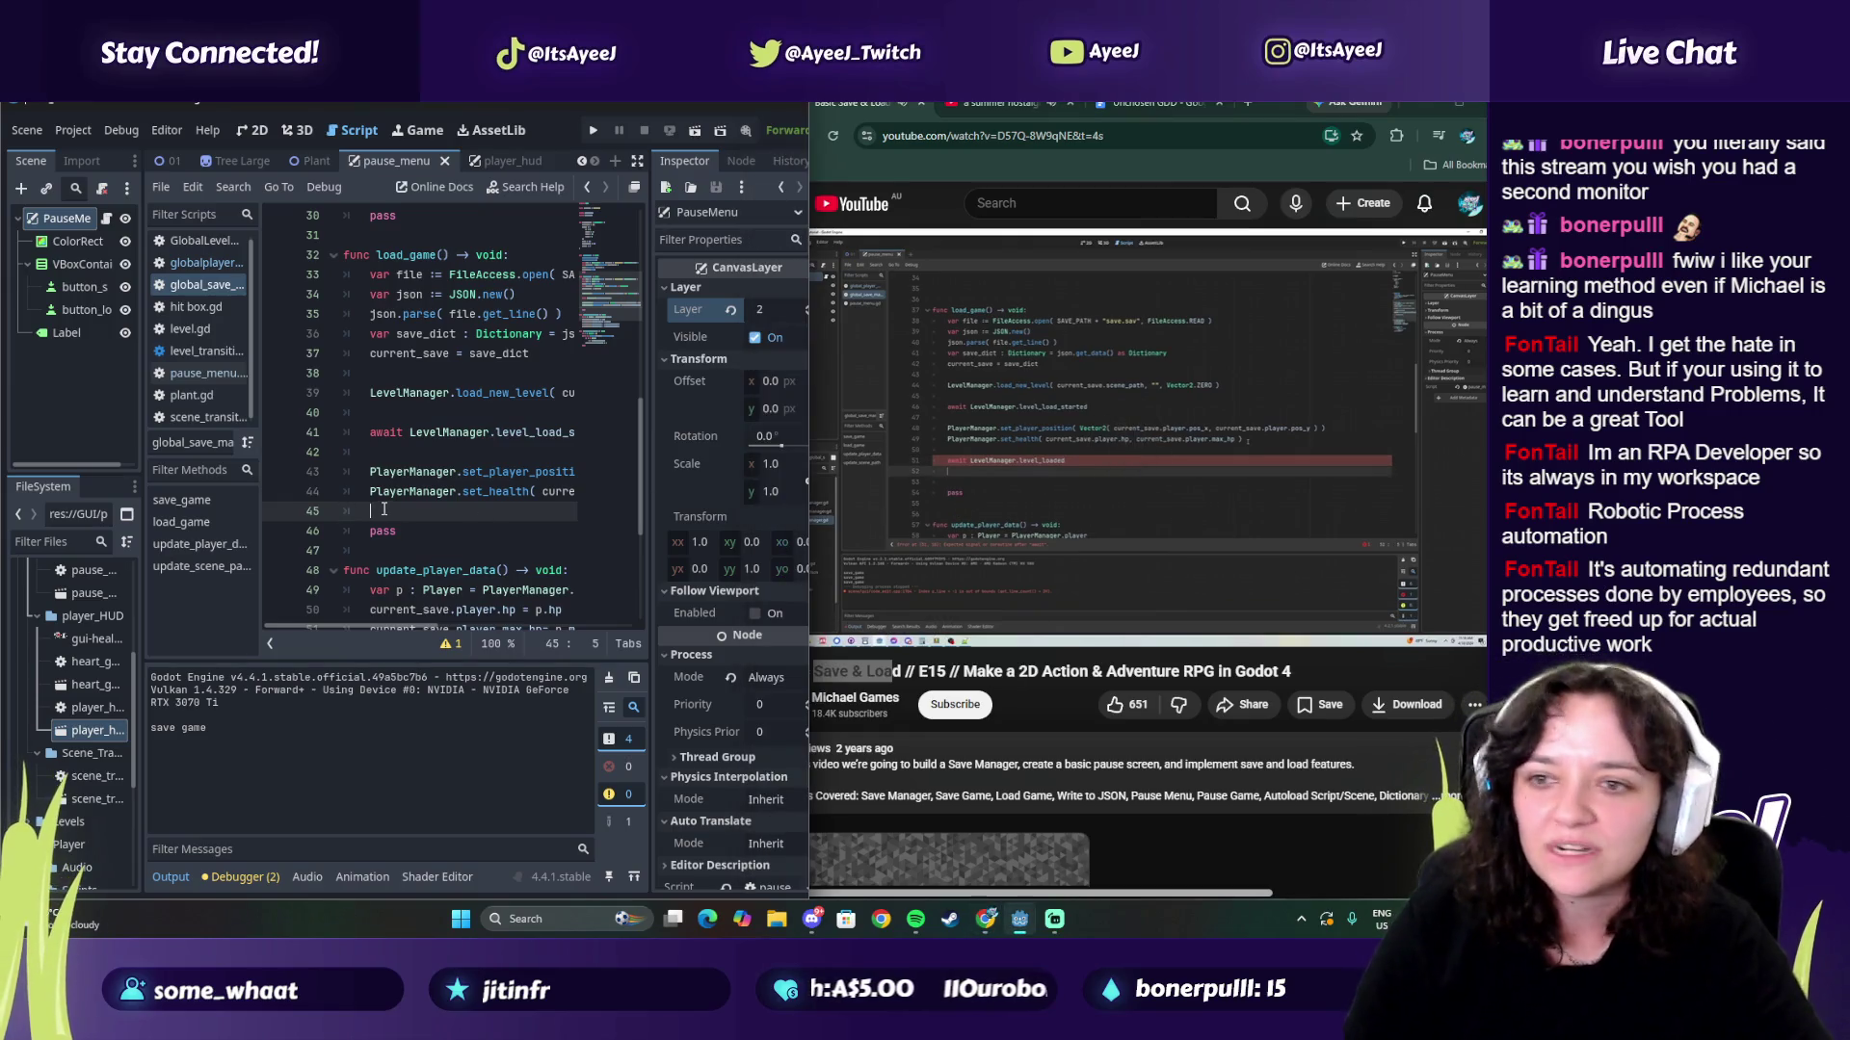
pyautogui.press('Return')
pyautogui.press('BackSpace')
pyautogui.write('it Levelm')
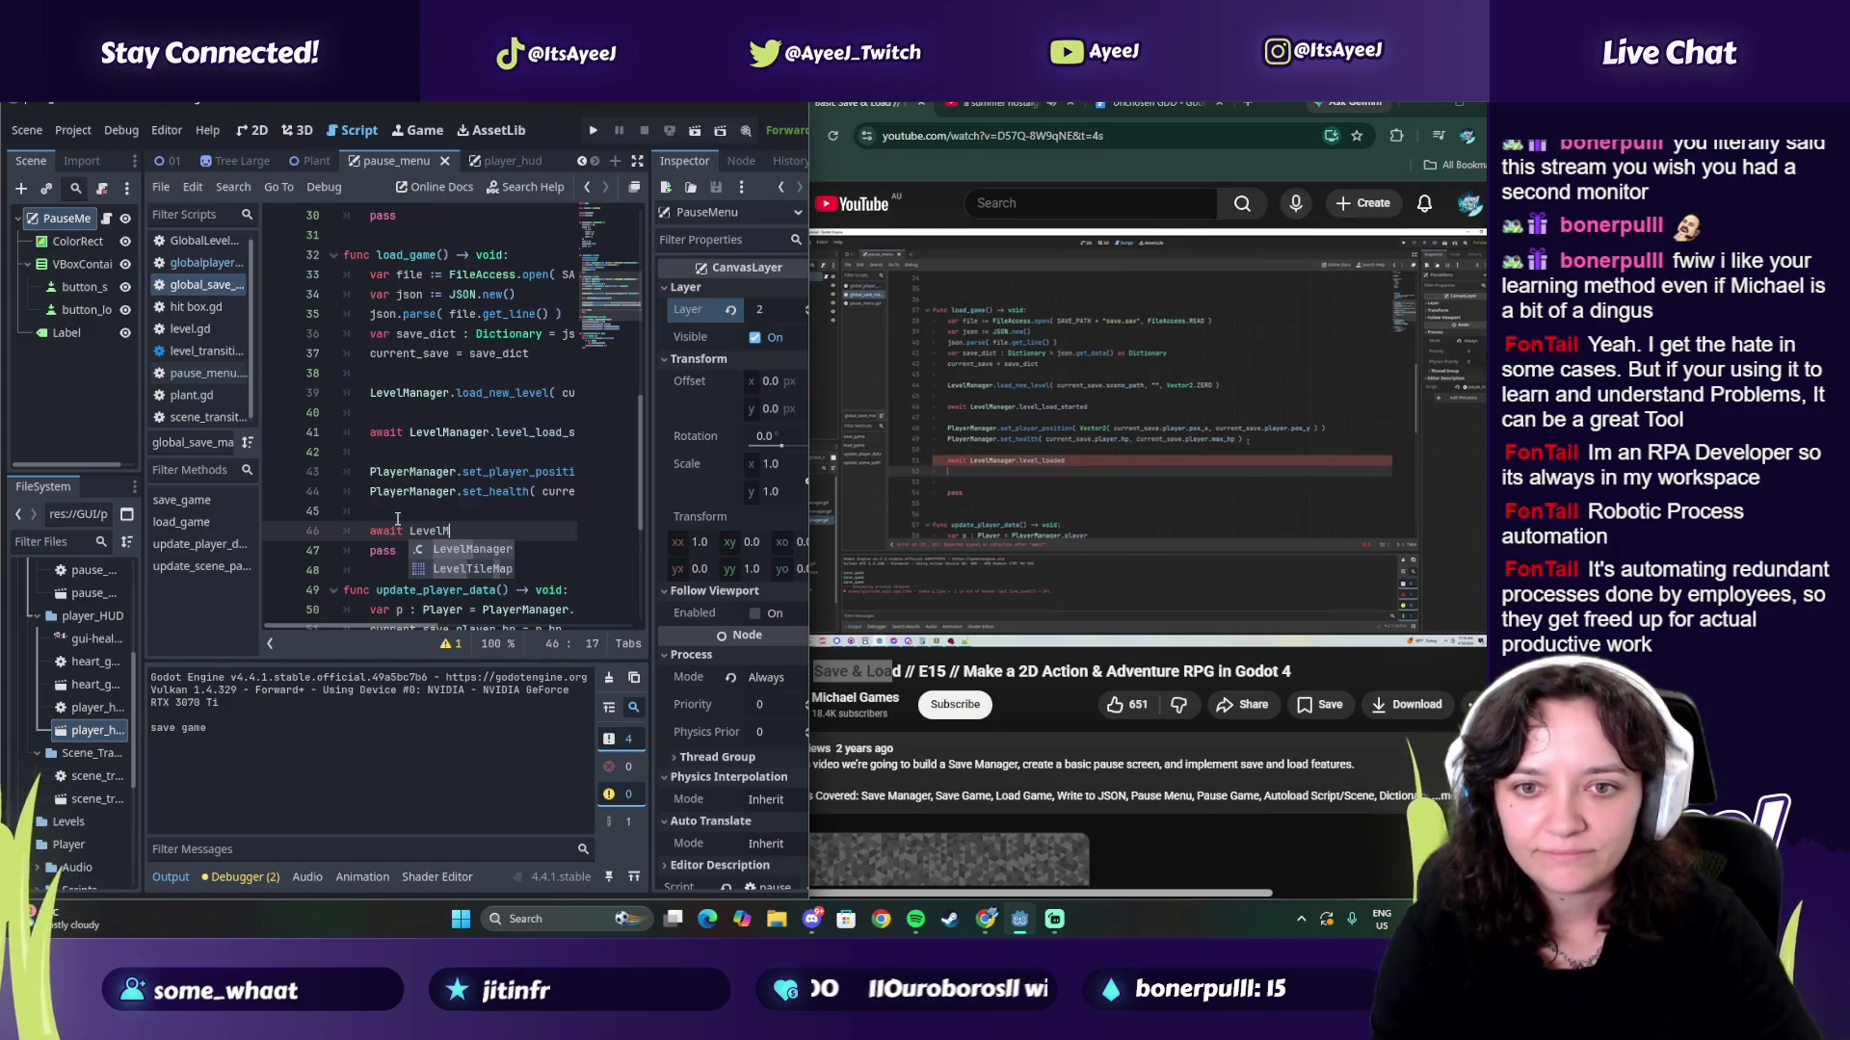
pyautogui.press('Return')
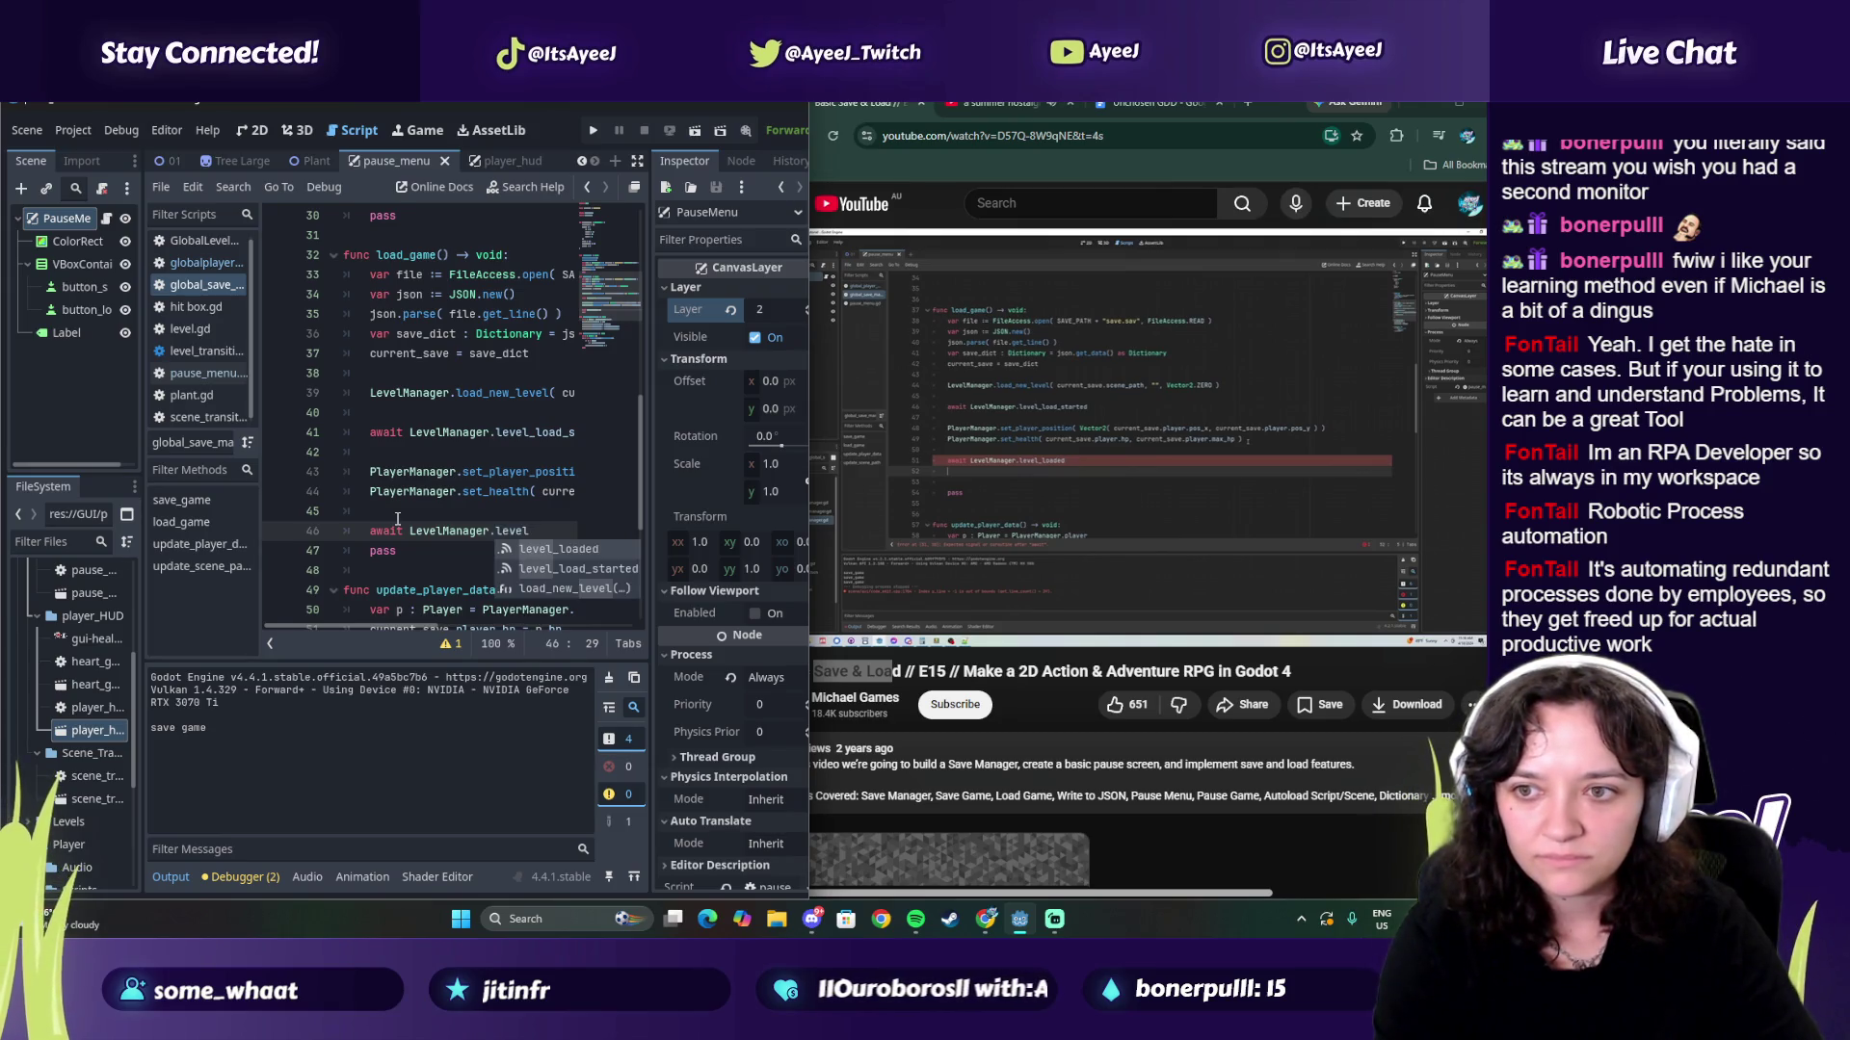
pyautogui.press('Return')
# Step: Add 'game_loaded.emit()' below the await line and run the game
pyautogui.click(1079, 432)
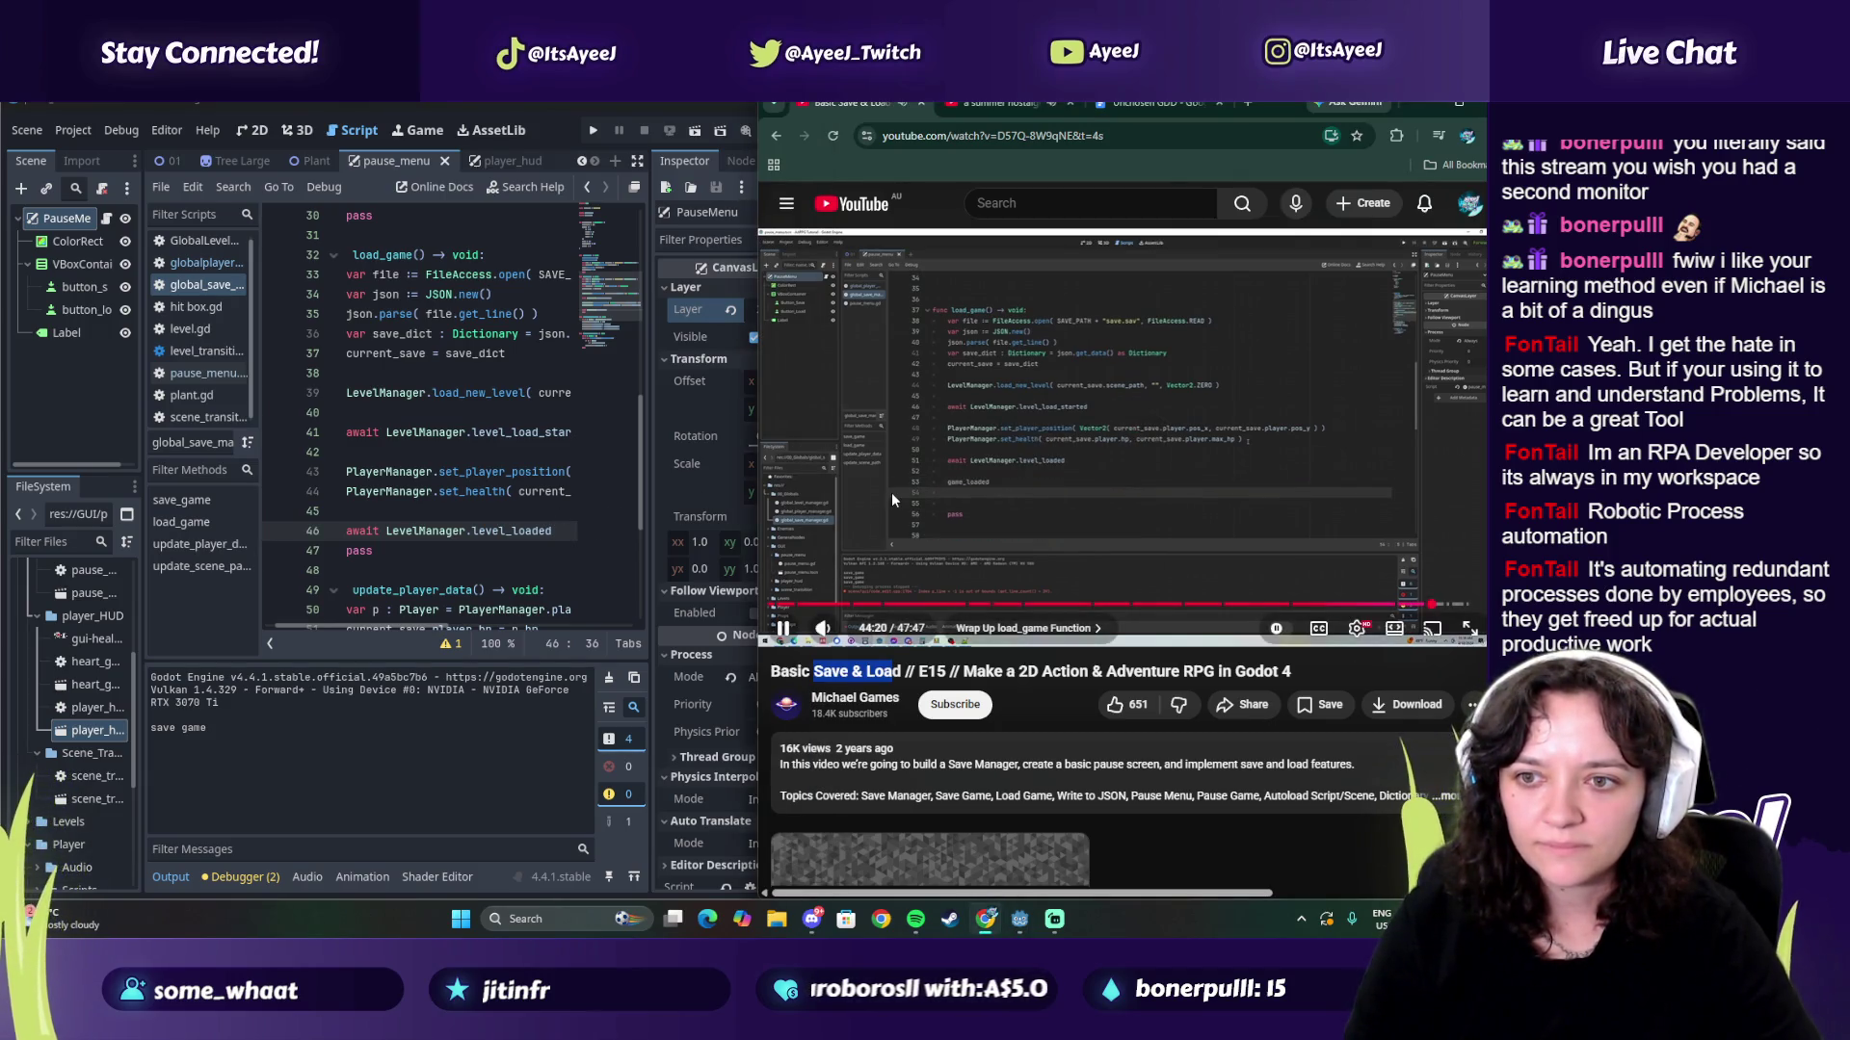
pyautogui.click(956, 491)
pyautogui.click(559, 532)
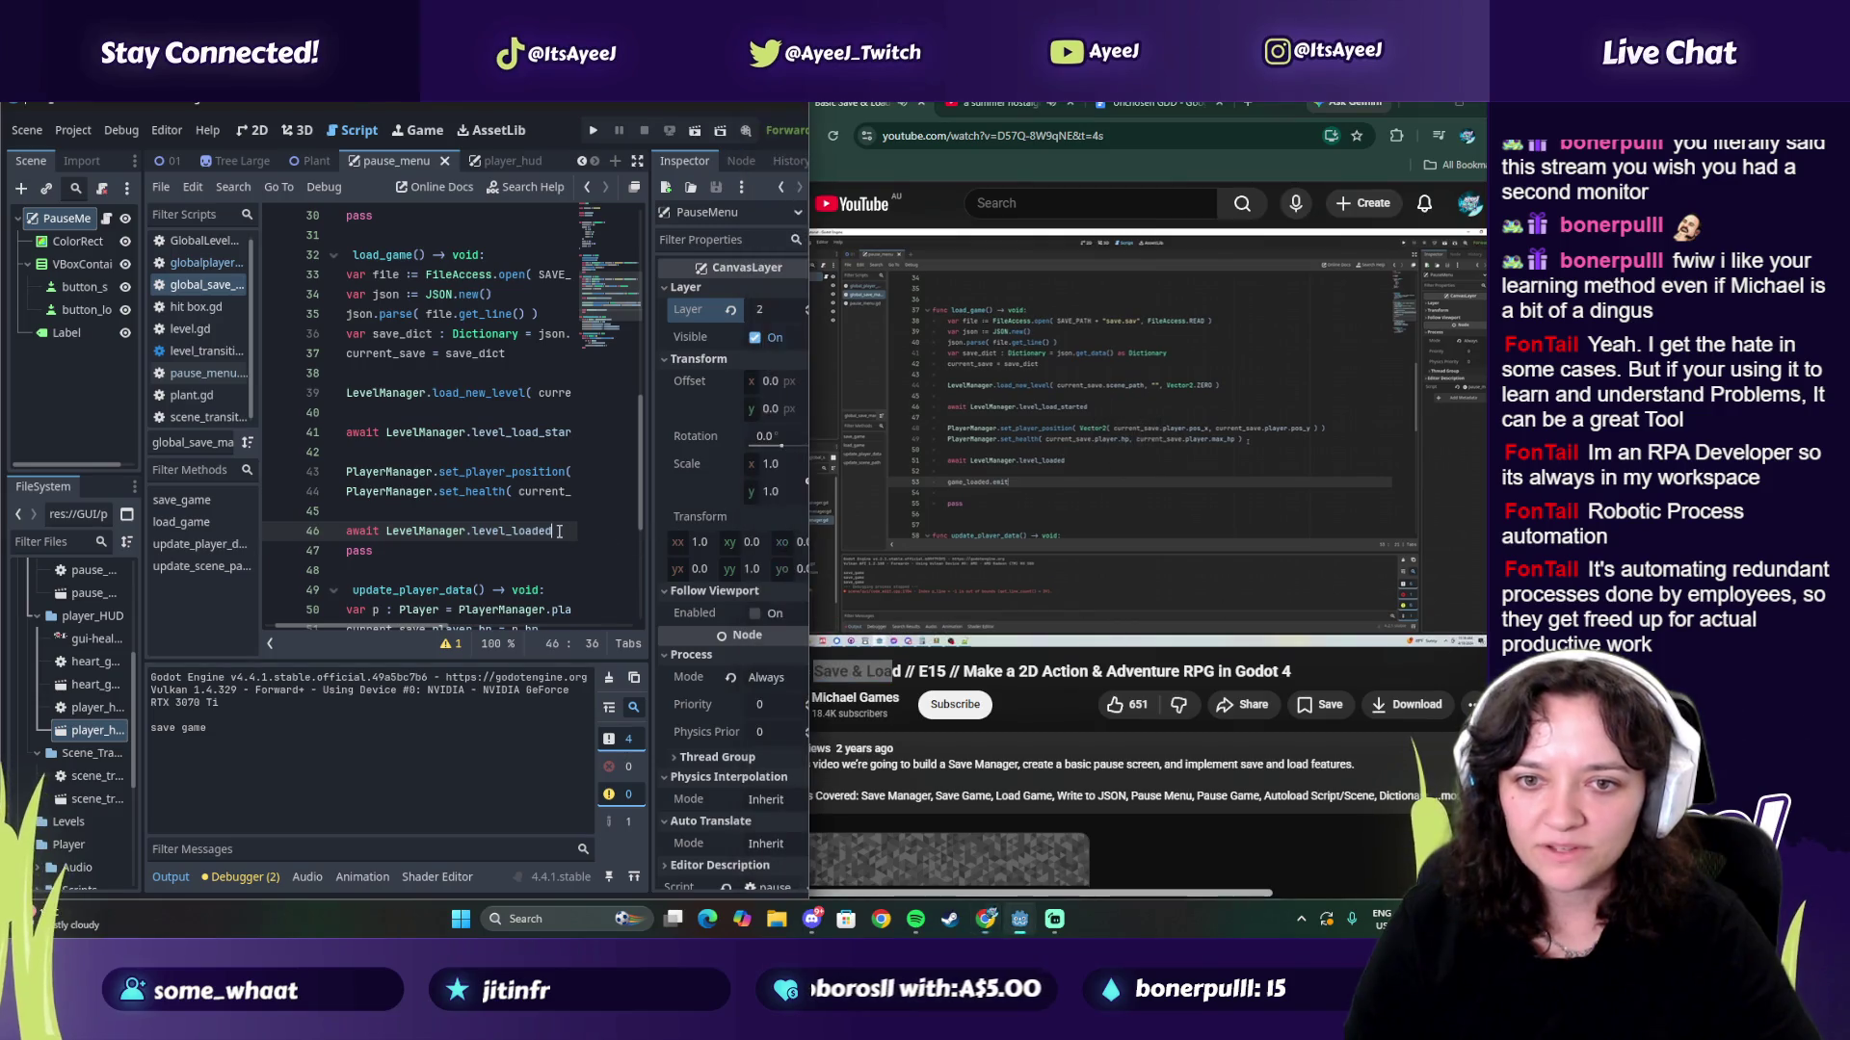
pyautogui.press('Return')
pyautogui.press('Return')
pyautogui.write('game')
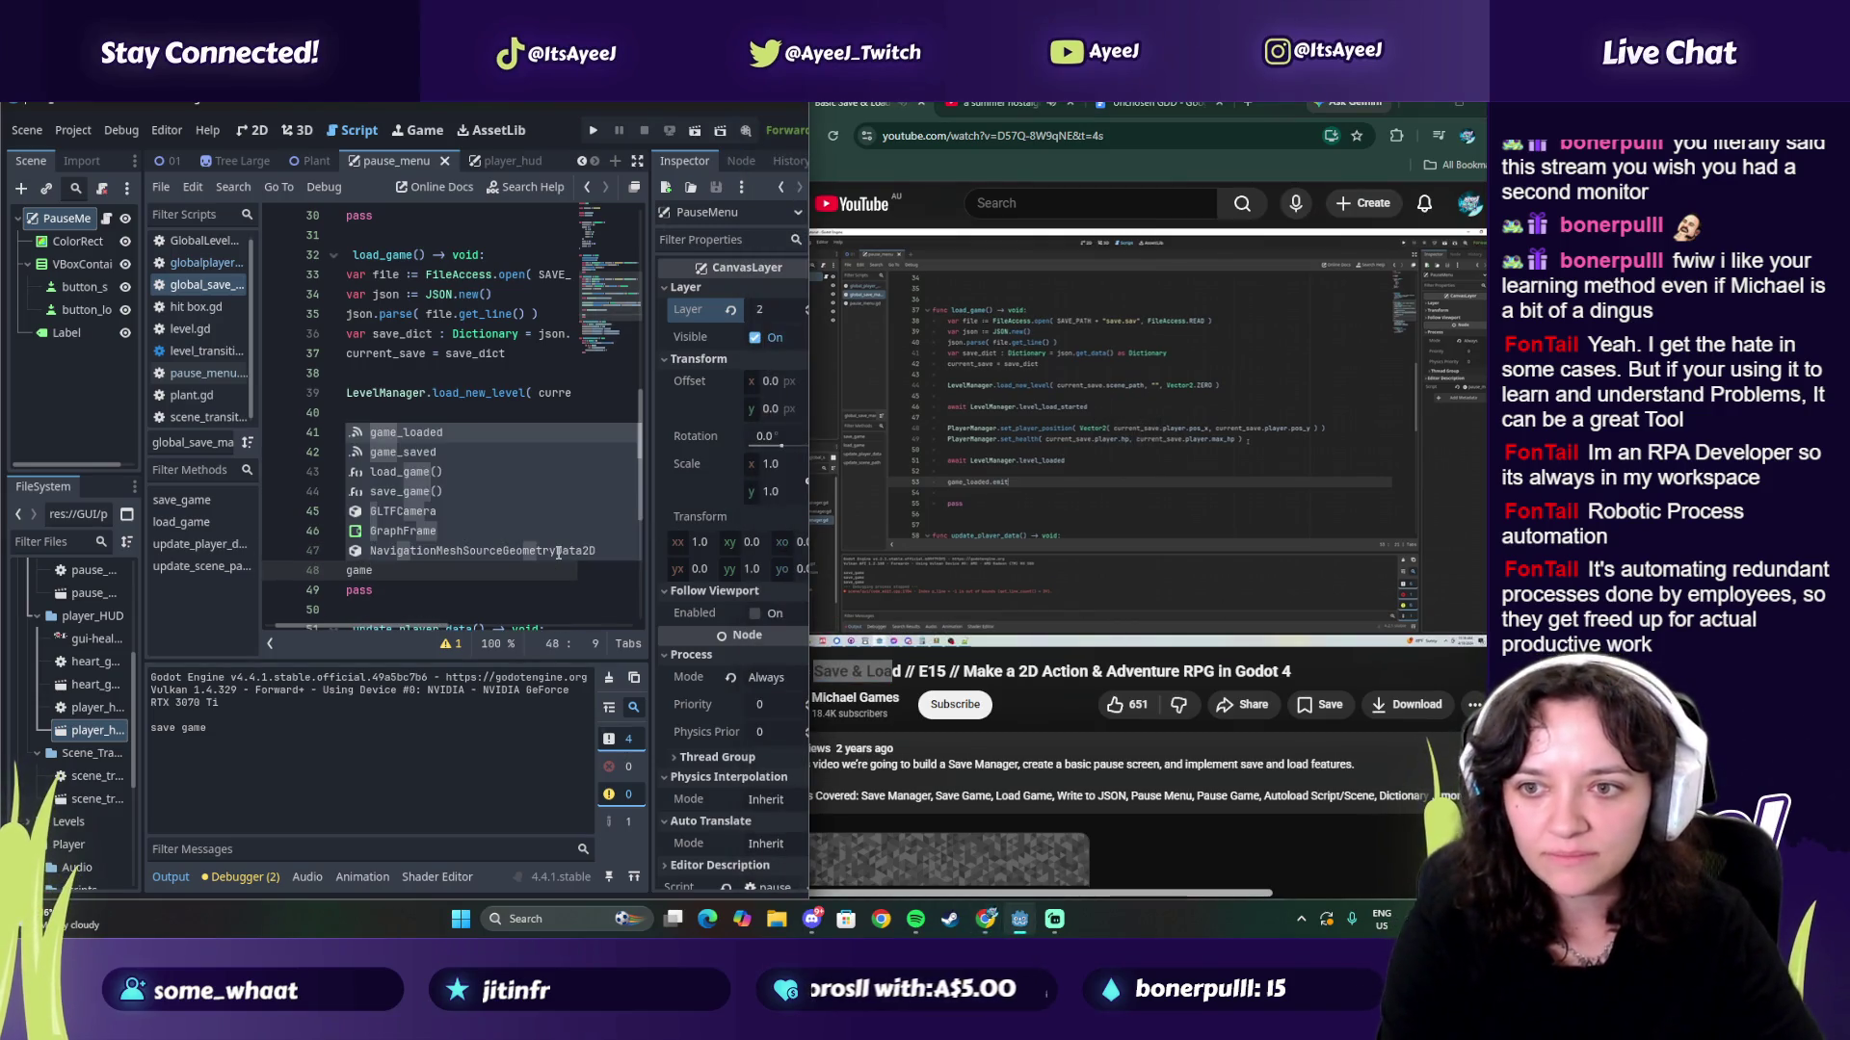
pyautogui.write('_load')
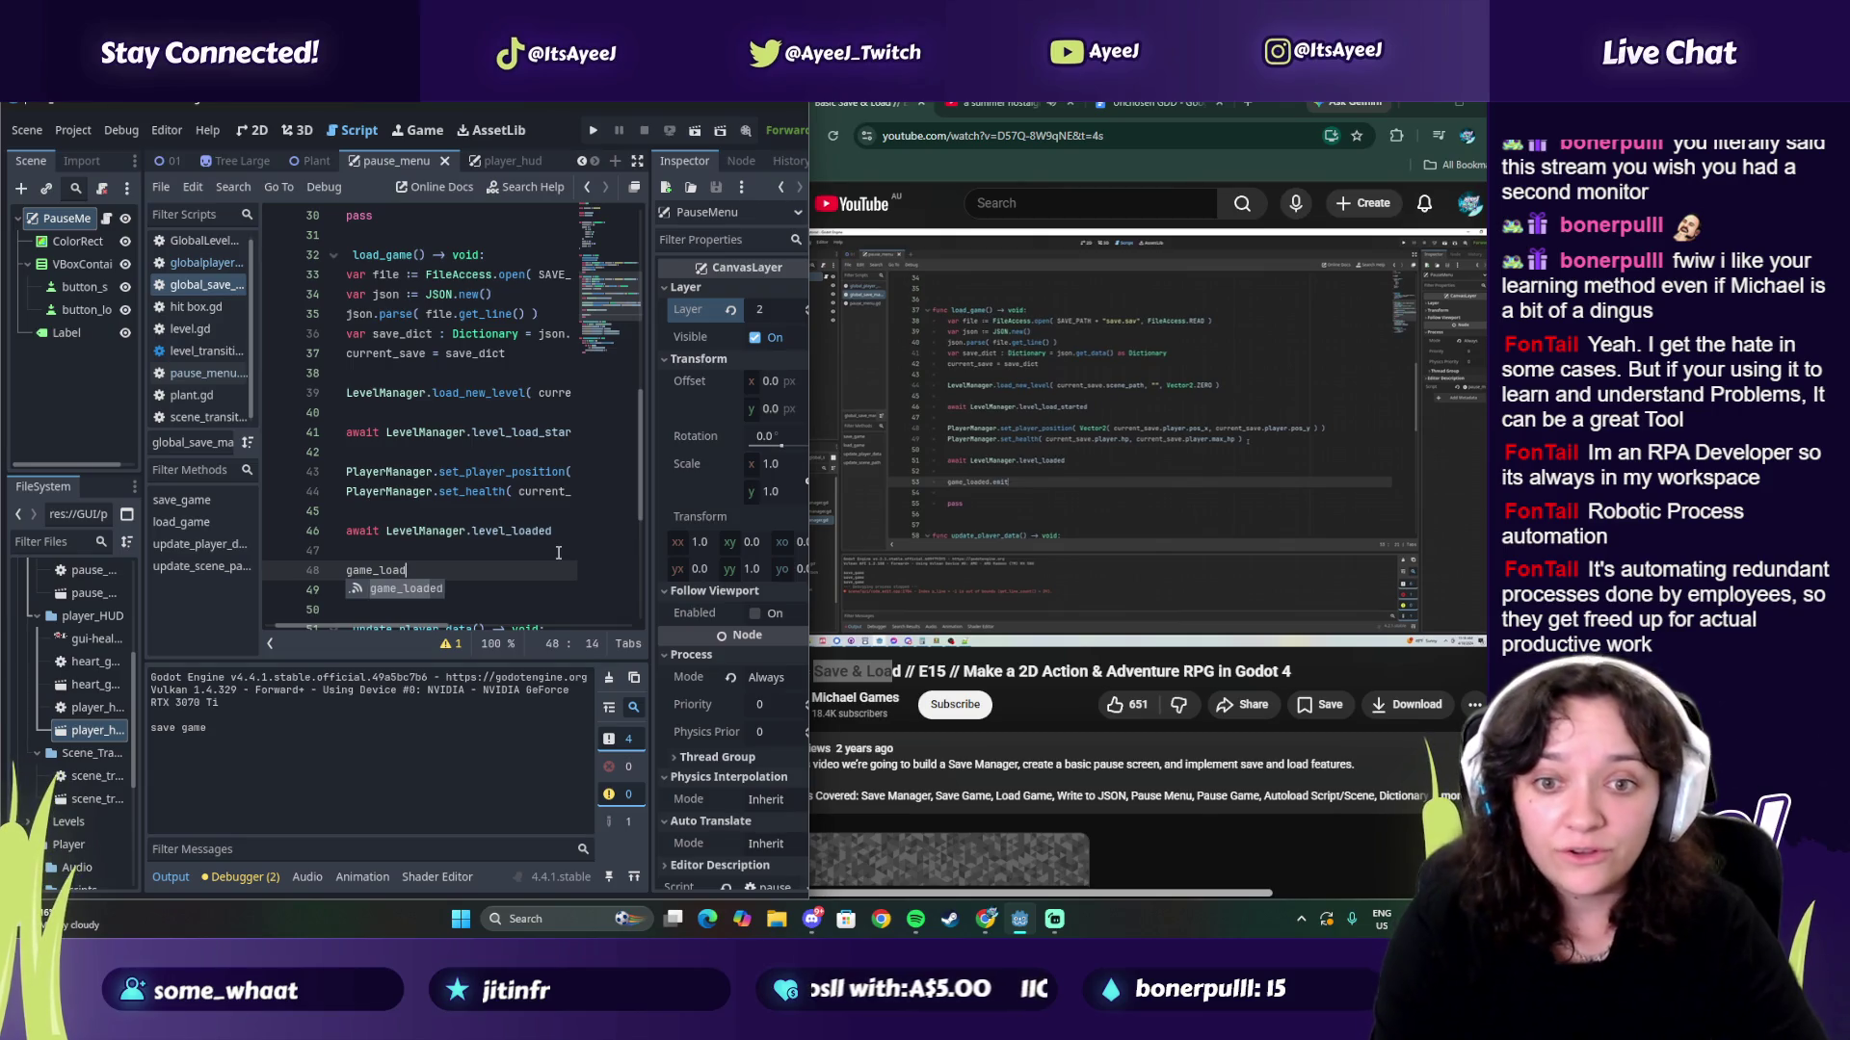
pyautogui.press('Return')
pyautogui.write('(')
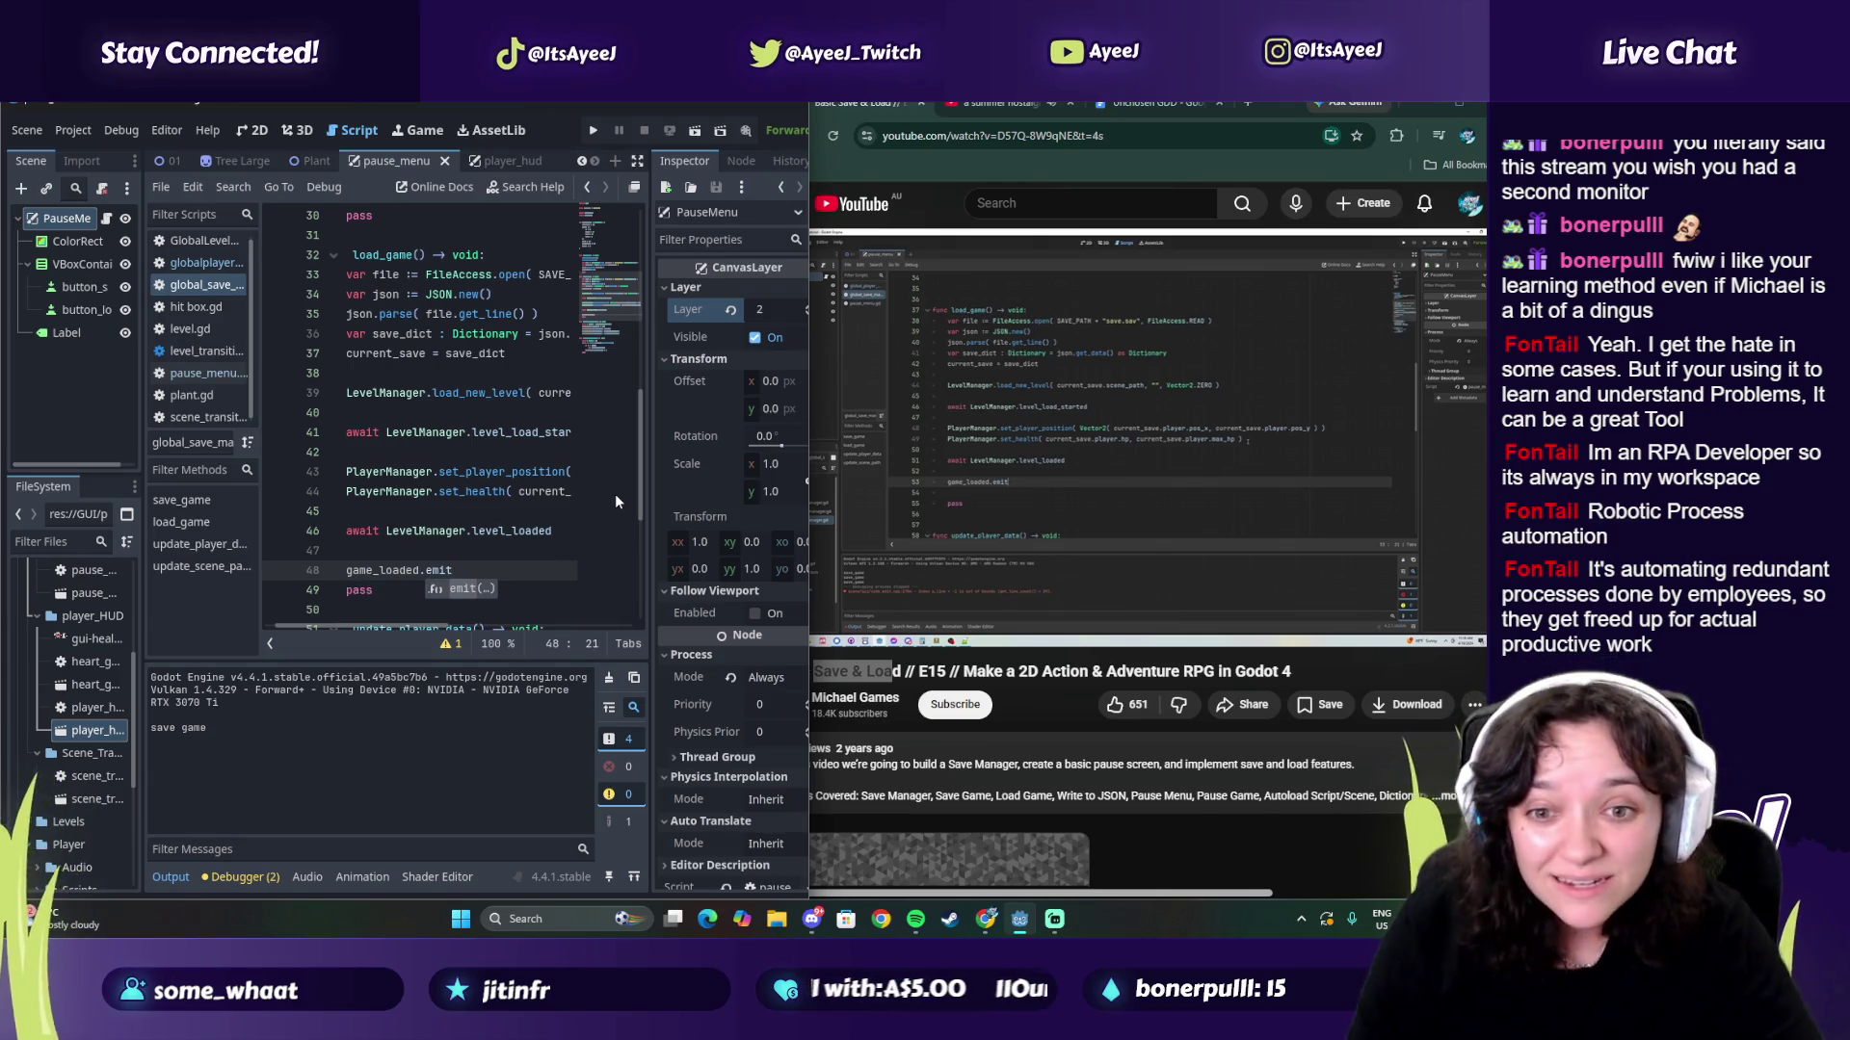
pyautogui.click(1072, 474)
pyautogui.click(909, 516)
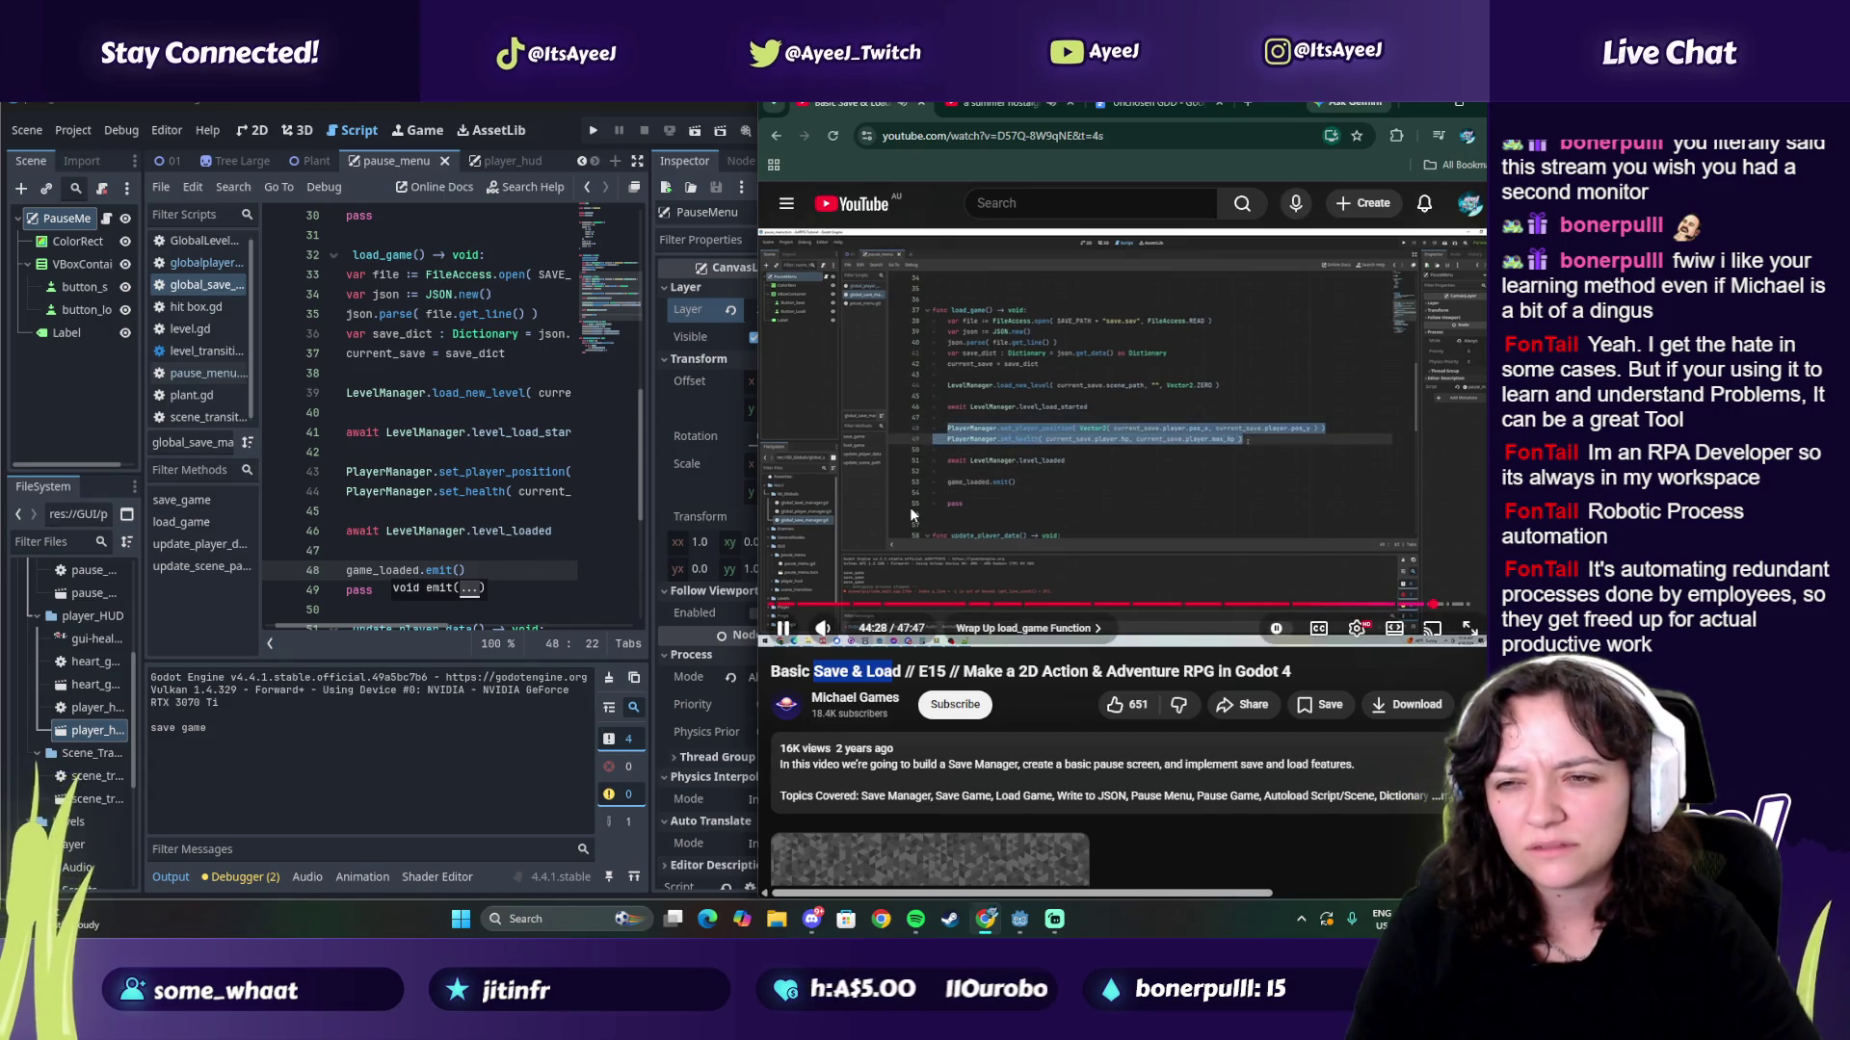
pyautogui.click(464, 529)
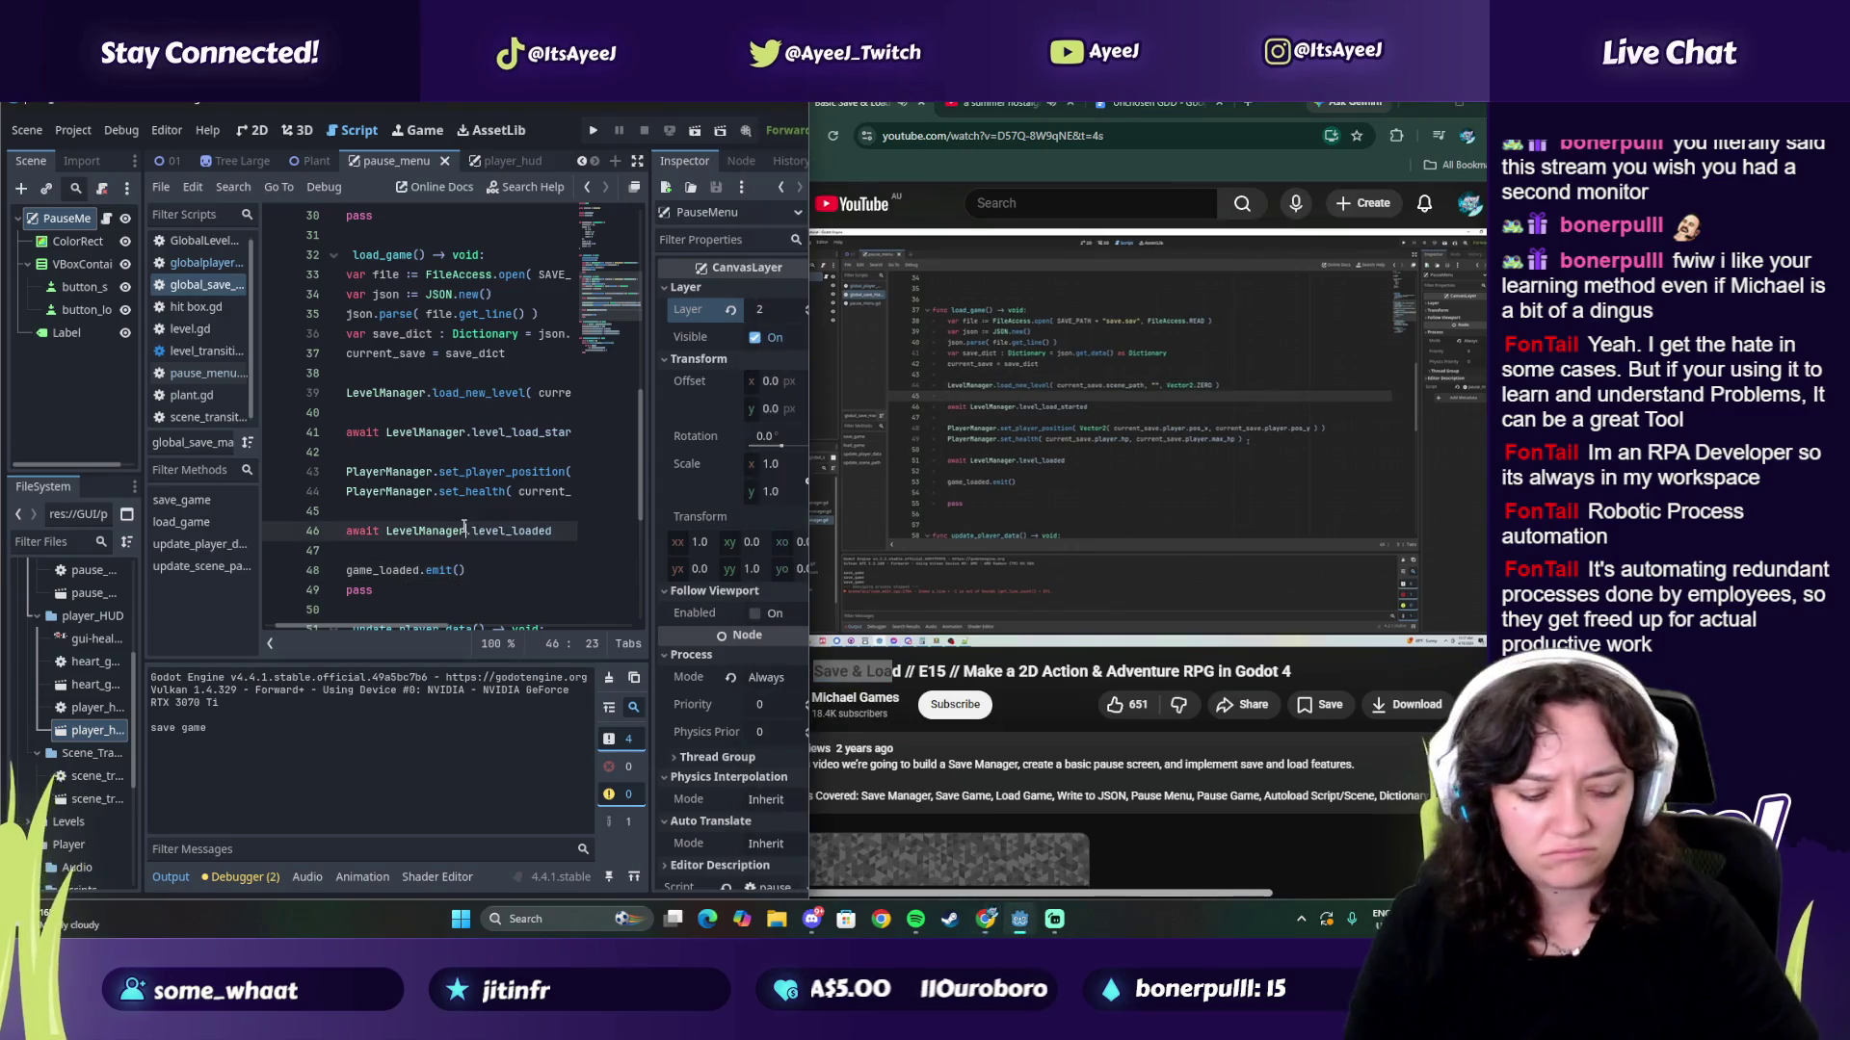
pyautogui.click(998, 476)
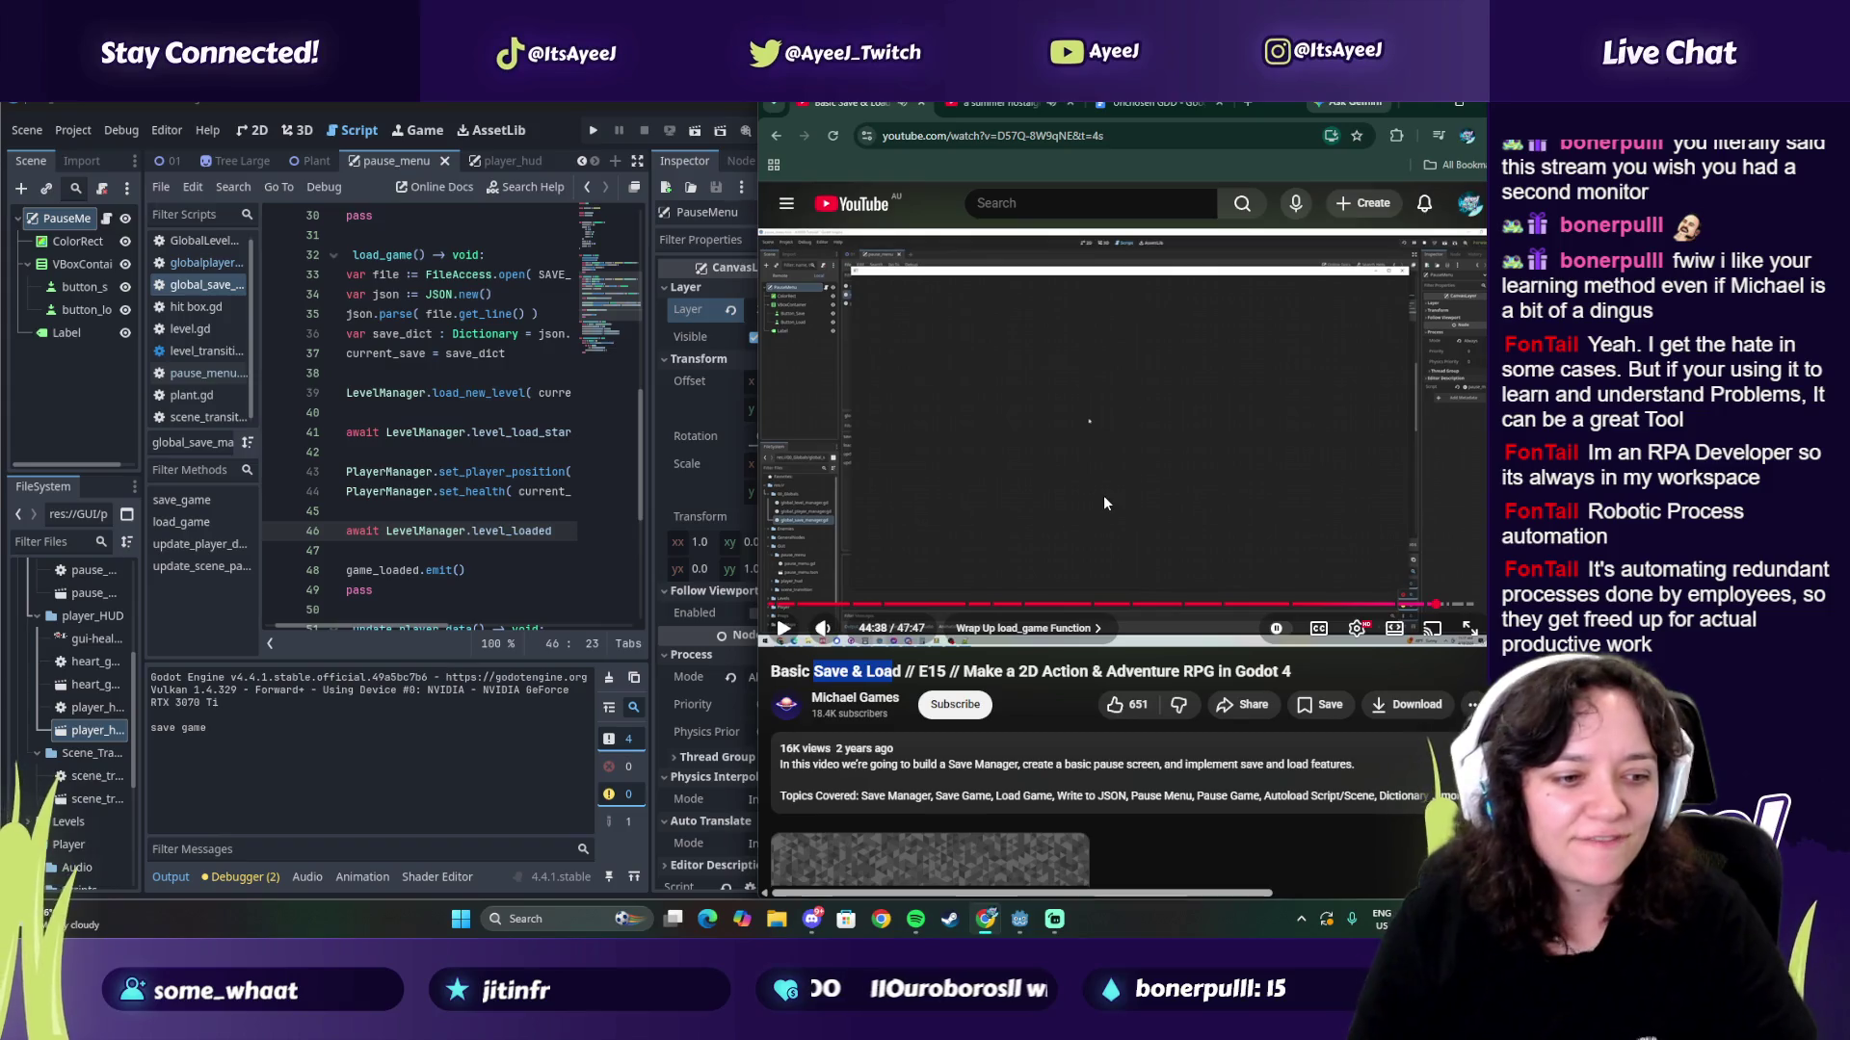
pyautogui.click(1407, 605)
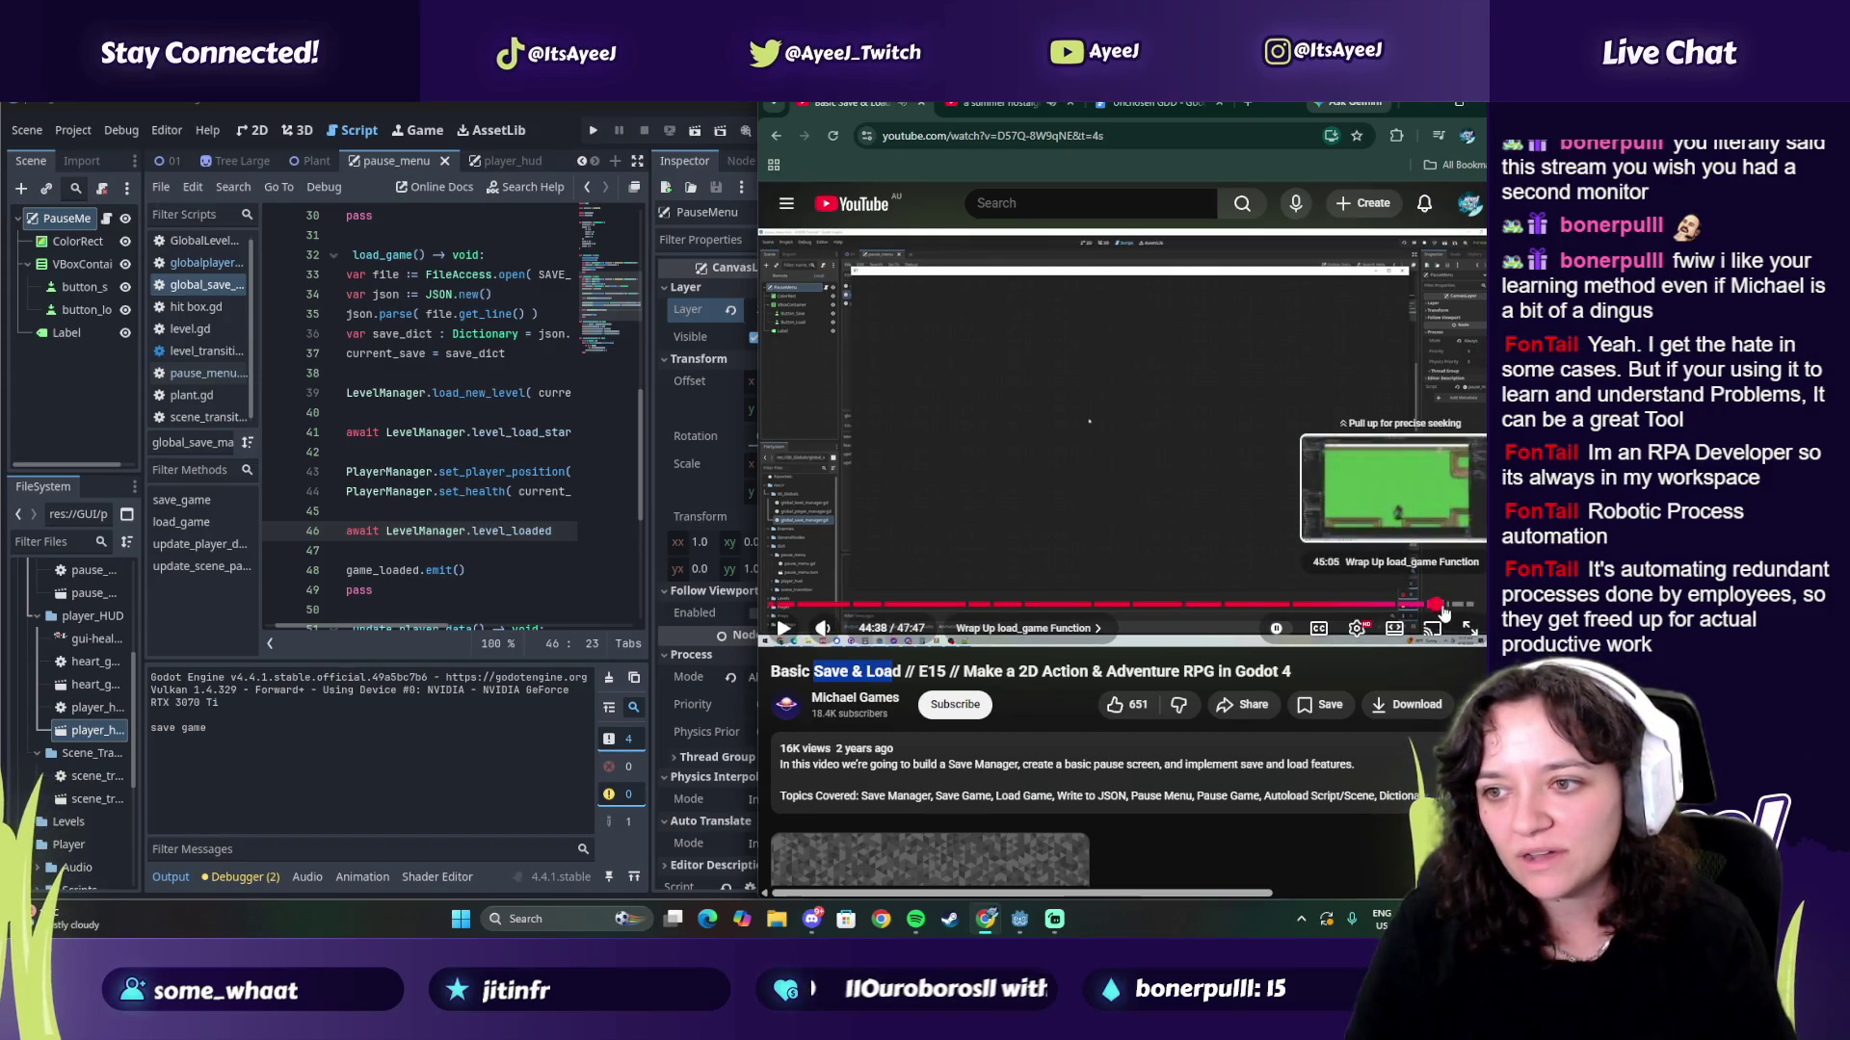
pyautogui.click(597, 135)
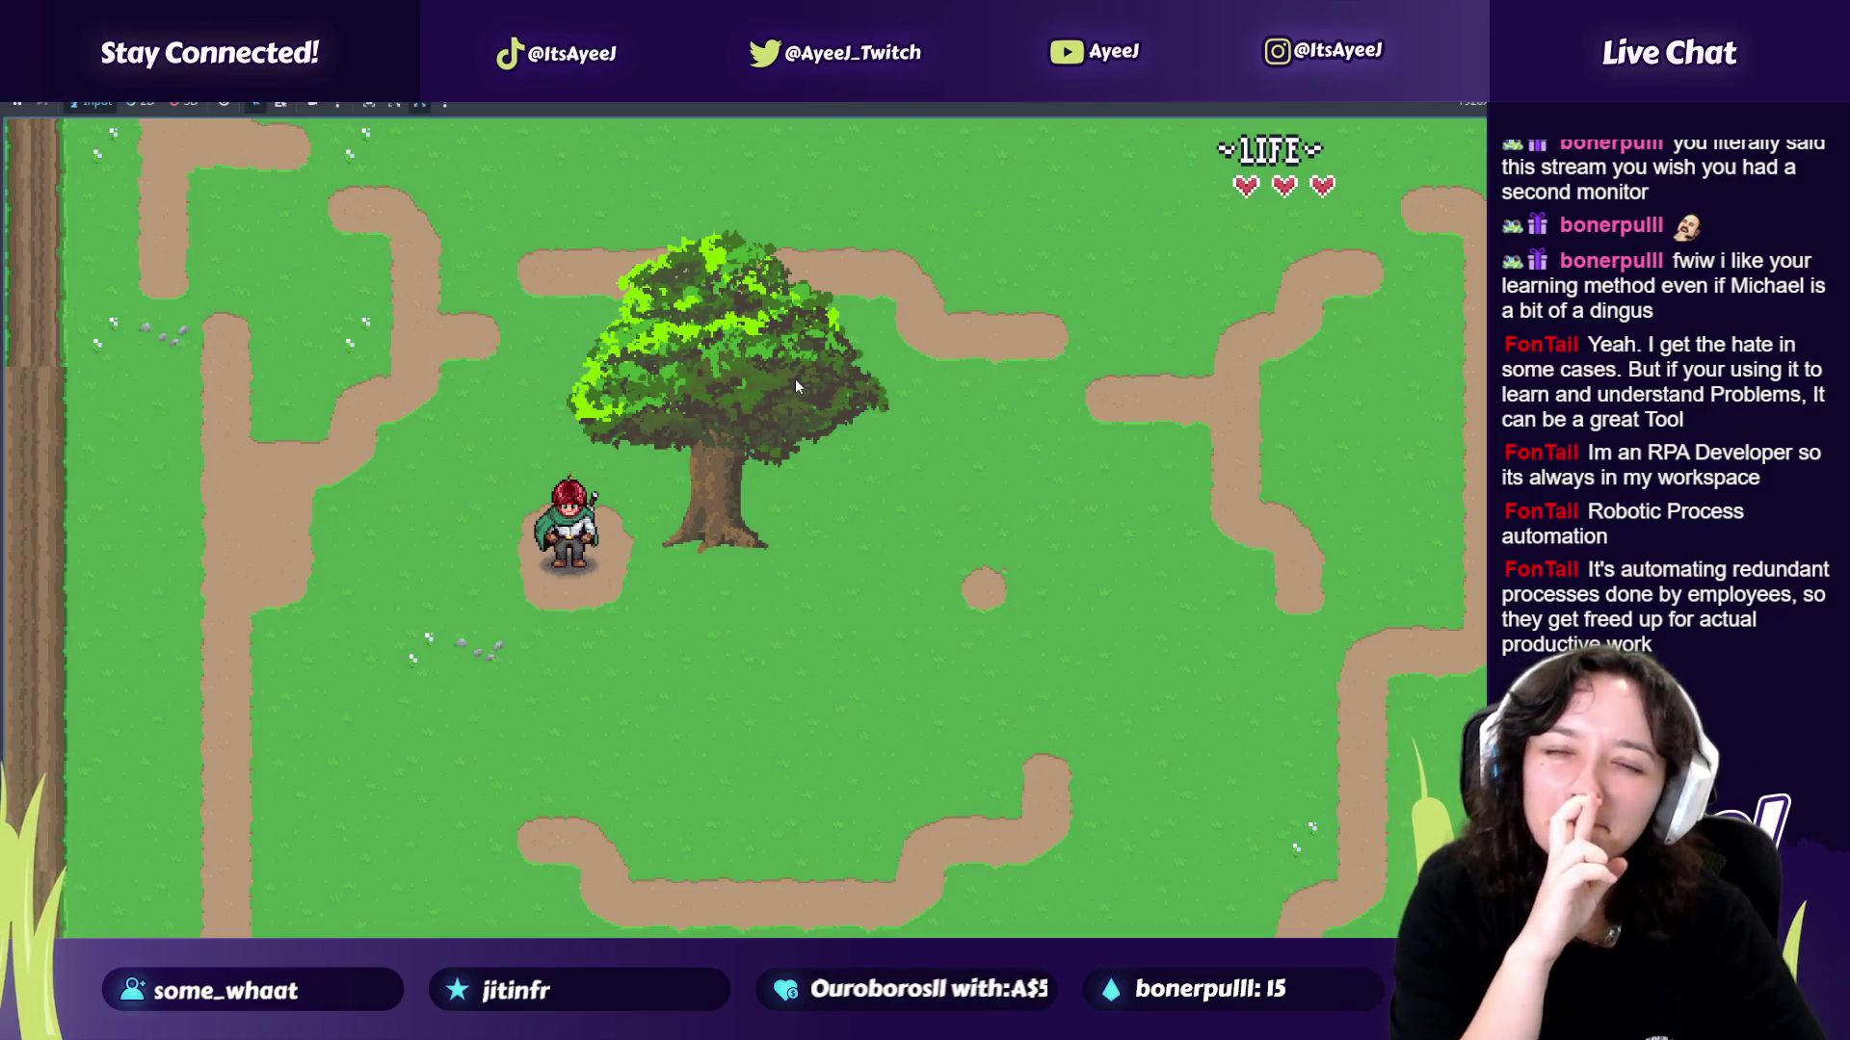
# Step: Chop the first tree, walk into the next area and behind the tree foliage
pyautogui.press('Right')
pyautogui.press('space')
pyautogui.press('Right')
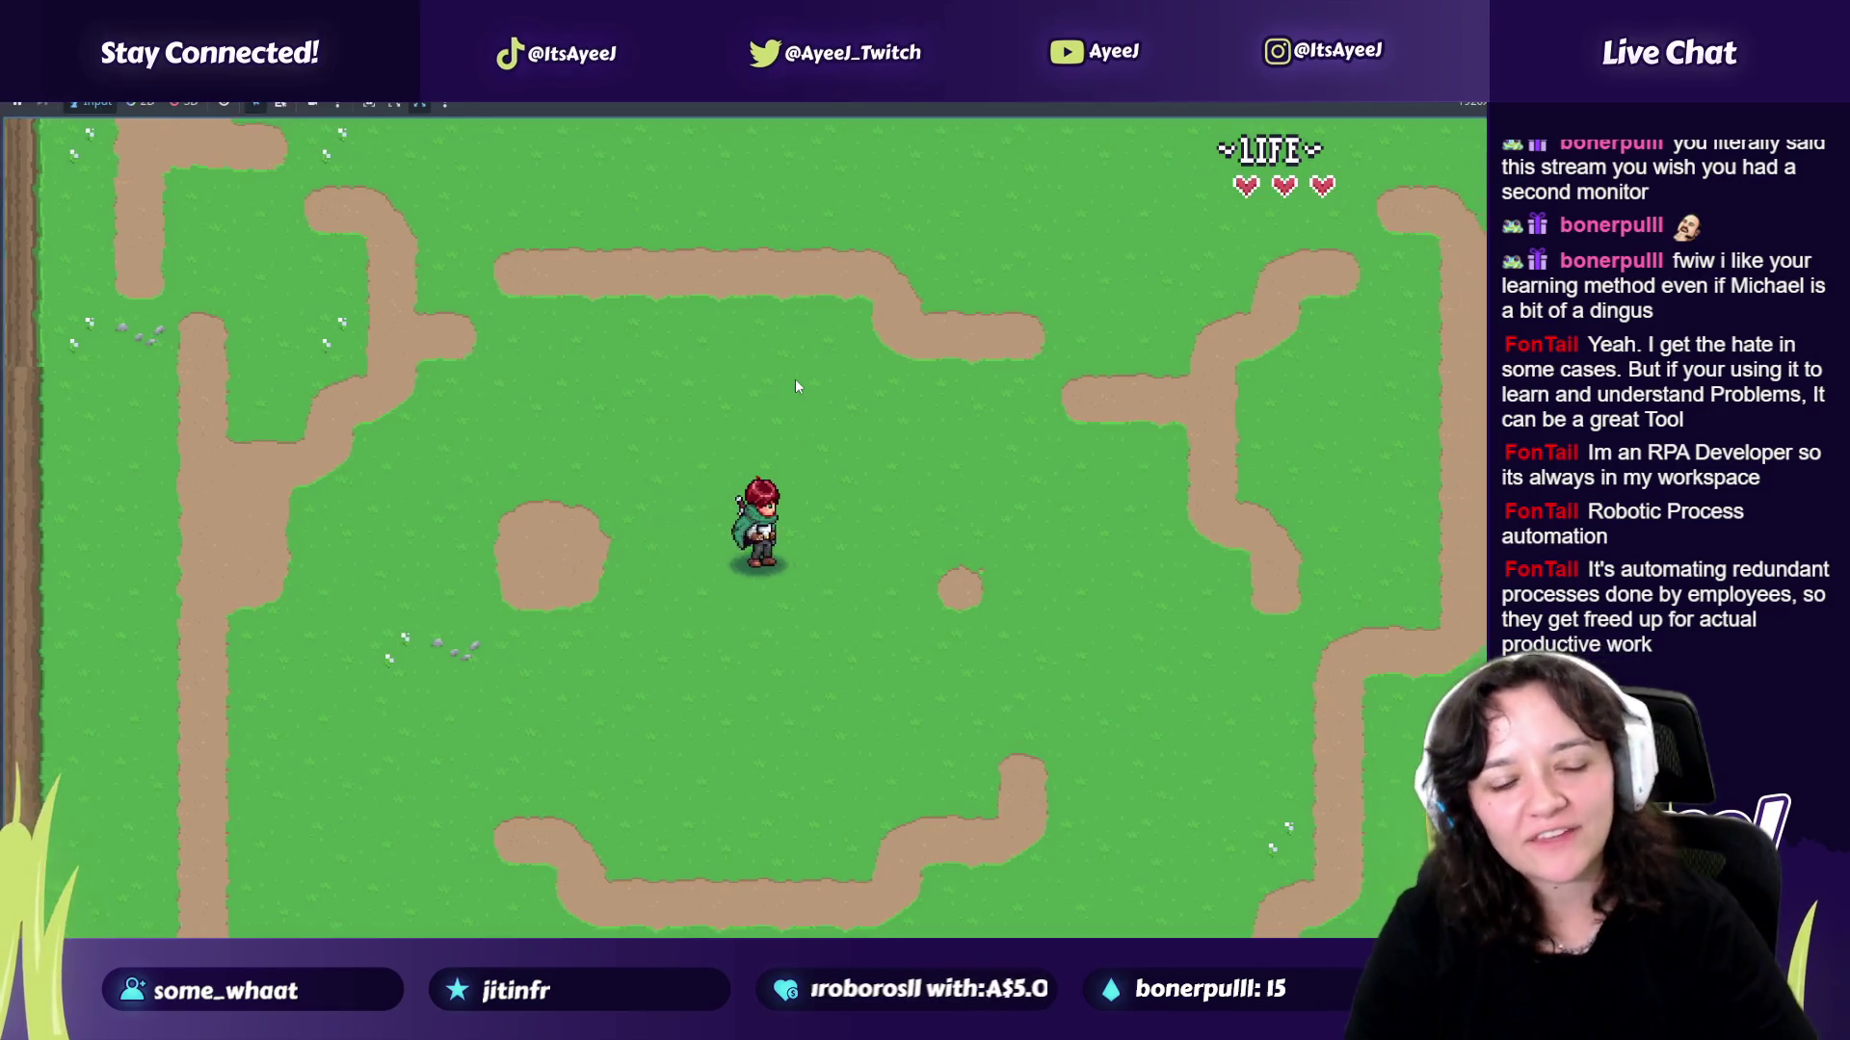
pyautogui.press('Down')
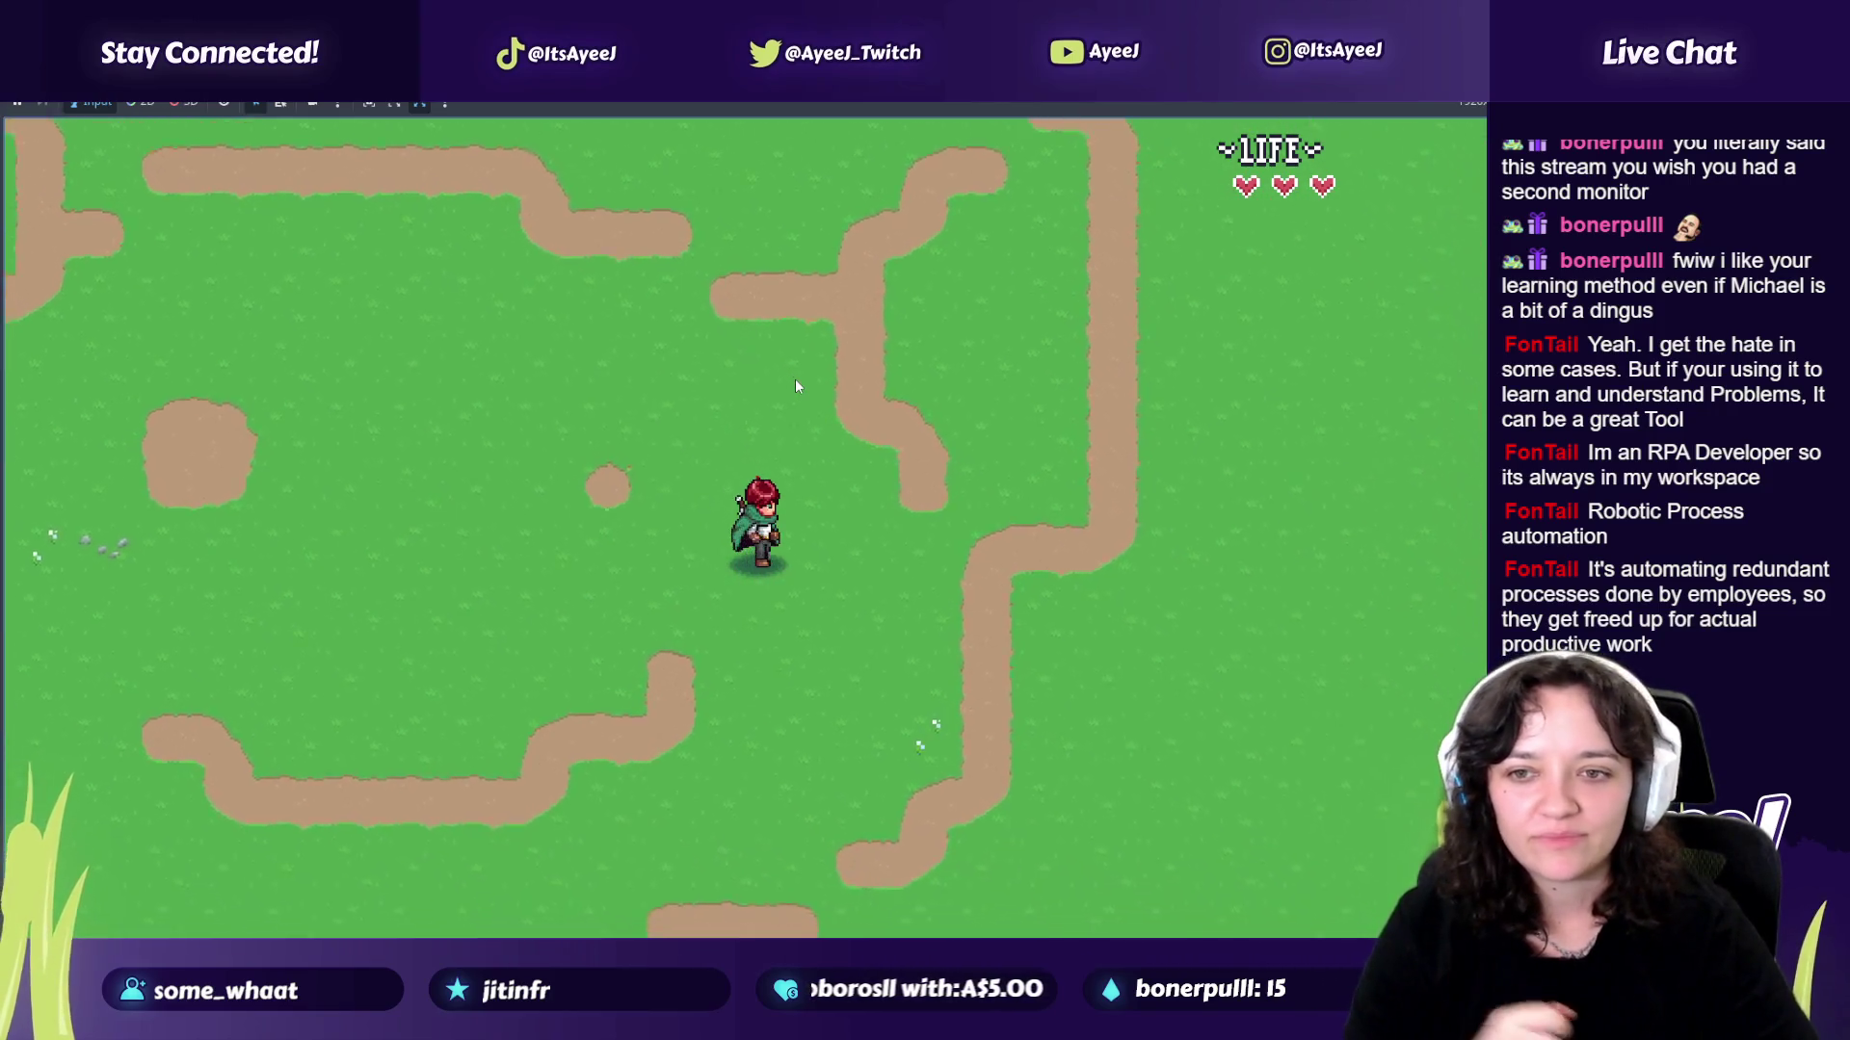
pyautogui.press('Right')
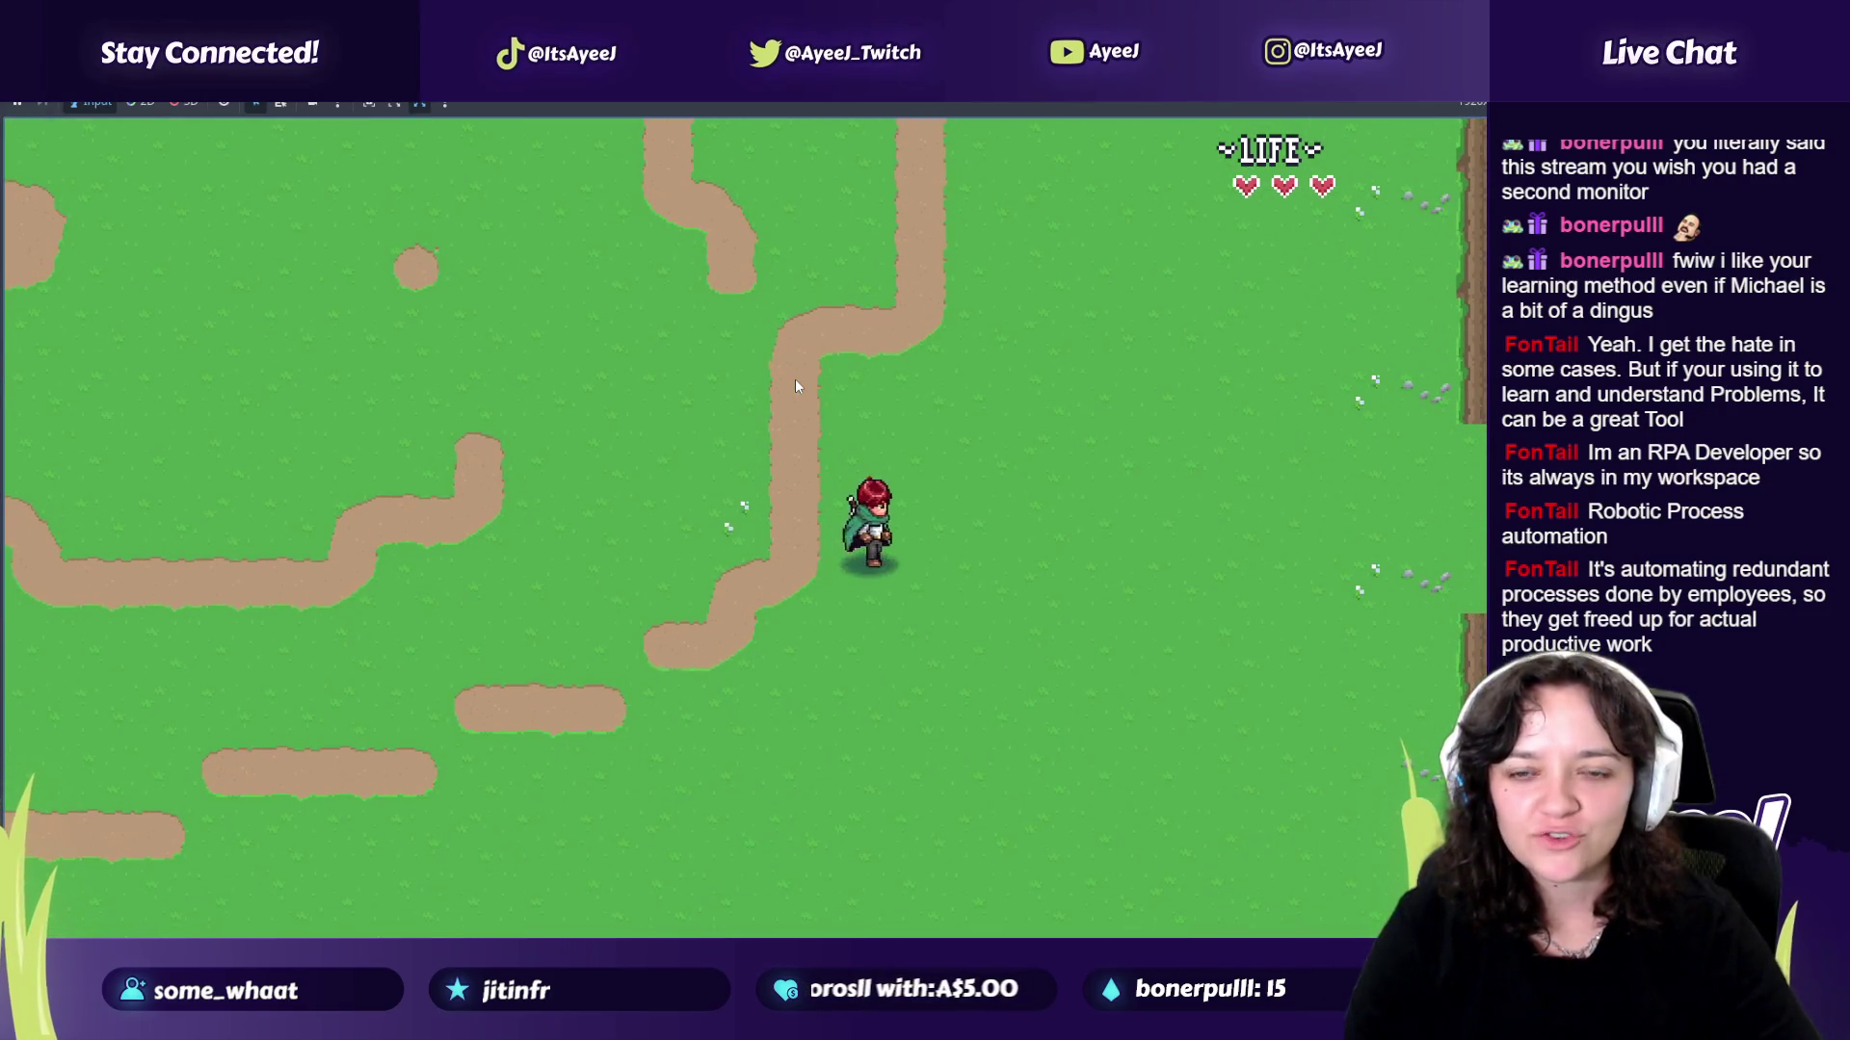
pyautogui.press('Right')
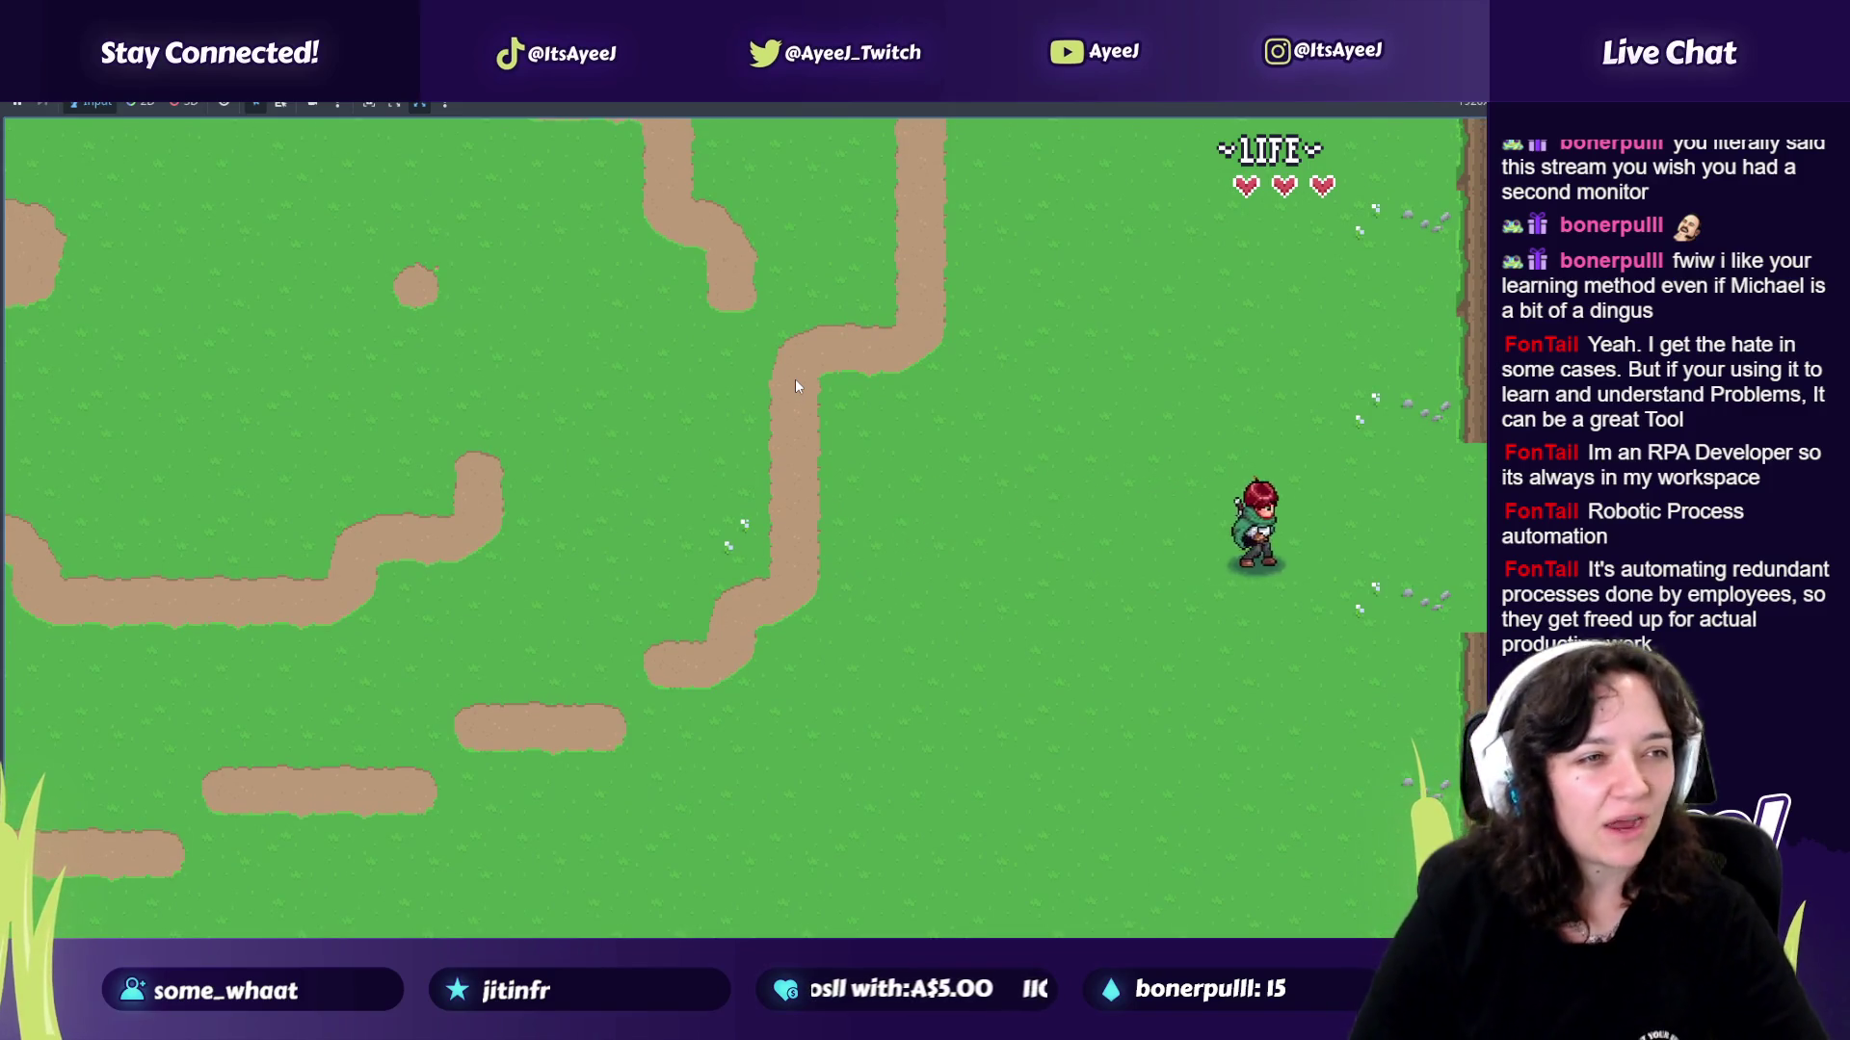
pyautogui.press('Right')
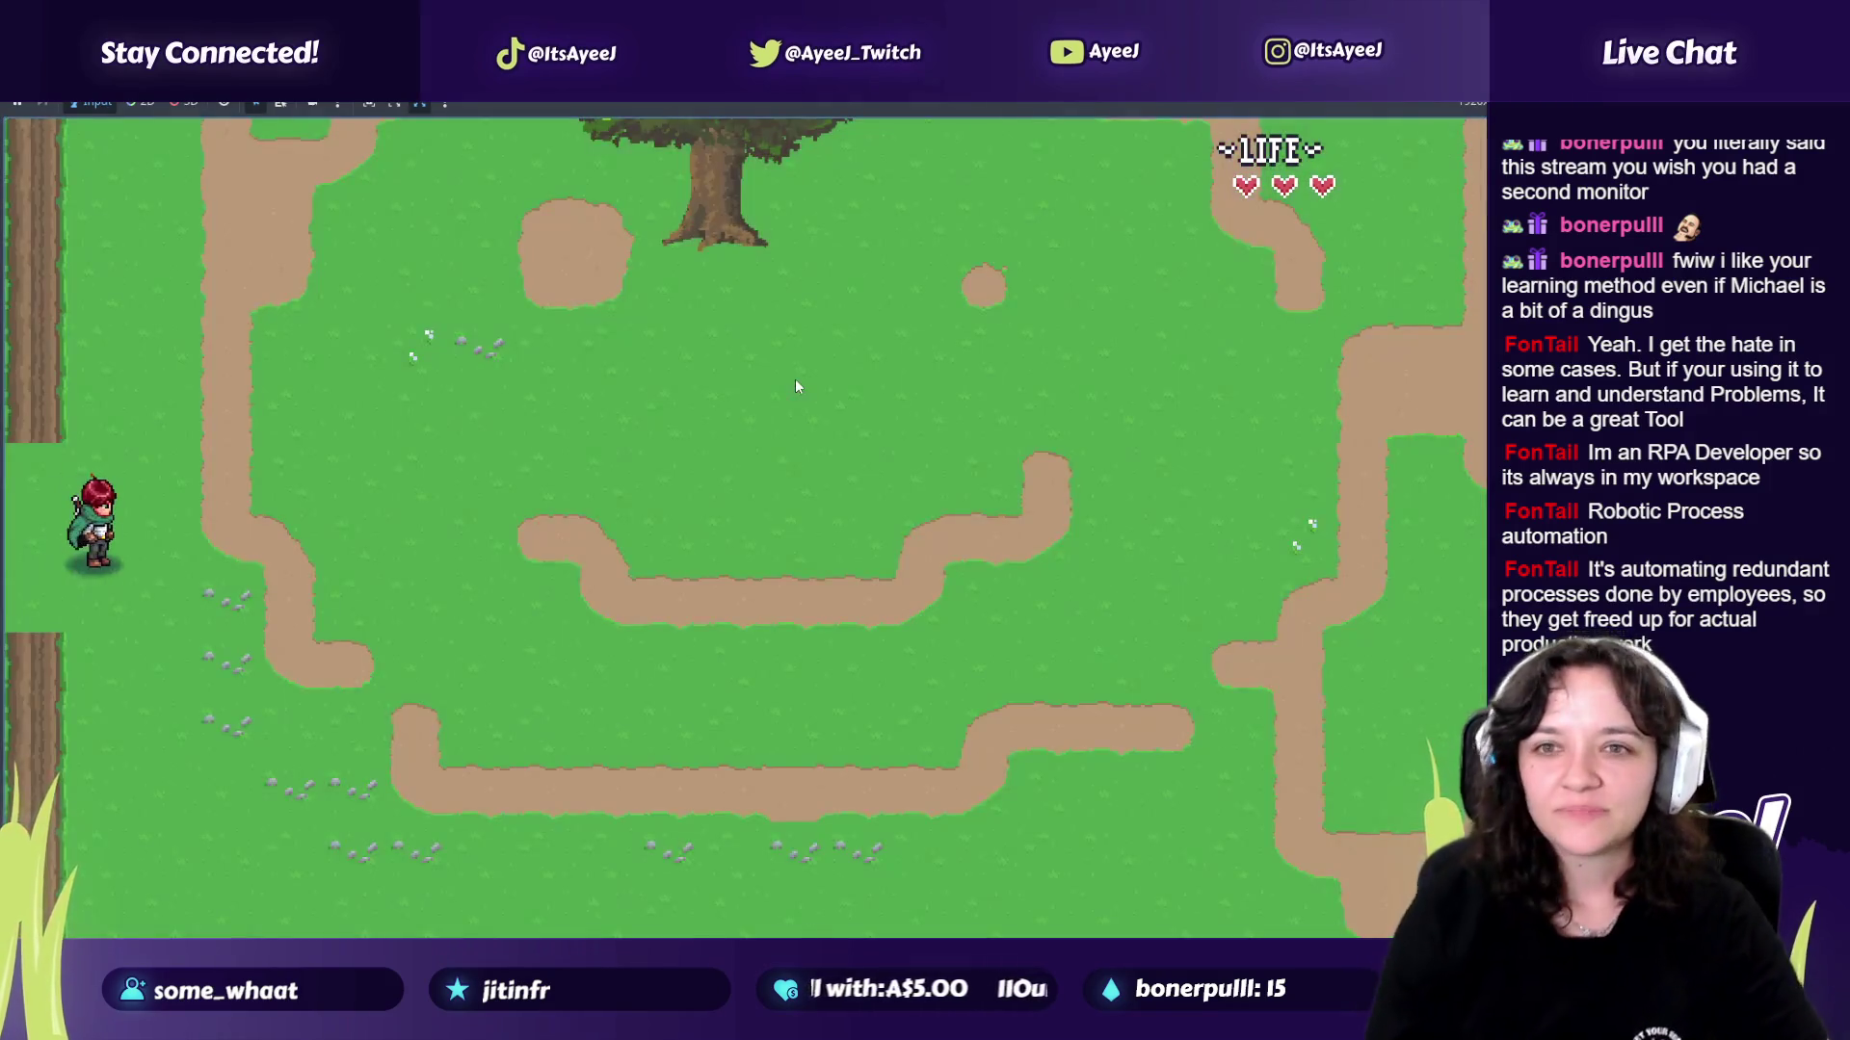
pyautogui.press('Right')
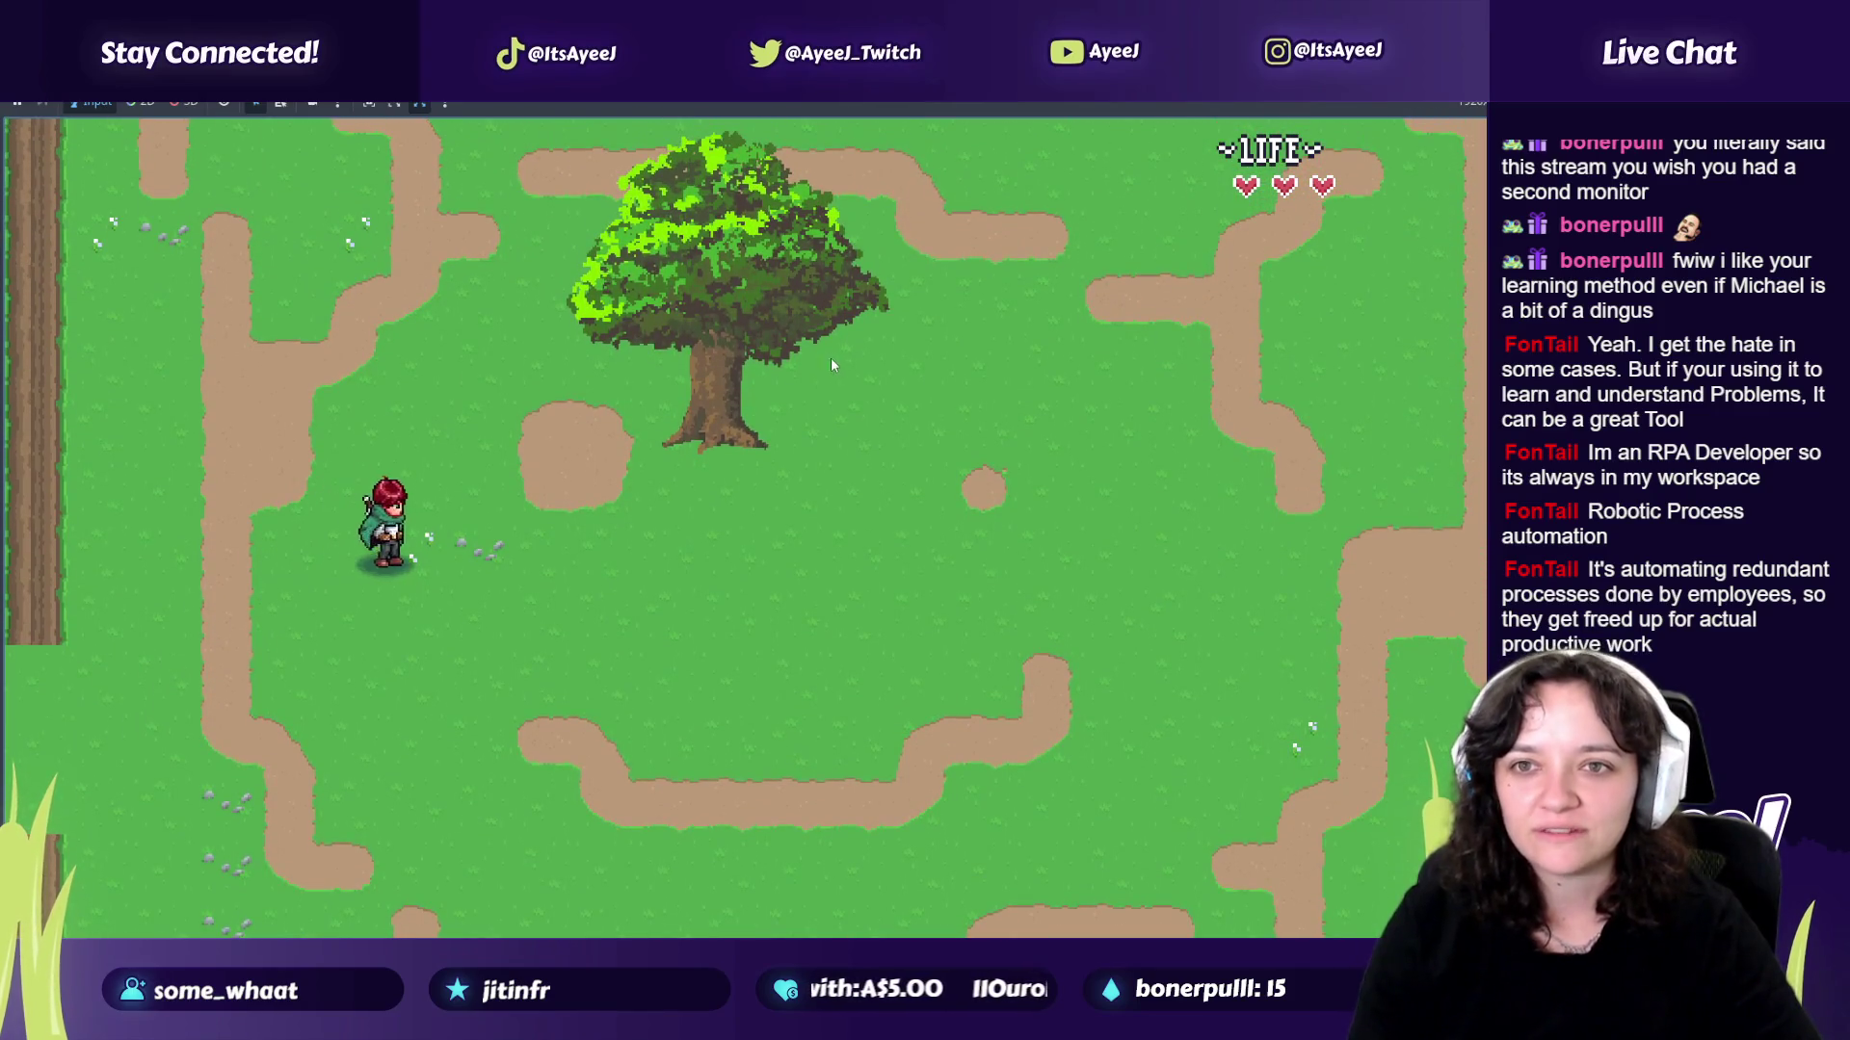
pyautogui.press('Right')
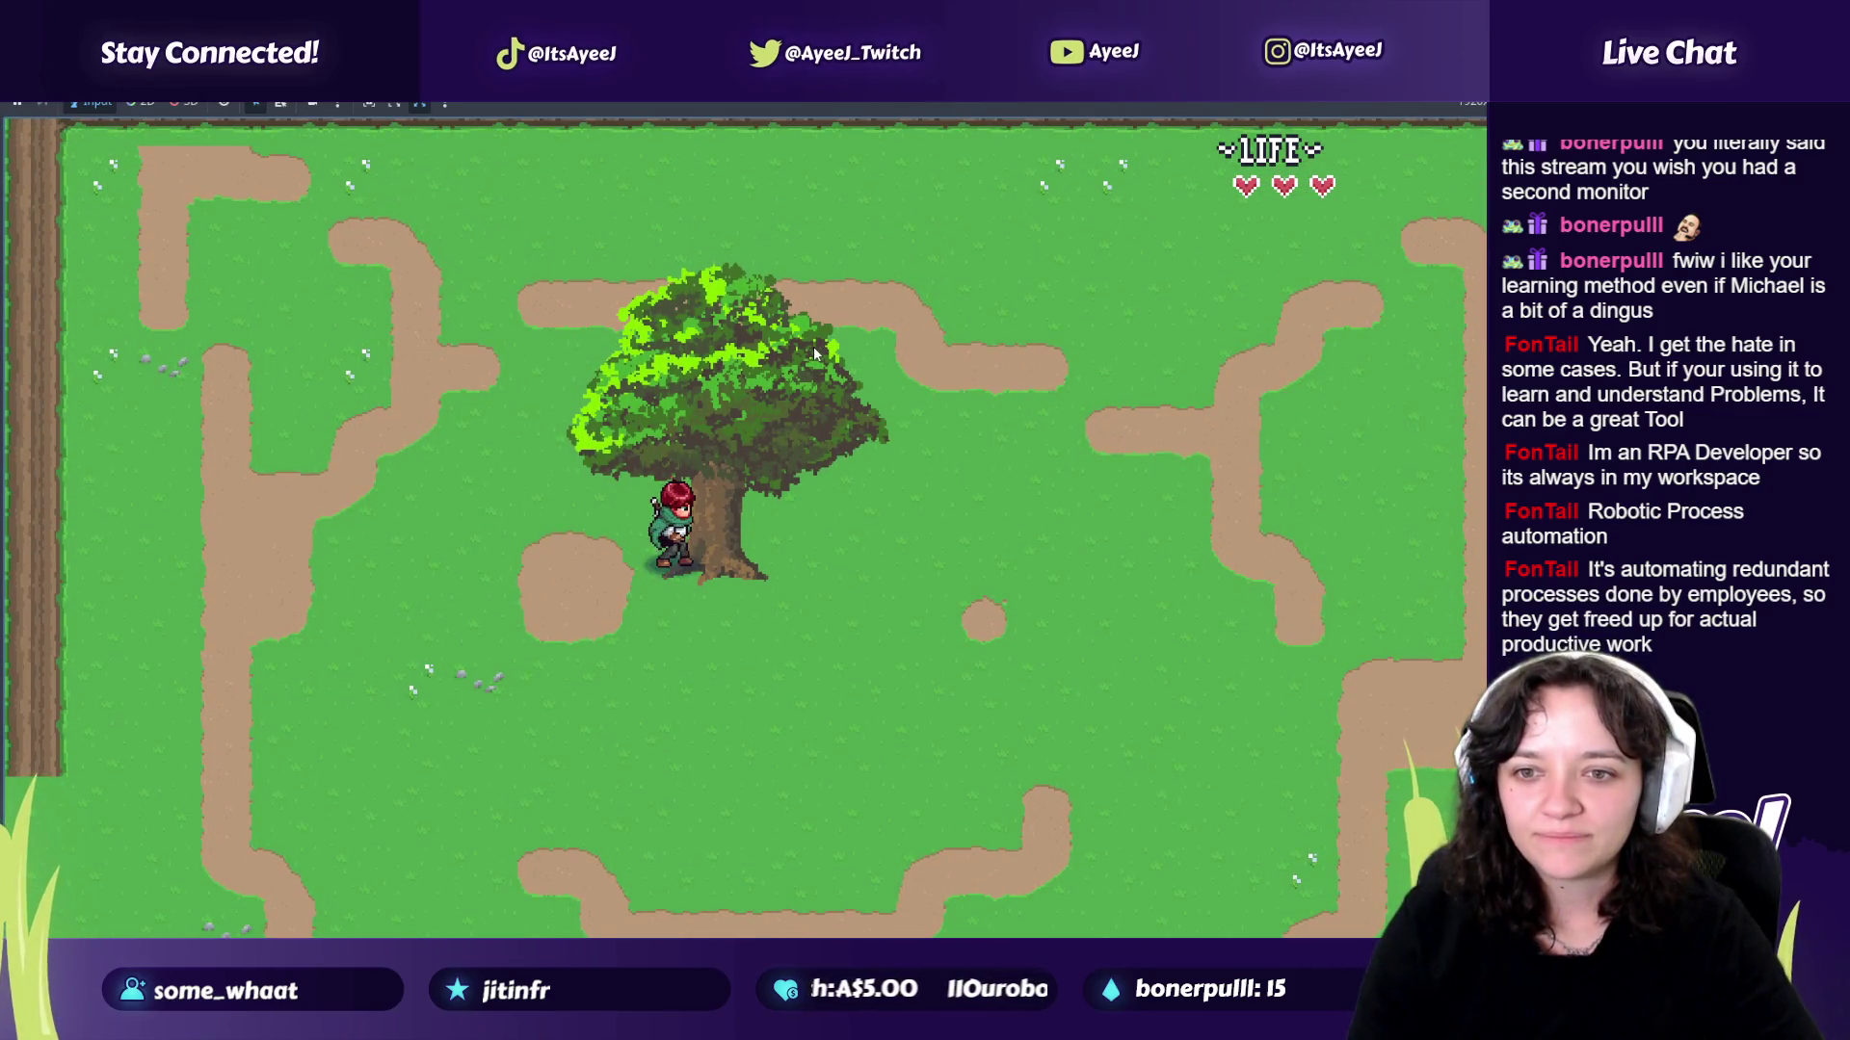
pyautogui.press('Left')
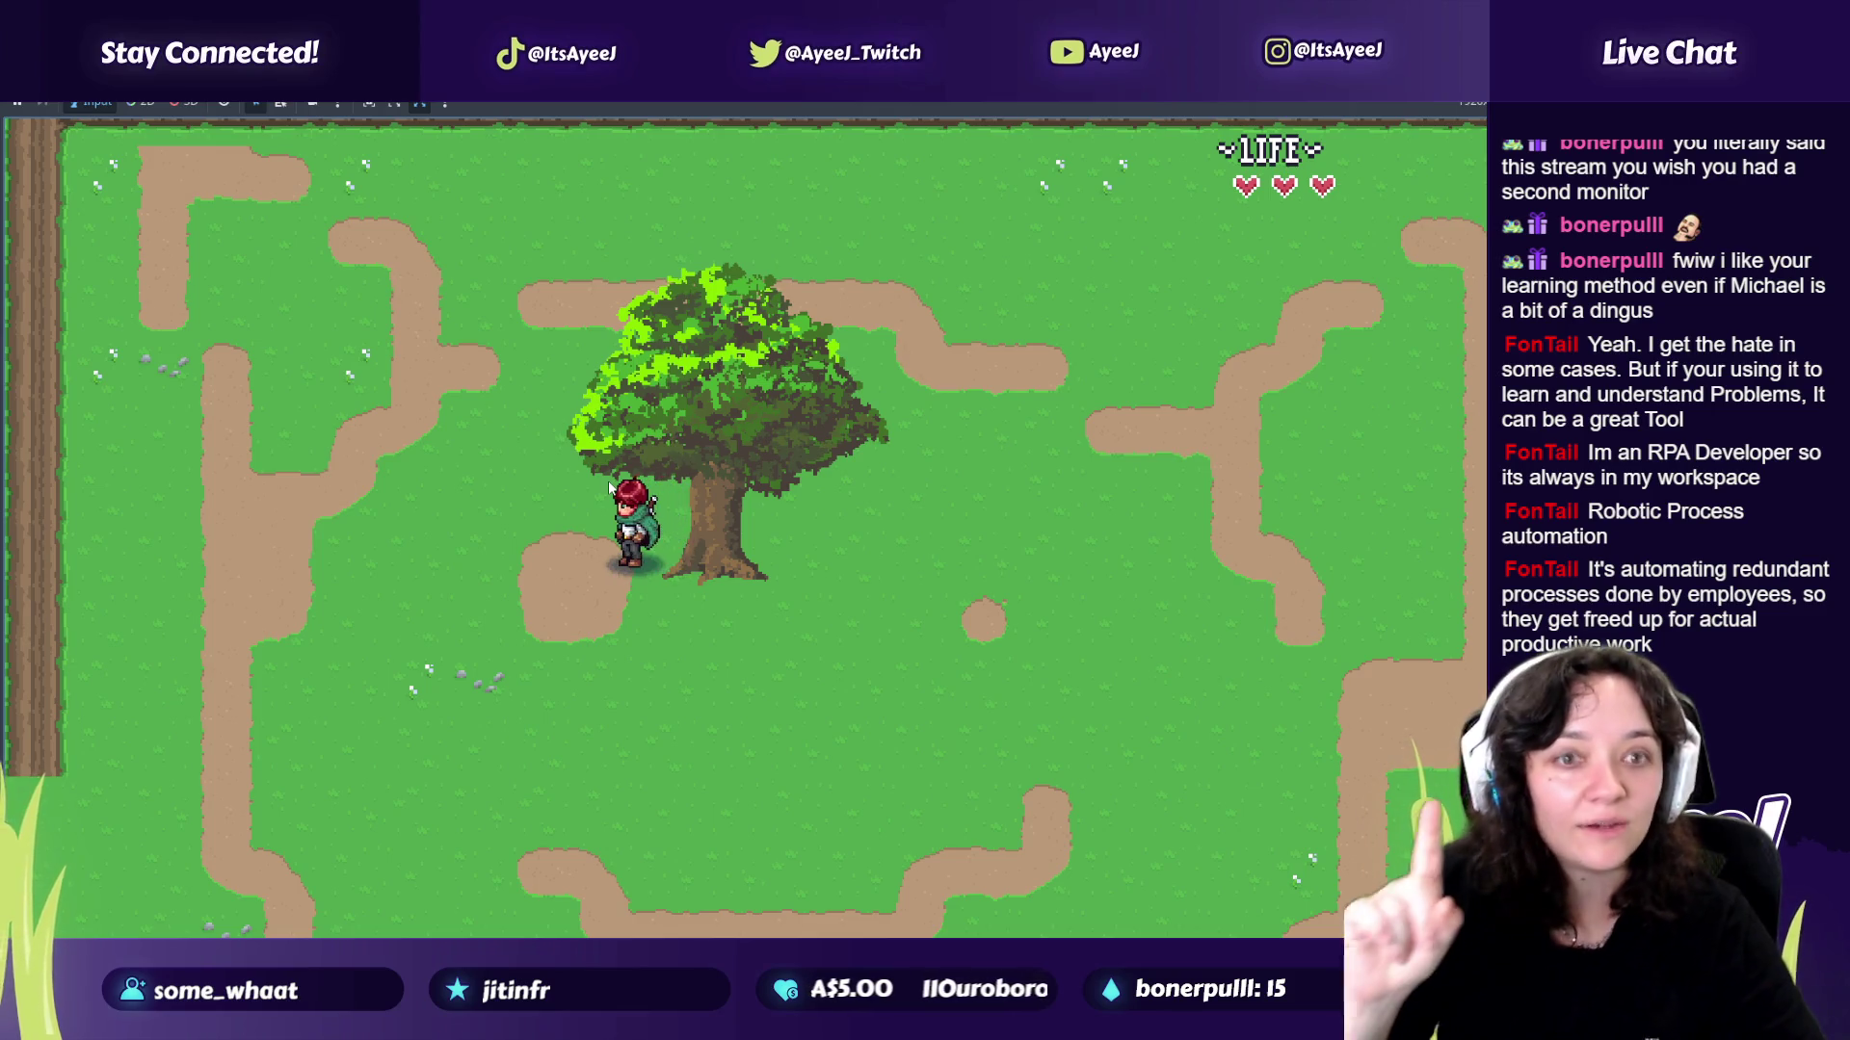
pyautogui.press('Up')
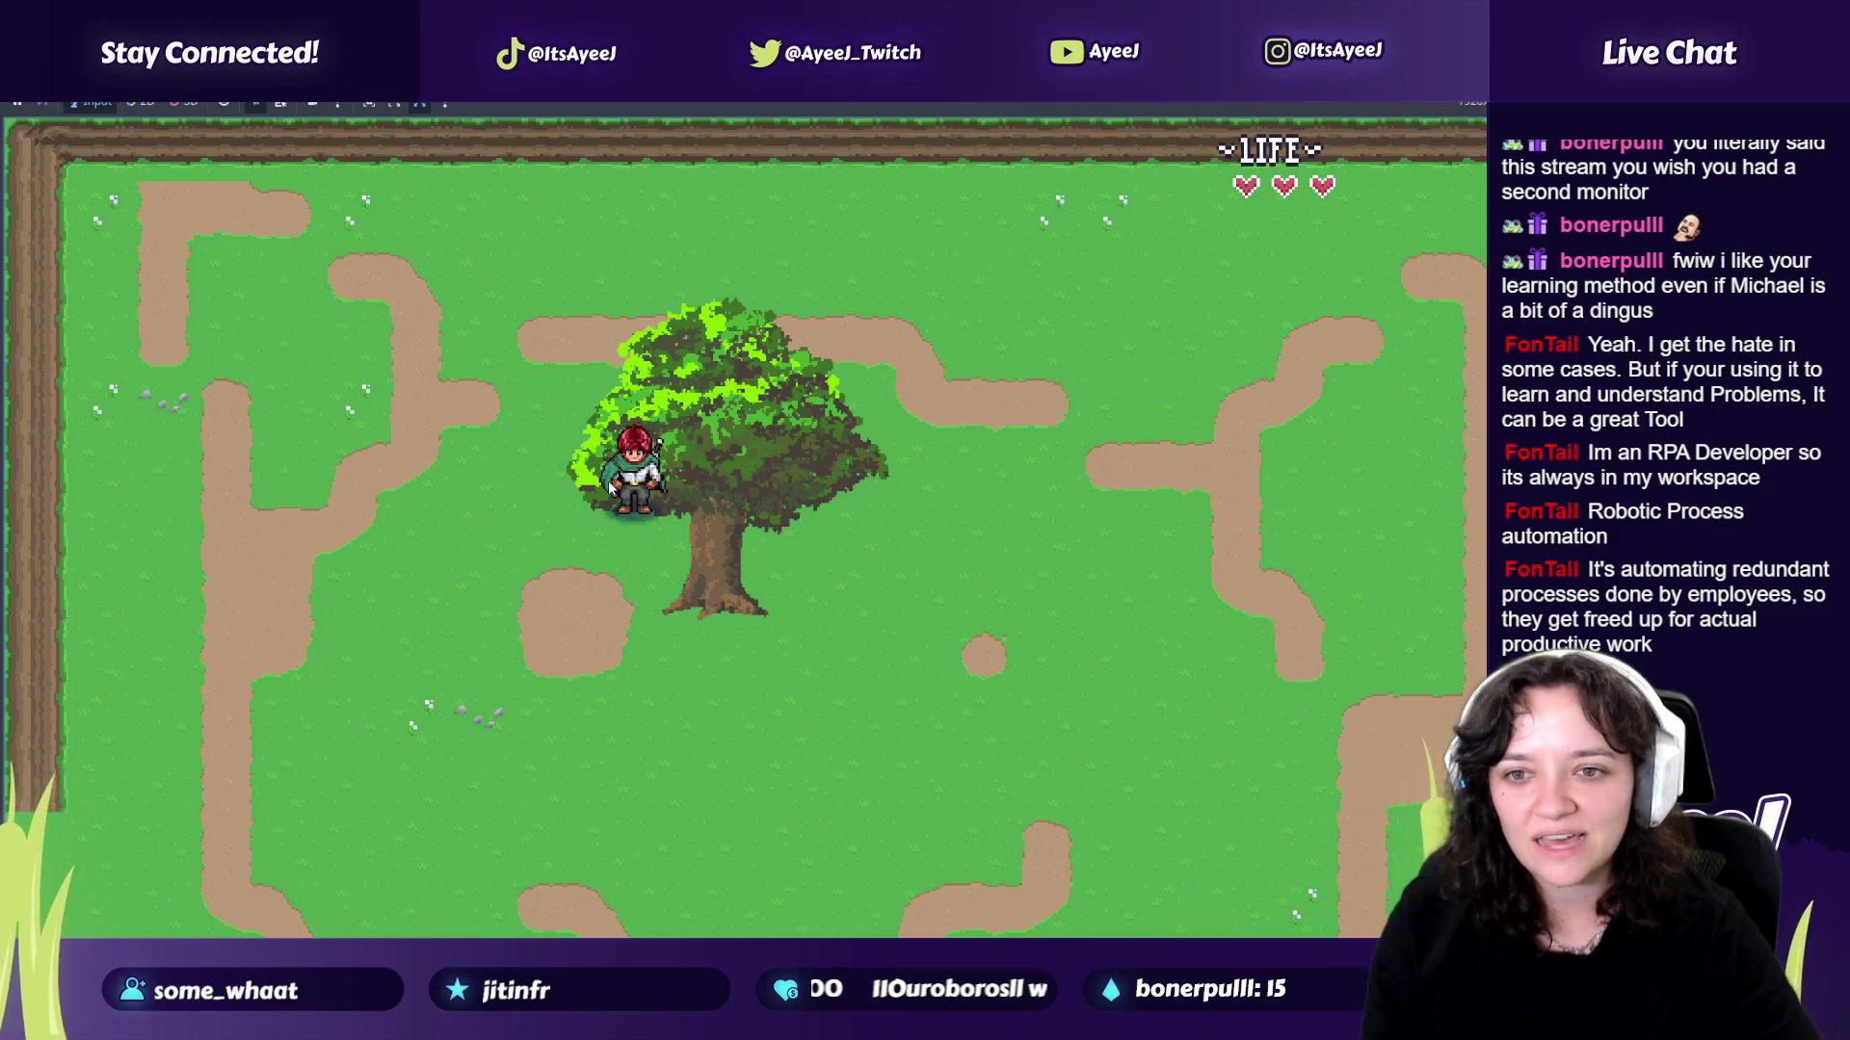
pyautogui.press('Down')
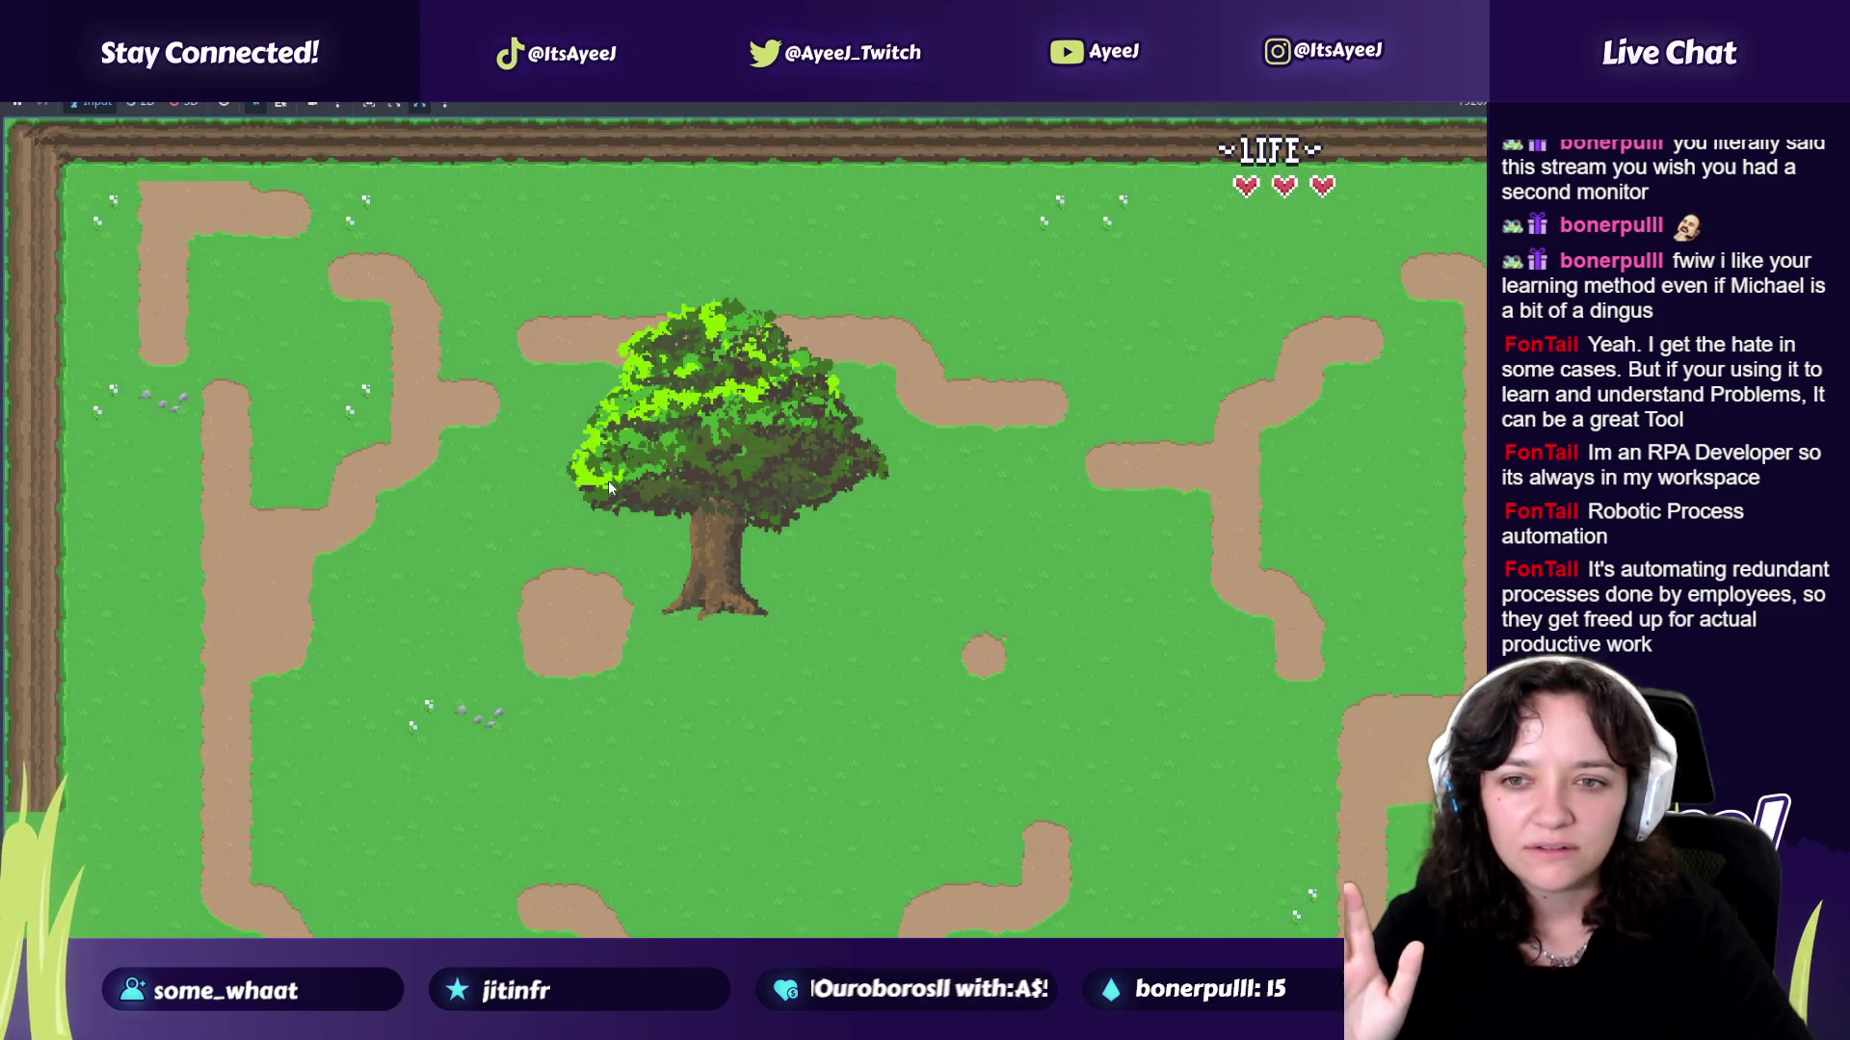
# Step: Walk back out, open and resume the pause menu, then close the game window
pyautogui.press('Right')
pyautogui.press('Left')
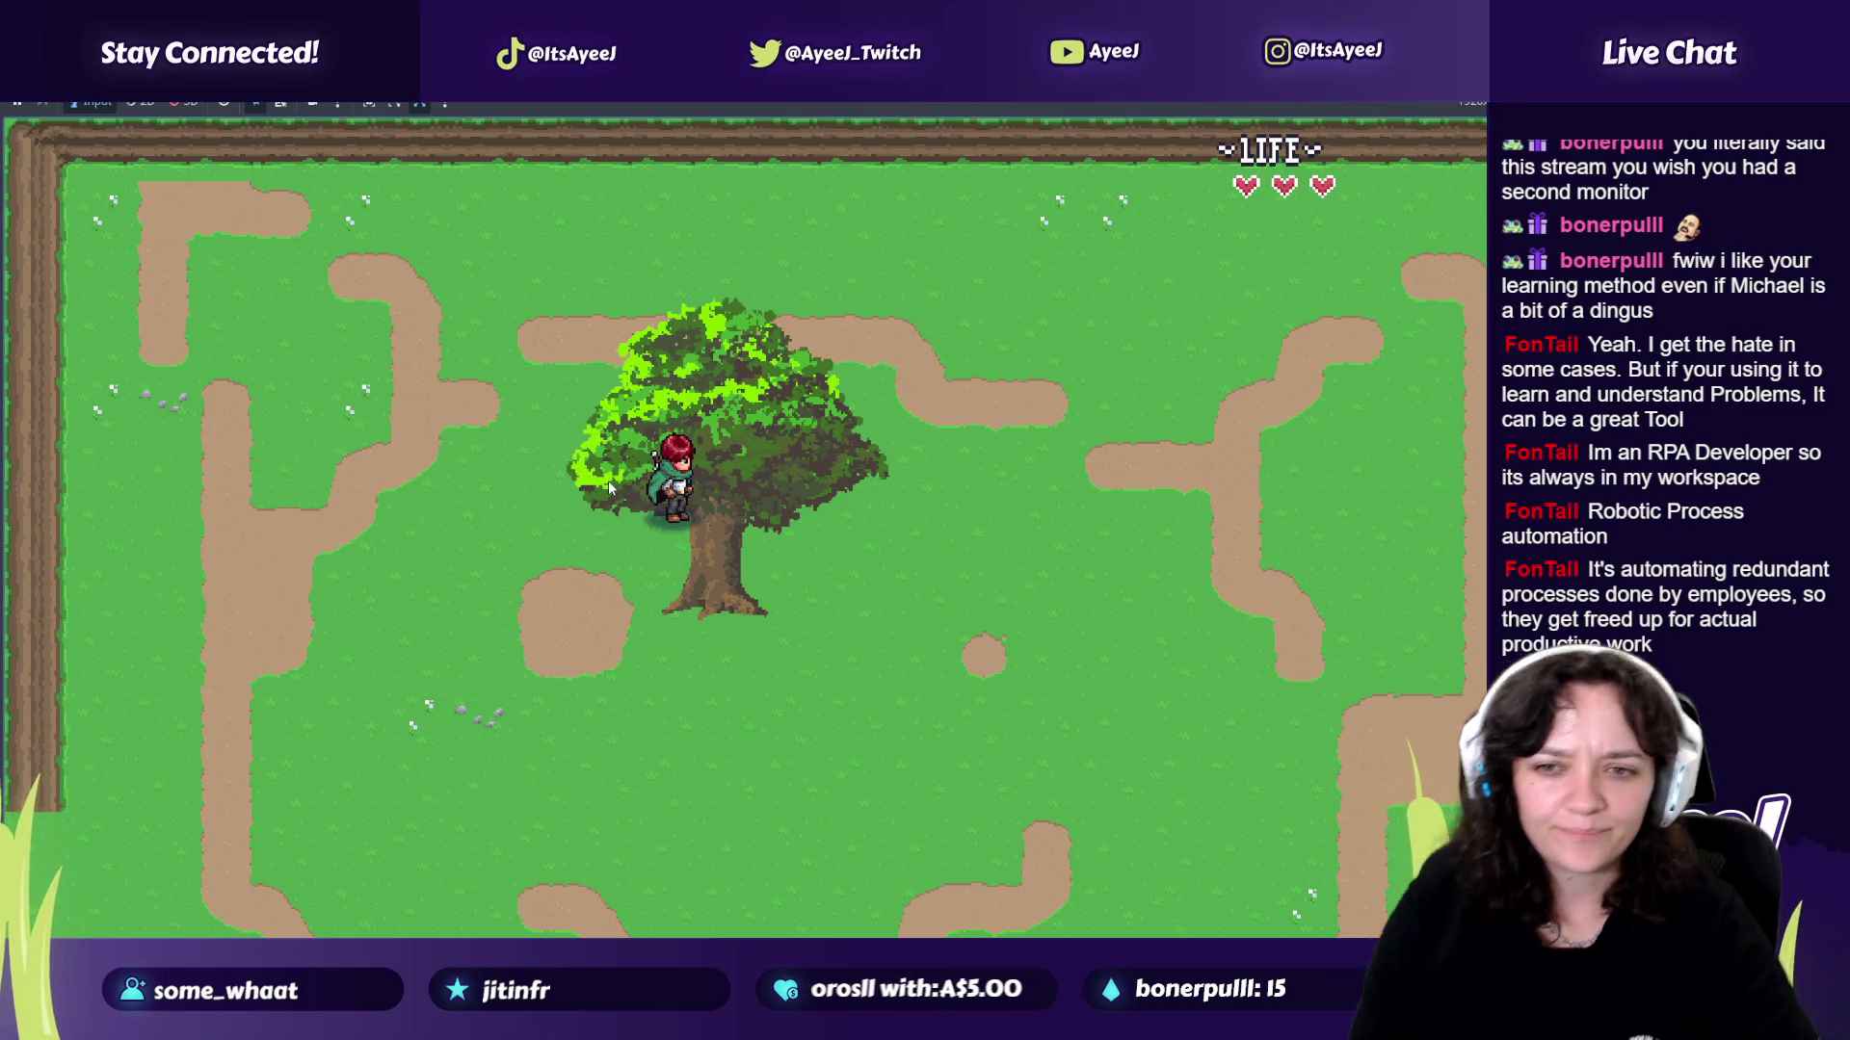
pyautogui.press('Down')
pyautogui.press('Left')
pyautogui.press('Escape')
pyautogui.click(750, 562)
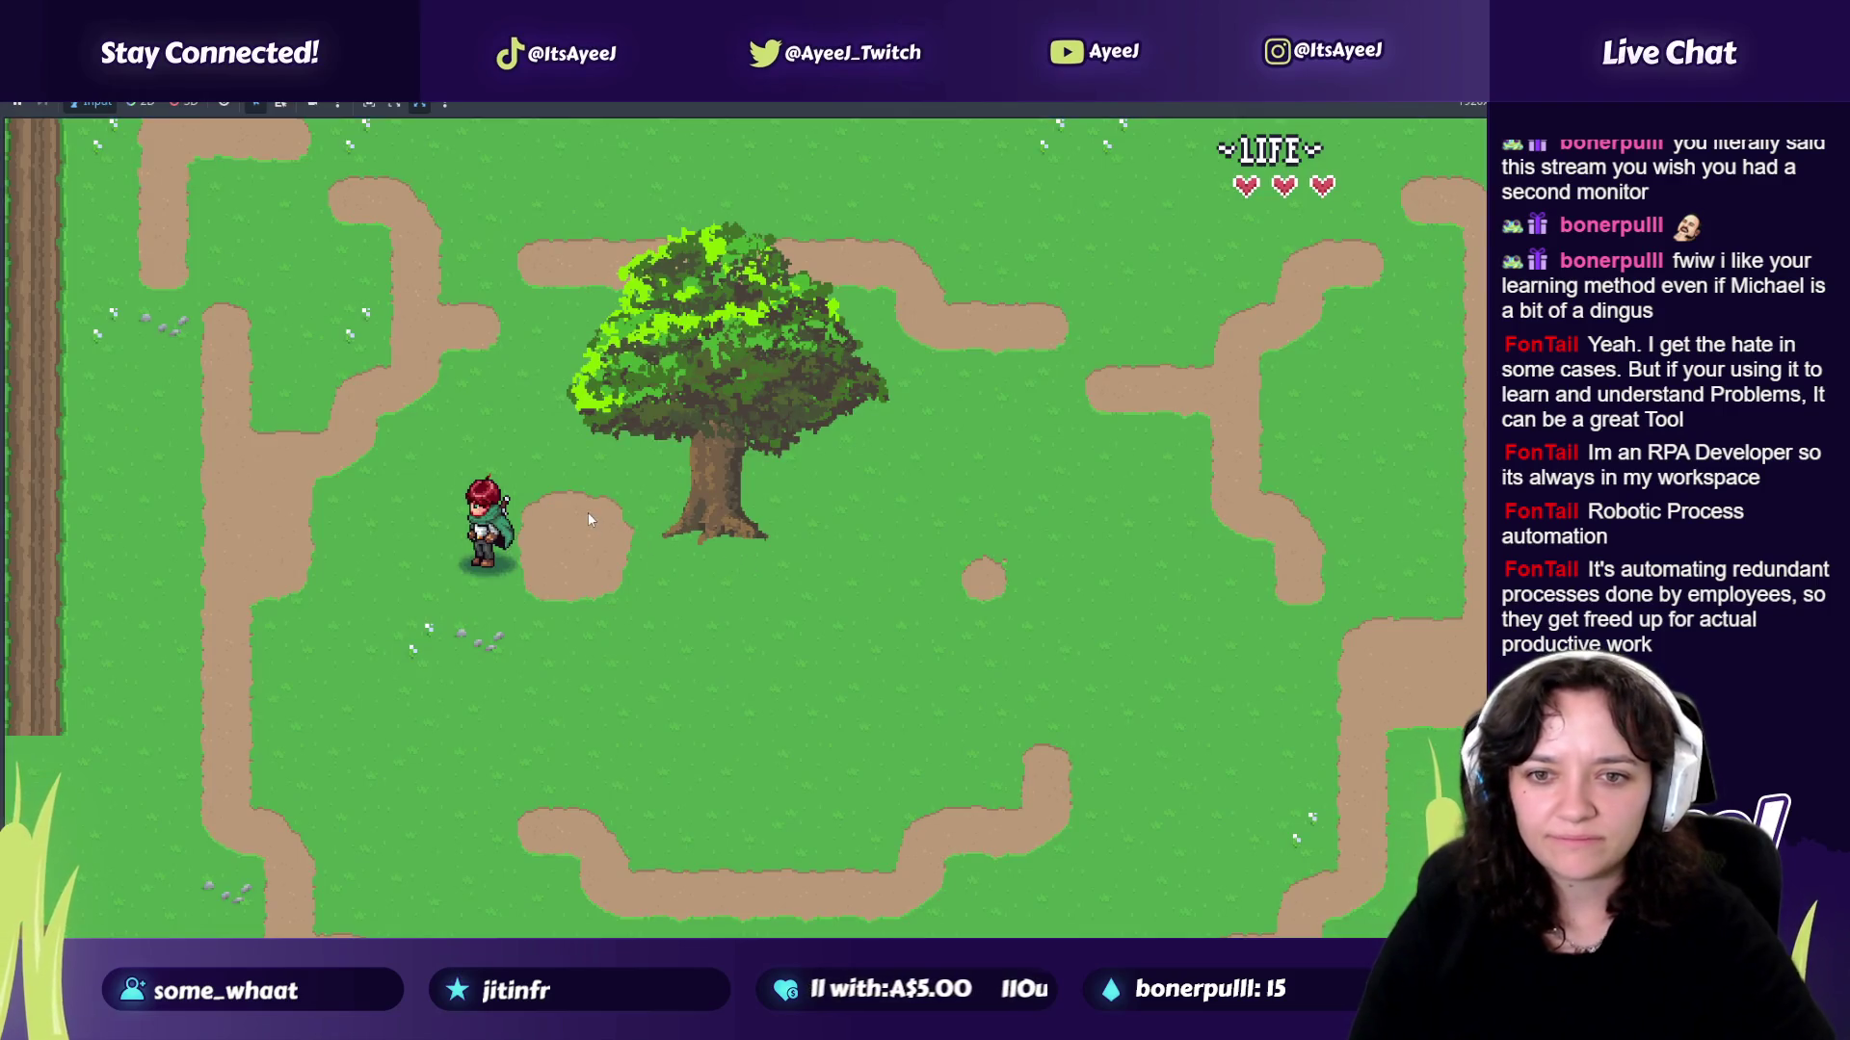
pyautogui.hotkey('alt', 'Tab')
pyautogui.click(462, 420)
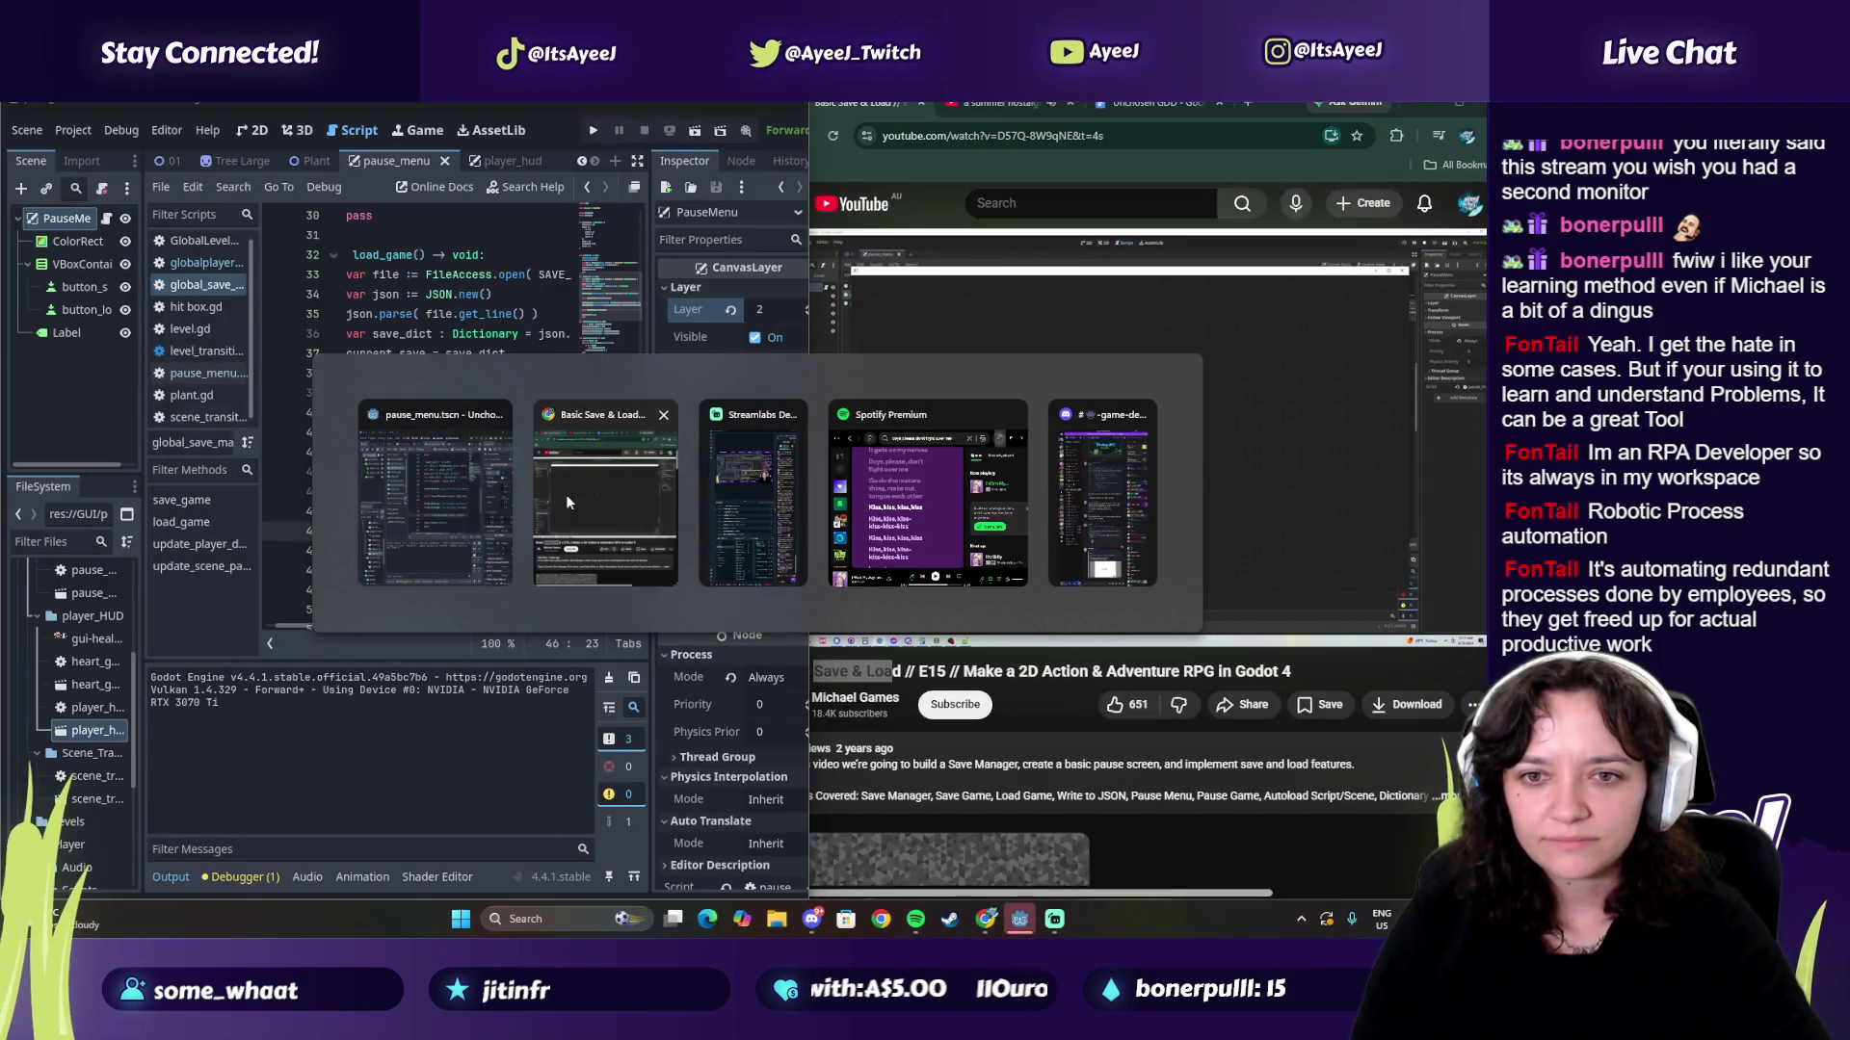
# Step: Watch a few more seconds of the tutorial, then rerun the project from Godot
pyautogui.click(1139, 486)
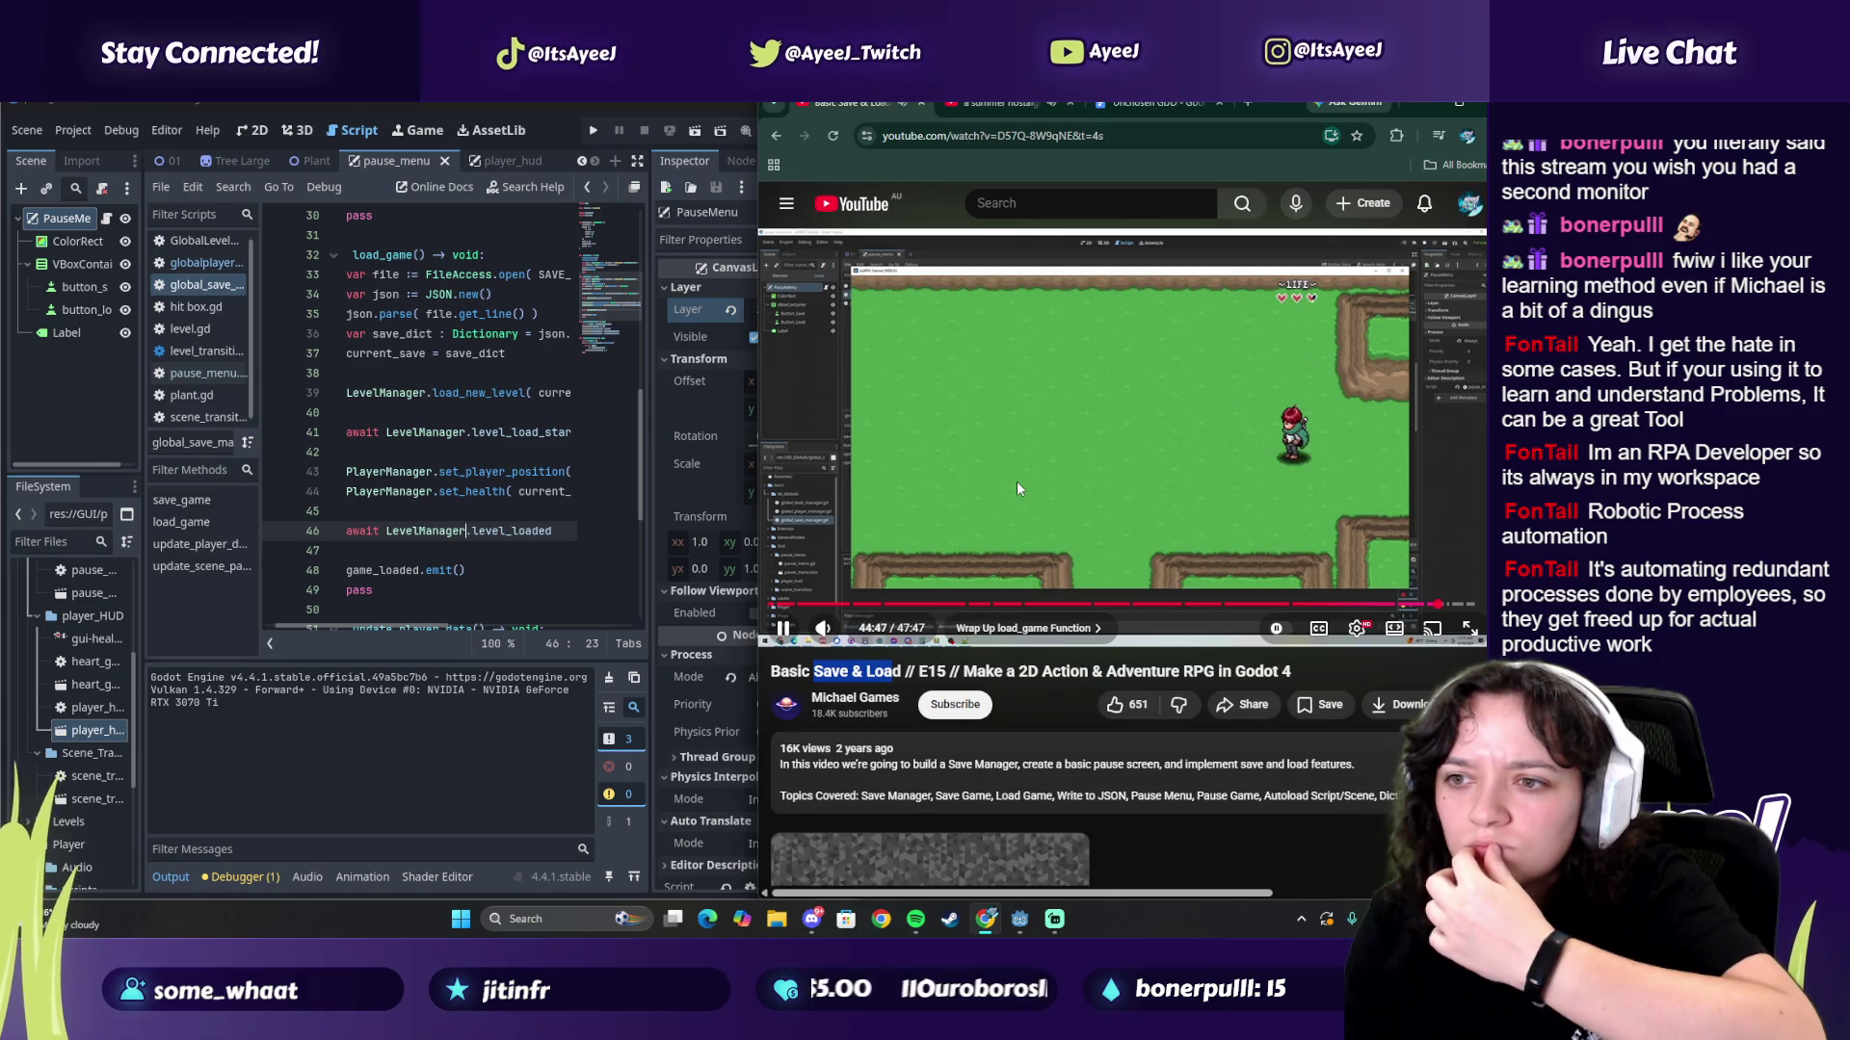
pyautogui.click(1017, 489)
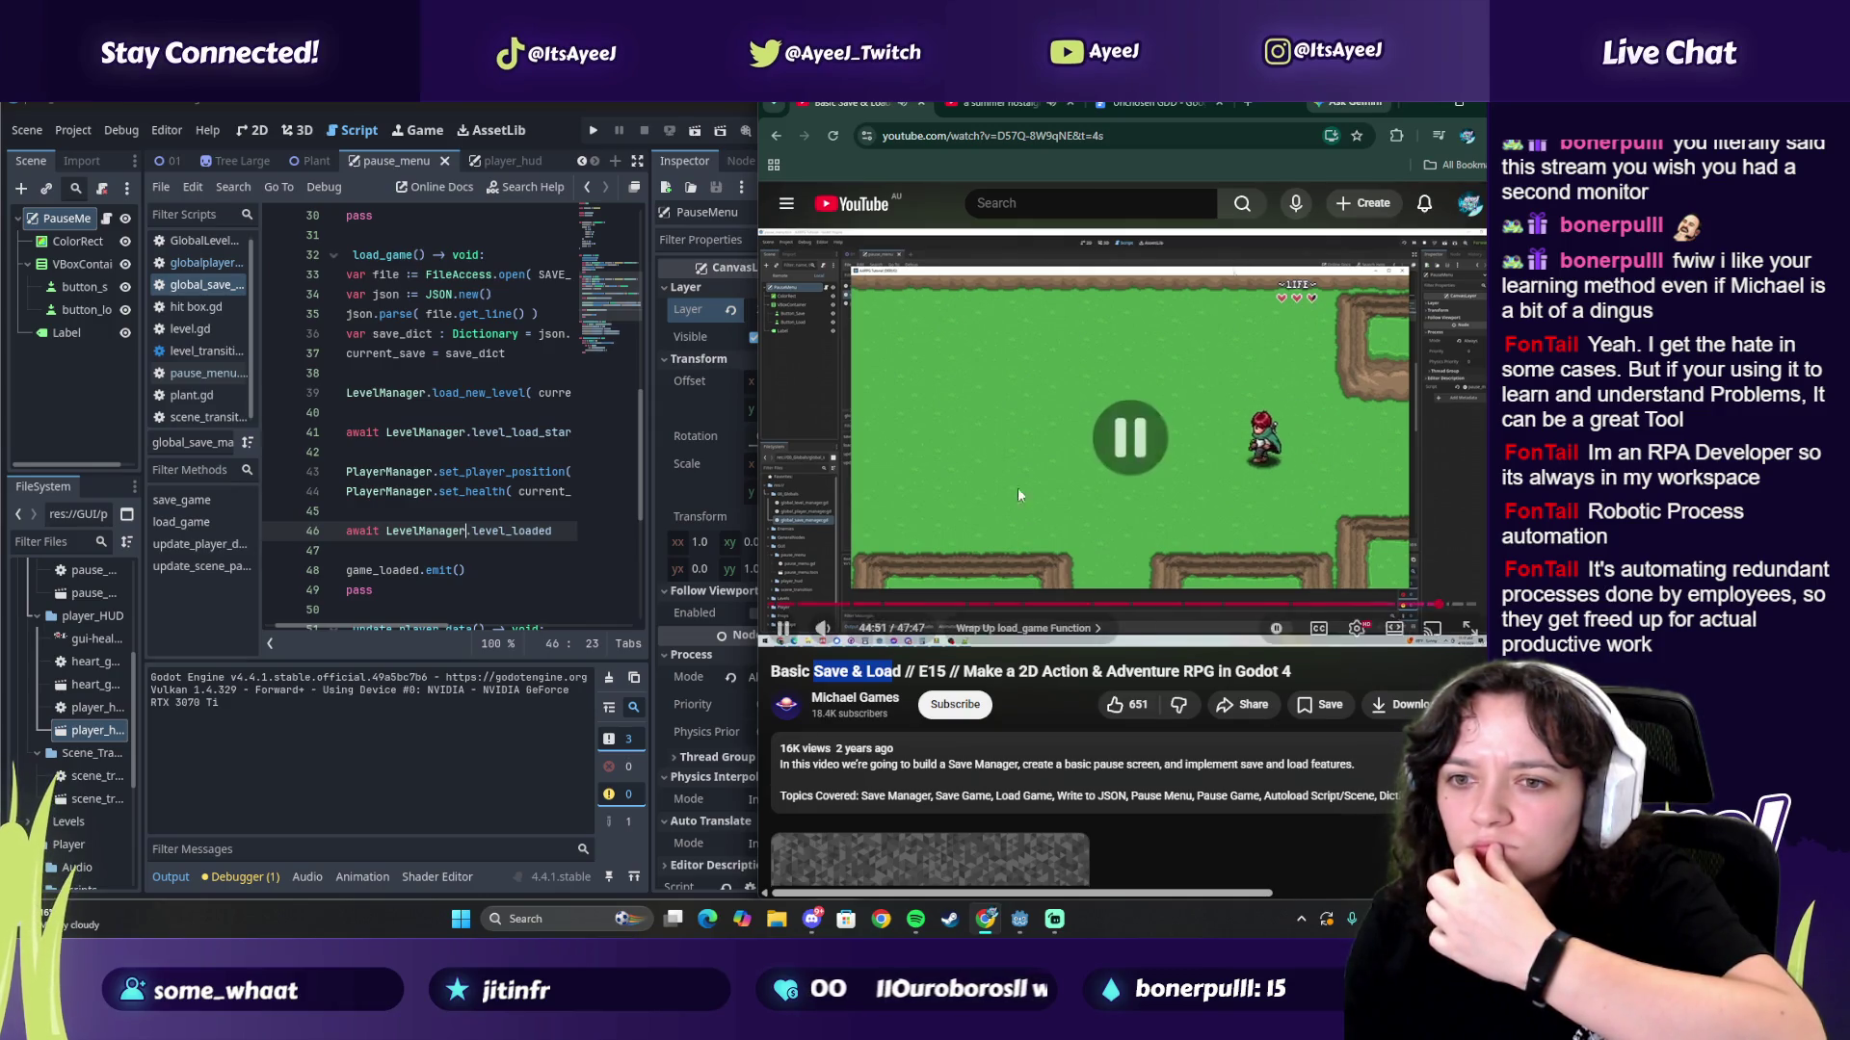
pyautogui.click(1022, 923)
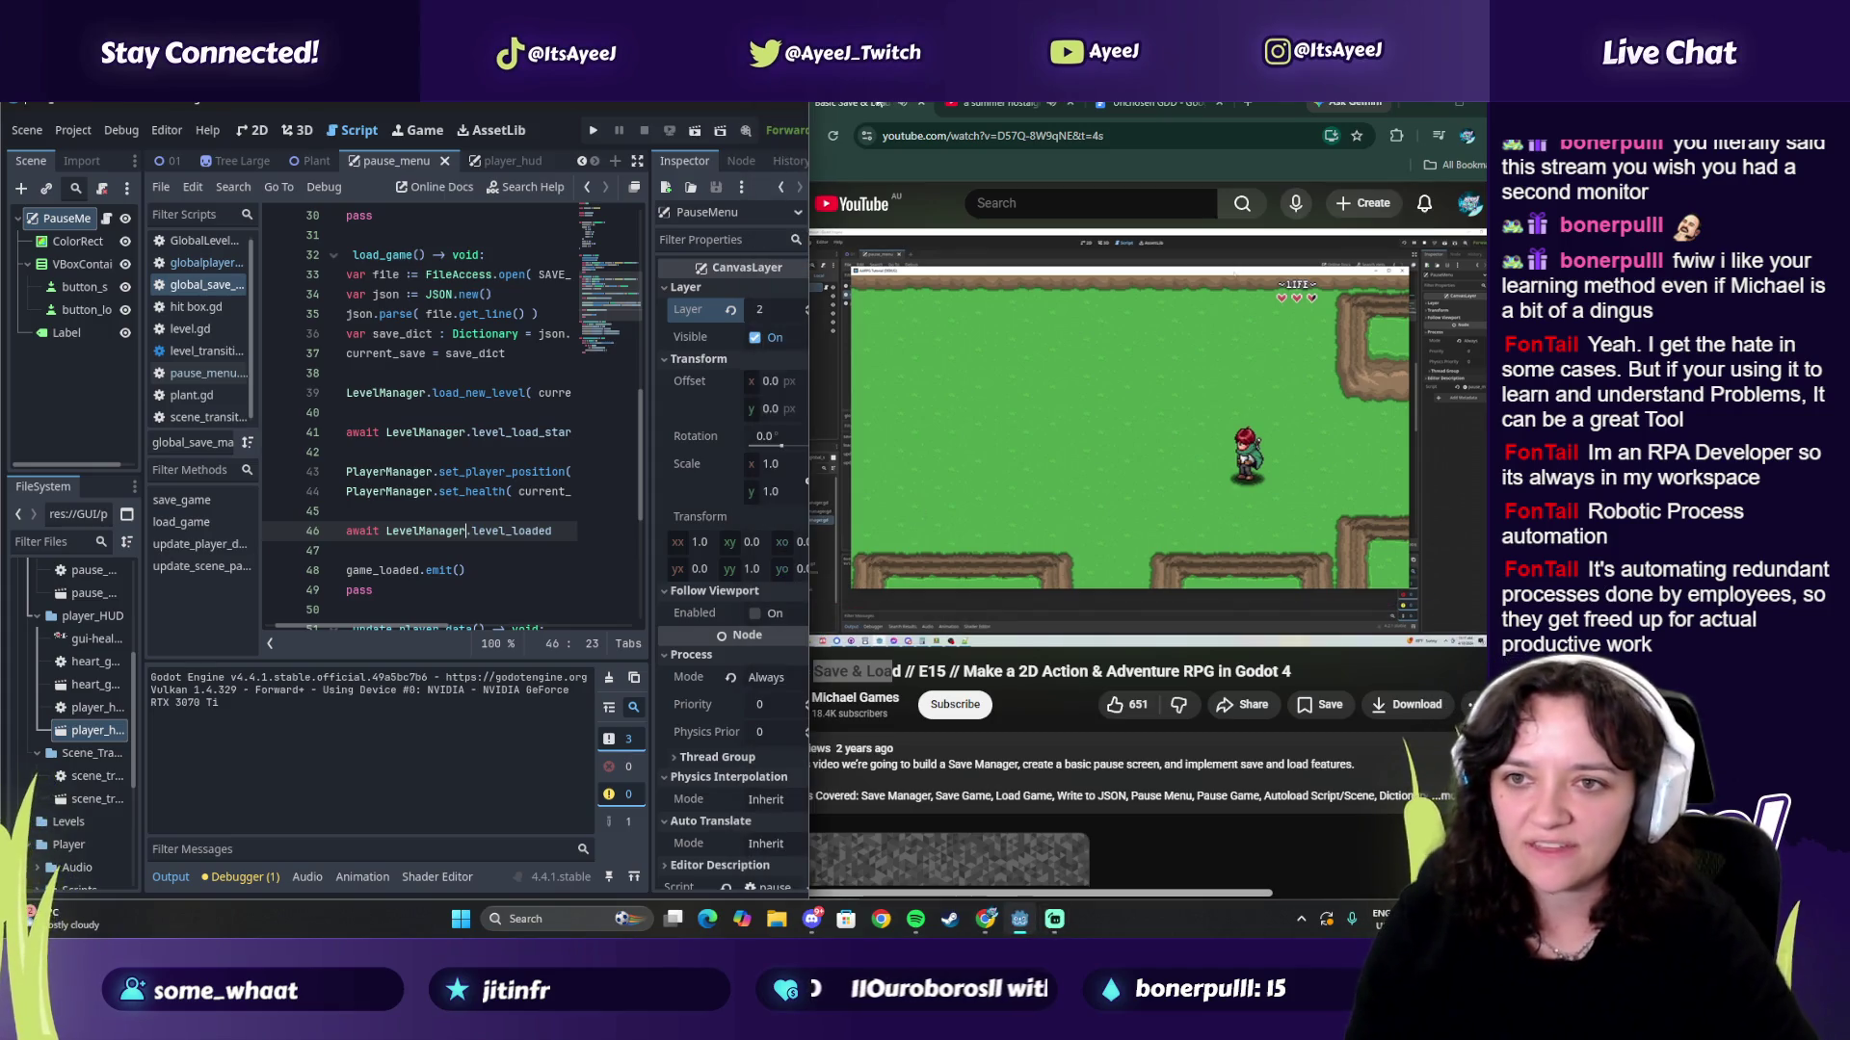
pyautogui.click(595, 131)
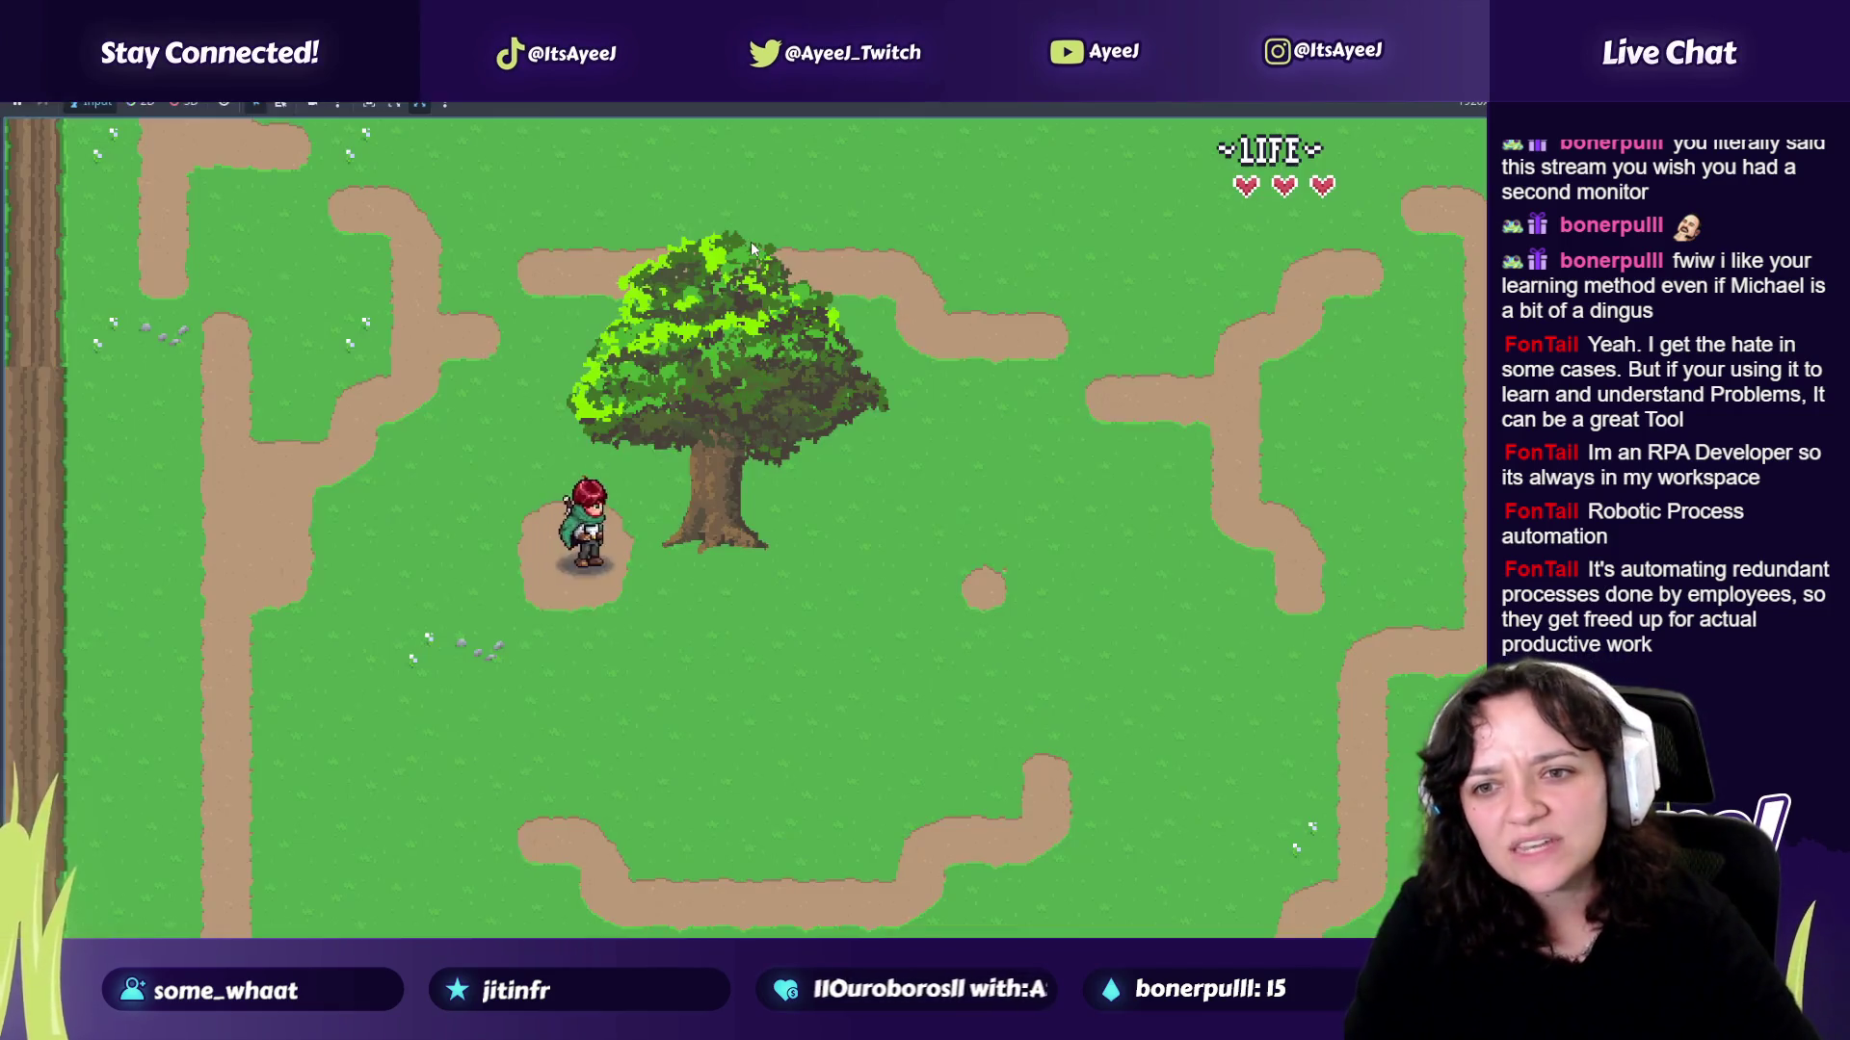
# Step: Load the save from the pause menu, then walk right to the next tree
pyautogui.press('Right')
pyautogui.press('Right')
pyautogui.press('Escape')
pyautogui.click(734, 562)
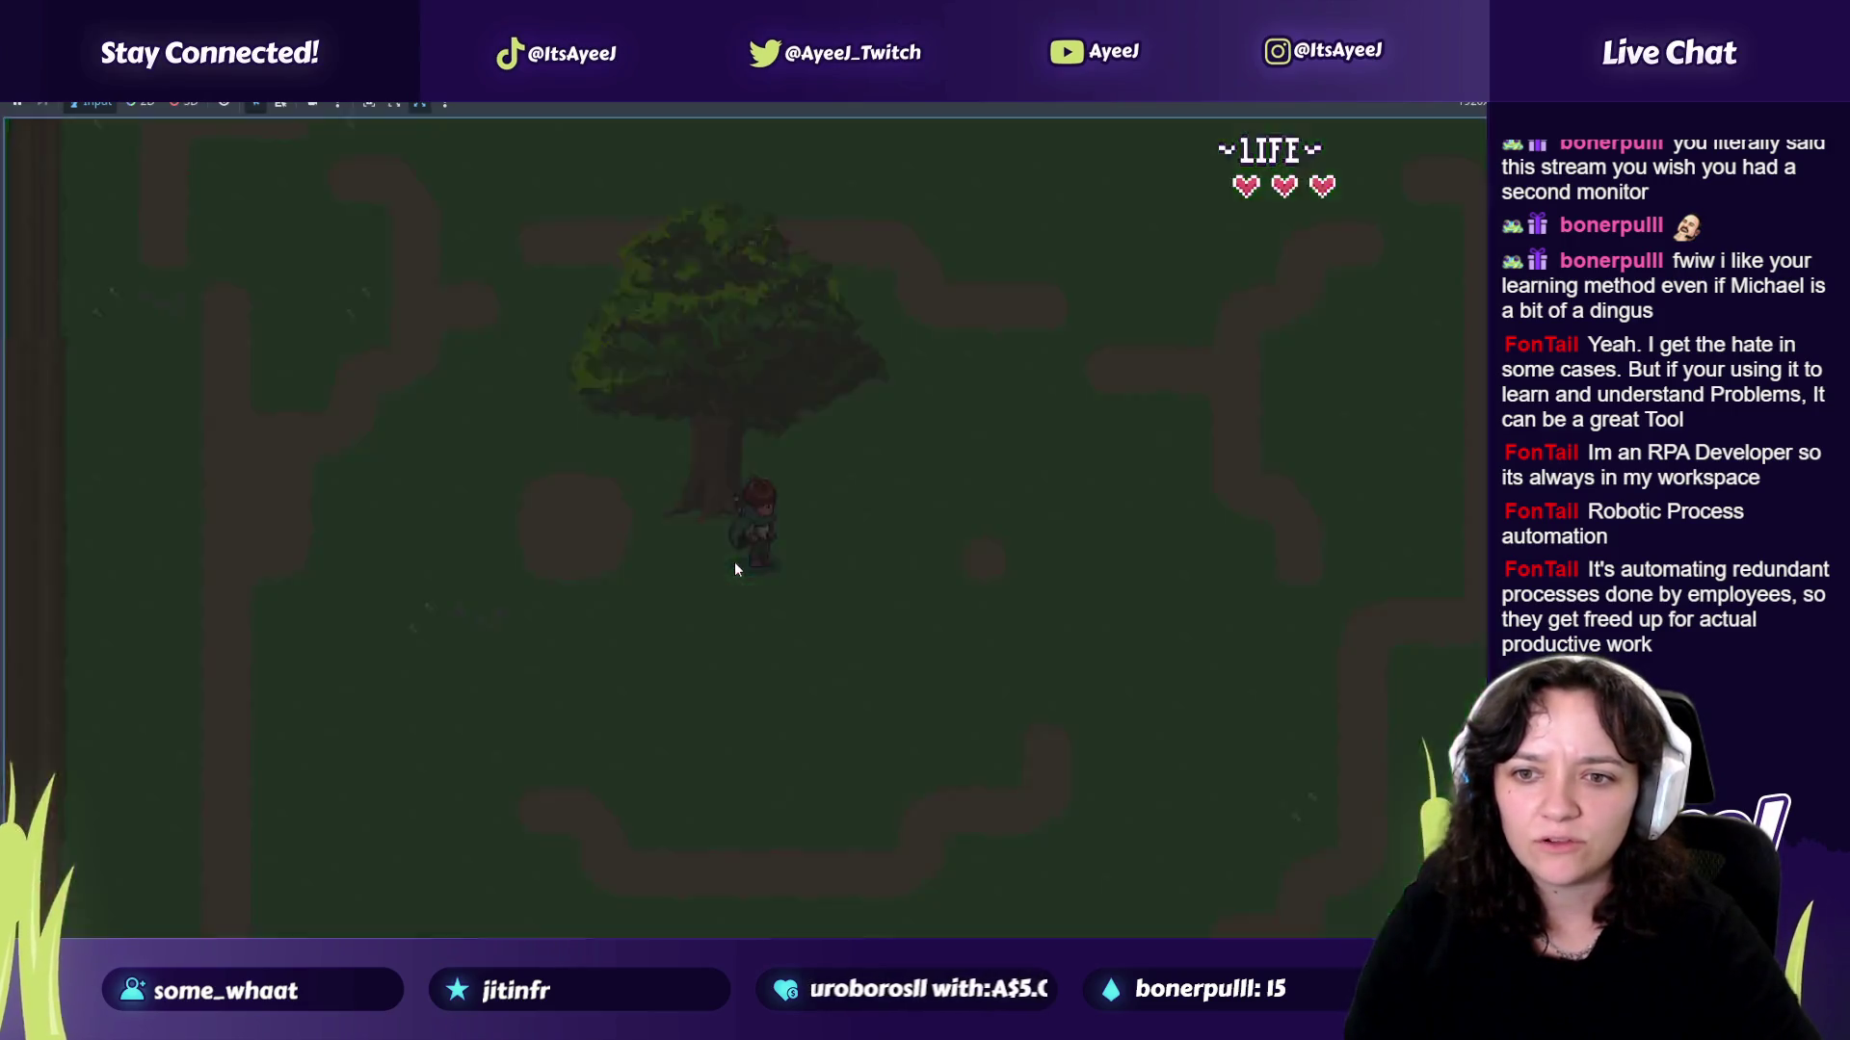
pyautogui.press('Right')
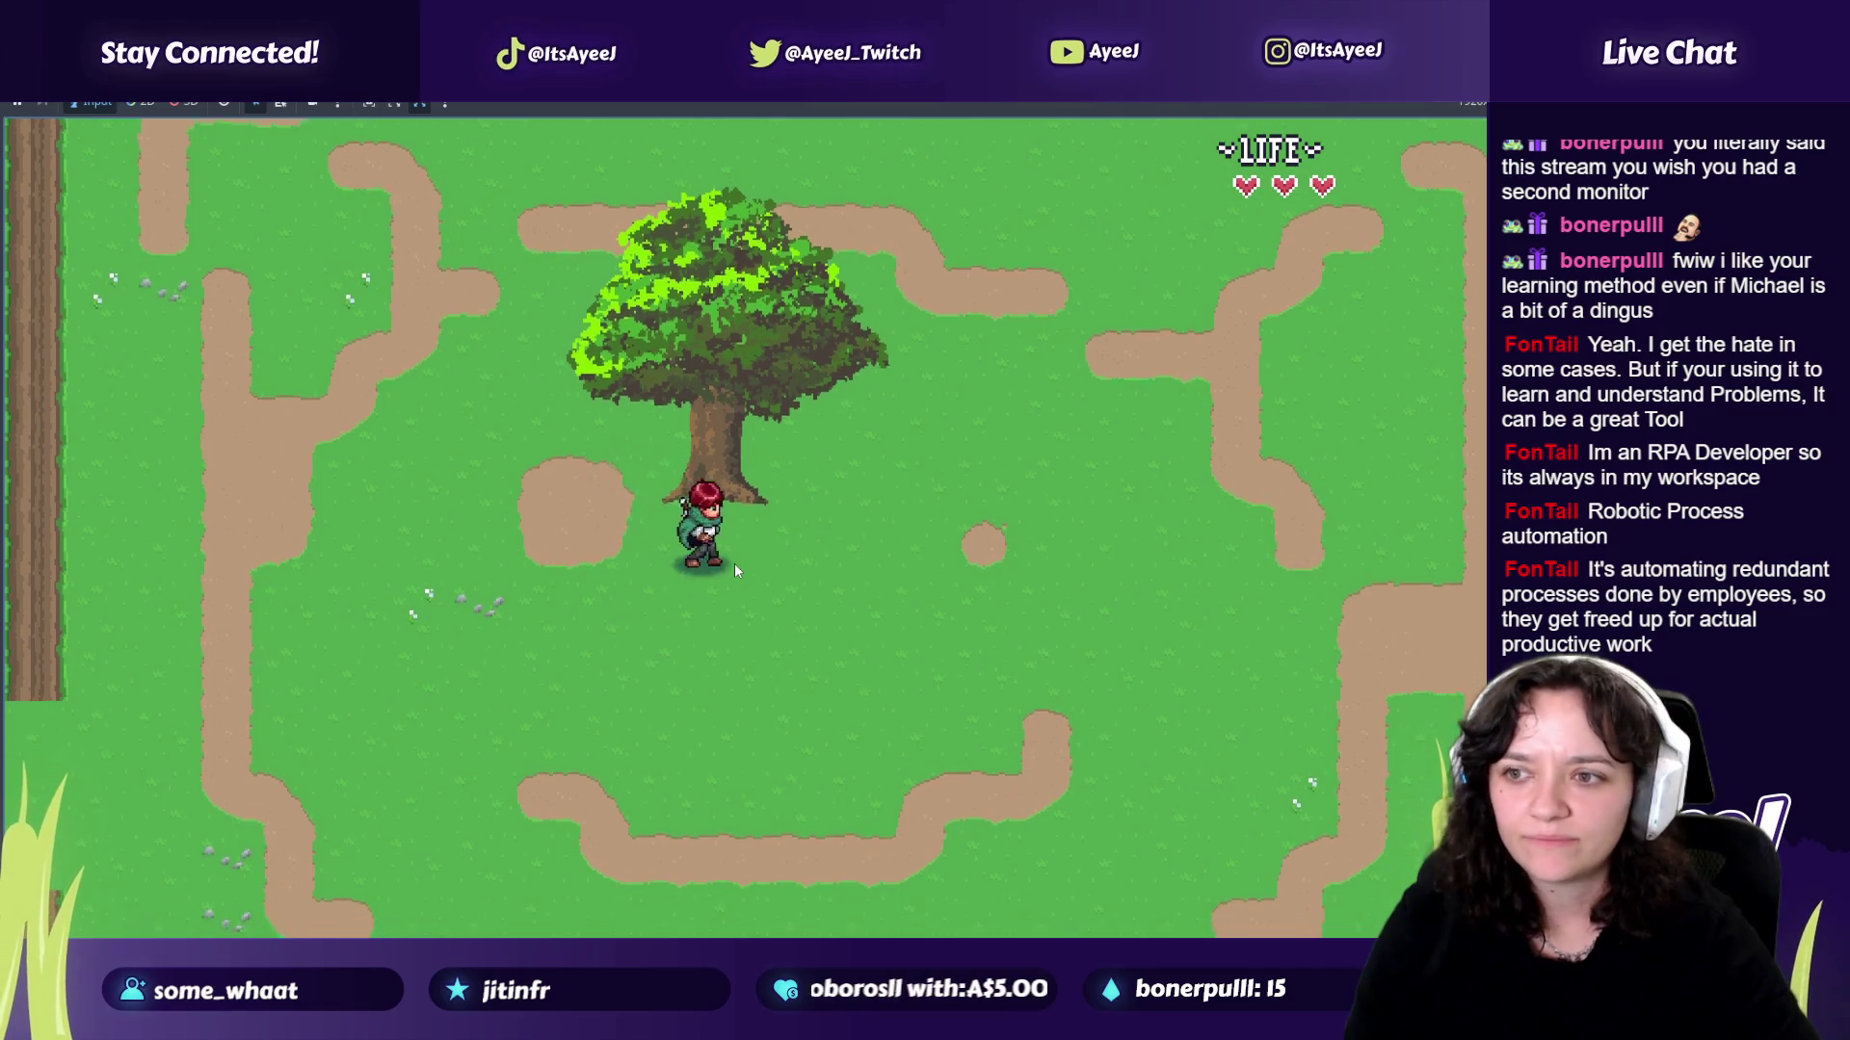
pyautogui.press('Down')
pyautogui.press('Right')
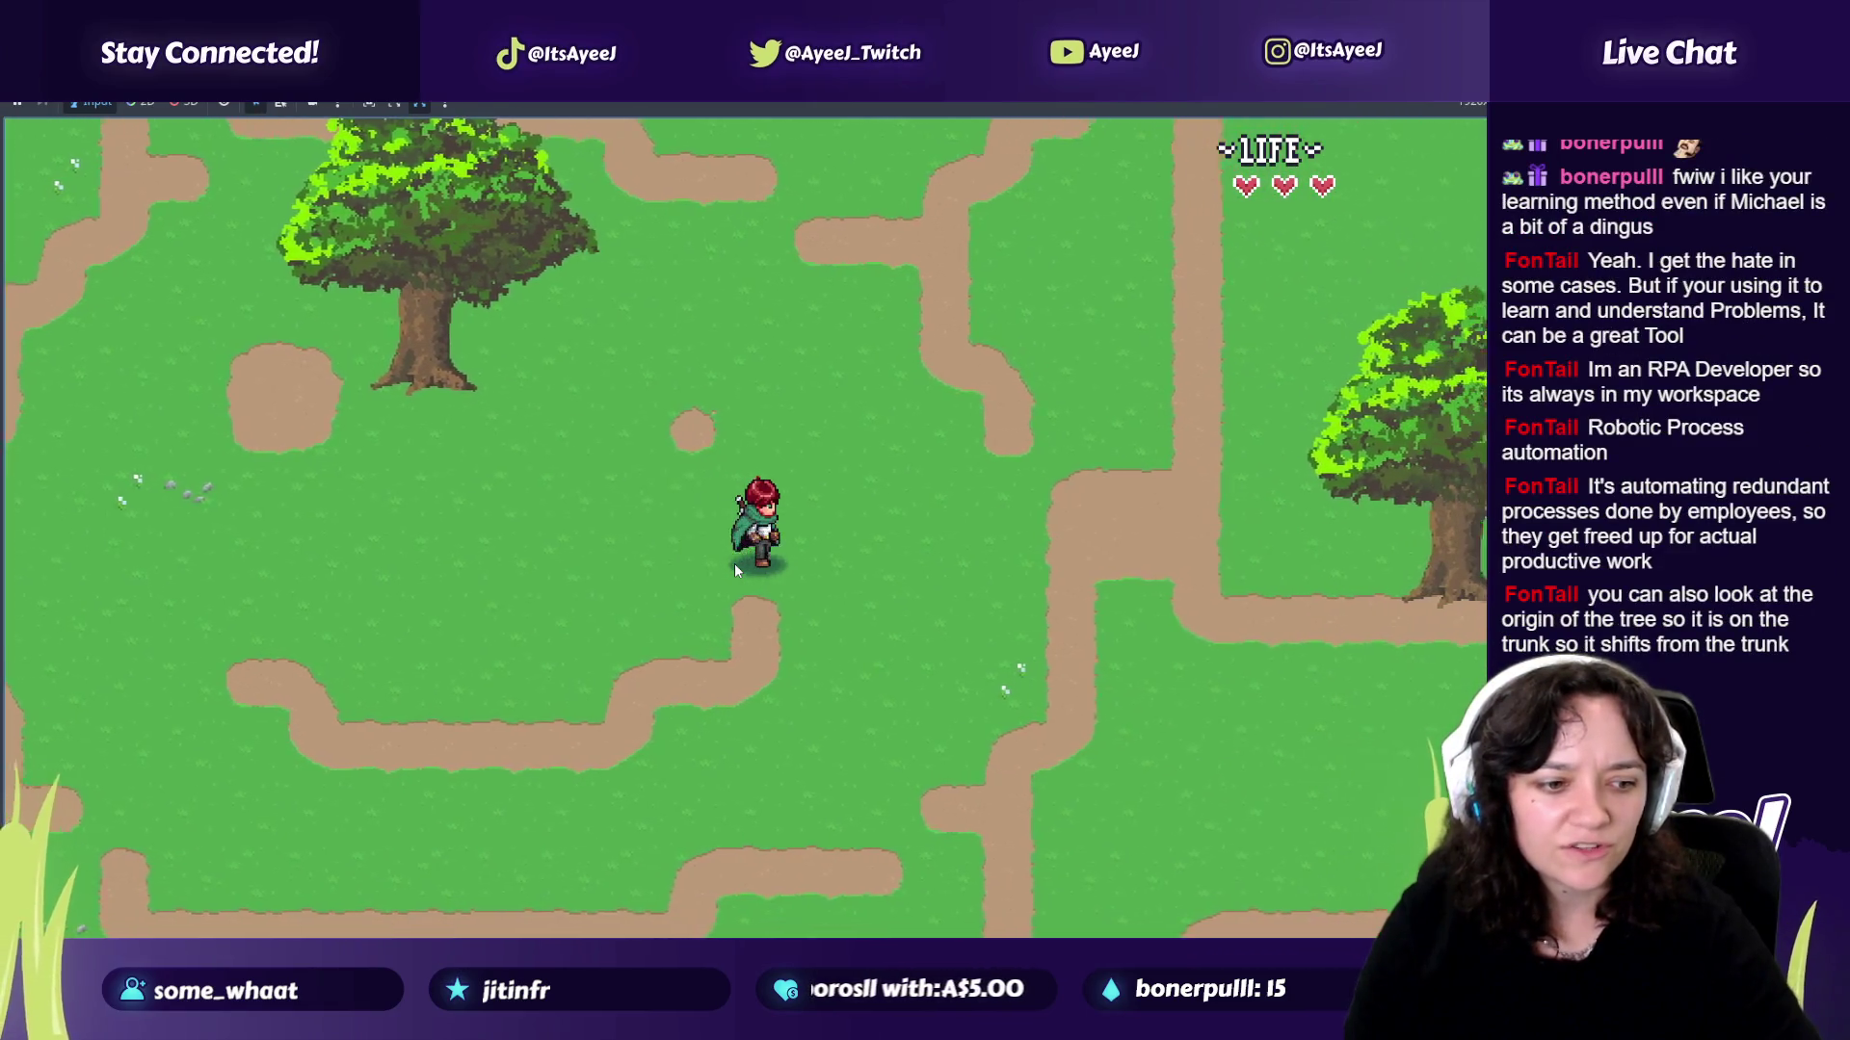
pyautogui.press('Right')
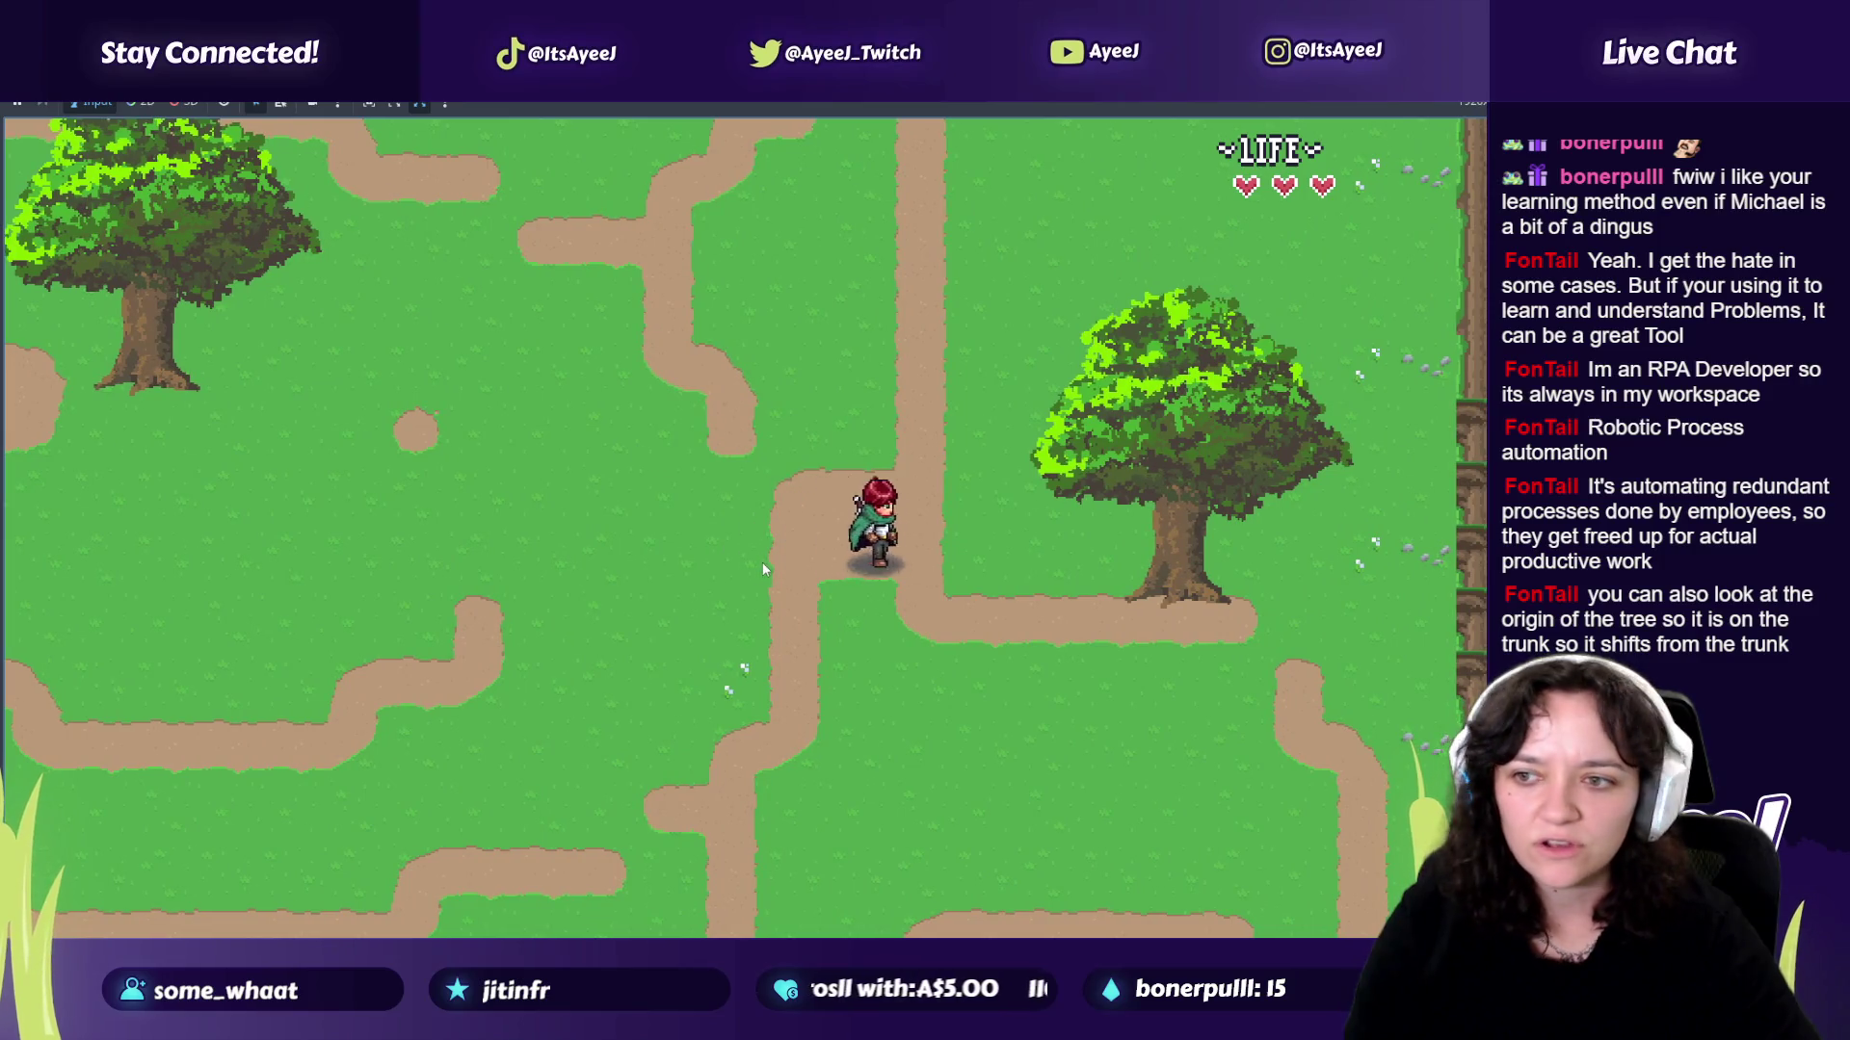
# Step: Swing at the tree, Load again from the pause menu to restore it, and chop it again
pyautogui.press('space')
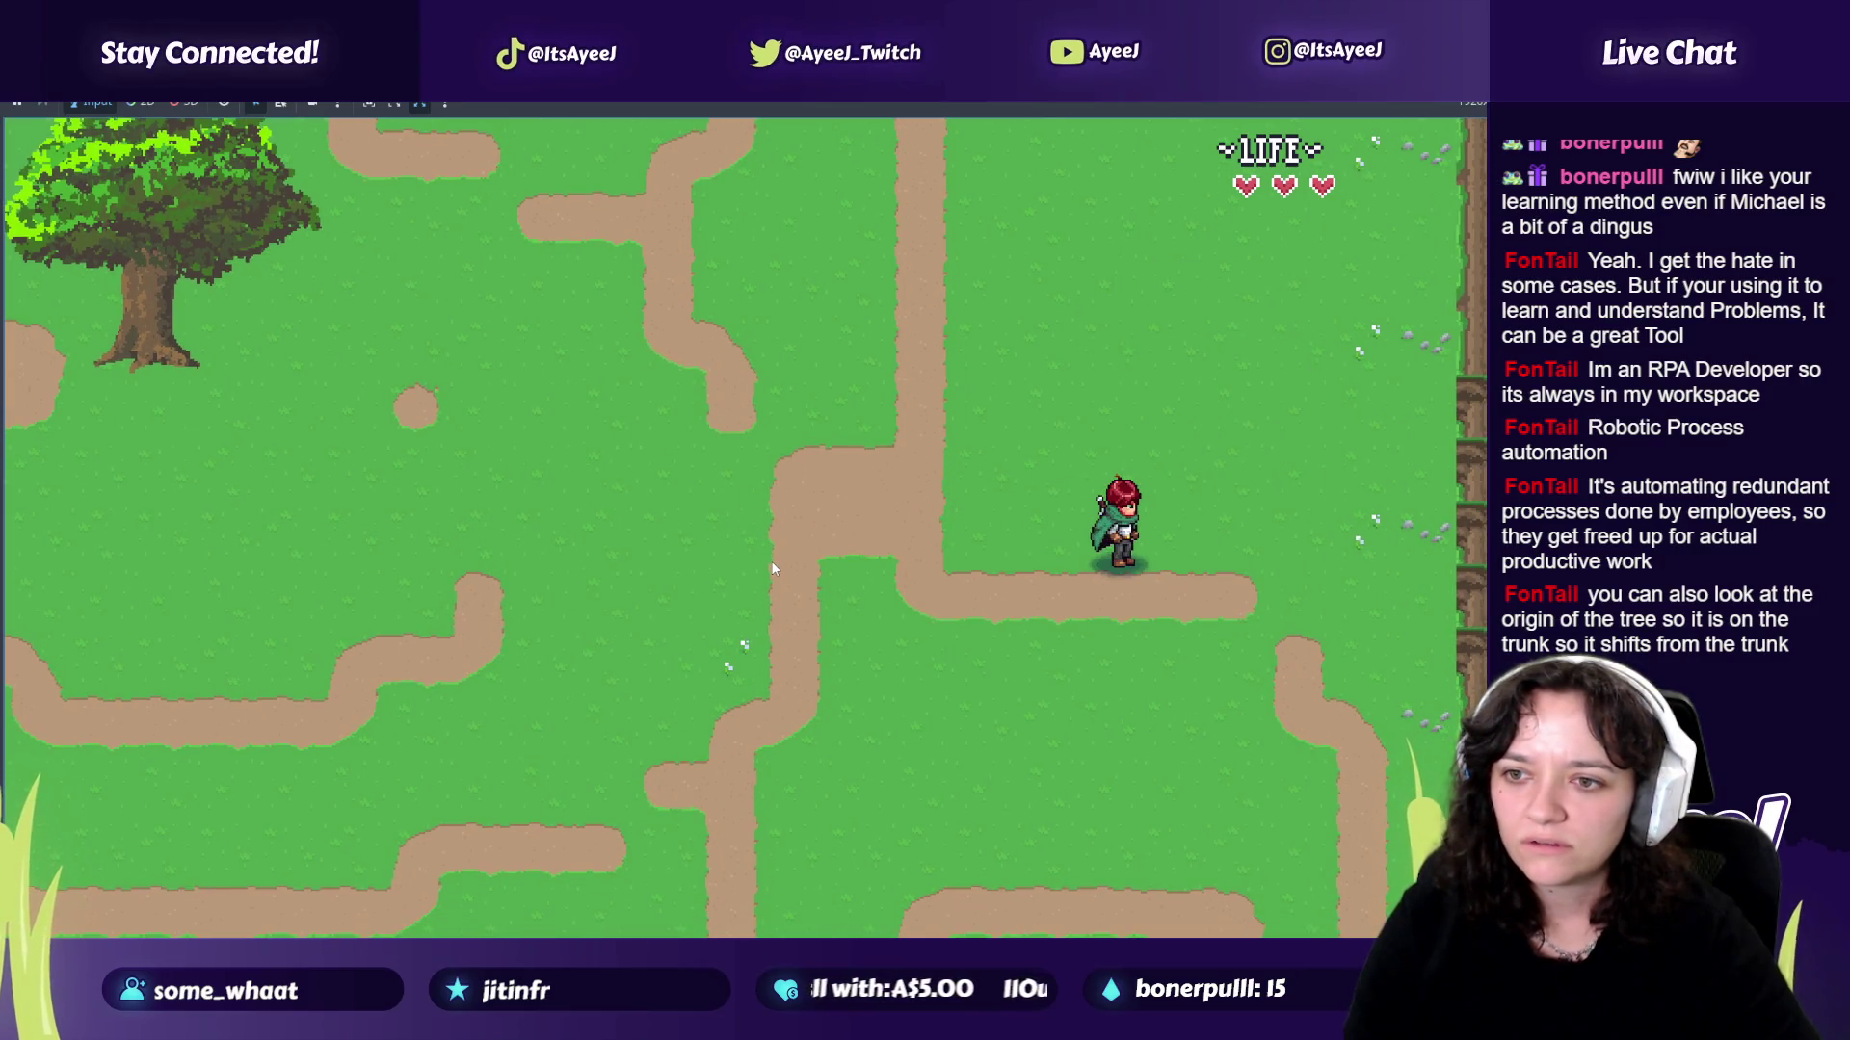
pyautogui.press('Escape')
pyautogui.press('Escape')
pyautogui.press('Left')
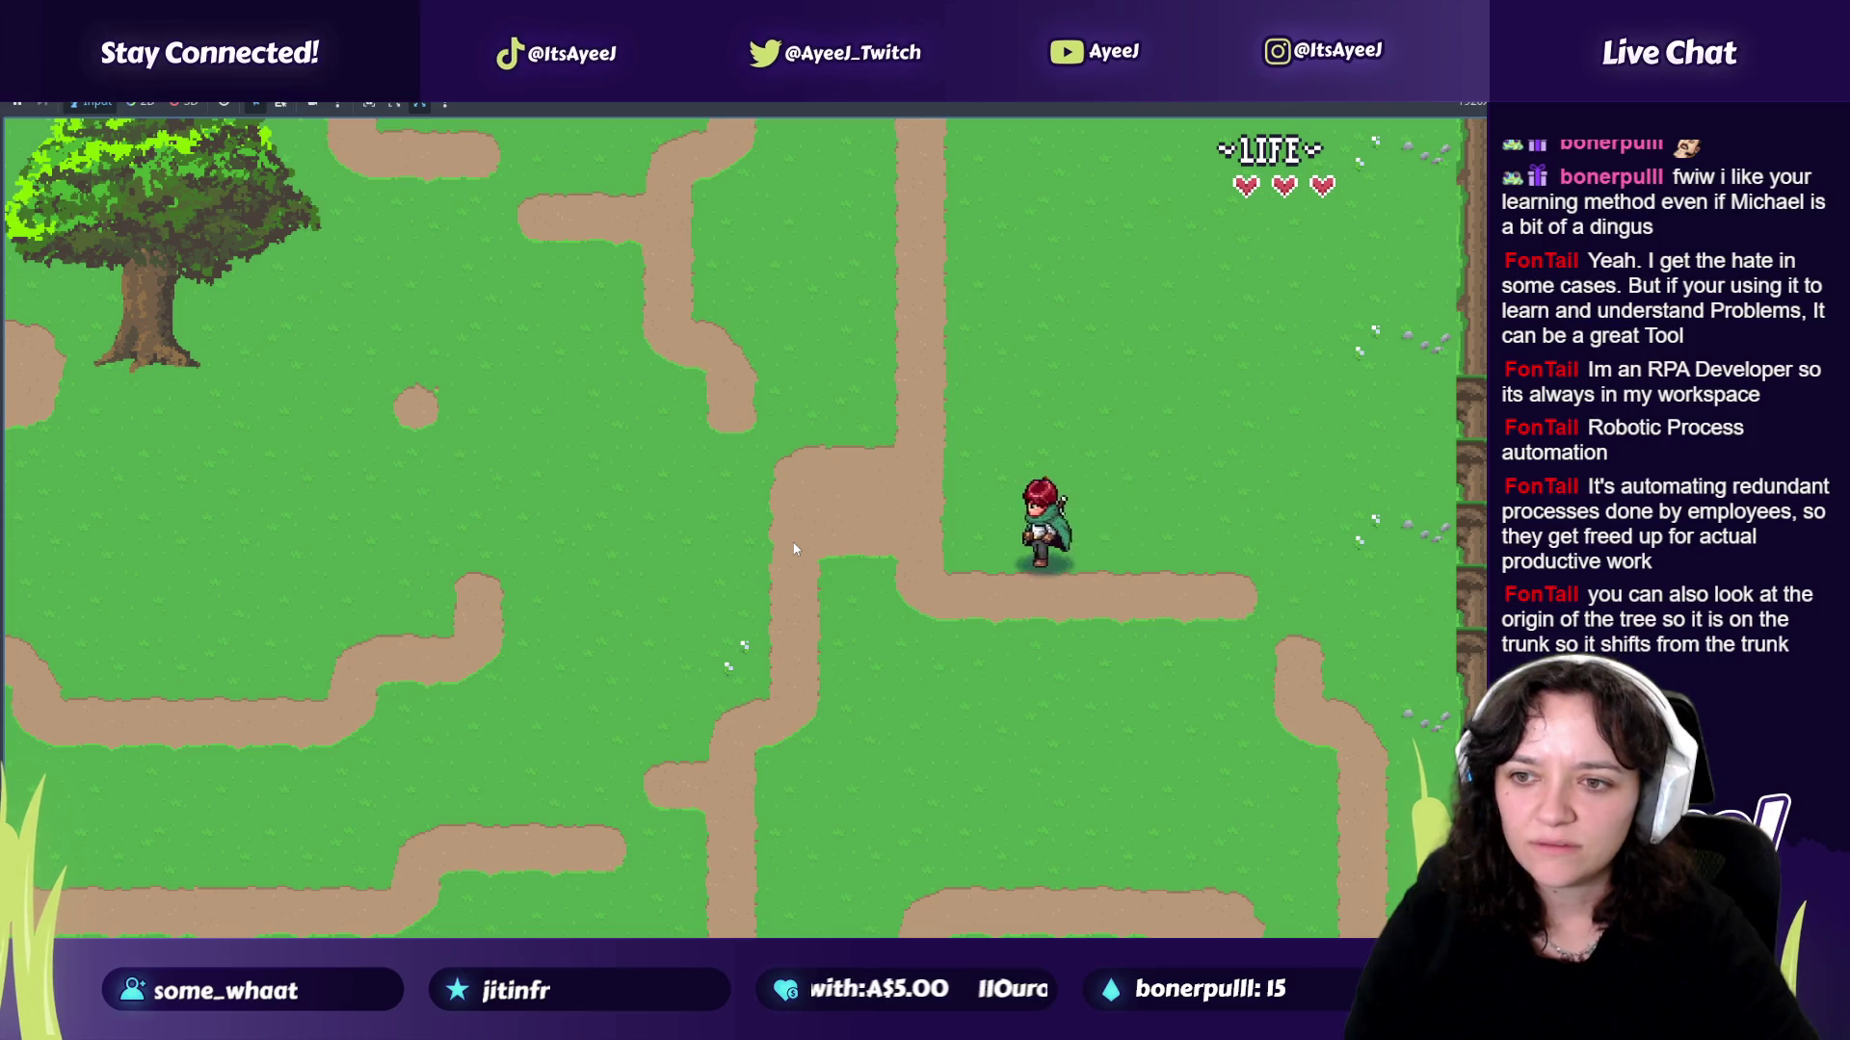
pyautogui.press('Escape')
pyautogui.click(789, 558)
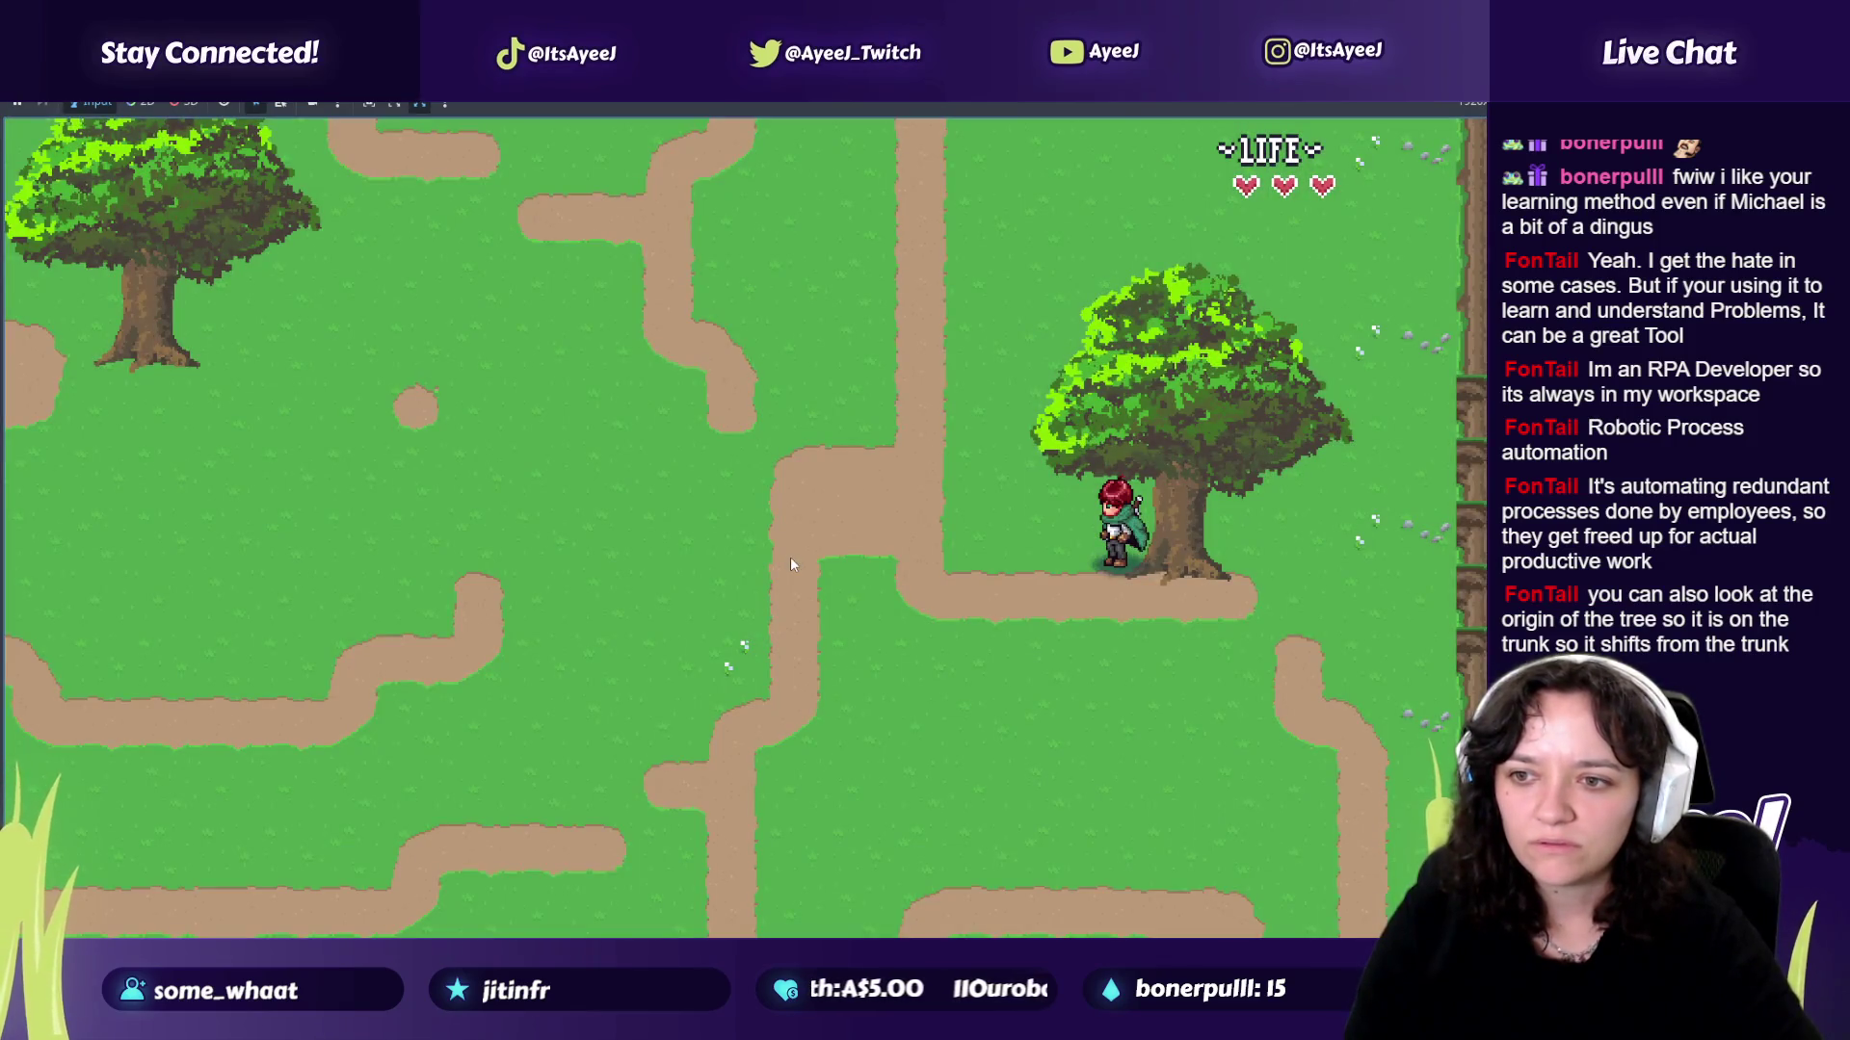
pyautogui.press('space')
pyautogui.press('Left')
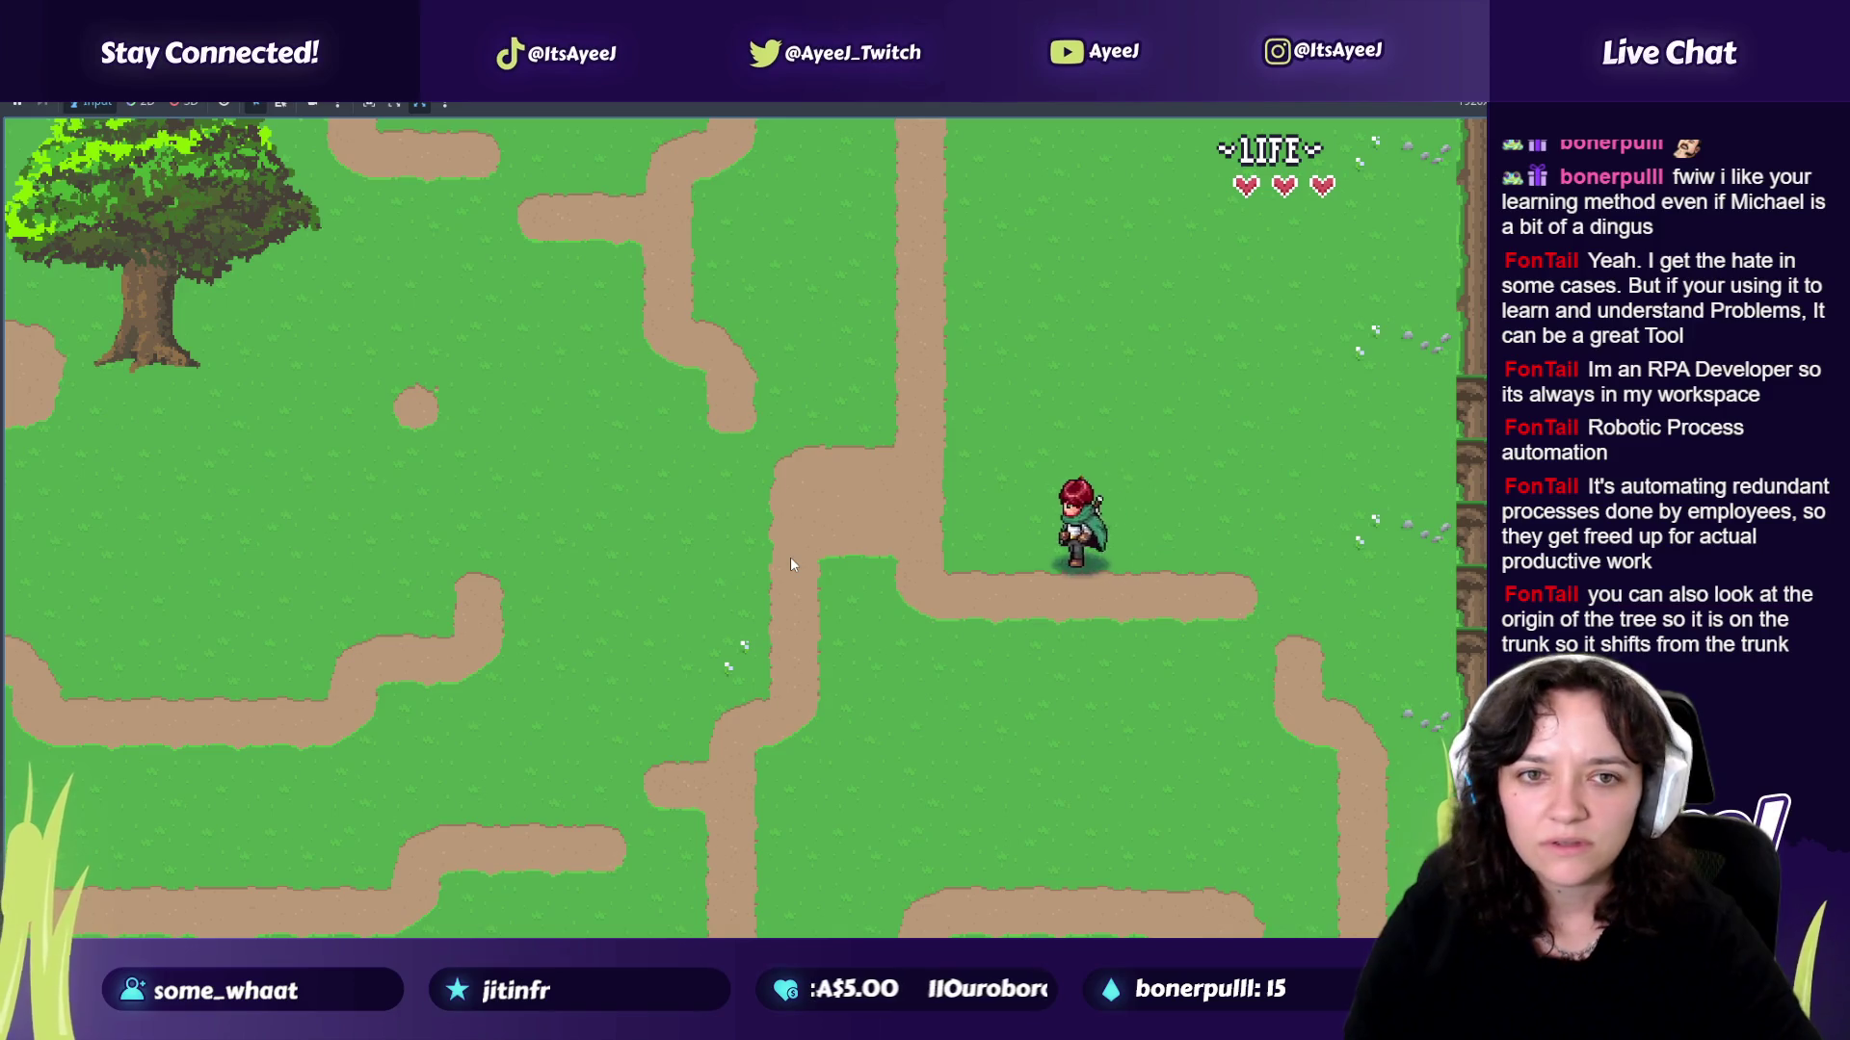
pyautogui.press('Up')
pyautogui.hotkey('alt', 'Tab')
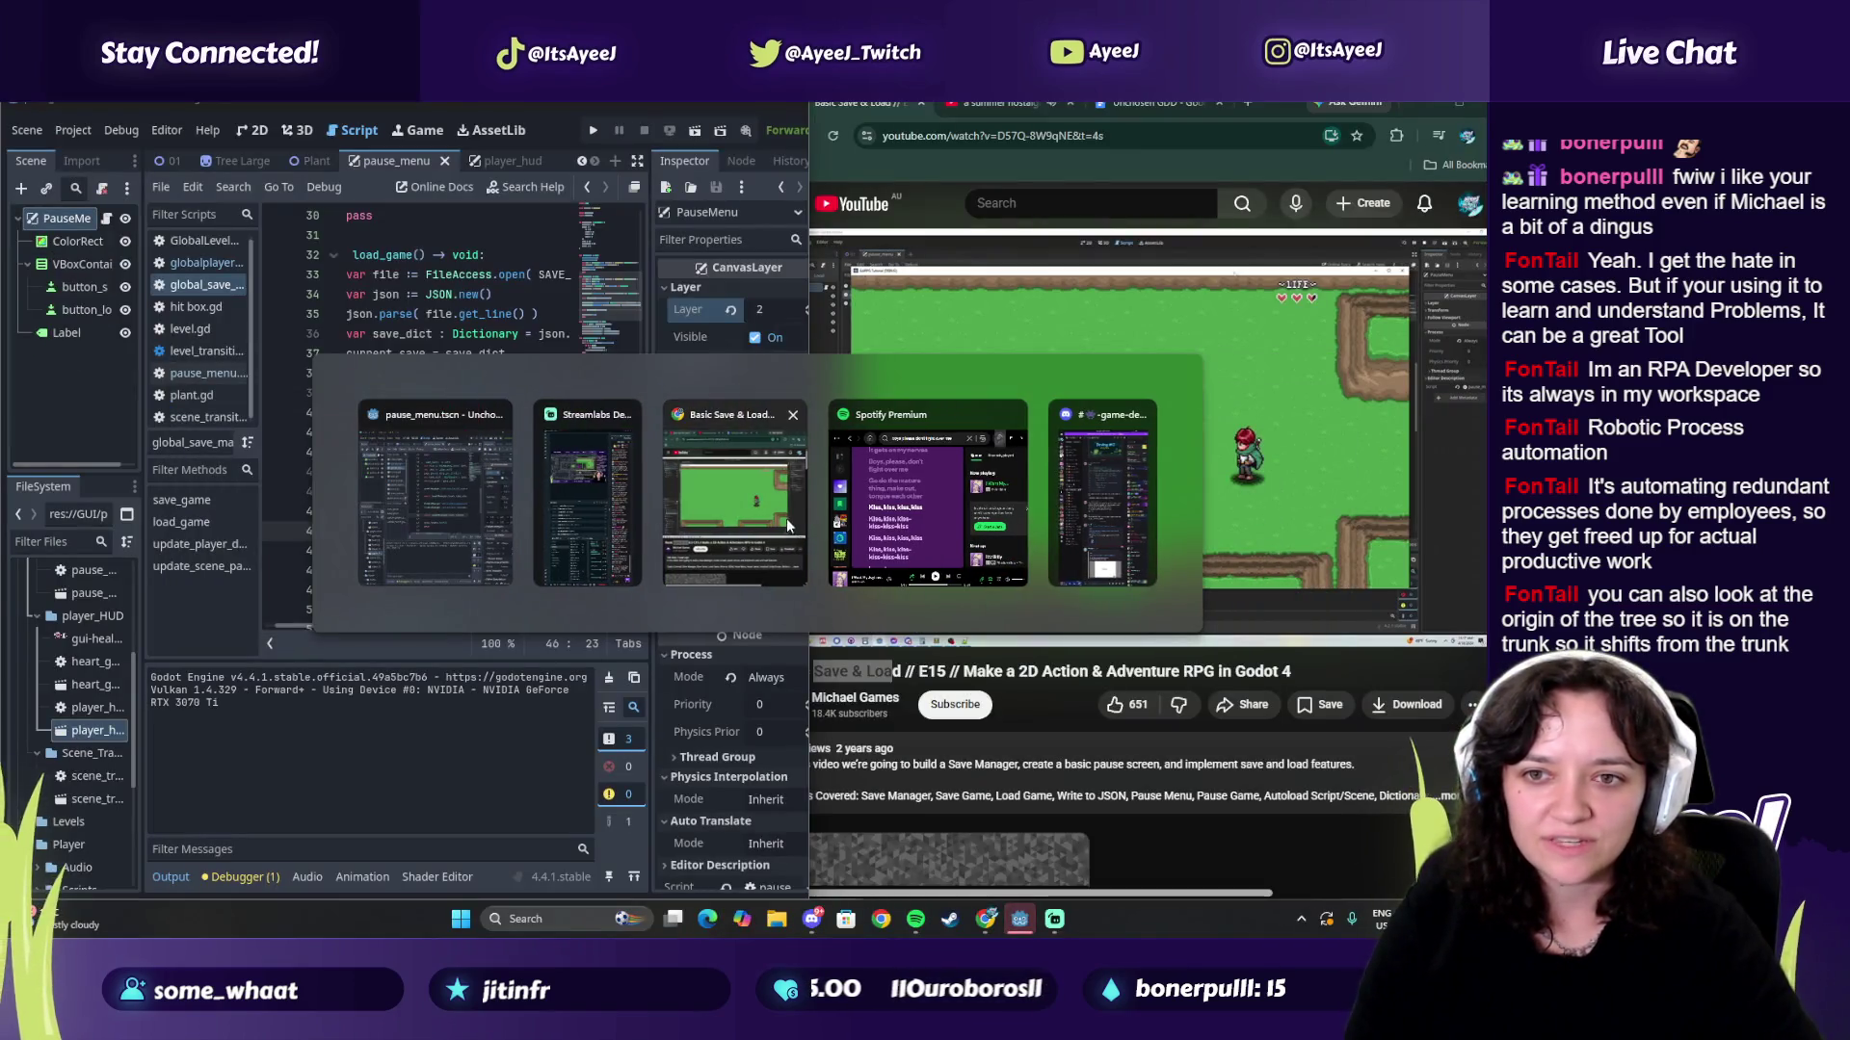
# Step: Resume the Save & Load tutorial, muting and skipping the advert
pyautogui.click(997, 454)
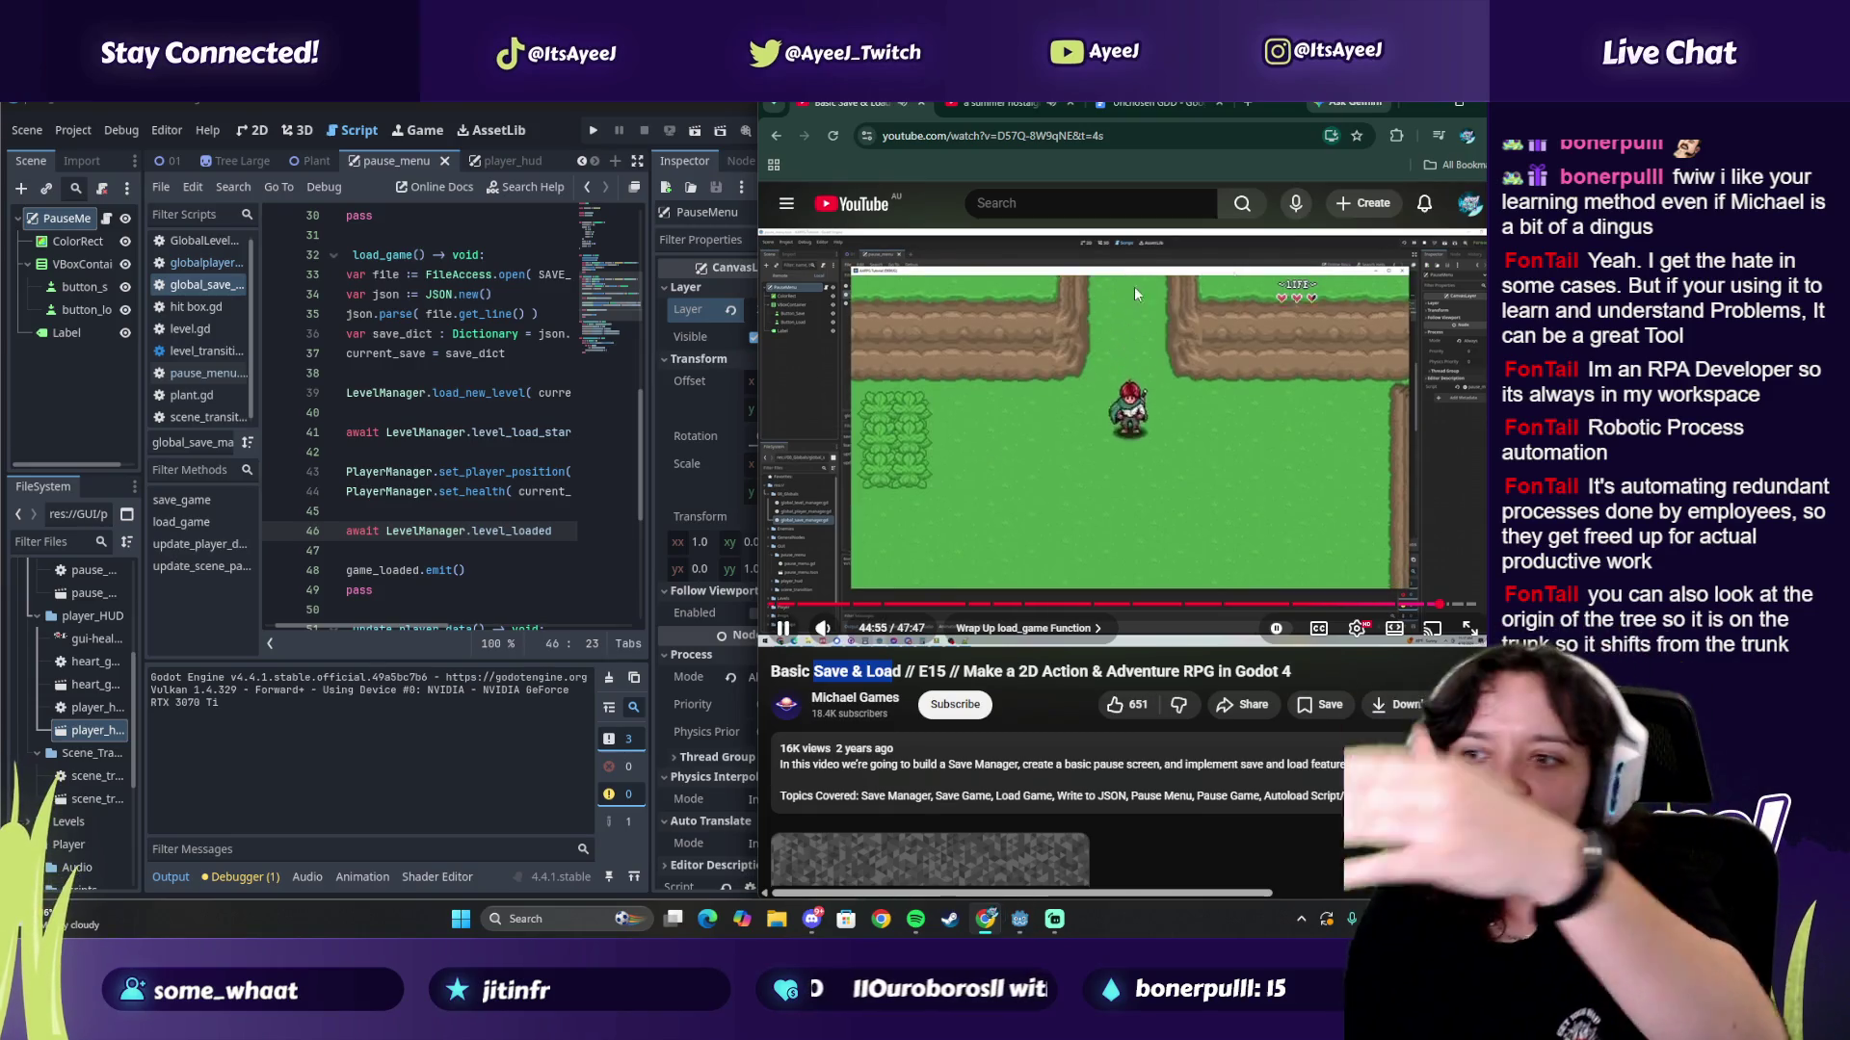
pyautogui.click(1179, 428)
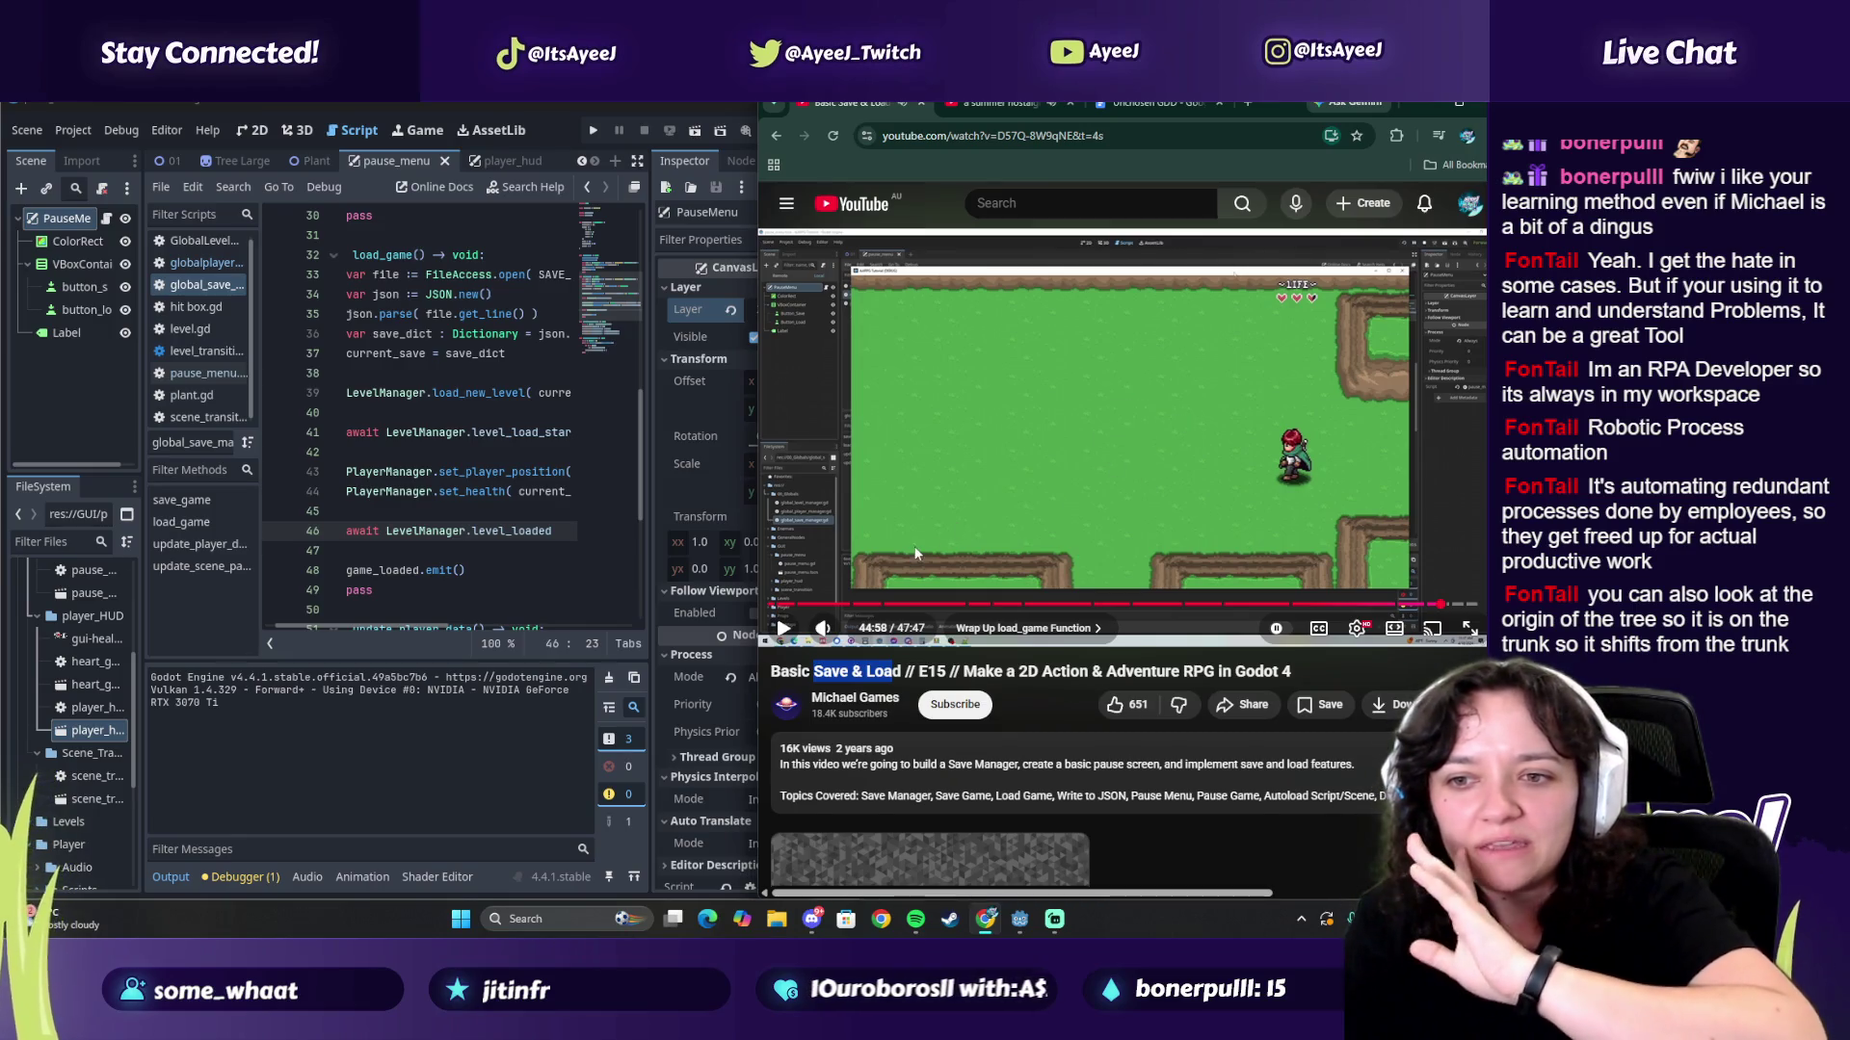
pyautogui.click(900, 443)
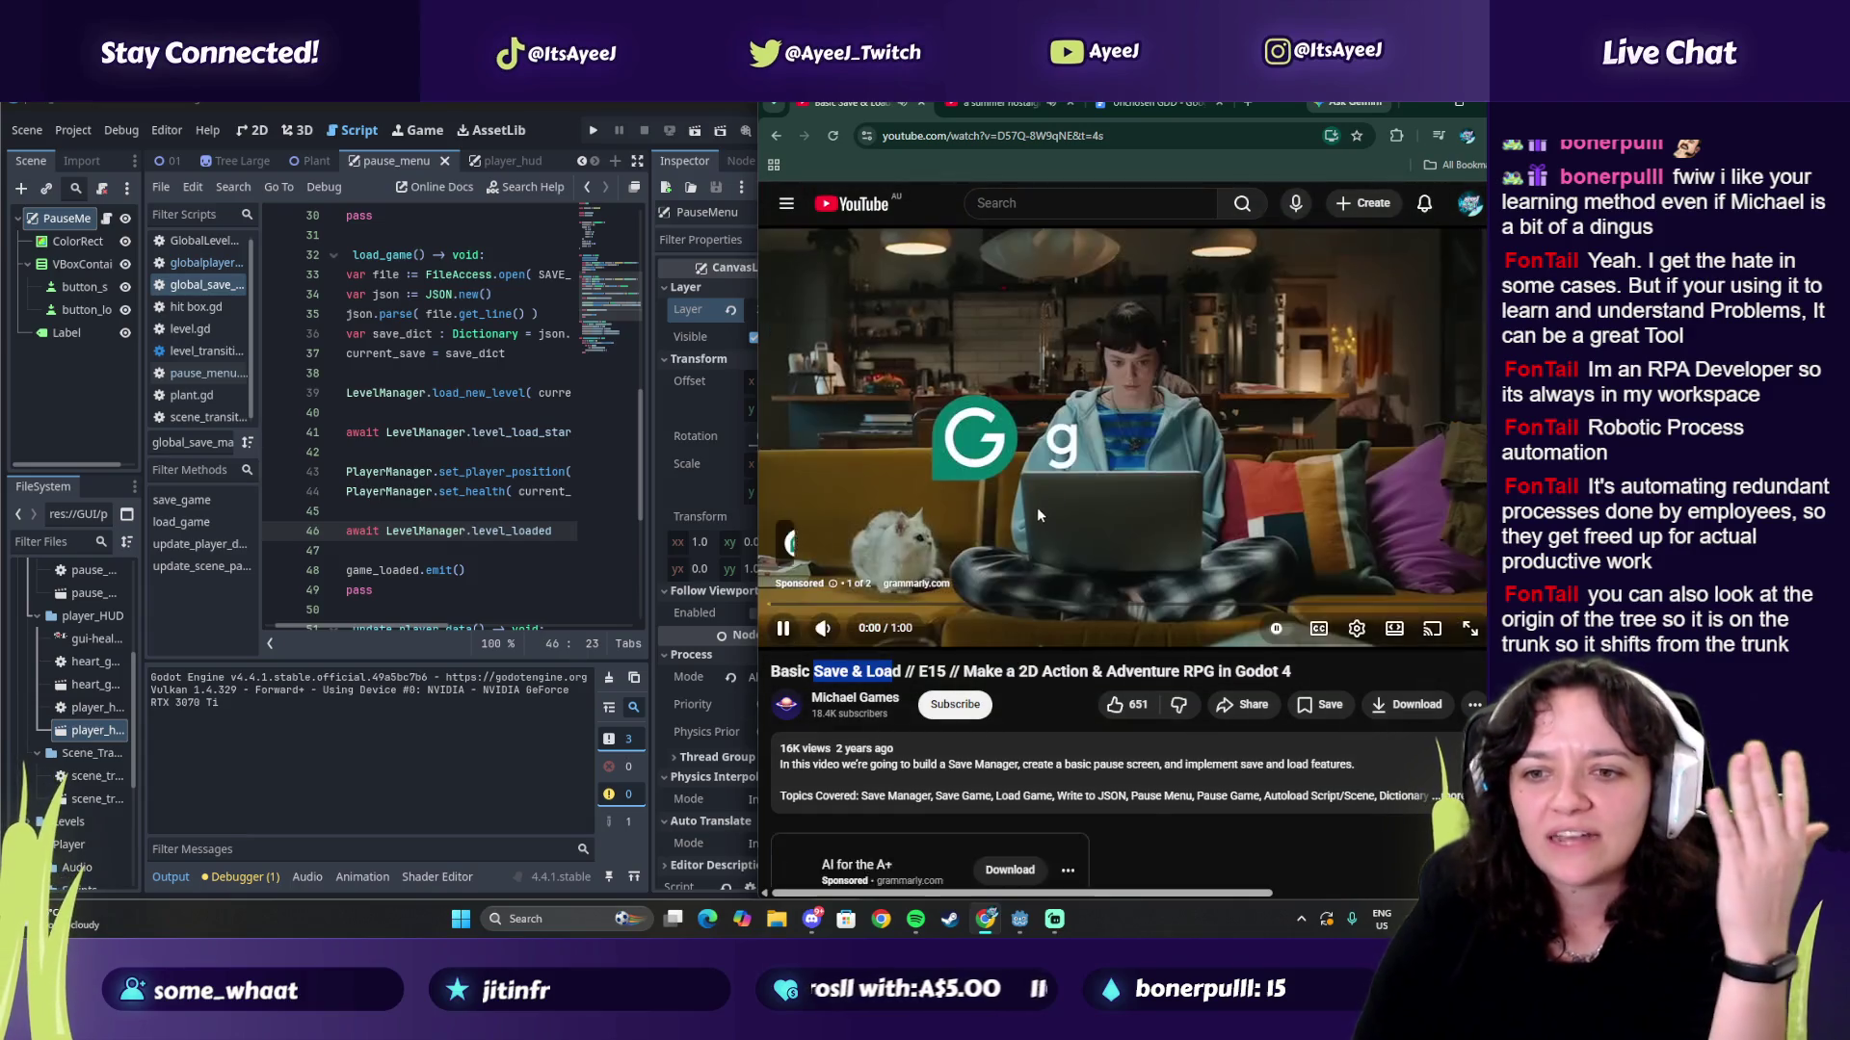
pyautogui.click(823, 628)
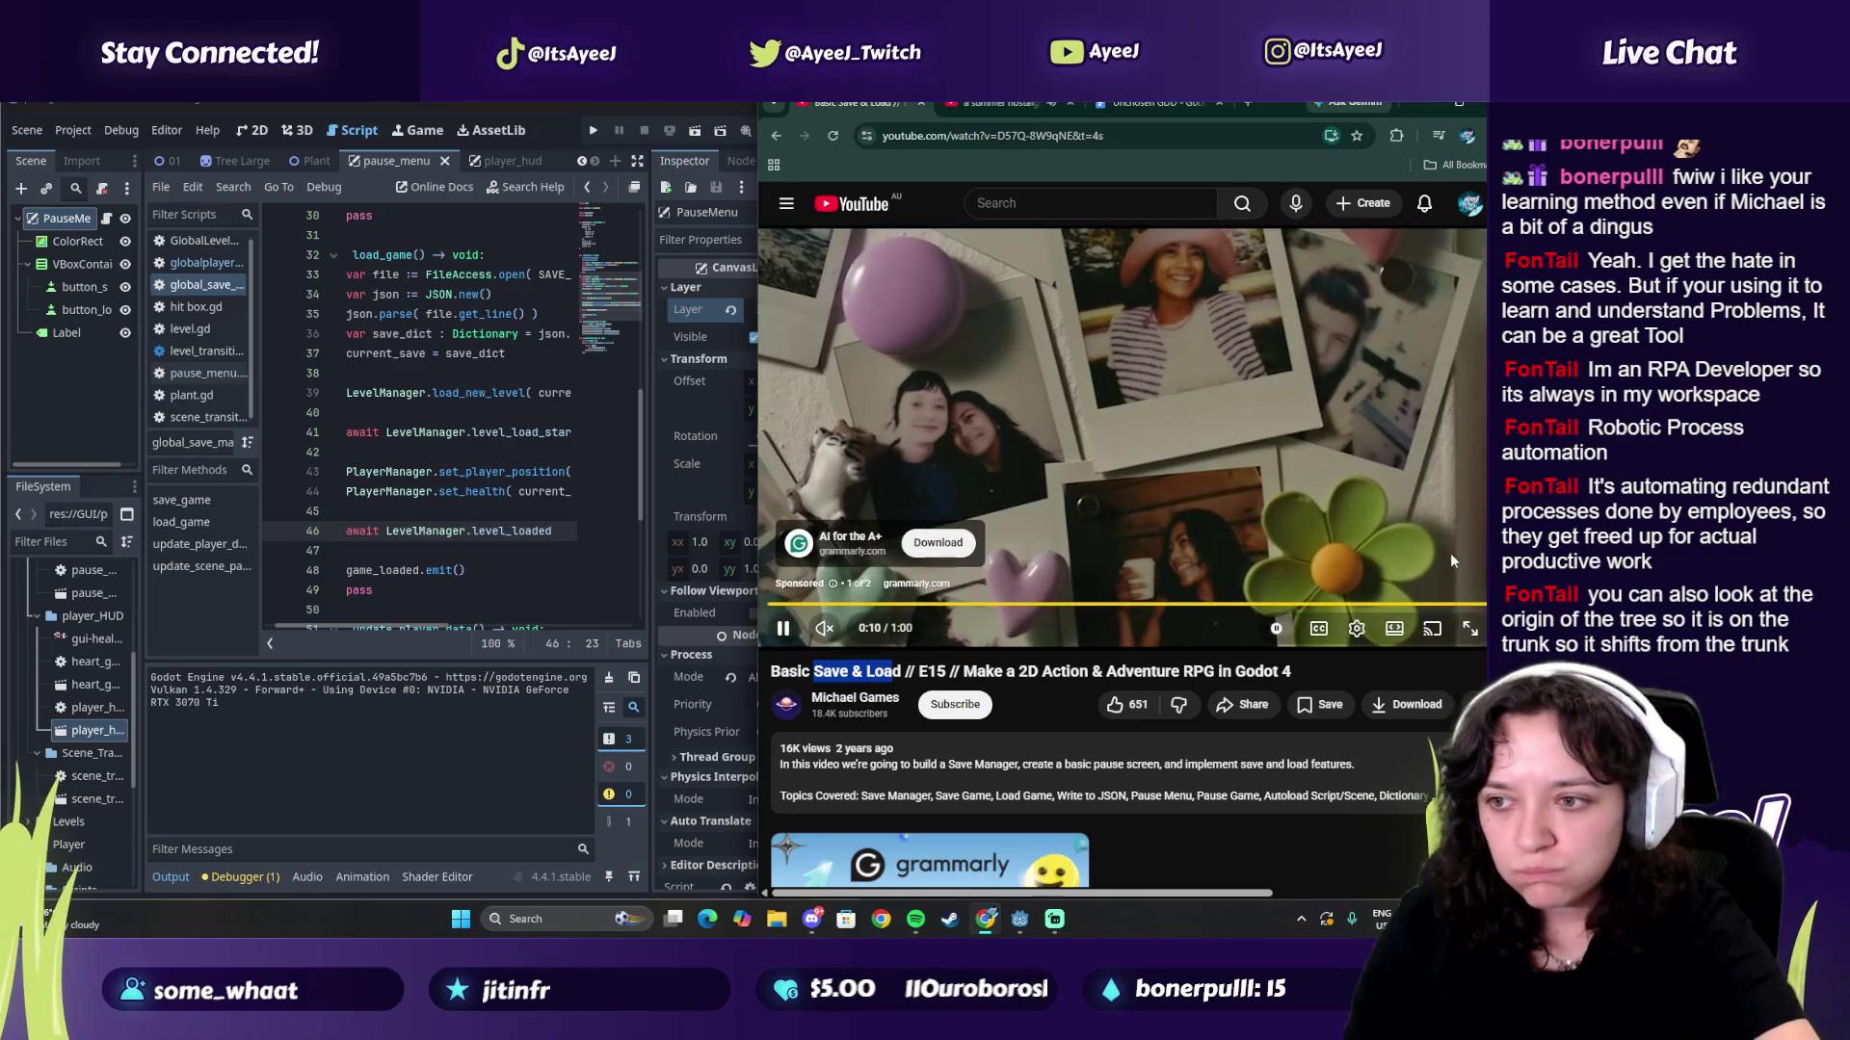
pyautogui.click(1450, 580)
pyautogui.click(824, 628)
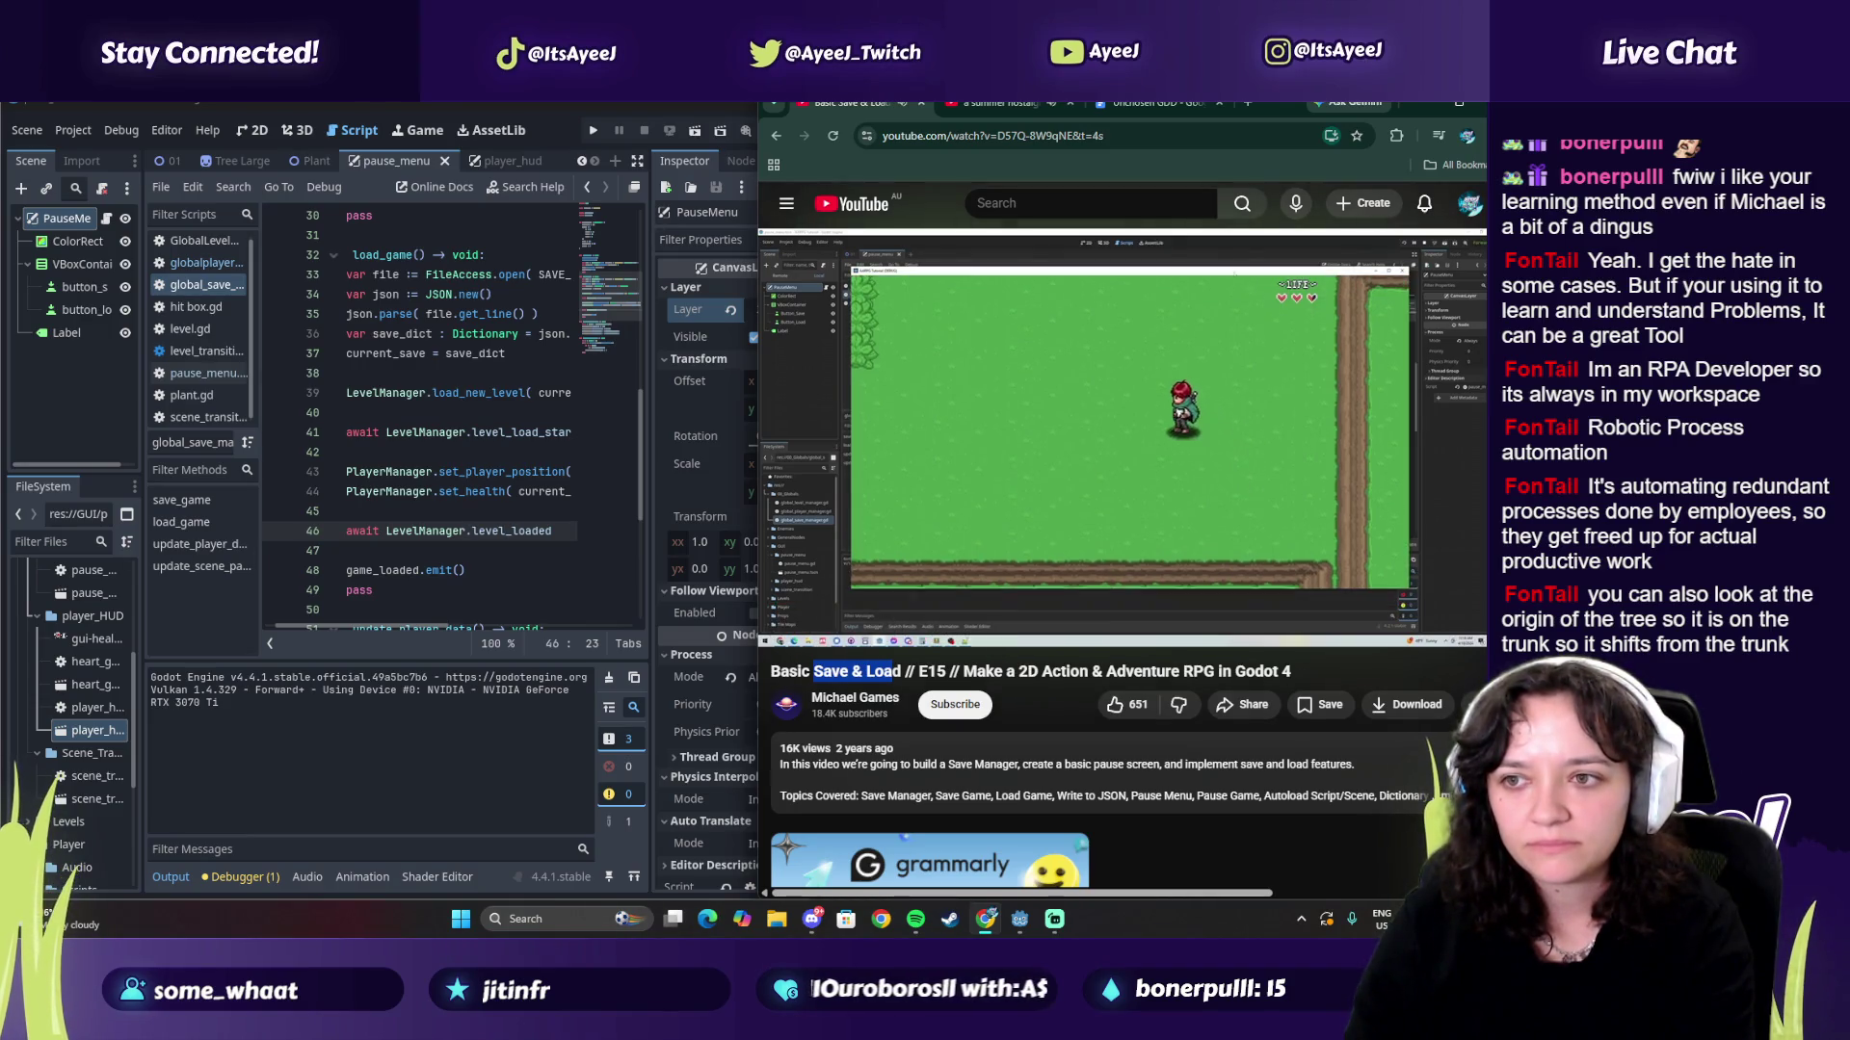
# Step: Pause the tutorial at 45:39 and switch to the Pokémon music tab
pyautogui.moveTo(1272, 501)
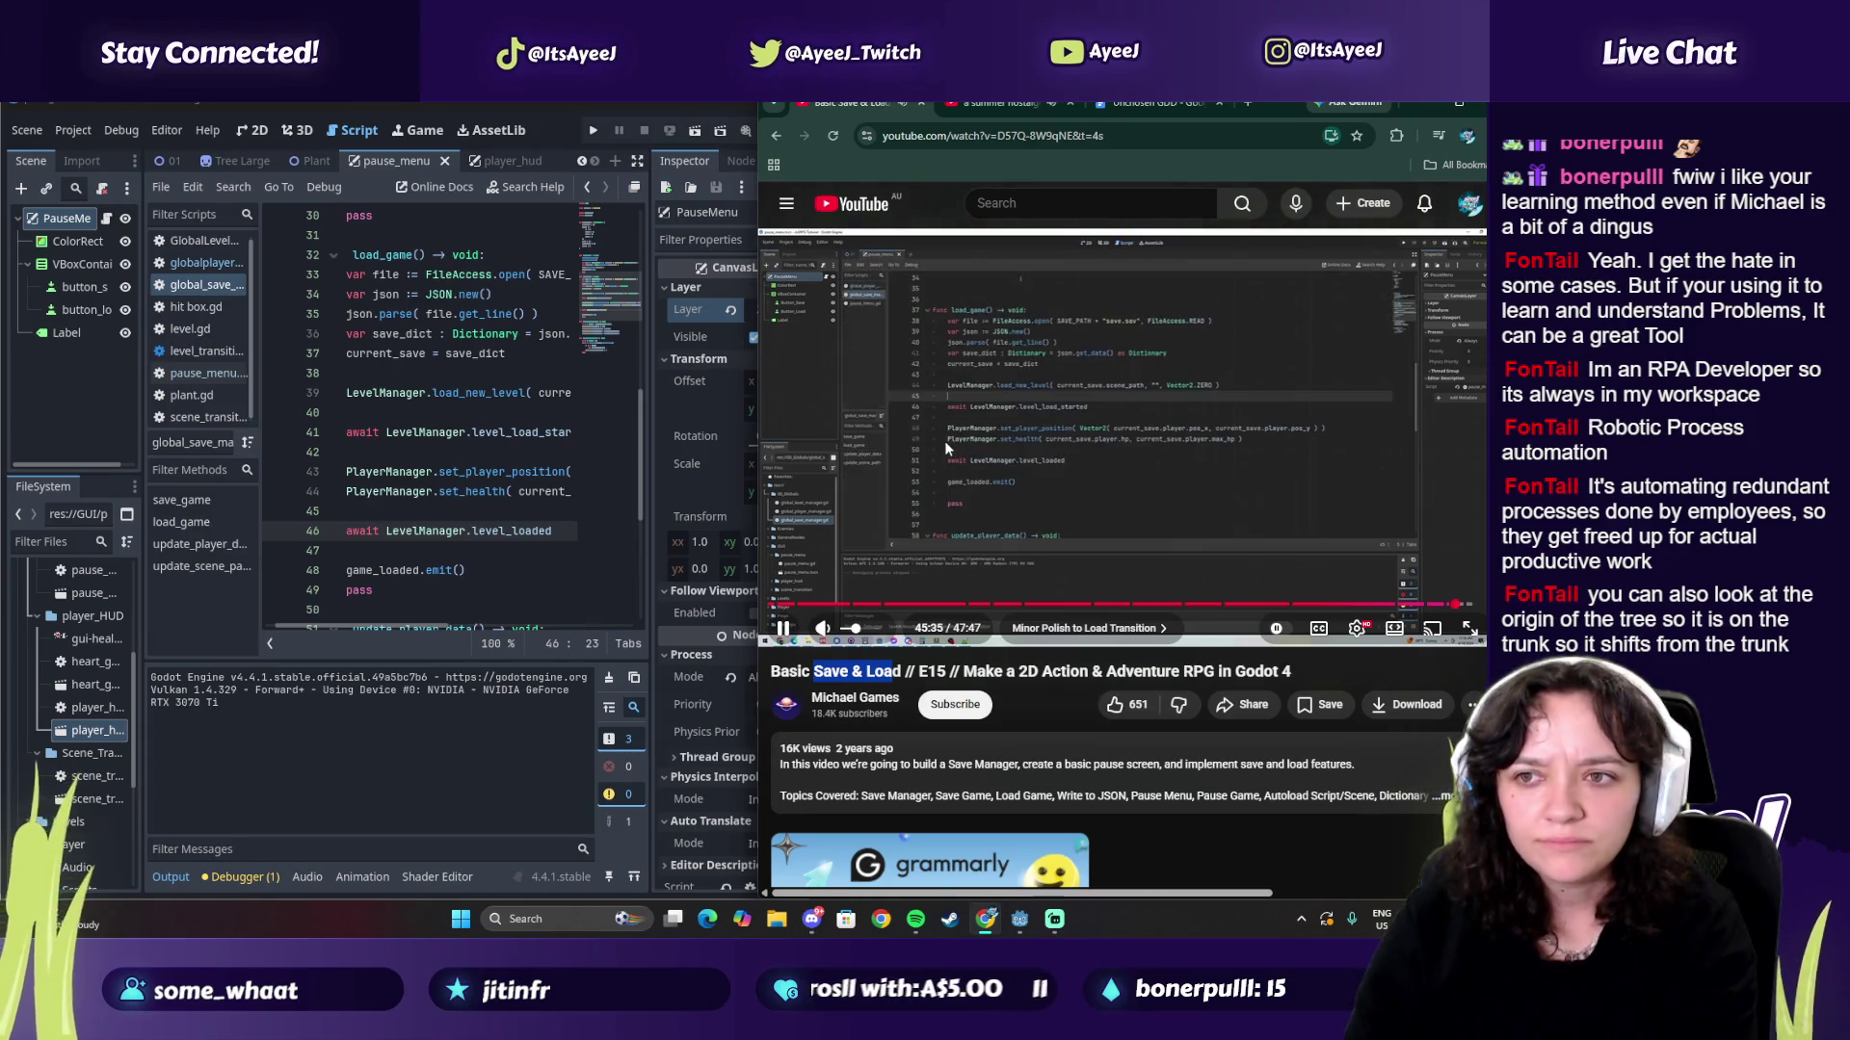
pyautogui.click(944, 441)
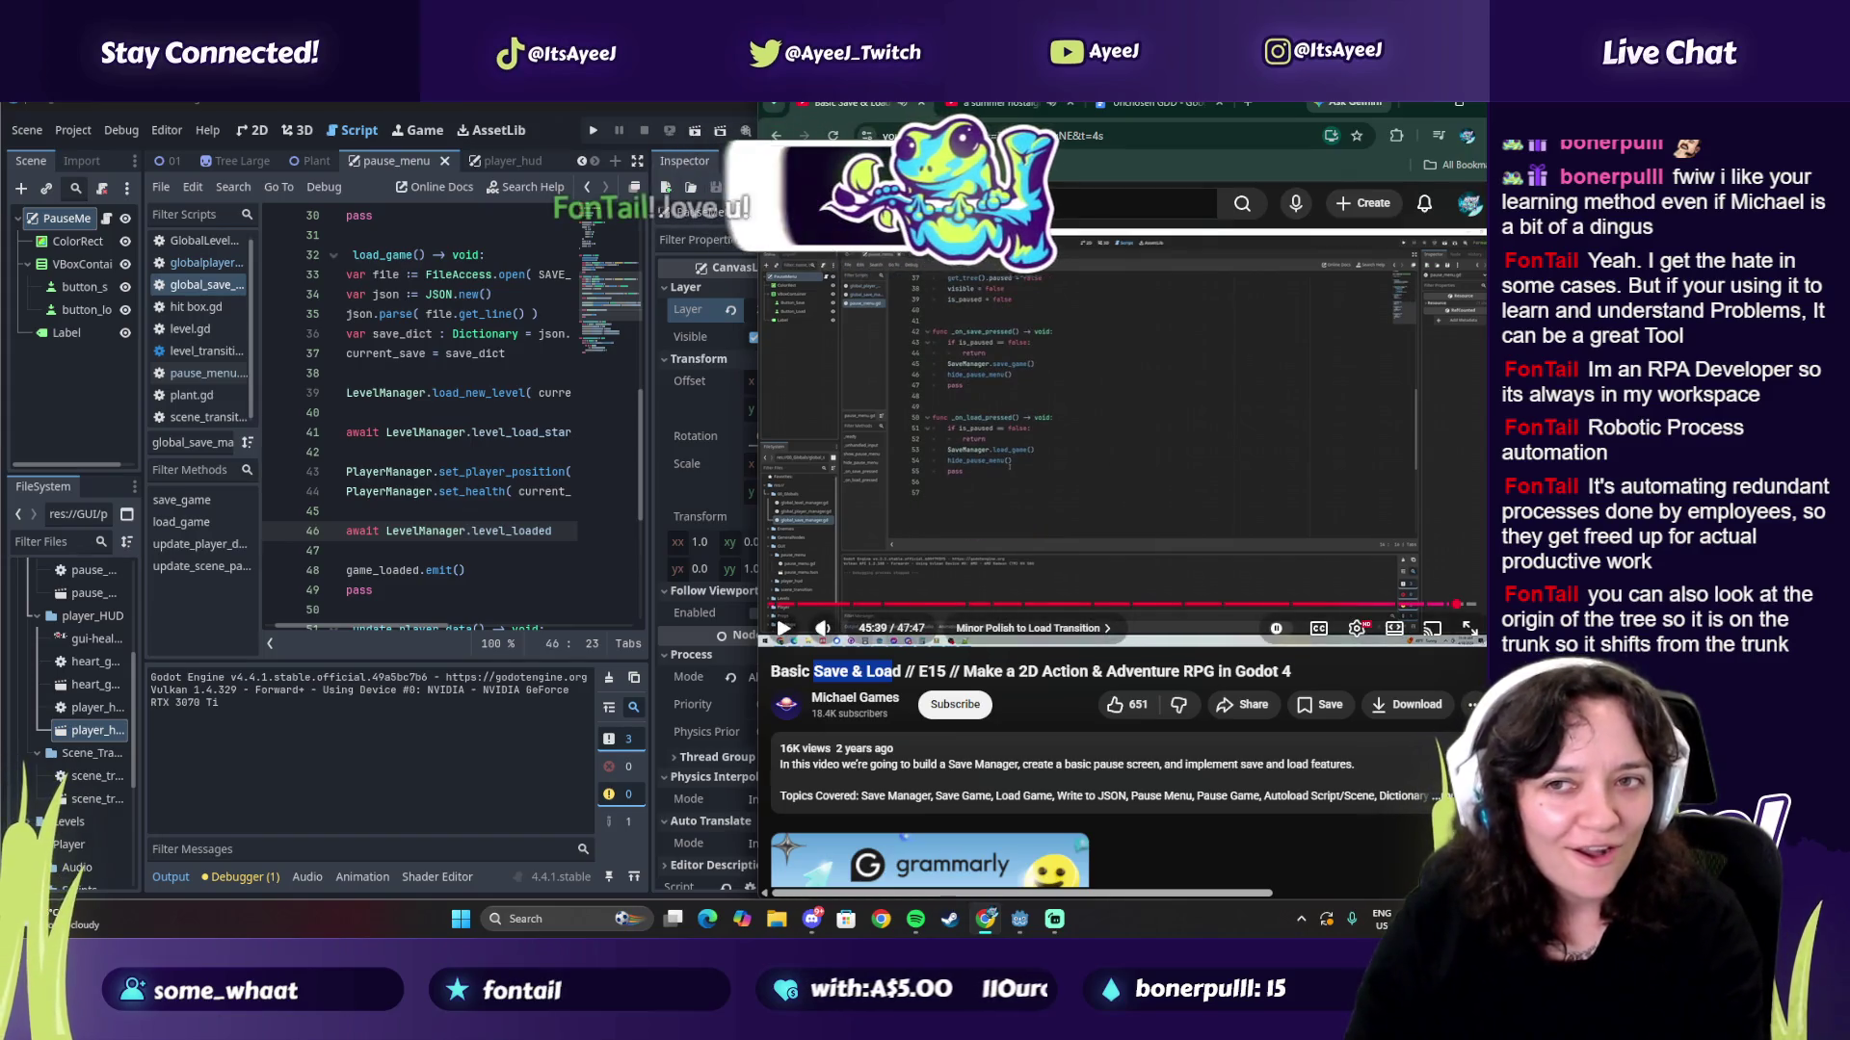
pyautogui.click(958, 107)
# Step: Pause the Pokémon music video and search YouTube for 'karaoke'
pyautogui.click(1052, 466)
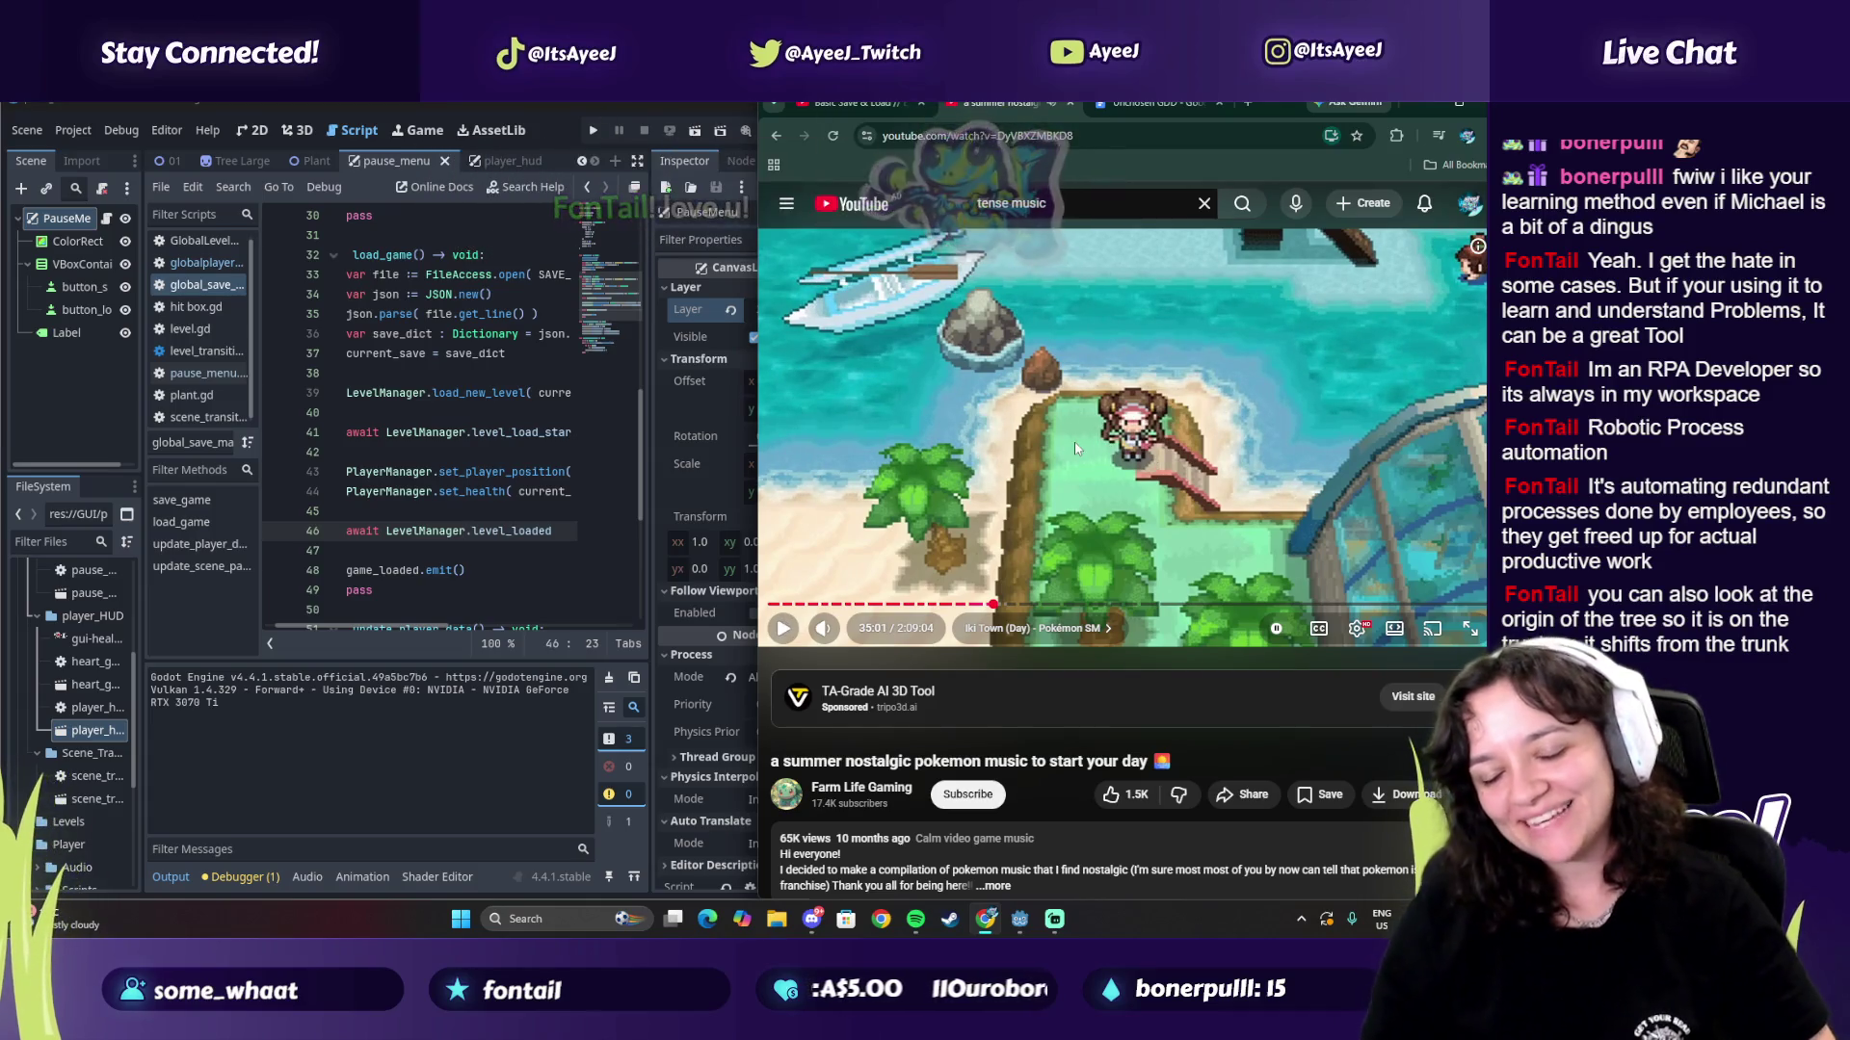
pyautogui.click(1099, 206)
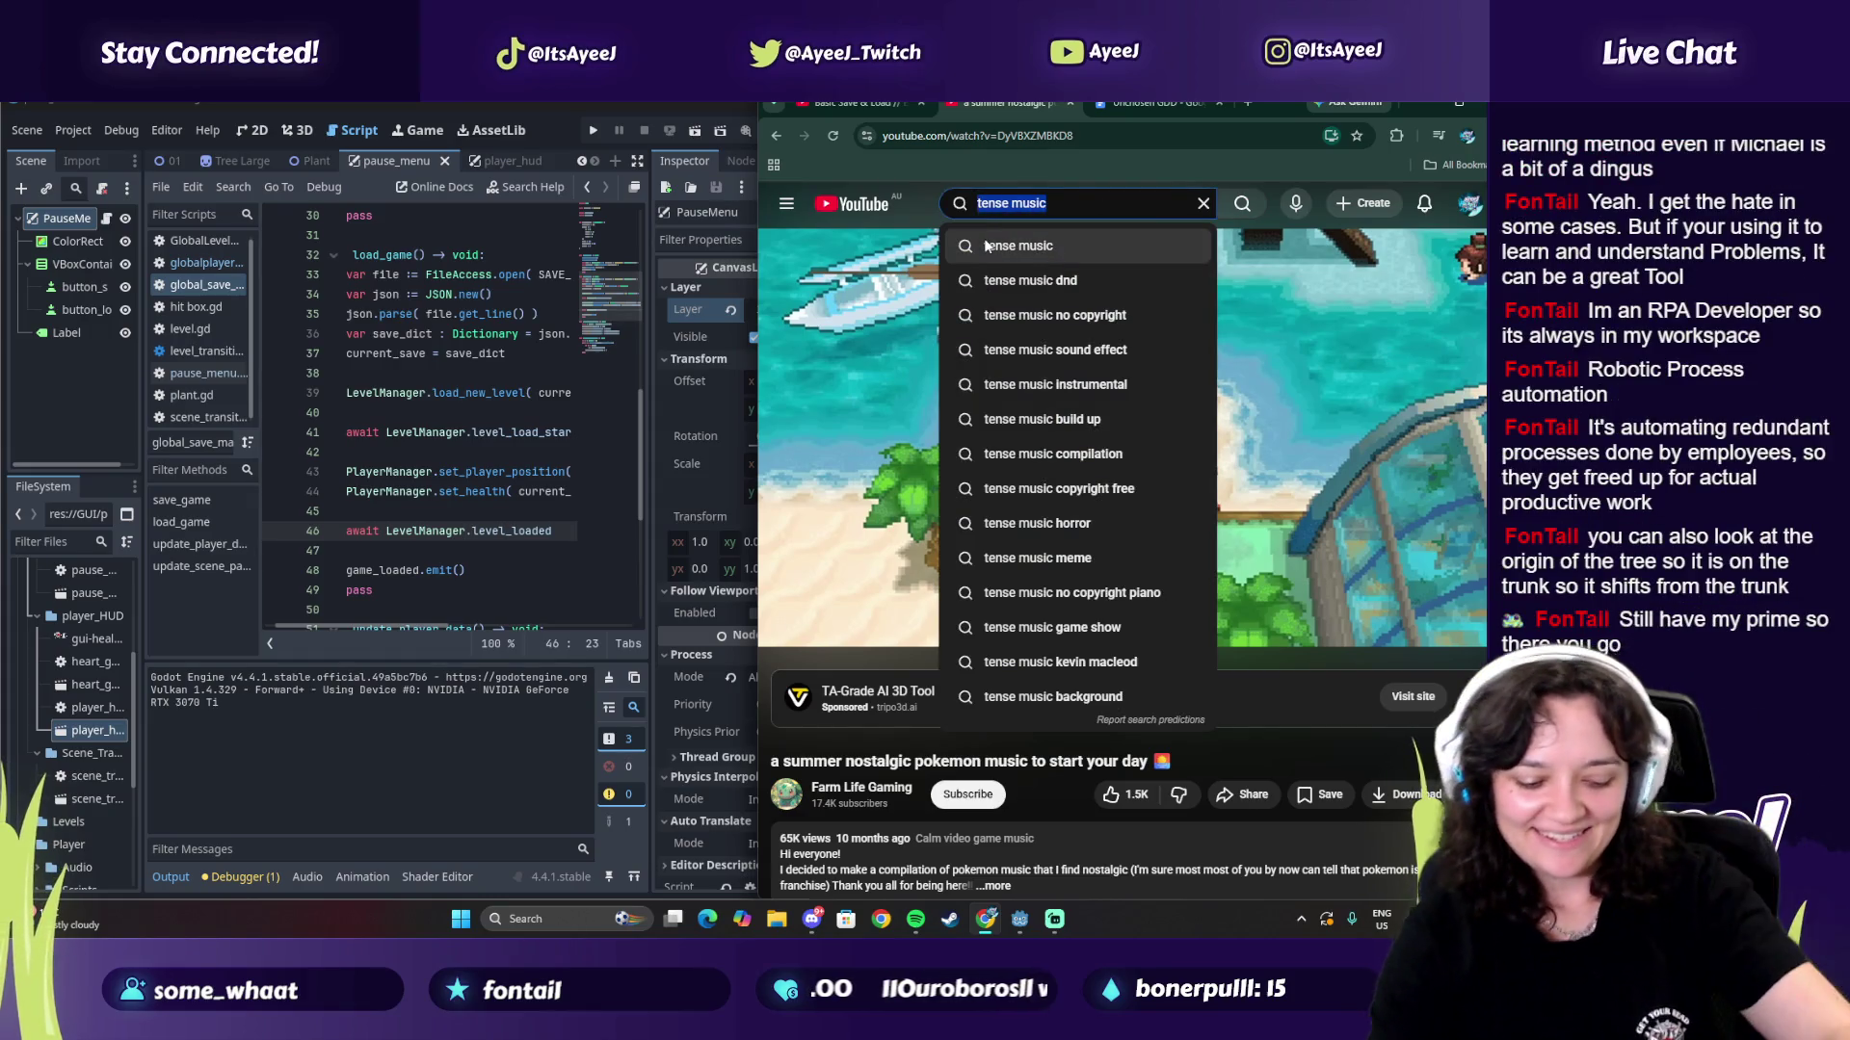
pyautogui.write('k')
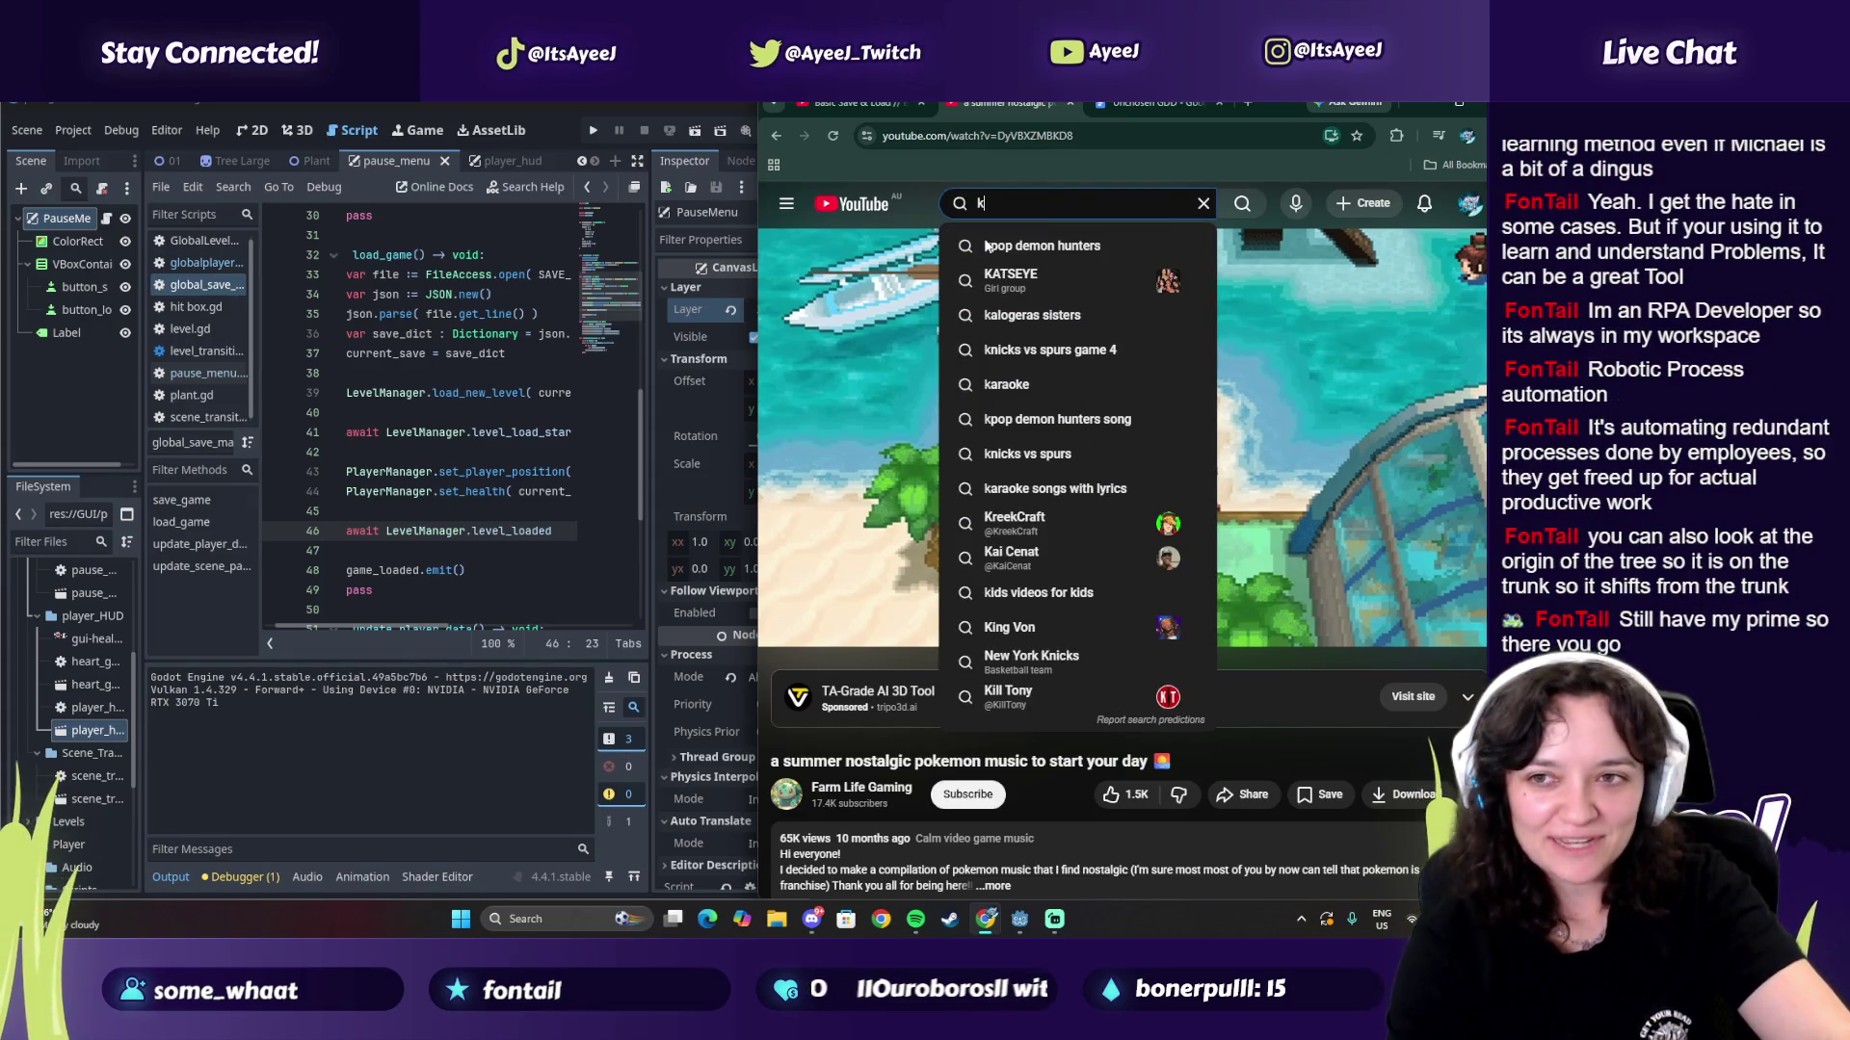
pyautogui.write('araoke')
pyautogui.press('Return')
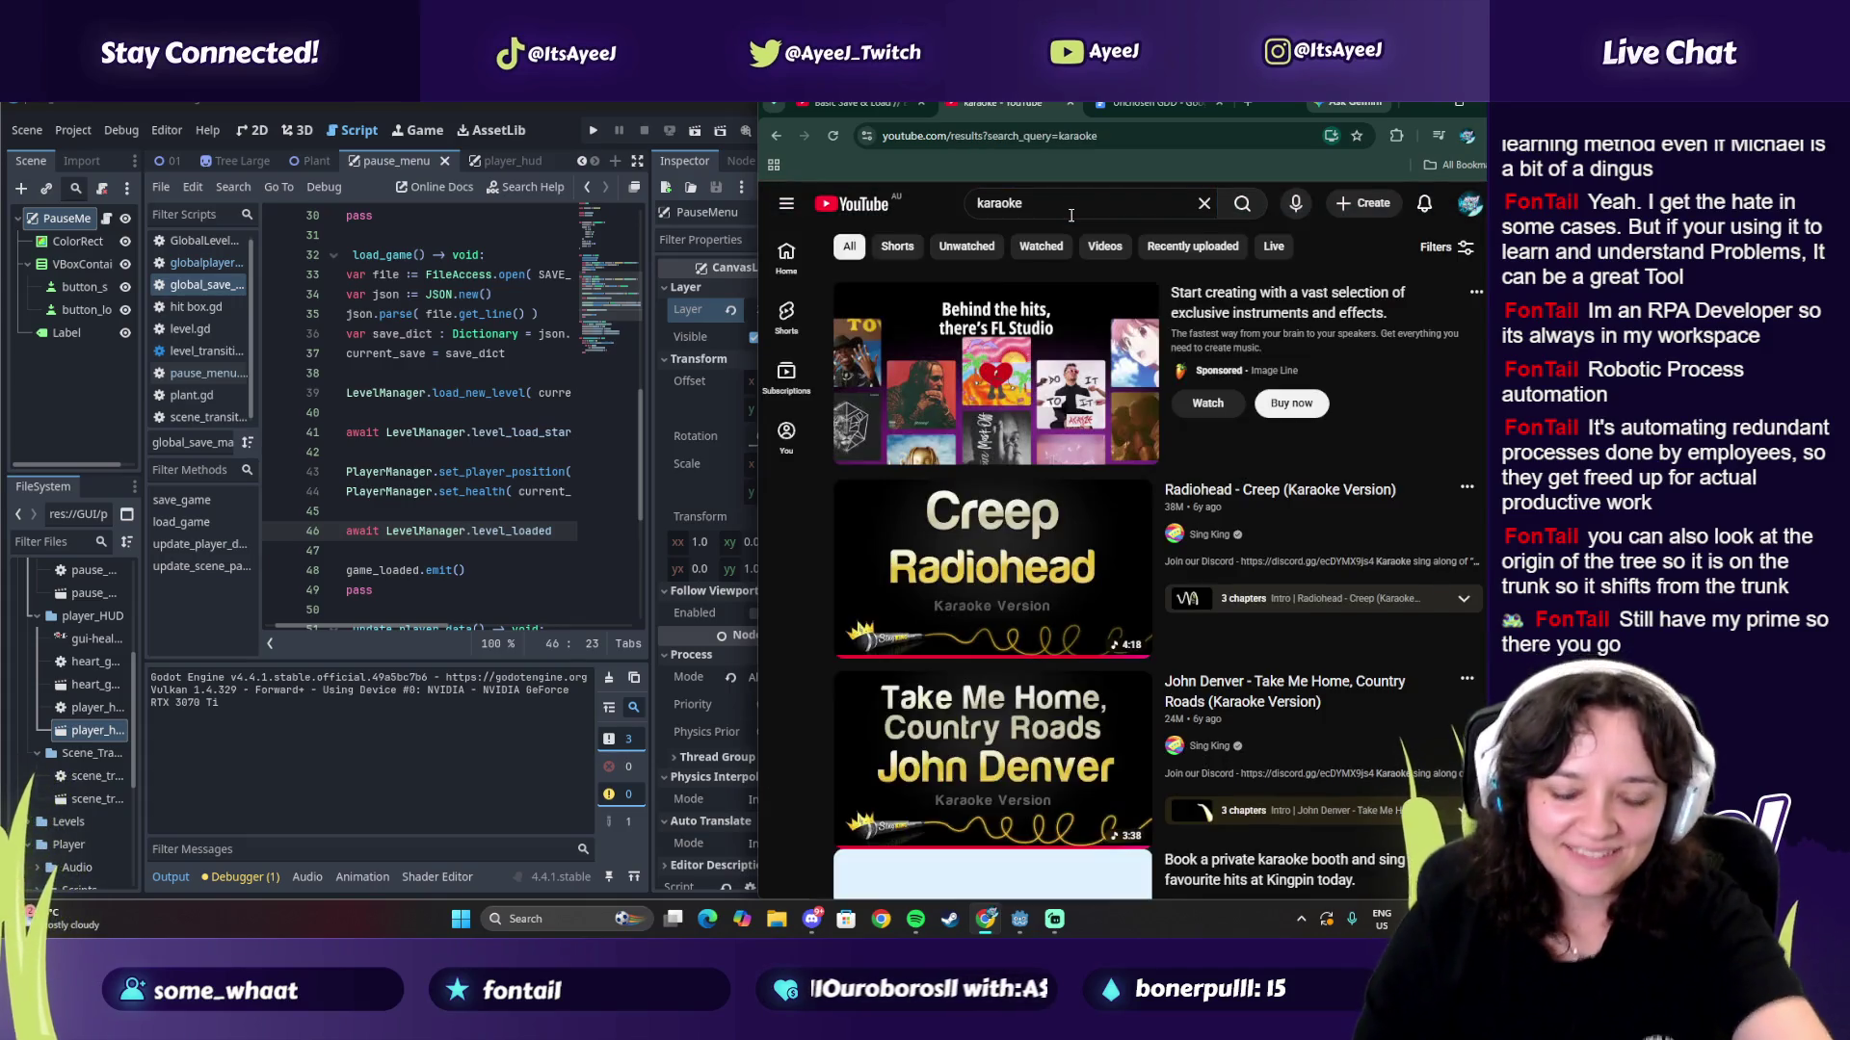
pyautogui.scroll(-3, 1031, 424)
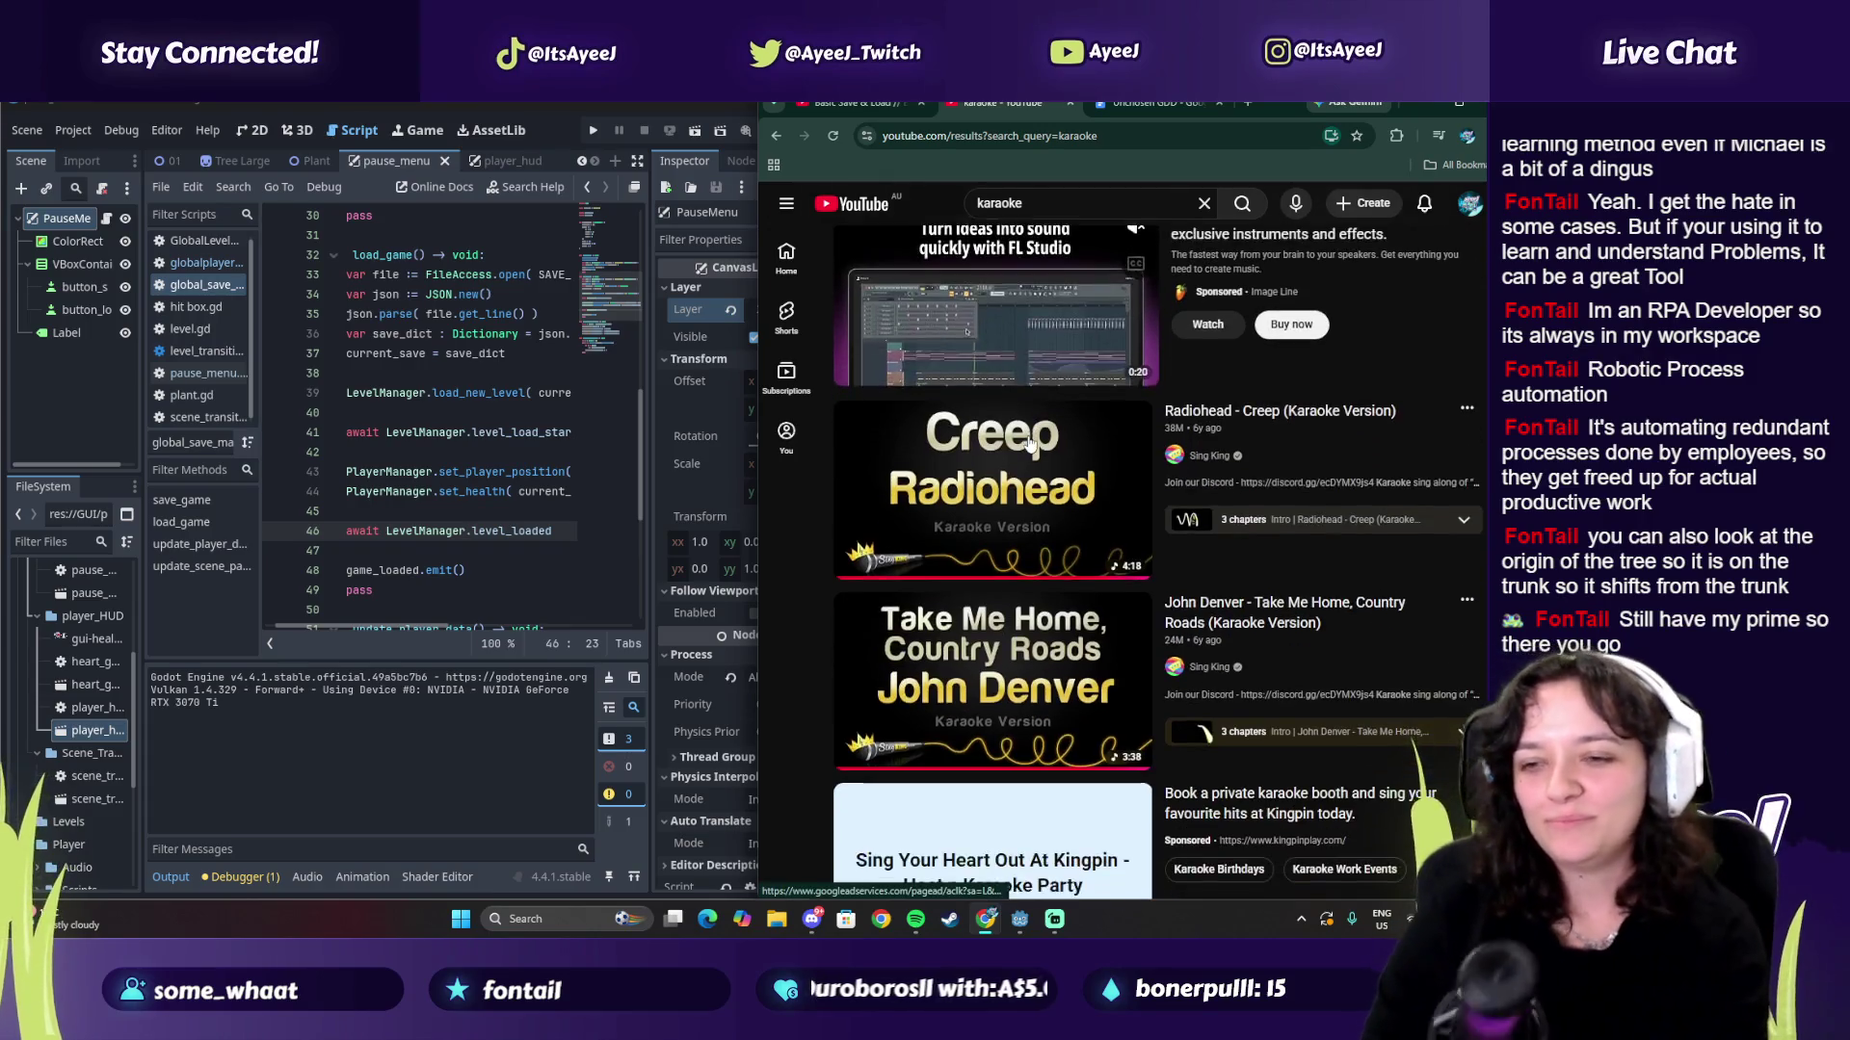
pyautogui.scroll(-5, 1029, 442)
pyautogui.scroll(-9, 944, 479)
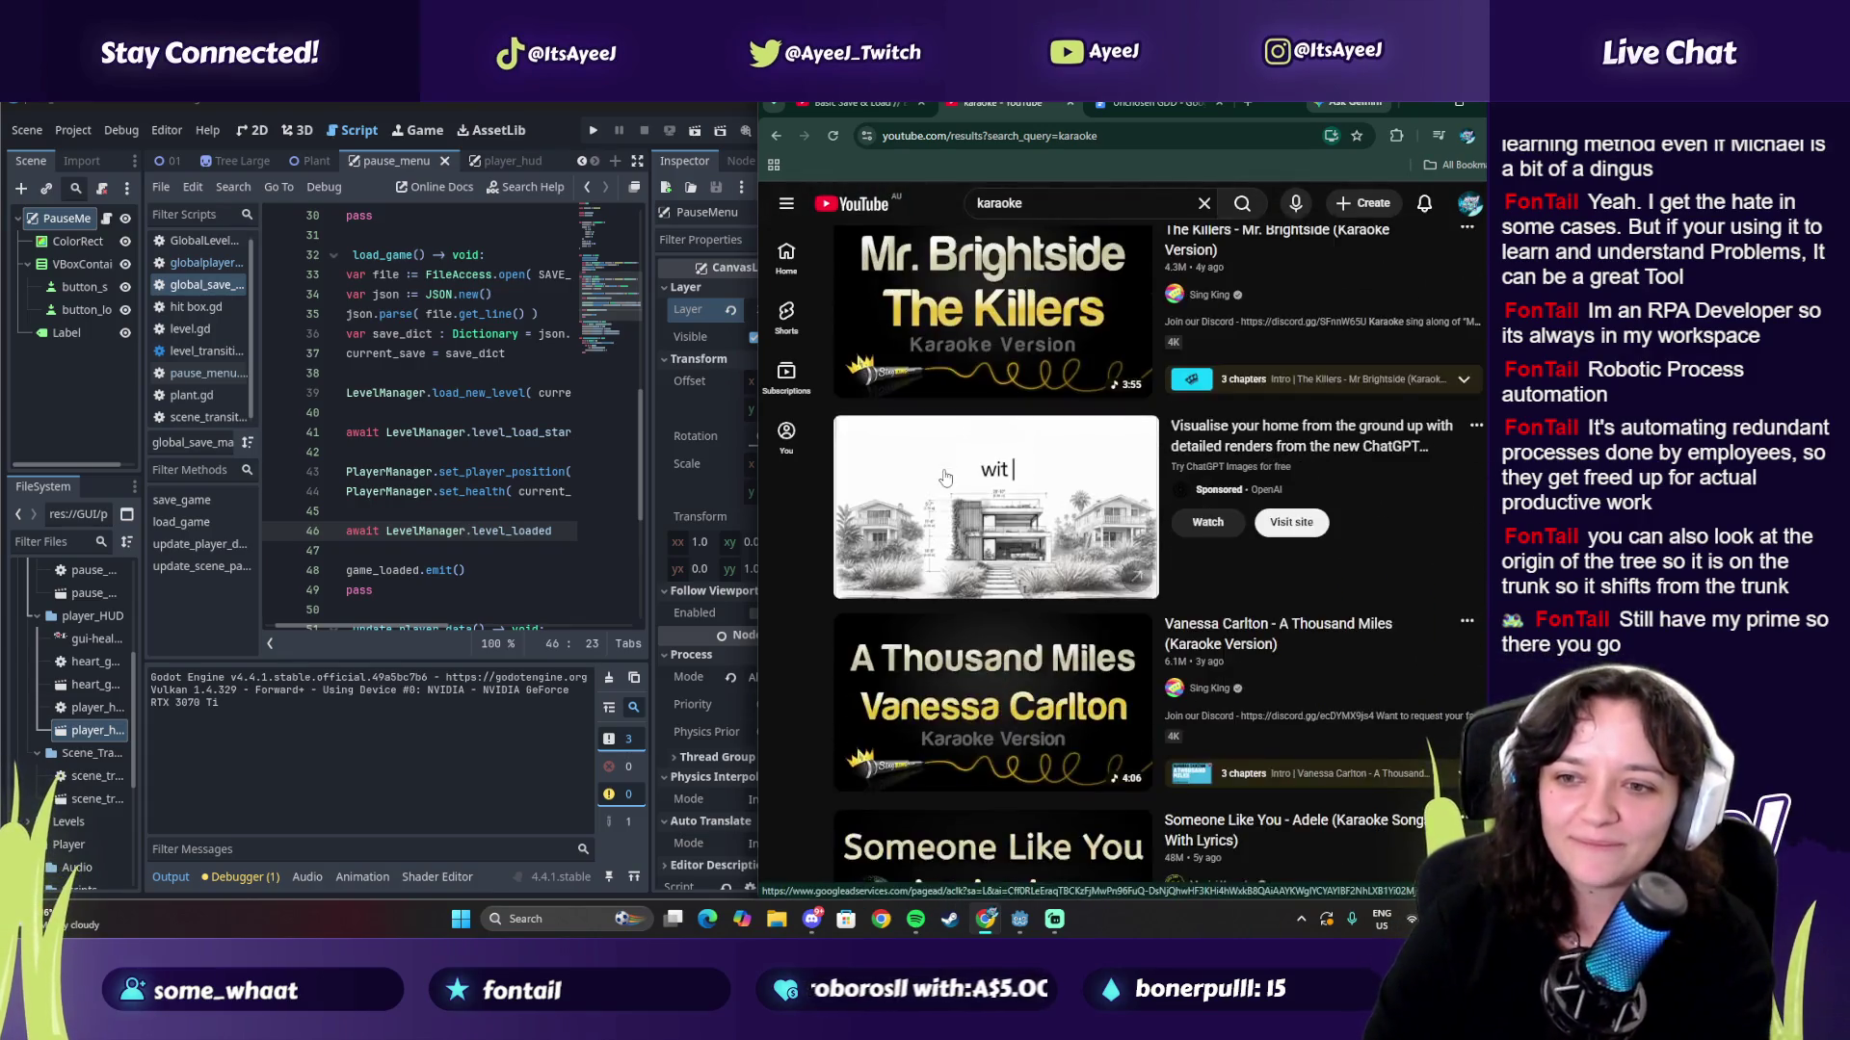
pyautogui.scroll(-15, 944, 482)
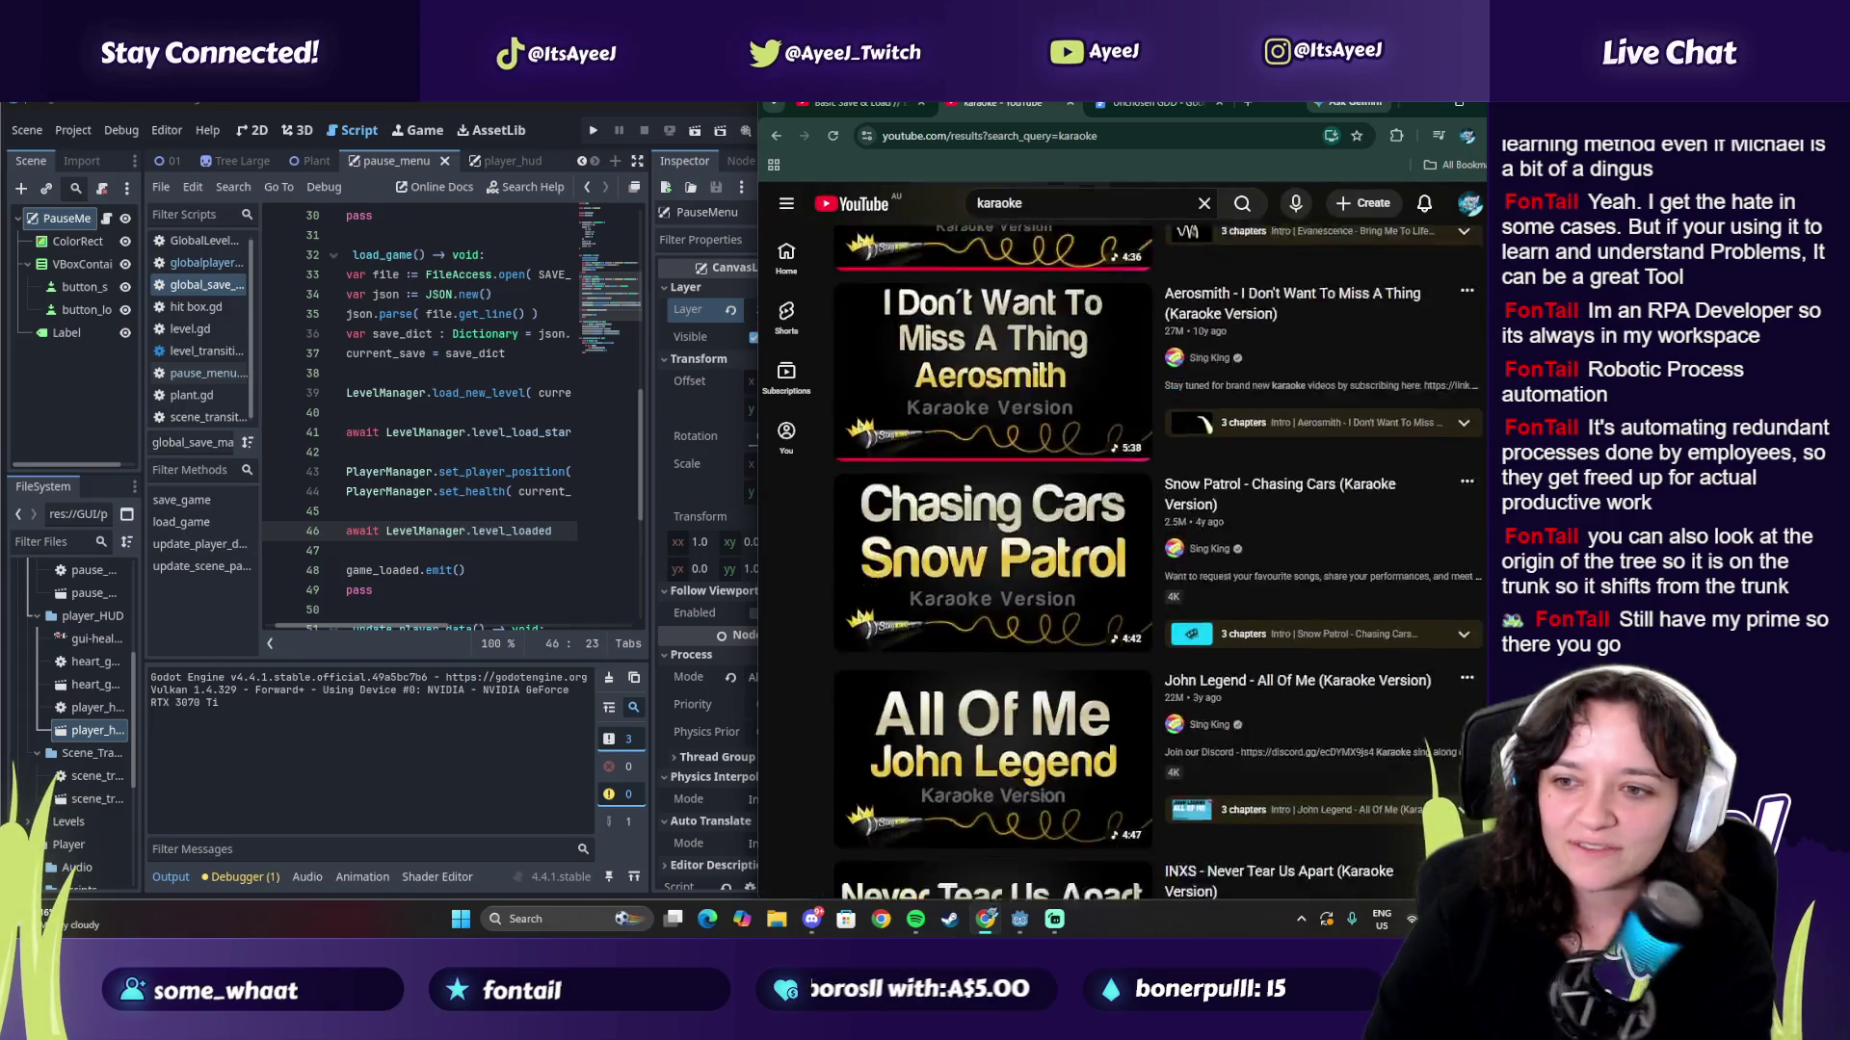
pyautogui.scroll(-20, 1156, 539)
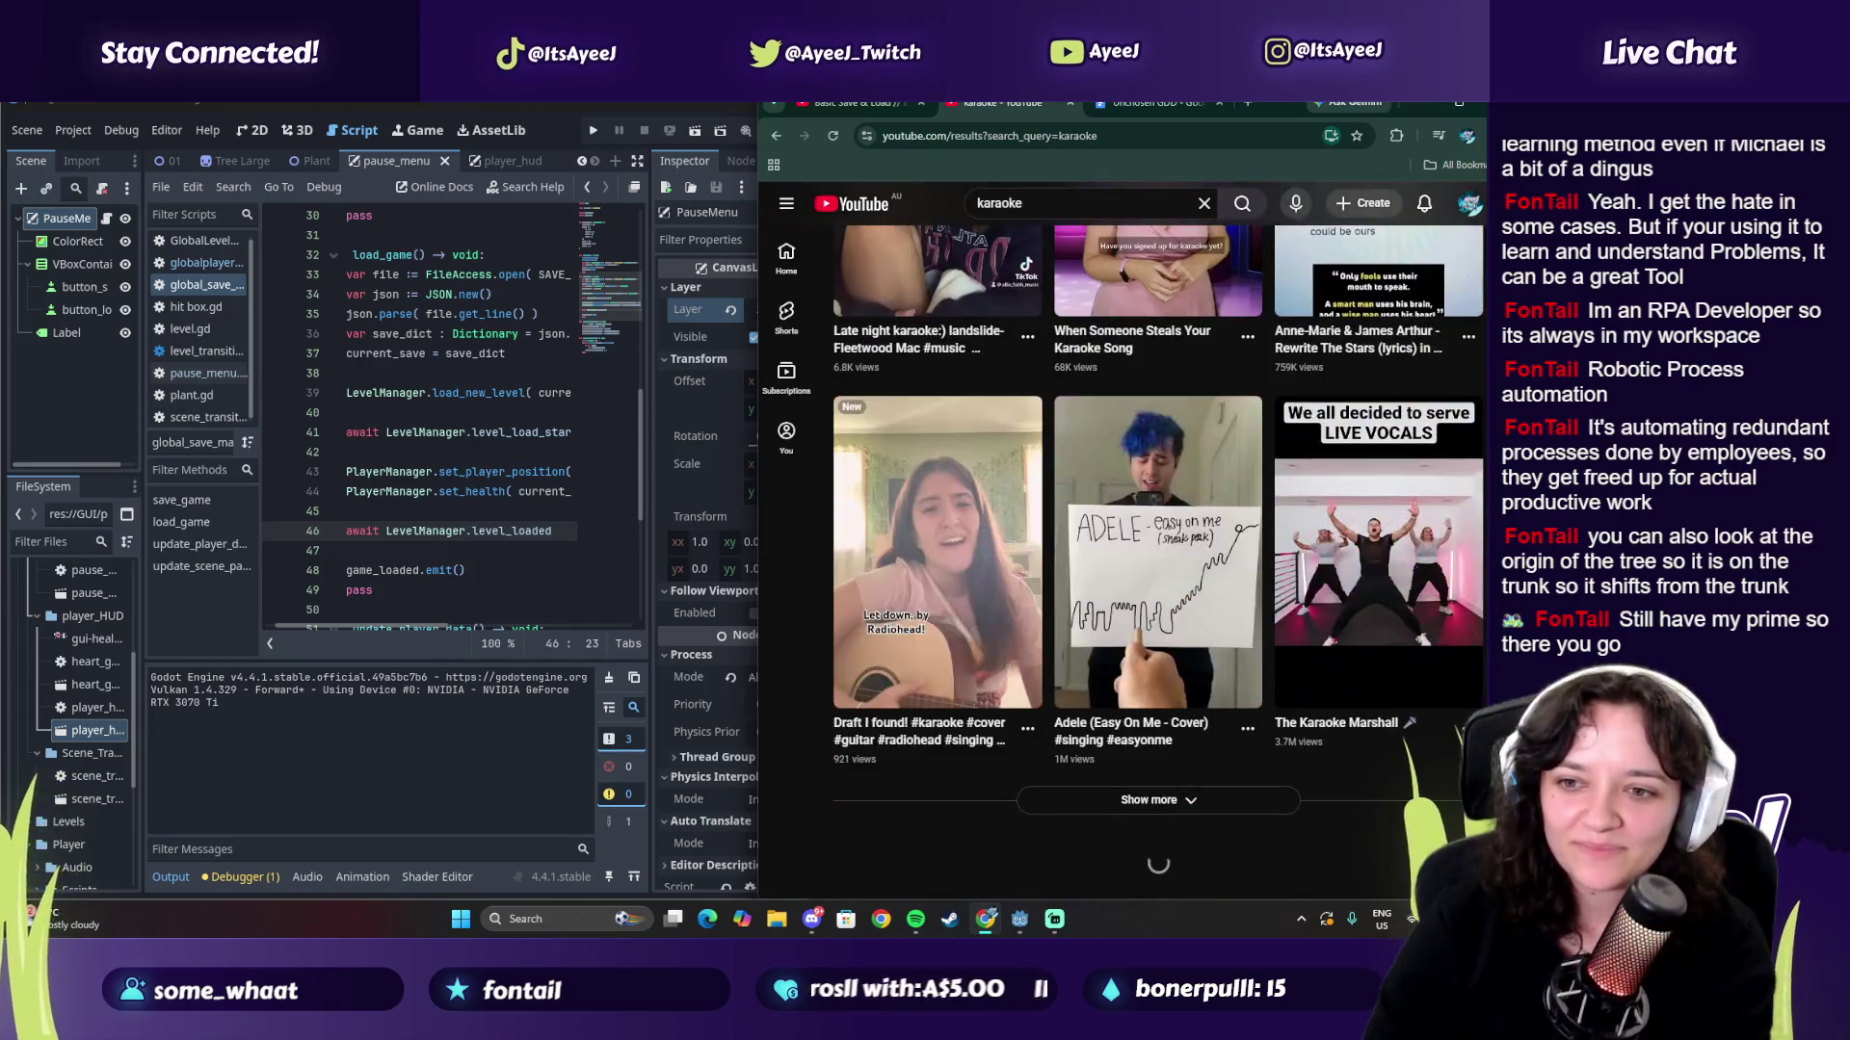
pyautogui.scroll(-5, 1156, 540)
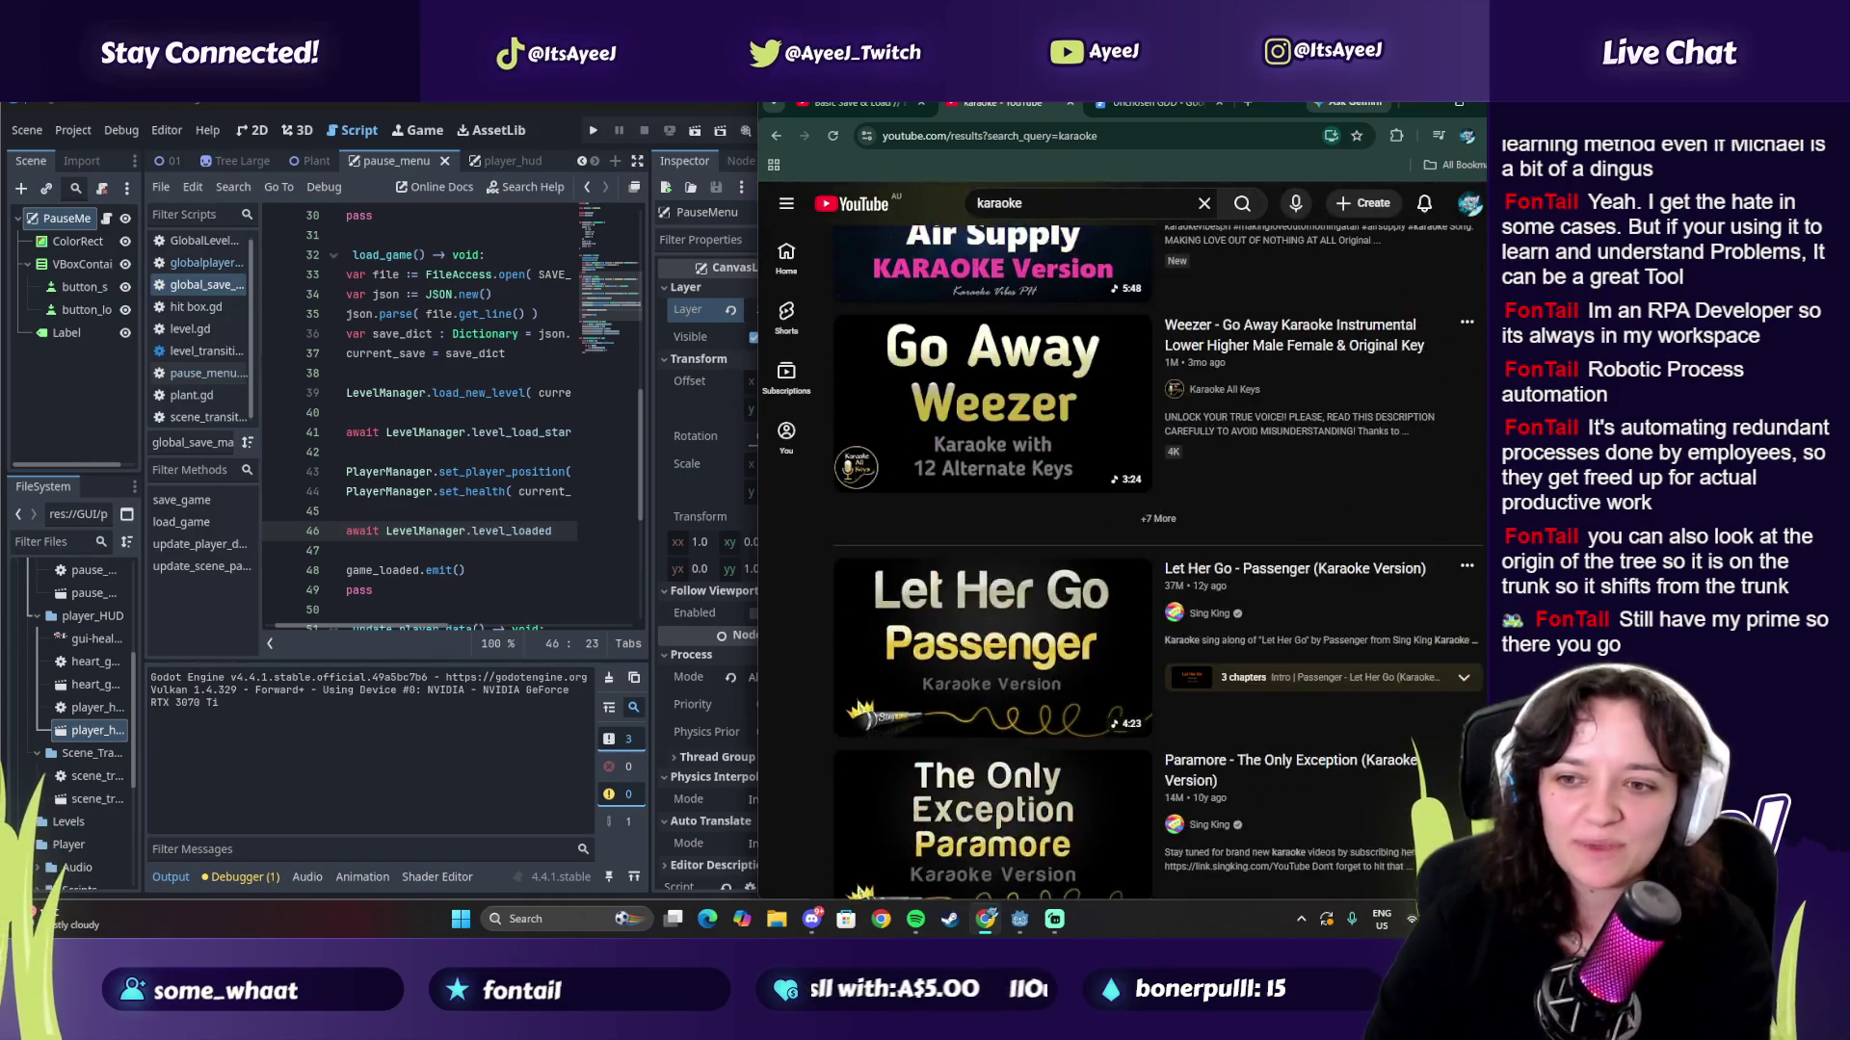
pyautogui.scroll(-1, 1064, 385)
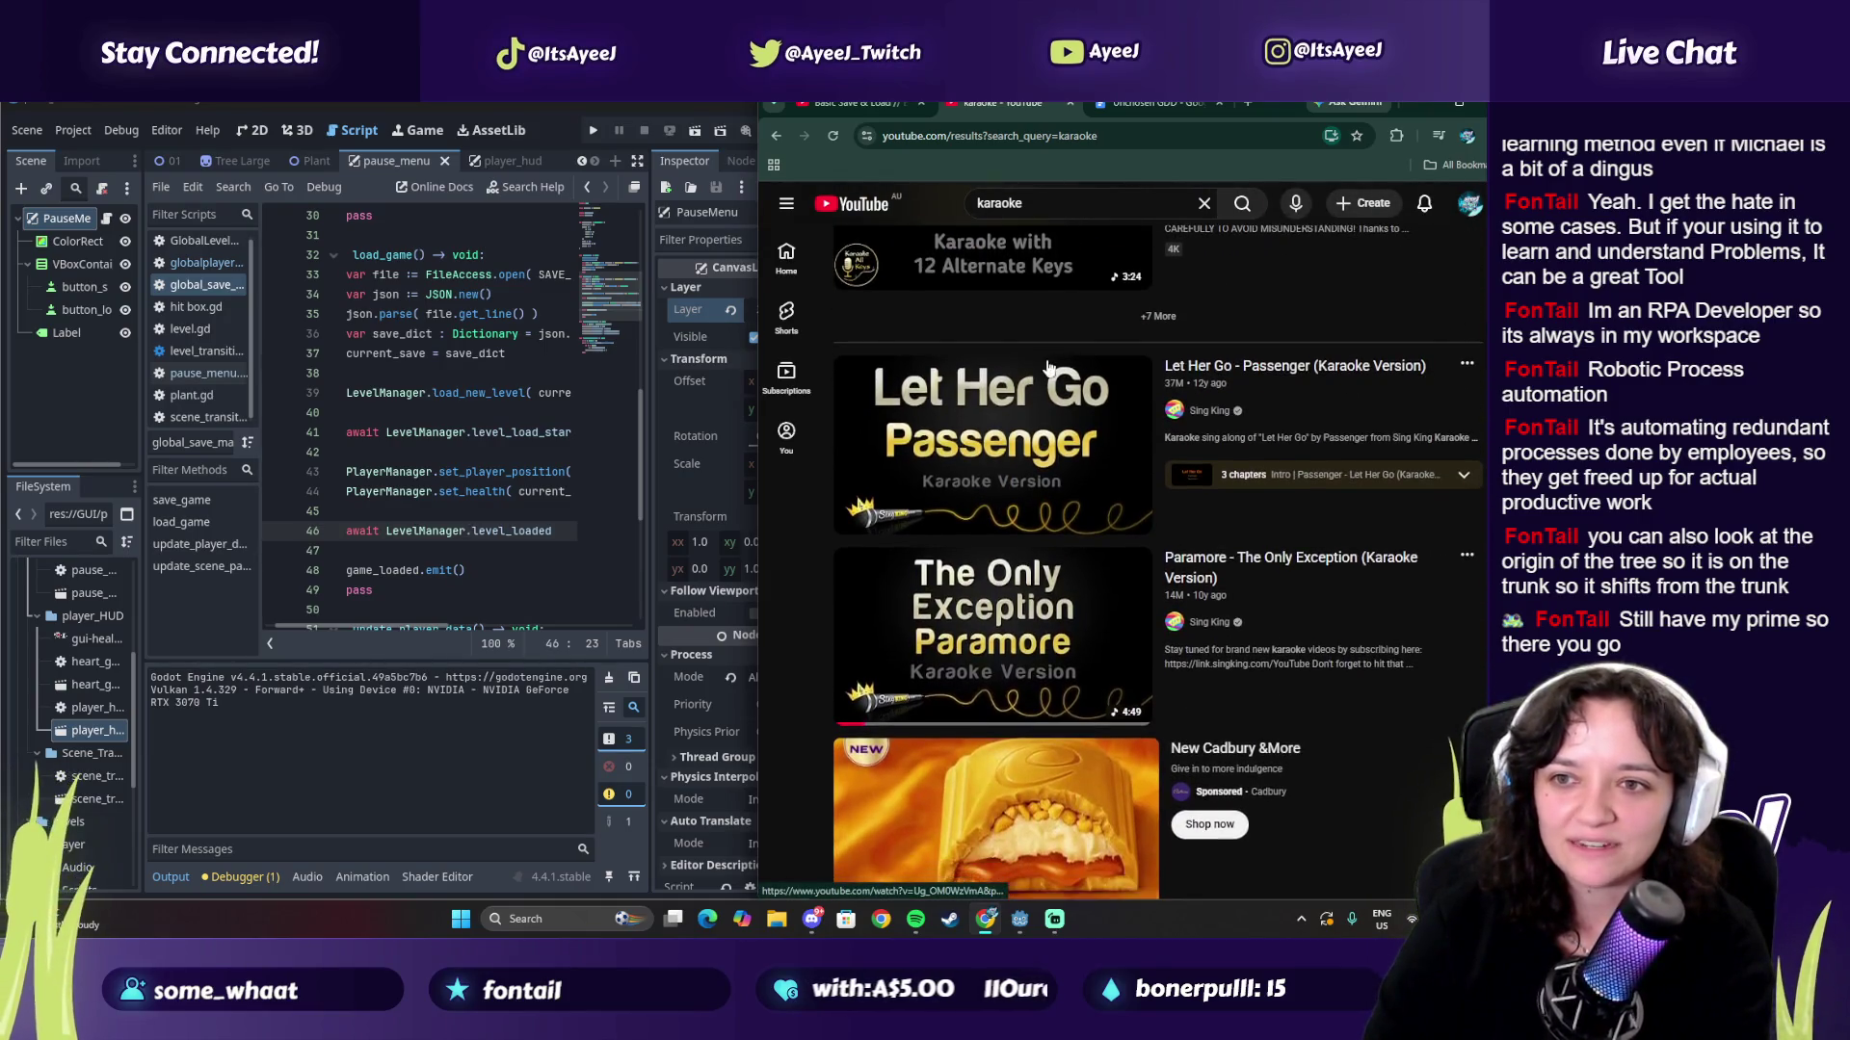
pyautogui.scroll(3, 1065, 386)
pyautogui.scroll(3, 1057, 383)
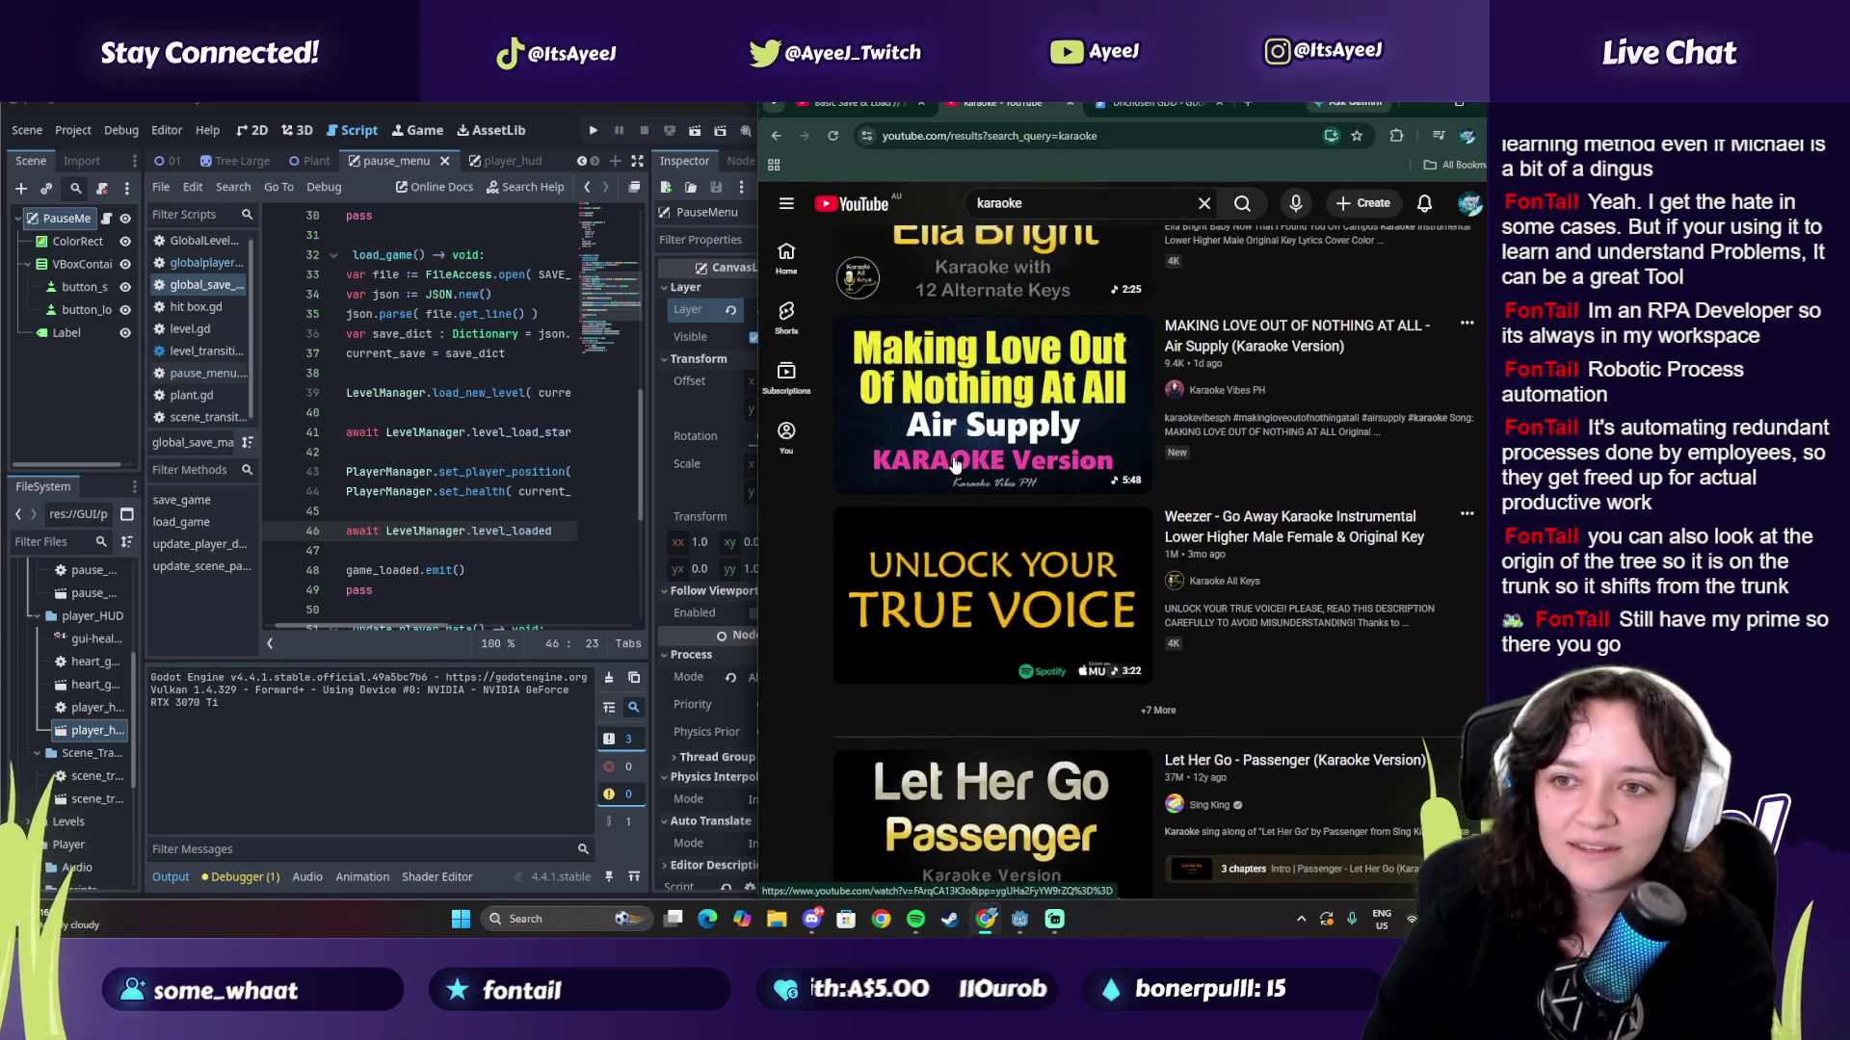
pyautogui.scroll(6, 954, 466)
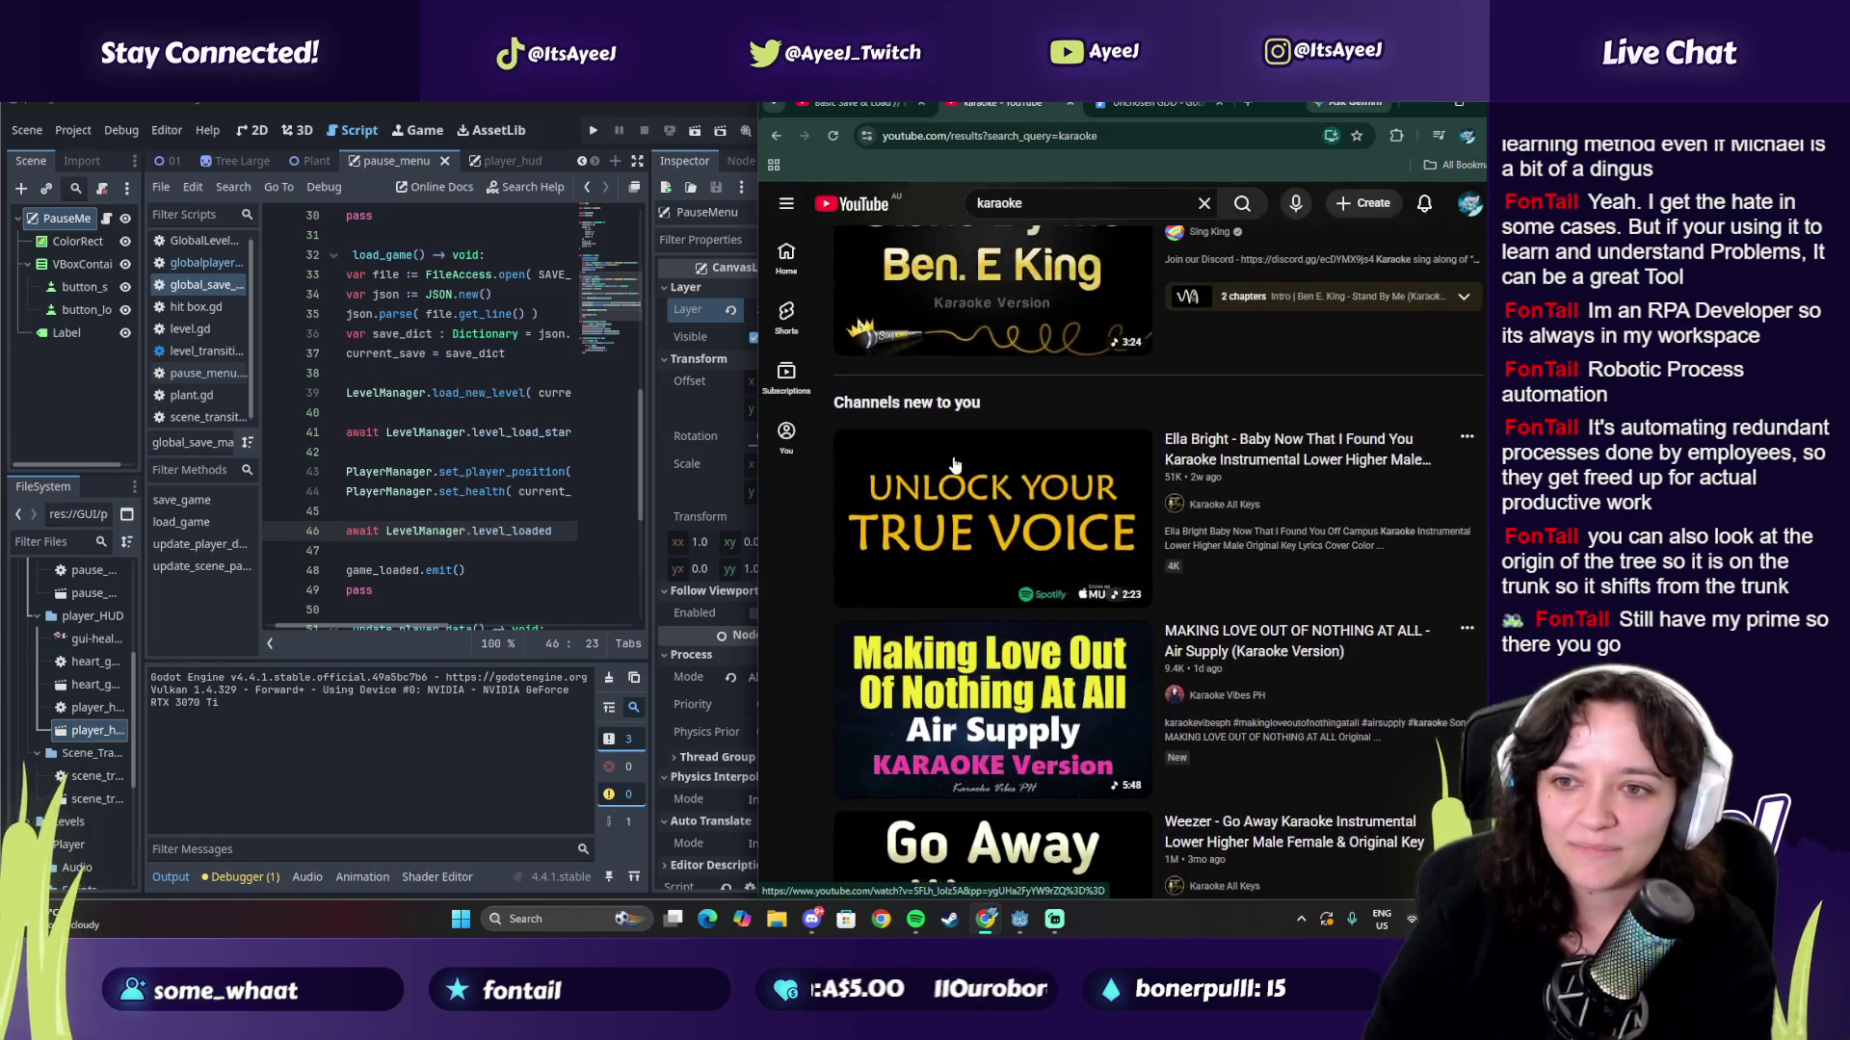
pyautogui.scroll(-1, 954, 465)
pyautogui.scroll(4, 954, 465)
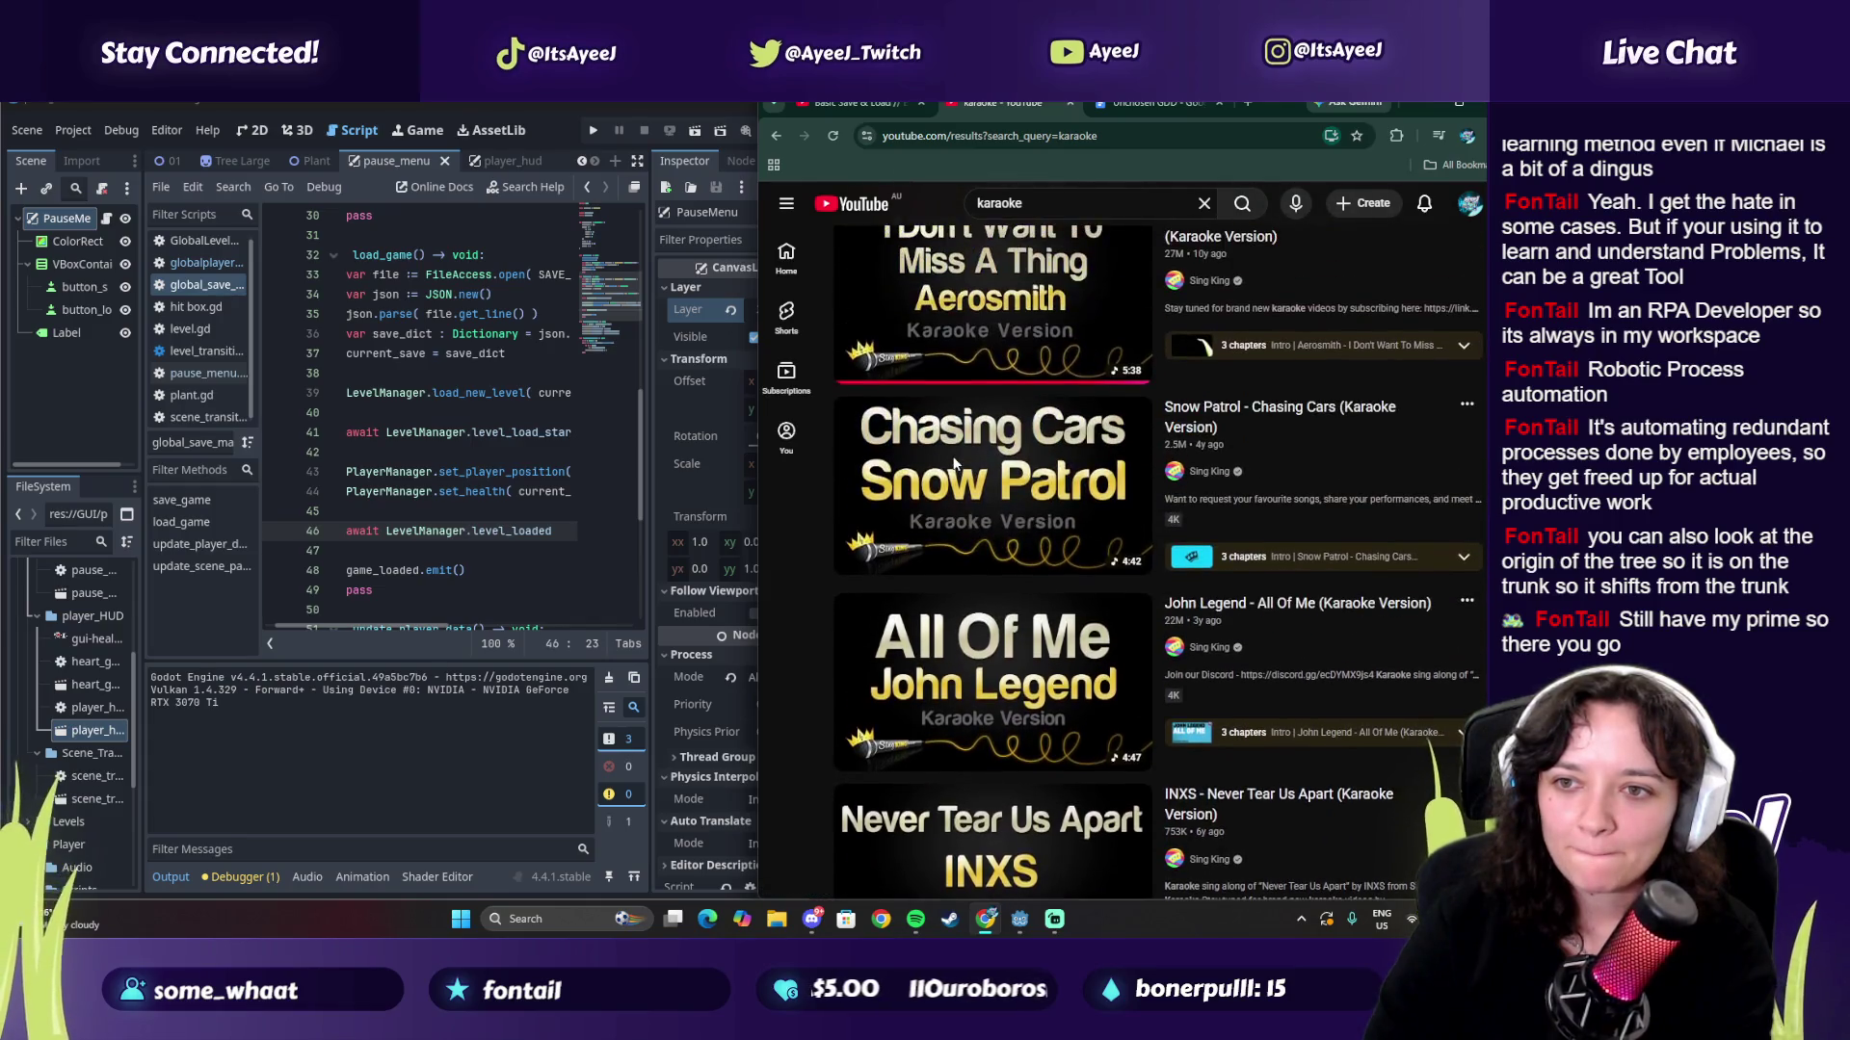
pyautogui.scroll(-5, 954, 466)
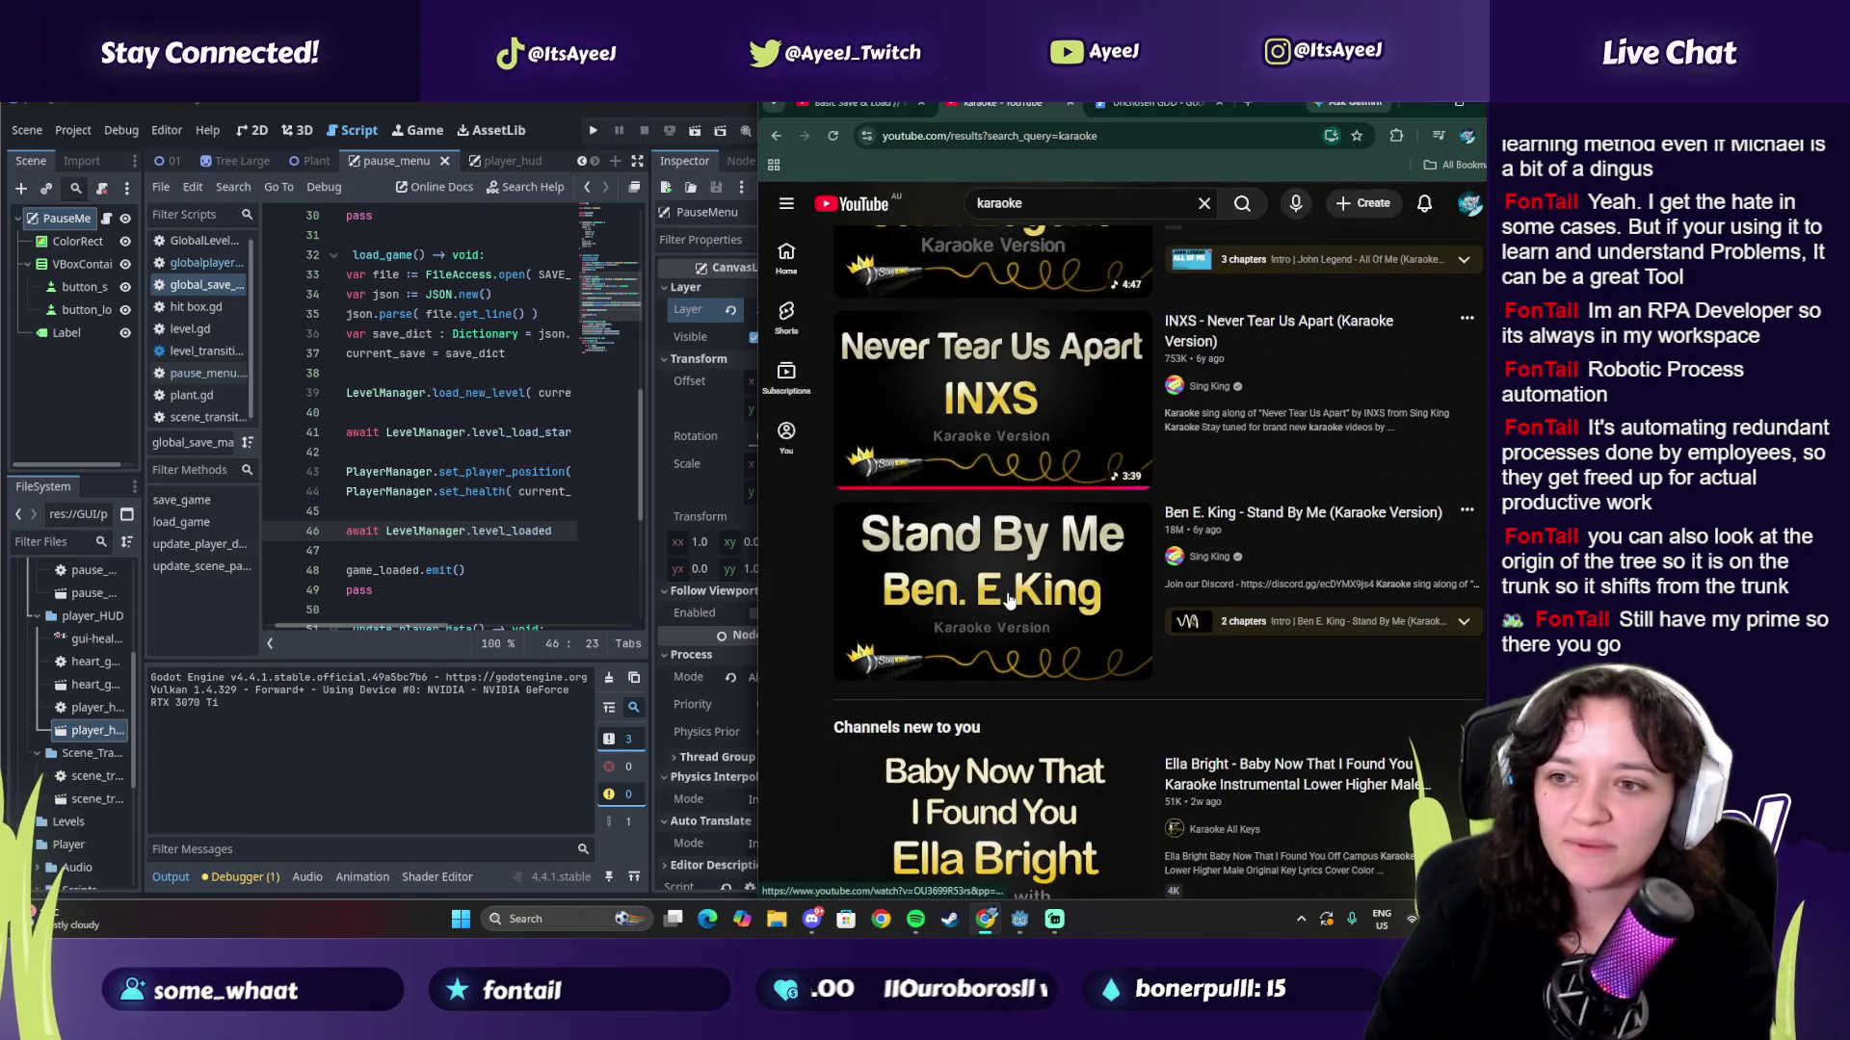
pyautogui.moveTo(1009, 600)
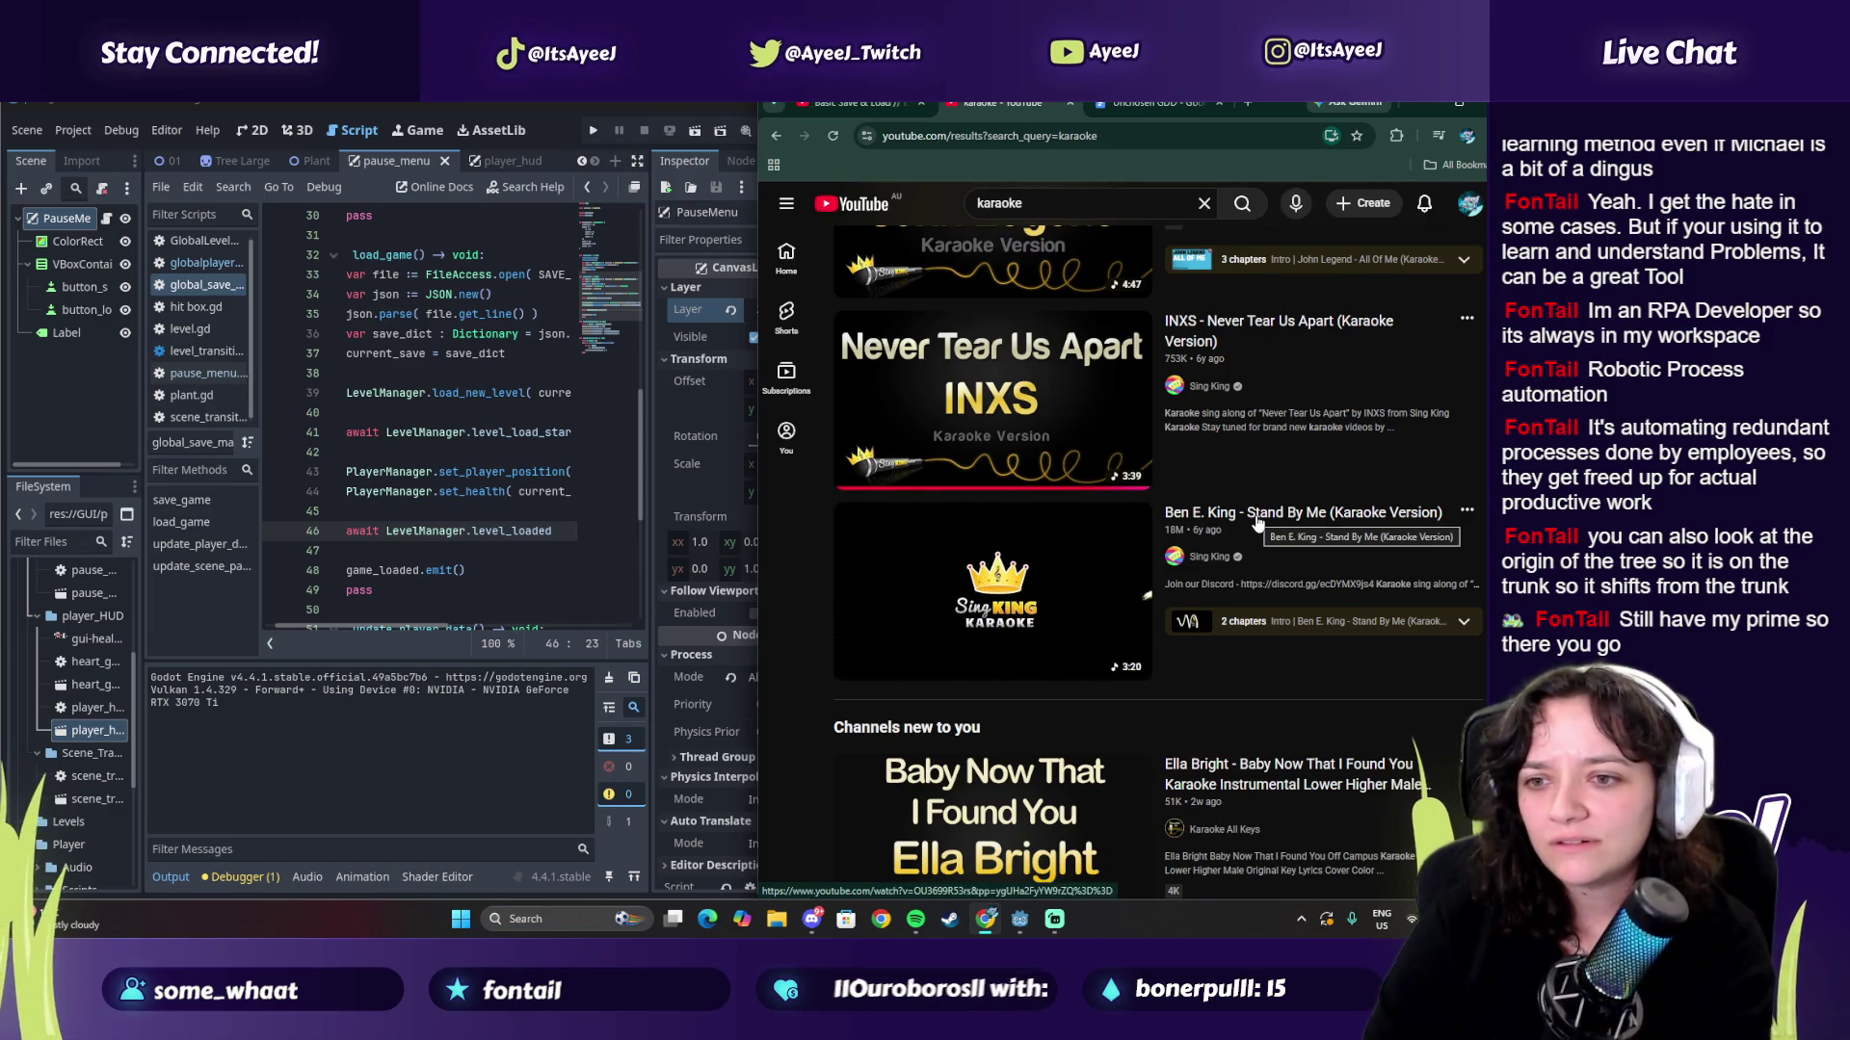
pyautogui.scroll(6, 952, 564)
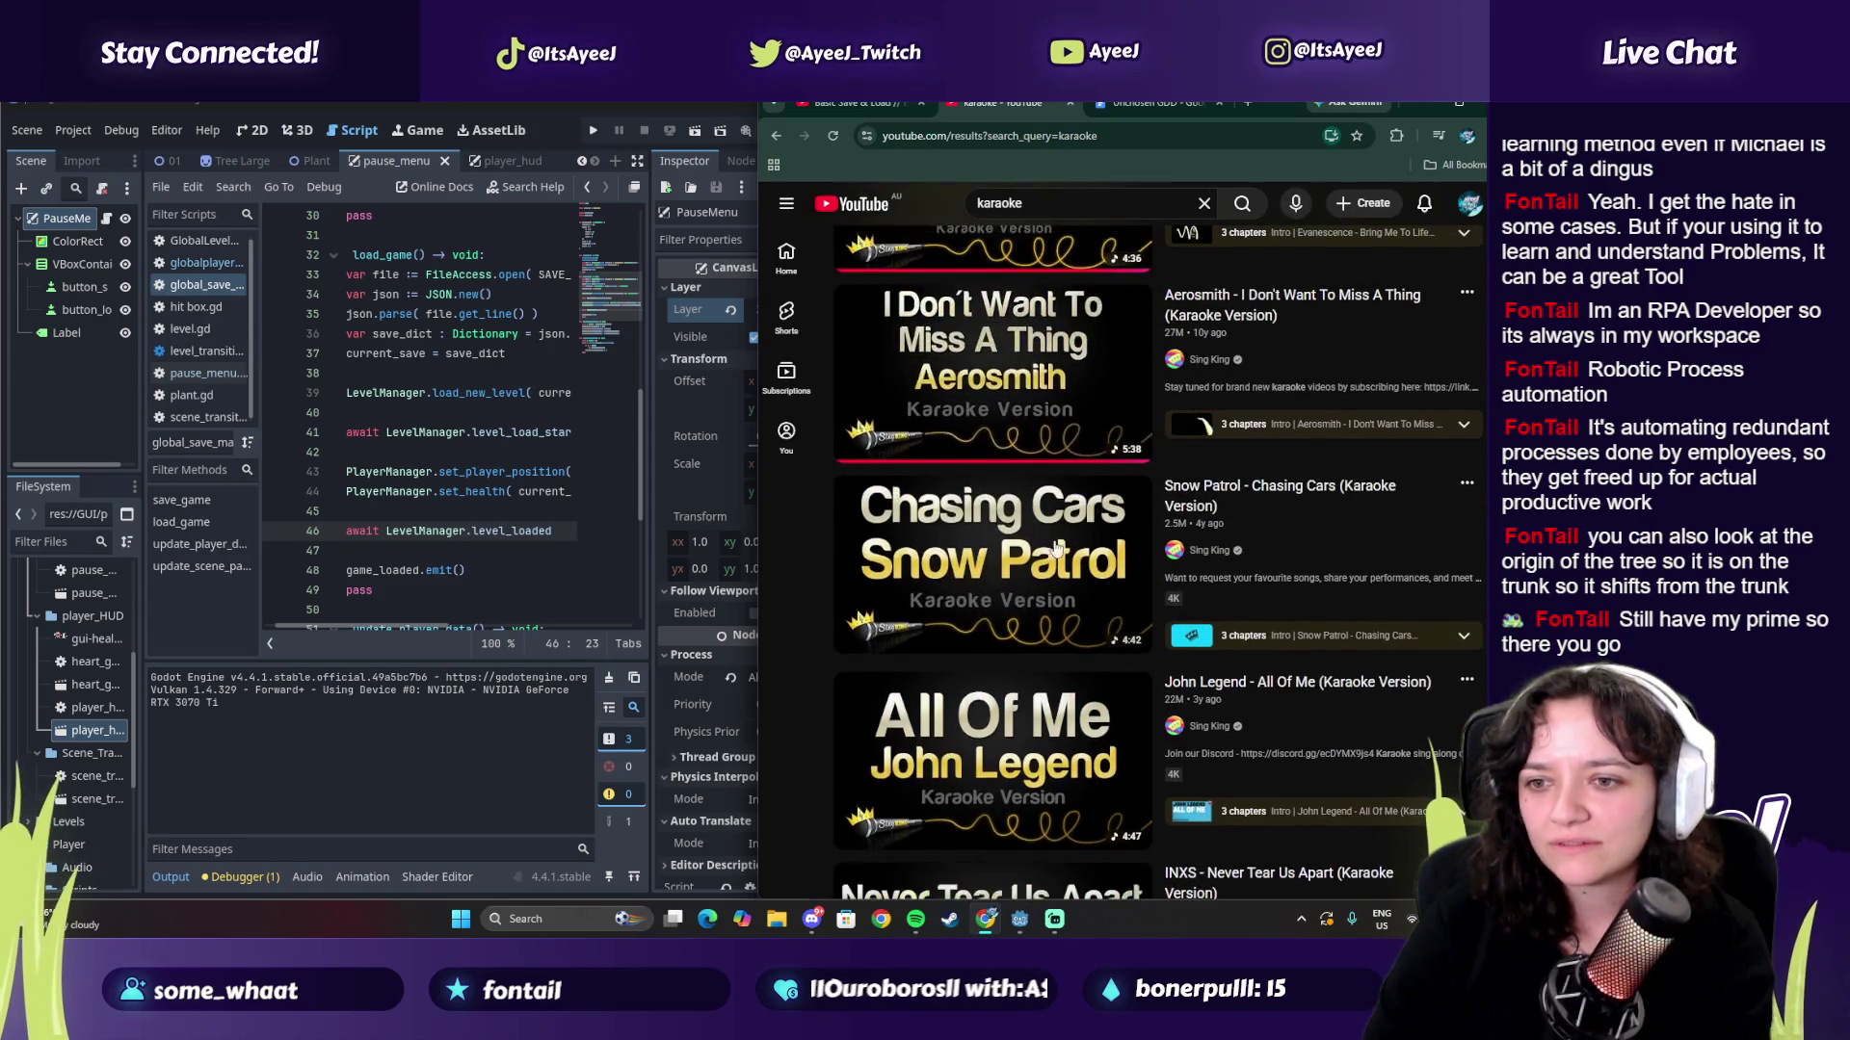
pyautogui.moveTo(952, 565)
pyautogui.scroll(3, 955, 554)
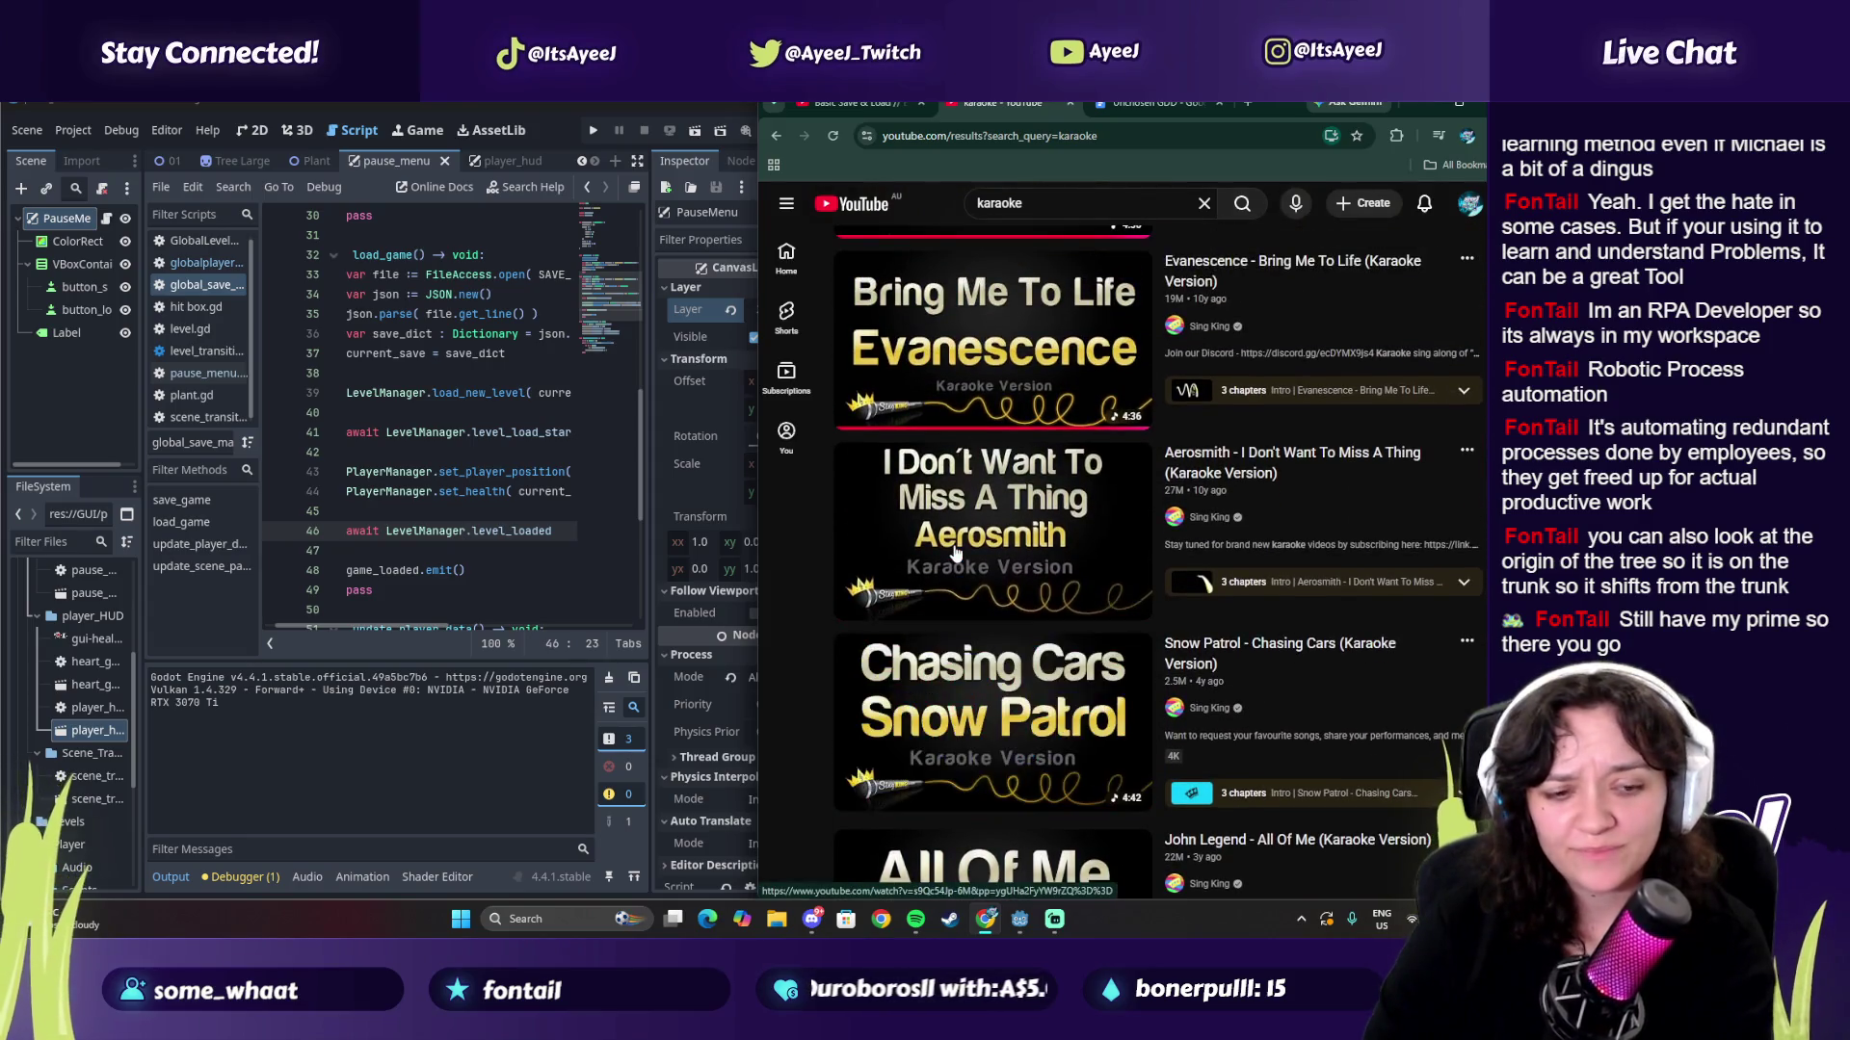
pyautogui.scroll(5, 954, 554)
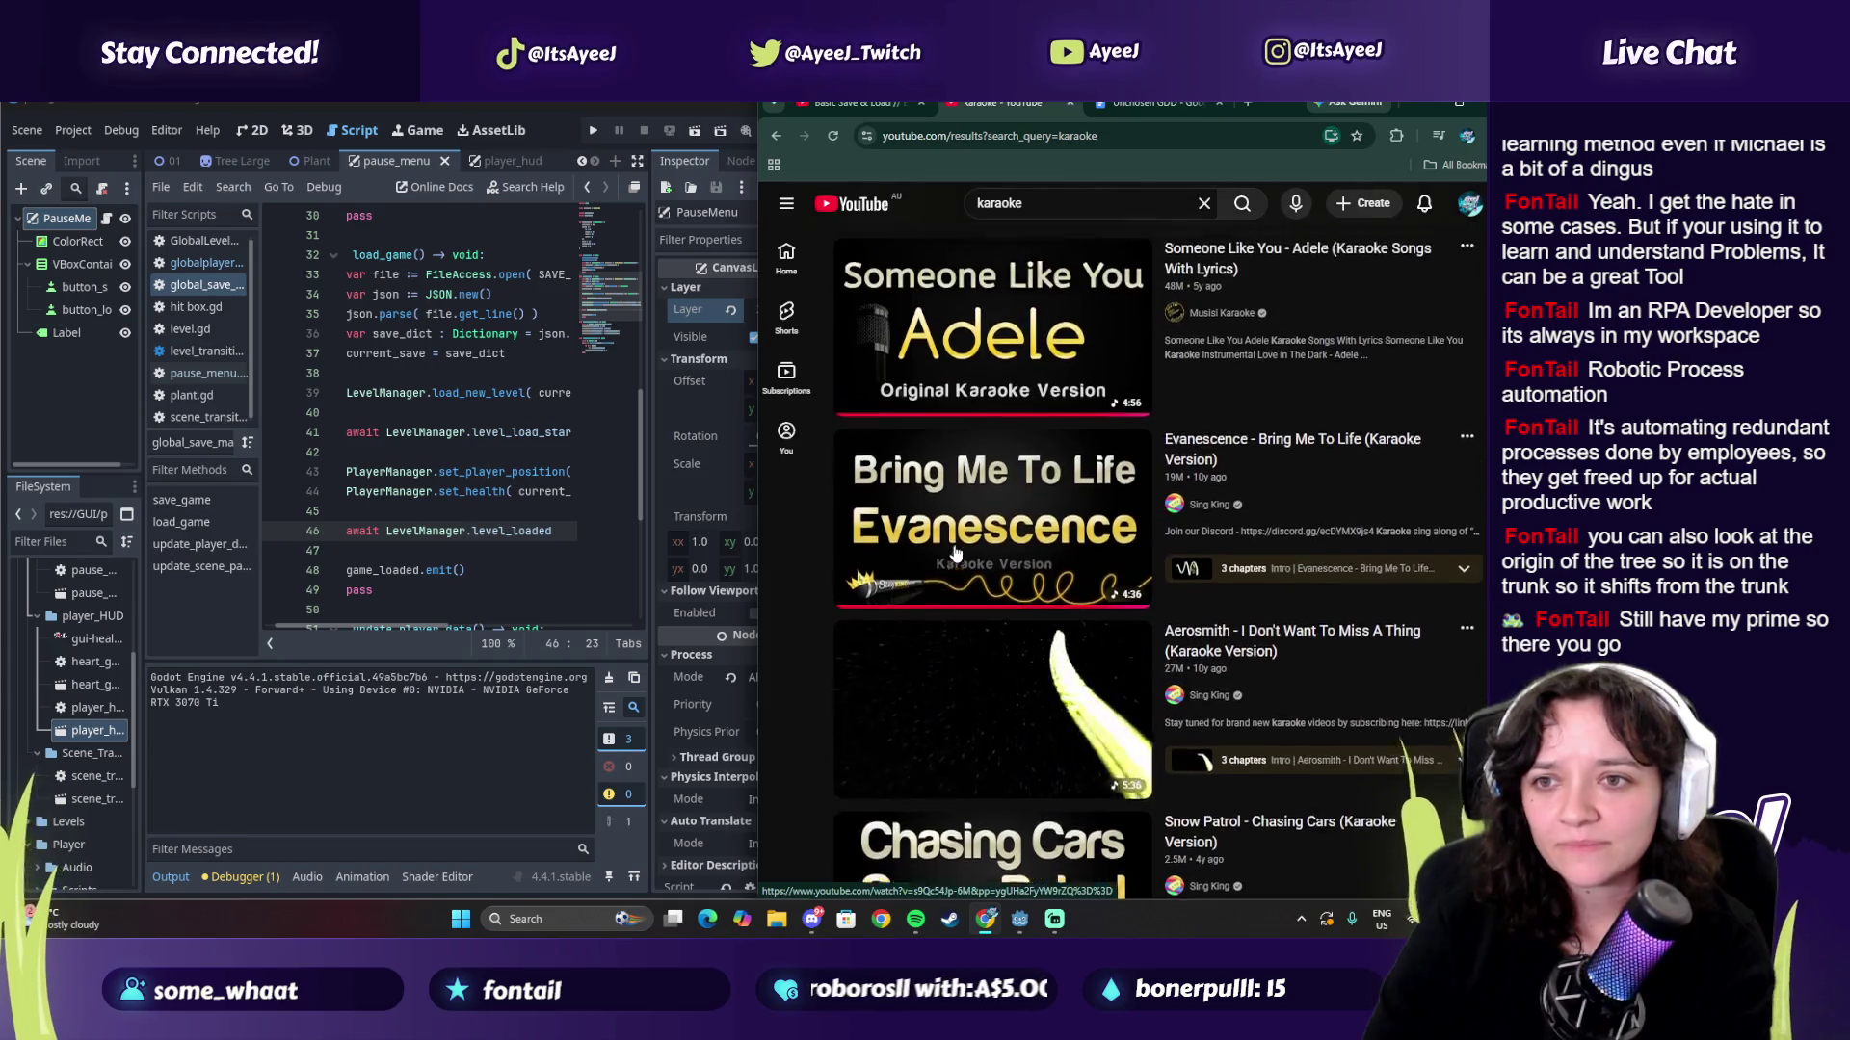
pyautogui.scroll(1, 955, 552)
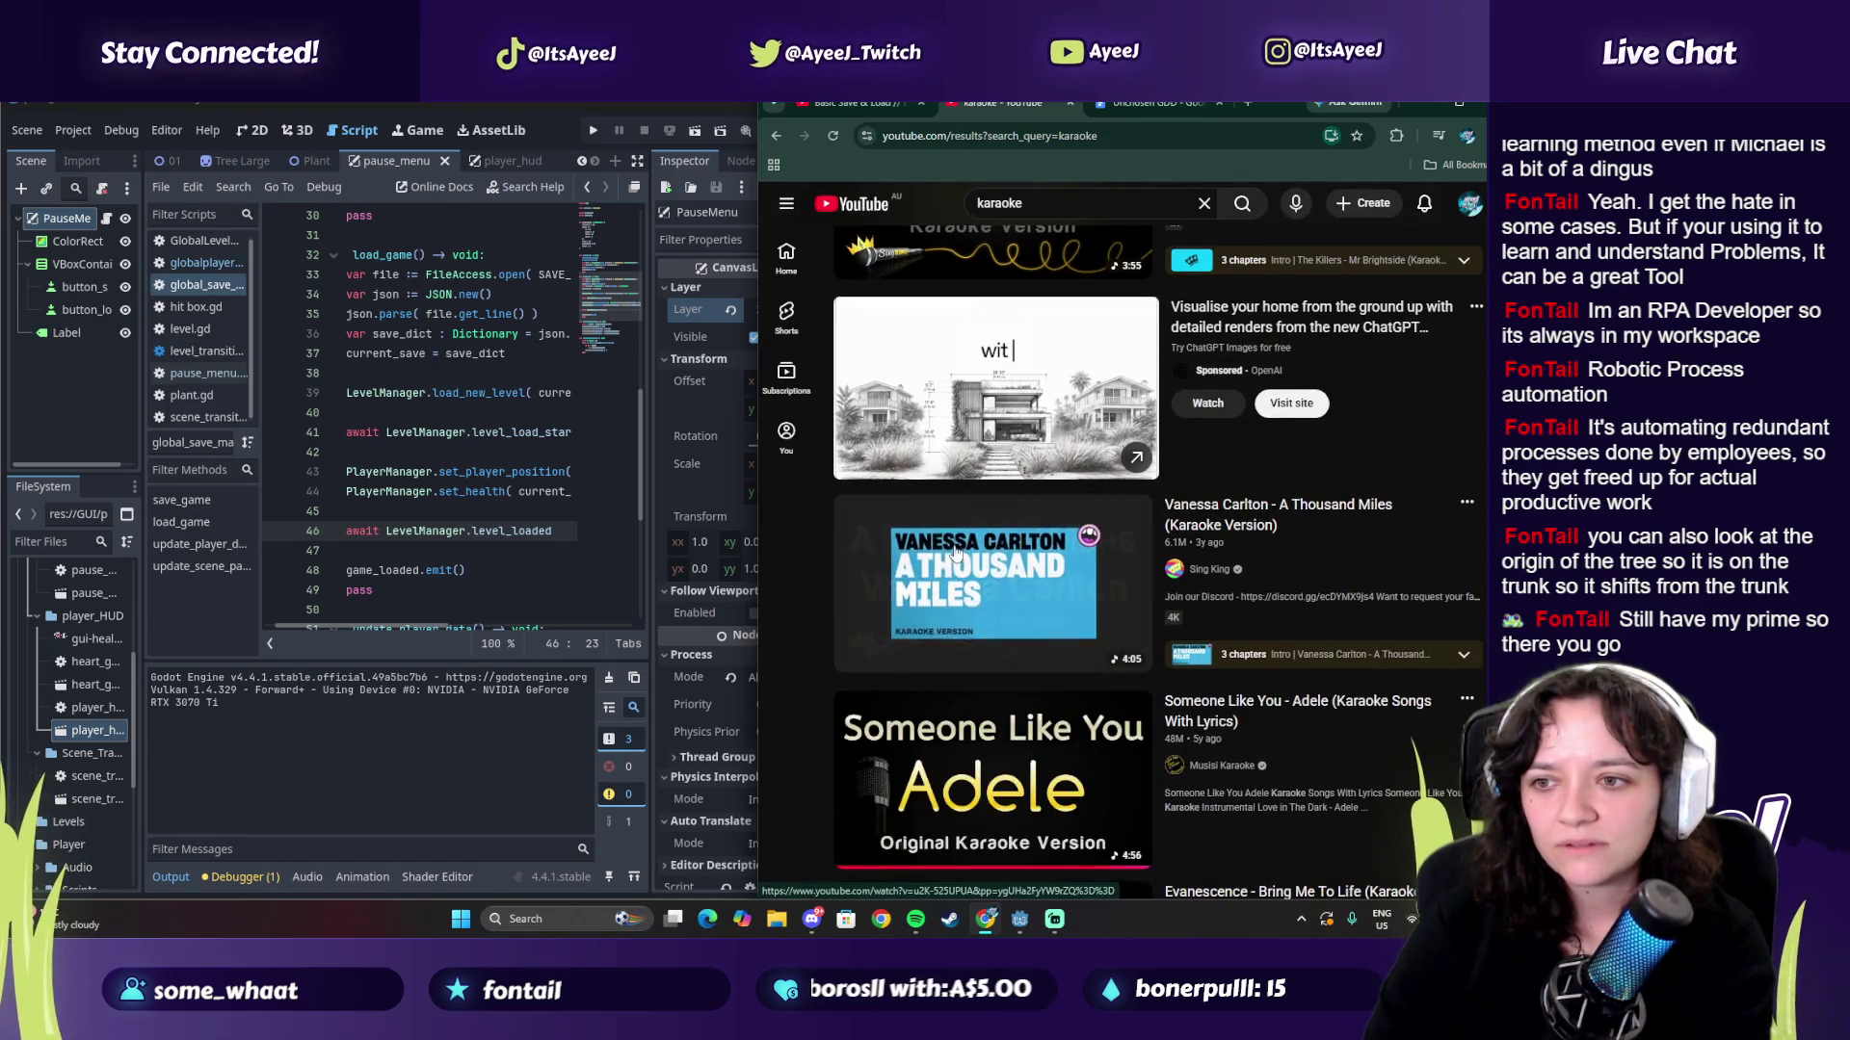
pyautogui.click(1020, 592)
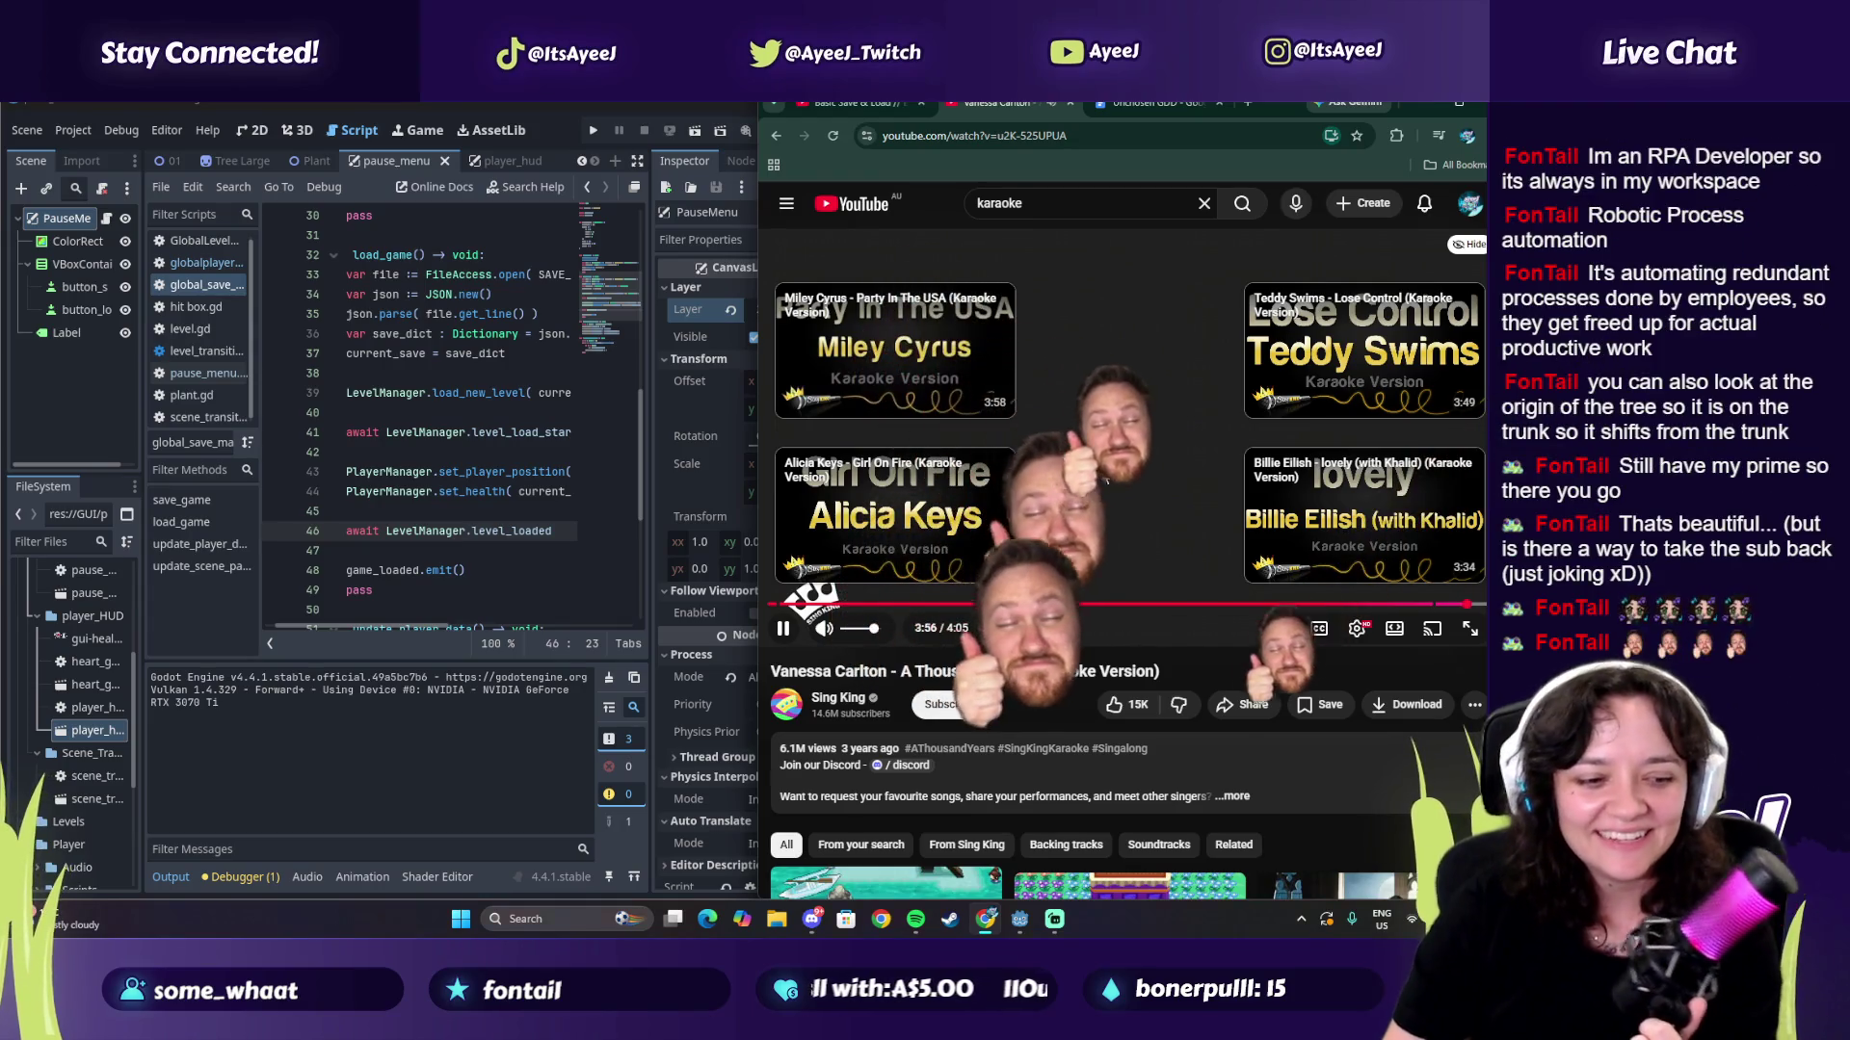
# Step: Pause the Vanessa Carlton 'A Thousand Miles' karaoke video near its end
pyautogui.click(1101, 470)
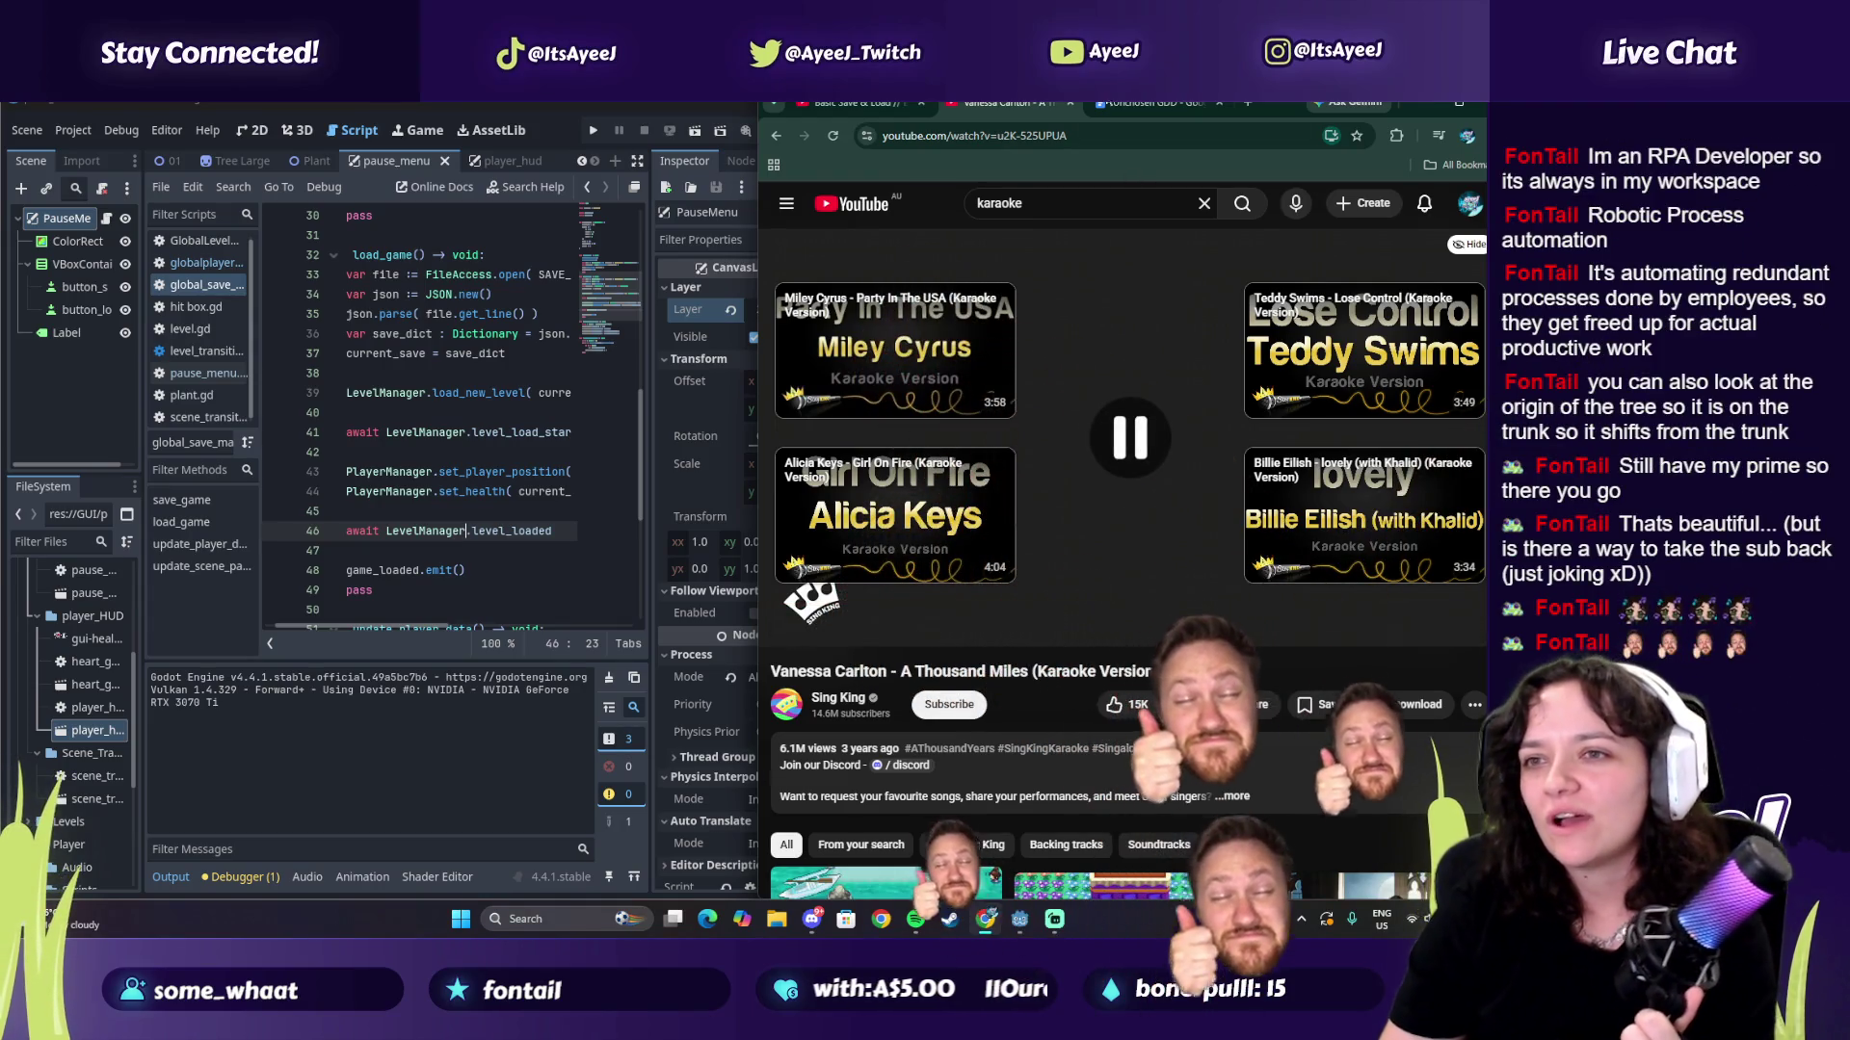
# Step: Go back to the Pokémon music video, mute and skip the ad, and lower volume to about a third
pyautogui.click(783, 136)
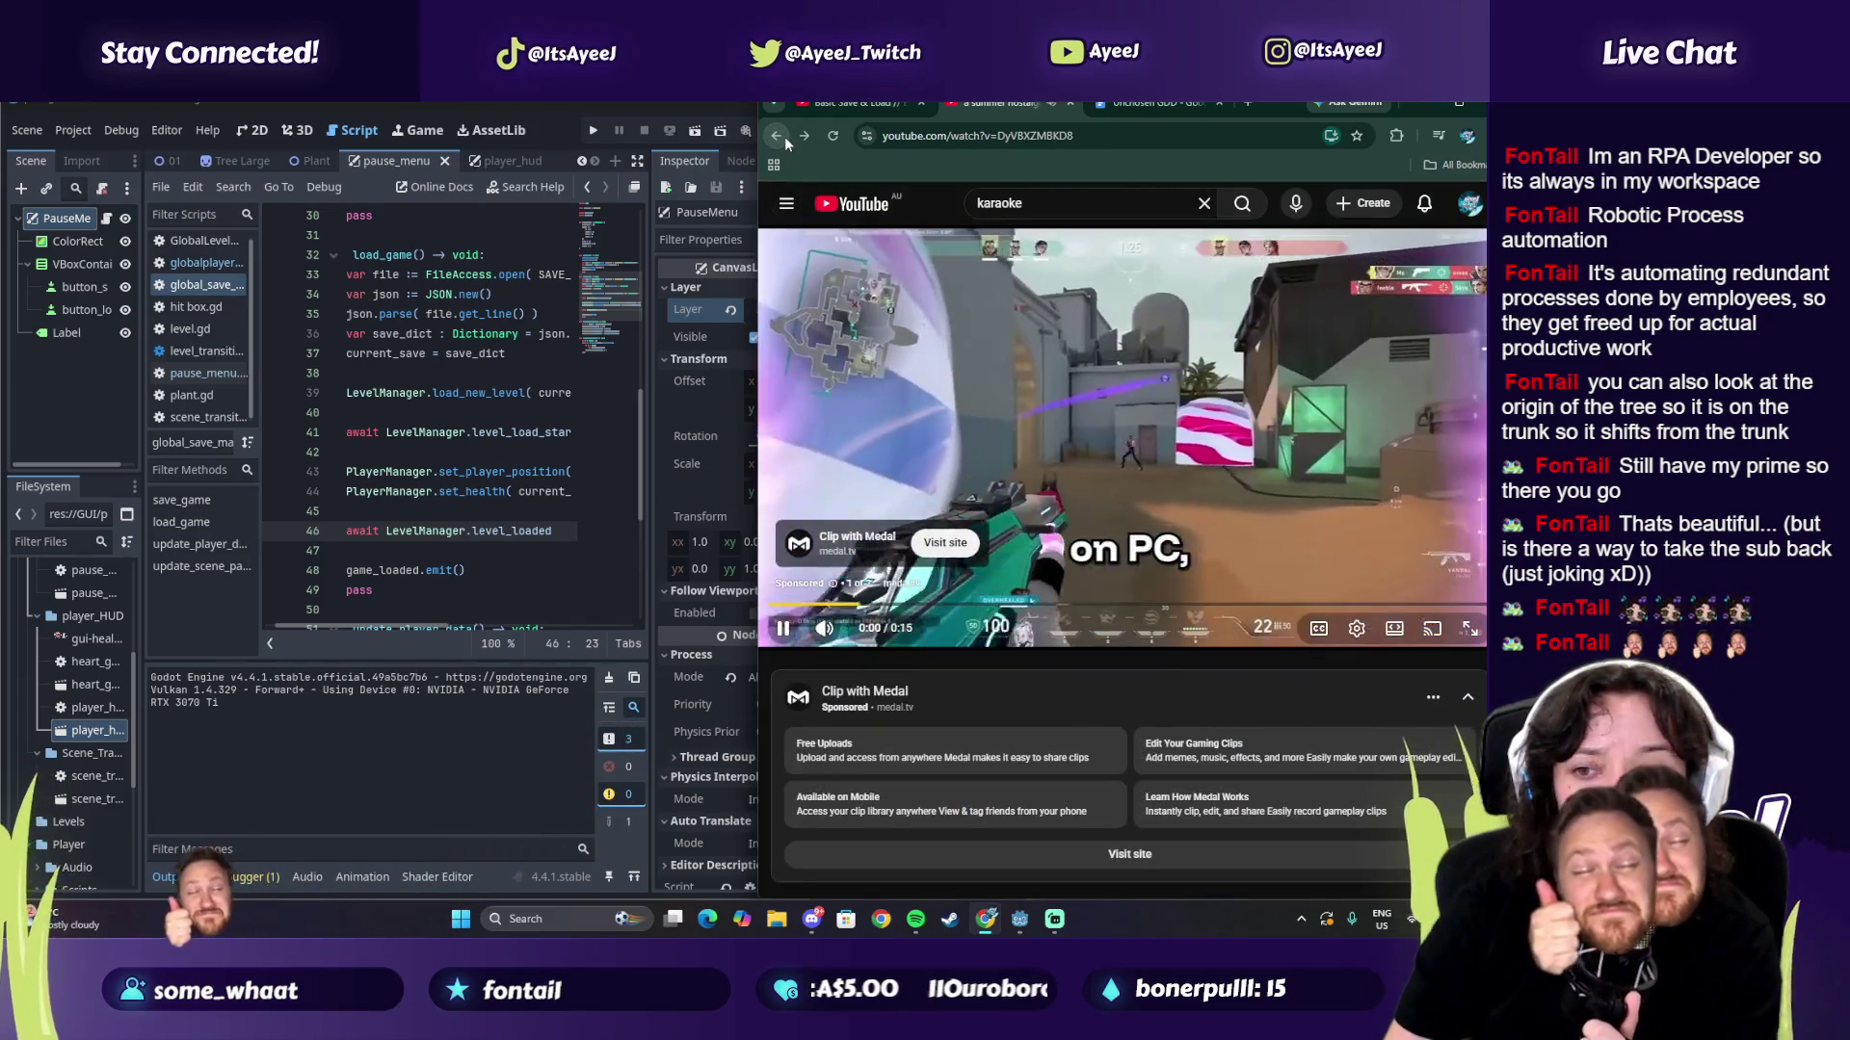
pyautogui.click(824, 629)
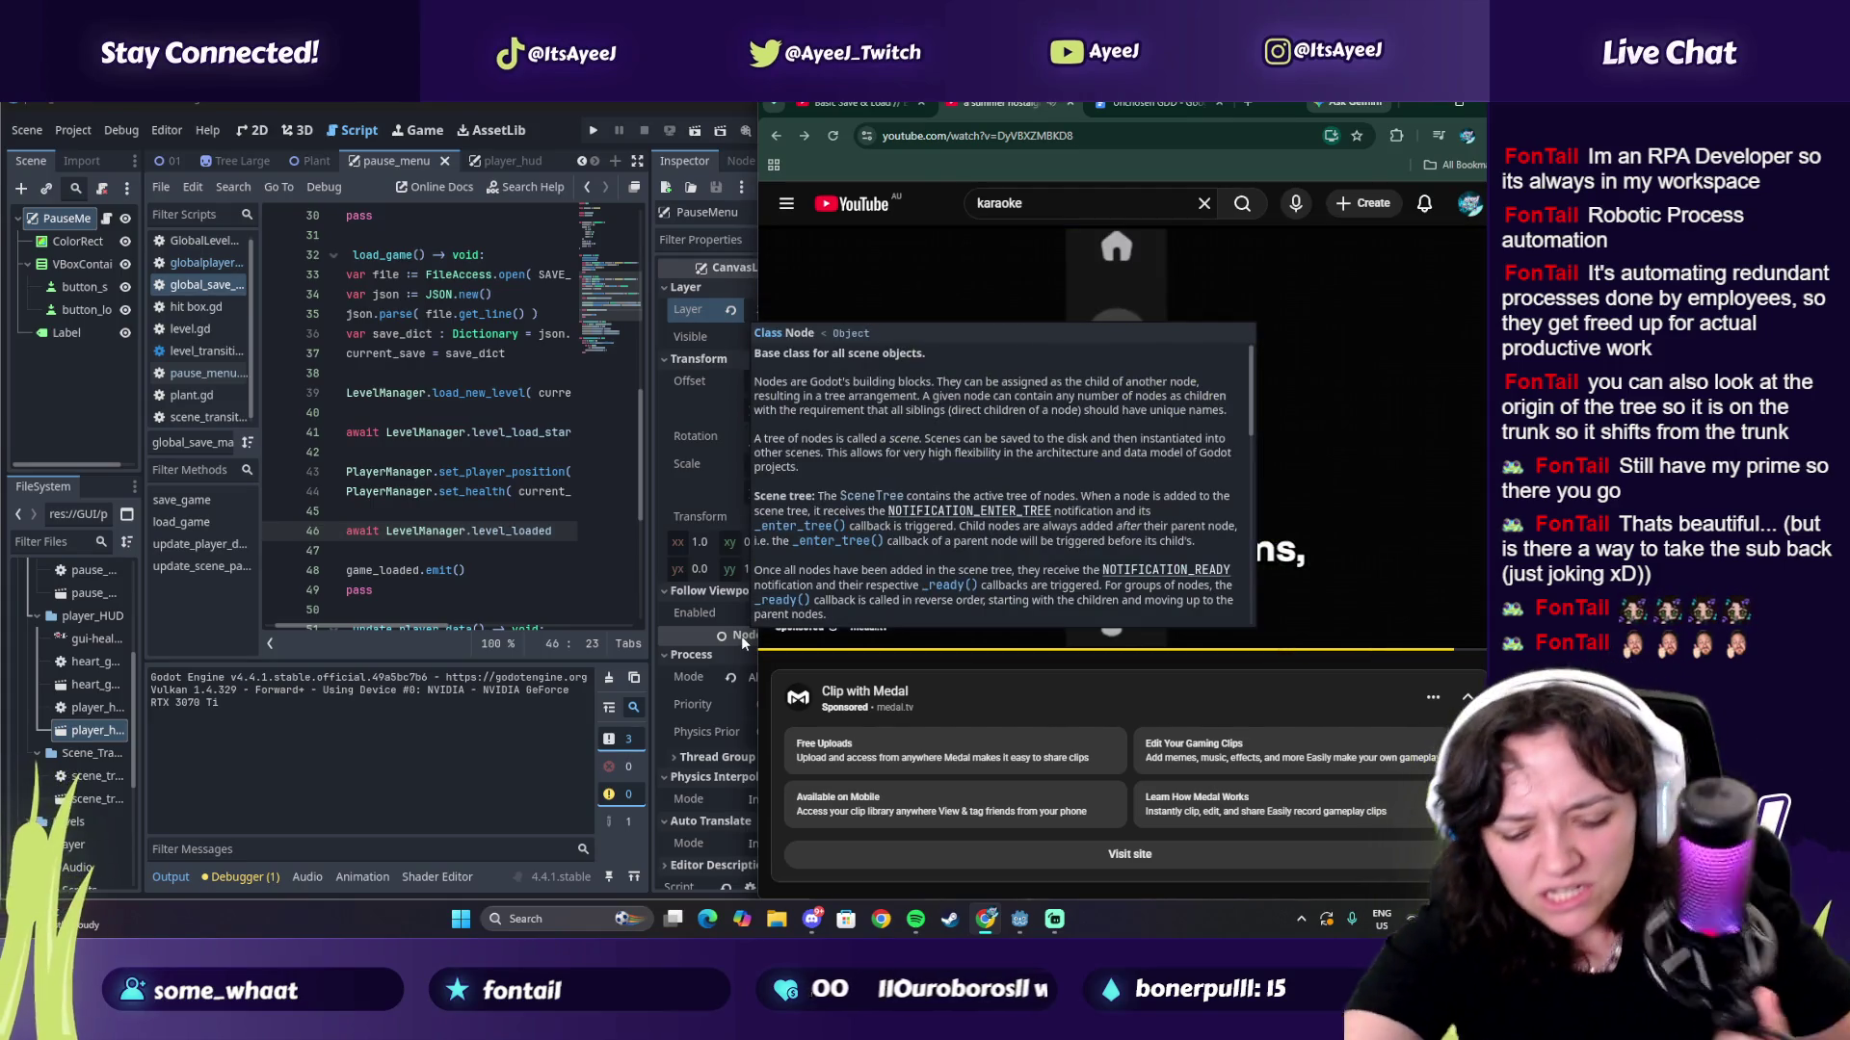
pyautogui.click(1448, 581)
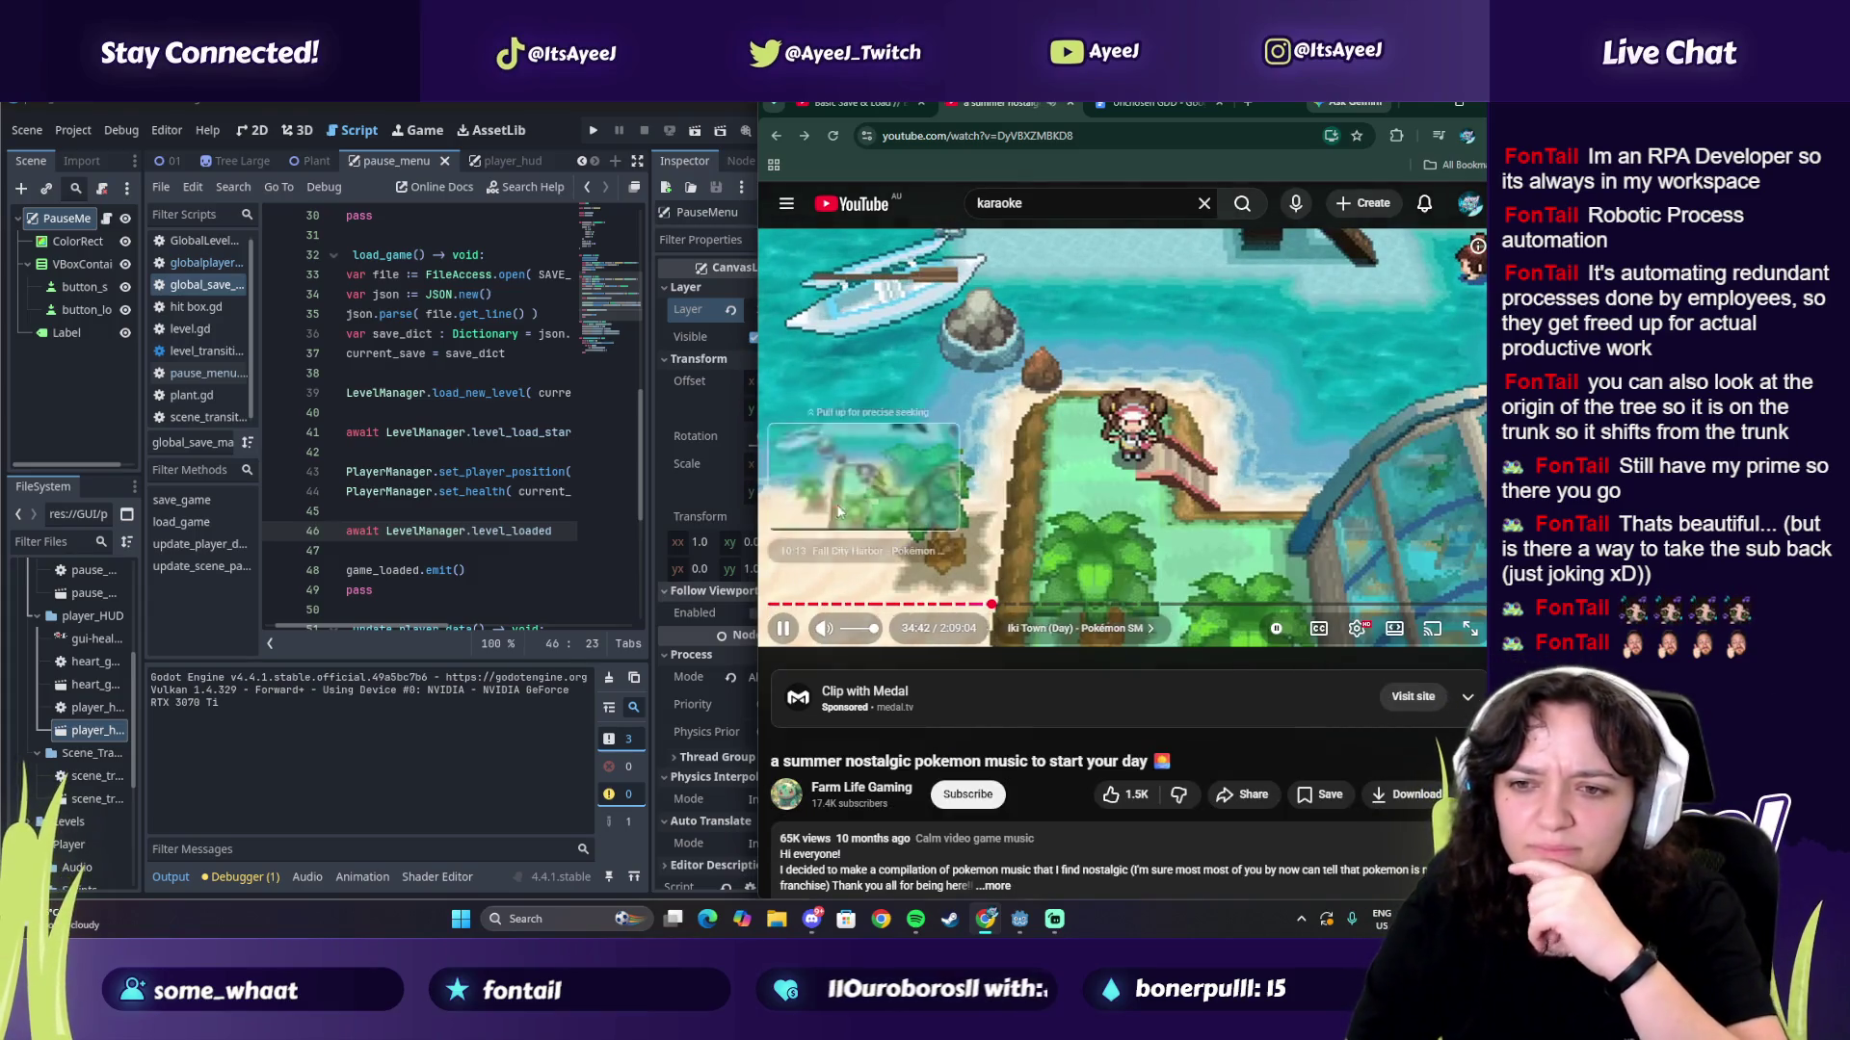
pyautogui.click(847, 630)
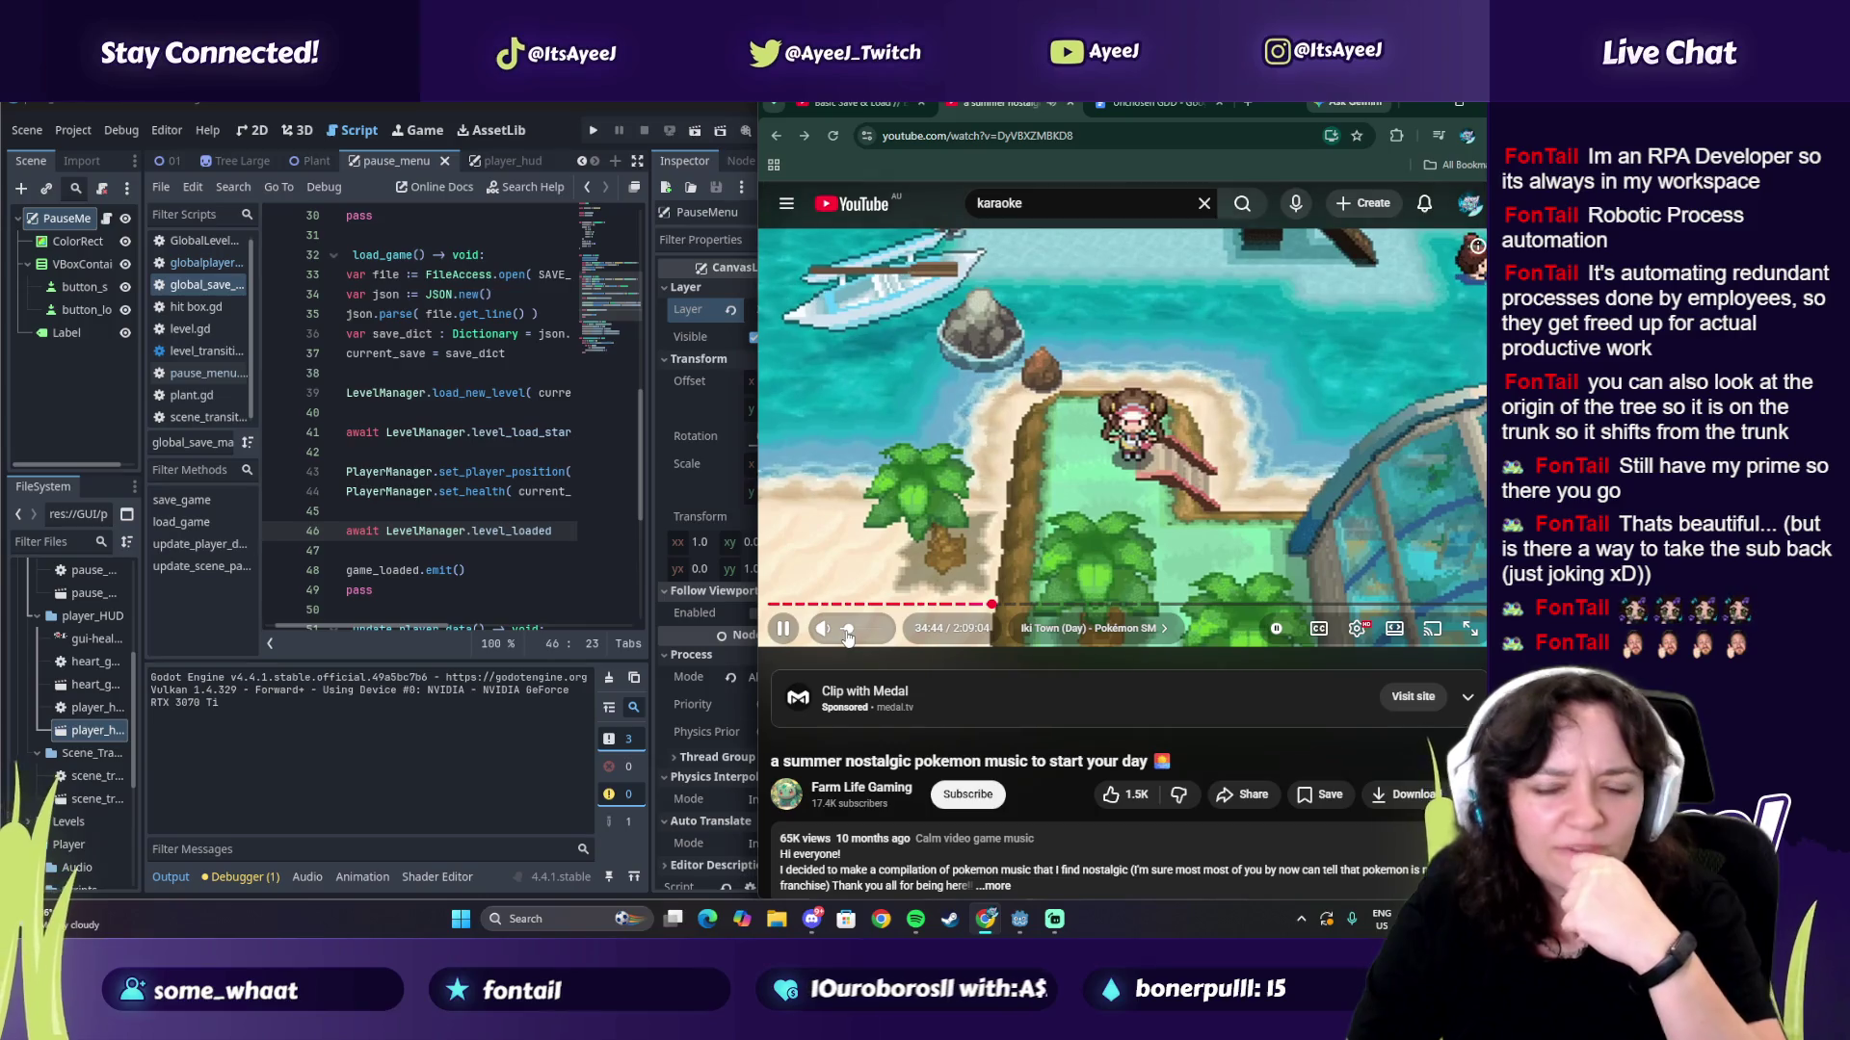
# Step: Switch to the Basic Save & Load tutorial and play it briefly from 45:40
pyautogui.click(836, 102)
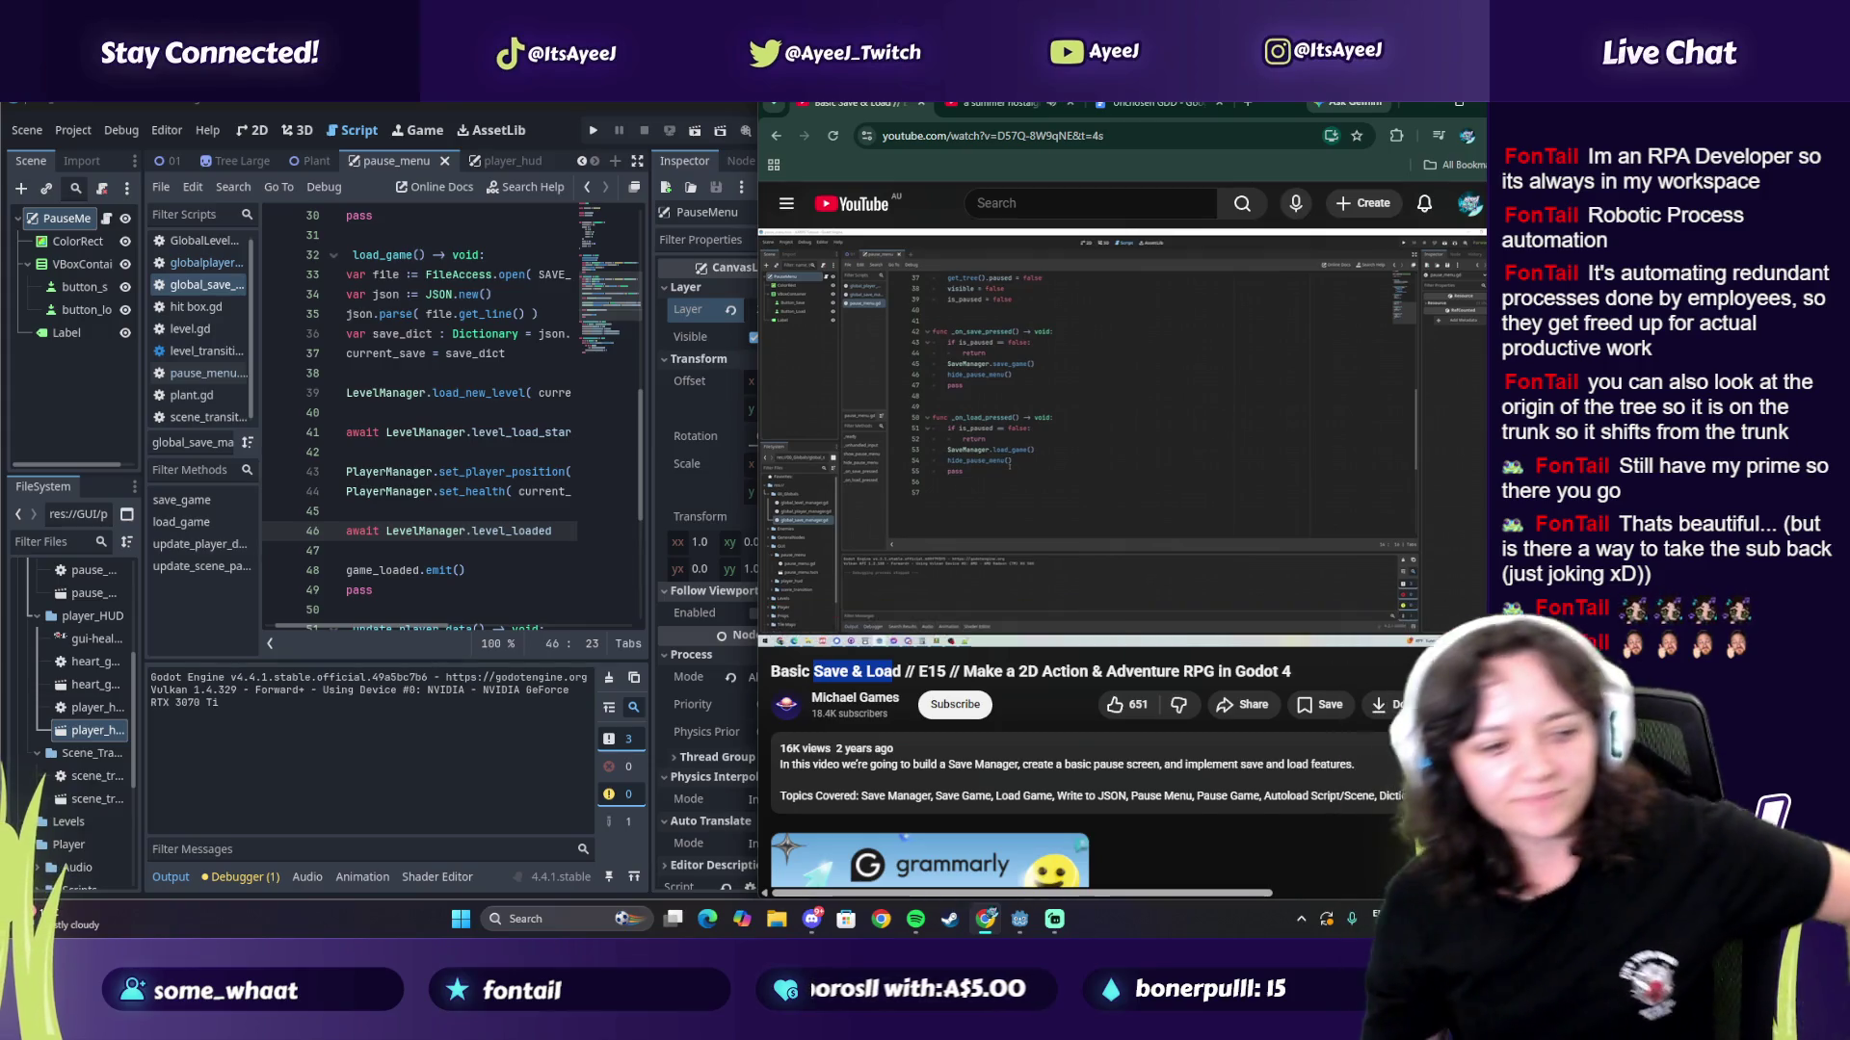
pyautogui.click(1144, 488)
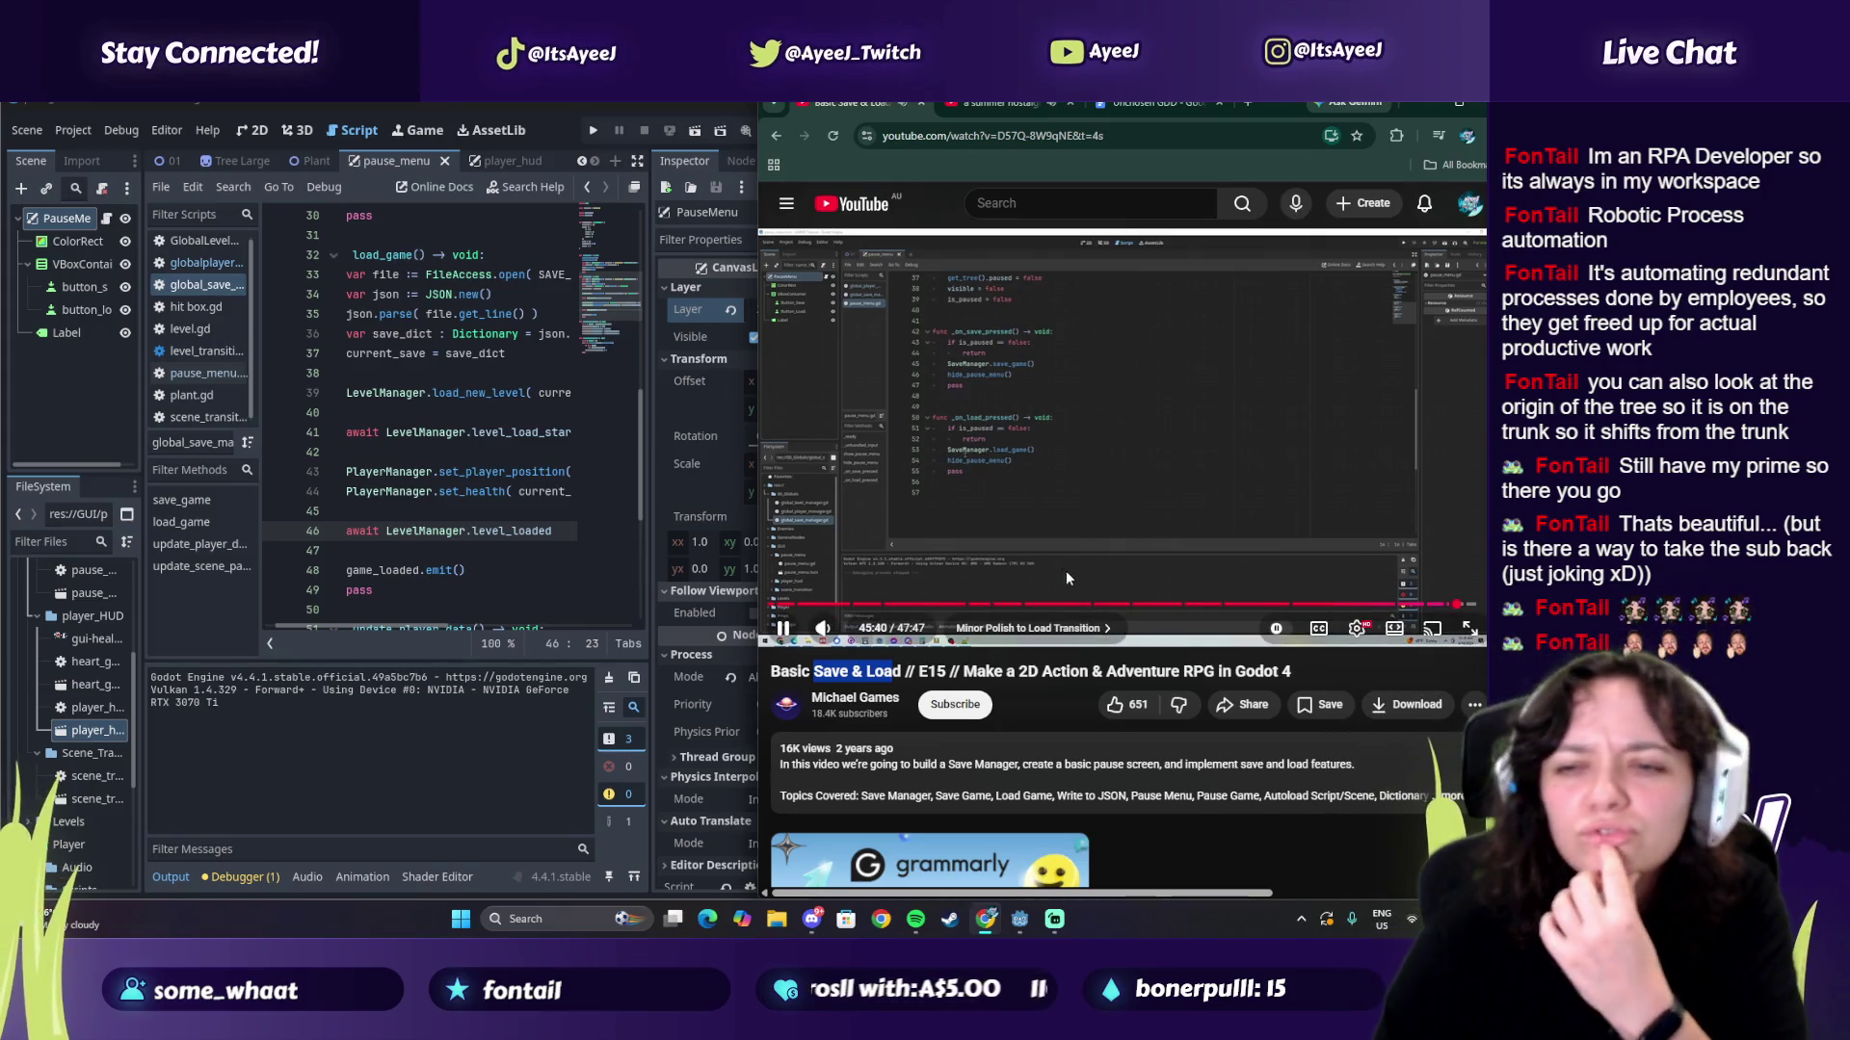
pyautogui.click(1054, 506)
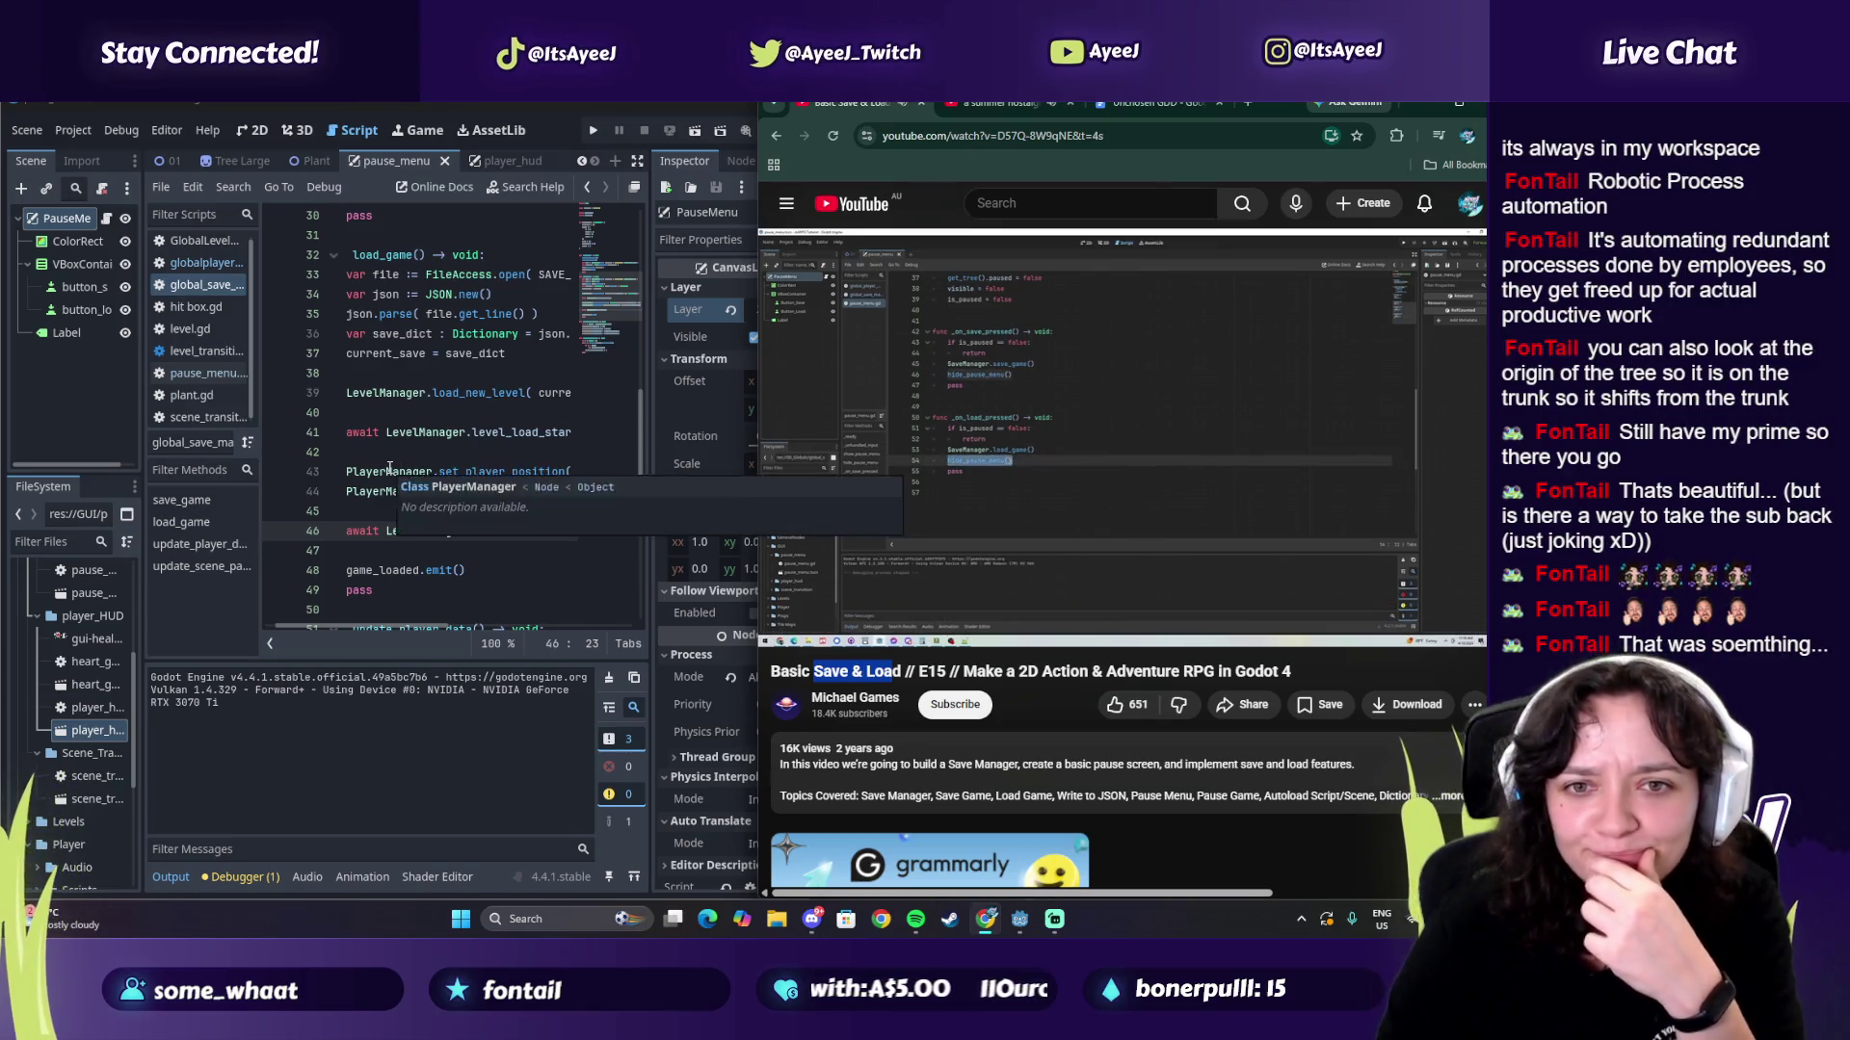
# Step: Open pause_menu.gd and add a line 'await LevelManager' after SaveManager.load_game()
pyautogui.scroll(-4, 389, 467)
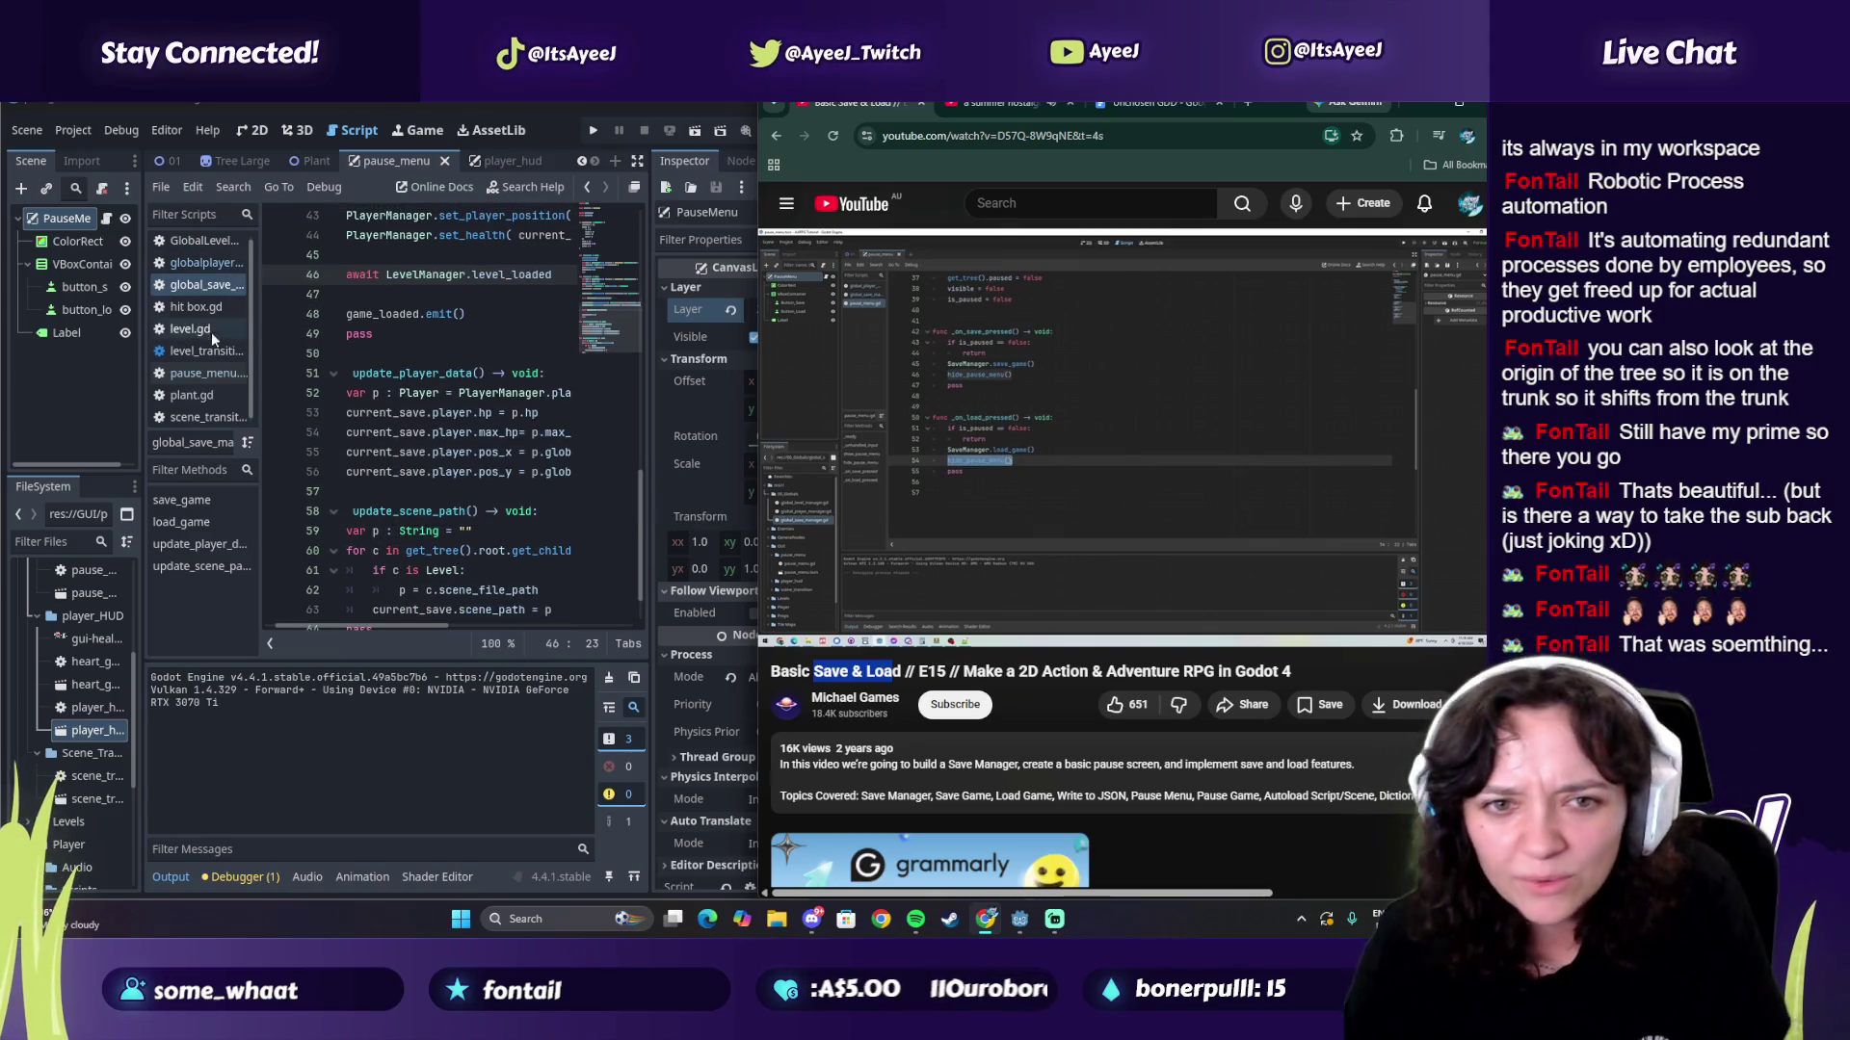
pyautogui.click(214, 375)
pyautogui.click(931, 535)
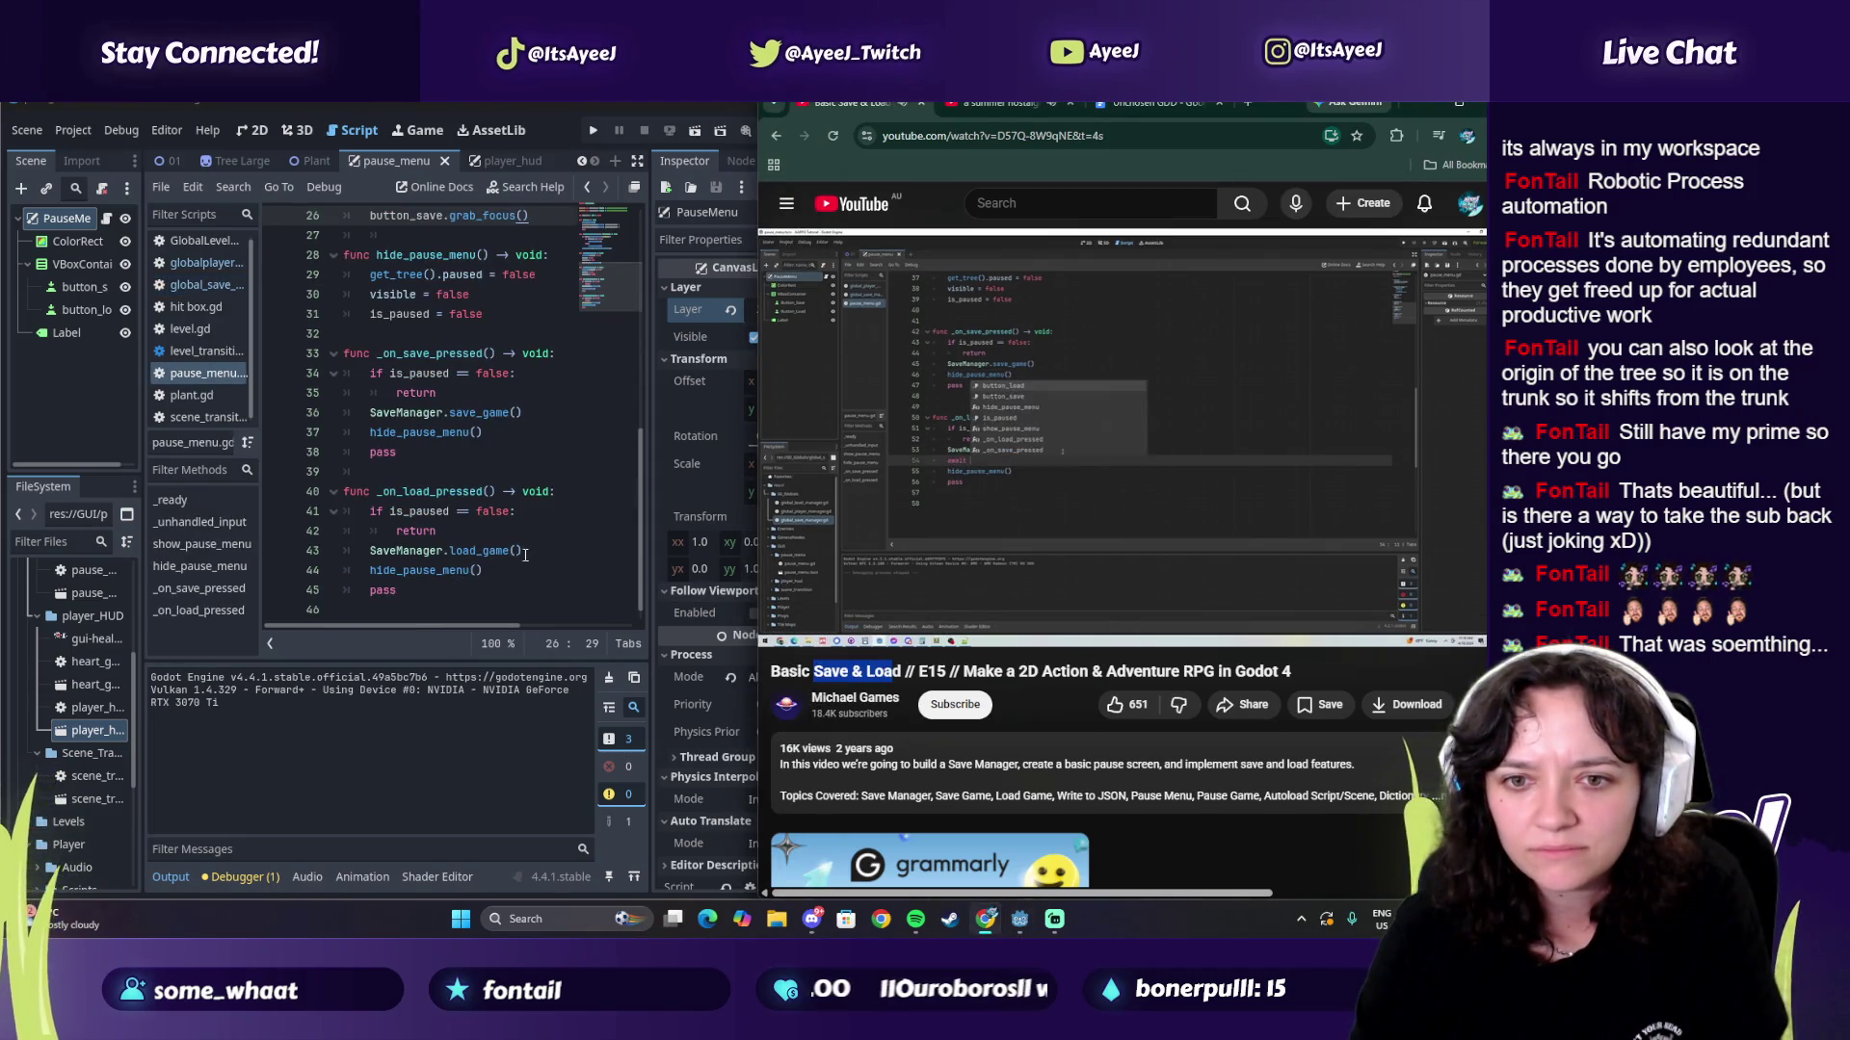
pyautogui.click(526, 554)
pyautogui.press('Return')
pyautogui.write('ait Ler')
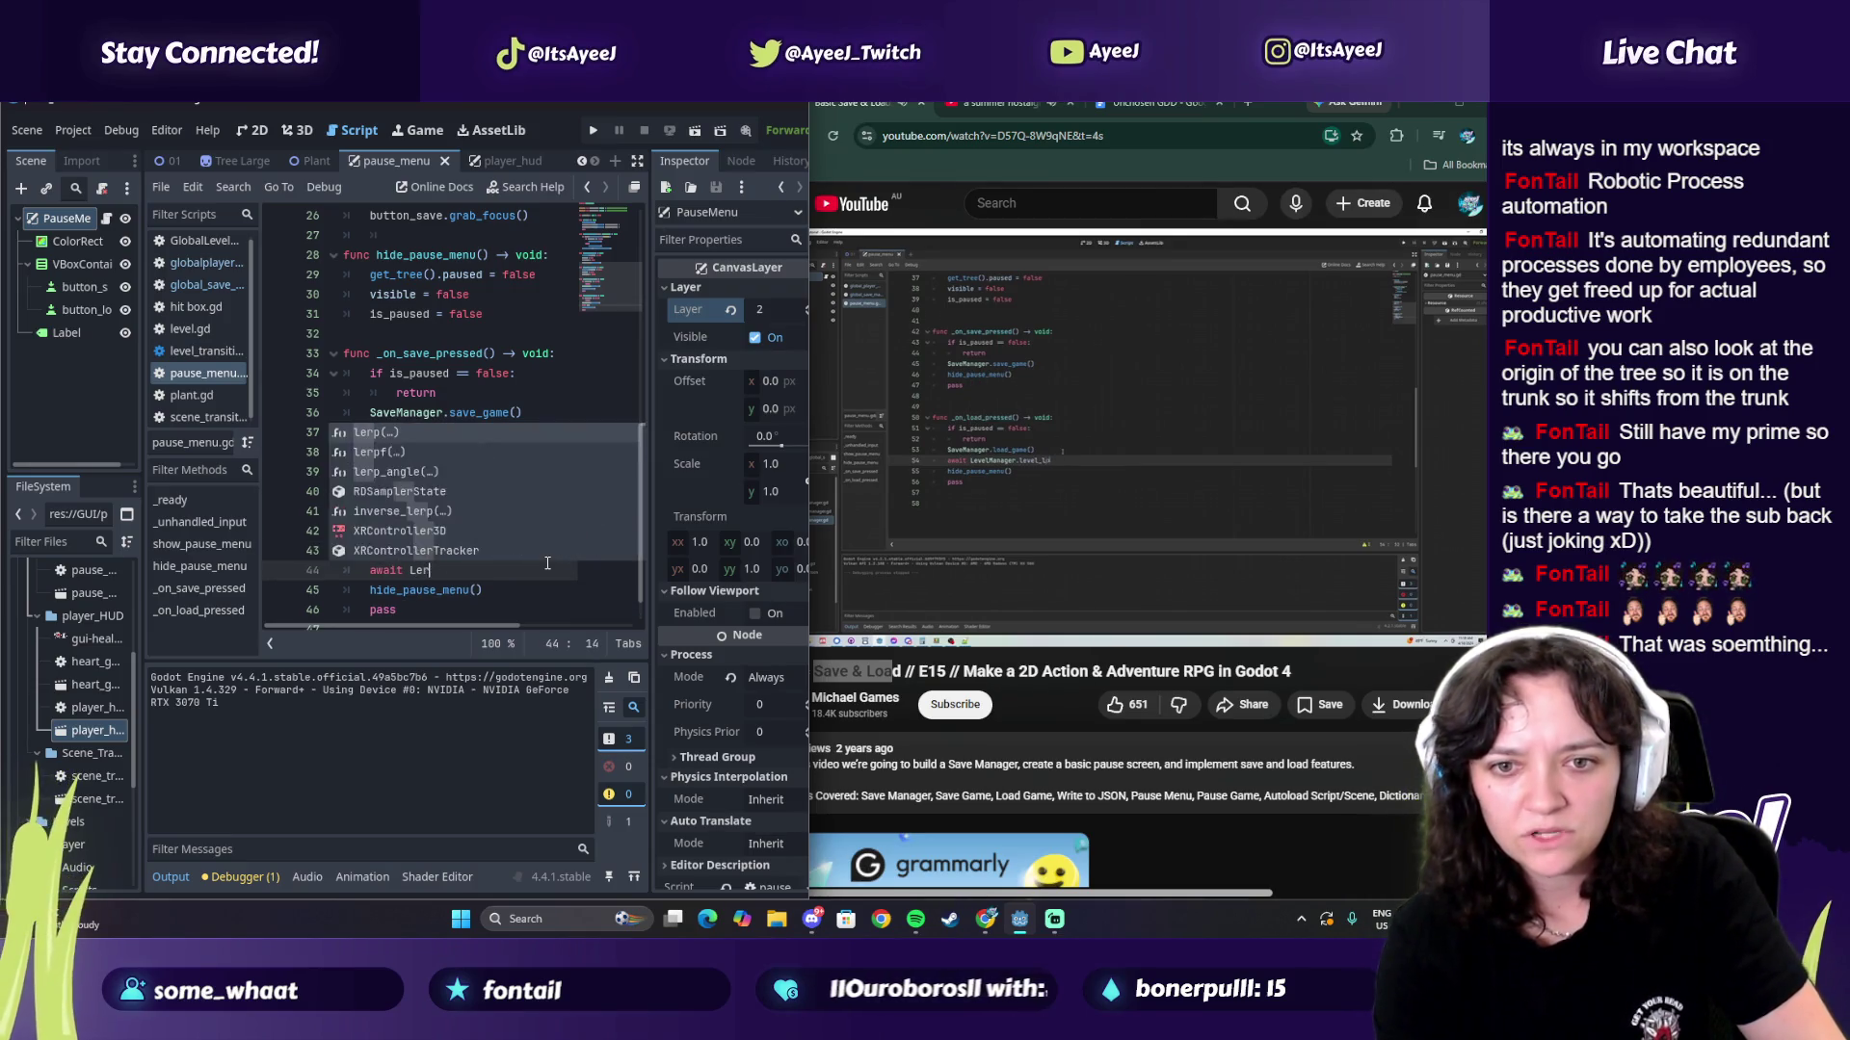
pyautogui.press('BackSpace')
pyautogui.write('velma')
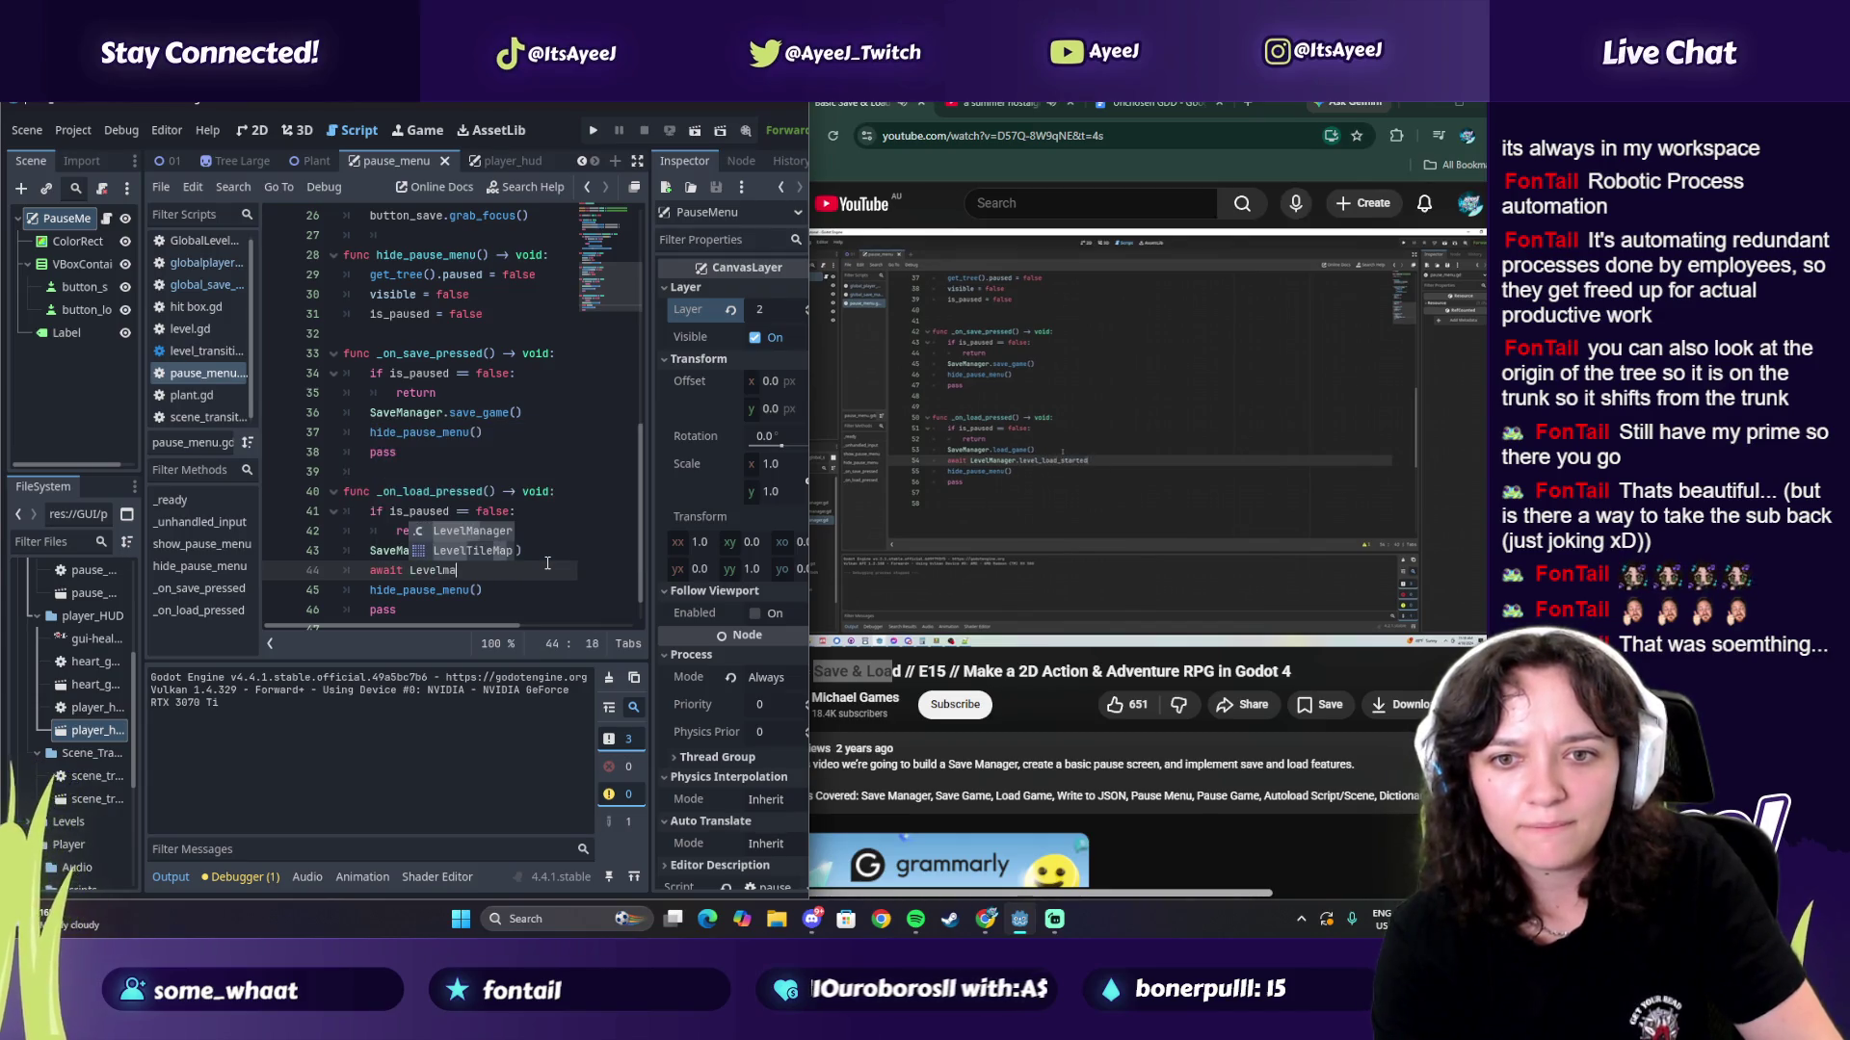
pyautogui.press('Return')
# Step: Complete the line as await LevelManager.level_load_started using autocomplete
pyautogui.click(969, 512)
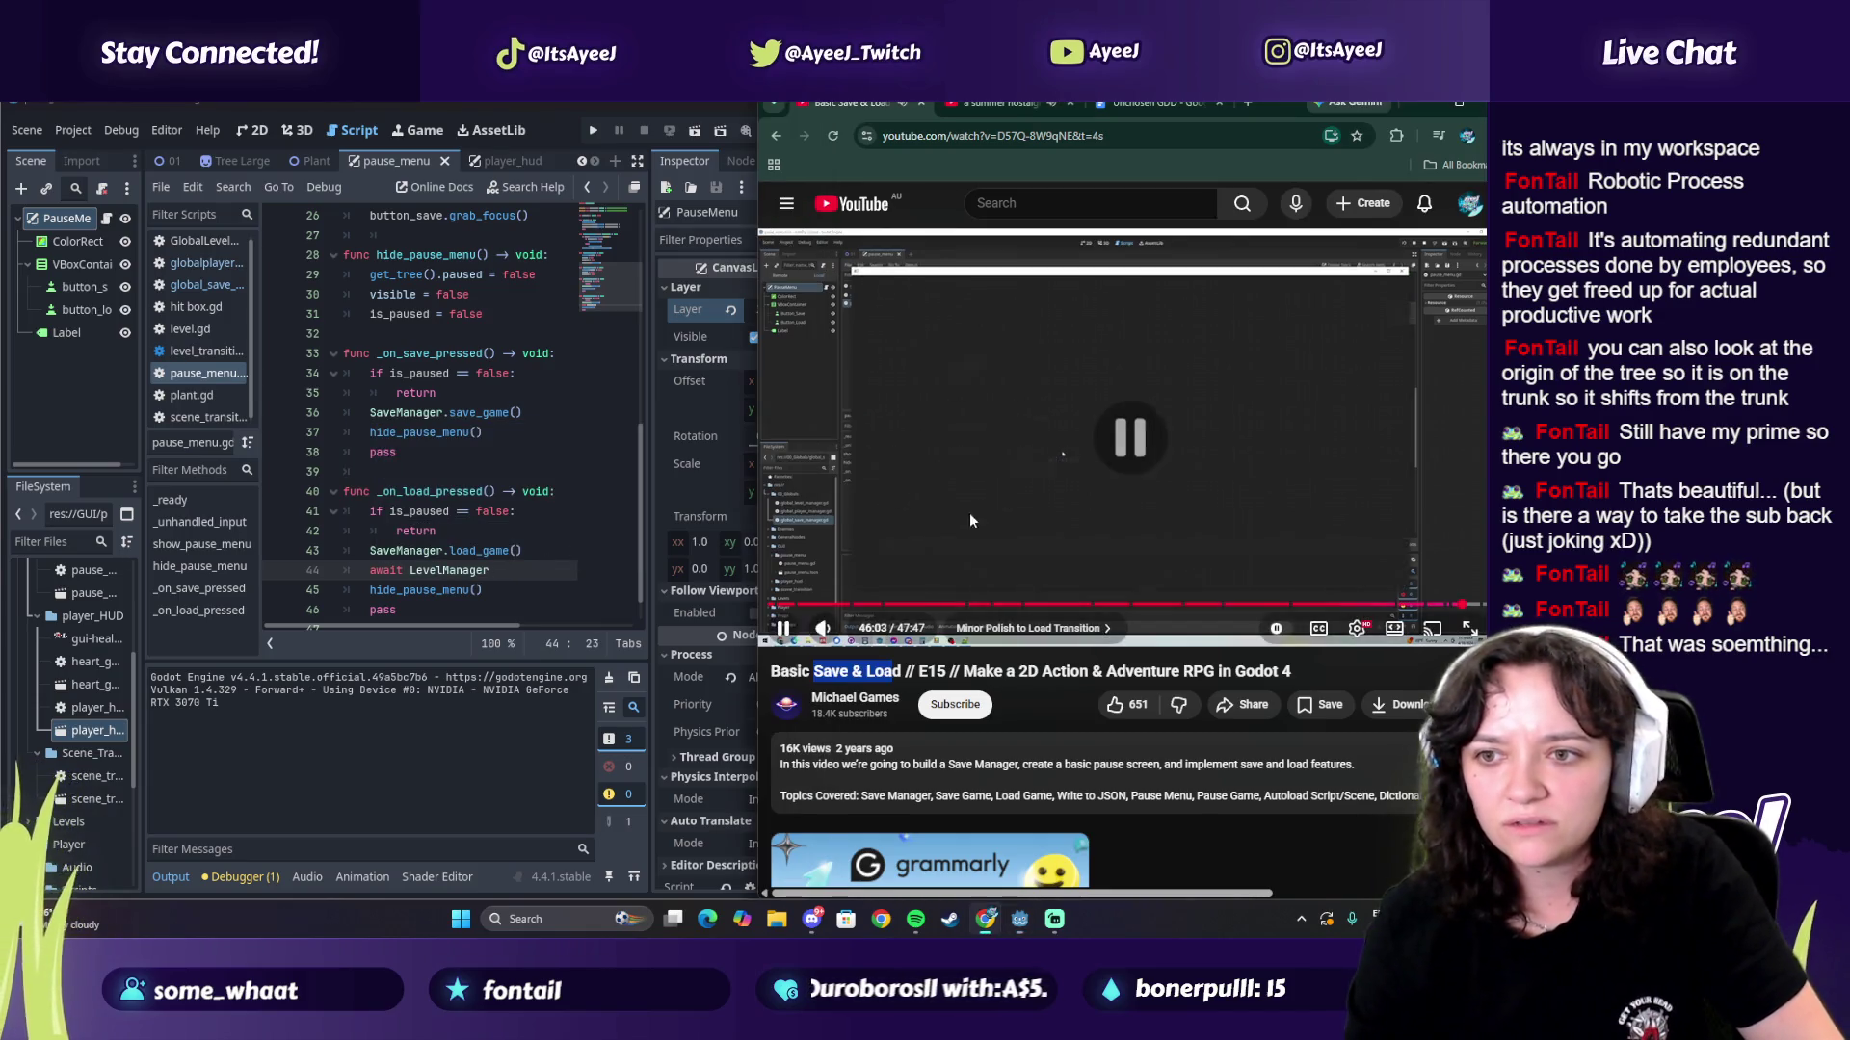
pyautogui.click(517, 551)
pyautogui.click(516, 582)
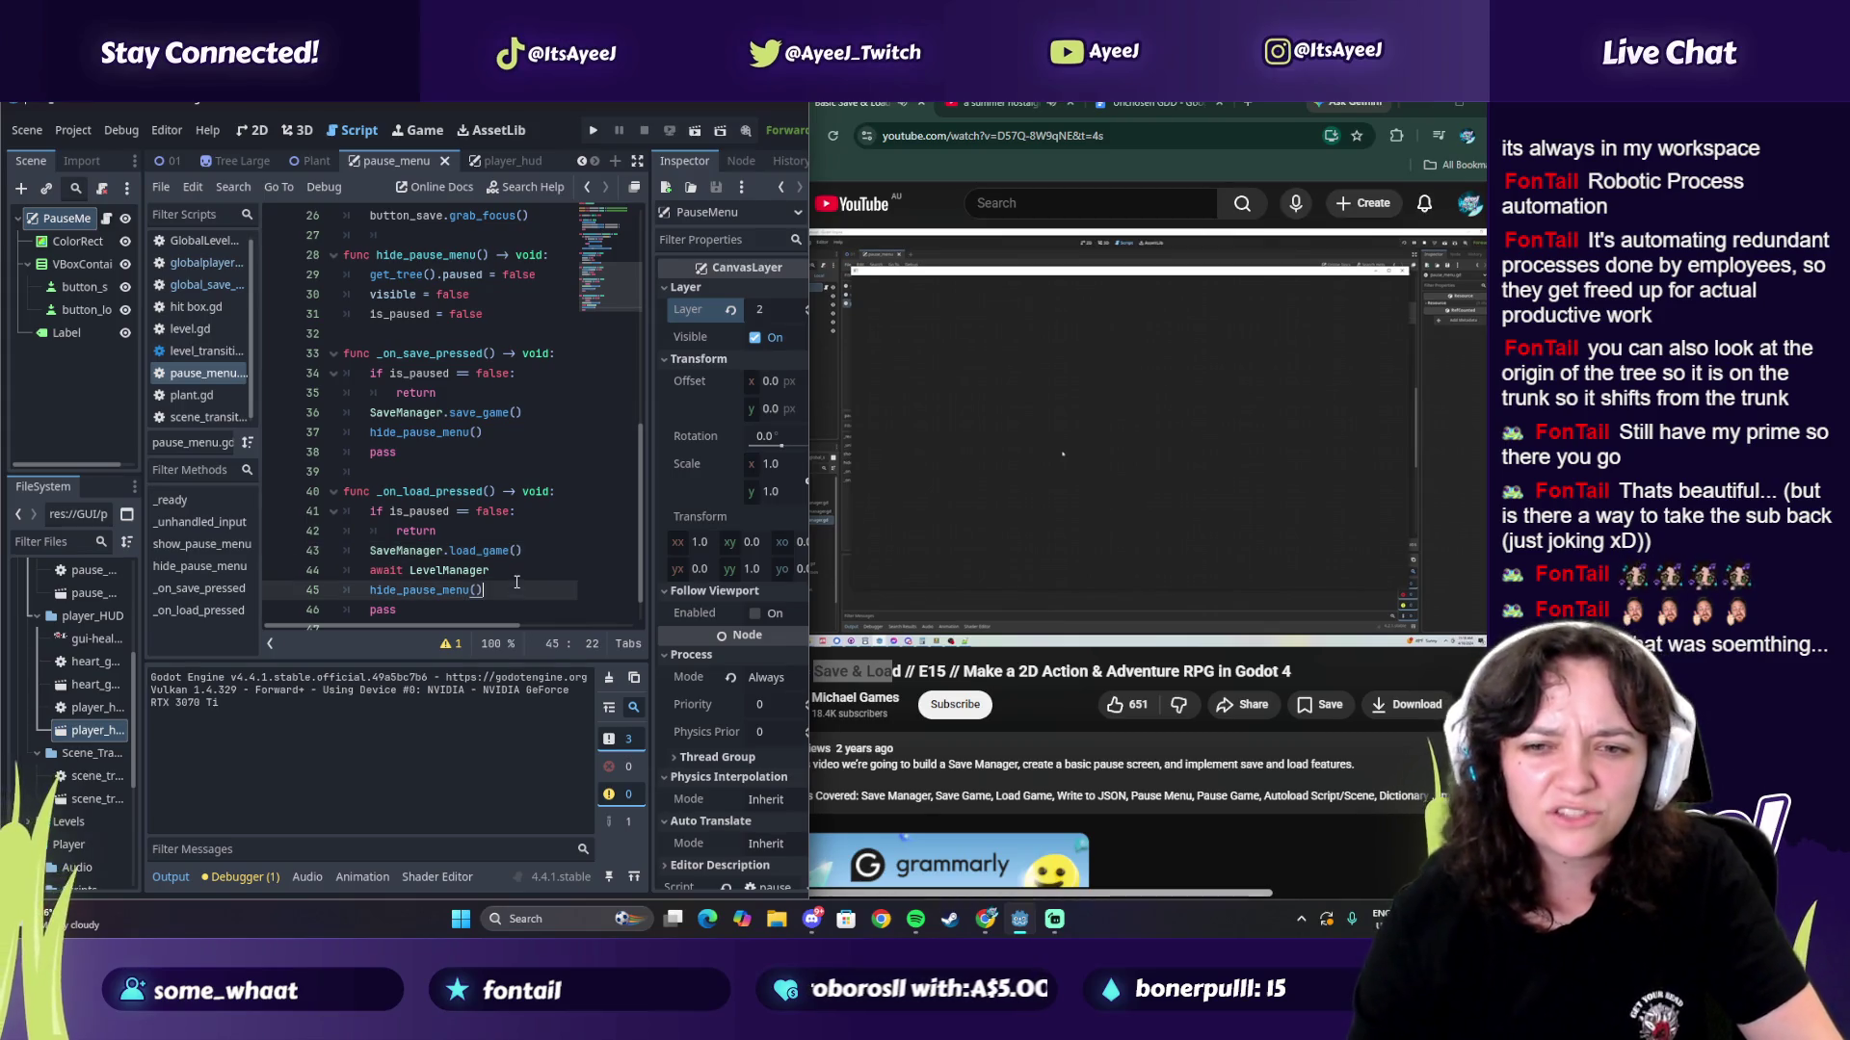
pyautogui.click(521, 566)
pyautogui.write('.level')
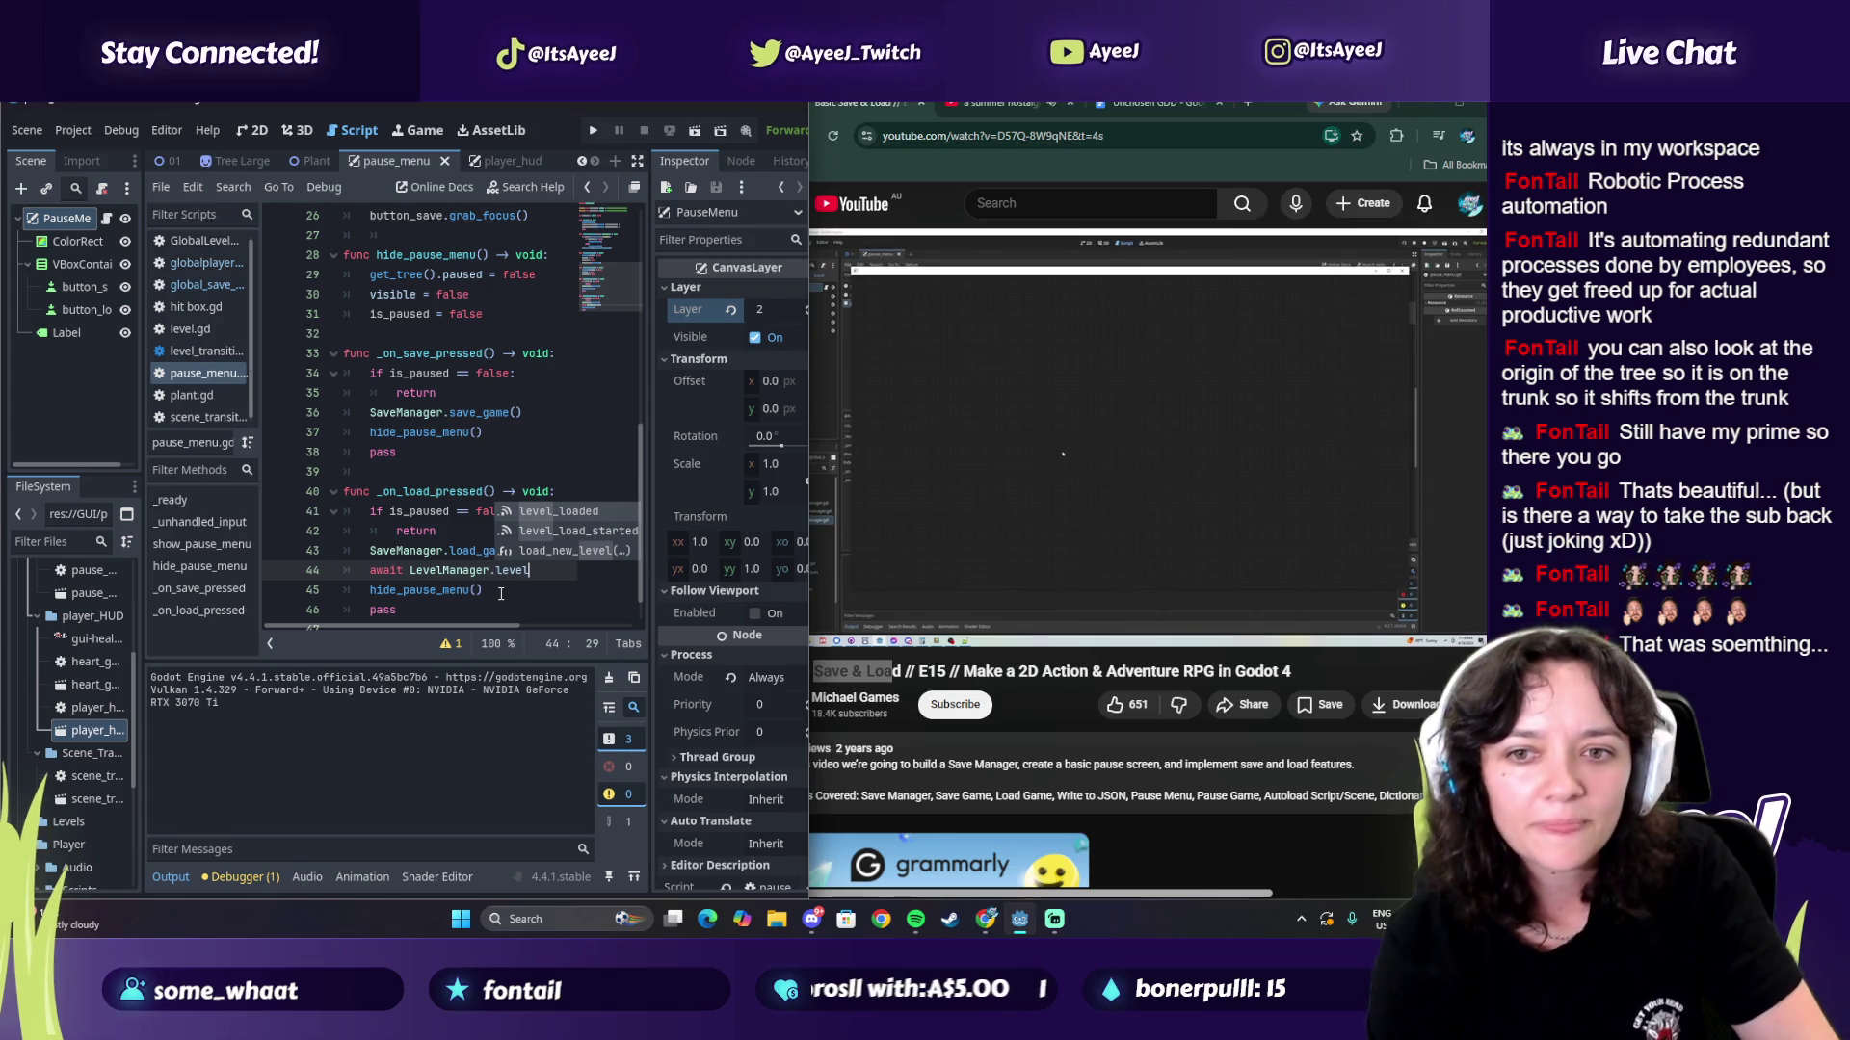
pyautogui.press('Down')
pyautogui.press('Return')
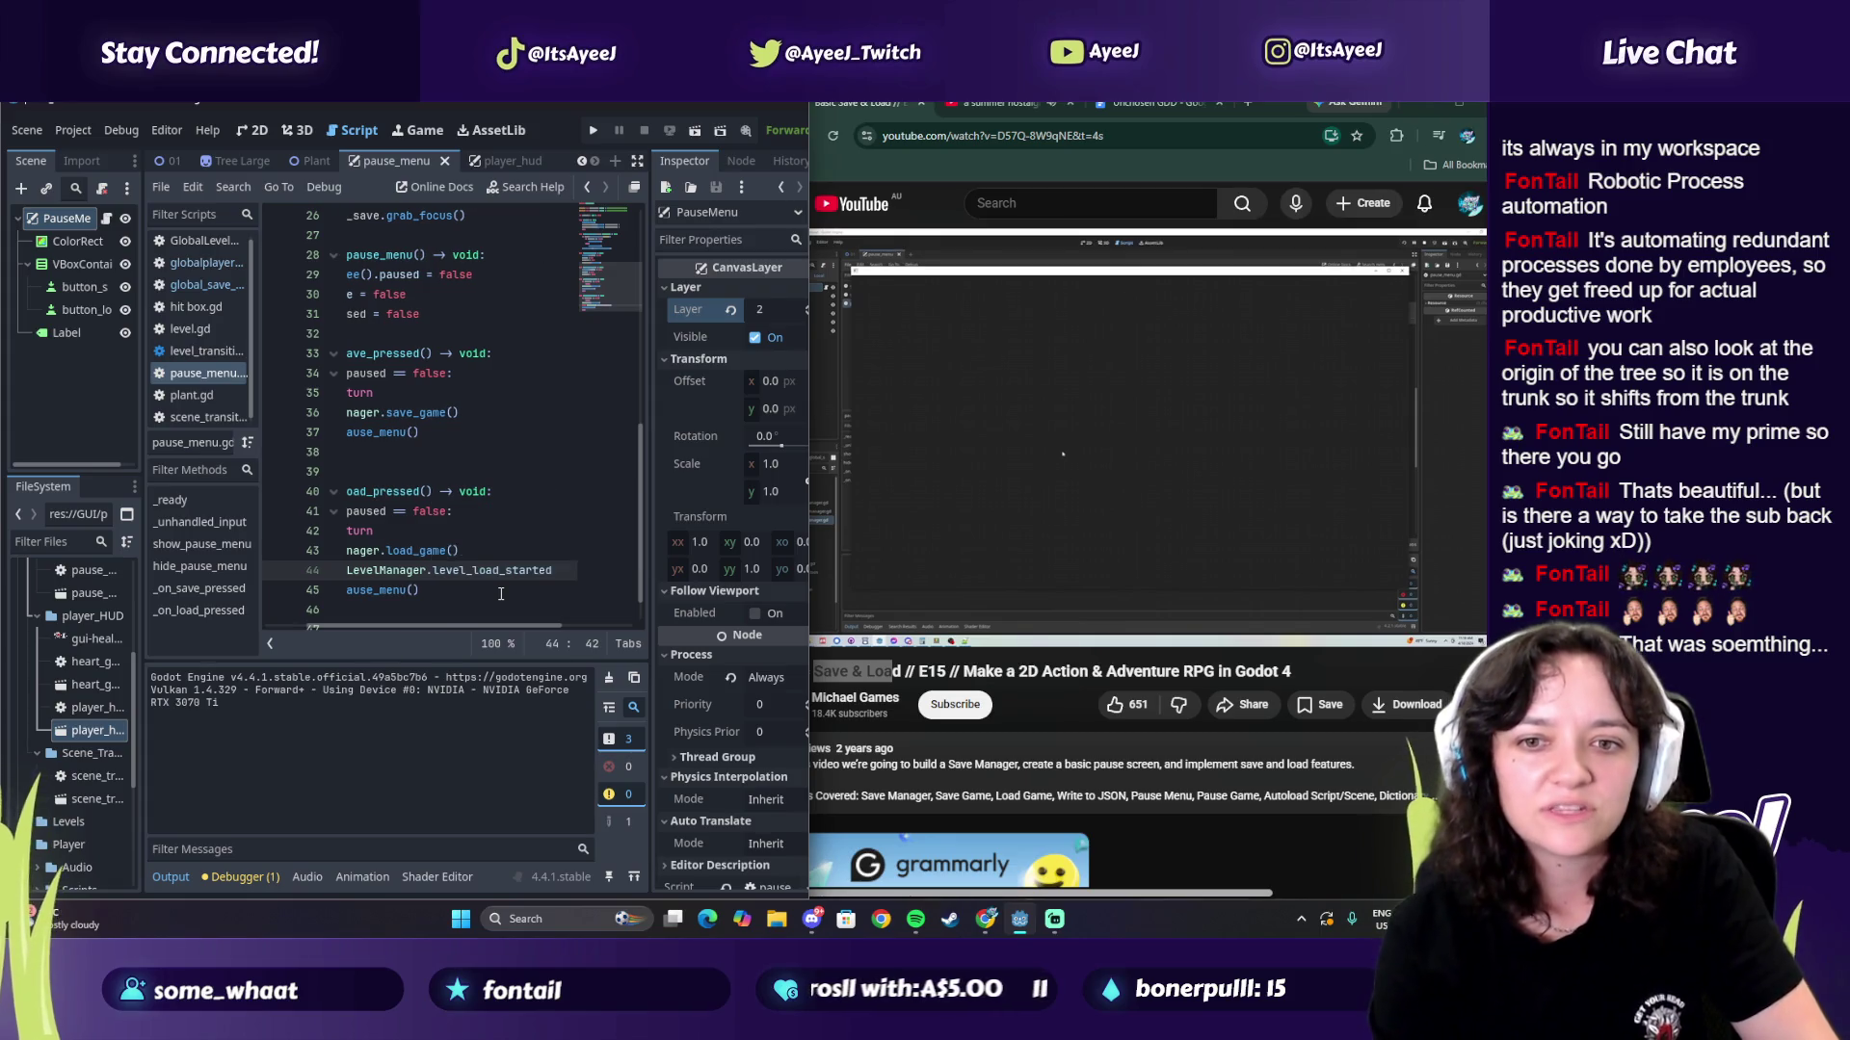
pyautogui.click(1049, 415)
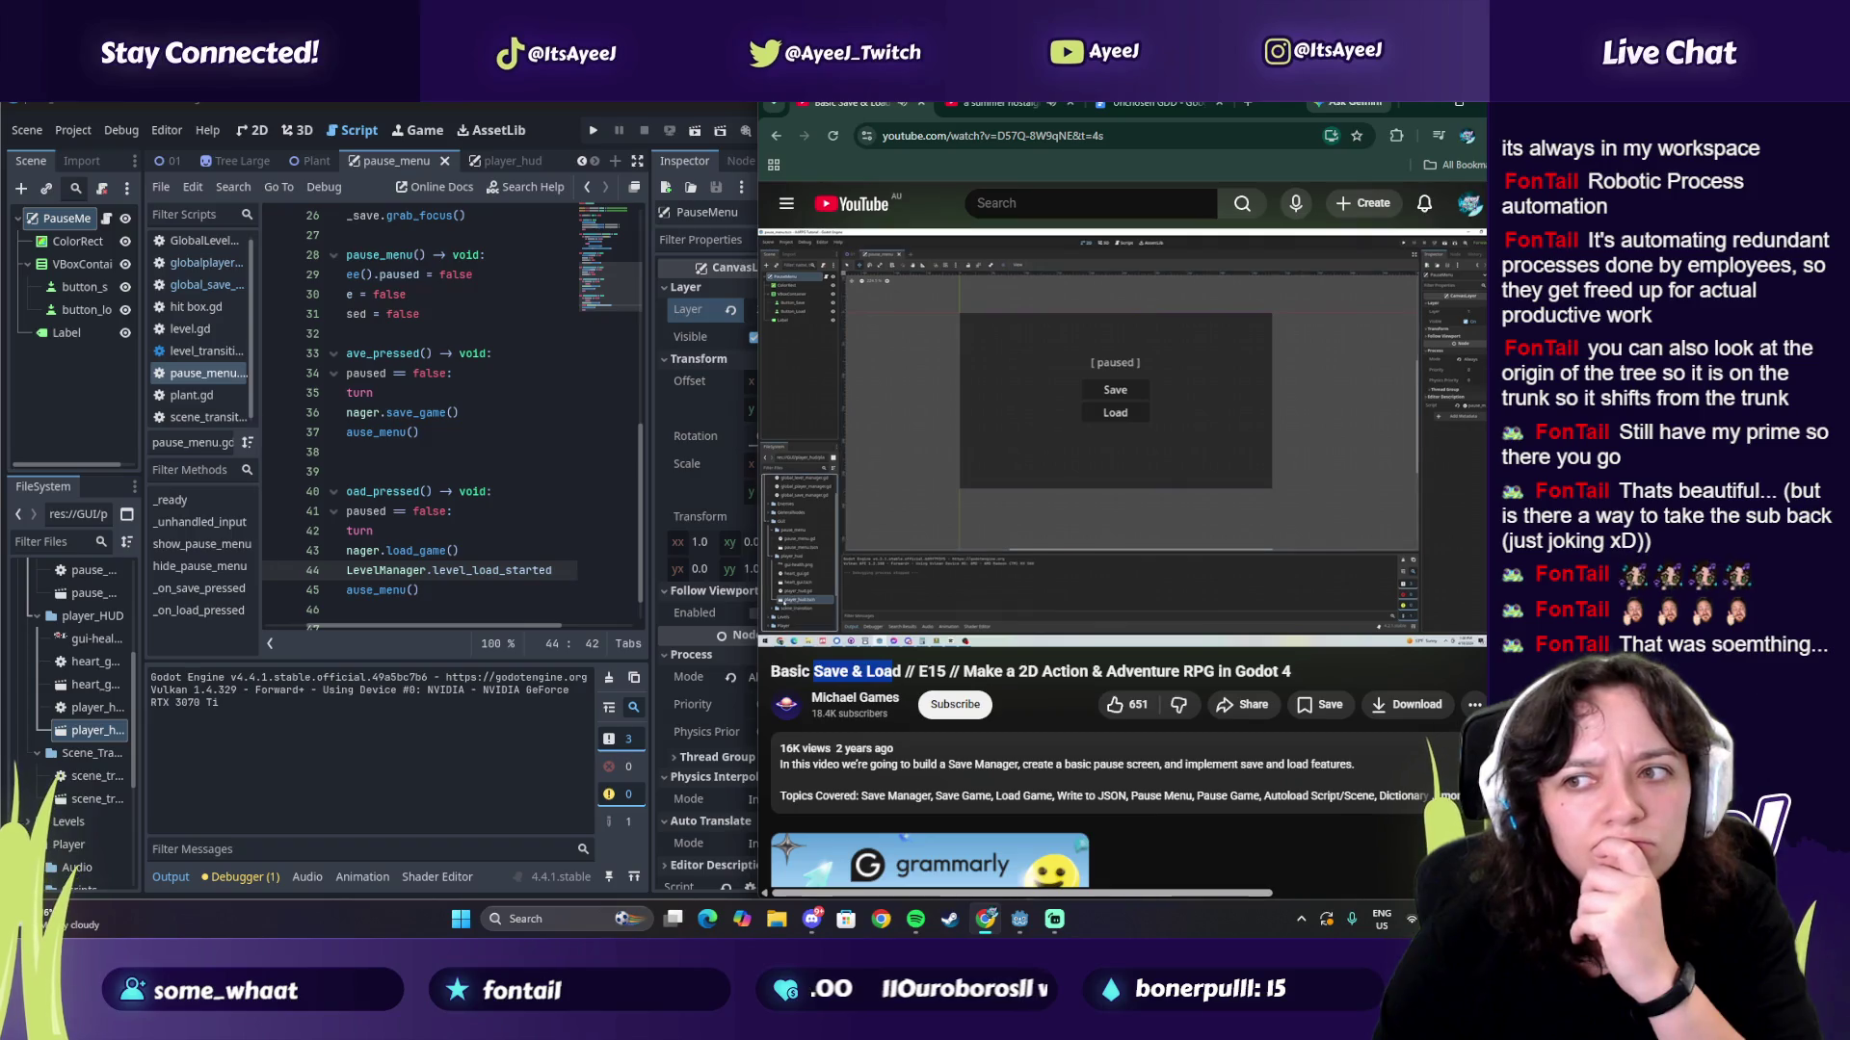
# Step: Watch the tutorial's pause-menu part to 46:45, then show pause_menu in Godot's 2D workspace
pyautogui.click(942, 451)
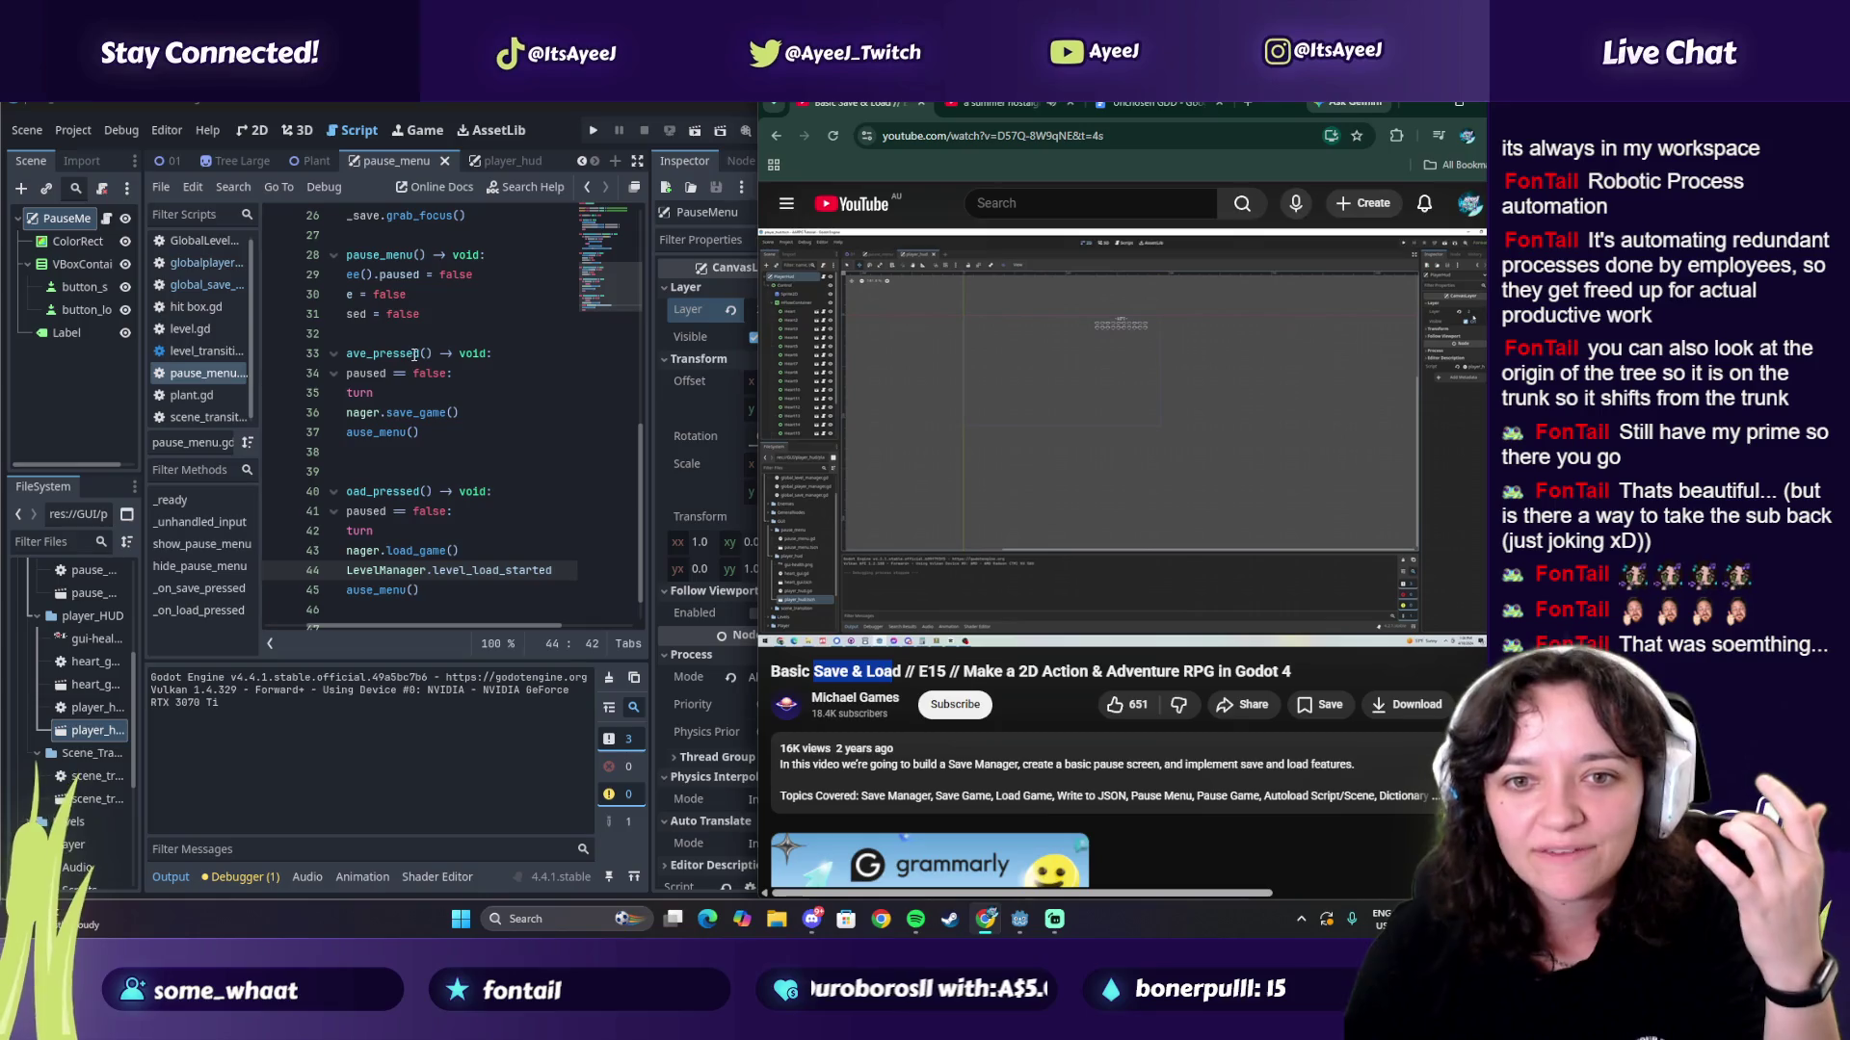
pyautogui.click(1079, 399)
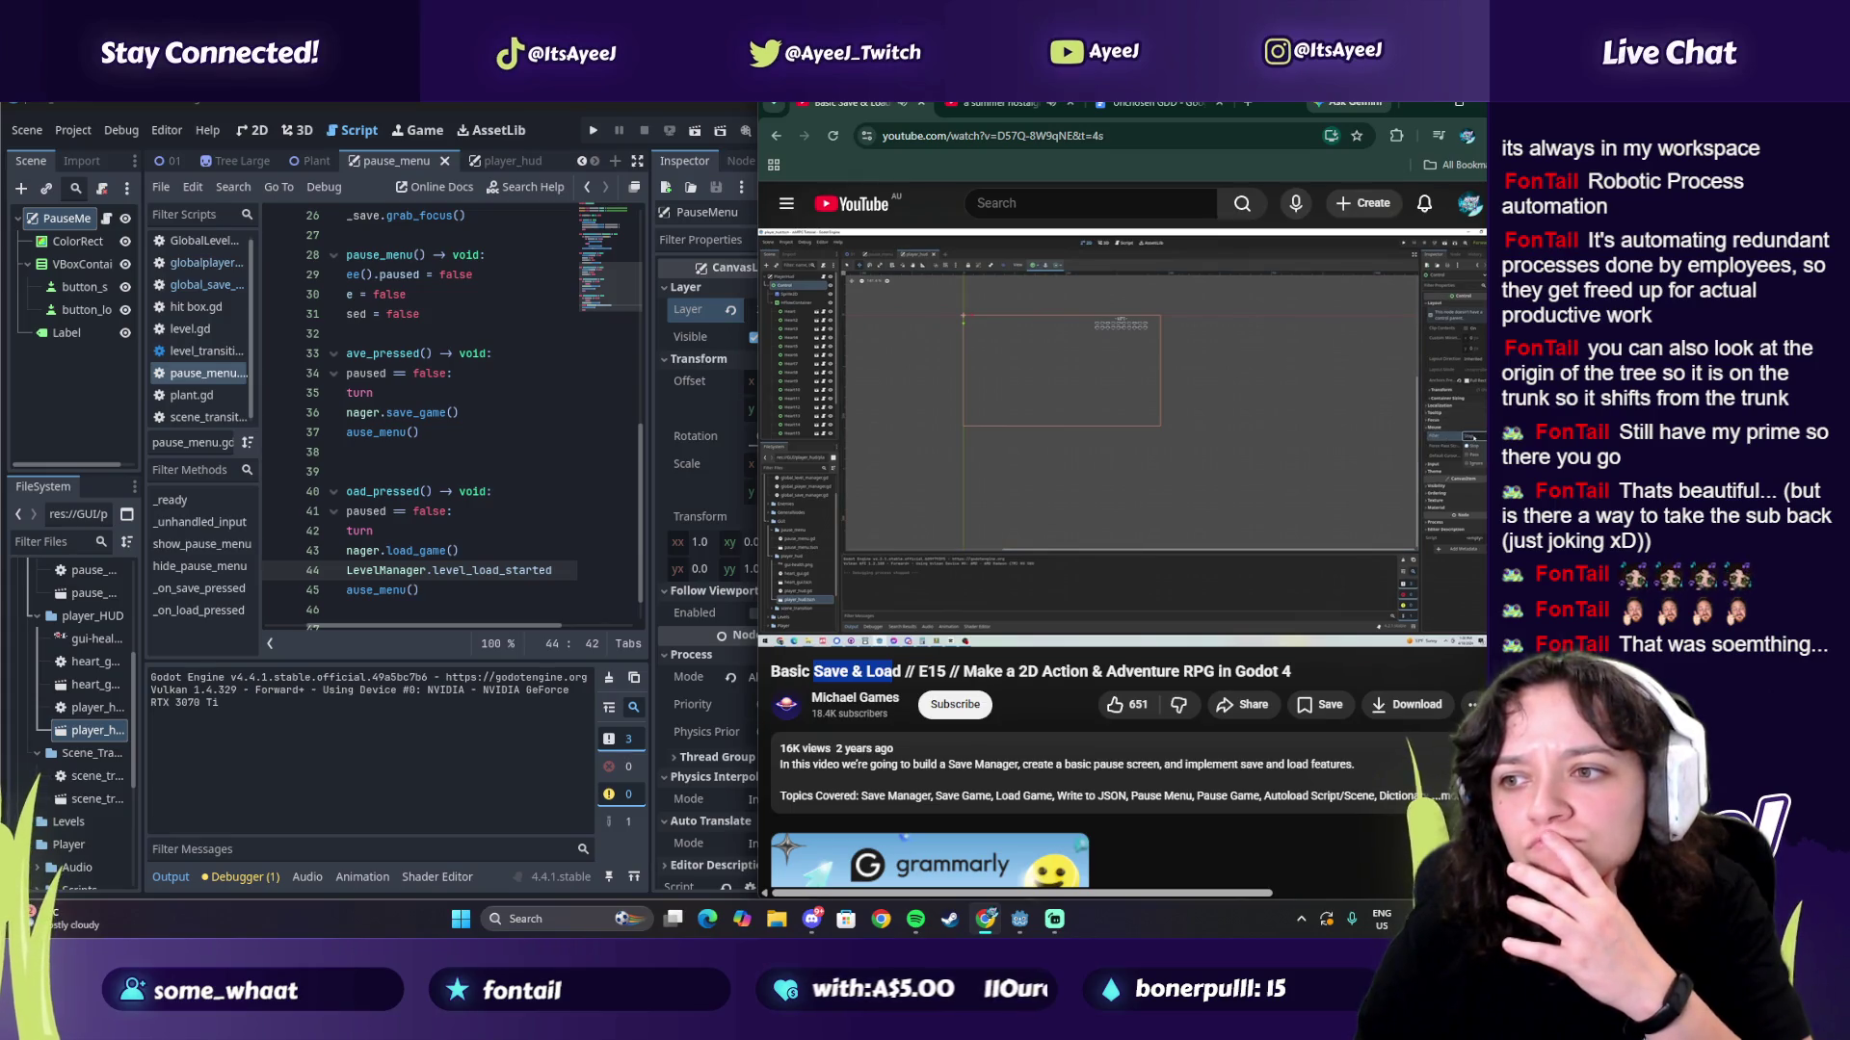
pyautogui.click(1078, 396)
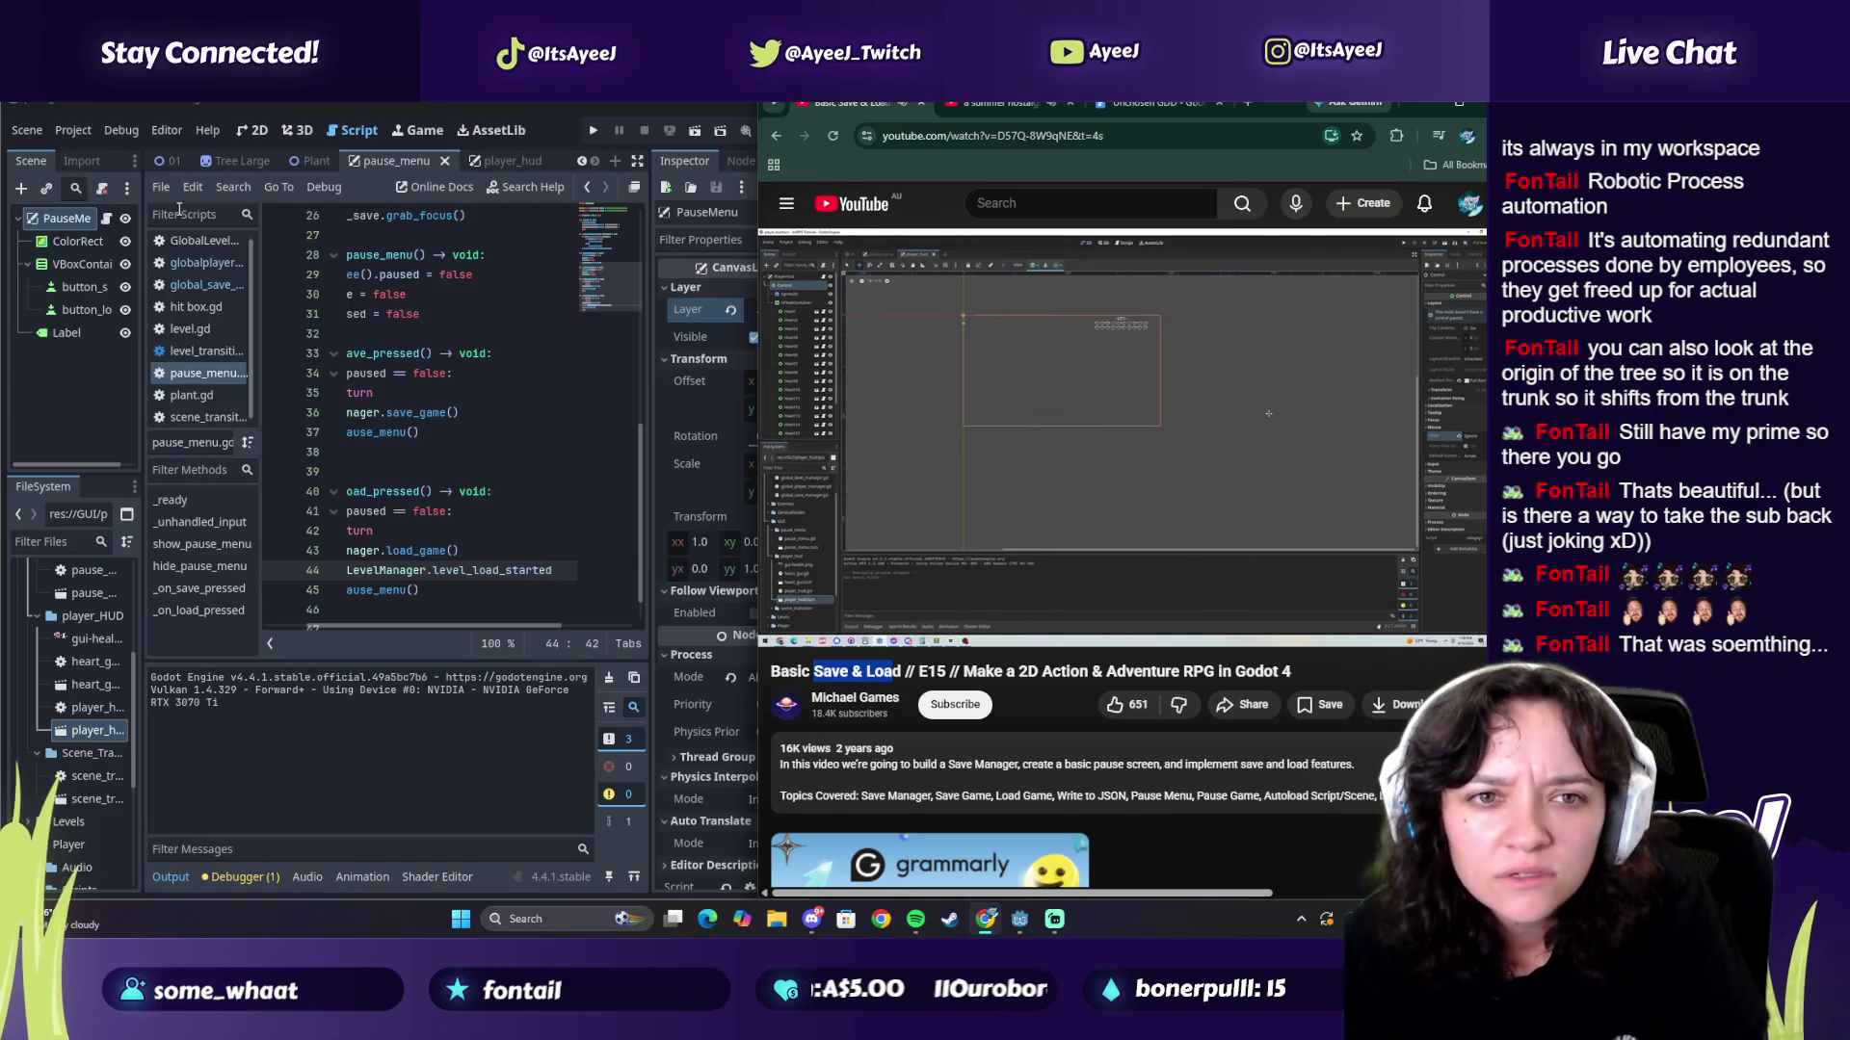
pyautogui.click(462, 303)
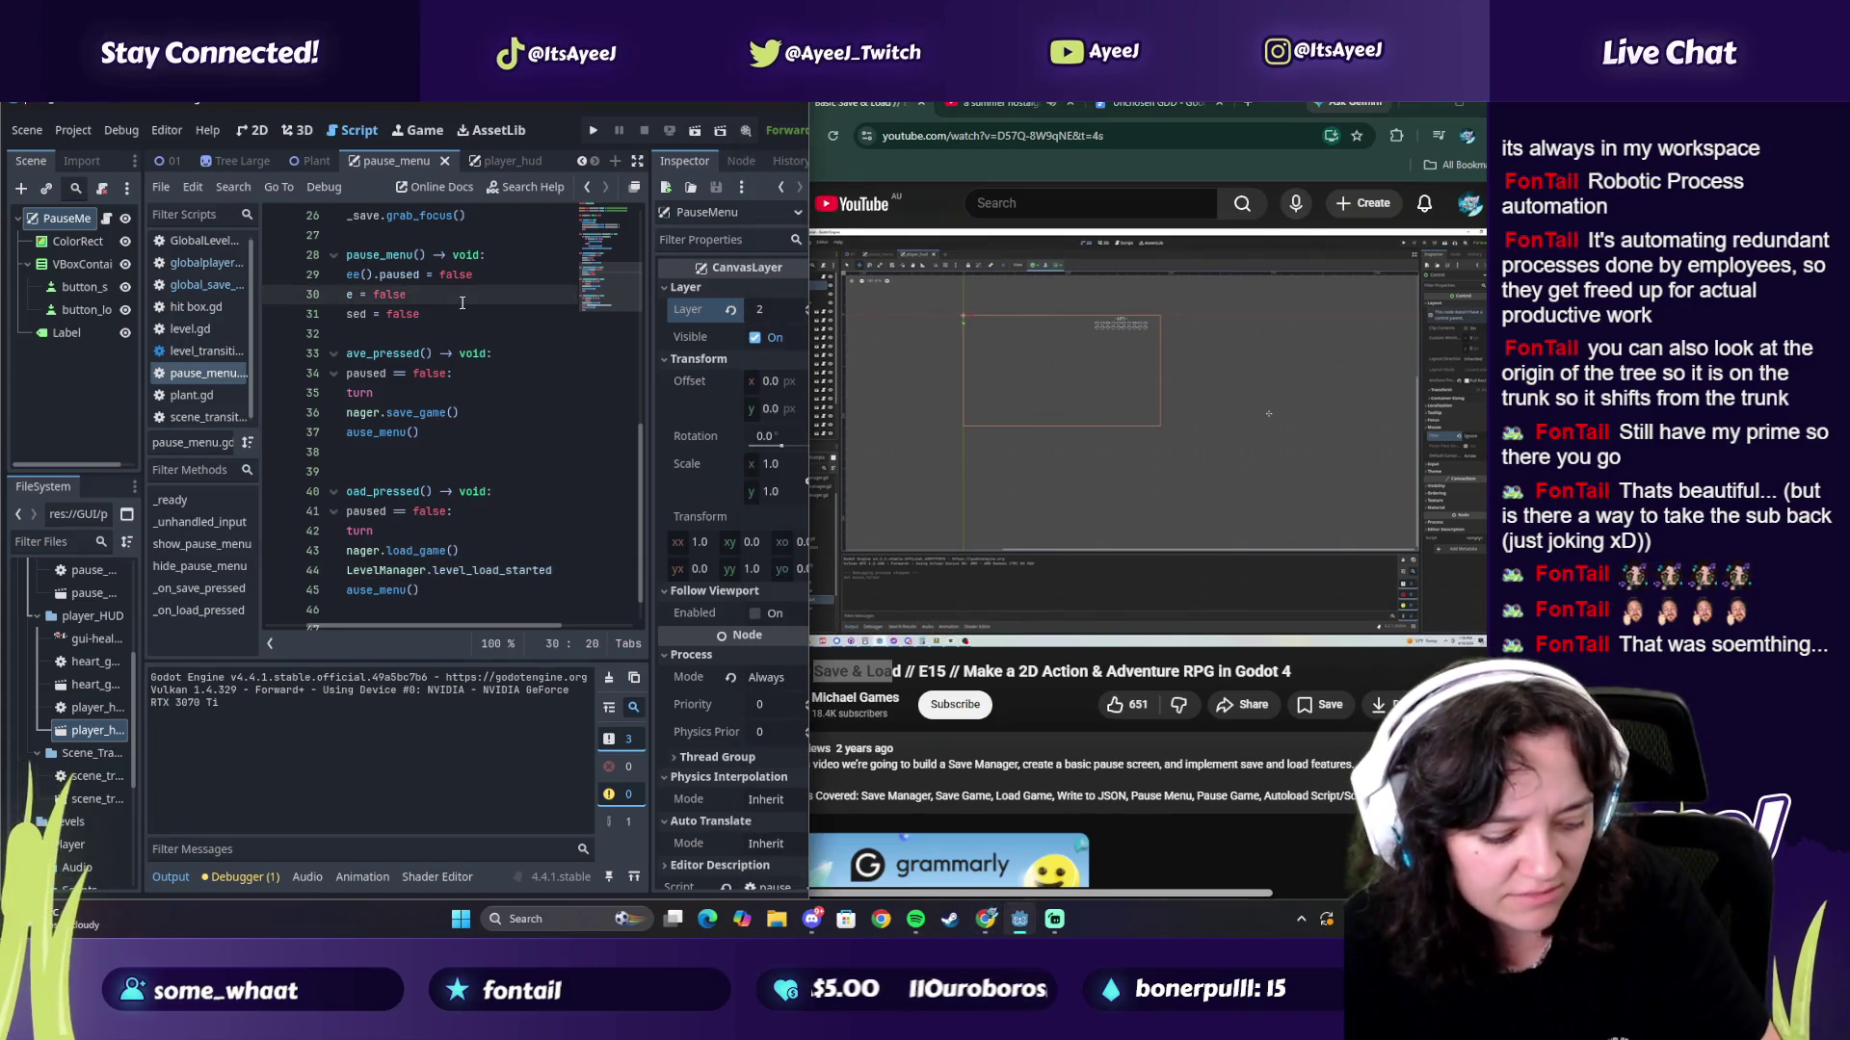
pyautogui.click(258, 131)
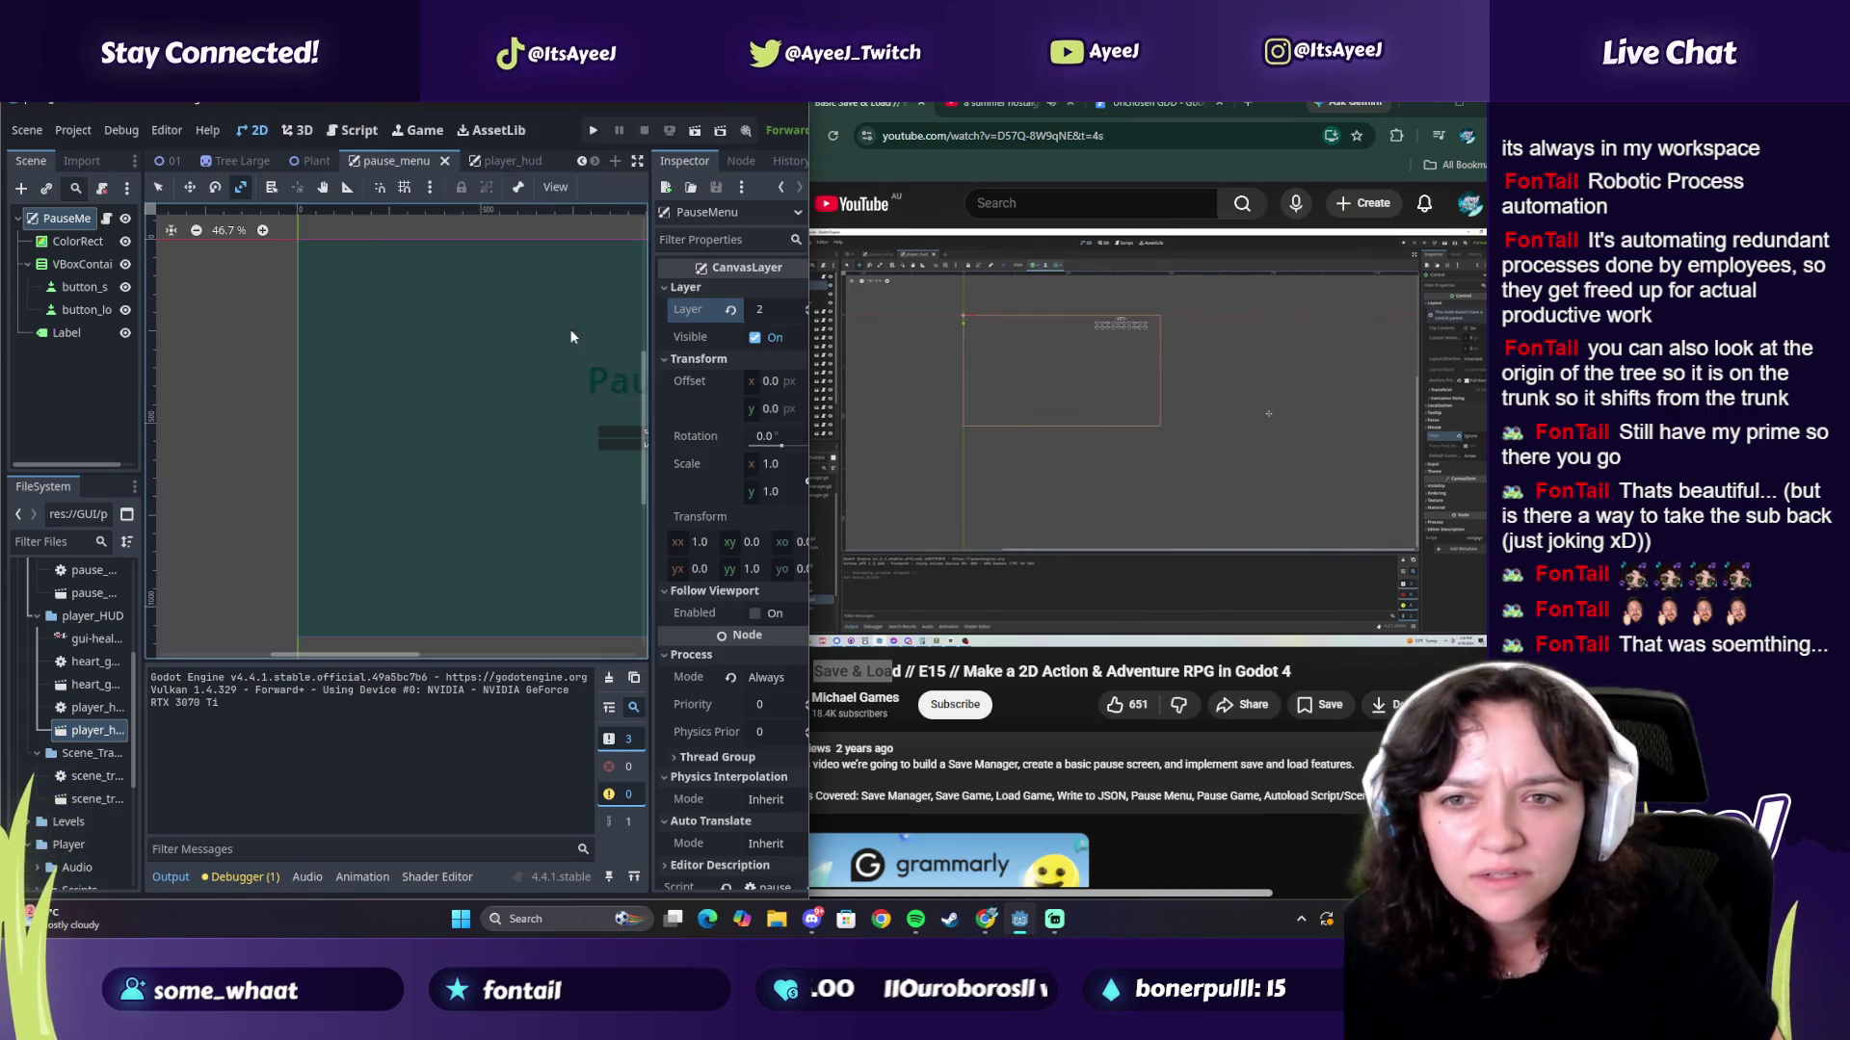
# Step: Open the player_hud scene, select its root Control node, and expand its Inspector sections
pyautogui.click(505, 162)
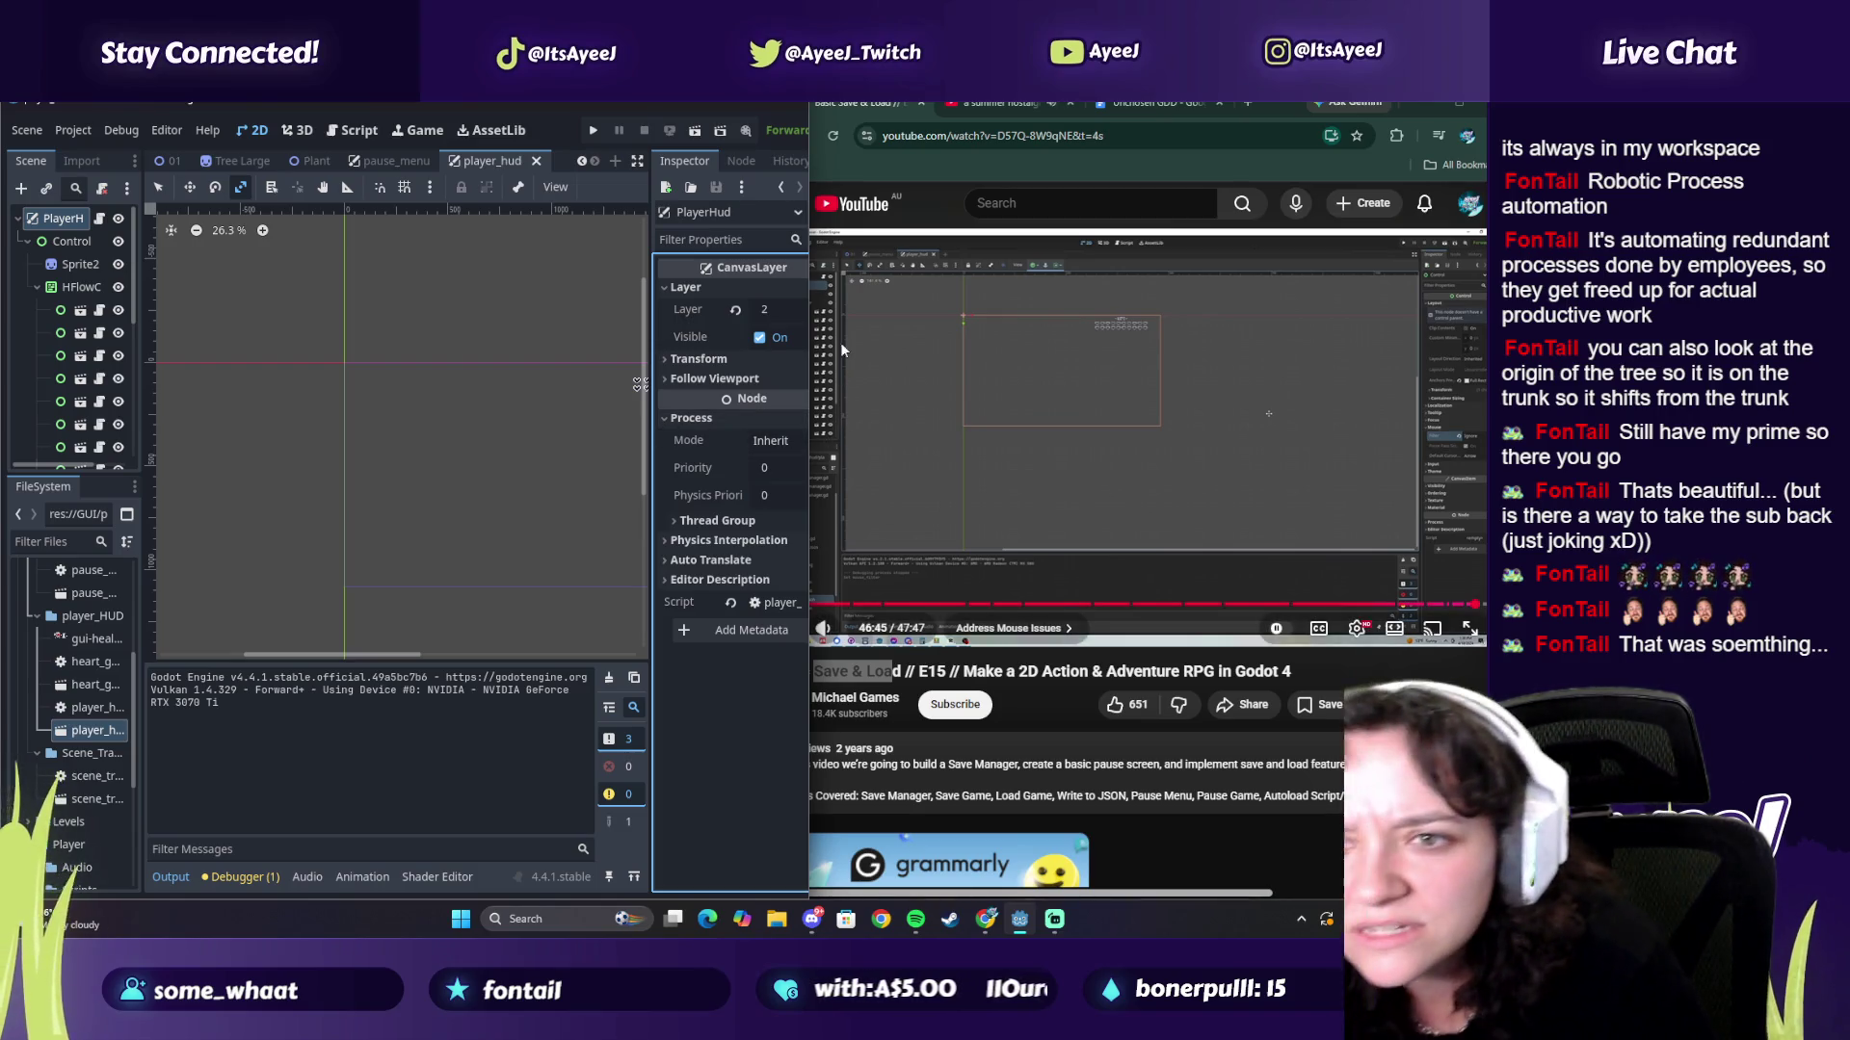
pyautogui.click(962, 374)
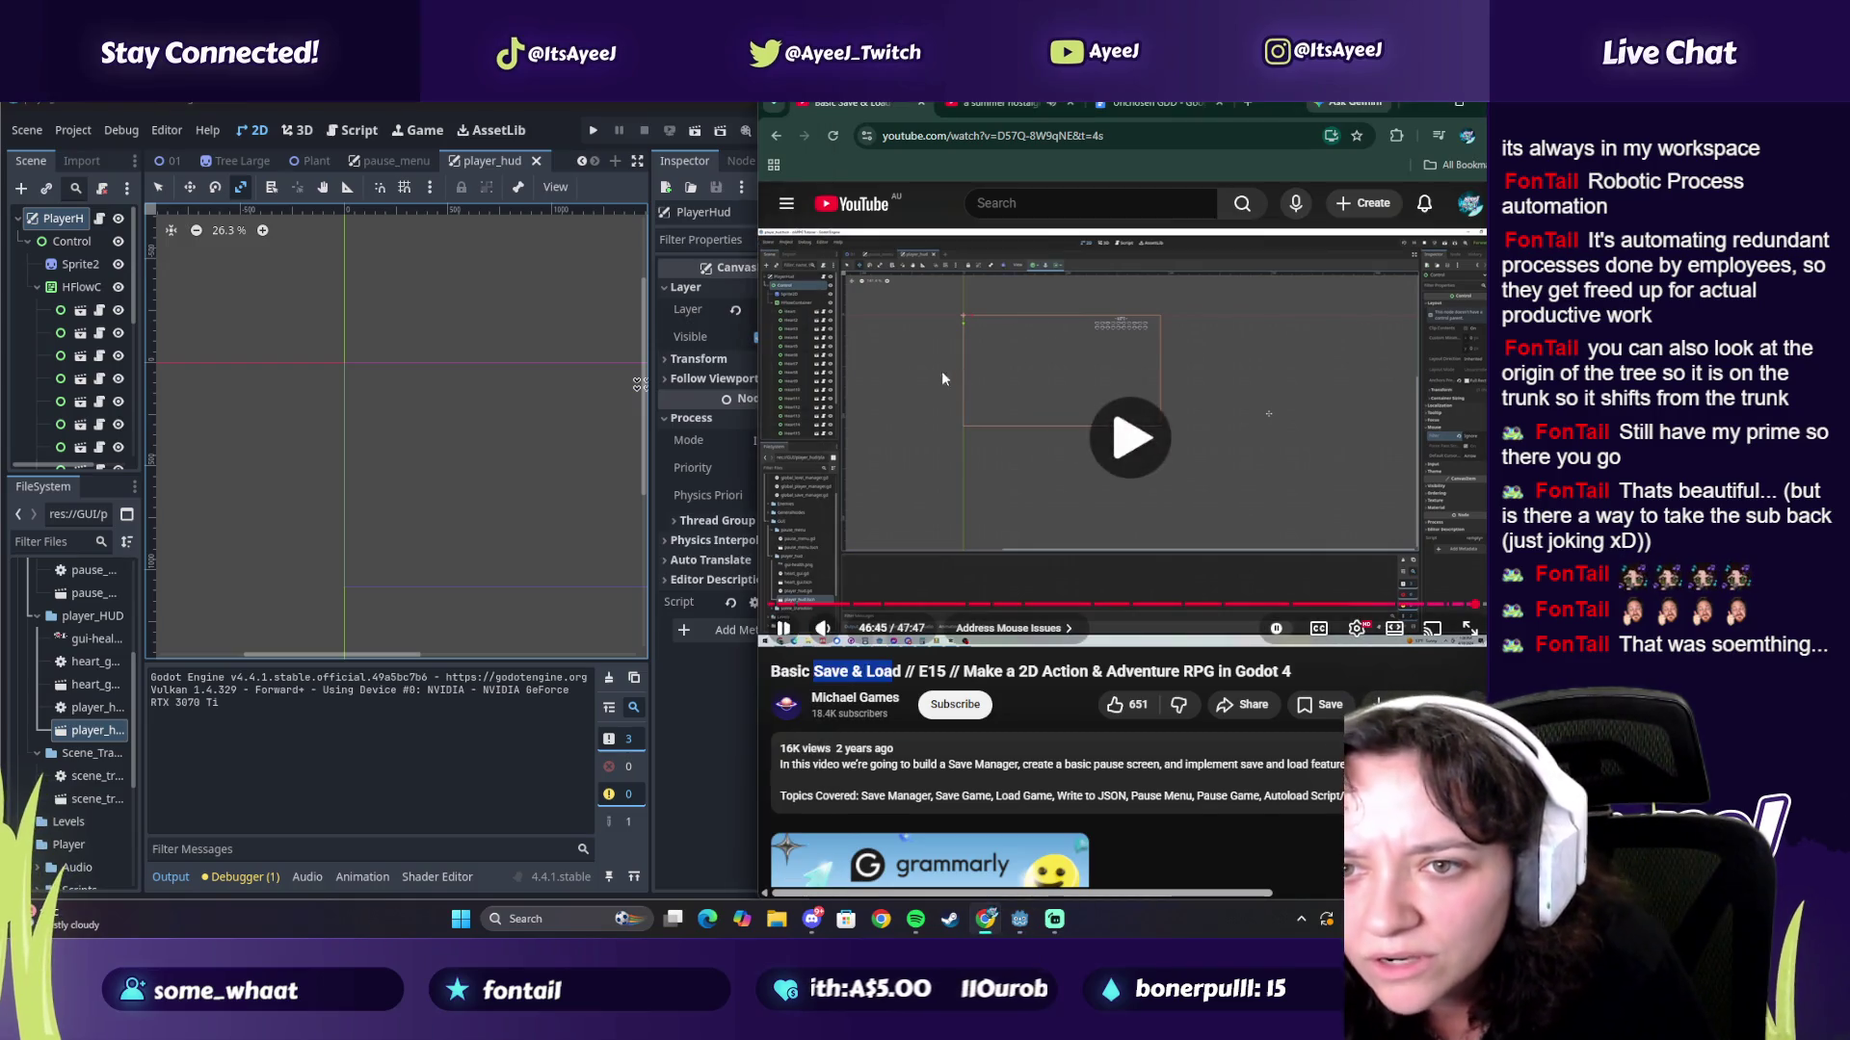
pyautogui.click(992, 380)
pyautogui.click(71, 241)
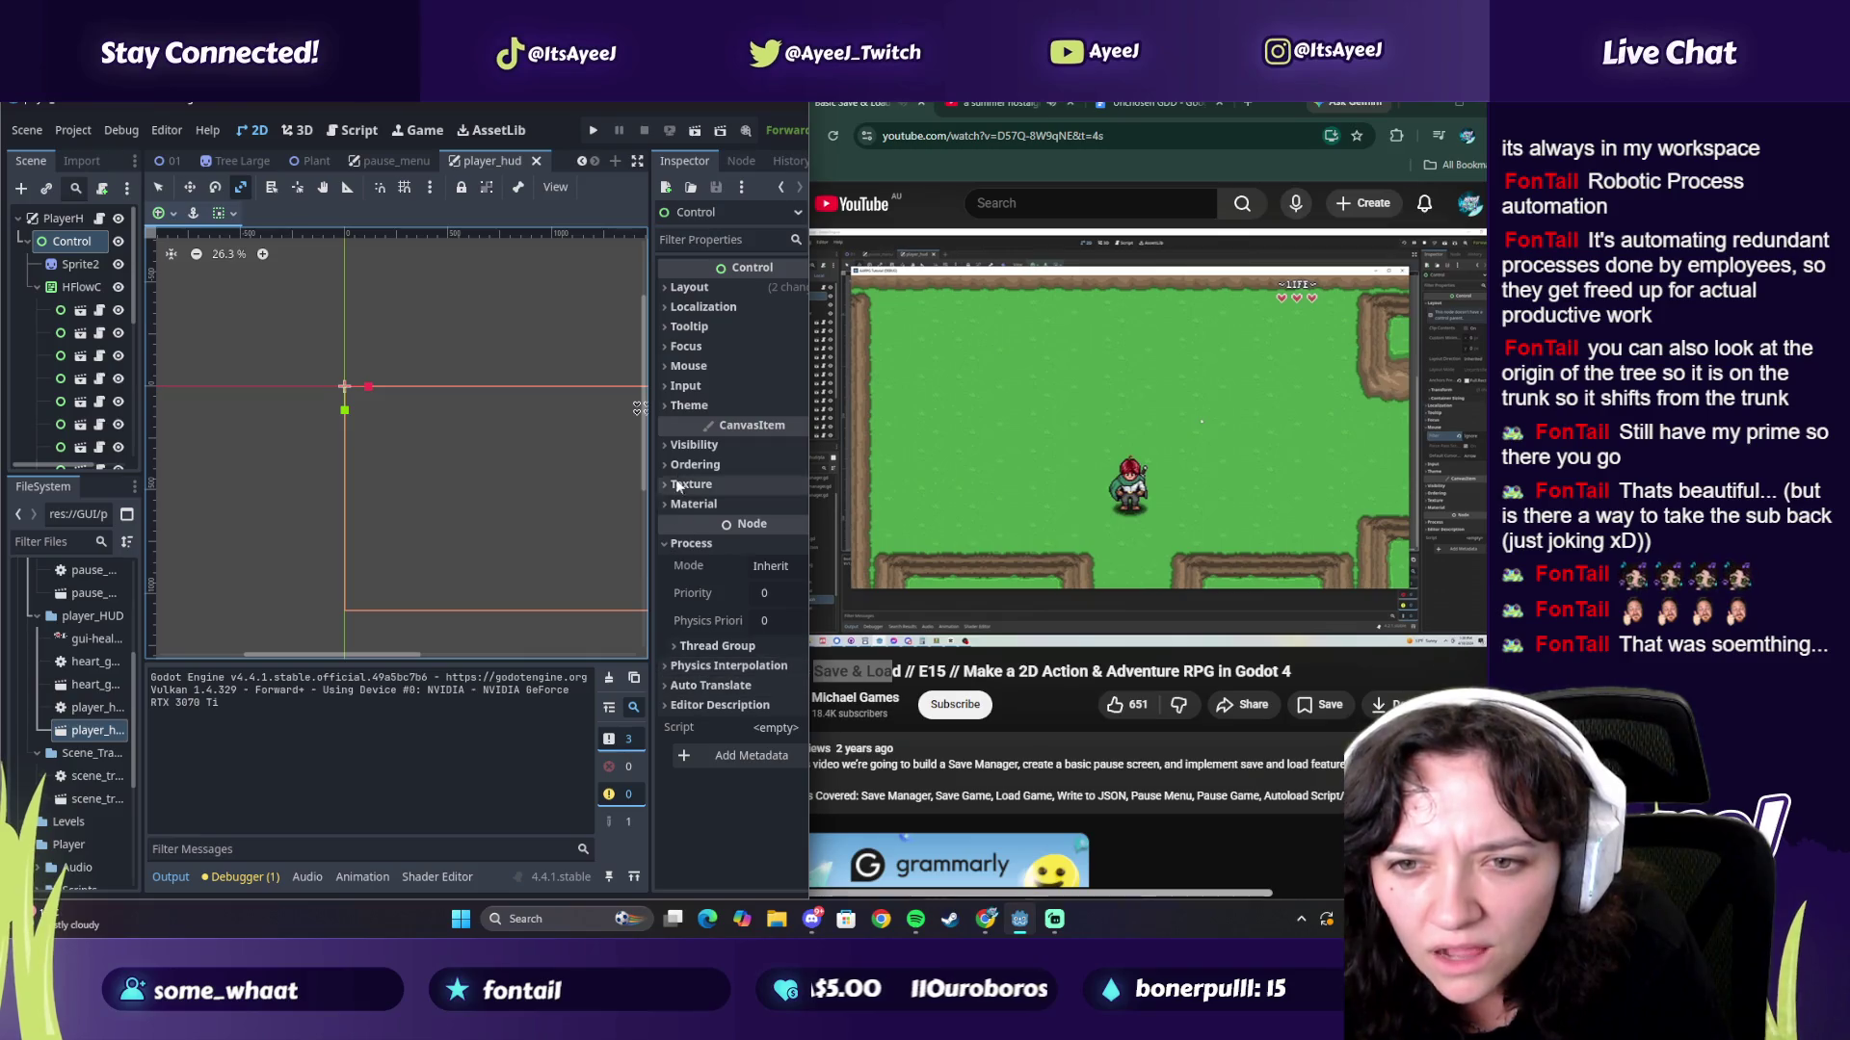
pyautogui.click(704, 308)
pyautogui.click(689, 352)
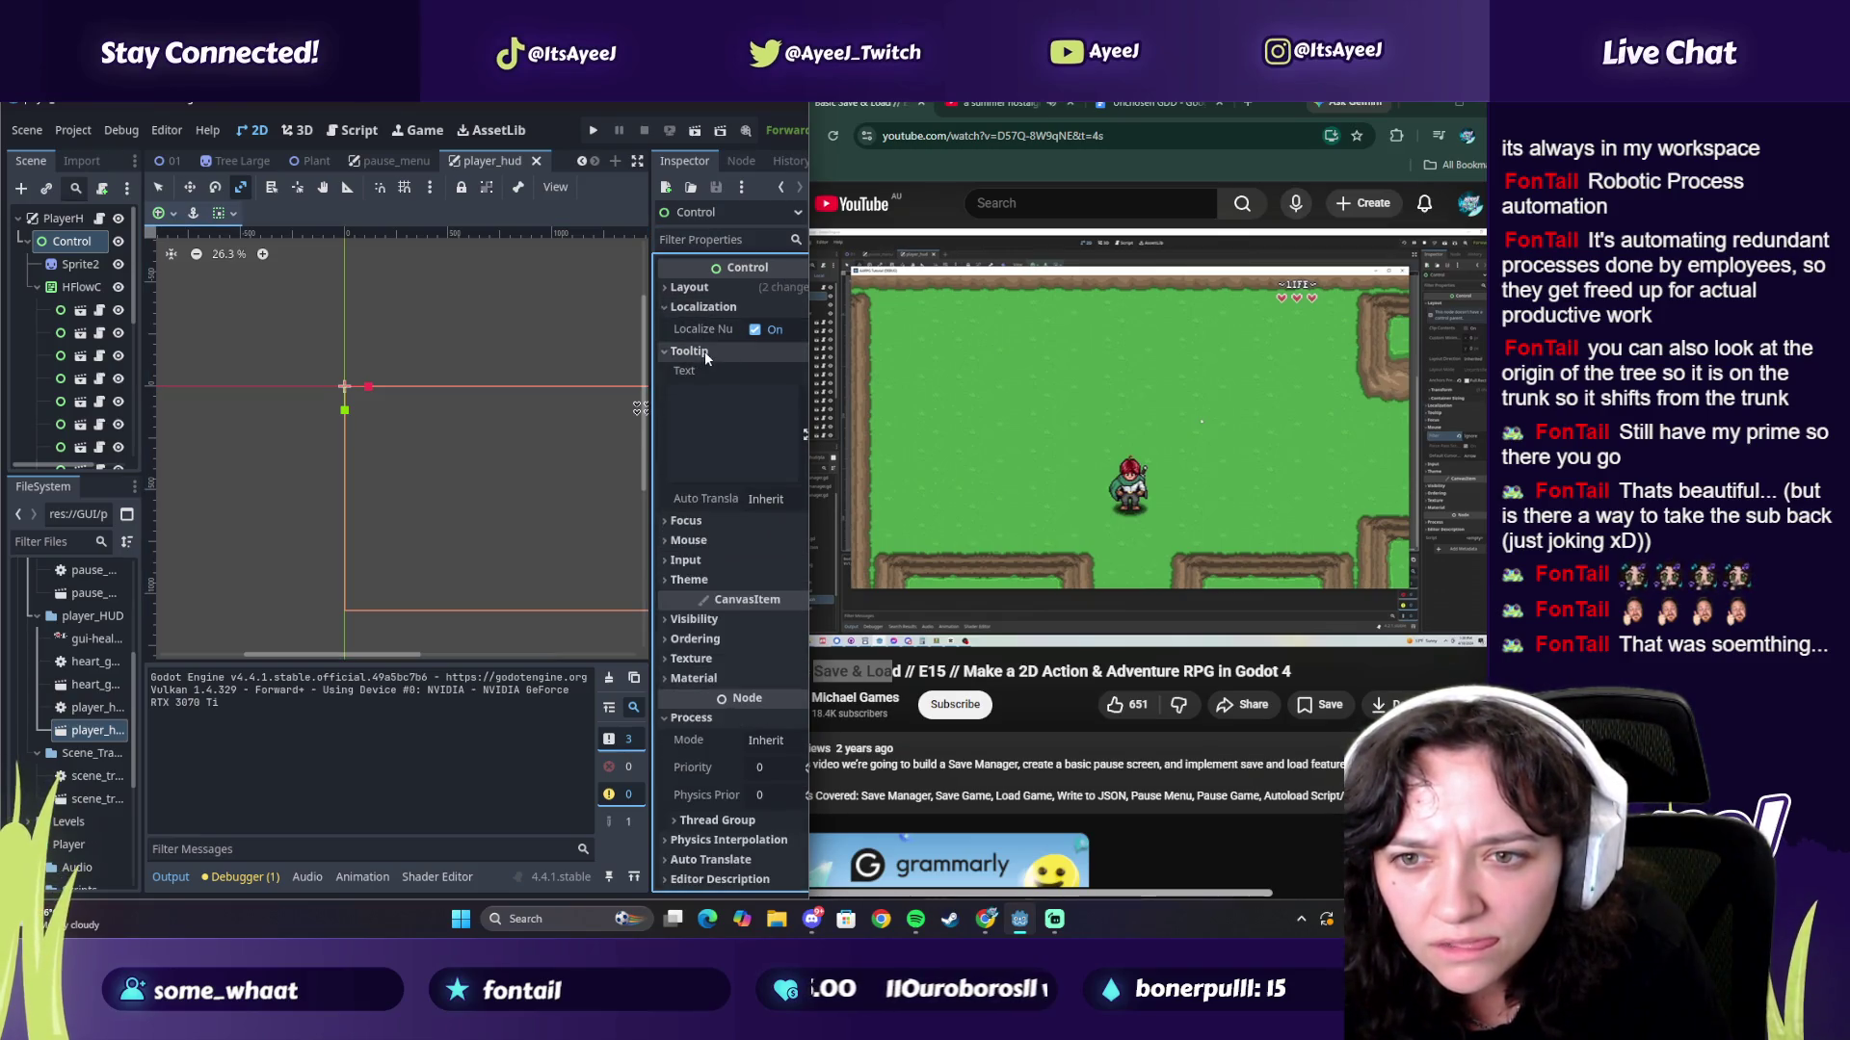
pyautogui.click(686, 521)
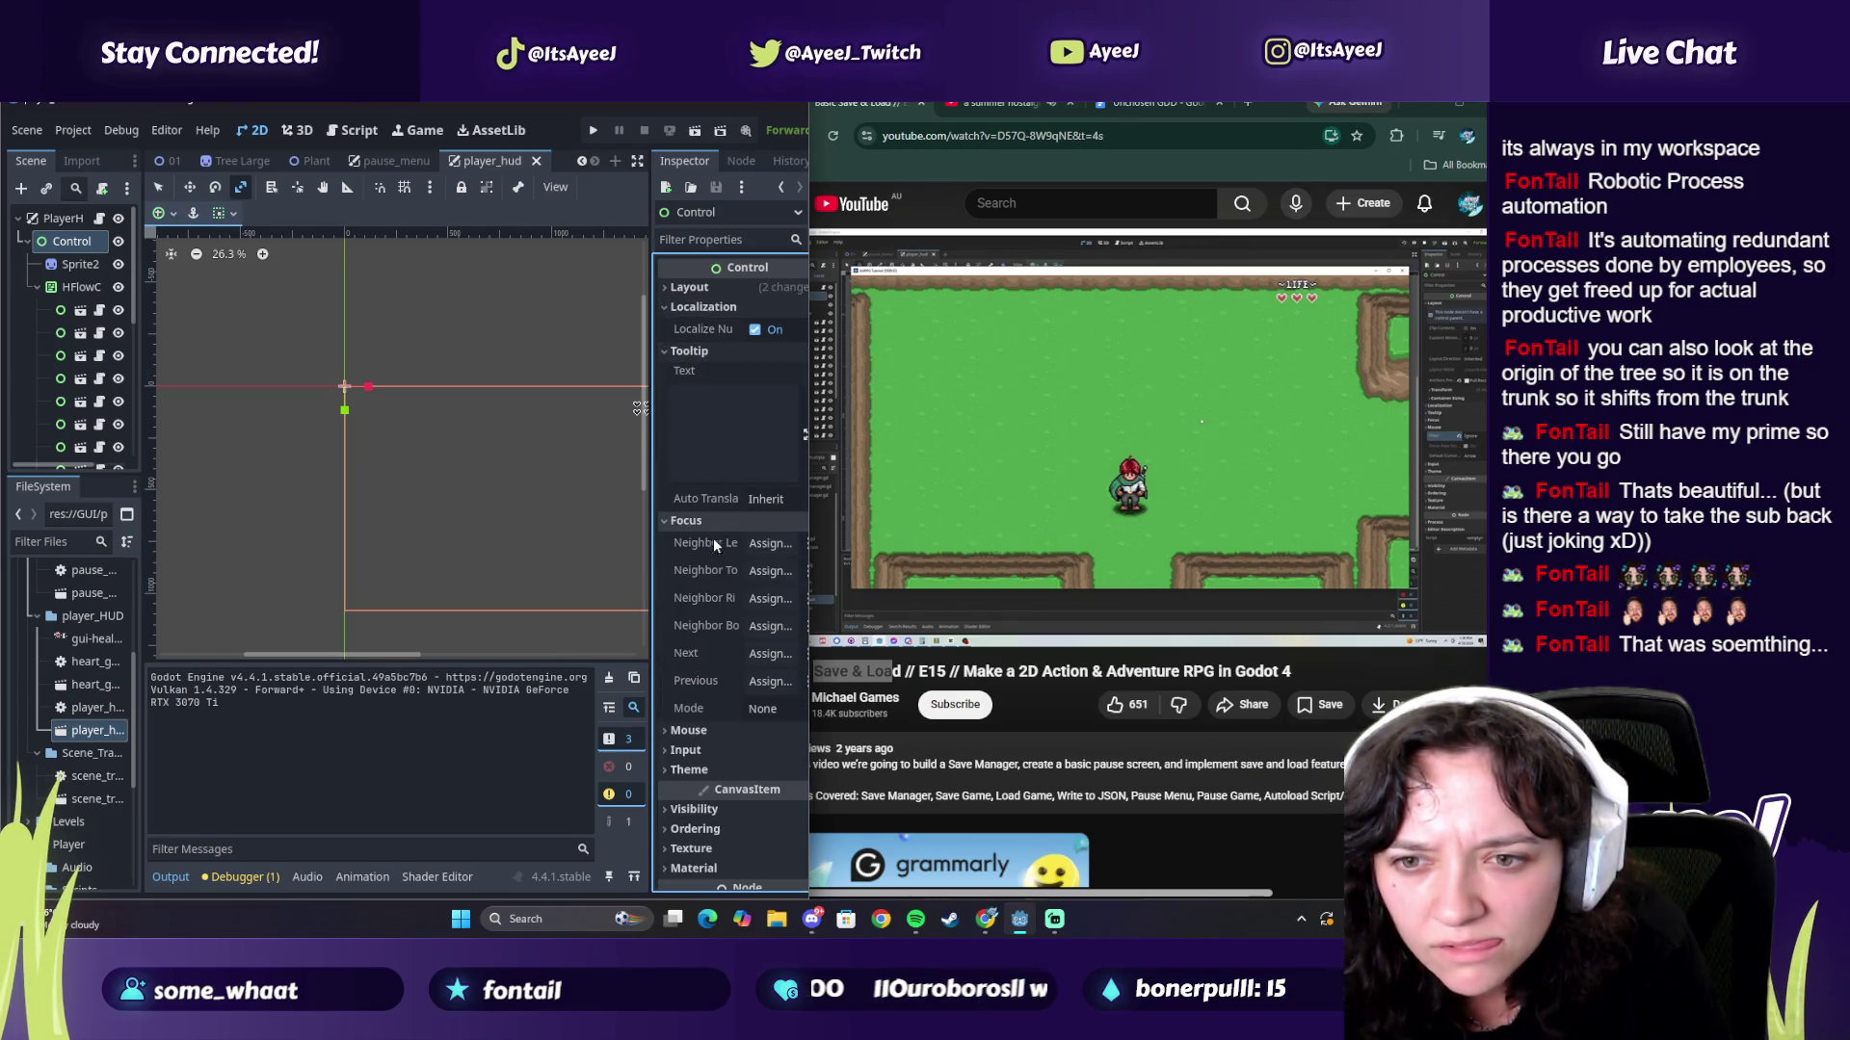
pyautogui.click(693, 750)
# Step: Expand the Control's Mouse section and set its Filter to Ignore
pyautogui.scroll(-2, 698, 742)
pyautogui.click(709, 714)
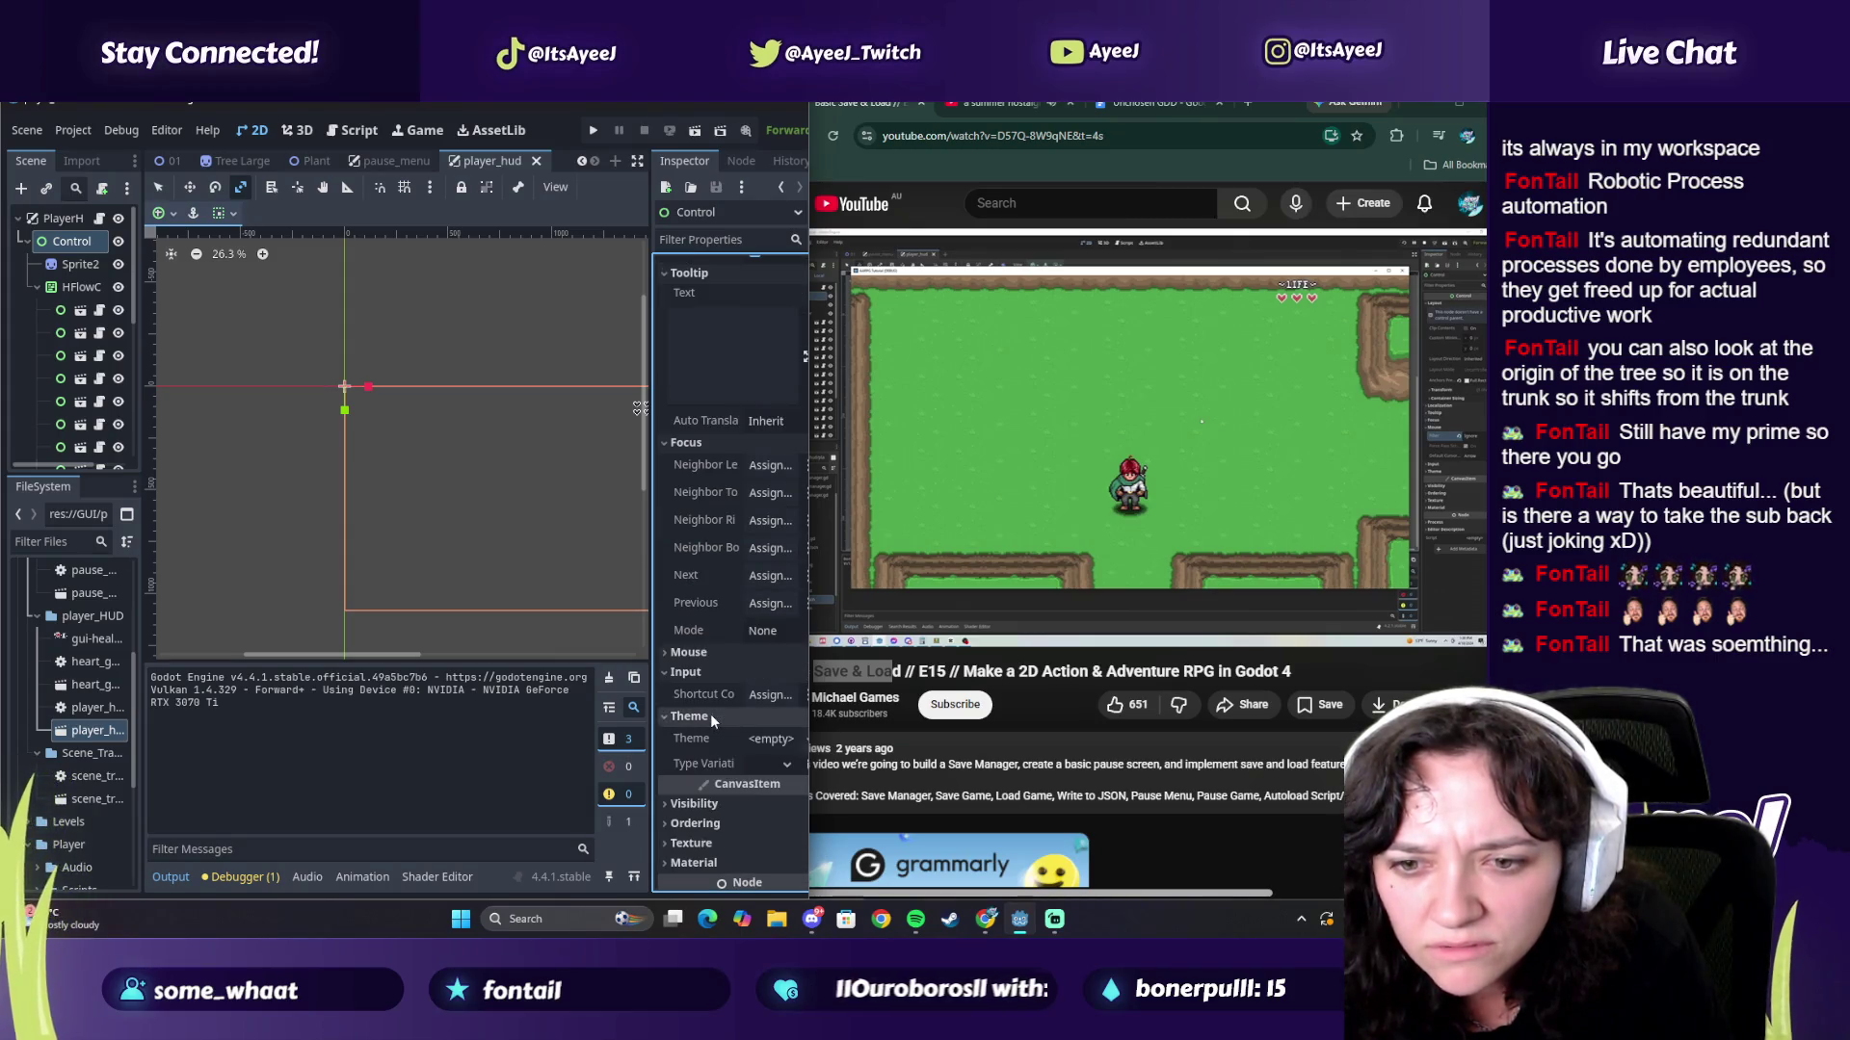
pyautogui.click(701, 672)
pyautogui.click(703, 653)
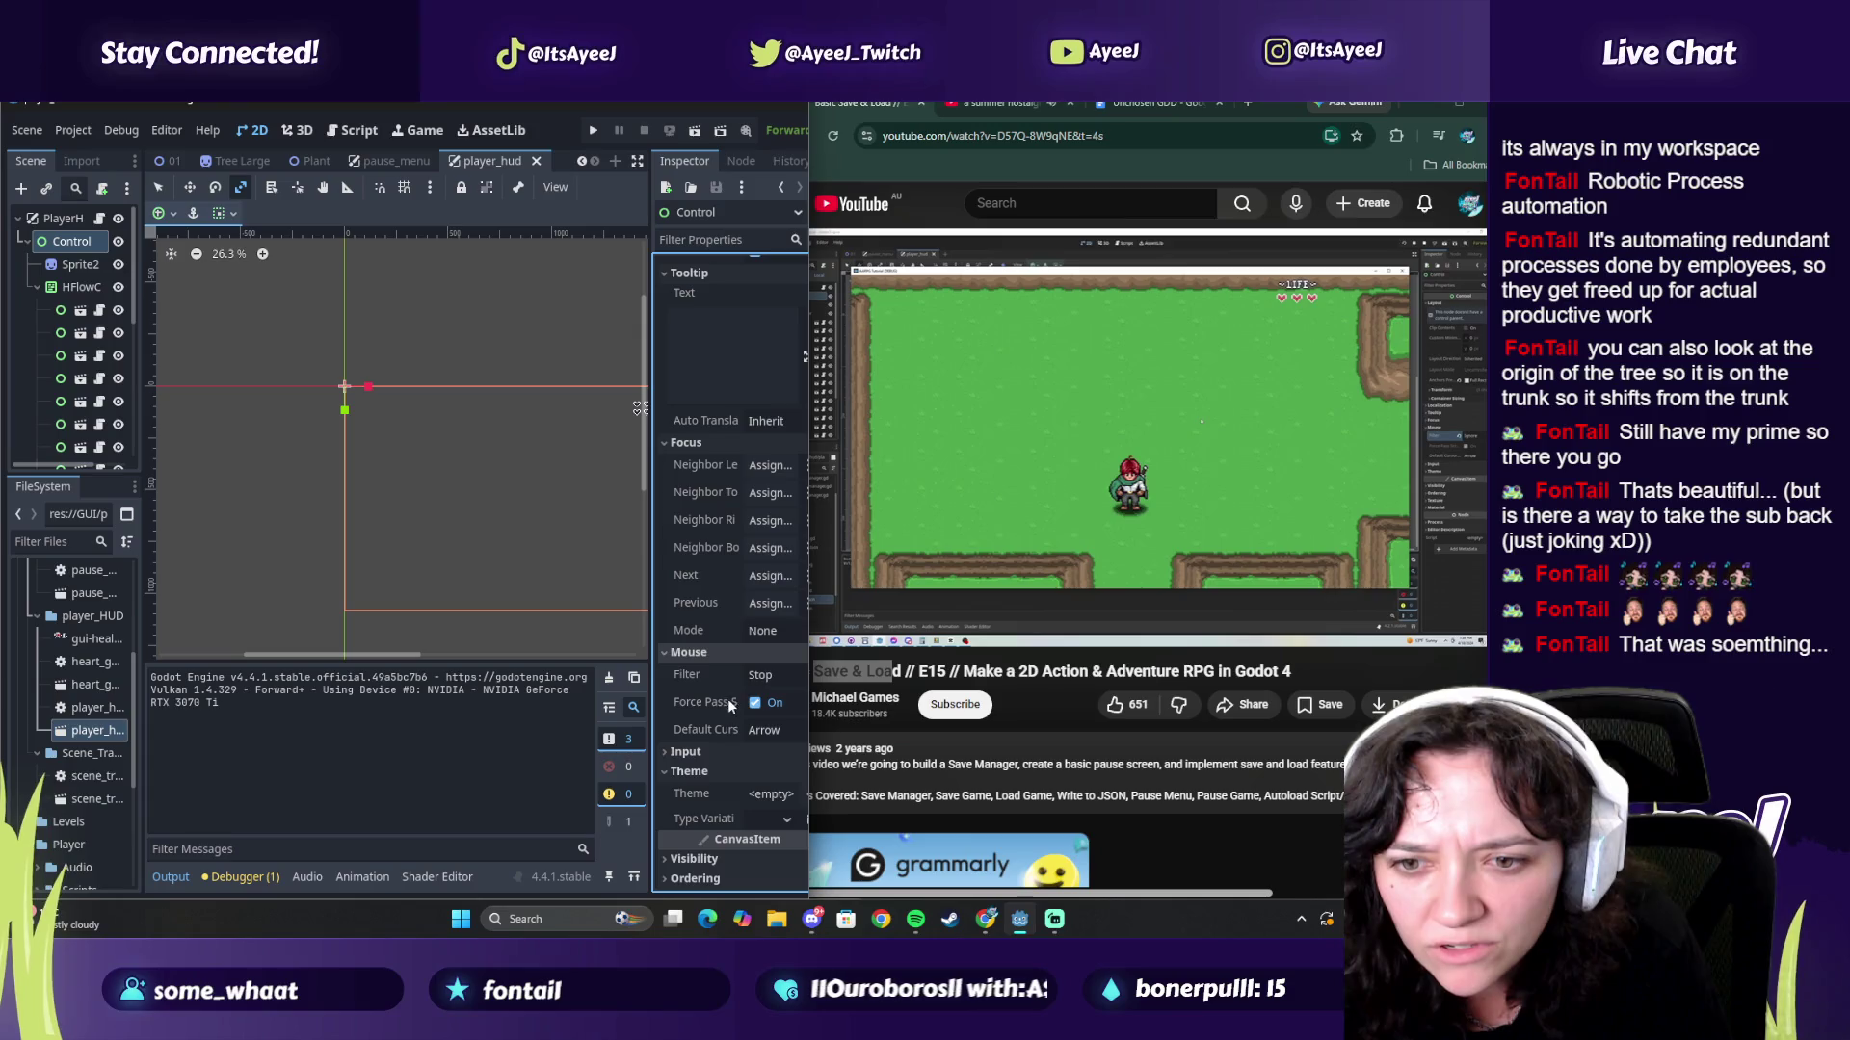
pyautogui.click(769, 676)
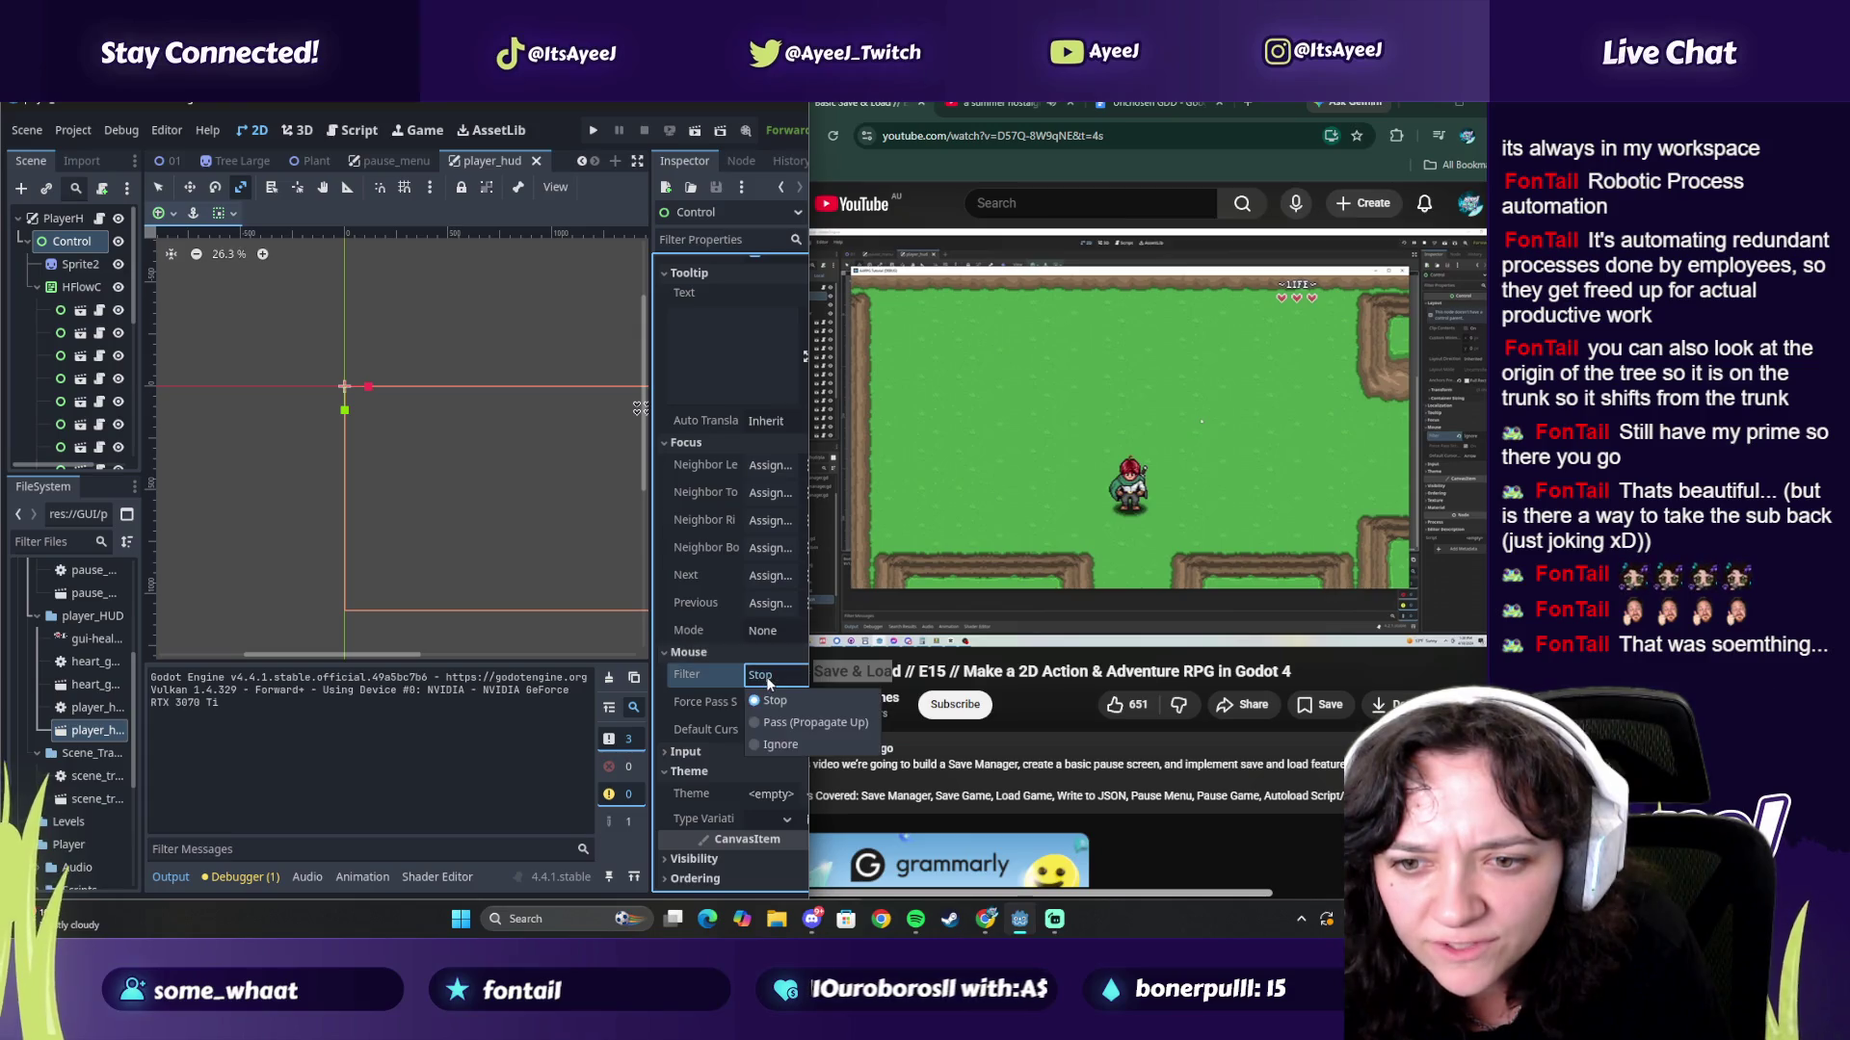
pyautogui.click(770, 745)
pyautogui.click(1104, 453)
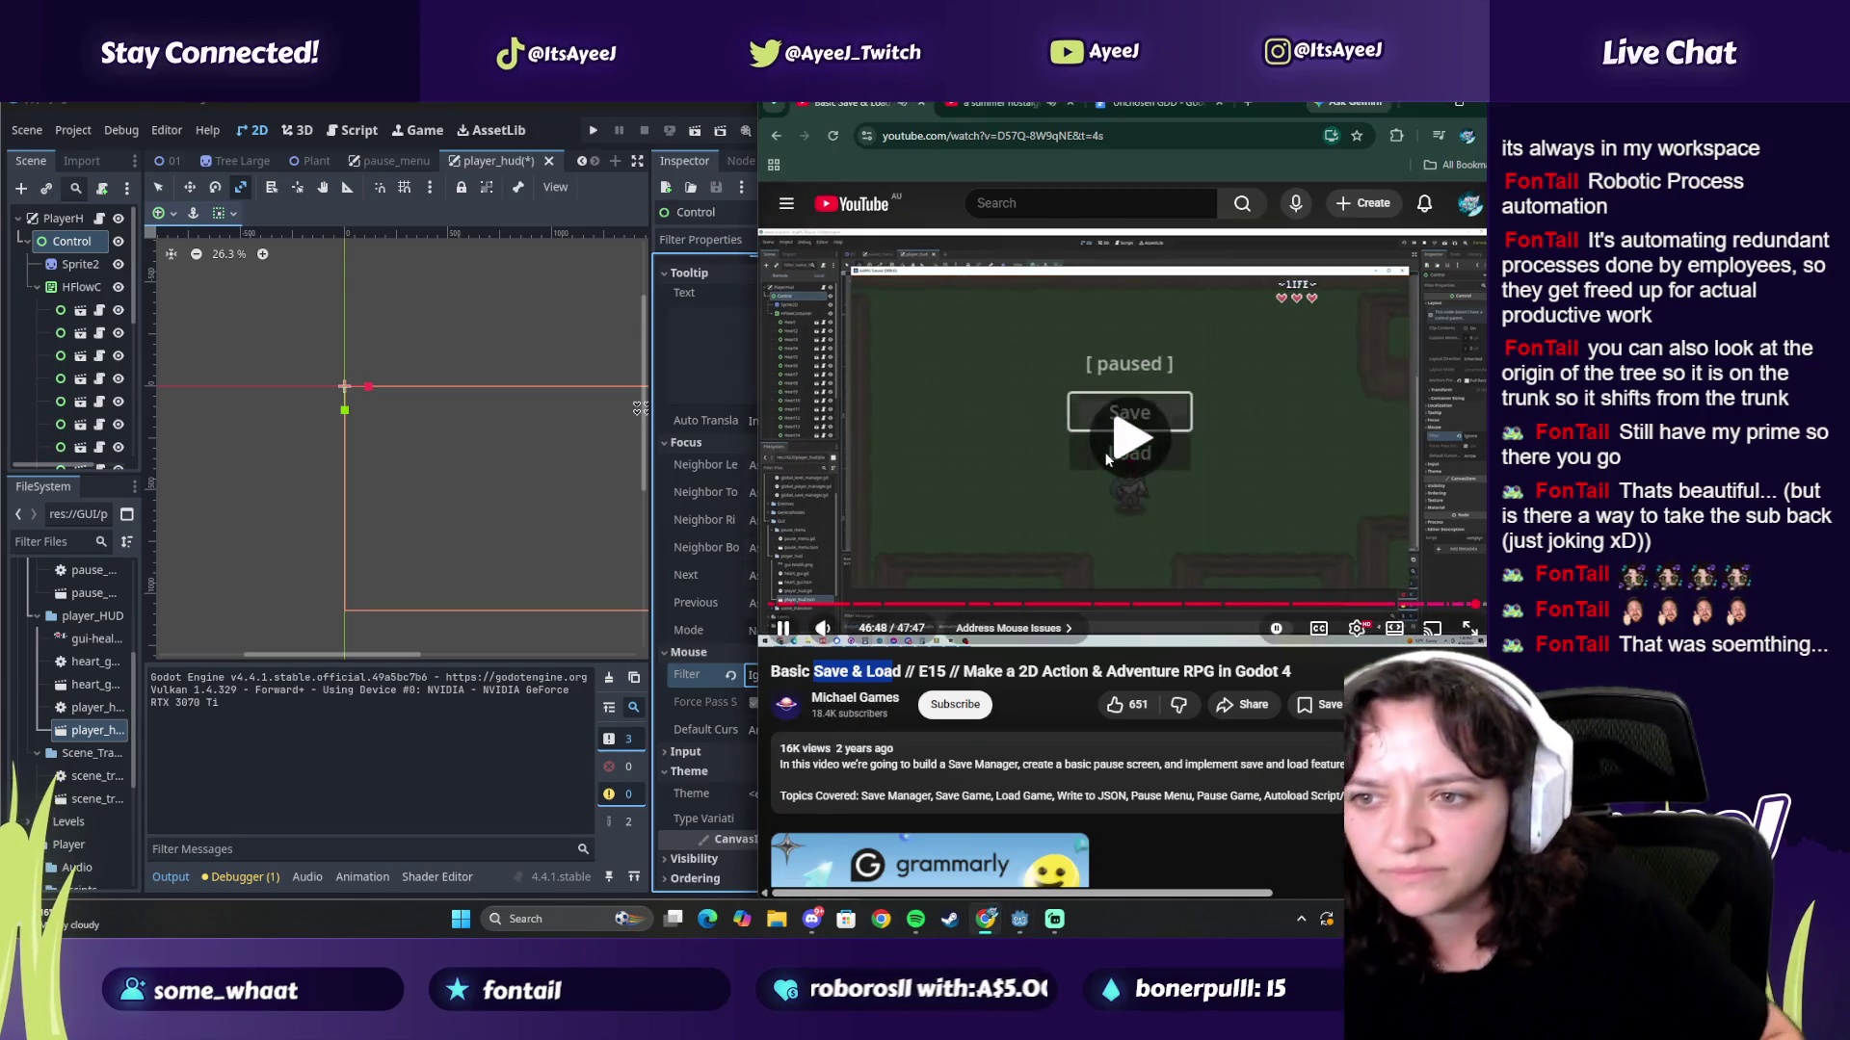
pyautogui.click(1106, 453)
pyautogui.click(449, 424)
# Step: Save the HUD scene, run the game, open the in-game pause menu, then return to the tutorial
pyautogui.hotkey('ctrl', 's')
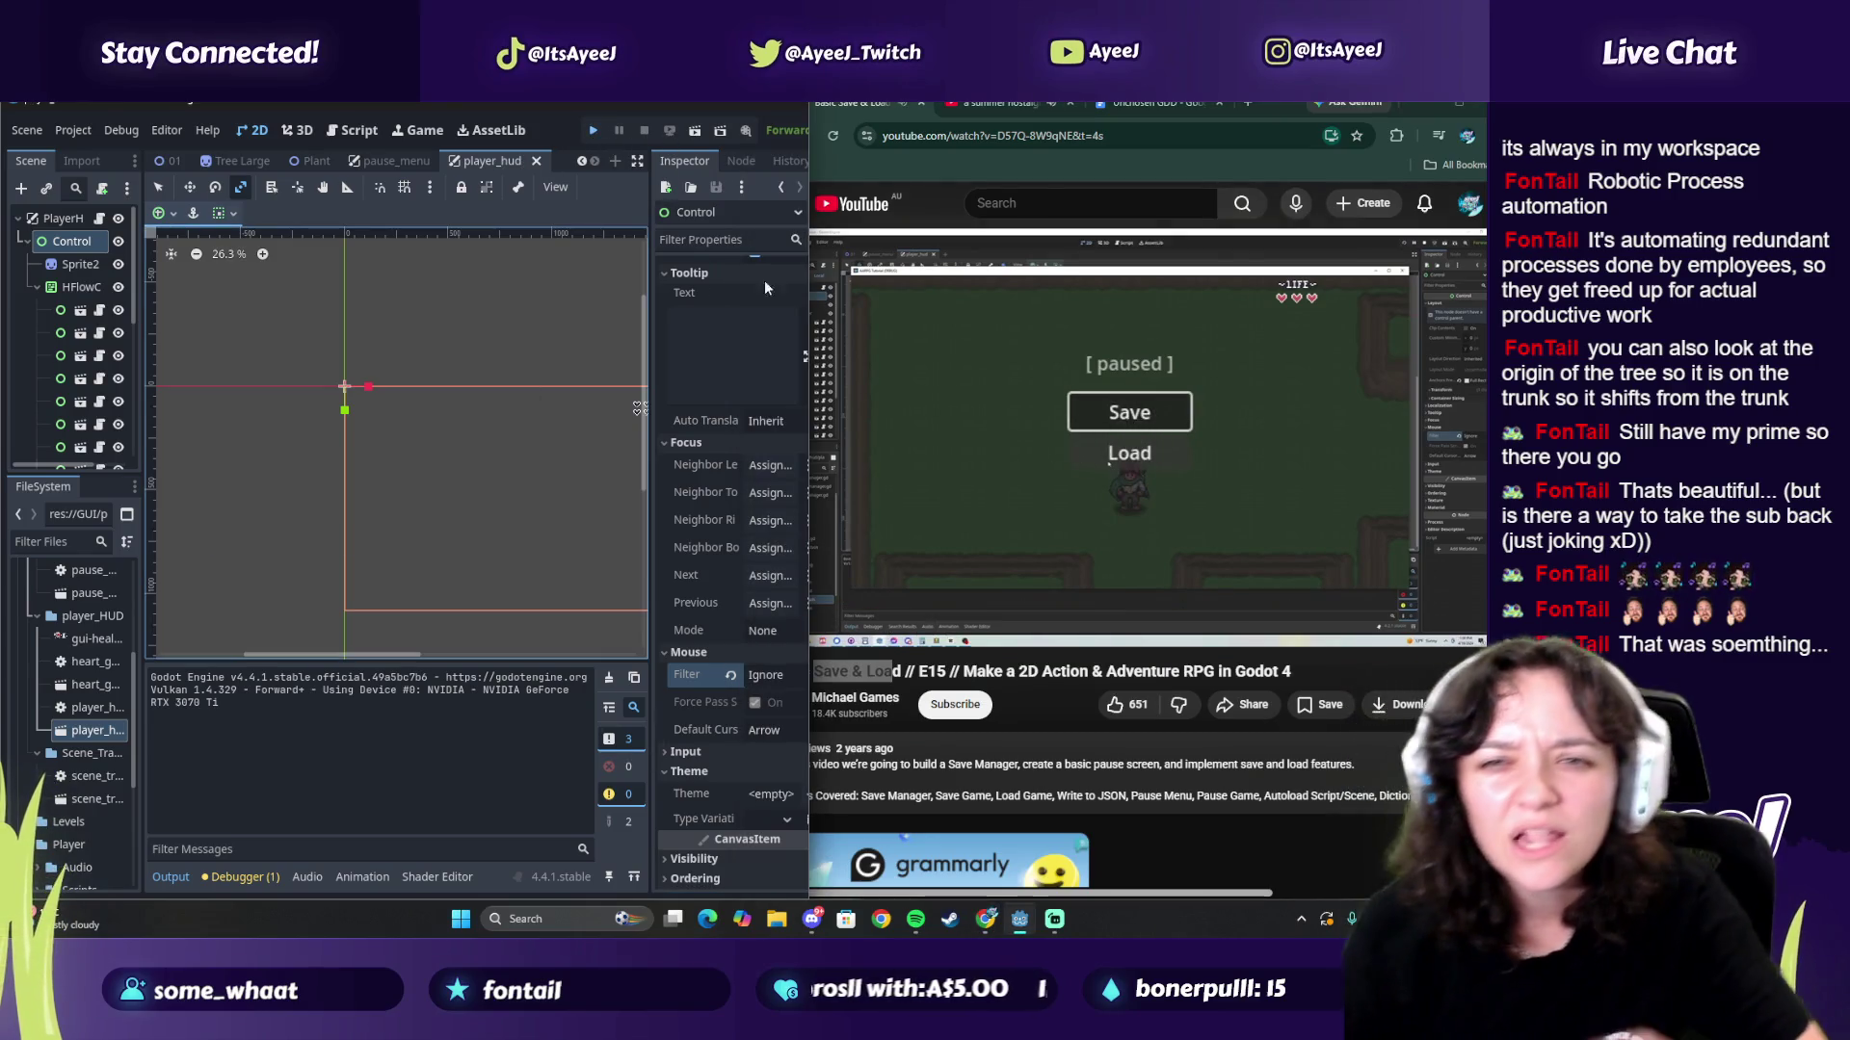
pyautogui.press('F5')
pyautogui.press('Escape')
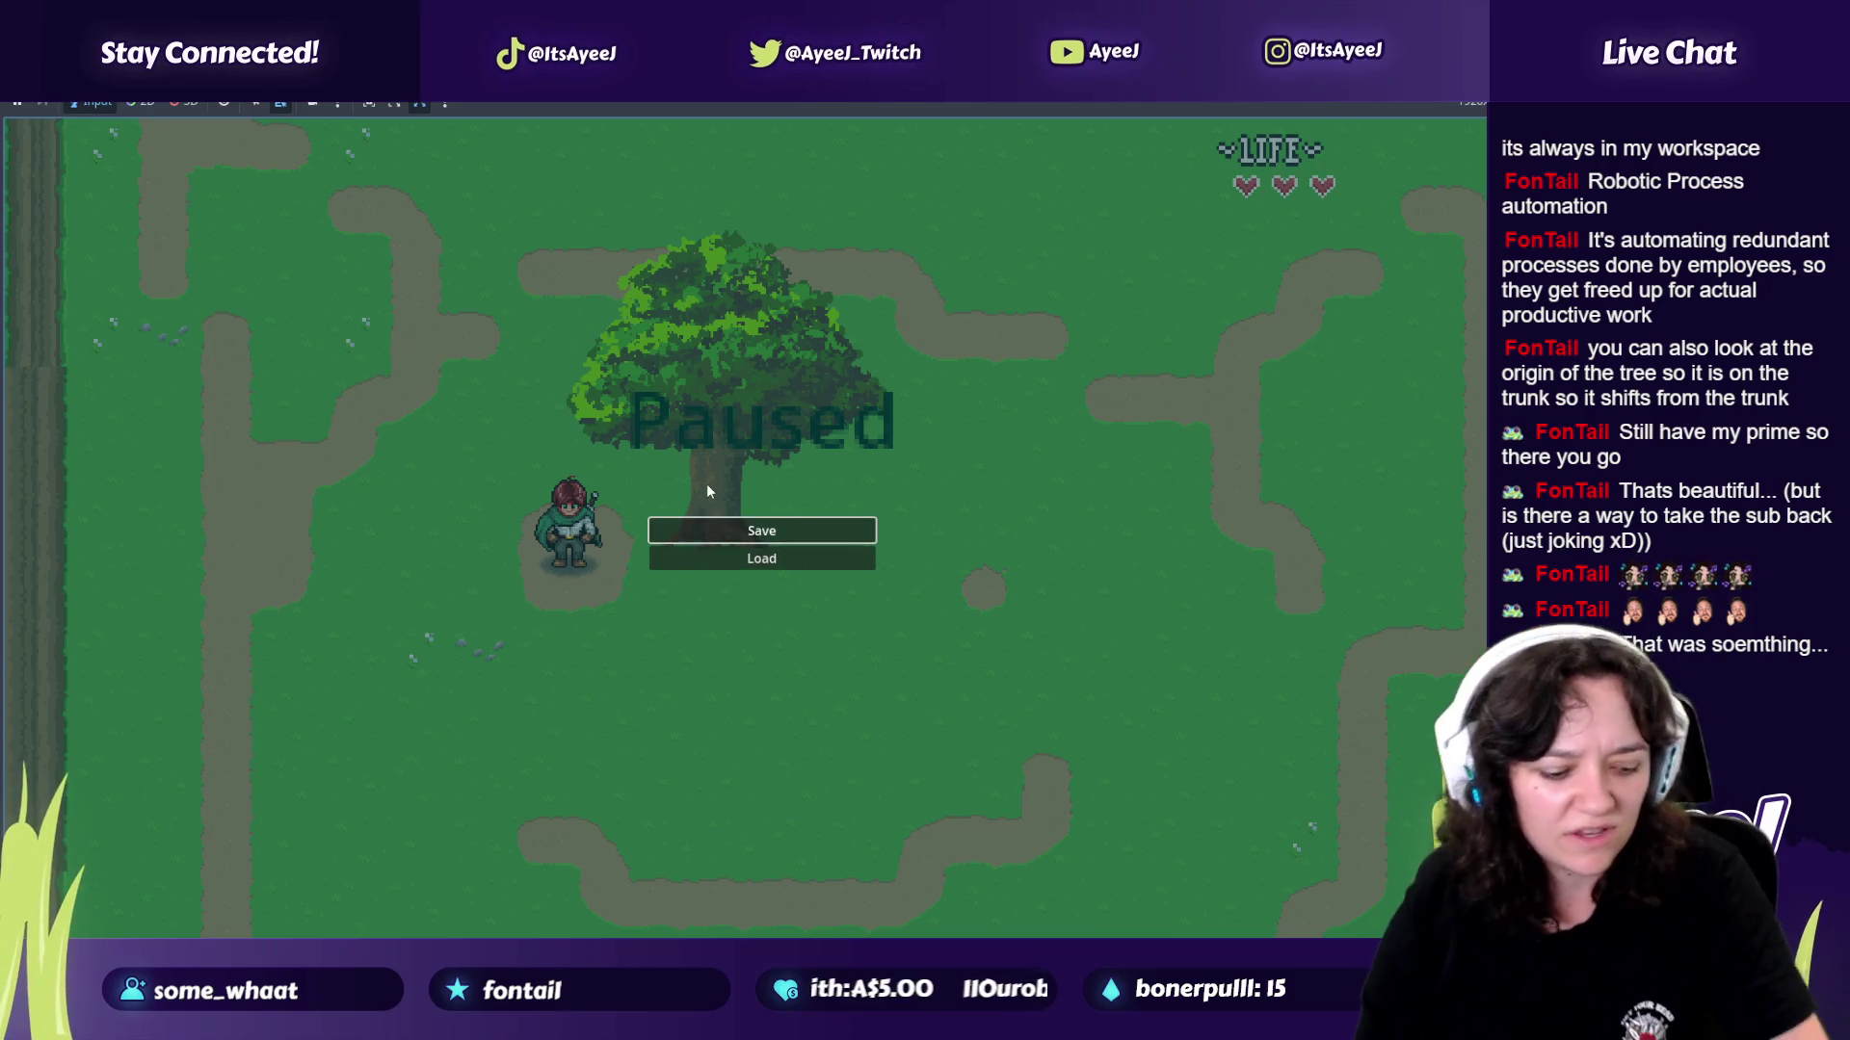
pyautogui.hotkey('alt', 'Tab')
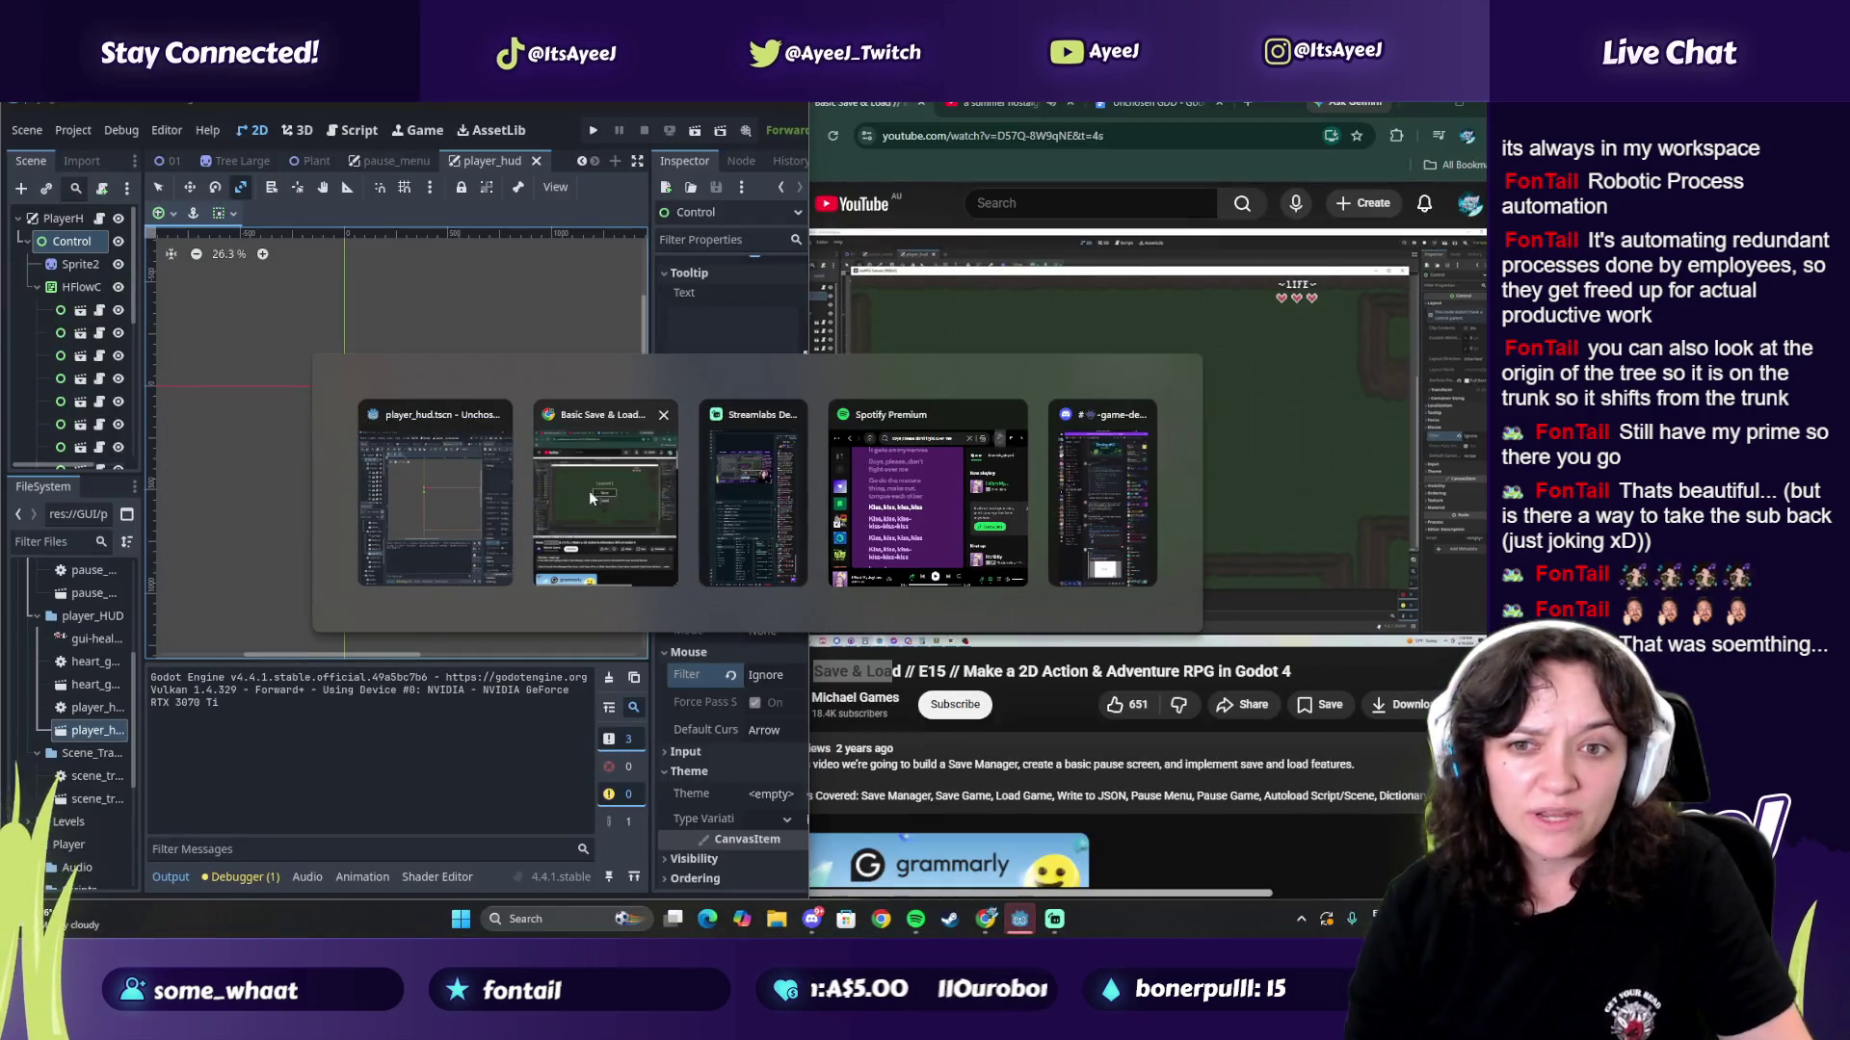
pyautogui.click(1187, 442)
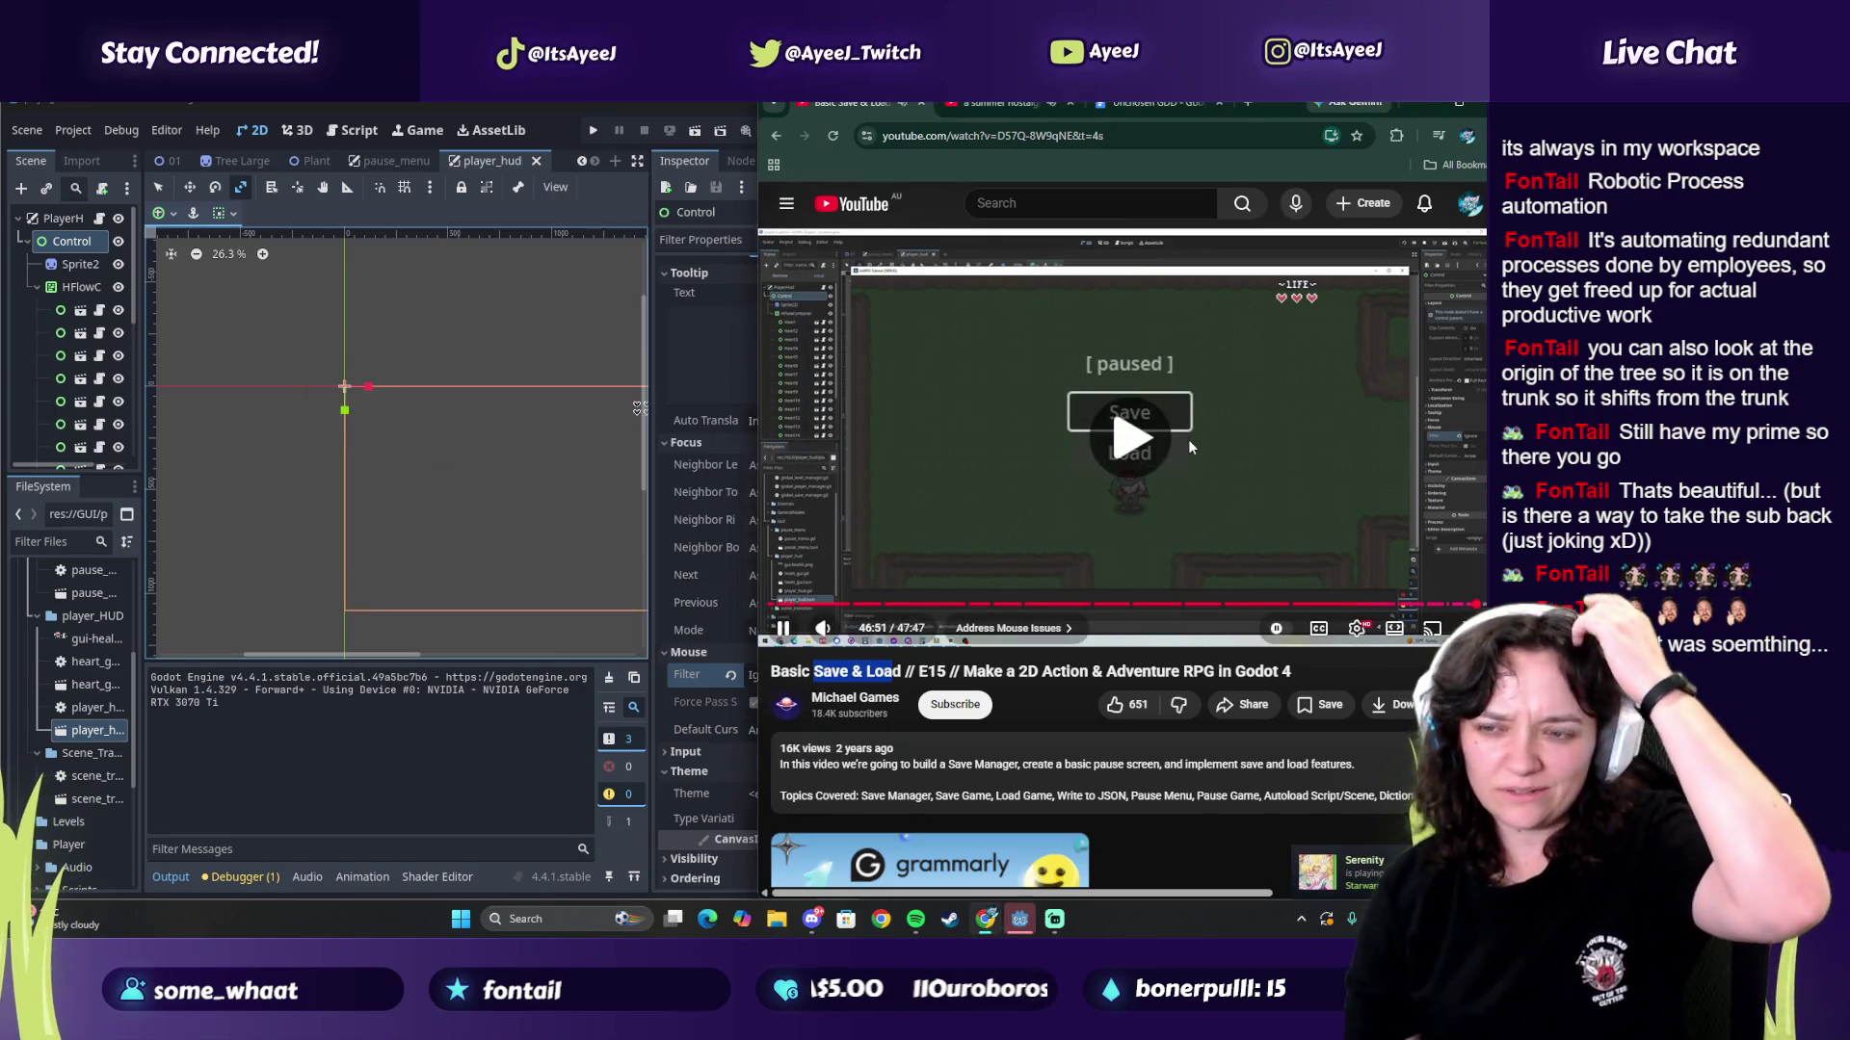
# Step: Skip the tutorial to its outro and like it, then open the Twitch channel in a new tab
pyautogui.click(1477, 605)
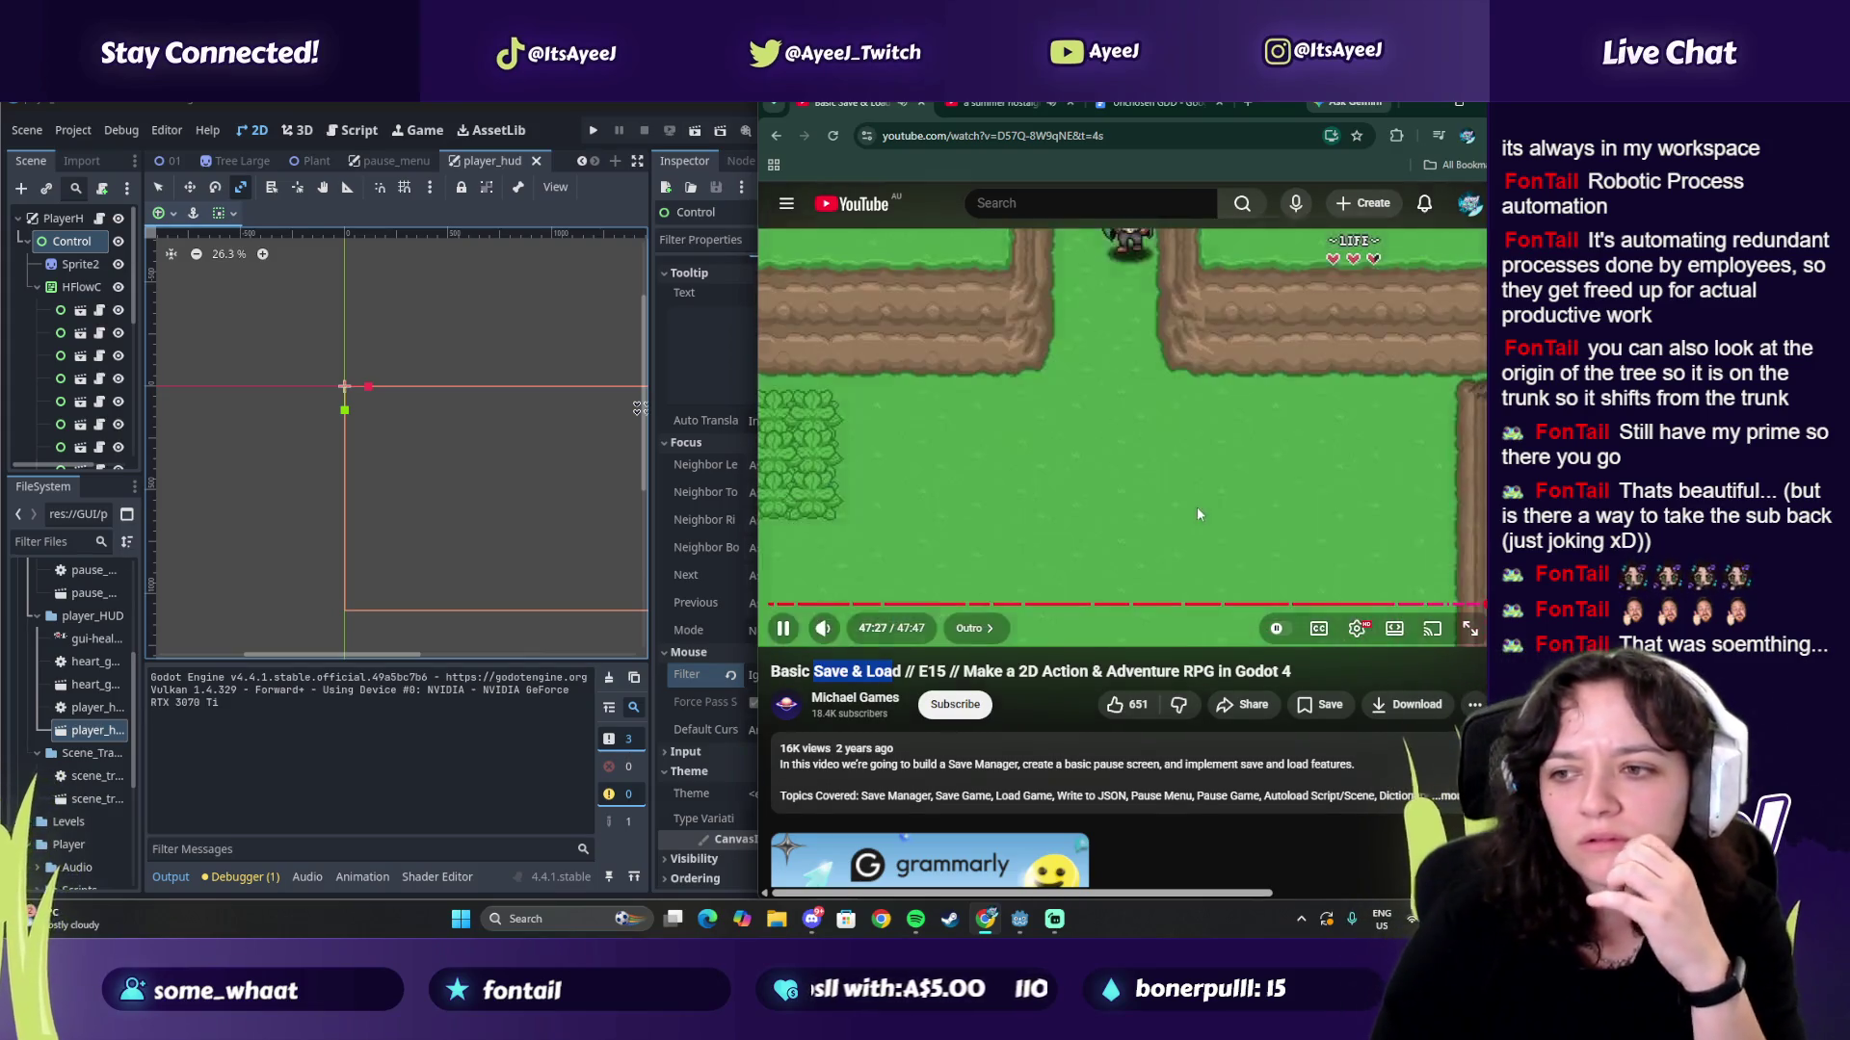
pyautogui.click(1122, 704)
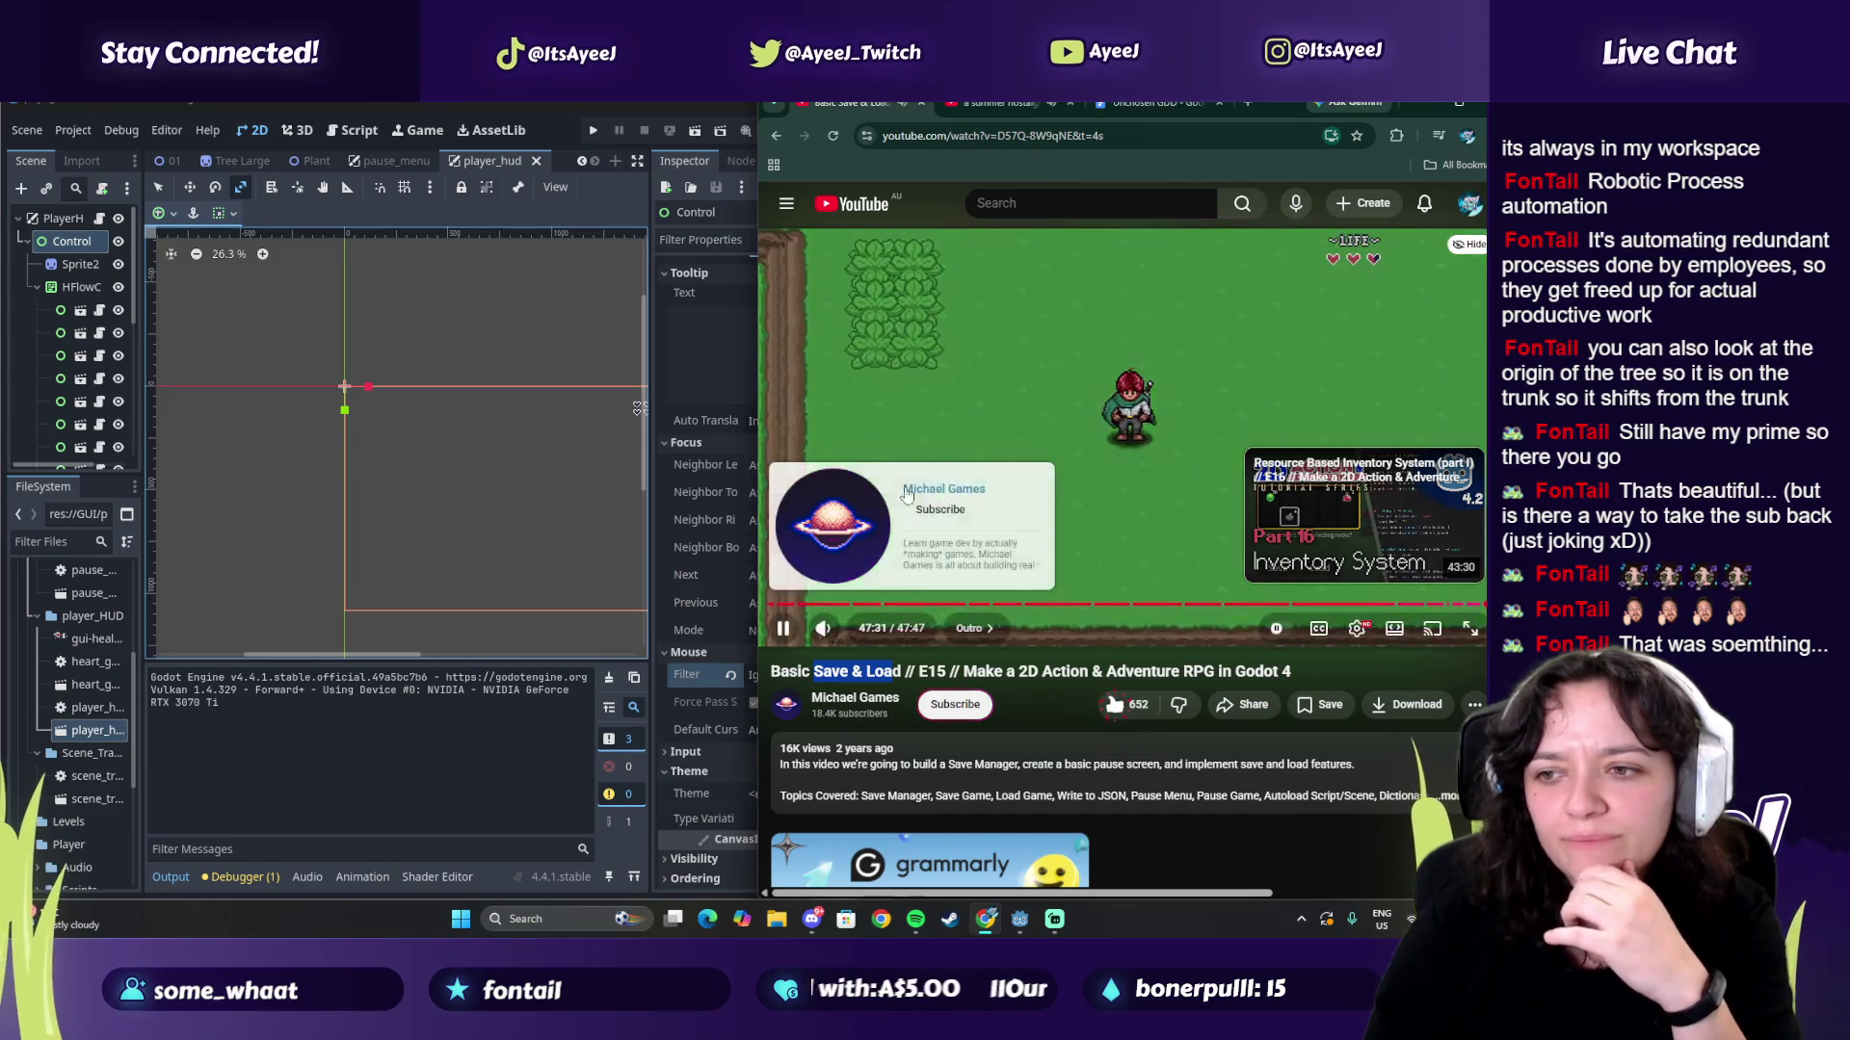
pyautogui.click(1098, 484)
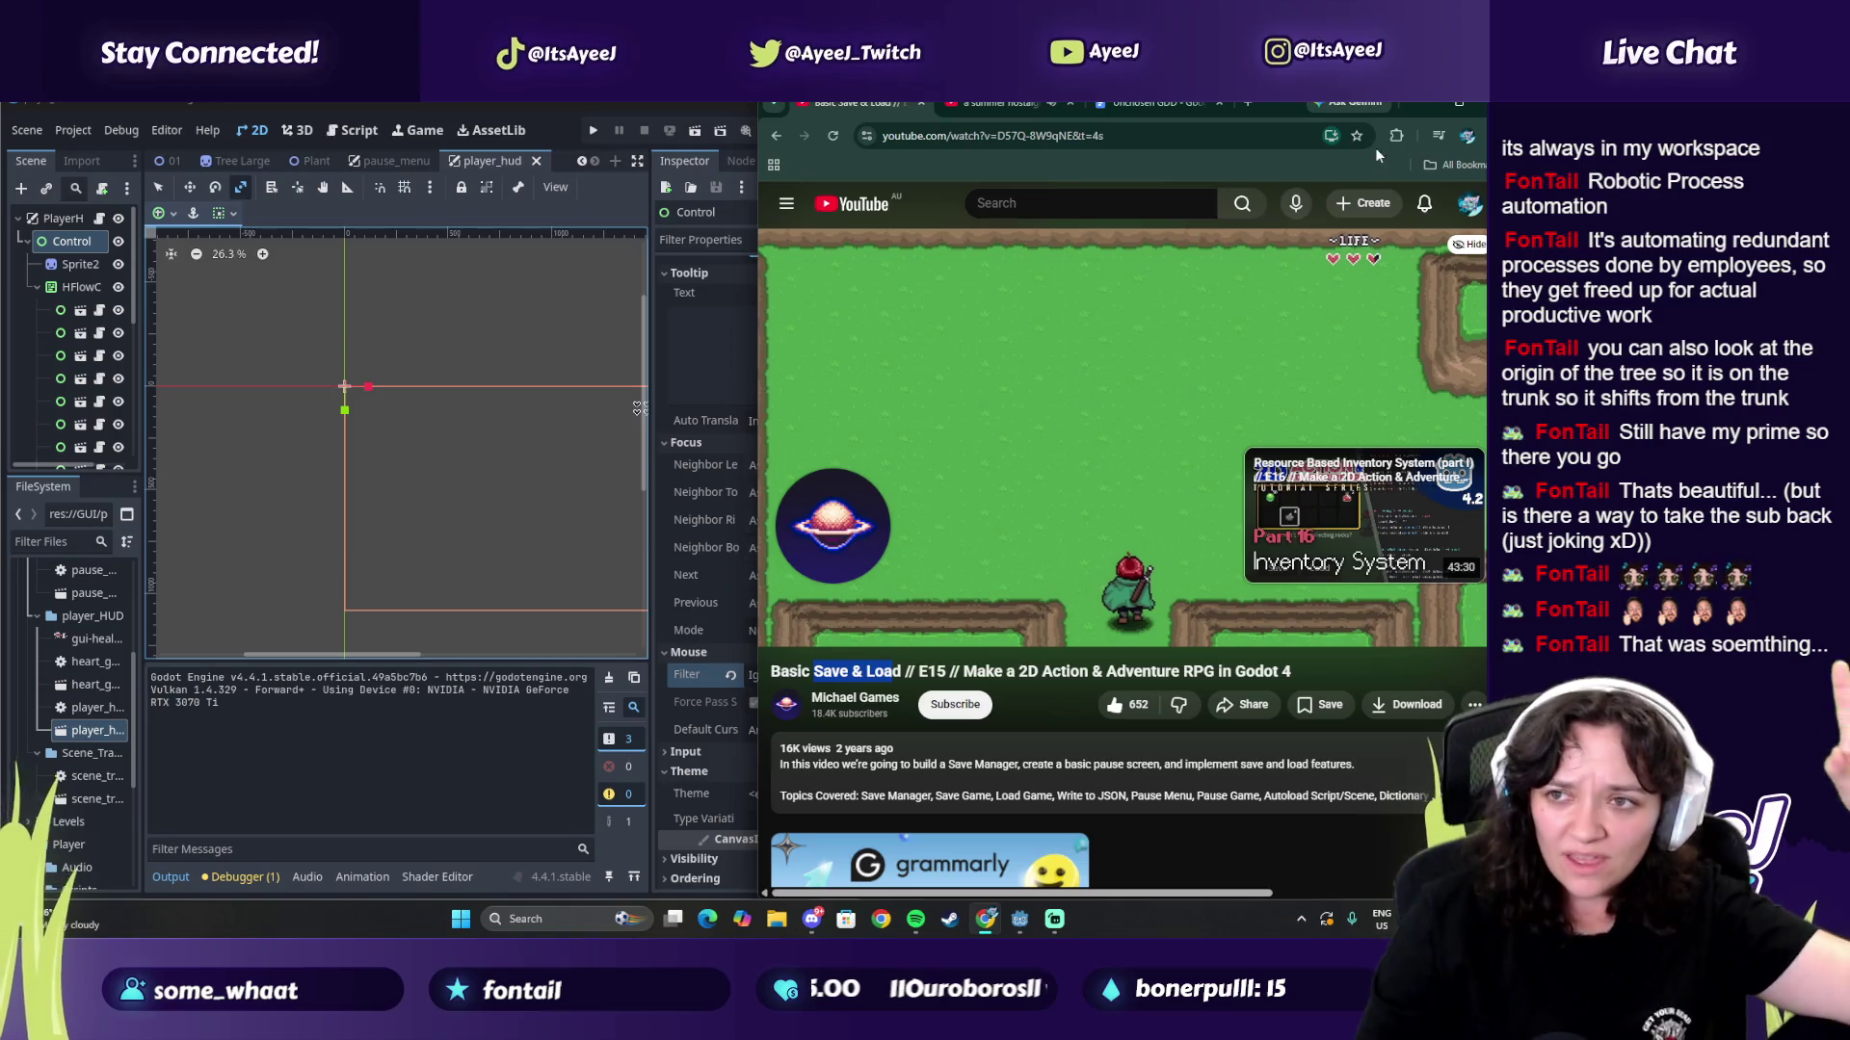
pyautogui.click(1252, 104)
pyautogui.click(876, 469)
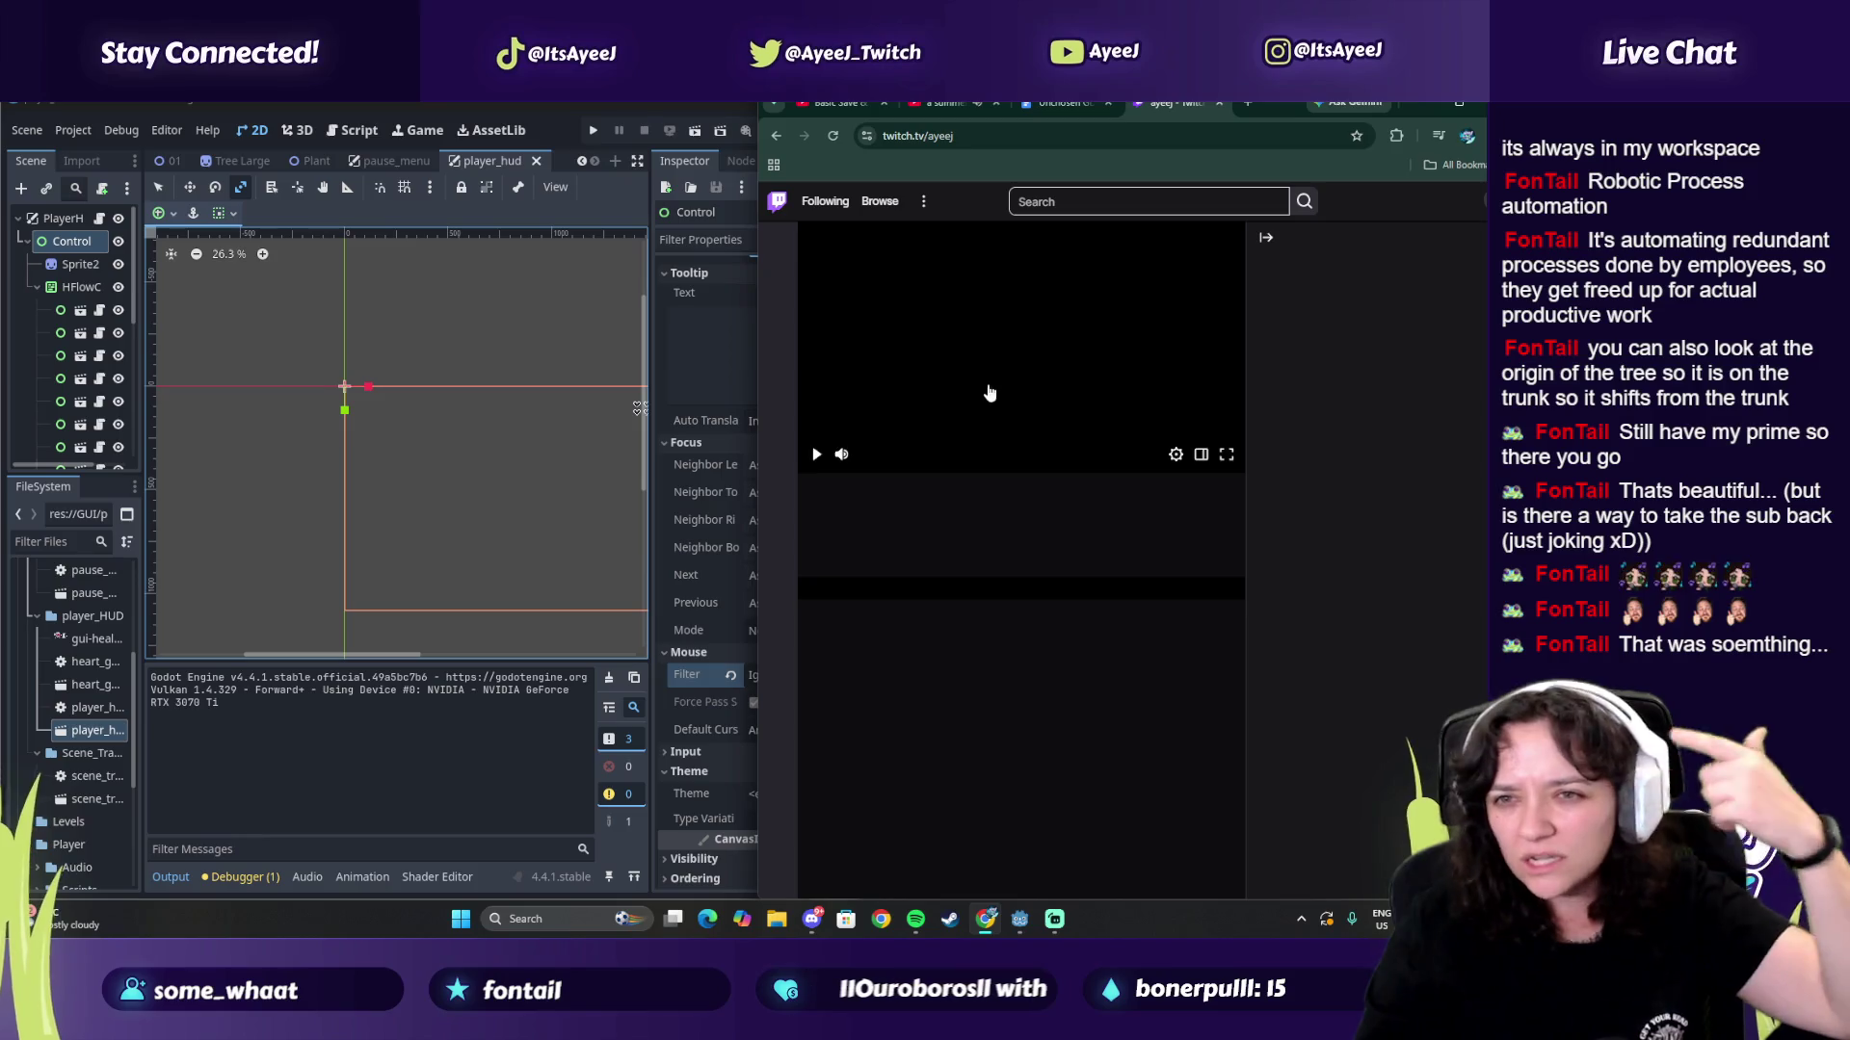
# Step: Pause the live preview and open the Twitch channel's Videos page of past broadcasts
pyautogui.click(1136, 344)
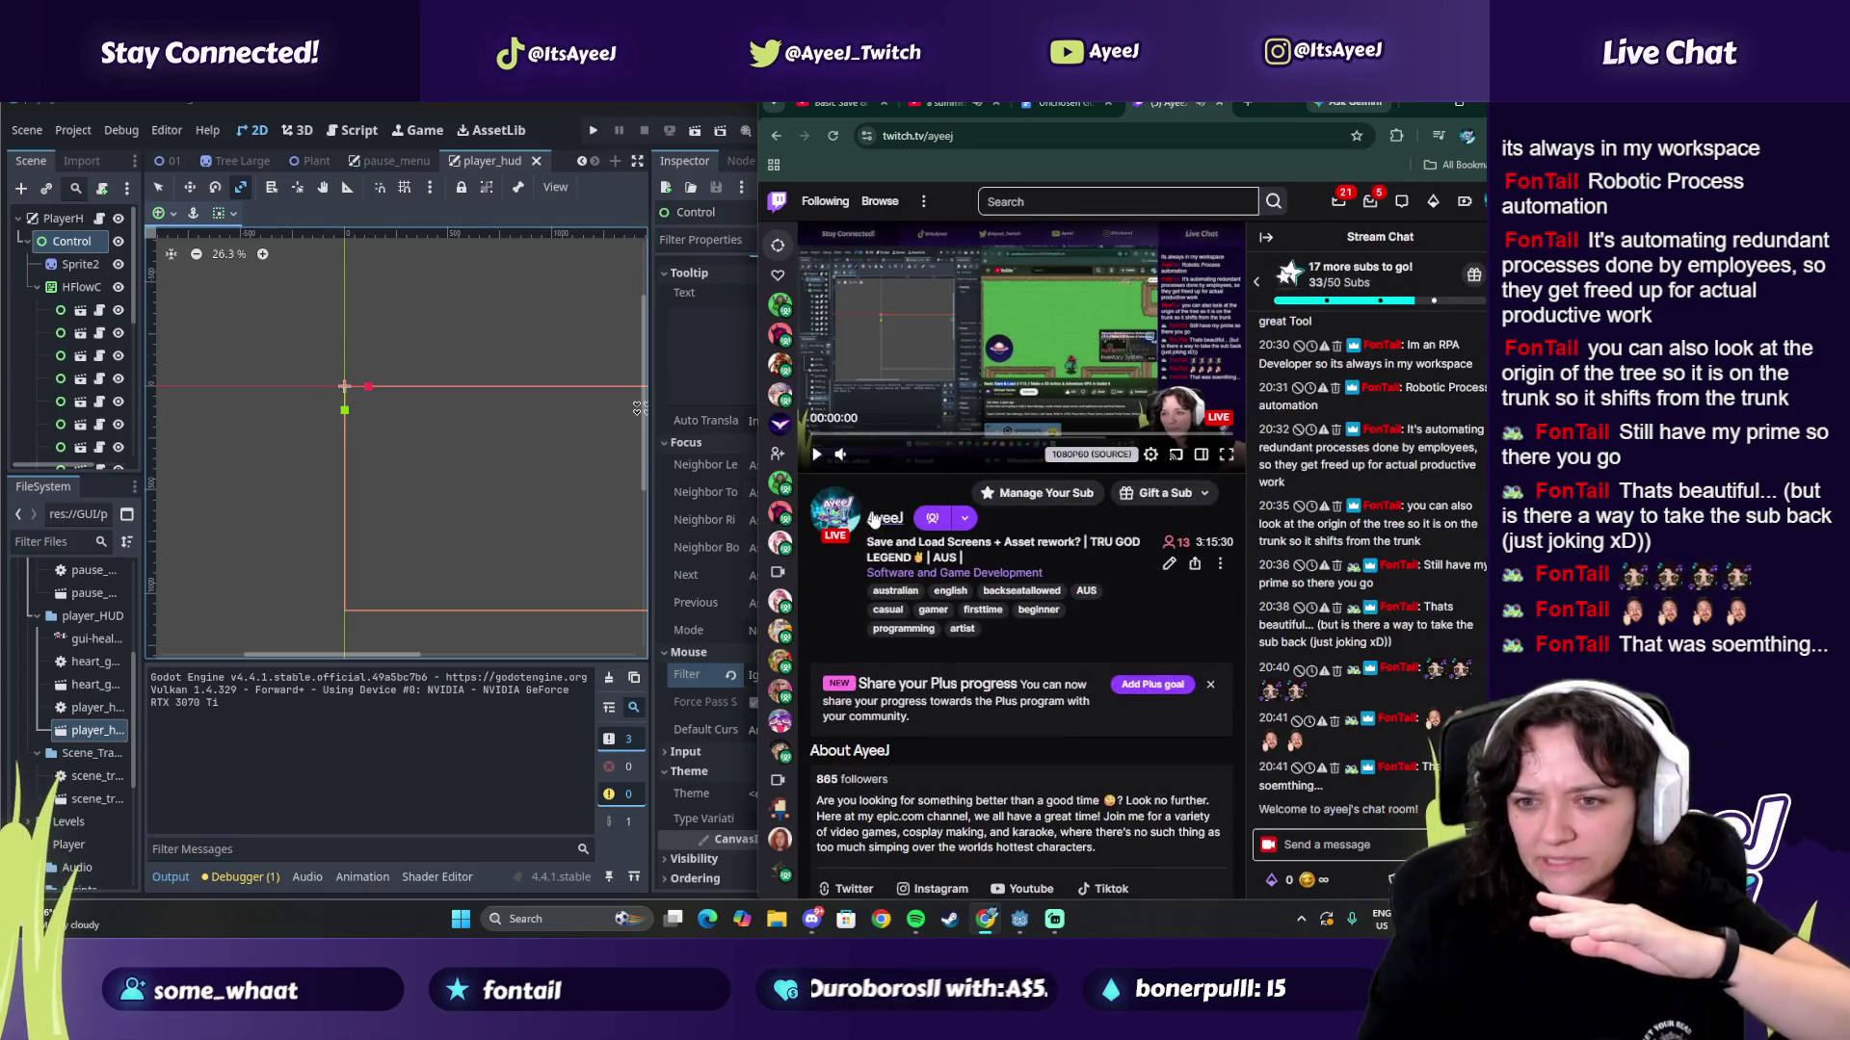
pyautogui.click(873, 520)
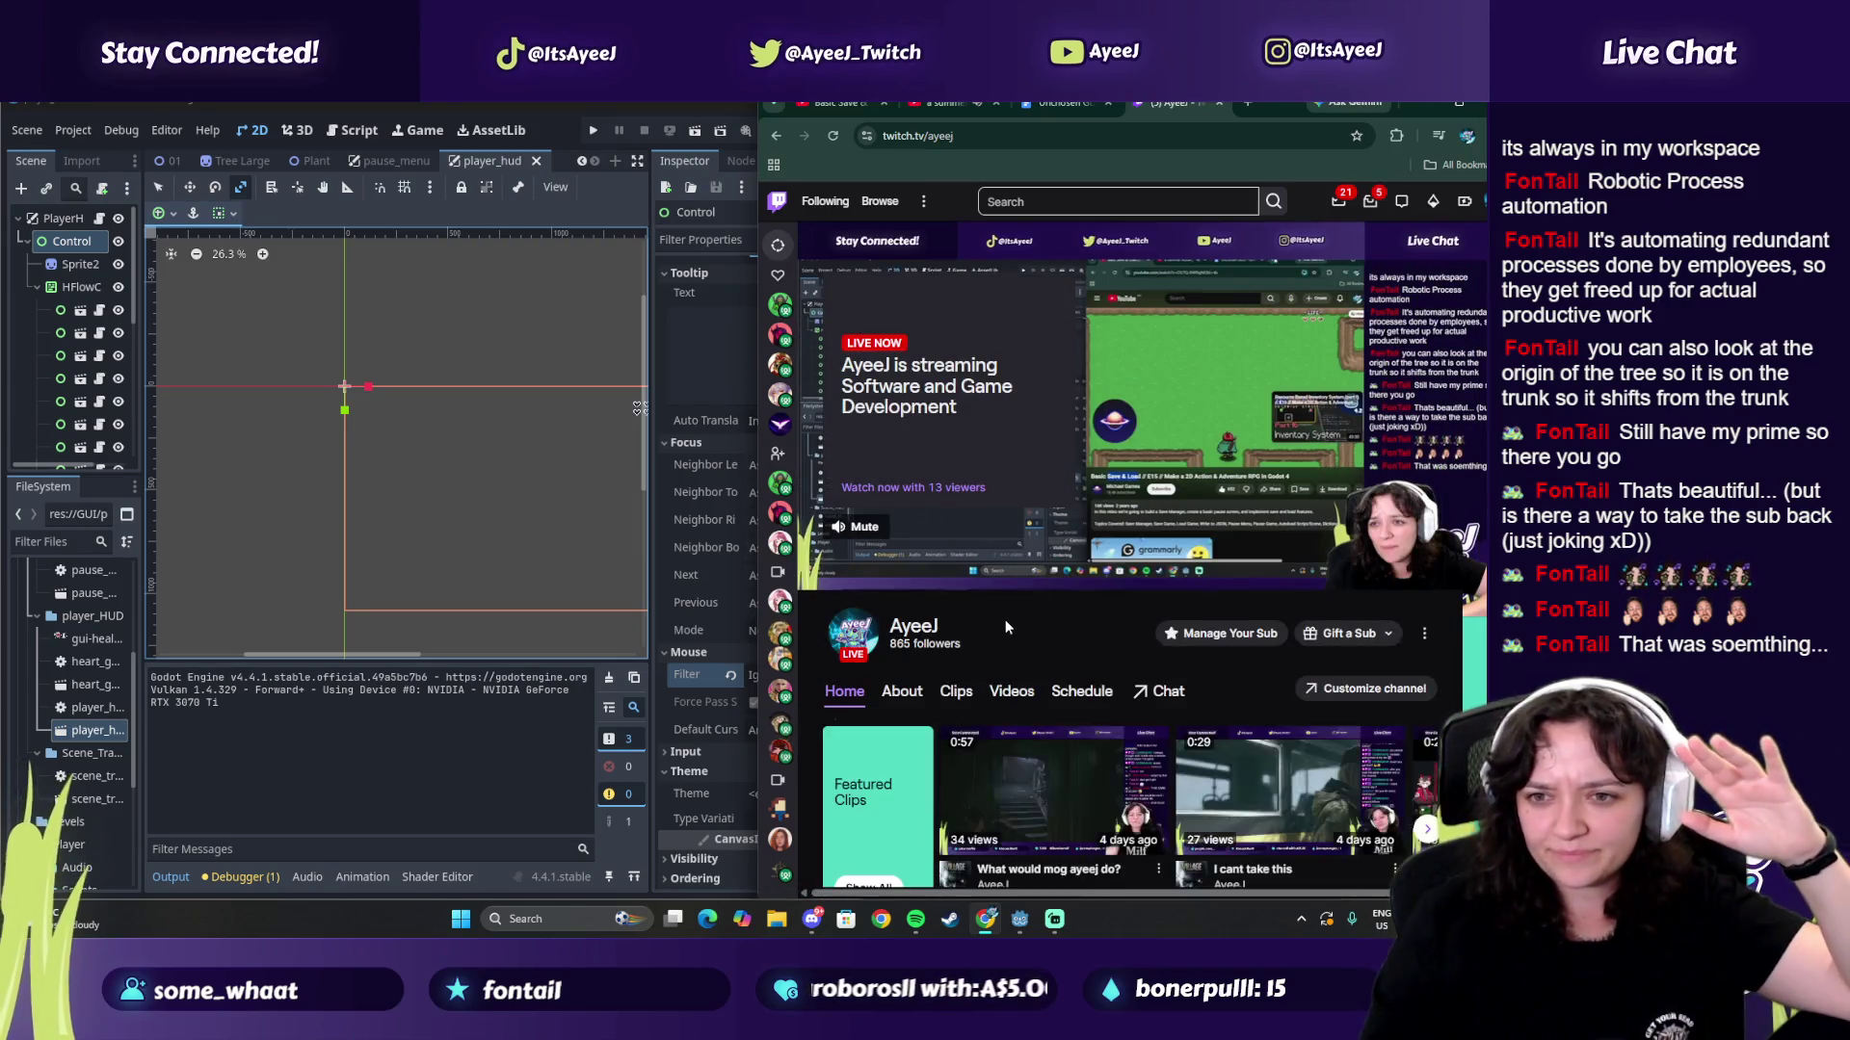
pyautogui.scroll(-3, 1004, 620)
pyautogui.click(1012, 460)
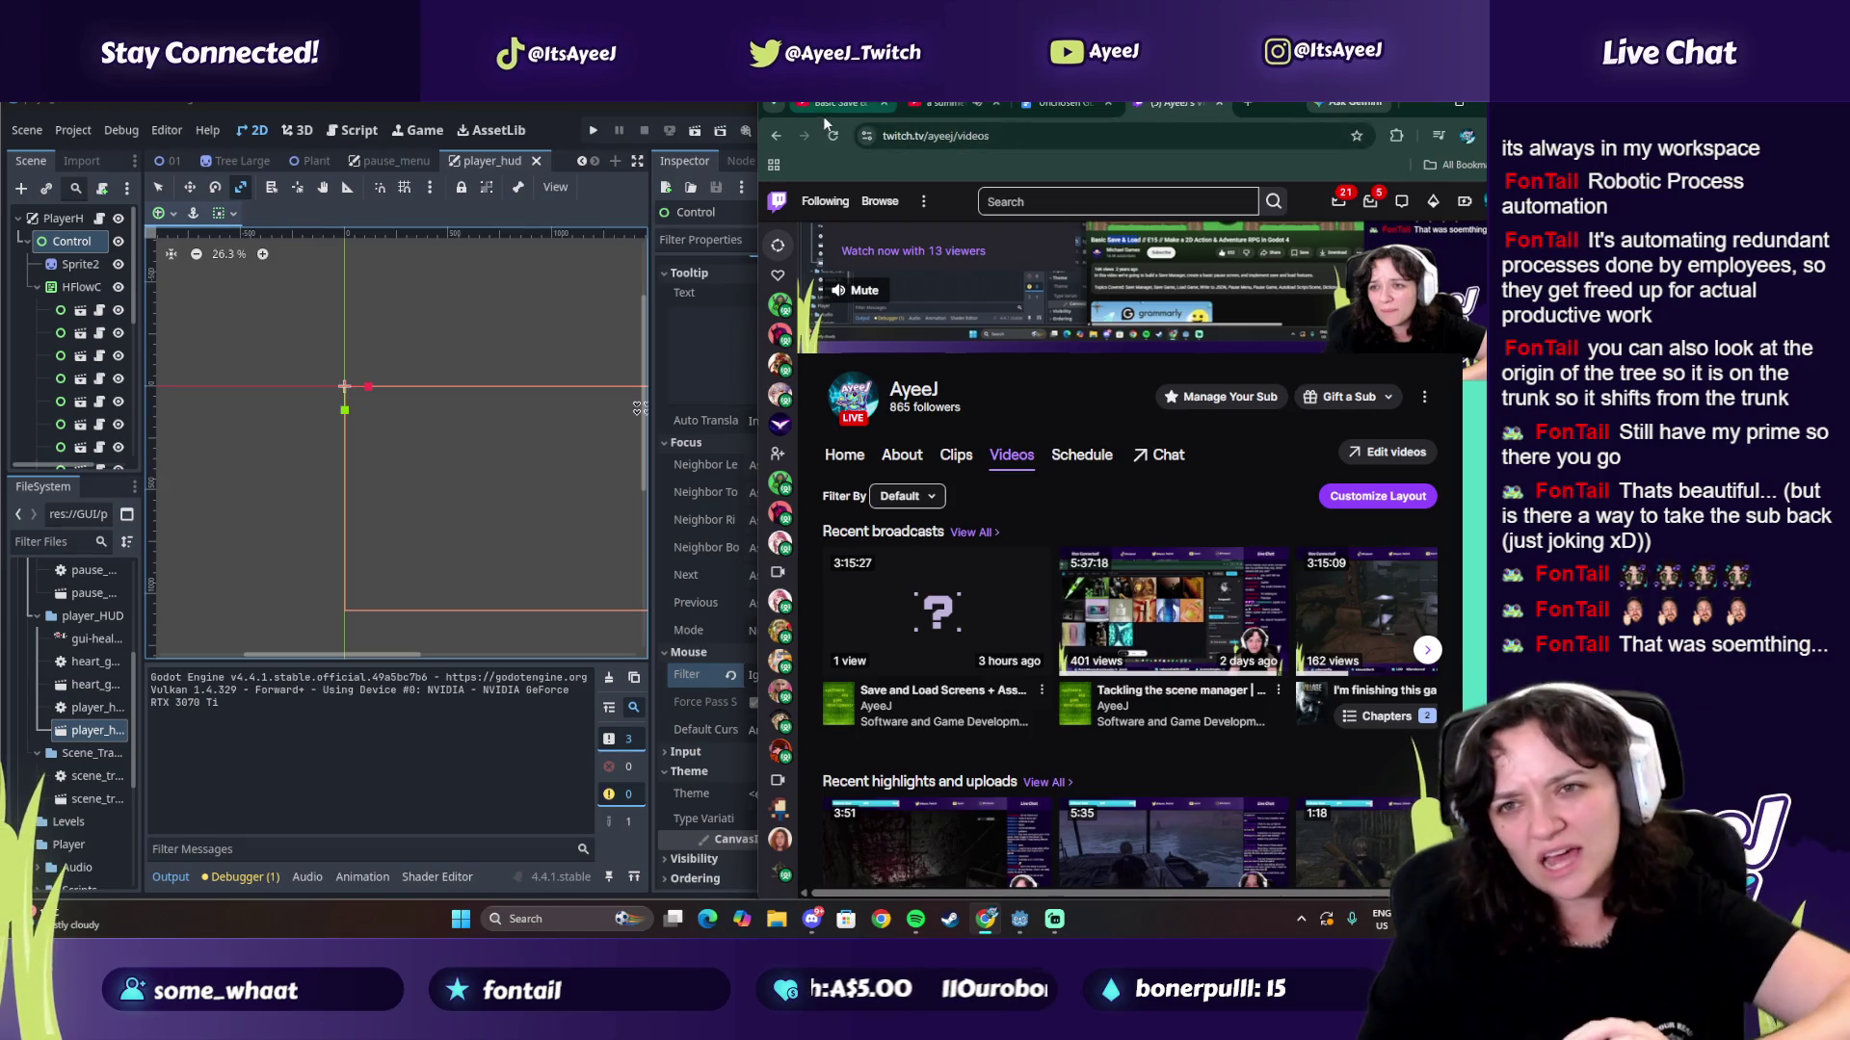
# Step: Cycle through the open browser tabs, then launch TikTok from Windows search
pyautogui.moveTo(823, 112)
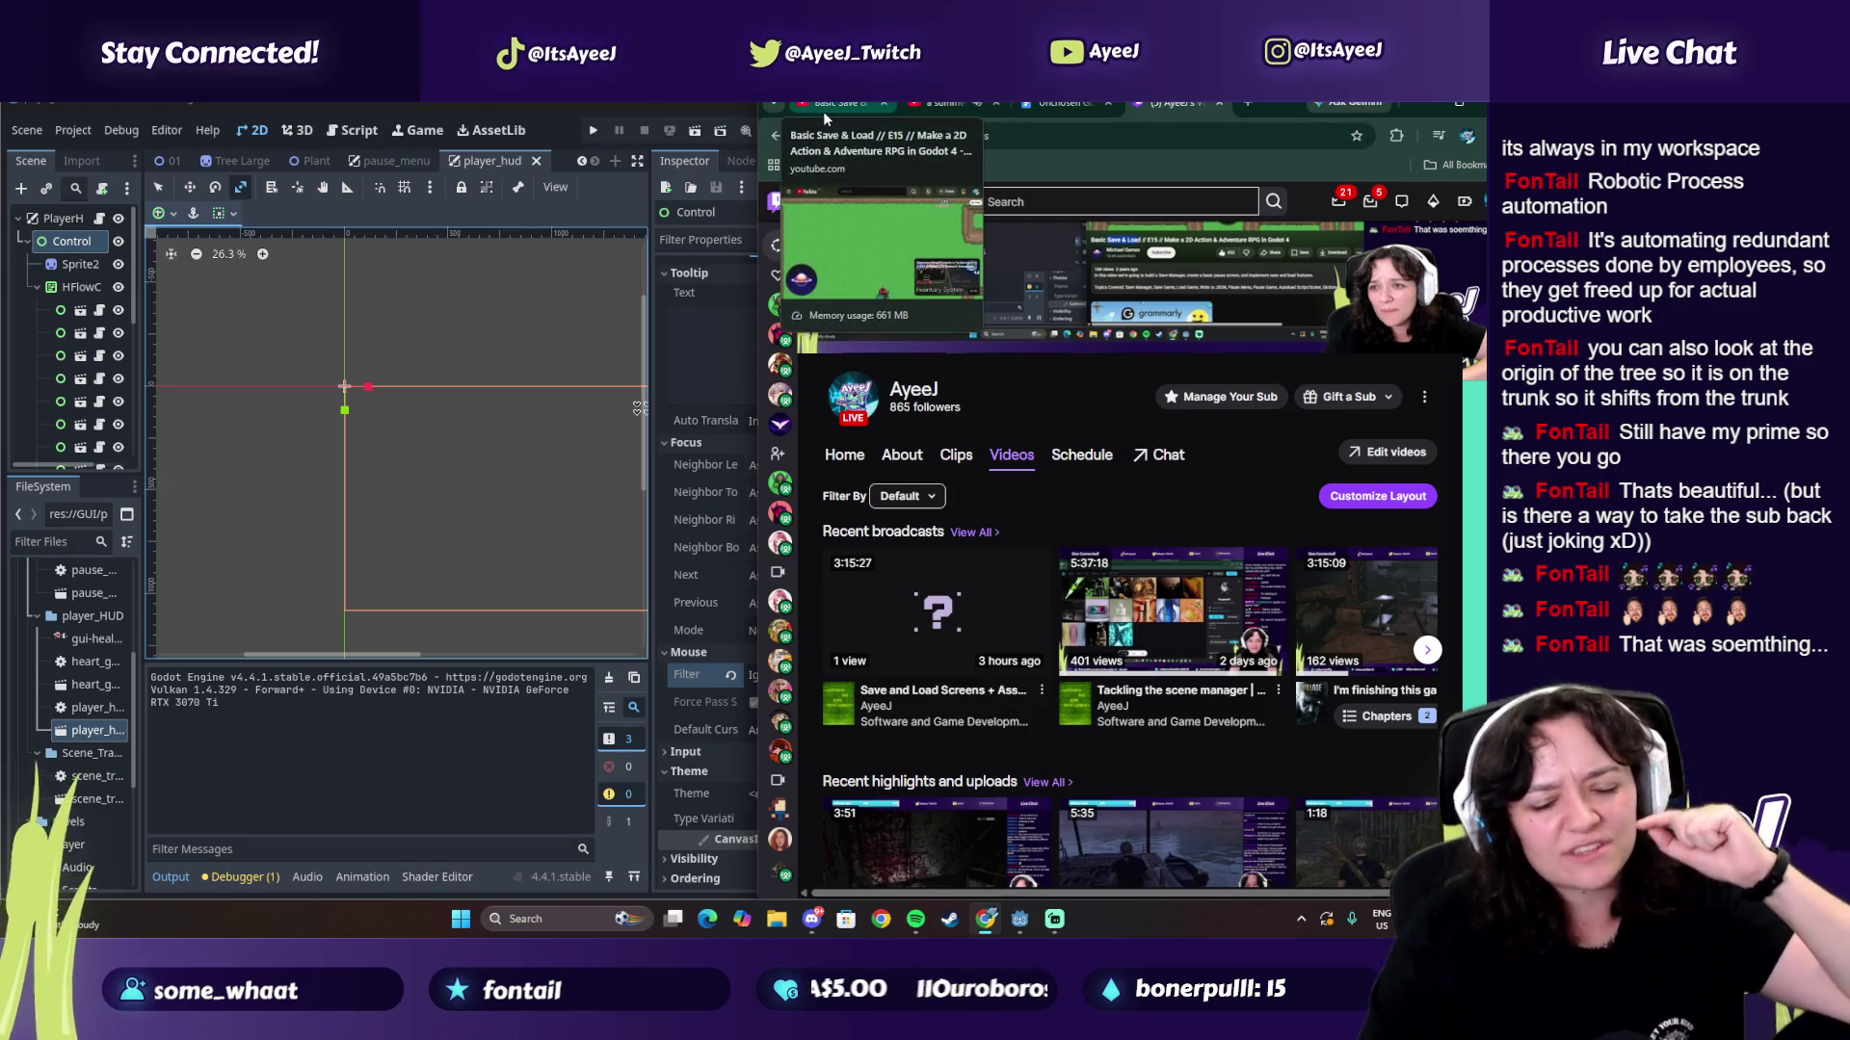
pyautogui.click(1063, 103)
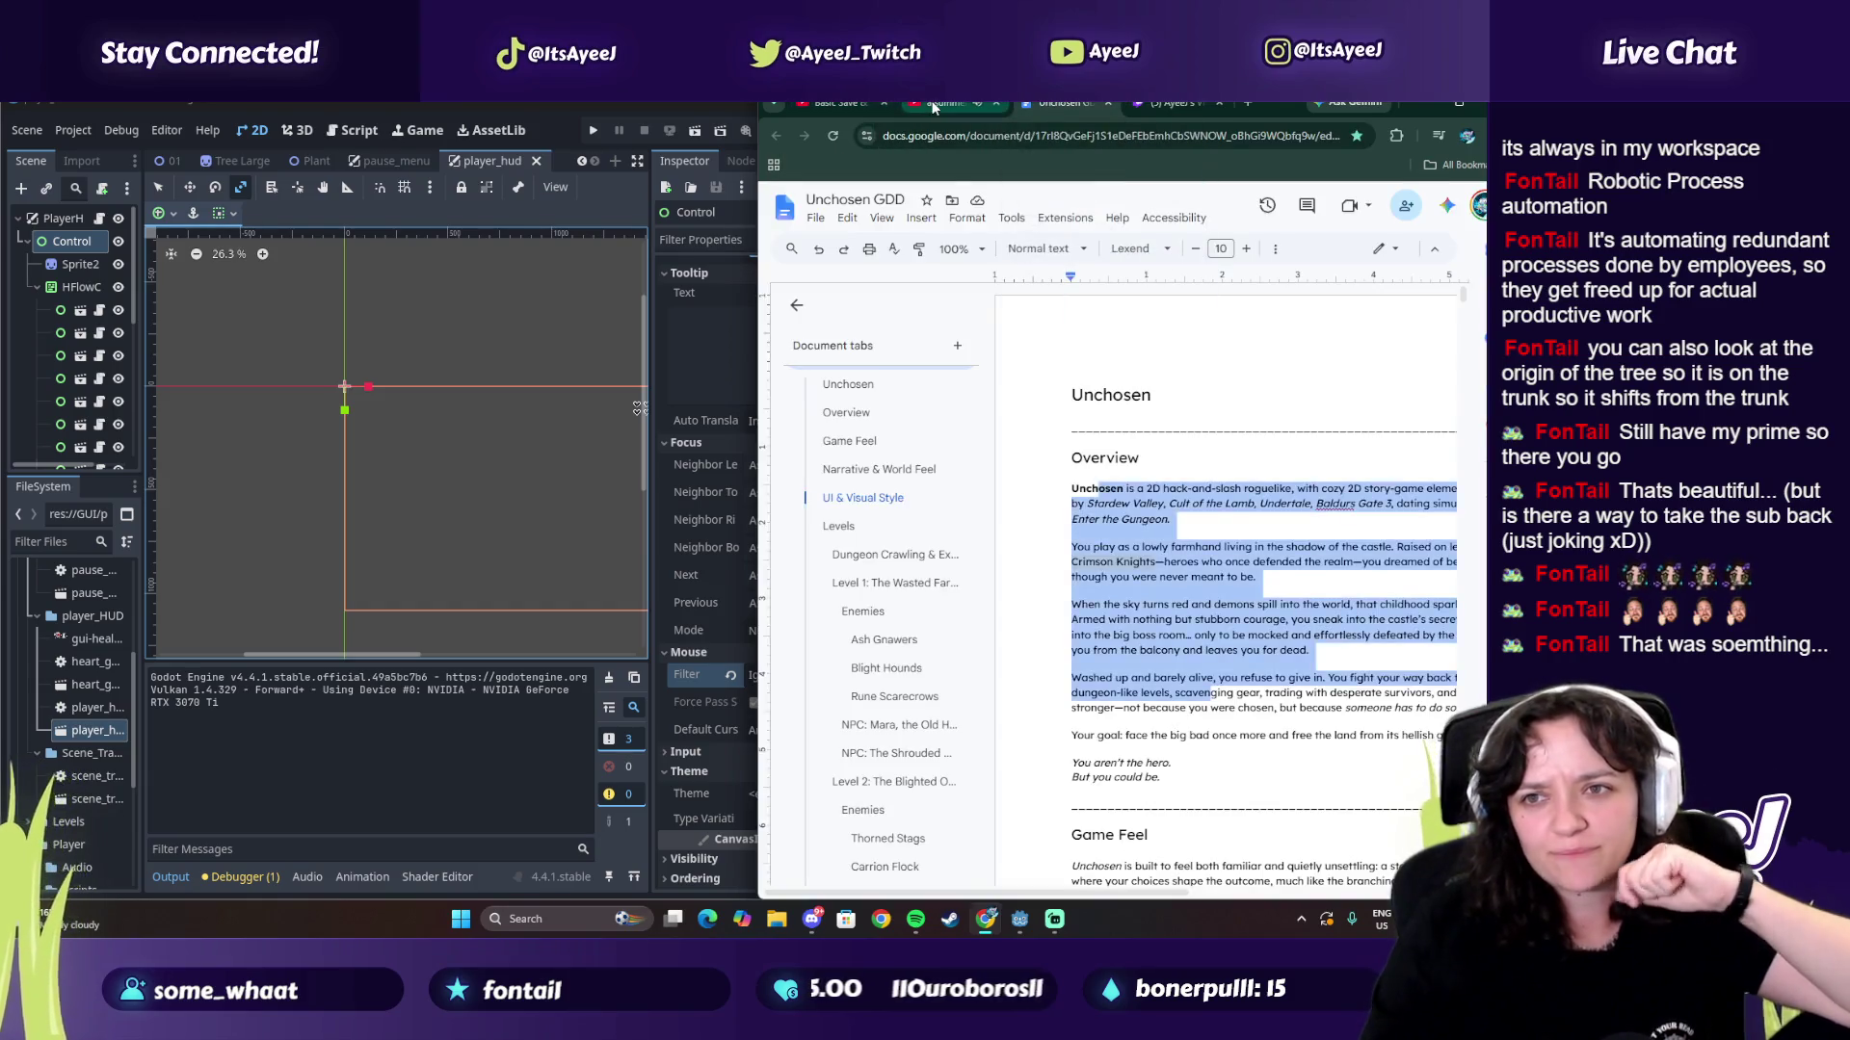
pyautogui.click(933, 106)
pyautogui.click(850, 111)
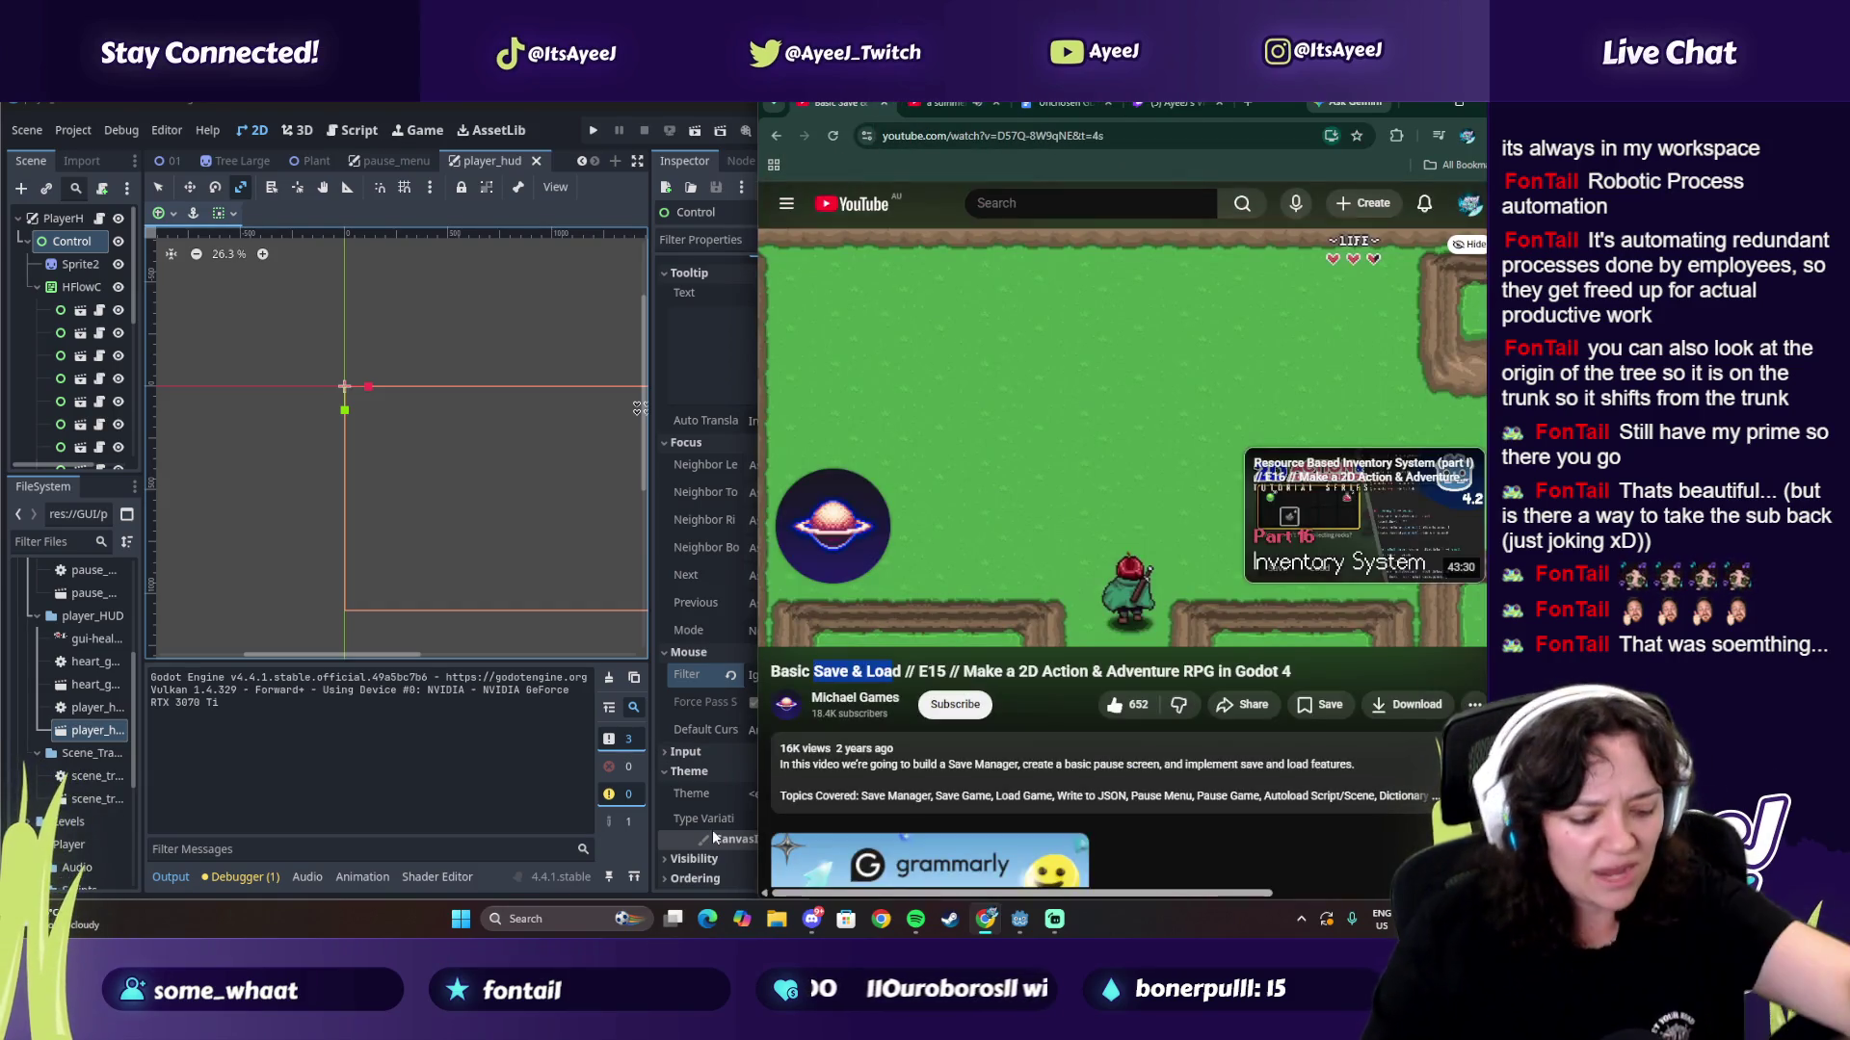
pyautogui.press('super')
pyautogui.write('tiktok')
pyautogui.press('Return')
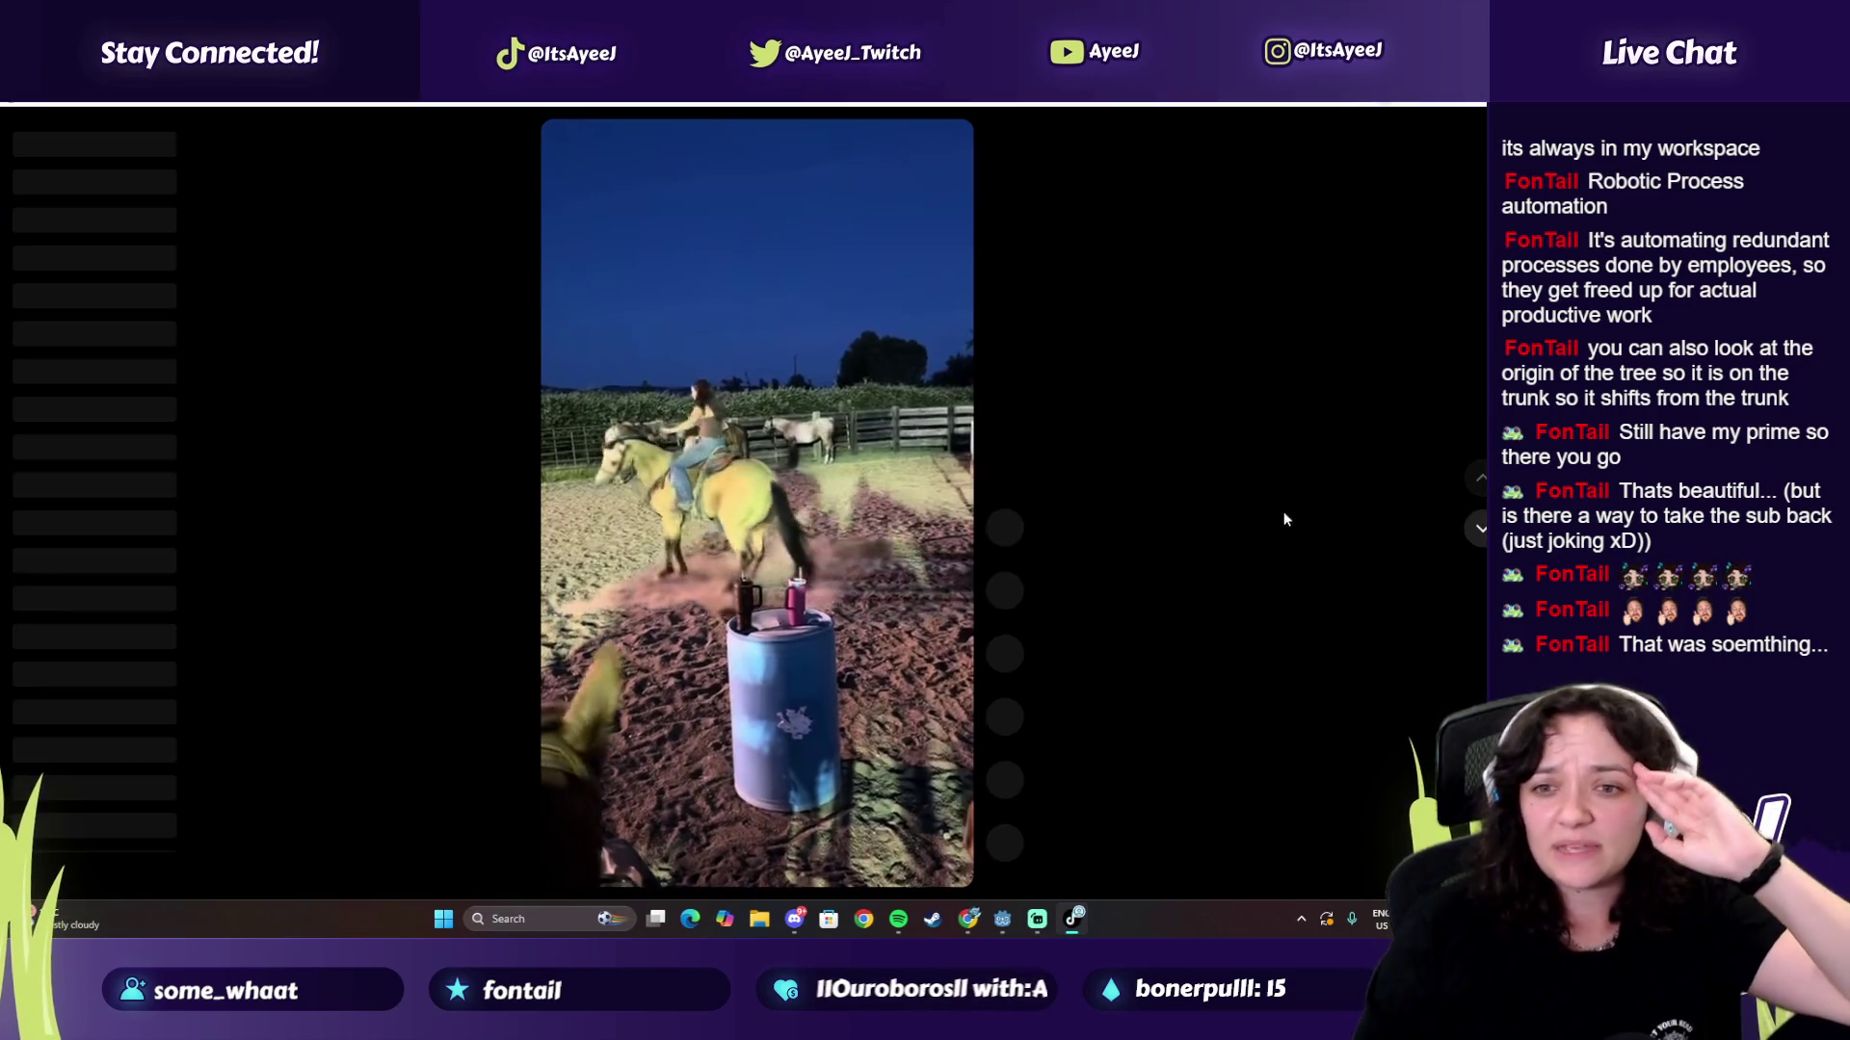
# Step: Step through the For You feed and like the D&D meme video
pyautogui.click(1481, 545)
pyautogui.click(1481, 545)
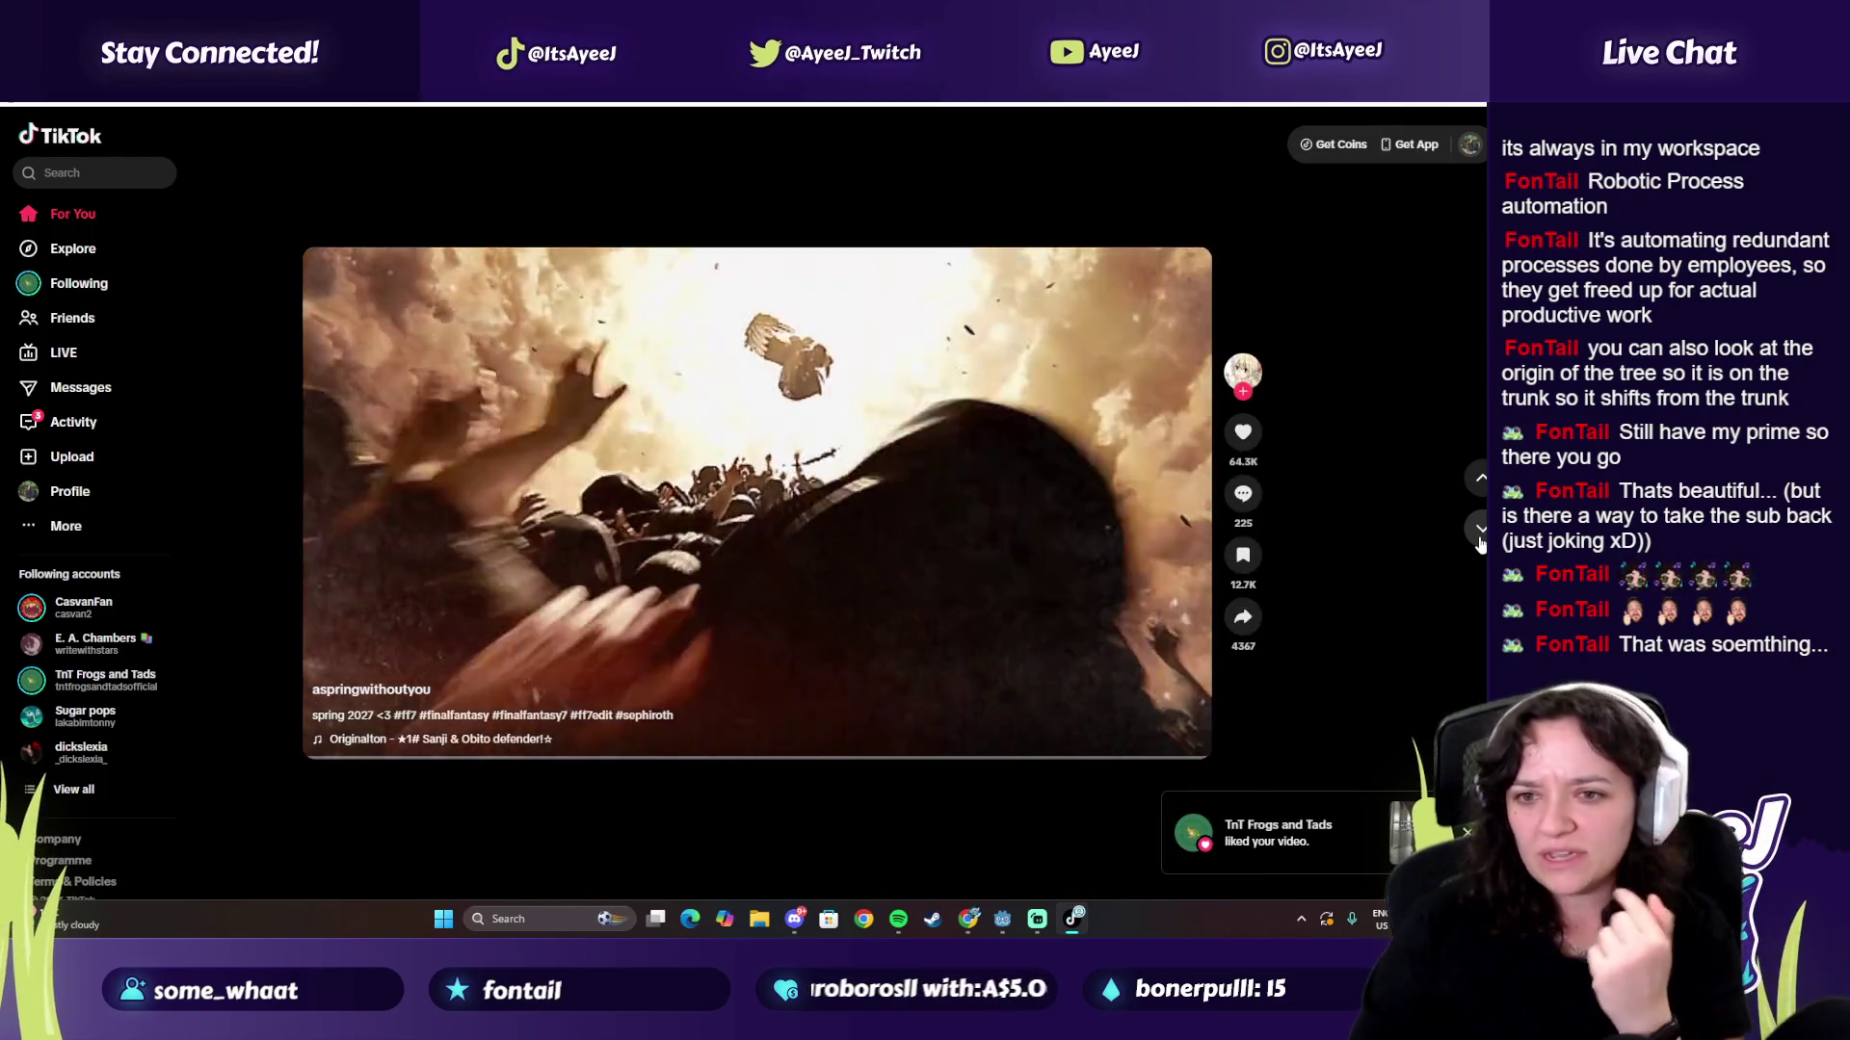
pyautogui.click(1481, 544)
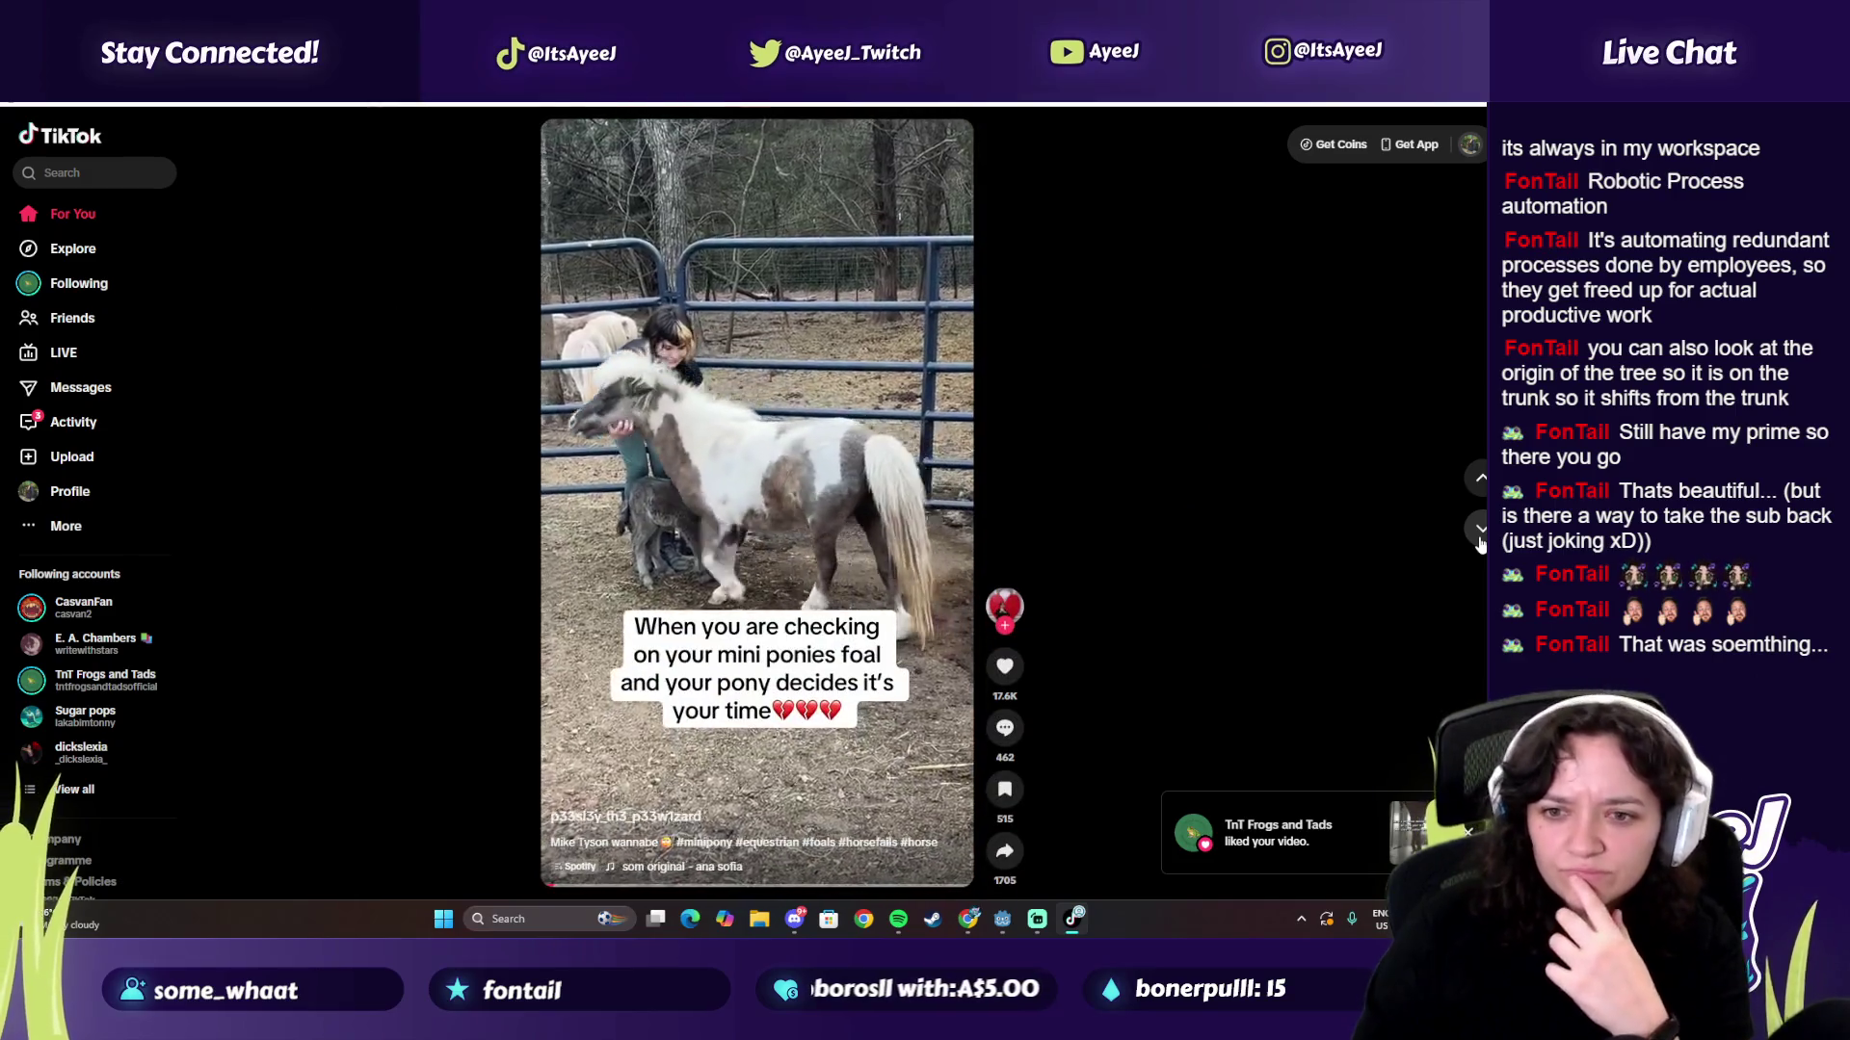
pyautogui.click(1481, 544)
pyautogui.click(1481, 544)
pyautogui.click(1481, 544)
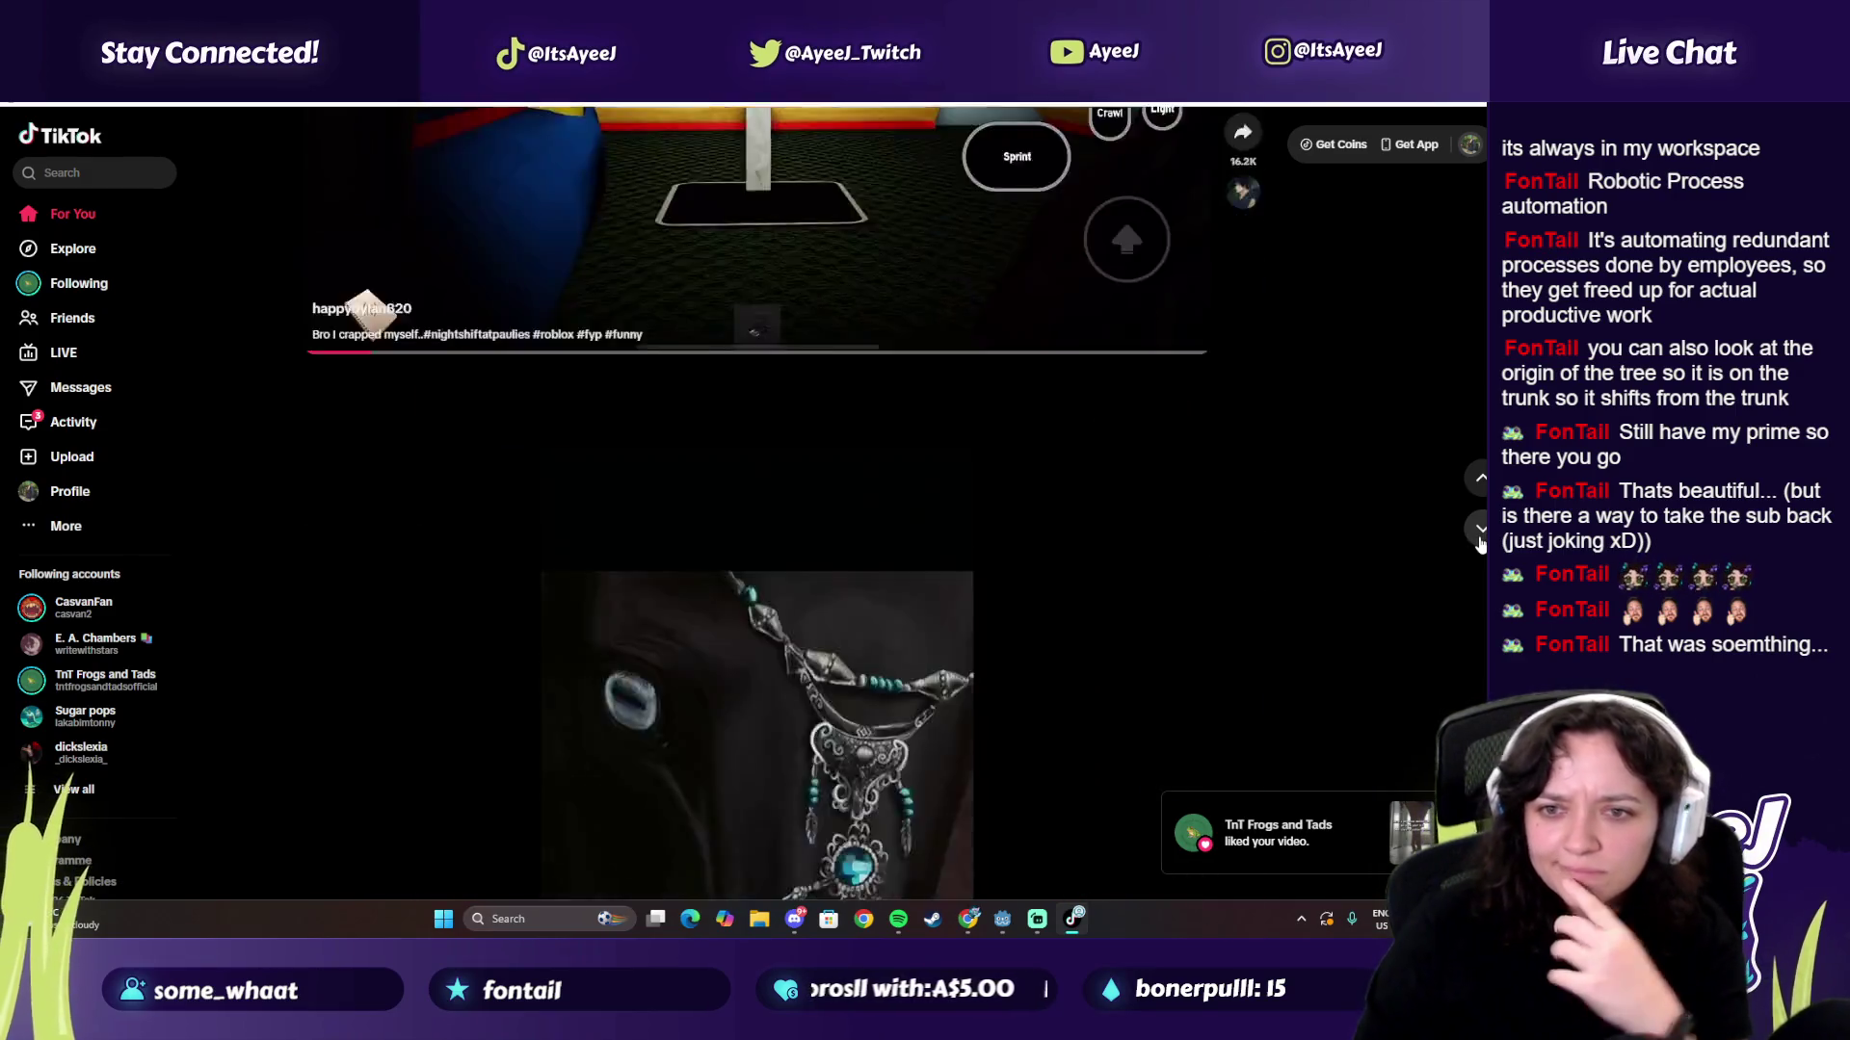
pyautogui.hotkey('alt', 'Tab')
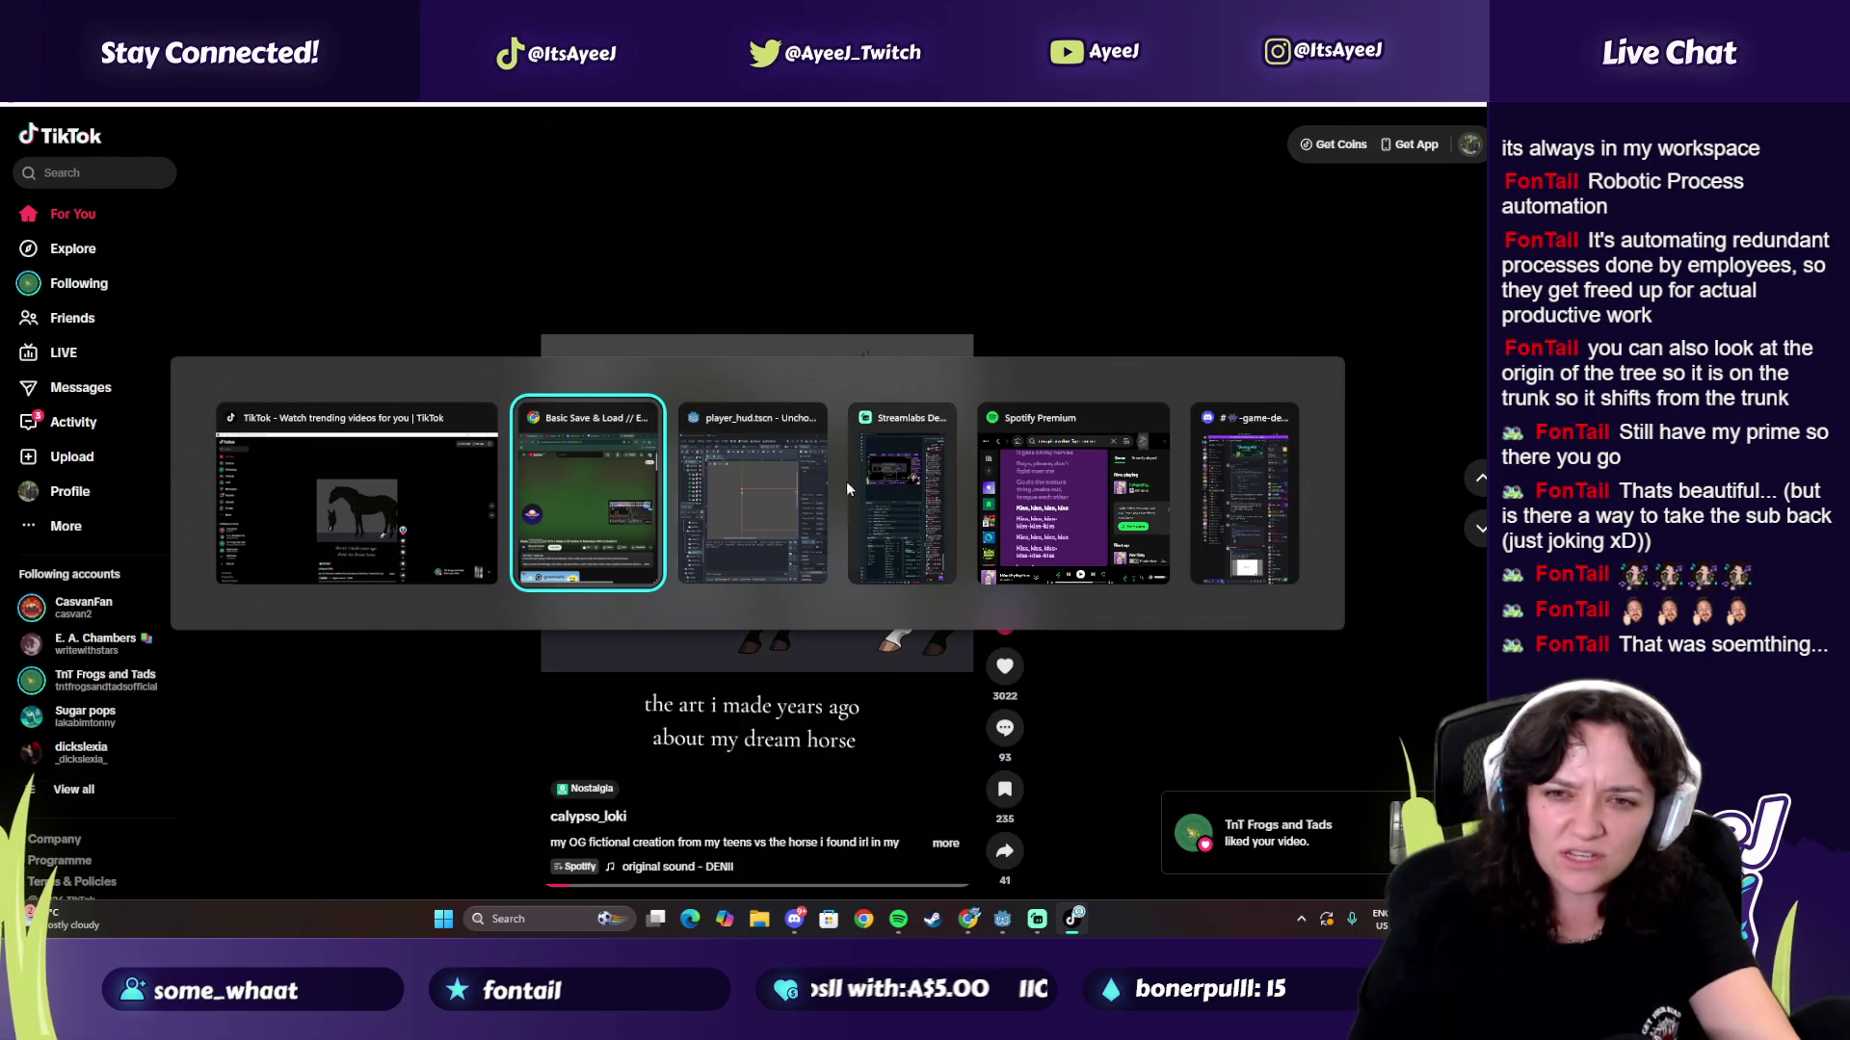
pyautogui.hotkey('ctrl', 'Tab')
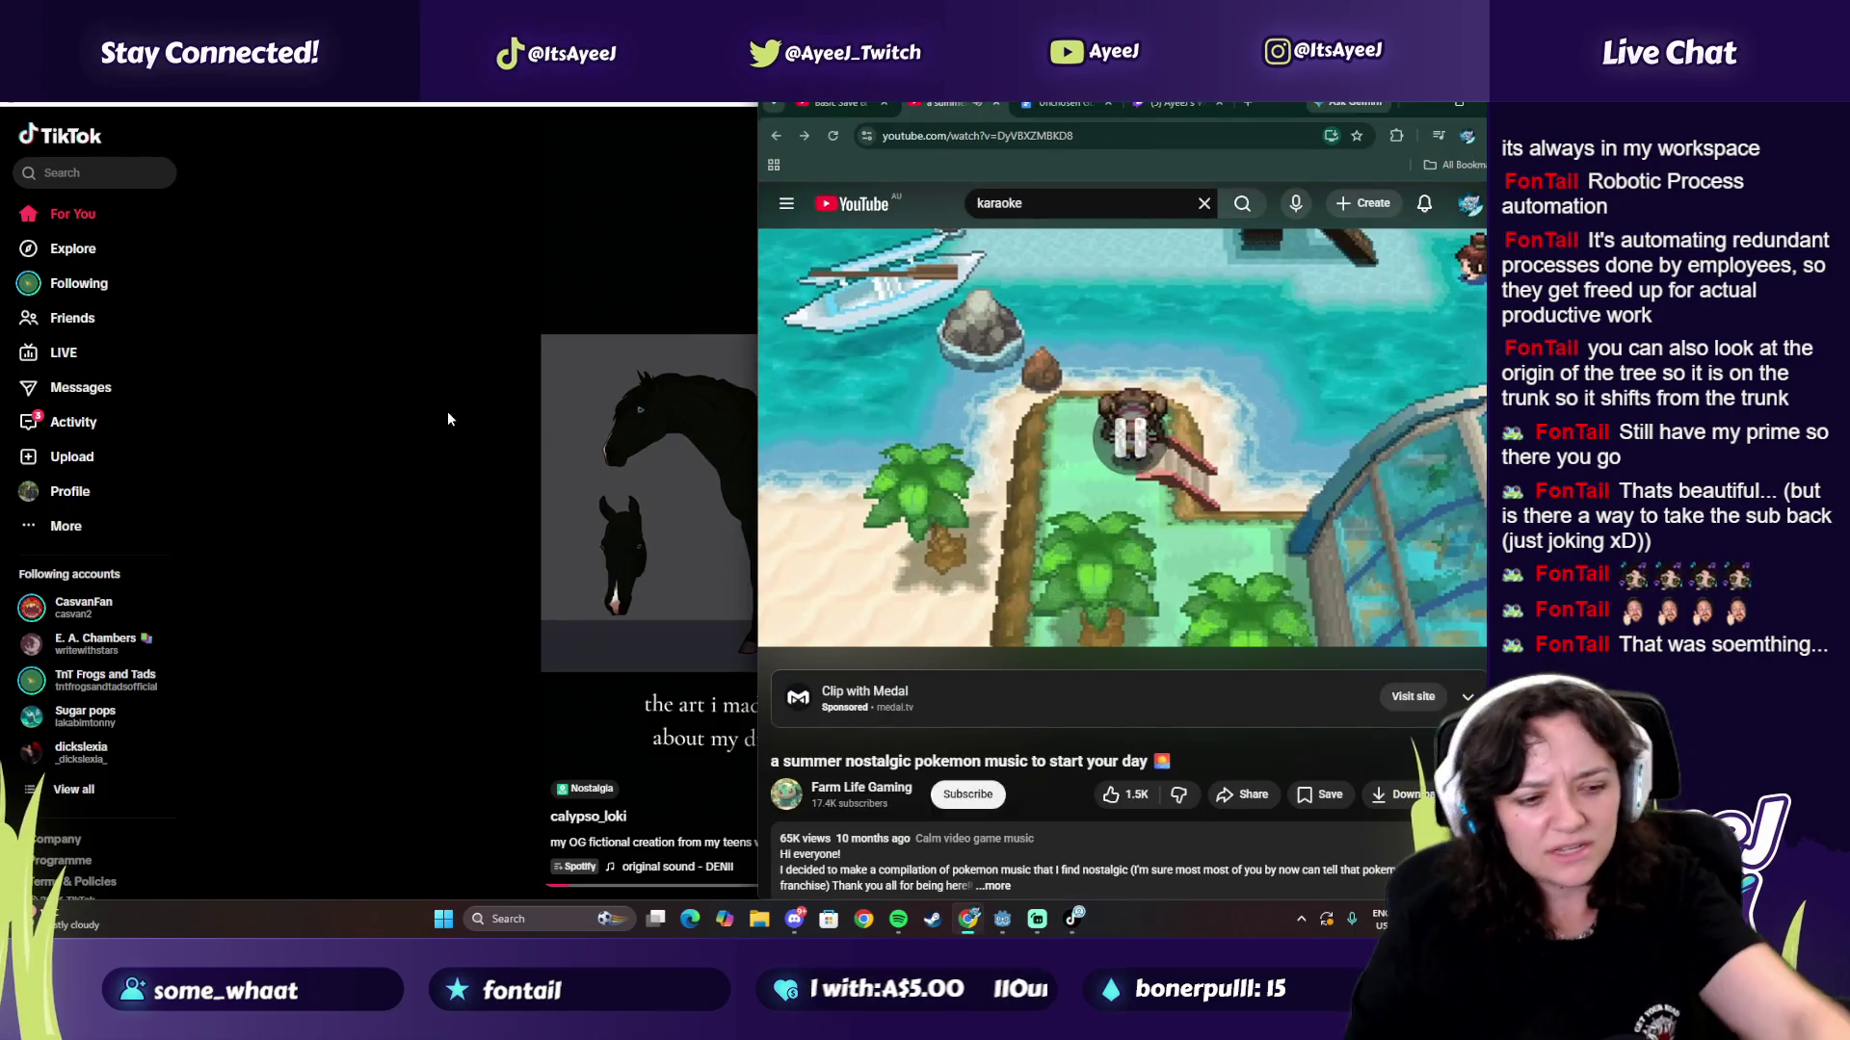
pyautogui.hotkey('alt', 'Tab')
pyautogui.click(1481, 530)
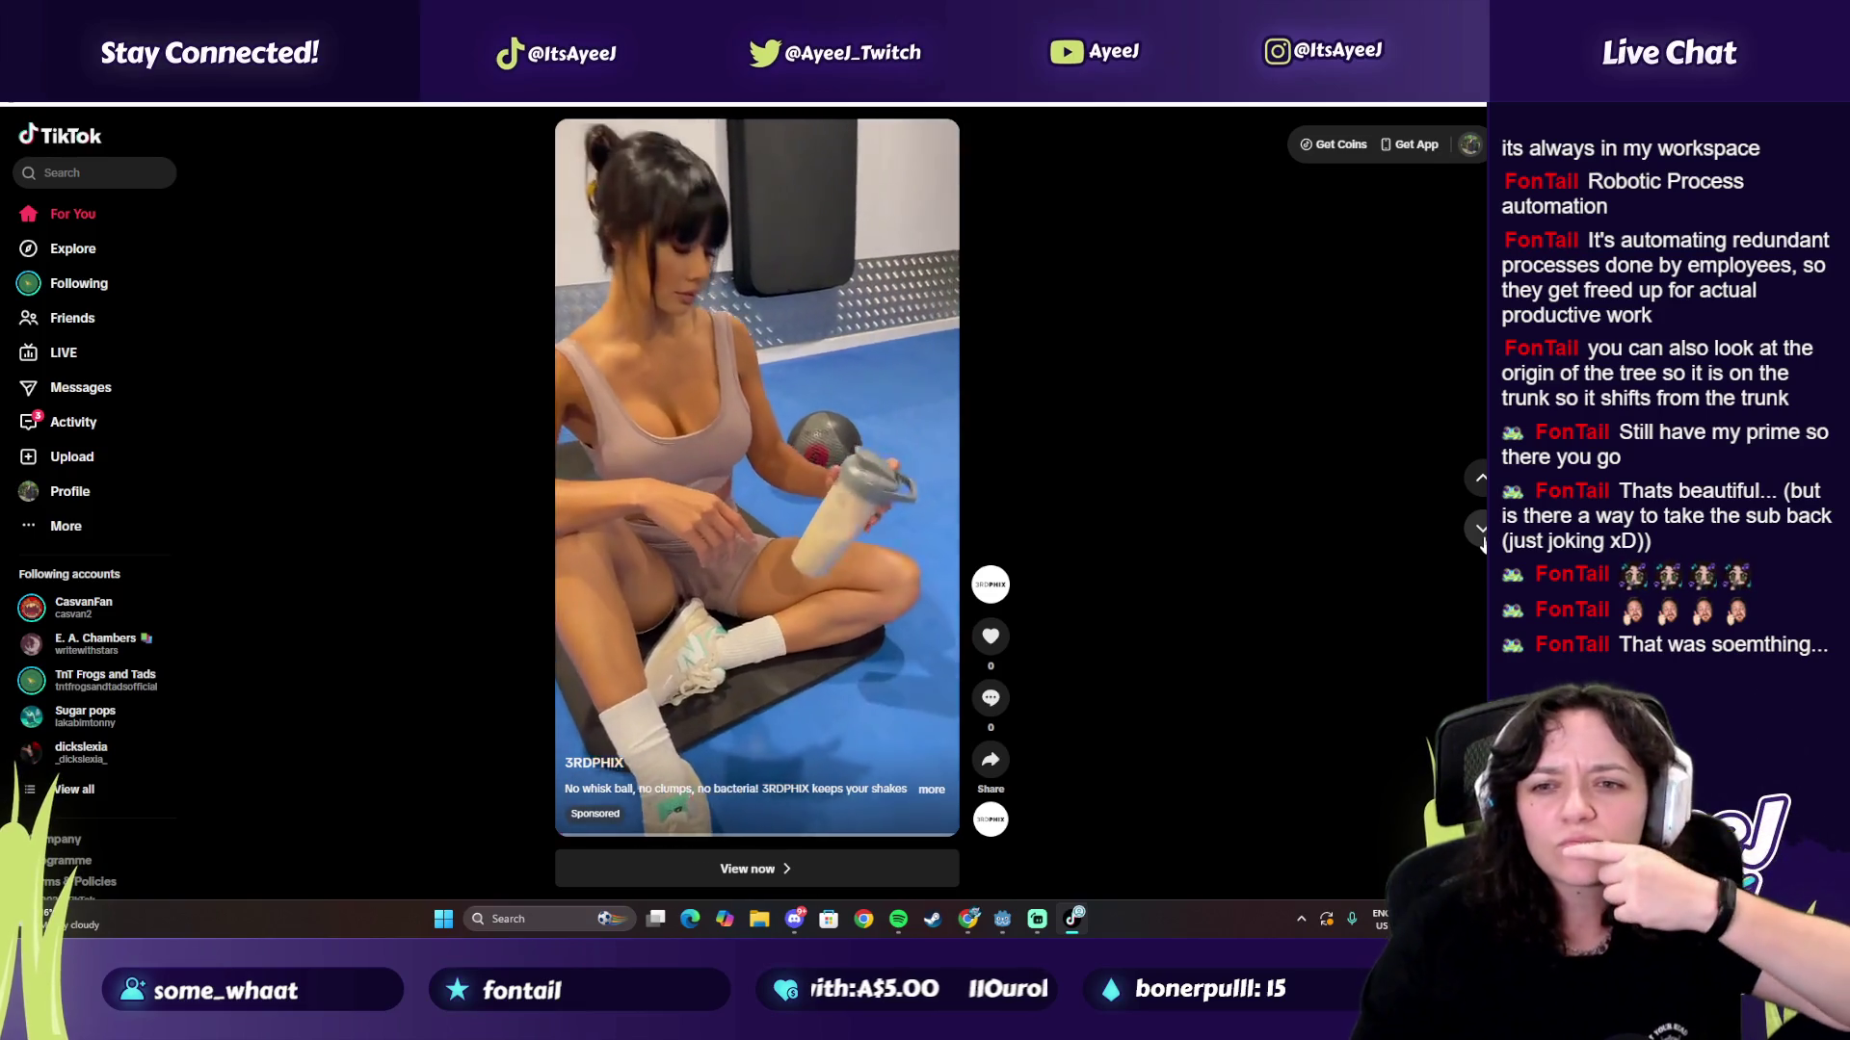
pyautogui.click(1480, 530)
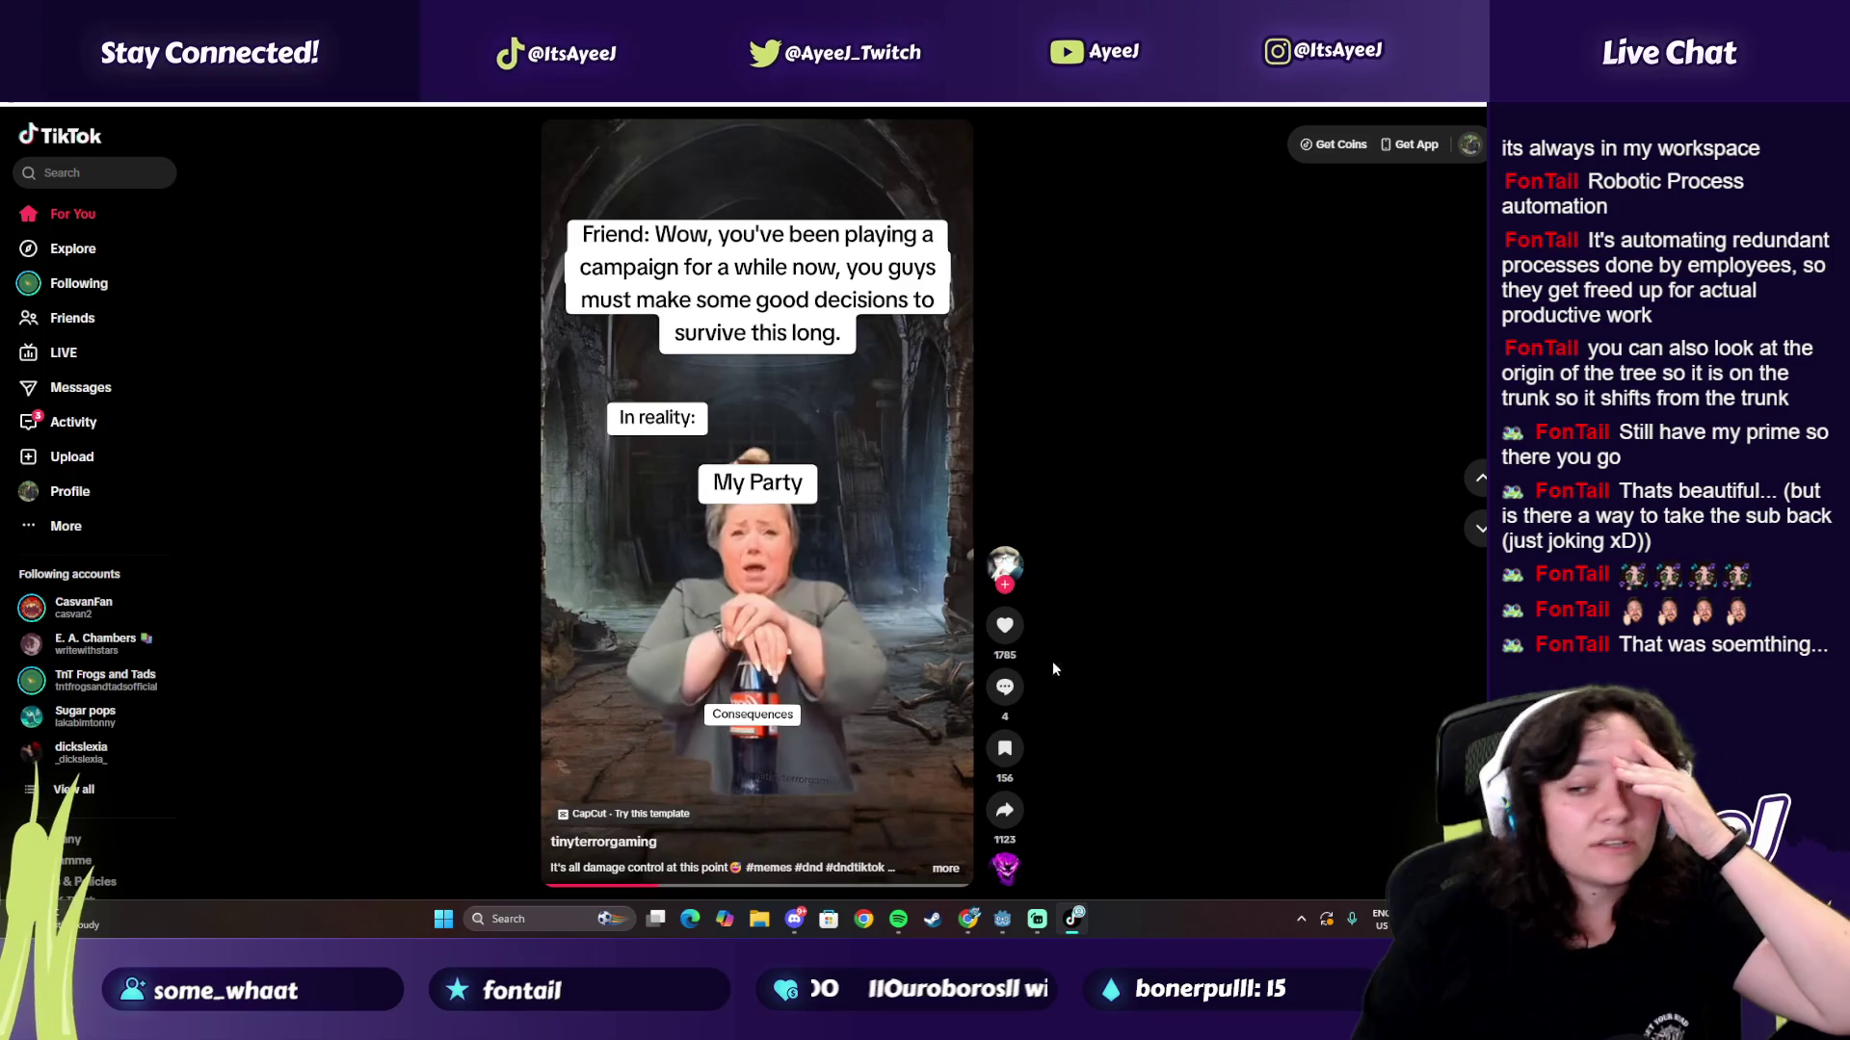
pyautogui.press('l')
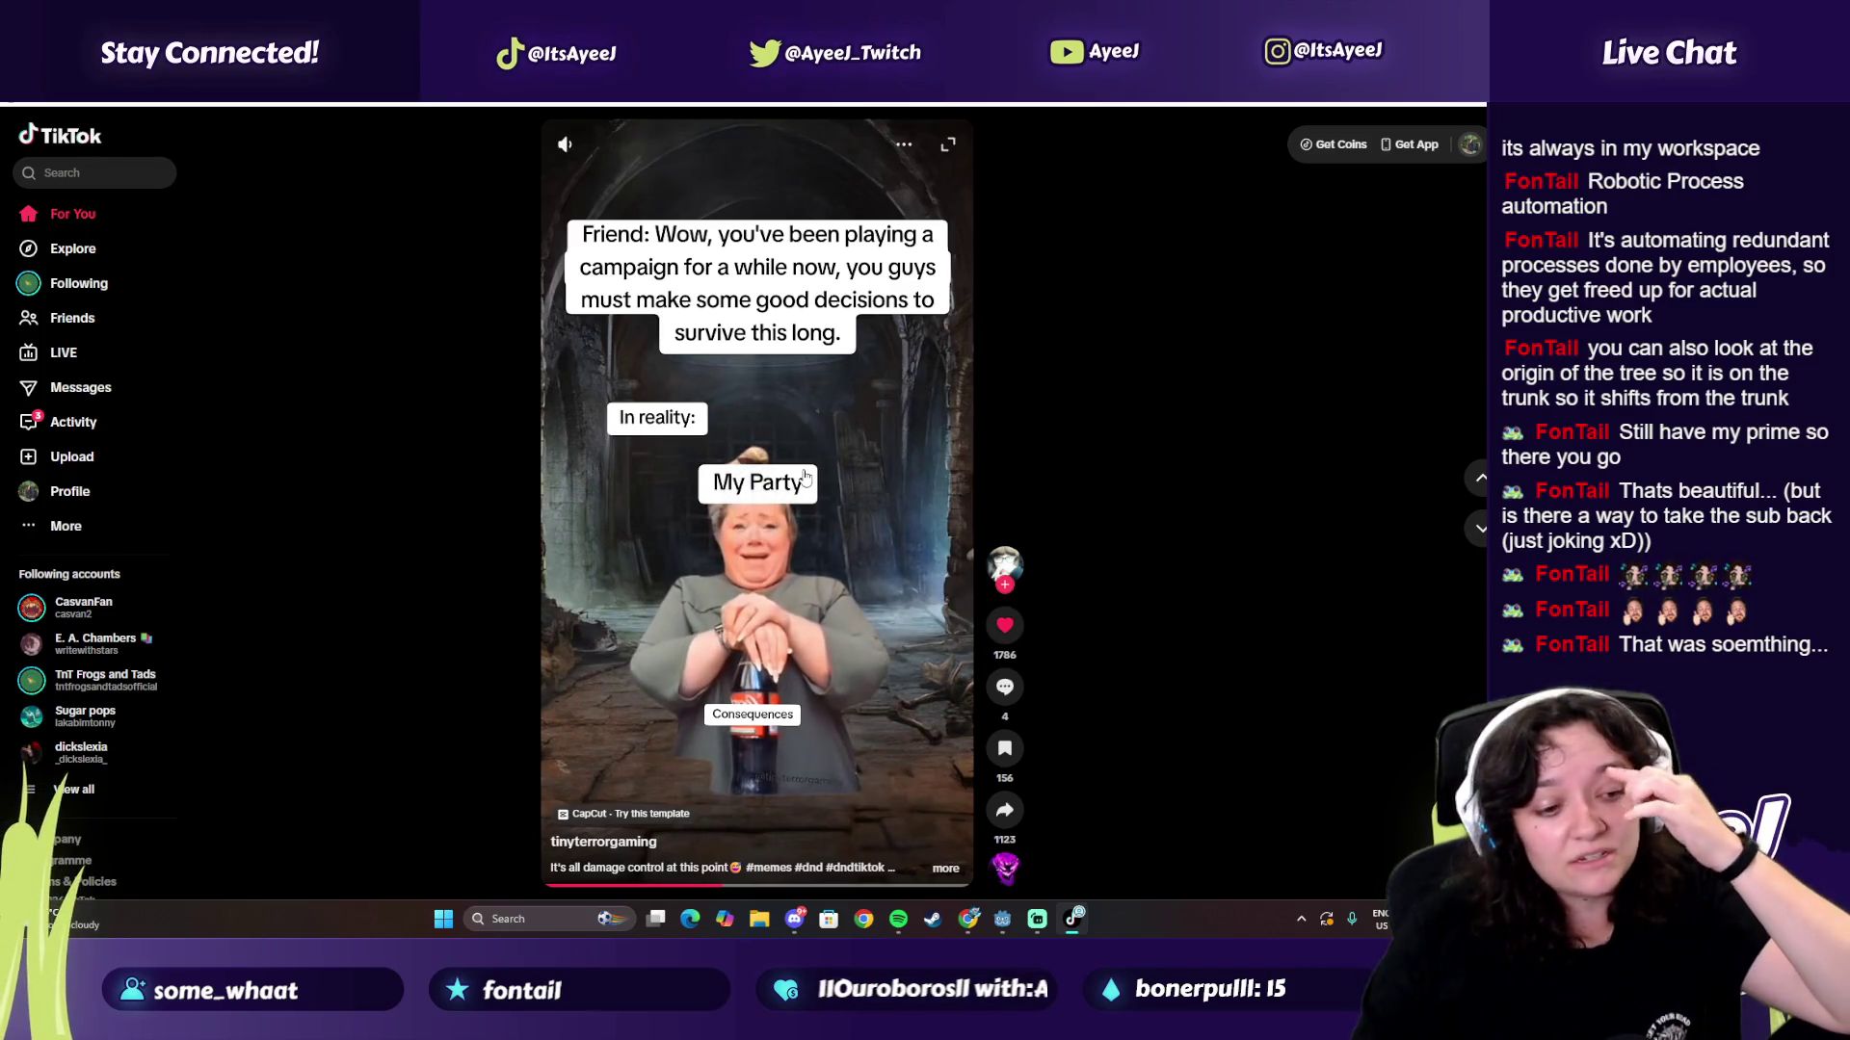
# Step: Keep browsing the For You feed, skipping past a sponsored ad
pyautogui.click(1474, 526)
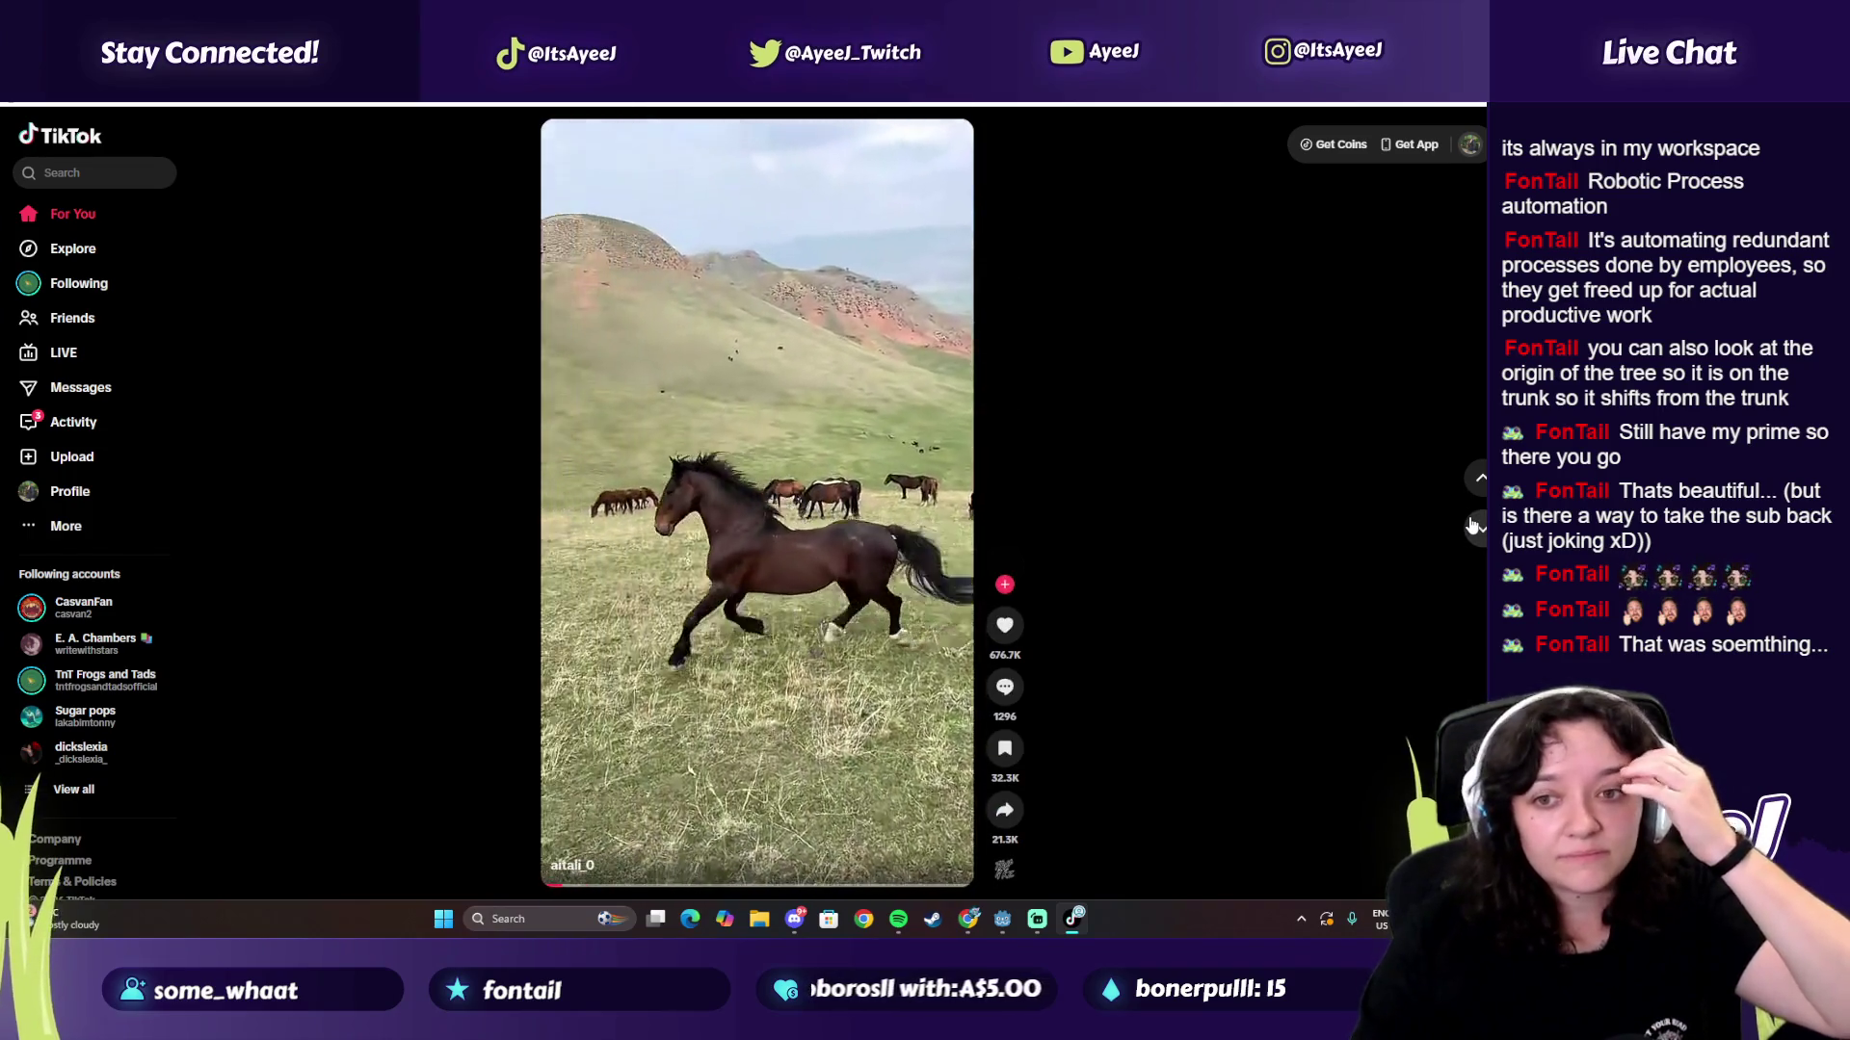
pyautogui.click(1474, 526)
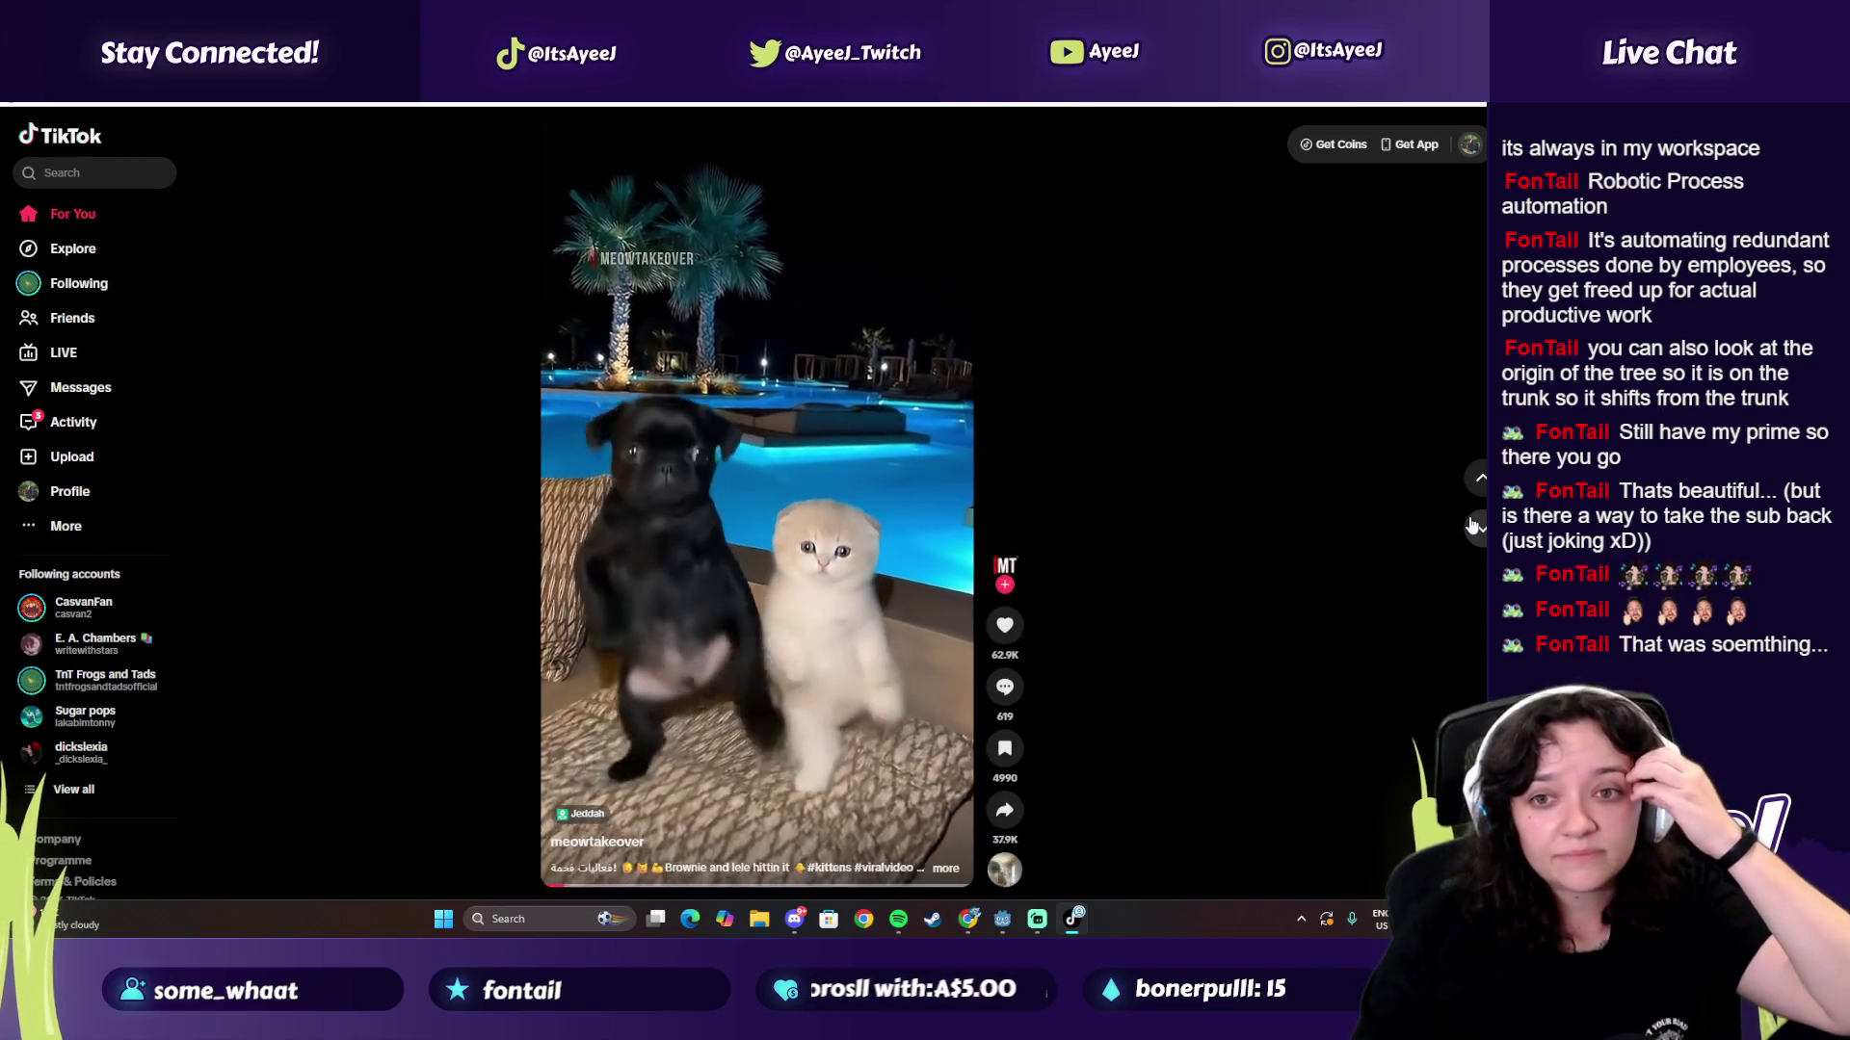
pyautogui.click(1474, 526)
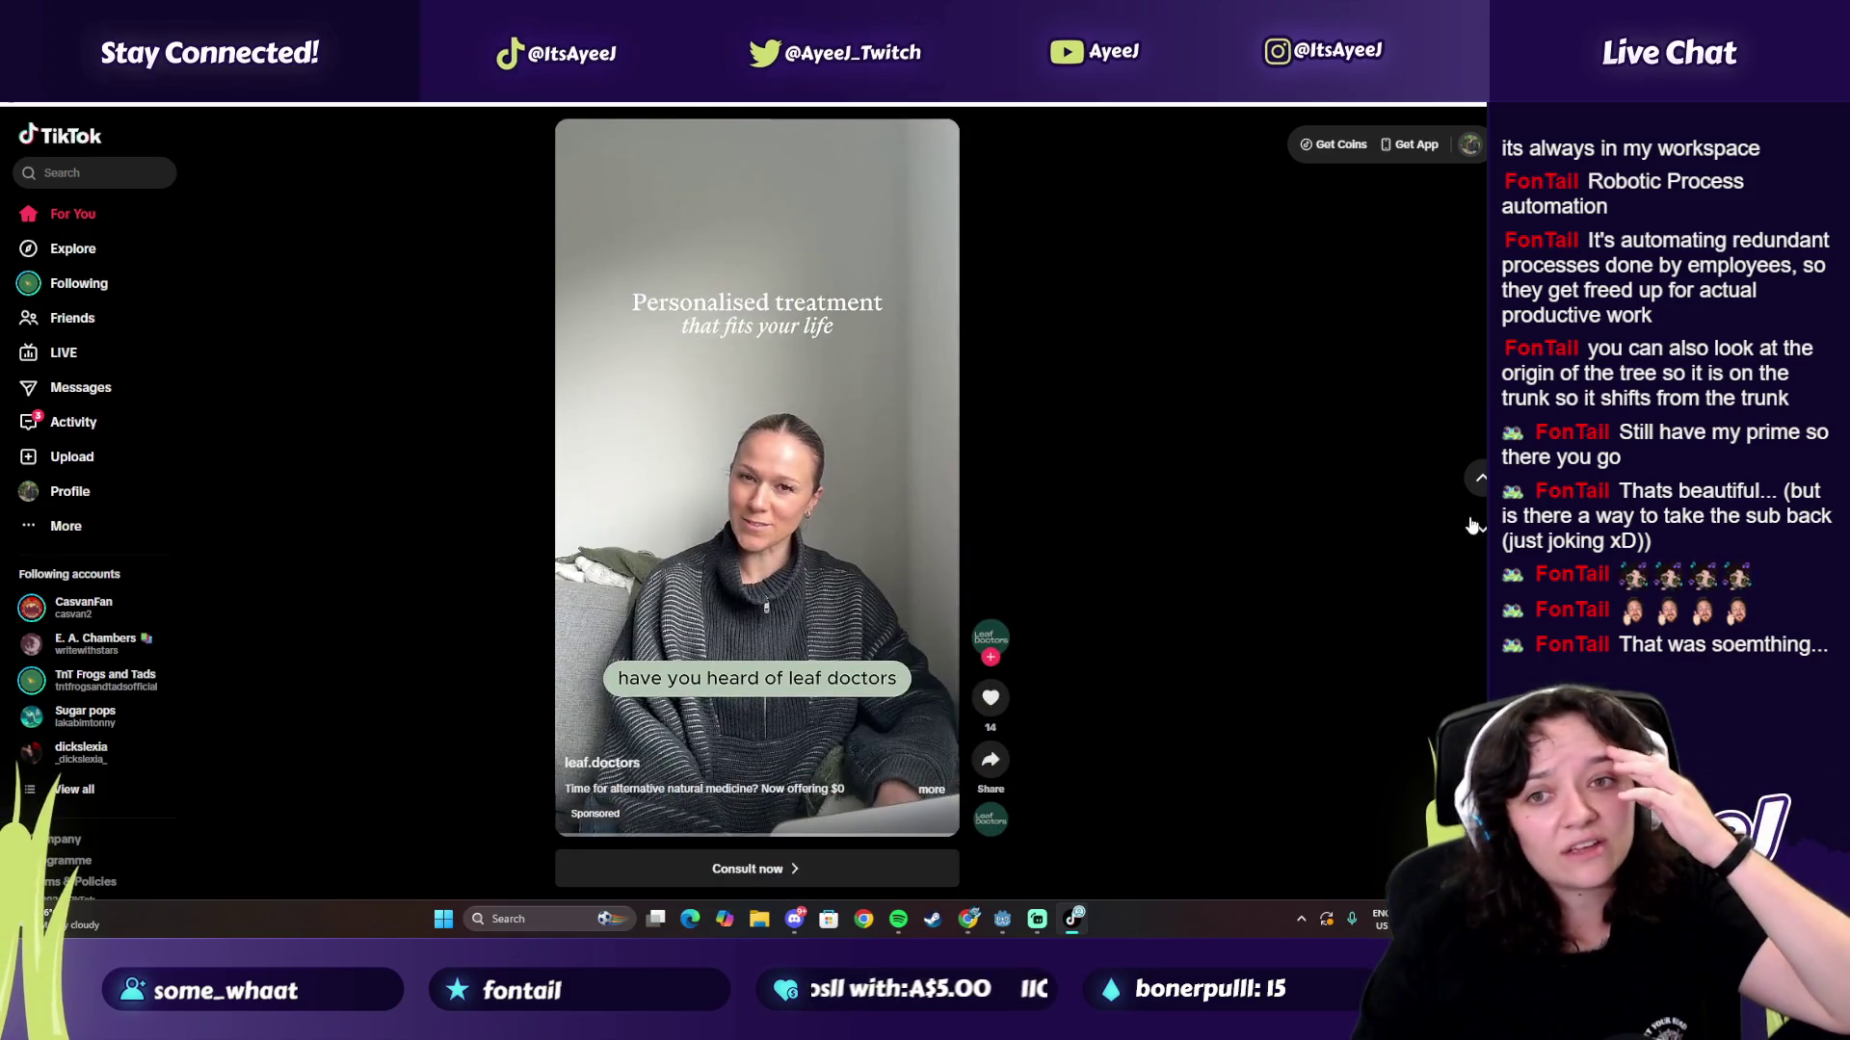
pyautogui.click(1474, 526)
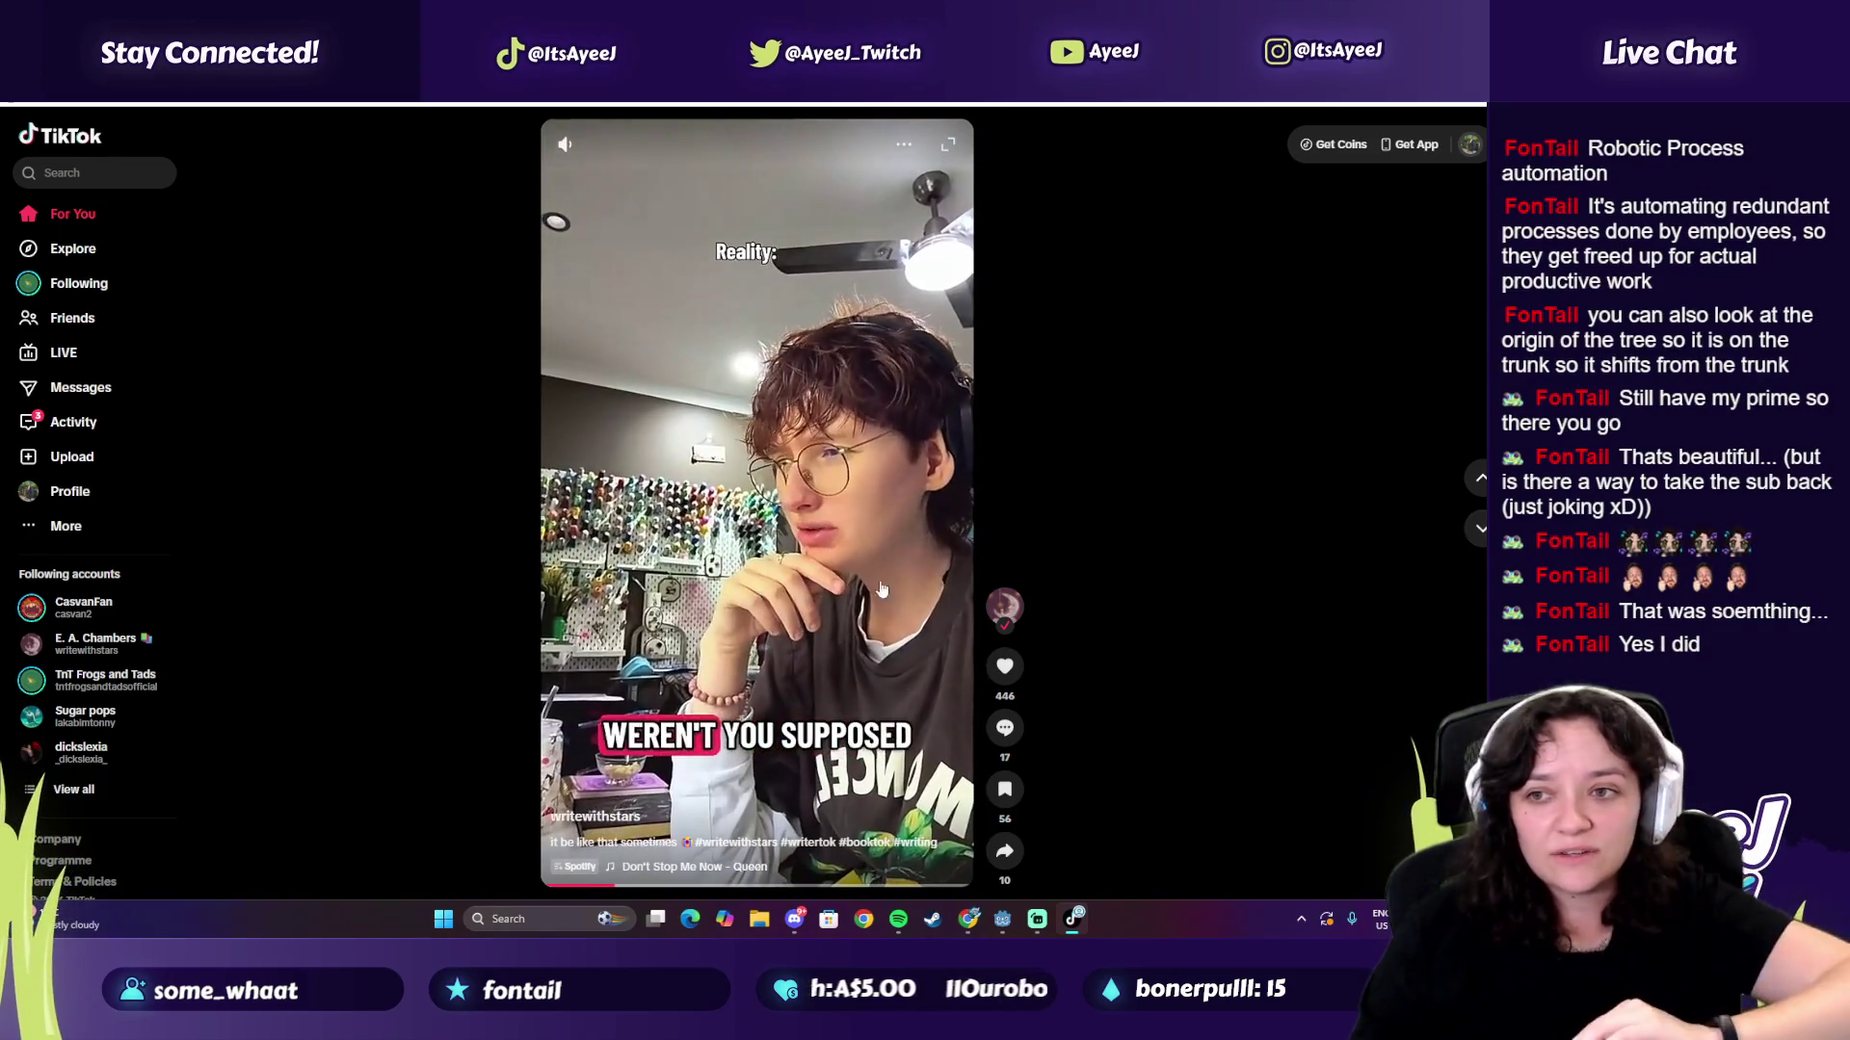
pyautogui.click(1474, 526)
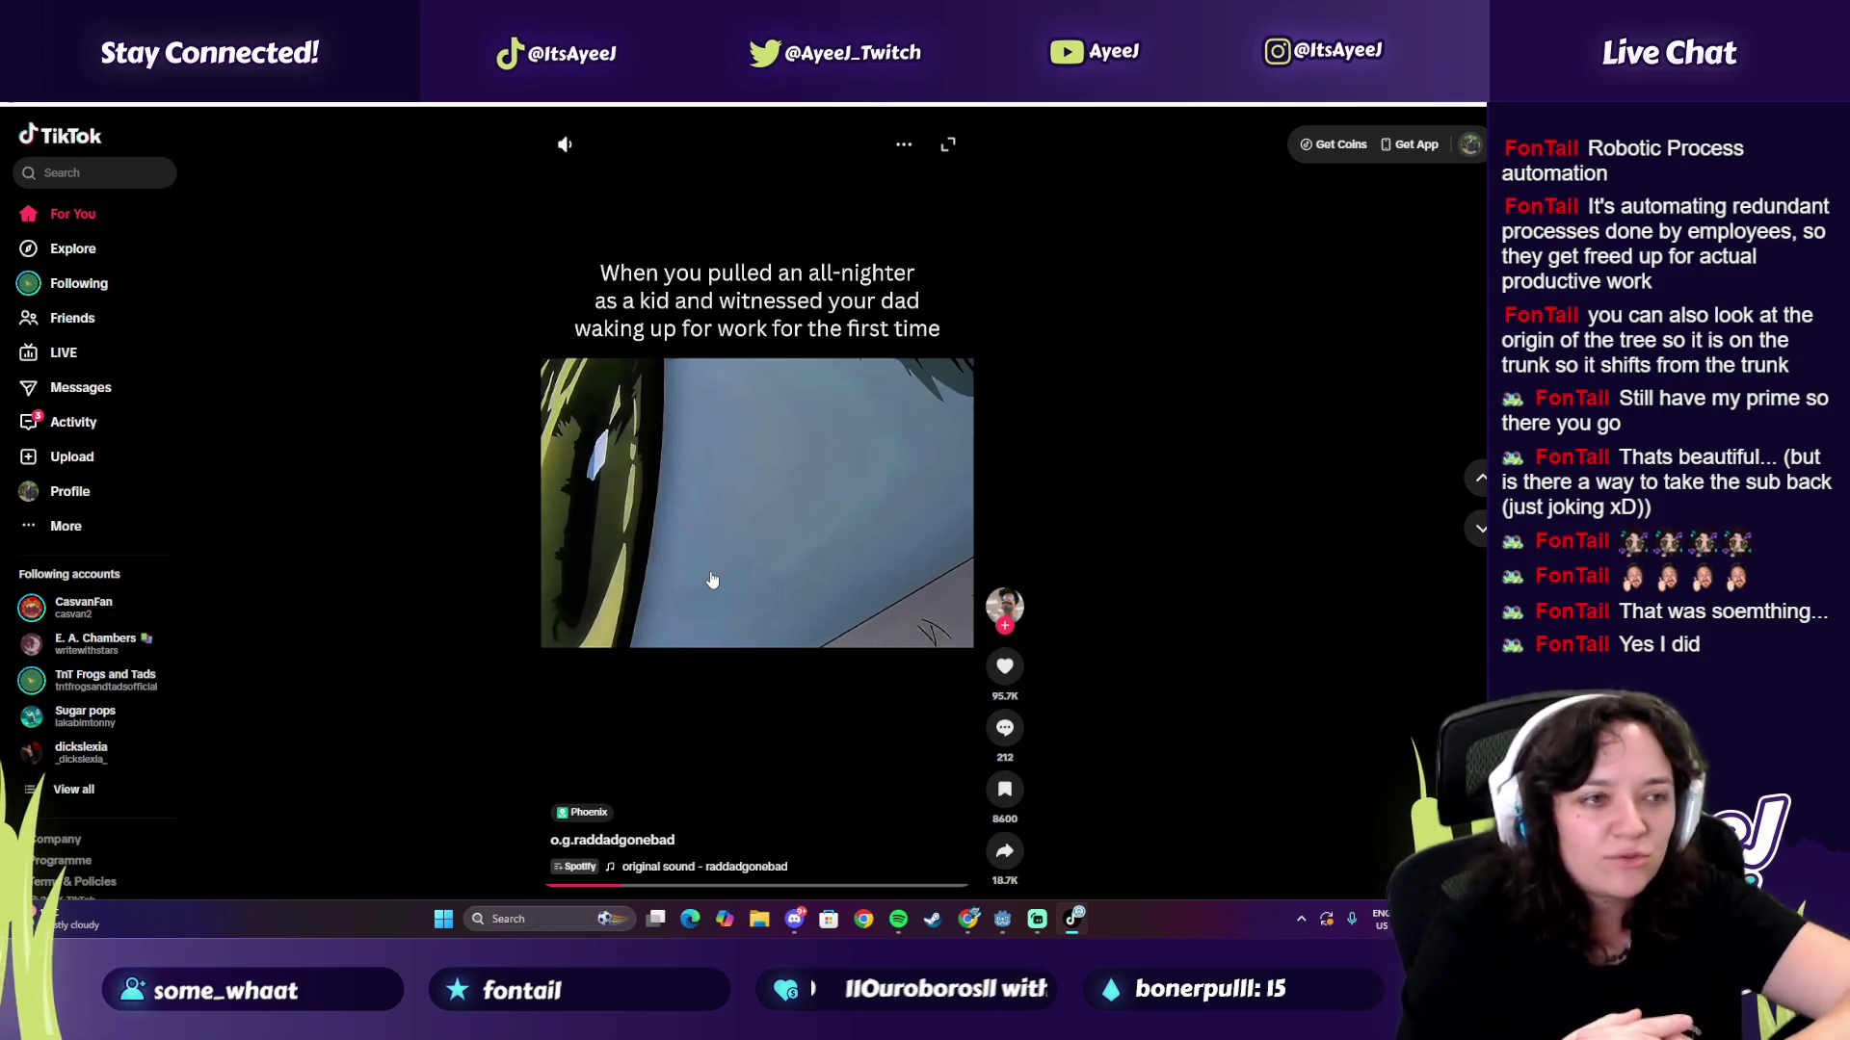
pyautogui.scroll(-1, 712, 579)
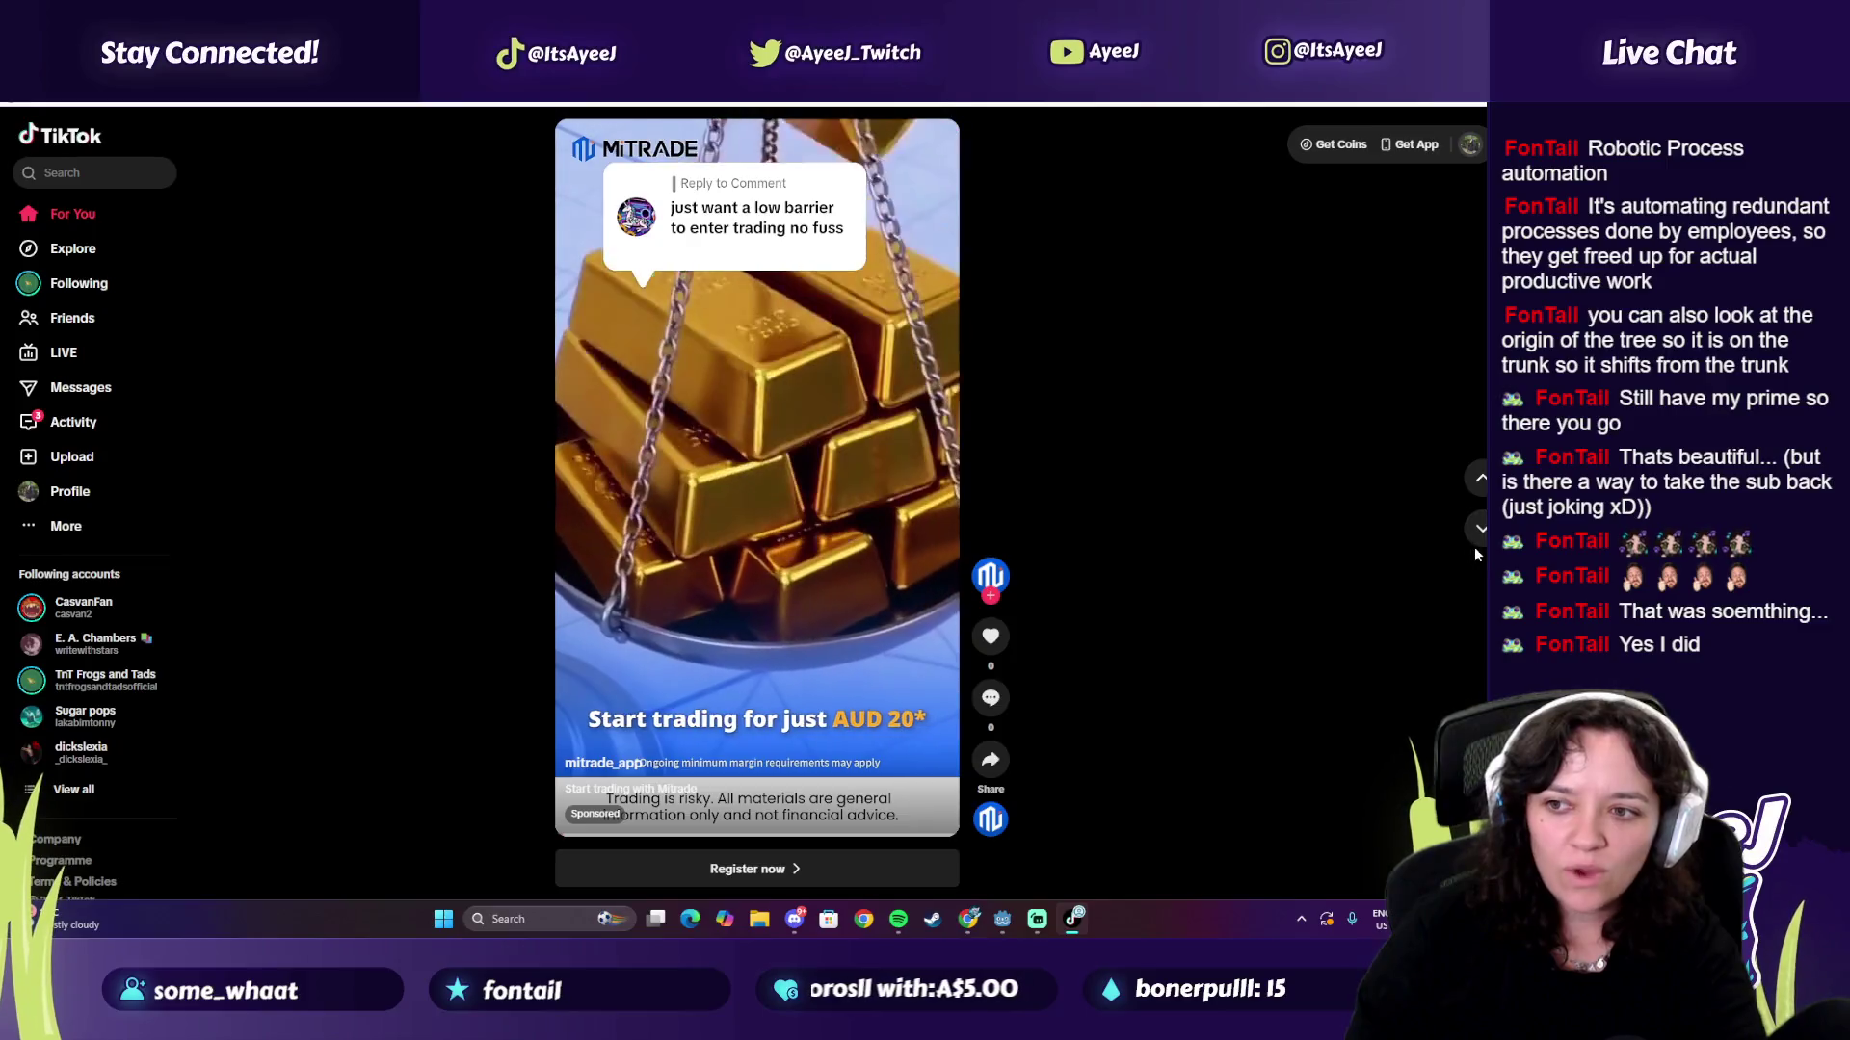
pyautogui.scroll(-1, 732, 568)
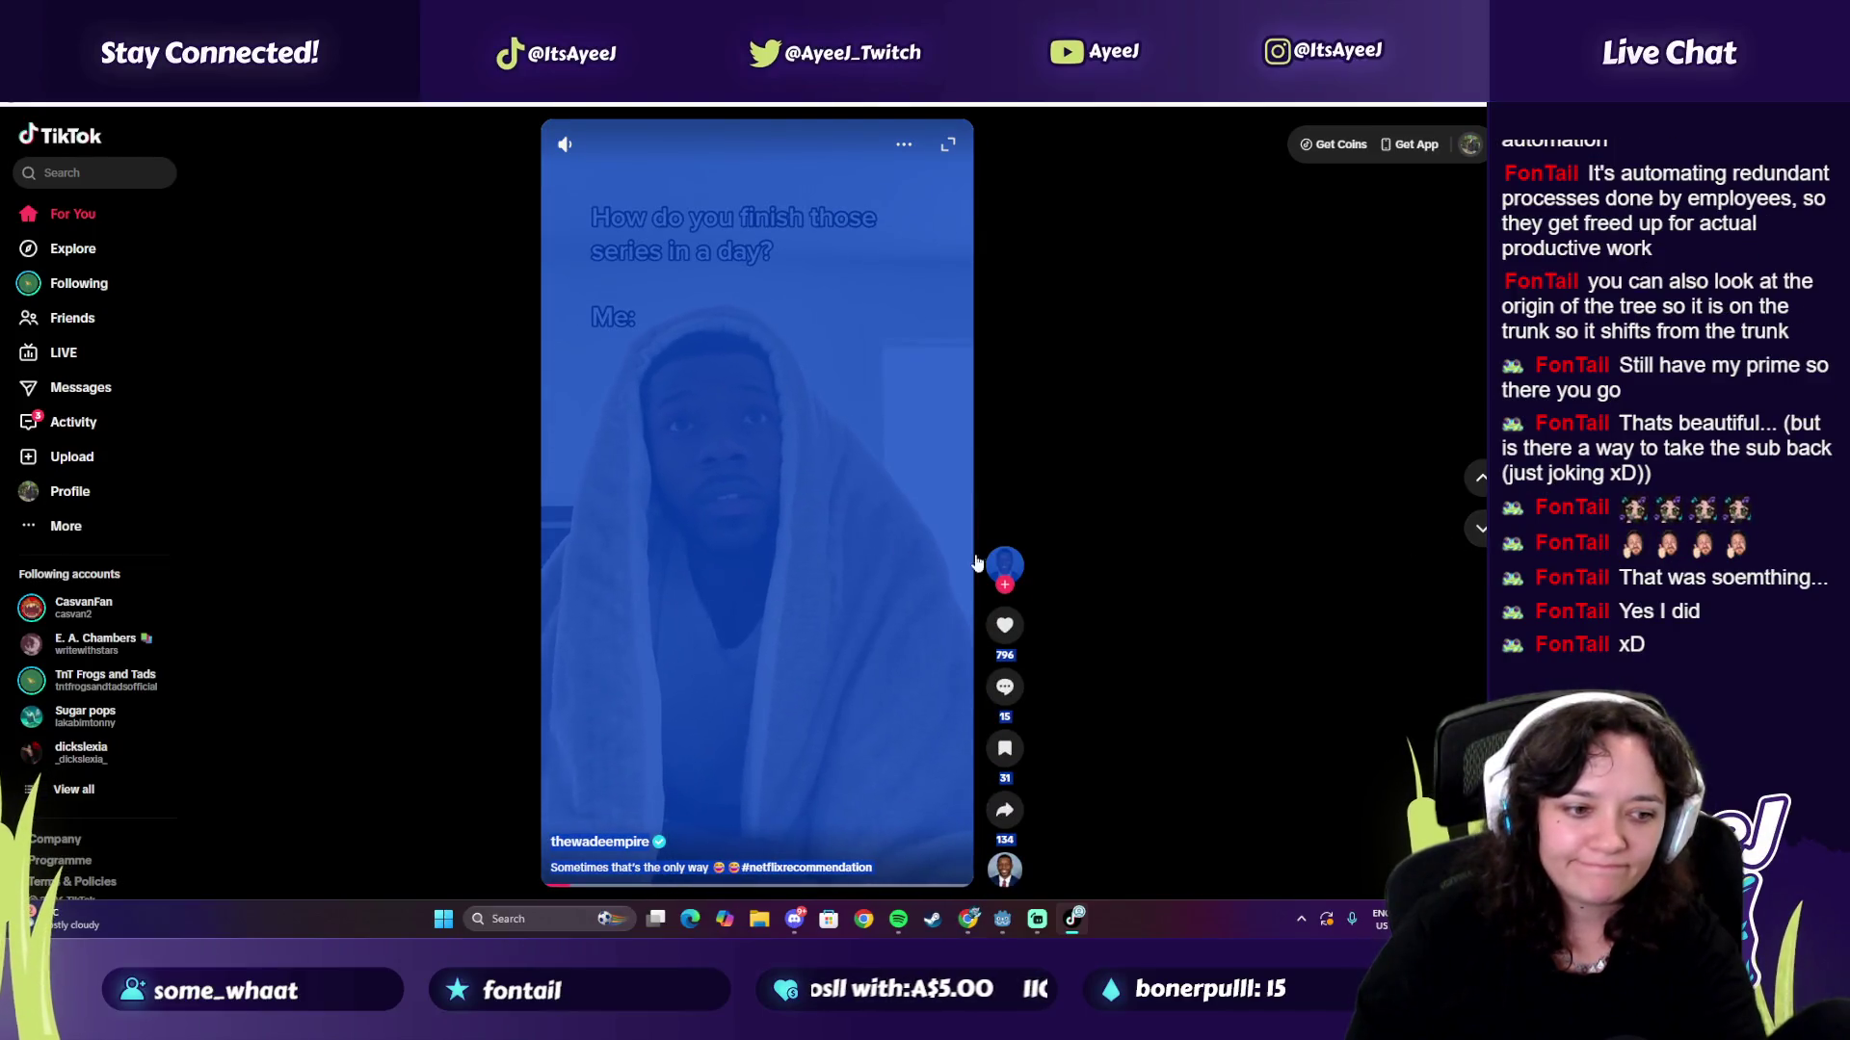
pyautogui.click(1279, 662)
pyautogui.press('Down')
pyautogui.press('Down')
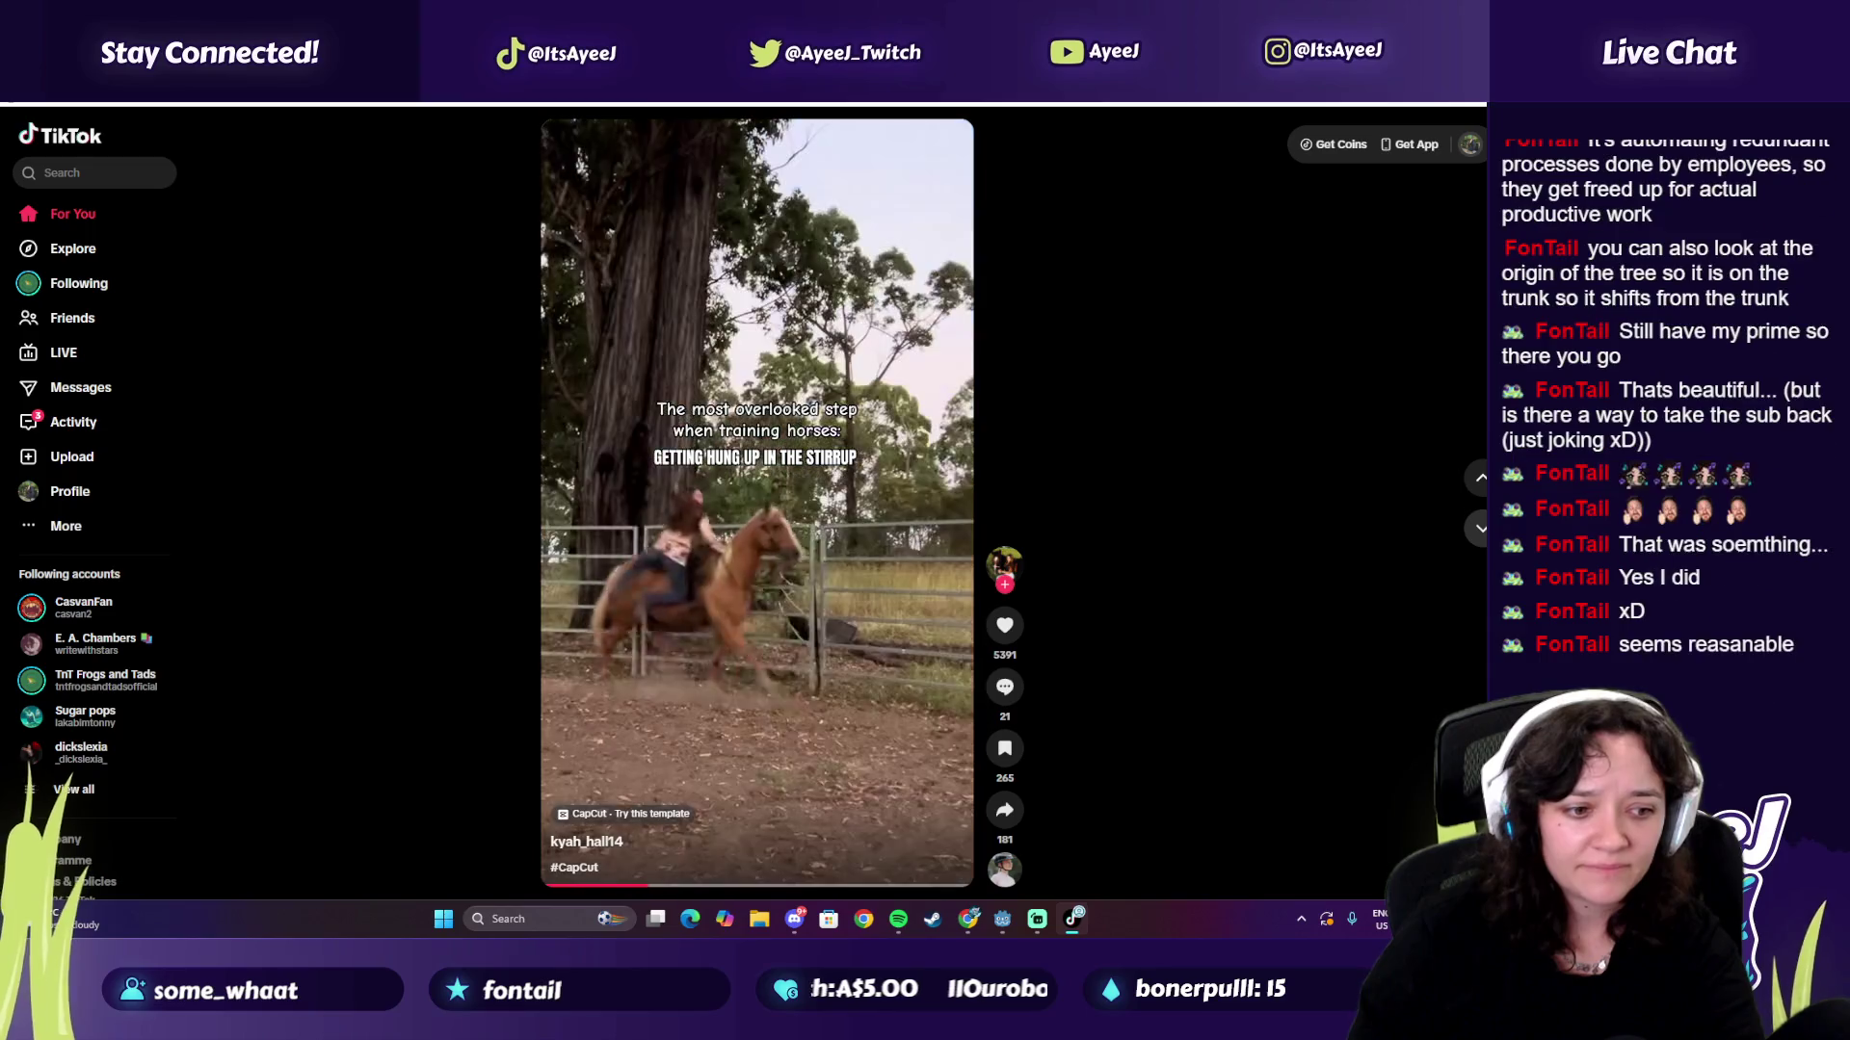
pyautogui.scroll(-1, 721, 528)
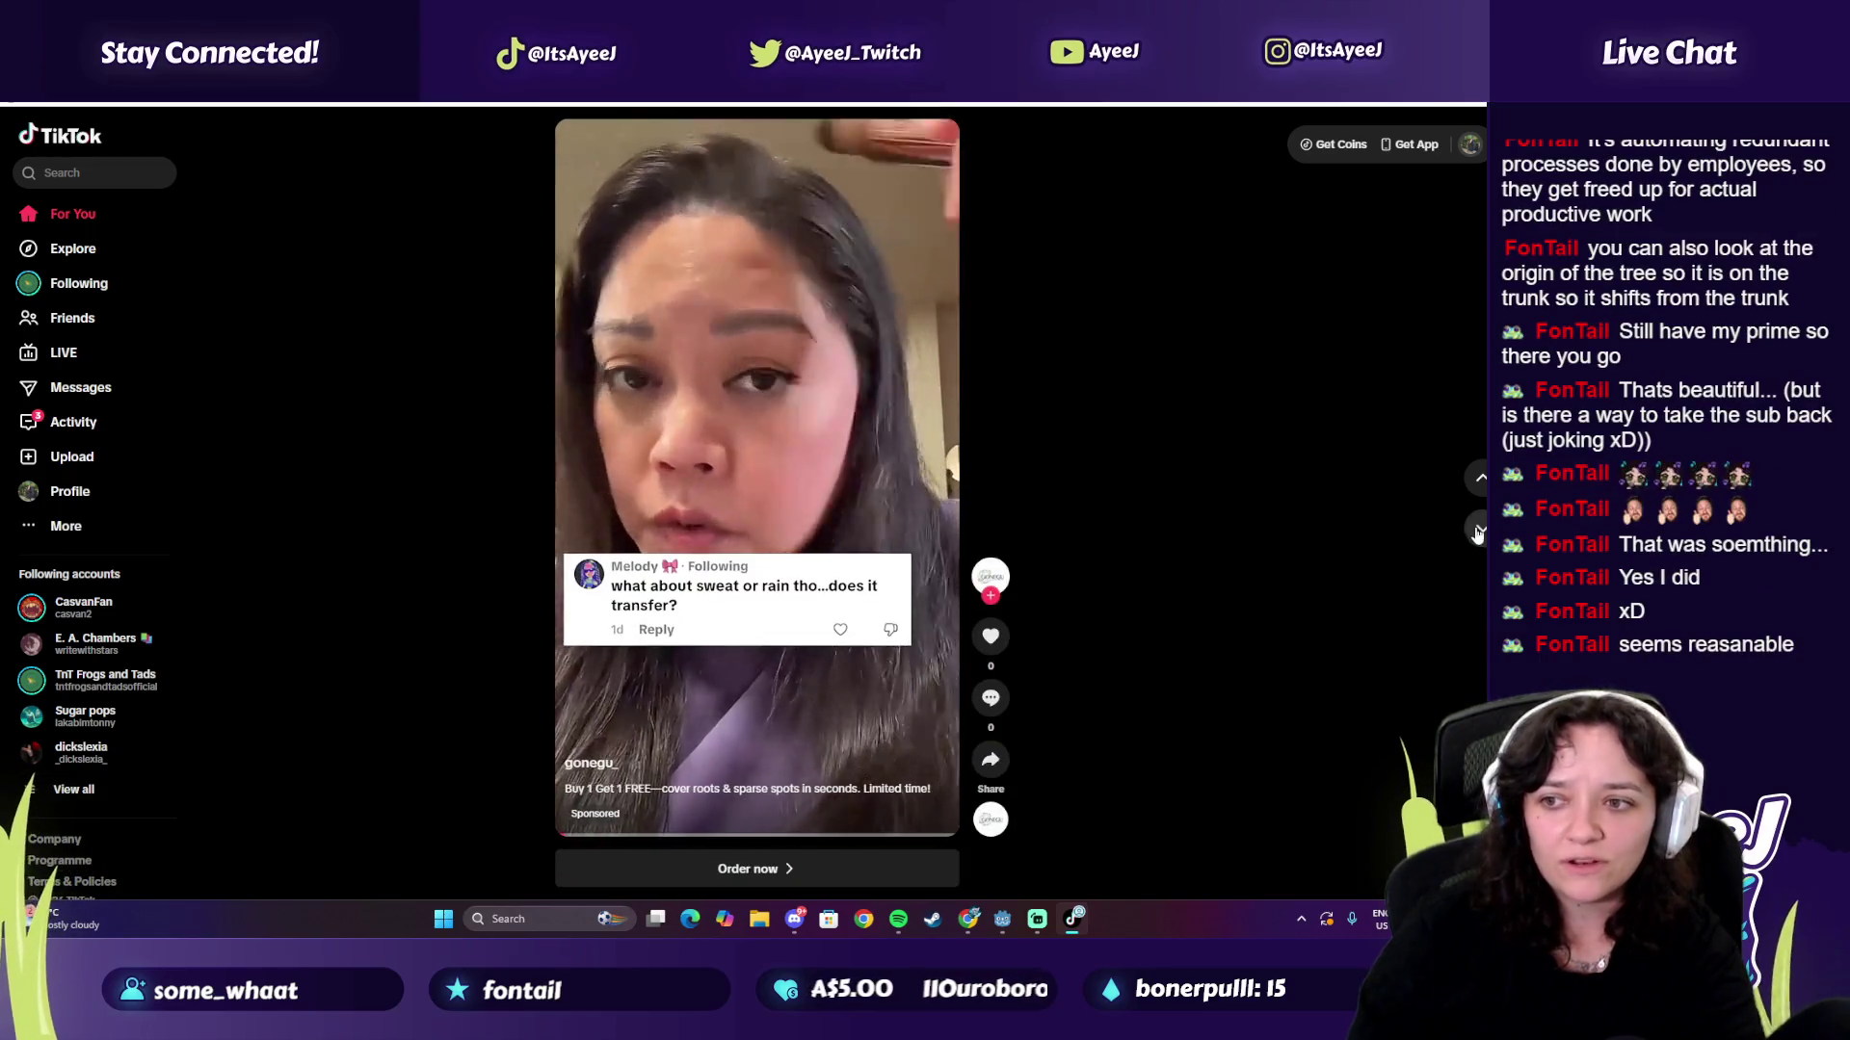
pyautogui.scroll(-1, 1176, 488)
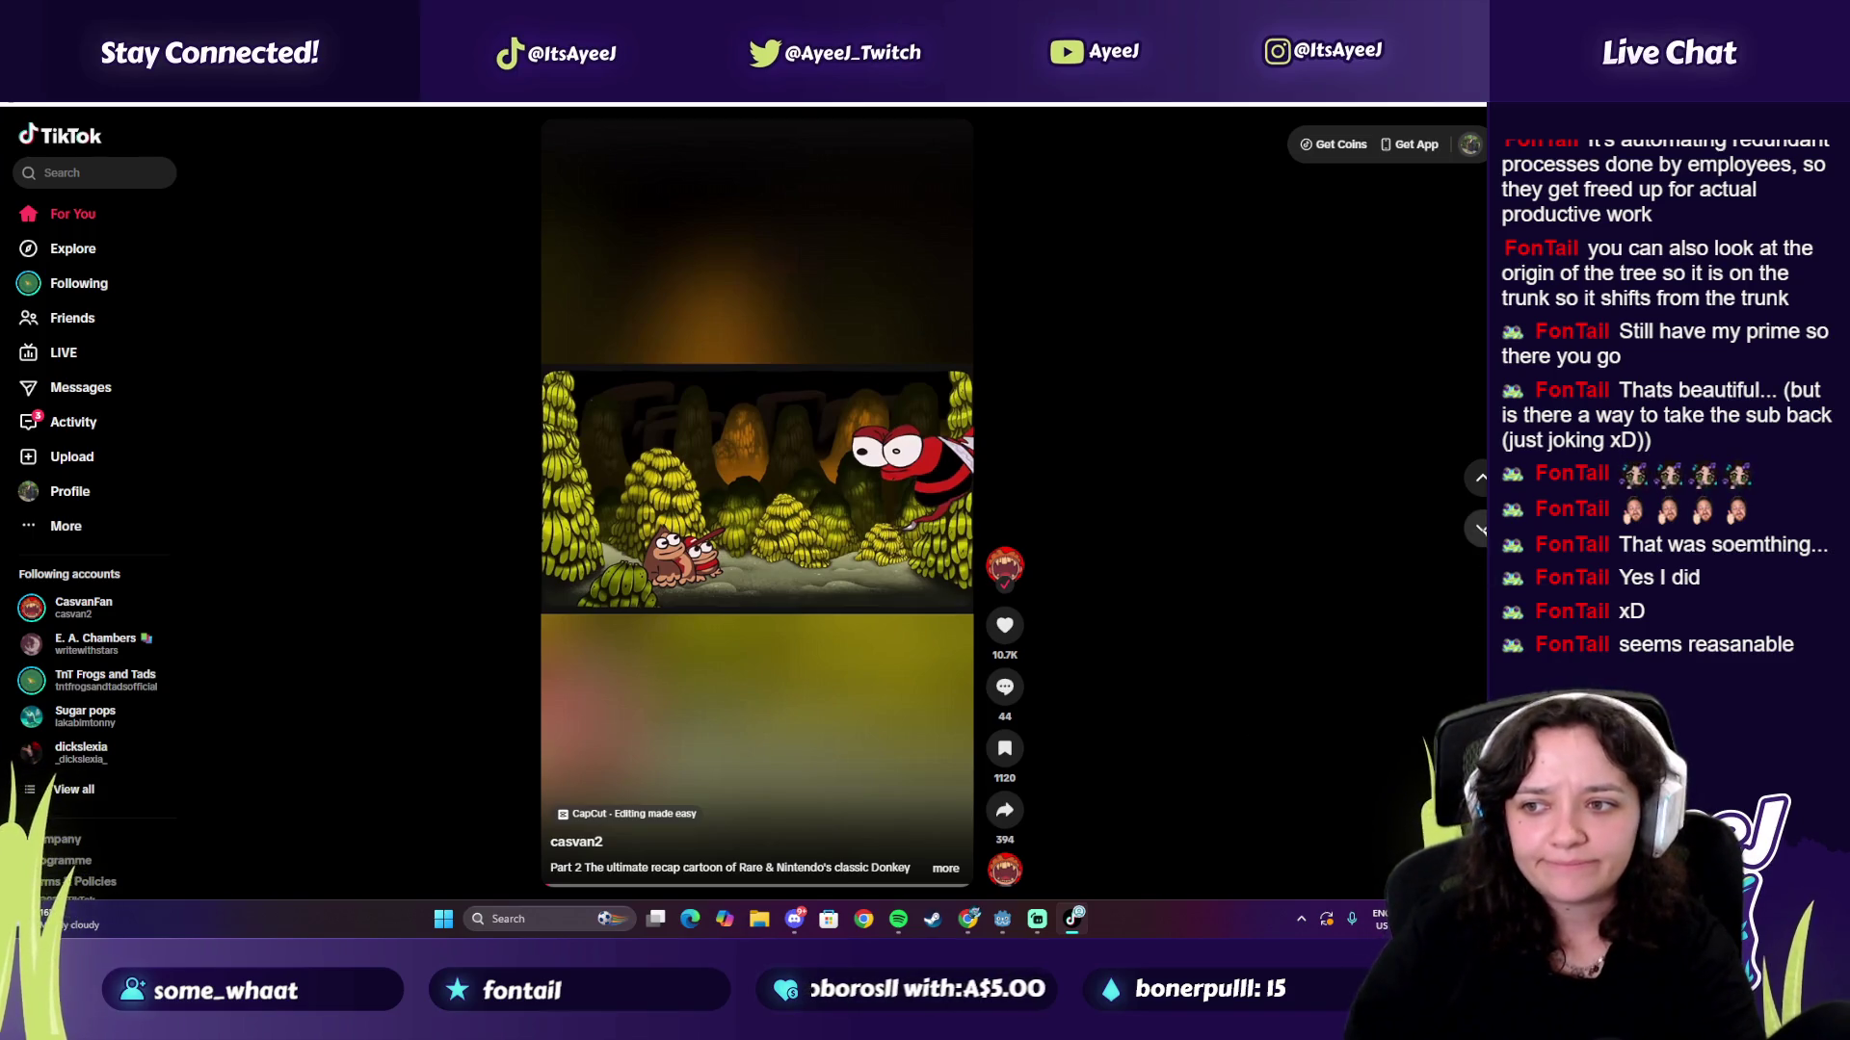
# Step: Like the flexing clip, then close the TikTok app
pyautogui.press('Down')
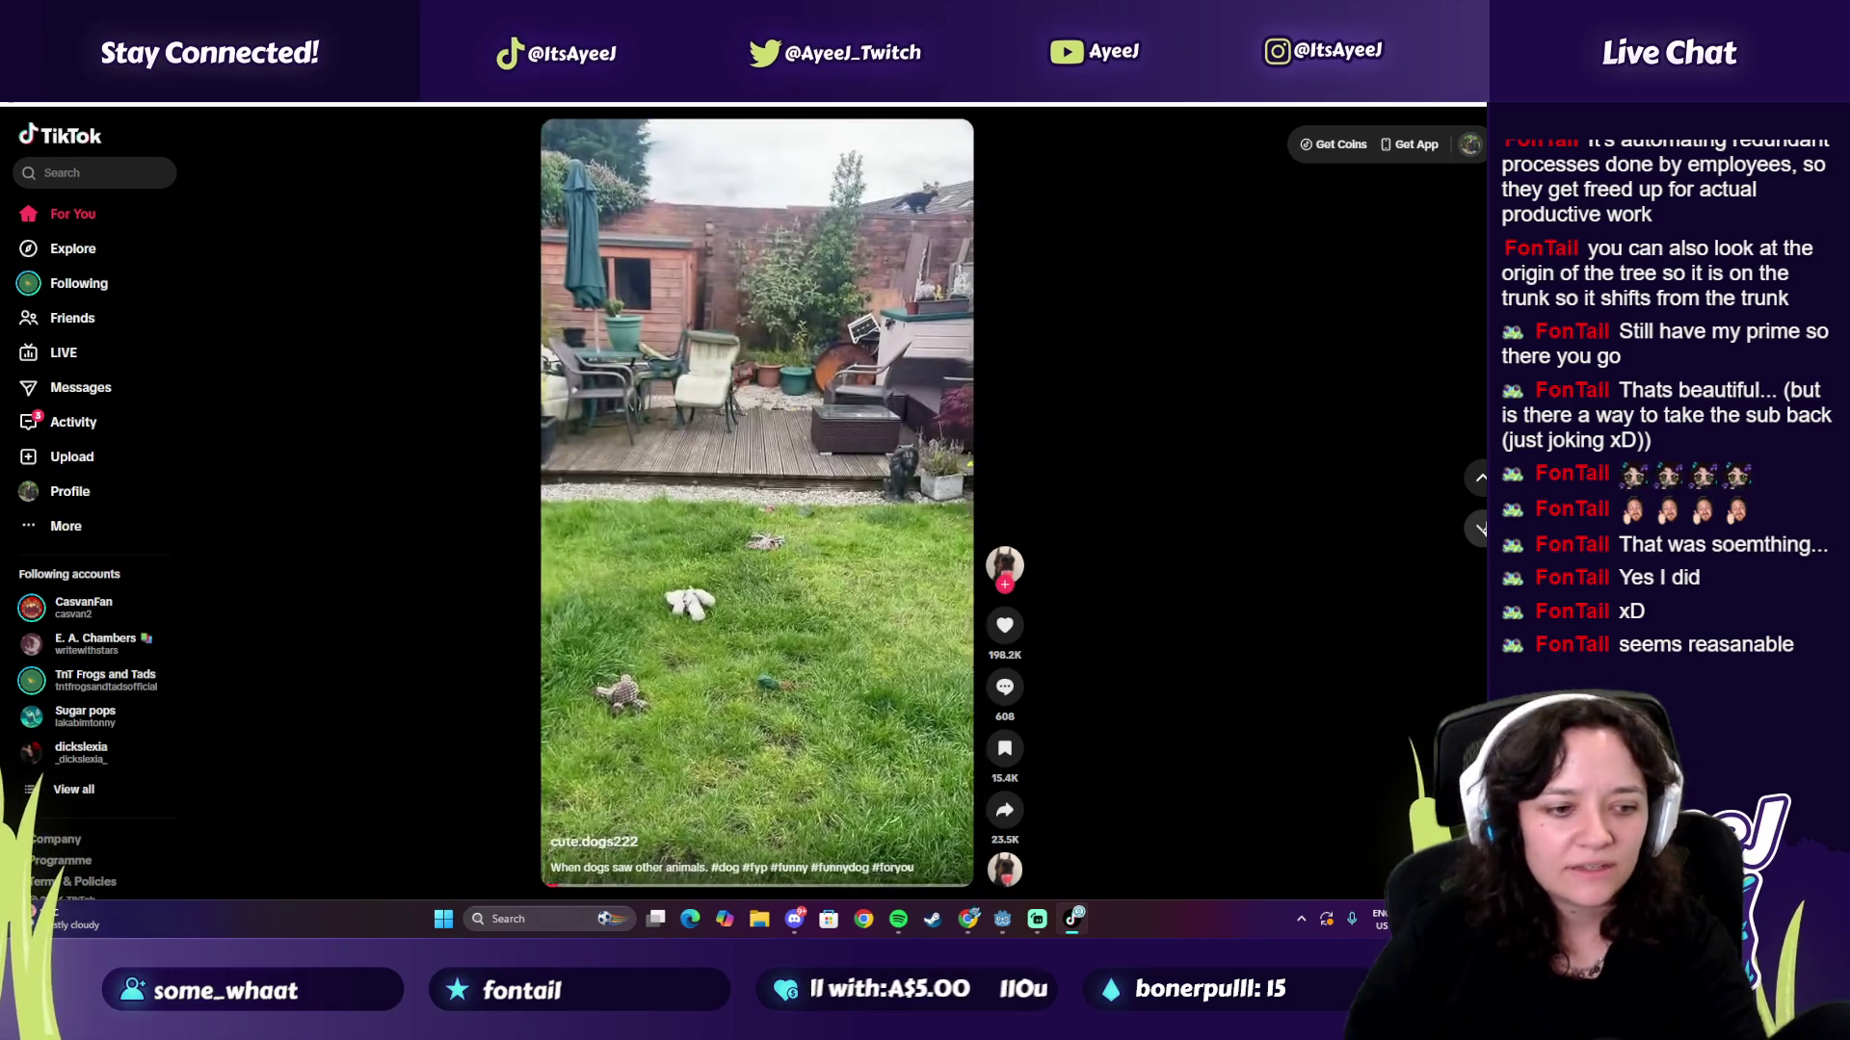
pyautogui.press('Down')
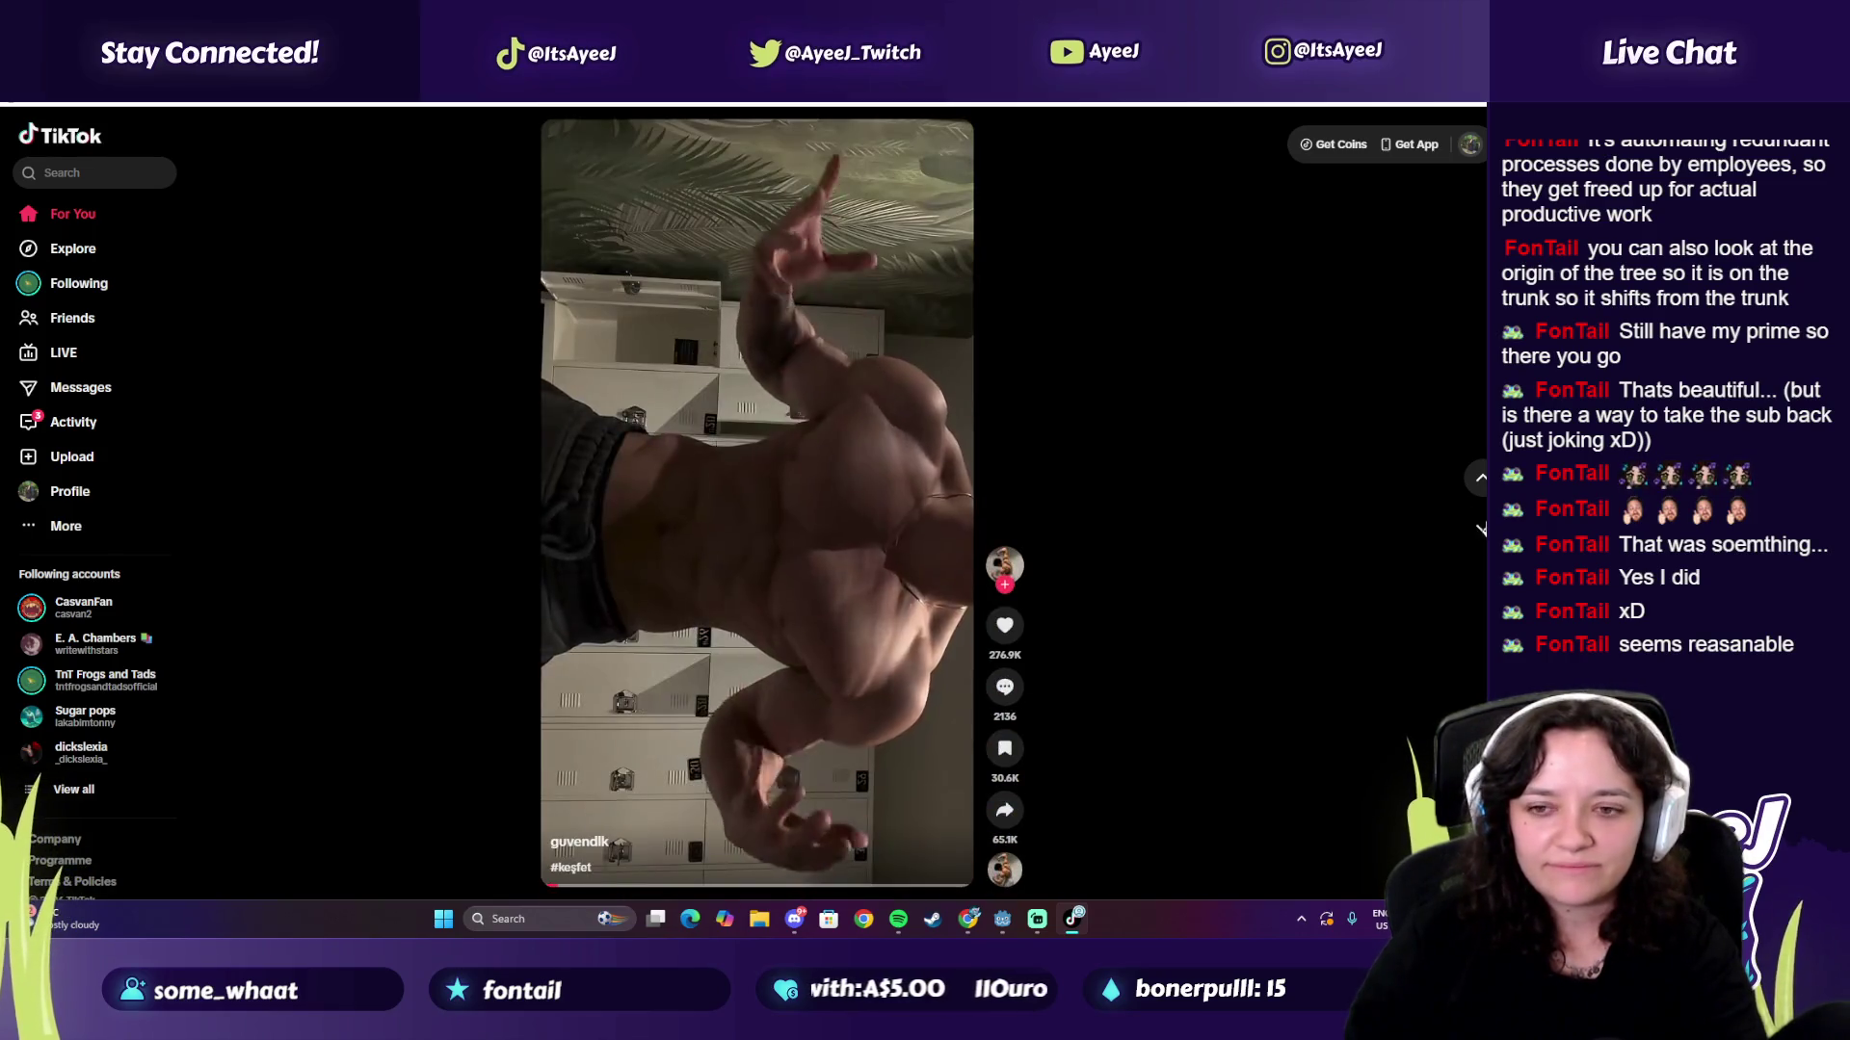
pyautogui.click(1480, 529)
pyautogui.click(1481, 477)
pyautogui.click(1008, 626)
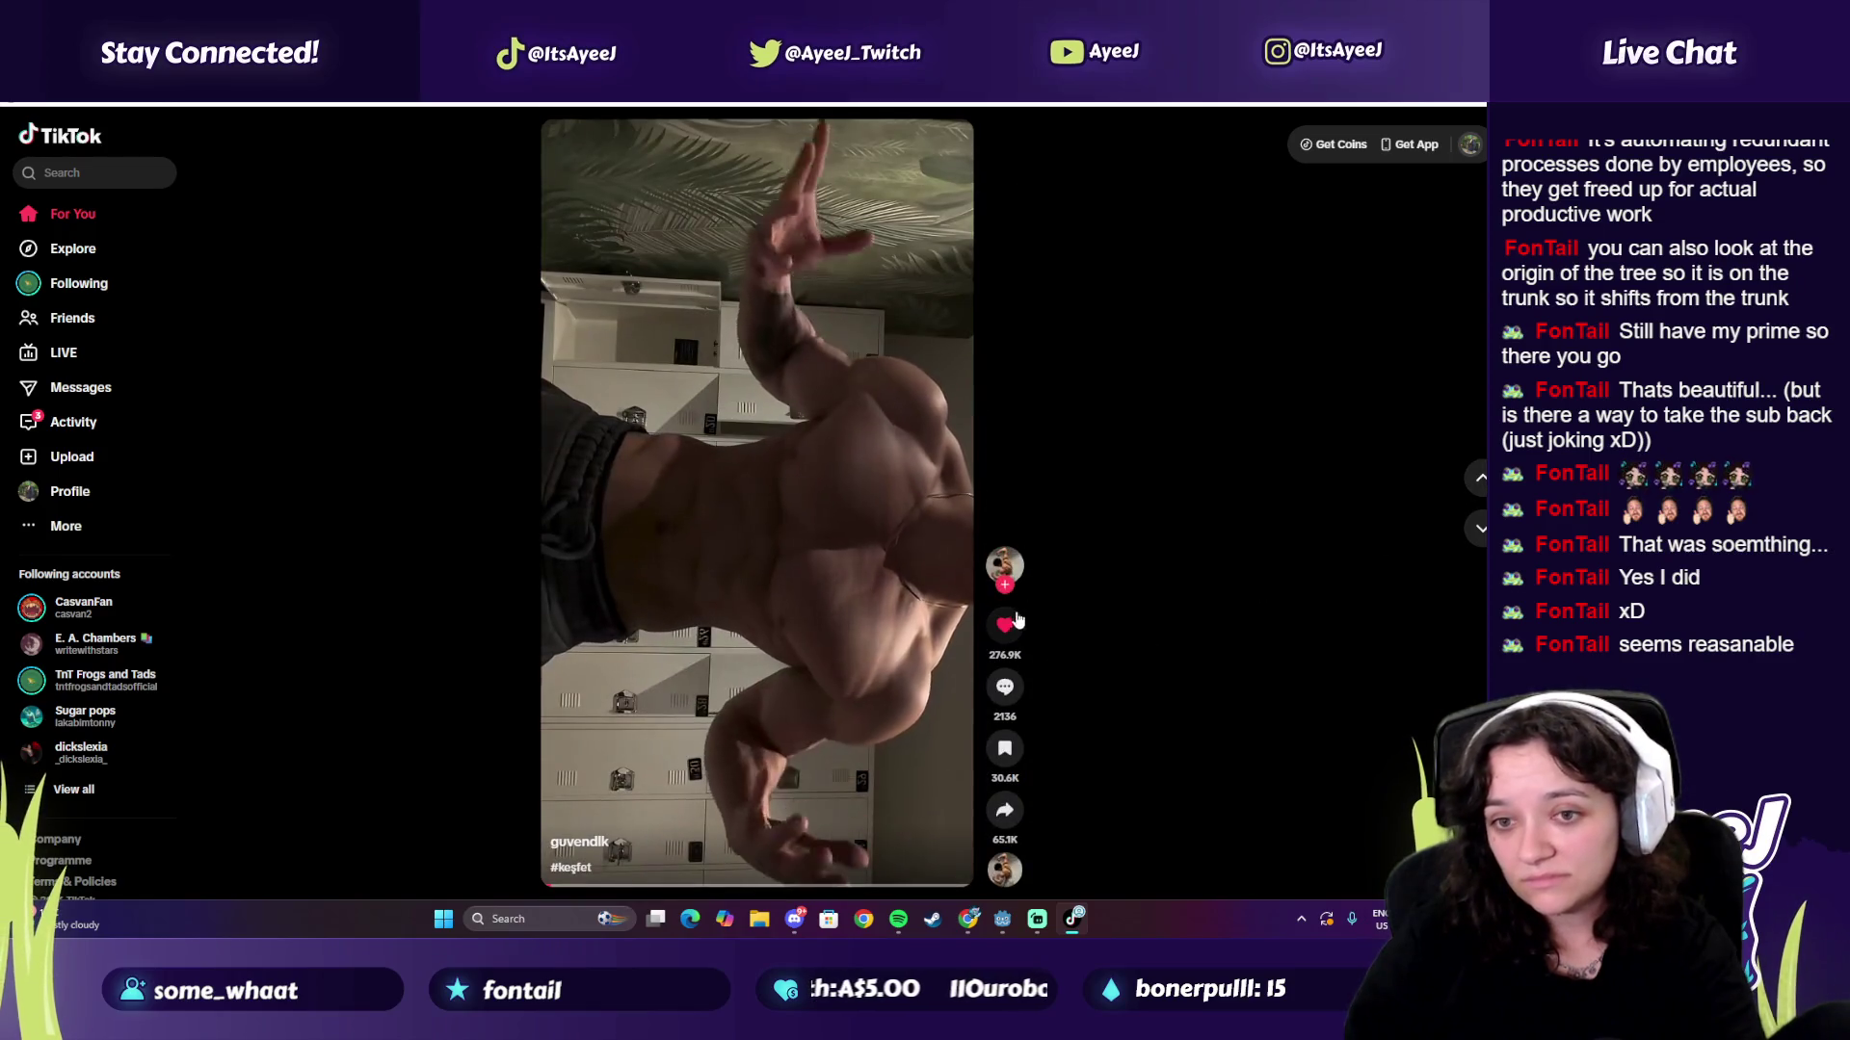
pyautogui.hotkey('alt', 'F4')
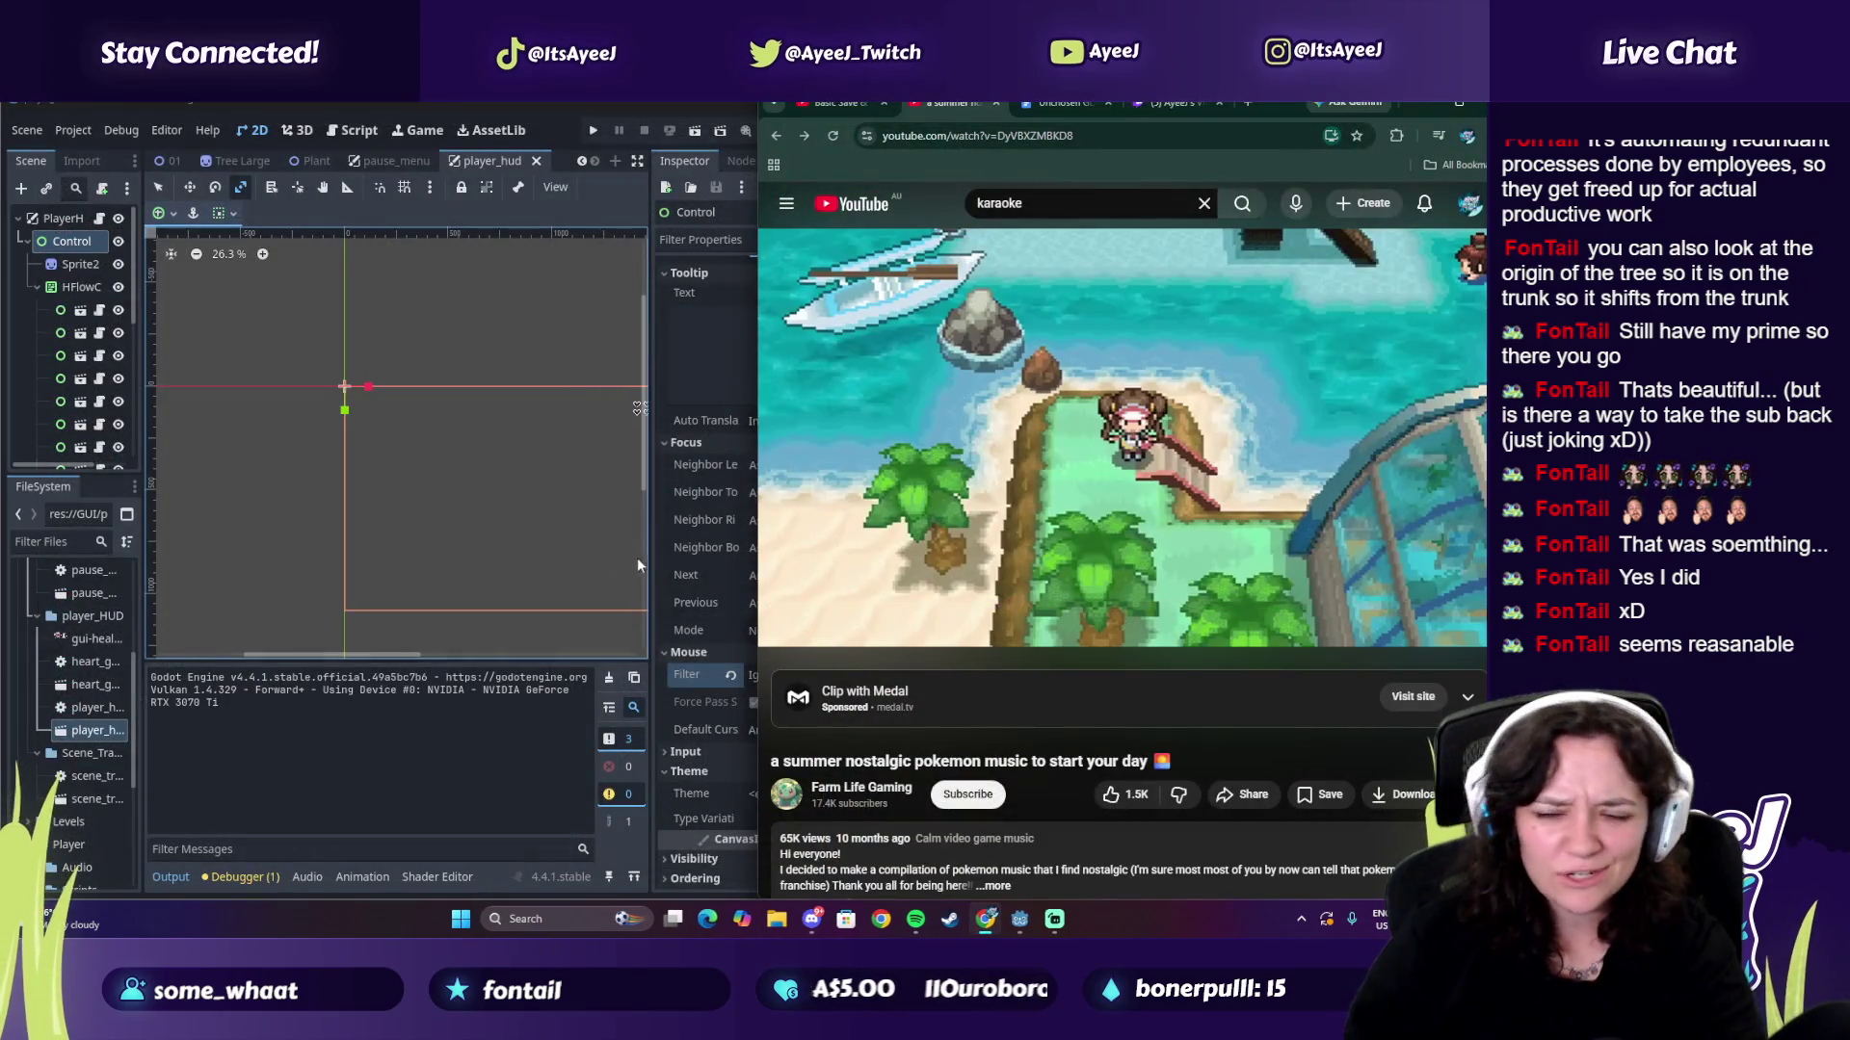
# Step: Close the Twitch tab, then save the player_hud scene in Godot and maximize the editor
pyautogui.click(1177, 102)
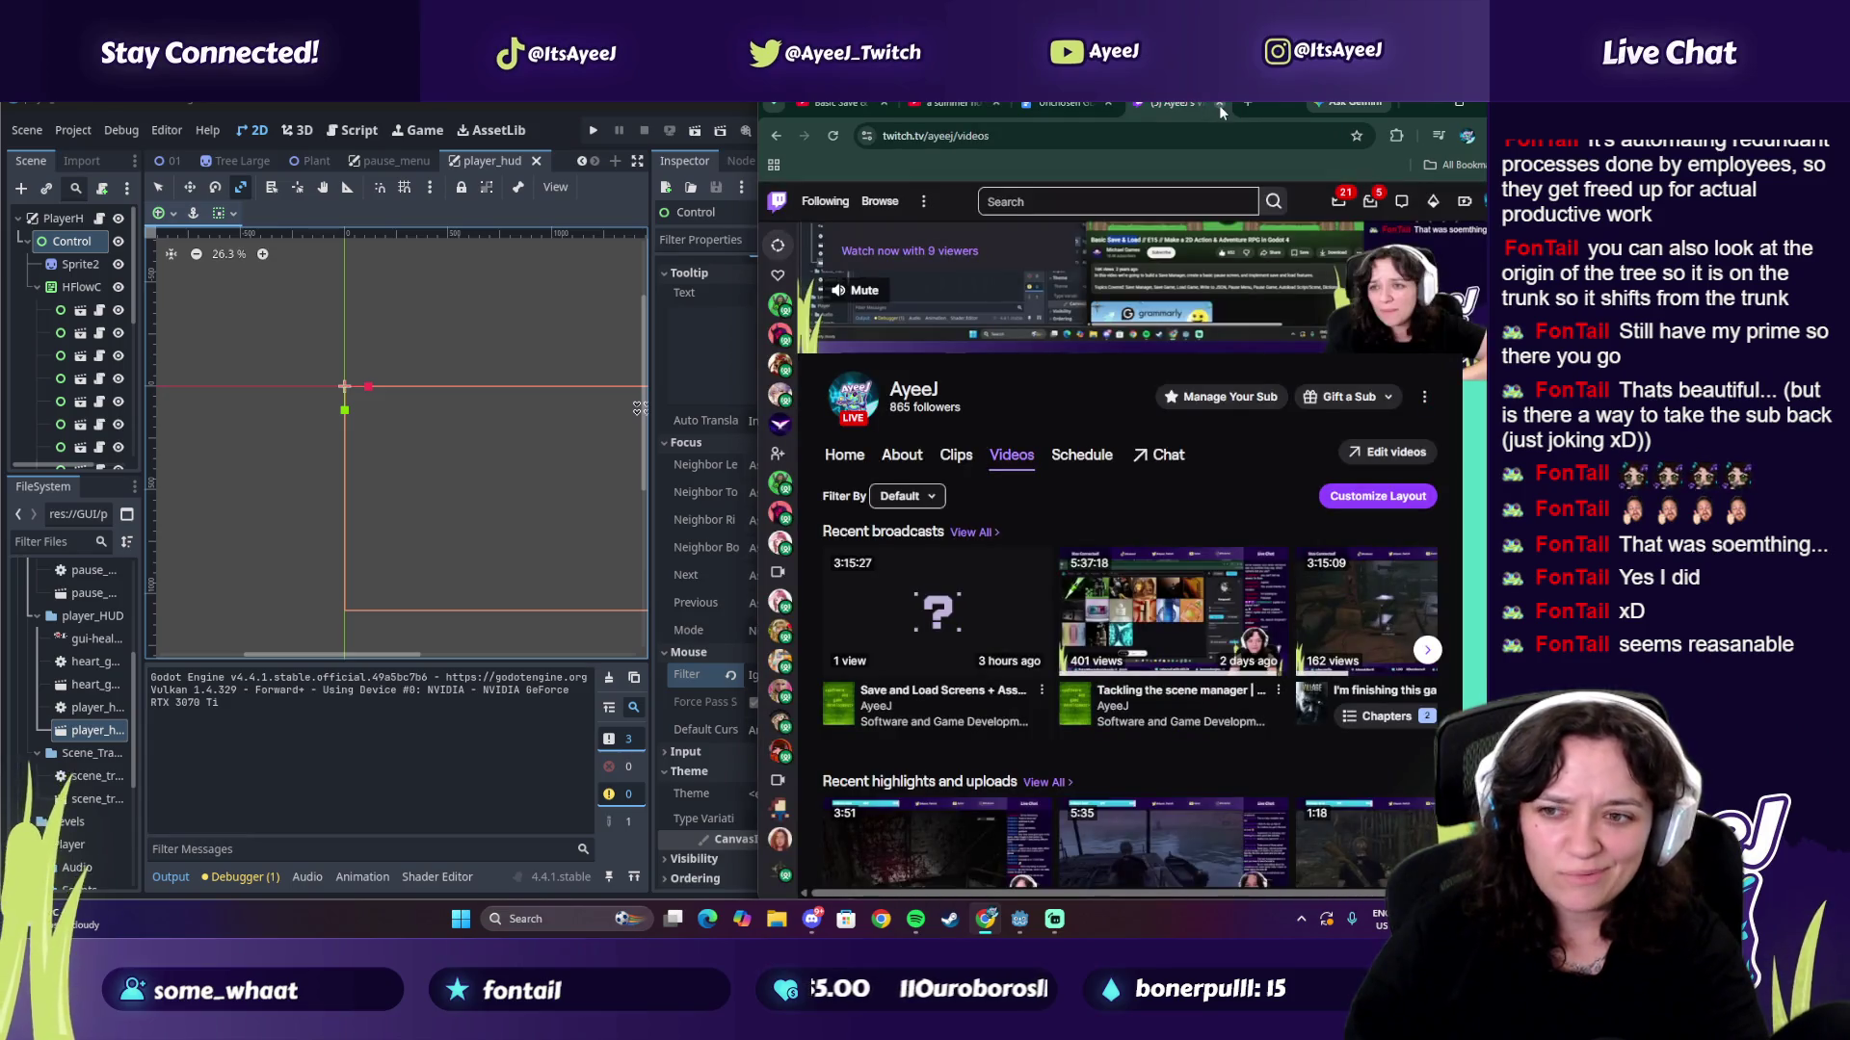
pyautogui.click(1218, 106)
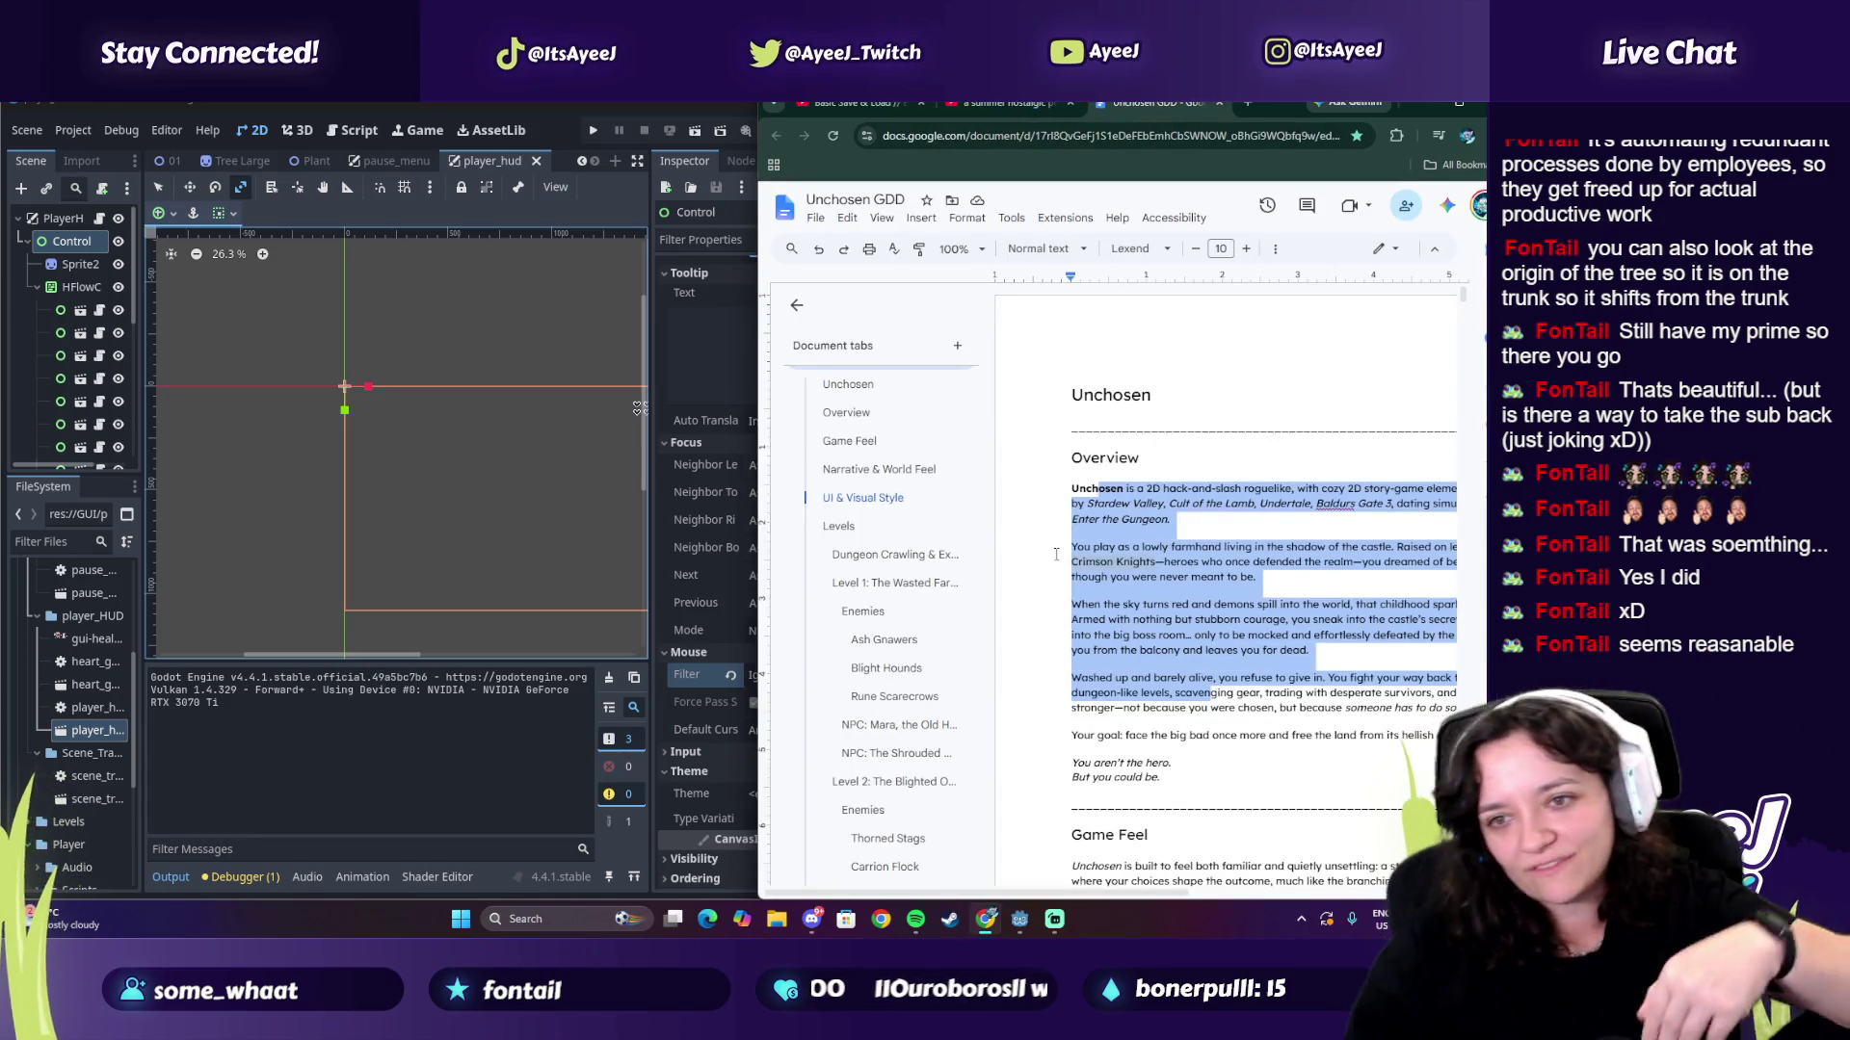
pyautogui.click(401, 520)
pyautogui.hotkey('ctrl', 's')
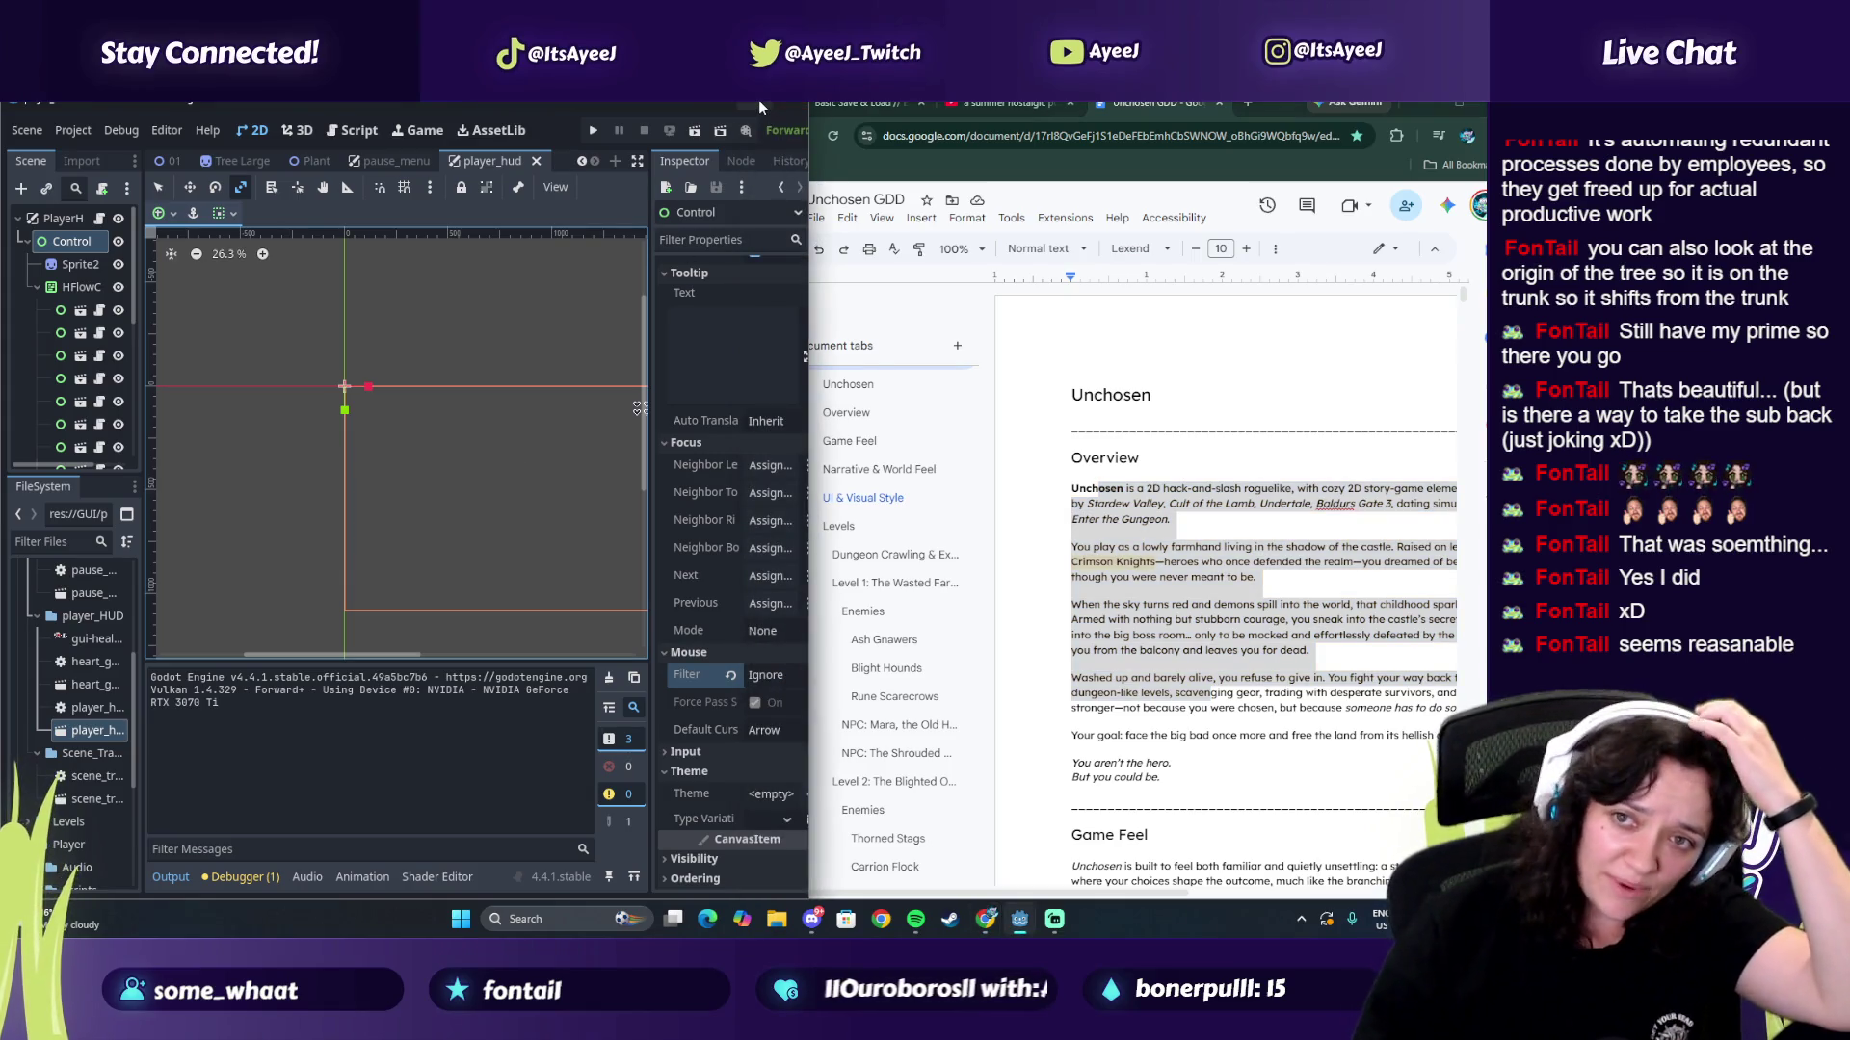
pyautogui.doubleClick(759, 100)
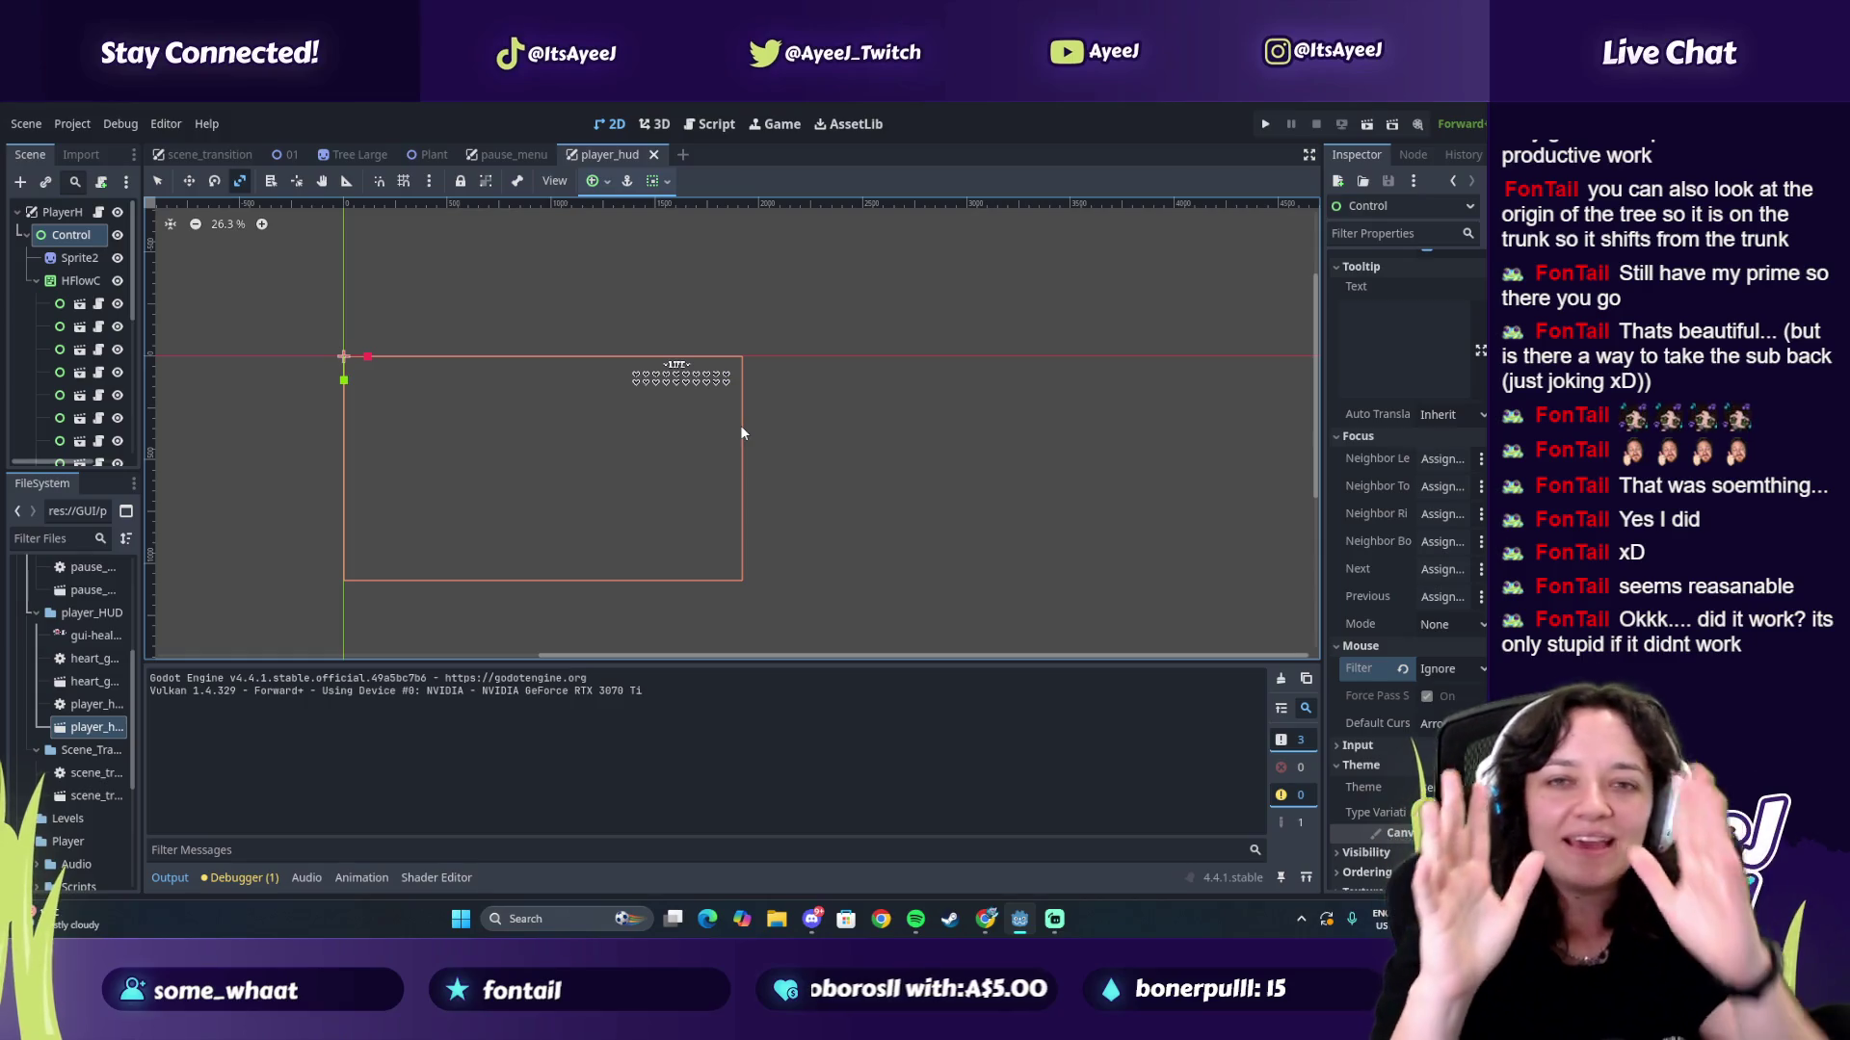
# Step: Return to the YouTube Pokémon music tab and select the old search text
pyautogui.click(985, 919)
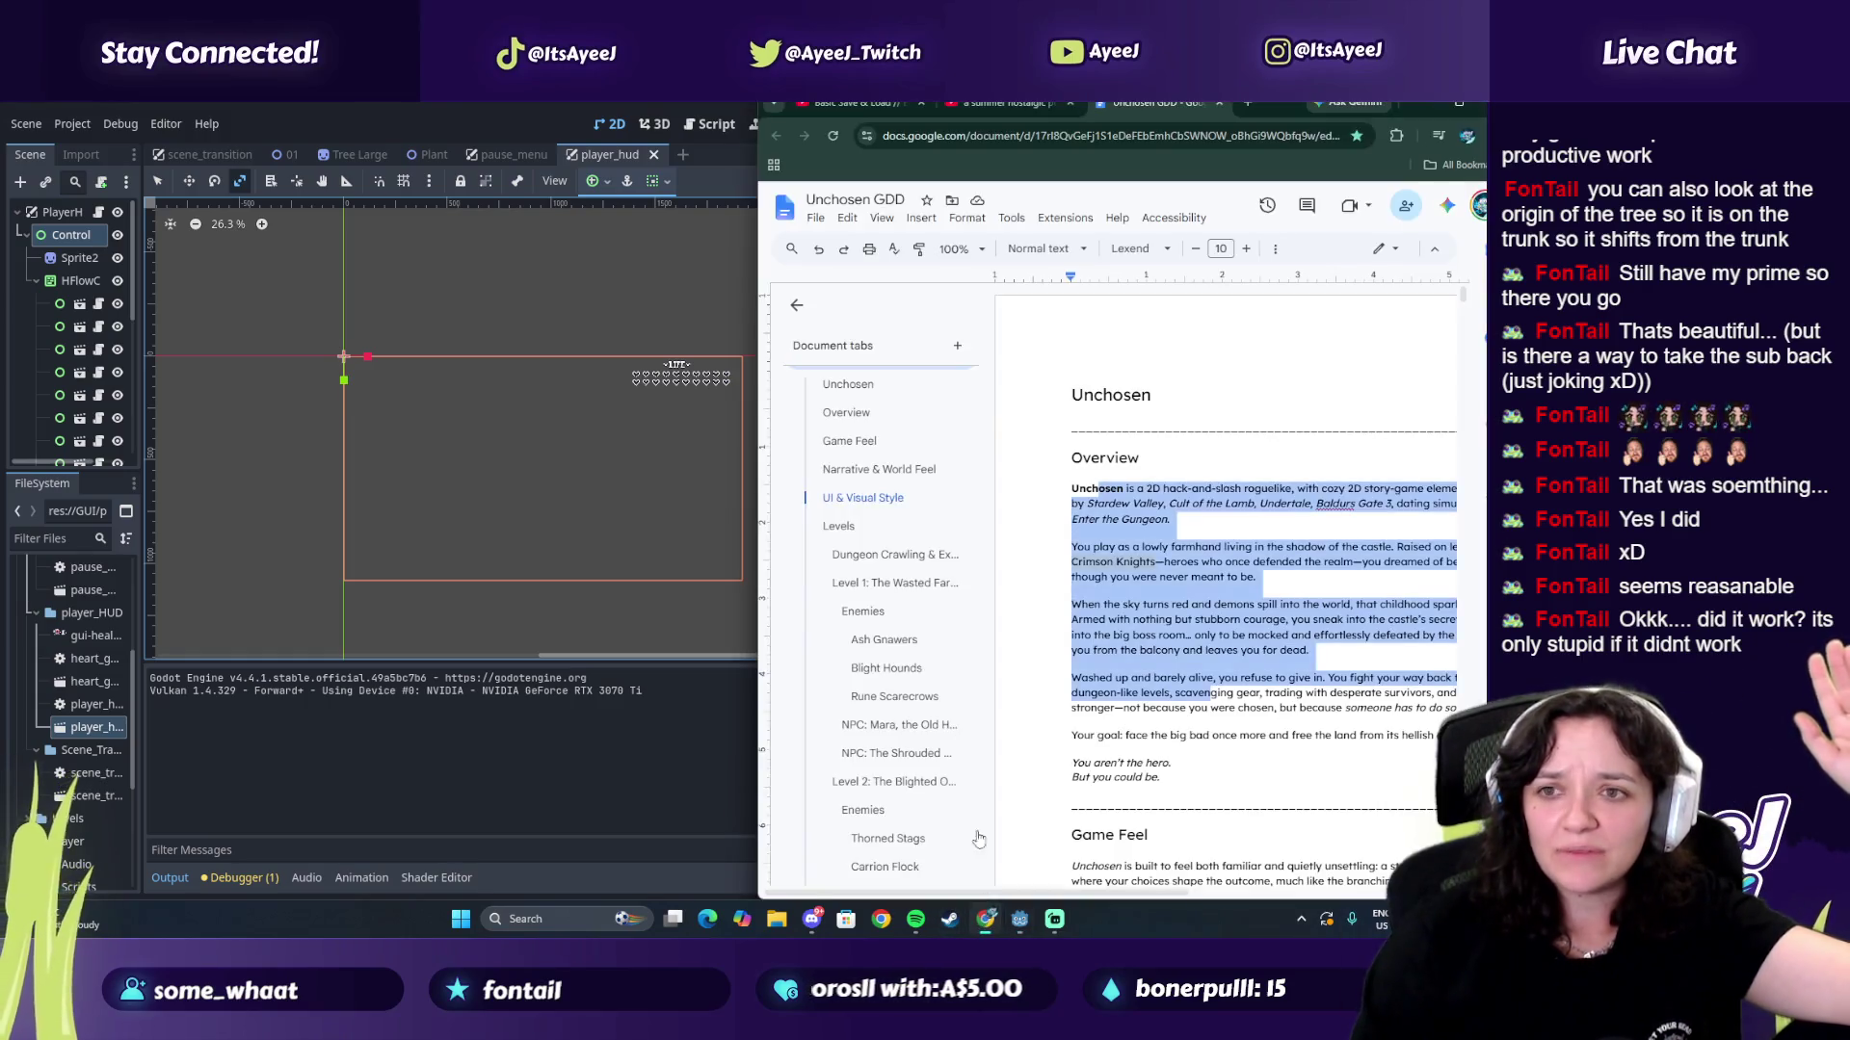
pyautogui.click(1002, 102)
pyautogui.tripleClick(1089, 204)
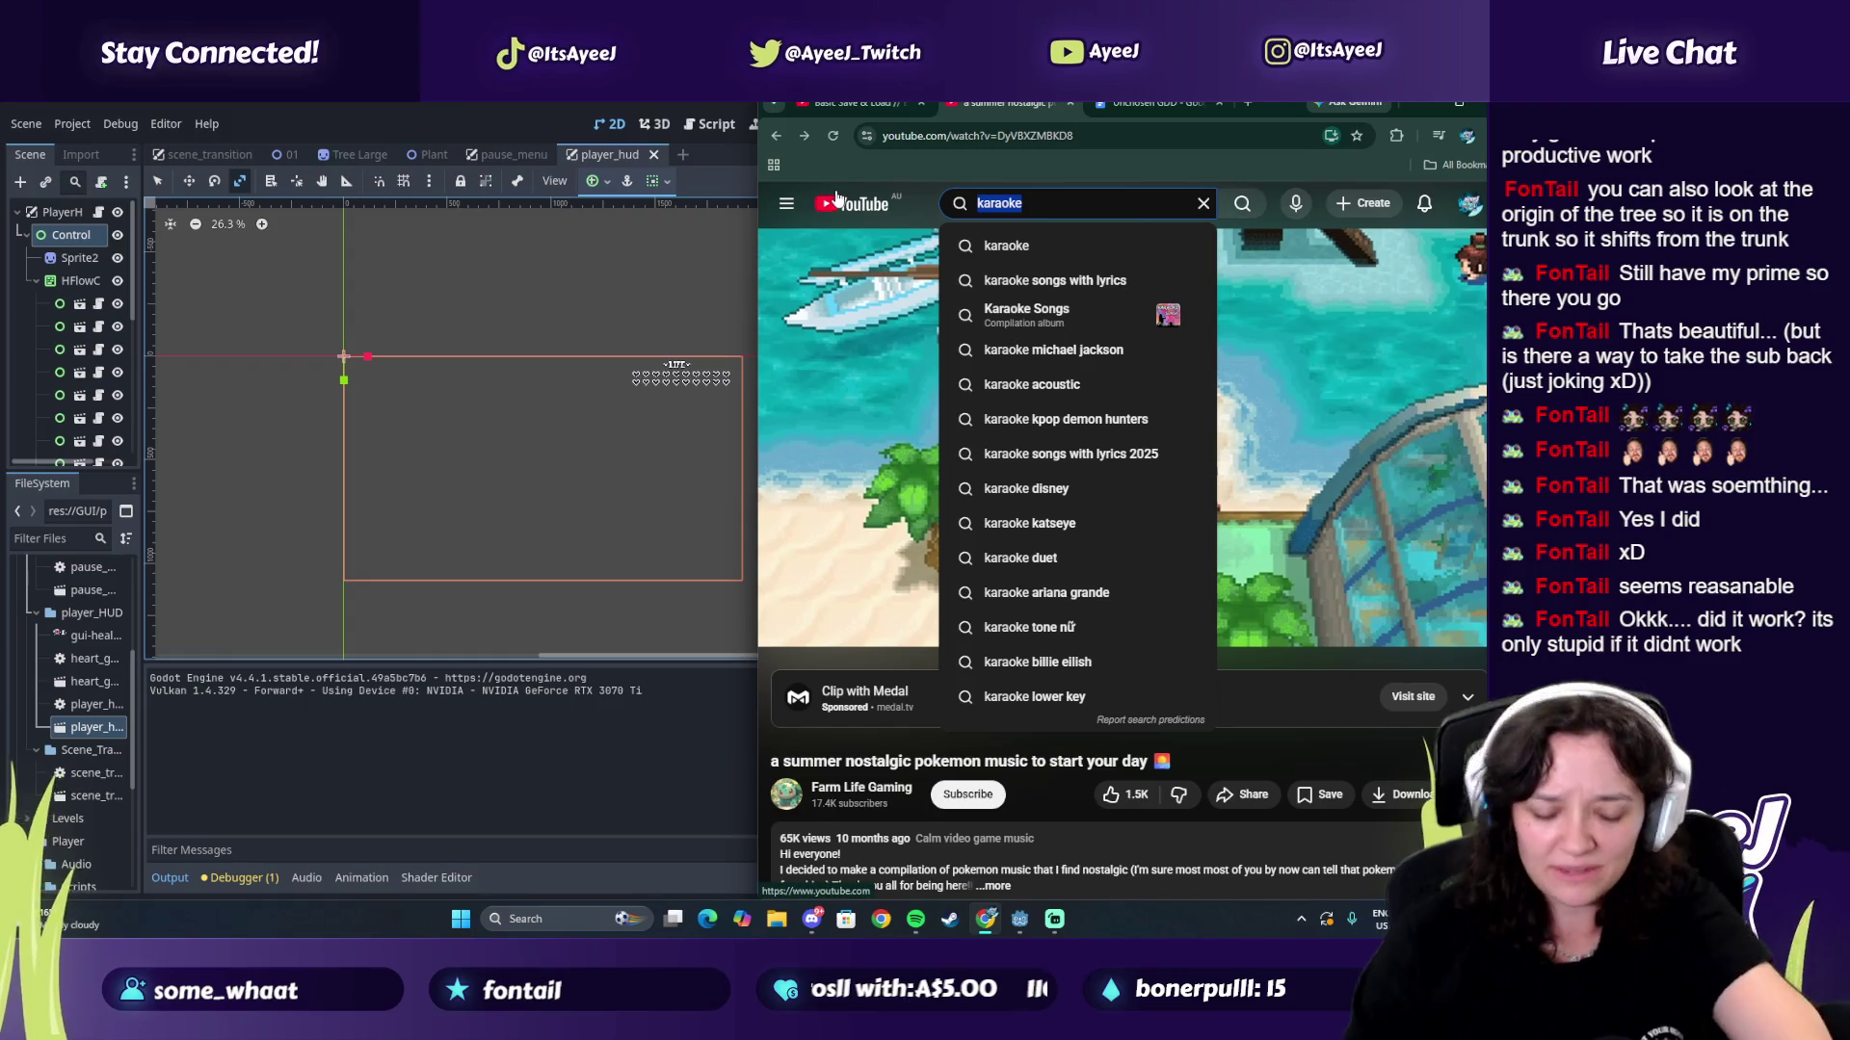
# Step: Search 'dnd ambience', start the DnD Ambient Music playlist muted, and pause Large City near 0:56
pyautogui.write('dnd ambience')
pyautogui.press('Return')
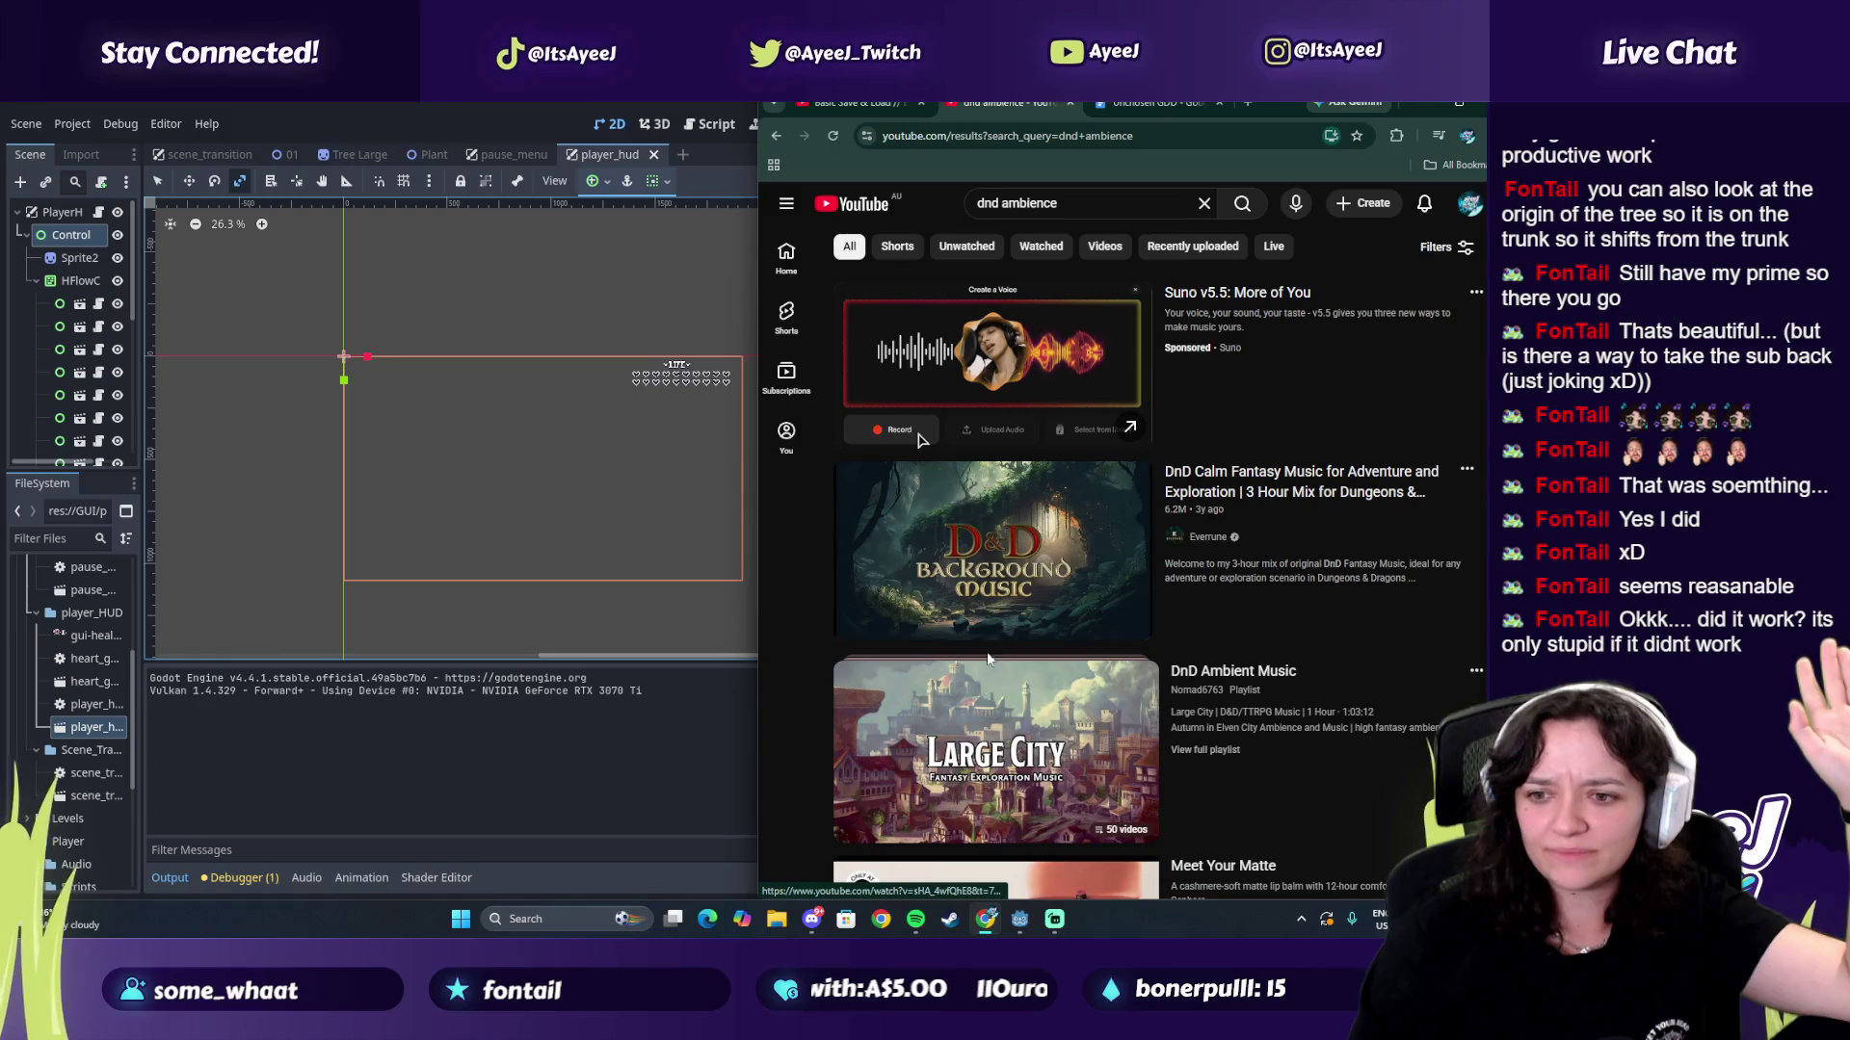
pyautogui.click(857, 641)
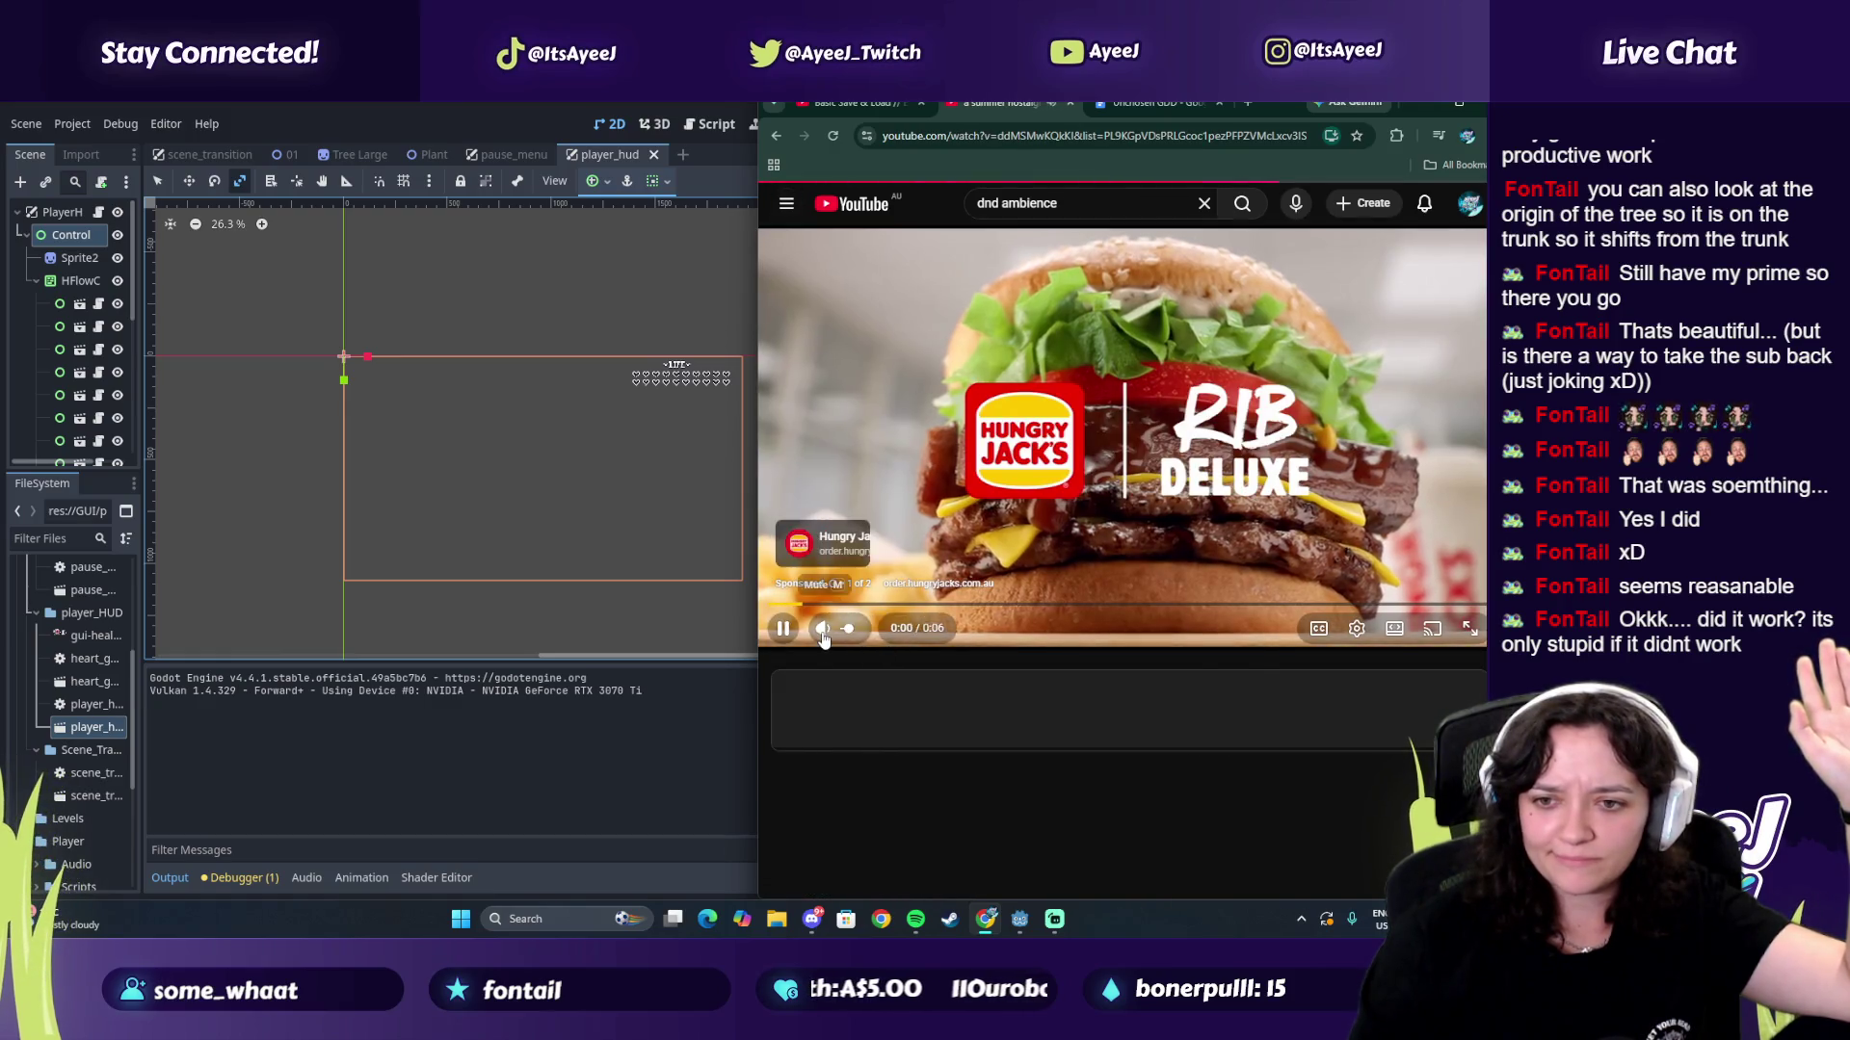
pyautogui.click(912, 628)
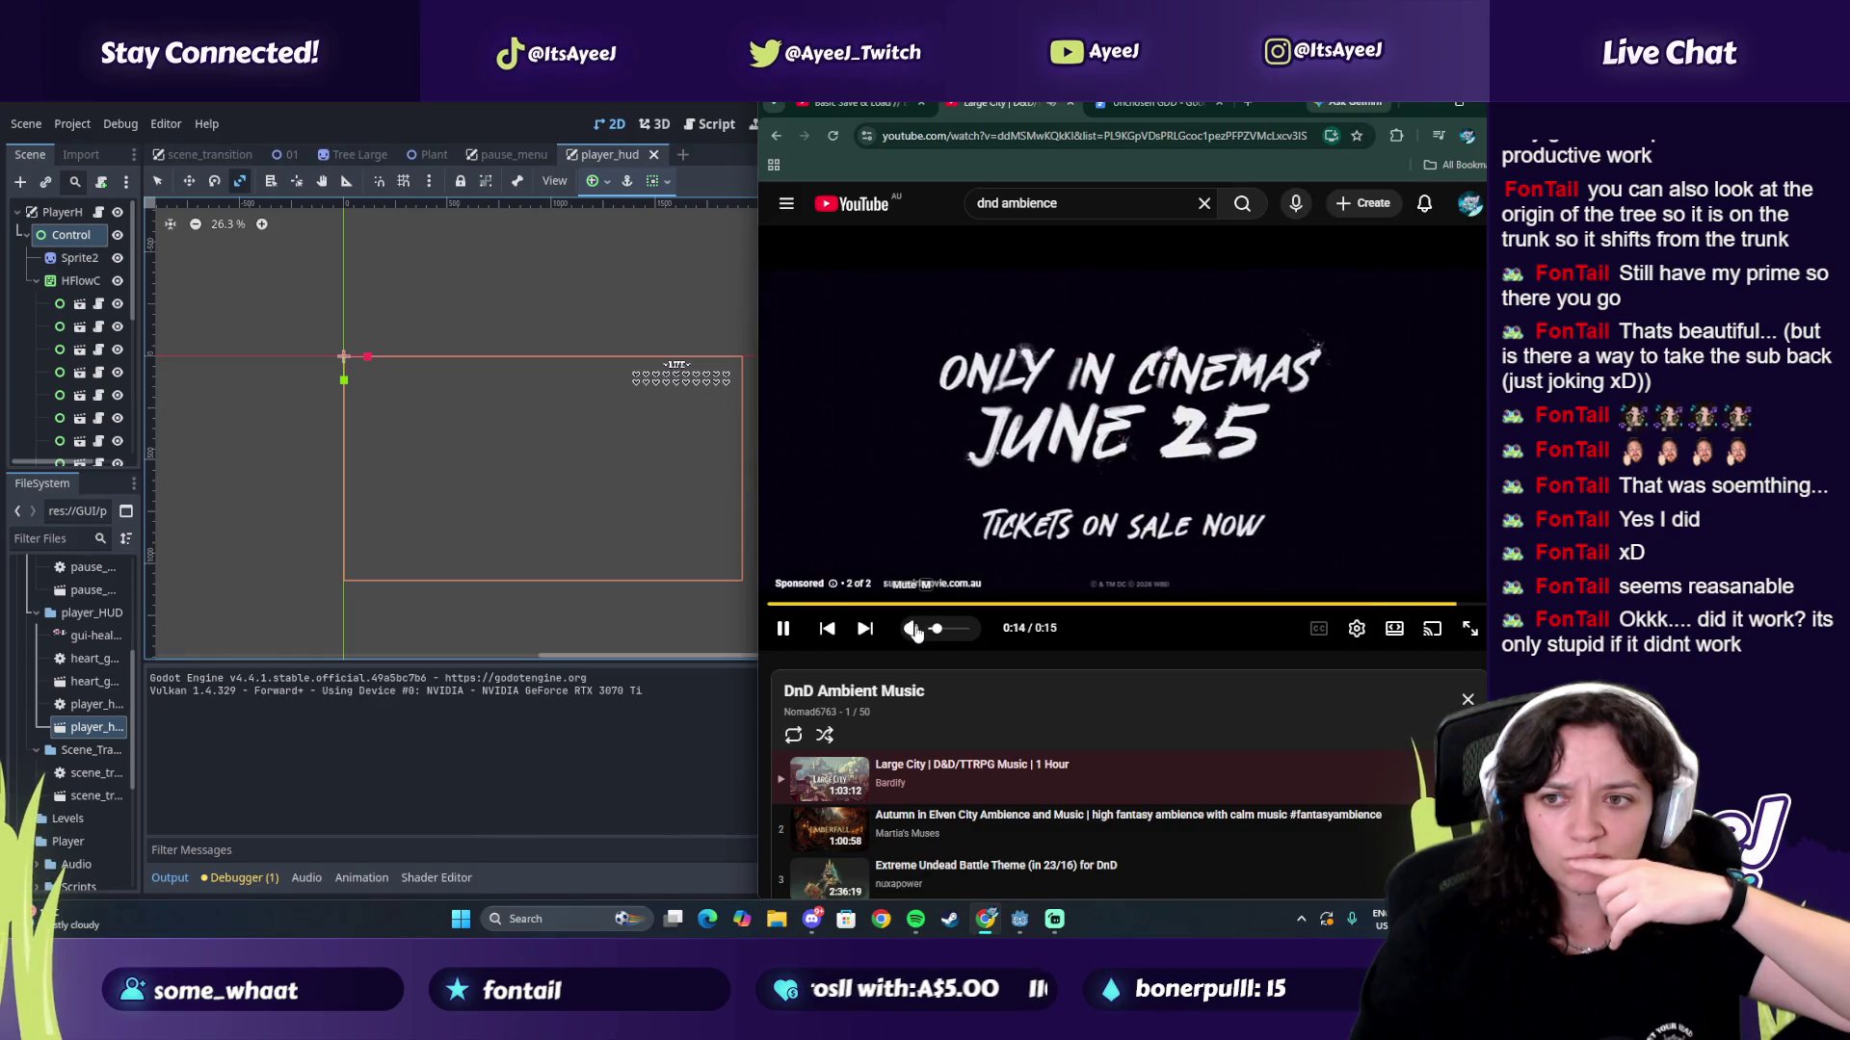
pyautogui.moveTo(937, 636)
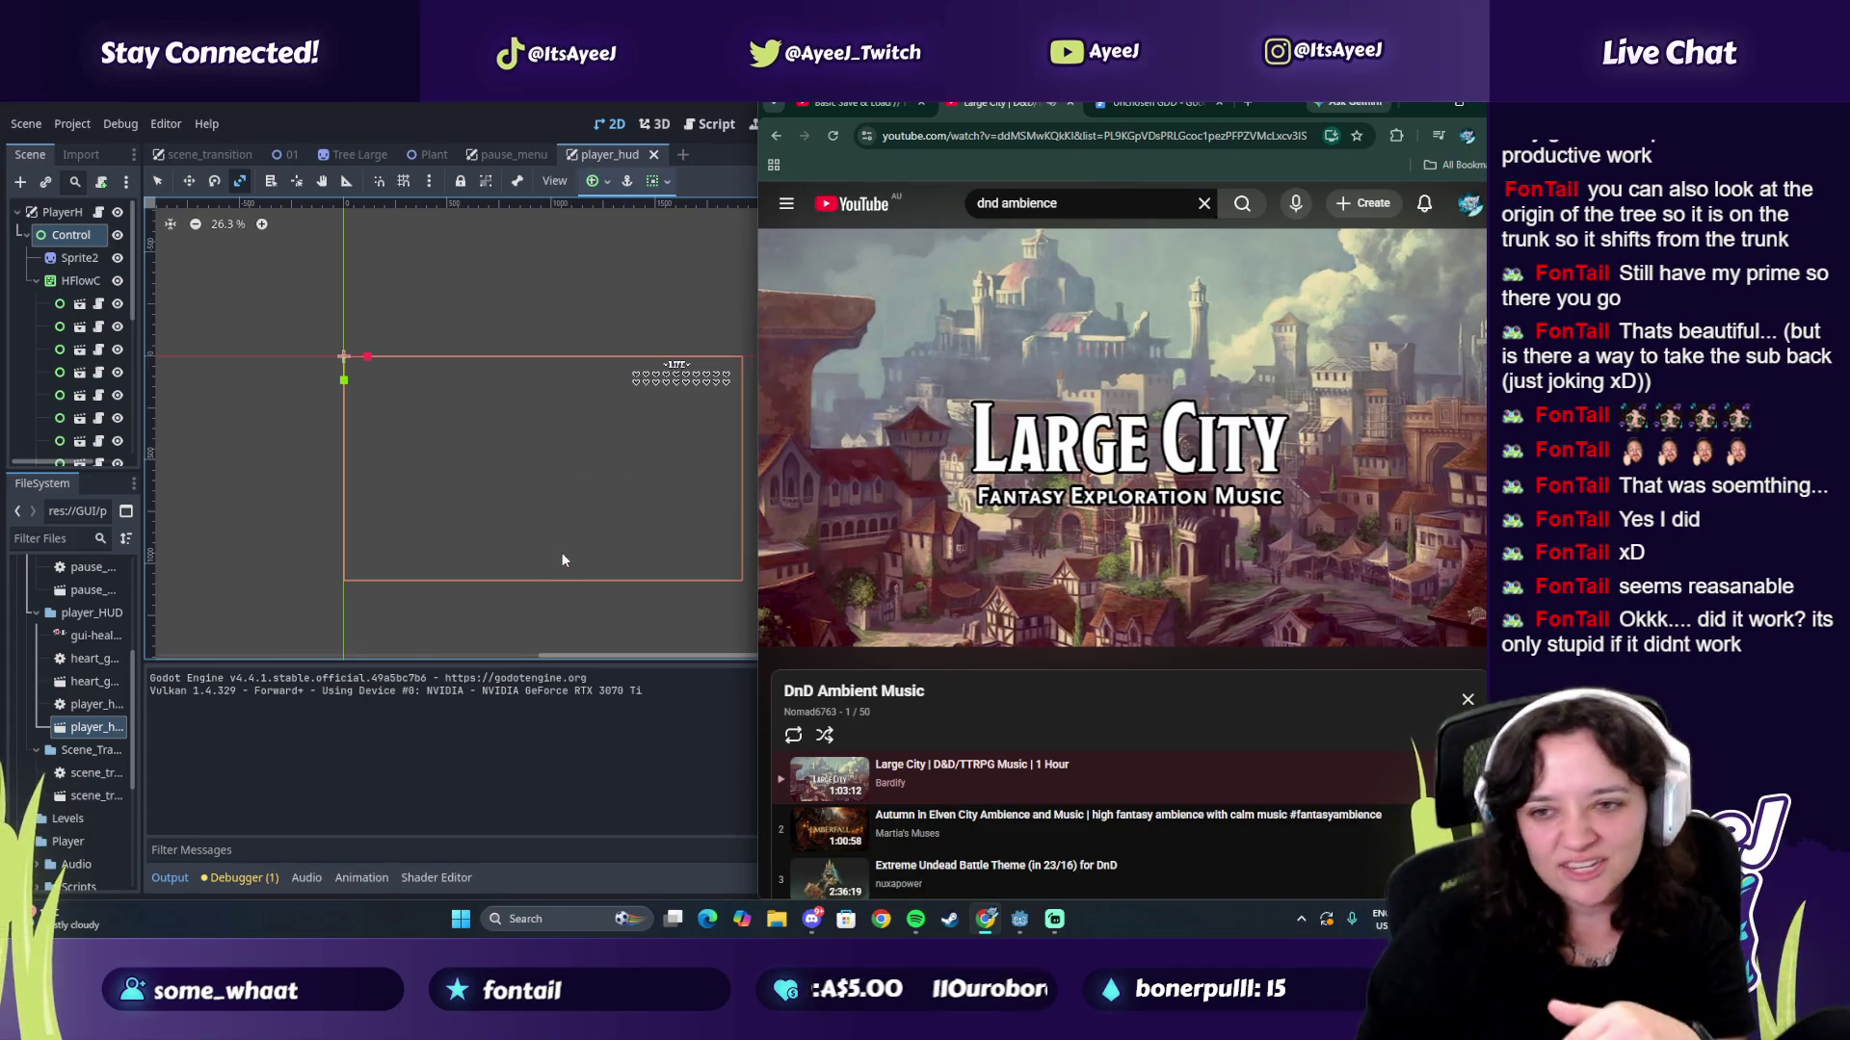
pyautogui.click(925, 487)
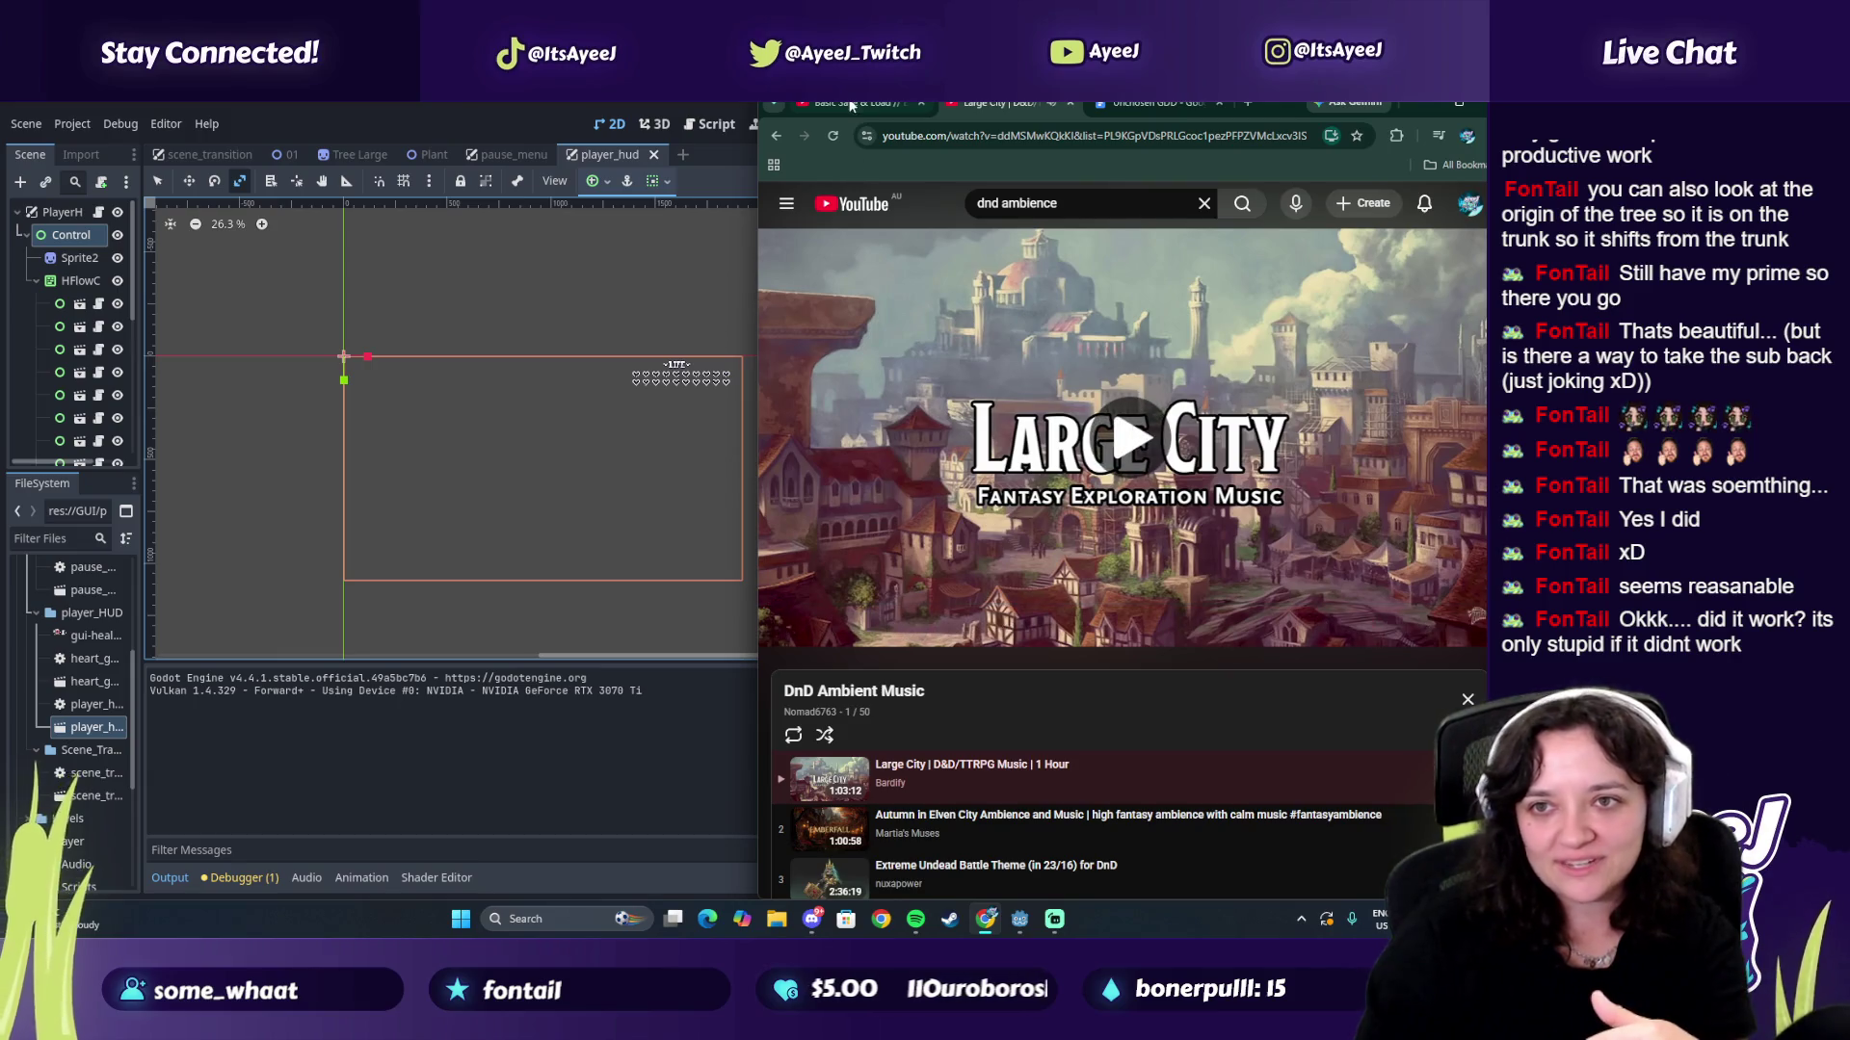
# Step: Return to the Basic Save & Load tutorial tab and drag the 'Recap from the beginning' document over it
pyautogui.click(850, 104)
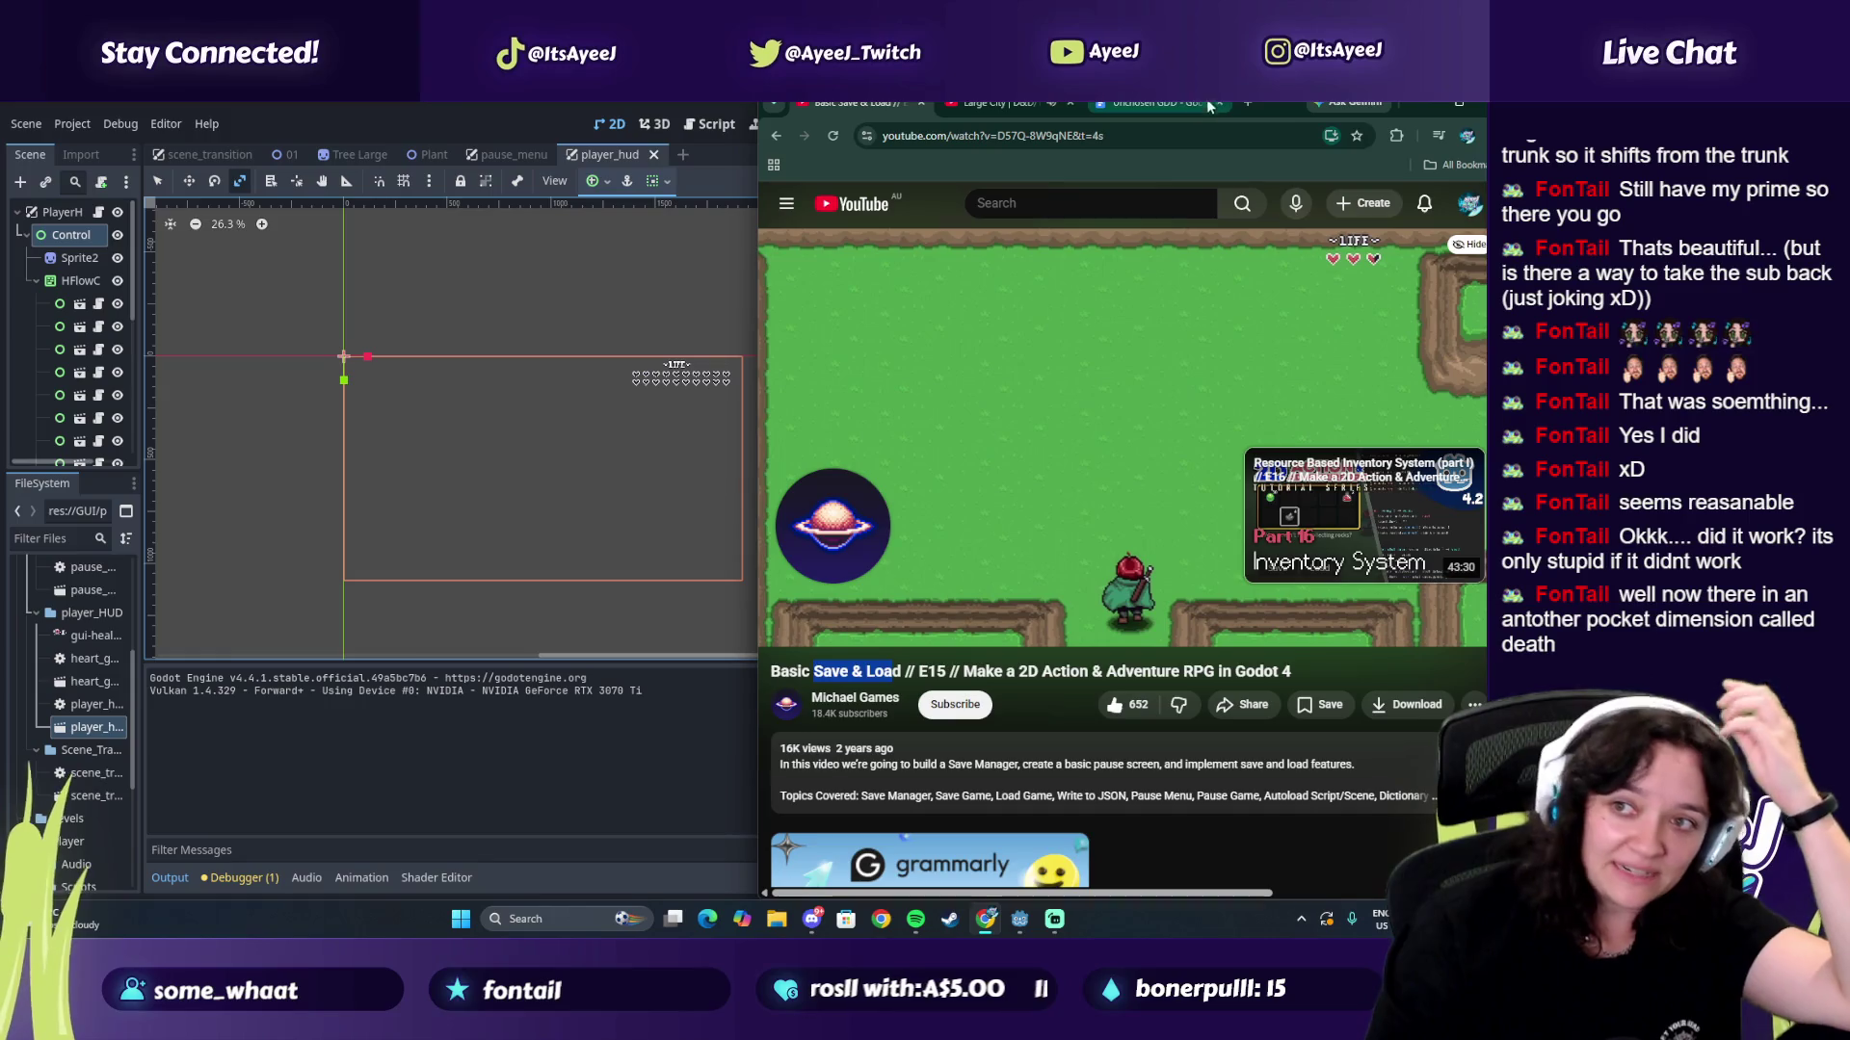
pyautogui.click(1247, 102)
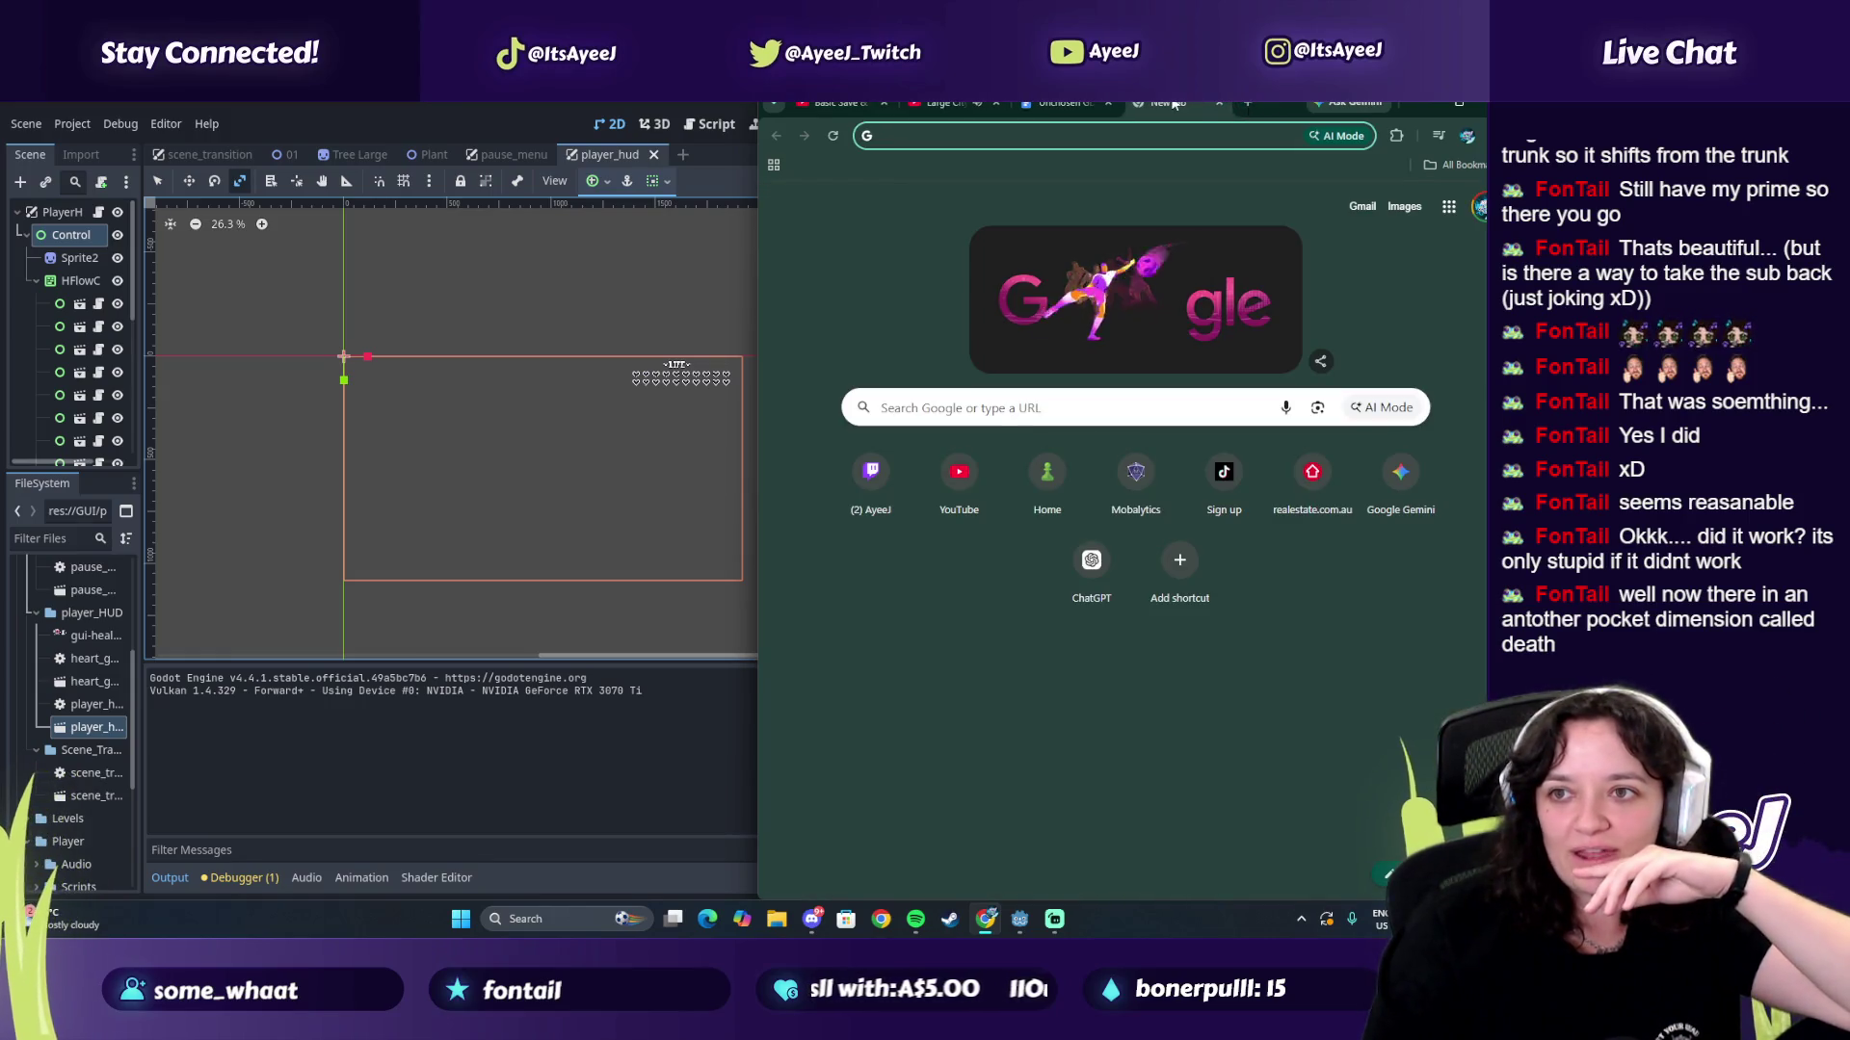
pyautogui.hotkey('ctrl', 'w')
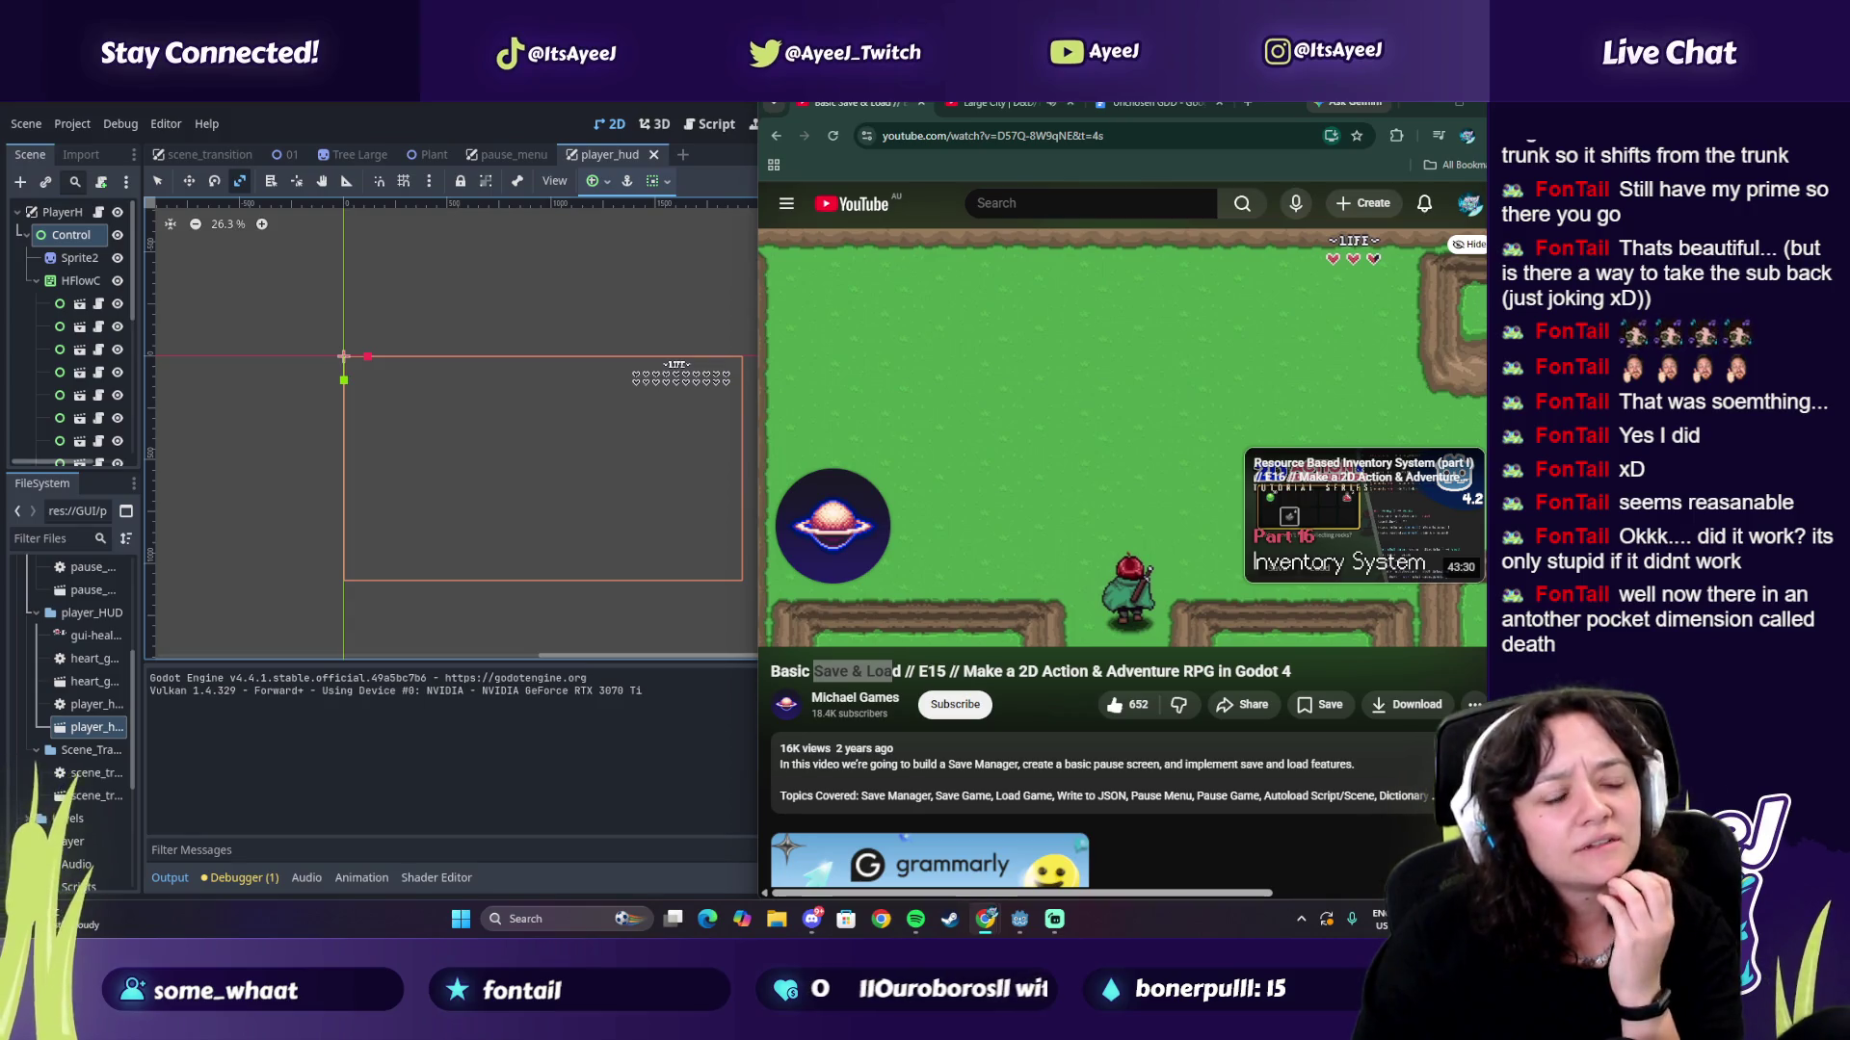
pyautogui.moveTo(0, 106); pyautogui.dragTo(1320, 106)
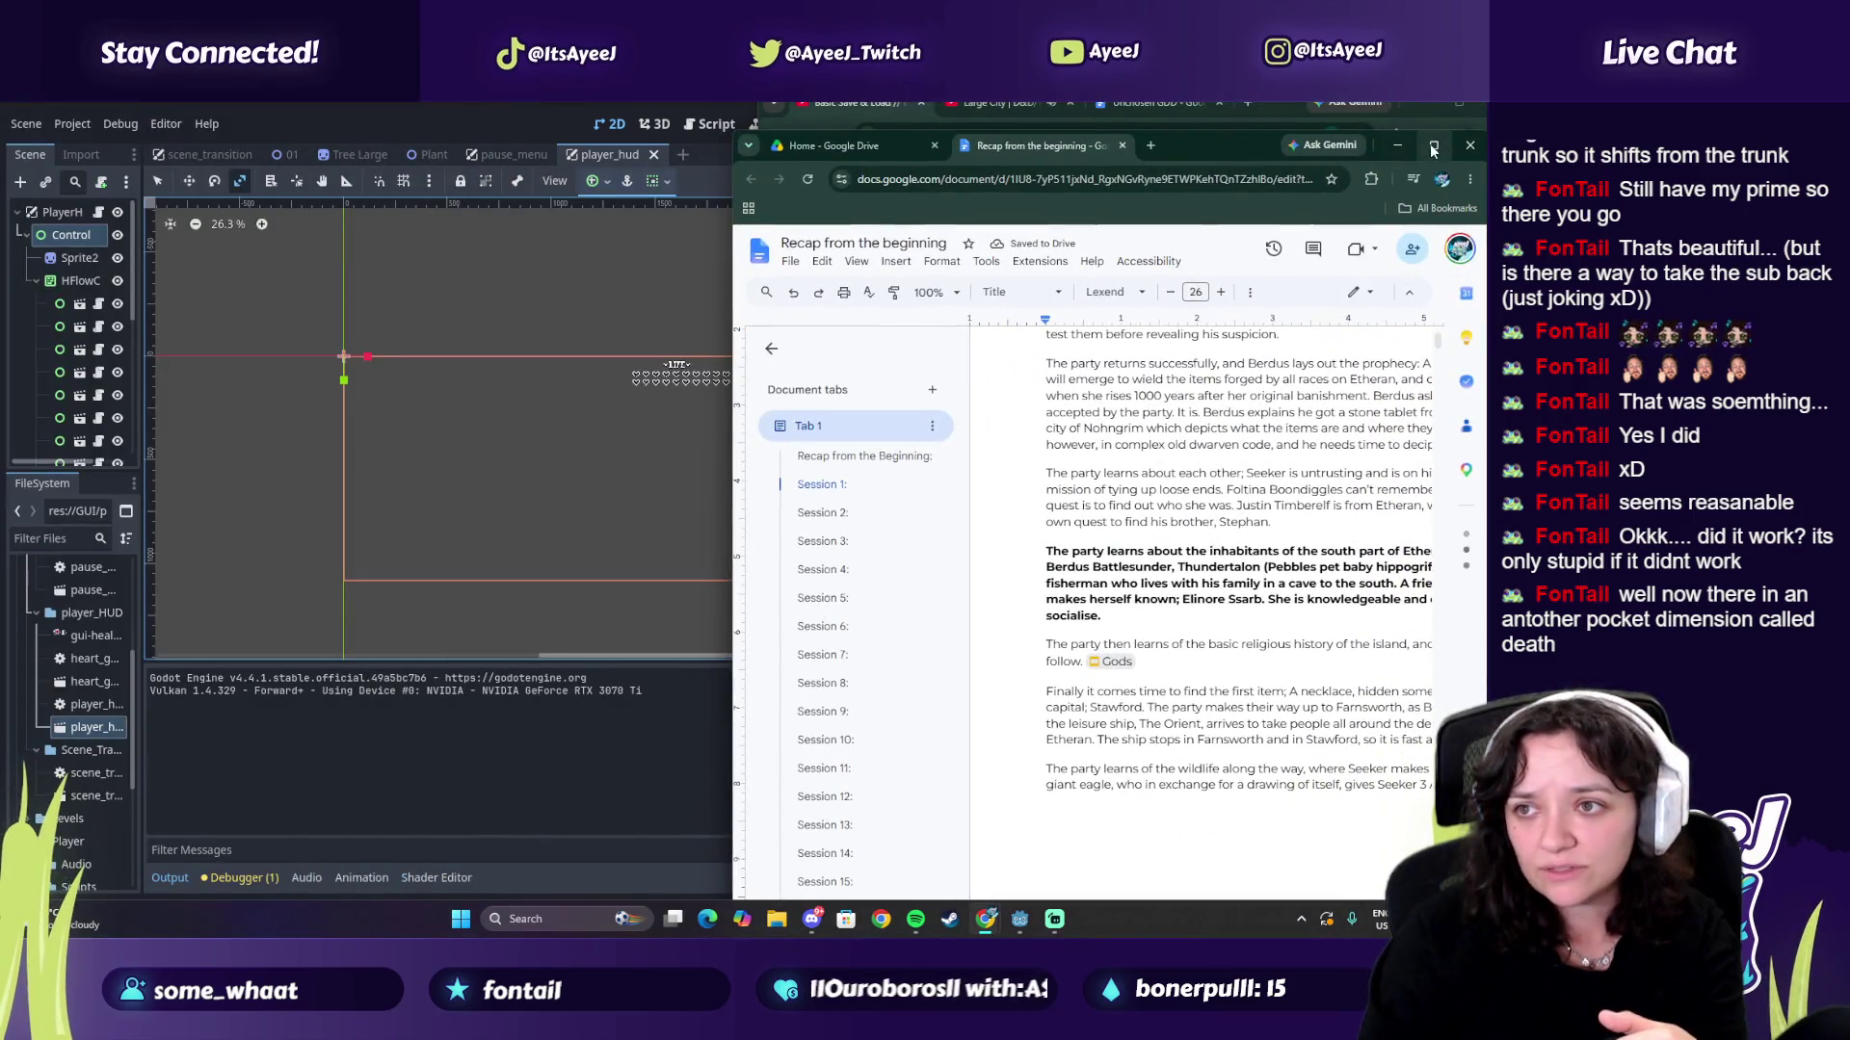
pyautogui.click(1429, 144)
pyautogui.scroll(-3, 720, 578)
pyautogui.scroll(-1, 87, 780)
pyautogui.scroll(-6, 85, 780)
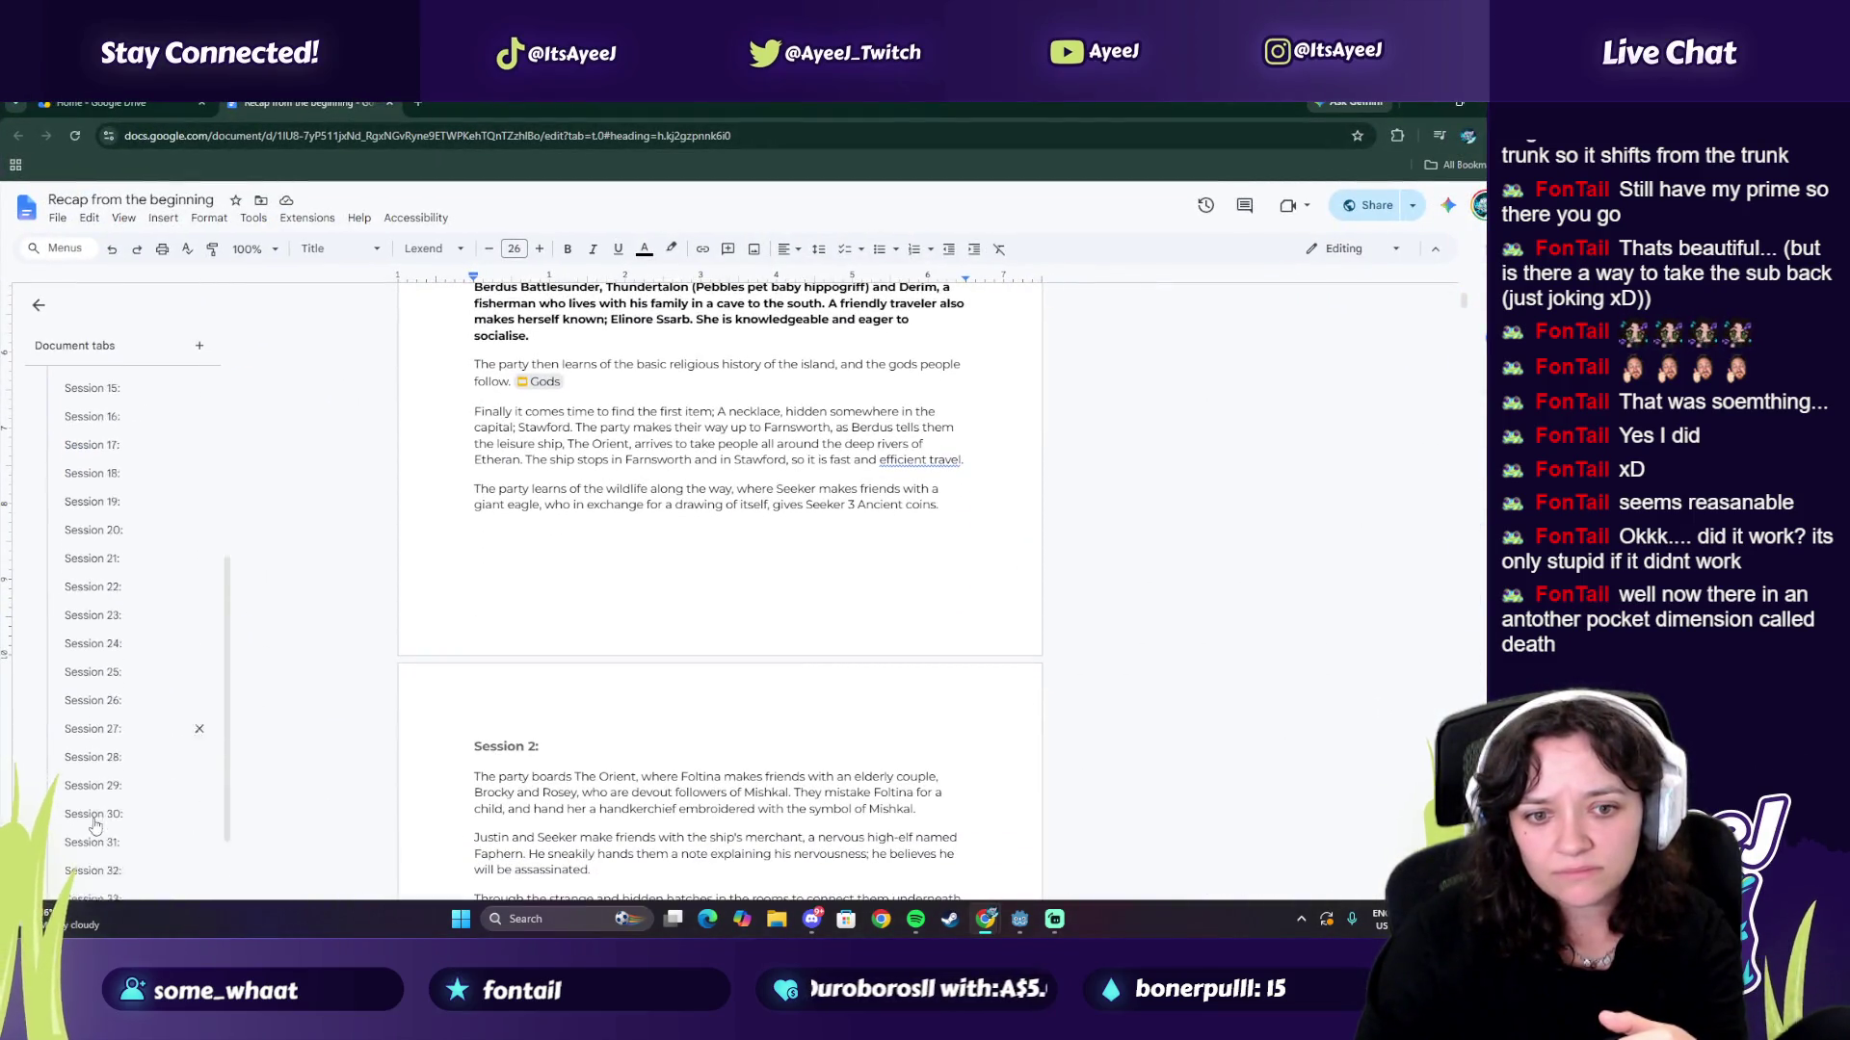
pyautogui.click(93, 875)
pyautogui.scroll(-5, 582, 572)
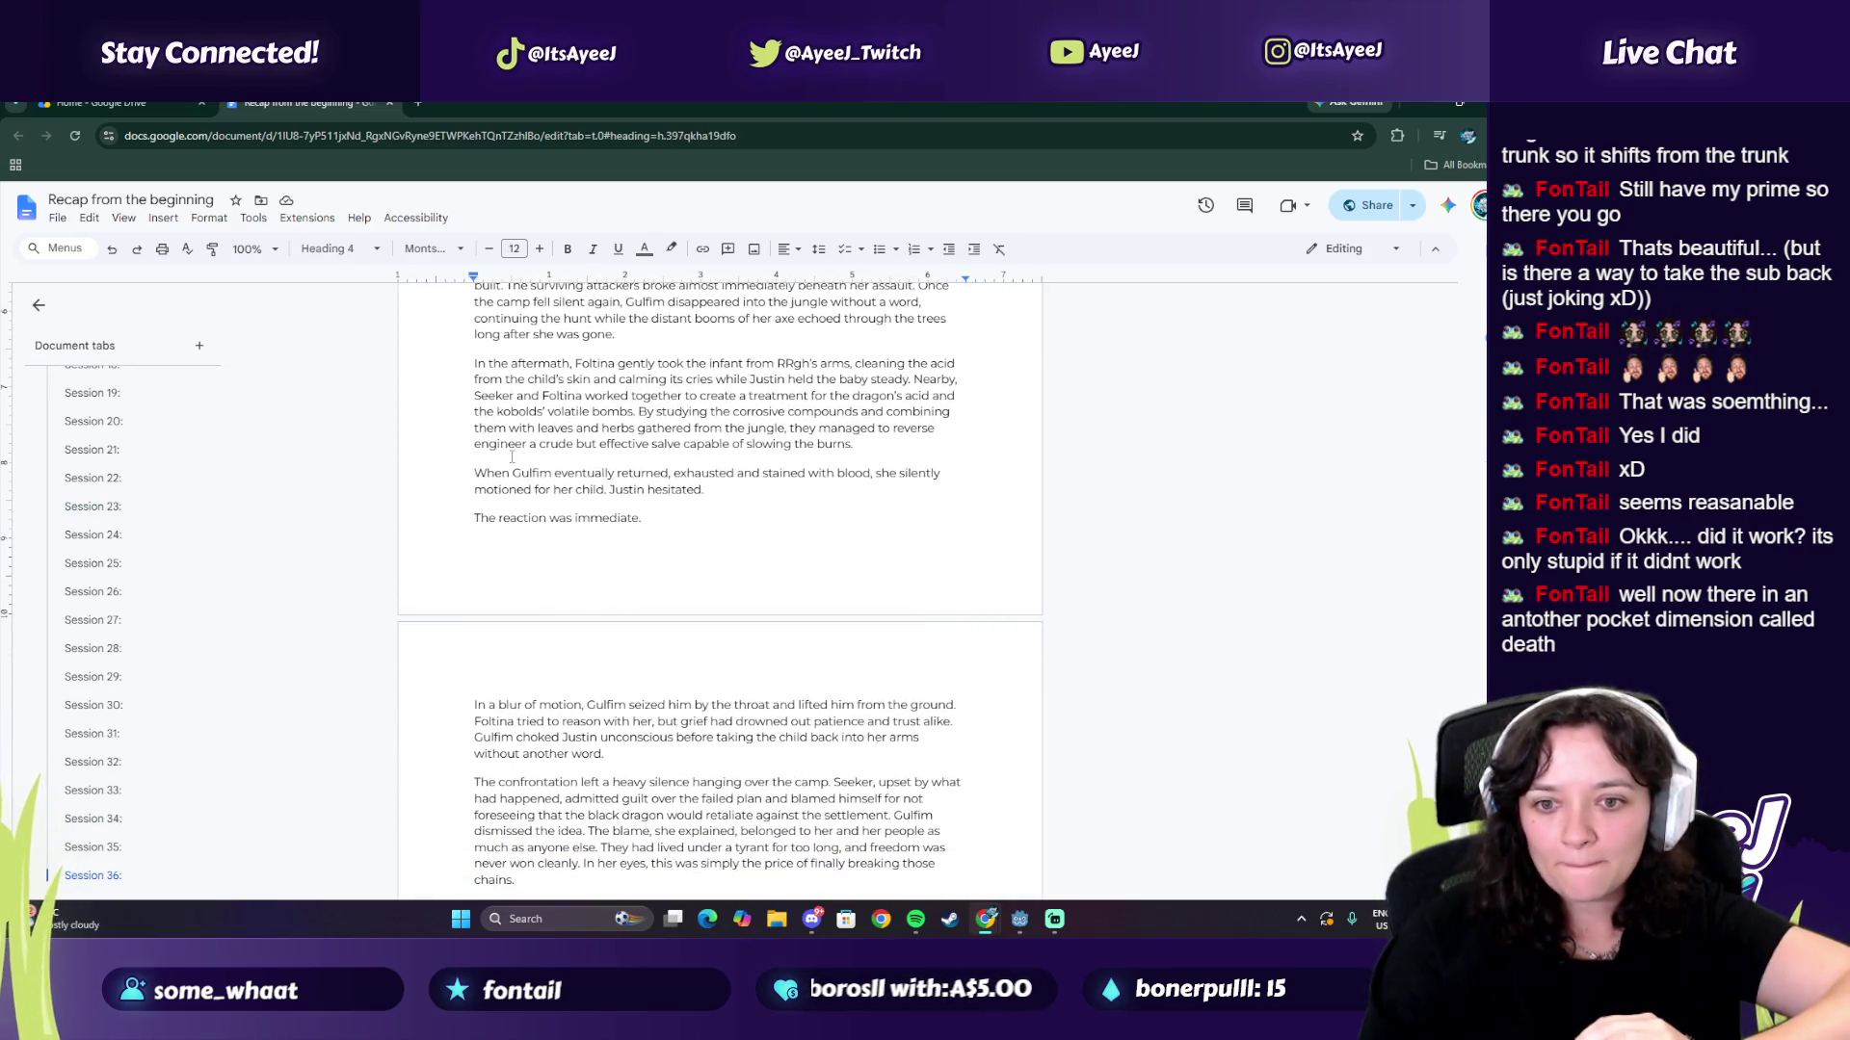
pyautogui.scroll(-8, 512, 456)
pyautogui.scroll(-5, 512, 457)
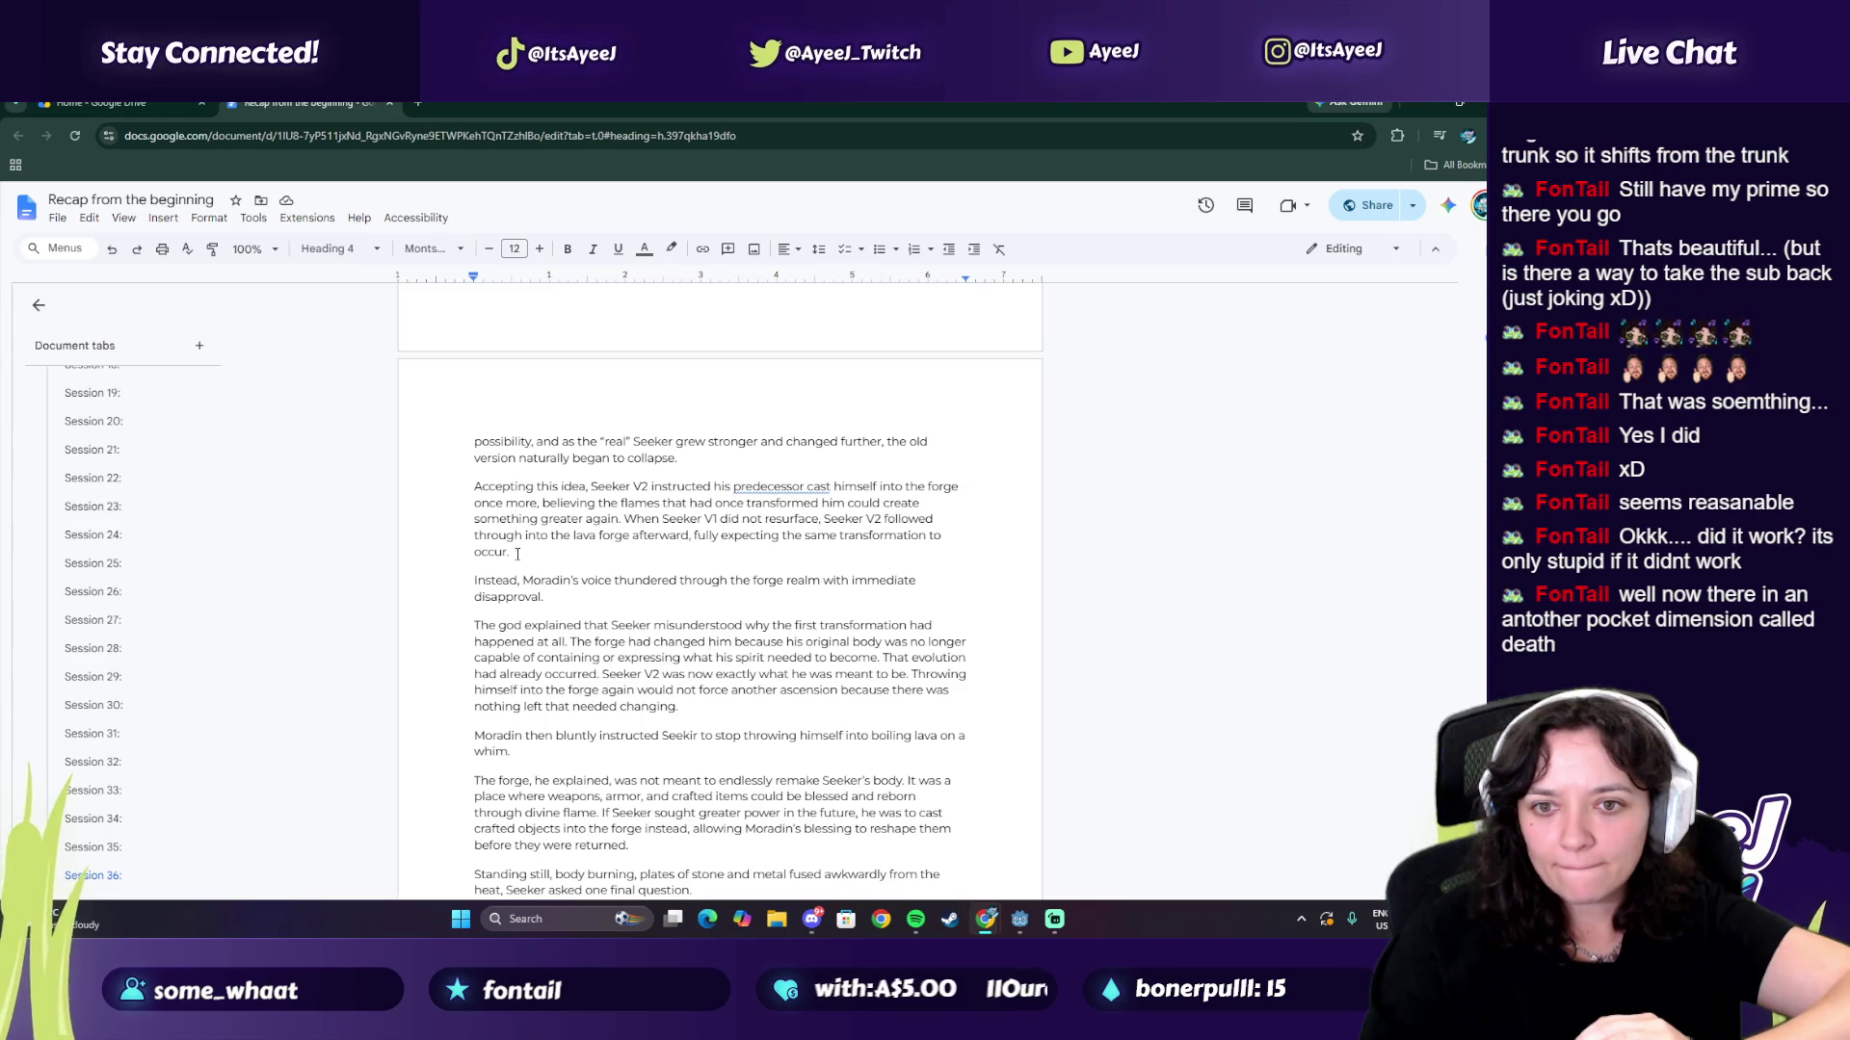
pyautogui.scroll(-1, 526, 599)
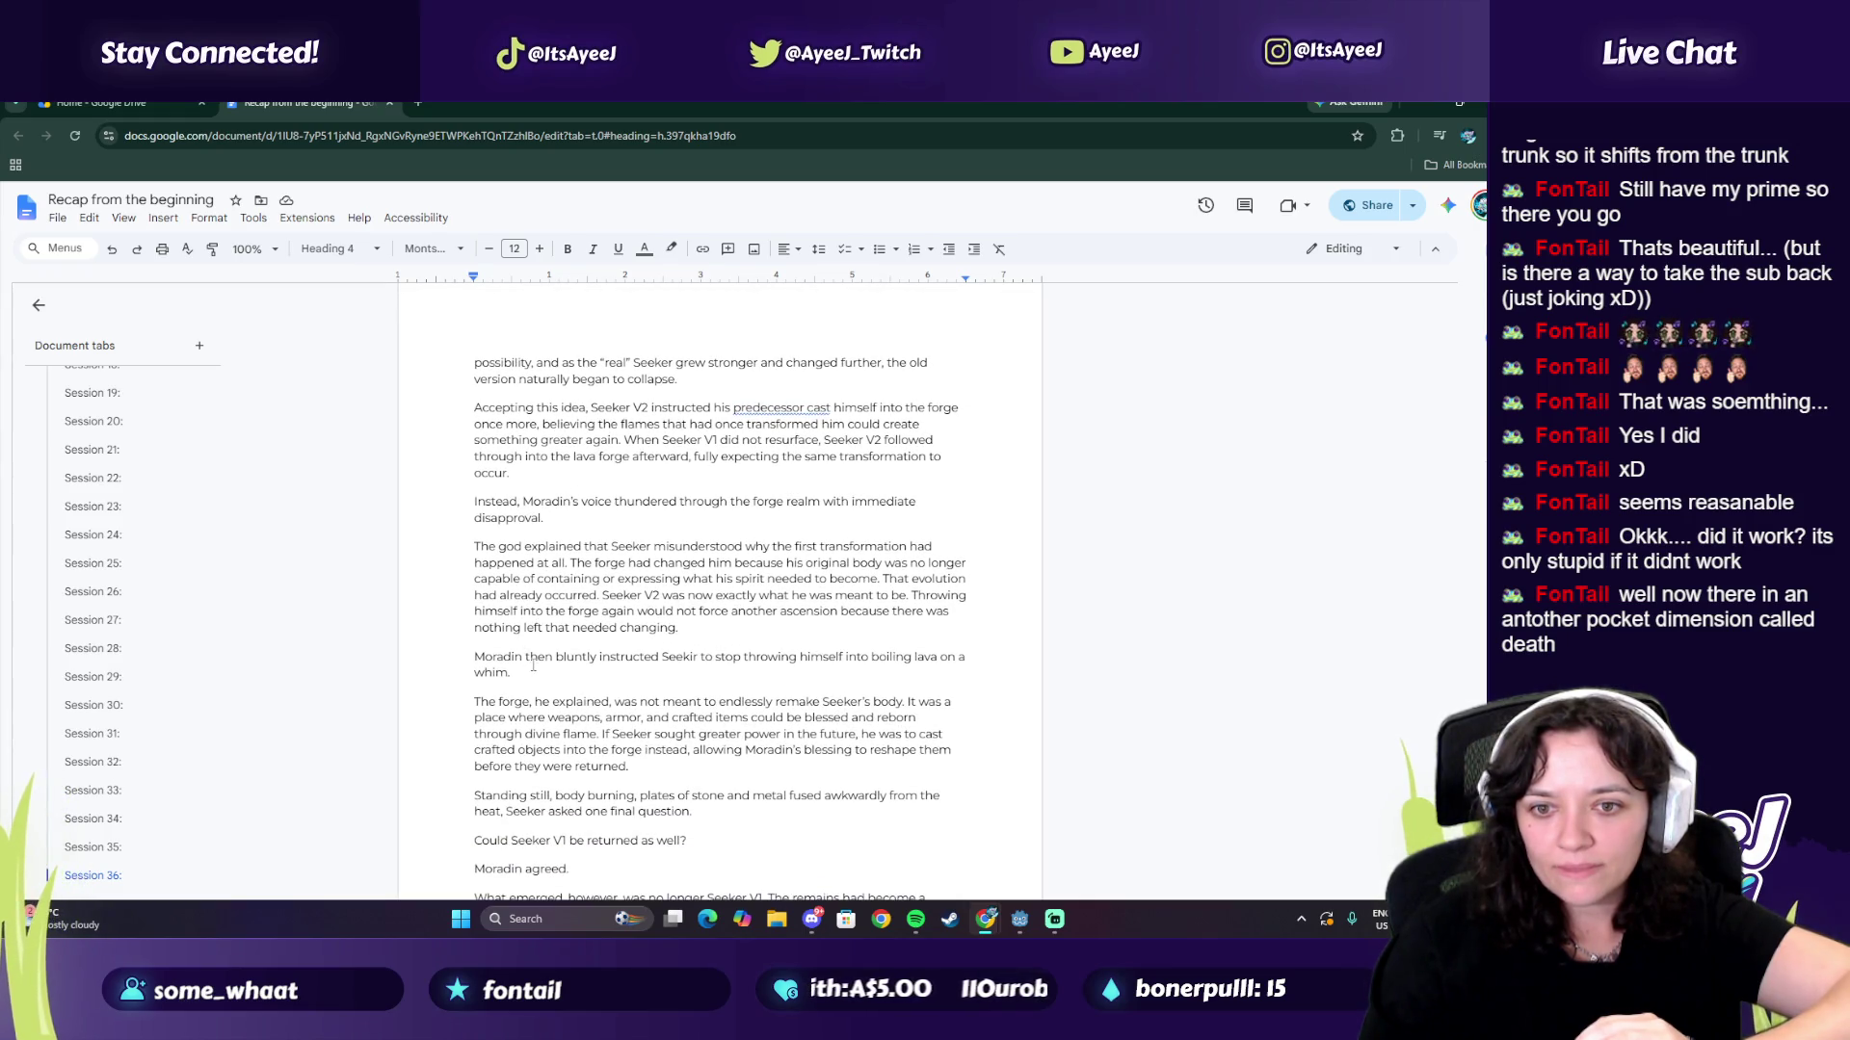
pyautogui.scroll(-2, 529, 666)
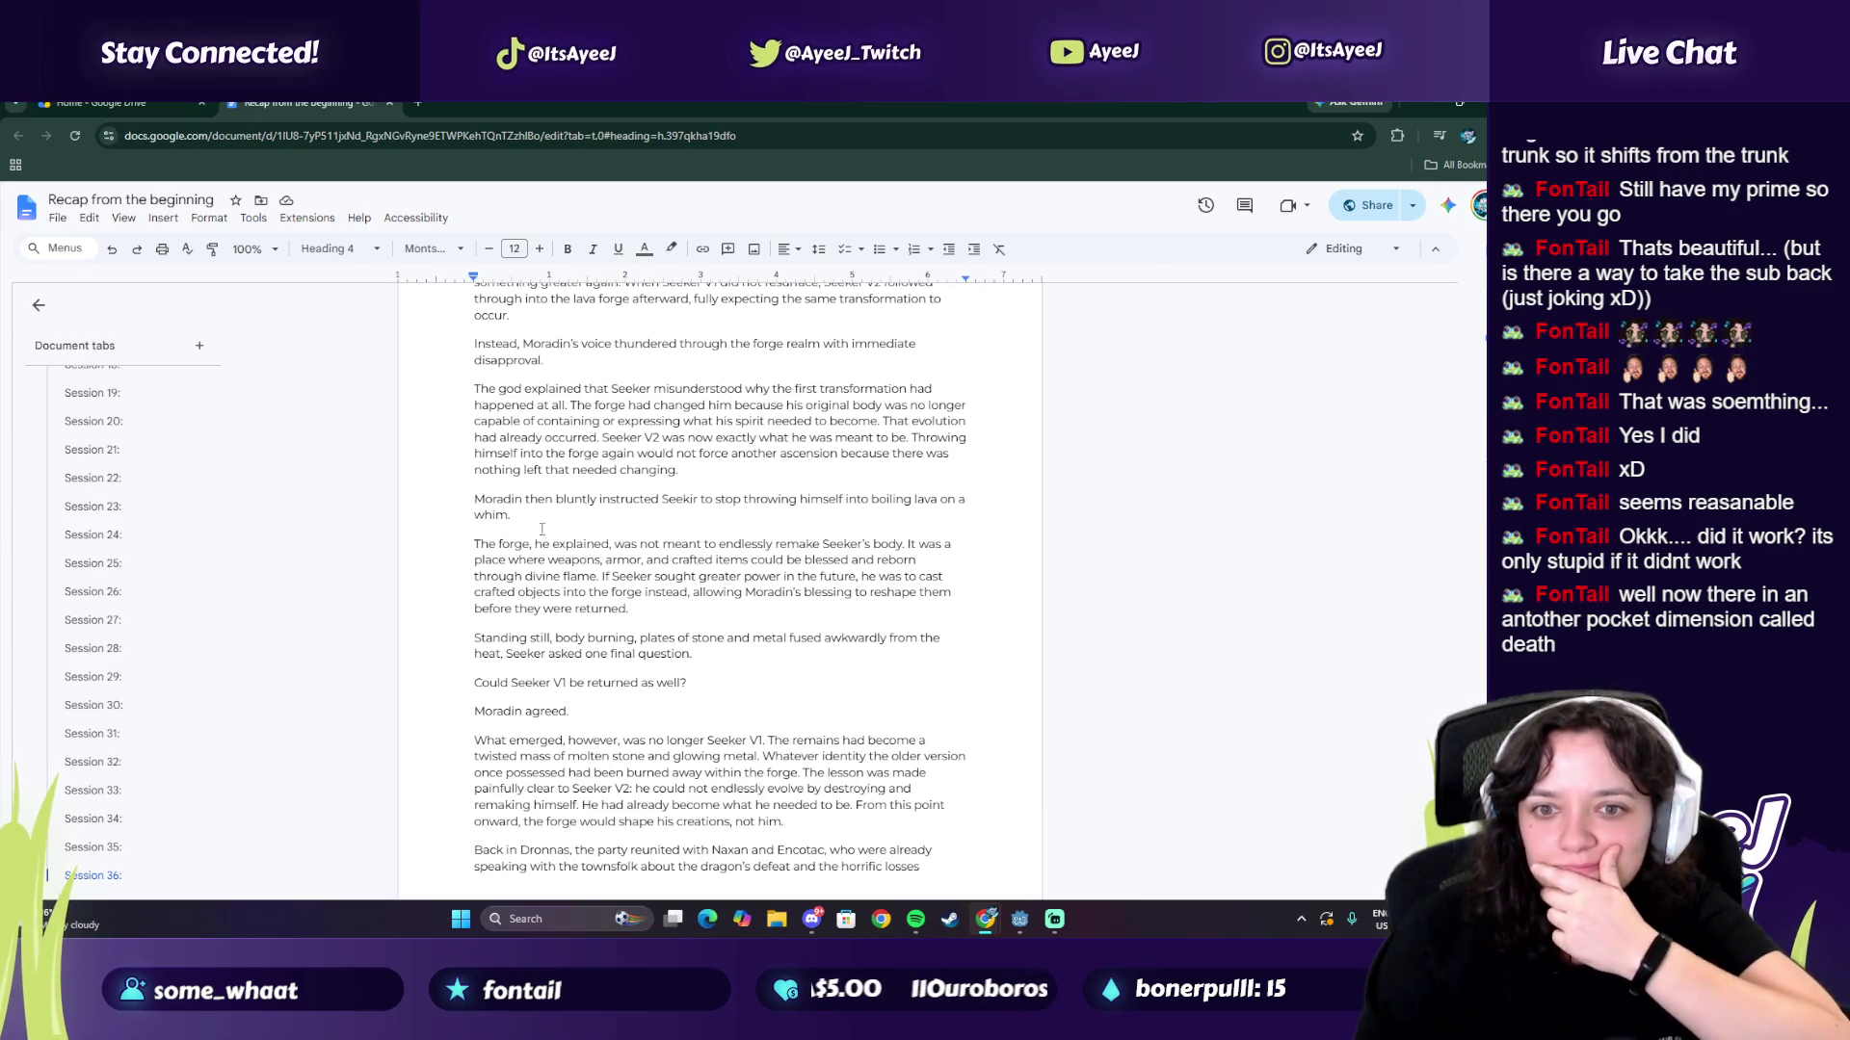
pyautogui.moveTo(540, 545); pyautogui.dragTo(578, 576)
pyautogui.moveTo(556, 639)
pyautogui.mouseDown()
pyautogui.moveTo(661, 639)
pyautogui.moveTo(643, 655)
pyautogui.mouseUp()
pyautogui.click(561, 610)
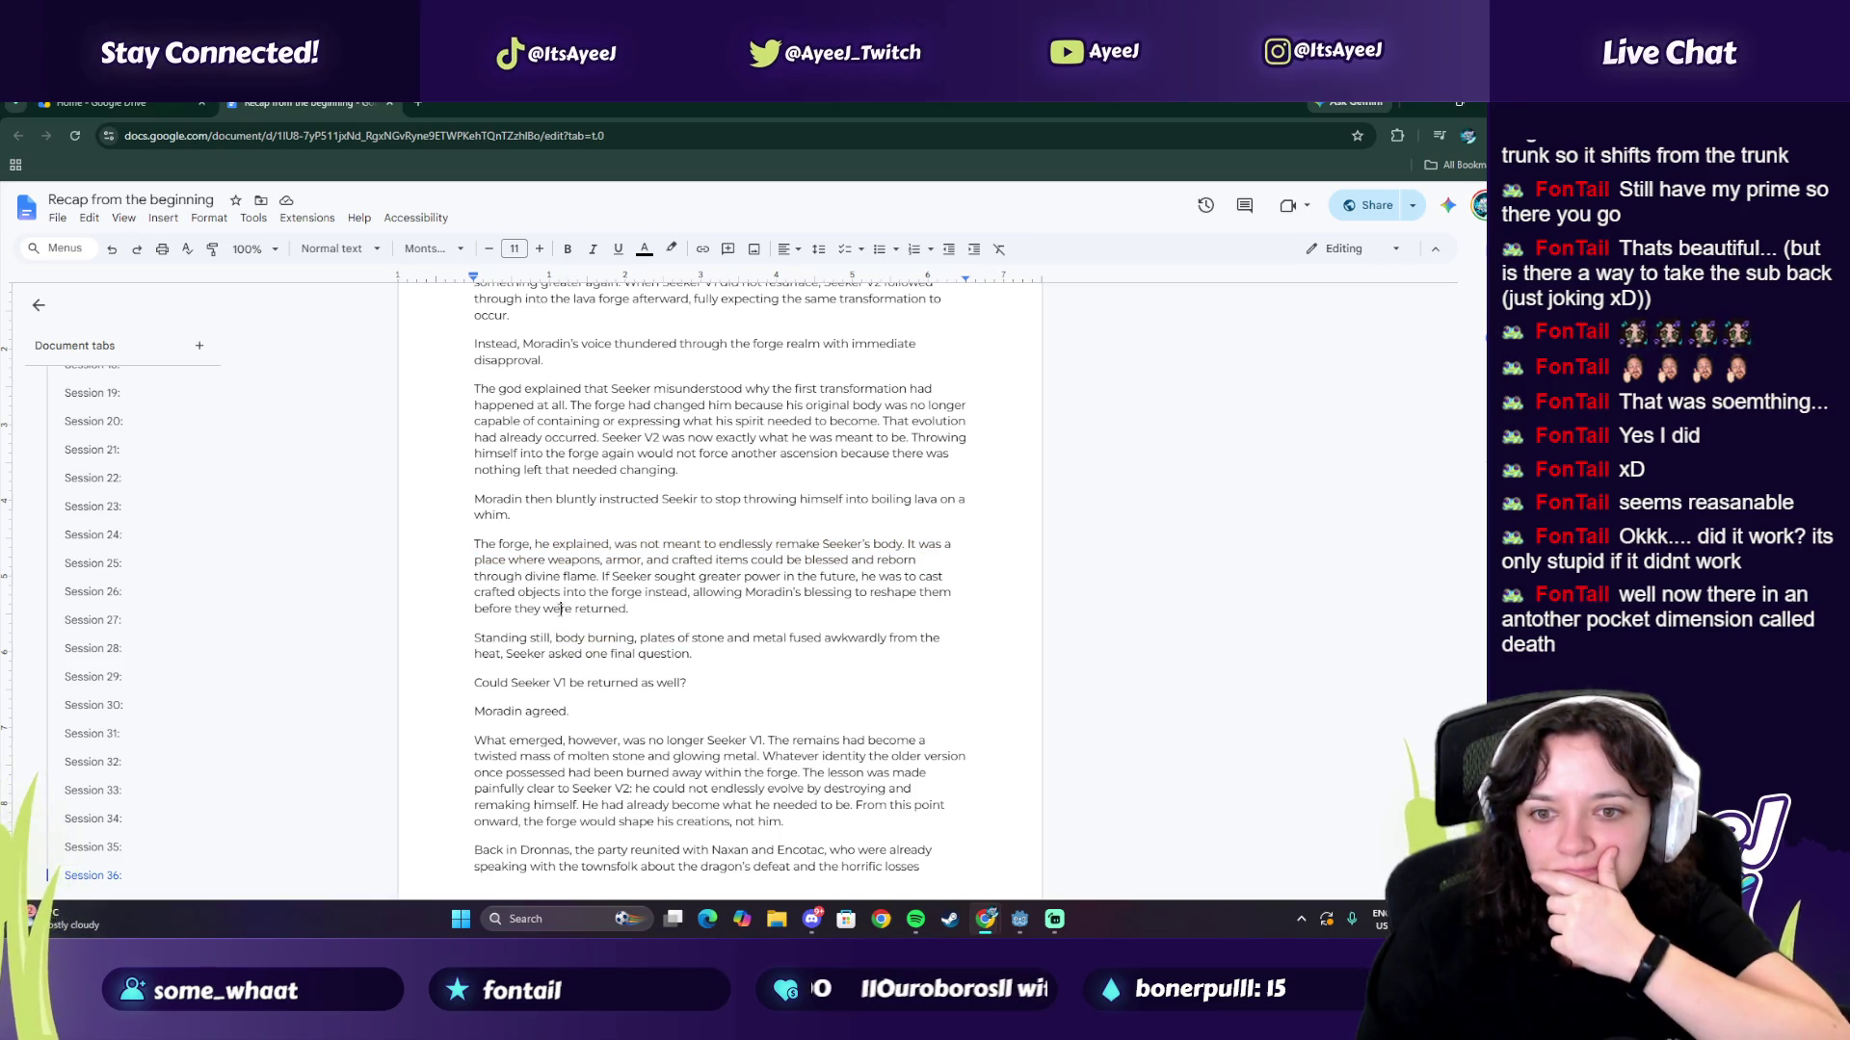
pyautogui.scroll(2, 561, 609)
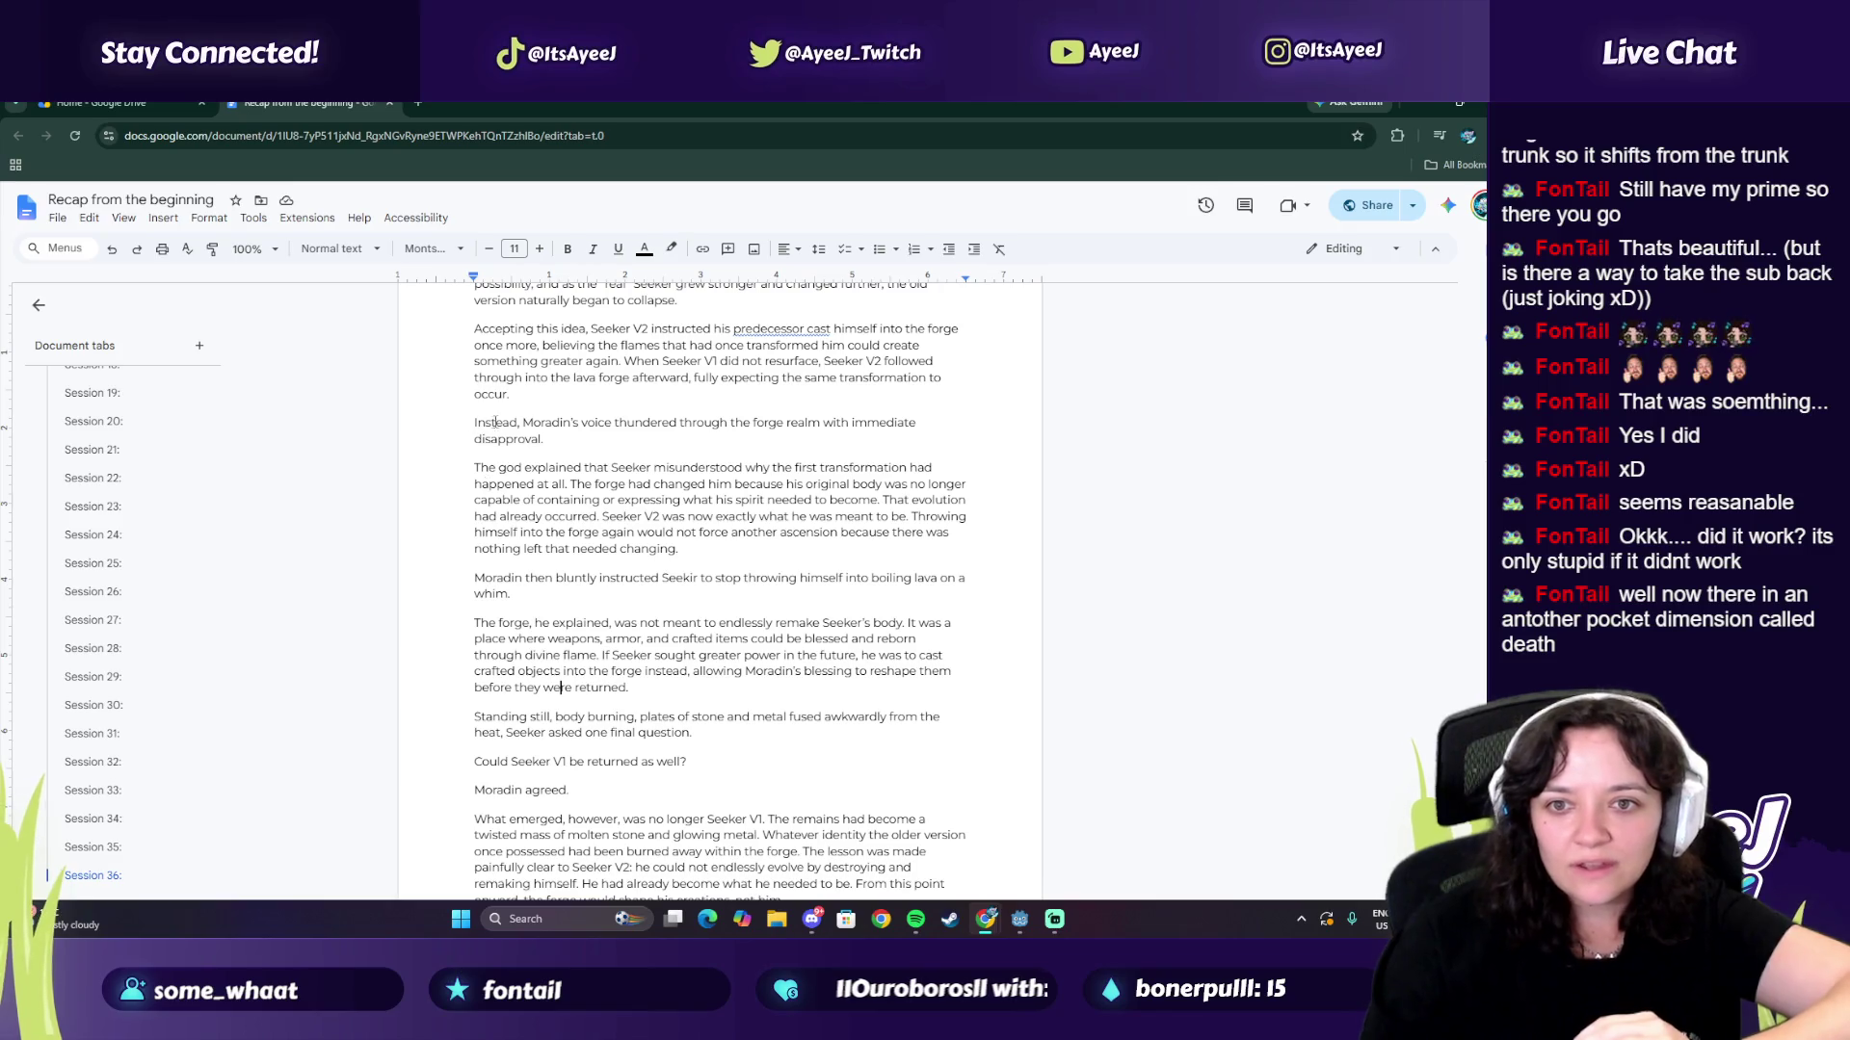
pyautogui.moveTo(474, 468)
pyautogui.mouseDown()
pyautogui.moveTo(567, 484)
pyautogui.moveTo(861, 468)
pyautogui.moveTo(559, 501)
pyautogui.moveTo(843, 483)
pyautogui.moveTo(740, 468)
pyautogui.moveTo(593, 484)
pyautogui.moveTo(750, 468)
pyautogui.moveTo(905, 487)
pyautogui.moveTo(567, 501)
pyautogui.moveTo(621, 505)
pyautogui.mouseUp()
pyautogui.moveTo(768, 501); pyautogui.dragTo(819, 503)
pyautogui.moveTo(528, 518); pyautogui.dragTo(924, 518)
pyautogui.moveTo(551, 532)
pyautogui.mouseDown()
pyautogui.moveTo(856, 532)
pyautogui.moveTo(576, 551)
pyautogui.moveTo(641, 550)
pyautogui.mouseUp()
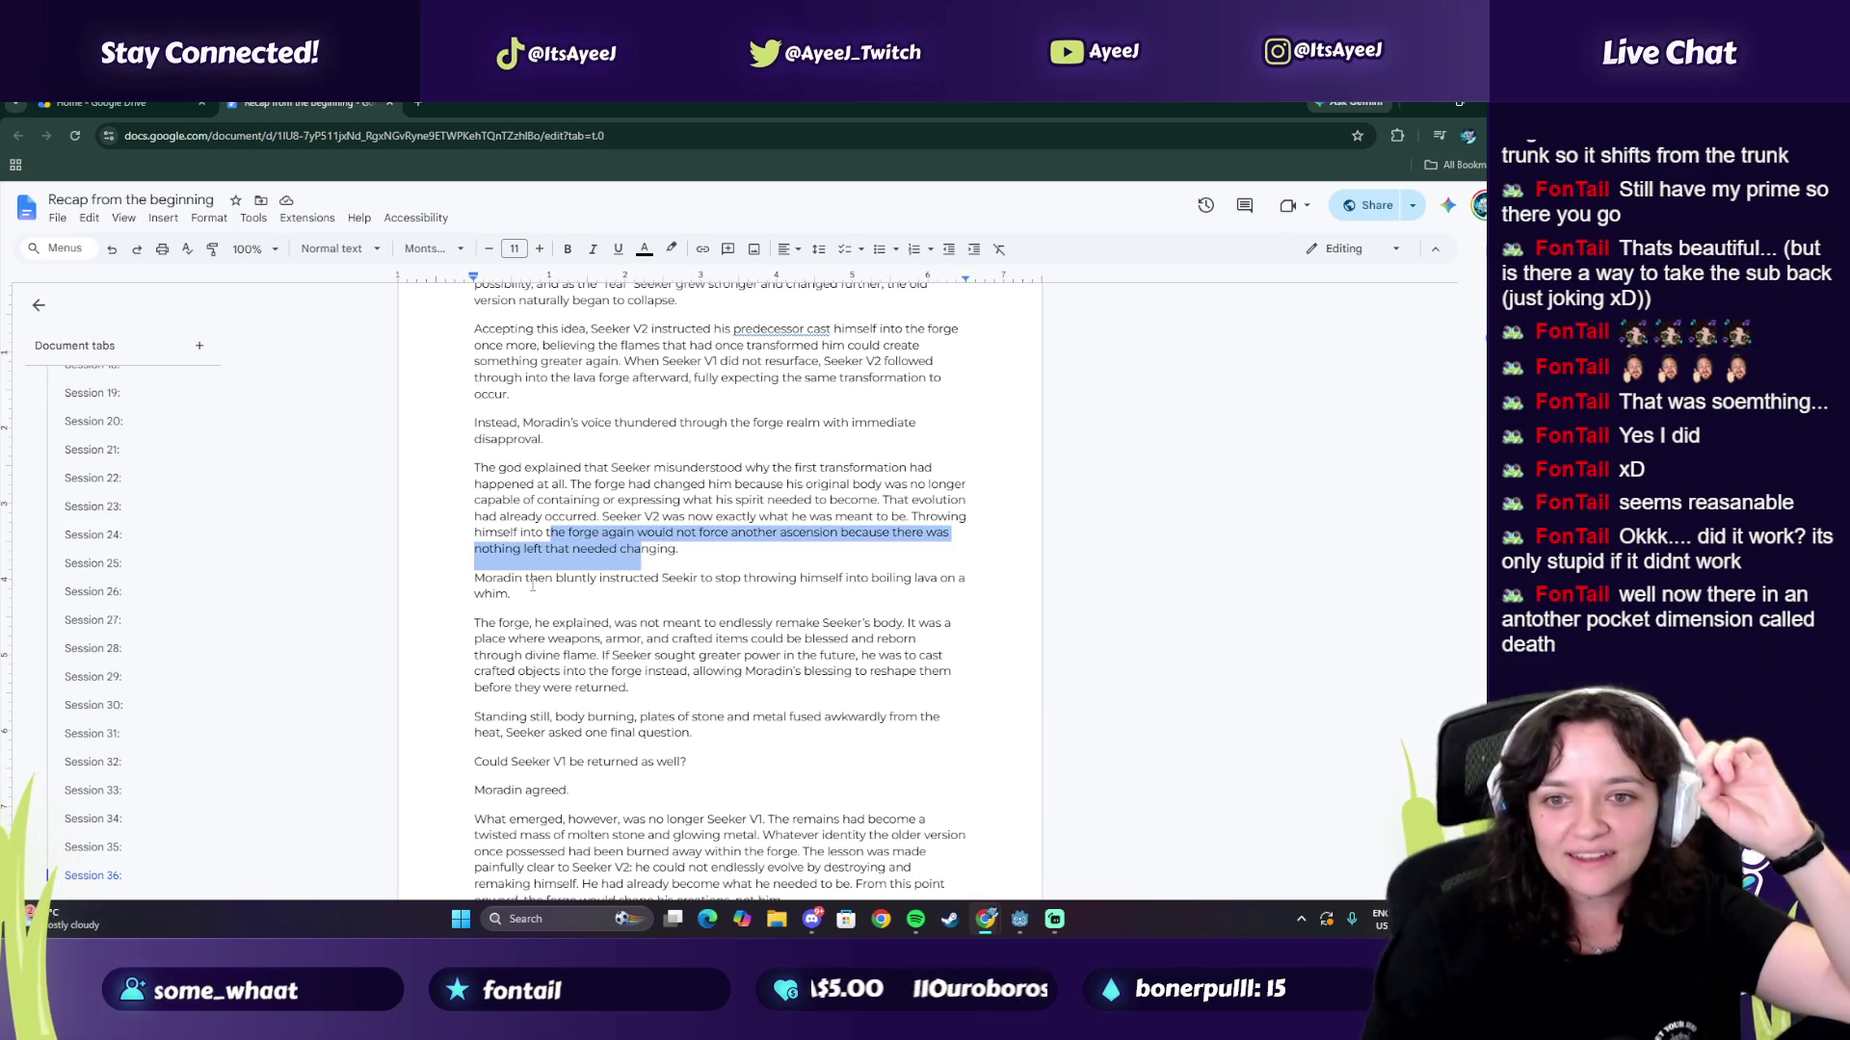
pyautogui.click(690, 578)
pyautogui.write('e')
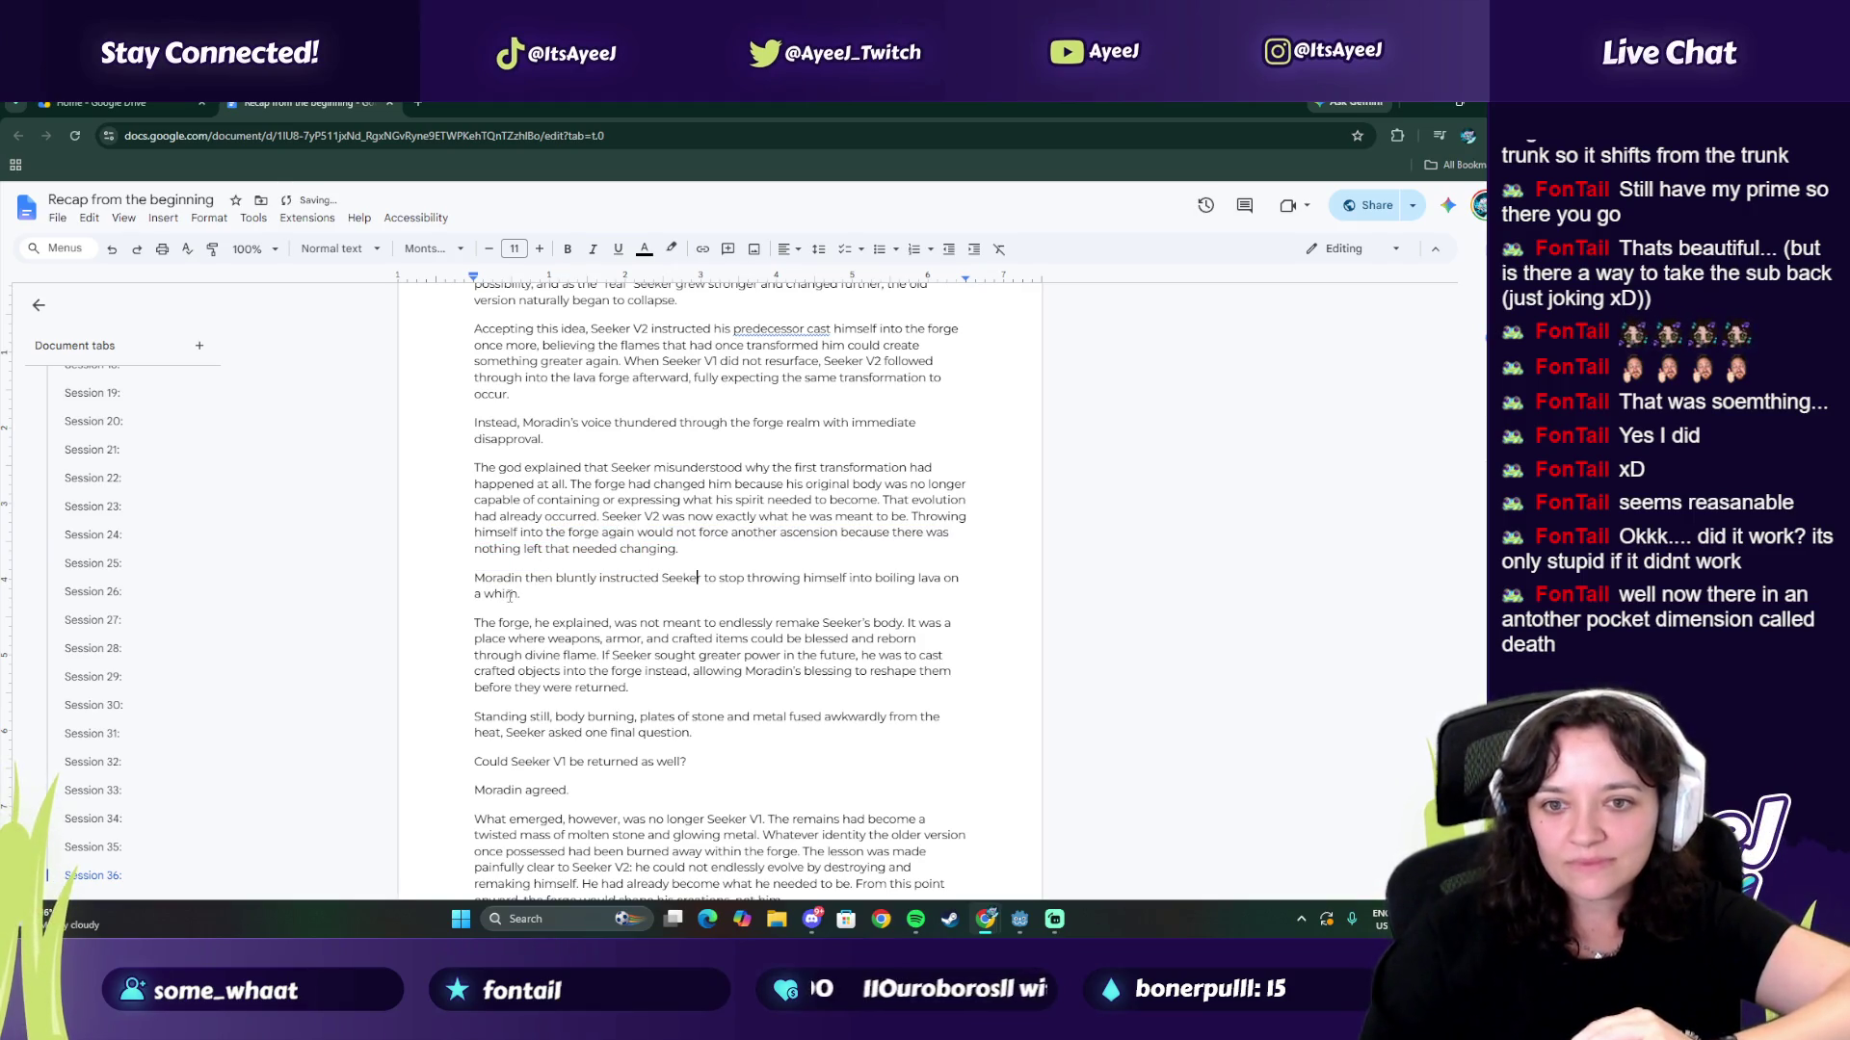
pyautogui.moveTo(504, 580)
pyautogui.mouseDown()
pyautogui.moveTo(952, 579)
pyautogui.moveTo(506, 607)
pyautogui.mouseUp()
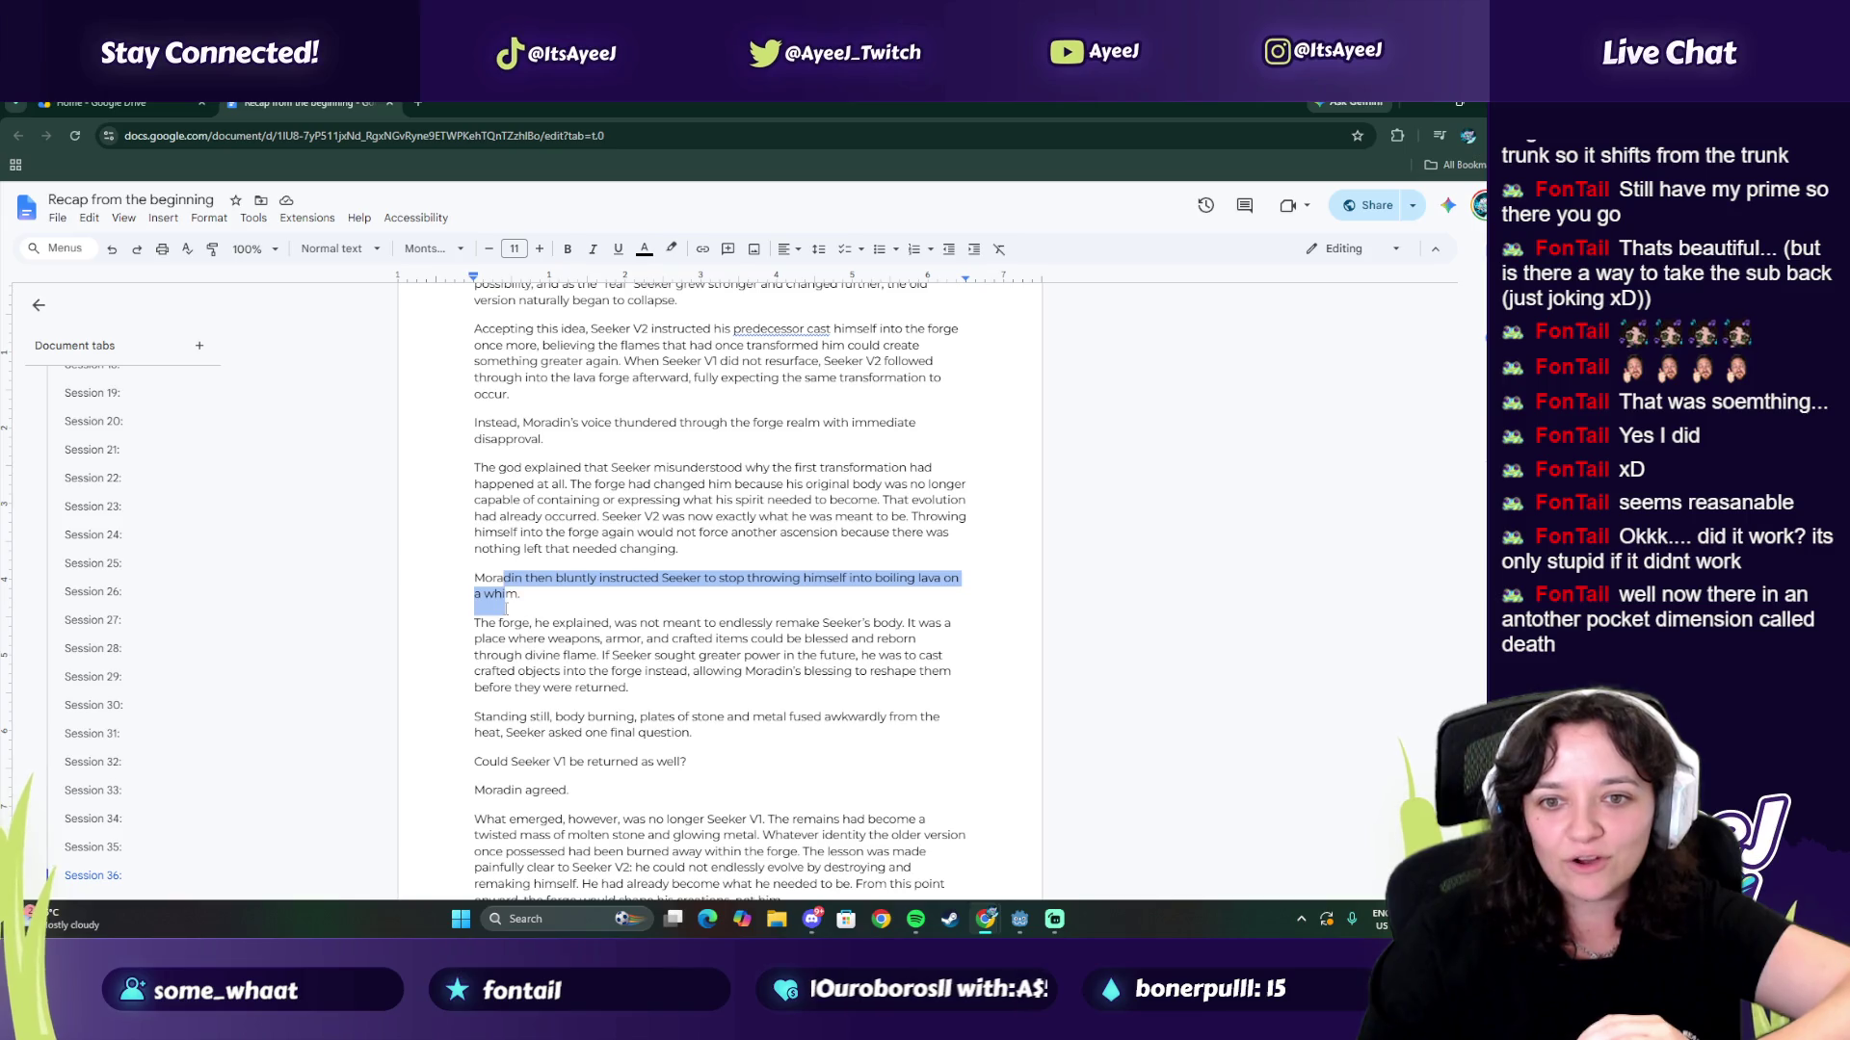
pyautogui.click(555, 606)
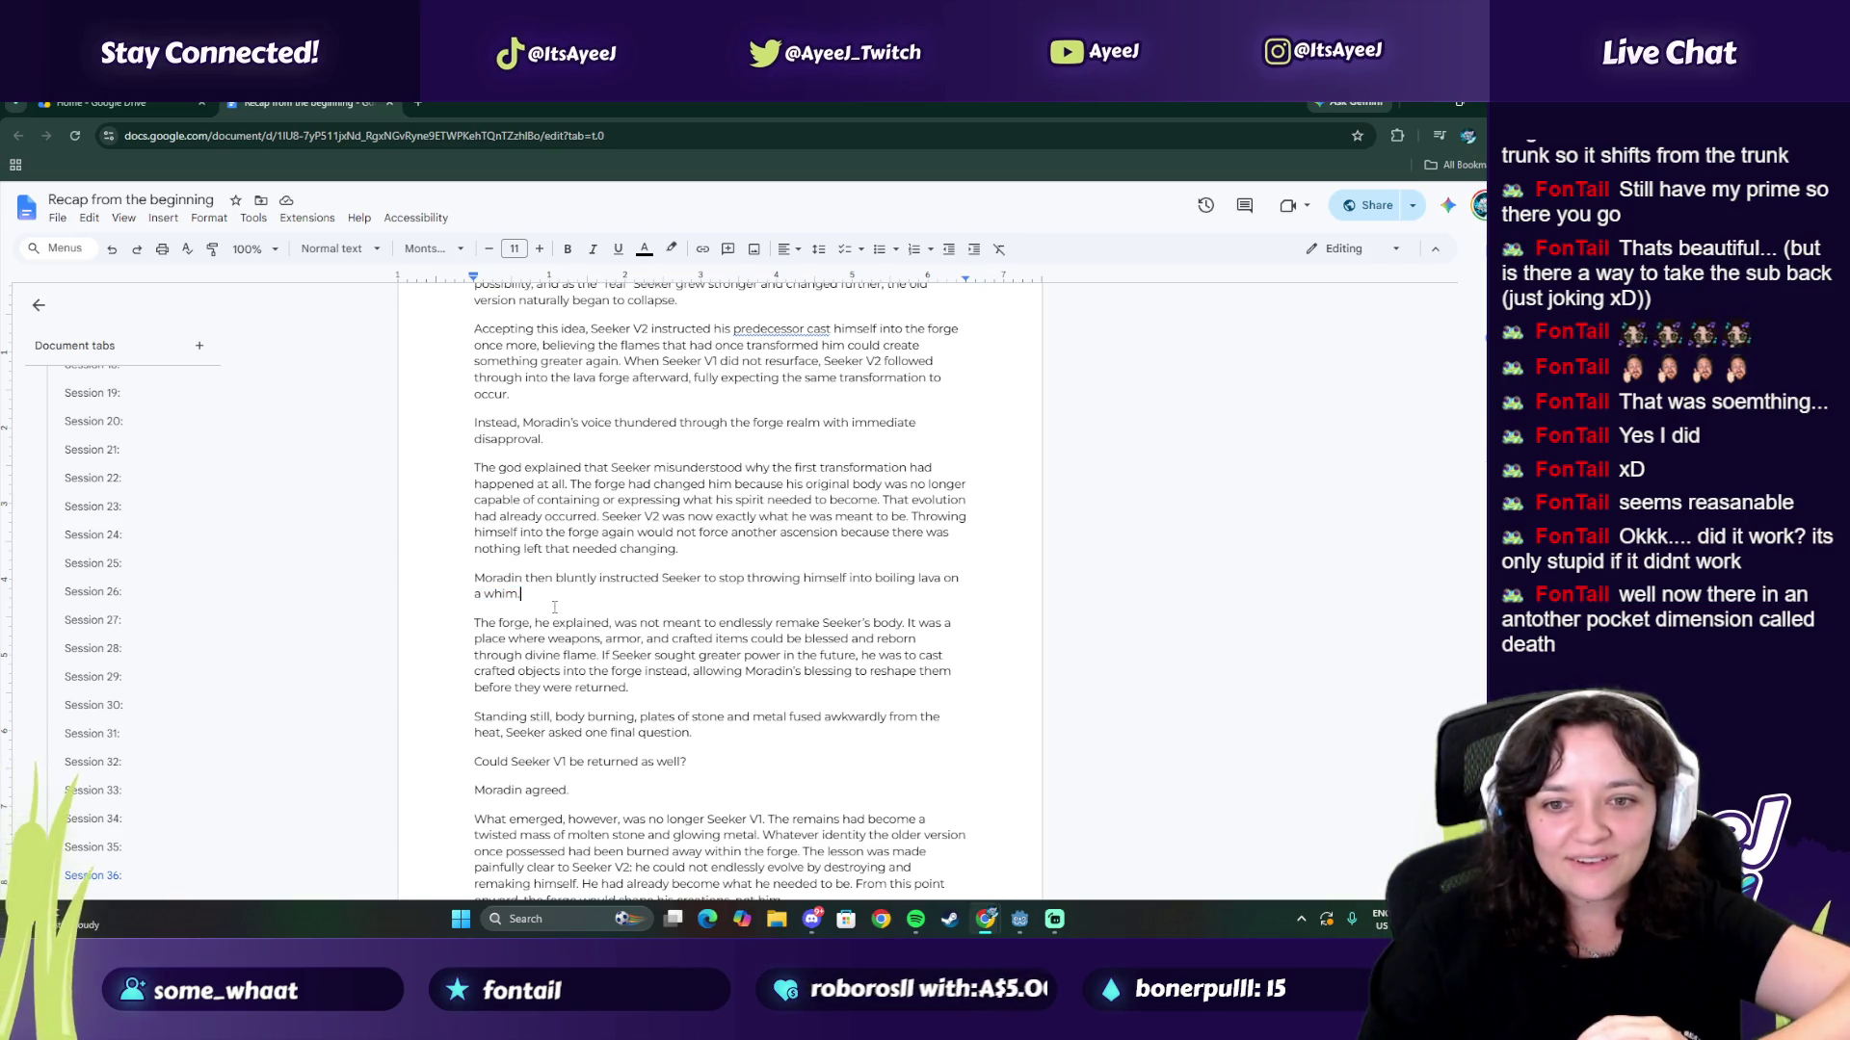
pyautogui.click(556, 578)
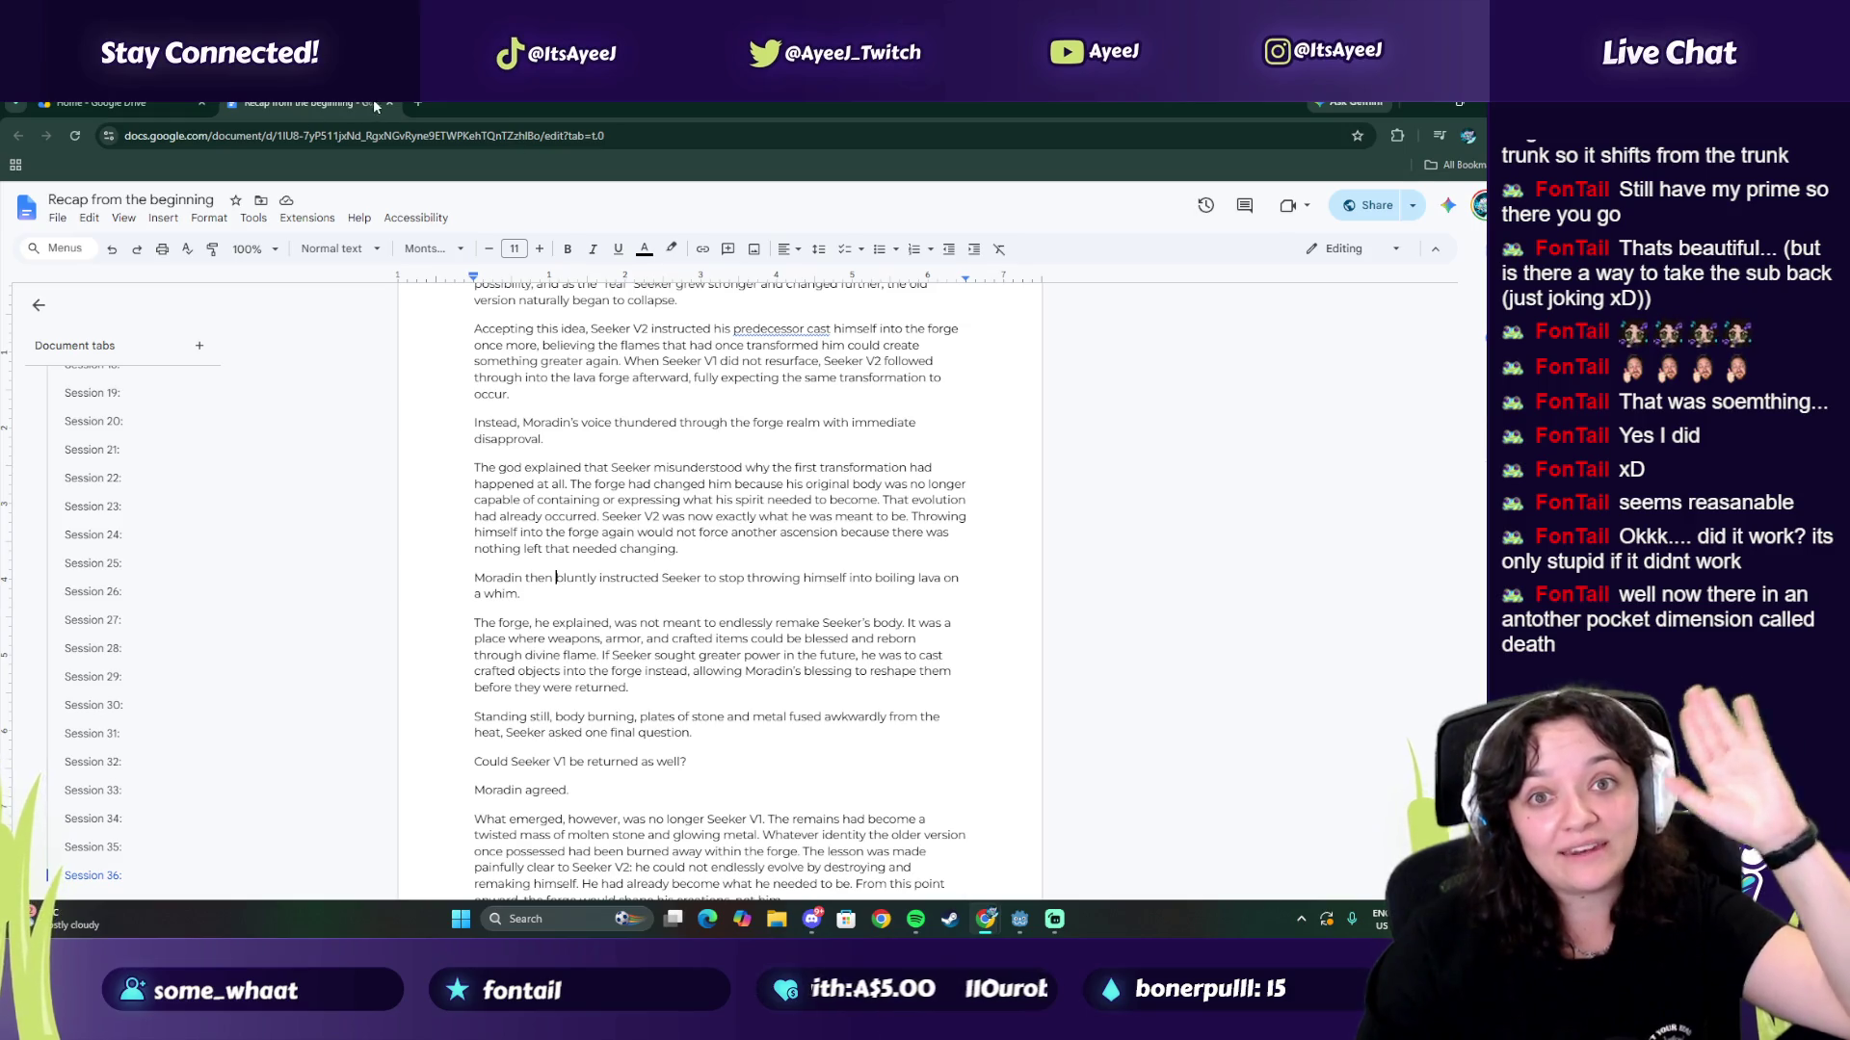
pyautogui.scroll(-5, 612, 628)
pyautogui.scroll(-8, 611, 627)
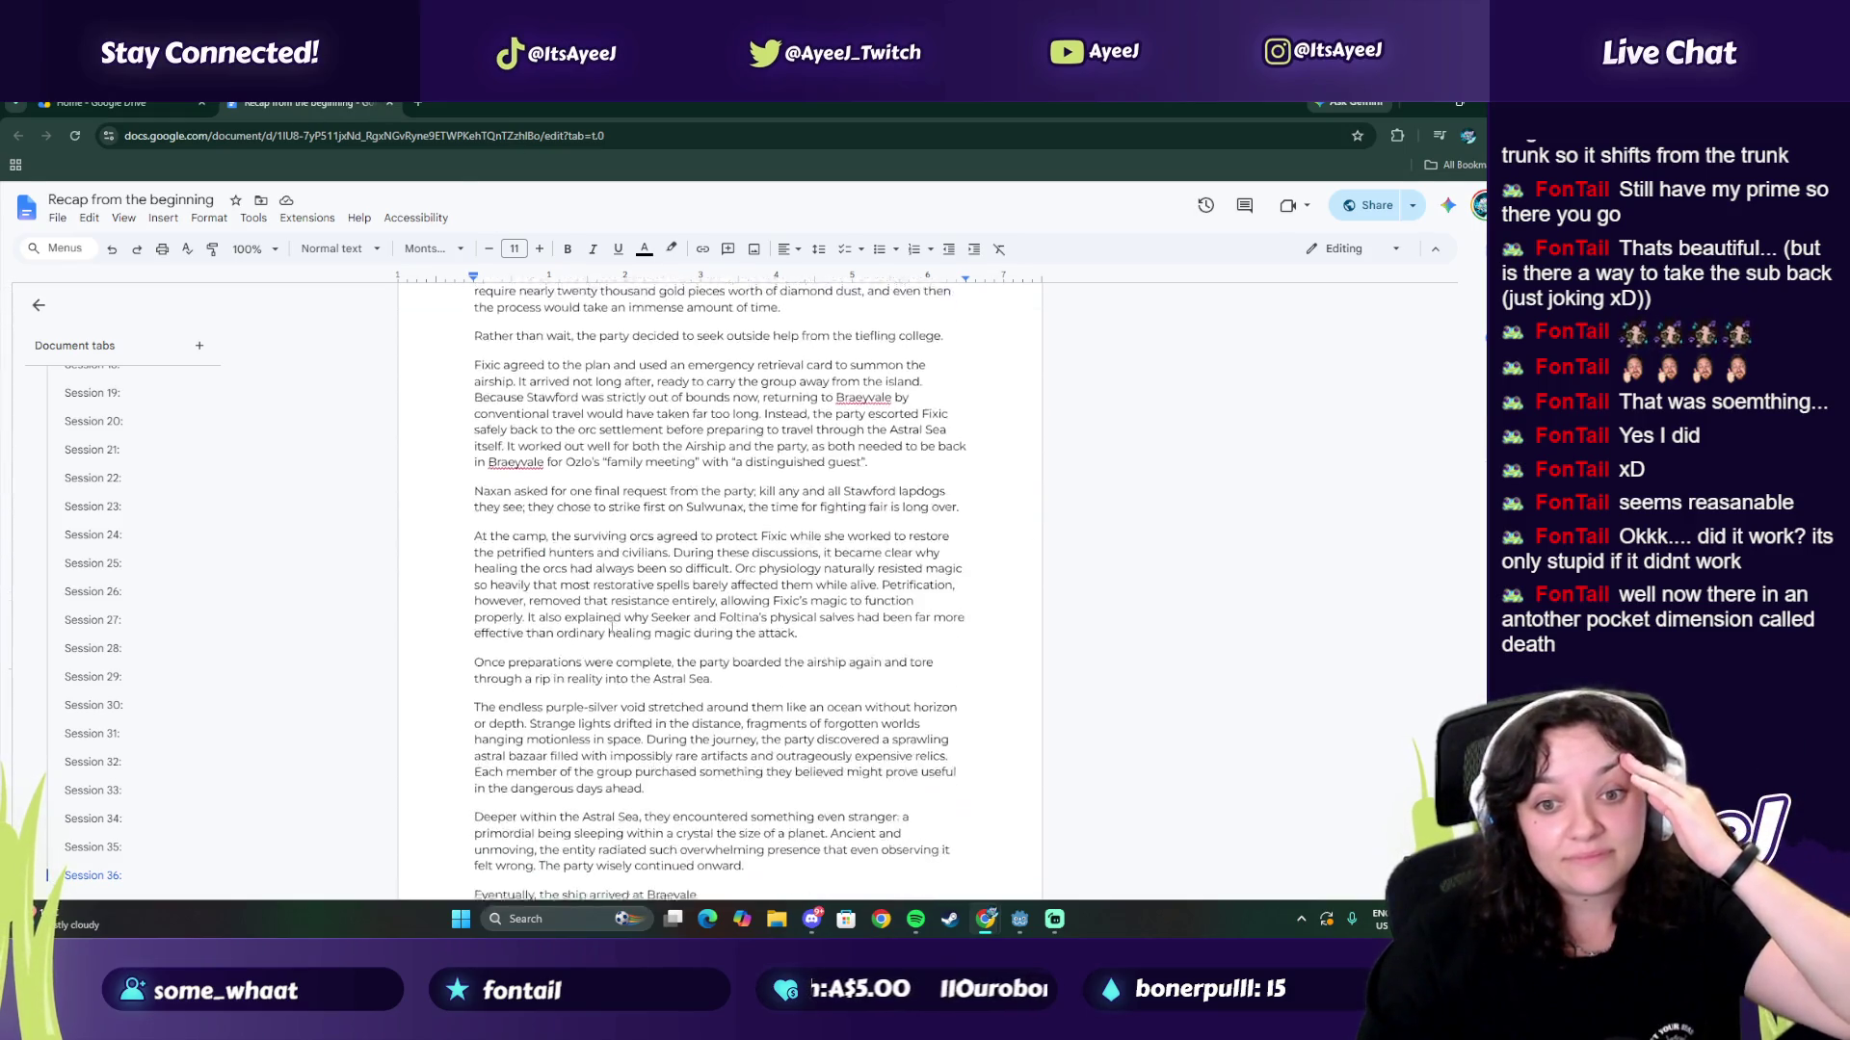
pyautogui.scroll(-1, 611, 628)
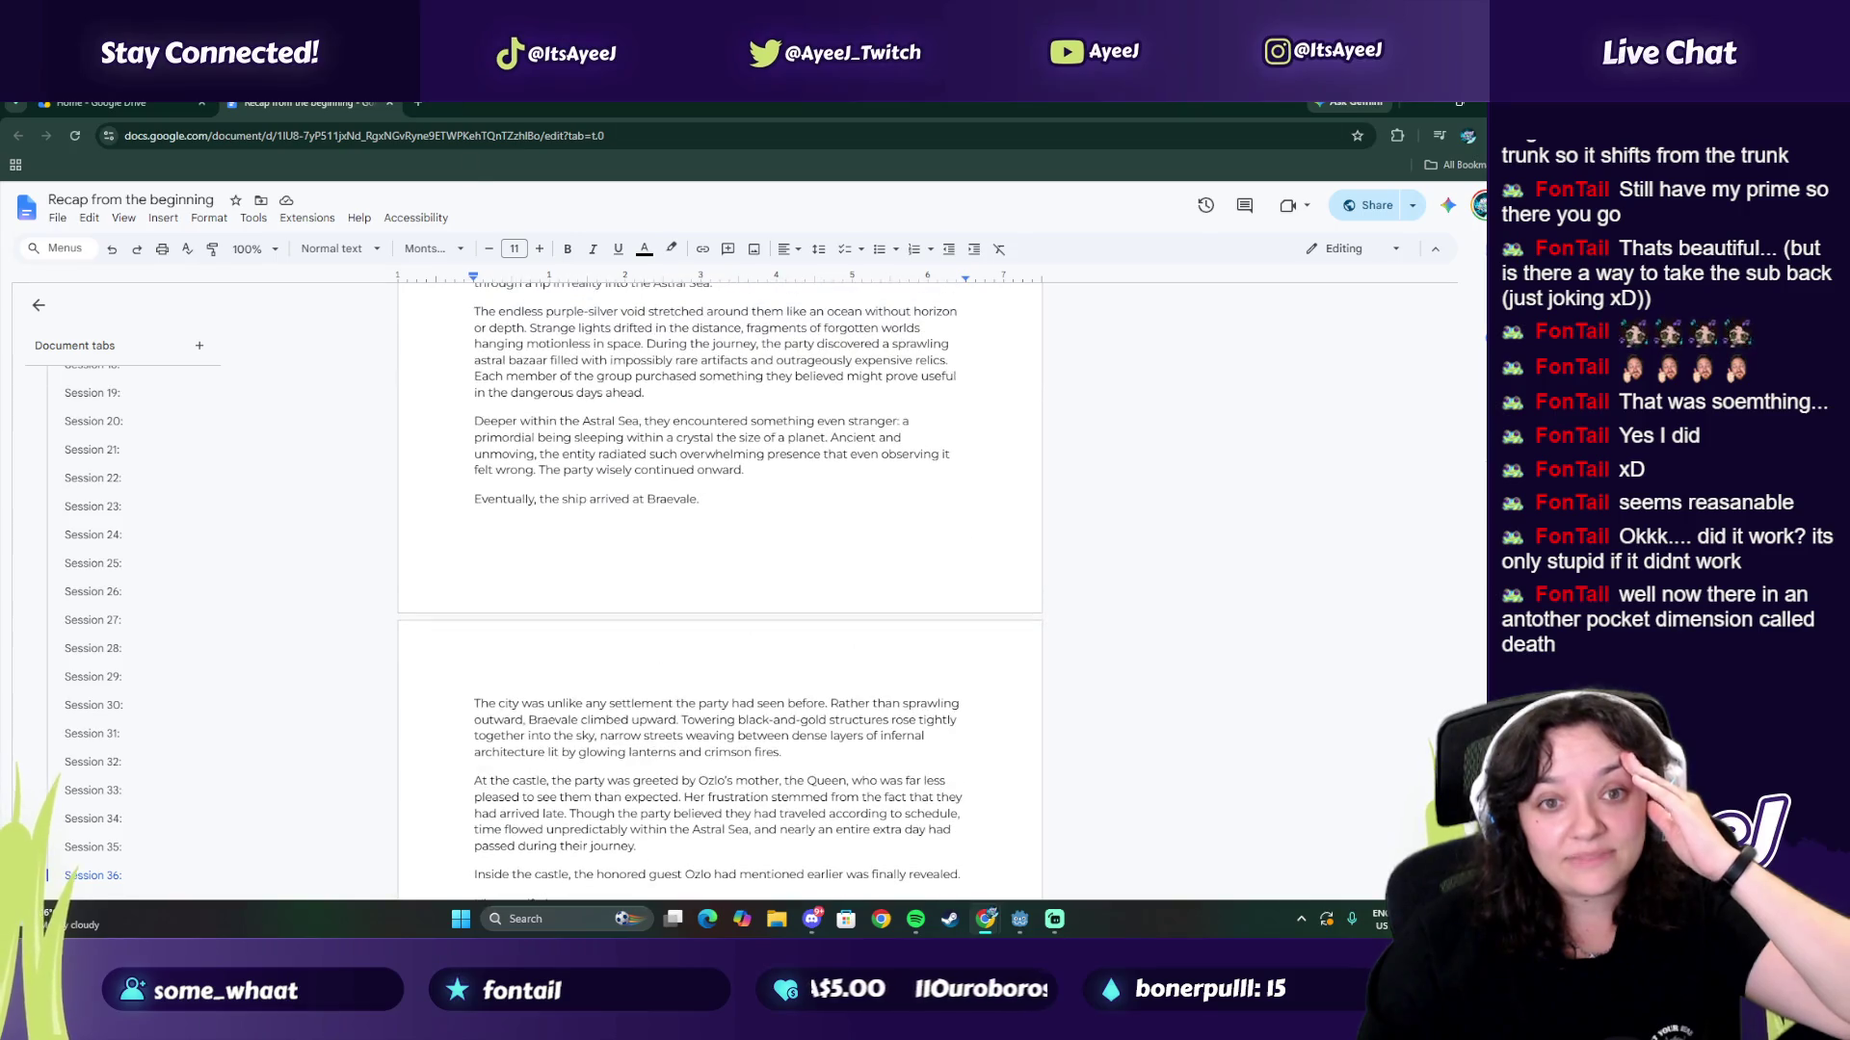
pyautogui.scroll(8, 115, 636)
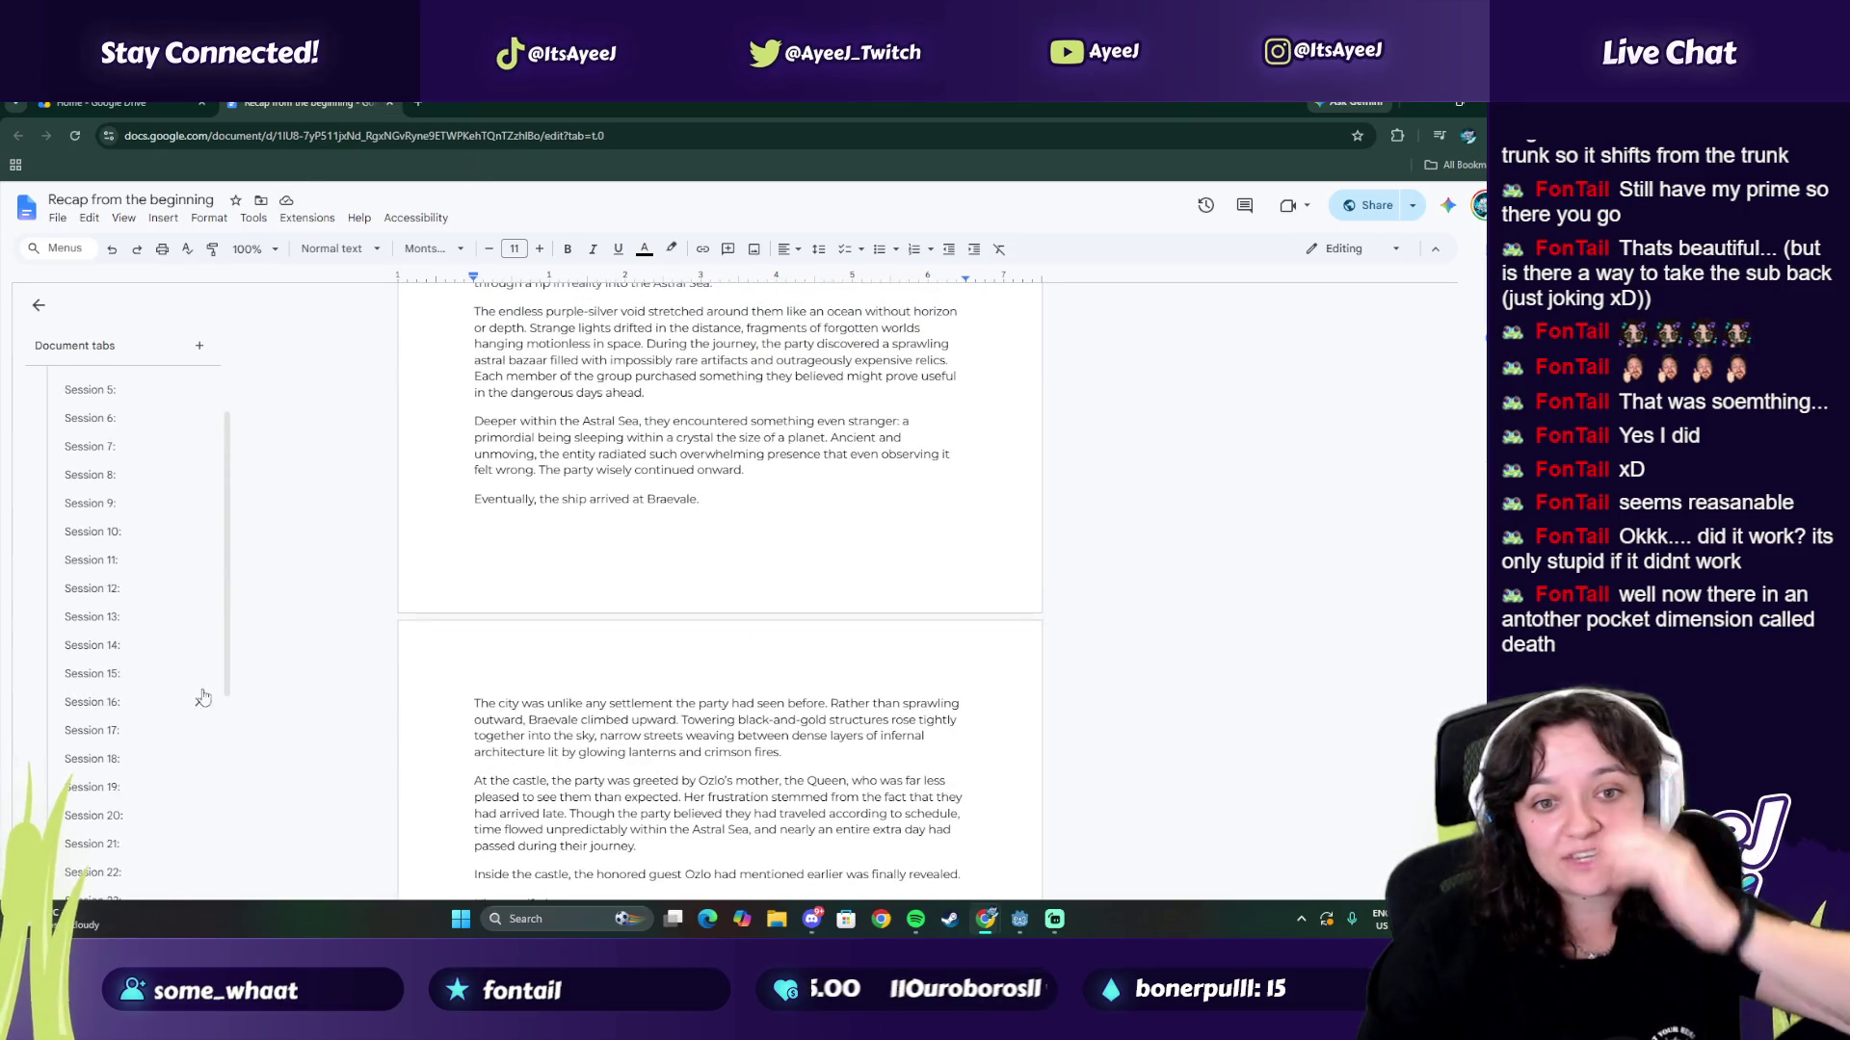
pyautogui.scroll(1, 116, 395)
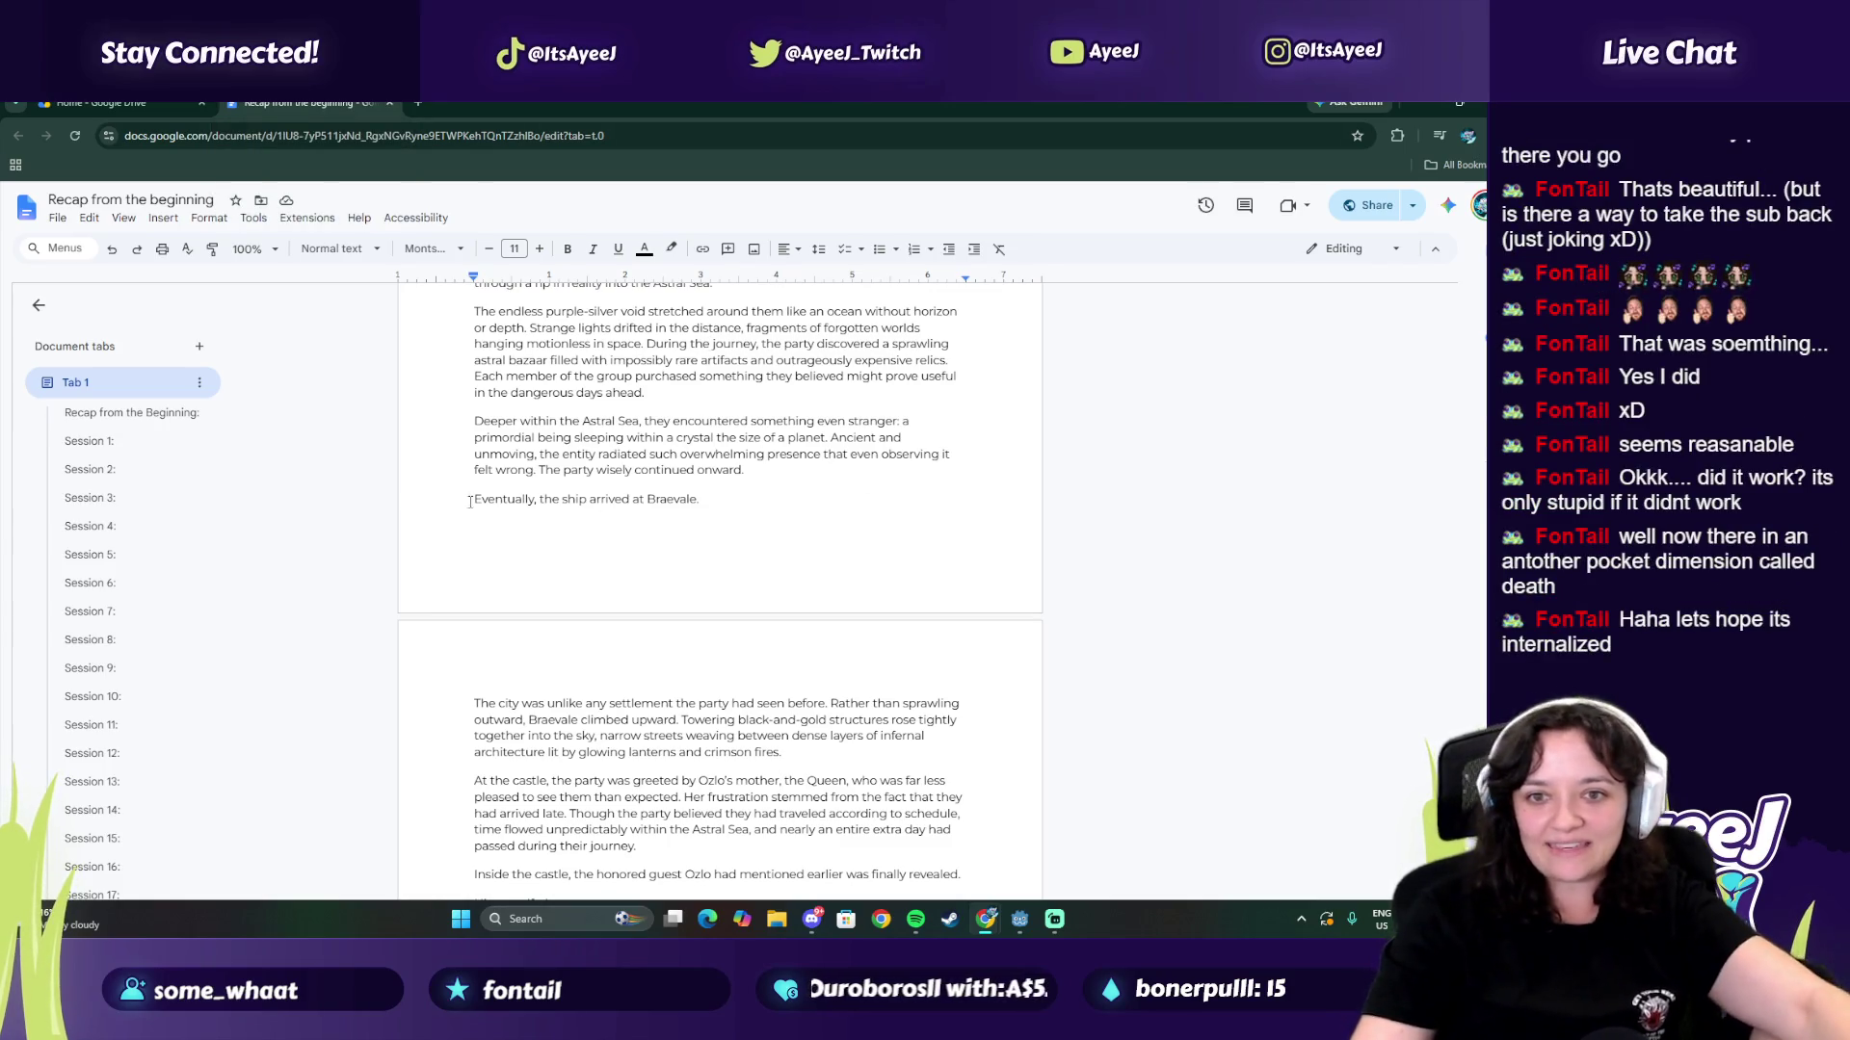
pyautogui.scroll(5, 525, 546)
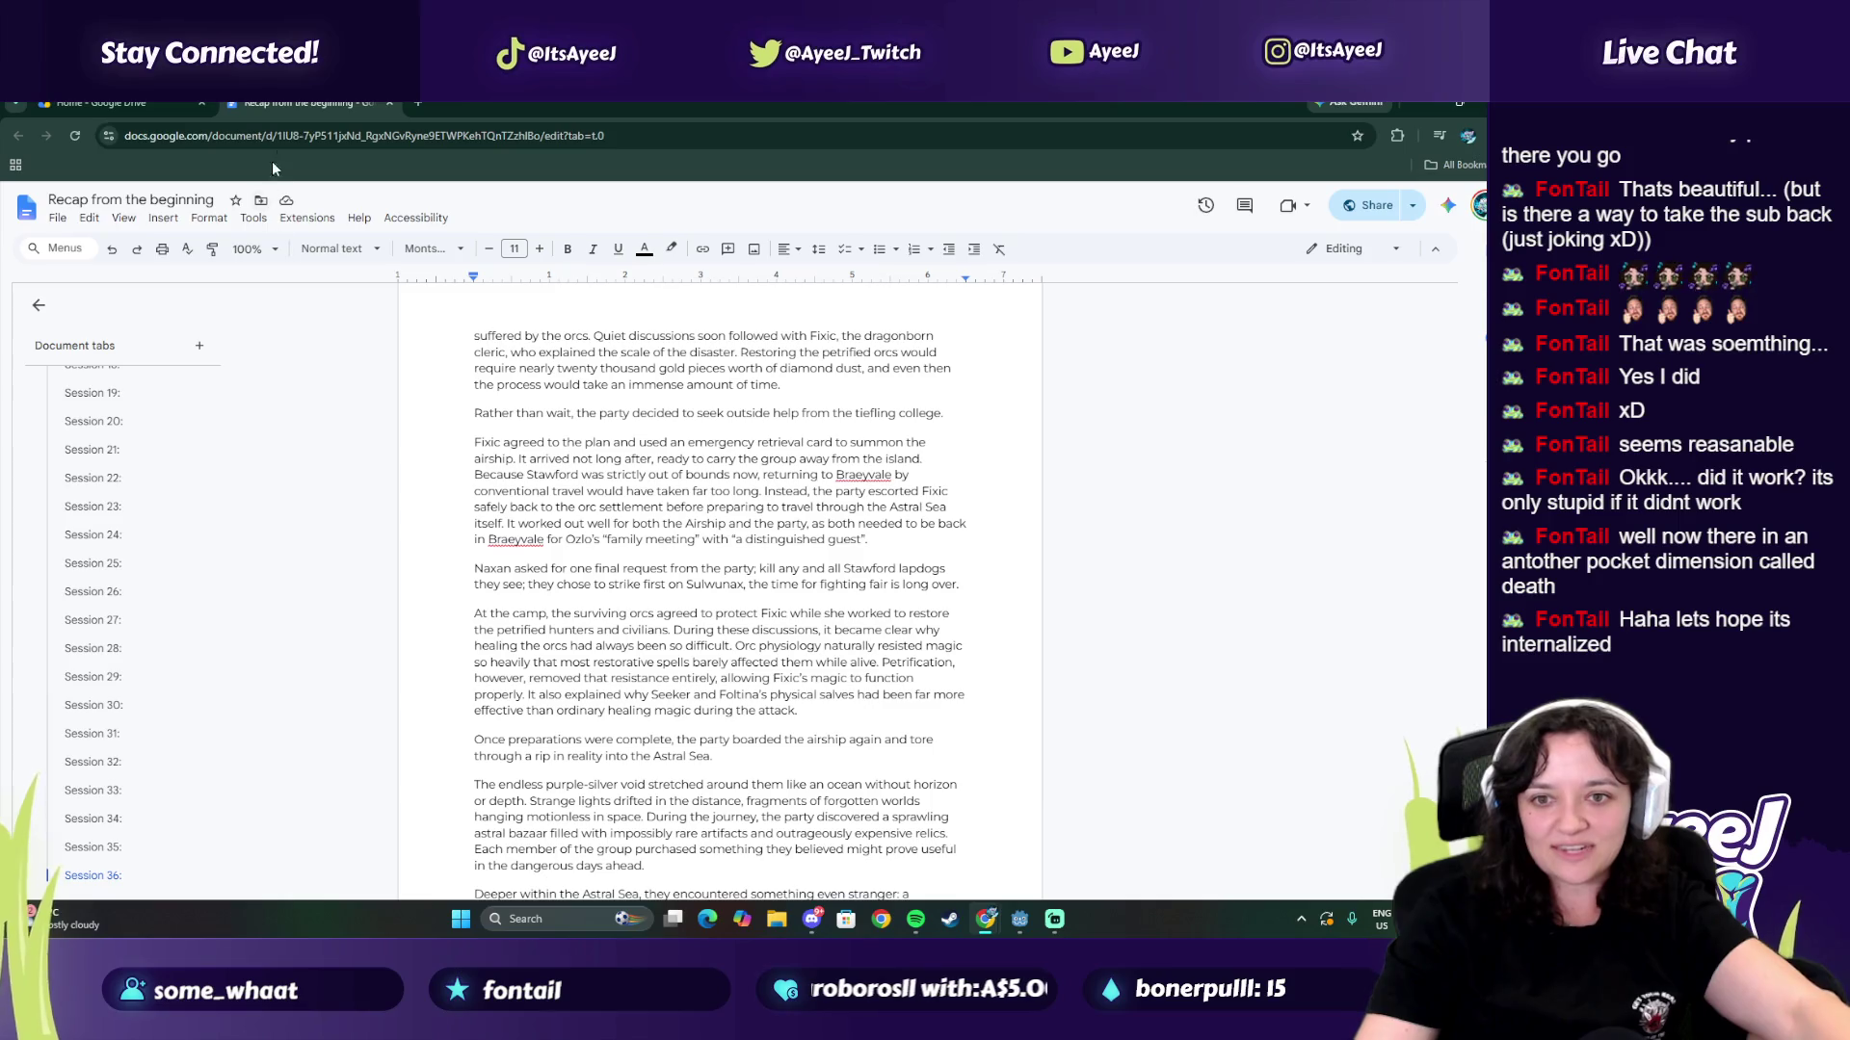
pyautogui.click(390, 103)
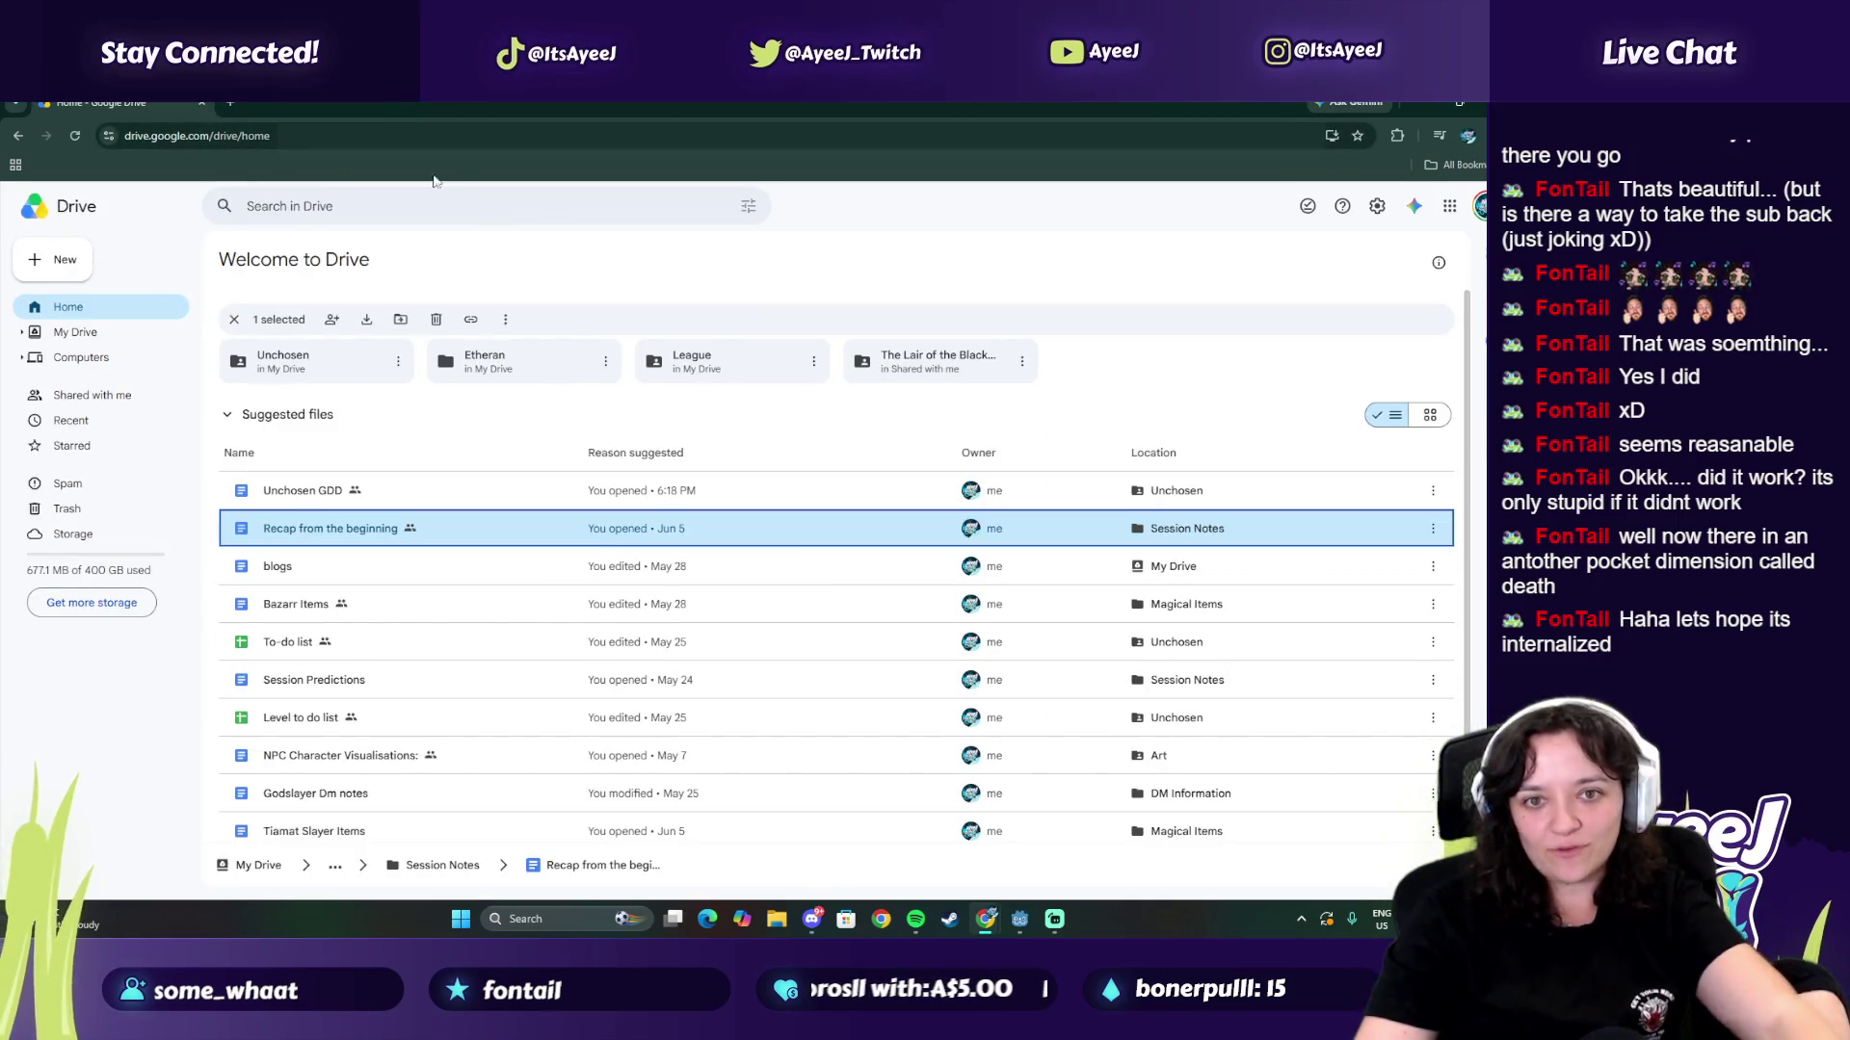
# Step: Close the Google Drive browser window and restore the remaining browser to a smaller window
pyautogui.click(1467, 102)
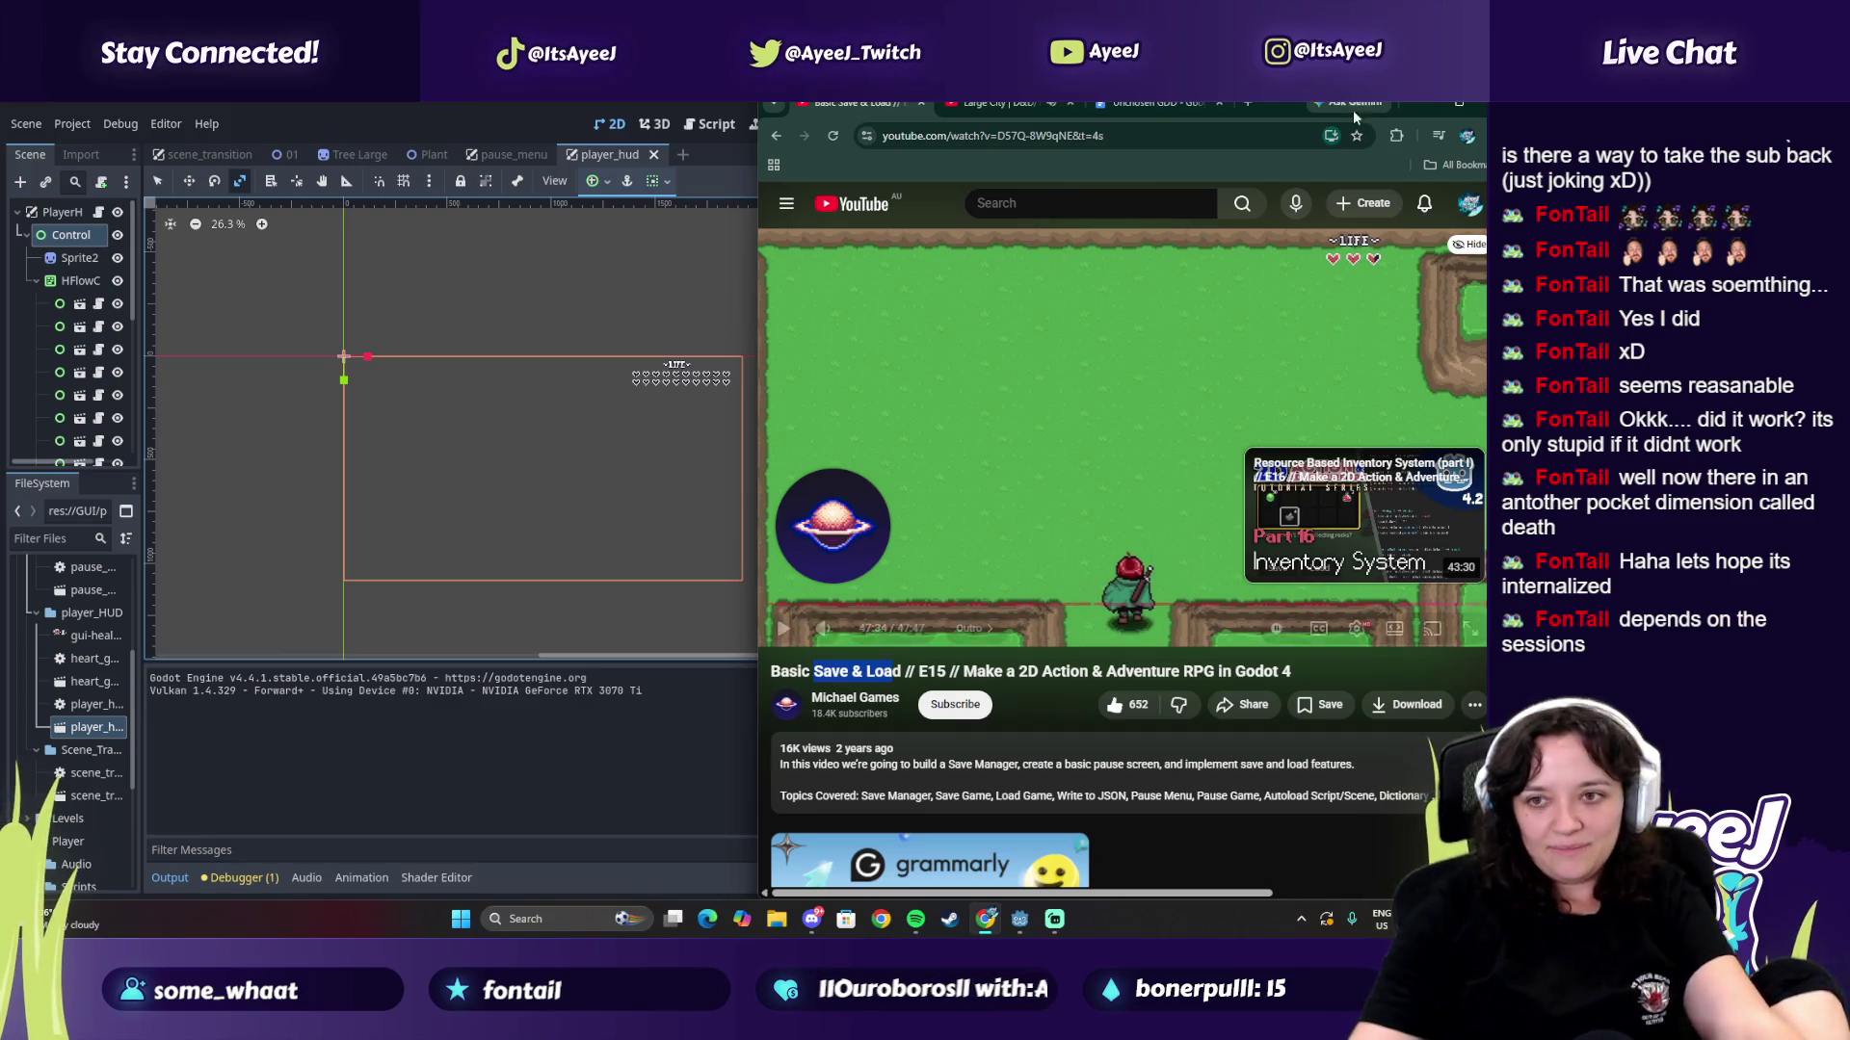
pyautogui.click(1459, 104)
# Step: Clear the windows to reveal the desktop and open File Explorer to find Andraxian 2026.png
pyautogui.click(1370, 185)
pyautogui.press('super+d')
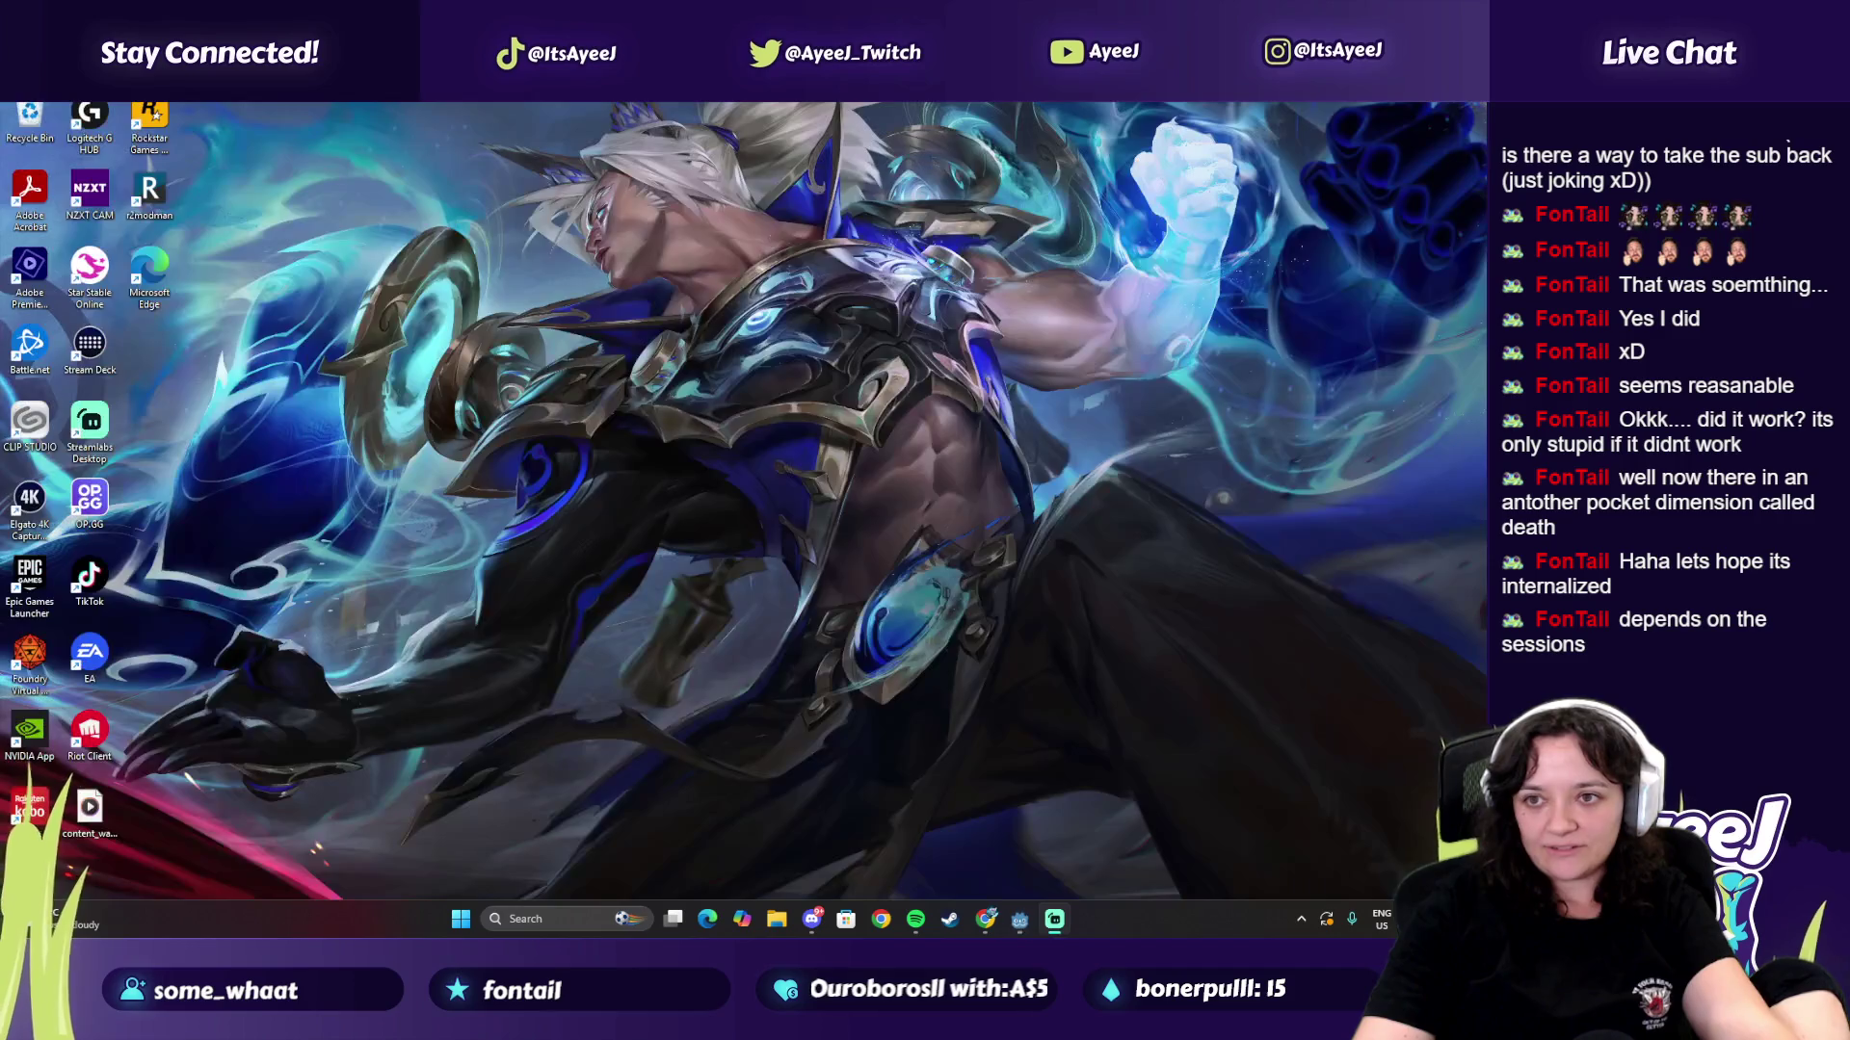
pyautogui.click(776, 918)
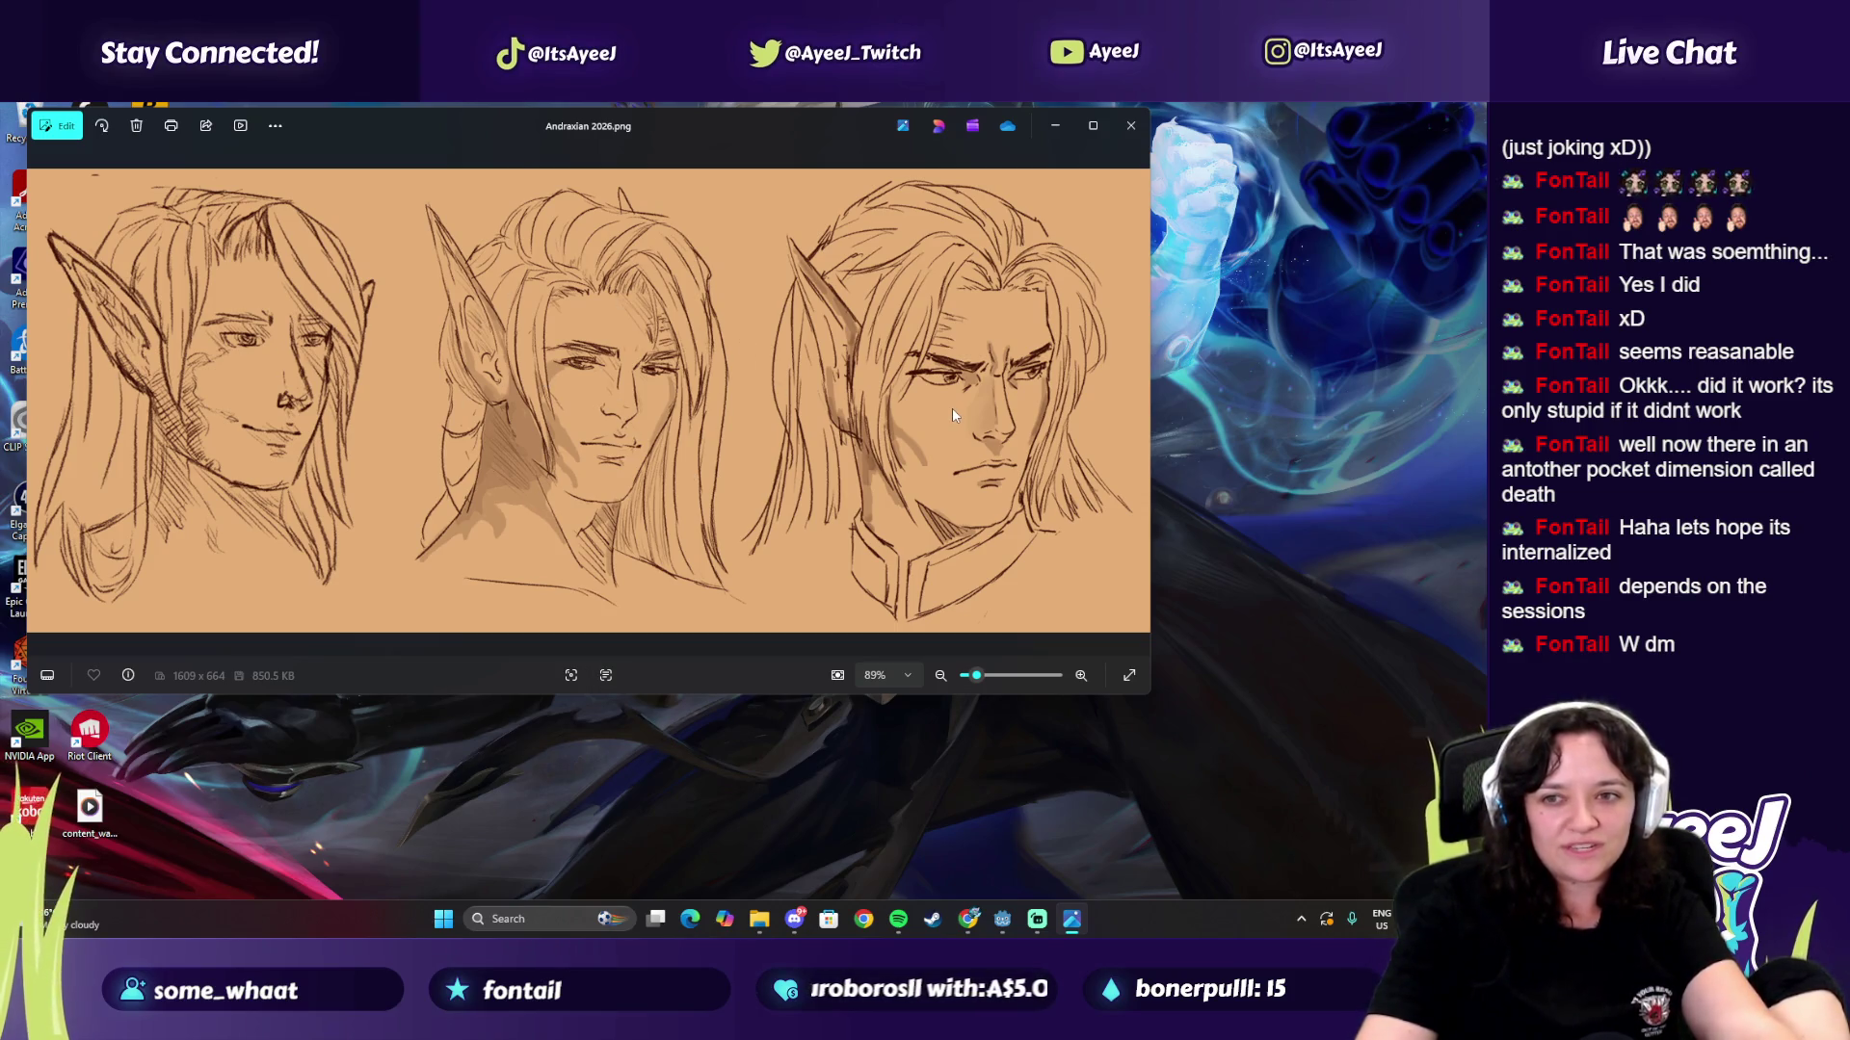
# Step: Swap the elf sketches for the Valvari lute player drawing and zoom in to 67%
pyautogui.click(1130, 127)
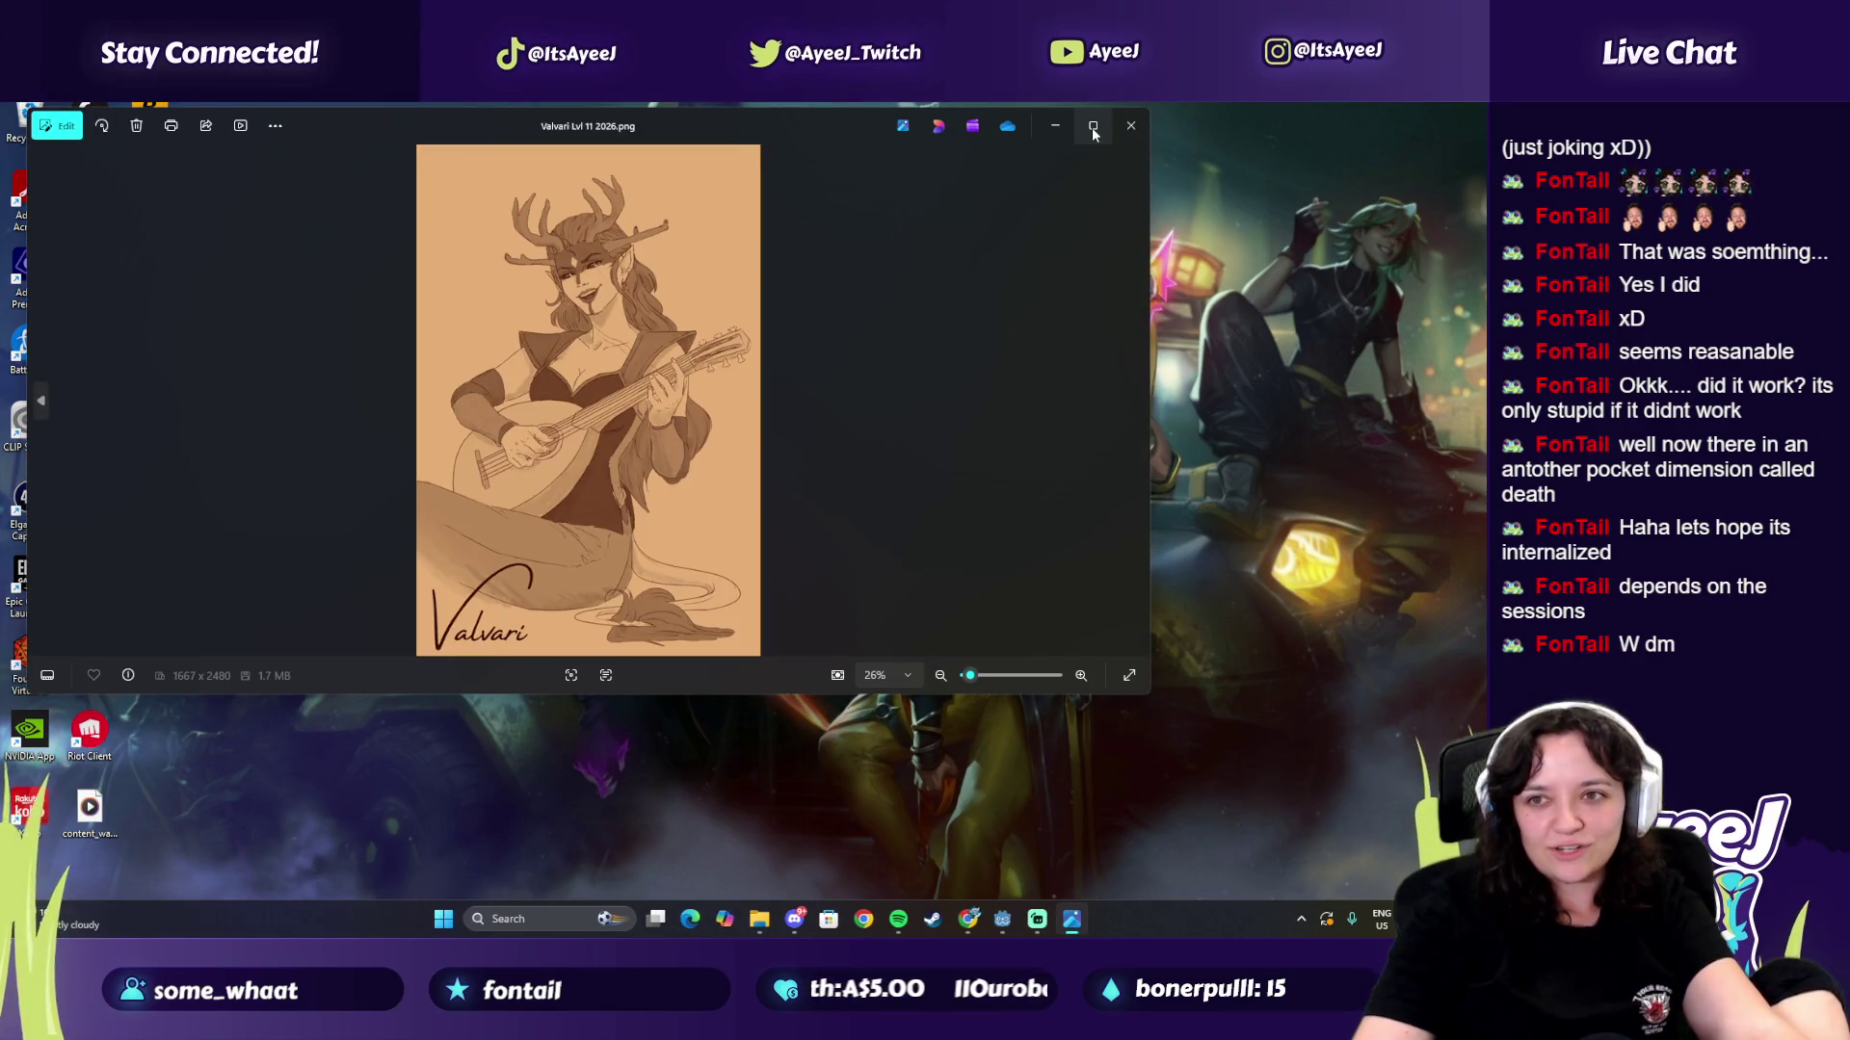
pyautogui.click(1090, 127)
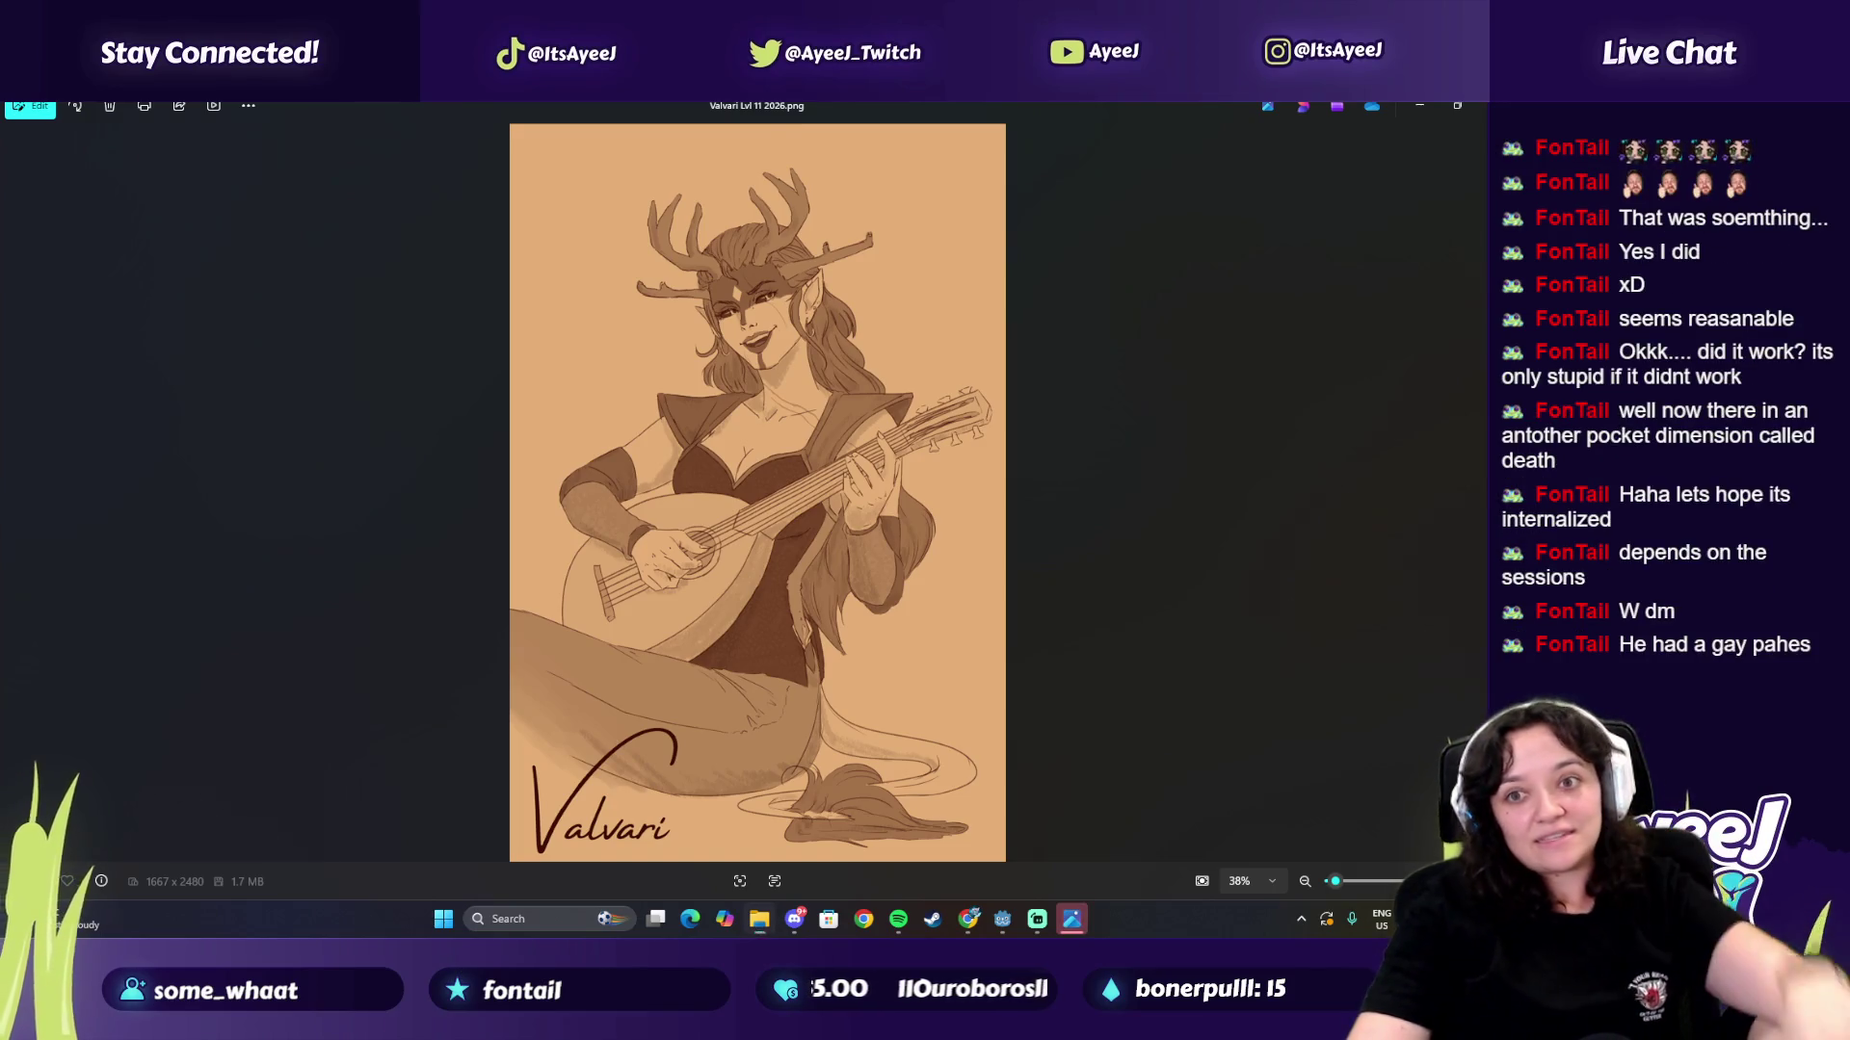
pyautogui.scroll(1, 1087, 567)
pyautogui.scroll(2, 936, 516)
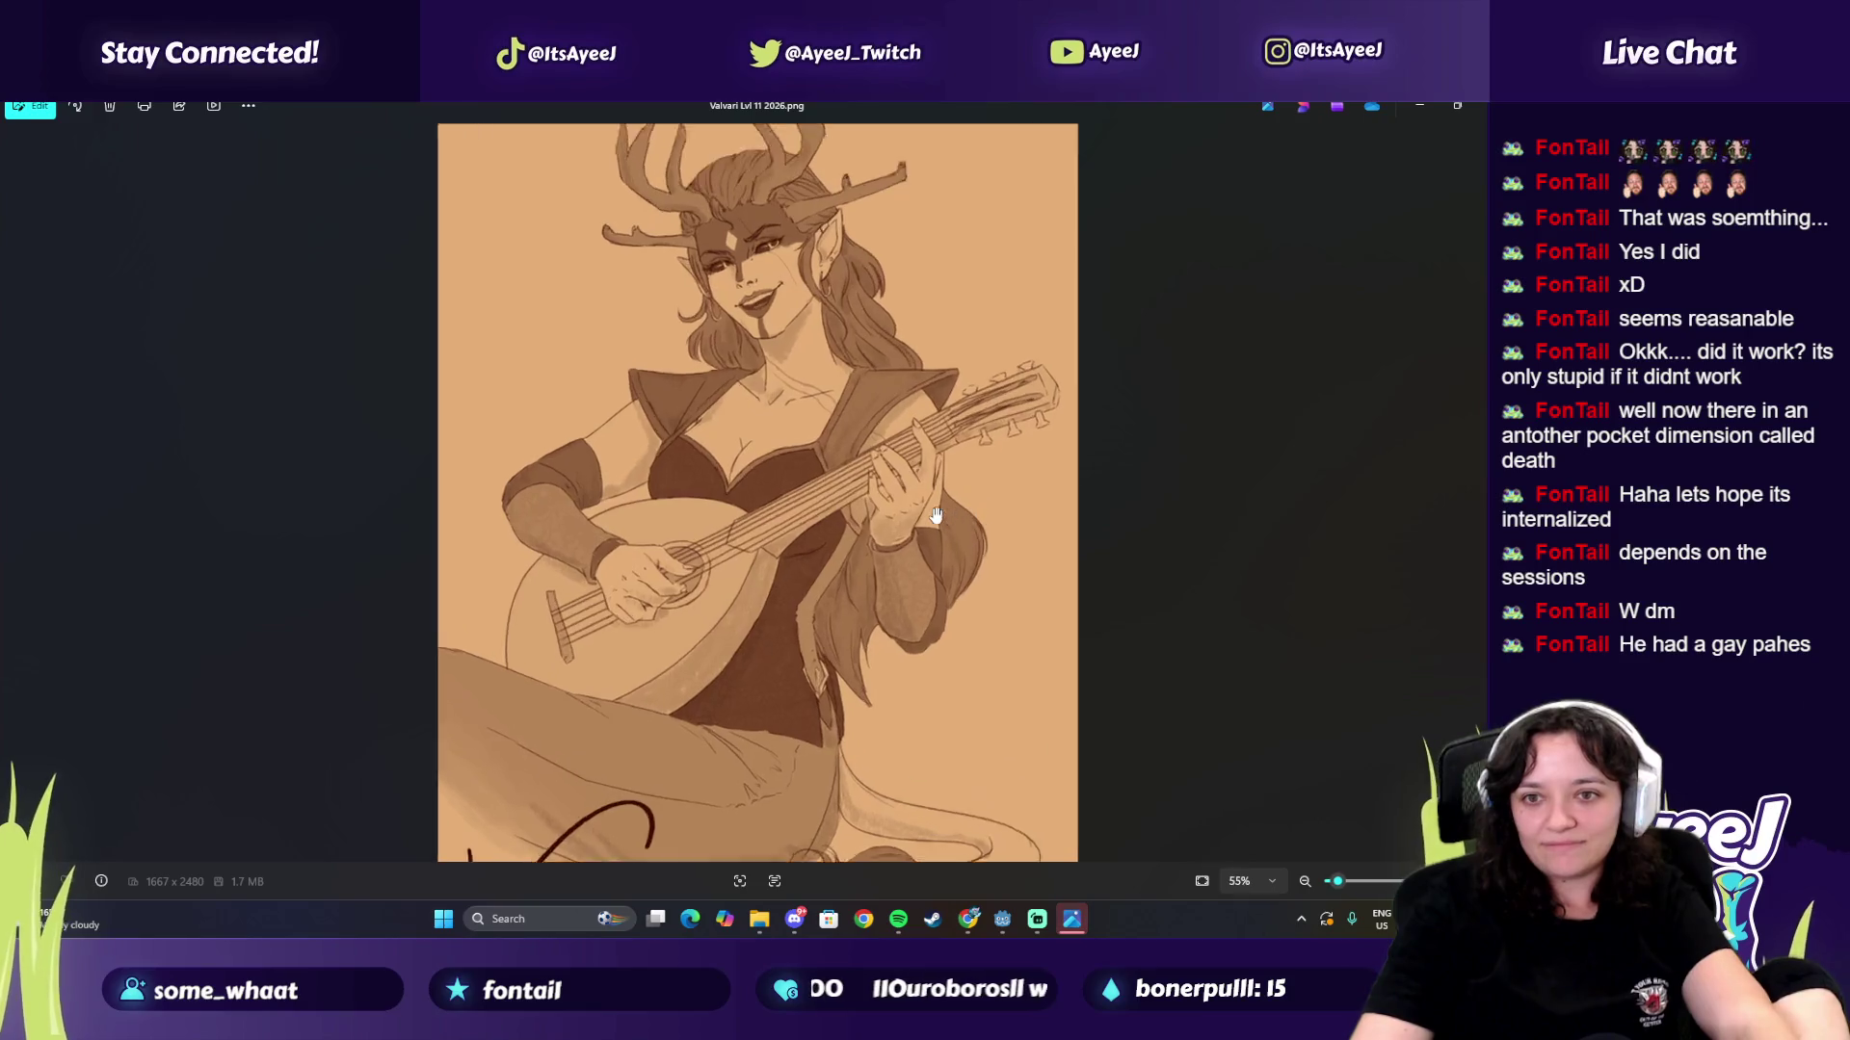
pyautogui.scroll(2, 992, 518)
# Step: Pan across the antlers, zoom back out, and close the Valvari drawing
pyautogui.moveTo(1000, 421); pyautogui.dragTo(1007, 584)
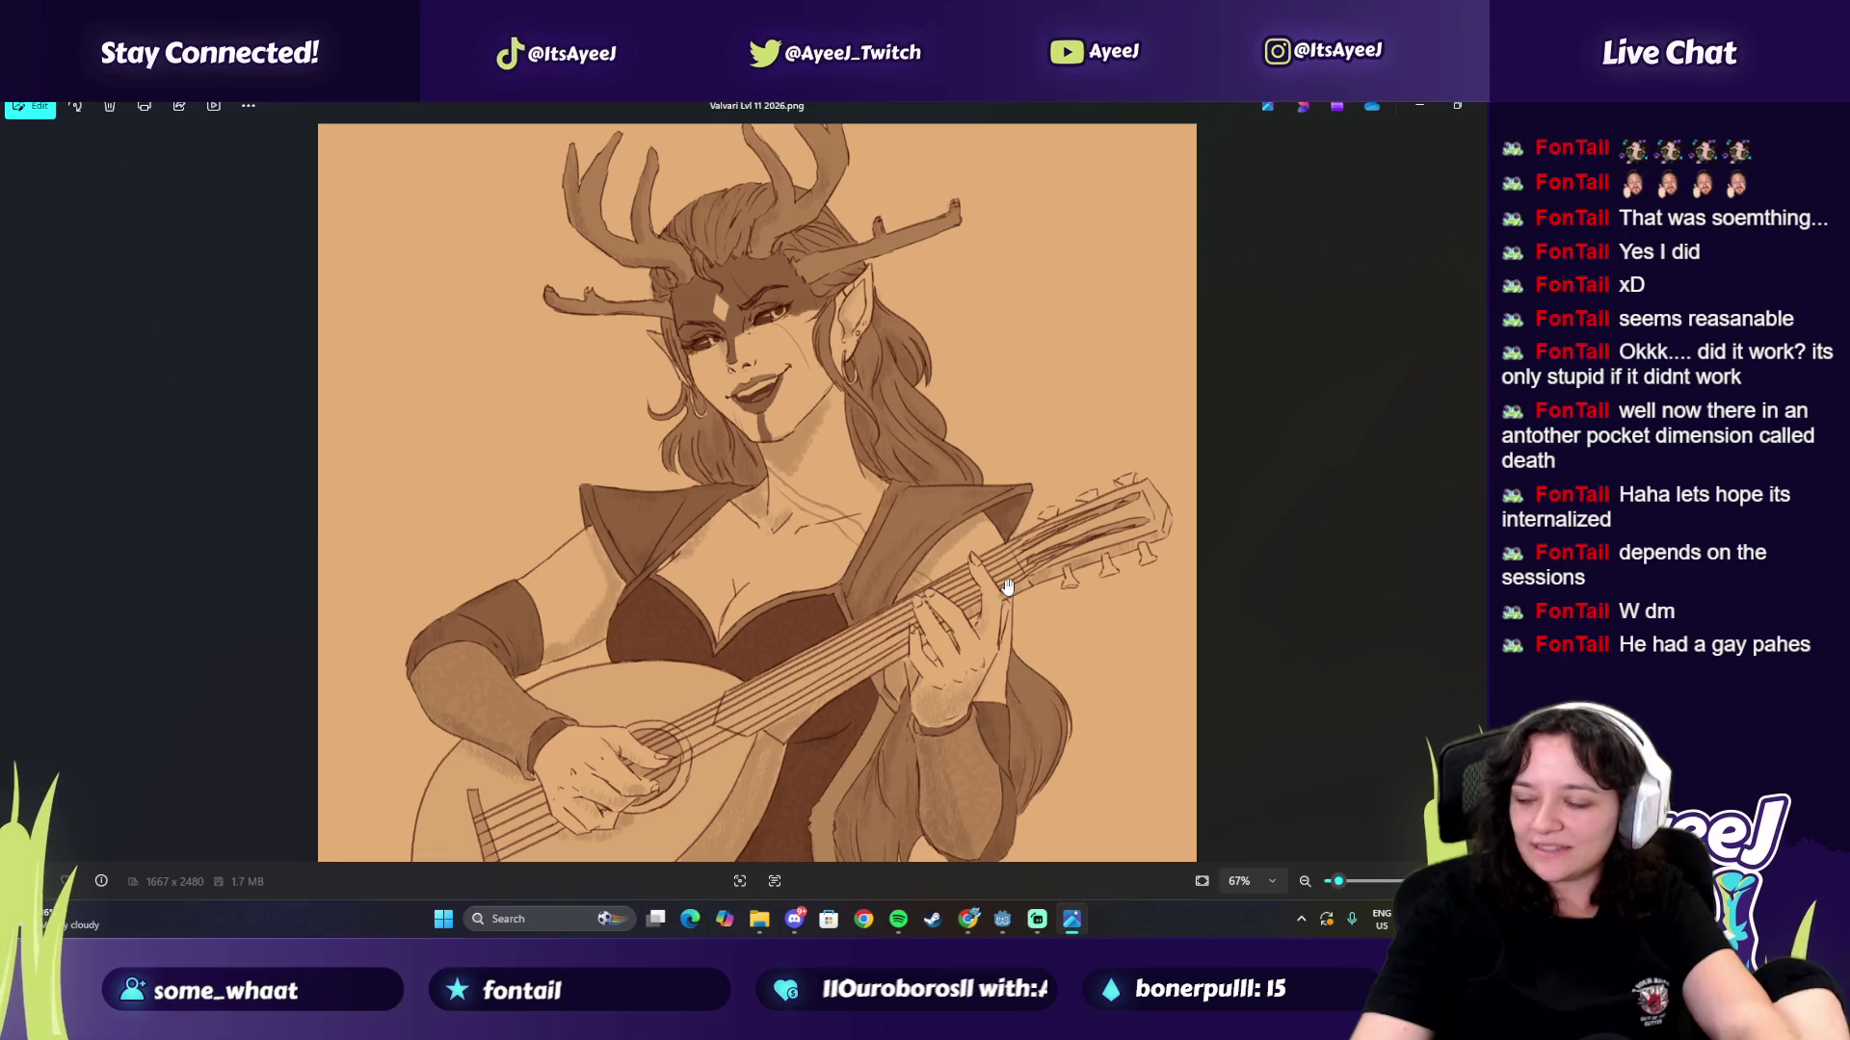
pyautogui.moveTo(992, 459); pyautogui.dragTo(1012, 544)
pyautogui.scroll(-2, 877, 534)
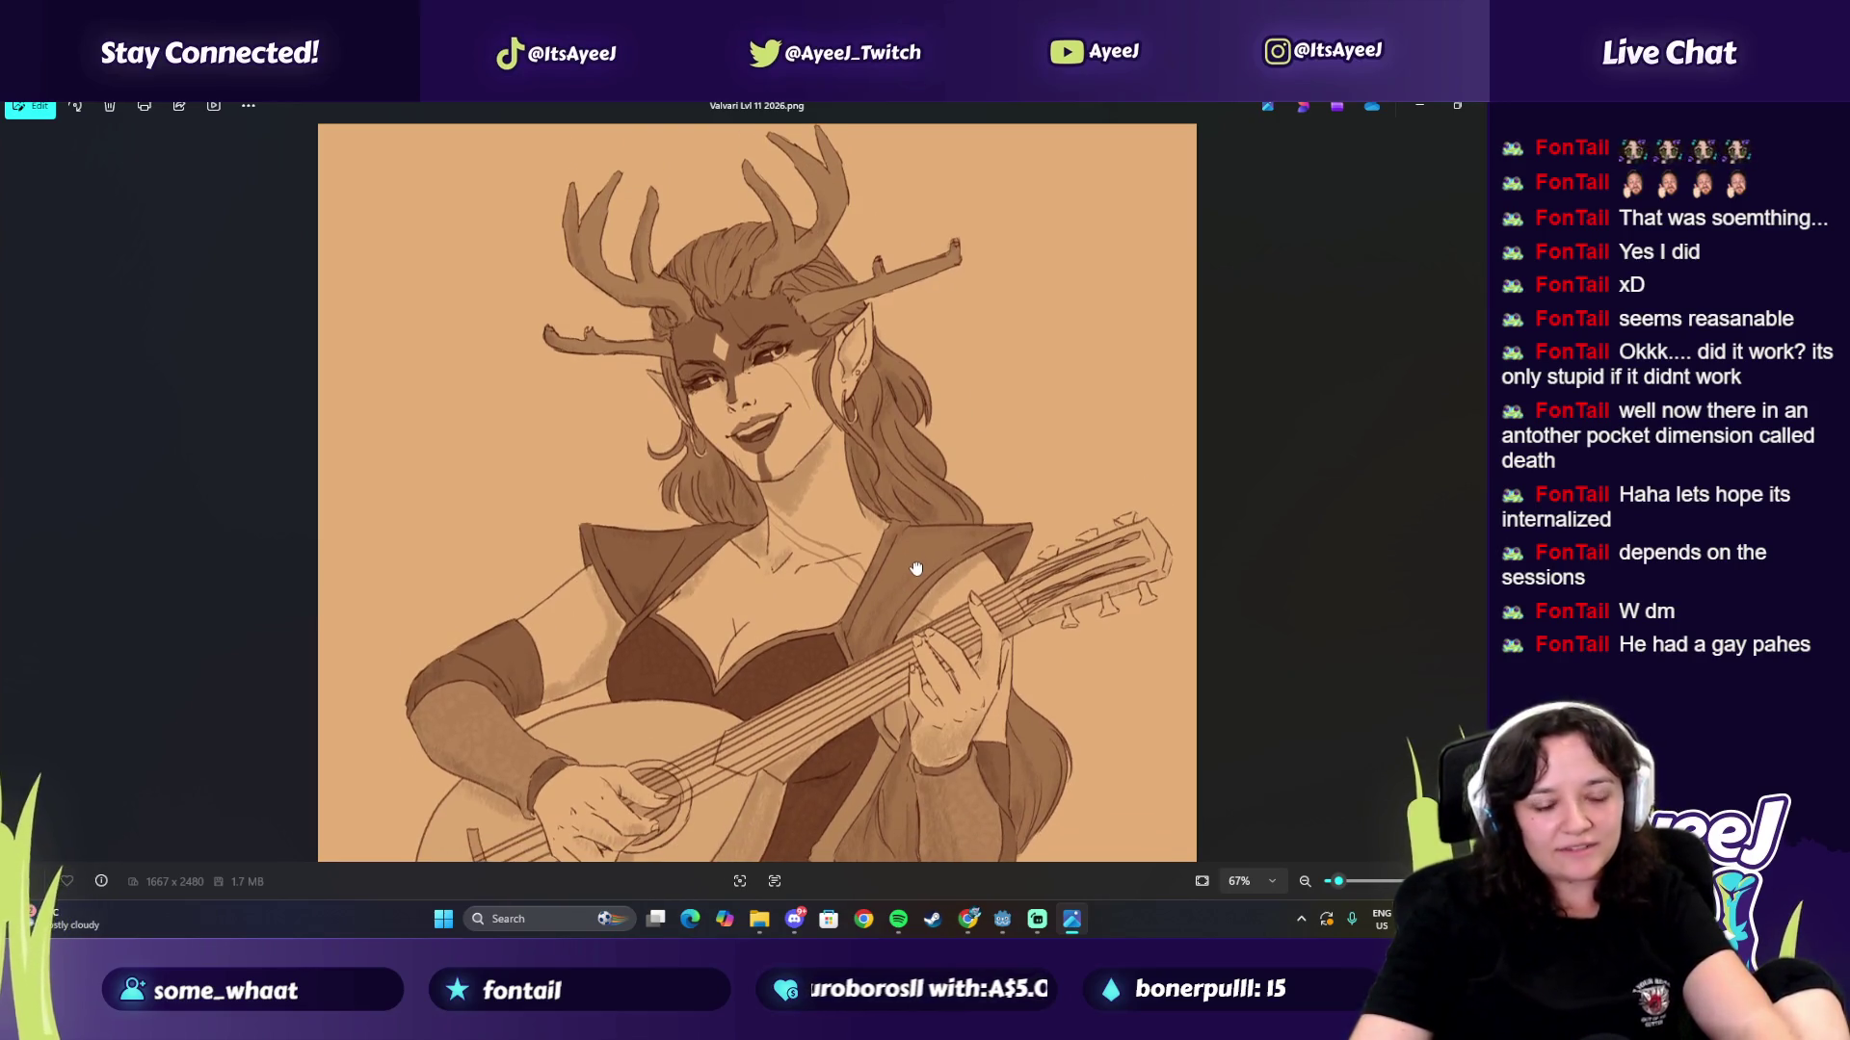
pyautogui.scroll(-1, 953, 605)
pyautogui.scroll(-3, 960, 609)
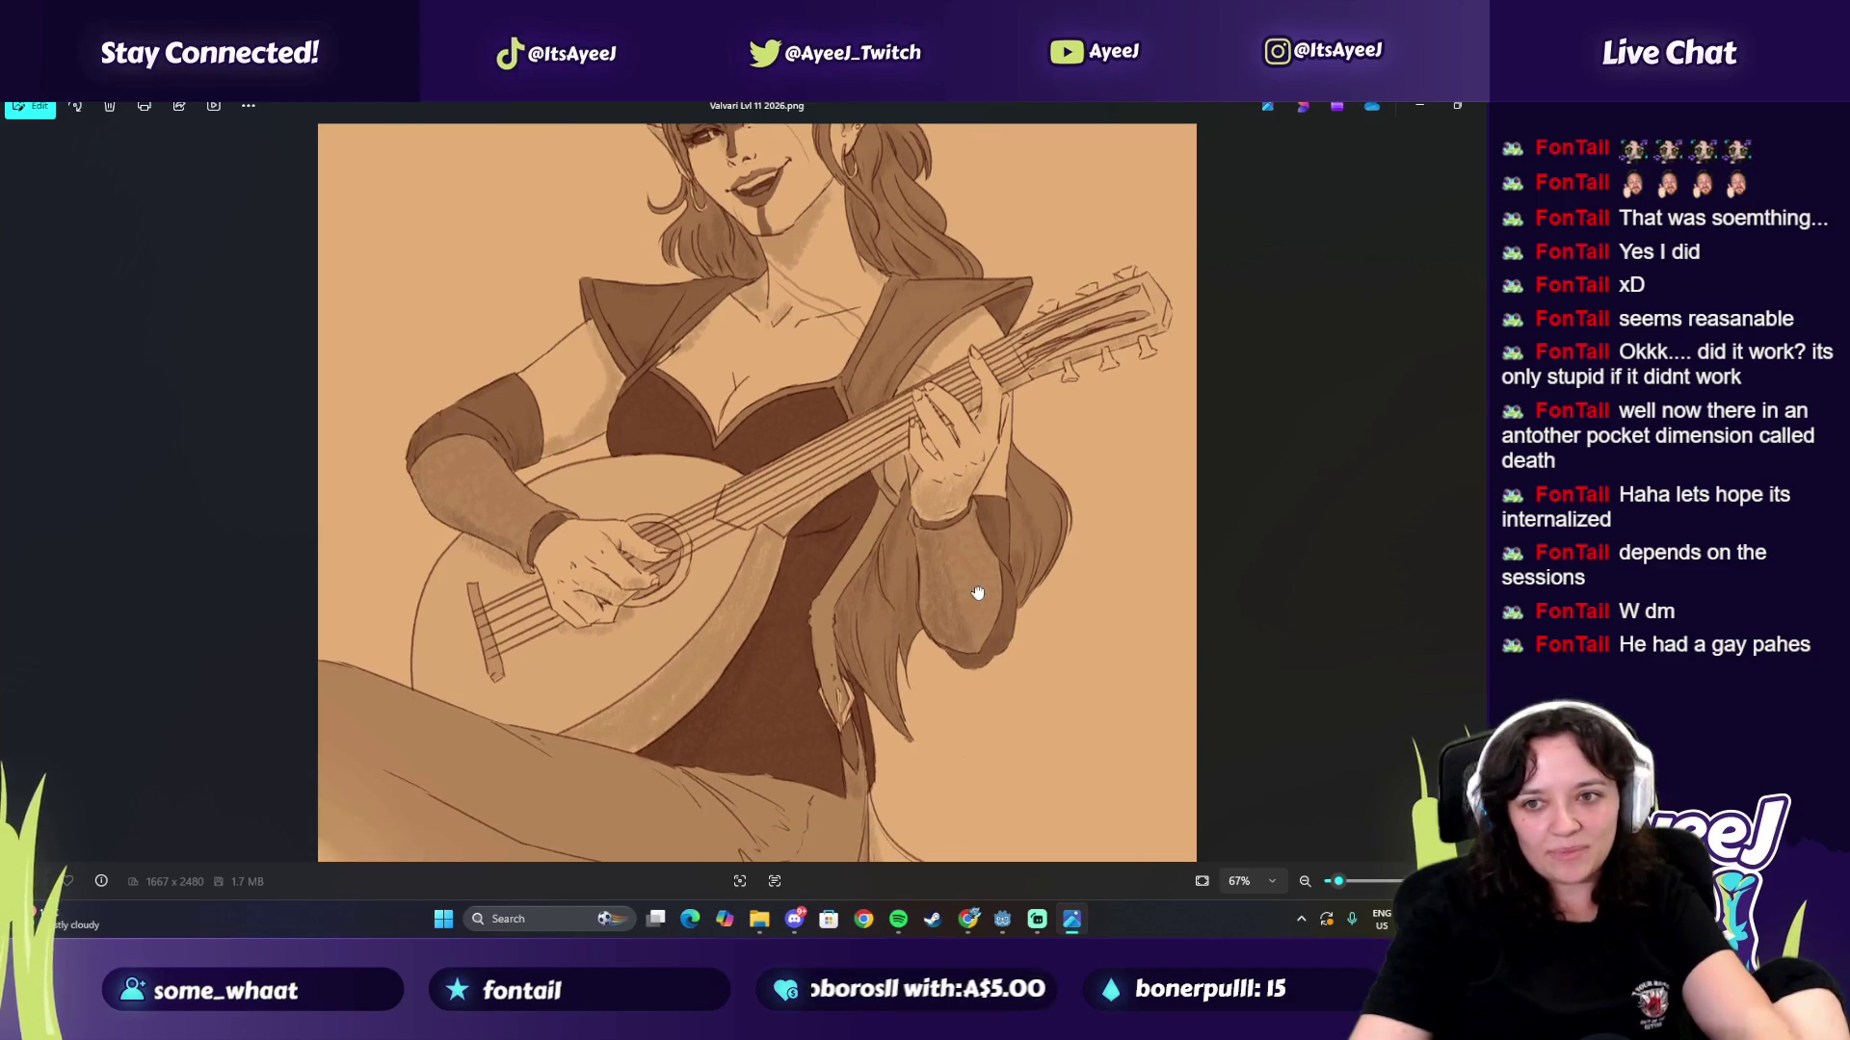
pyautogui.scroll(-5, 974, 607)
pyautogui.scroll(10, 958, 499)
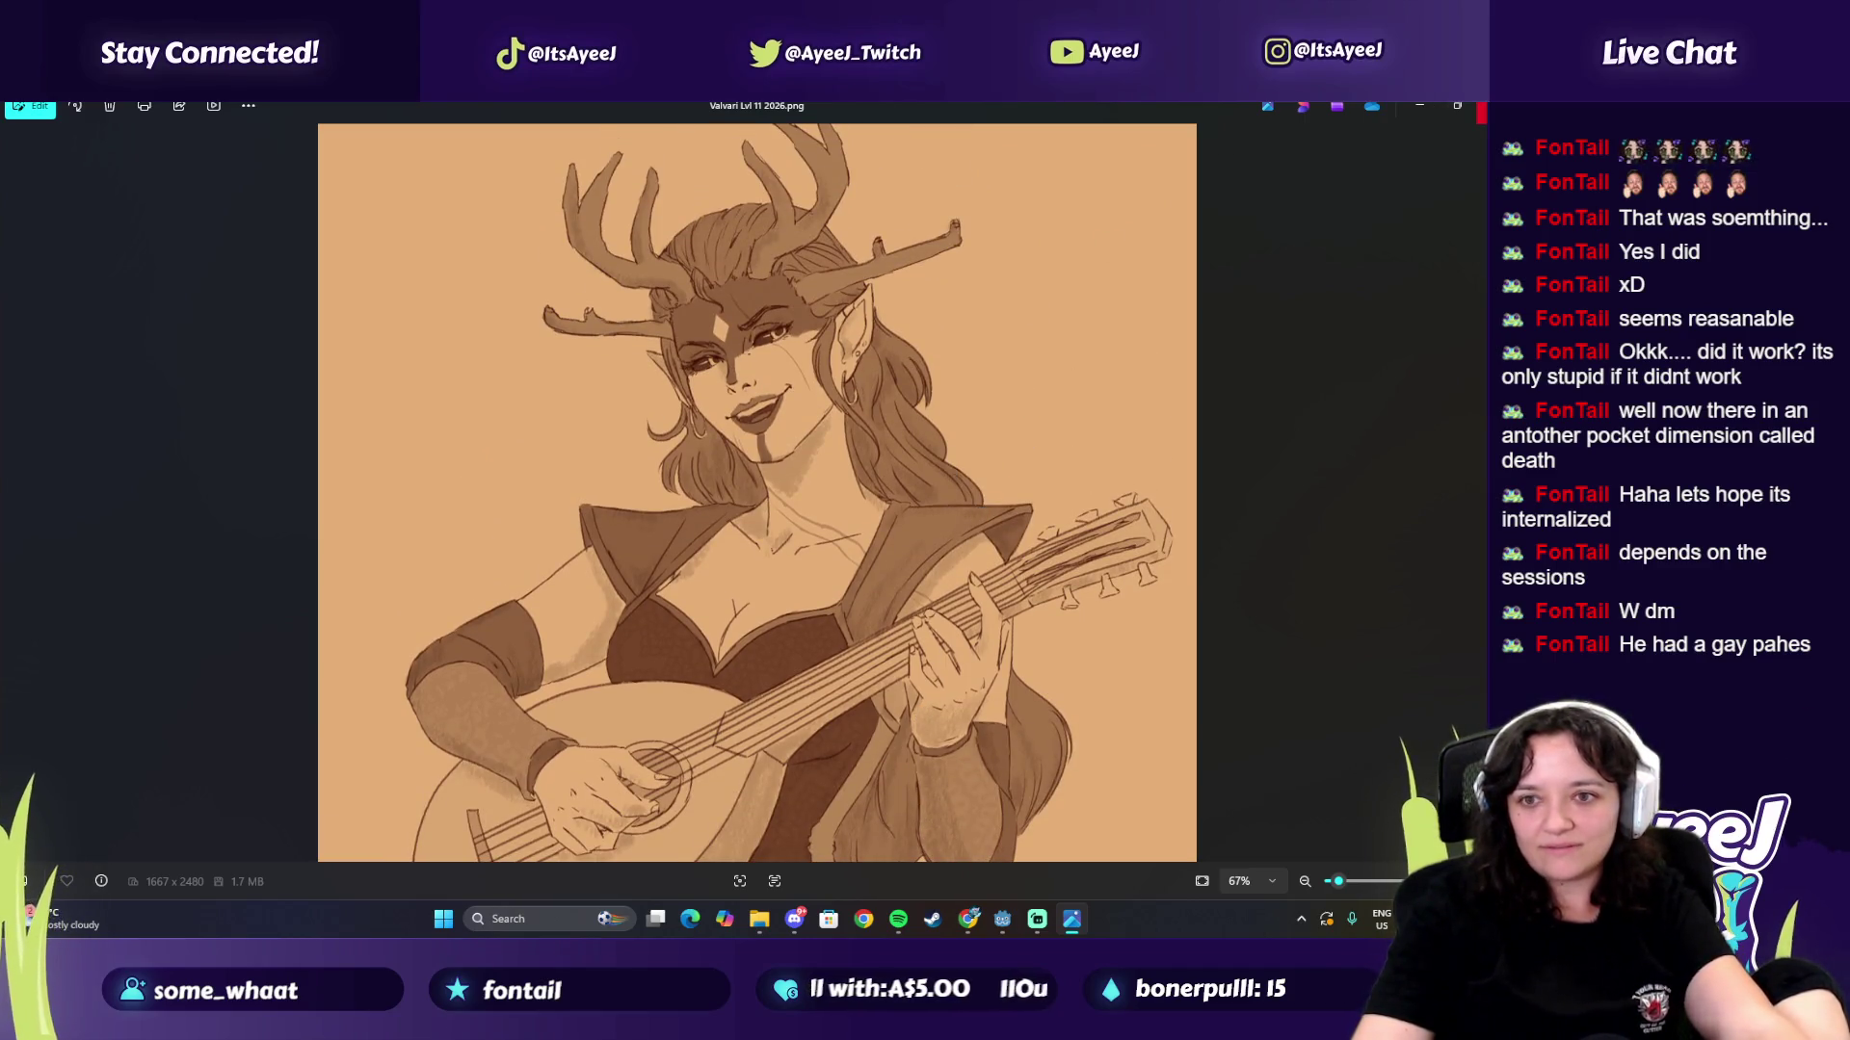
pyautogui.hotkey('alt', 'F4')
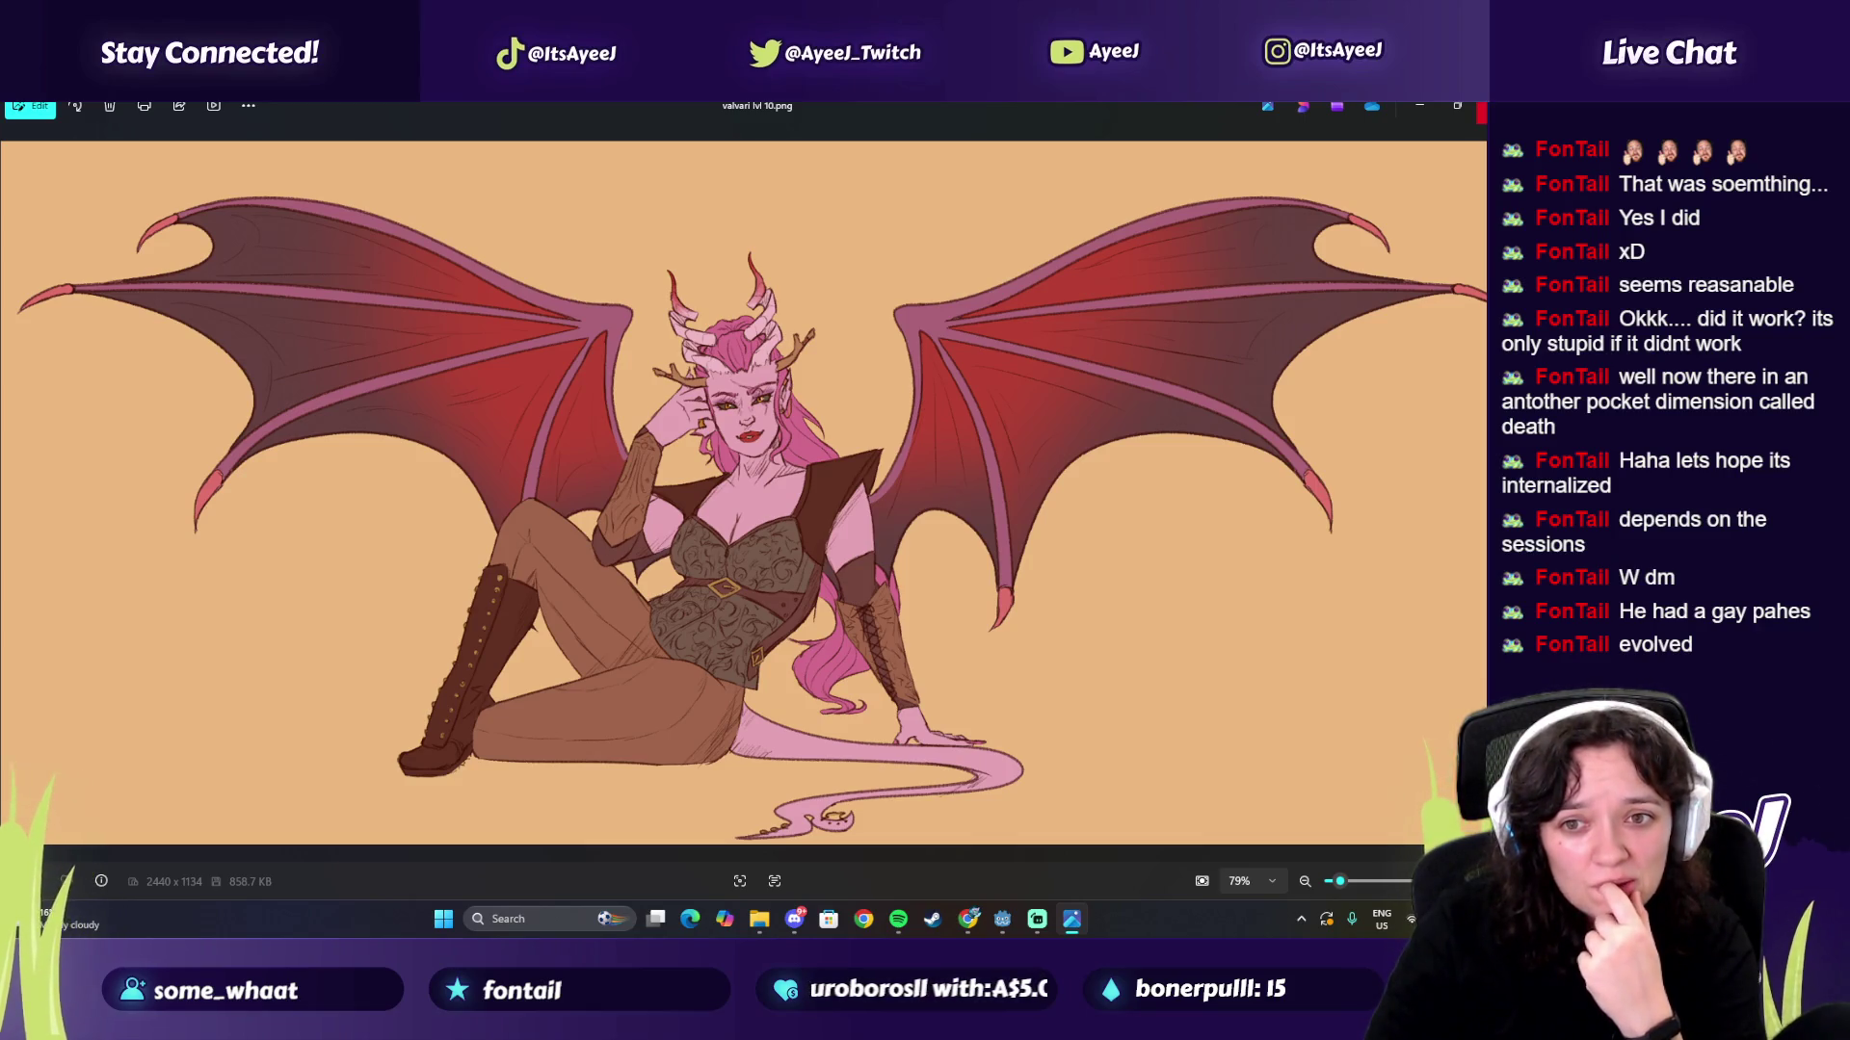
# Step: Close the winged valvari lvl 10.png drawing to return to the bare desktop
pyautogui.click(1481, 108)
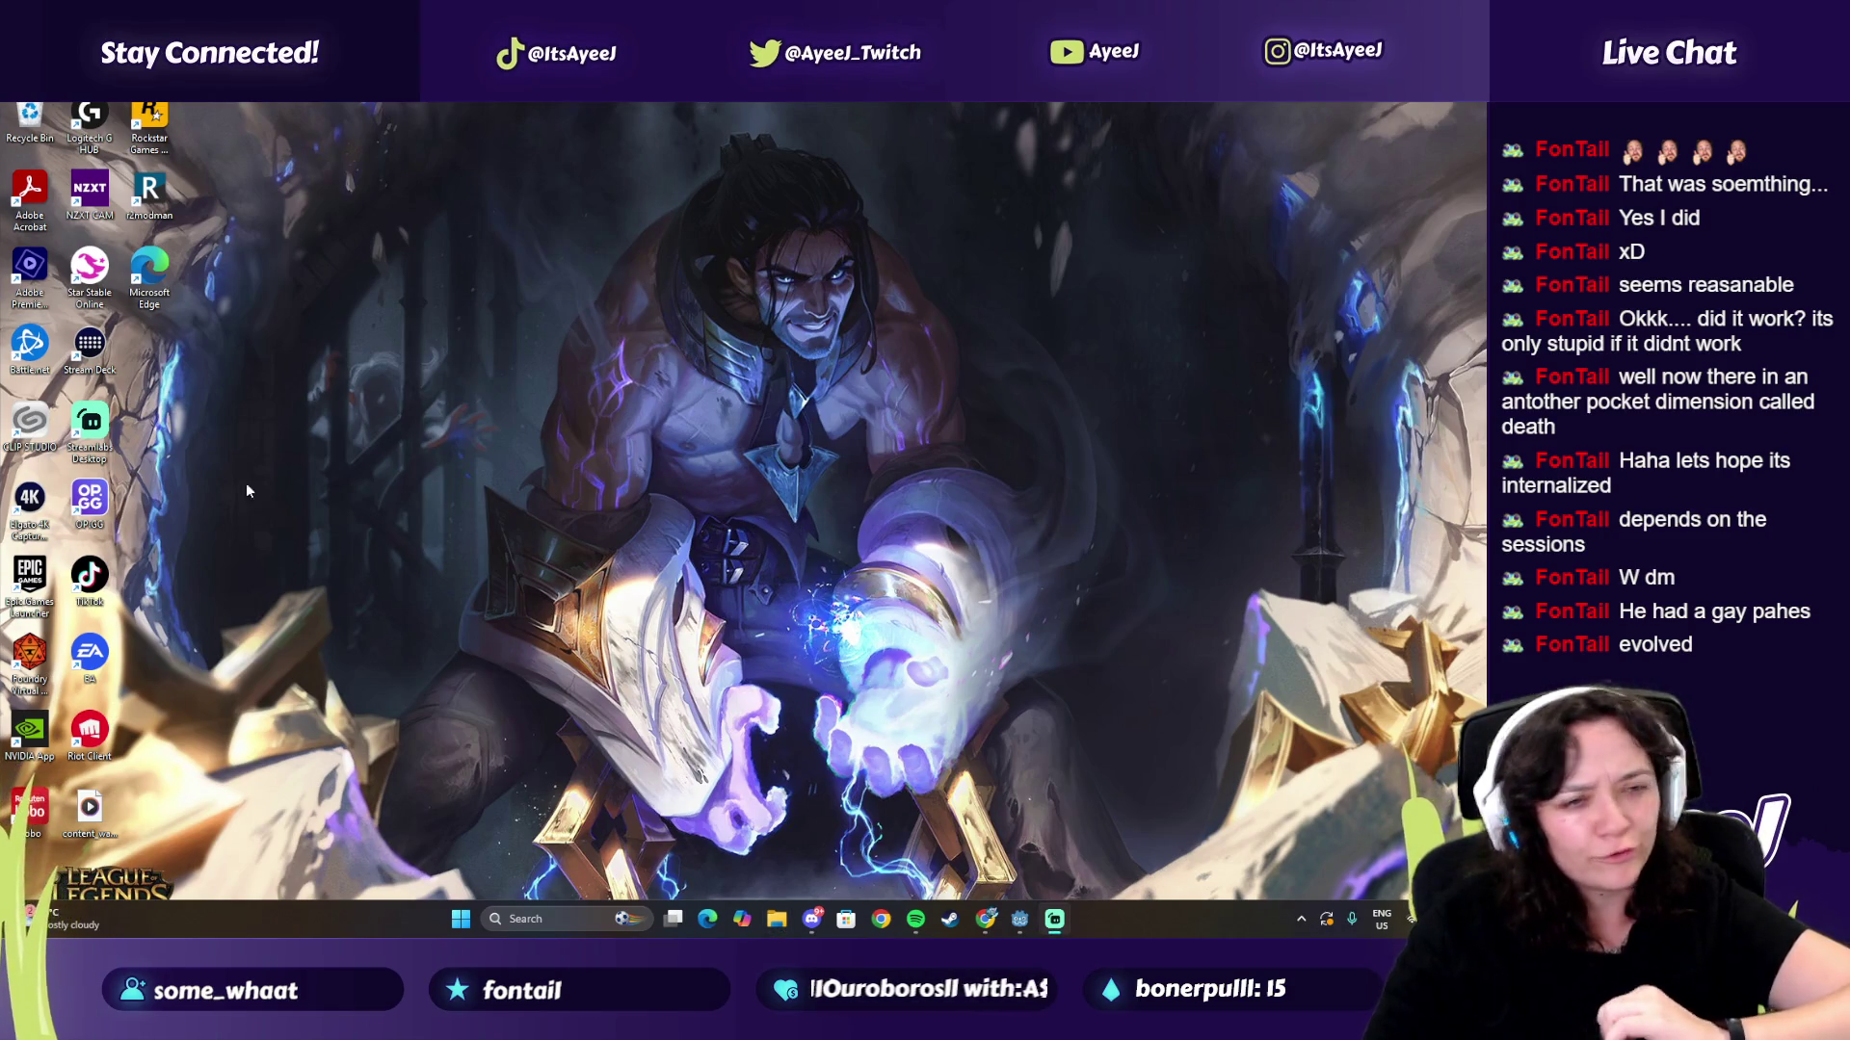
# Step: Bring Chrome back, pause the Large City ambient music, and return to the Basic Save & Load tutorial
pyautogui.click(997, 921)
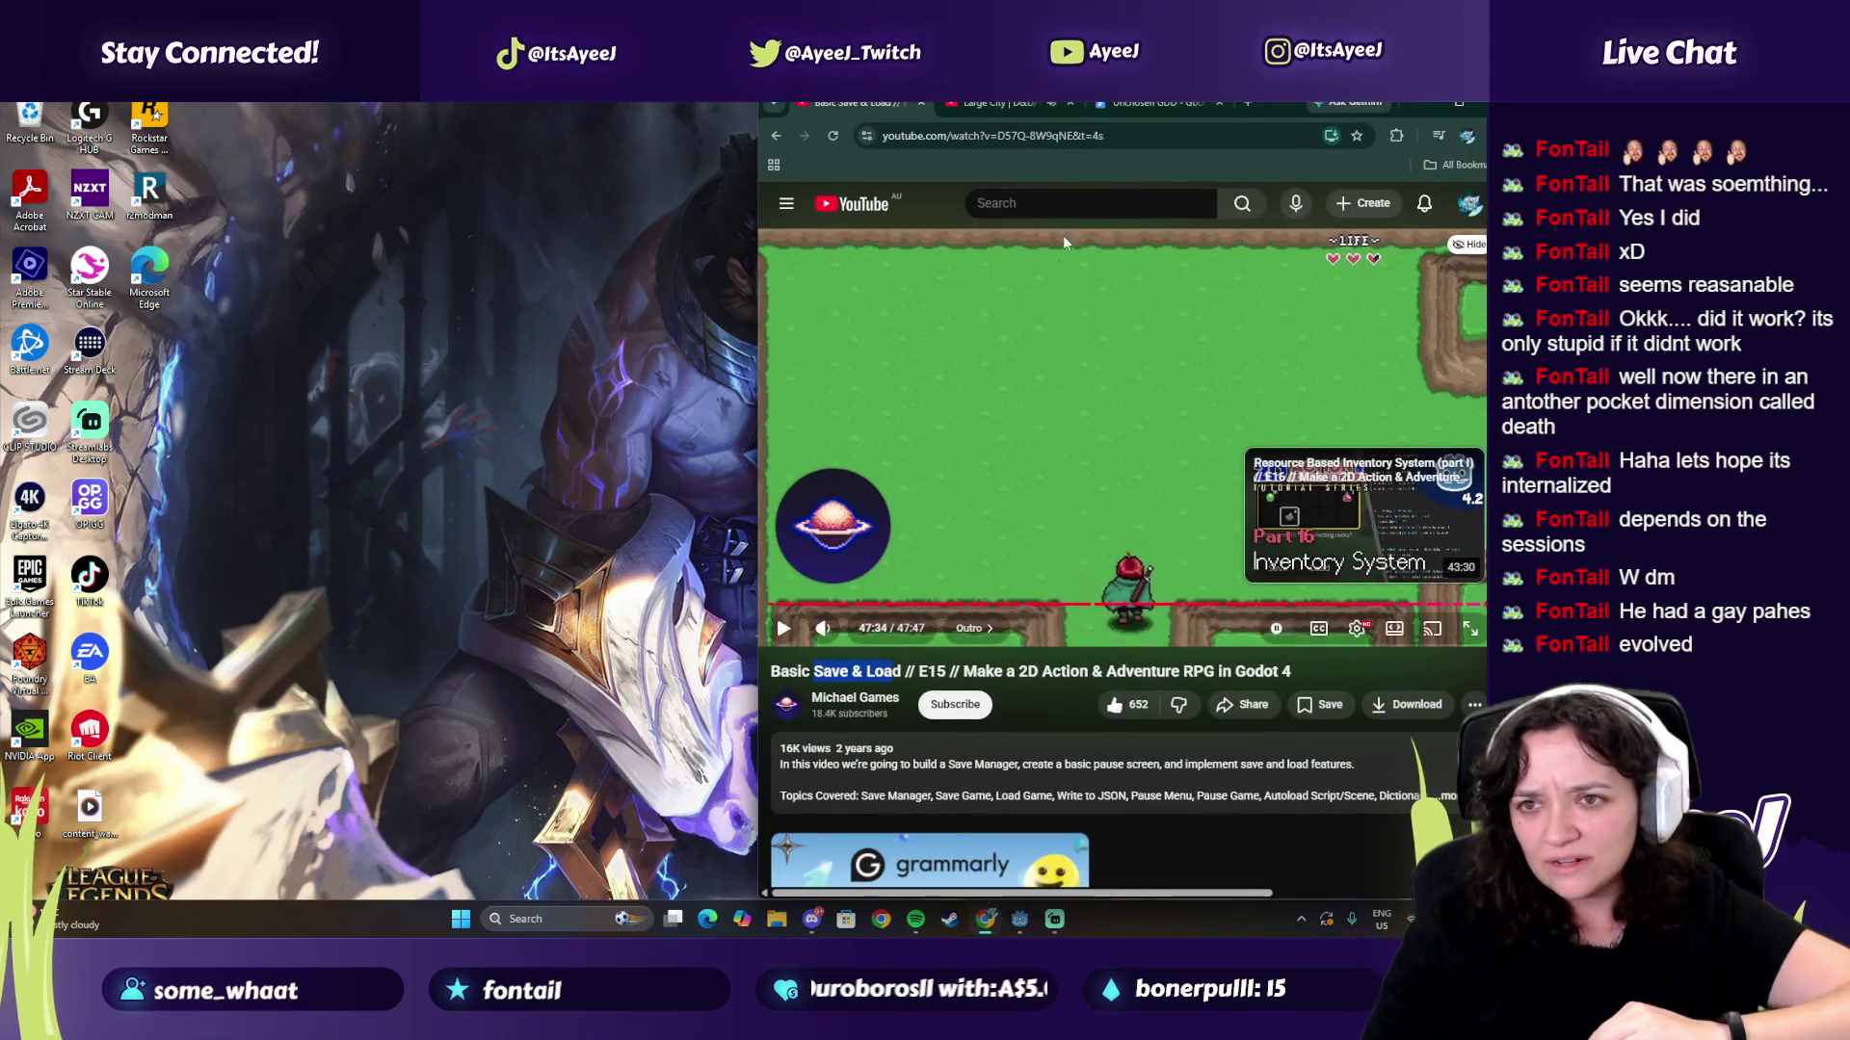
pyautogui.click(1108, 102)
pyautogui.click(1037, 101)
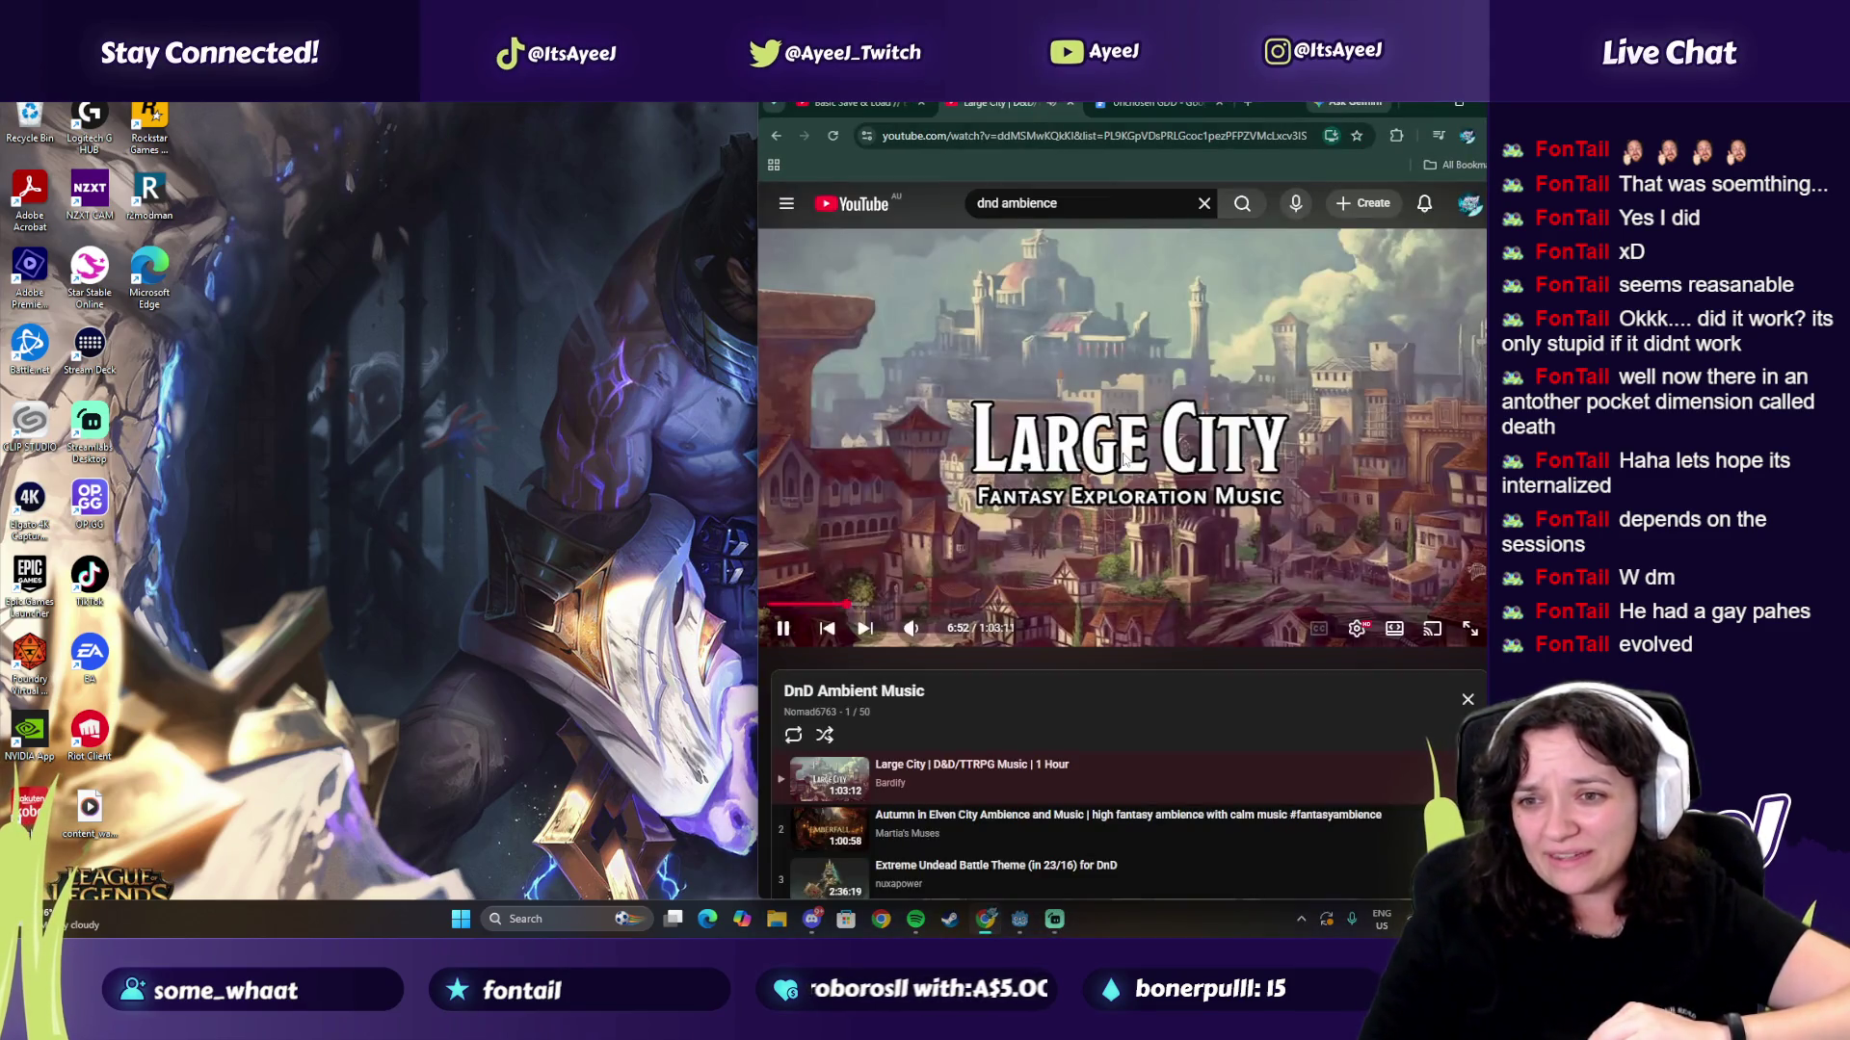
pyautogui.click(839, 648)
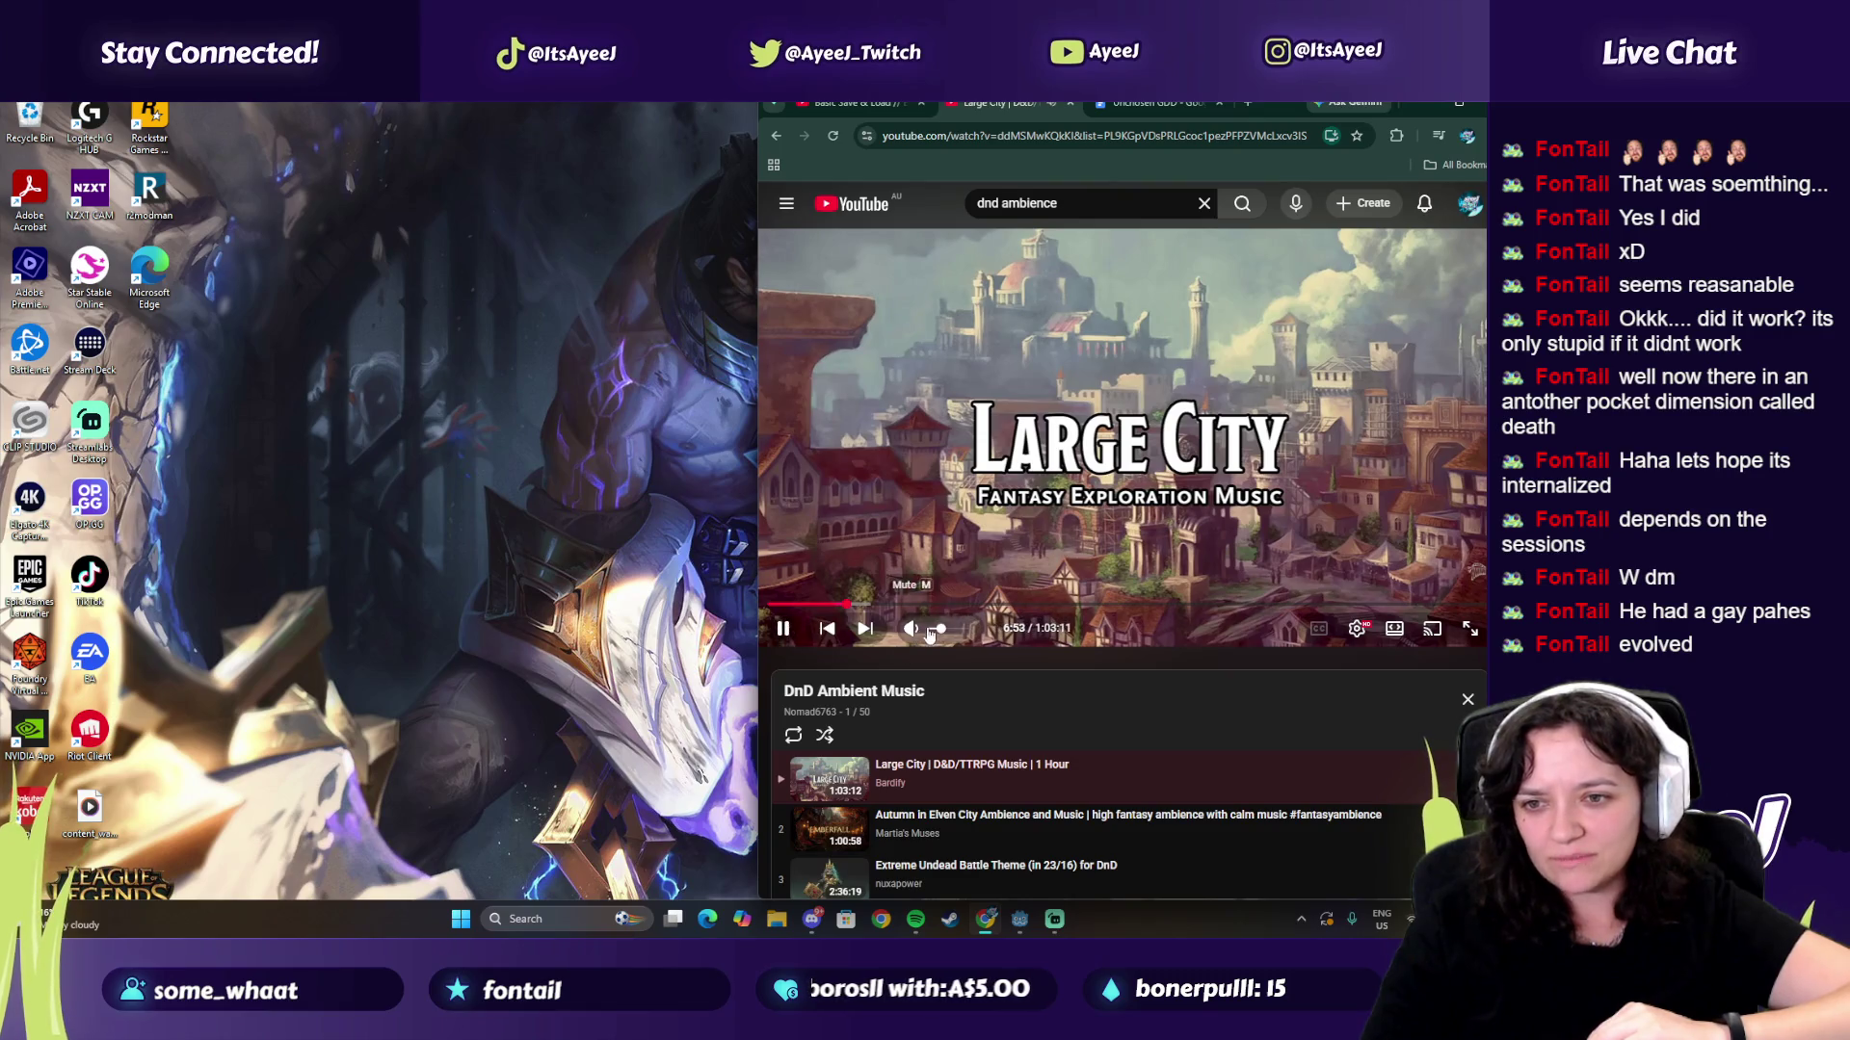
pyautogui.click(1152, 102)
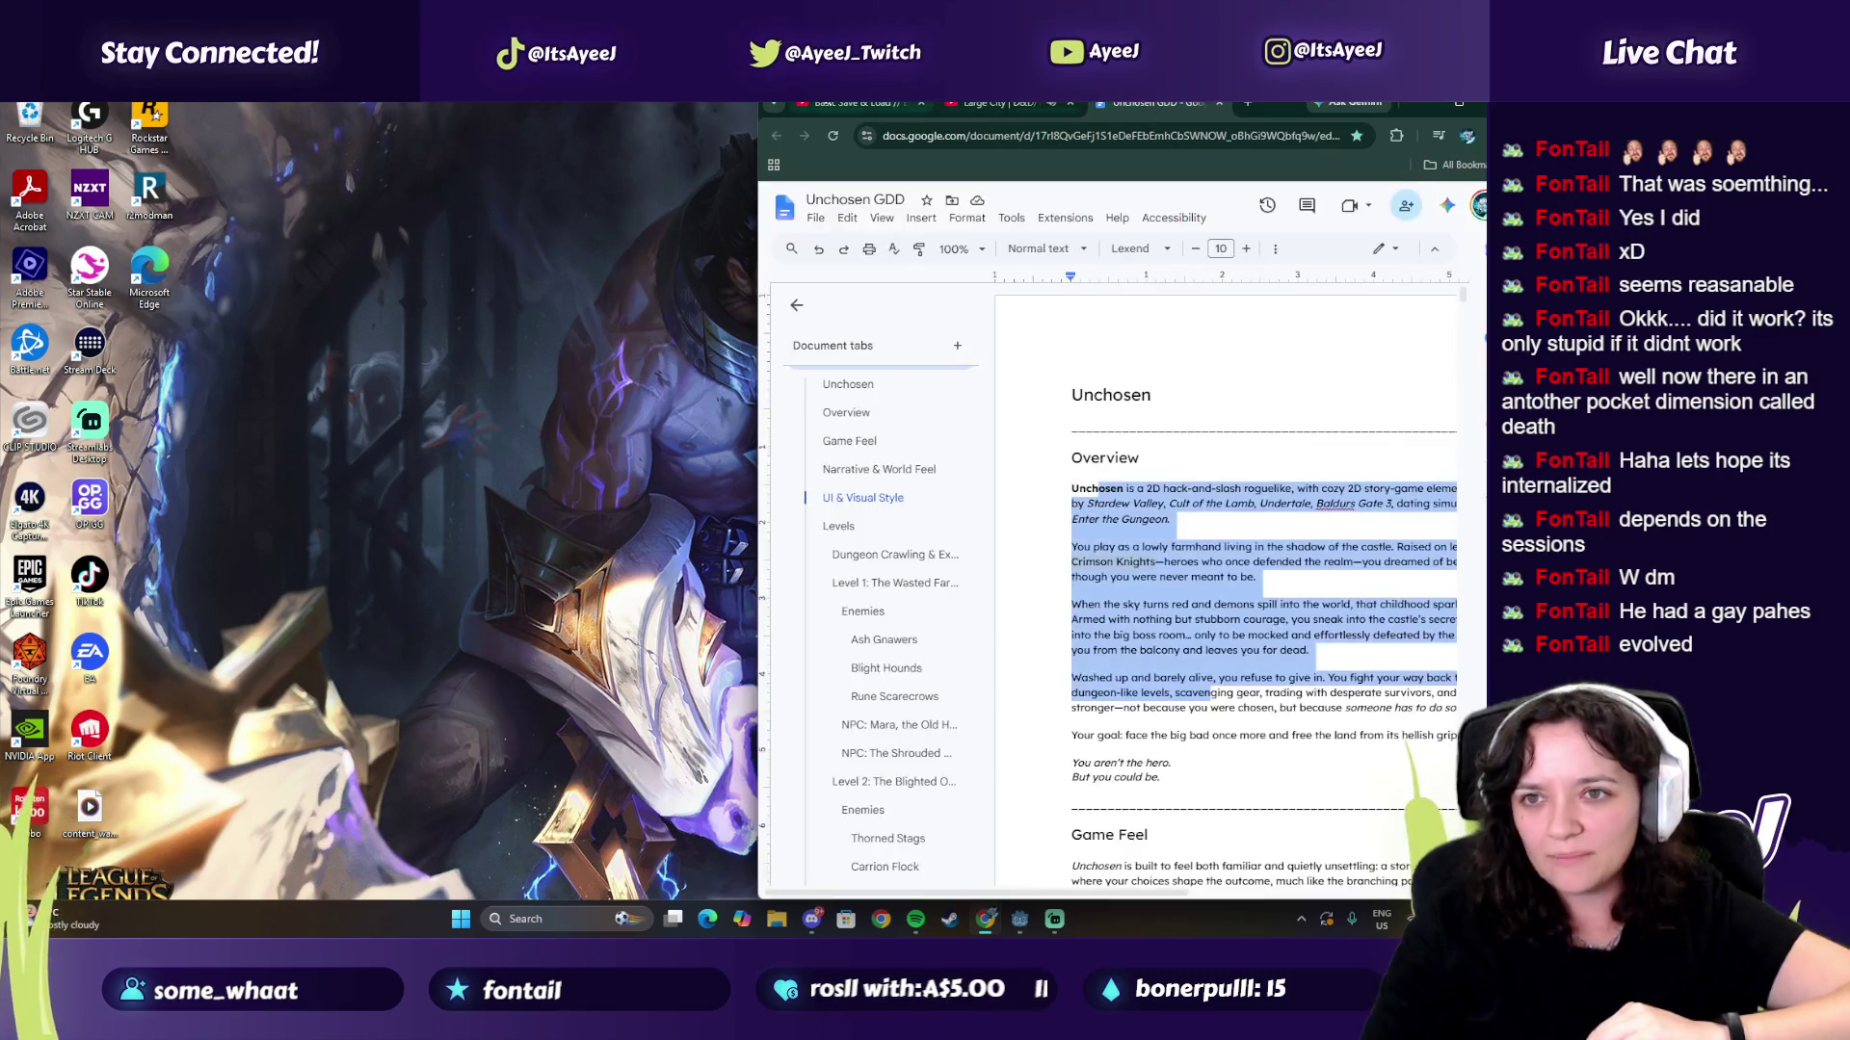
pyautogui.click(854, 100)
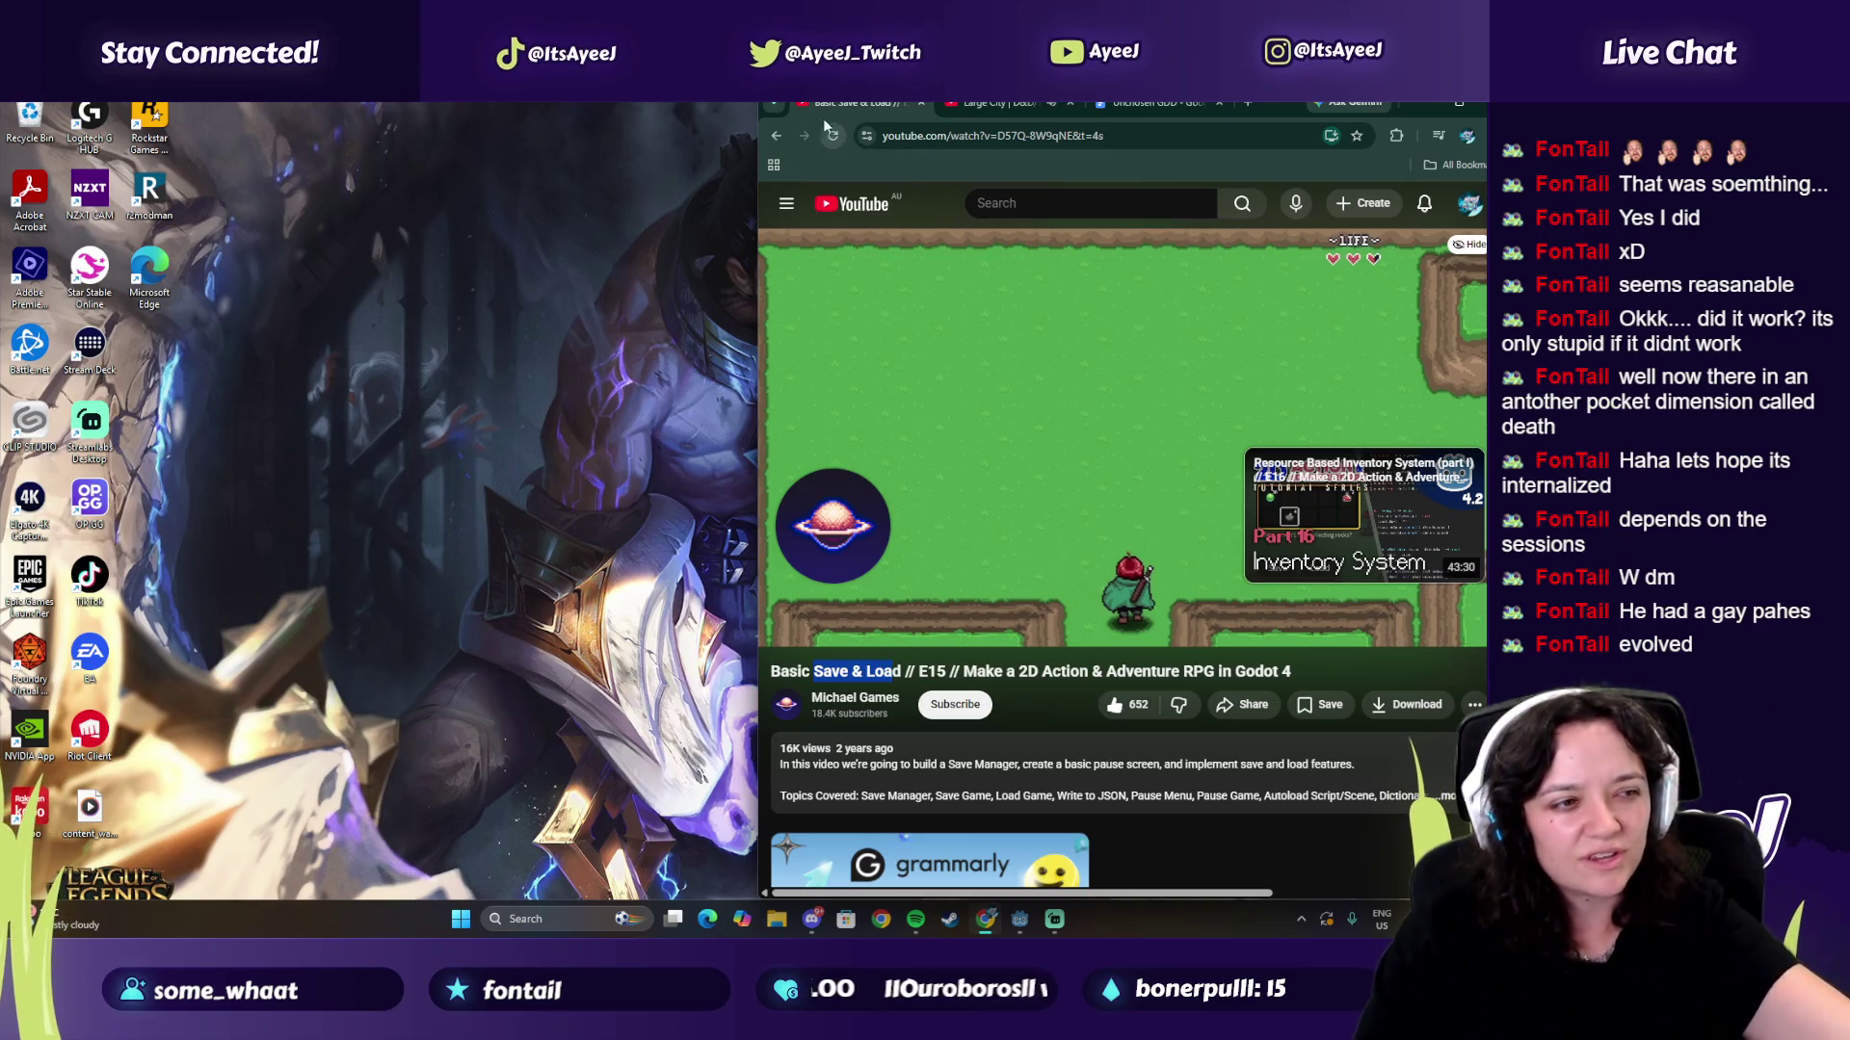
pyautogui.moveTo(836, 389)
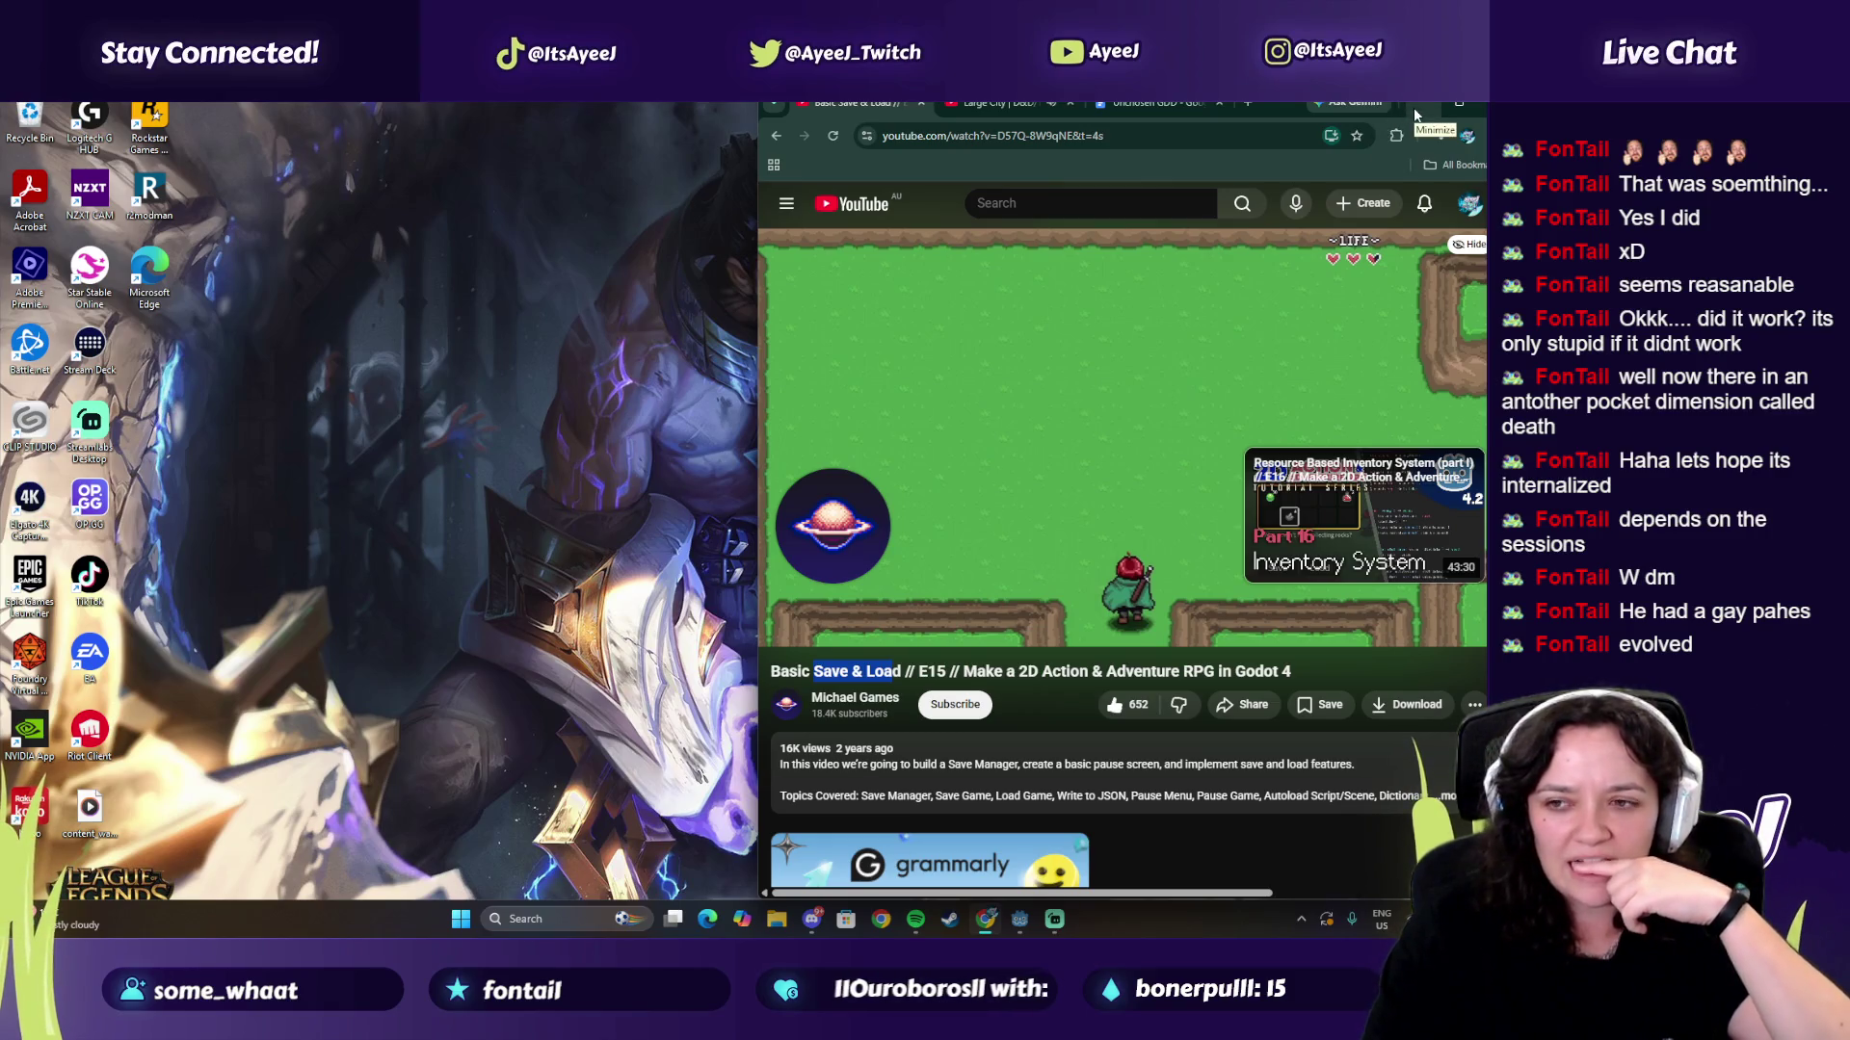
pyautogui.moveTo(1053, 925)
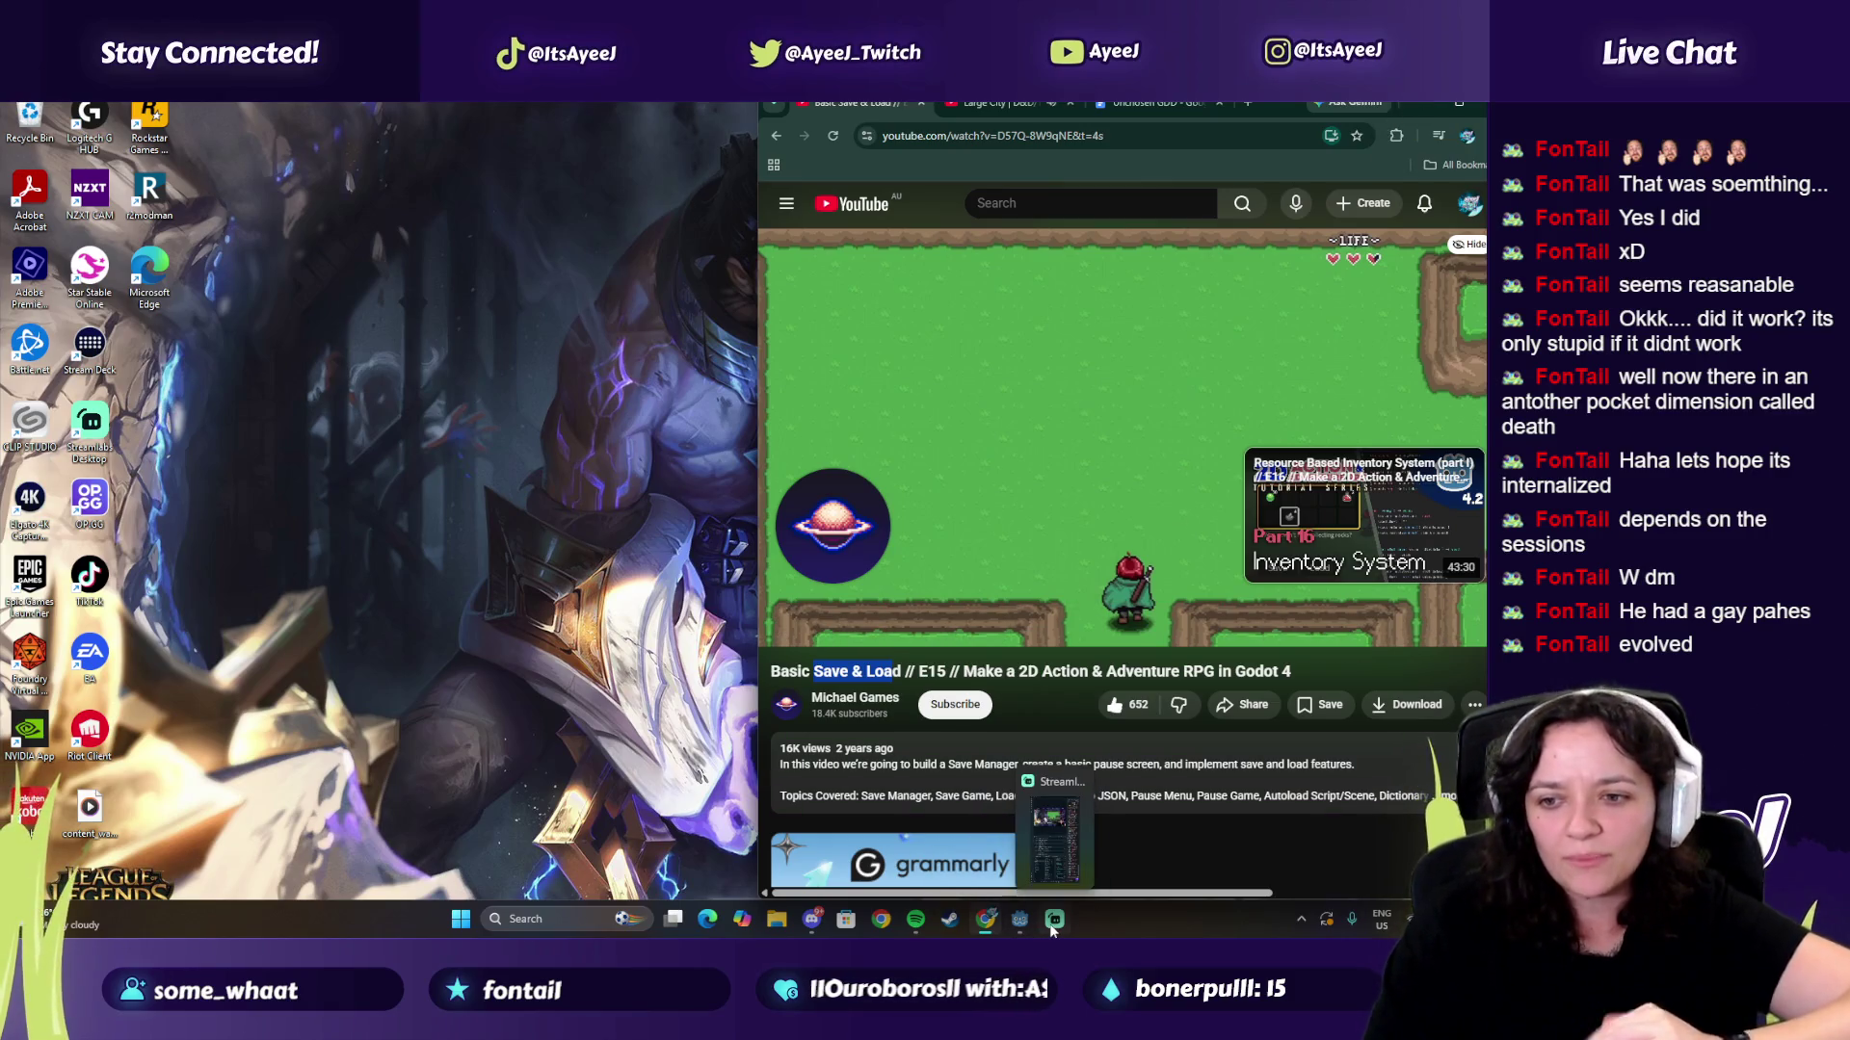
pyautogui.moveTo(933, 568)
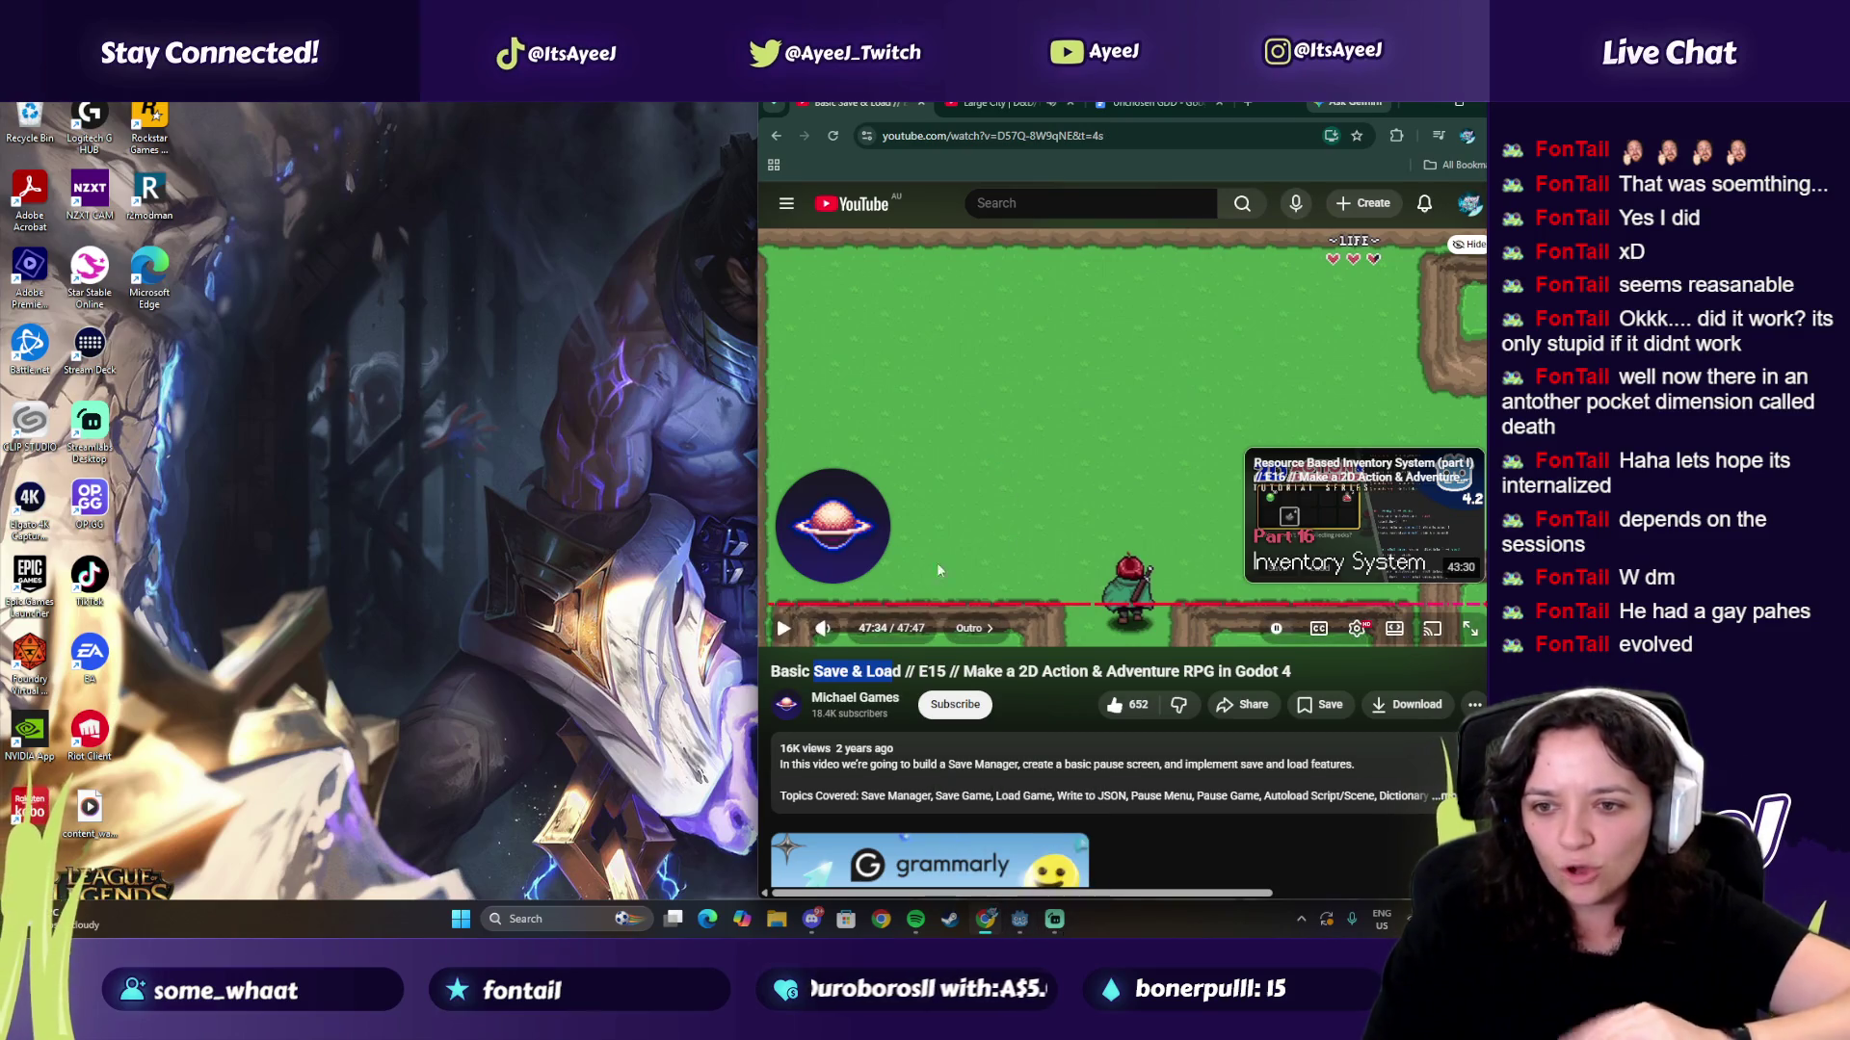
pyautogui.scroll(-5, 933, 568)
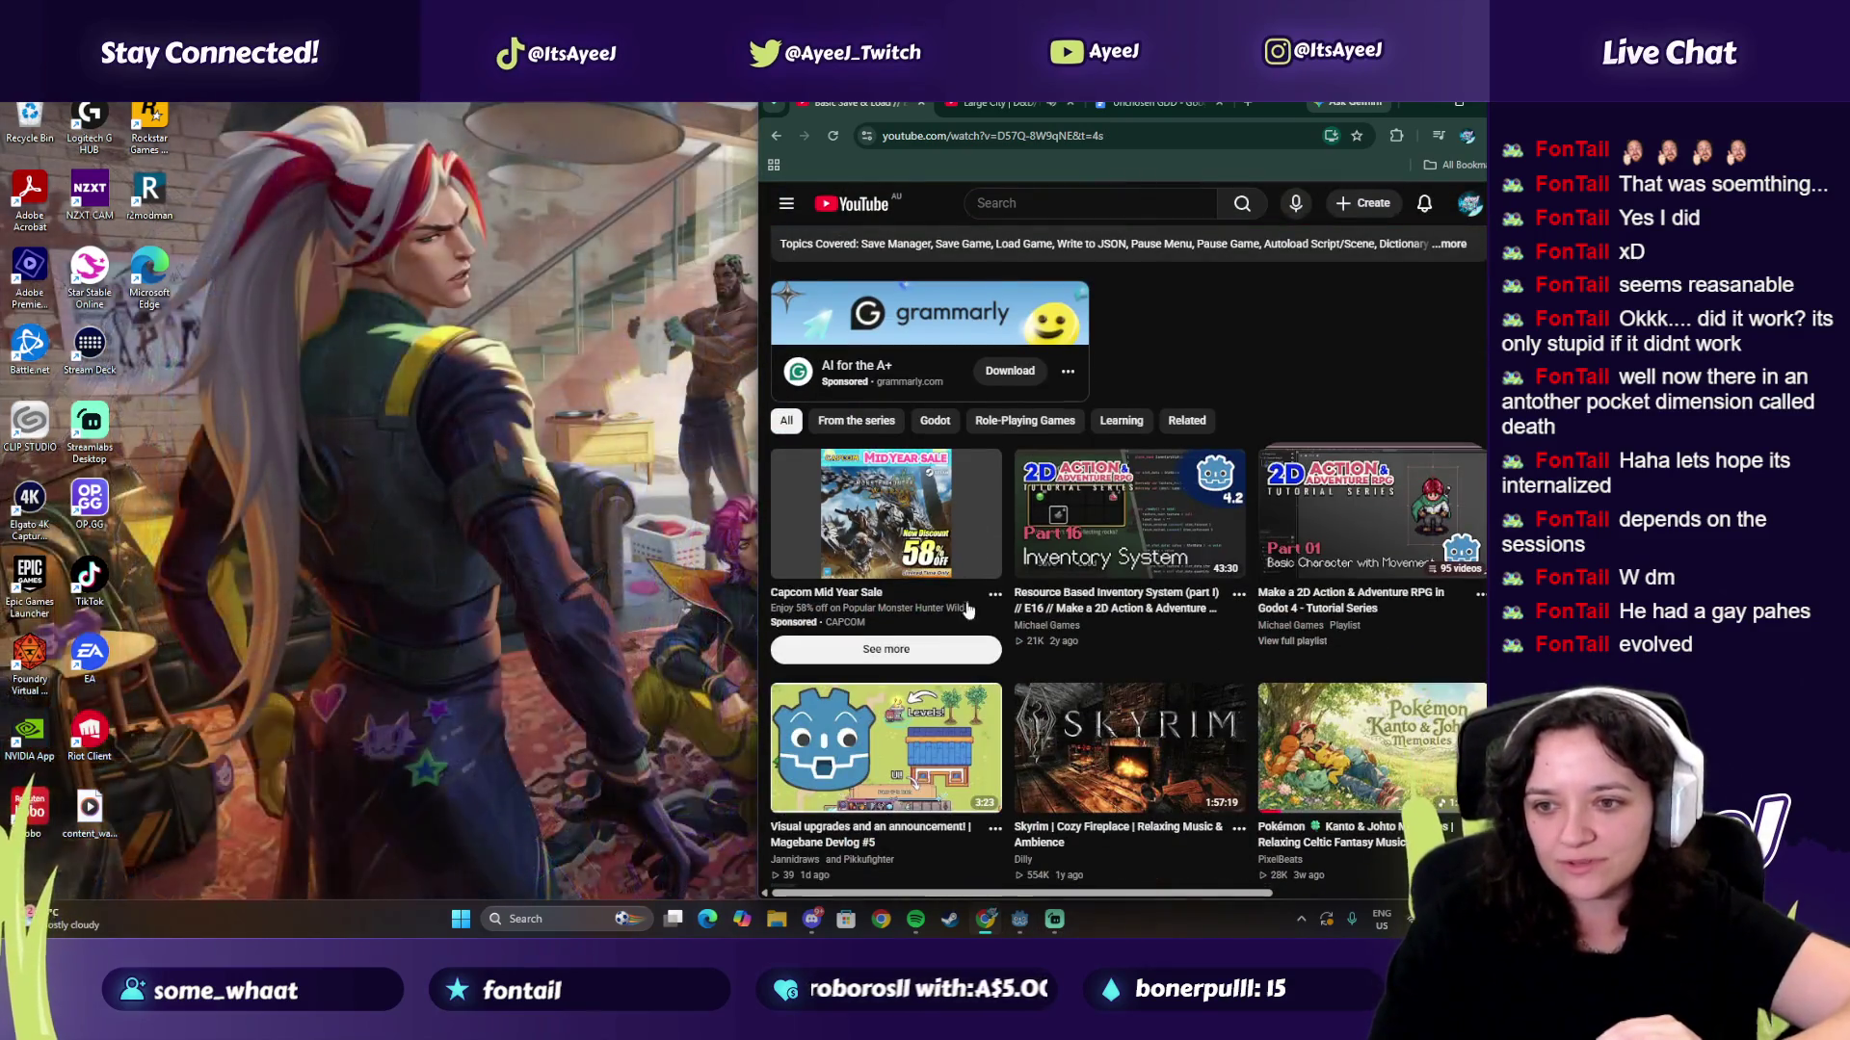
pyautogui.moveTo(1041, 532)
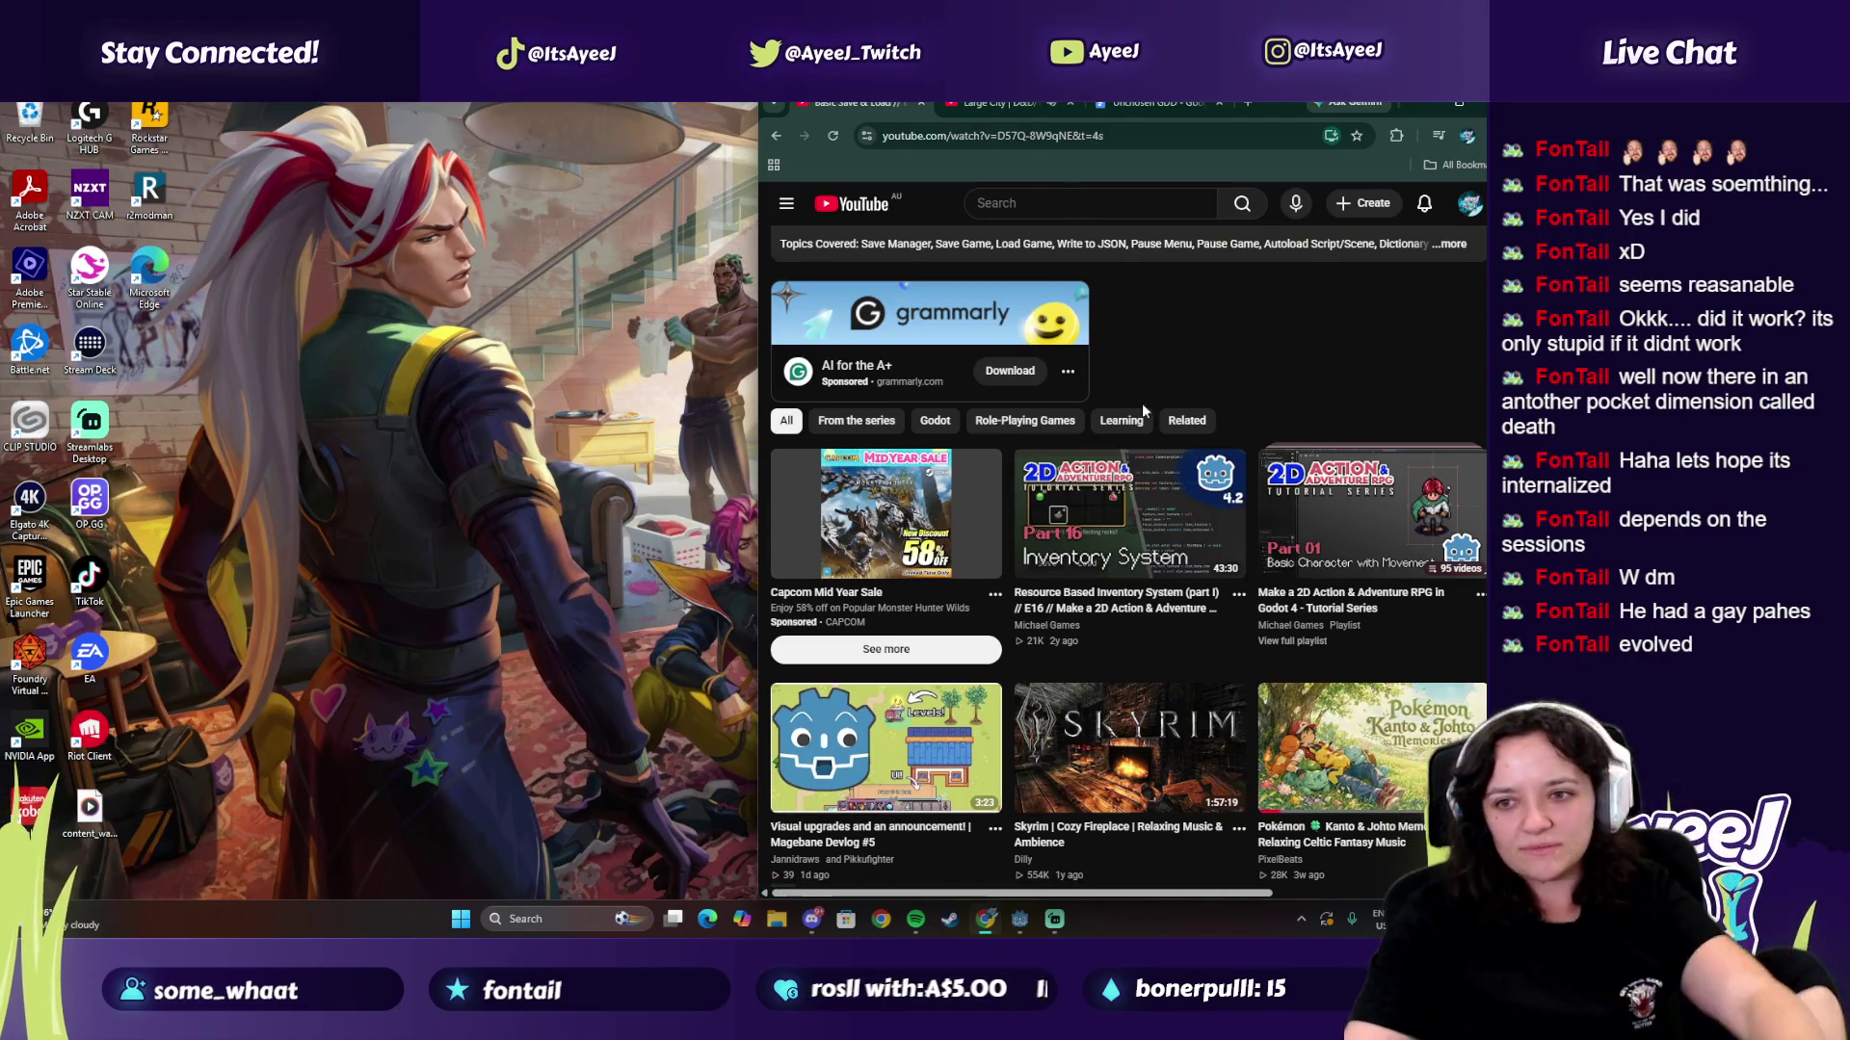
pyautogui.moveTo(1166, 511)
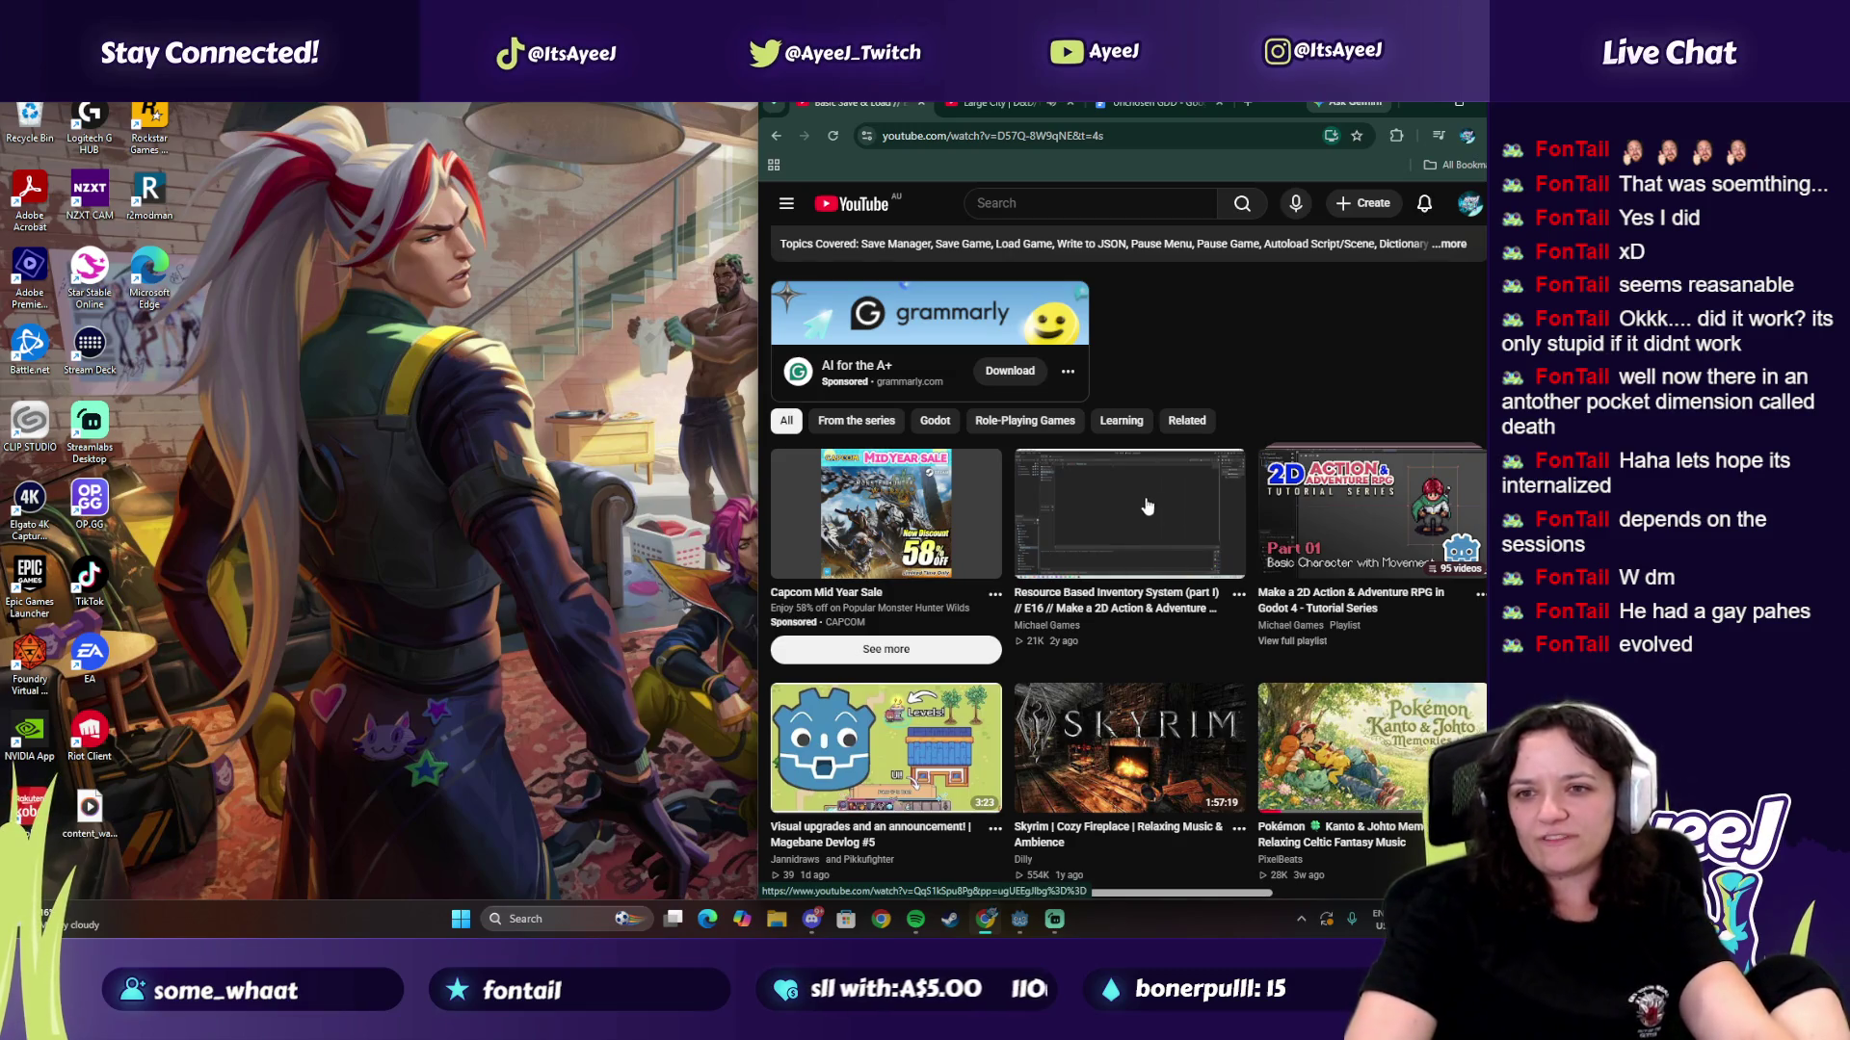
pyautogui.scroll(-1, 1079, 496)
pyautogui.scroll(4, 1007, 488)
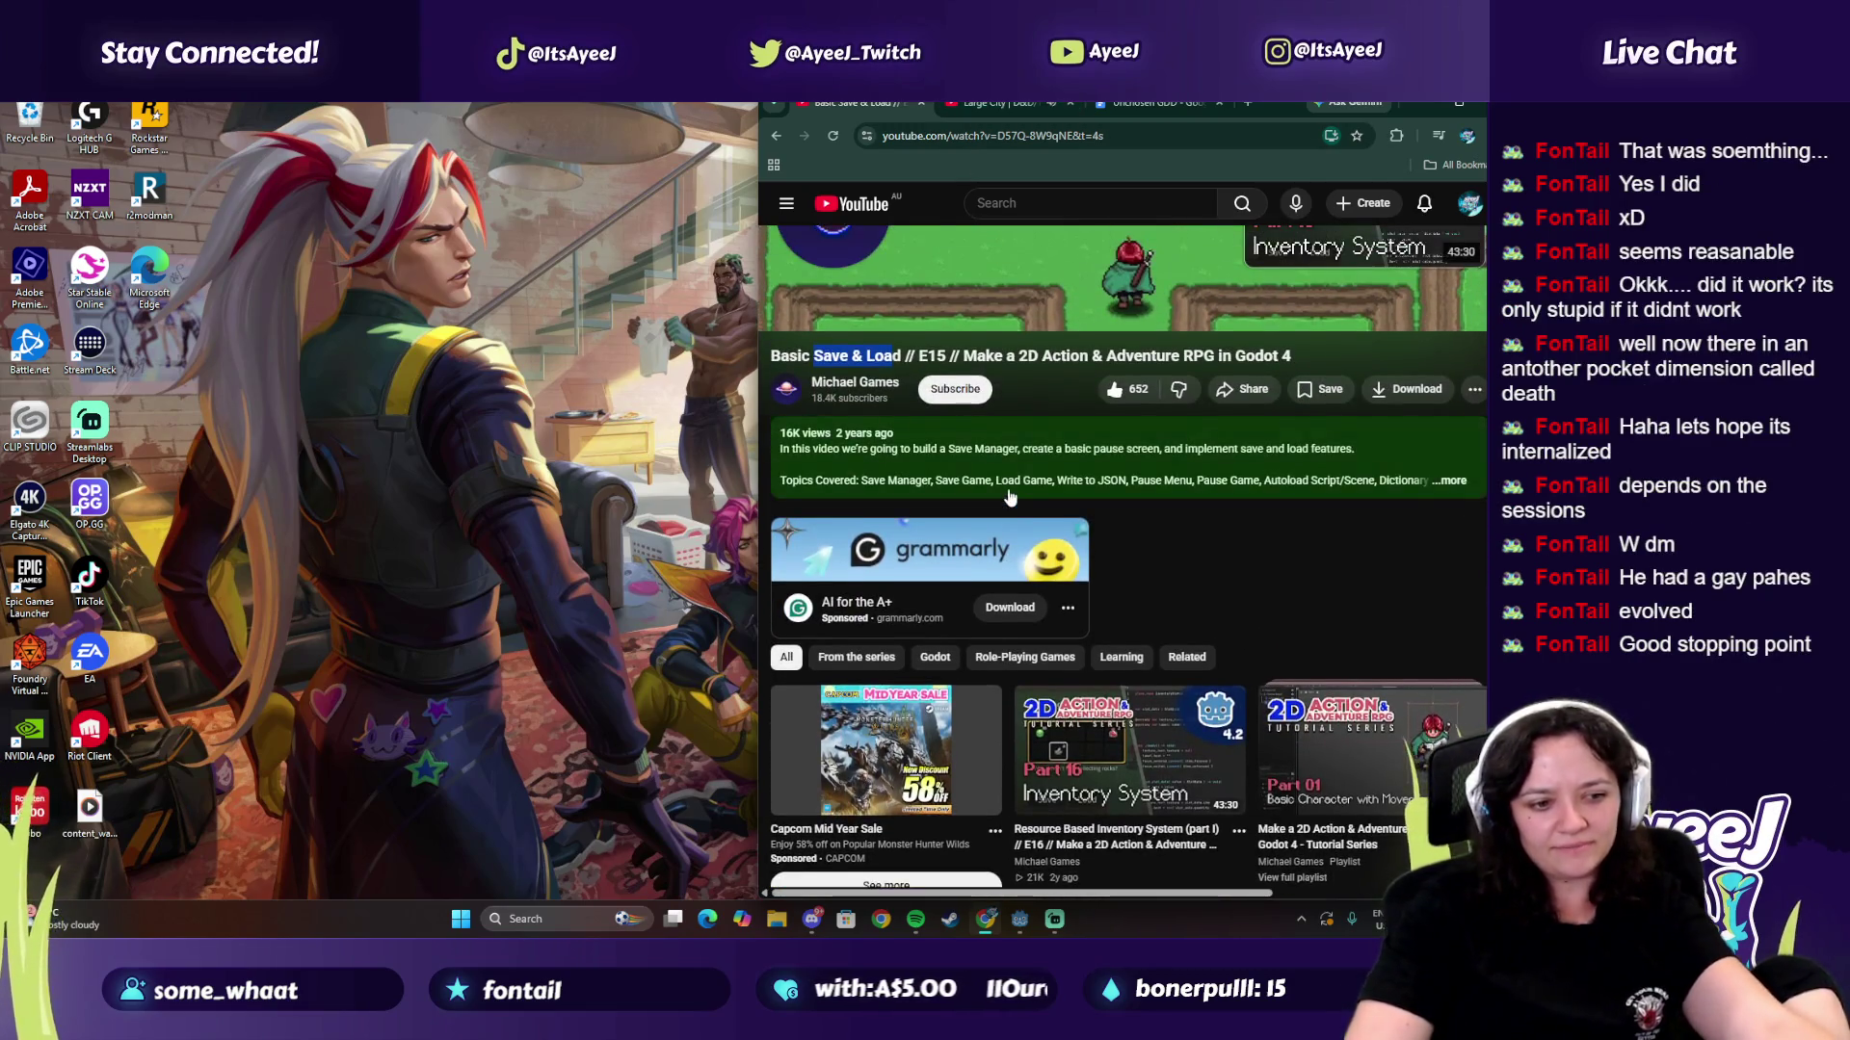
pyautogui.scroll(2, 1031, 463)
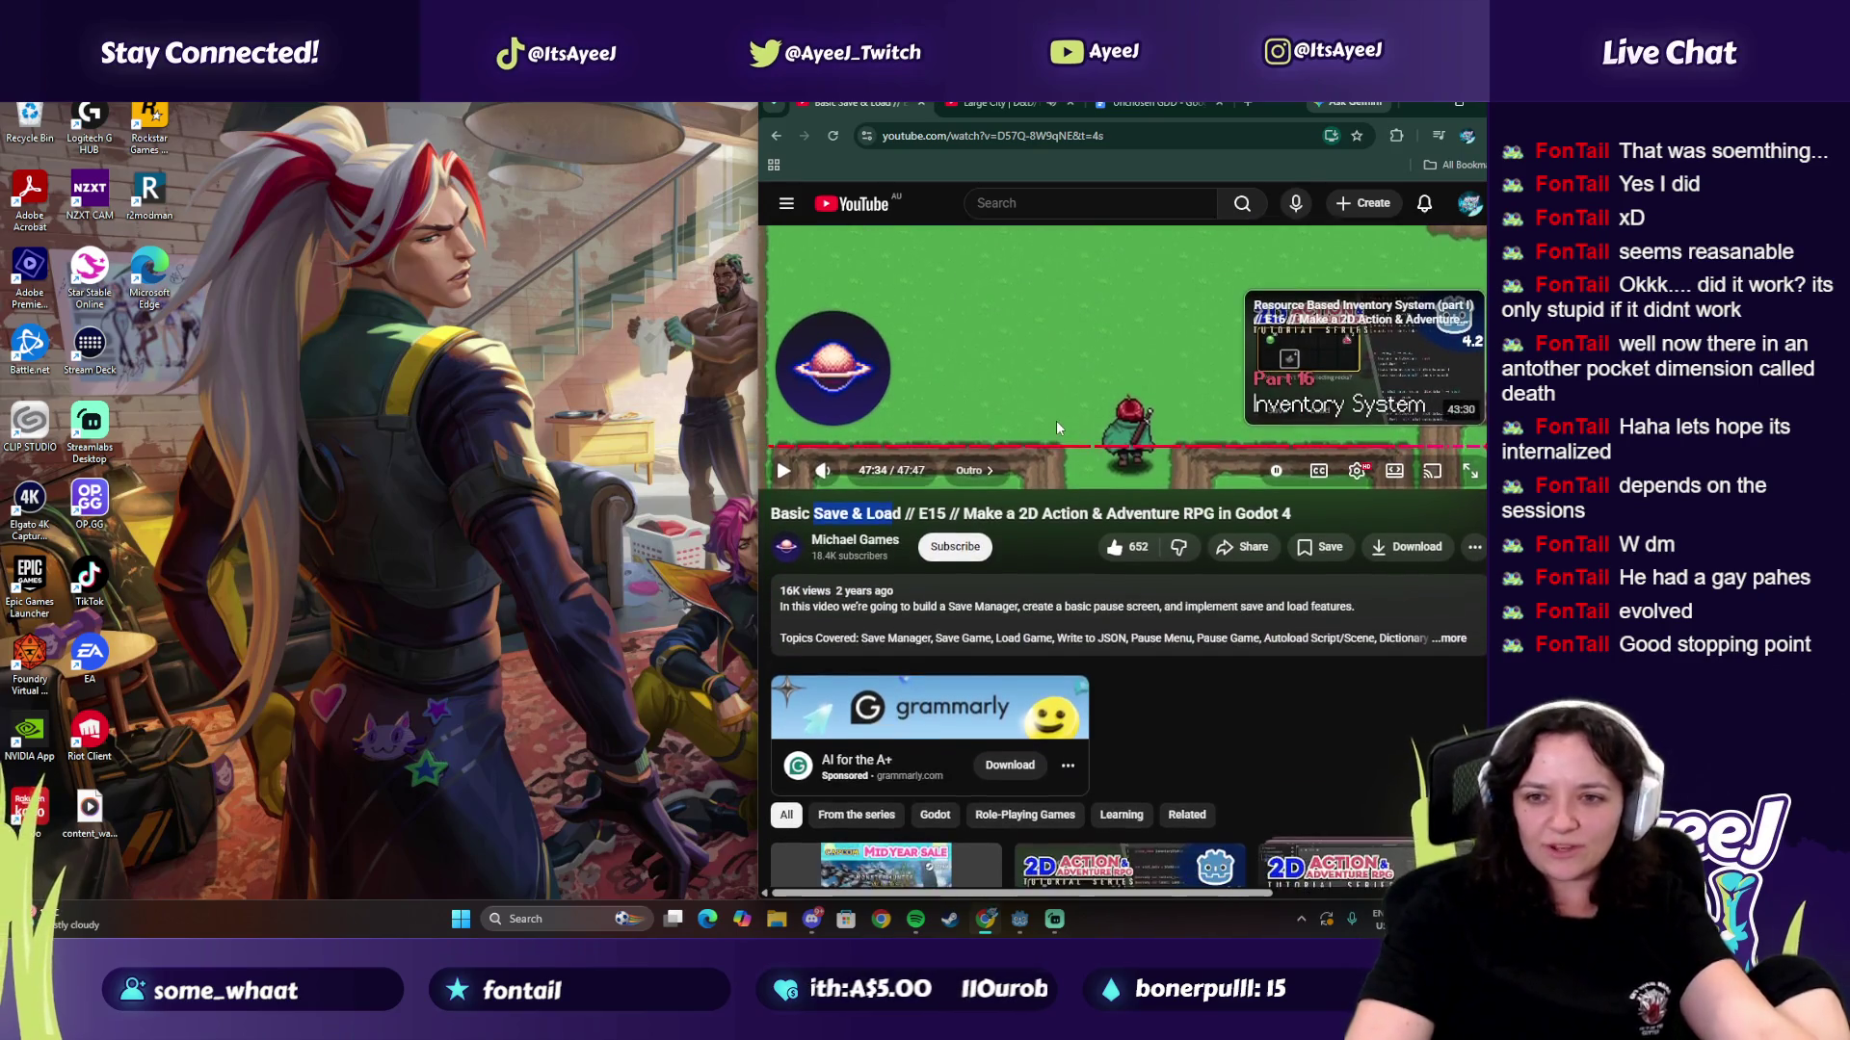